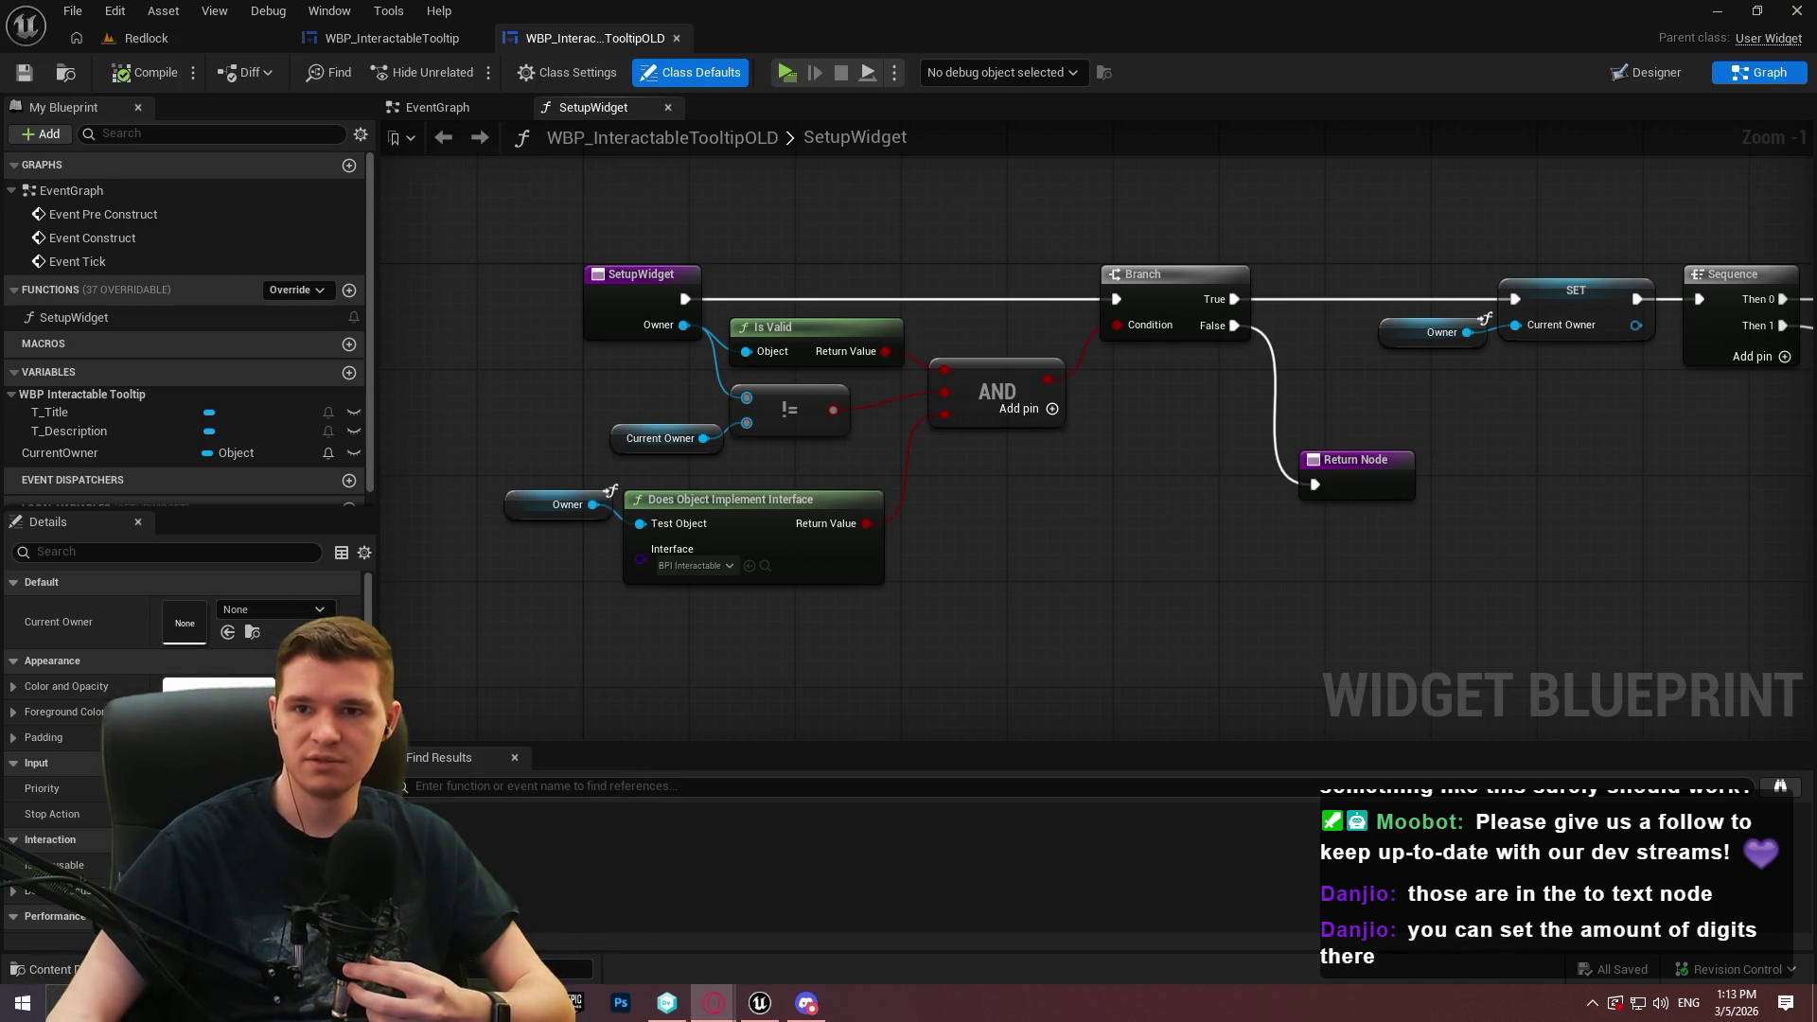
Bring up the Redlock – First Playable agile board in YouTrack in the browser
click(714, 1002)
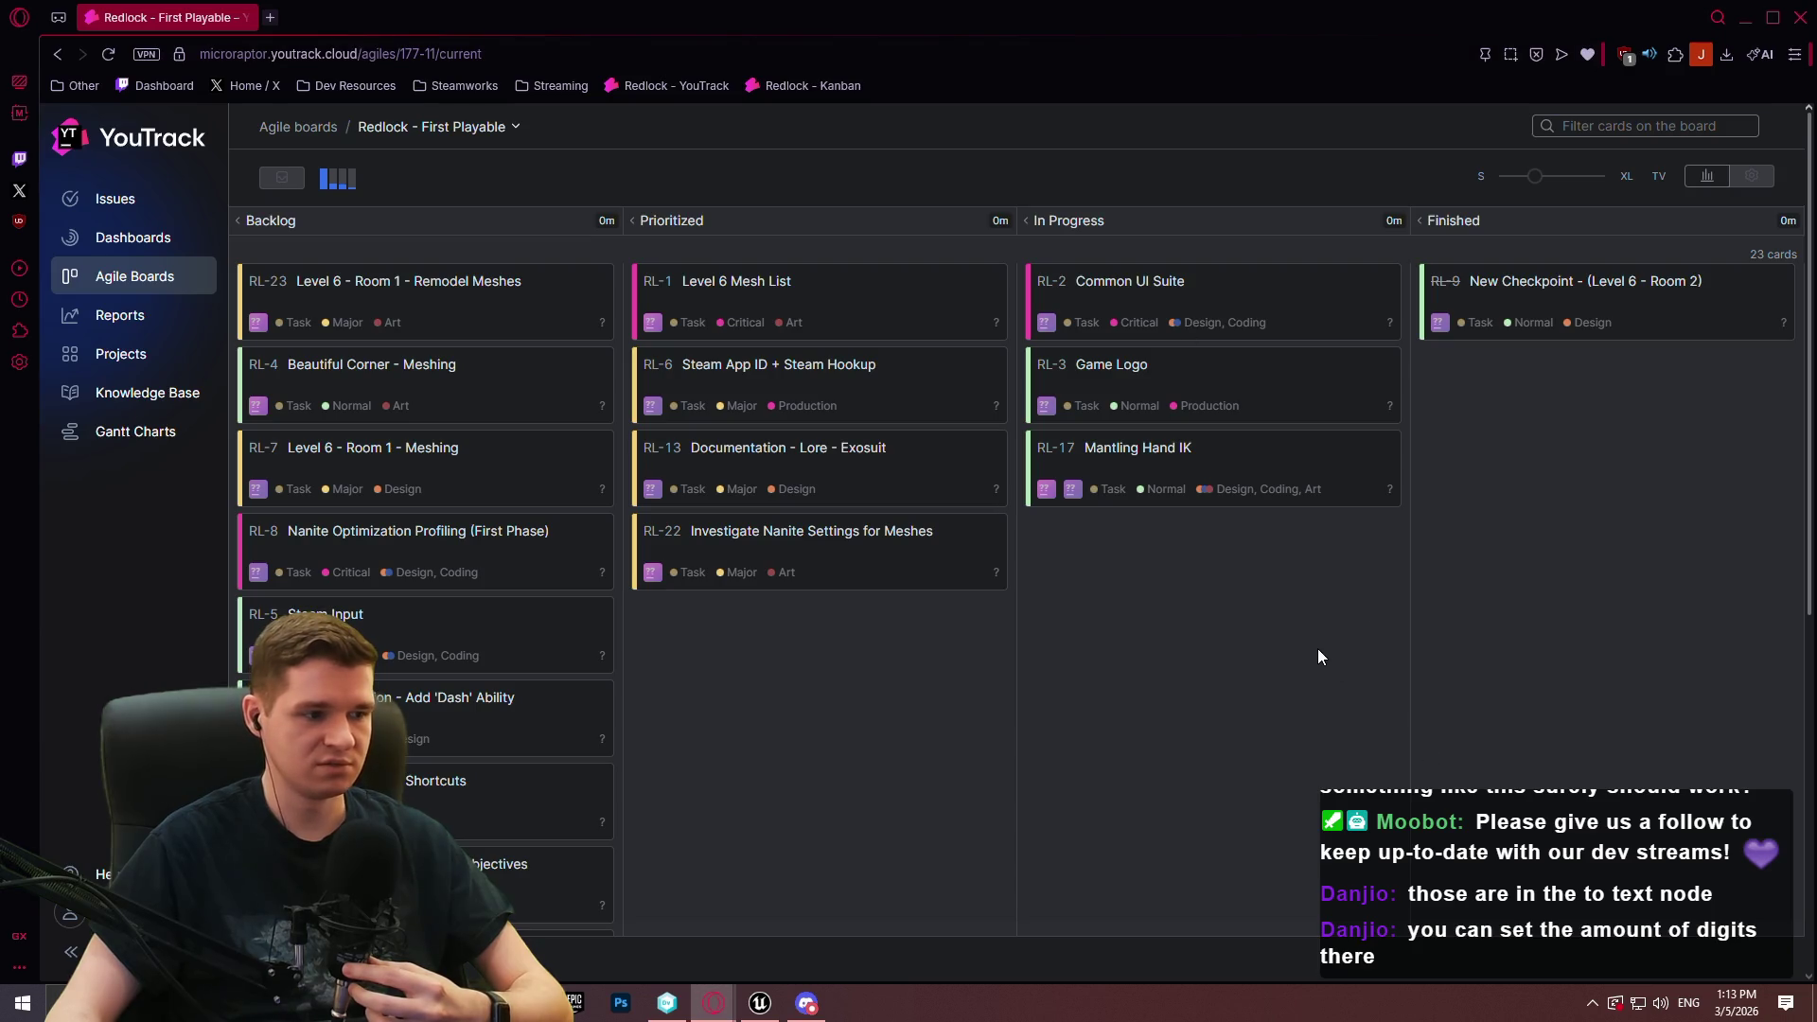
Return to Unreal's WBP_InteractableTooltipOLD SetupWidget graph, leaving the Class Defaults view
key(ctrl+super+Left)
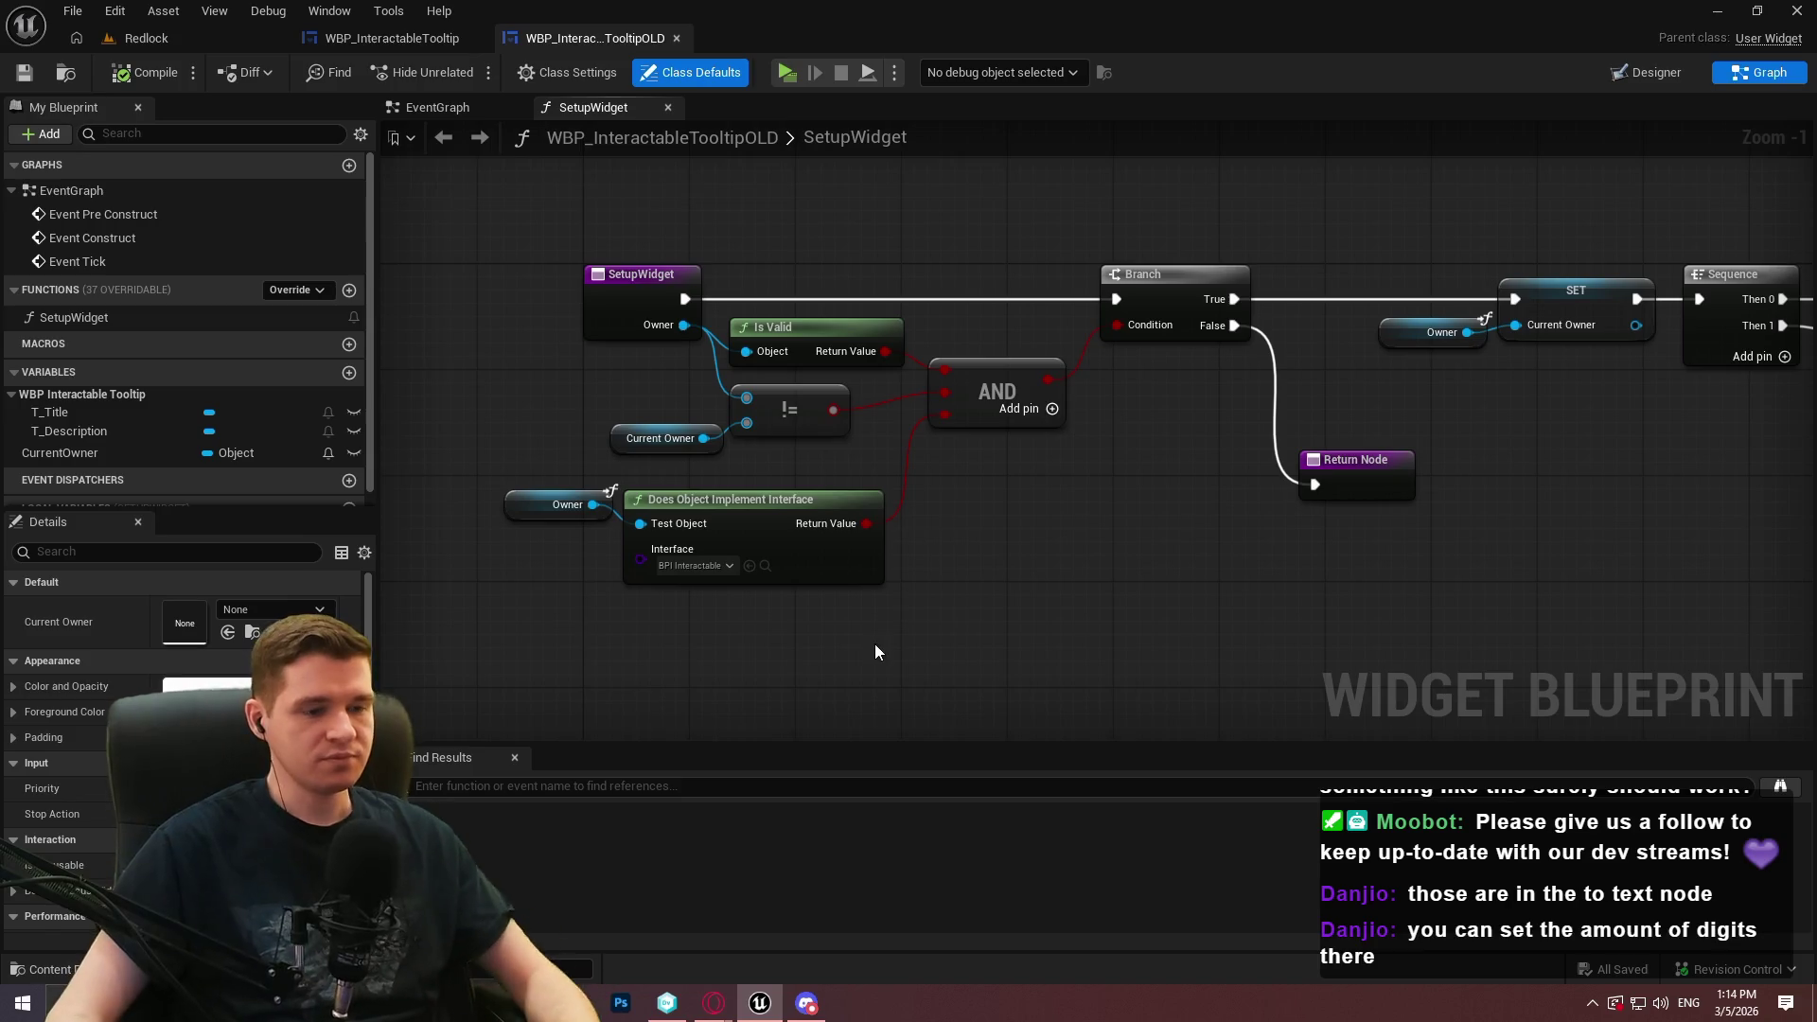
click(849, 589)
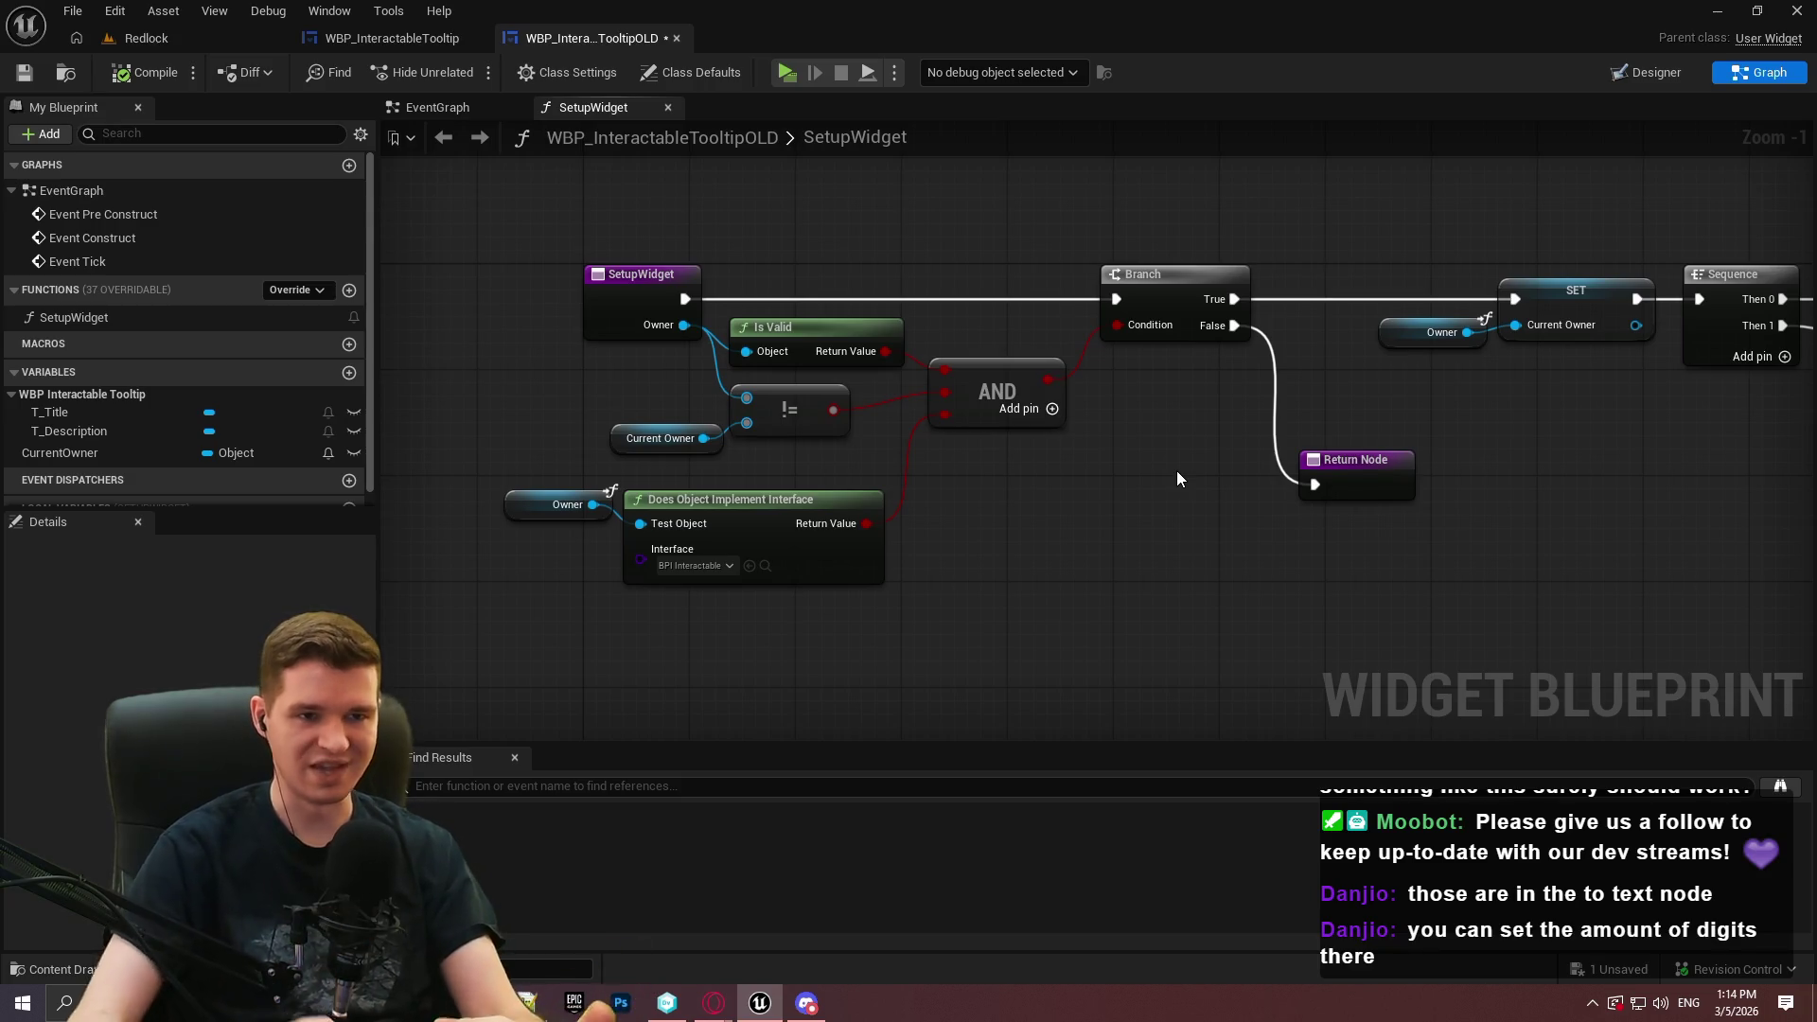
Pan and zoom out over the OLD tooltip graph, then save WBP_InteractableTooltipOLD
mouse_move(1075, 542)
mouse_down()
mouse_move(1196, 616)
mouse_move(406, 616)
mouse_move(611, 627)
mouse_move(681, 568)
mouse_move(1173, 511)
mouse_move(1457, 520)
mouse_move(719, 423)
mouse_up()
scroll(1288, 501, down, 2)
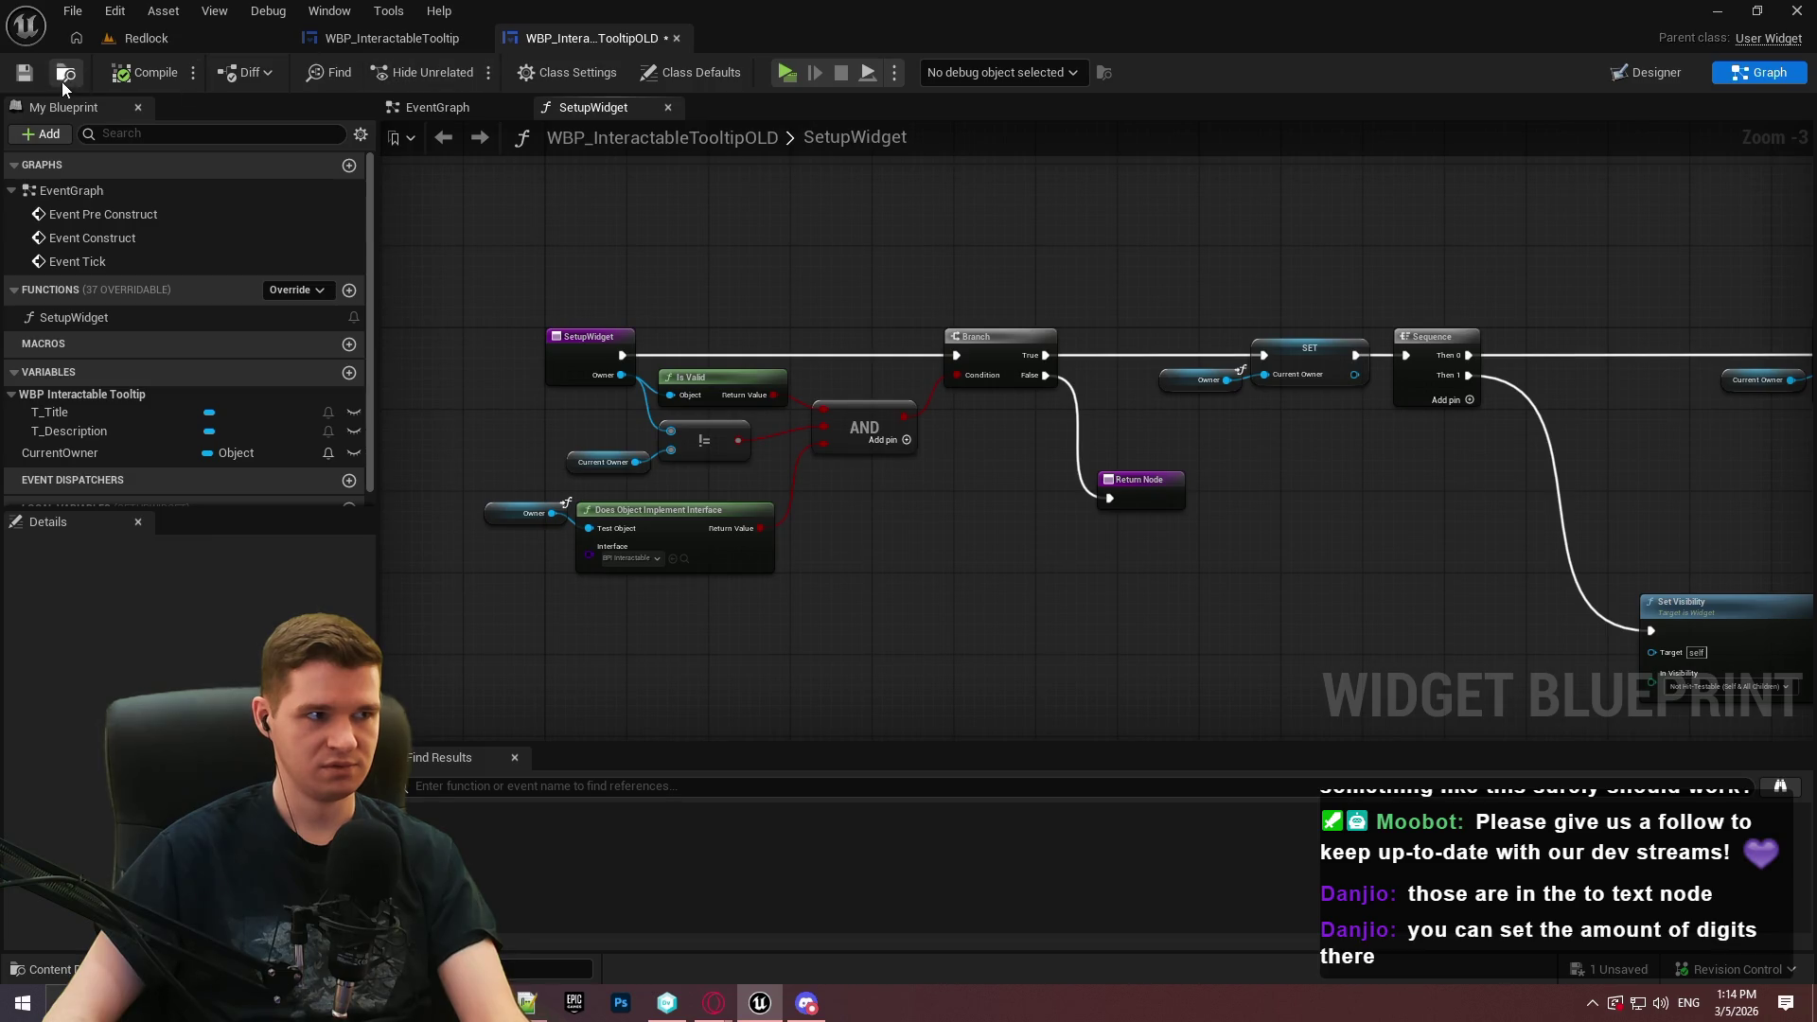
click(24, 72)
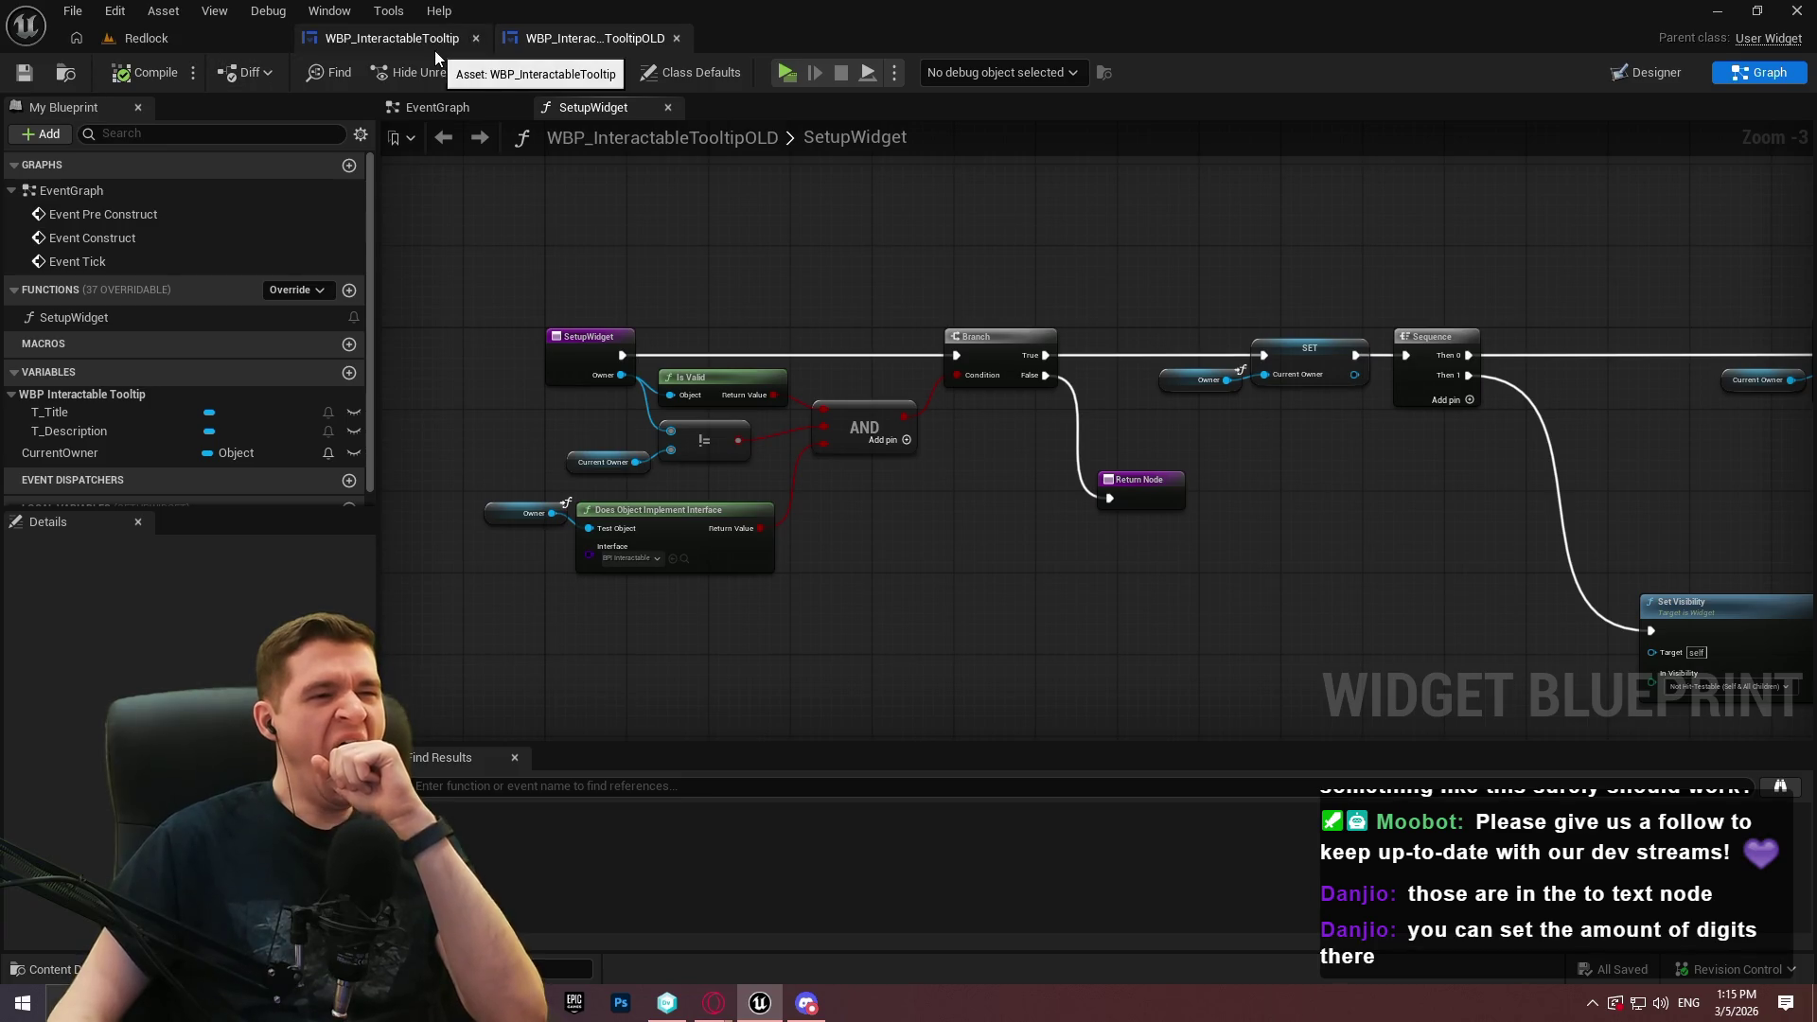
From the Redlock level, browse to KYS > UI > MainGameHUD and open BP_RedlockHUD
click(388, 40)
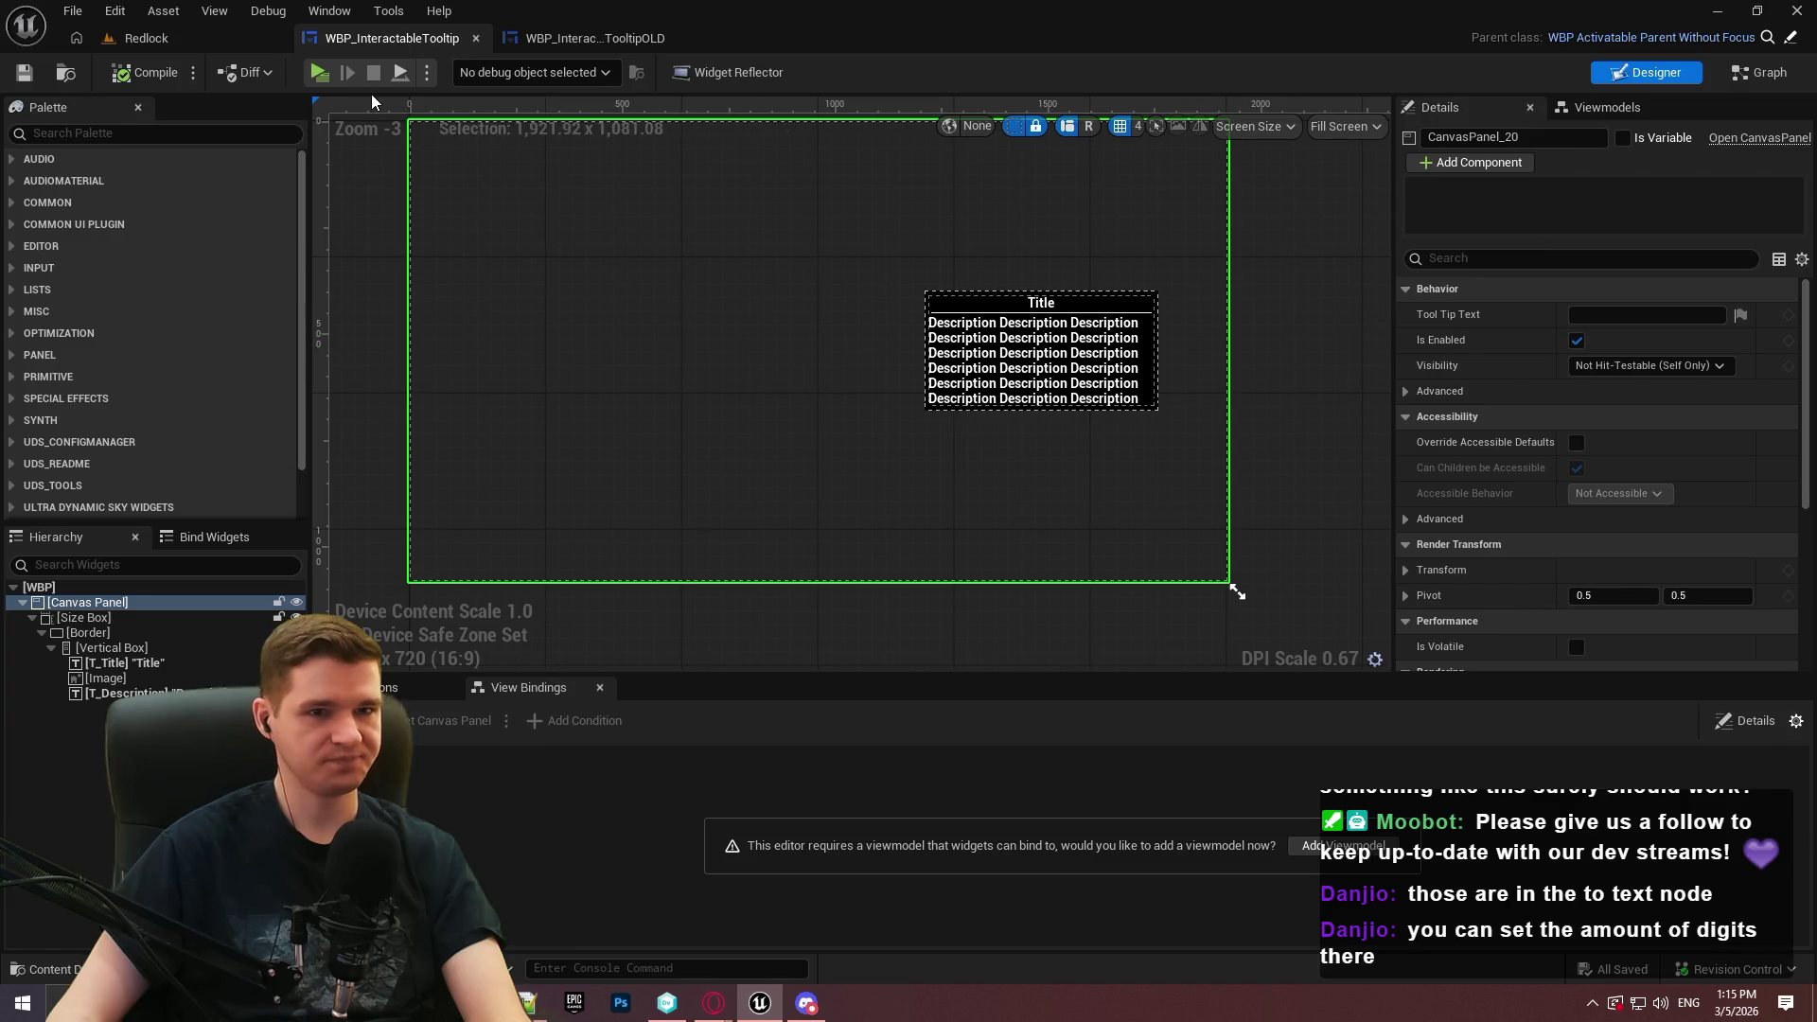
click(142, 38)
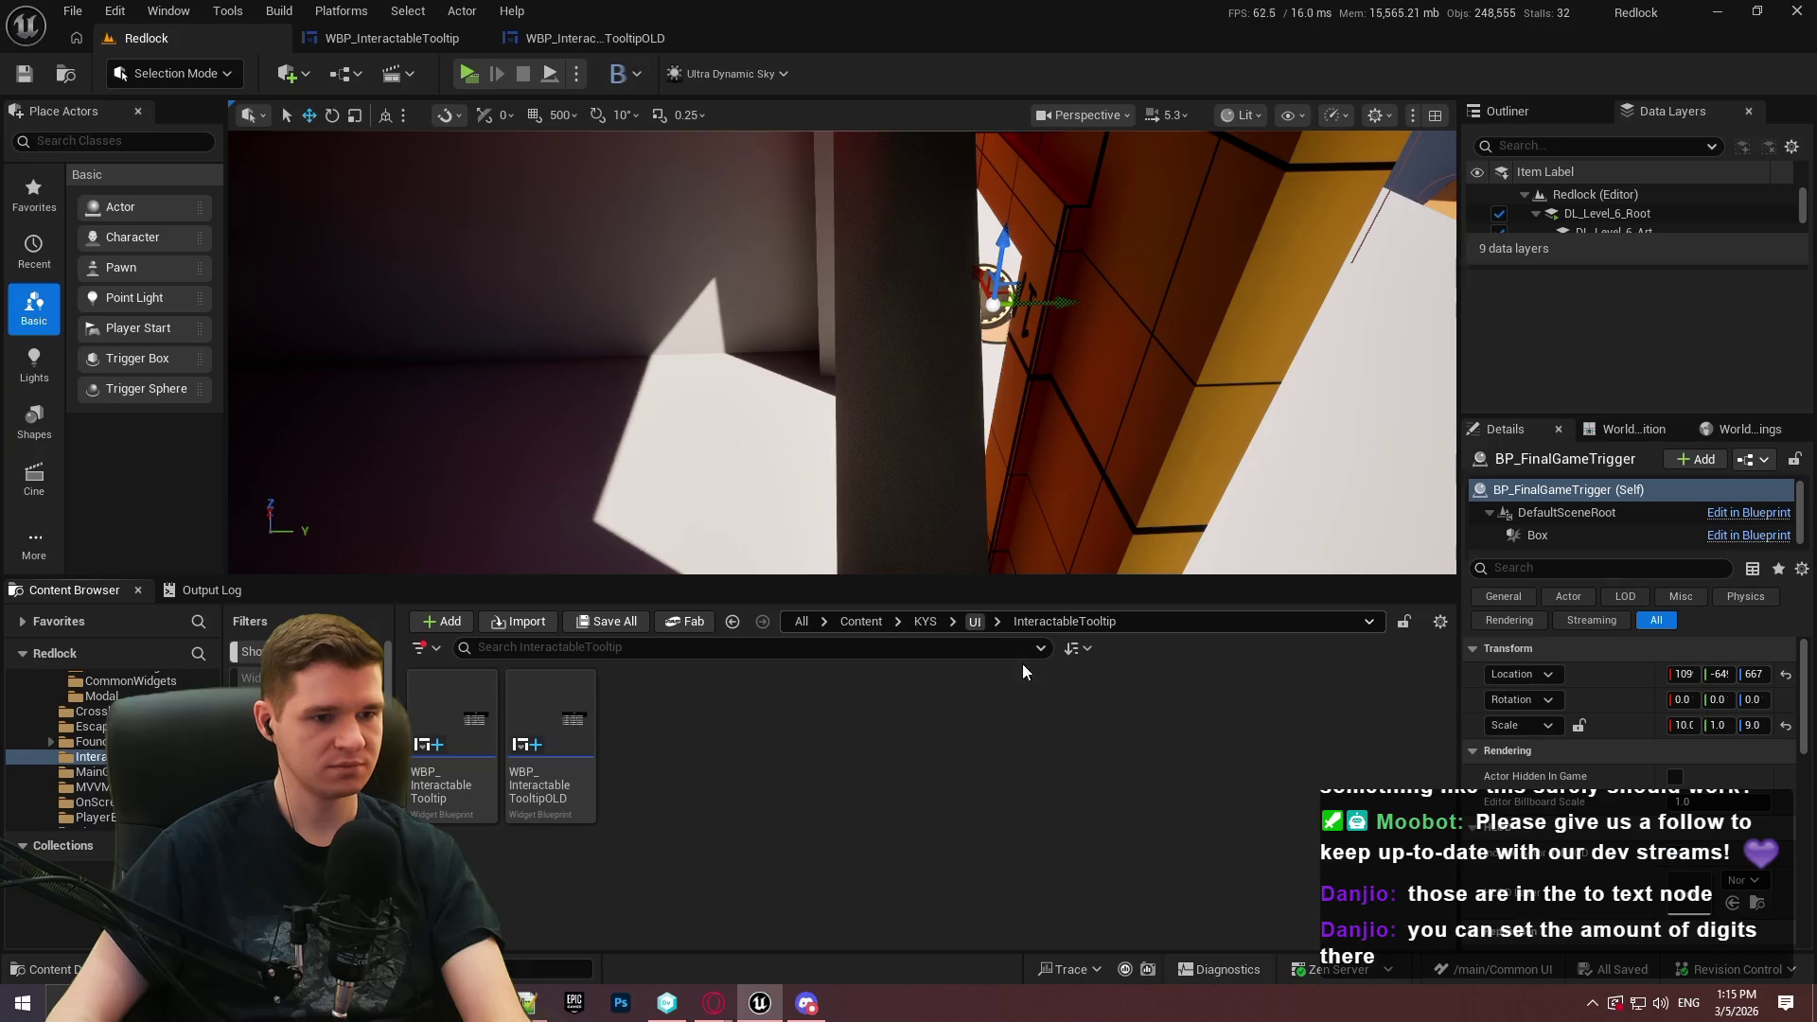
key(alt+Left)
click(925, 621)
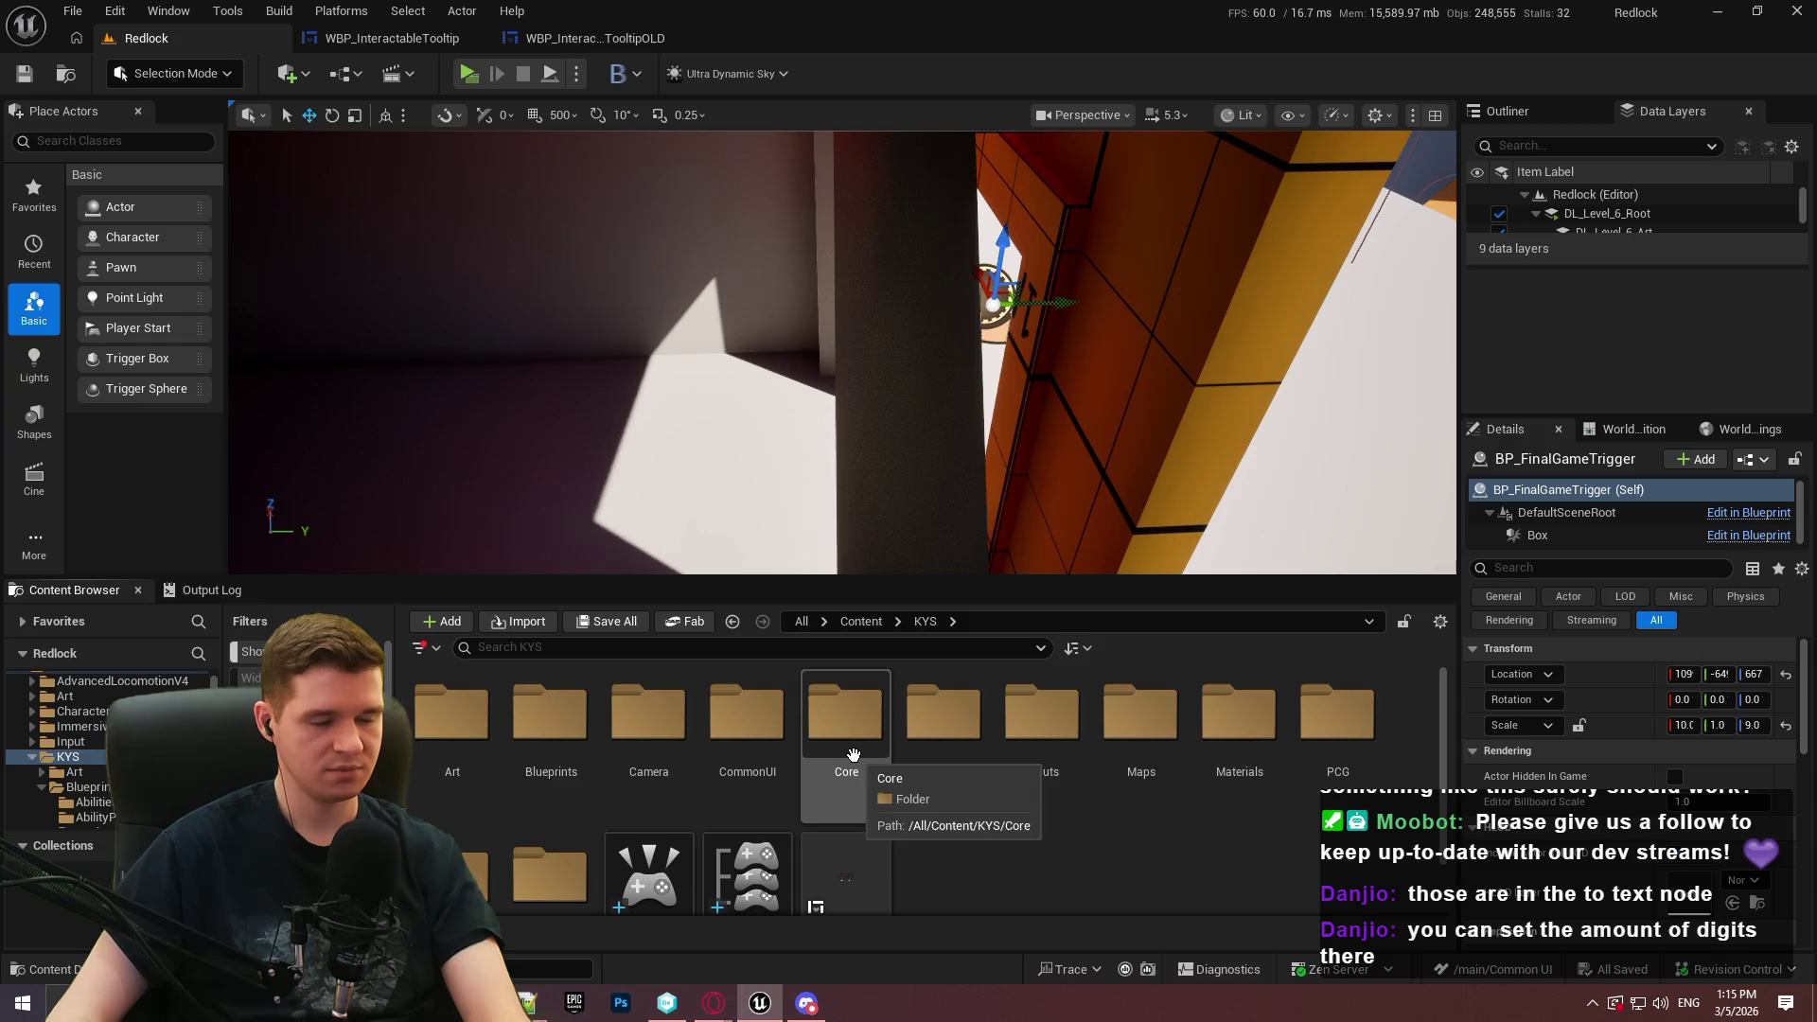
double_click(852, 755)
click(923, 621)
double_click(1143, 719)
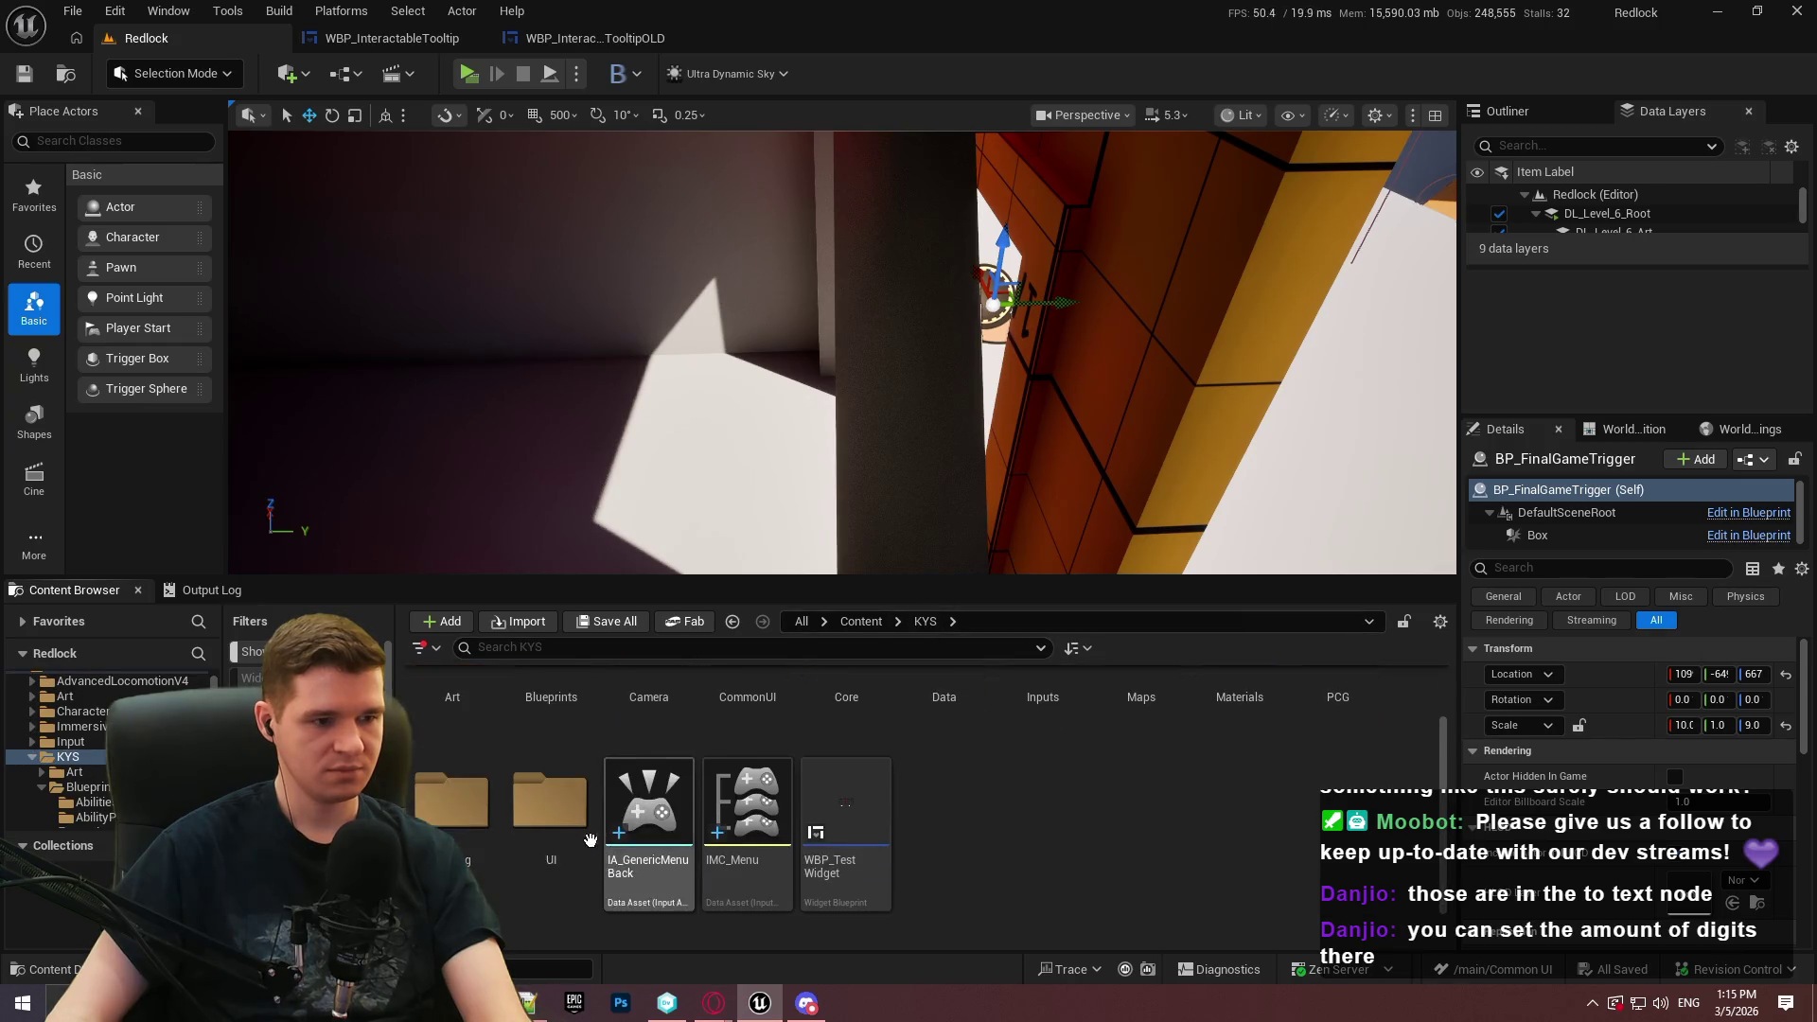
double_click(1051, 716)
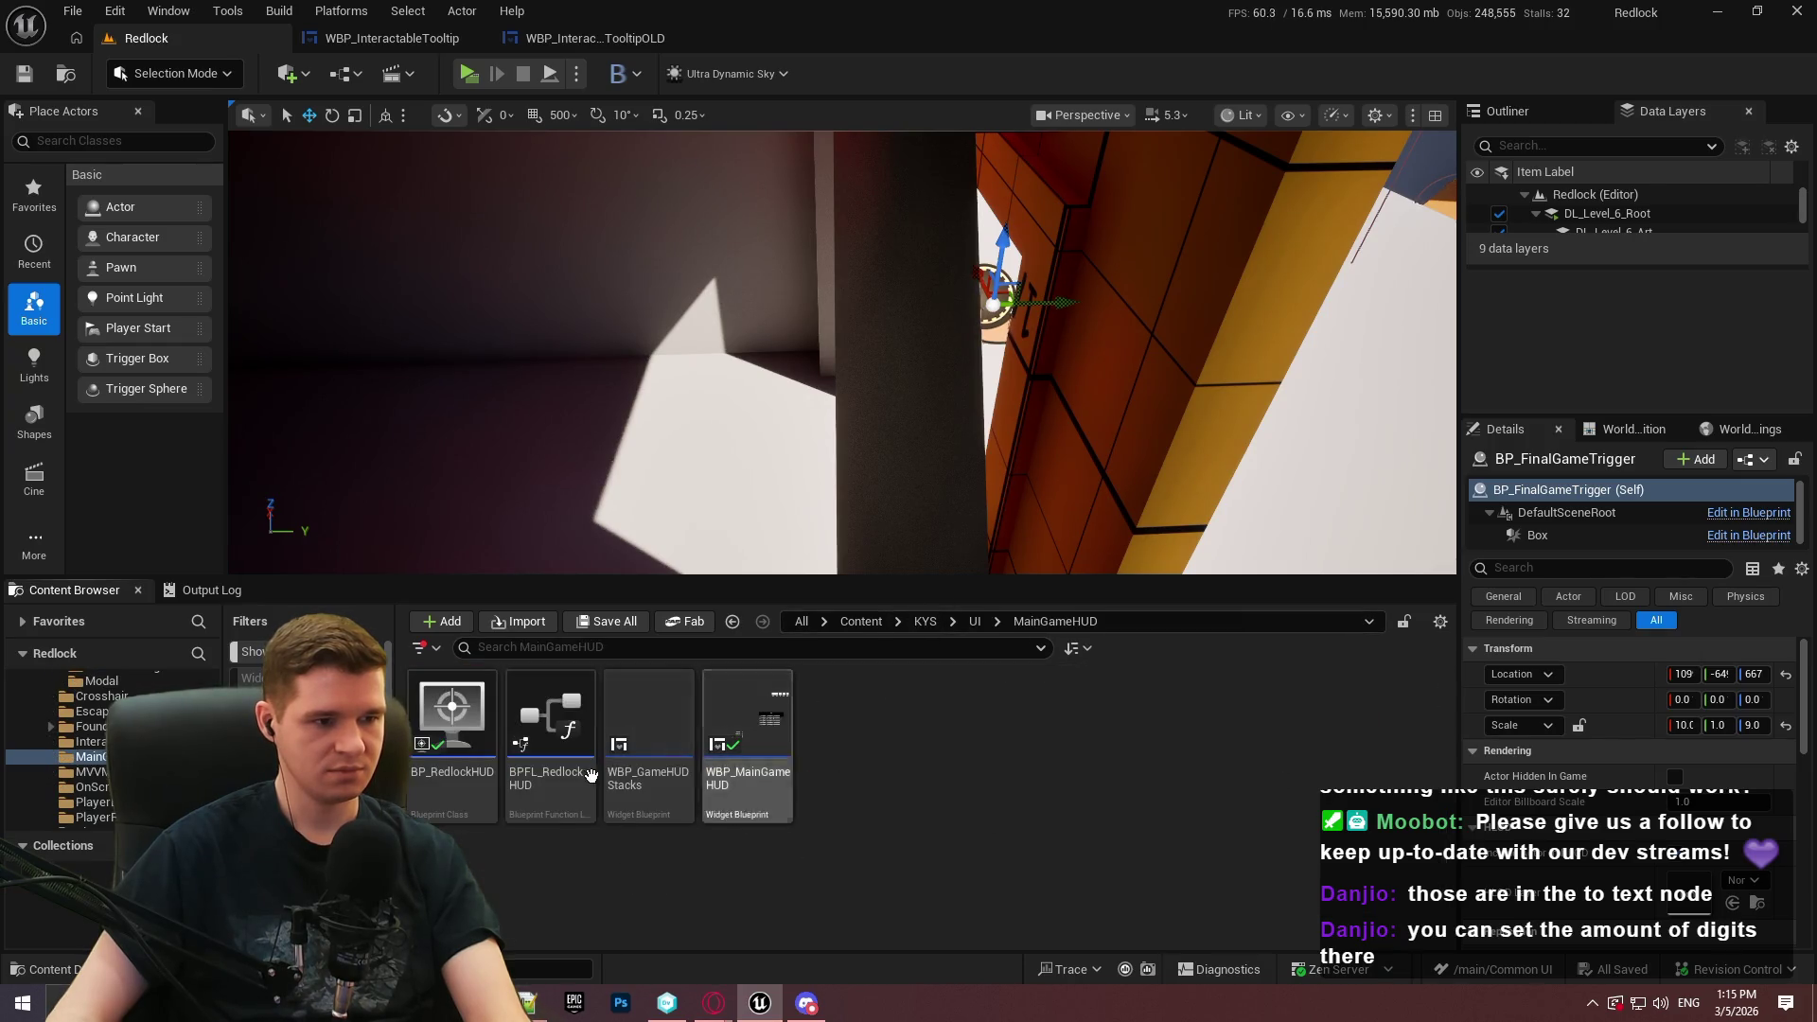
click(482, 810)
double_click(484, 812)
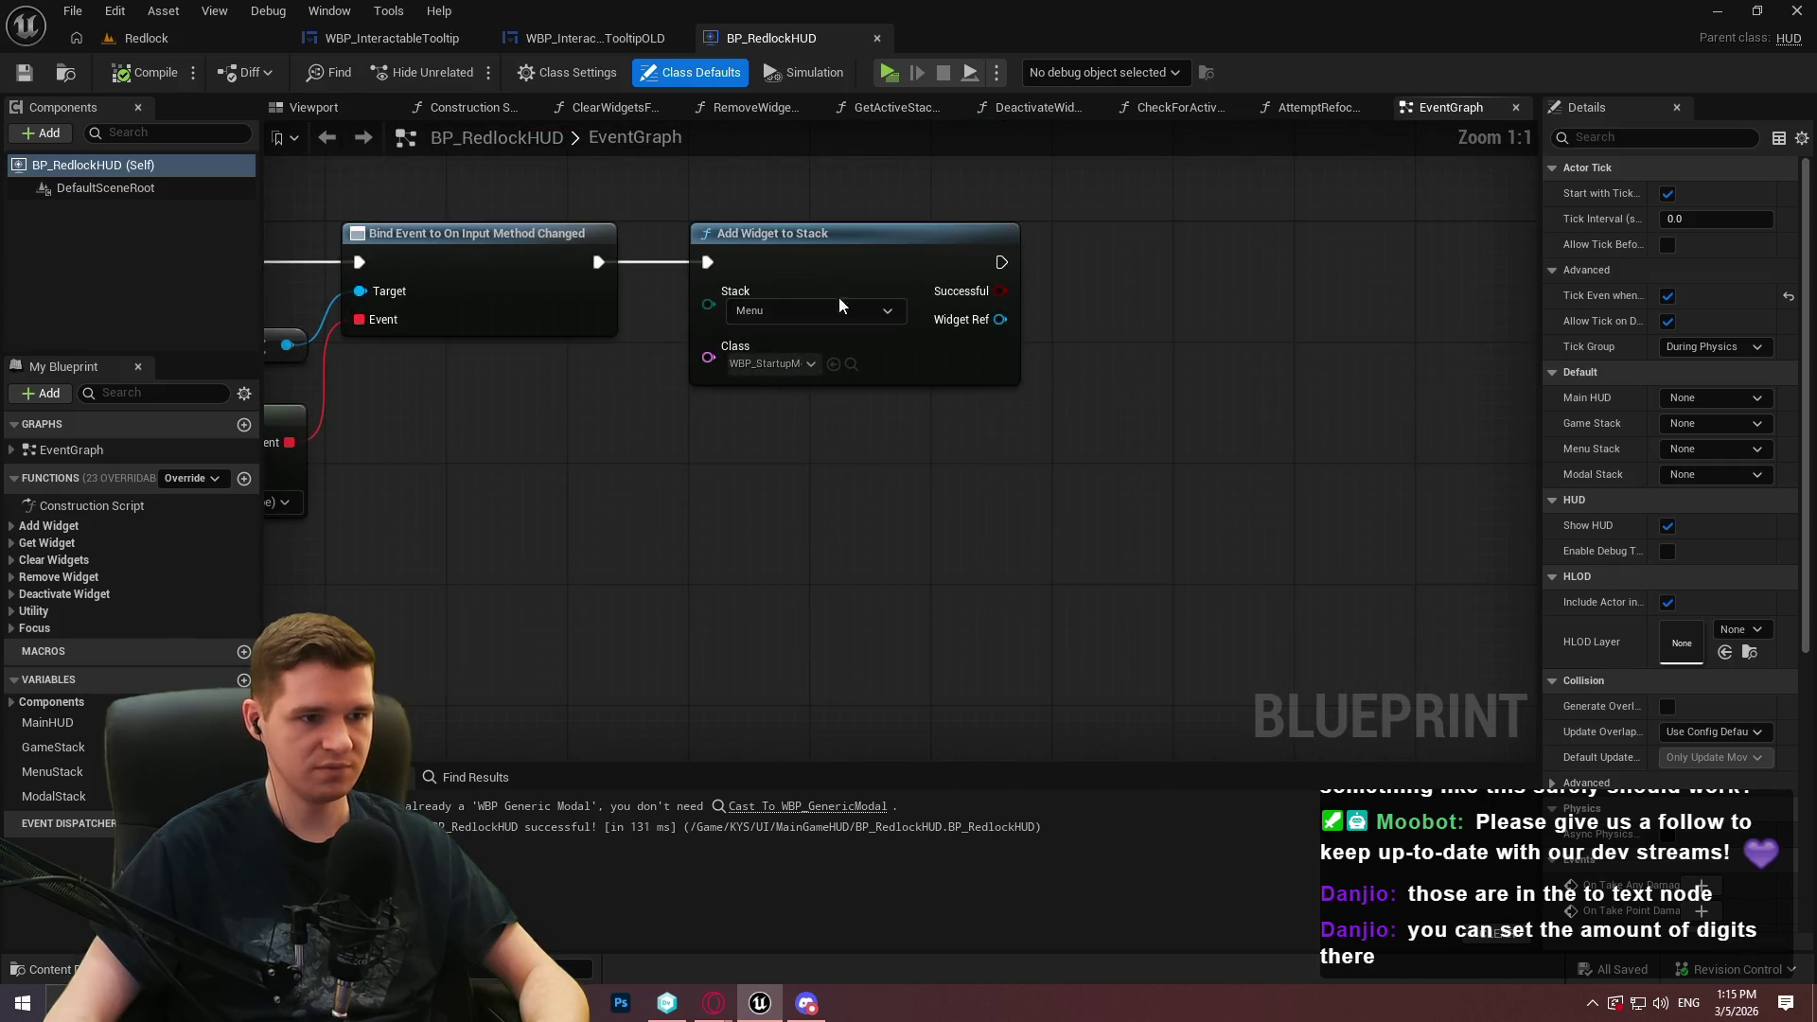
Duplicate the Add Widget to Stack node and chain the copy after the first one
click(874, 341)
key(ctrl+c)
key(ctrl+v)
drag(1131, 262, 1011, 272)
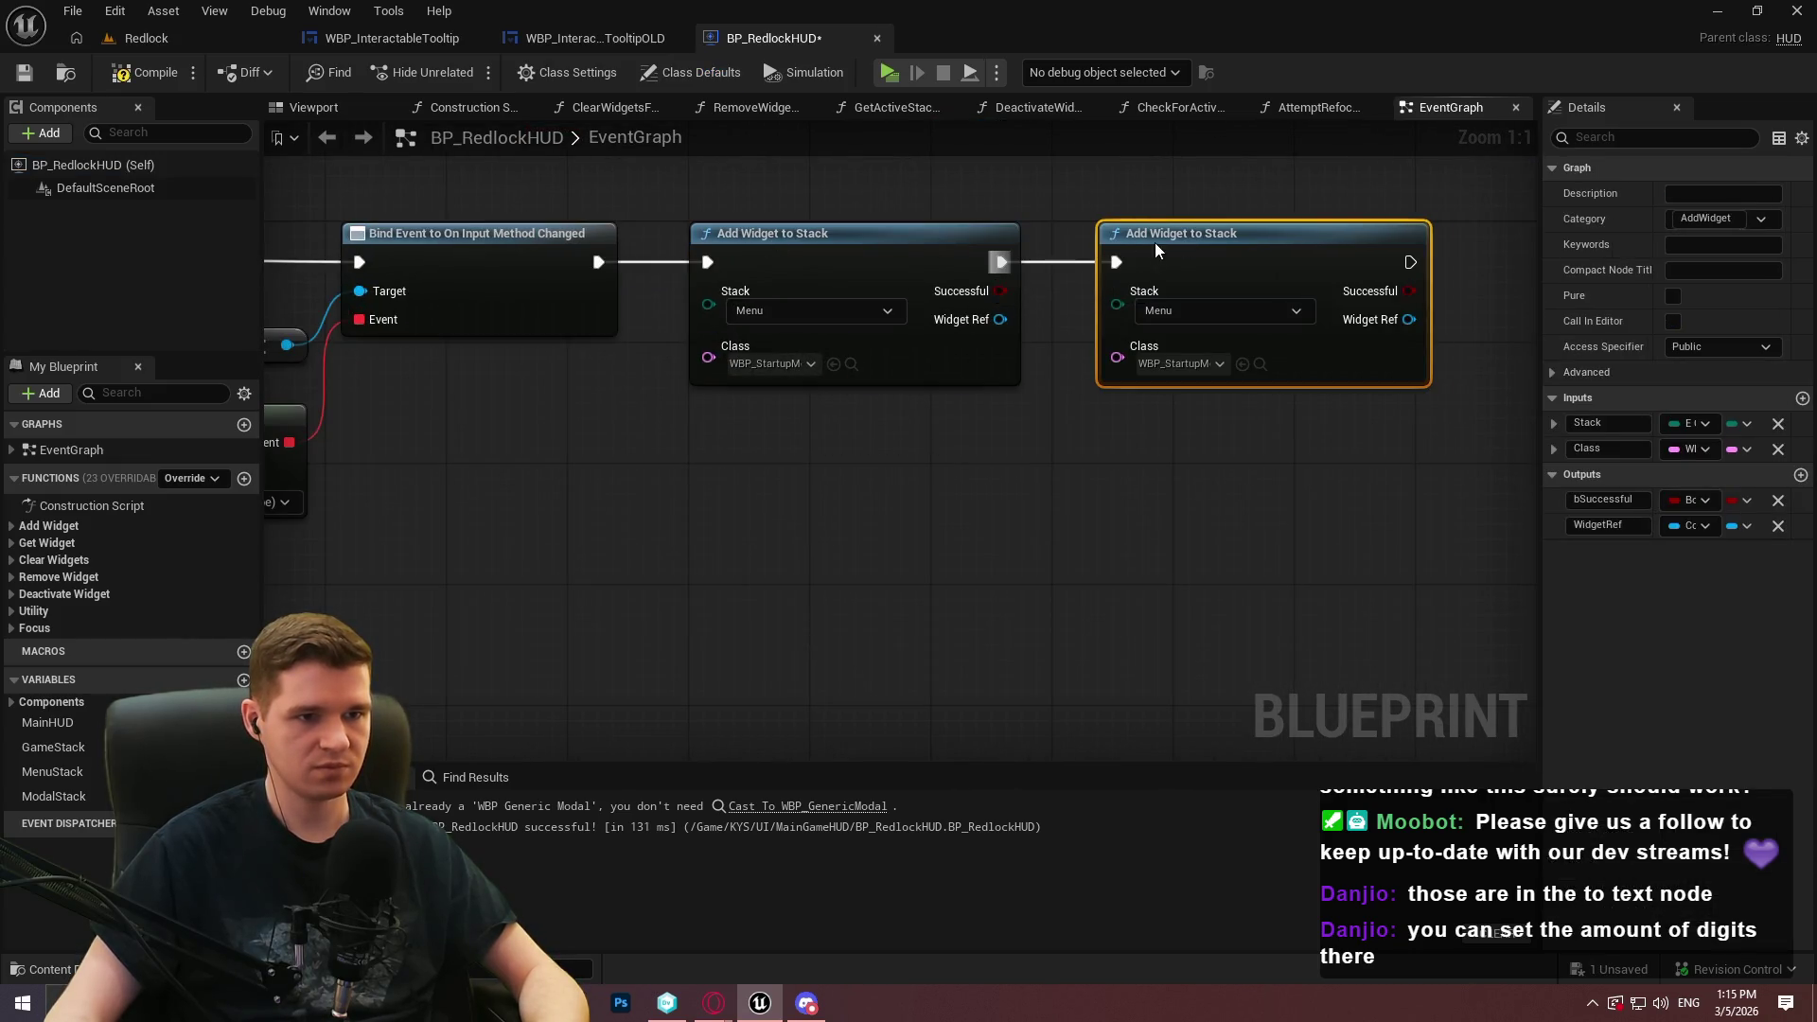
drag(1209, 476, 877, 507)
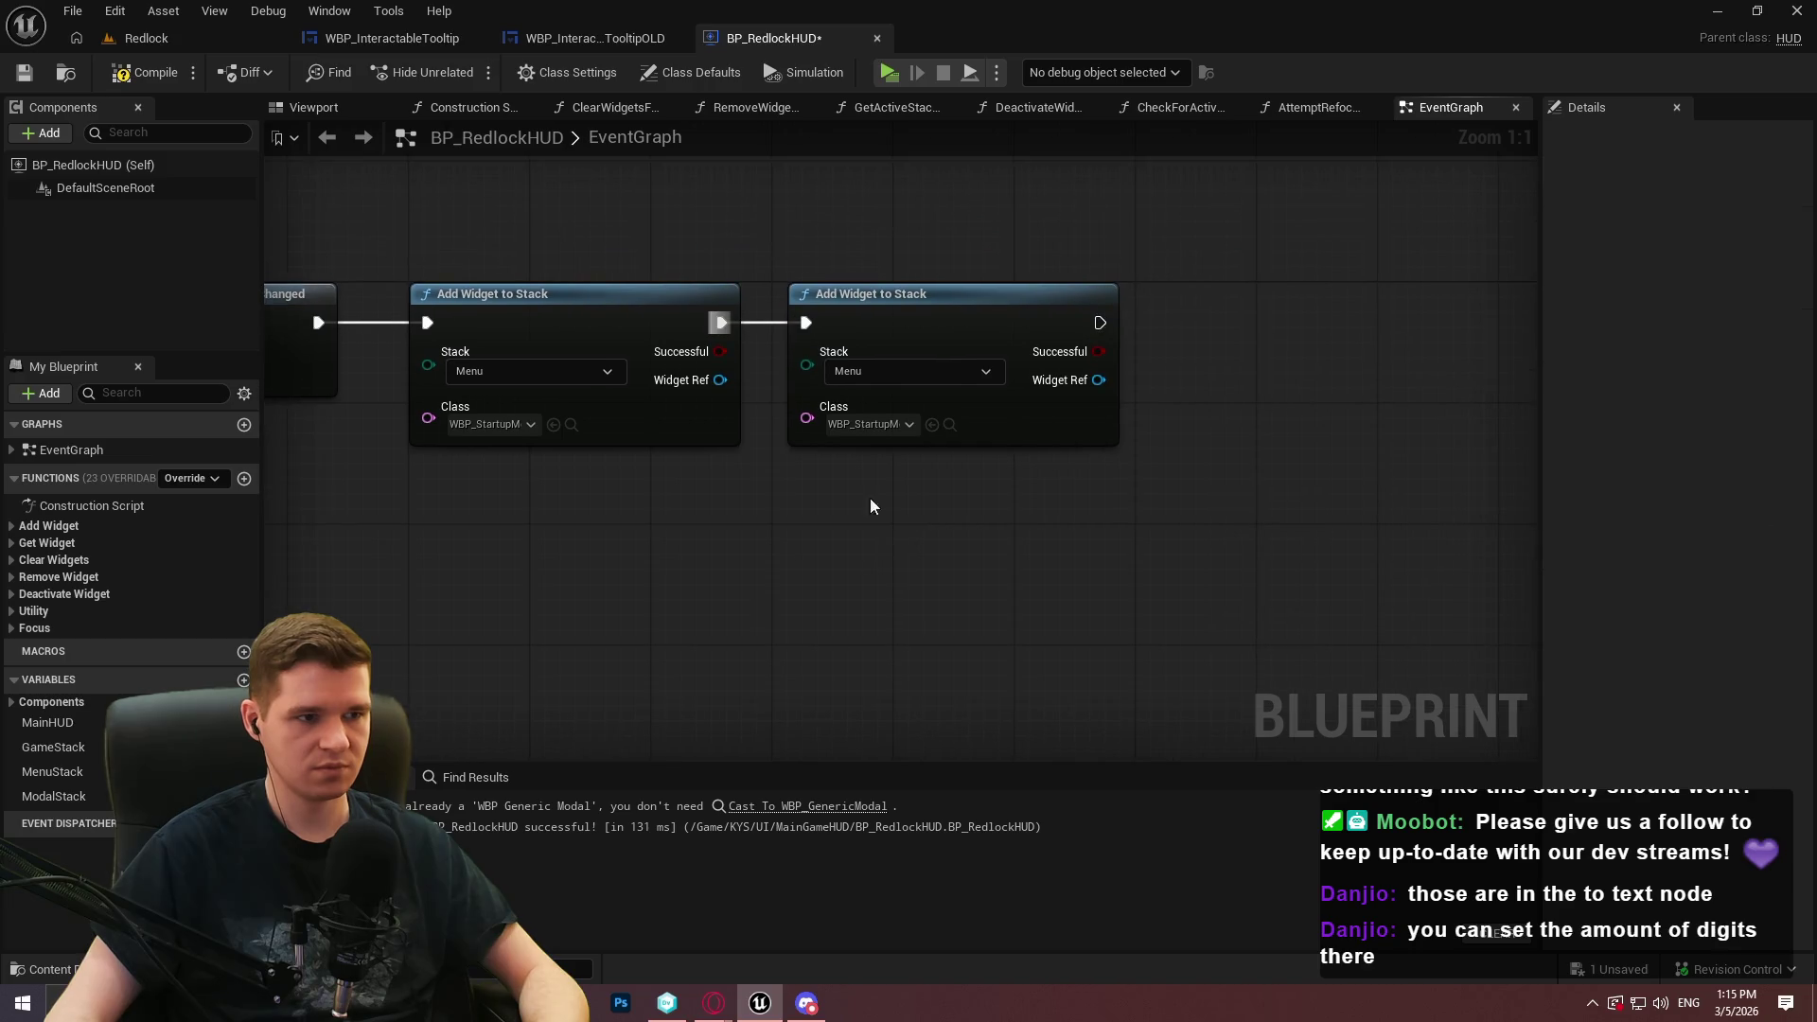
Set the copy's Stack to Game and Class to WBP_InteractableTooltip, then save BP_RedlockHUD
click(890, 374)
click(864, 405)
click(881, 425)
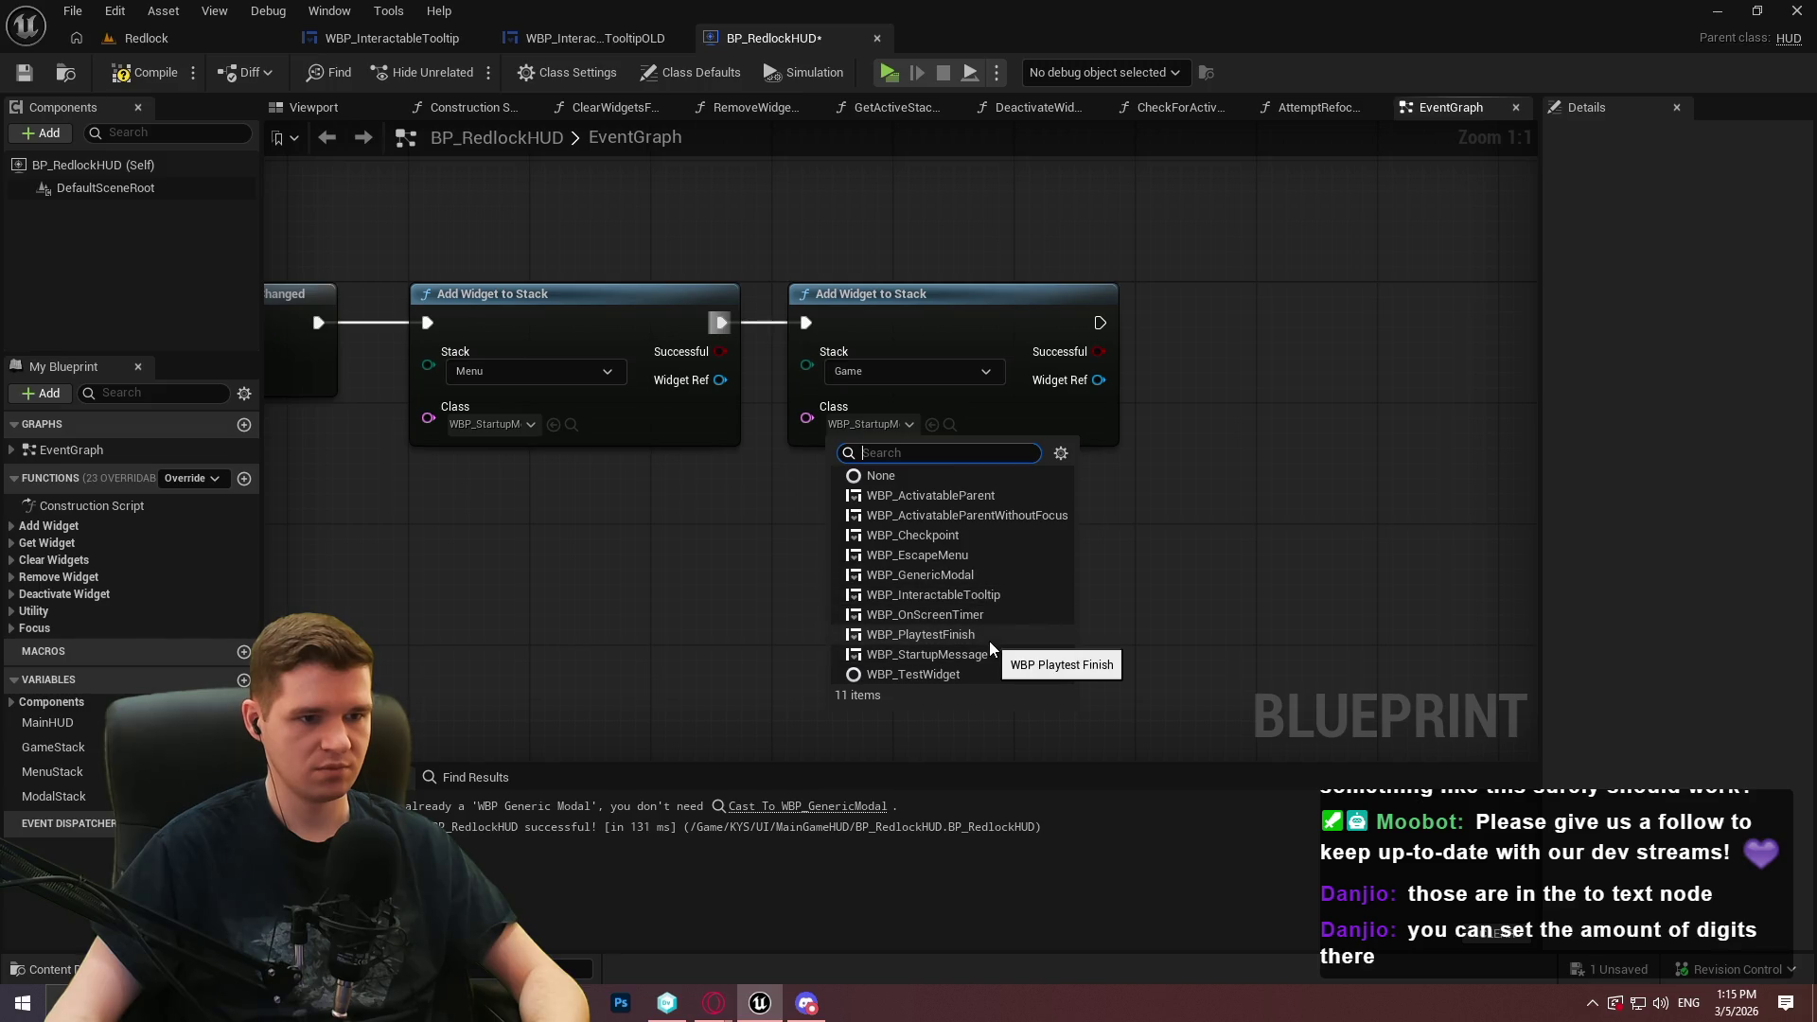
click(987, 593)
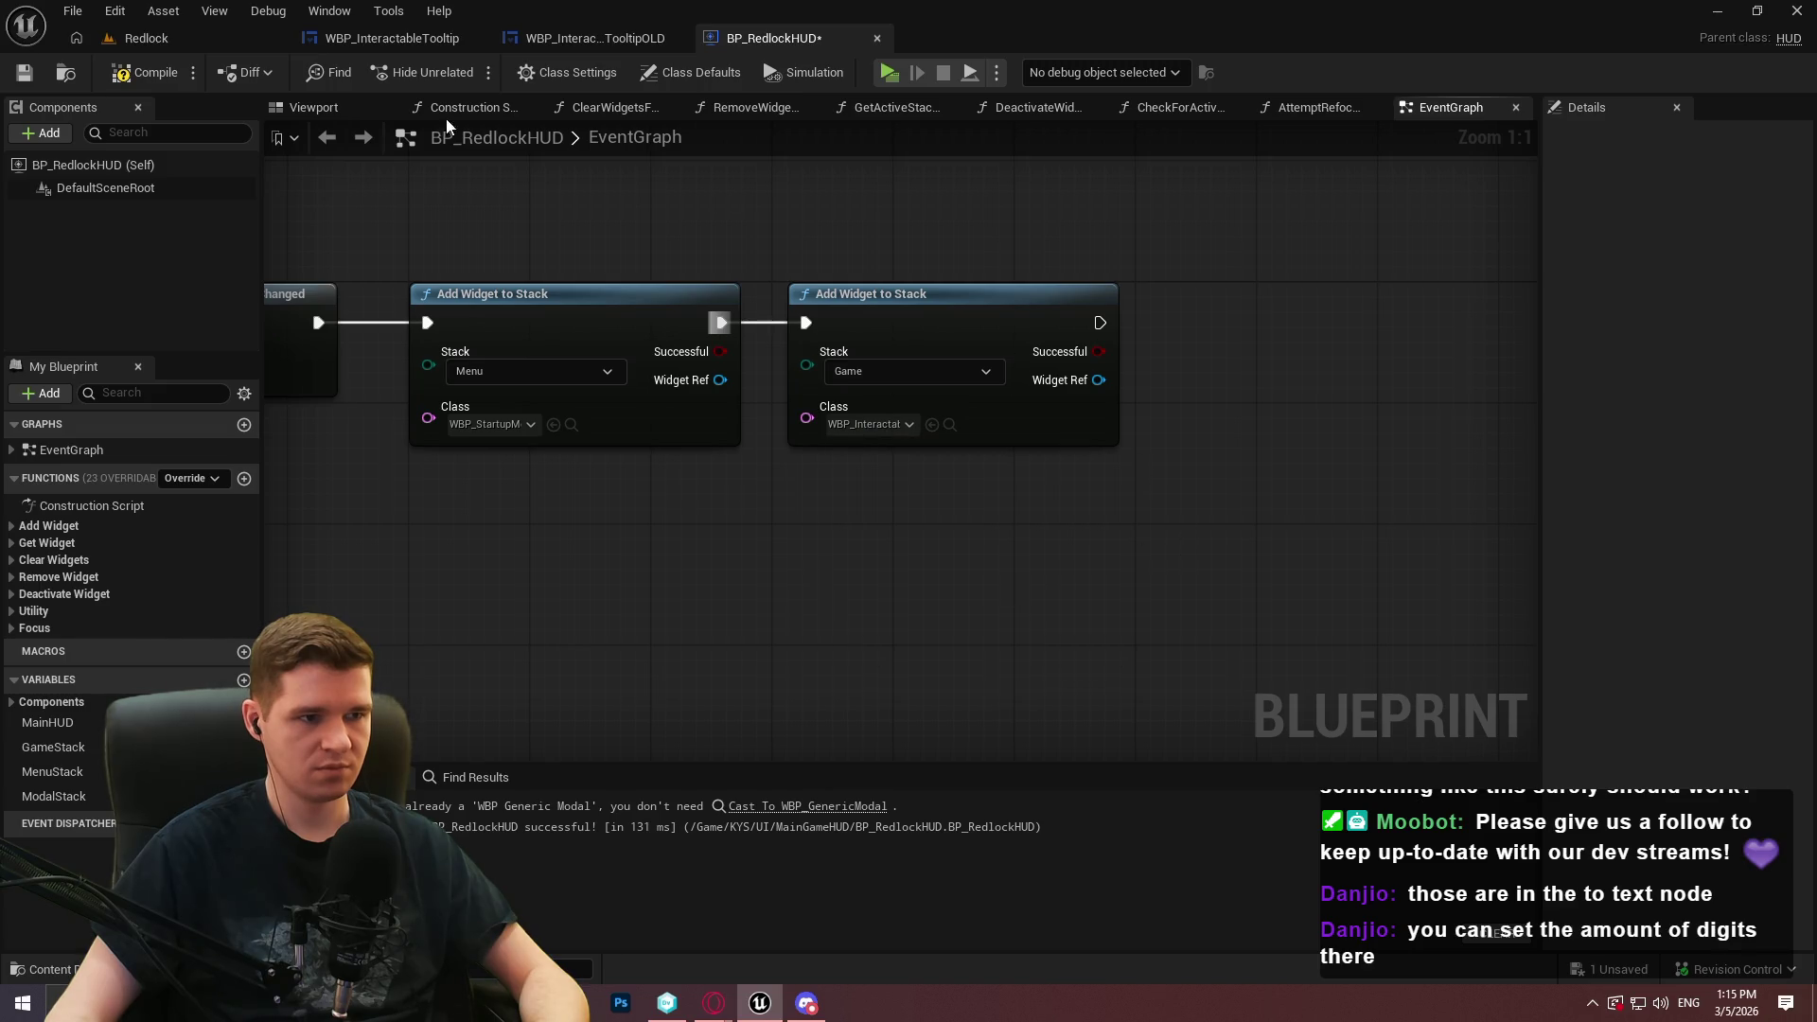
click(25, 74)
click(142, 38)
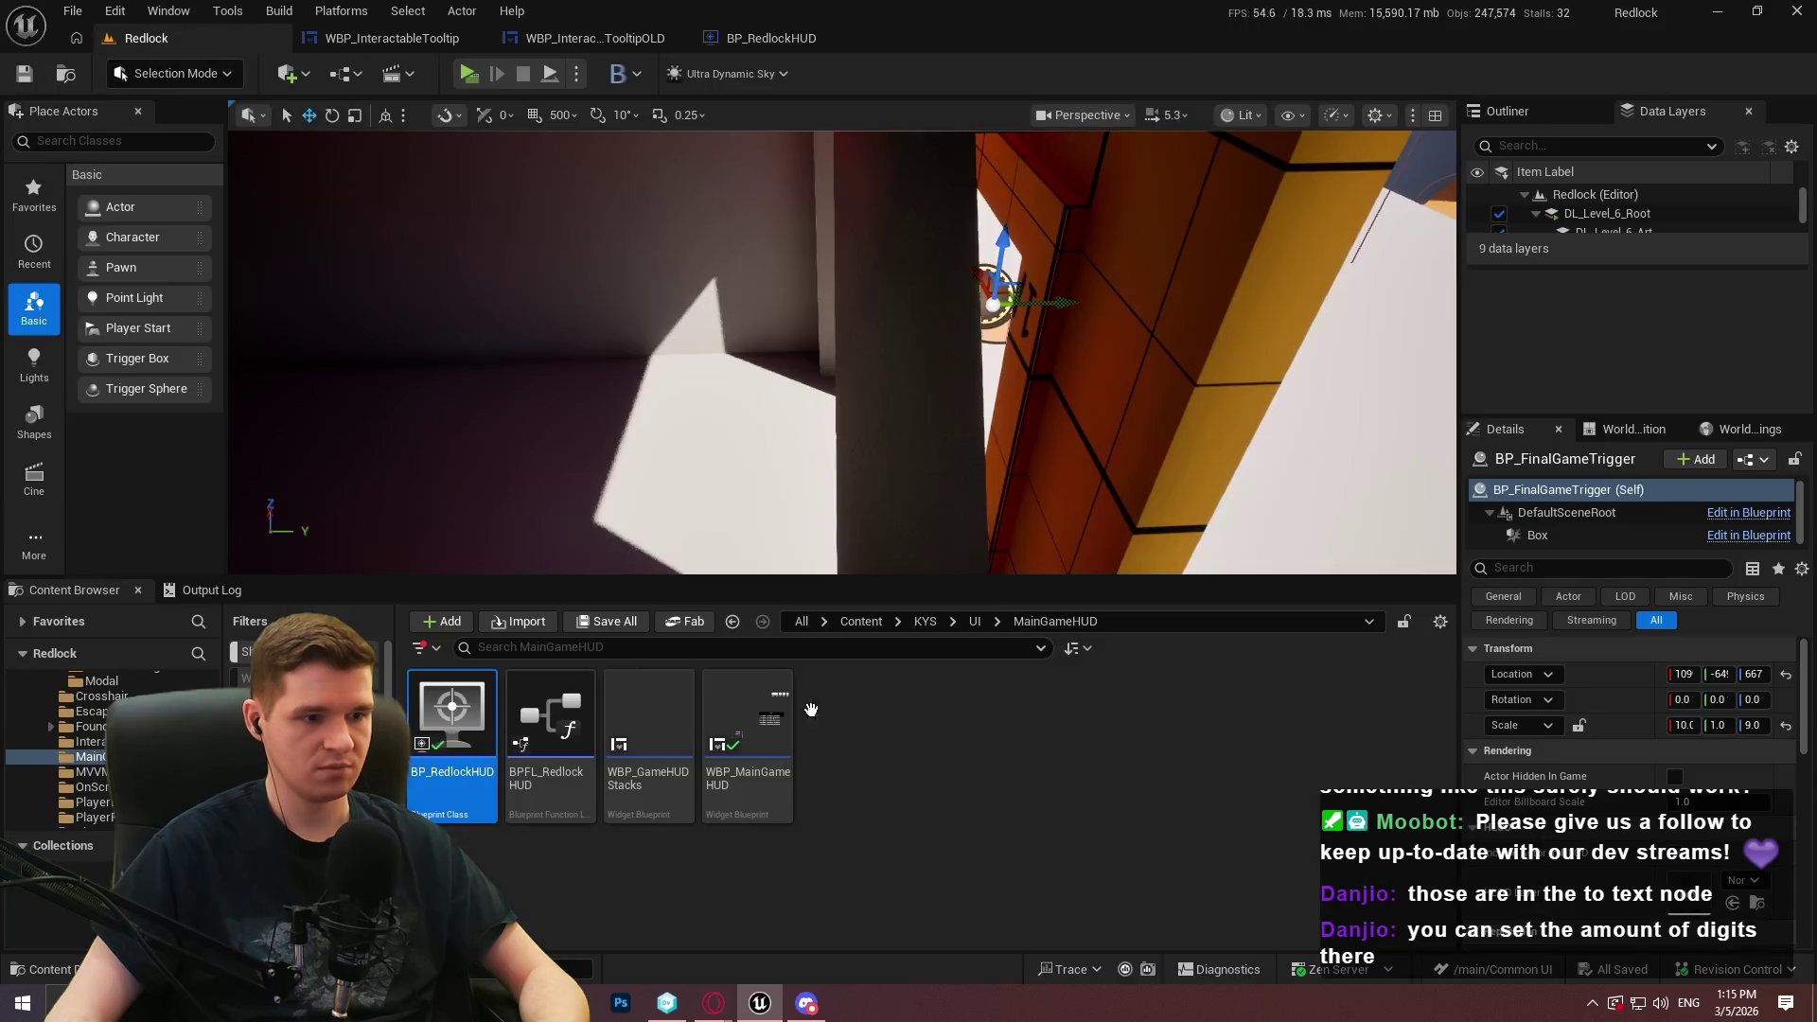
Open BP_Interactable from KYS > Blueprints > Interactable and jump into its CreateTooltip function
click(924, 621)
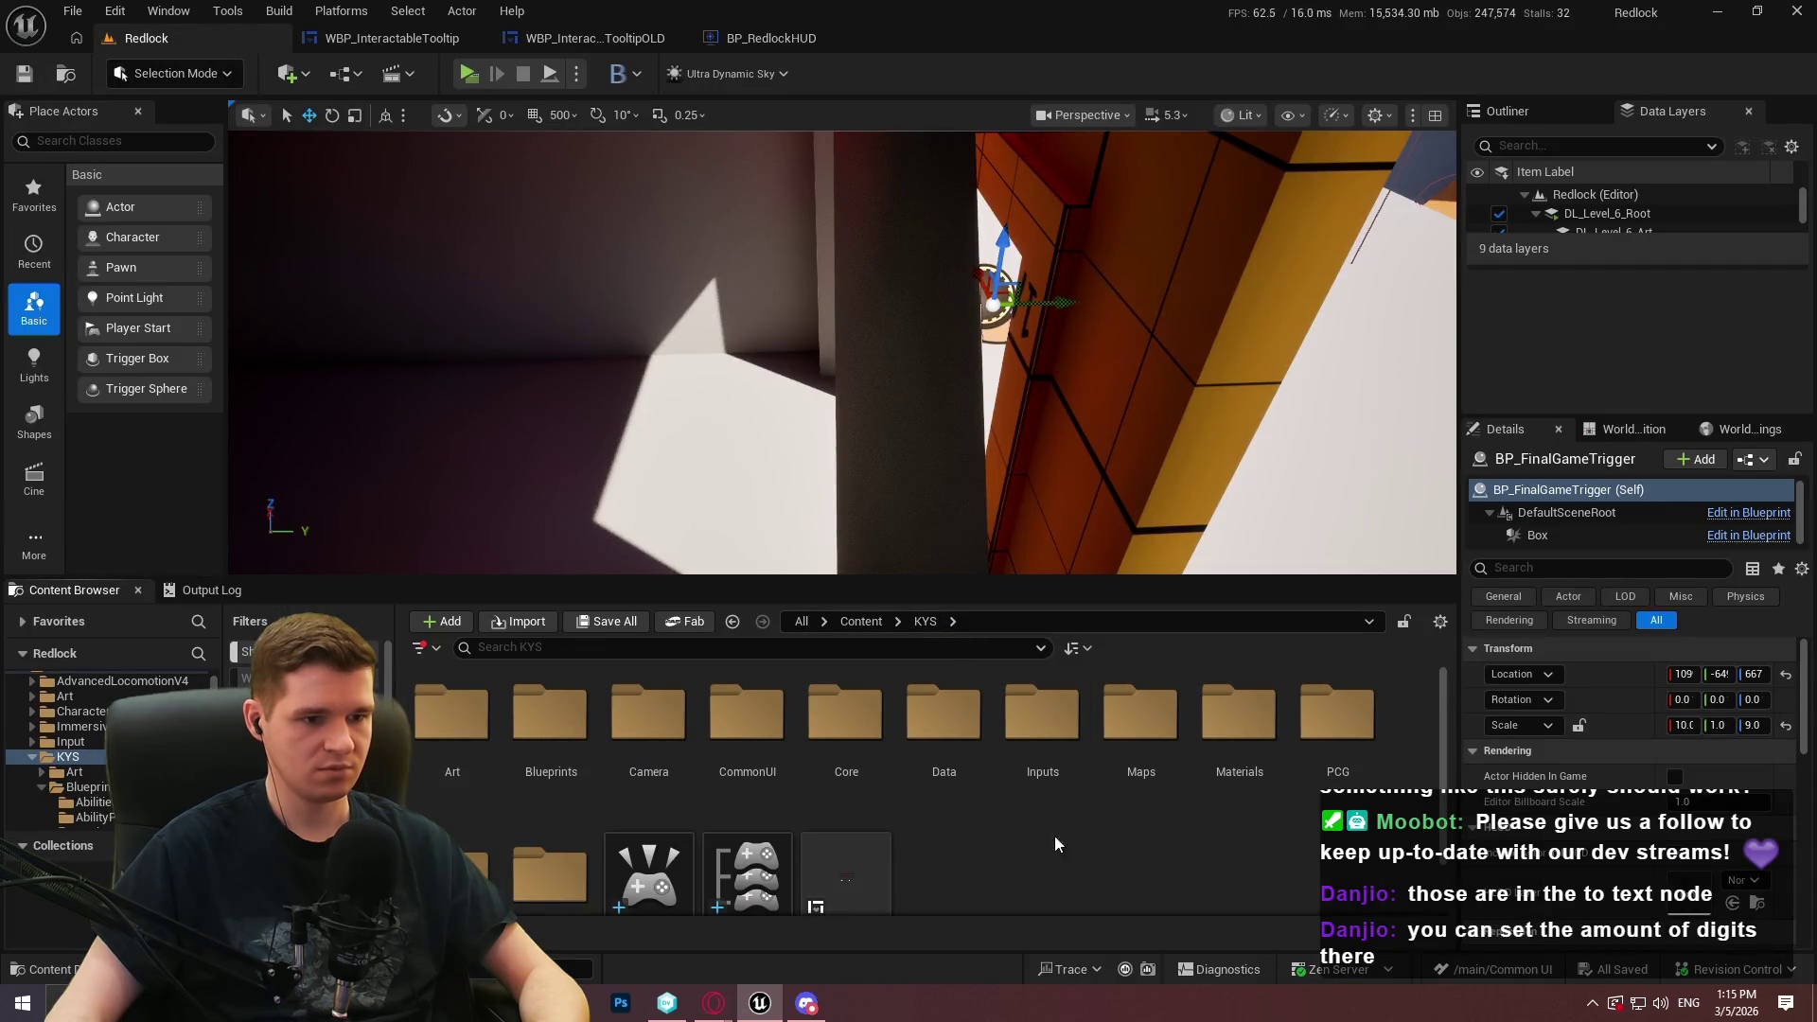
mouse_move(1036, 579)
mouse_down()
mouse_move(1017, 431)
mouse_move(1017, 502)
mouse_up()
double_click(857, 686)
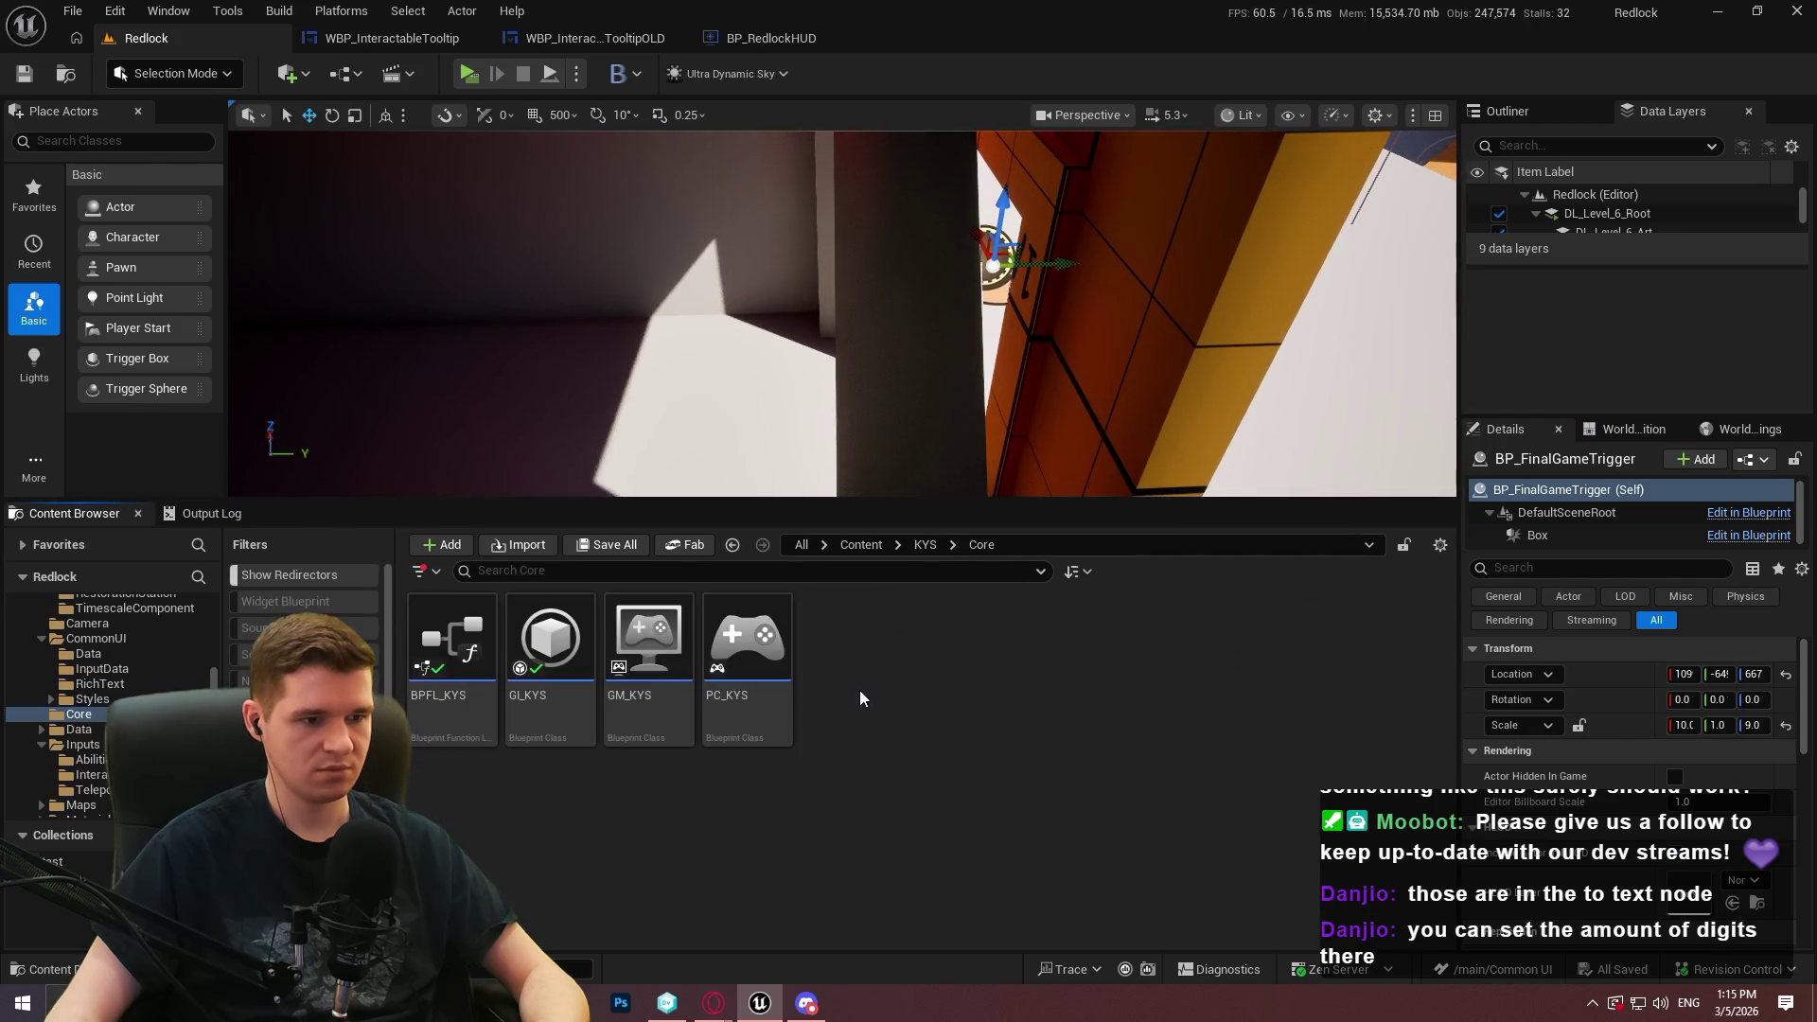
click(926, 547)
double_click(549, 654)
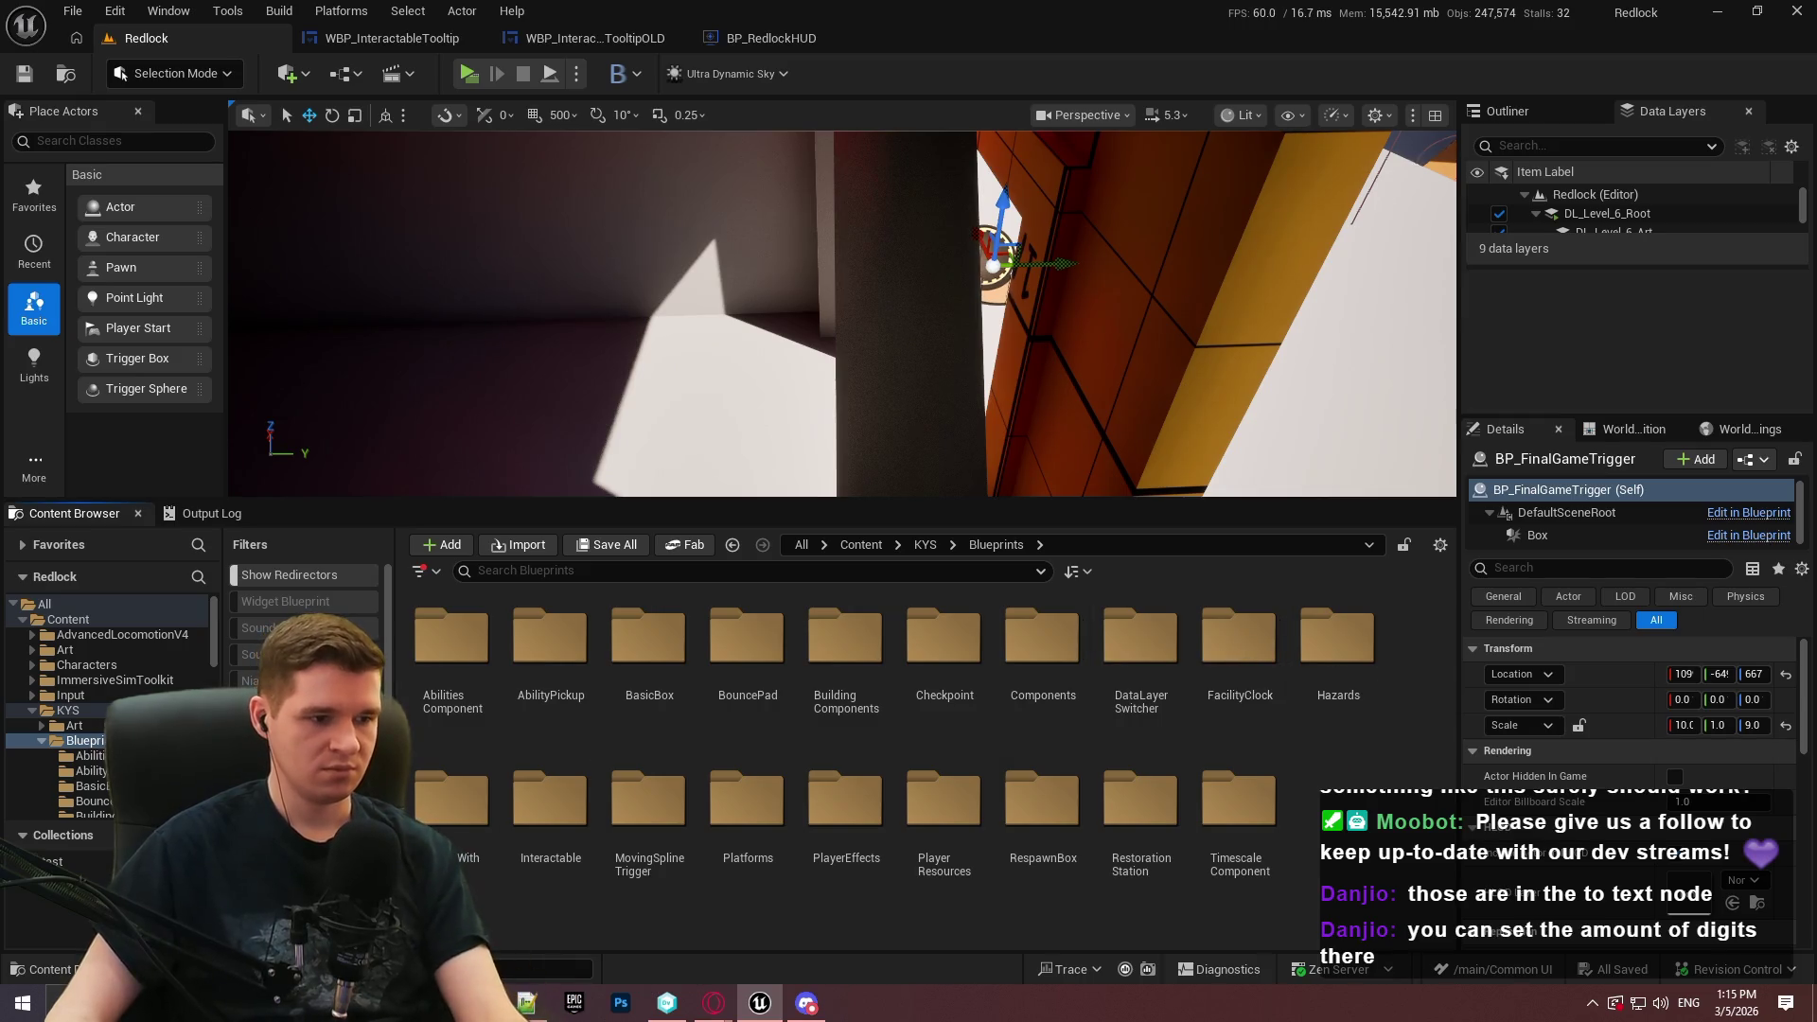
double_click(549, 803)
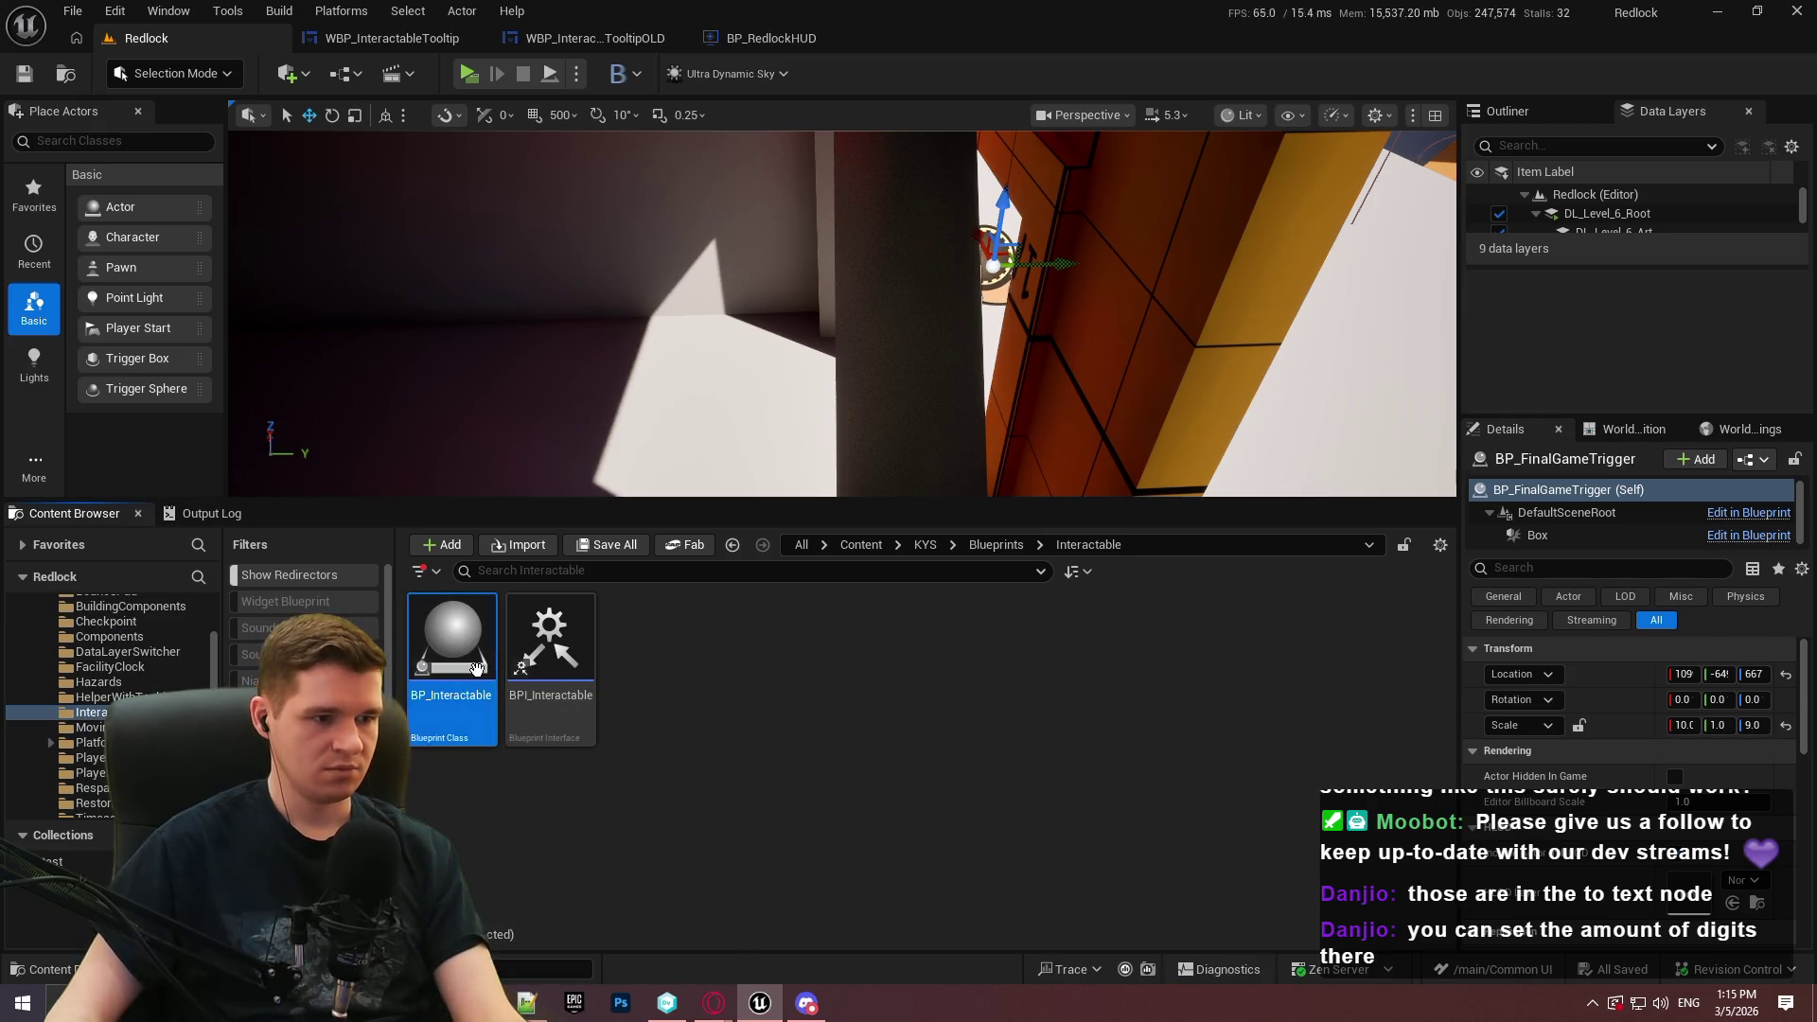
double_click(502, 666)
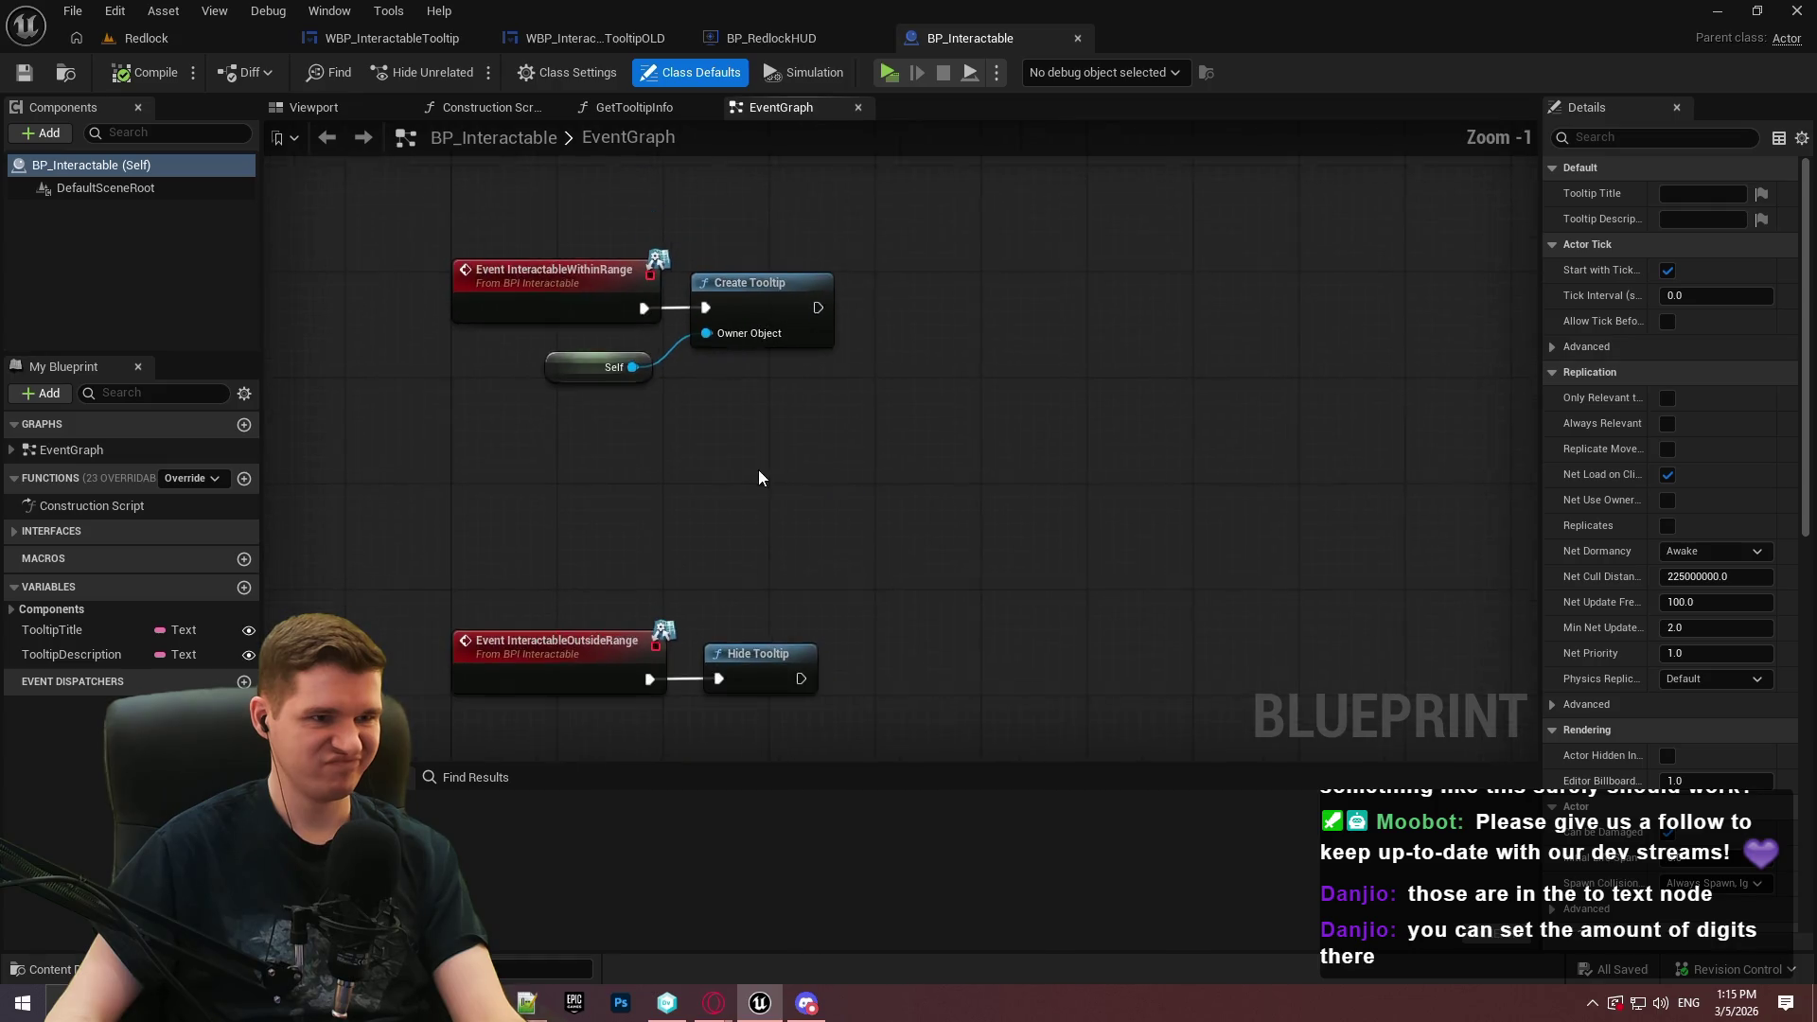
double_click(783, 321)
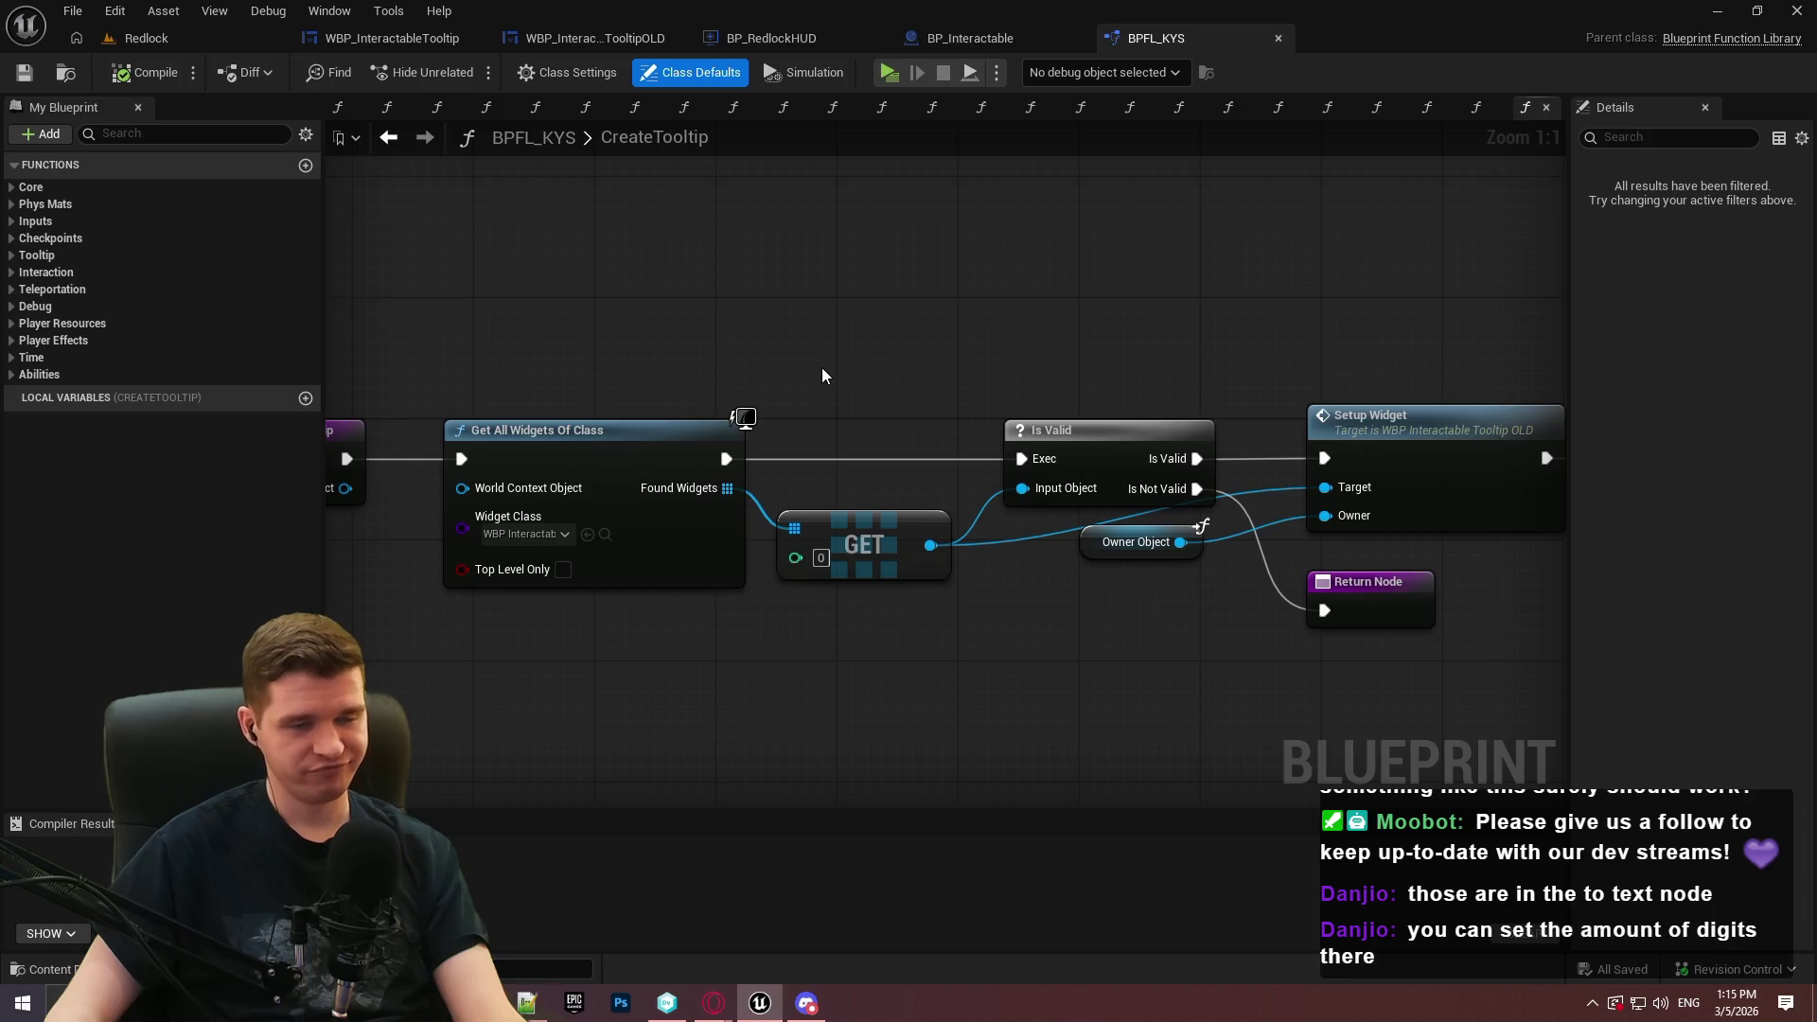
Switch Get All Widgets Of Class to WBP_InteractableTooltip, refresh GET, then compile and save BPFL_KYS
mouse_move(753, 591)
mouse_down()
mouse_move(1314, 598)
mouse_move(808, 653)
mouse_move(1140, 634)
mouse_move(826, 625)
mouse_move(935, 603)
mouse_up()
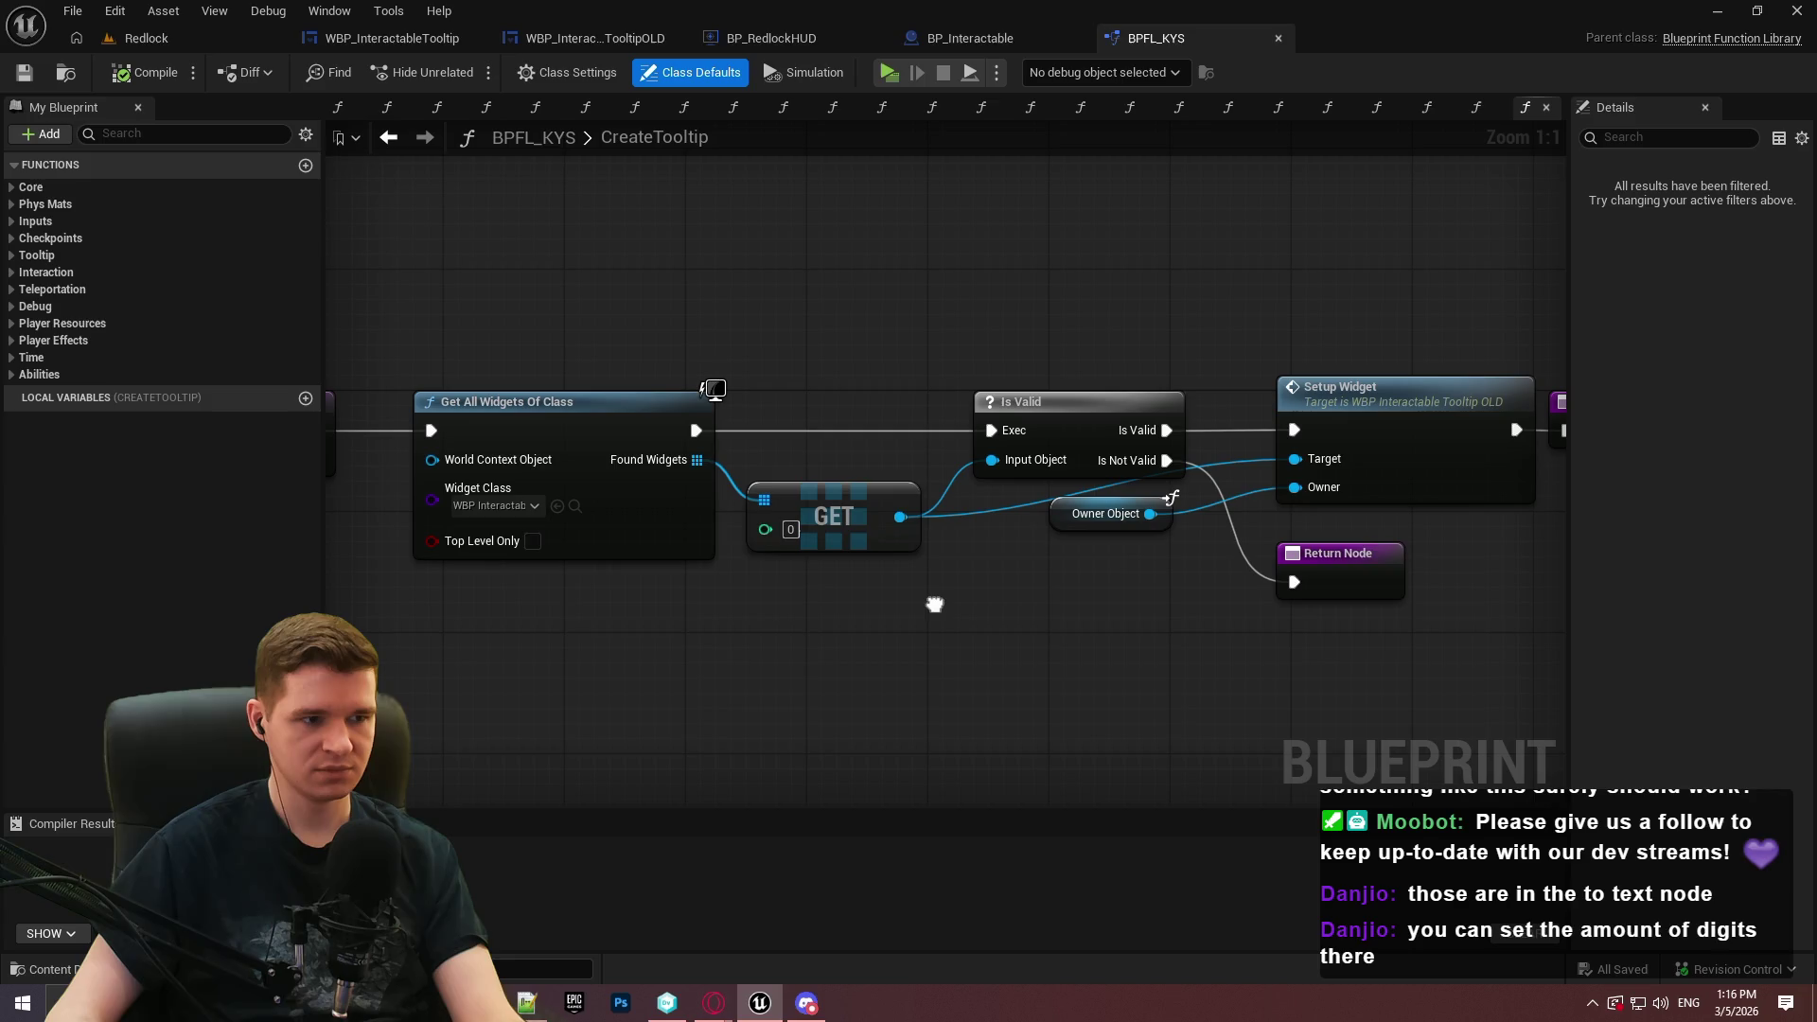
click(492, 504)
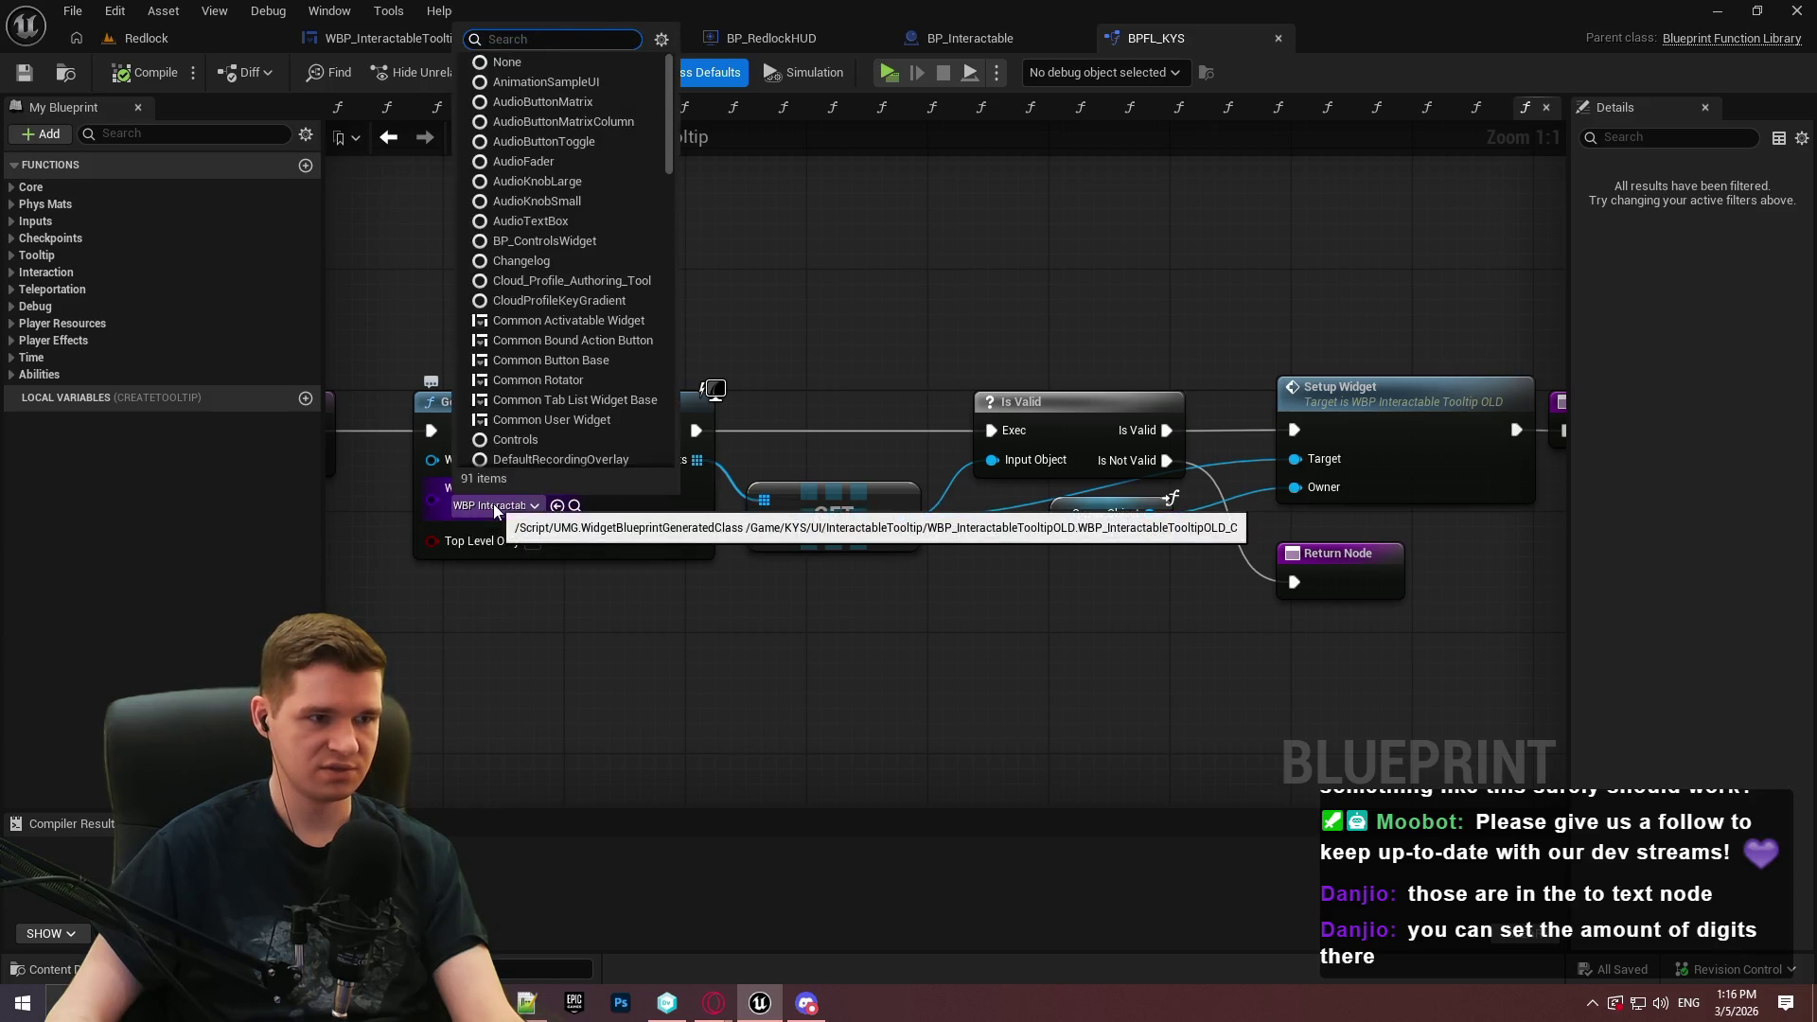
text(inter)
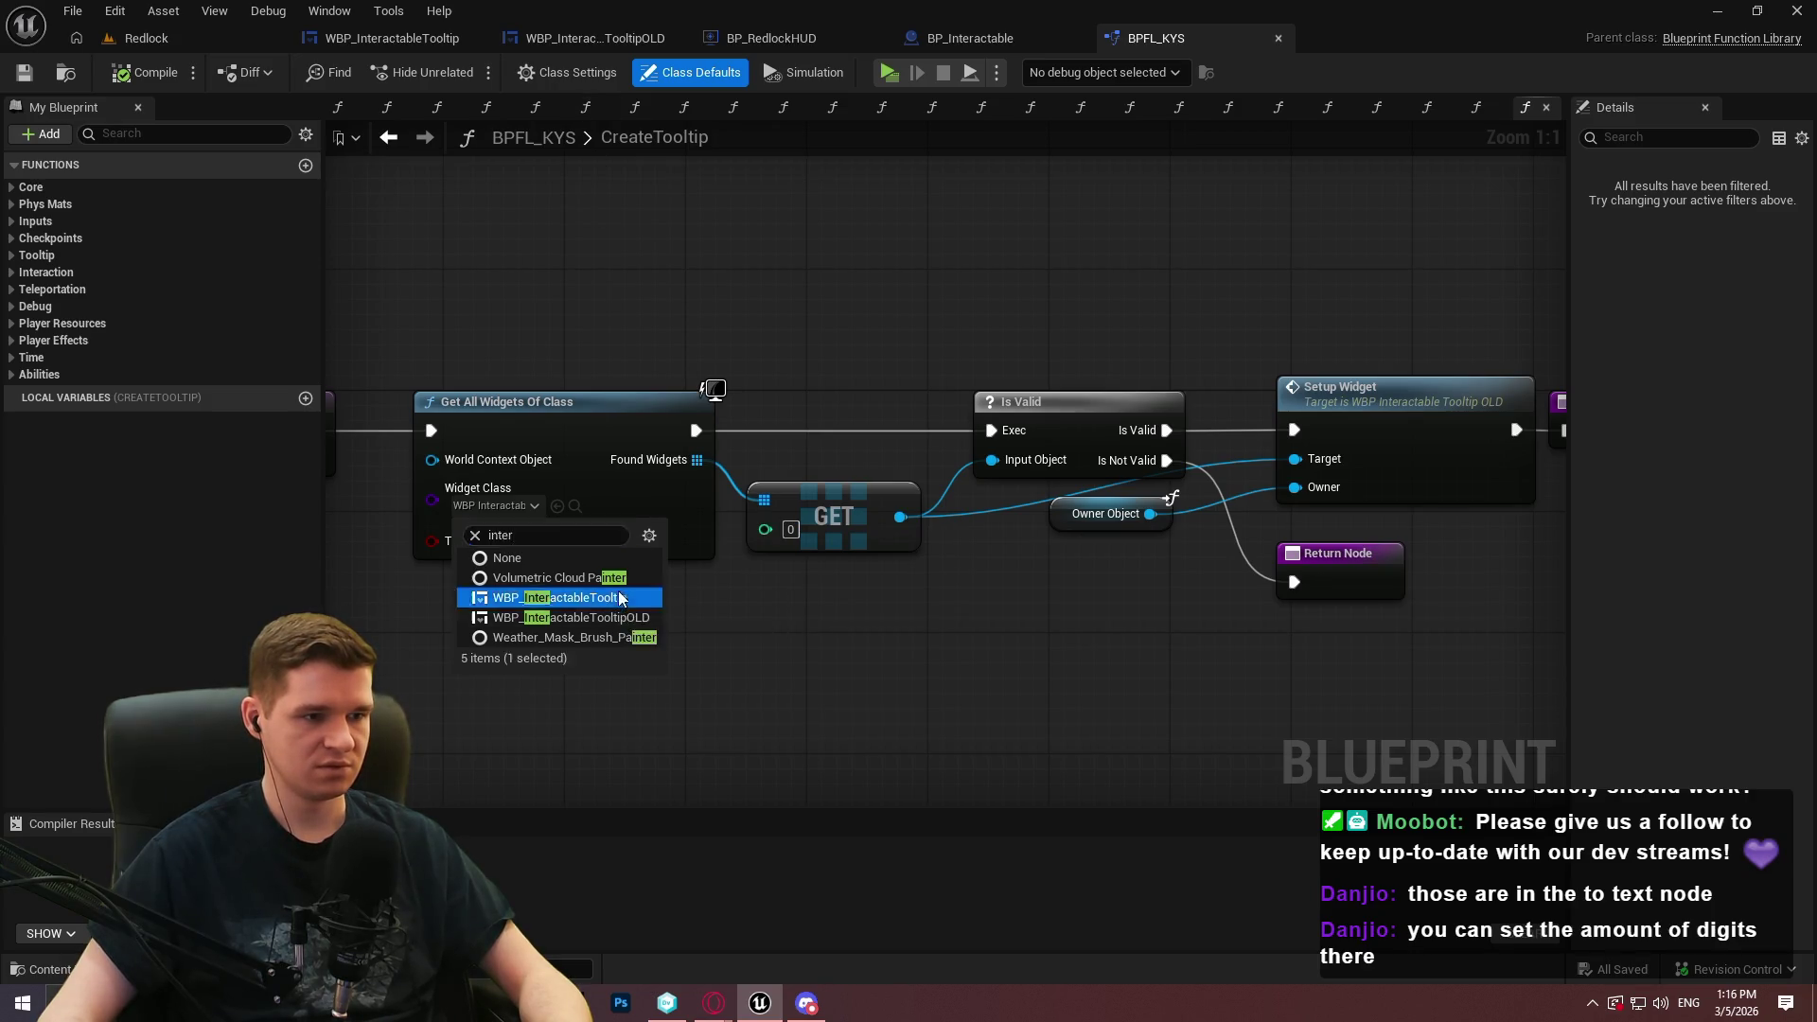
click(621, 600)
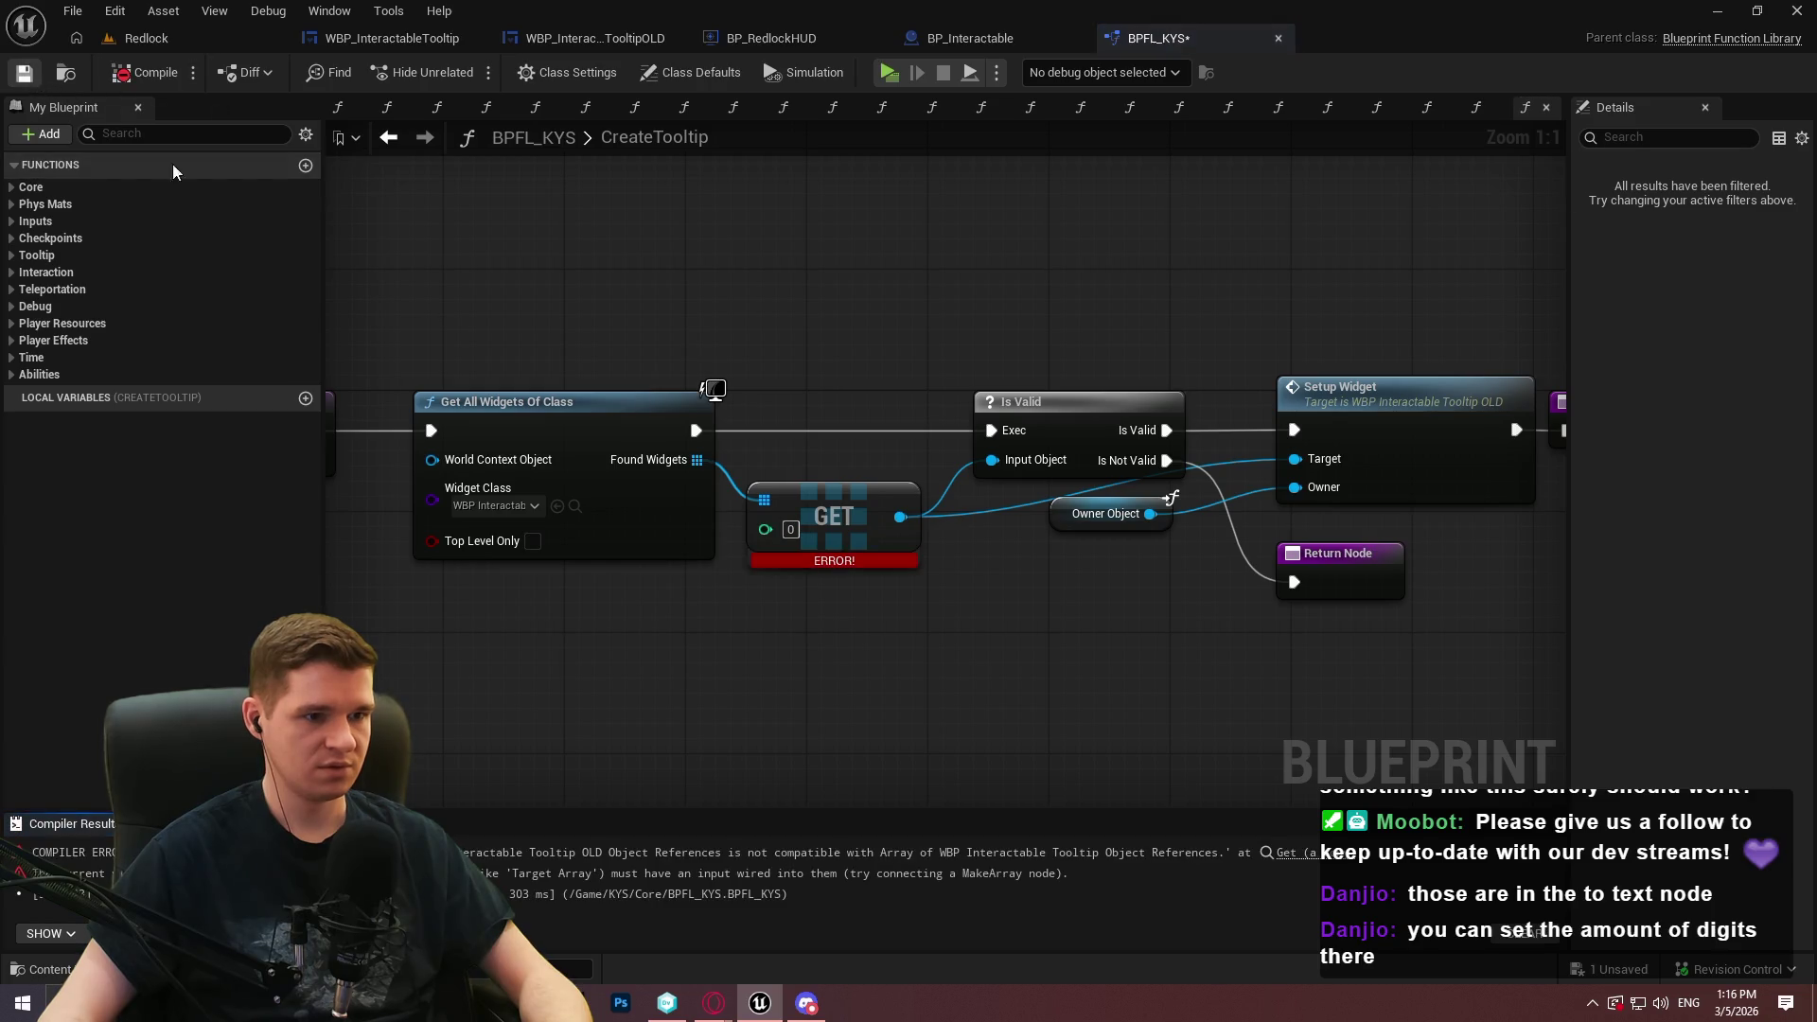
right_click(879, 546)
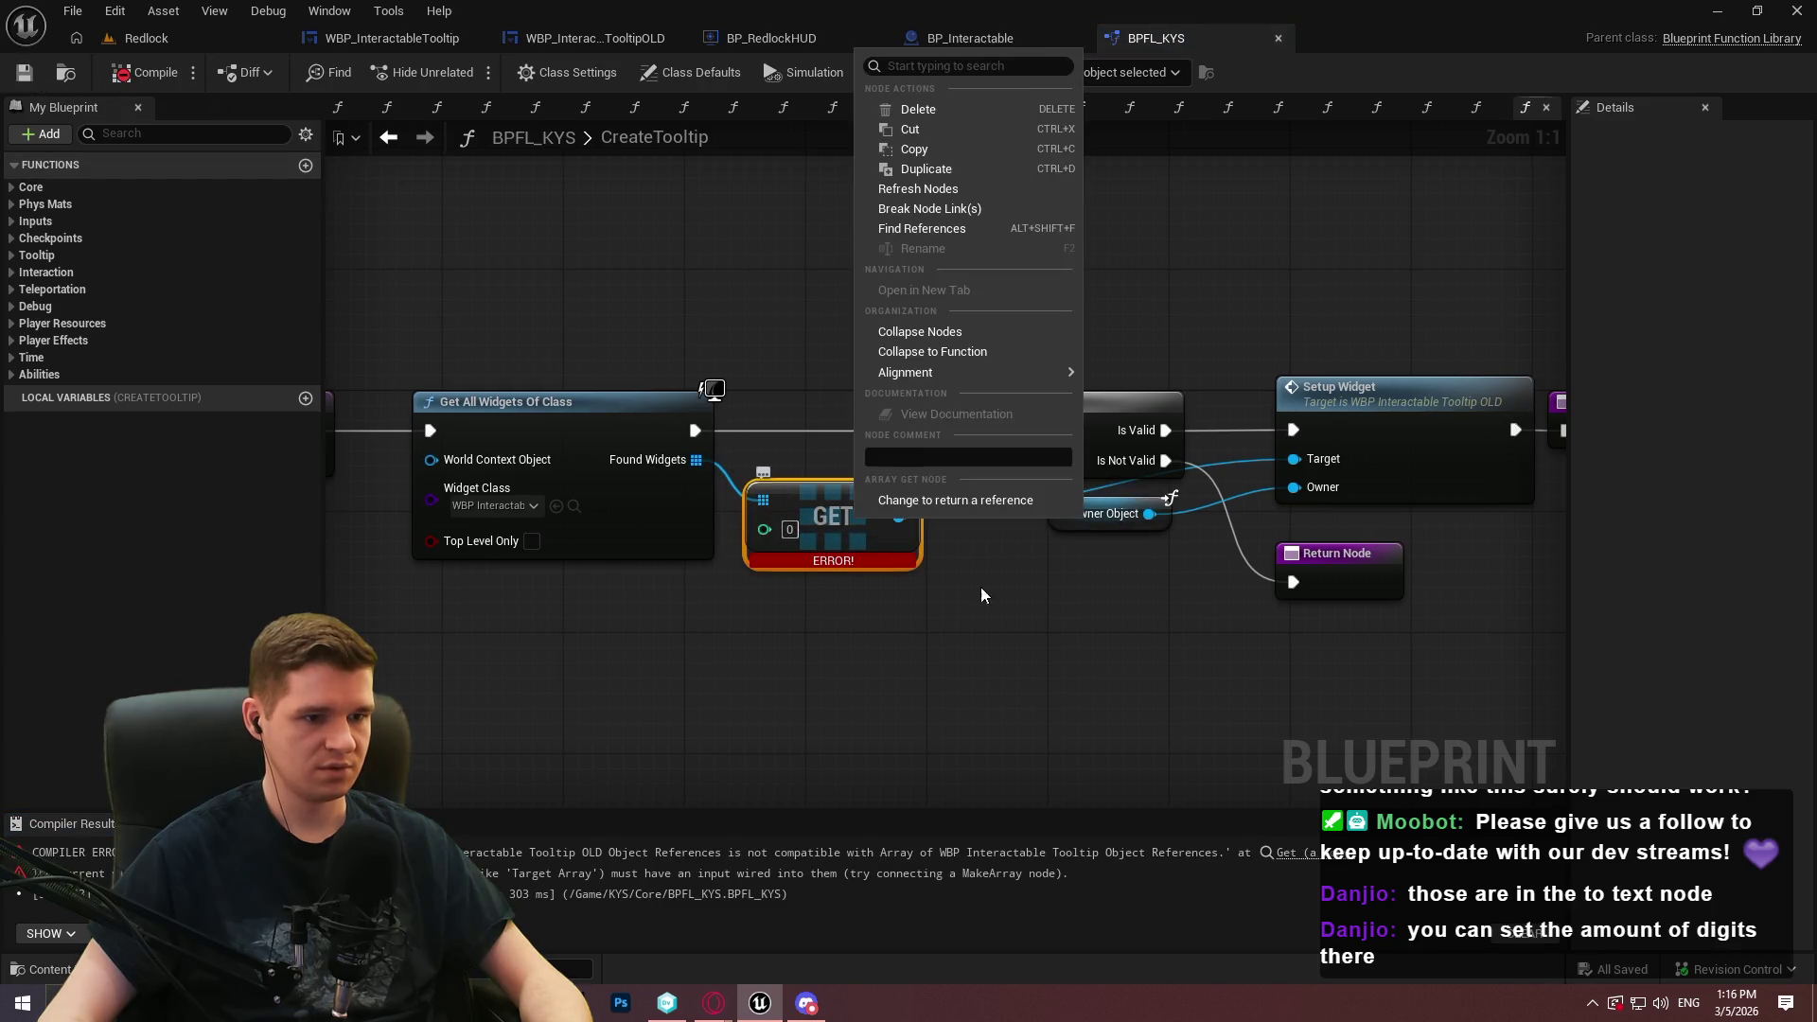
click(954, 188)
click(147, 73)
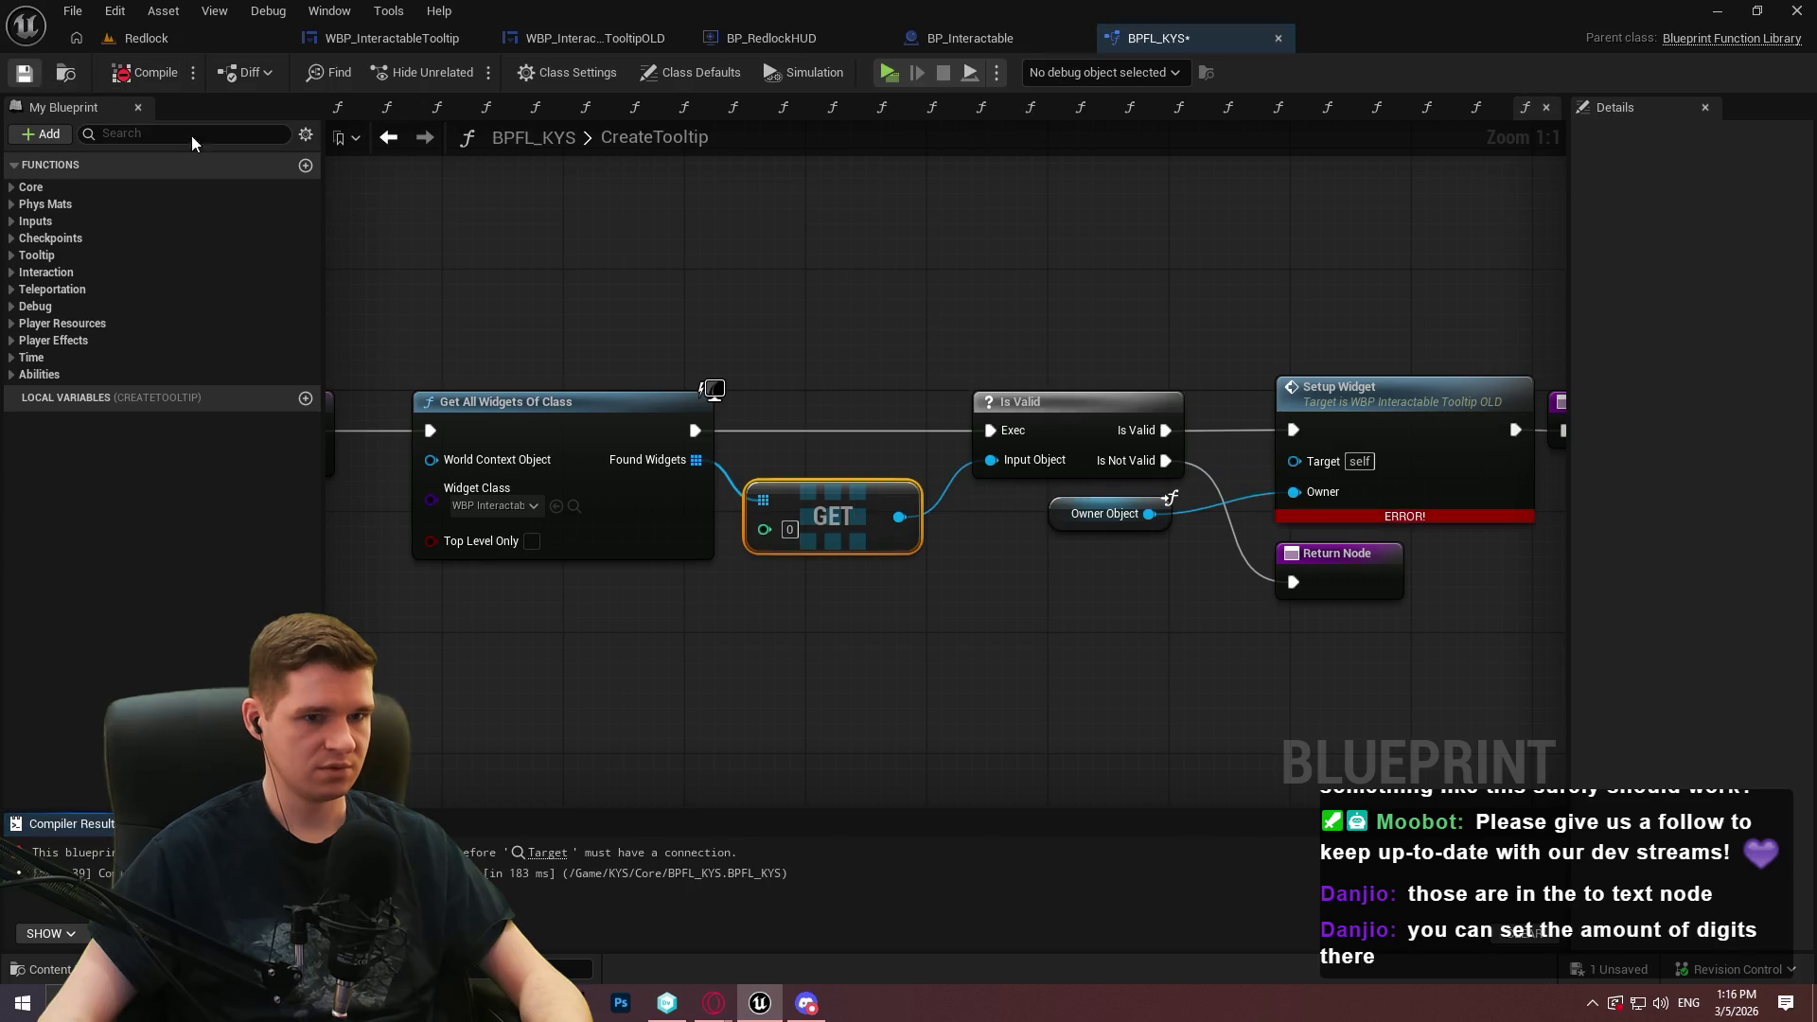
key(ctrl+s)
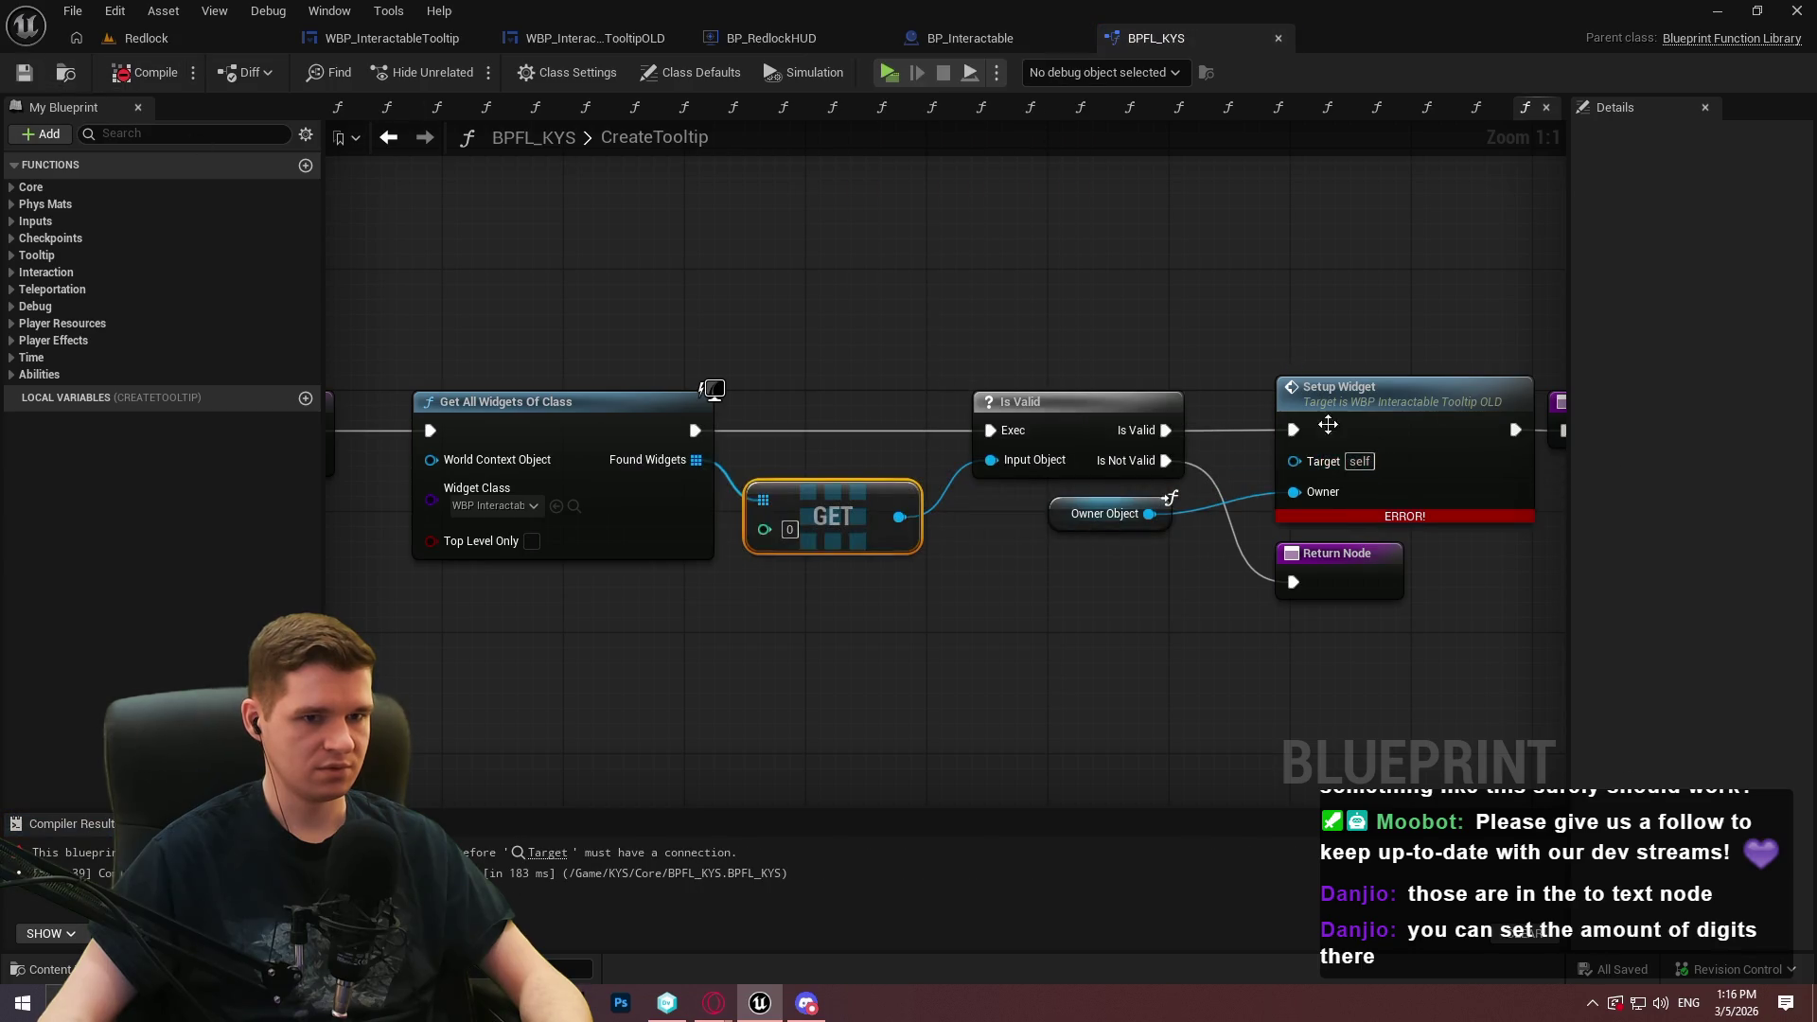
Search for a 'setup' action from GET without adding one, then view WBP_InteractableTooltipOLD
drag(1151, 513, 1196, 628)
text(setupw)
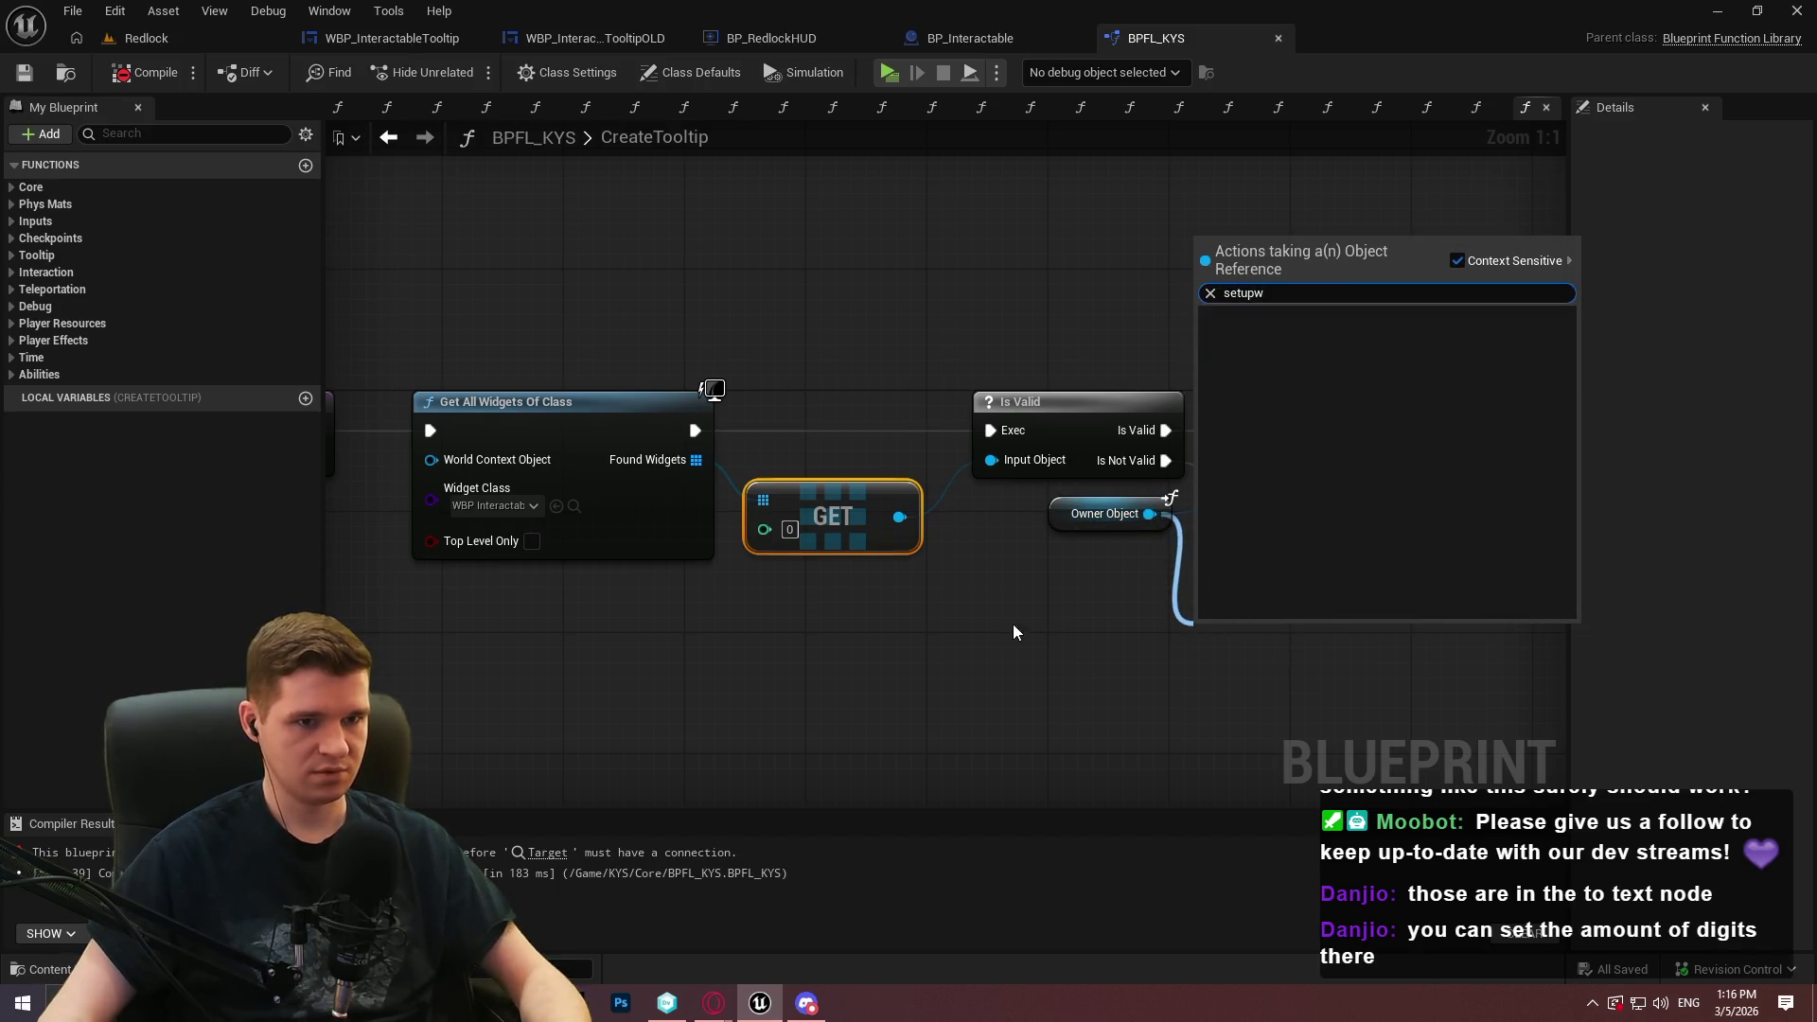
click(1013, 625)
drag(900, 517, 1004, 608)
text(setuo)
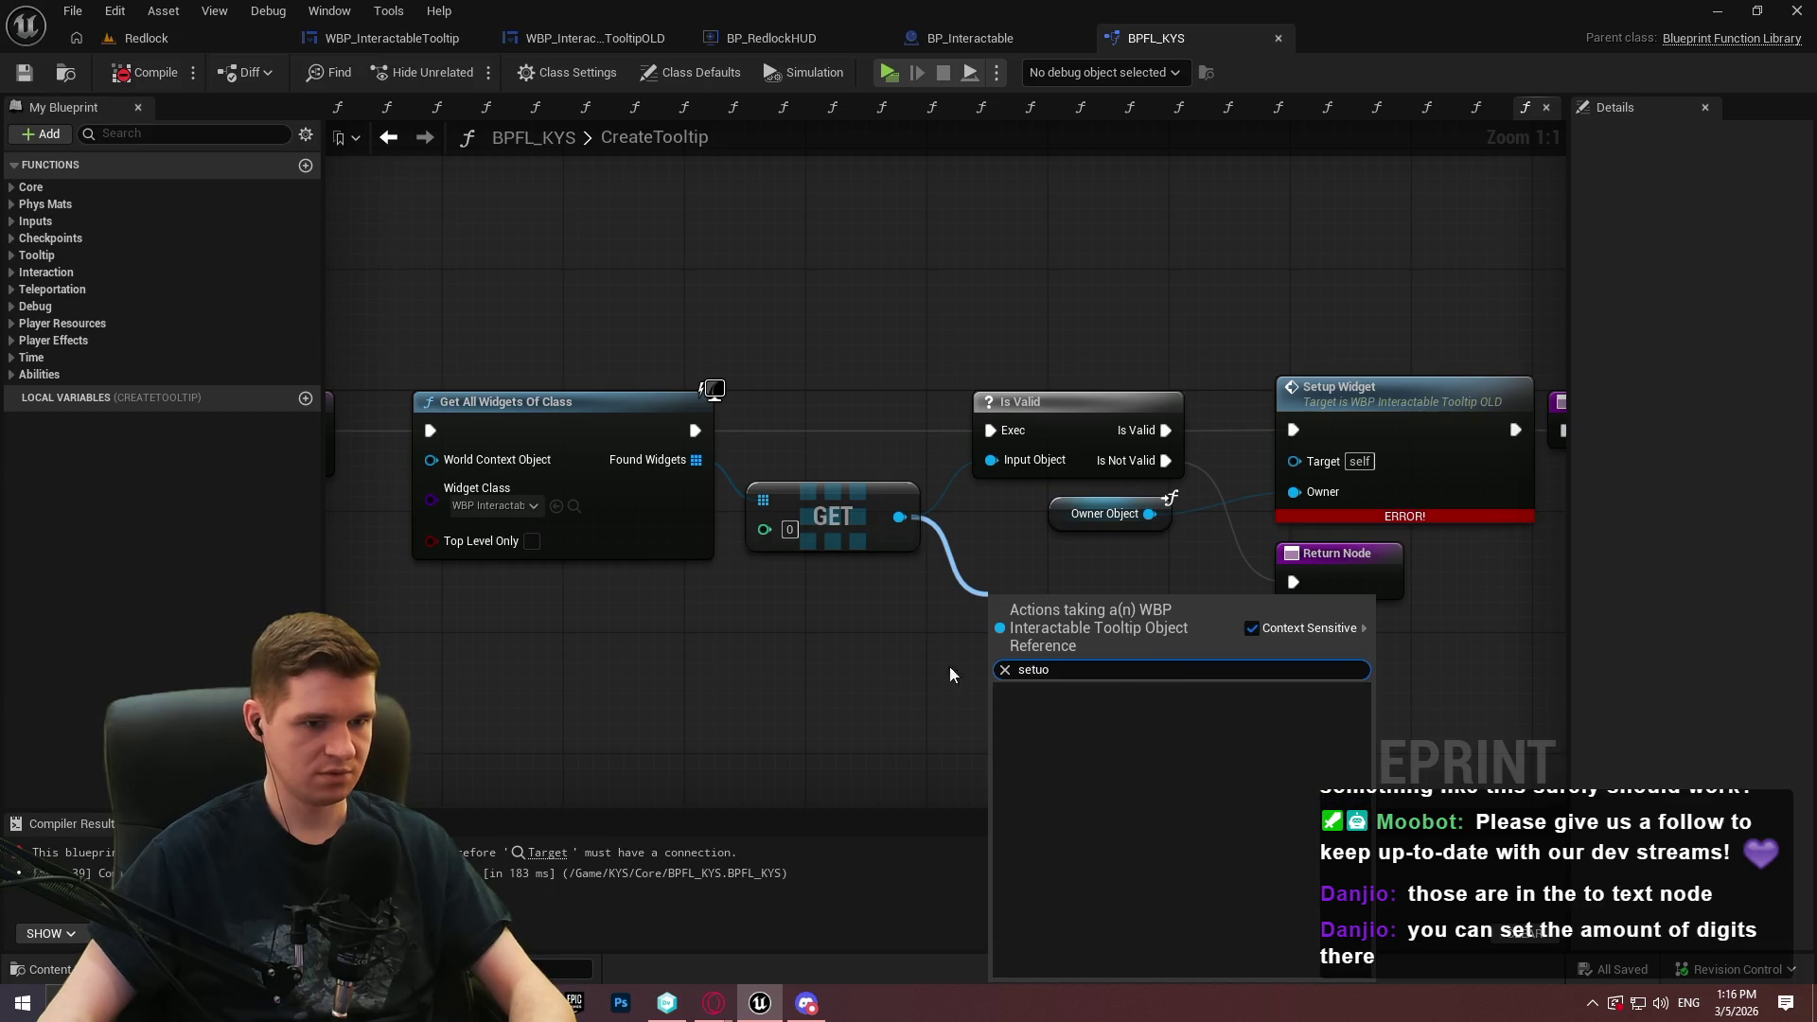
key(BackSpace)
text(p)
click(901, 178)
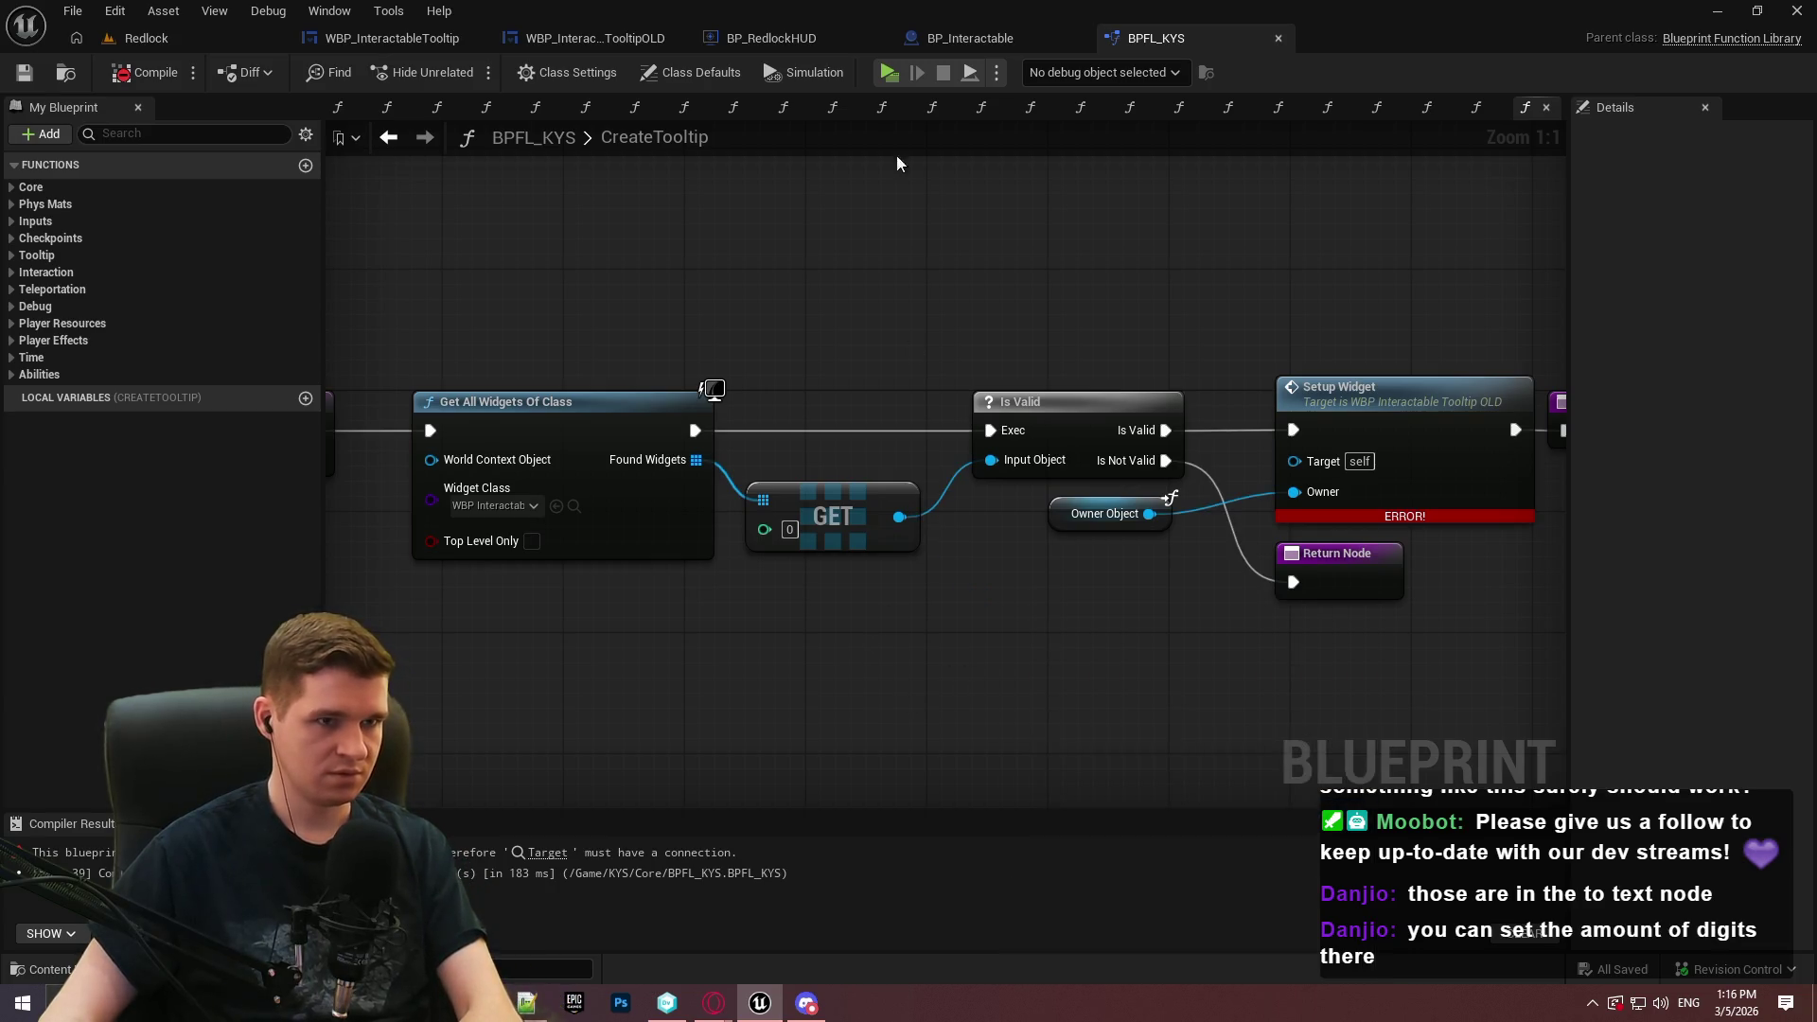
click(568, 46)
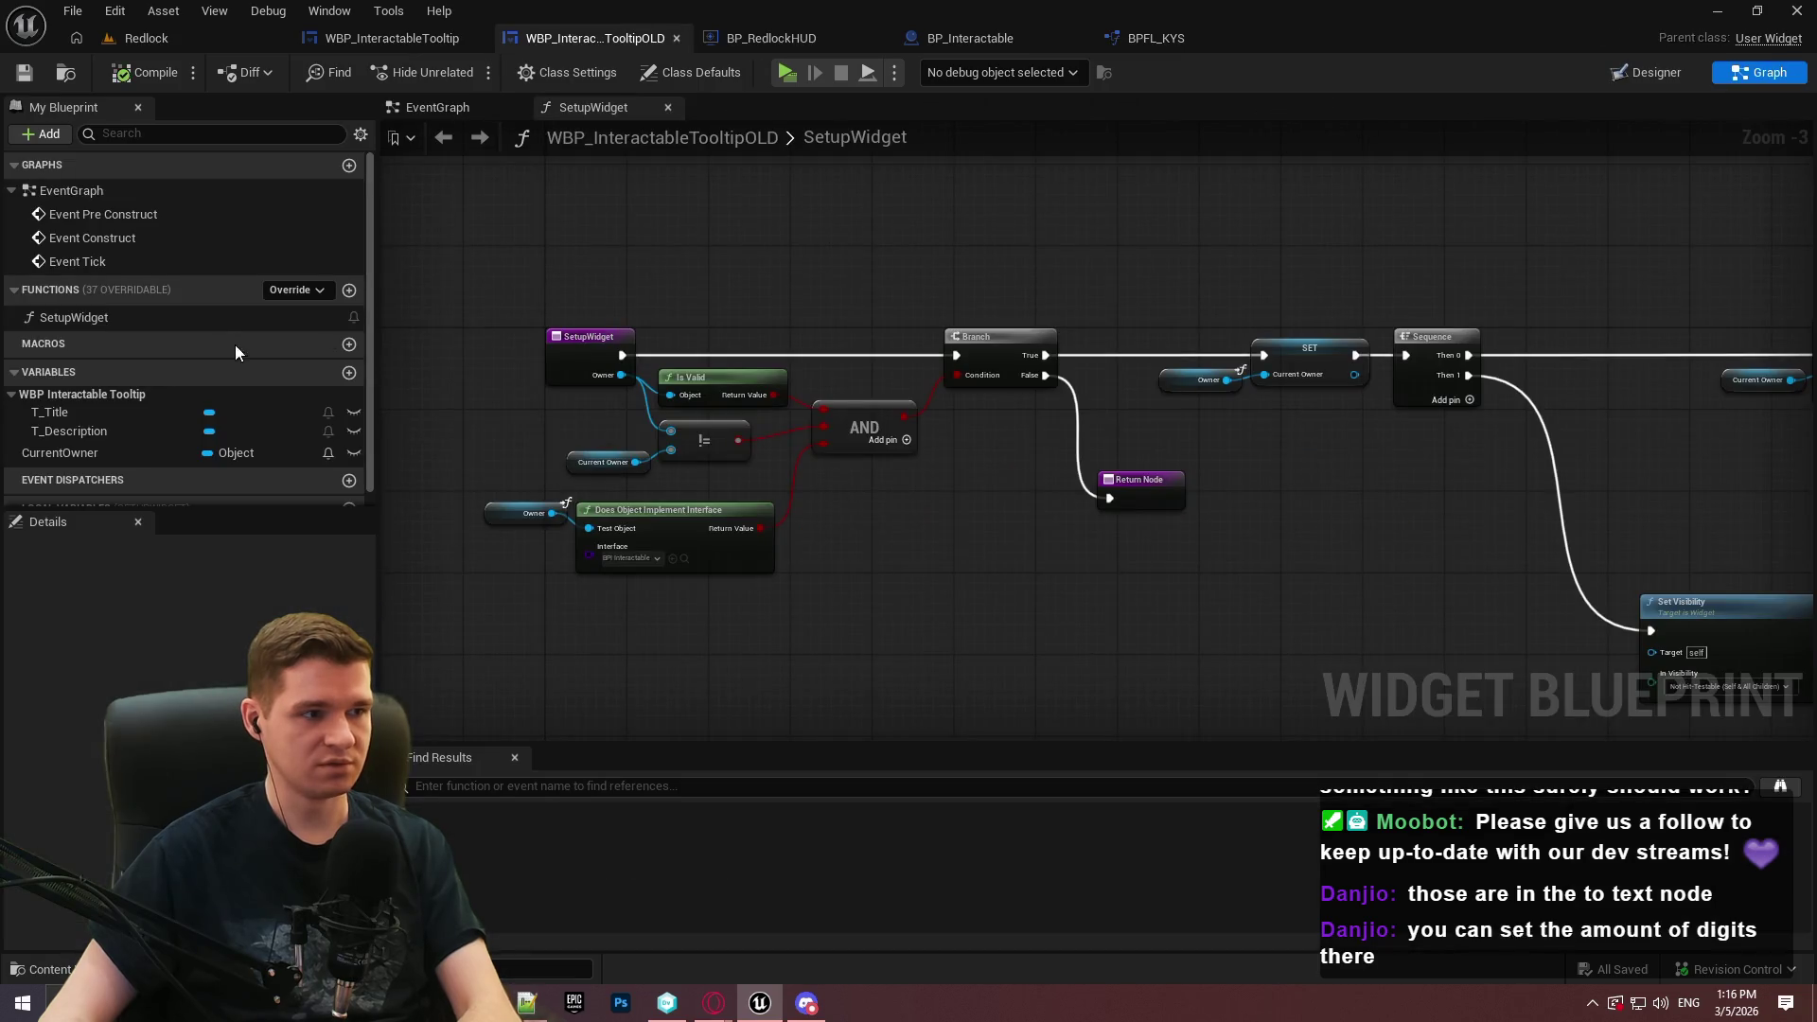
In WBP_InteractableTooltip's SetupWidget graph, create the CurrentOwner variable from Current Owner and save
click(189, 320)
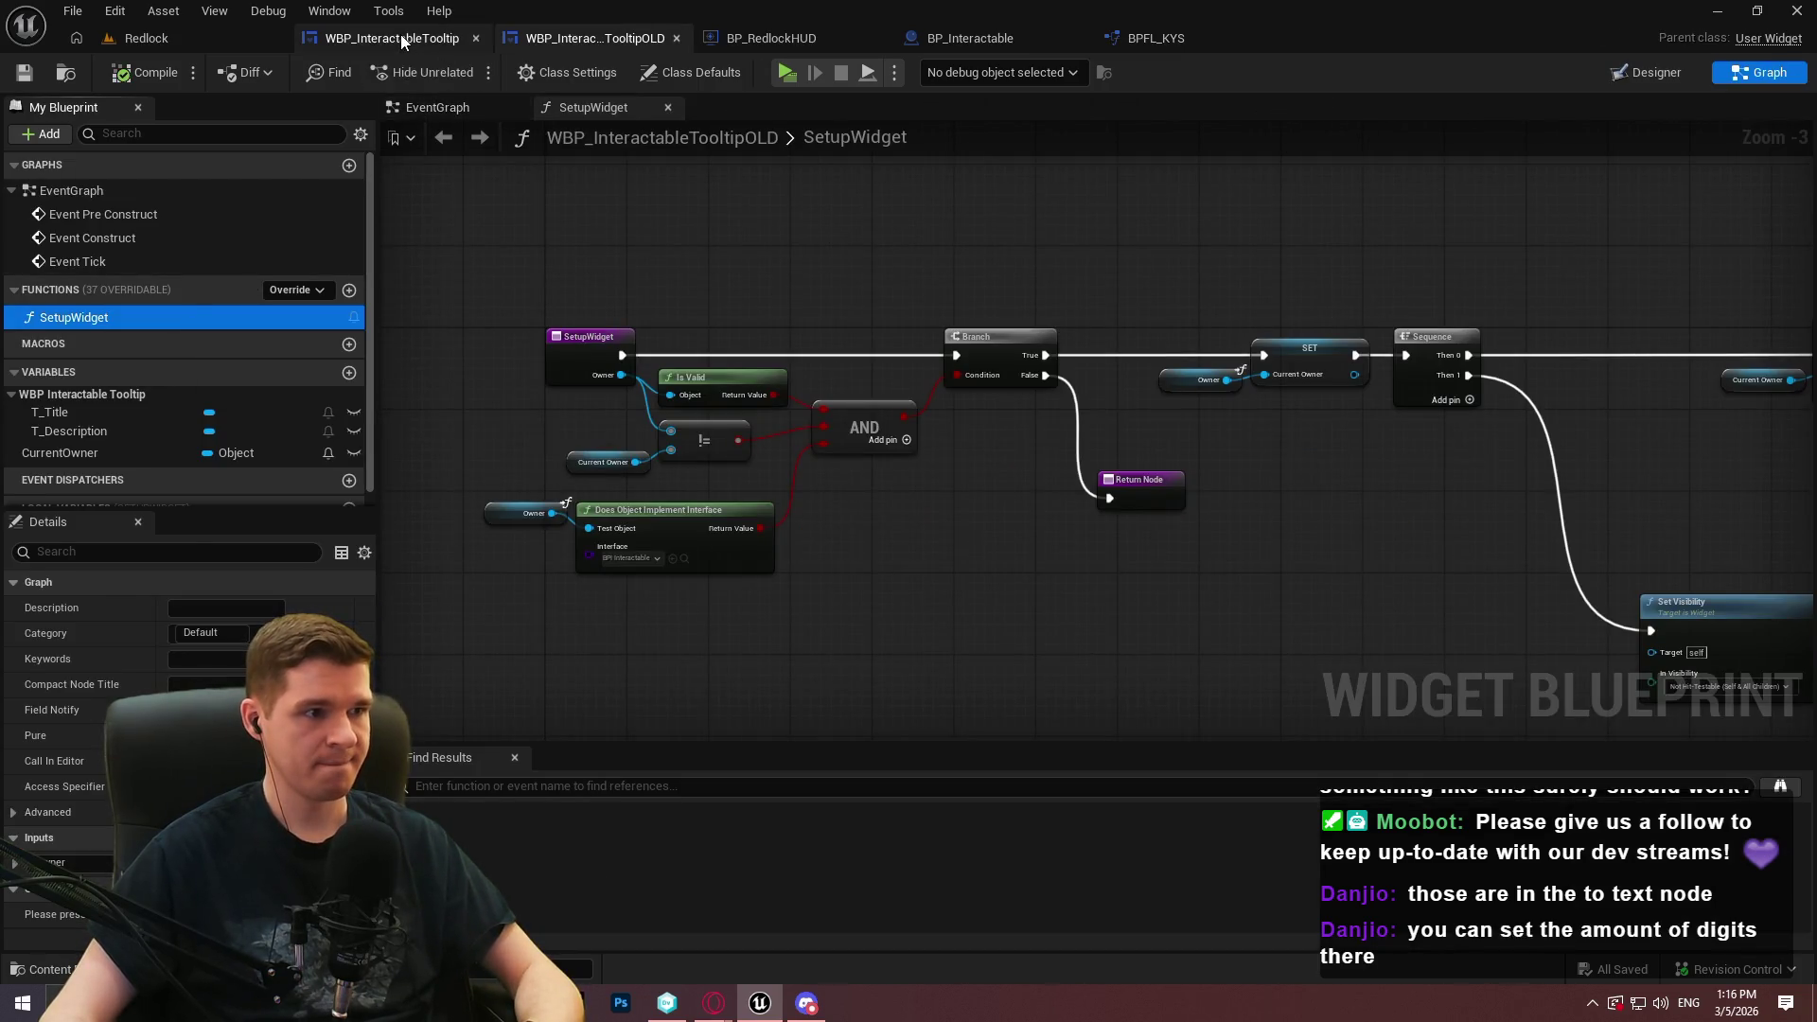
click(400, 36)
click(1750, 73)
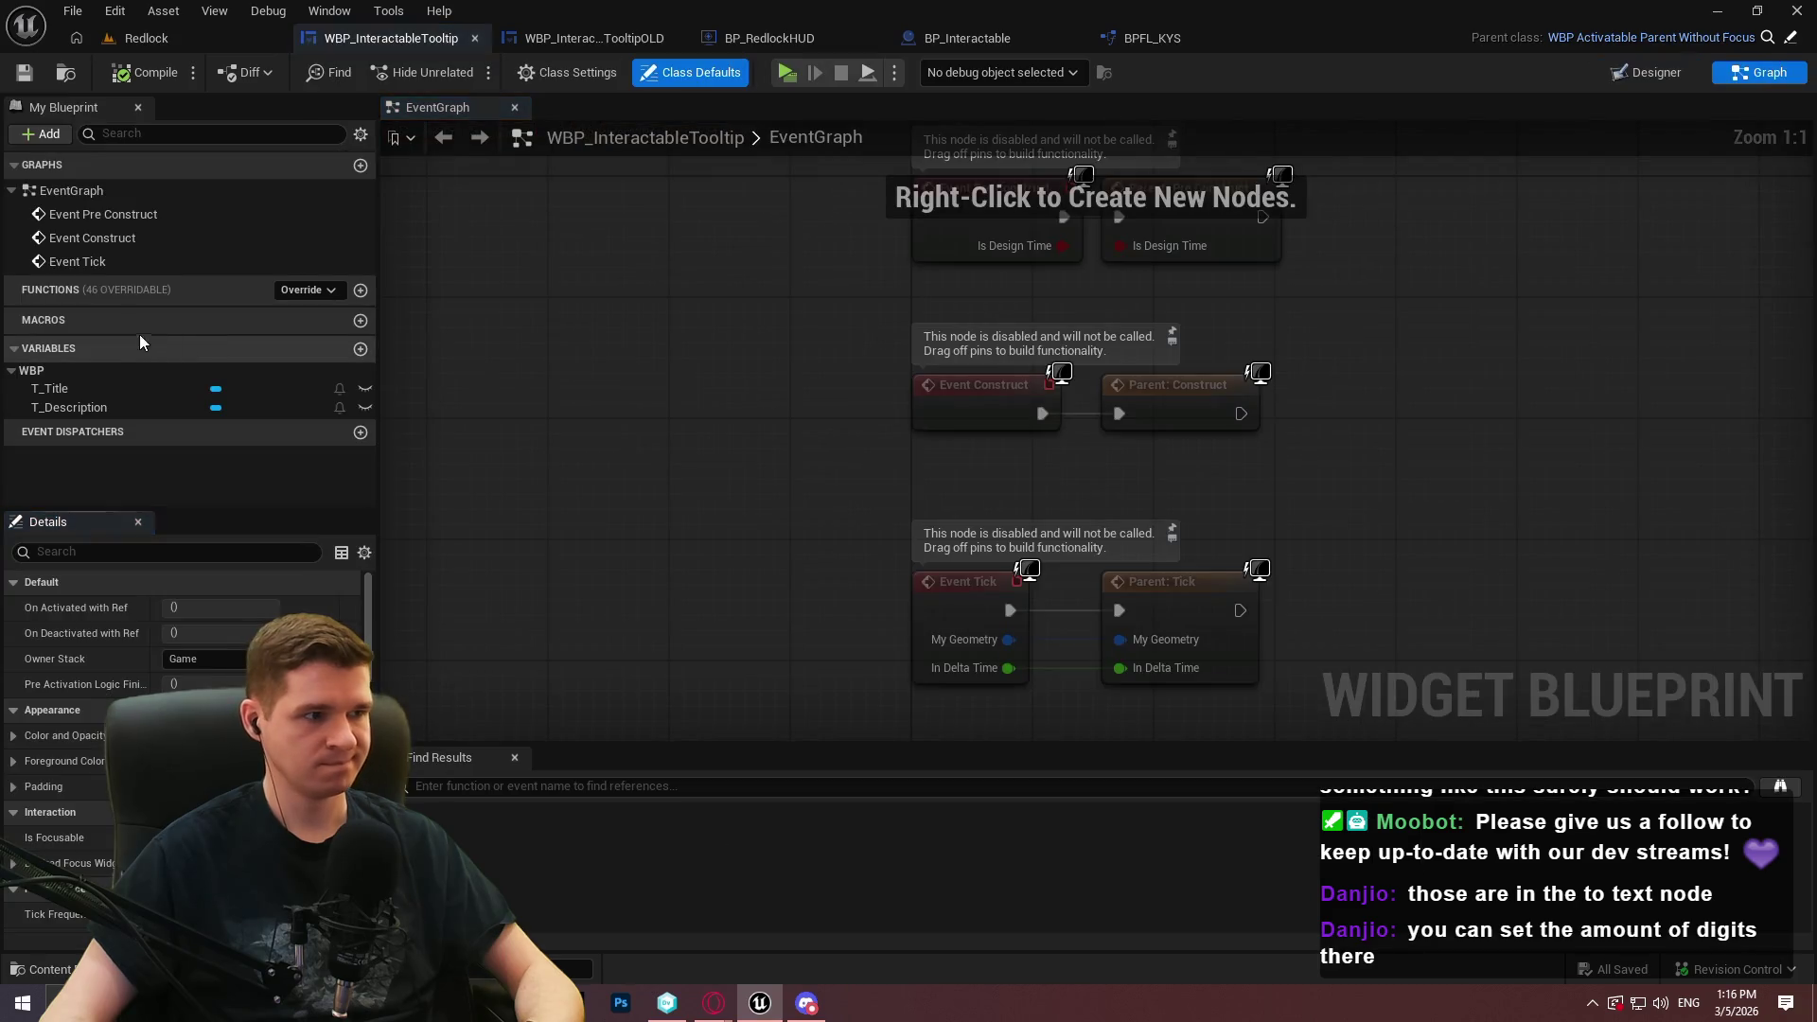
double_click(126, 319)
click(494, 295)
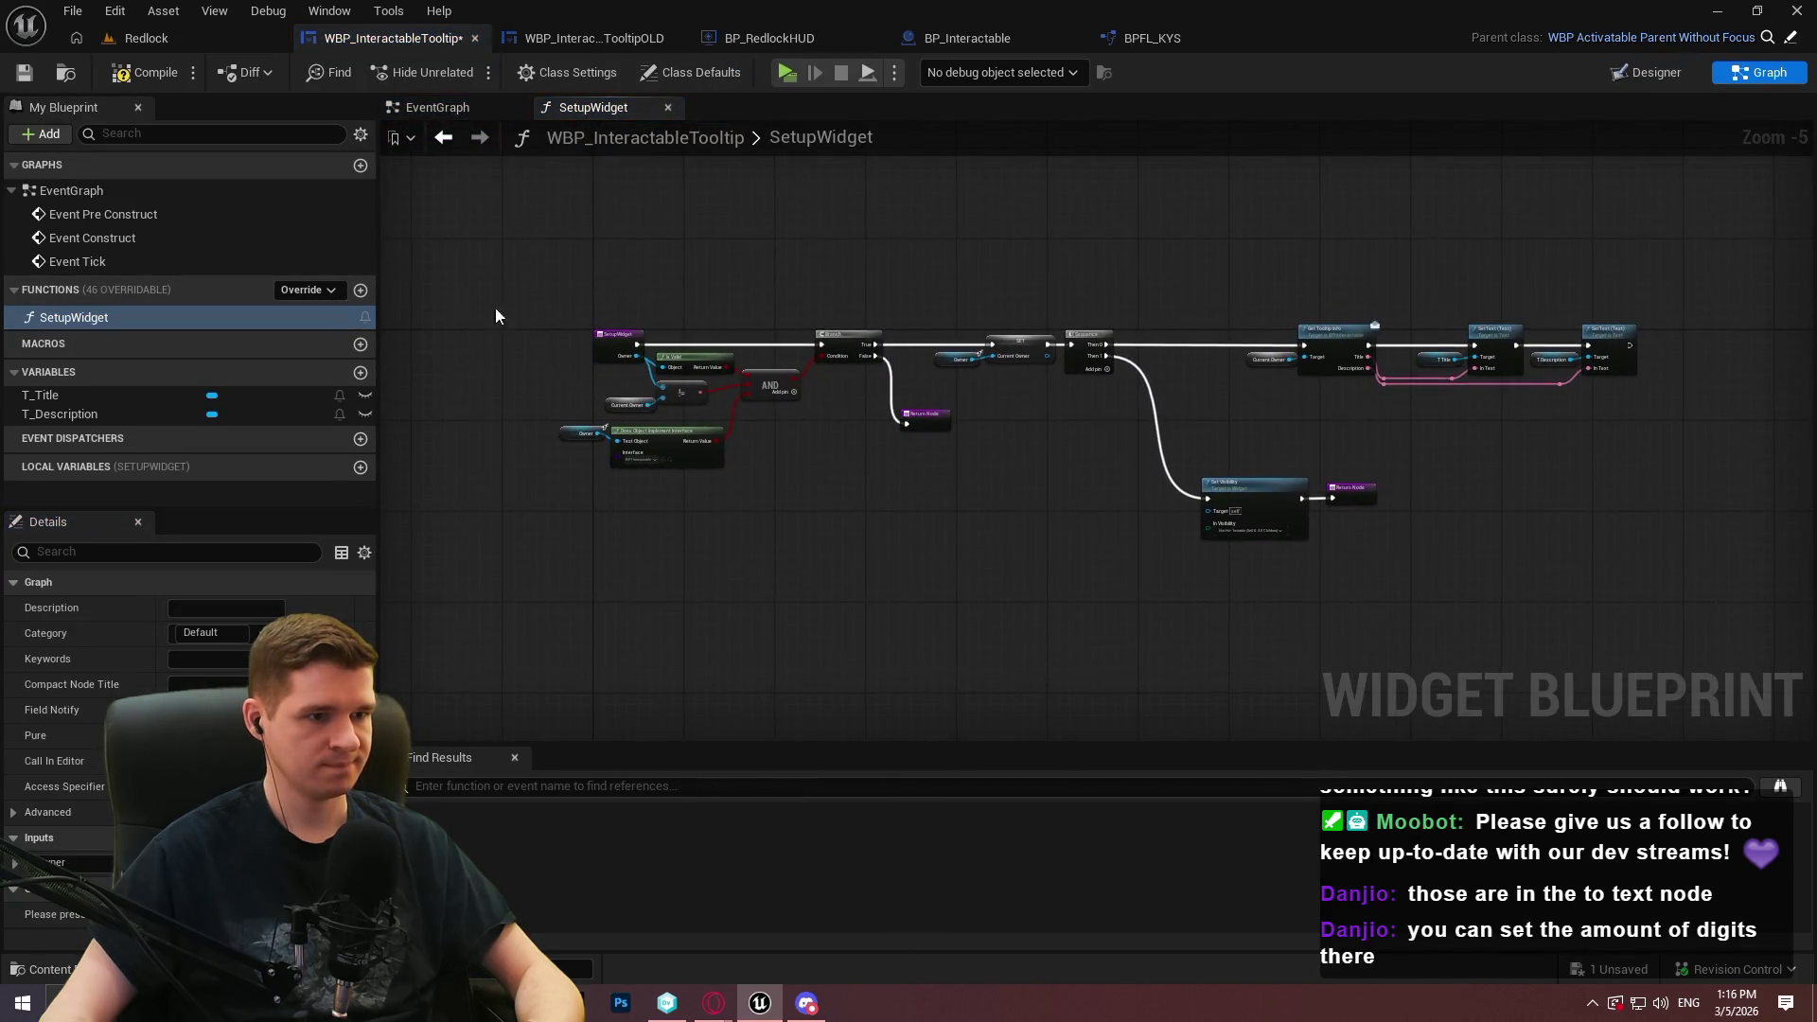
scroll(622, 383, up, 5)
right_click(624, 446)
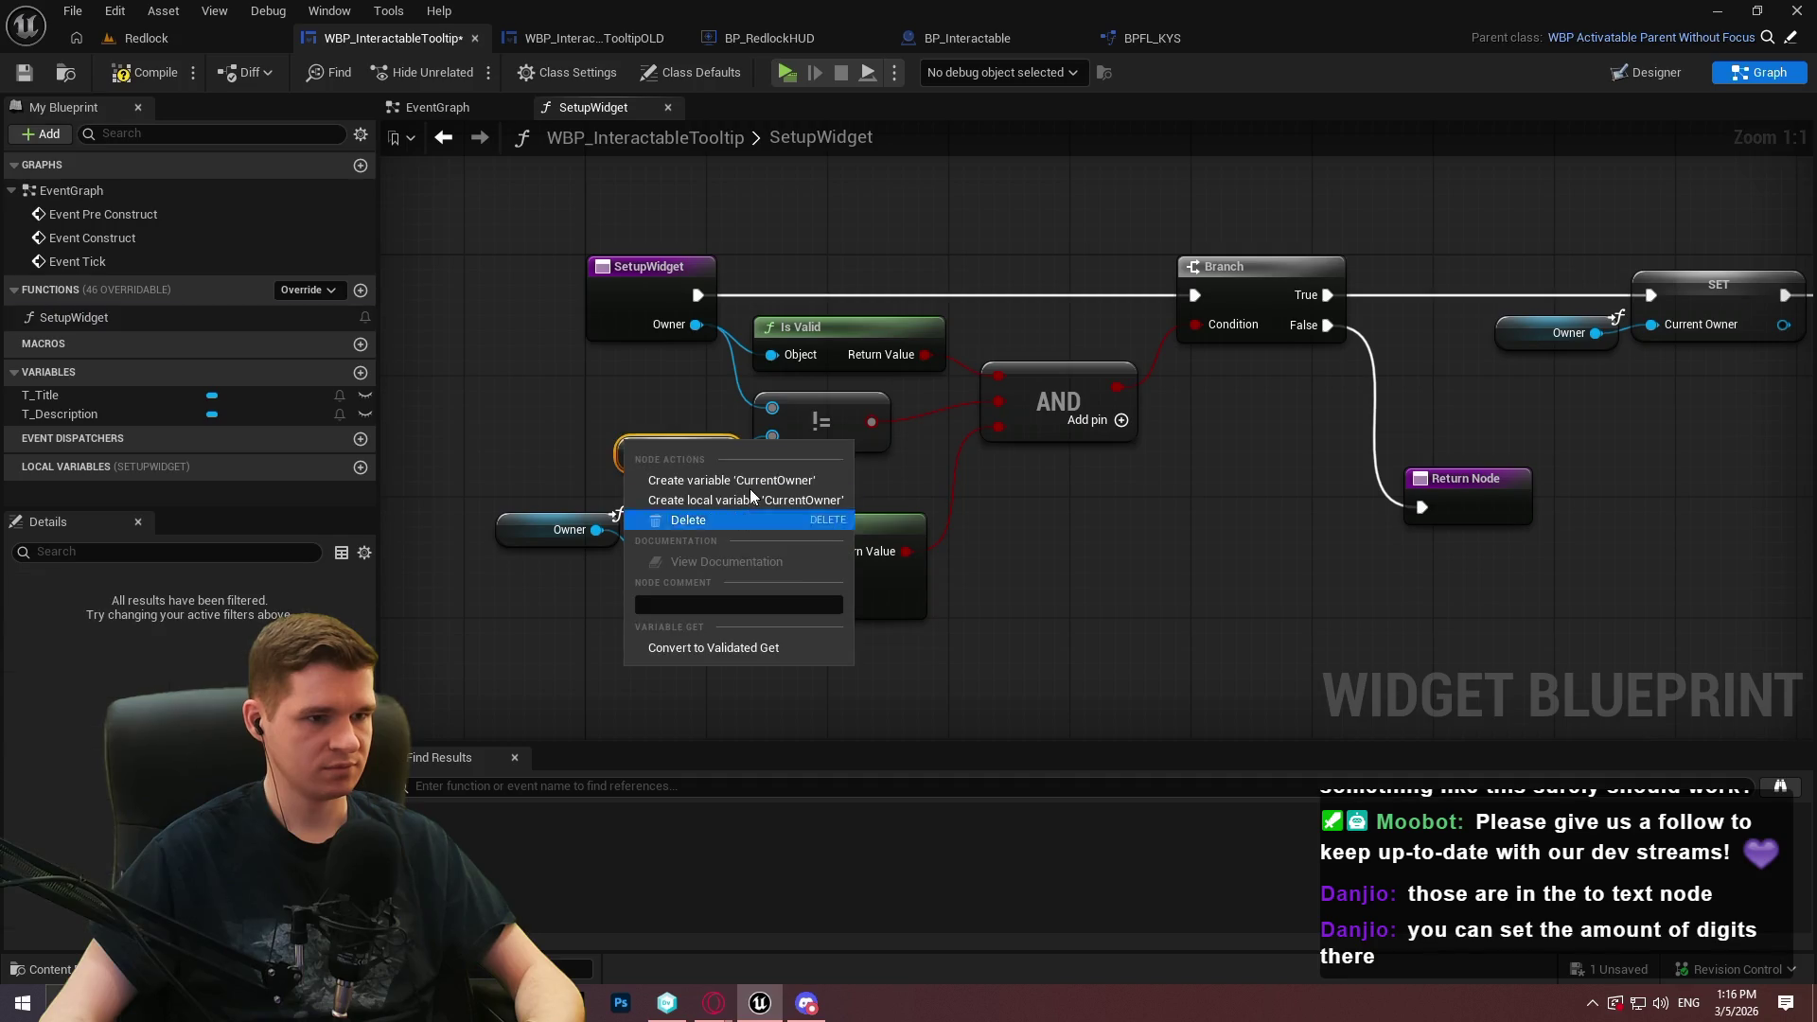
click(724, 480)
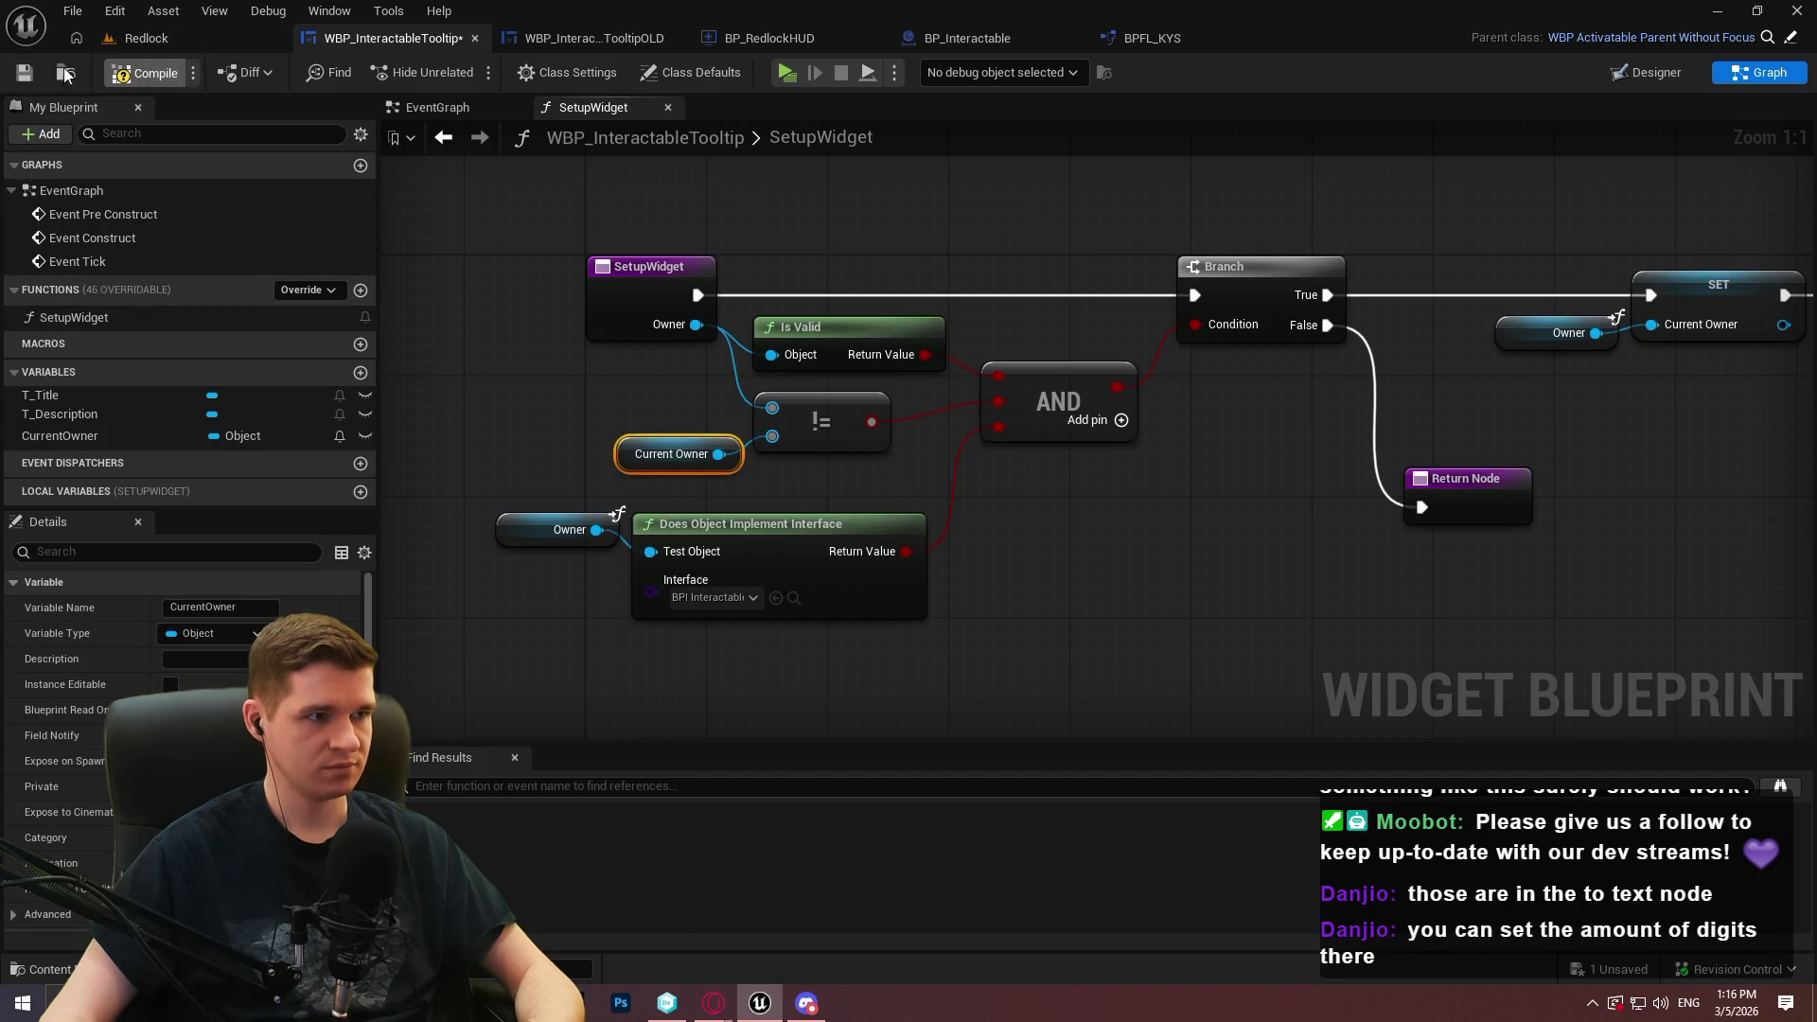
click(36, 78)
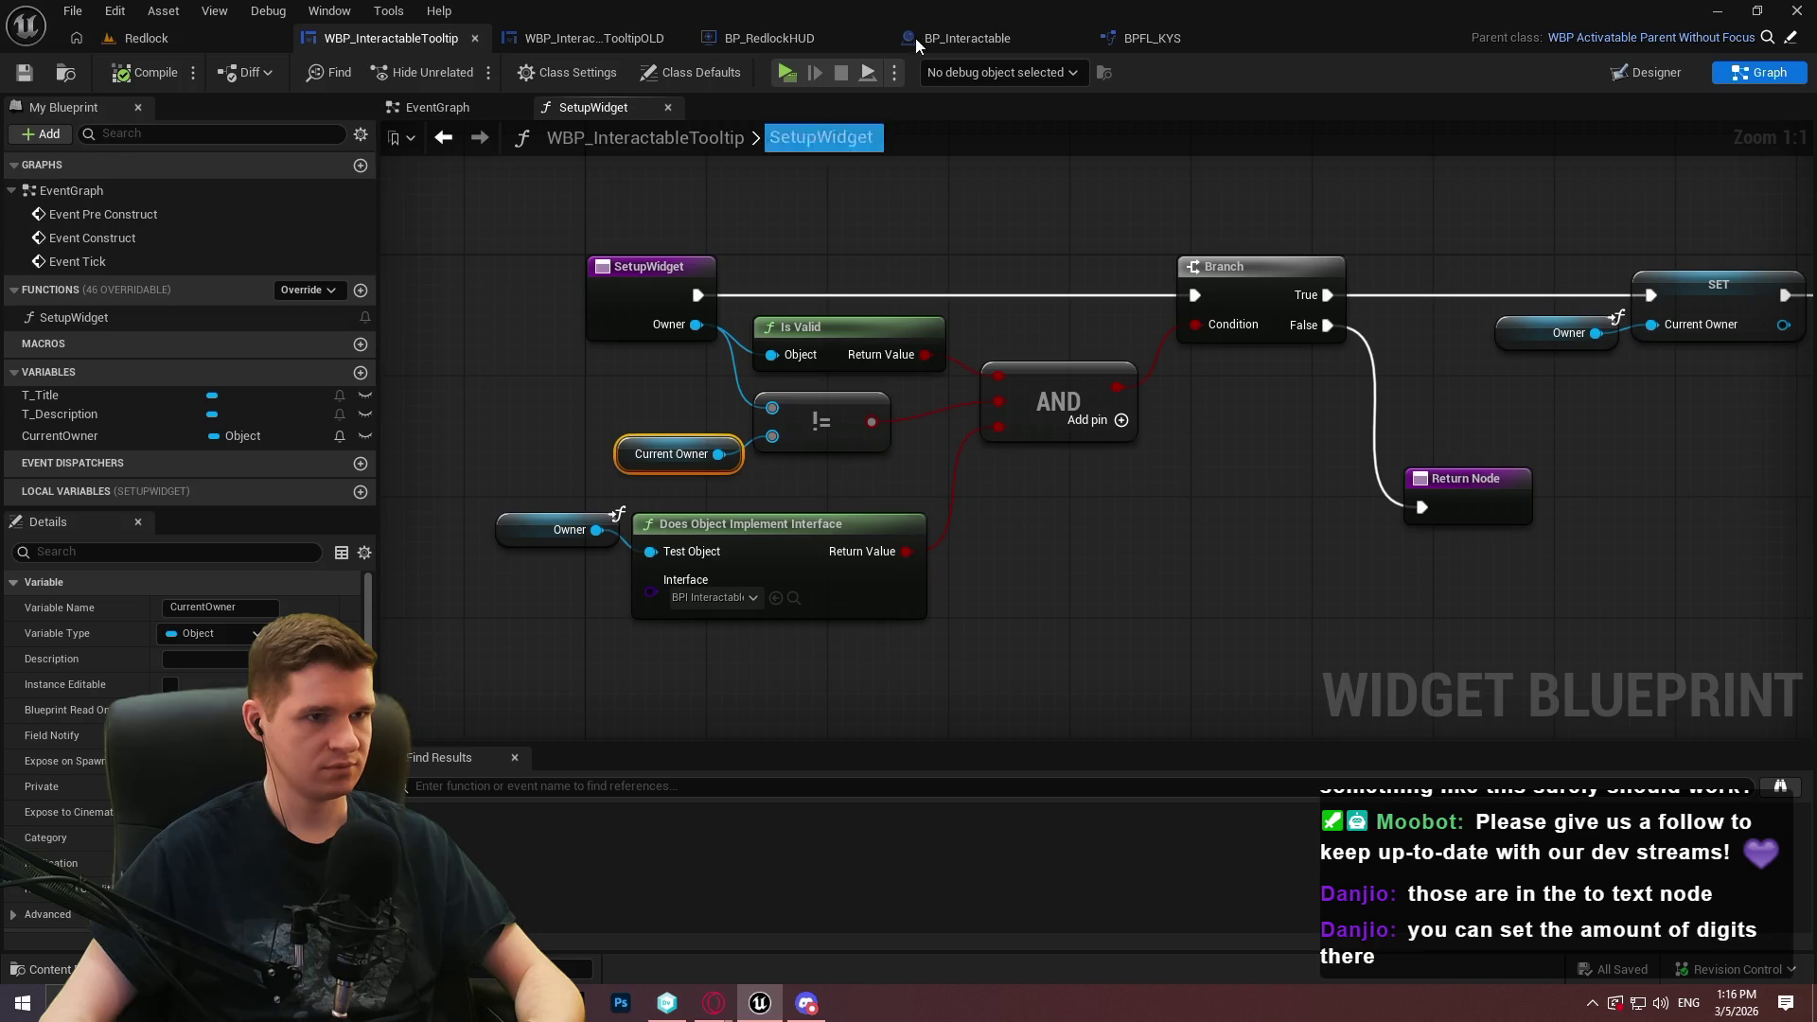
Replace the OLD Setup Widget with the new one from GET, wire it to Return Node, compile
click(1195, 37)
drag(912, 518, 1014, 634)
text(setup)
key(Return)
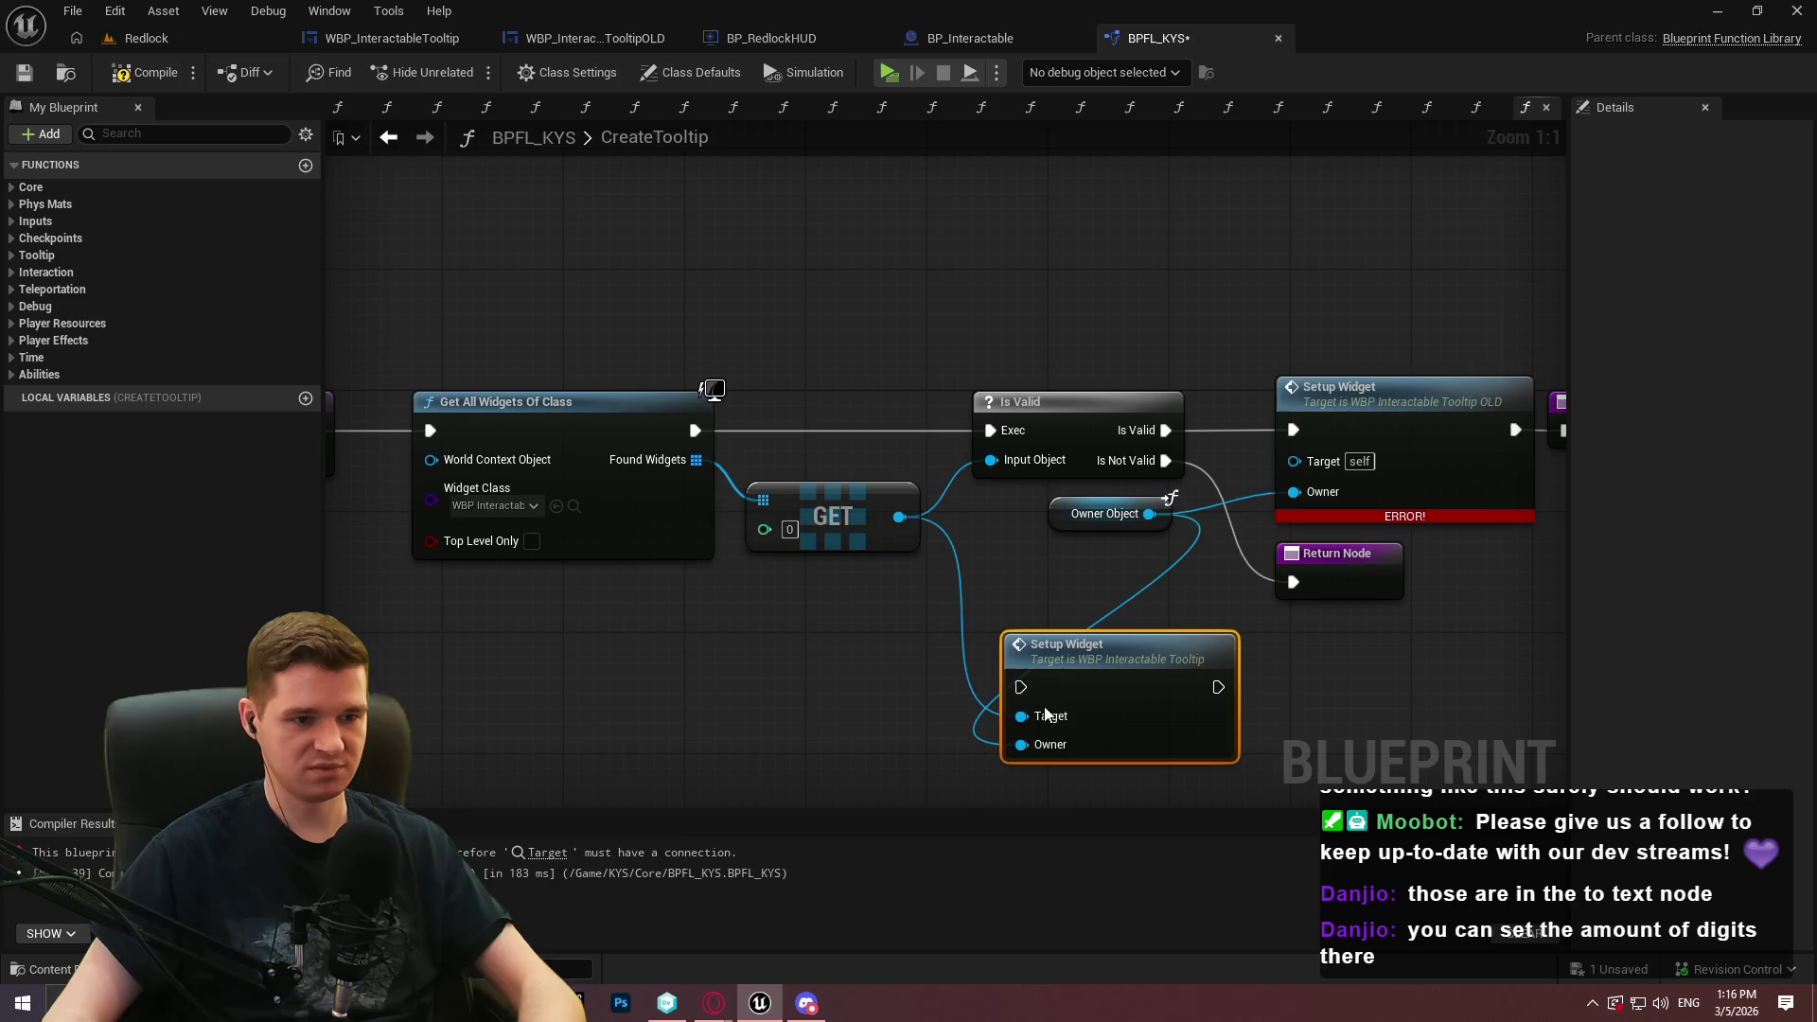
drag(1027, 644, 1102, 416)
drag(1109, 588, 1090, 729)
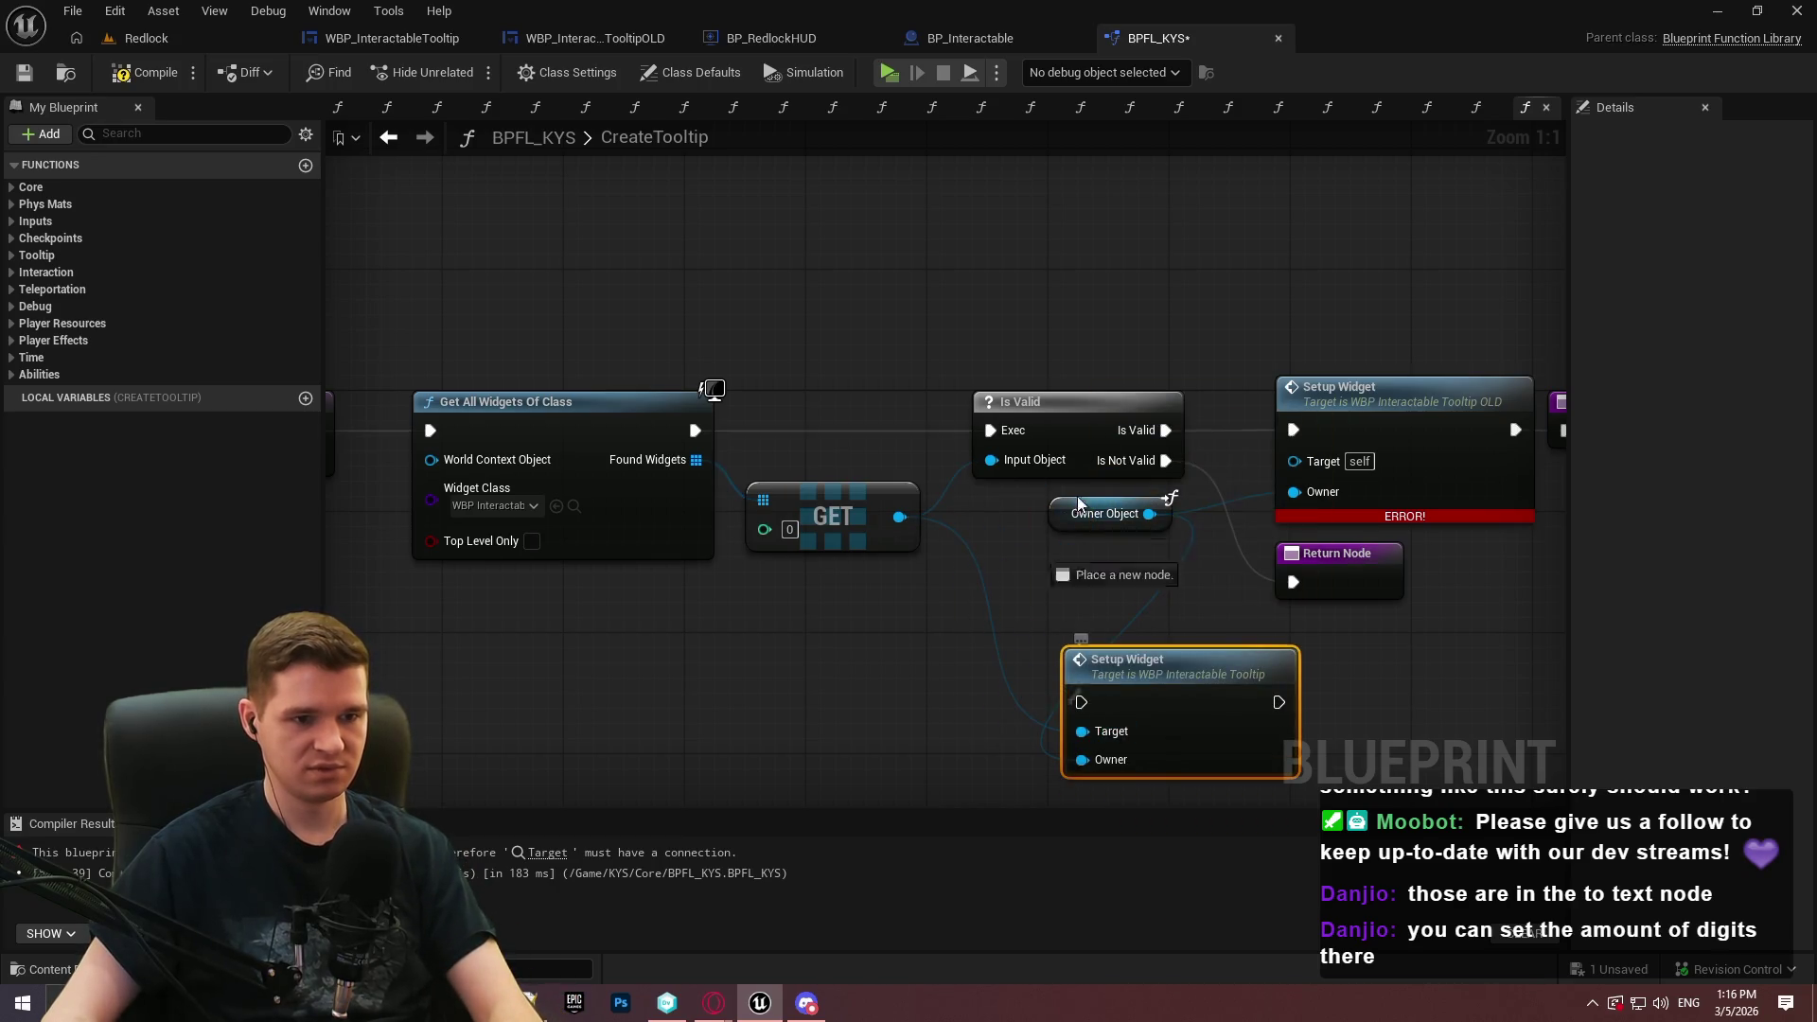
key(Delete)
mouse_move(1152, 426)
mouse_down()
mouse_move(864, 698)
mouse_move(1003, 405)
mouse_move(1006, 452)
mouse_move(1005, 438)
mouse_up()
click(969, 543)
drag(918, 562, 903, 562)
click(144, 72)
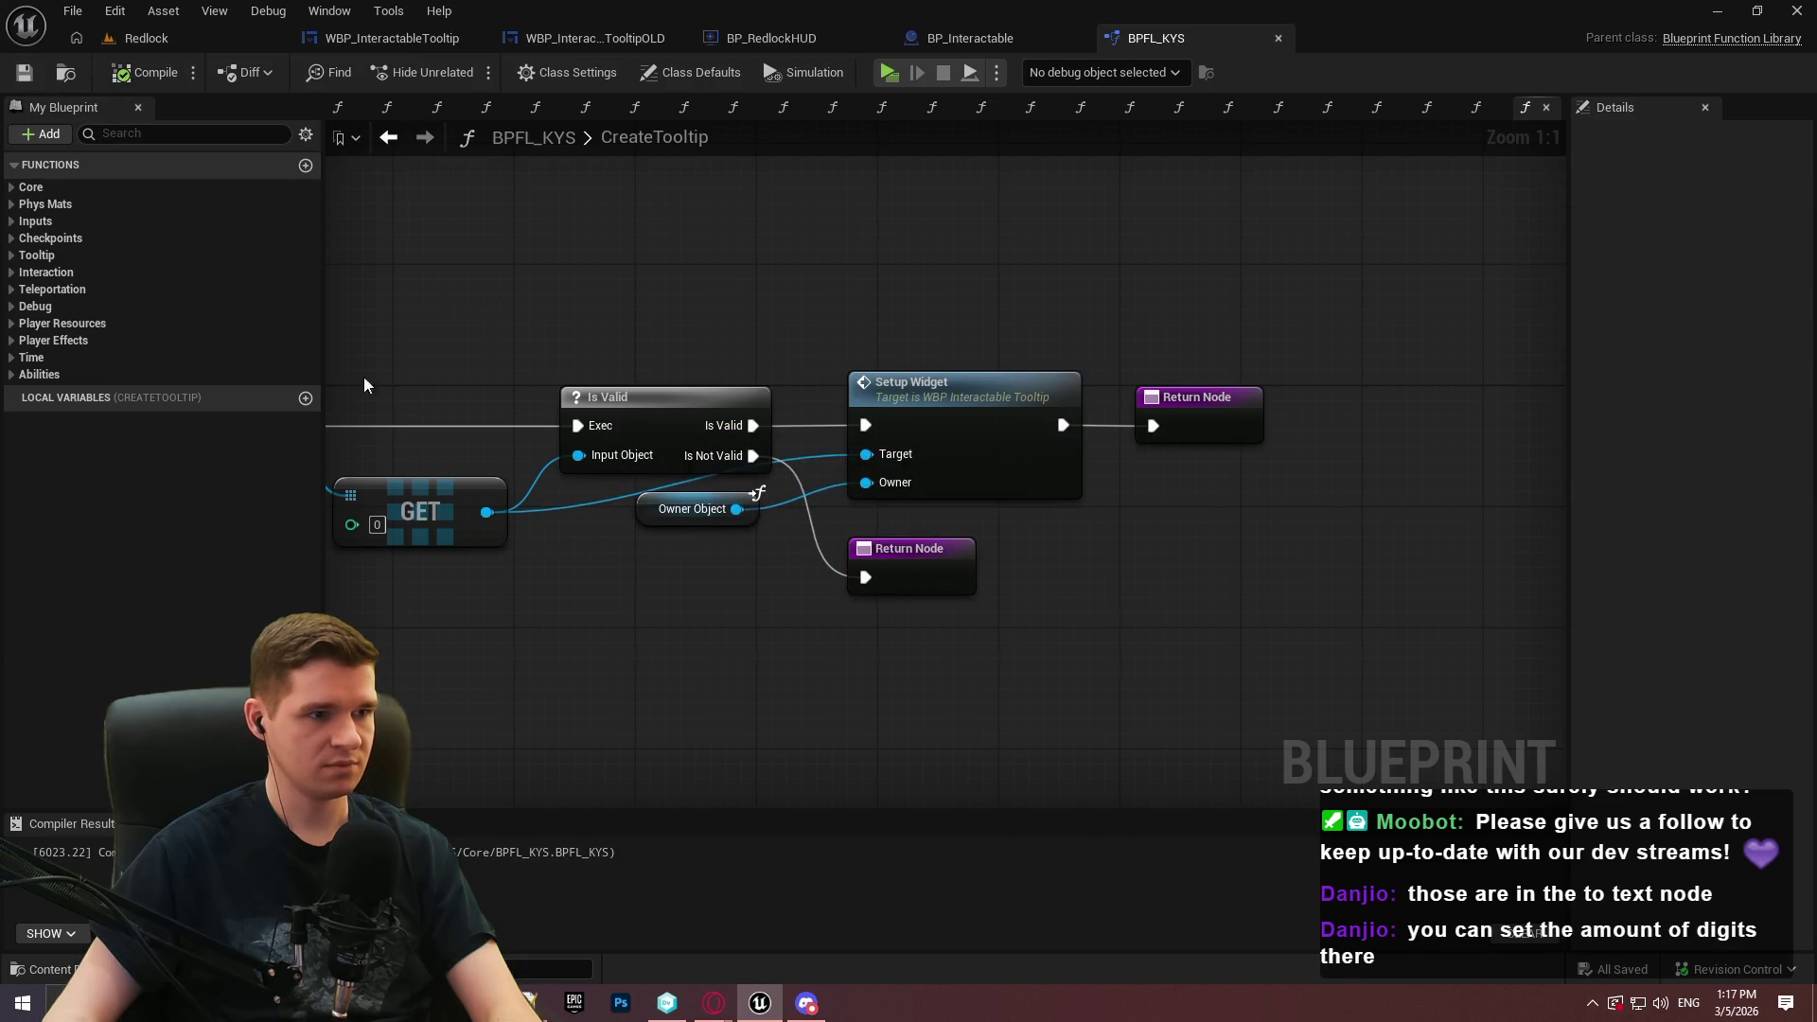
Open the HideTooltip function from the Tooltip category of BPFL_KYS
drag(388, 321, 650, 395)
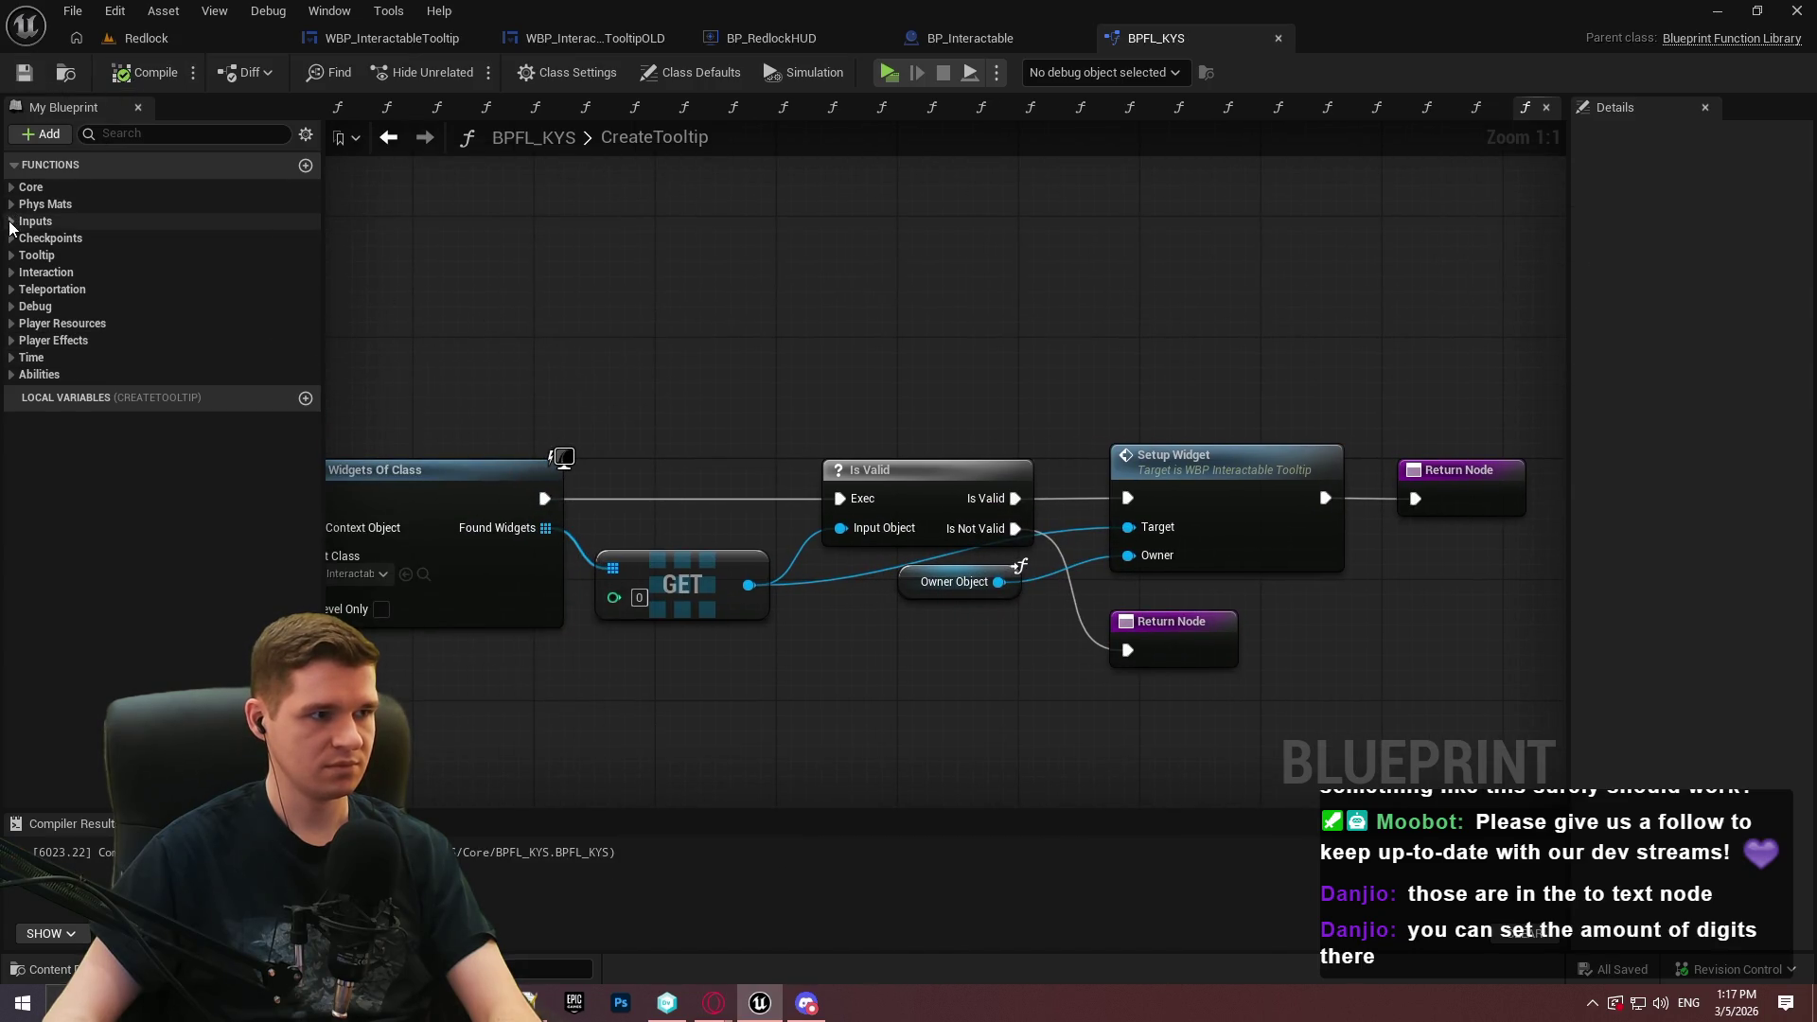
click(11, 222)
click(12, 221)
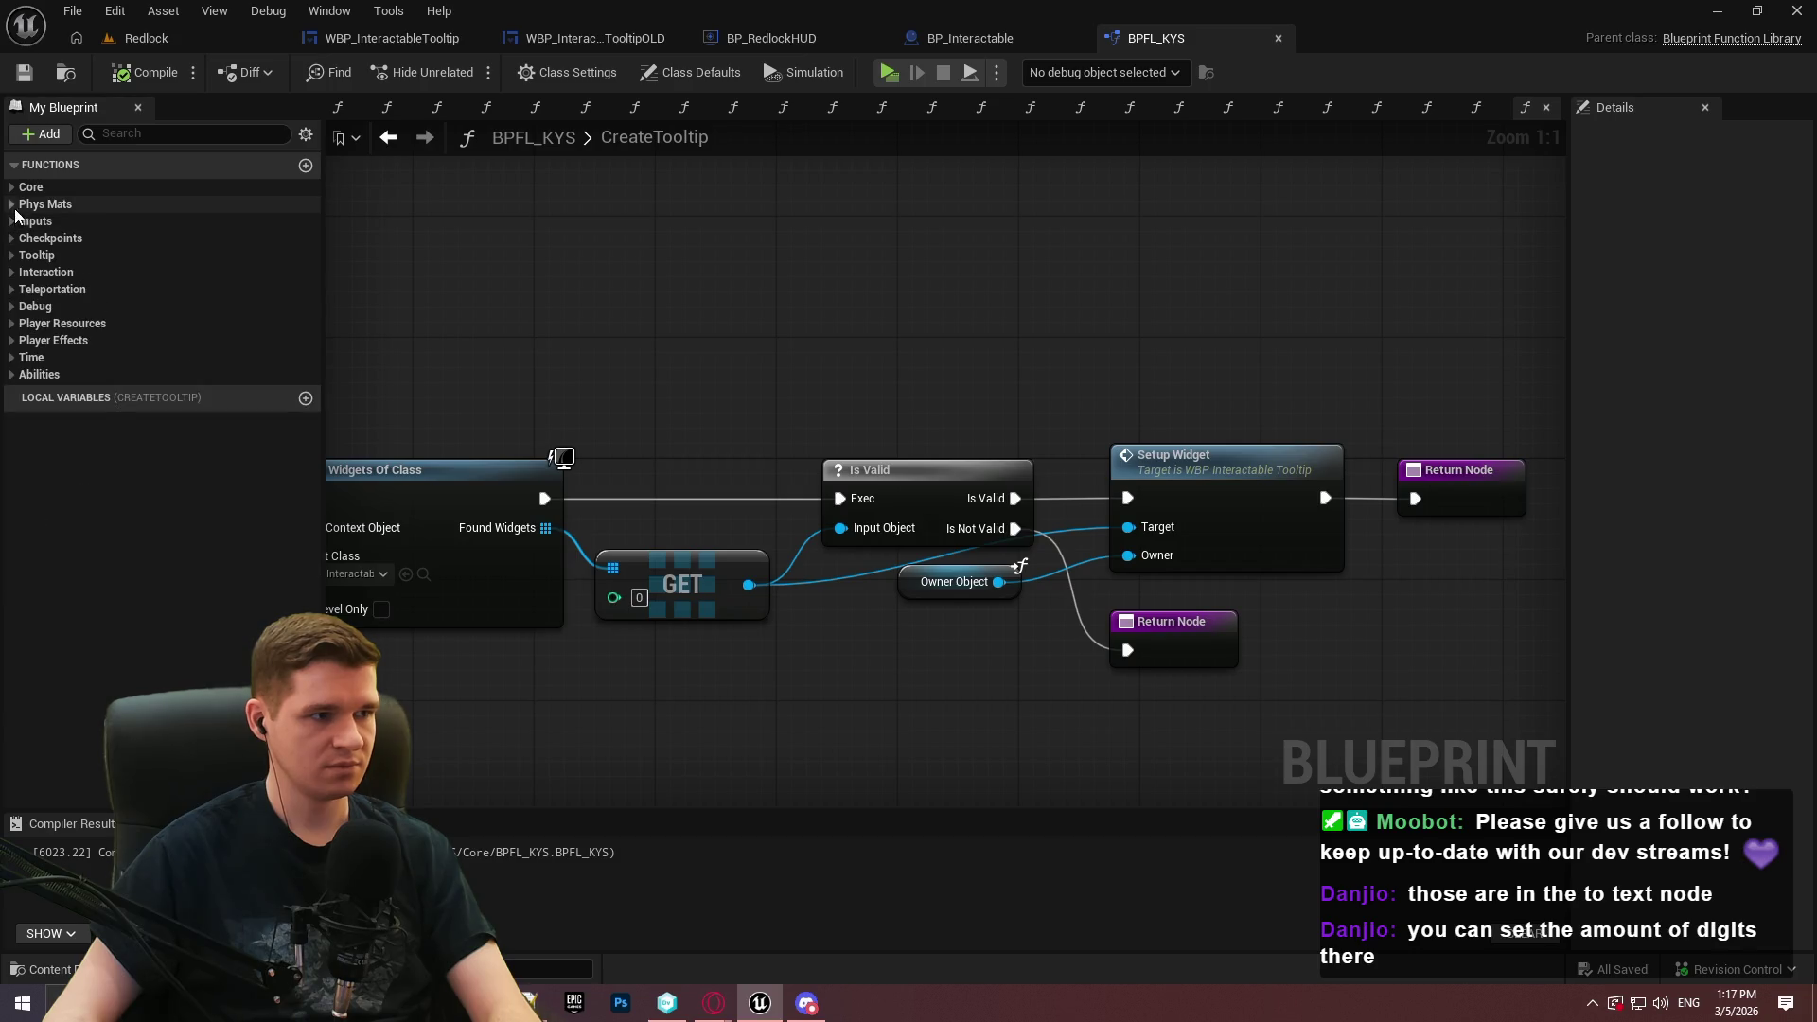
click(12, 256)
double_click(59, 292)
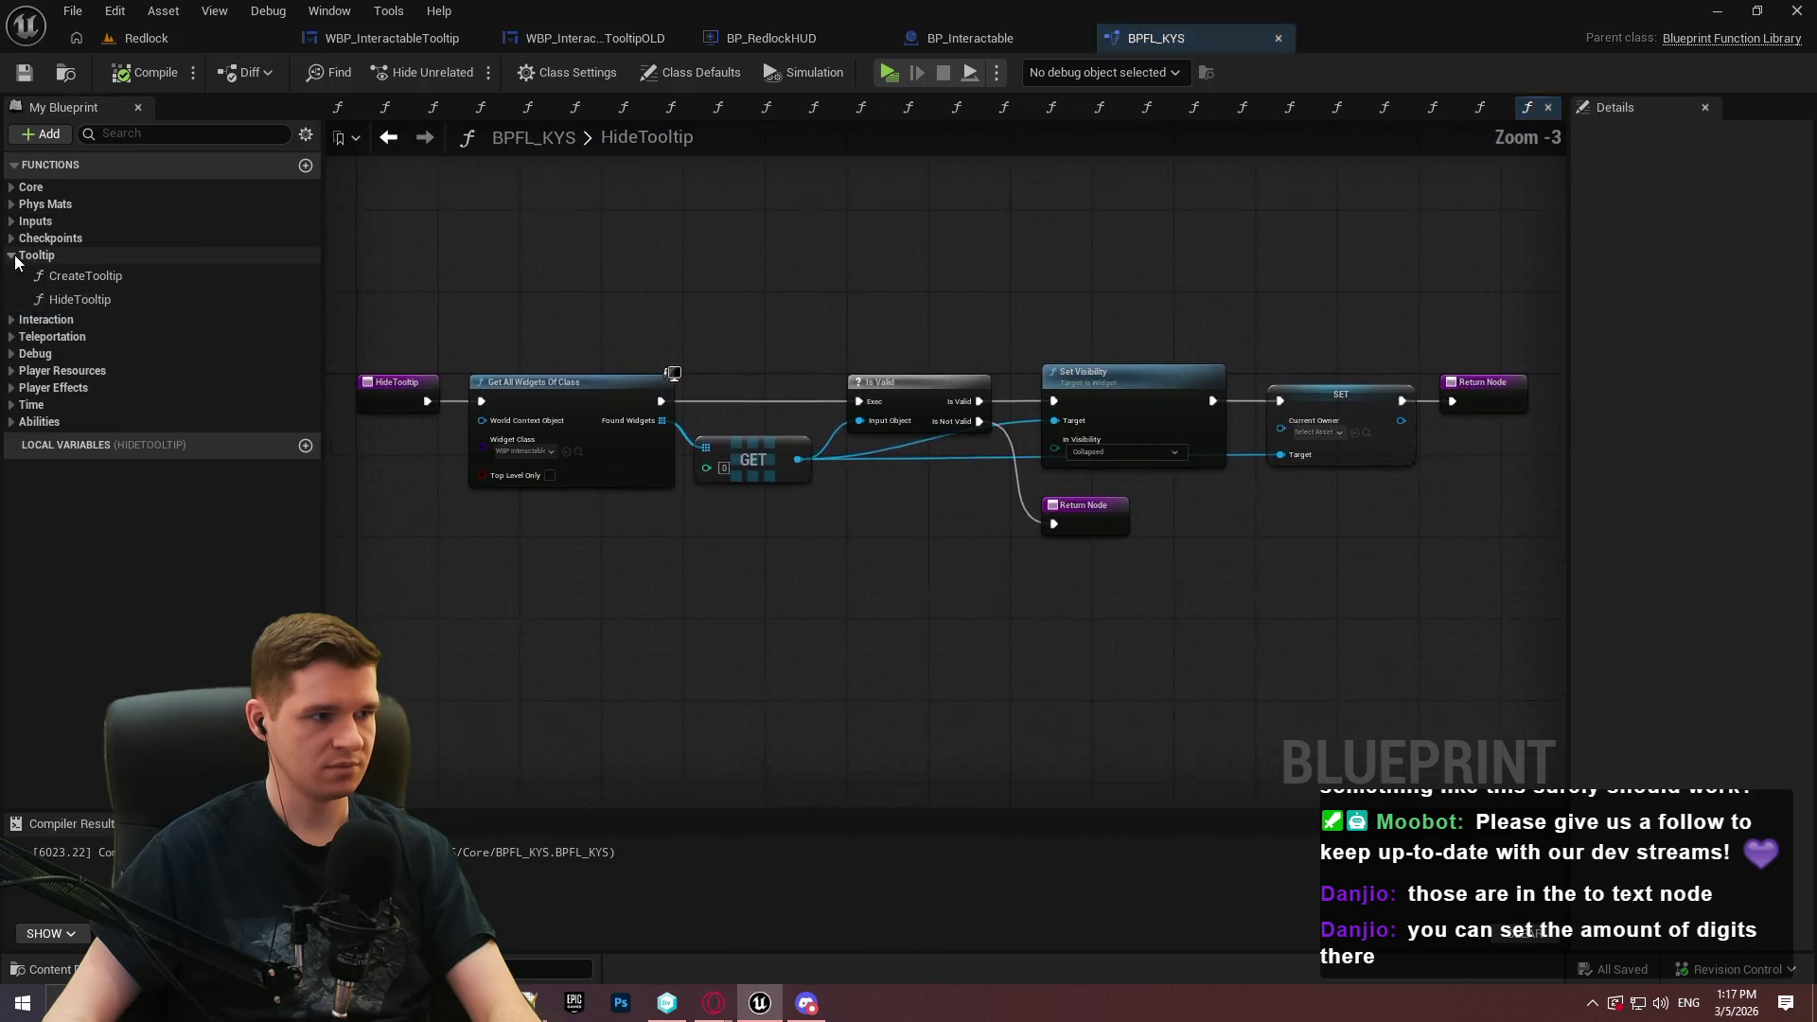
Set HideTooltip's Widget Class to WBP_InteractableTooltip, refresh GET, and save BPFL_KYS
click(12, 256)
drag(749, 500, 843, 656)
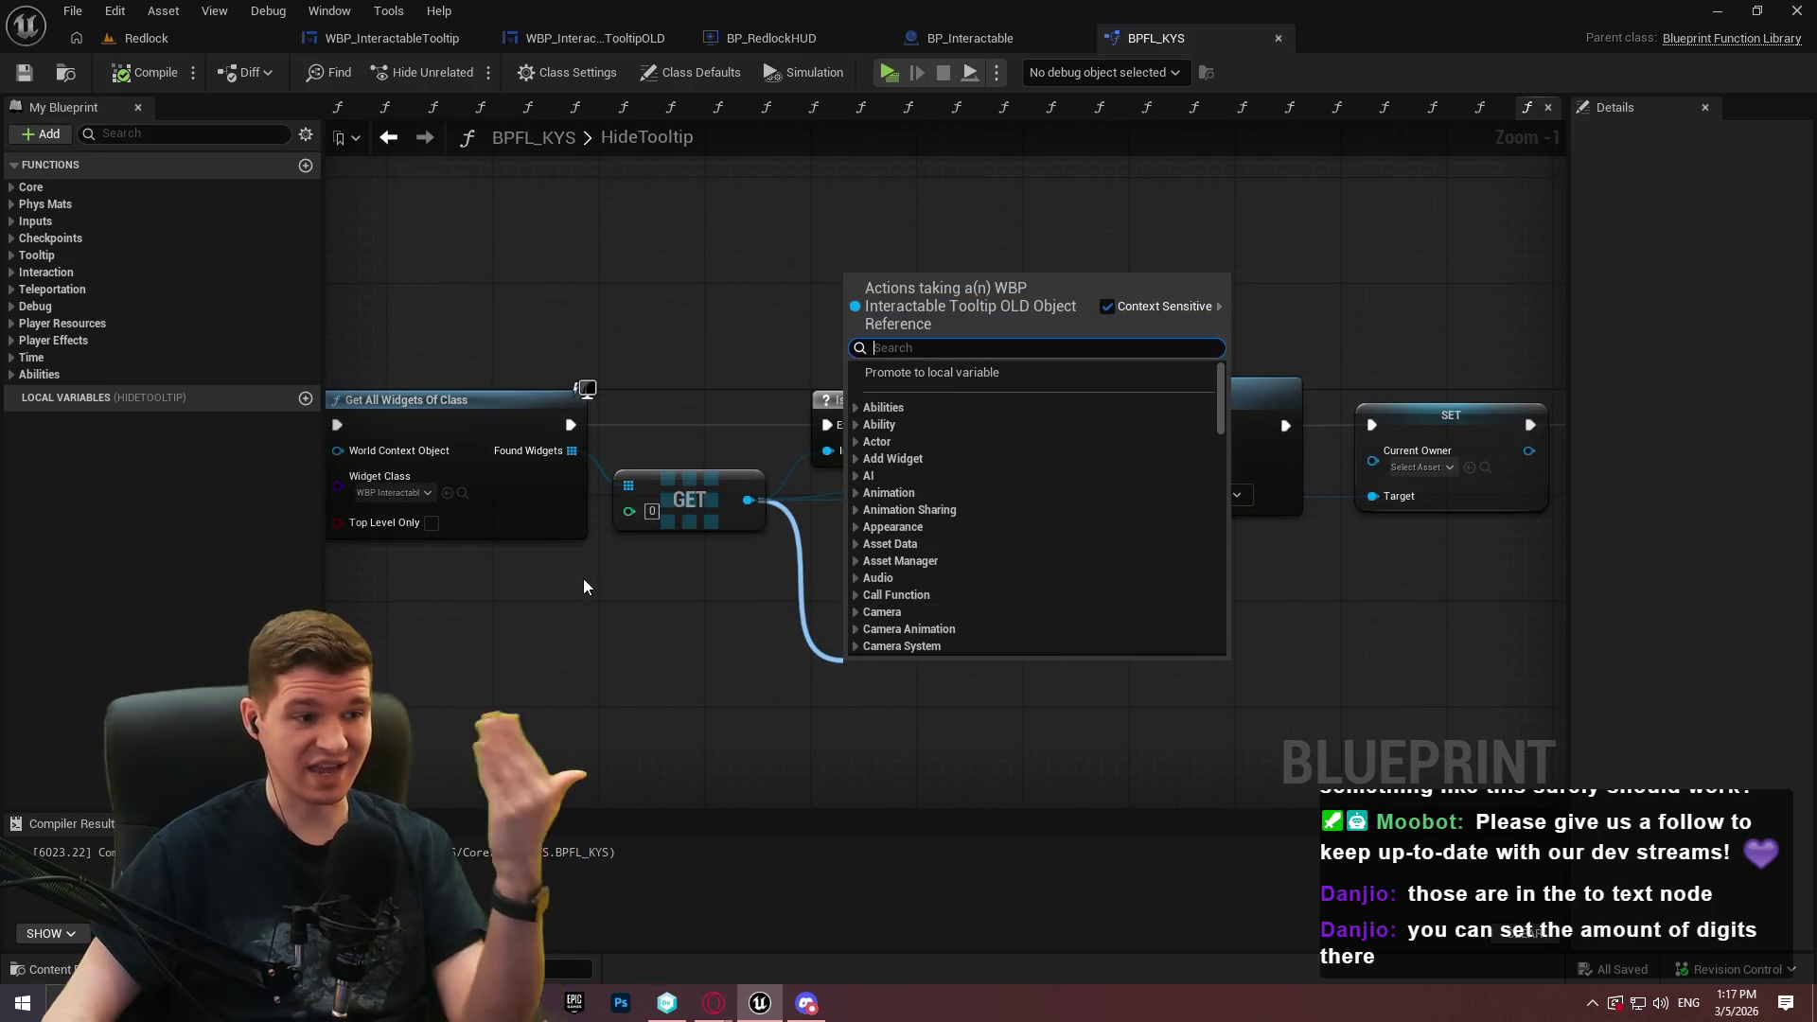
click(378, 498)
click(383, 494)
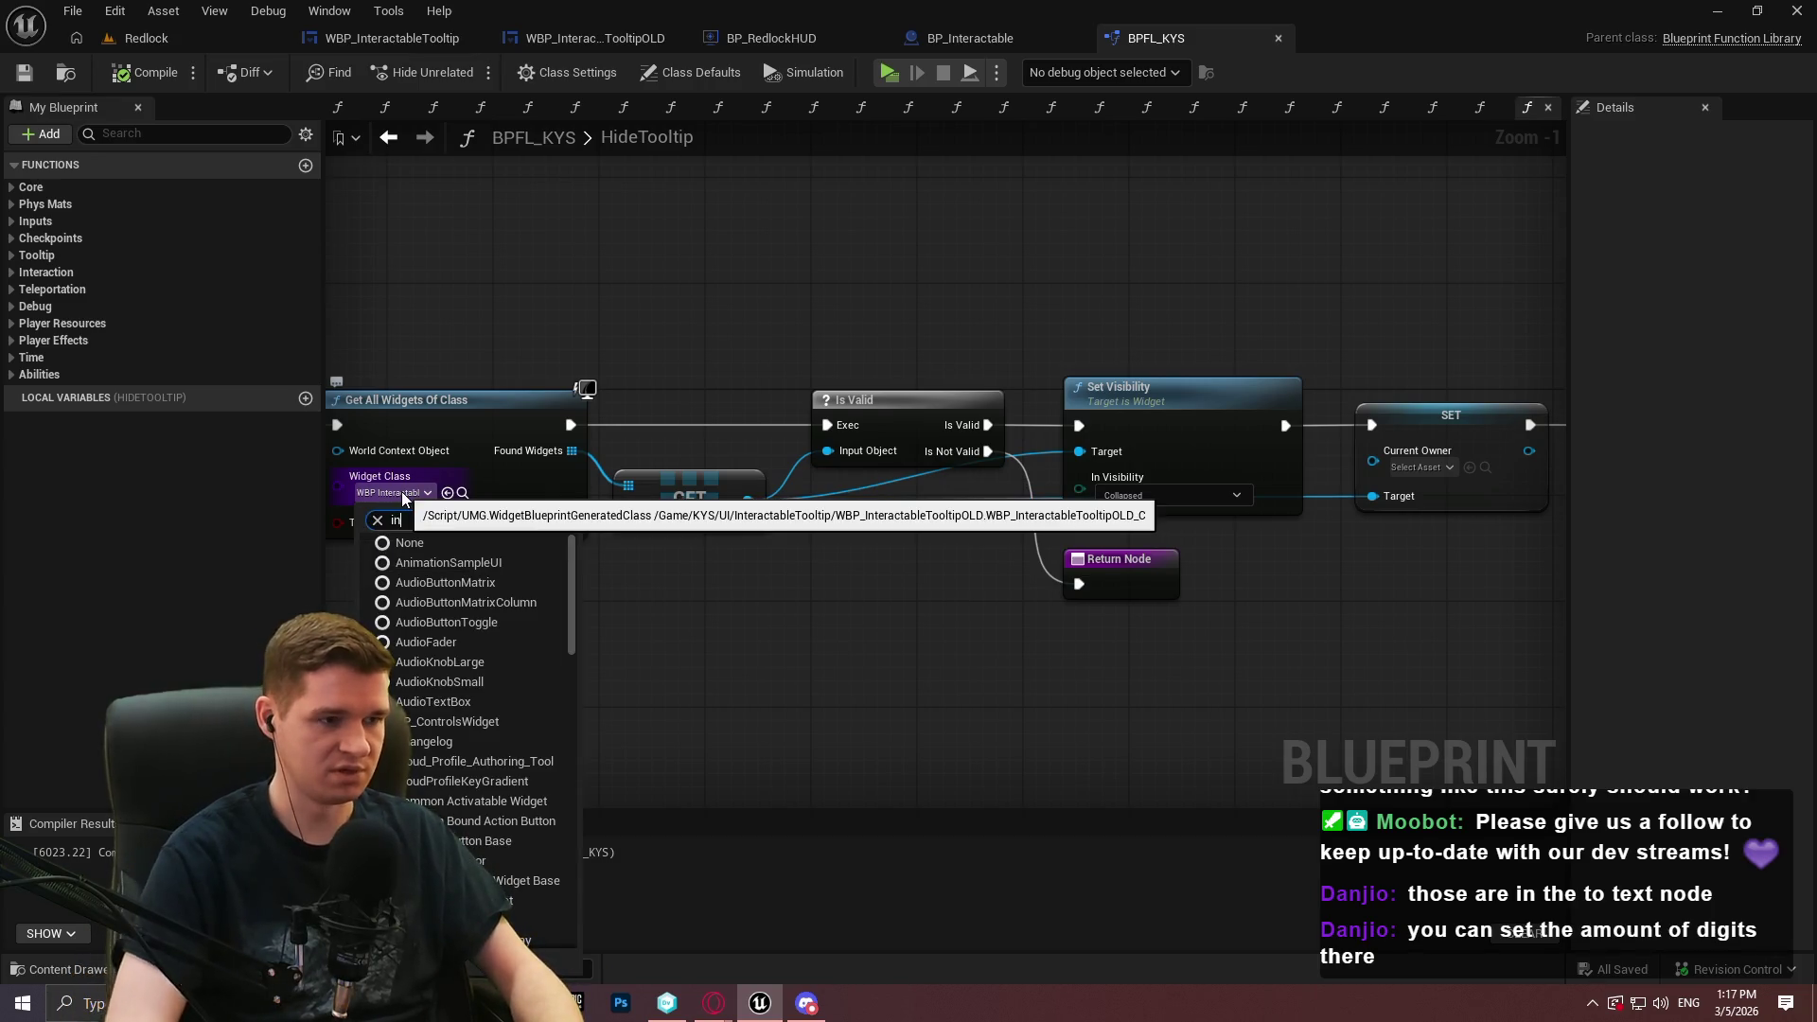
text(inter)
click(490, 588)
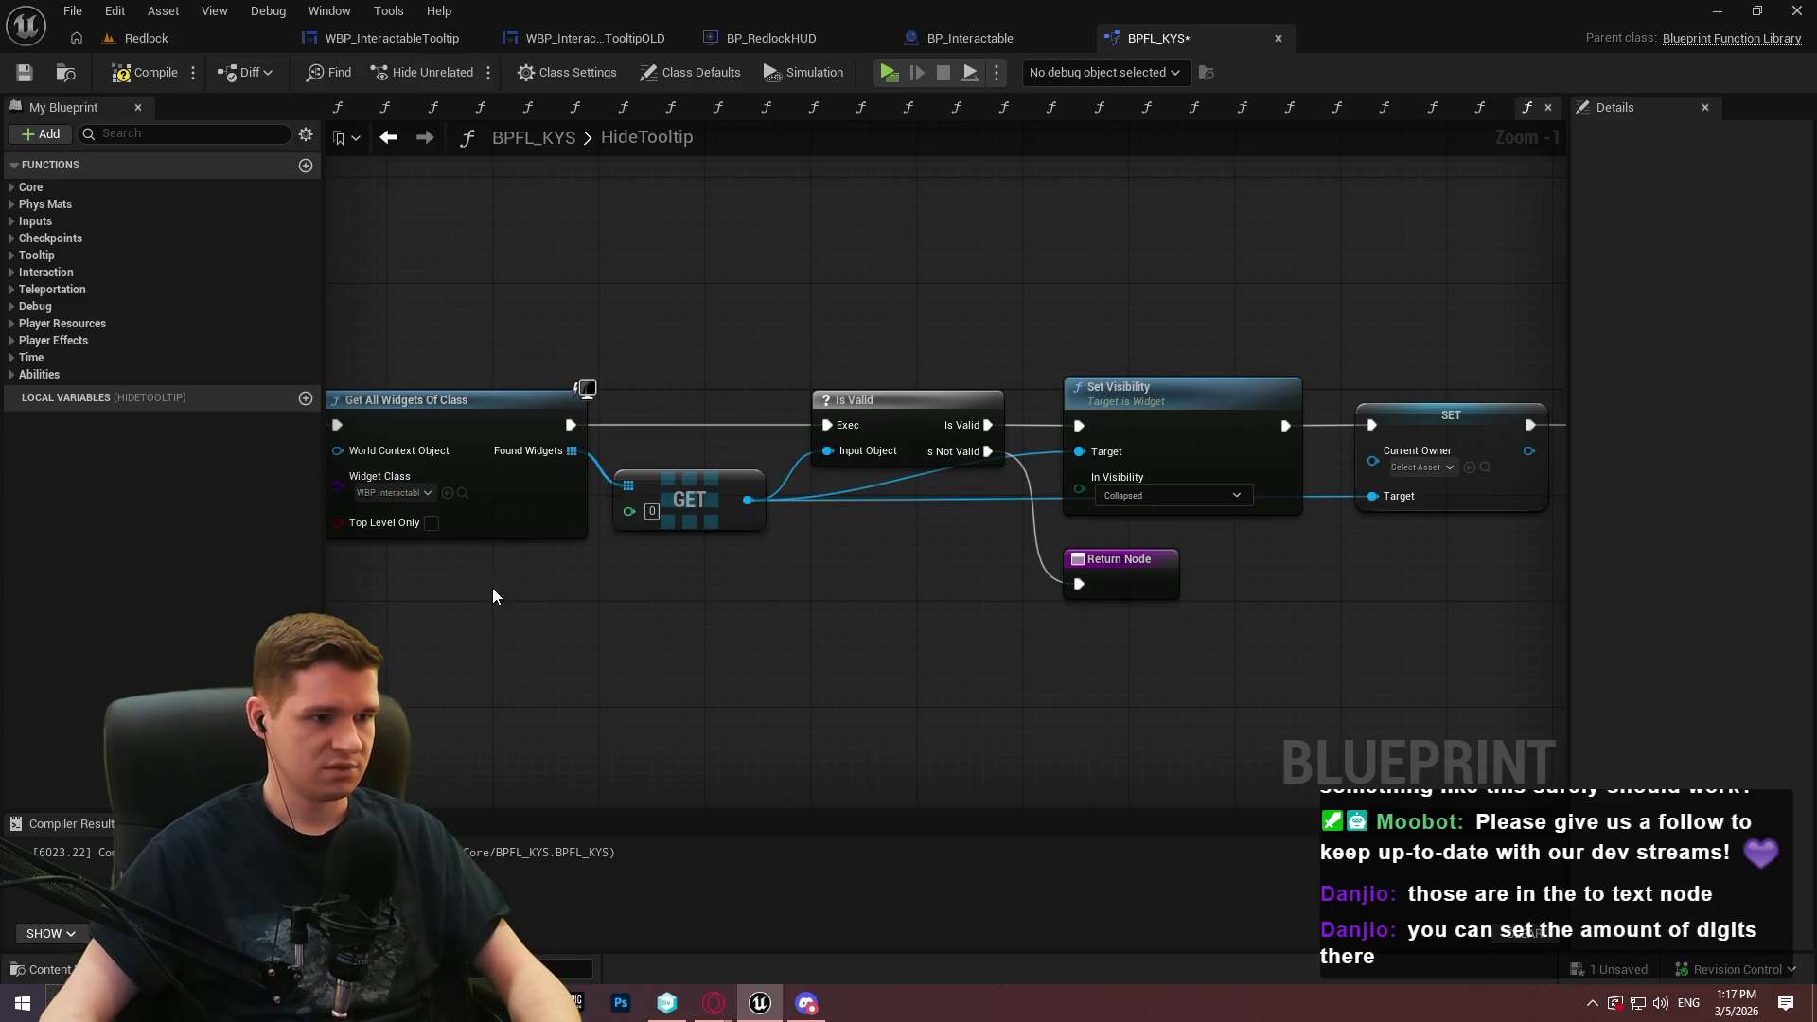
click(33, 78)
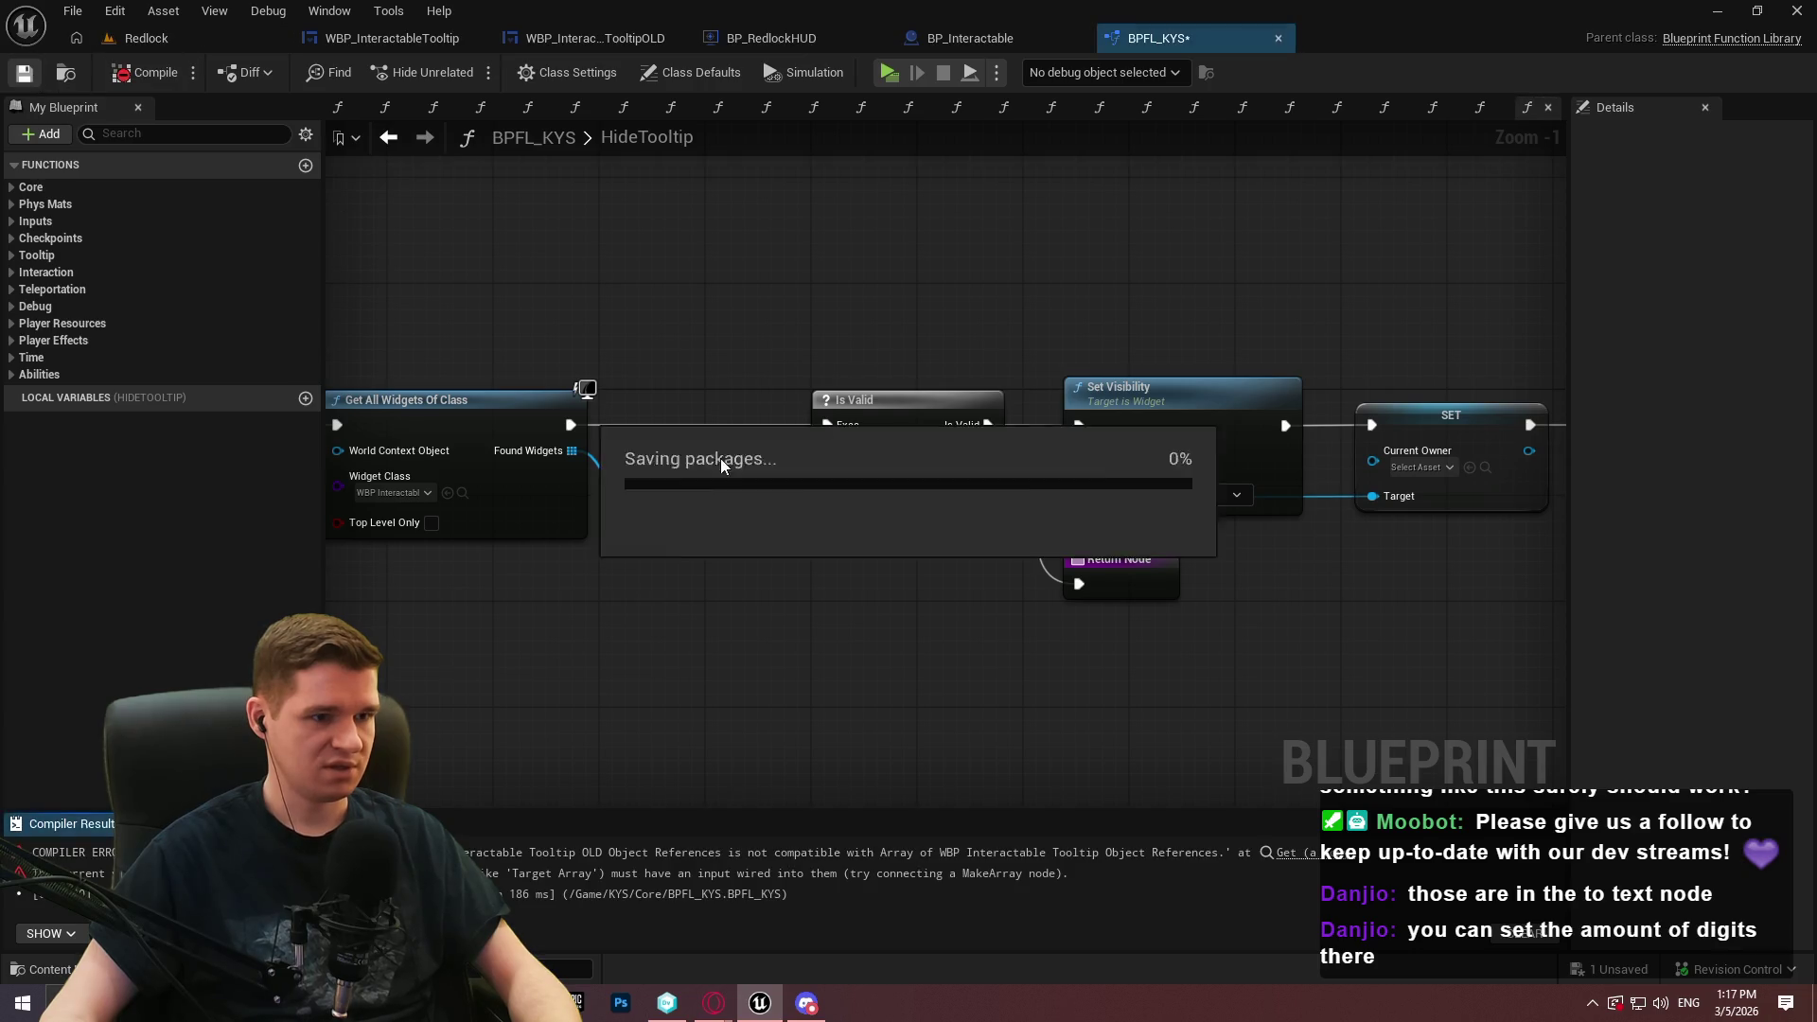
right_click(688, 493)
click(781, 628)
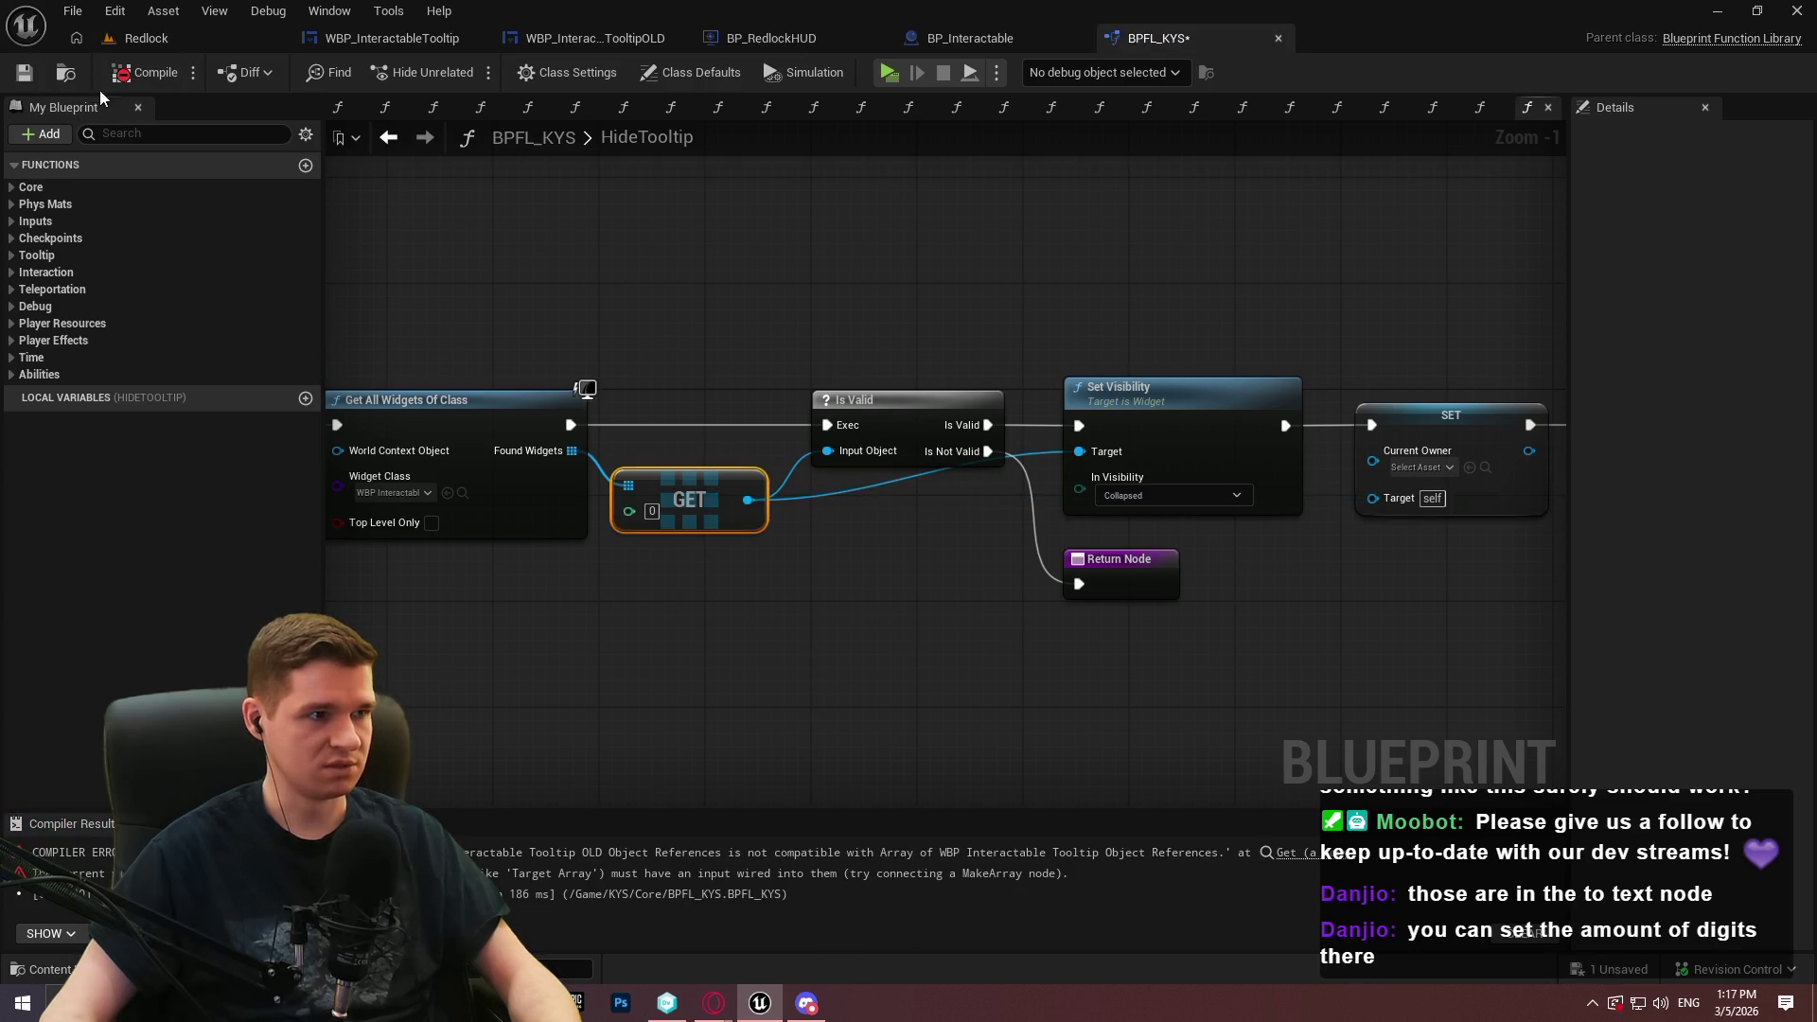
click(24, 74)
Add a SET Current Owner after Set Visibility, replacing the old errored SET, and compile
drag(748, 500, 956, 678)
text(curre)
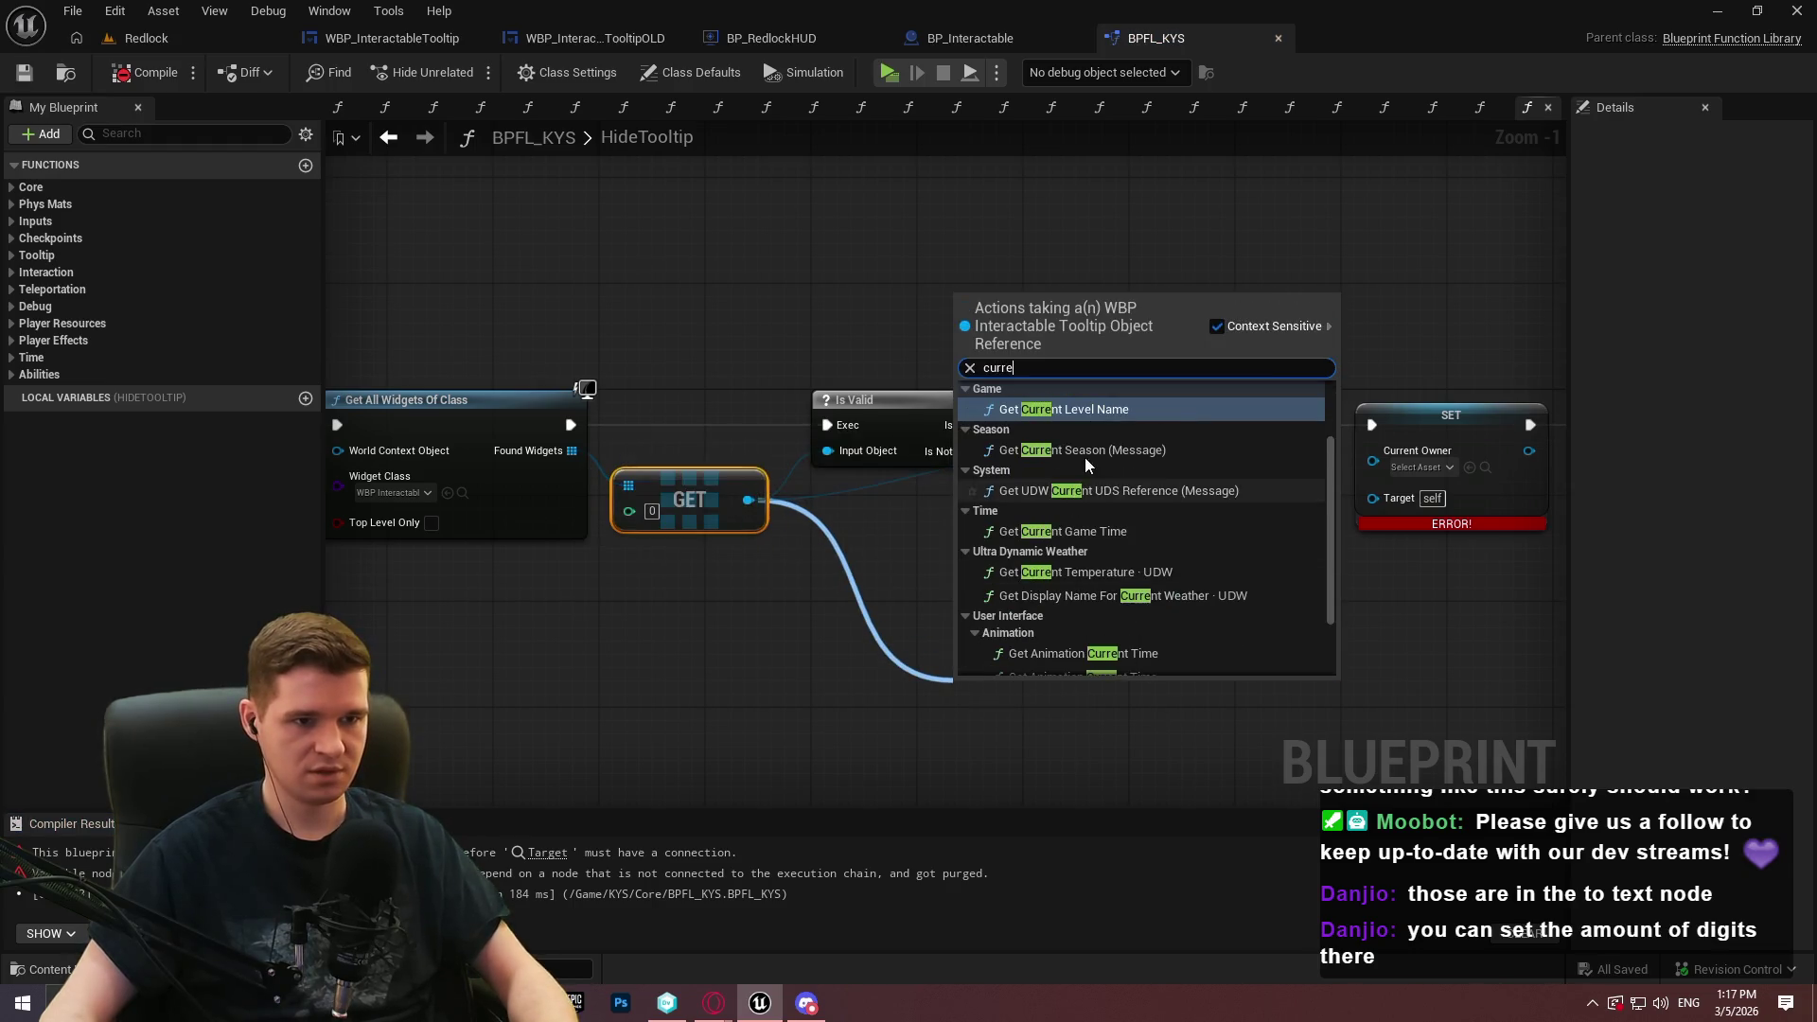
scroll(1118, 561, down, 3)
click(1043, 664)
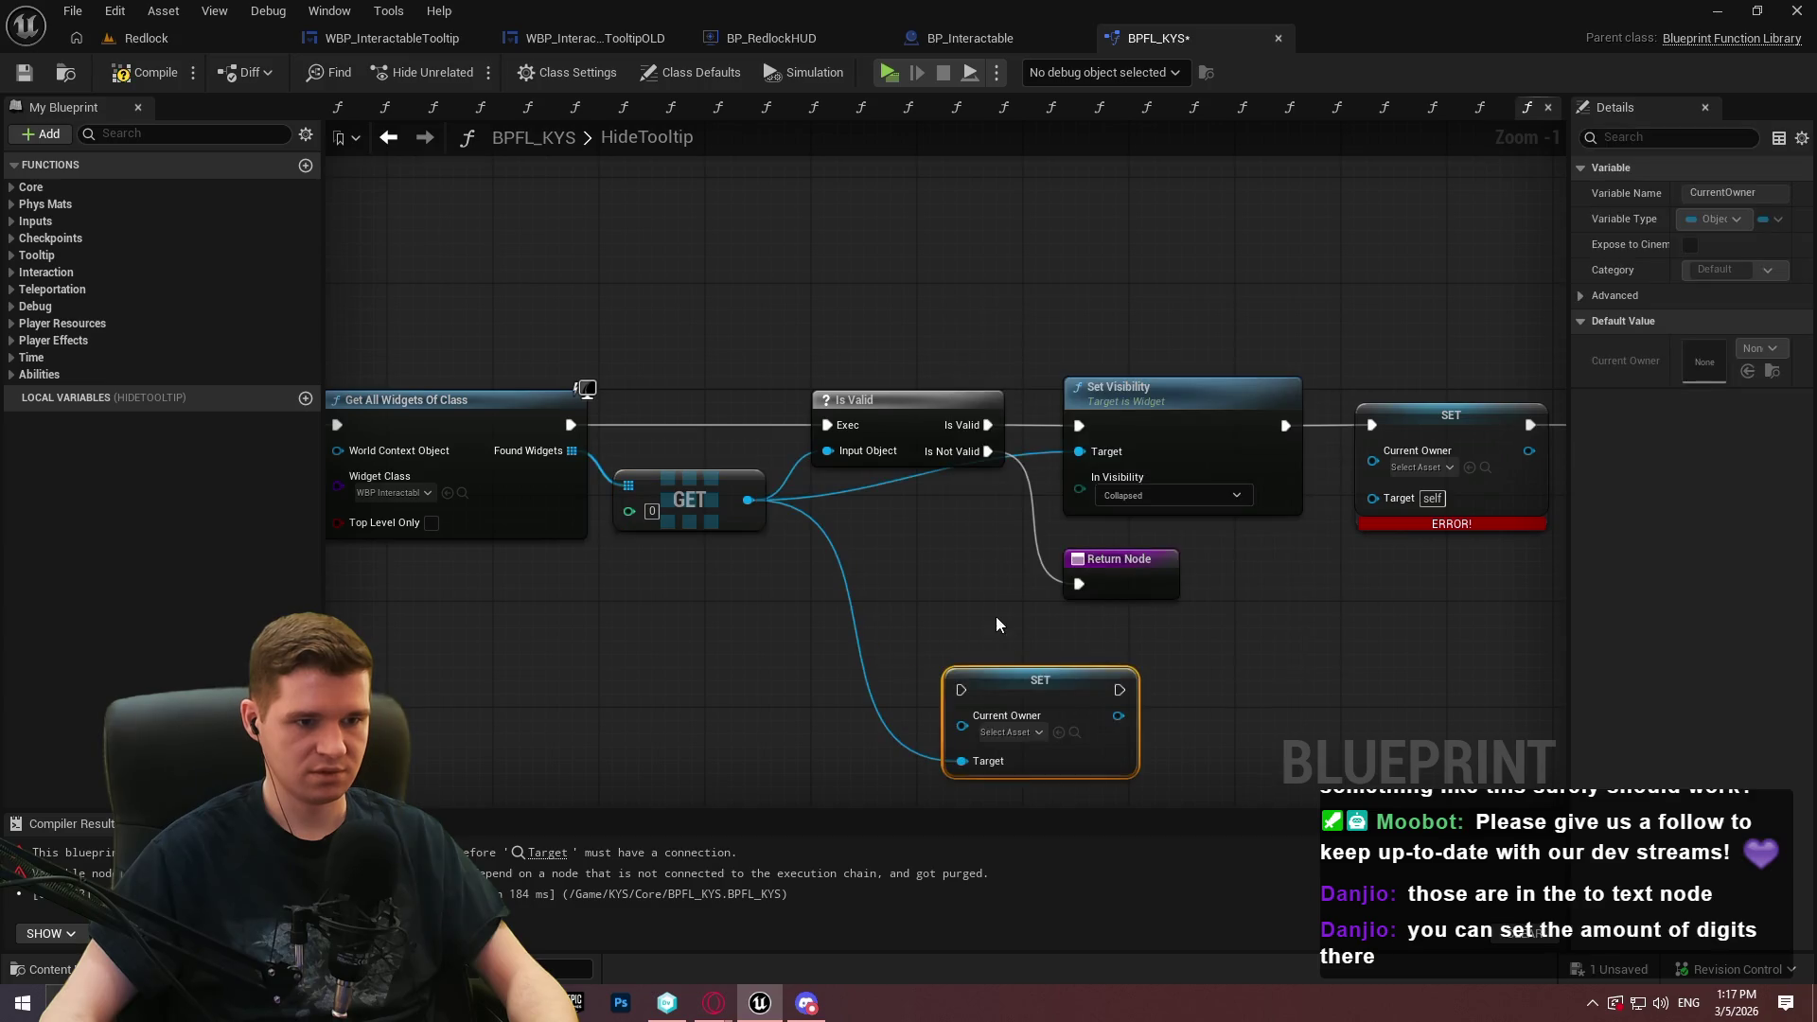
drag(966, 692, 1285, 425)
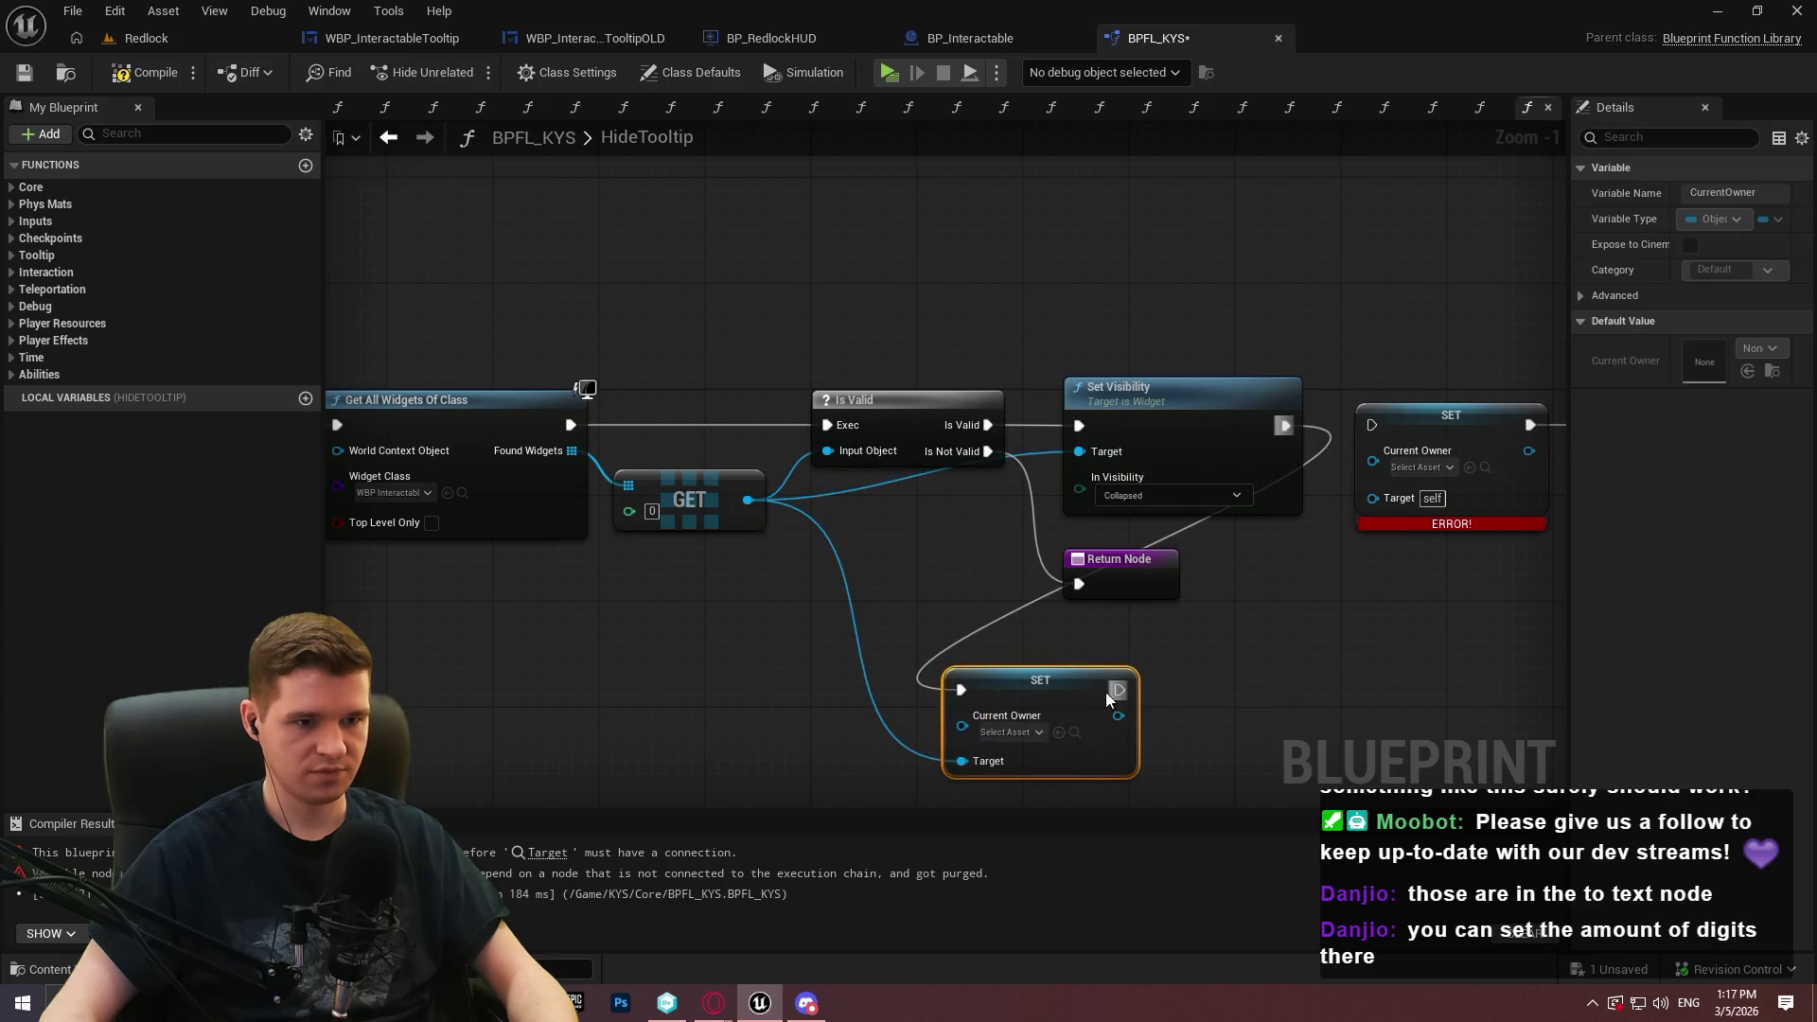
drag(1144, 616, 970, 368)
mouse_move(680, 637)
mouse_down()
mouse_move(1001, 372)
mouse_move(1067, 394)
mouse_move(1098, 374)
mouse_move(1166, 378)
mouse_up()
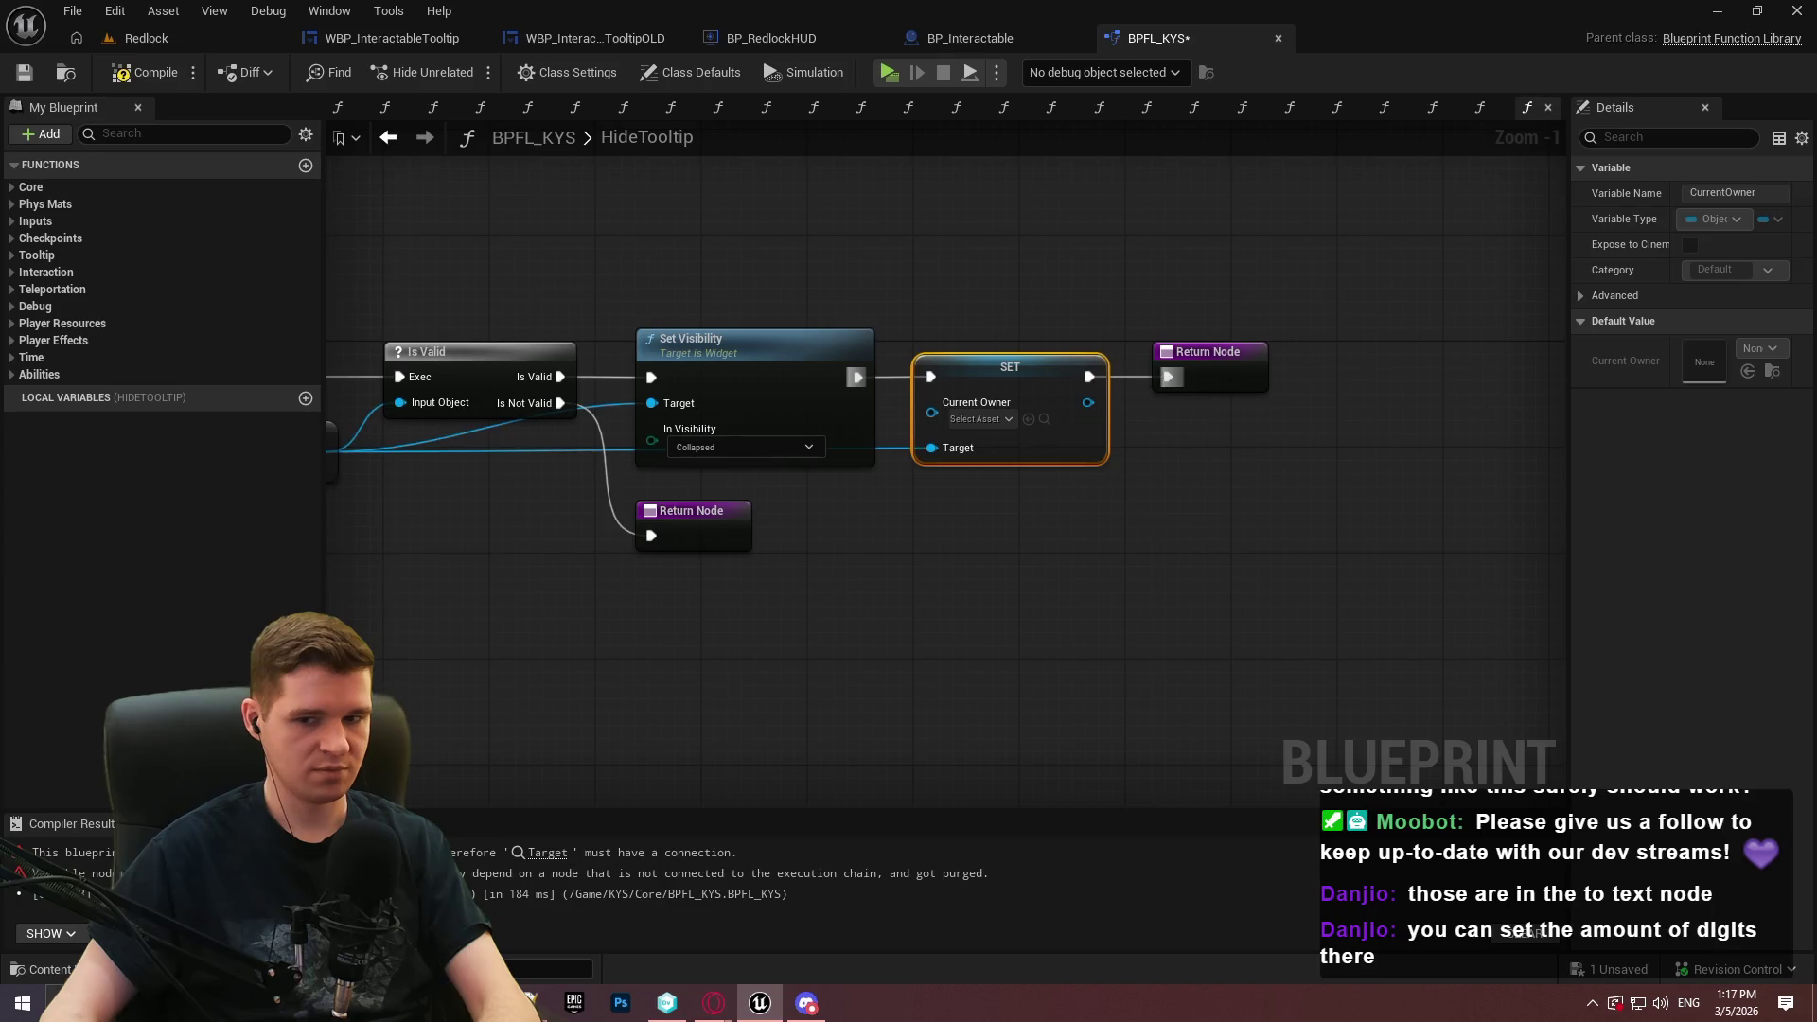
scroll(1196, 609, down, 2)
click(109, 87)
click(24, 72)
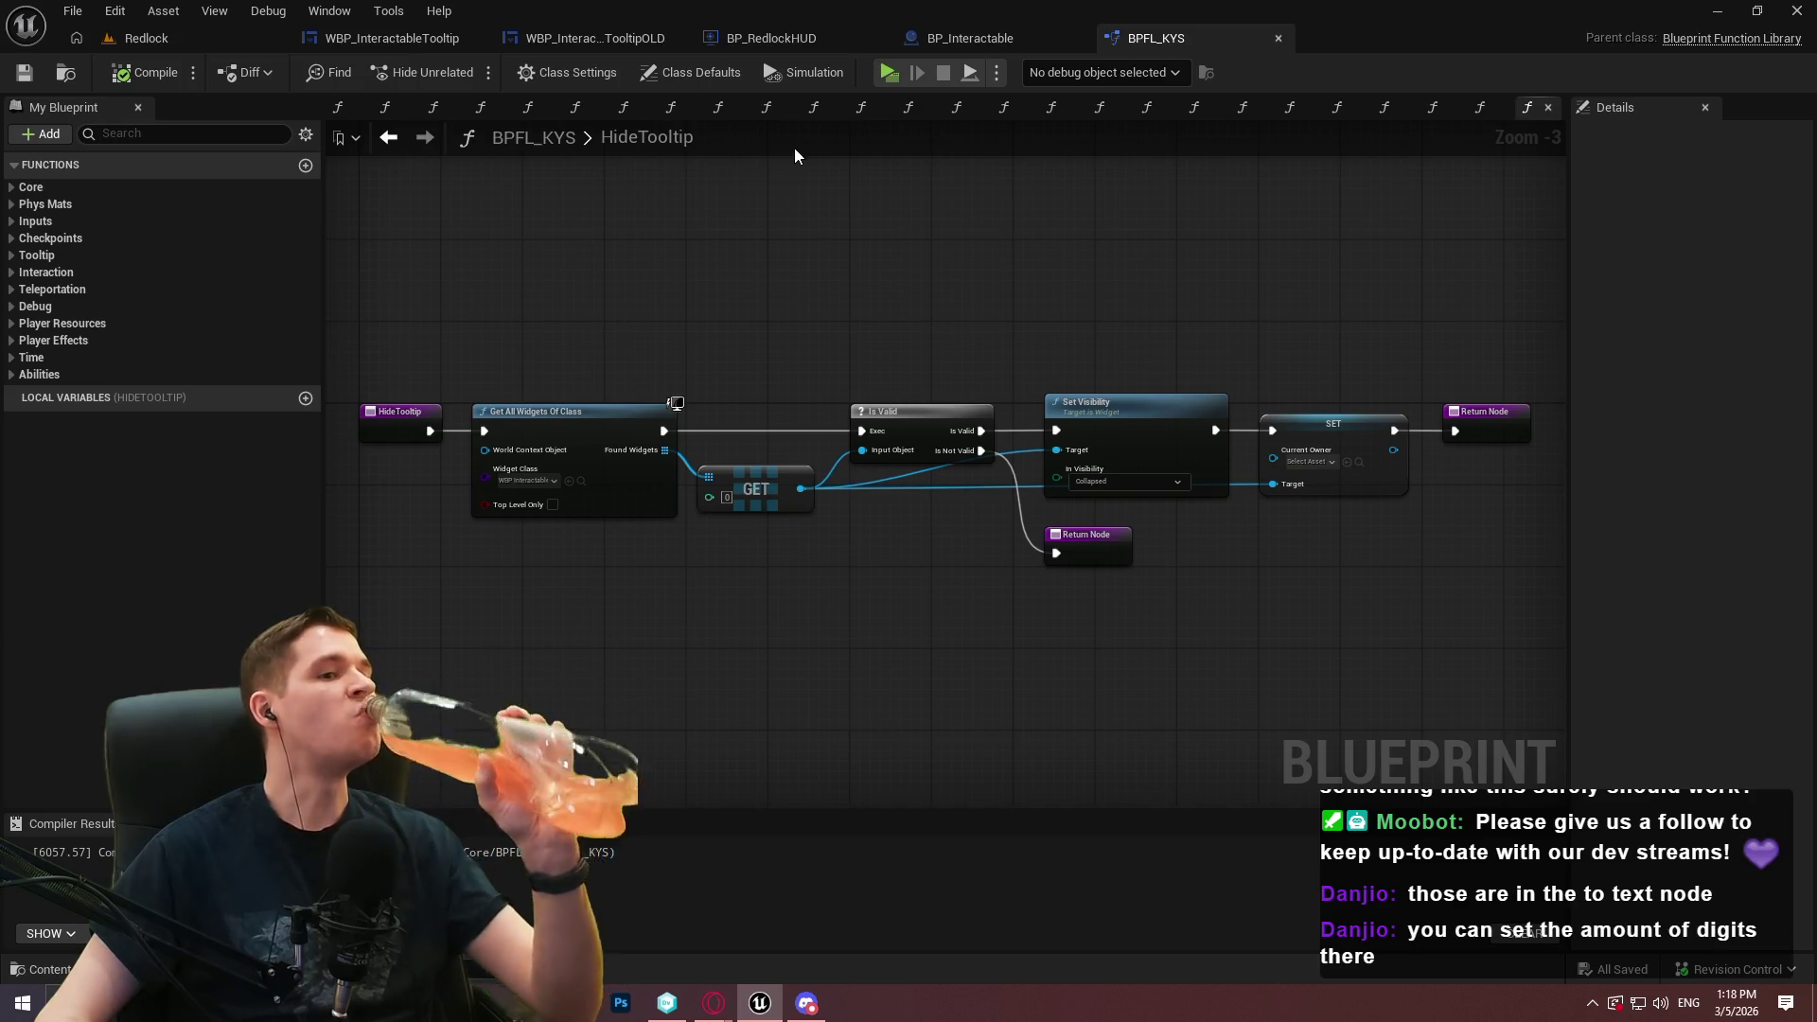
click(890, 77)
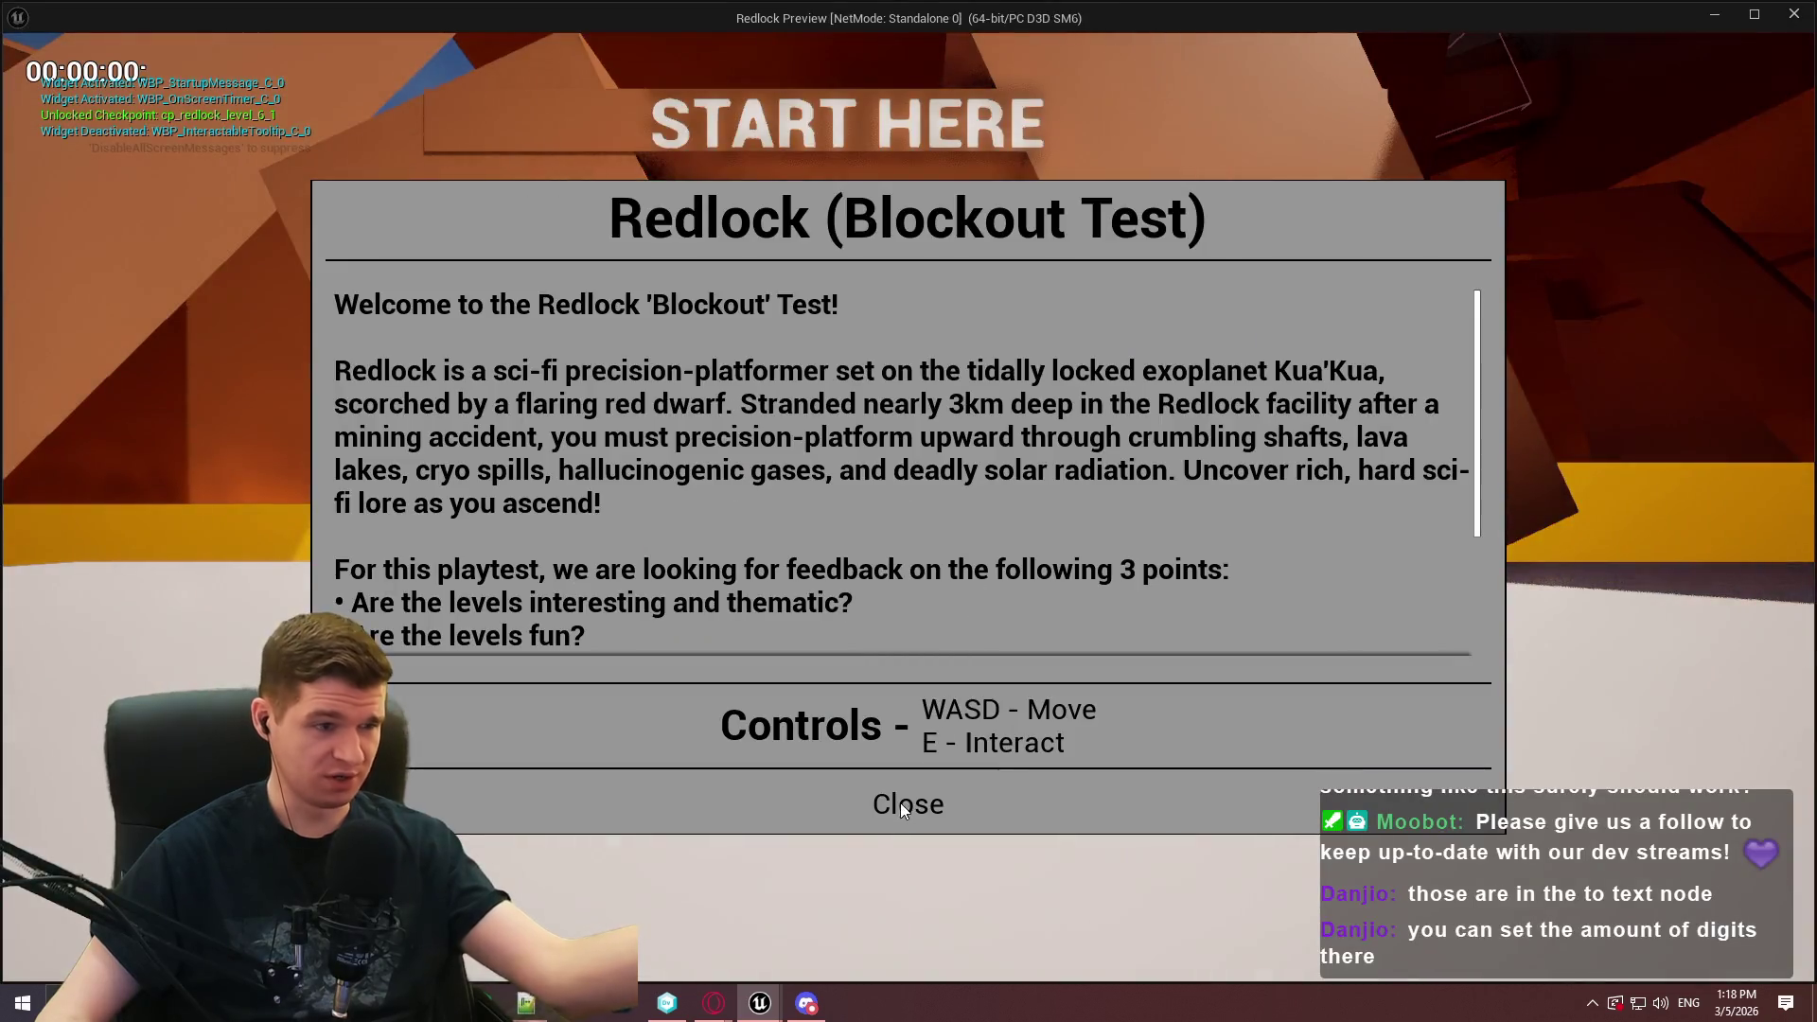
Dismiss the welcome message, run the character forward, and end the play-test
click(890, 914)
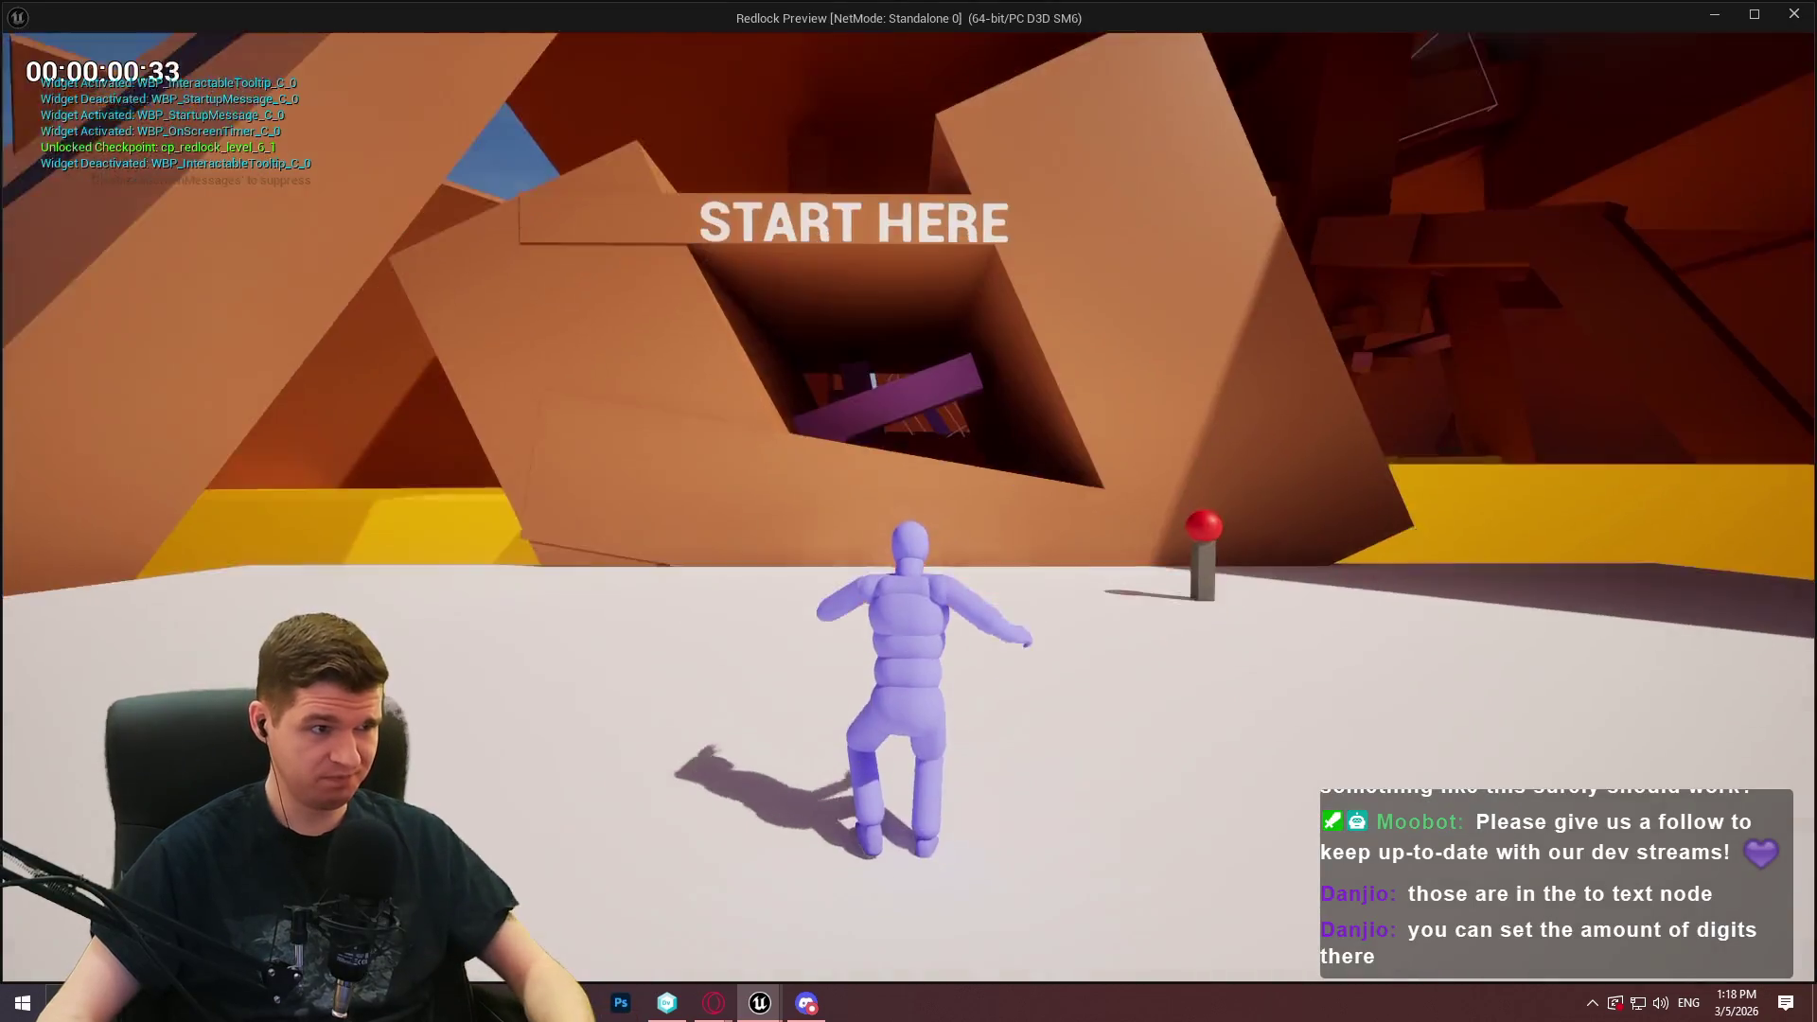
key(w)
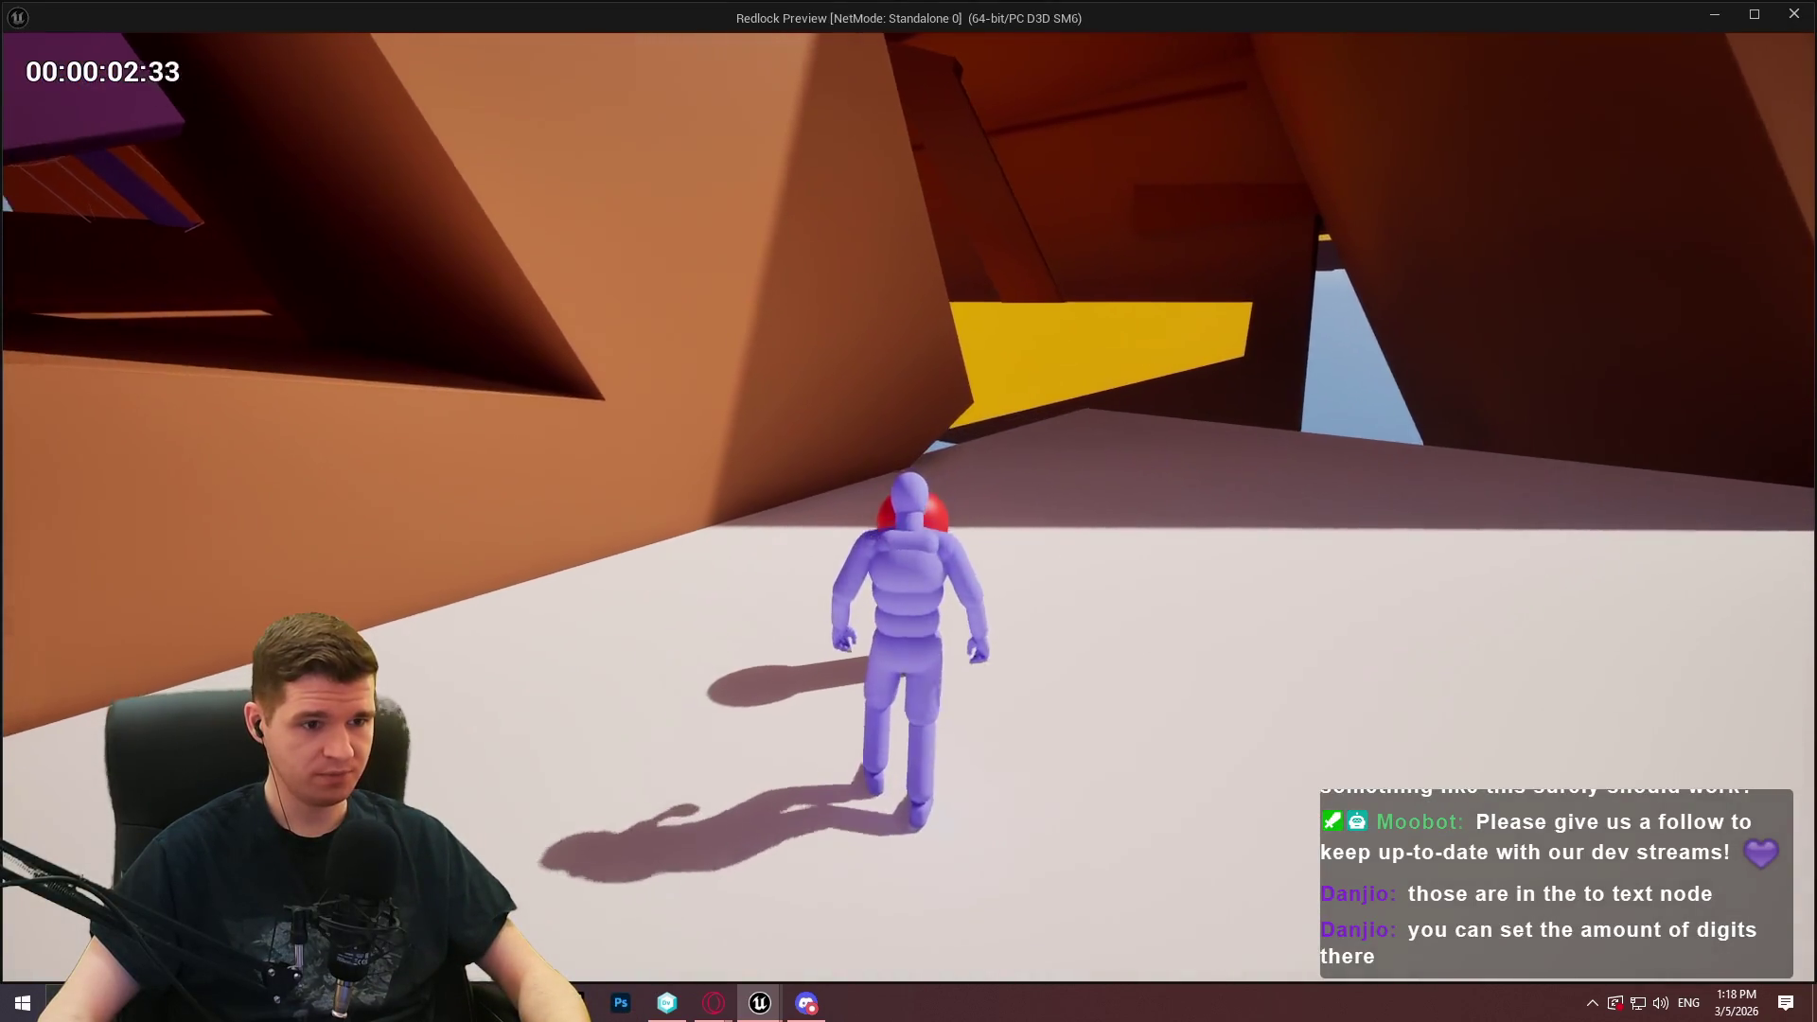
key(Escape)
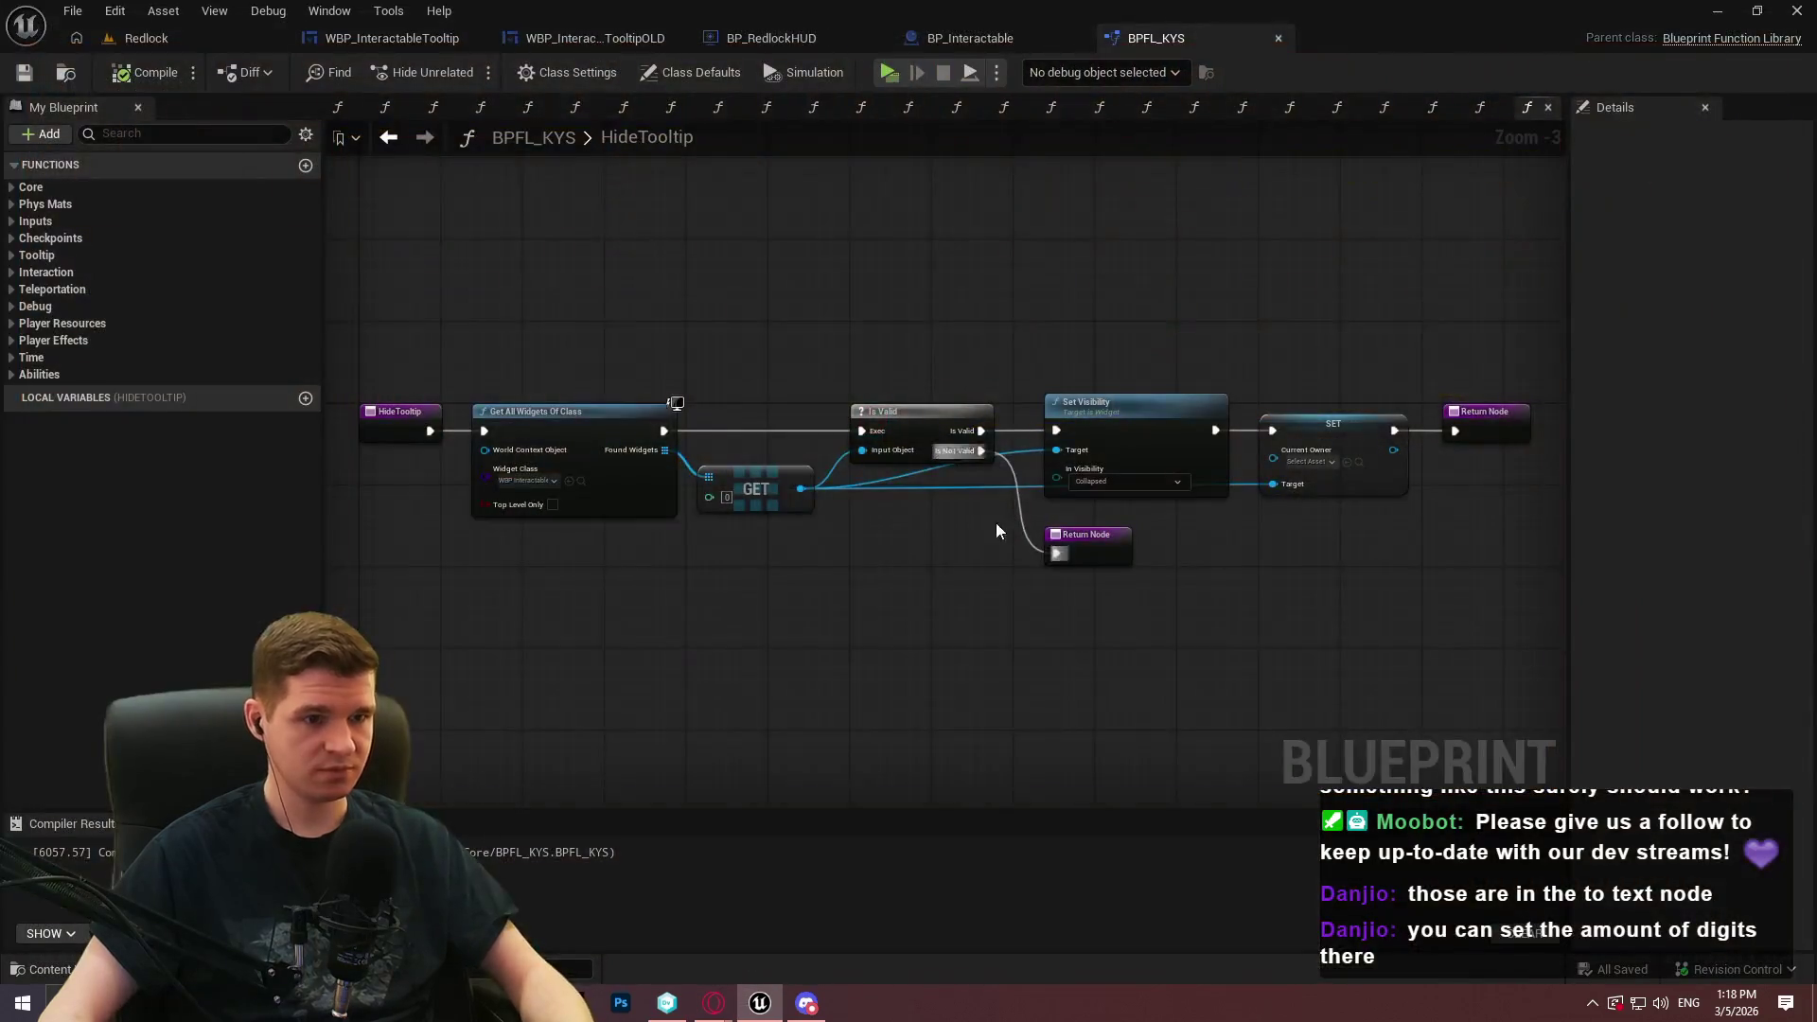
Pan the HideTooltip graph to show the SET Current Owner node after Set Visibility
scroll(714, 555, up, 4)
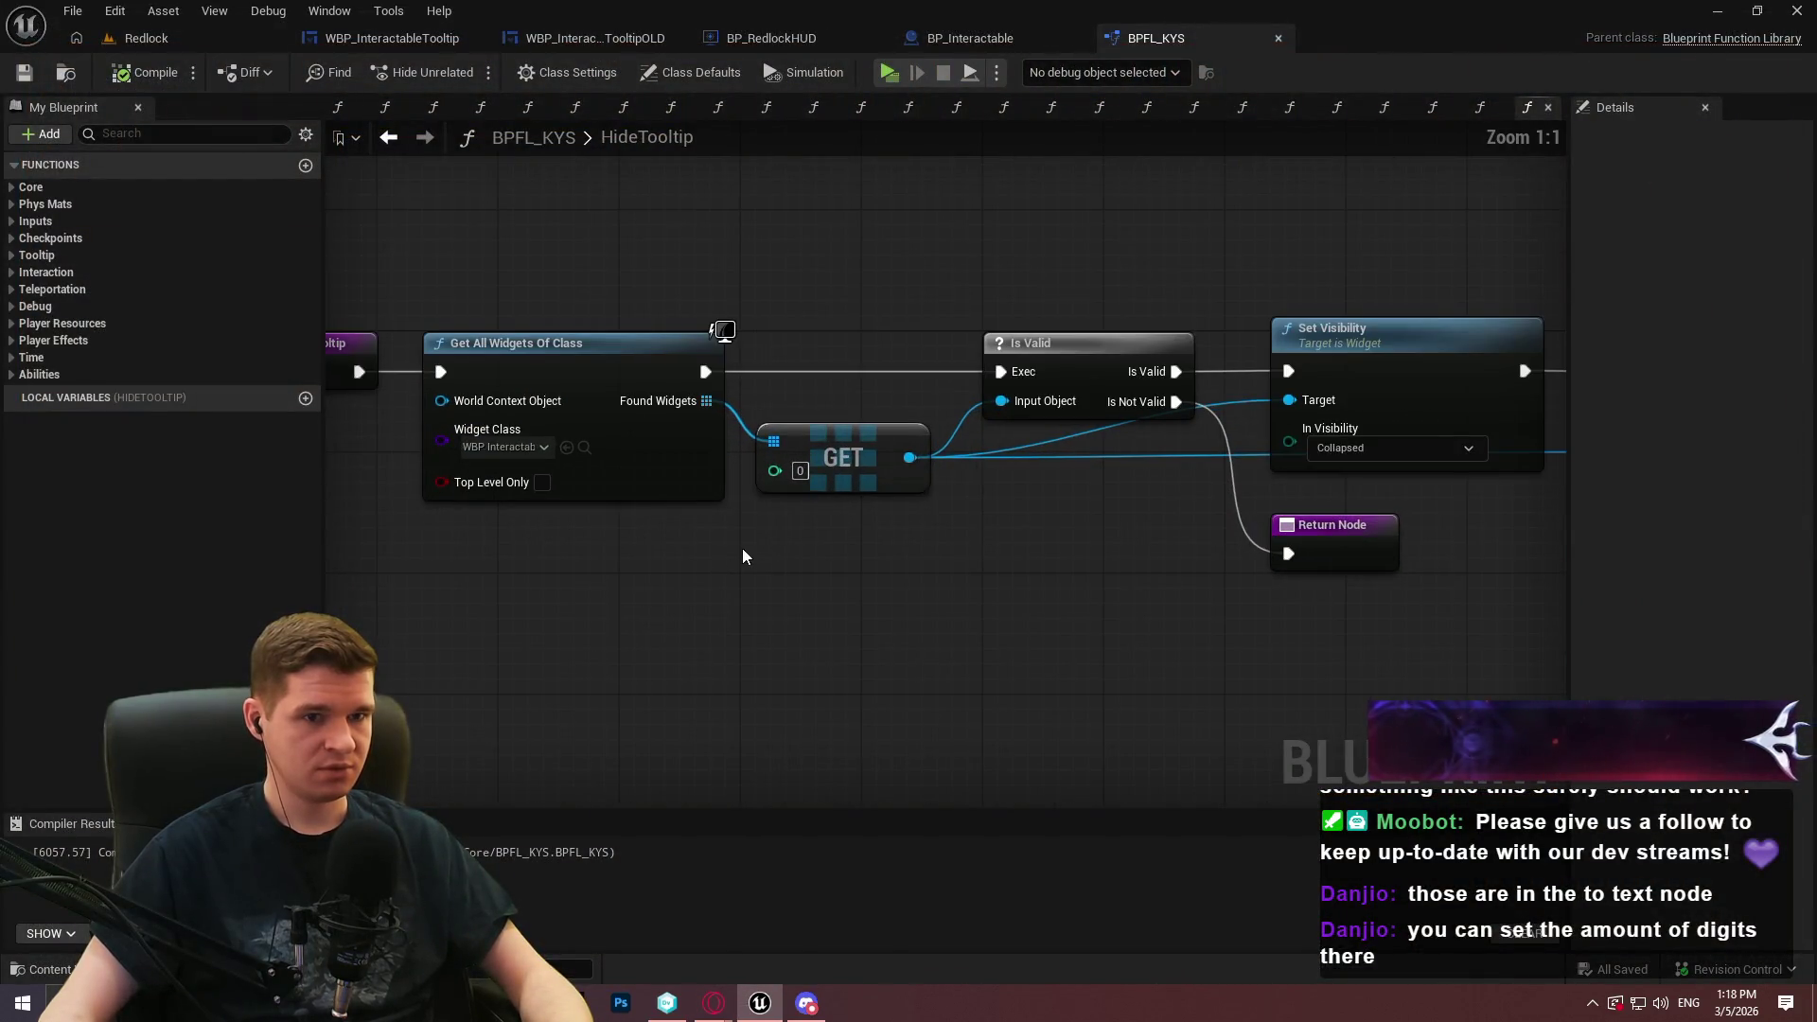
mouse_move(646, 583)
mouse_down()
mouse_move(398, 556)
mouse_move(913, 633)
mouse_move(884, 636)
mouse_up()
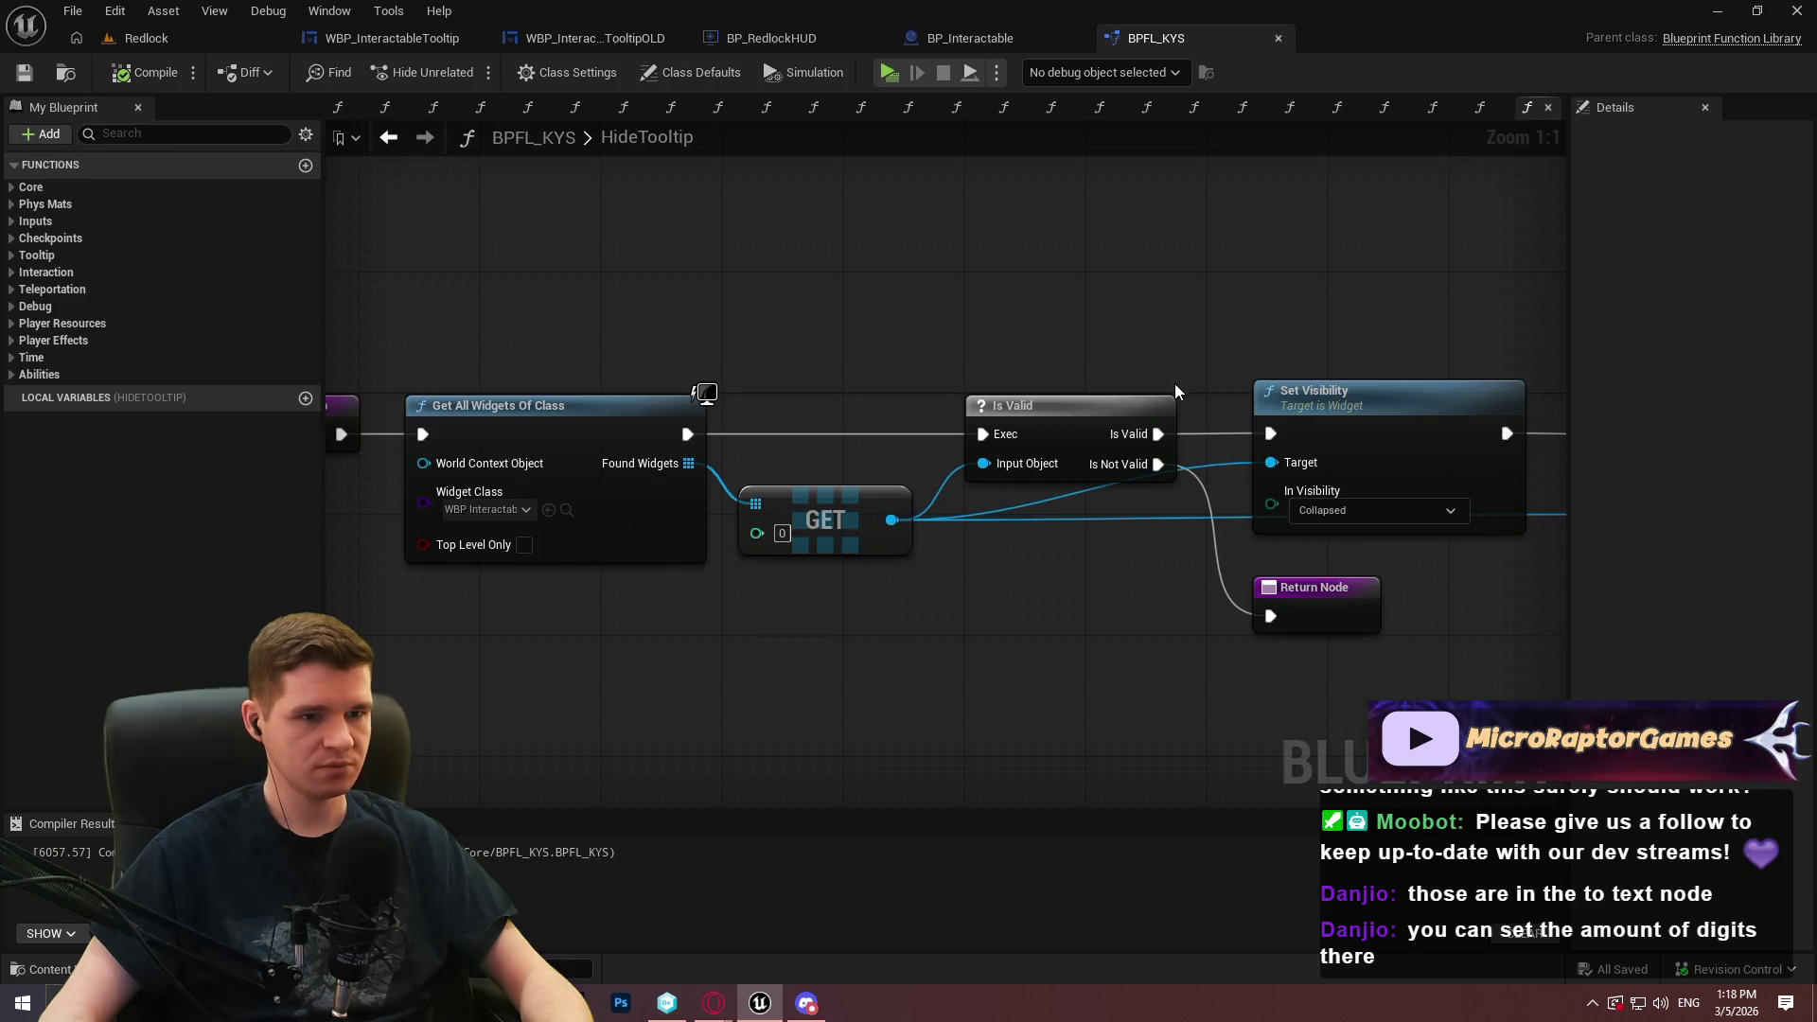
drag(1117, 440, 1008, 446)
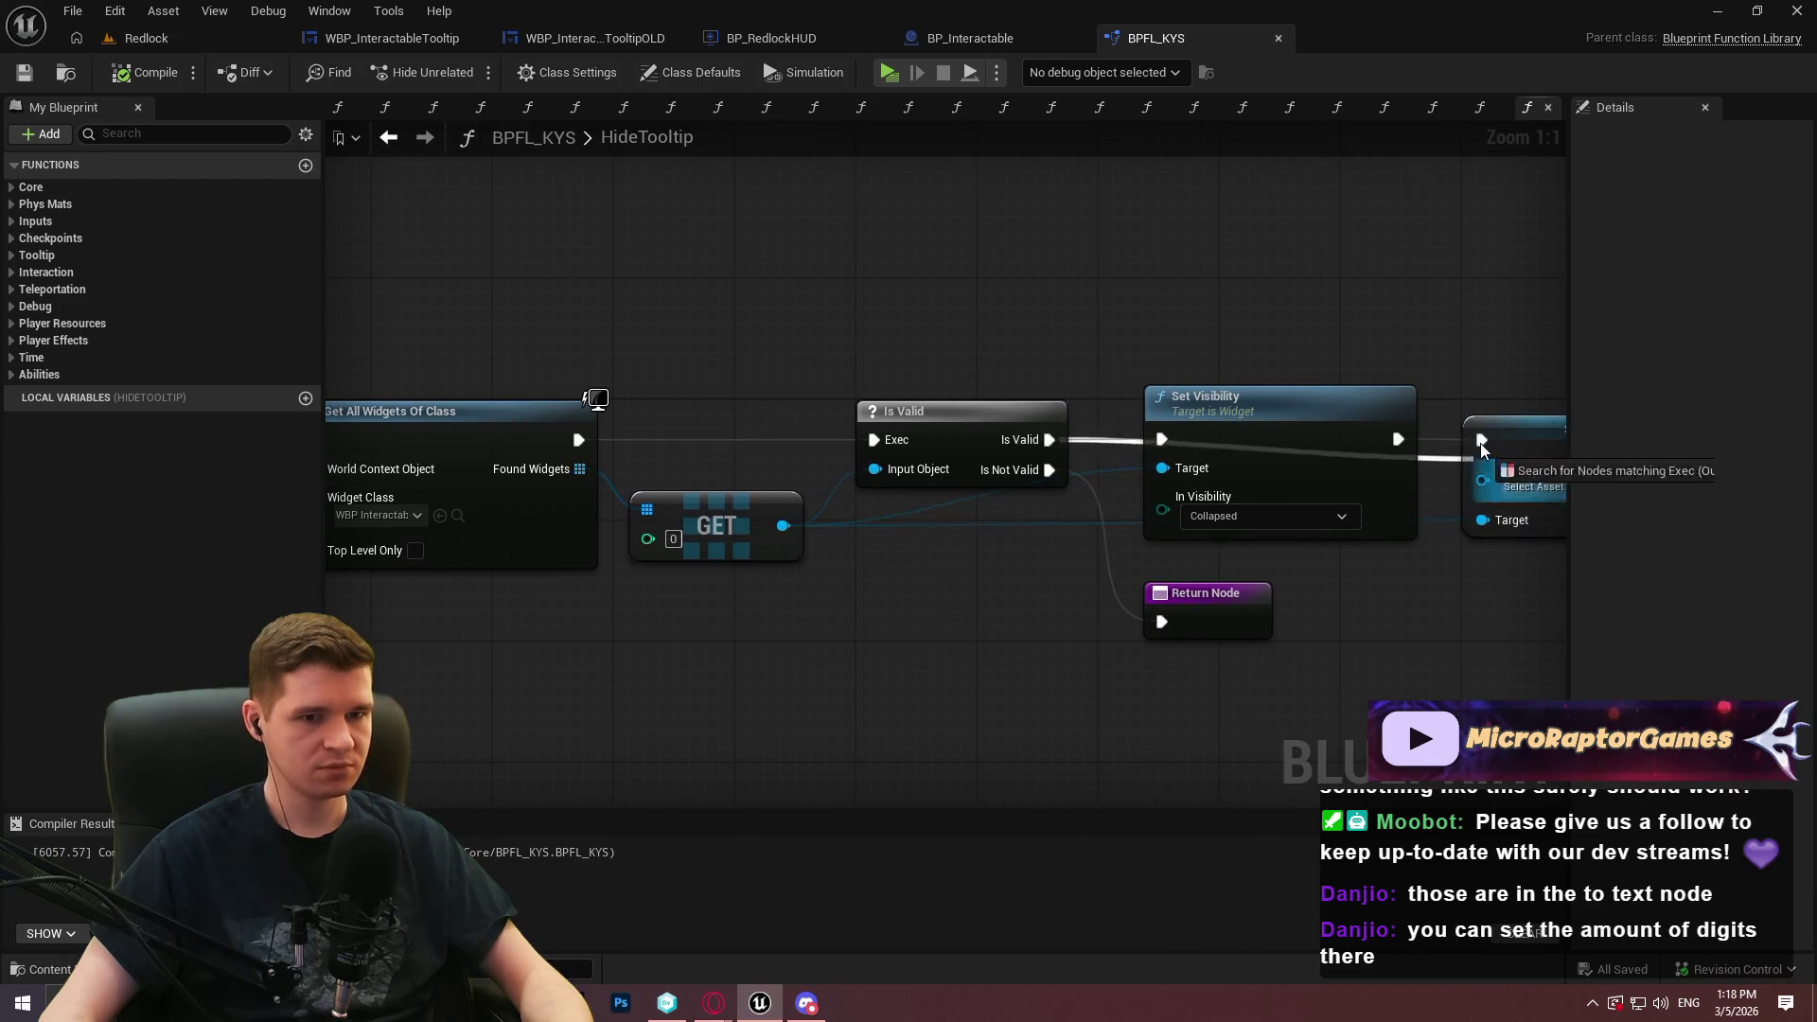
Play-test the level again, walking the character forward, then exit with Esc
click(895, 72)
click(908, 803)
key(w)
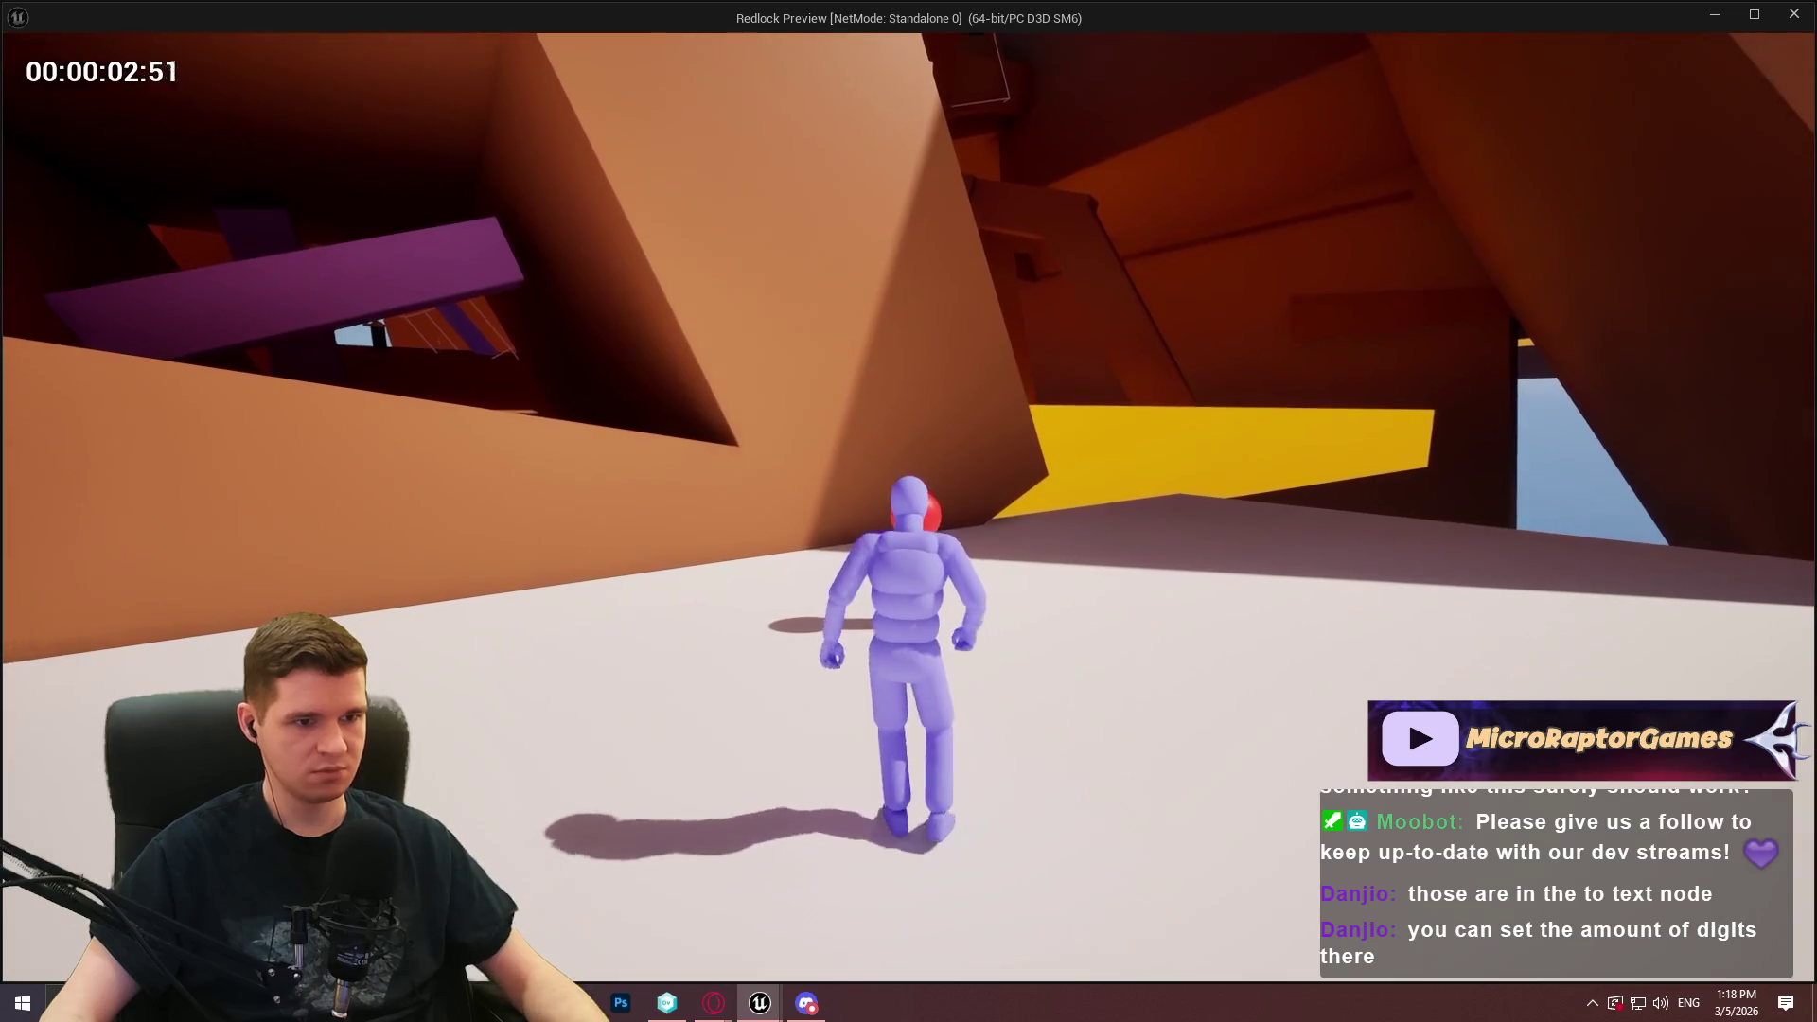
key(Escape)
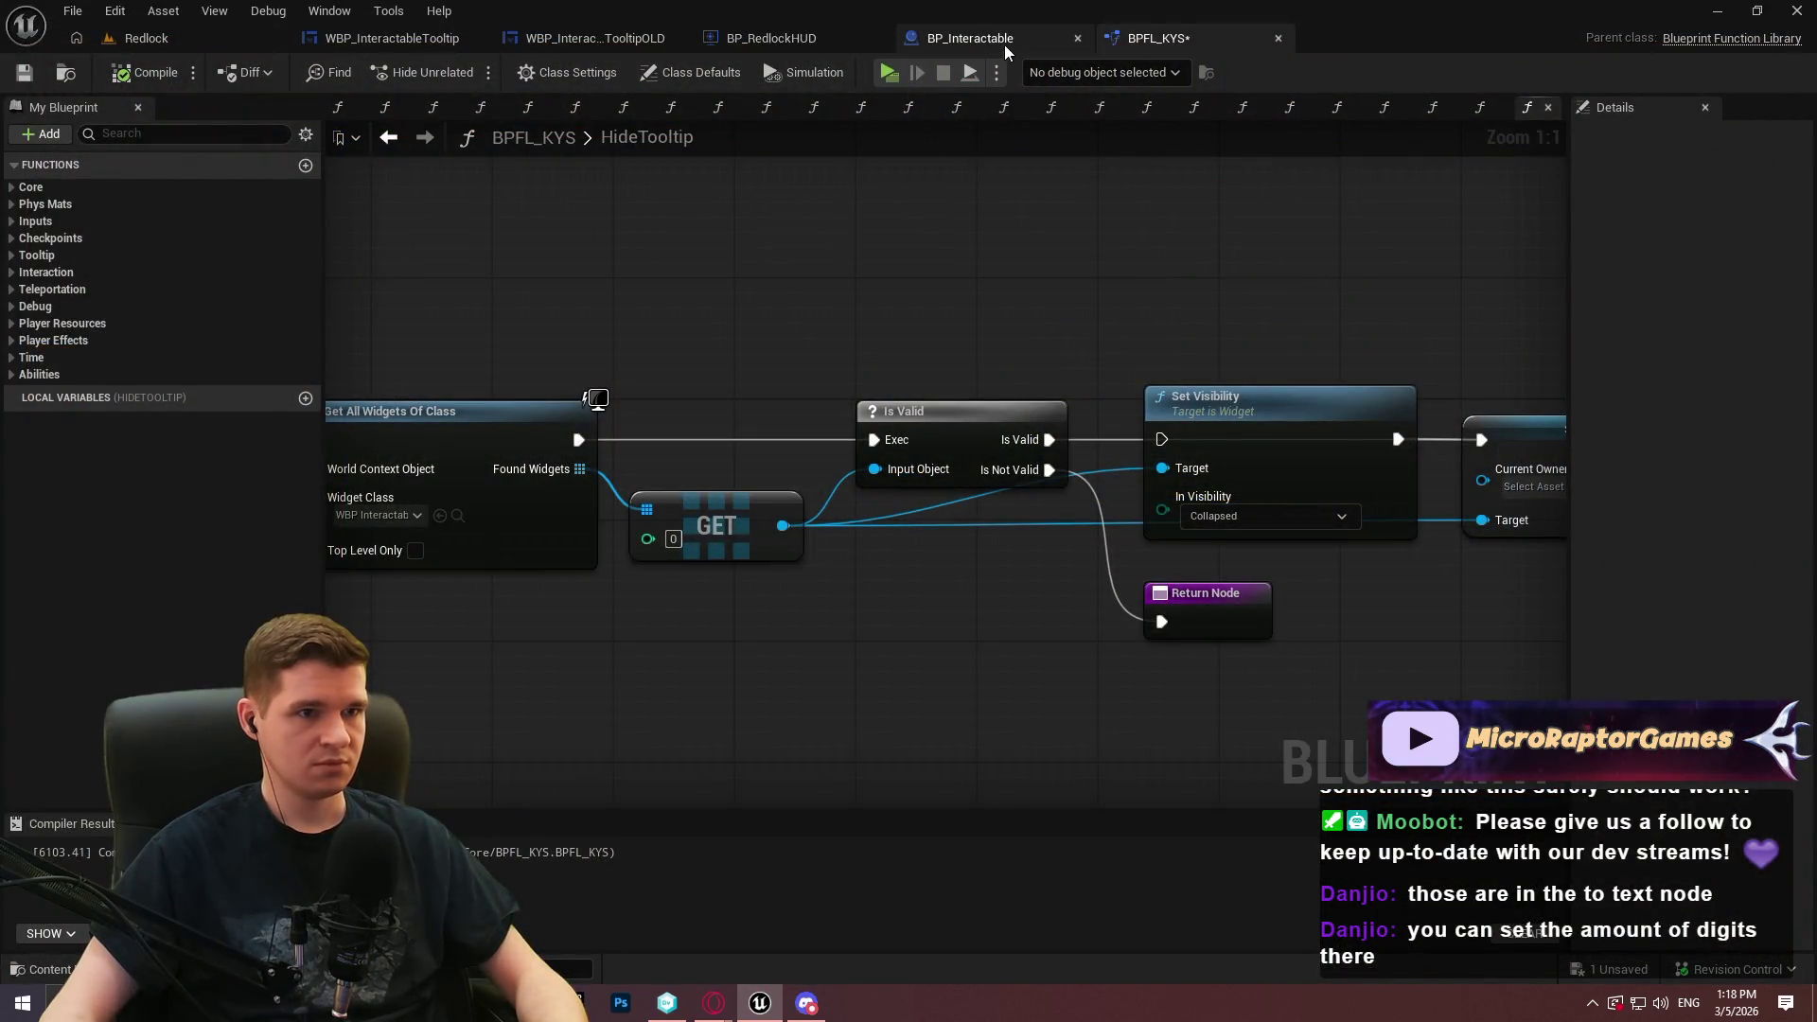
Start a play session from BP_Interactable and debug the BP_Checkpoint2 and BP_Checkpoint3 instances
click(1003, 42)
click(894, 72)
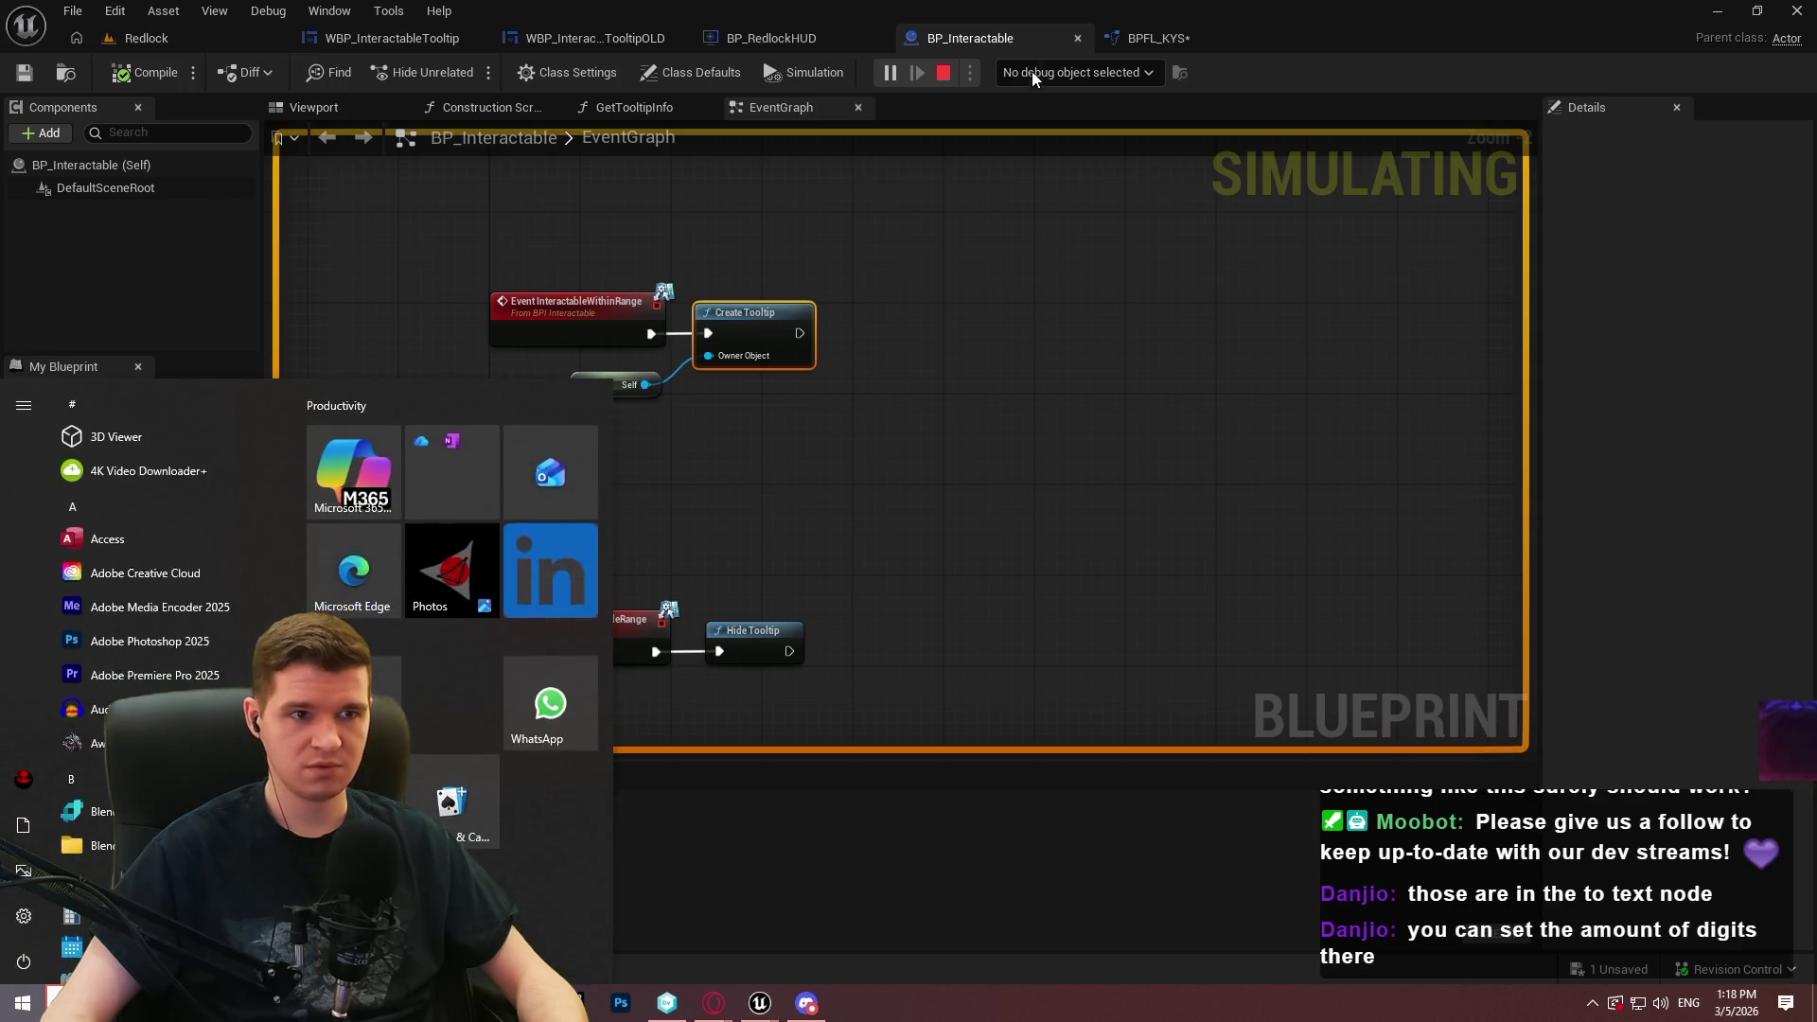
click(1032, 70)
click(1136, 115)
click(1131, 74)
click(1119, 137)
click(1104, 74)
click(1107, 171)
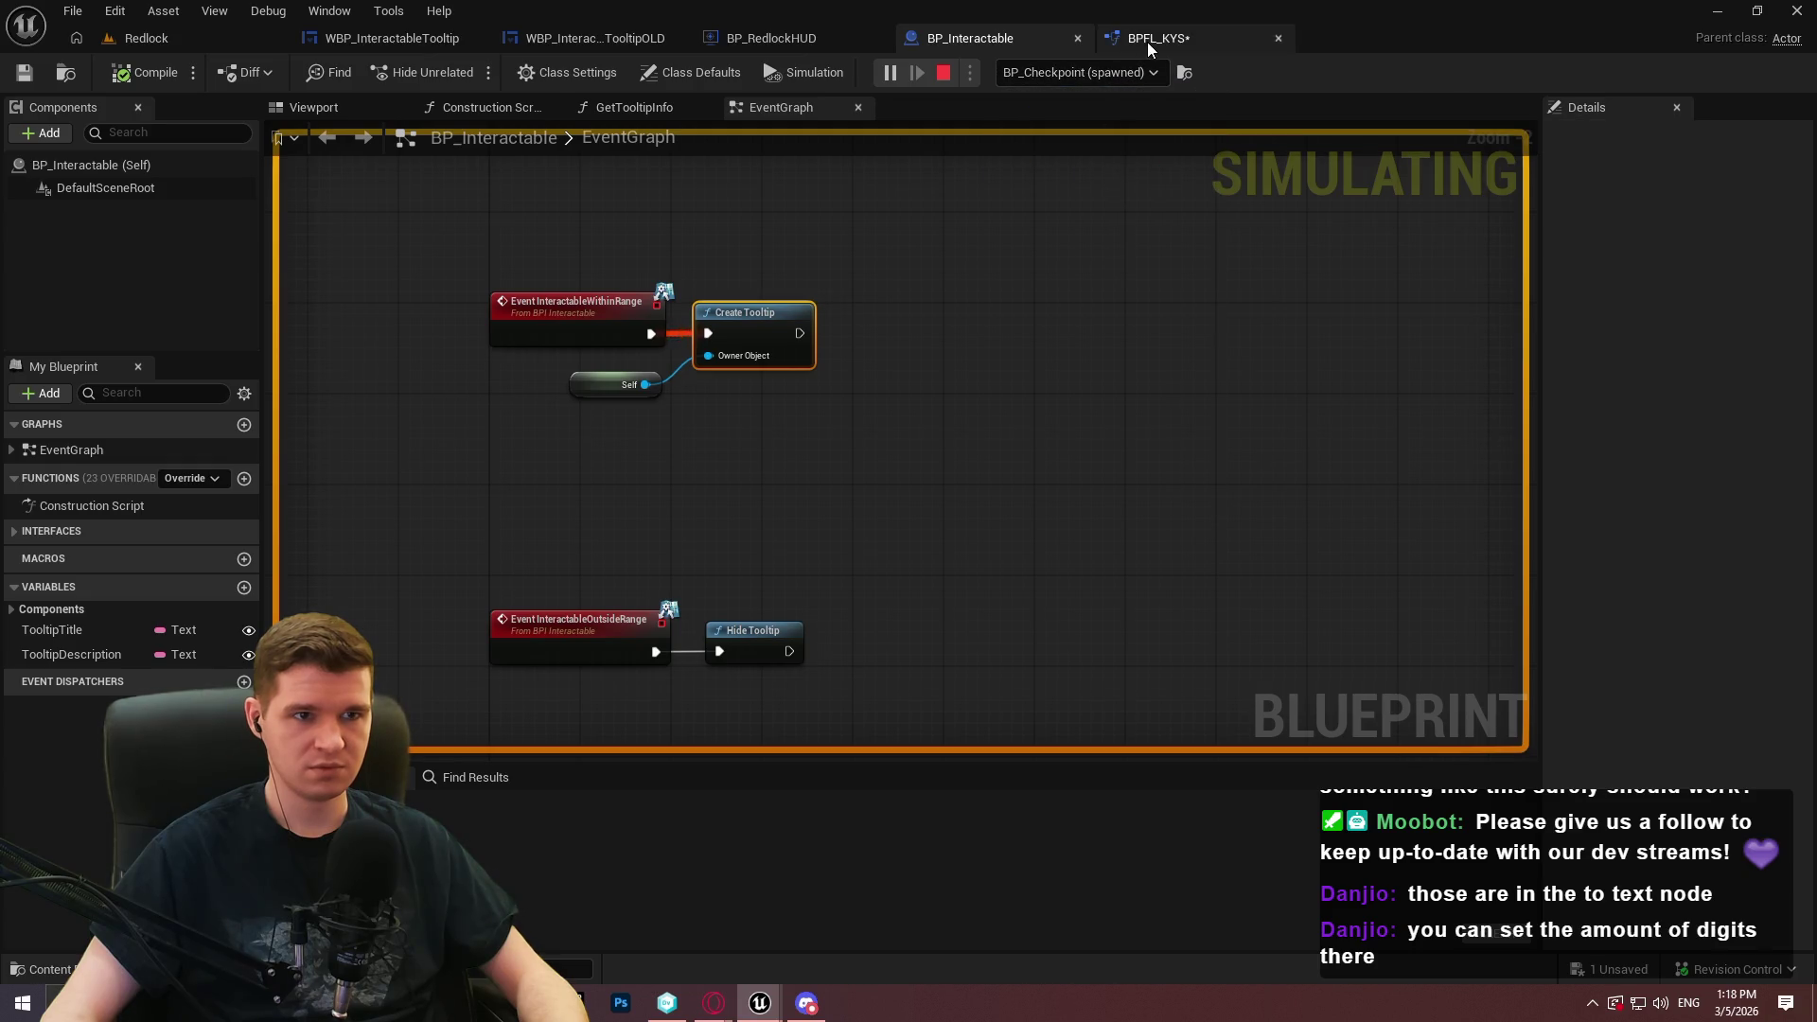
Open BPFL_KYS's CreateTooltip function and drill into the Setup Widget graph
click(1147, 40)
scroll(1019, 279, down, 3)
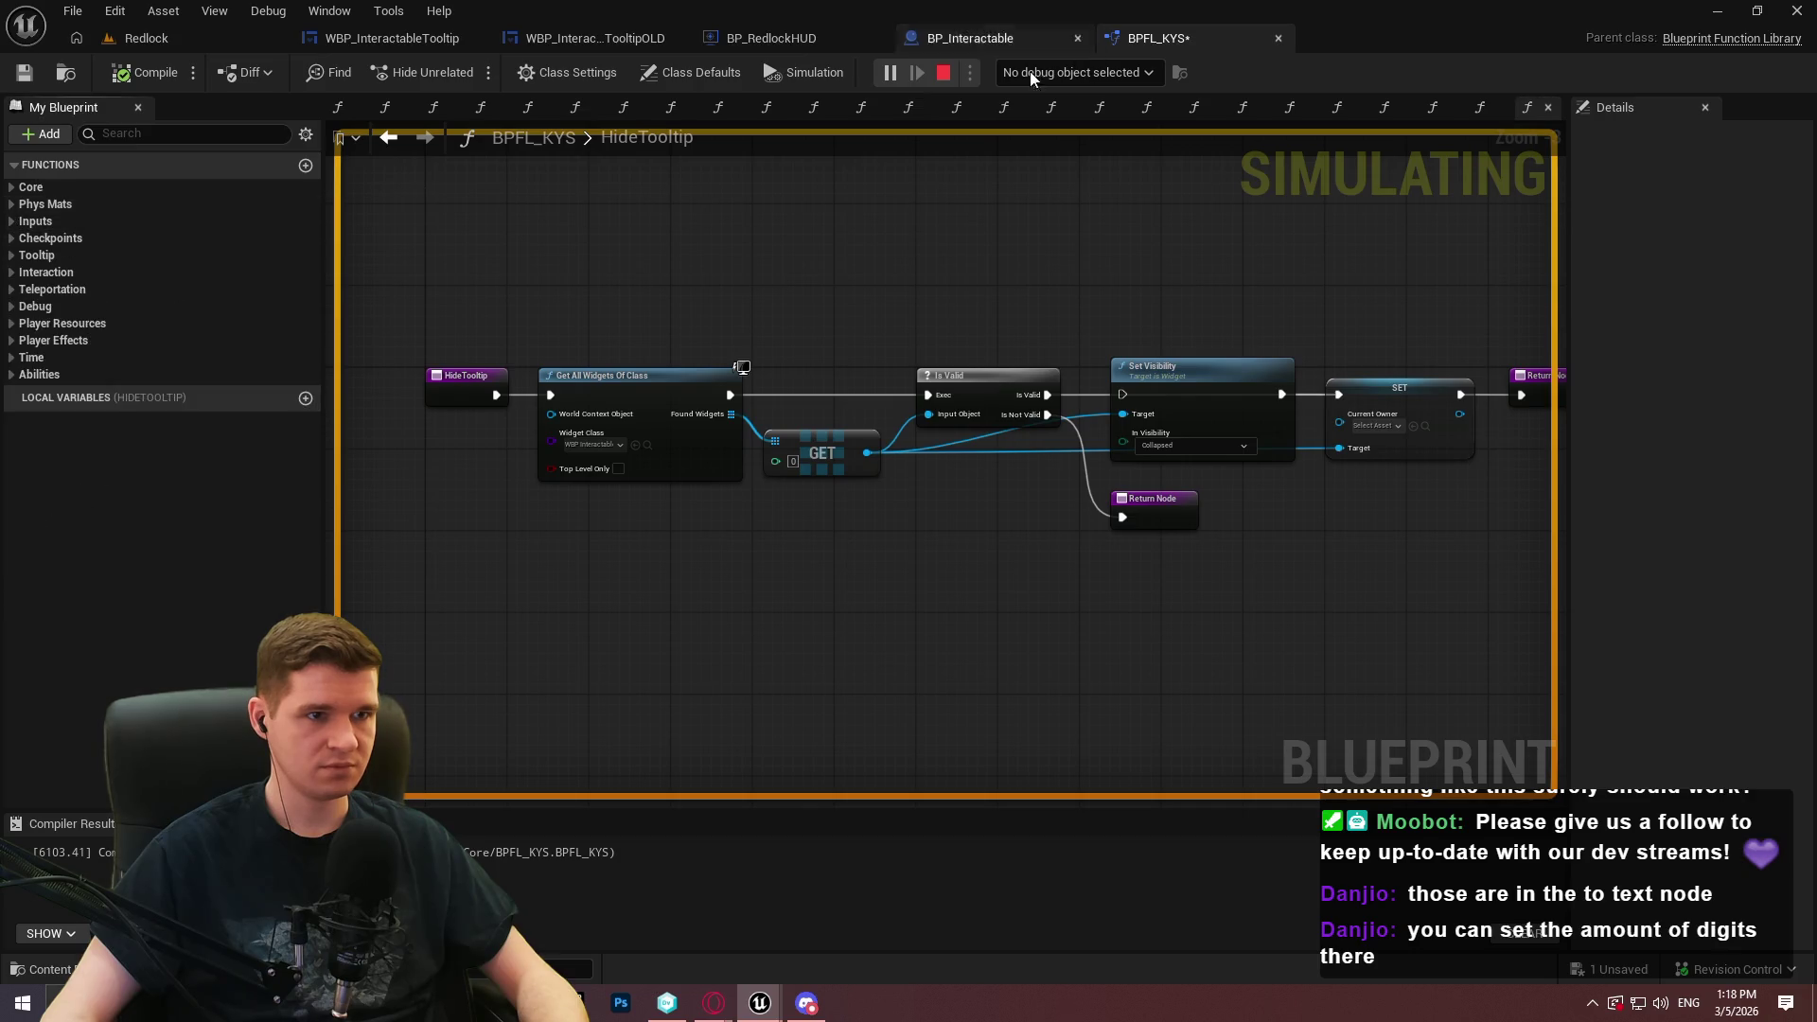
click(1481, 109)
scroll(901, 350, down, 2)
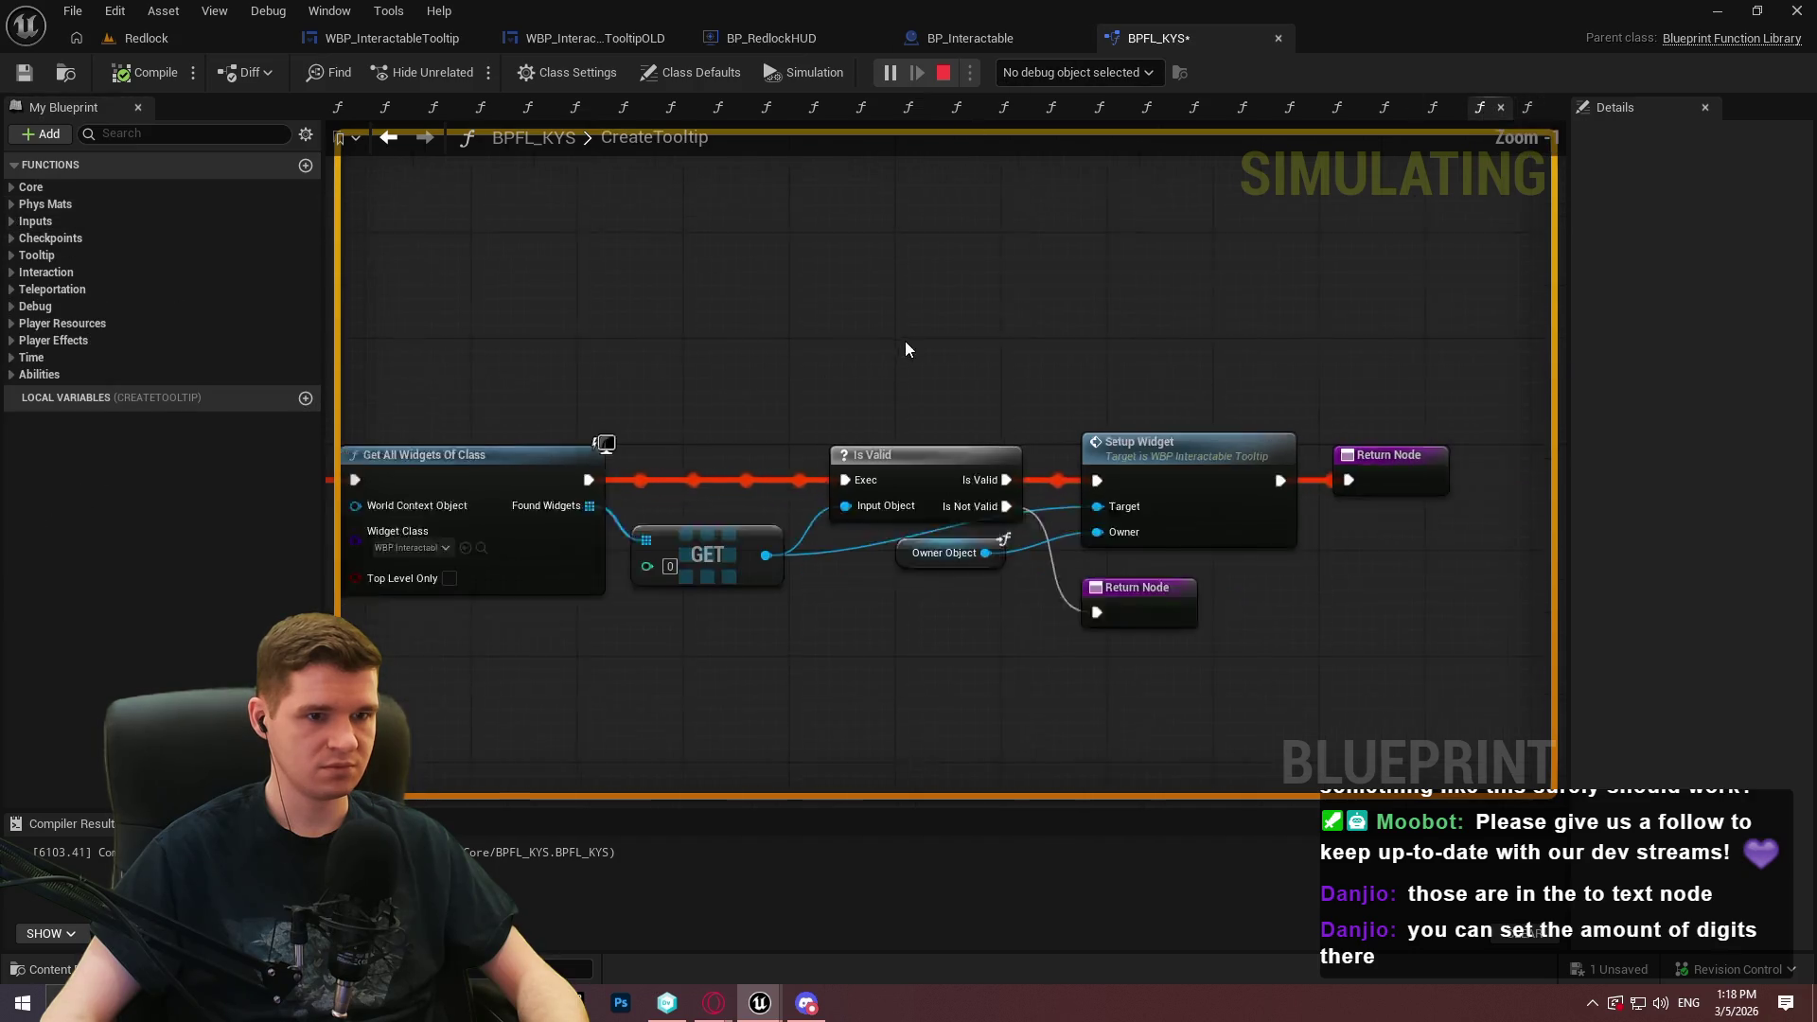
double_click(1113, 443)
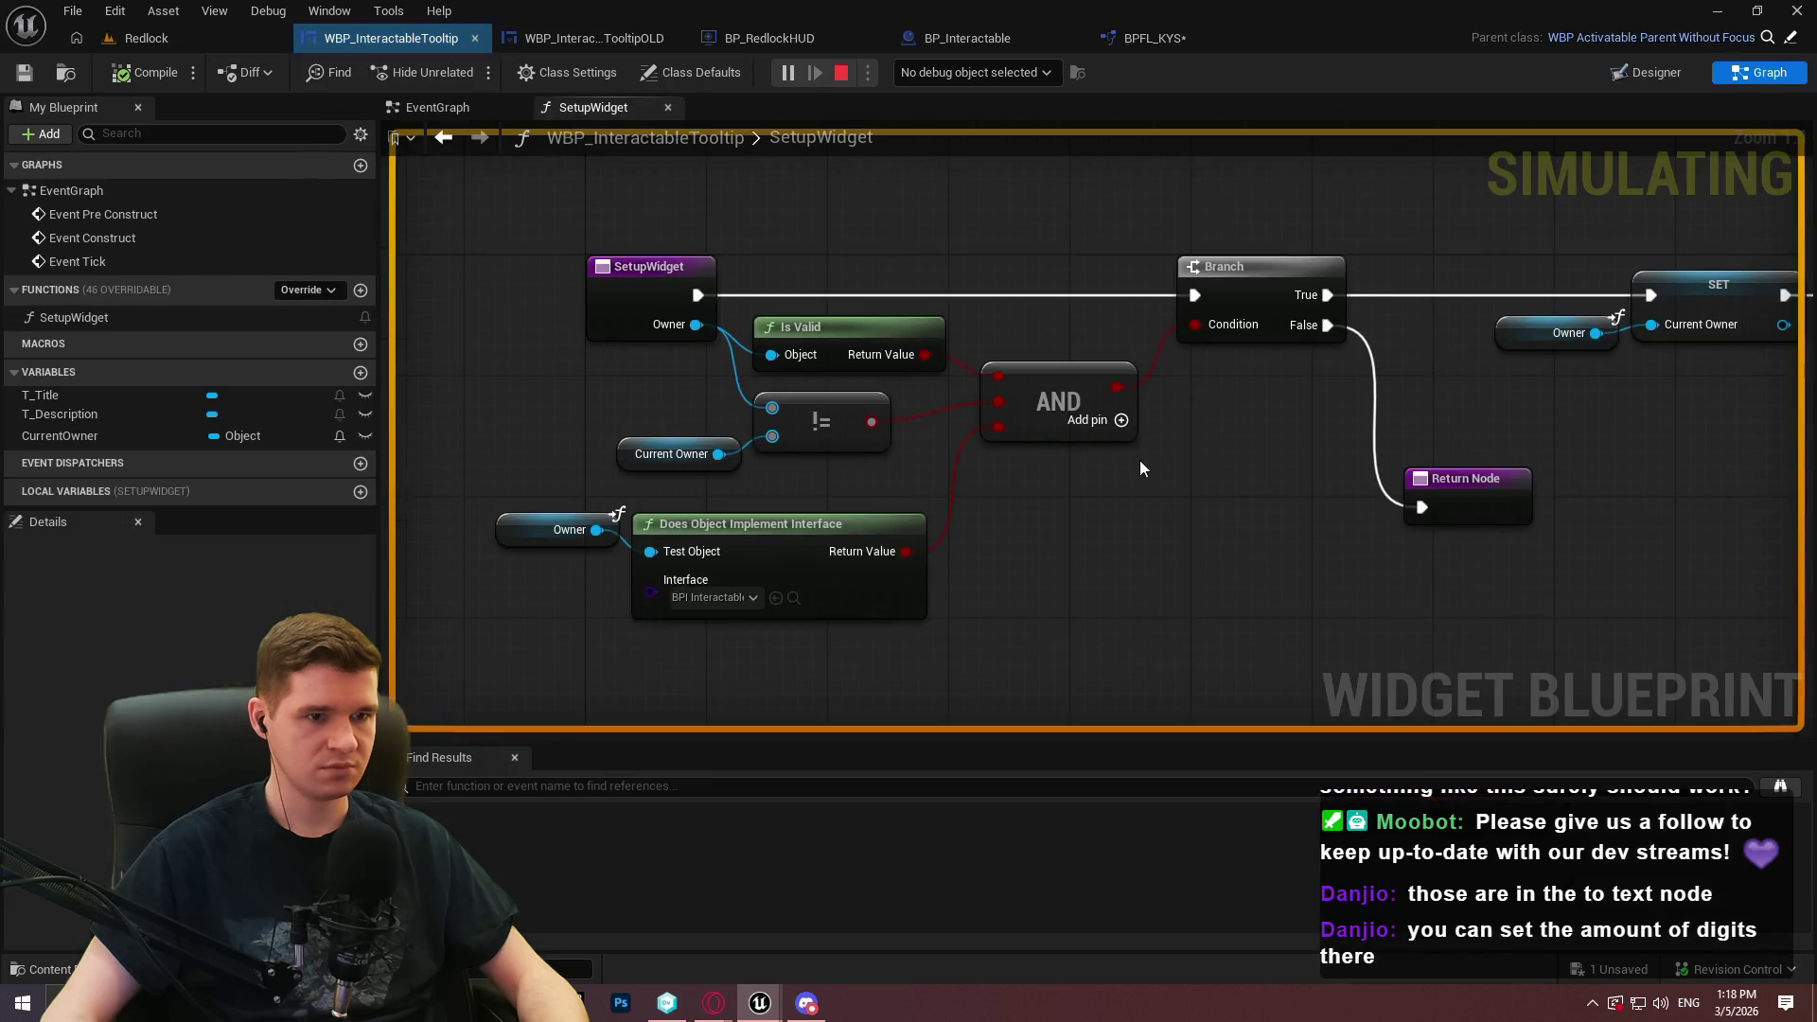
Debug WBP_InteractableTooltip_C_0 and add a breakpoint on SetupWidget's Branch node
click(1003, 66)
click(1018, 117)
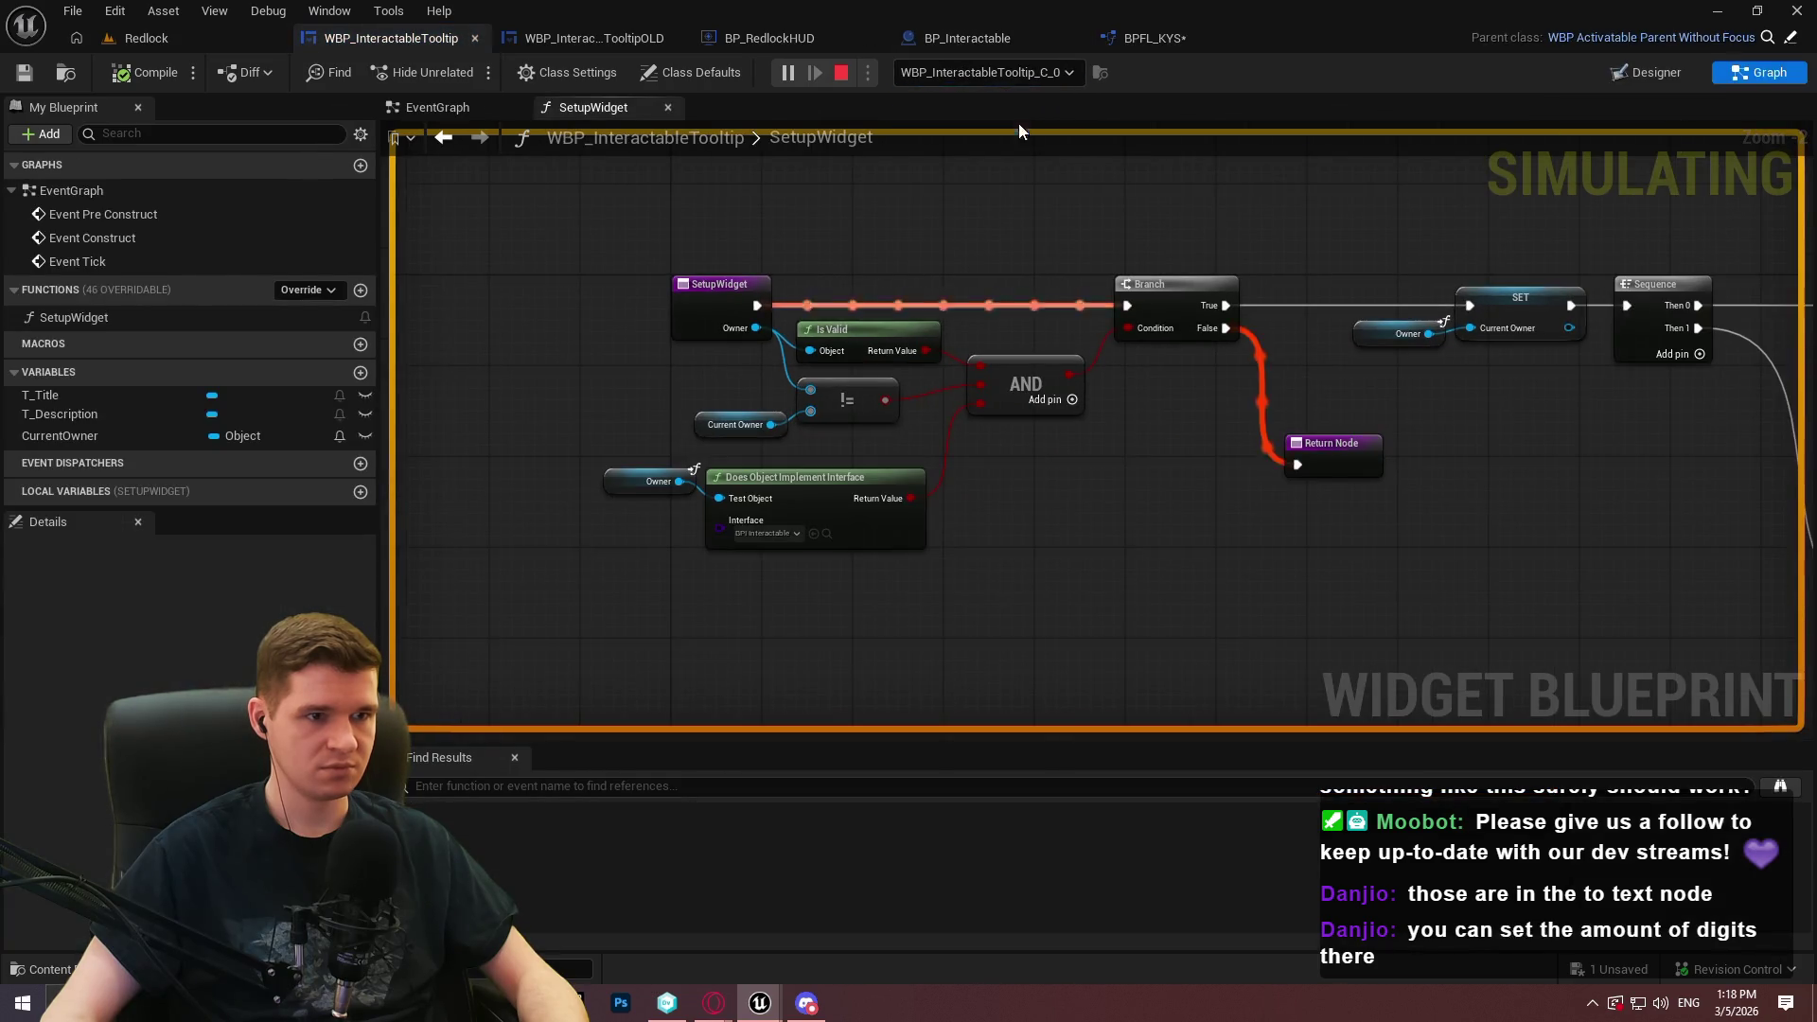
scroll(856, 359, up, 1)
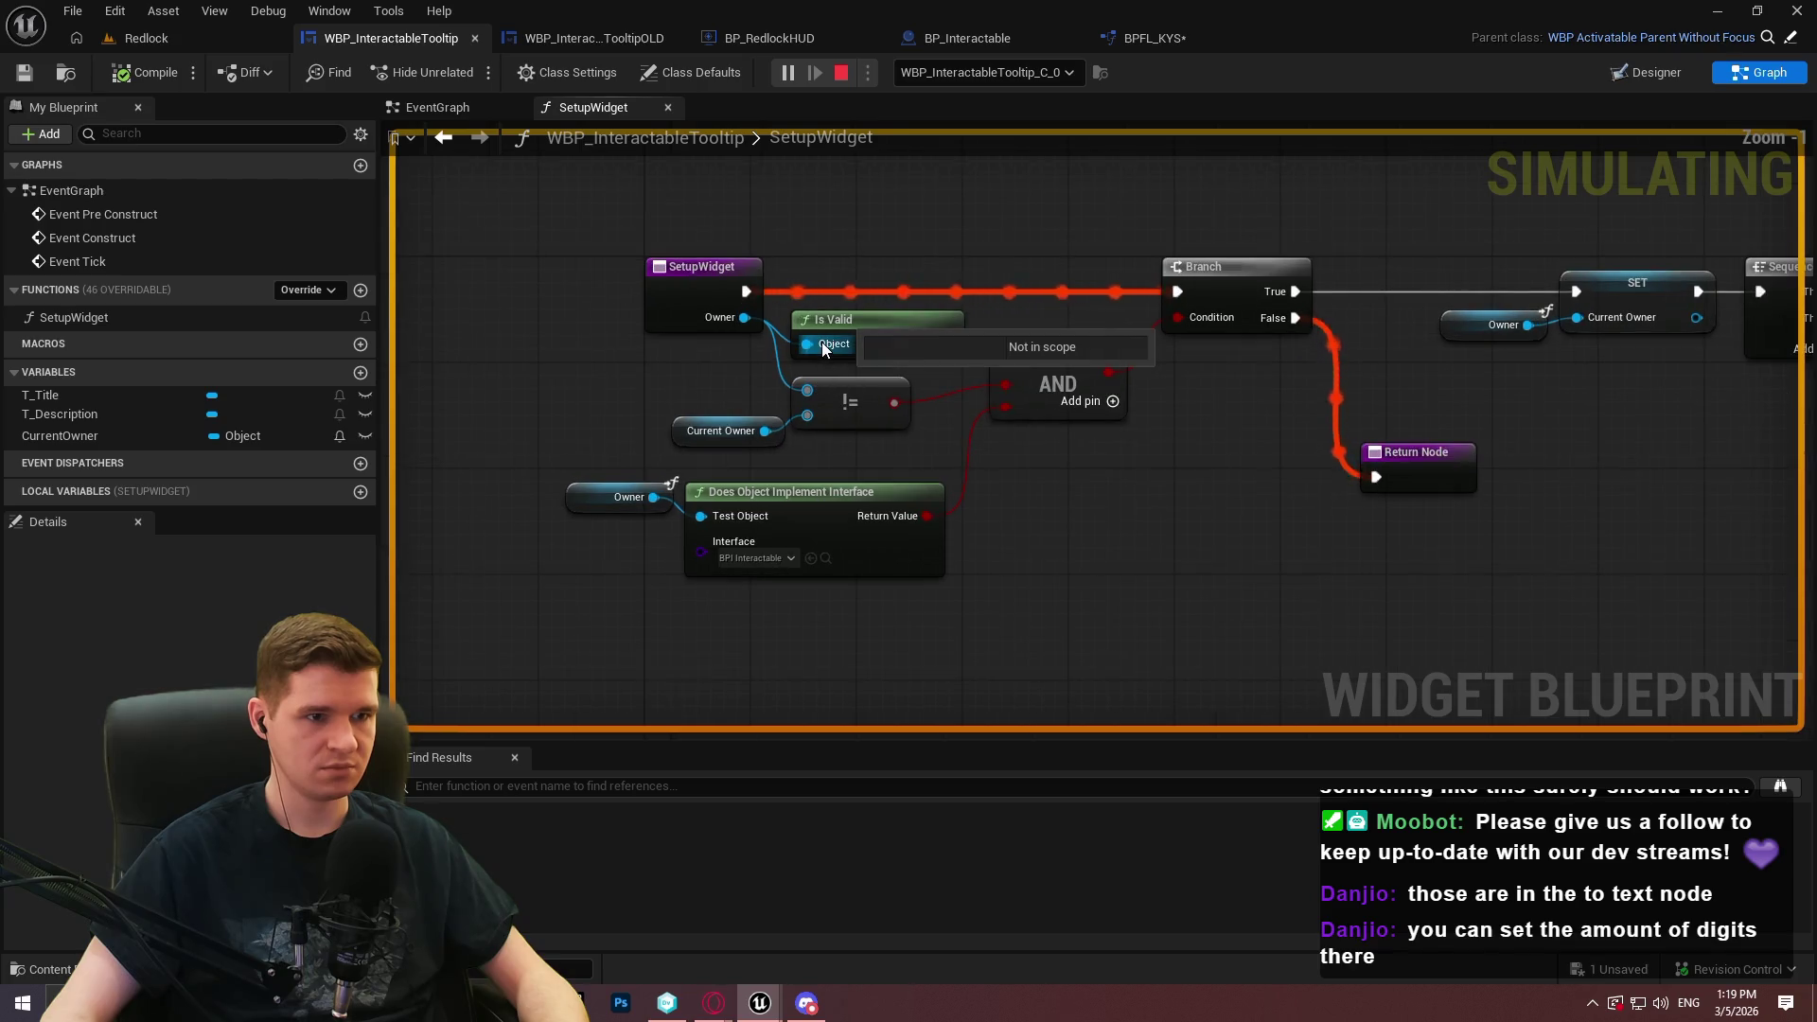
right_click(1174, 284)
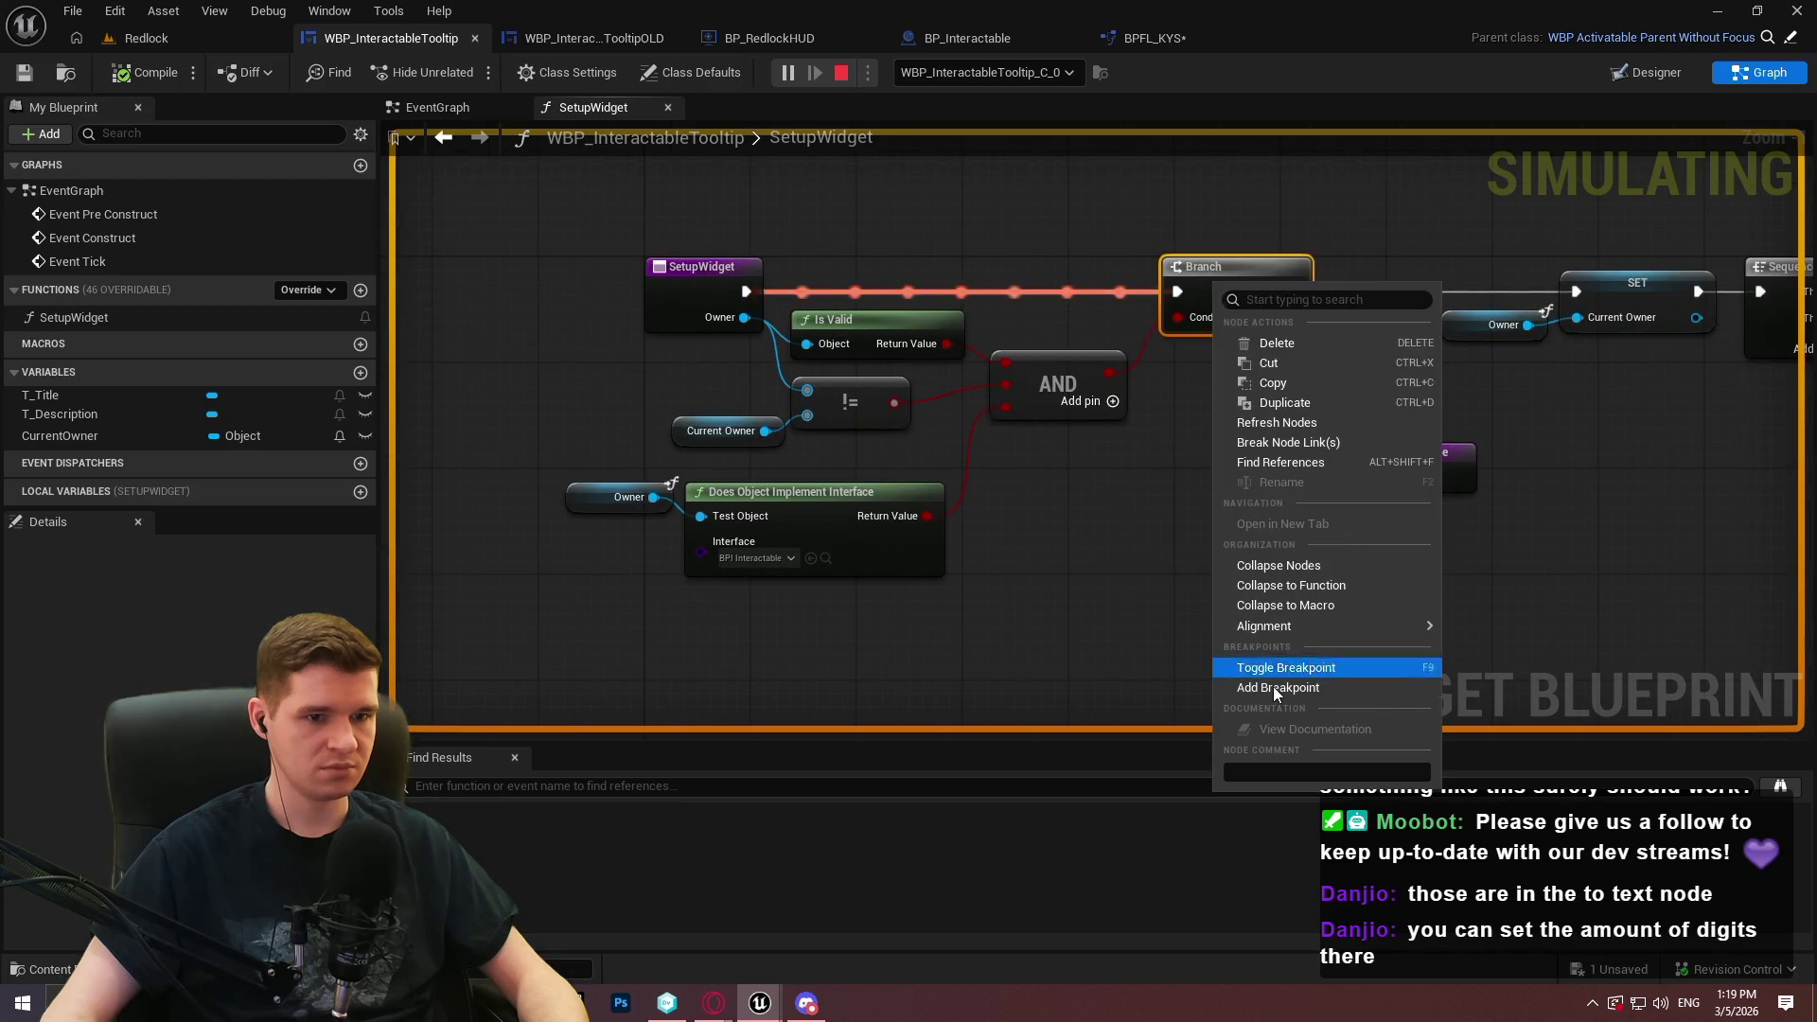
click(1250, 688)
mouse_move(734, 504)
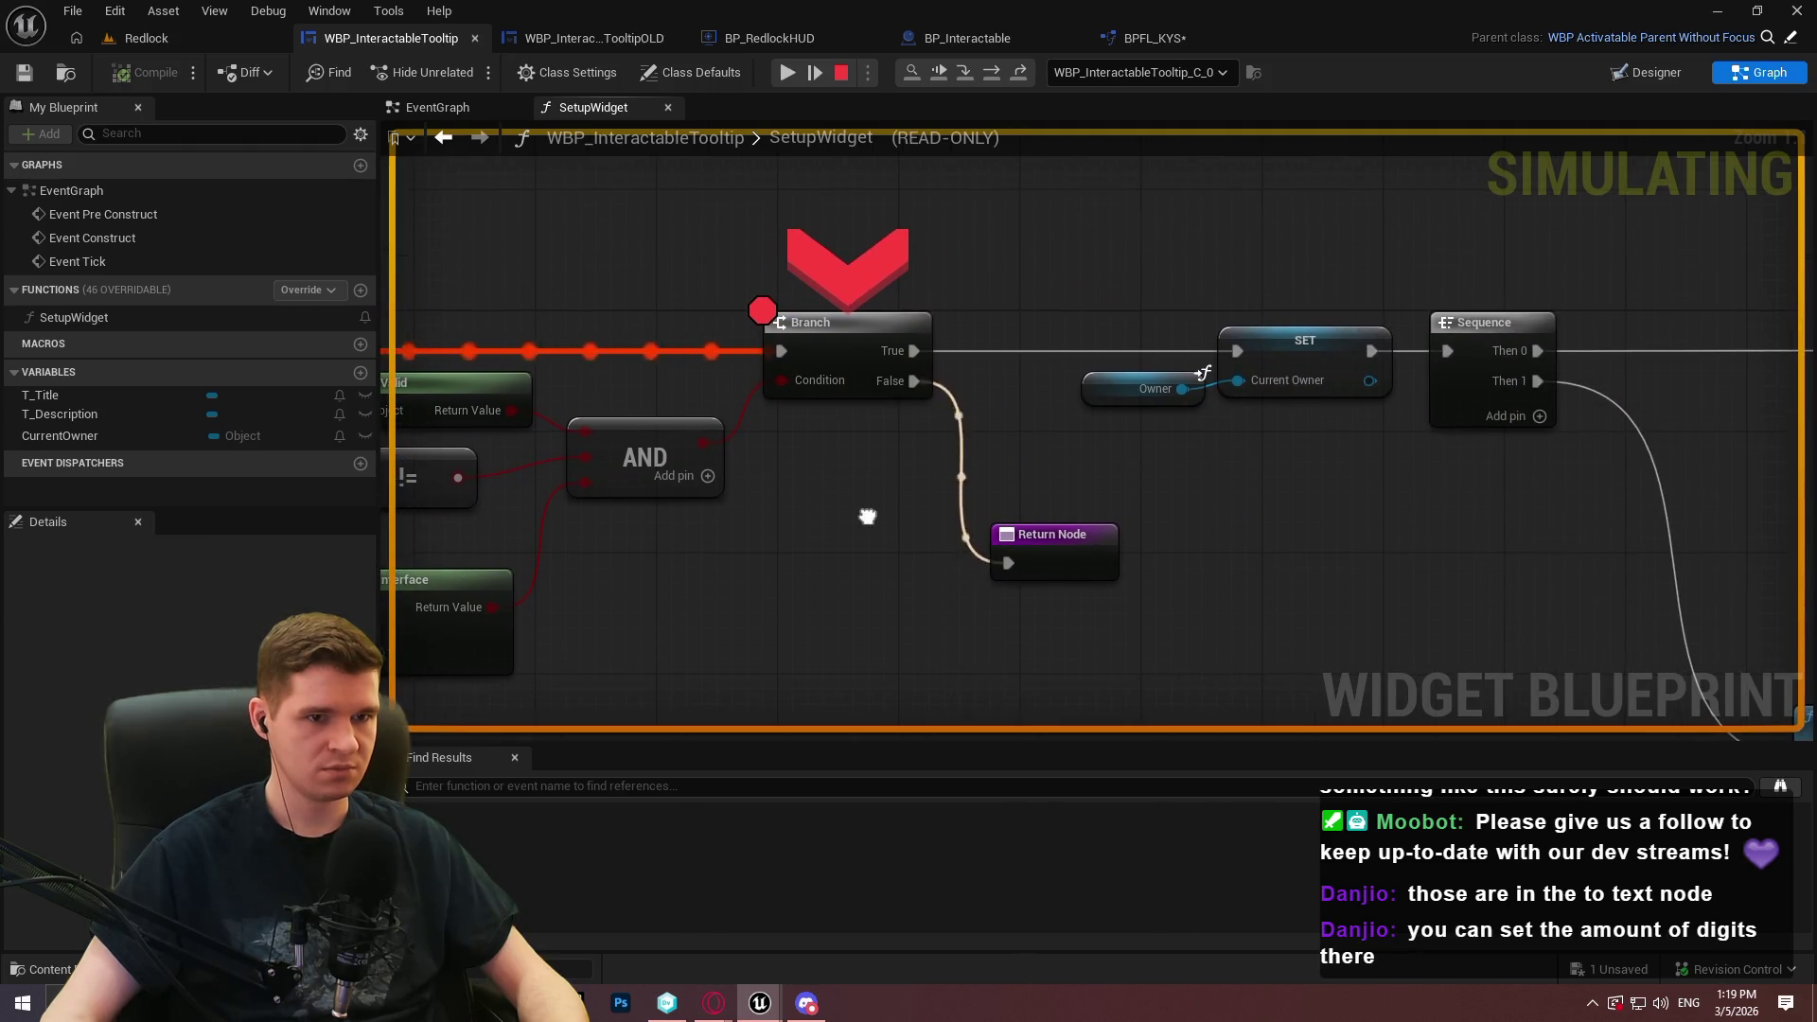
Stop the paused simulation and inspect SetupWidget's Branch, SET and Set Visibility nodes and EventGraph
click(842, 76)
right_click(849, 341)
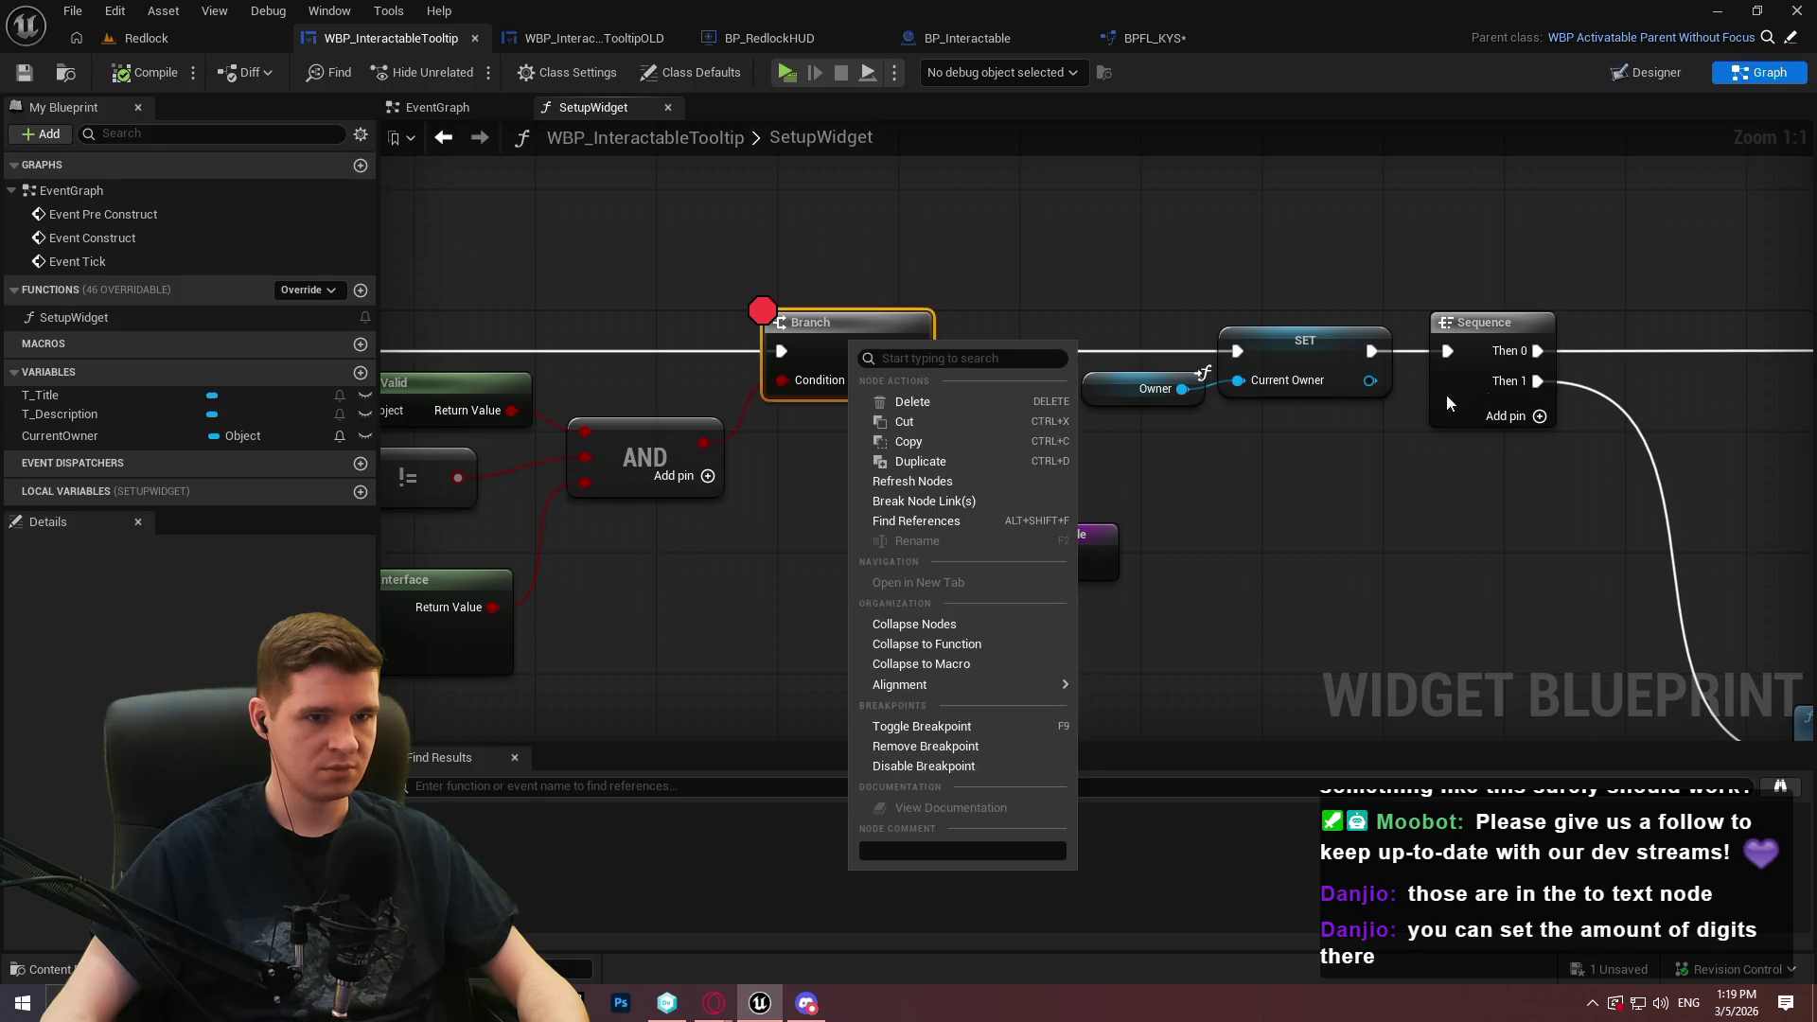
right_click(1324, 377)
click(1387, 770)
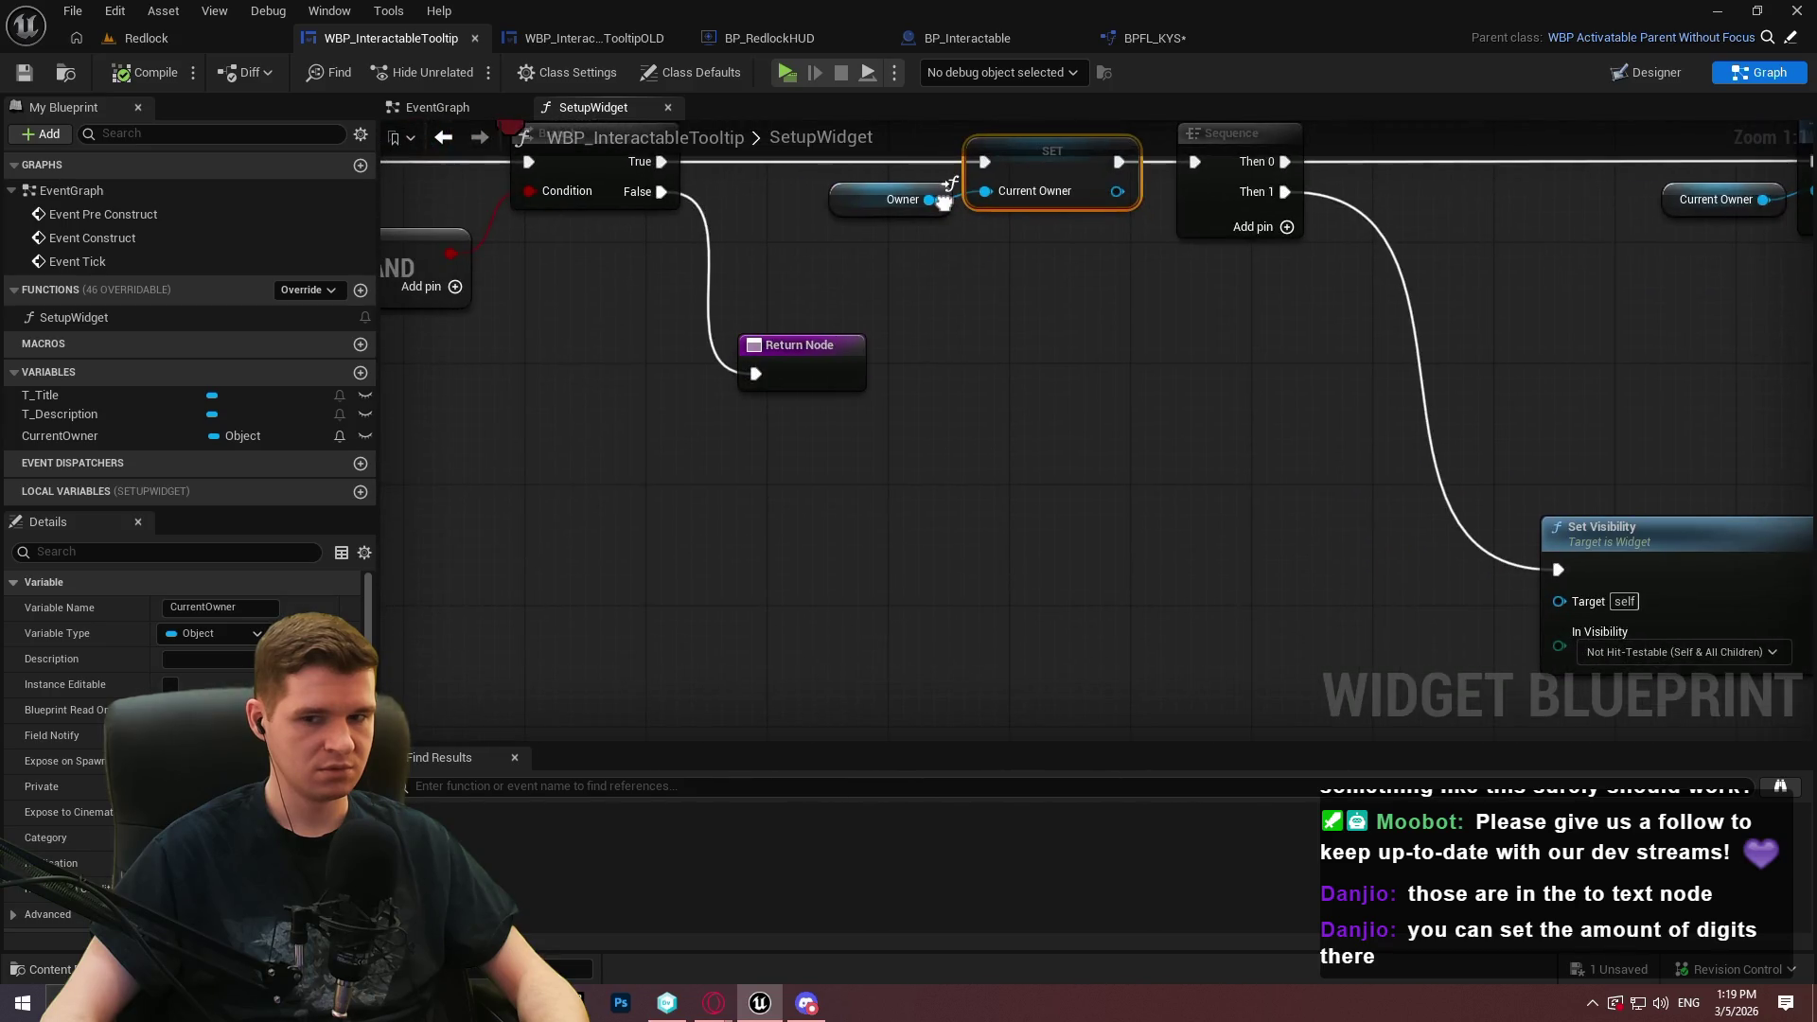
drag(755, 292, 445, 135)
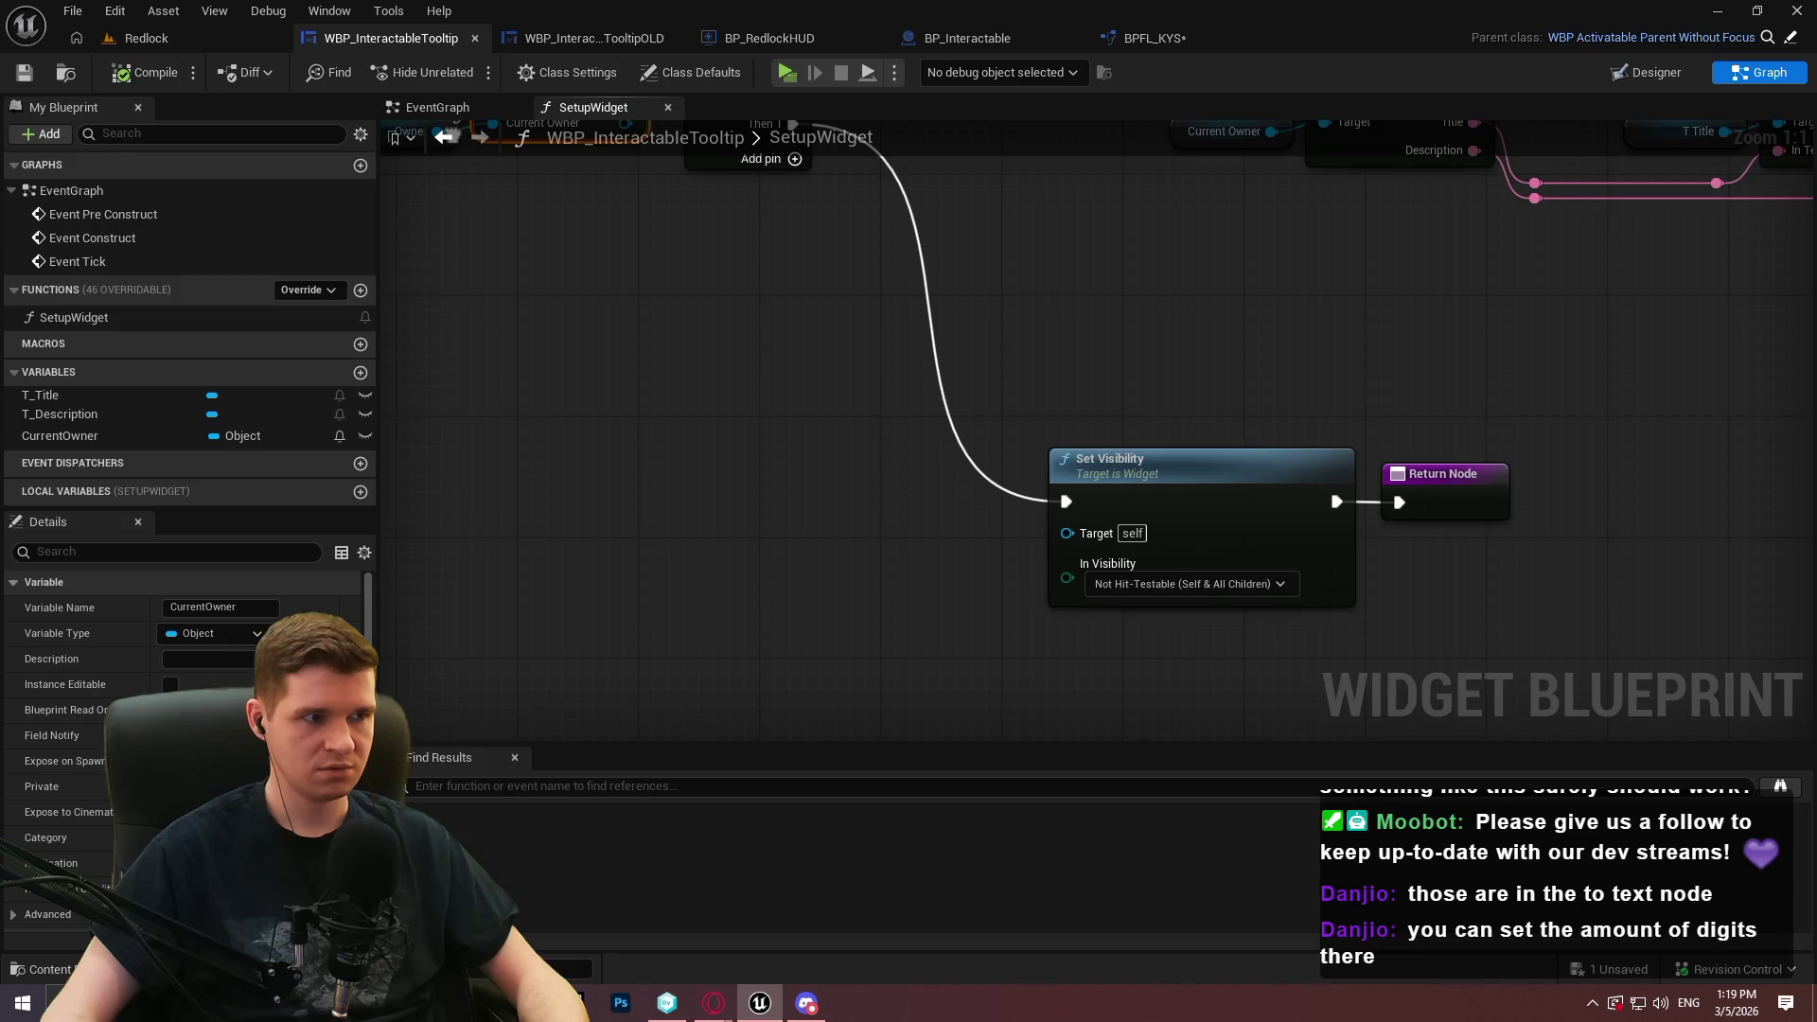
drag(445, 135, 702, 402)
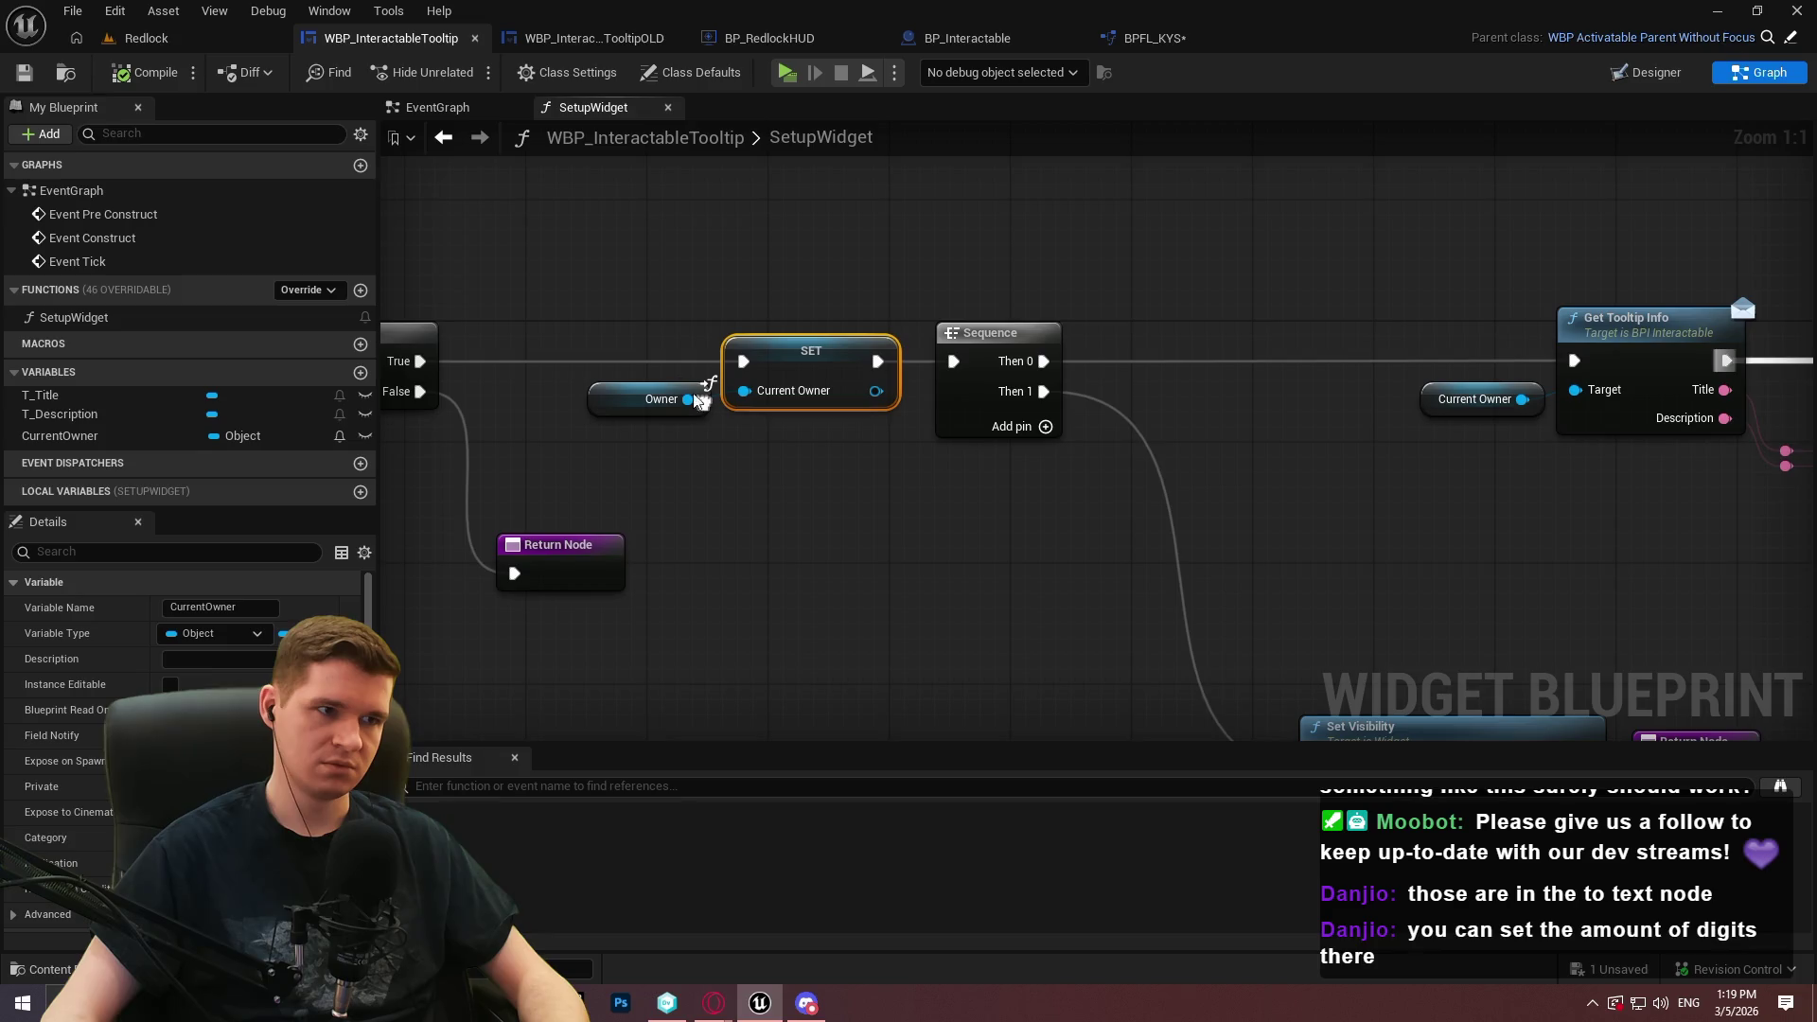
click(438, 107)
click(606, 110)
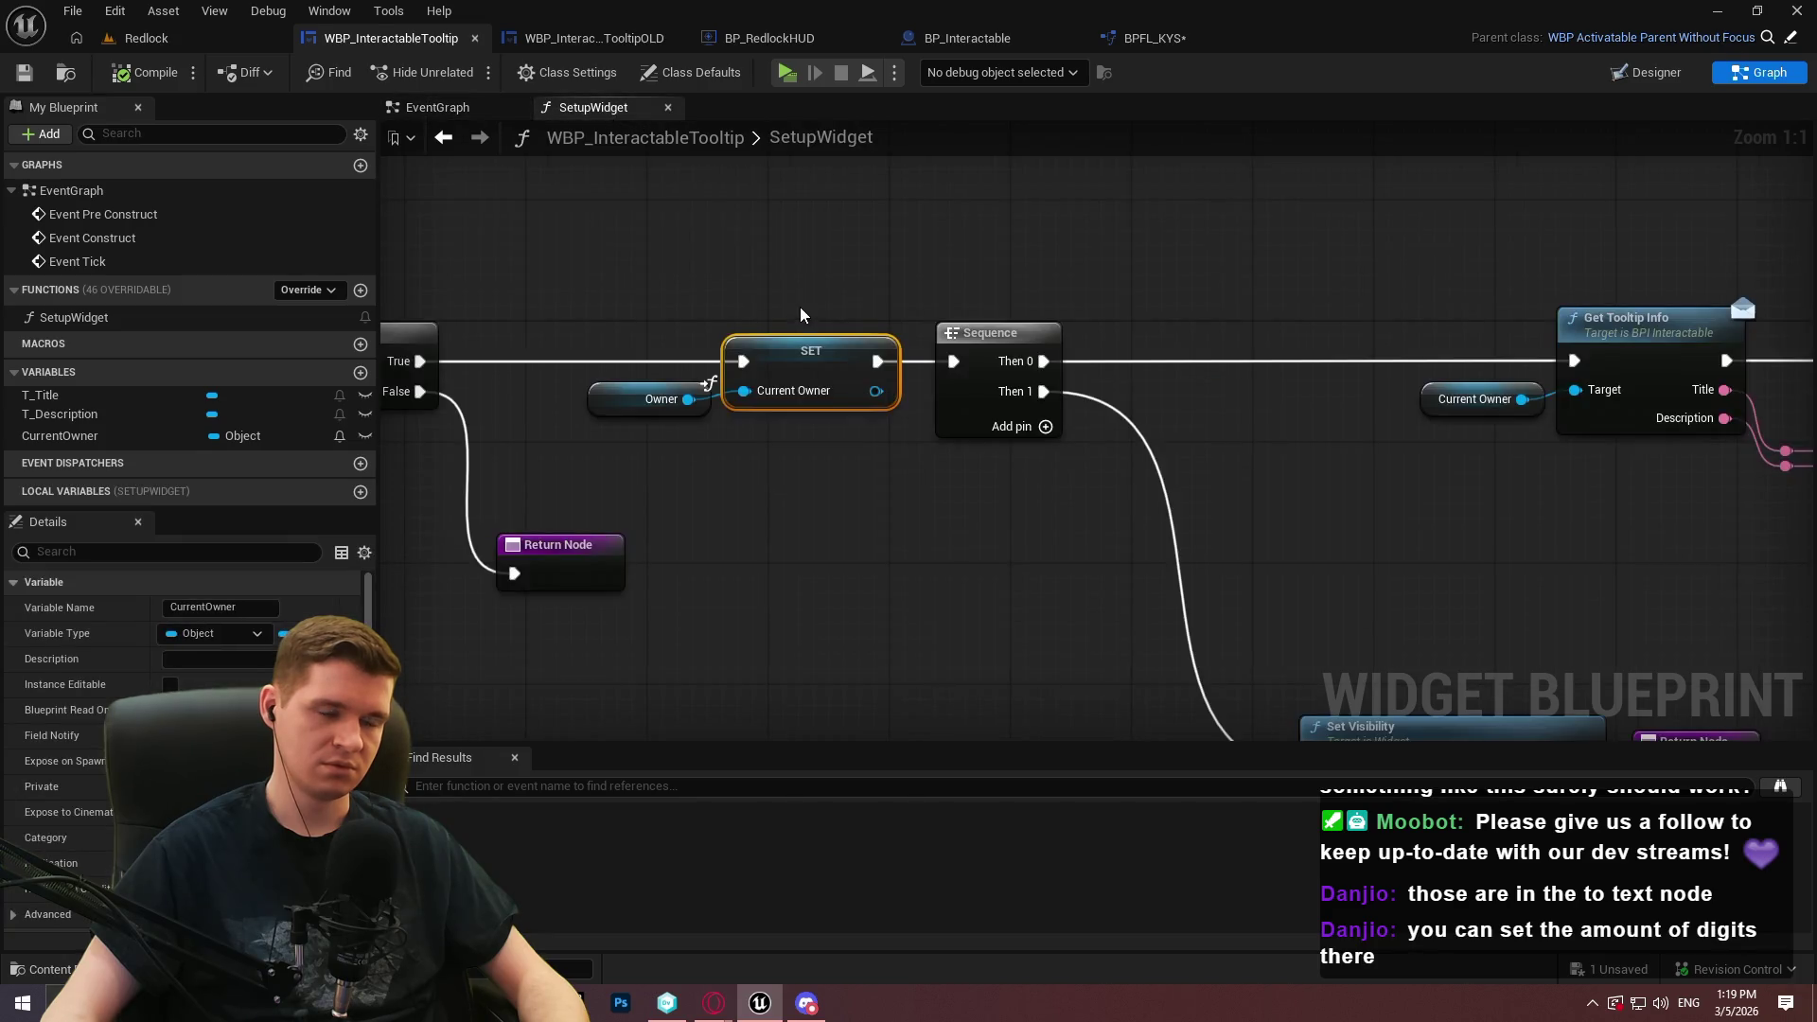
Remove the breakpoint from the Branch node at the start of SetupWidget
drag(803, 308, 1354, 347)
scroll(984, 405, up, 2)
right_click(1036, 386)
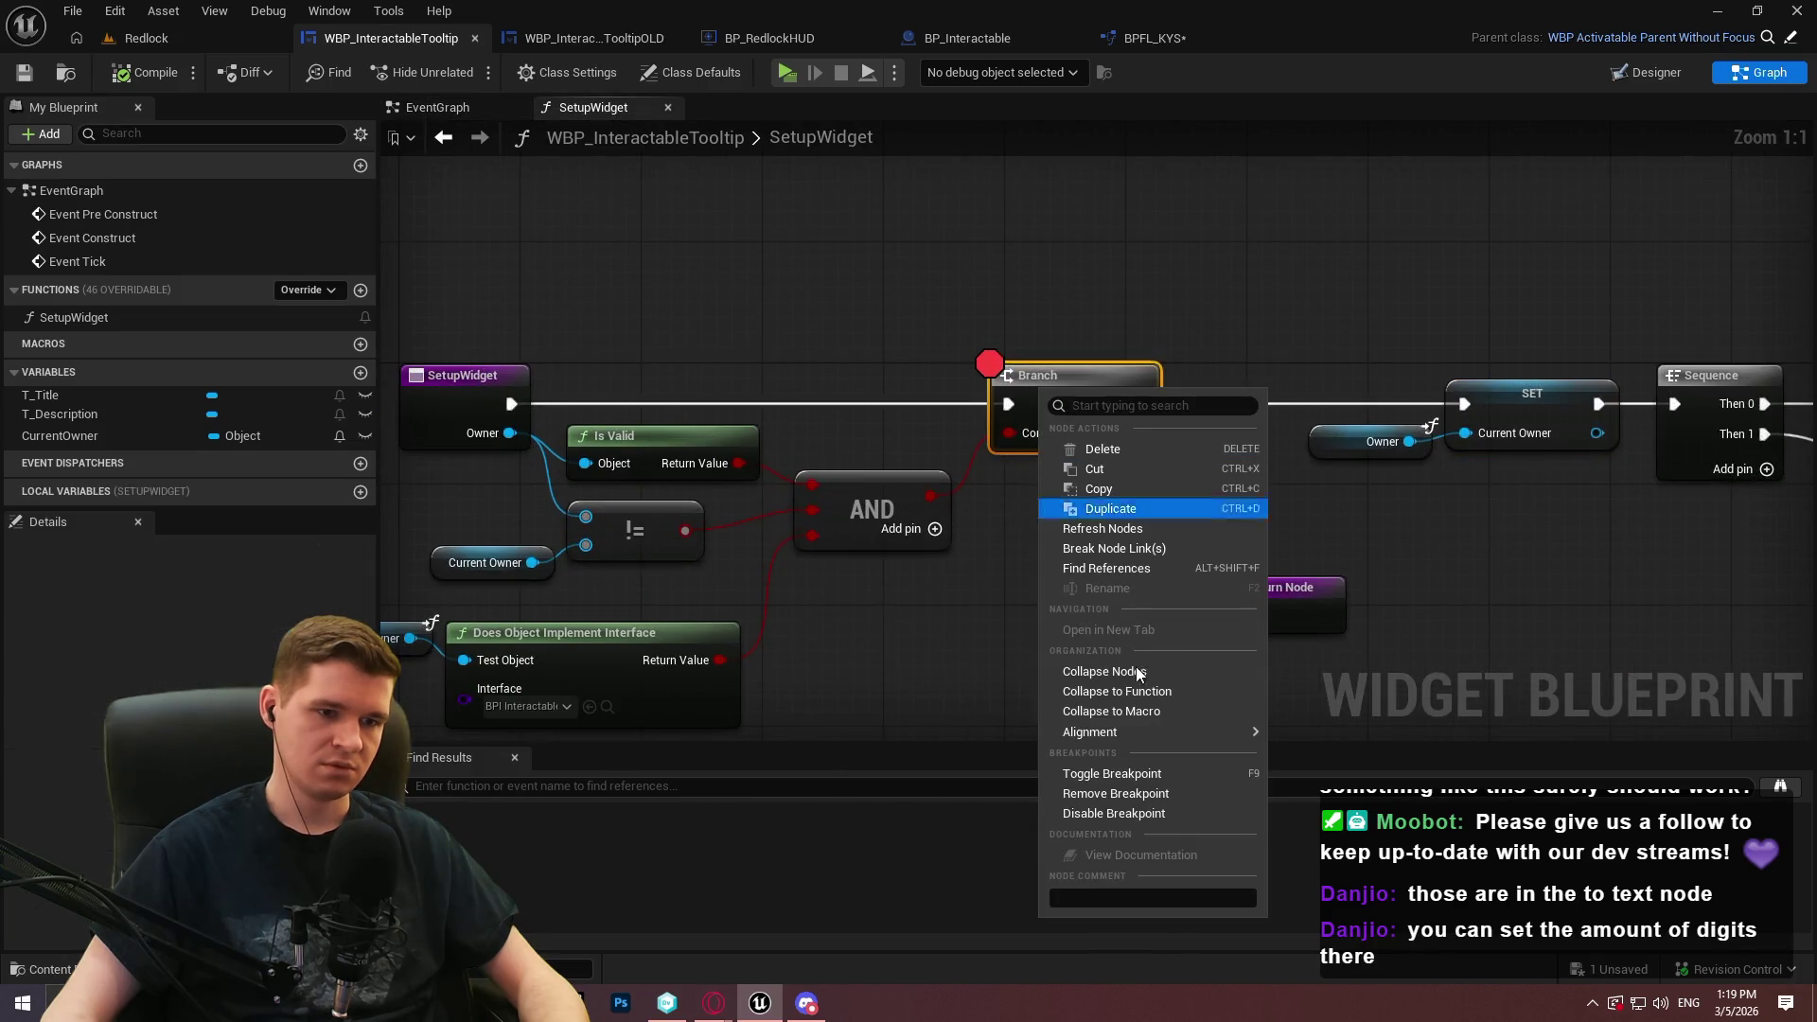
click(1088, 795)
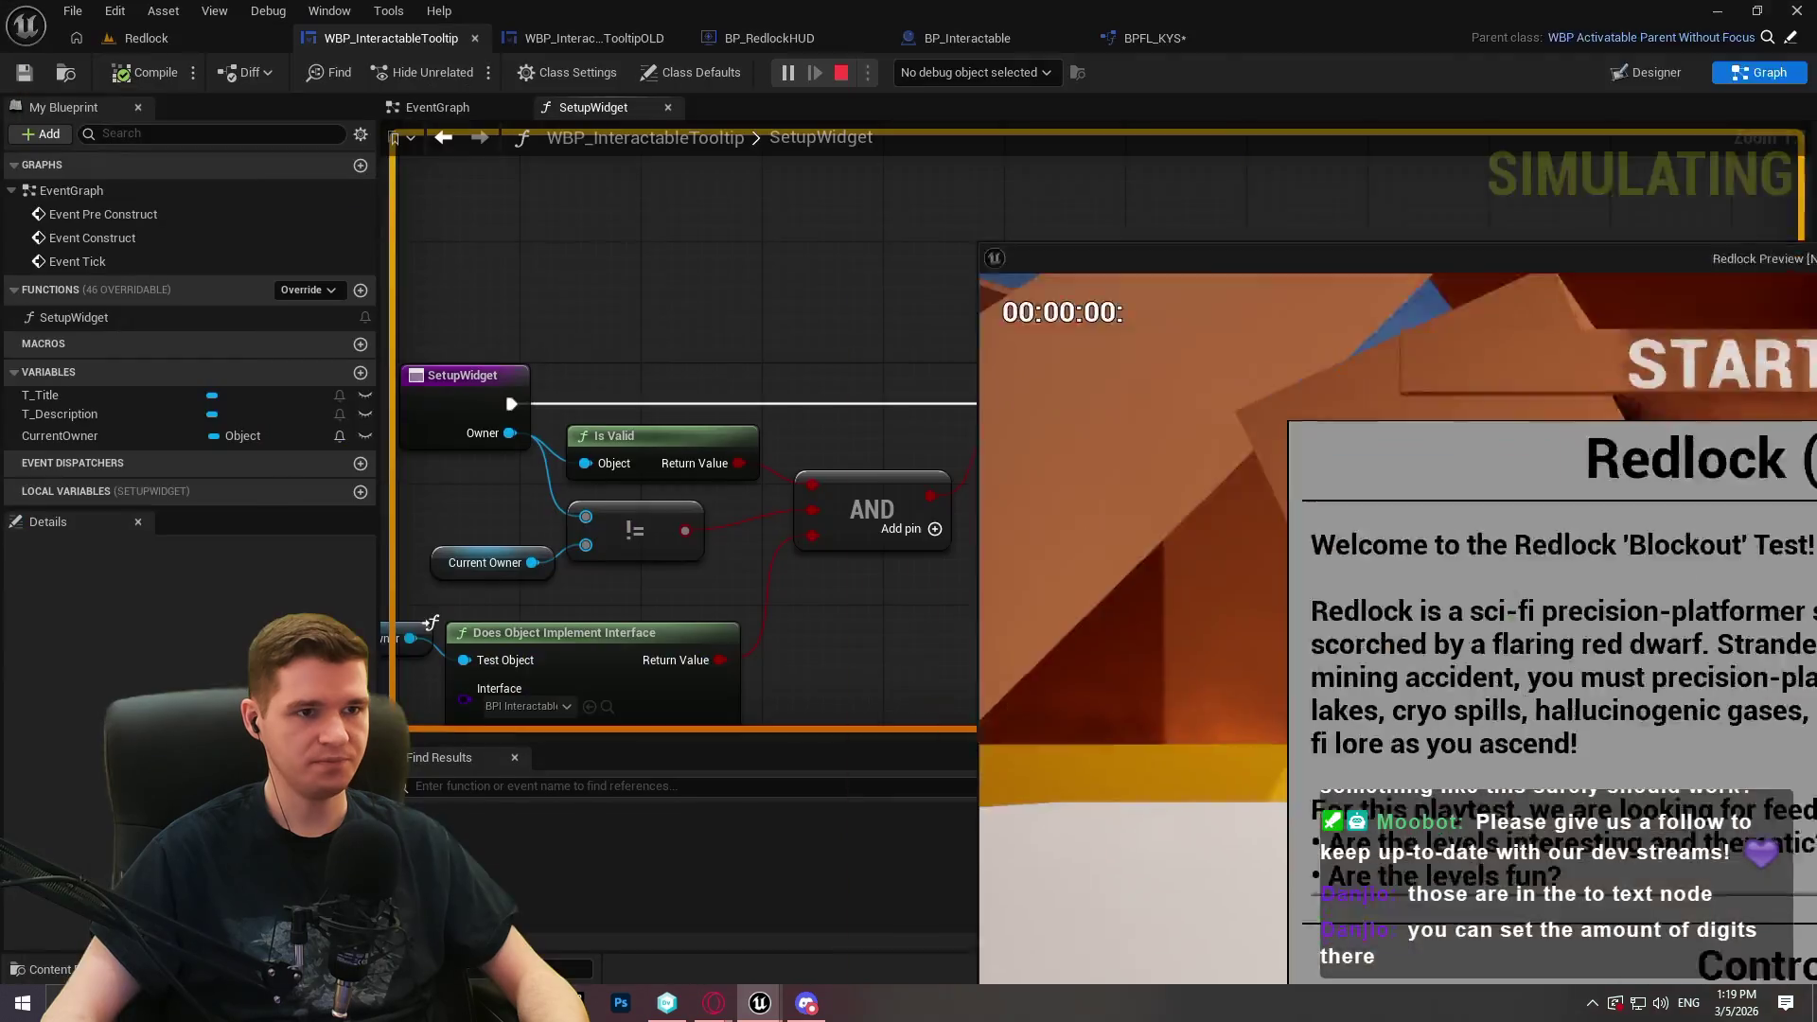
click(982, 21)
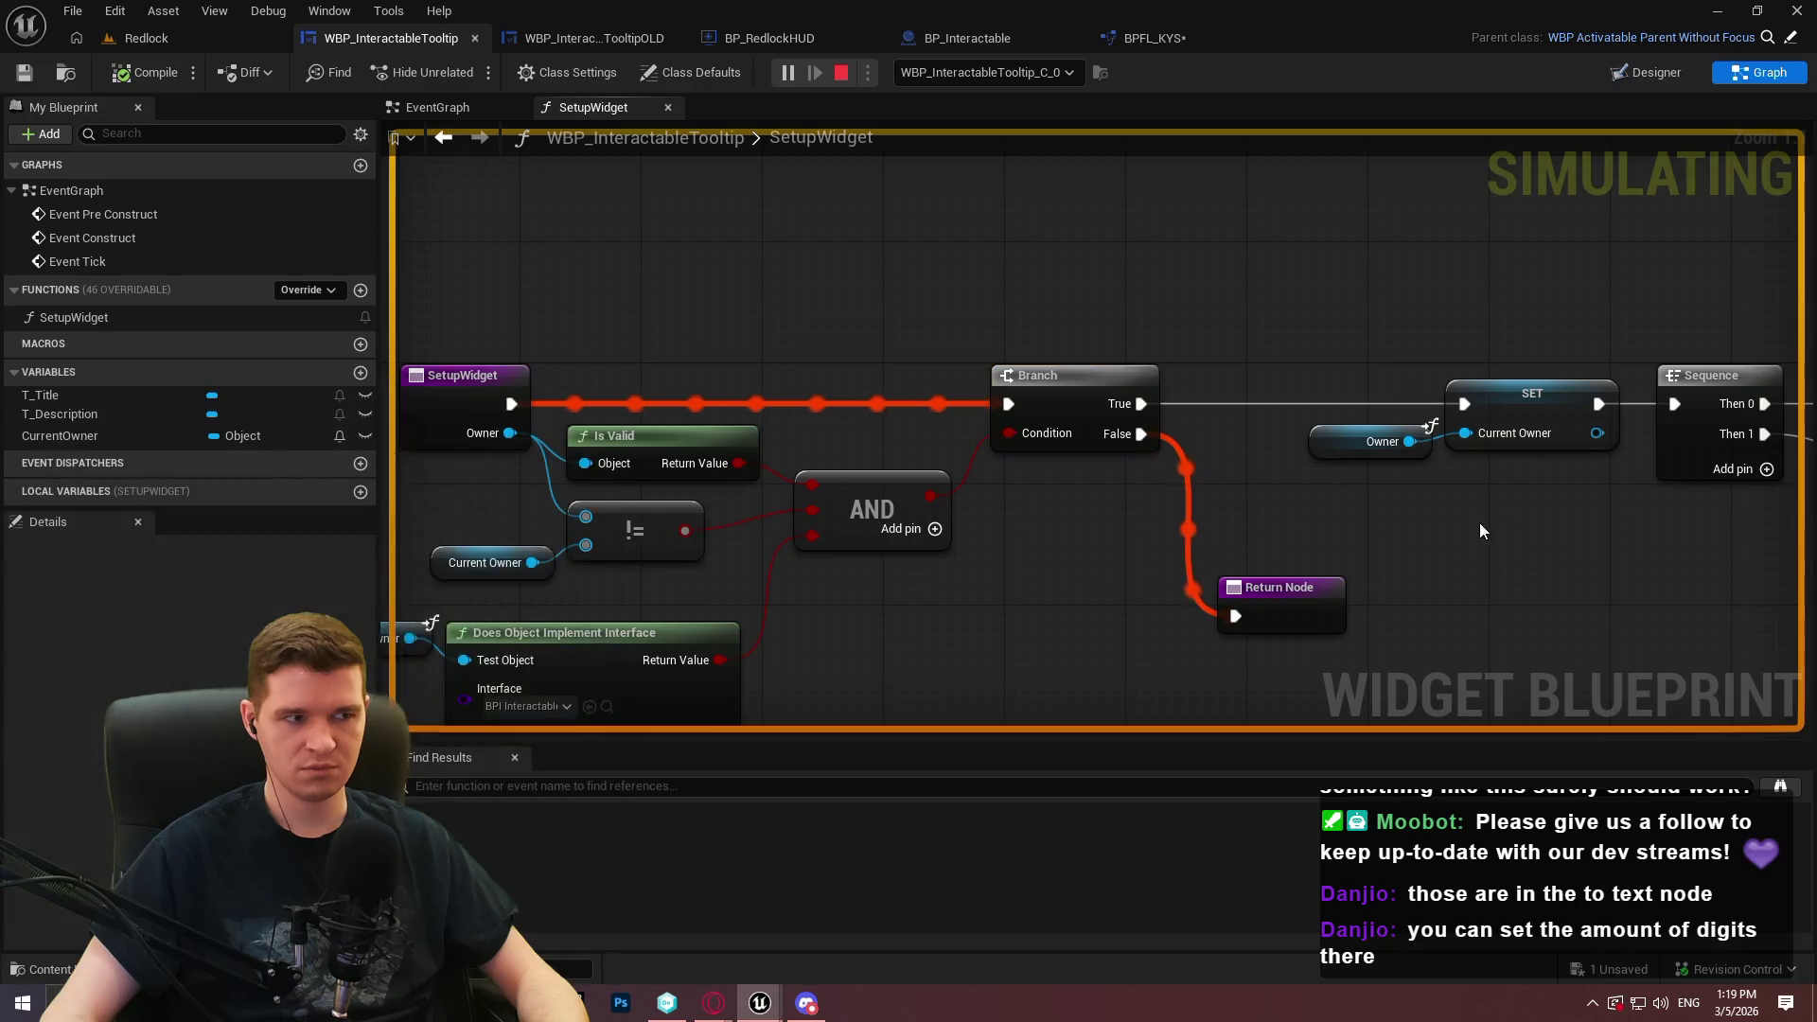
scroll(1450, 511, down, 3)
scroll(863, 391, down, 1)
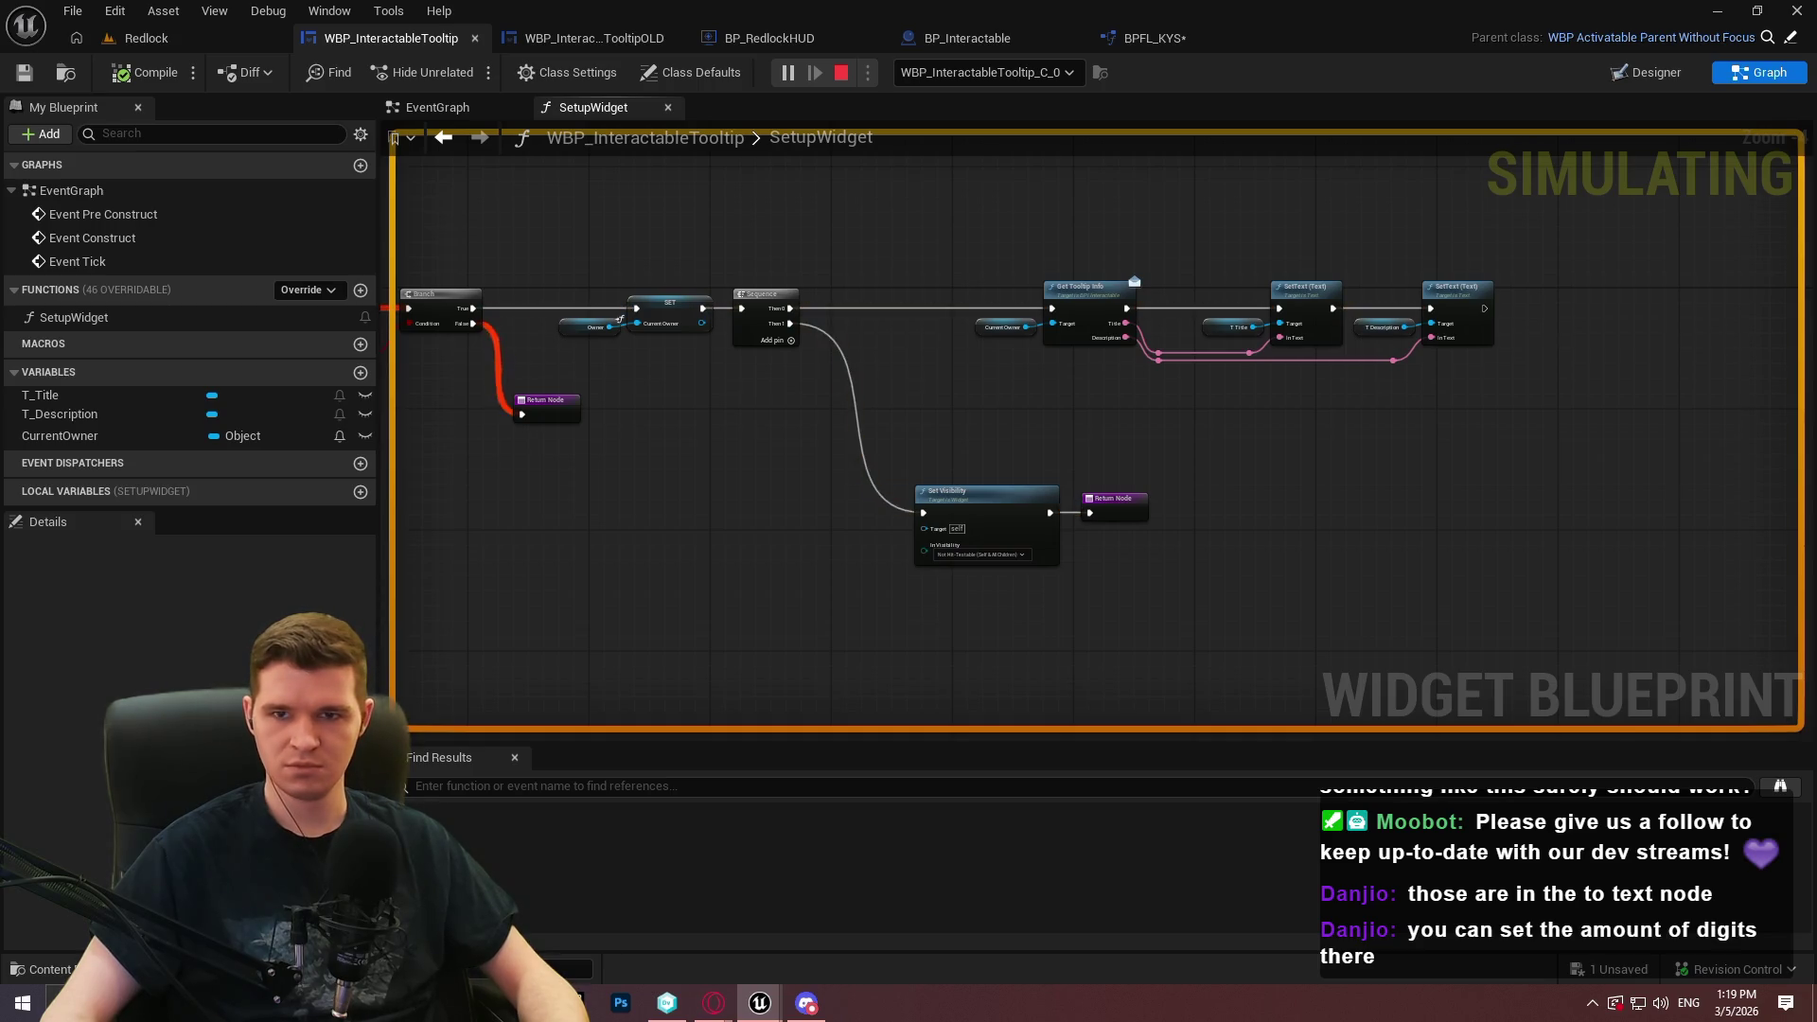
key(Escape)
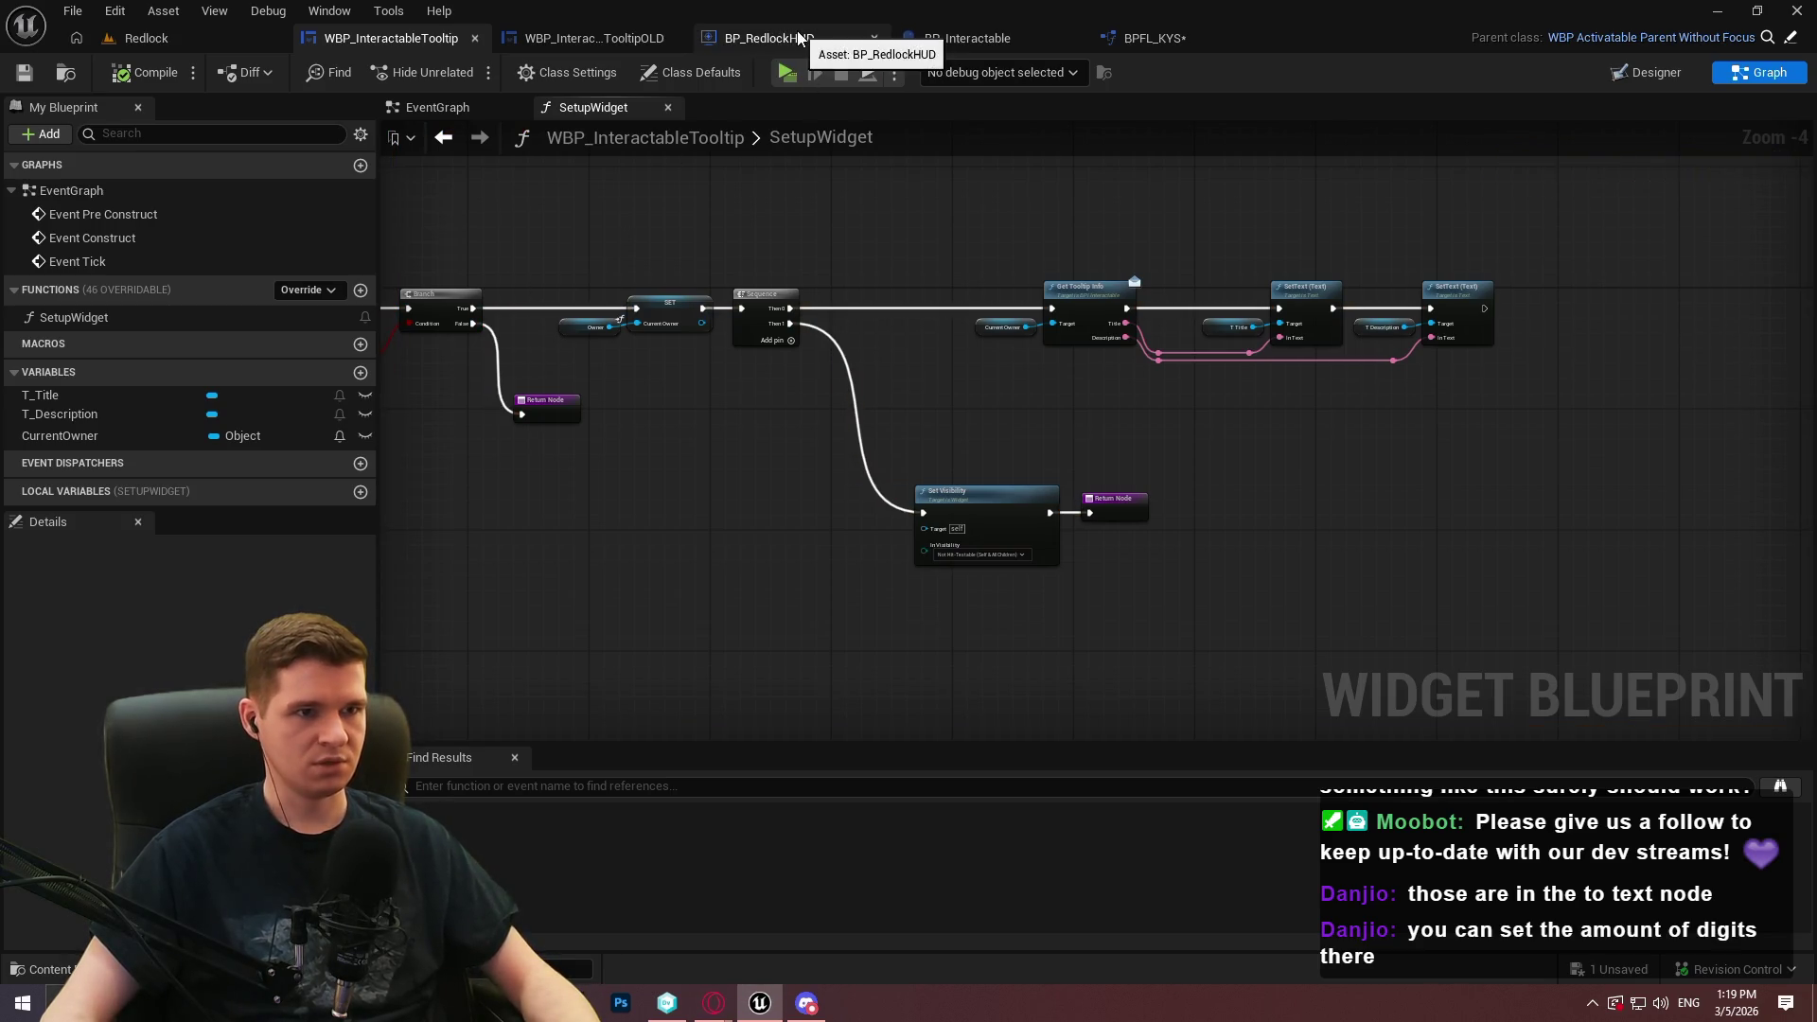
After glancing at BP_RedlockHUD, show WBP_InteractableTooltip in the Designer view
click(771, 38)
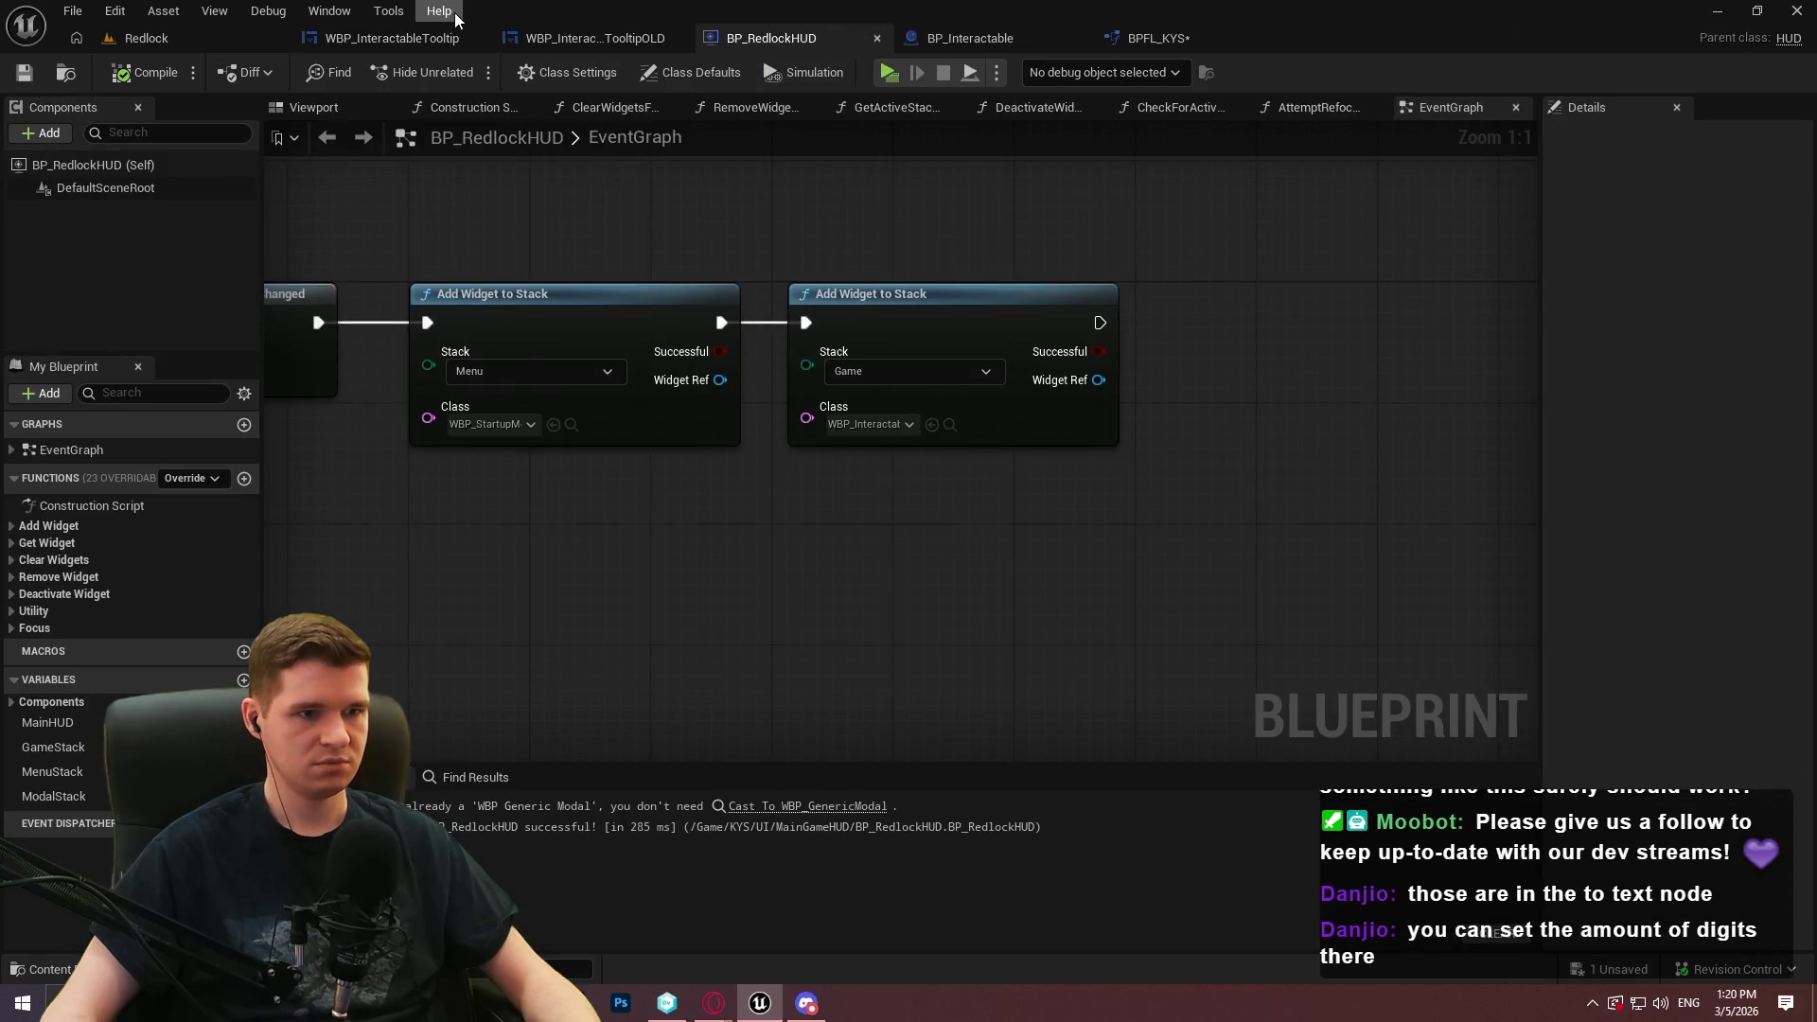
click(388, 38)
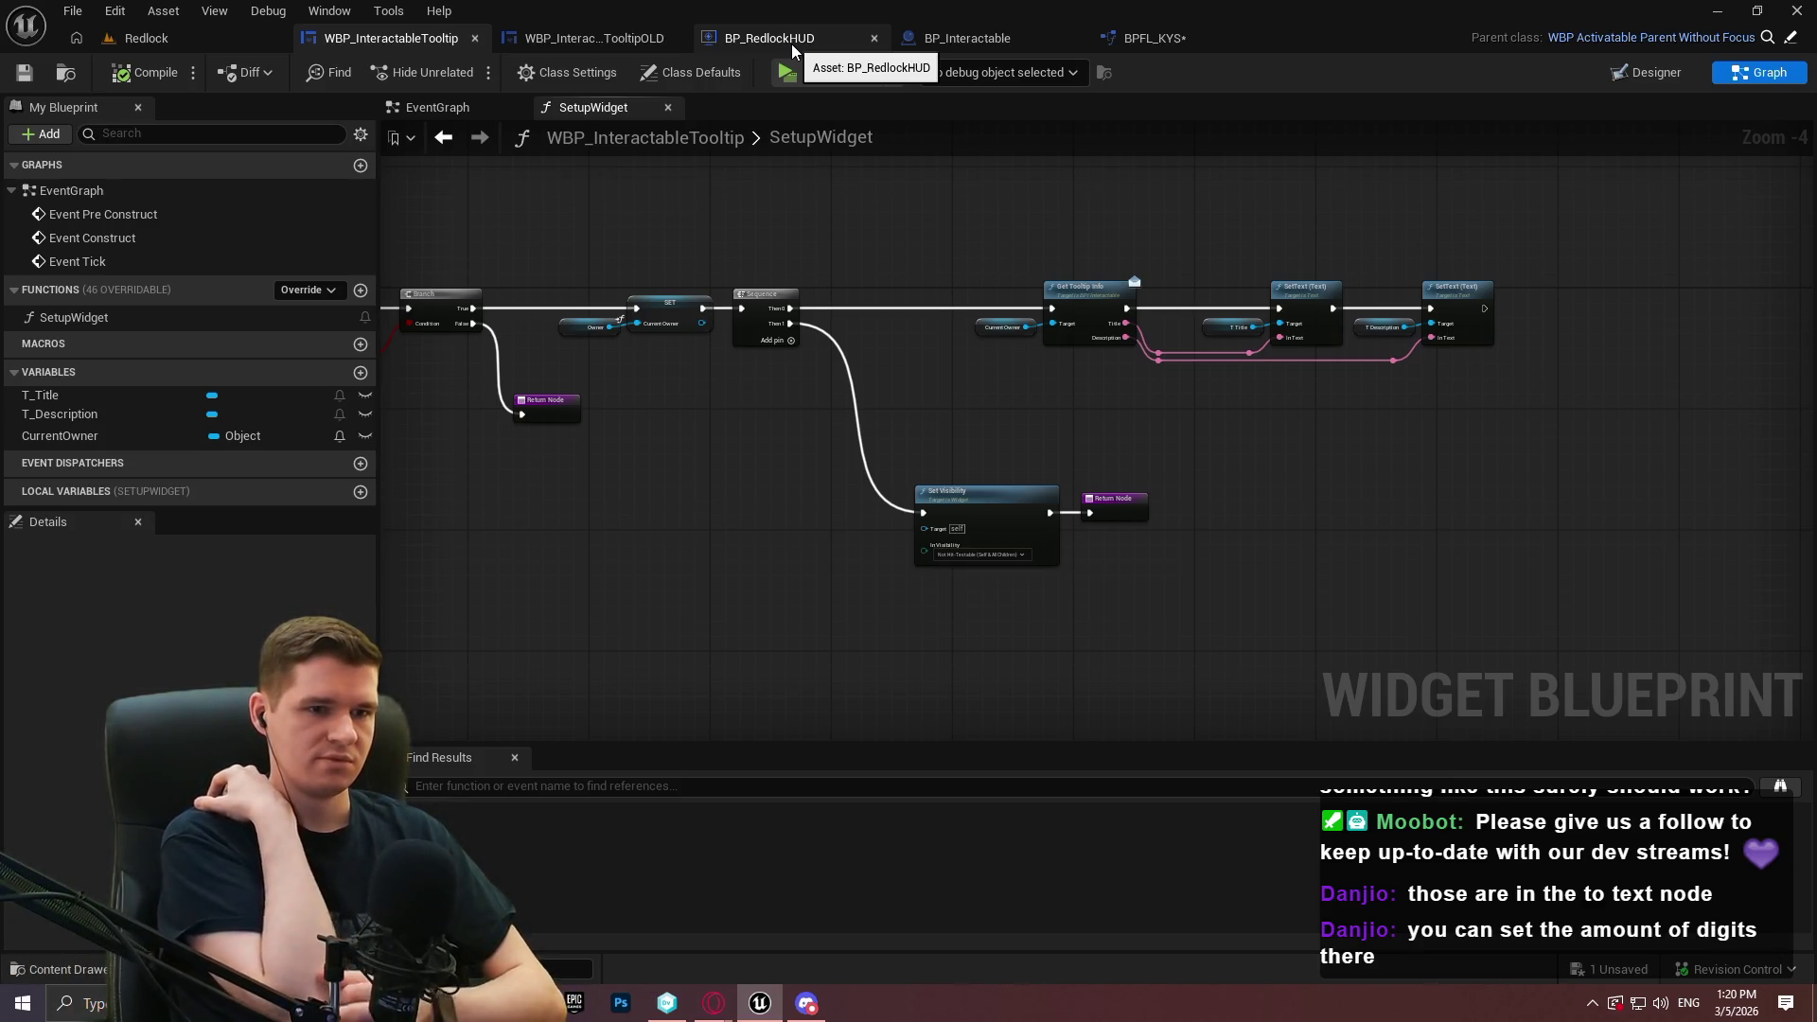
click(1638, 72)
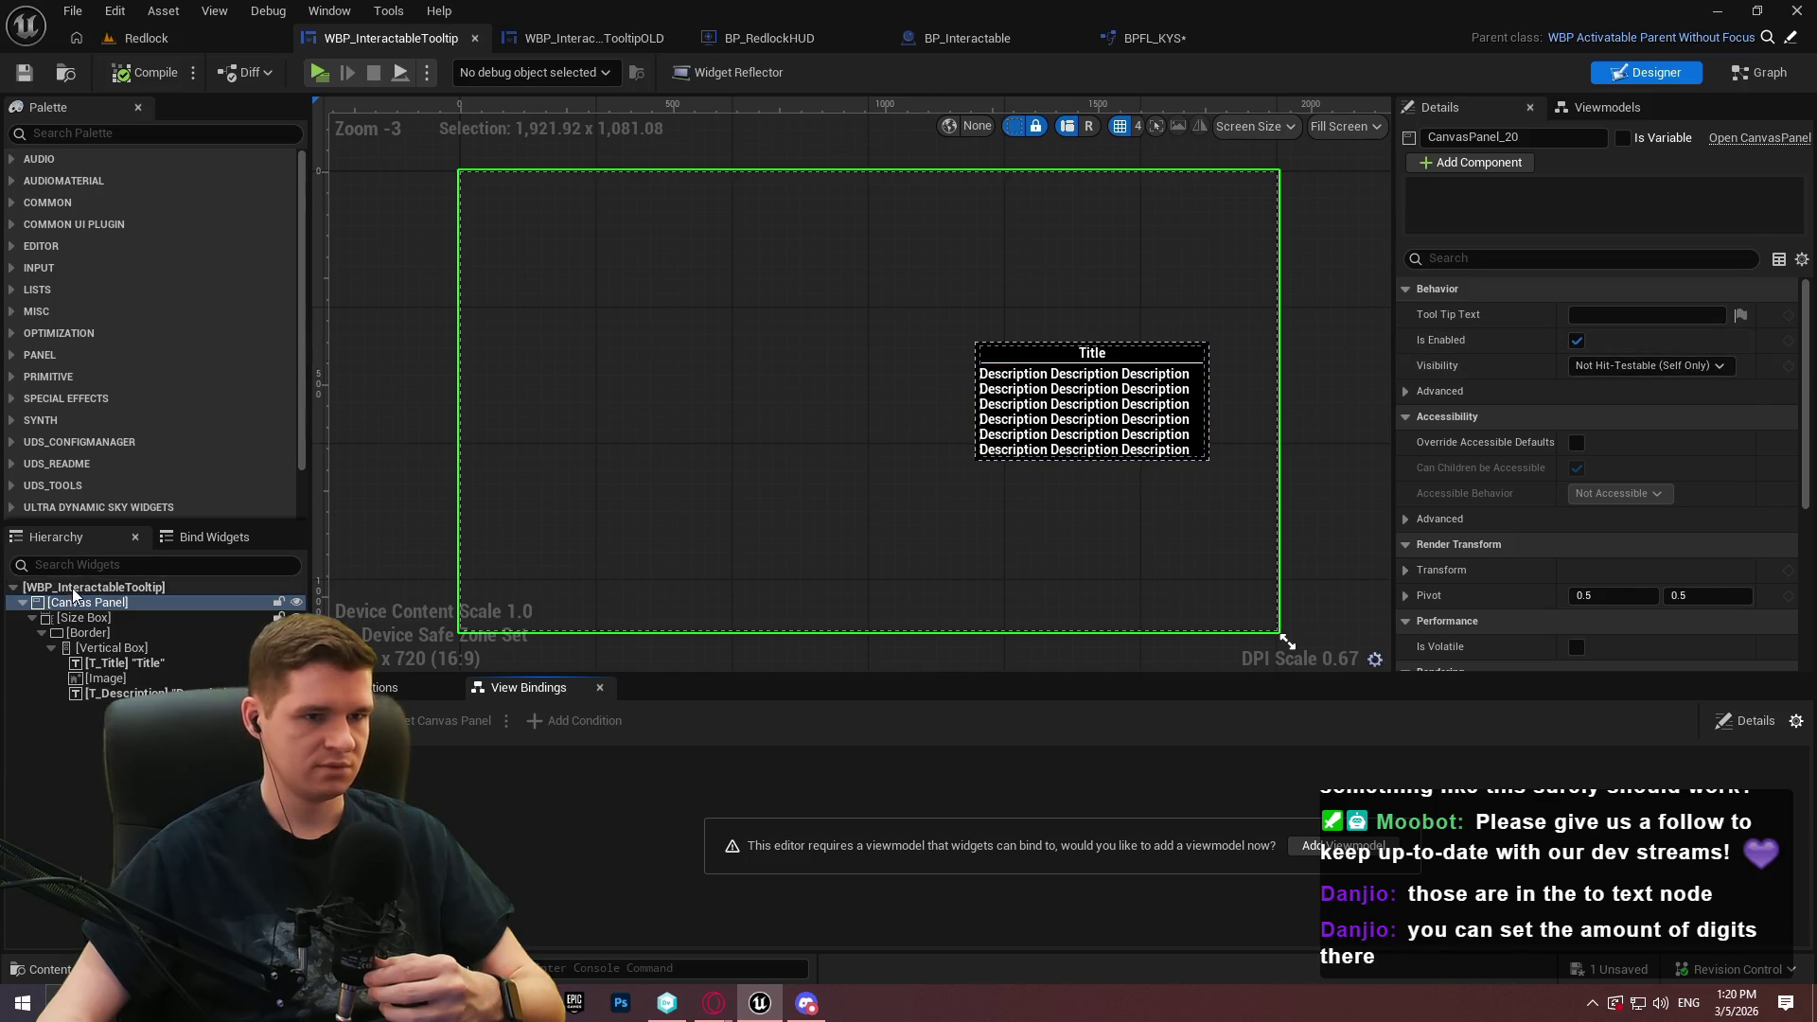
Review the tooltip root's Behavior details, then switch to WBP_InteractableTooltipOLD's SetupWidget graph
click(73, 588)
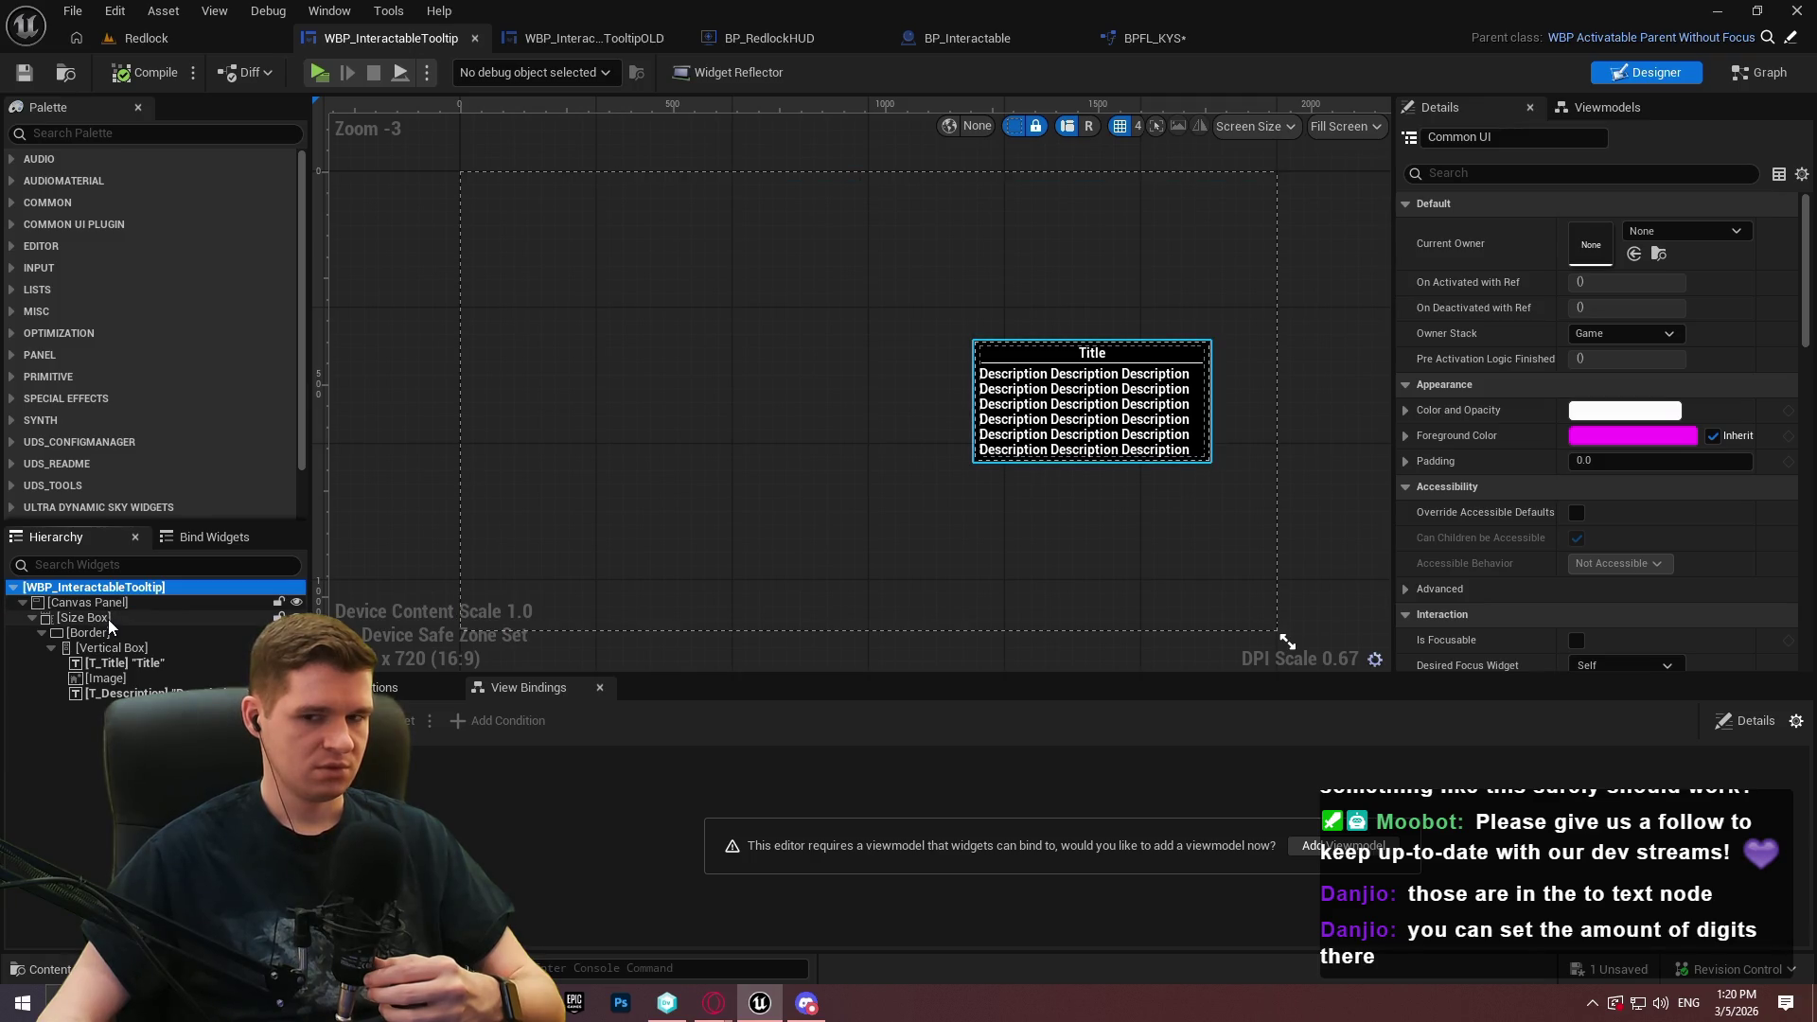
drag(1806, 221, 1806, 364)
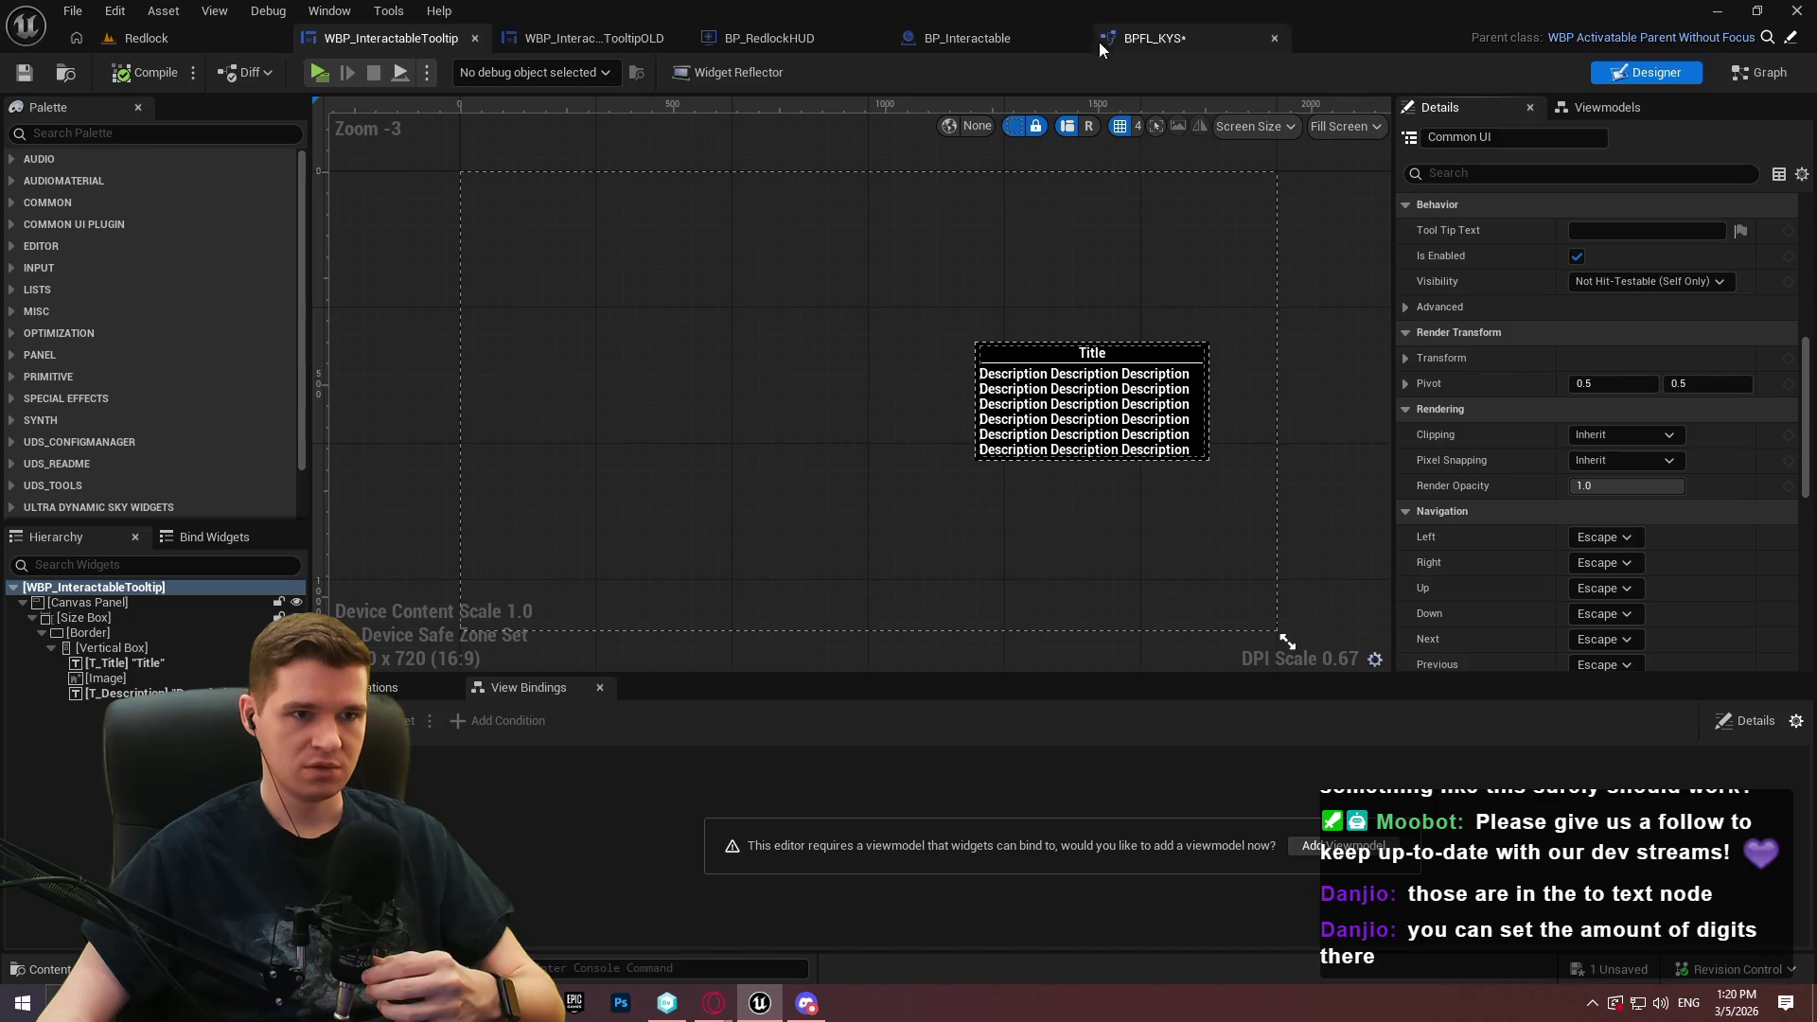
click(161, 36)
click(532, 40)
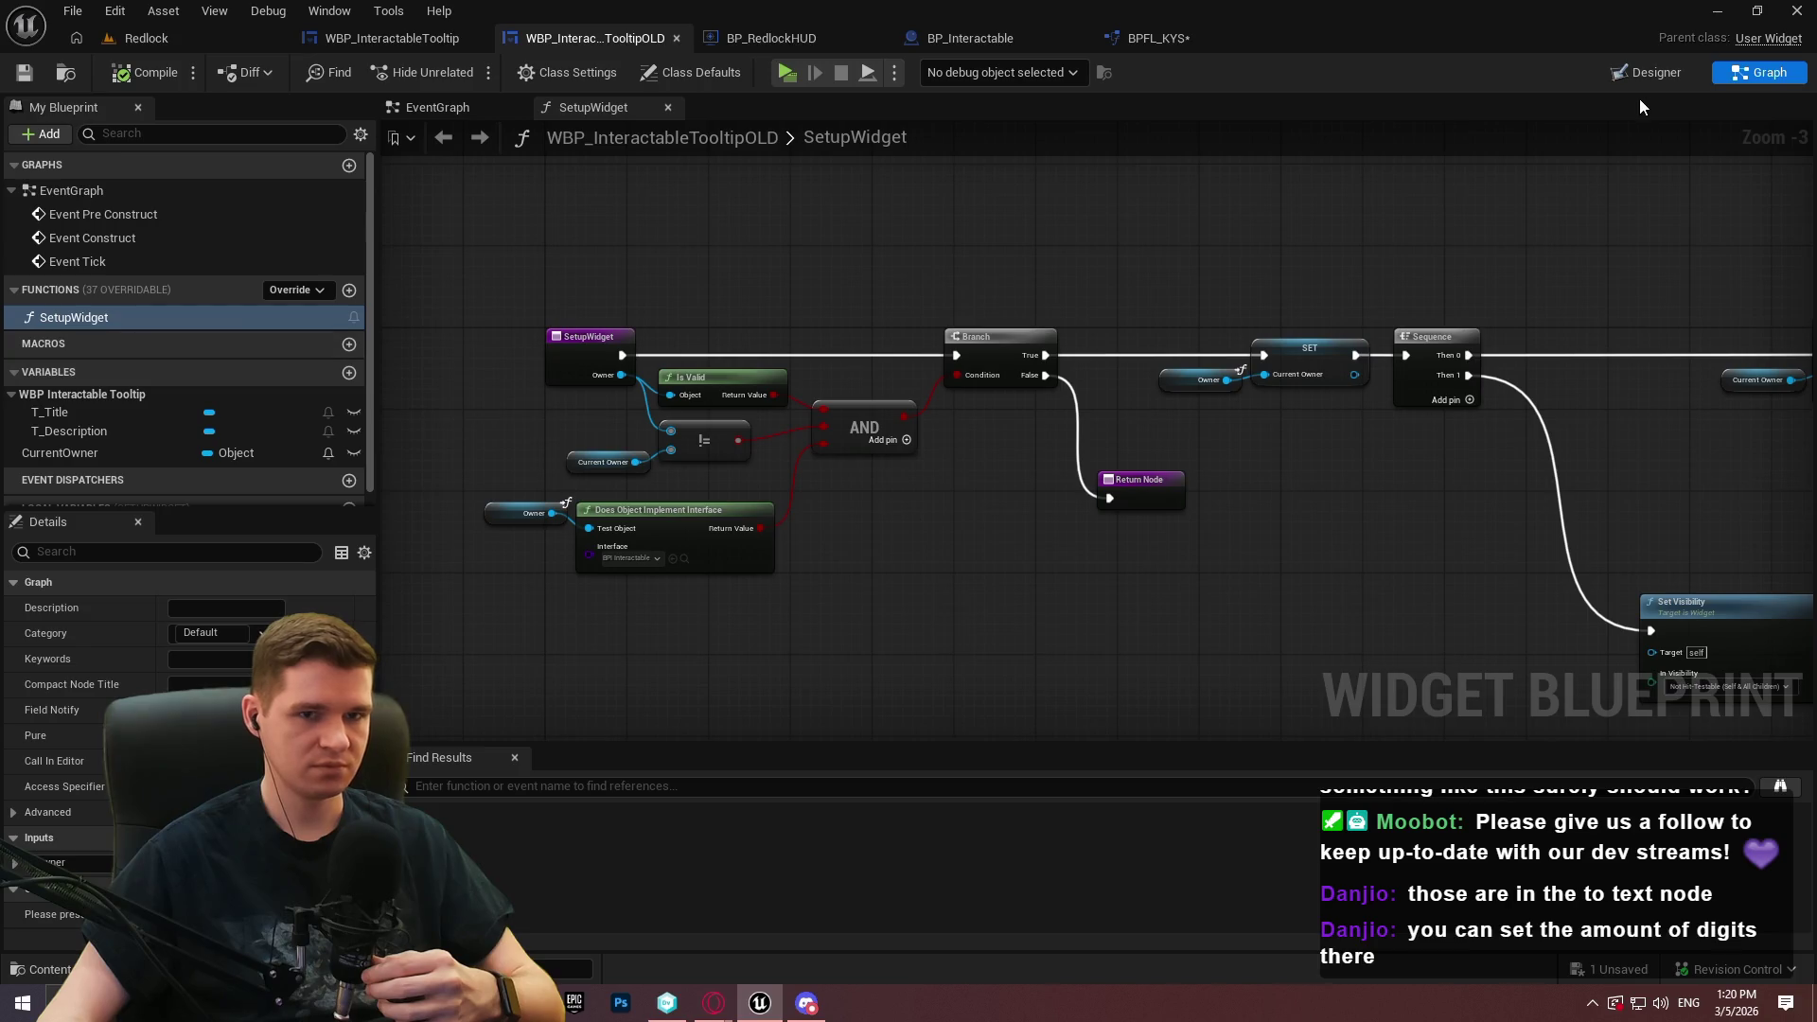
View the OLD tooltip's EventGraph, then its Designer layout
click(445, 107)
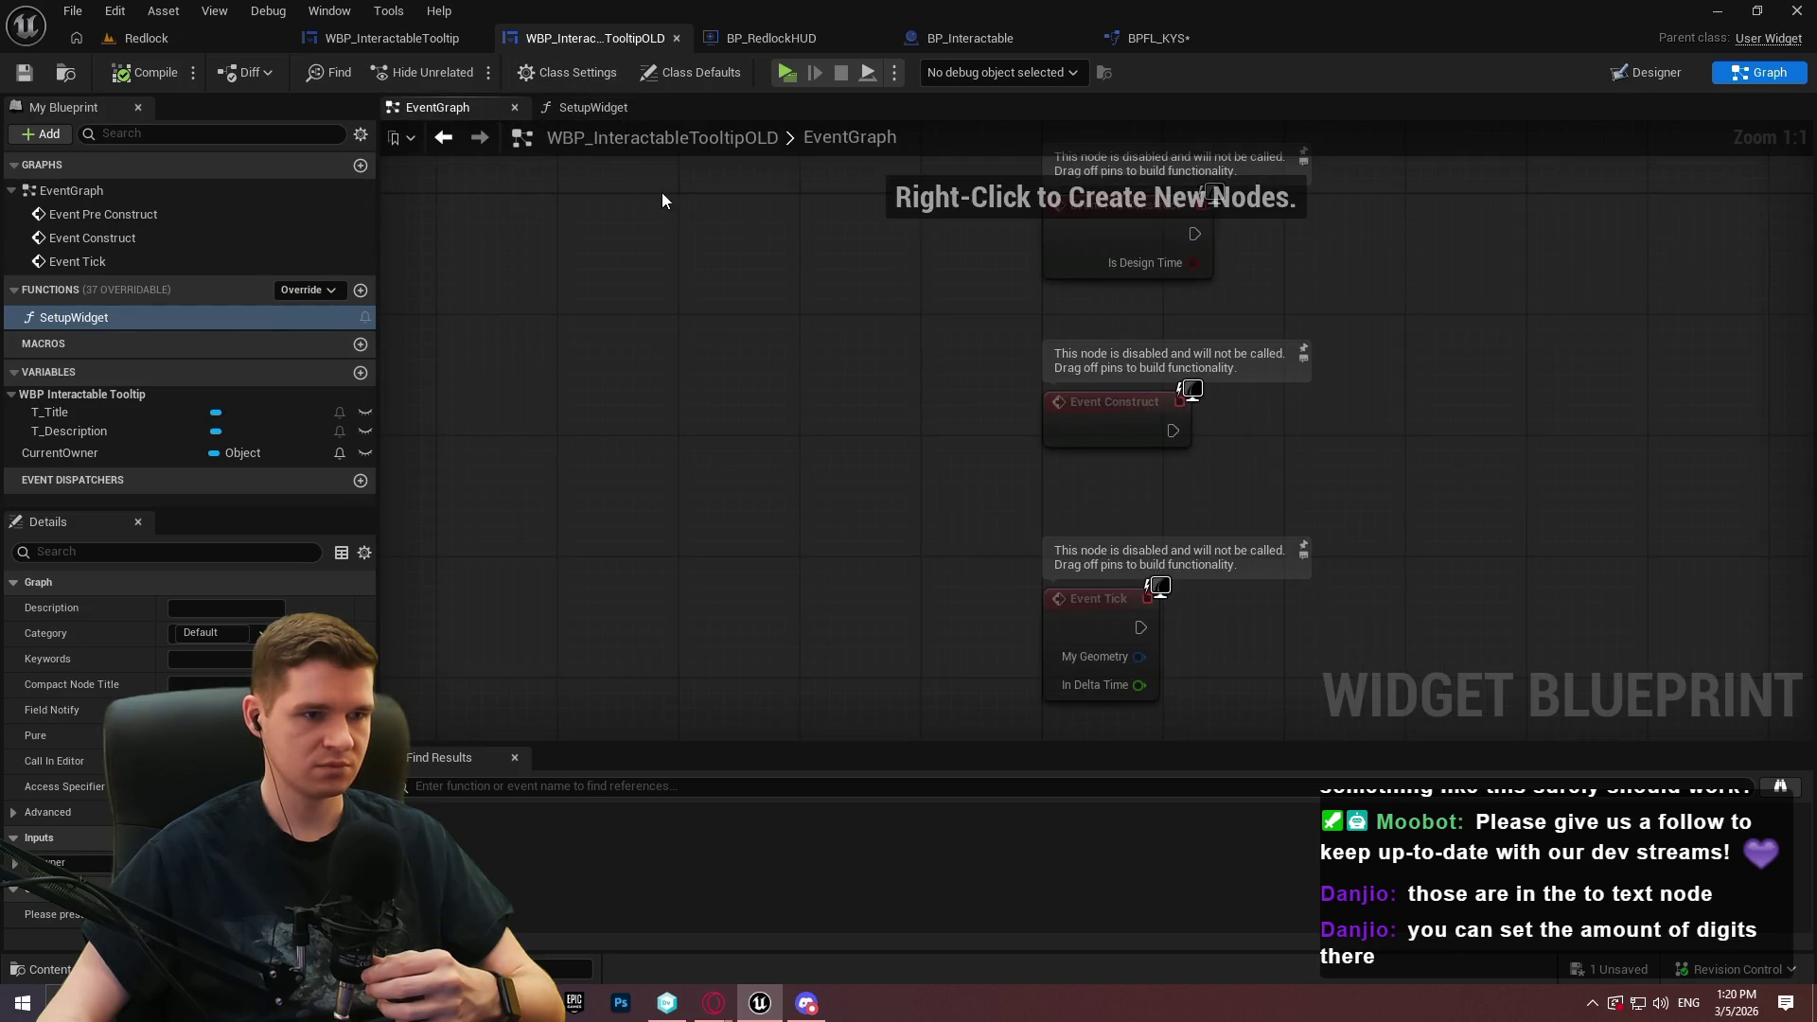
scroll(662, 198, down, 4)
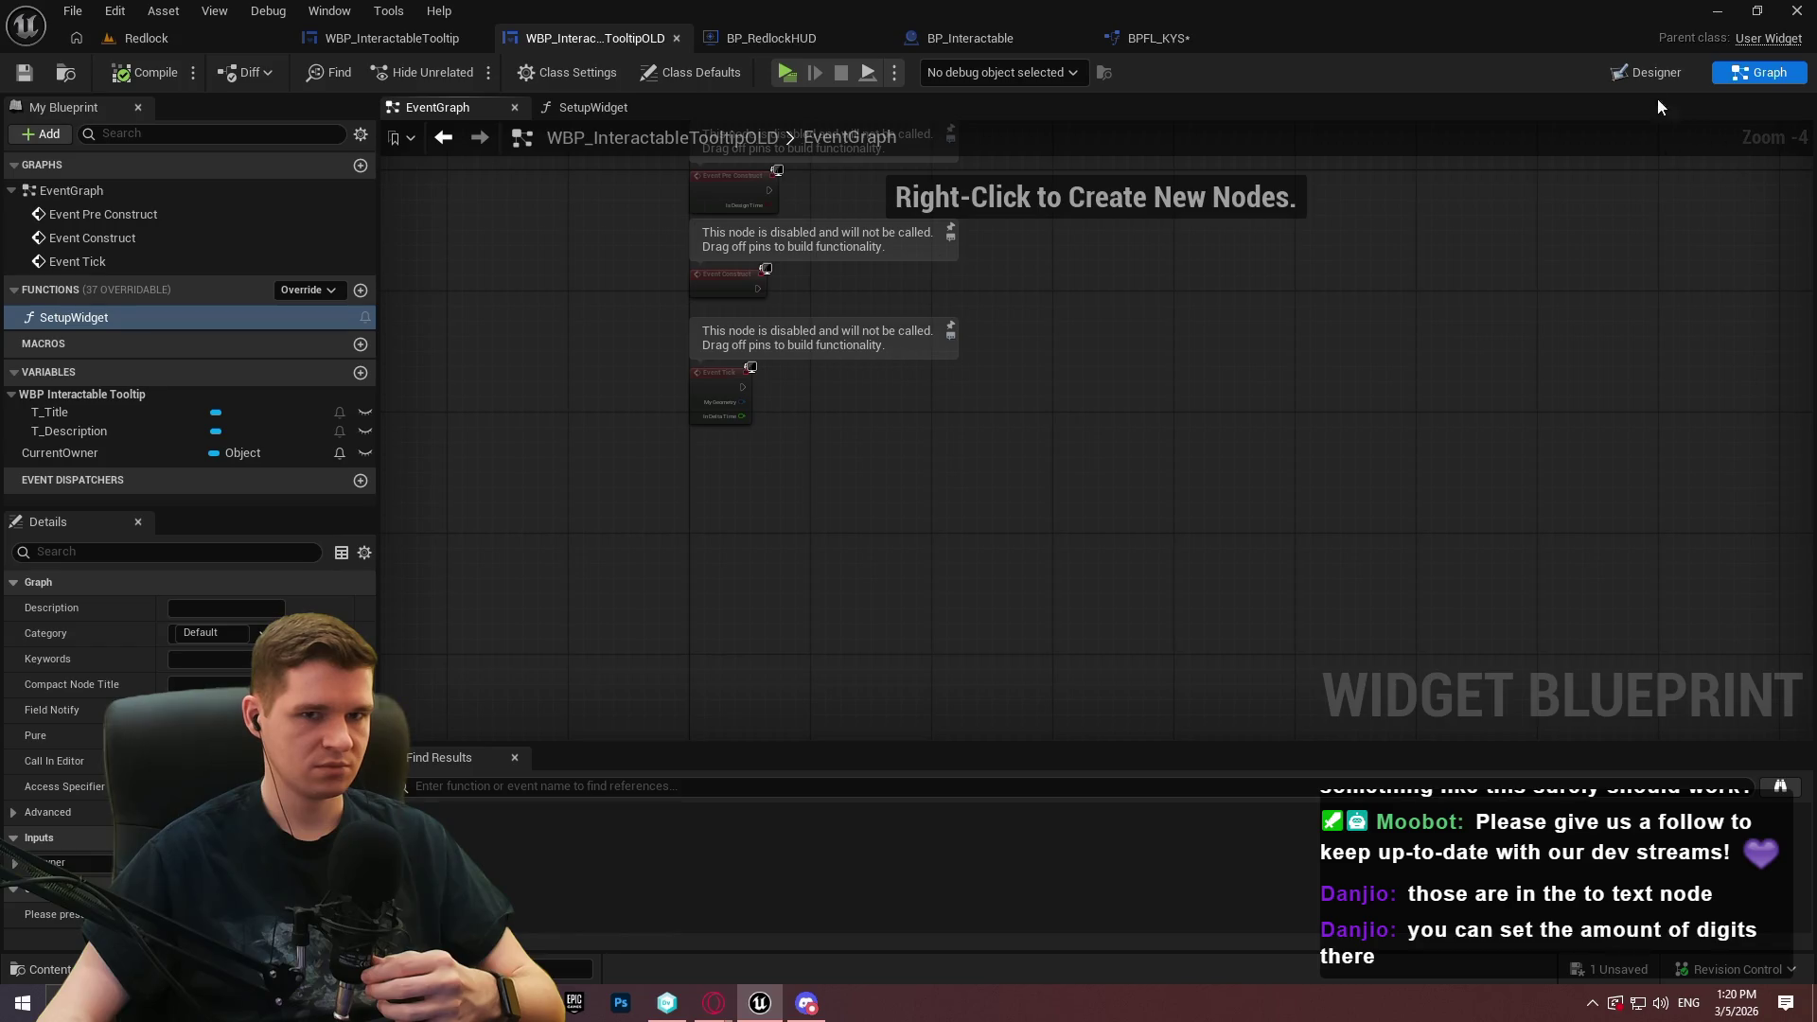
click(1648, 72)
scroll(878, 330, down, 6)
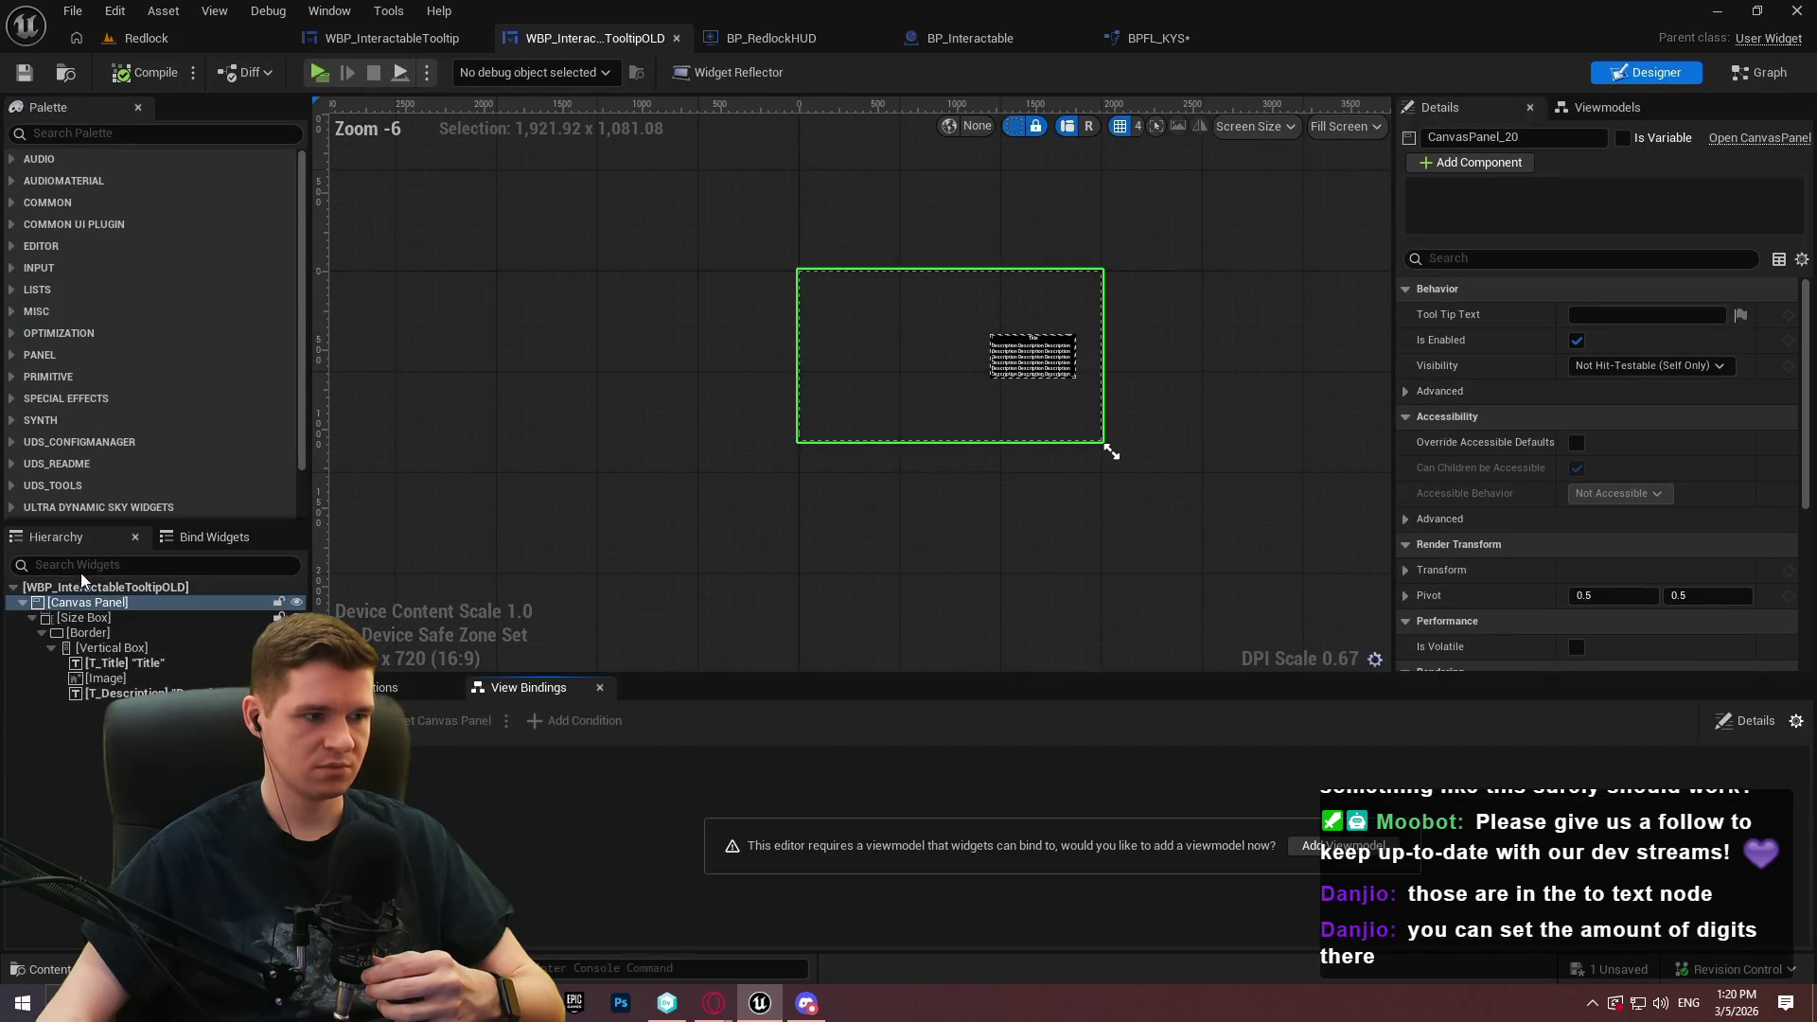
scroll(1480, 377, down, 4)
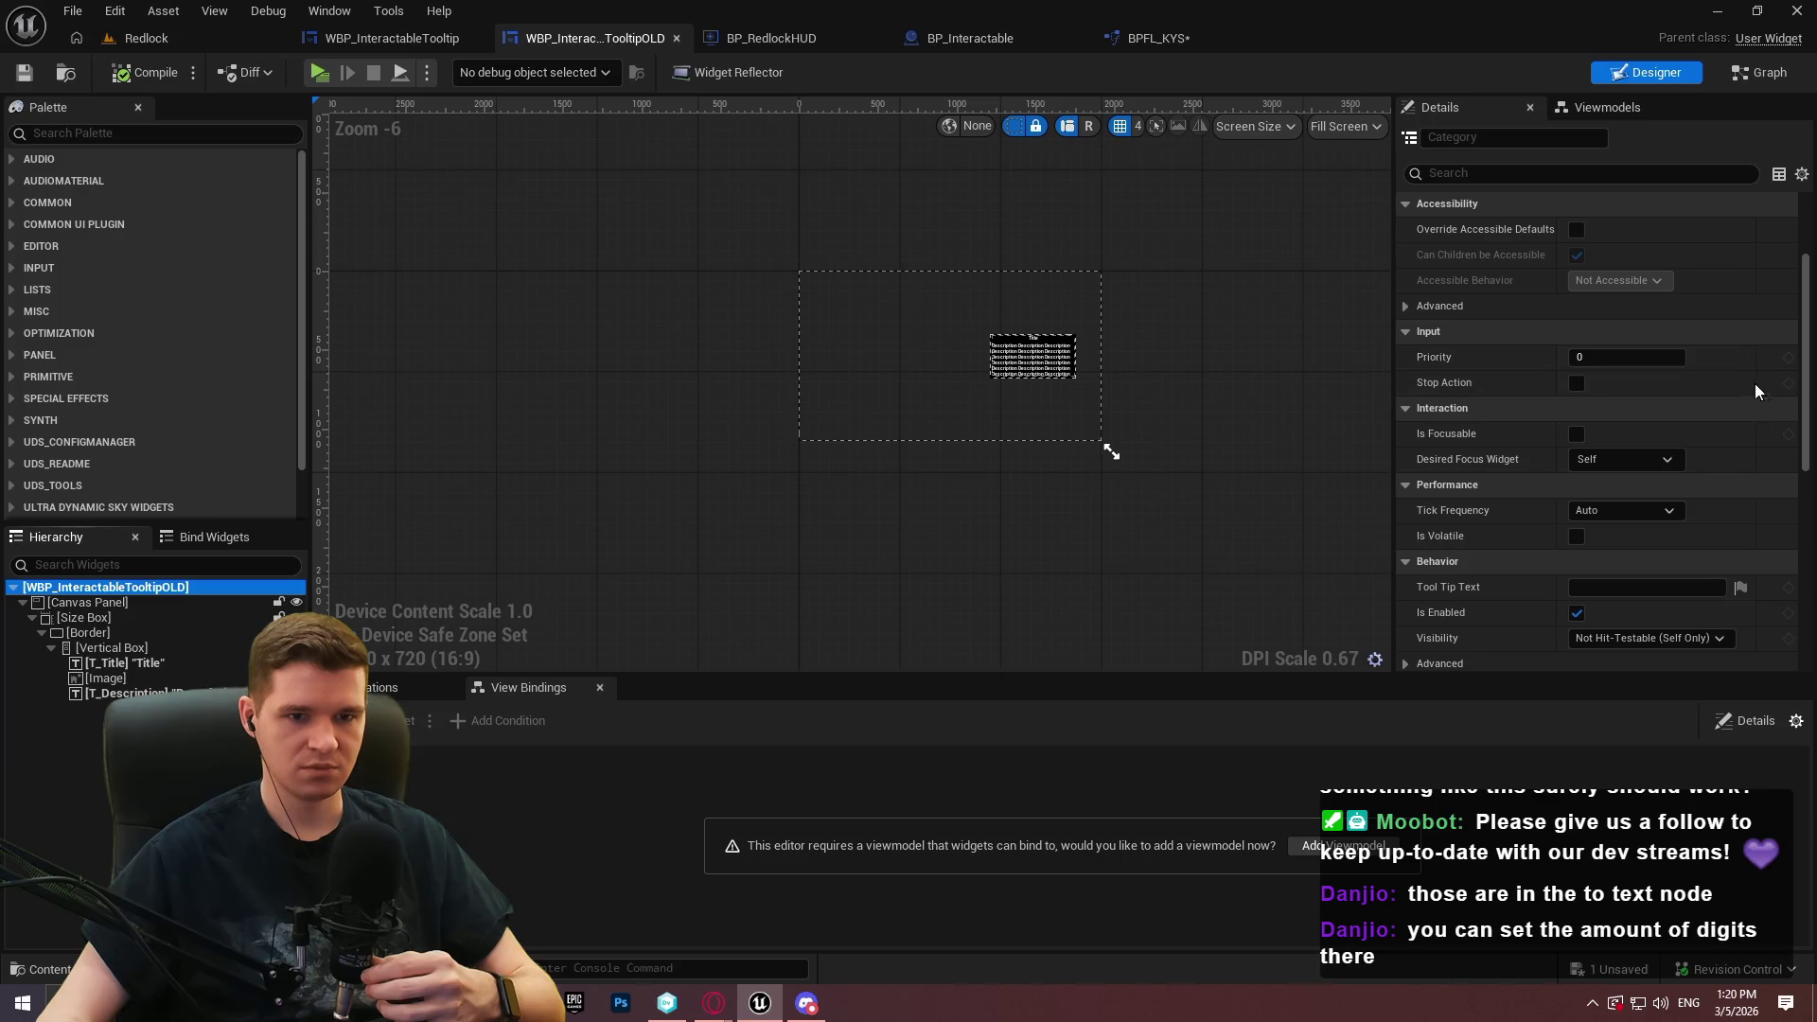
mouse_move(1806, 354)
mouse_down()
mouse_move(1813, 312)
mouse_move(1801, 547)
mouse_move(1804, 378)
mouse_up()
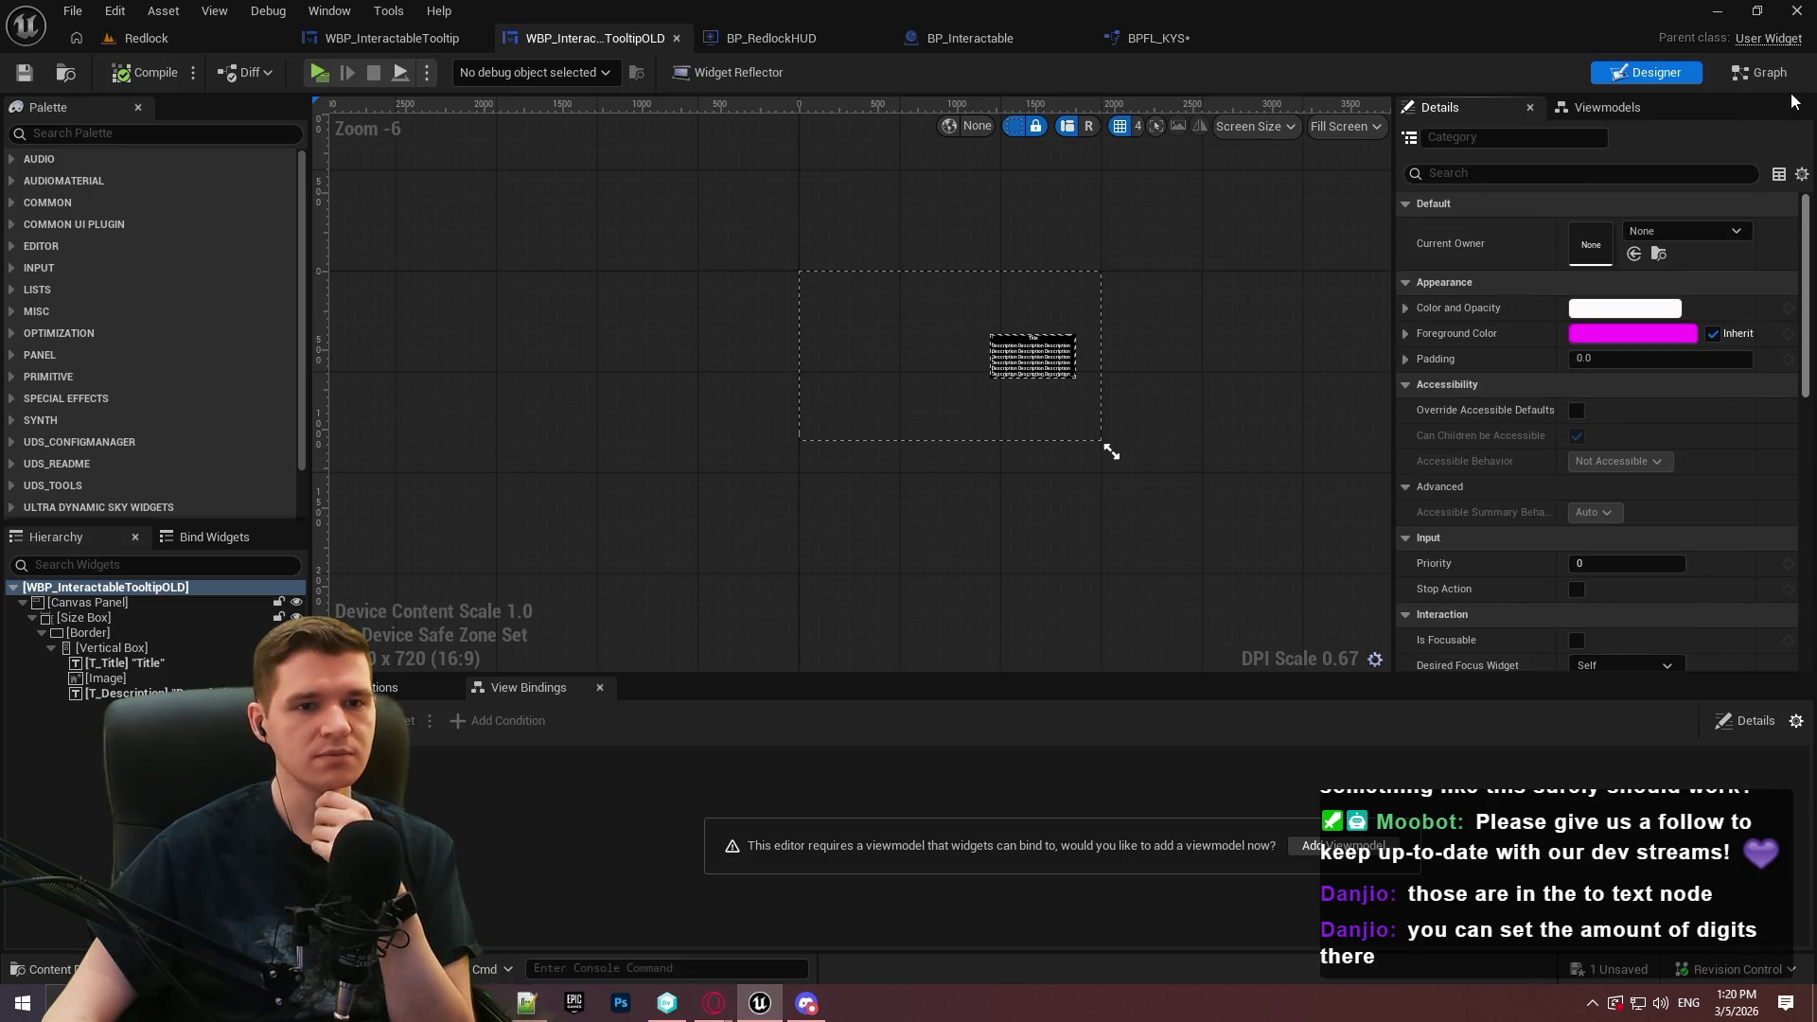
Inspect the OLD widget's canvas panel, T_Title and size box, then return to WBP_InteractableTooltip
click(88, 602)
click(119, 664)
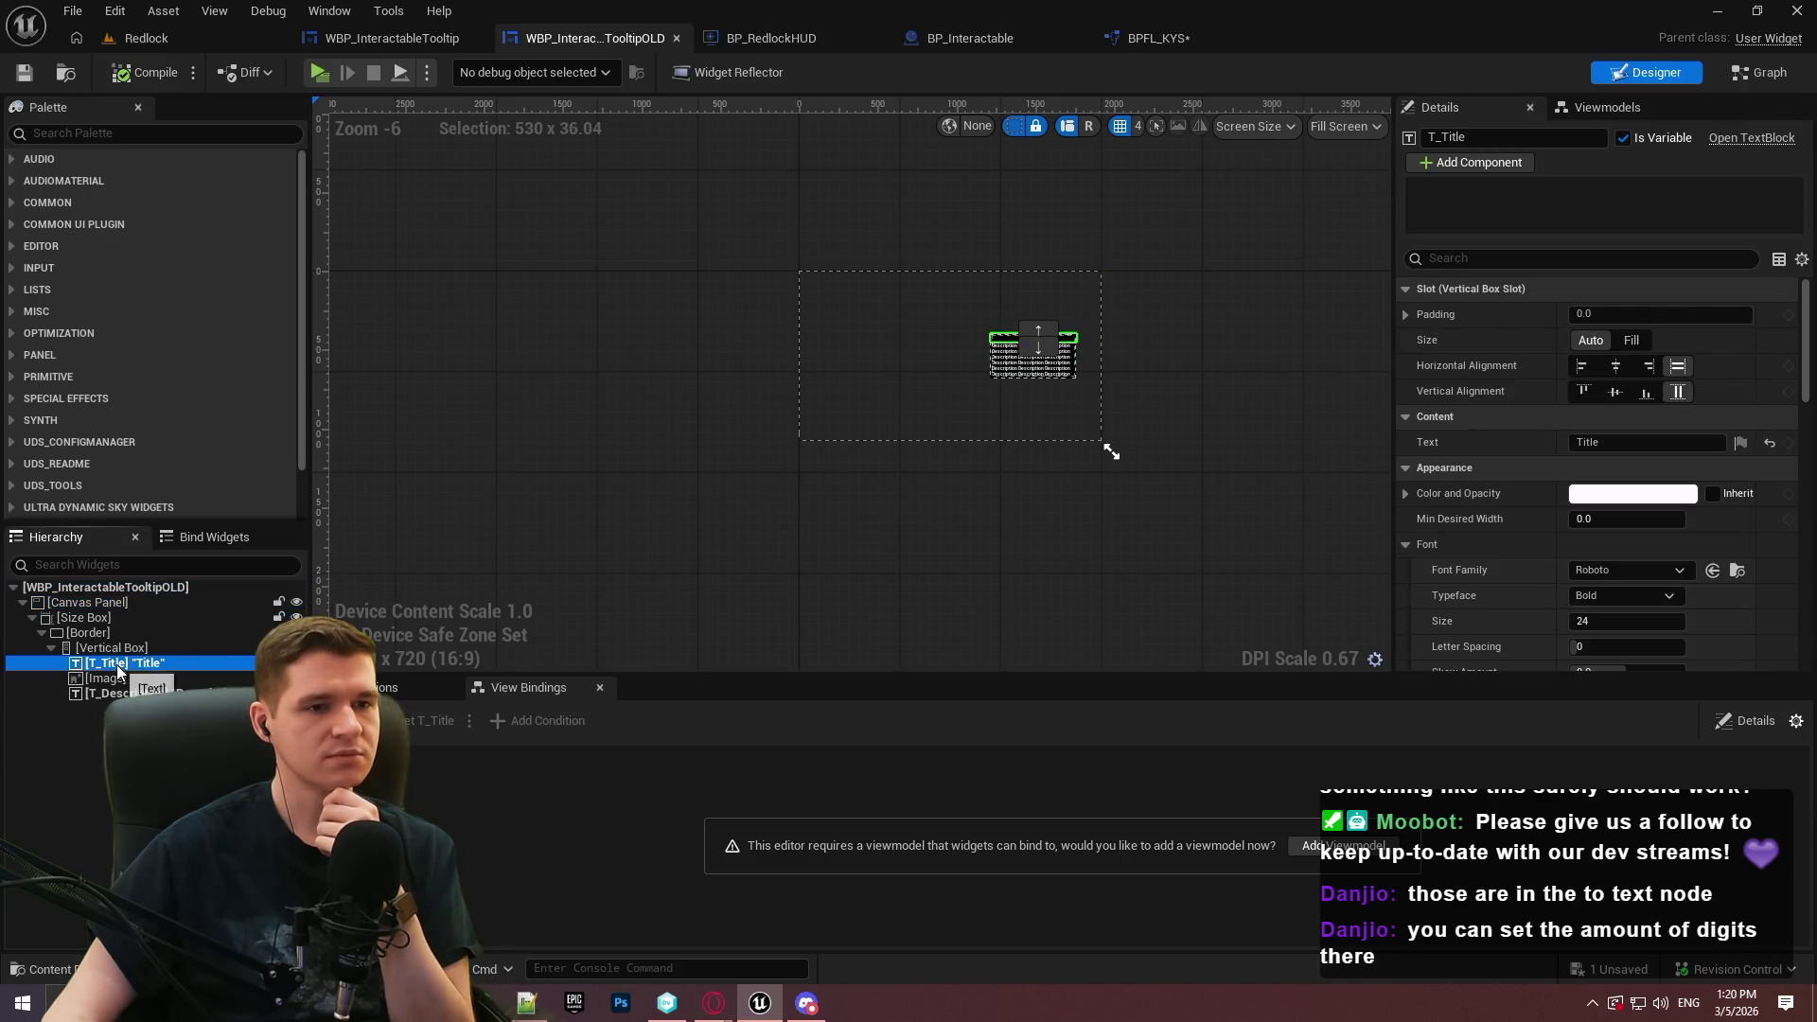
click(112, 648)
click(90, 633)
click(86, 618)
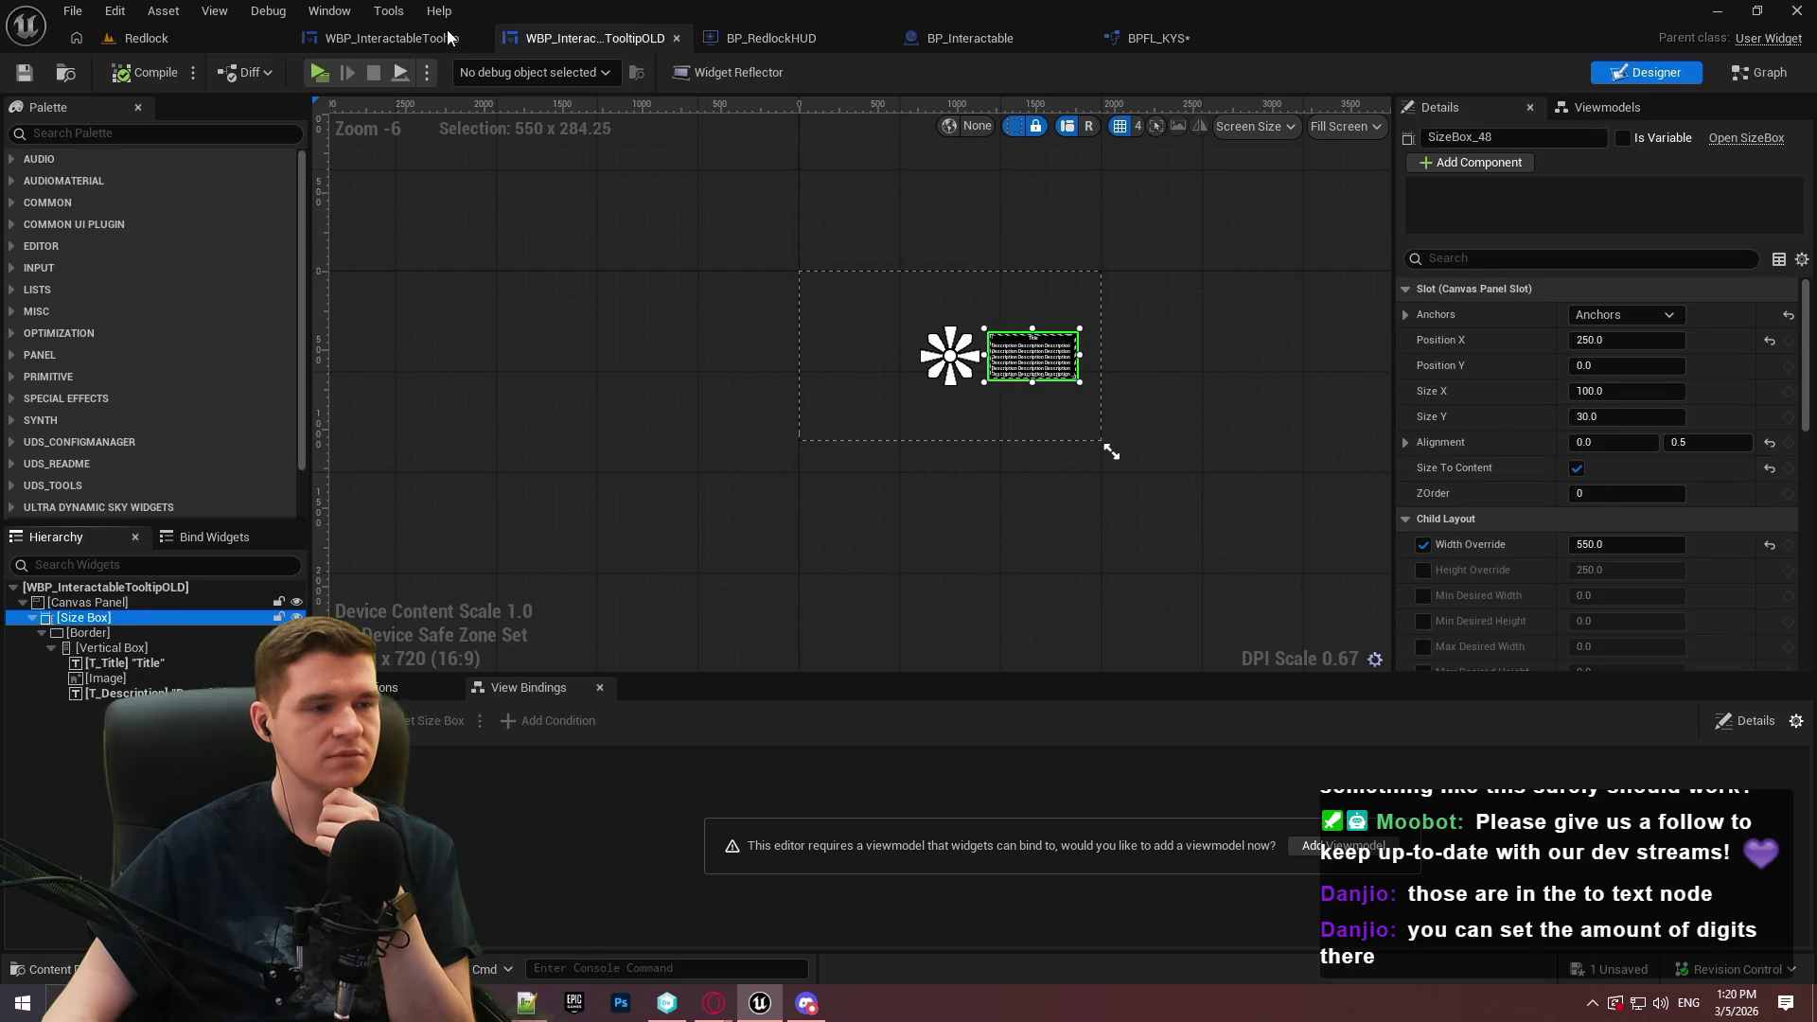
click(376, 40)
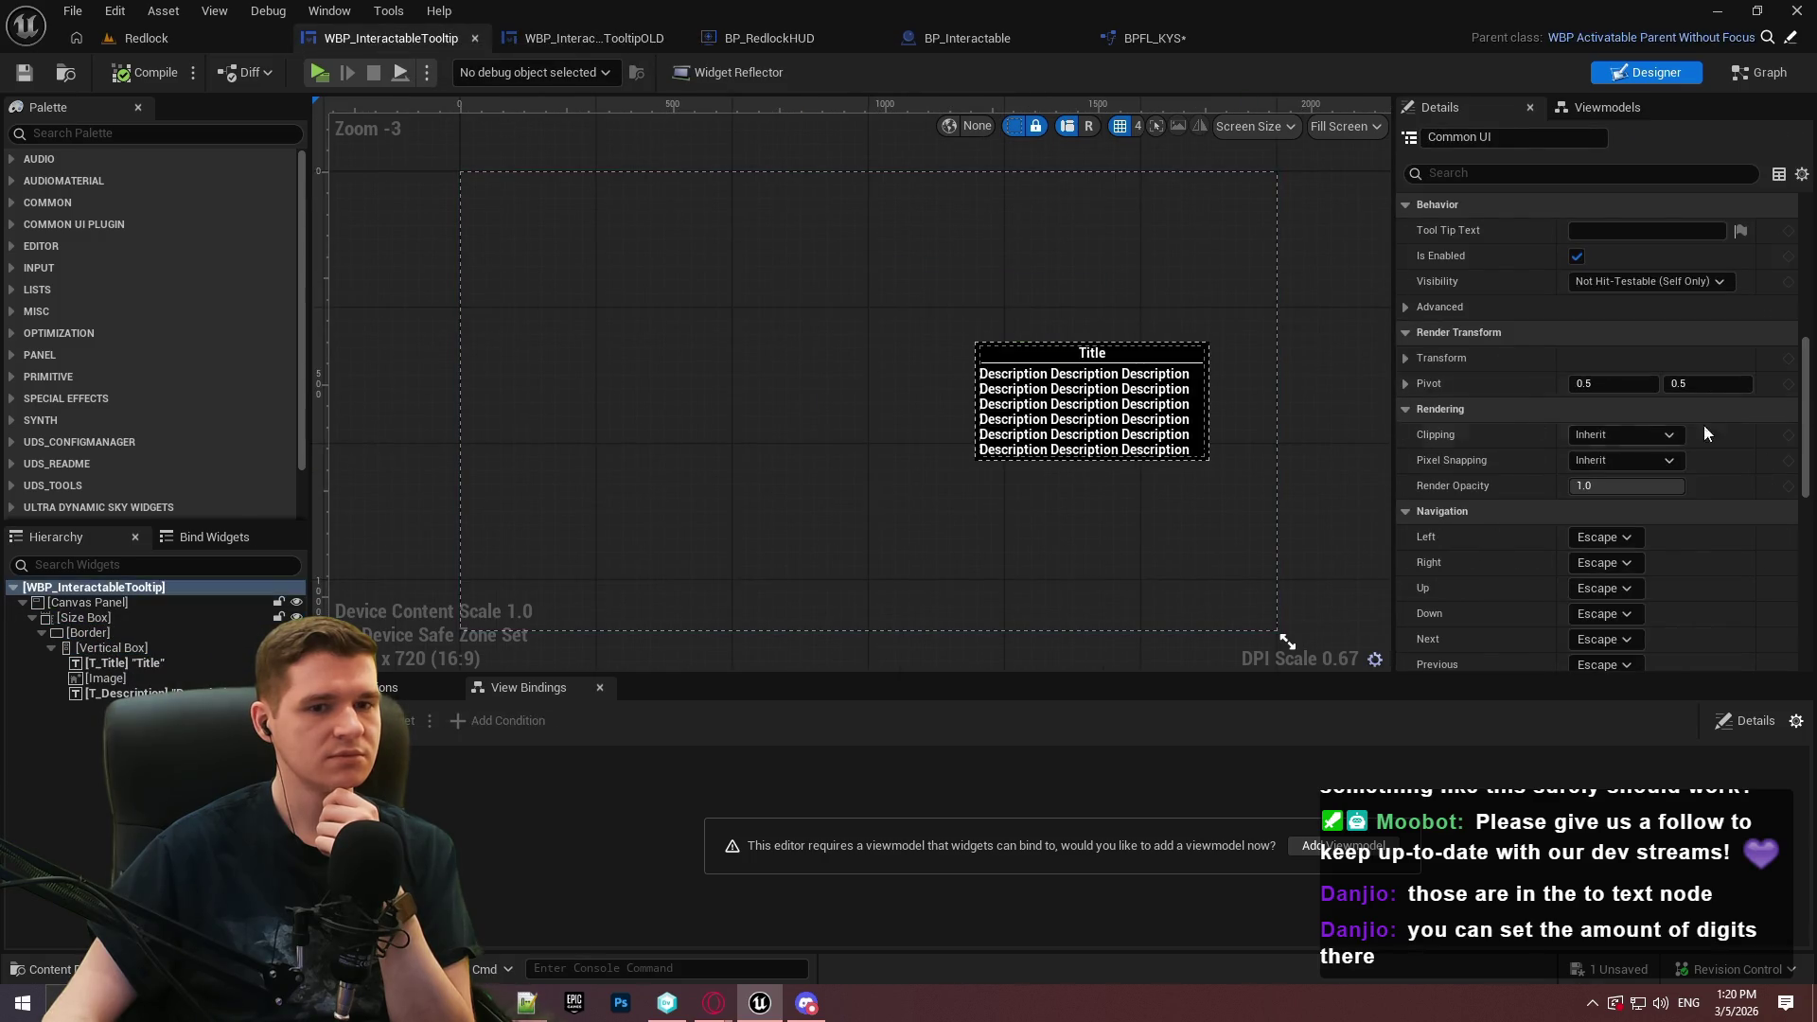
Review the tooltip's Details, including Owner Stack: Game, then go to BP_RedlockHUD's event graph
scroll(1609, 379, up, 5)
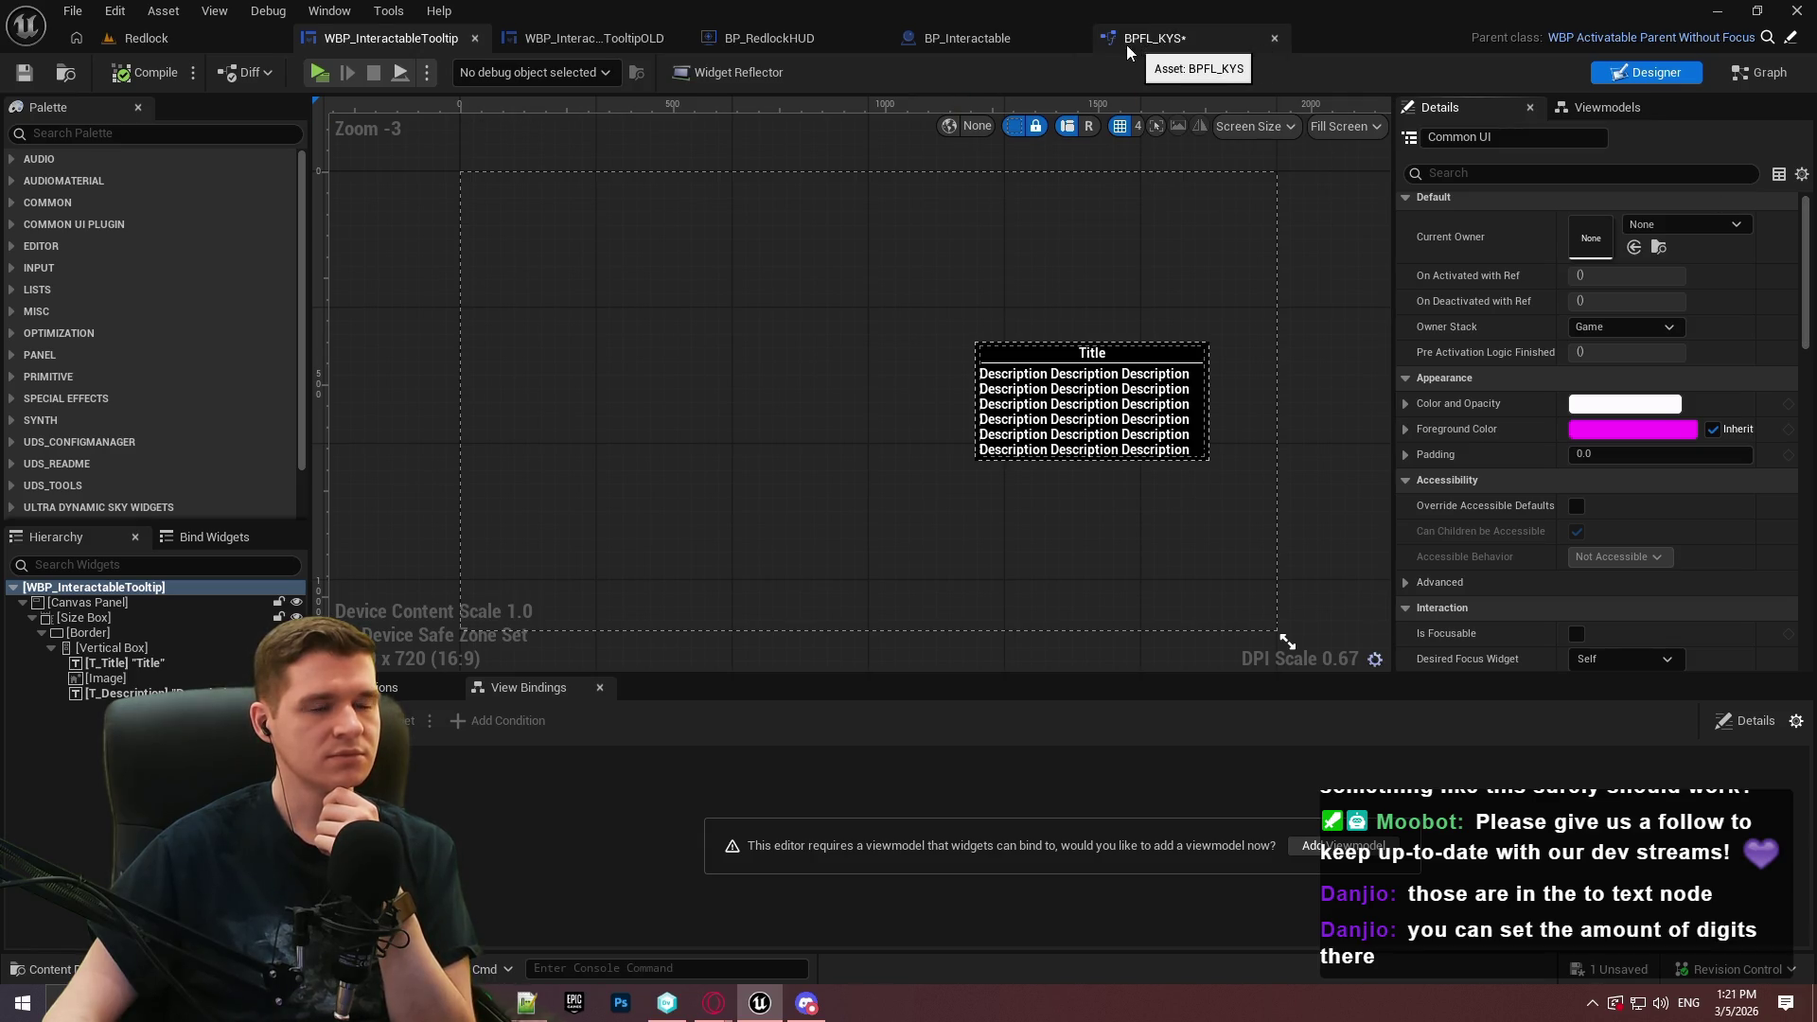
drag(1807, 231, 1808, 237)
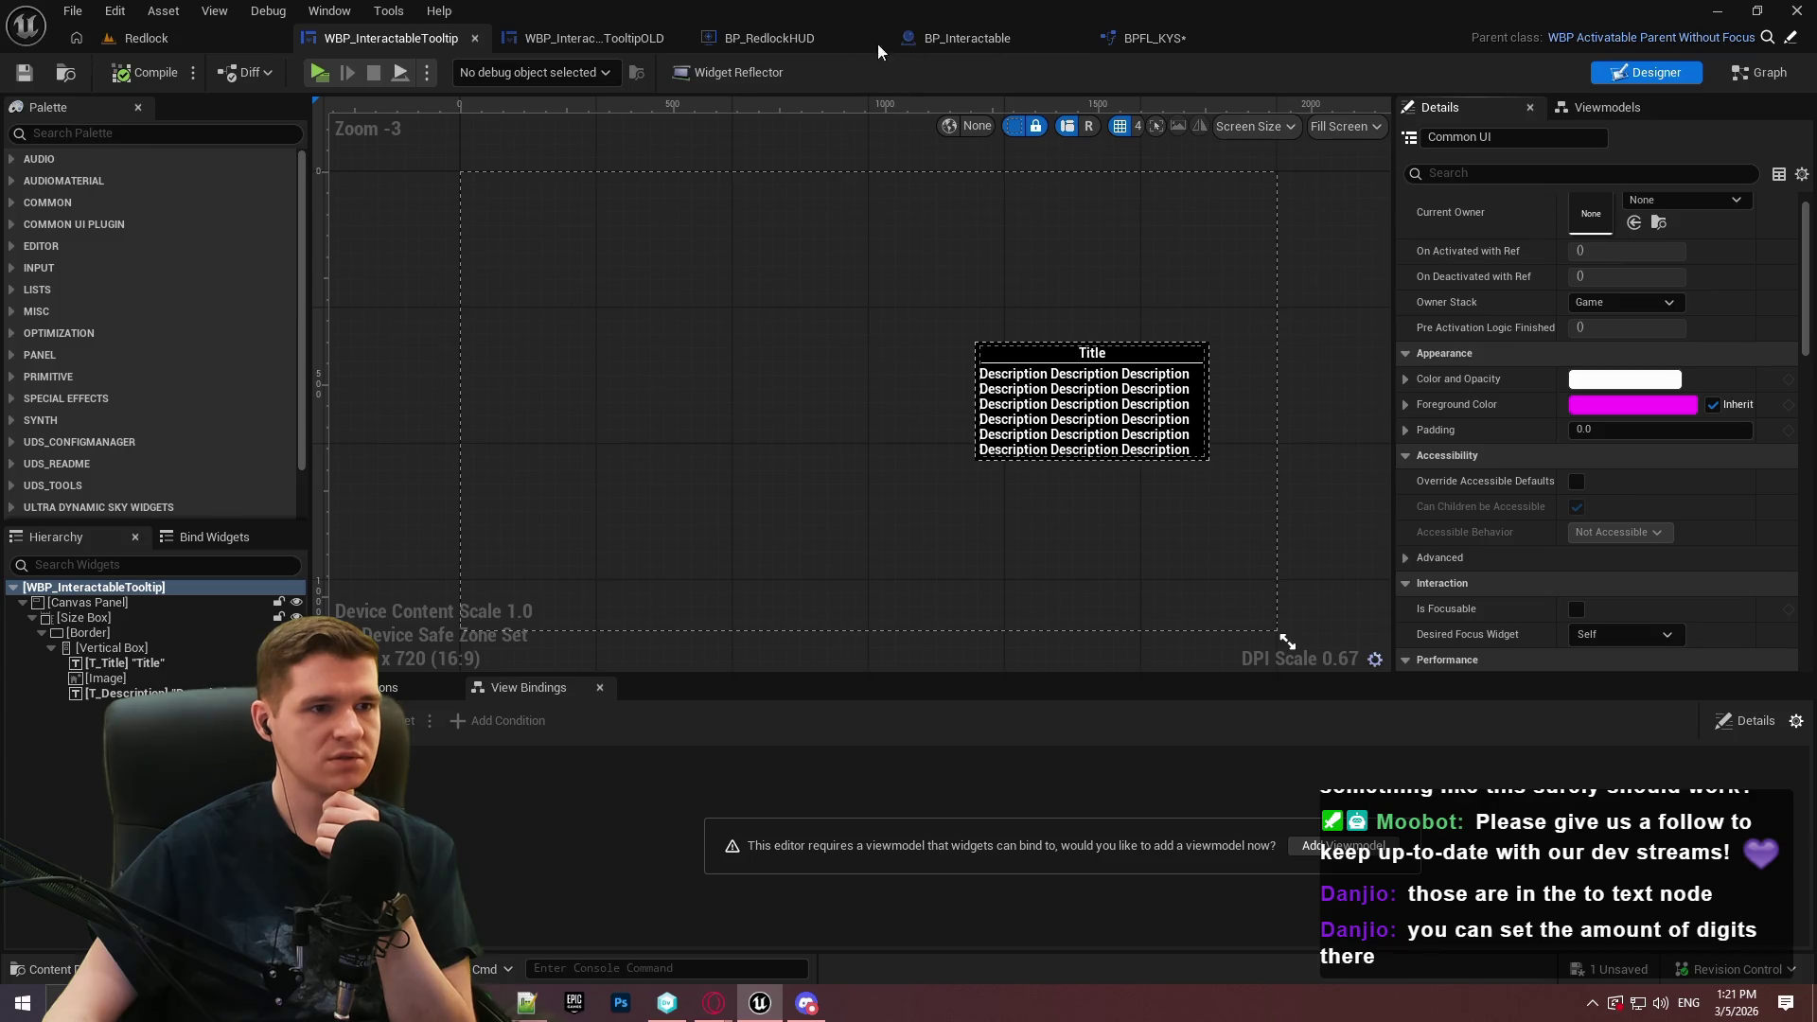
click(767, 38)
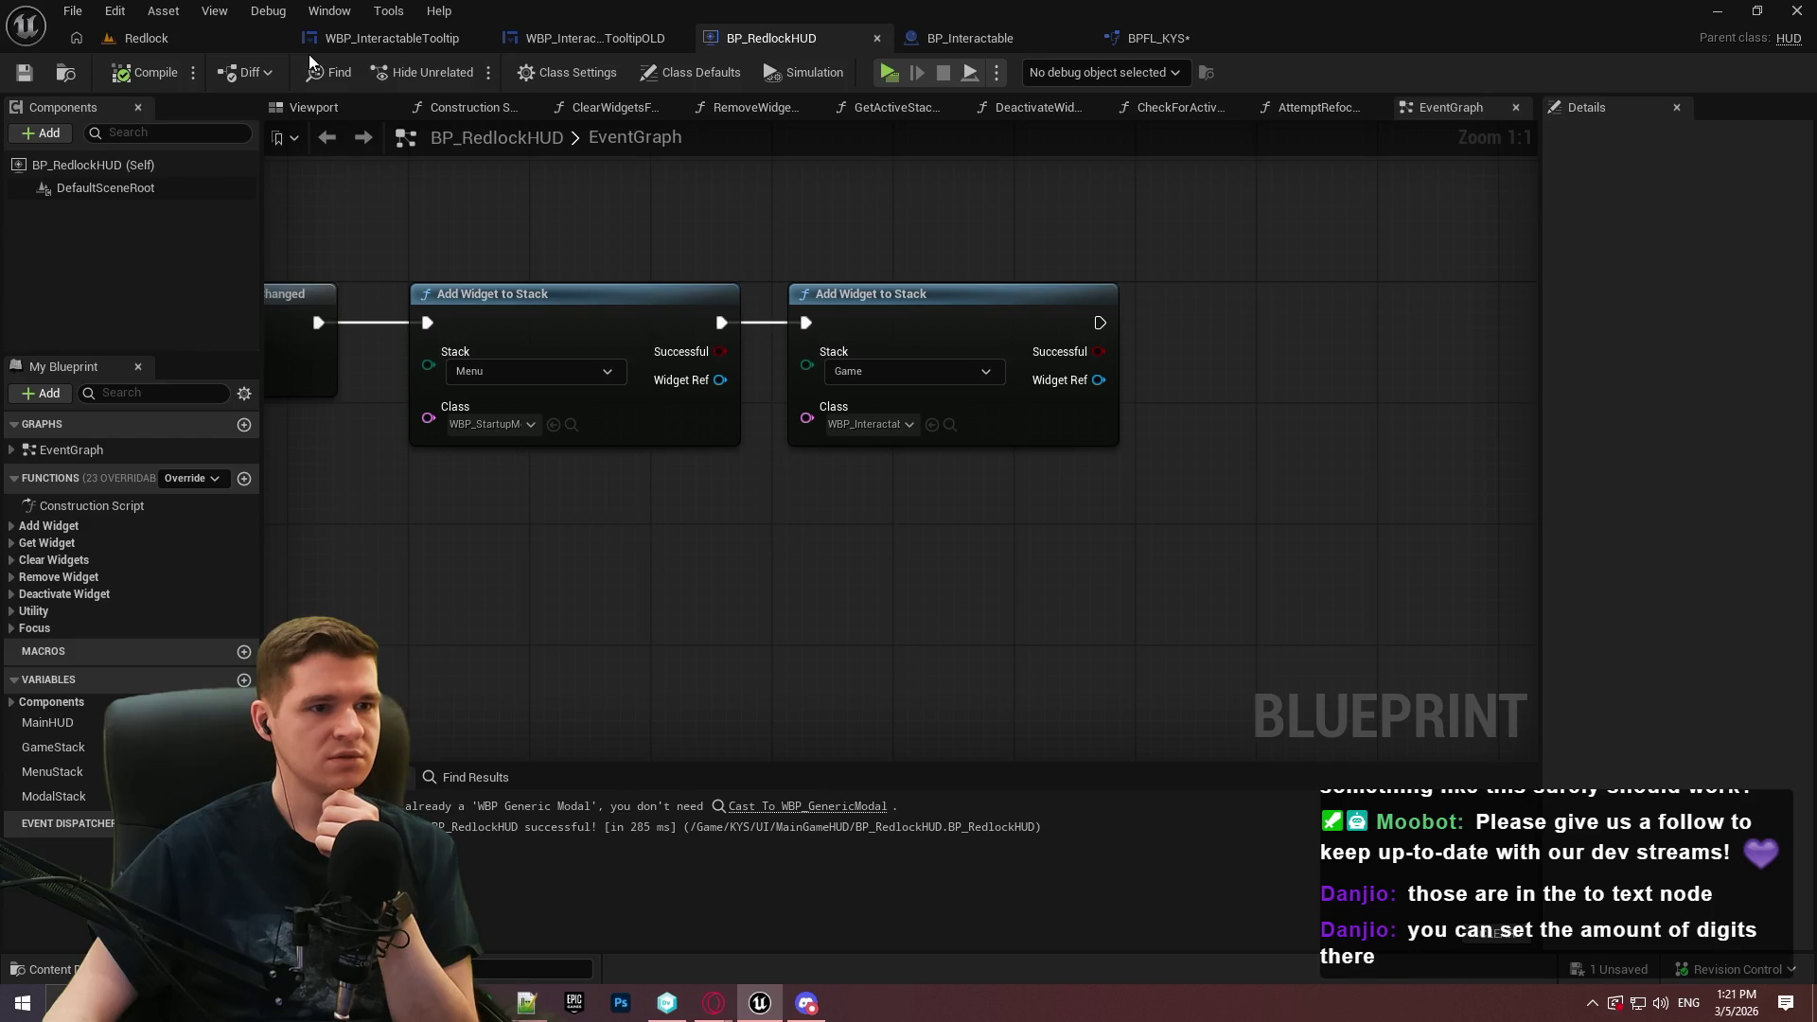
Browse the Redlock level's Content Browser up through the Blueprints and KYS folders
click(210, 48)
click(814, 37)
click(204, 40)
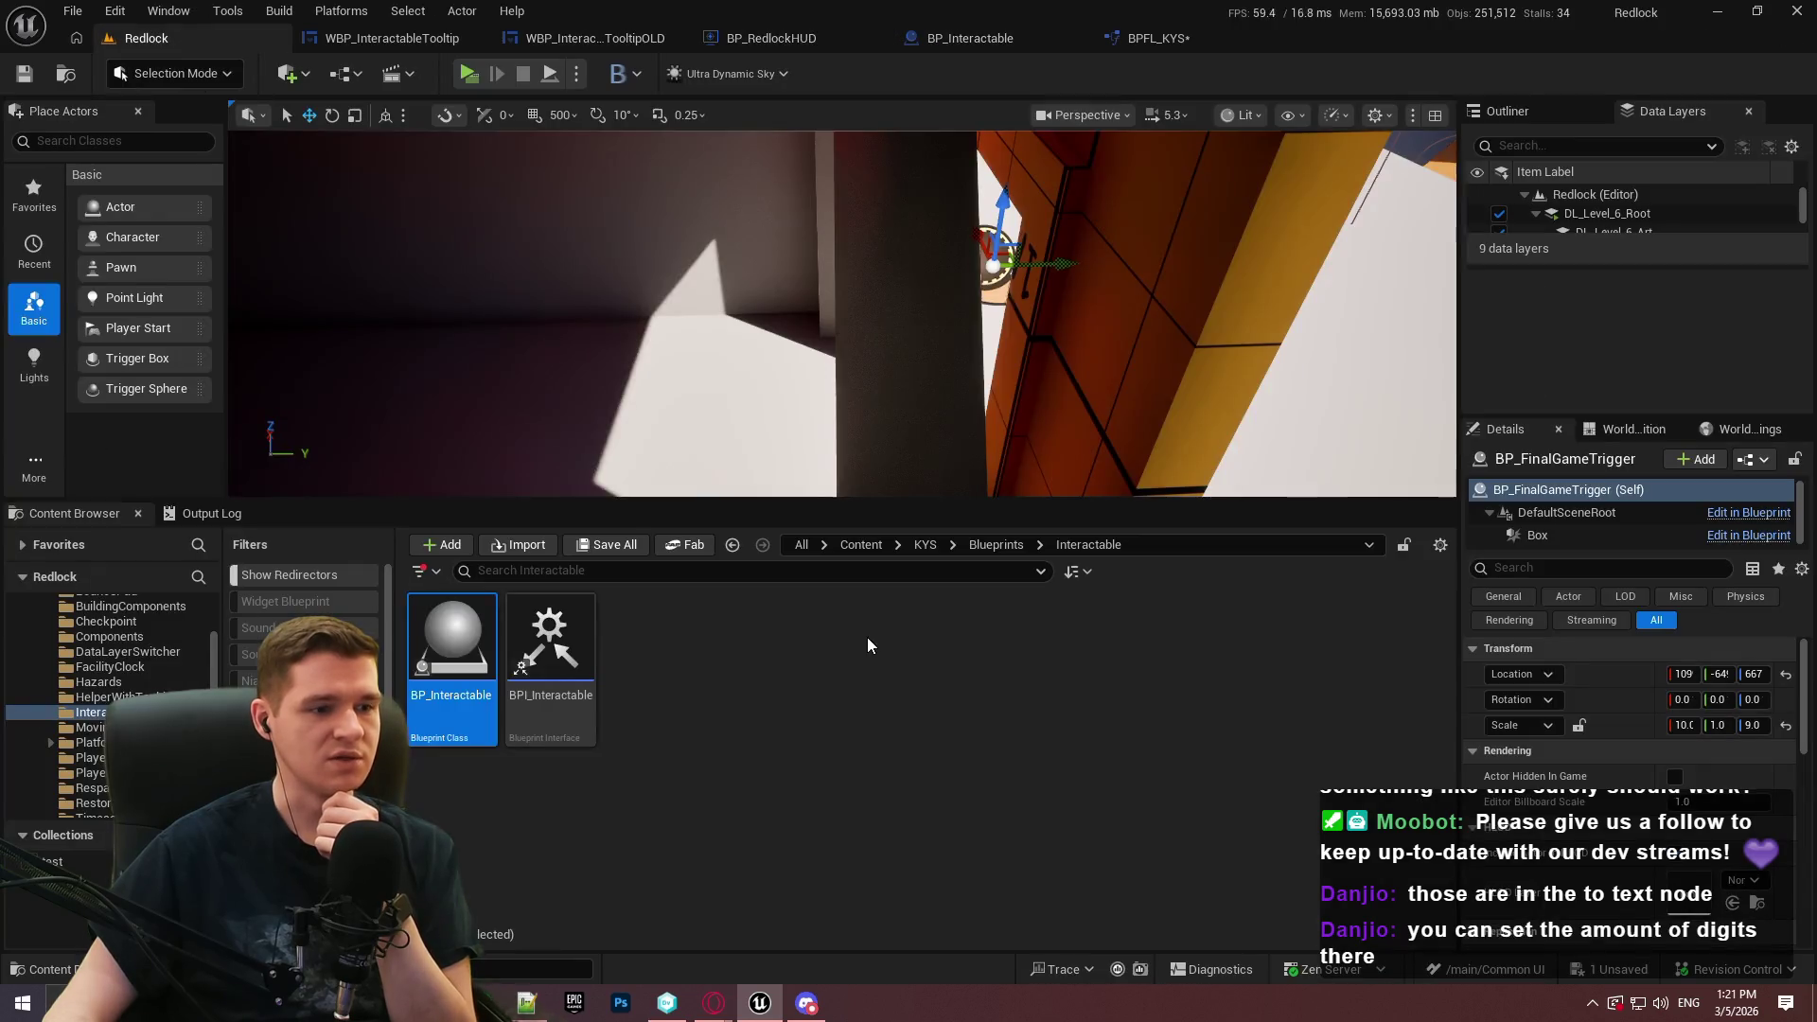
click(989, 545)
click(930, 547)
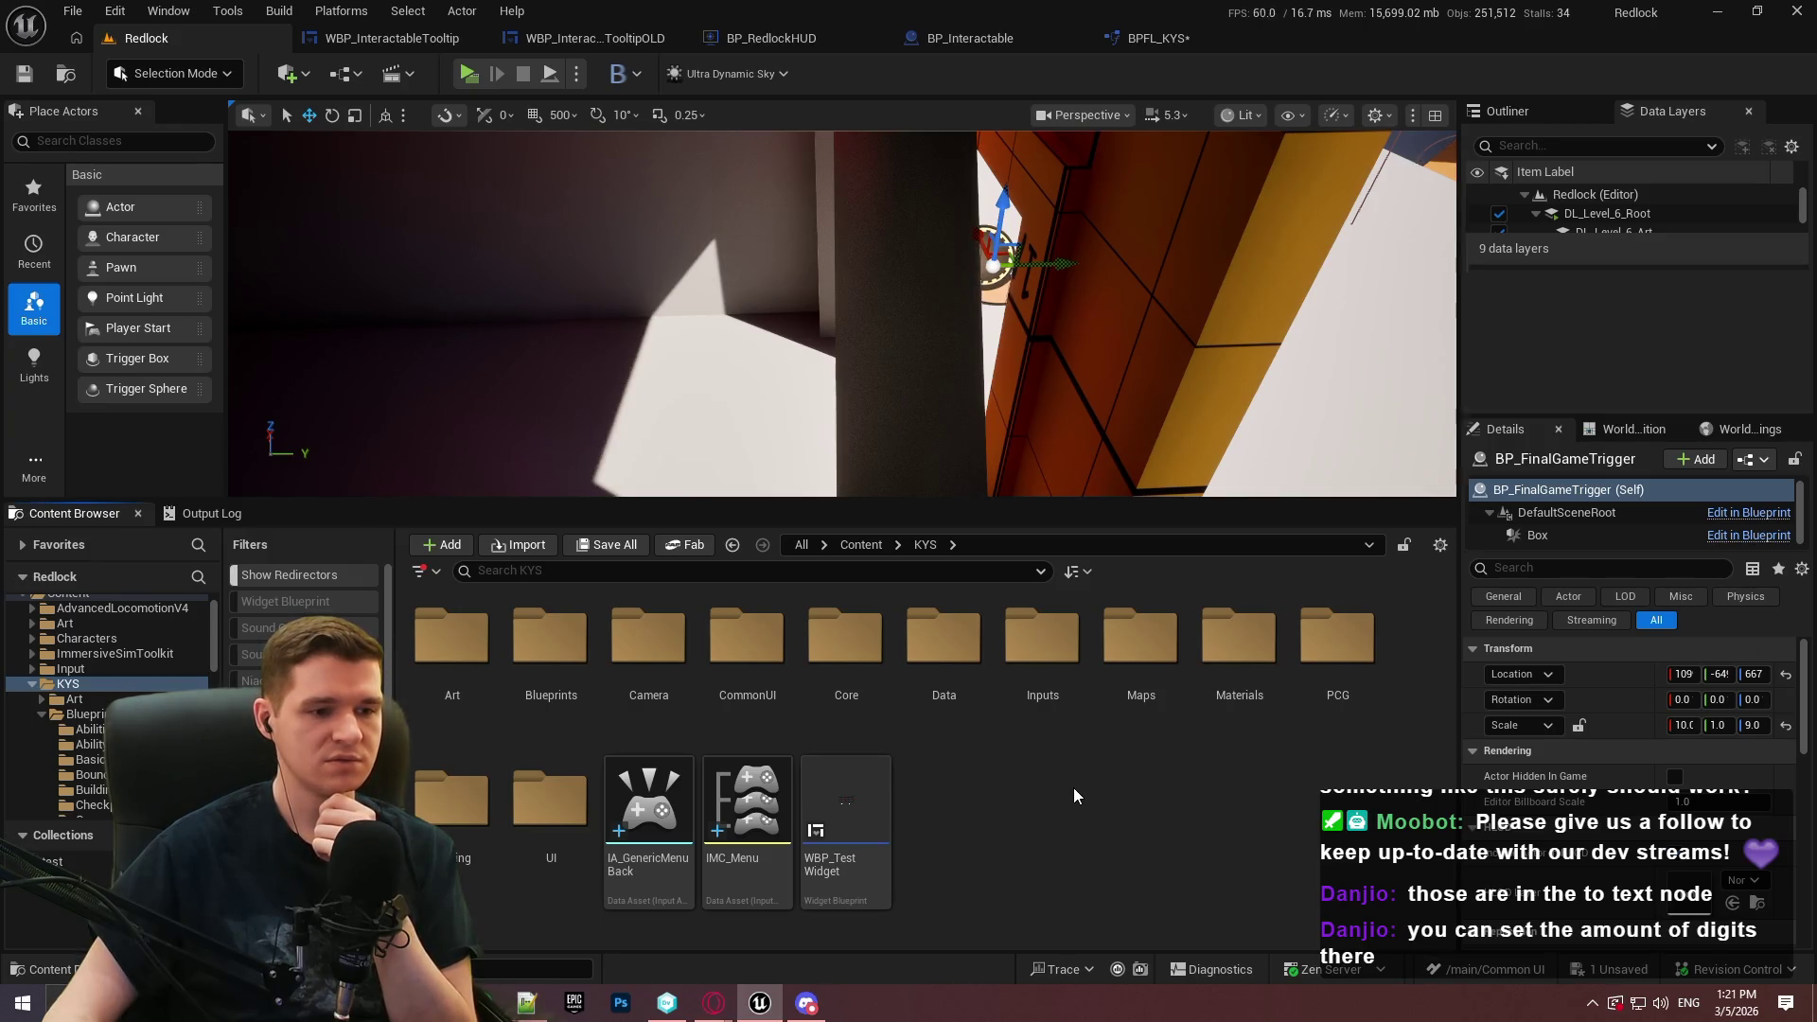
click(768, 42)
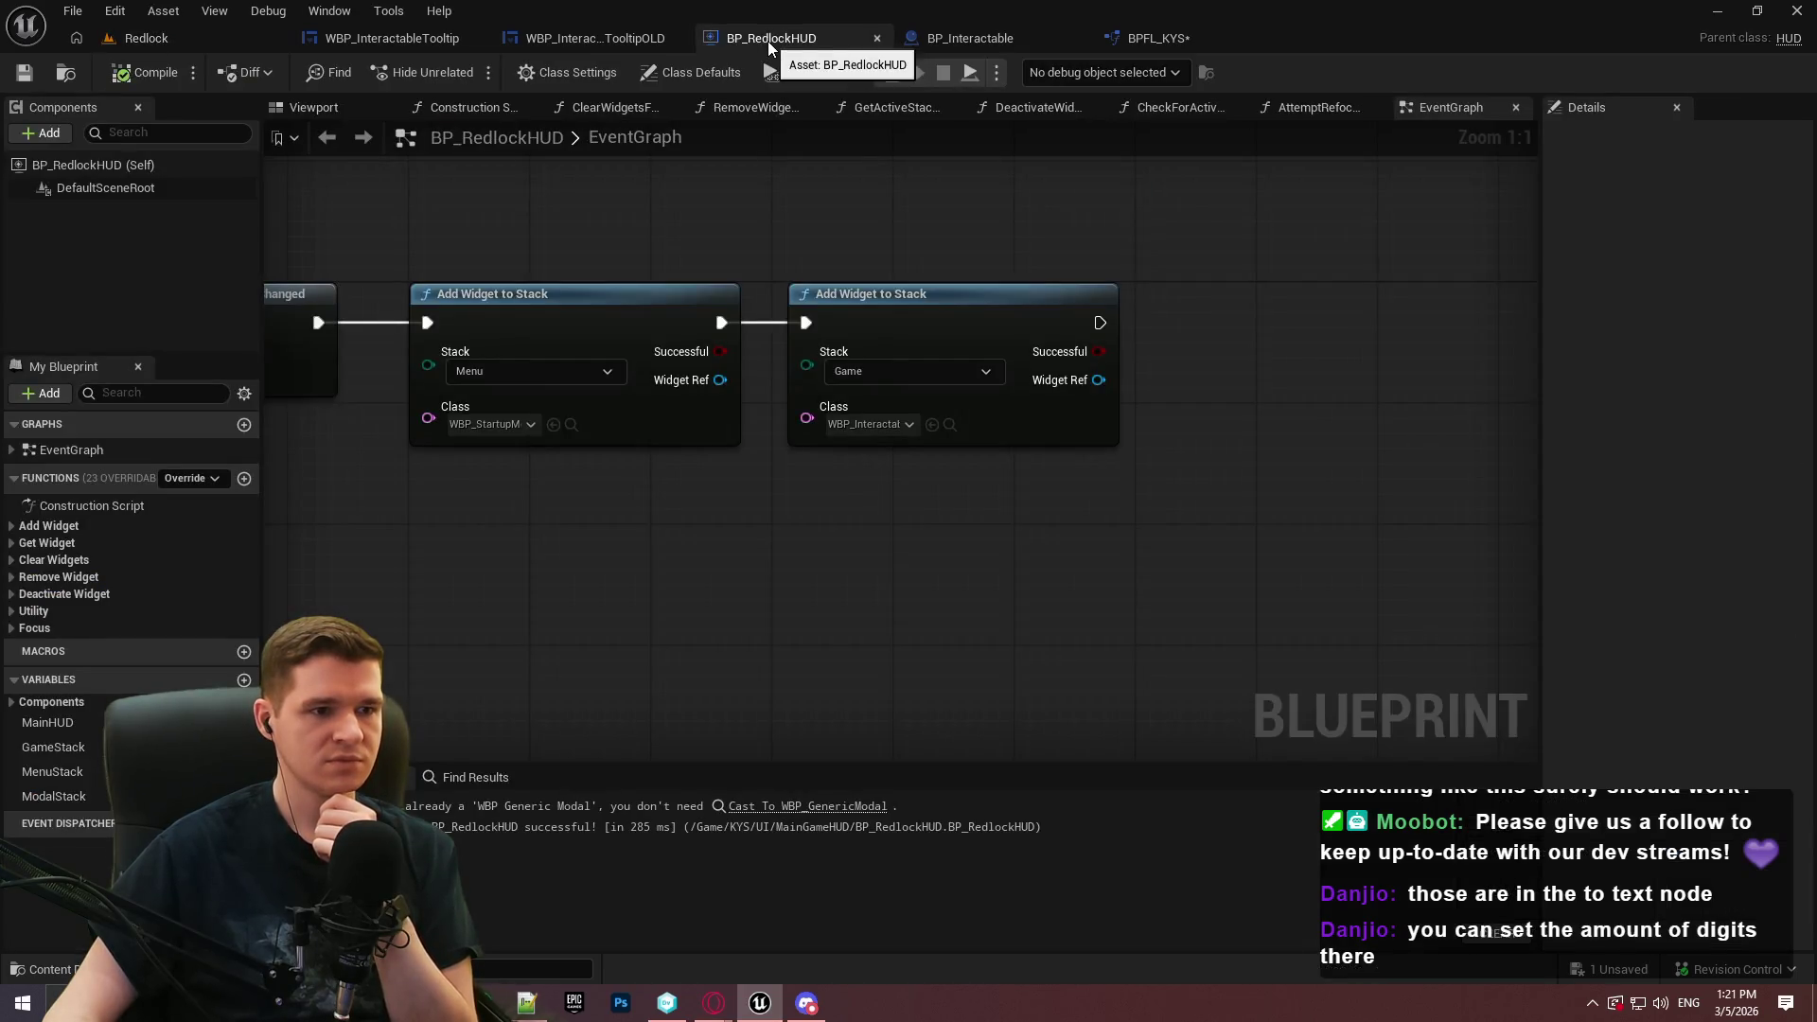
In BP_Interactable, expand the interface functions and open the Create Tooltip function
click(970, 38)
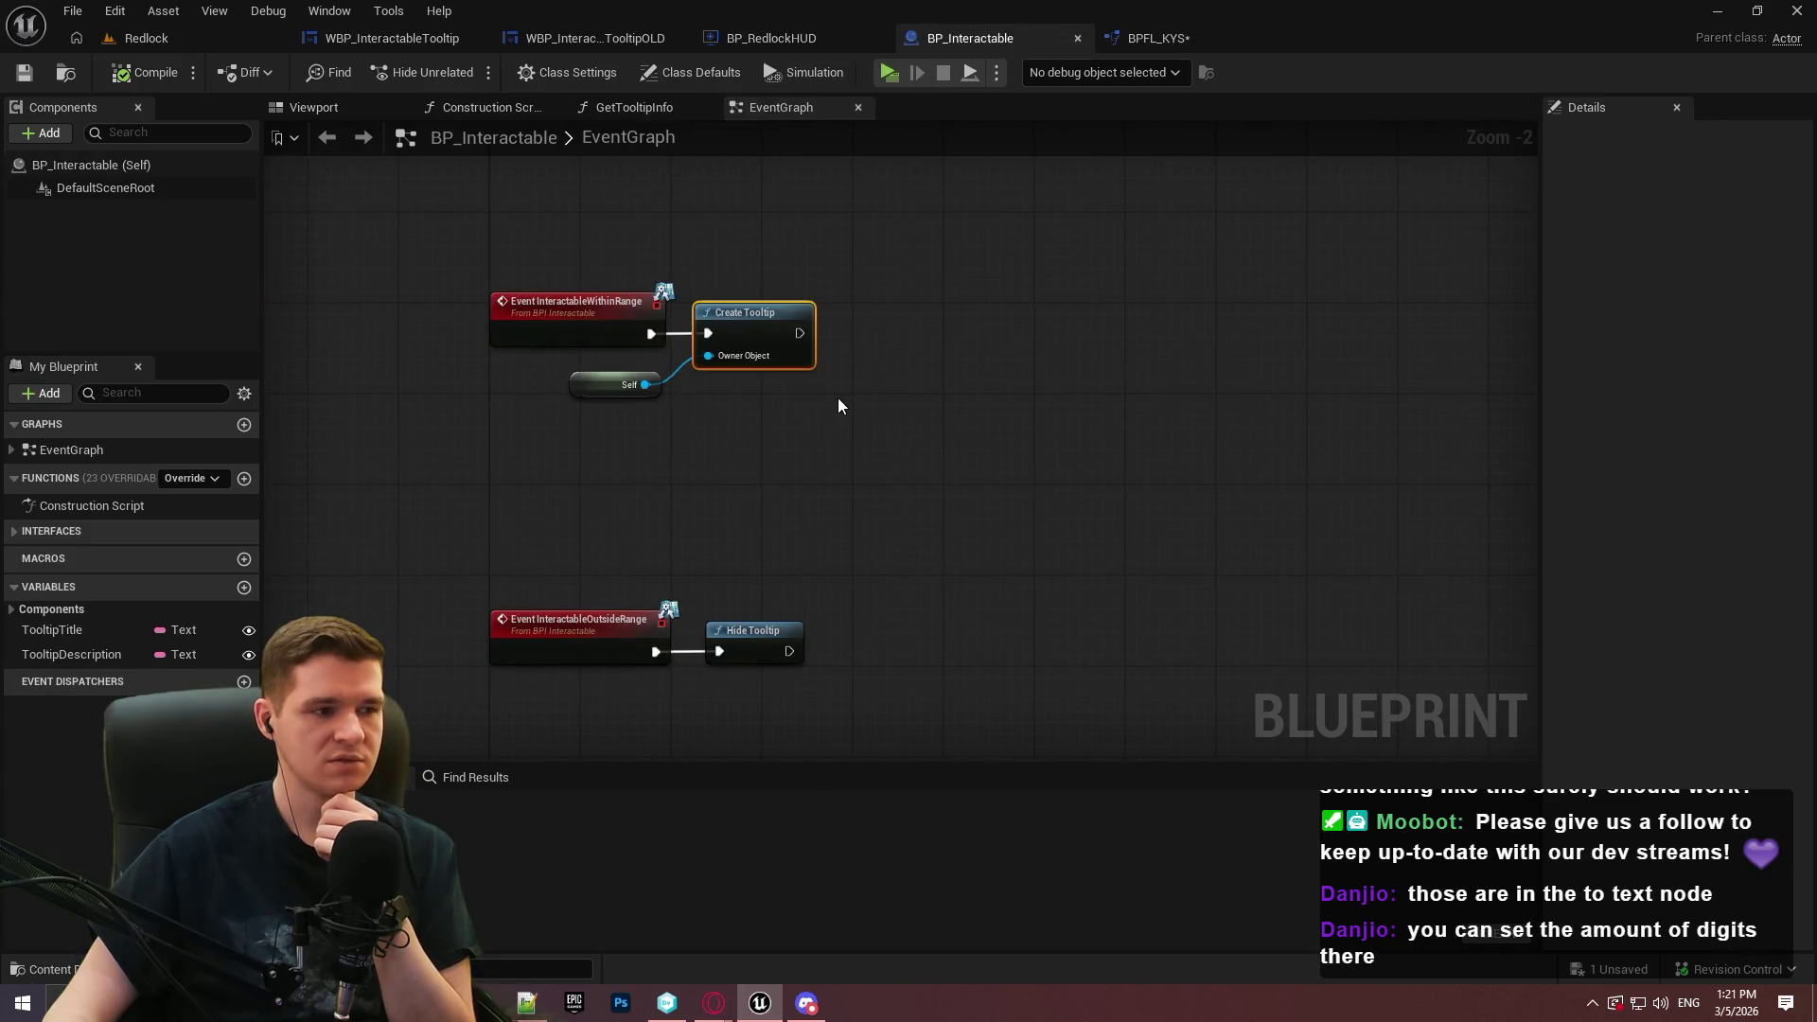
scroll(805, 403, up, 2)
click(51, 531)
scroll(780, 423, down, 3)
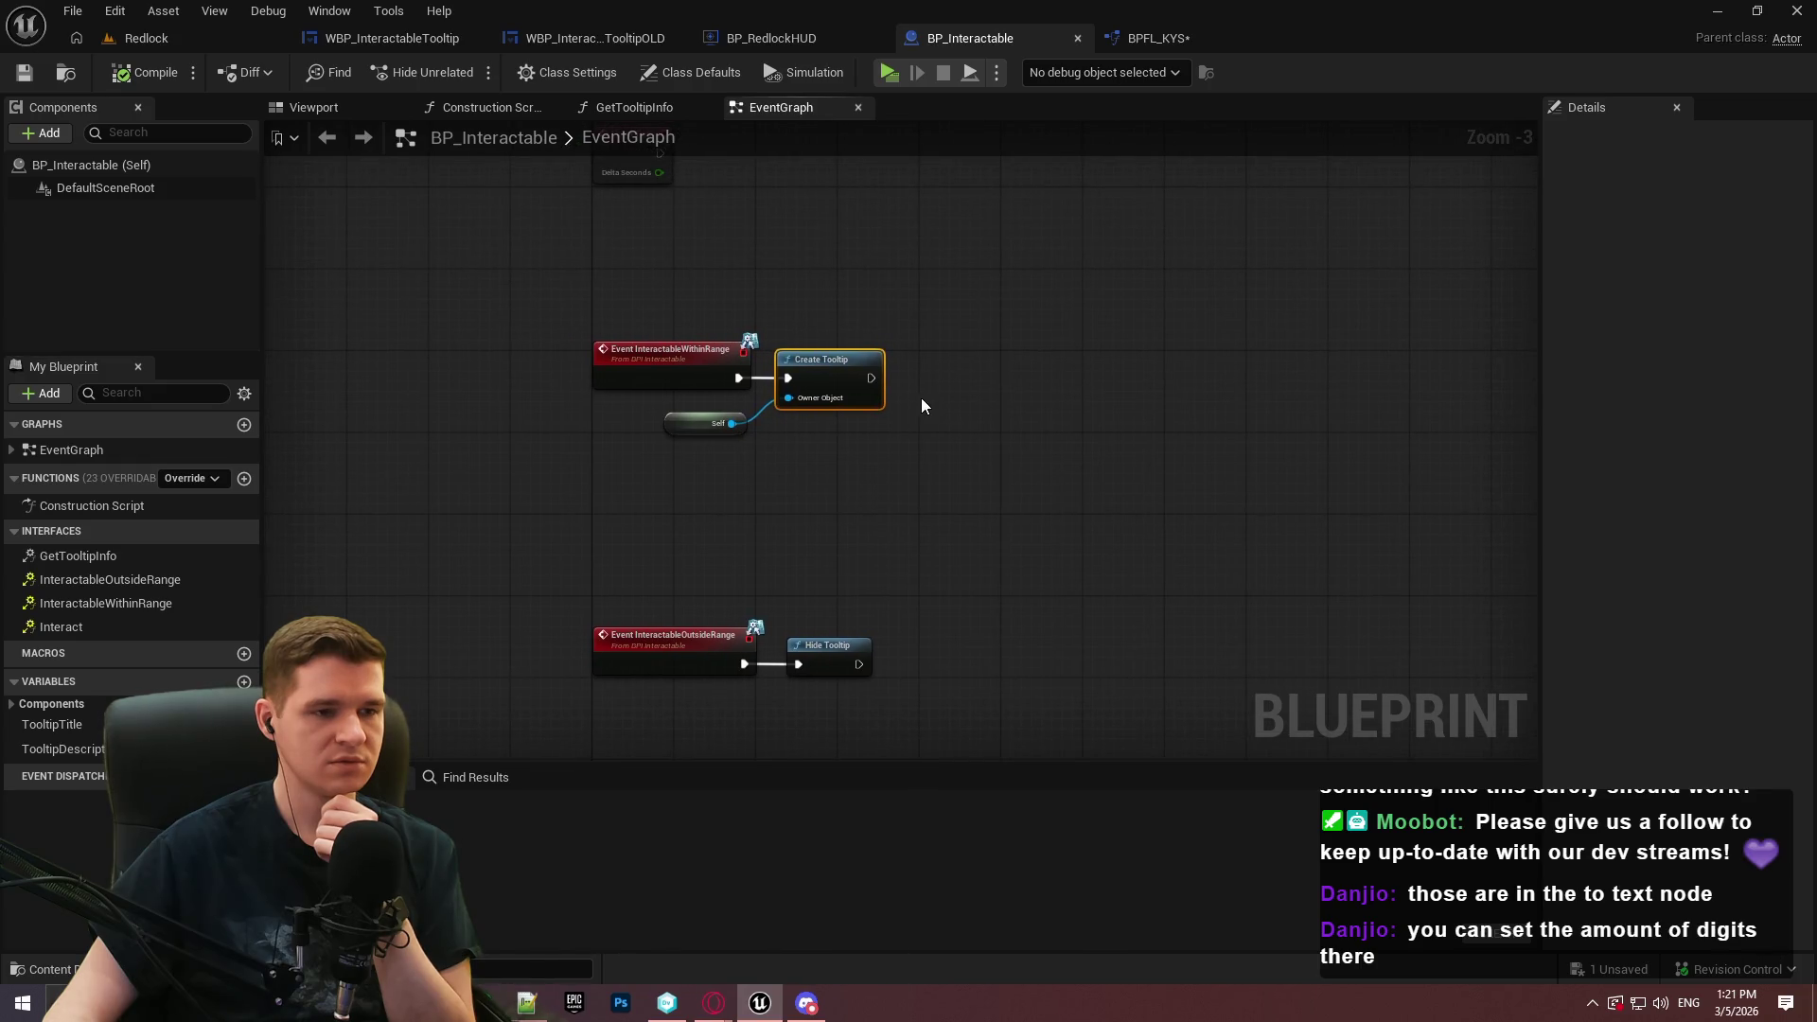
scroll(839, 378, up, 3)
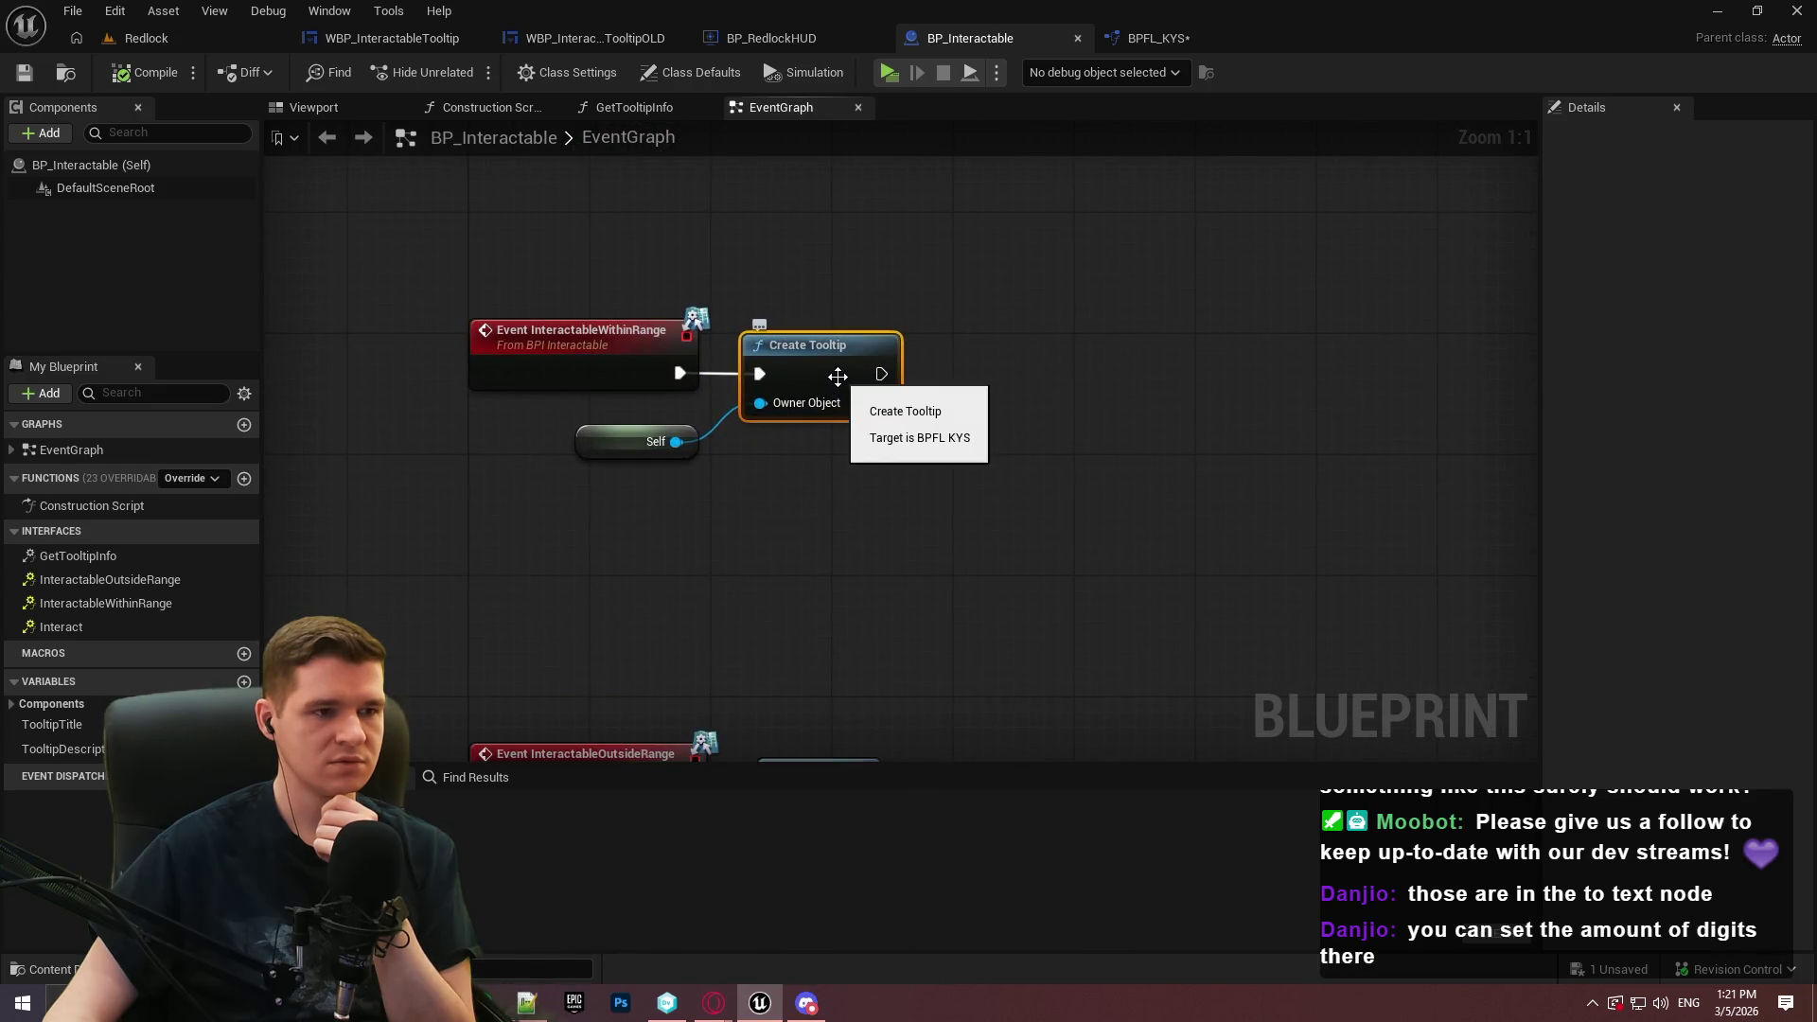
scroll(864, 735, down, 3)
scroll(957, 239, up, 3)
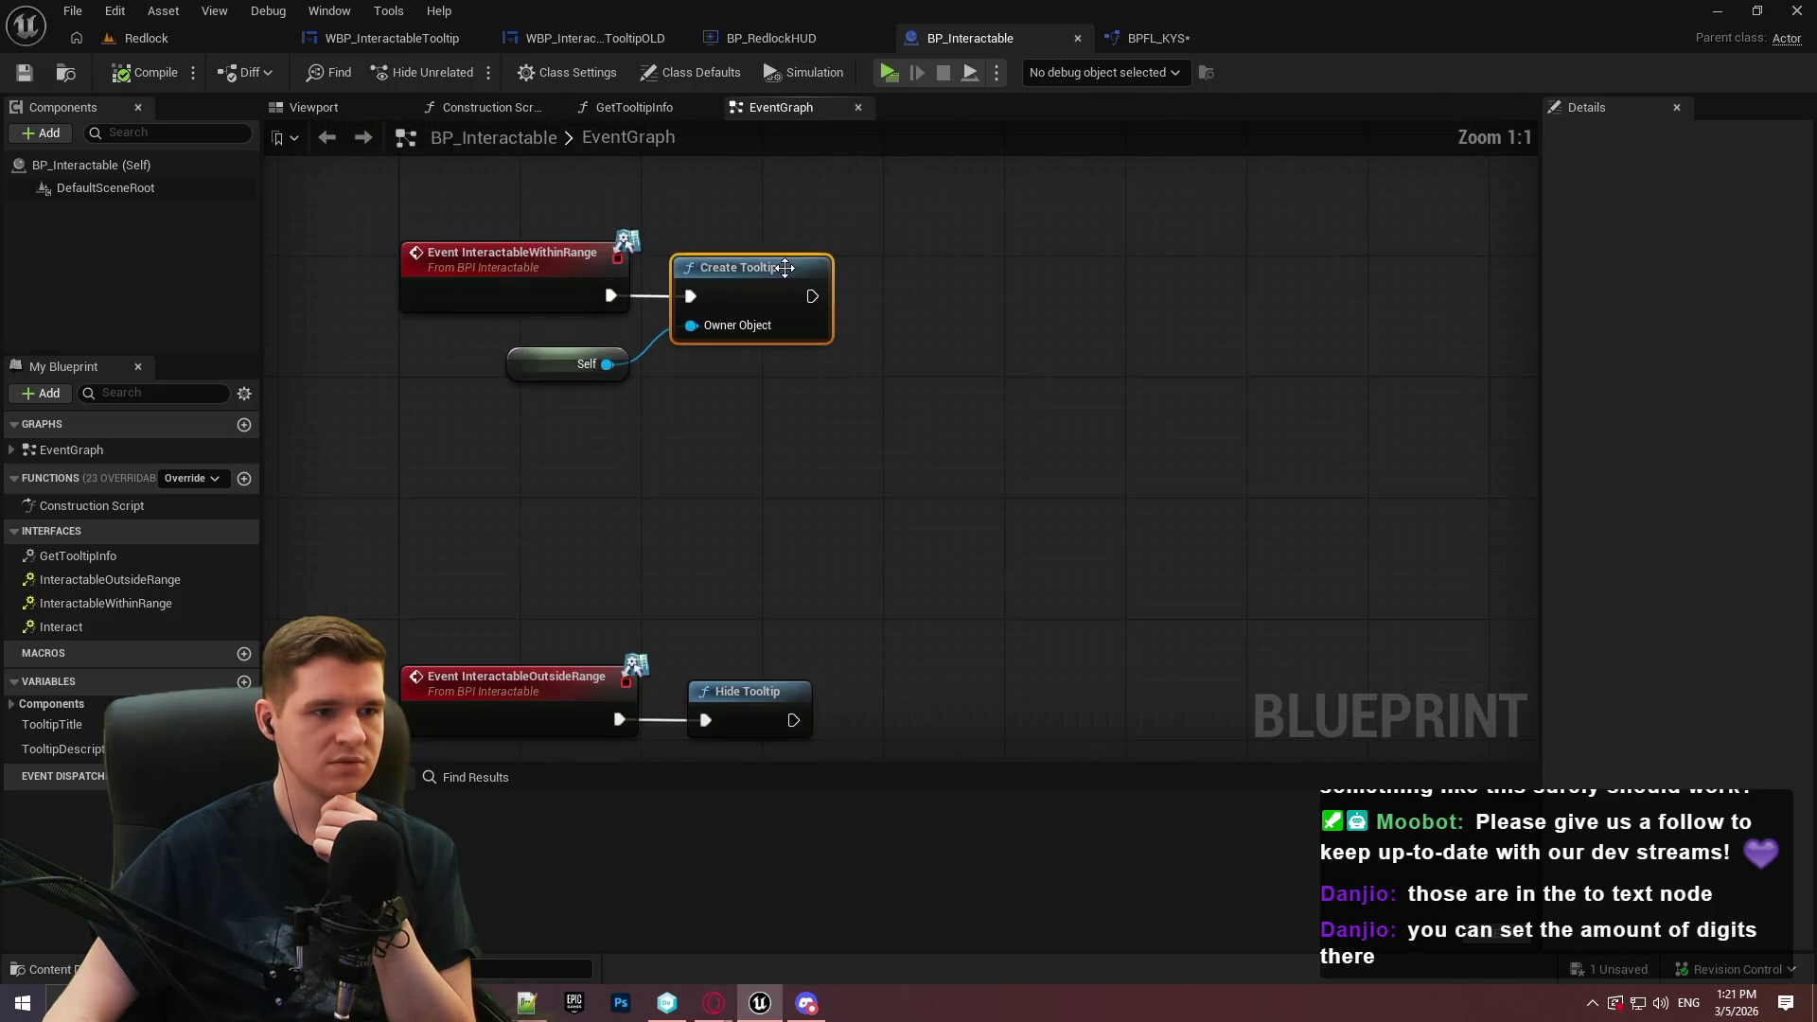
double_click(785, 269)
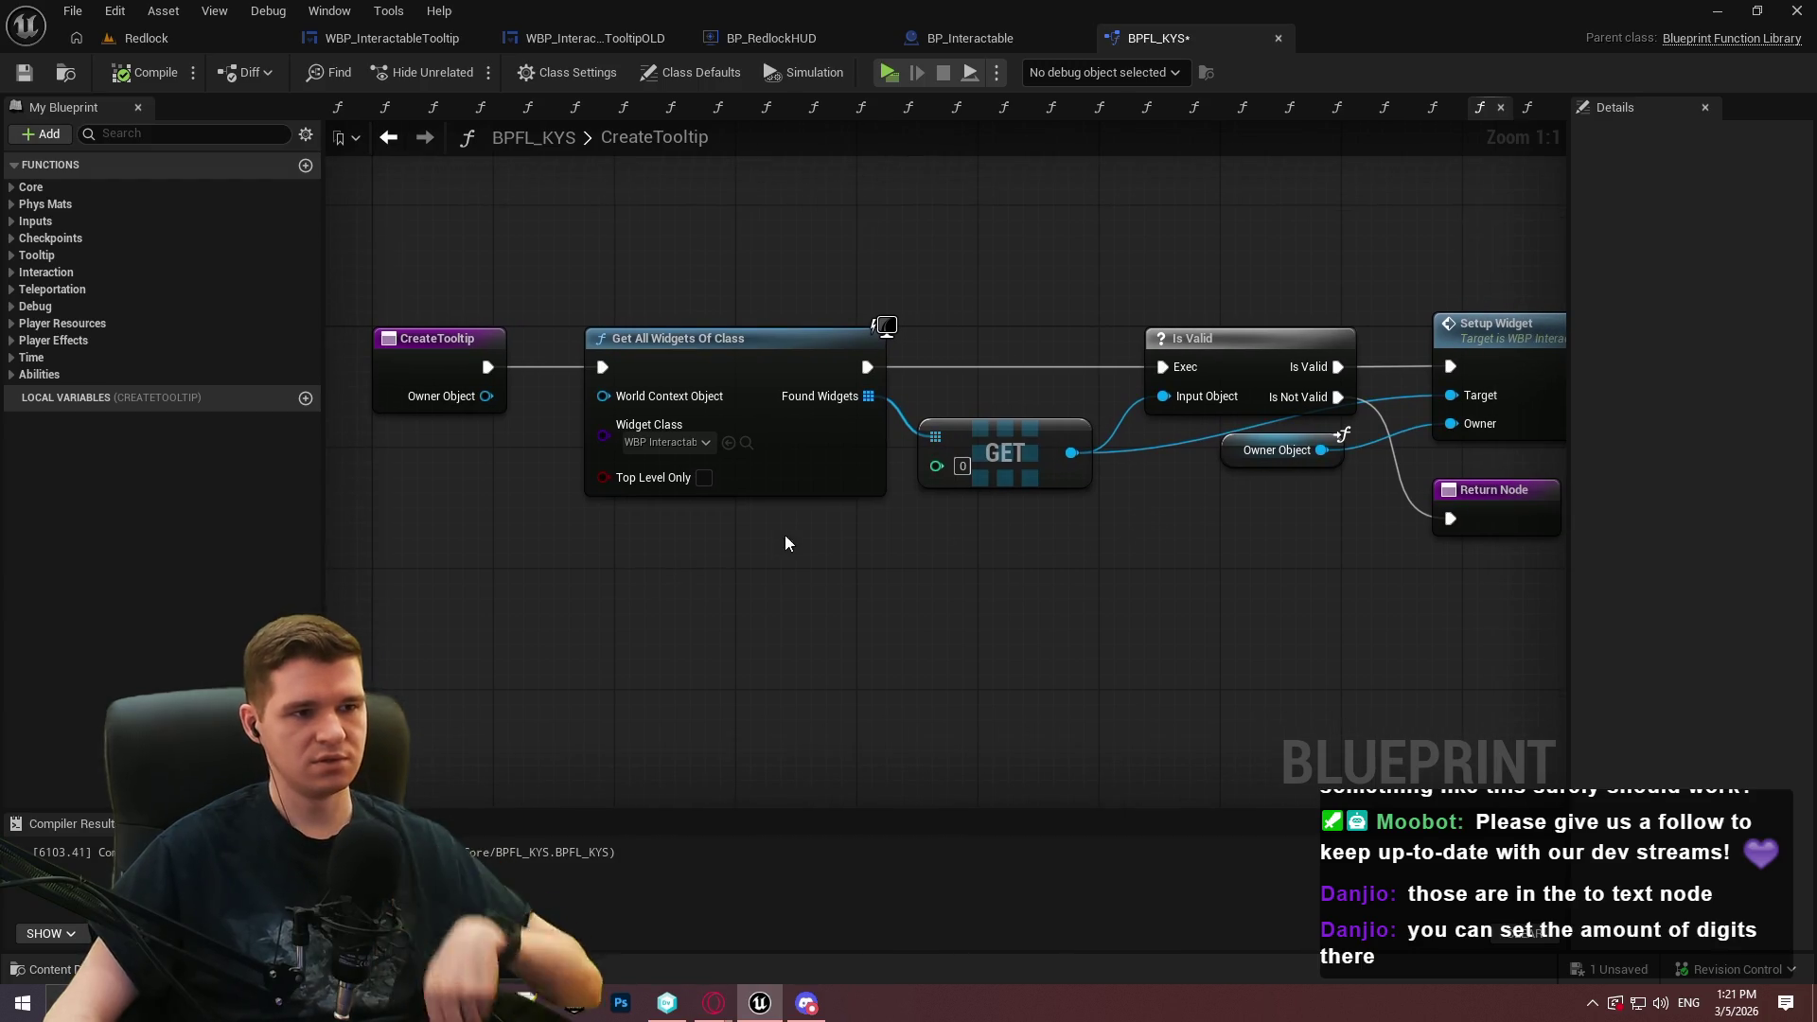
Dismiss the node list, then run a Simulate test of tooltips and stop it with Esc
right_click(606, 574)
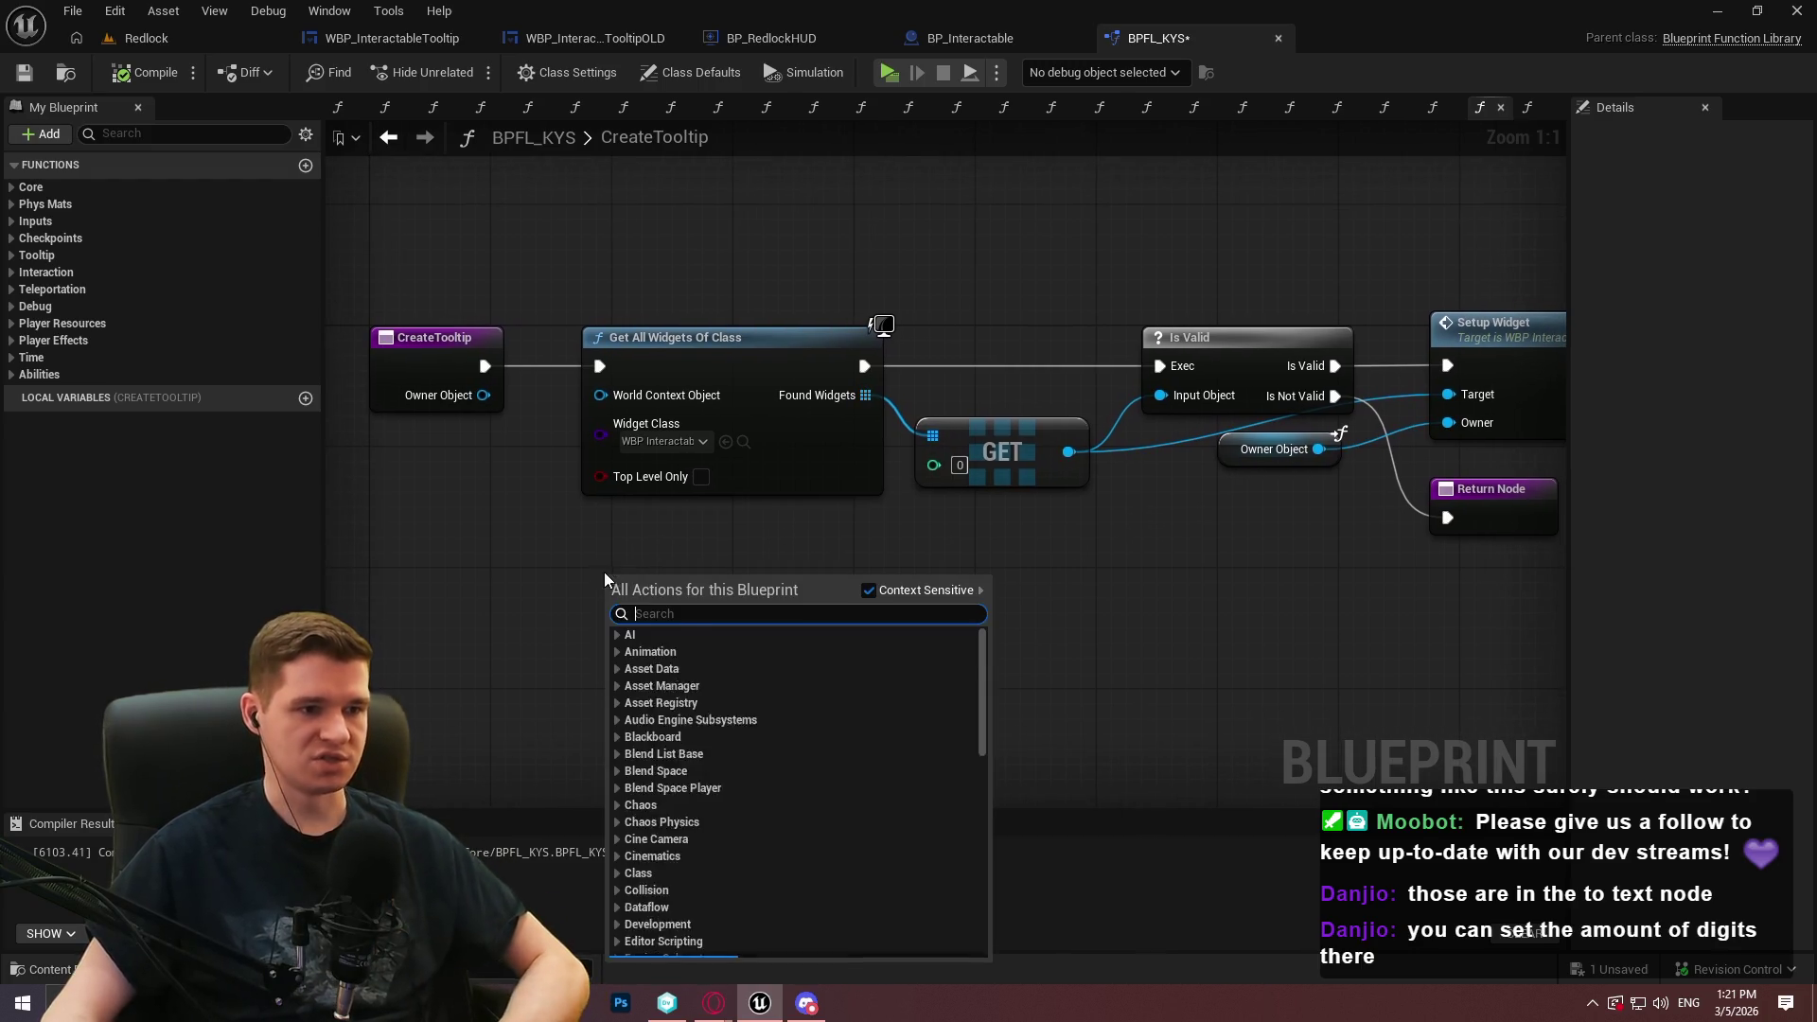
click(997, 528)
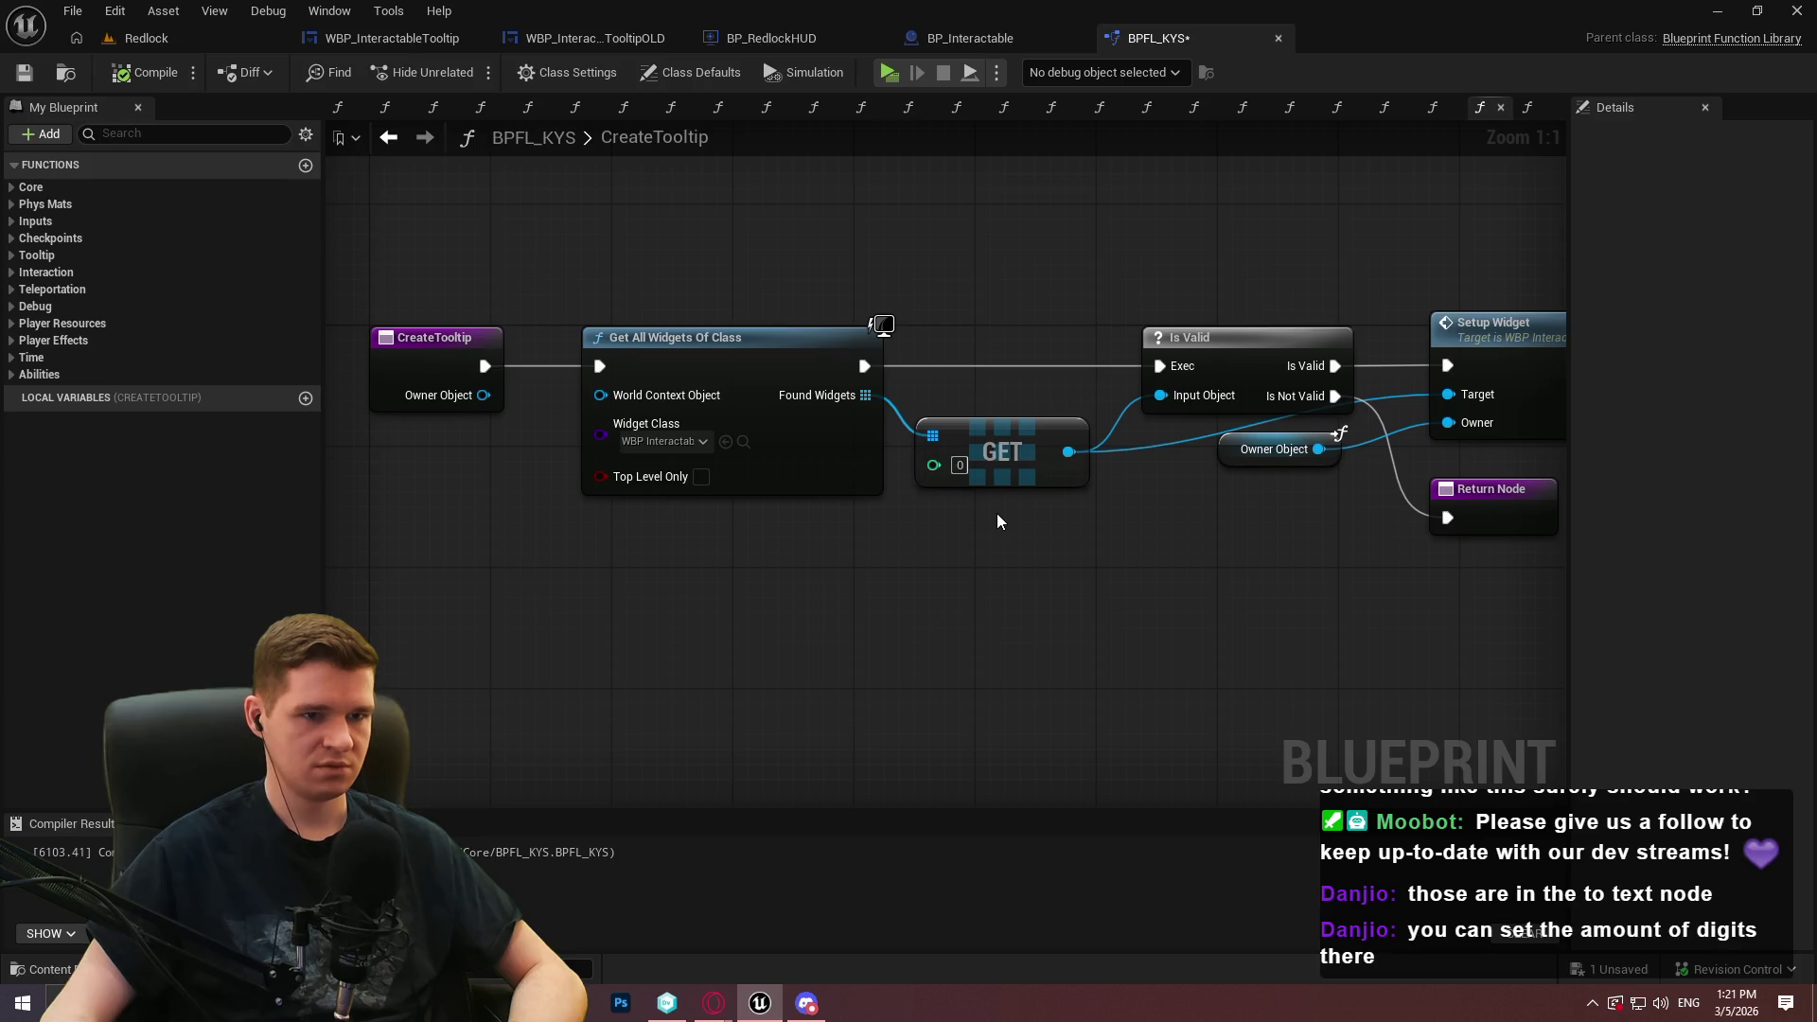
click(888, 78)
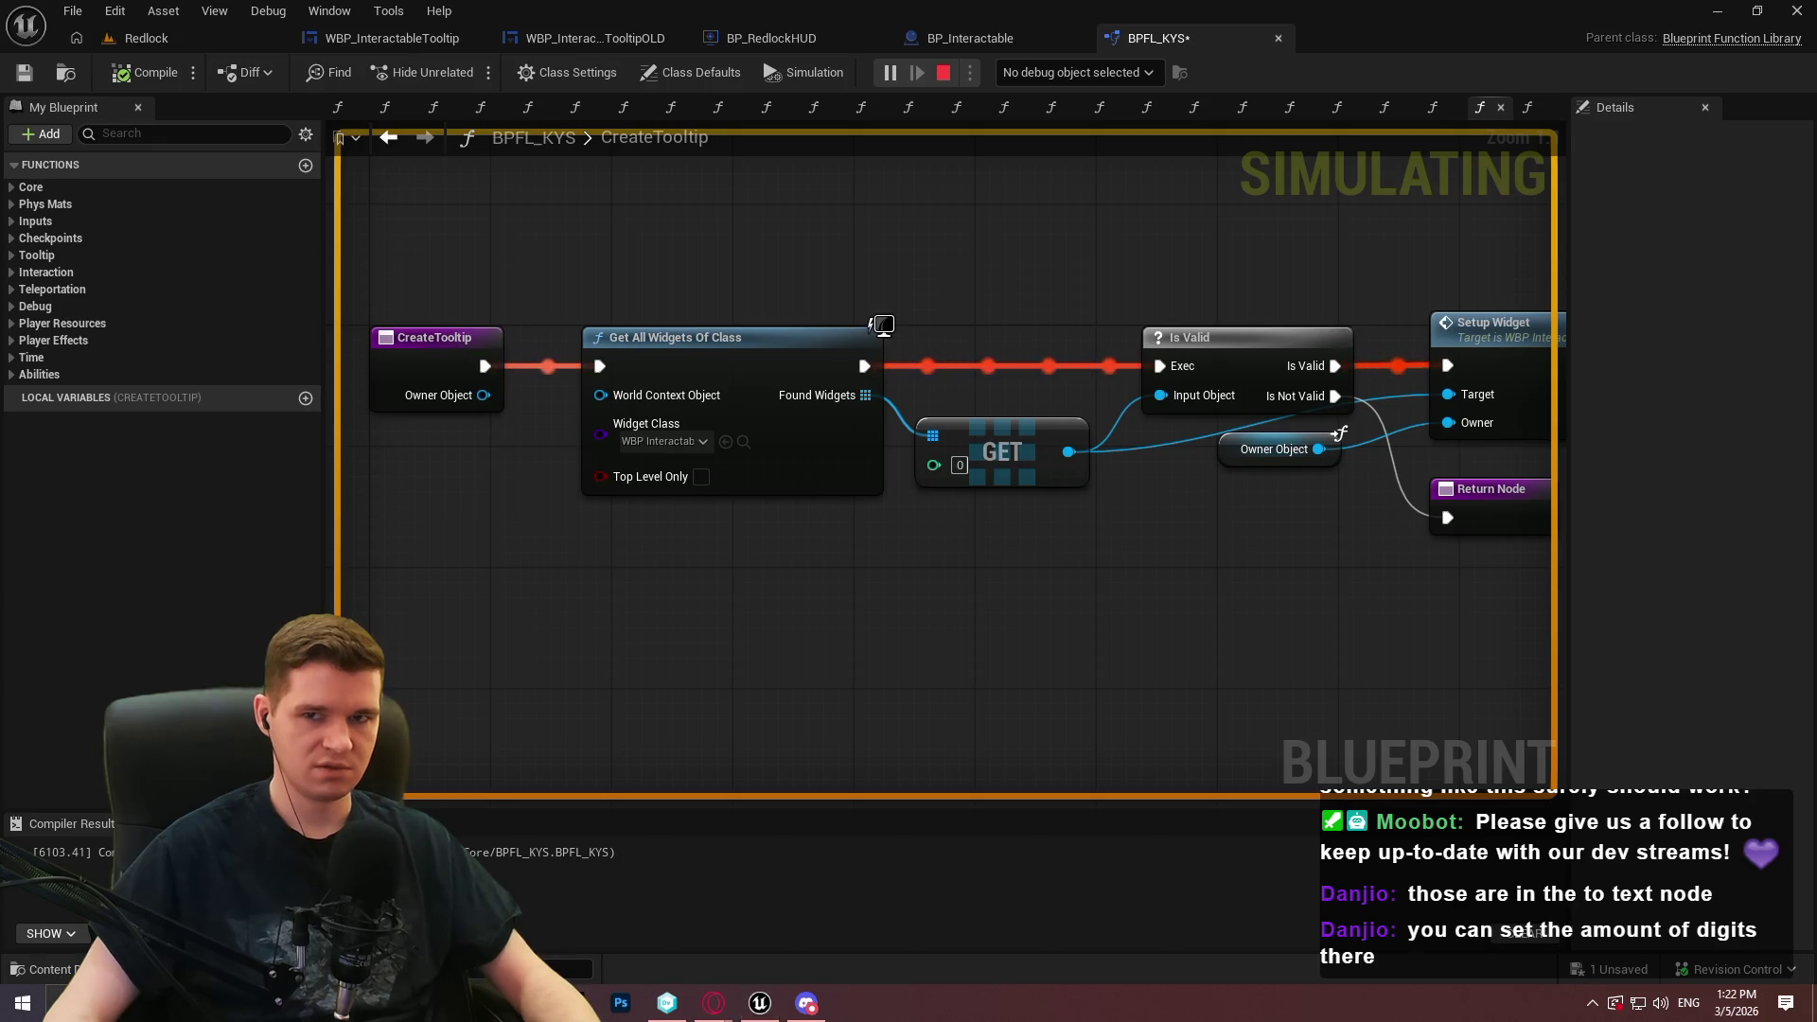
key(Escape)
Pan CreateTooltip to the Setup Widget node and open its SetupWidget graph
drag(1354, 661, 1034, 641)
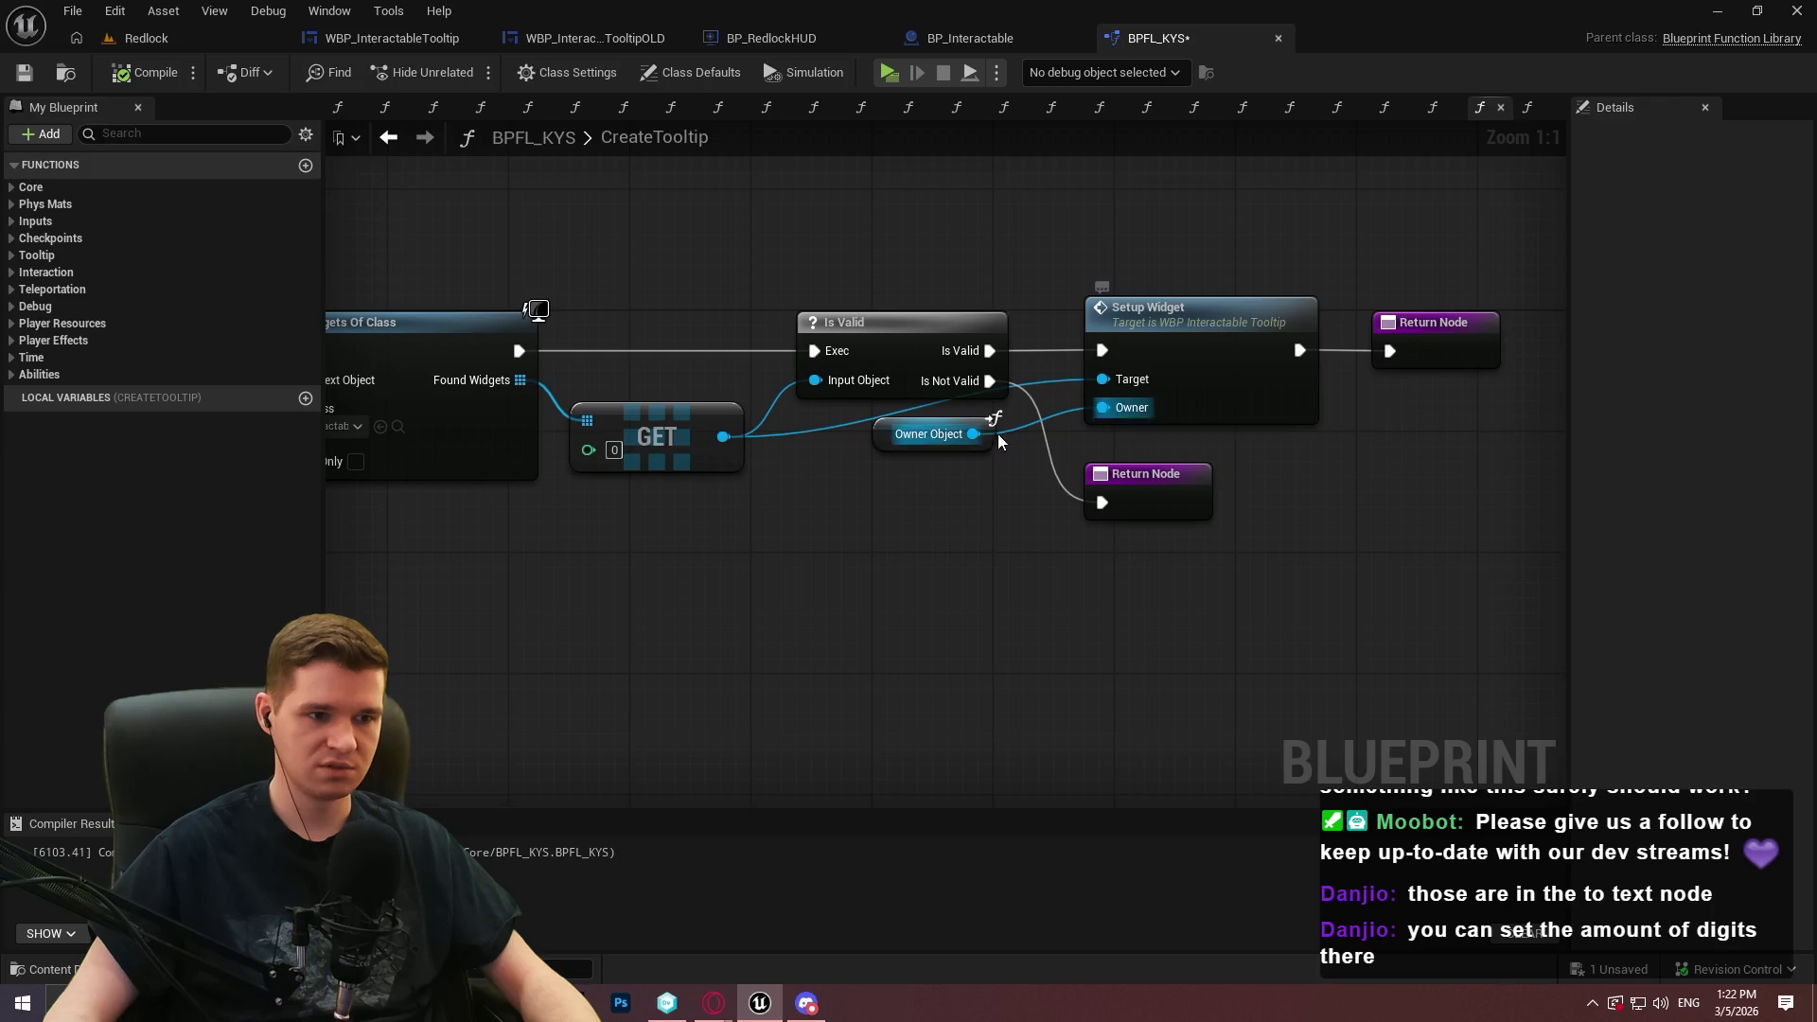
mouse_move(1004, 441)
mouse_down()
mouse_move(1041, 470)
mouse_move(1458, 591)
mouse_move(975, 566)
mouse_up()
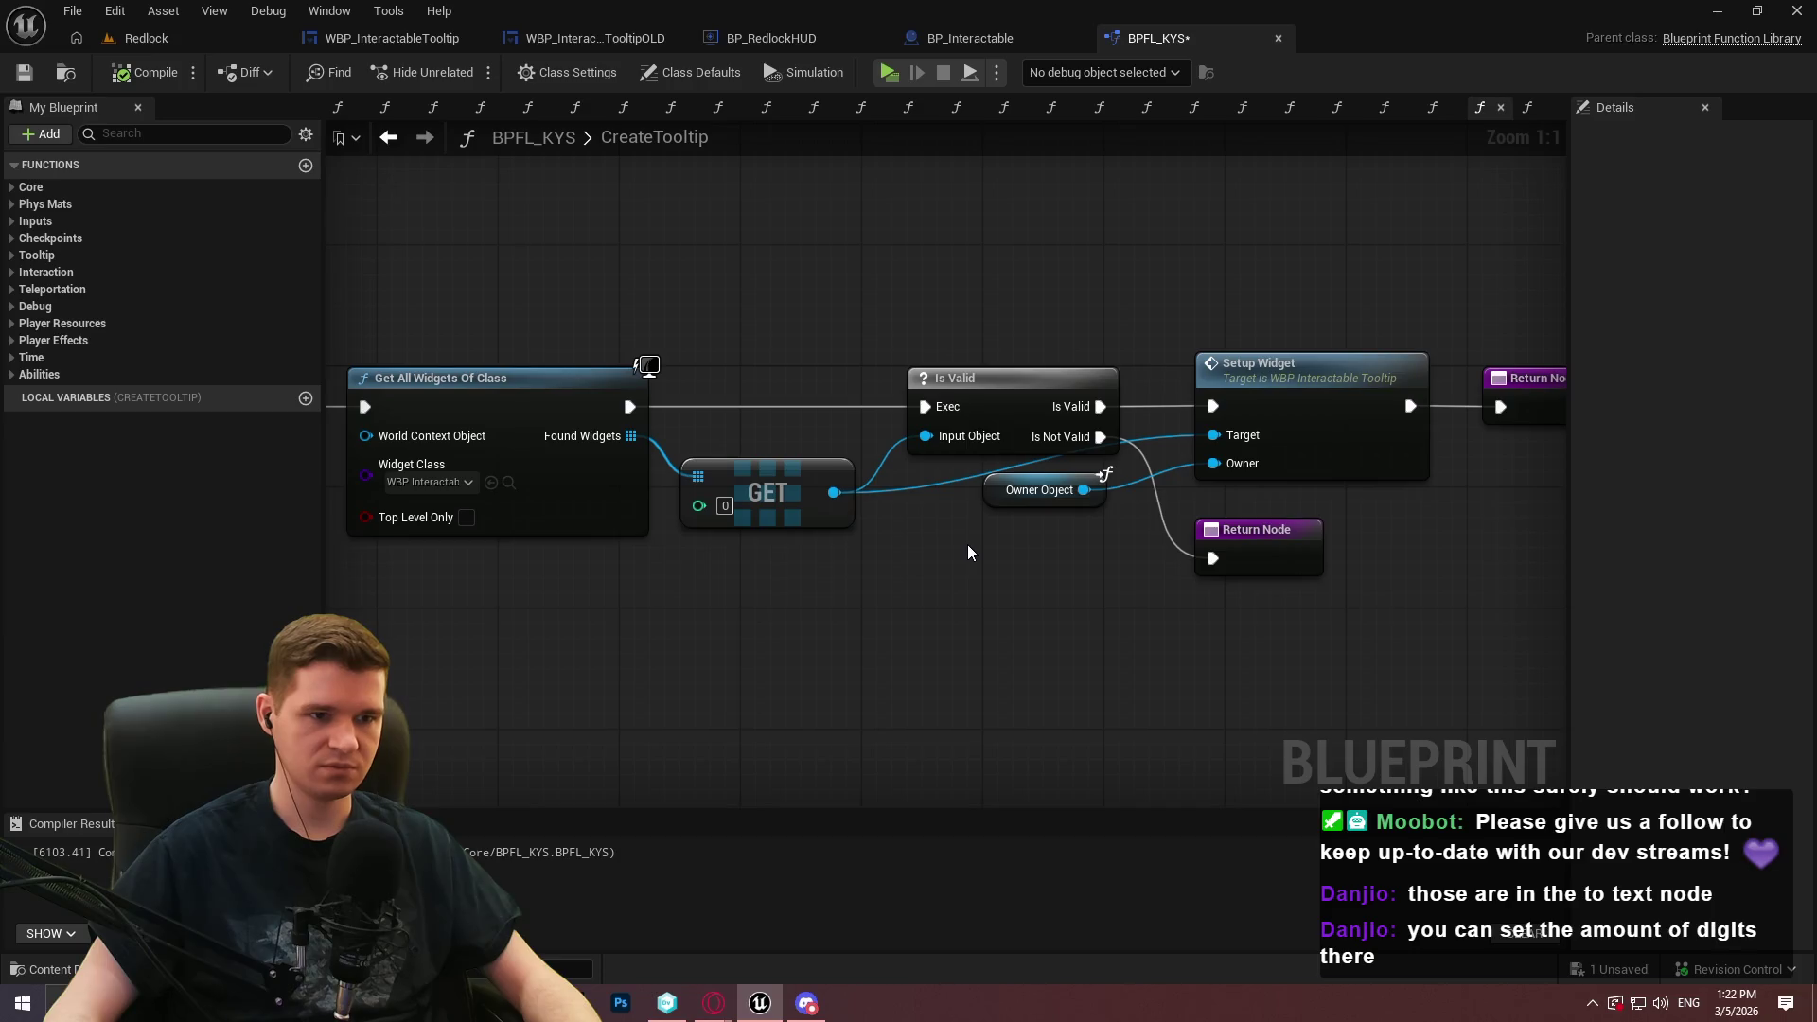
double_click(1317, 403)
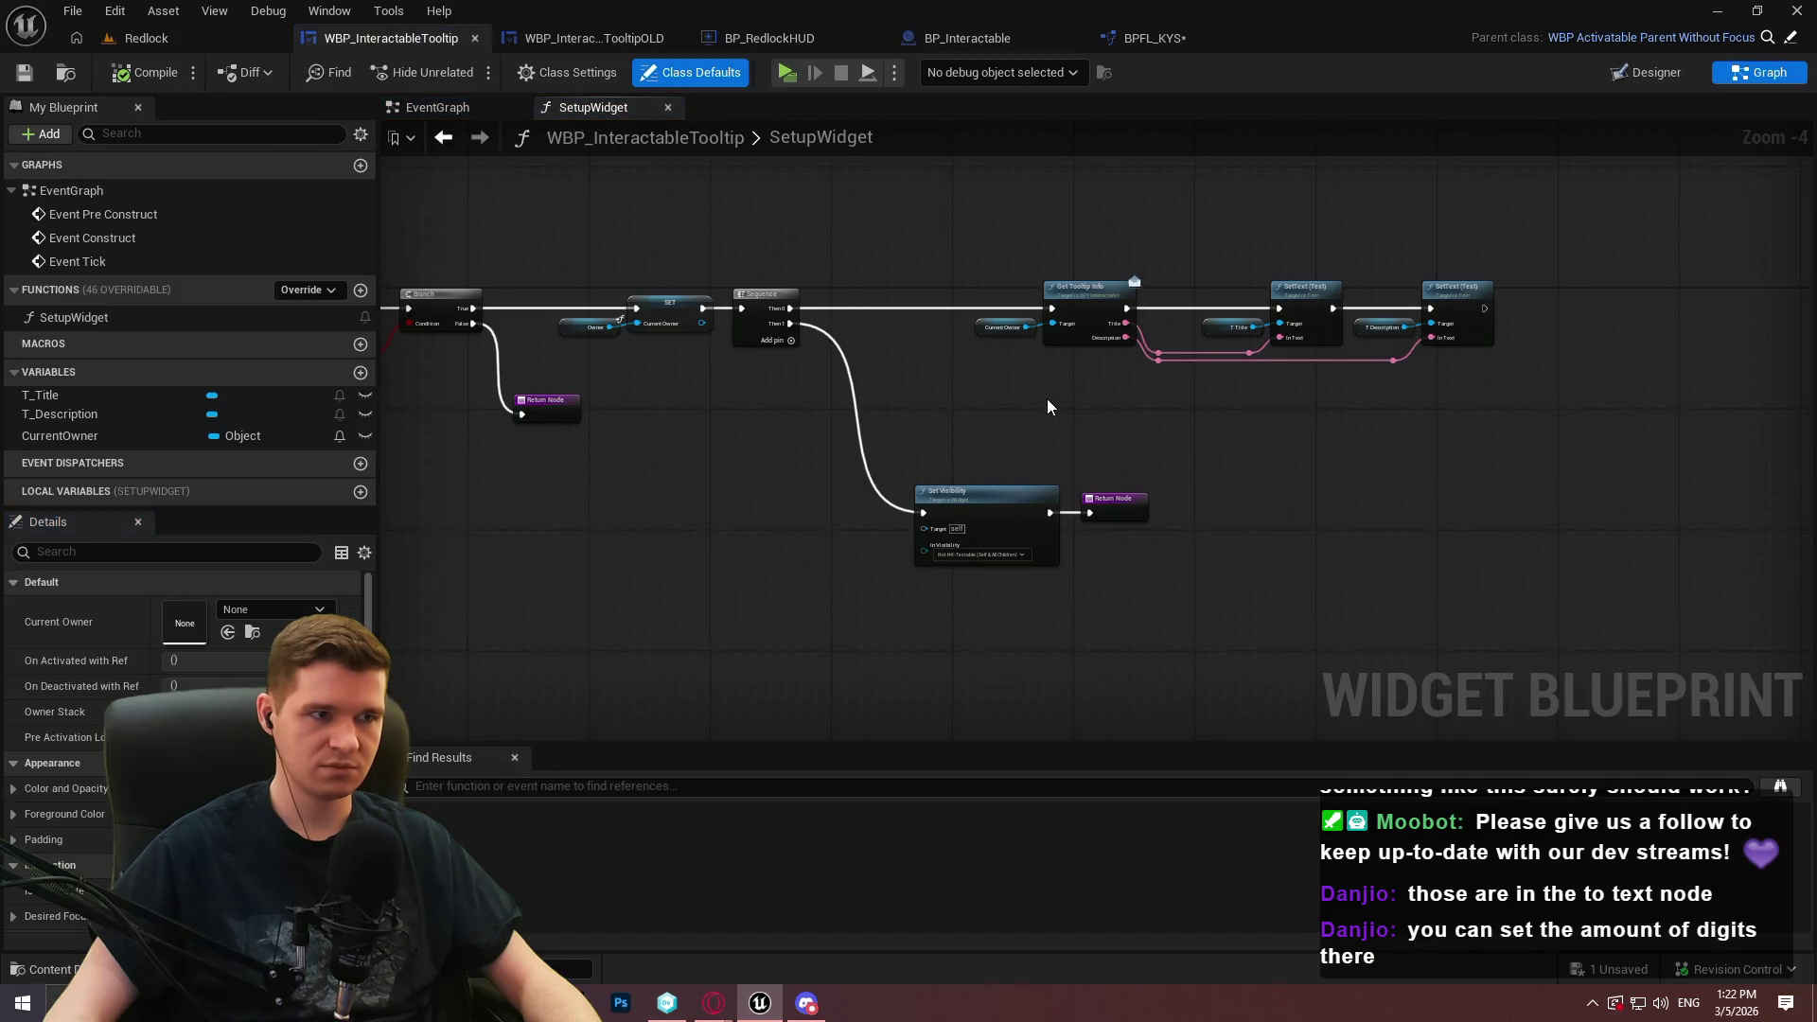
Inspect SetupWidget's start, then open WBP_InteractableTooltipOLD's options in the Redlock Content Browser
scroll(1290, 259, up, 3)
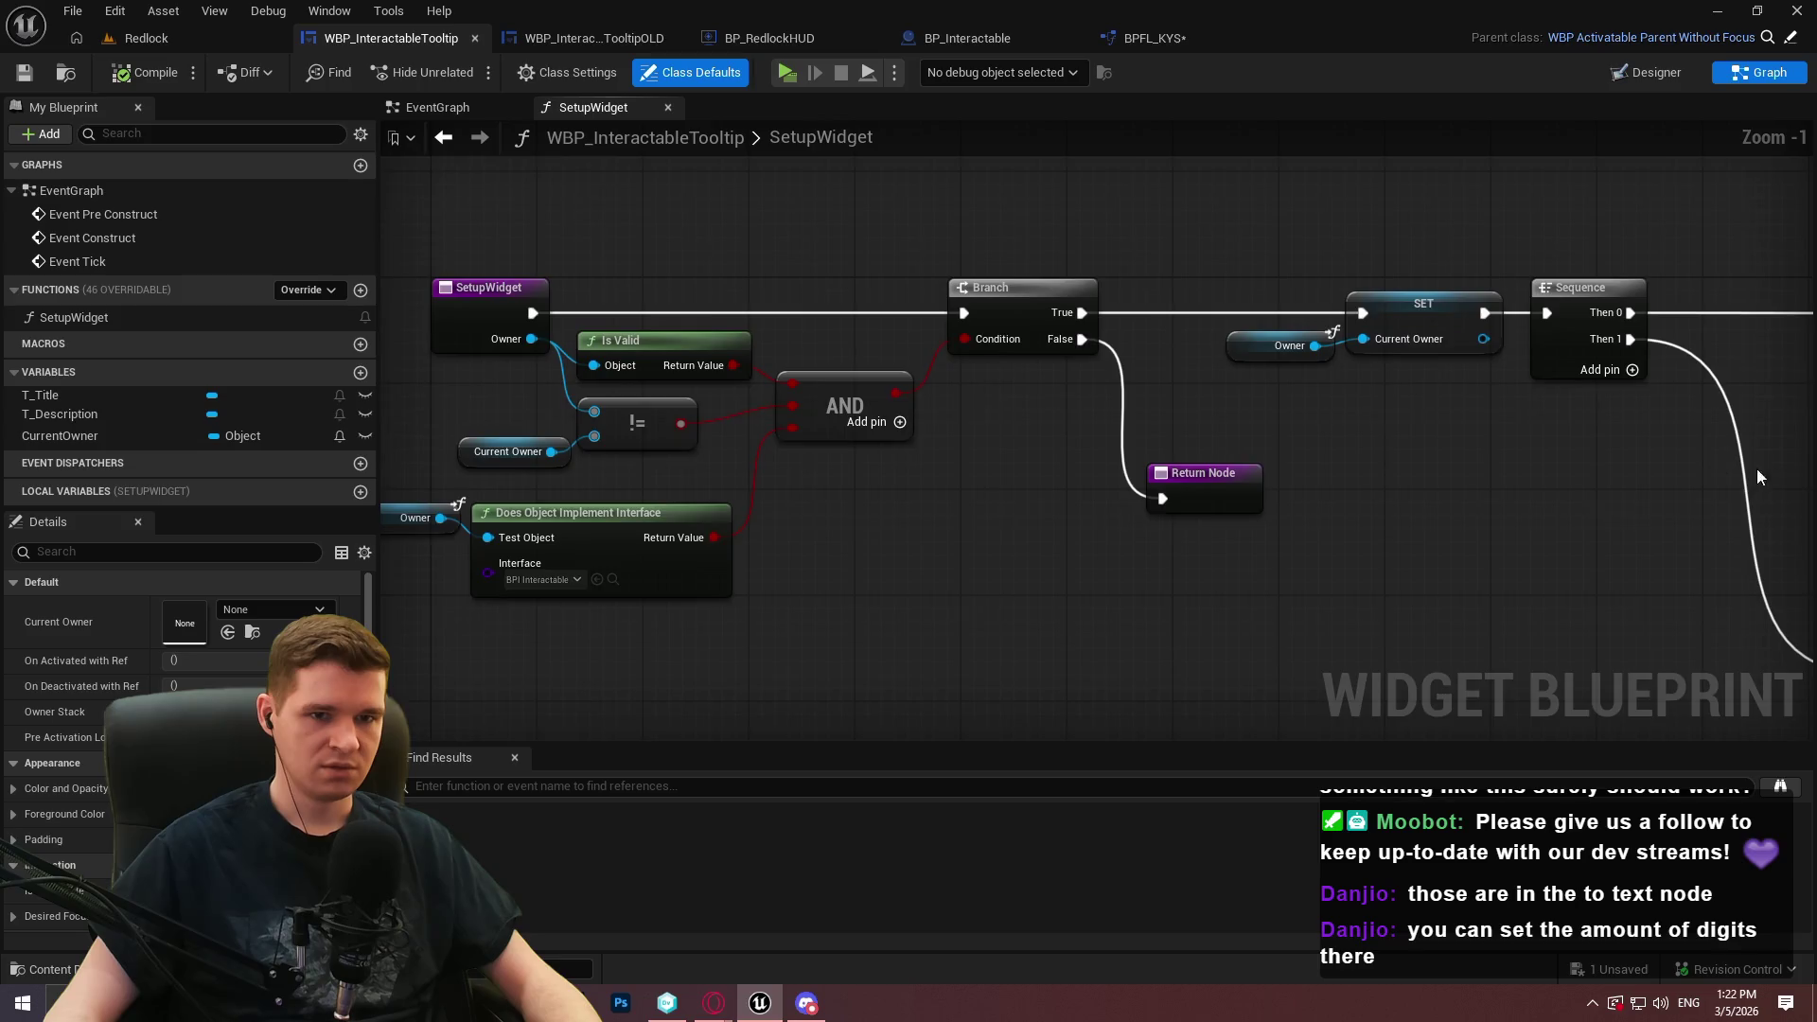
mouse_move(398, 492)
mouse_down()
mouse_move(697, 243)
mouse_move(1816, 360)
mouse_up()
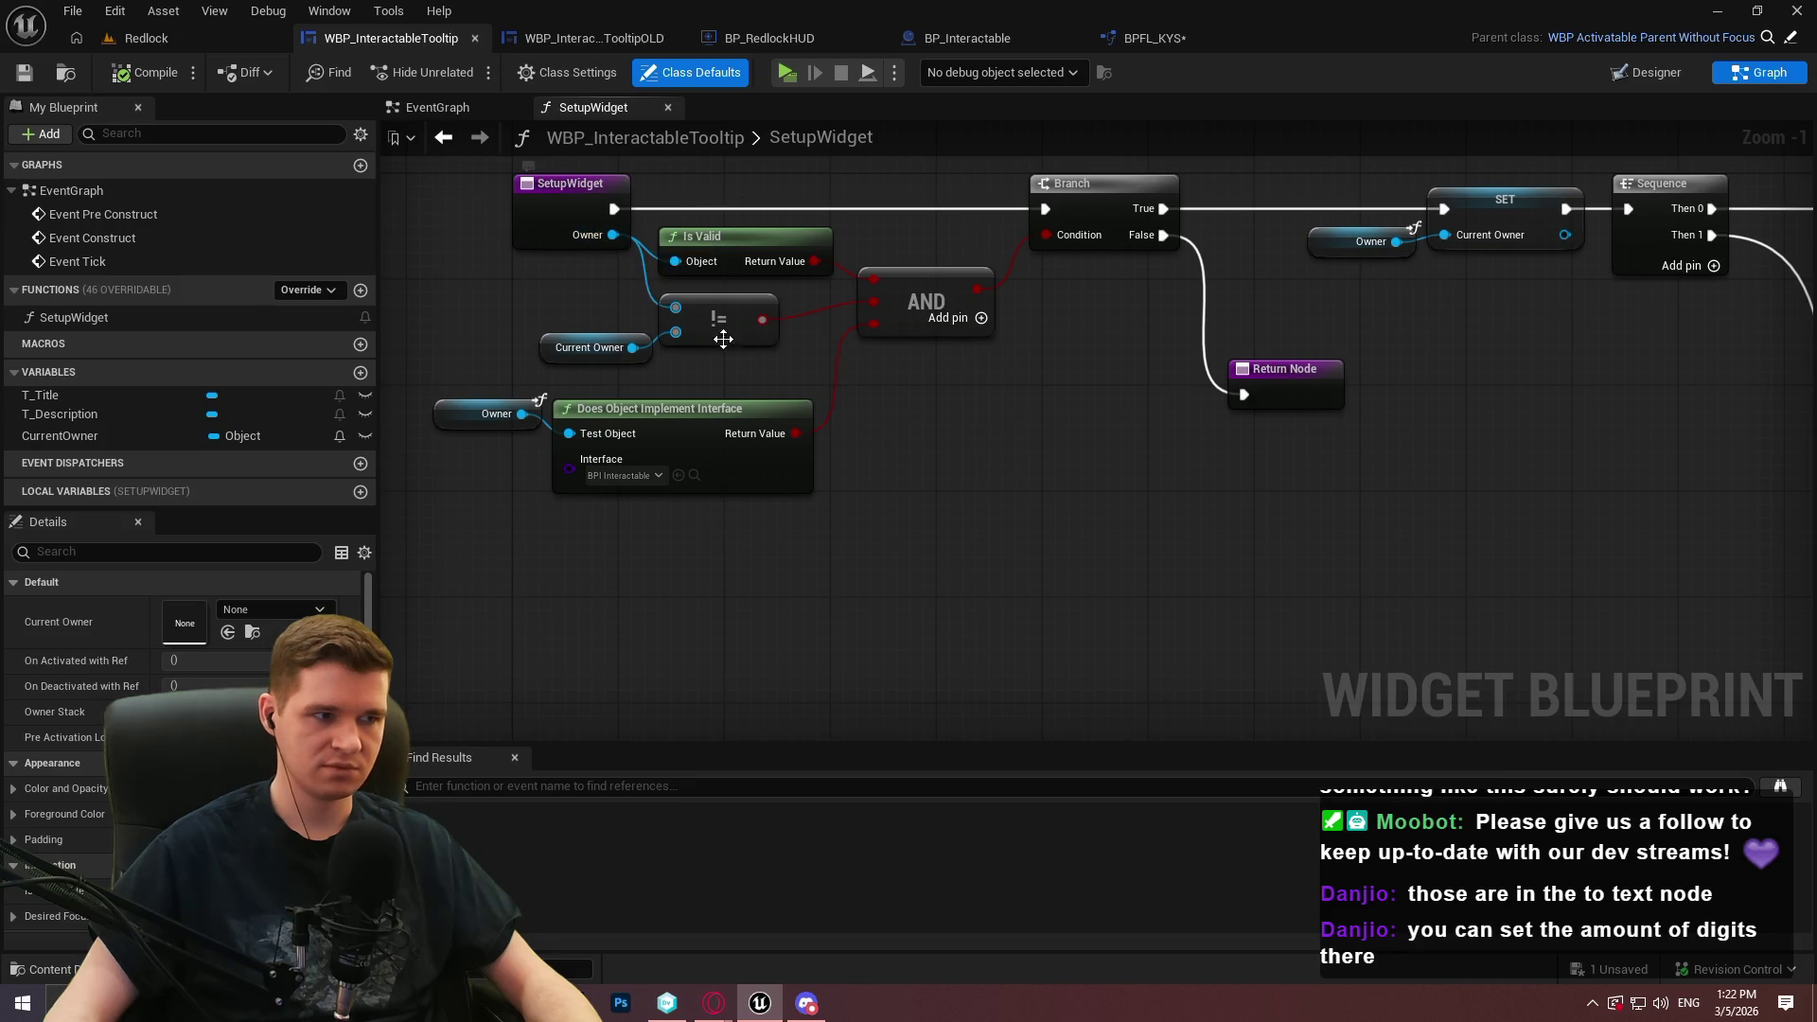
click(589, 42)
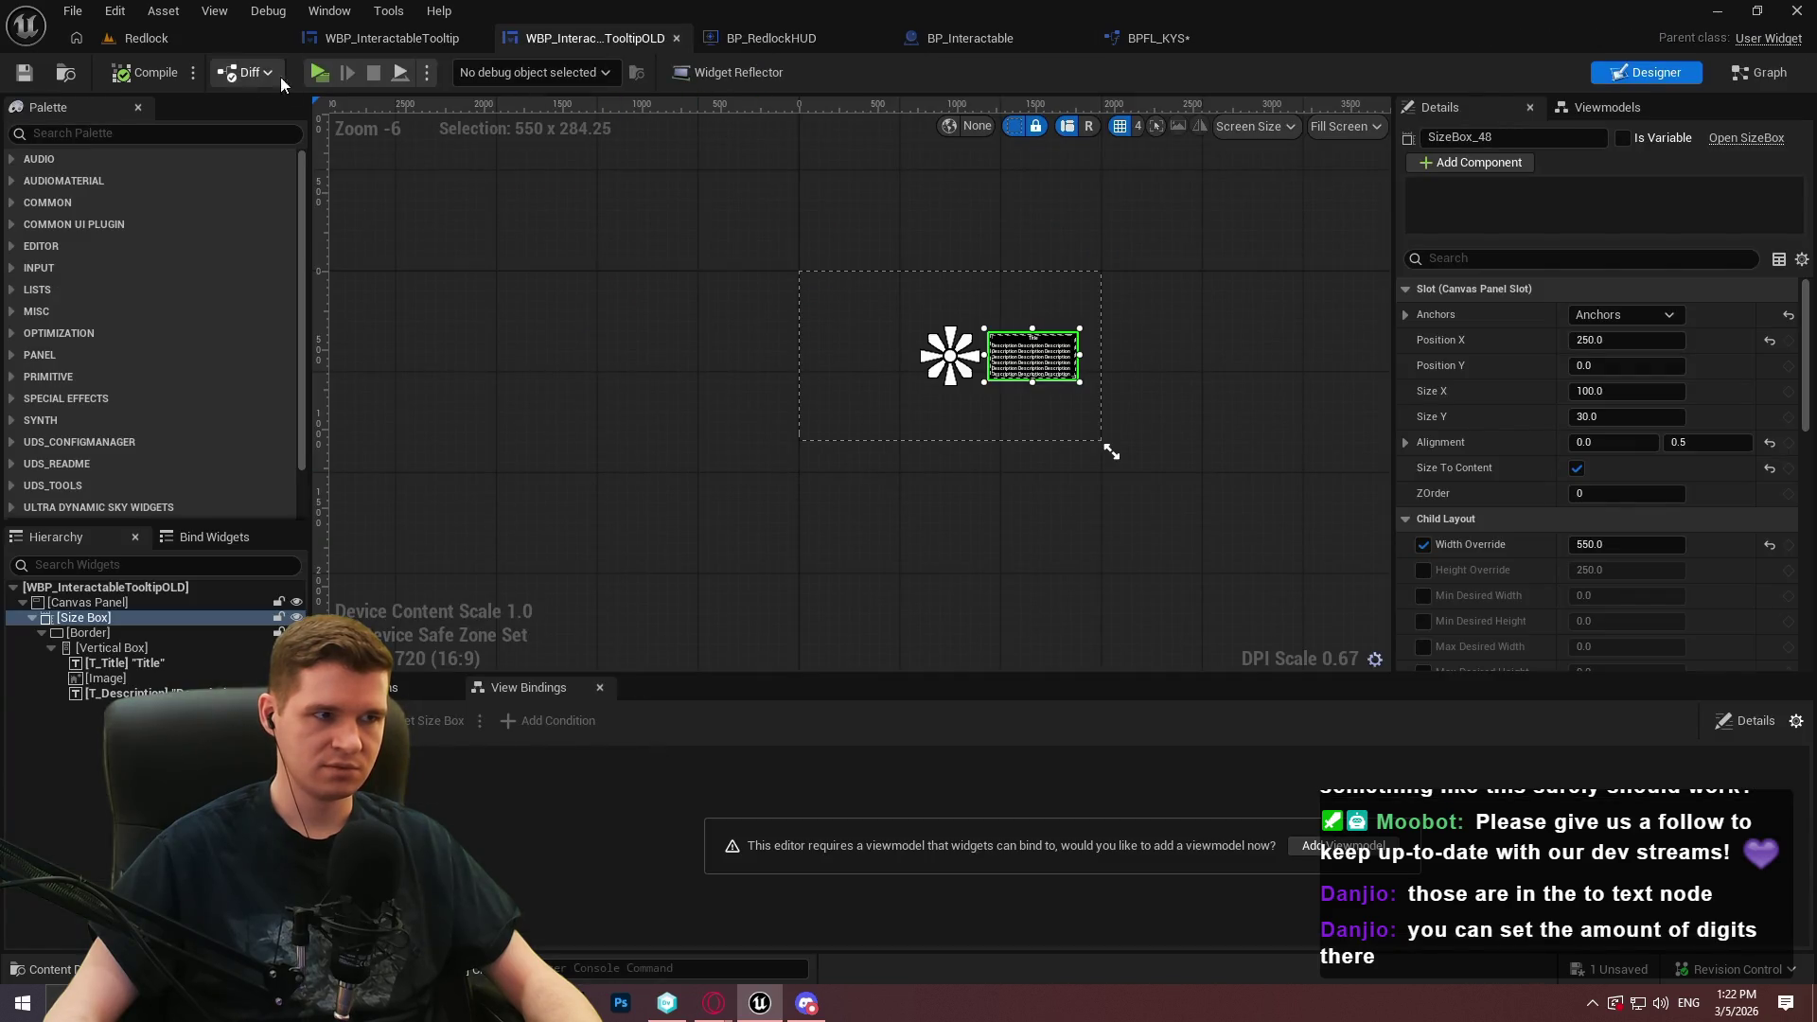
click(147, 38)
right_click(565, 712)
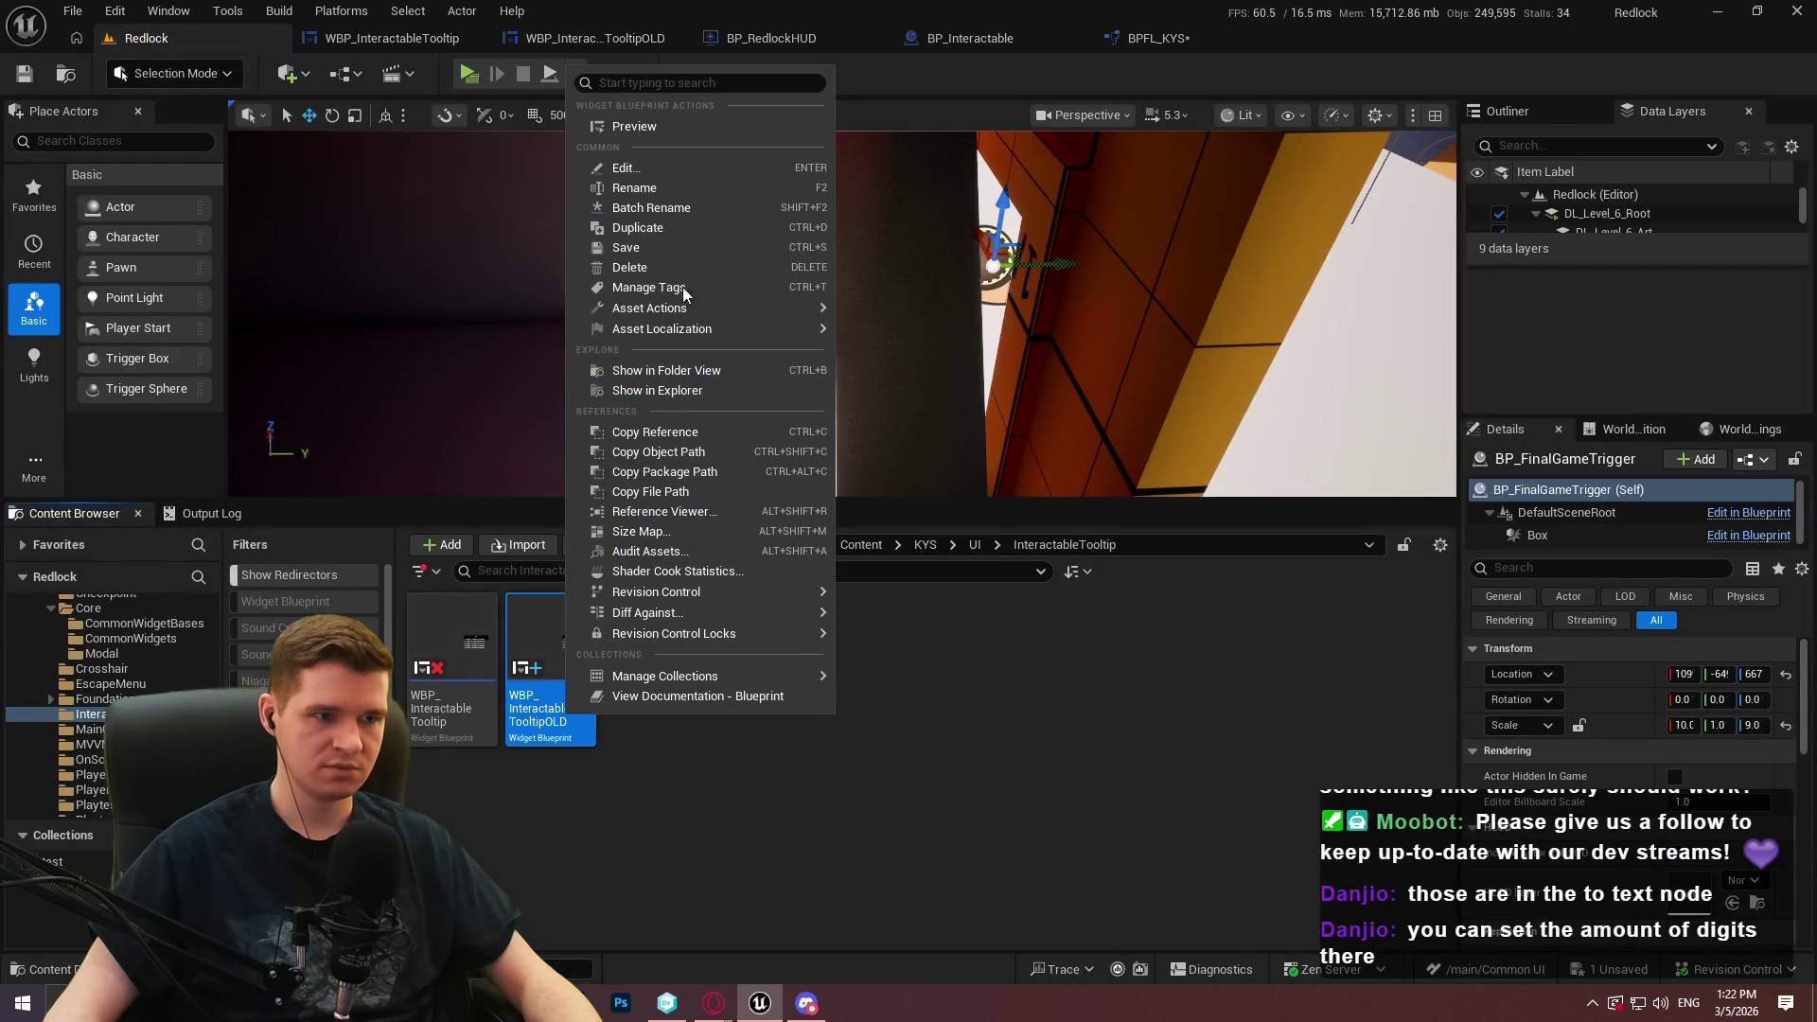
Force-delete WBP_InteractableTooltipOLD despite its reference from WBP_MainGameHUD
click(626, 248)
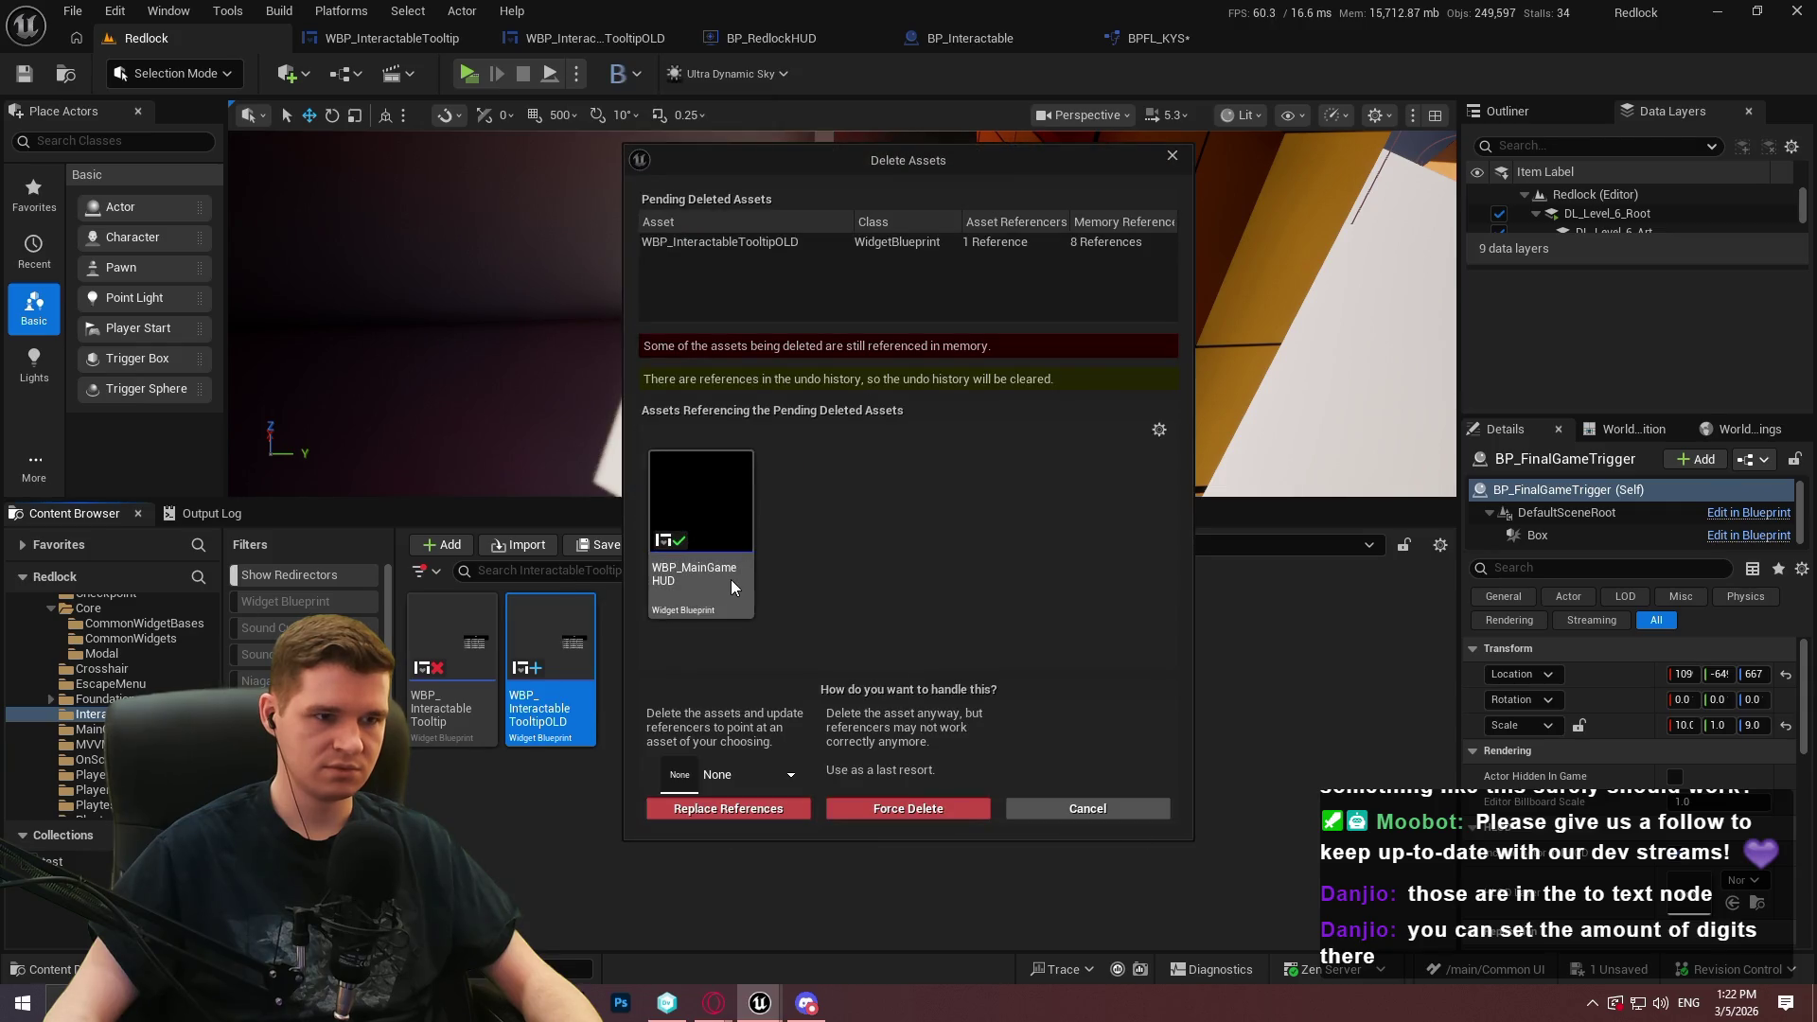
click(945, 806)
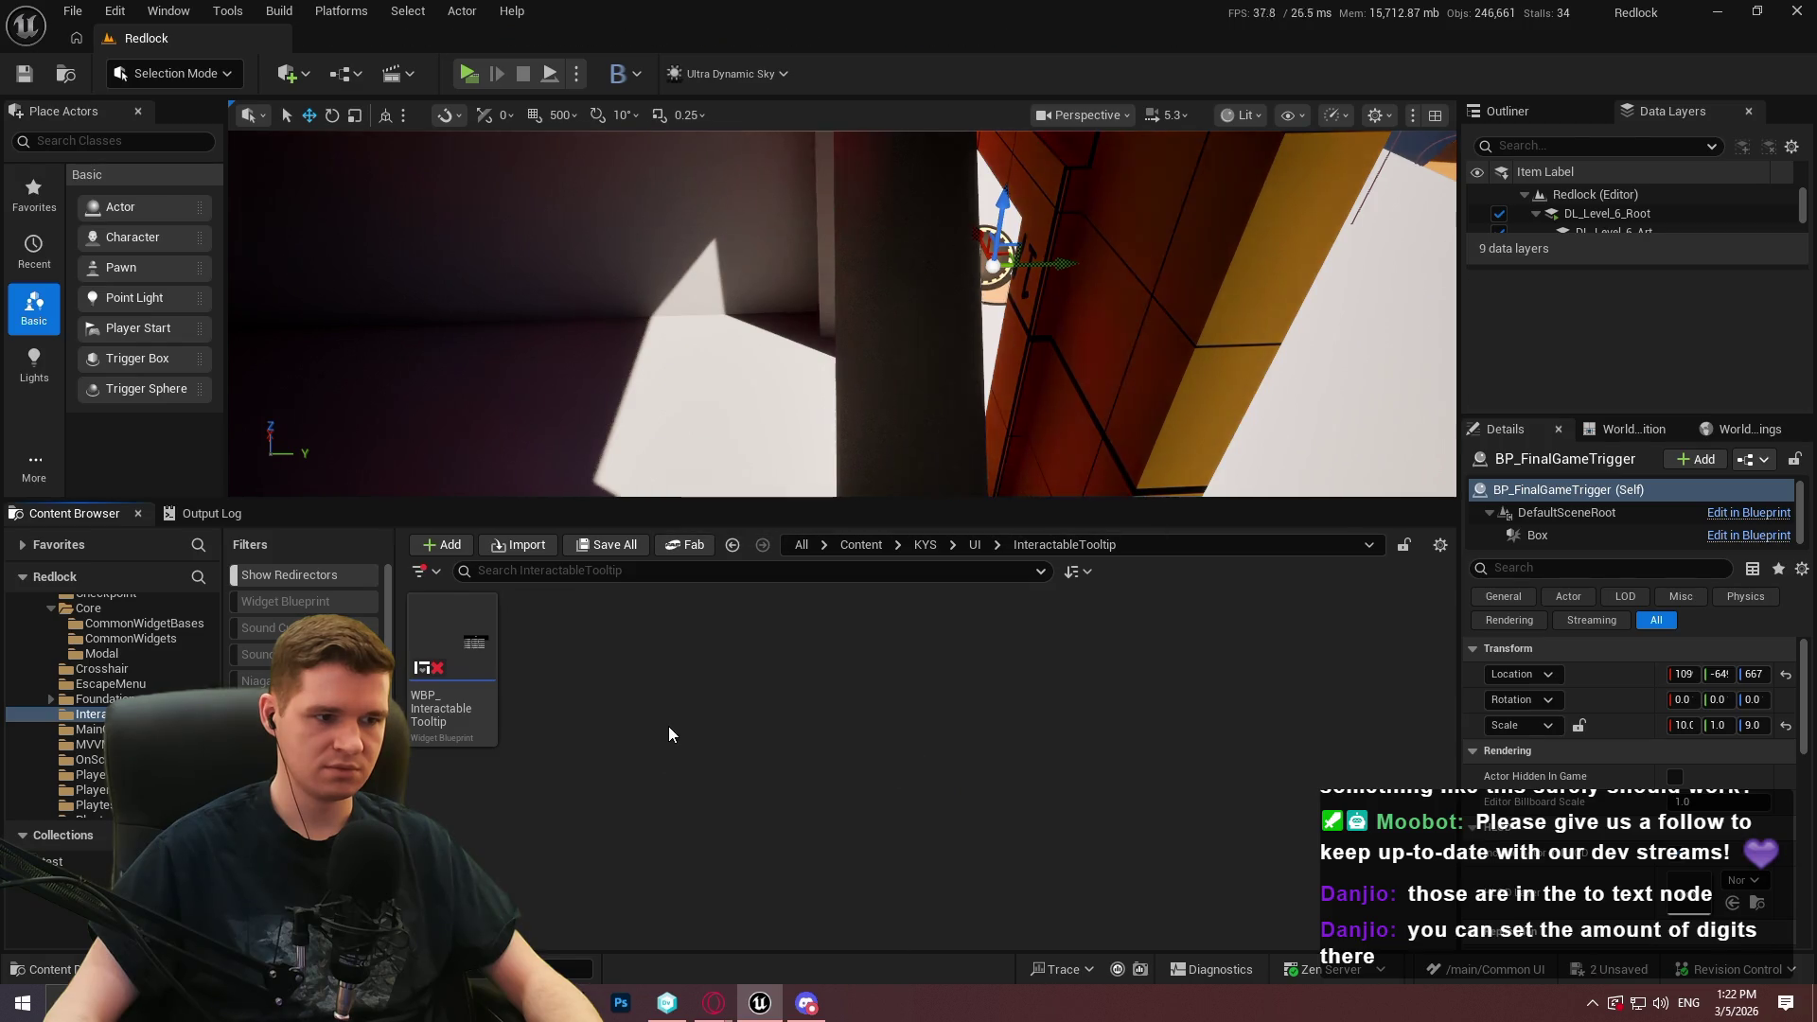
Refresh WBP_InteractableTooltip's revision control status, then dismiss the welcome message and run toward the checkpoint
right_click(490, 711)
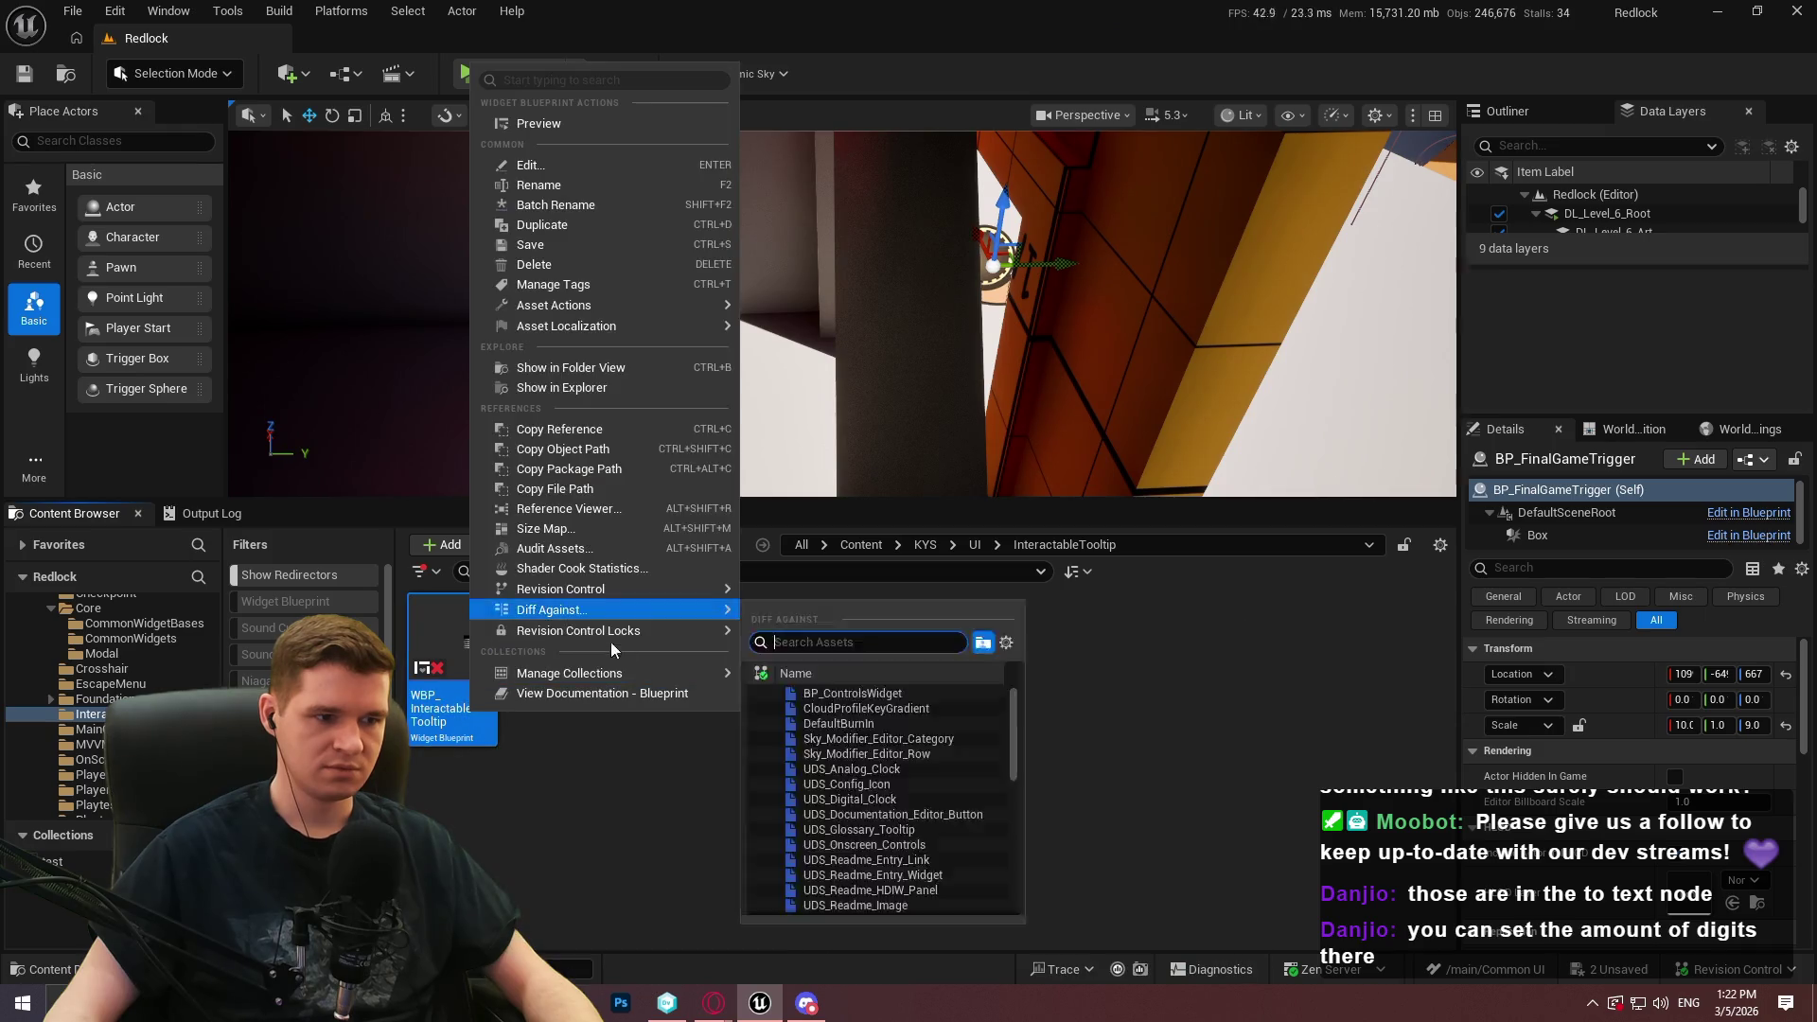
mouse_move(624, 613)
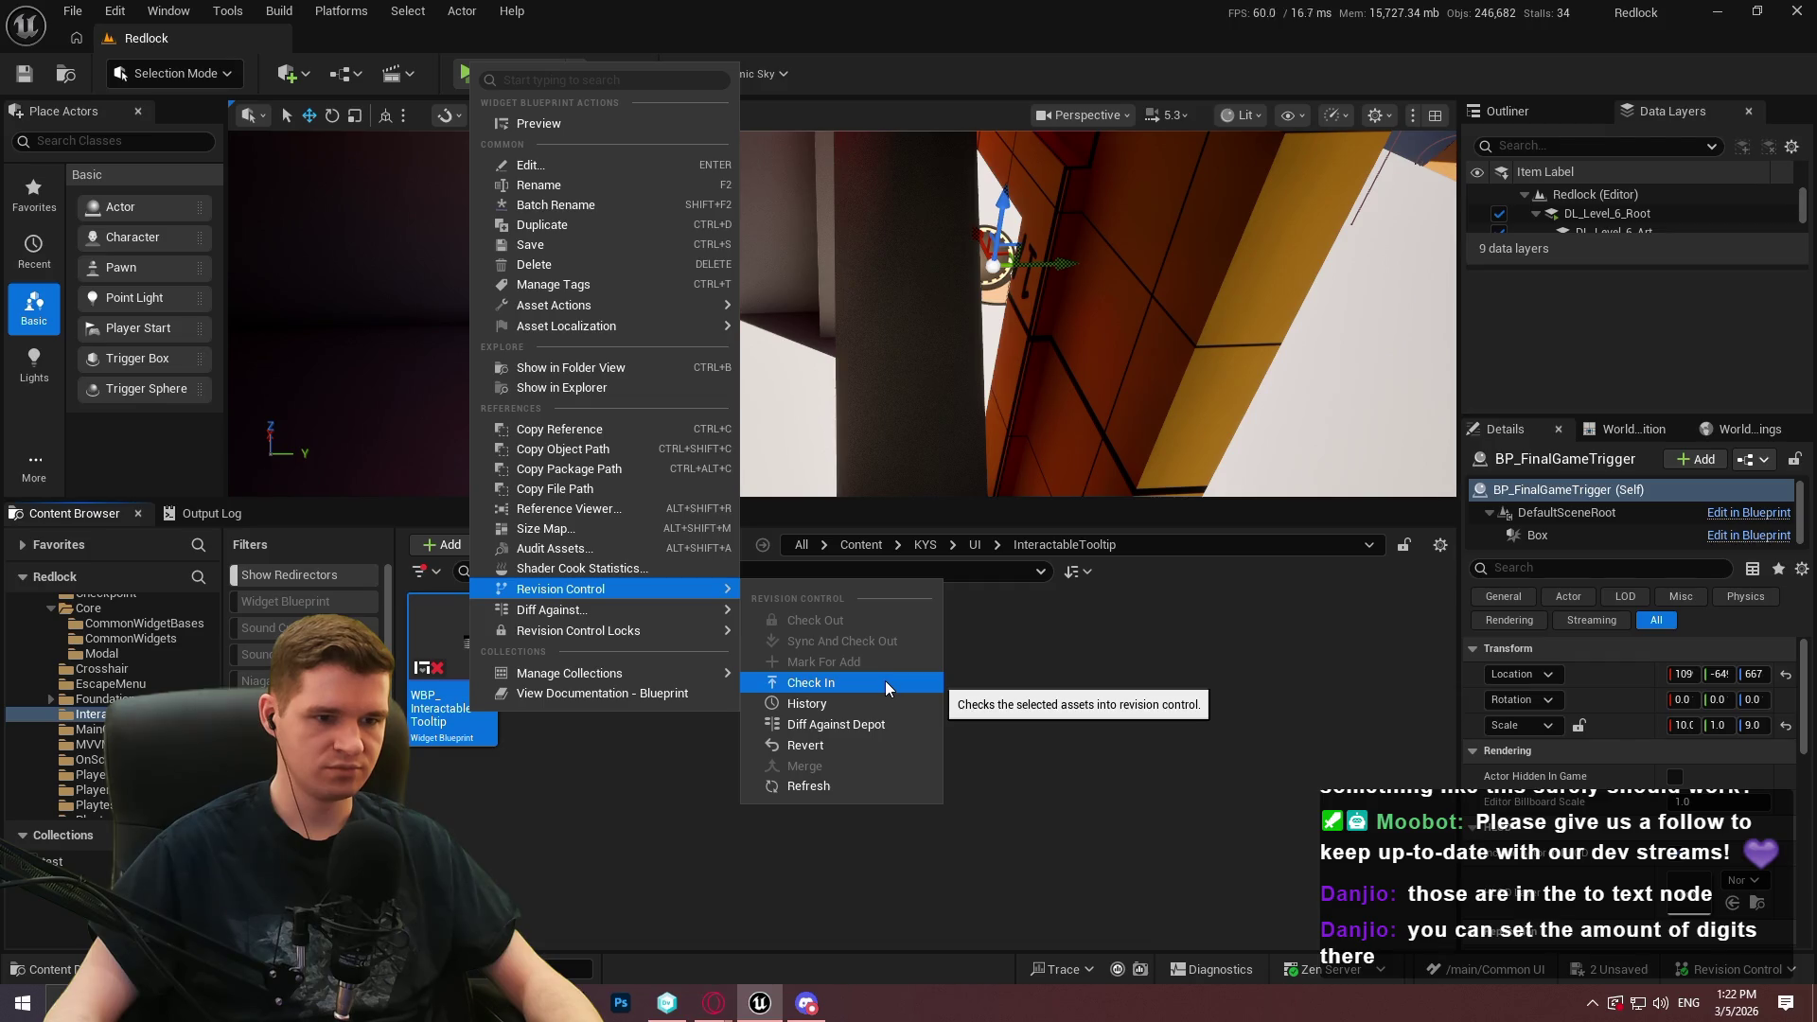
click(820, 786)
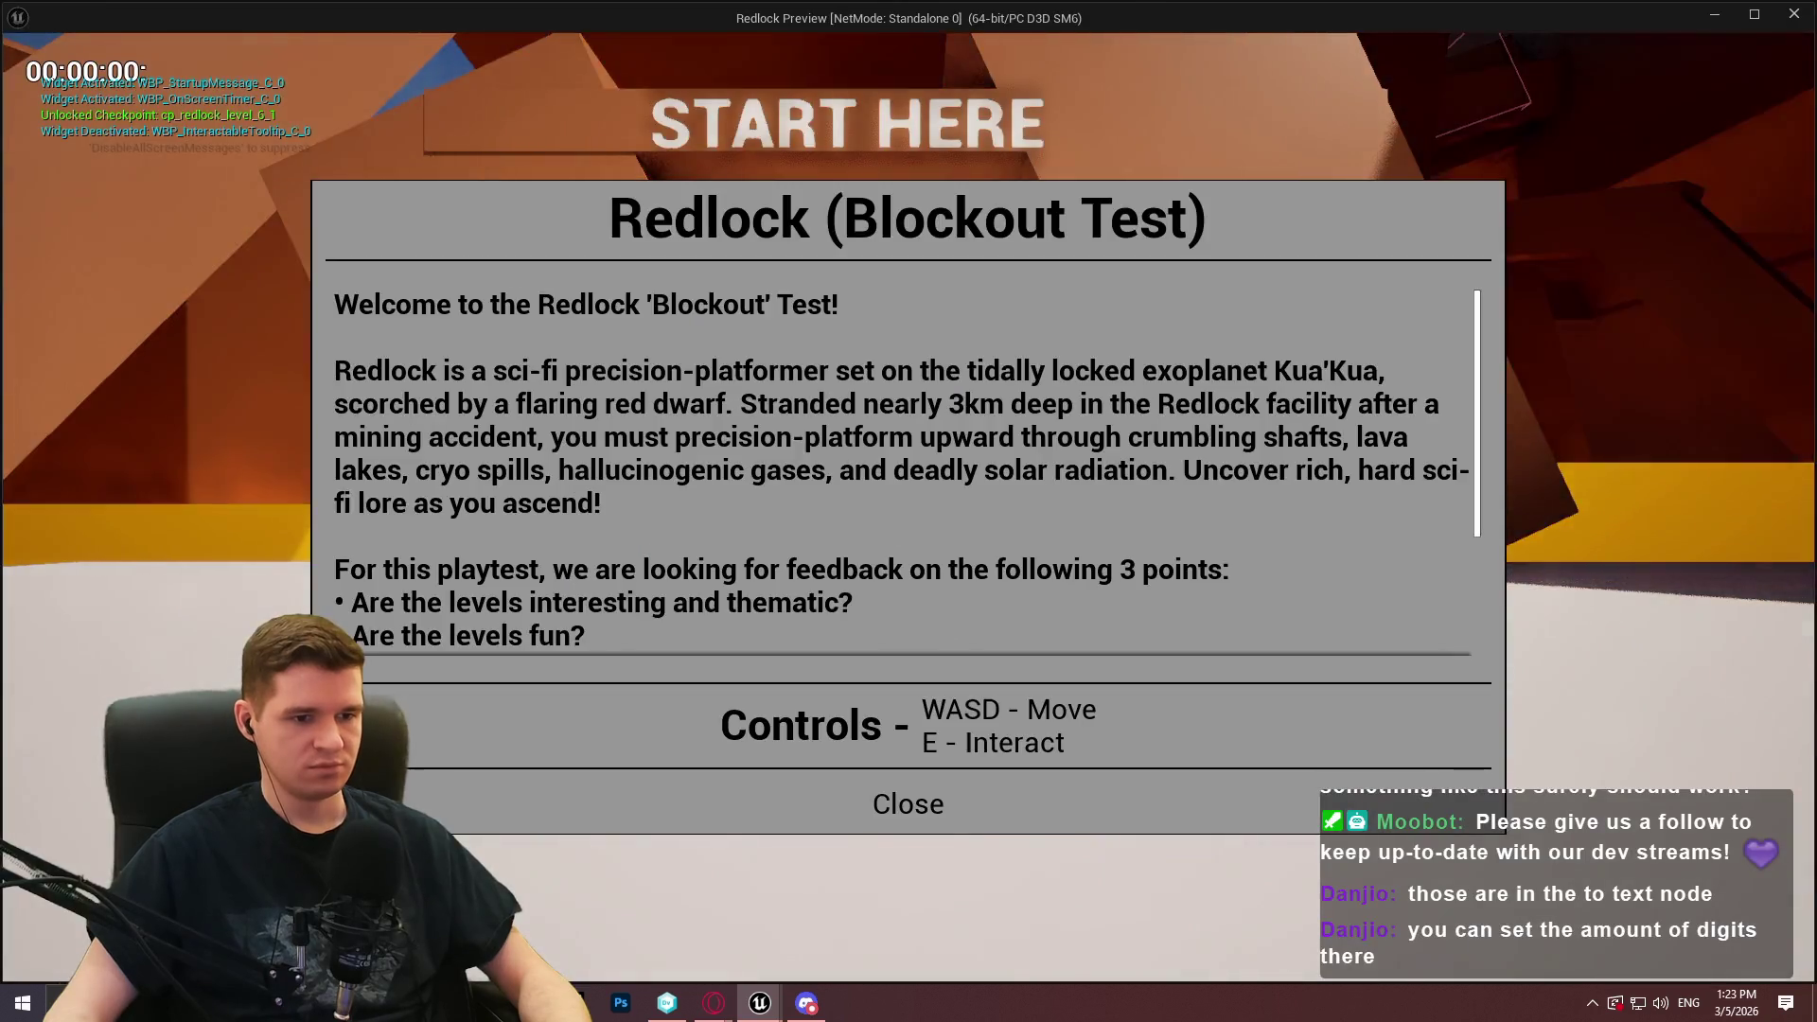
click(975, 805)
key(w)
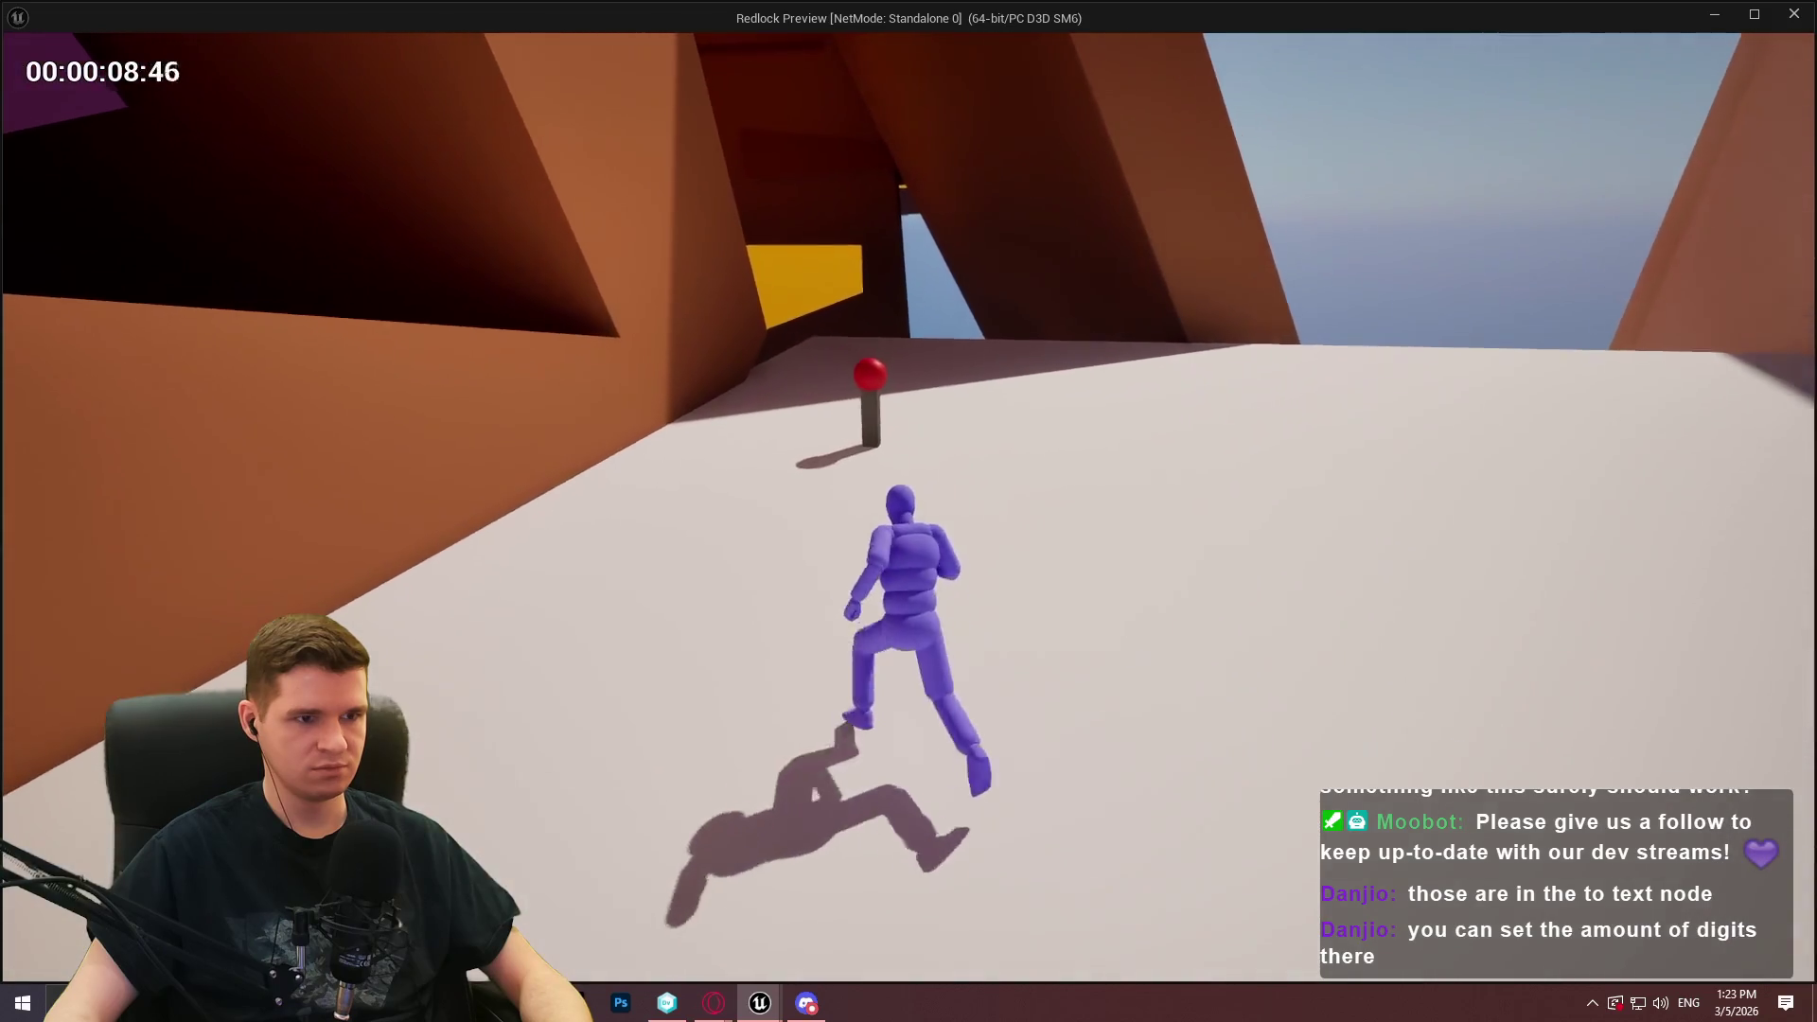
Open the Checkpoint Teleporting window showing Redlock Level 6 Bottom, close it, and stop the play-test
key(e)
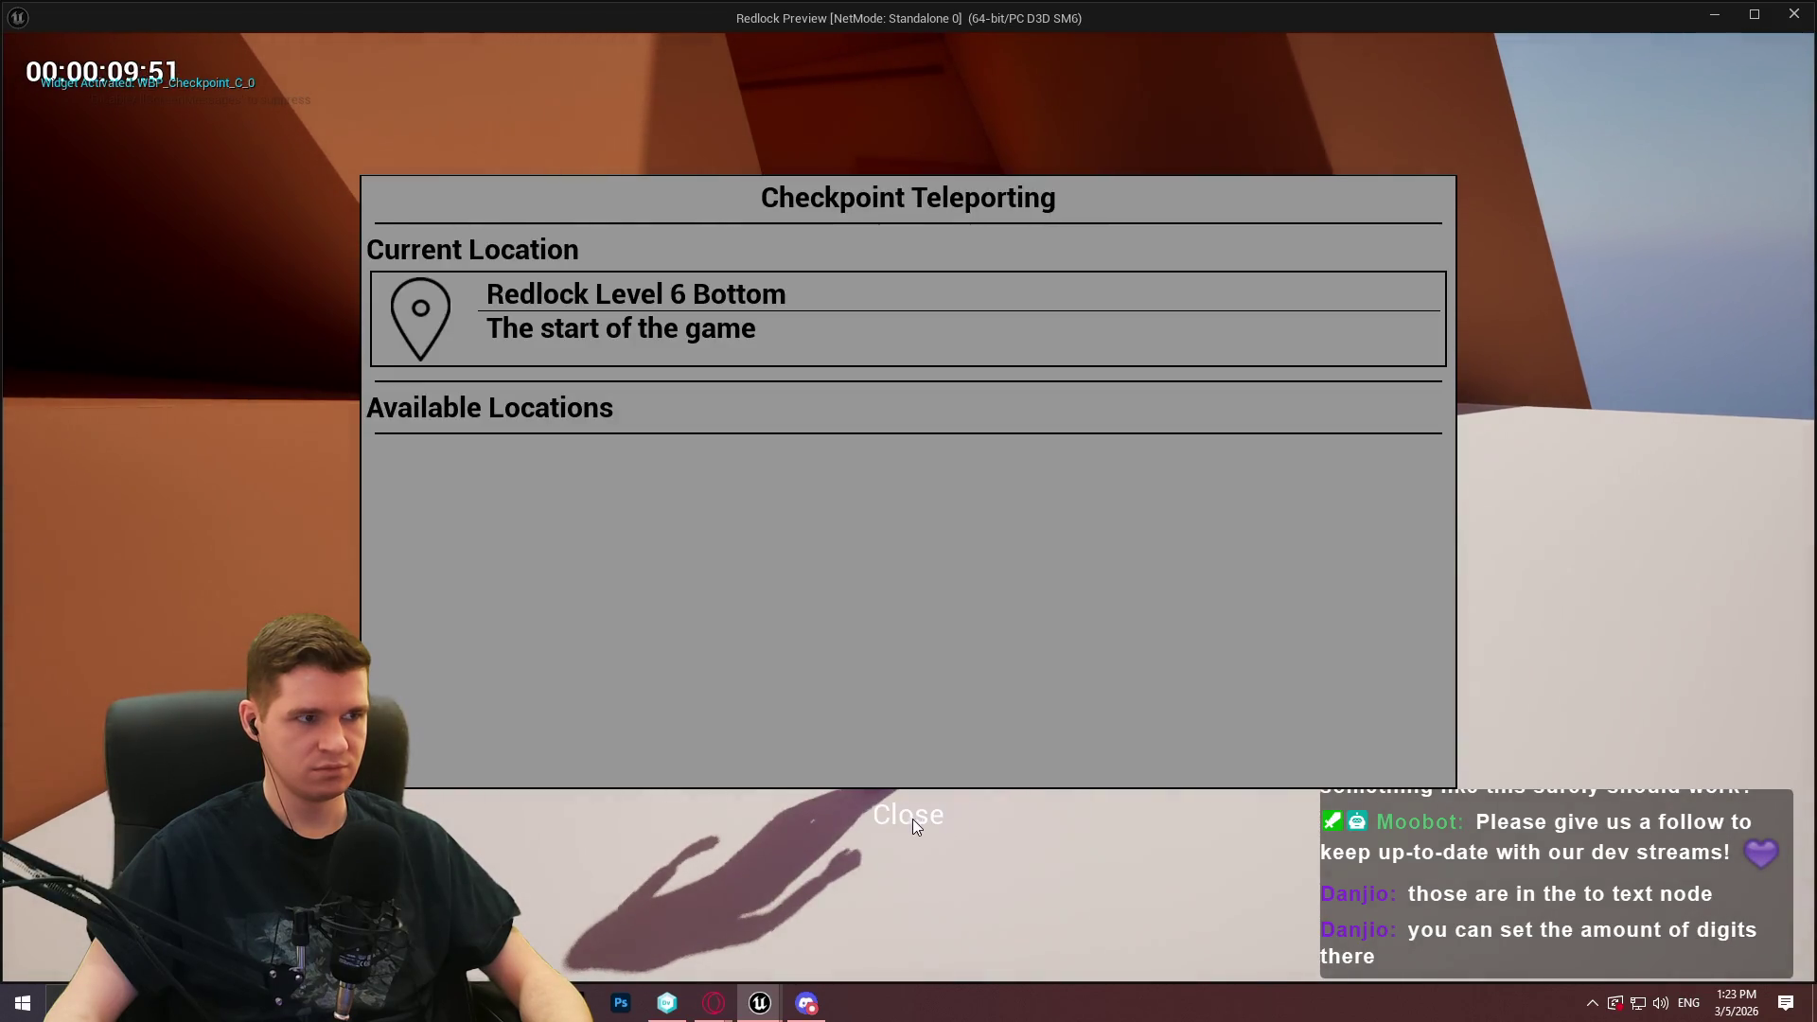
click(903, 821)
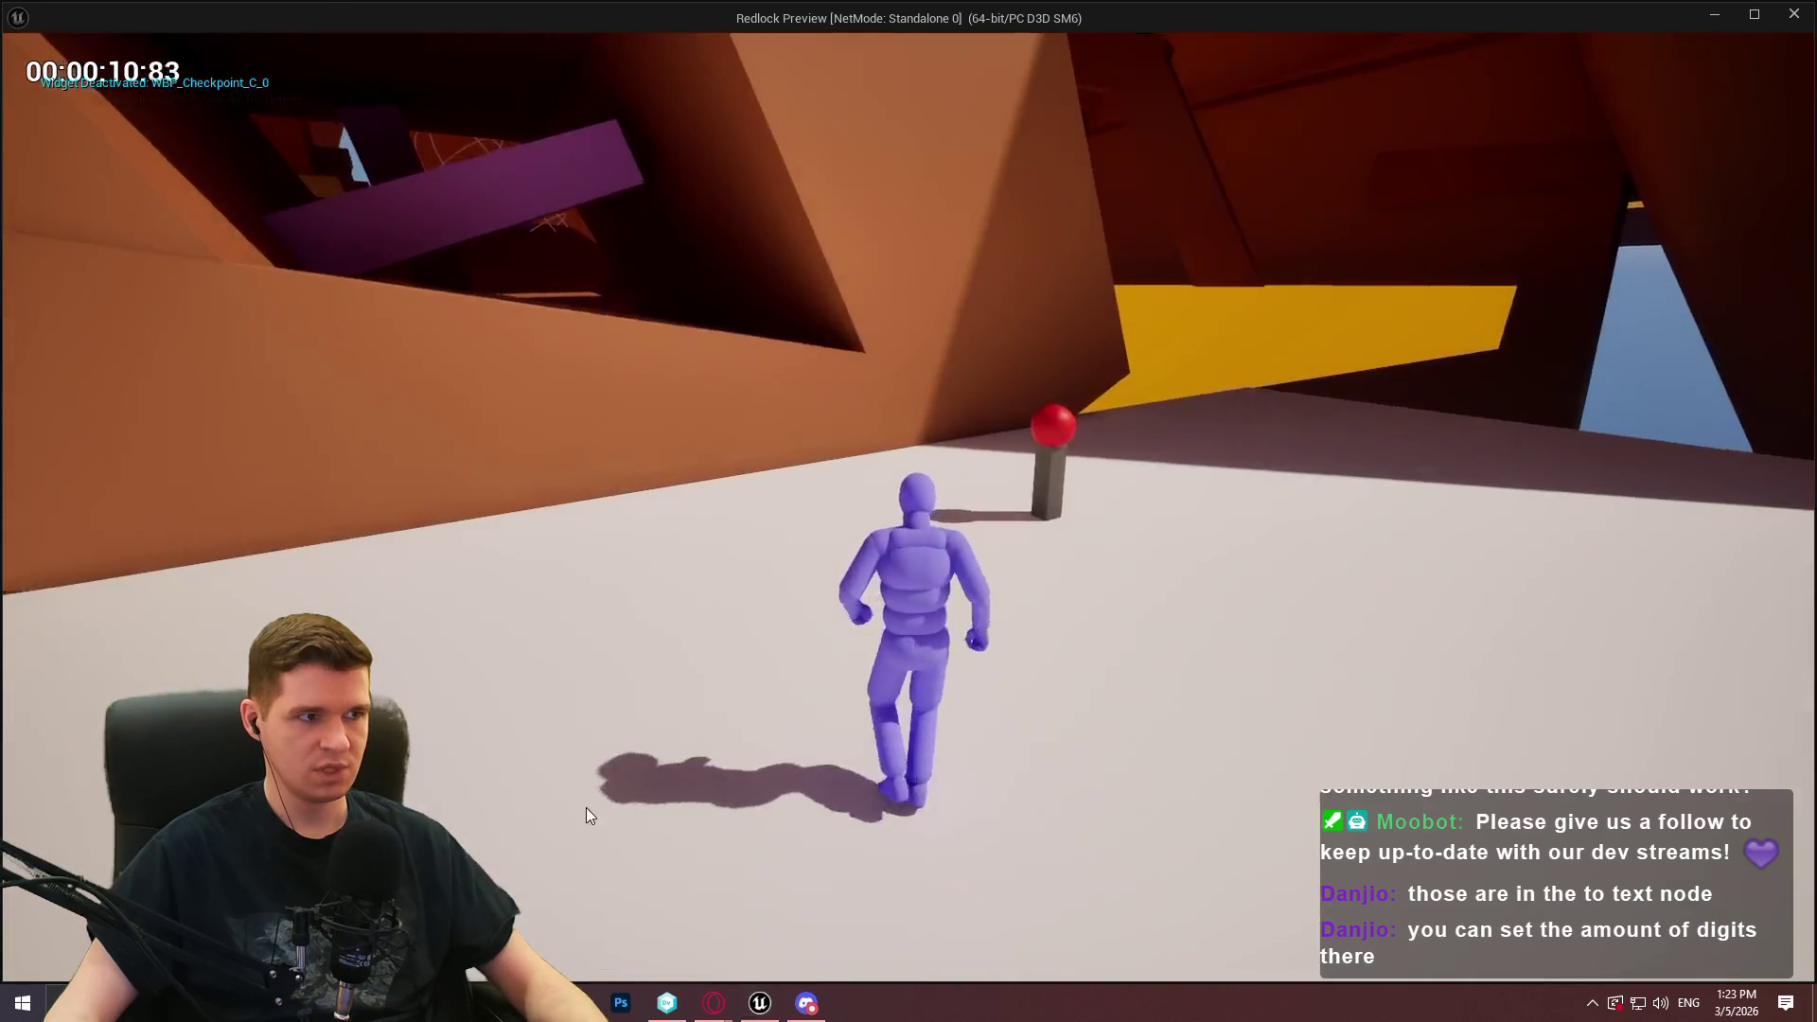
key(Escape)
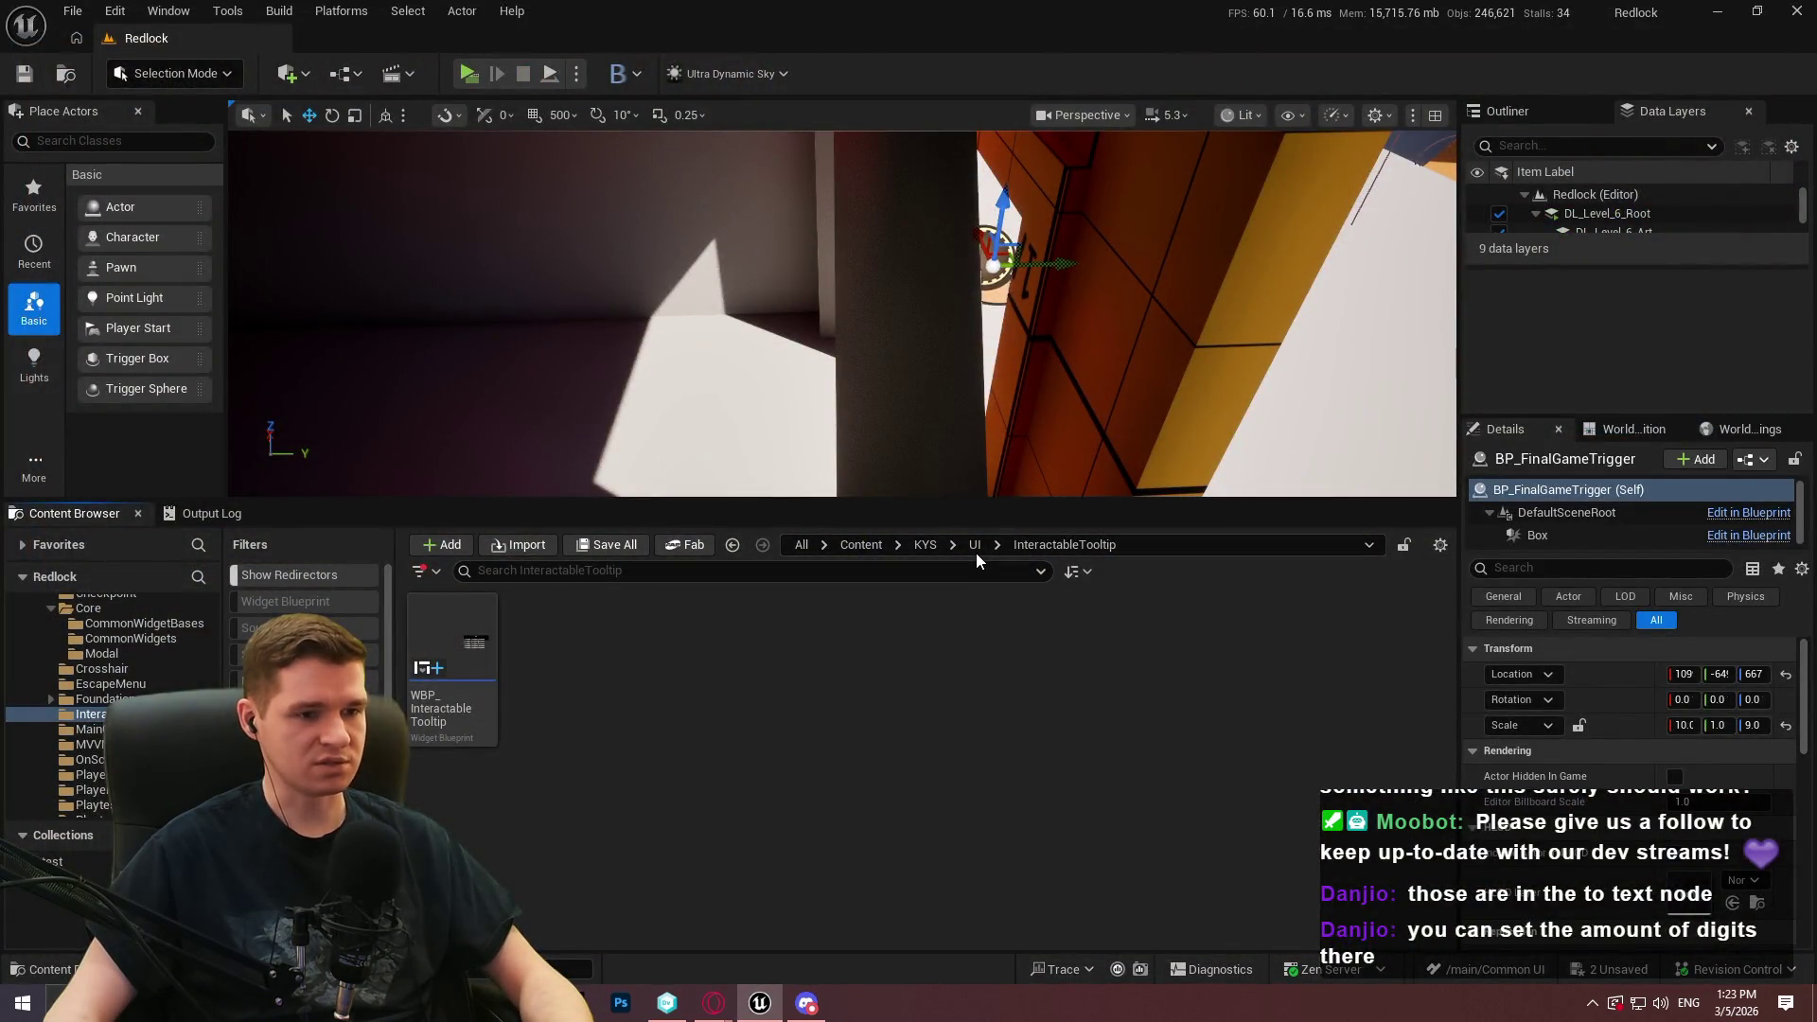
Browse up to KYS > UI > Core and open, then close, WBP_MainFocusWidget
click(975, 547)
click(933, 546)
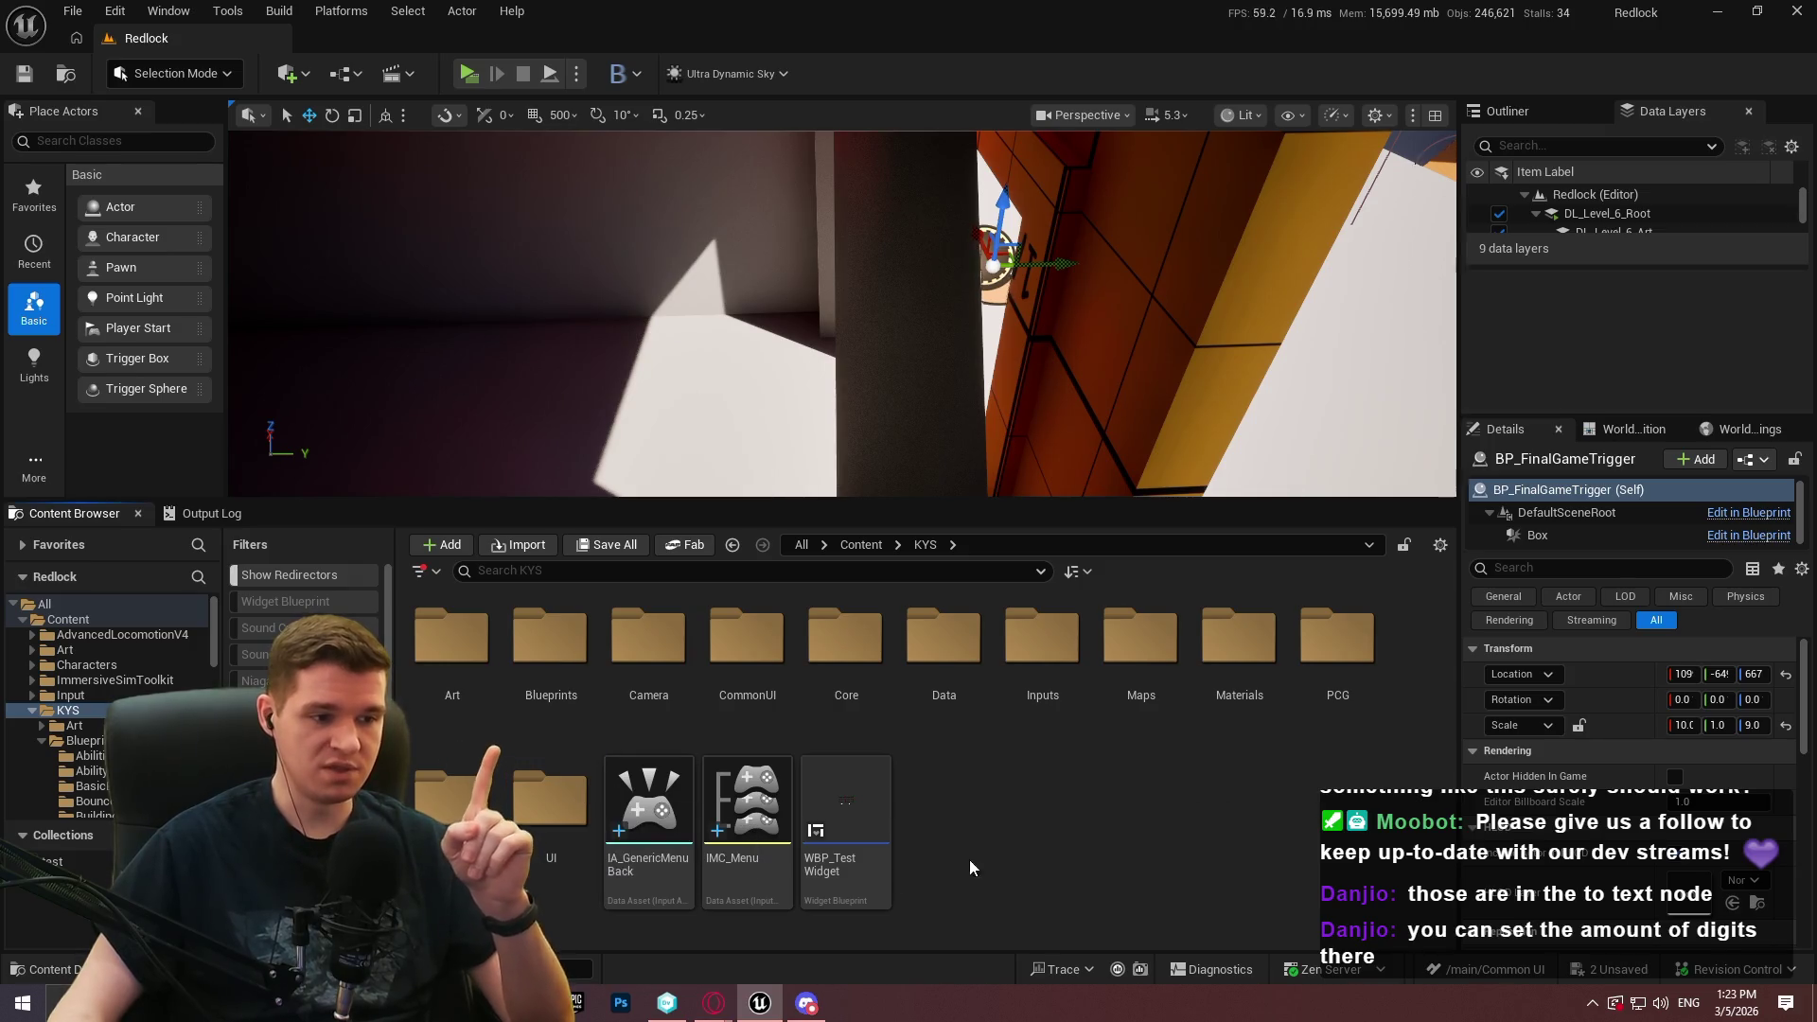
double_click(577, 806)
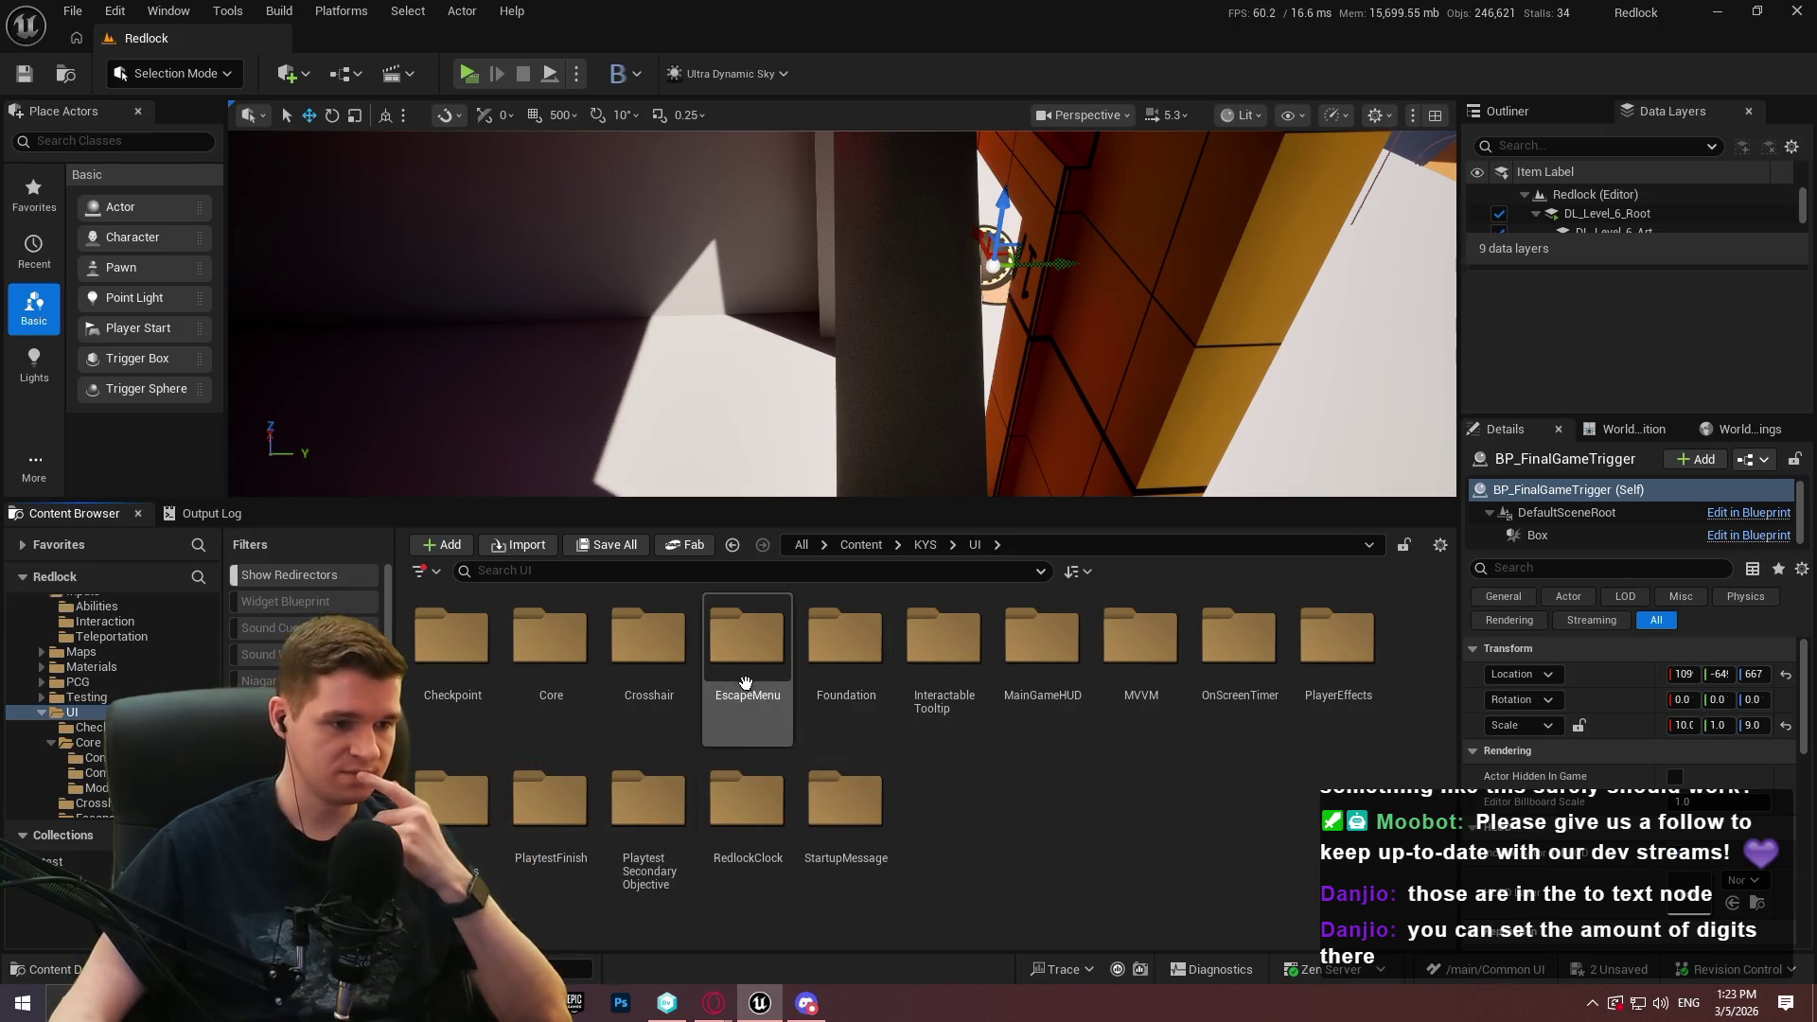
double_click(559, 667)
click(754, 704)
double_click(754, 704)
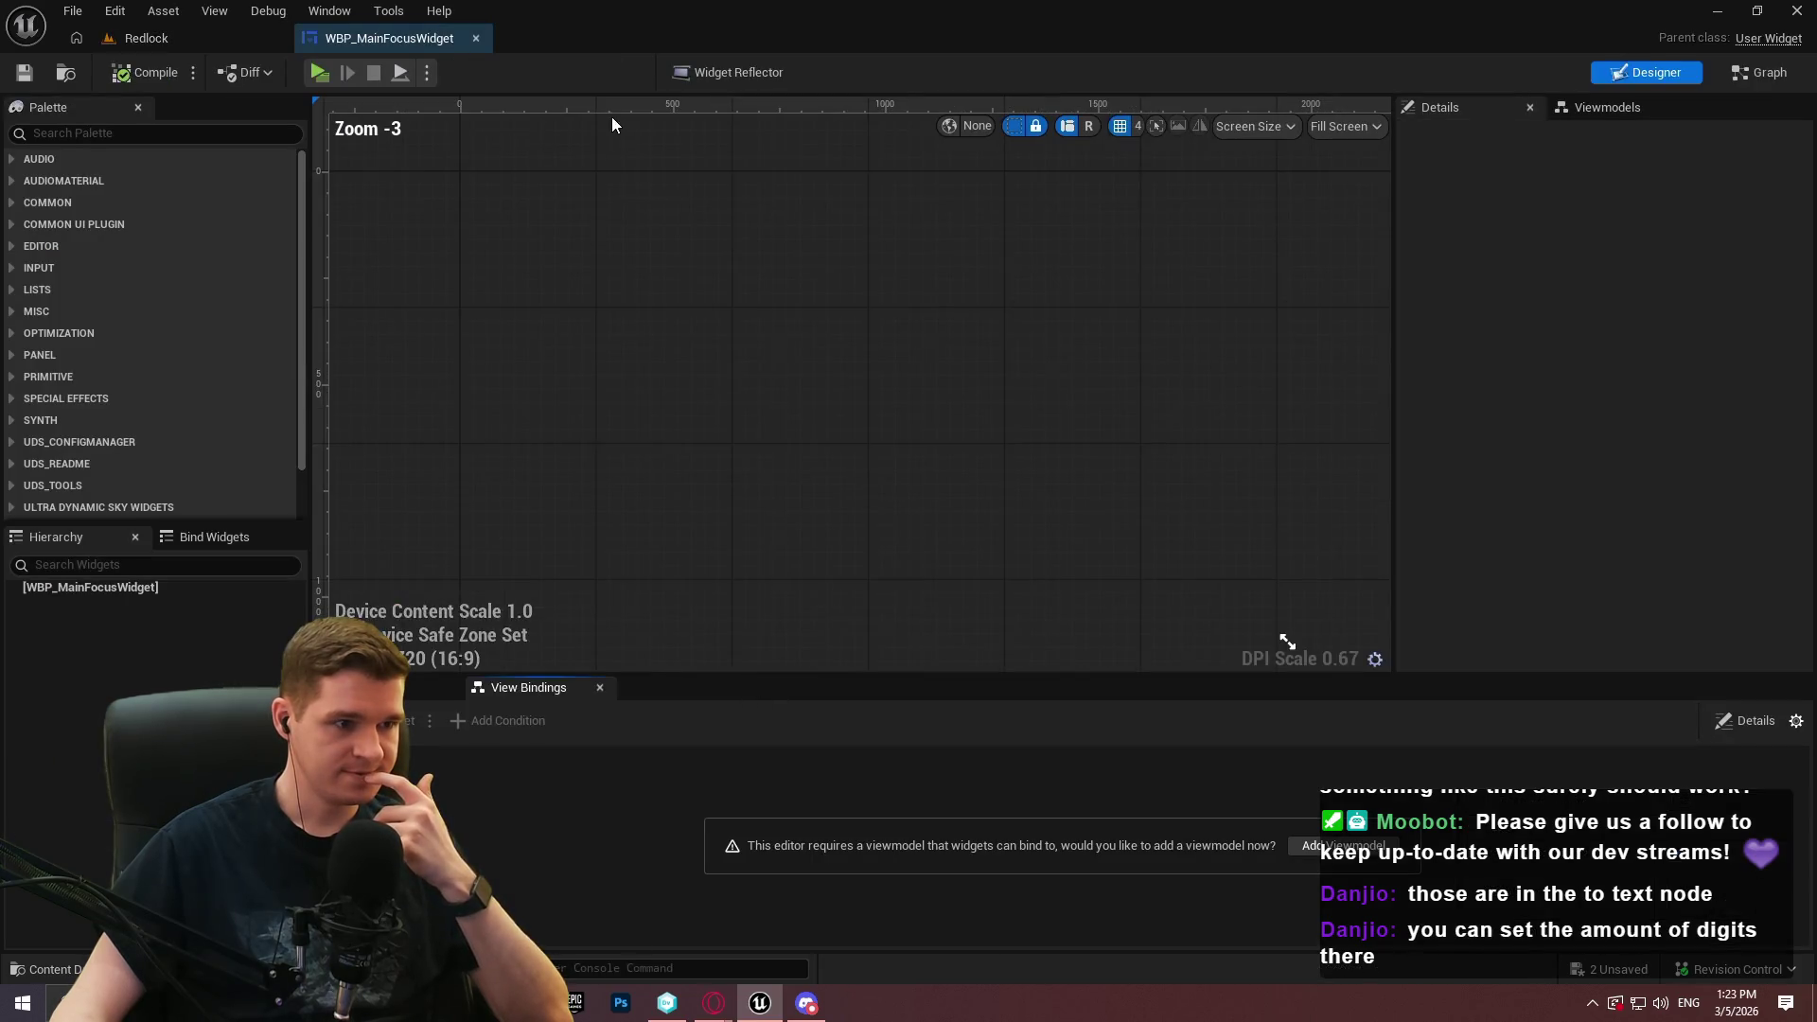
click(475, 38)
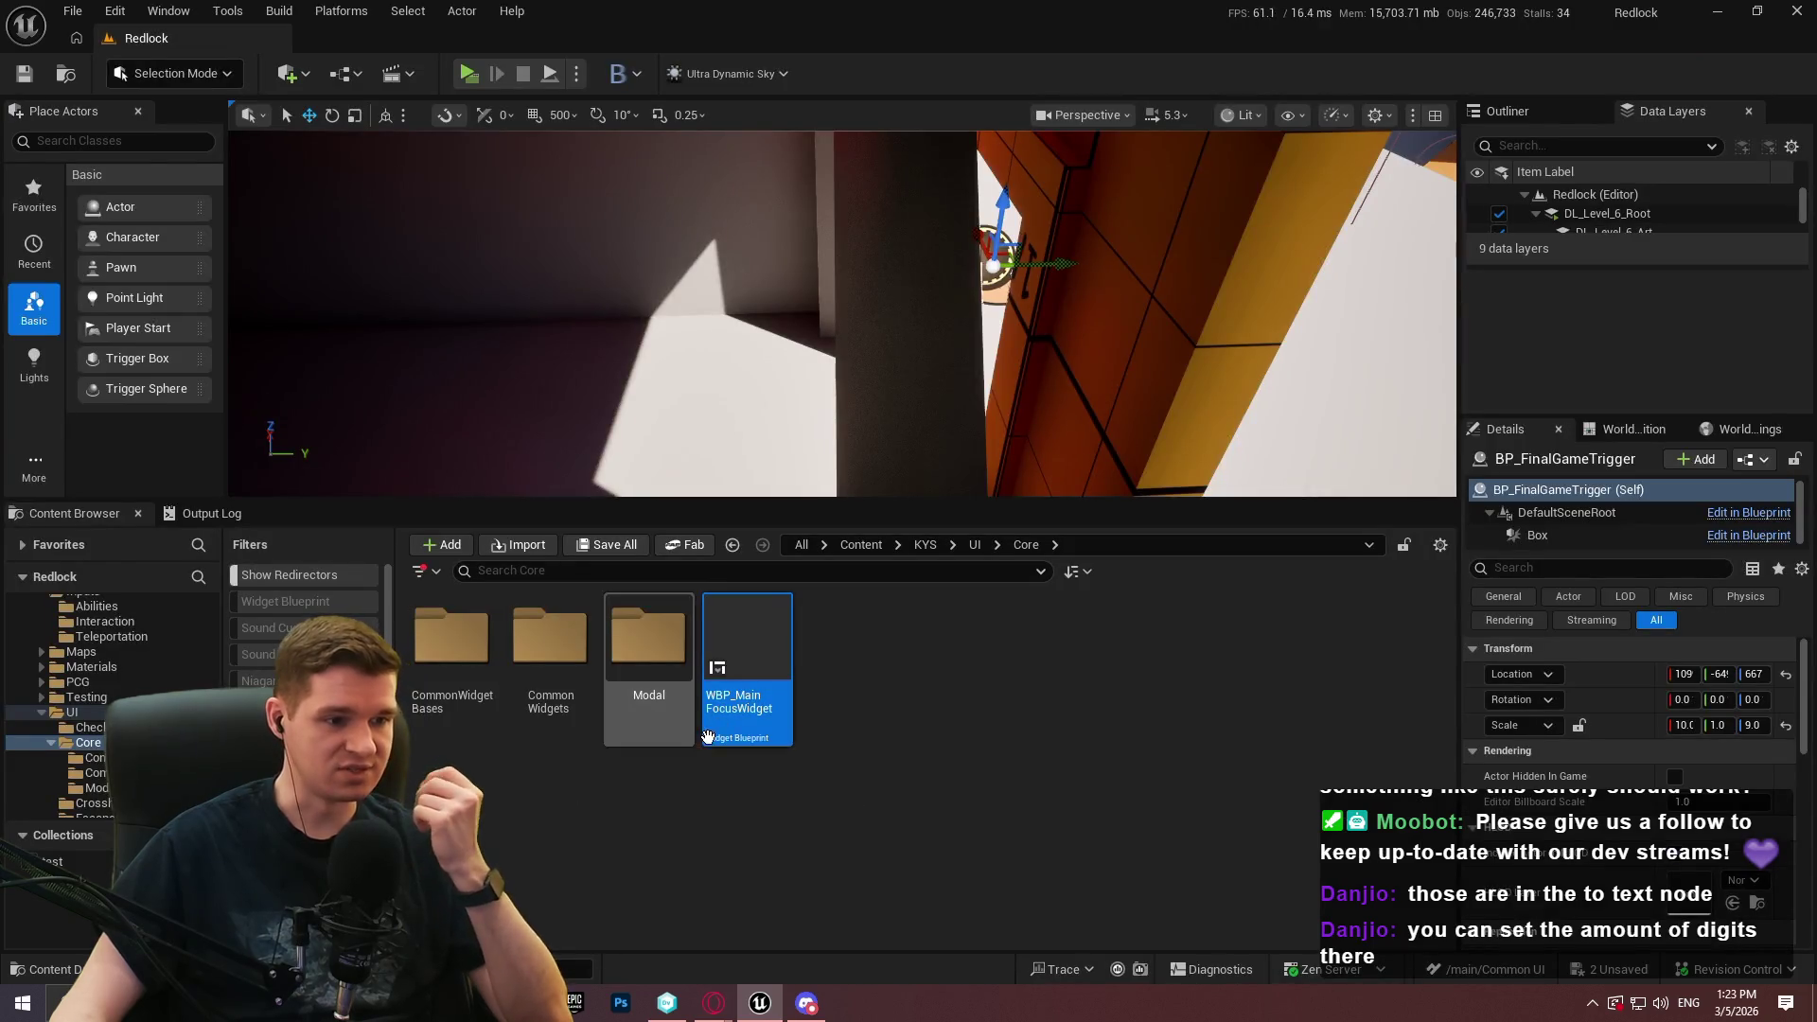
Look into CommonWidgetBases, then open WBP_GameHUDStacks from the UI > MainGameHUD folder
double_click(459, 677)
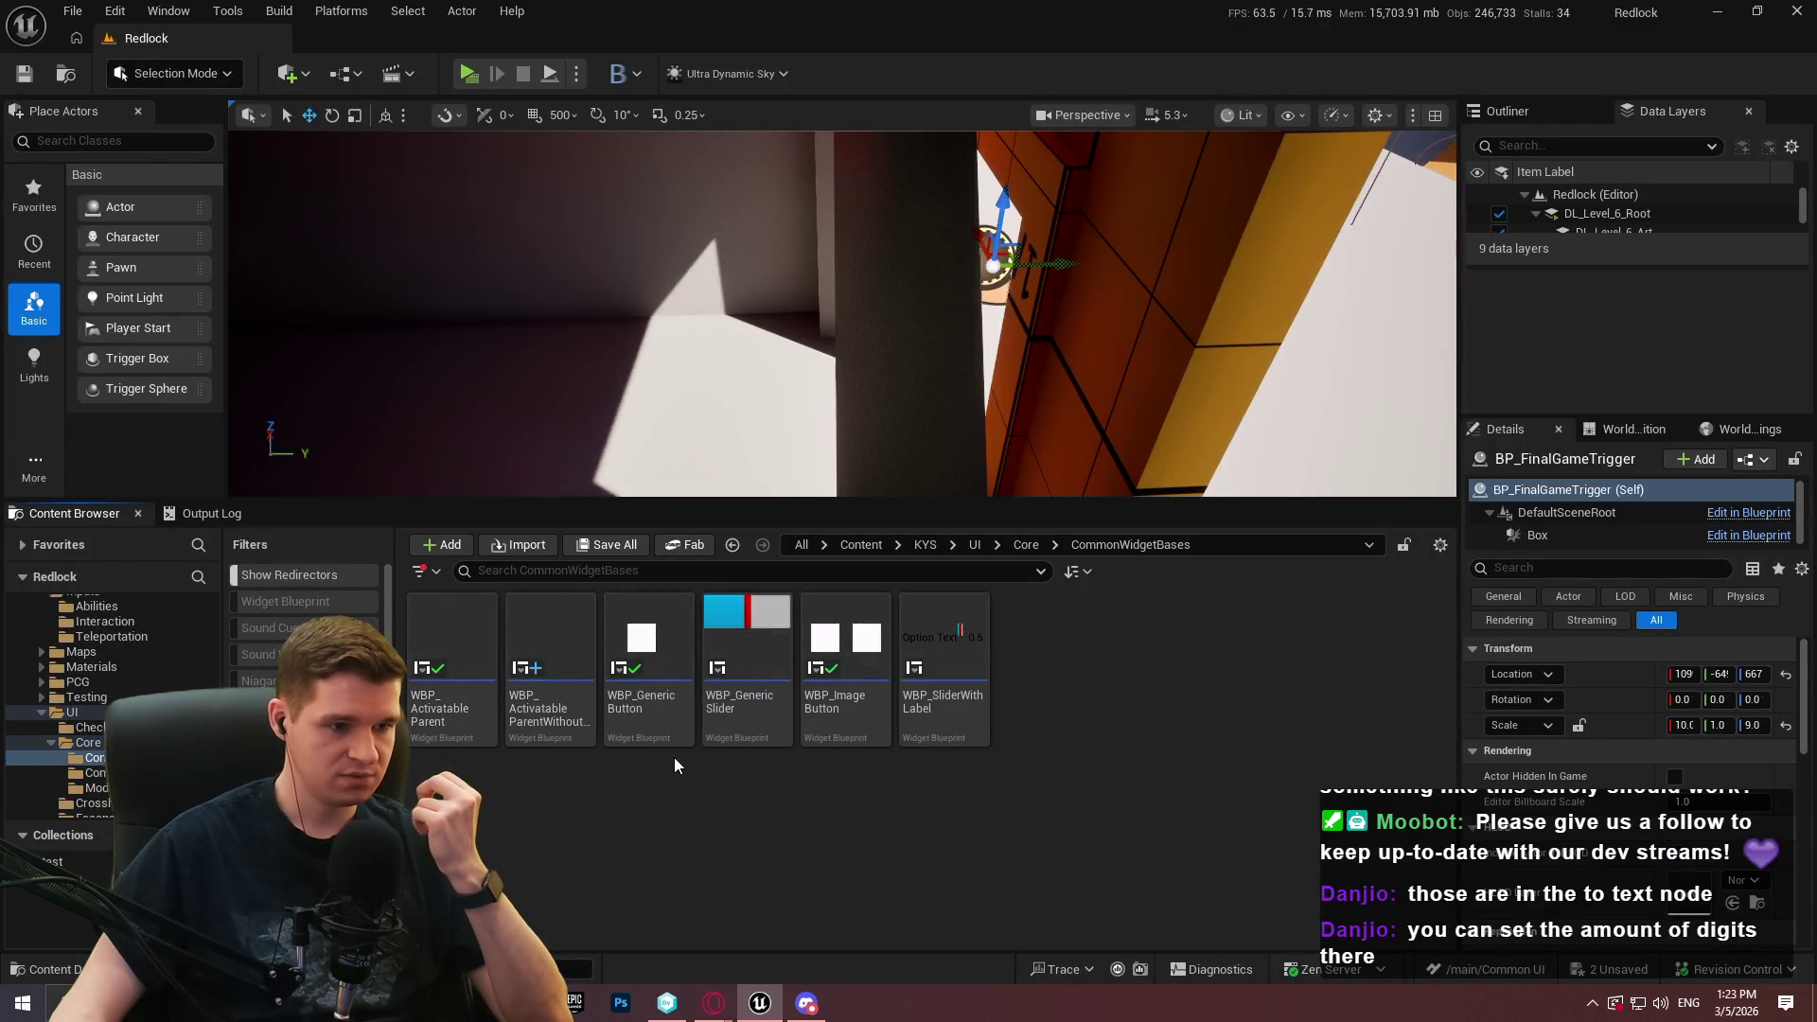
click(1026, 545)
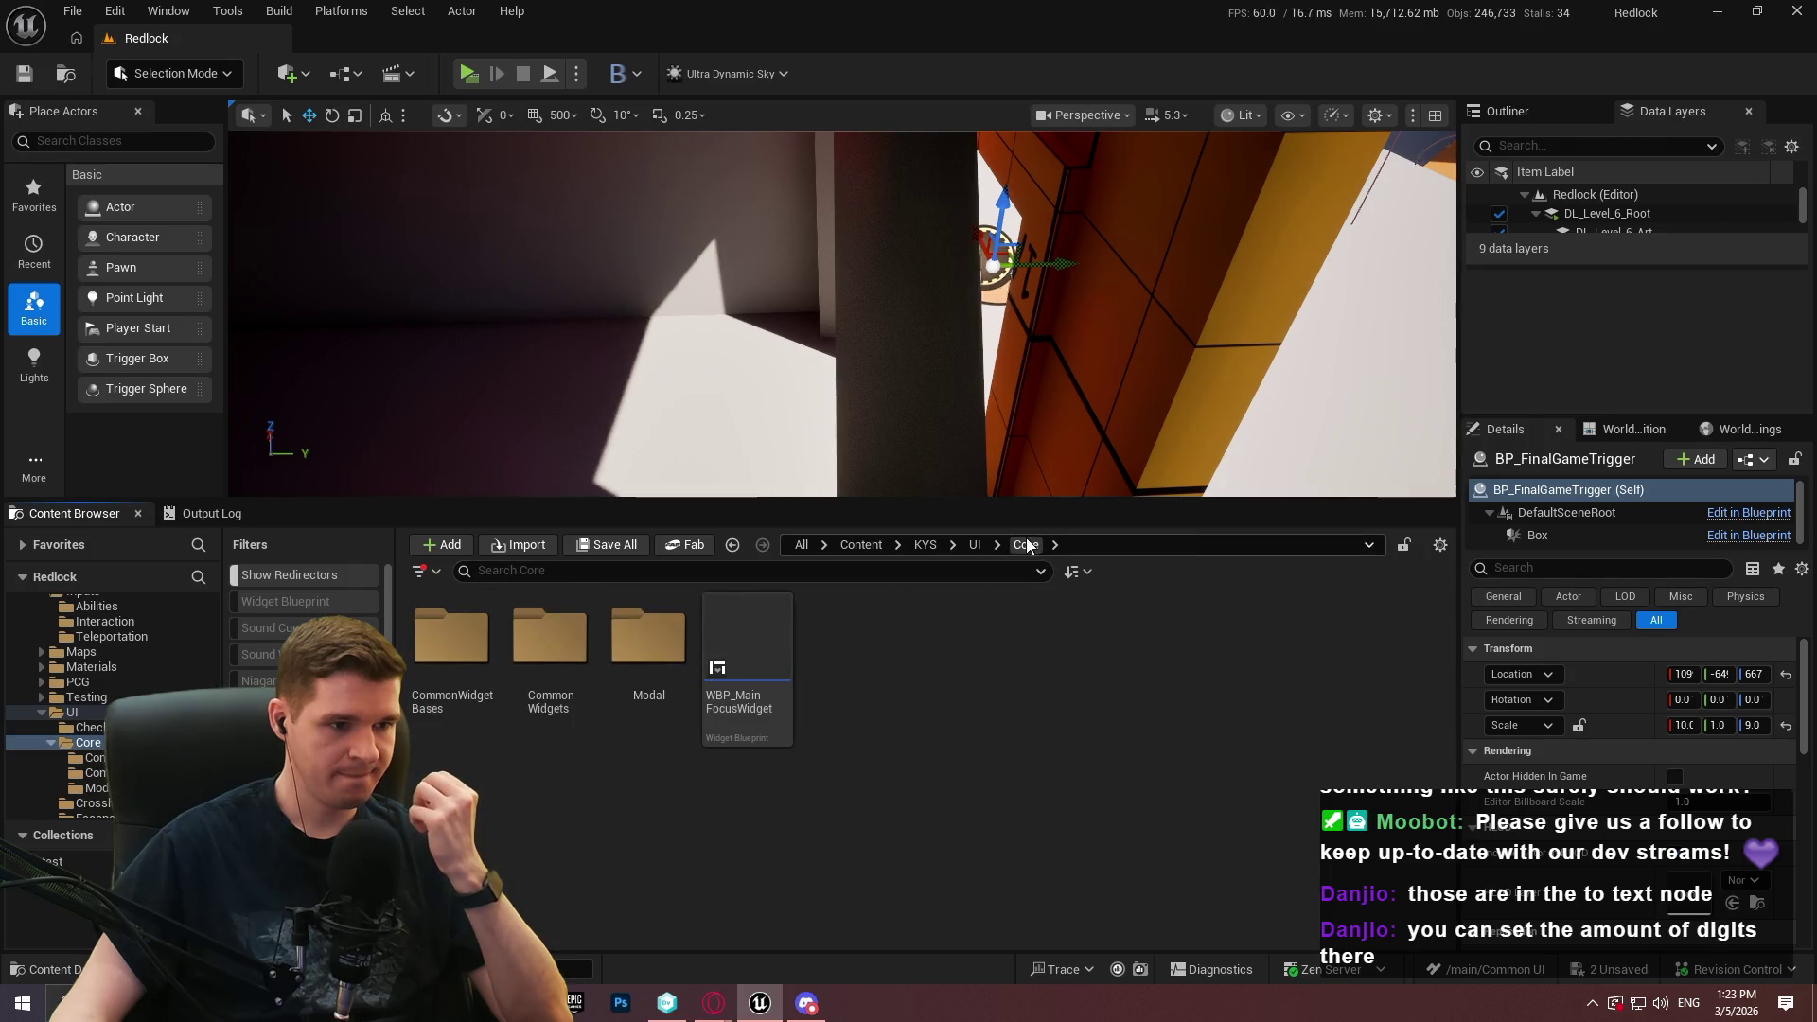
click(976, 545)
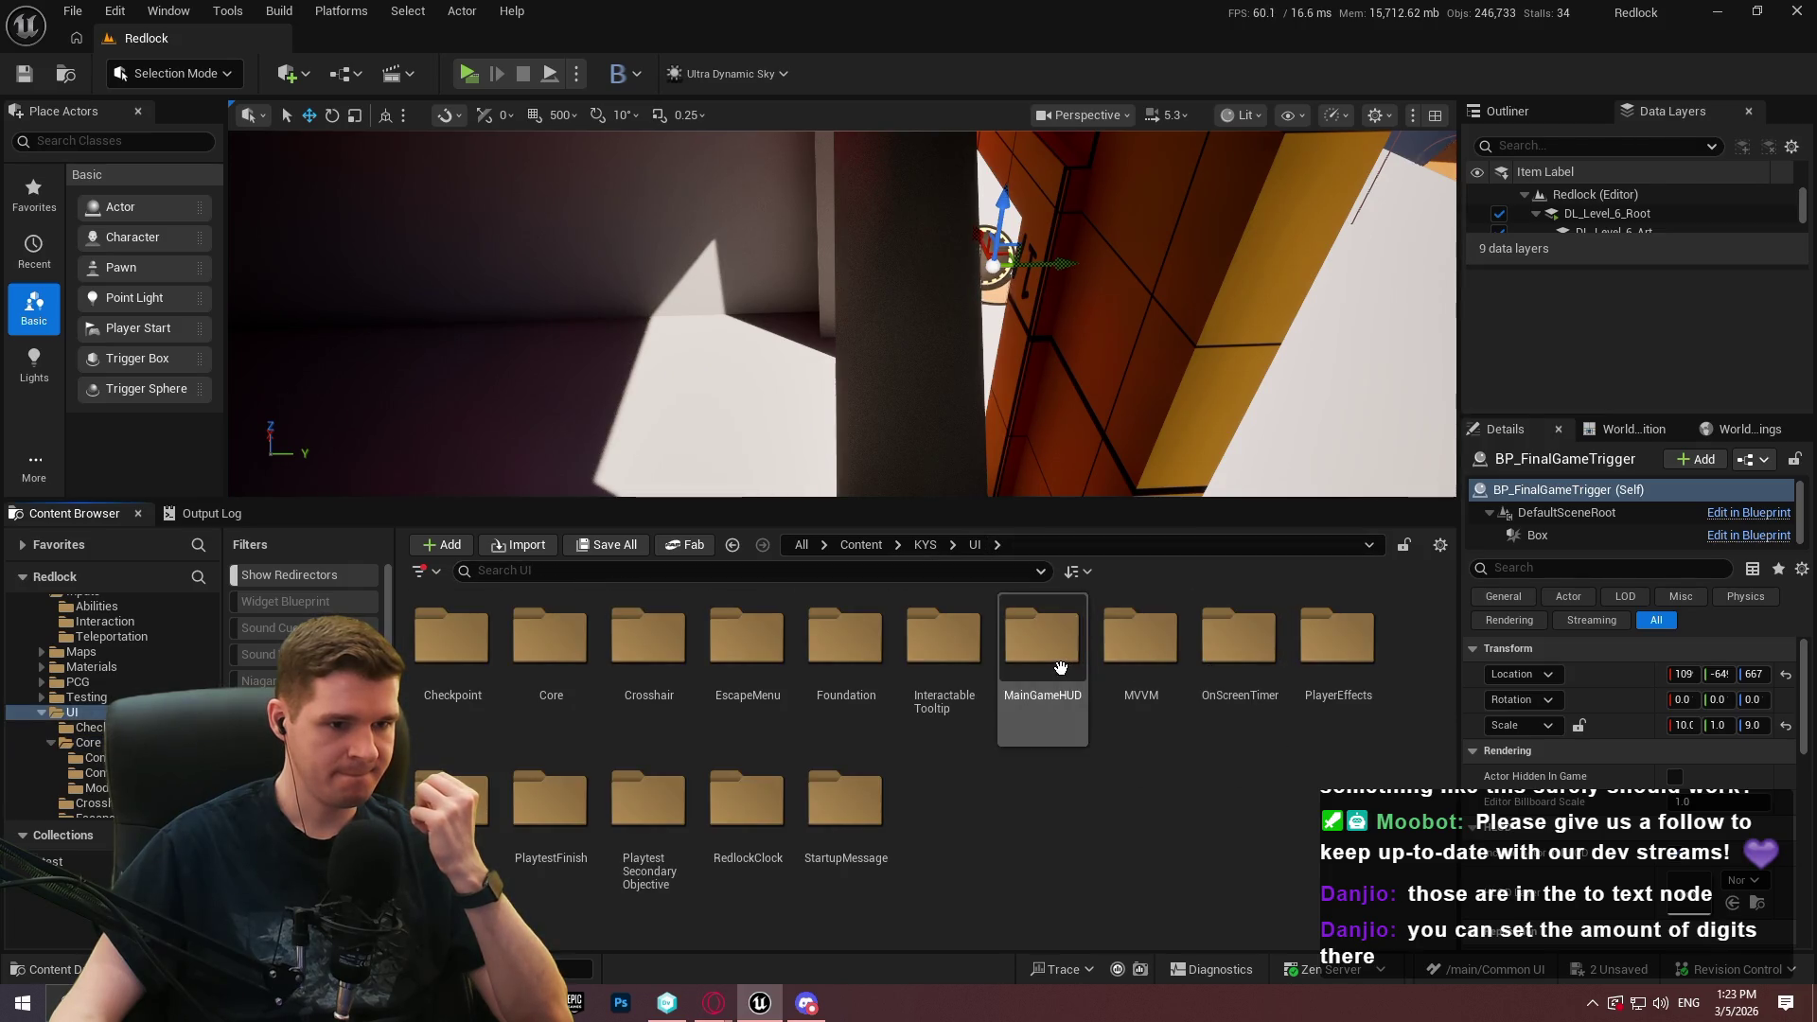
double_click(1050, 653)
double_click(646, 667)
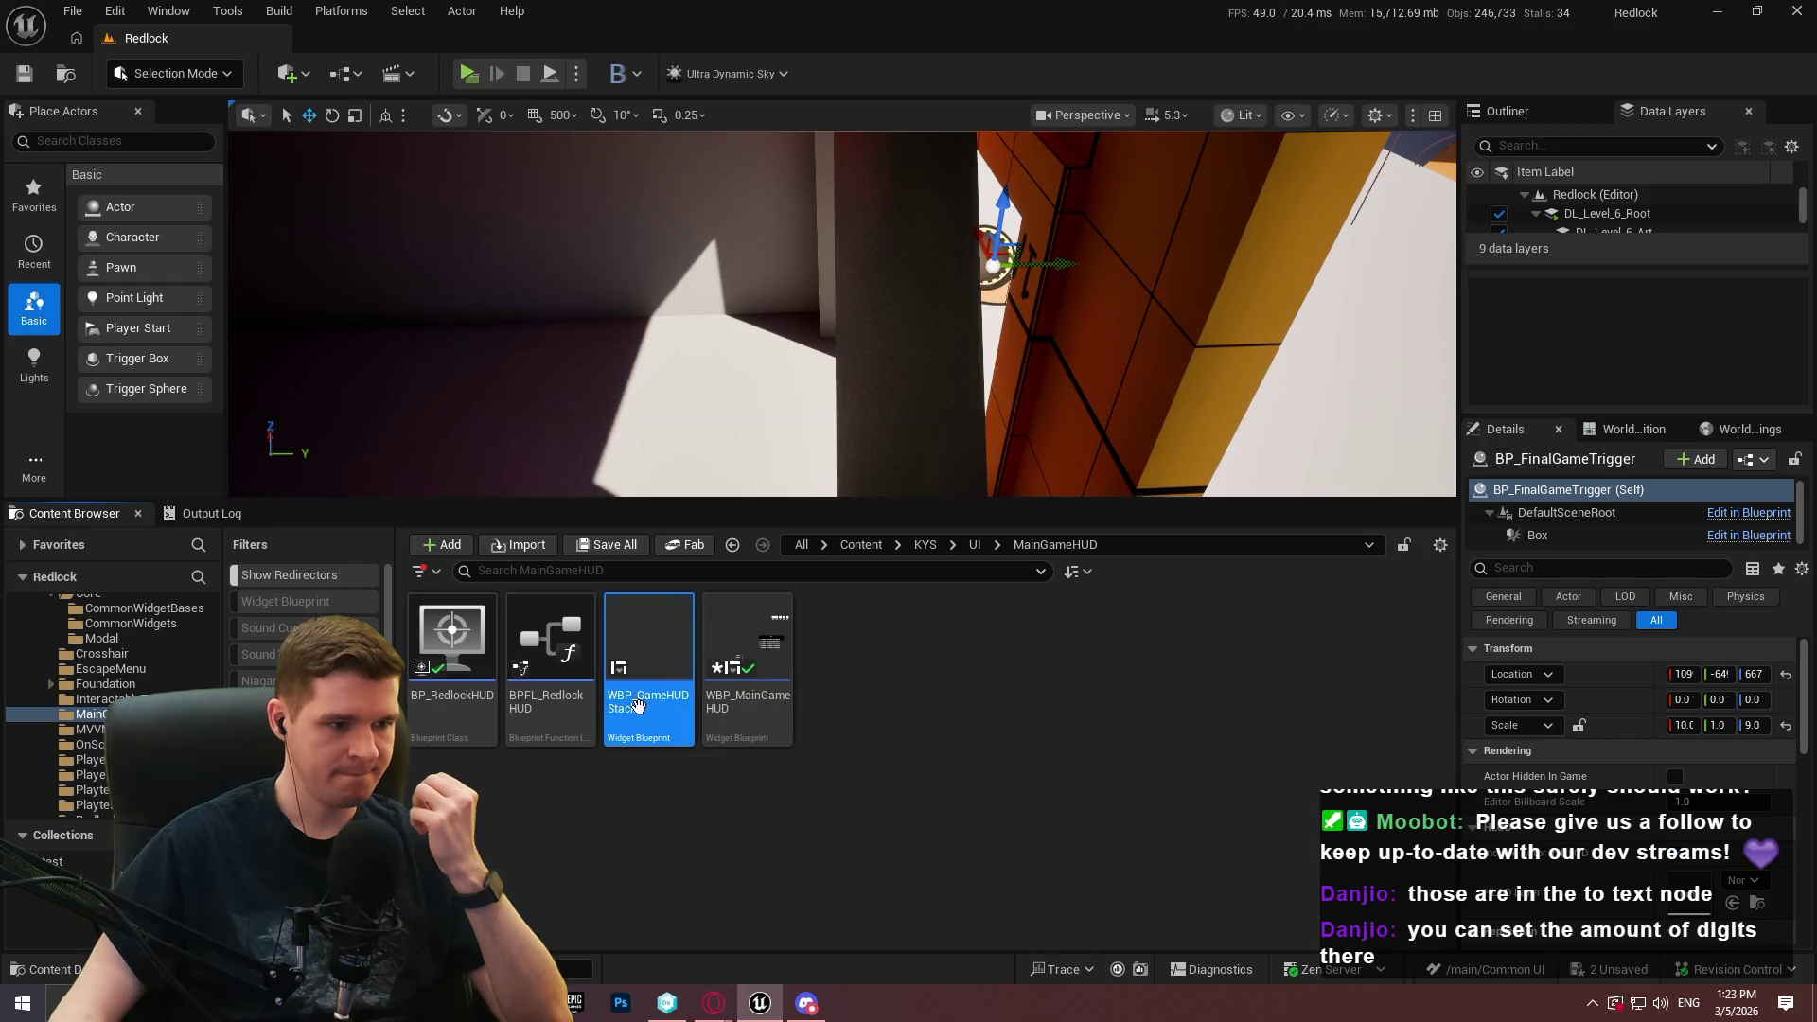
Review the GameStack widget's Details, then return to the Redlock level editor's KYS/UI folder
click(232, 618)
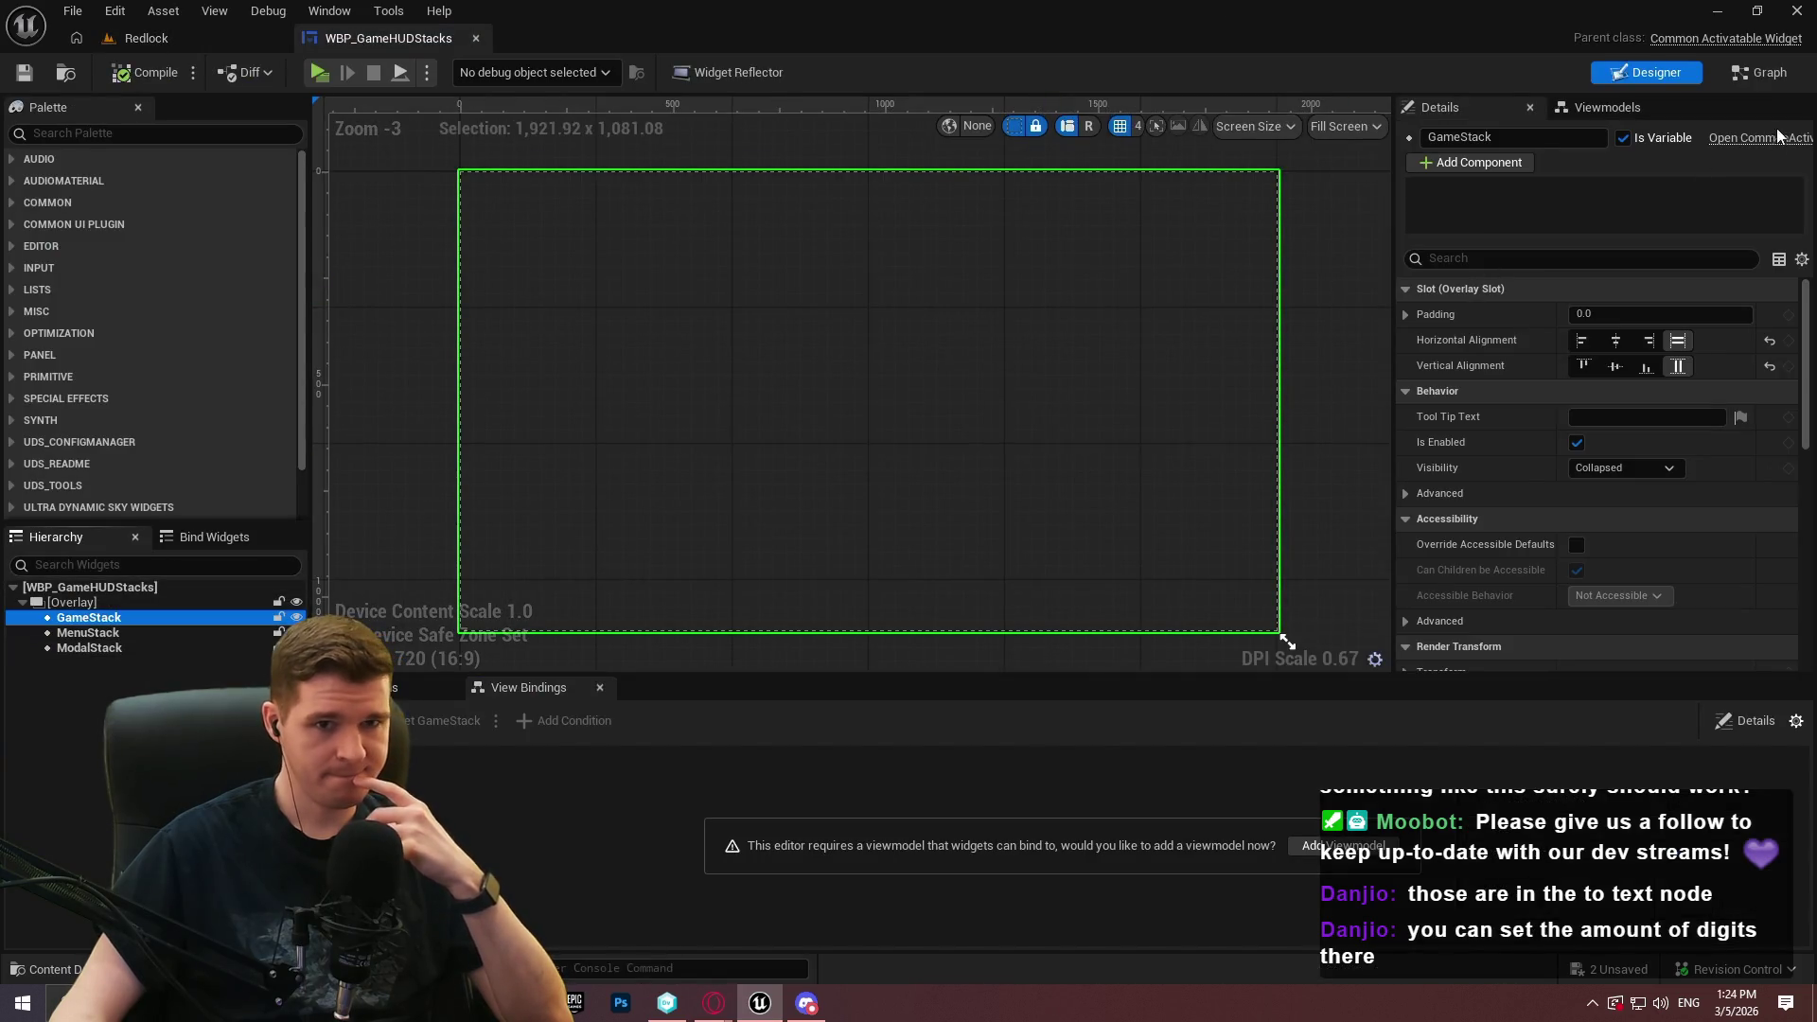
scroll(1467, 395, down, 3)
scroll(1459, 405, down, 15)
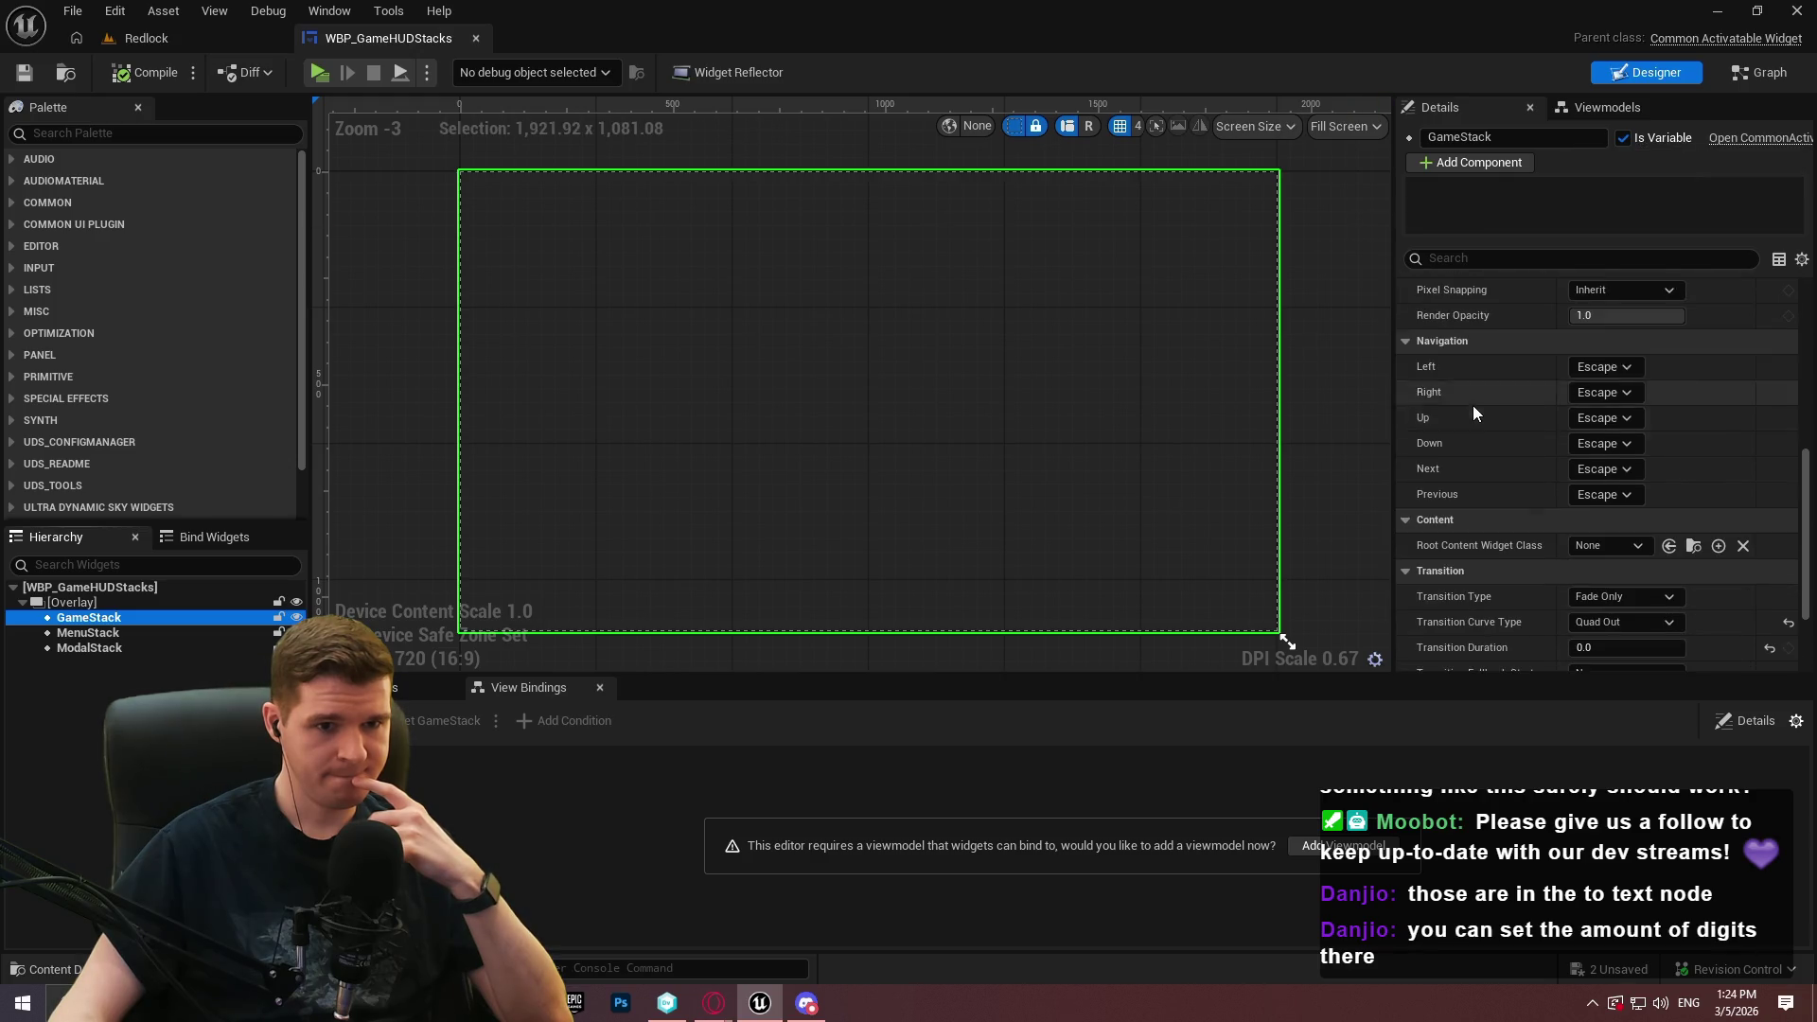
click(208, 37)
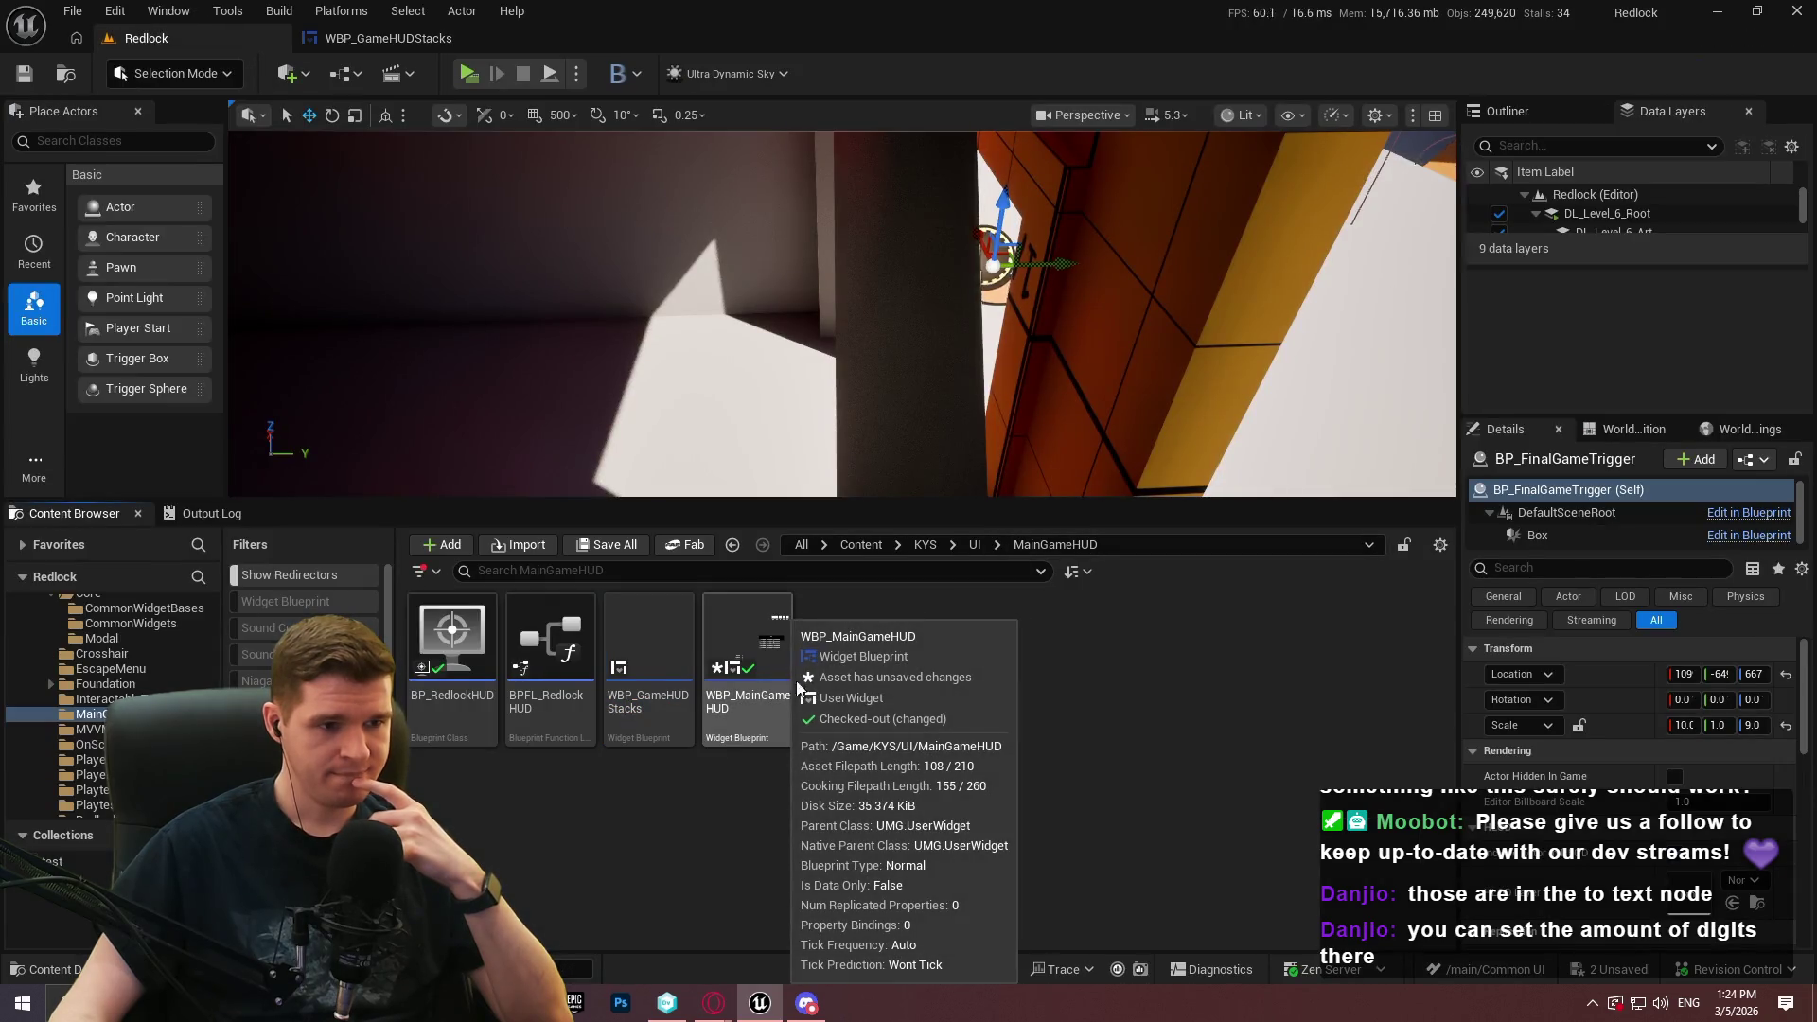
key(alt+Left)
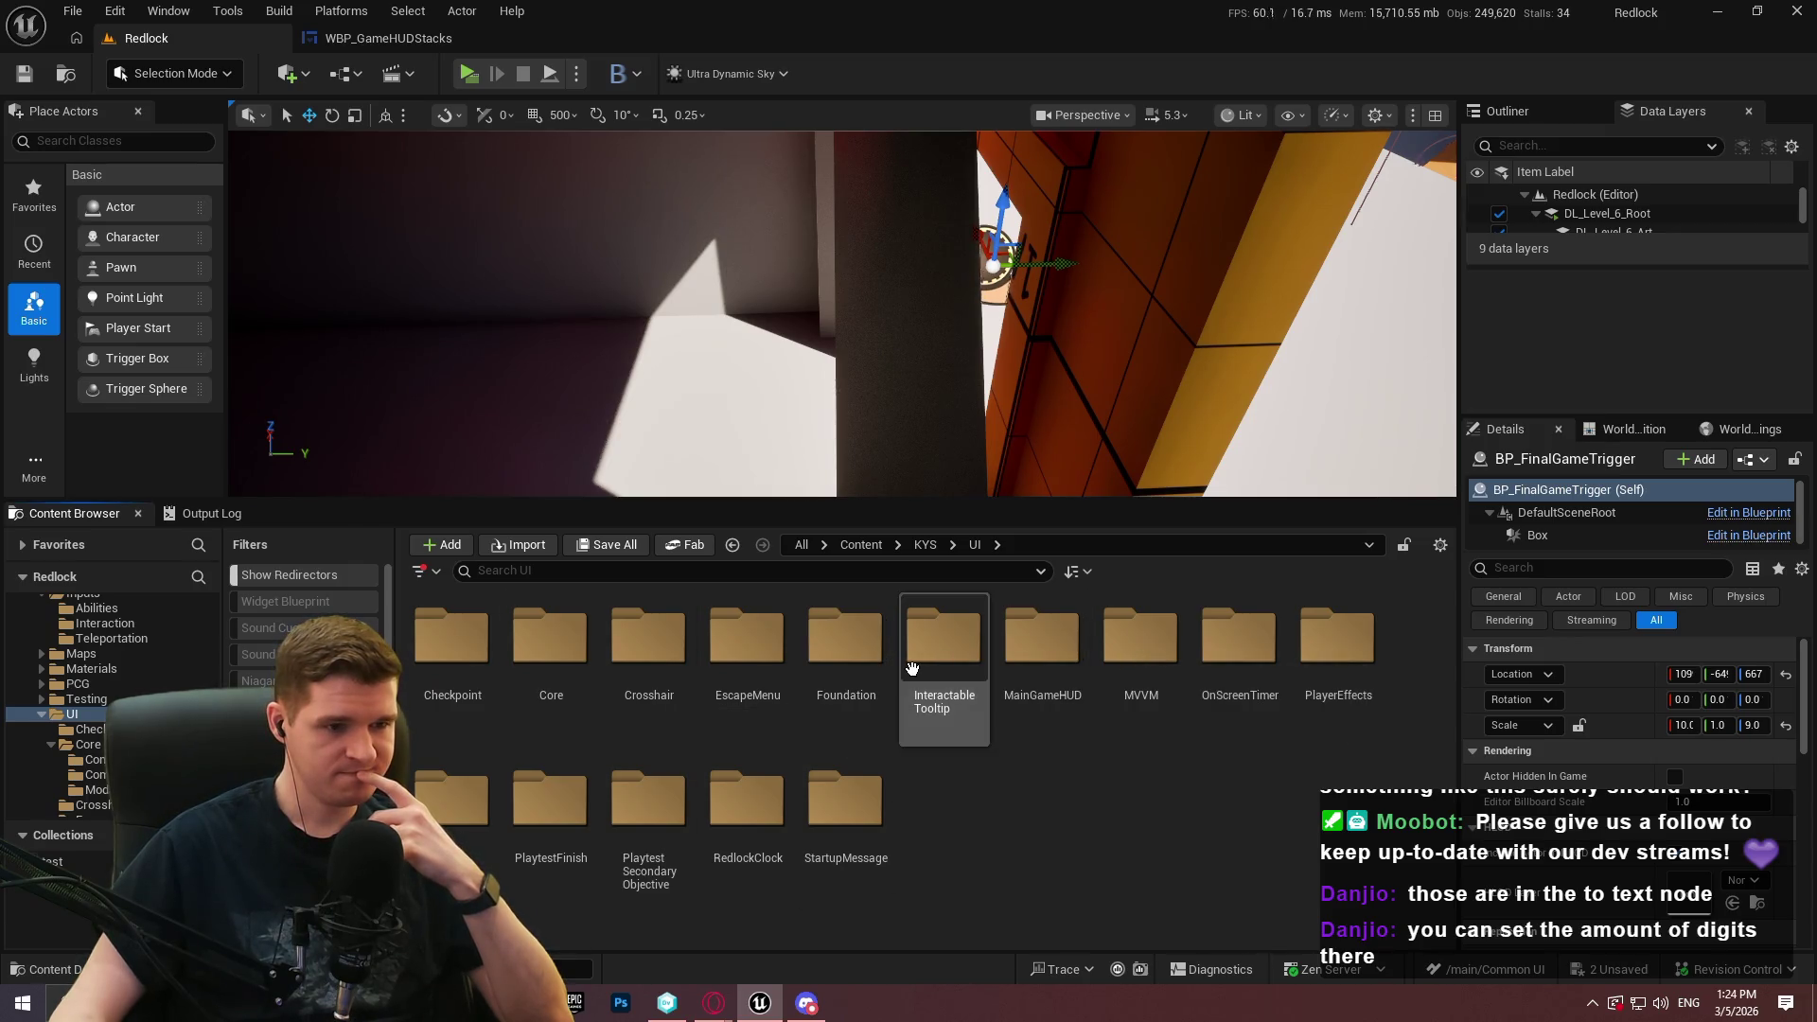
Open the InteractableTooltip folder, run a quick play-test, and end it
double_click(912, 670)
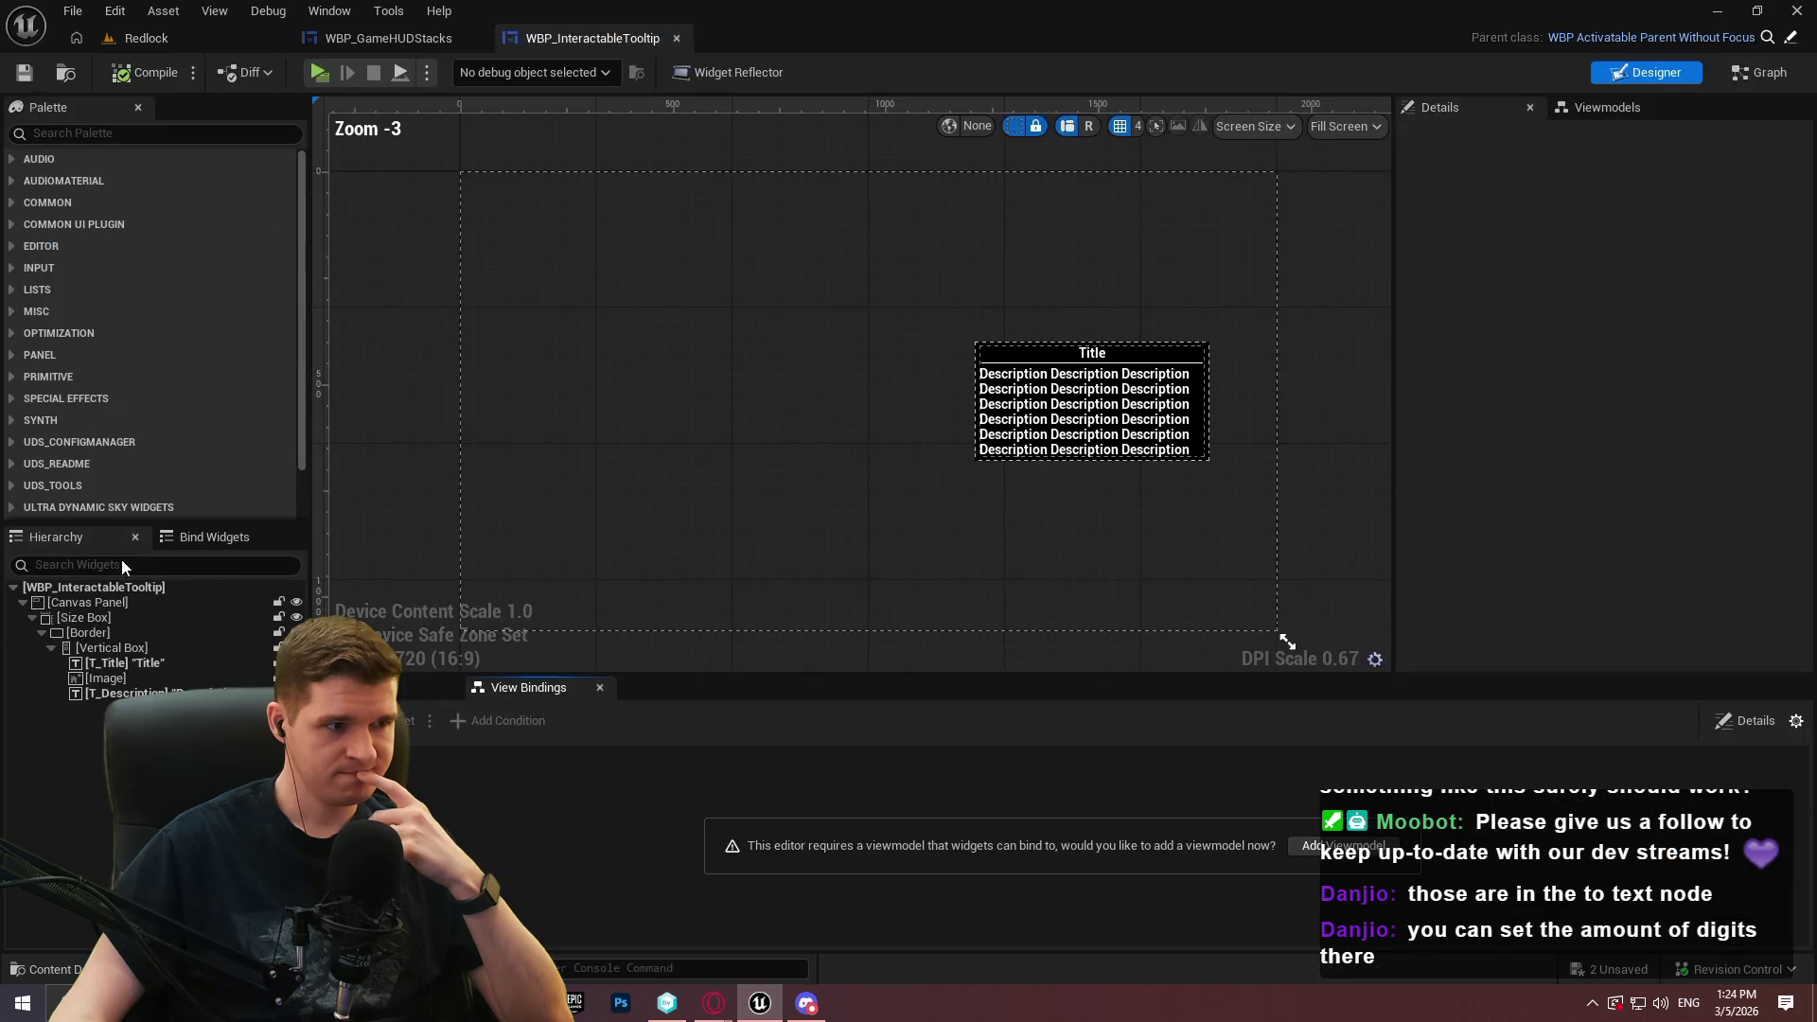
click(318, 72)
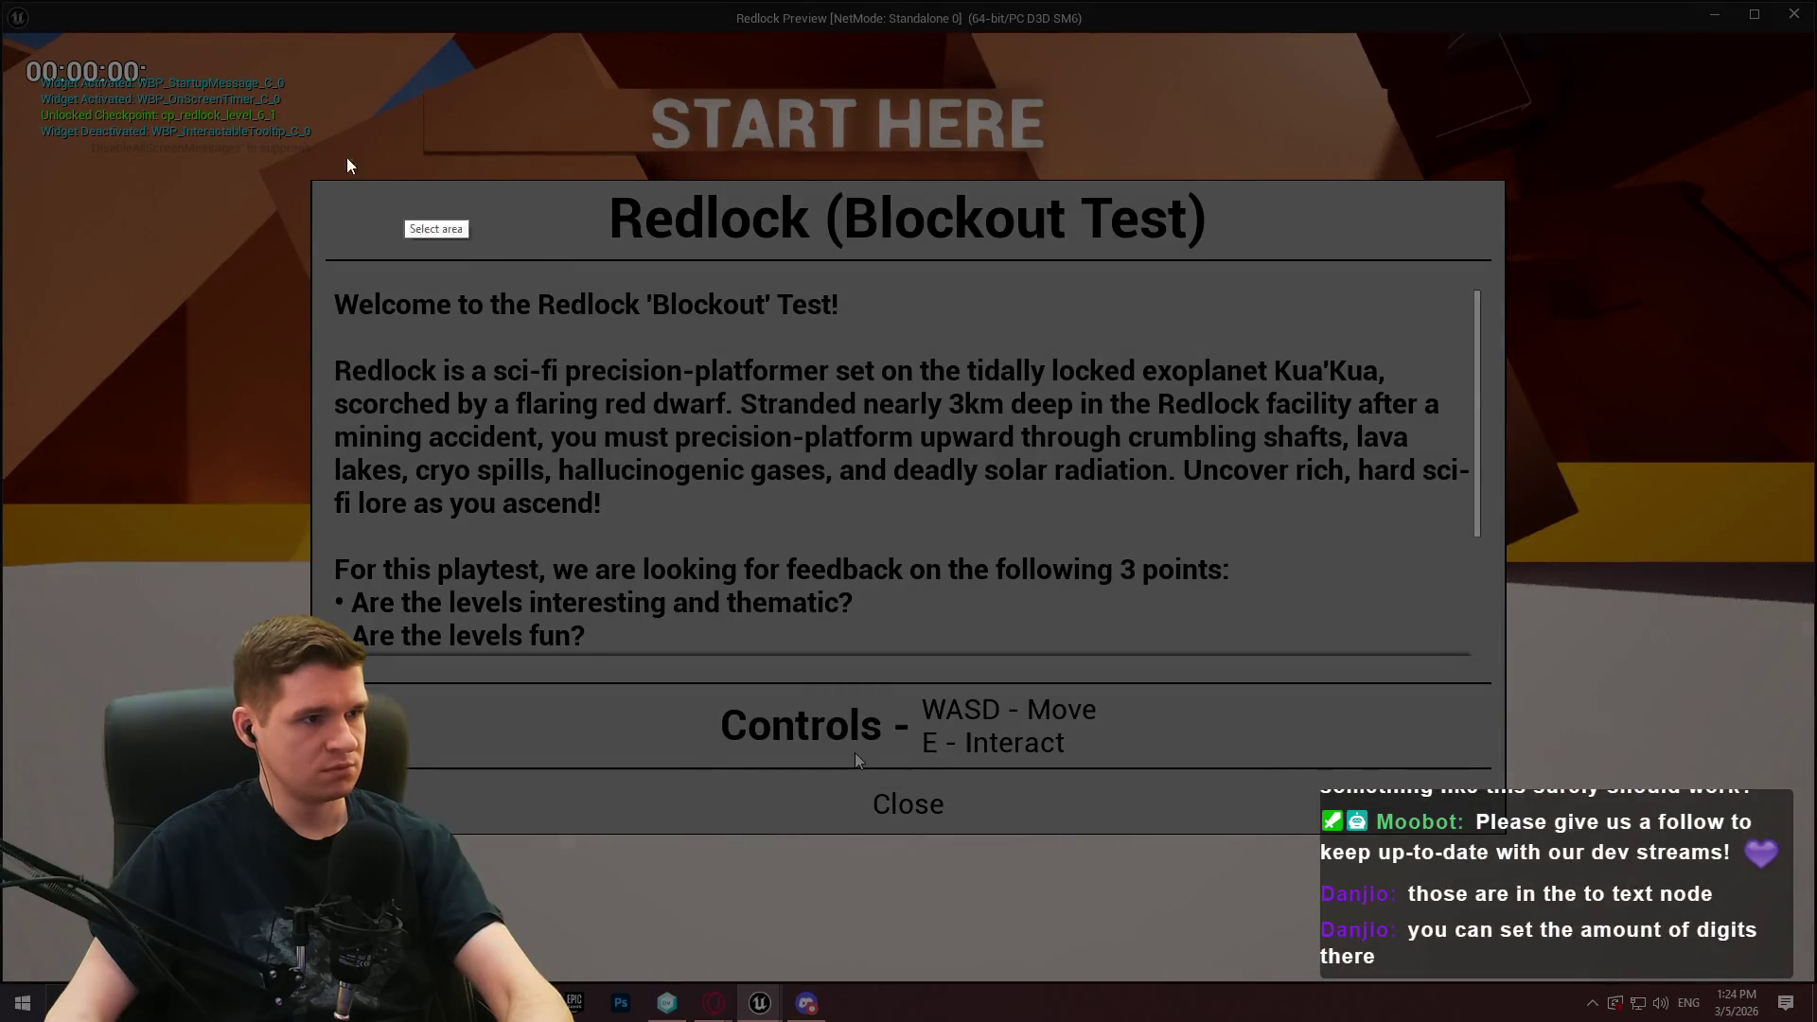
mouse_move(25, 49)
mouse_down()
mouse_move(142, 156)
mouse_move(332, 158)
mouse_up()
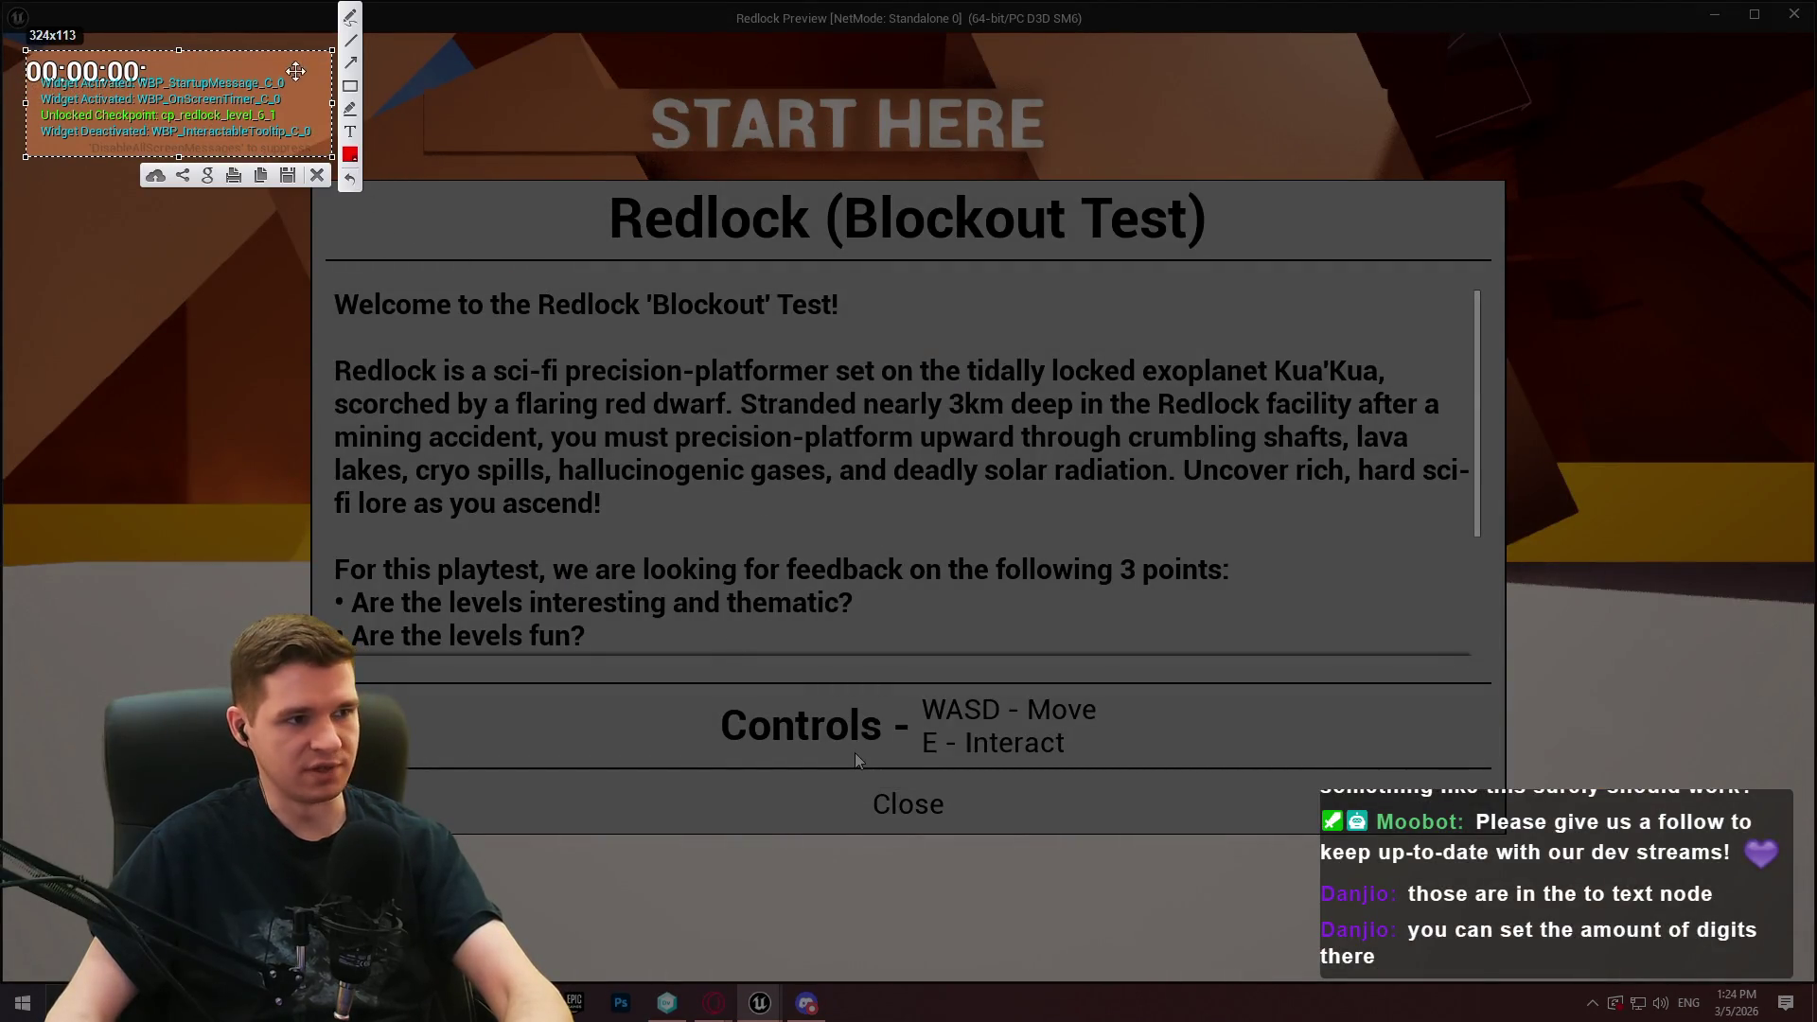
key(ctrl+c)
click(1794, 14)
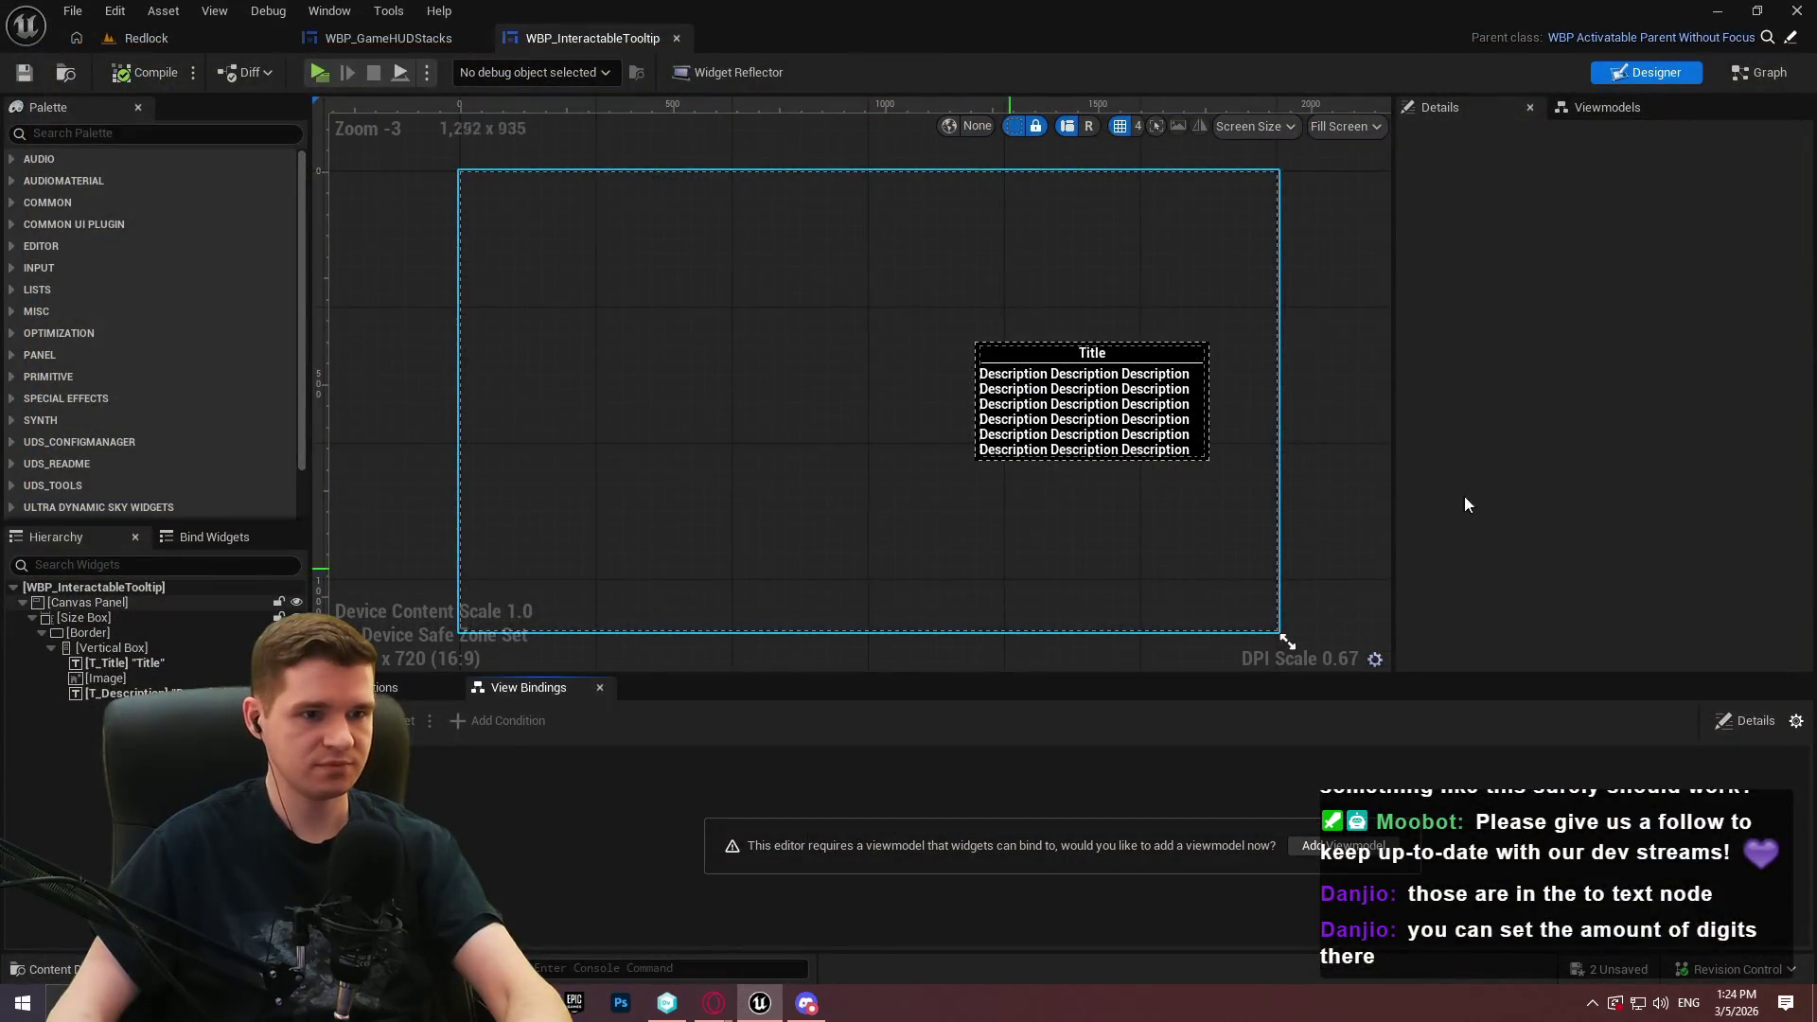
Override the tooltip root's Deactivated Visibility to Not Hit-Testable (Self & All Children), compile, and play-test
click(121, 589)
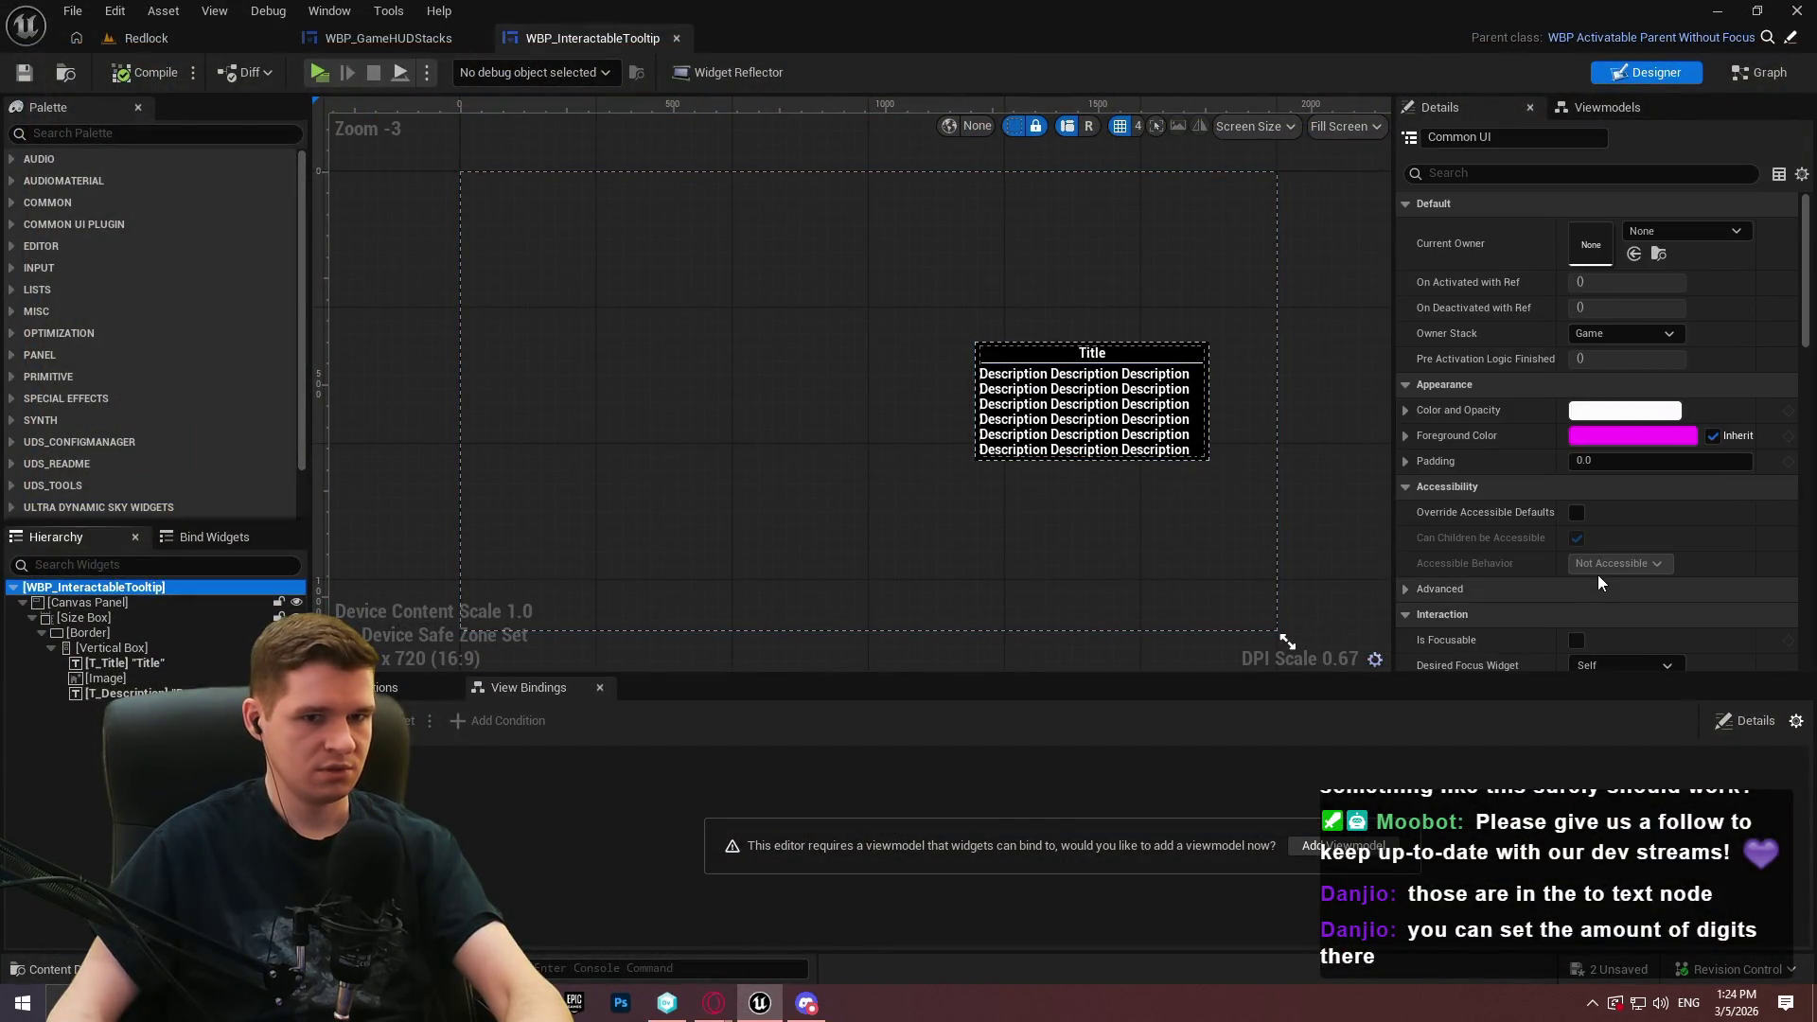
click(1804, 235)
mouse_move(1801, 221)
mouse_down()
mouse_move(1813, 572)
mouse_move(1814, 473)
mouse_up()
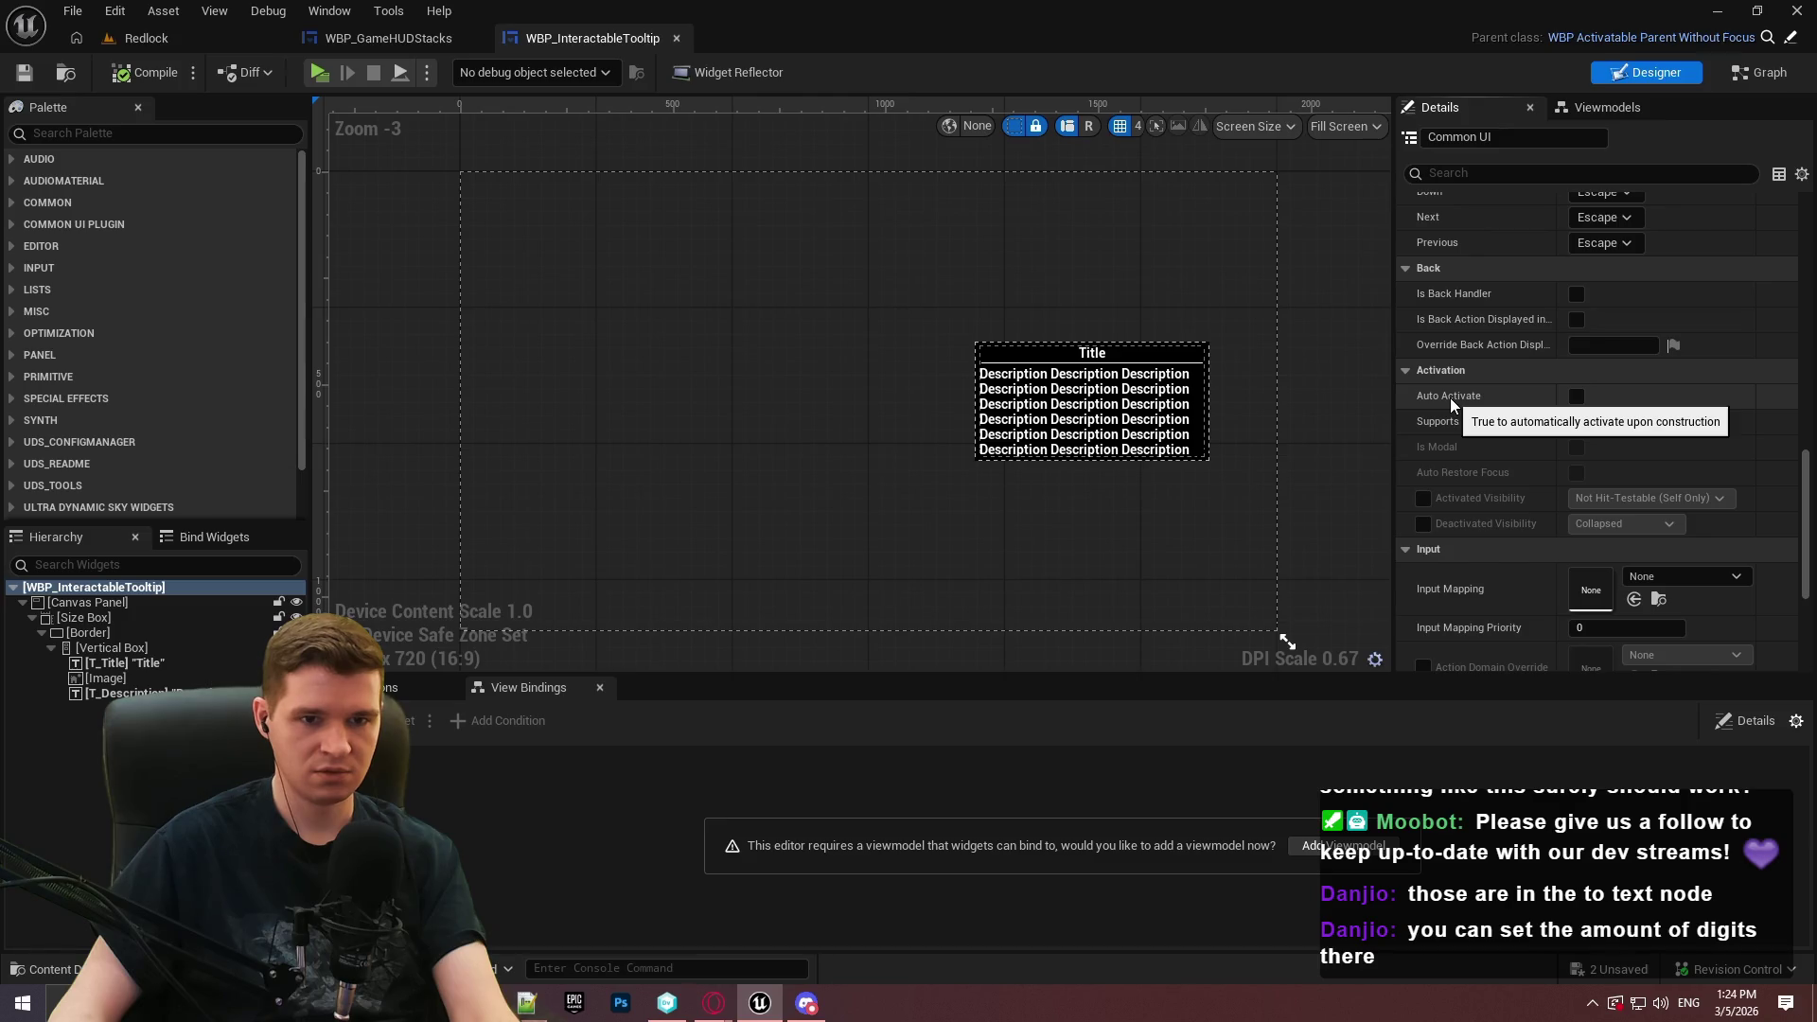
click(1424, 524)
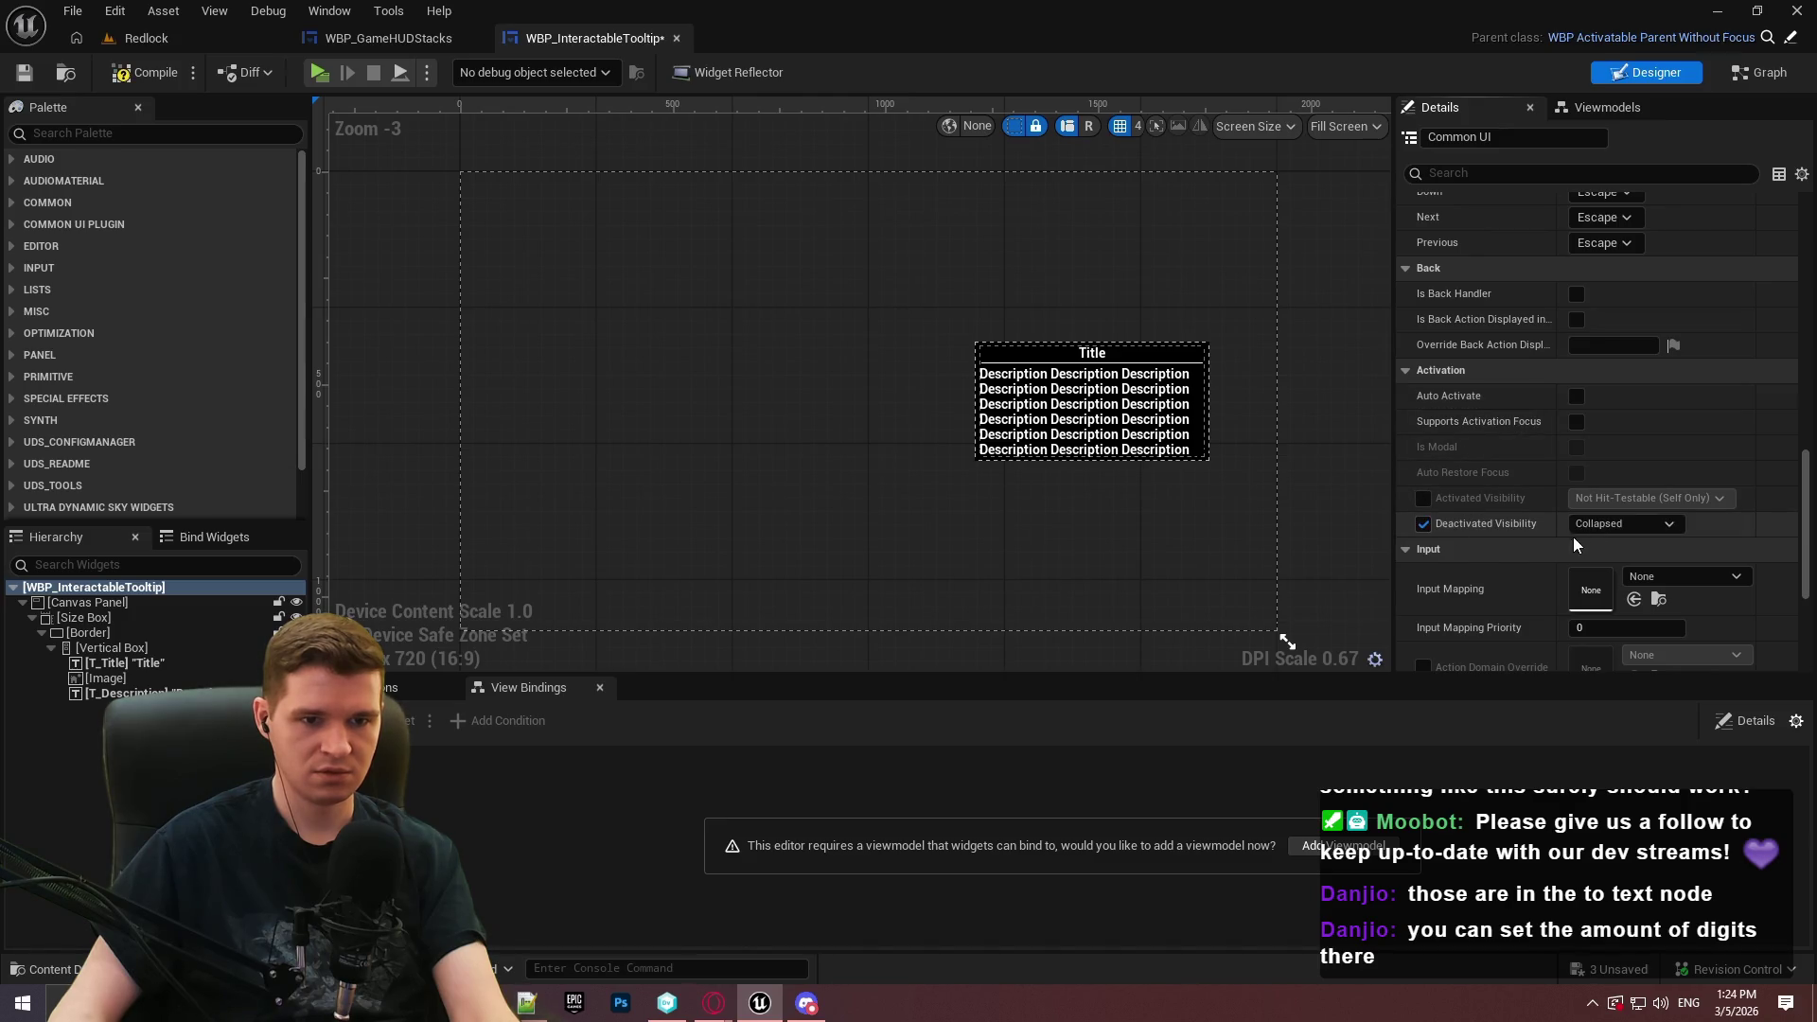
click(1615, 523)
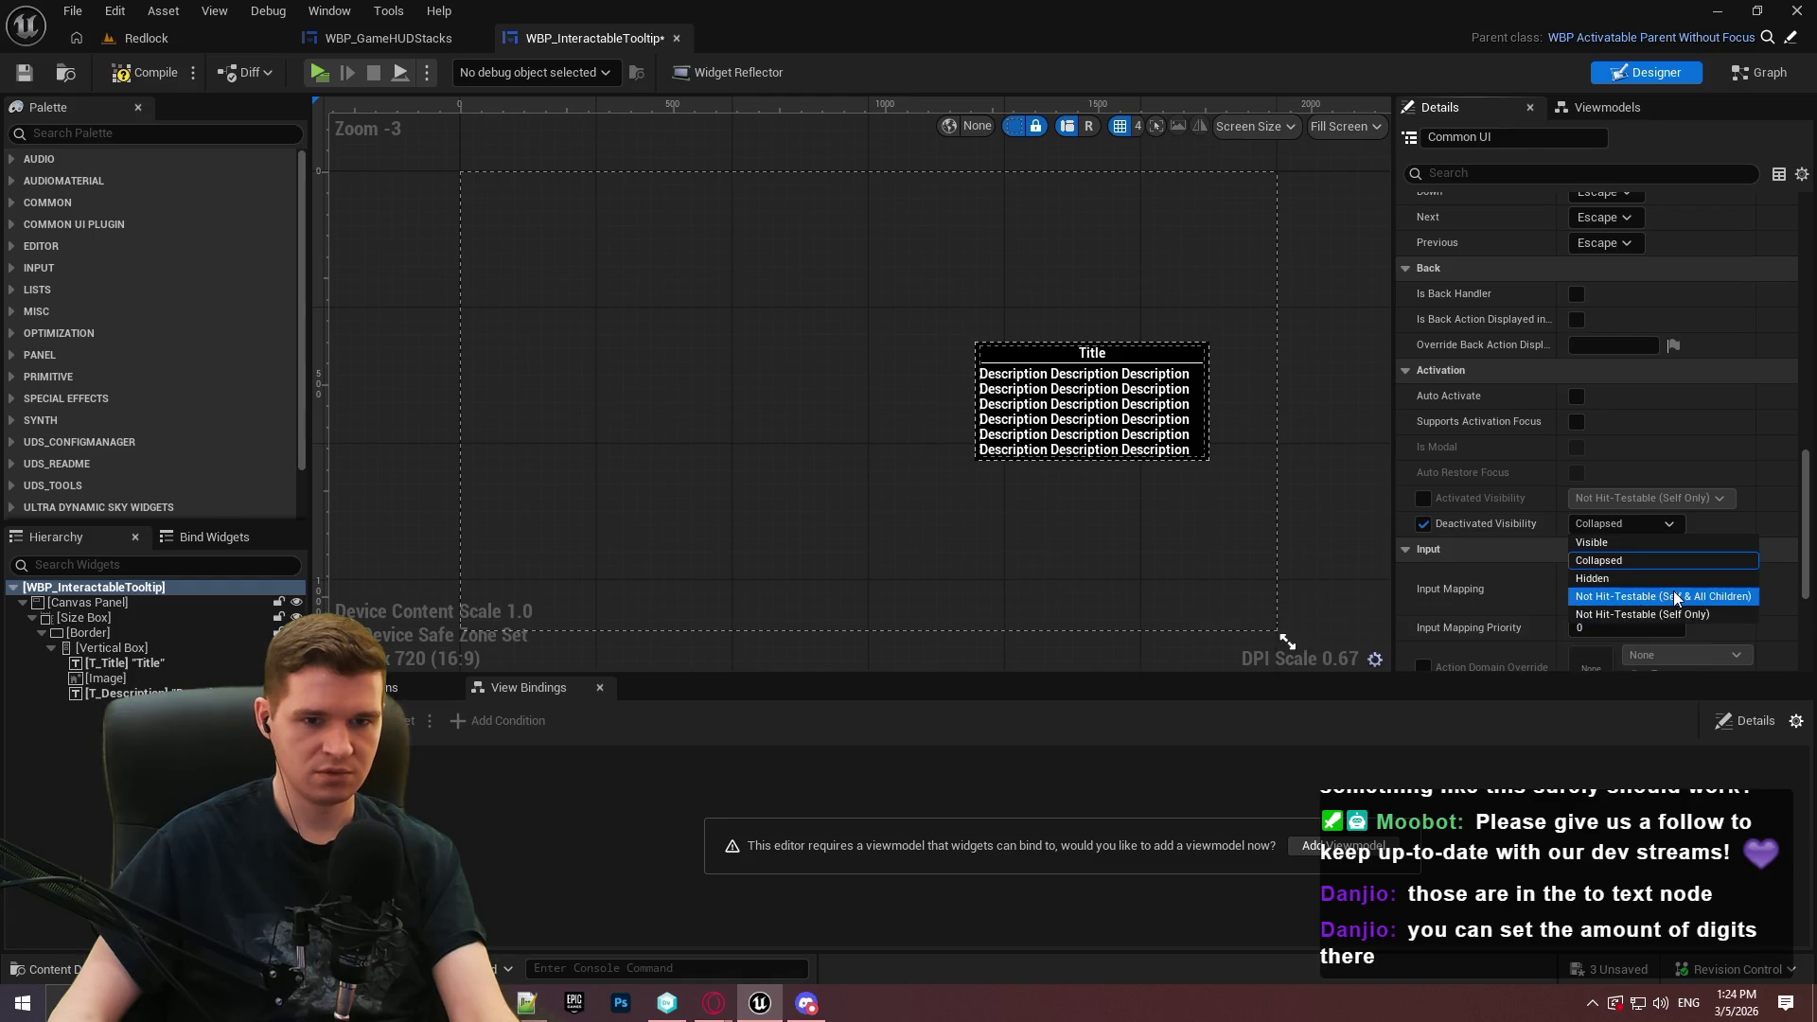
click(1674, 599)
click(133, 76)
click(319, 72)
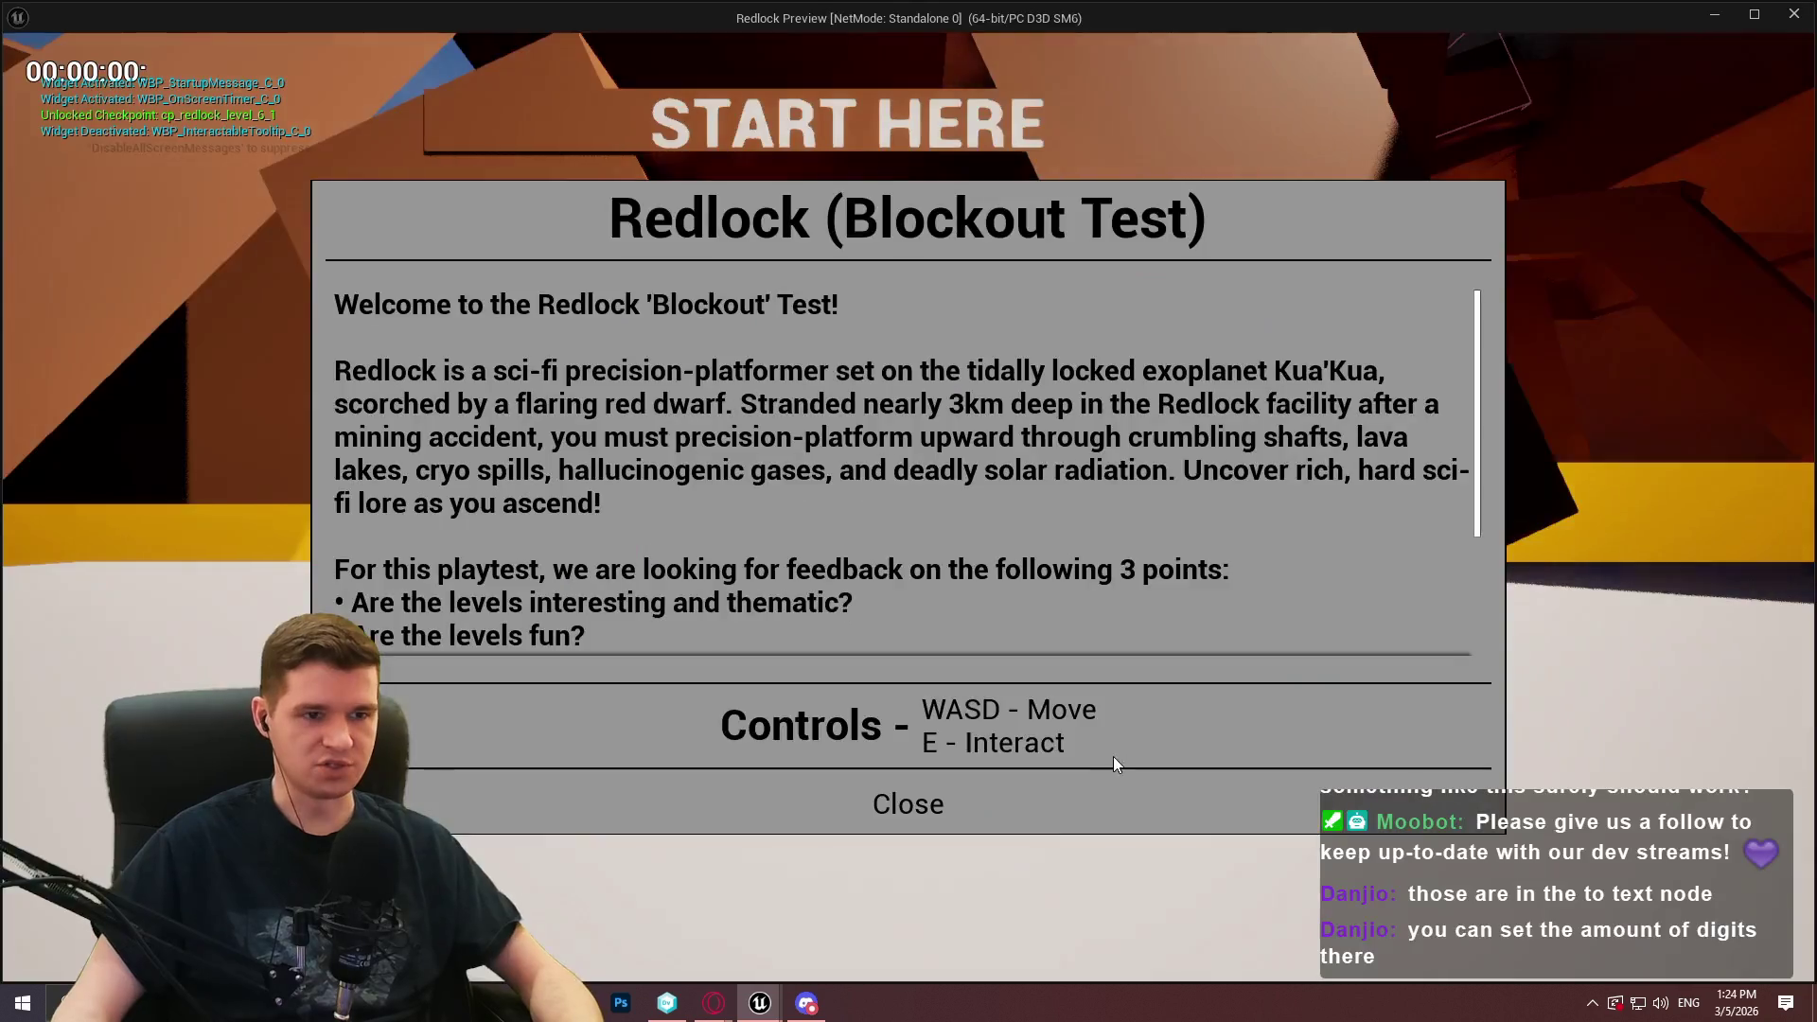
Dismiss the welcome message, run the character around with W and S, then stop the play-test
click(1115, 803)
key(w)
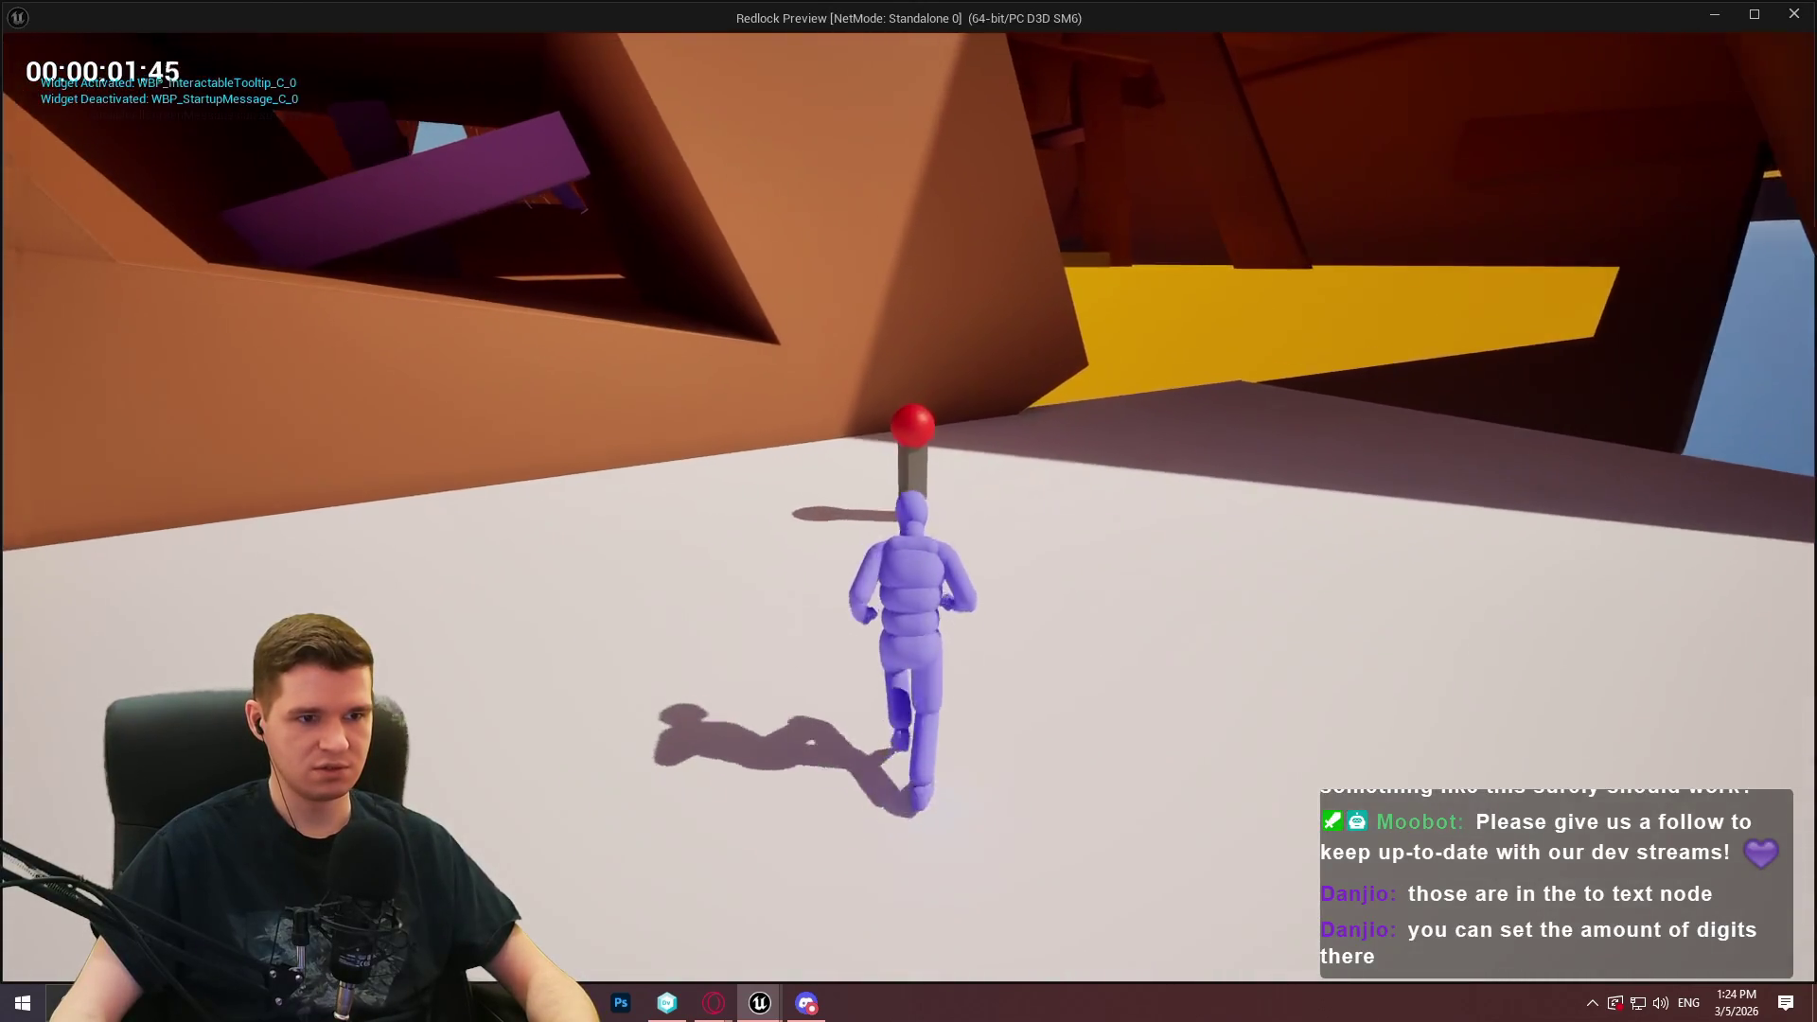
key(s)
key(w)
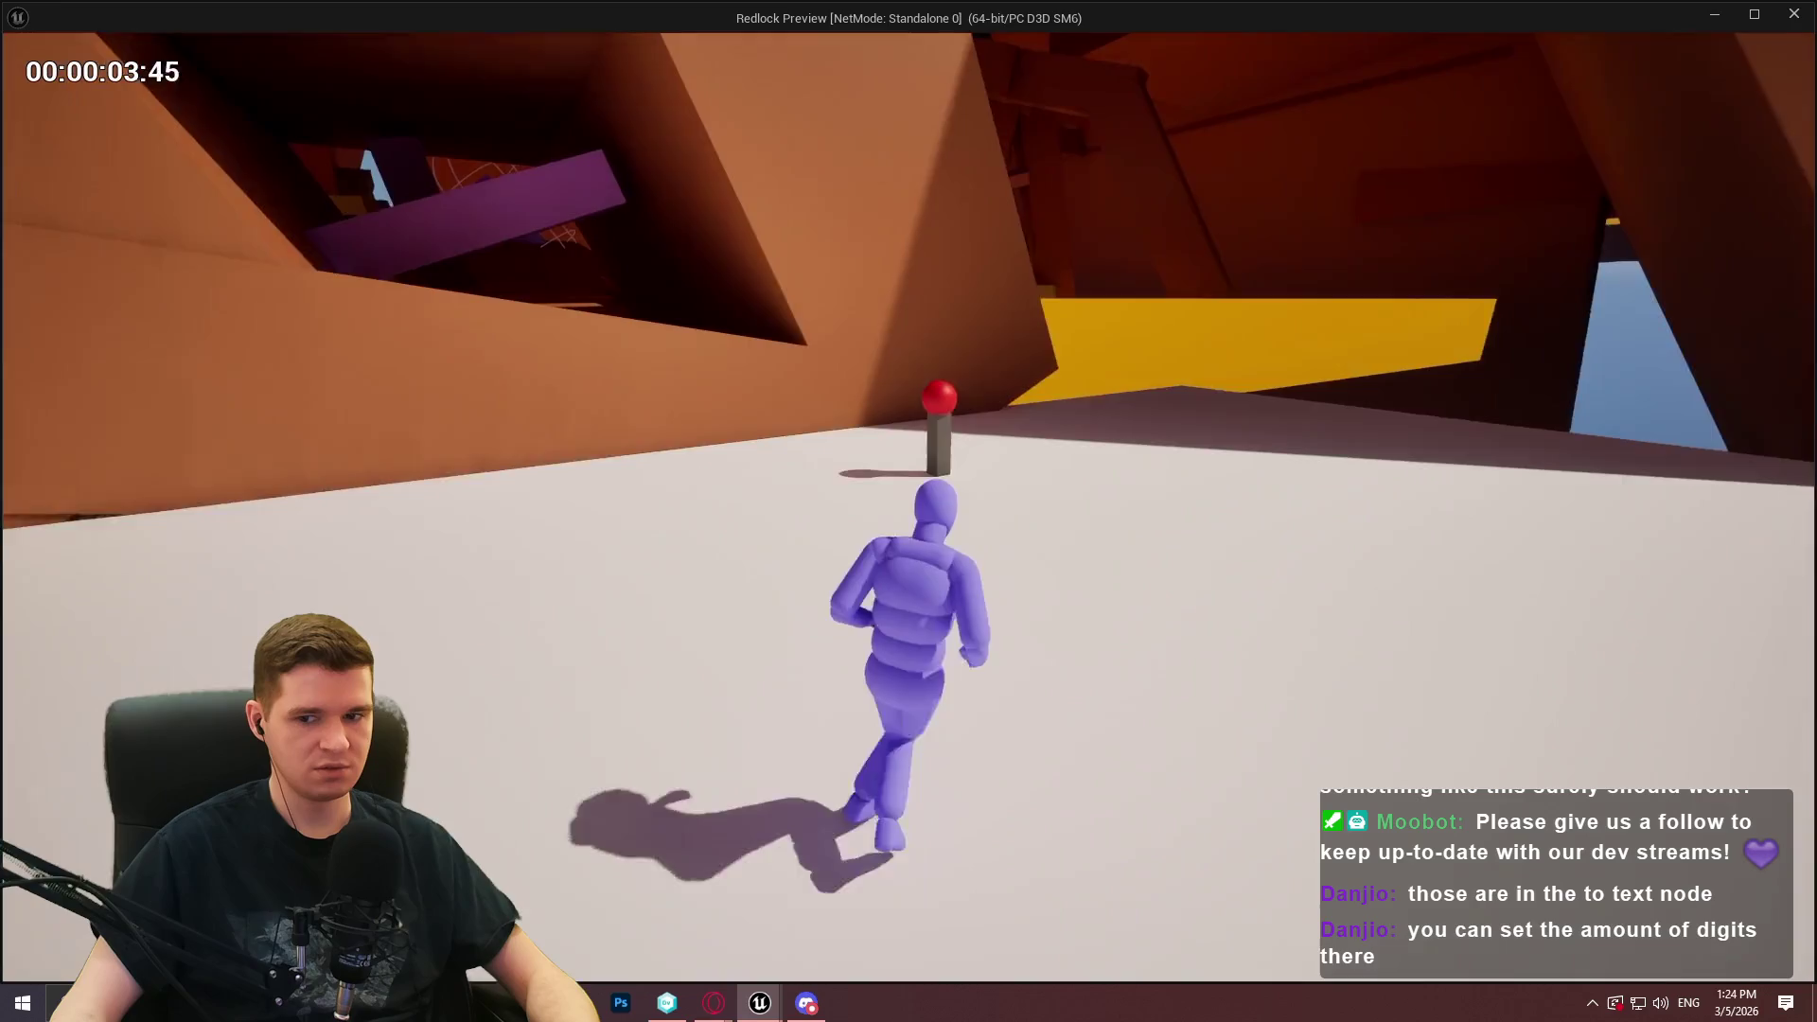
key(Escape)
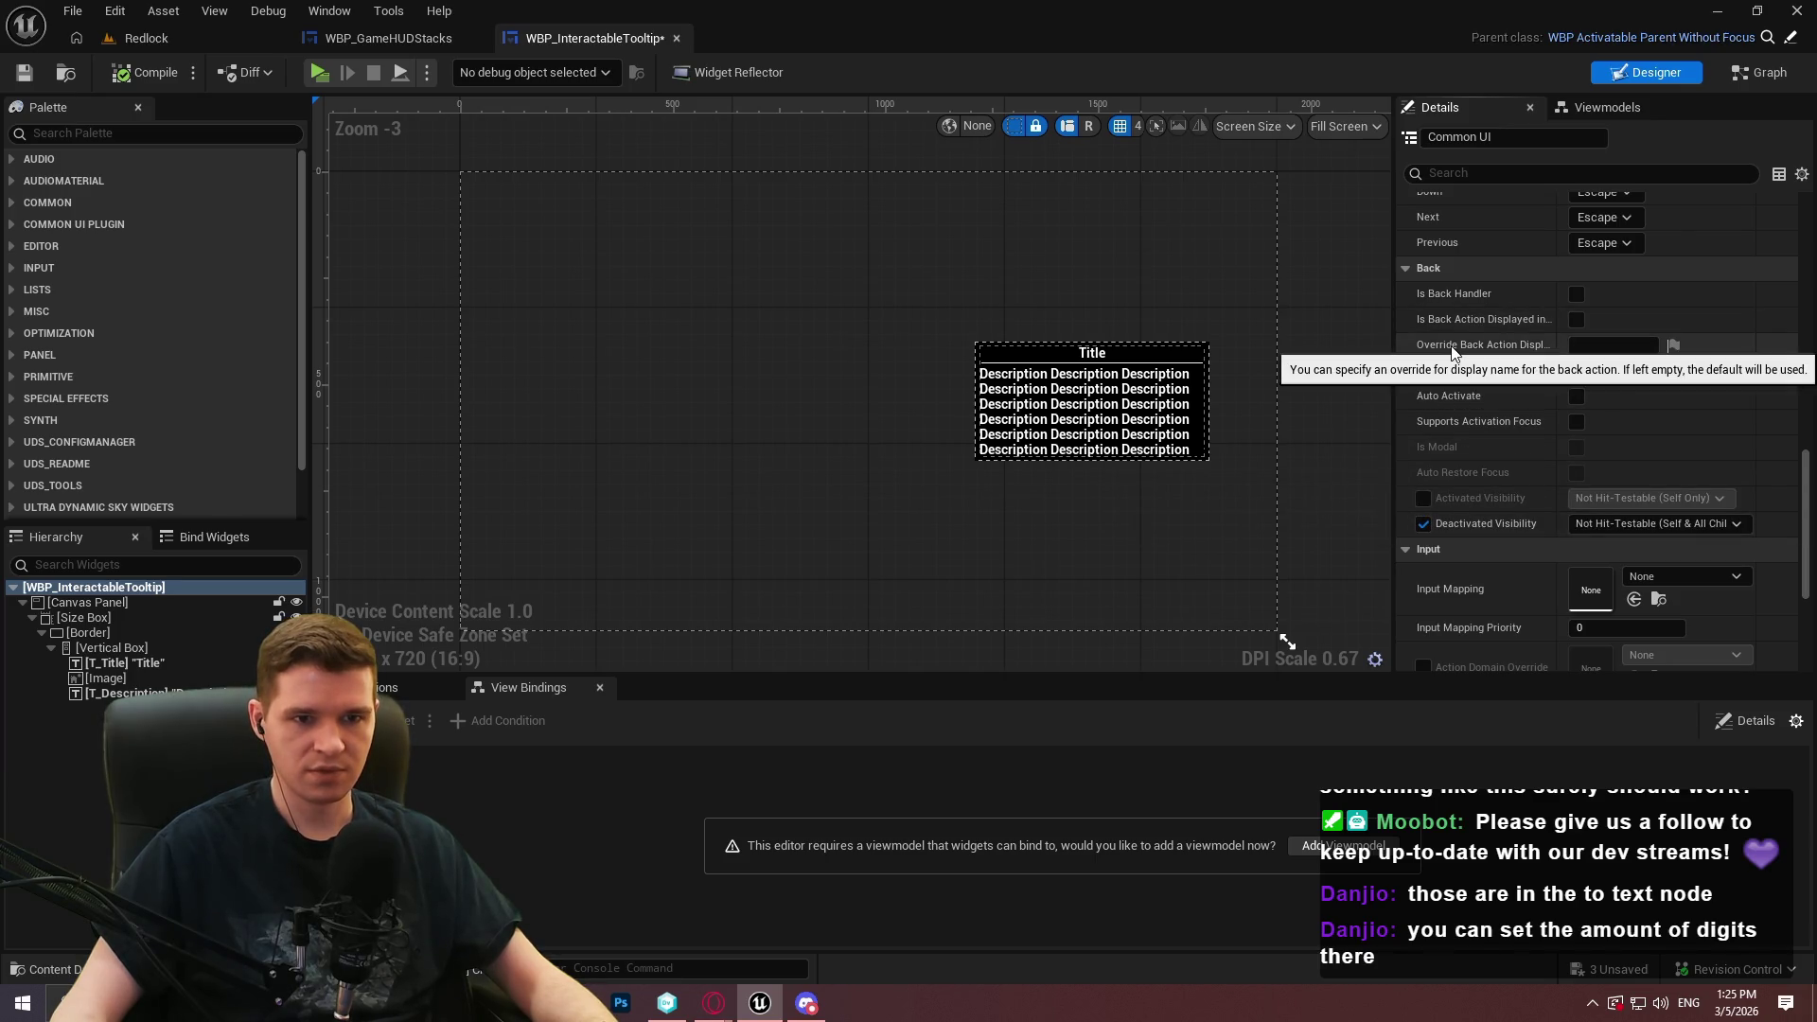
Uncheck the tooltip's Deactivated Visibility and open its parent classes up to WBP_ActivatableParent
click(1423, 524)
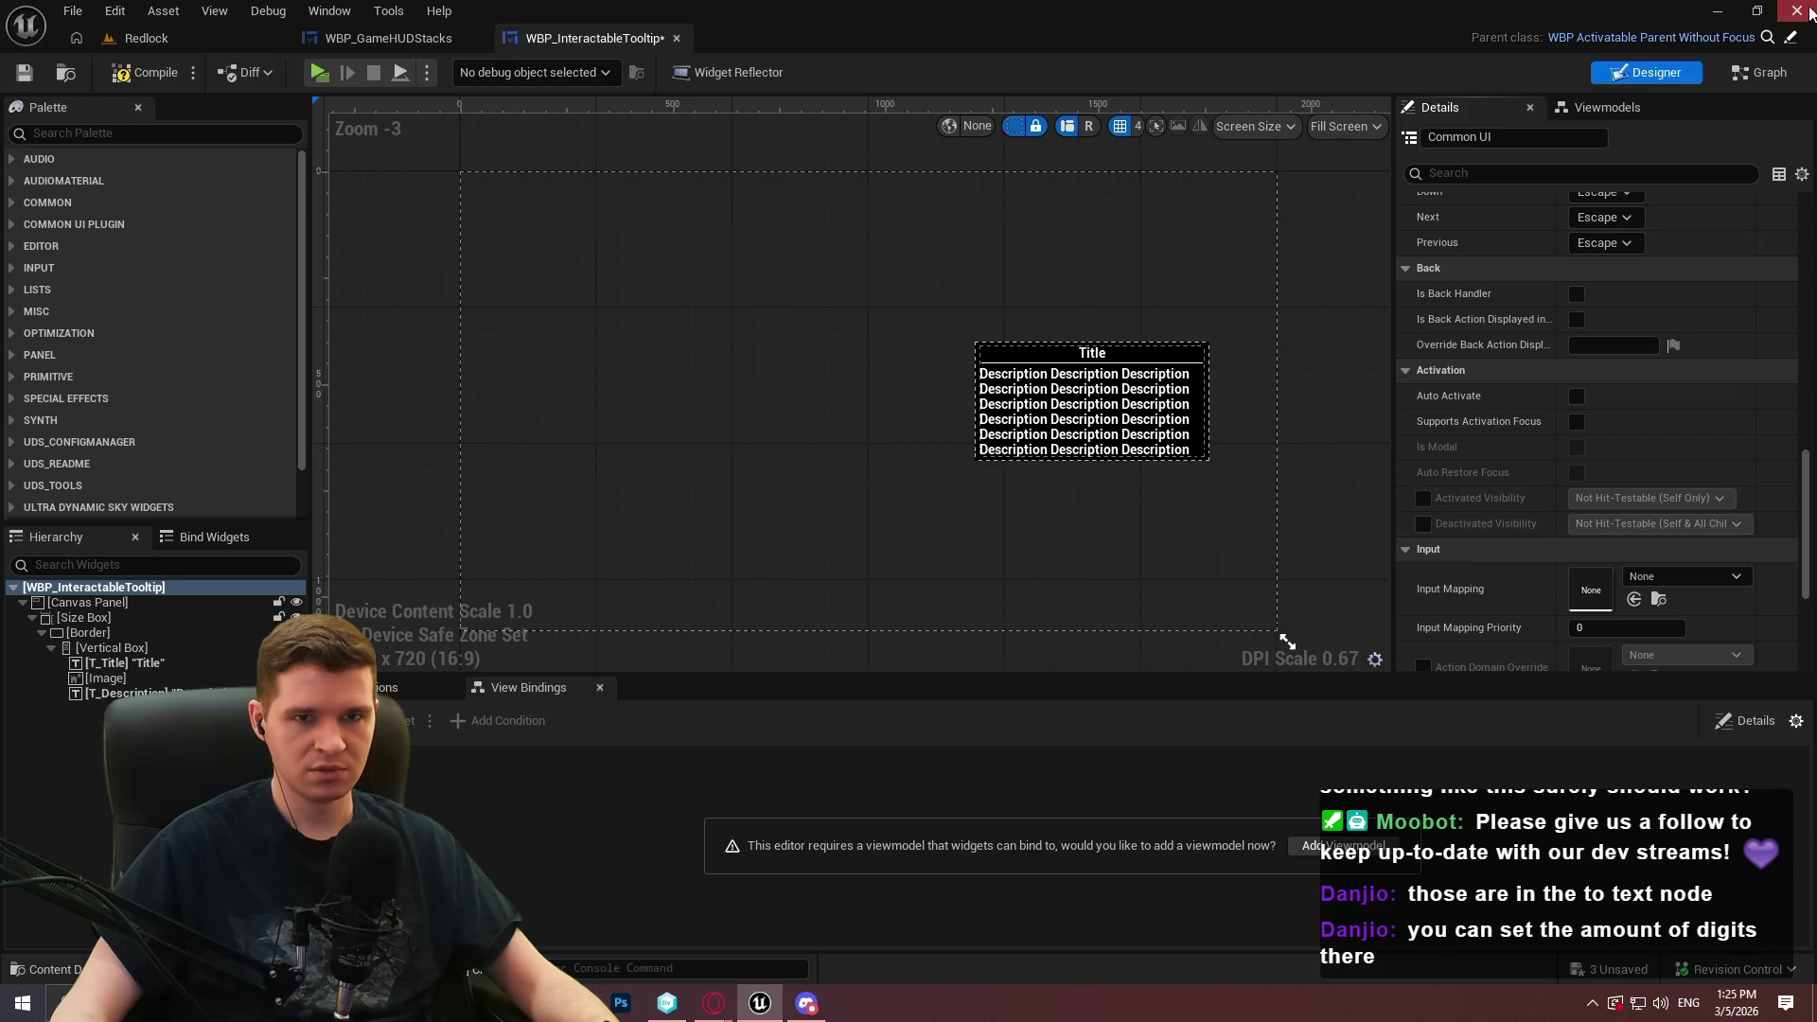
click(1789, 41)
click(1789, 40)
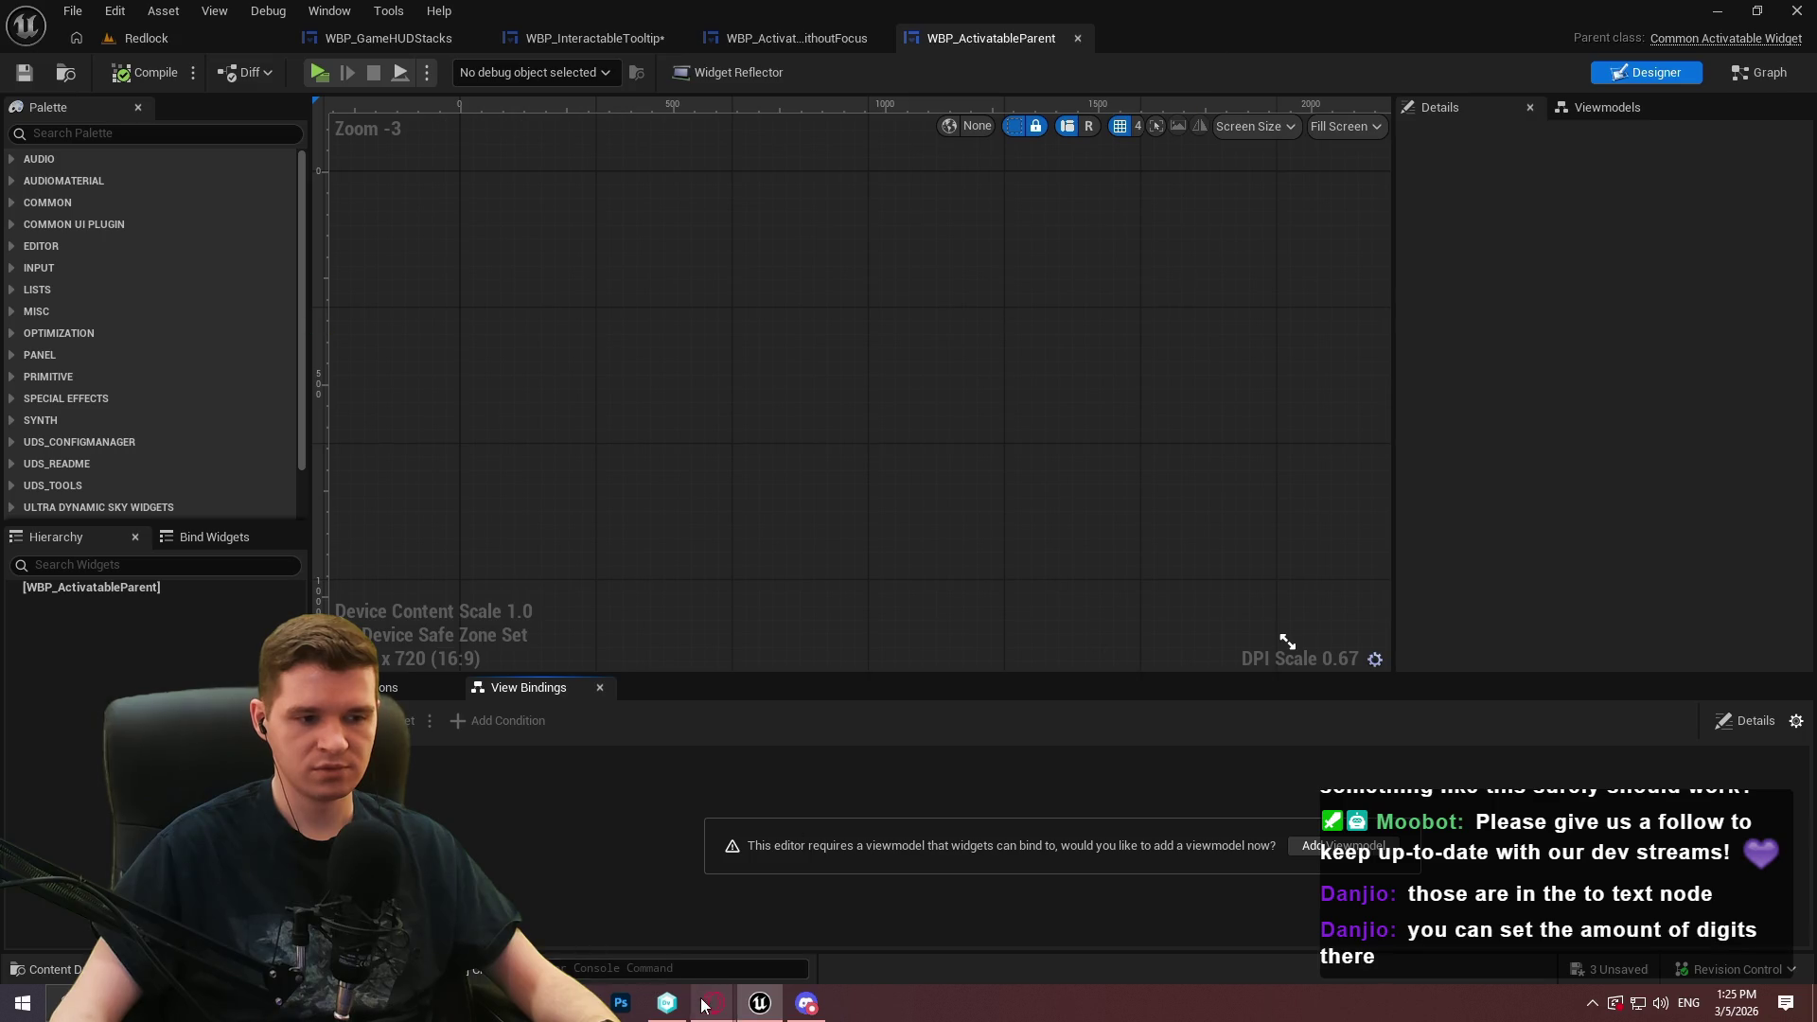
mouse_move(714, 1003)
click(814, 909)
Google 'common ui stack' in a new tab and open the Input Fundamentals for CommonUI result
click(455, 19)
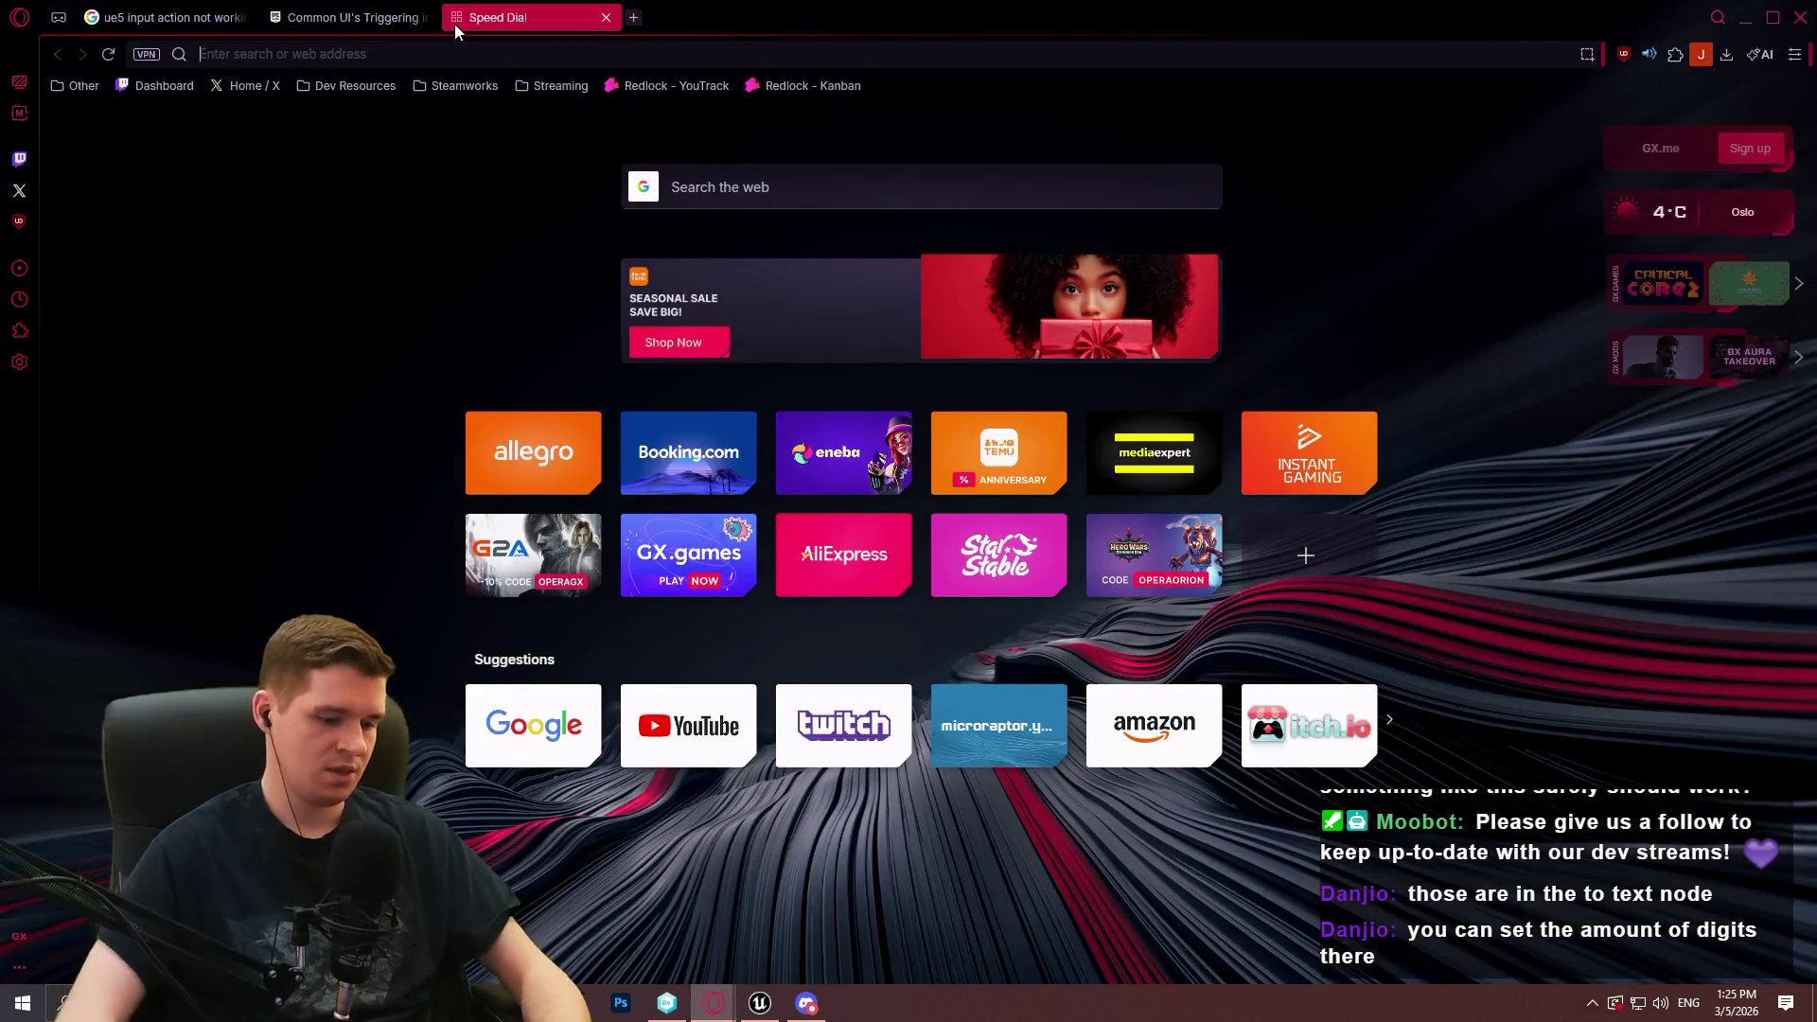
text(common ui )
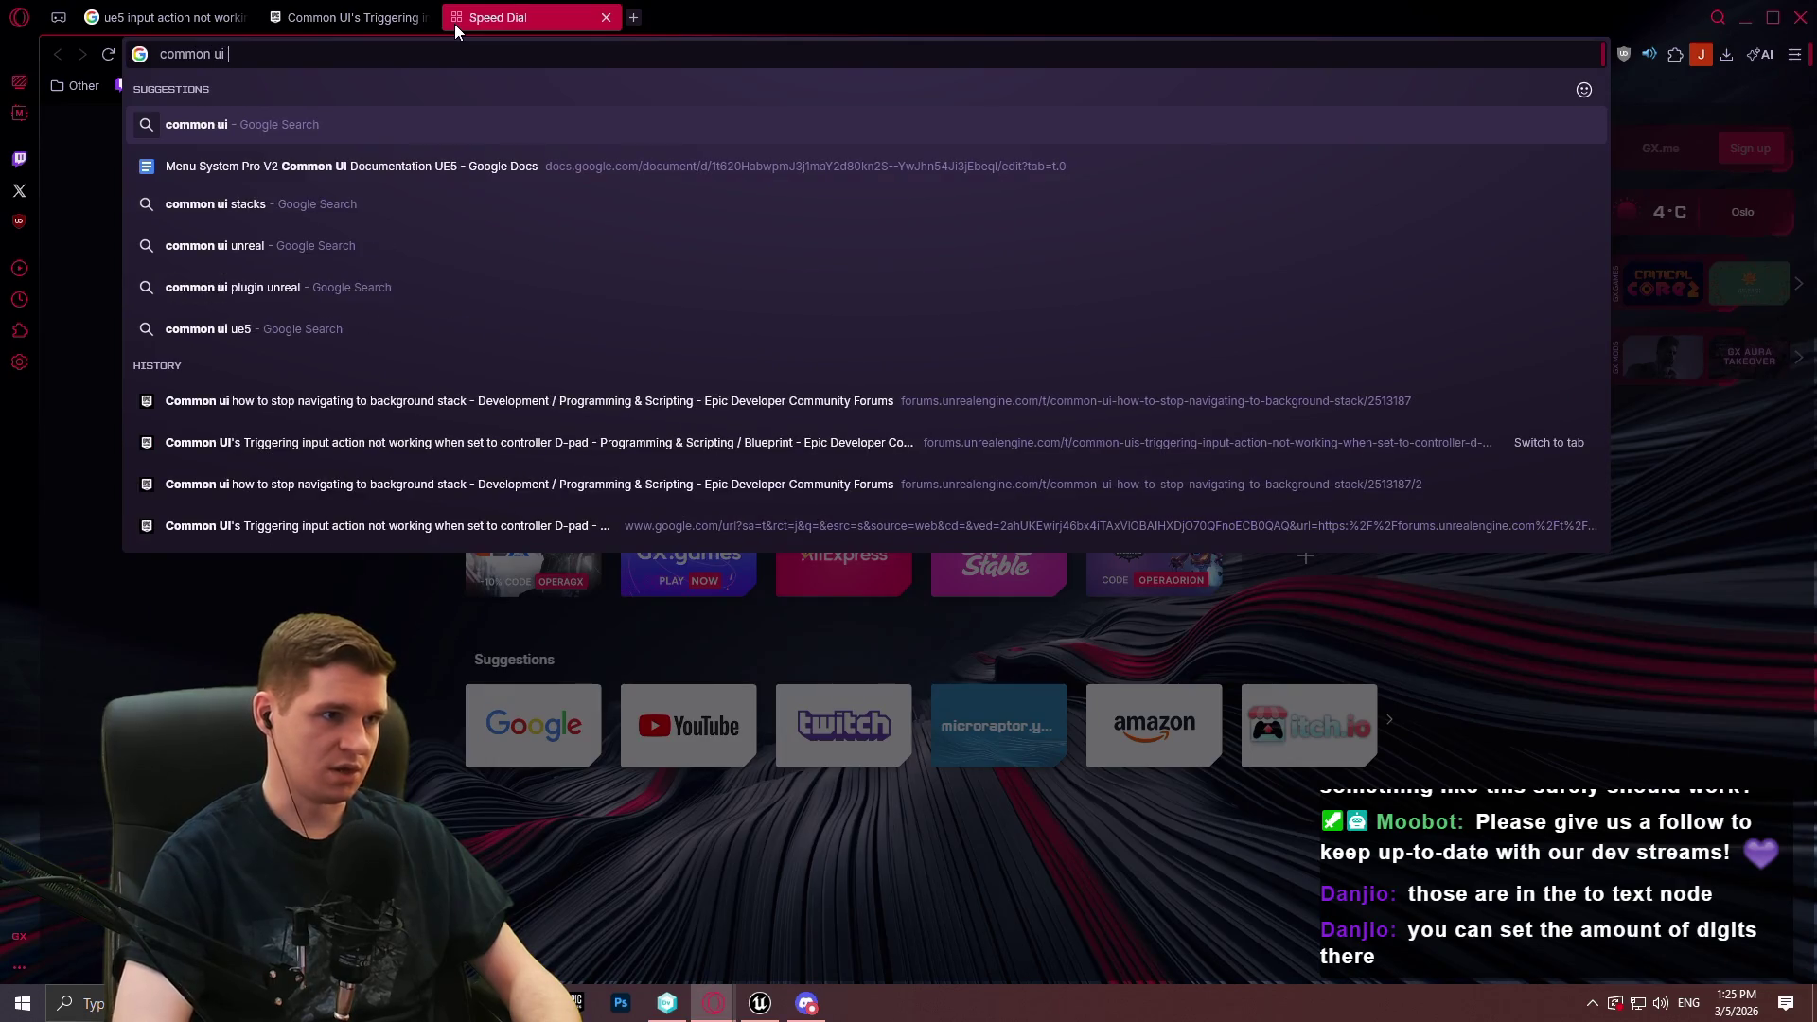
text(stack)
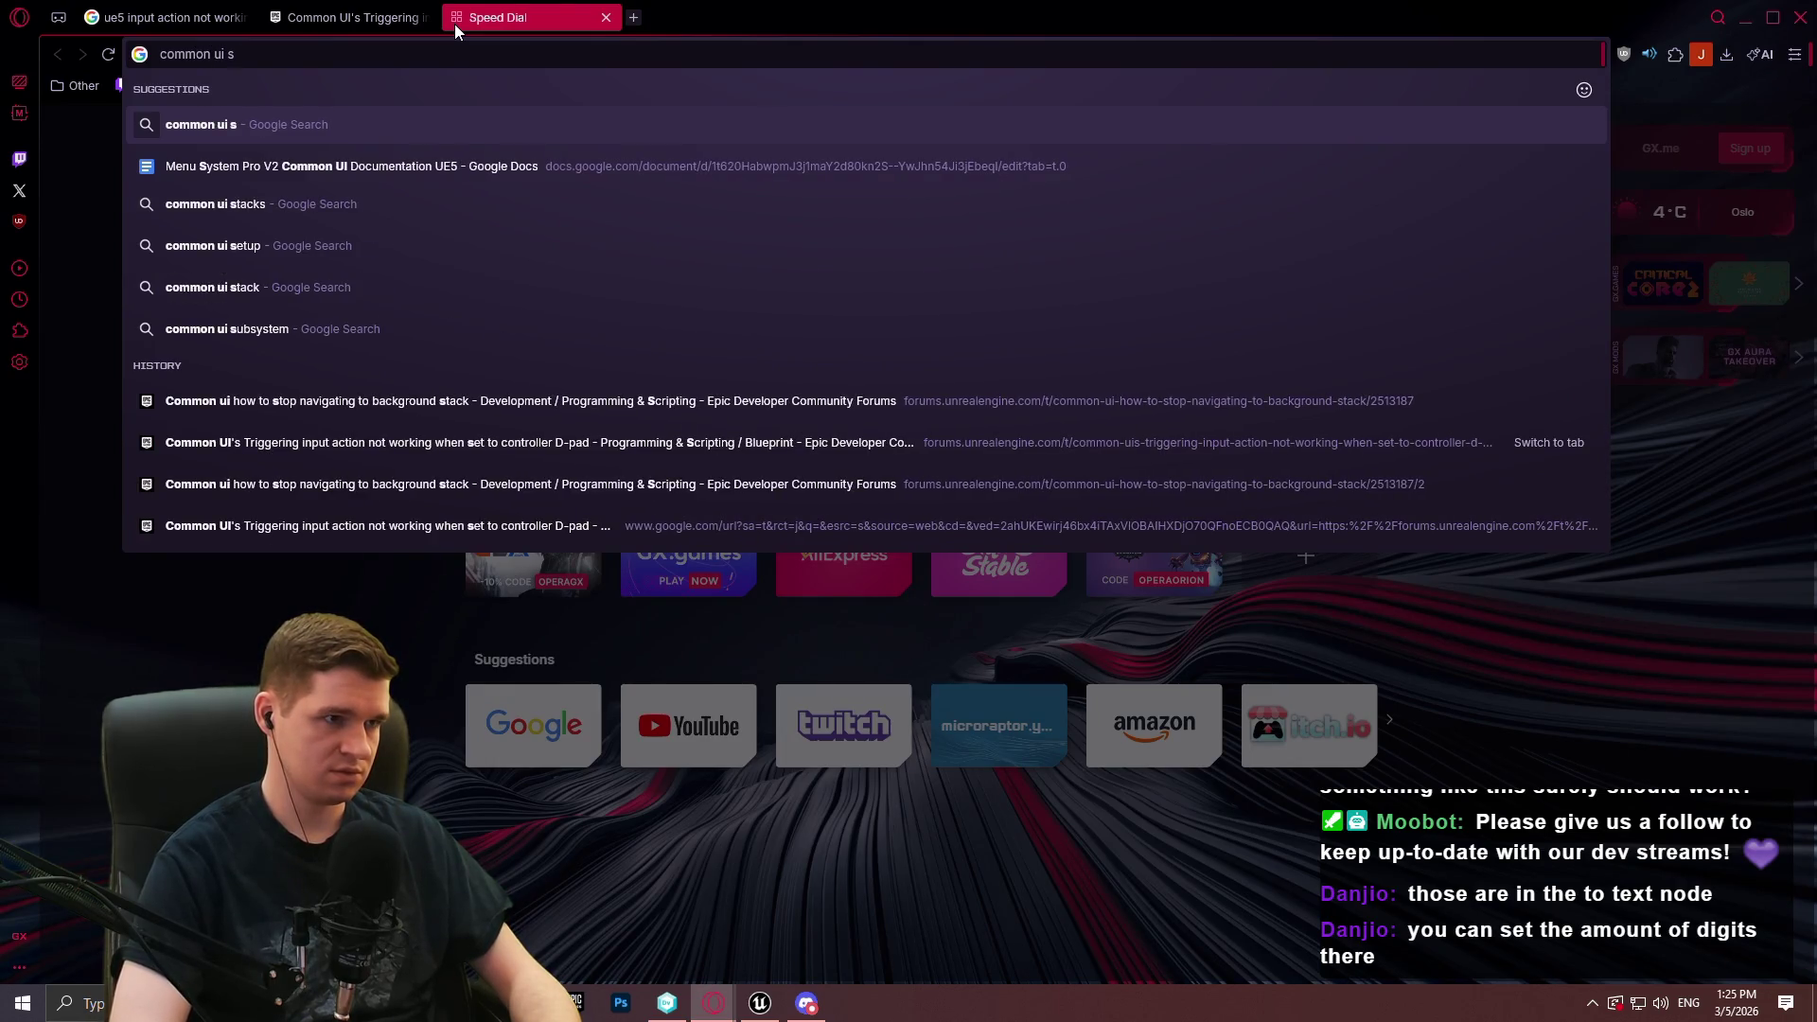
key(Return)
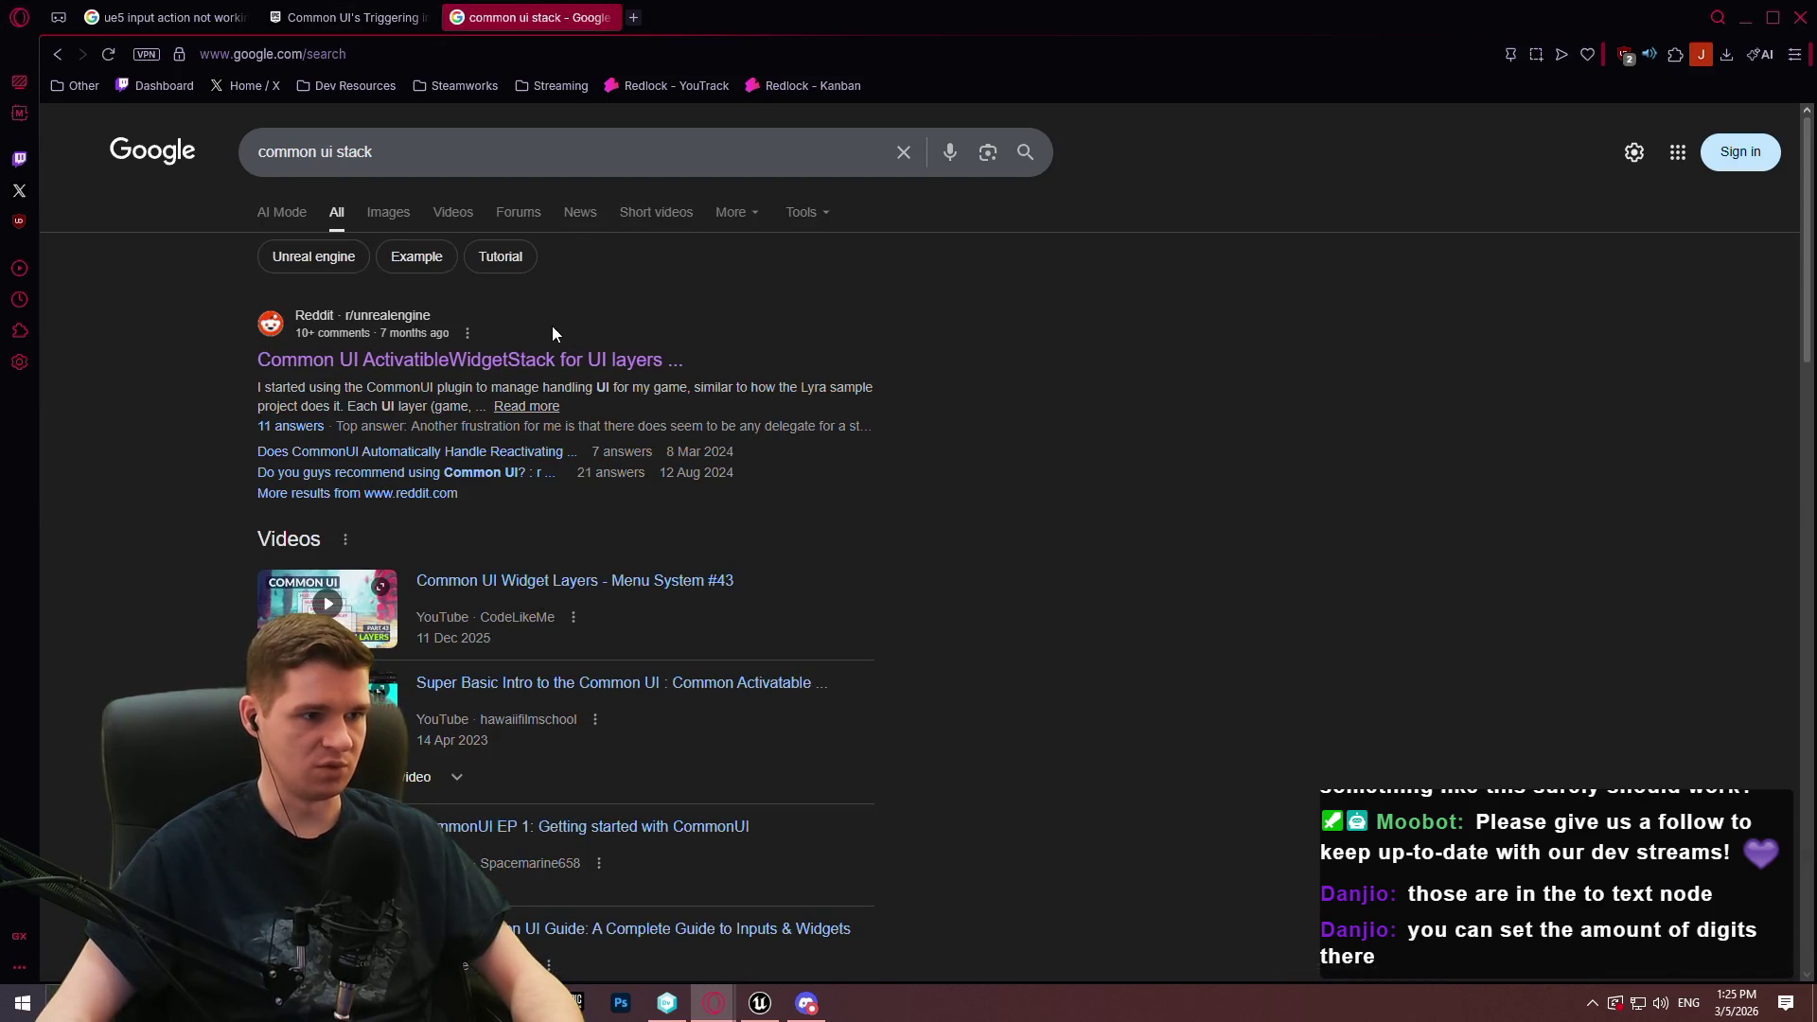
scroll(440, 409, down, 7)
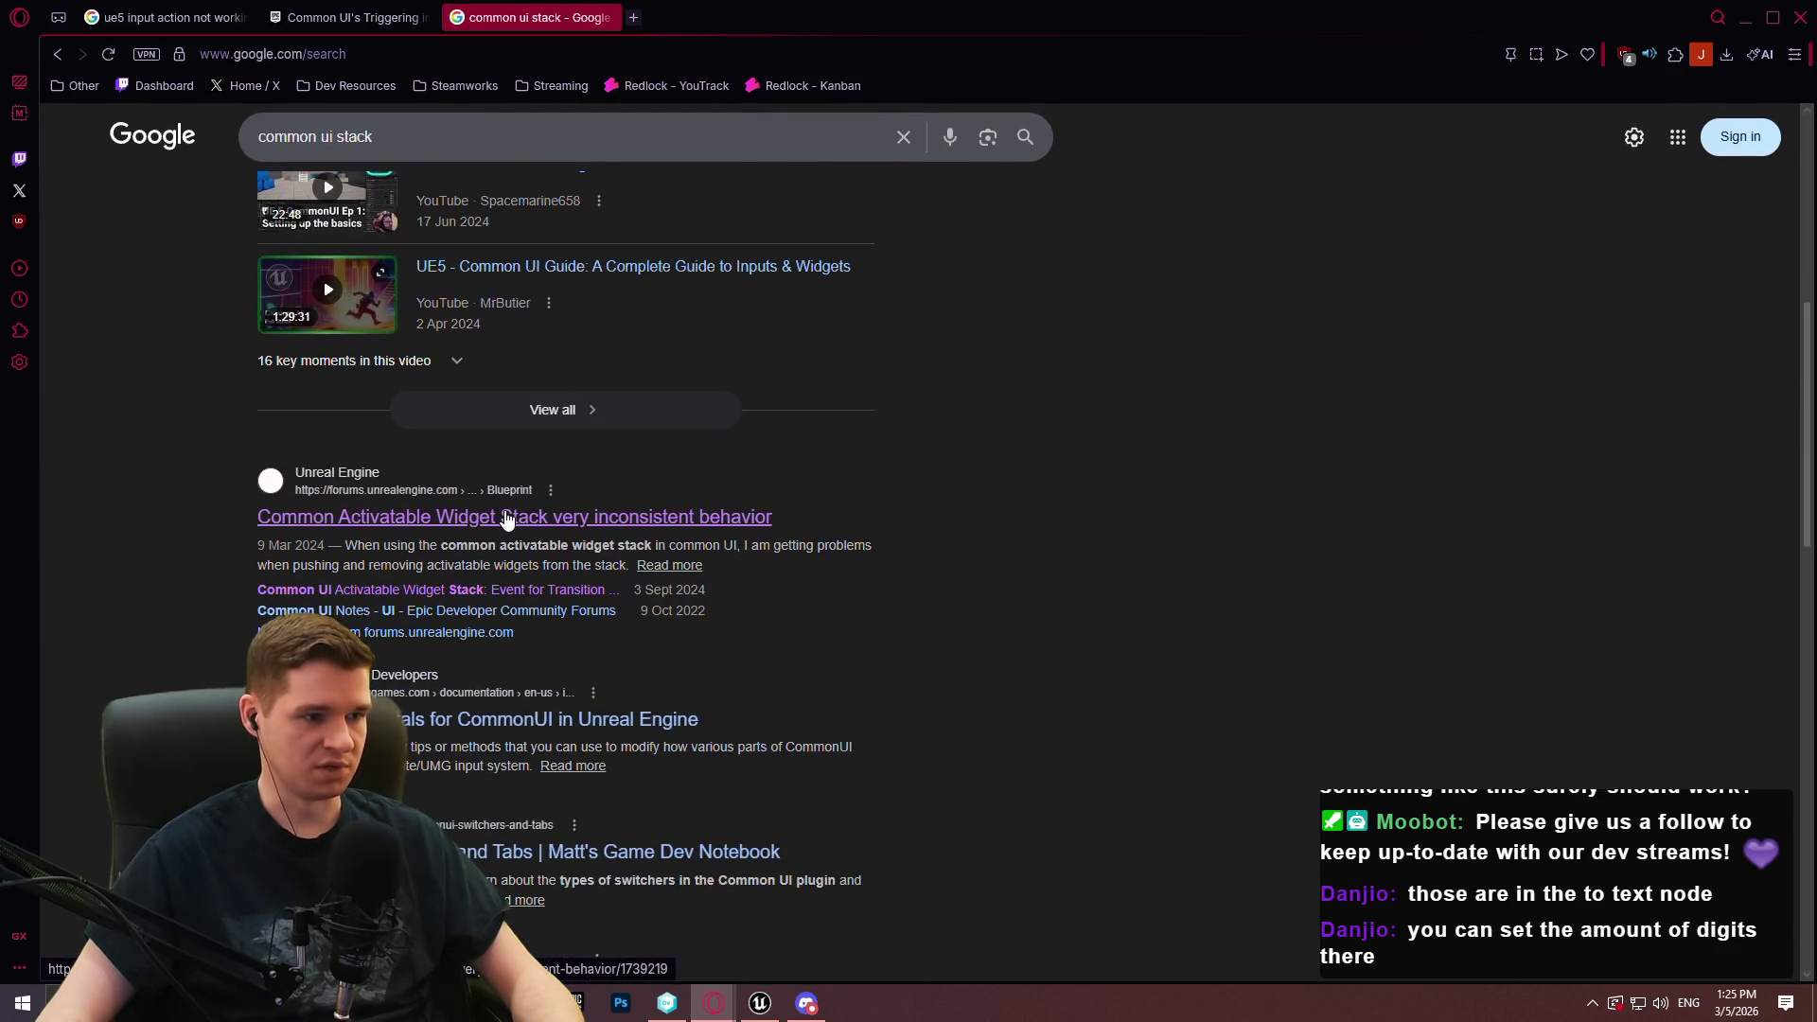
scroll(505, 517, down, 2)
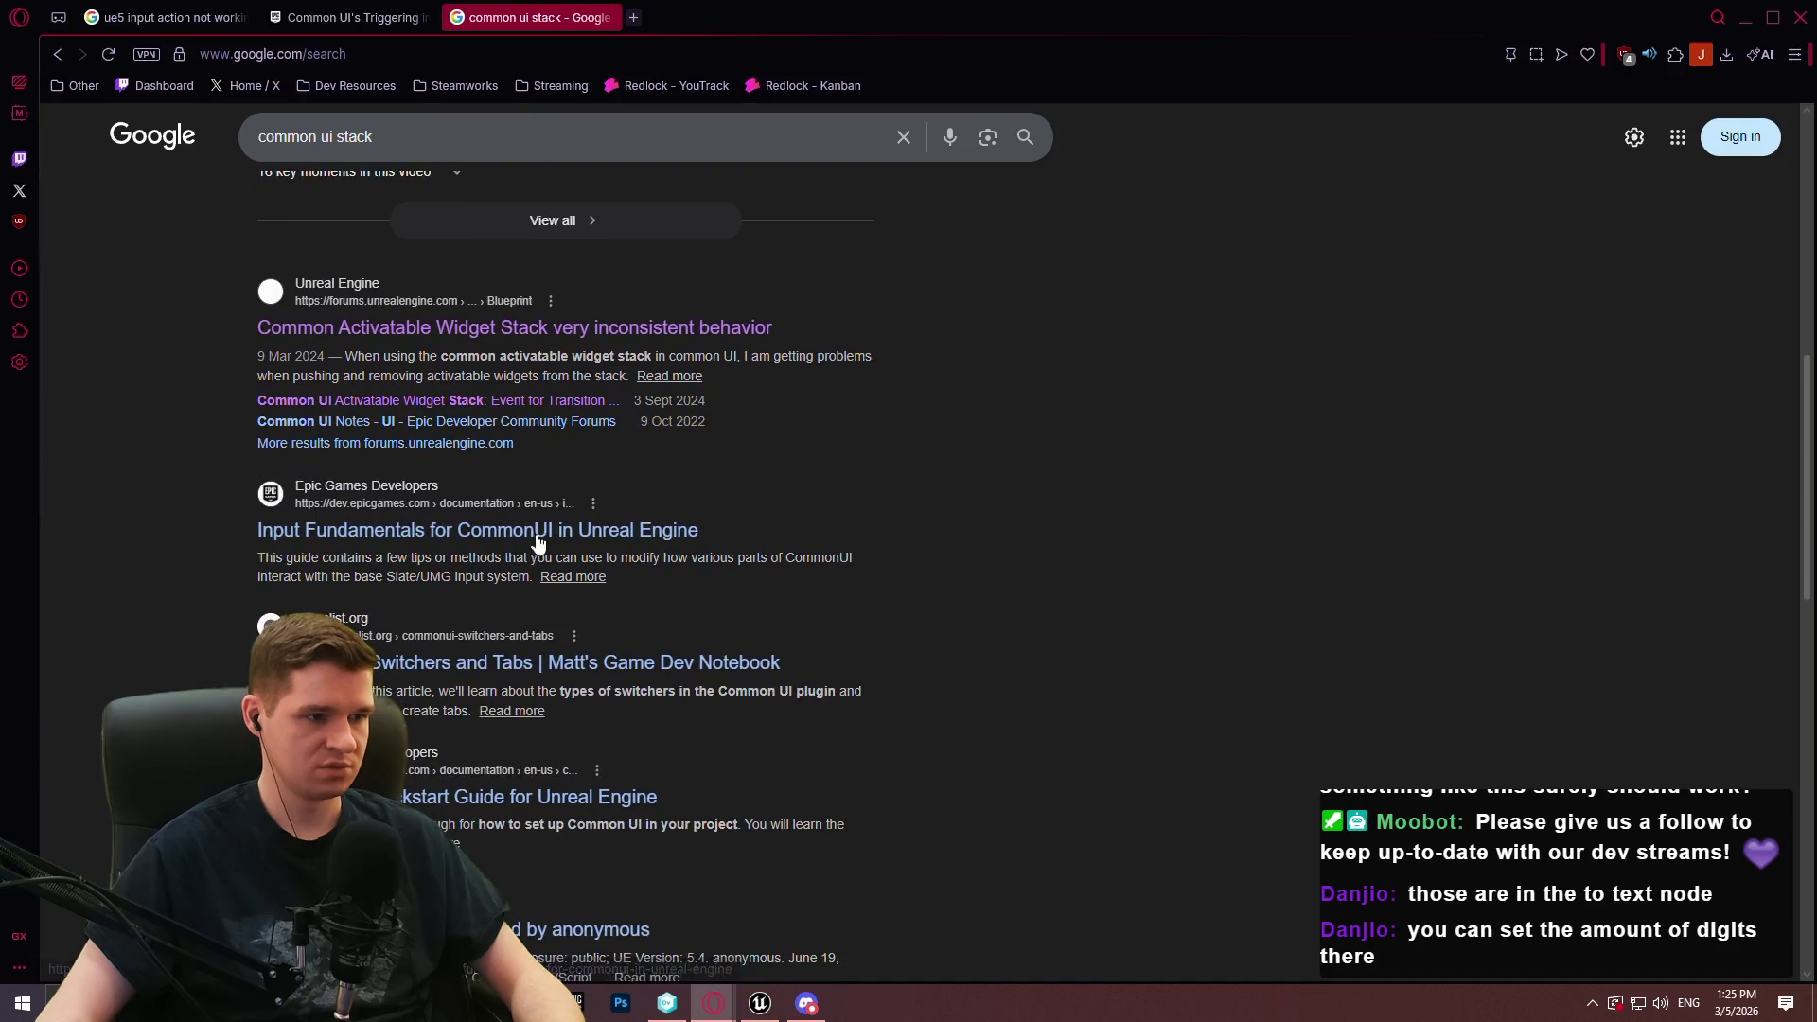
click(612, 531)
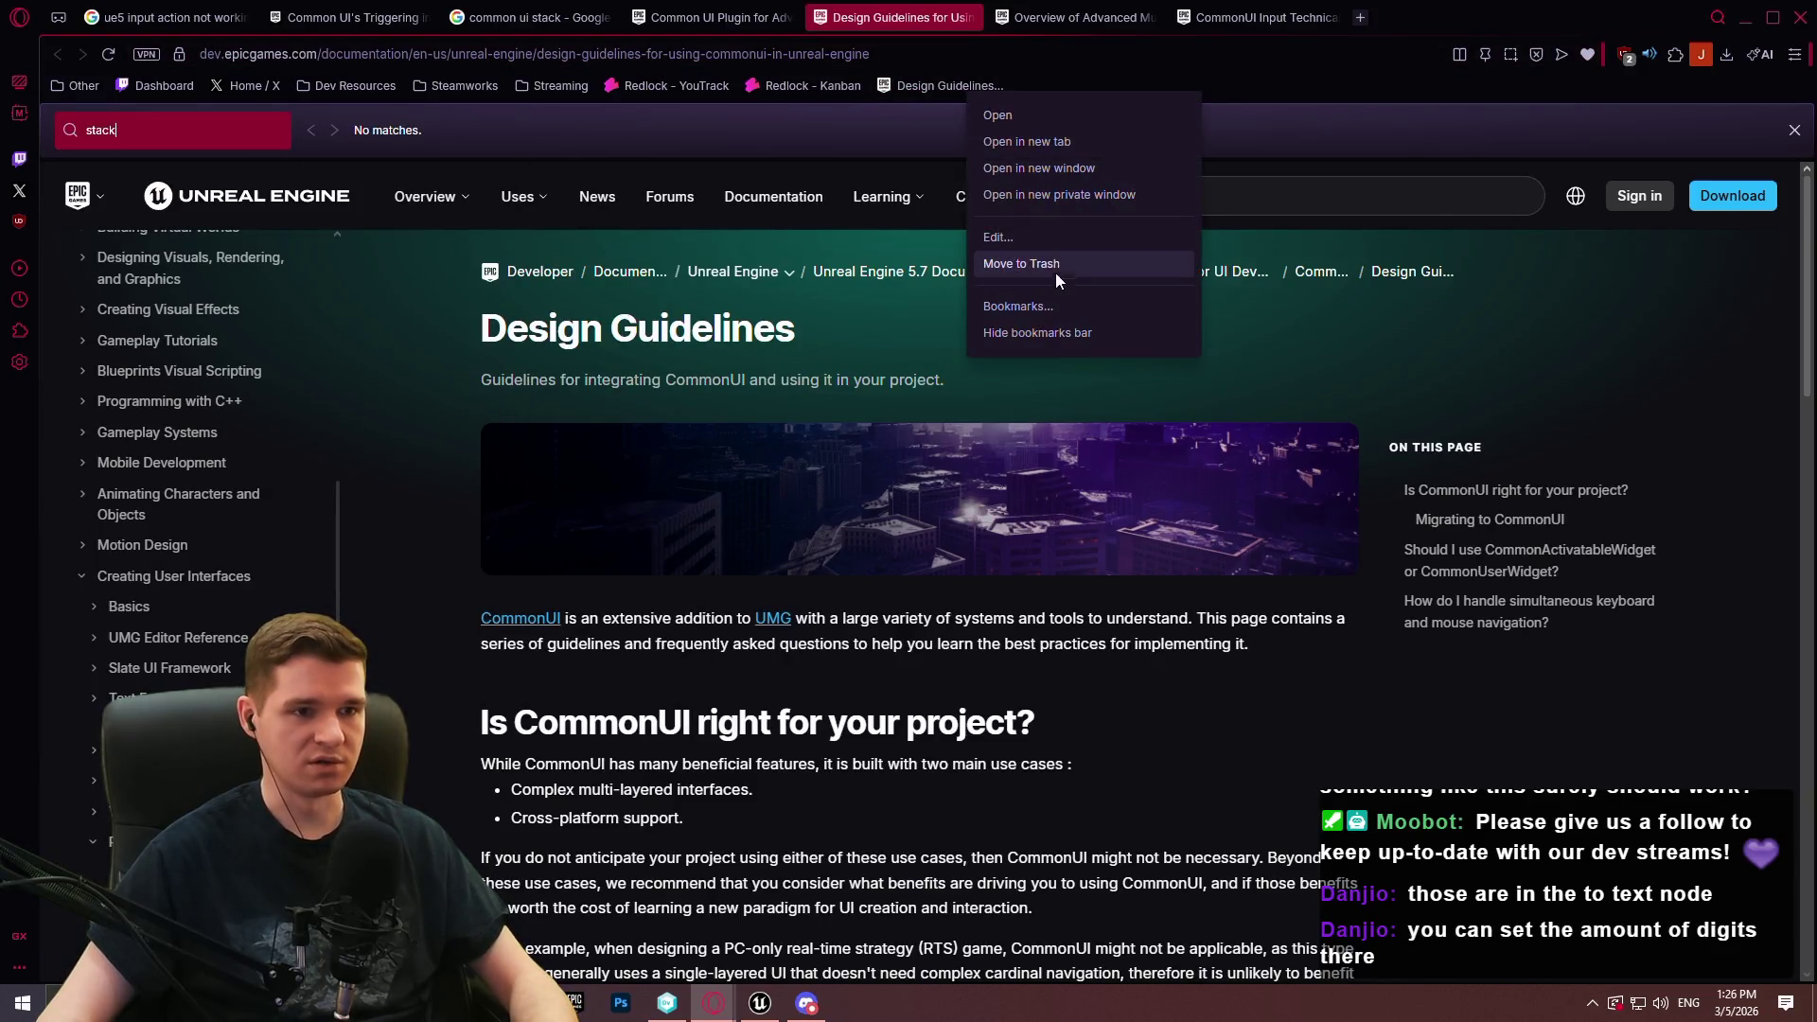
Remove the Design Guidelines bookmark and close the Design Guidelines, Common UI Overview and Input Technical Guide tabs
click(1032, 270)
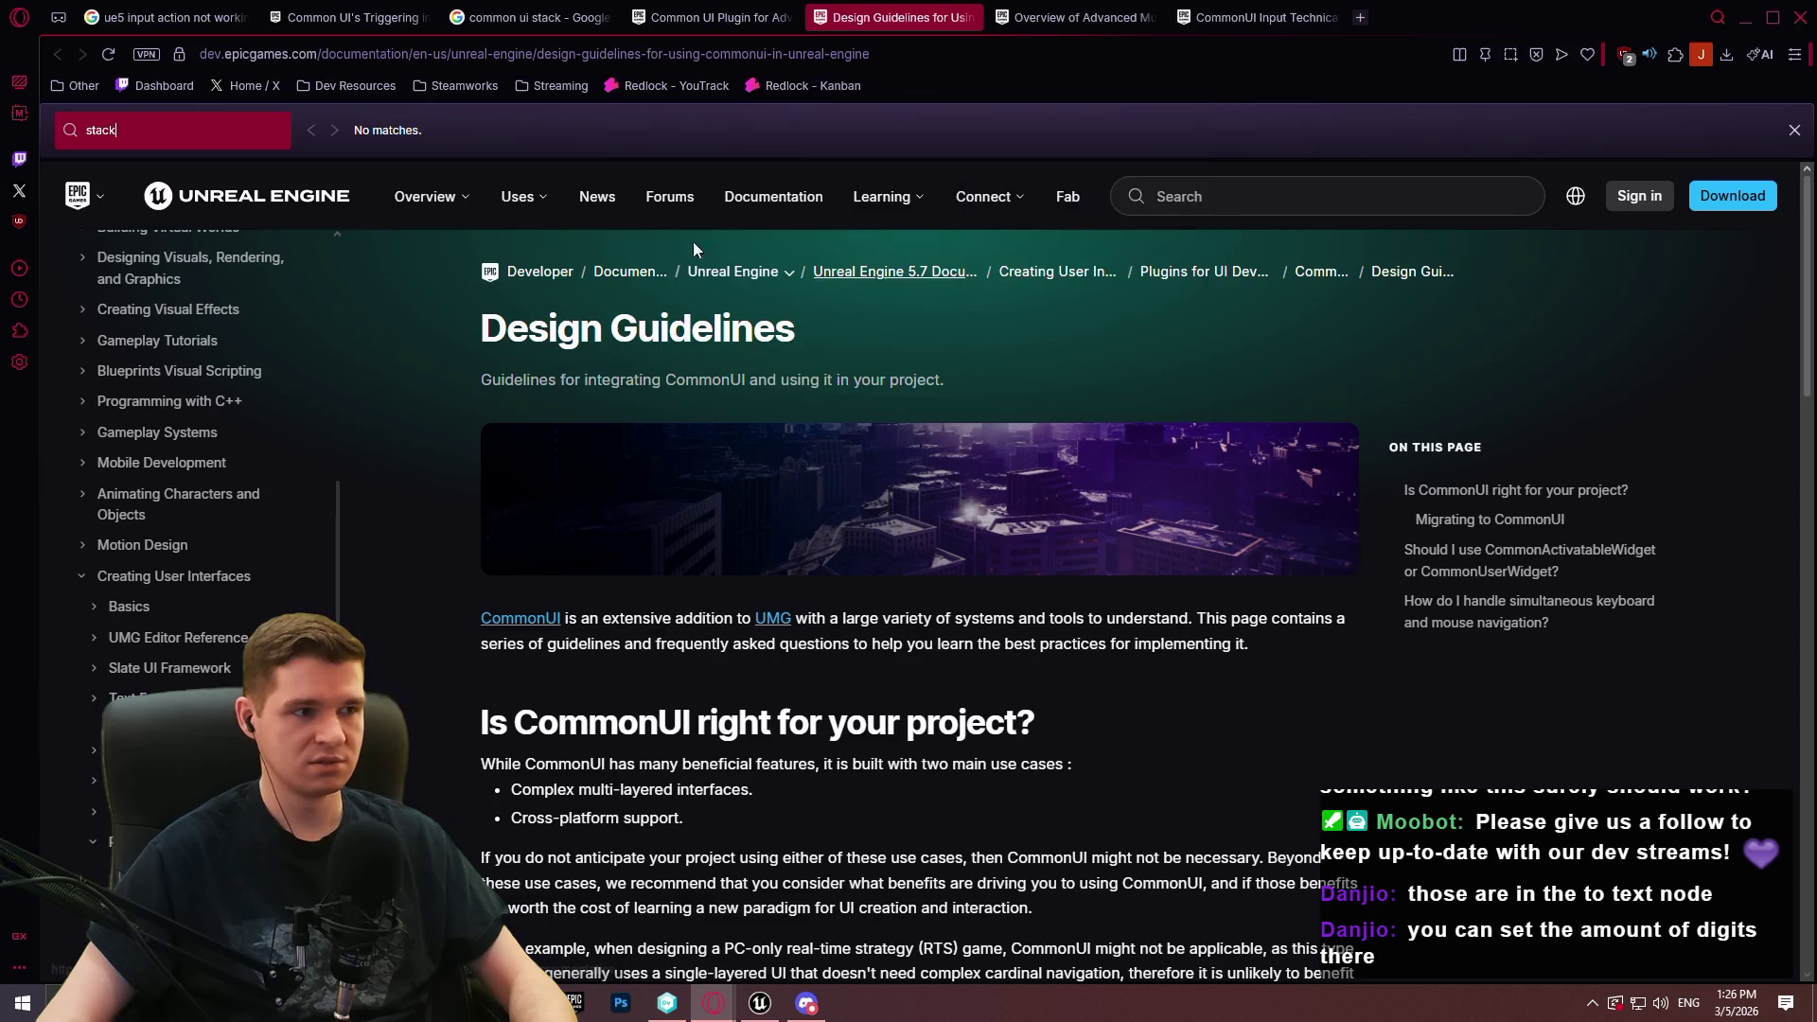
key(ctrl+w)
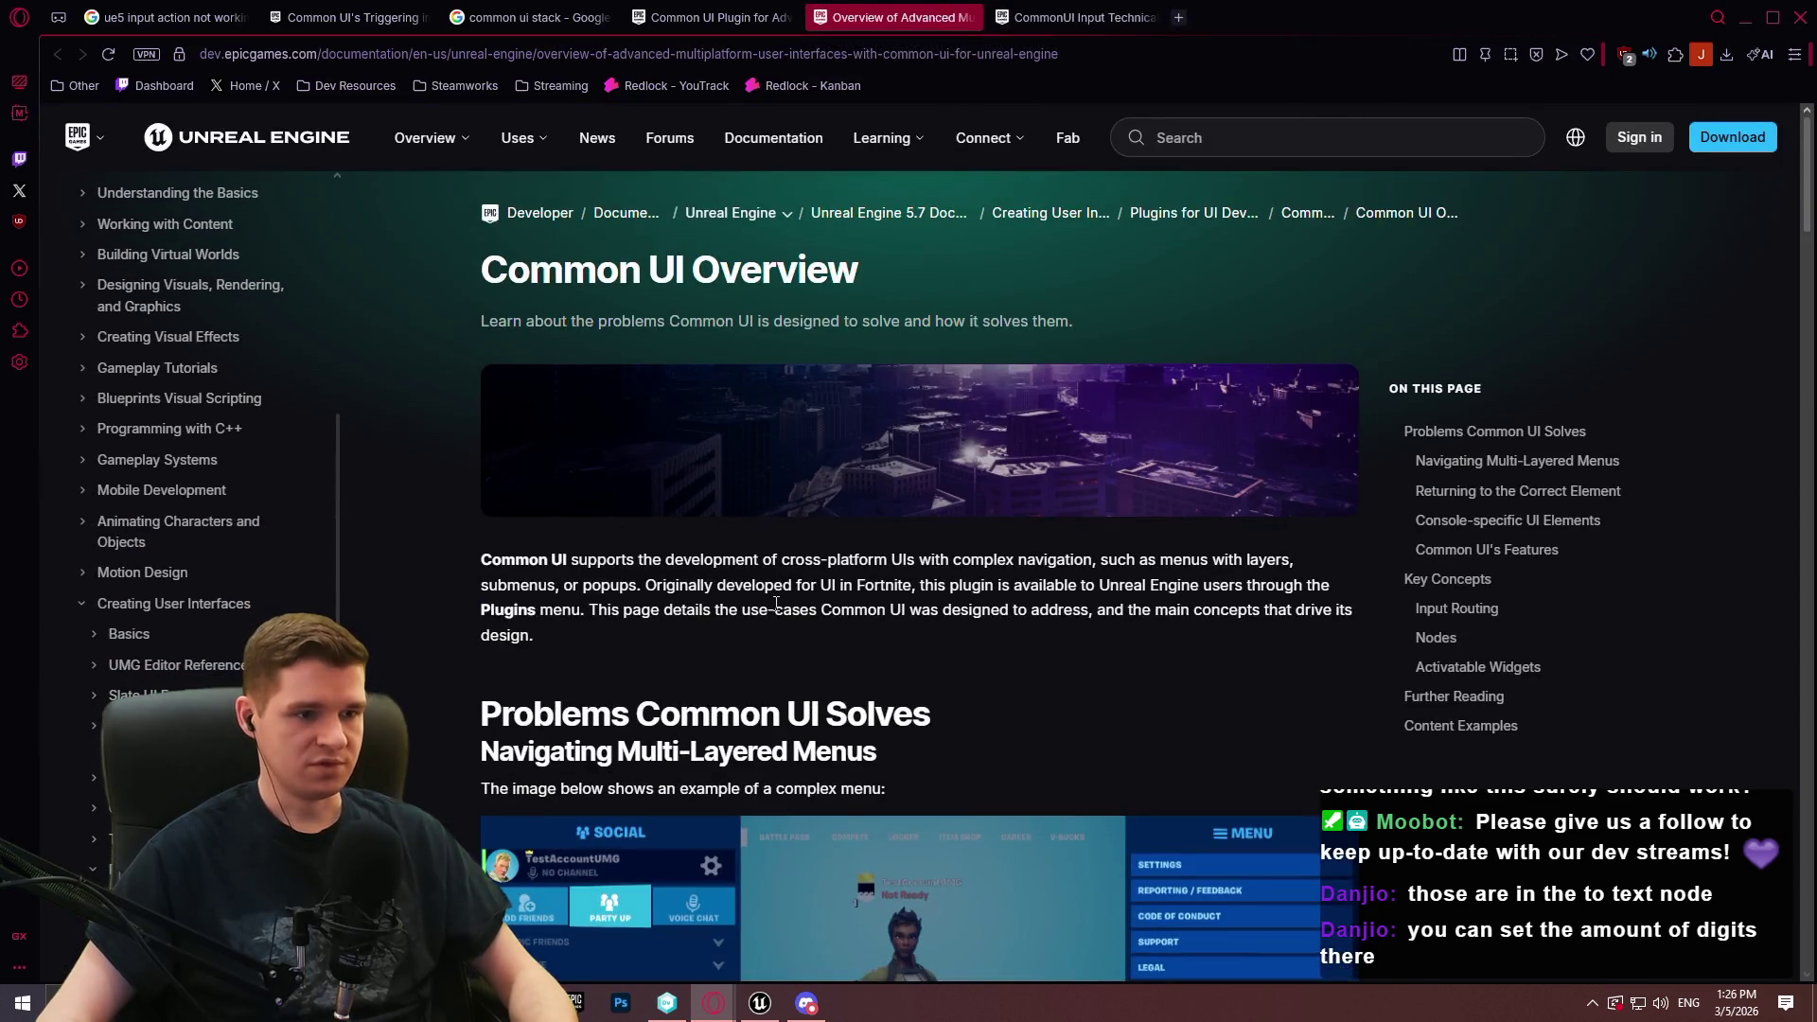
key(ctrl+f)
key(ctrl+w)
right_click(763, 542)
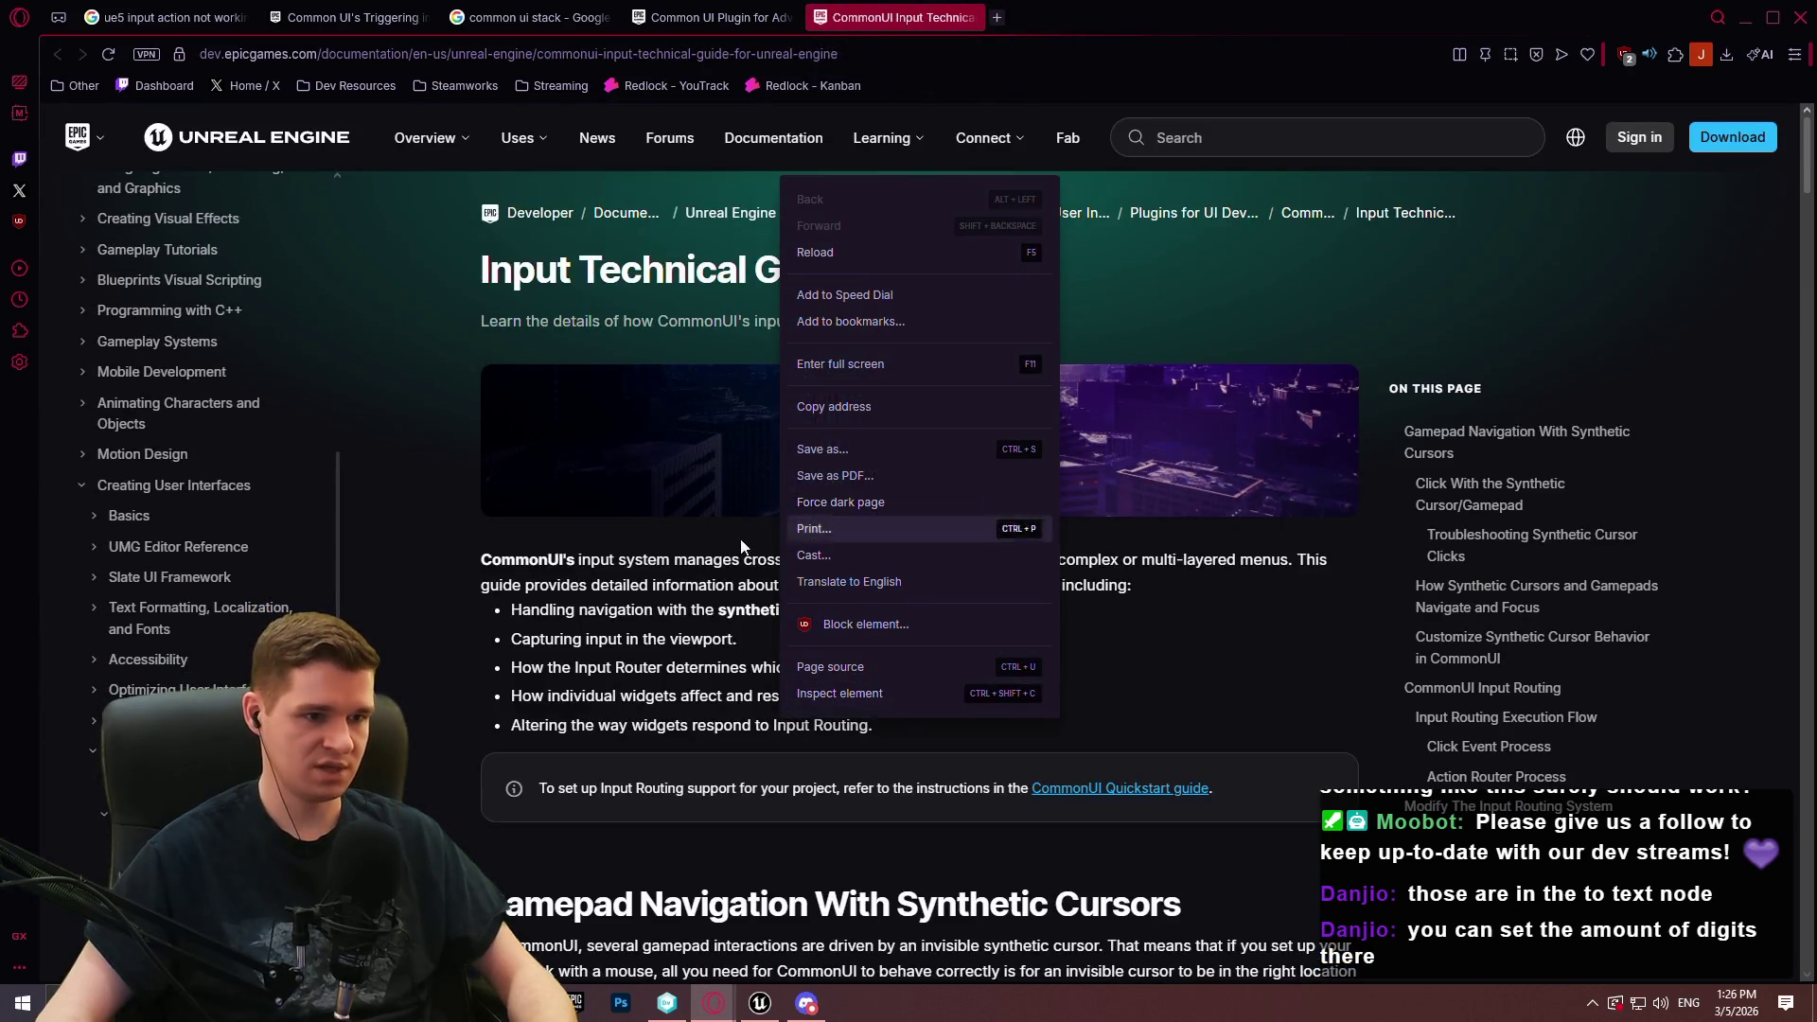
key(Escape)
key(ctrl+f)
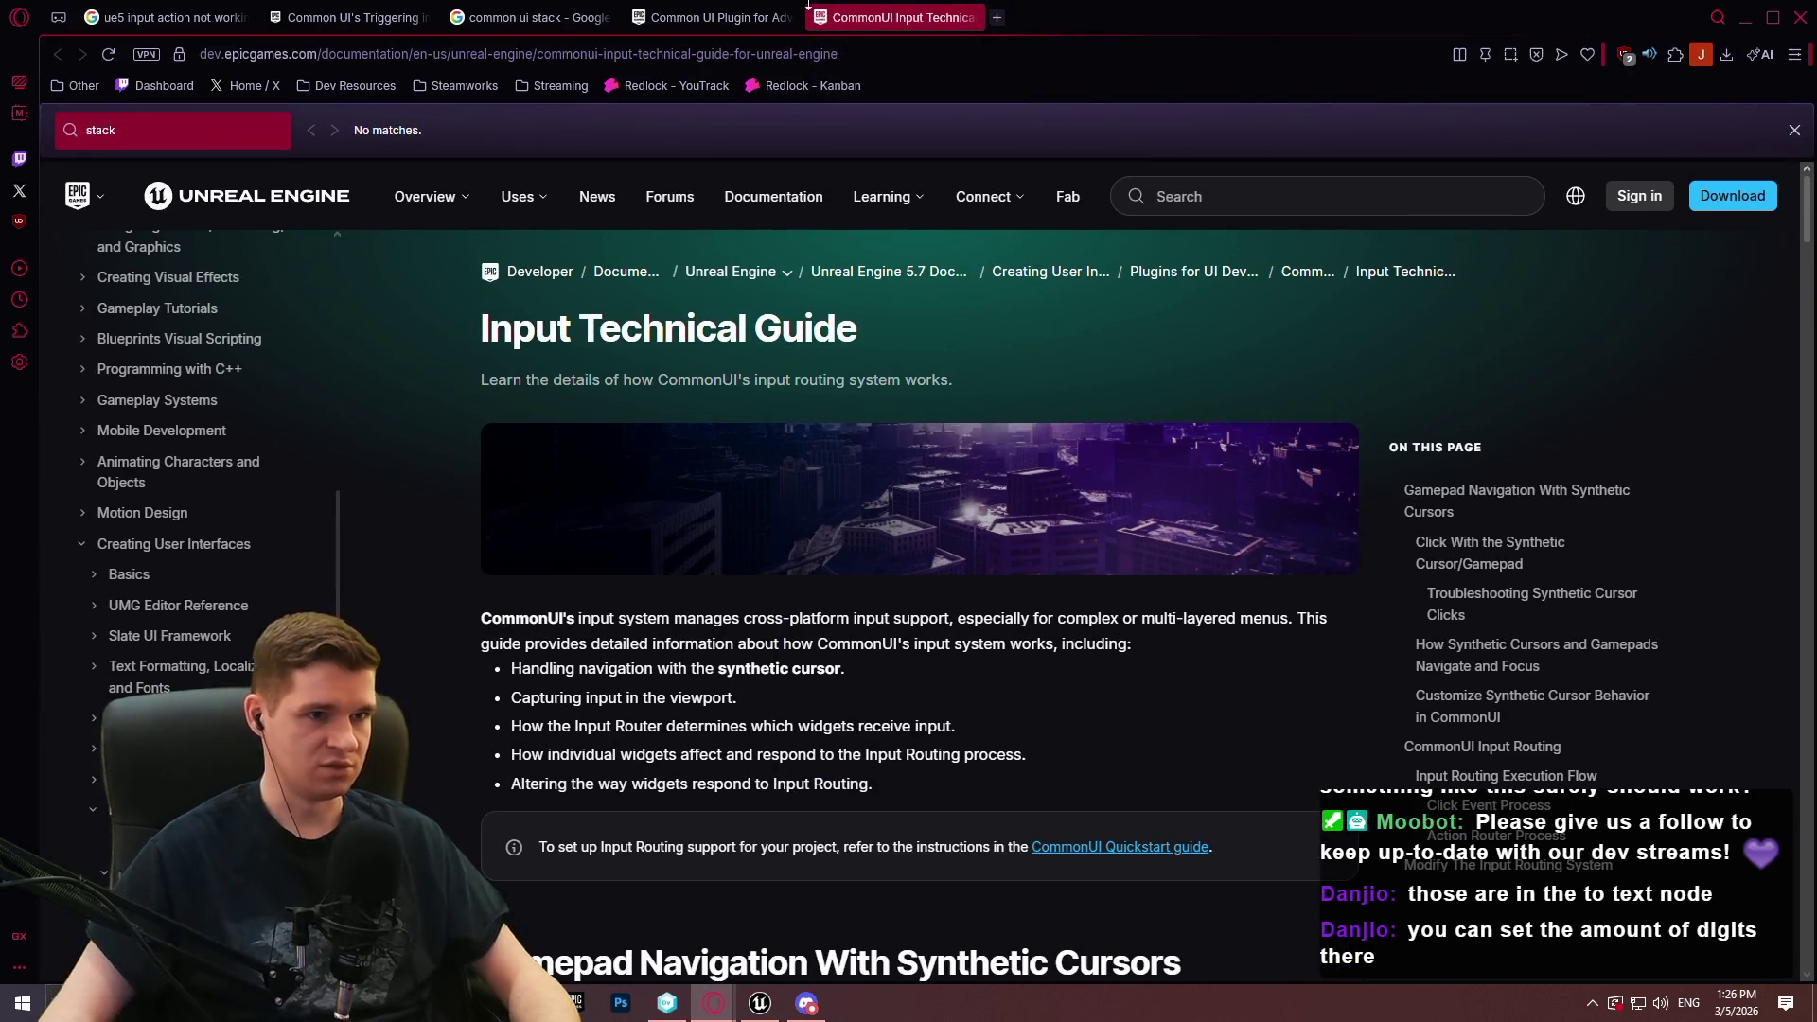
click(975, 17)
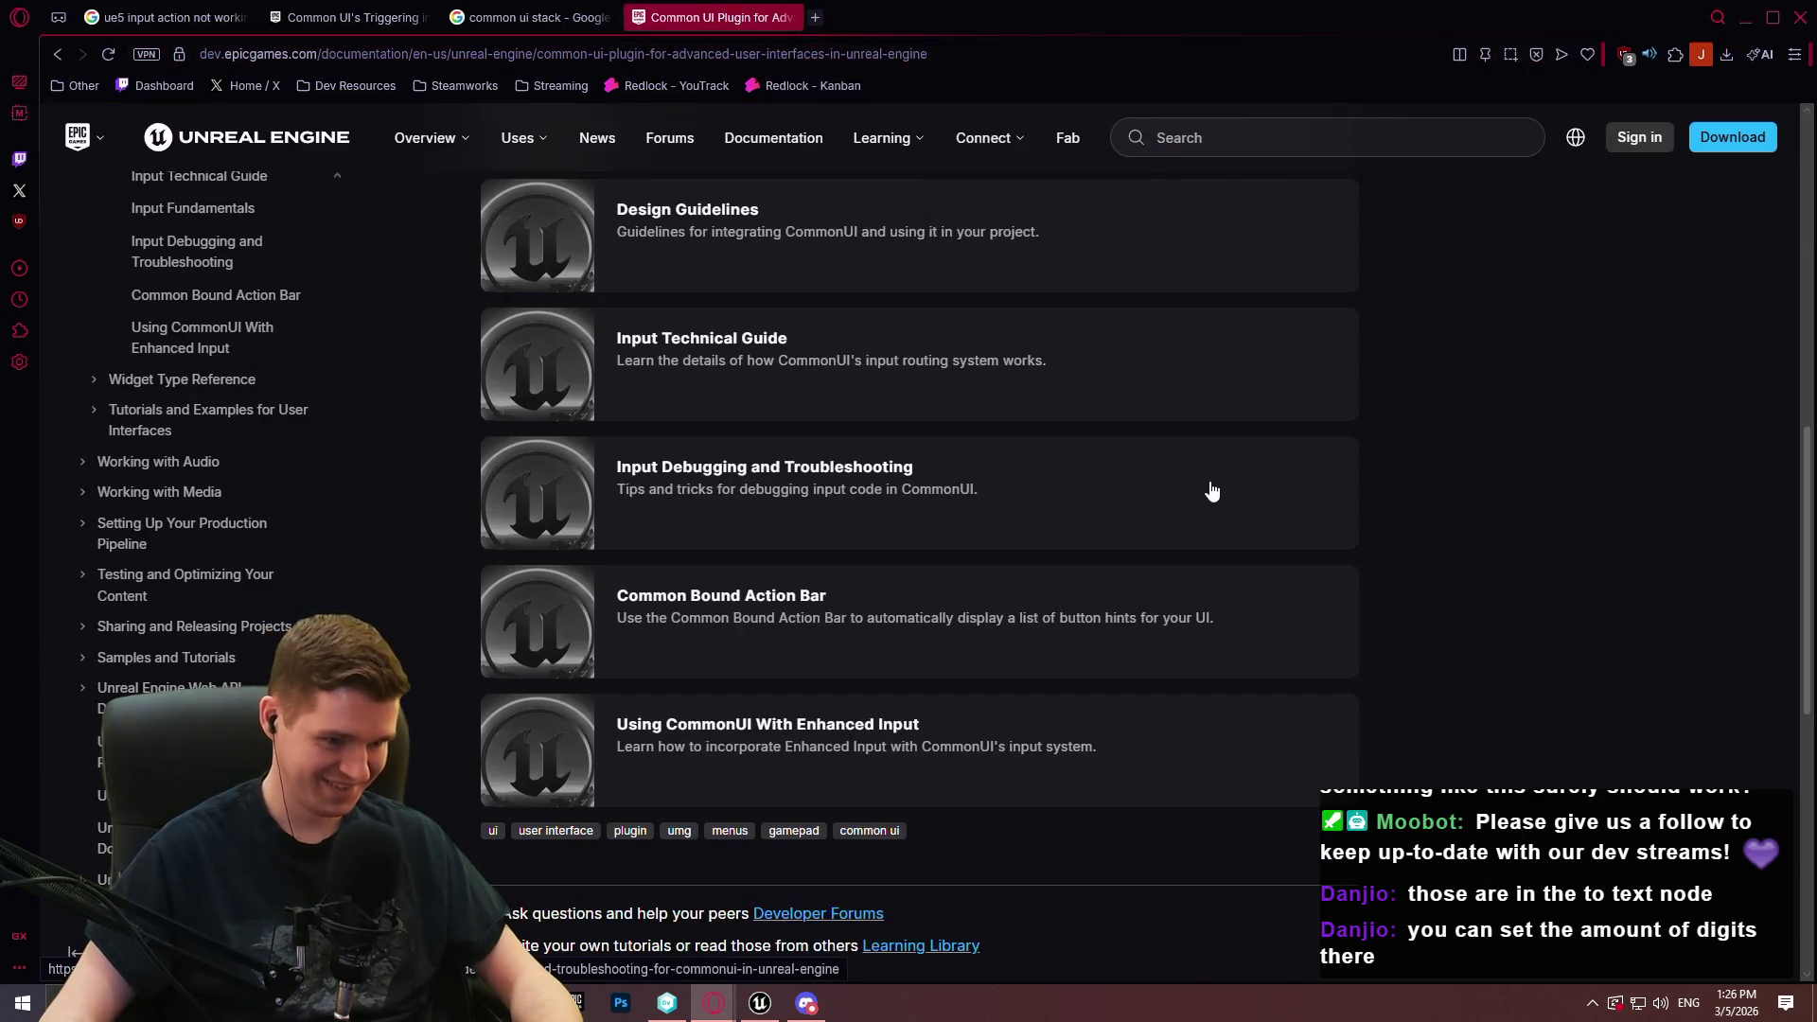
Search Google for 'common ui commonactivatablestack' and scroll through the results
scroll(985, 593, up, 2)
scroll(892, 499, up, 4)
scroll(876, 446, down, 3)
scroll(871, 450, up, 1)
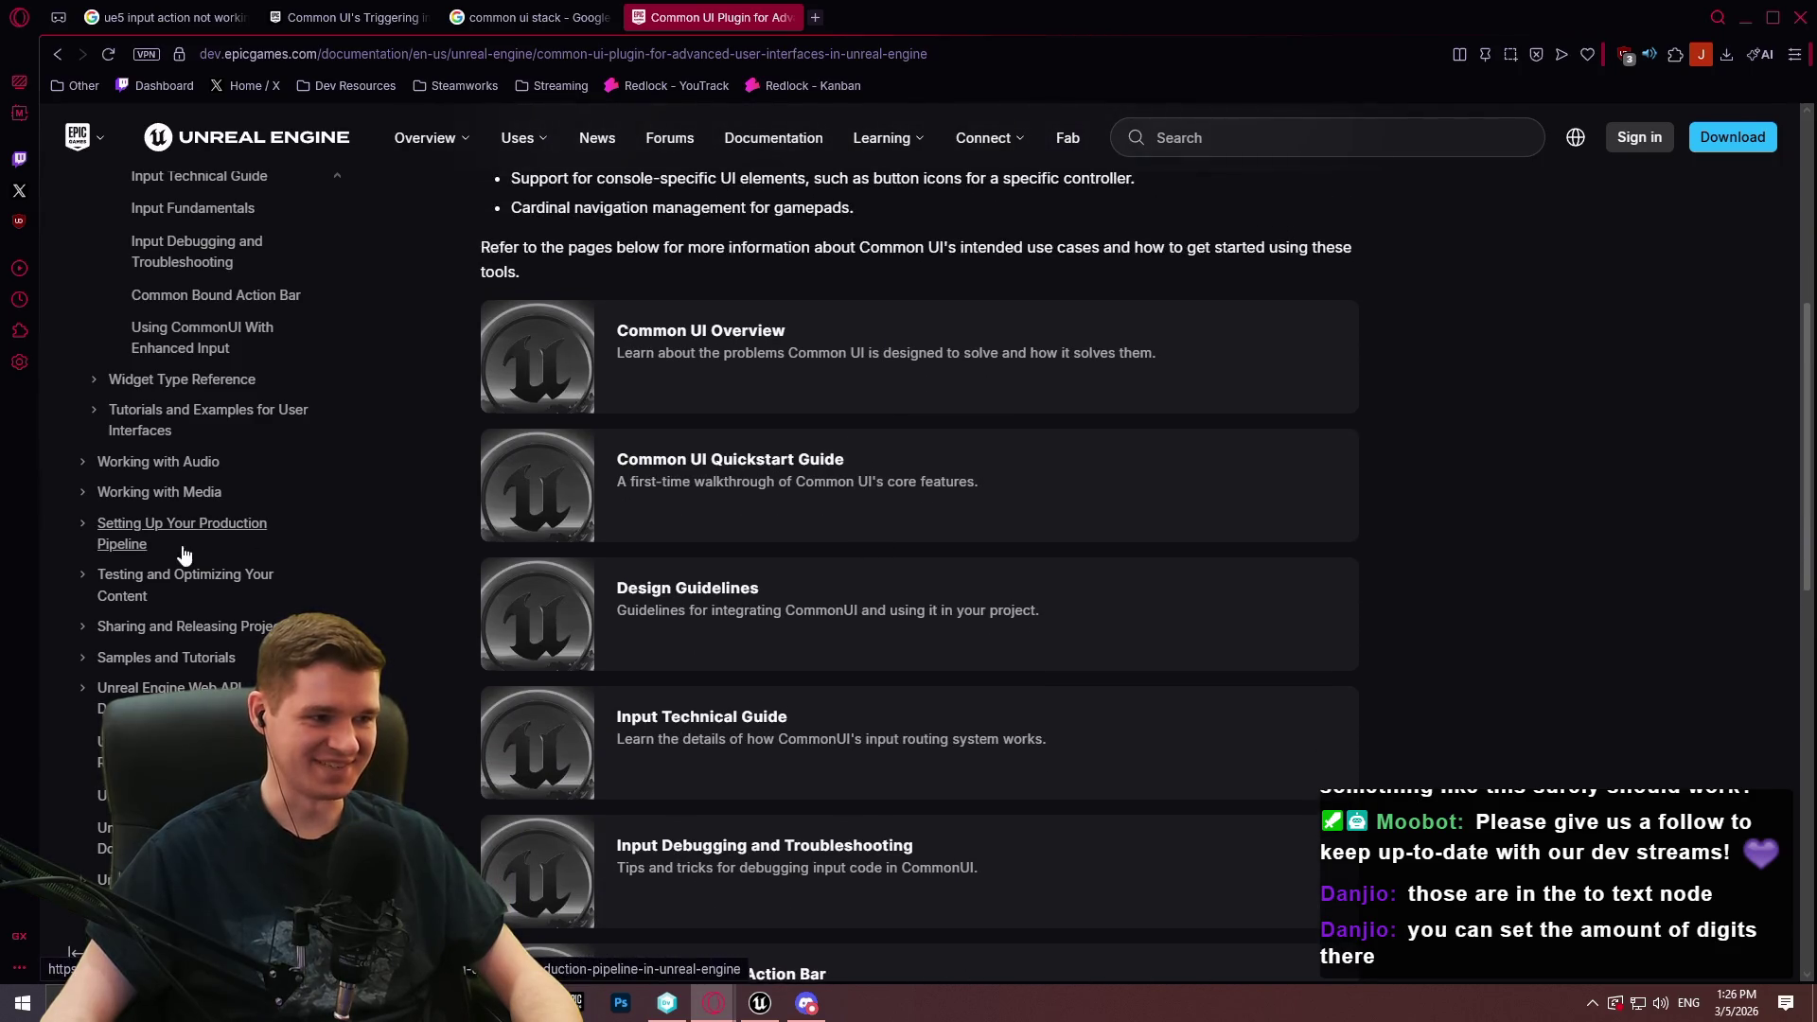
scroll(946, 151, up, 1)
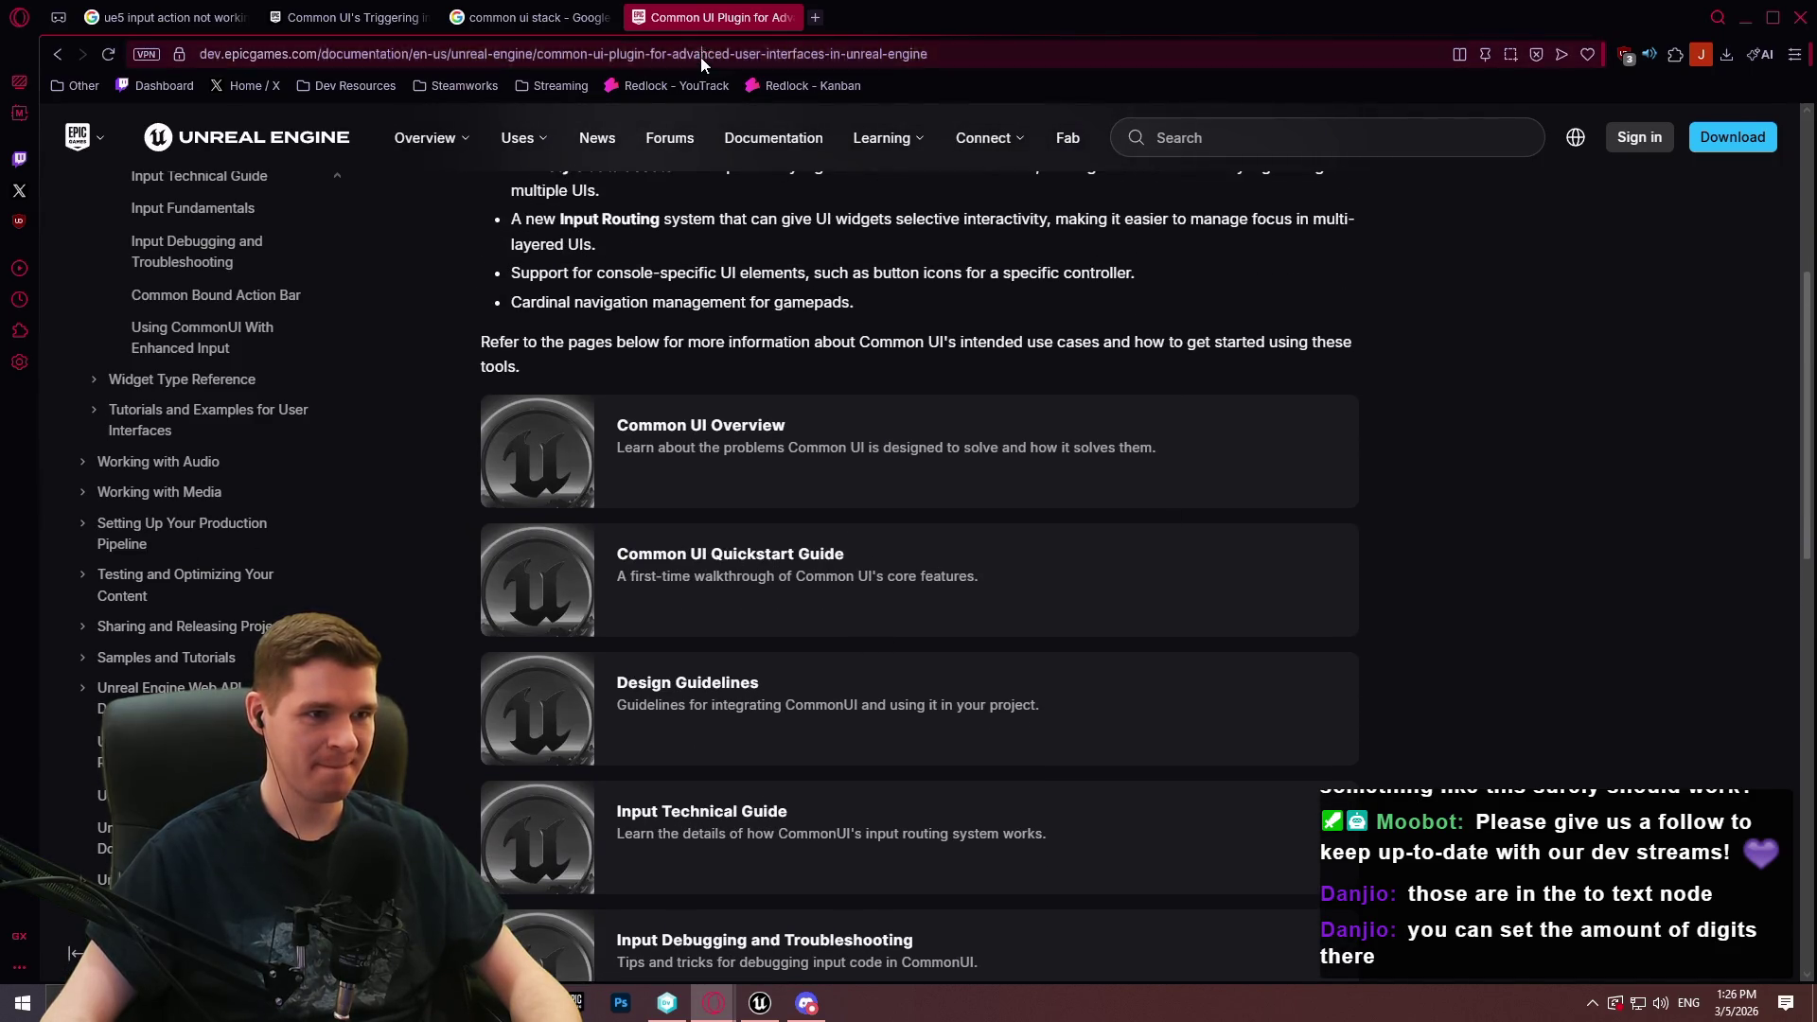
click(701, 57)
text(common ui com)
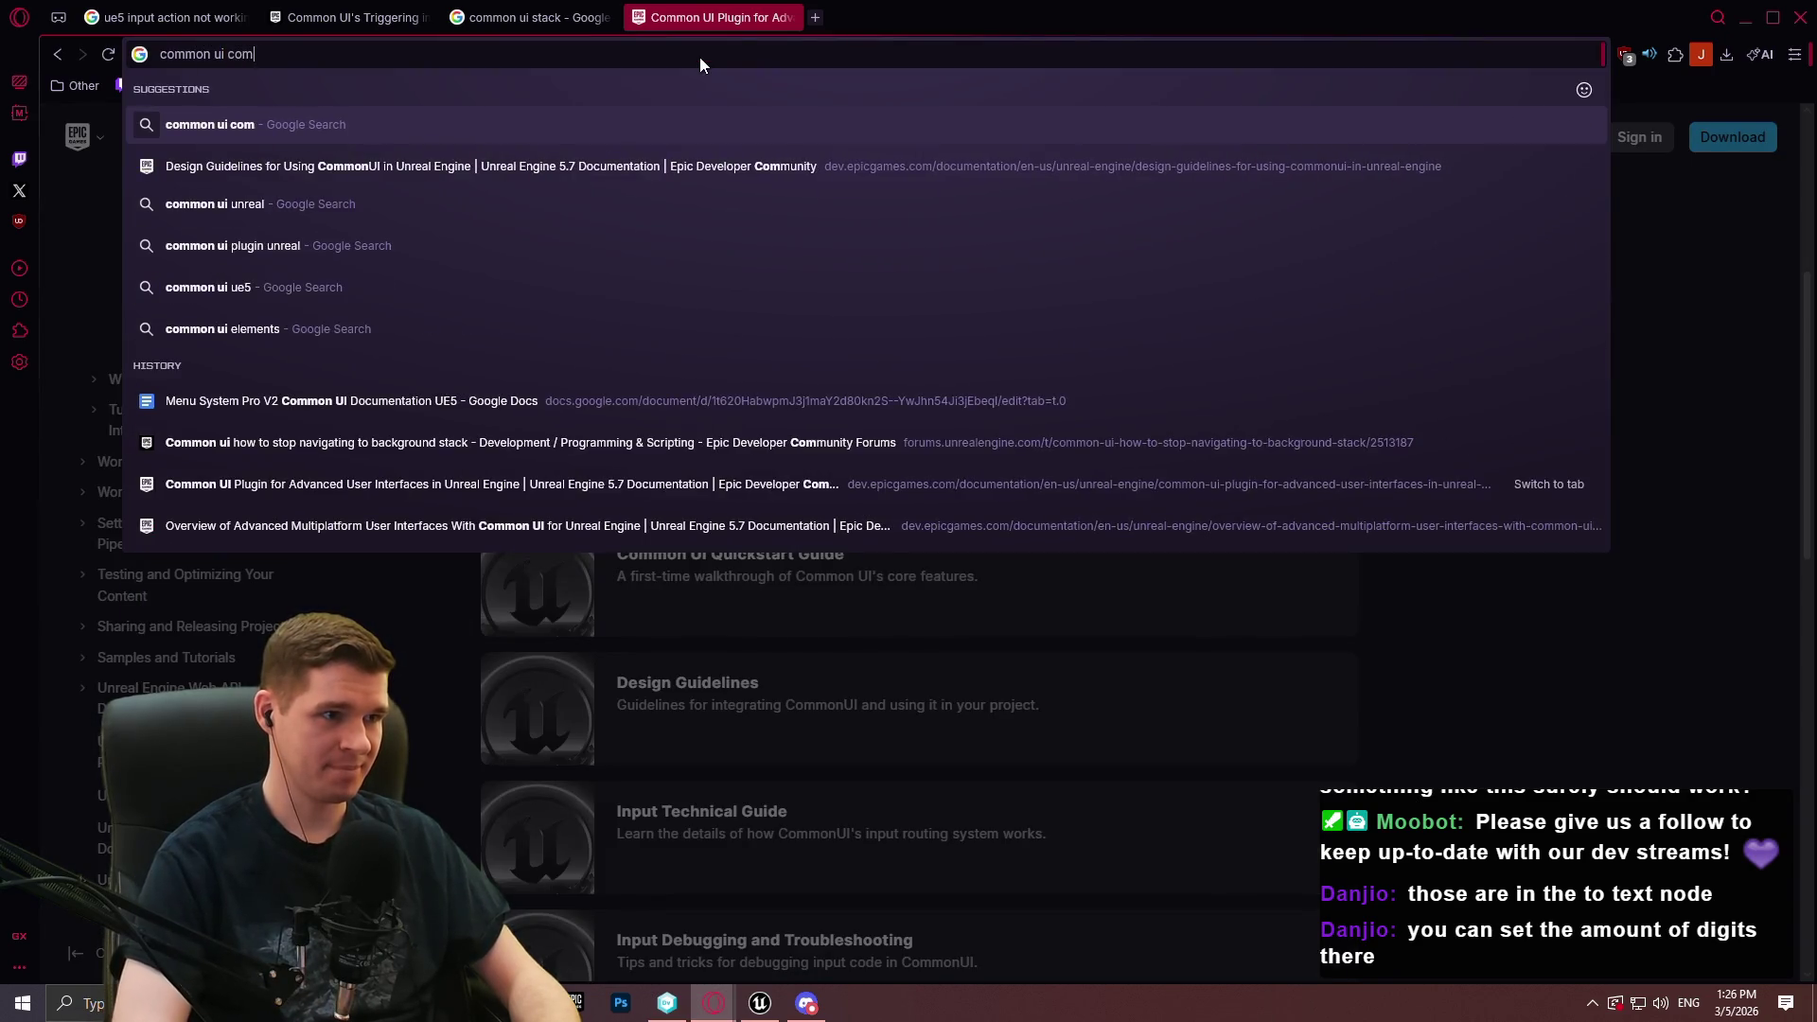
text(monactivatablestack)
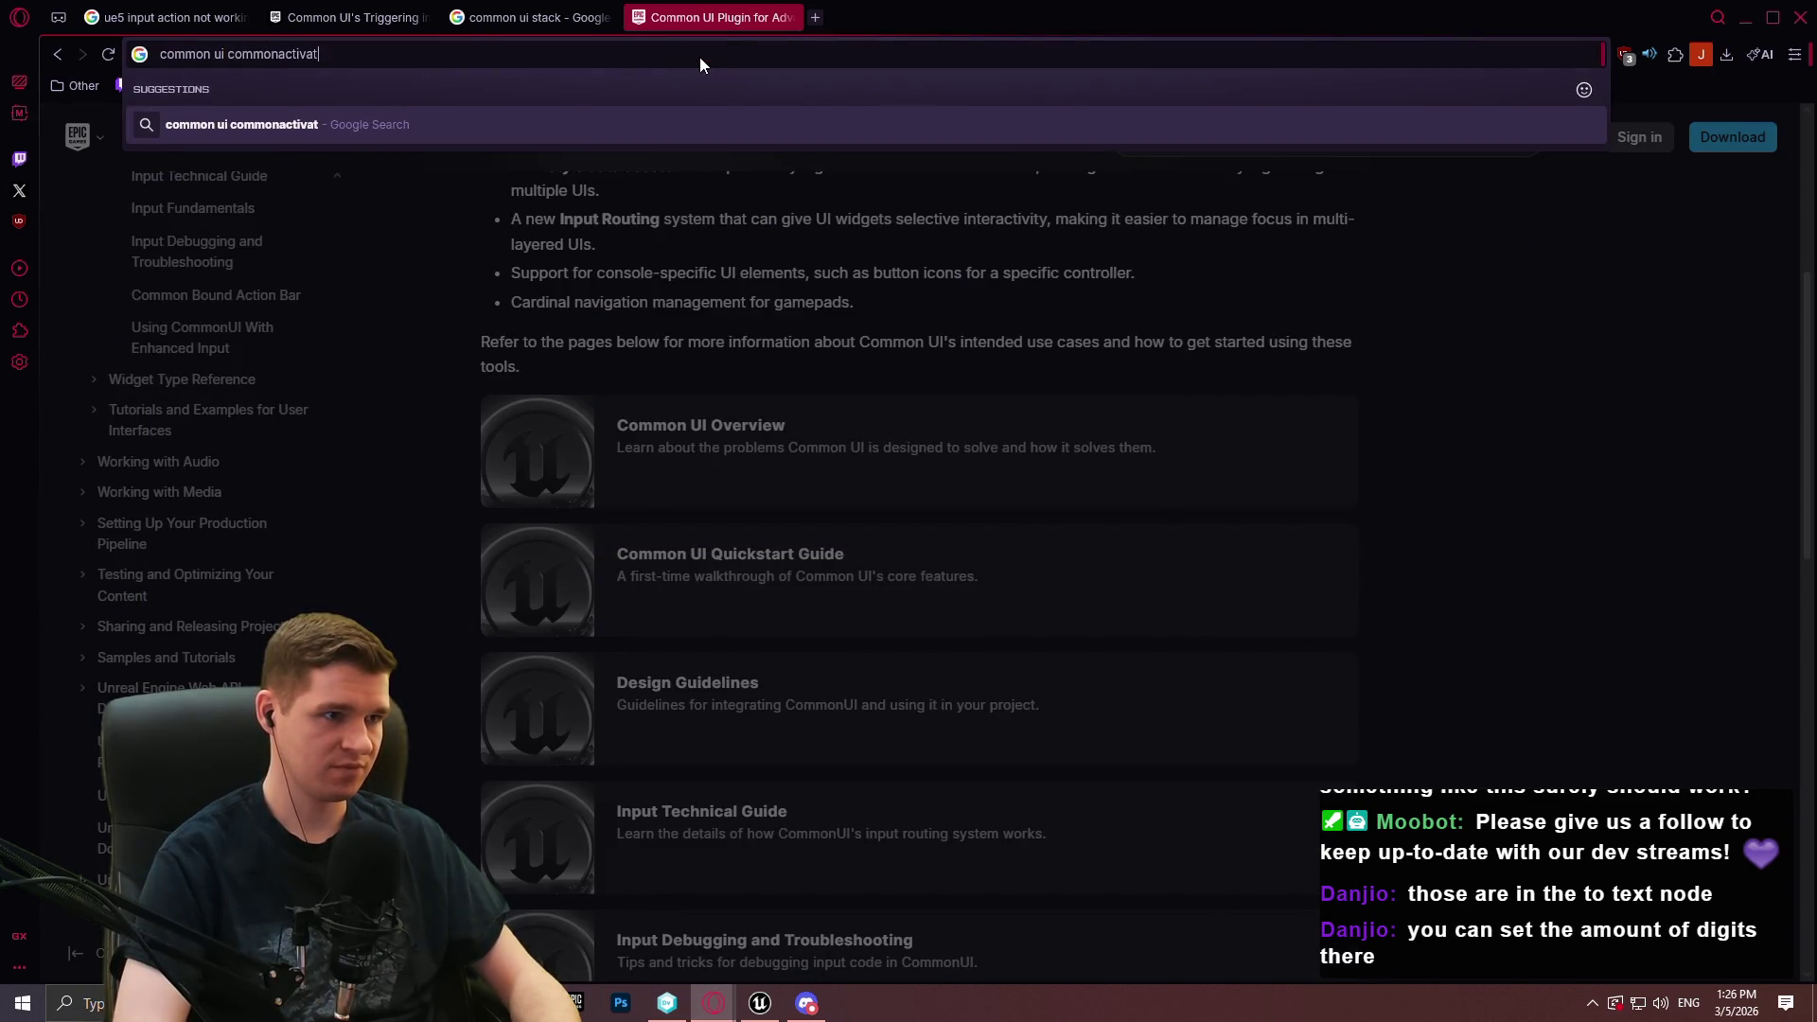
key(Return)
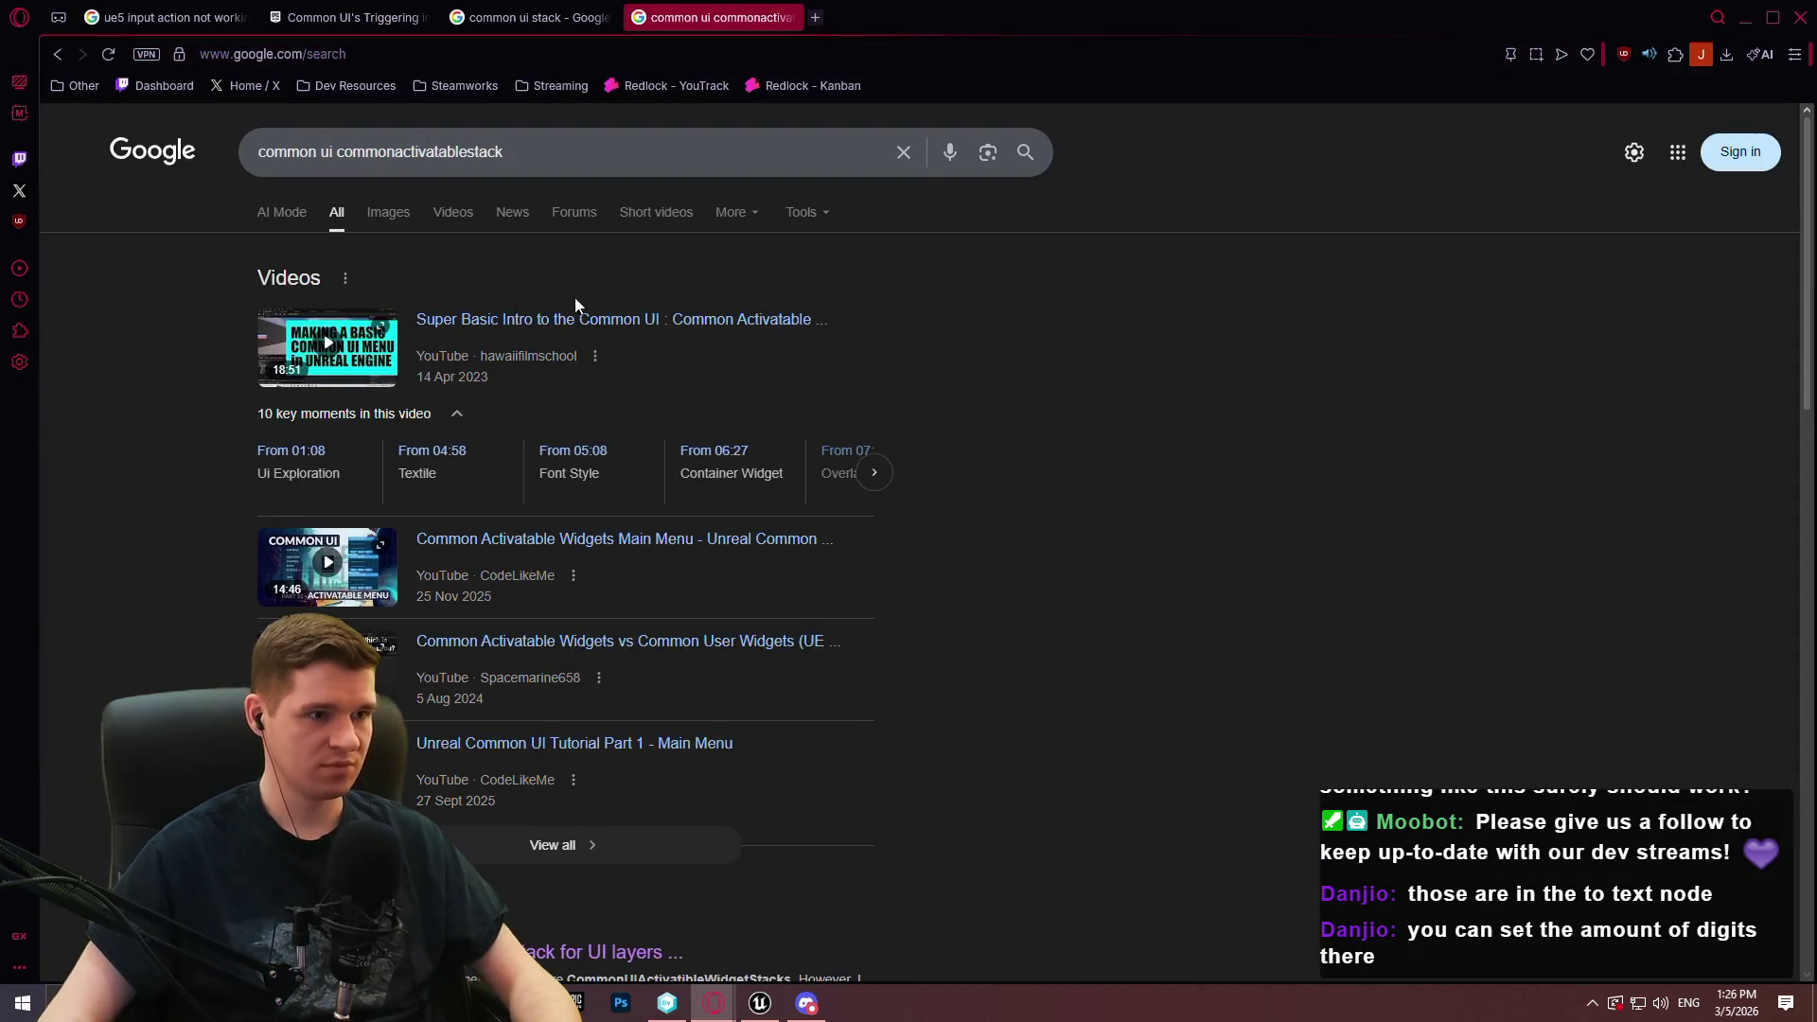
scroll(1079, 305, down, 2)
scroll(1072, 304, down, 5)
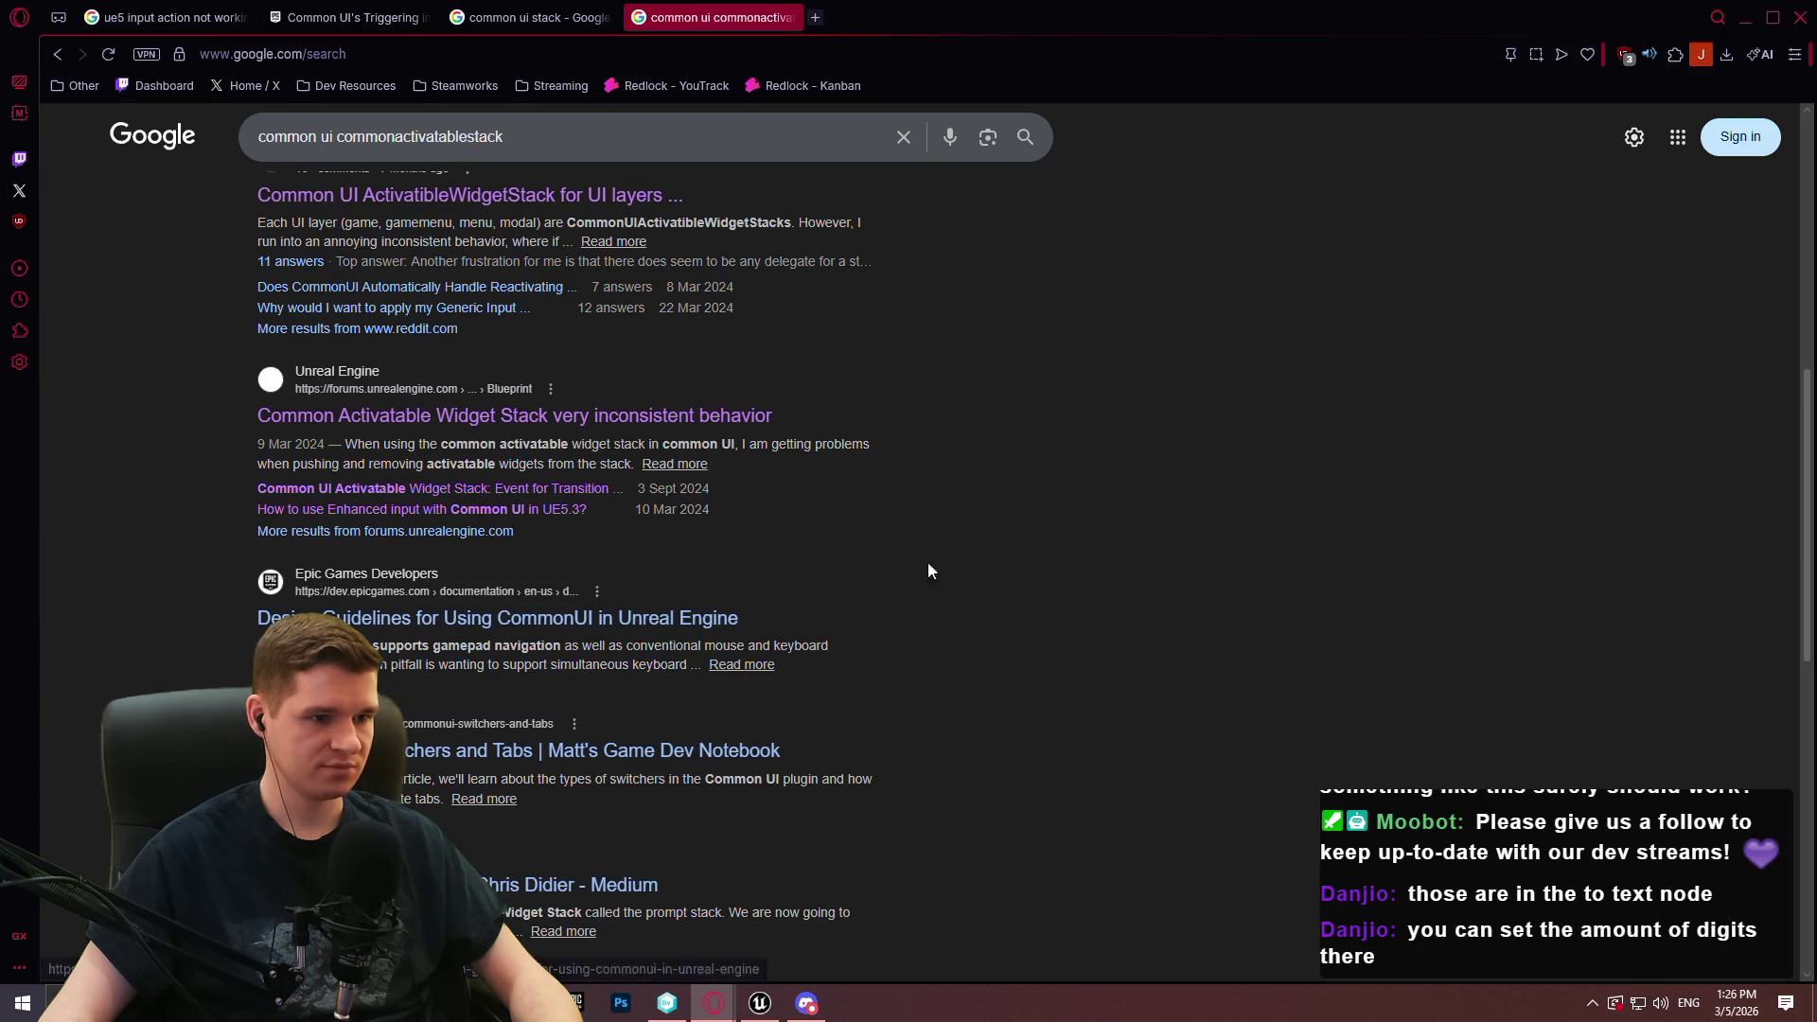
Rerun the search with "commonactivatablestack" in quotes, then close that results tab
click(552, 135)
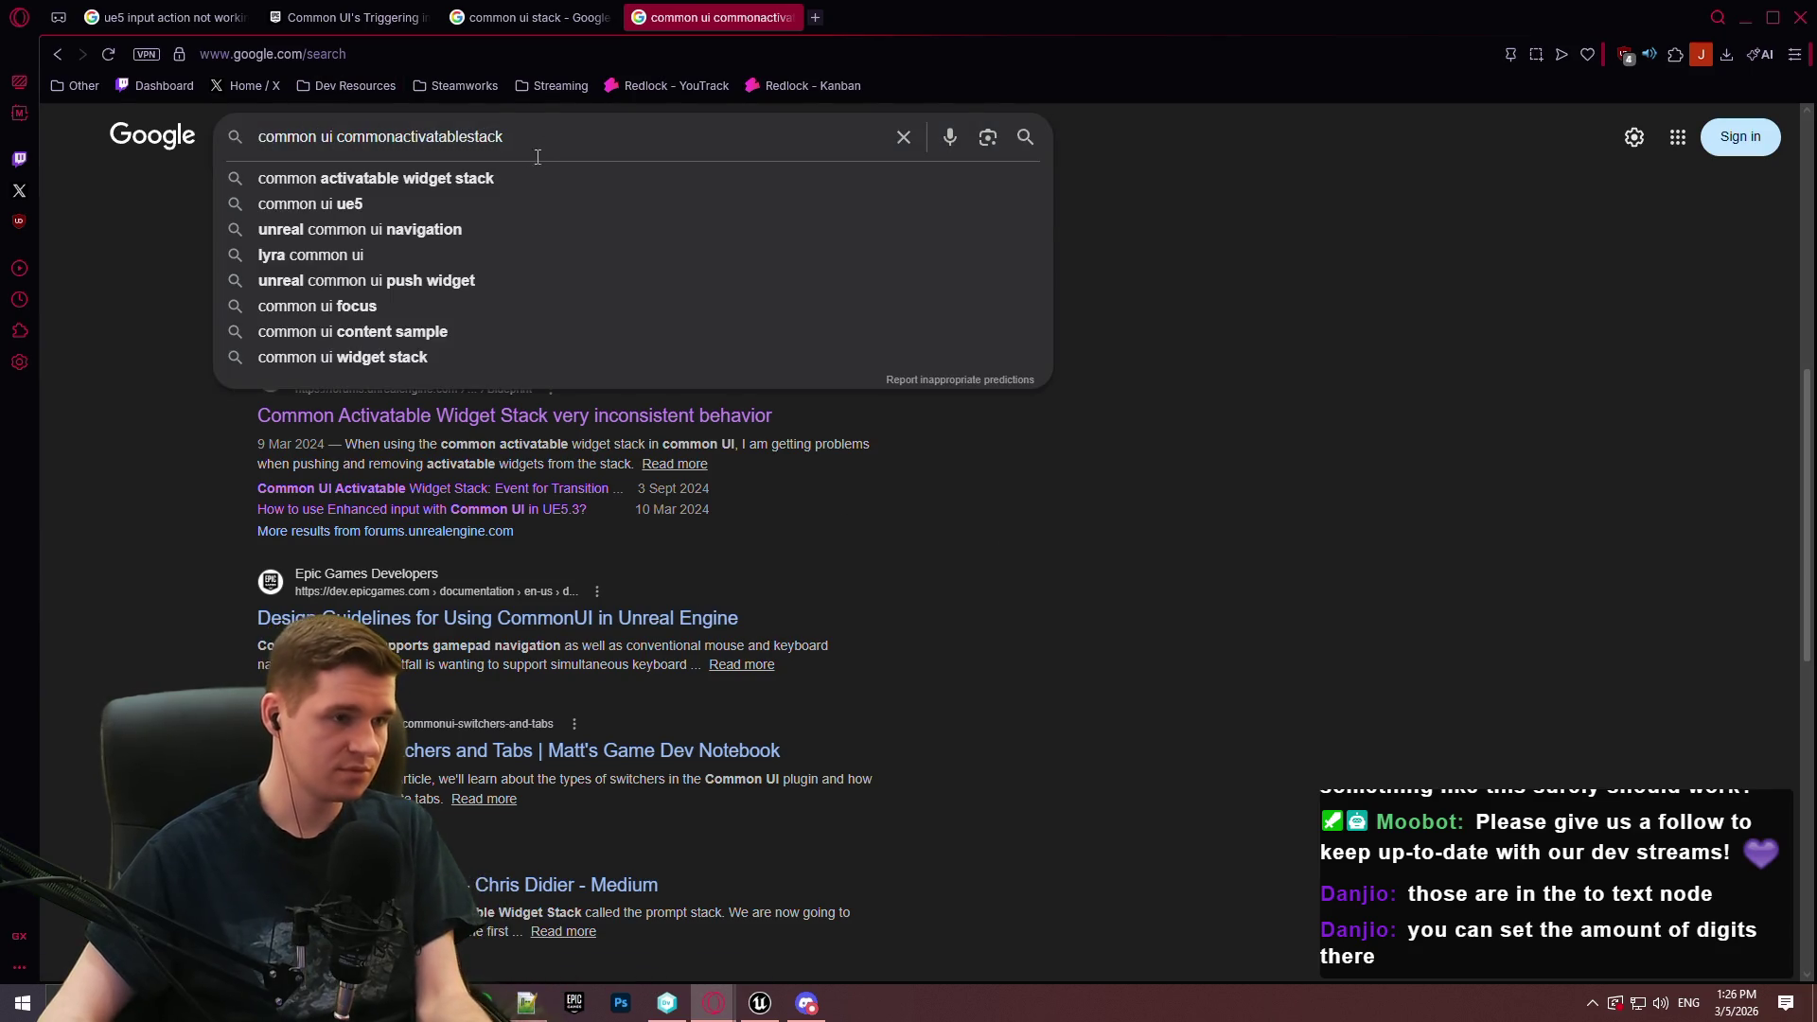
text(")
click(340, 138)
text(")
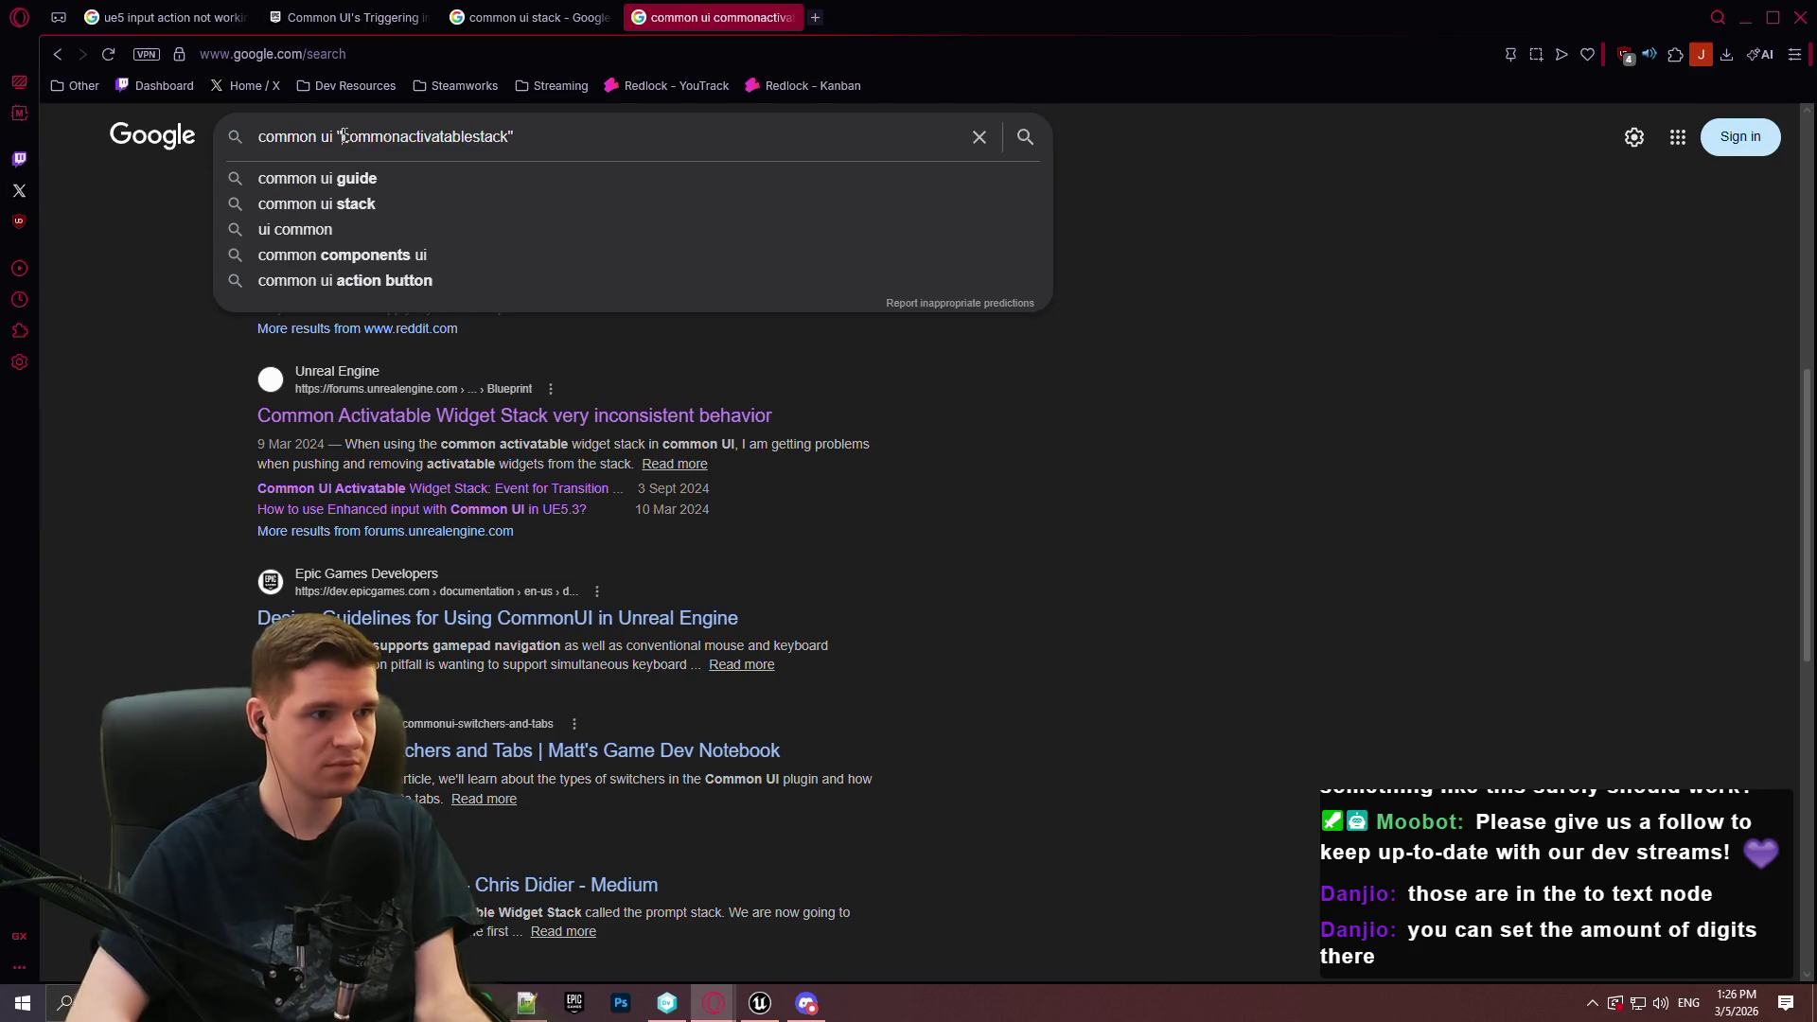
key(Return)
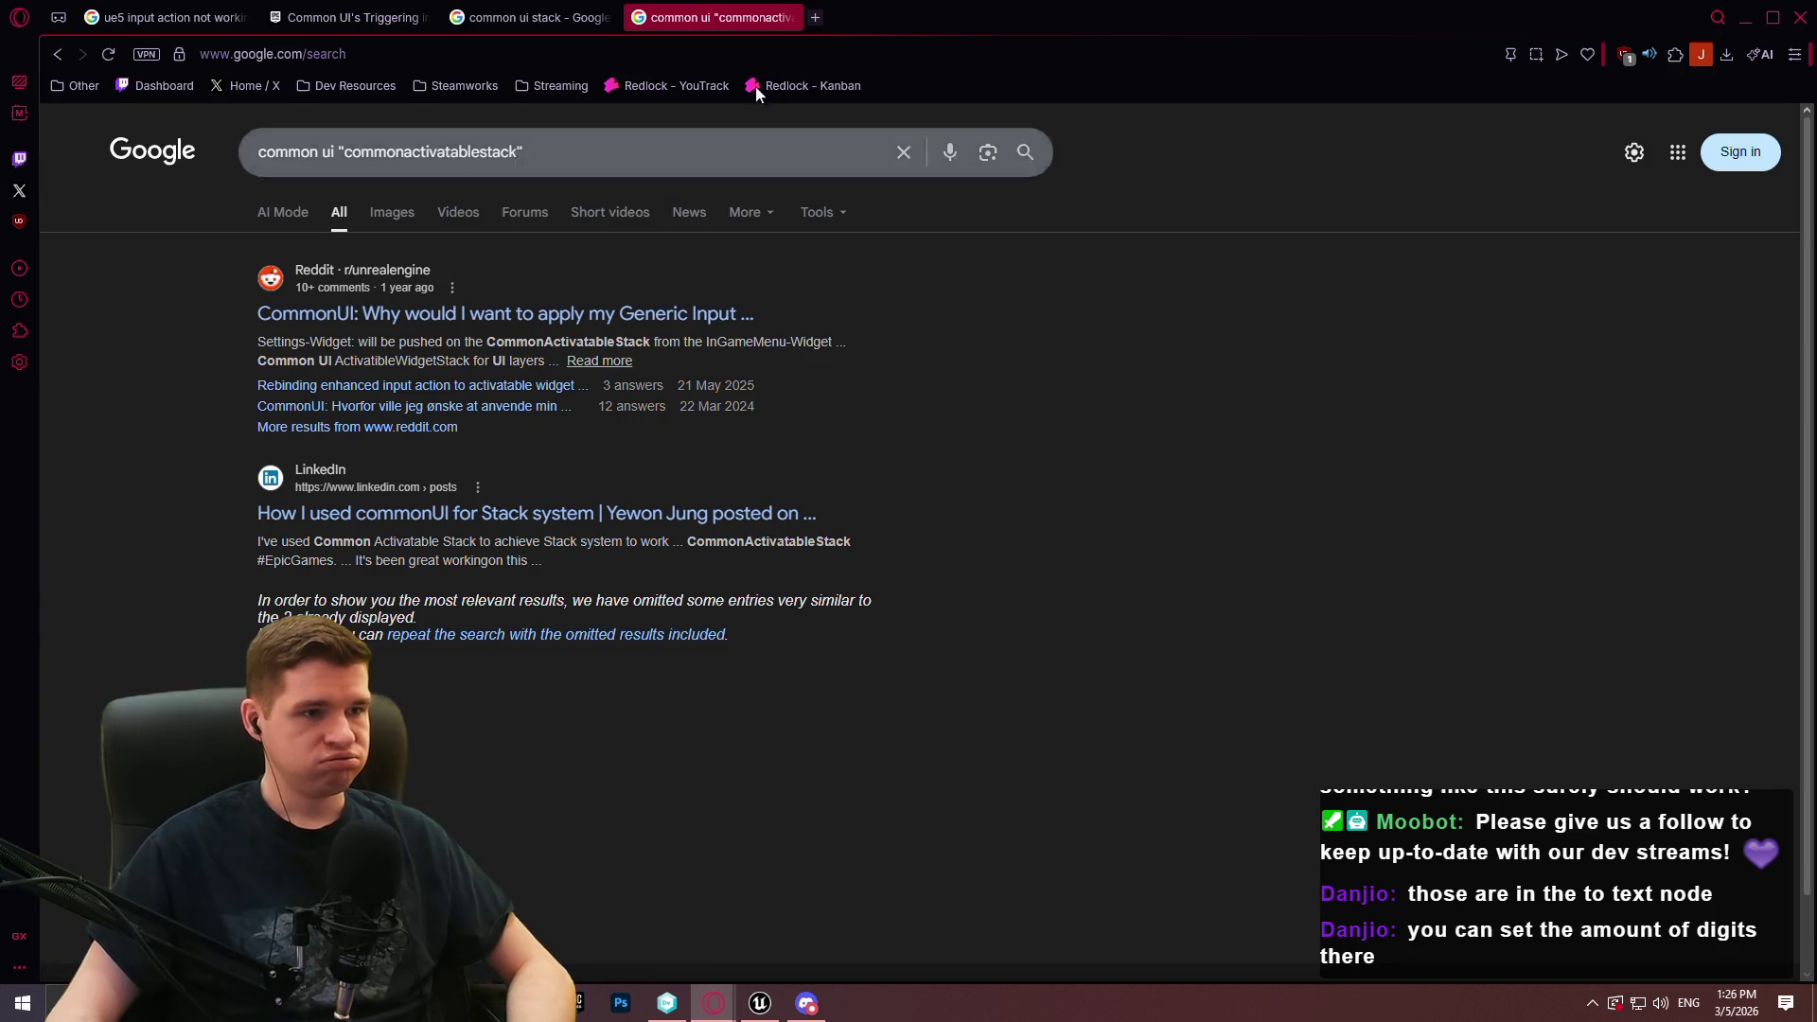
click(793, 18)
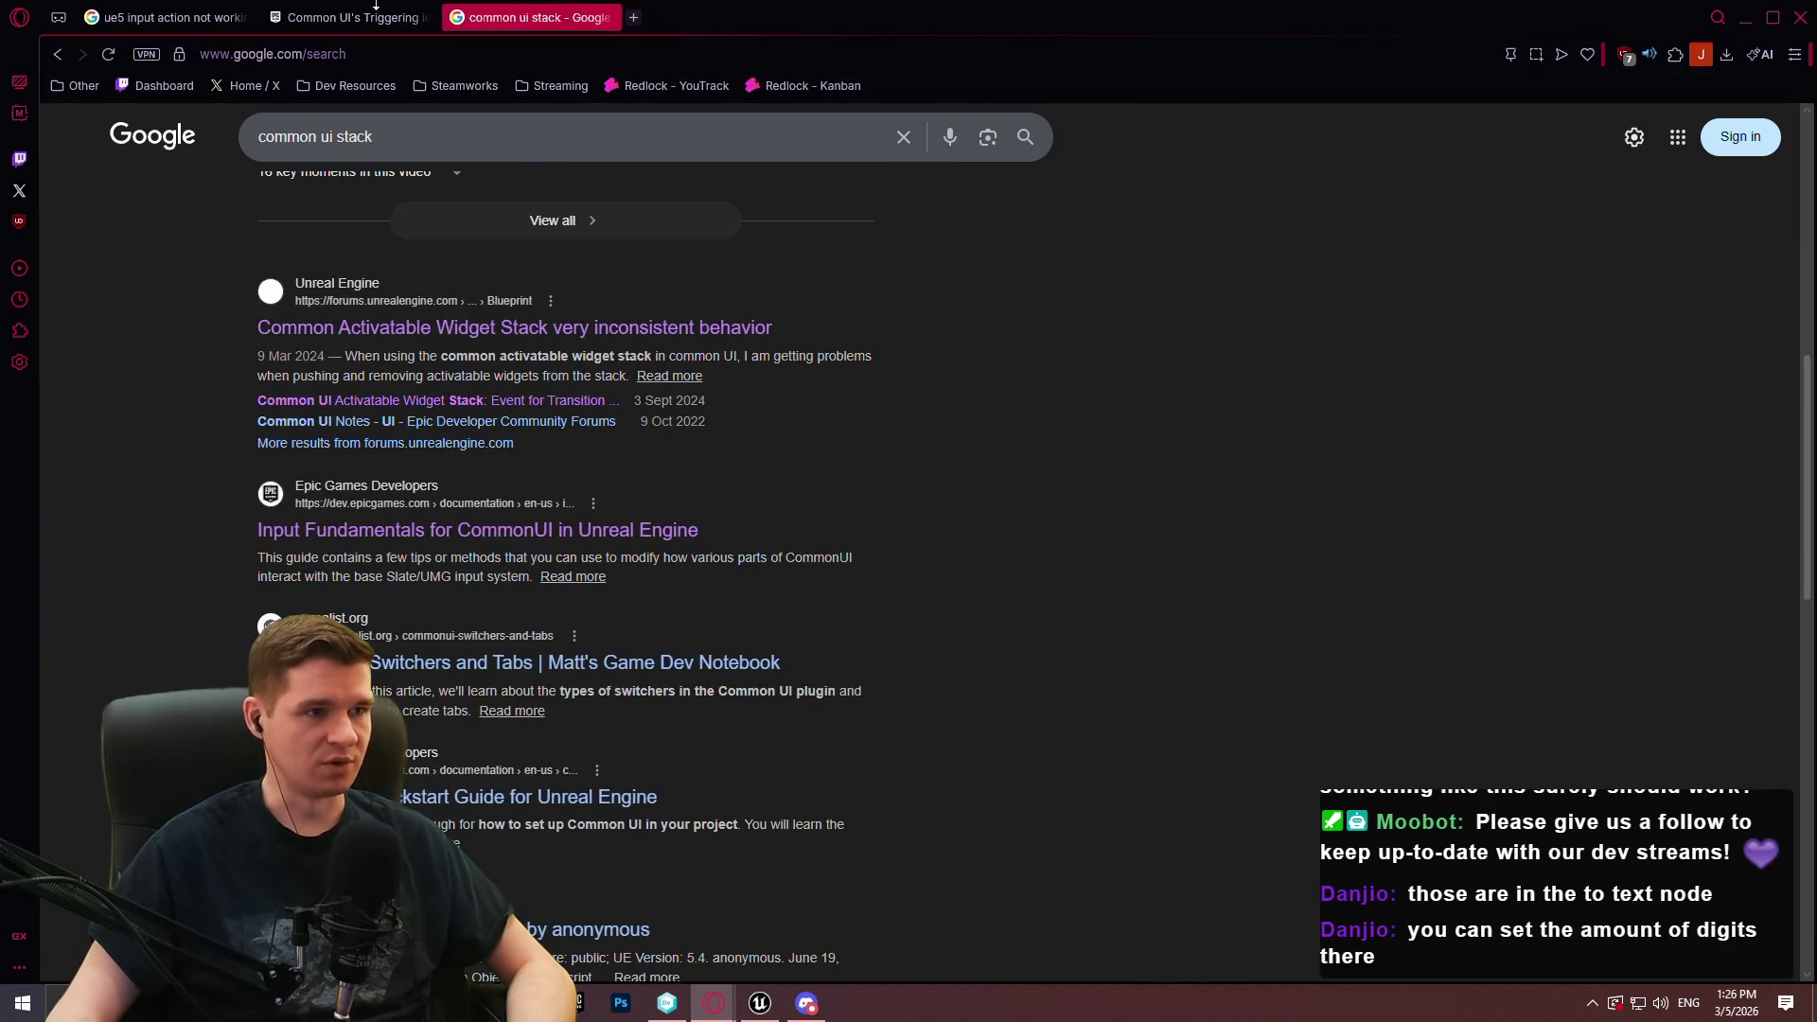
click(1718, 17)
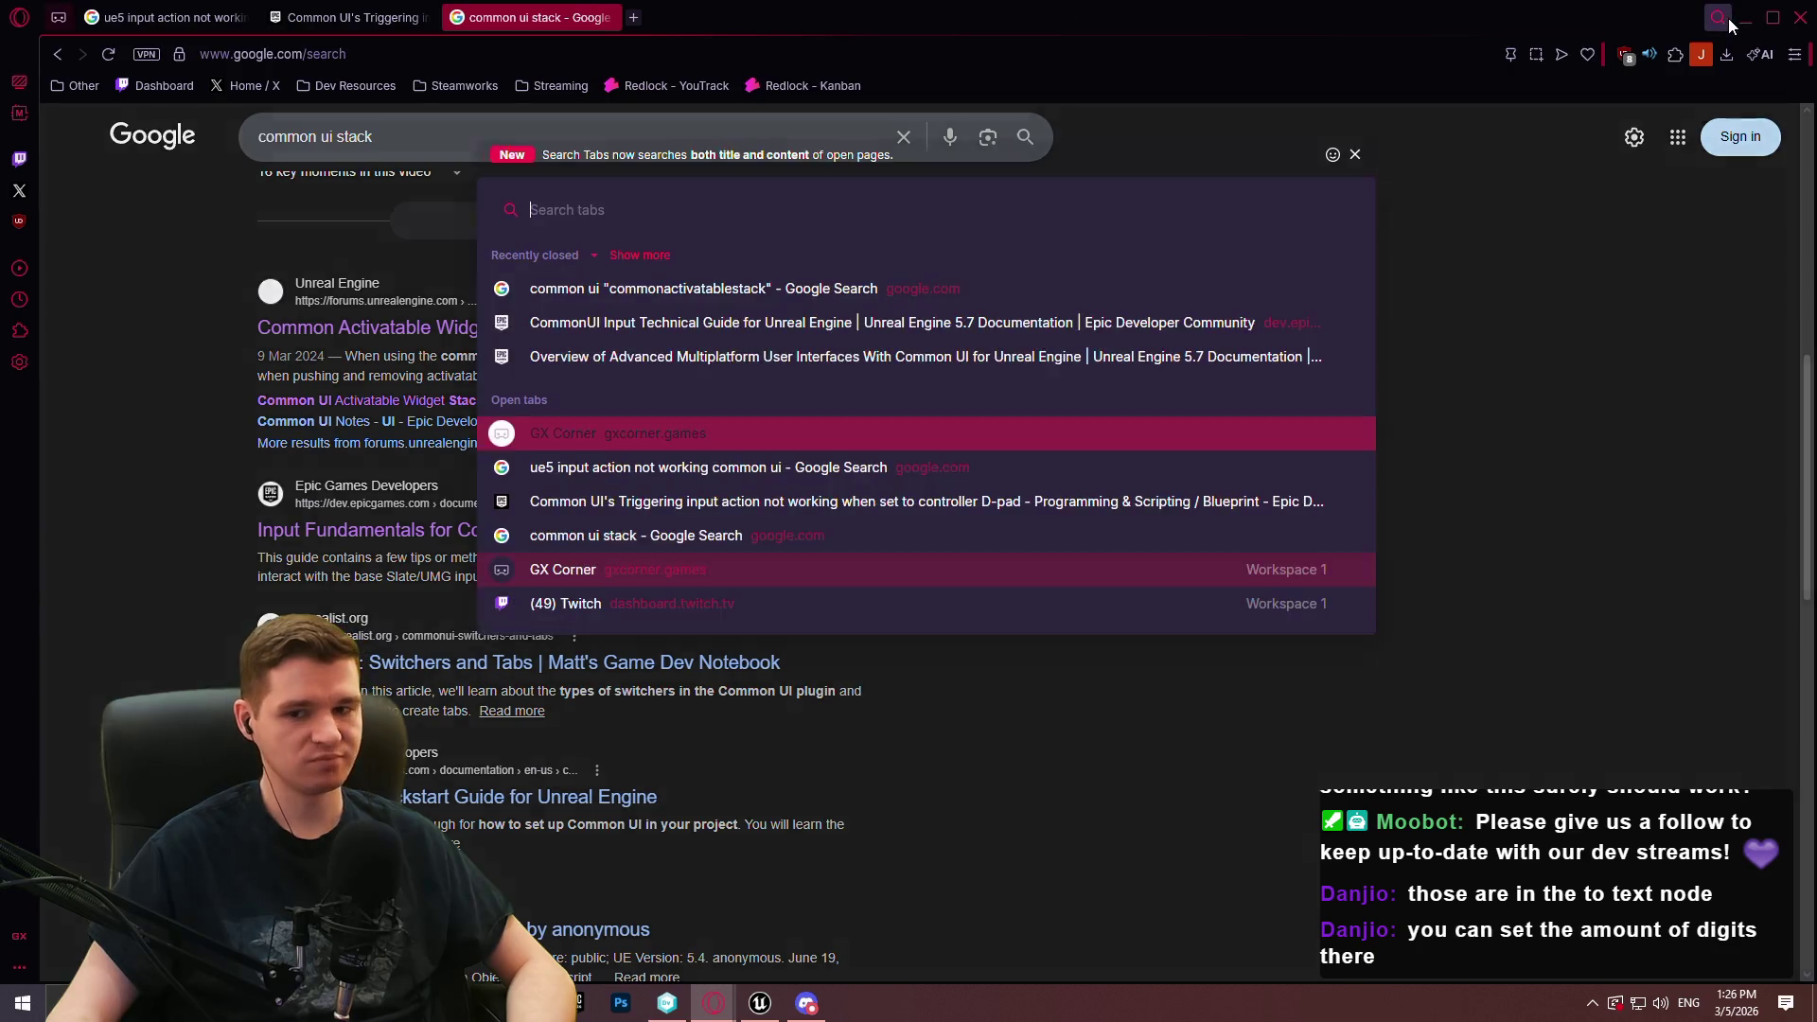
click(1570, 17)
Return to Unreal and review the tooltip, activatable parent and WBP_GameHUDStacks widgets
click(1745, 17)
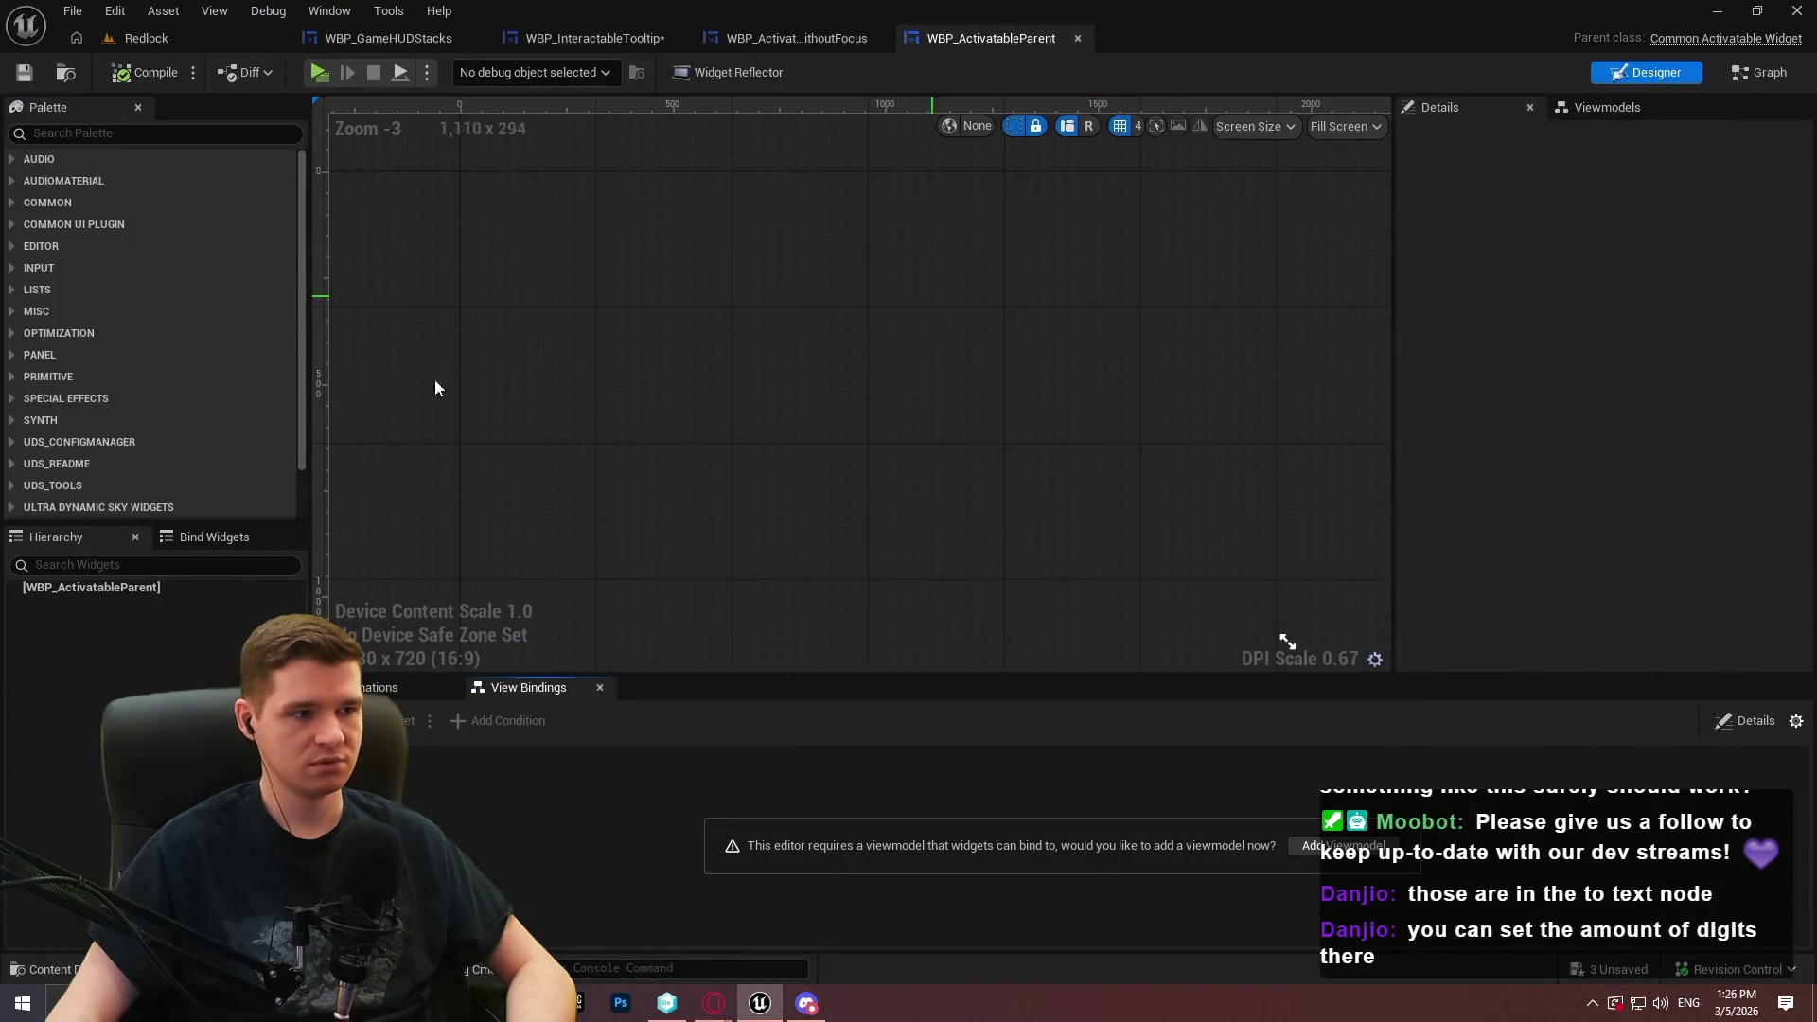
click(91, 587)
click(594, 37)
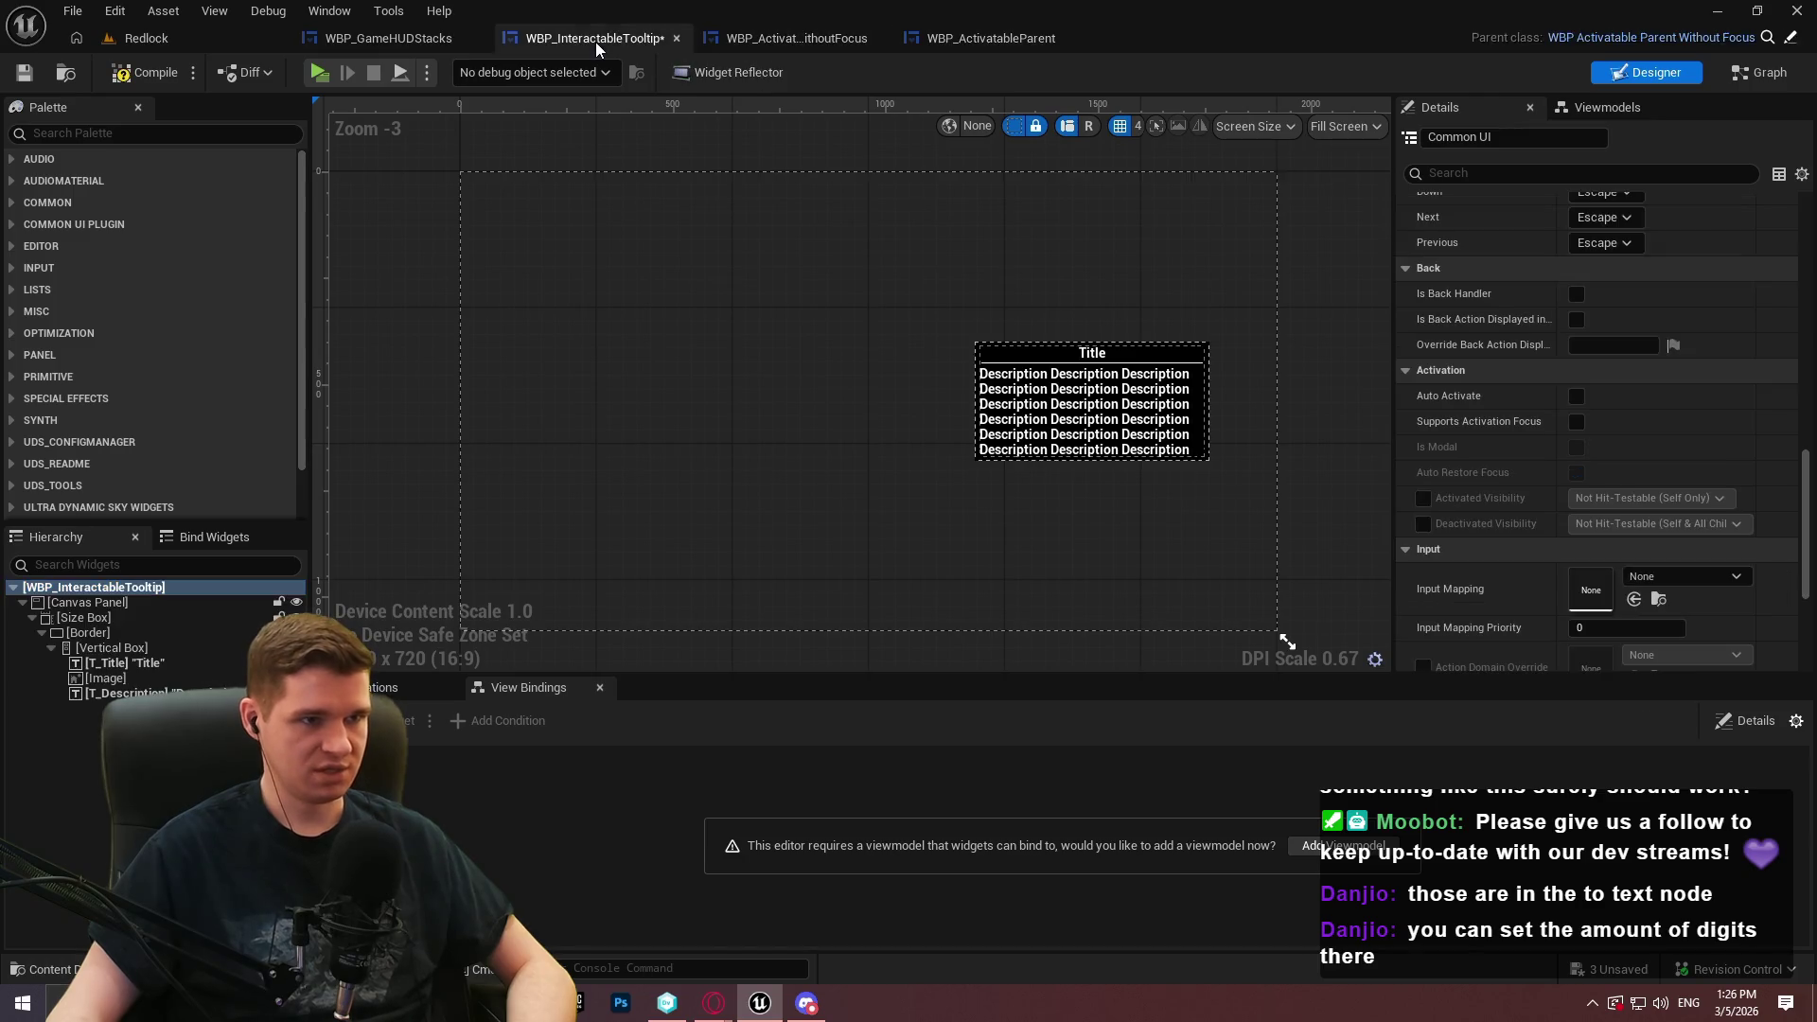
click(770, 41)
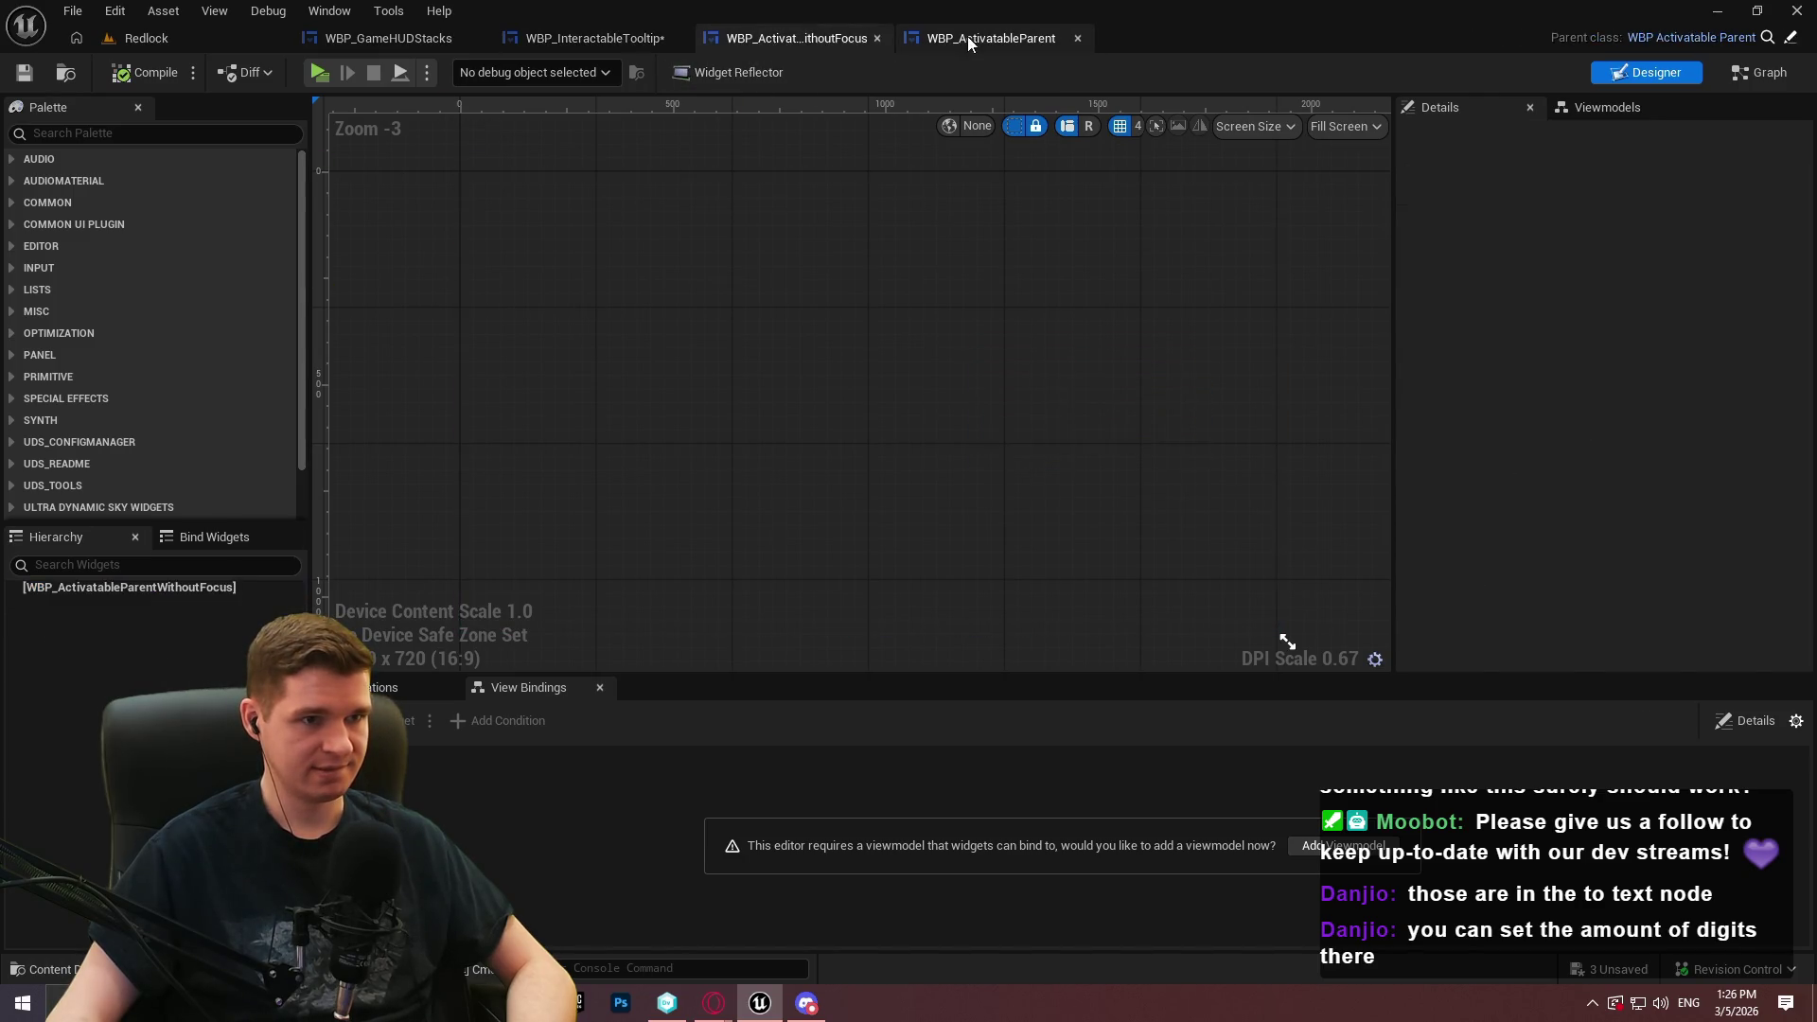
click(344, 42)
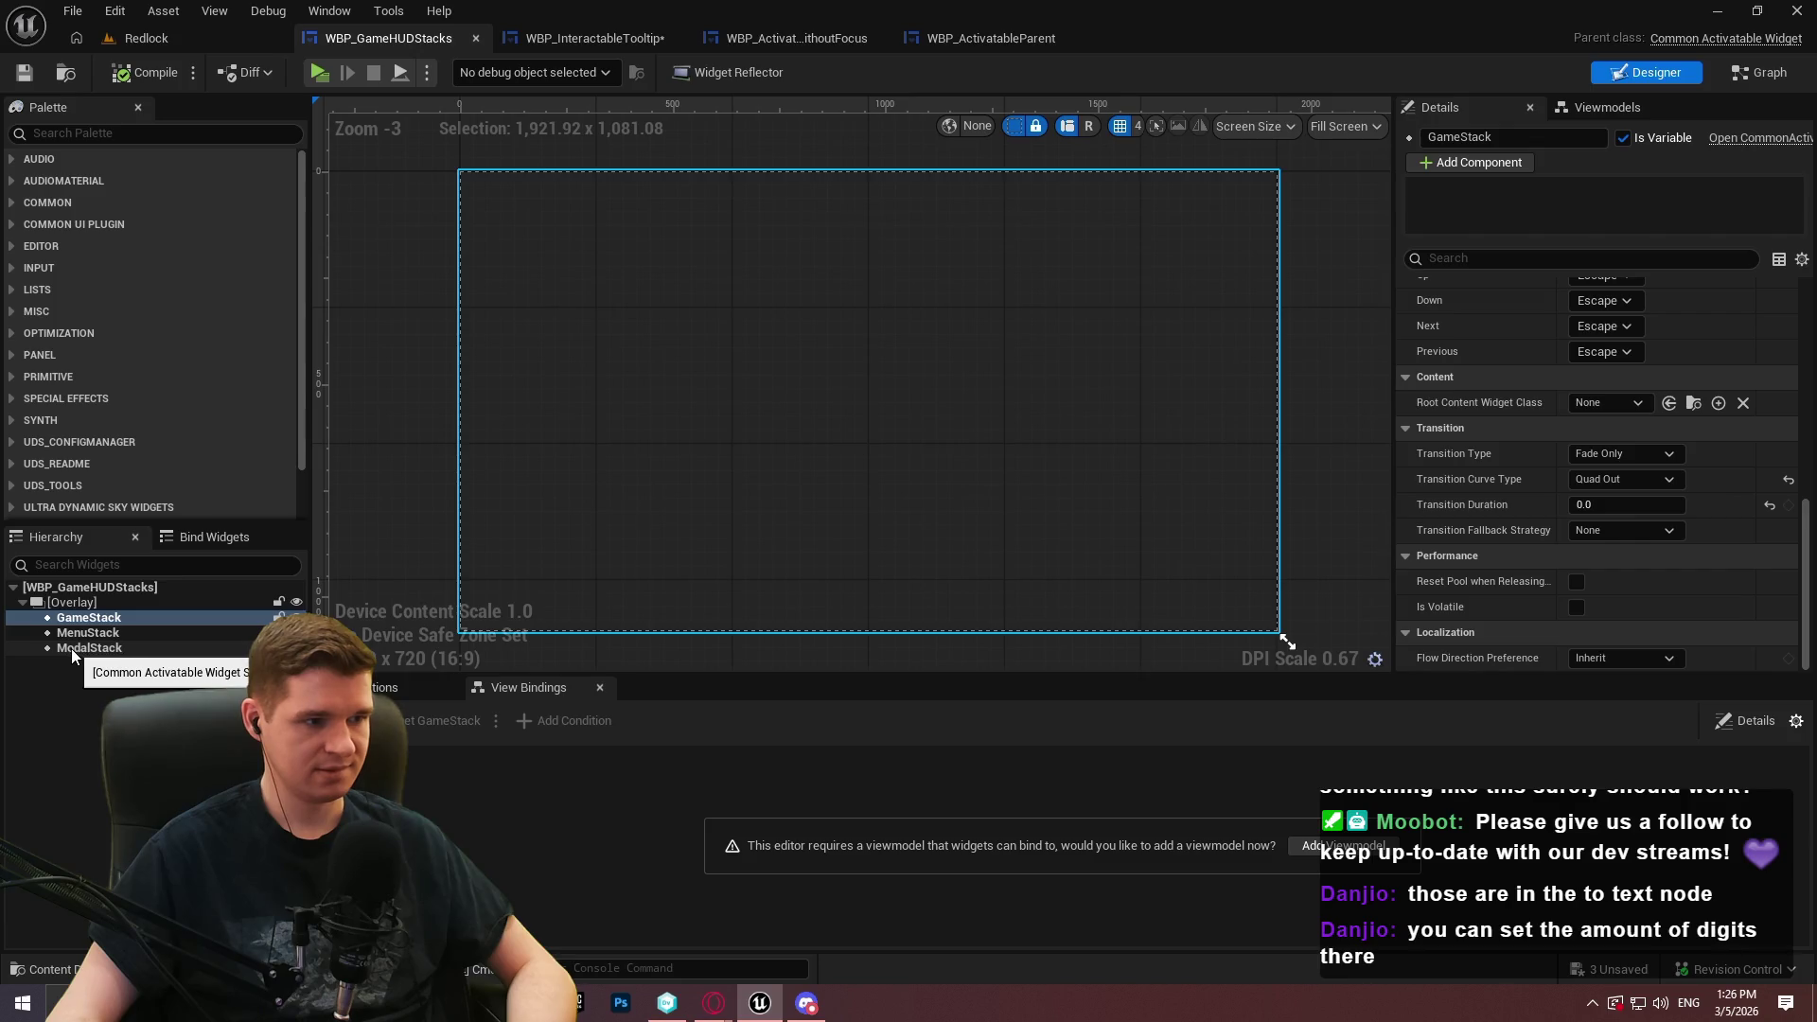
Check GameStack's Root Content Widget Class, leave it None, and go back to the Redlock level
click(100, 133)
text(stack)
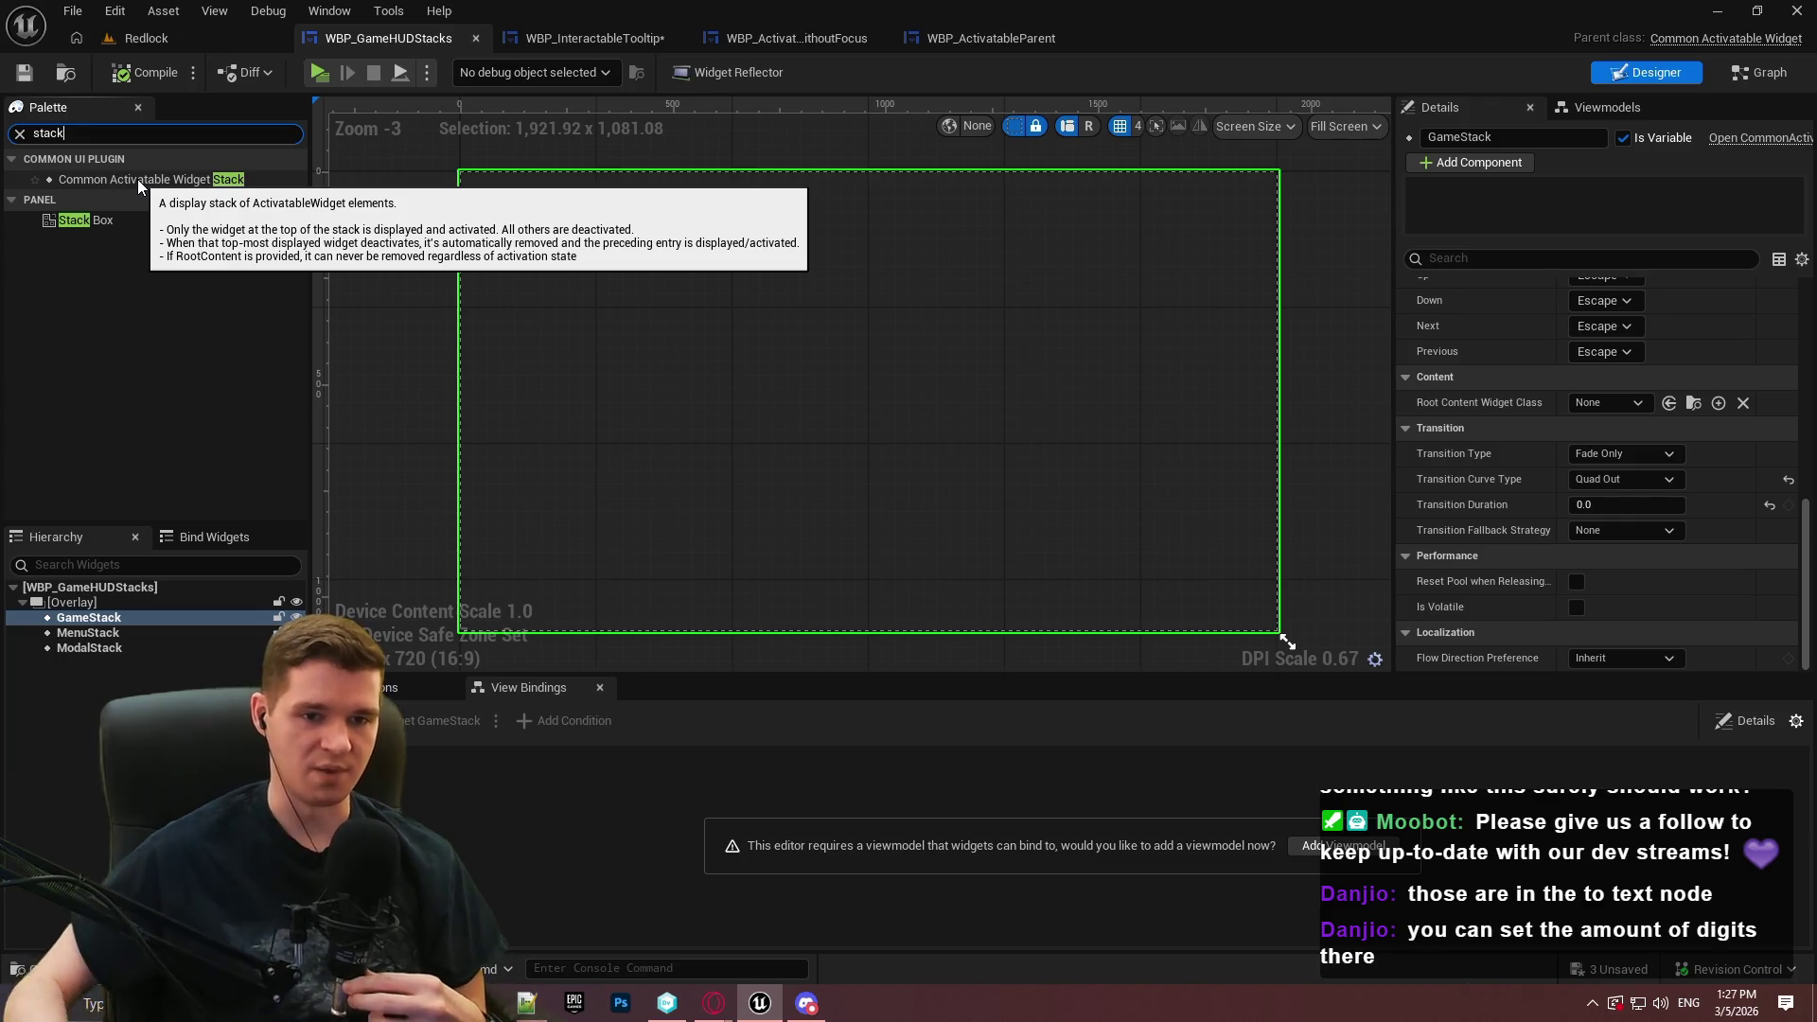
click(1599, 402)
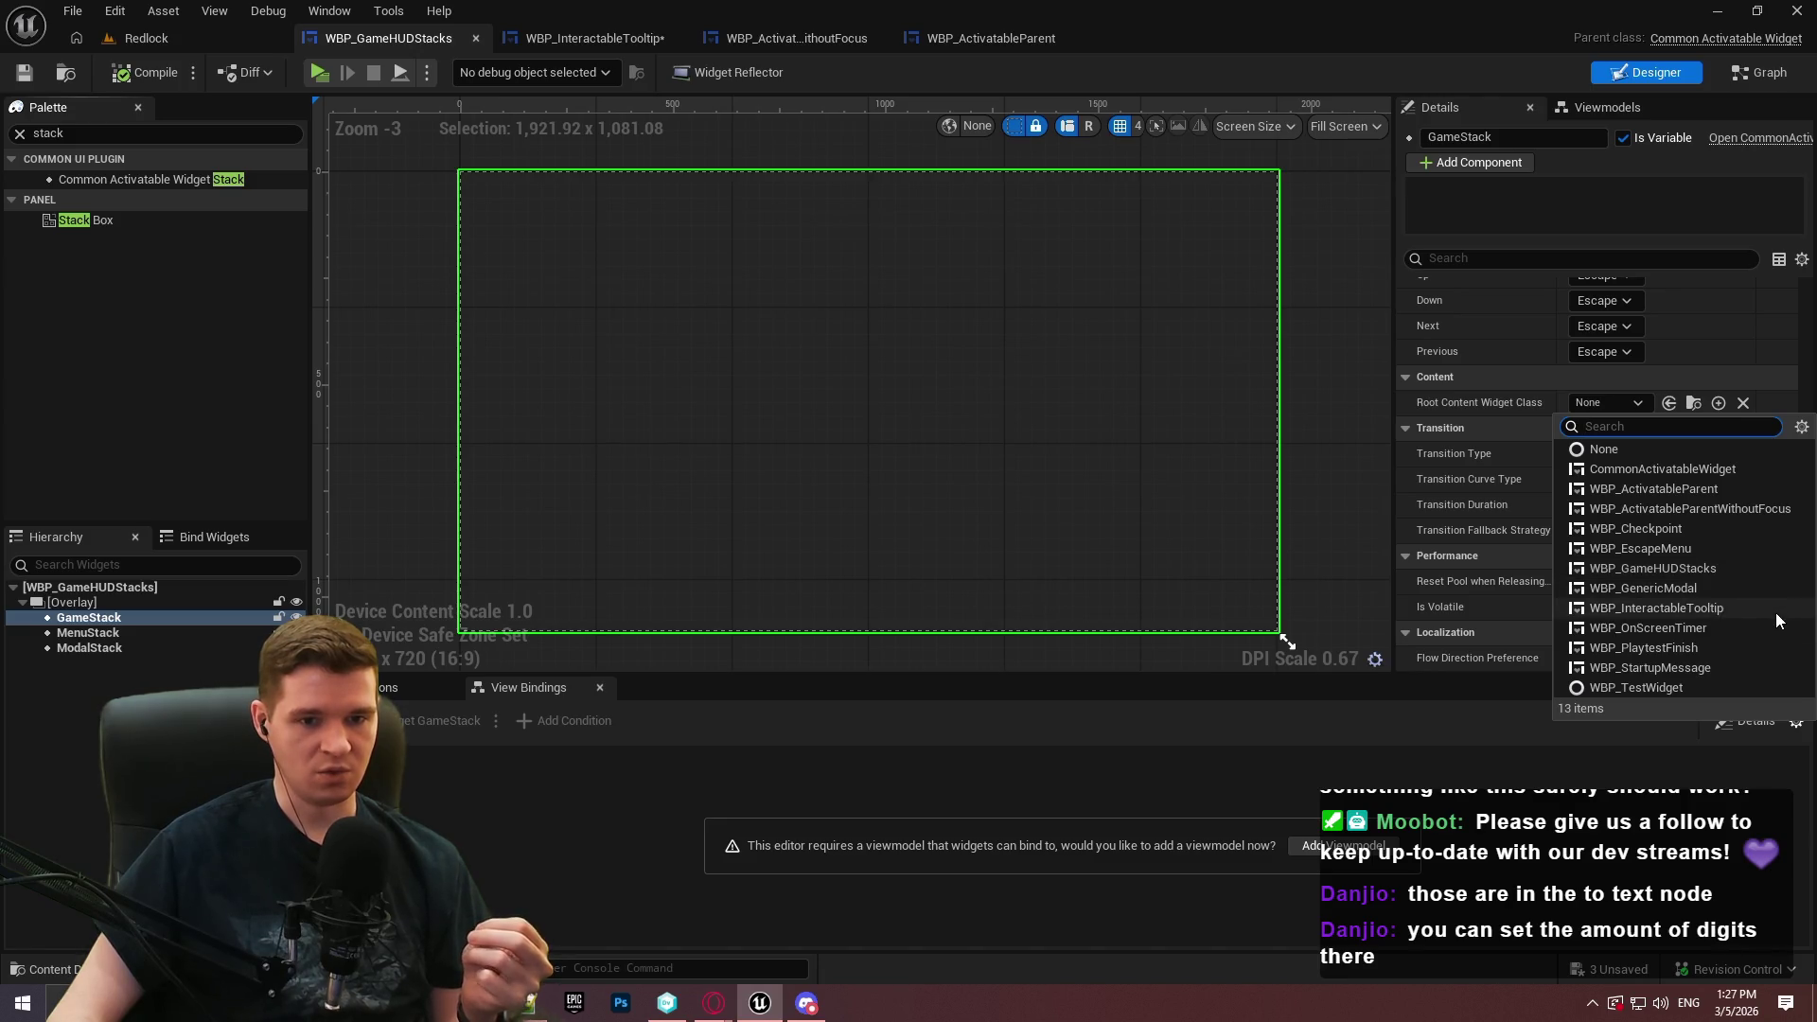
click(1479, 405)
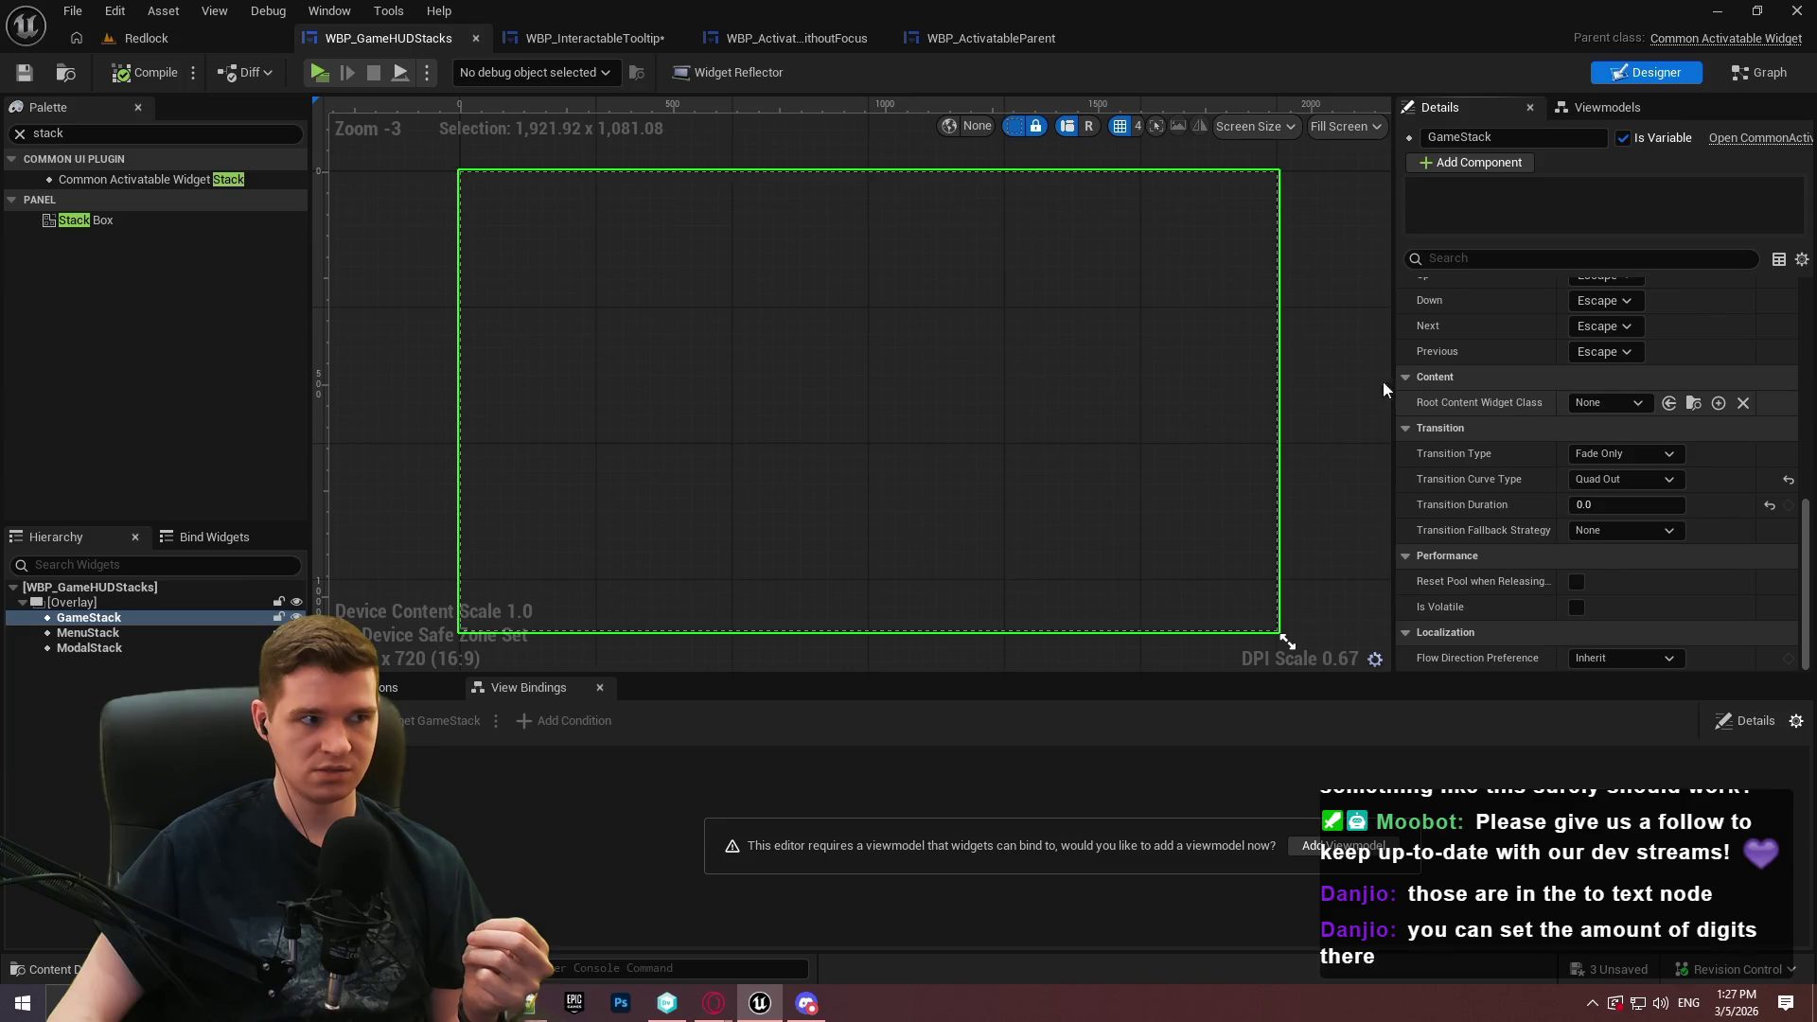
click(19, 136)
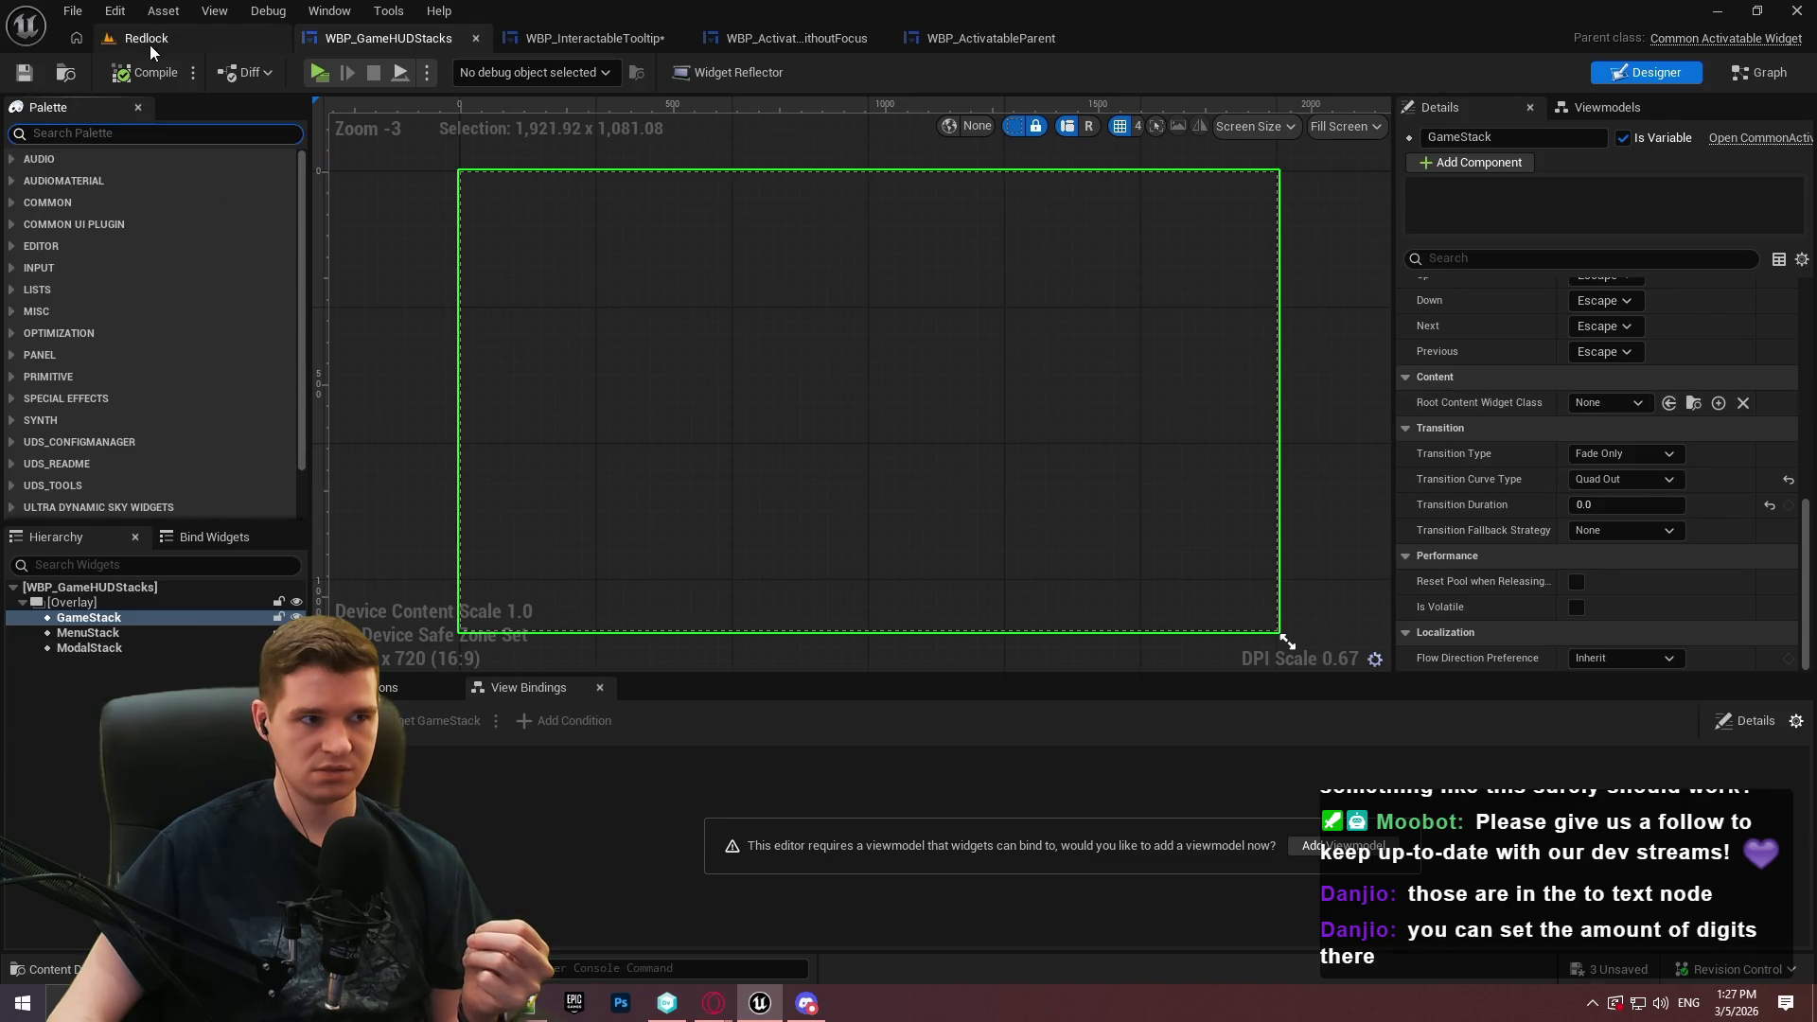
click(149, 43)
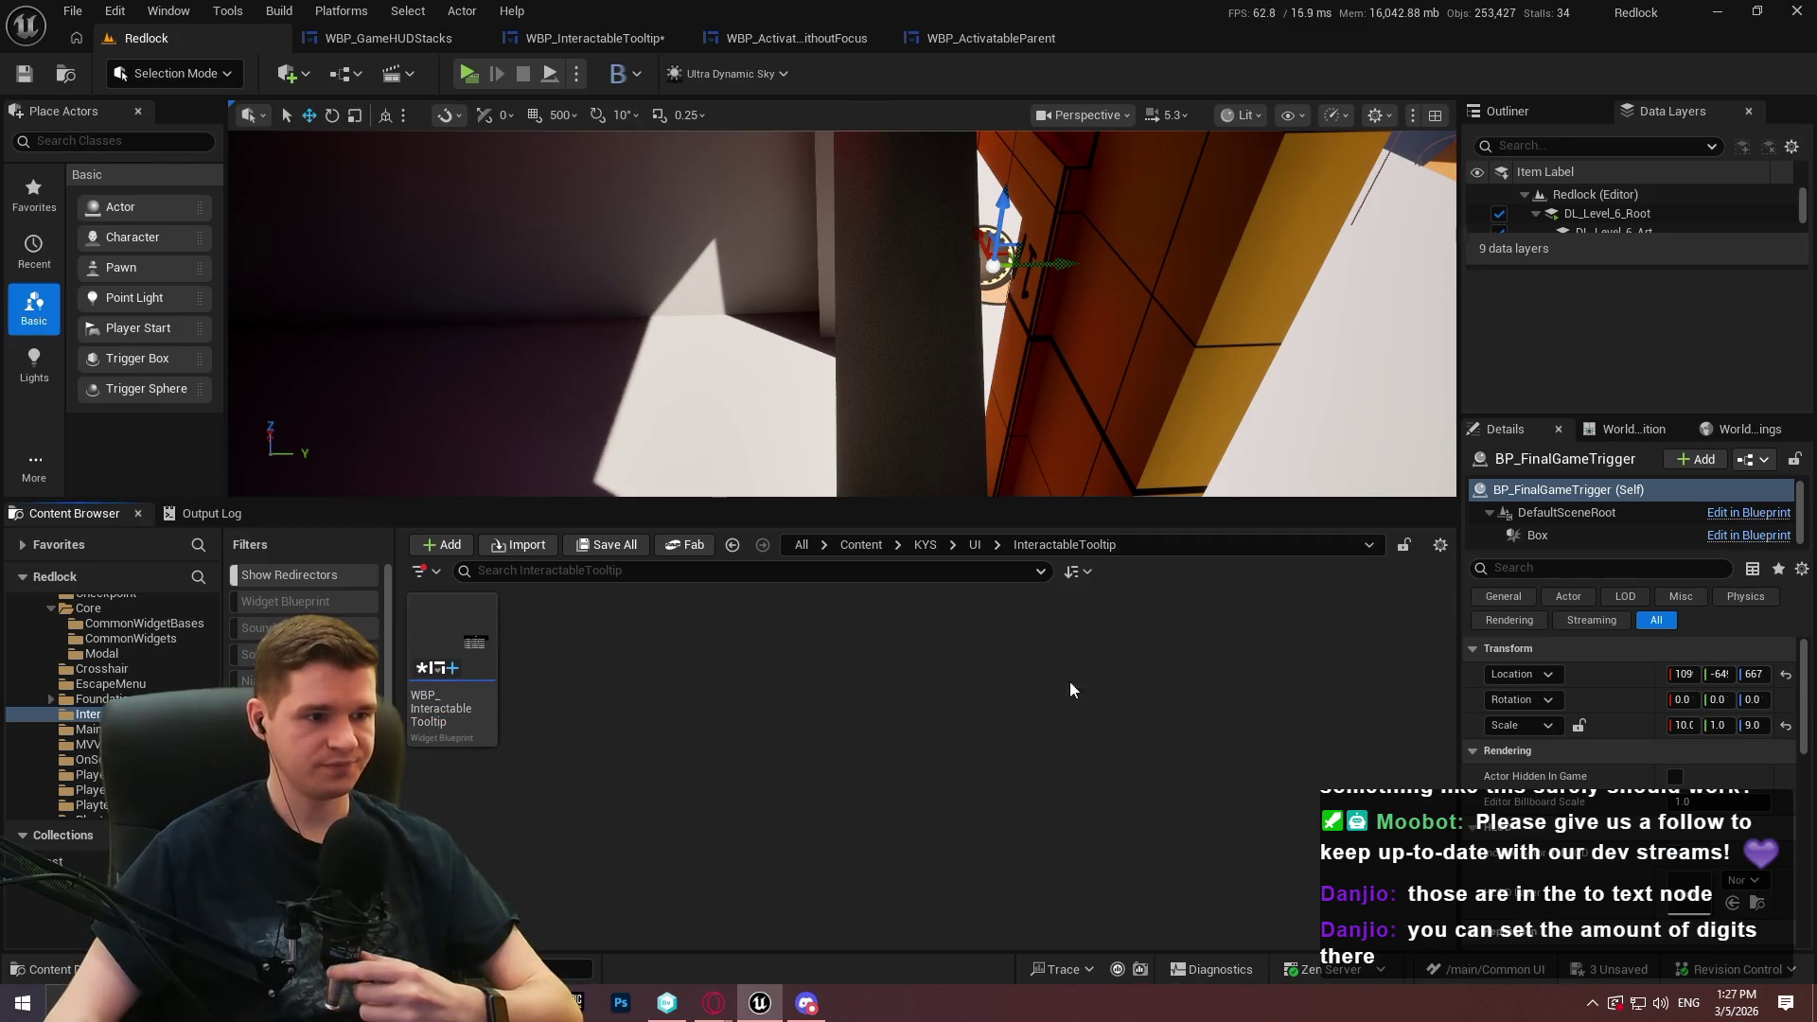
Rename WBP_MainGameHUD in UI/MainGameHUD to WBP_MainGameHUDOLD and fix up its redirector
key(alt+Left)
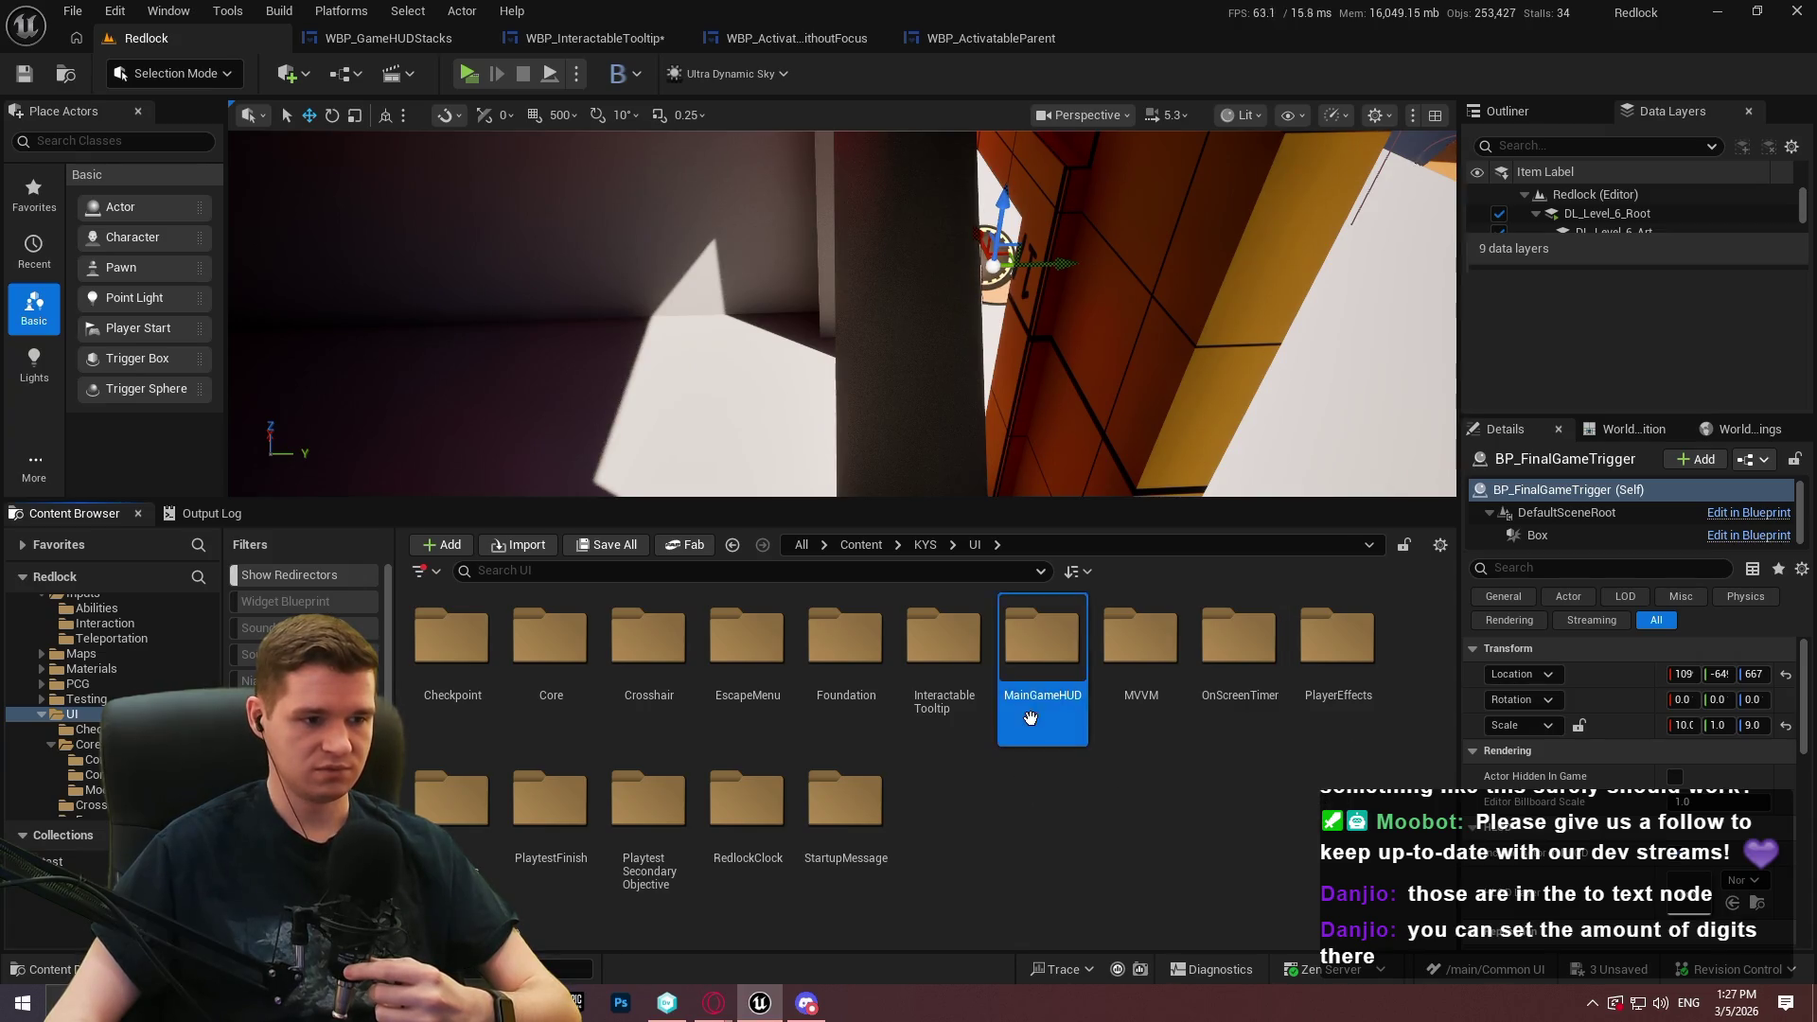
double_click(1041, 677)
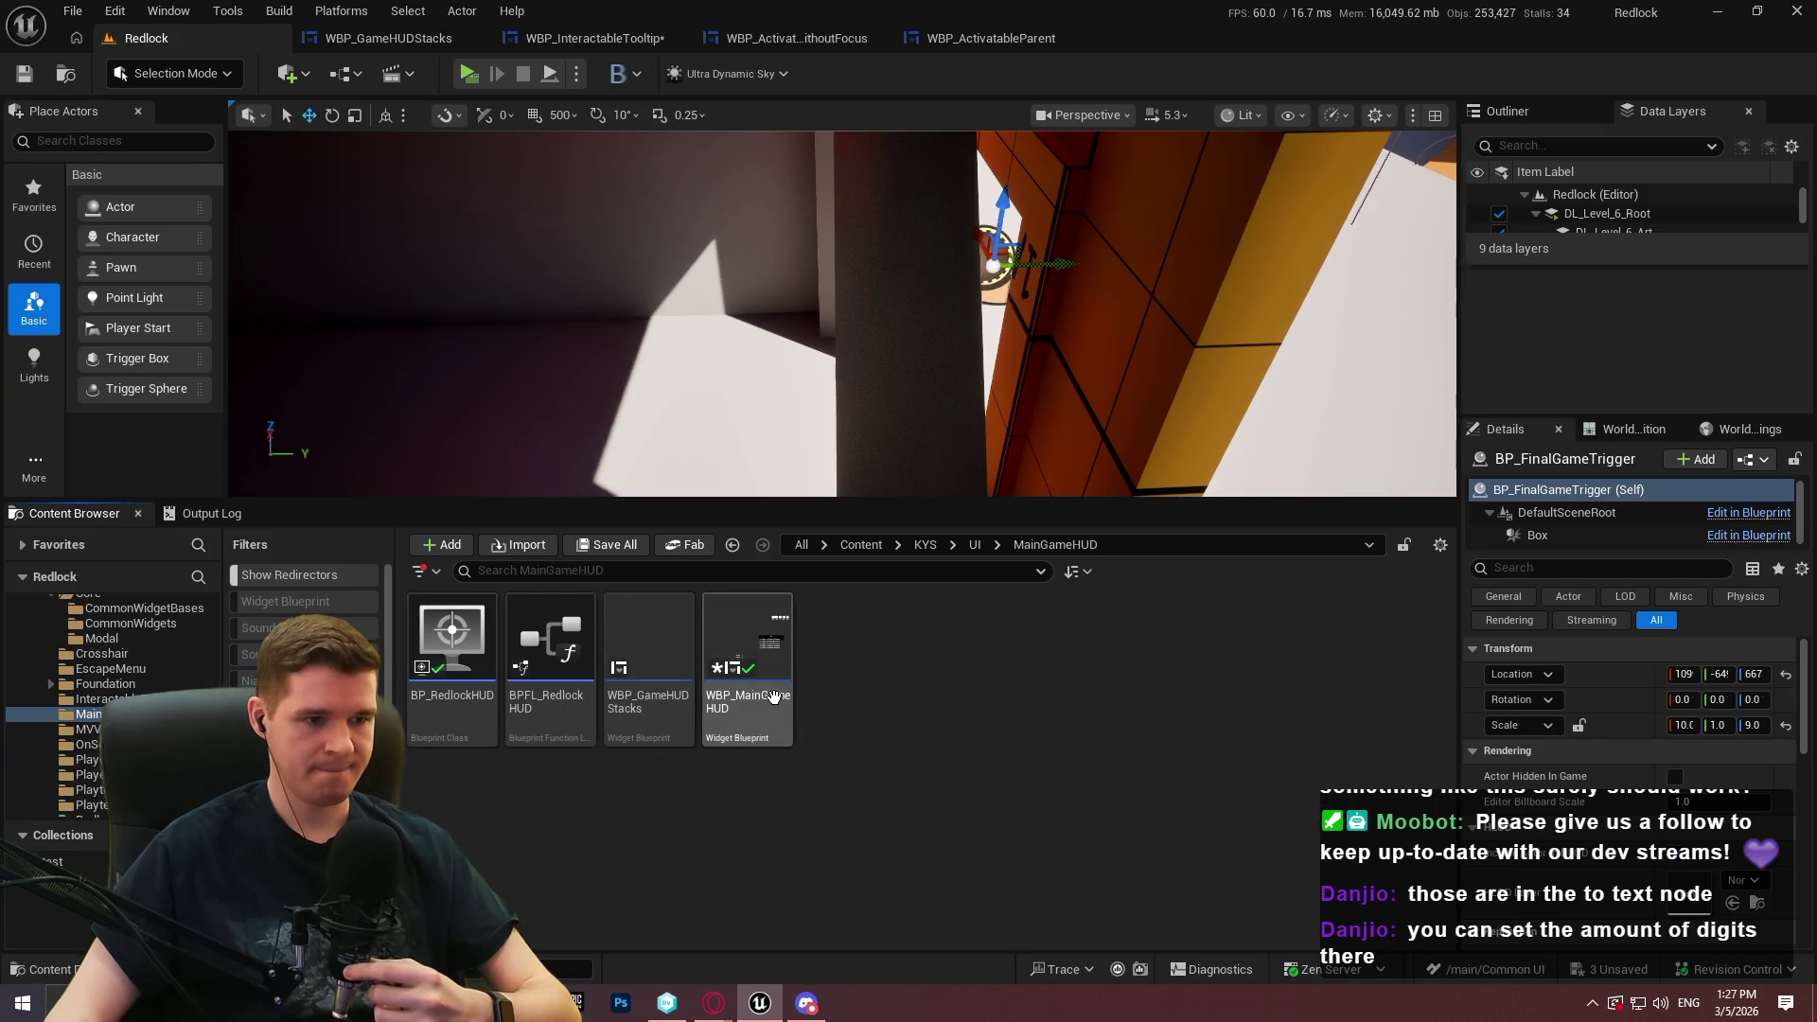
right_click(831, 712)
click(750, 699)
key(F2)
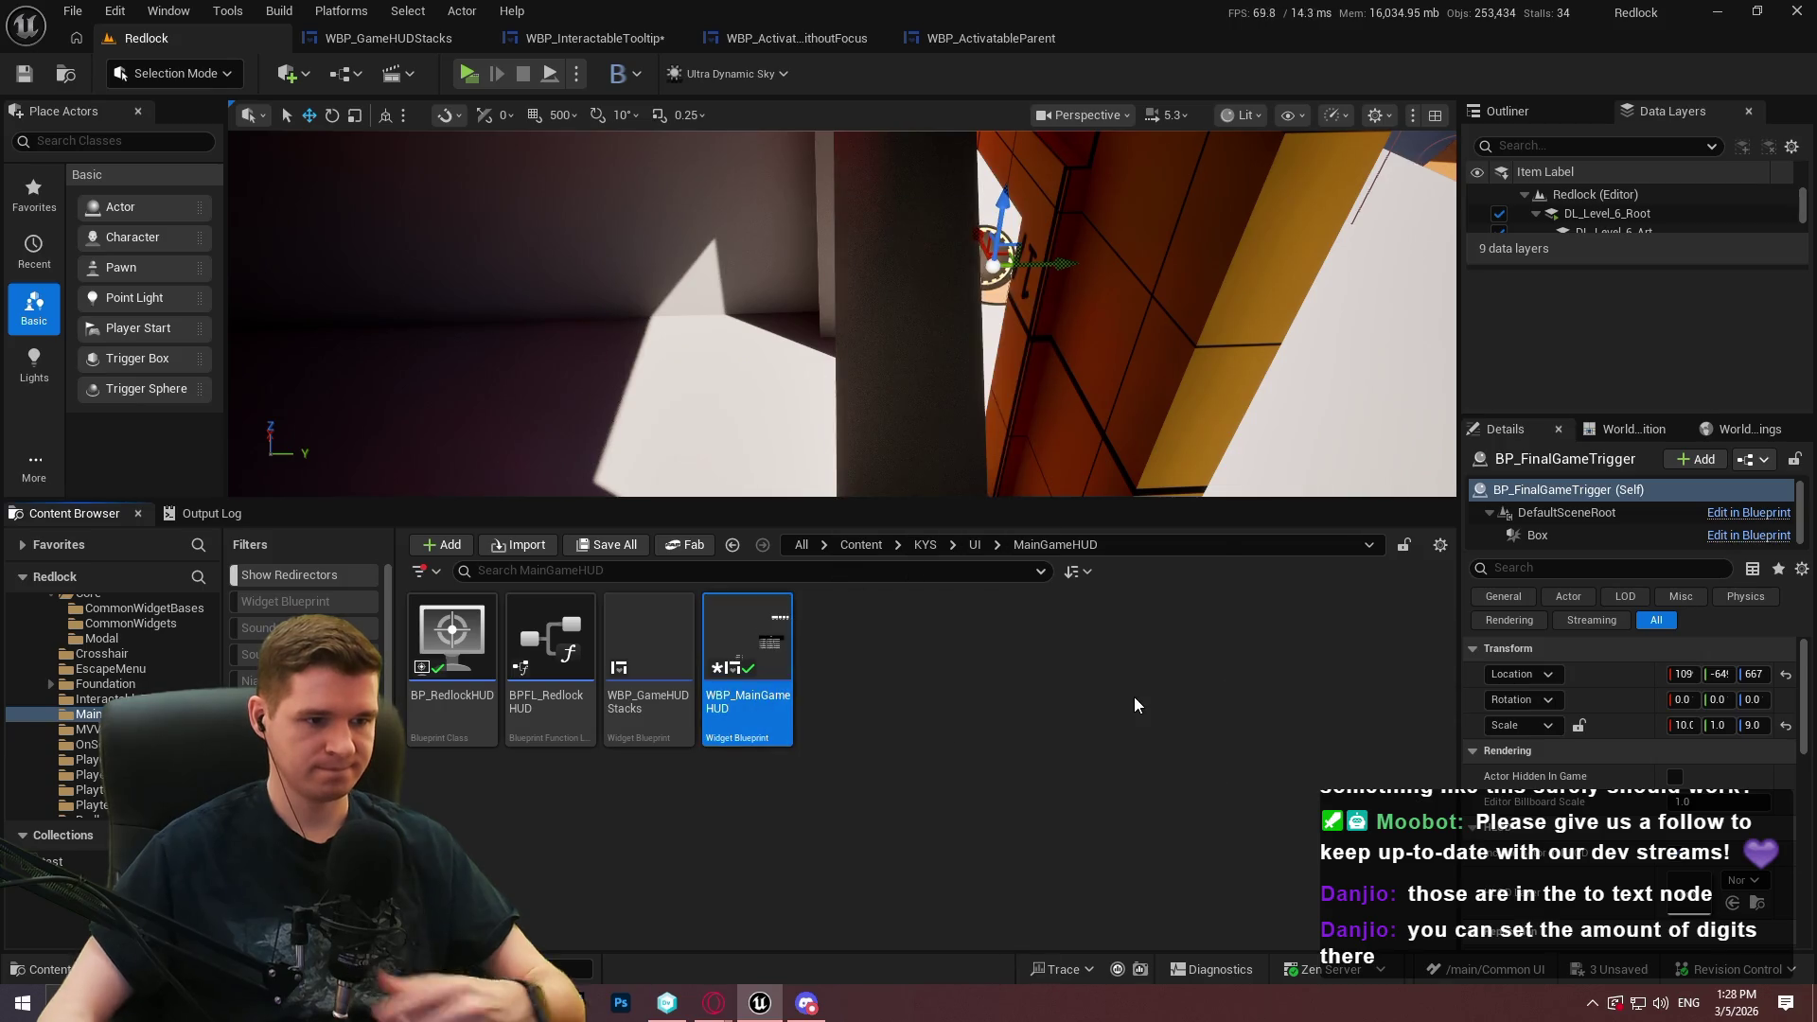
text(LD)
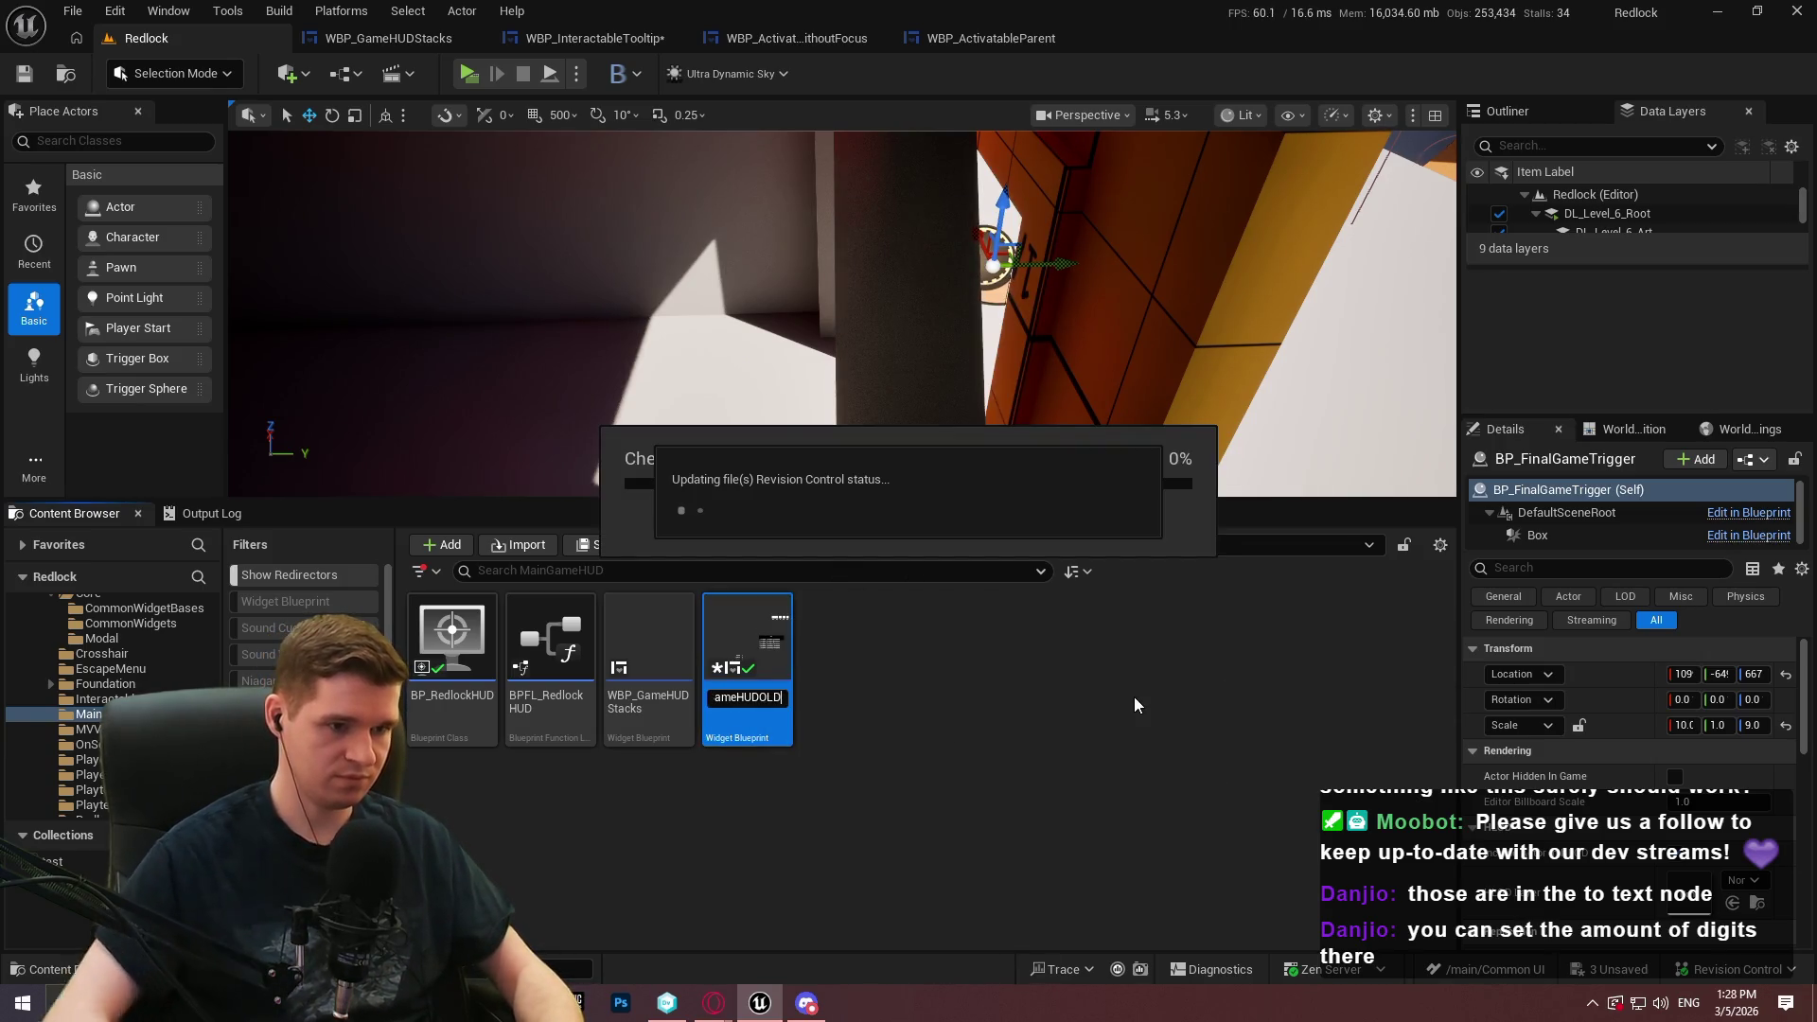
right_click(843, 712)
click(934, 156)
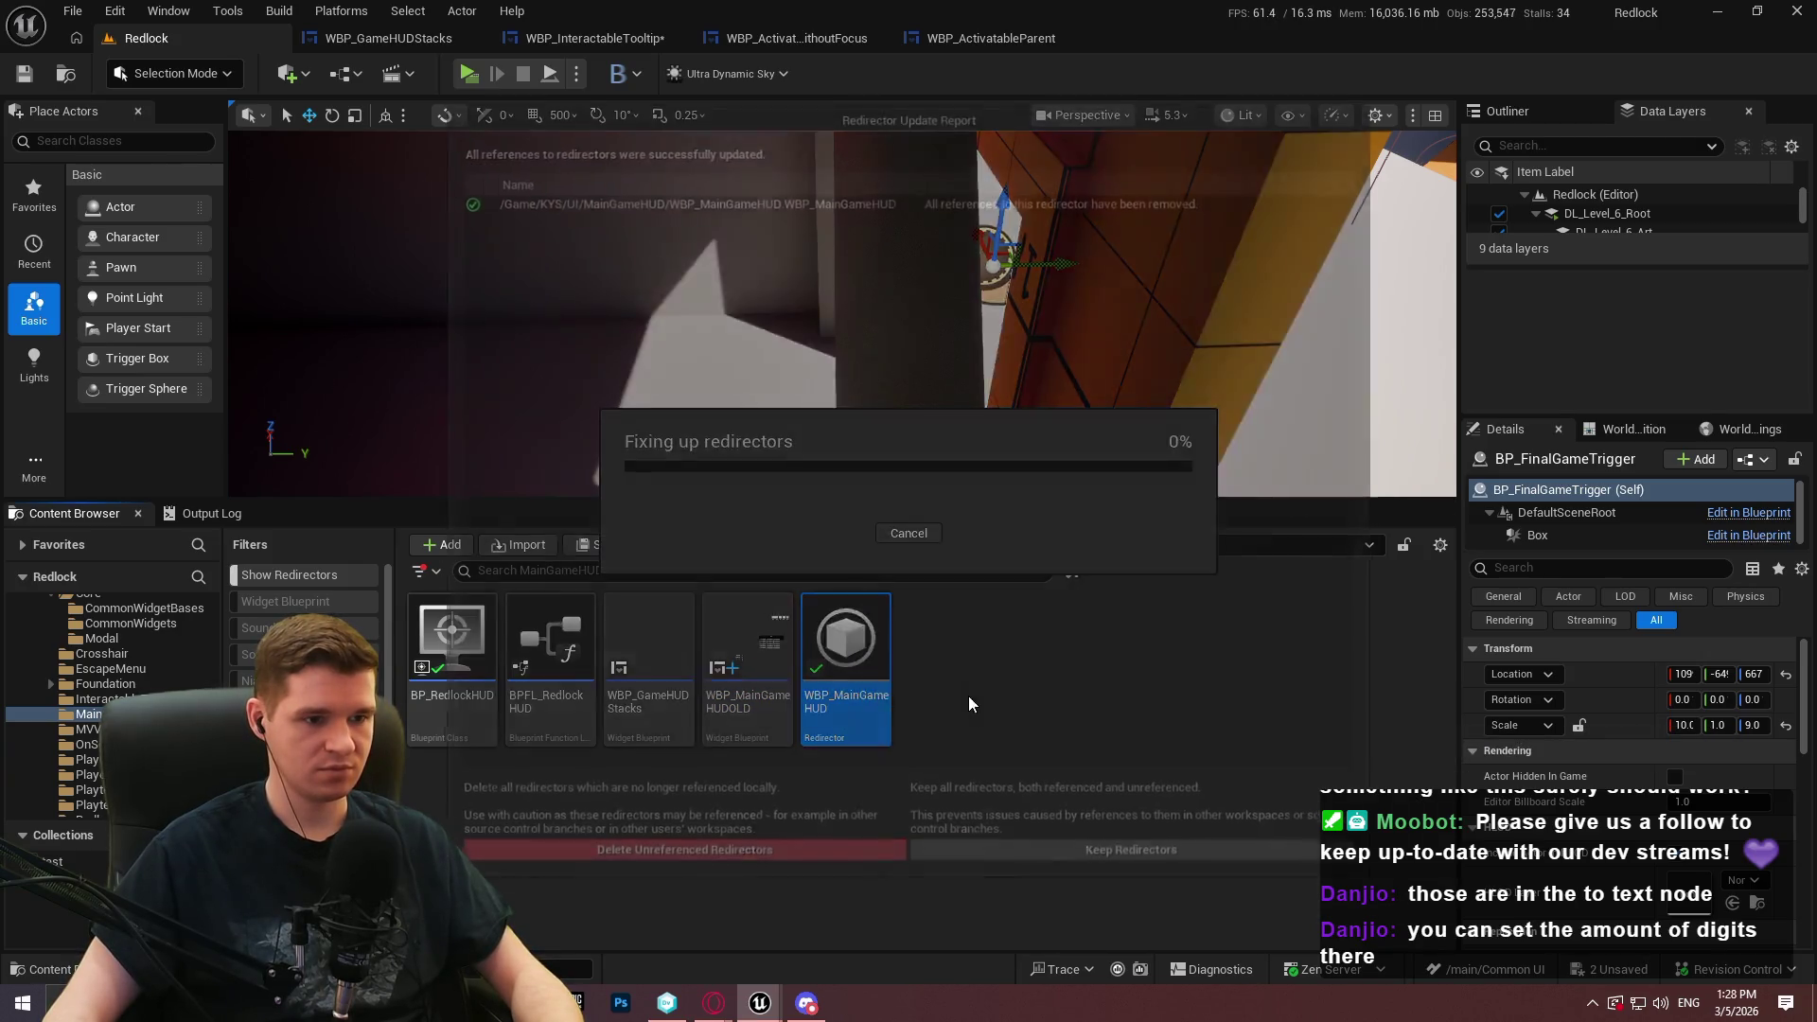
click(775, 856)
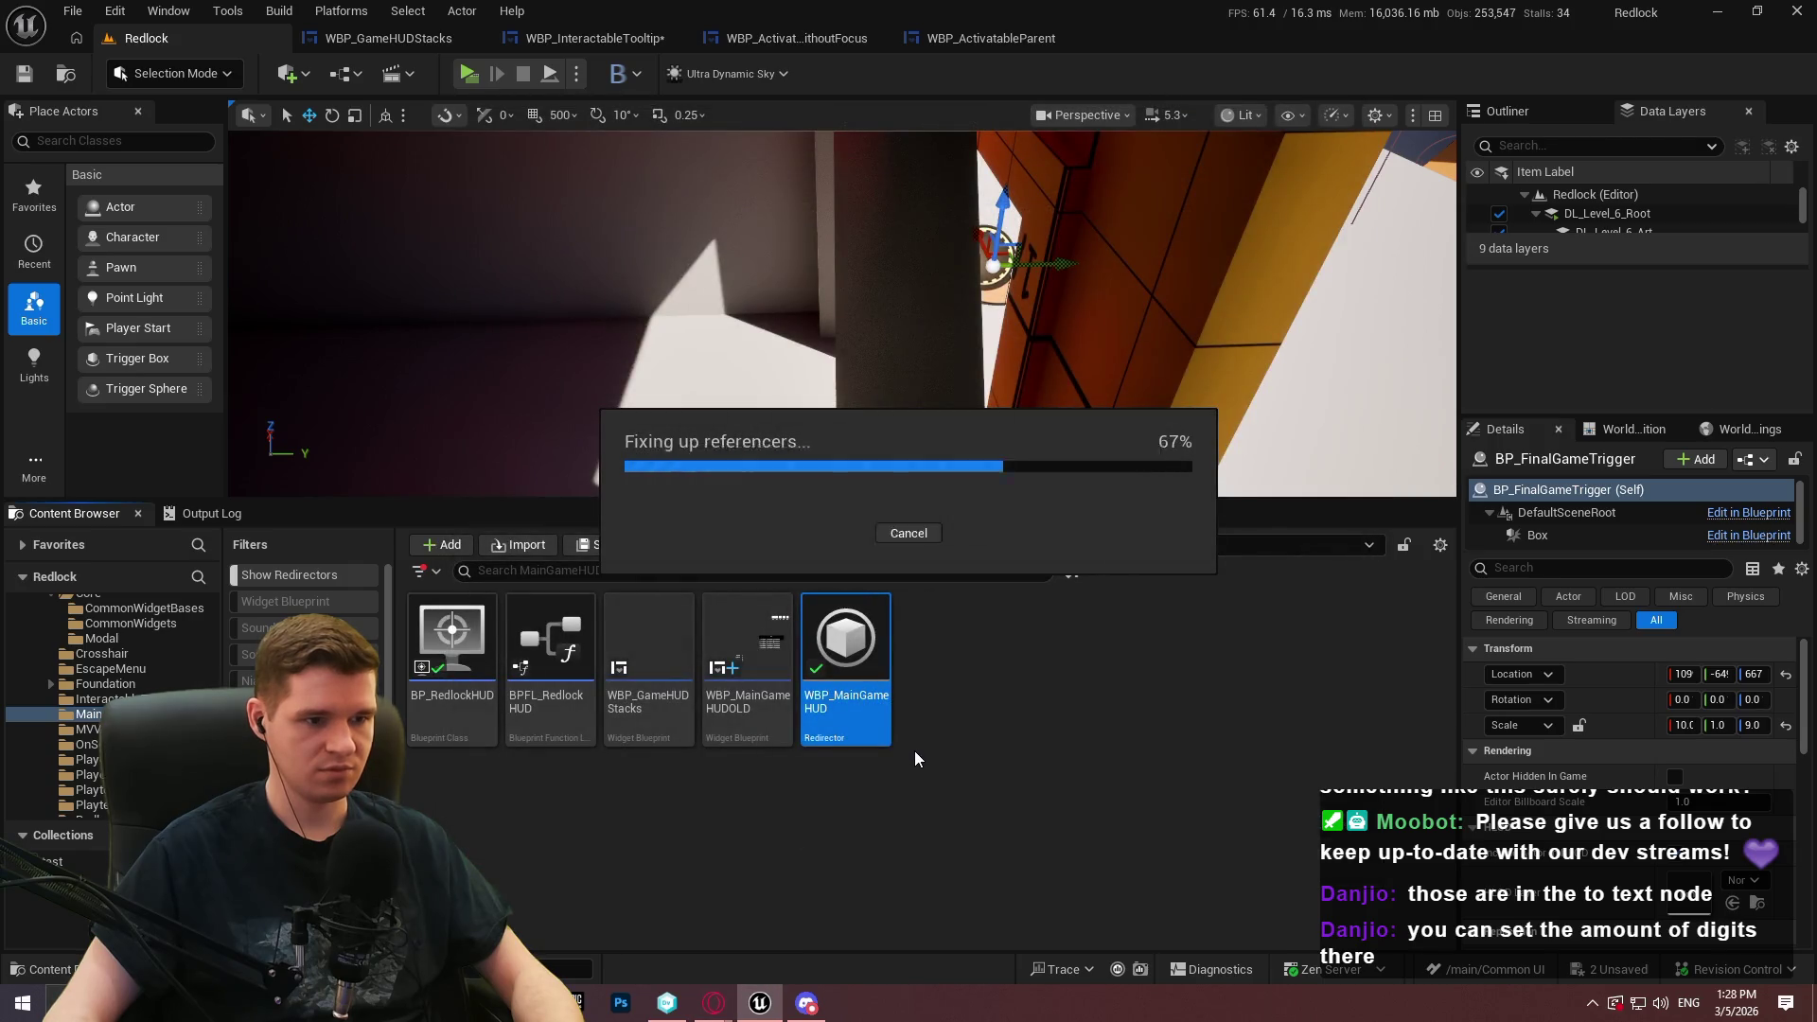
Create and open a new WBP_MainGameHUD widget blueprint parented to WBP_ActivatableParentWithoutFocus
right_click(906, 682)
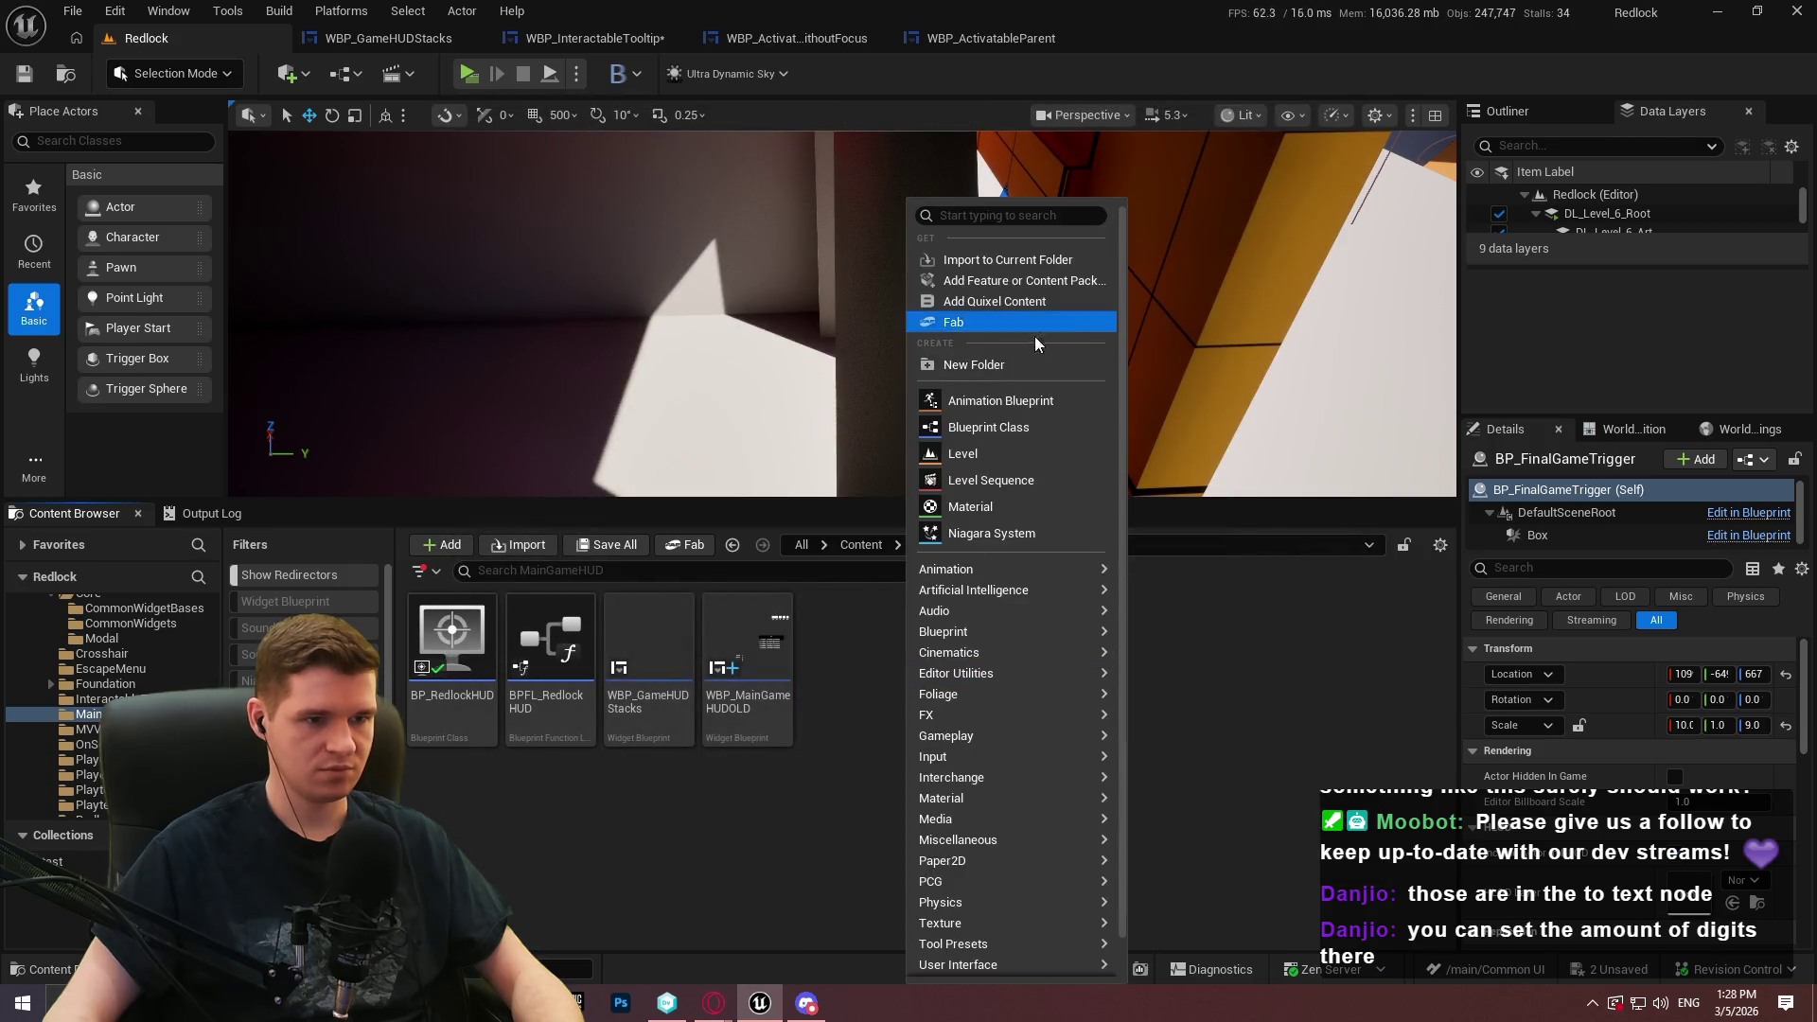
mouse_move(994, 925)
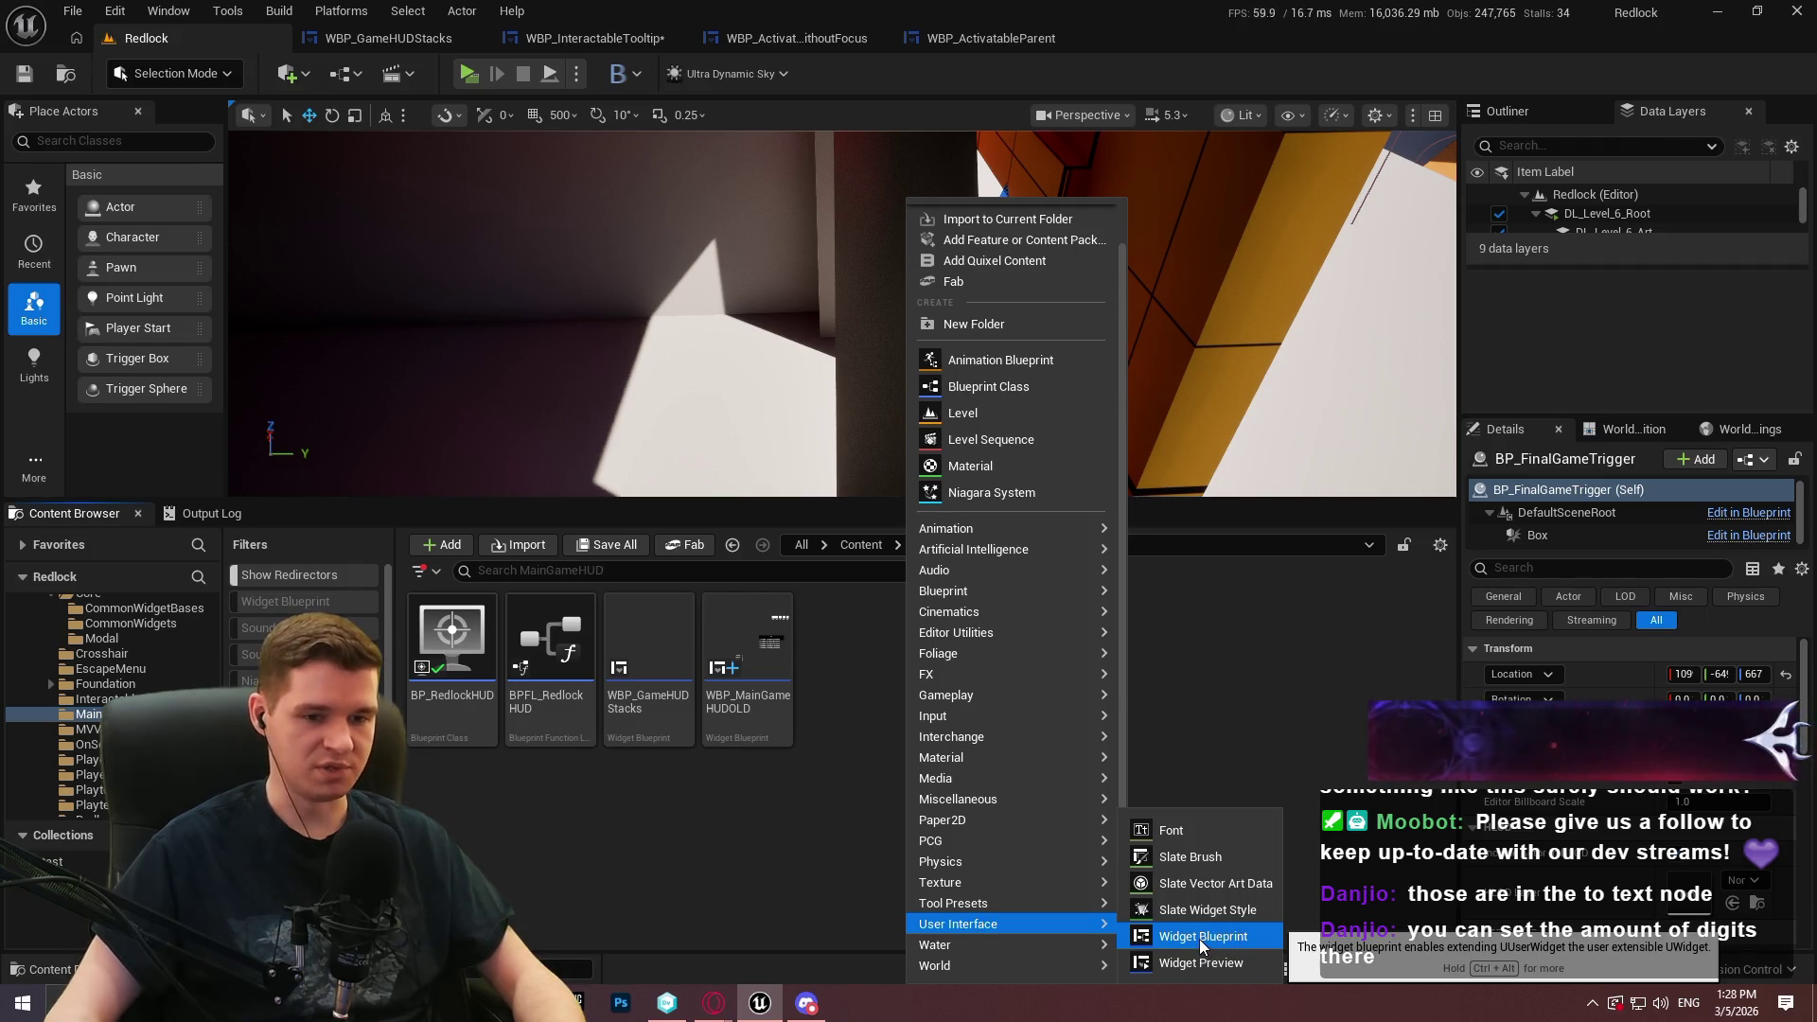
click(1200, 937)
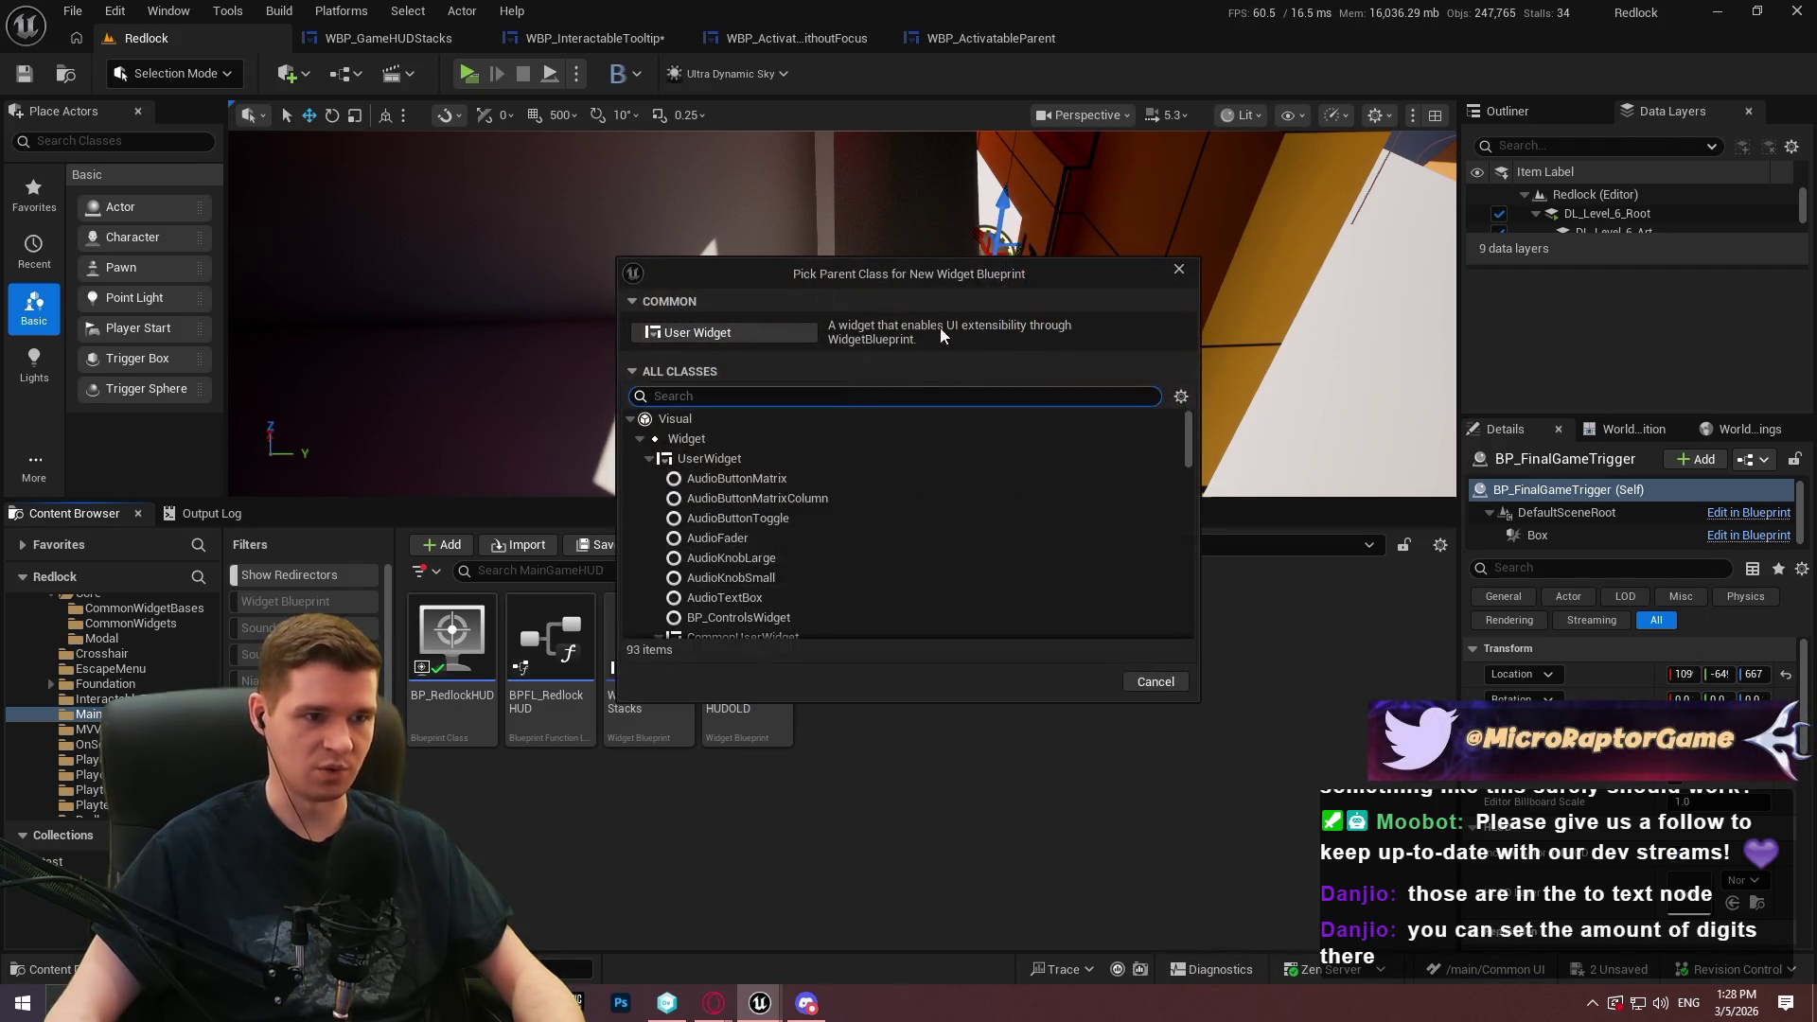
text(parent)
click(899, 539)
click(1077, 587)
text(WBP_Mai)
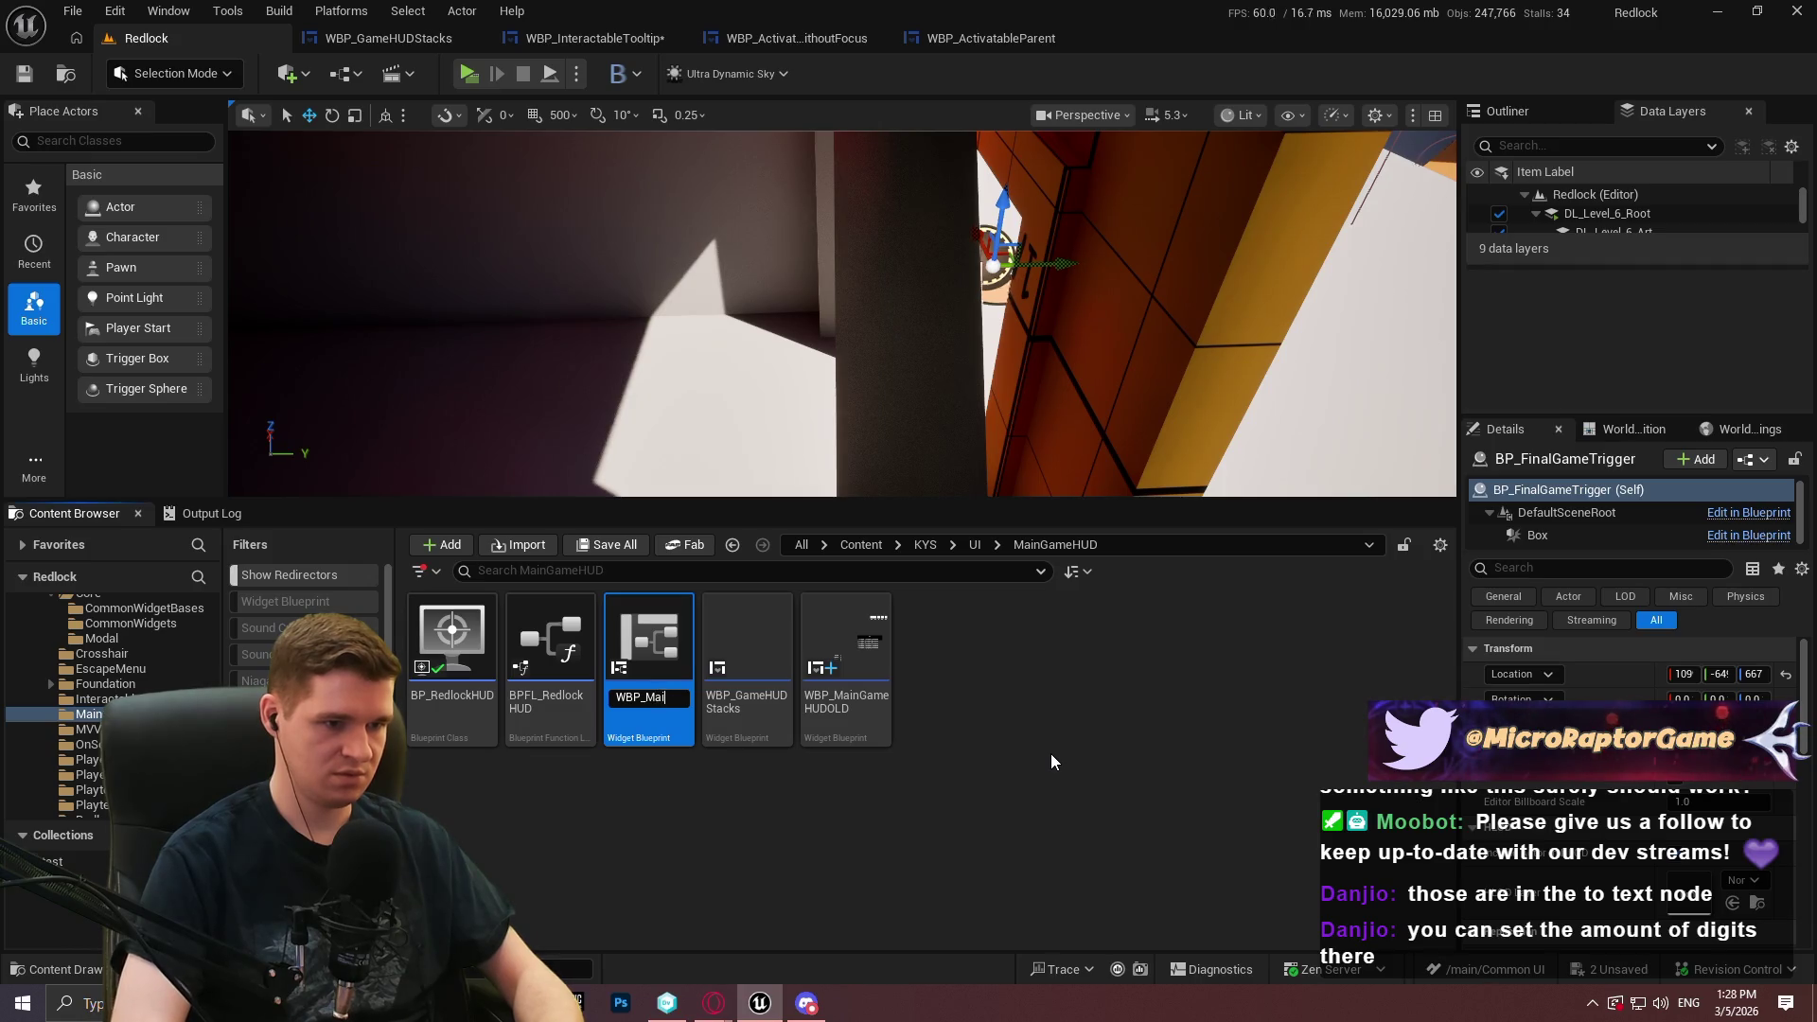
text(nGameHUD)
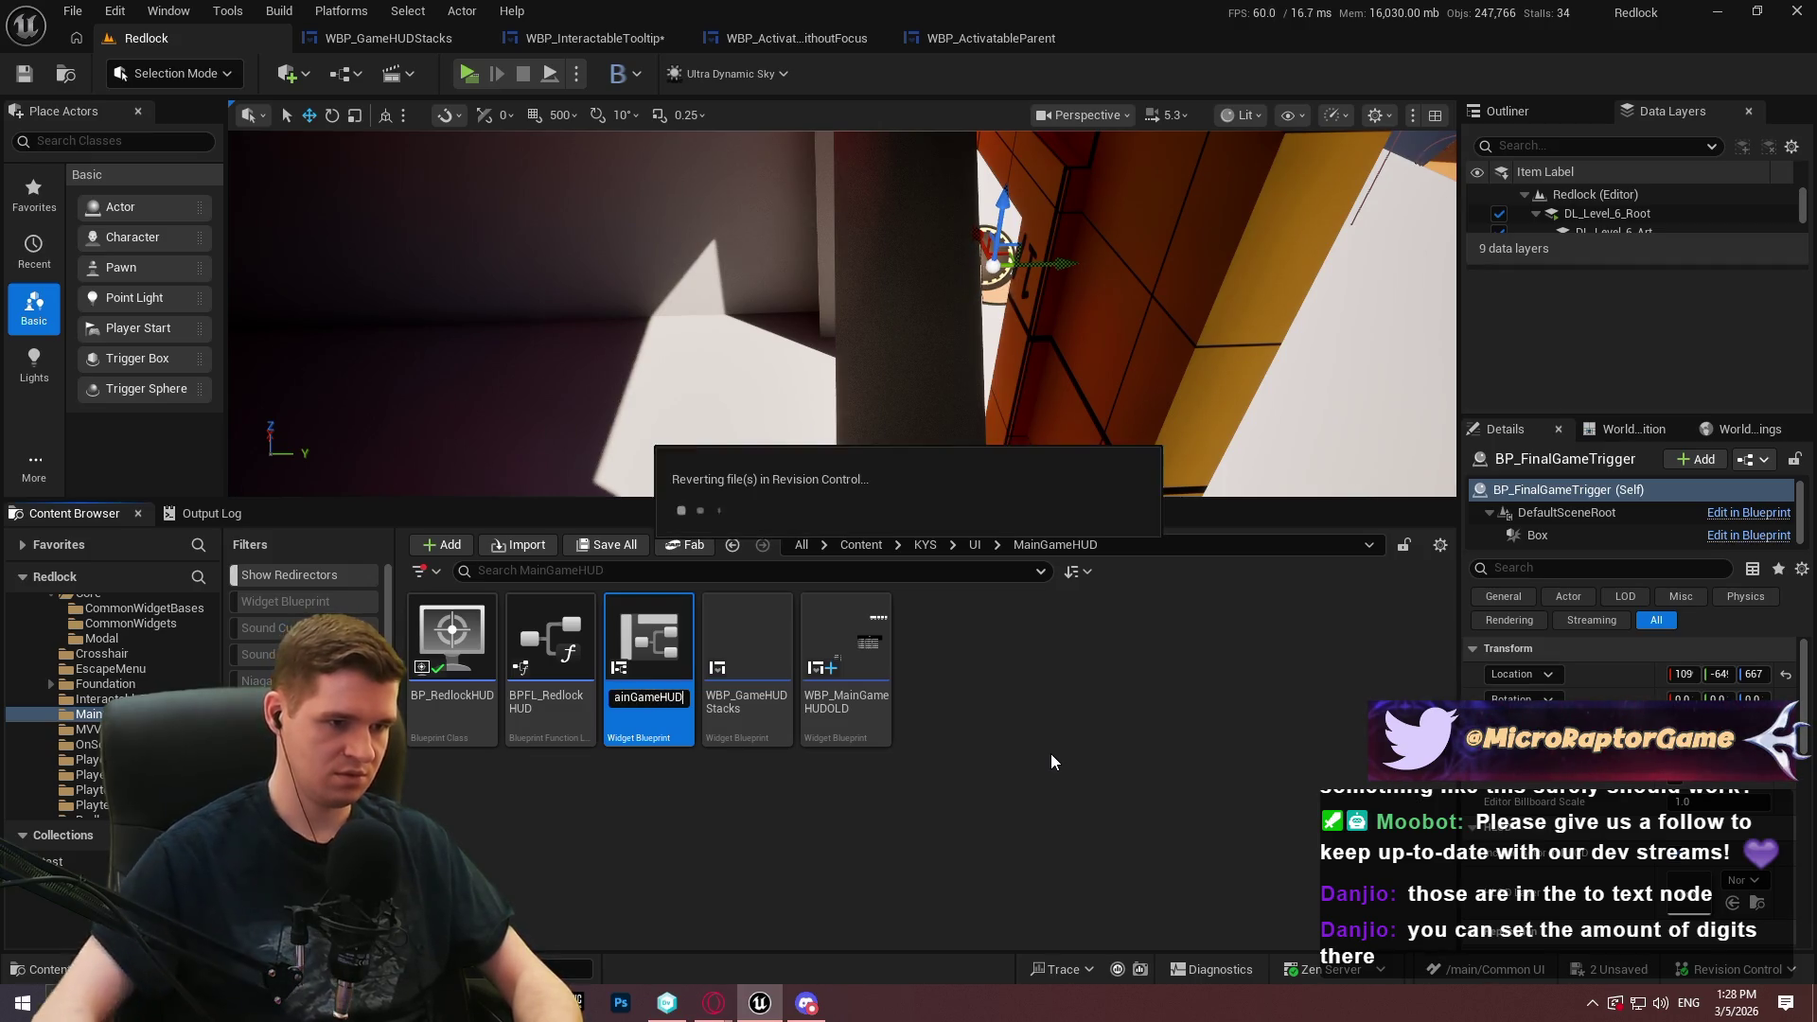
key(Return)
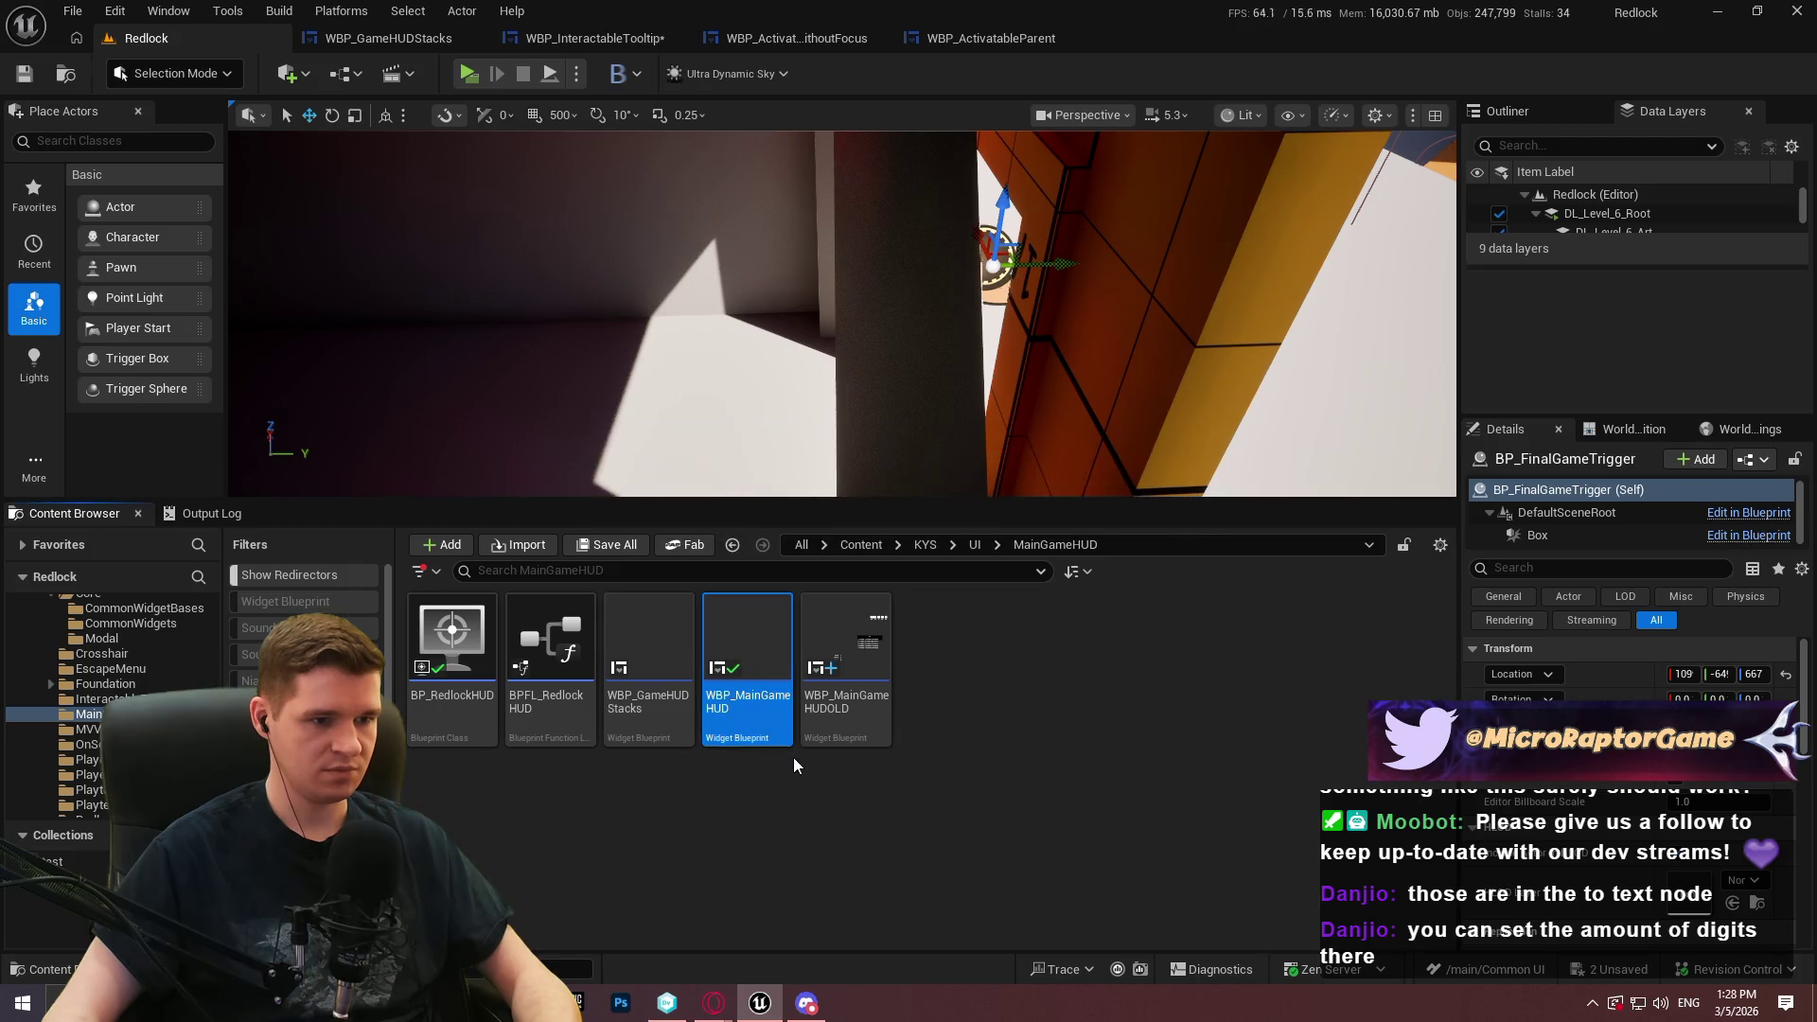
double_click(747, 691)
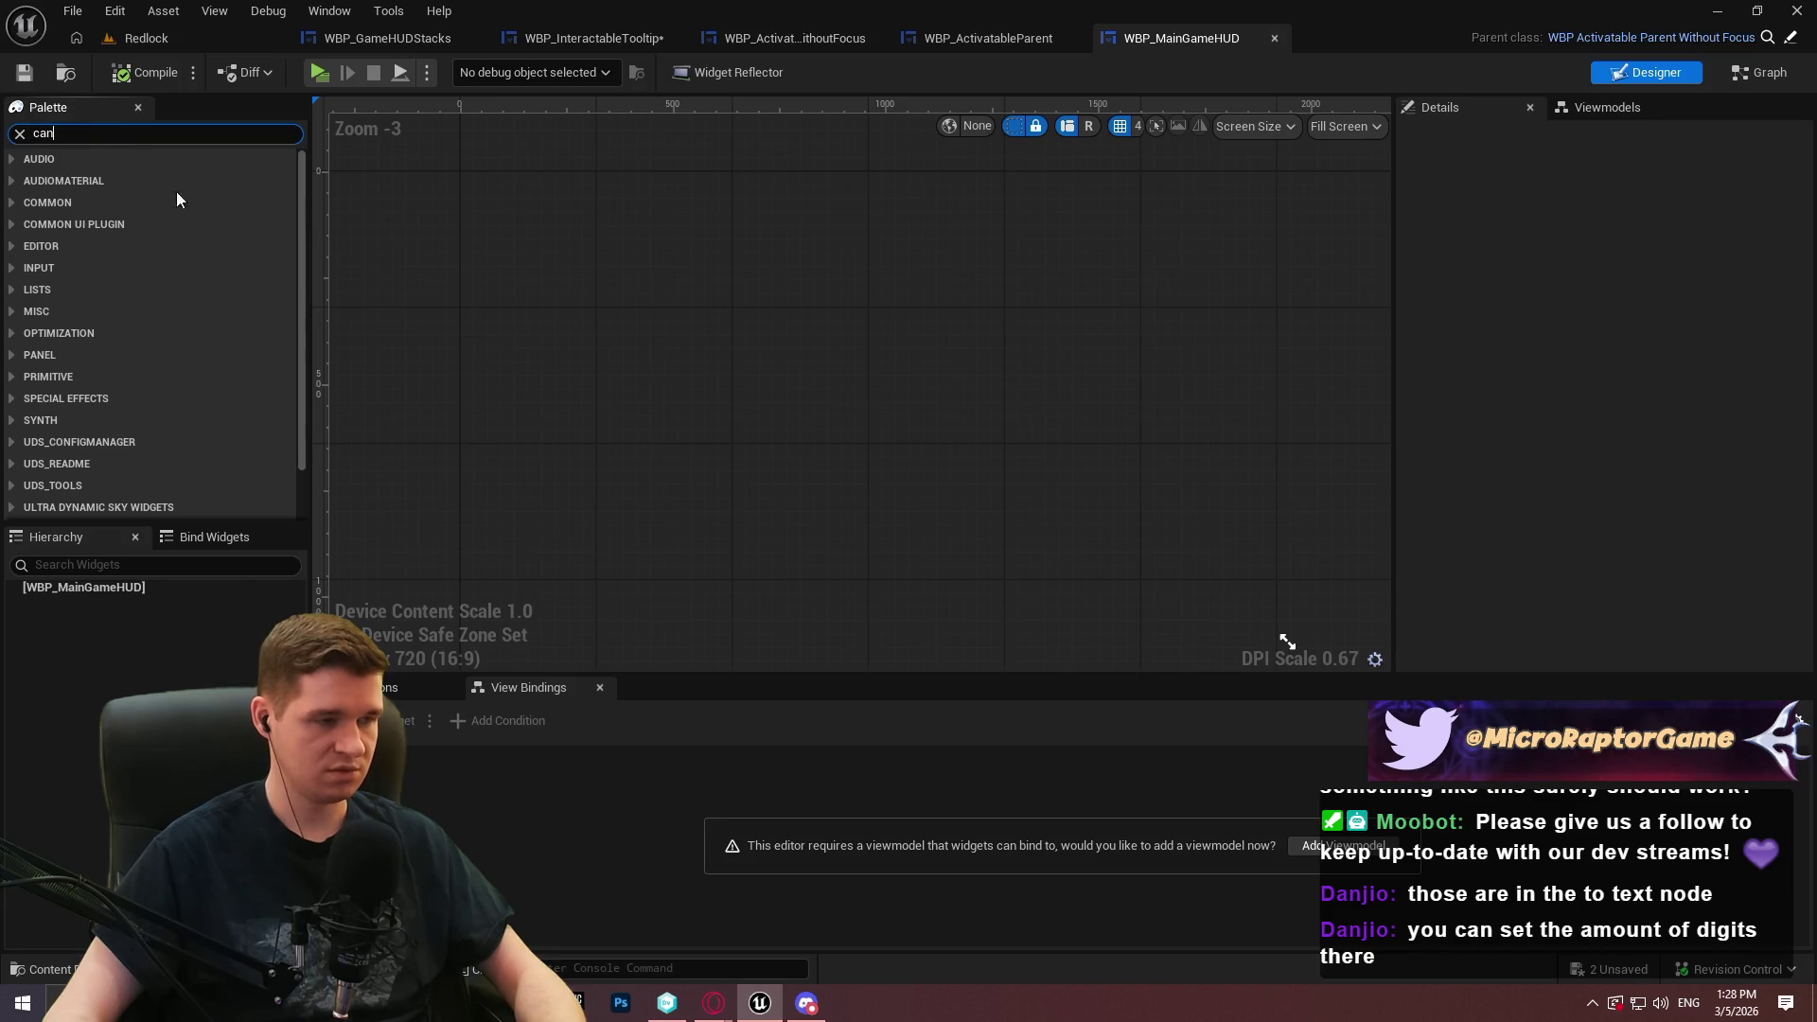
Add a Canvas Panel root holding WBP_OnScreenTimer sized to content, and compile
text(v)
drag(79, 184, 94, 620)
click(20, 135)
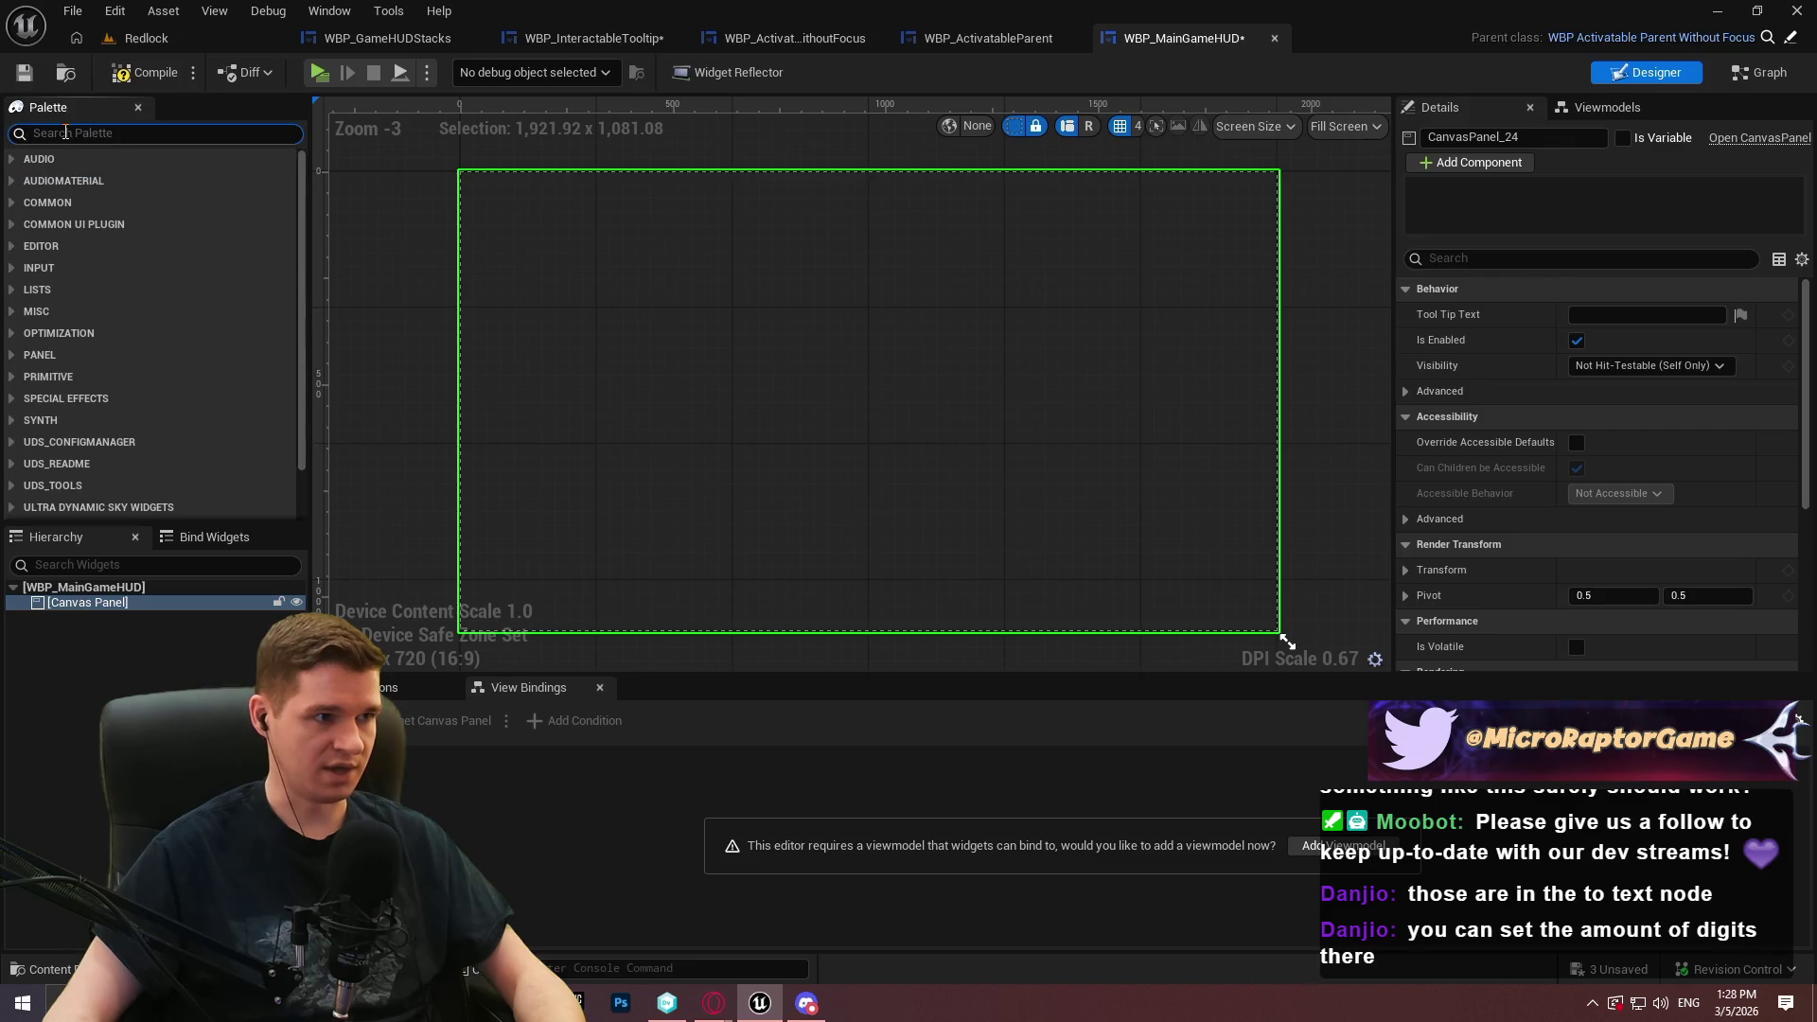
text(timer)
mouse_move(118, 179)
mouse_down()
mouse_move(43, 568)
mouse_move(95, 617)
mouse_up()
click(1576, 467)
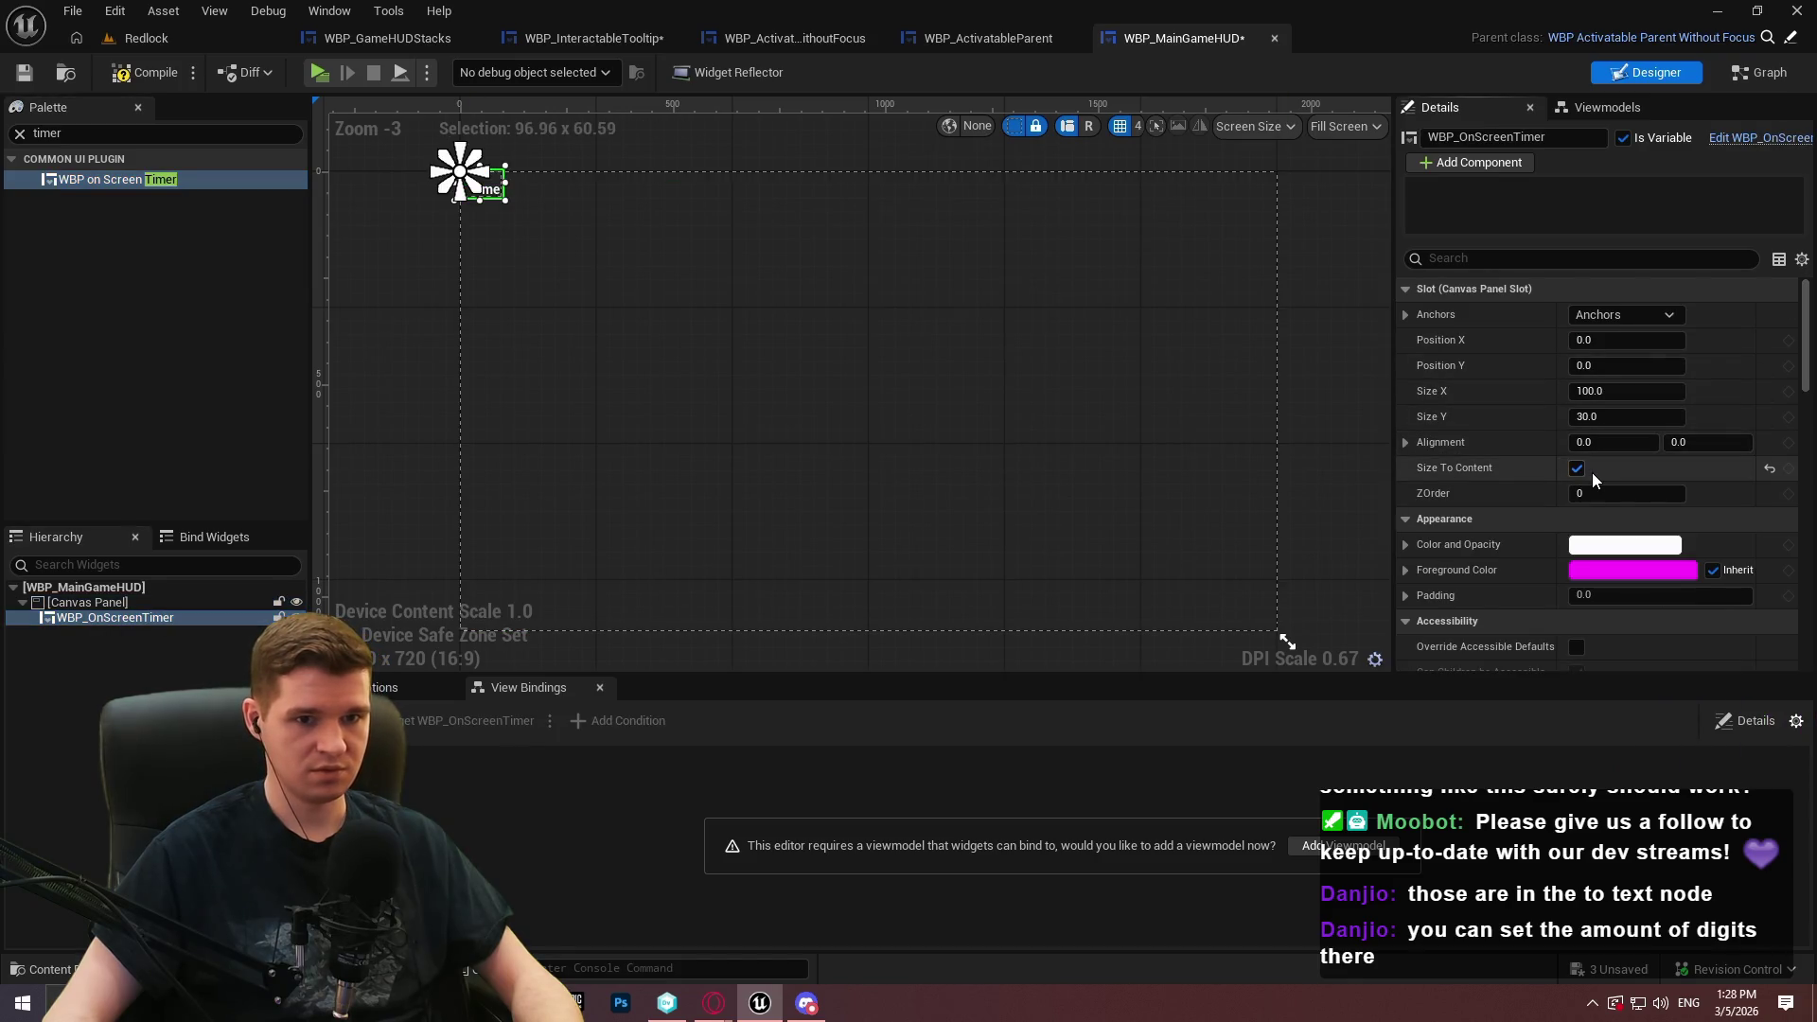
click(144, 72)
Set the designer preview size to 1920 x 1080 and select the Canvas Panel
click(1317, 631)
mouse_move(1280, 634)
mouse_down()
mouse_move(1120, 406)
mouse_move(1306, 609)
mouse_move(900, 572)
mouse_move(1149, 575)
mouse_move(1148, 559)
mouse_up()
scroll(735, 345, down, 2)
mouse_move(804, 429)
mouse_down()
mouse_move(1168, 561)
mouse_move(1098, 579)
mouse_move(1111, 598)
mouse_up()
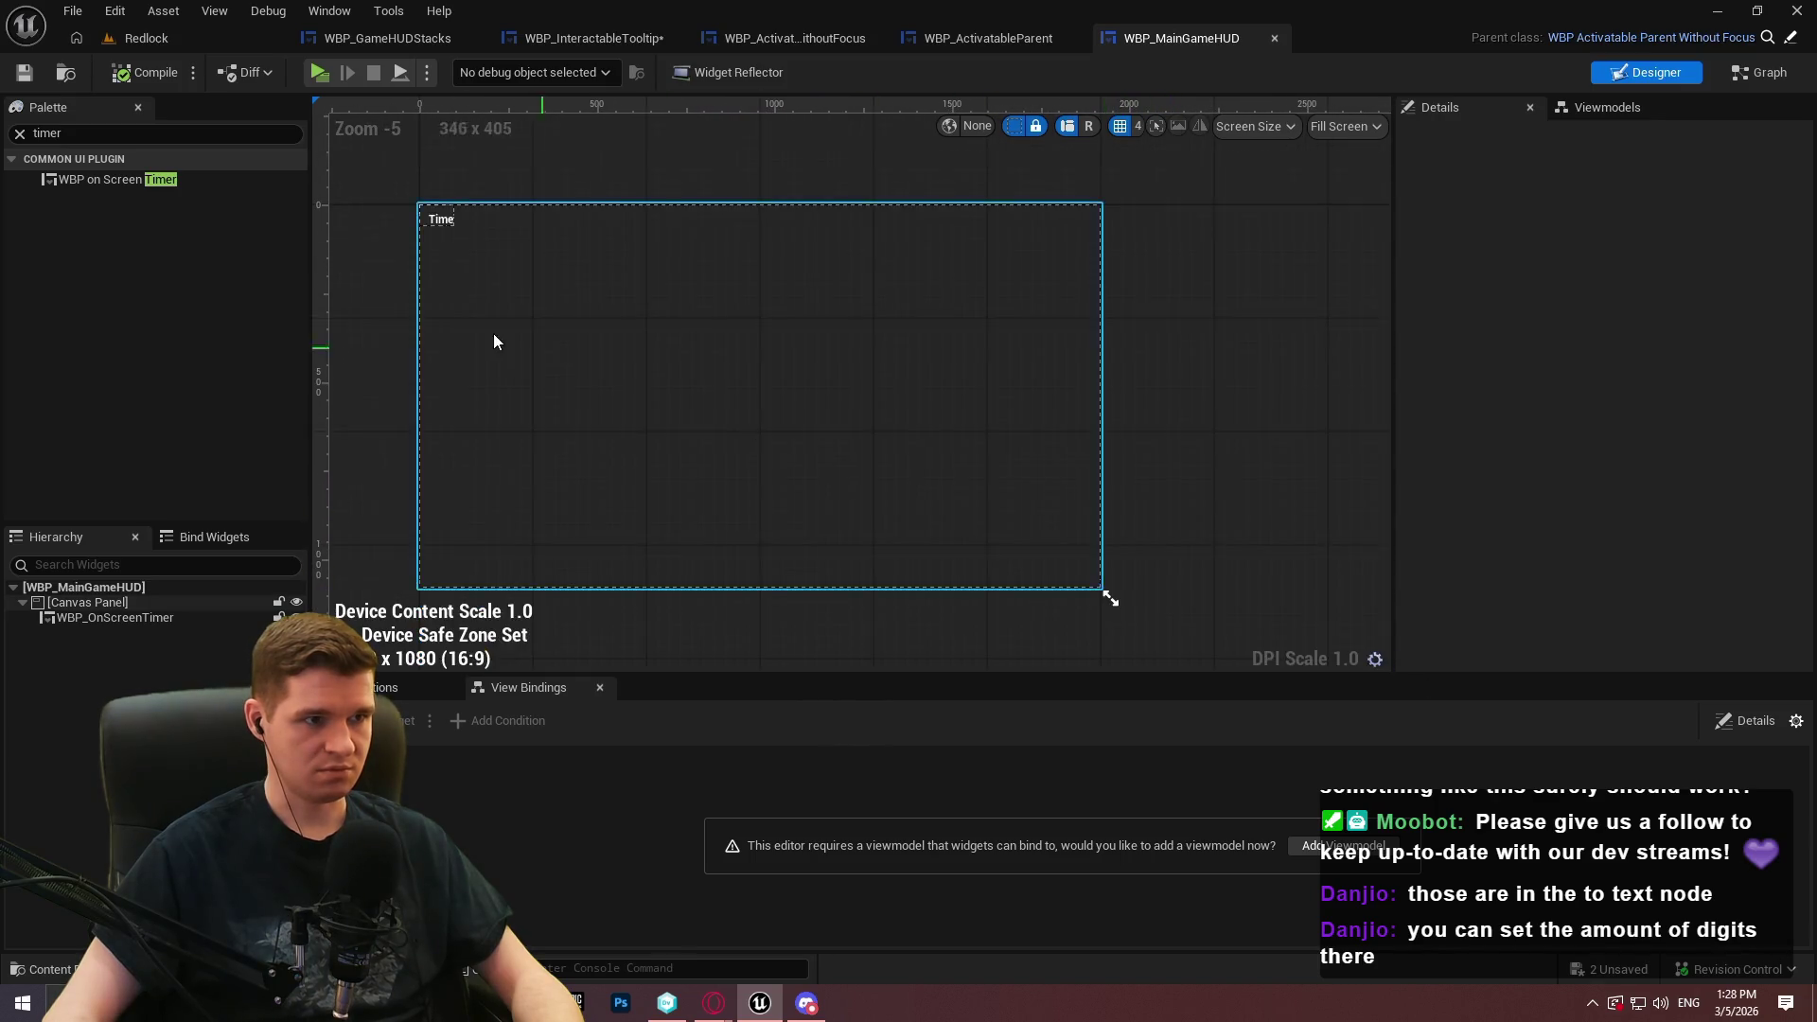
click(413, 407)
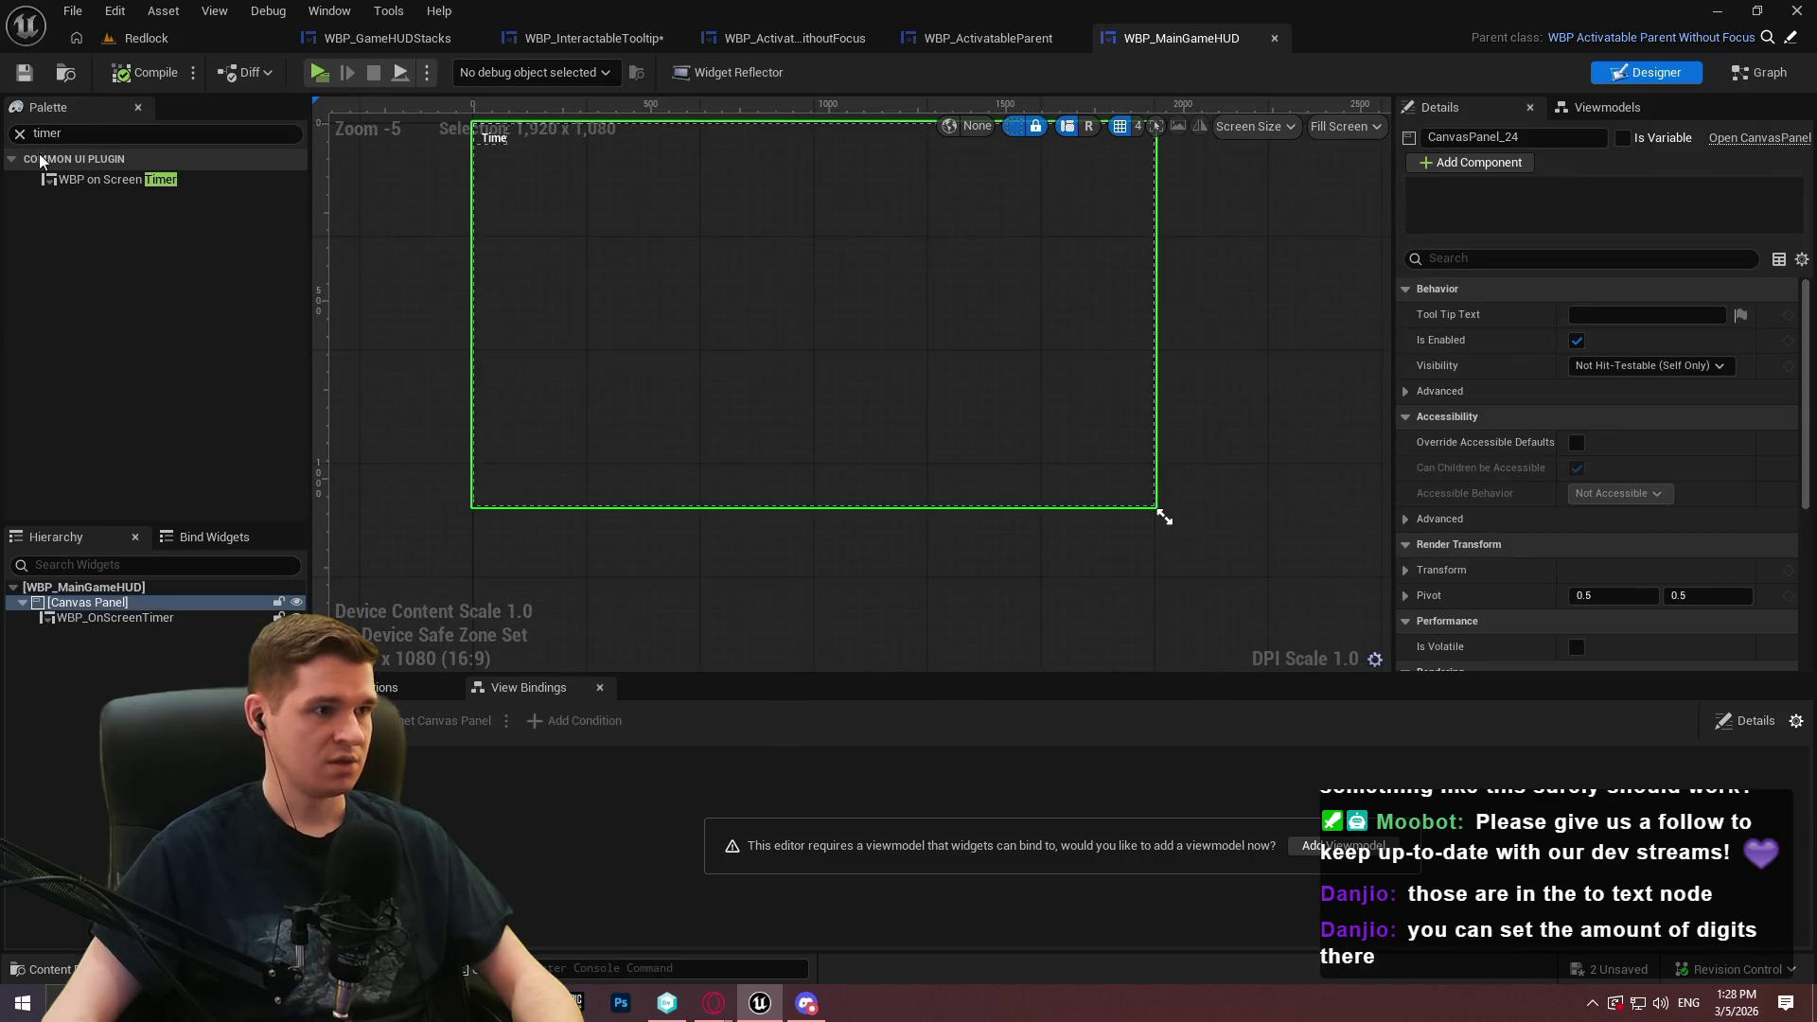
Place WBP_InteractableTooltip in the Canvas Panel, sized to its content
click(19, 134)
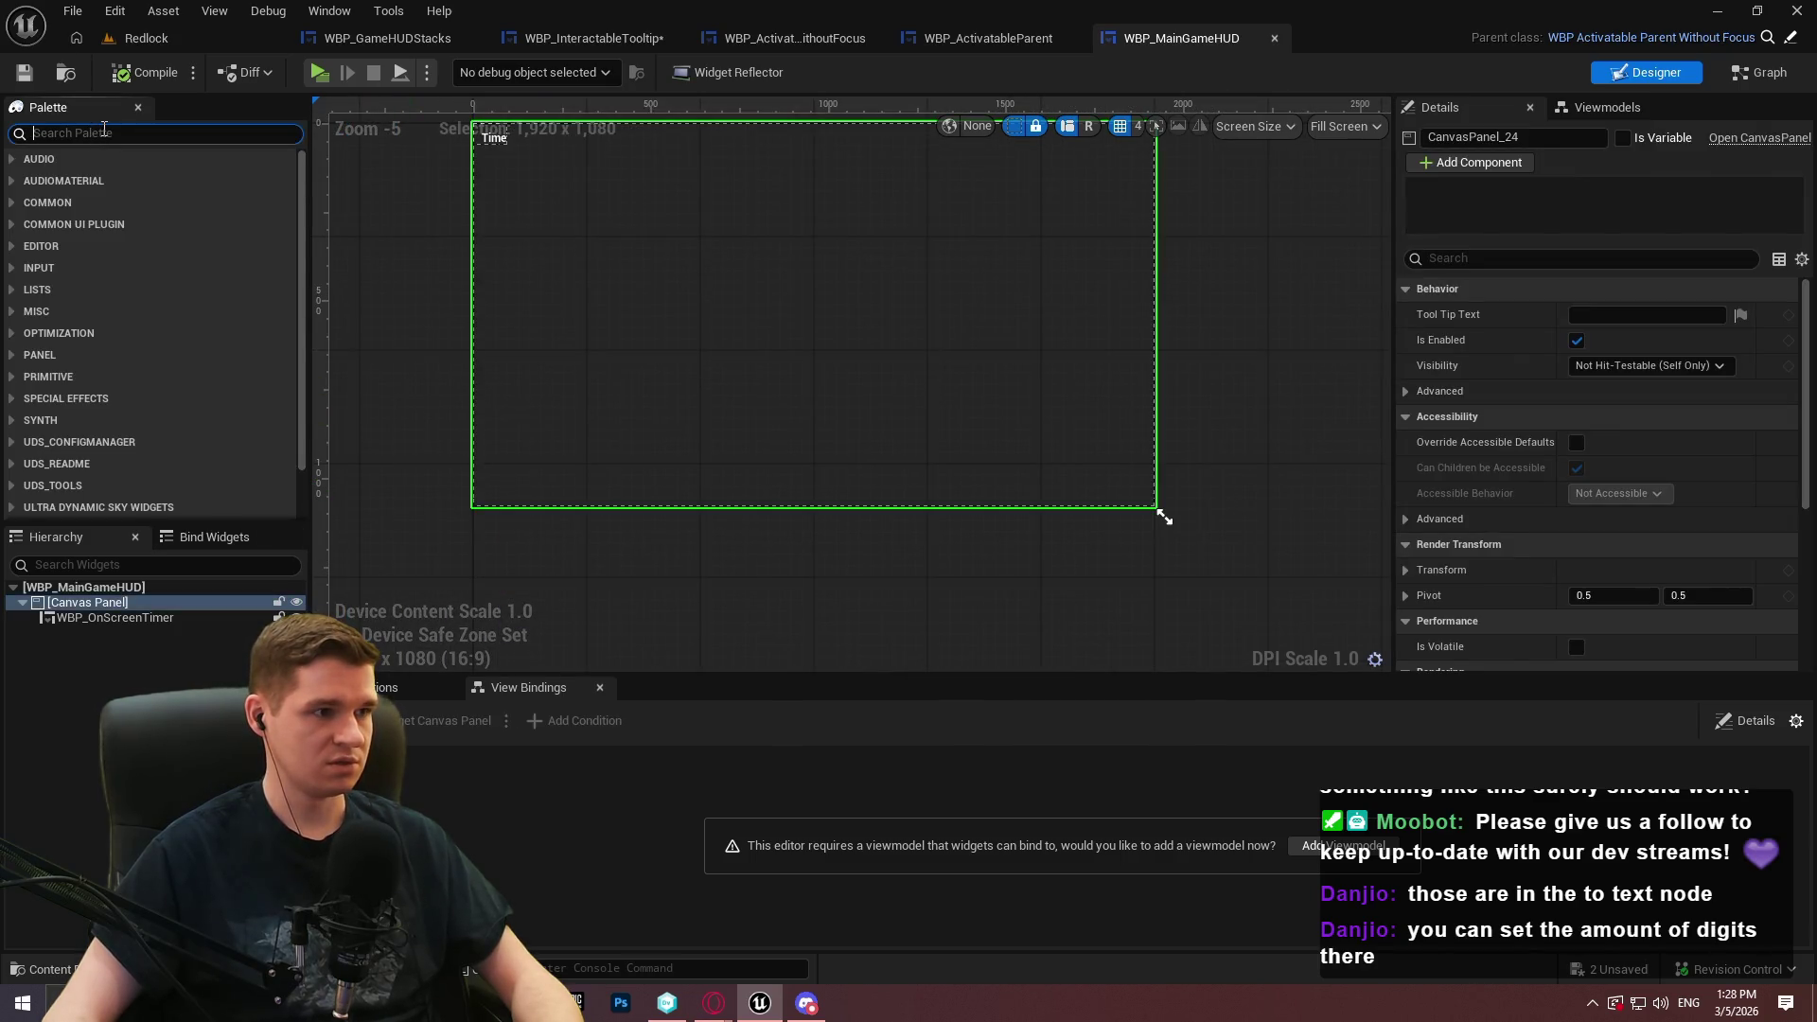
text(intera)
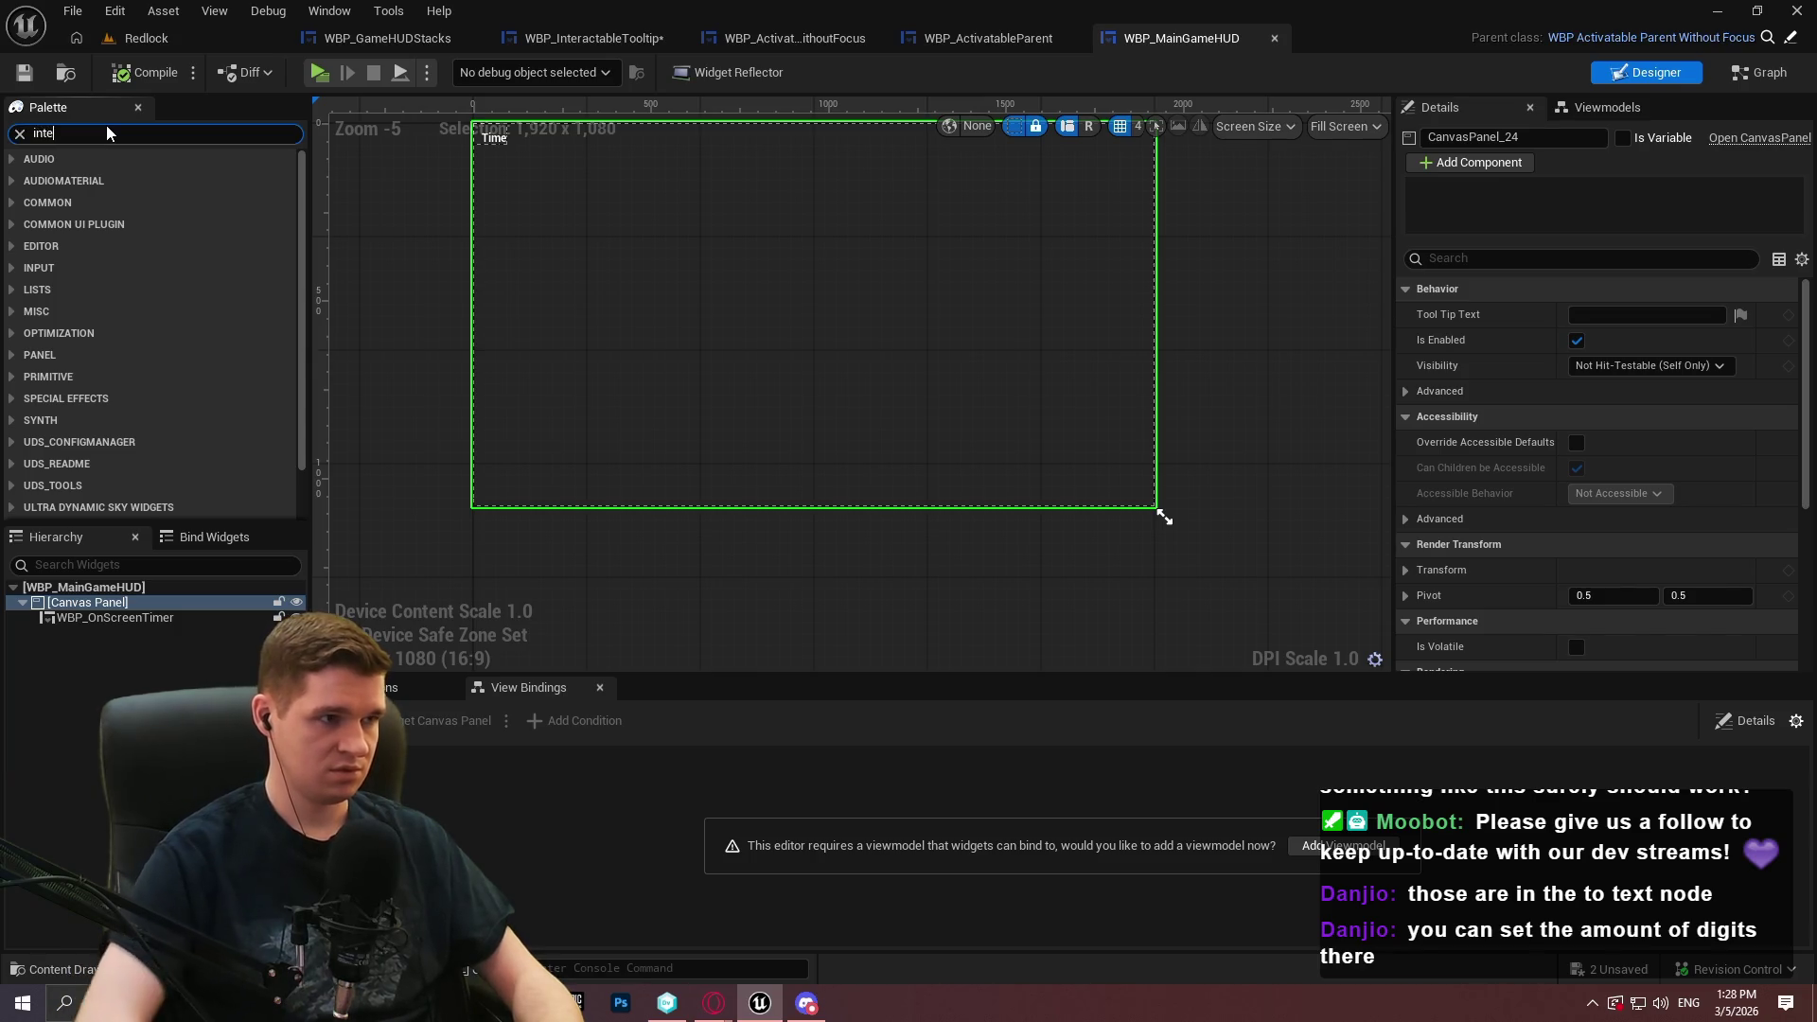
drag(159, 181, 57, 604)
click(106, 634)
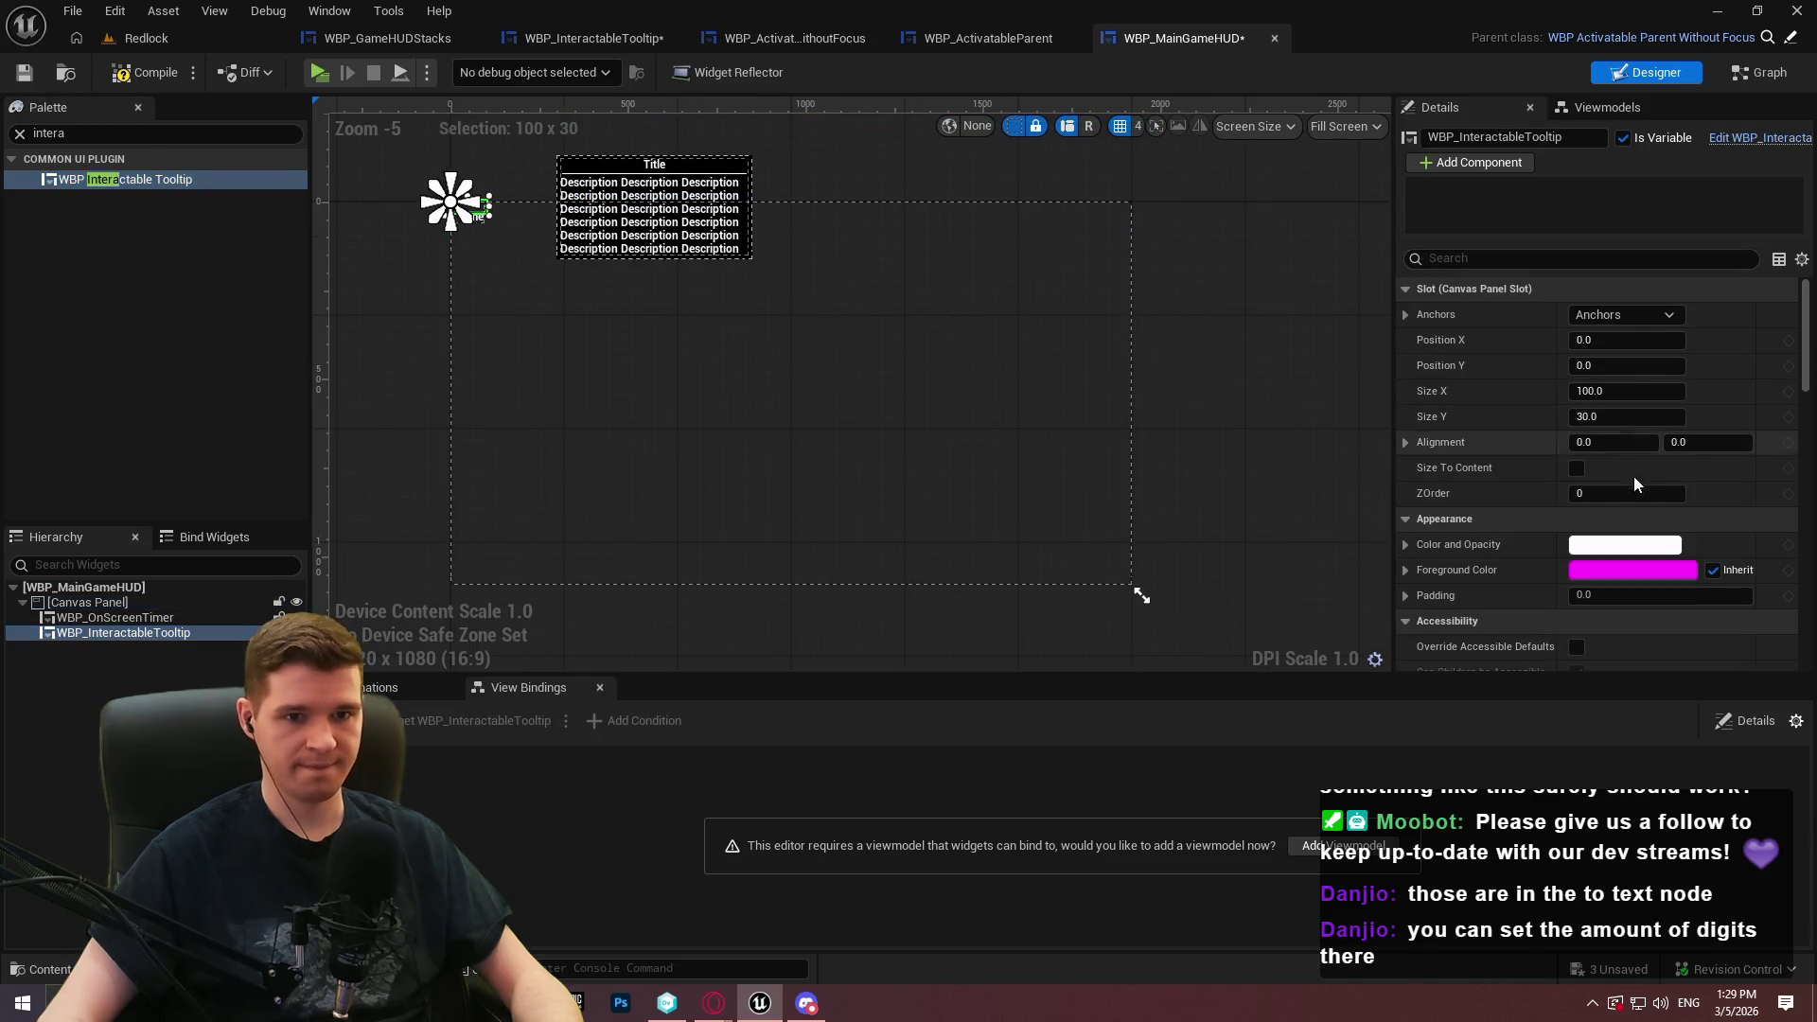
click(1577, 469)
Stretch the tooltip's anchors full-screen with right and bottom offsets of 0, then compile and save
click(1624, 314)
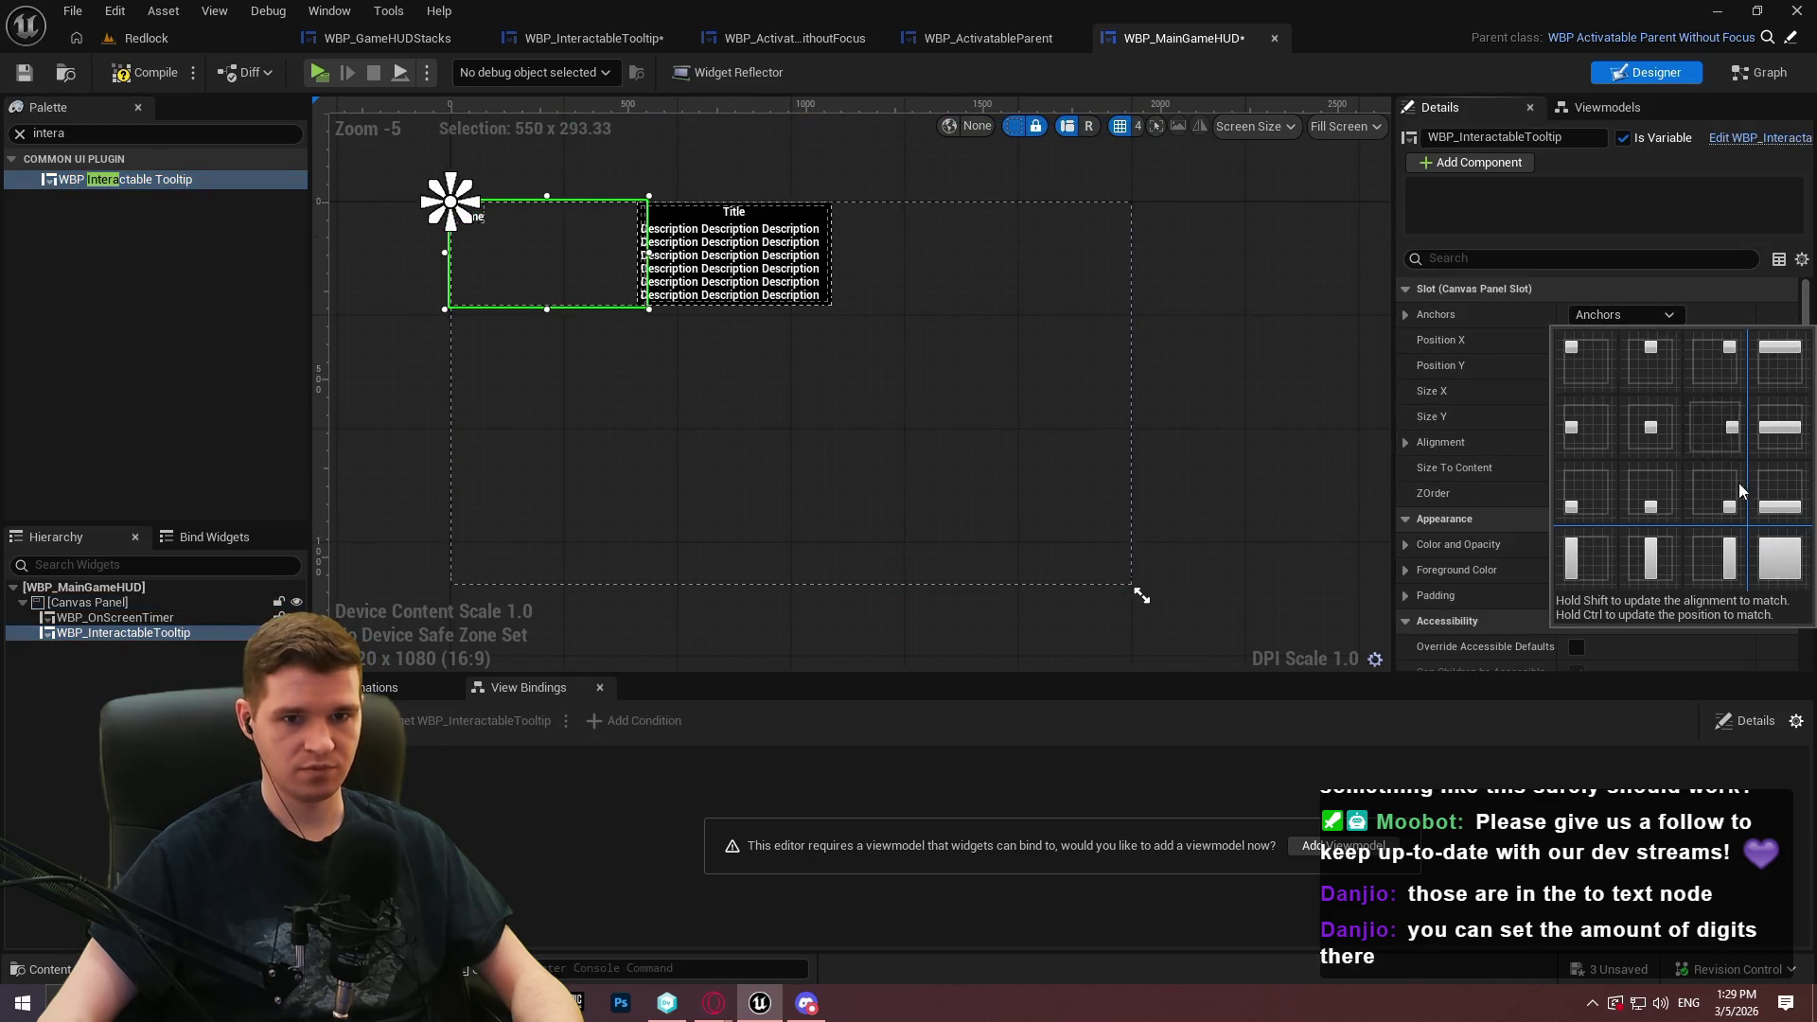
click(1780, 491)
click(1629, 391)
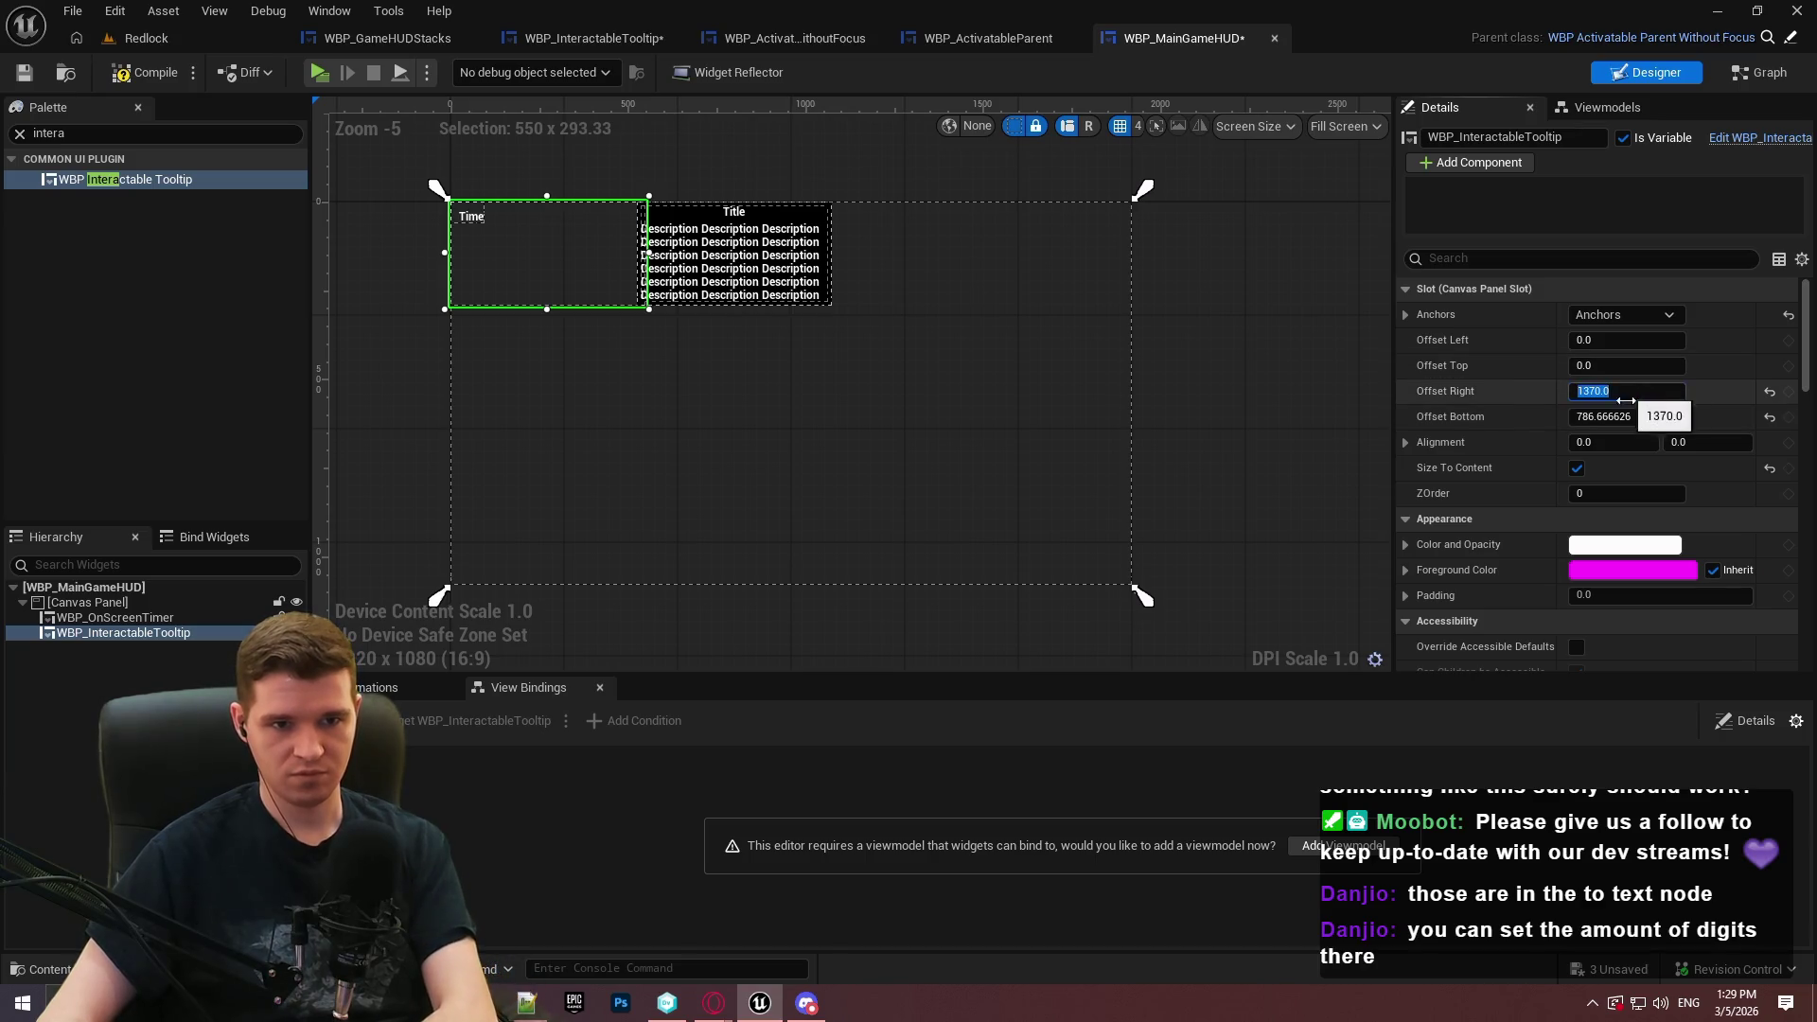
text(0)
click(1628, 417)
text(0)
key(Return)
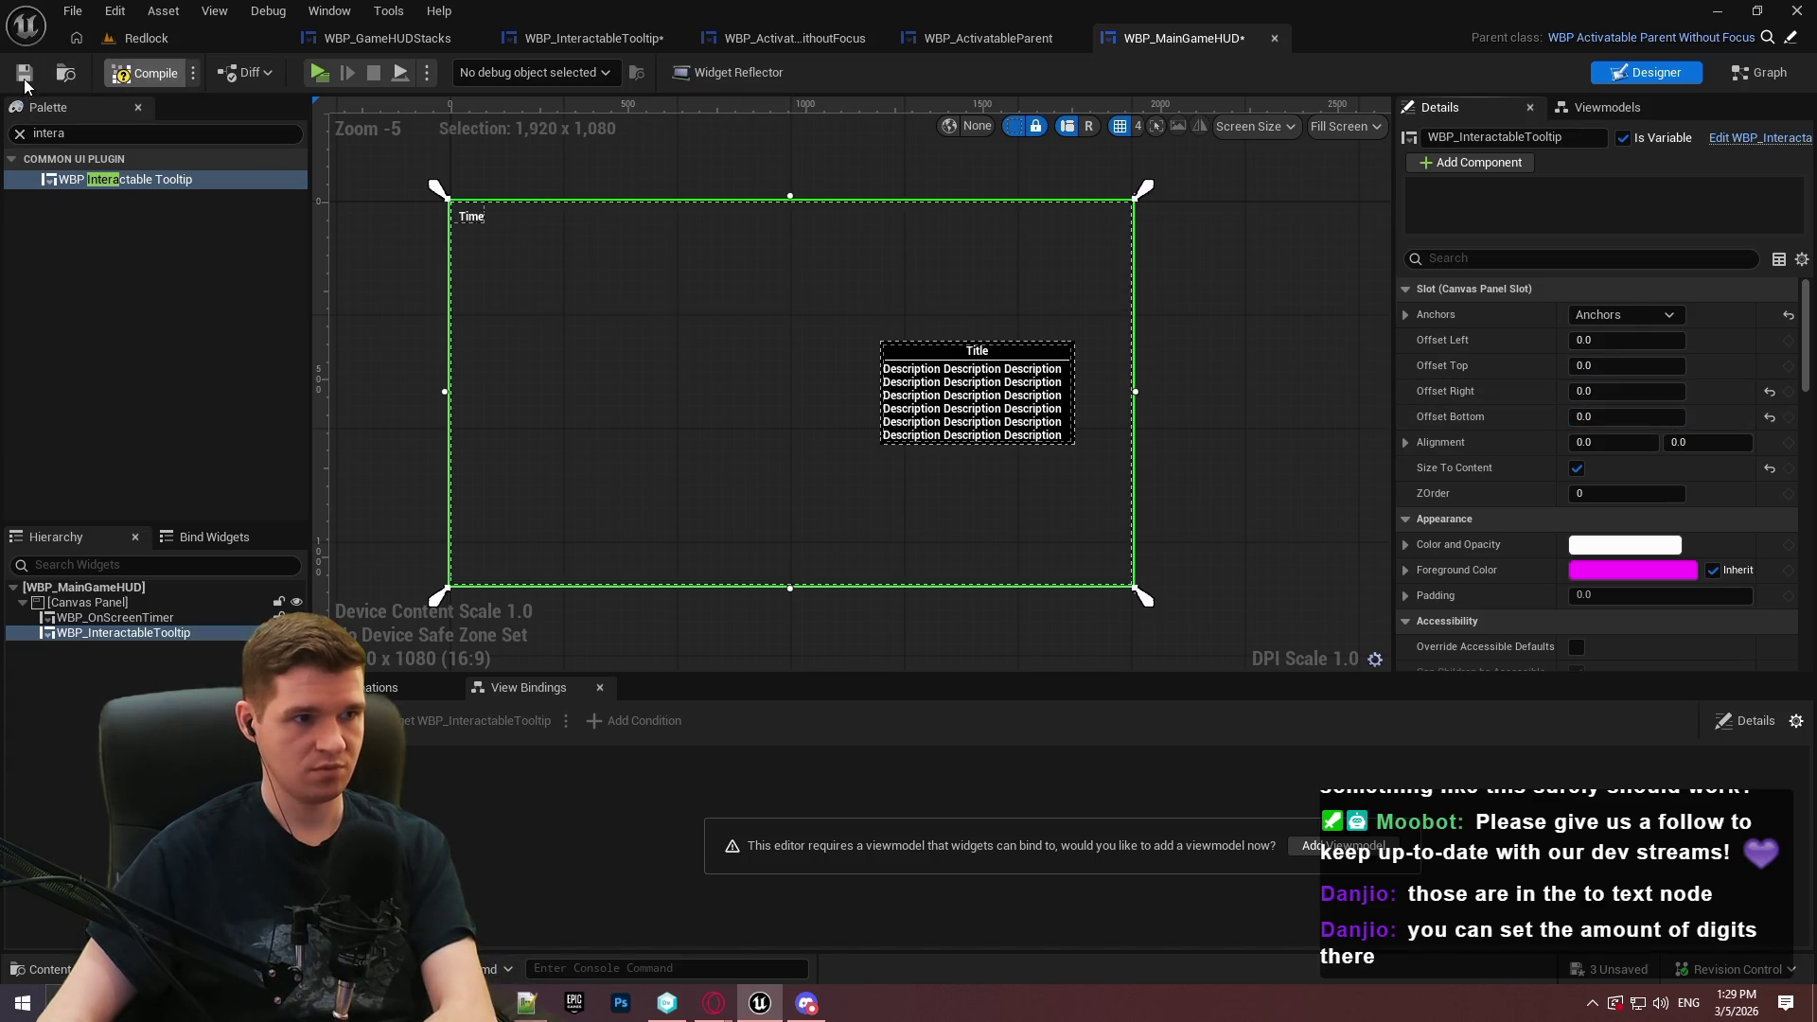
click(24, 80)
click(1166, 157)
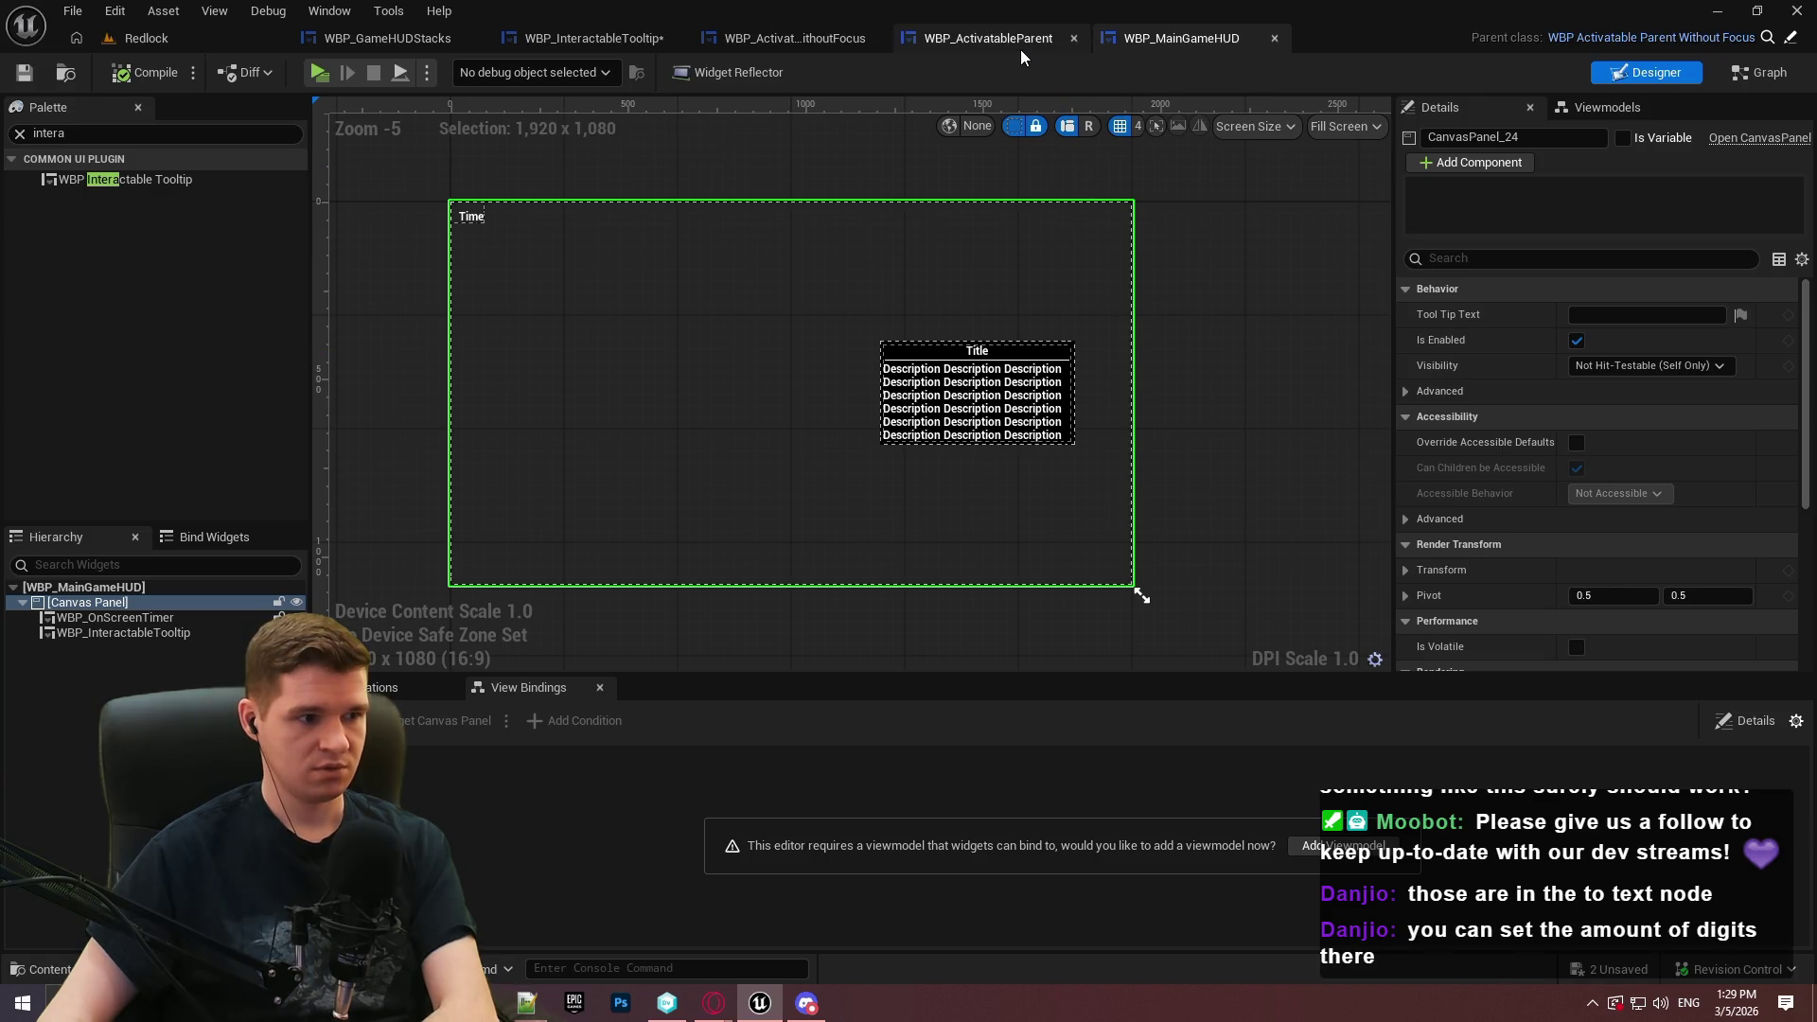
click(163, 45)
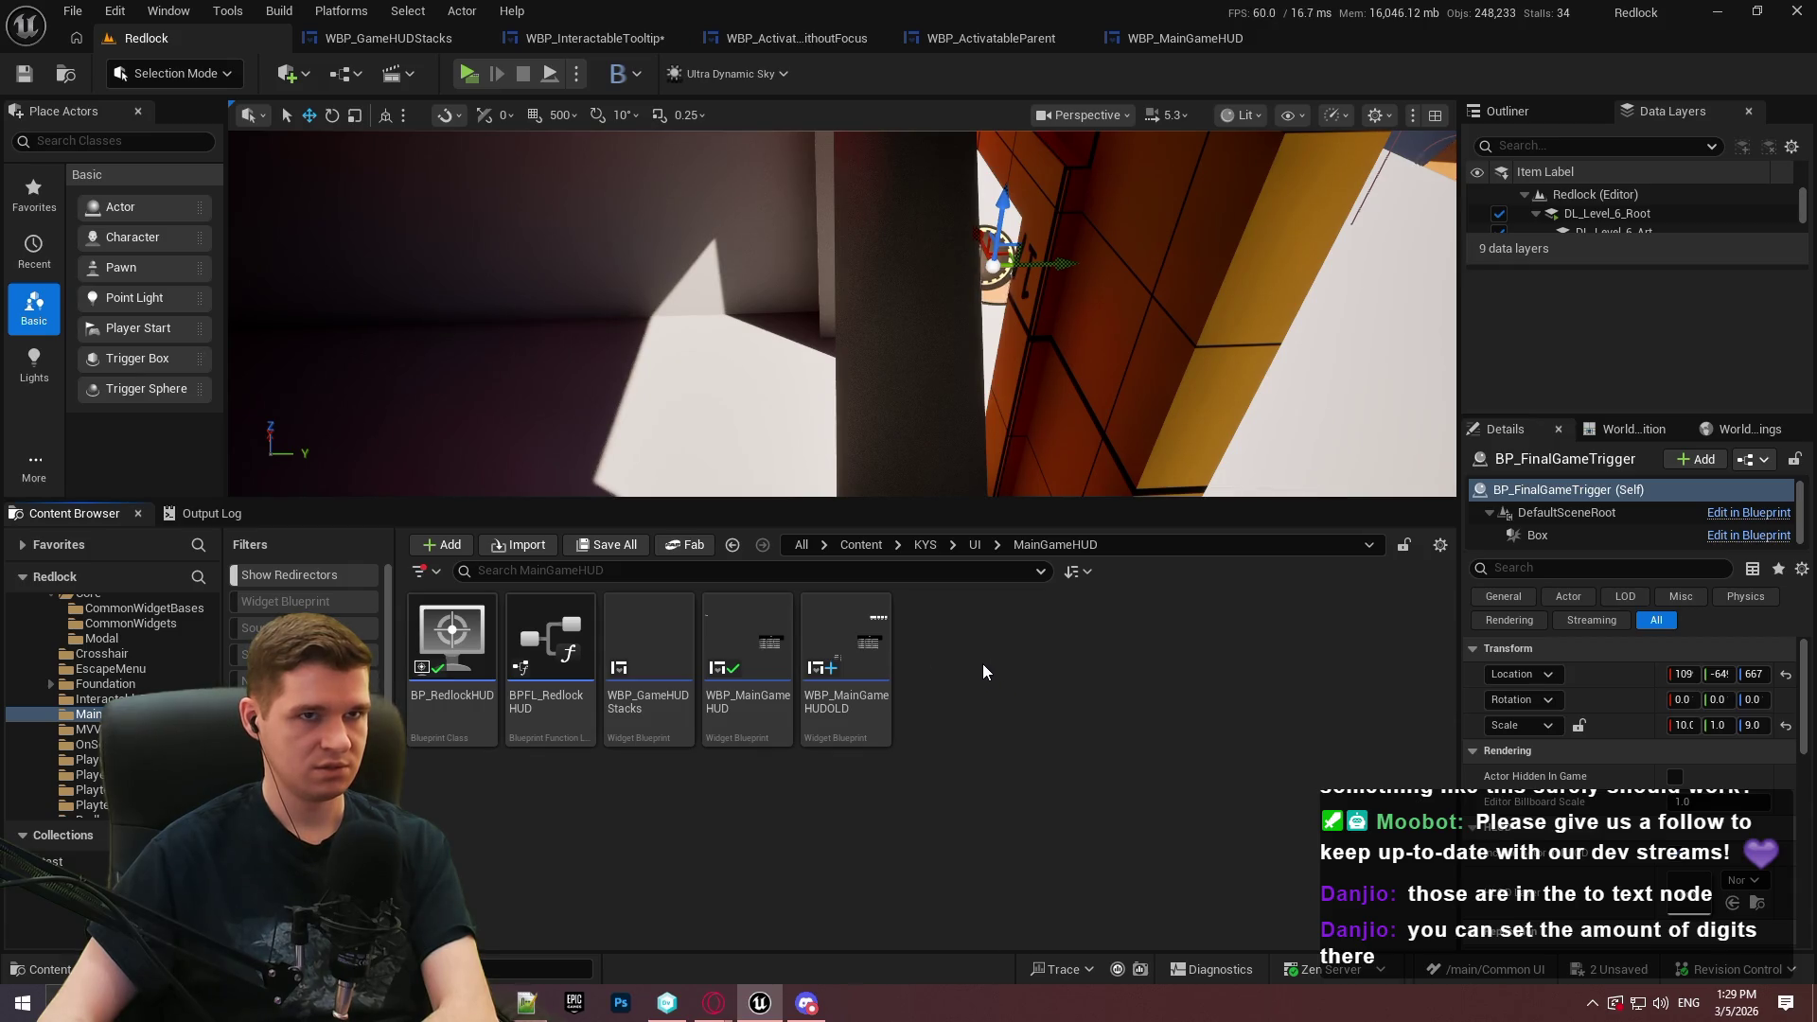
Delete BP_RedlockHUD's second Add Widget to Stack node, then browse to KYS/Blueprints
double_click(452, 649)
drag(1096, 523, 852, 258)
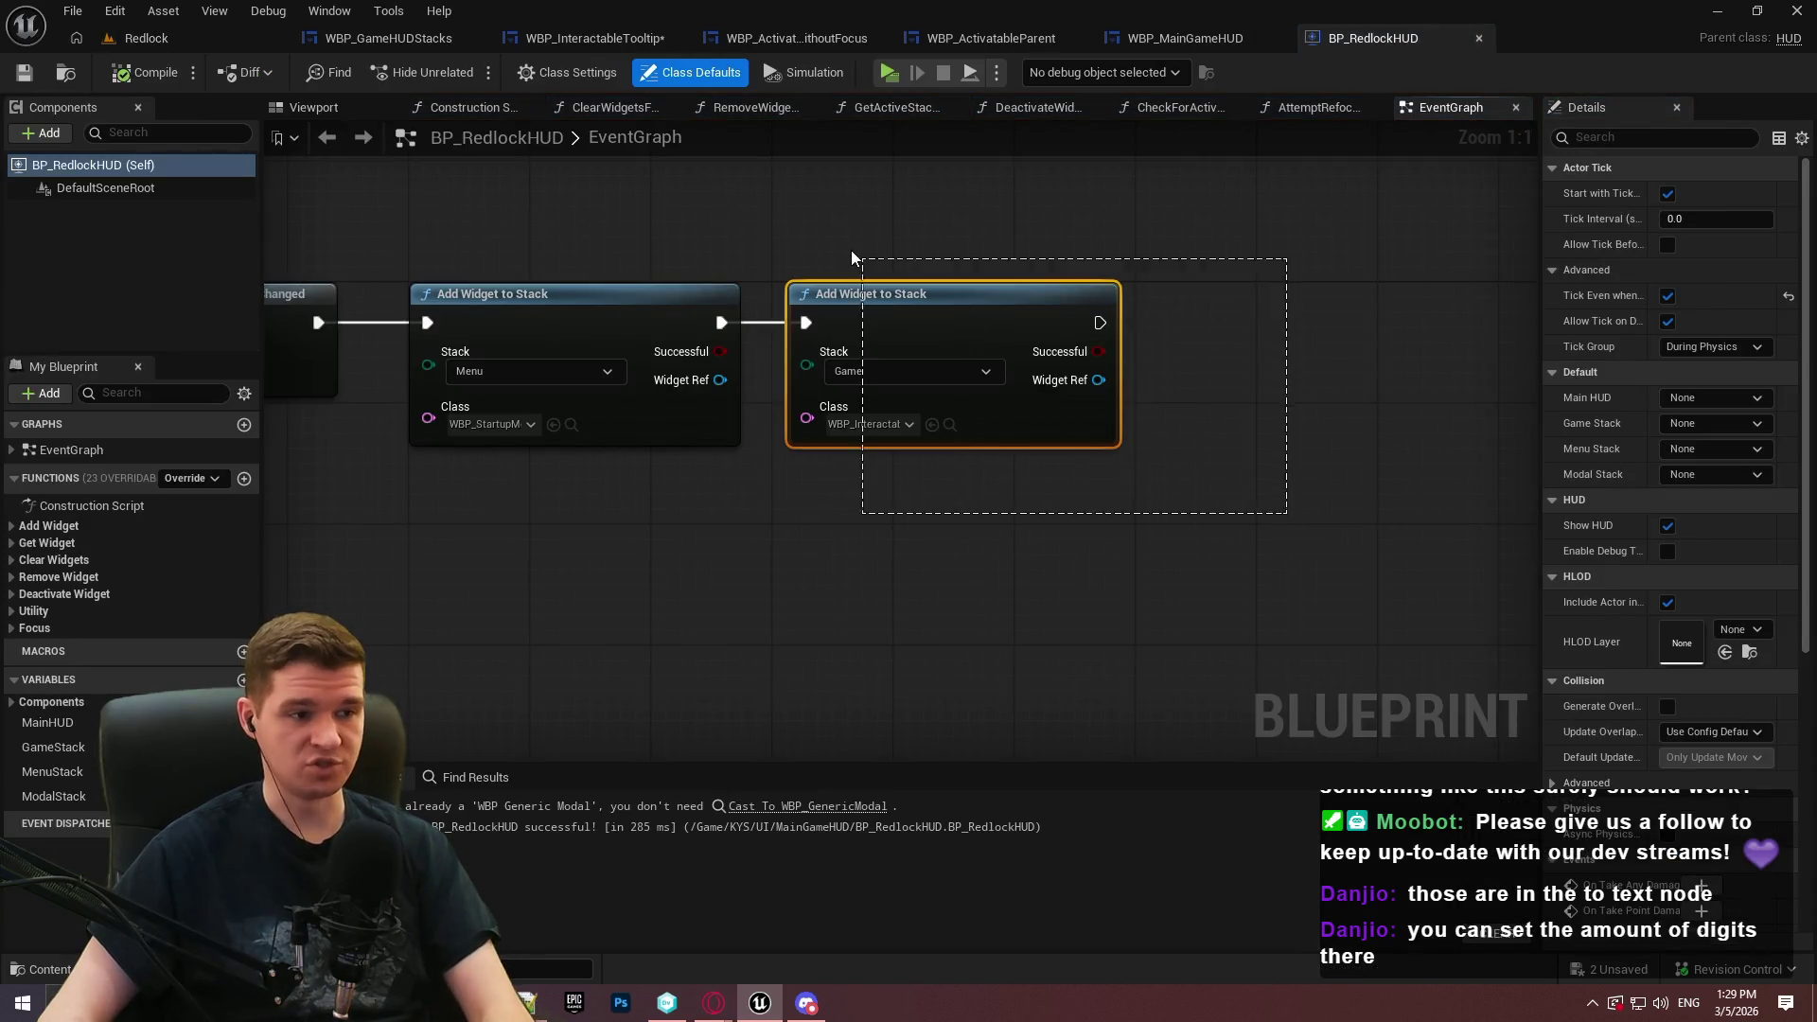
key(Delete)
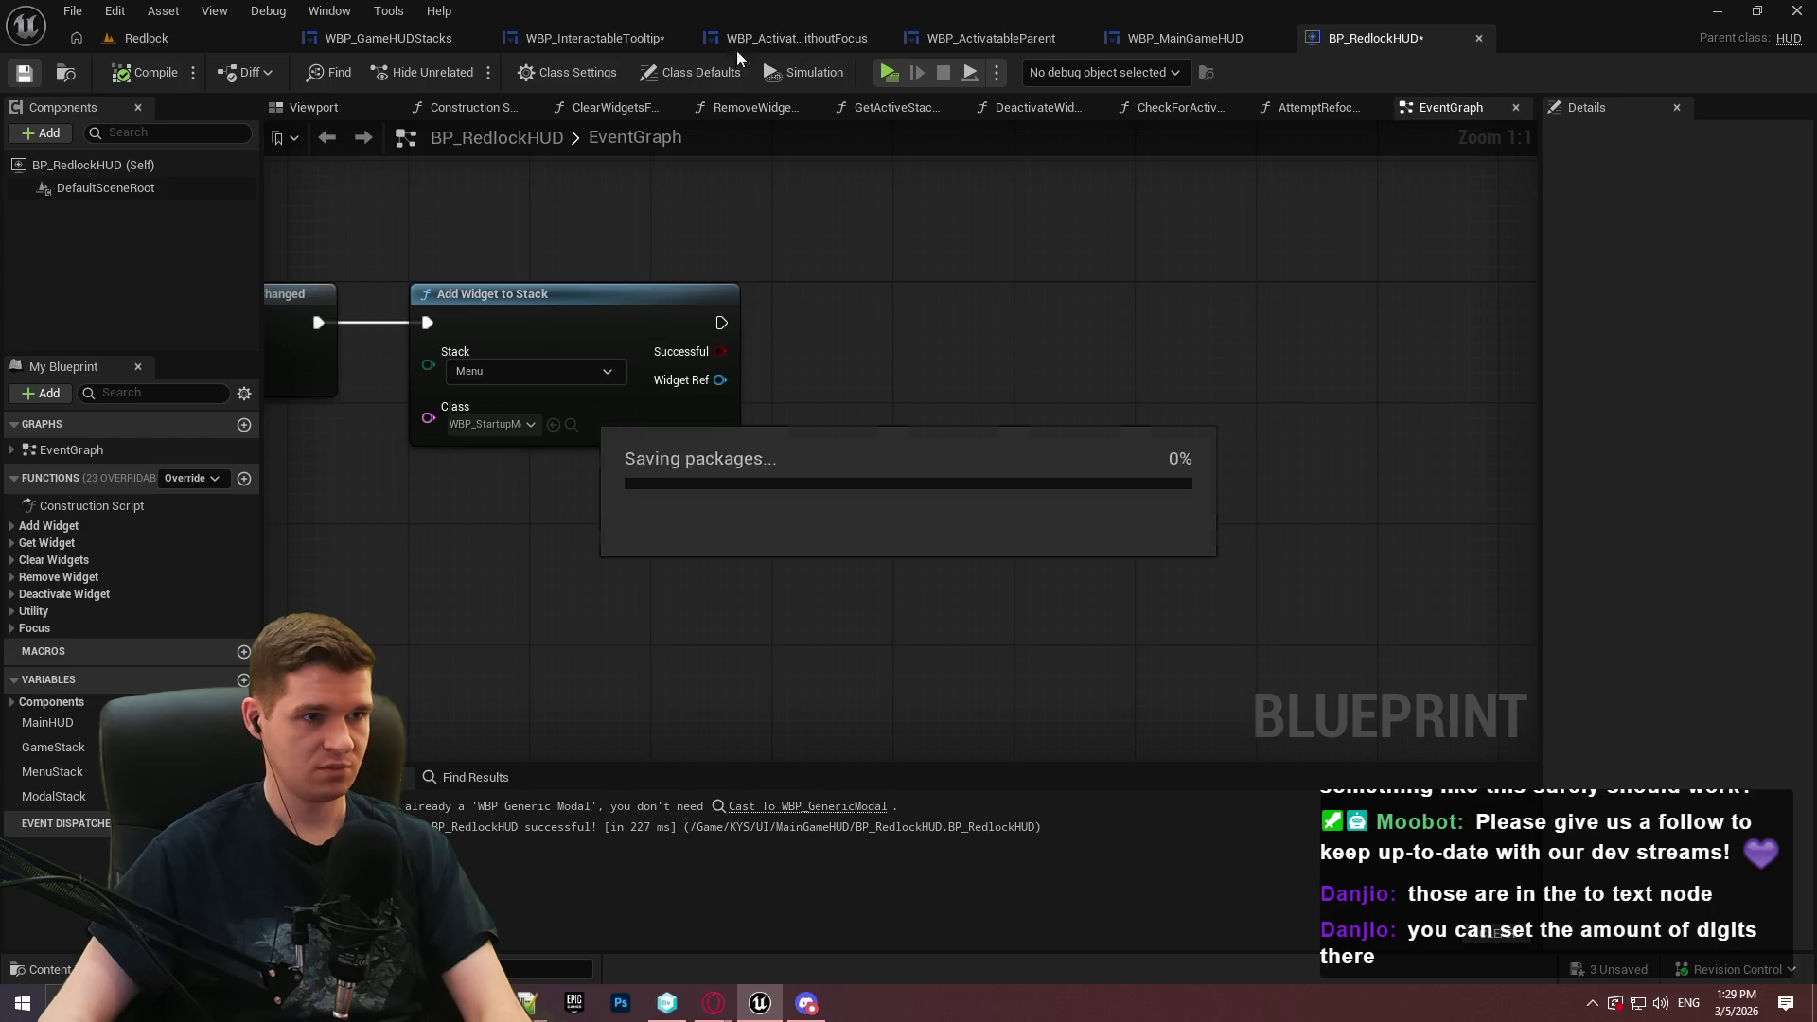
click(147, 38)
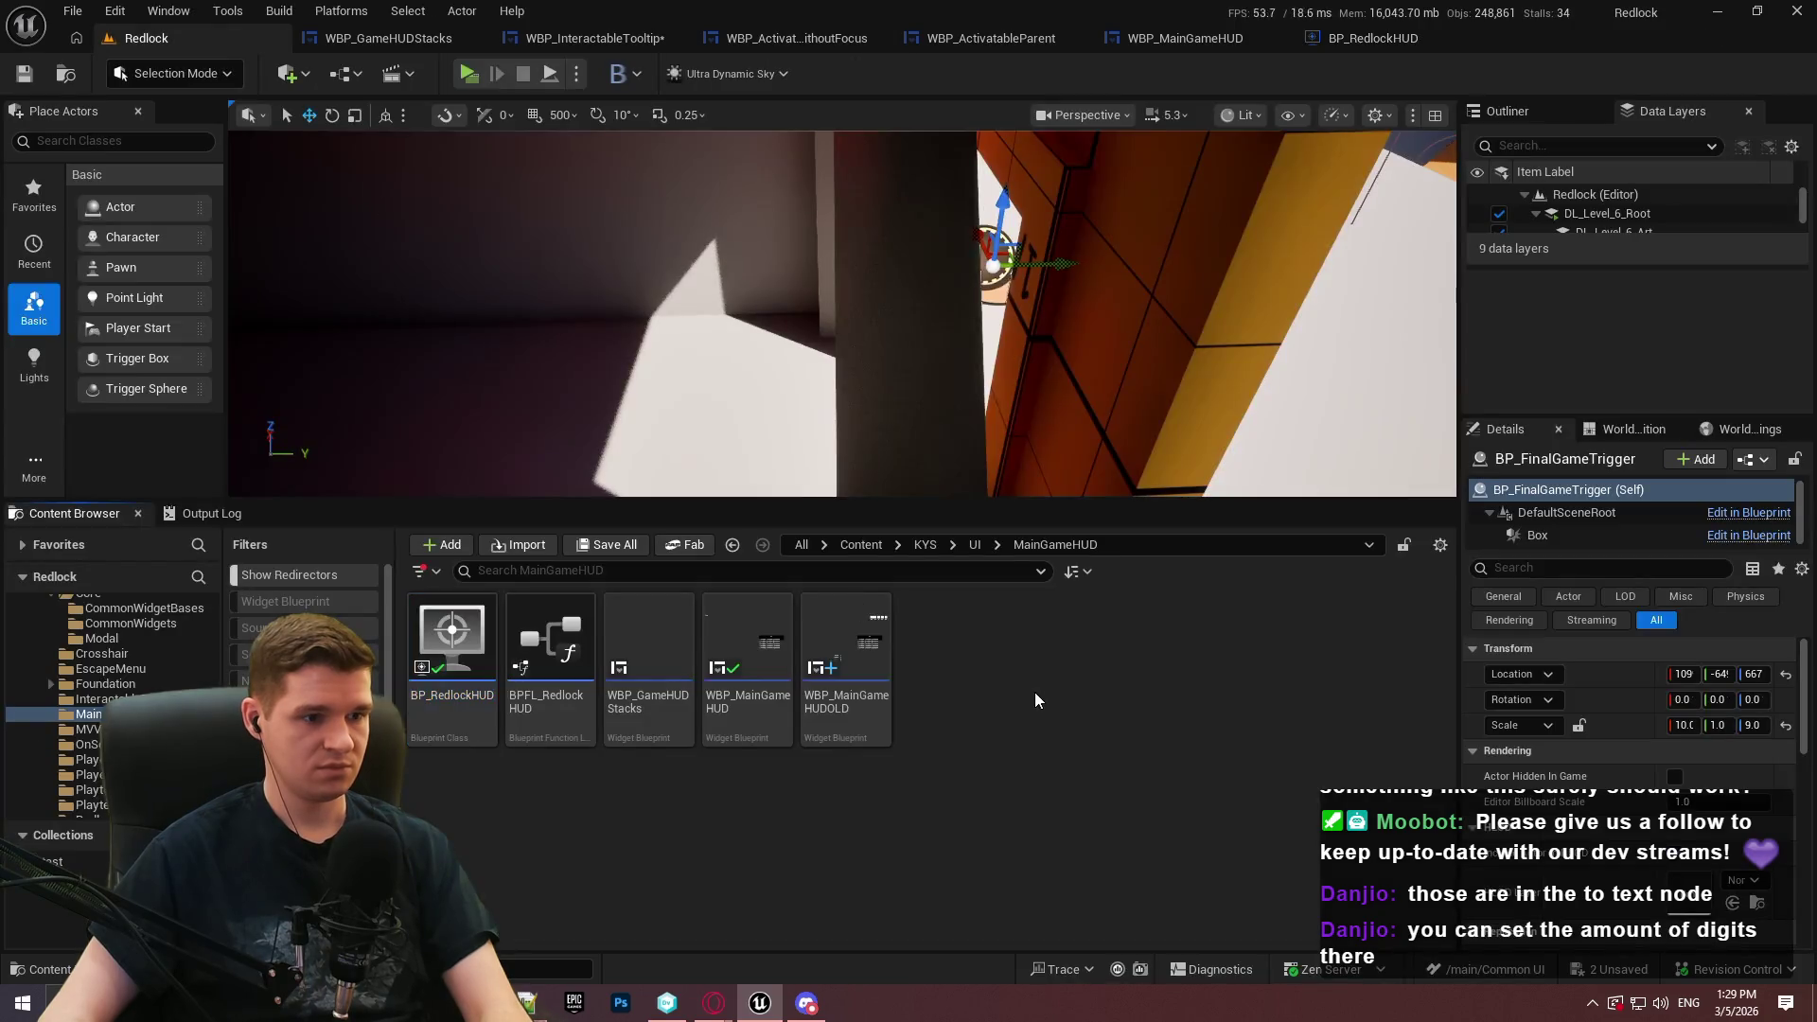
click(926, 545)
double_click(549, 636)
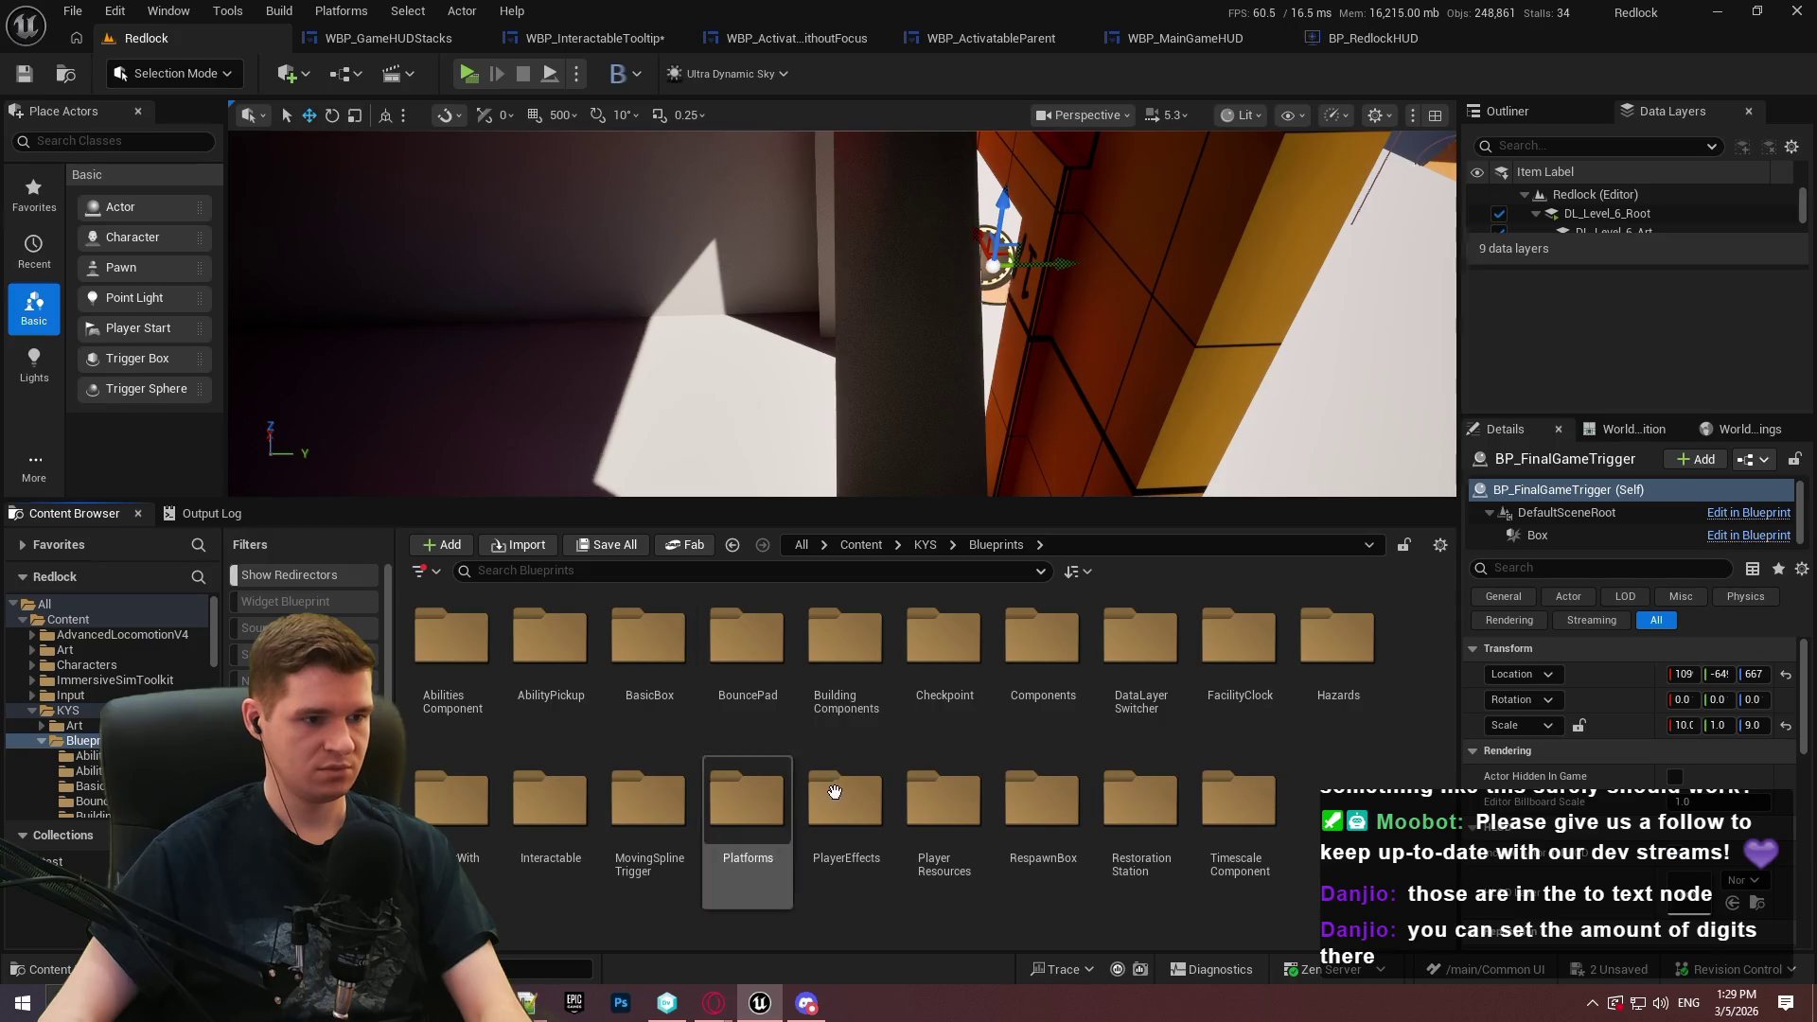
Delete the 'Adds game timer to screen' comment and node in BPC_TimescaleComponent, then compile, save and close
click(924, 545)
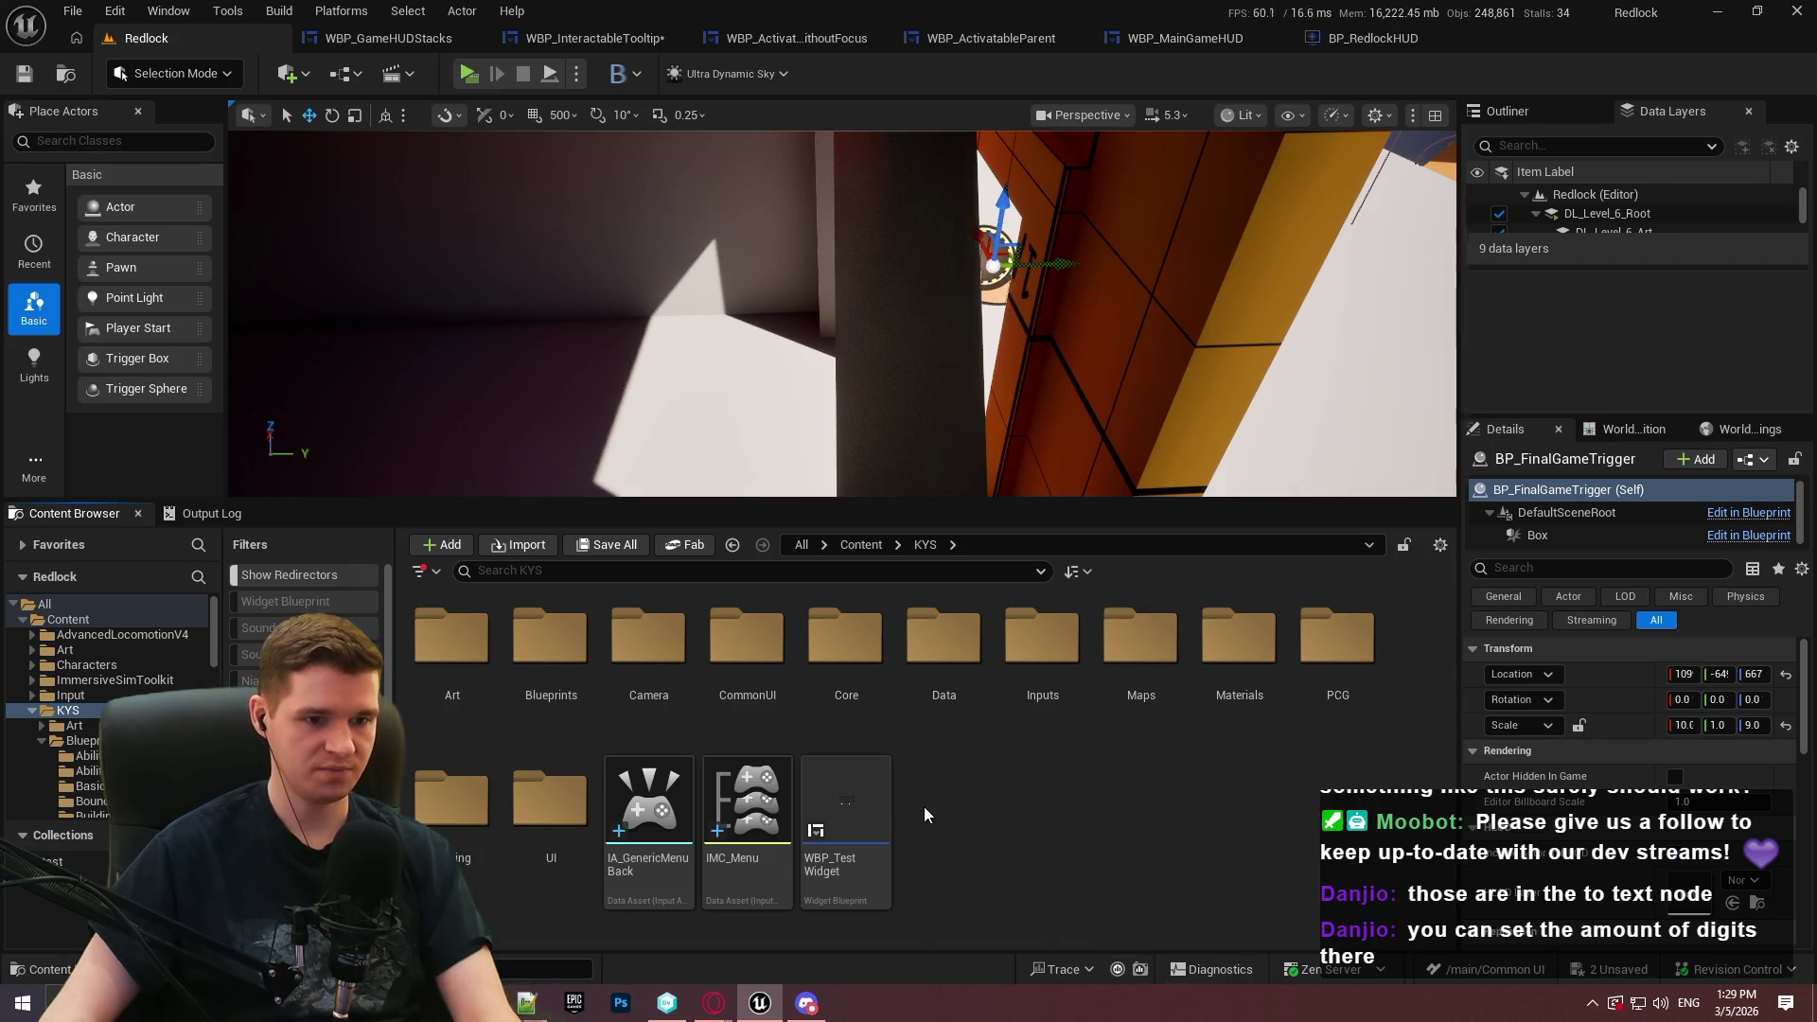
double_click(550, 636)
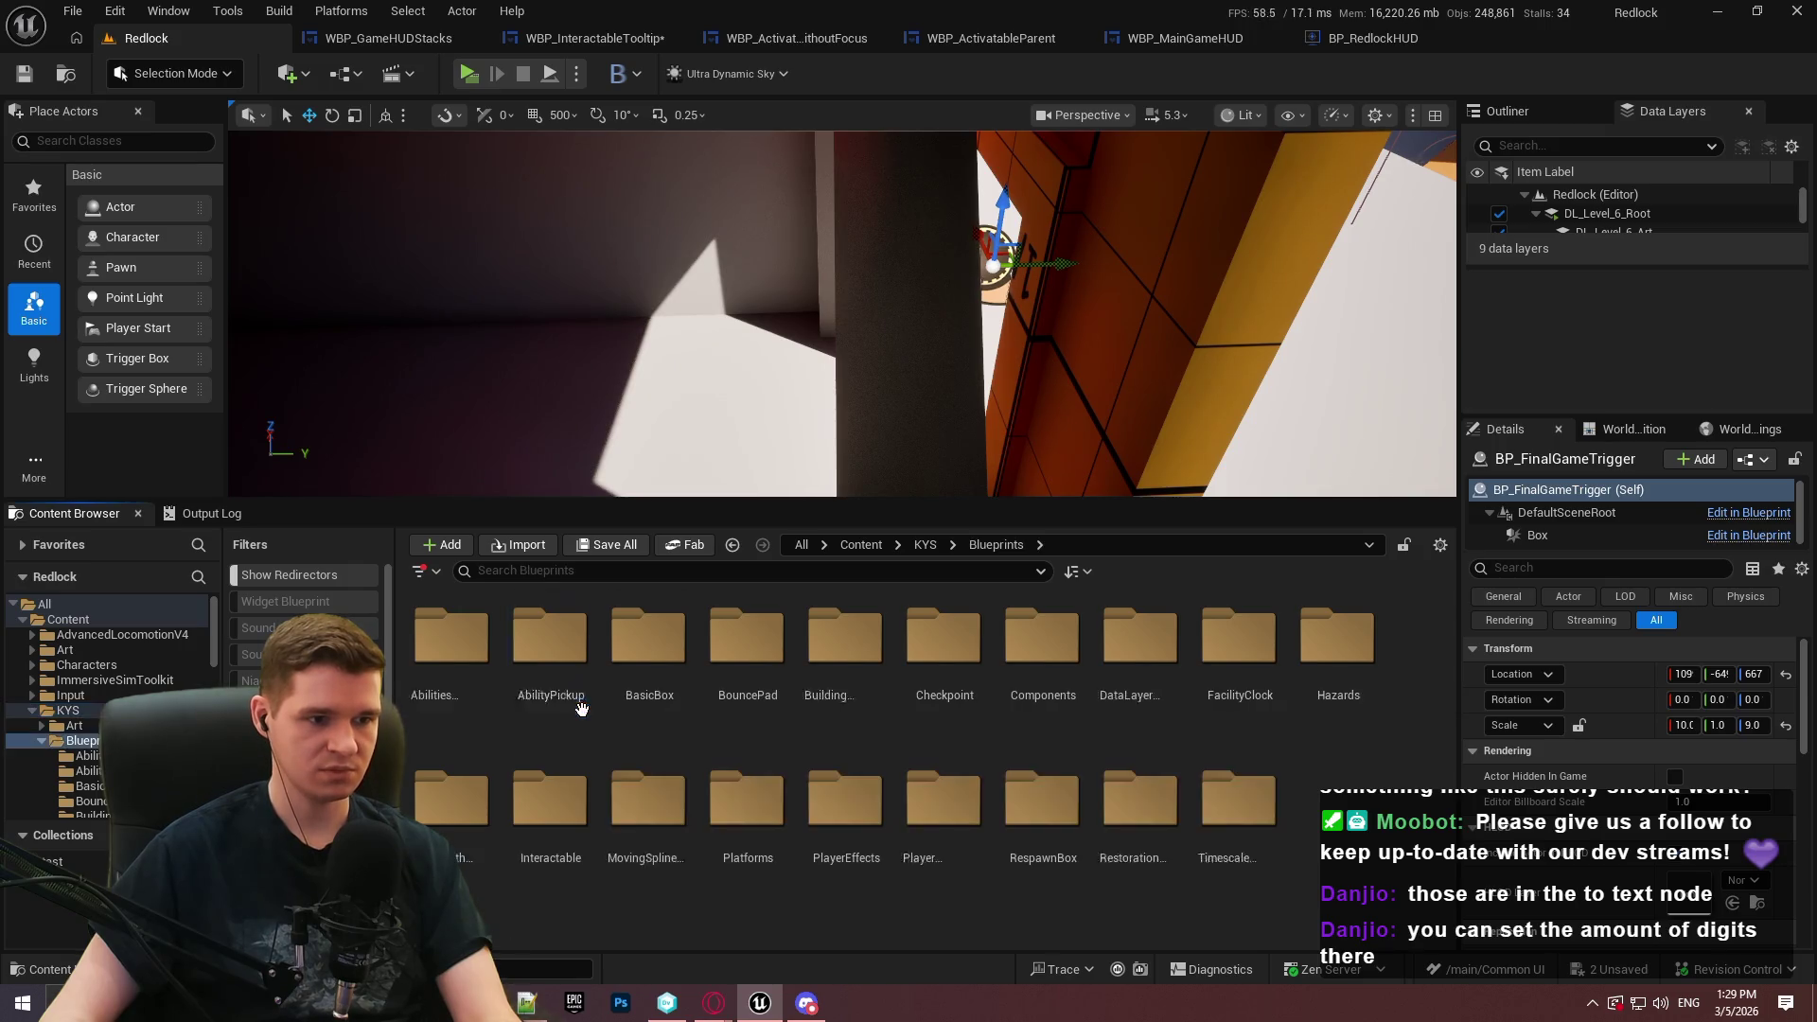
double_click(1240, 804)
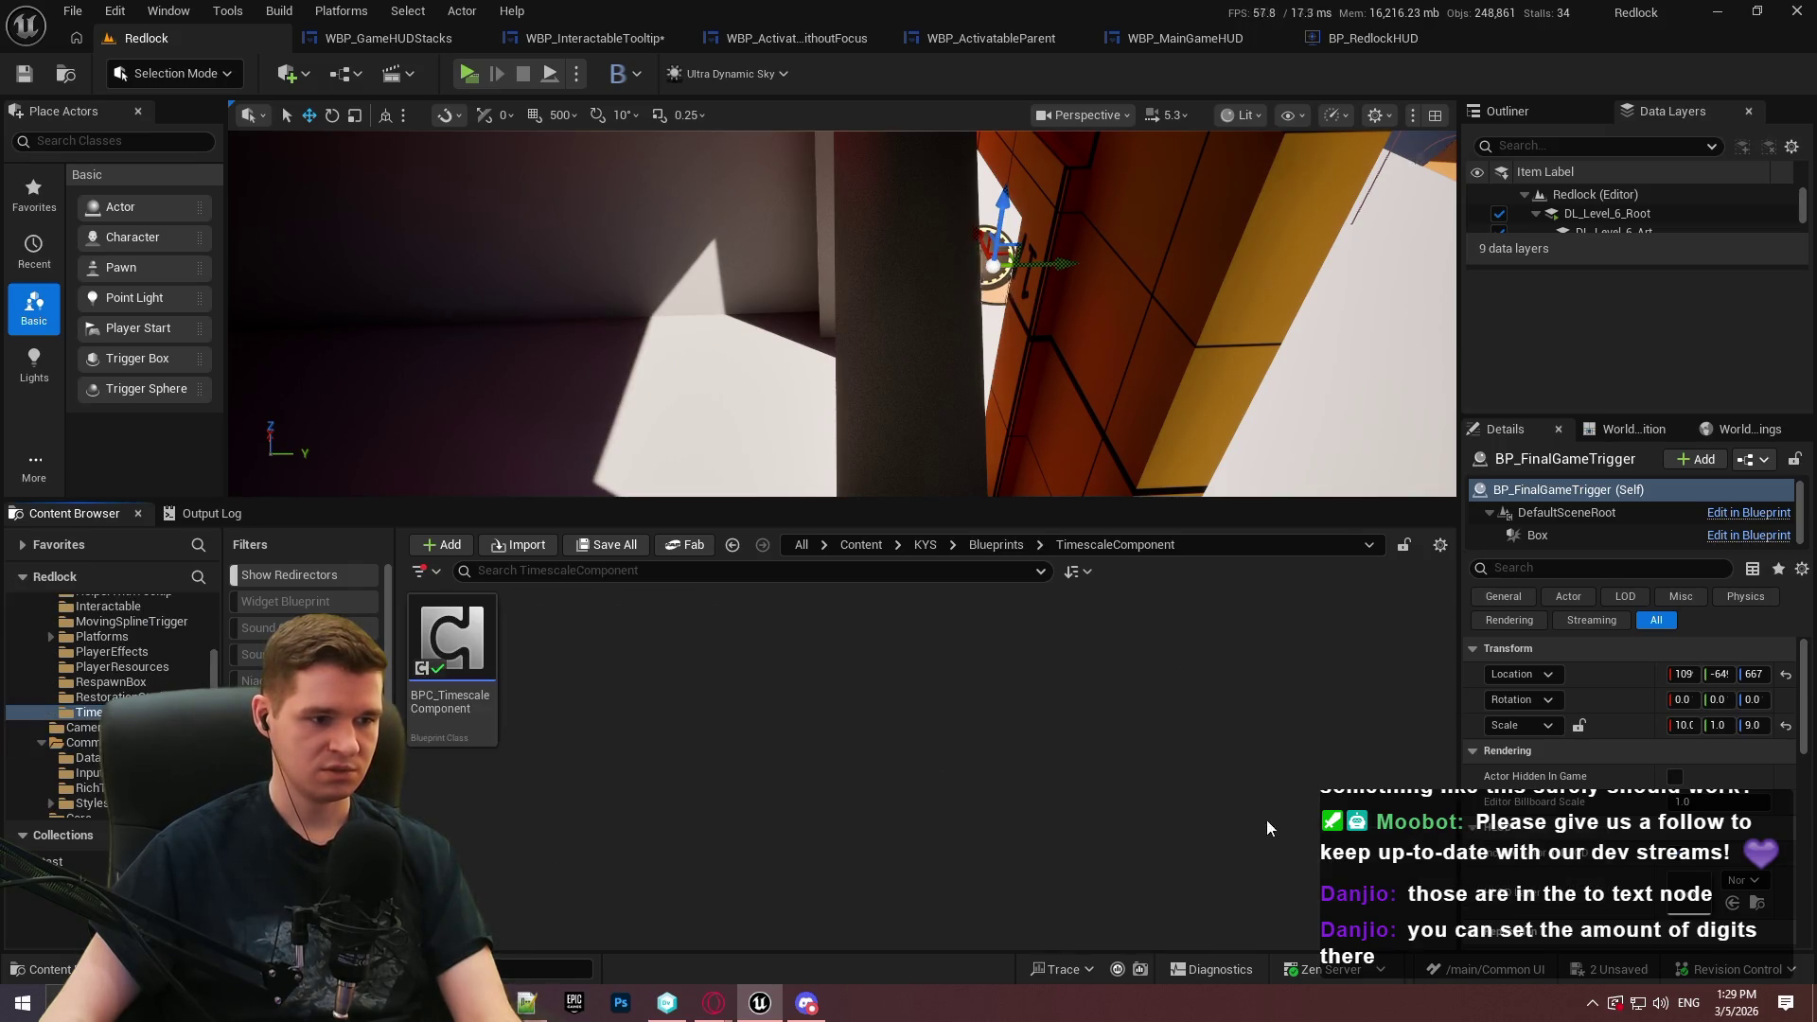
double_click(420, 709)
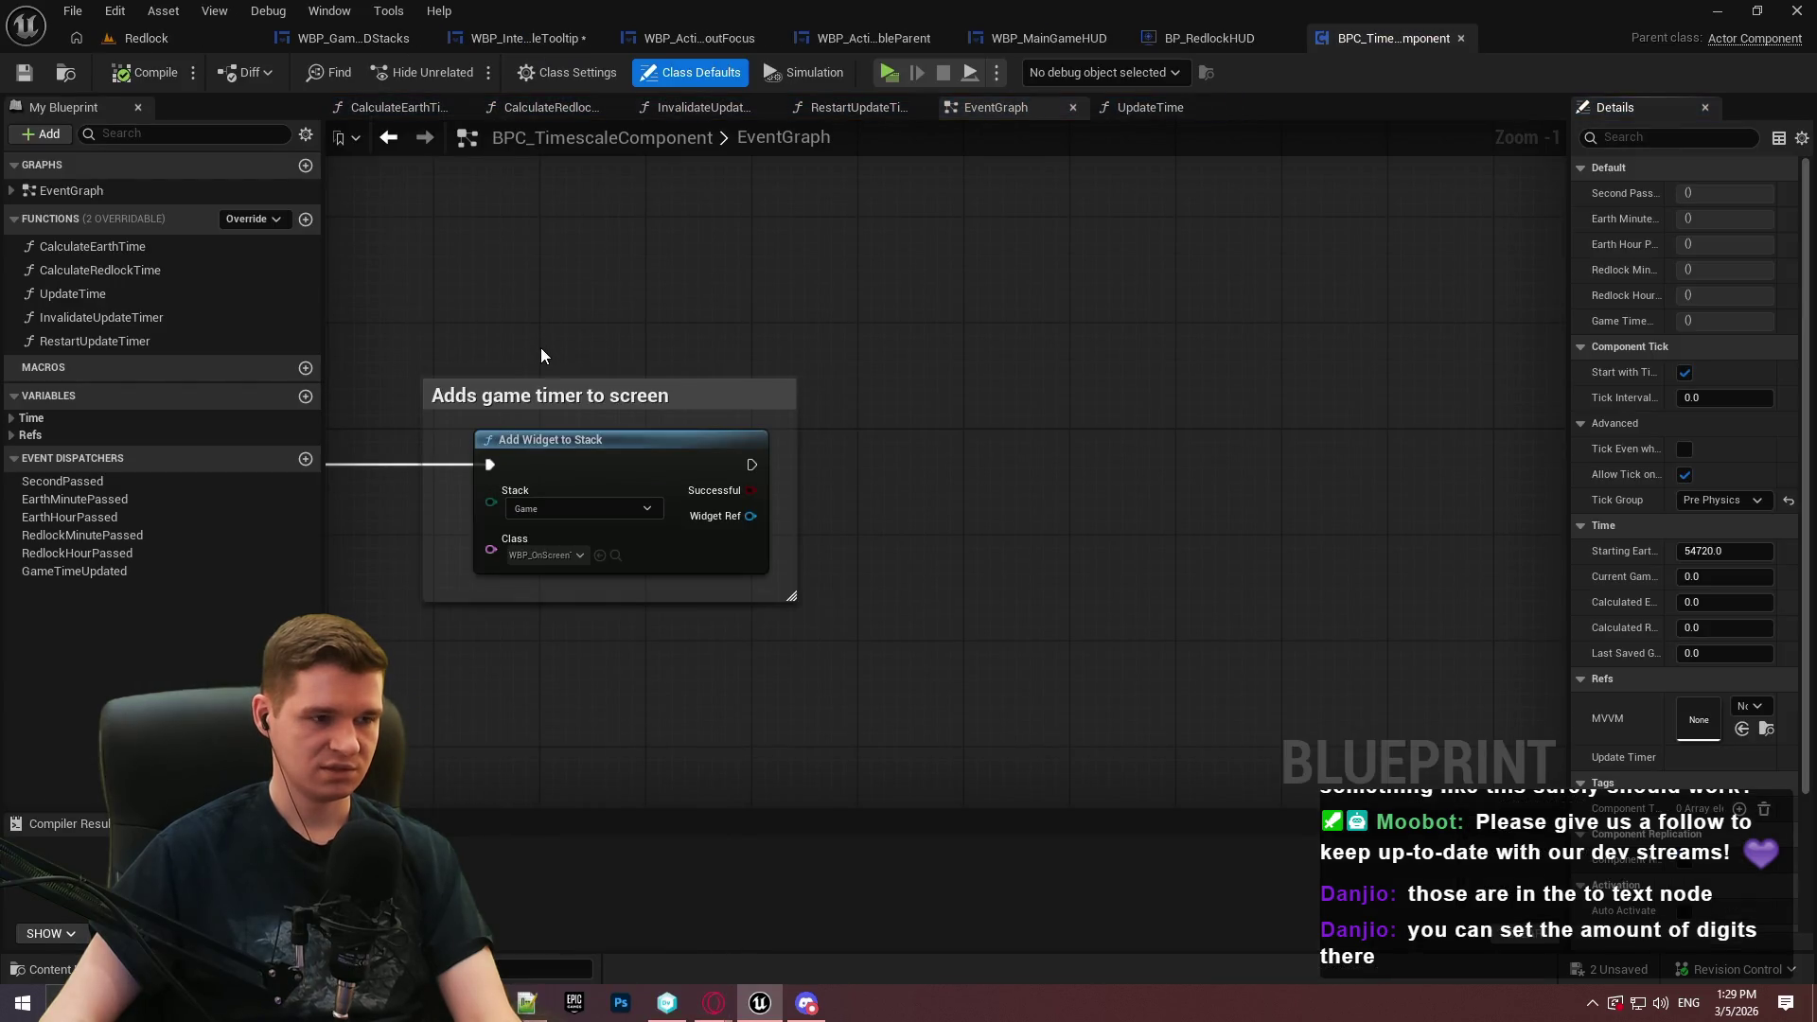
mouse_move(608, 347)
mouse_down()
mouse_move(1240, 303)
mouse_move(1183, 292)
mouse_up()
drag(1053, 281, 1479, 591)
key(Delete)
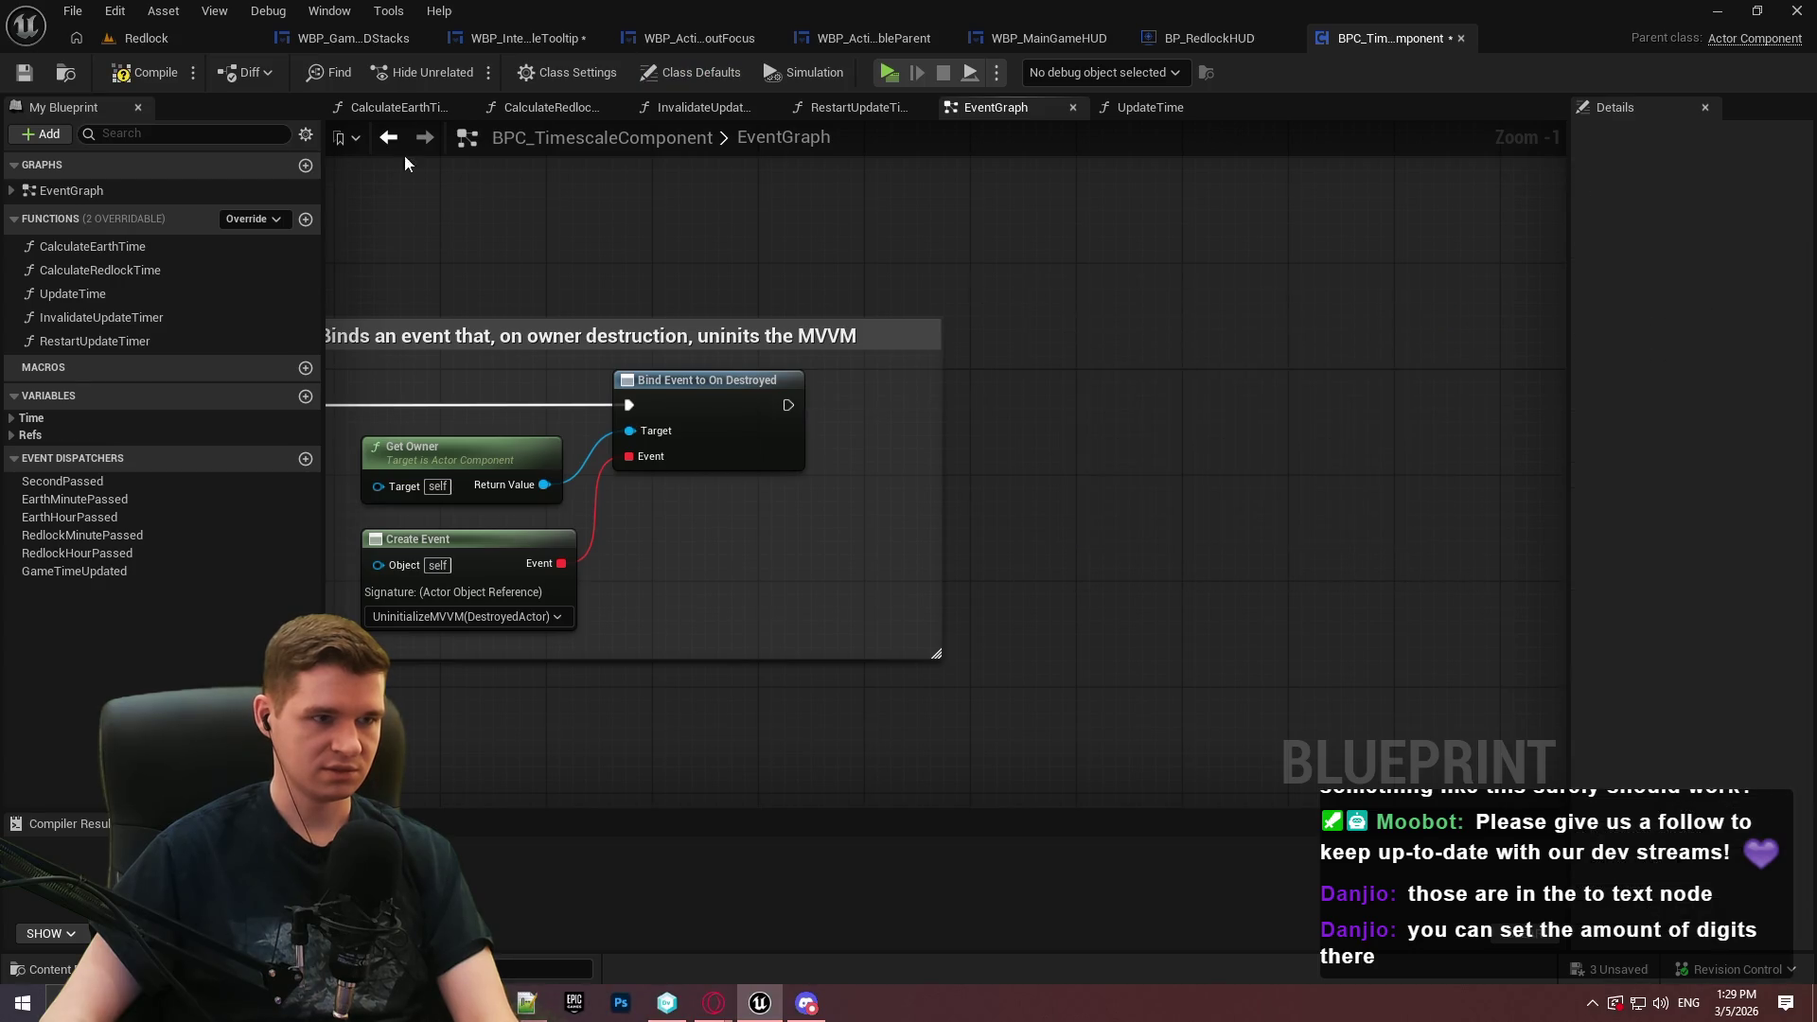
click(145, 84)
key(ctrl+s)
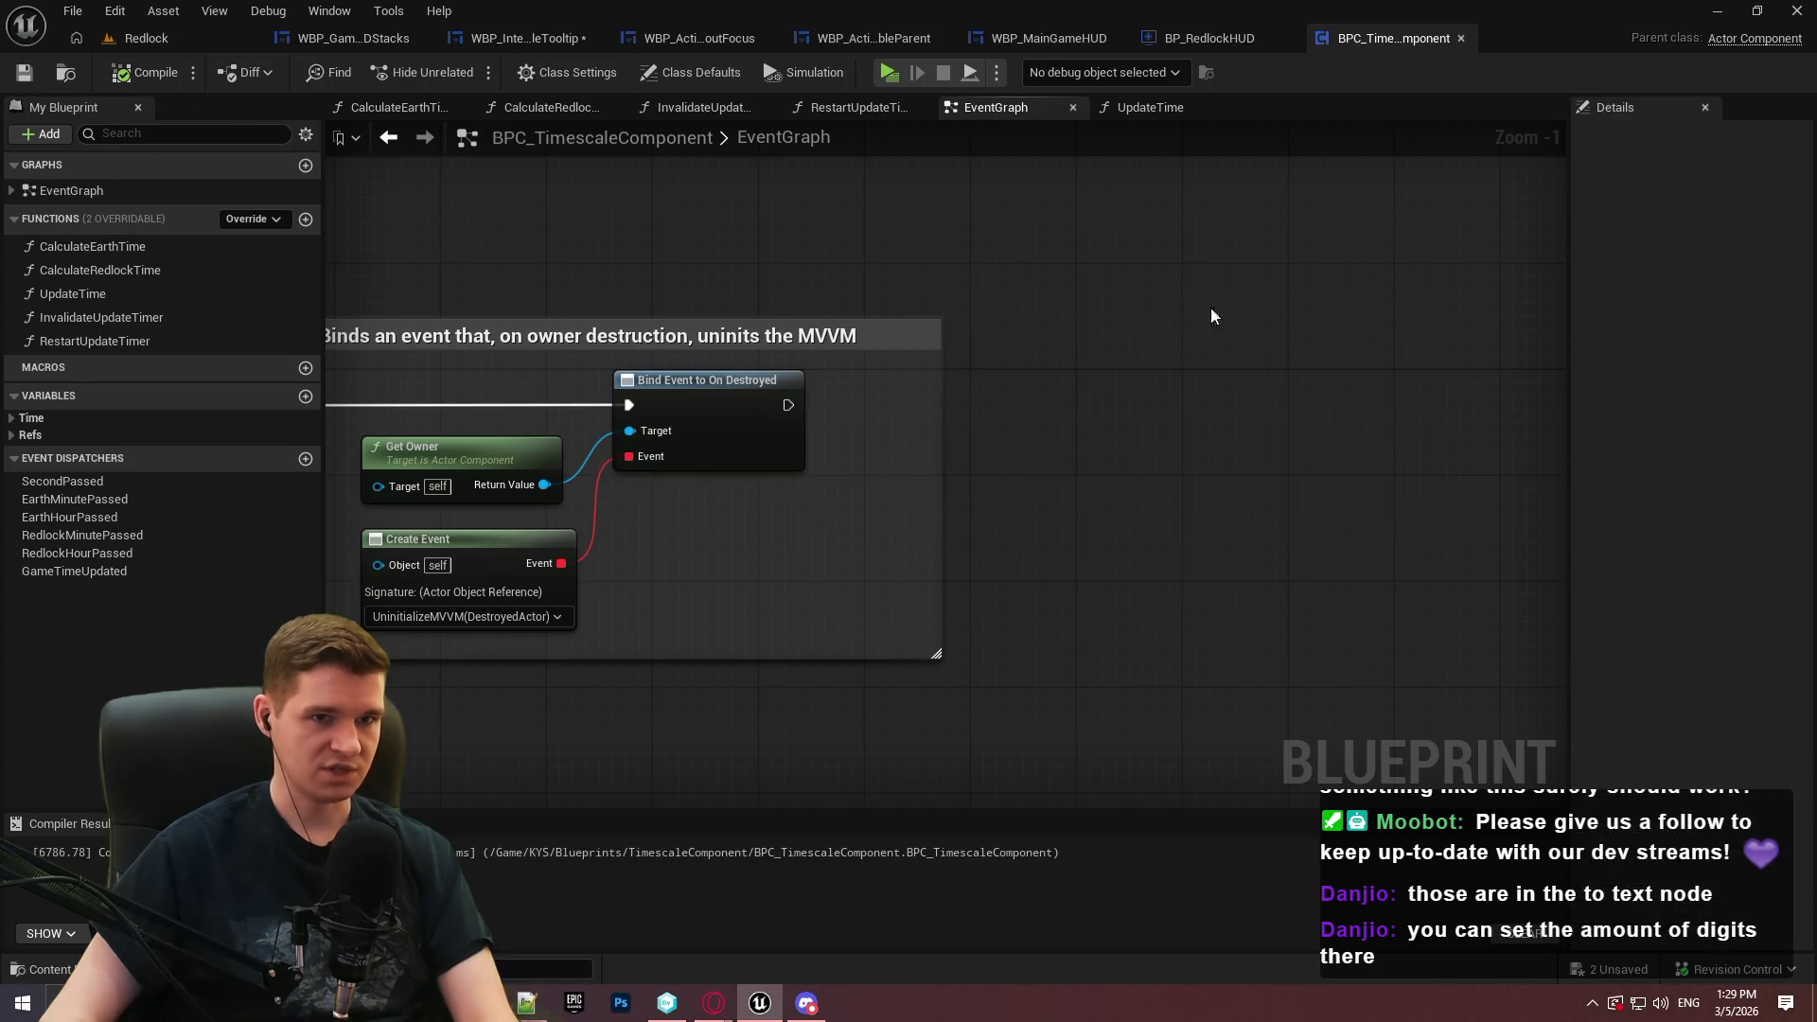
click(1459, 38)
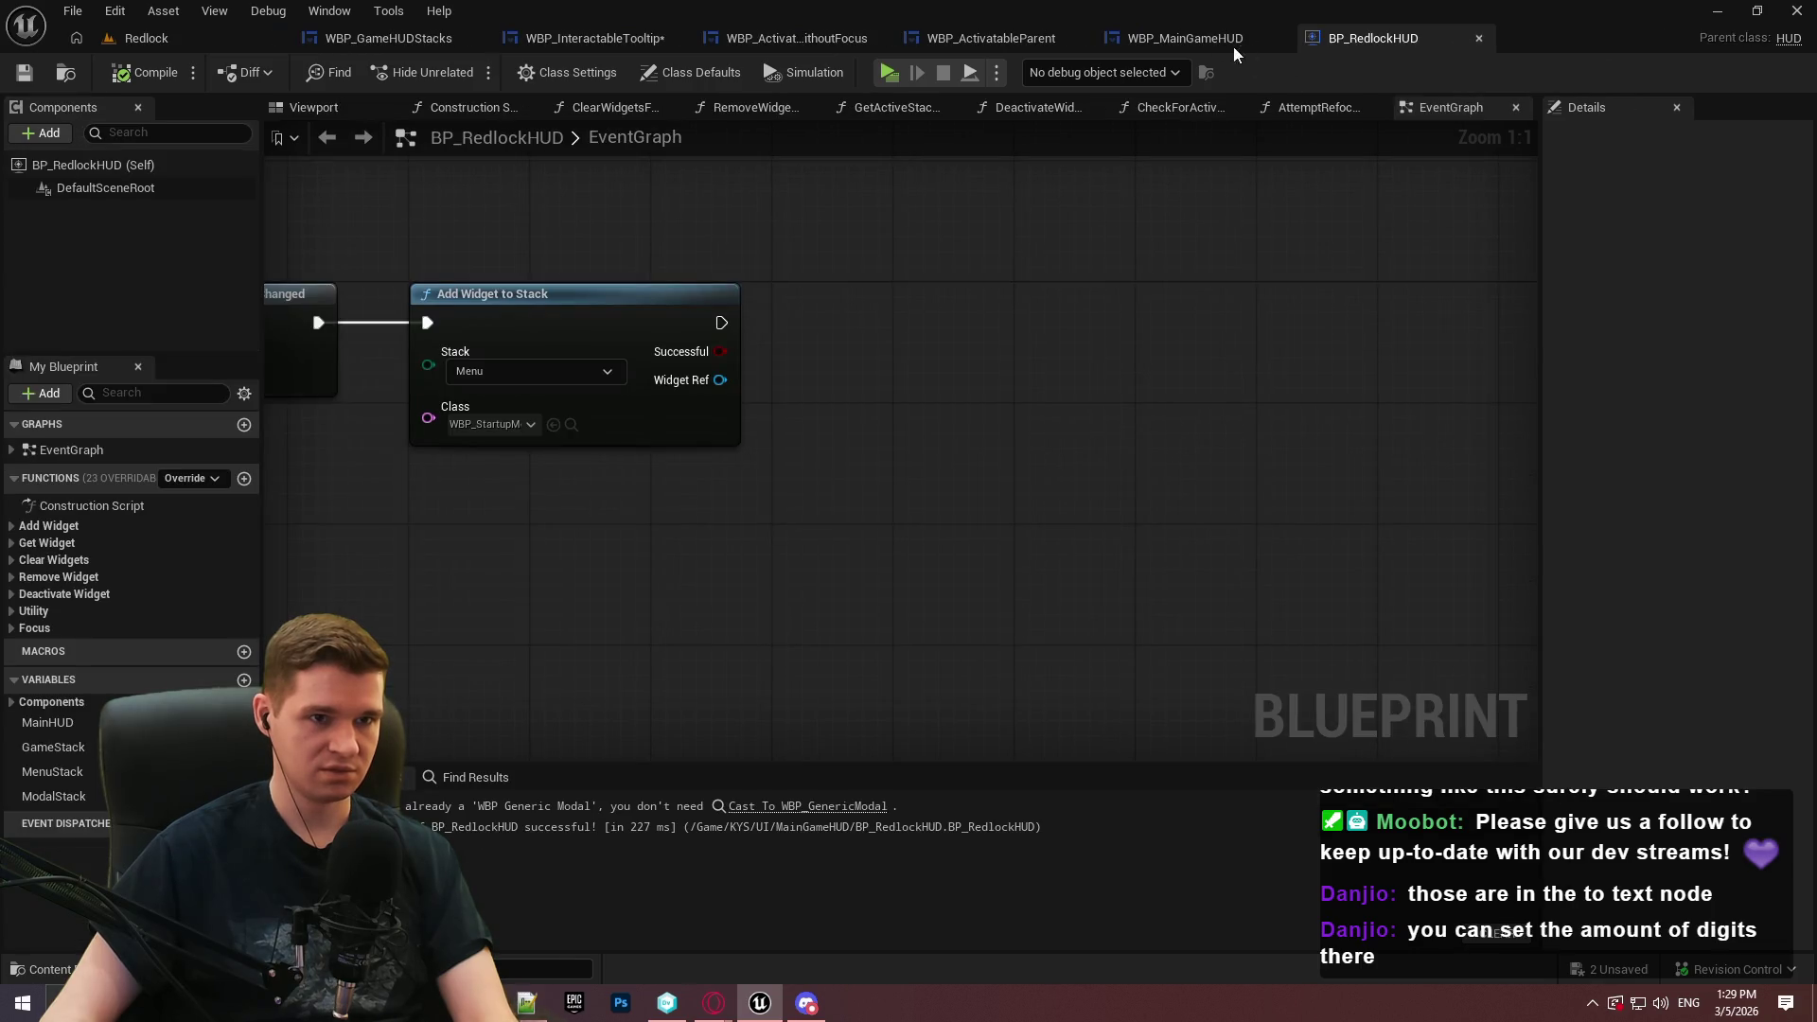
Look over the main game HUD widget and the BP_RedlockHUD graph
click(1230, 39)
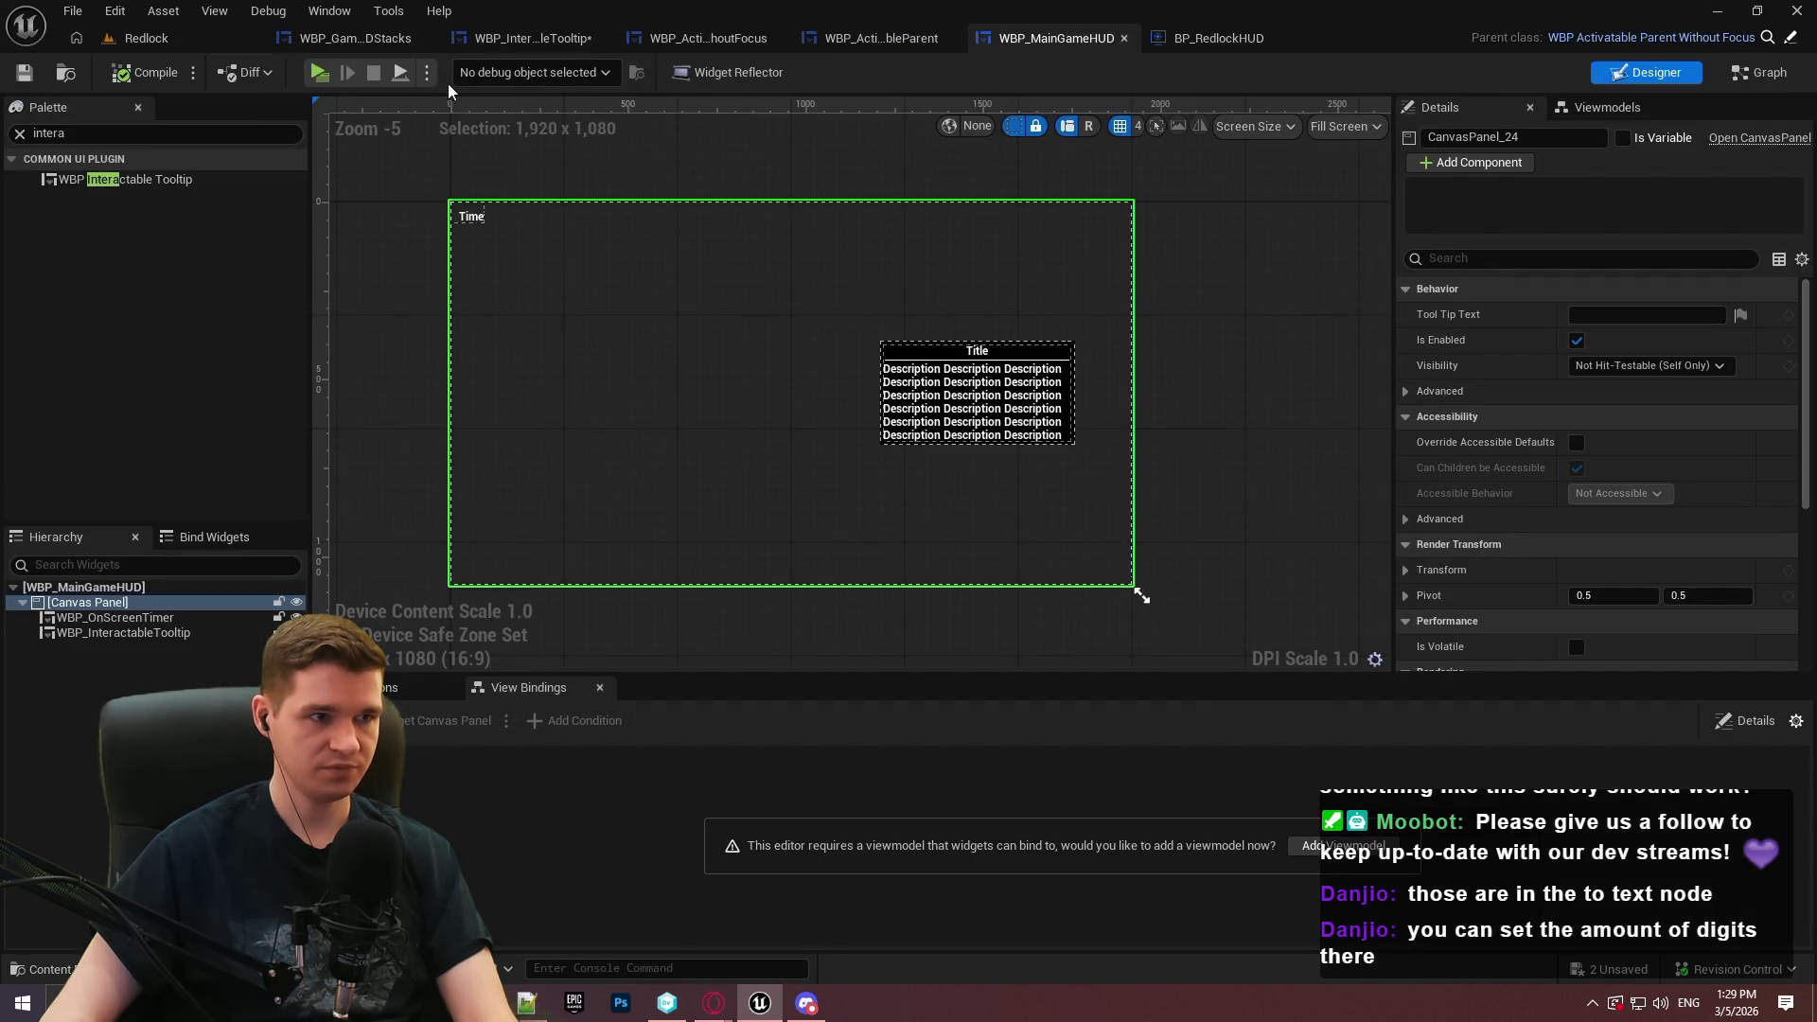
click(1219, 40)
right_click(832, 357)
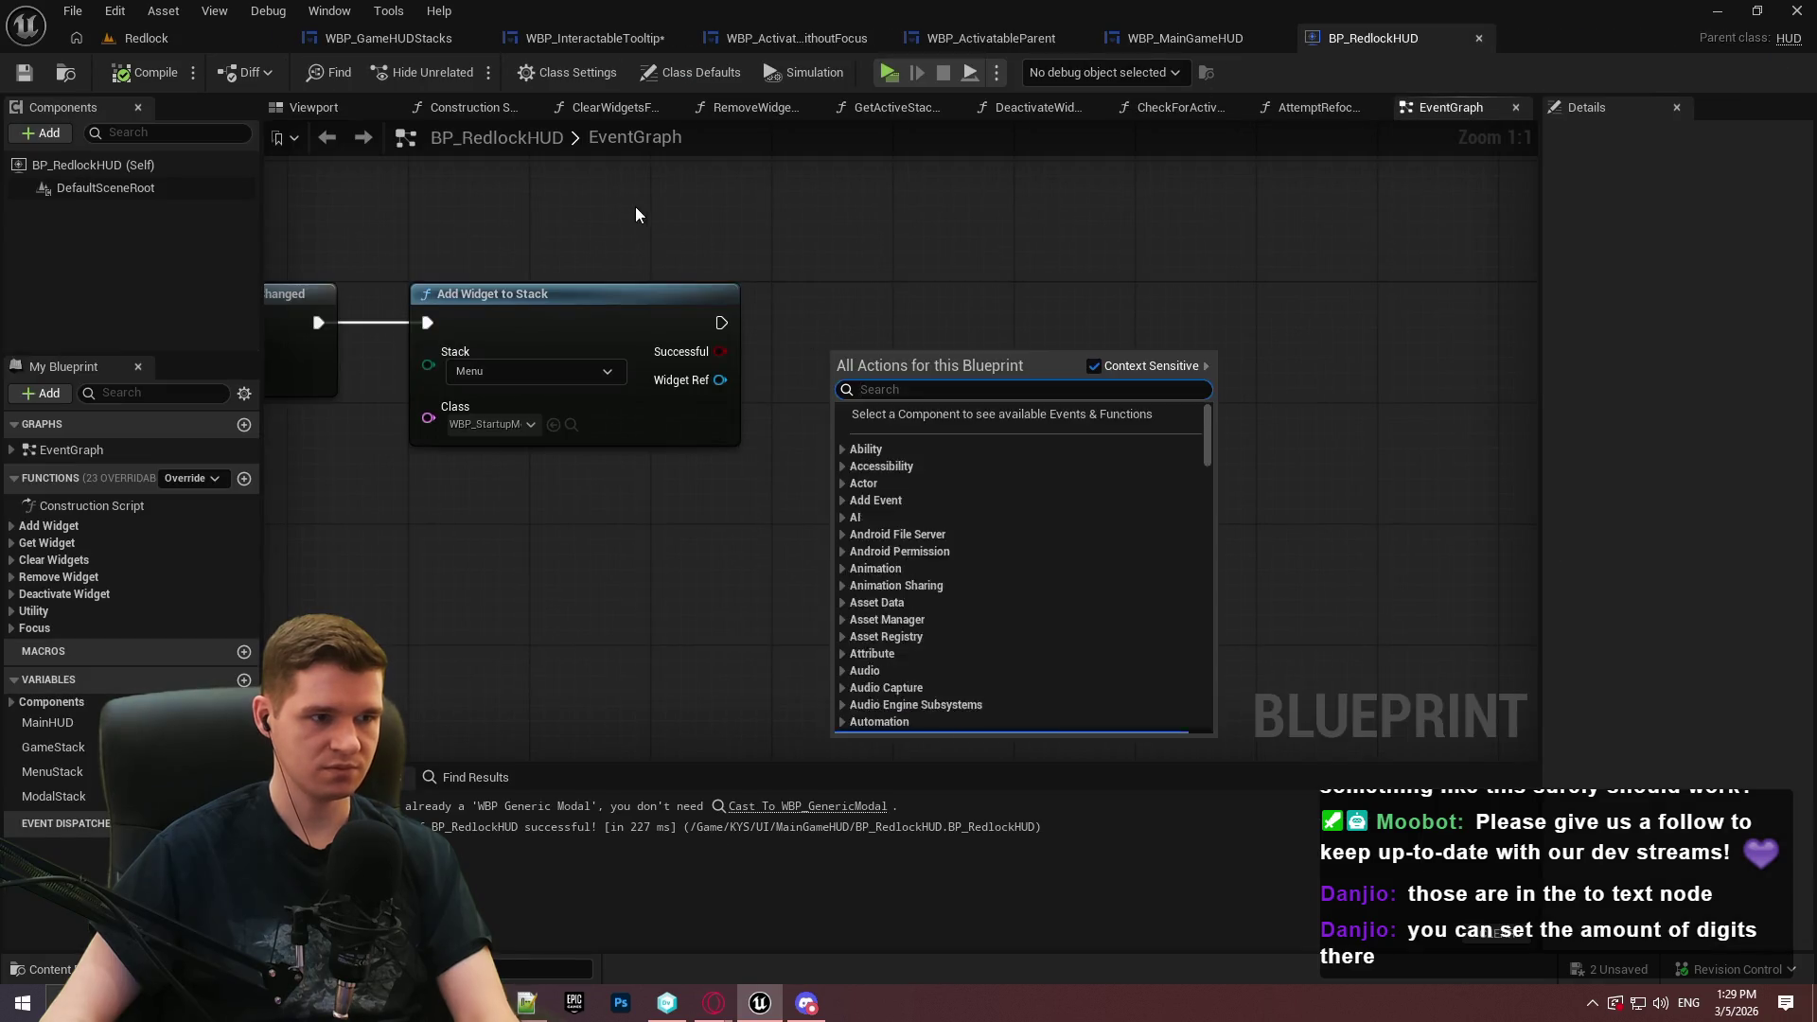
click(479, 422)
click(779, 414)
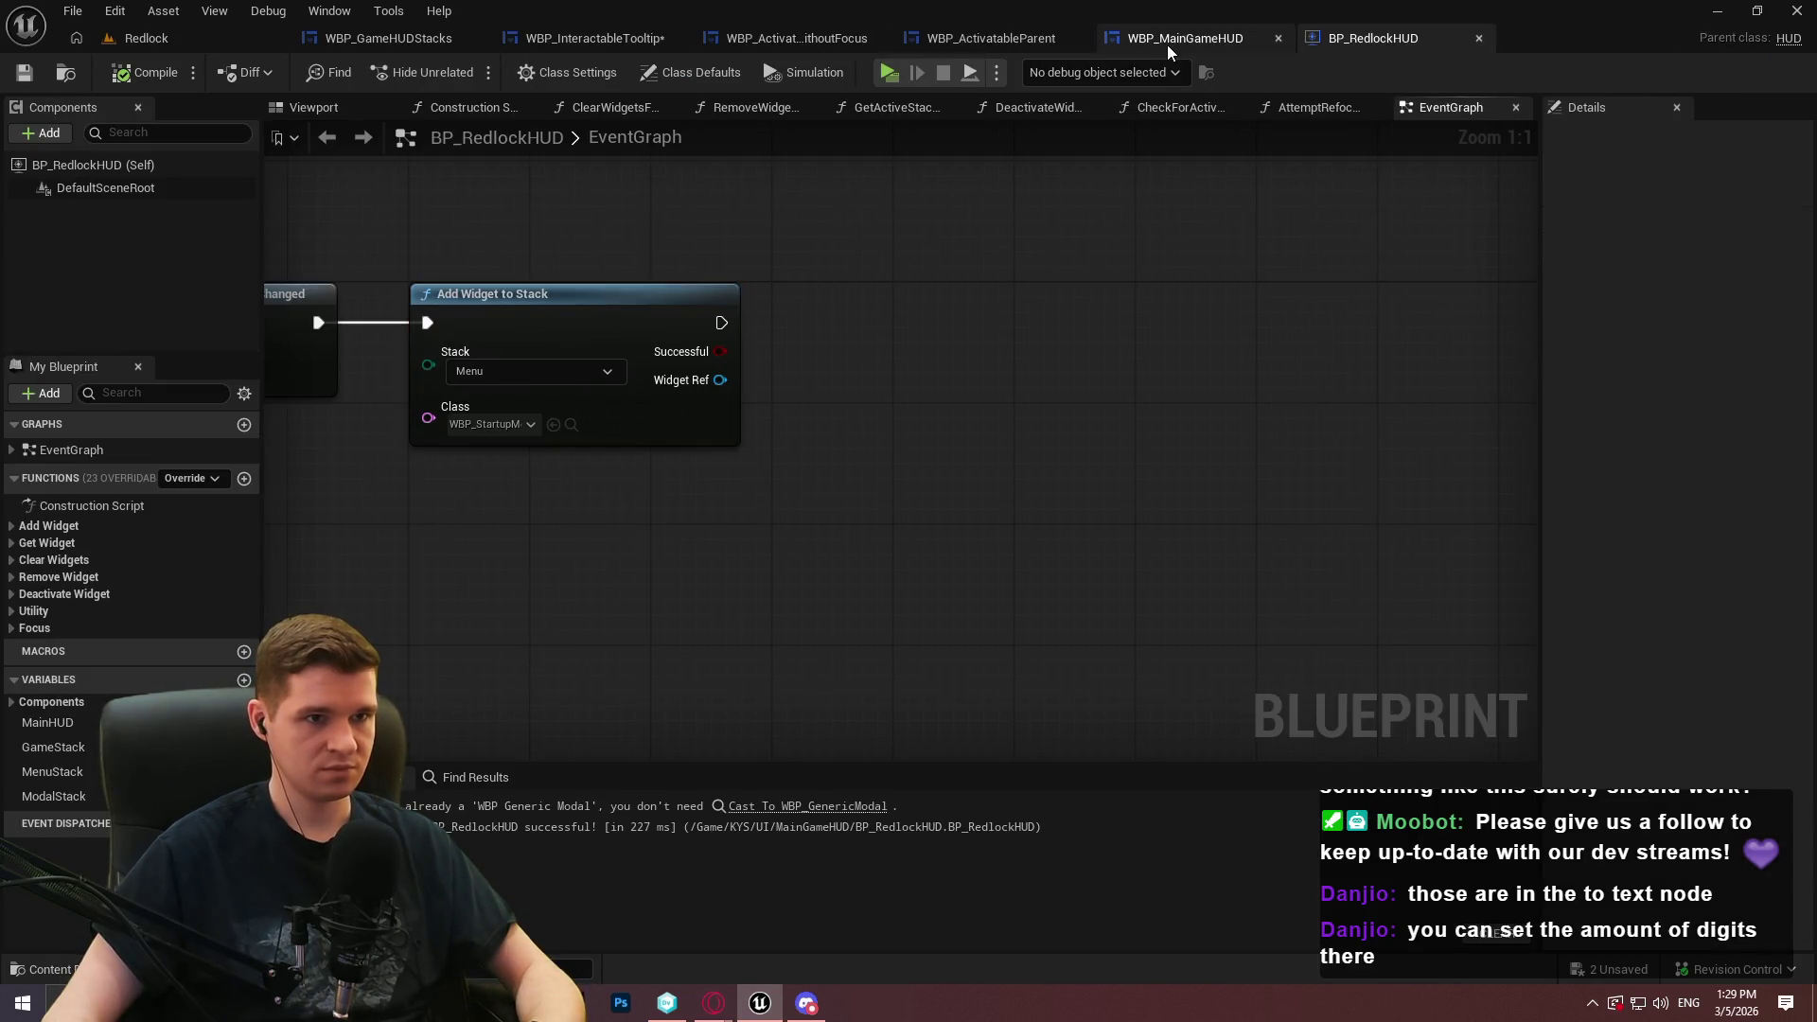
Set GameStack's Root Content Widget Class to WBP_MainGameHUD, save and check out, then play-test
click(406, 40)
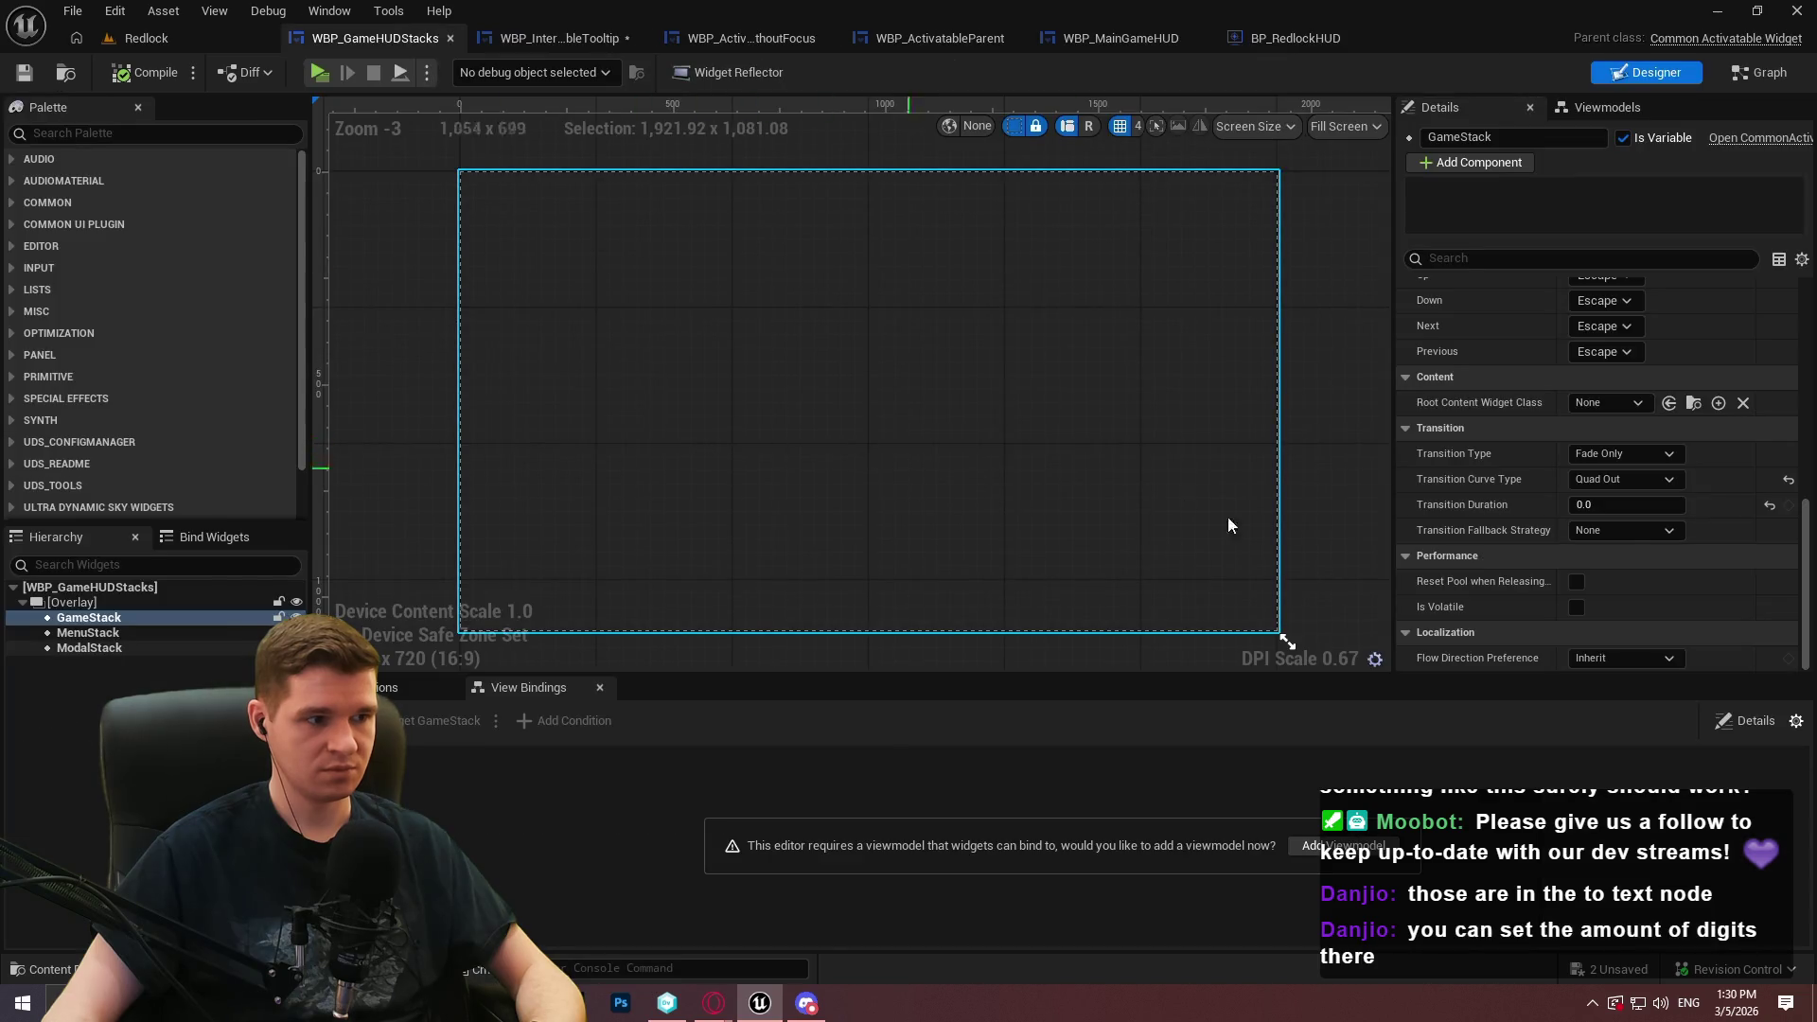
click(1592, 403)
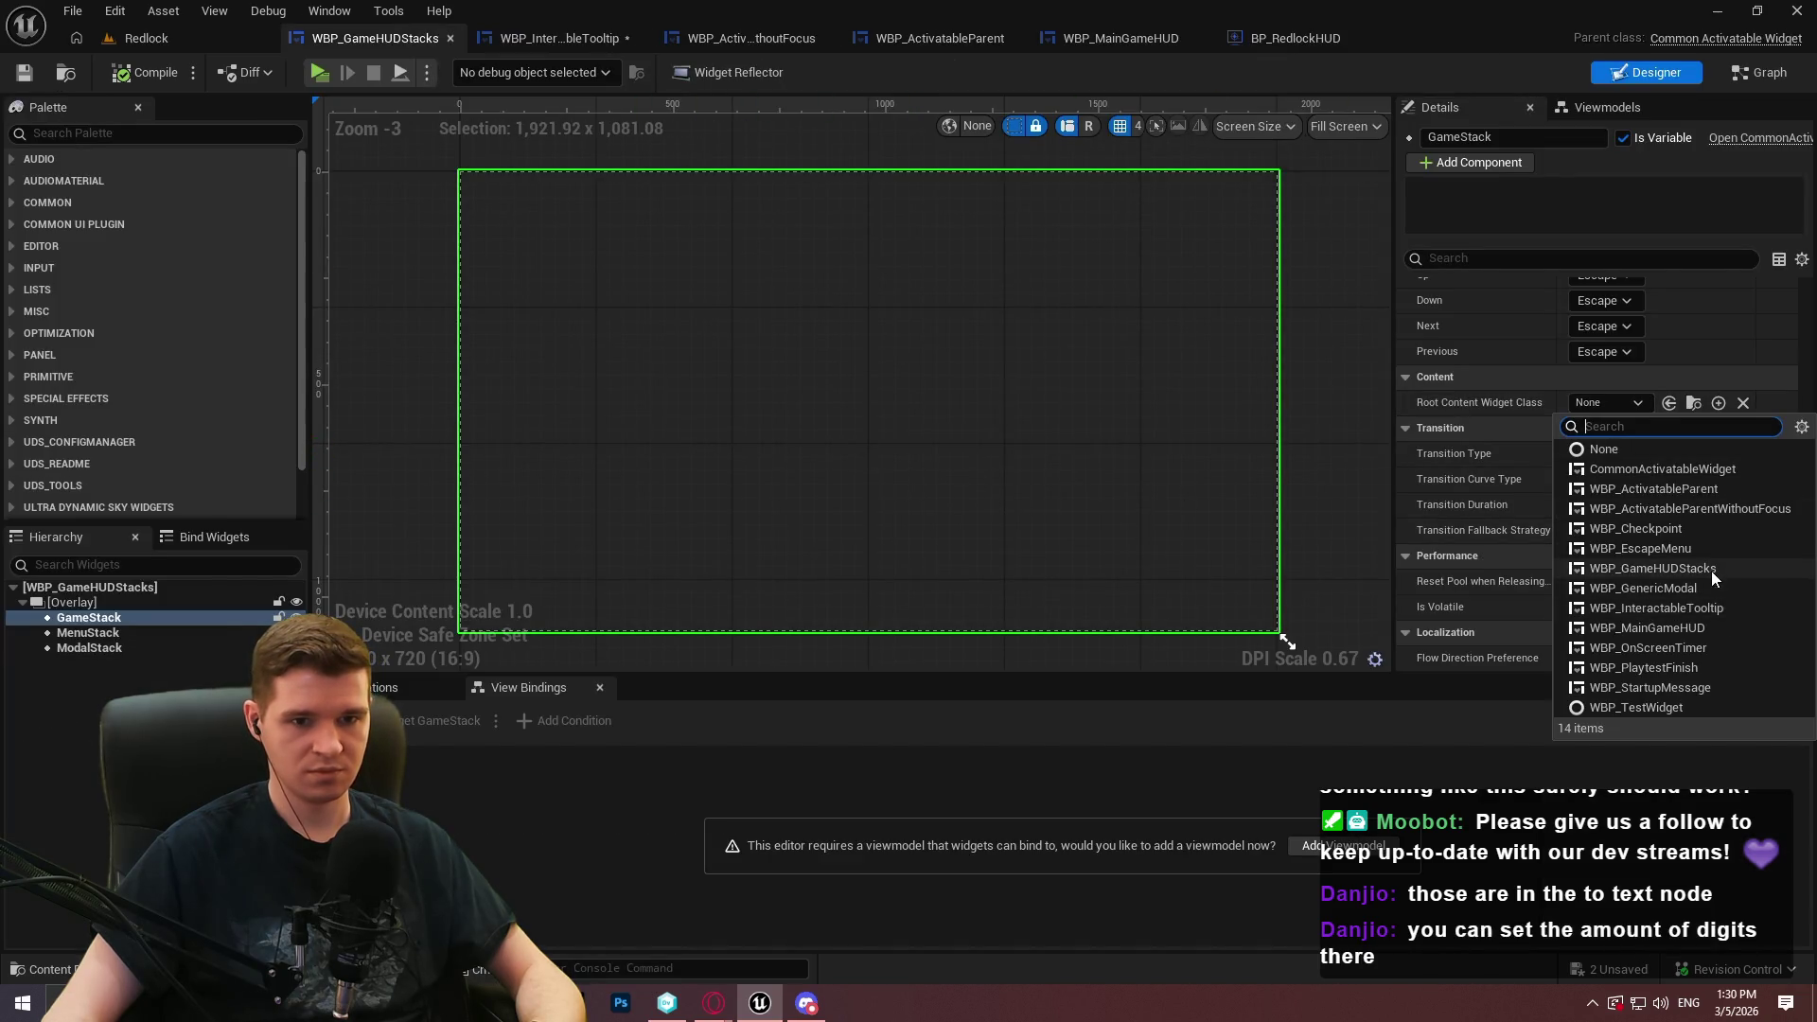
click(1715, 629)
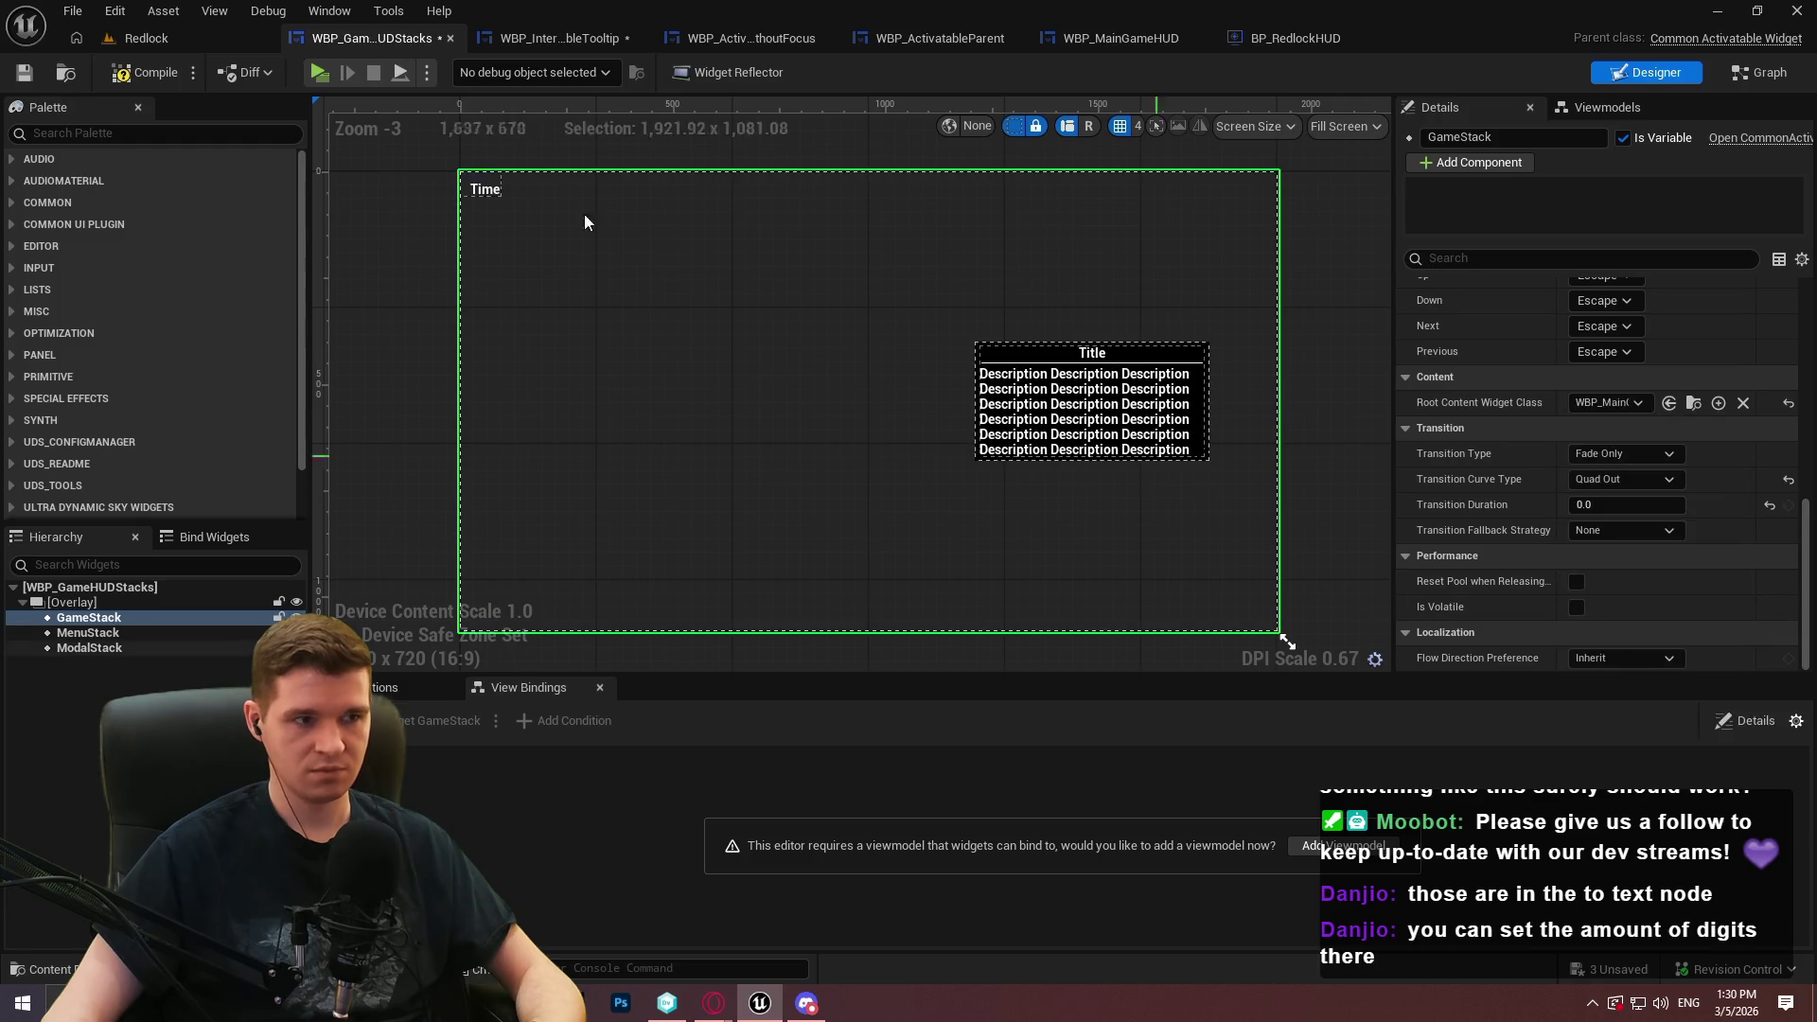
click(26, 74)
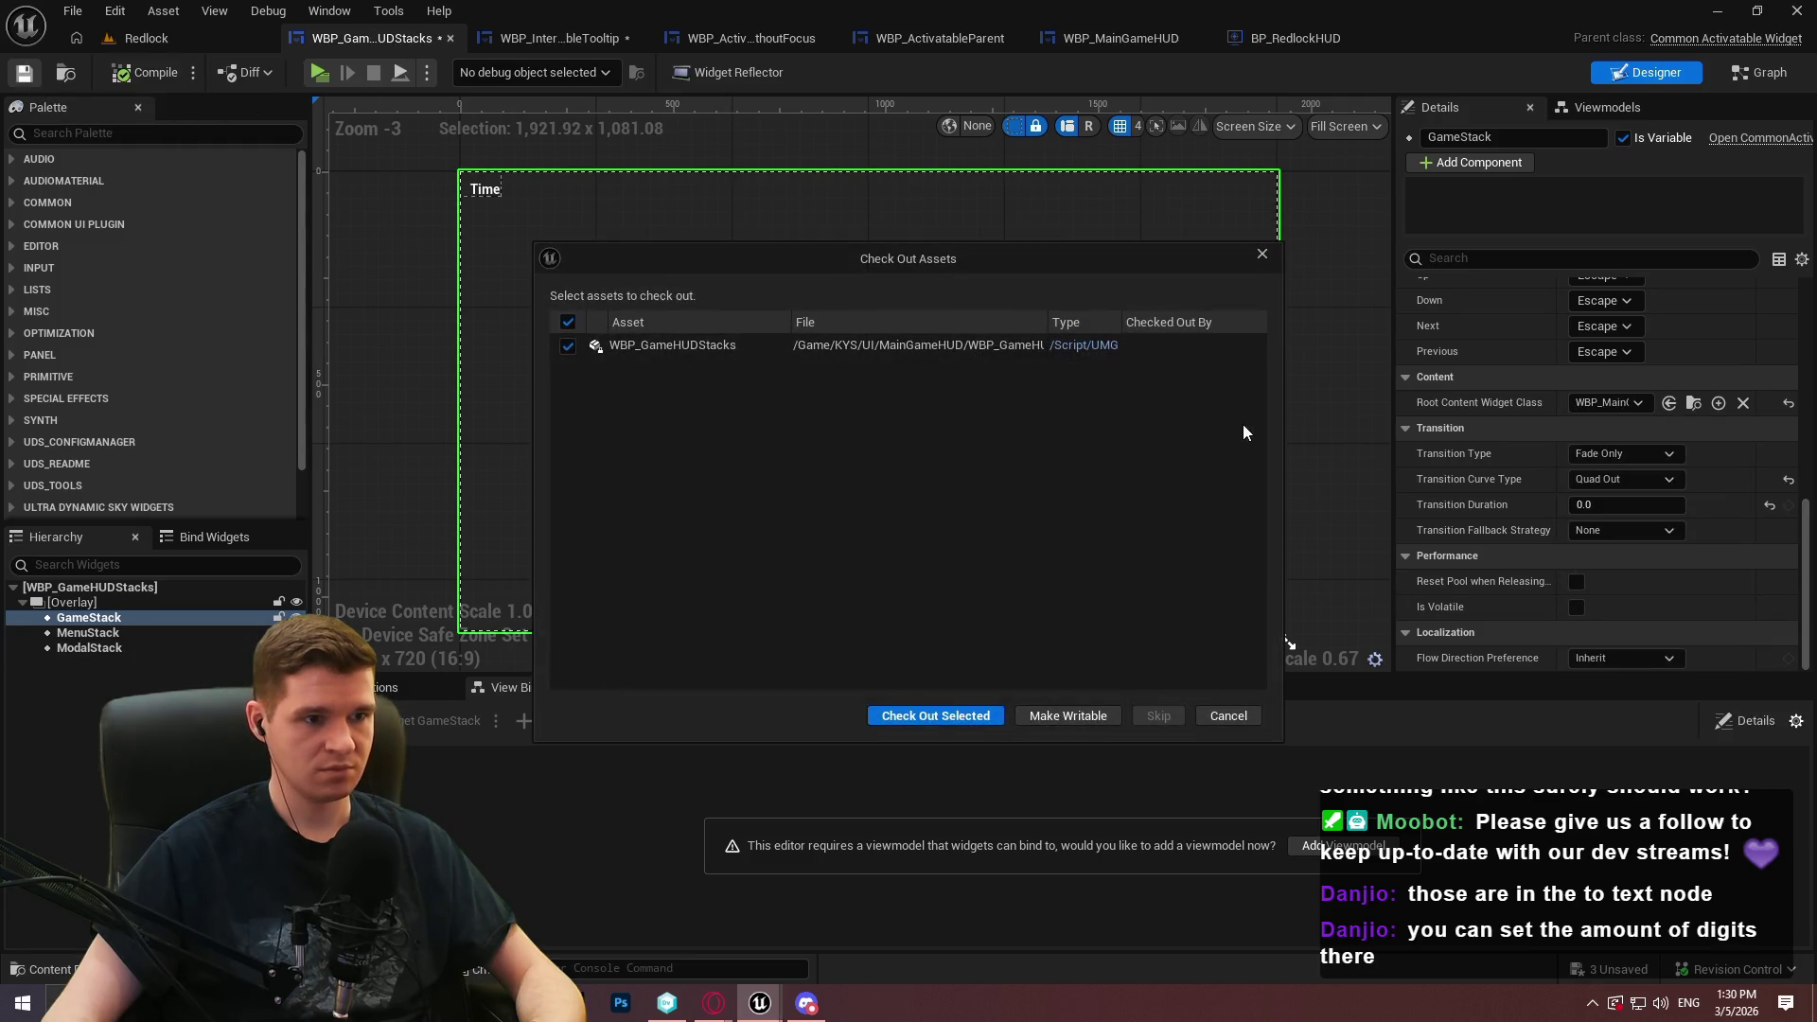
click(966, 717)
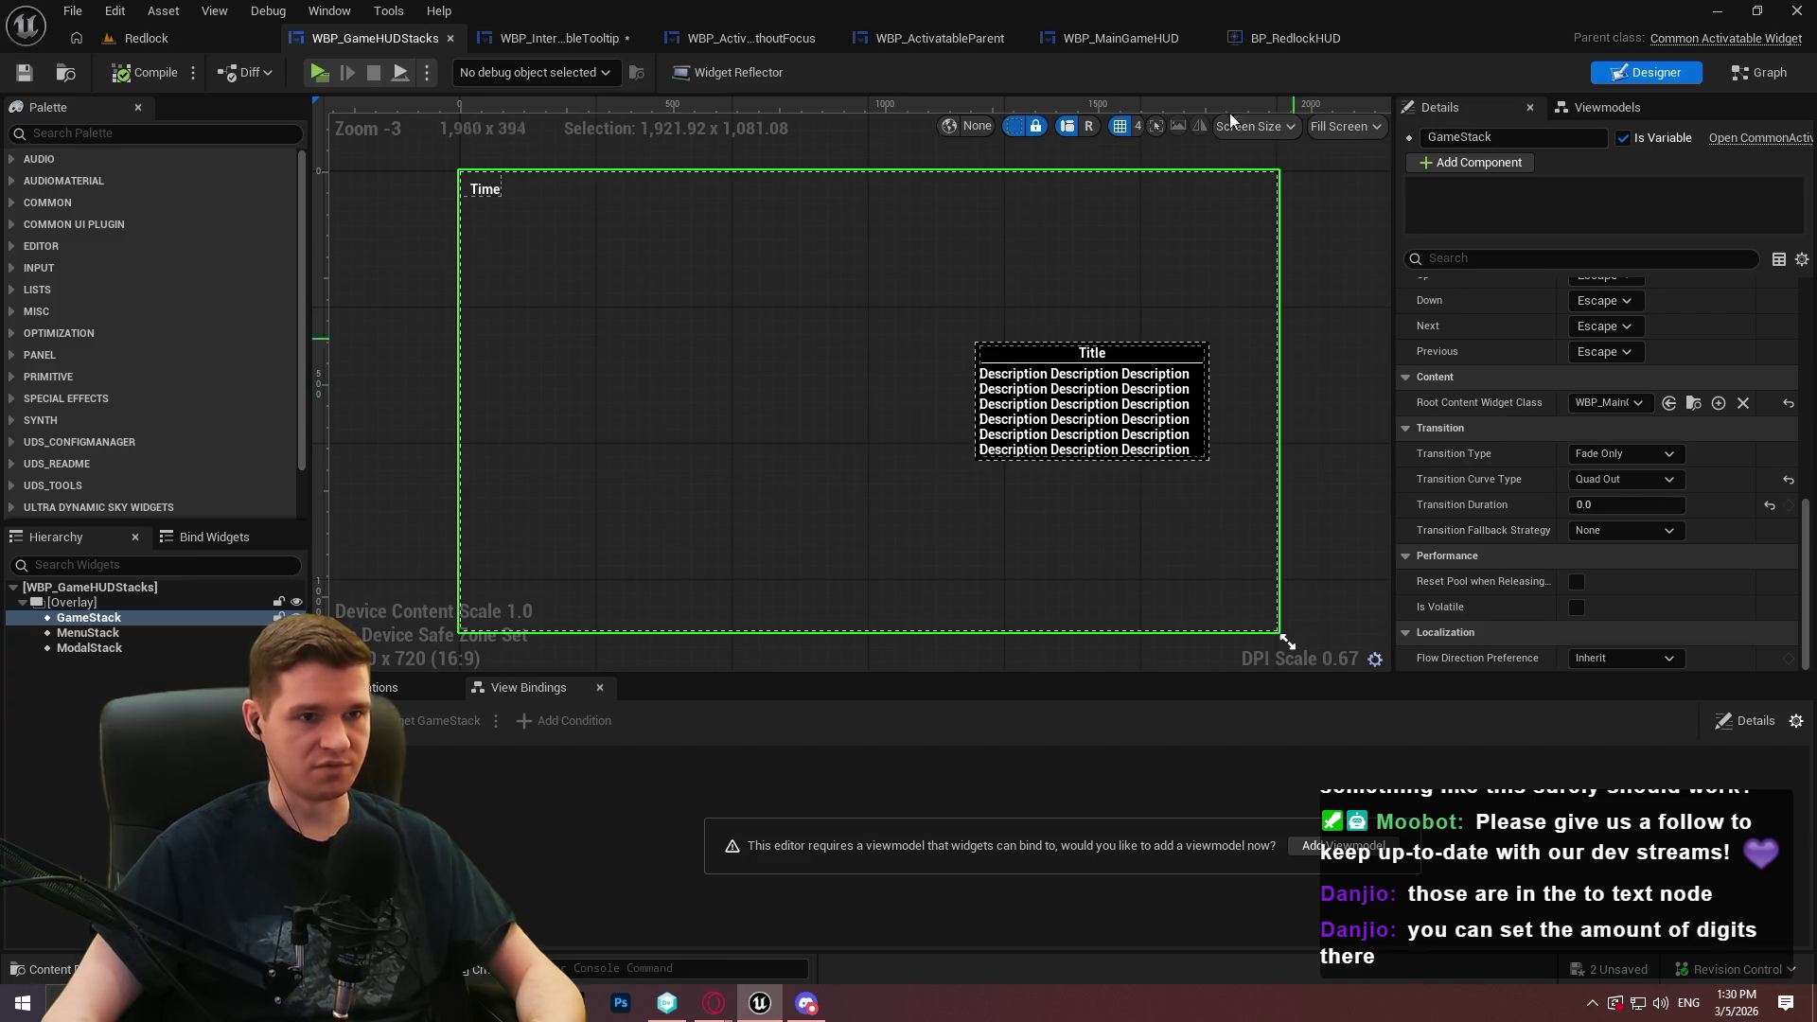
click(545, 40)
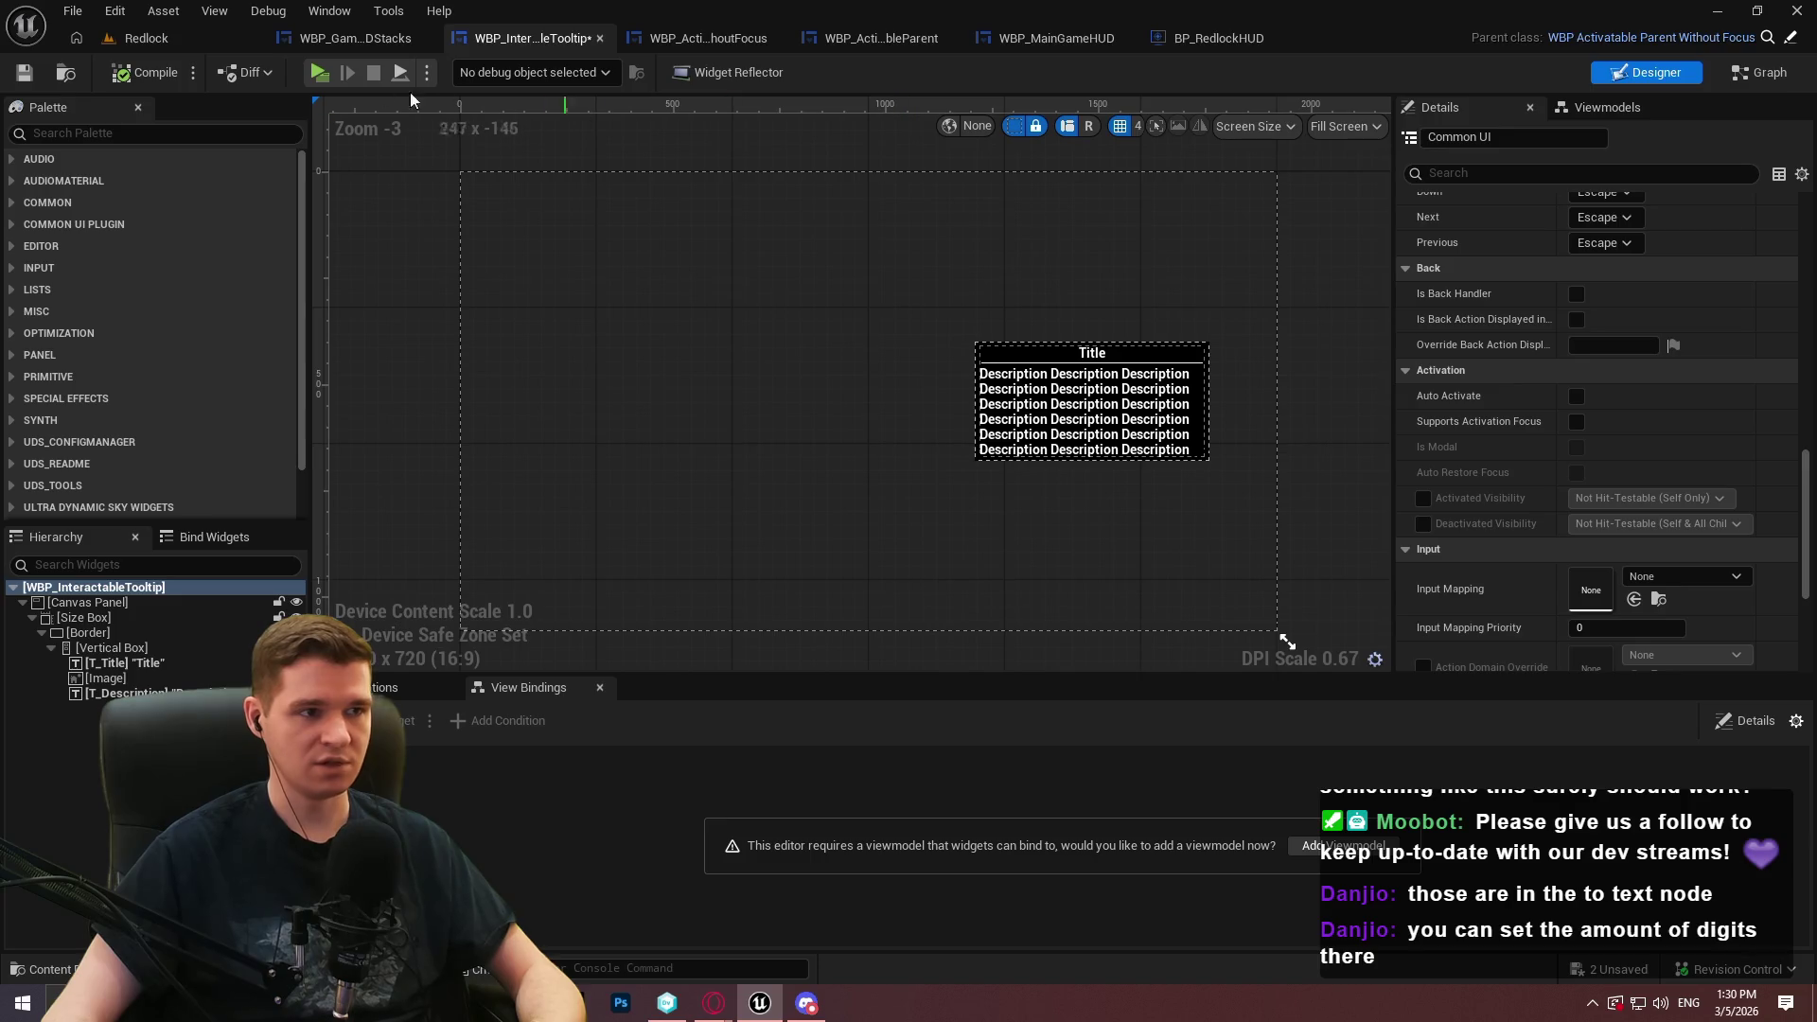
click(320, 76)
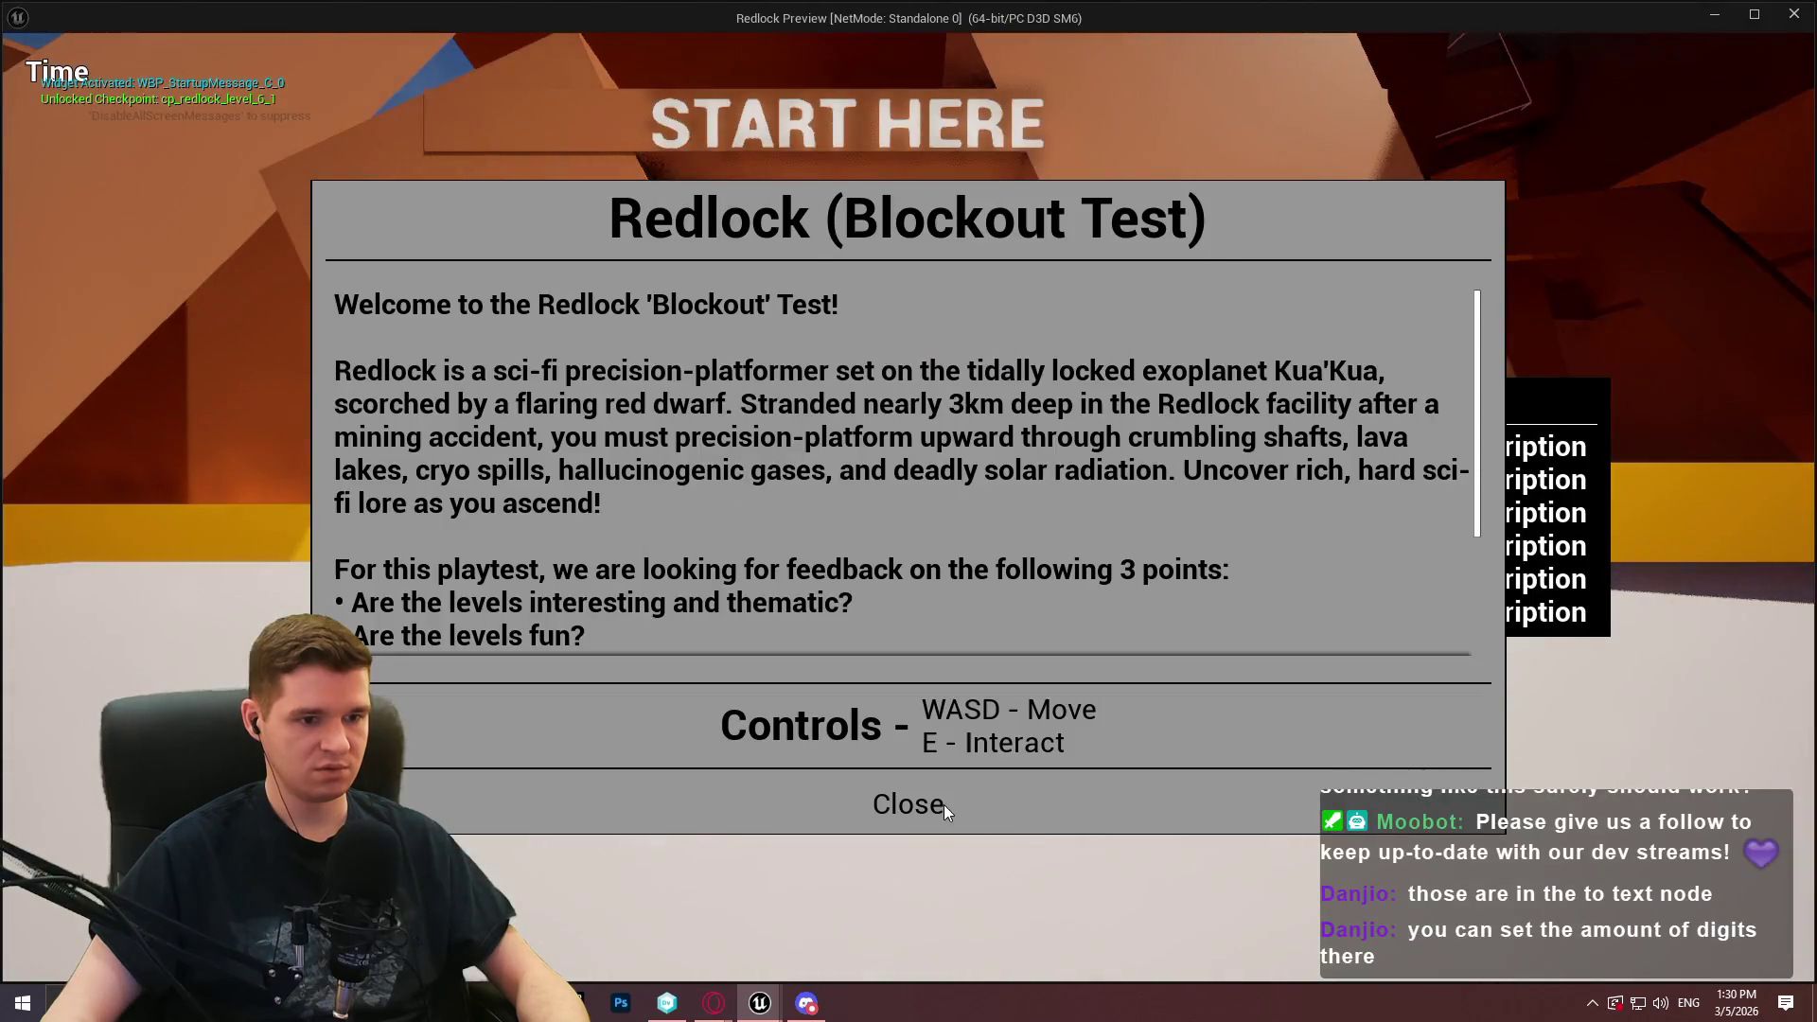
Run to the checkpoint in the play-test to verify the Time readout and tooltip, then exit
key(w)
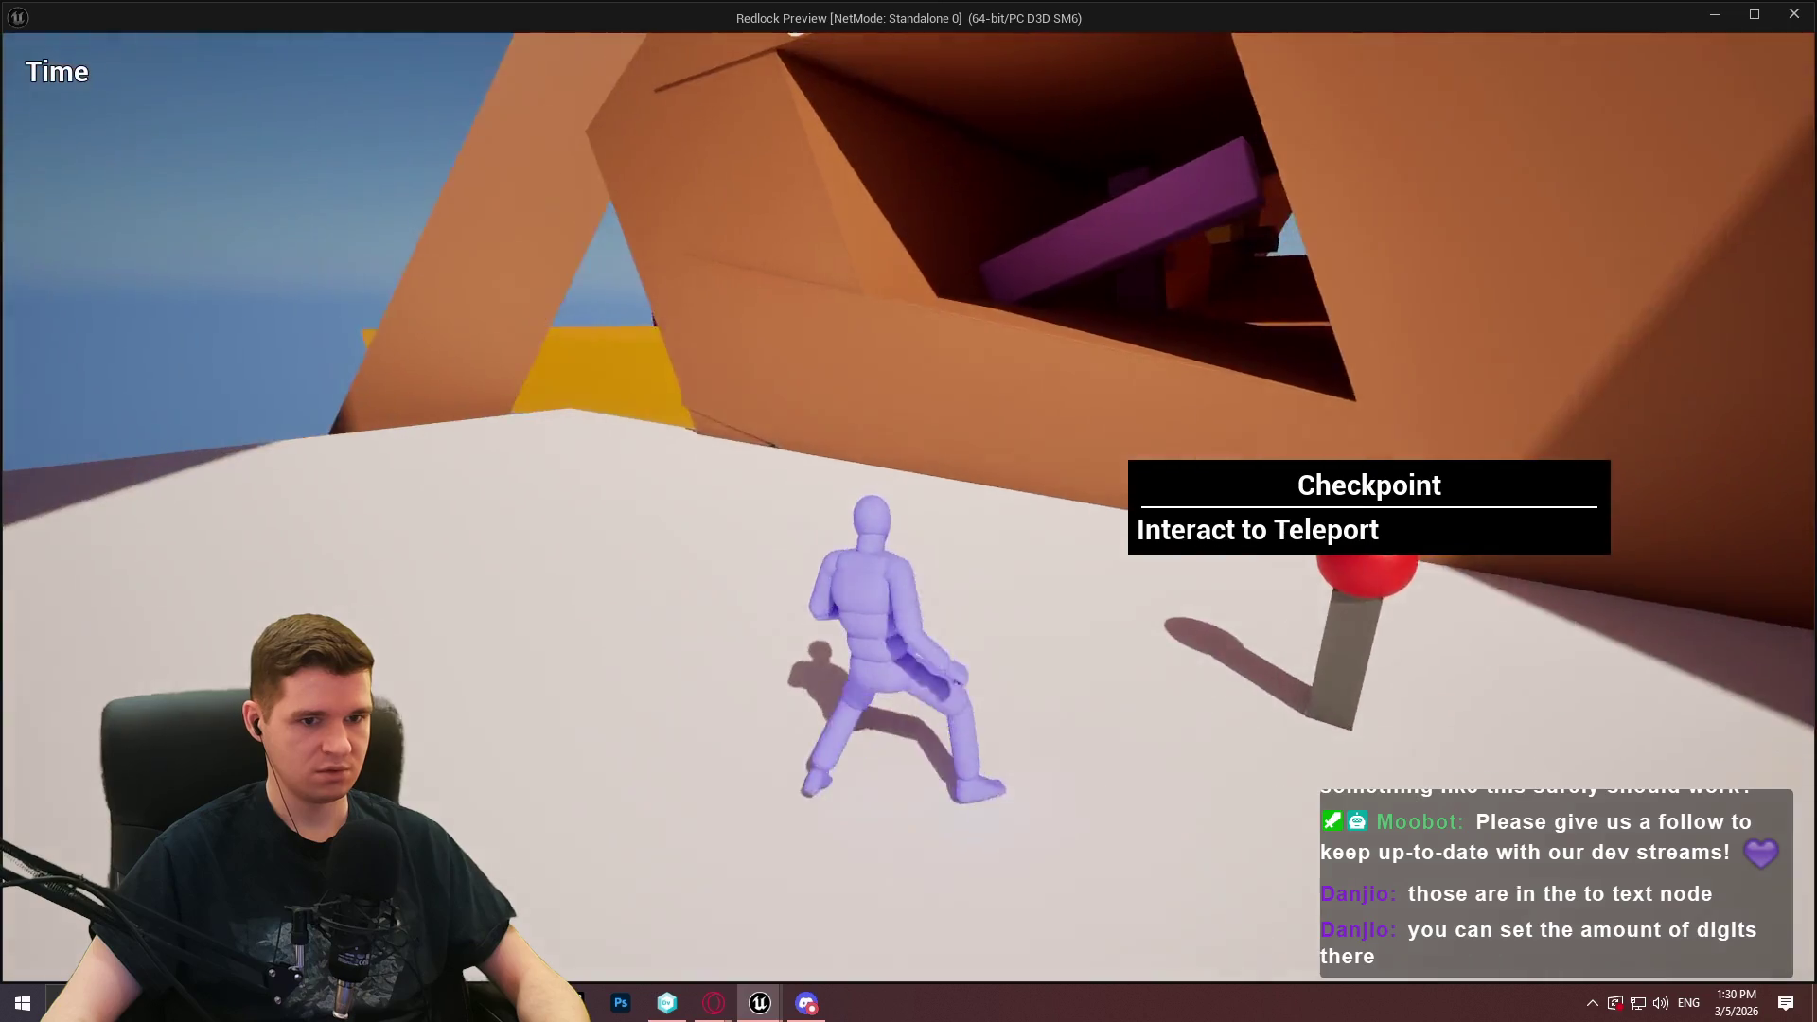
key(alt+Tab)
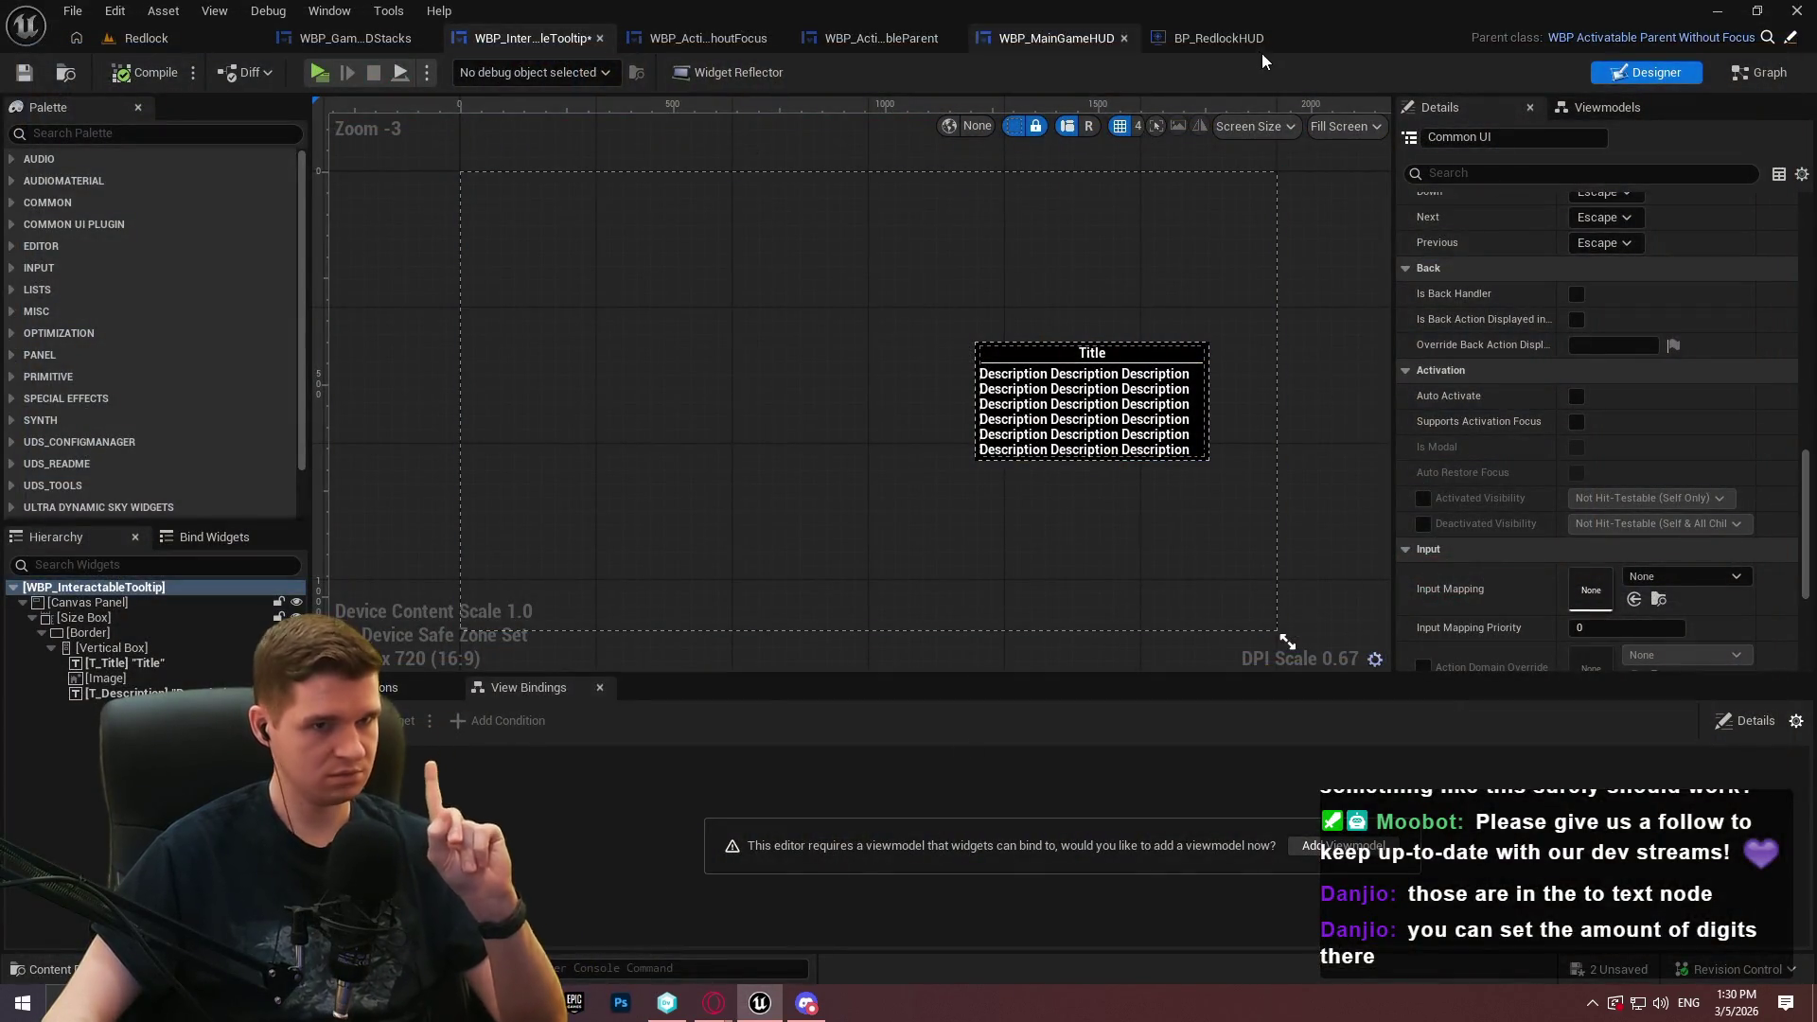
click(1221, 38)
click(970, 40)
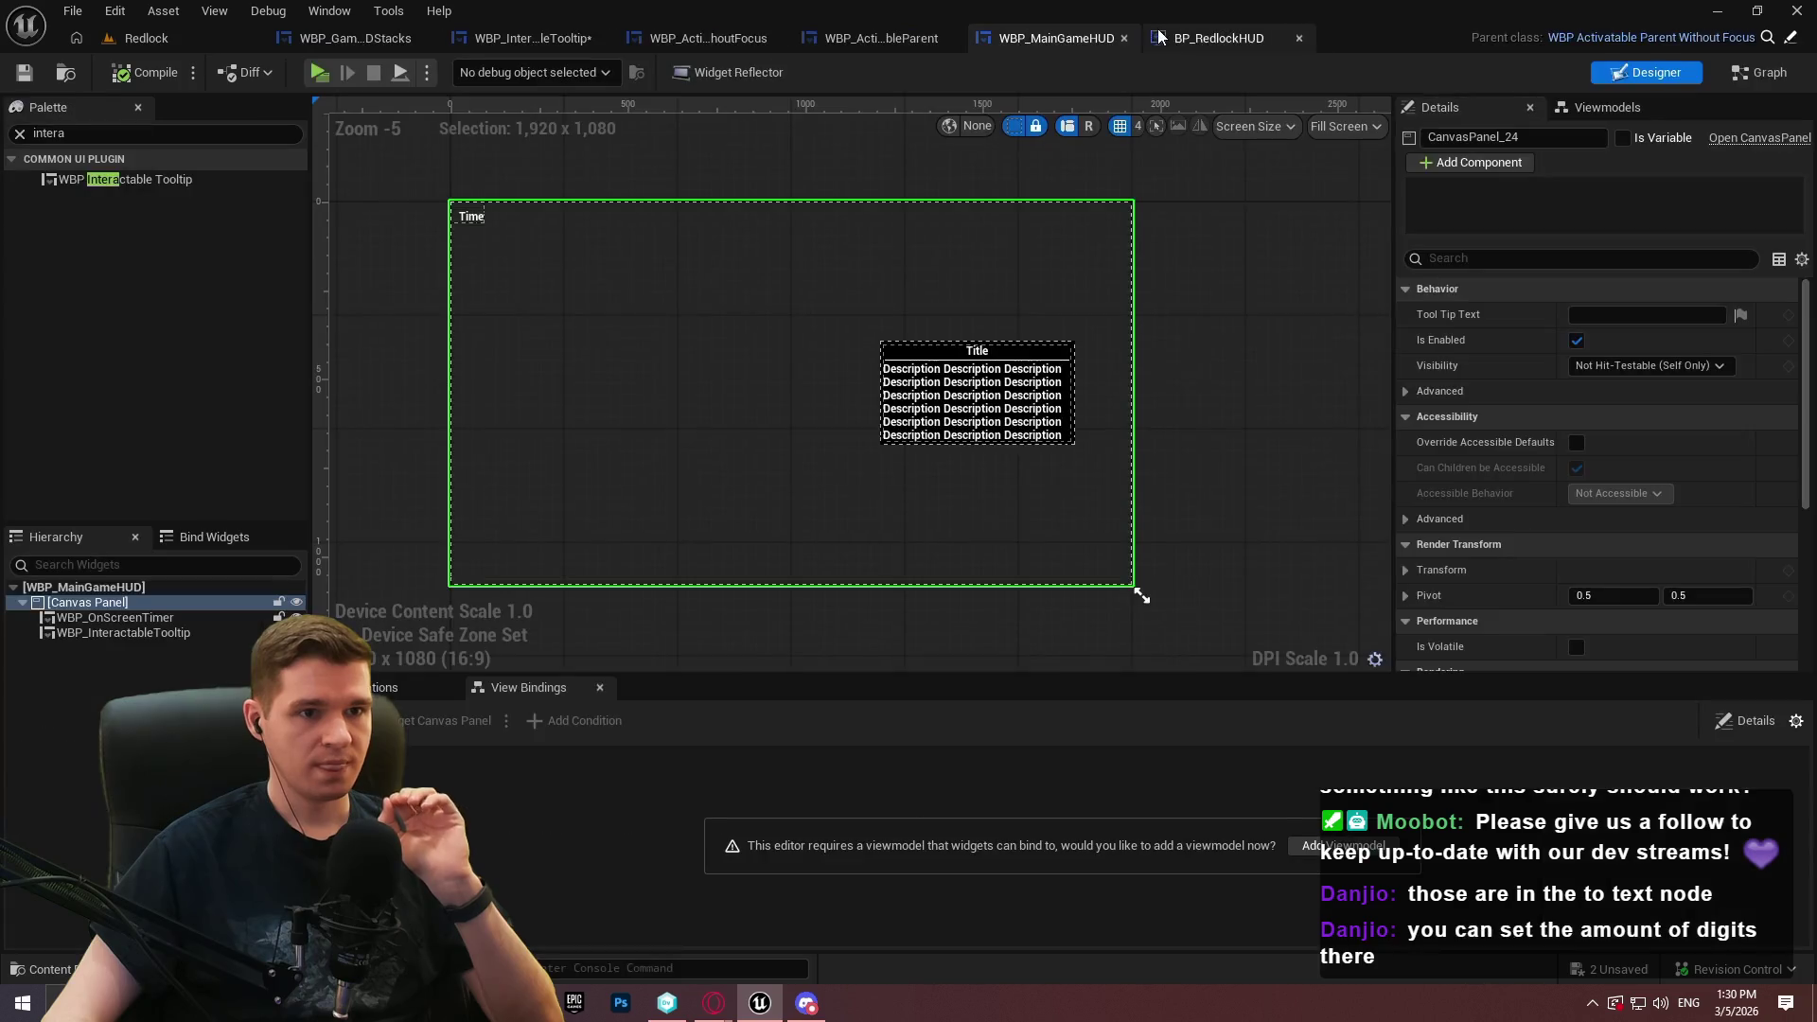
click(878, 36)
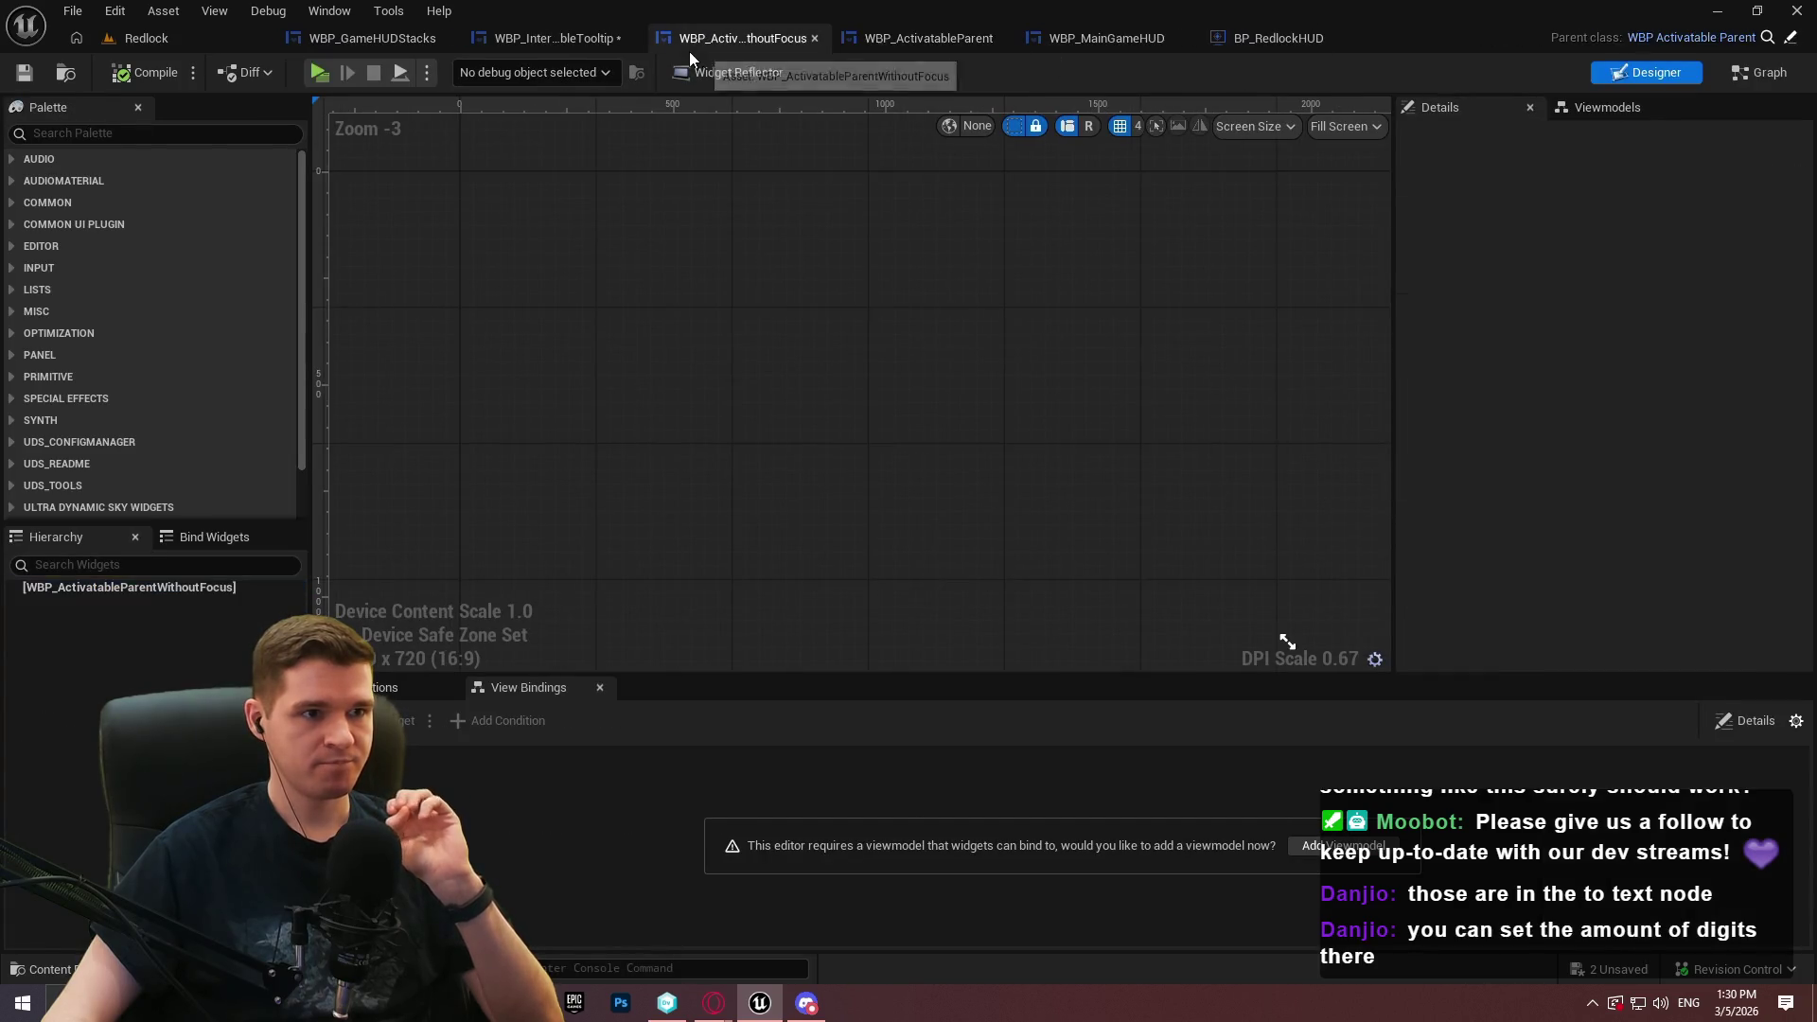
Review the Branch and AND nodes in WBP_InteractableTooltip's graph, then return to the level editor
click(559, 38)
click(1753, 76)
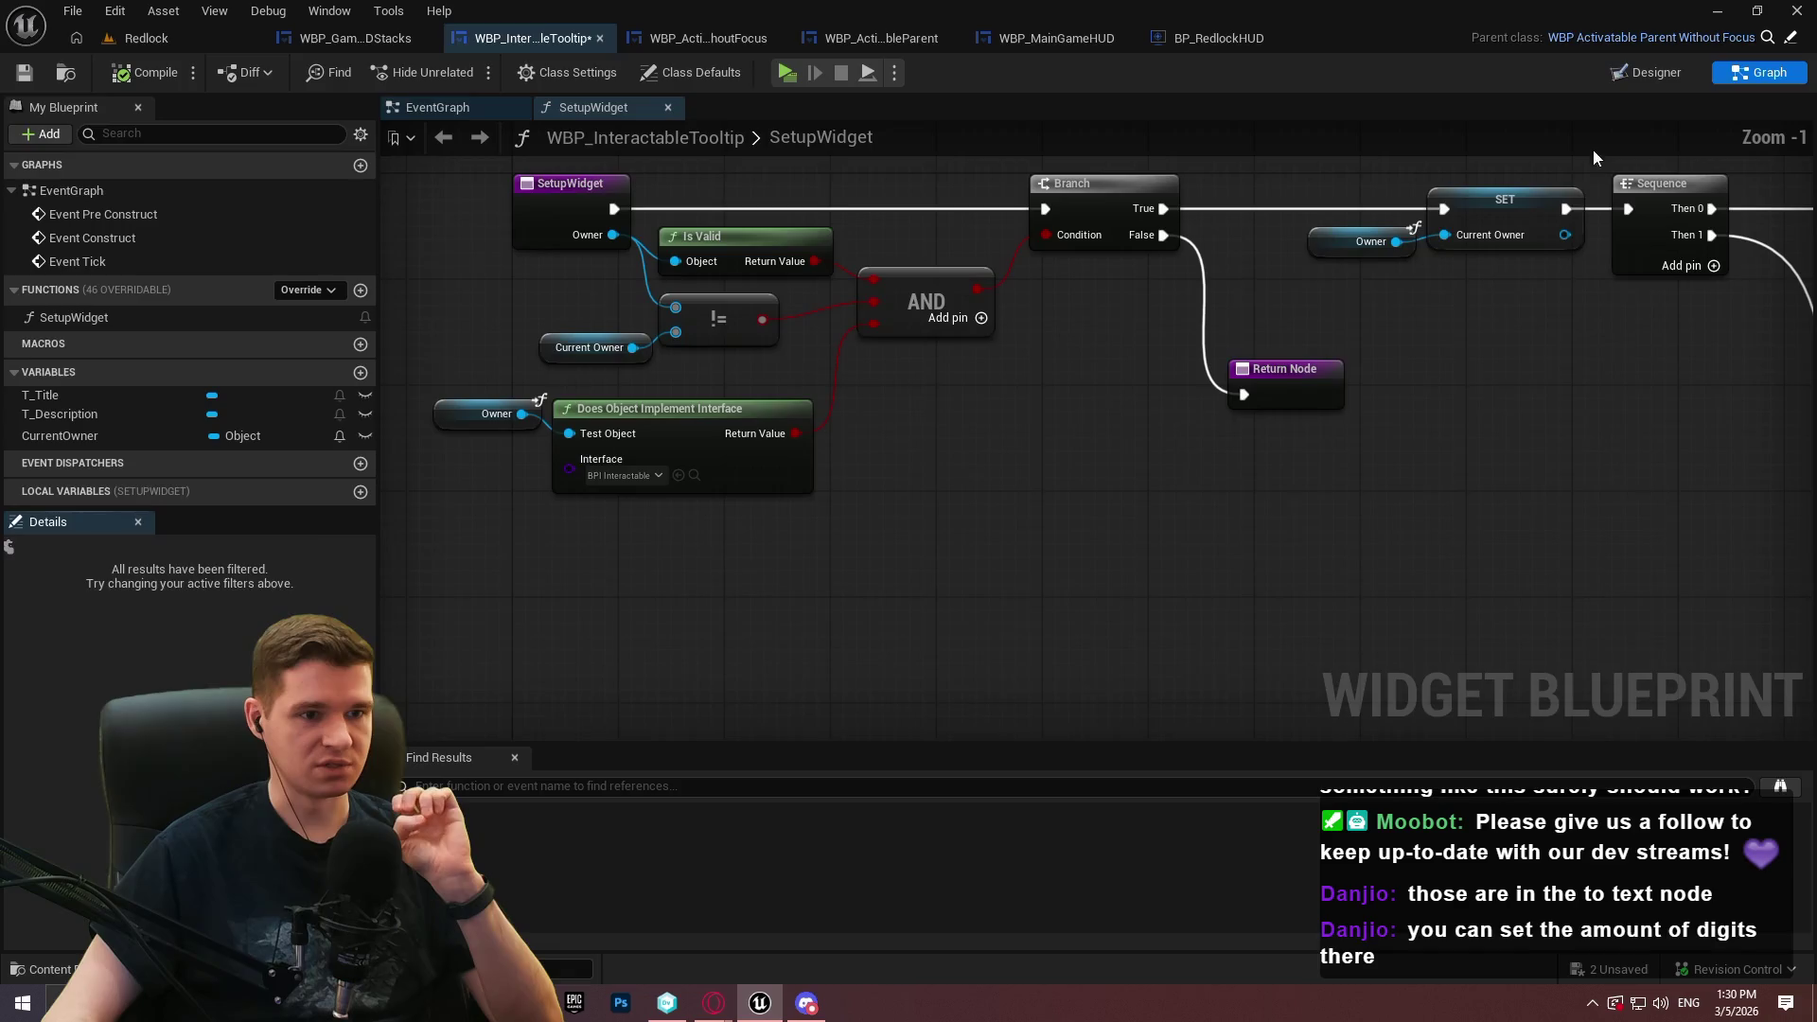
scroll(1138, 367, up, 3)
mouse_move(423, 303)
mouse_down()
mouse_move(344, 256)
mouse_move(702, 399)
mouse_up()
click(1647, 76)
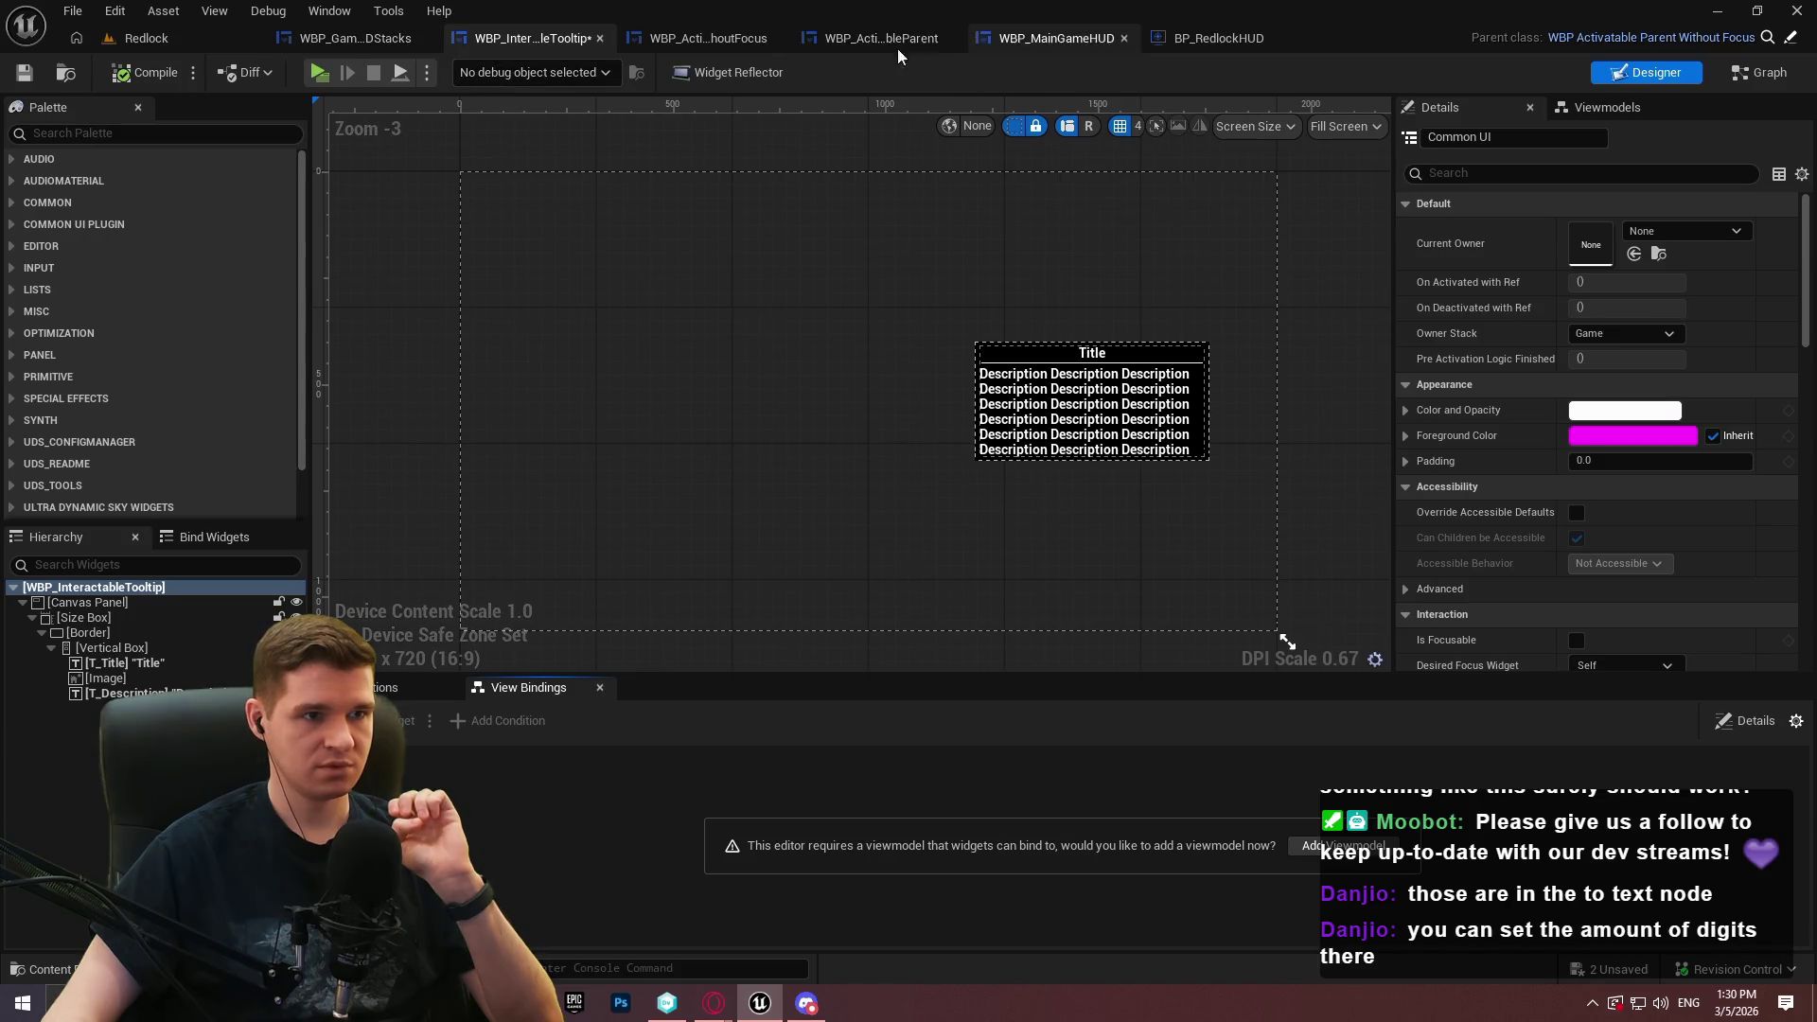
click(147, 37)
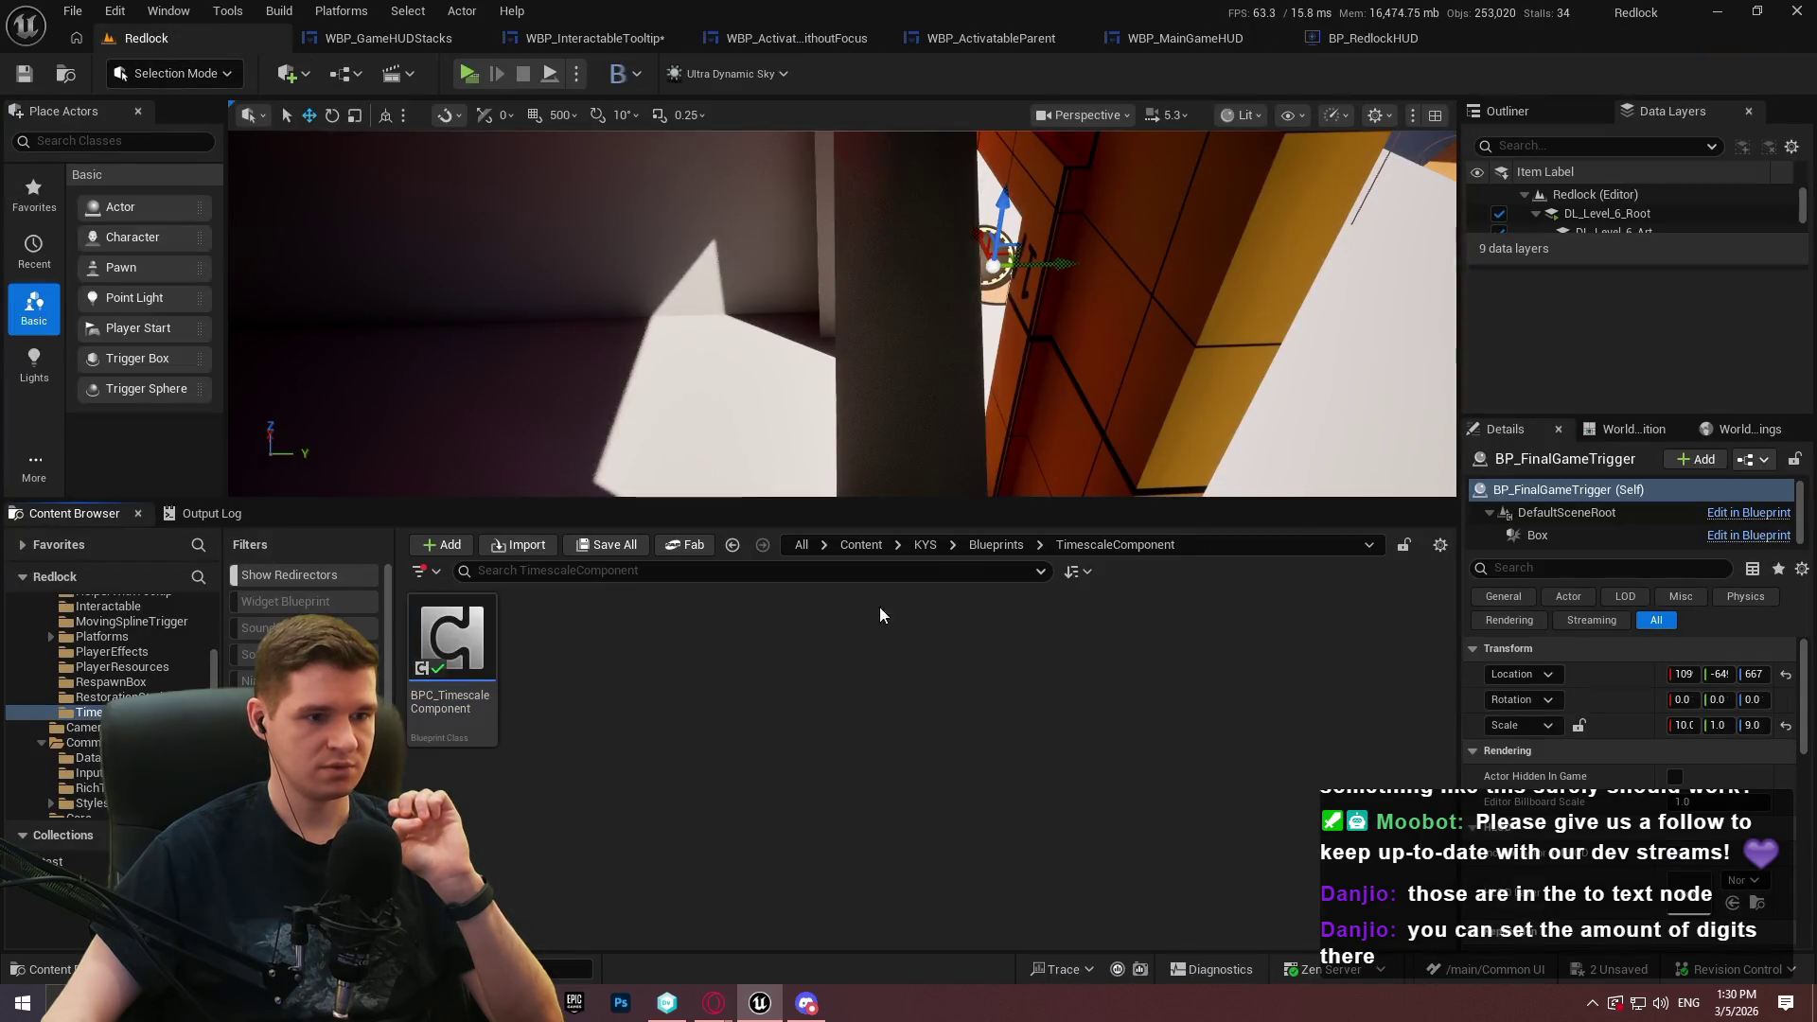
Change WBP_InteractableTooltip's default Visibility to Collapsed and return to the level editor
click(926, 545)
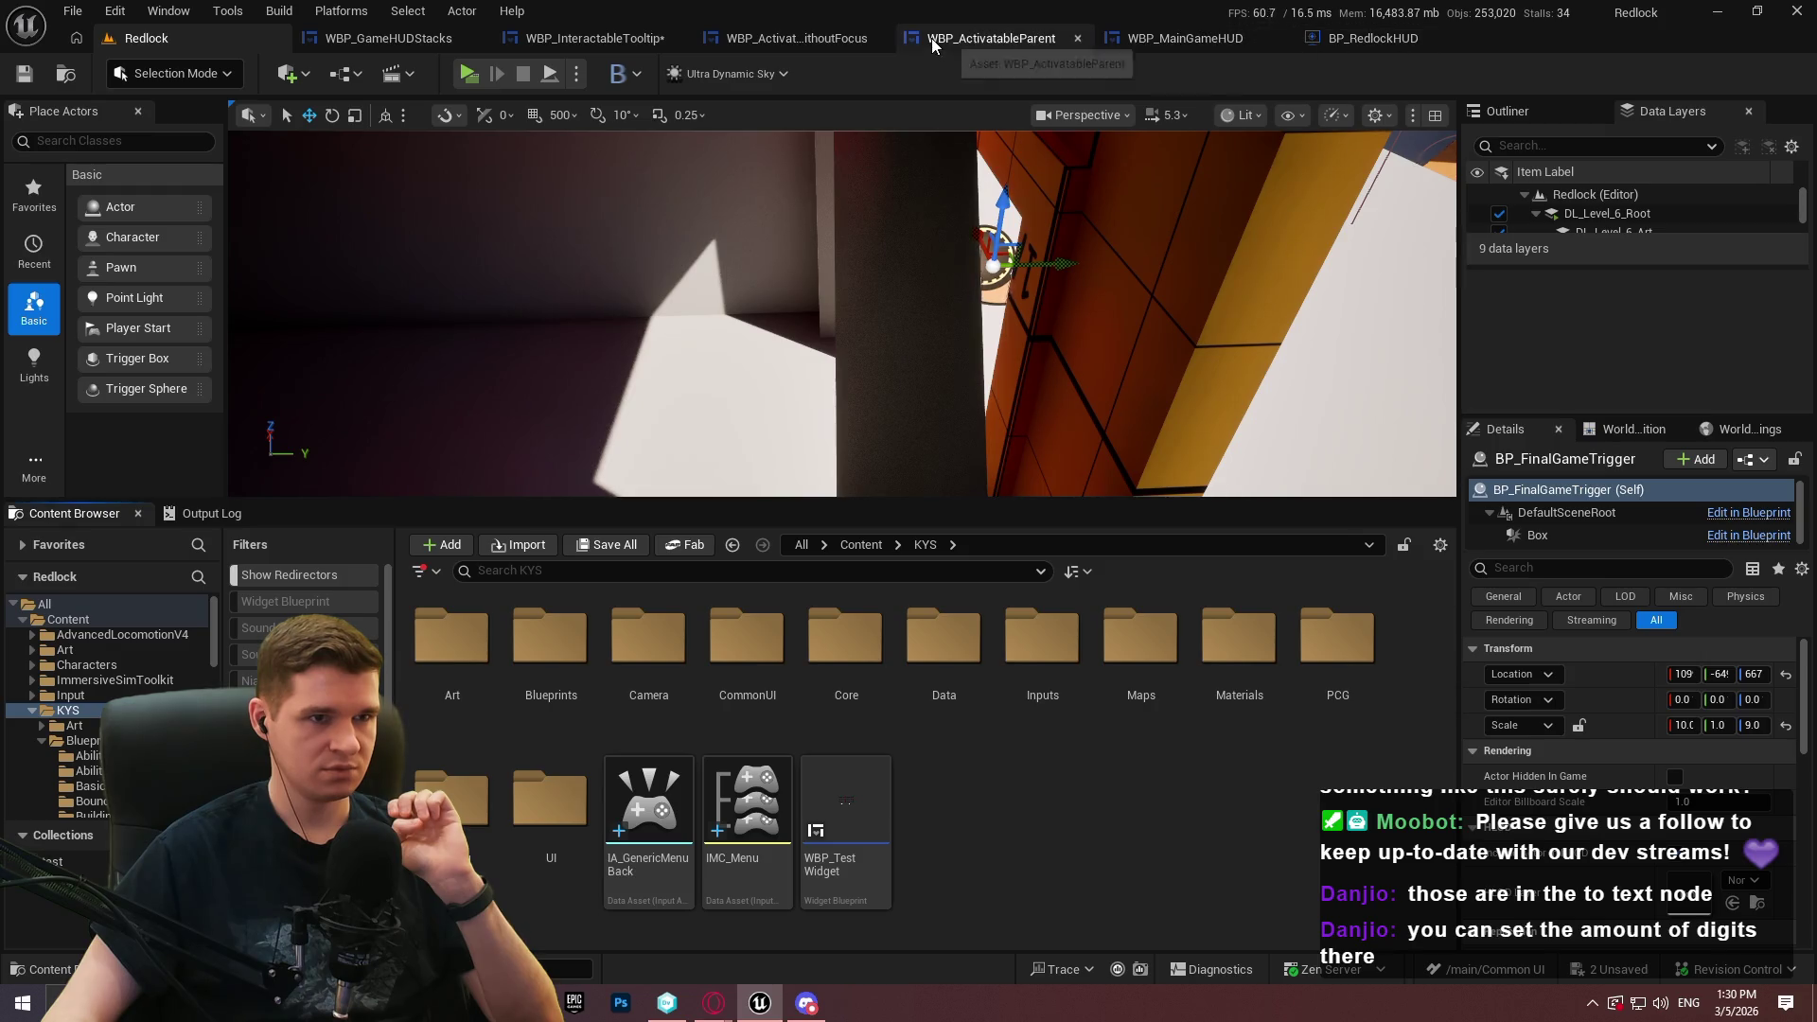
click(613, 42)
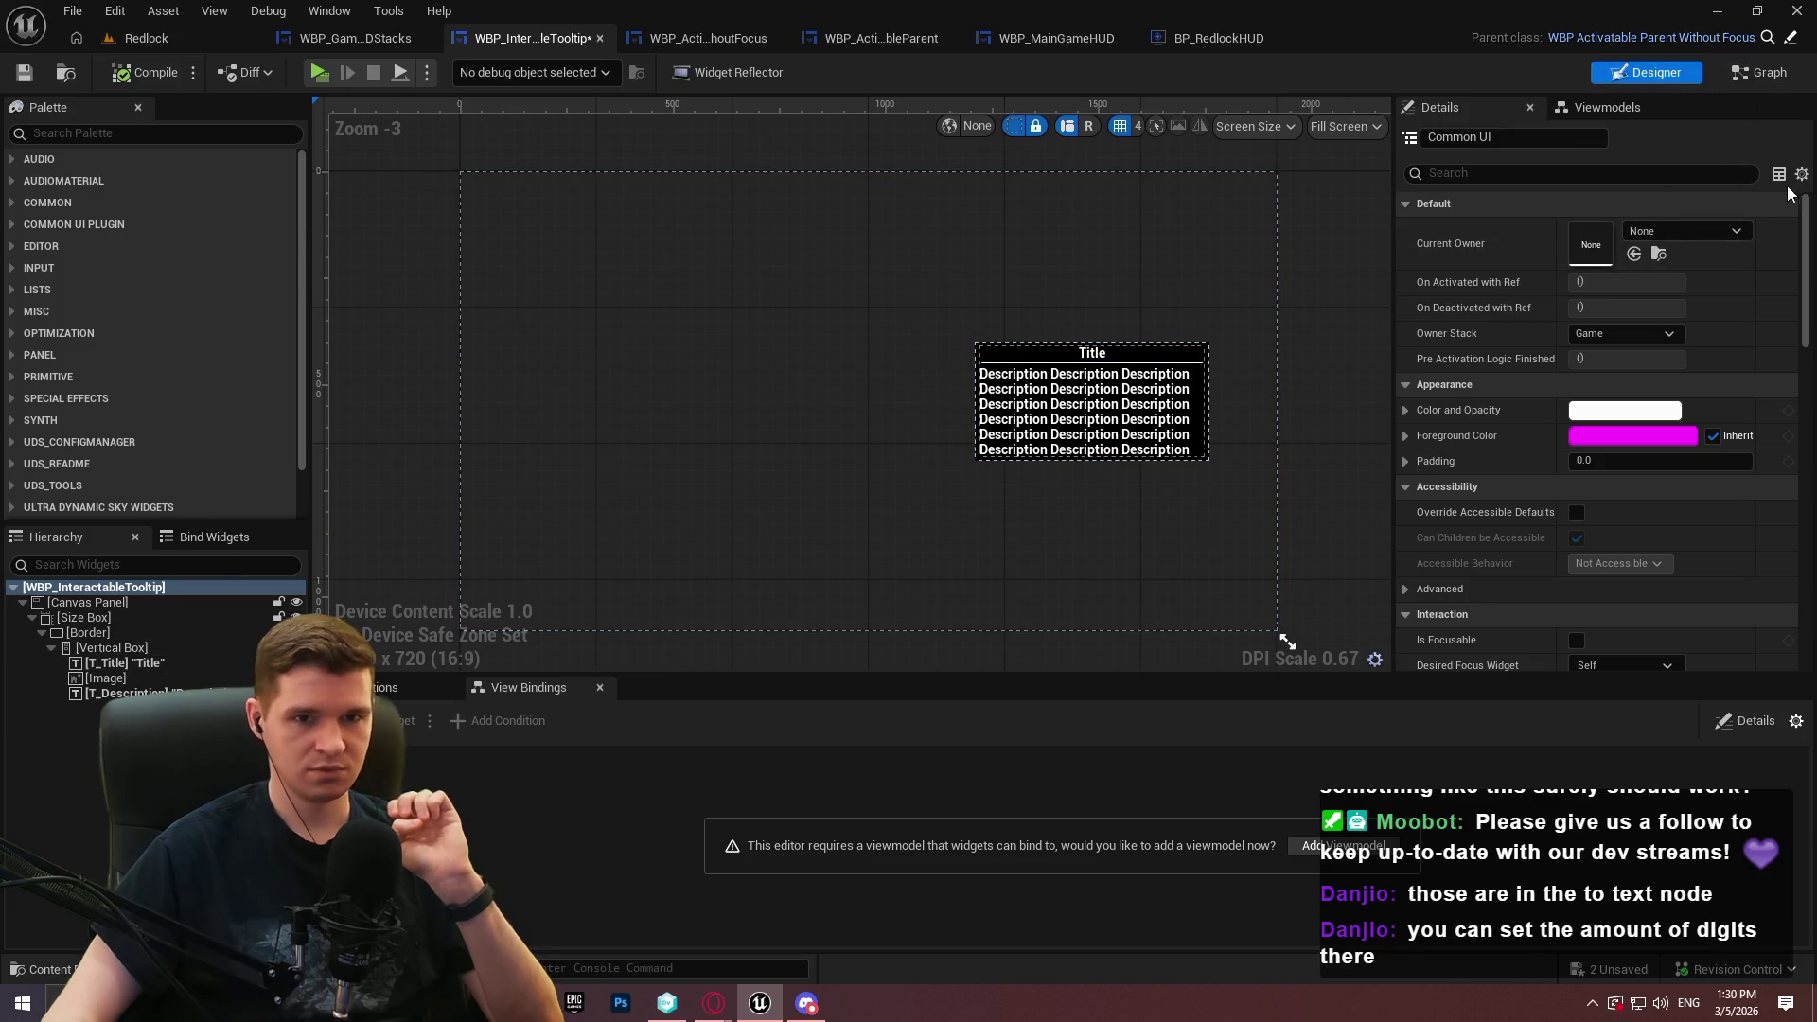
scroll(1761, 379, down, 10)
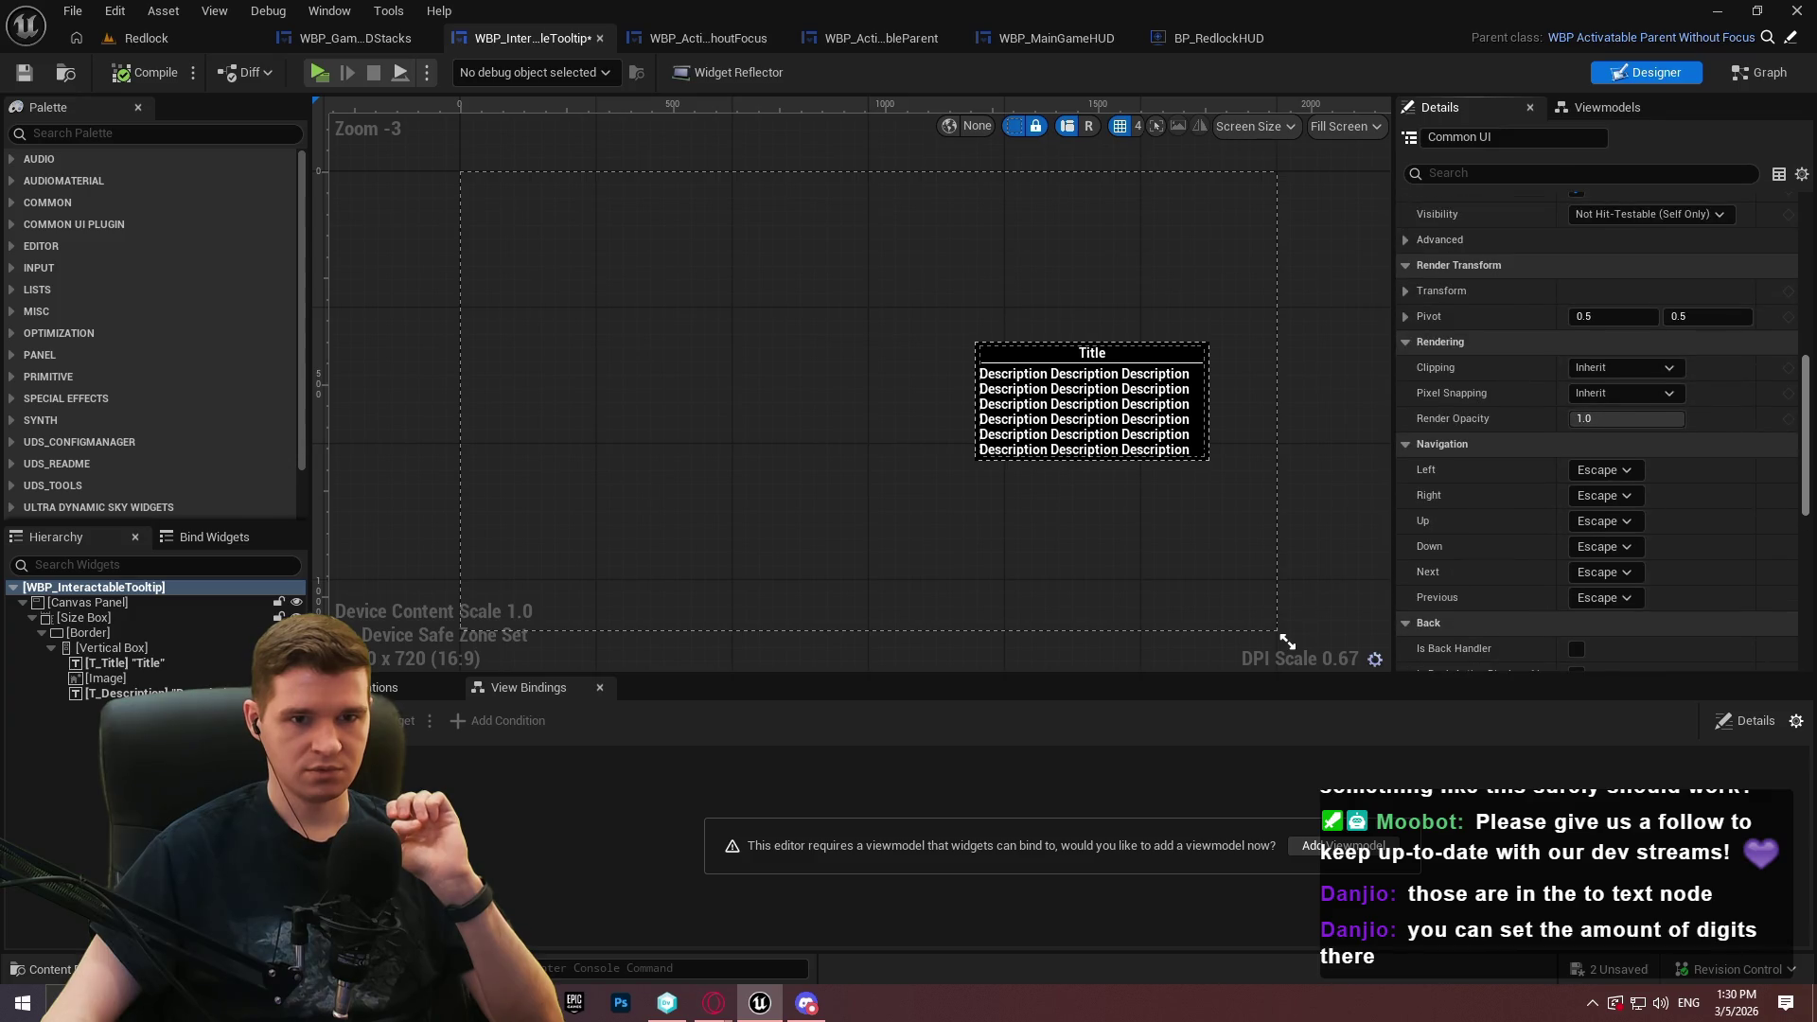
click(1653, 216)
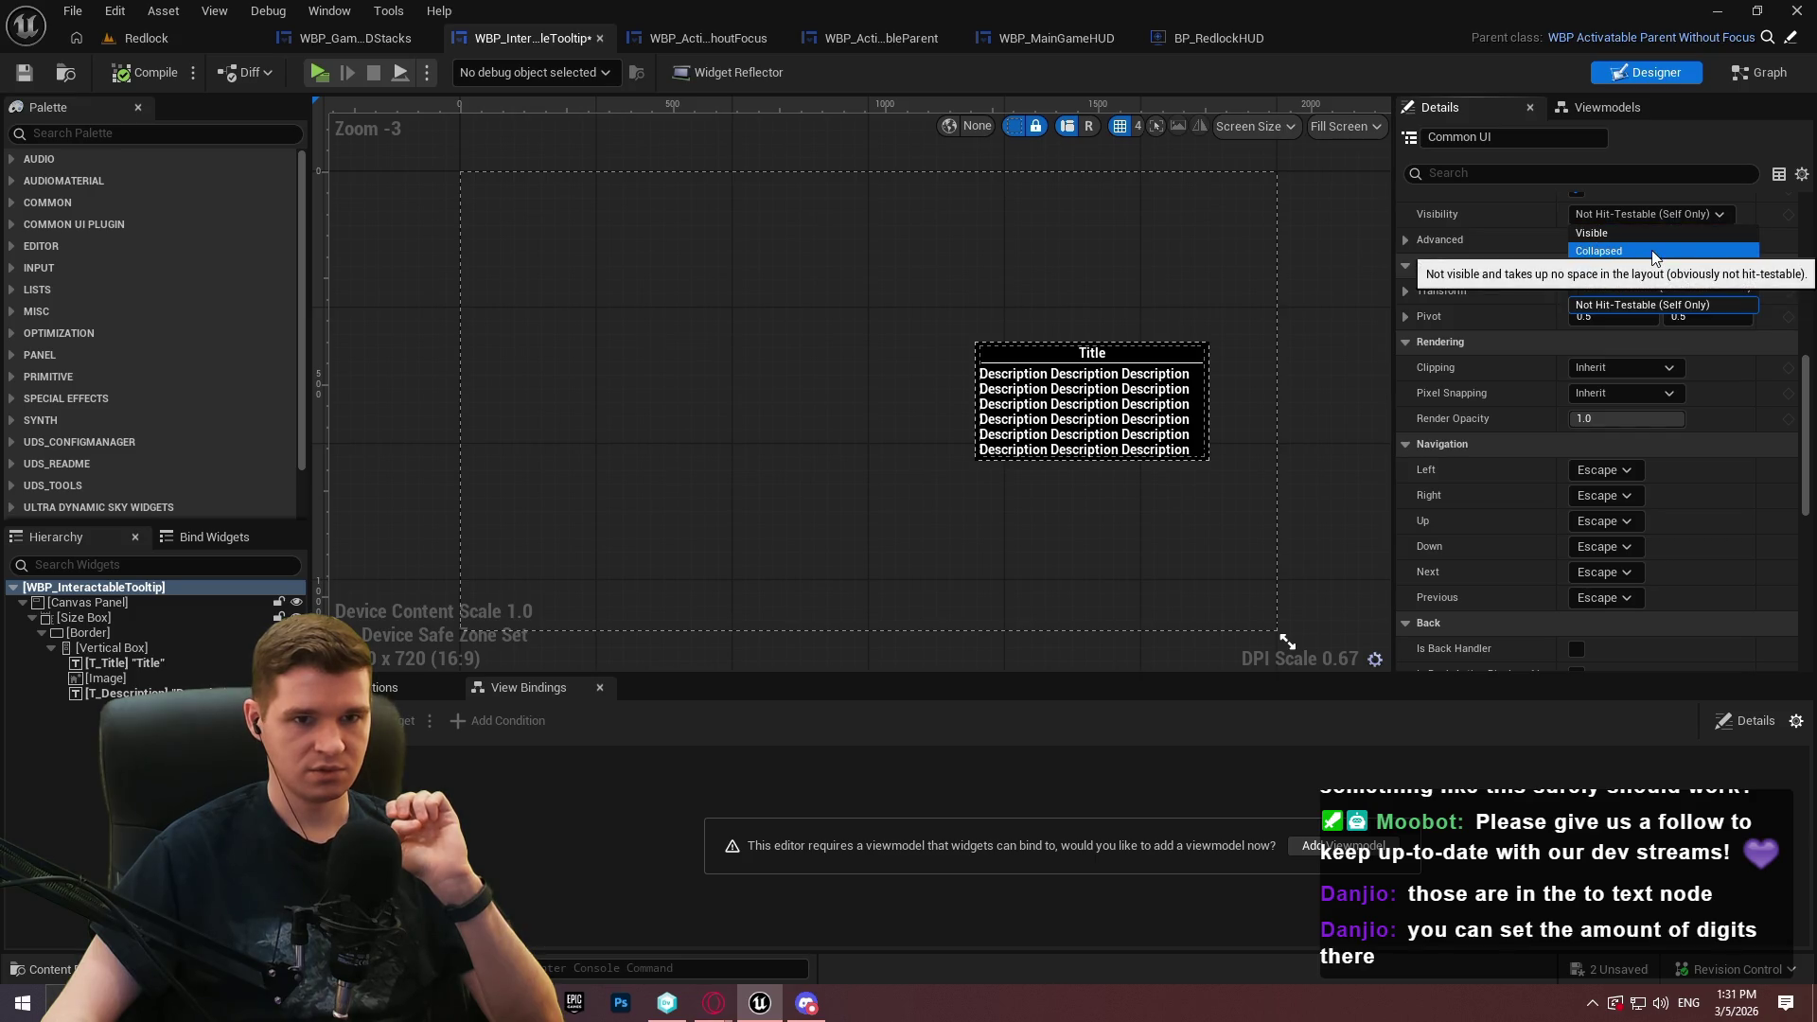
click(1653, 252)
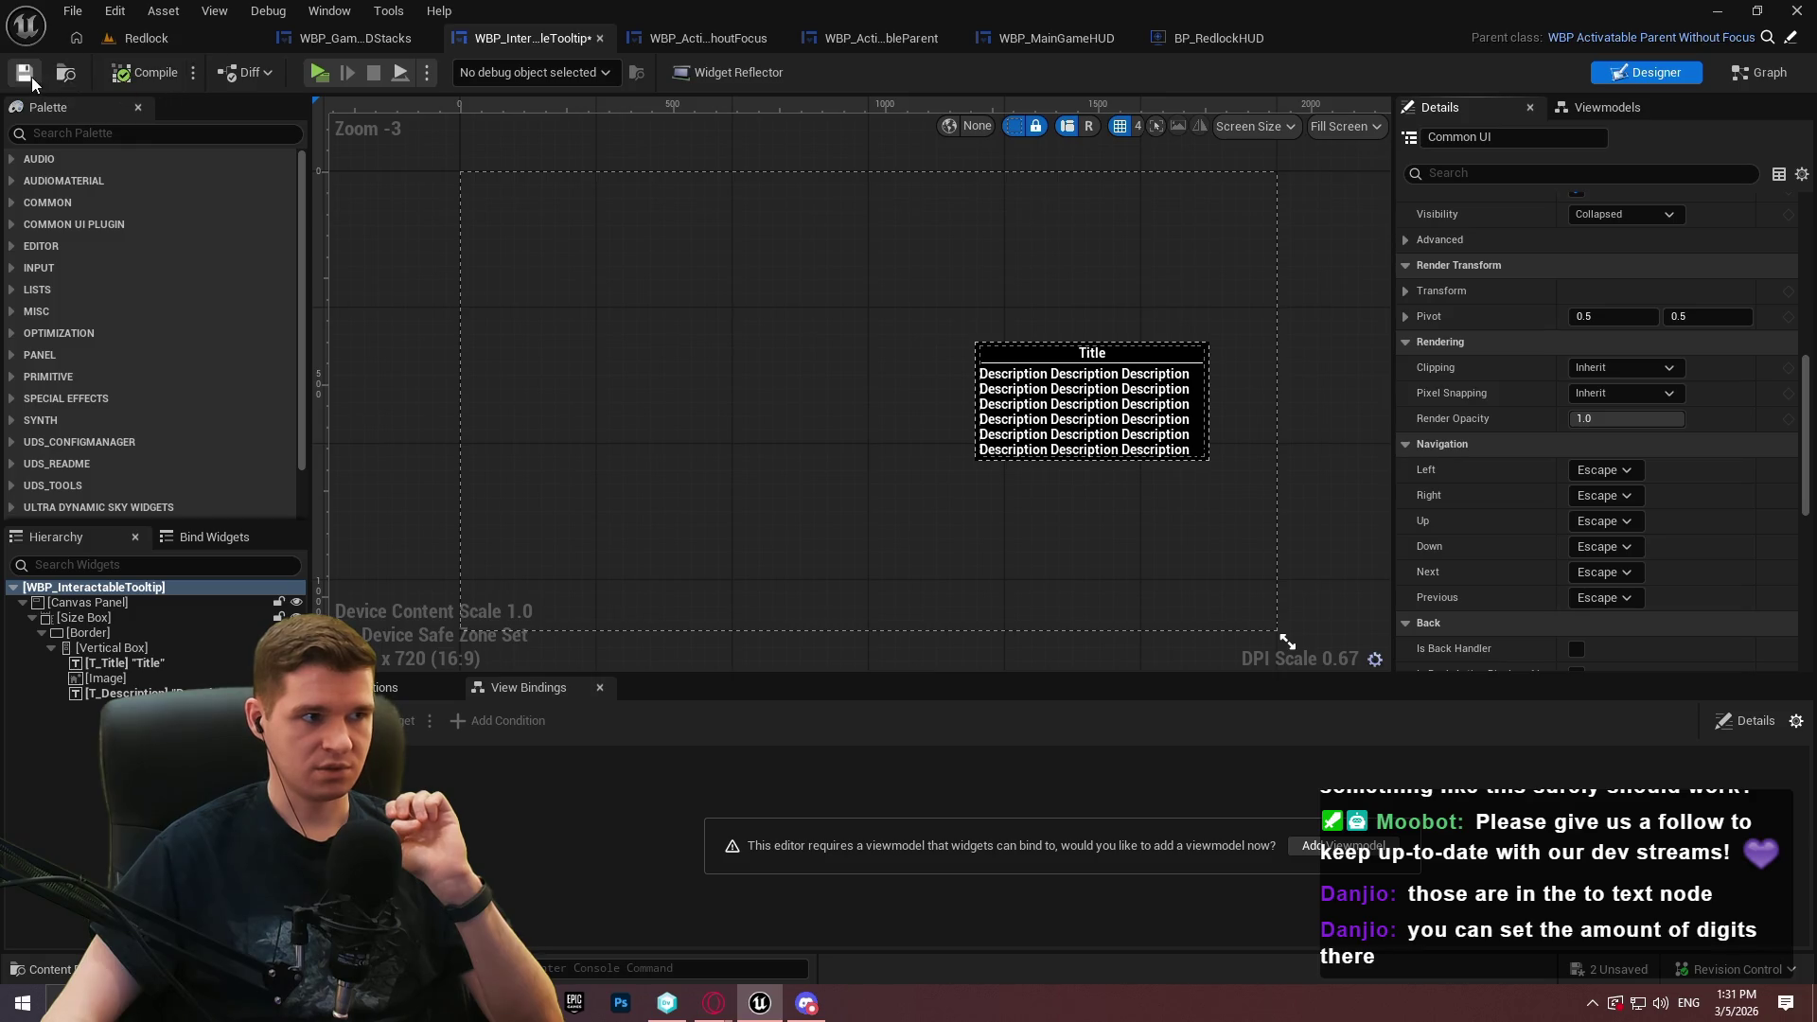
click(147, 38)
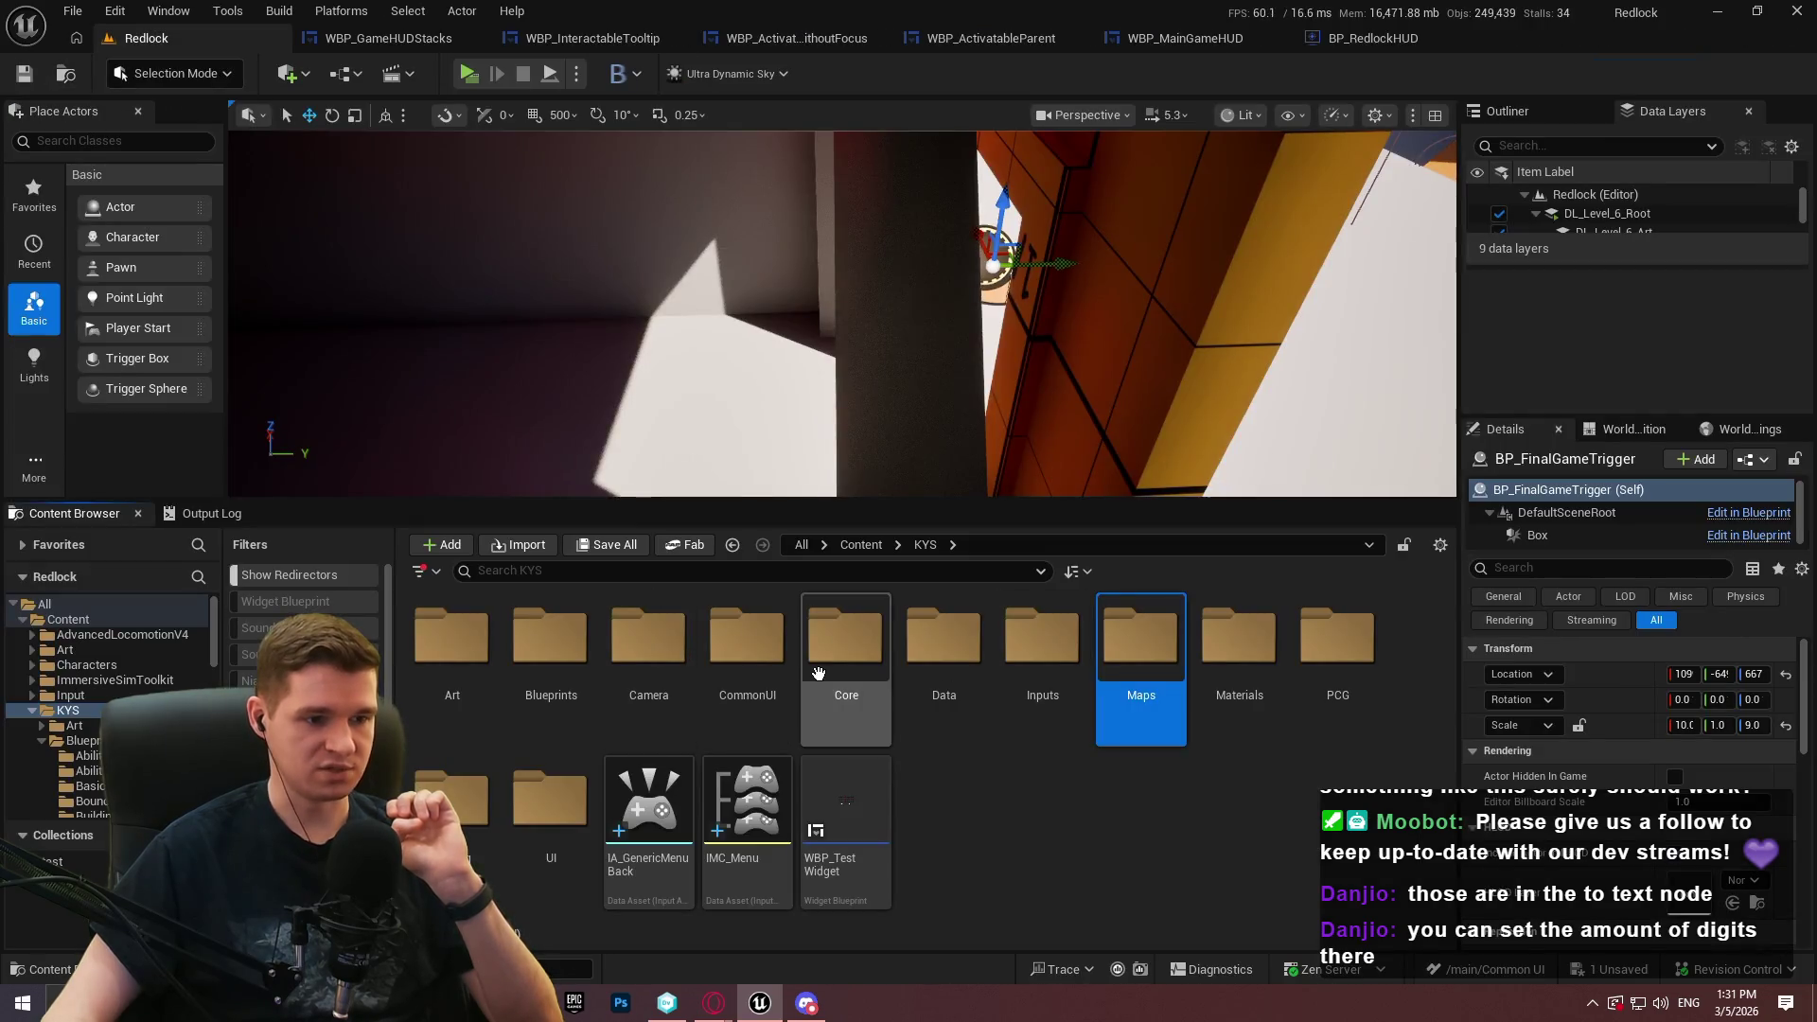
In BPFL_KYS's HideTooltip function, wire Is Valid's exec output into Set Visibility
double_click(845, 653)
double_click(452, 642)
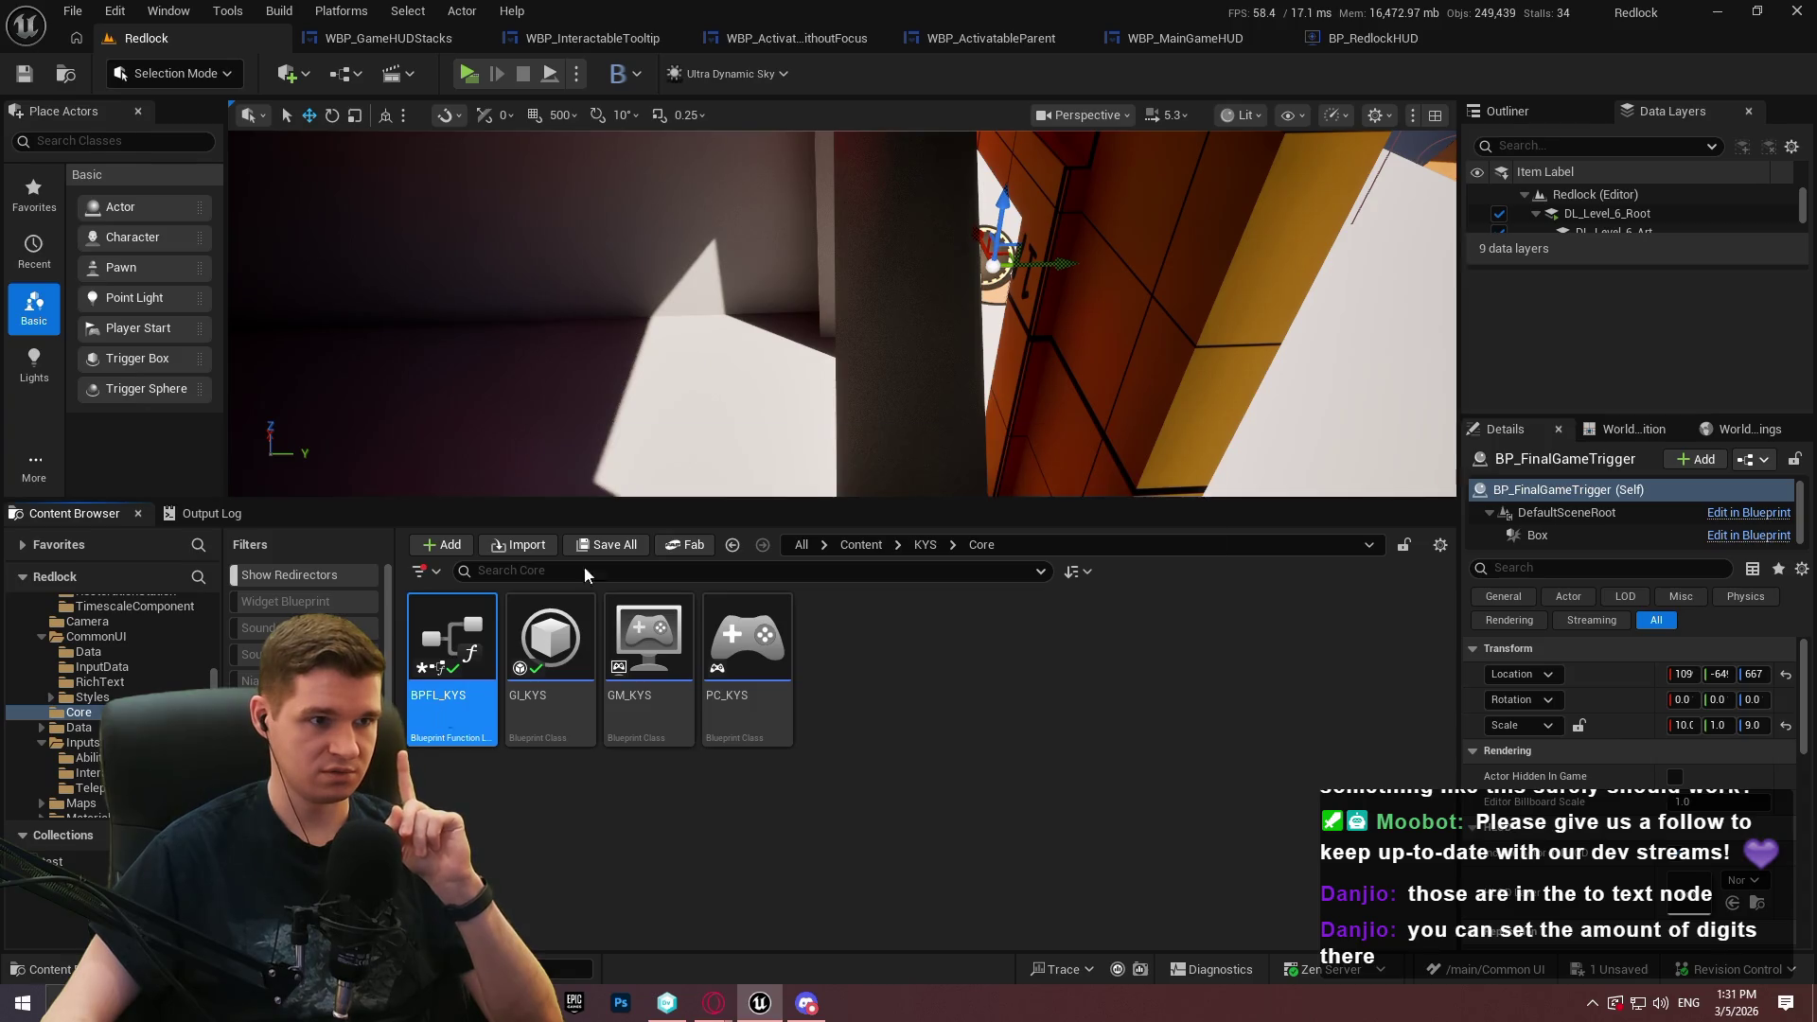
scroll(716, 422, down, 1)
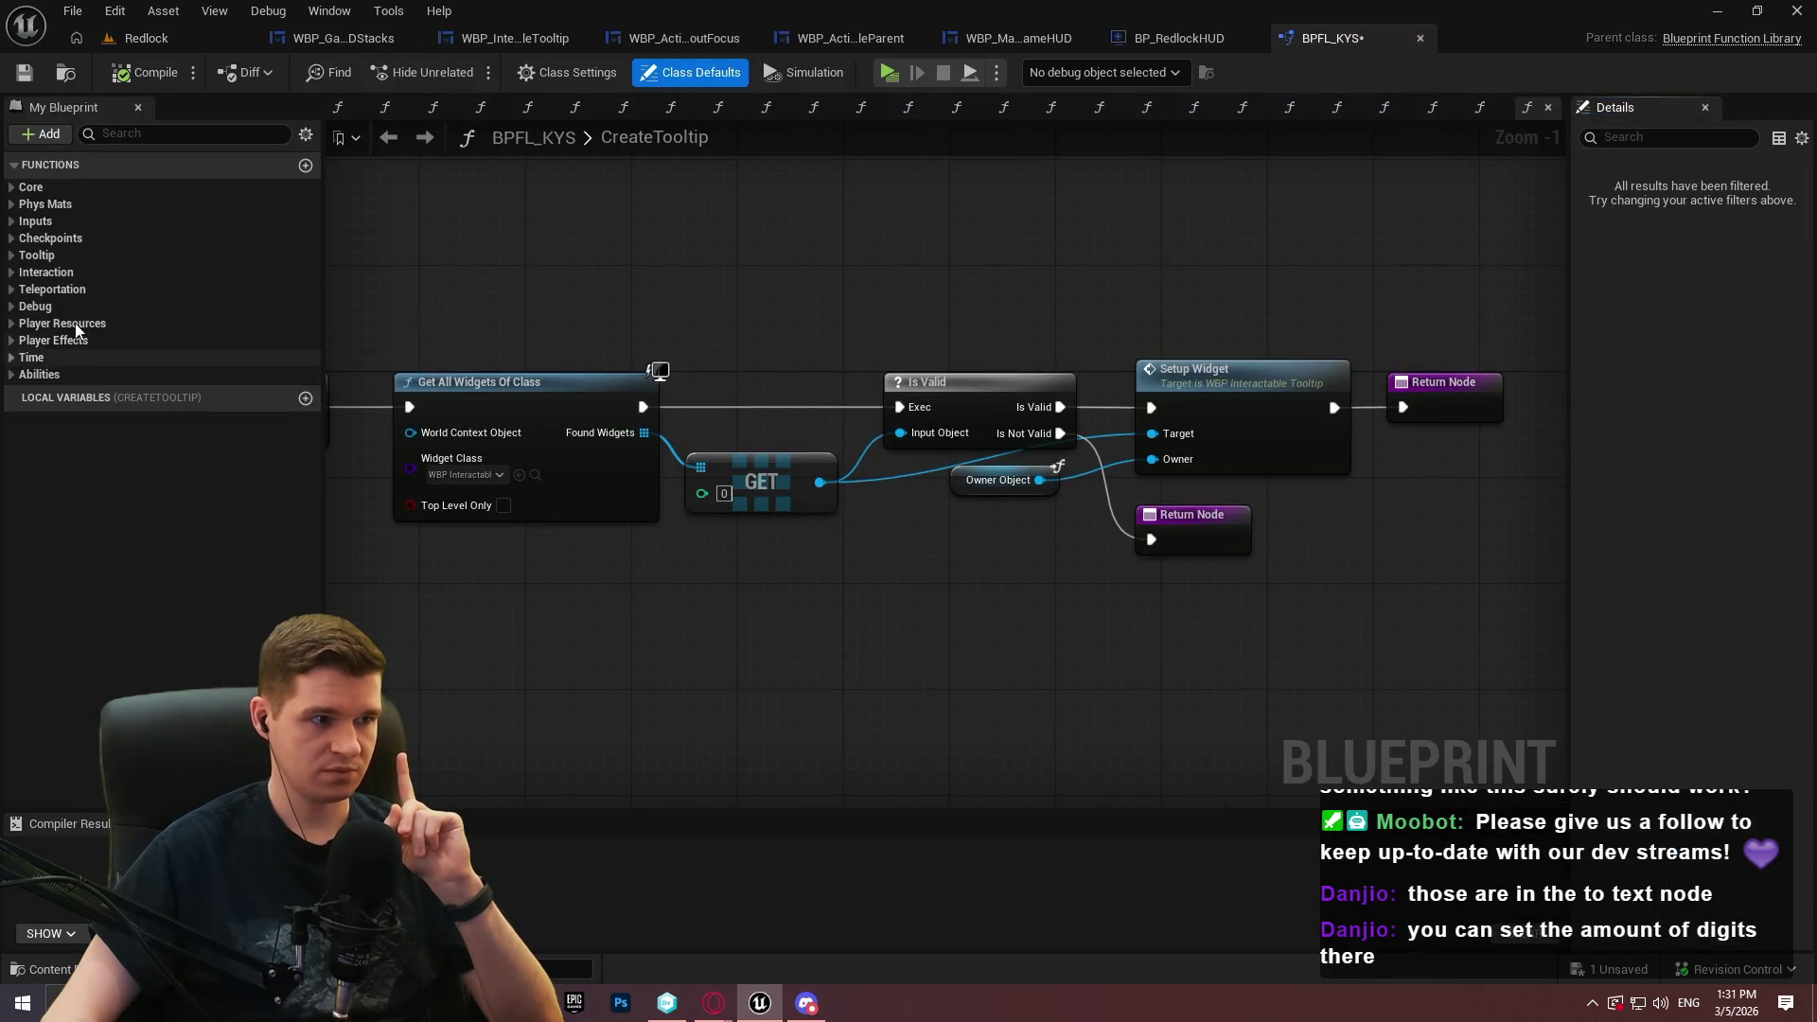
click(1485, 107)
scroll(1268, 418, up, 2)
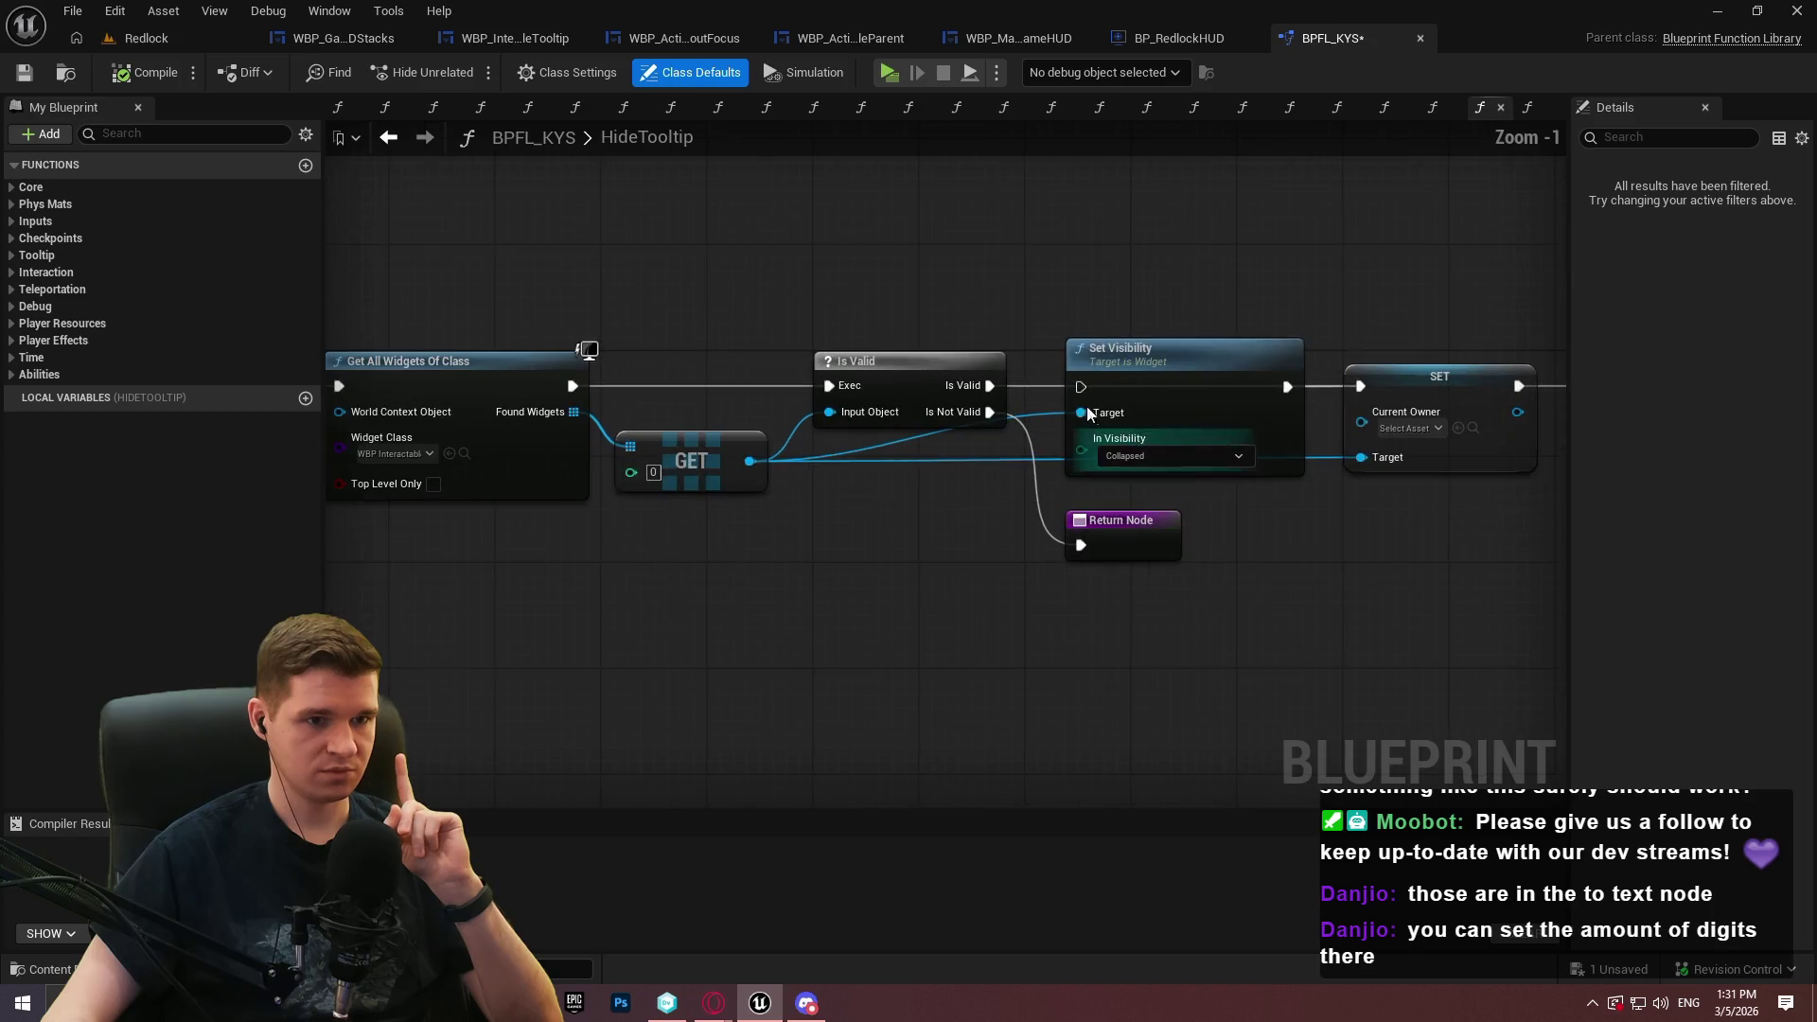
drag(1081, 387, 992, 386)
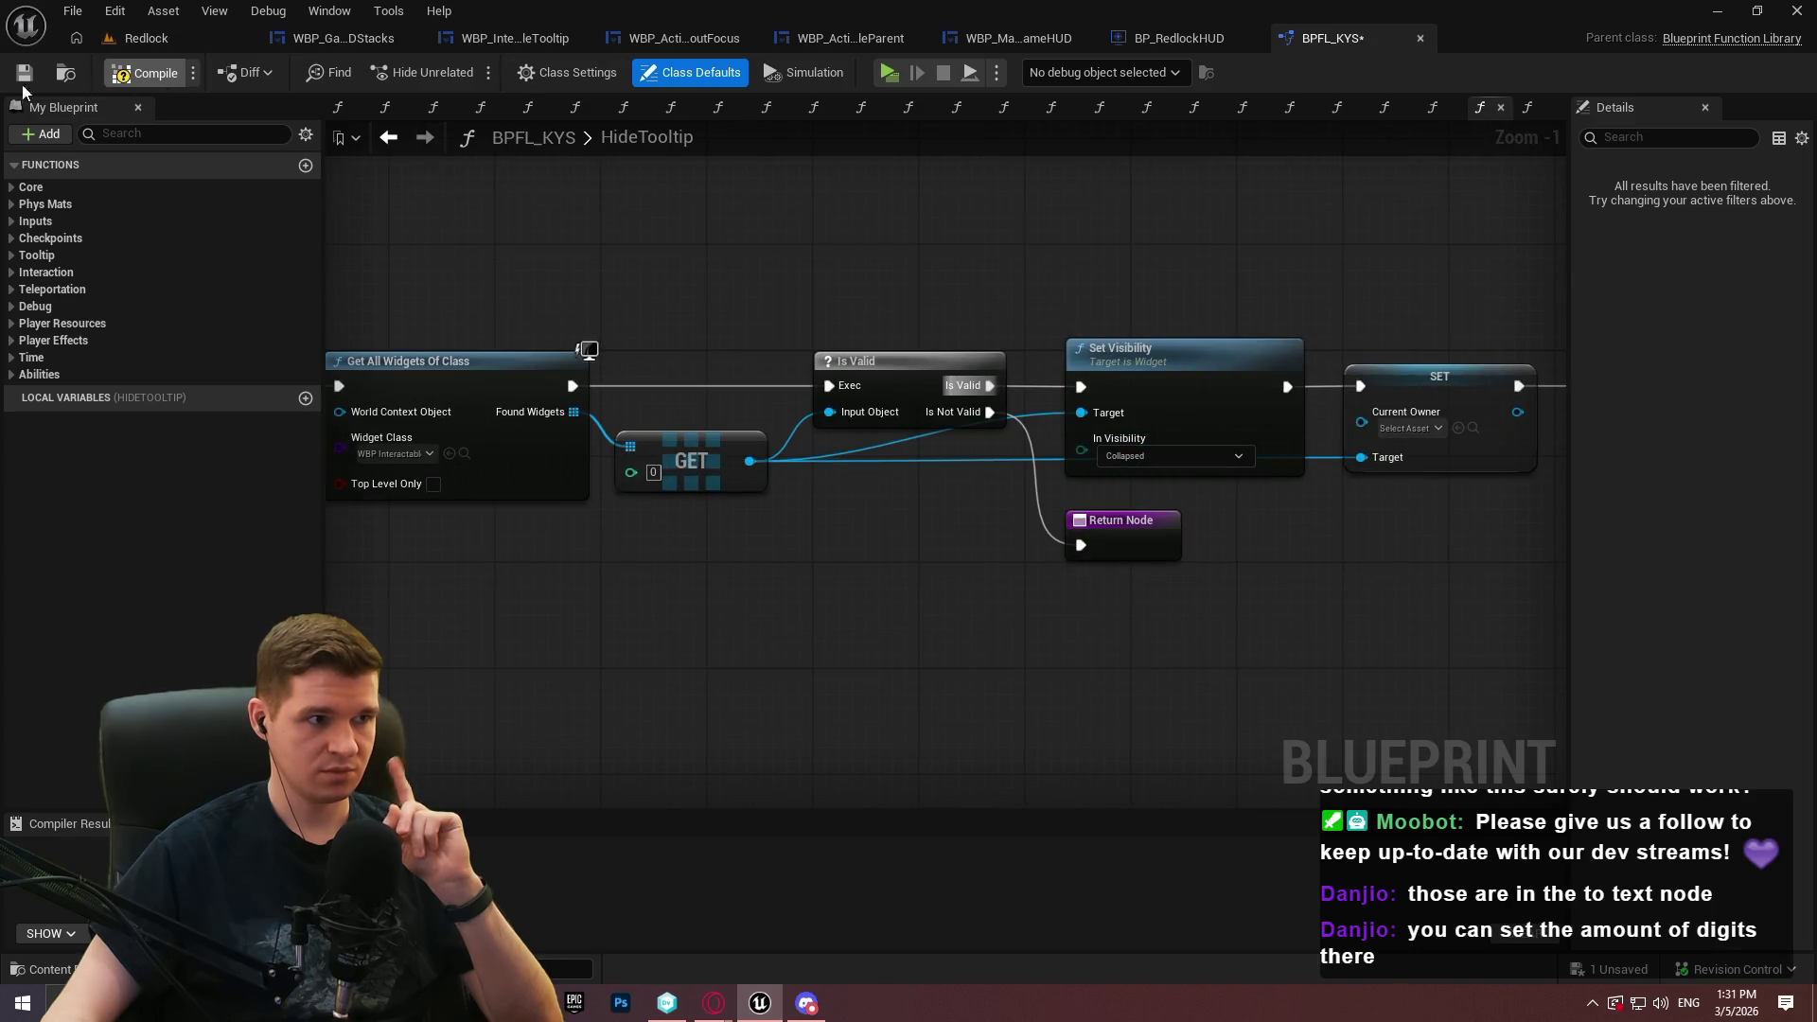
Play-test near the checkpoint to confirm the prompt shows and hides, then start another session
click(896, 77)
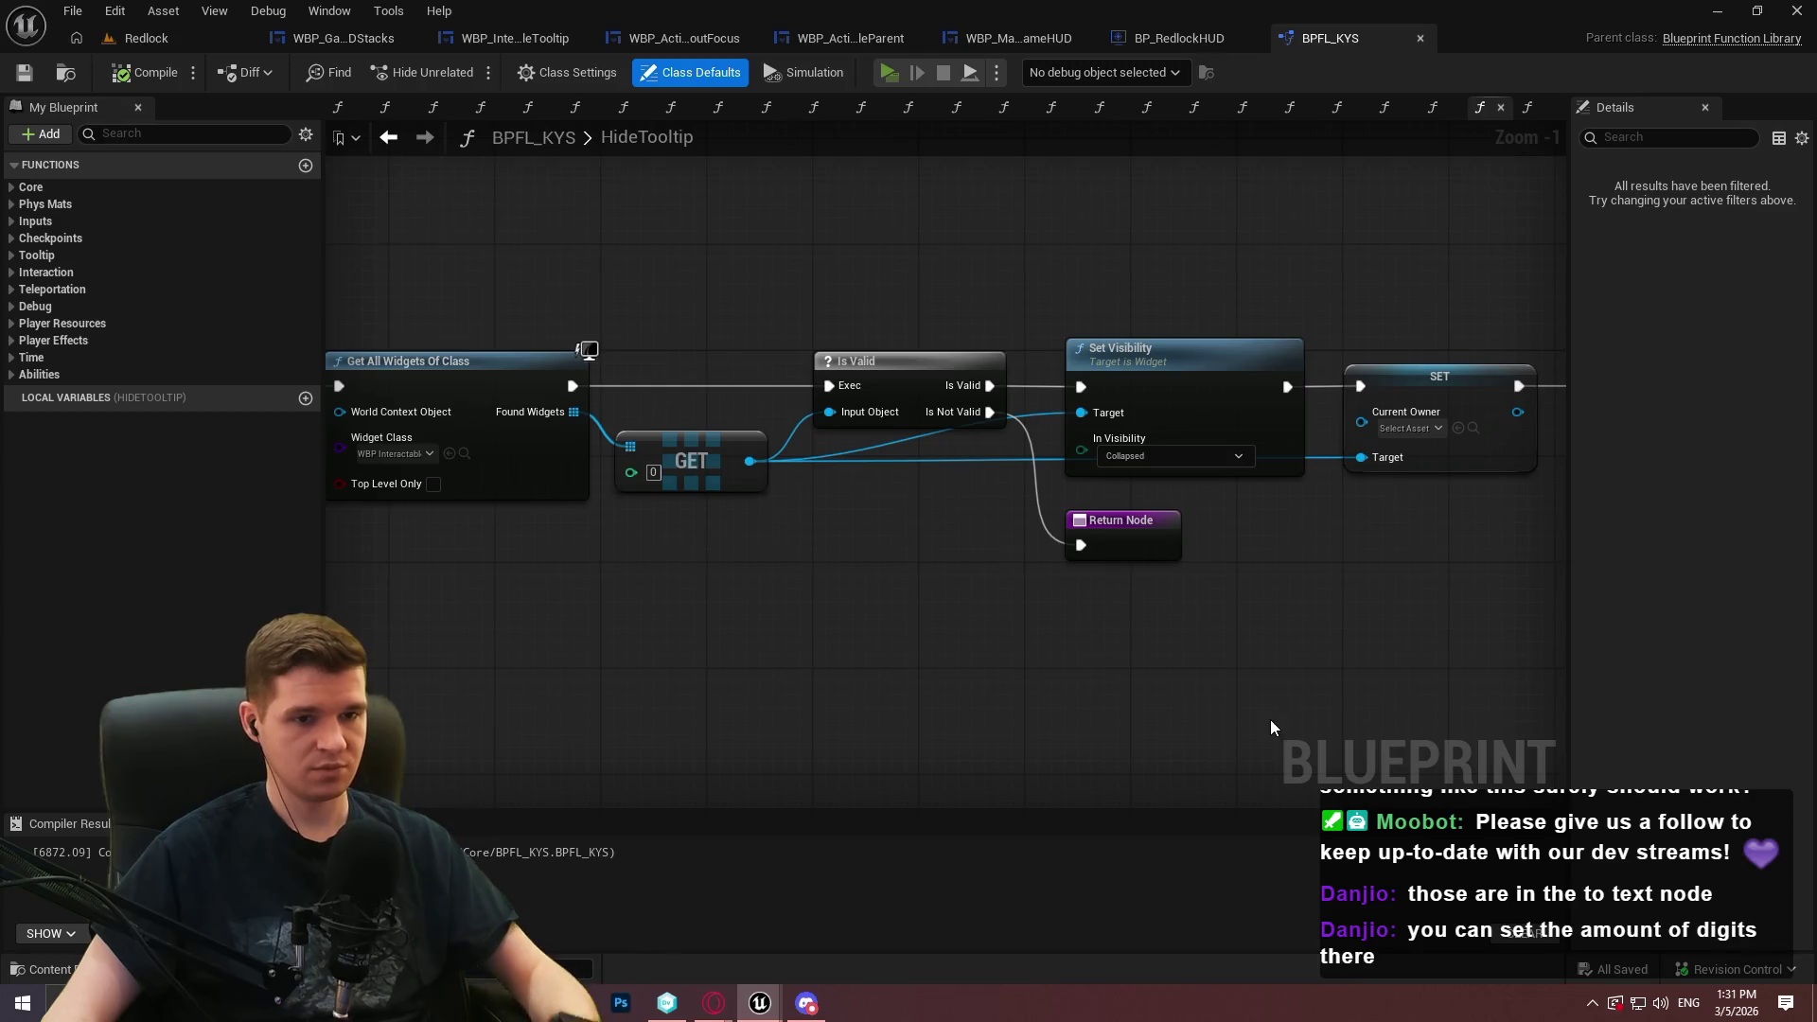
key(w)
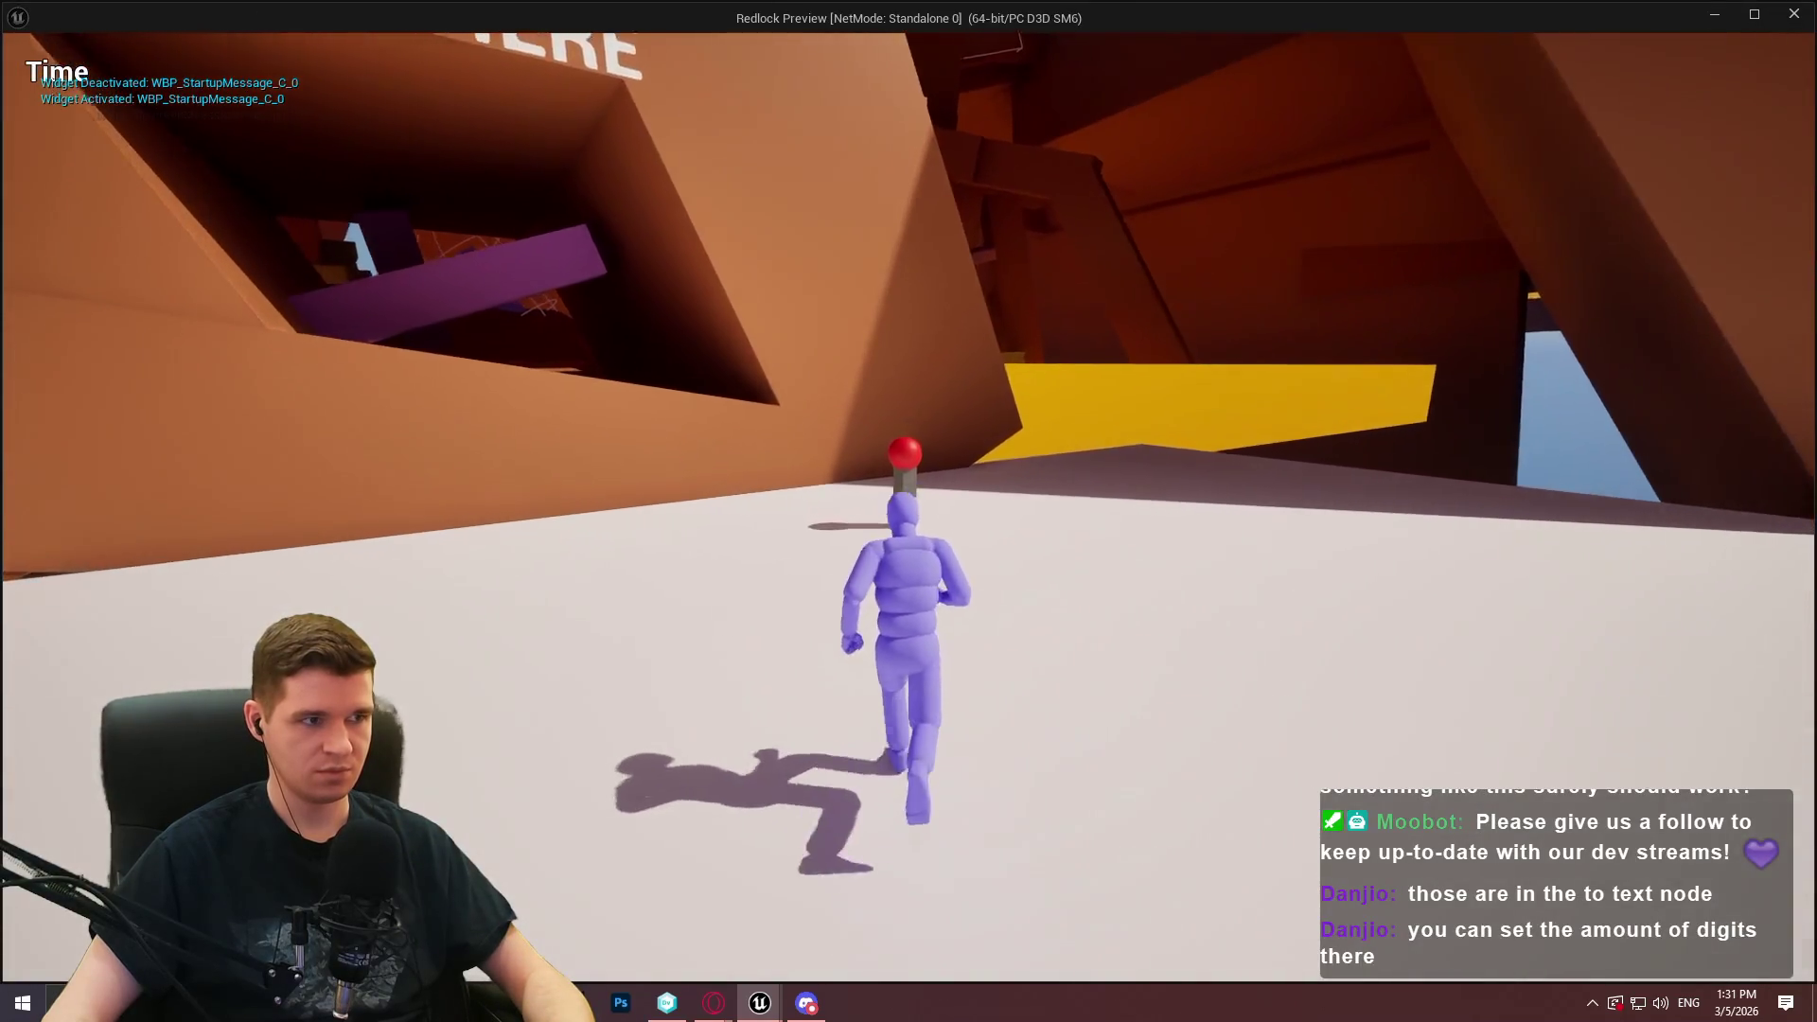
key(w)
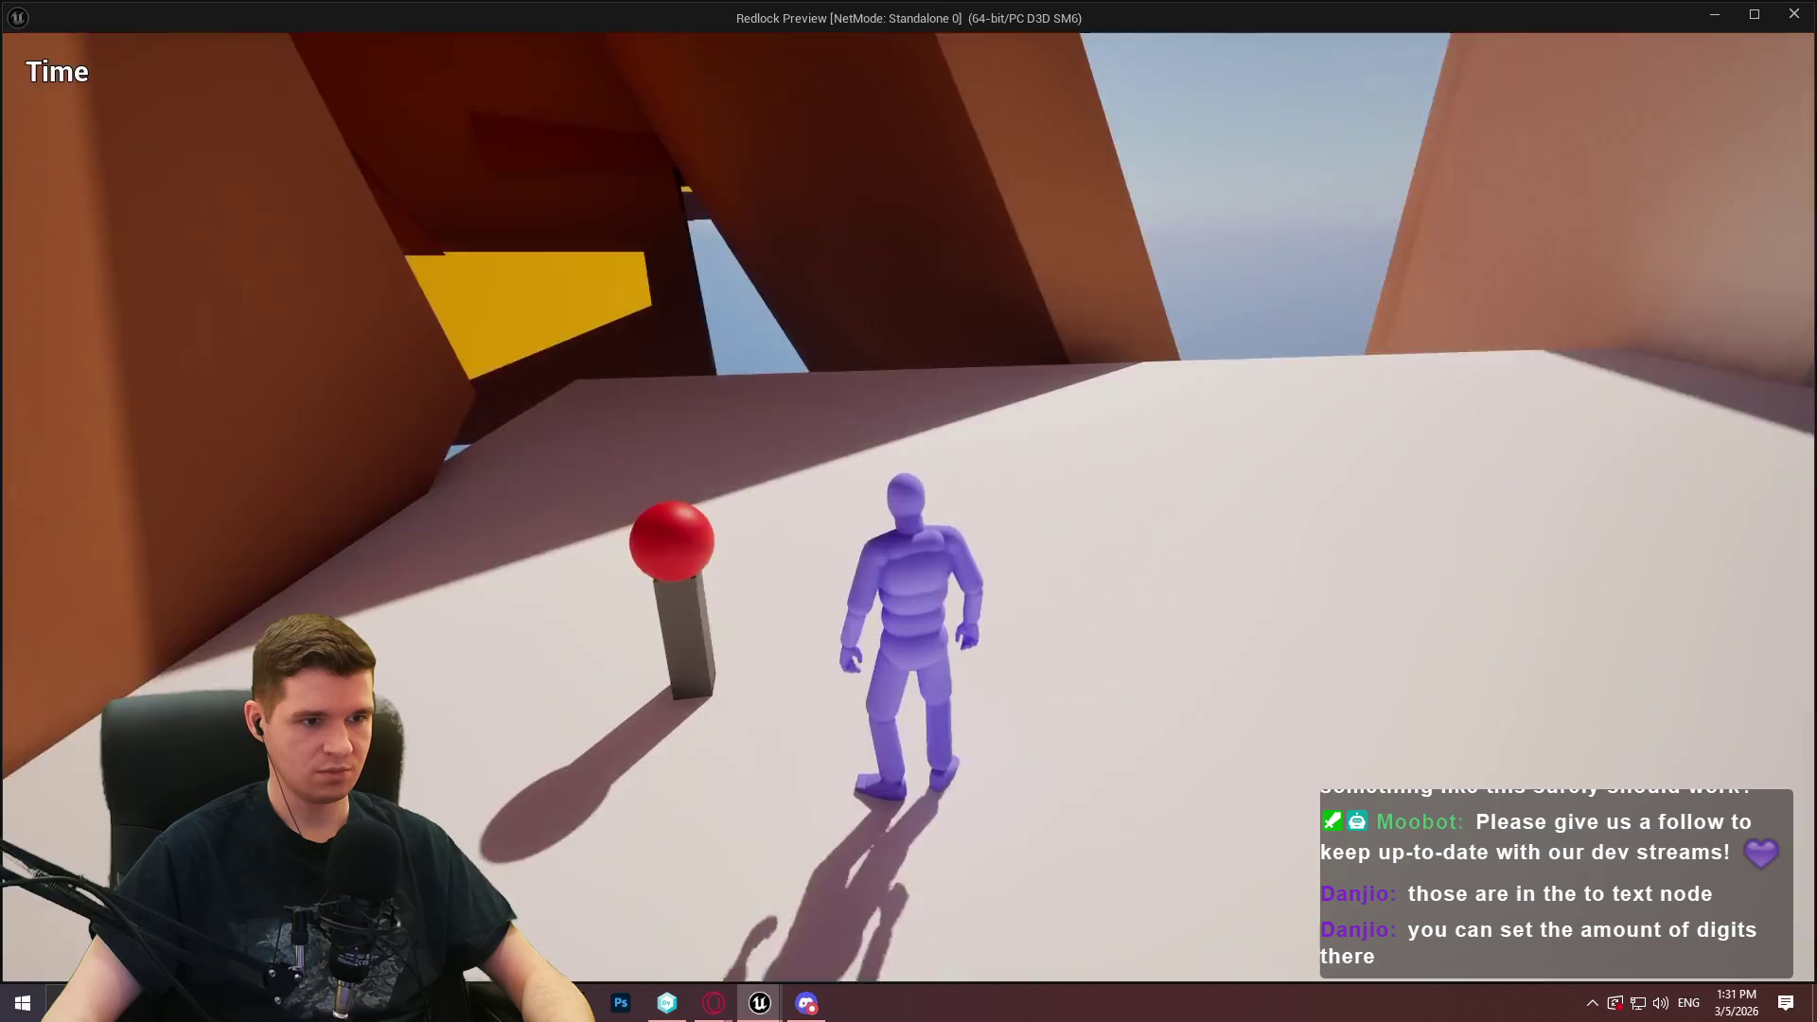
key(w)
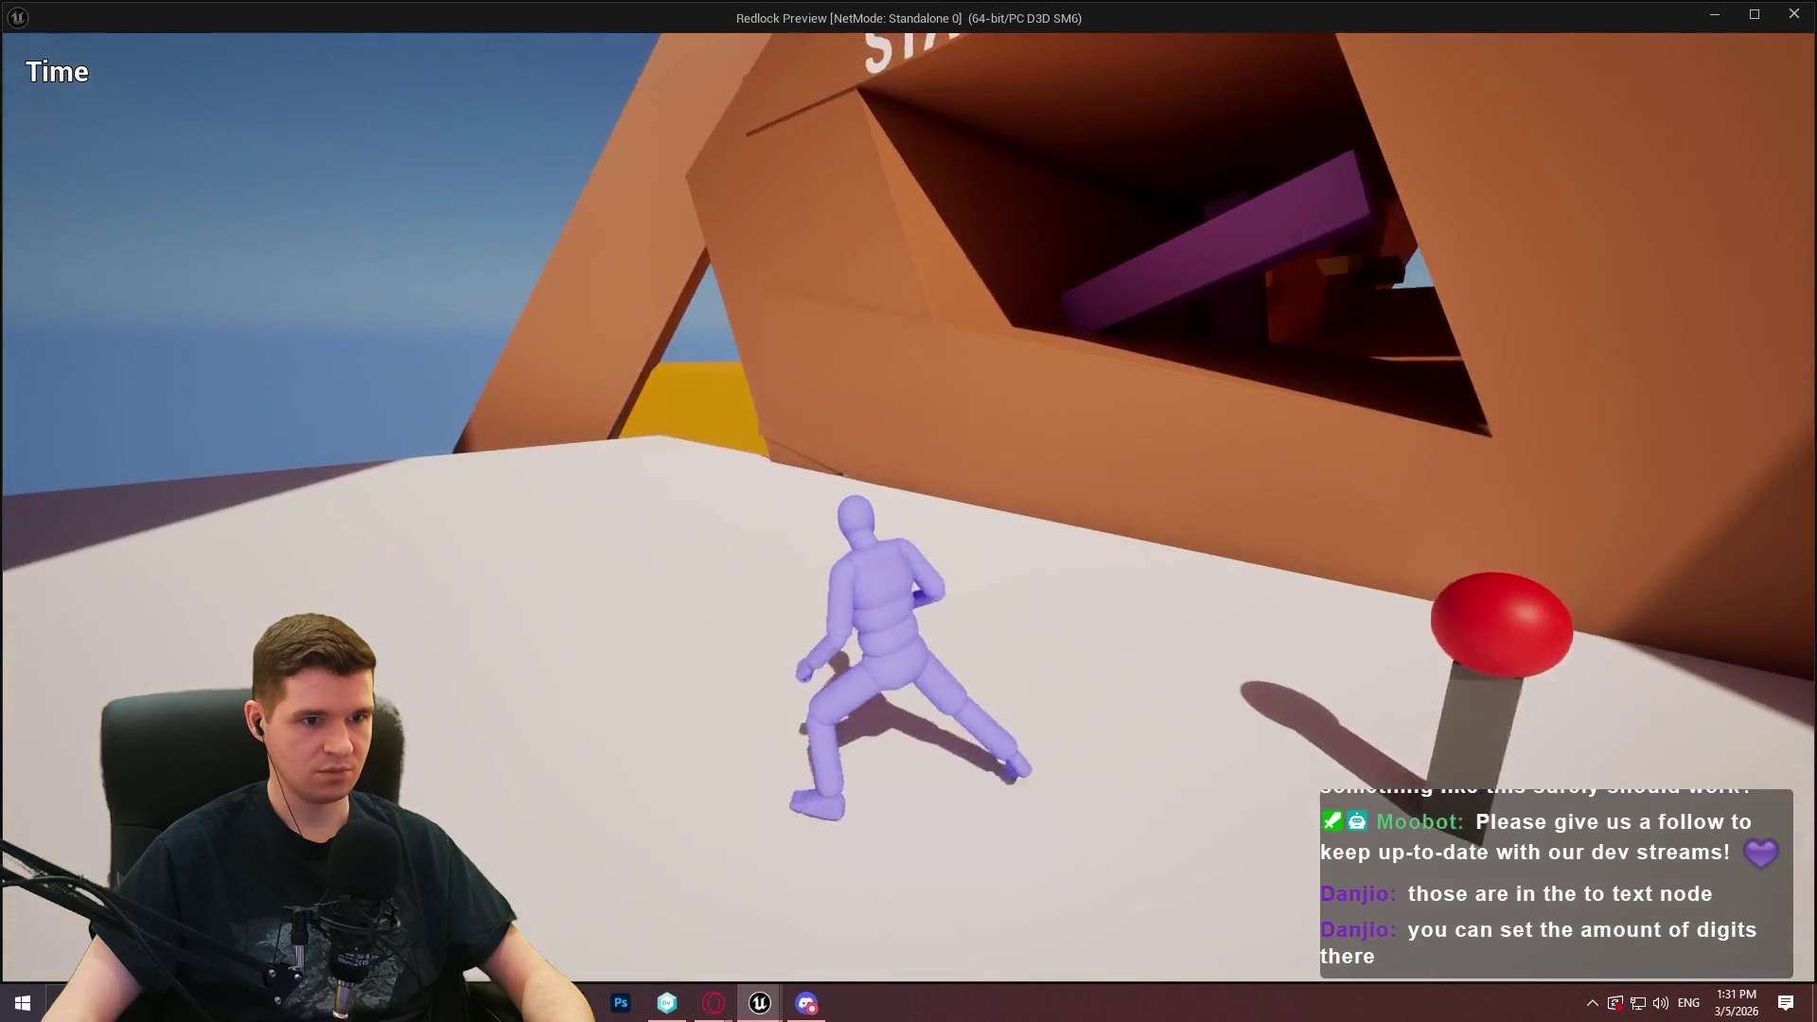
key(w)
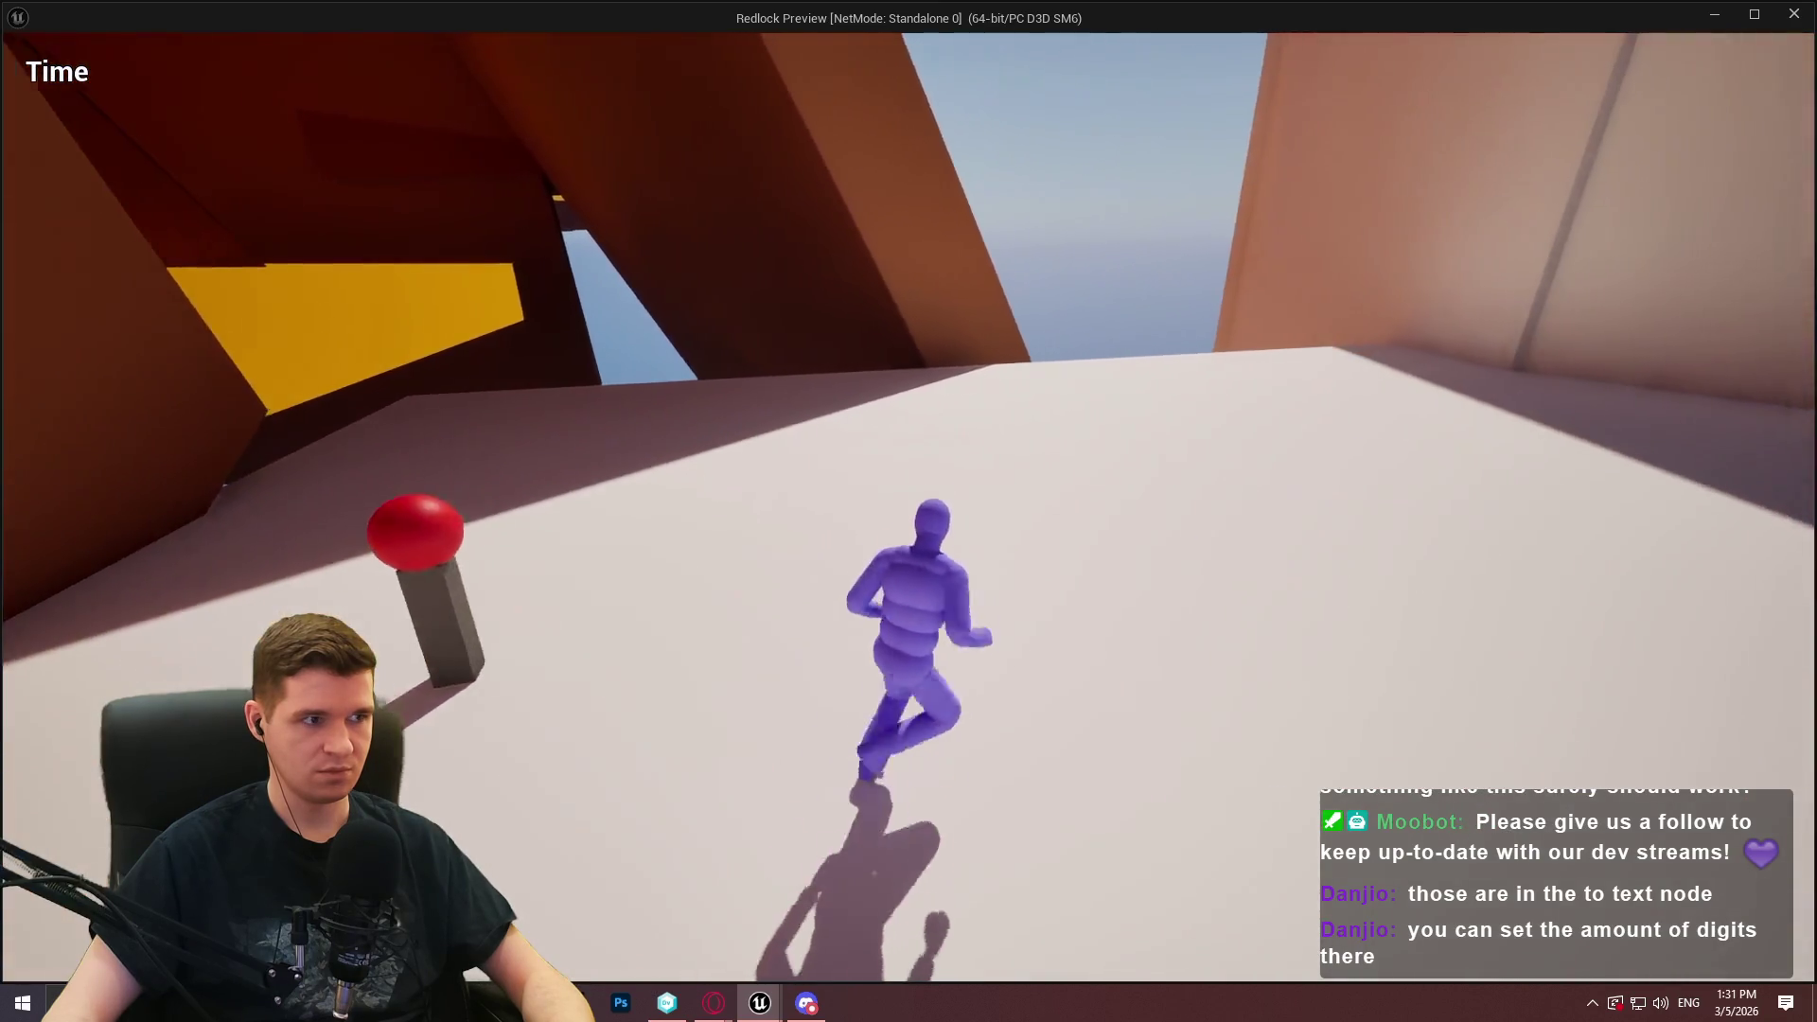
key(w)
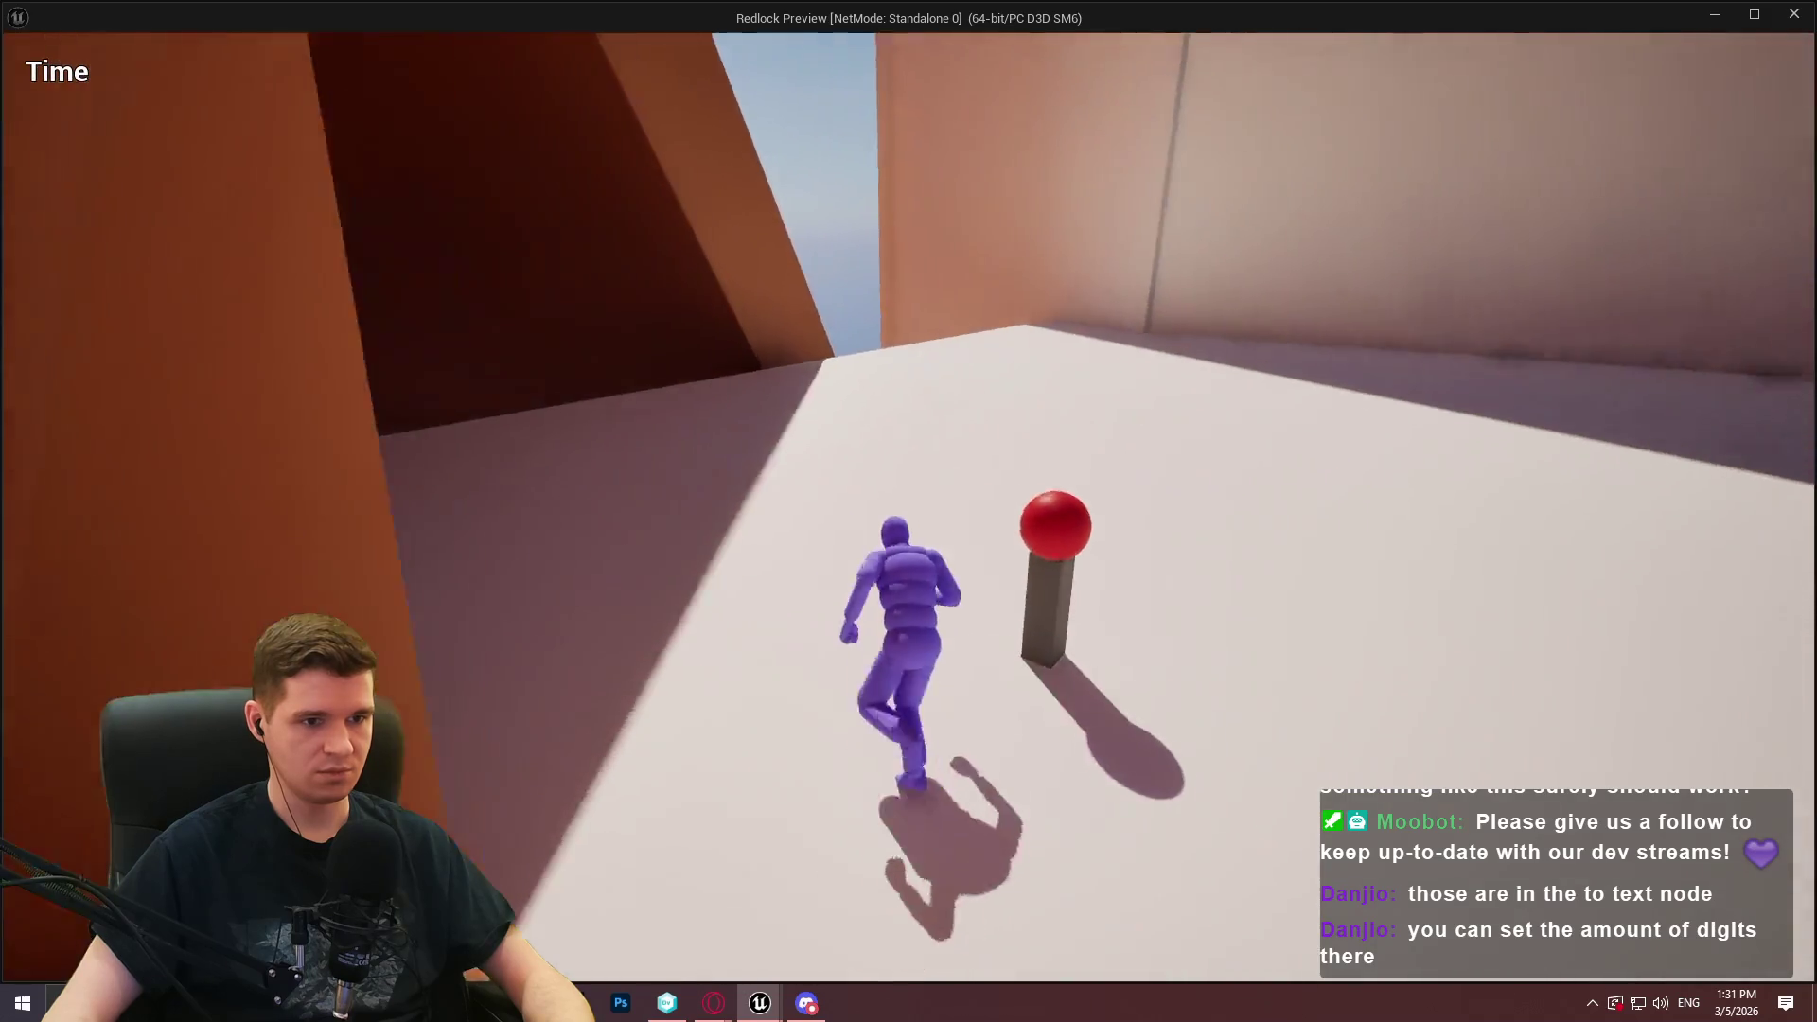
key(Escape)
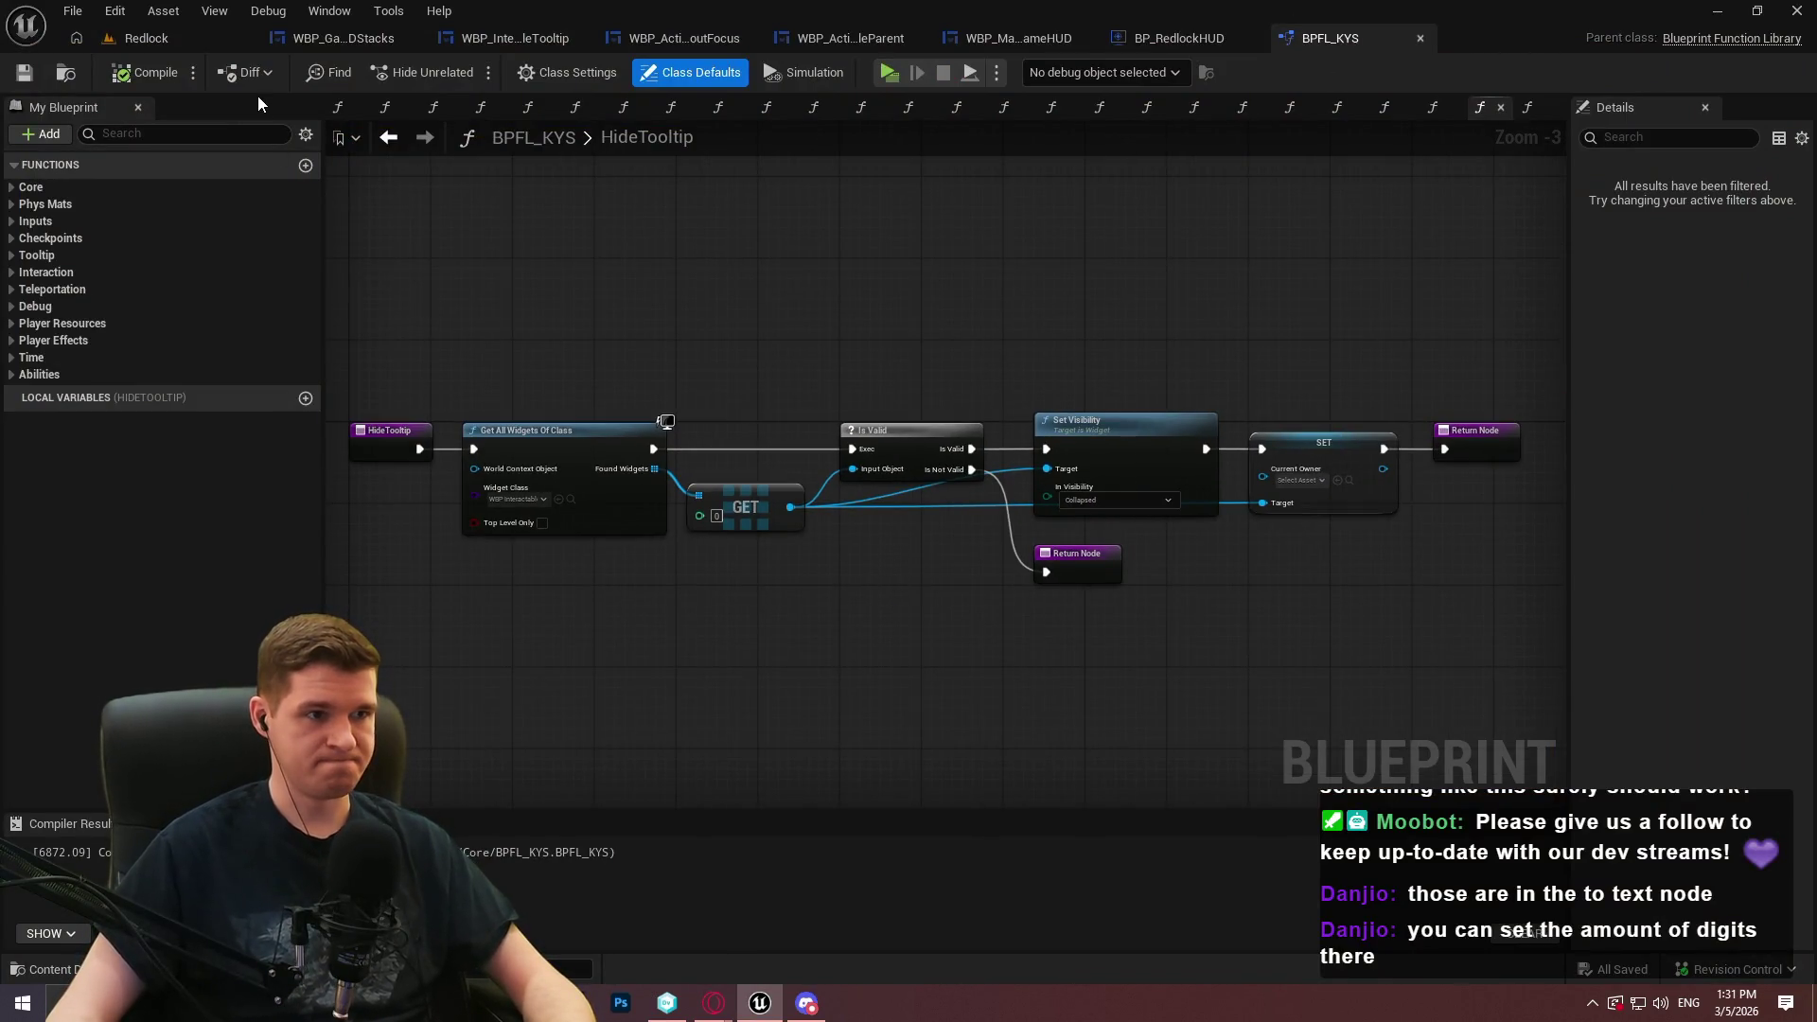
key(alt+p)
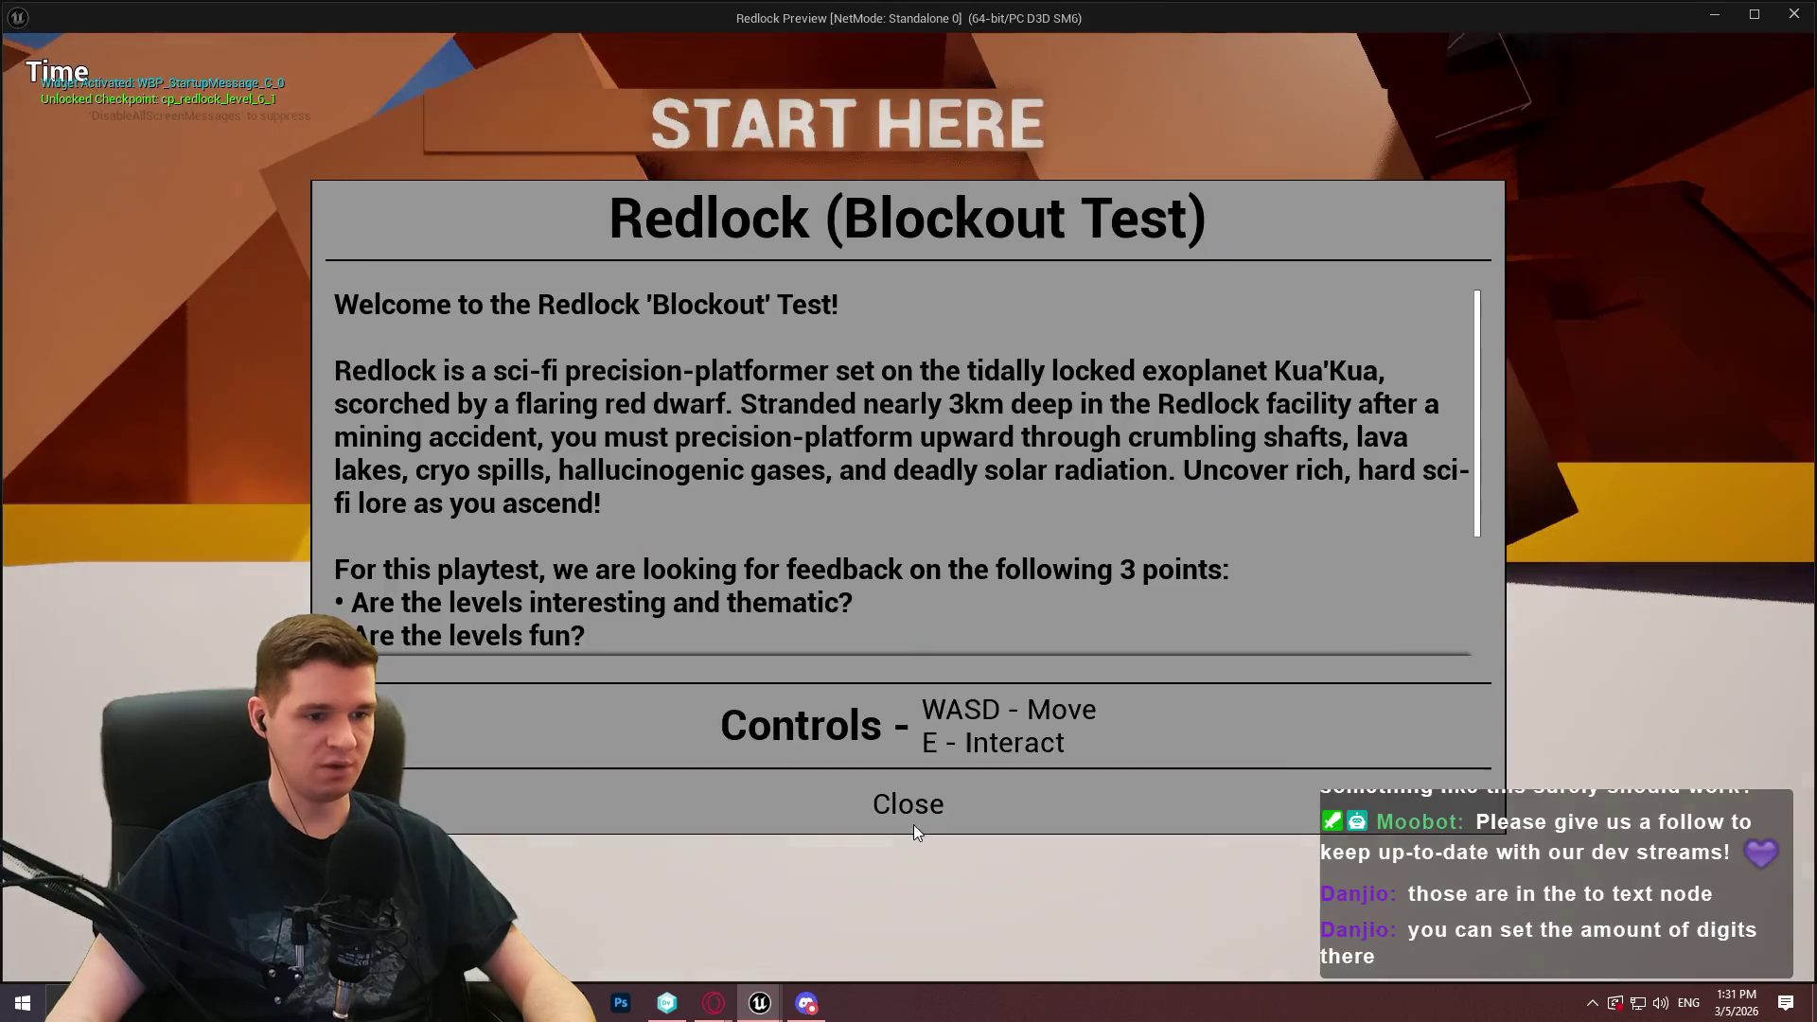
click(913, 807)
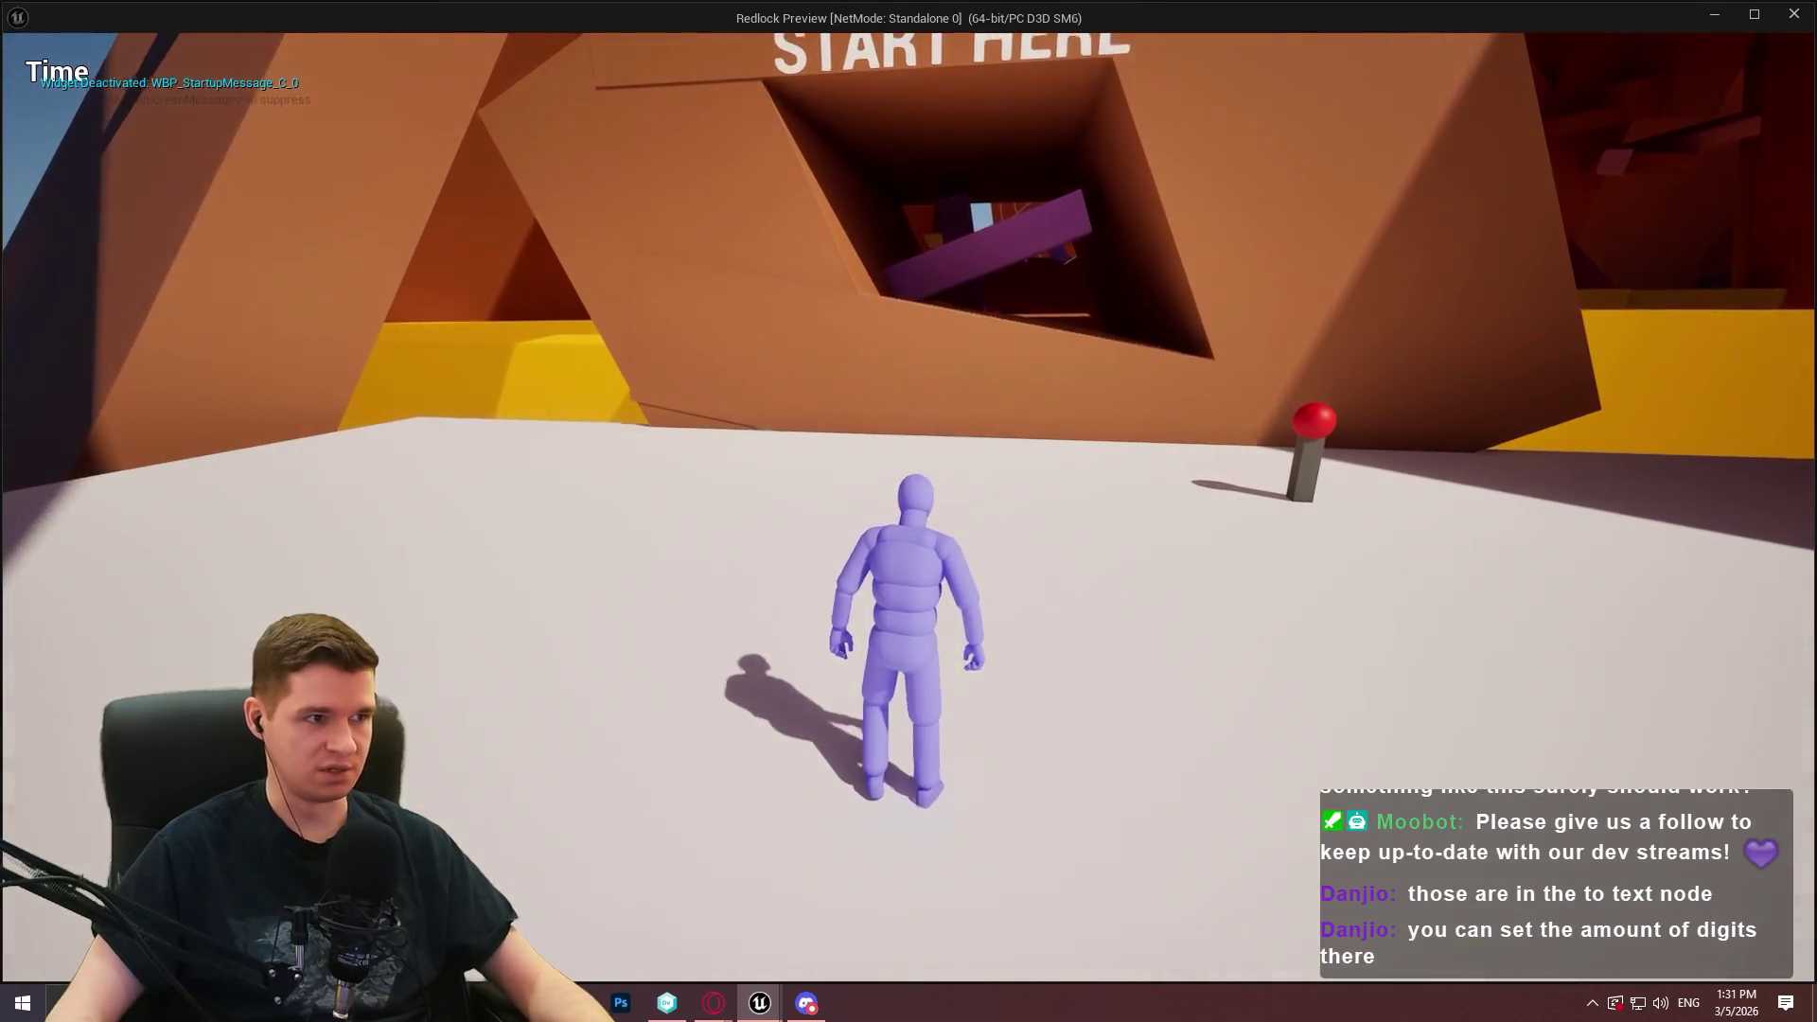
Stop the play-test, open KYS/UI/OnScreenTimer/WBP_OnScreenTimer and show its MVVM_Timescale viewmodel
key(Escape)
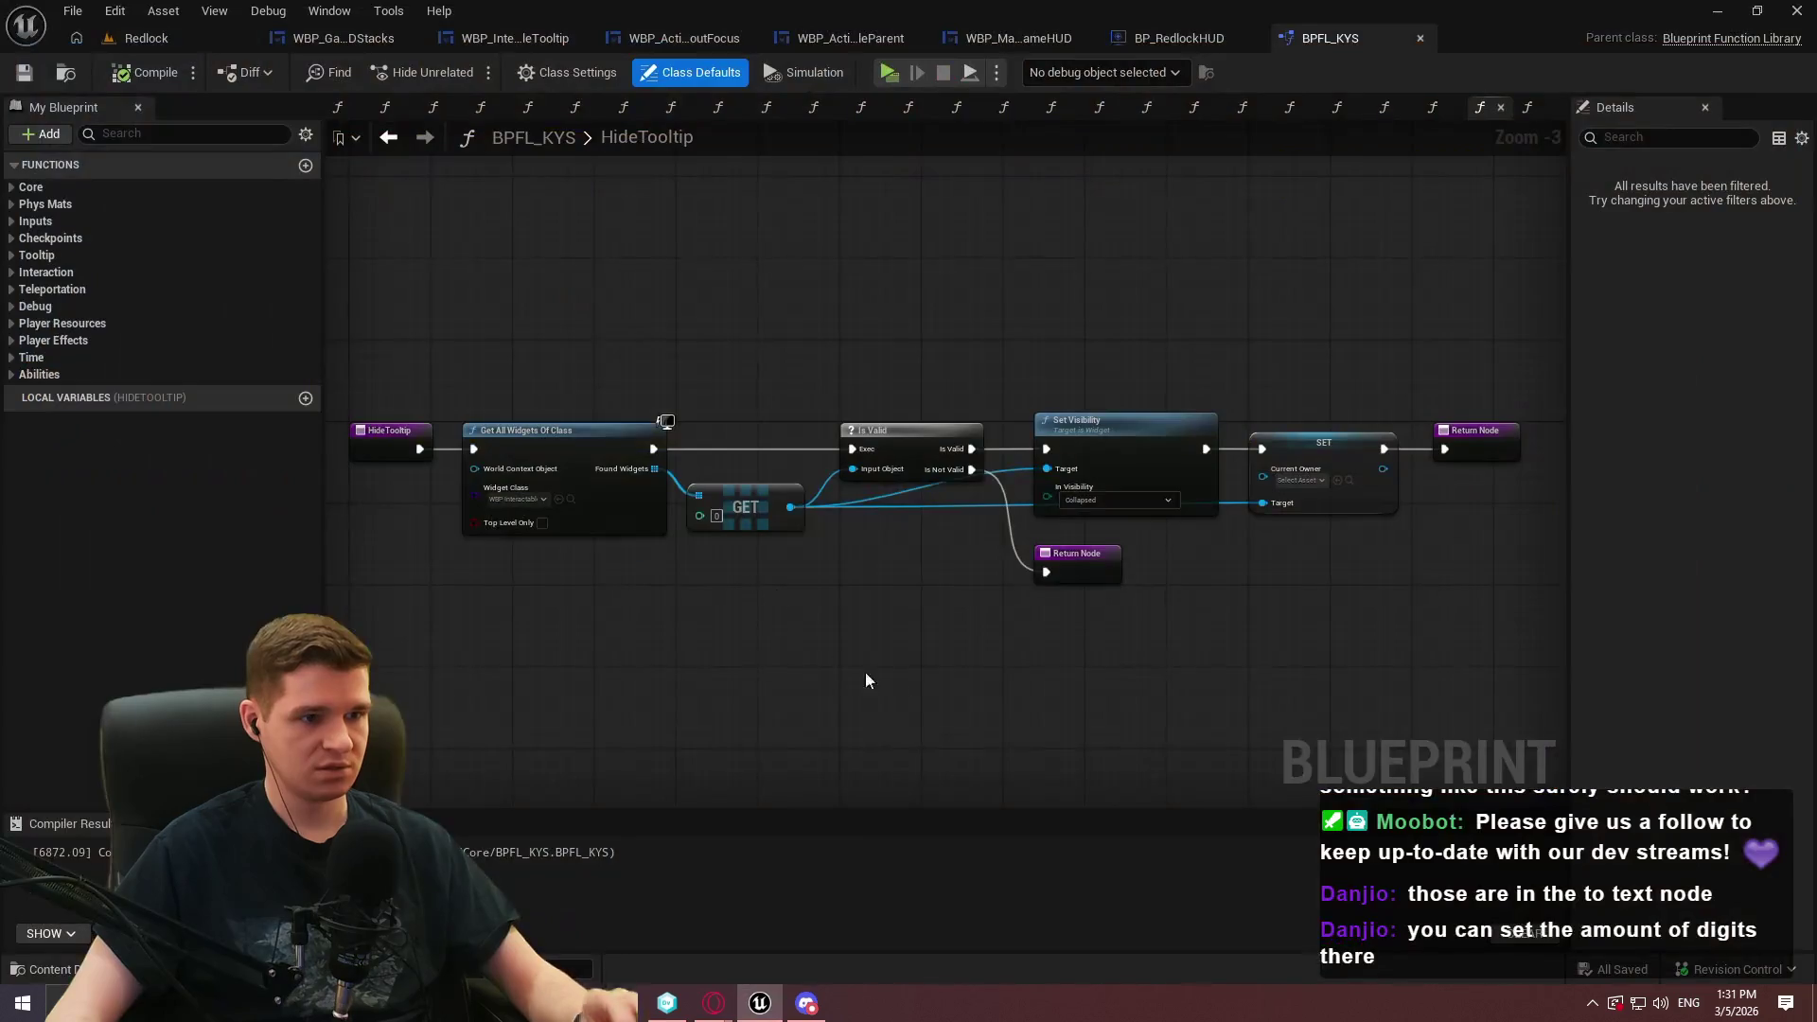
click(207, 44)
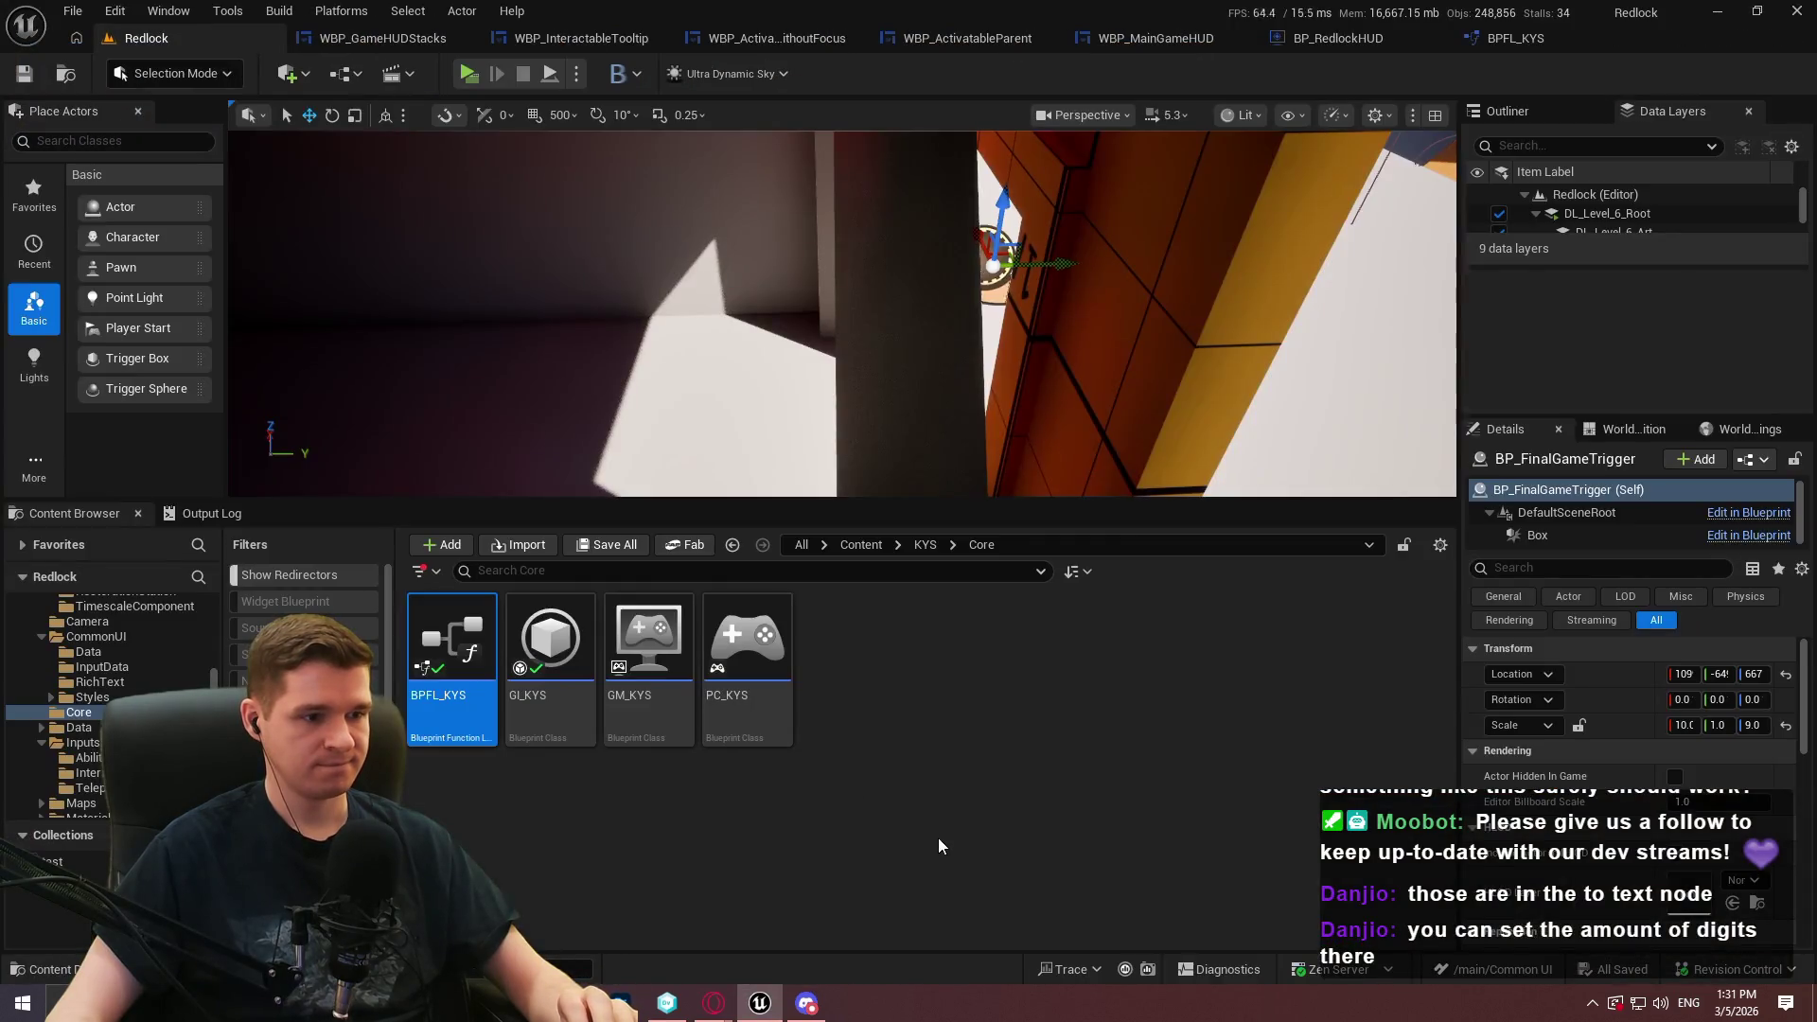
click(925, 547)
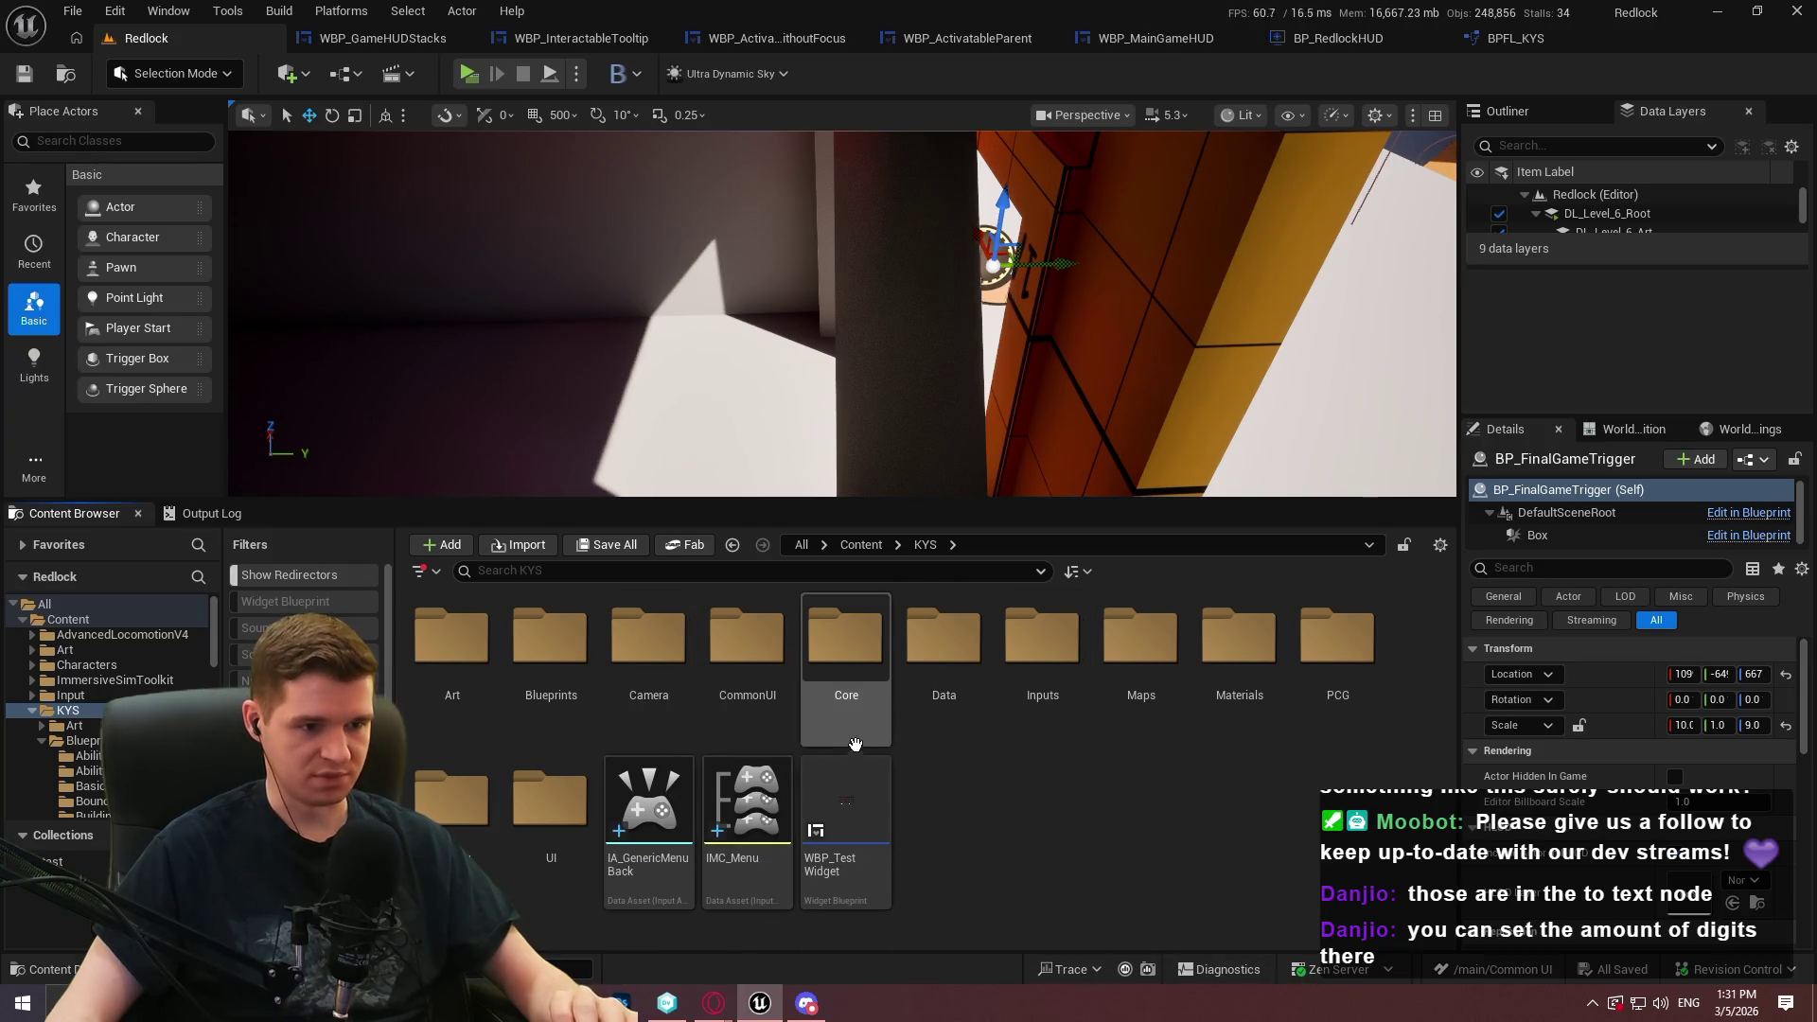
double_click(574, 798)
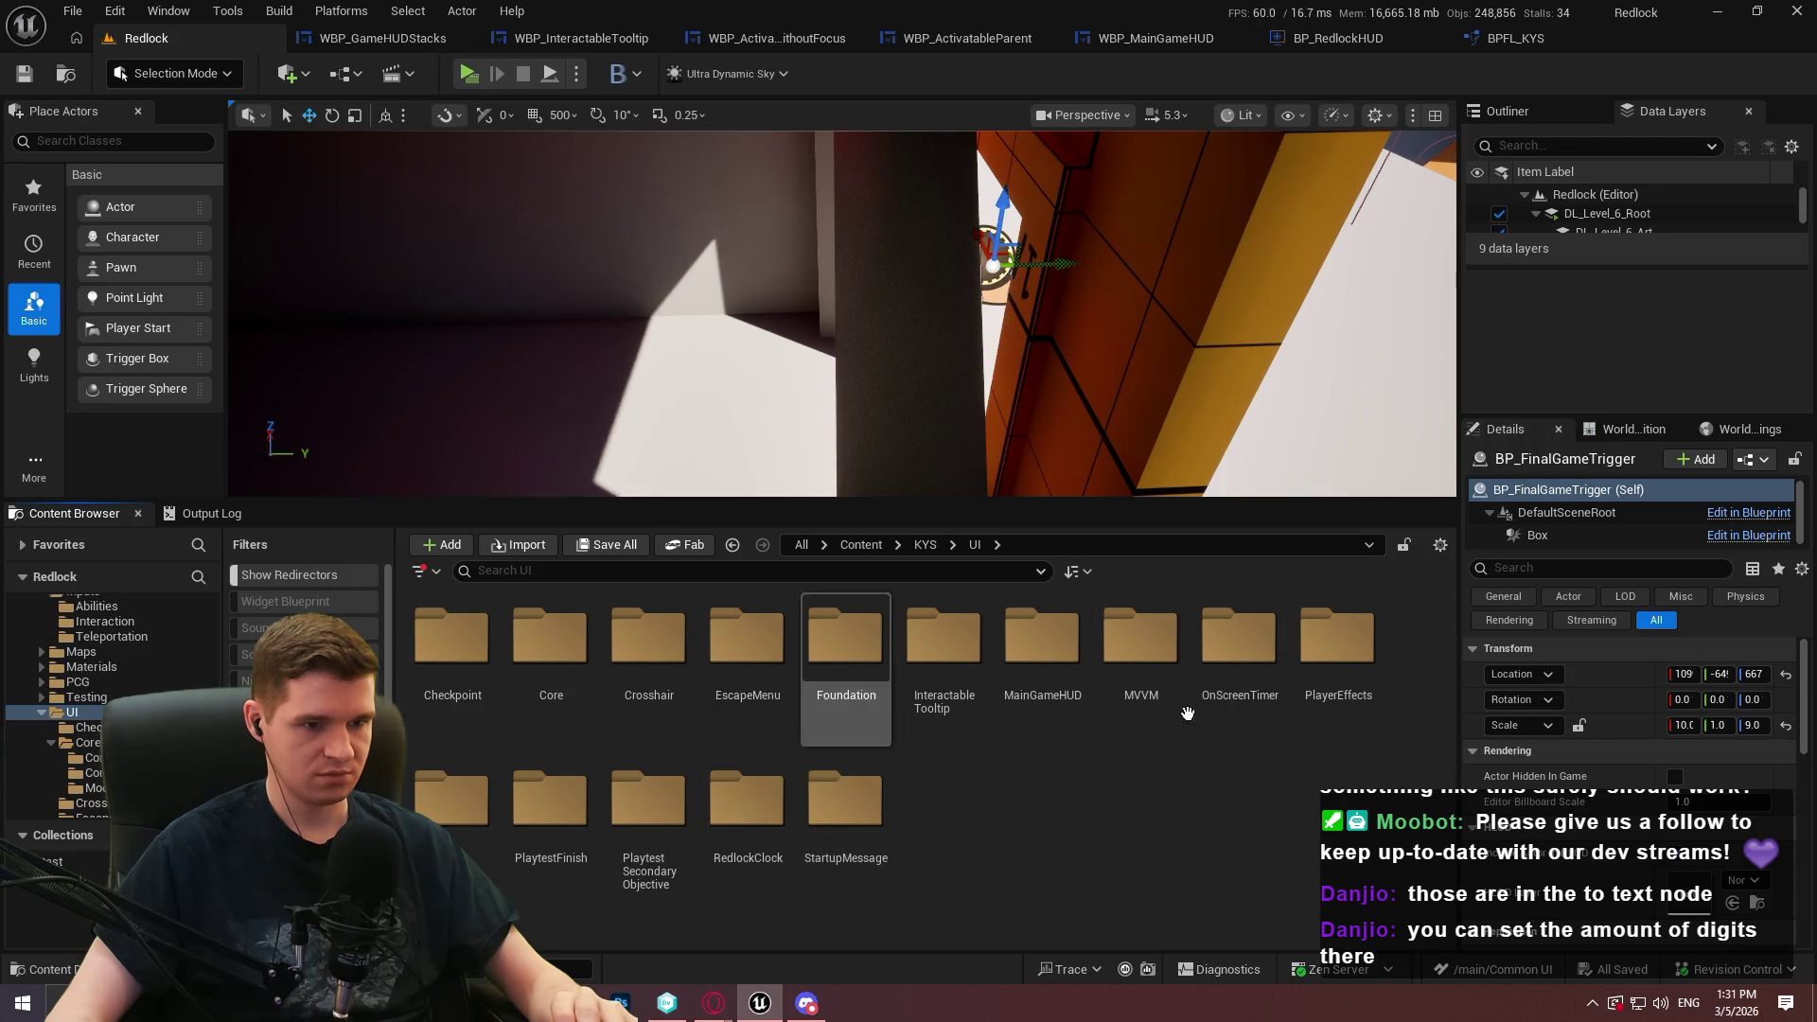
double_click(1220, 663)
double_click(452, 653)
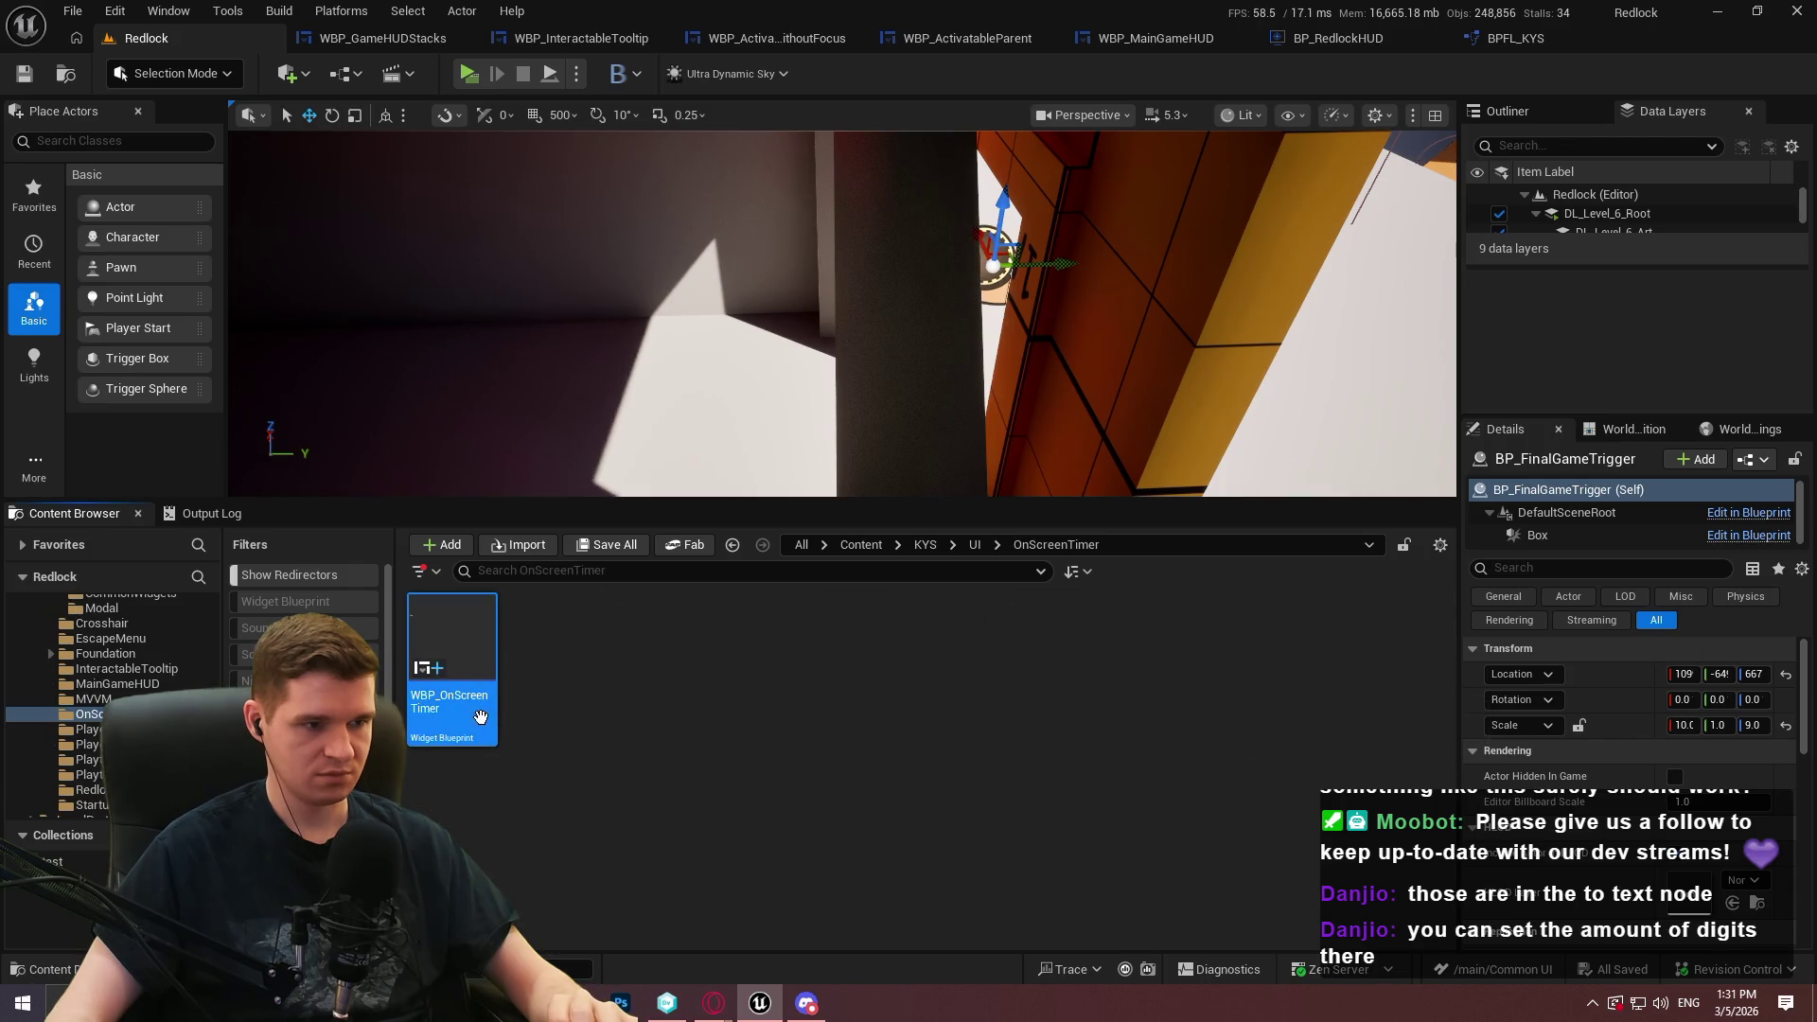
click(1605, 109)
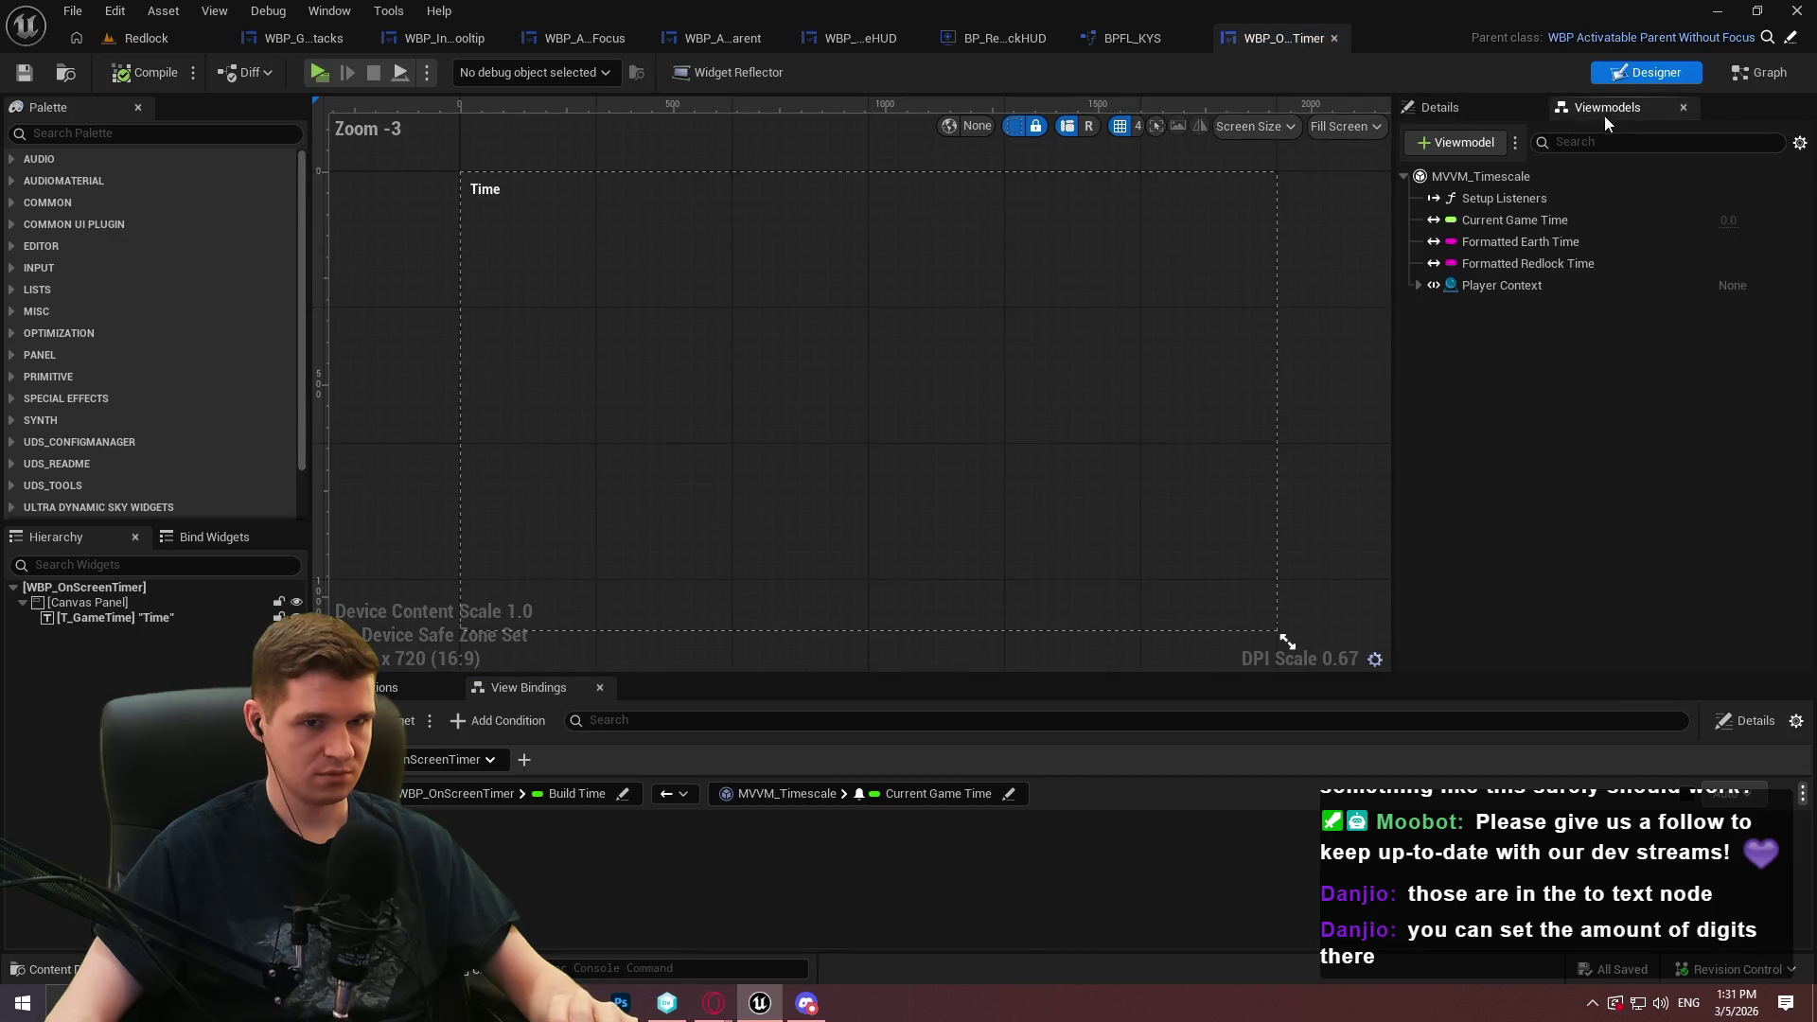
Select the MVVM_Timescale viewmodel, then in WBP_MainGameHUD select the on-screen timer at top-left
click(1445, 185)
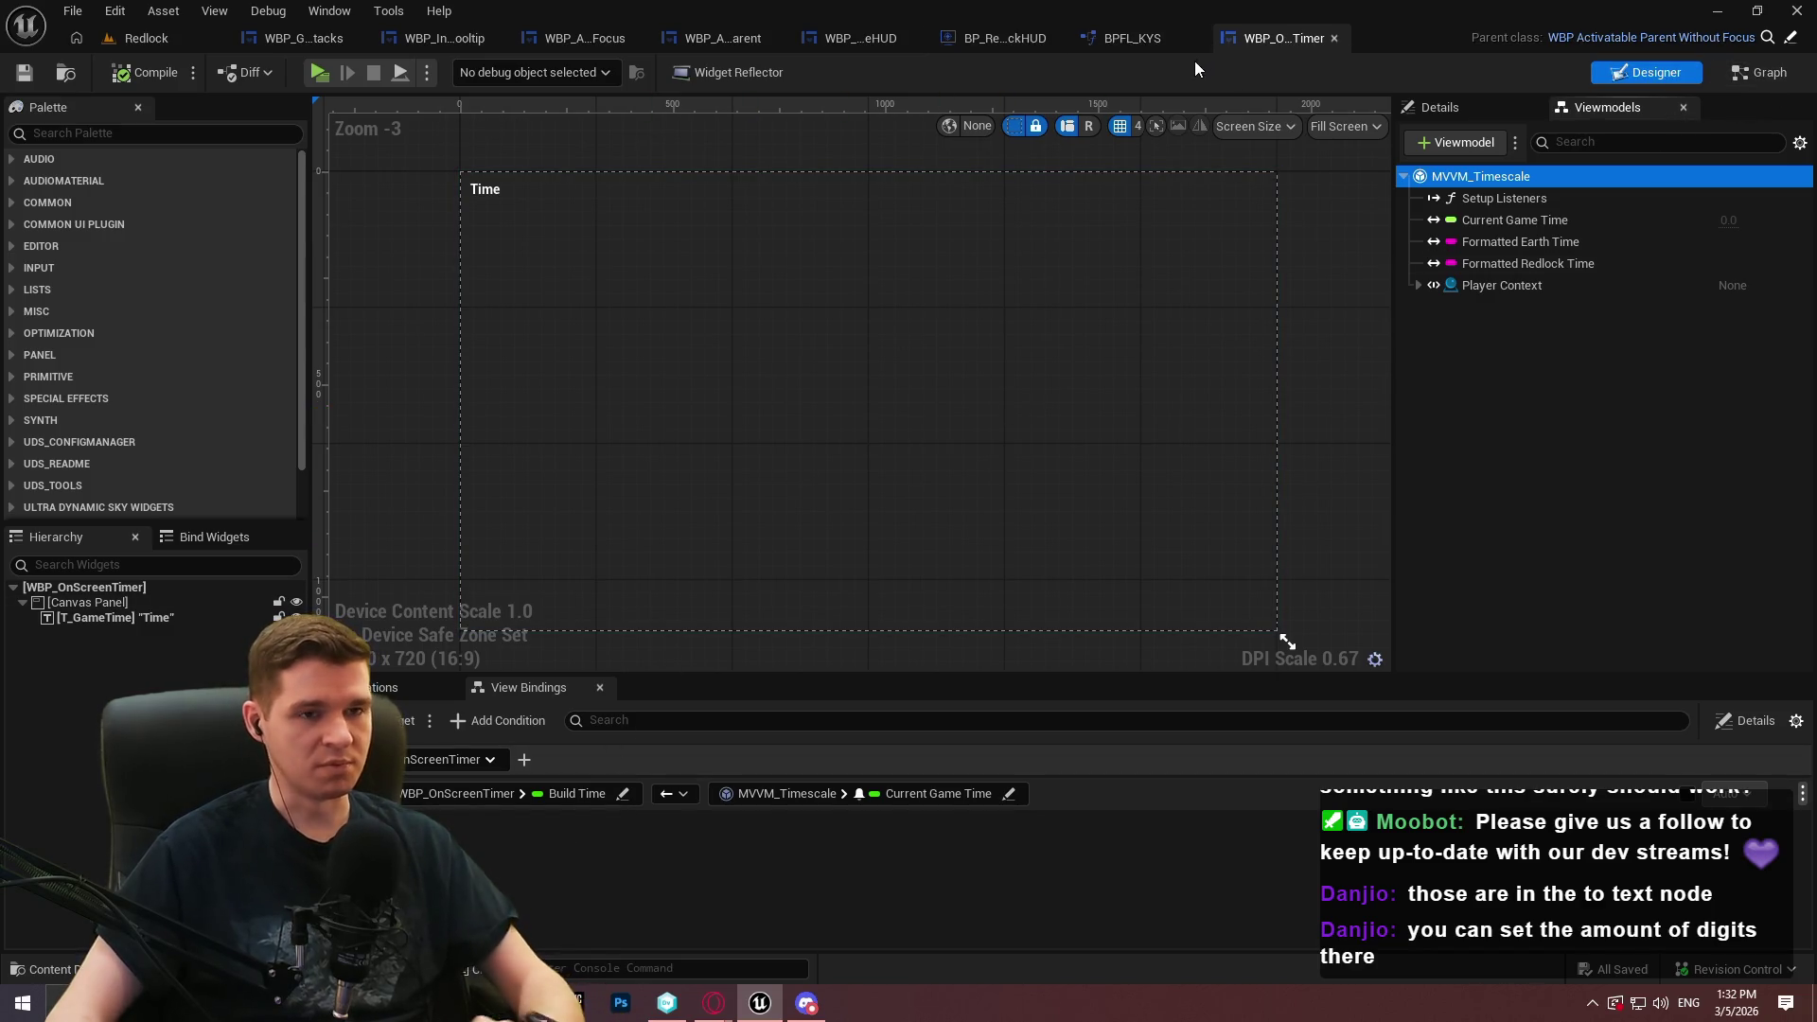
click(855, 42)
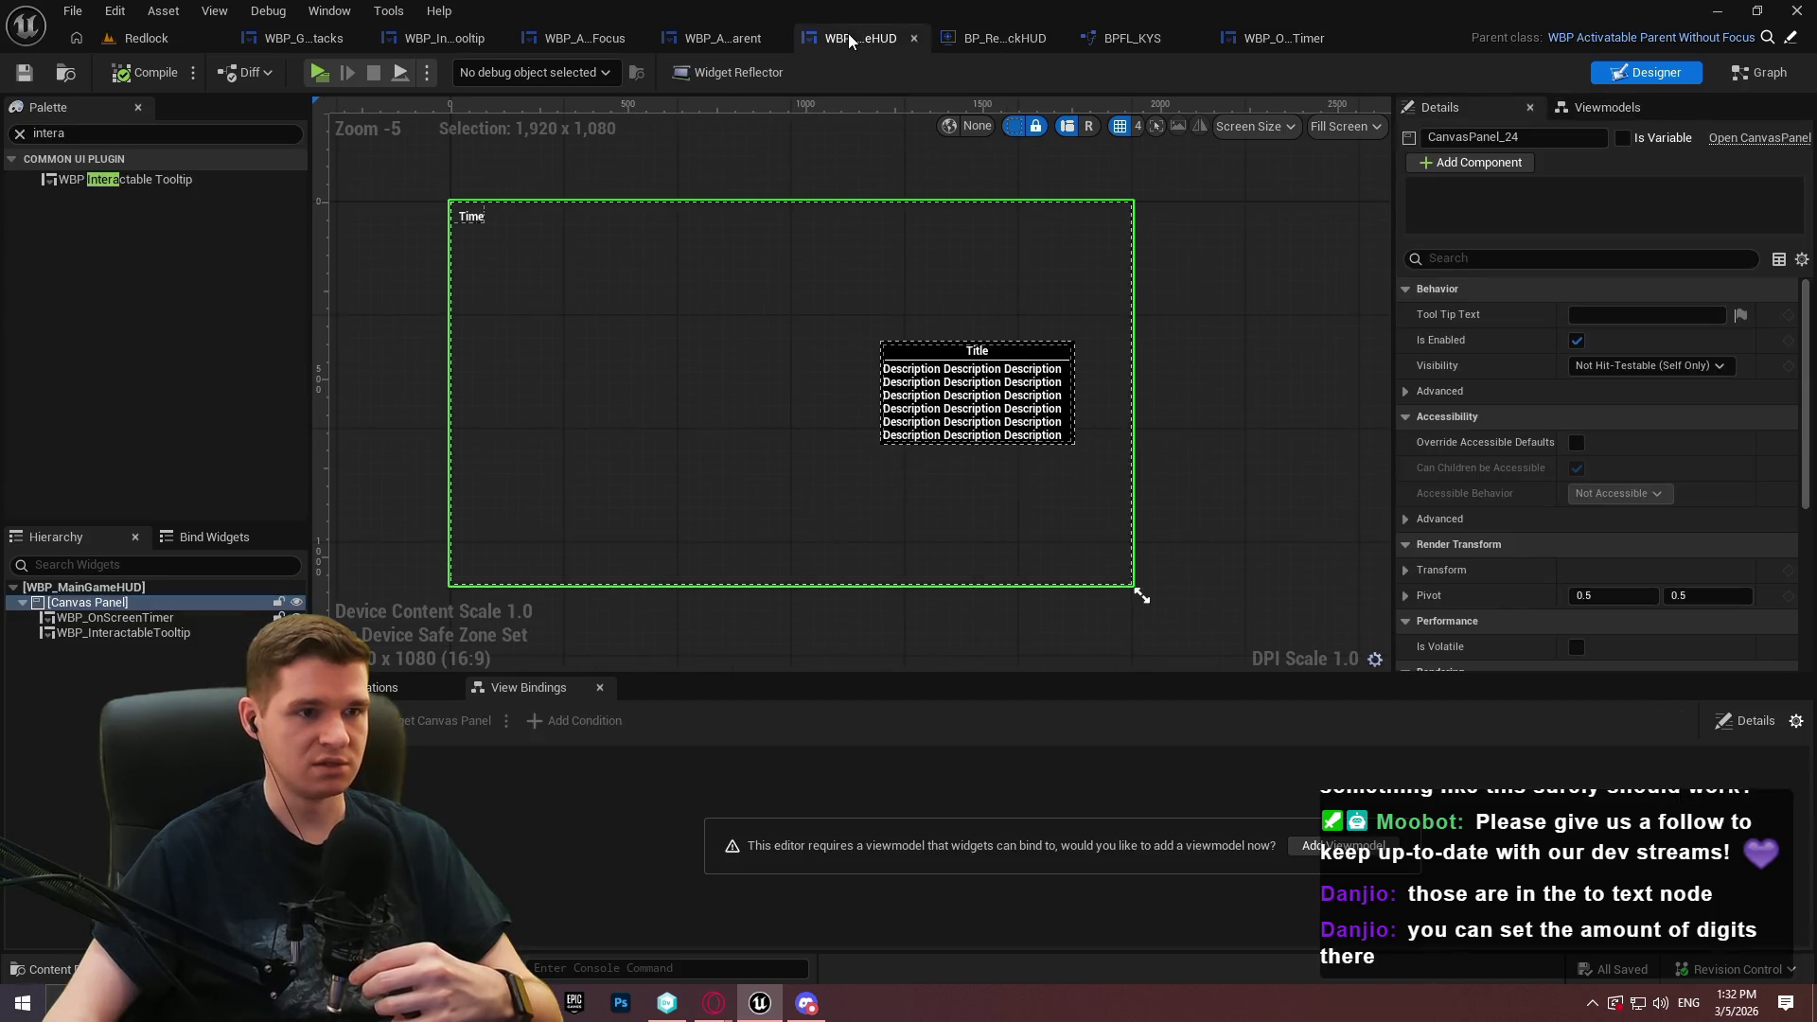
scroll(583, 199, up, 1)
drag(585, 206, 775, 253)
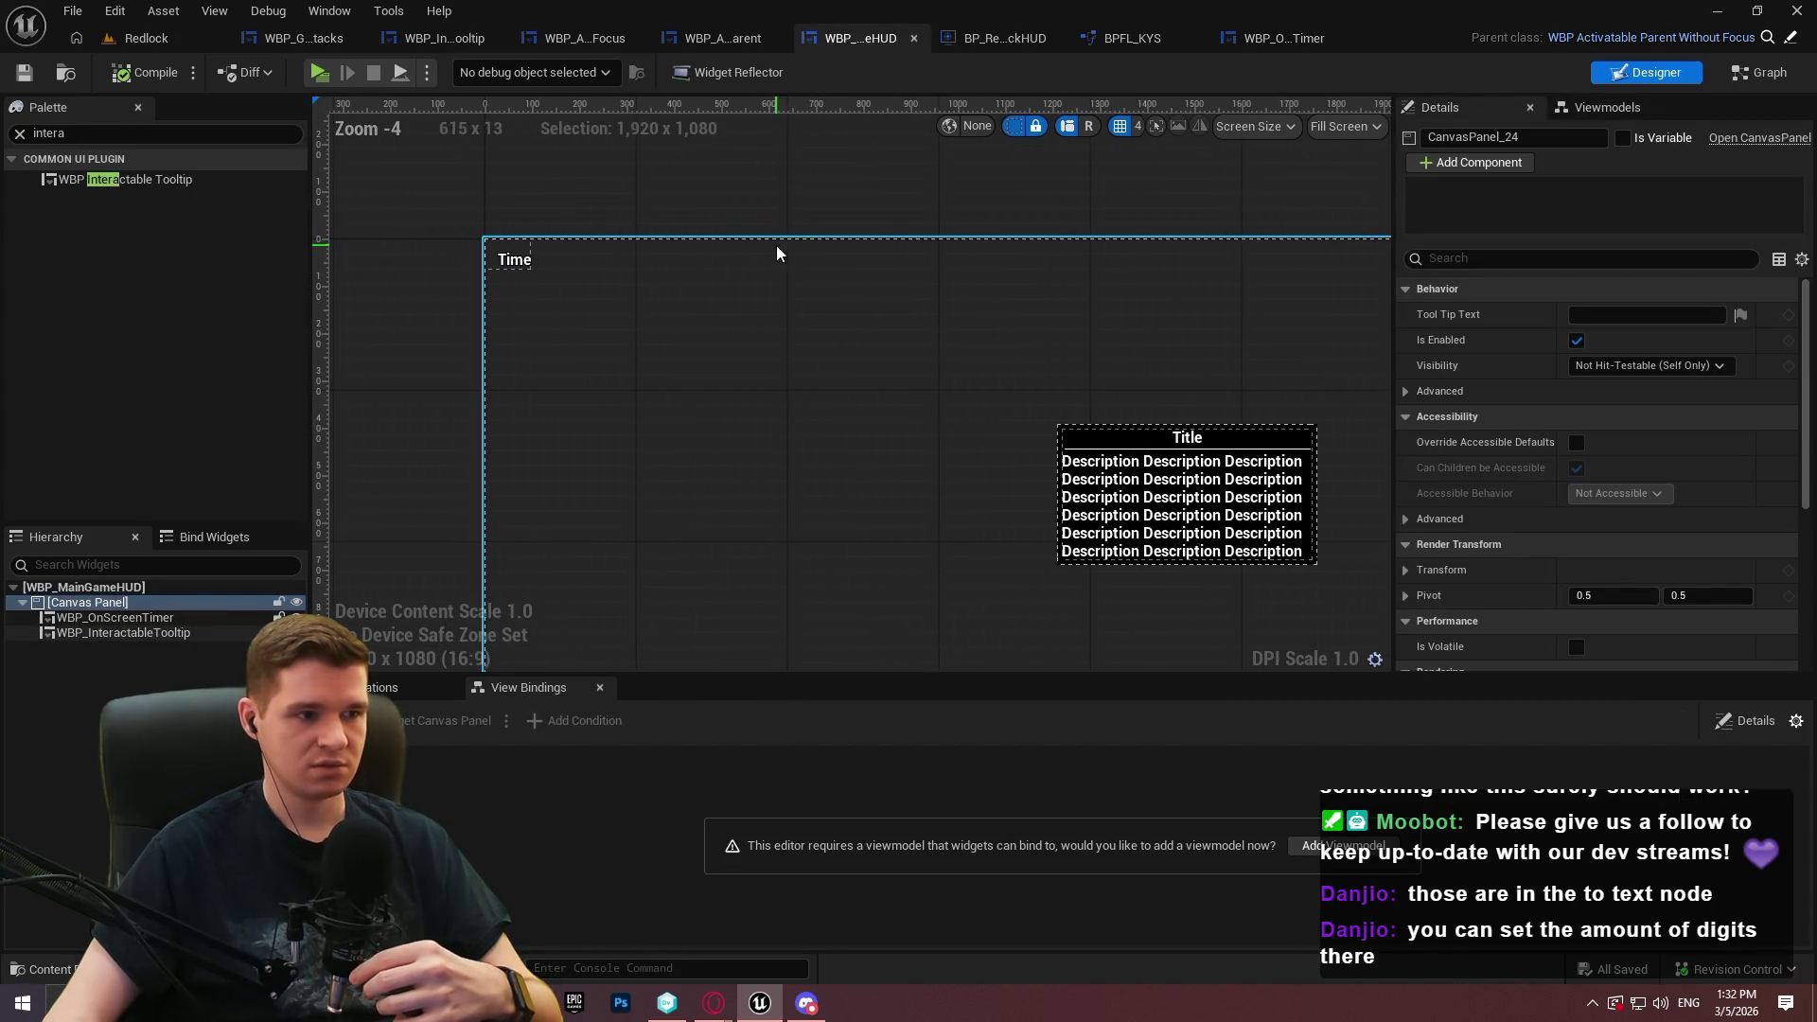
click(516, 257)
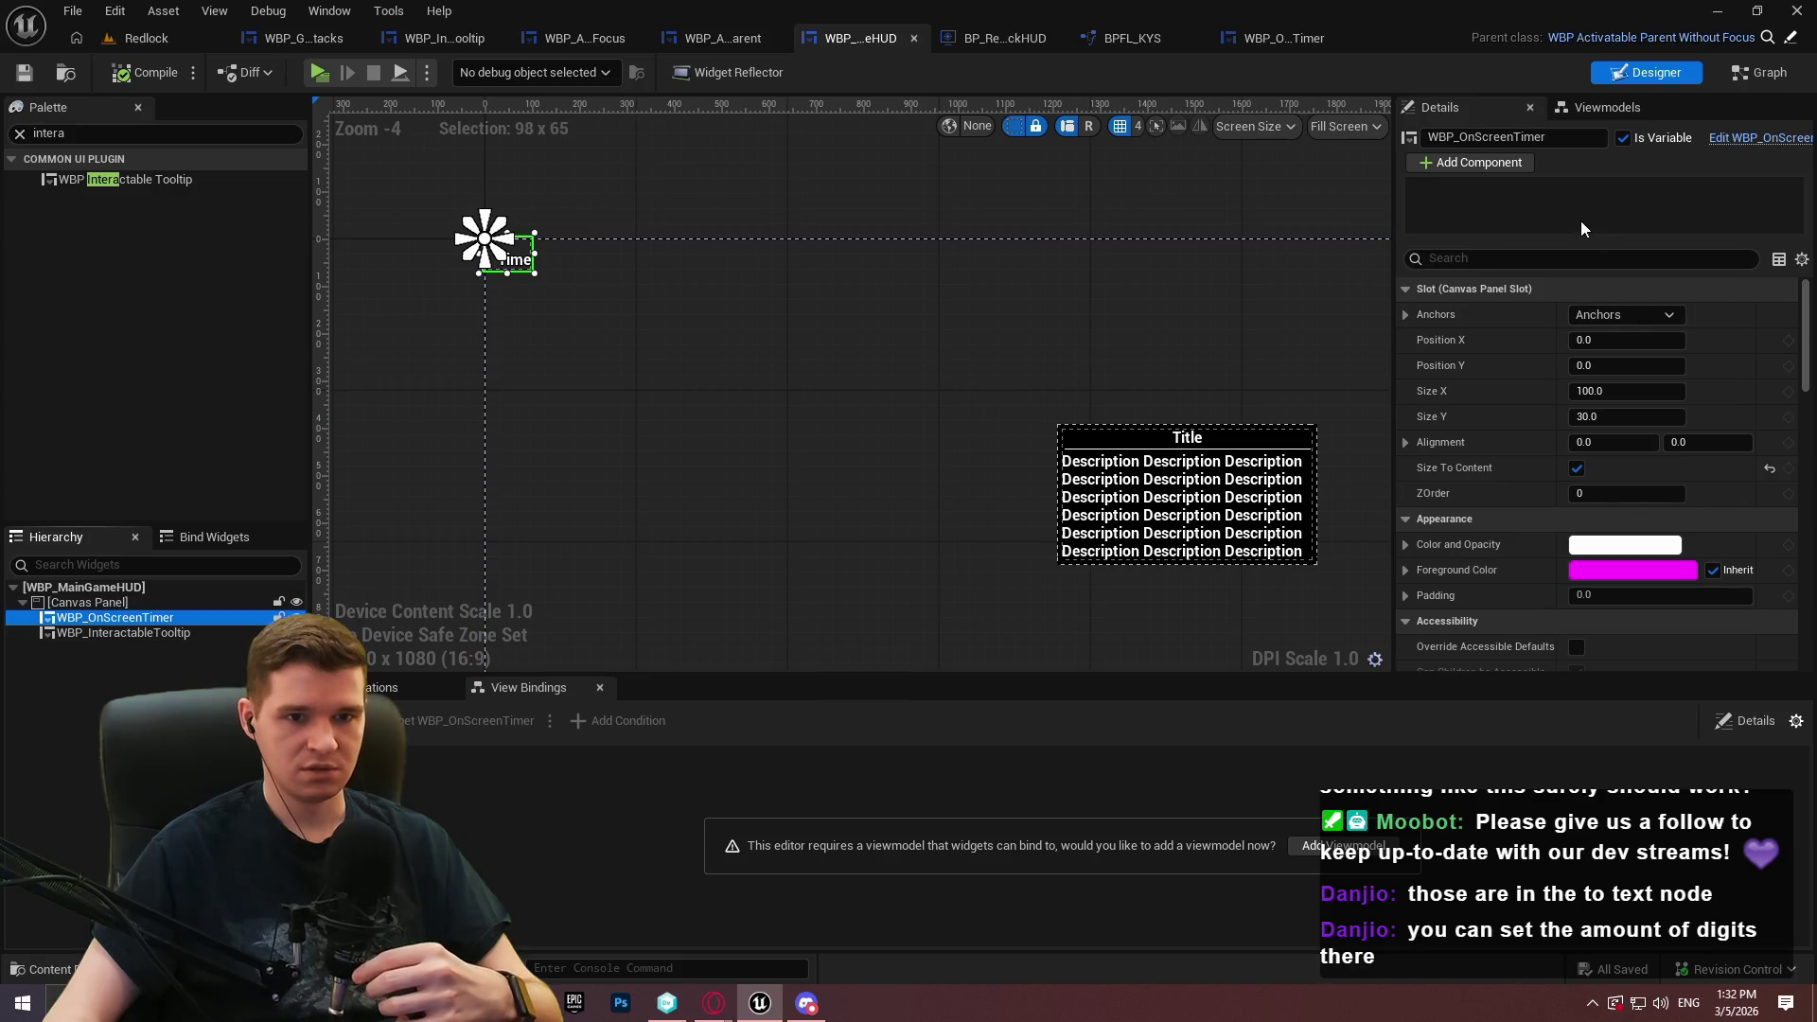
drag(1808, 325, 1806, 605)
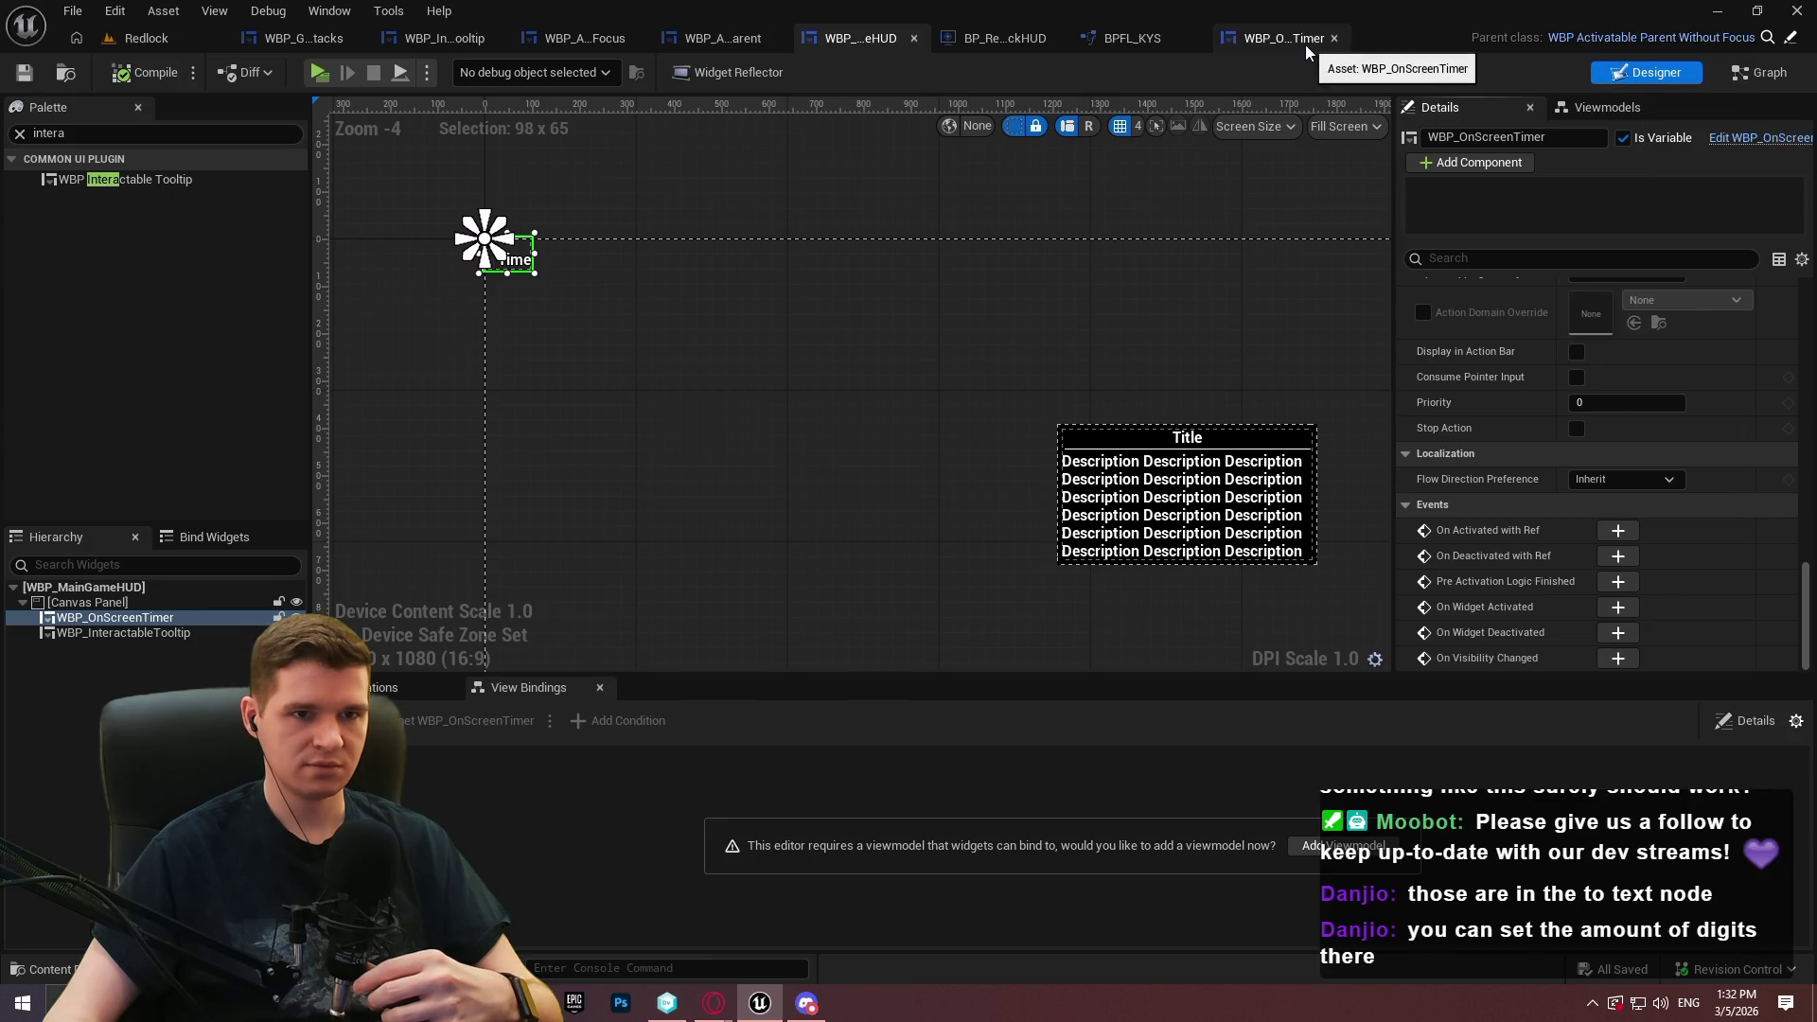
Return WBP_MainGameHUD from its event graph to the Designer and show its viewmodels
click(1768, 76)
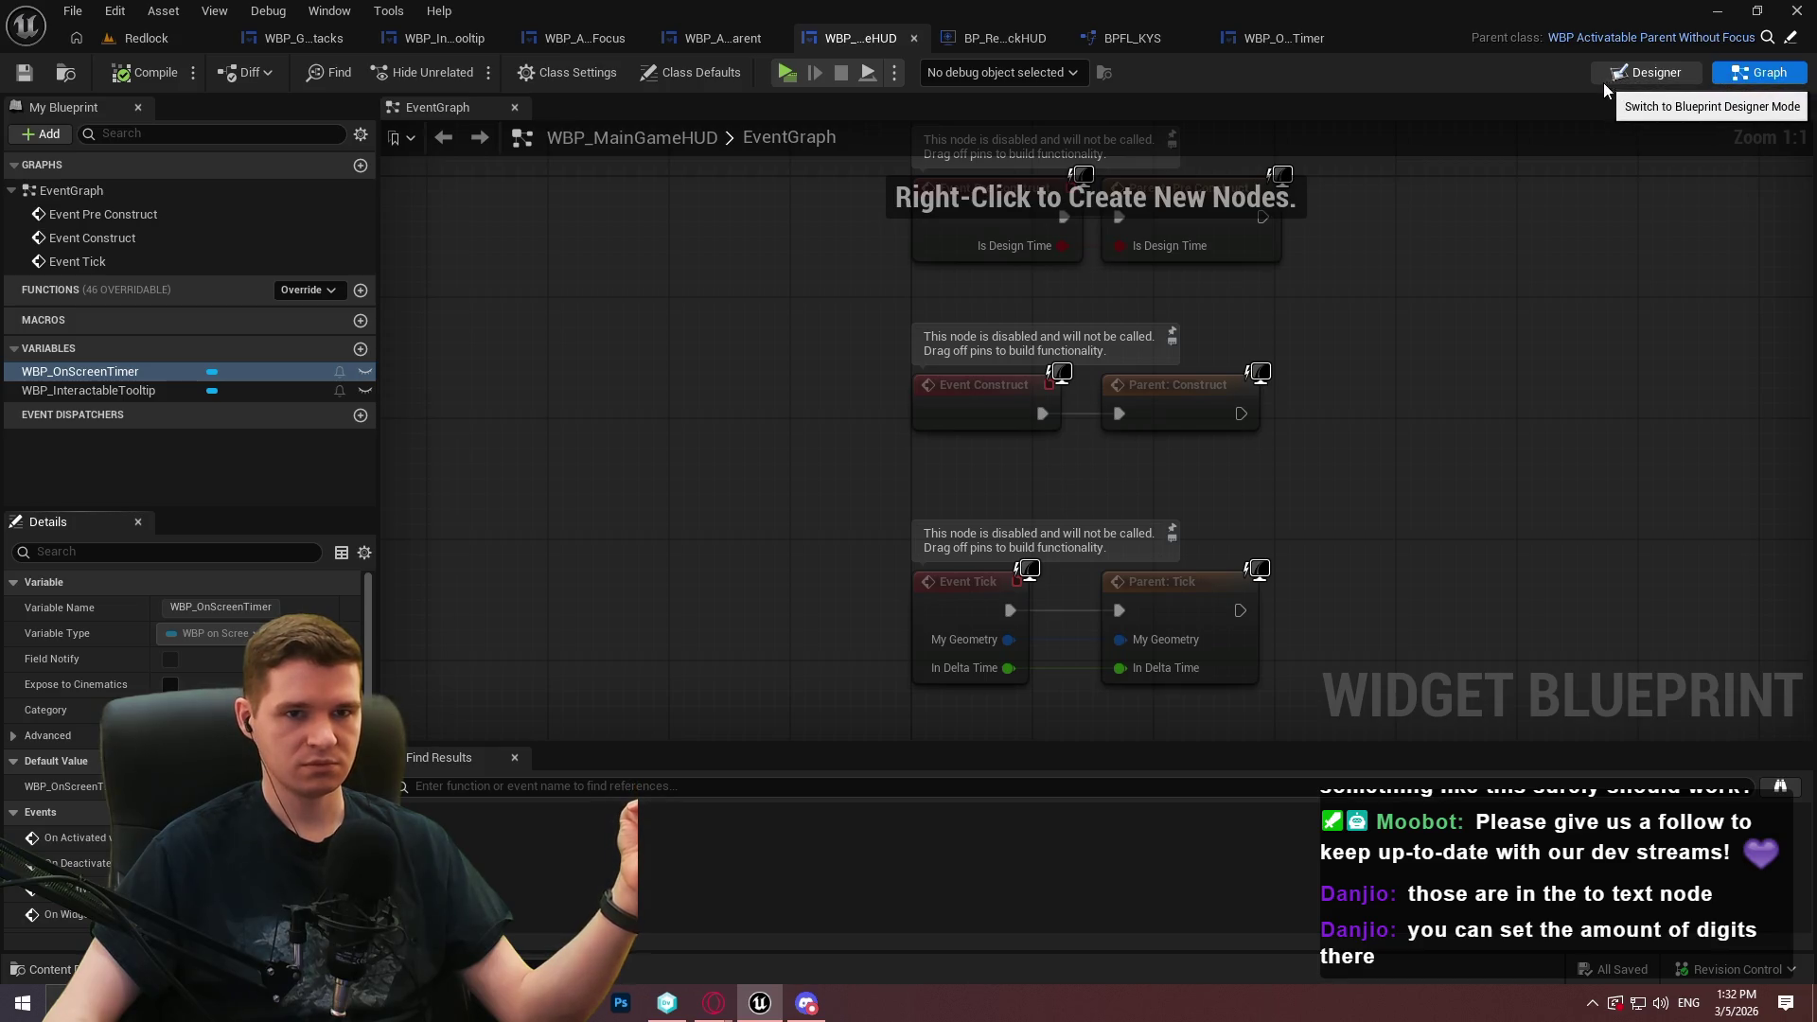
click(1673, 77)
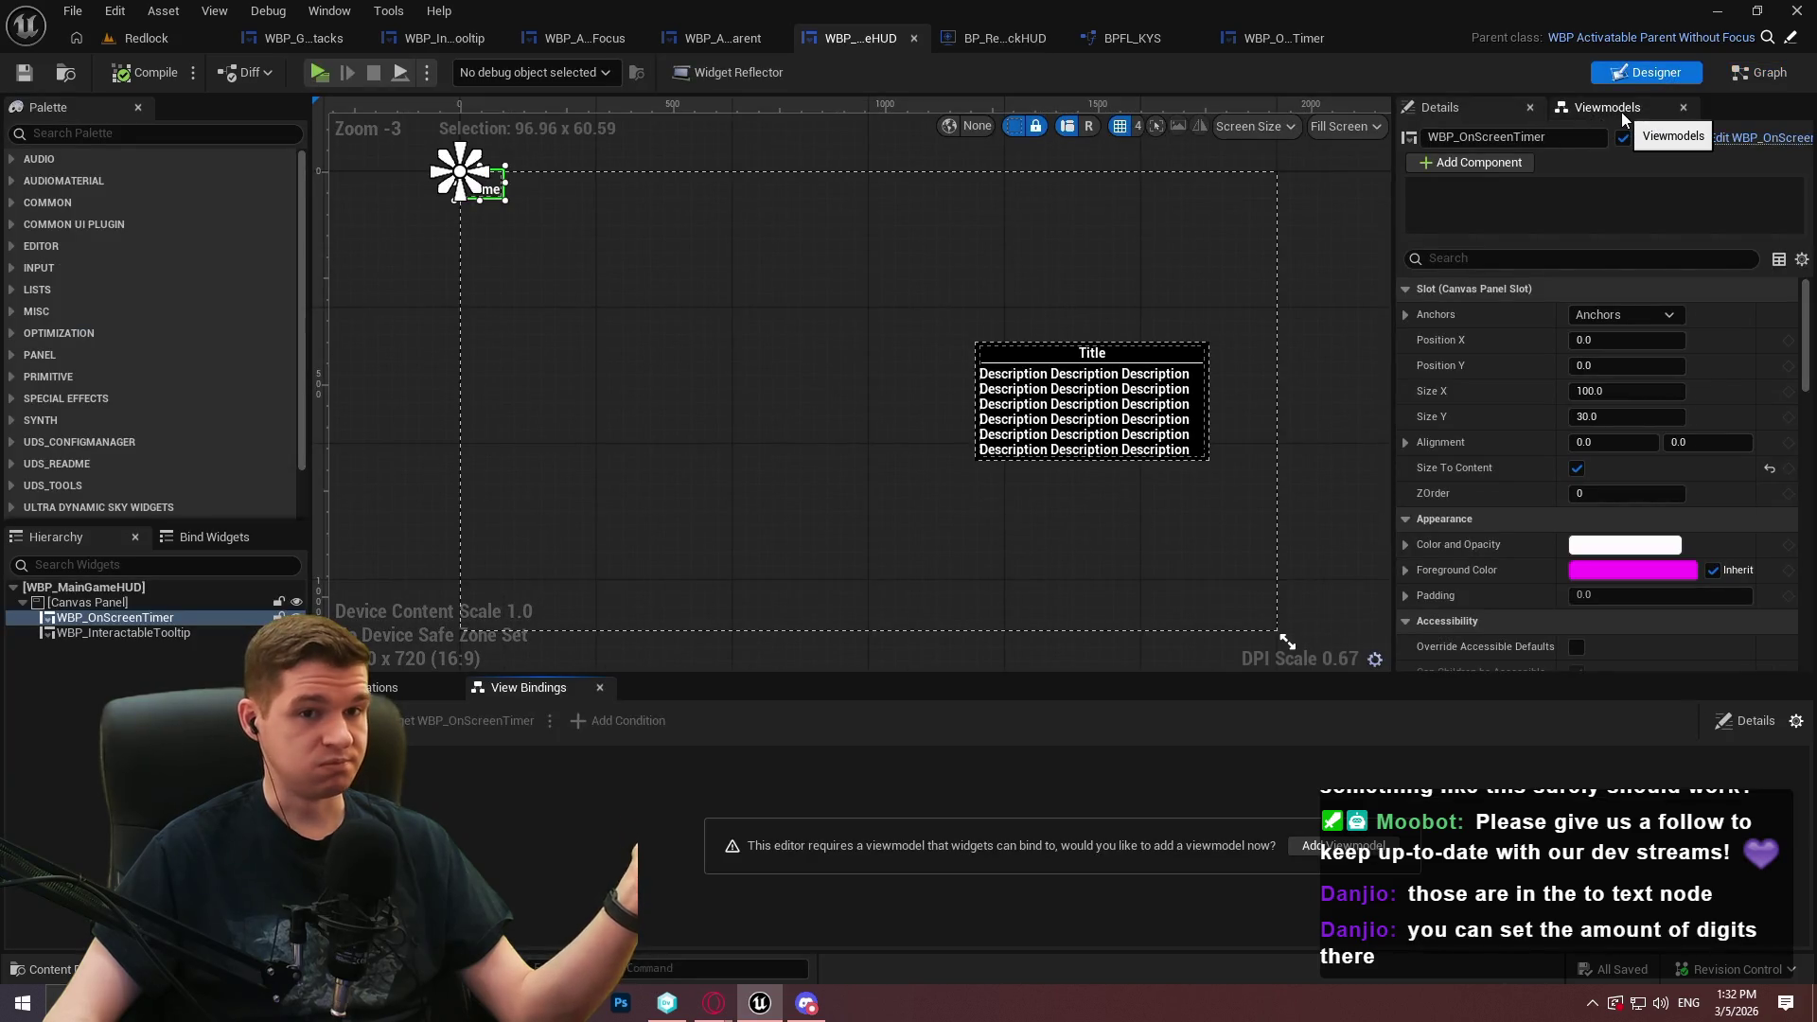
click(1621, 112)
Add the MVVM_Timescale viewmodel to WBP_MainGameHUD
click(1465, 145)
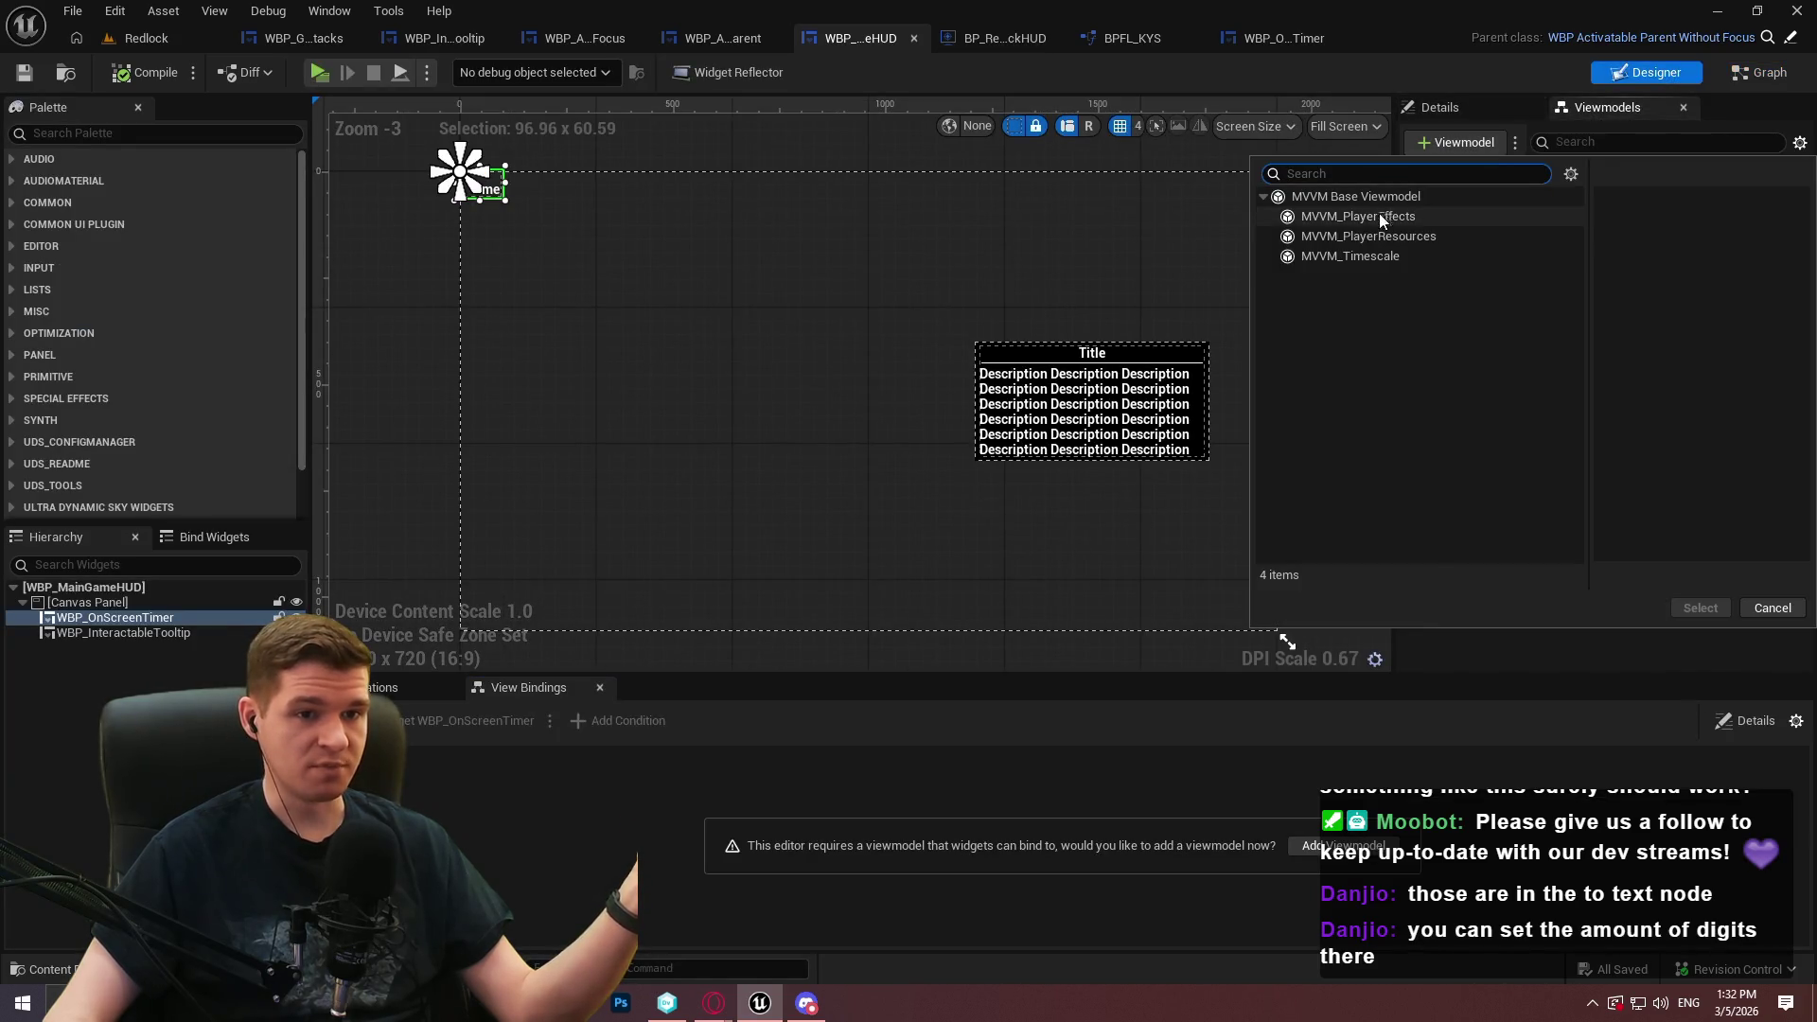
click(1391, 258)
click(1701, 608)
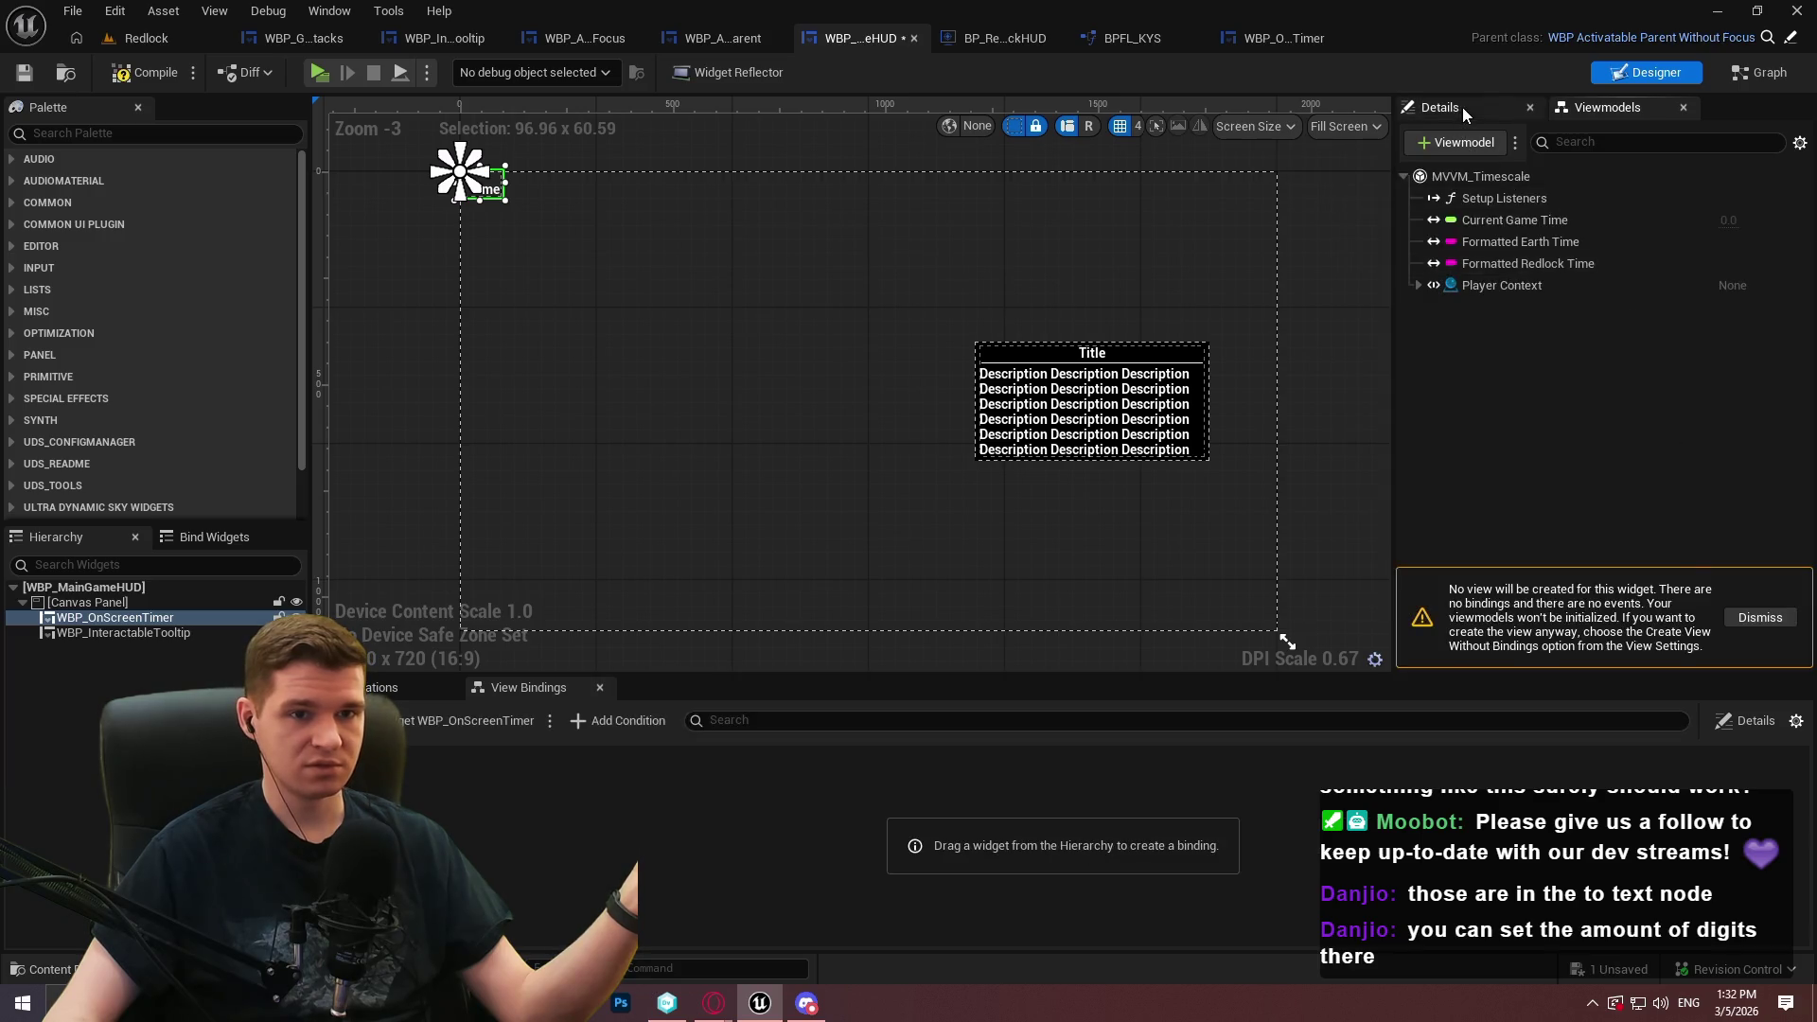
click(1458, 107)
click(1612, 114)
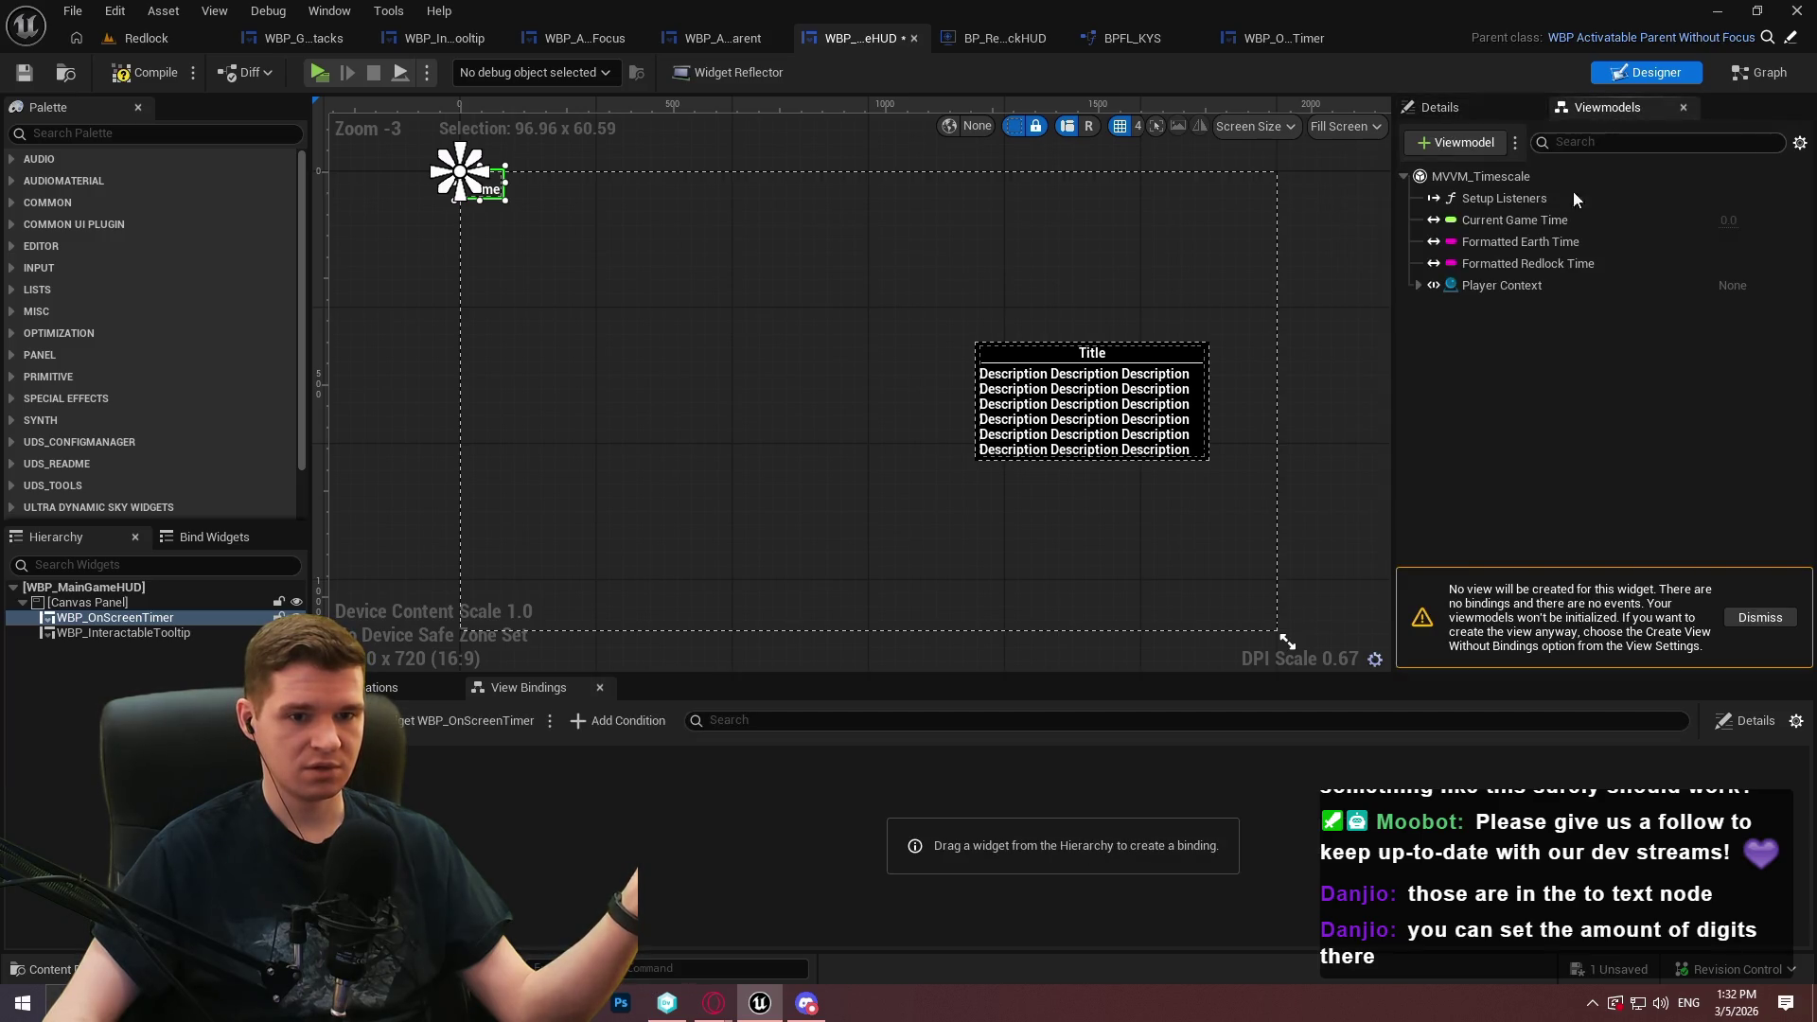
Set MVVM_Timescale's creation type to Global View Model Collection with identifier 'Timescale'
click(1463, 176)
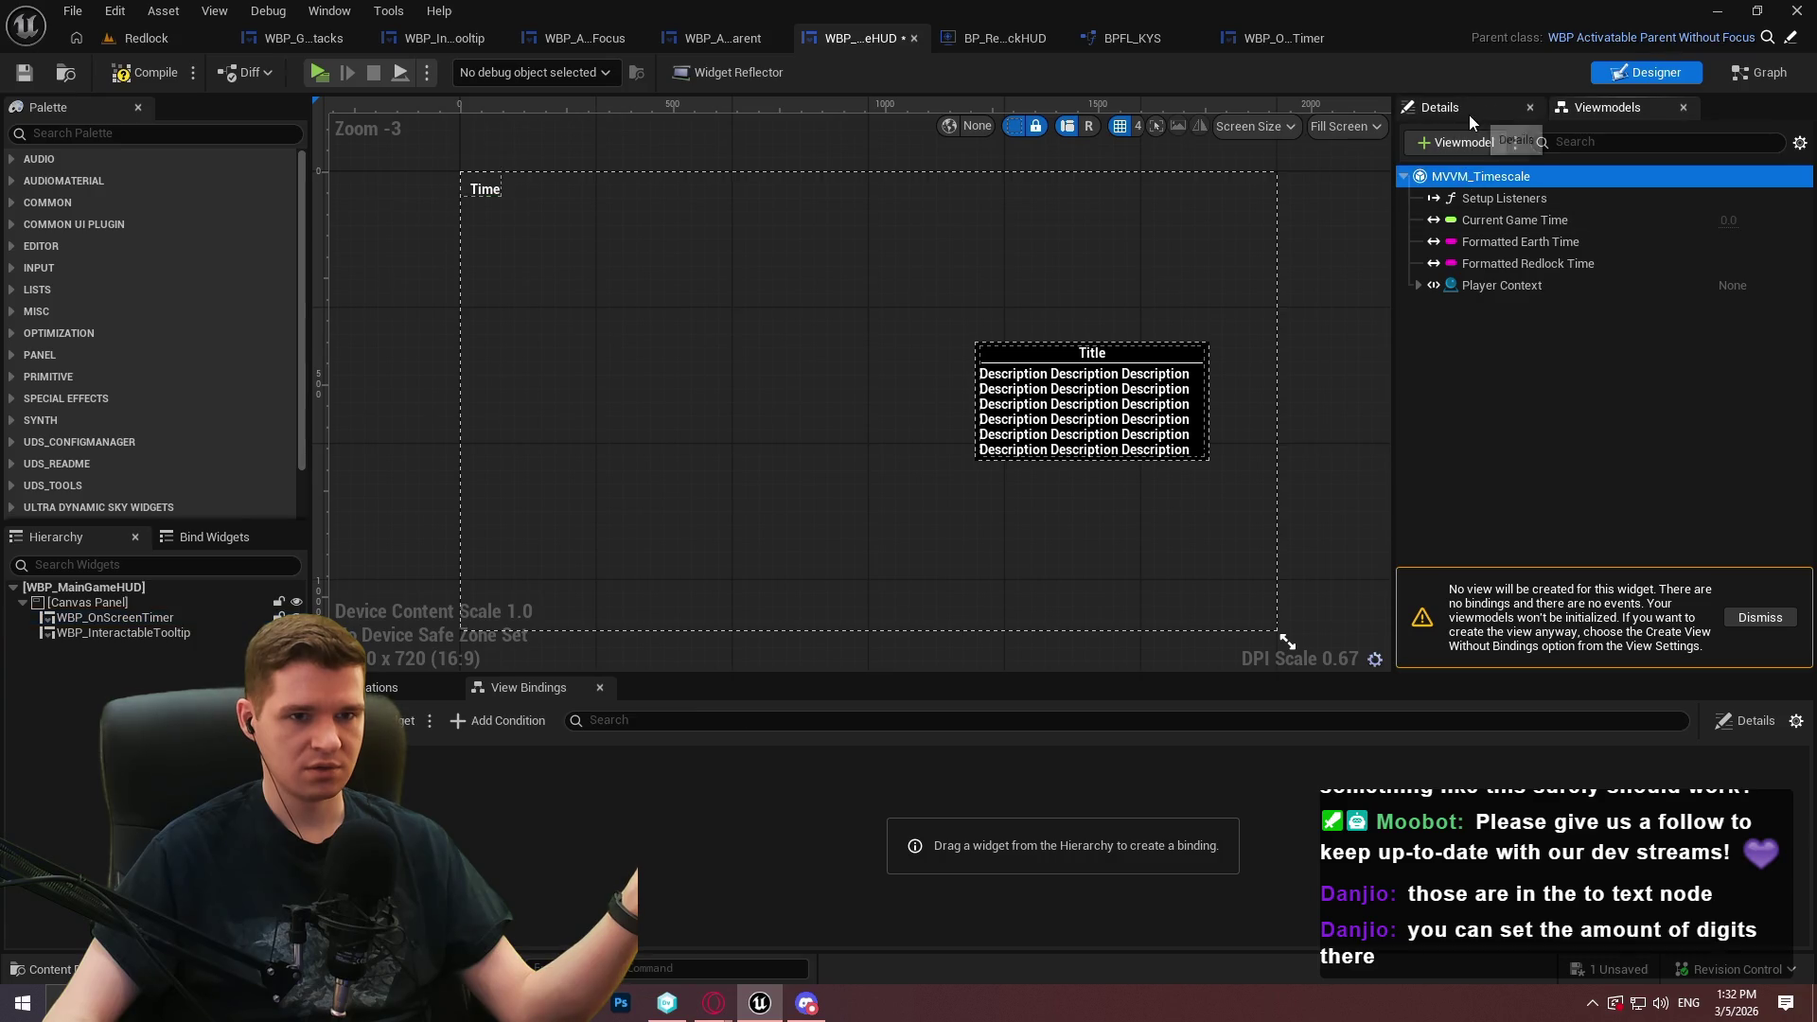
click(1469, 114)
click(1609, 248)
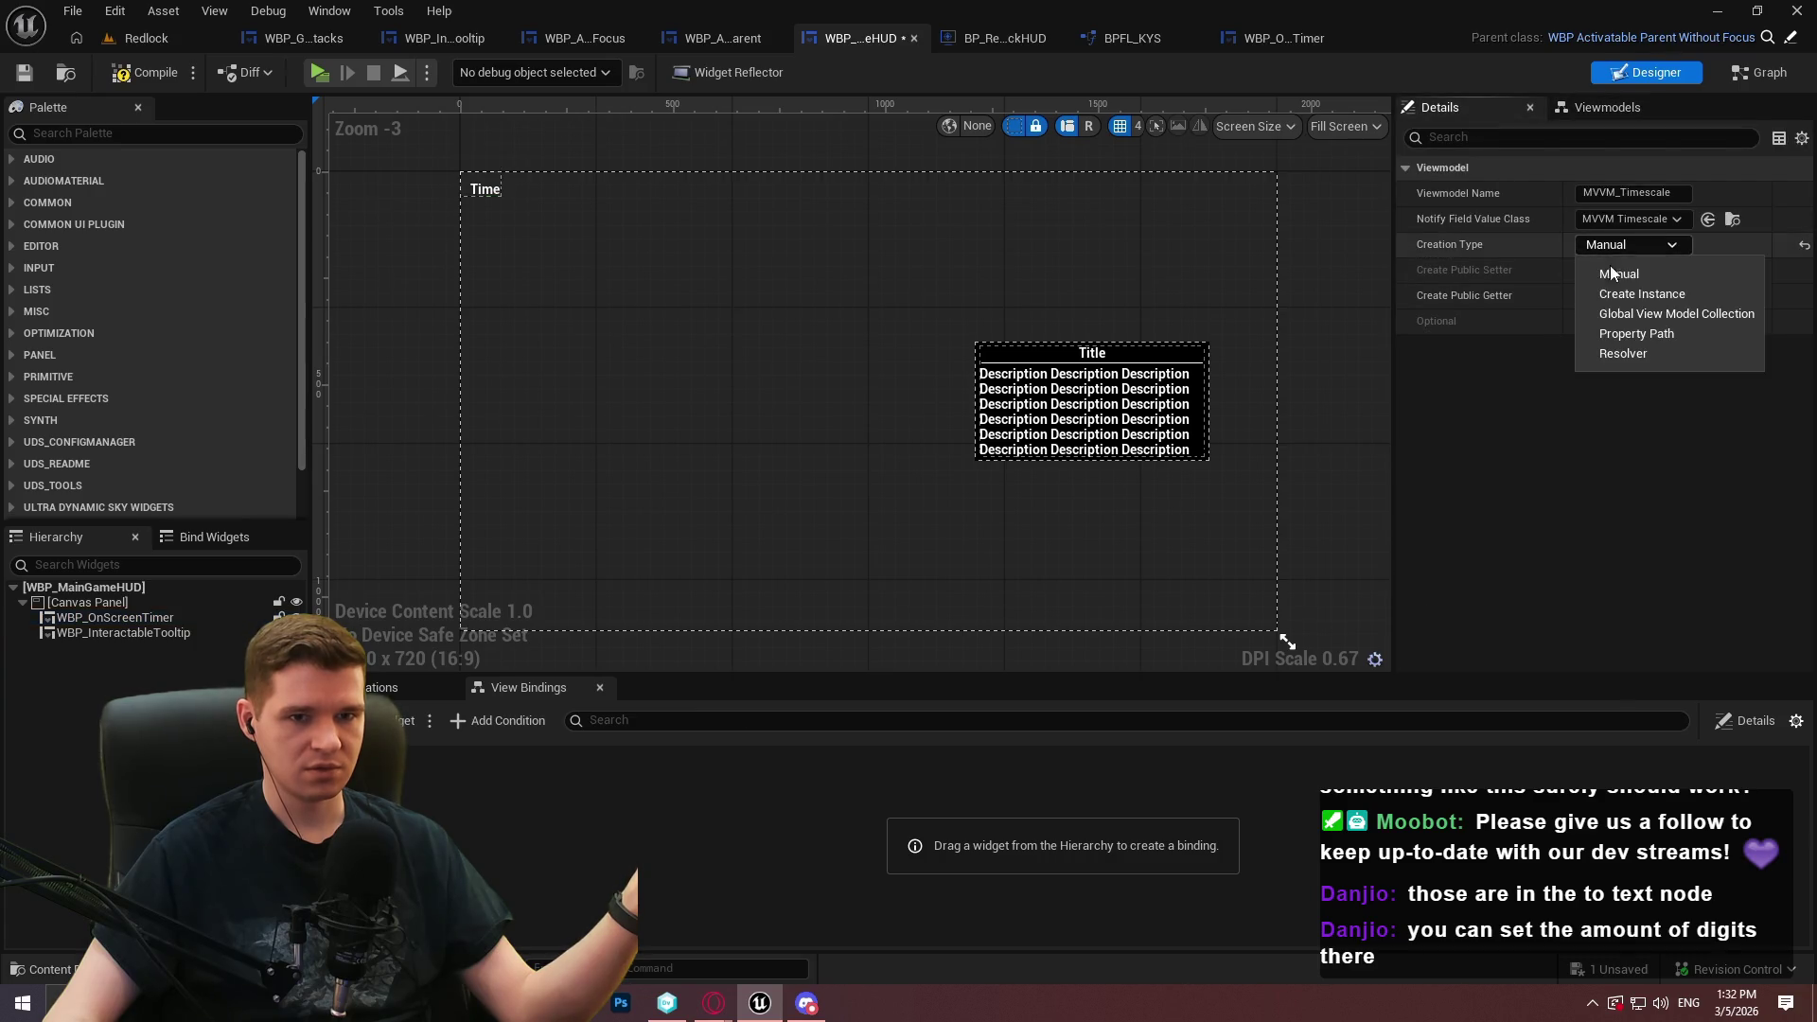
click(1630, 313)
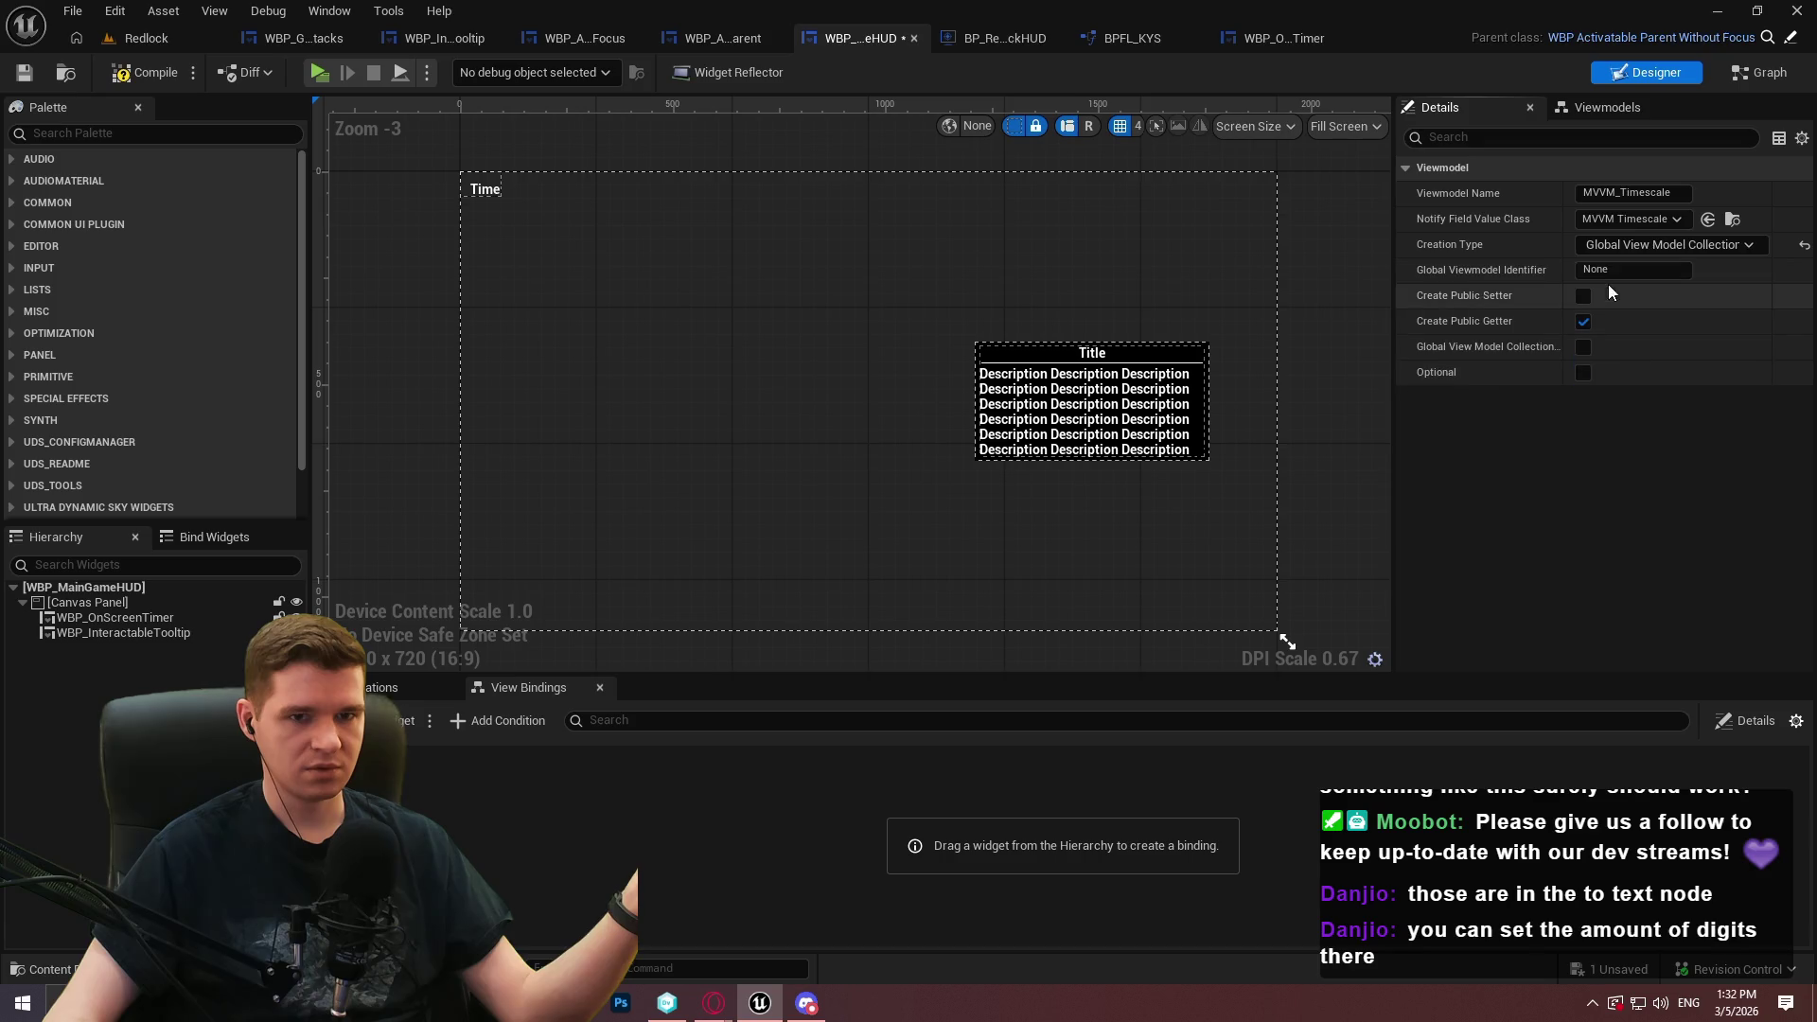
click(1584, 347)
drag(1393, 223, 1240, 225)
click(1536, 272)
text(Timesca)
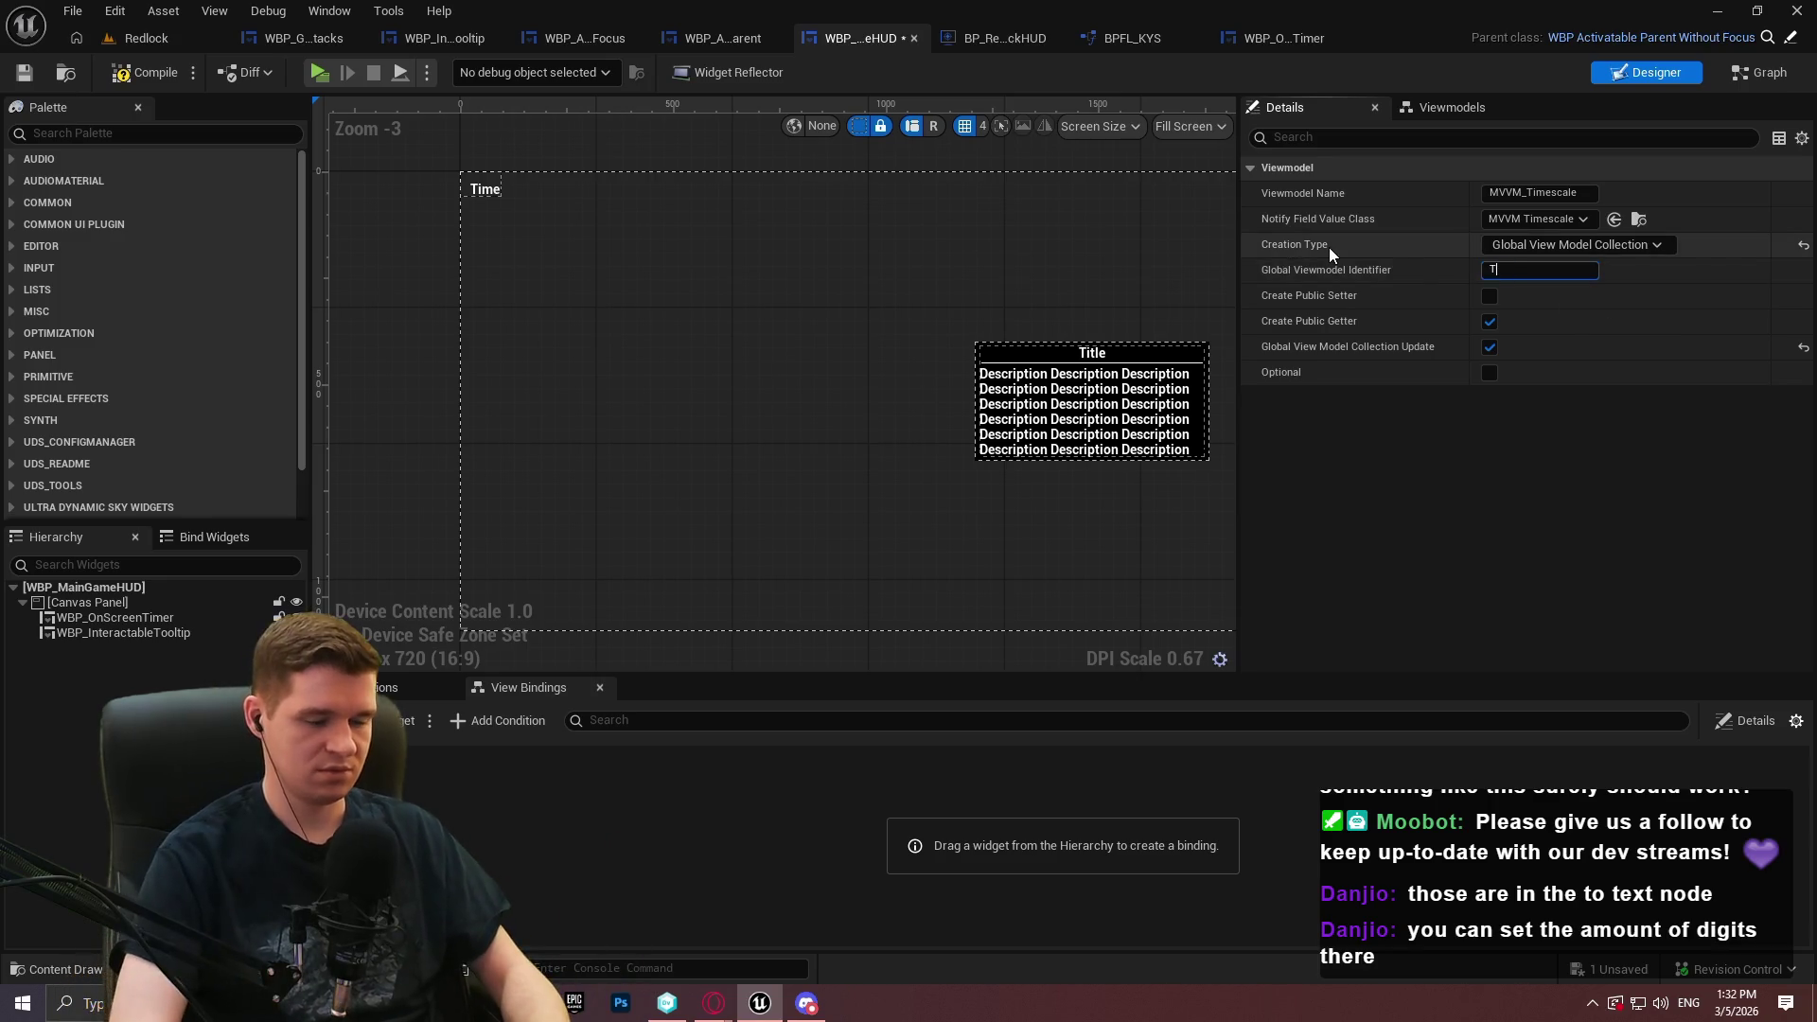
text(le)
Compile and save WBP_MainGameHUD, then start a play-test
click(142, 72)
click(36, 82)
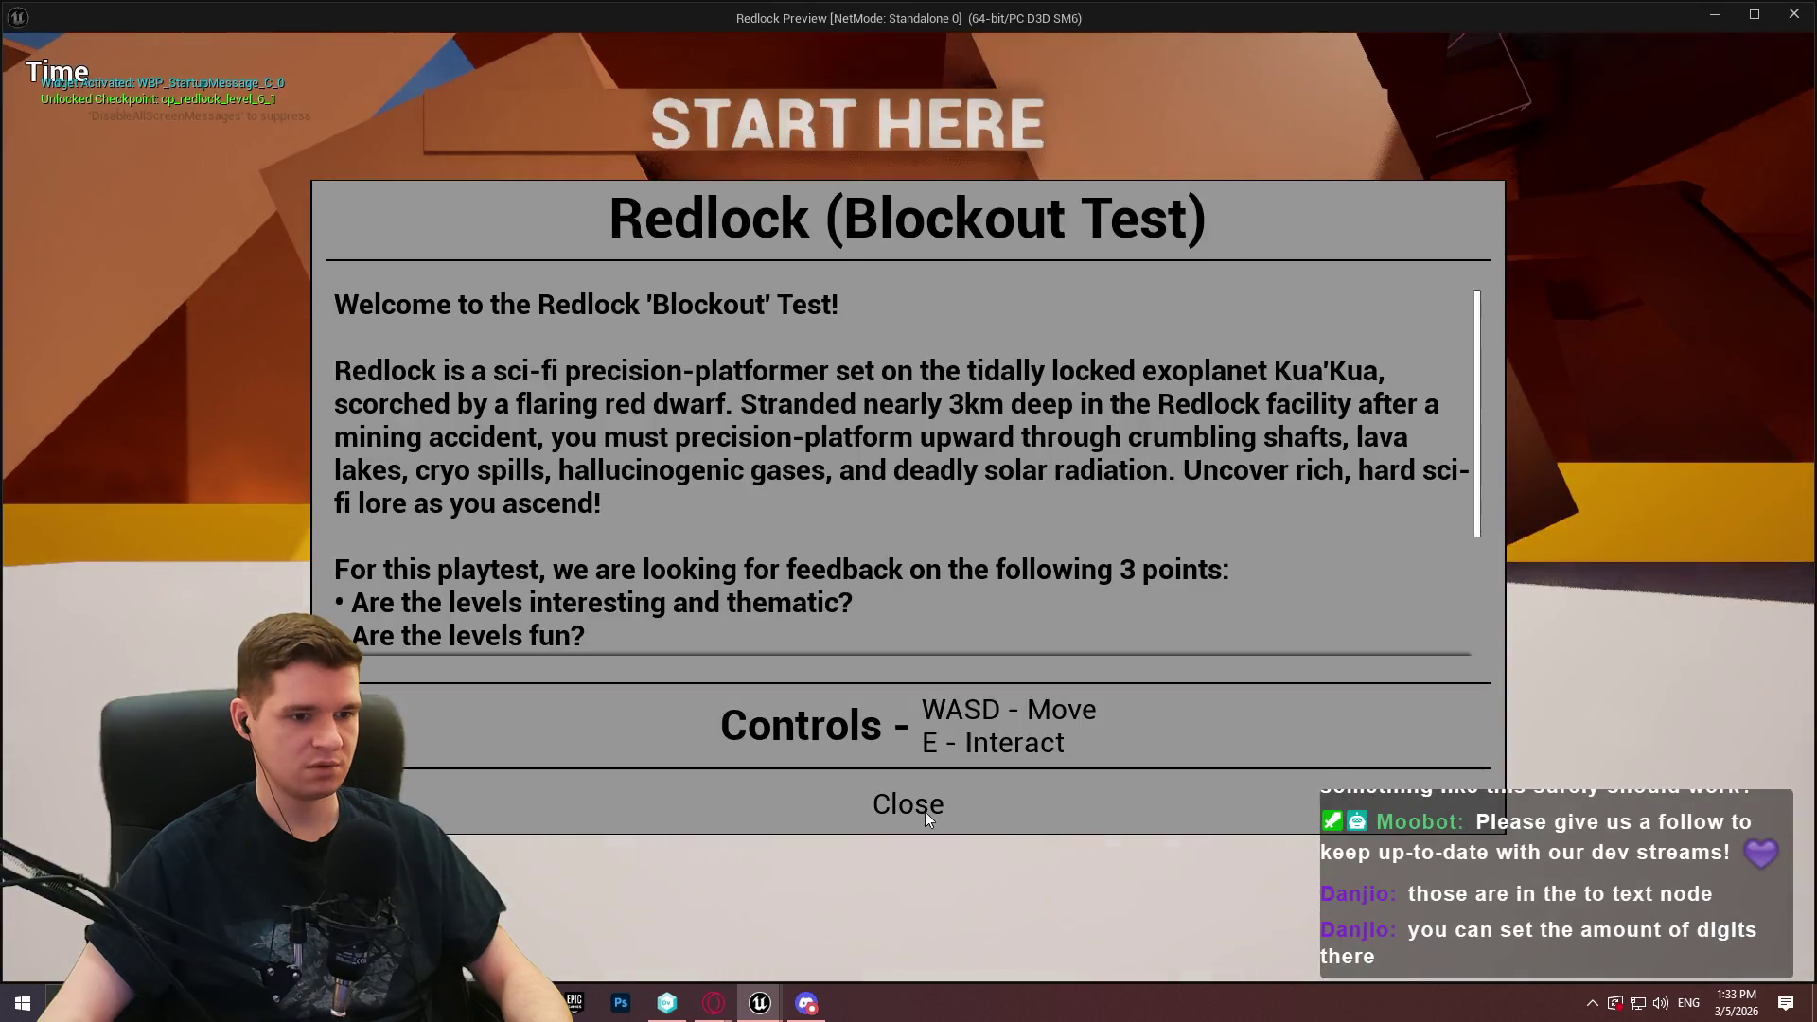
click(924, 810)
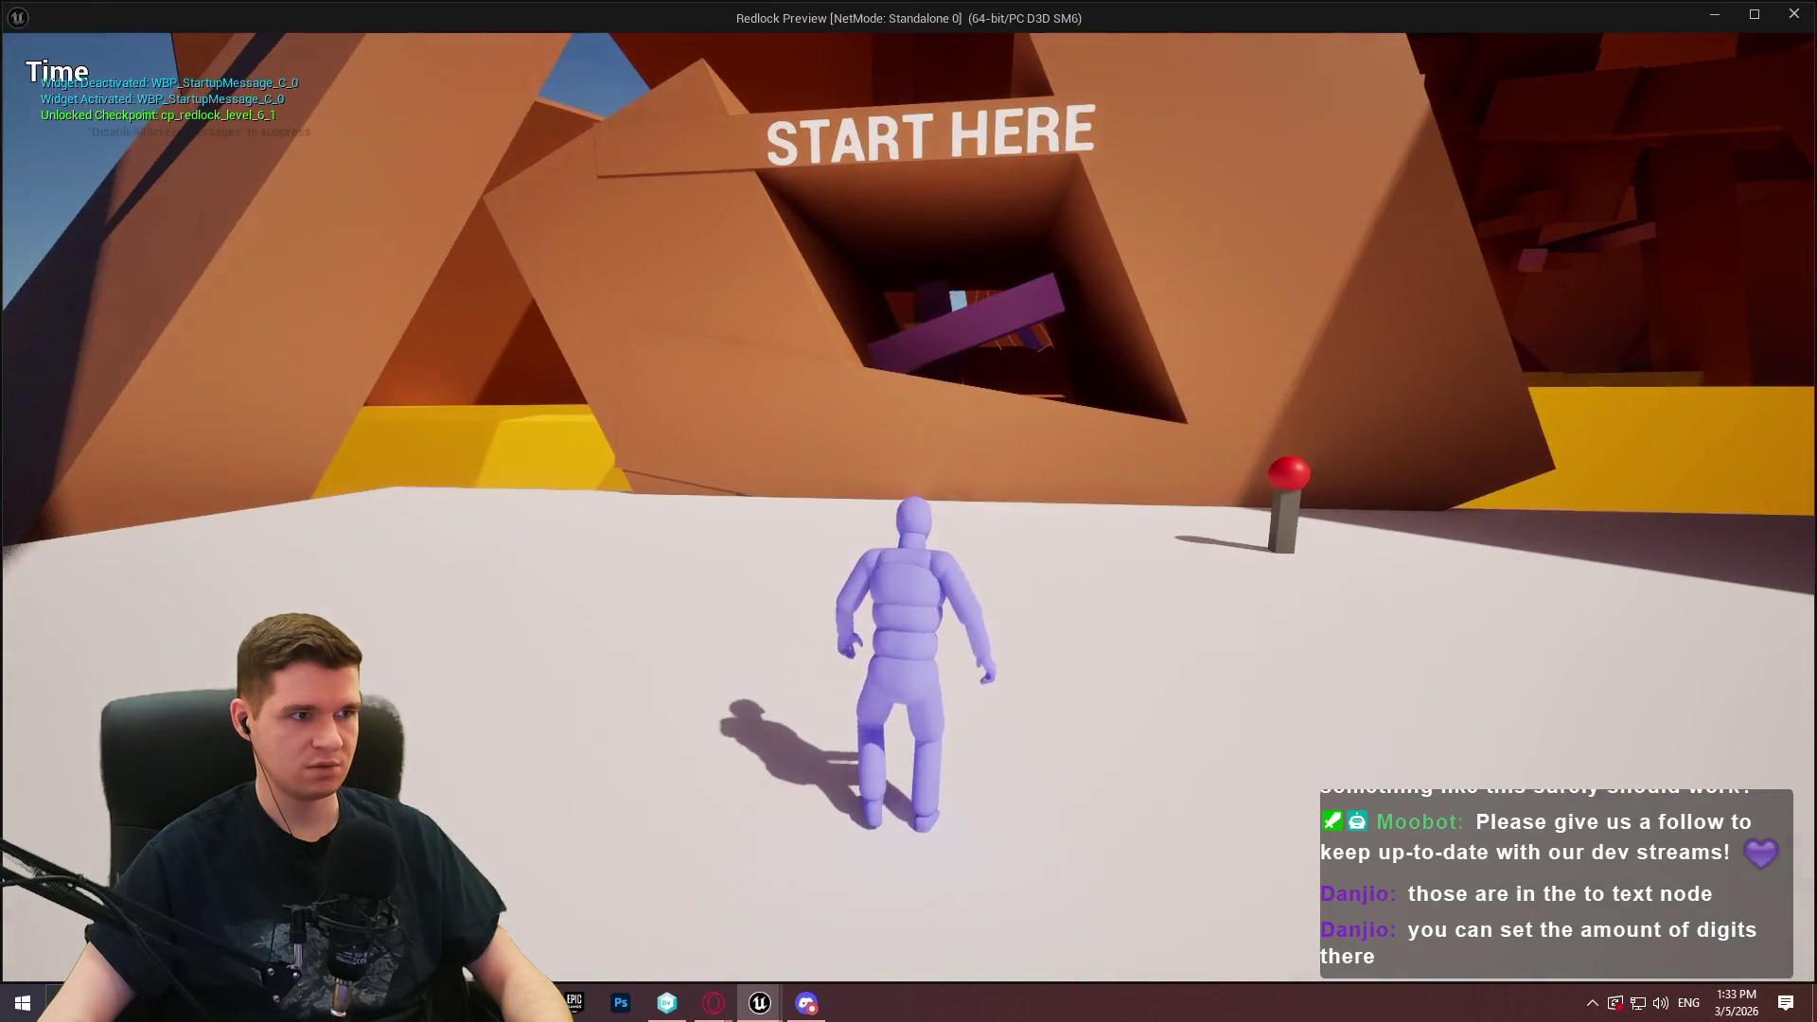
Run to the checkpoint and open and close its teleporting menu three times
key(w)
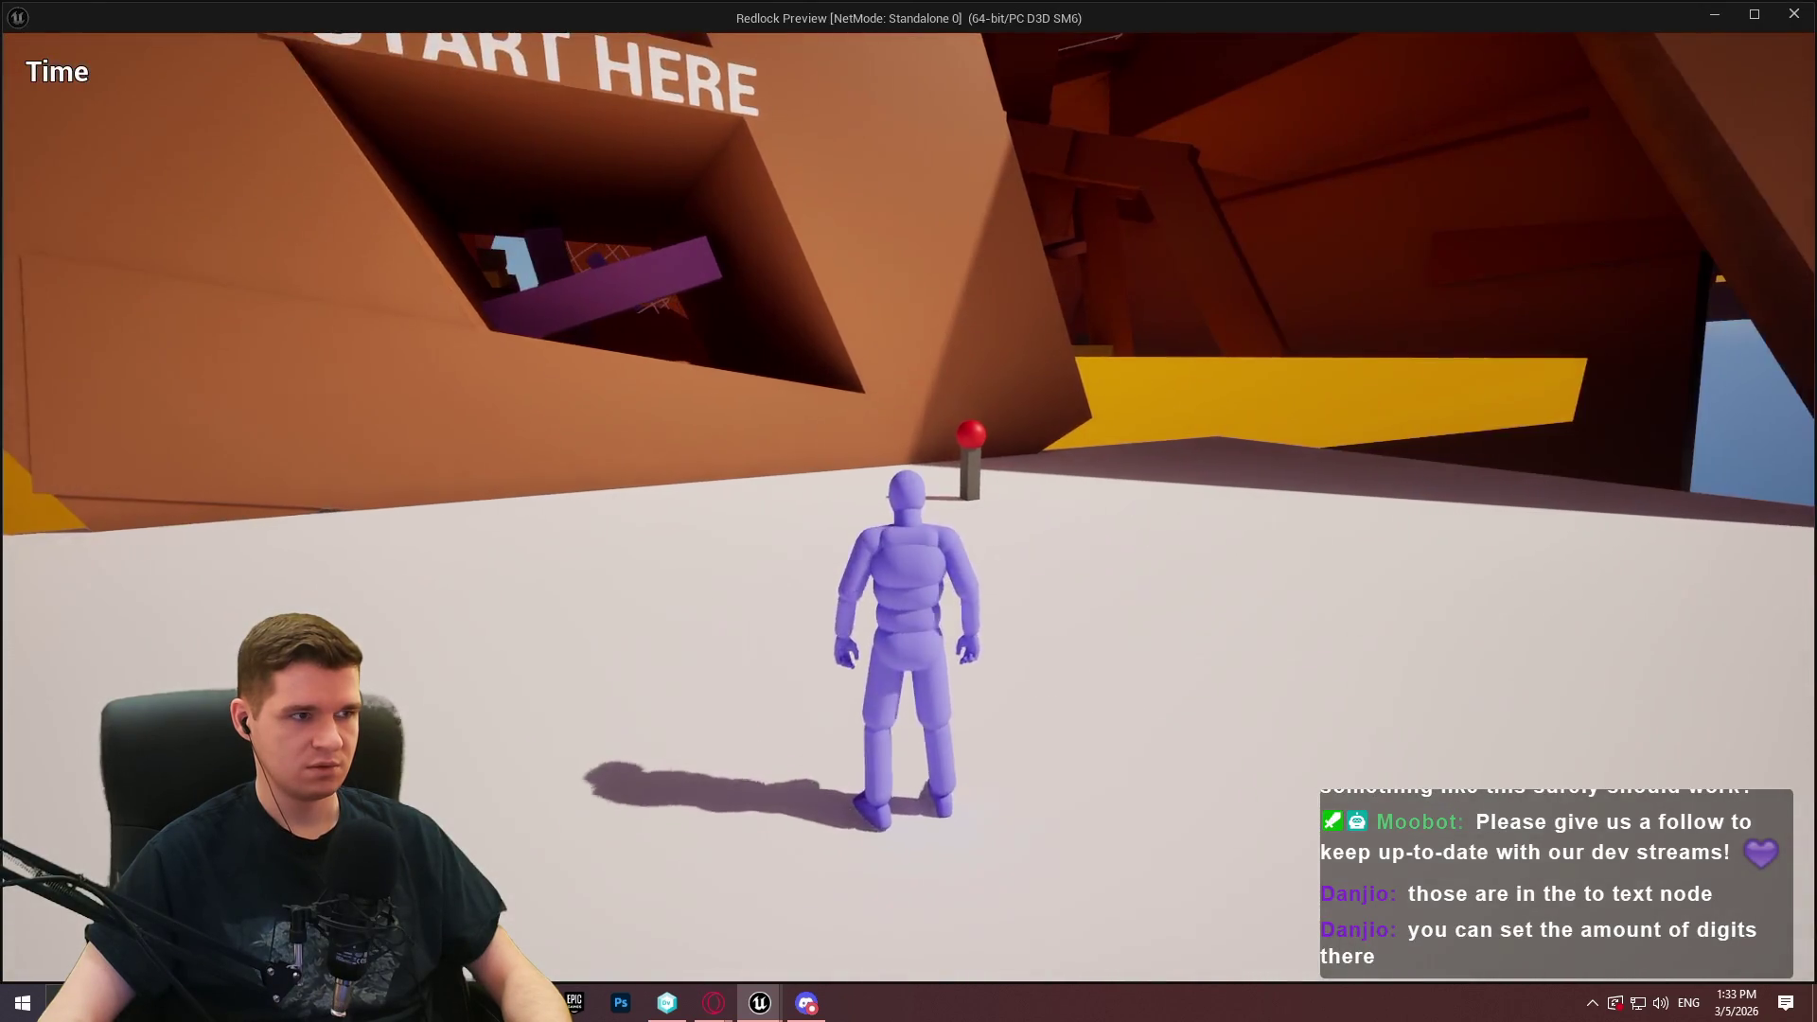
key(e)
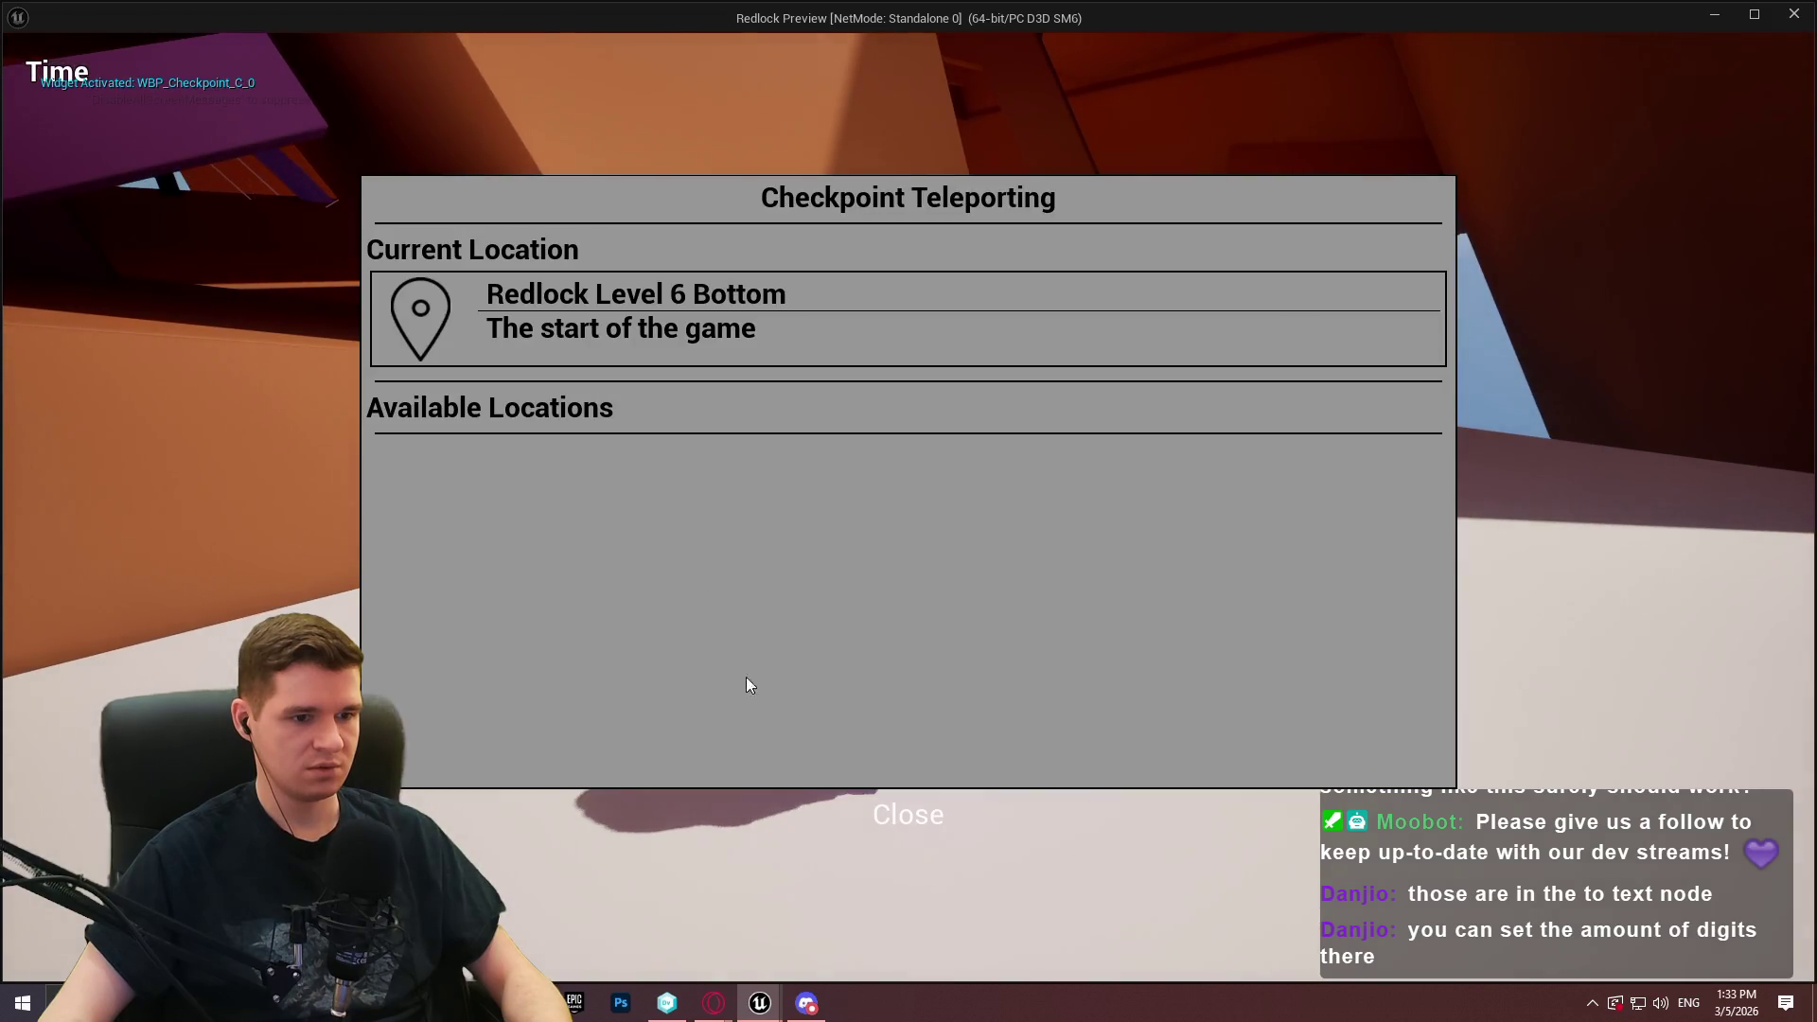
click(923, 819)
key(e)
click(912, 809)
key(e)
click(915, 814)
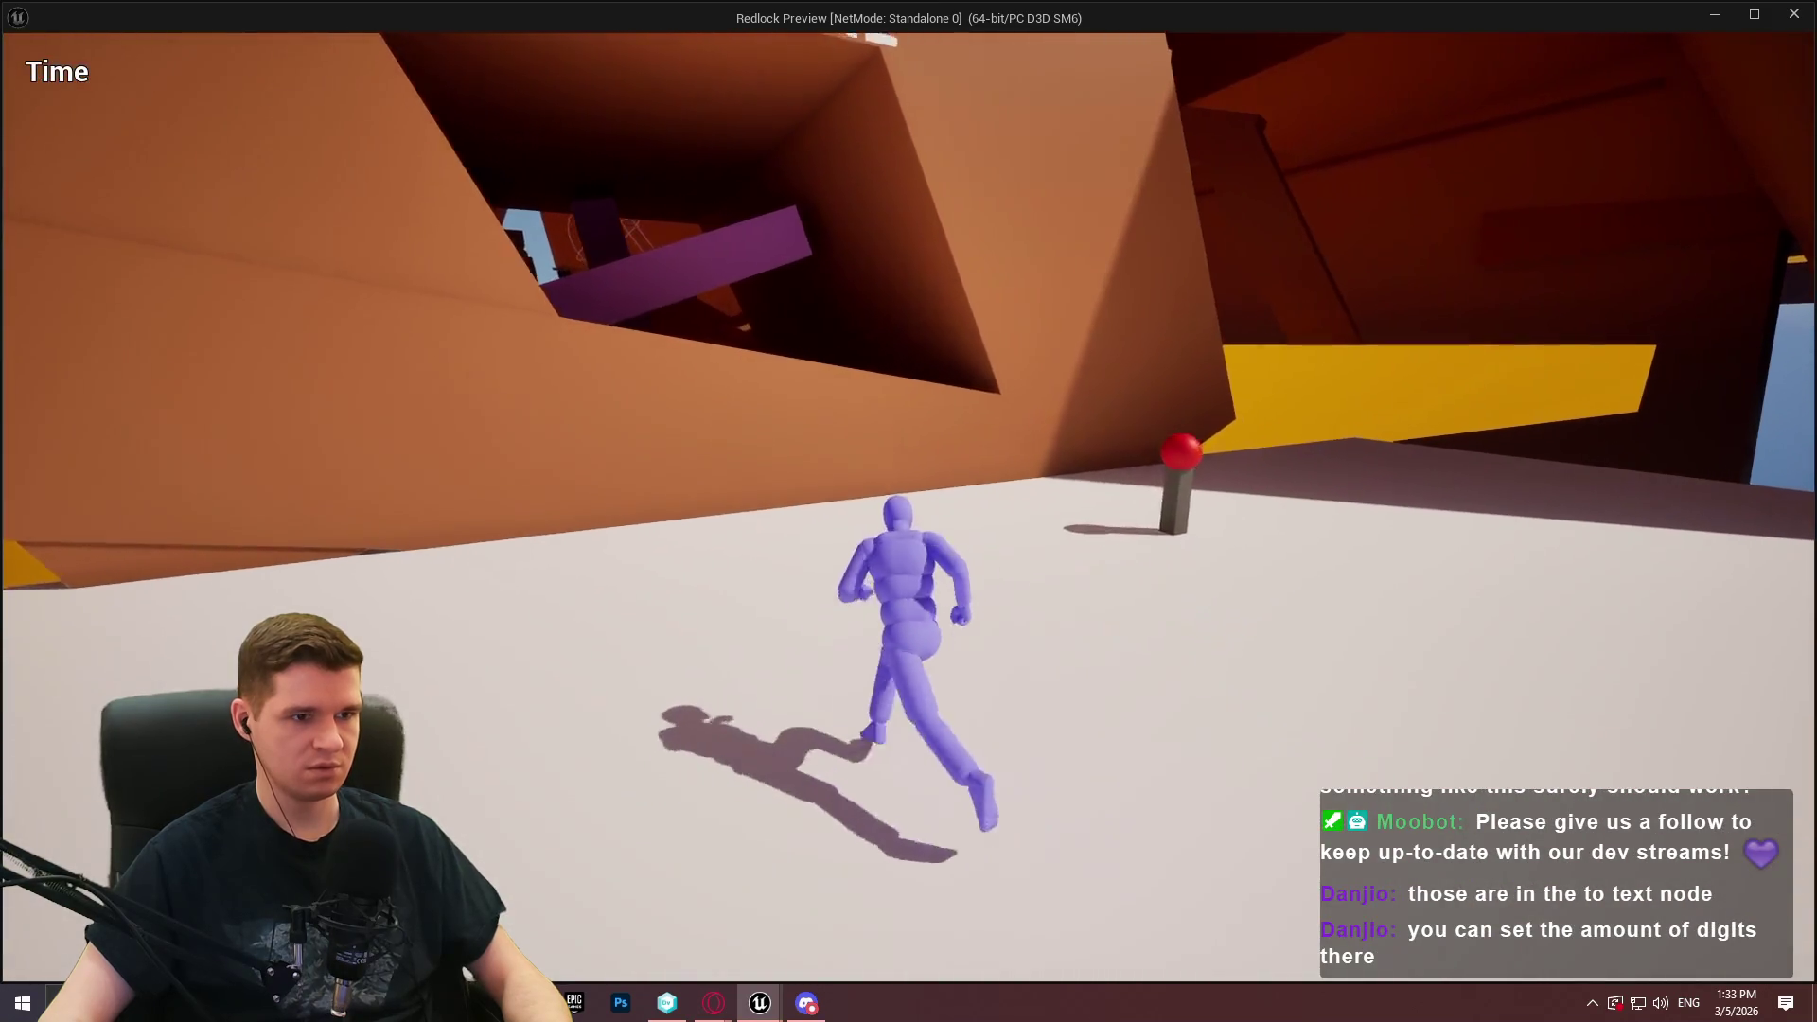
Climb the orange wall onto the white platform, jump, then end the play-test
key(space)
key(w)
key(space)
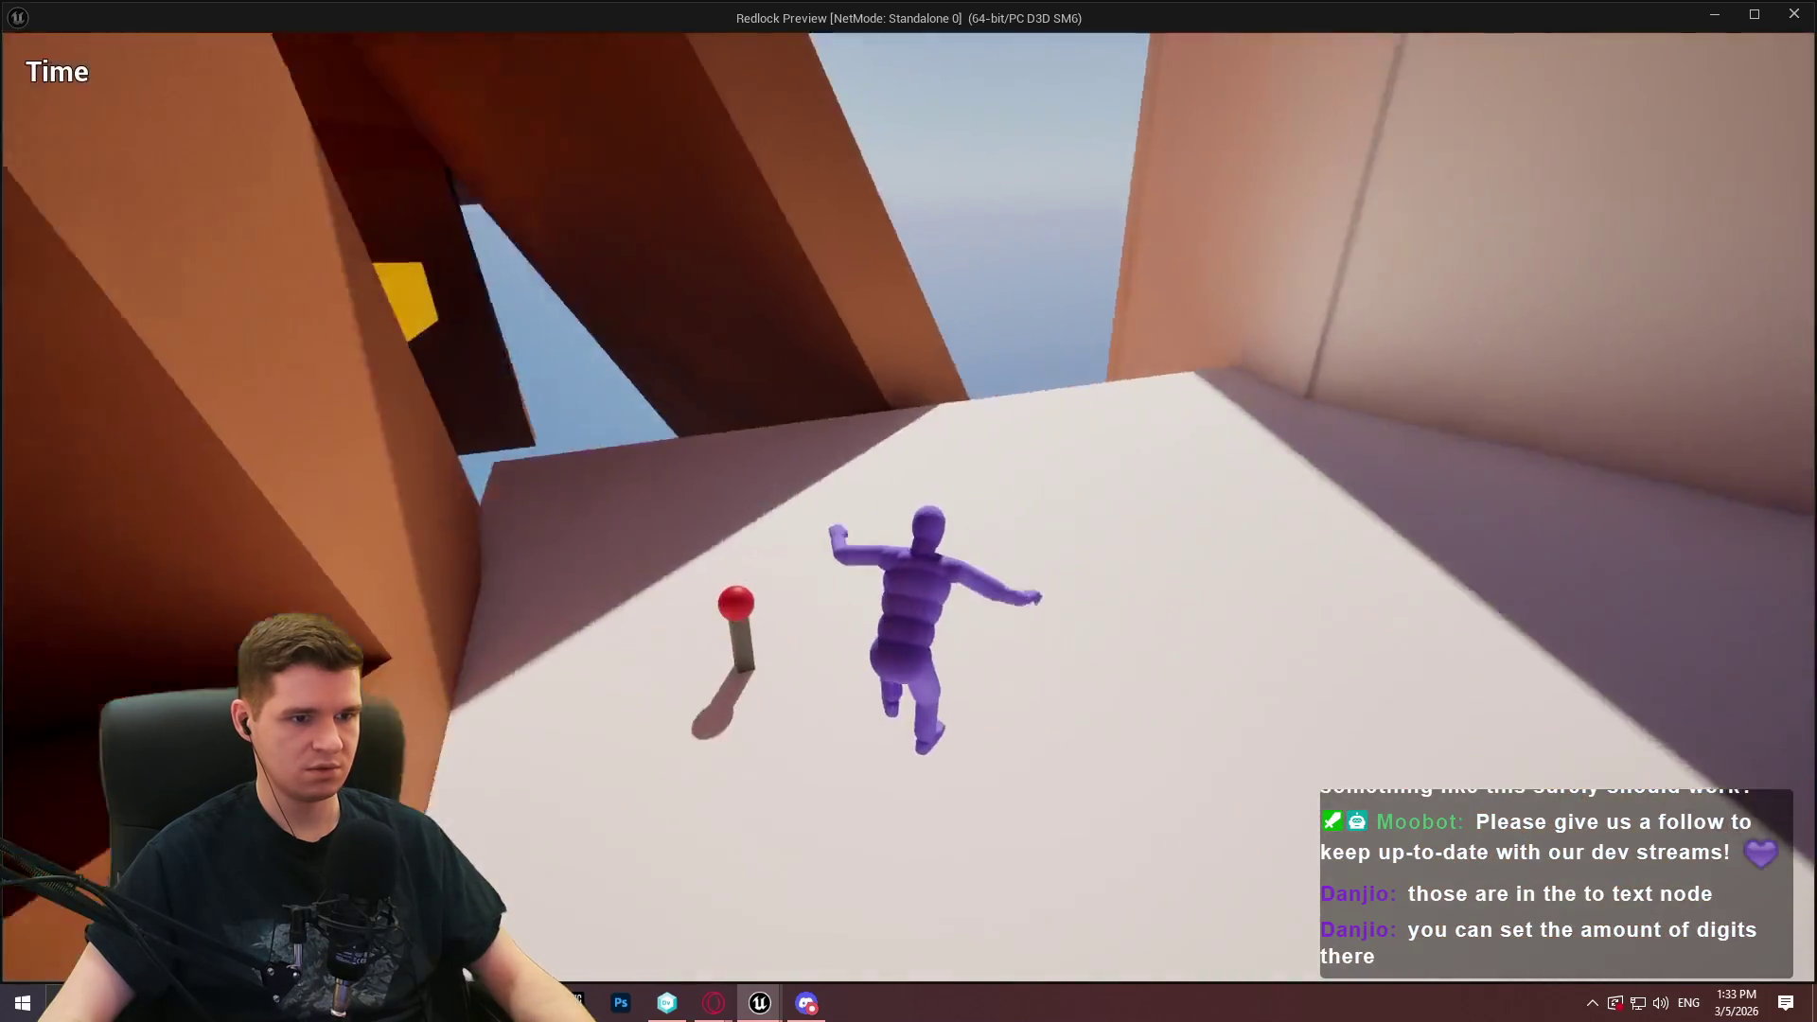
key(Escape)
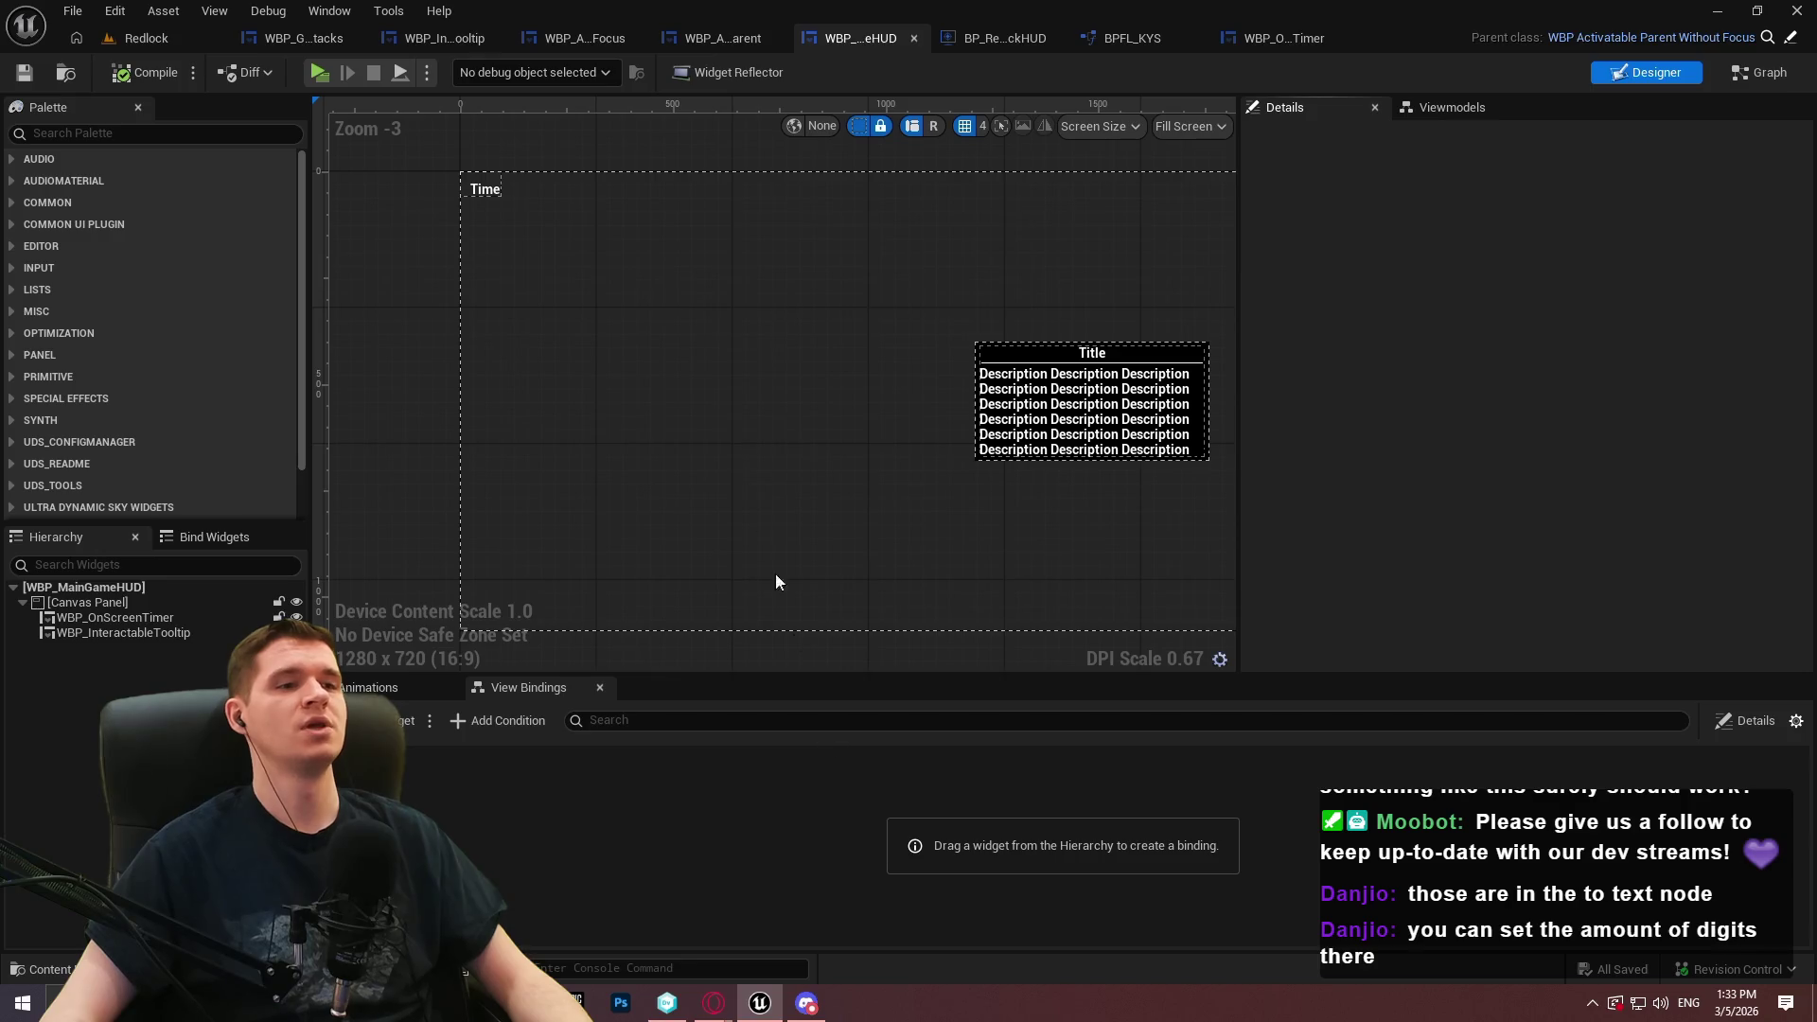
In BP_RedlockHUD, duplicate the Add Widget to Stack node and chain it after the first
click(1010, 36)
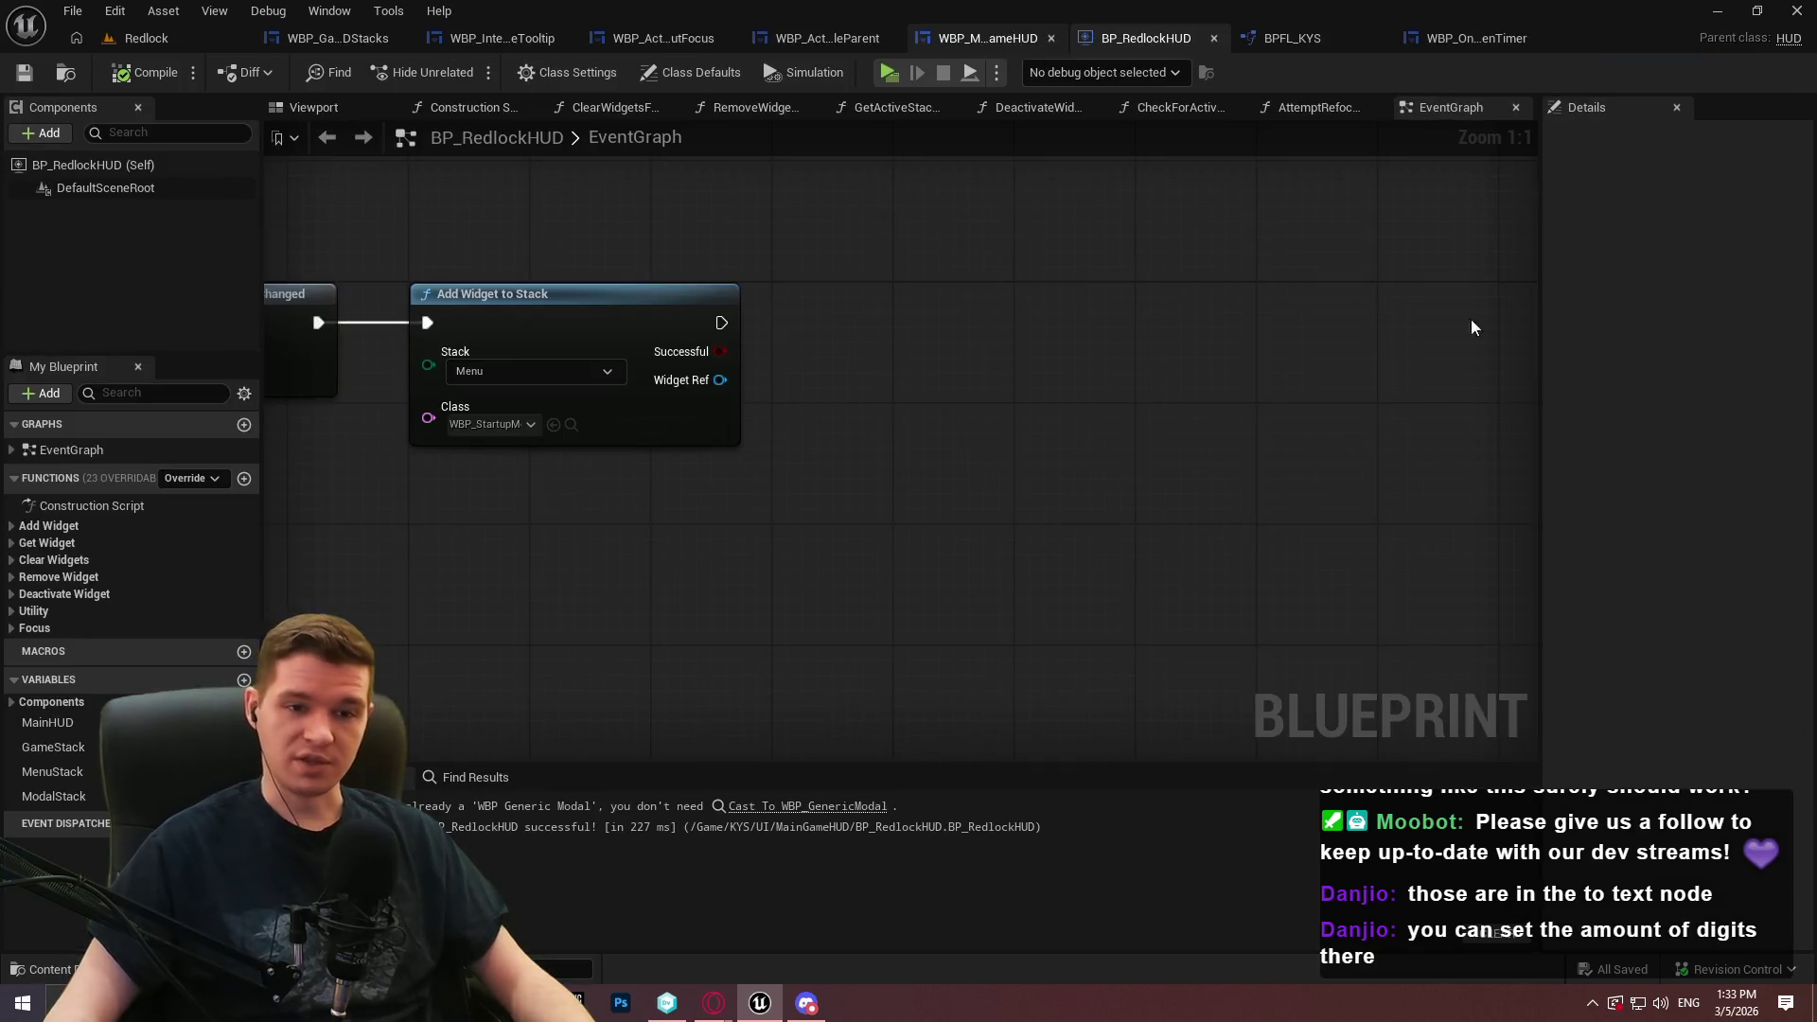
drag(341, 285, 584, 309)
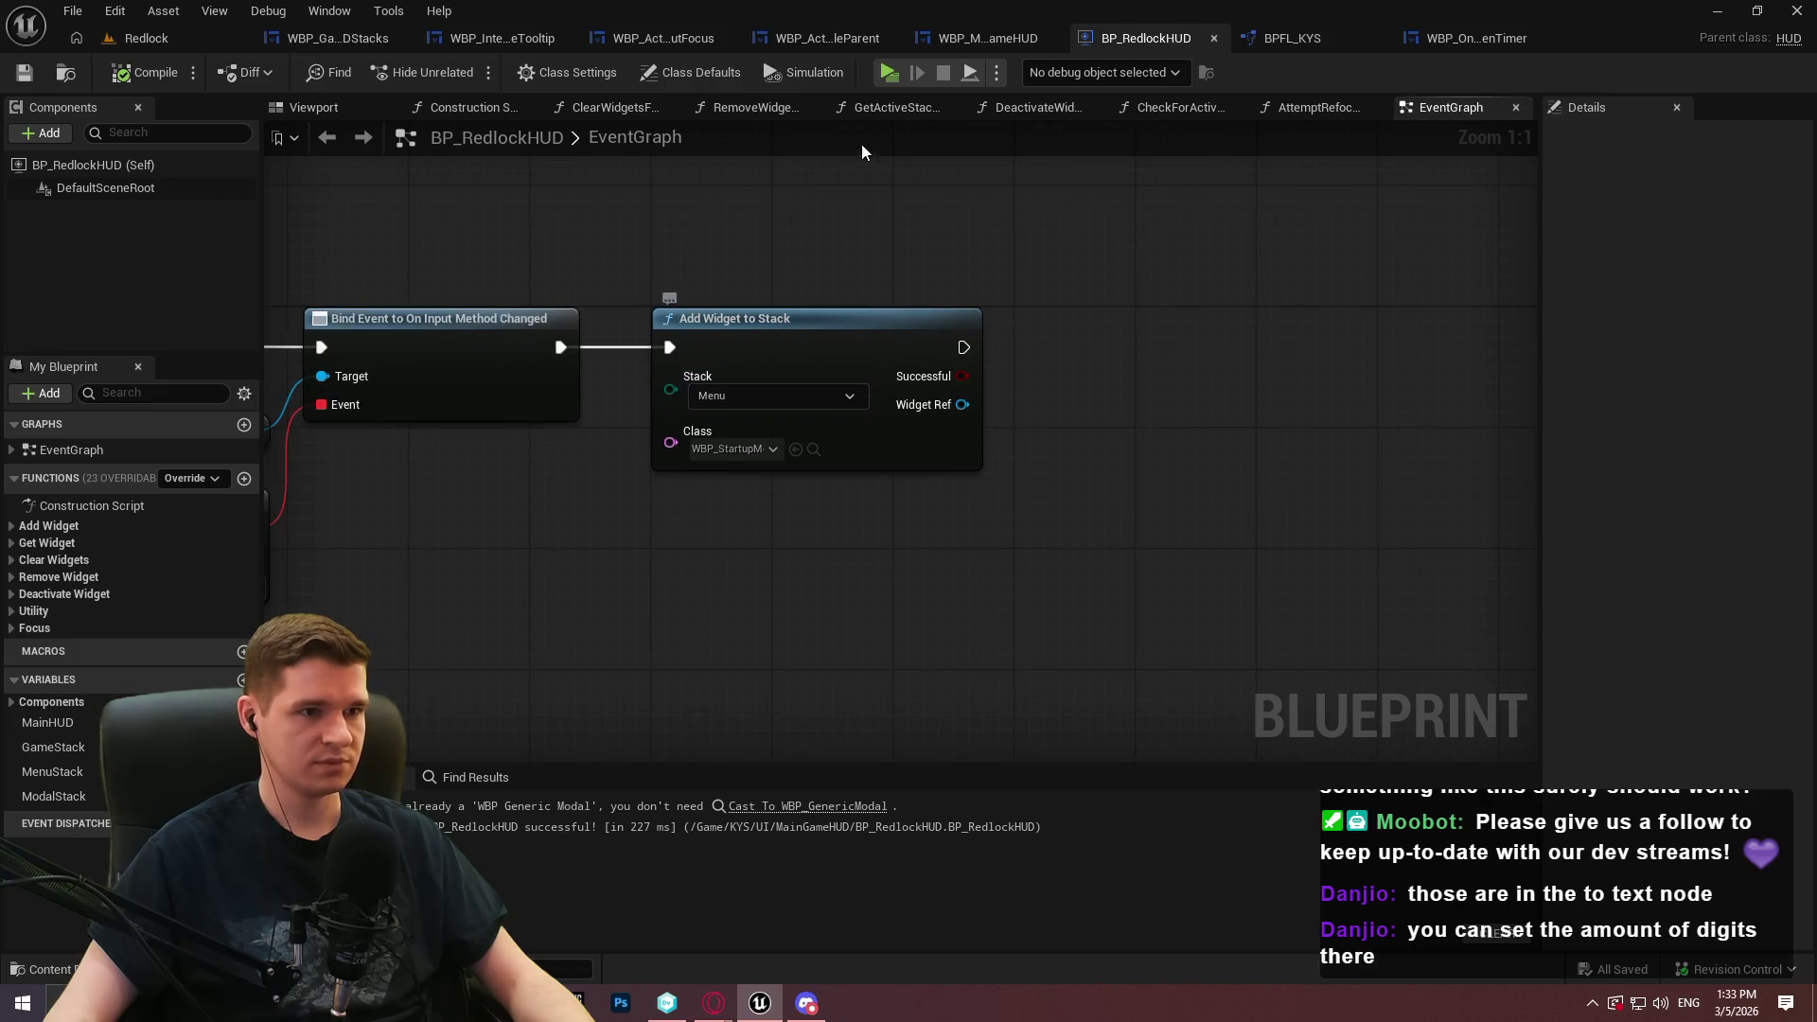
click(778, 346)
key(ctrl+c)
key(ctrl+v)
mouse_move(1140, 377)
mouse_down()
mouse_move(942, 339)
mouse_move(1127, 381)
mouse_move(1208, 317)
mouse_up()
click(952, 360)
Set the copy to the Game stack with class WBP_MainGameHUD, compile, and open WBP_GameHUDStacks
click(1217, 383)
click(1197, 407)
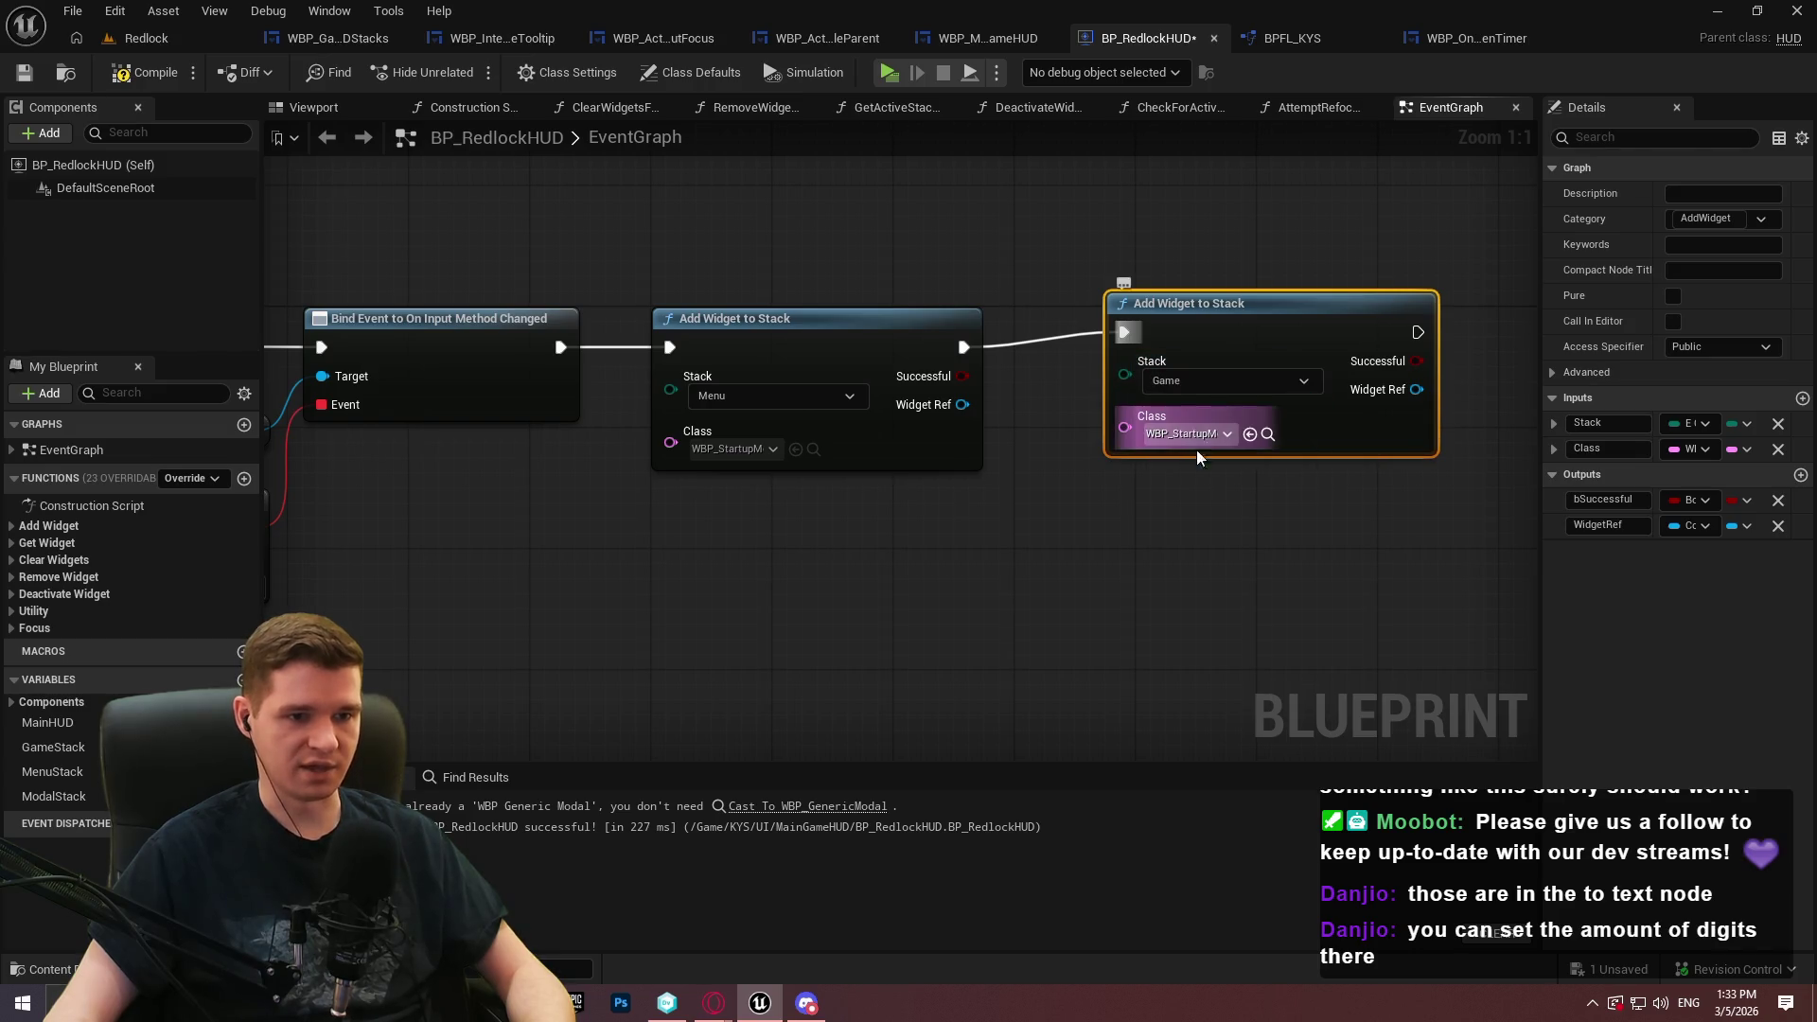
click(1196, 441)
click(1290, 625)
drag(1289, 625, 1045, 719)
click(147, 72)
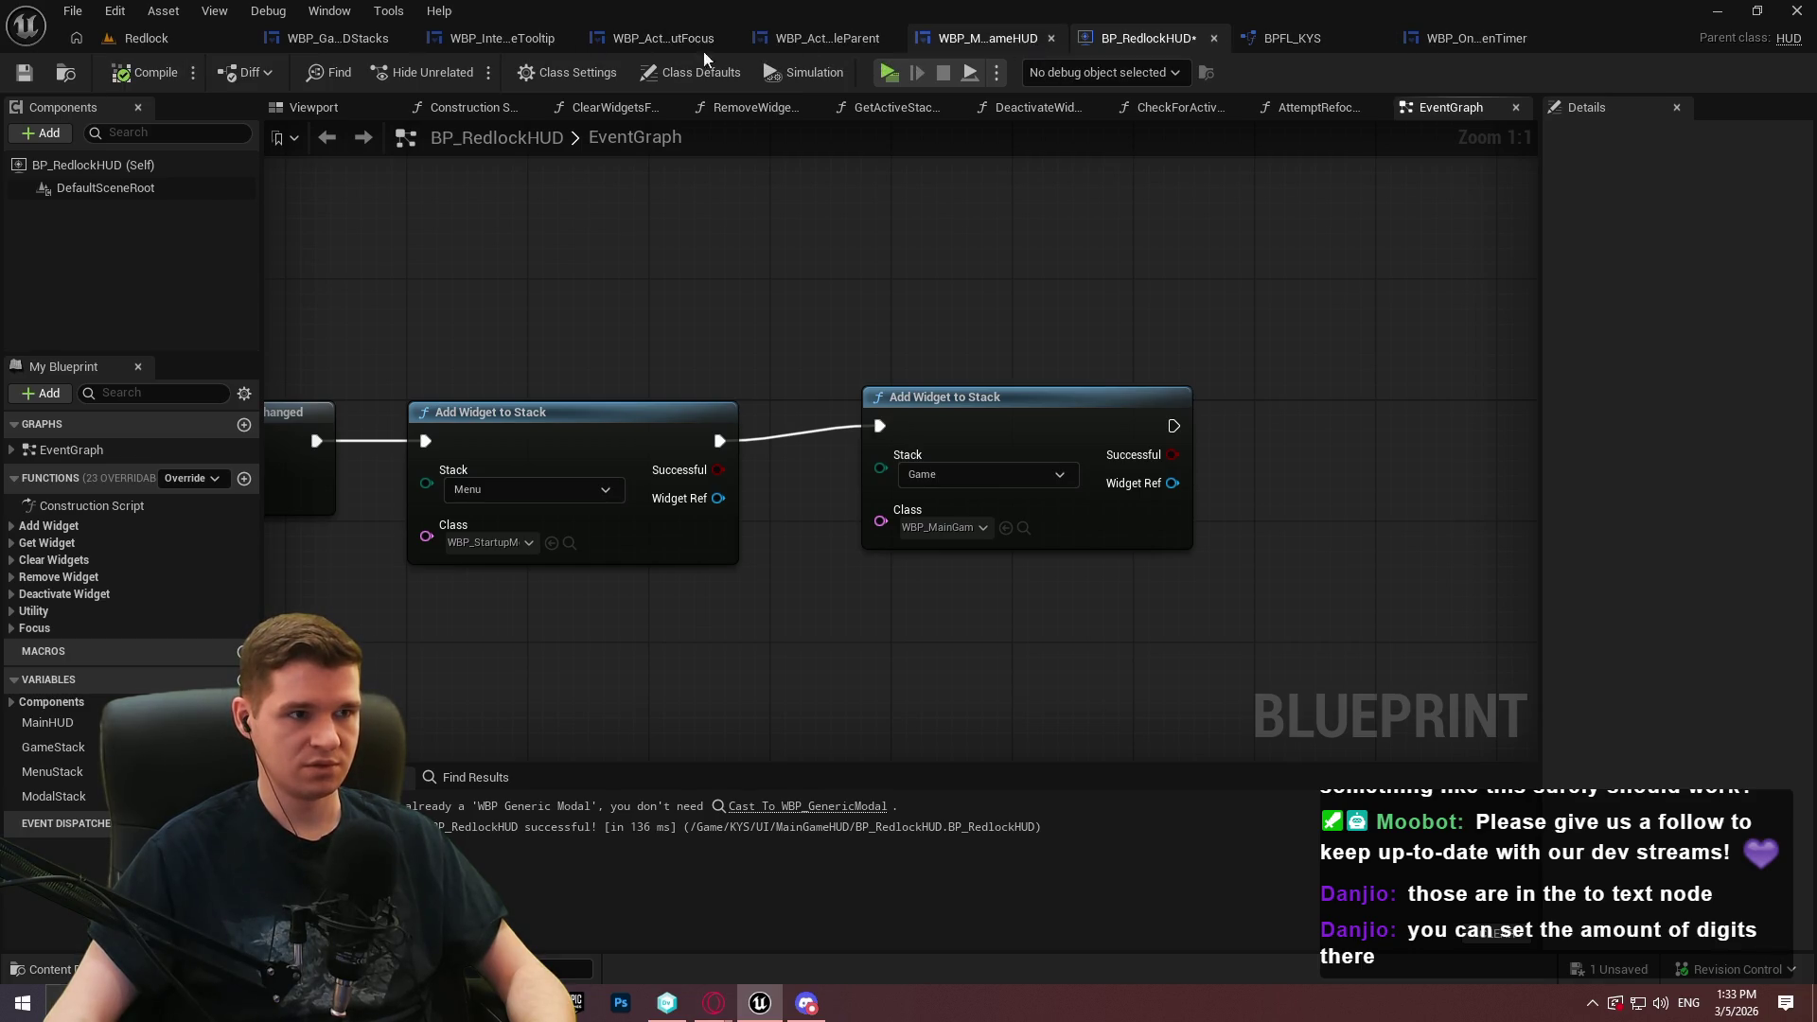
click(365, 42)
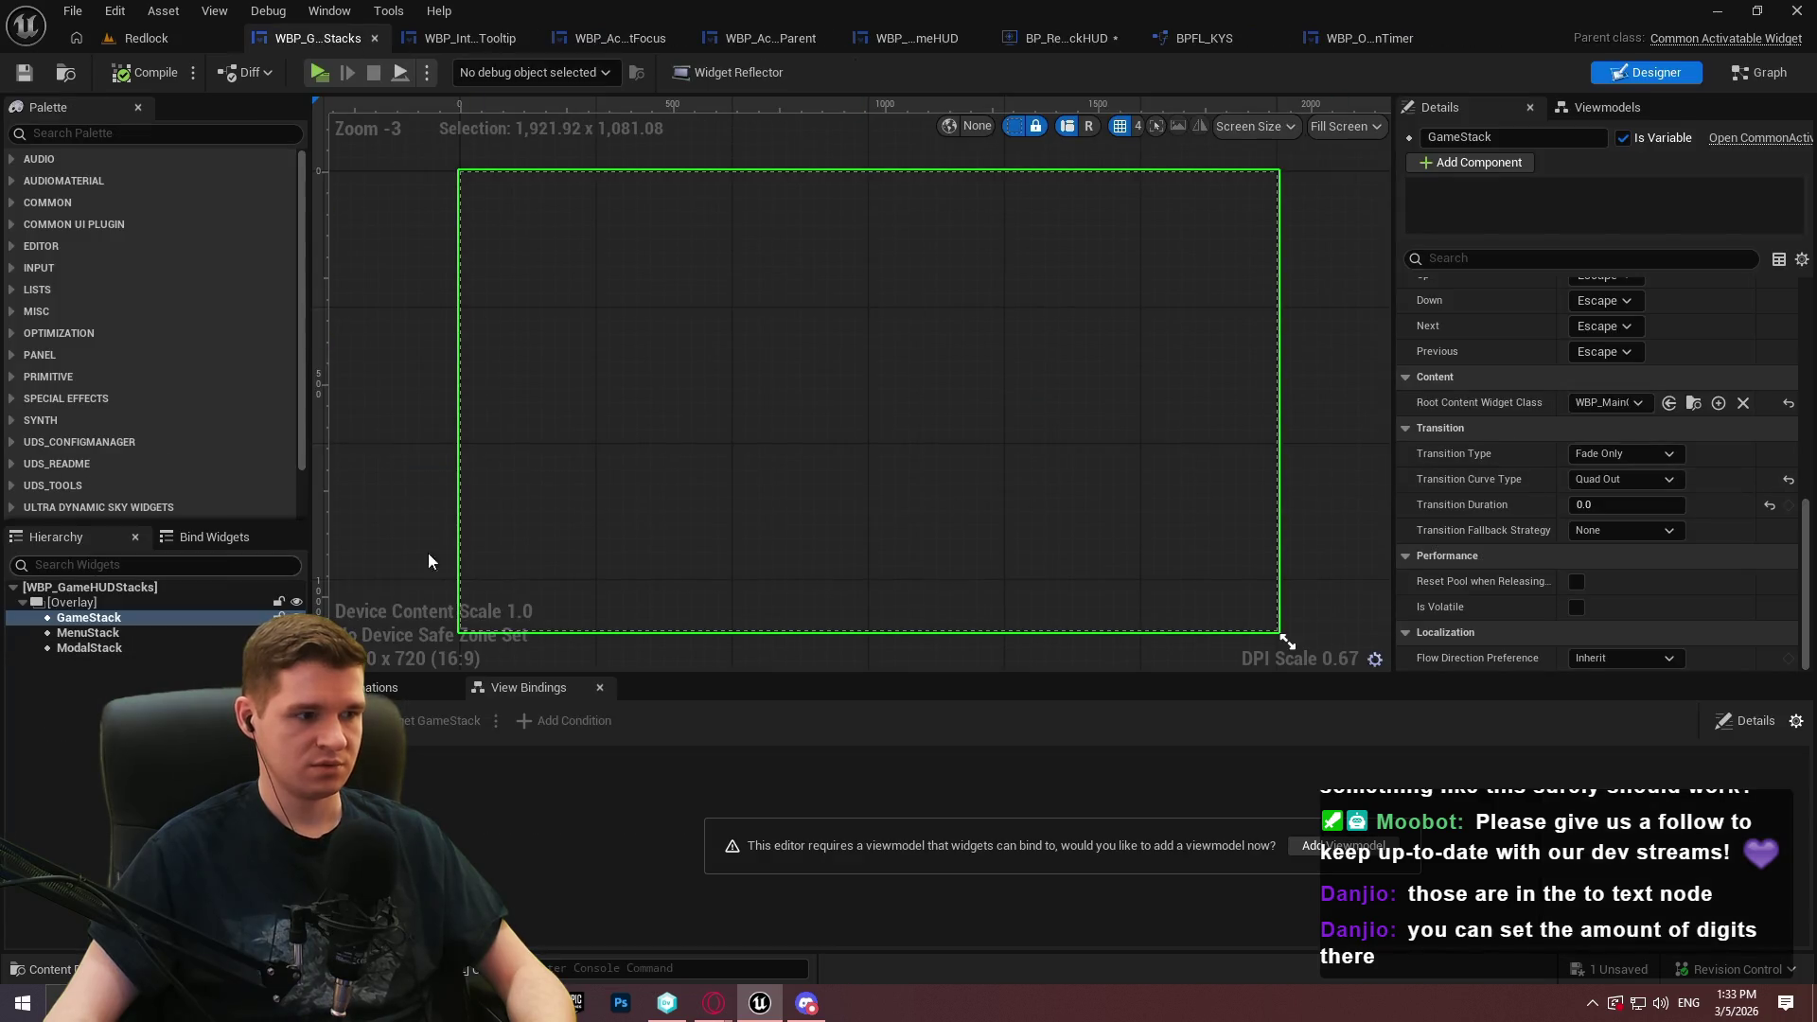
Clear GameStack's Root Content Widget Class to None, play-test to the checkpoint, then return to BP_RedlockHUD
click(1609, 402)
click(1598, 455)
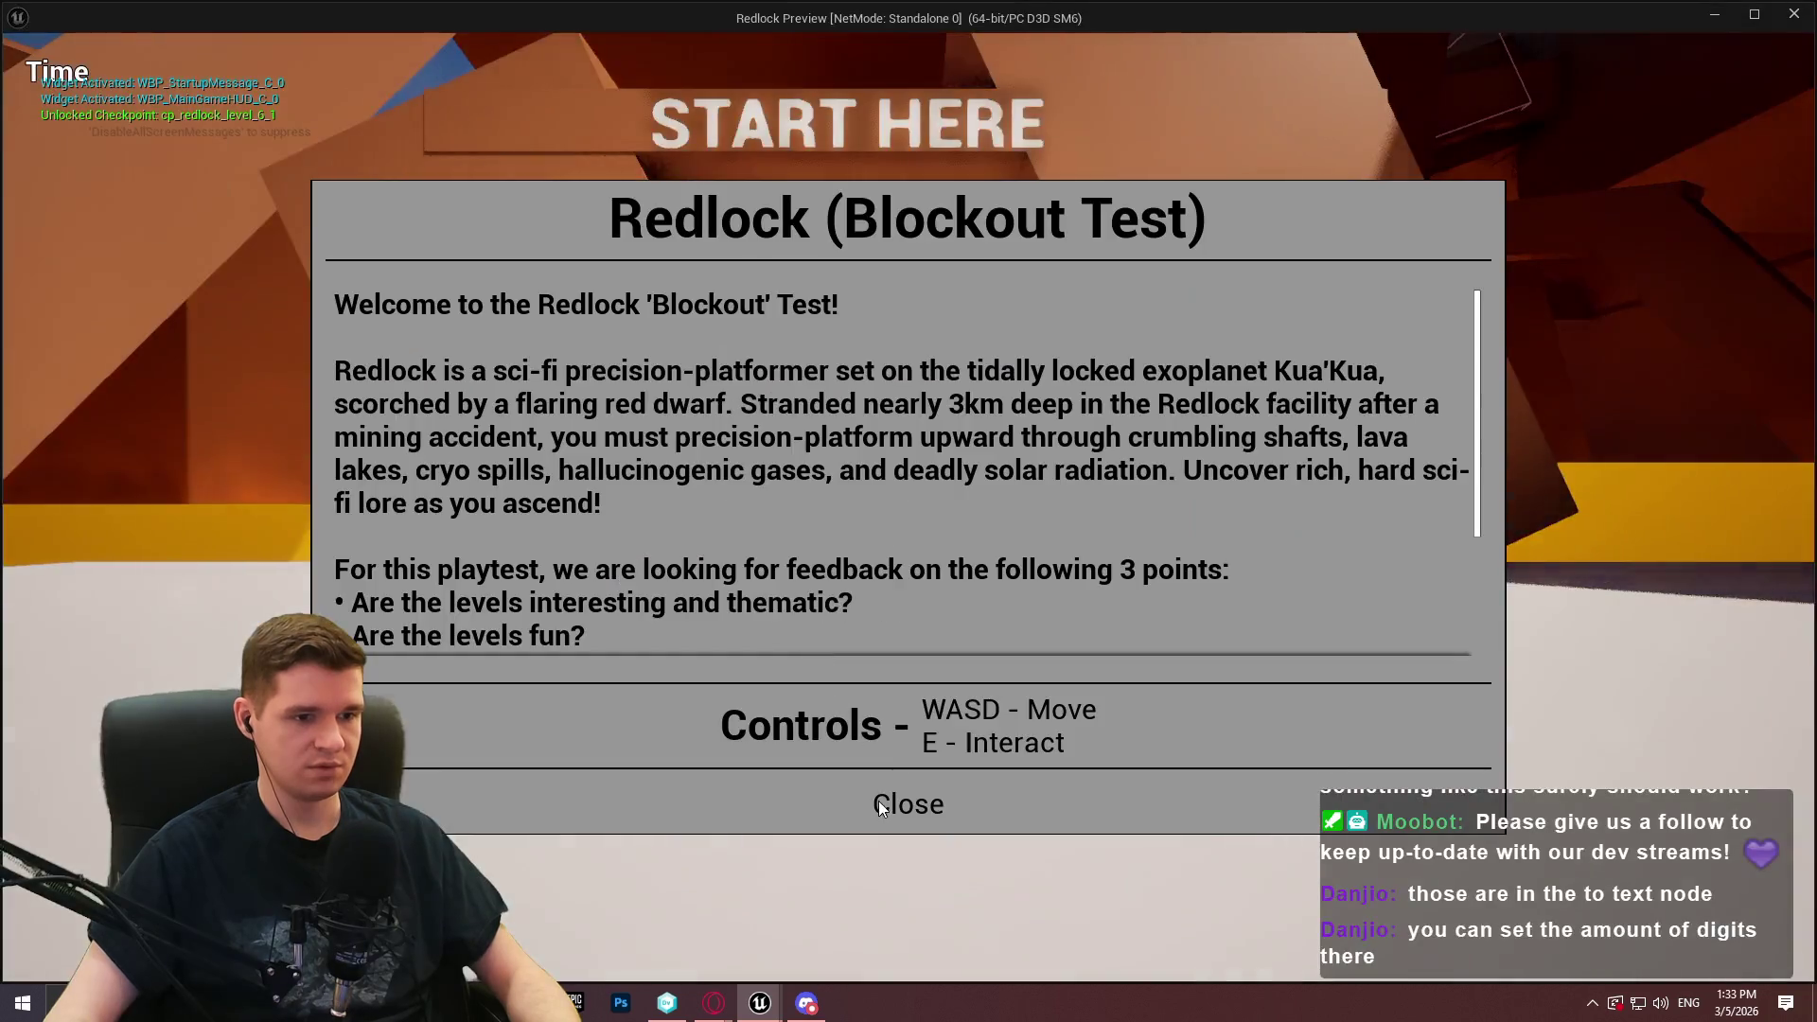
key(w)
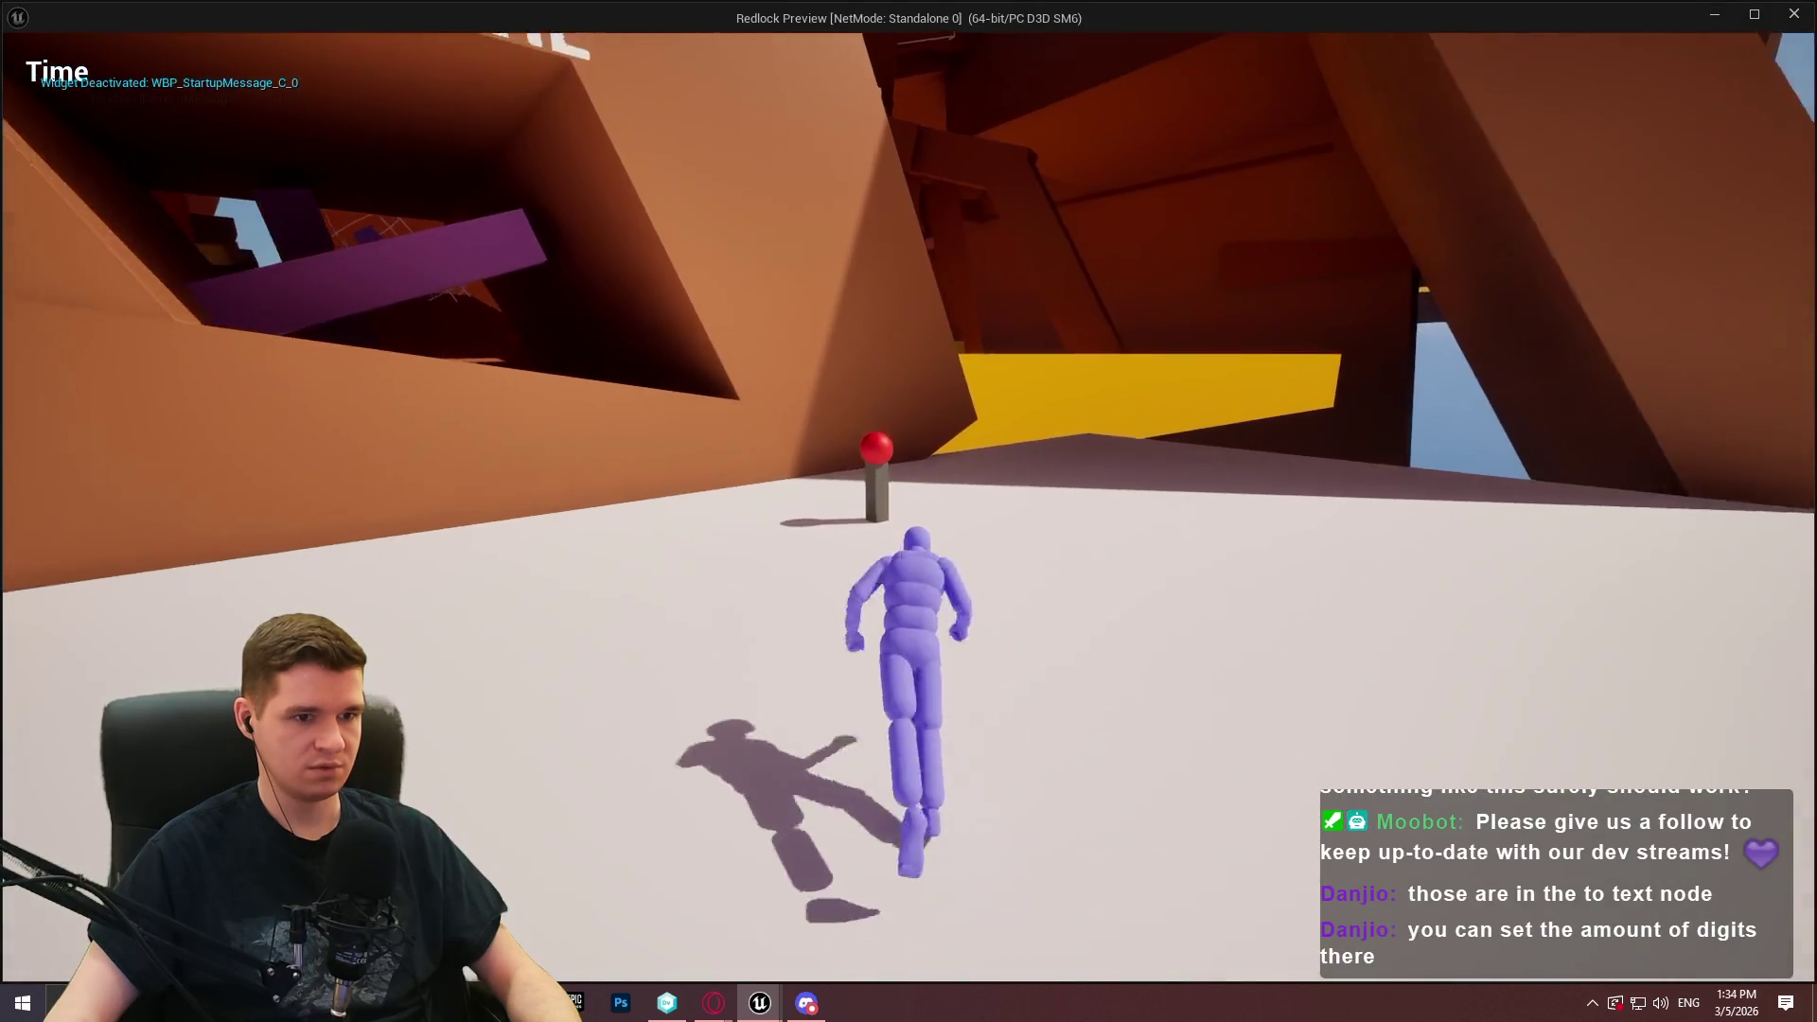
key(e)
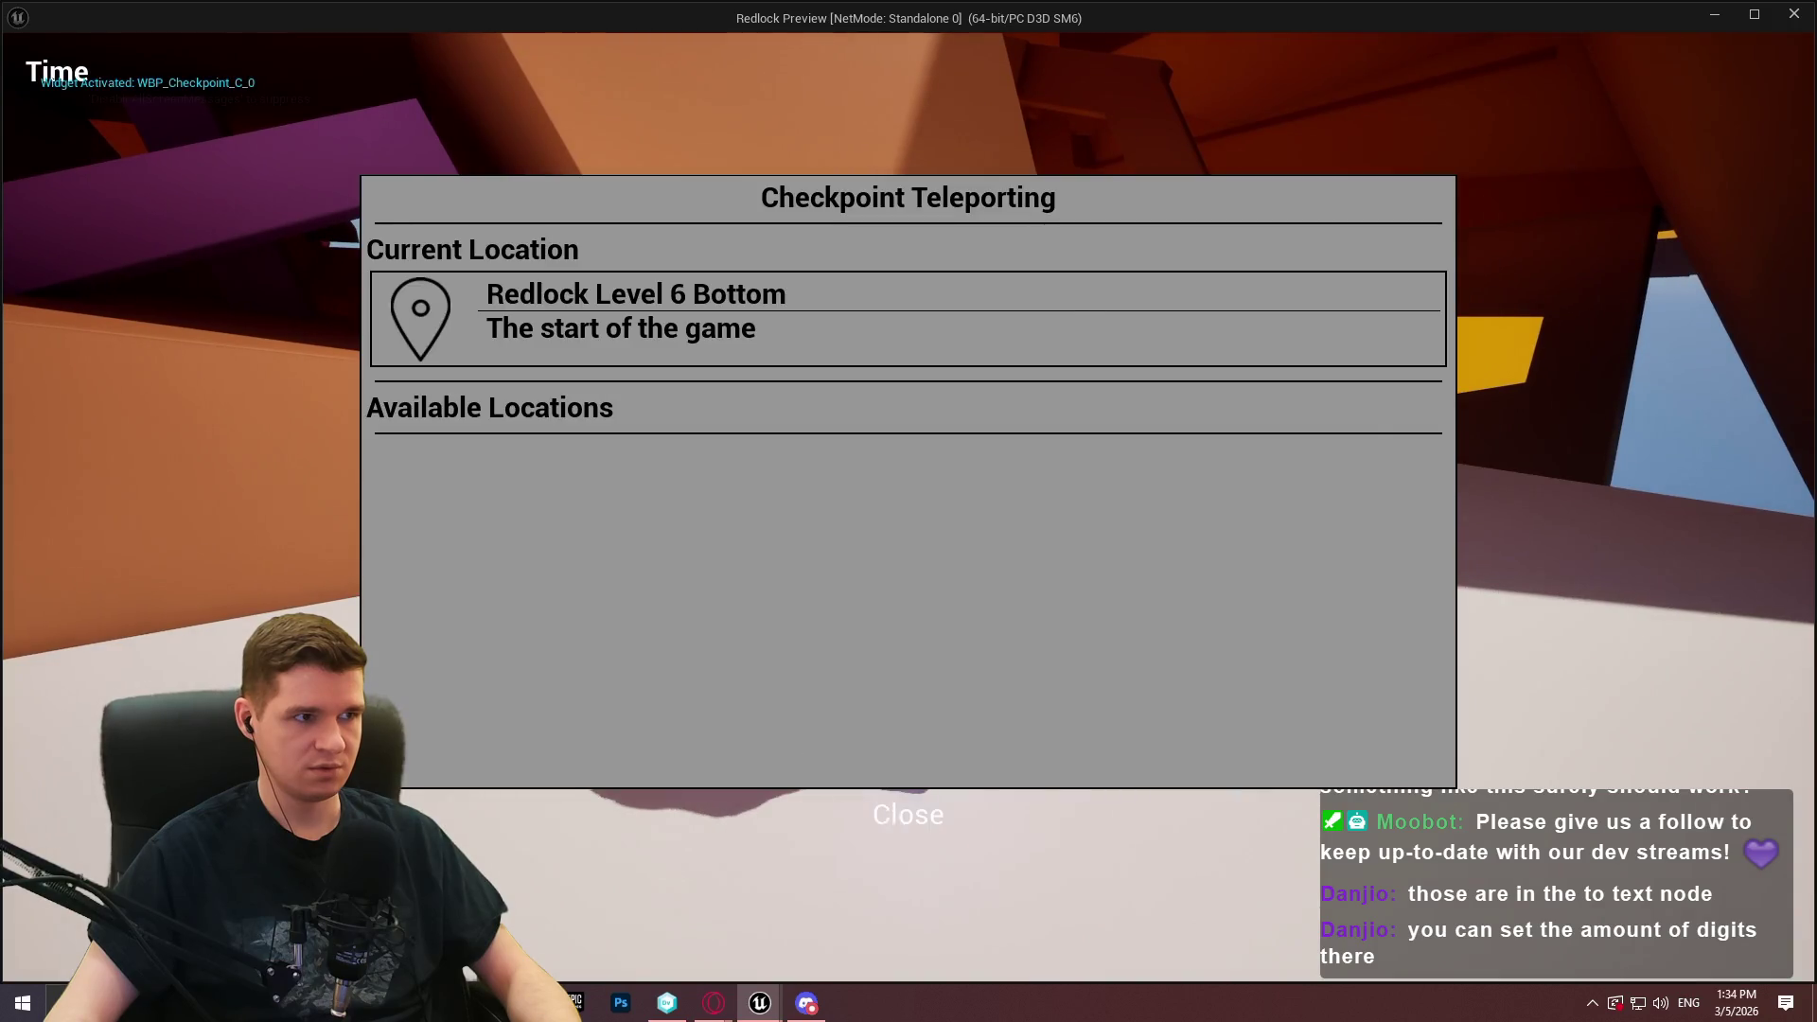
key(Escape)
key(Escape)
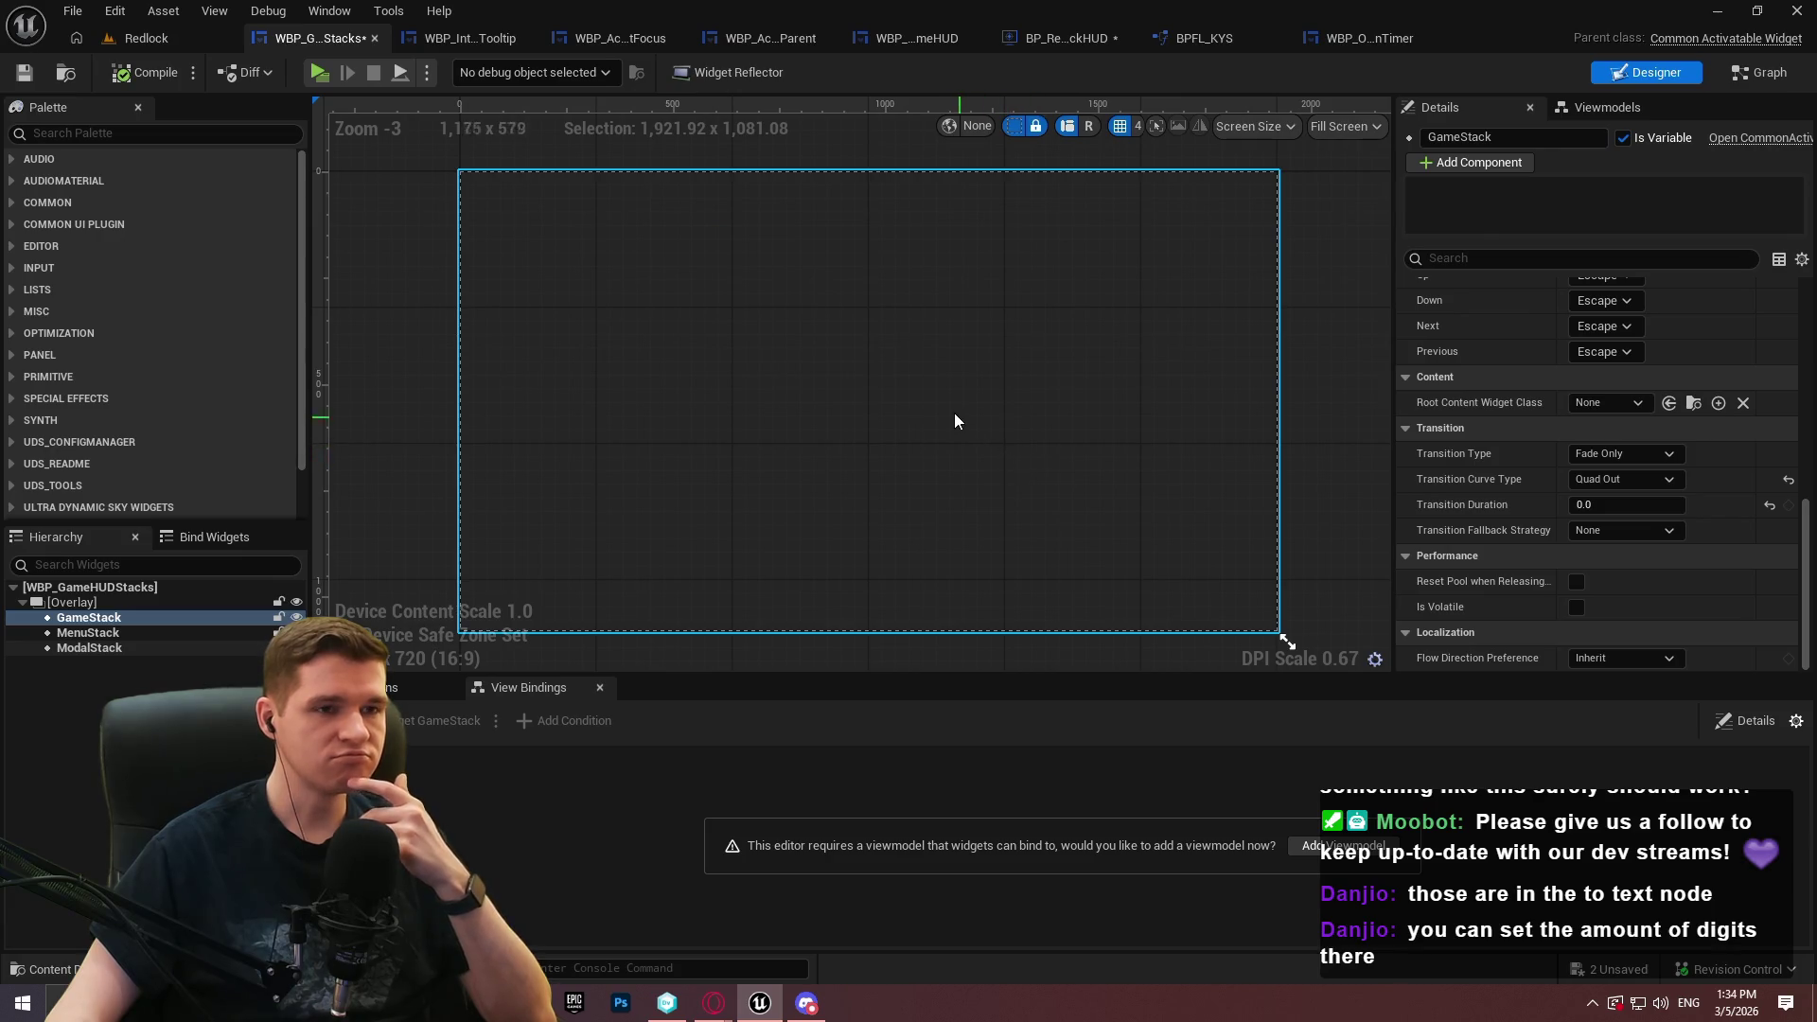
click(1072, 44)
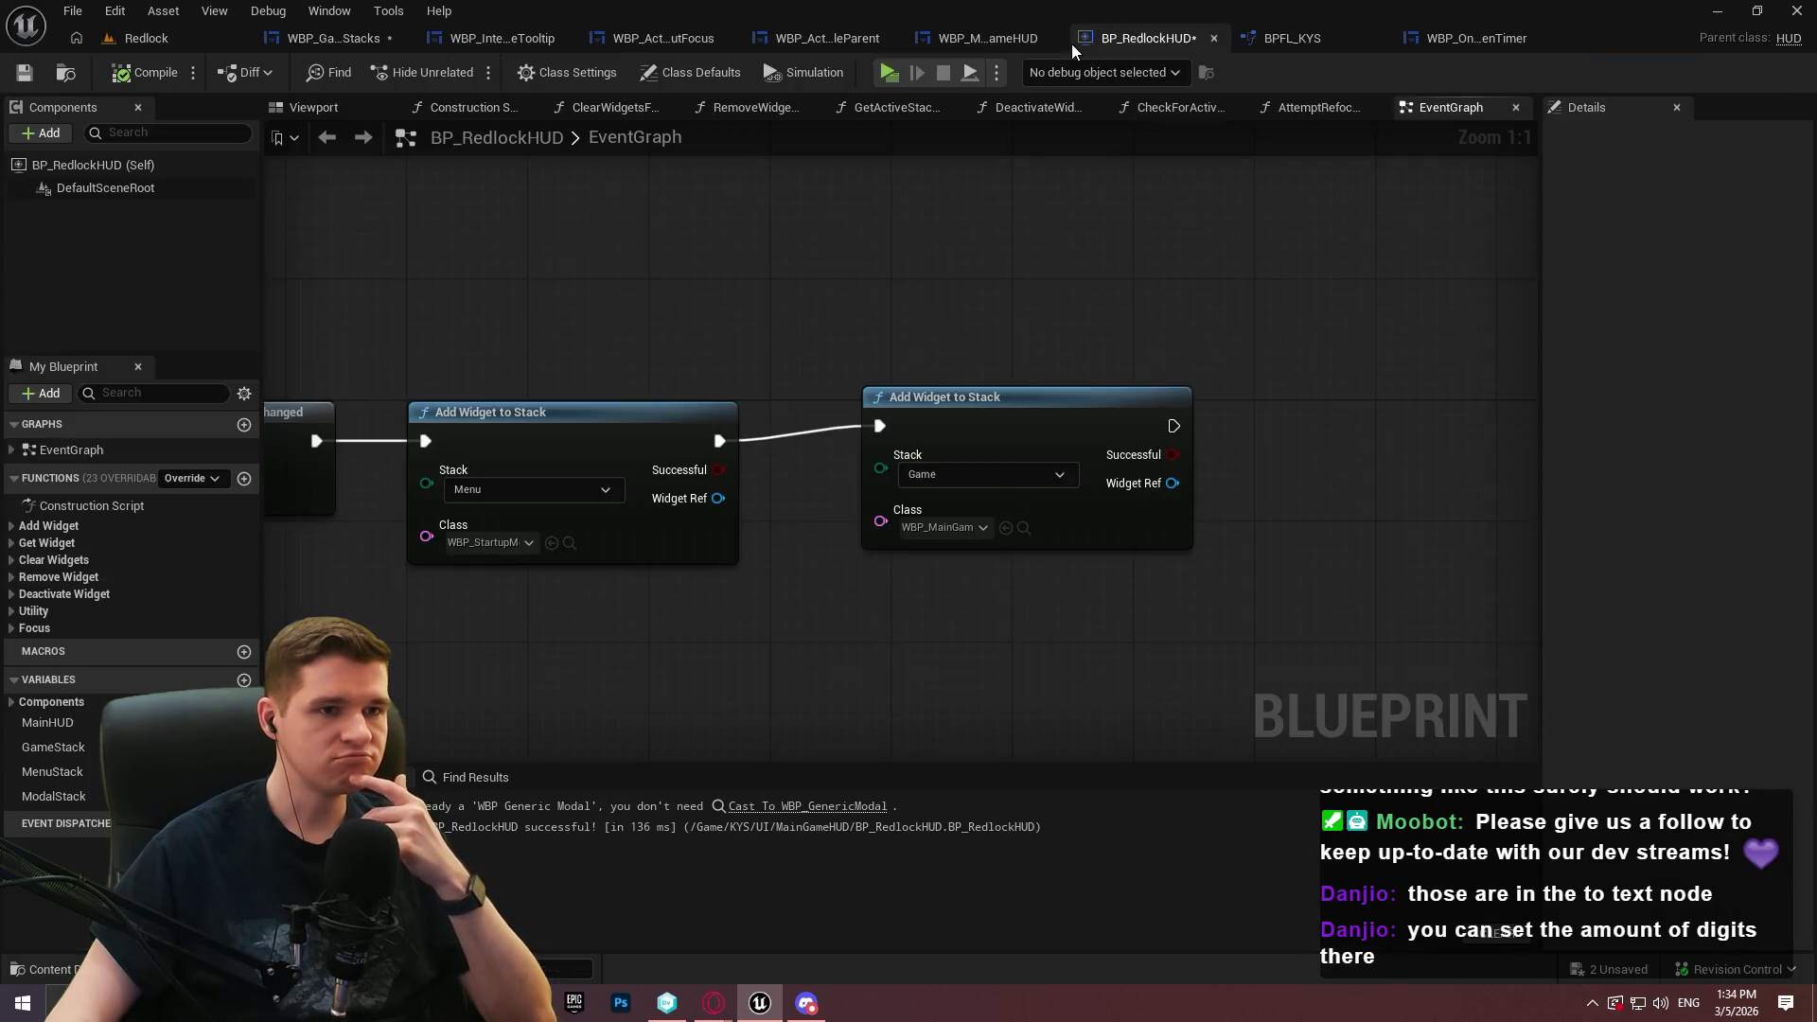
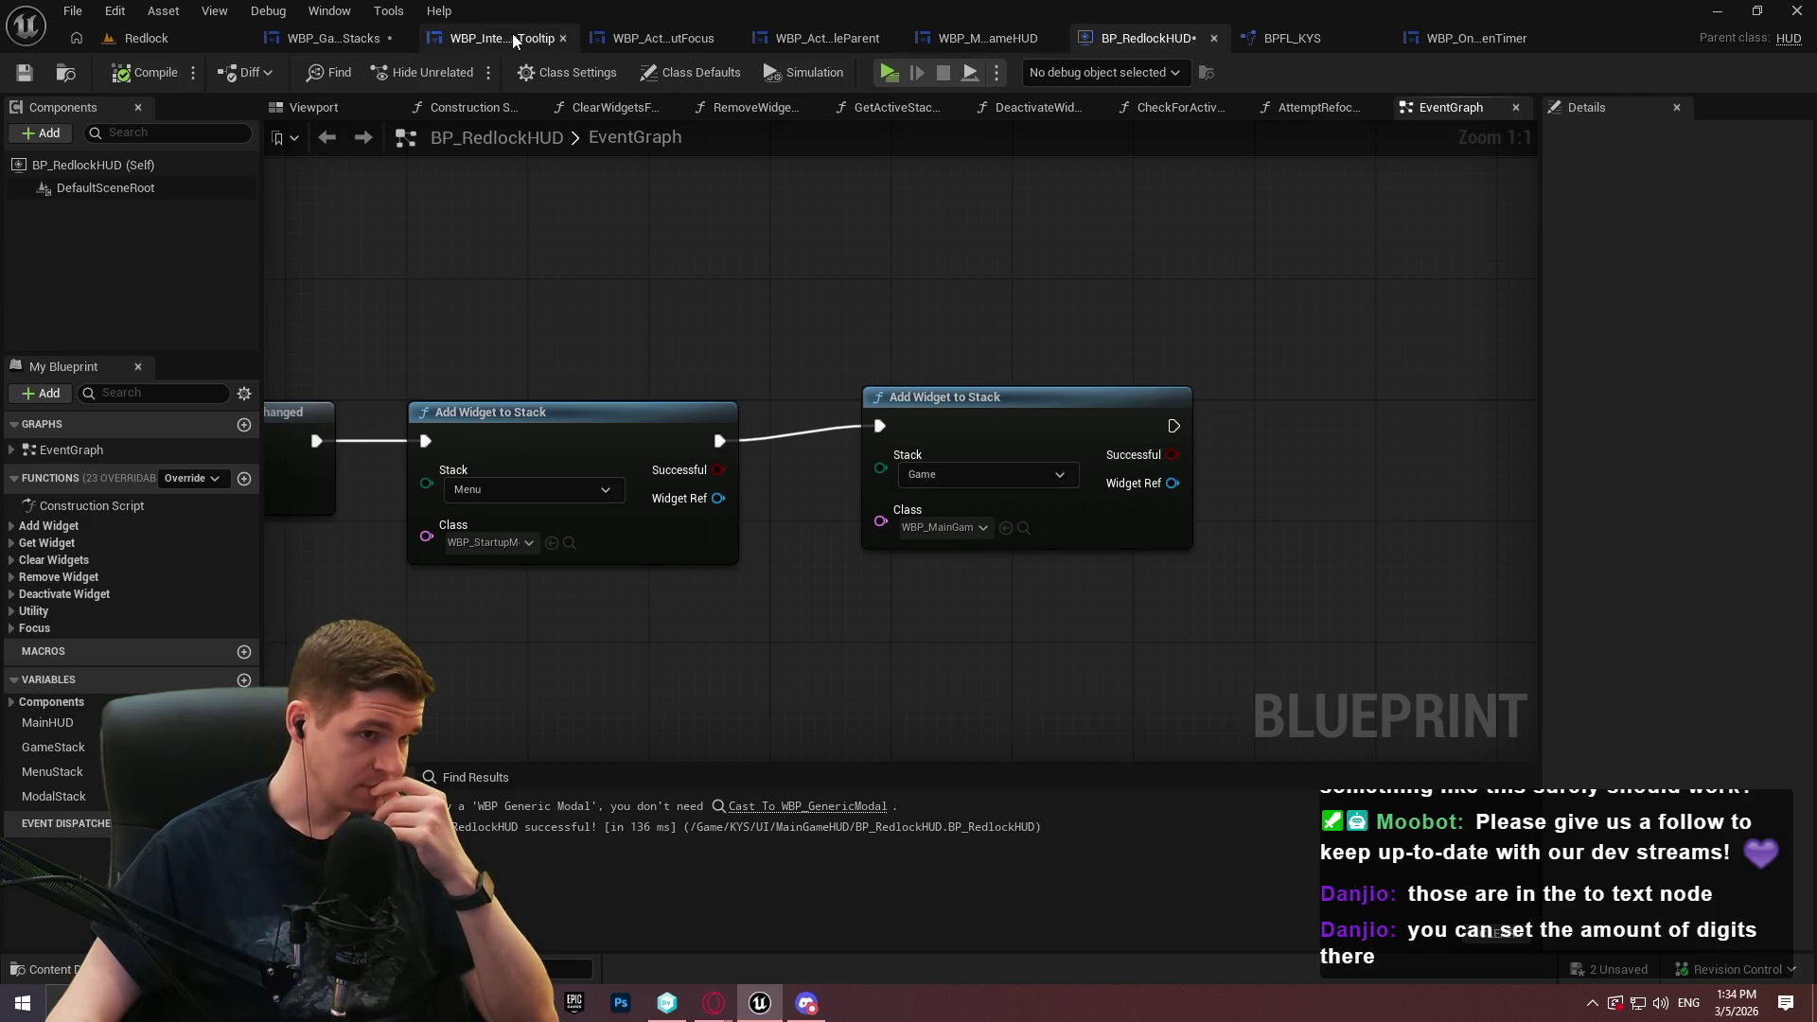
Select WBP_OnScreenTimer in the WBP_MainGameHUD hierarchy and scroll through its Details settings
click(962, 42)
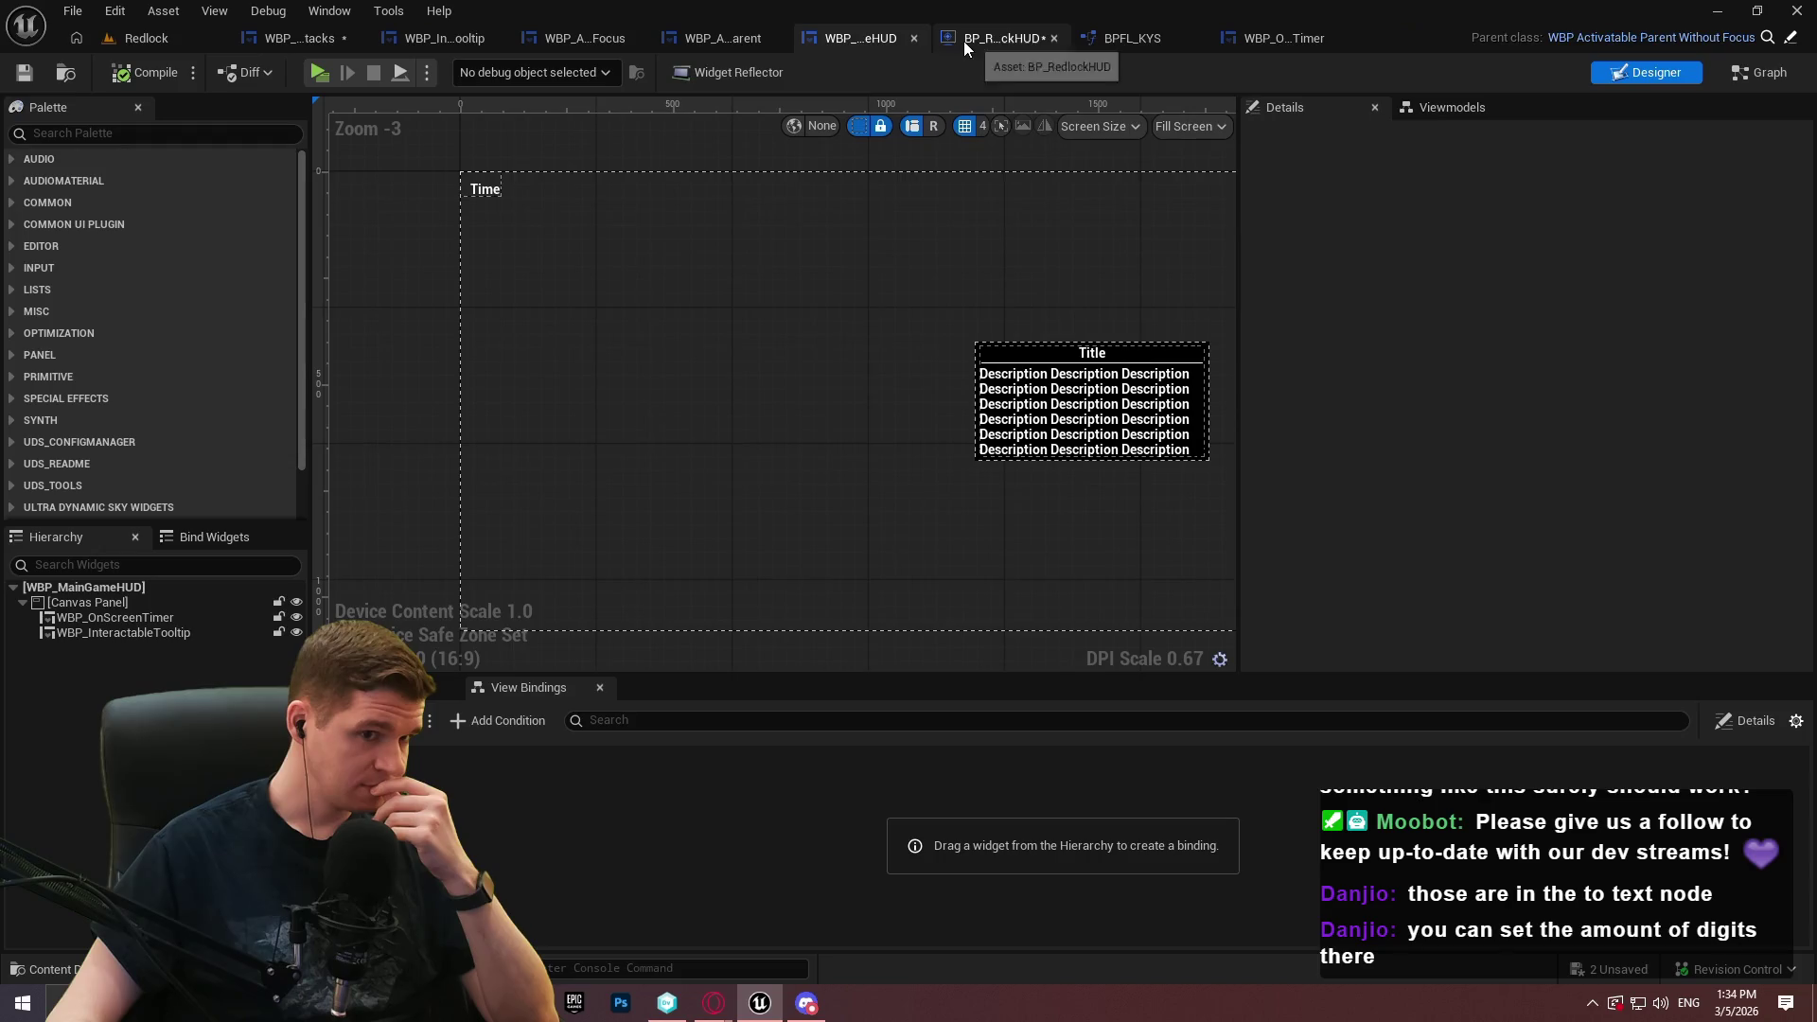
click(174, 618)
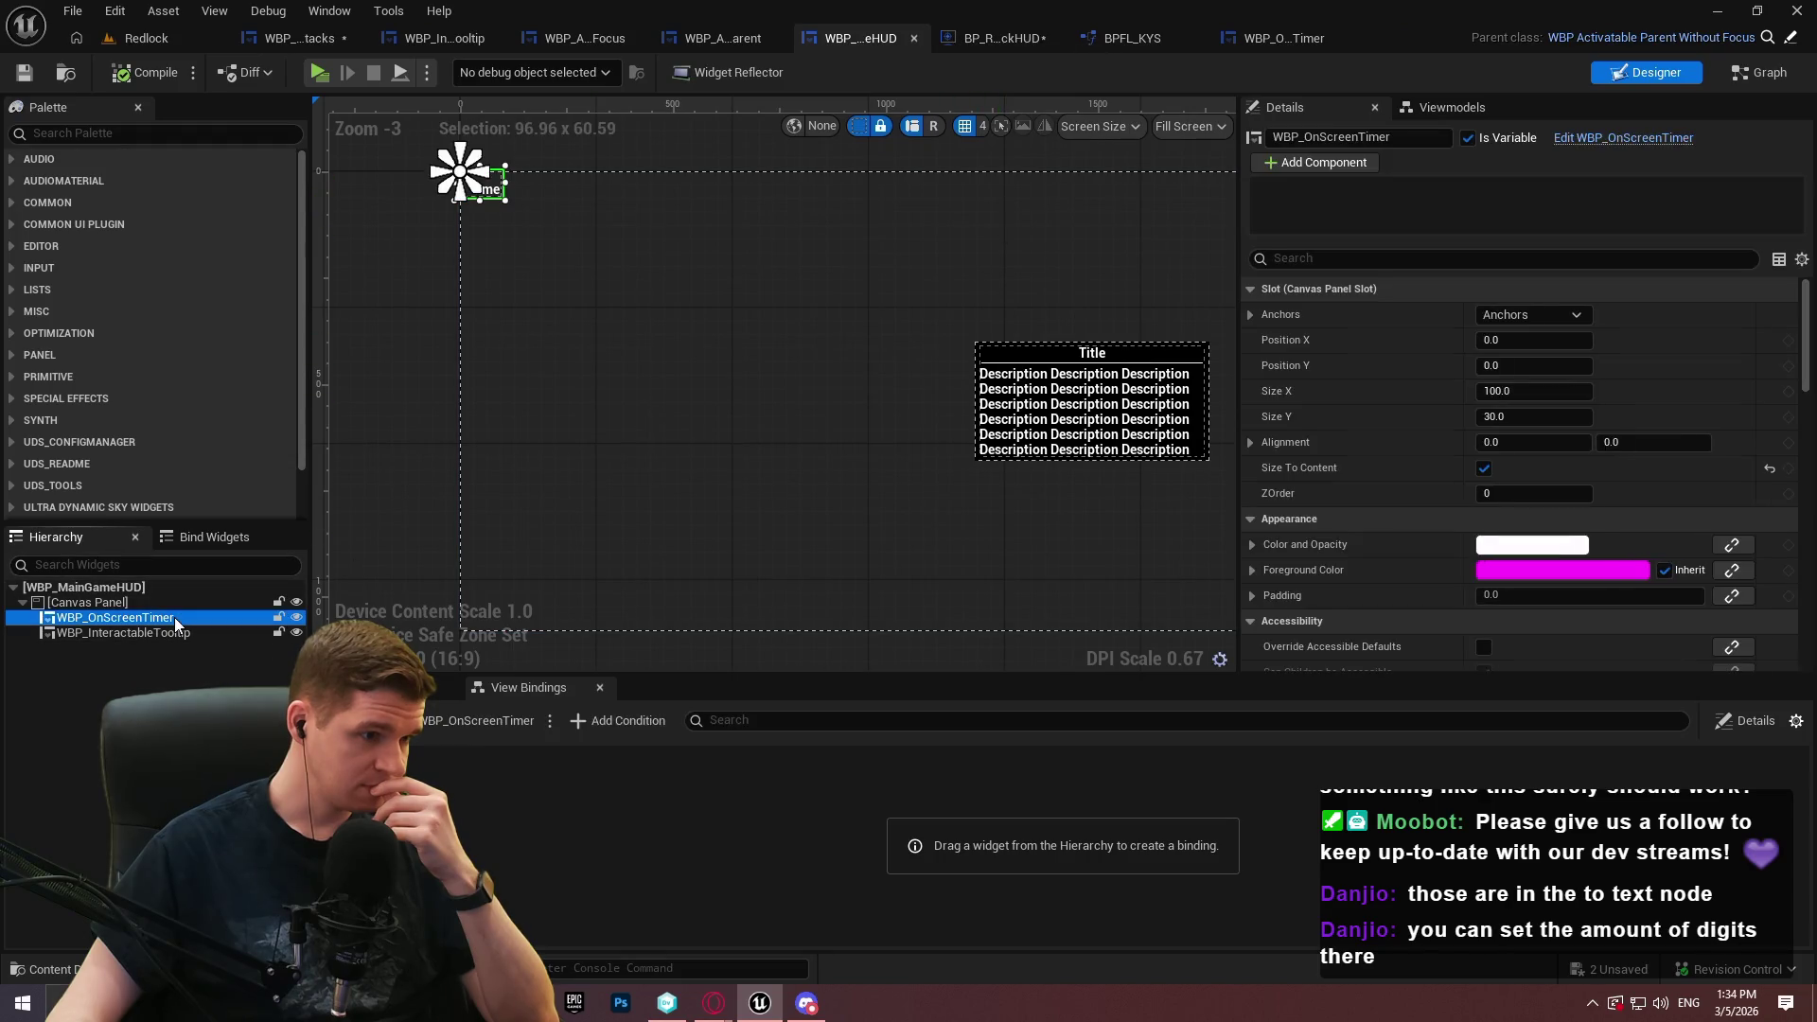
drag(1804, 338, 1814, 419)
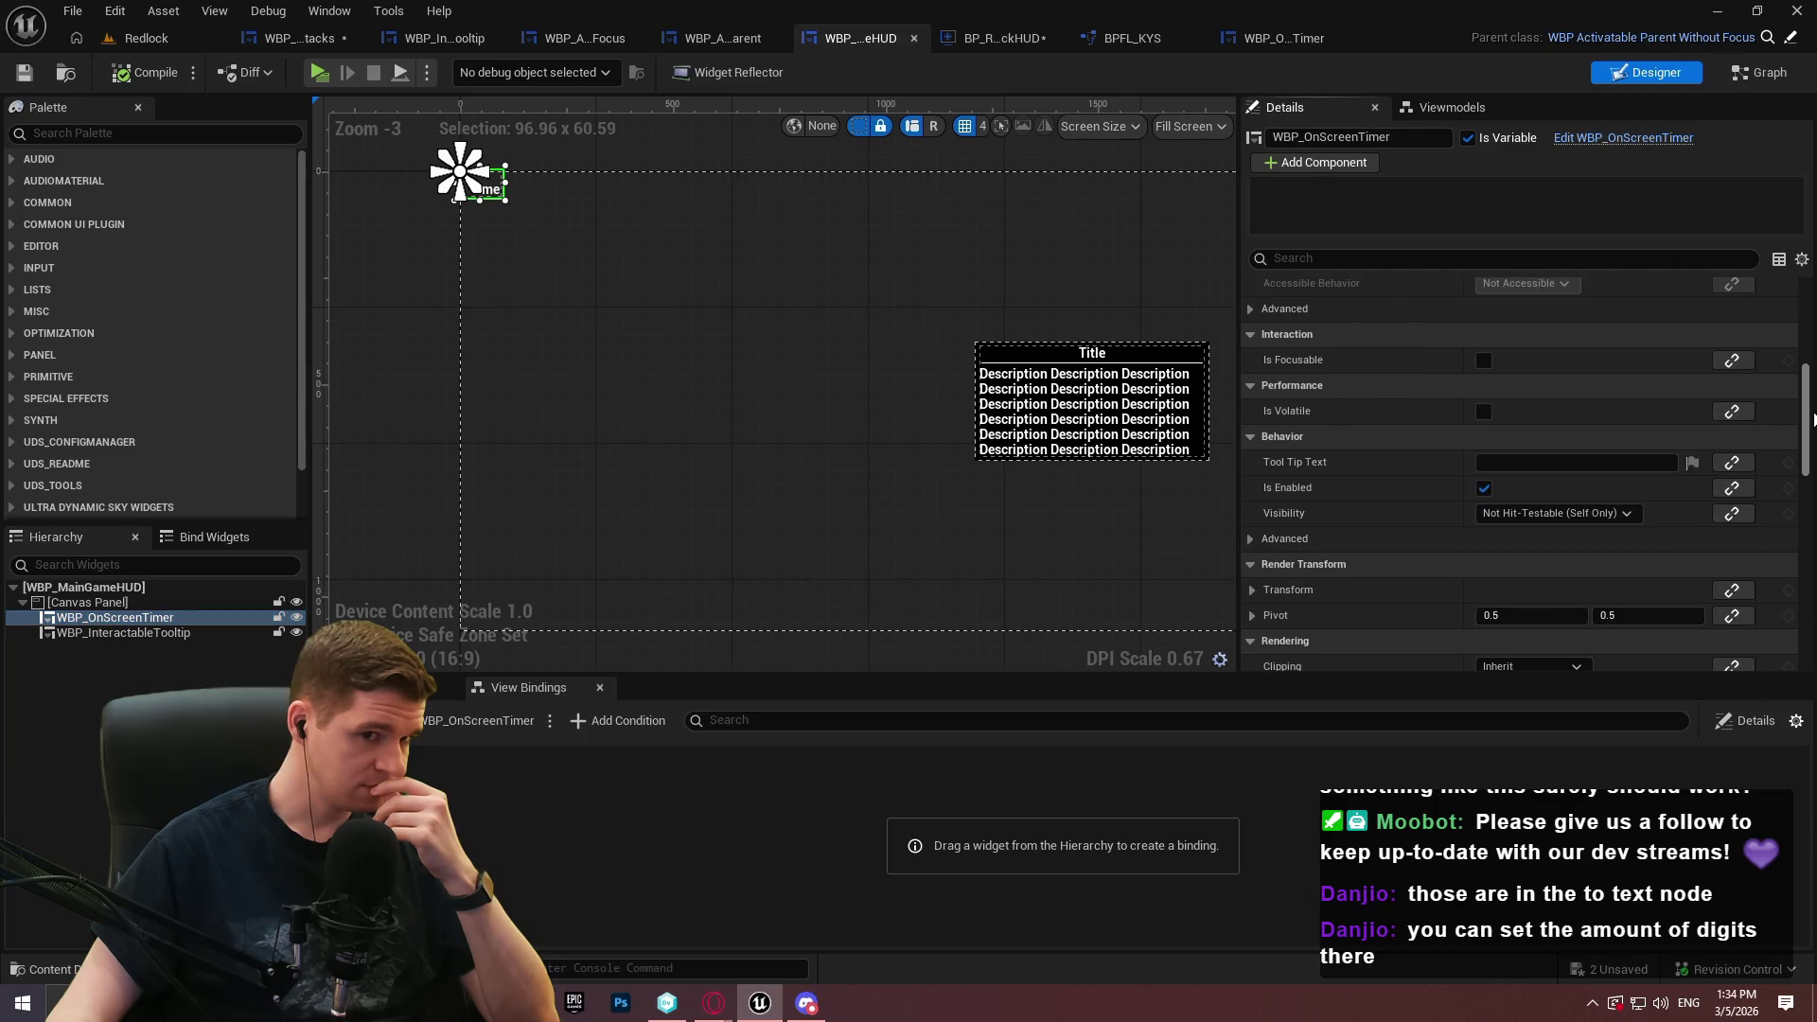
mouse_move(1814, 459)
mouse_down()
mouse_move(1807, 571)
mouse_move(1786, 596)
mouse_move(1777, 581)
mouse_move(1788, 626)
mouse_move(1799, 564)
mouse_up()
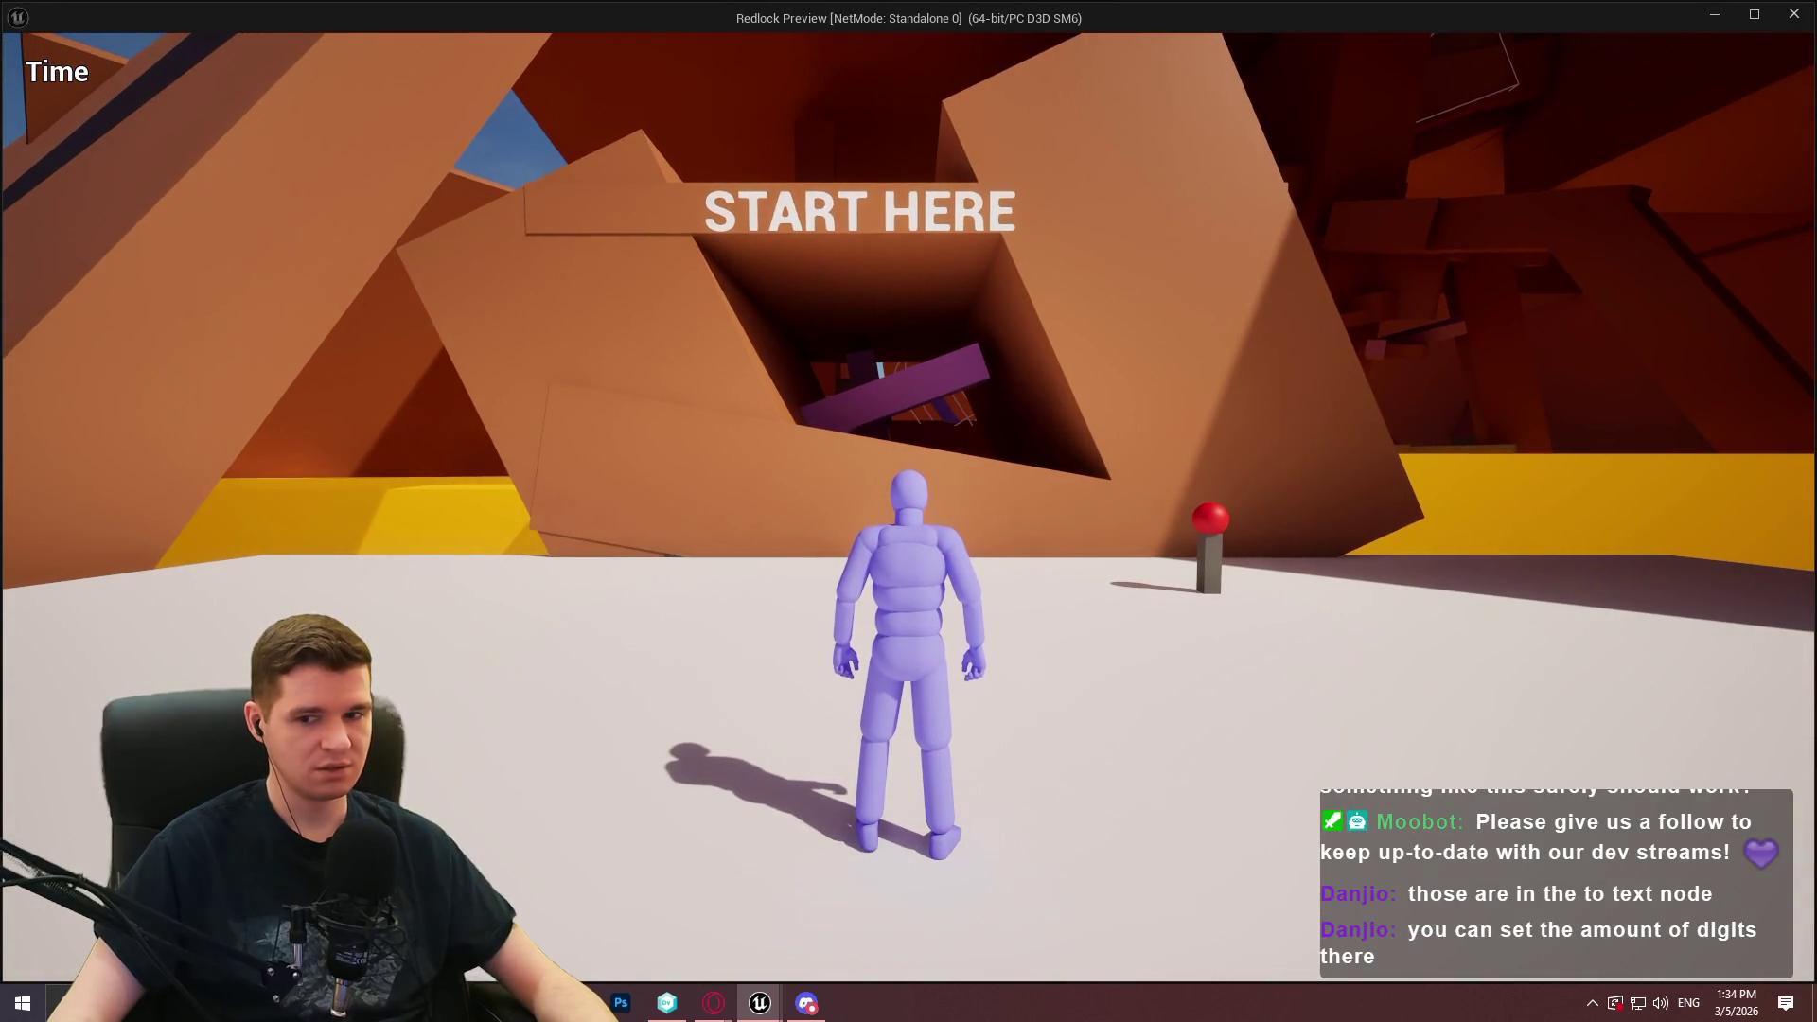
Stop the game preview, relaunch it, dismiss the startup message and close it again
key(Escape)
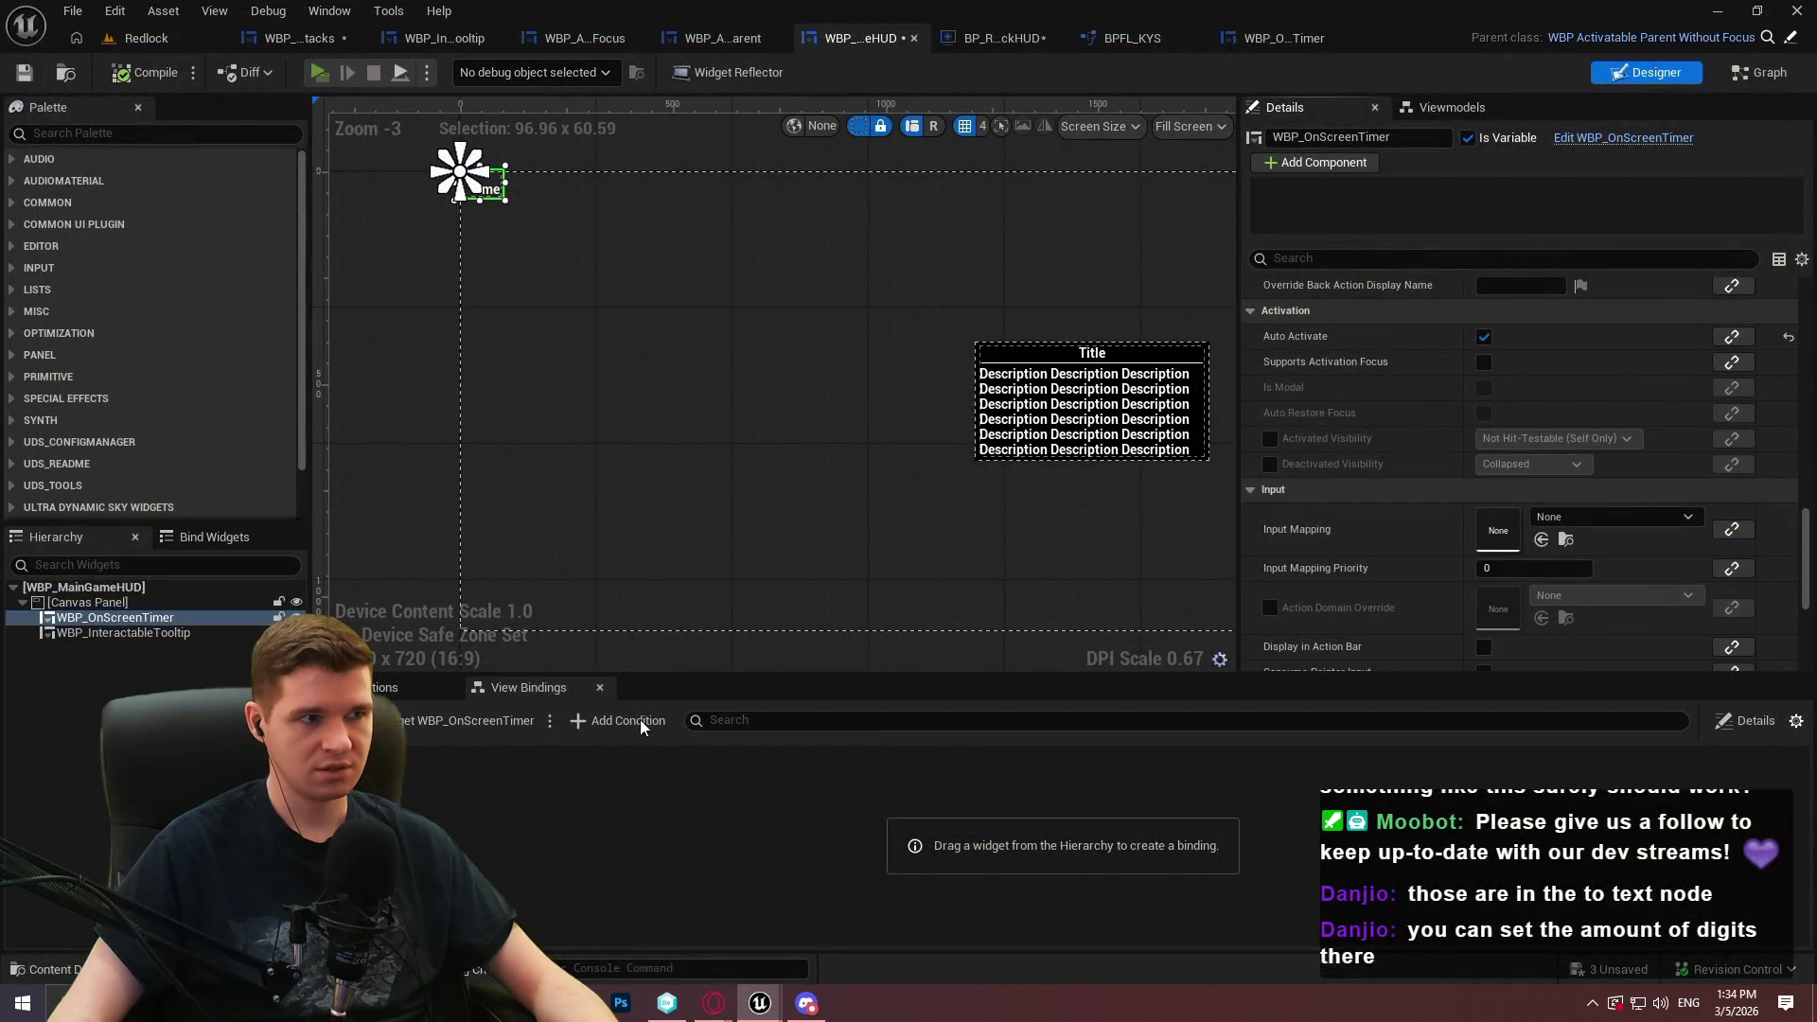
key(alt+p)
click(923, 778)
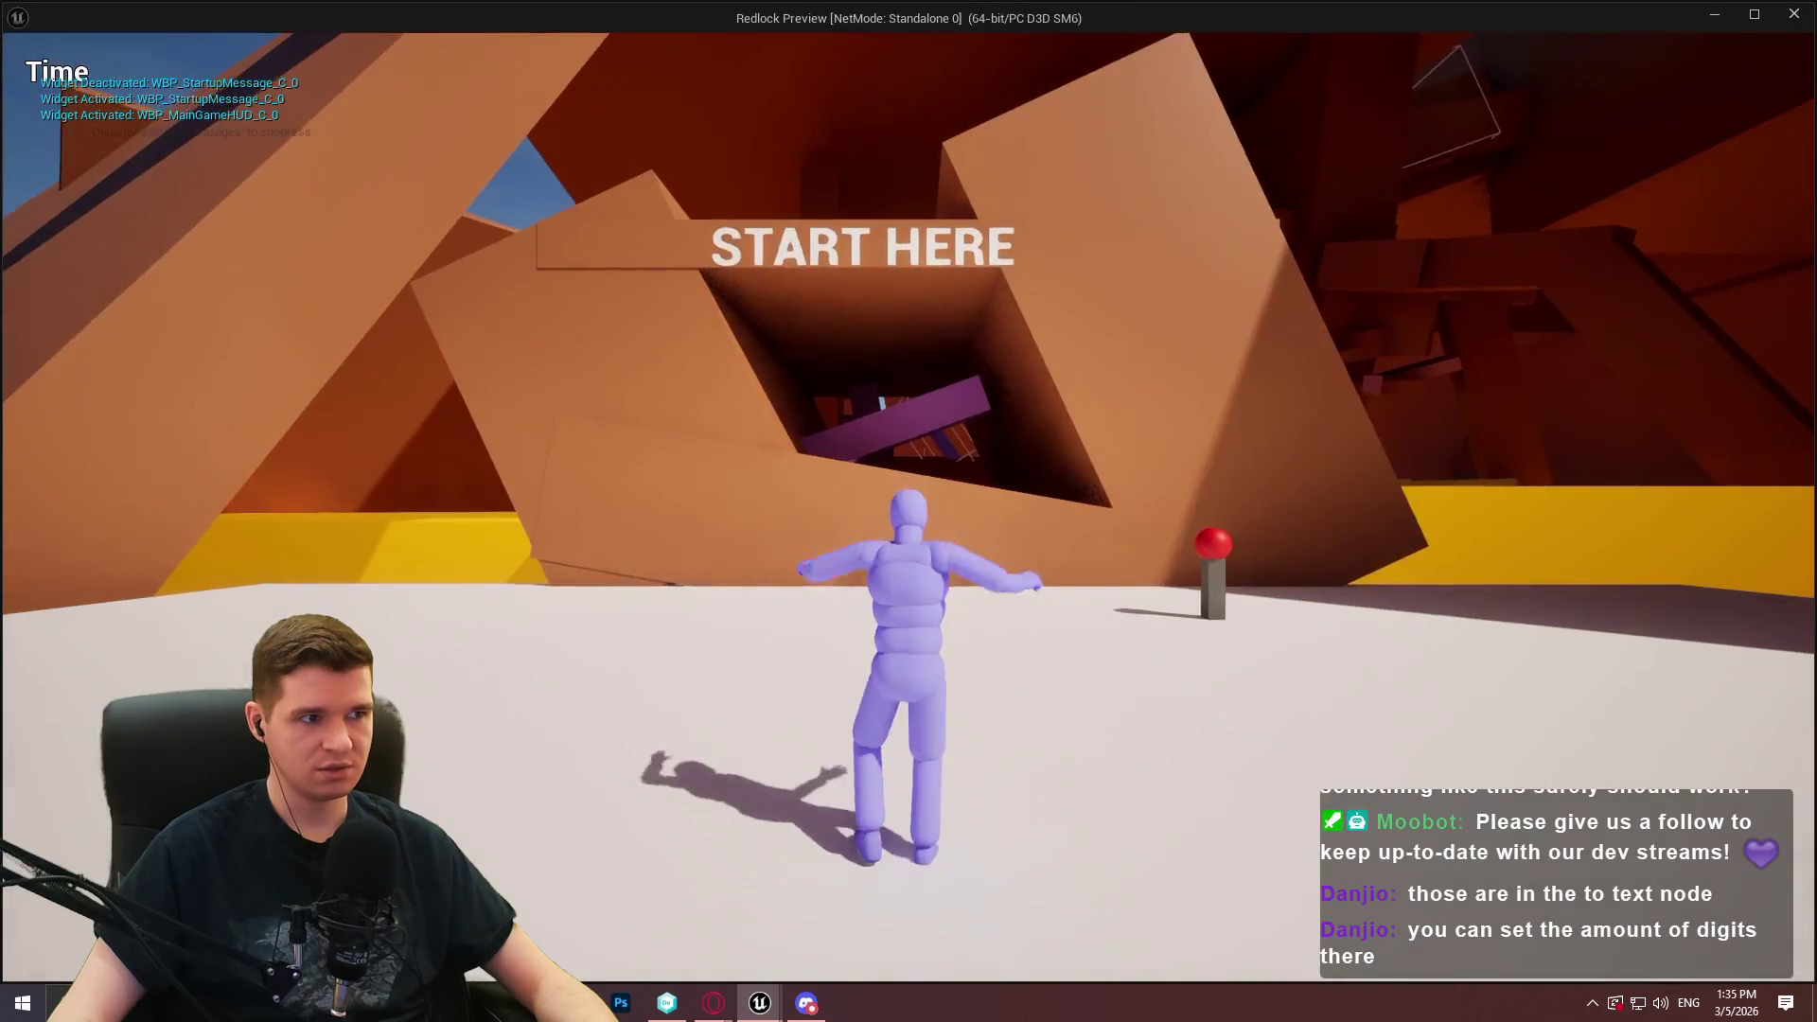
key(Escape)
Uncheck Auto Activate on the on-screen timer, save WBP_MainGameHUD, and switch to Opera
click(1483, 337)
click(22, 75)
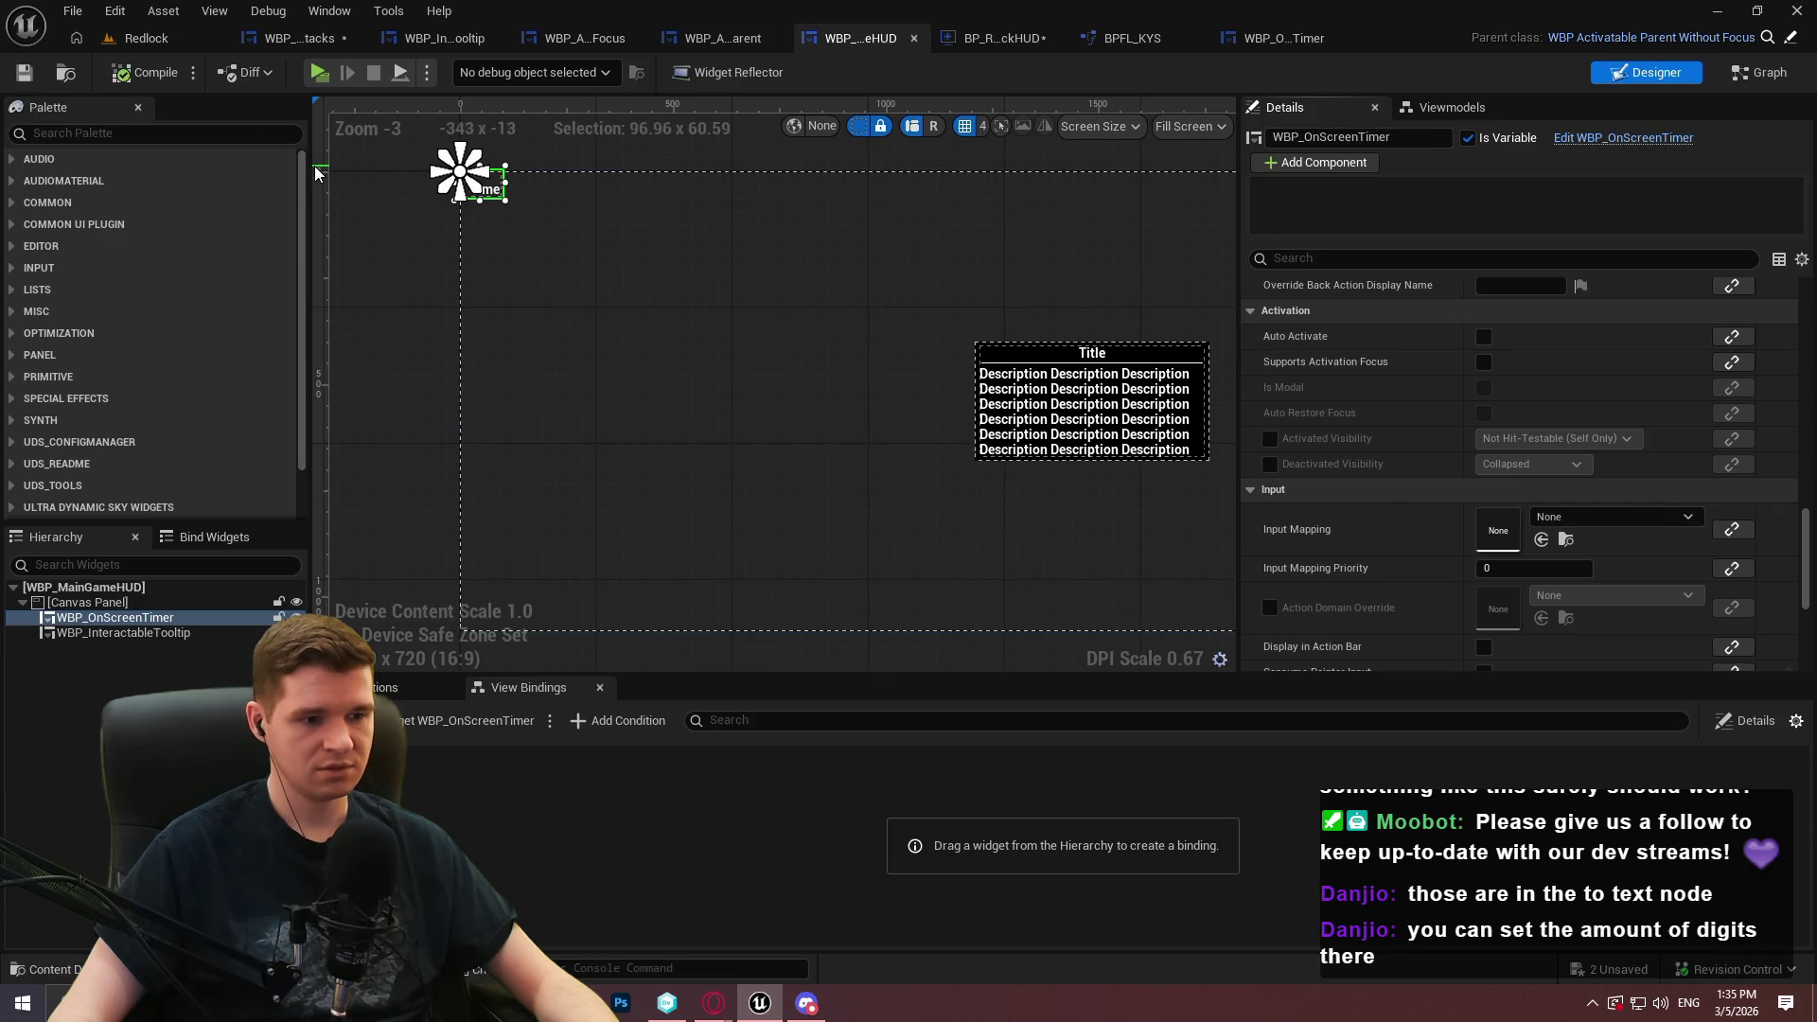
mouse_move(710, 1015)
click(821, 928)
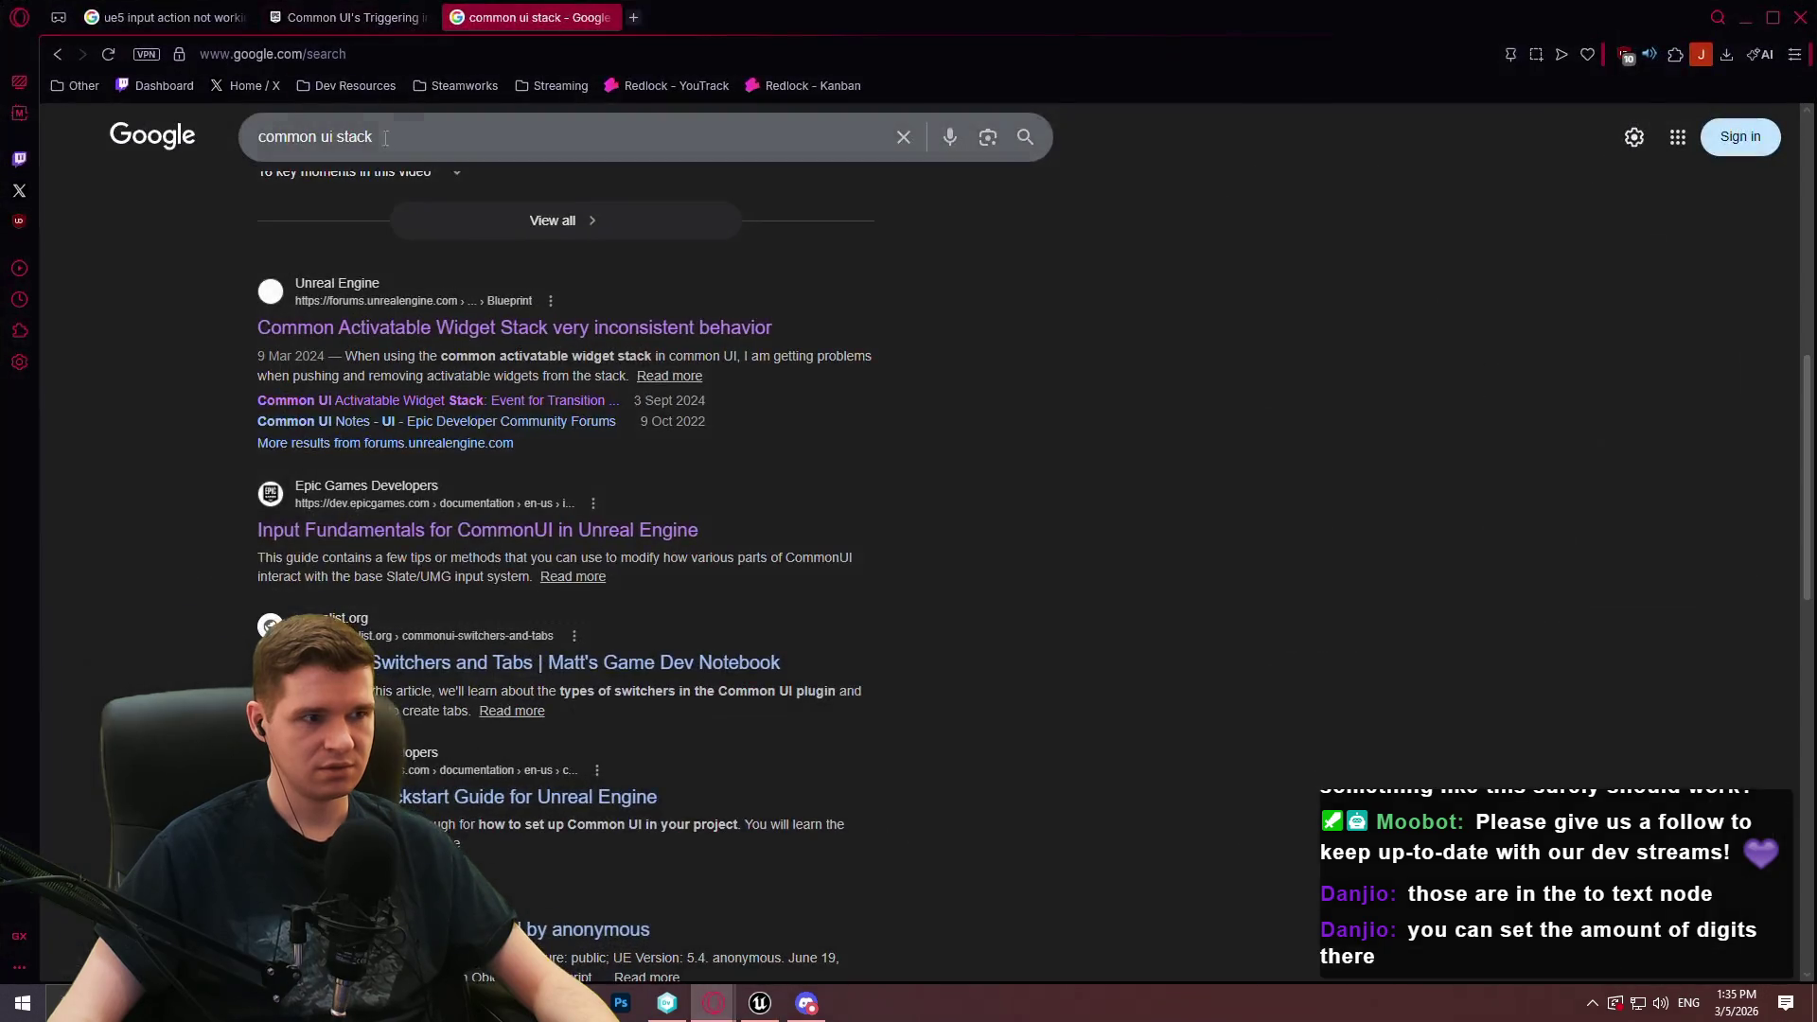
Search Google for 'ue5 mvvm child widget', skim the results, then return to the Redlock level editor
text(ue5 mvvm)
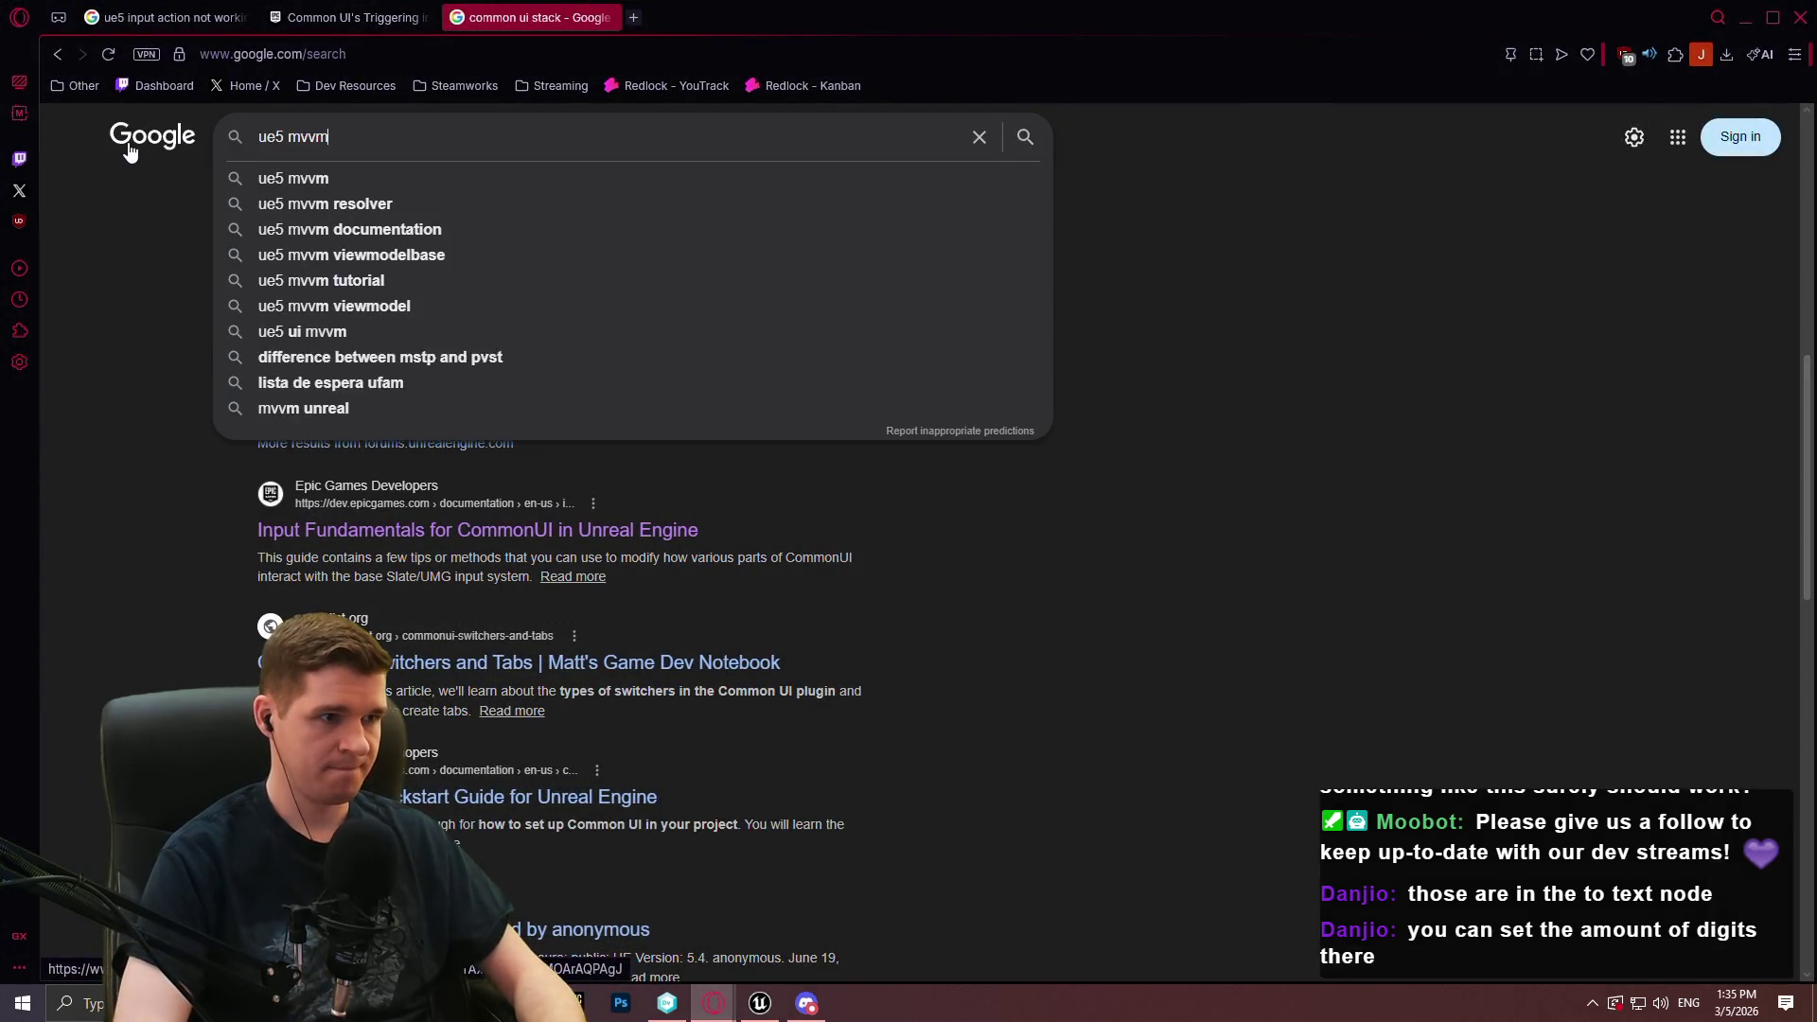
text( child widget)
key(Return)
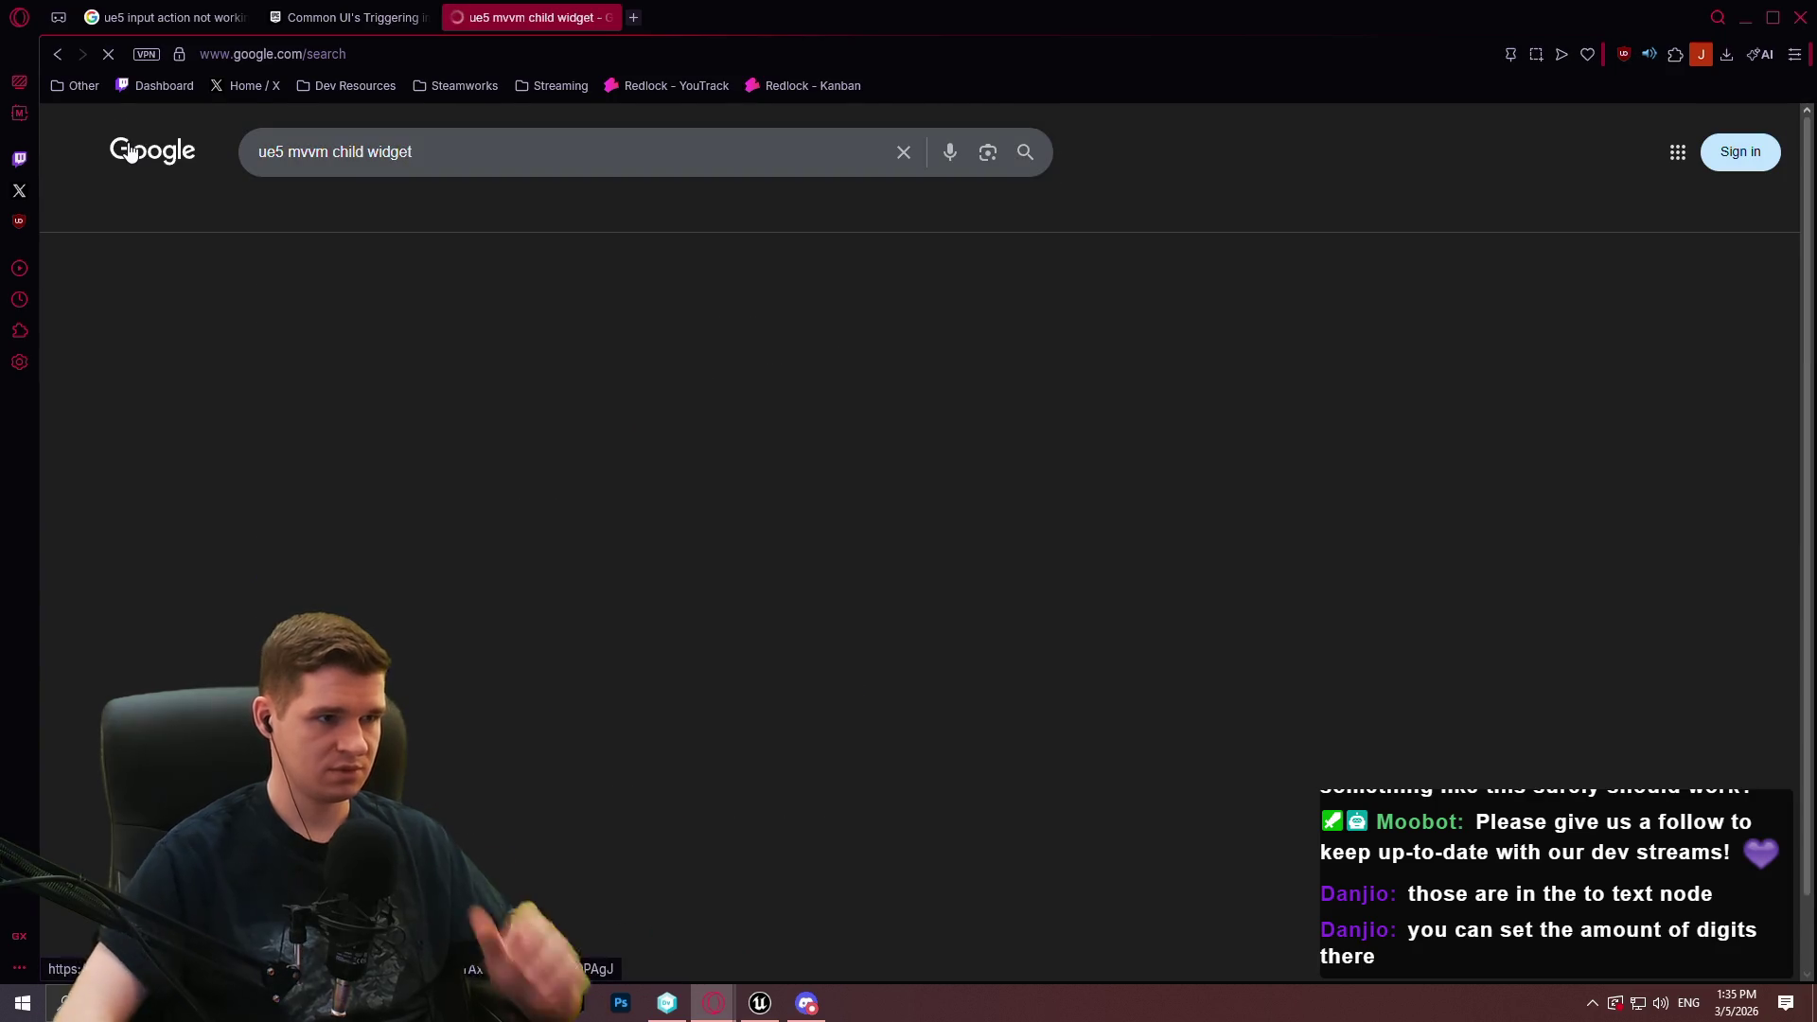
scroll(937, 445, down, 4)
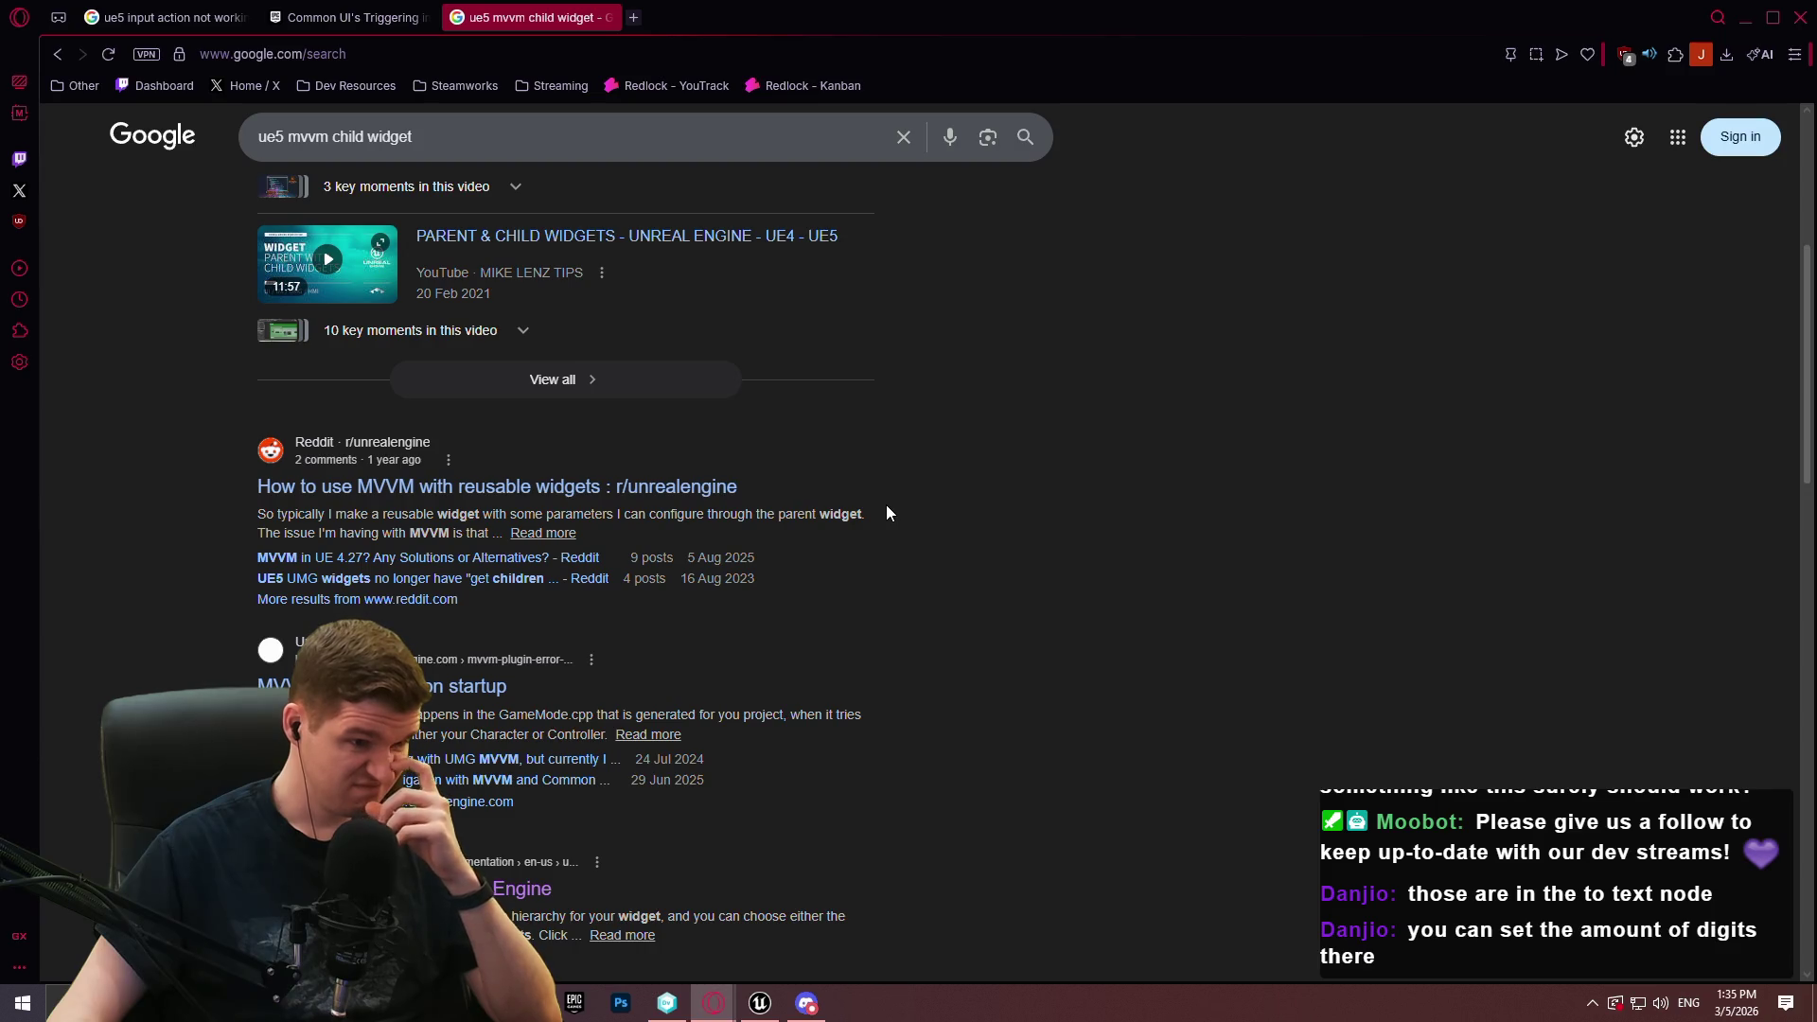
scroll(887, 512, down, 1)
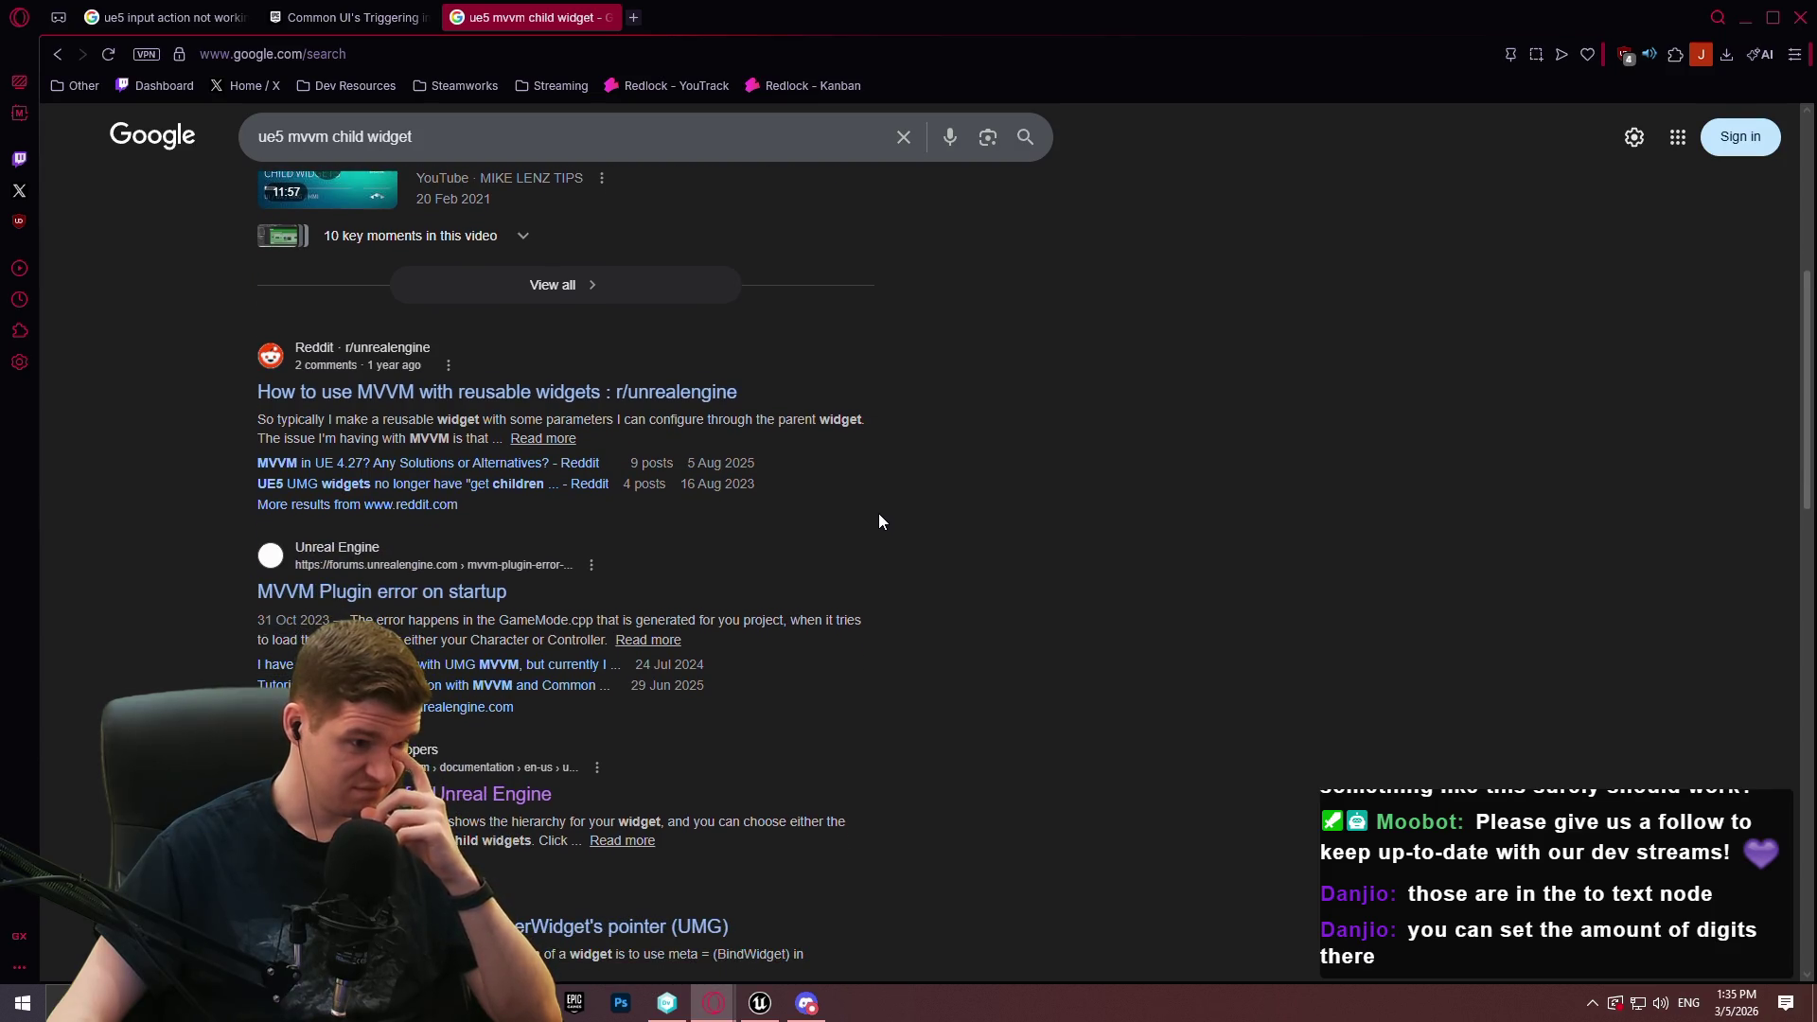
key(alt+Tab)
click(146, 38)
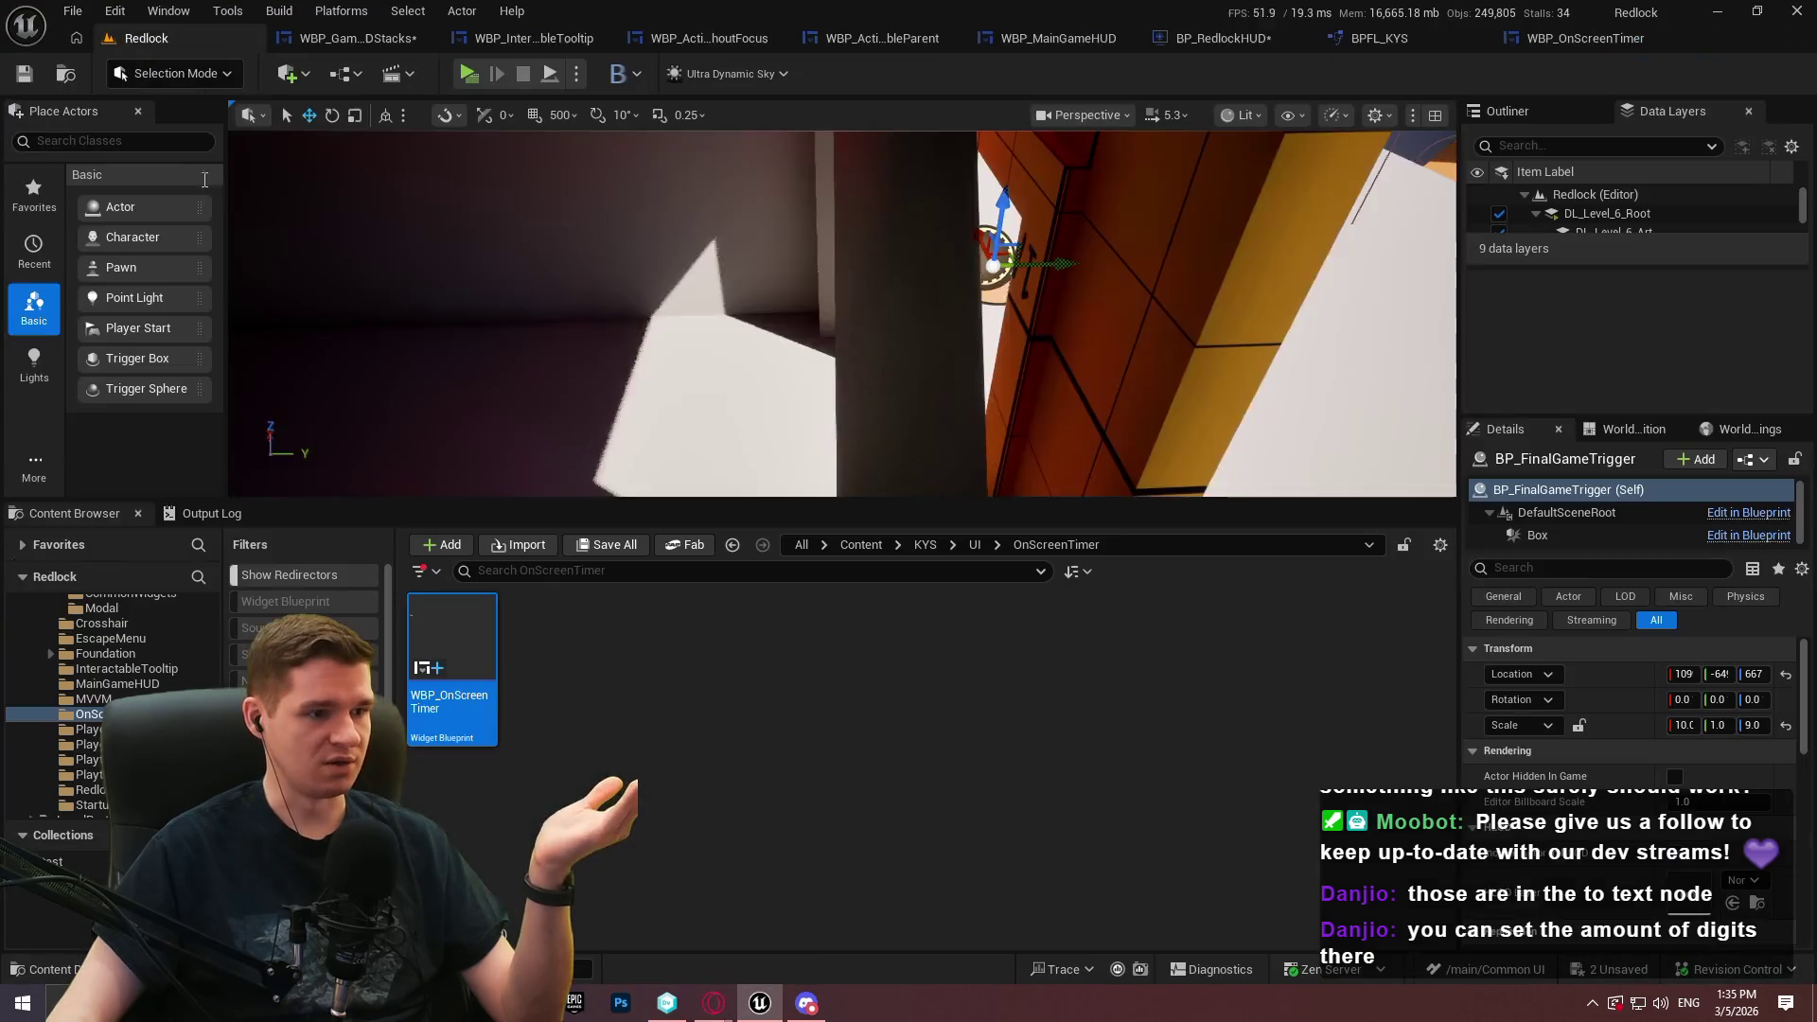
Expand the Output Log and run a Play In Editor test to watch the logged errors
click(210, 513)
scroll(663, 719, up, 5)
mouse_move(897, 499)
mouse_down()
mouse_move(615, 161)
mouse_move(476, 88)
mouse_up()
key(alt+p)
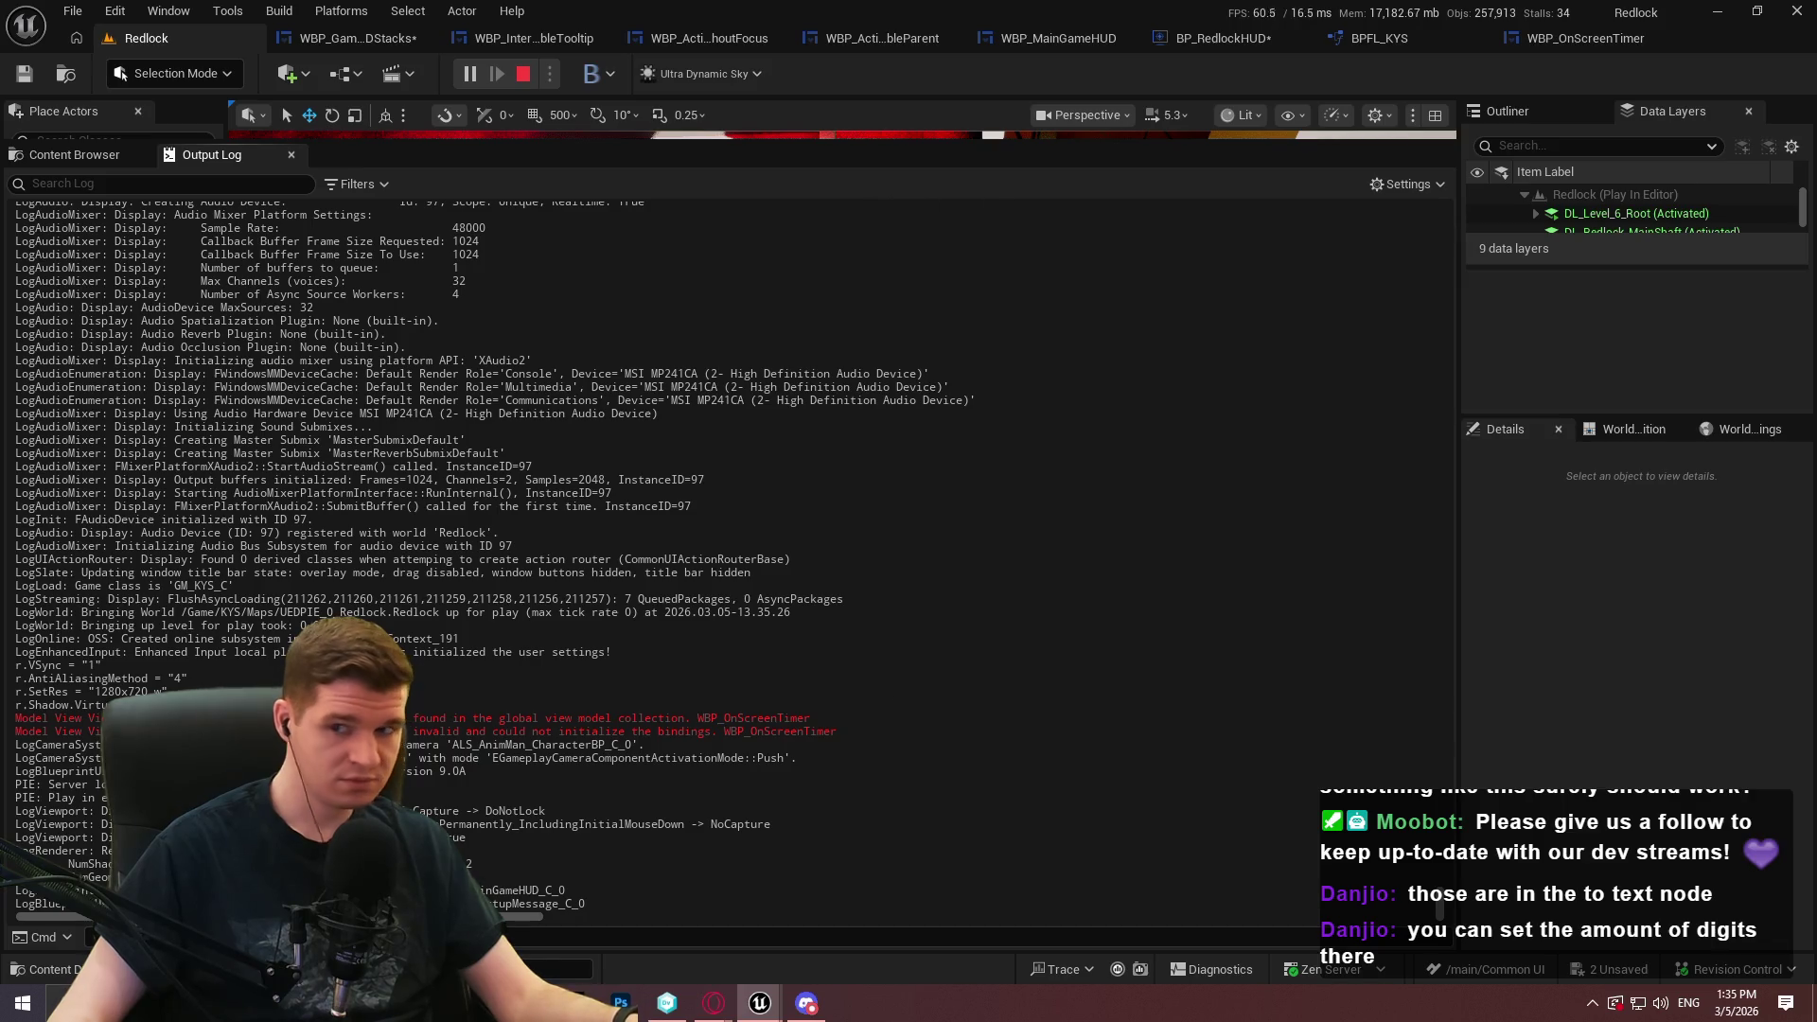
key(Escape)
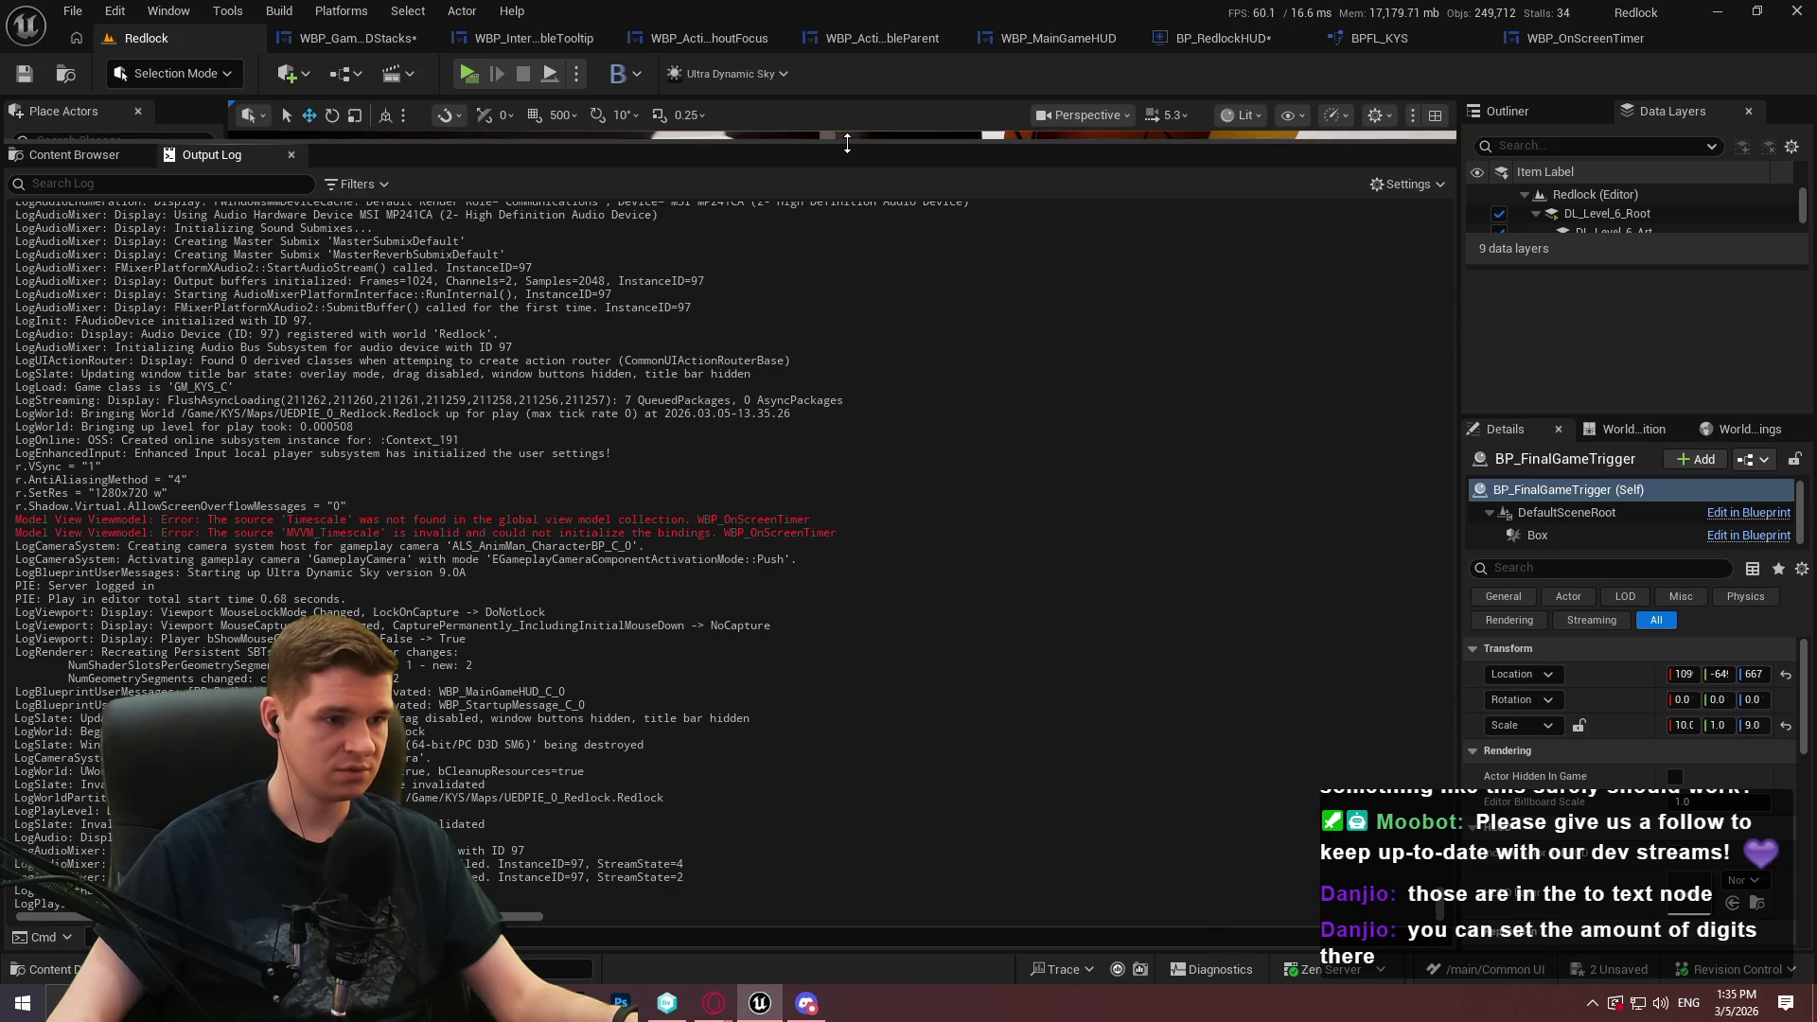
mouse_move(847, 142)
mouse_down()
mouse_move(757, 482)
mouse_move(710, 573)
mouse_move(694, 696)
mouse_move(677, 628)
mouse_up()
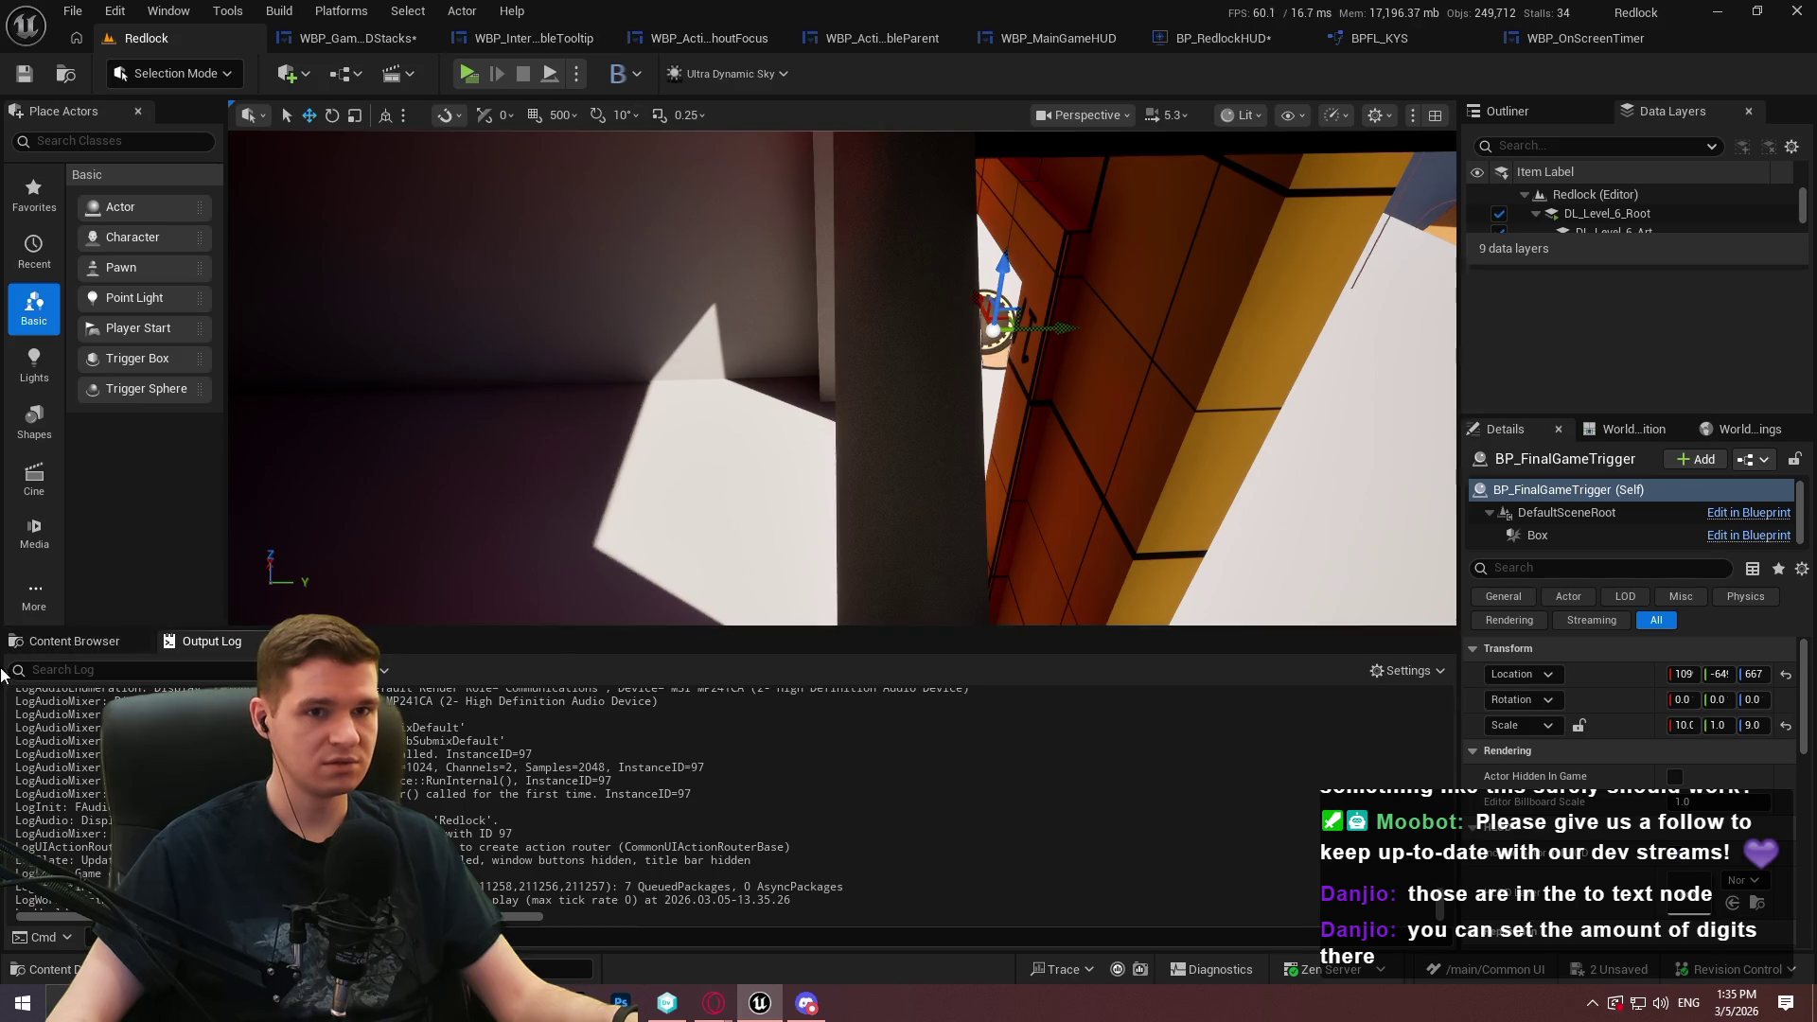
Open BPC_TimescaleComponent from KYS/Blueprints/TimescaleComponent in the Content Browser
click(35, 643)
key(alt+Left)
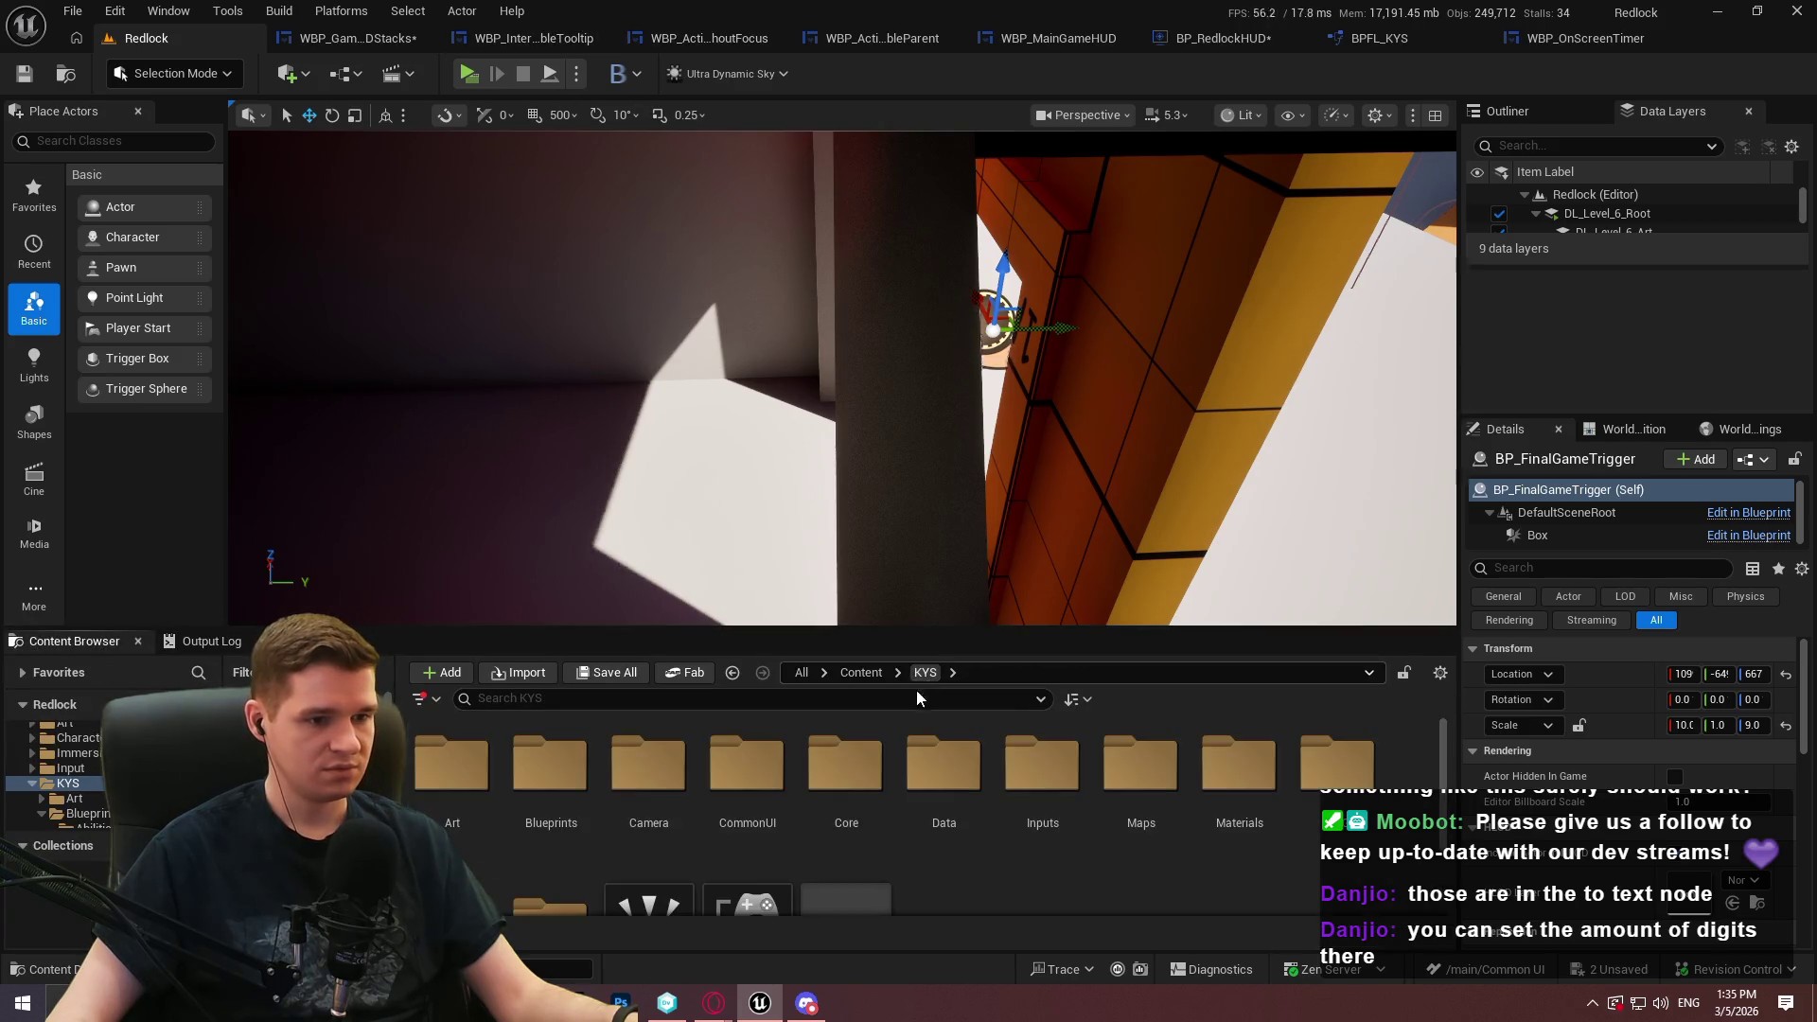
scroll(1142, 786, down, 4)
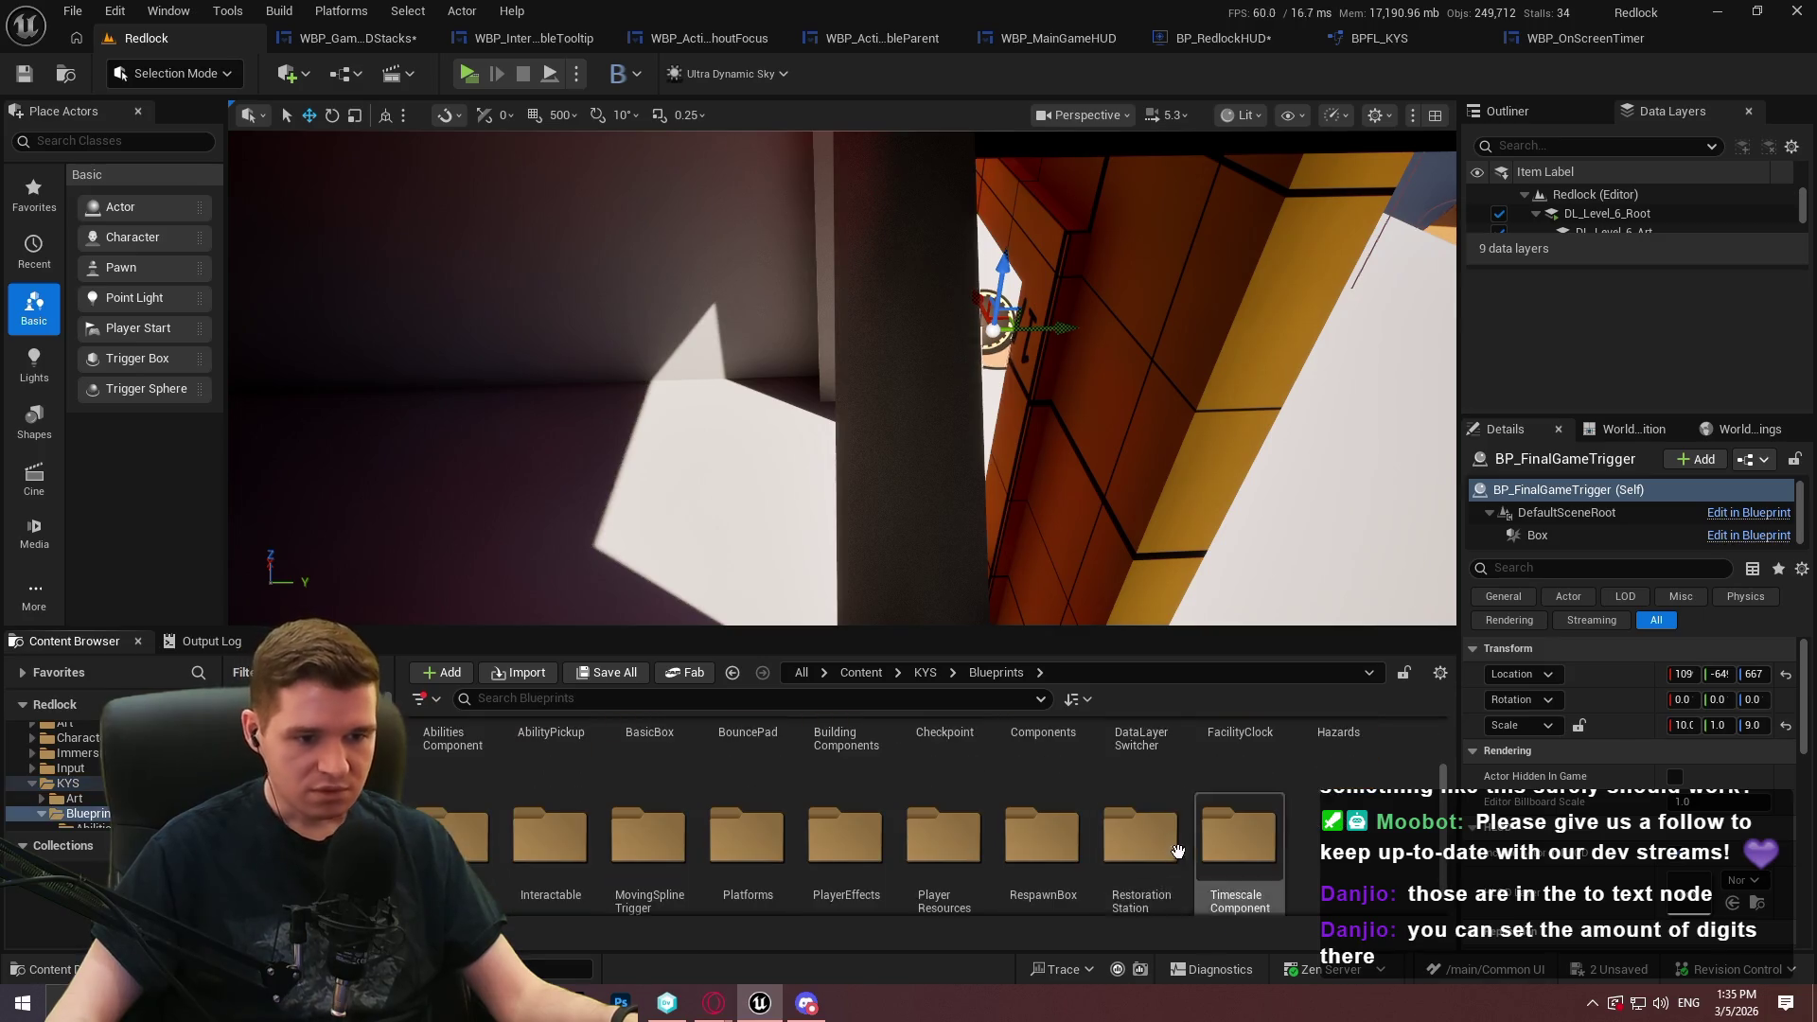
double_click(1221, 814)
double_click(453, 765)
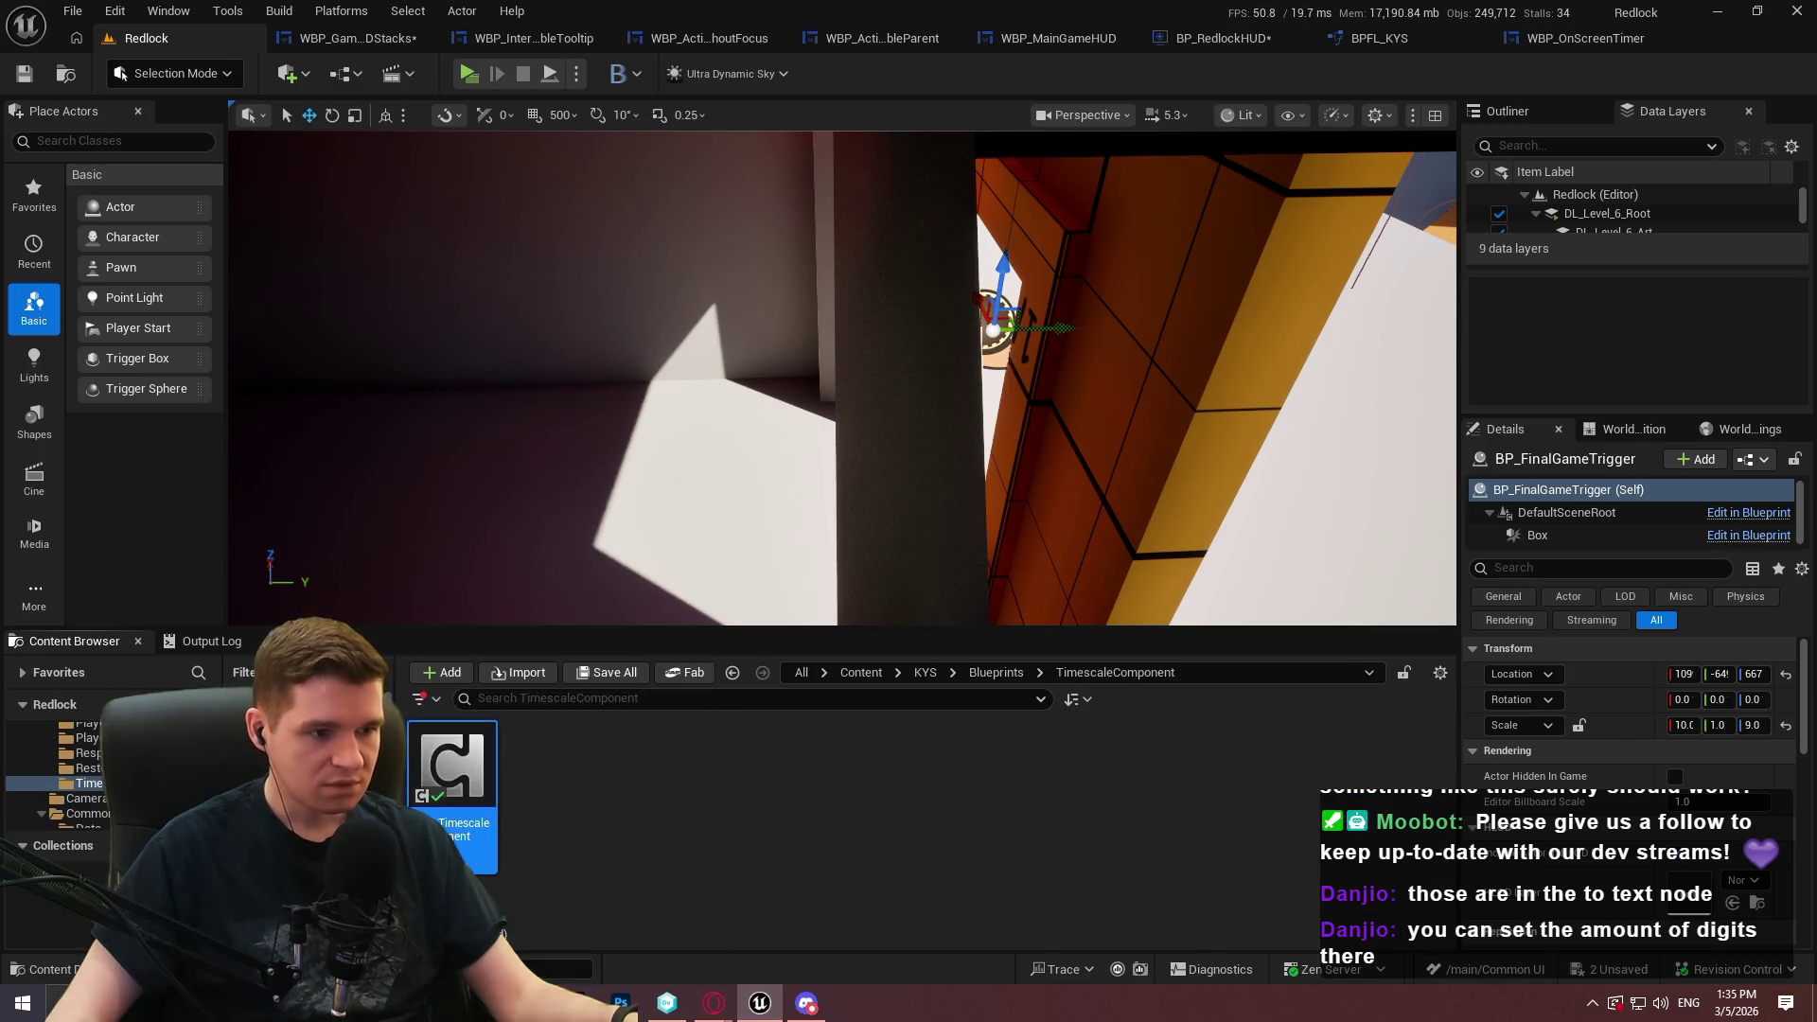
scroll(1380, 566, down, 2)
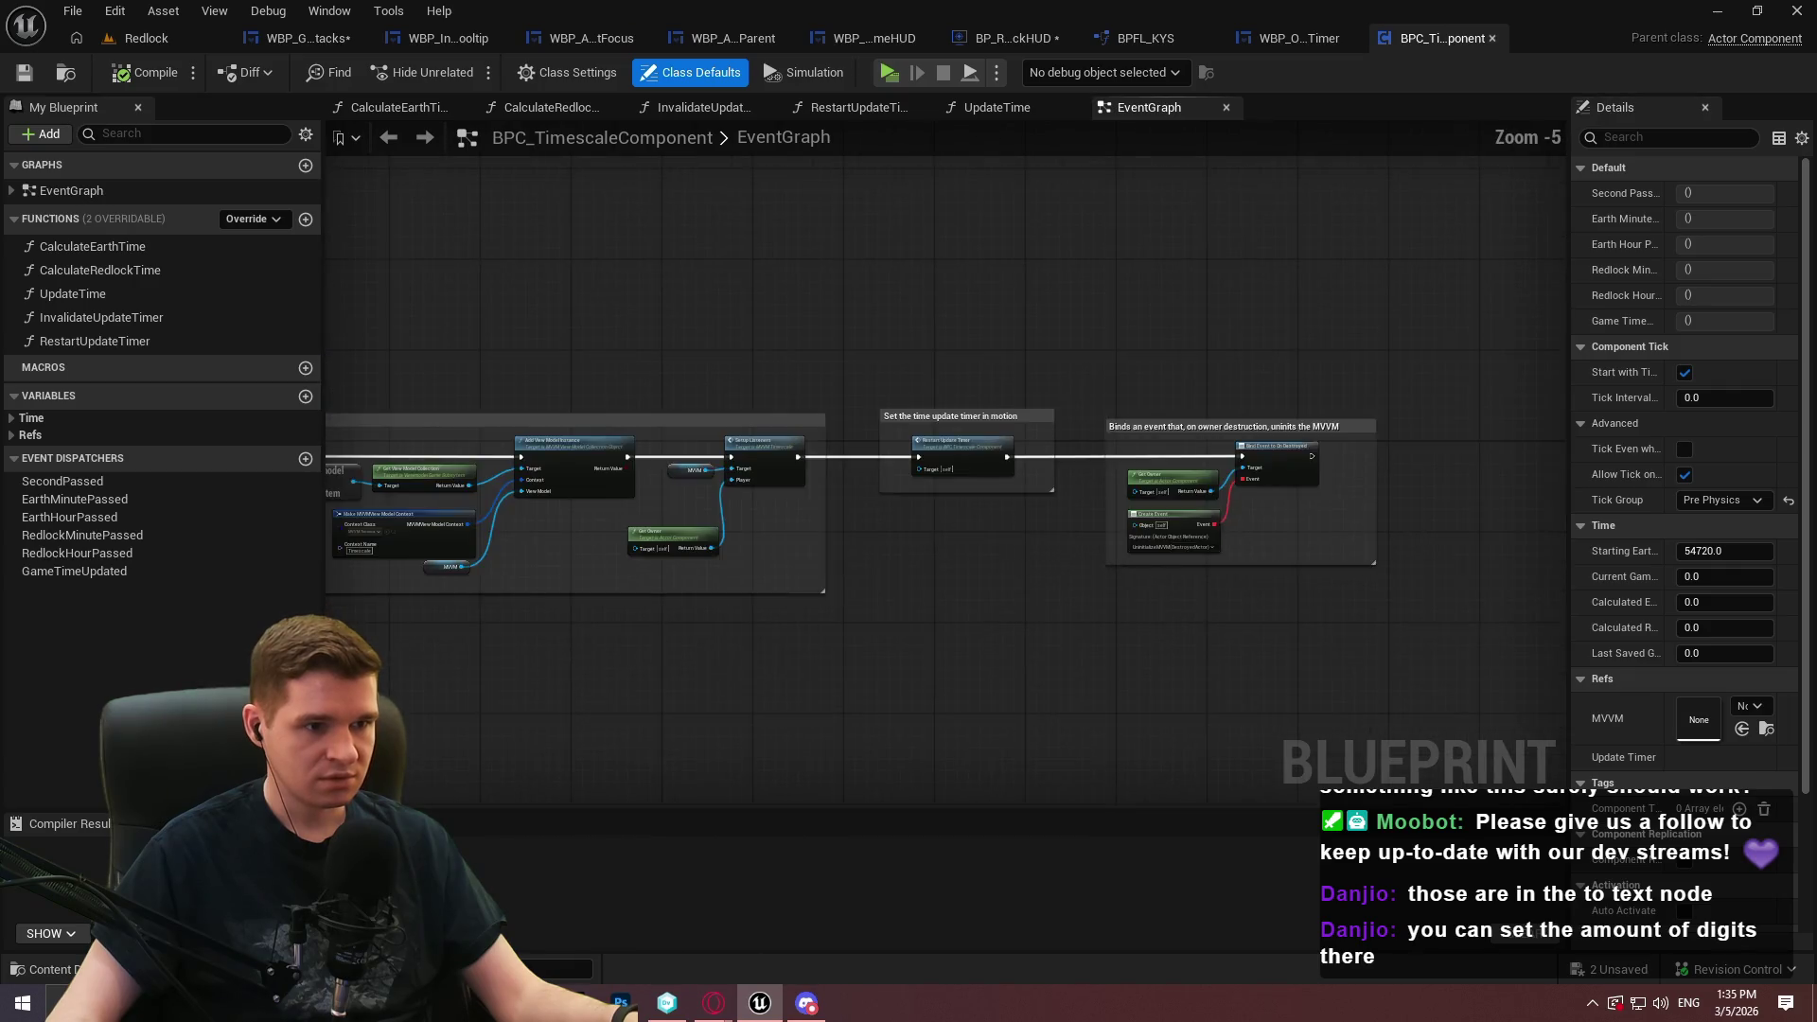
drag(1282, 547, 1399, 276)
scroll(857, 514, up, 3)
mouse_move(933, 628)
mouse_down()
mouse_move(1298, 190)
mouse_move(1261, 255)
mouse_move(984, 550)
mouse_move(719, 641)
mouse_move(1081, 508)
mouse_up()
scroll(984, 551, down, 1)
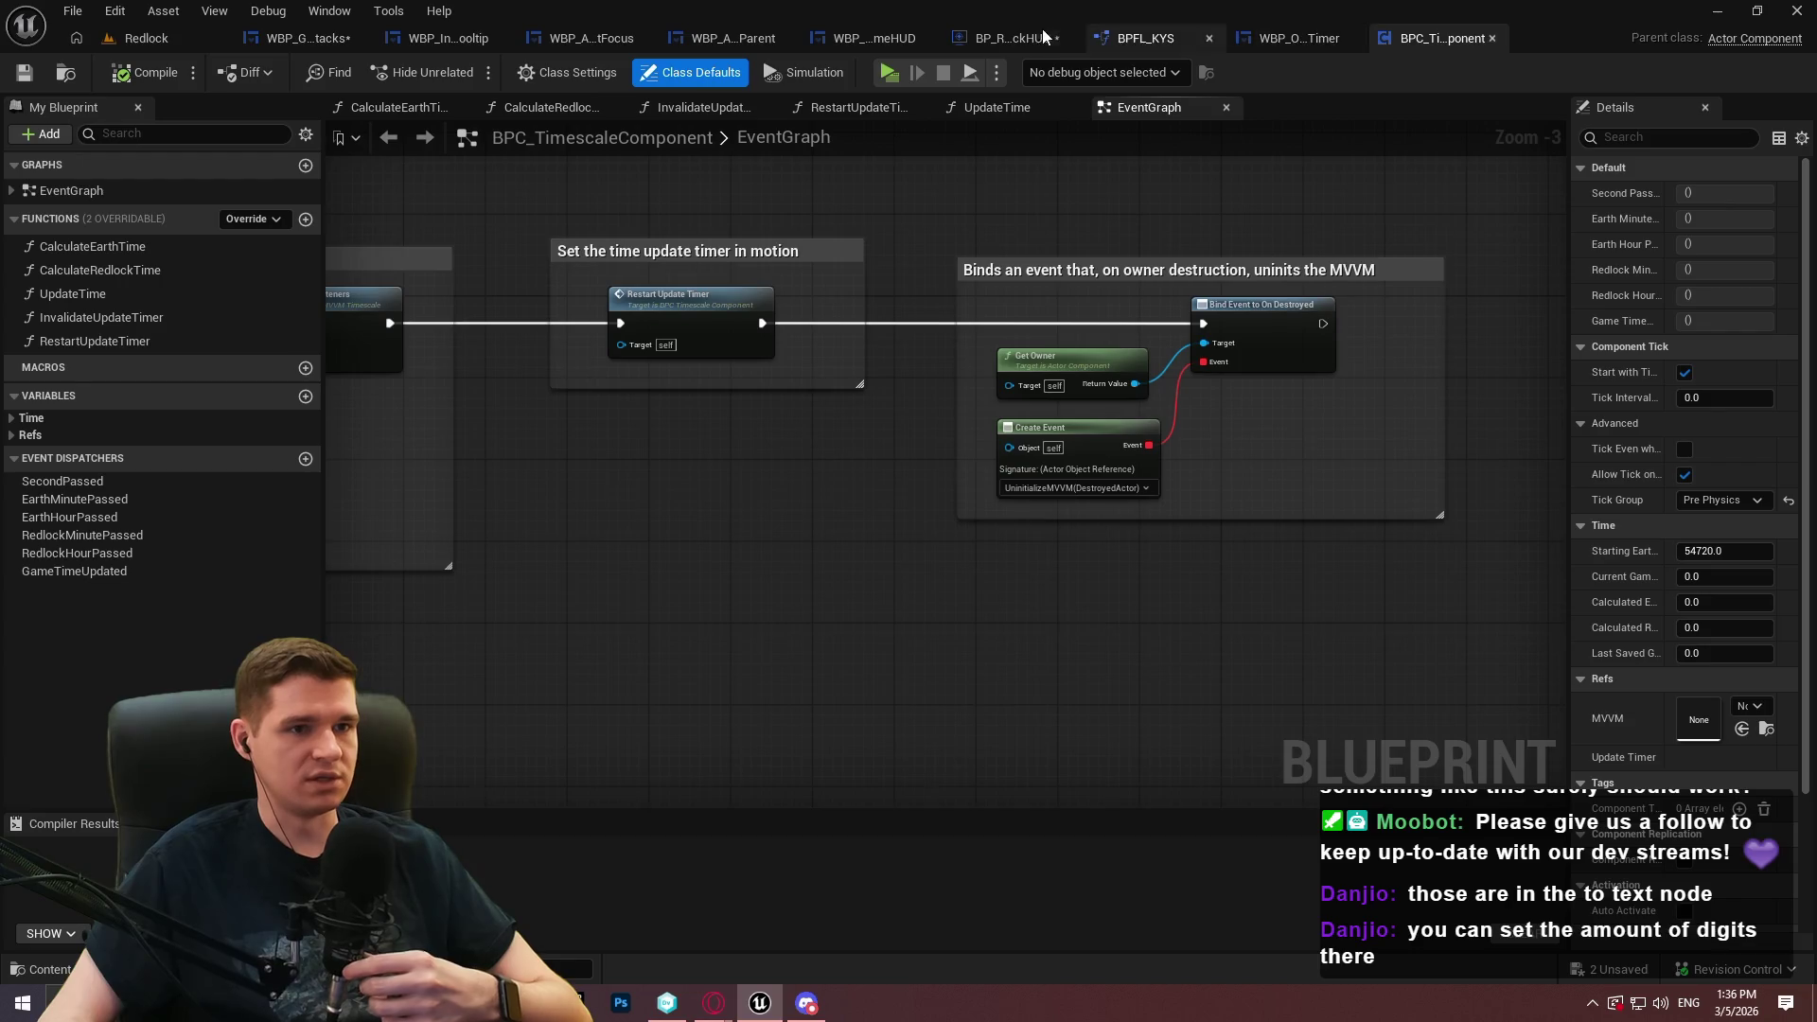
click(1297, 39)
Enable Global View Model Collection auto-update on MVVM_Timescale and launch the preview to test the timer
click(1444, 107)
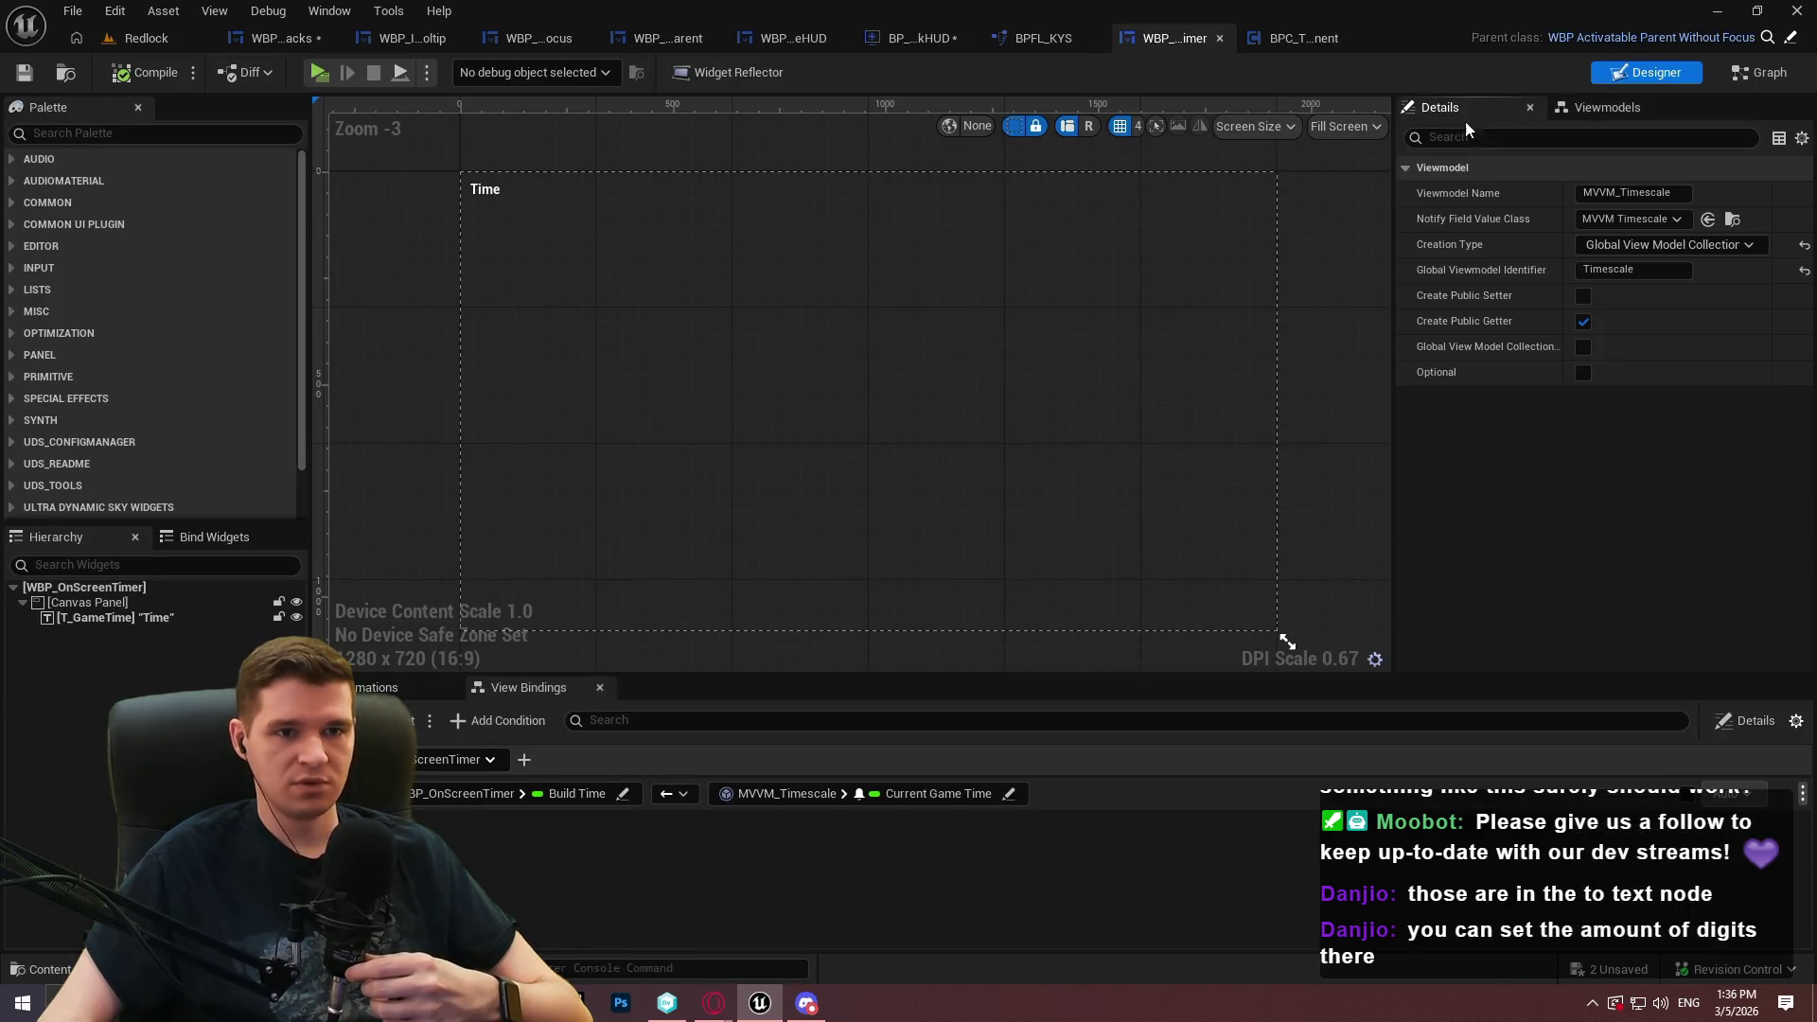
mouse_move(1524, 346)
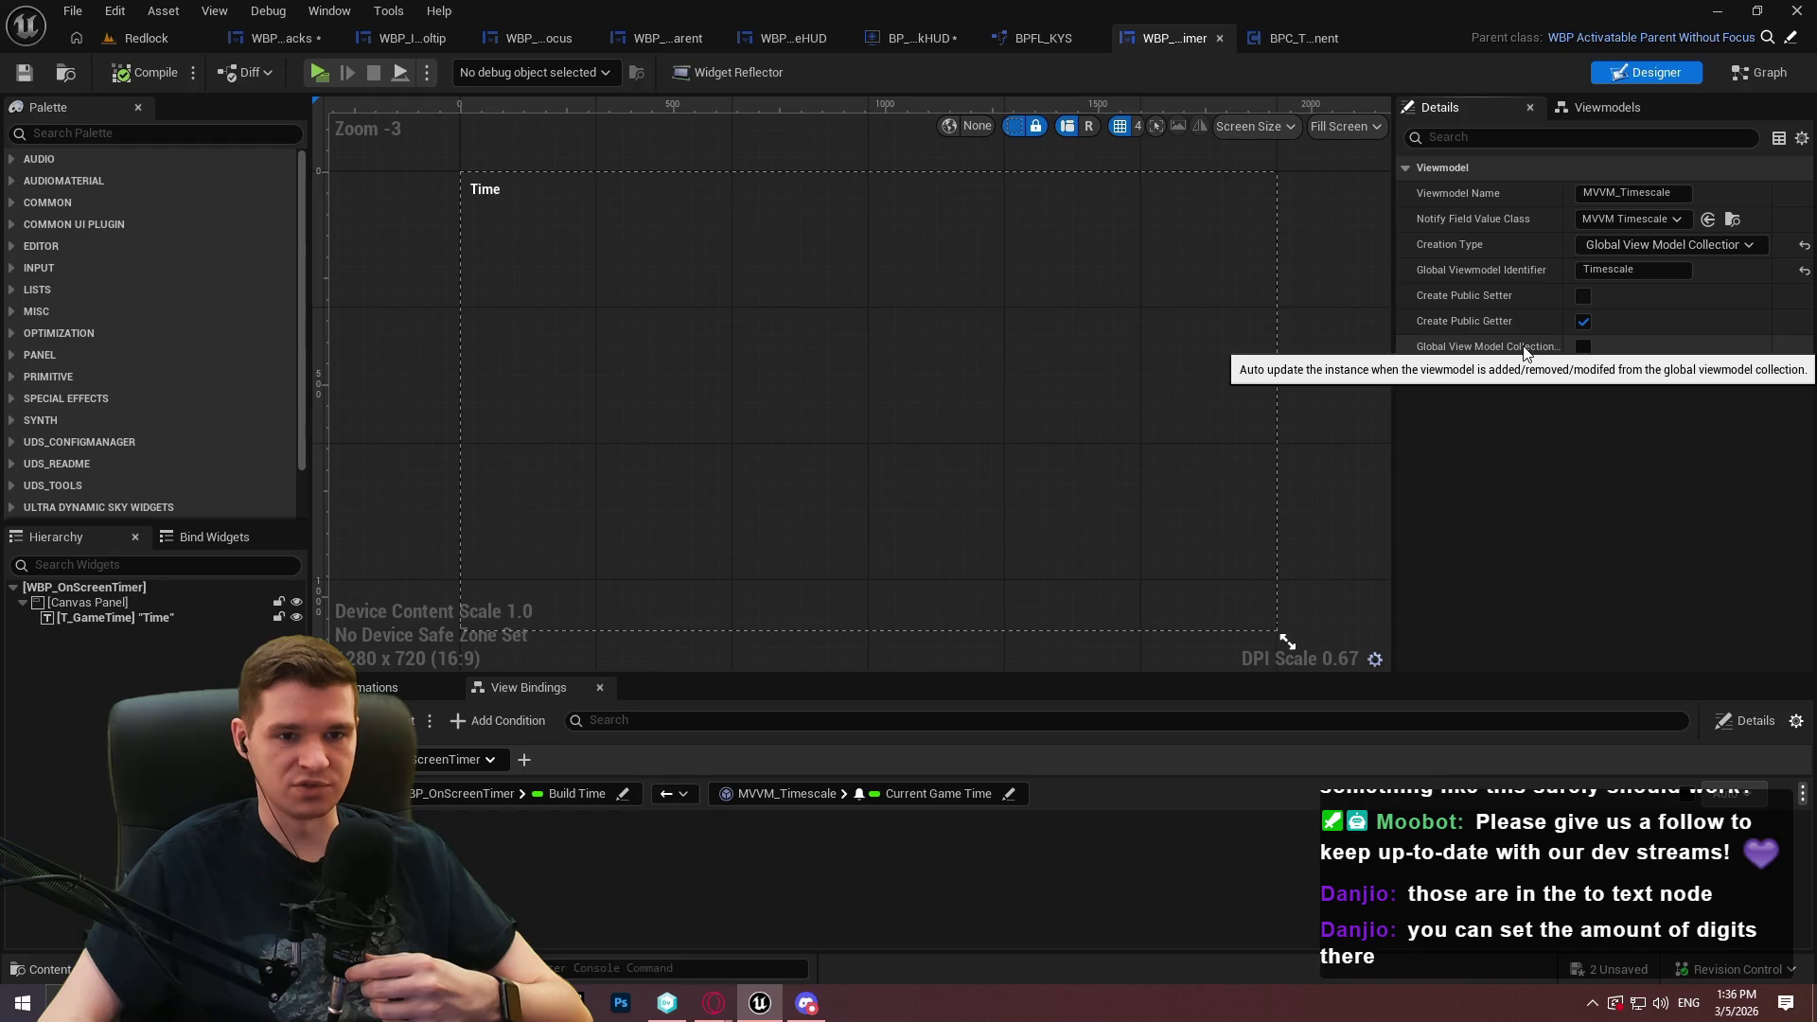
click(1585, 346)
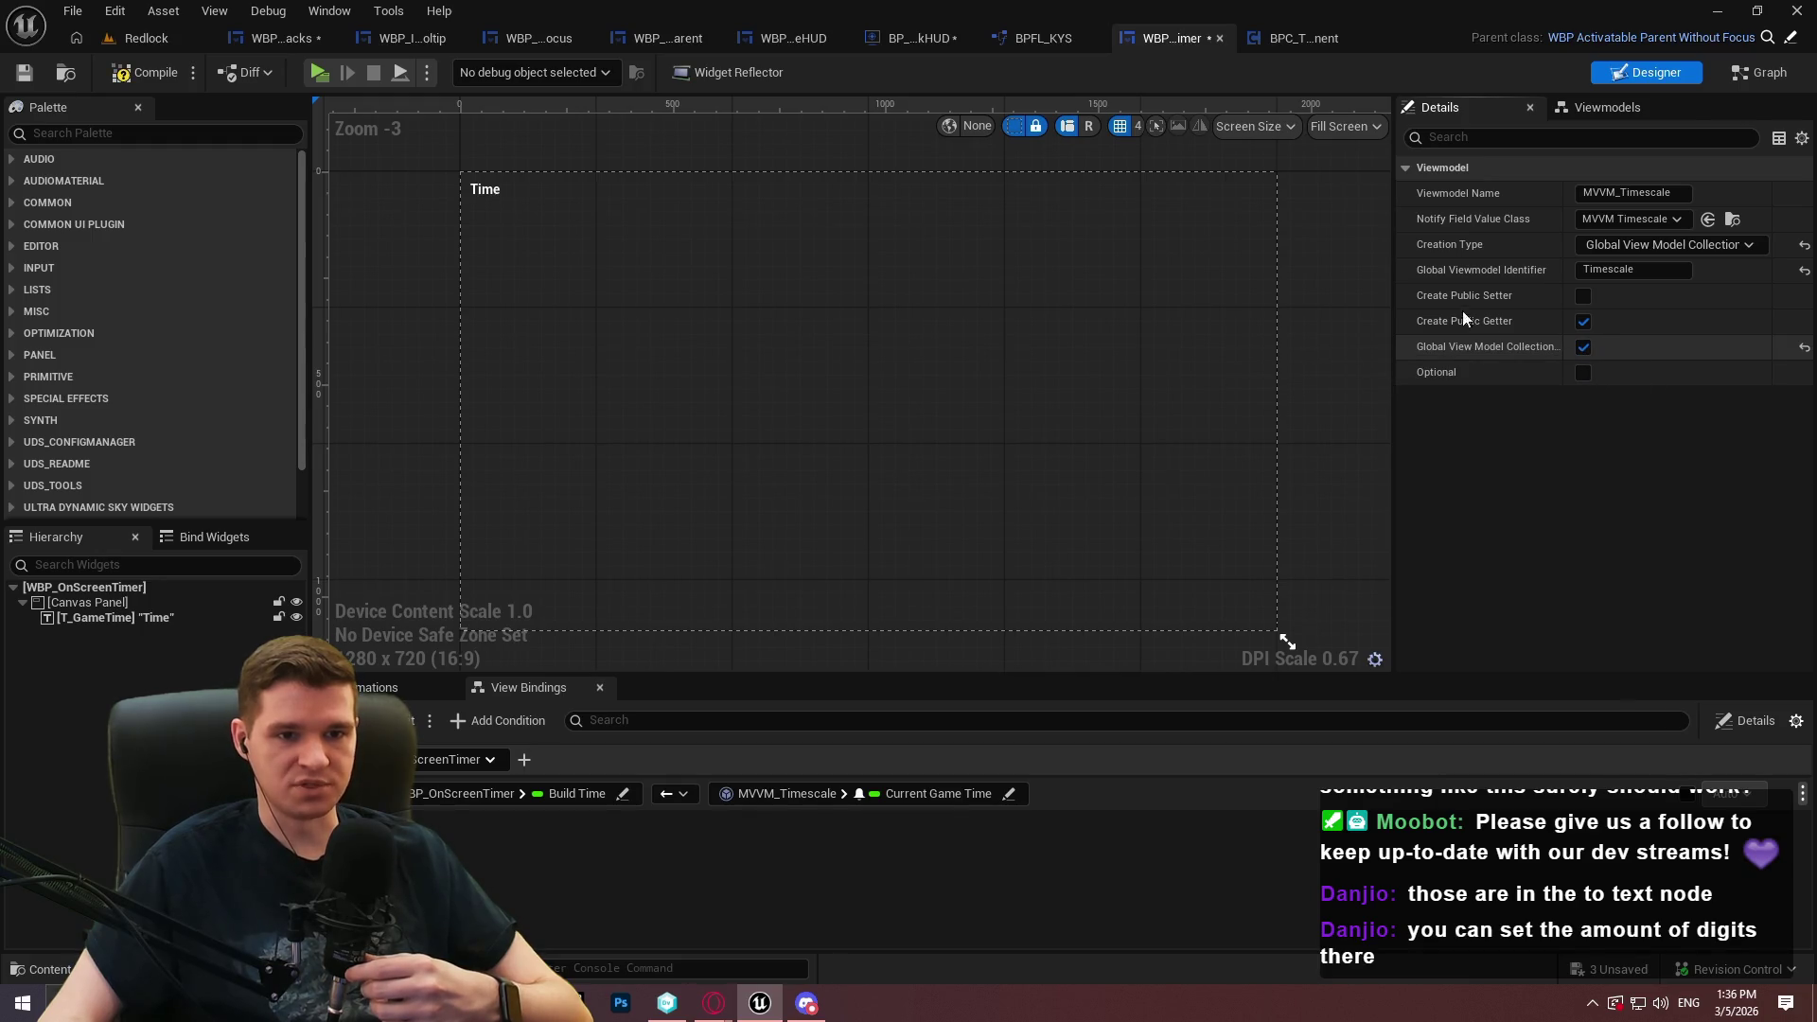
mouse_move(1396, 284)
mouse_down()
mouse_move(1229, 284)
mouse_move(1488, 286)
mouse_up()
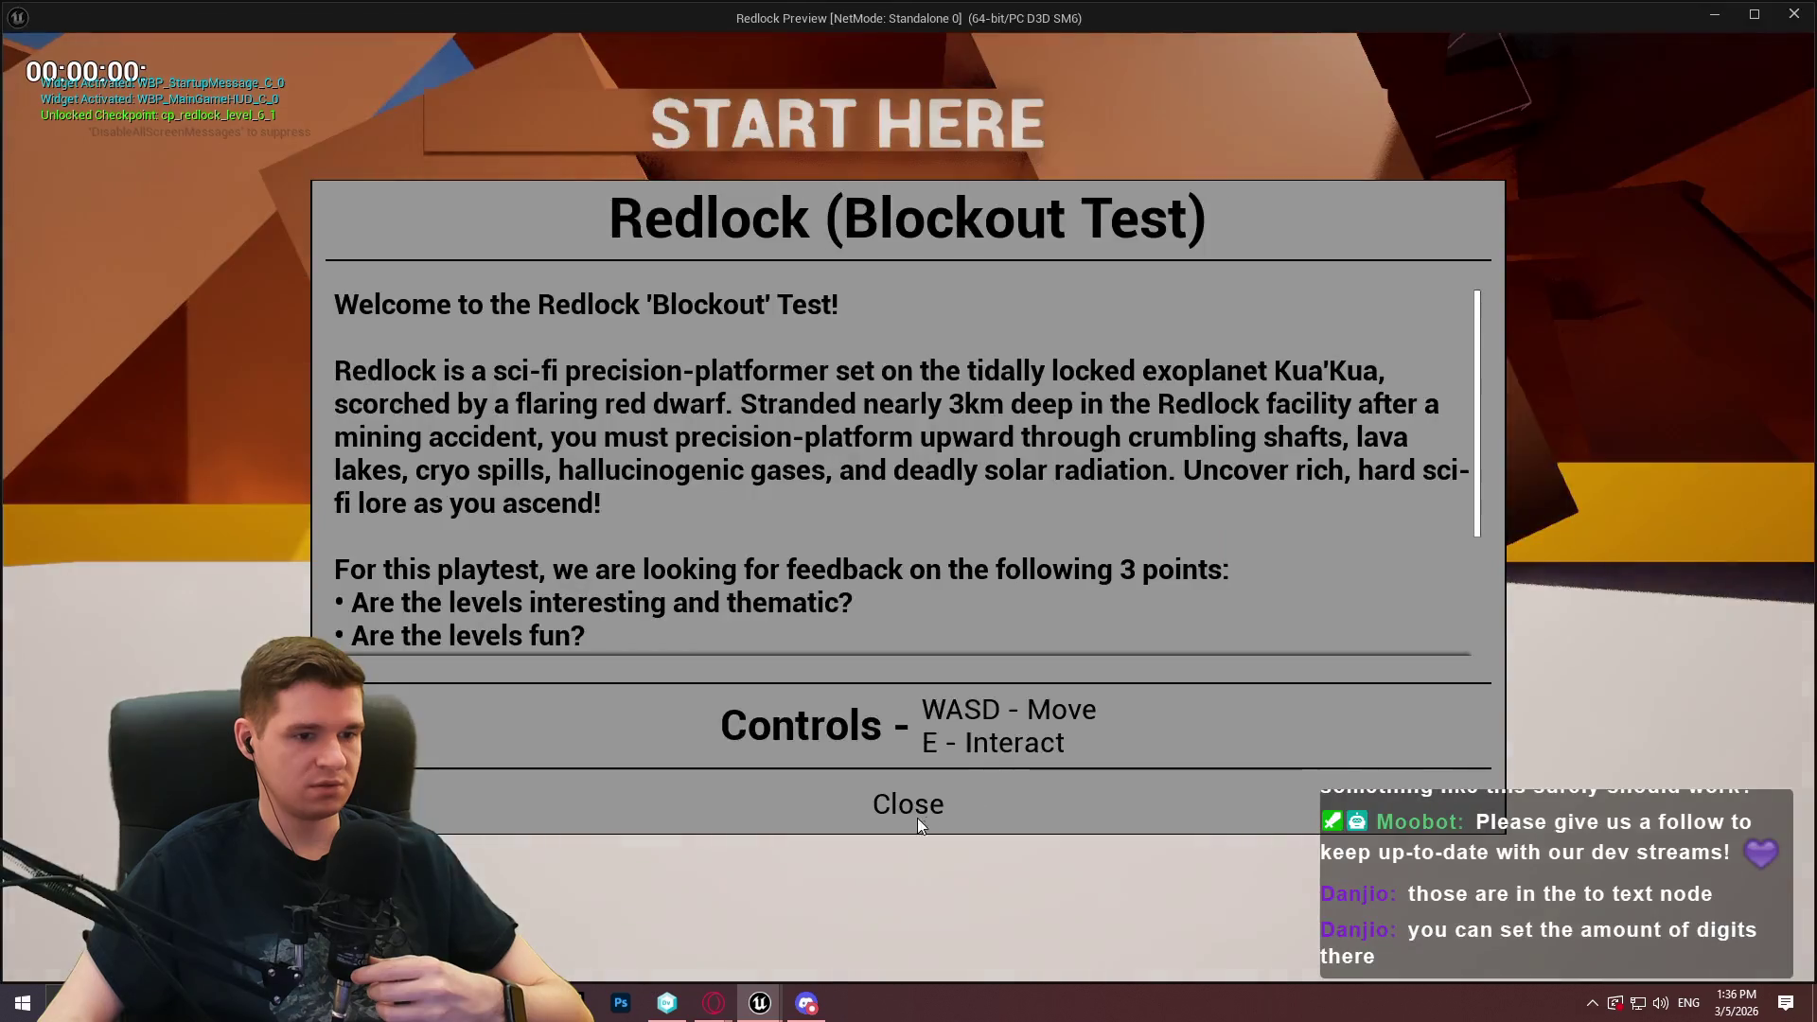
click(915, 807)
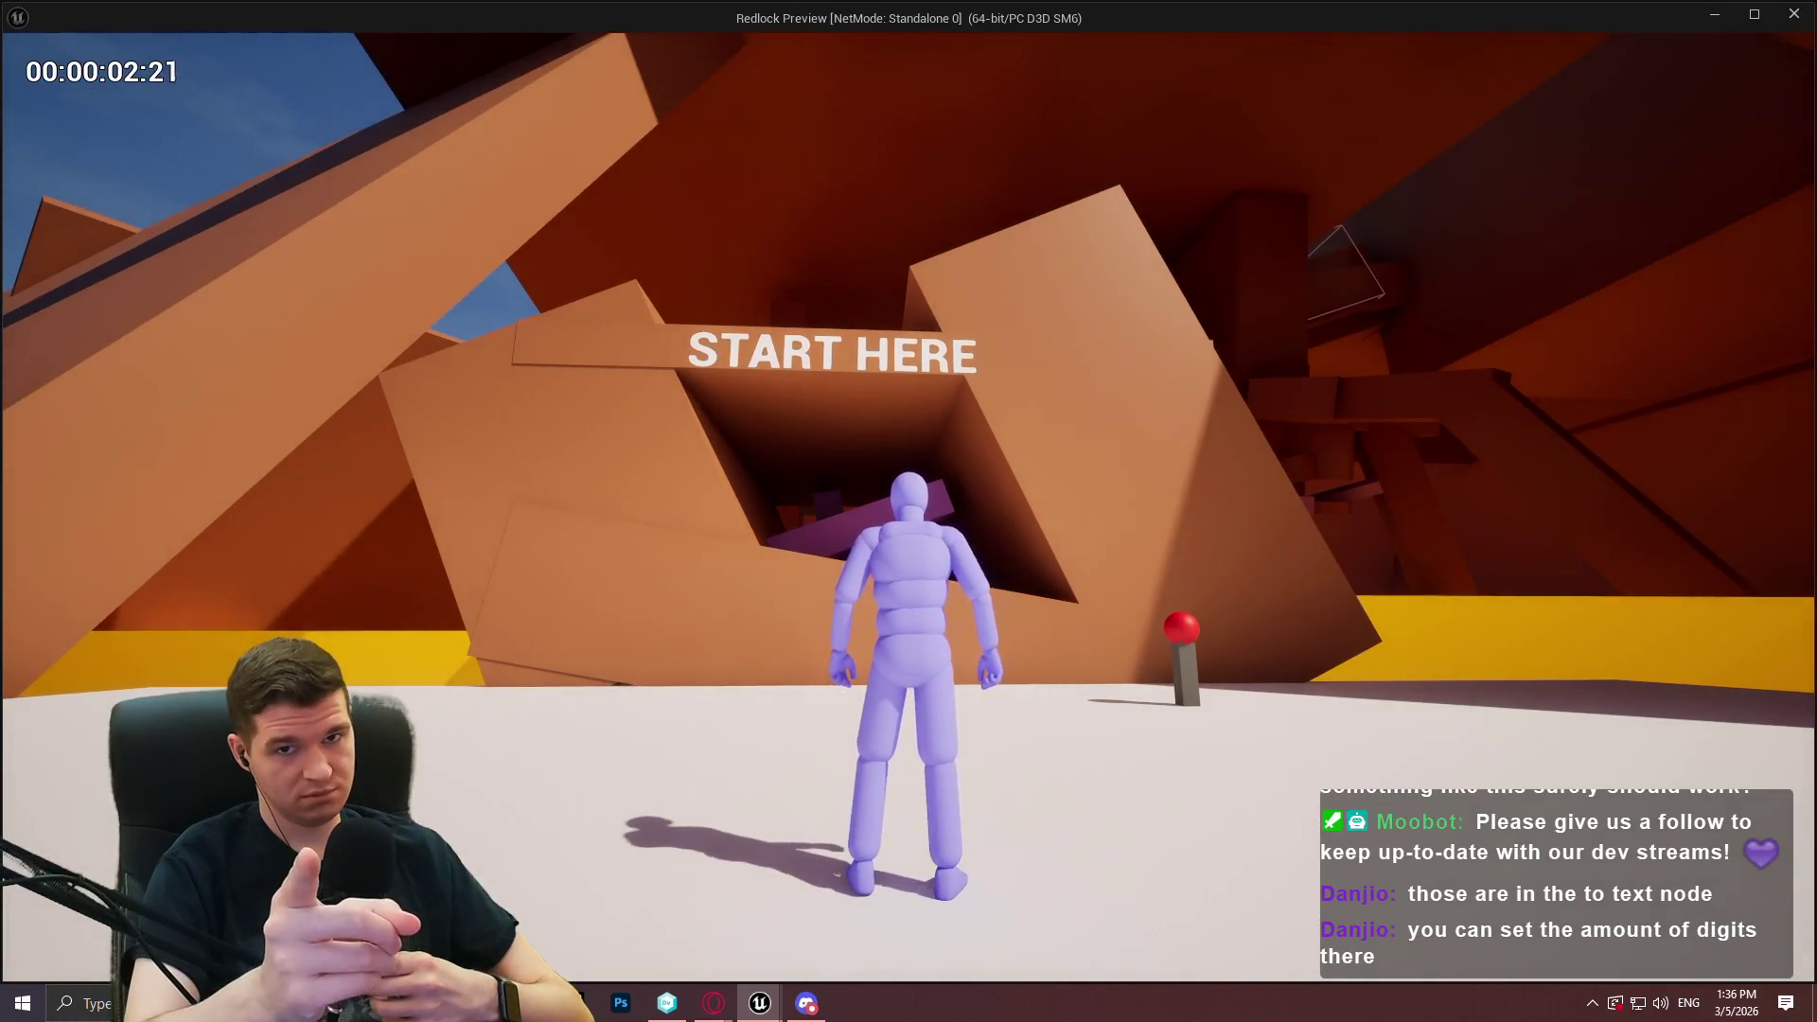
Stop the Standalone Game preview to return to the WBP_OnScreenTimer designer
key(Escape)
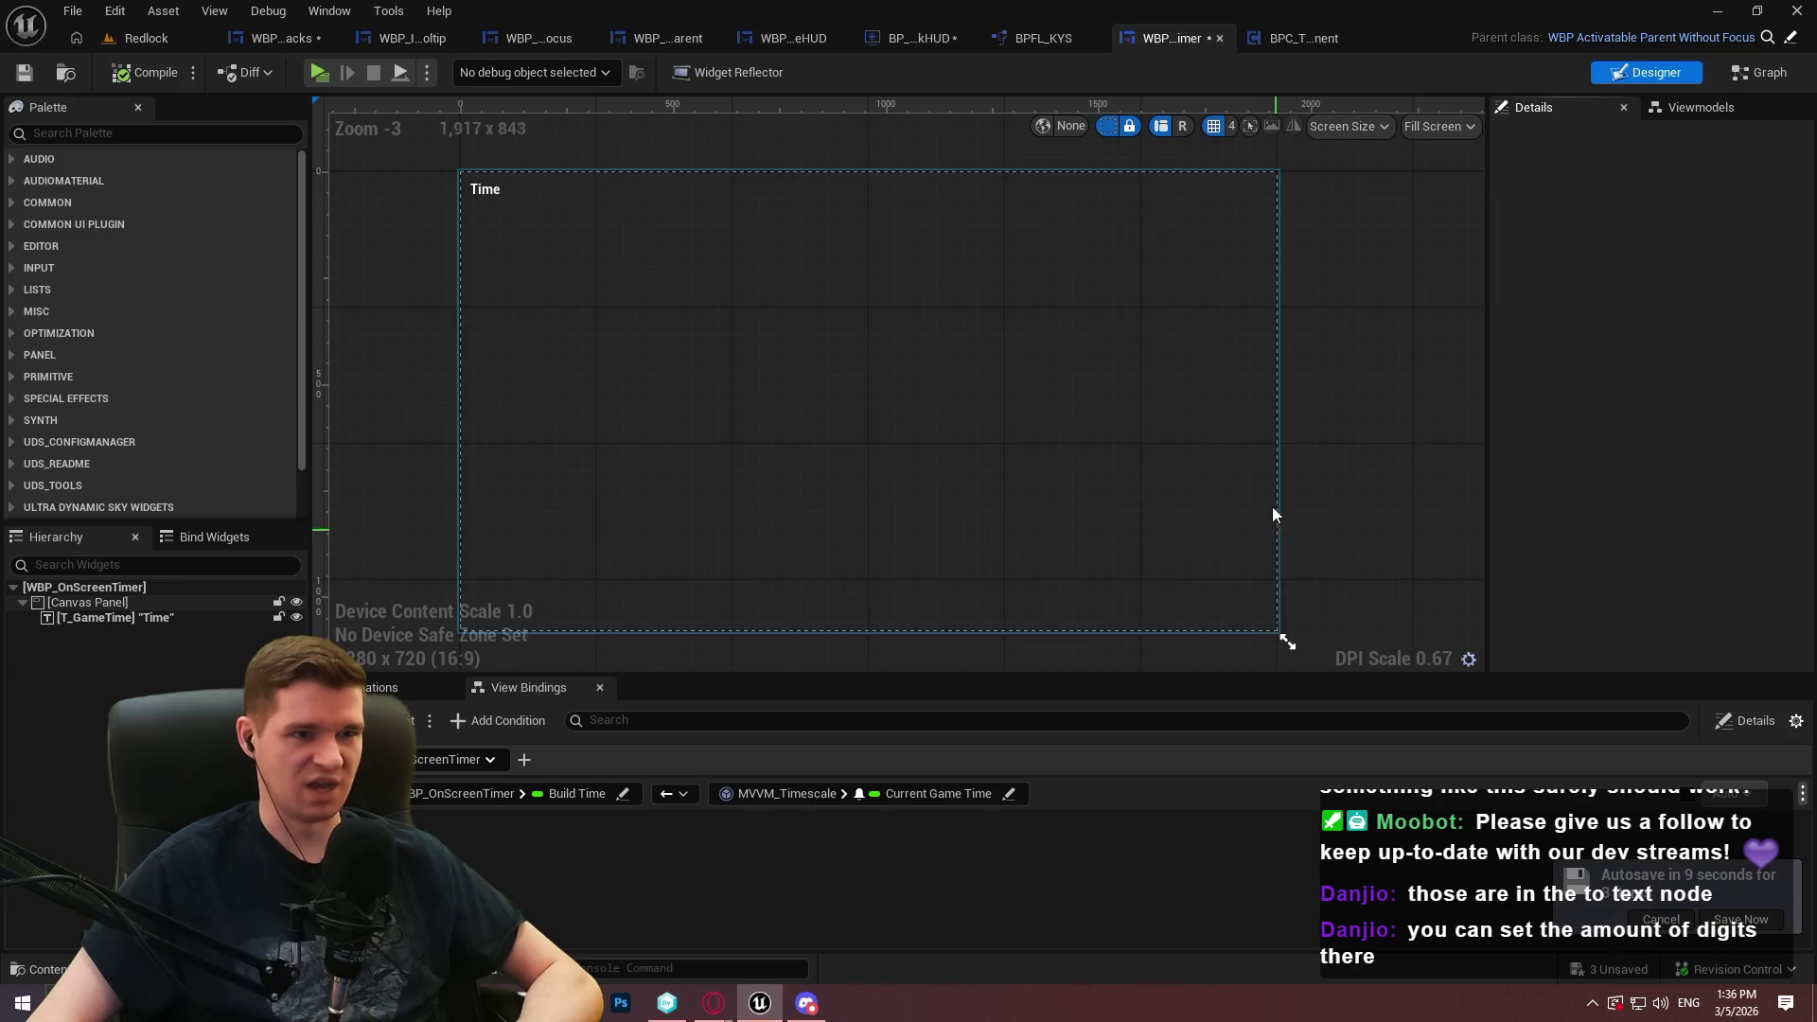
Delete the Game stack Add Widget to Stack node from BP_RedlockHUD and save it
click(899, 38)
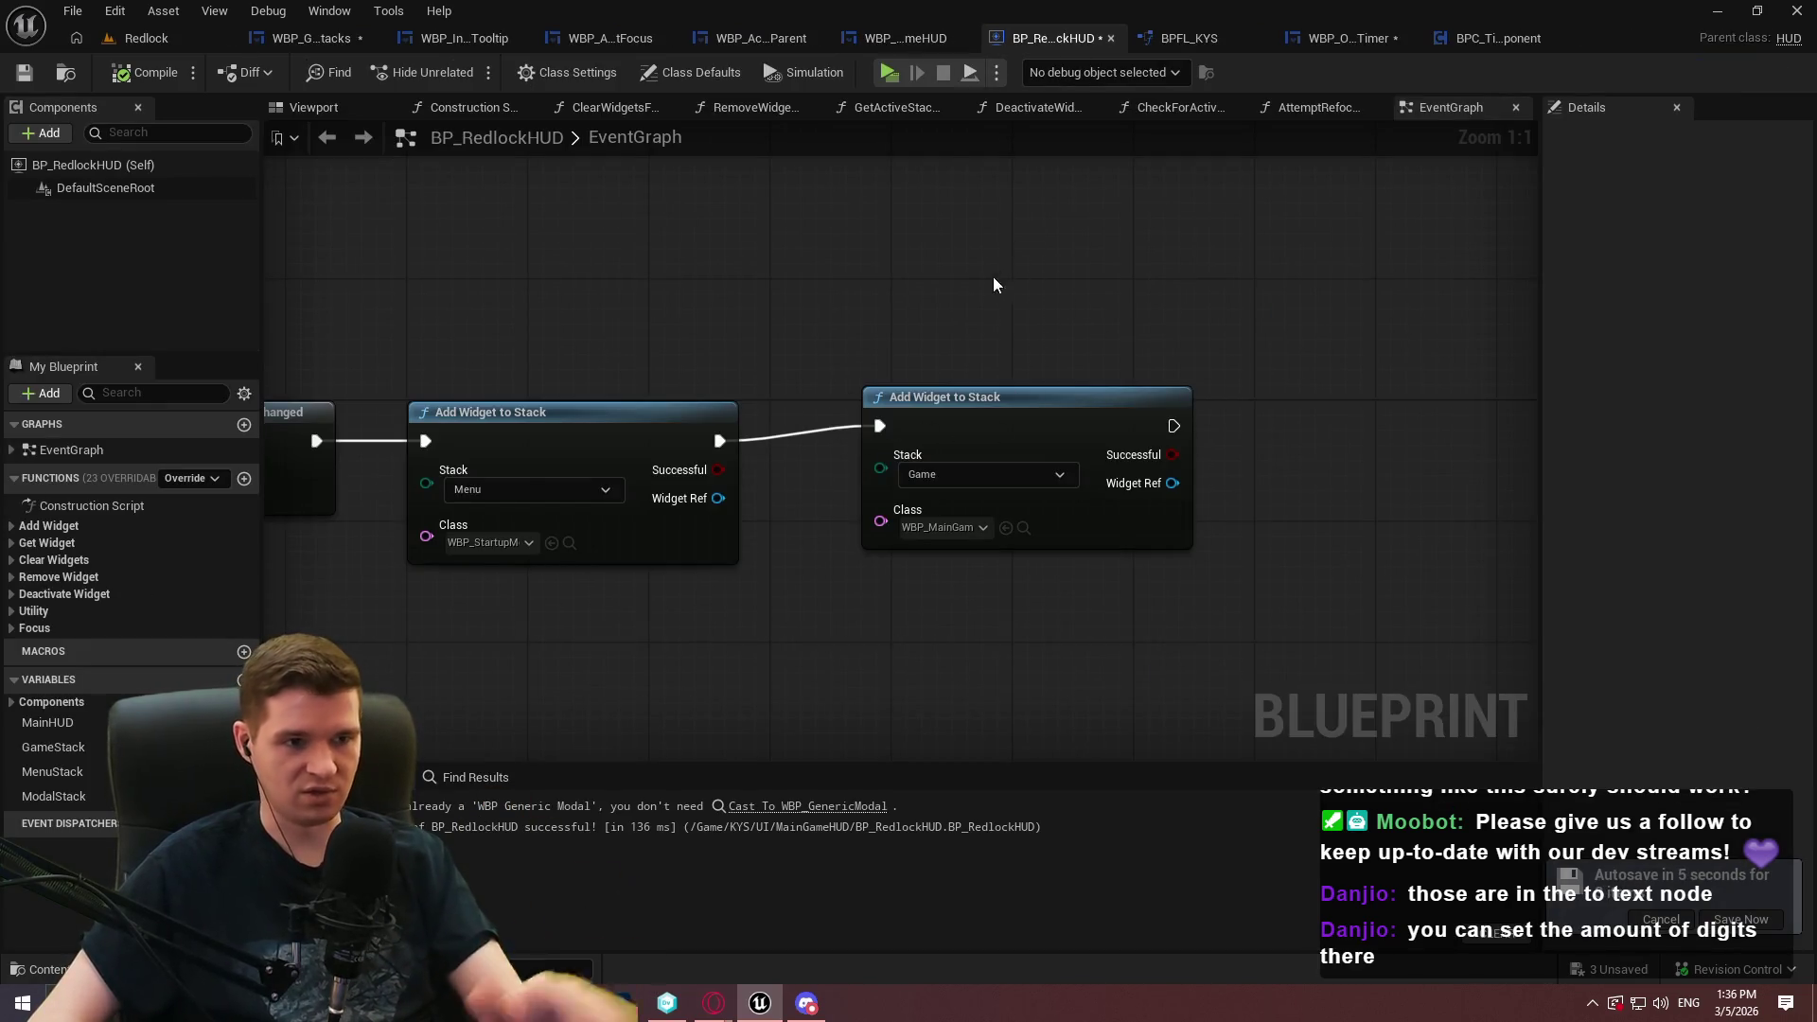
click(943, 519)
key(Delete)
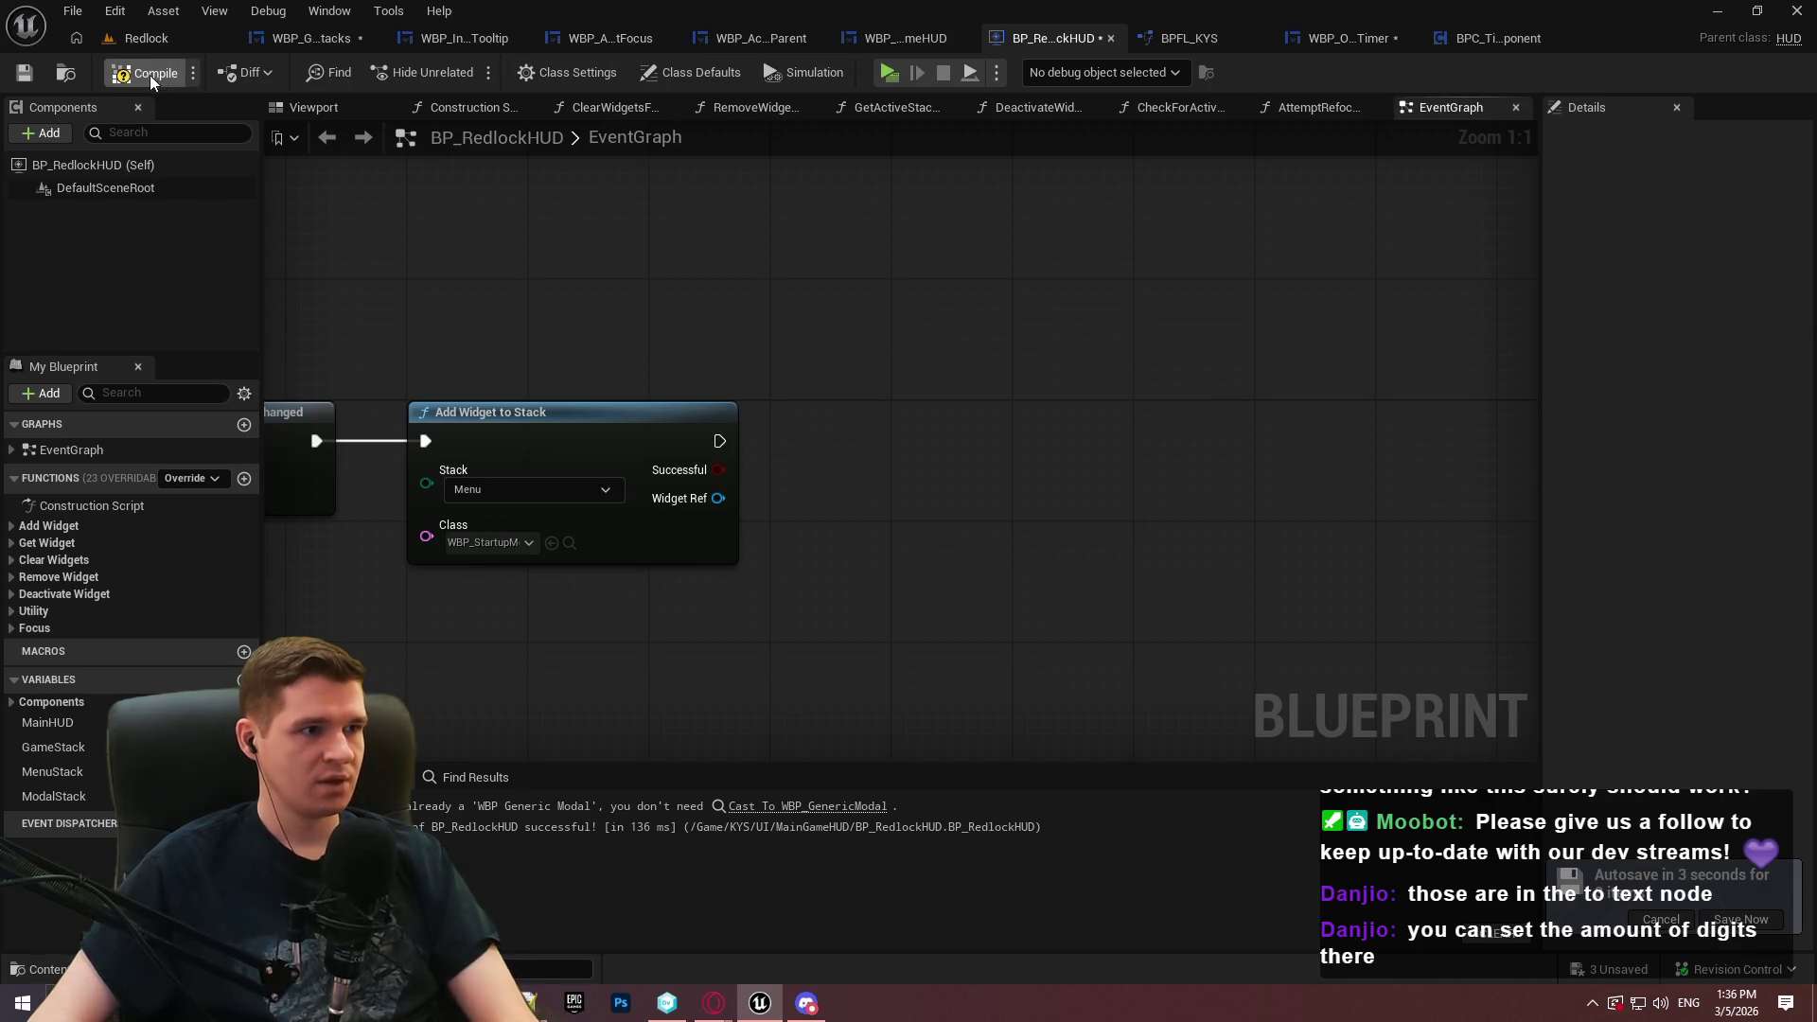
click(37, 78)
Set WBP_GameHUDStacks' Root Content Widget Class to WBP_MainGameHUD and compile
click(308, 38)
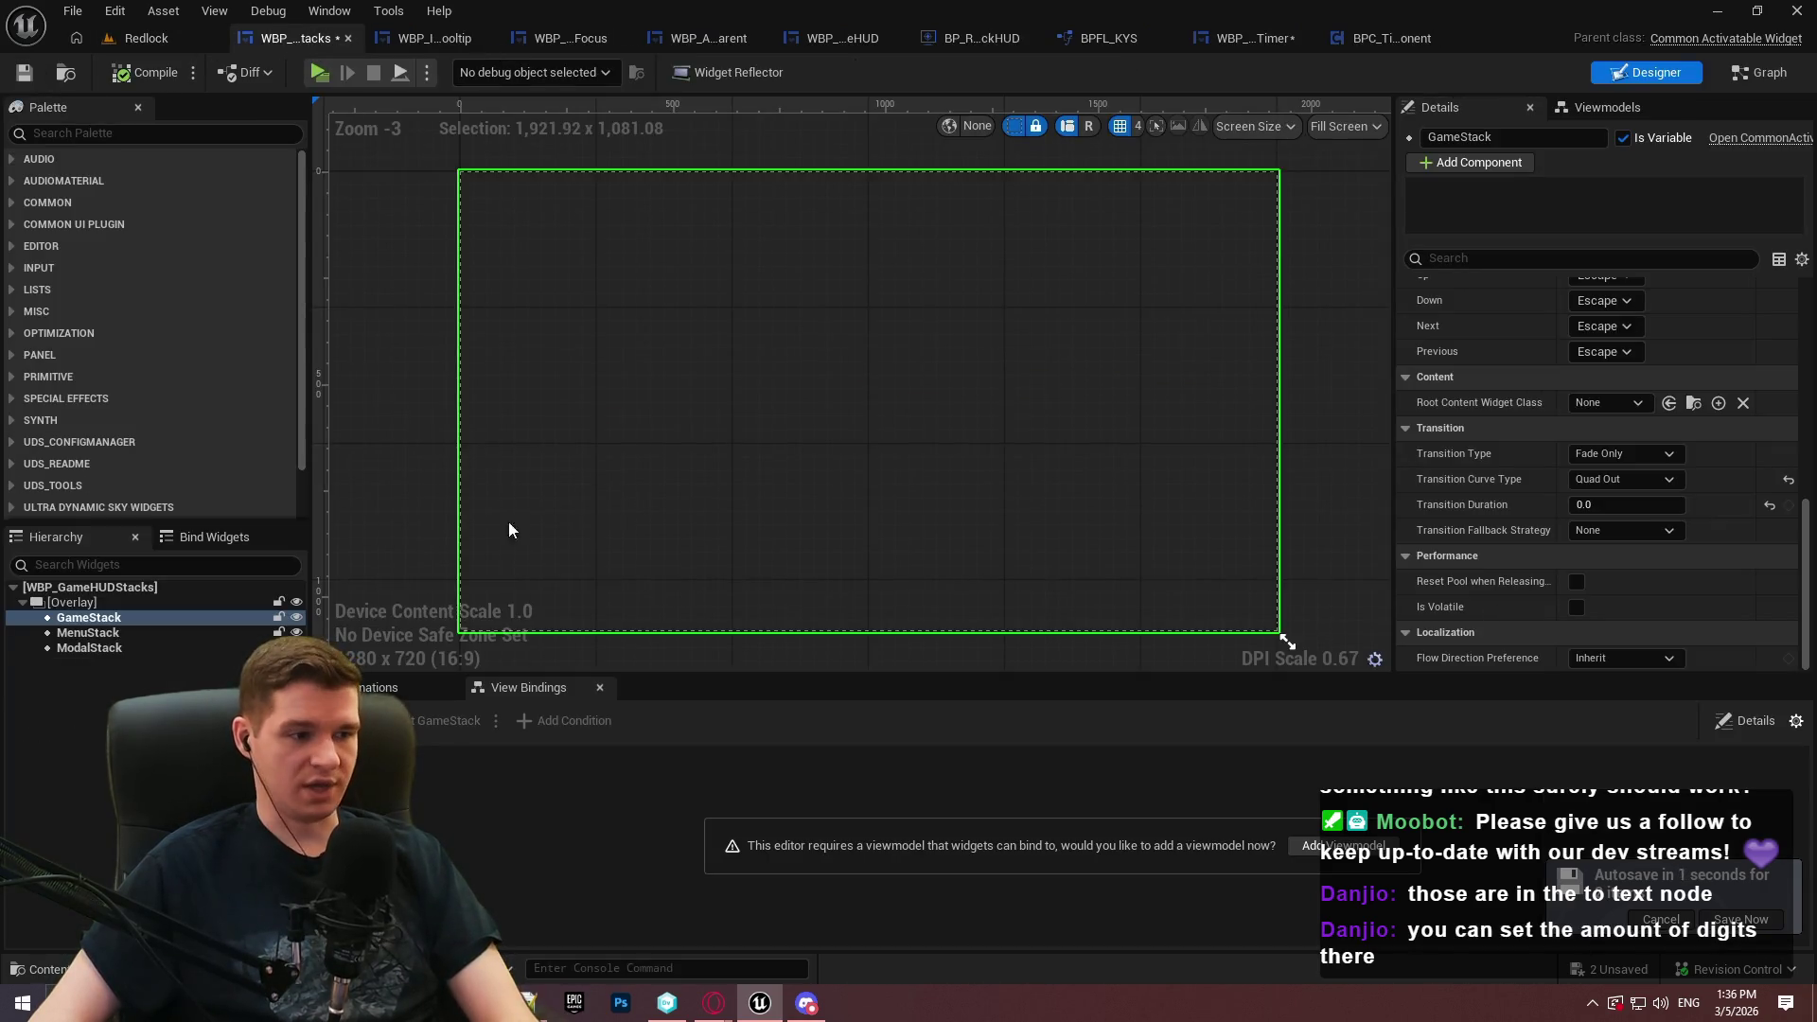
click(1609, 402)
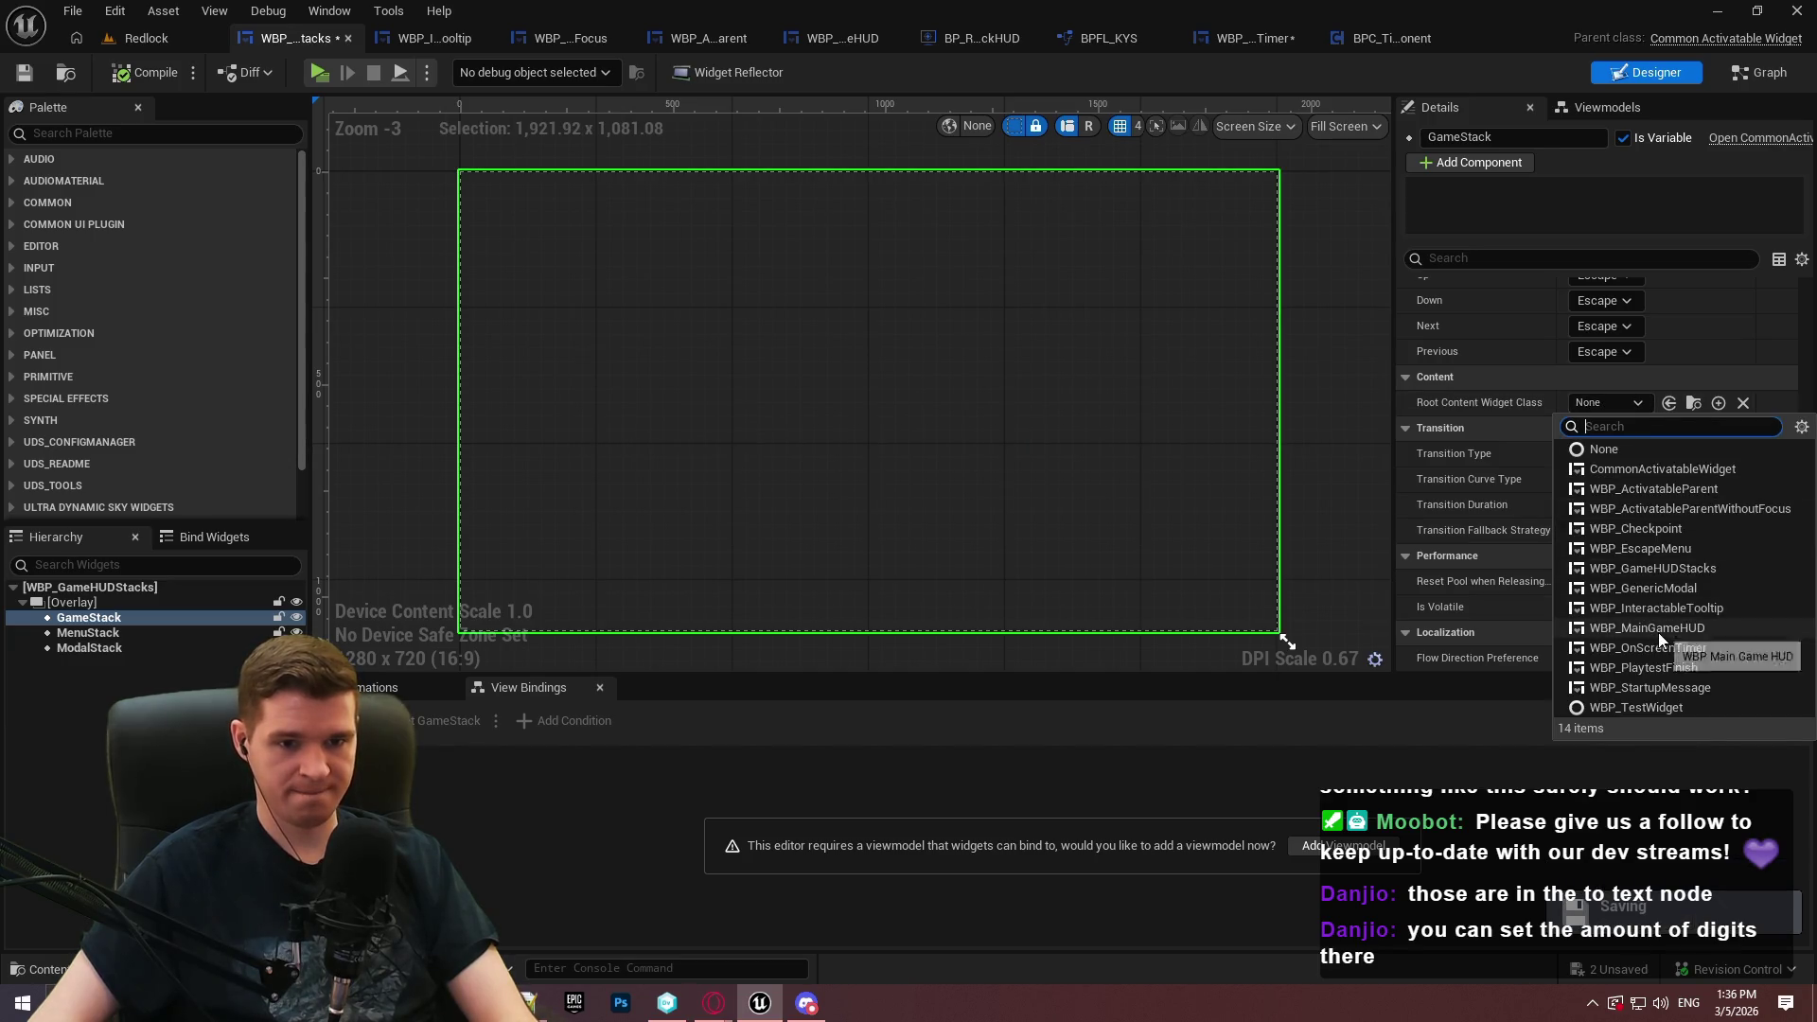
click(1658, 632)
click(128, 74)
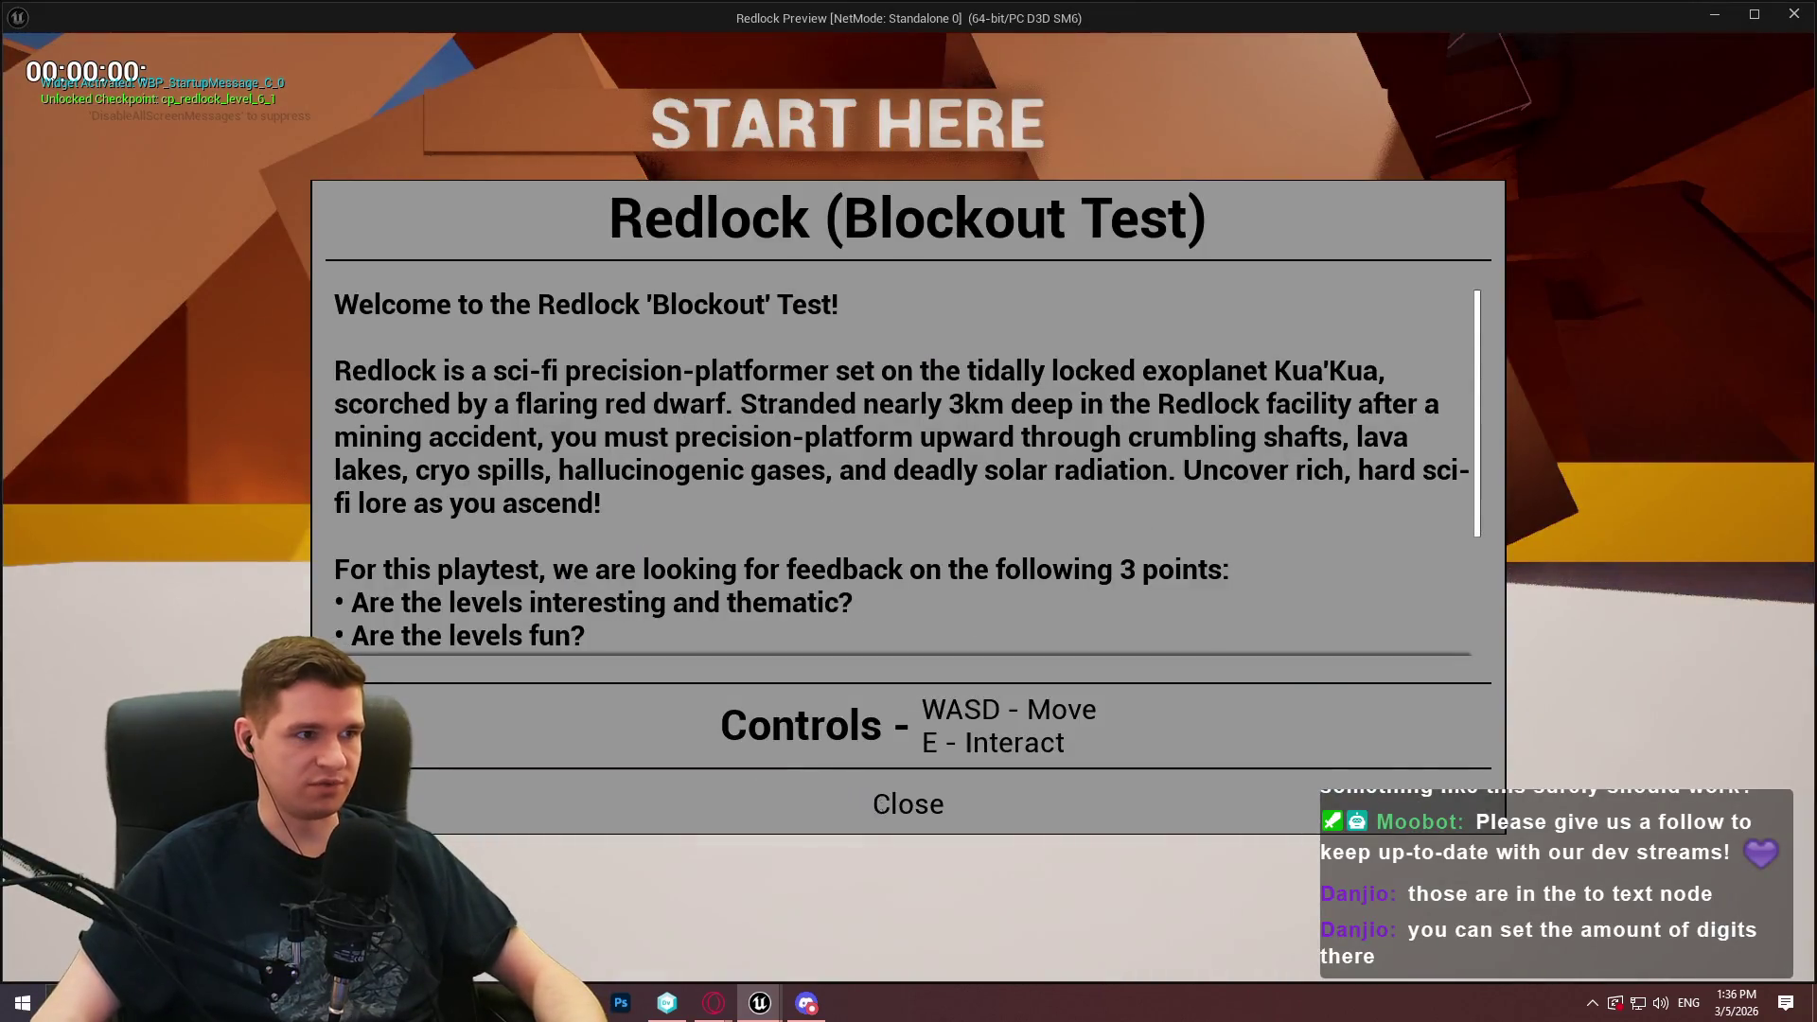
In the preview, reach the checkpoint and open and close its teleport menu three times
key(w)
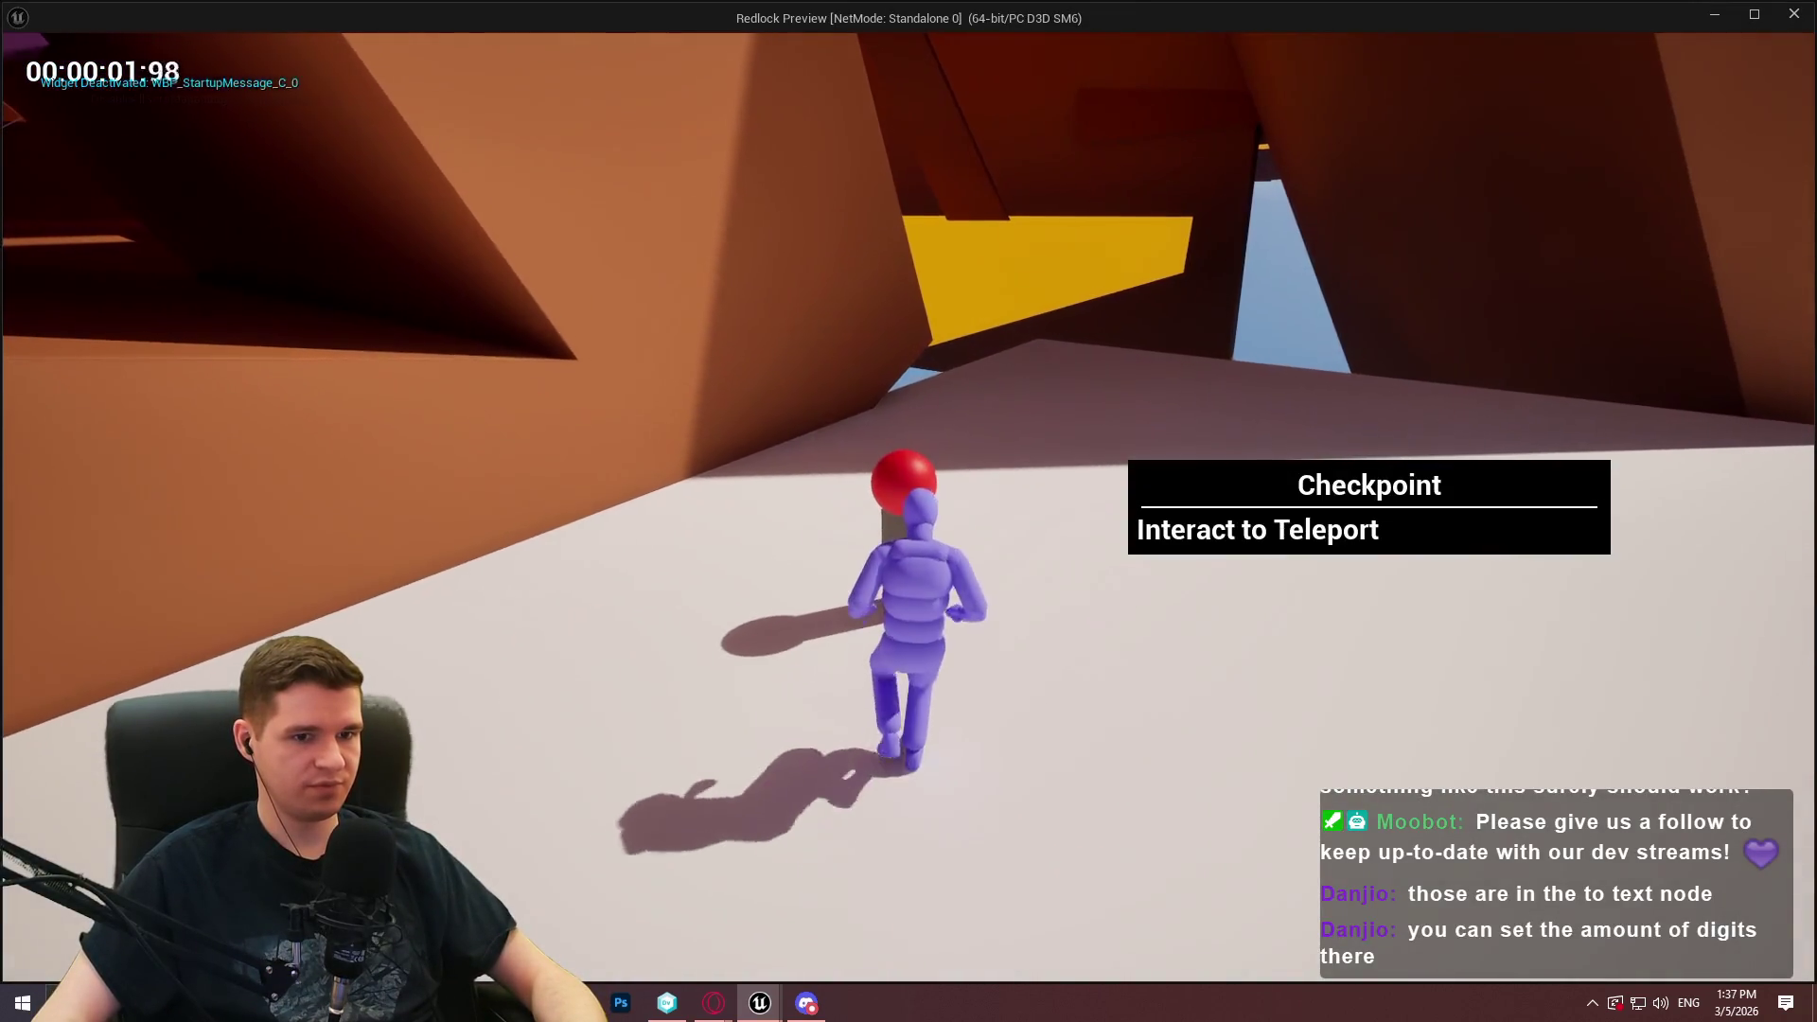
key(e)
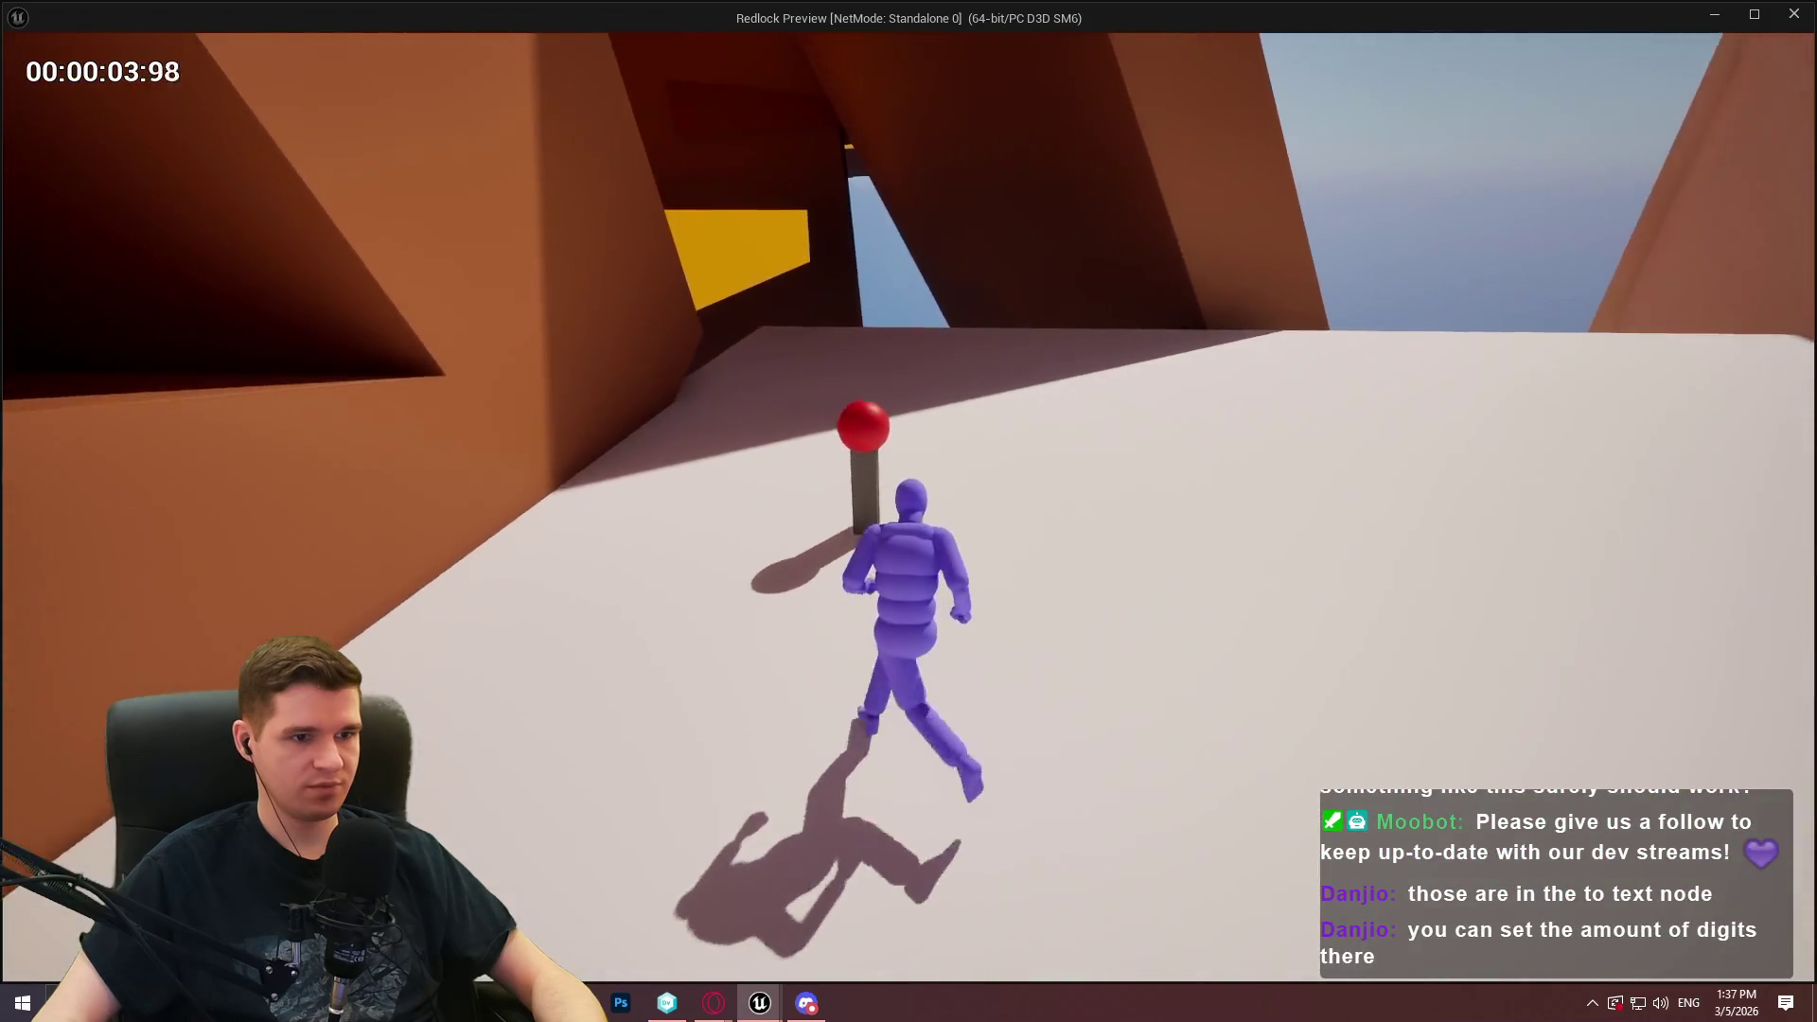
key(e)
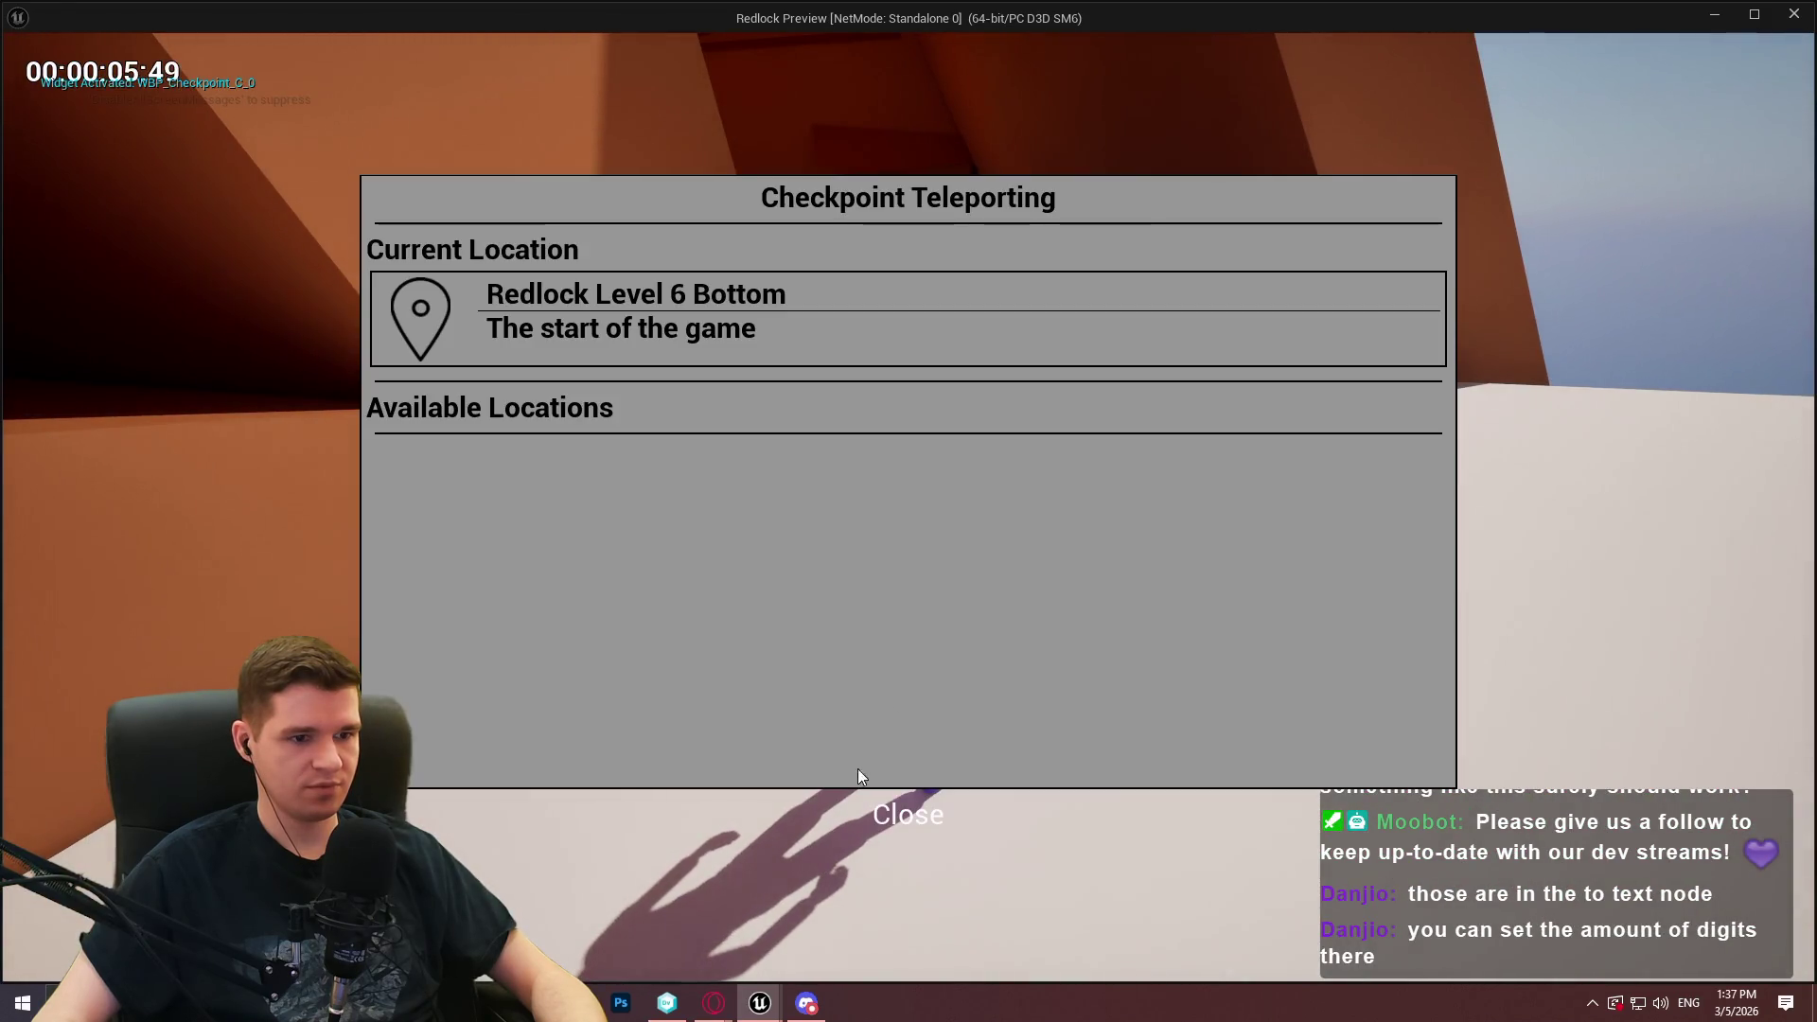
click(917, 812)
key(e)
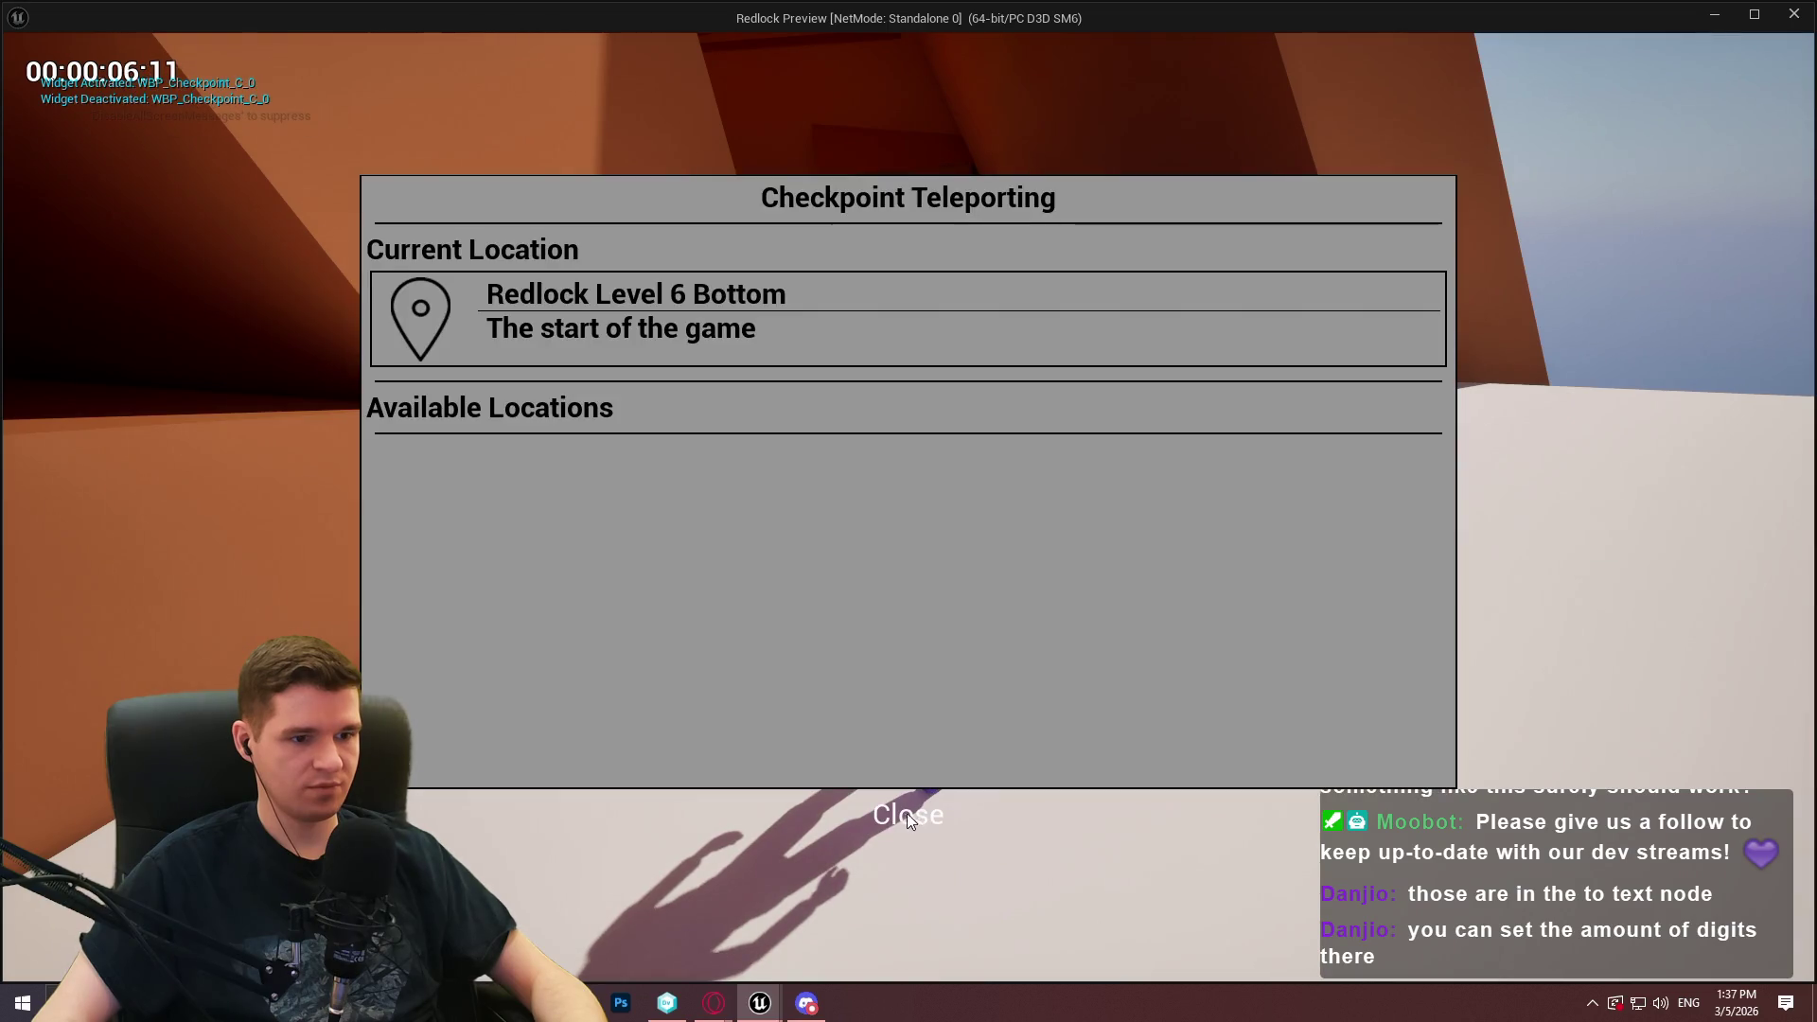
click(923, 816)
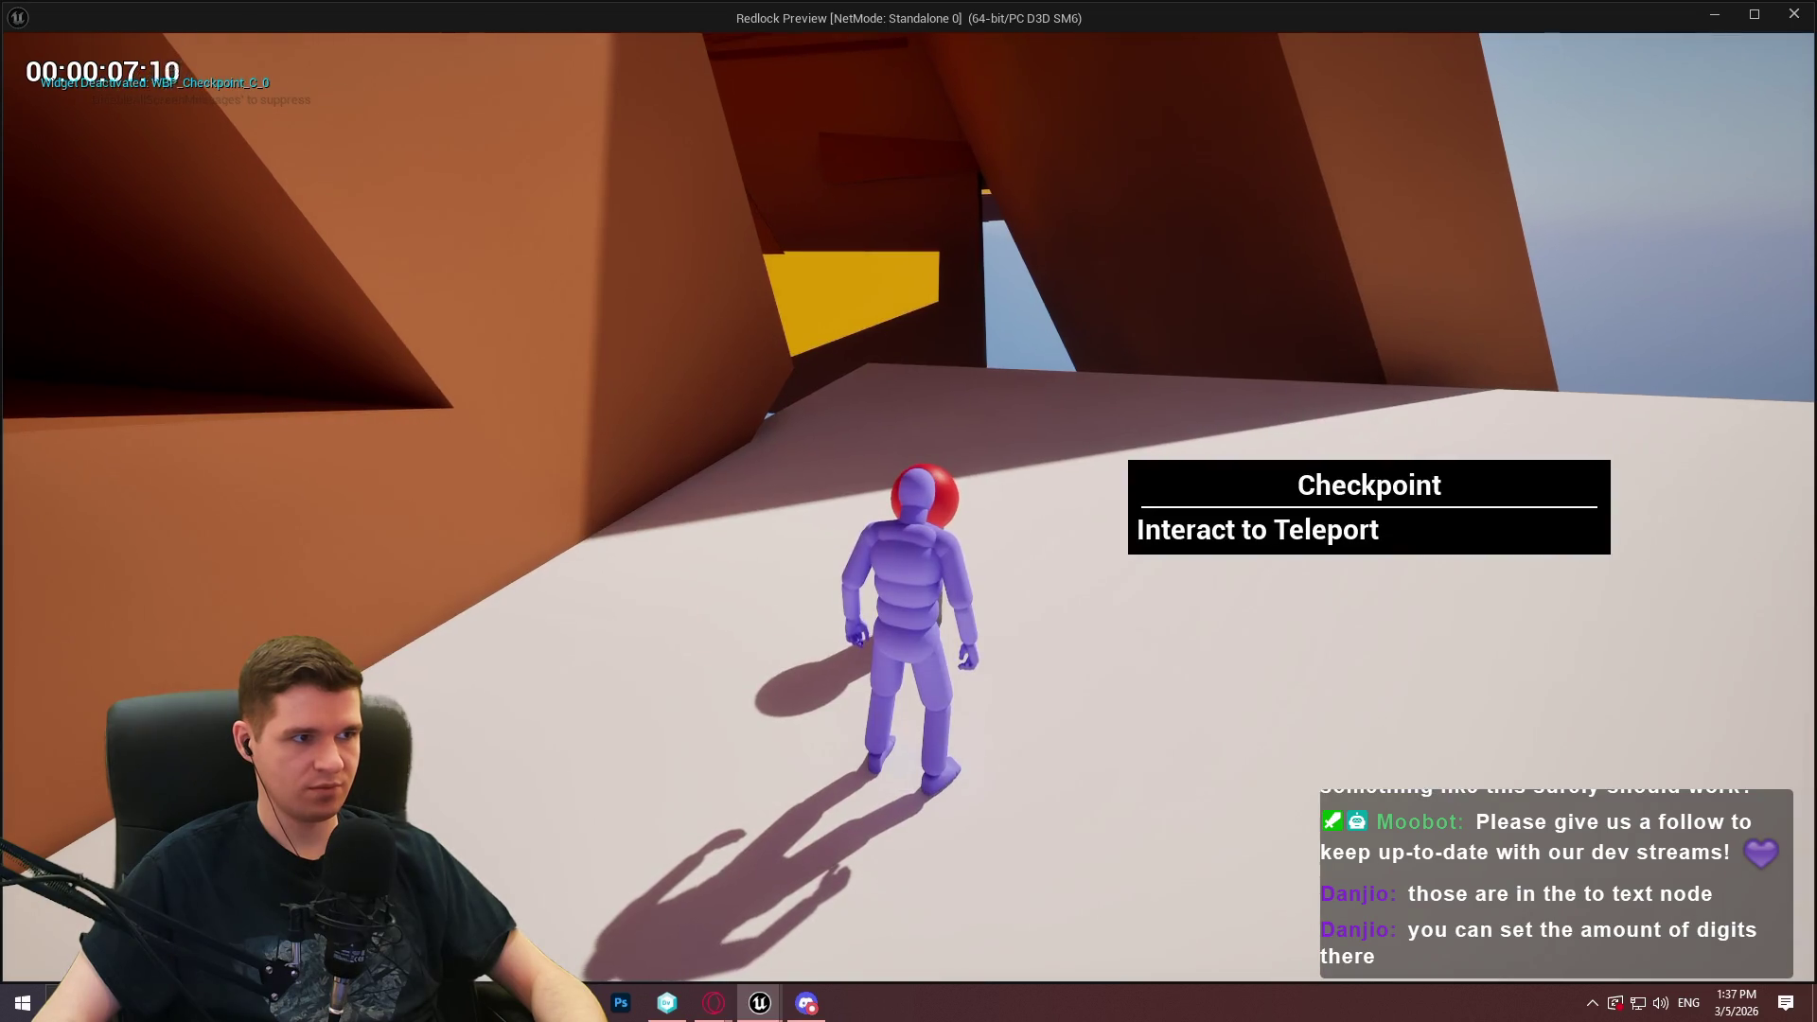
key(e)
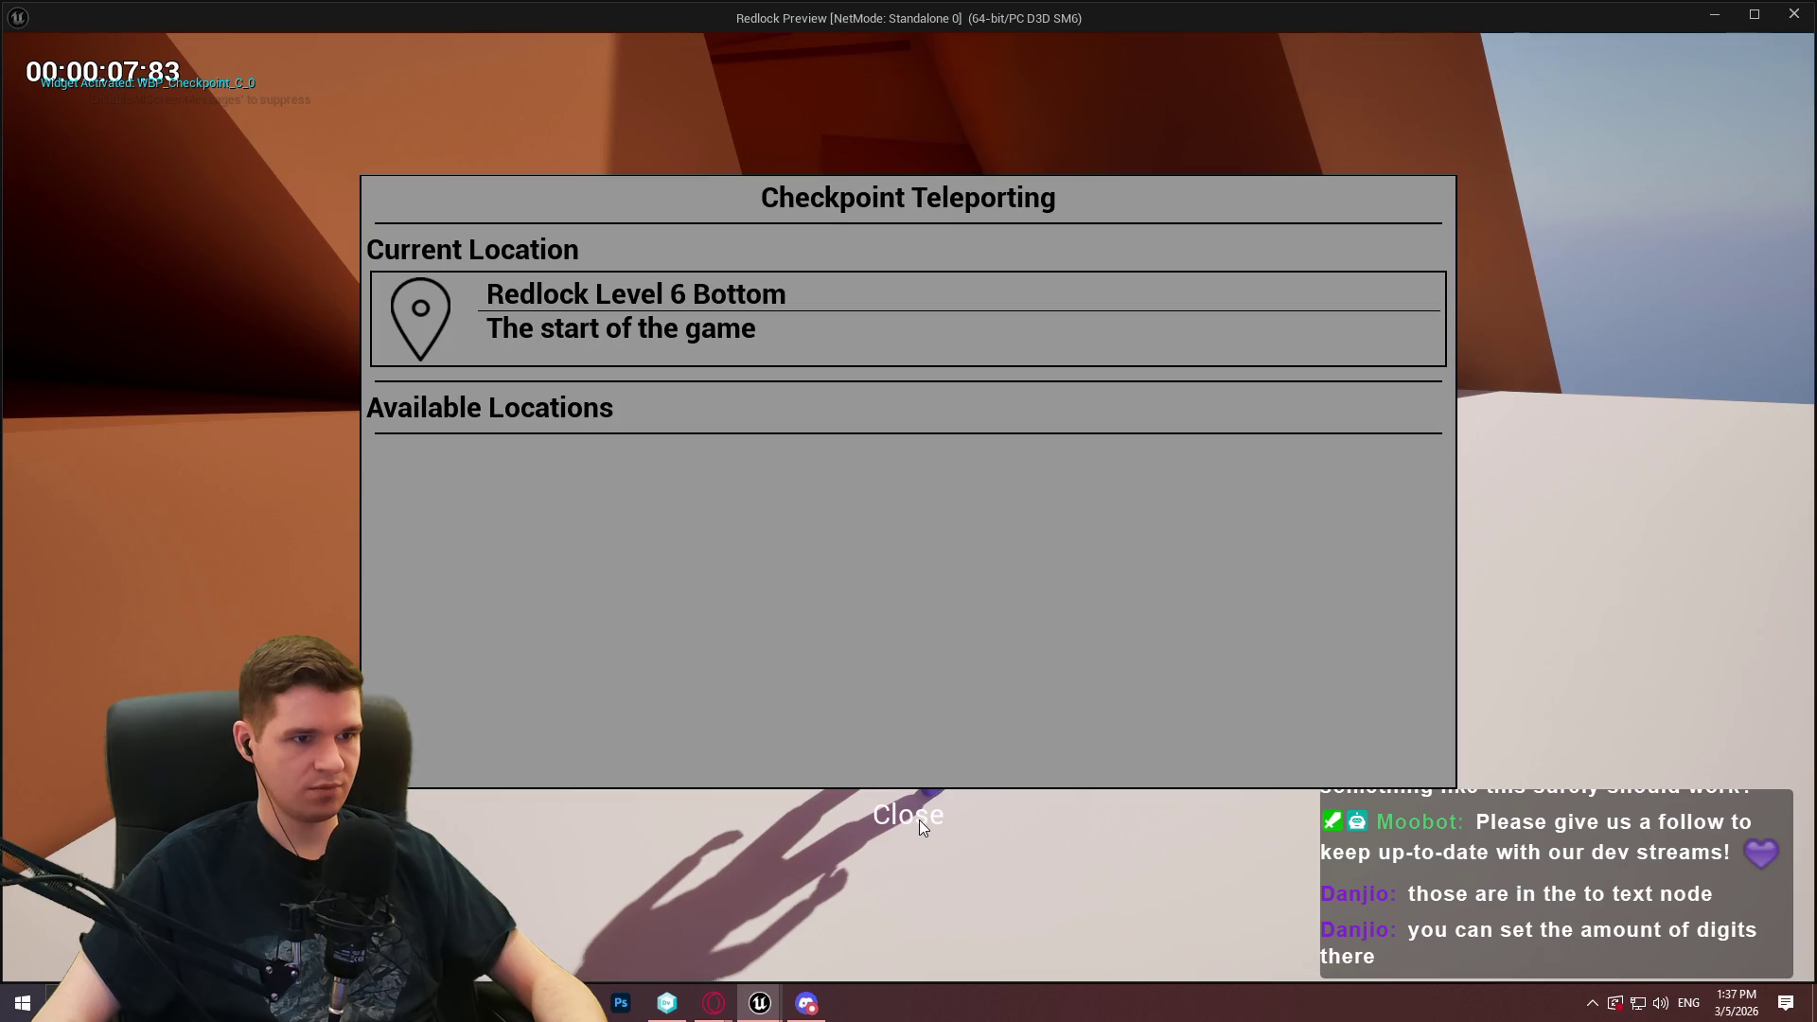
click(918, 819)
Run across the platform toward the red-ball checkpoint, then stop the playtest
key(w)
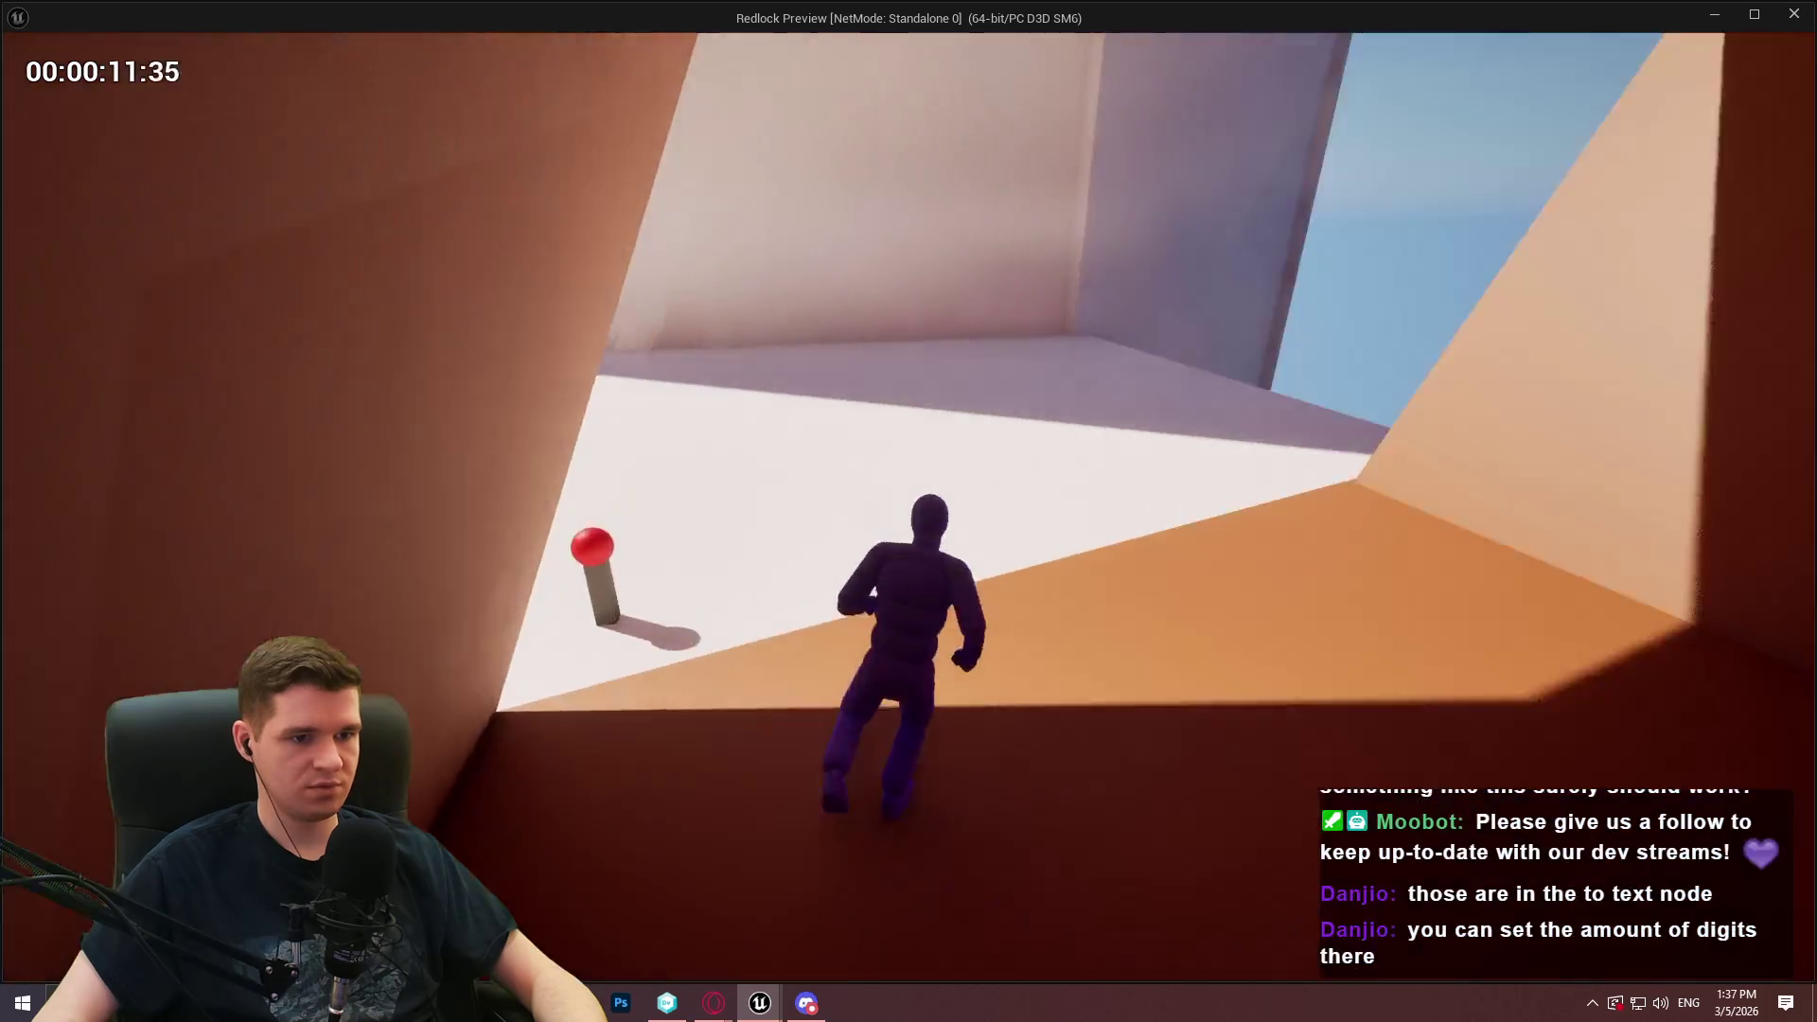
key(w)
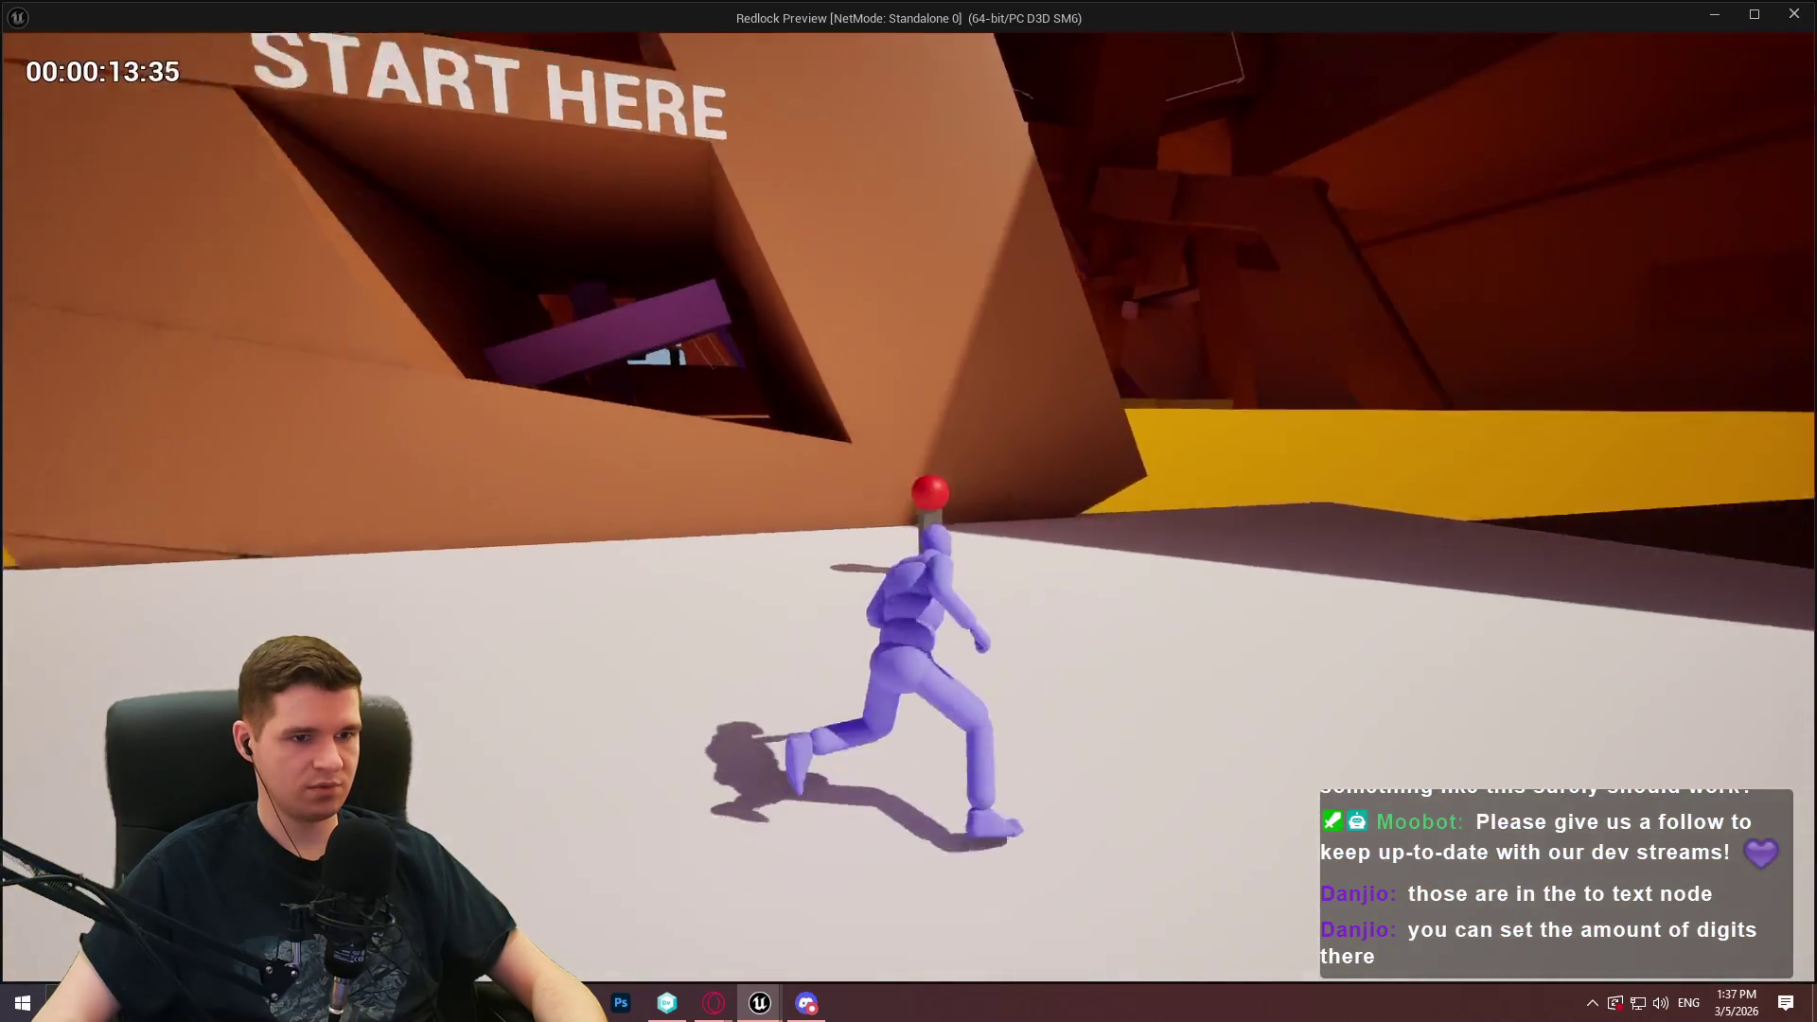
key(w)
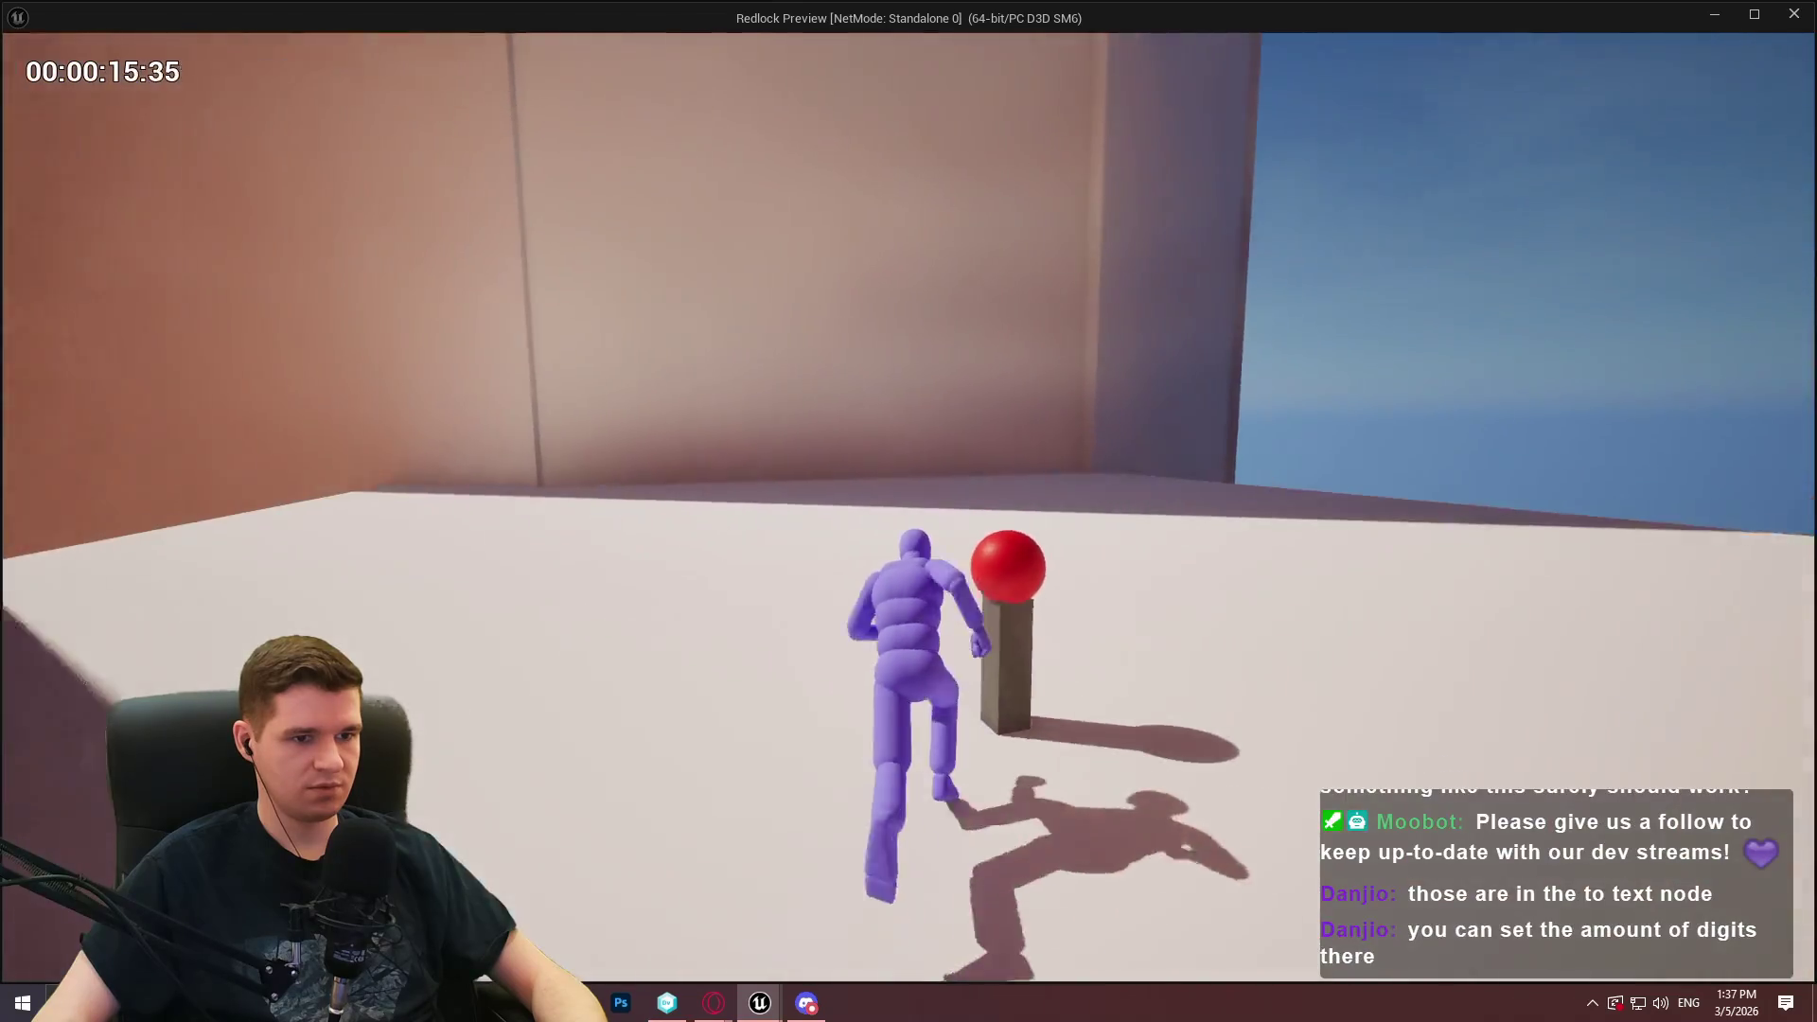
key(Escape)
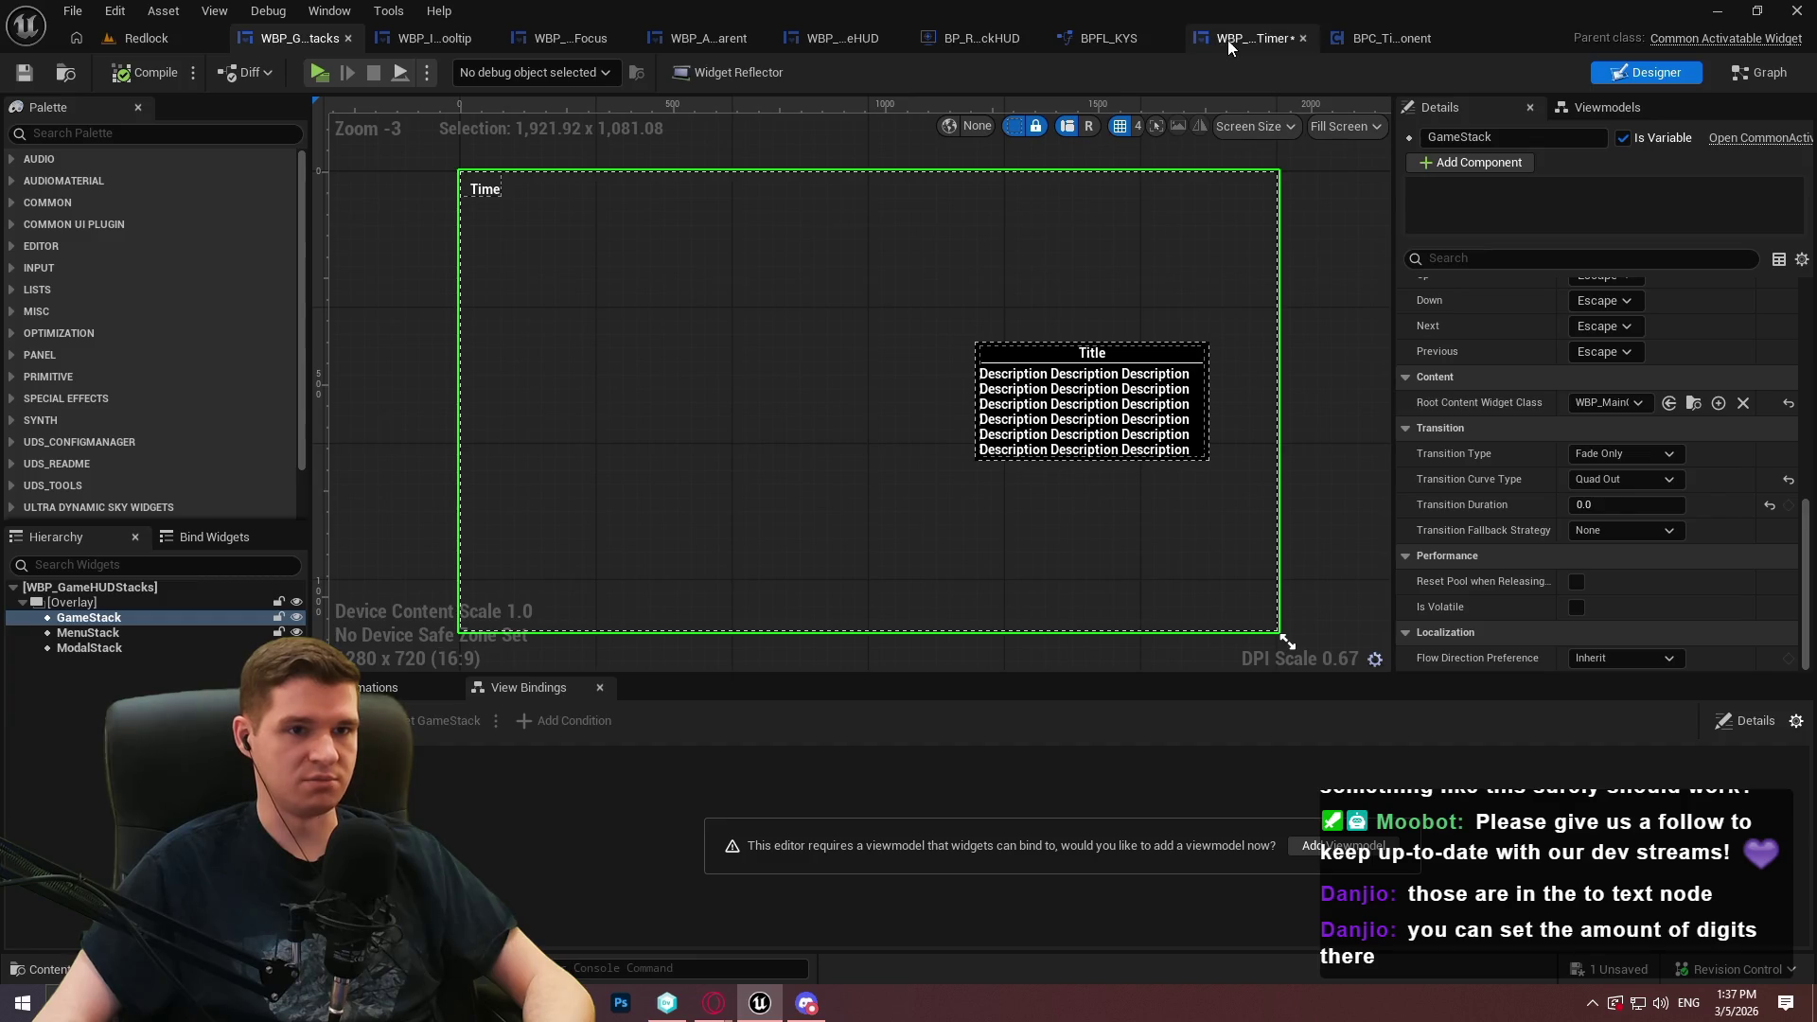
Save All, close the BPC_TimescaleComponent, WBP_OnScreenTimer and WBP_InteractableTooltip editors, and return to Redlock
click(72, 10)
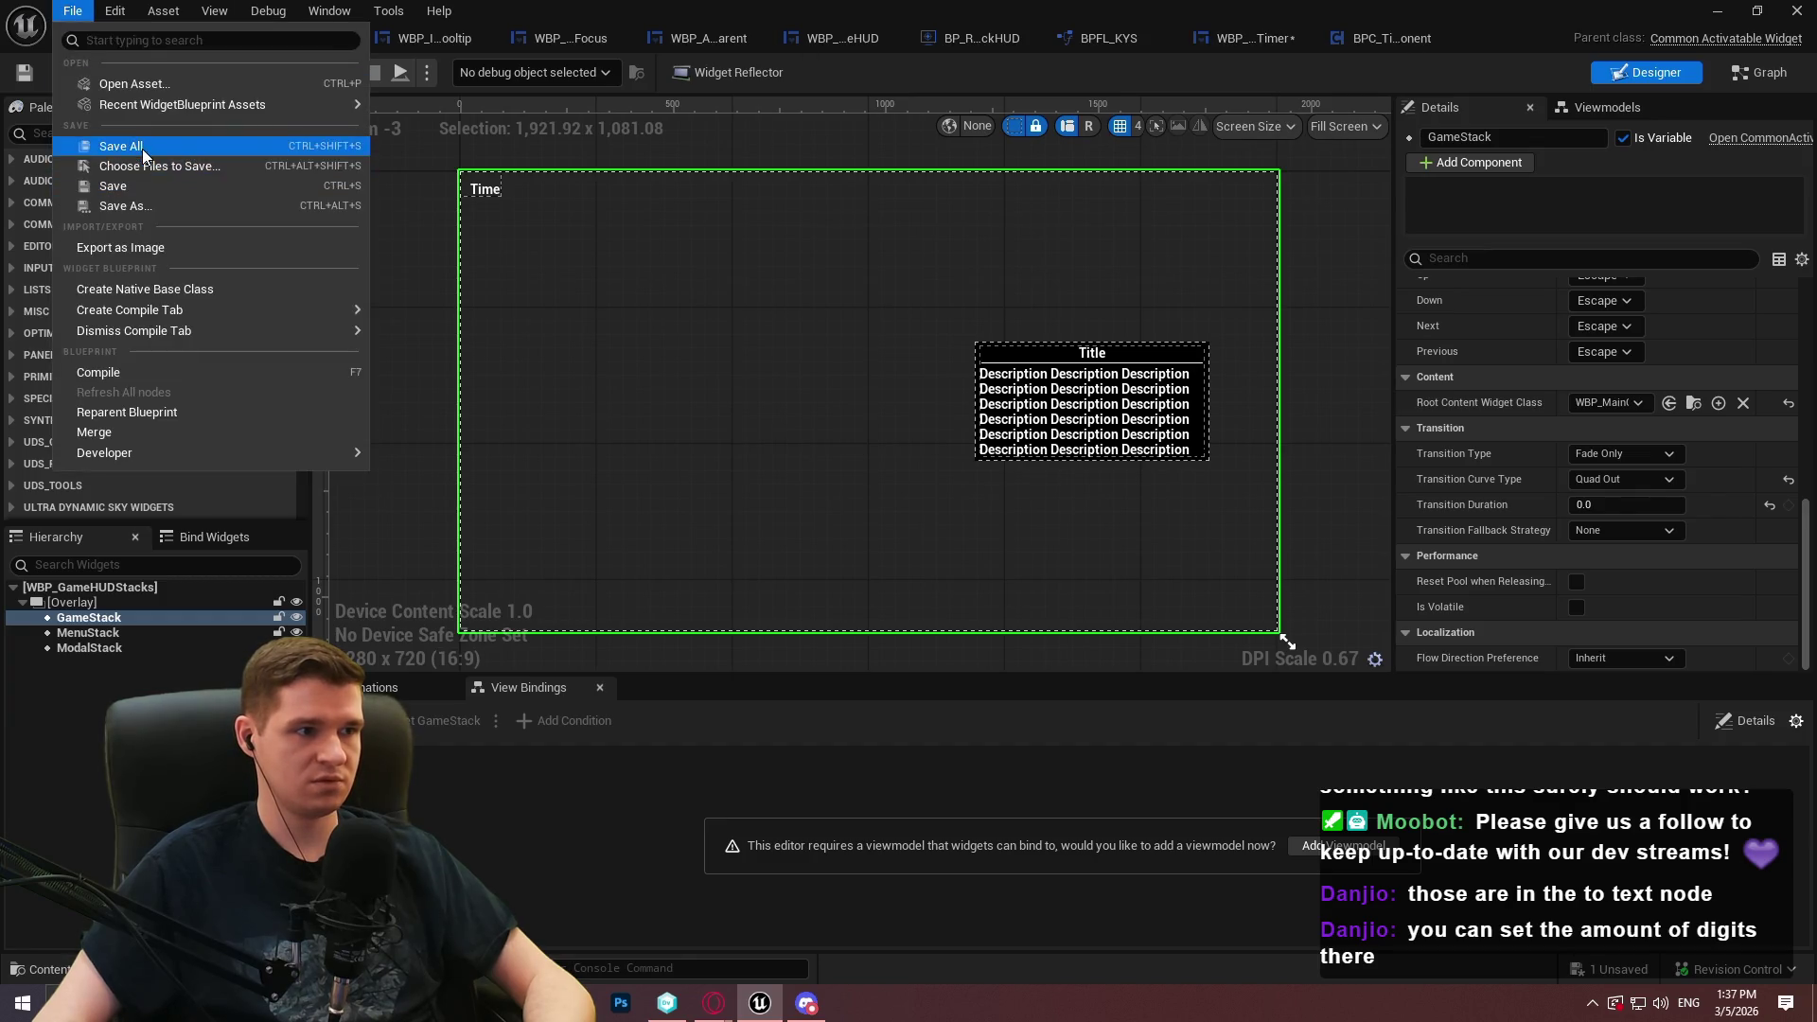
click(95, 142)
click(1441, 42)
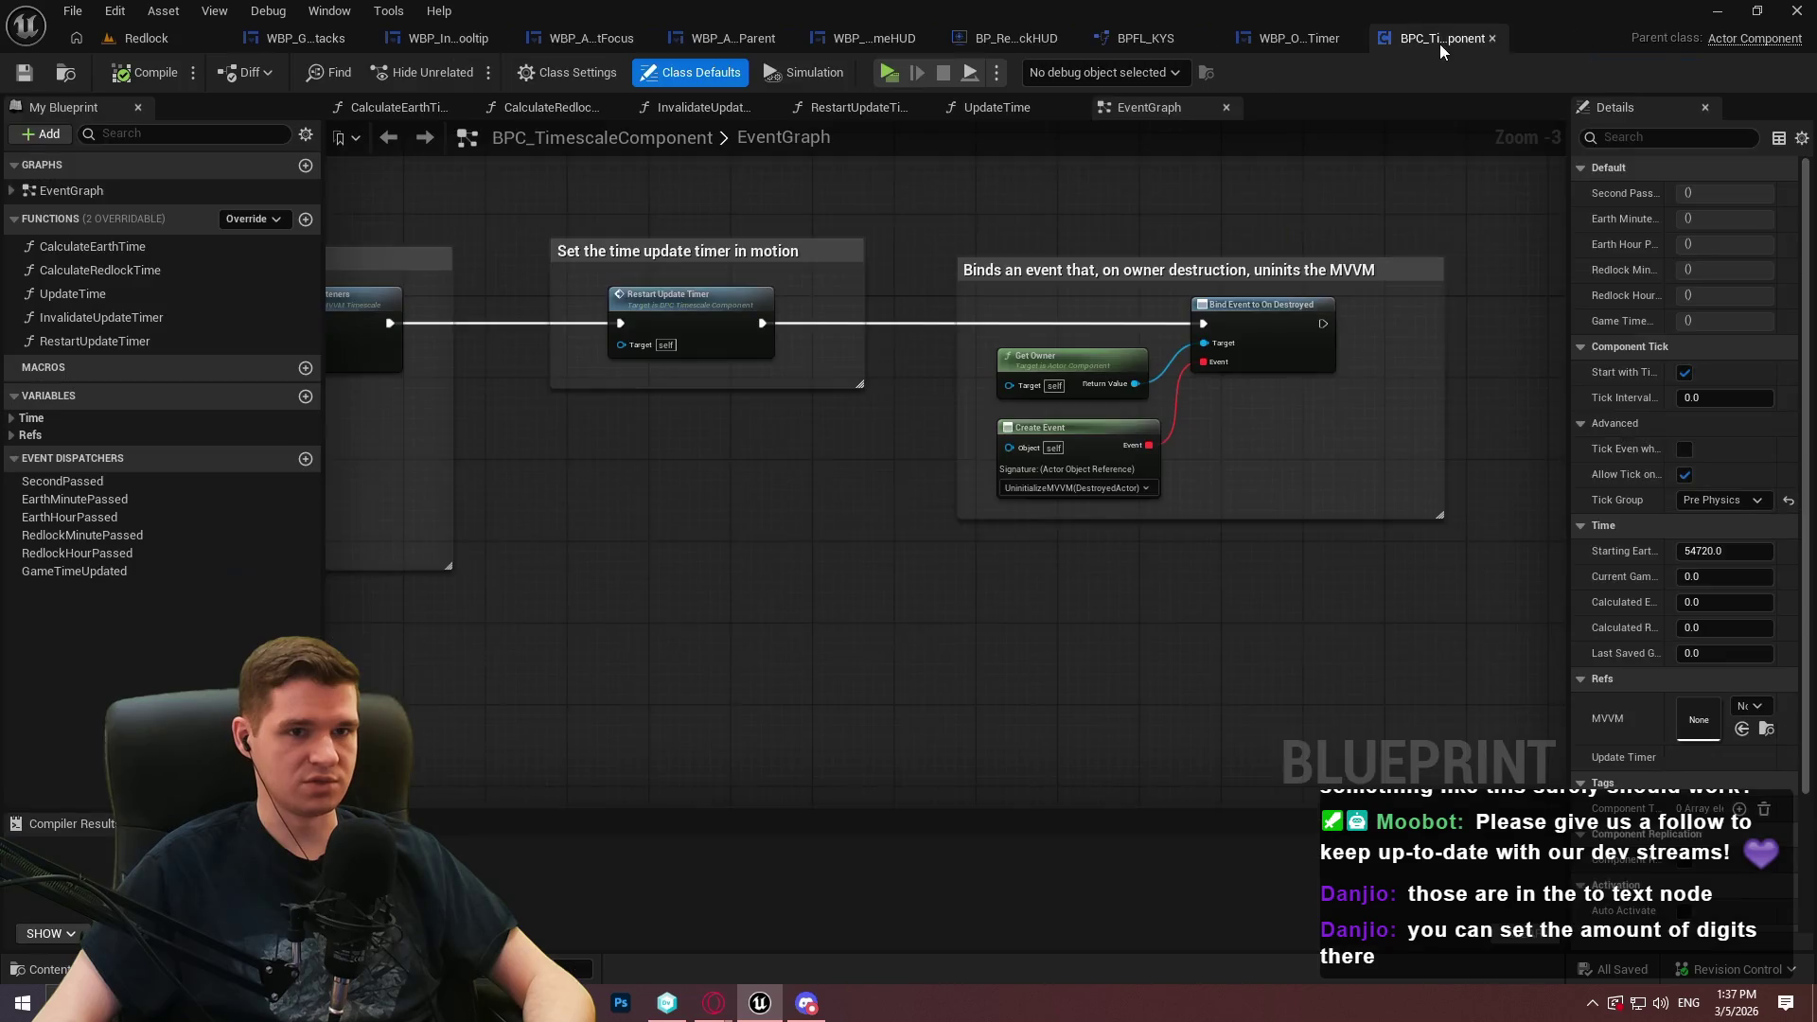
click(1490, 38)
click(1332, 38)
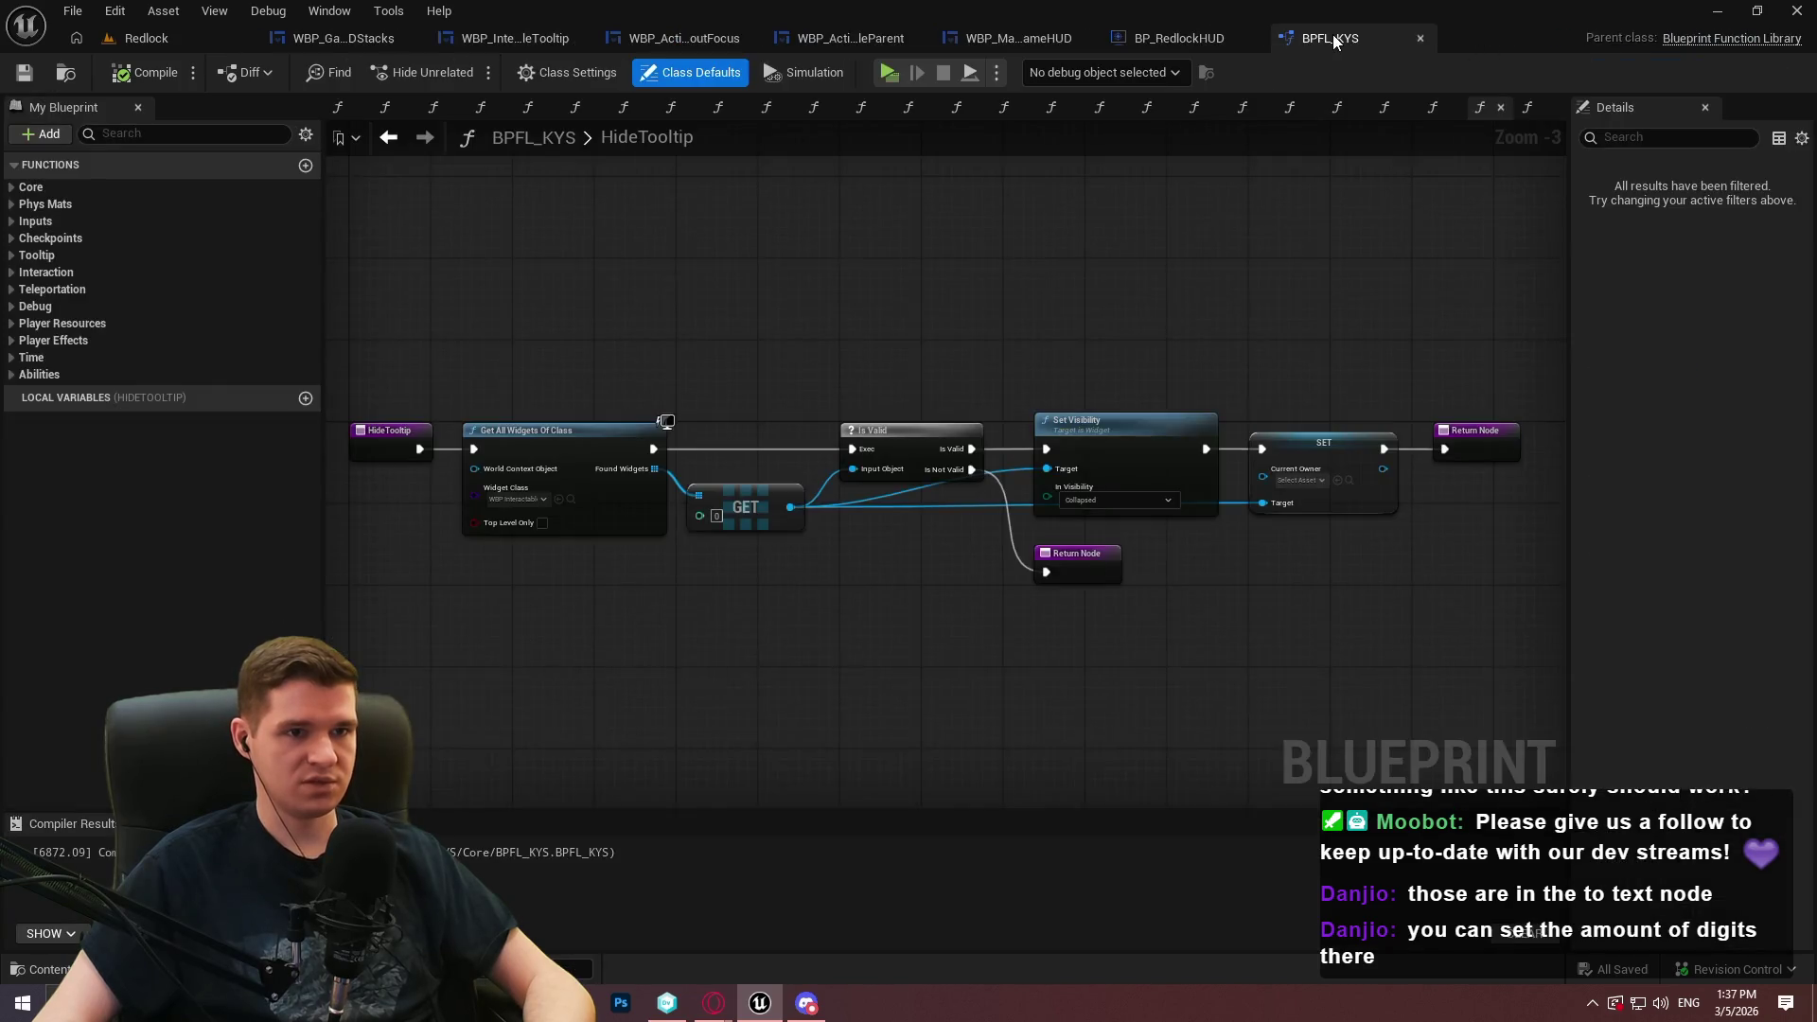
click(493, 44)
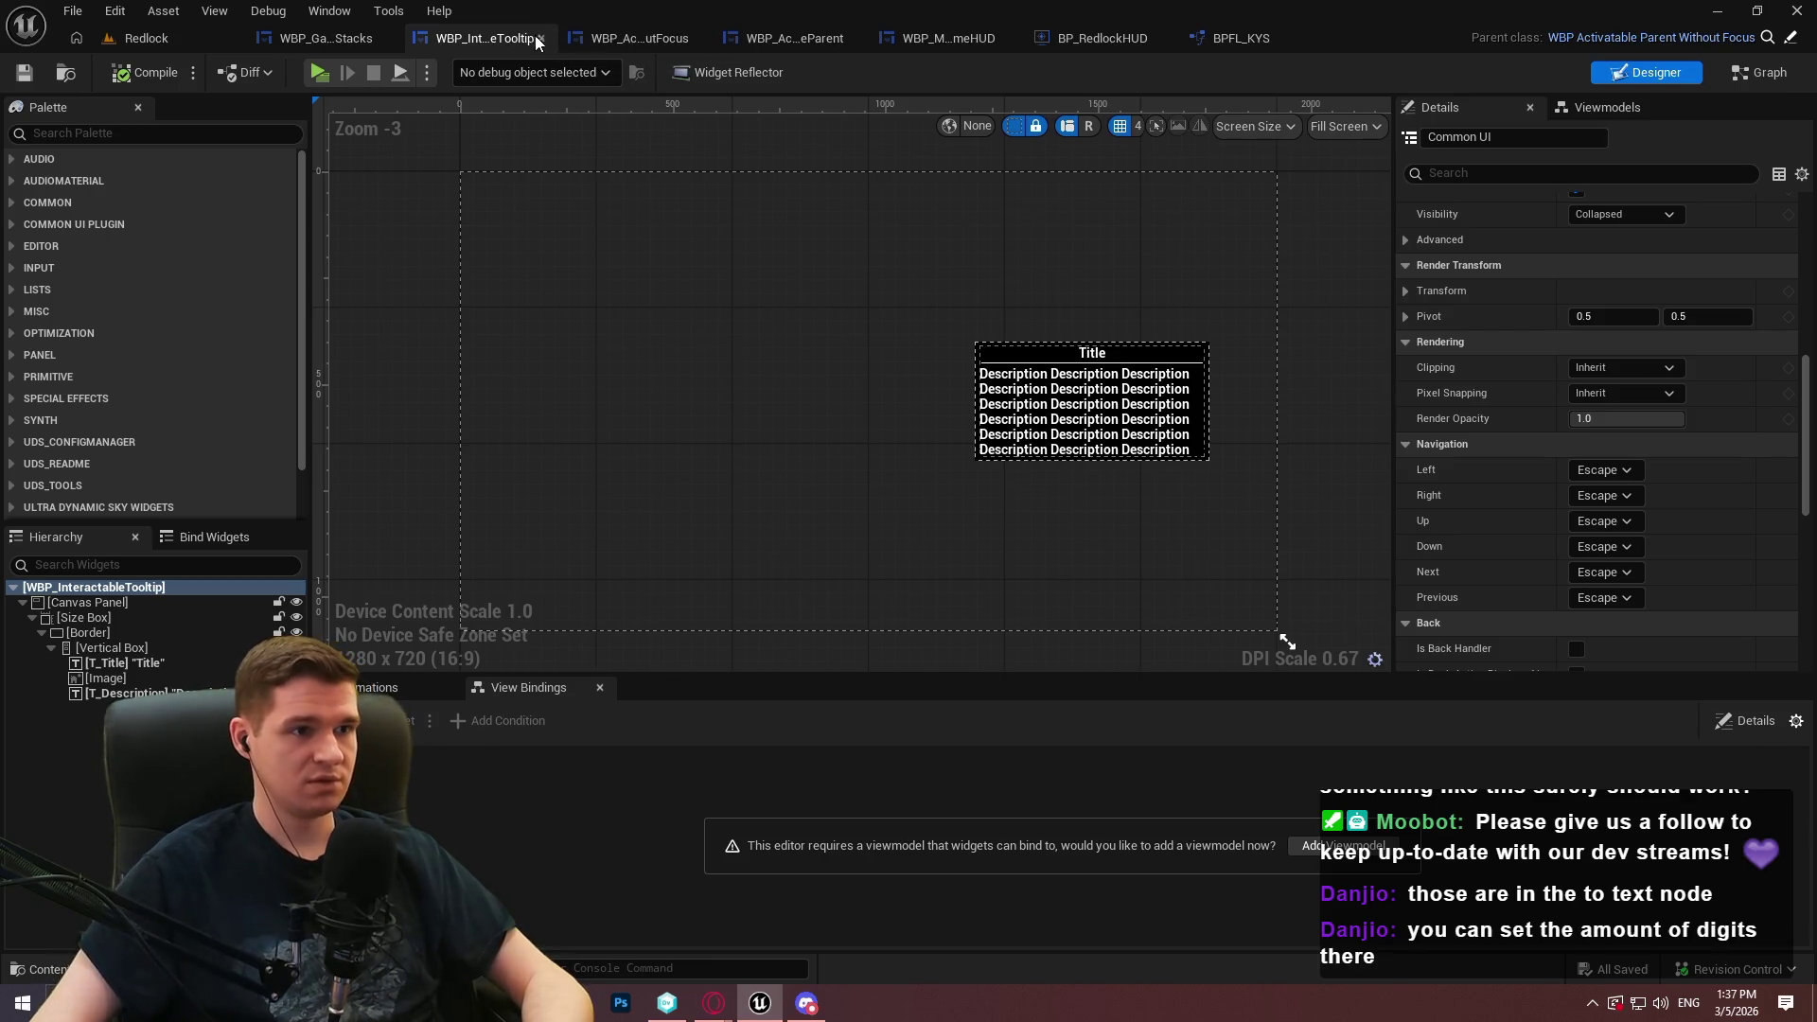
click(542, 39)
click(142, 38)
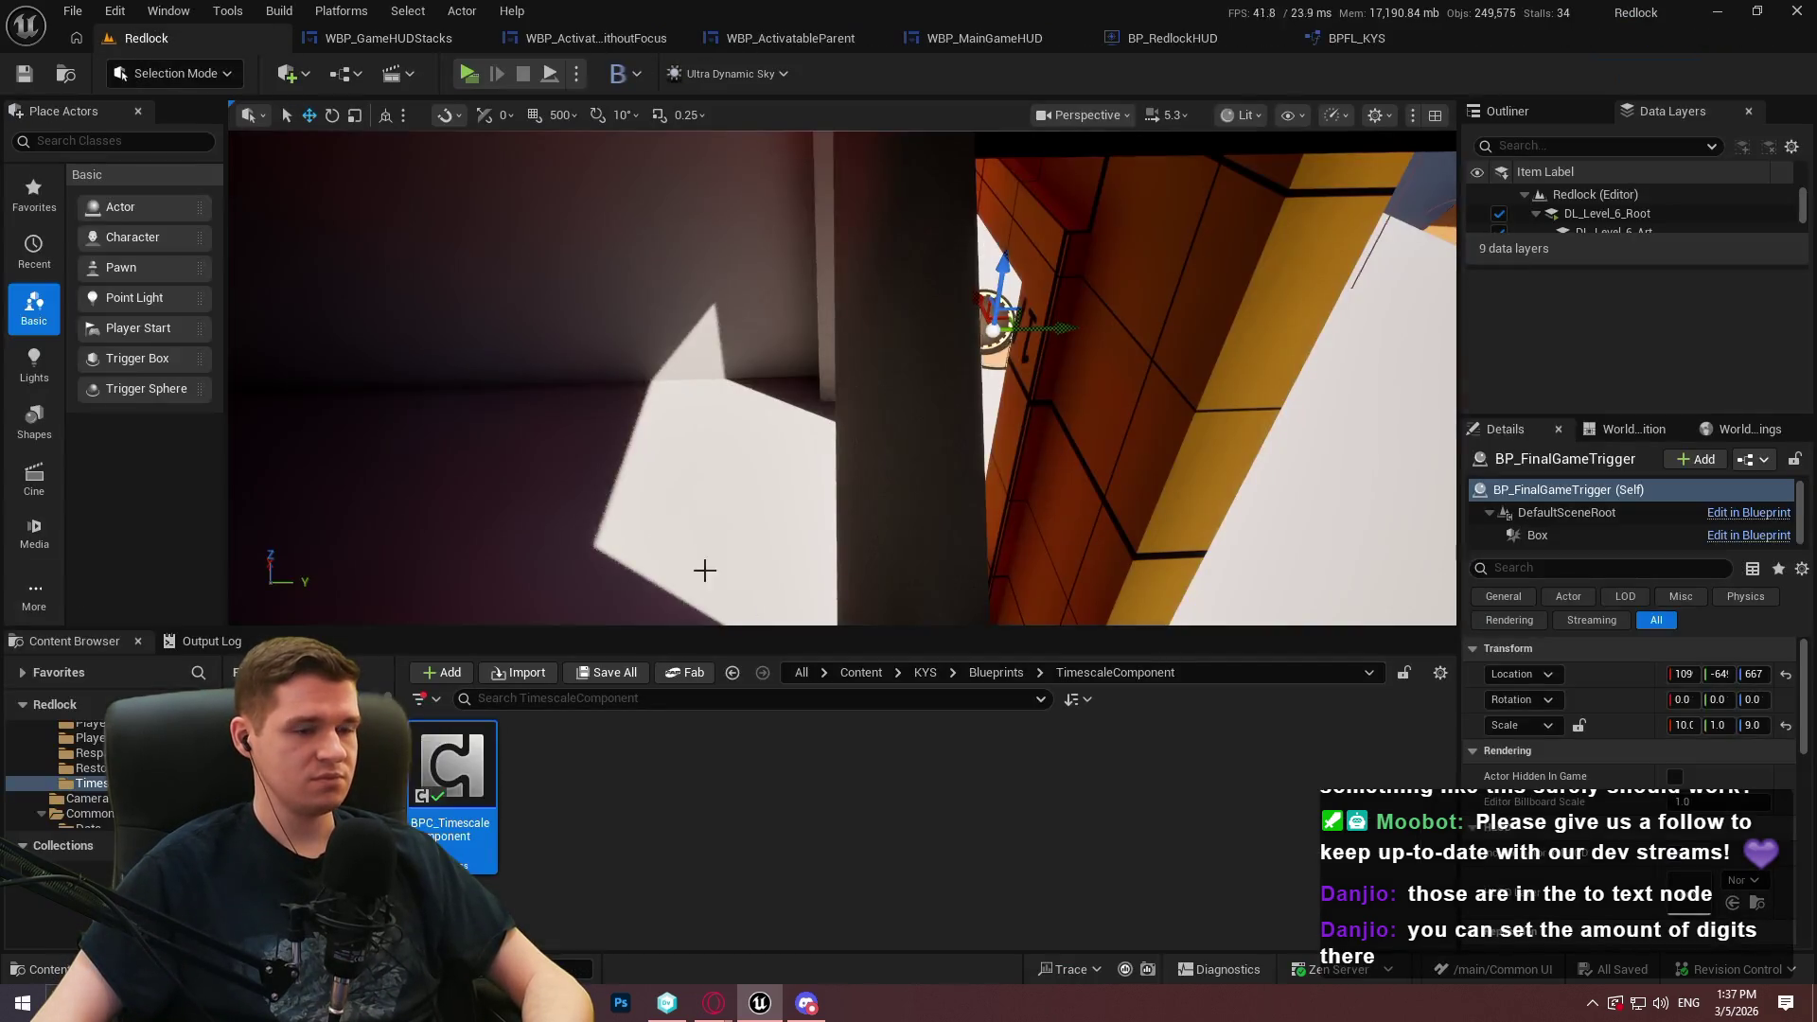
Open WBP_MainGameHUDOLD from KYS/UI/MainGameHUD and dock its editor with the other tabs
click(976, 680)
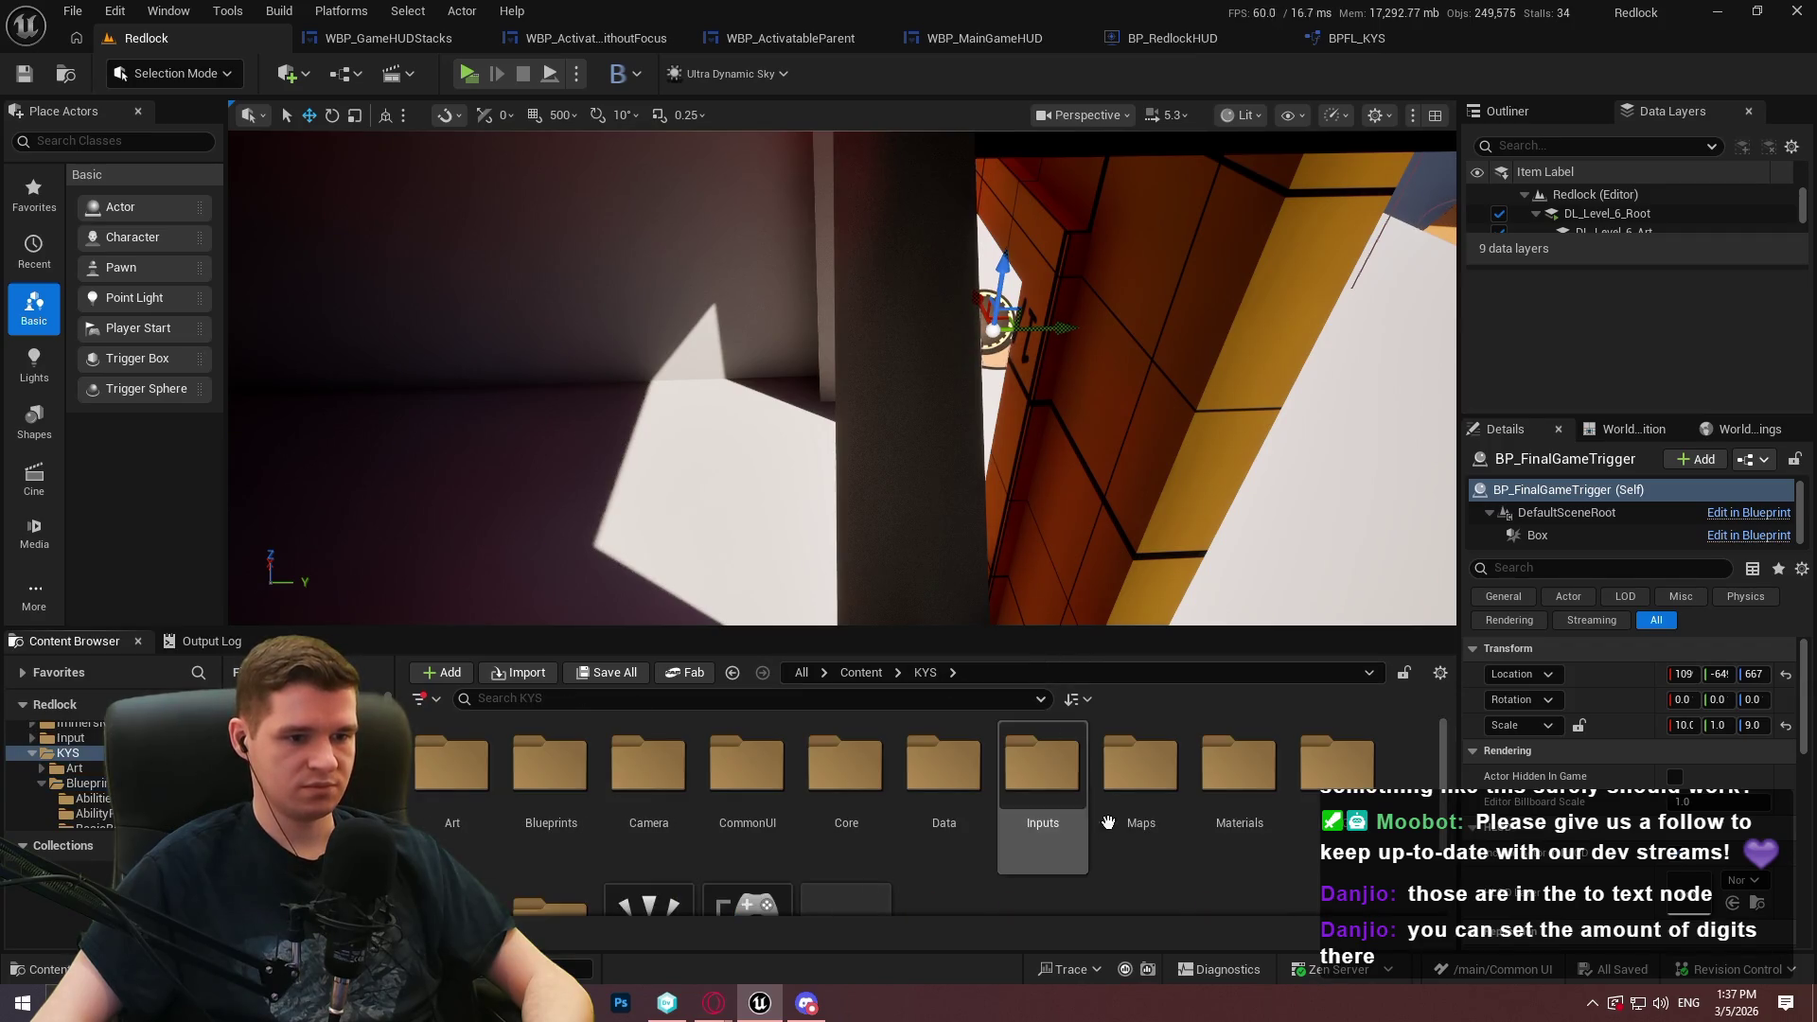
double_click(549, 814)
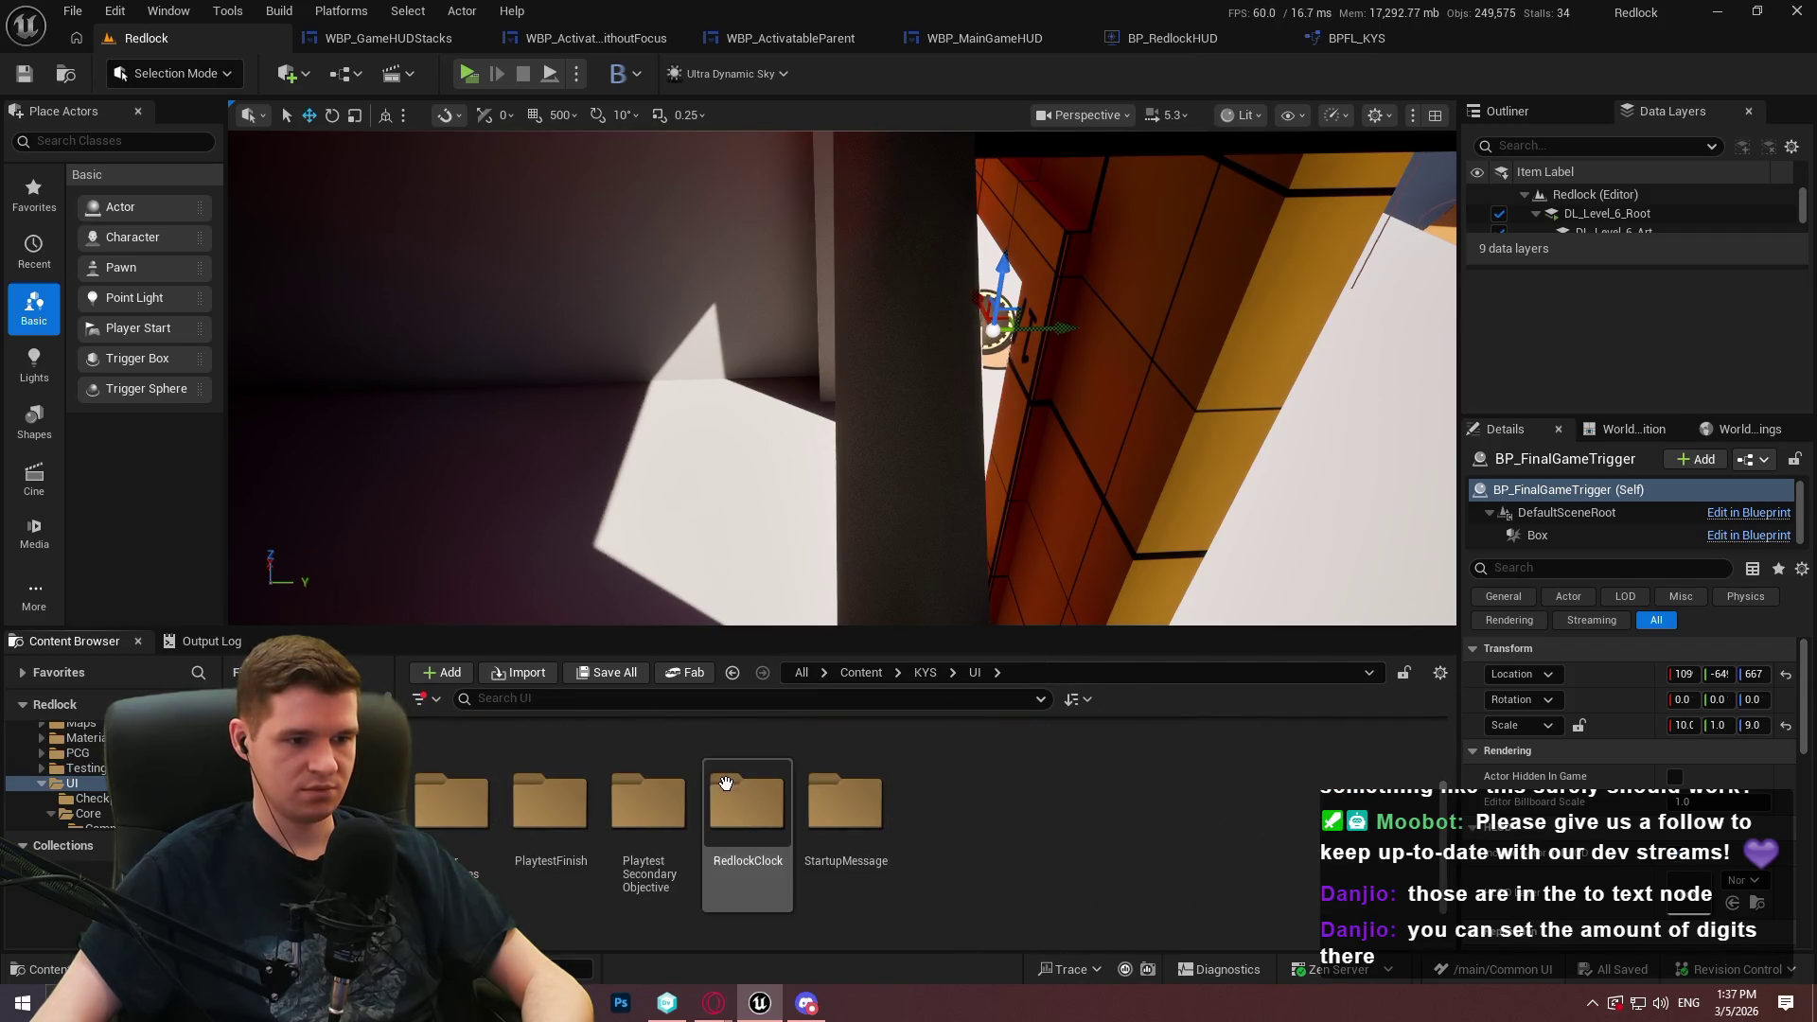
scroll(1108, 758, down, 1)
click(1070, 760)
double_click(1042, 748)
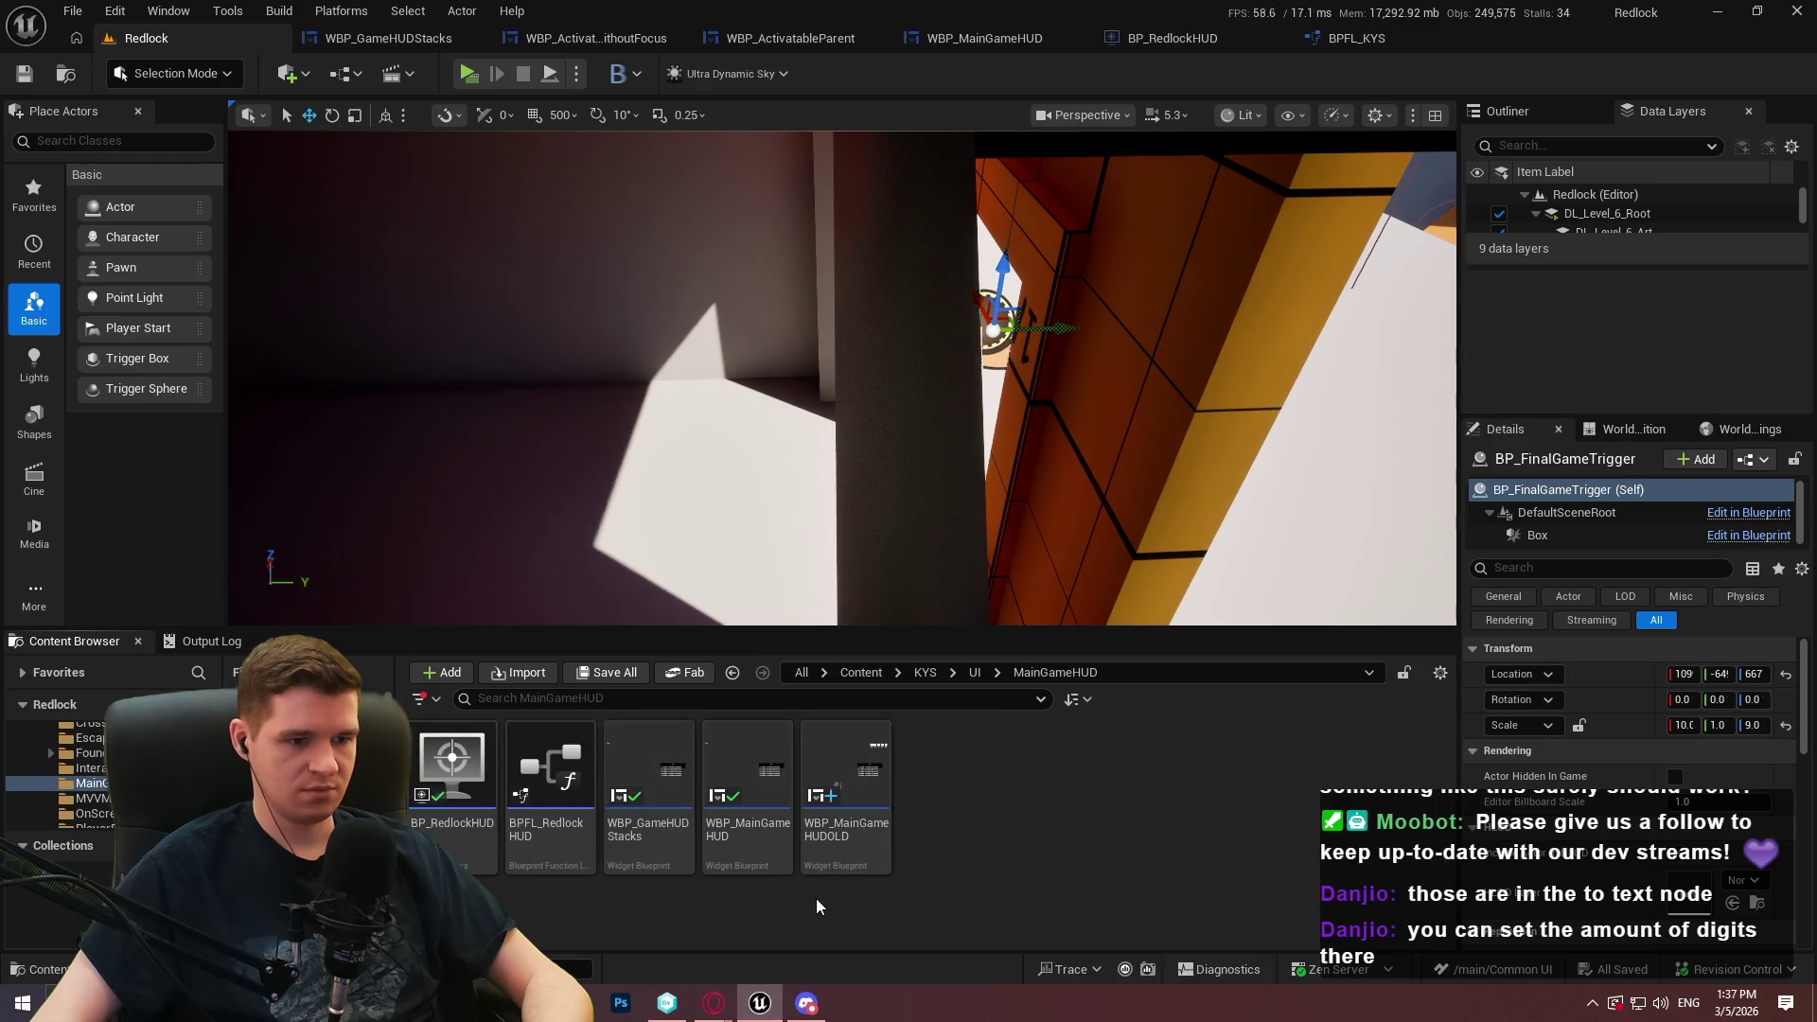
double_click(843, 852)
mouse_move(649, 316)
mouse_down()
mouse_move(1297, 48)
mouse_move(1446, 48)
mouse_up()
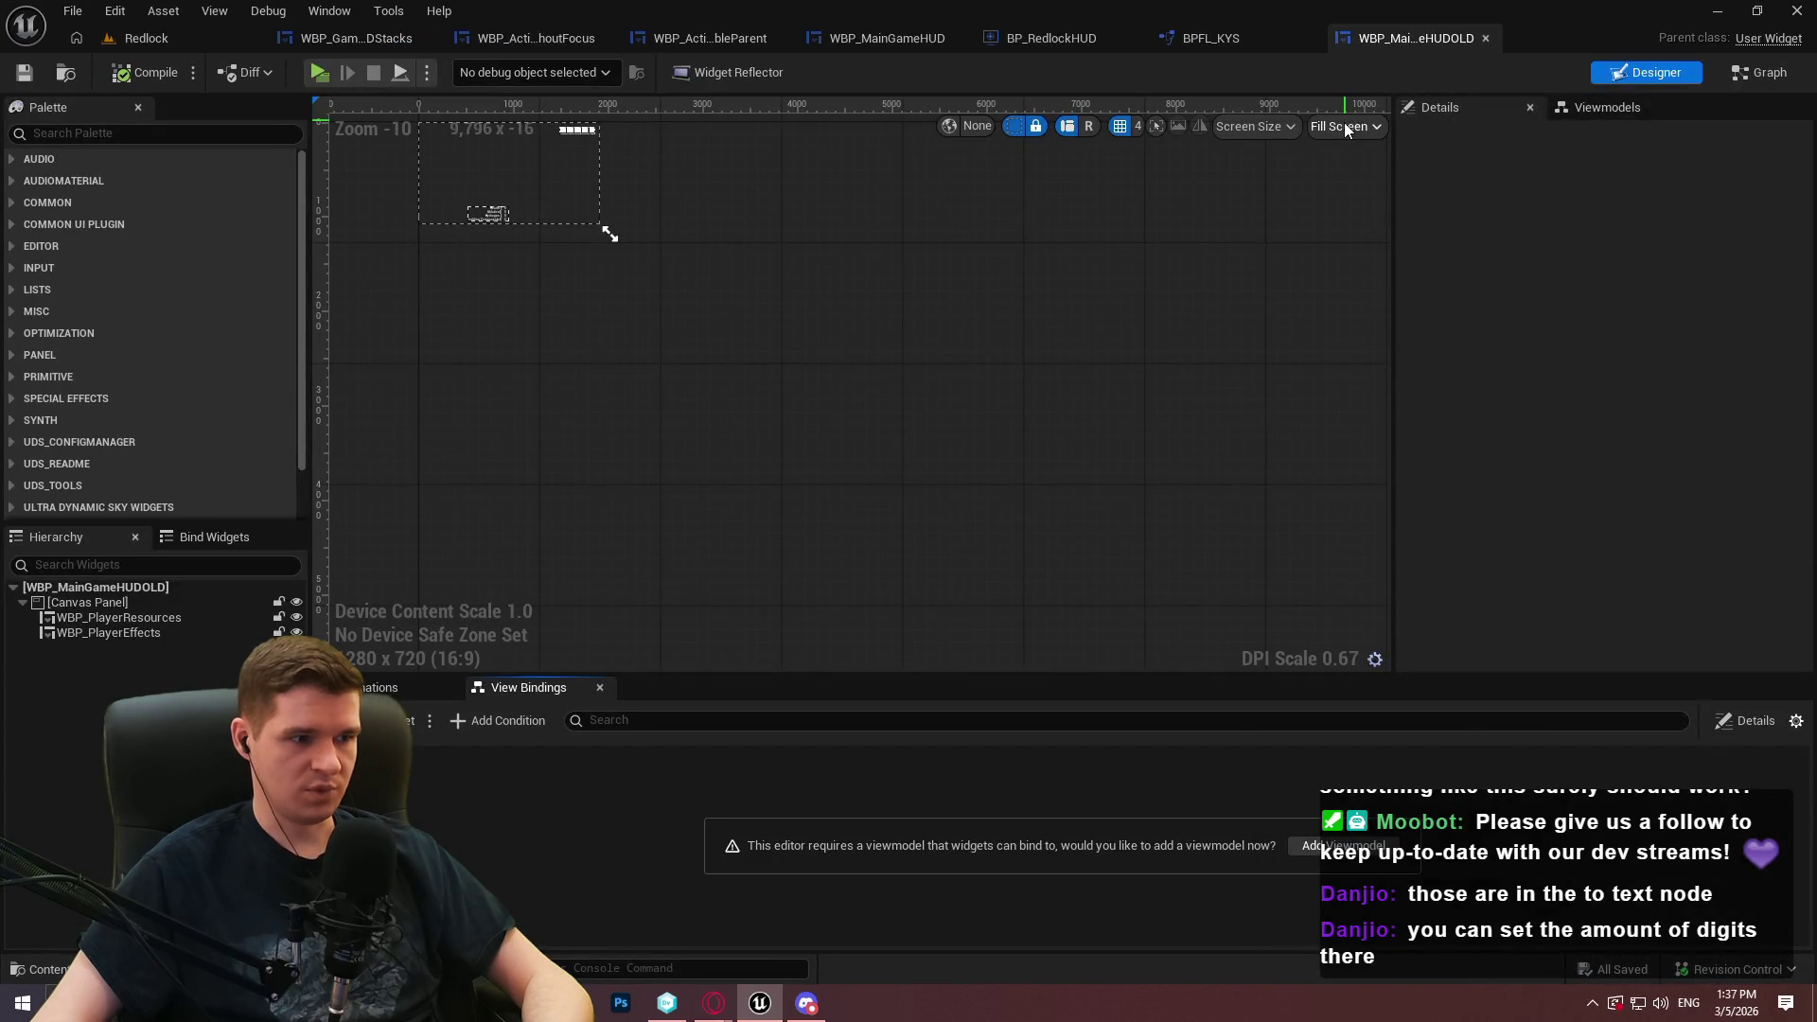
Select WBP_PlayerEffects in the Hierarchy and open it in its own editor
scroll(634, 389, up, 4)
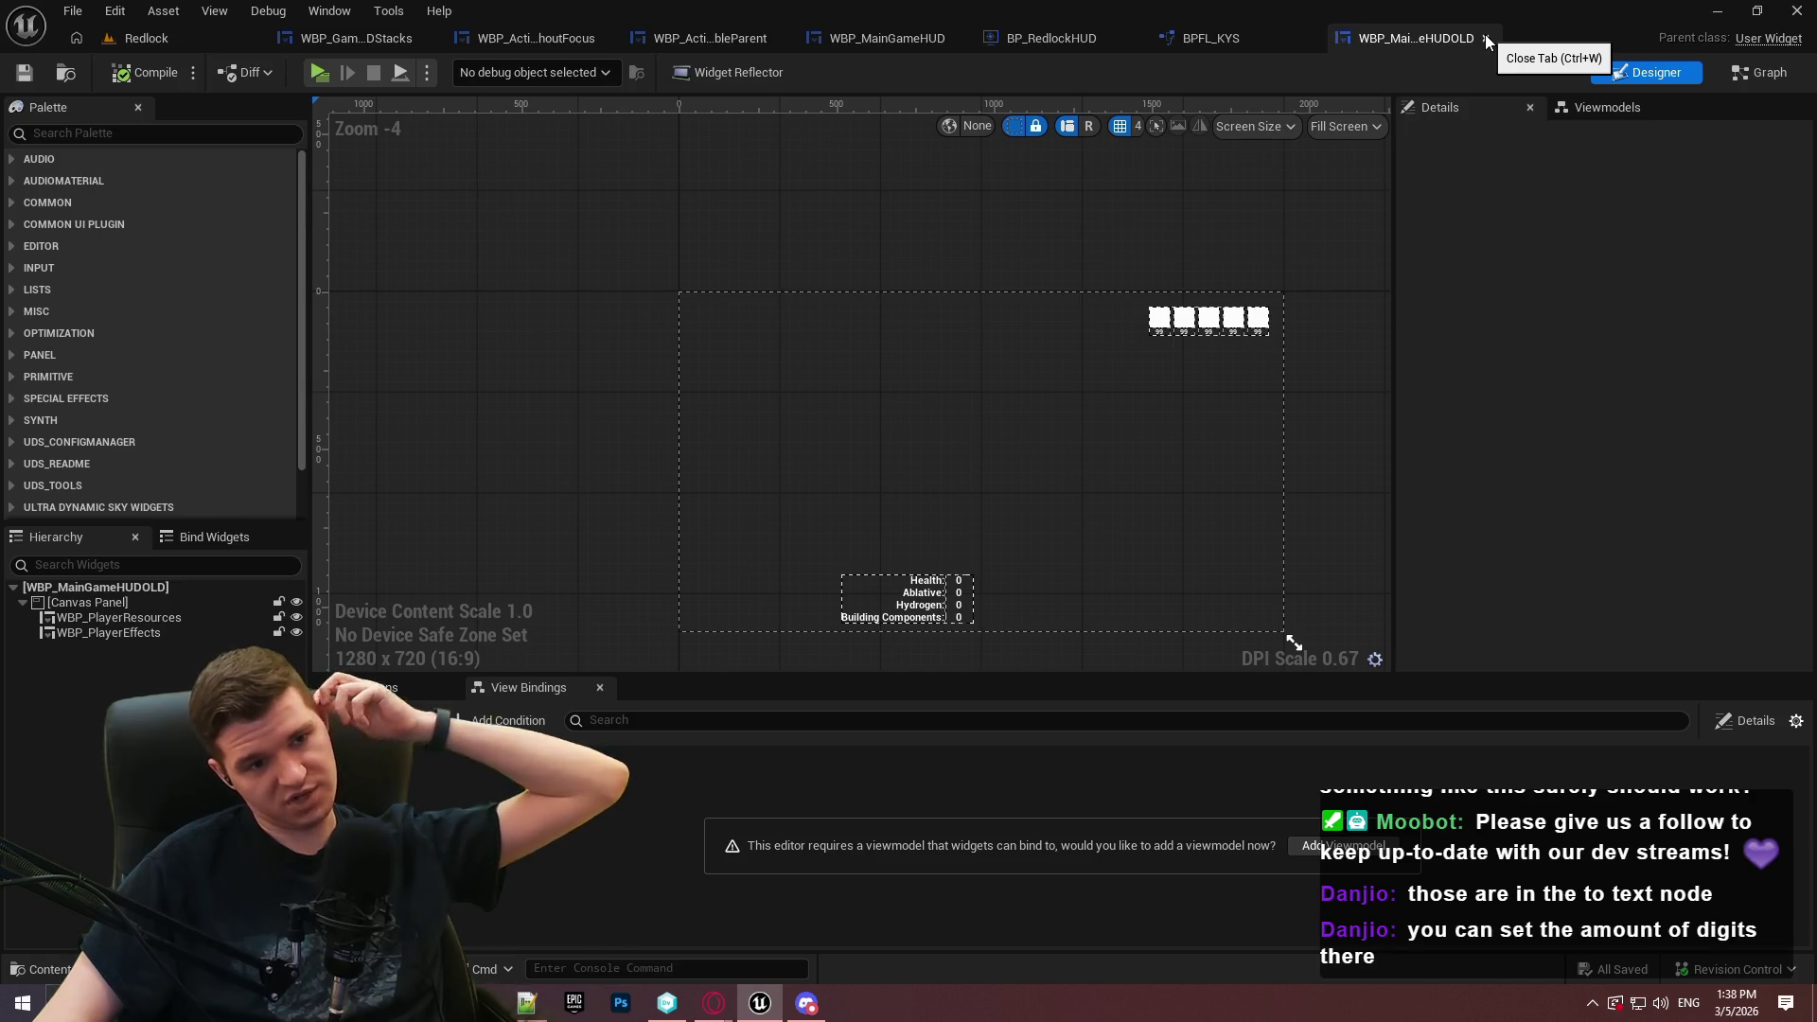
click(107, 633)
click(1758, 138)
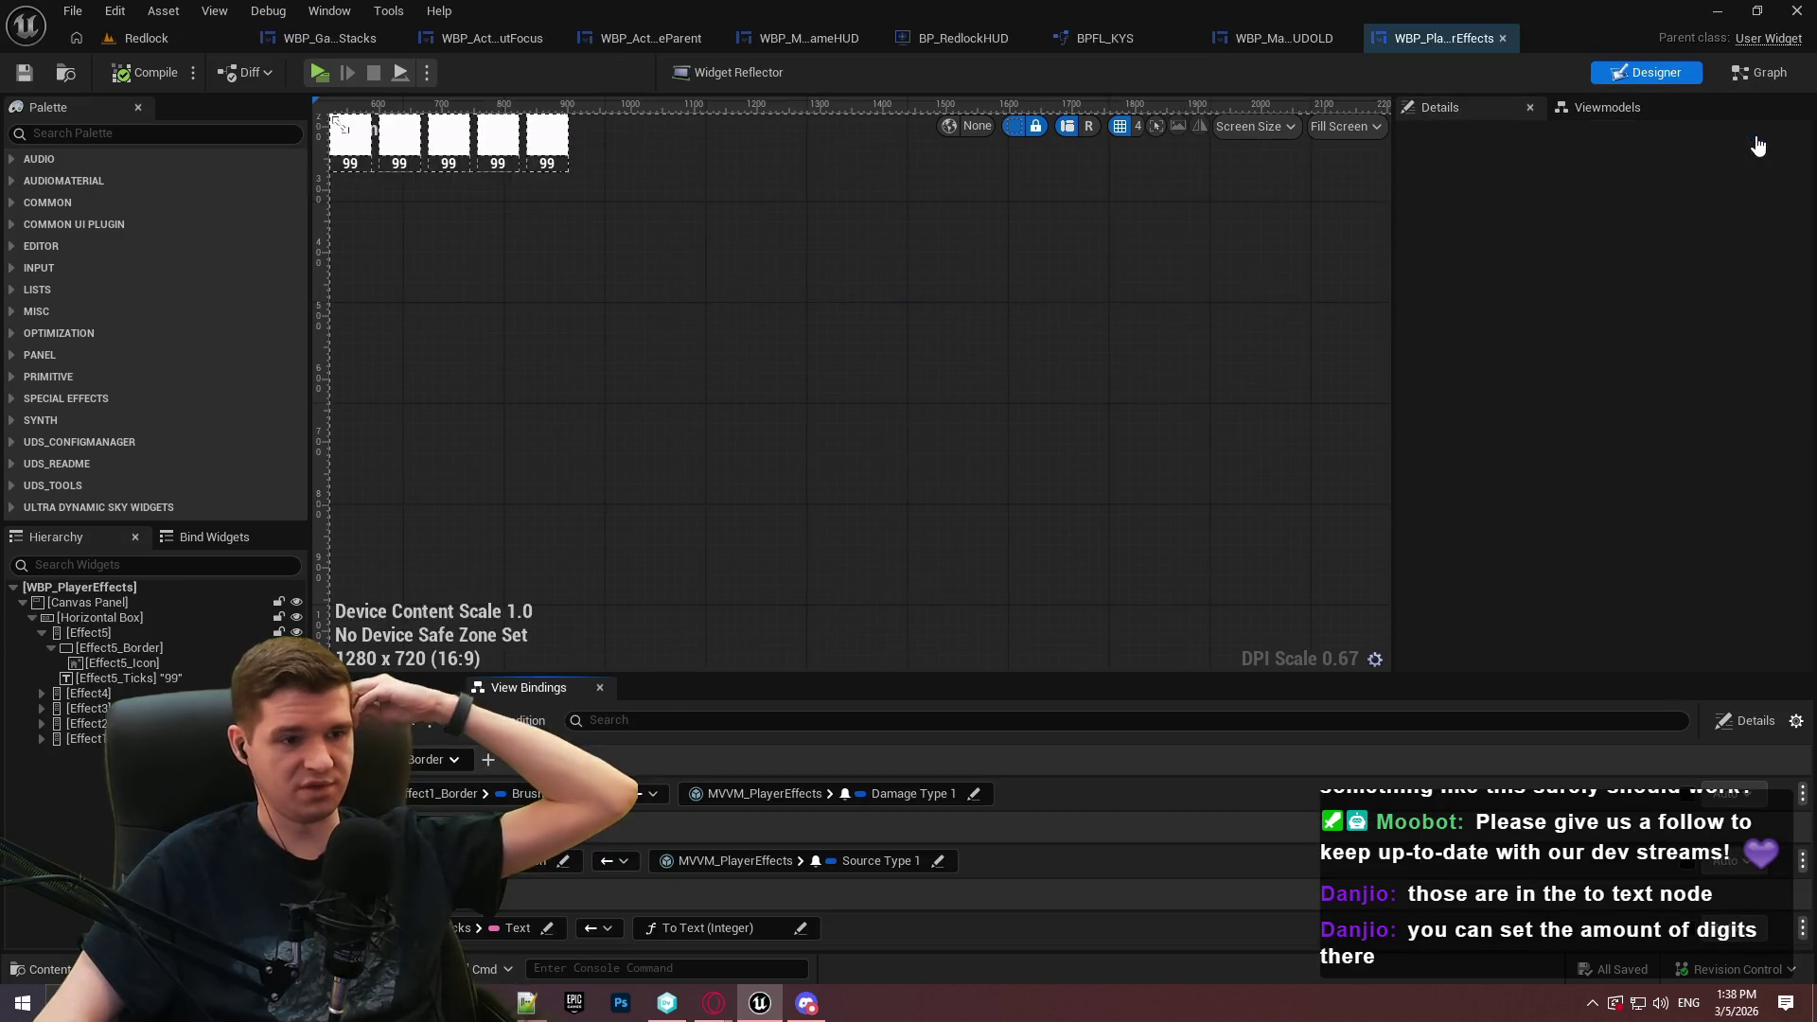
drag(1326, 672, 1363, 185)
click(331, 446)
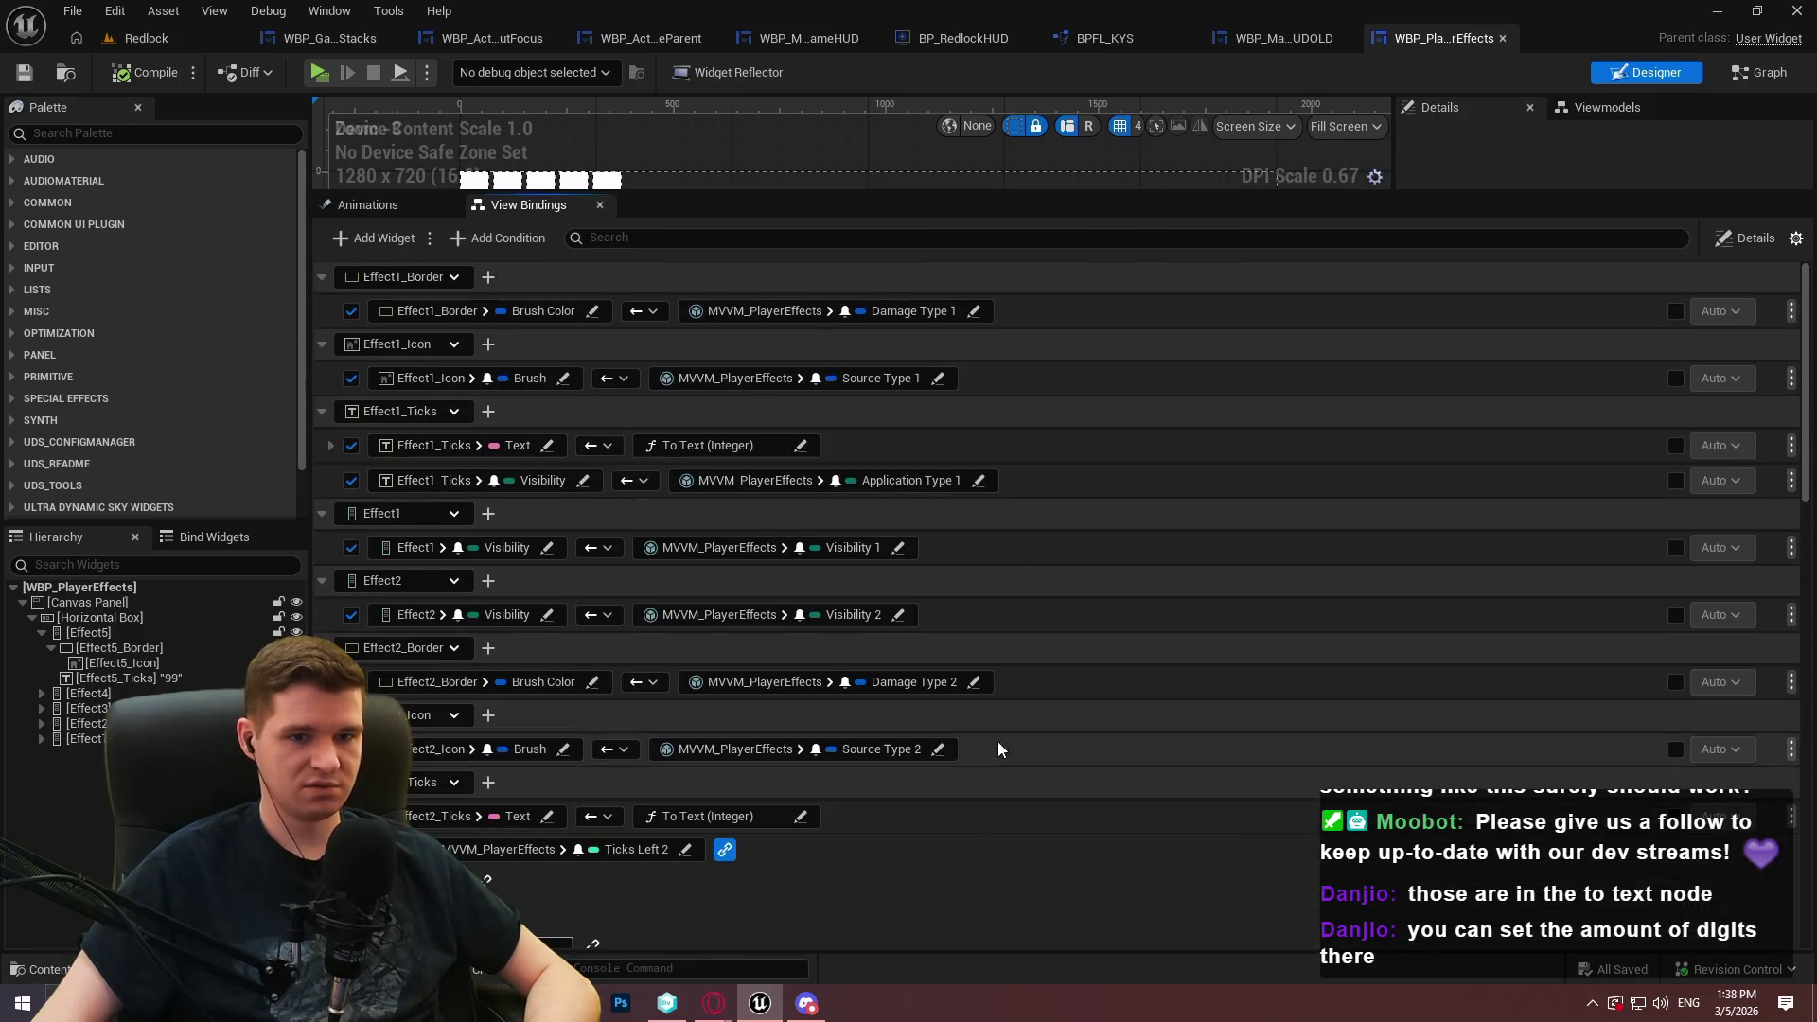
scroll(1185, 560, down, 5)
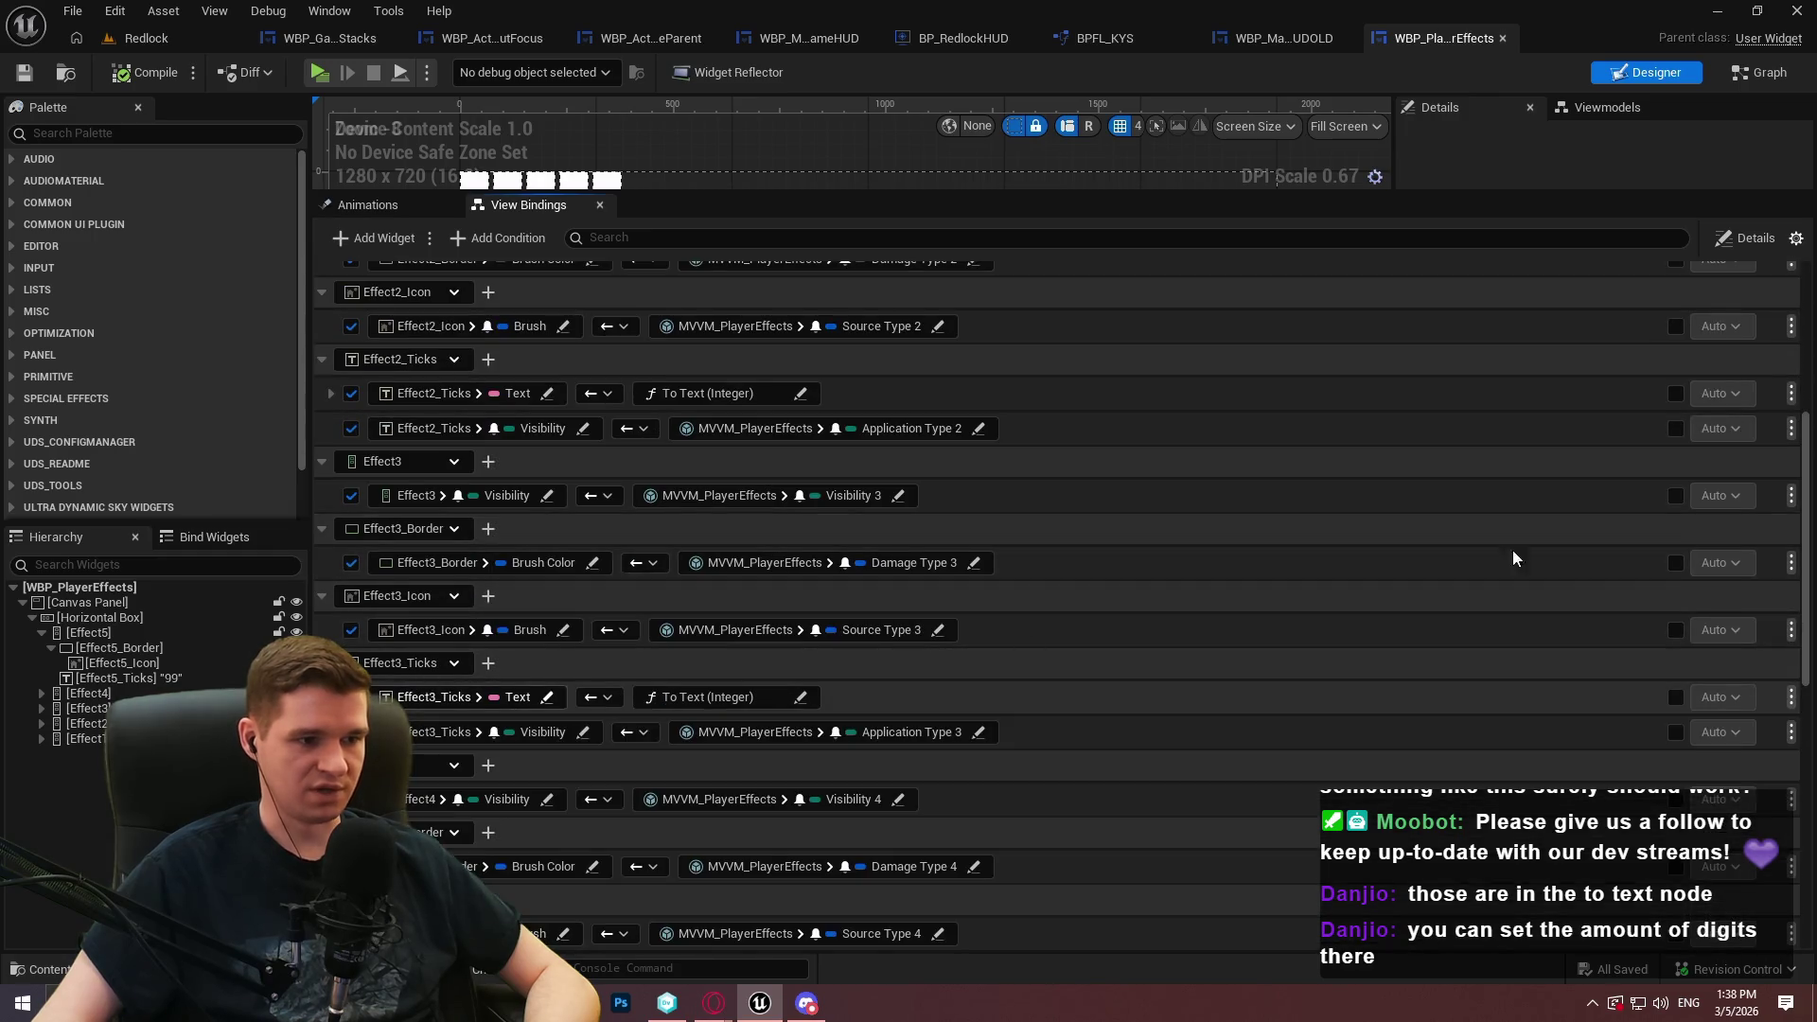
scroll(1420, 581, down, 10)
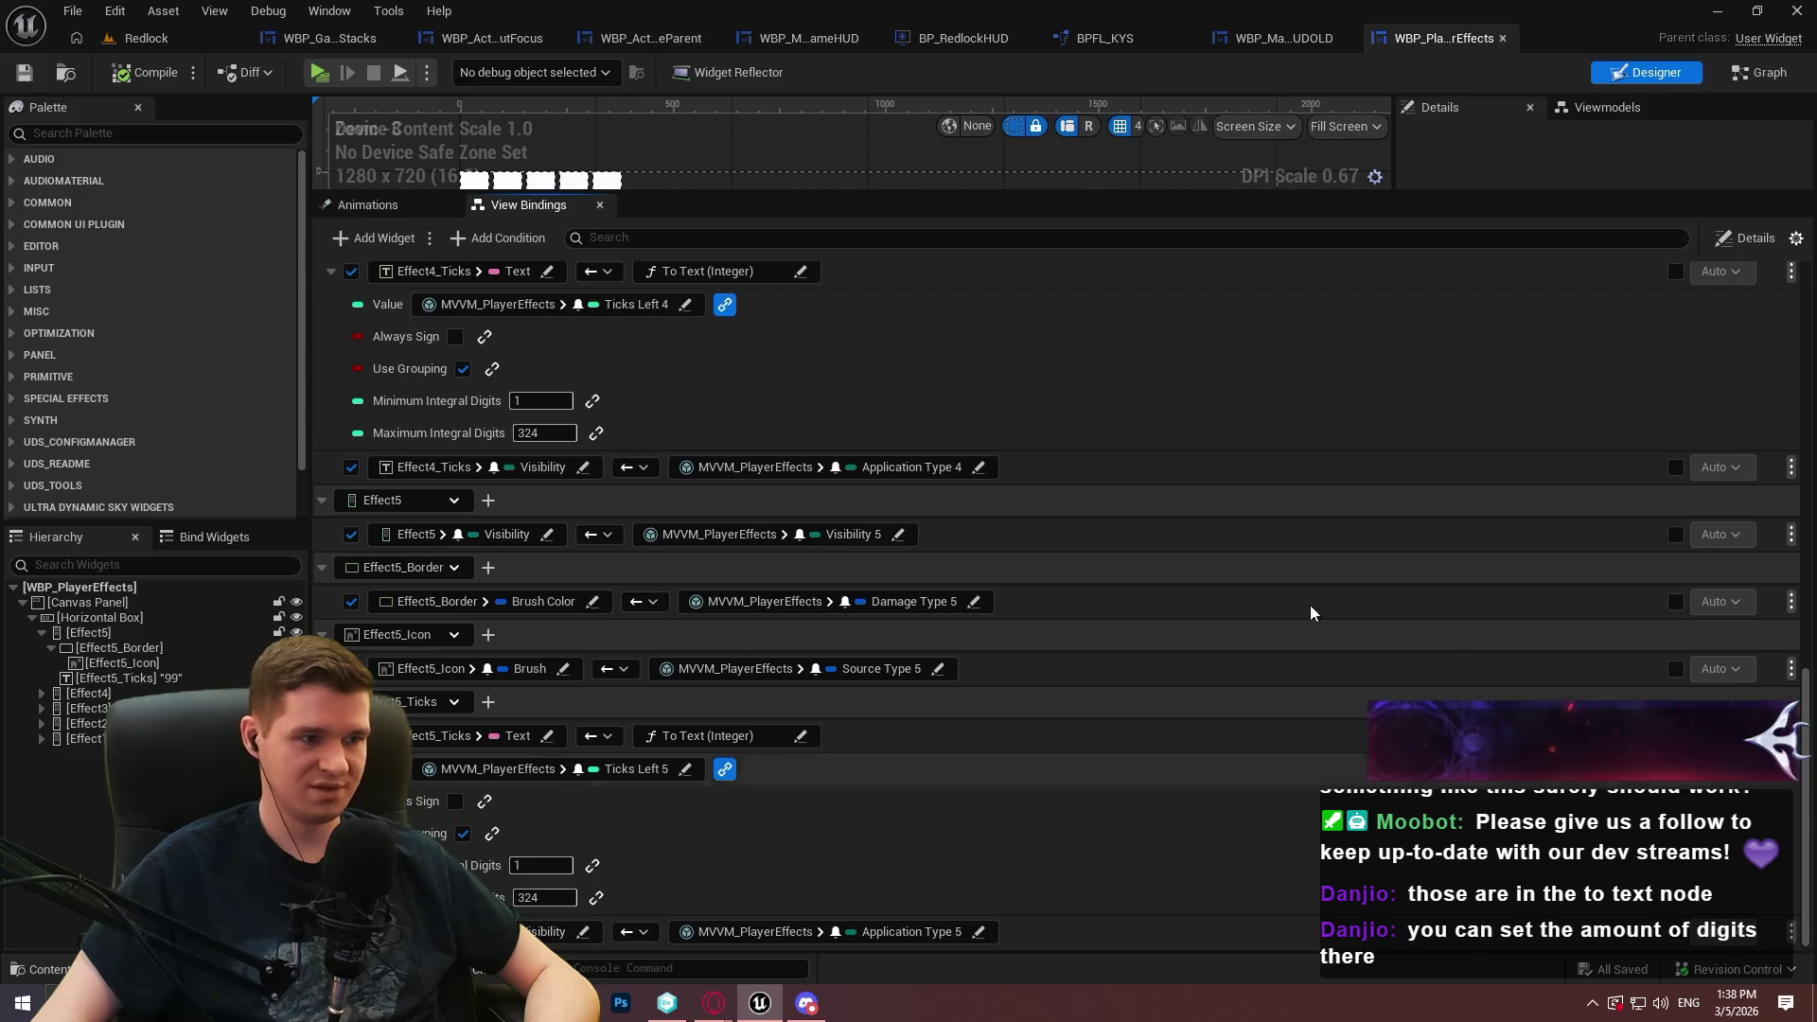
scroll(331, 398, up, 4)
click(331, 398)
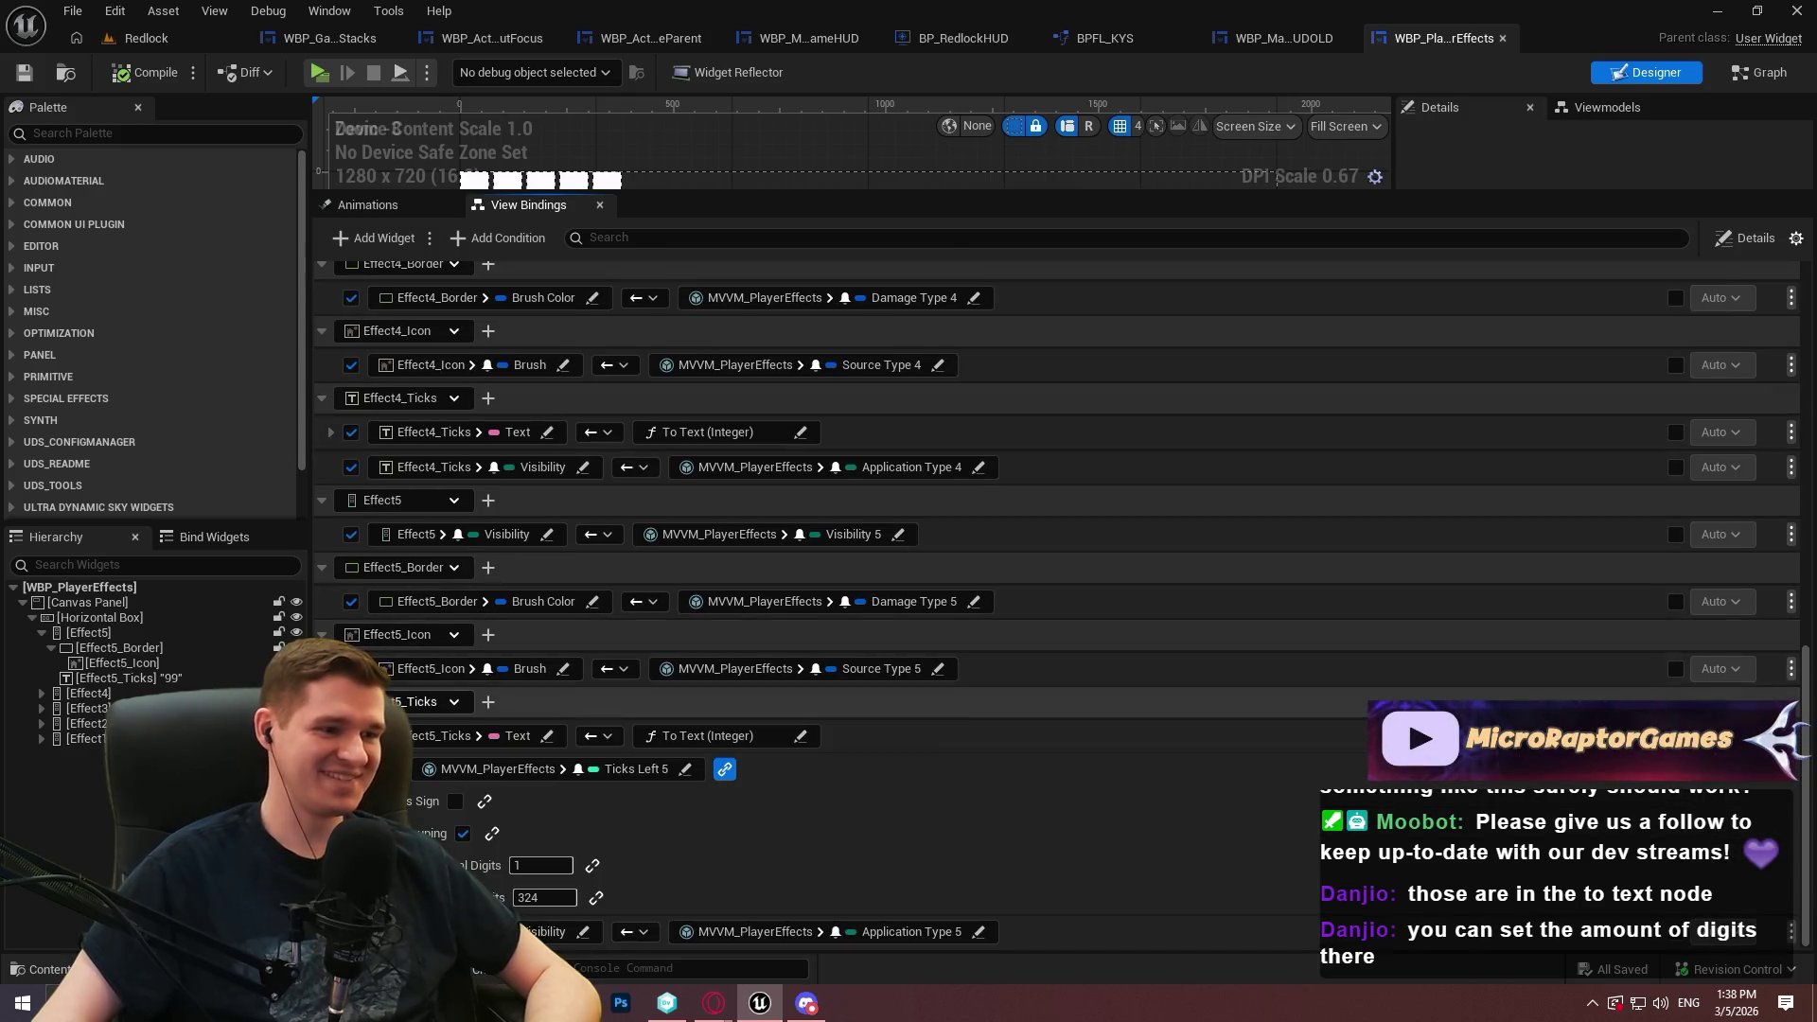
click(330, 736)
scroll(1431, 446, up, 2)
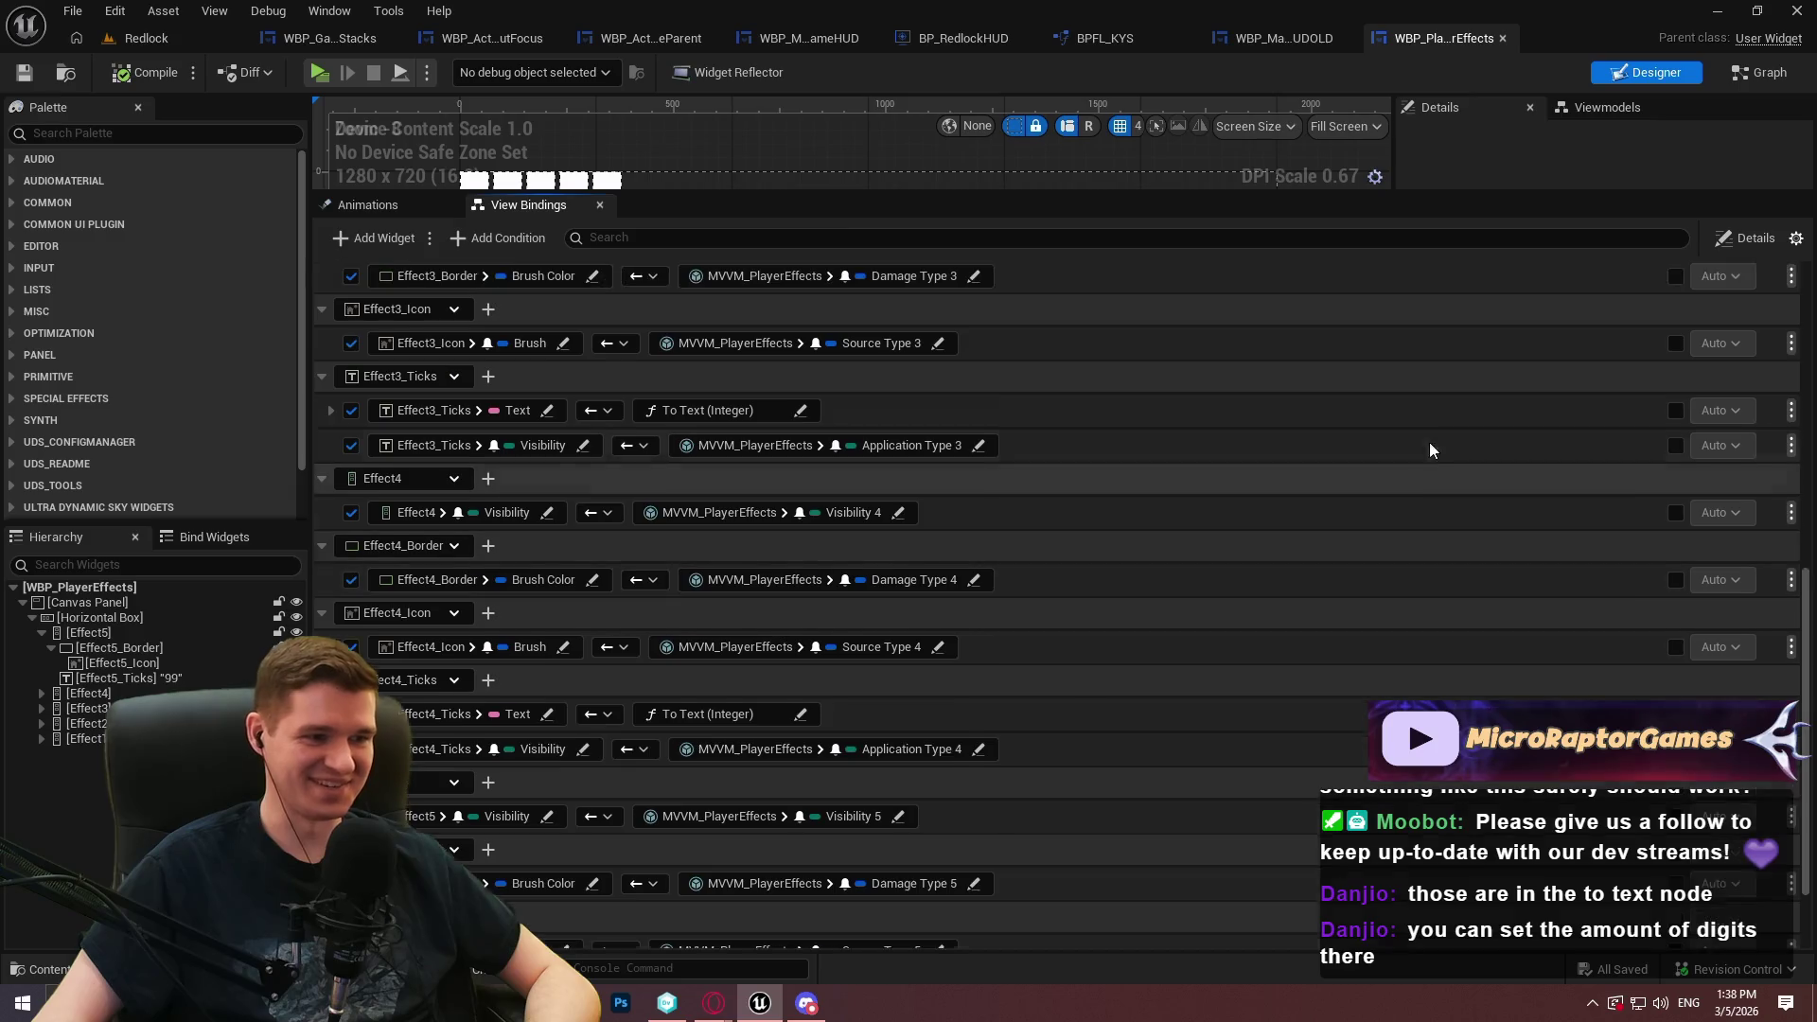
scroll(1802, 579, up, 3)
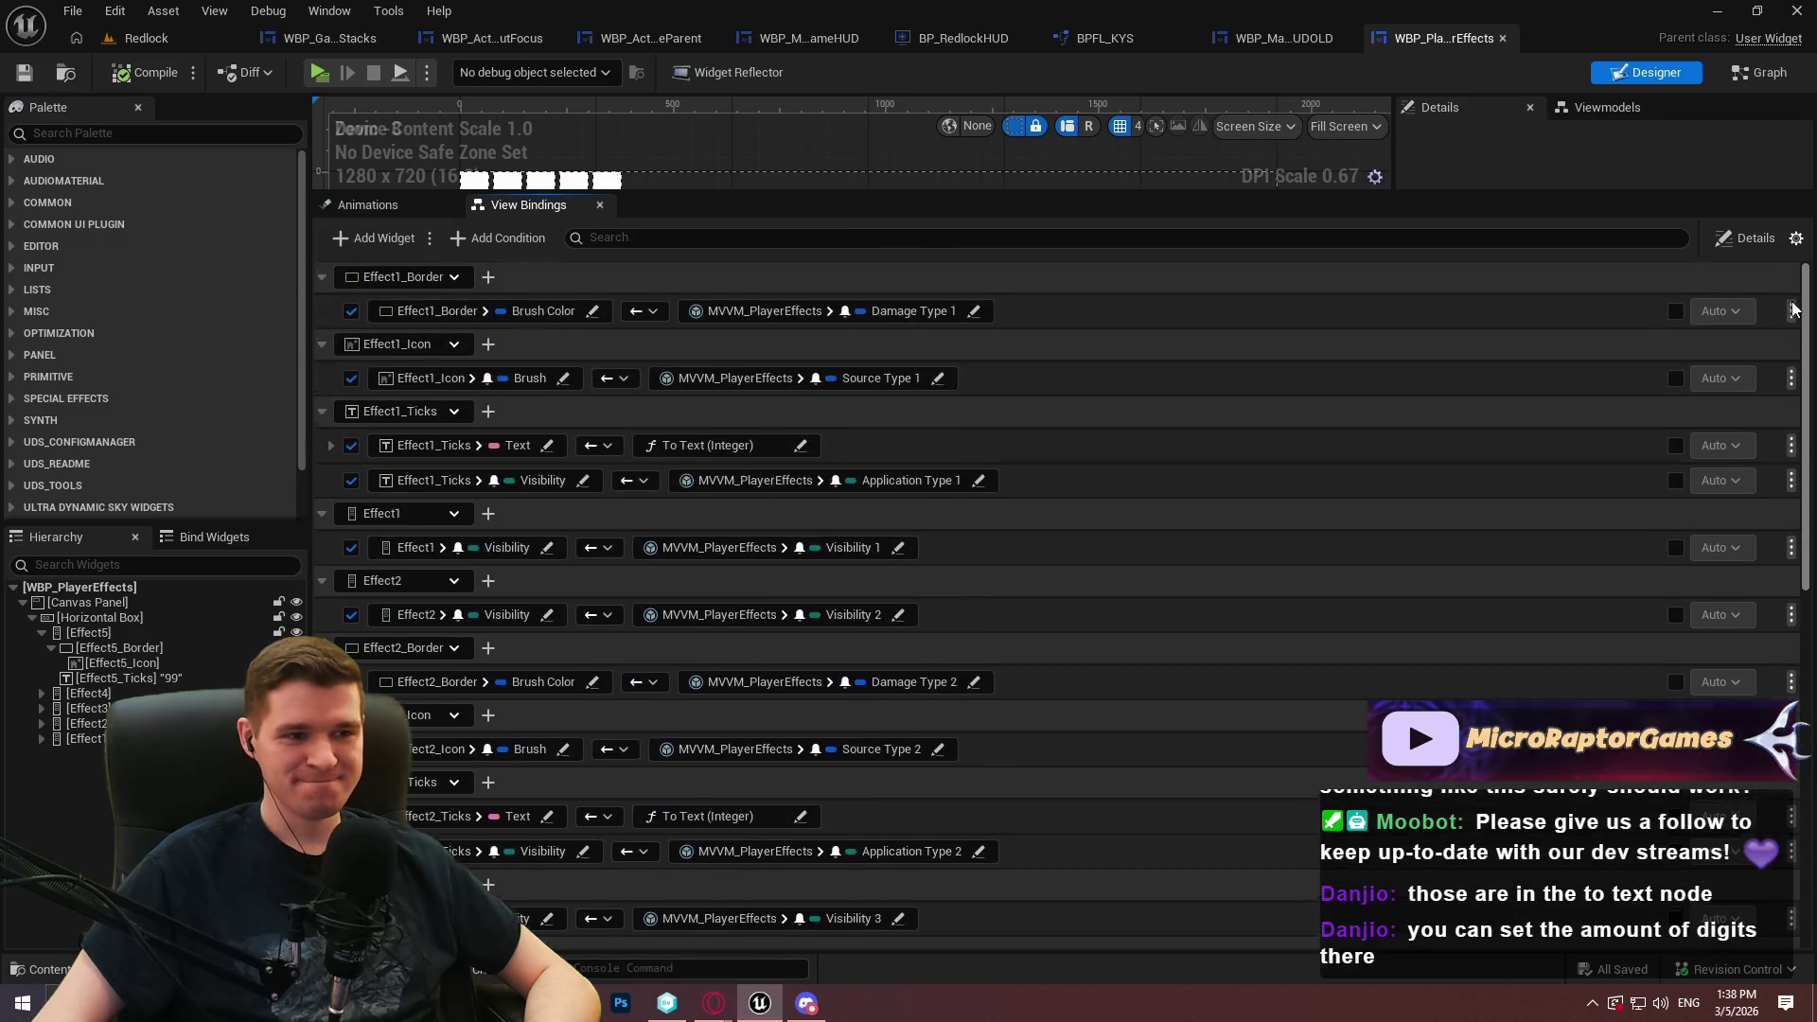
scroll(1796, 570, up, 3)
drag(1796, 568, 1791, 788)
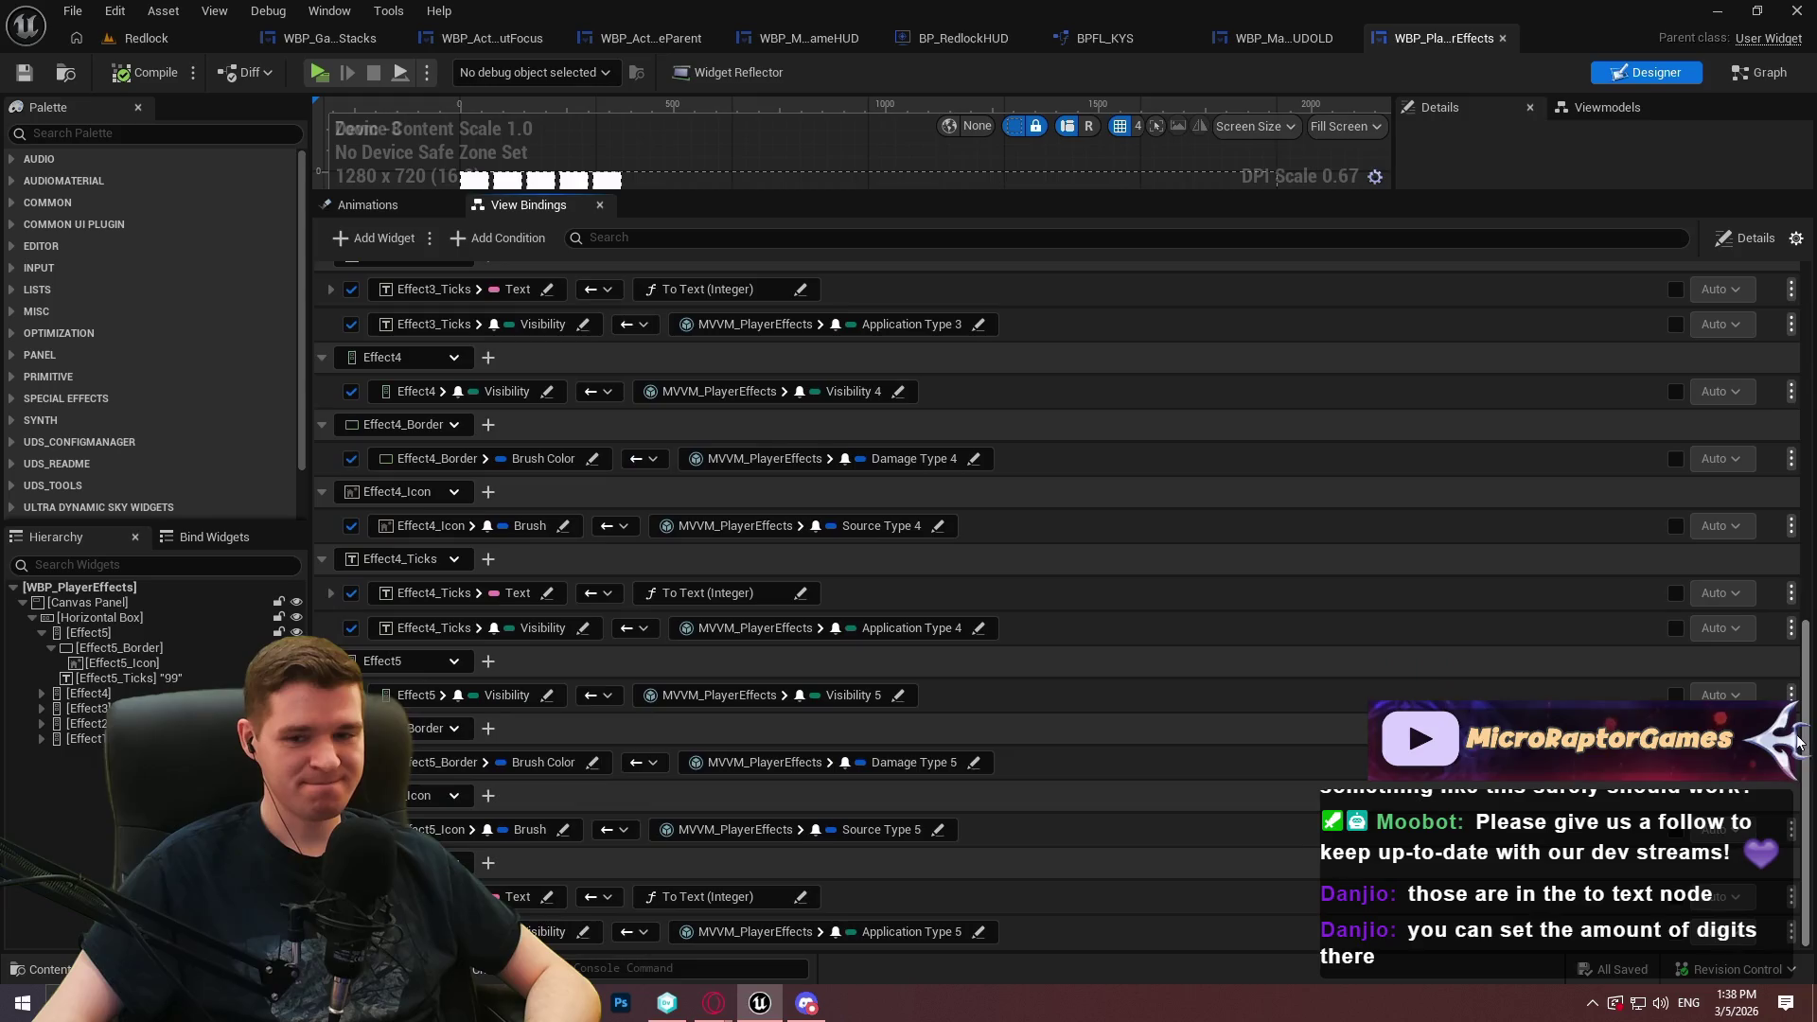
scroll(1789, 791, up, 4)
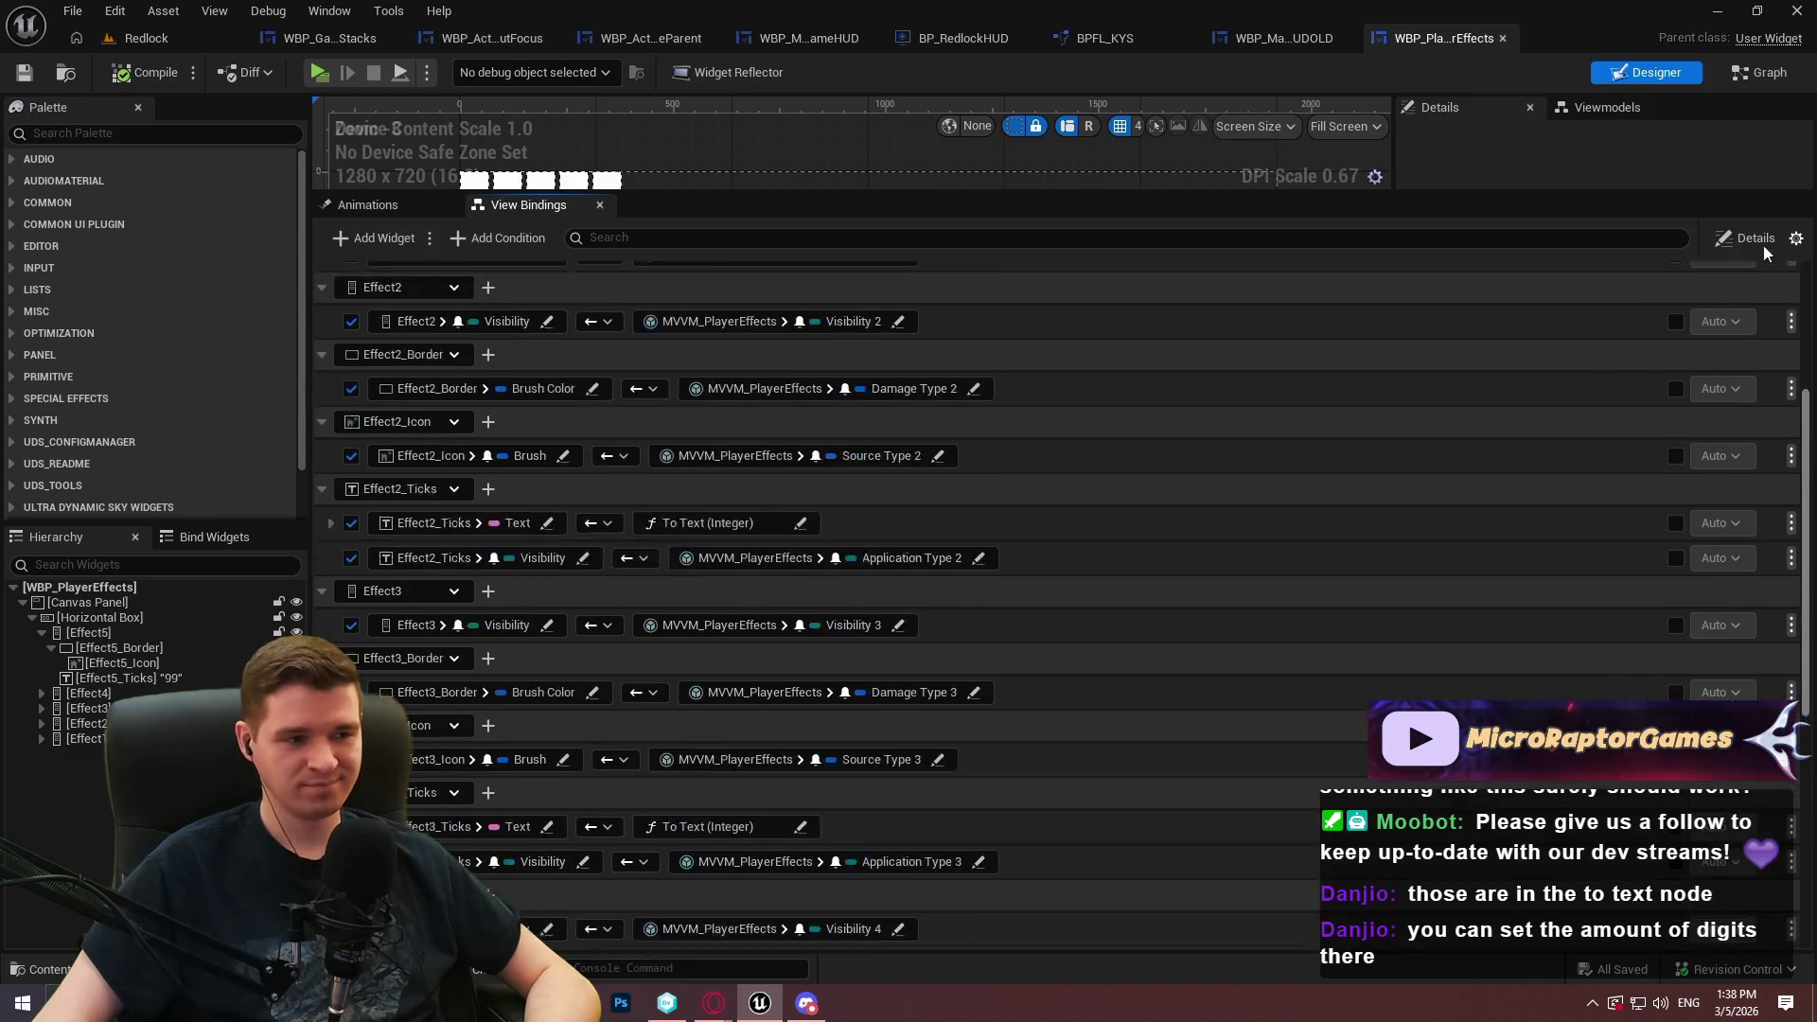
scroll(1773, 937, down, 5)
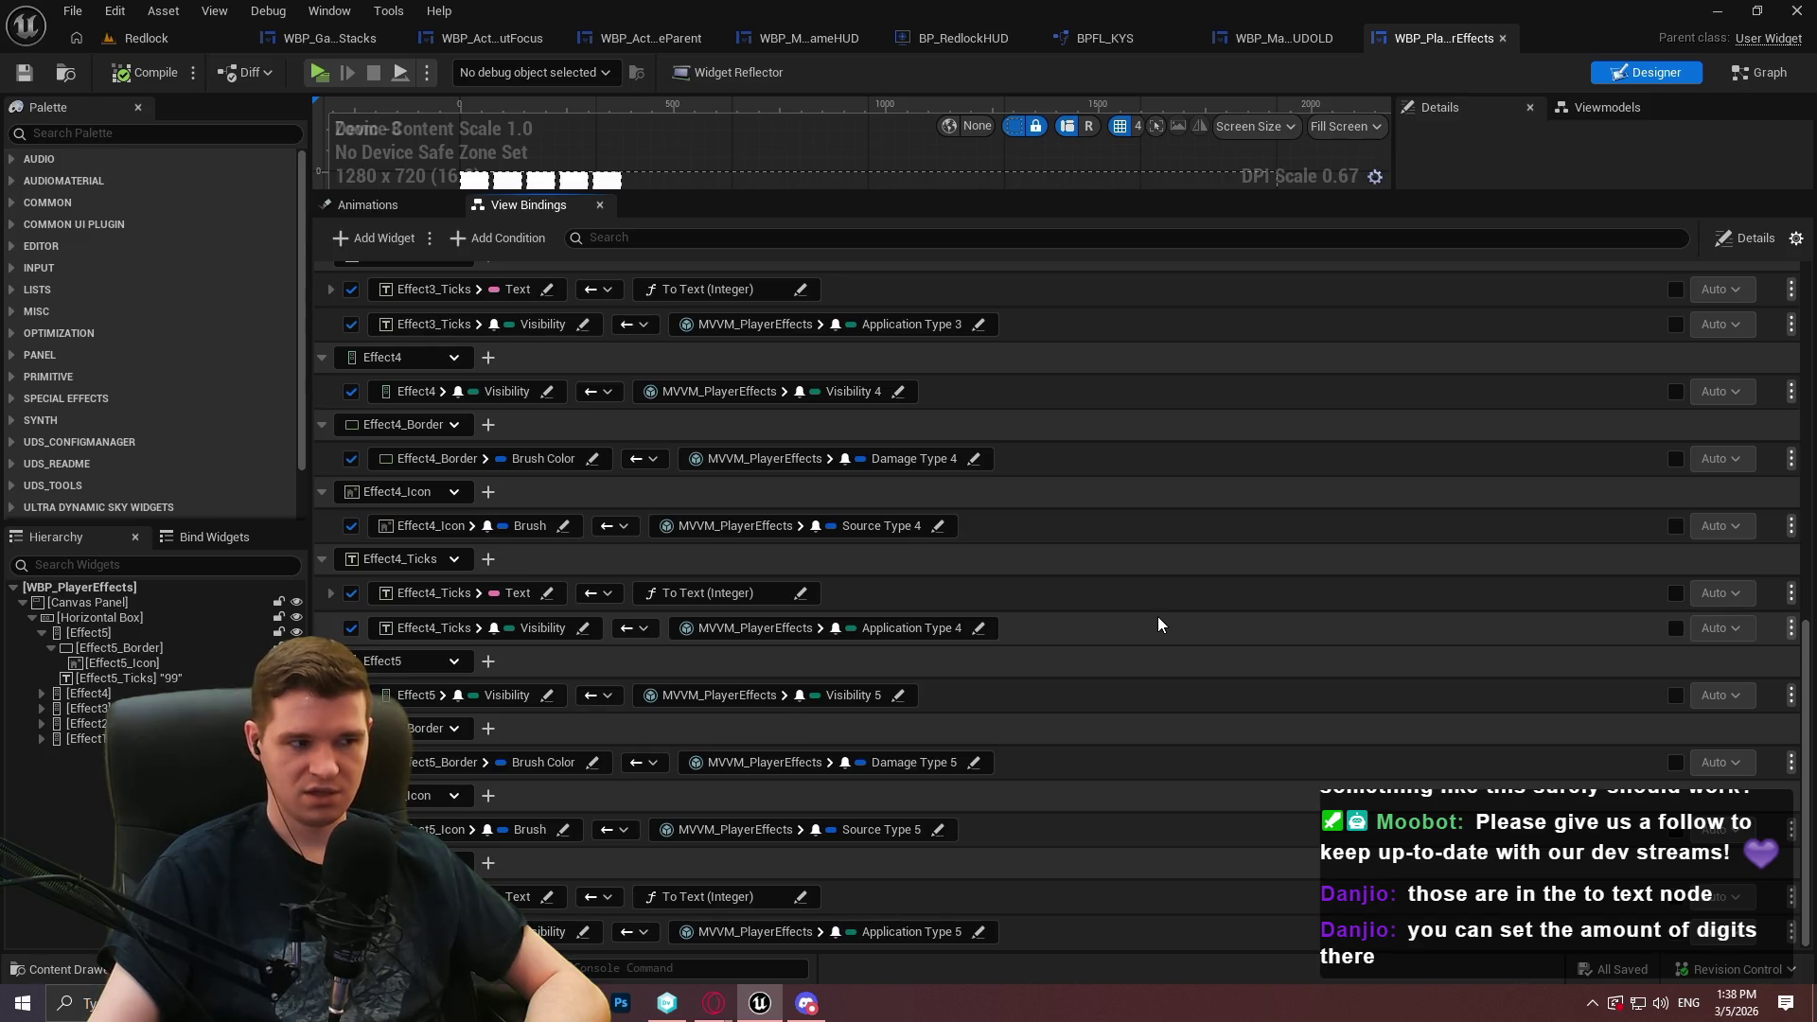
scroll(880, 596, up, 1)
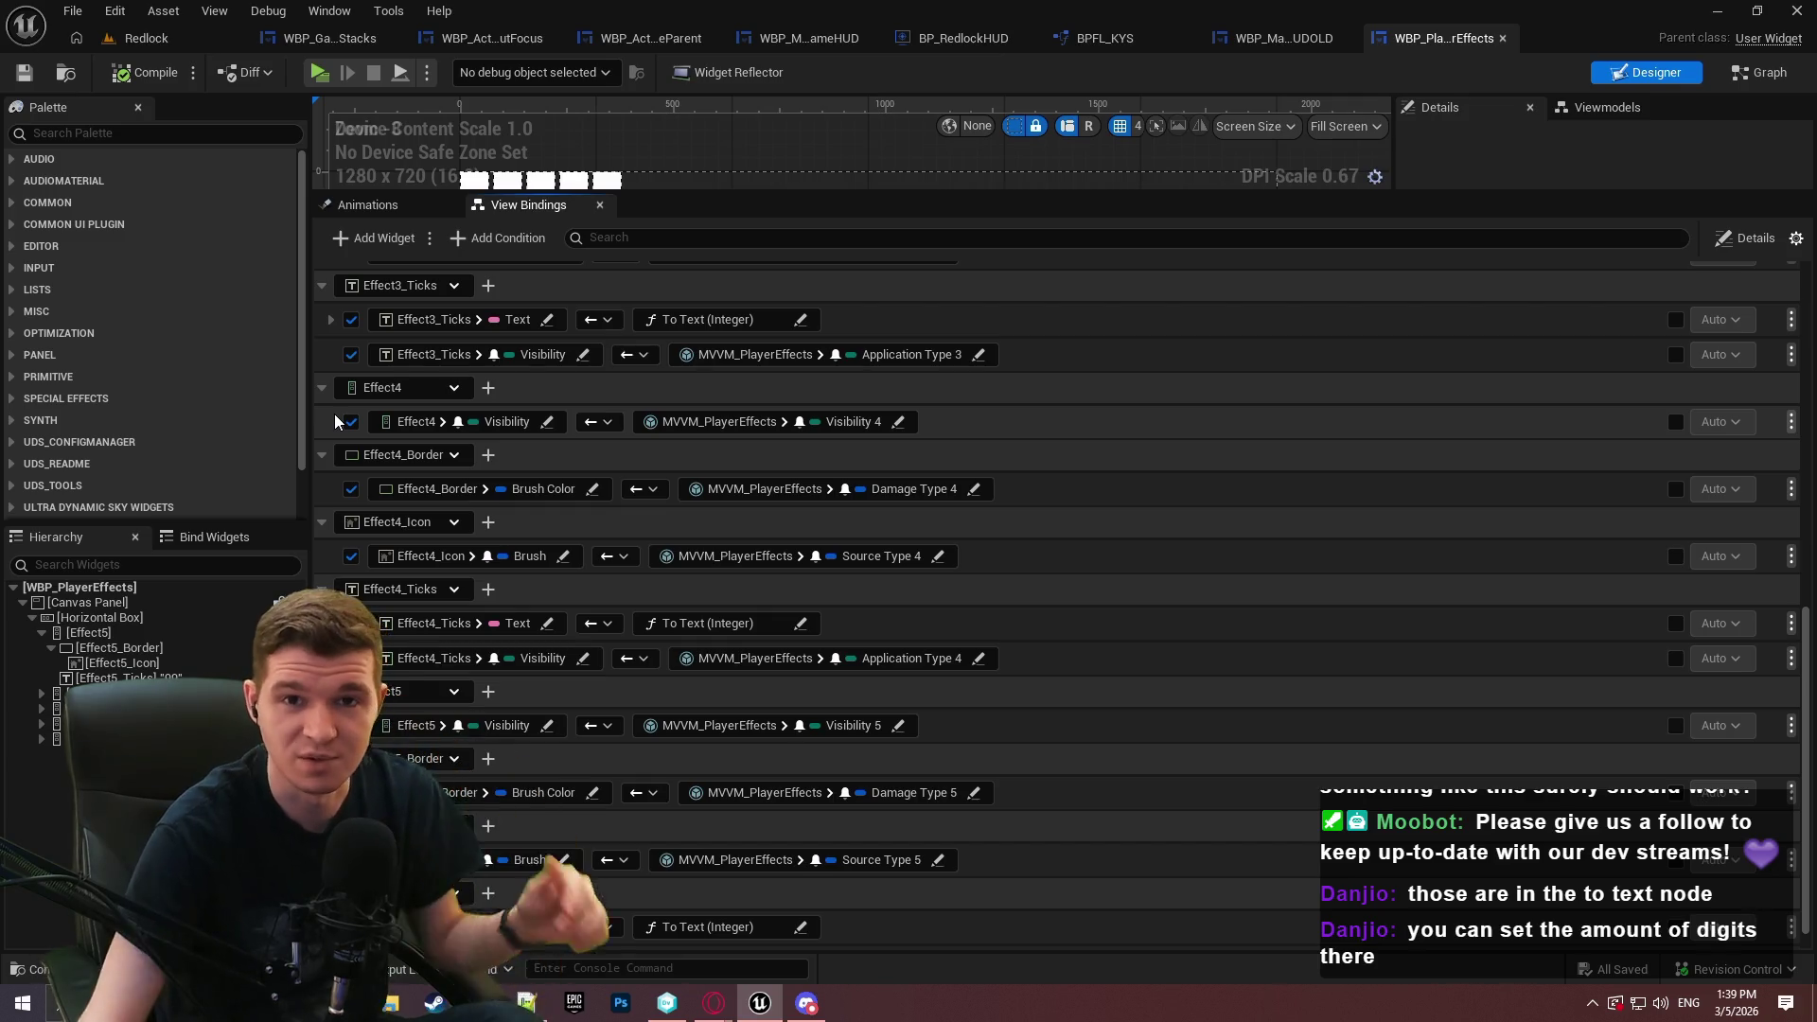
Return to the level editor and browse to the Content/KYS/UI/PlayerEffects folder
click(133, 40)
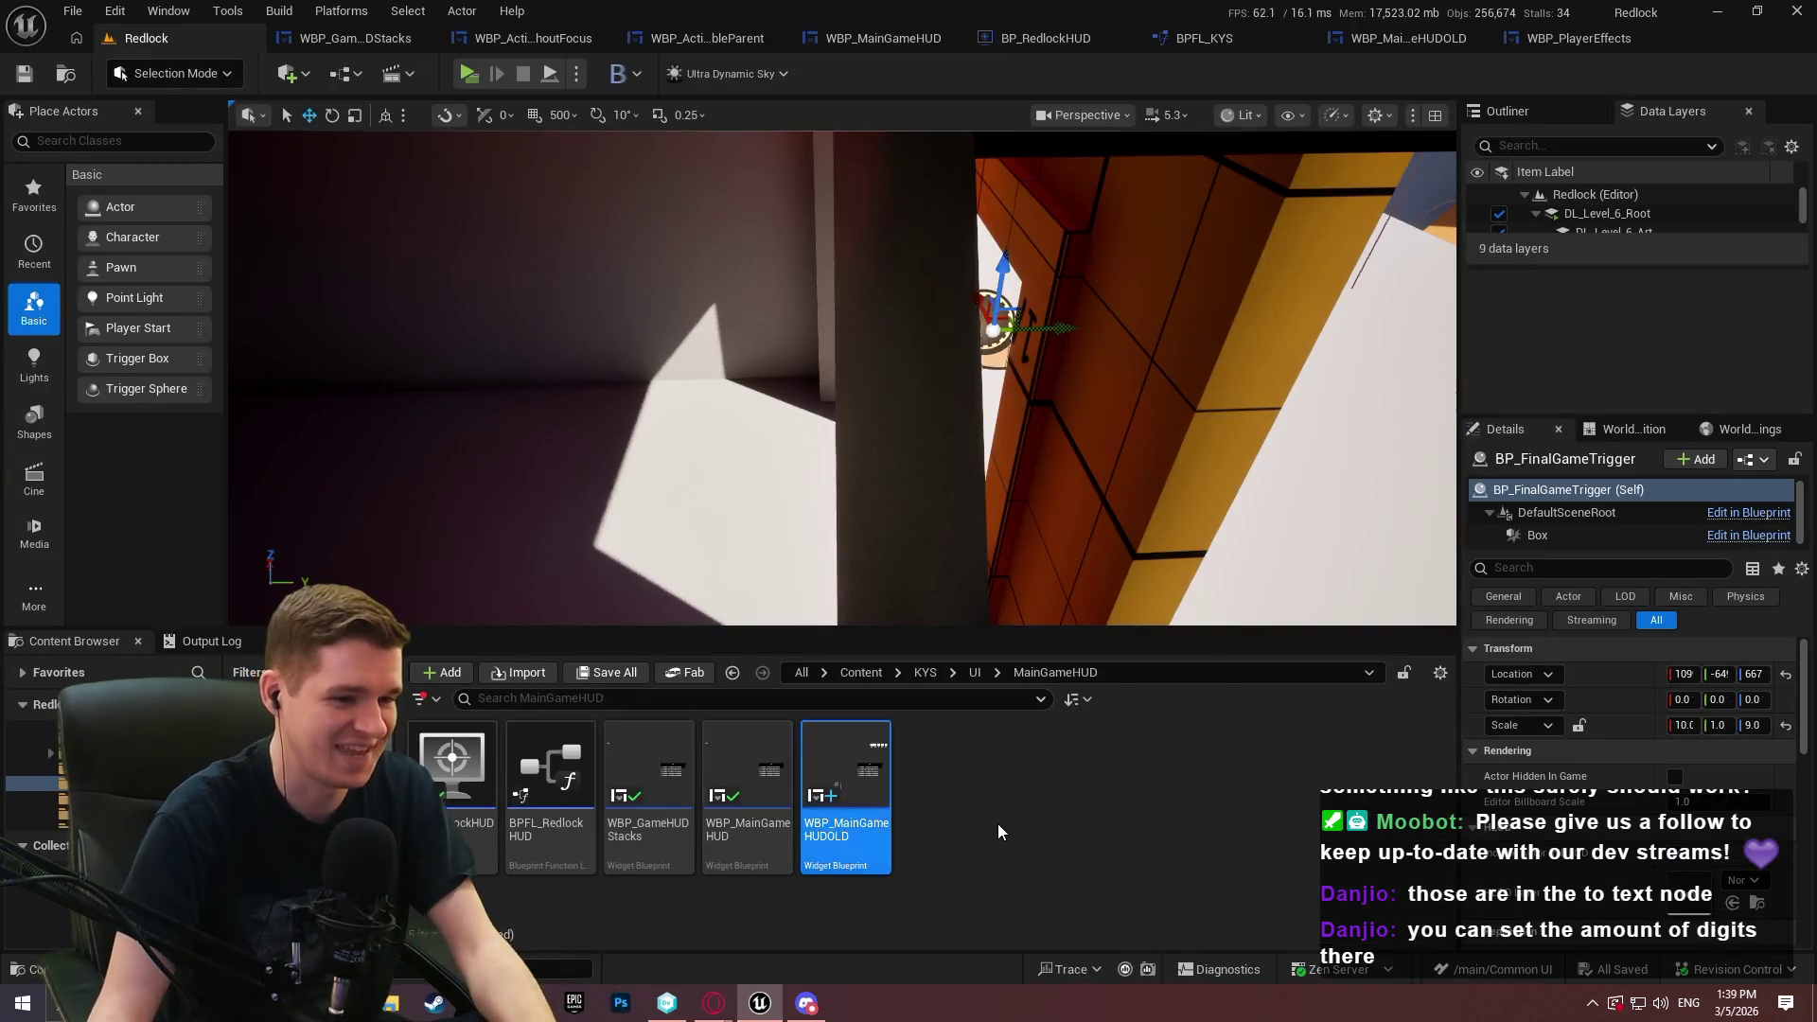
click(975, 672)
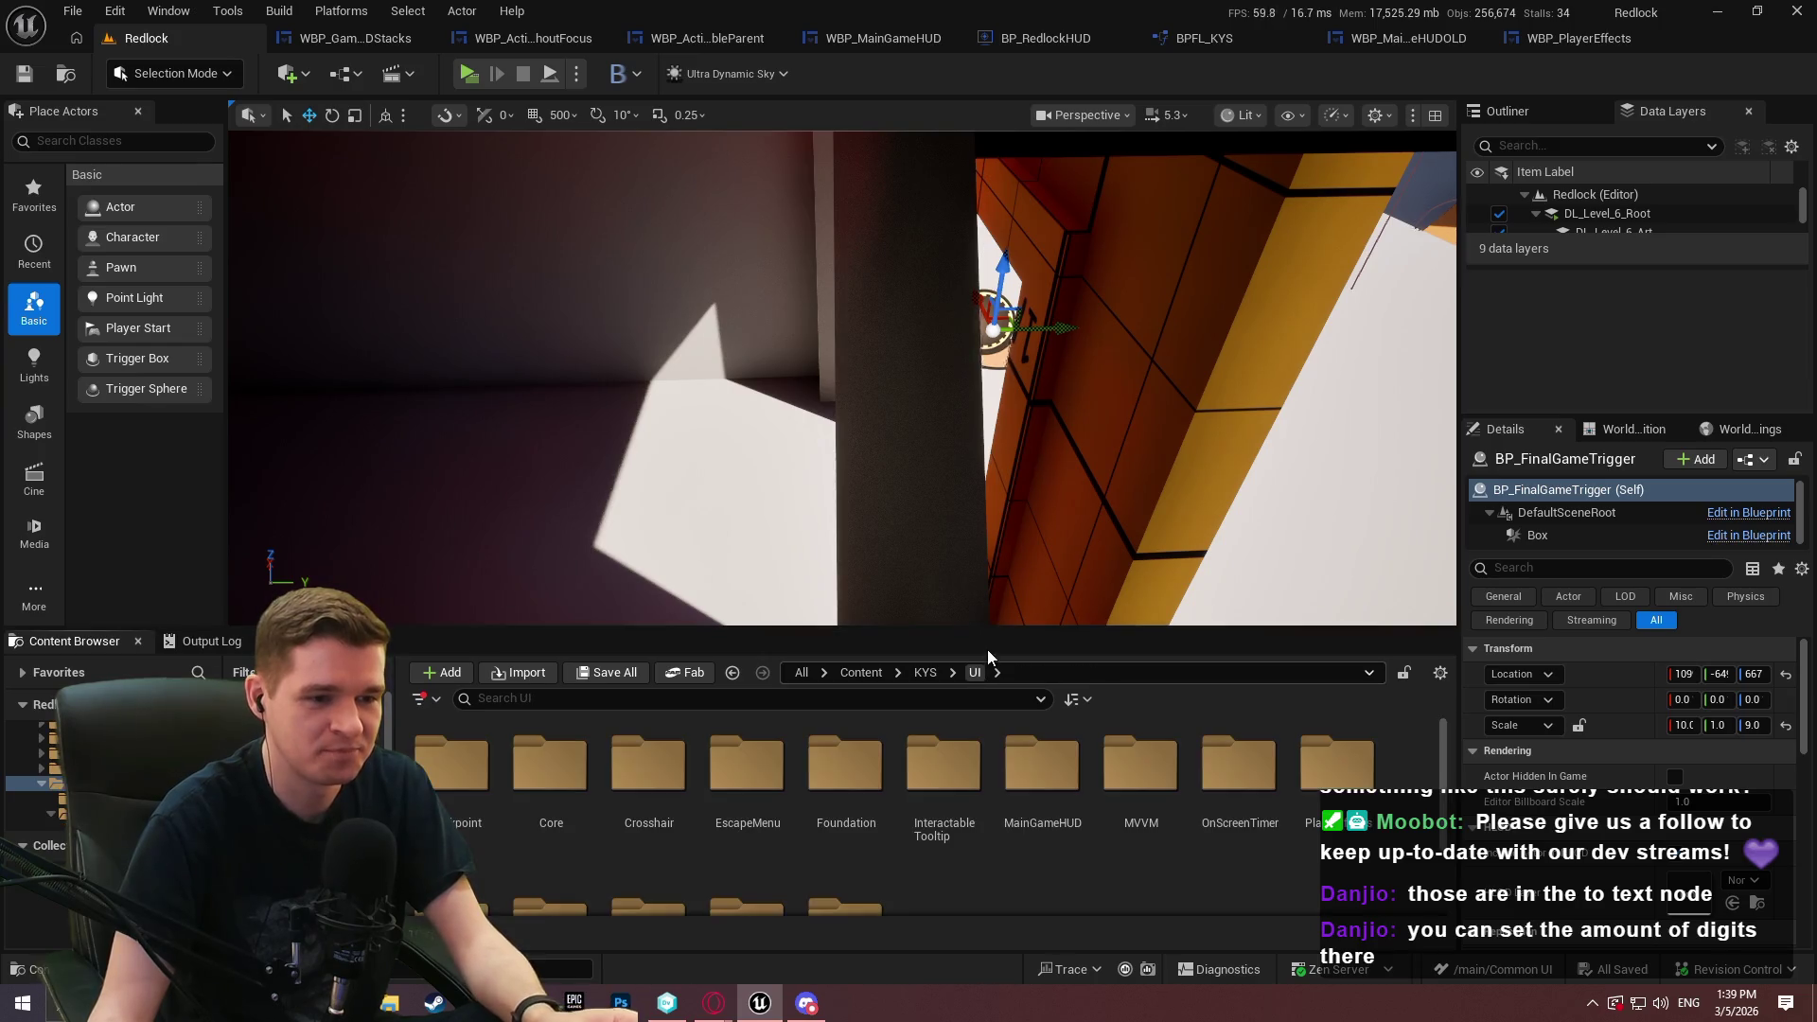
drag(958, 361, 960, 343)
double_click(1335, 531)
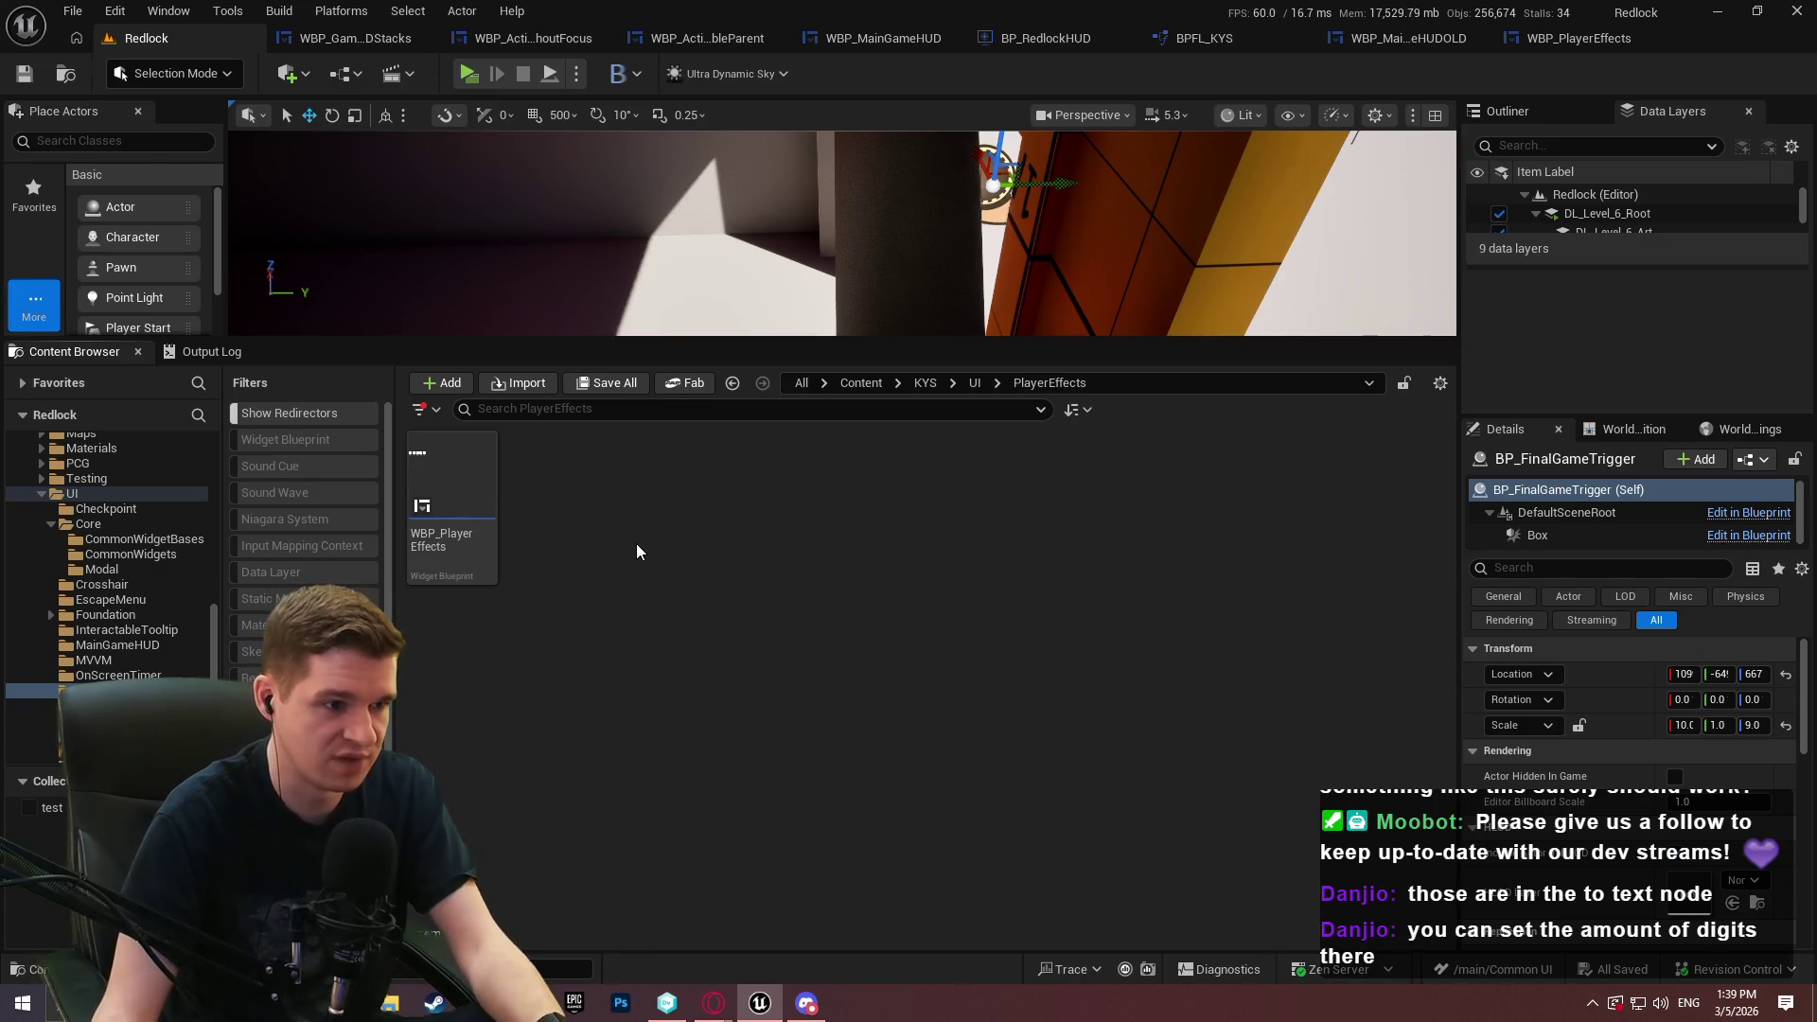
Create a widget blueprint based on WBP_ActivatableParentWithoutFocus, keeping the default name NewWidgetBlueprint
right_click(601, 539)
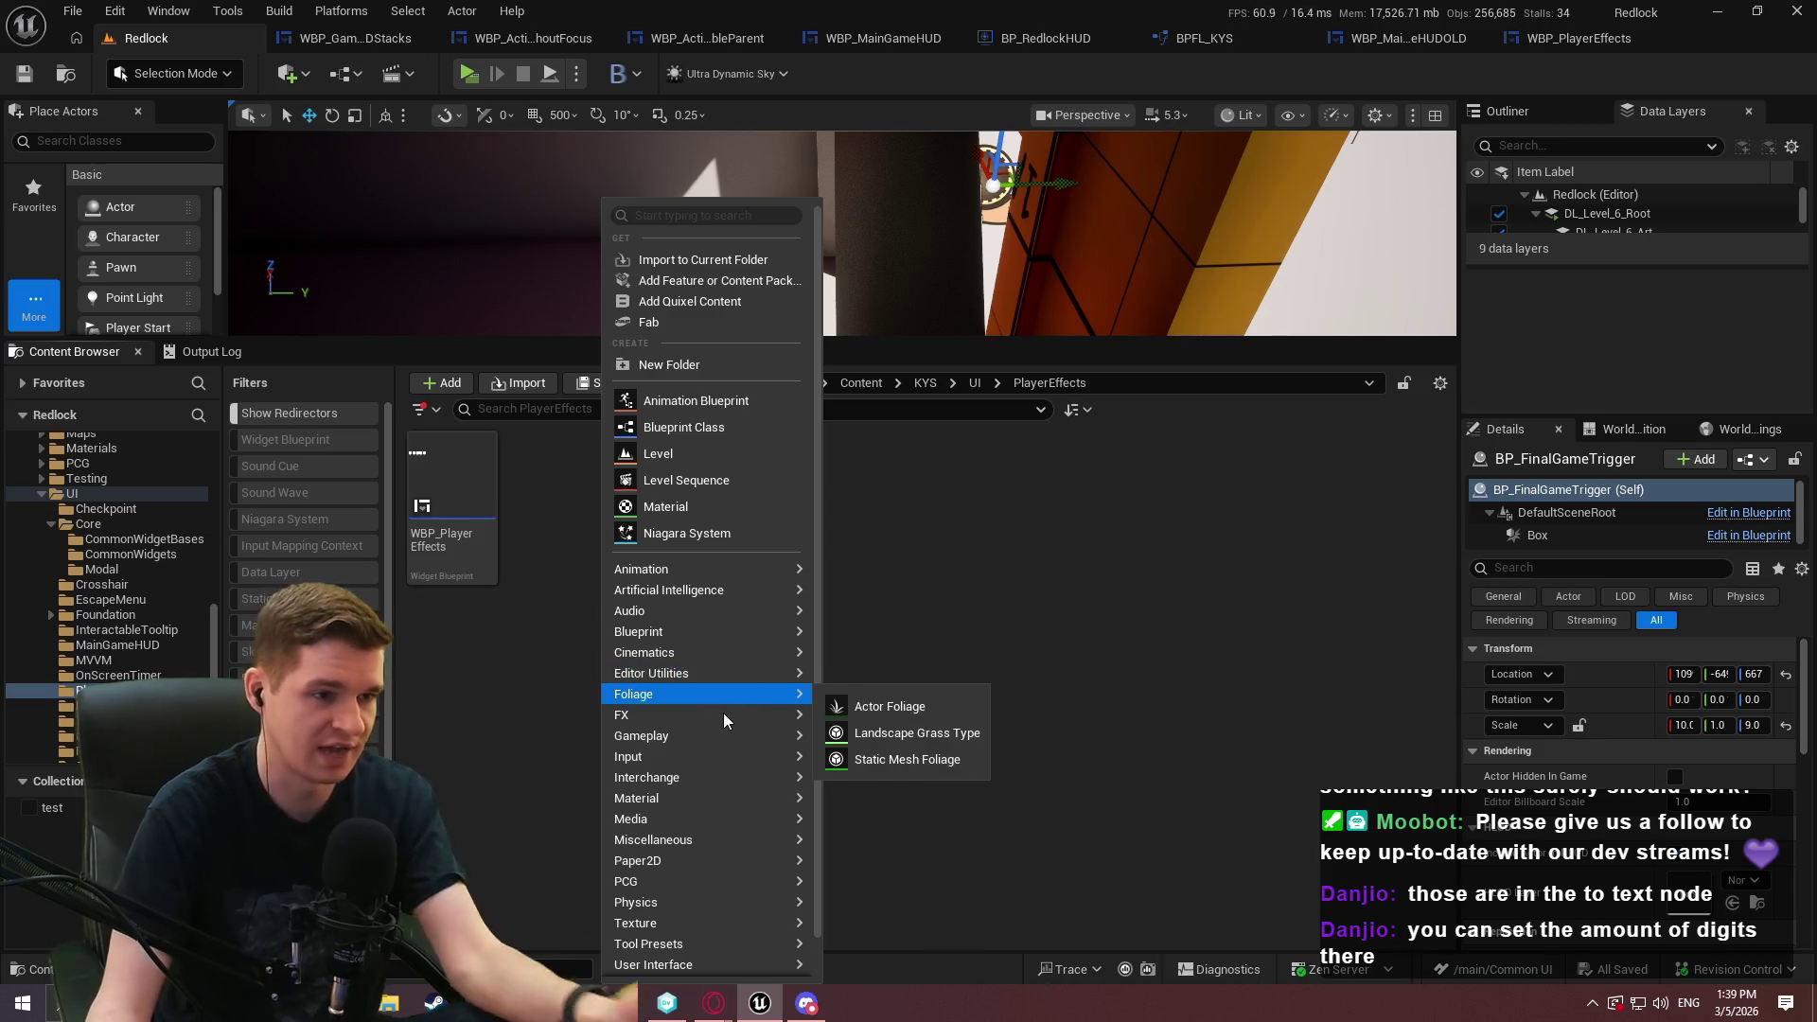
mouse_move(736, 711)
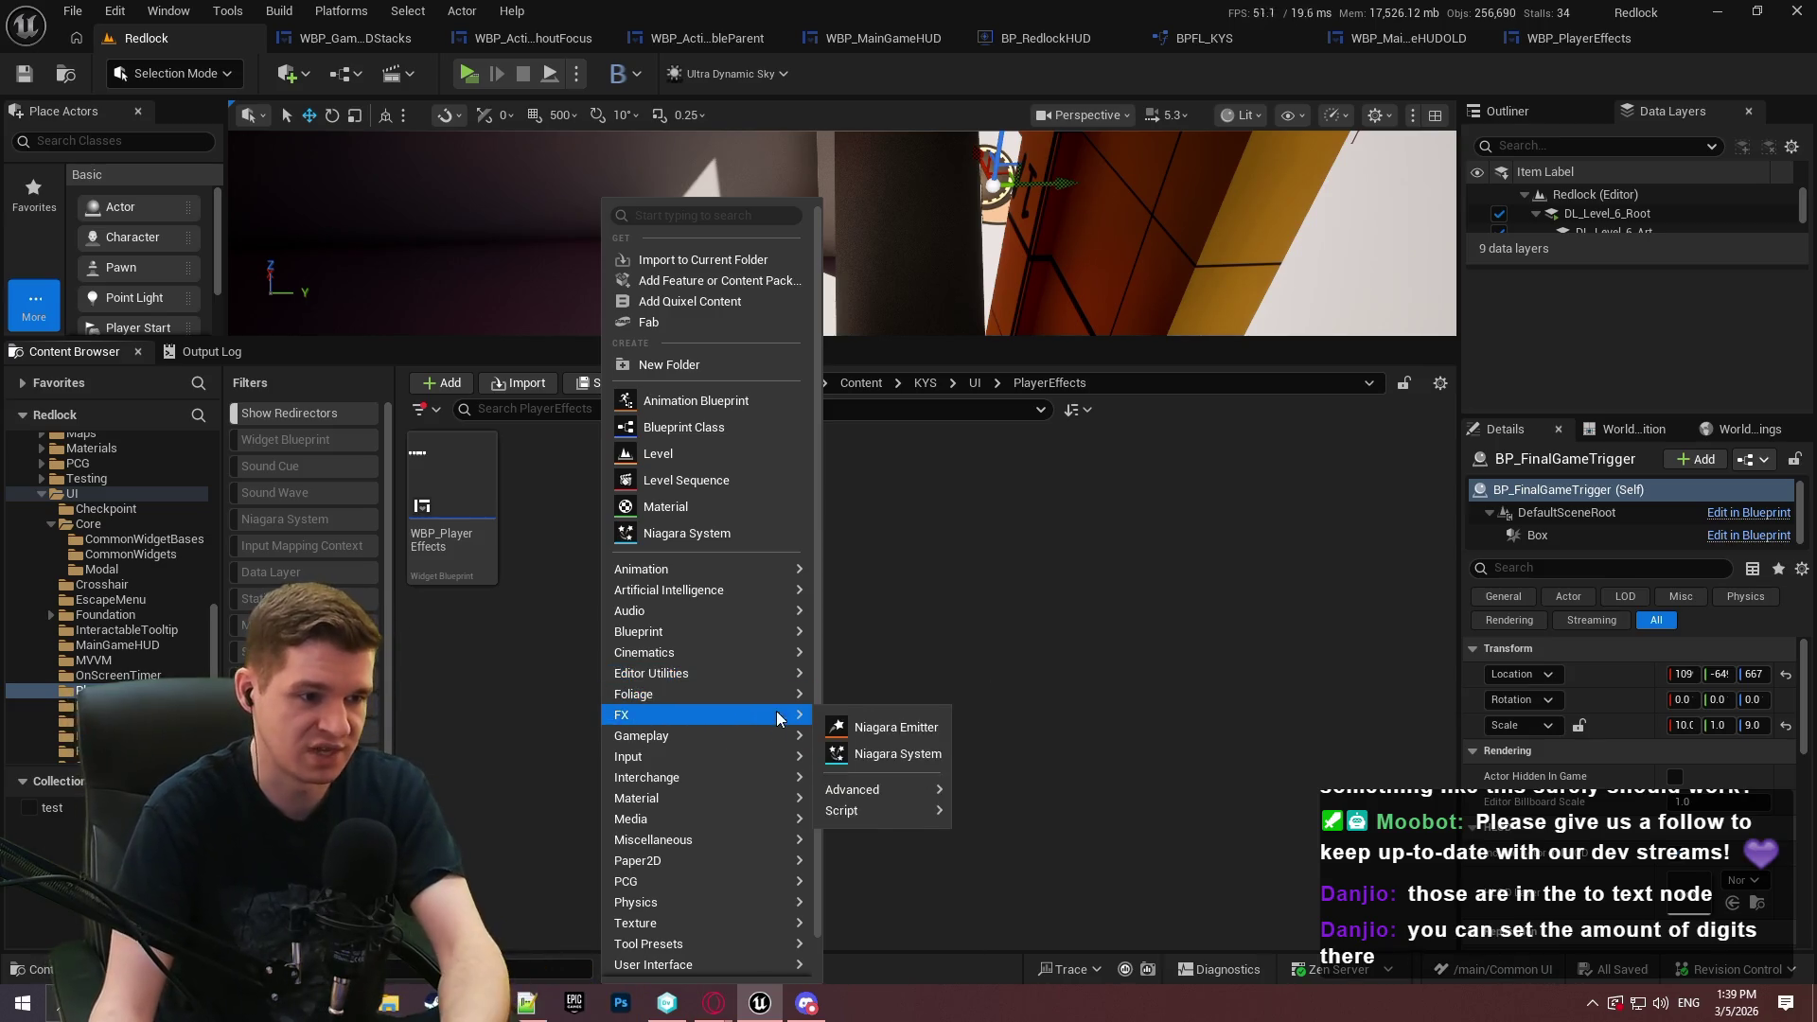
mouse_move(720, 634)
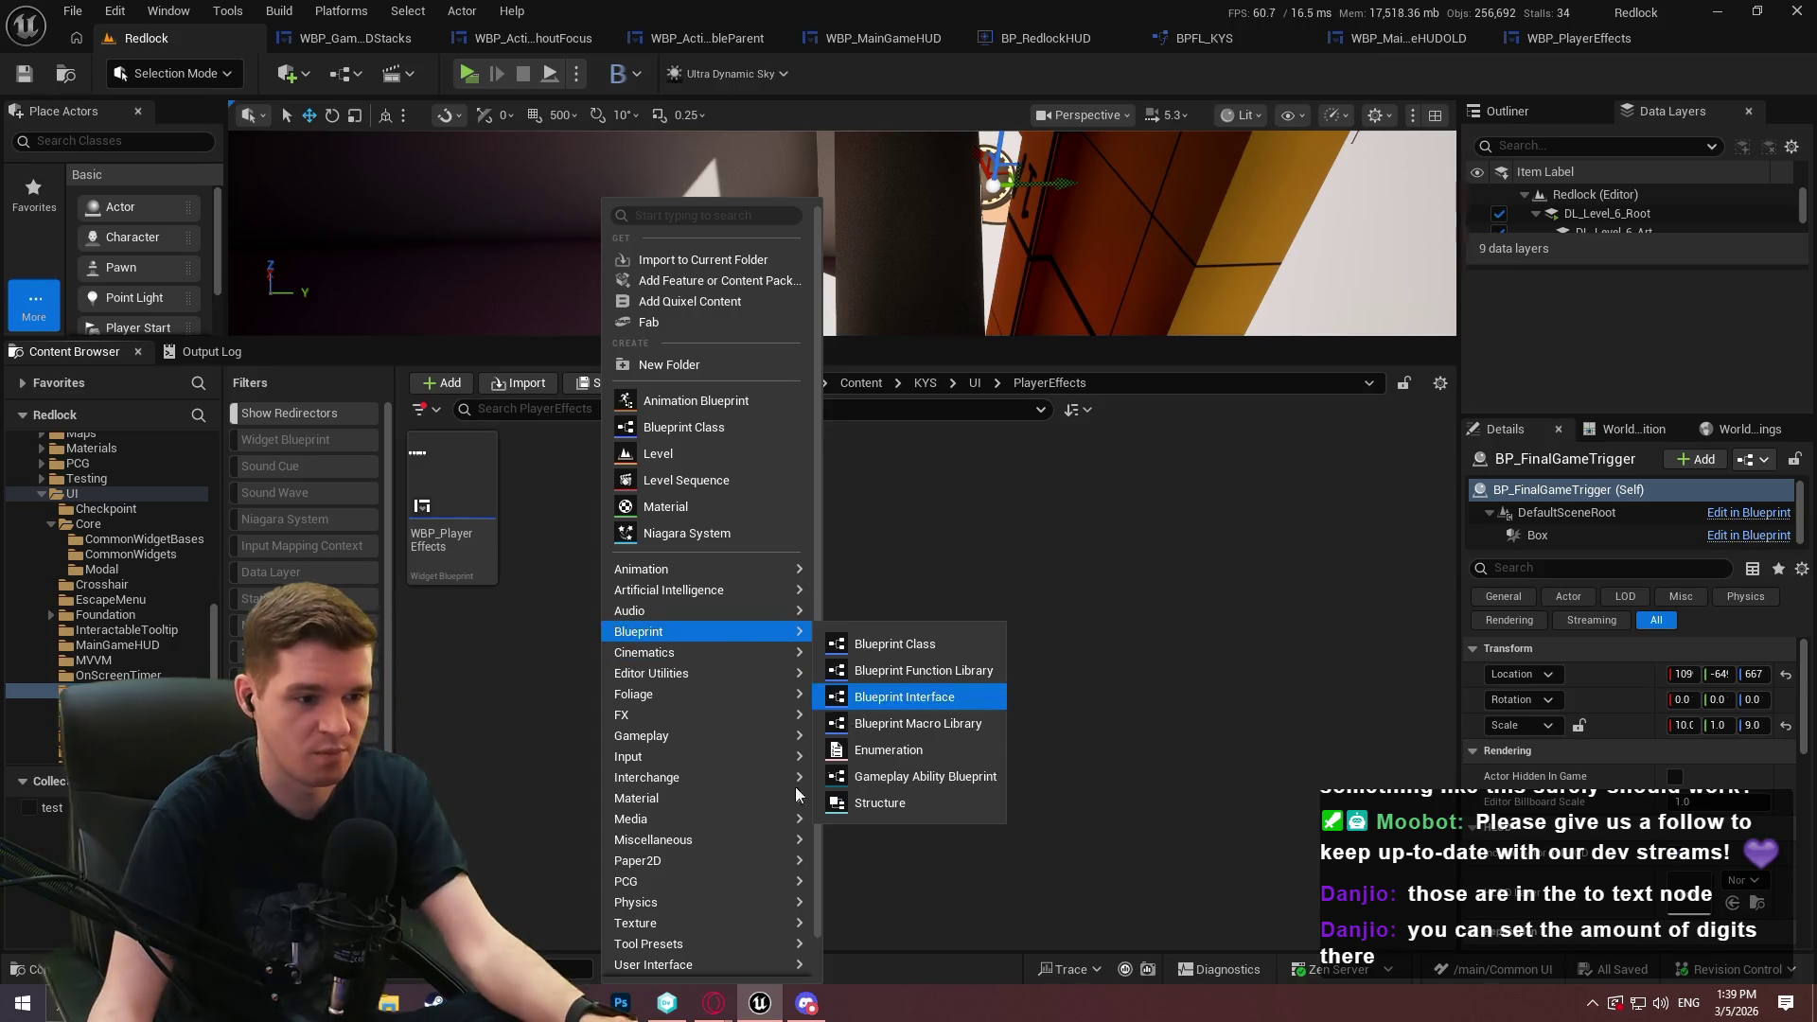
scroll(718, 937, down, 1)
mouse_move(689, 924)
click(943, 939)
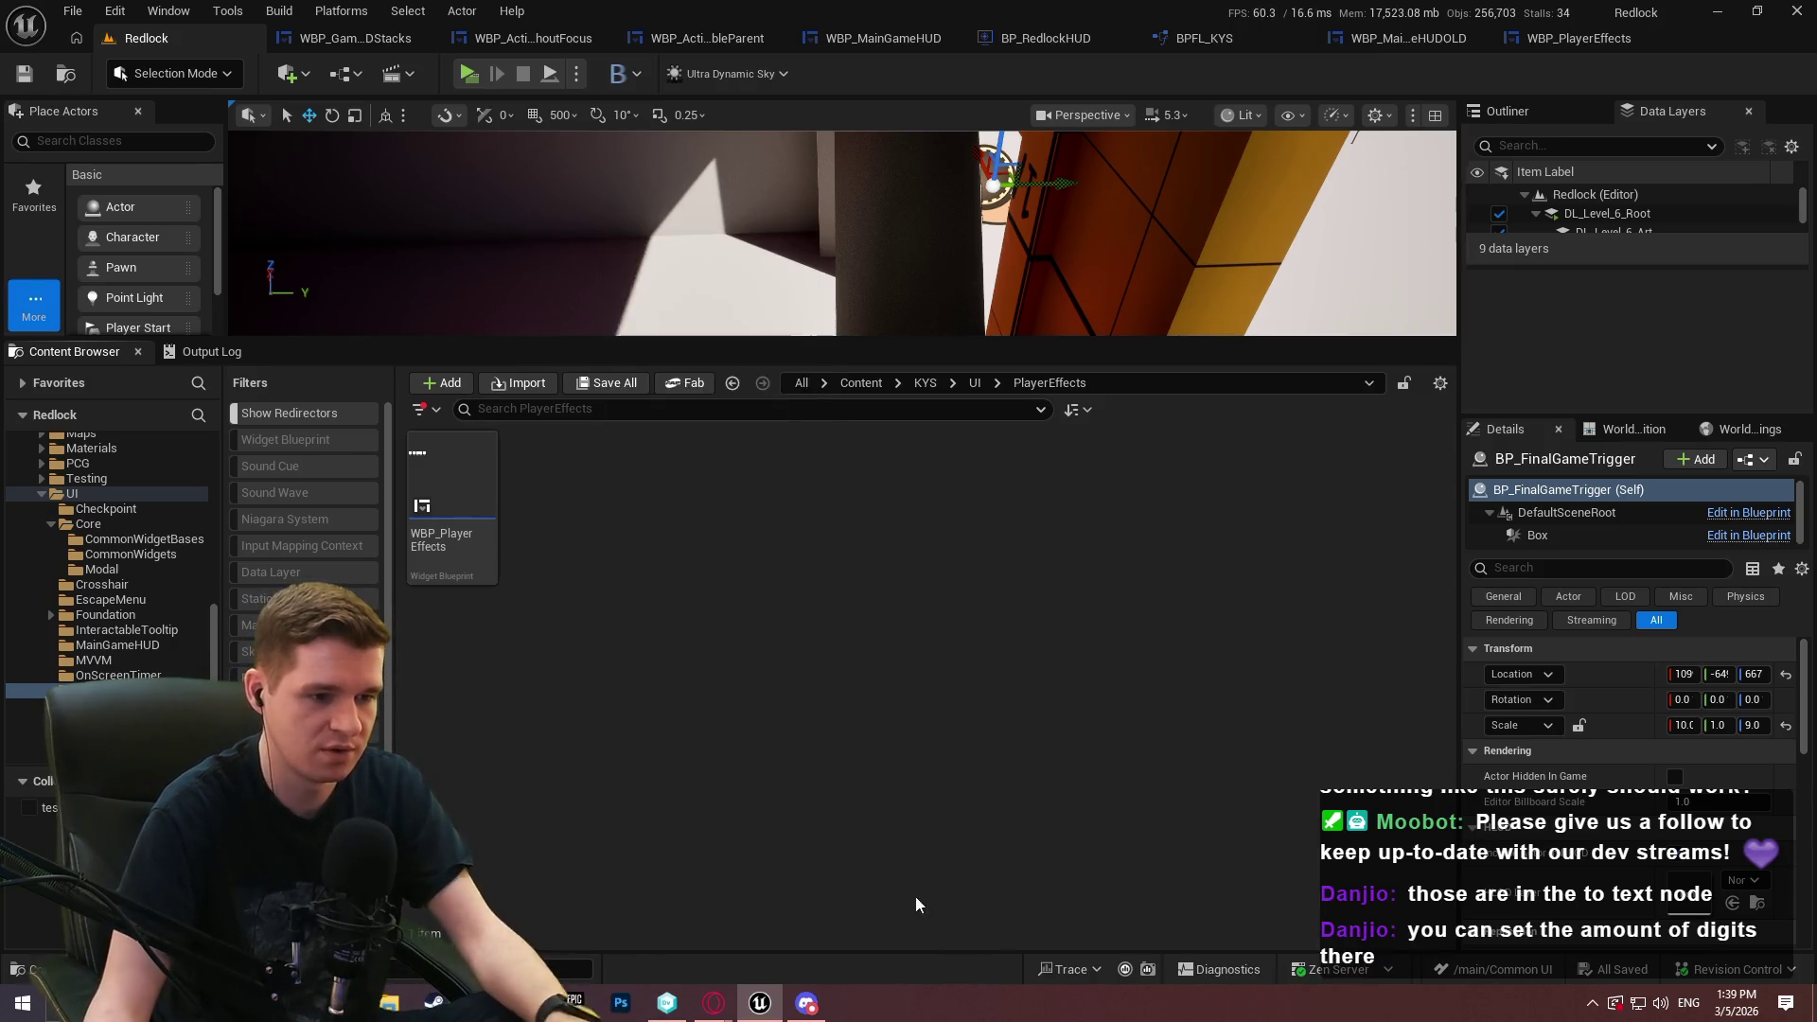
text(acti)
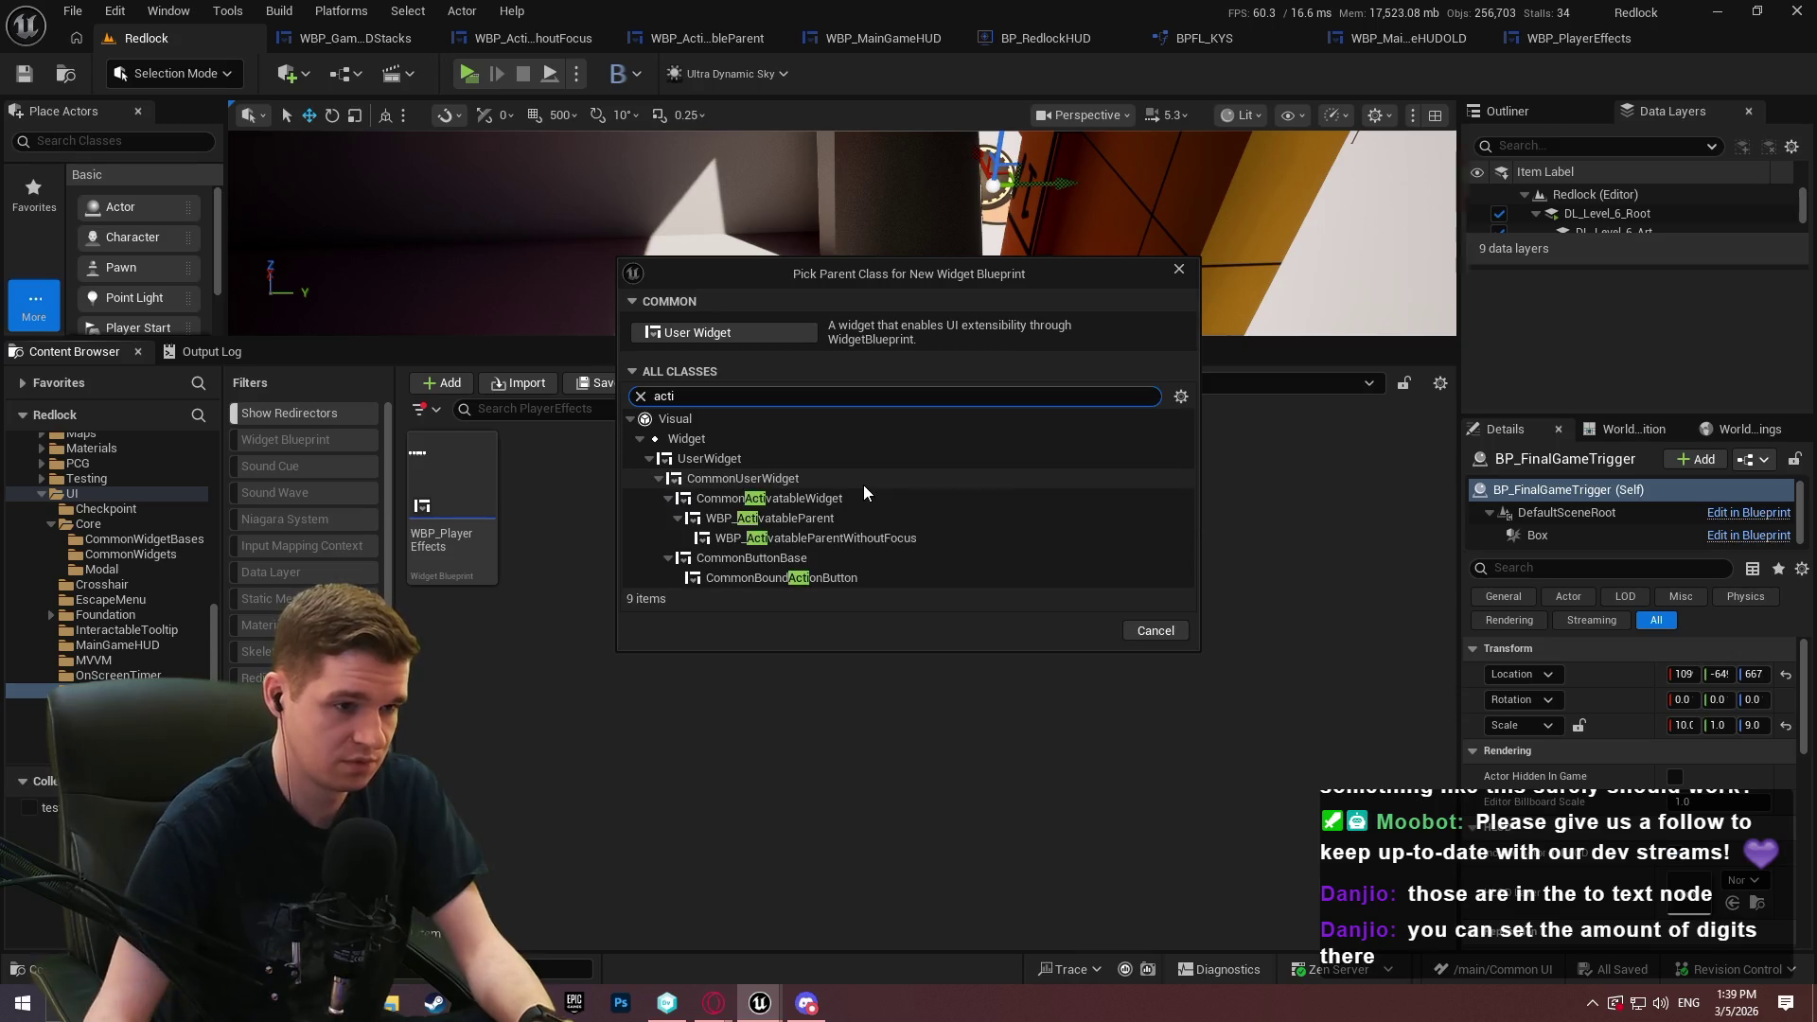
key(Return)
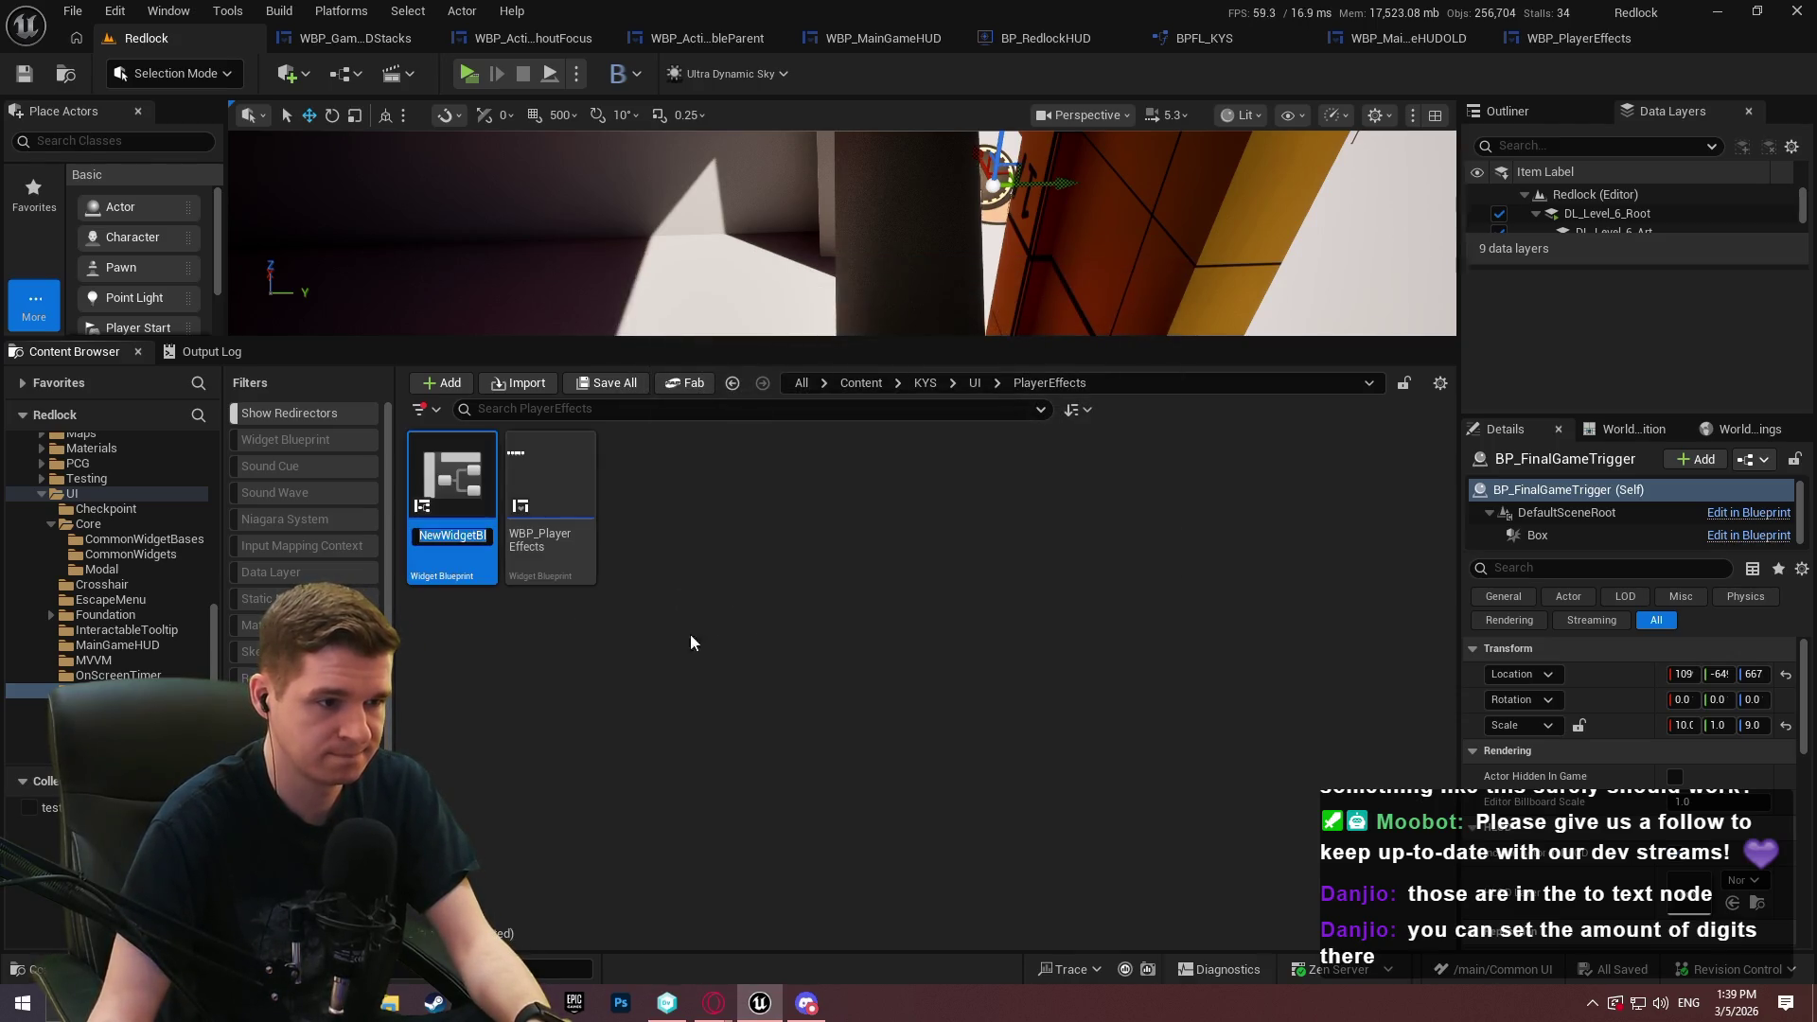
key(Return)
click(551, 559)
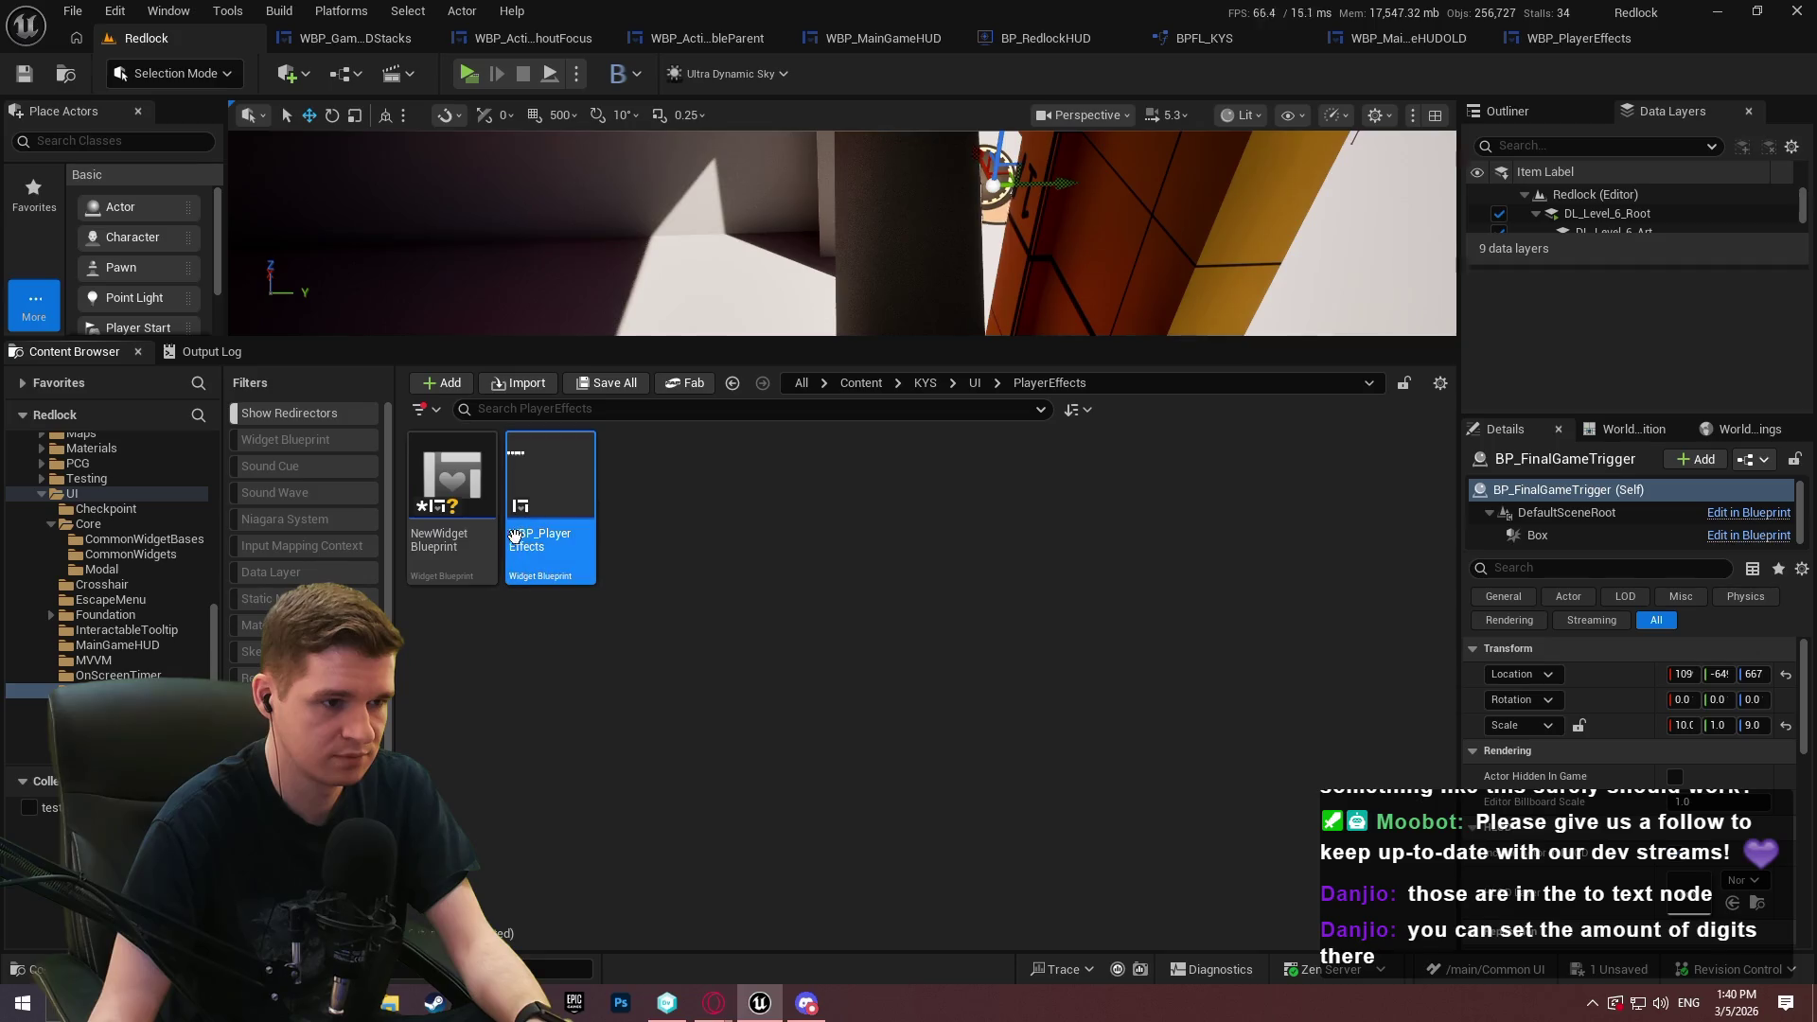
Rename the original widget to WBP_PlayerEffectsOLD, check it out, and fix up the leftover redirector
key(End)
text(OLD)
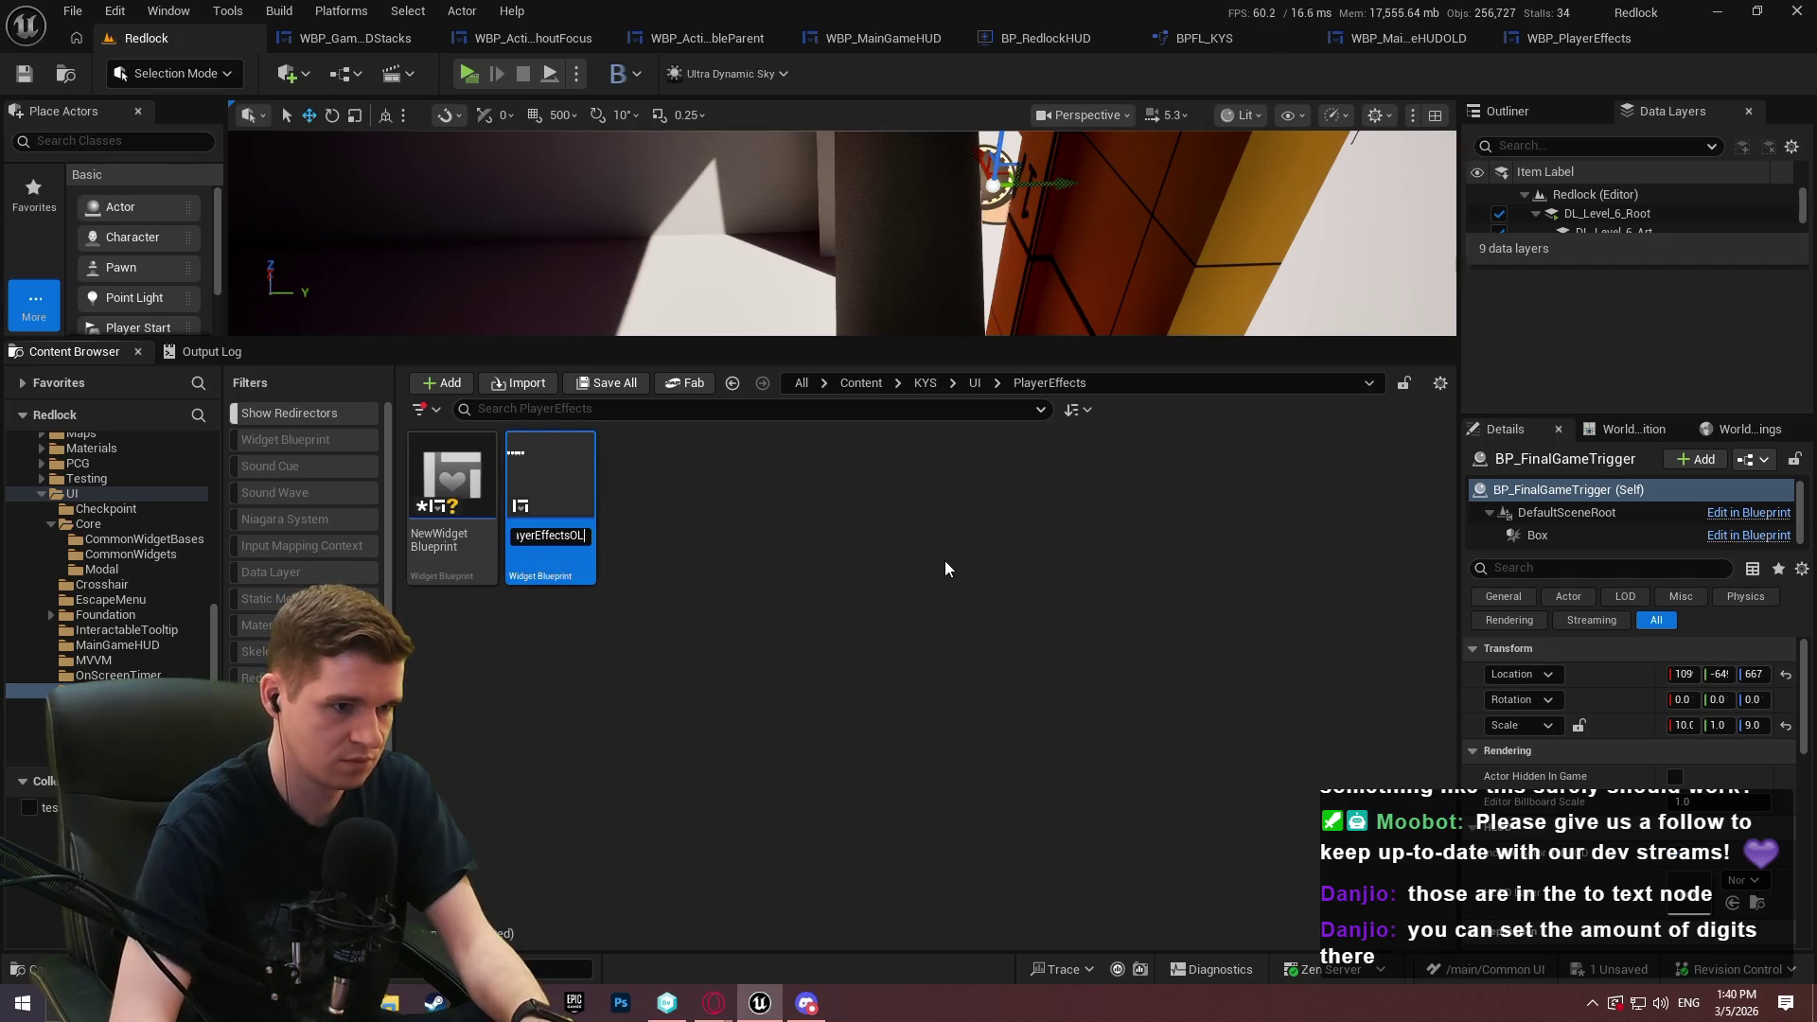
key(Return)
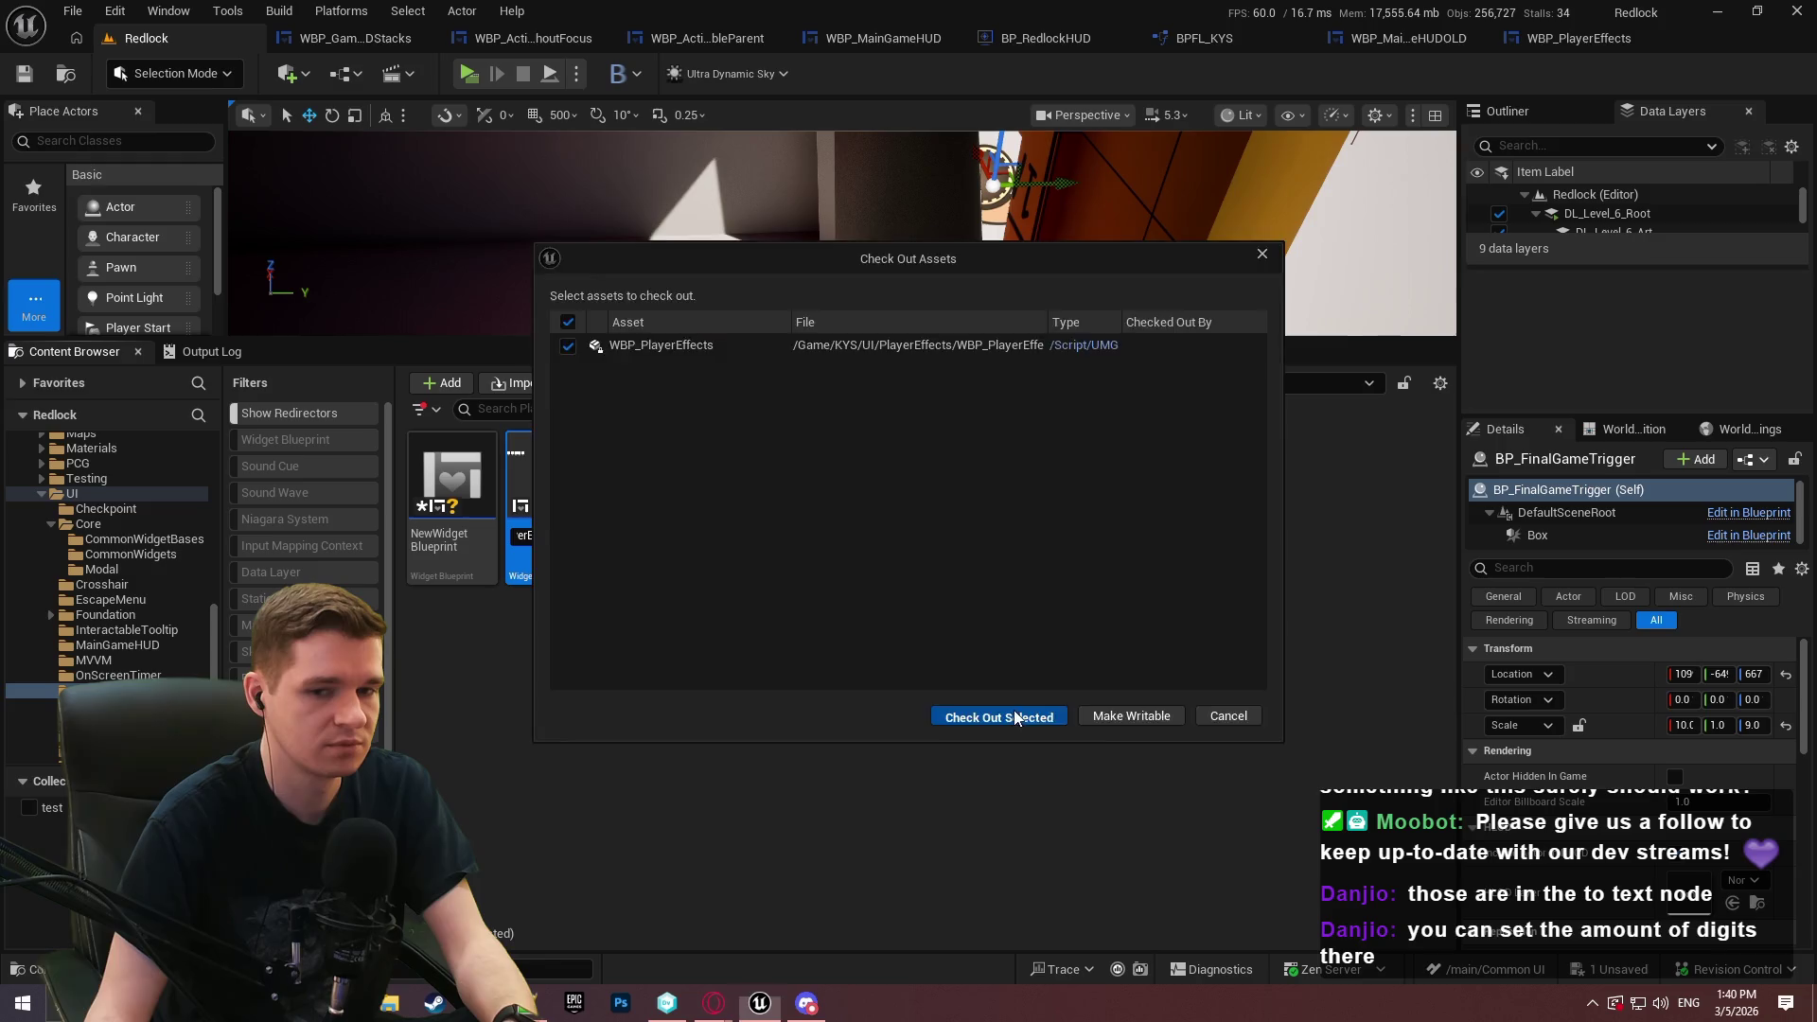
click(1000, 715)
right_click(644, 511)
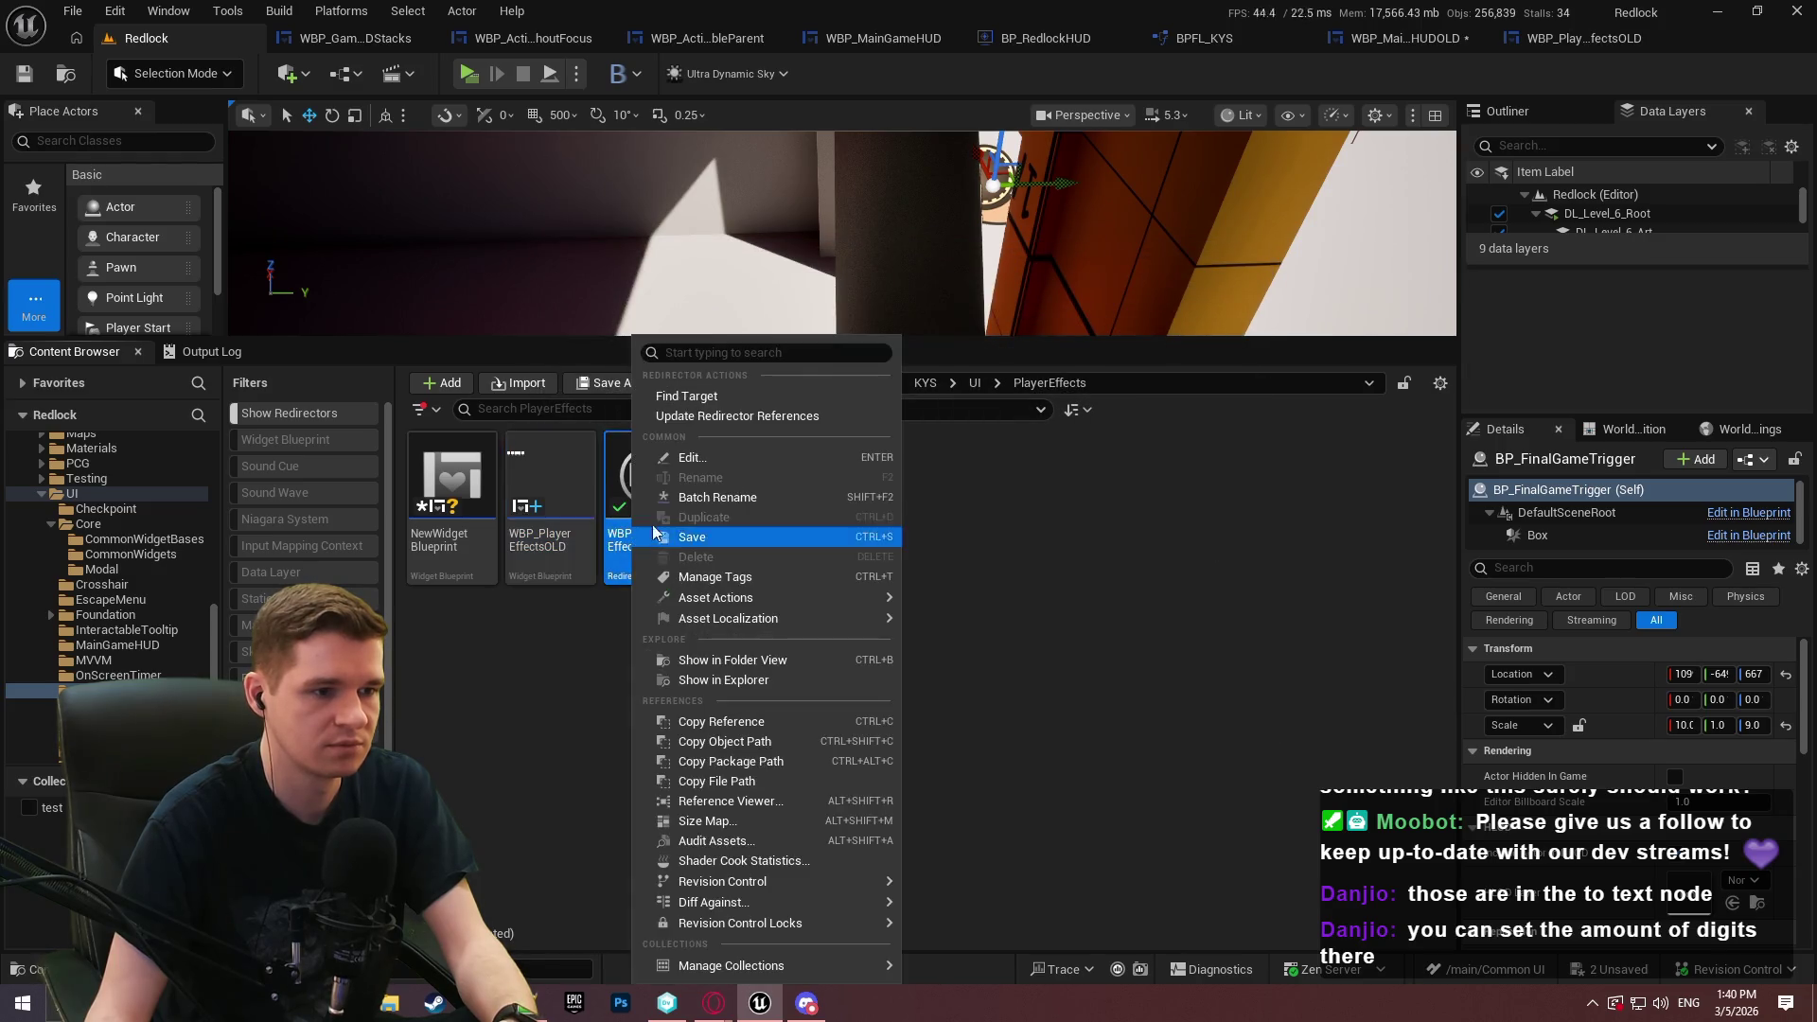
click(761, 417)
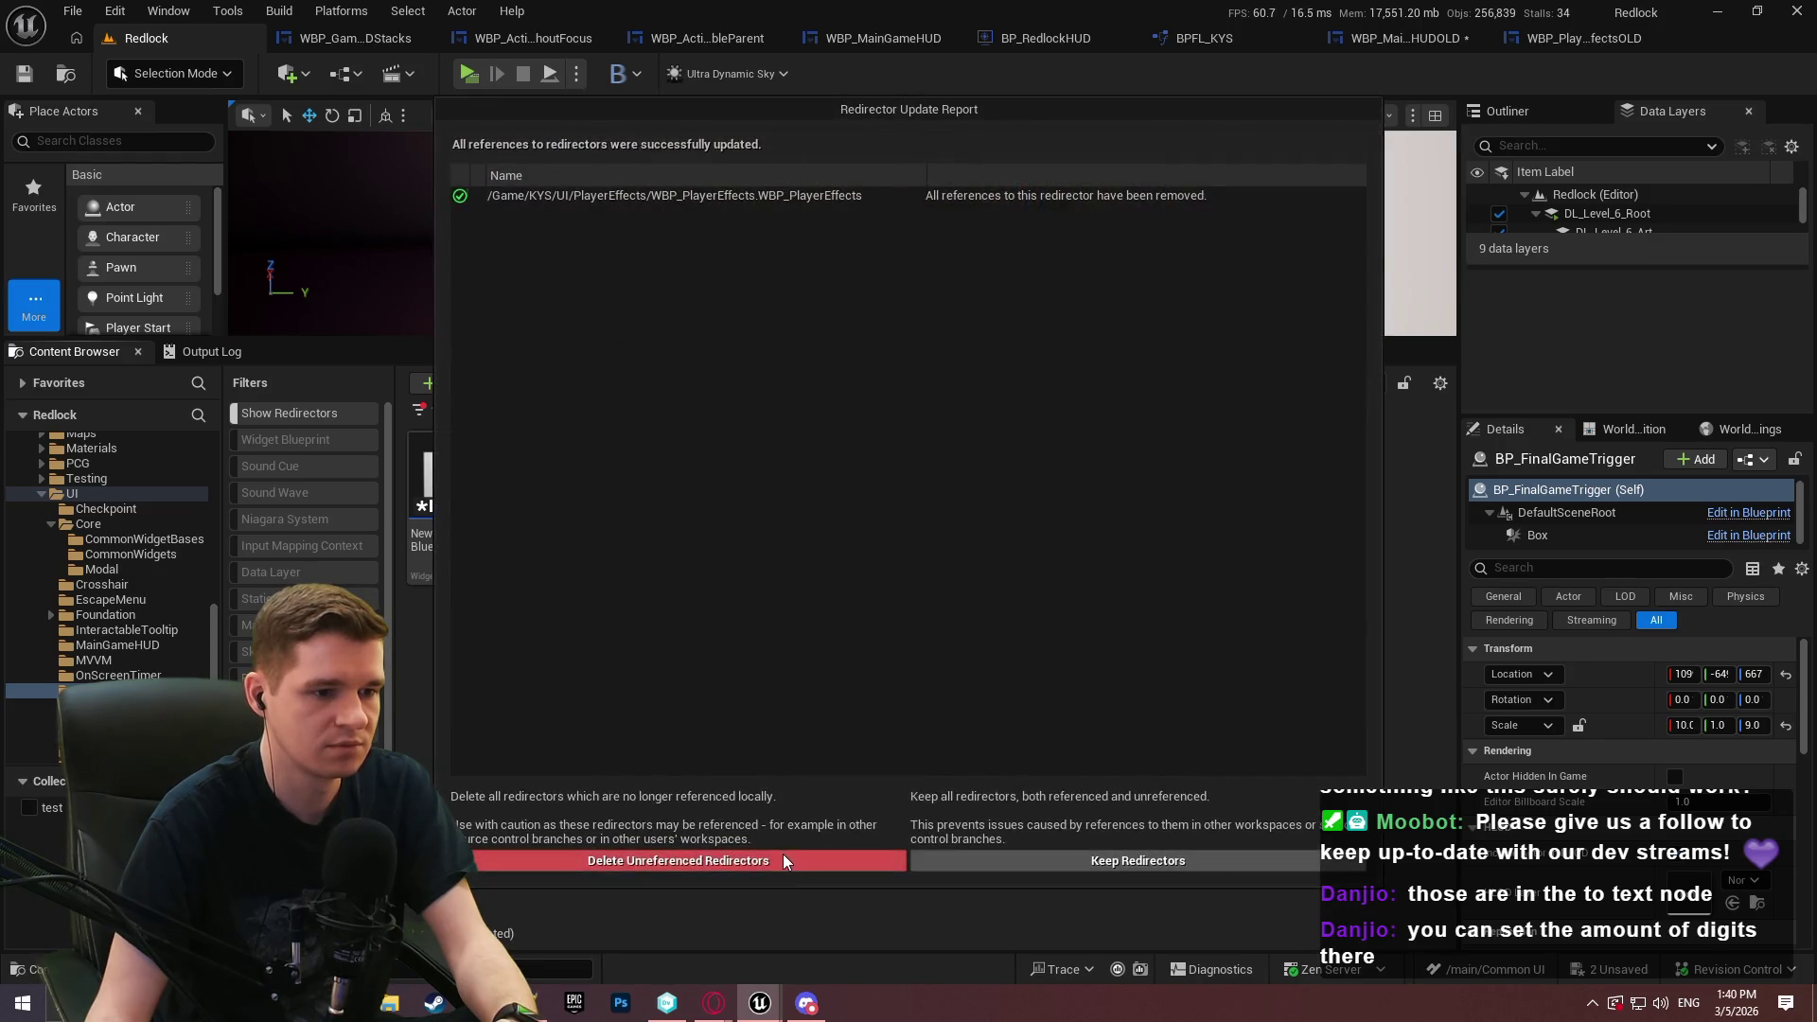
click(791, 849)
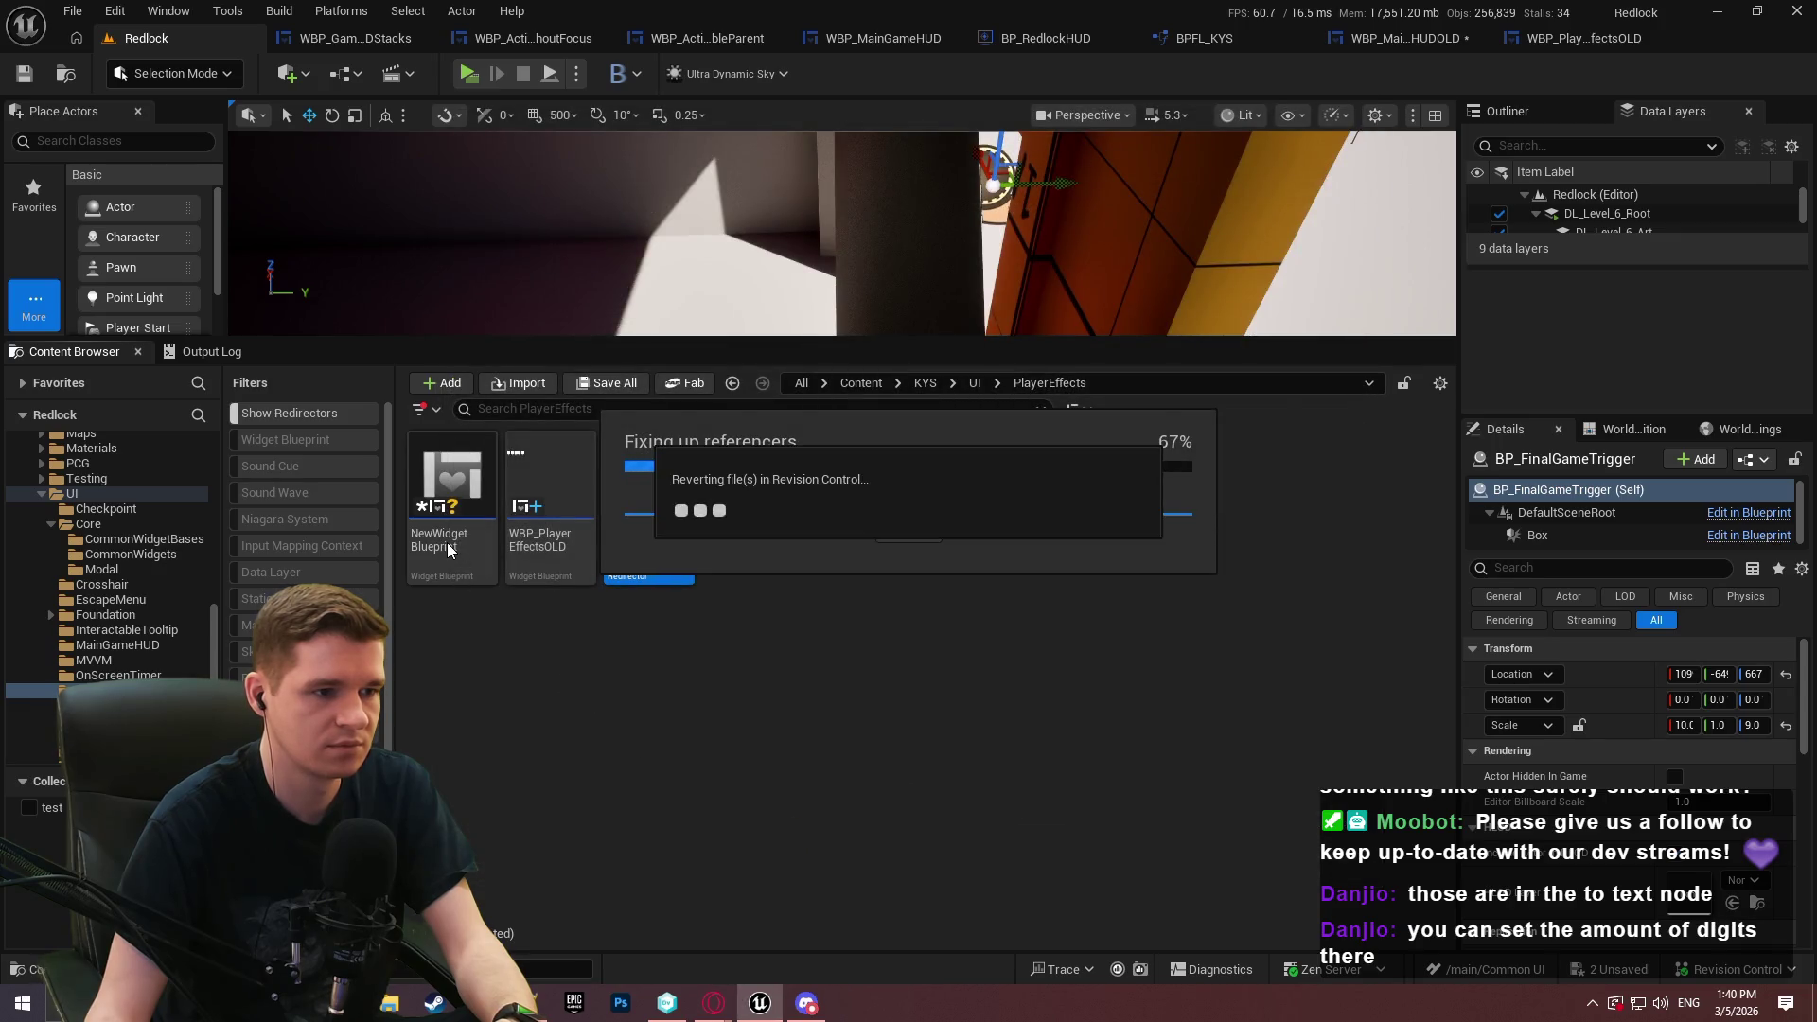
Rename the new blueprint to WBP_PlayerEffects and open it in the widget editor
key(F2)
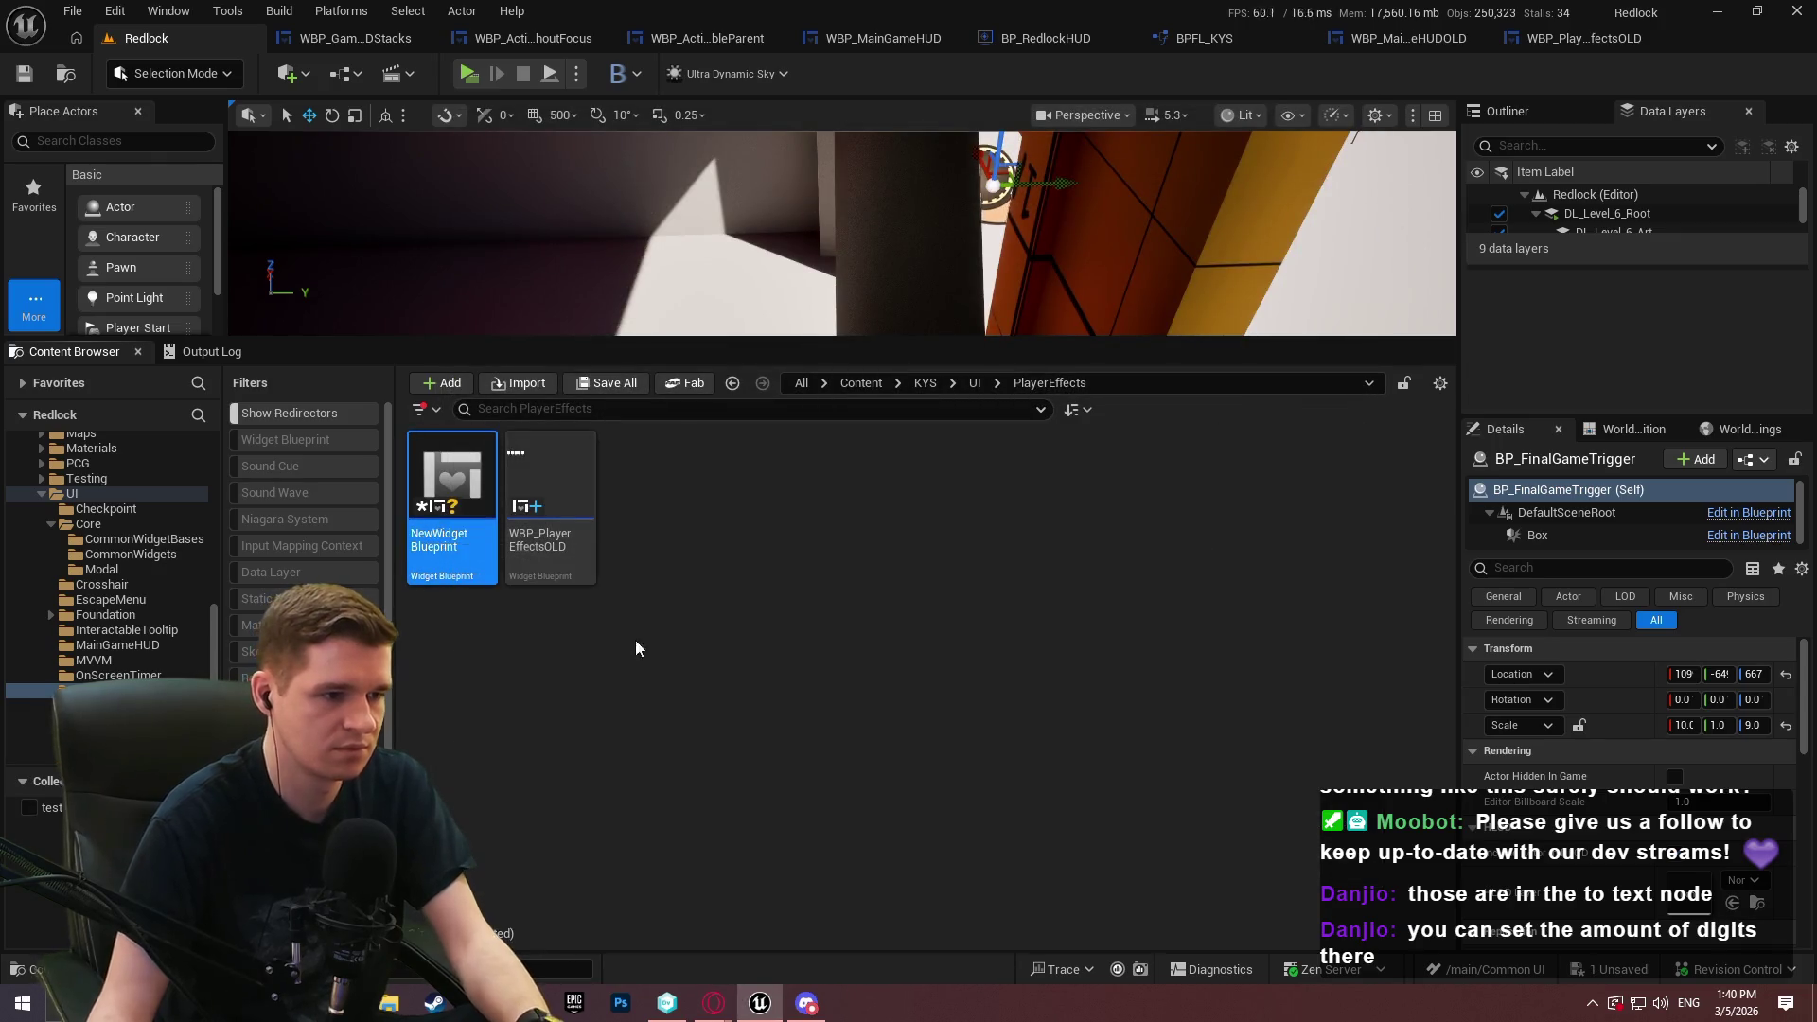
text(WBP_Pla)
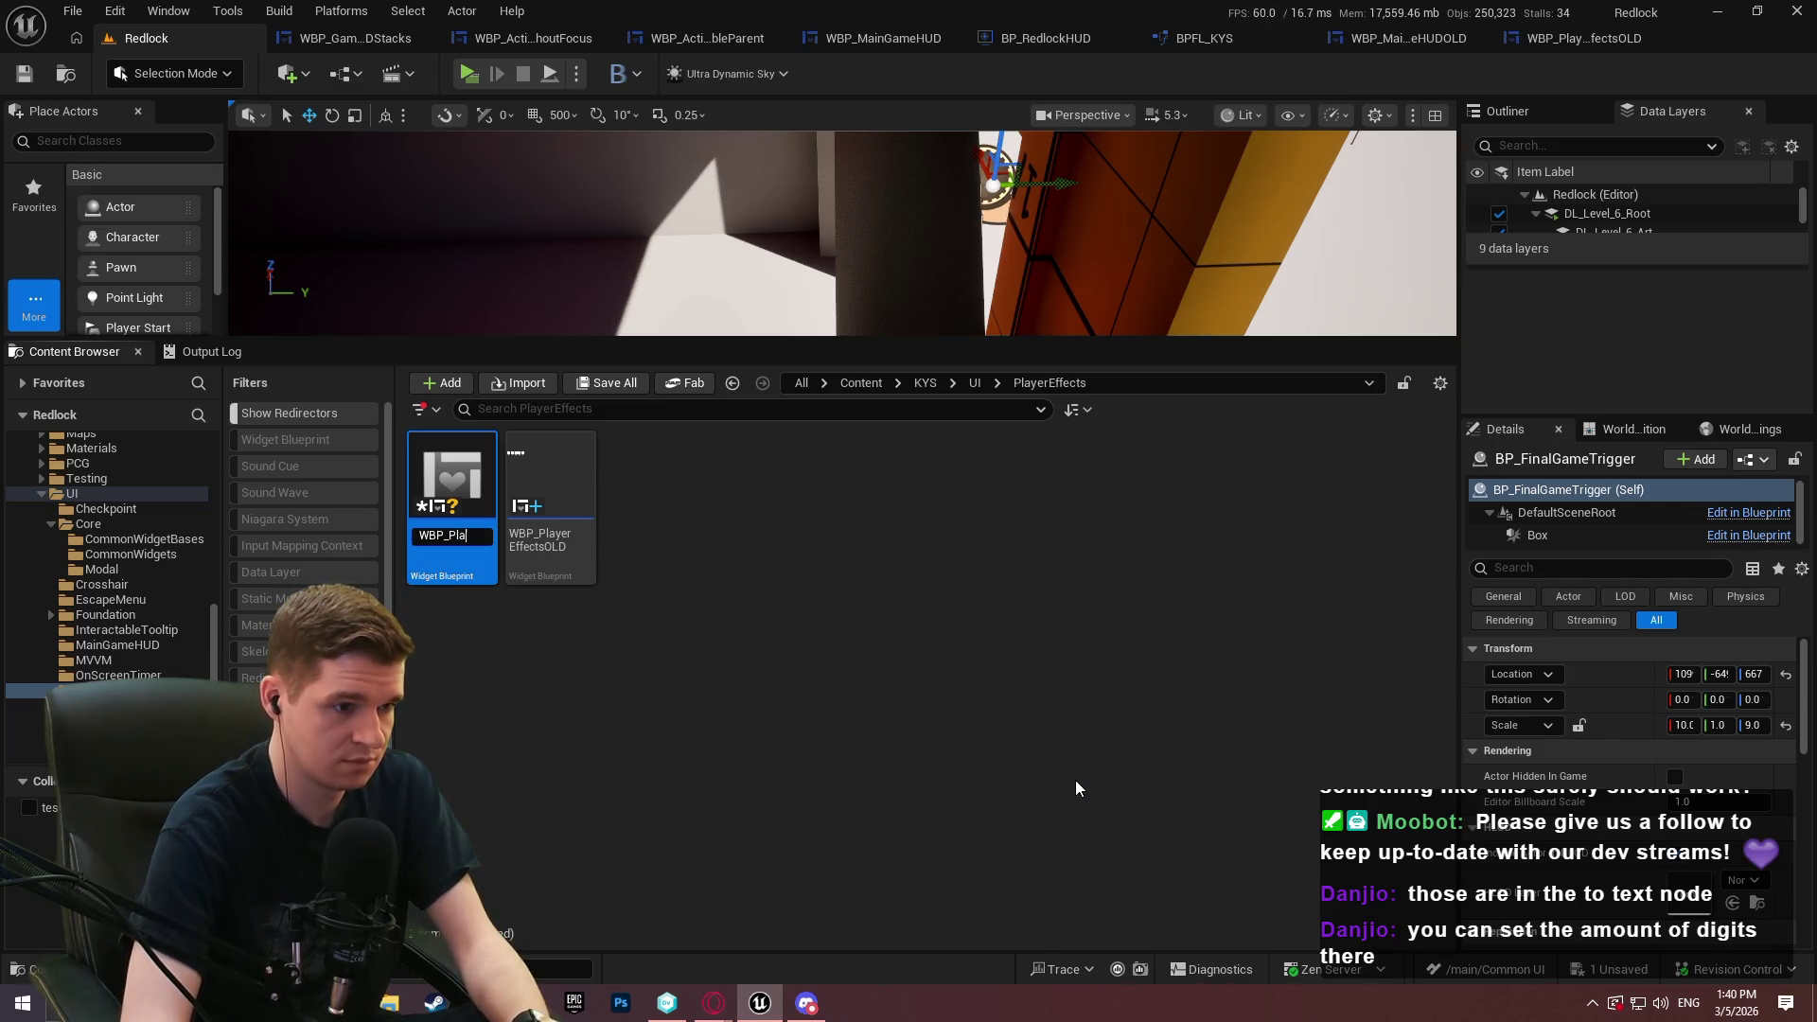
text(ects)
key(Return)
double_click(417, 559)
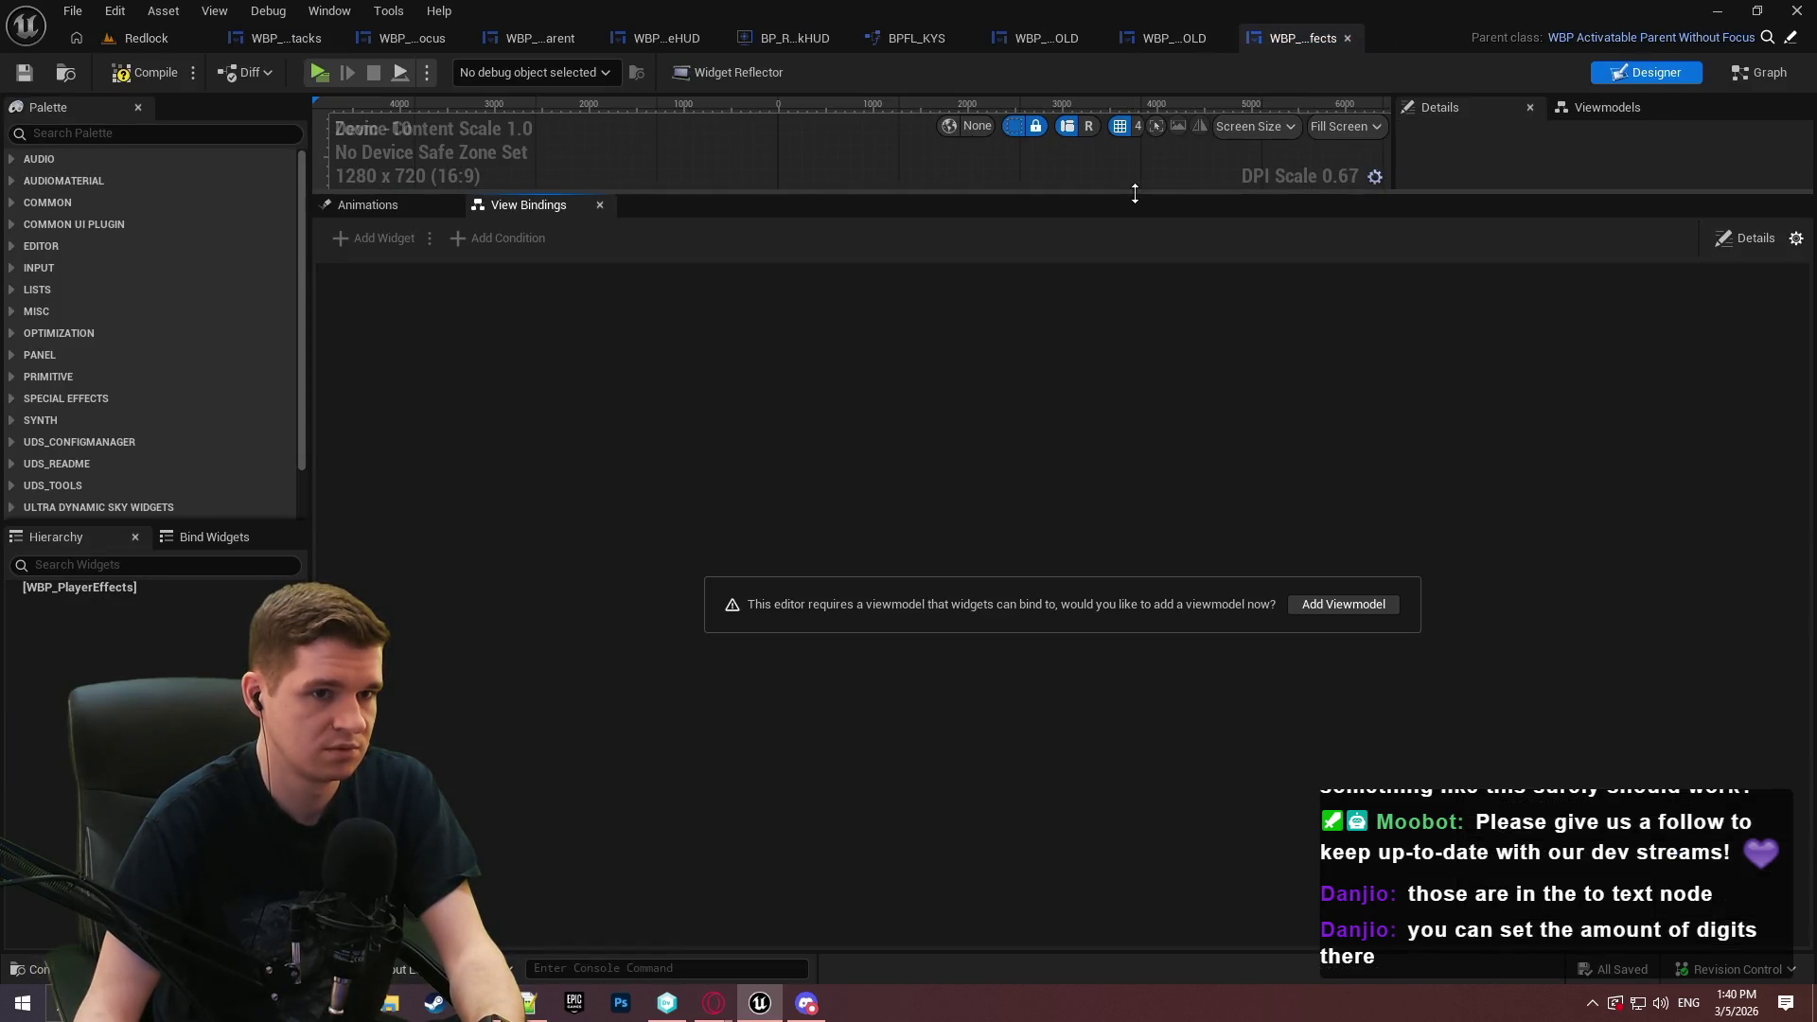
drag(1132, 193, 1088, 572)
click(1174, 38)
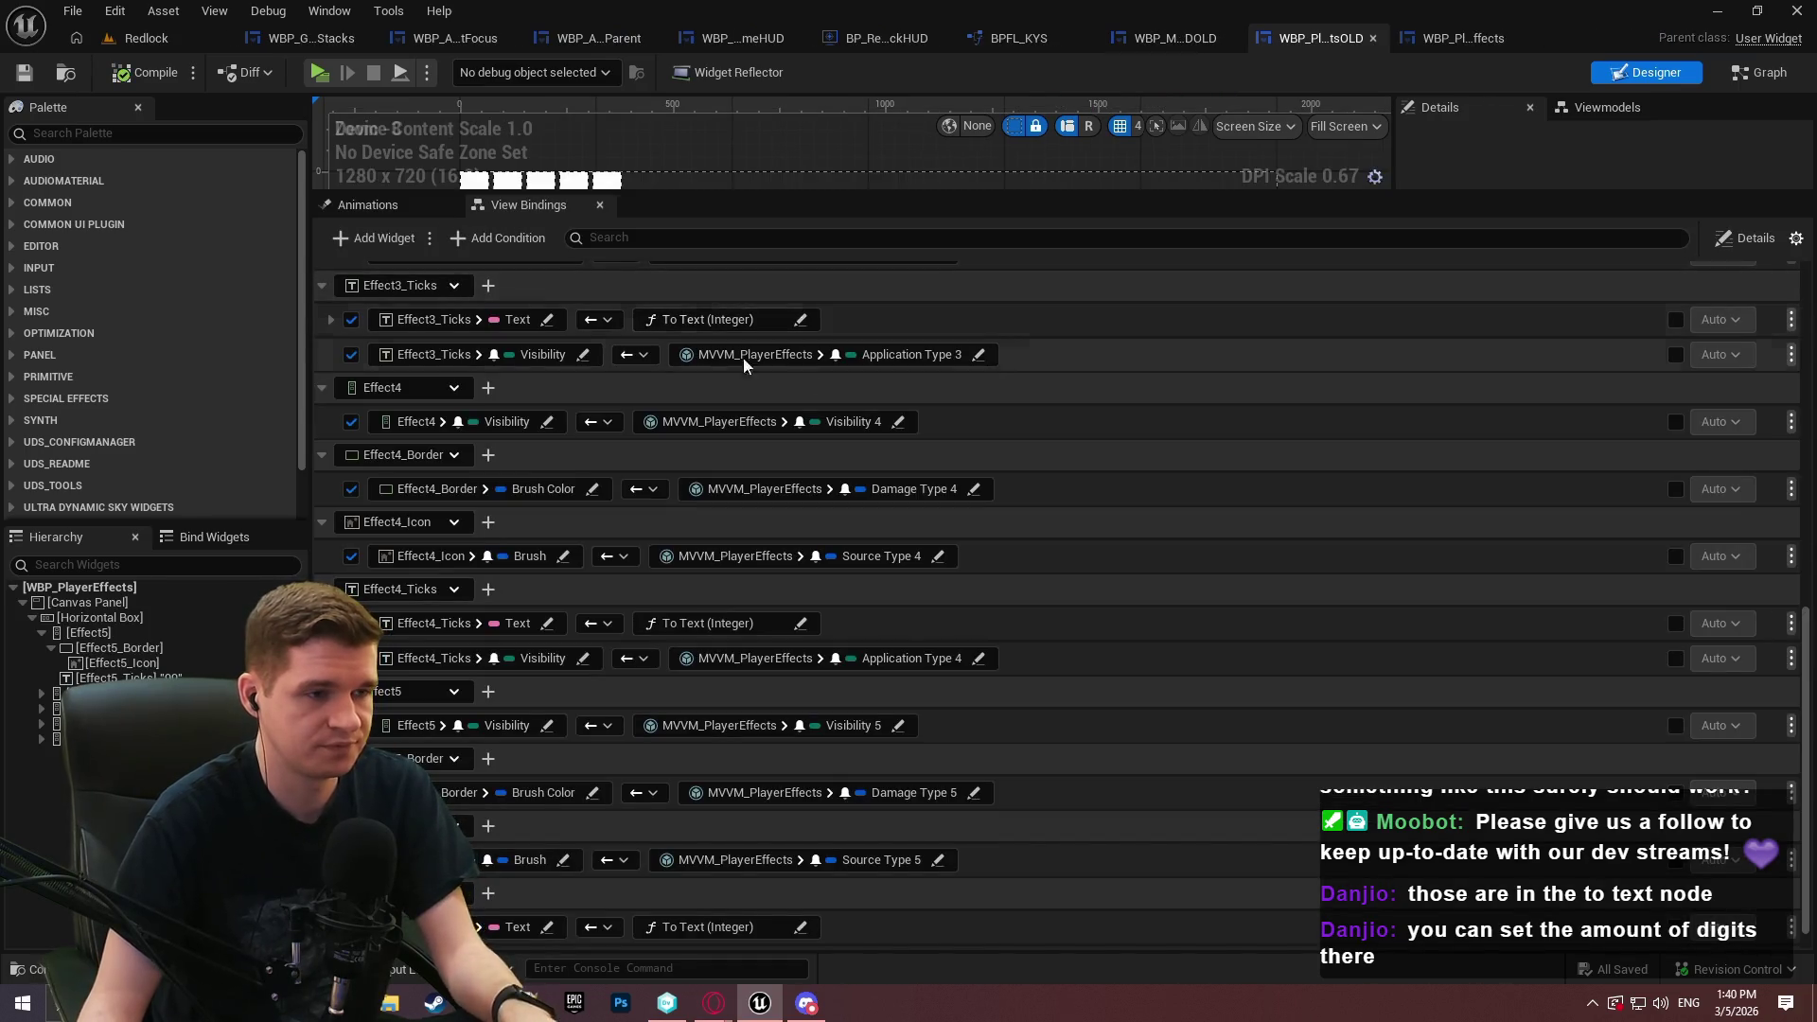
Toggle the side details and view settings of the OLD widget's View Bindings panel
scroll(1768, 587, up, 6)
scroll(1674, 365, up, 3)
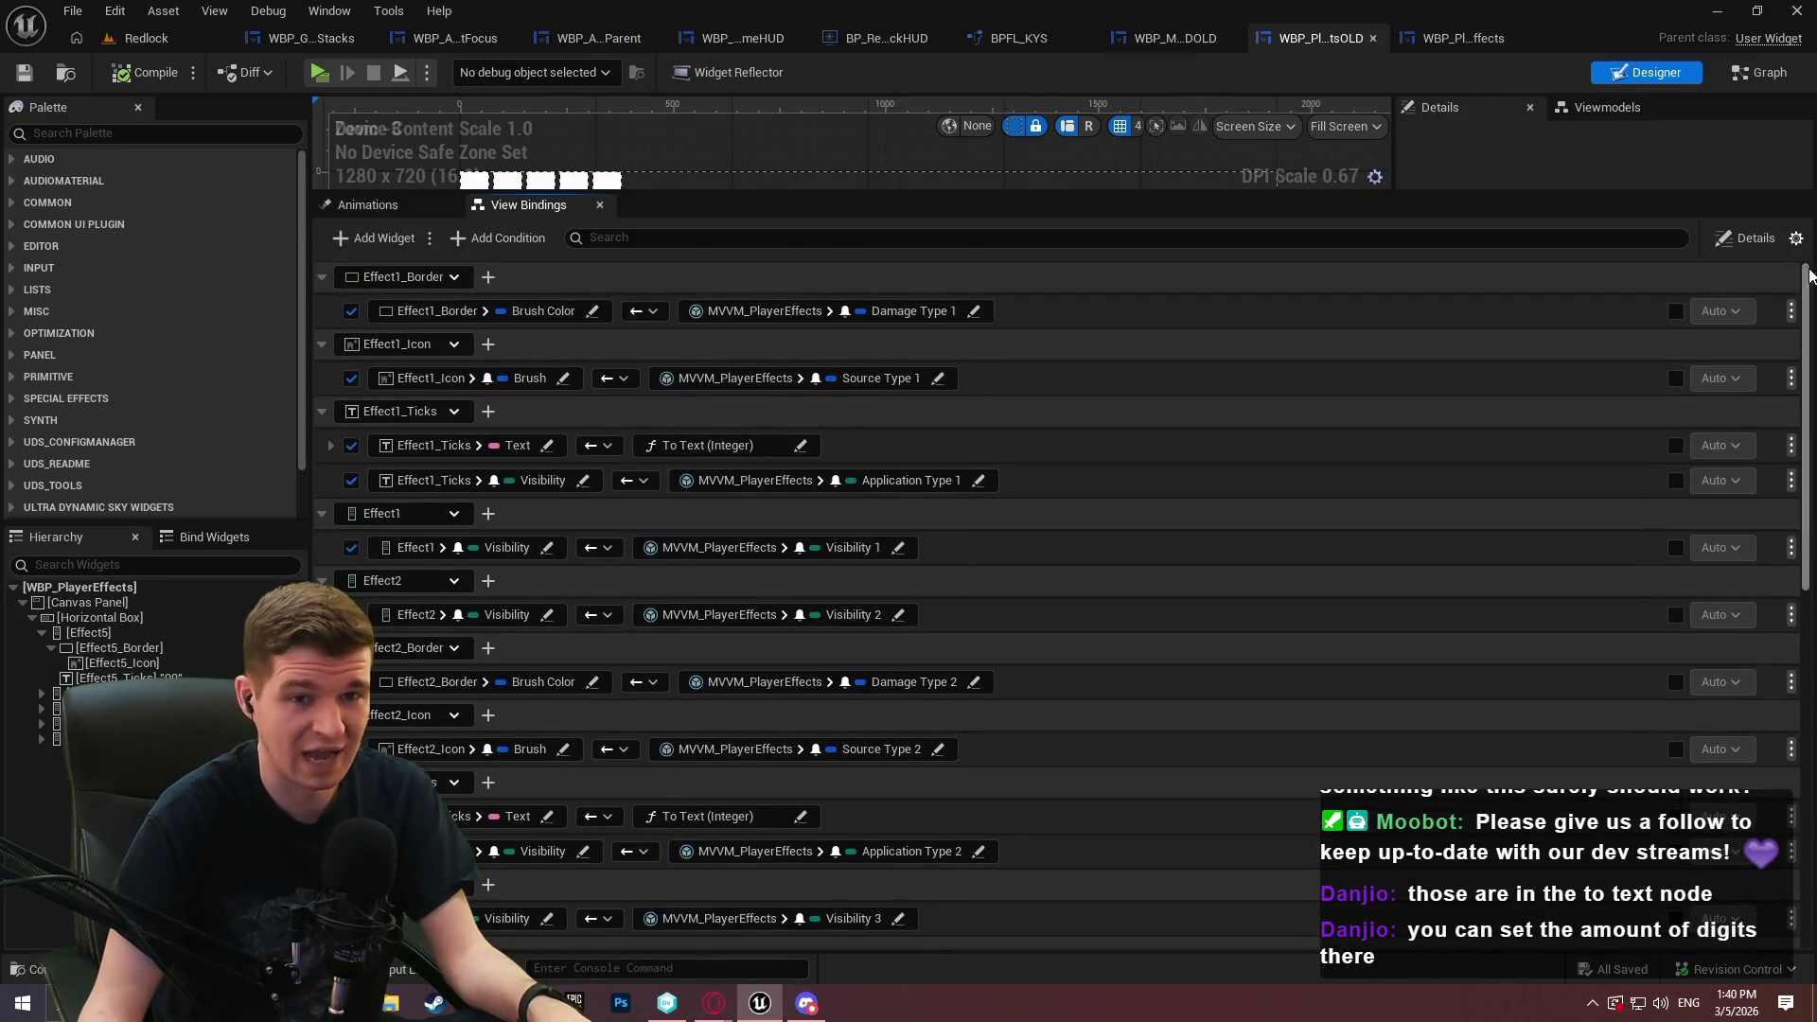
click(1762, 238)
click(1780, 240)
click(1779, 239)
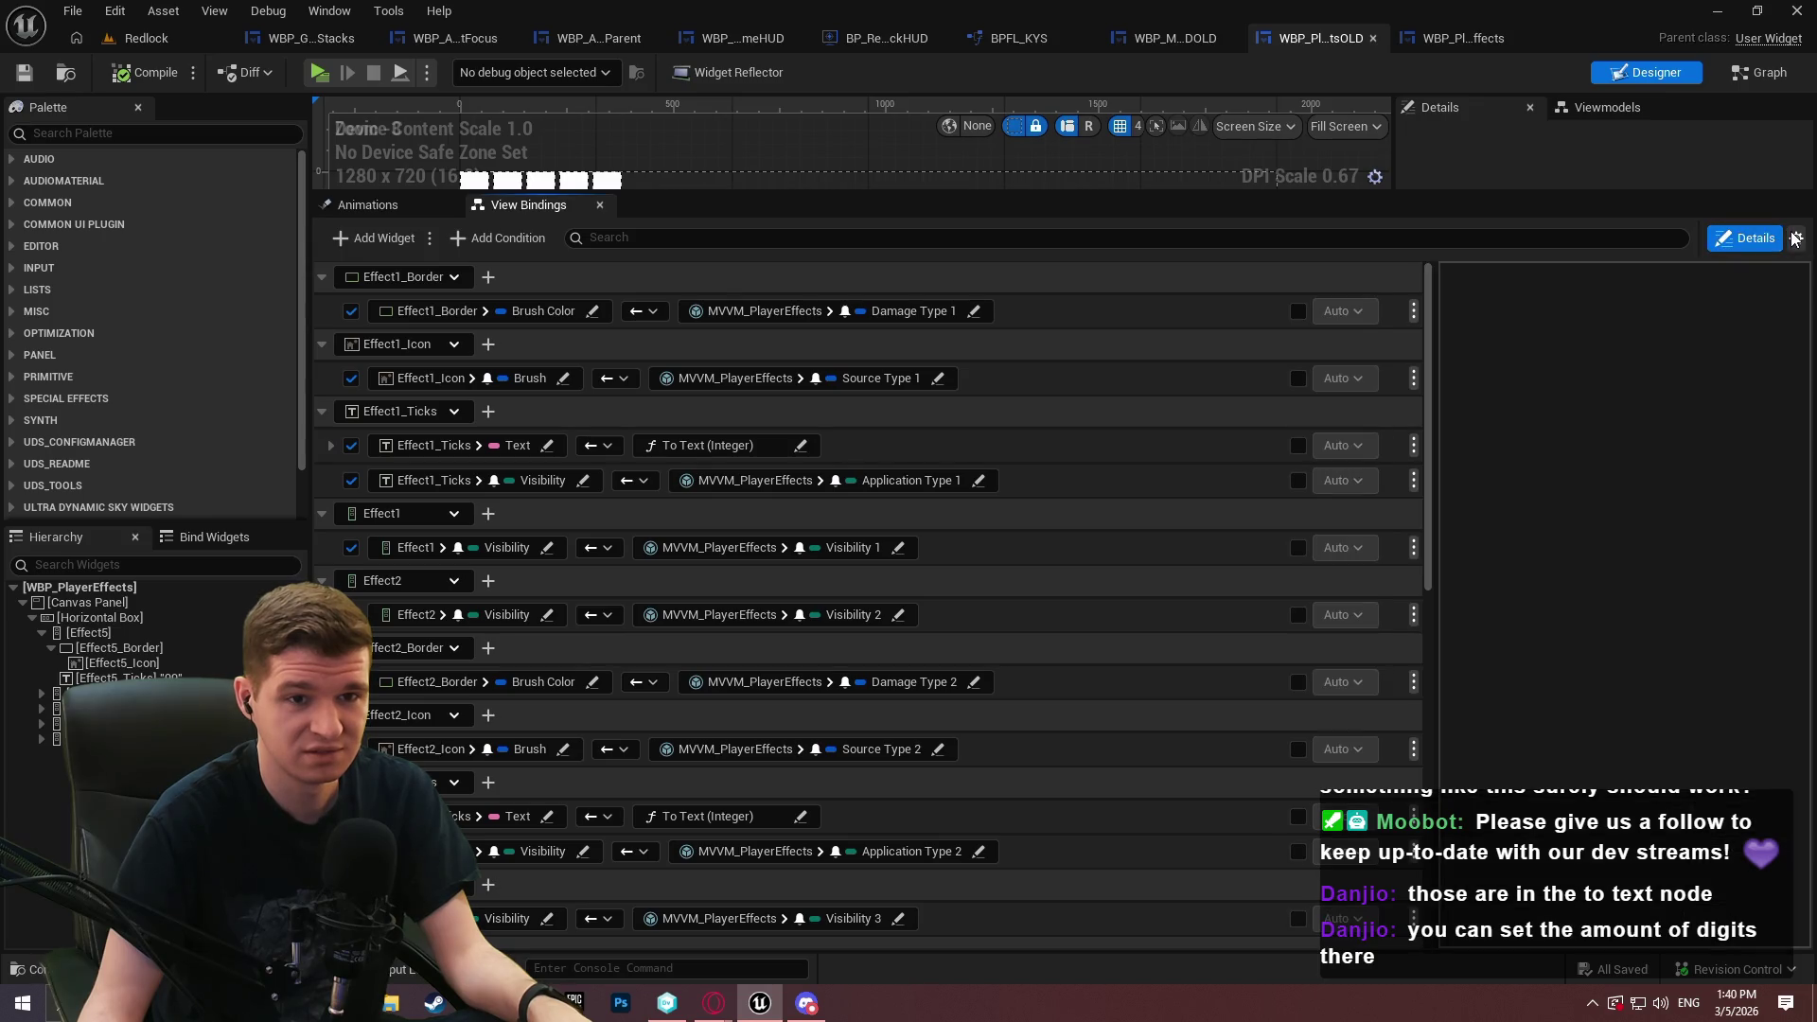
click(1785, 240)
click(1773, 239)
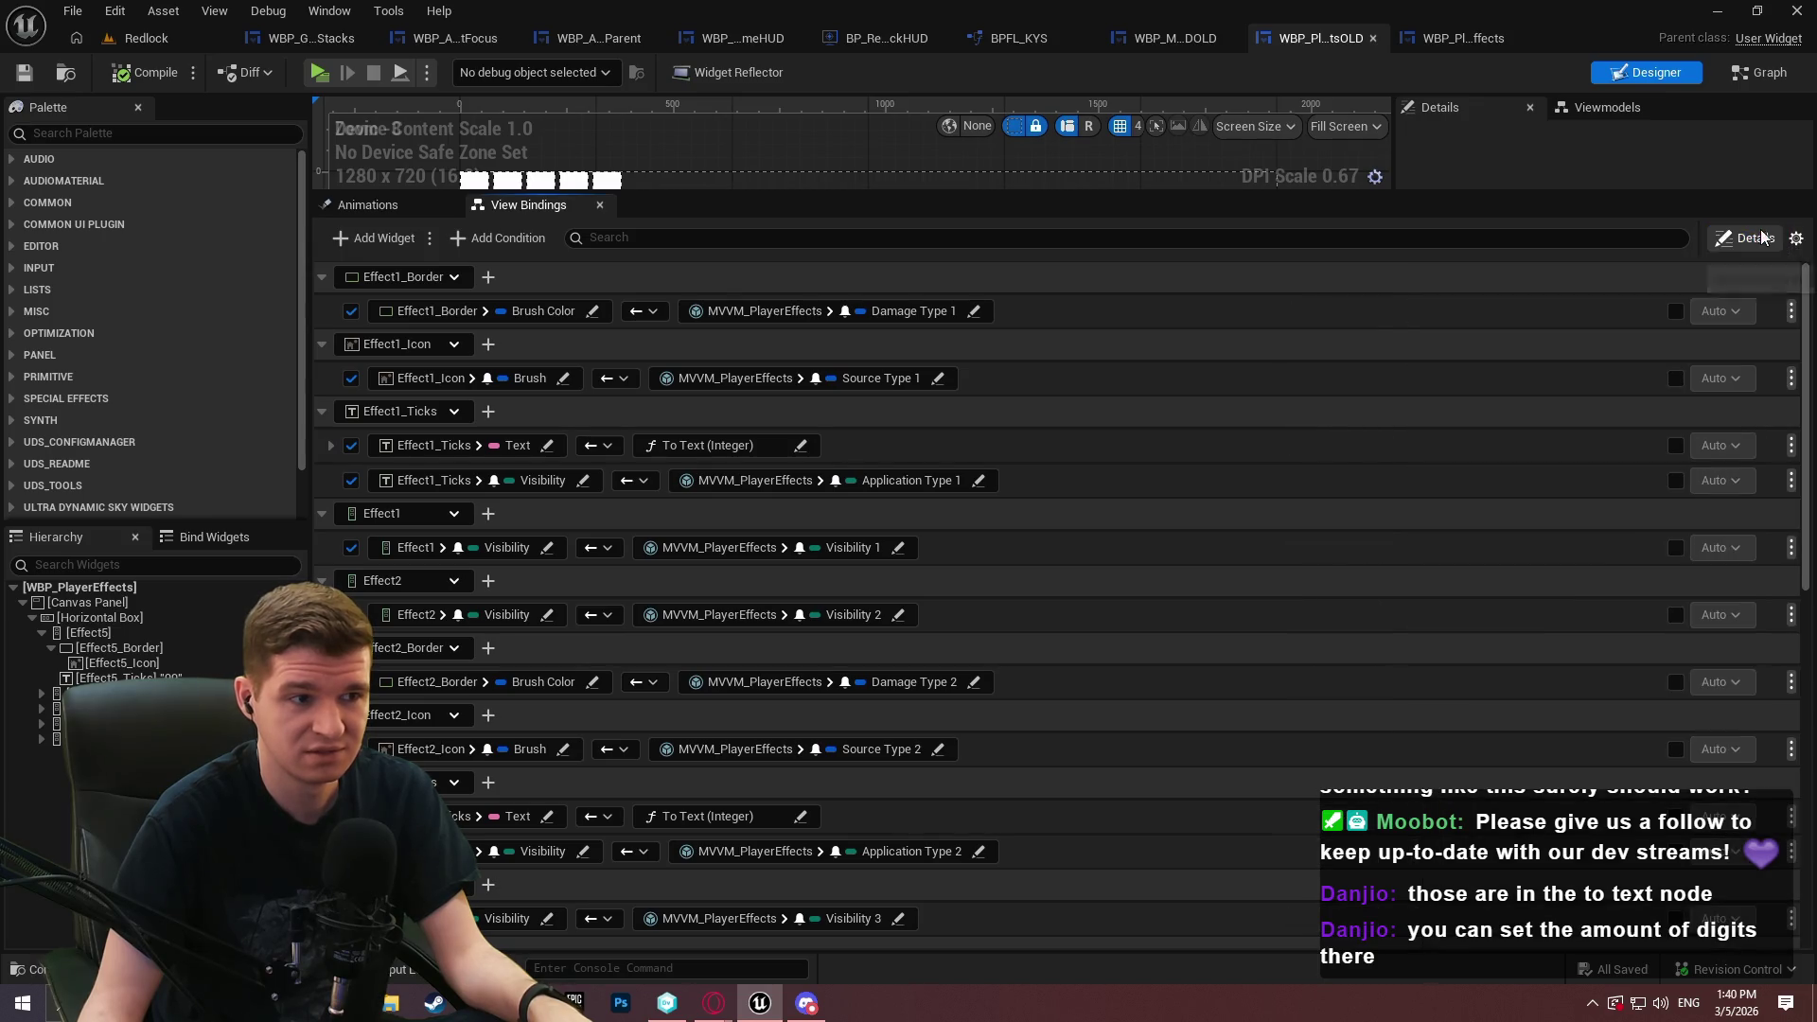
Copy the OLD widget's Effect1_Border bindings and review the Effect5_Ticks visibility binding
right_click(720, 280)
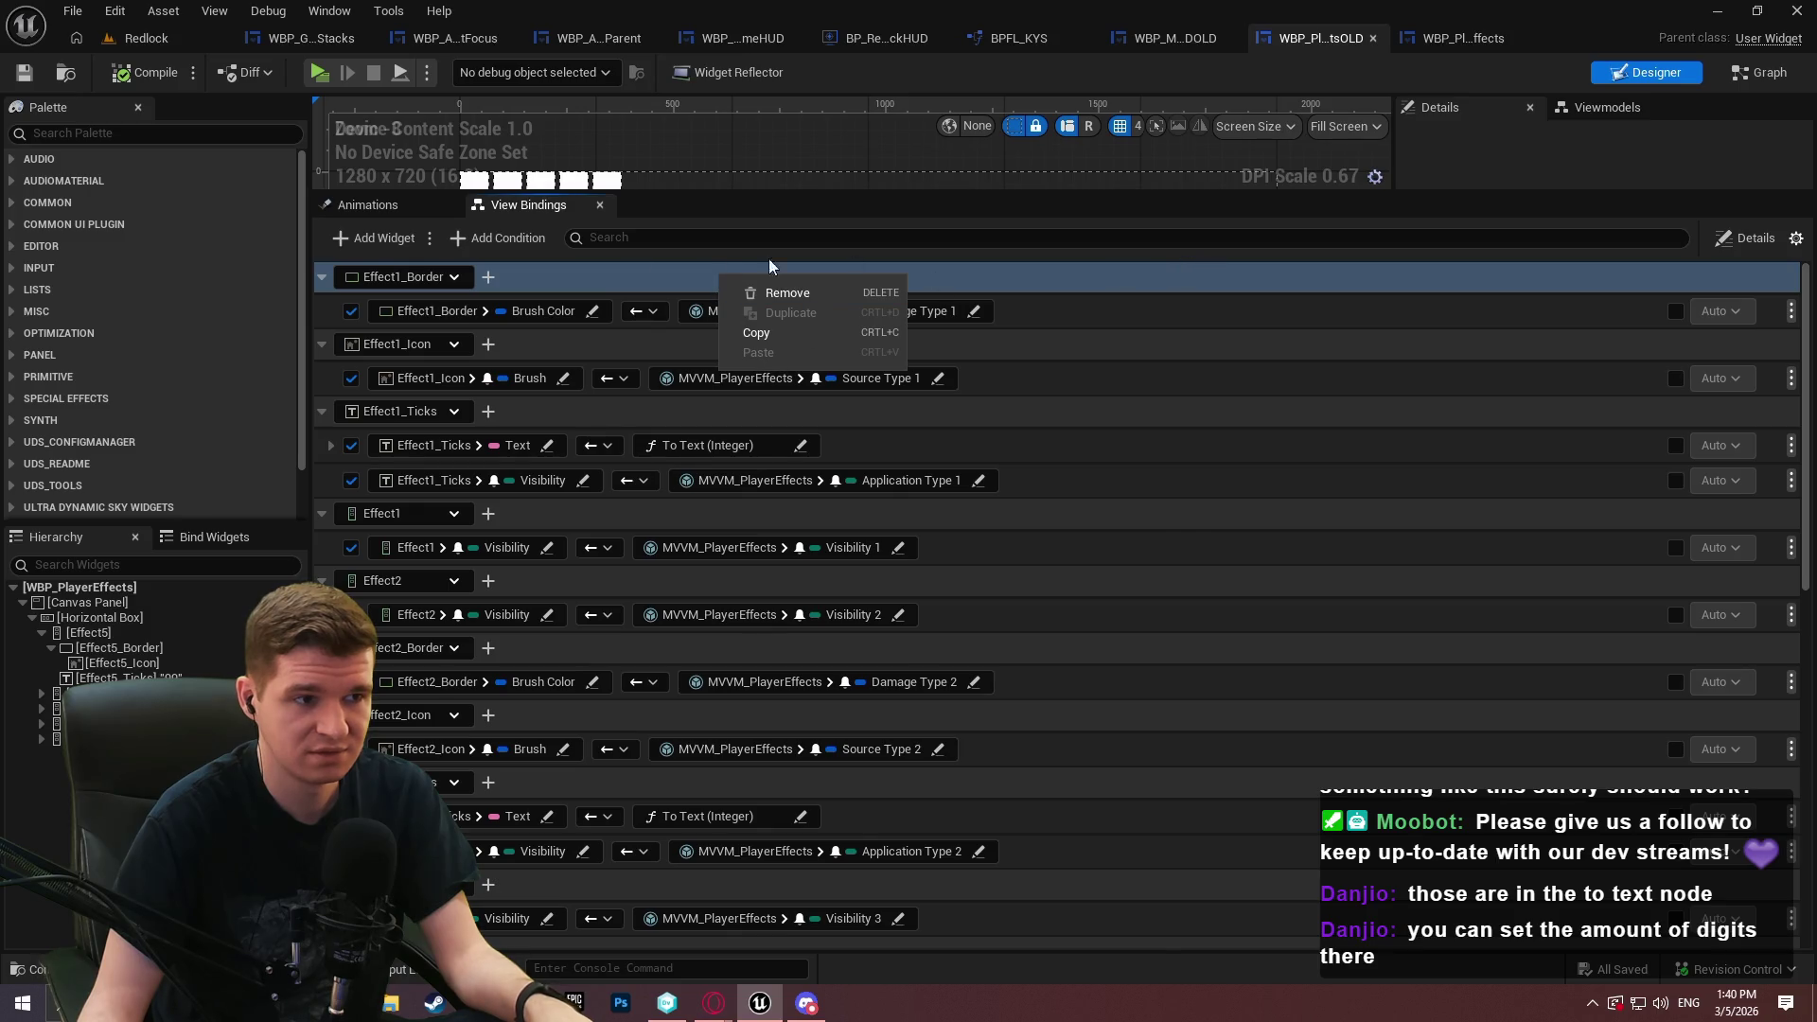
click(588, 247)
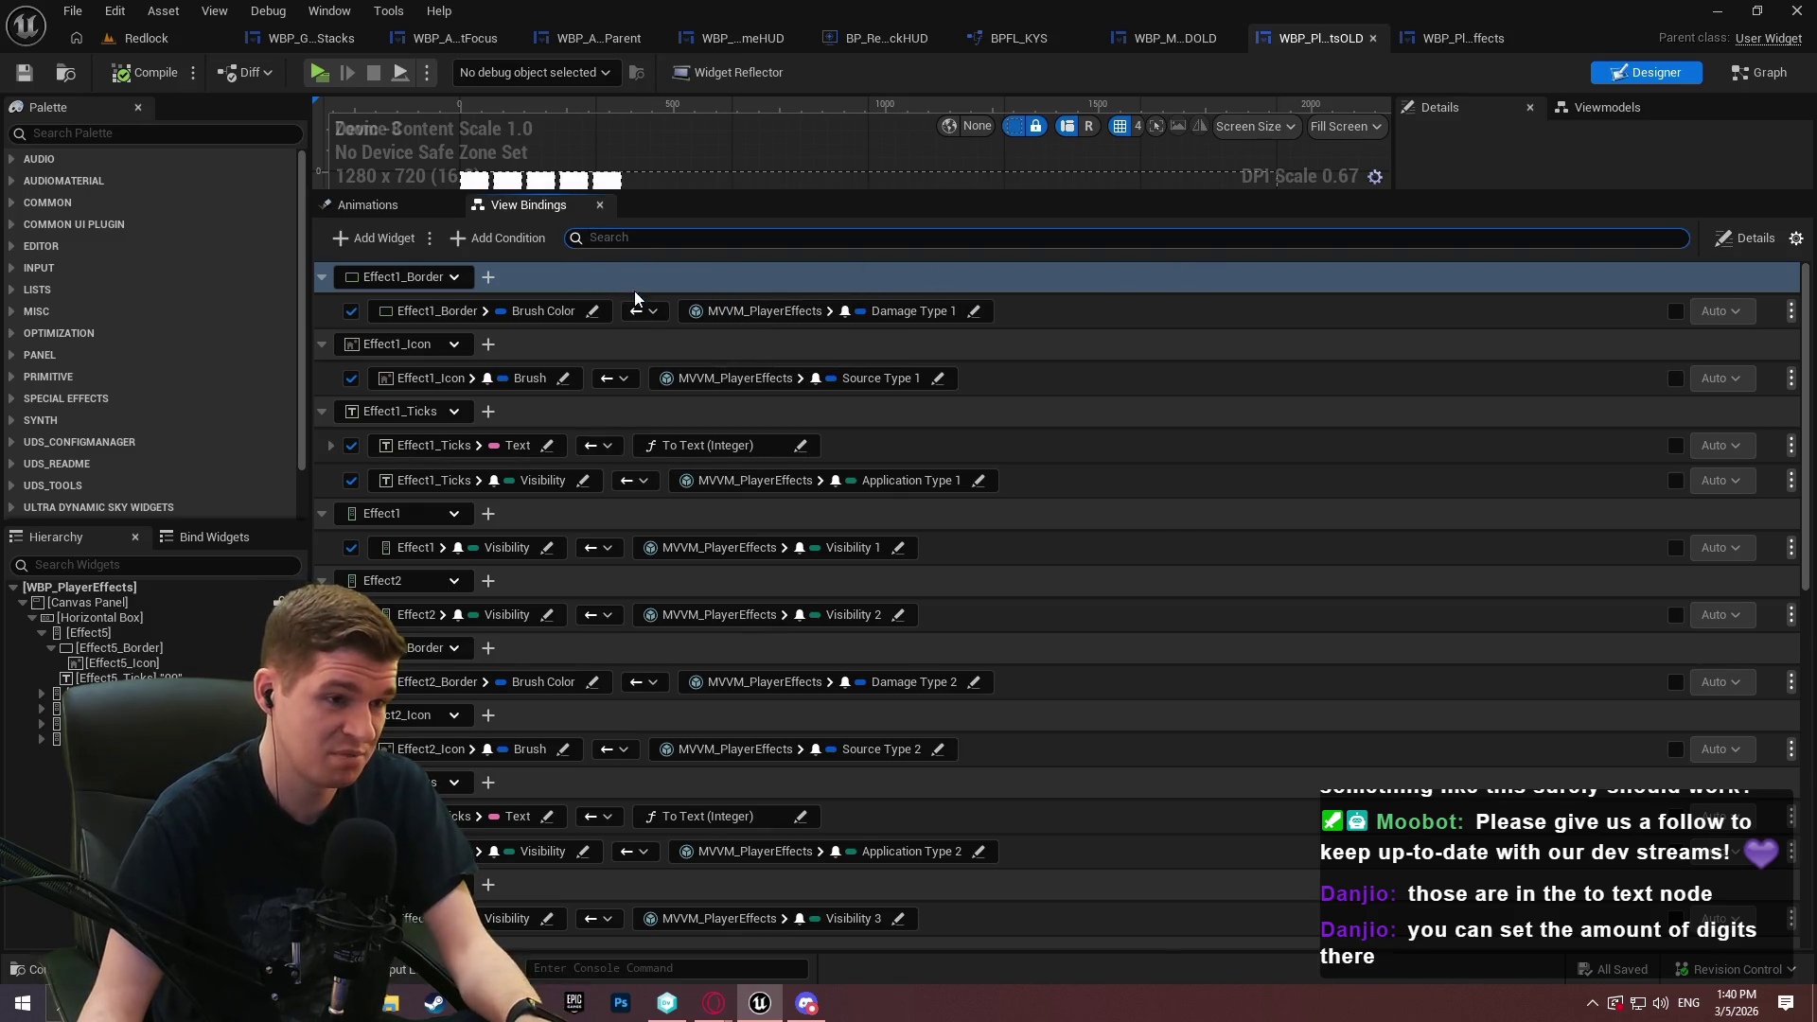
right_click(643, 282)
click(731, 346)
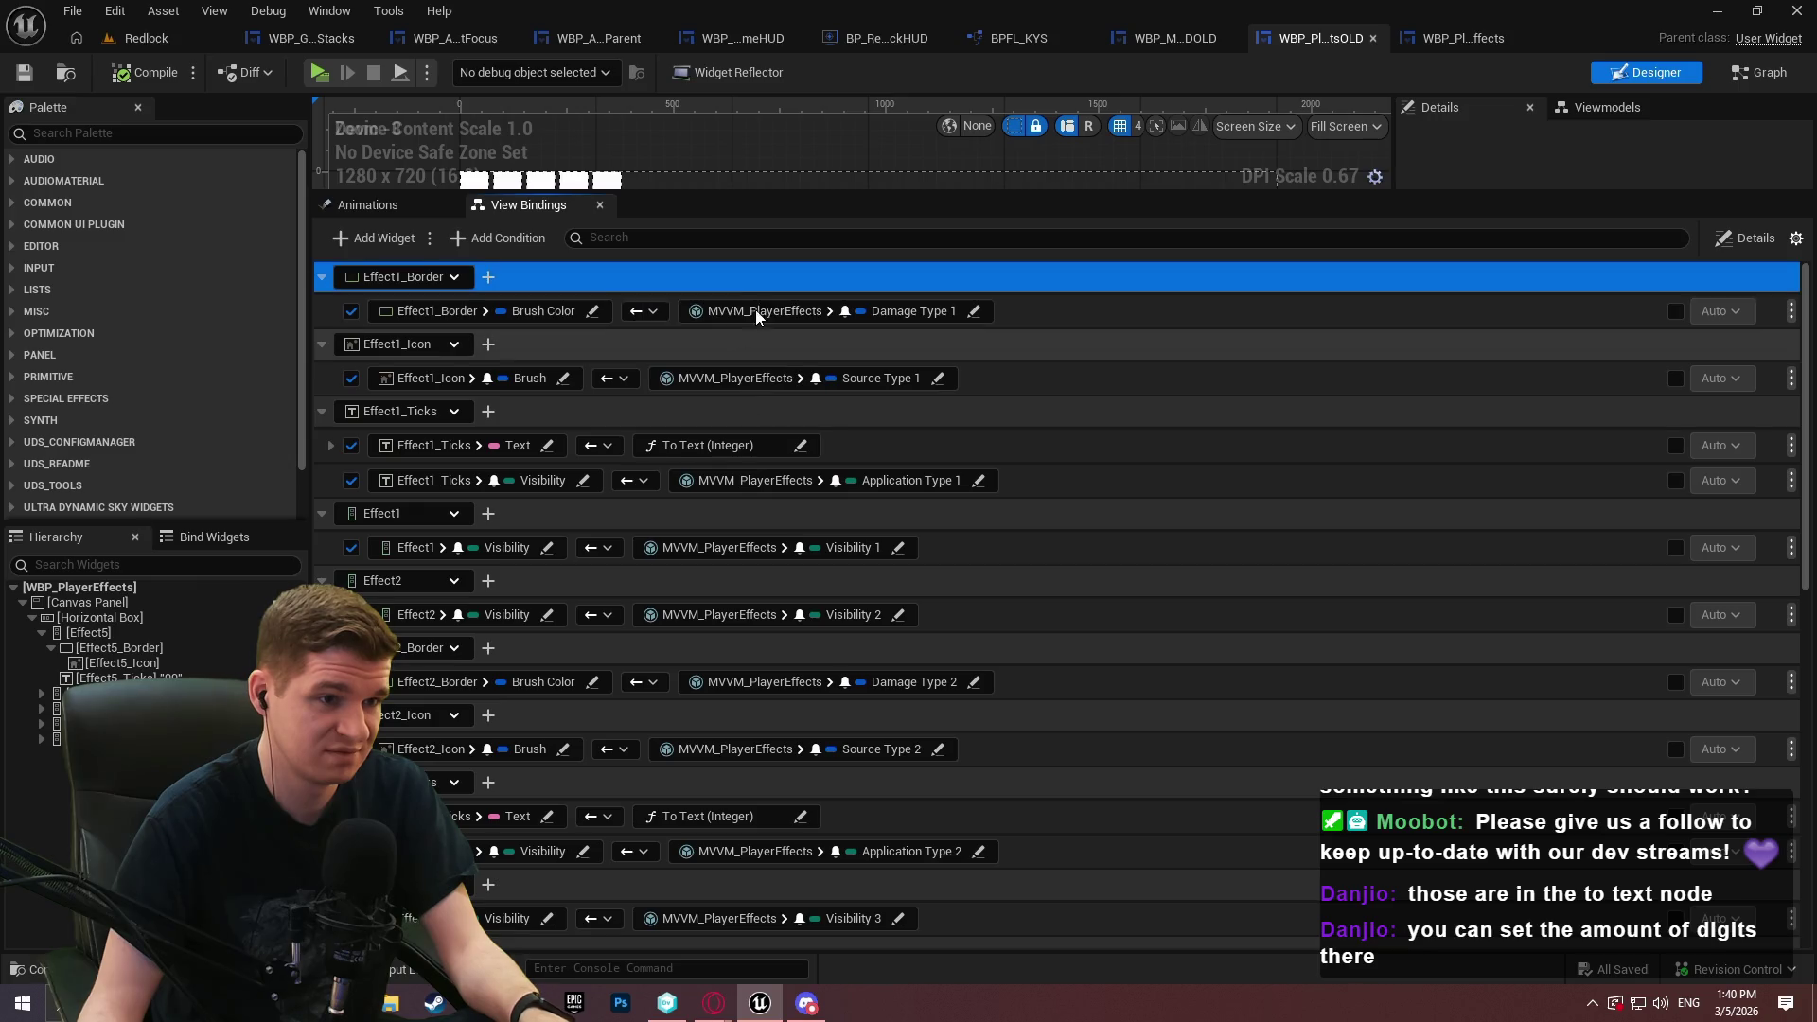
right_click(759, 280)
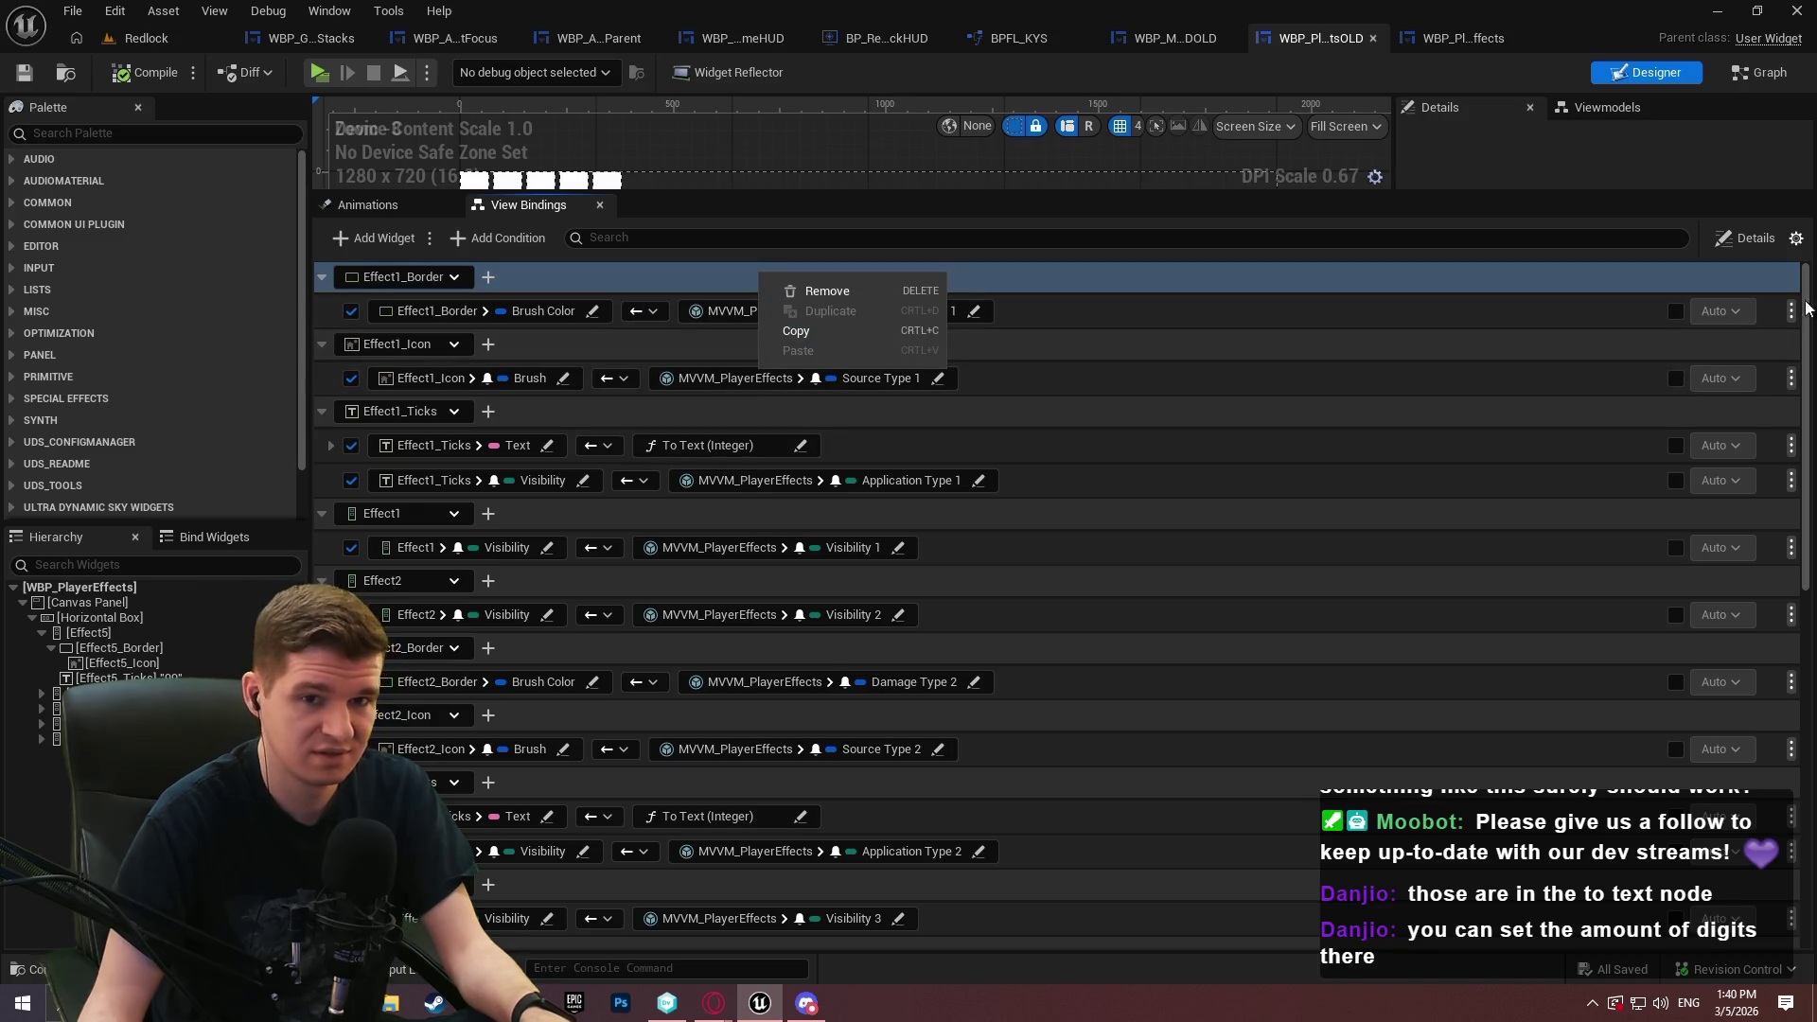
scroll(640, 939, down, 9)
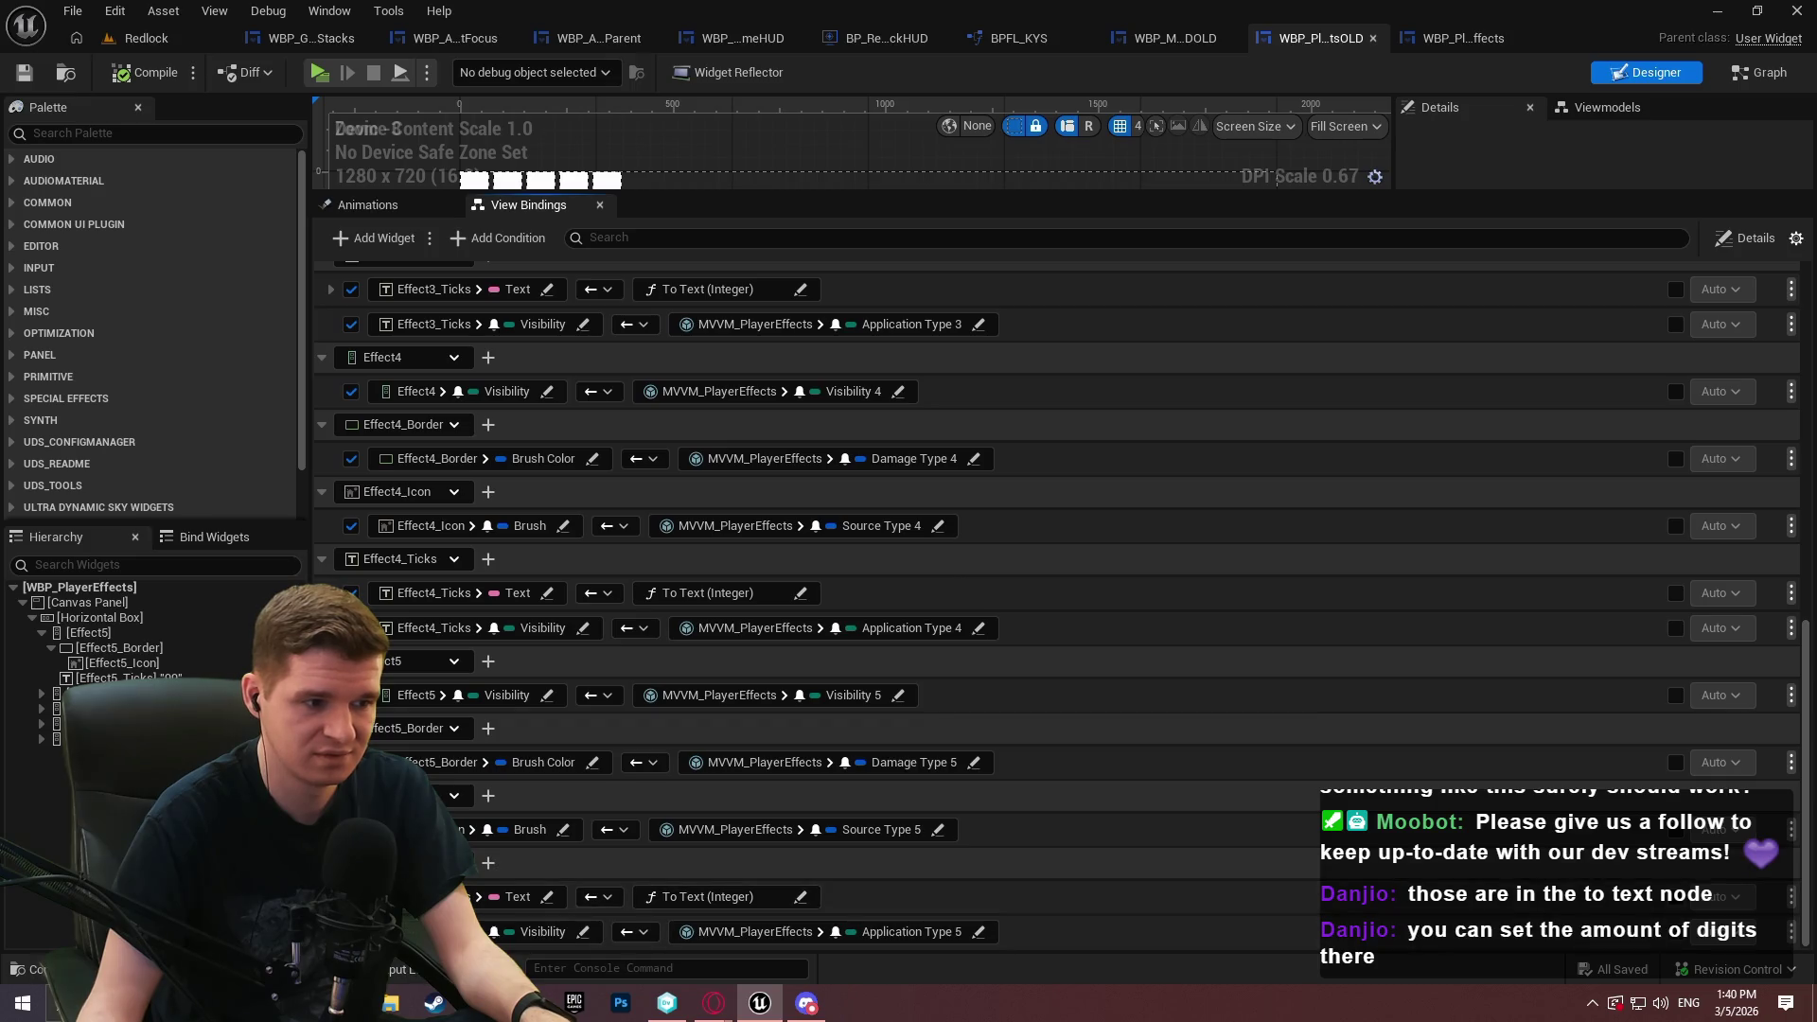
right_click(383, 935)
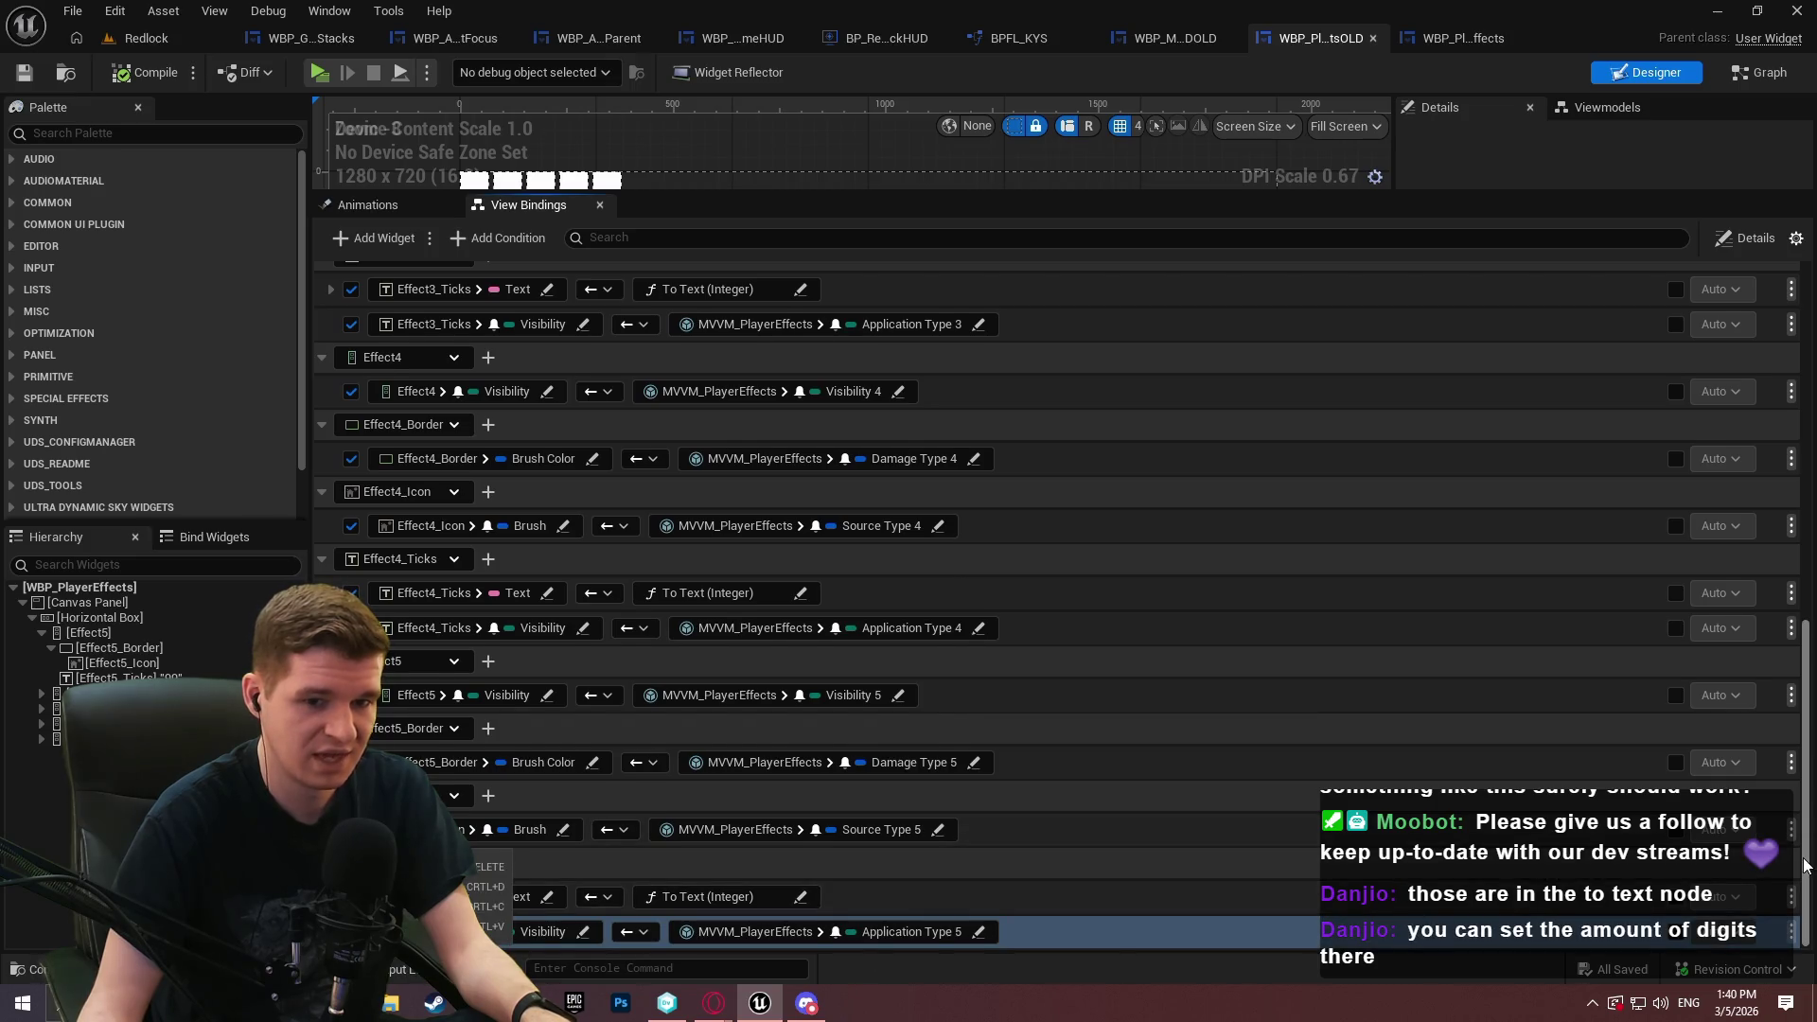
scroll(869, 310, up, 9)
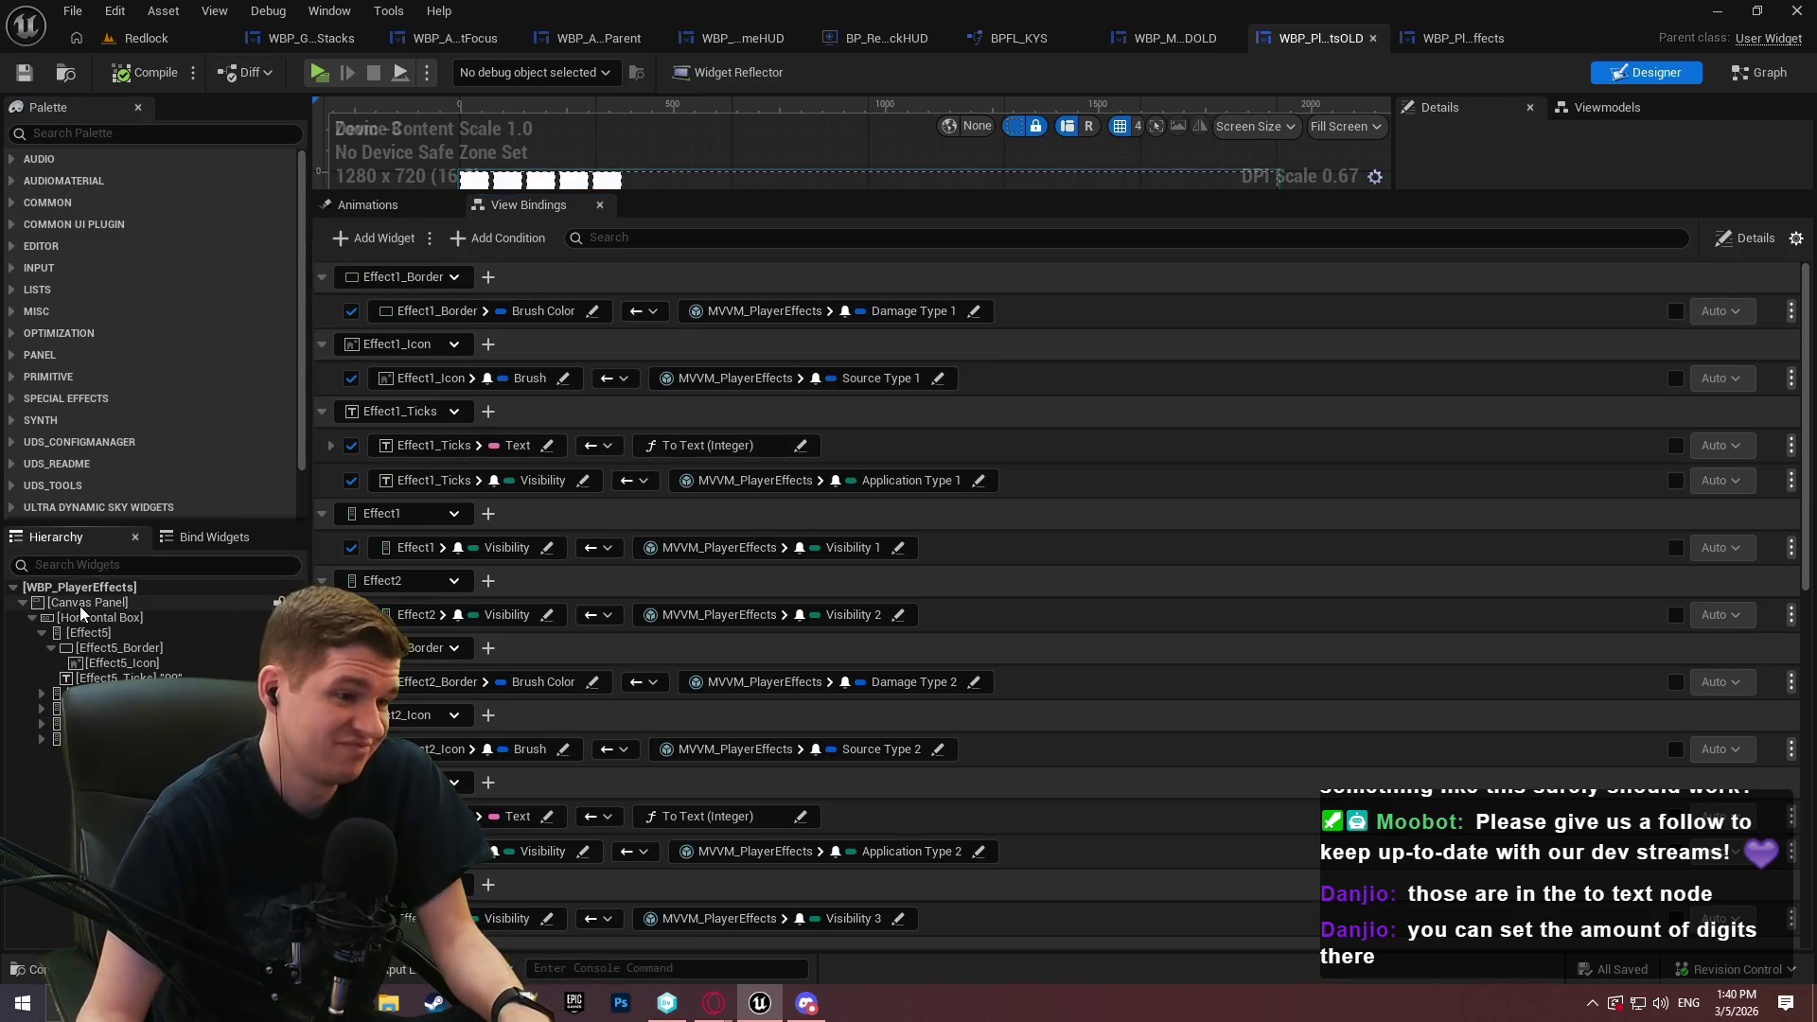
click(121, 600)
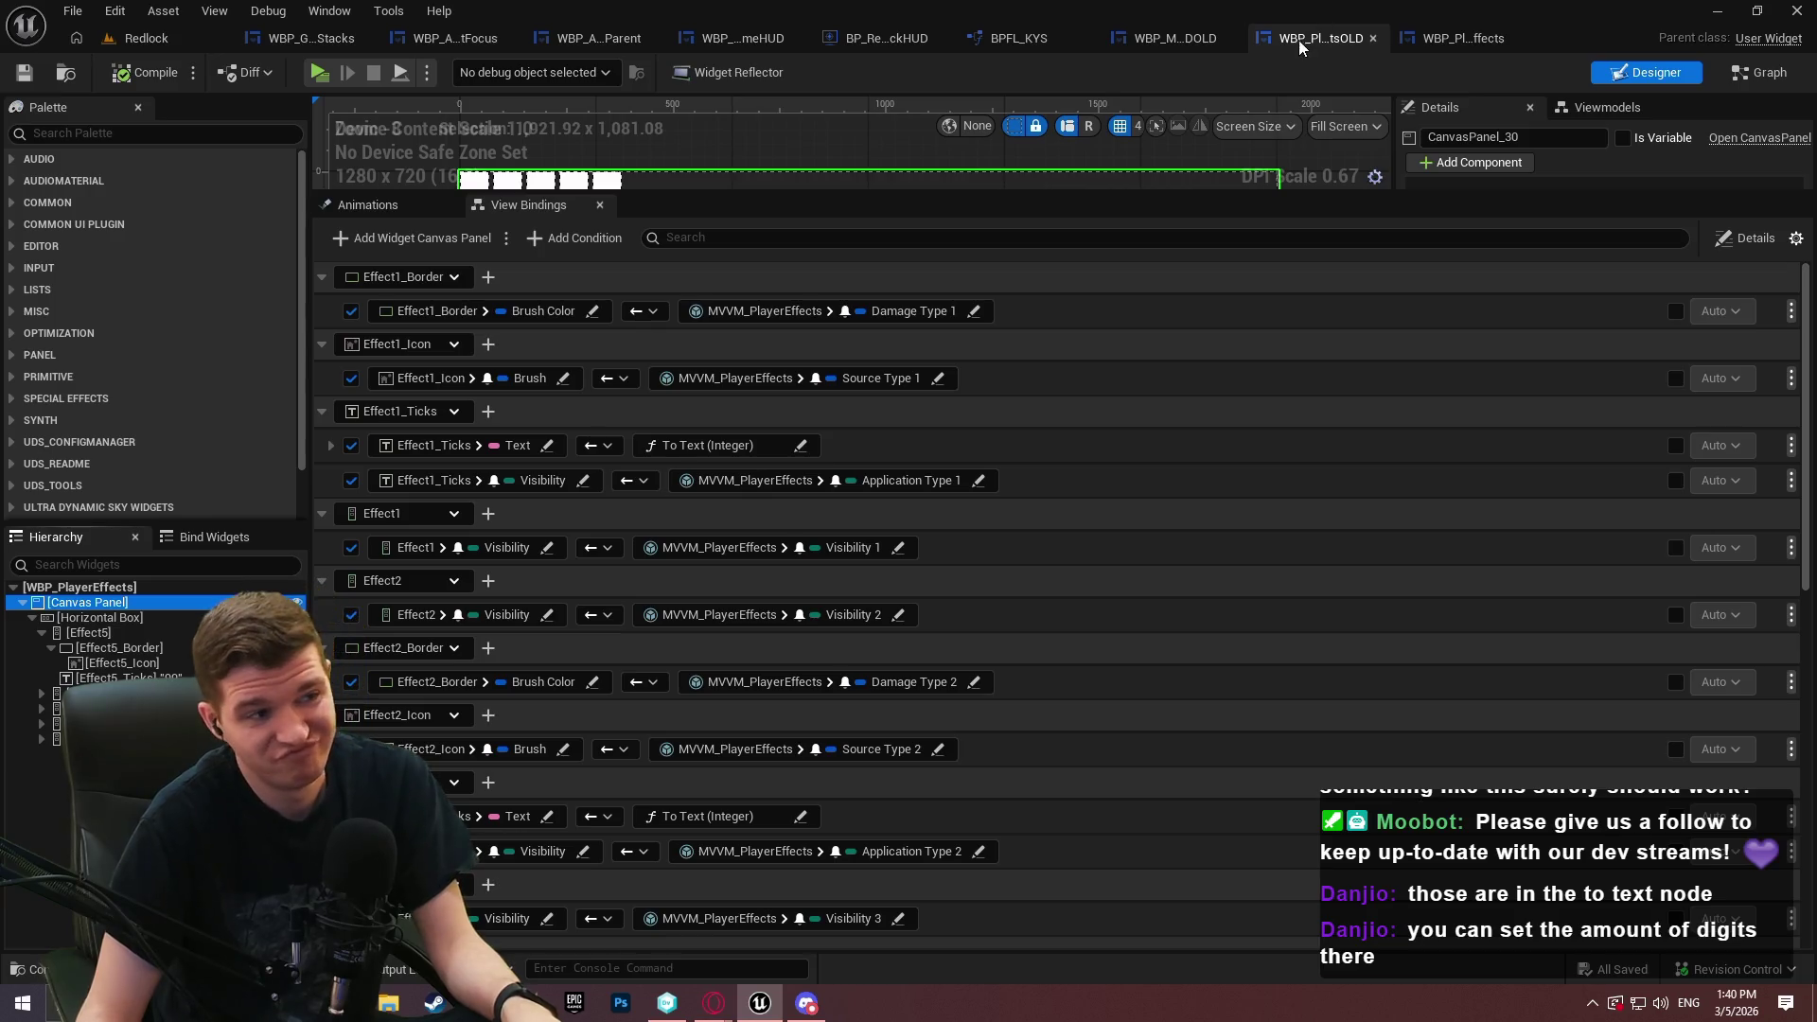
click(1458, 38)
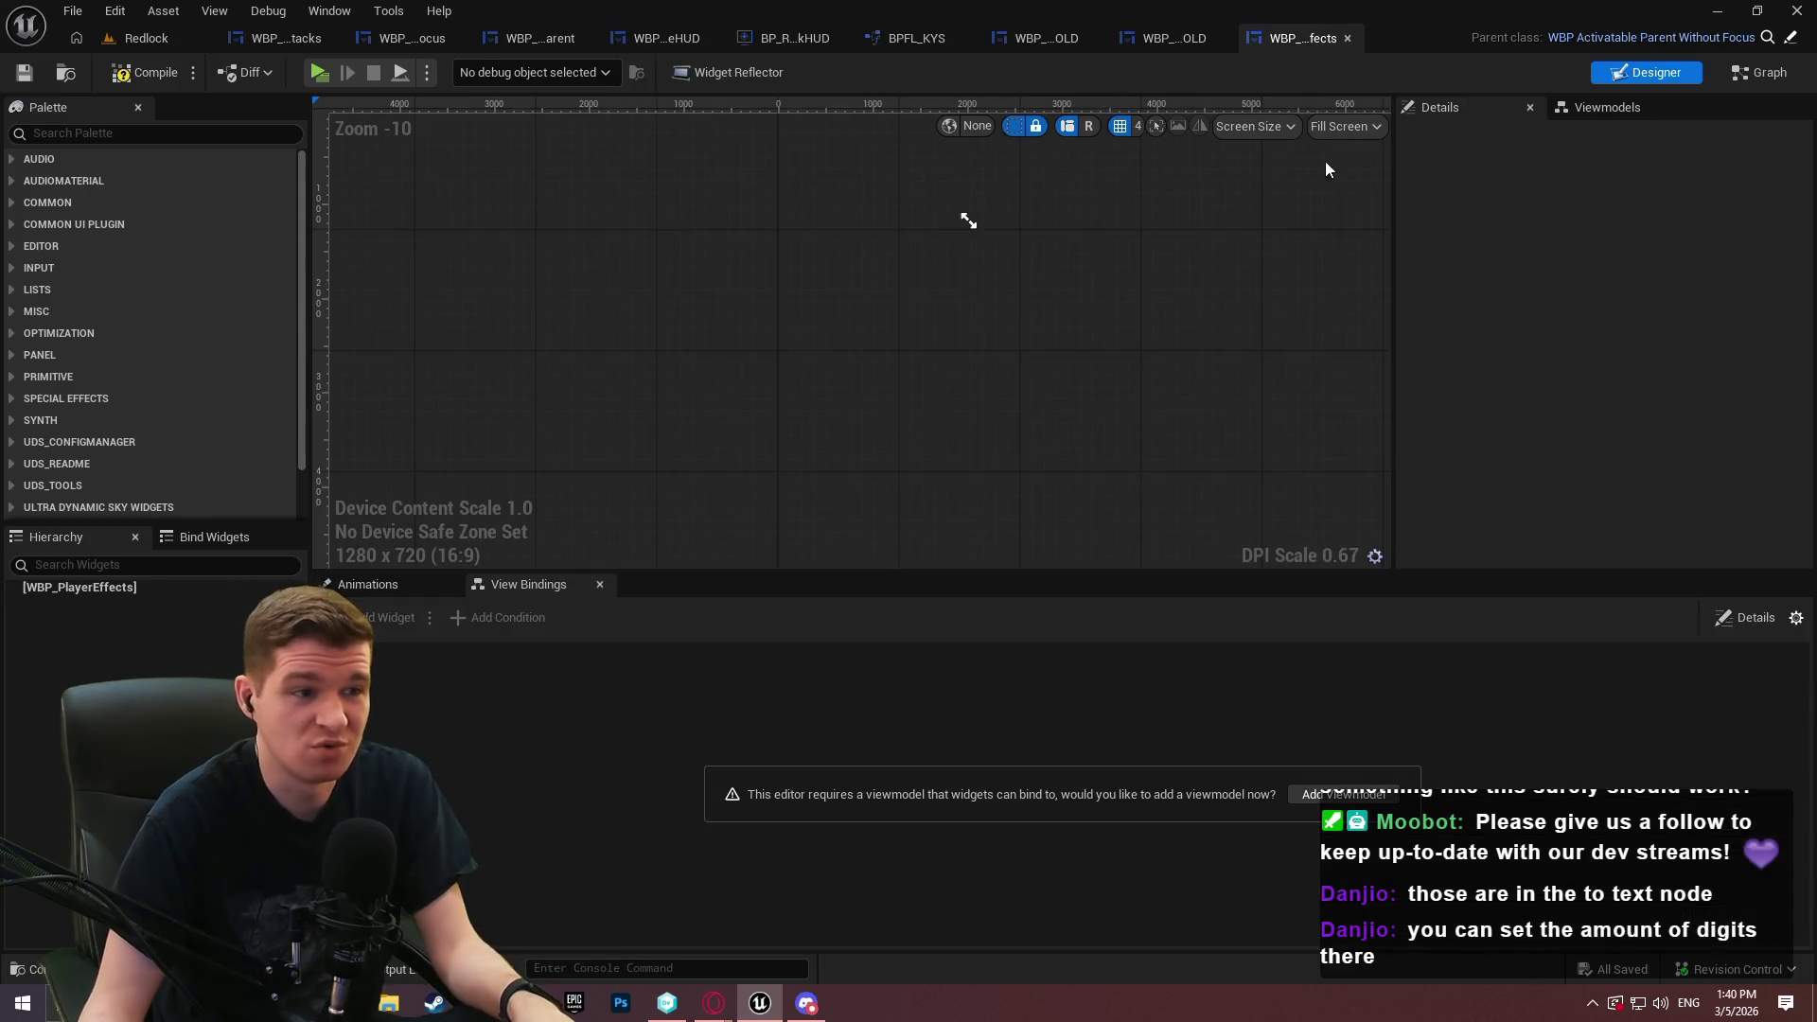
Compile the new widget and add the MVVM_PlayerEffects viewmodel to it
click(38, 587)
click(42, 603)
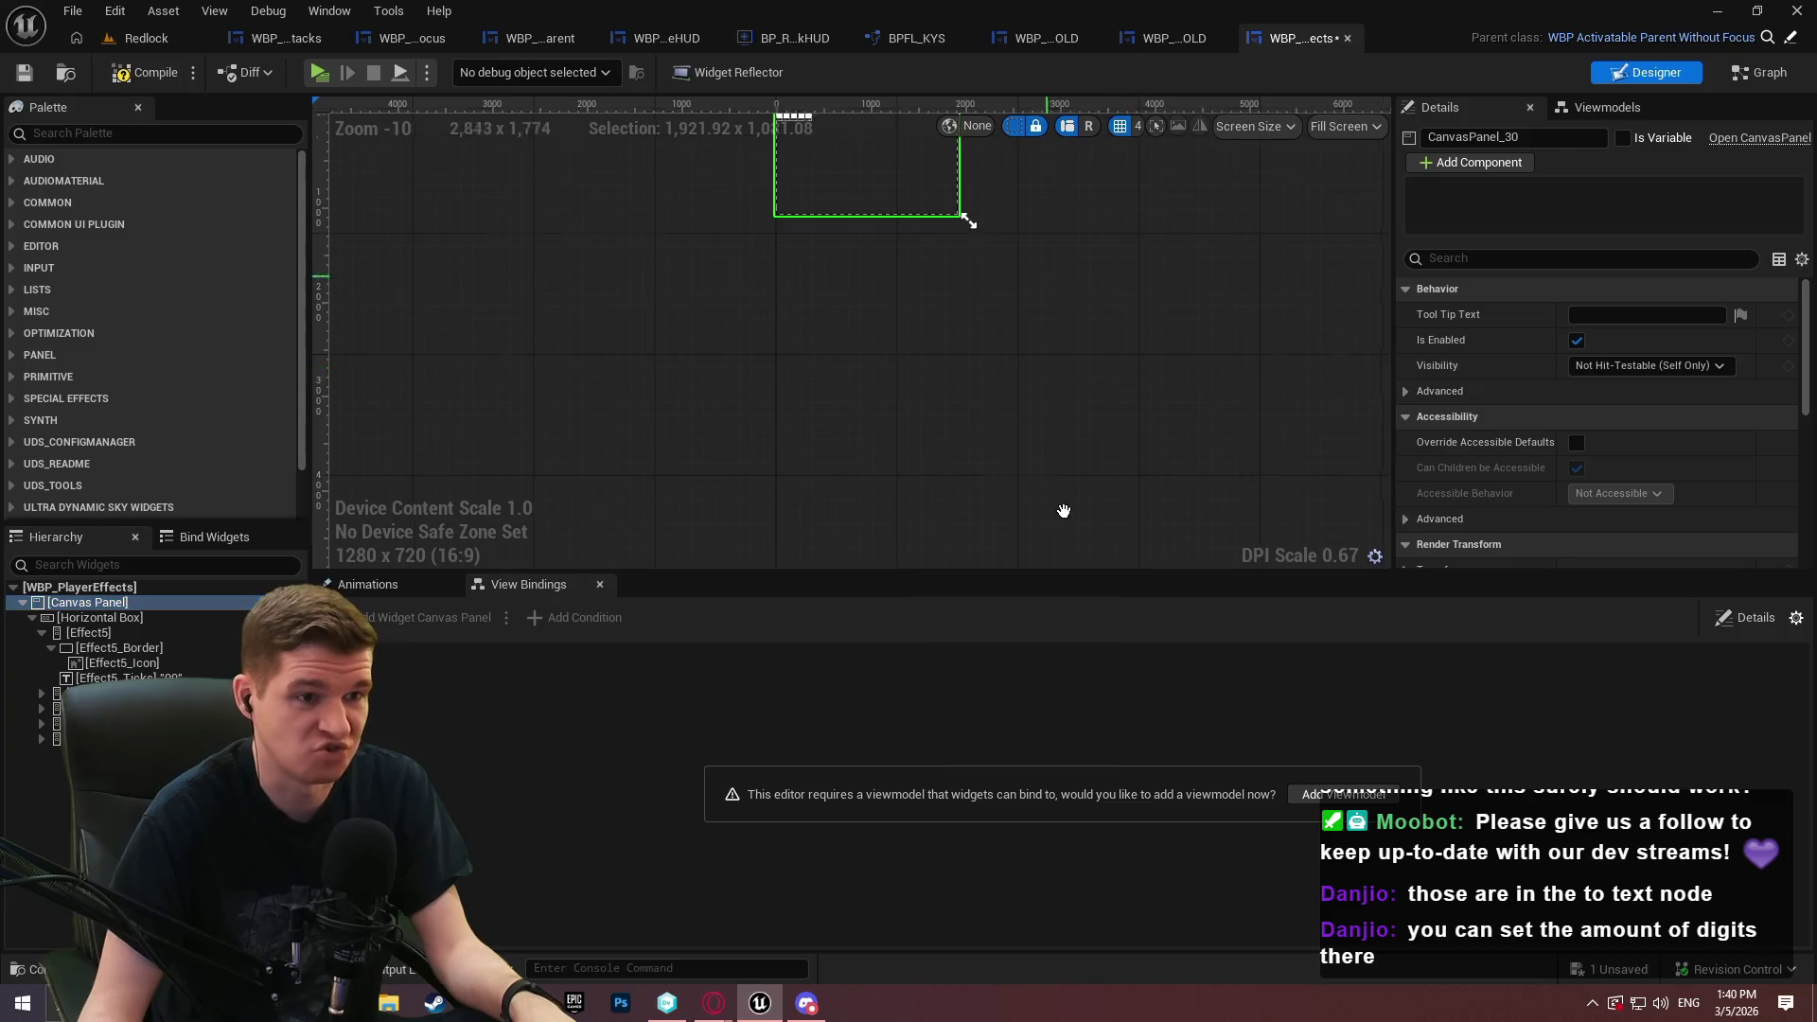
scroll(767, 396, up, 7)
click(147, 75)
scroll(777, 248, up, 7)
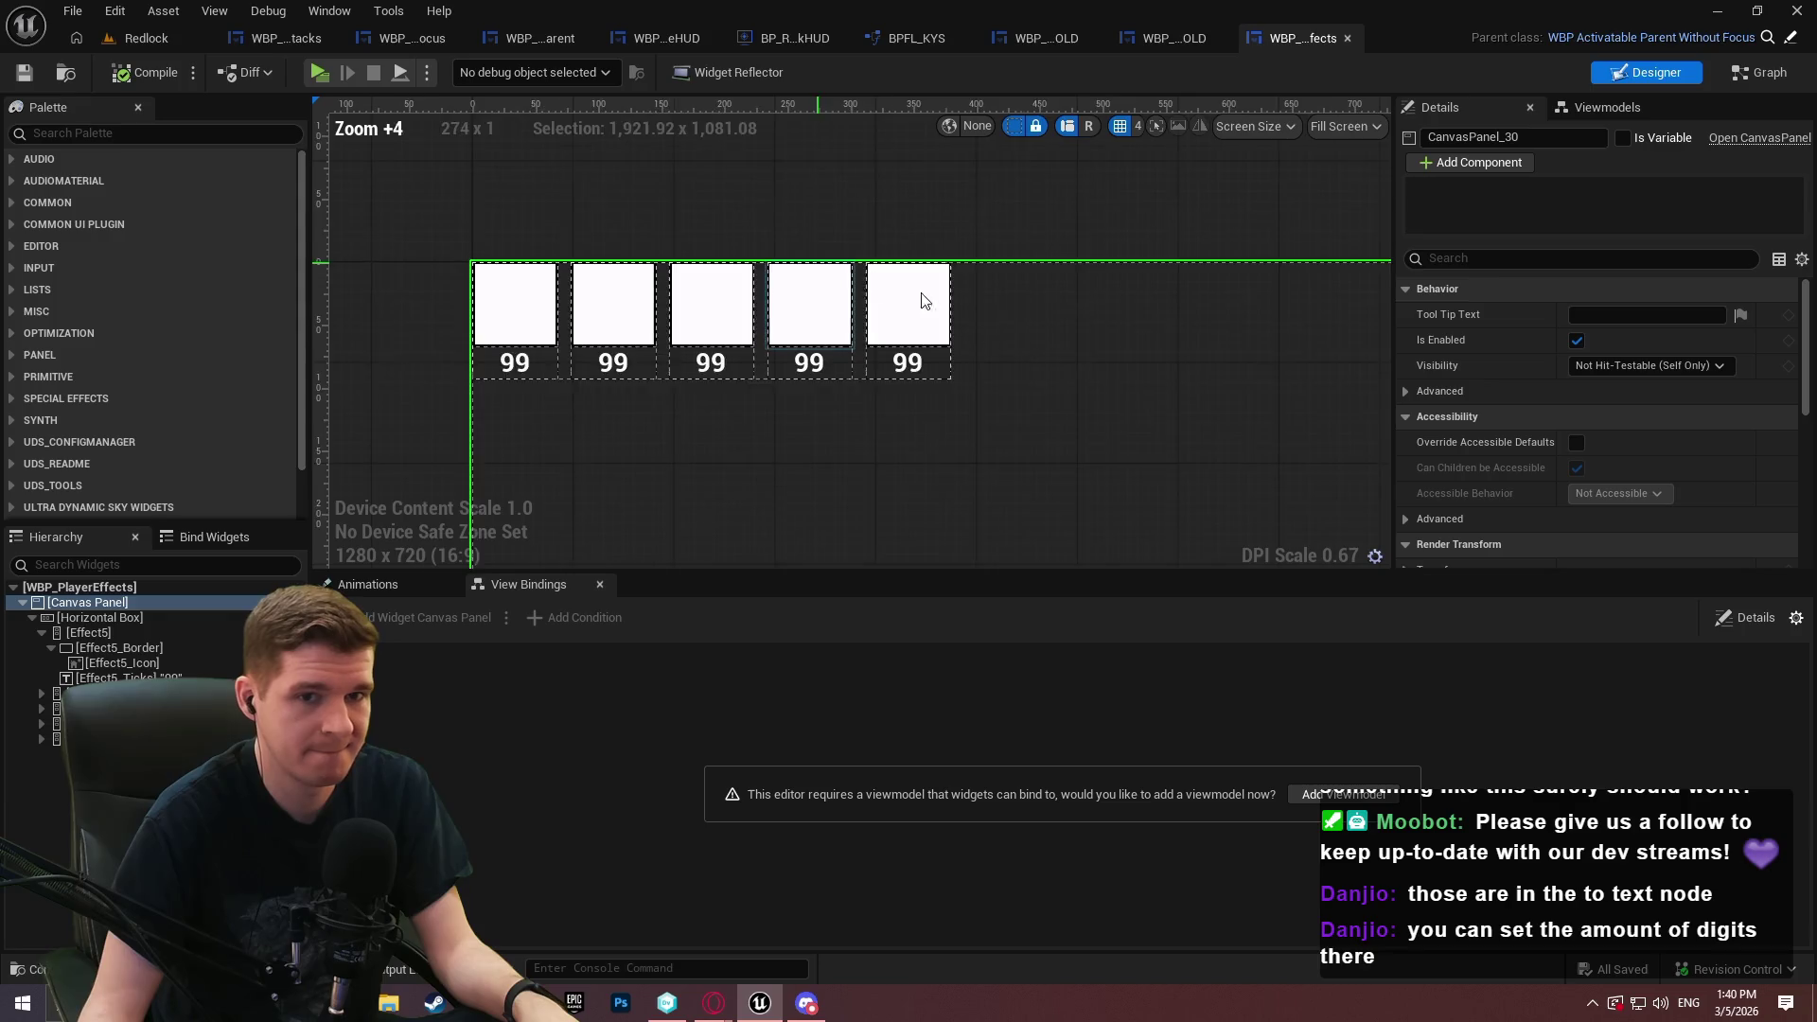
click(1609, 112)
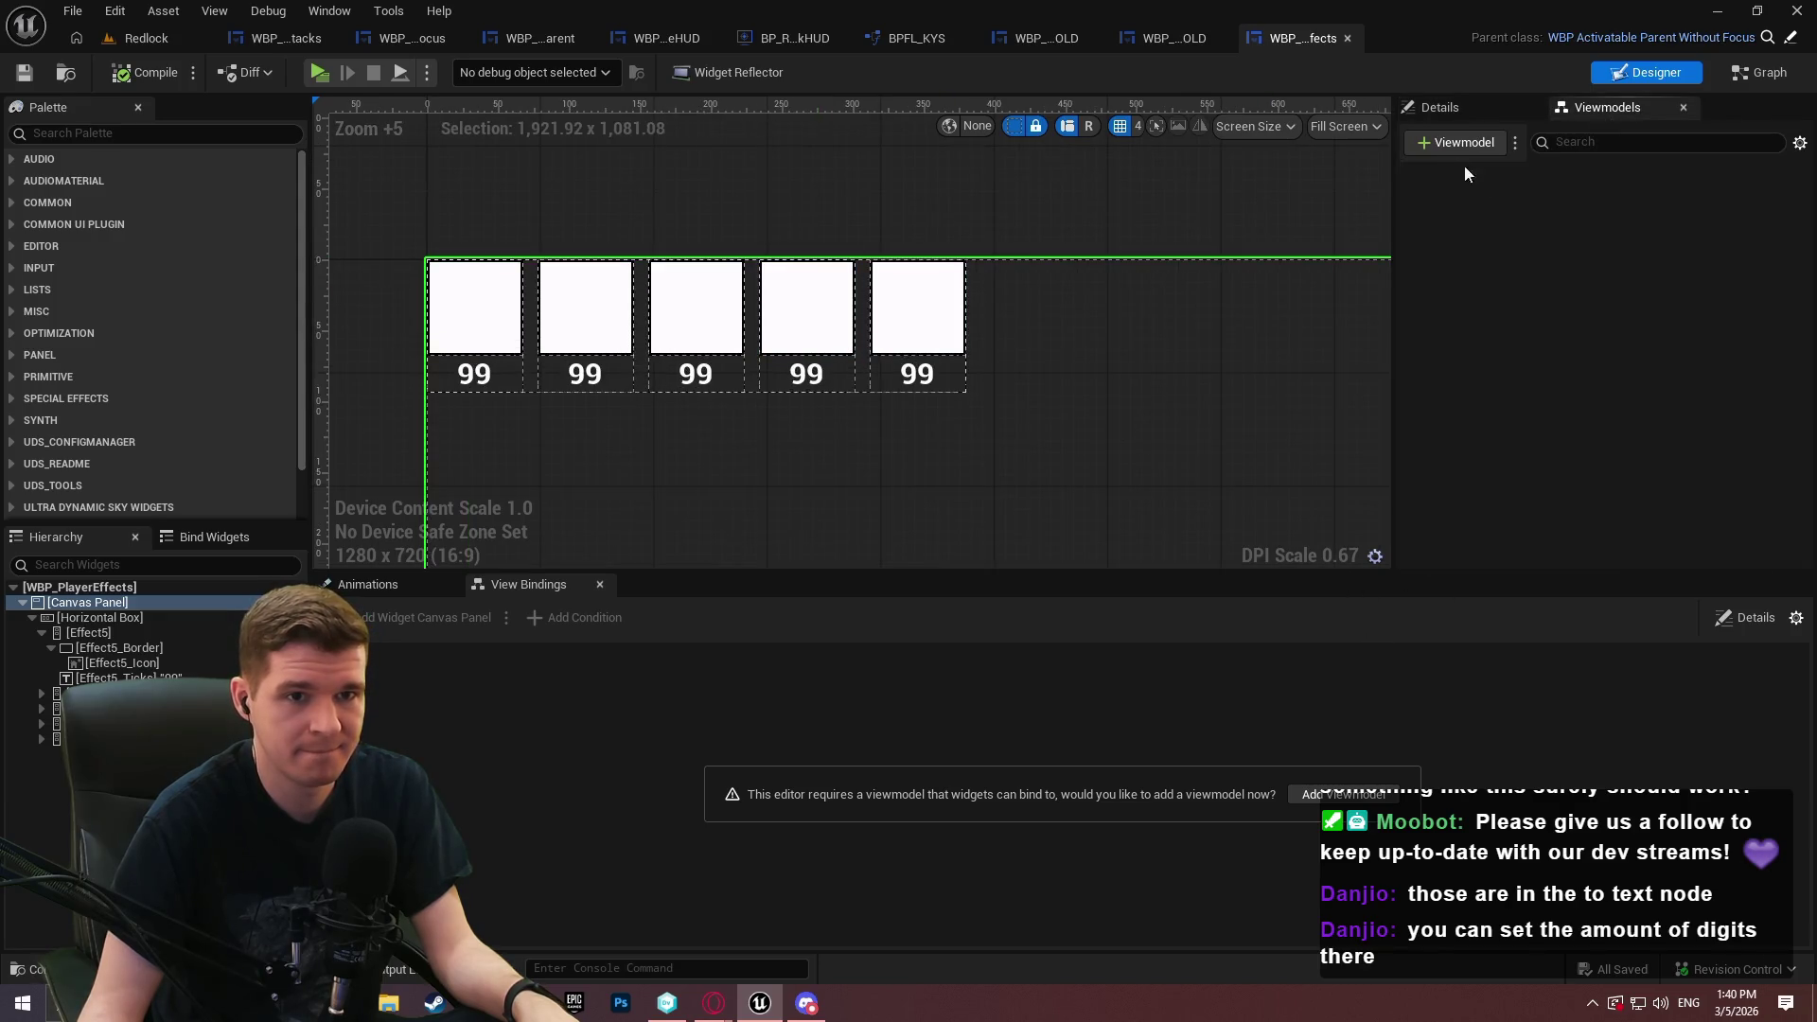
click(1466, 144)
click(1364, 217)
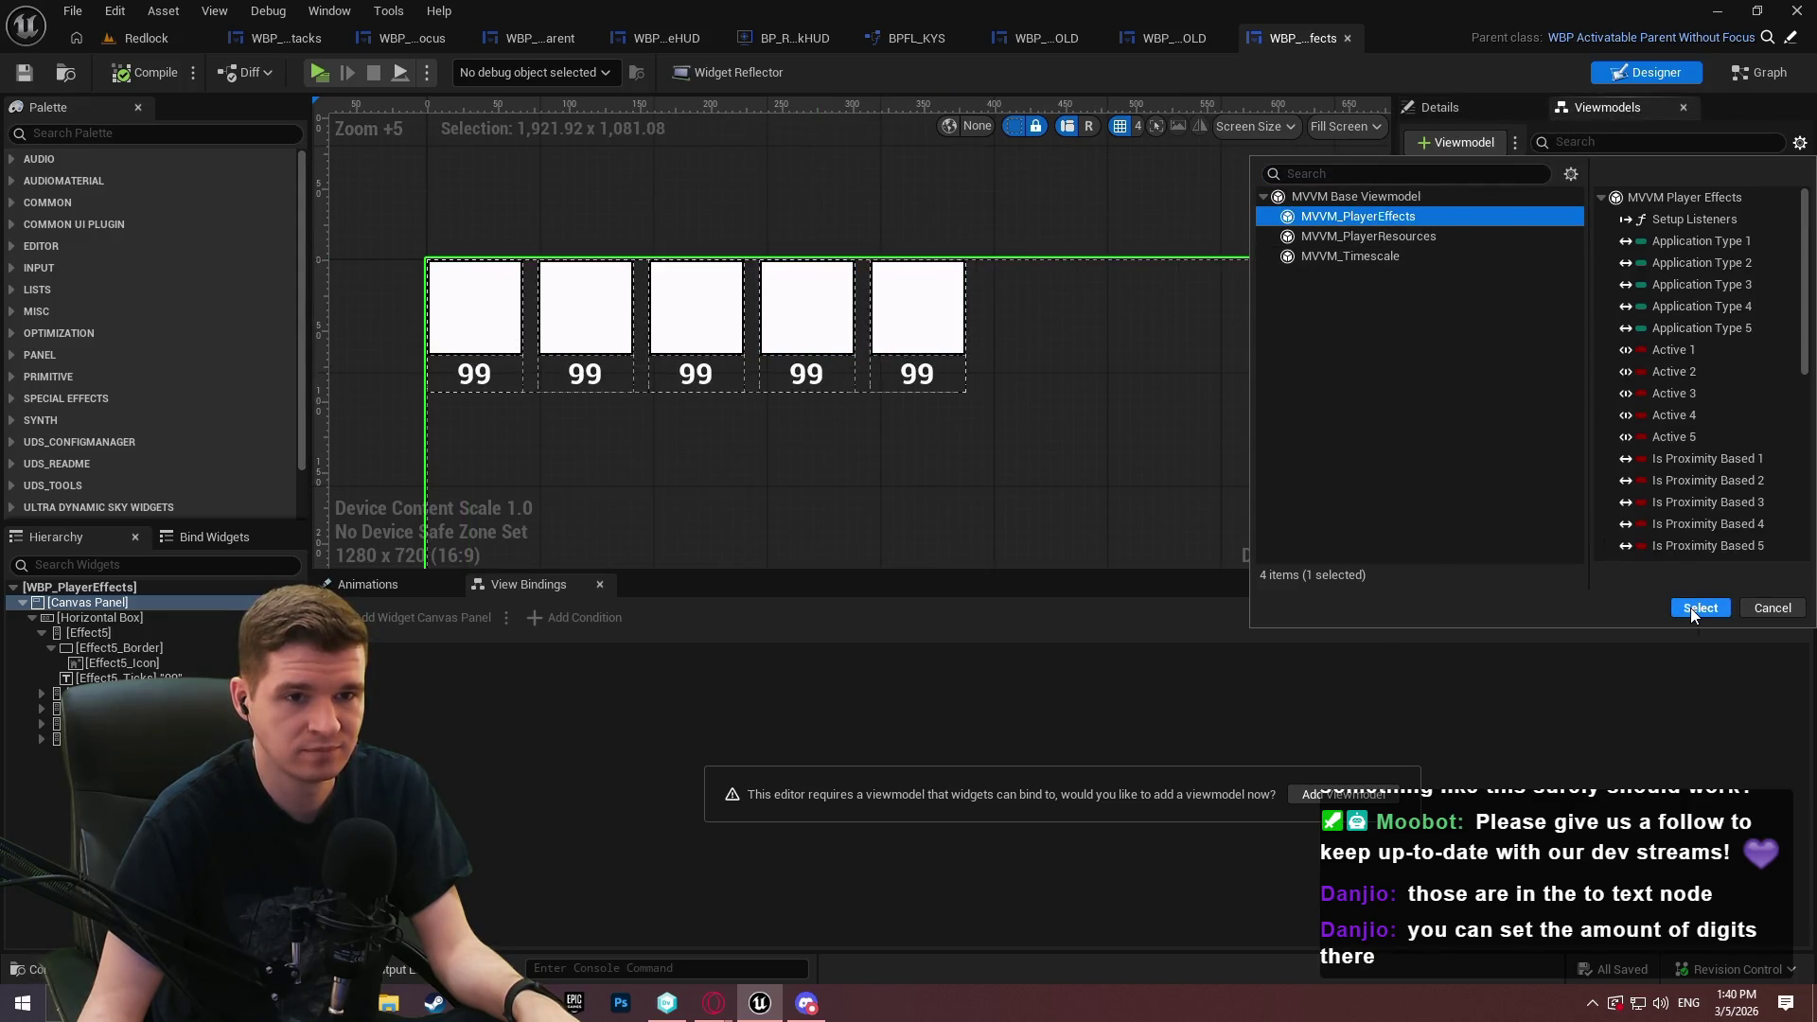
click(1693, 608)
Set the viewmodel's Creation Type to Global View Model Collection with identifier Effects, then compile and save
click(1509, 111)
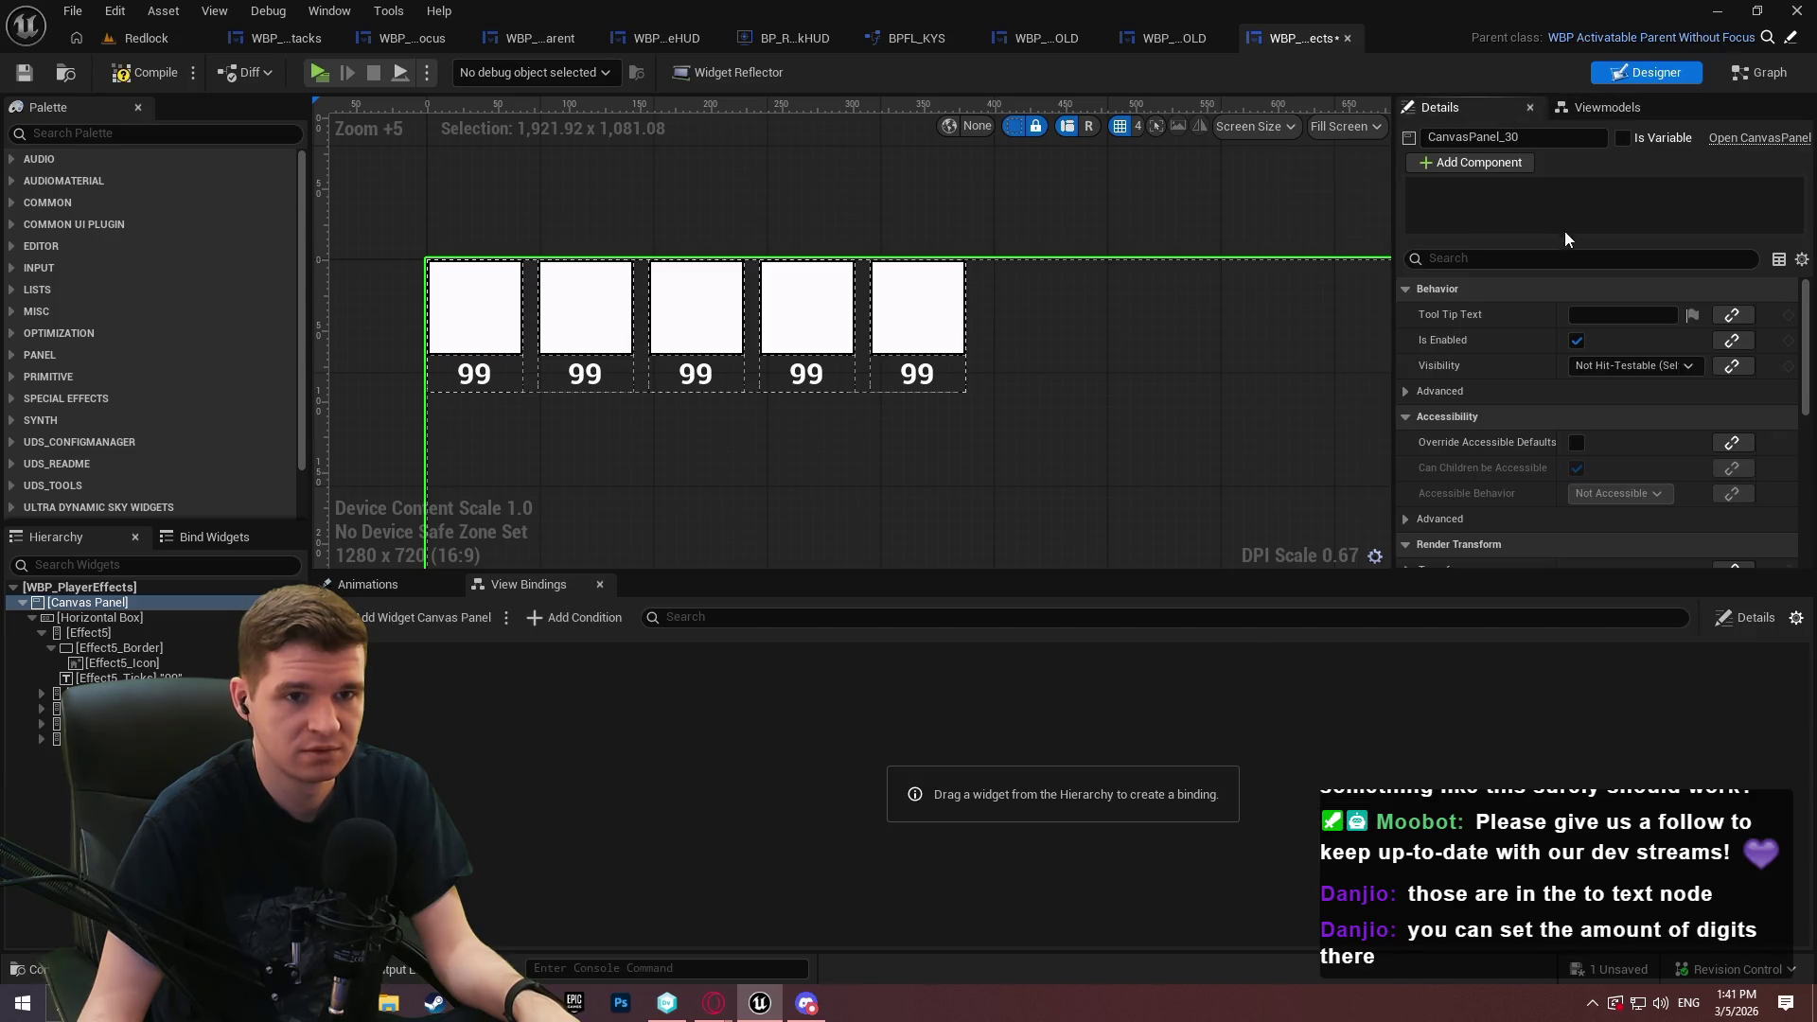
click(1608, 107)
click(1524, 178)
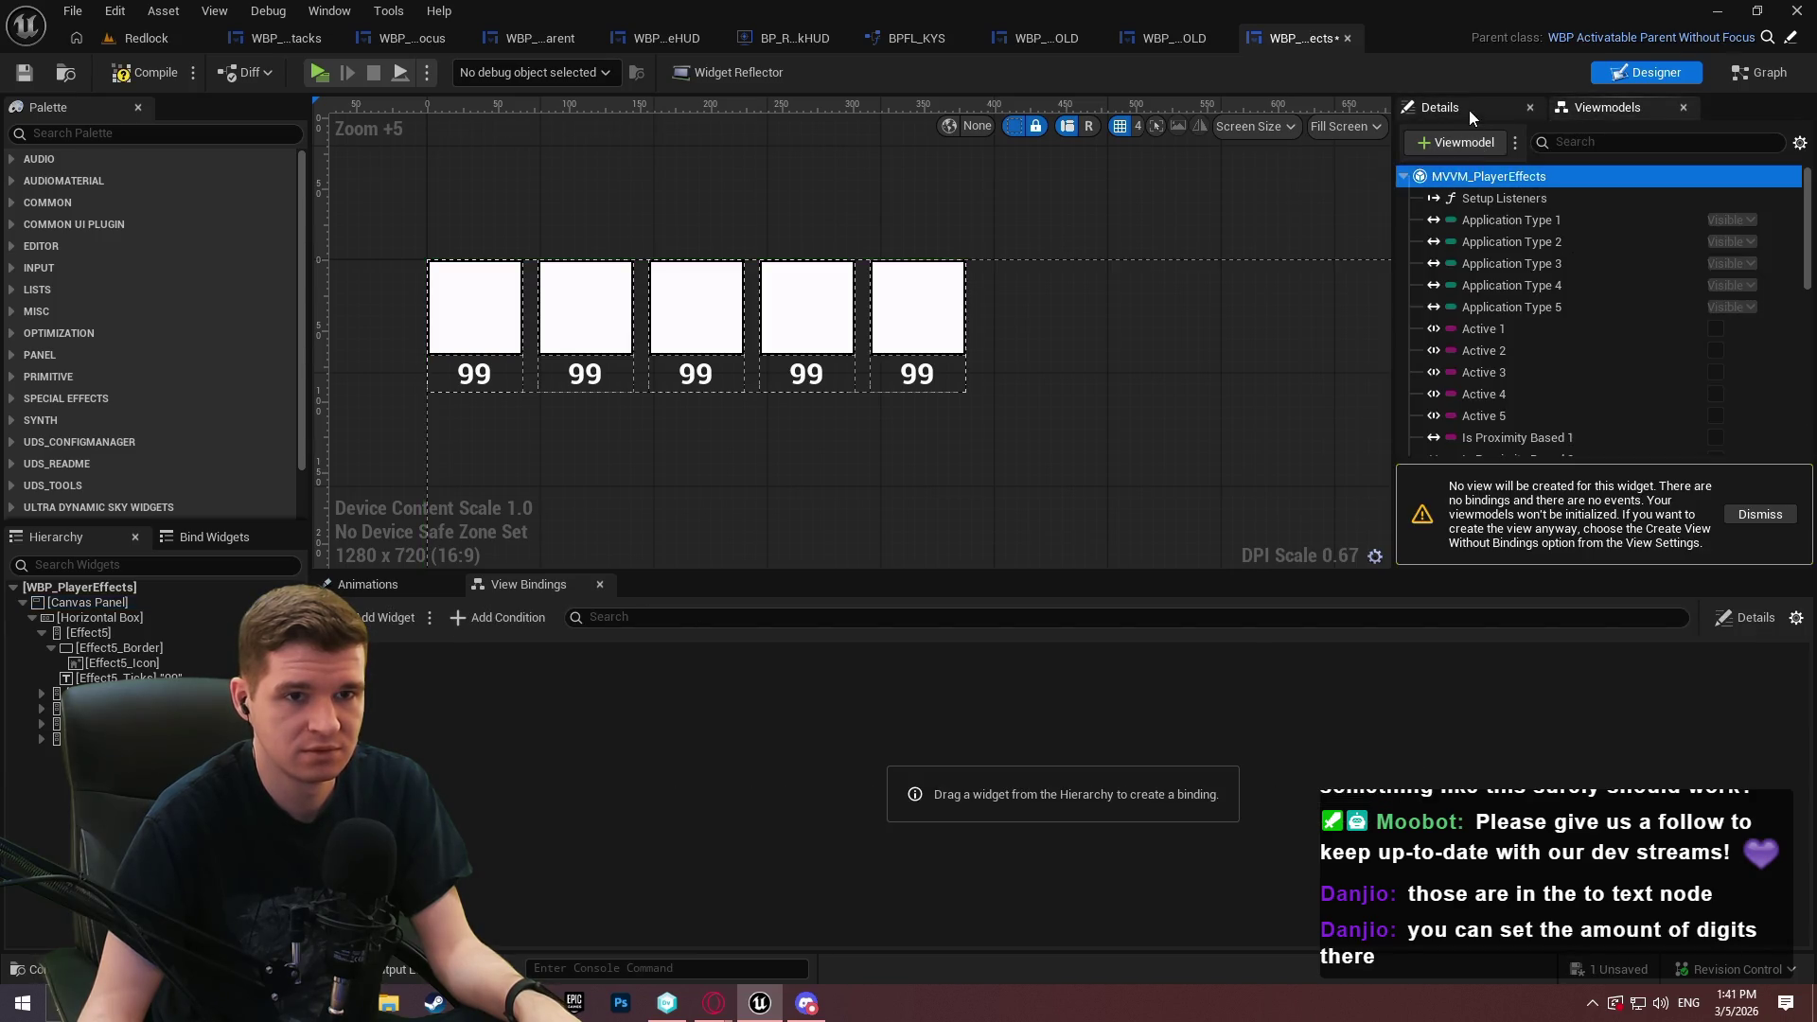
click(1470, 110)
click(1628, 244)
click(1647, 313)
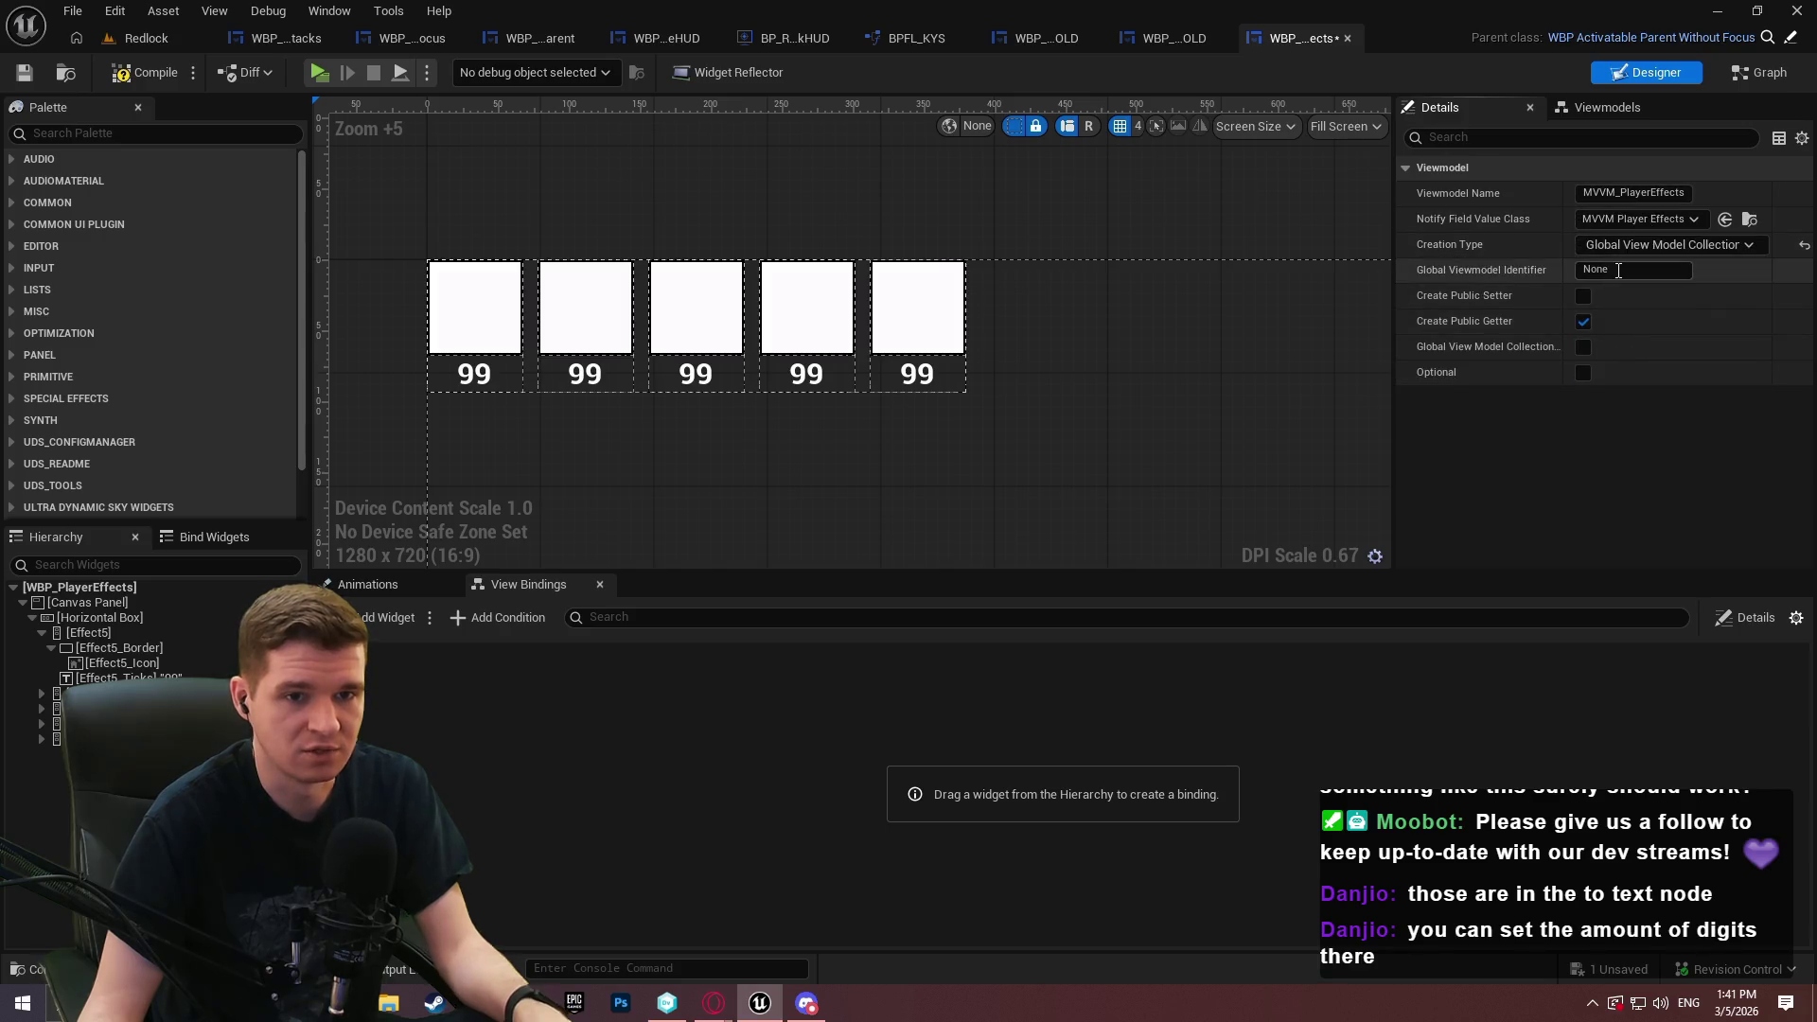
click(1633, 270)
text(Effects)
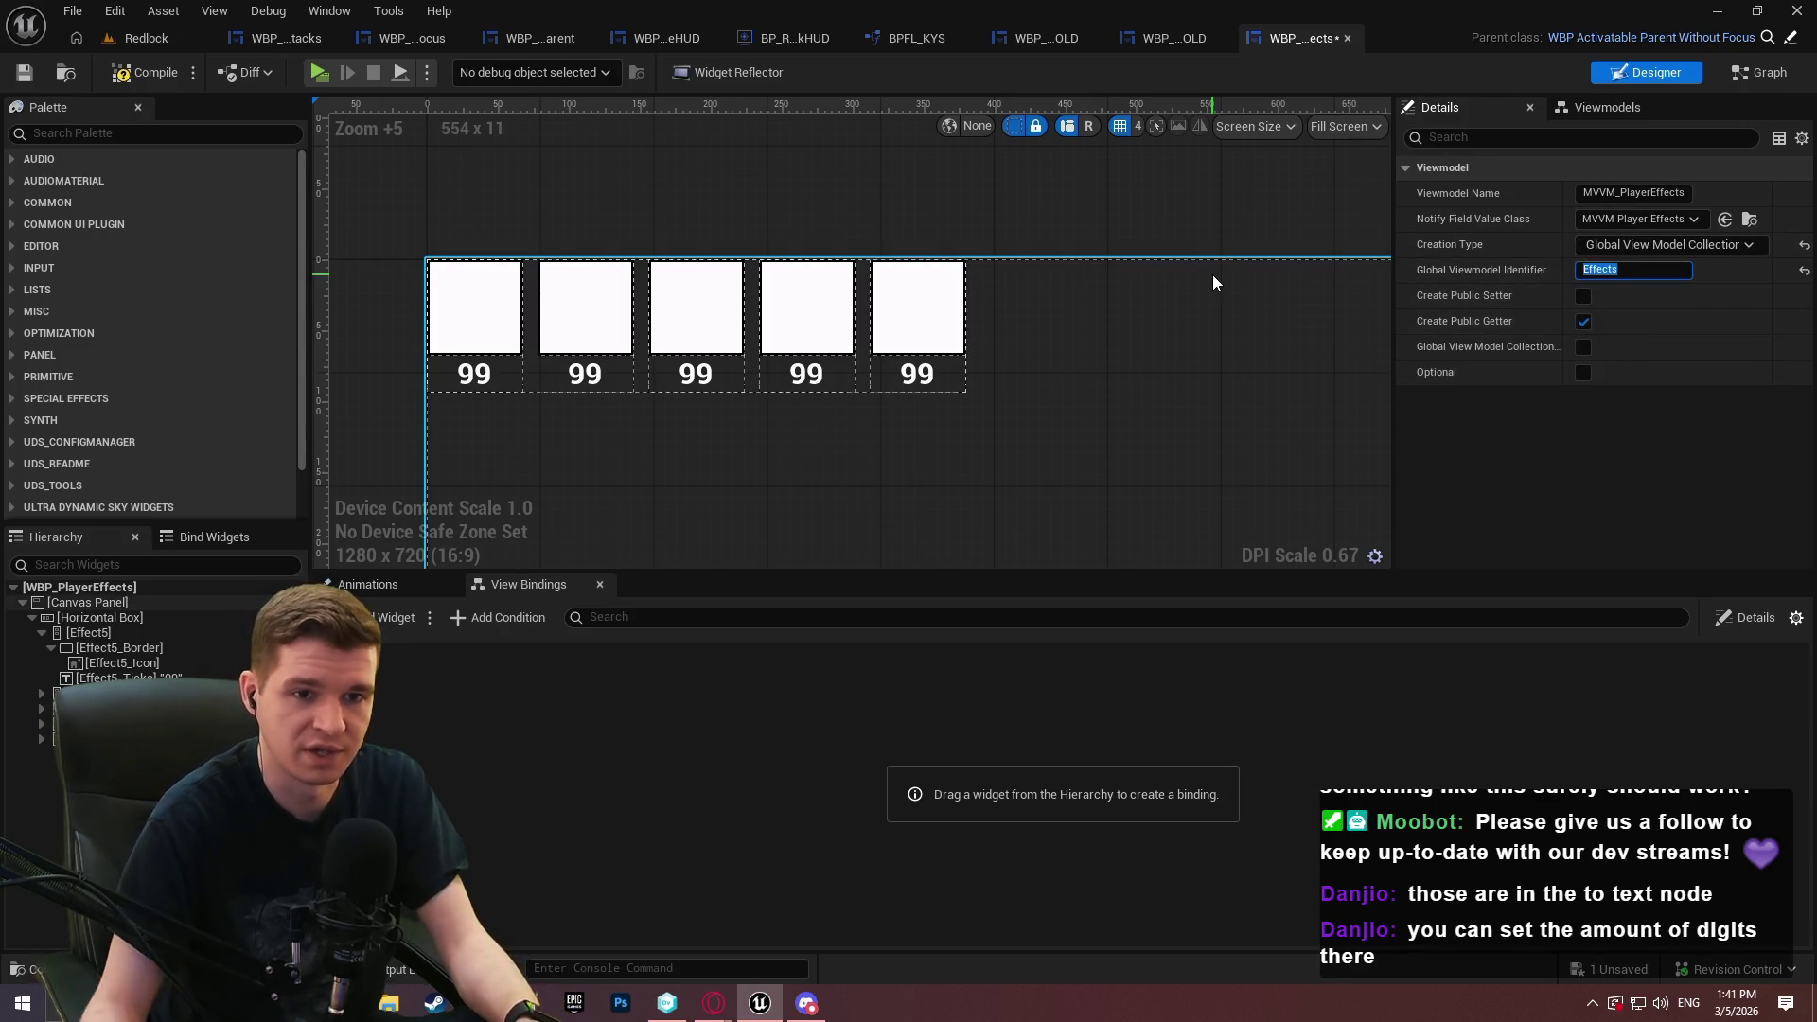
click(1583, 346)
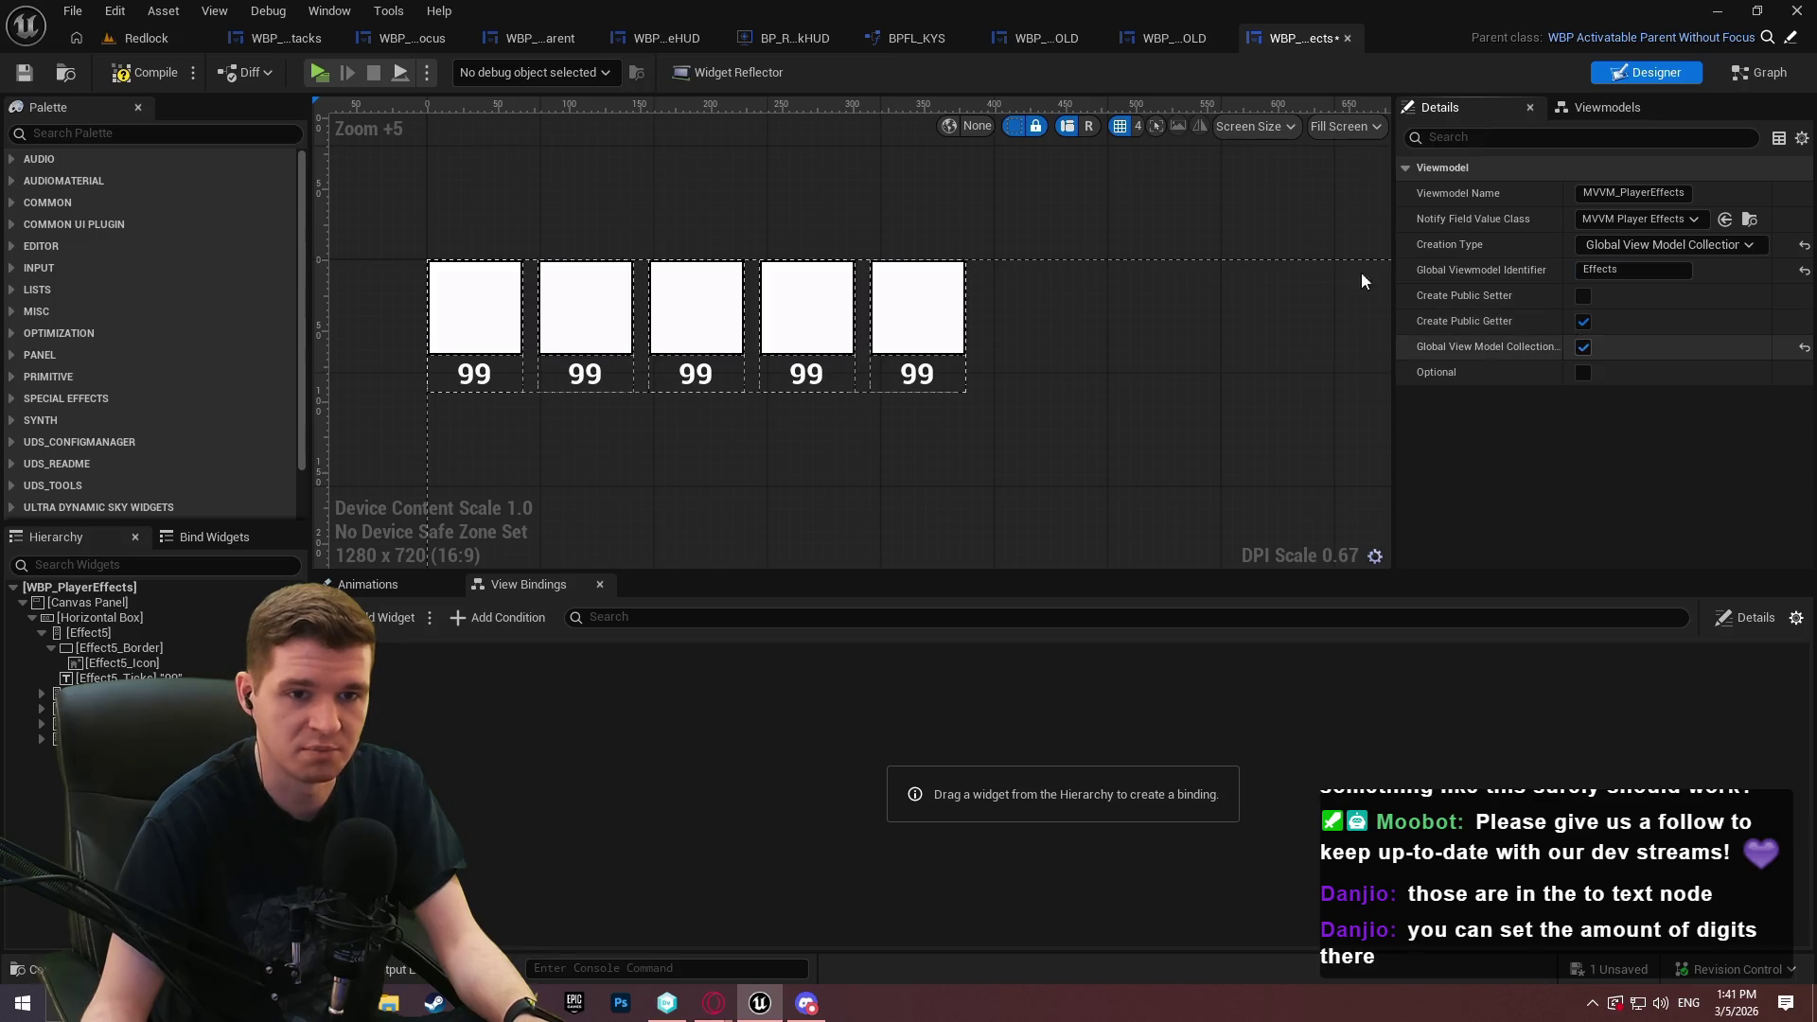
click(24, 74)
click(1164, 37)
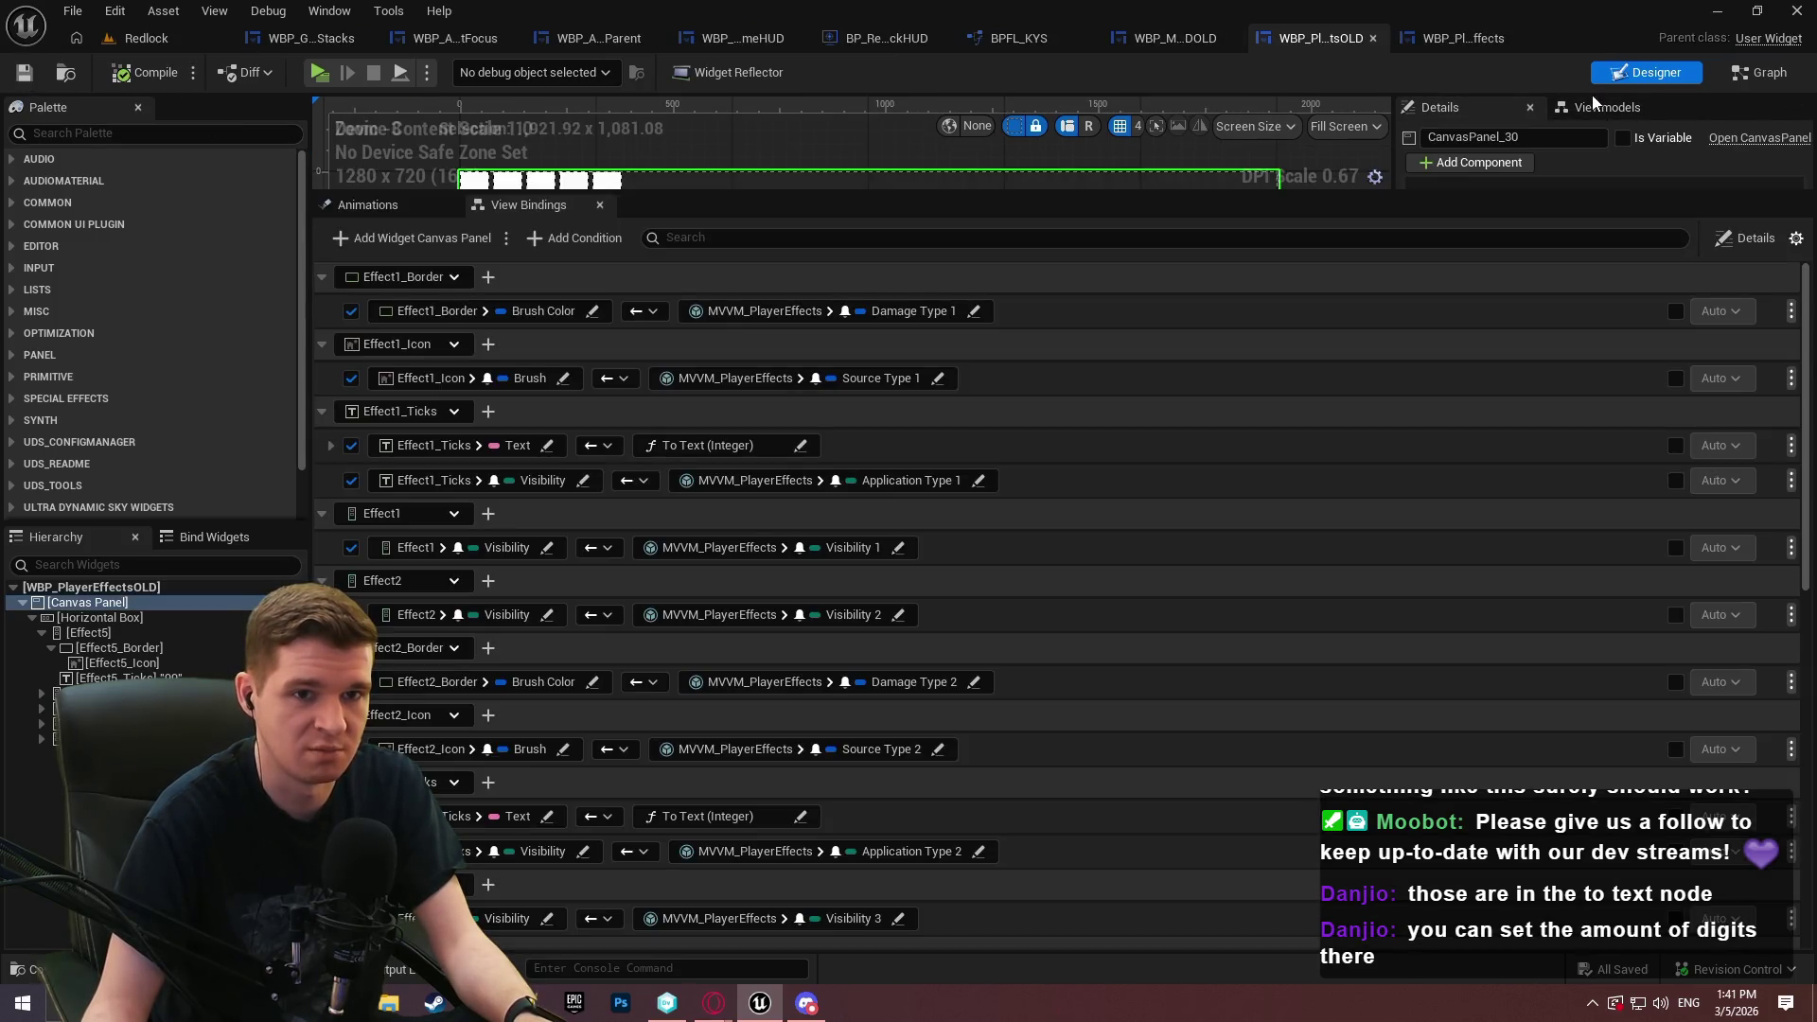
Check the OLD widget's viewmodel identifier and change the new widget's identifier to PlayerEffects
click(1607, 107)
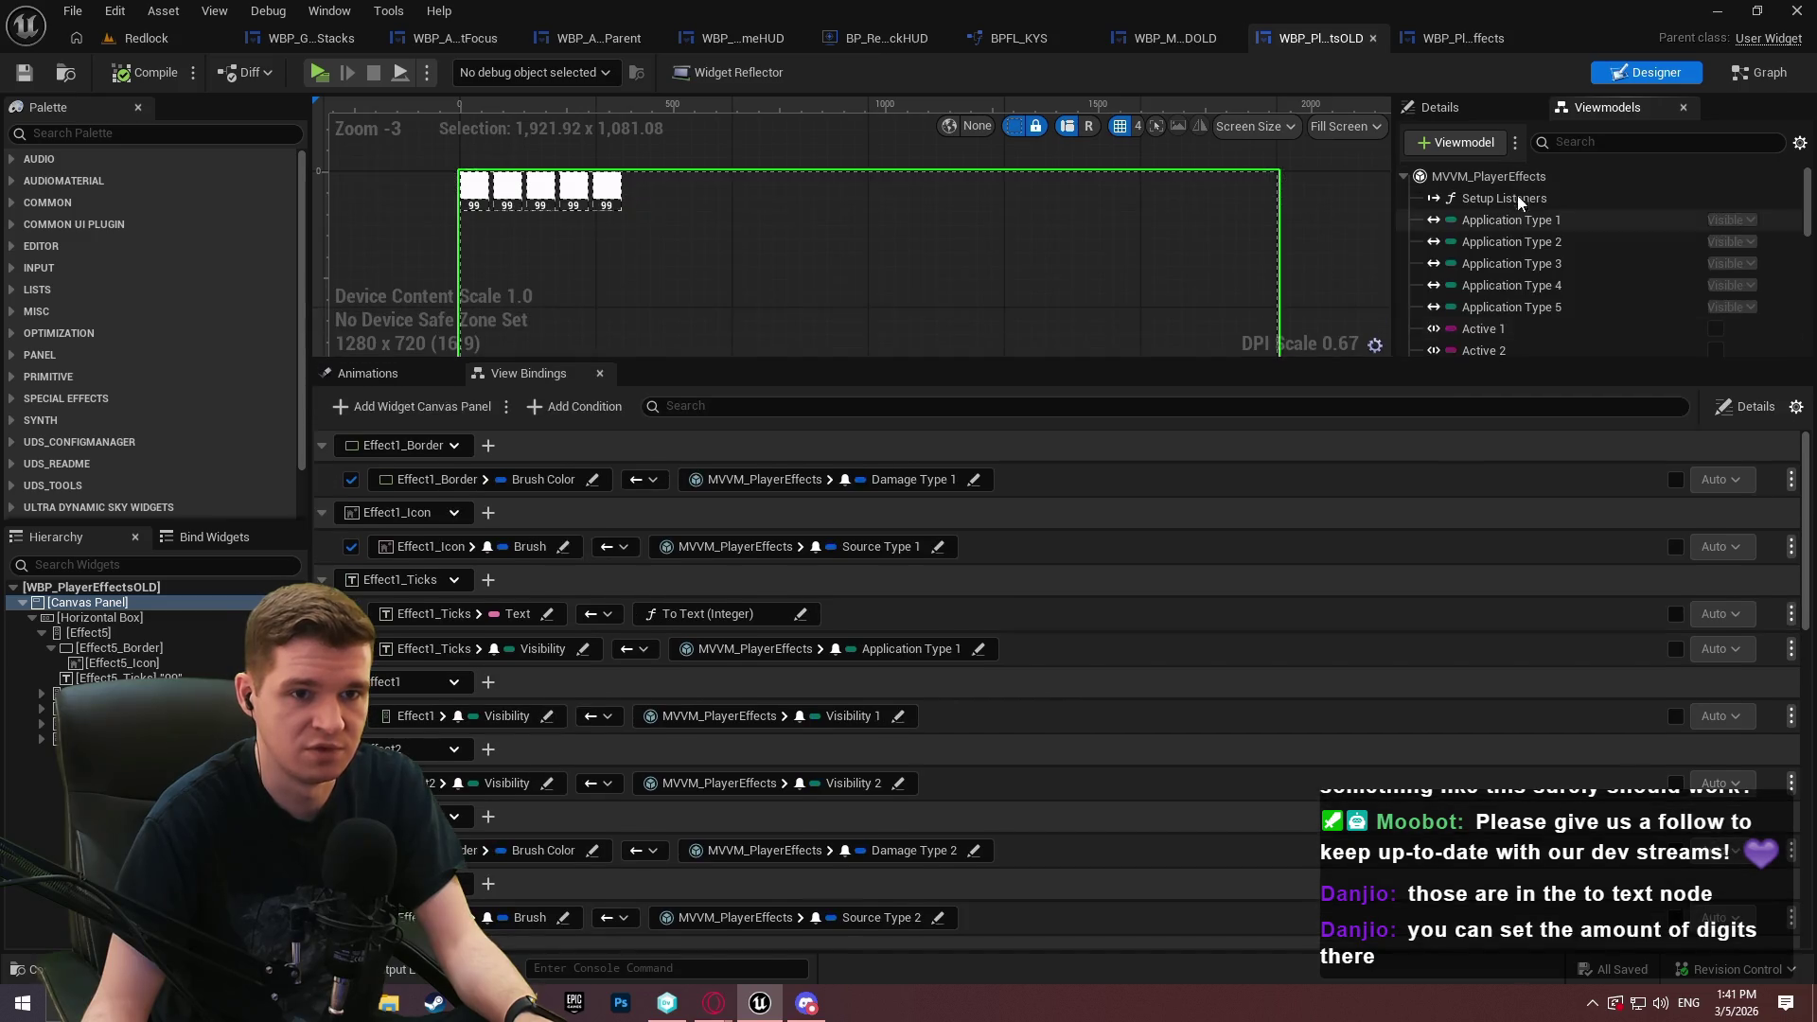
click(1519, 178)
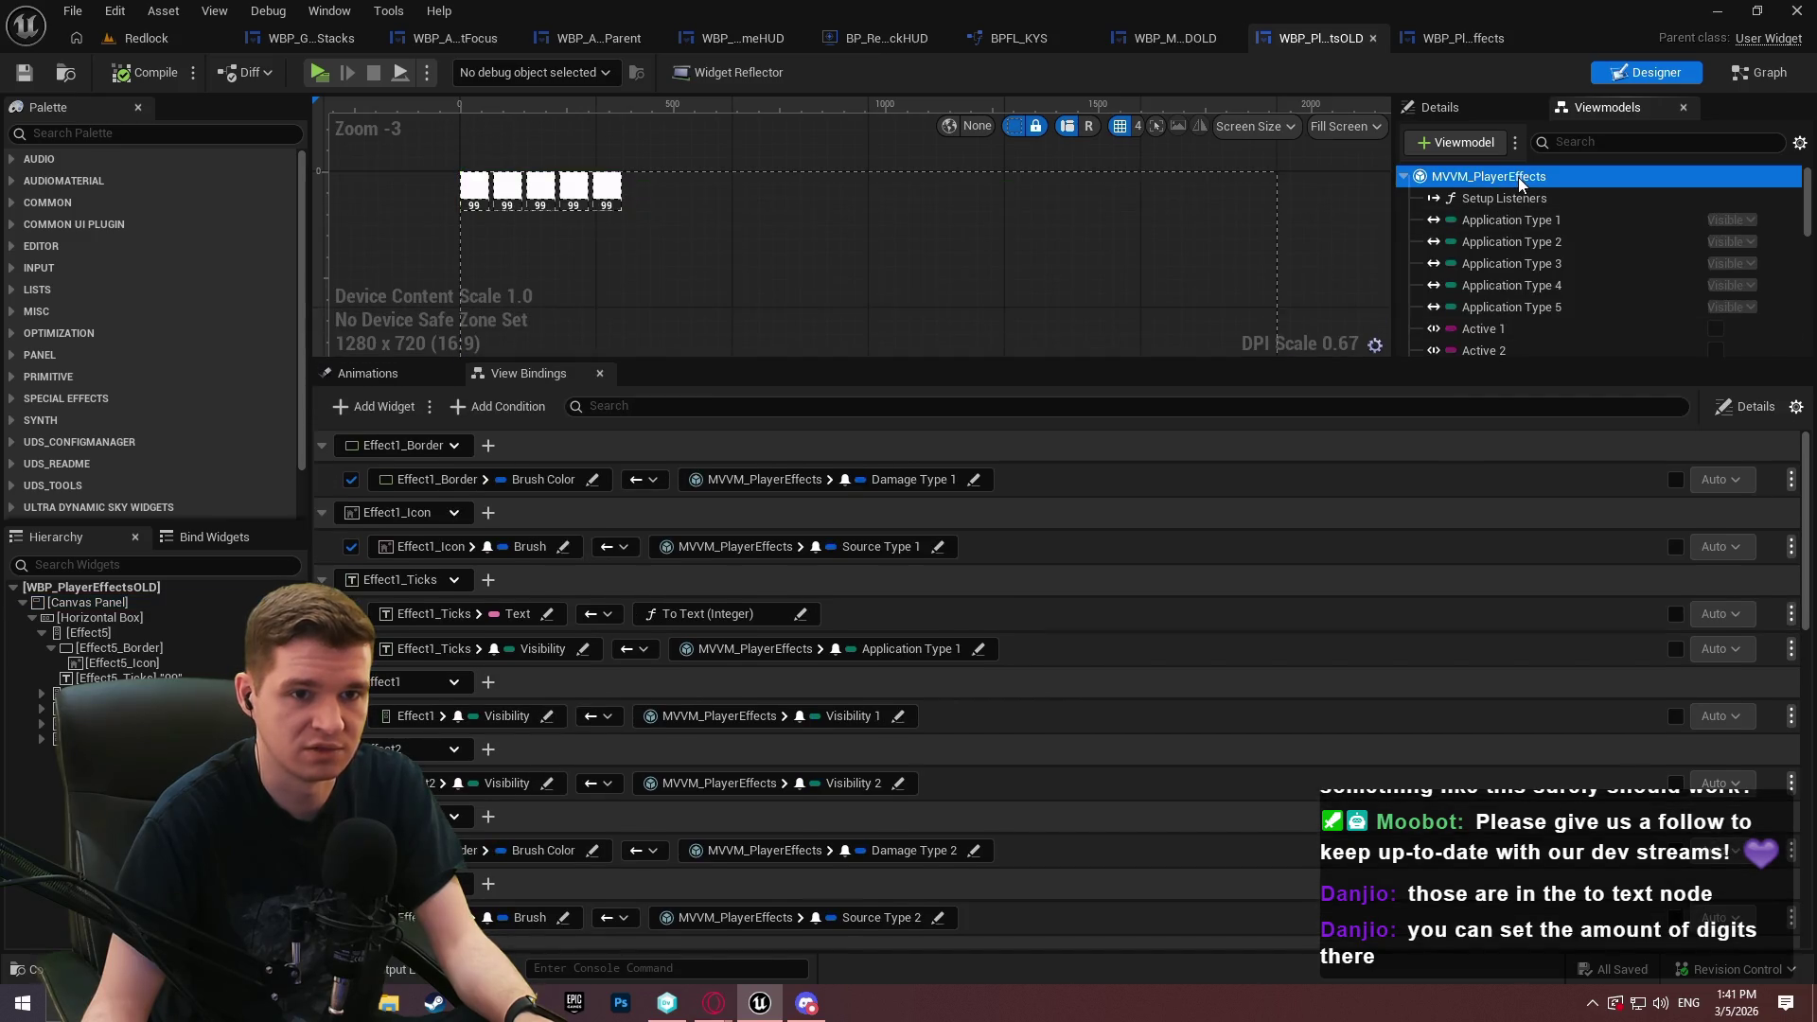
click(1608, 107)
click(1438, 40)
click(1608, 111)
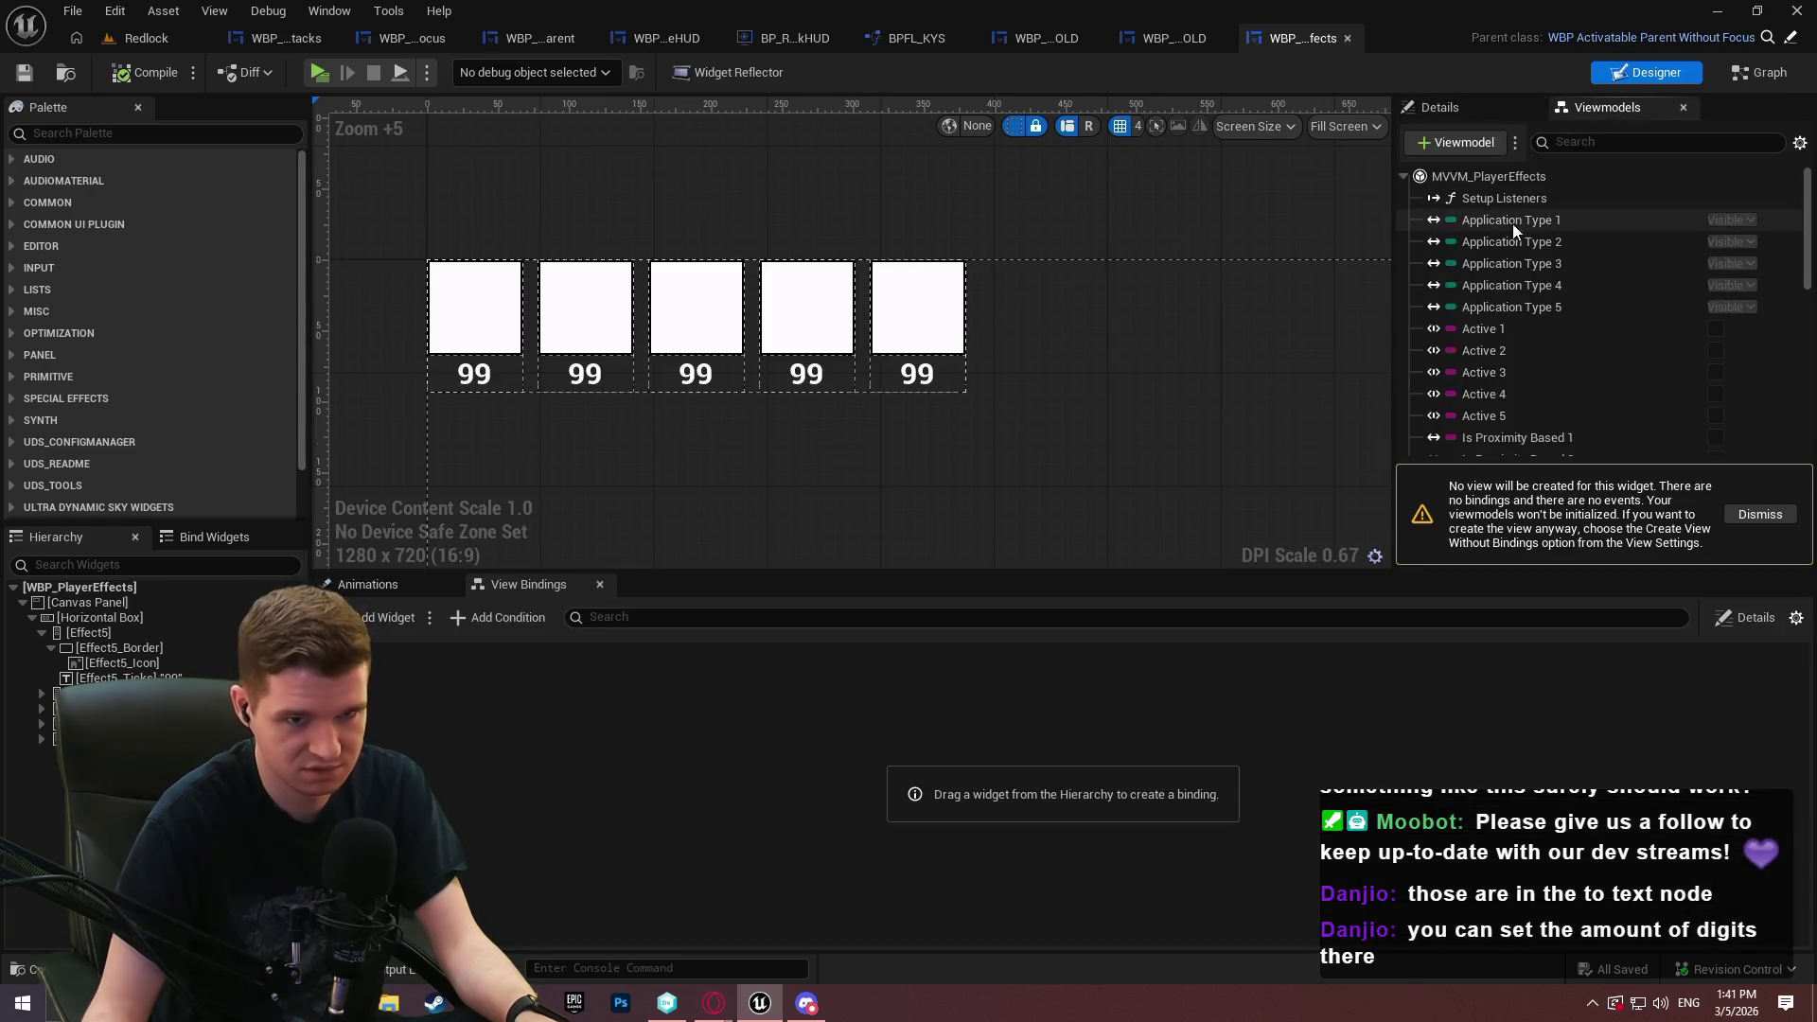
click(1469, 180)
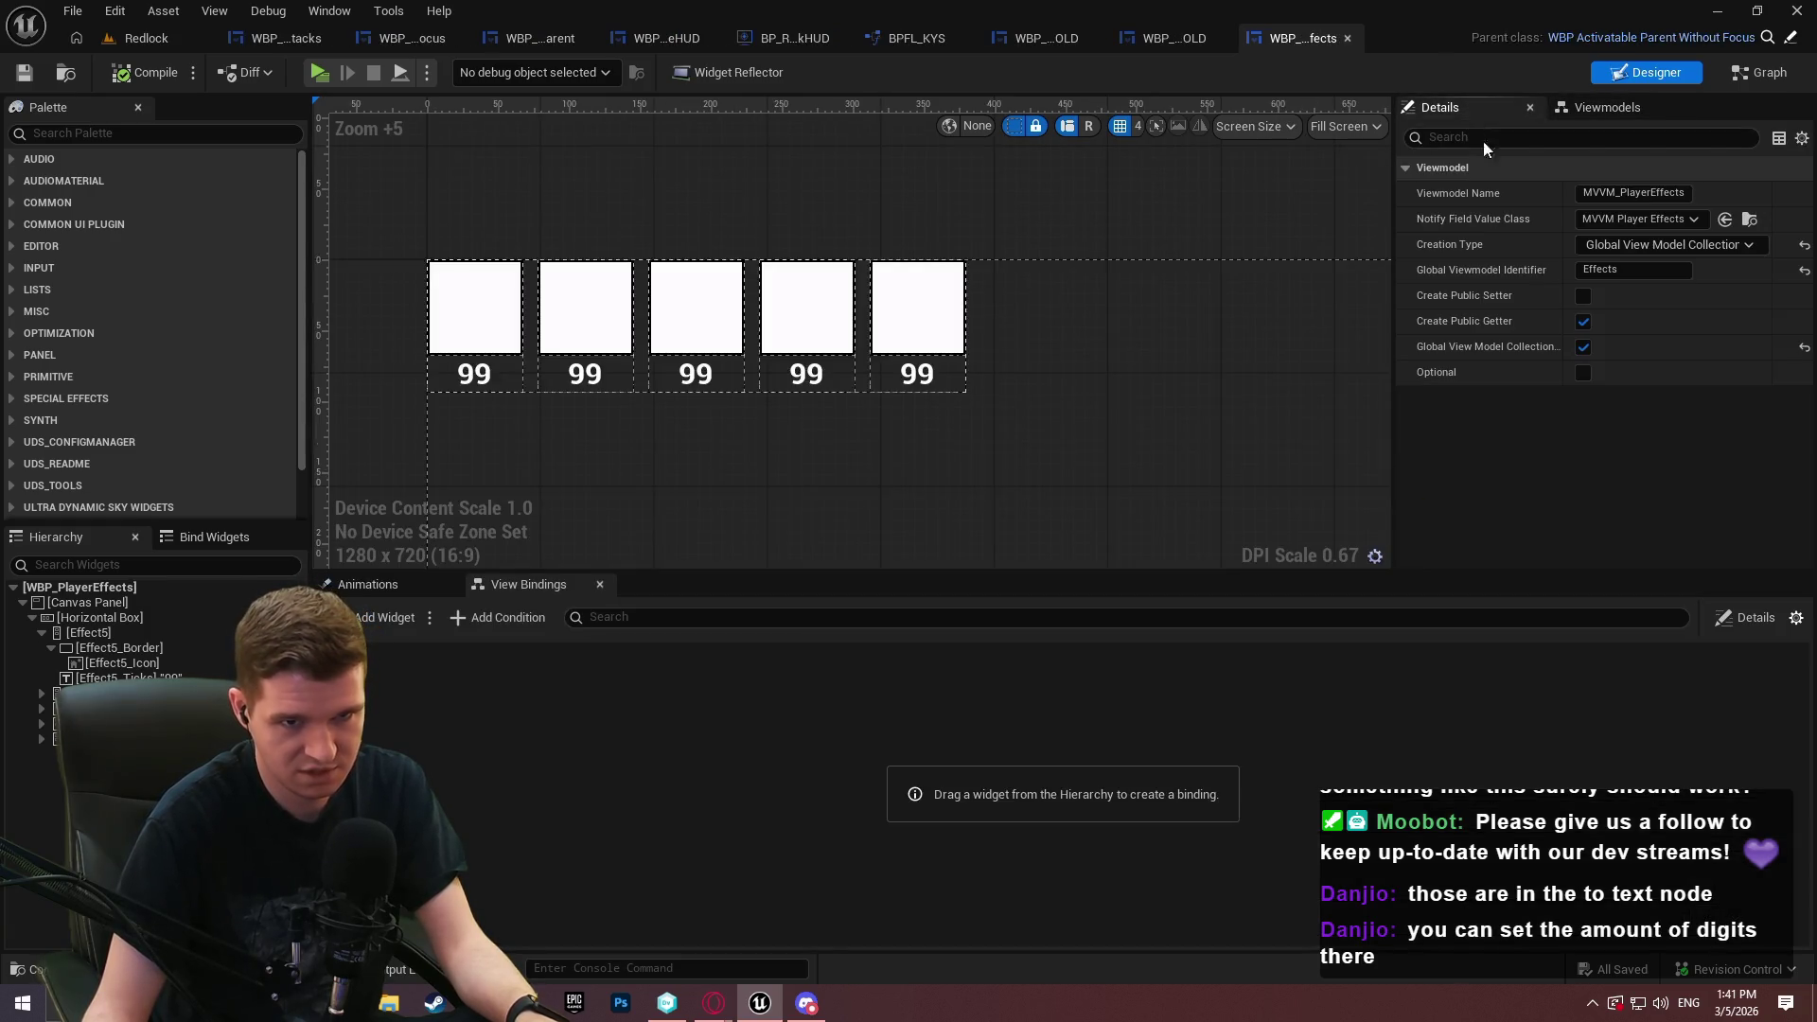
click(1585, 270)
text(Player)
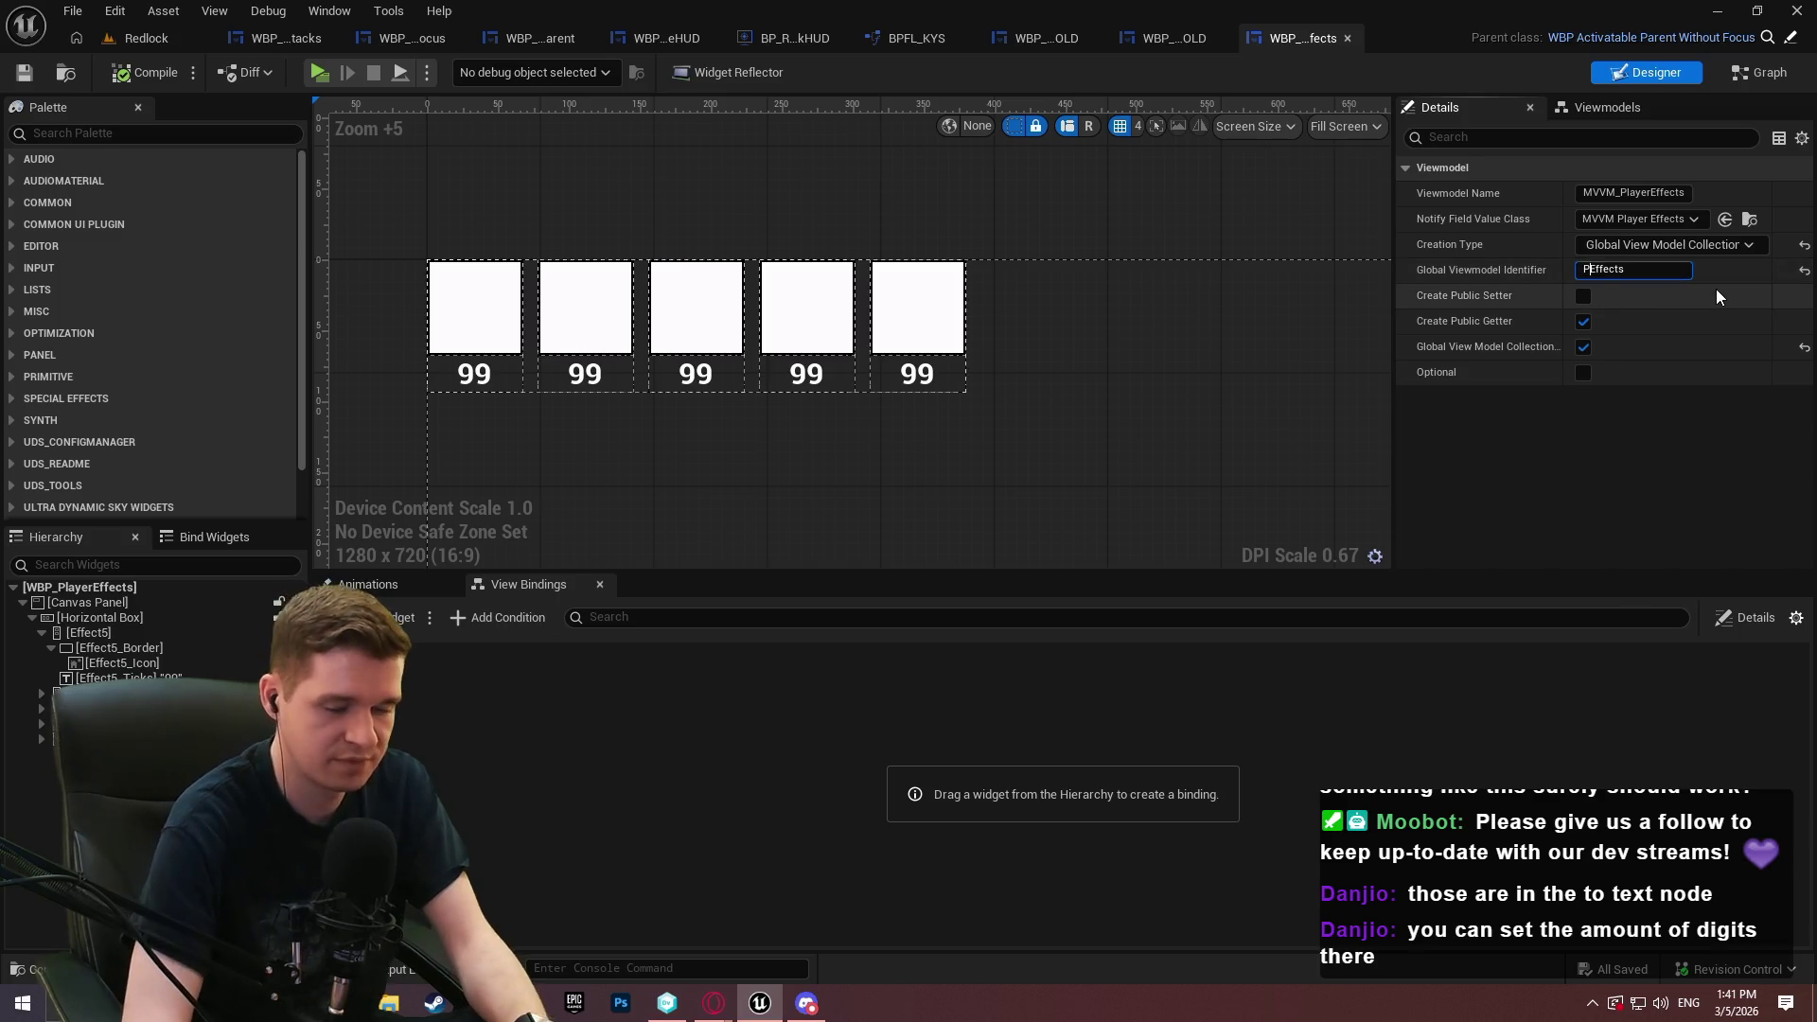
key(Return)
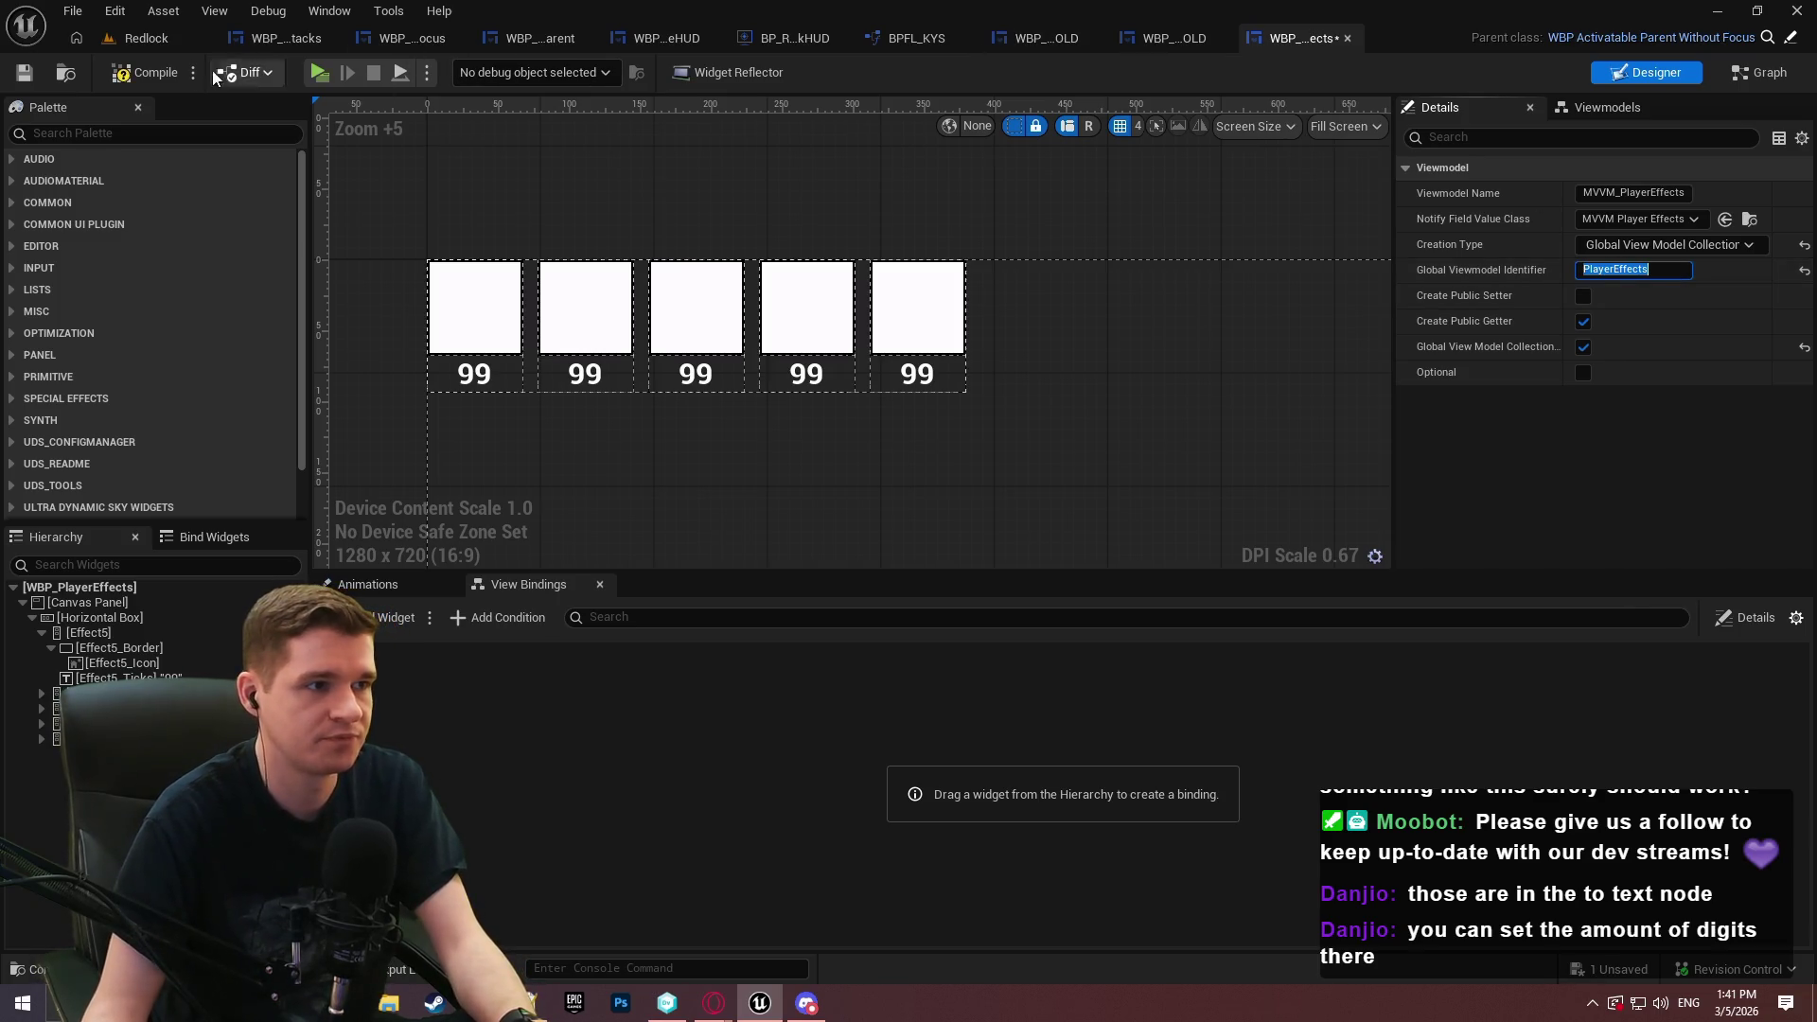
Compile and save the new widget, close the duplicate OLD tab, and glance at version control
click(24, 73)
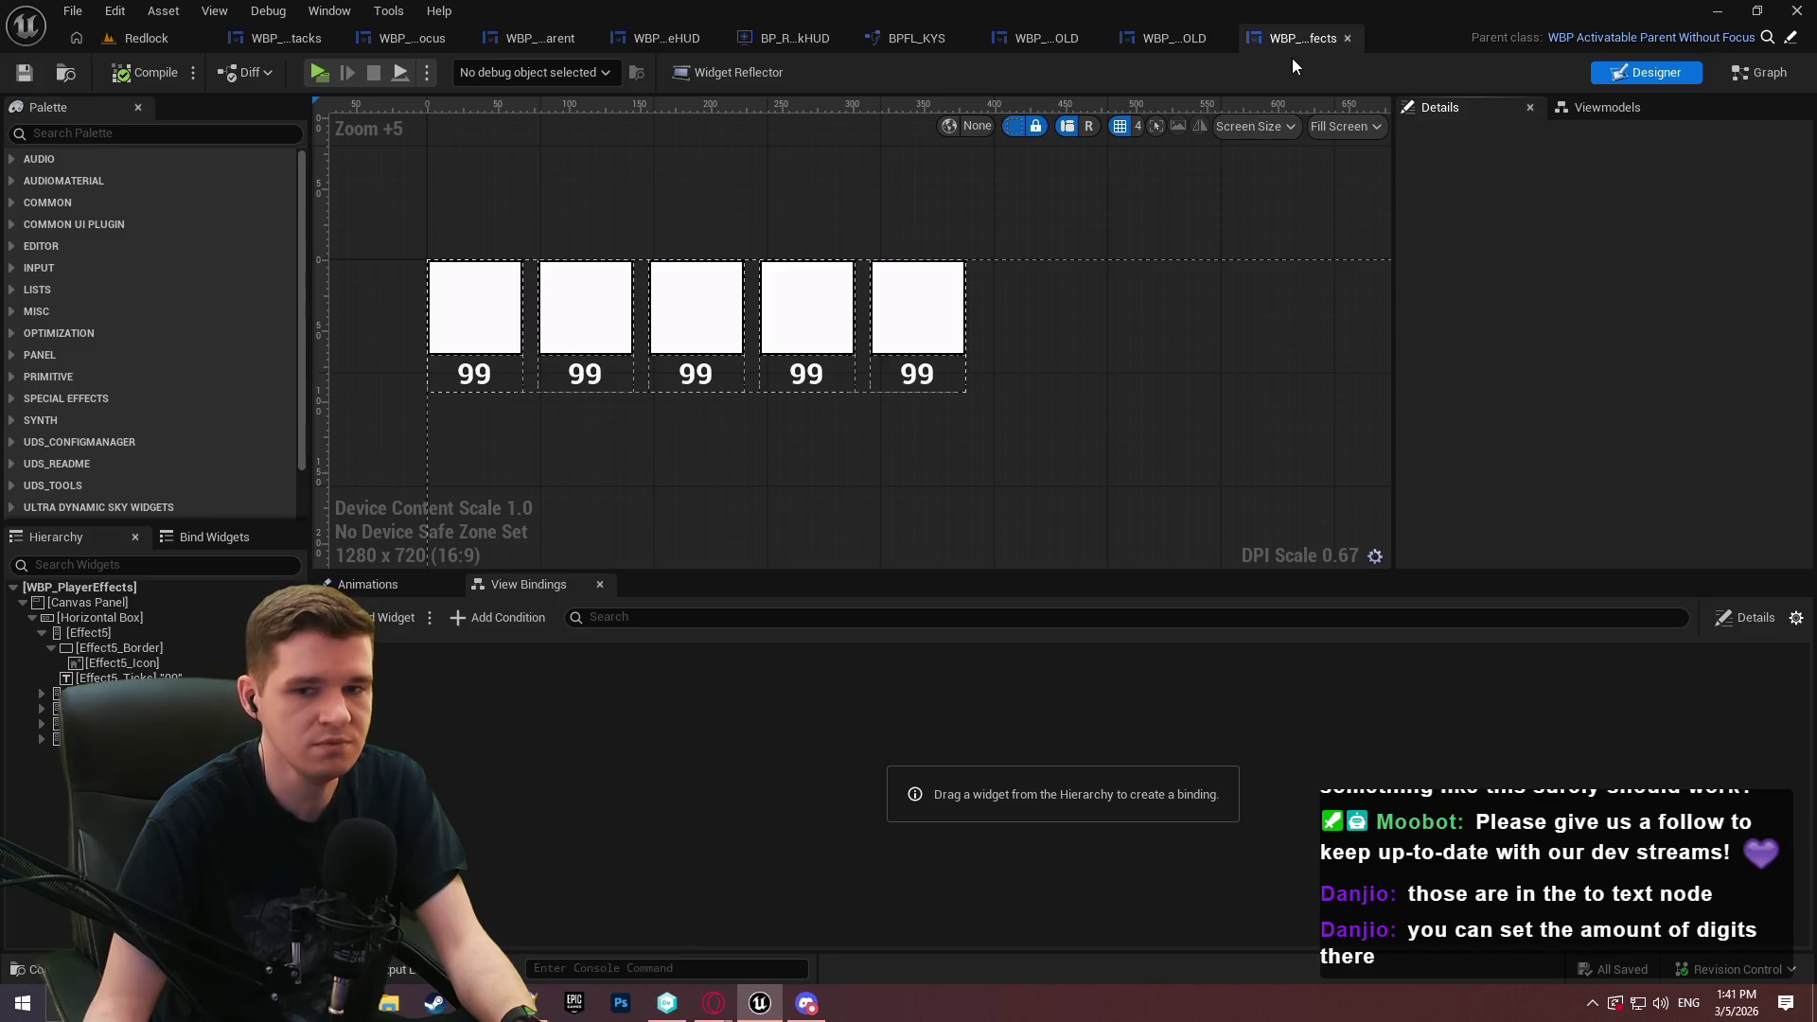
click(1218, 38)
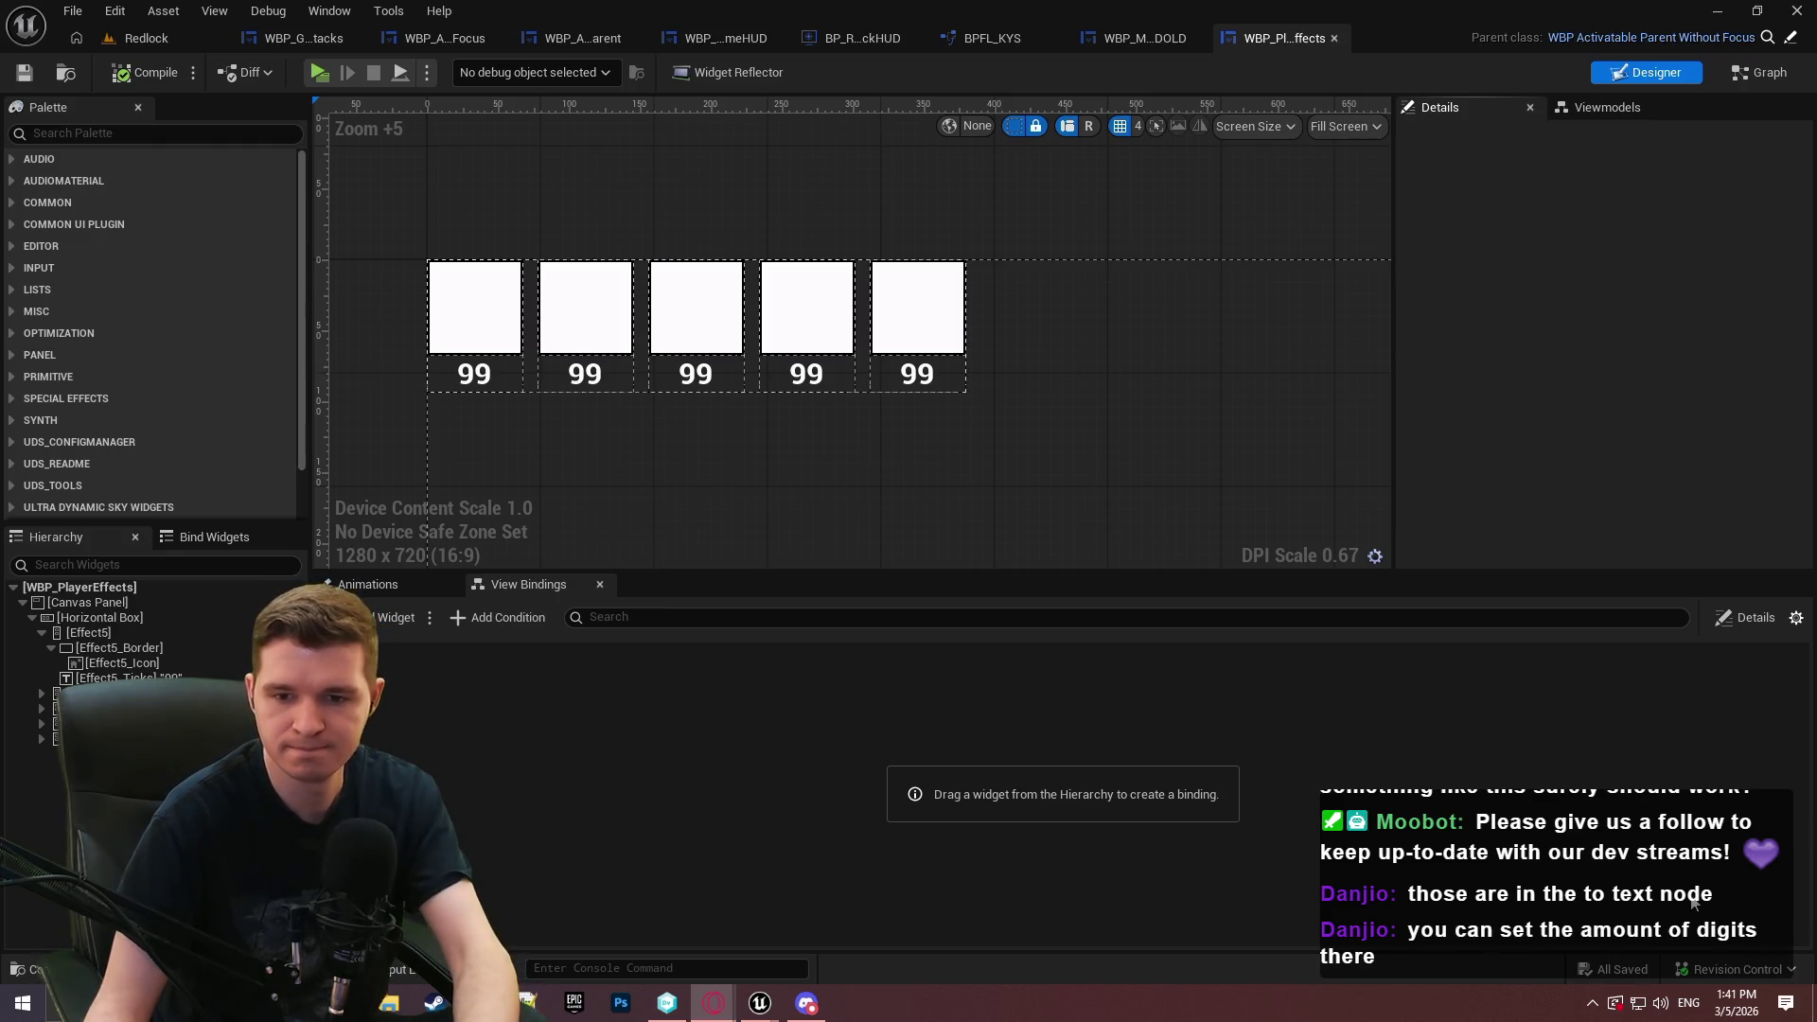
click(667, 1003)
key(alt+Tab)
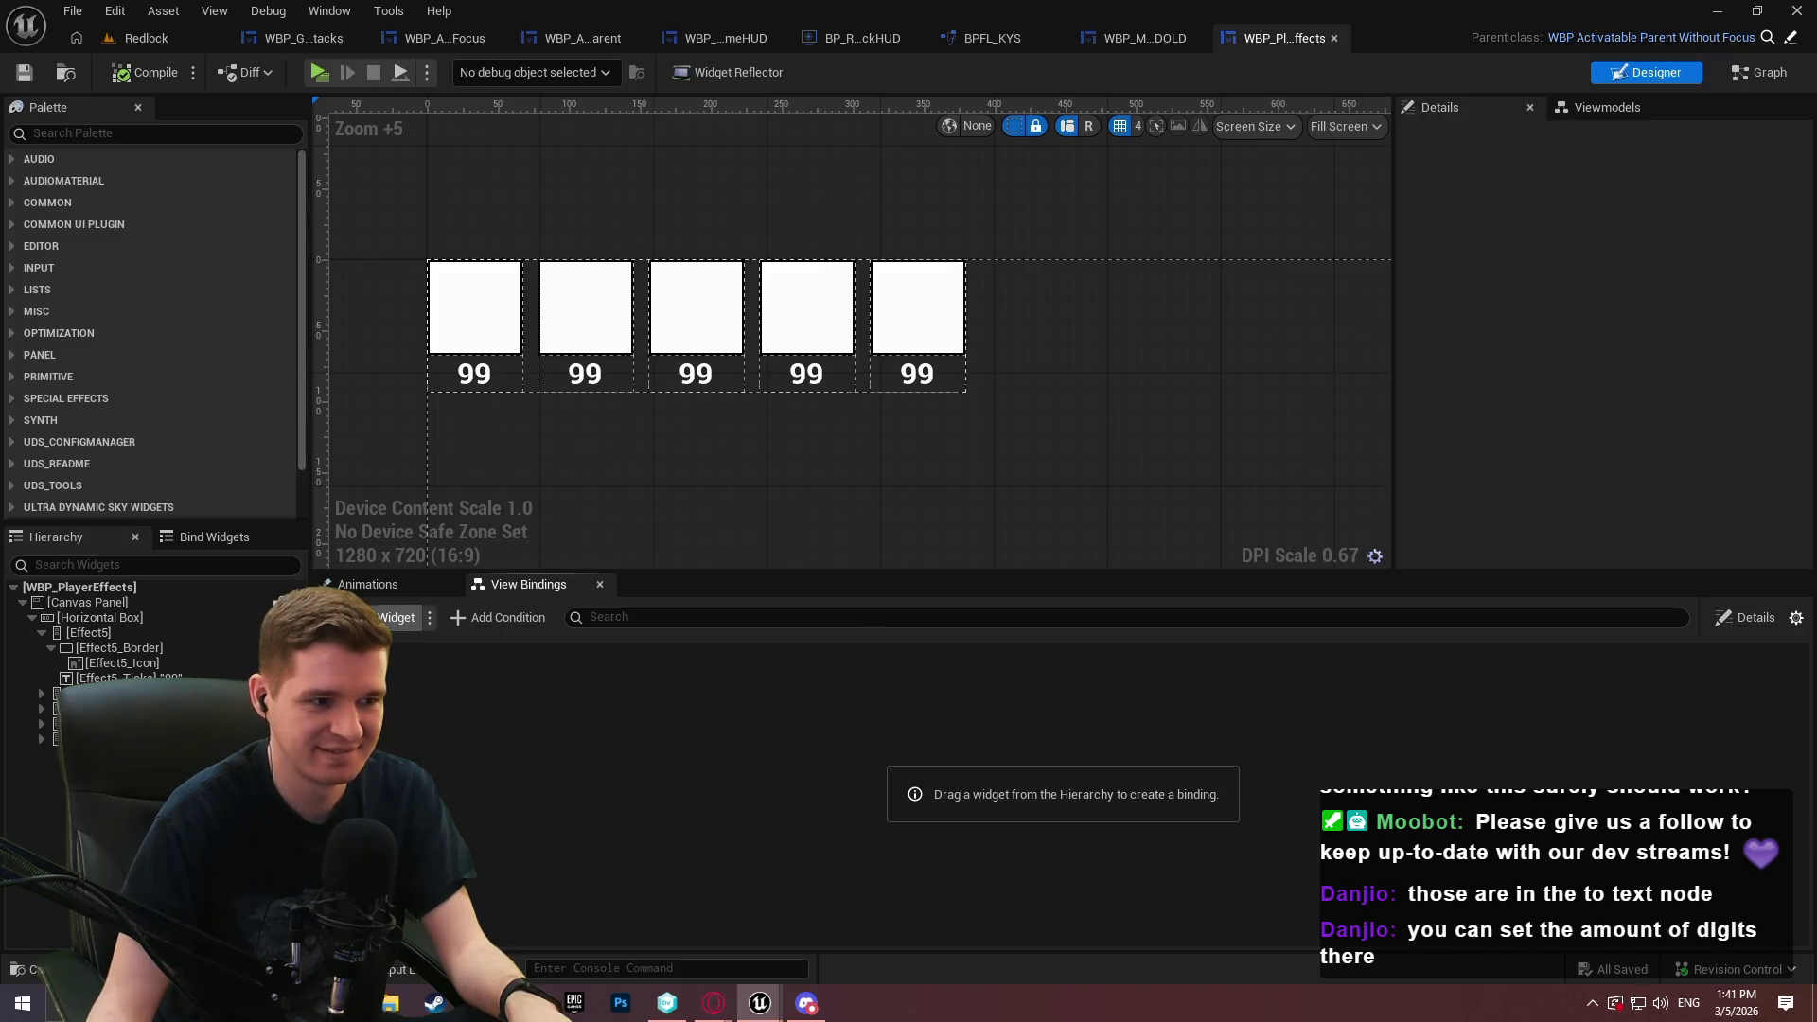
Add an empty view binding row to the new WBP_PlayerEffects
click(389, 617)
right_click(716, 674)
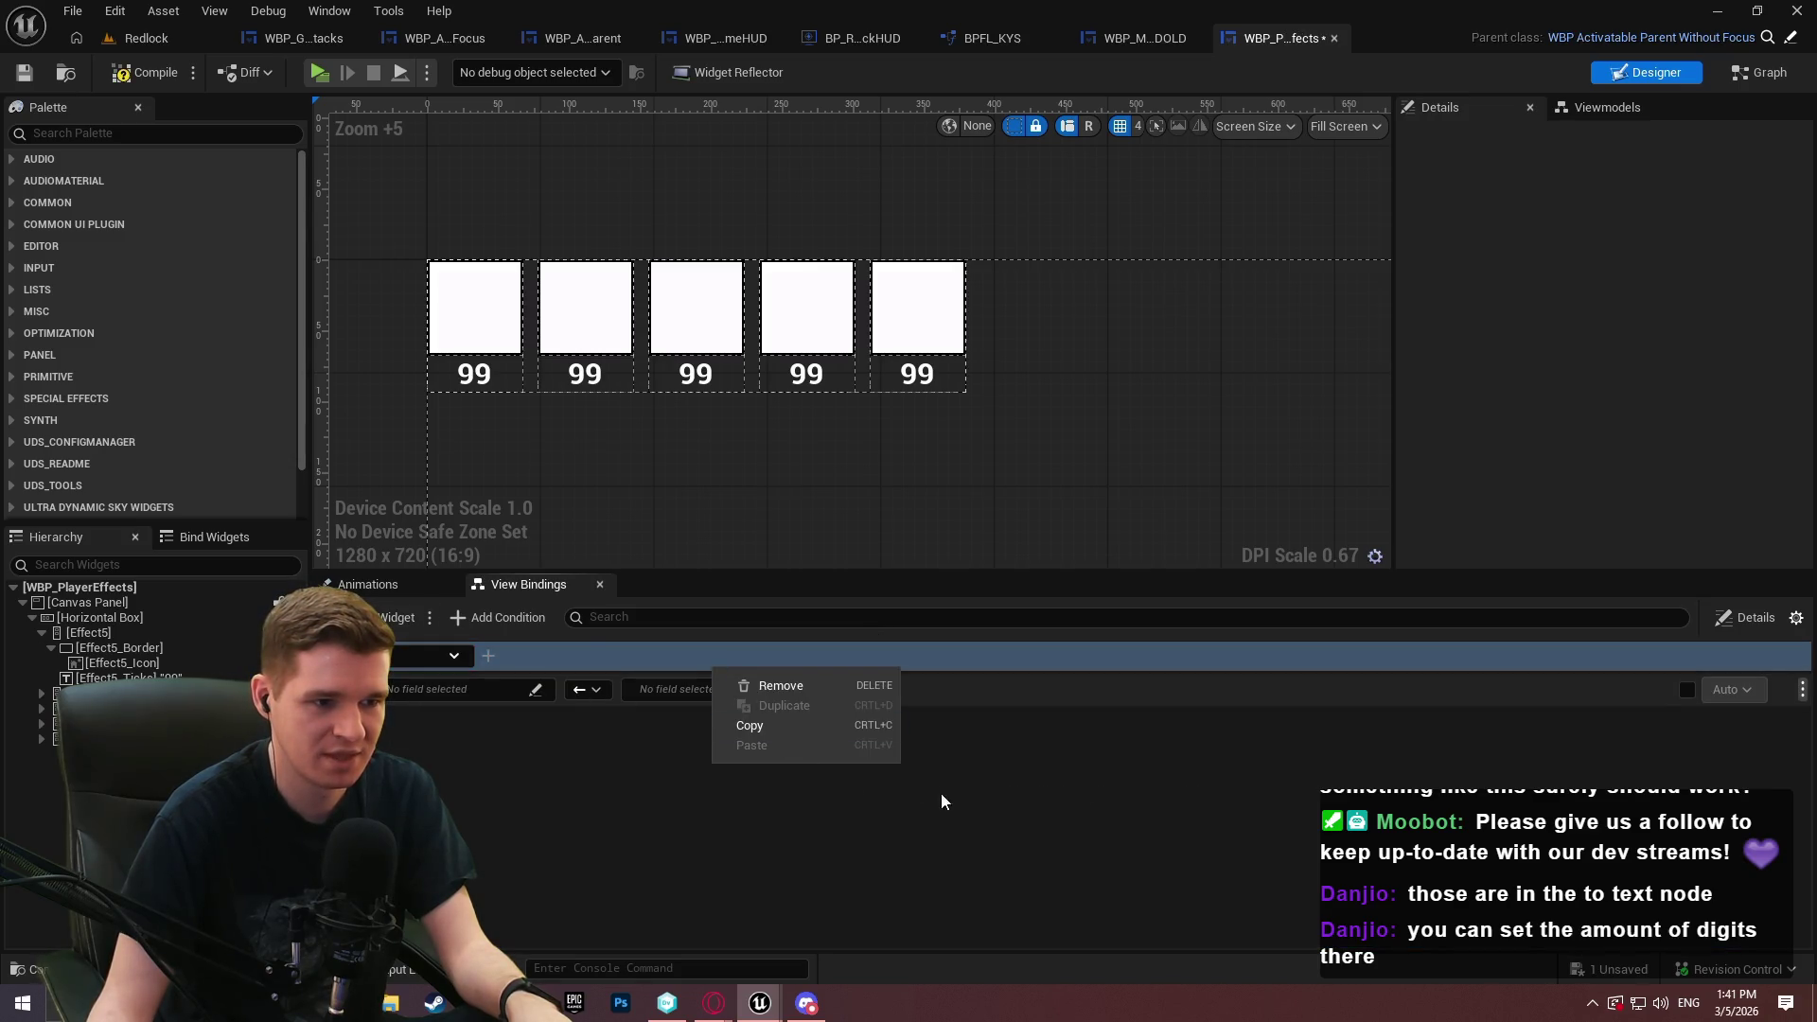
click(849, 788)
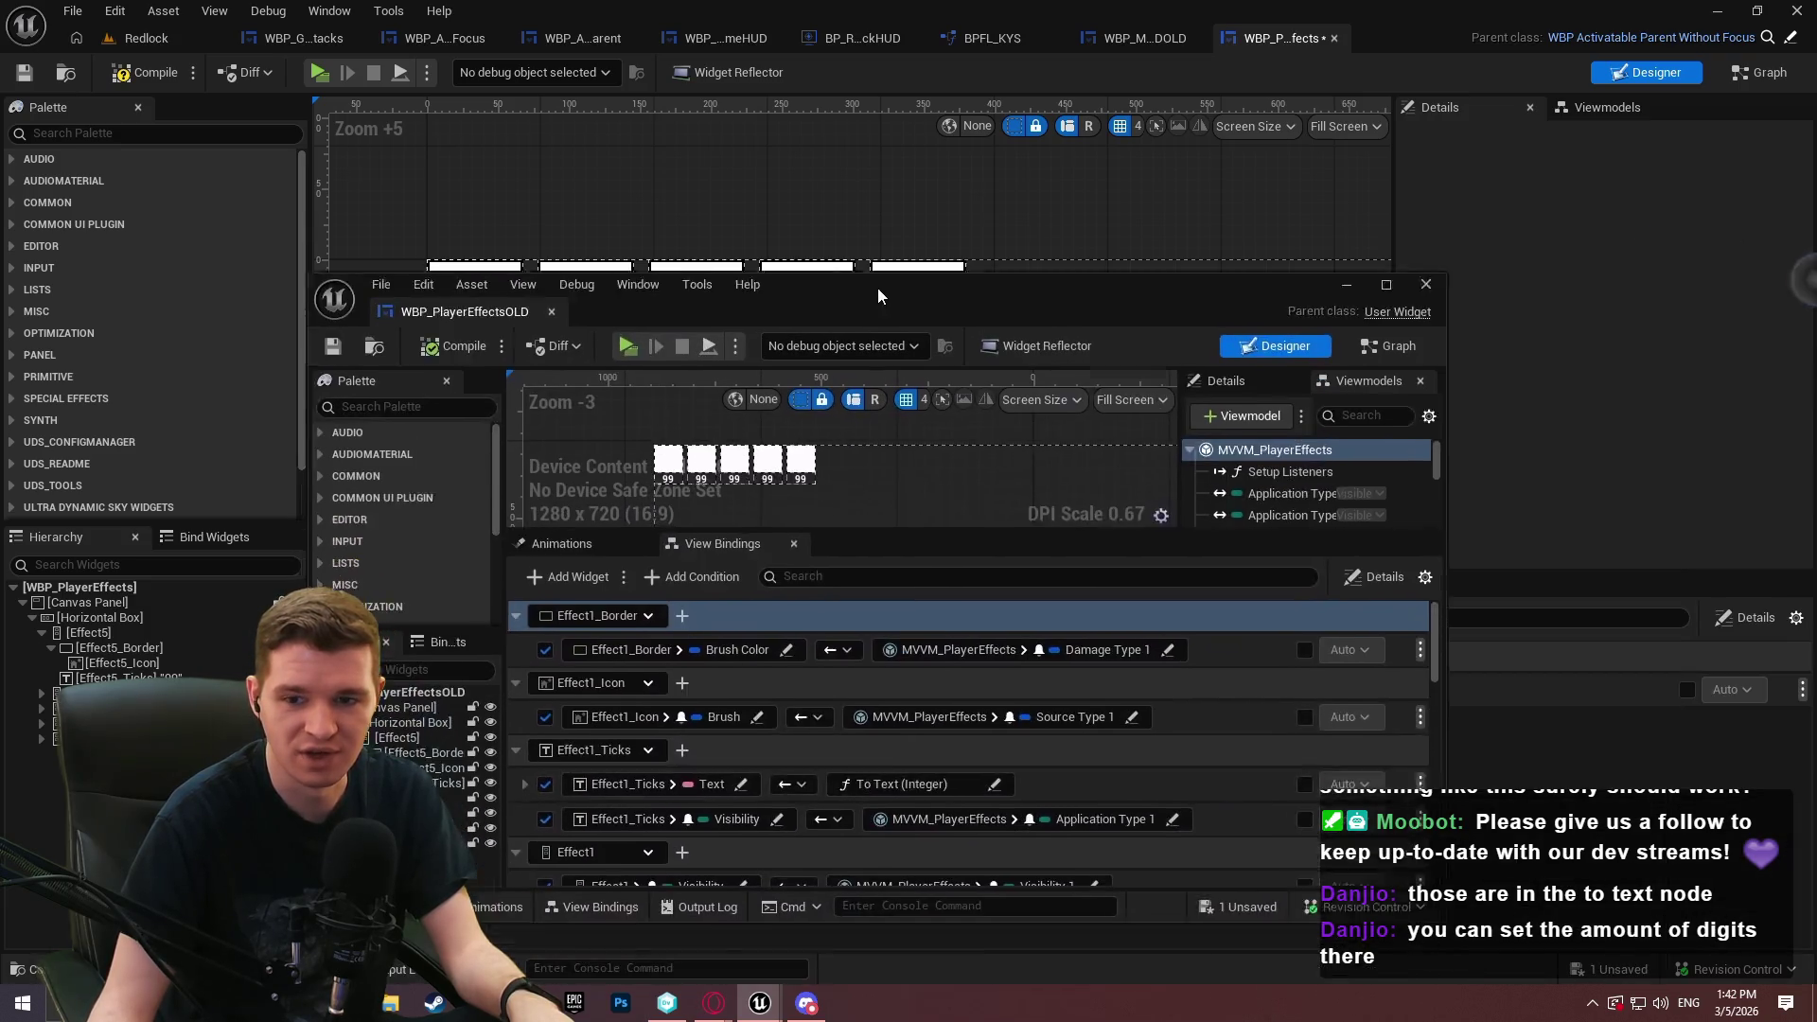
Move the WBP_PlayerEffectsOLD editor into its own window on the left half, main editor on the right
mouse_move(895, 305)
mouse_down()
mouse_move(1118, 85)
mouse_move(1564, 28)
mouse_up()
key(super+Left)
click(1173, 299)
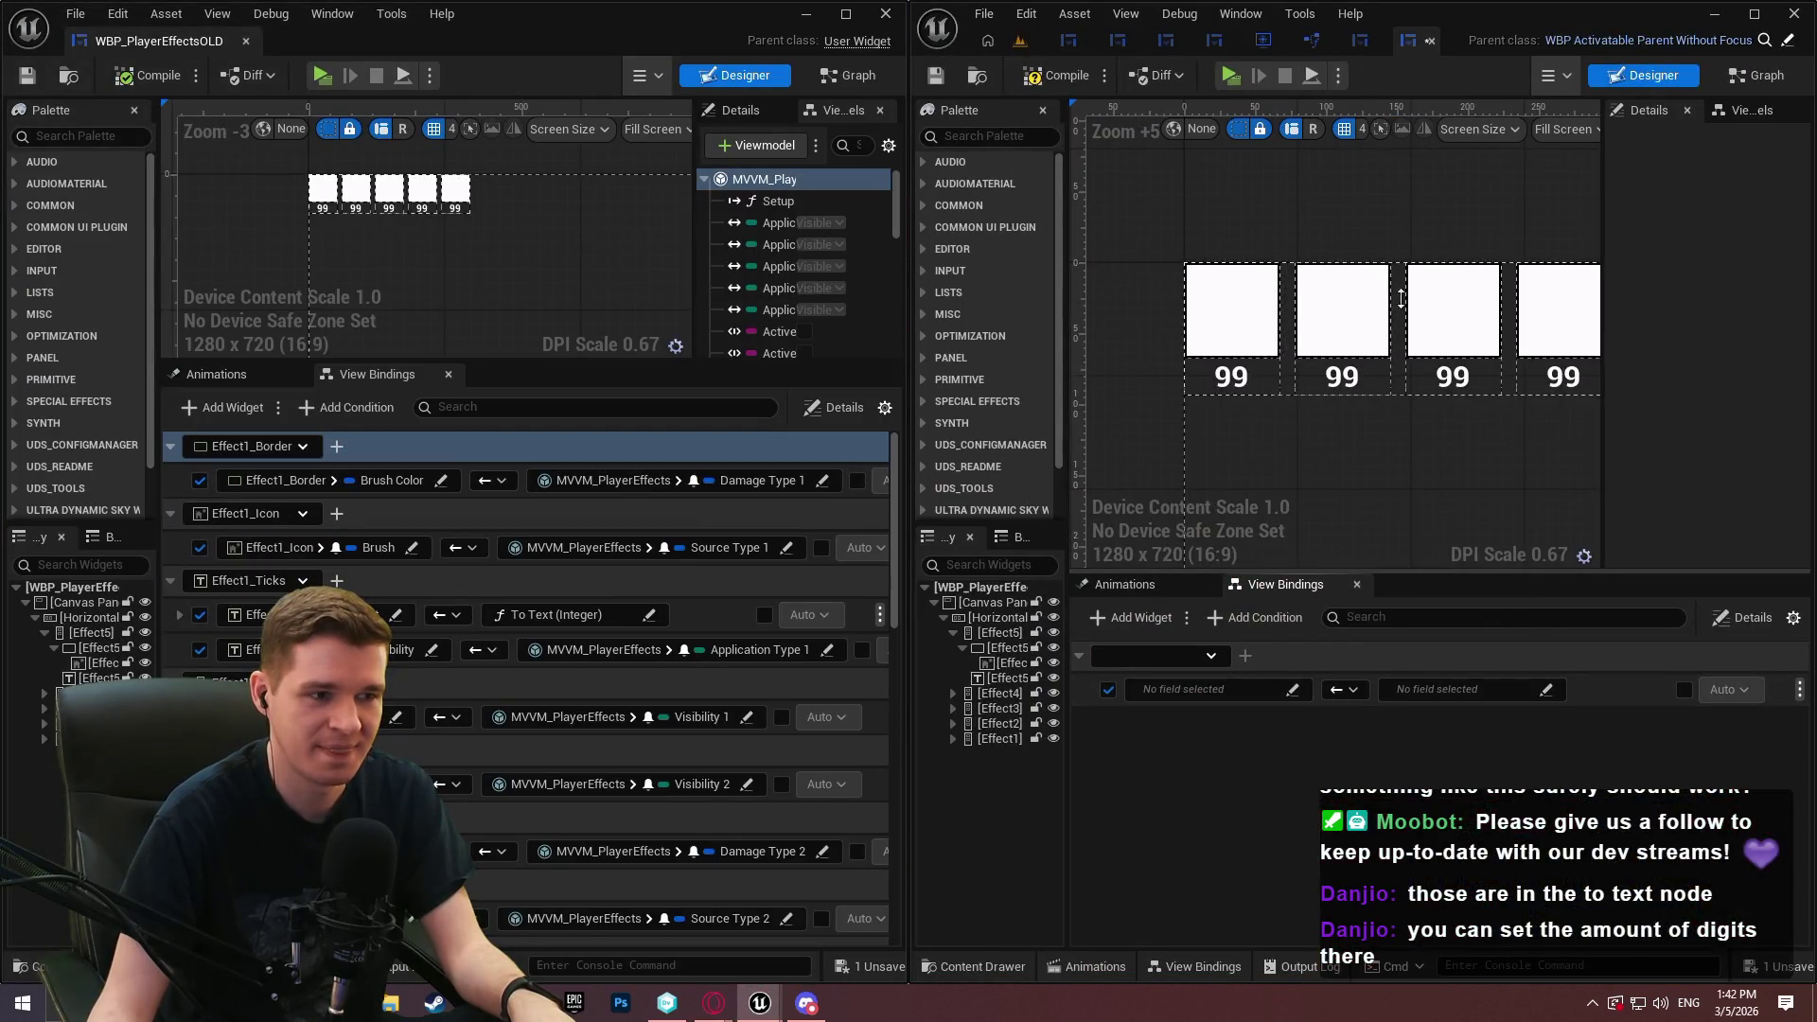
Bind Effect1_Border's Brush Color to MVVM_PlayerEffects Damage Type 1
drag(1399, 336, 1399, 312)
click(1150, 412)
click(1162, 402)
click(1231, 841)
click(1260, 909)
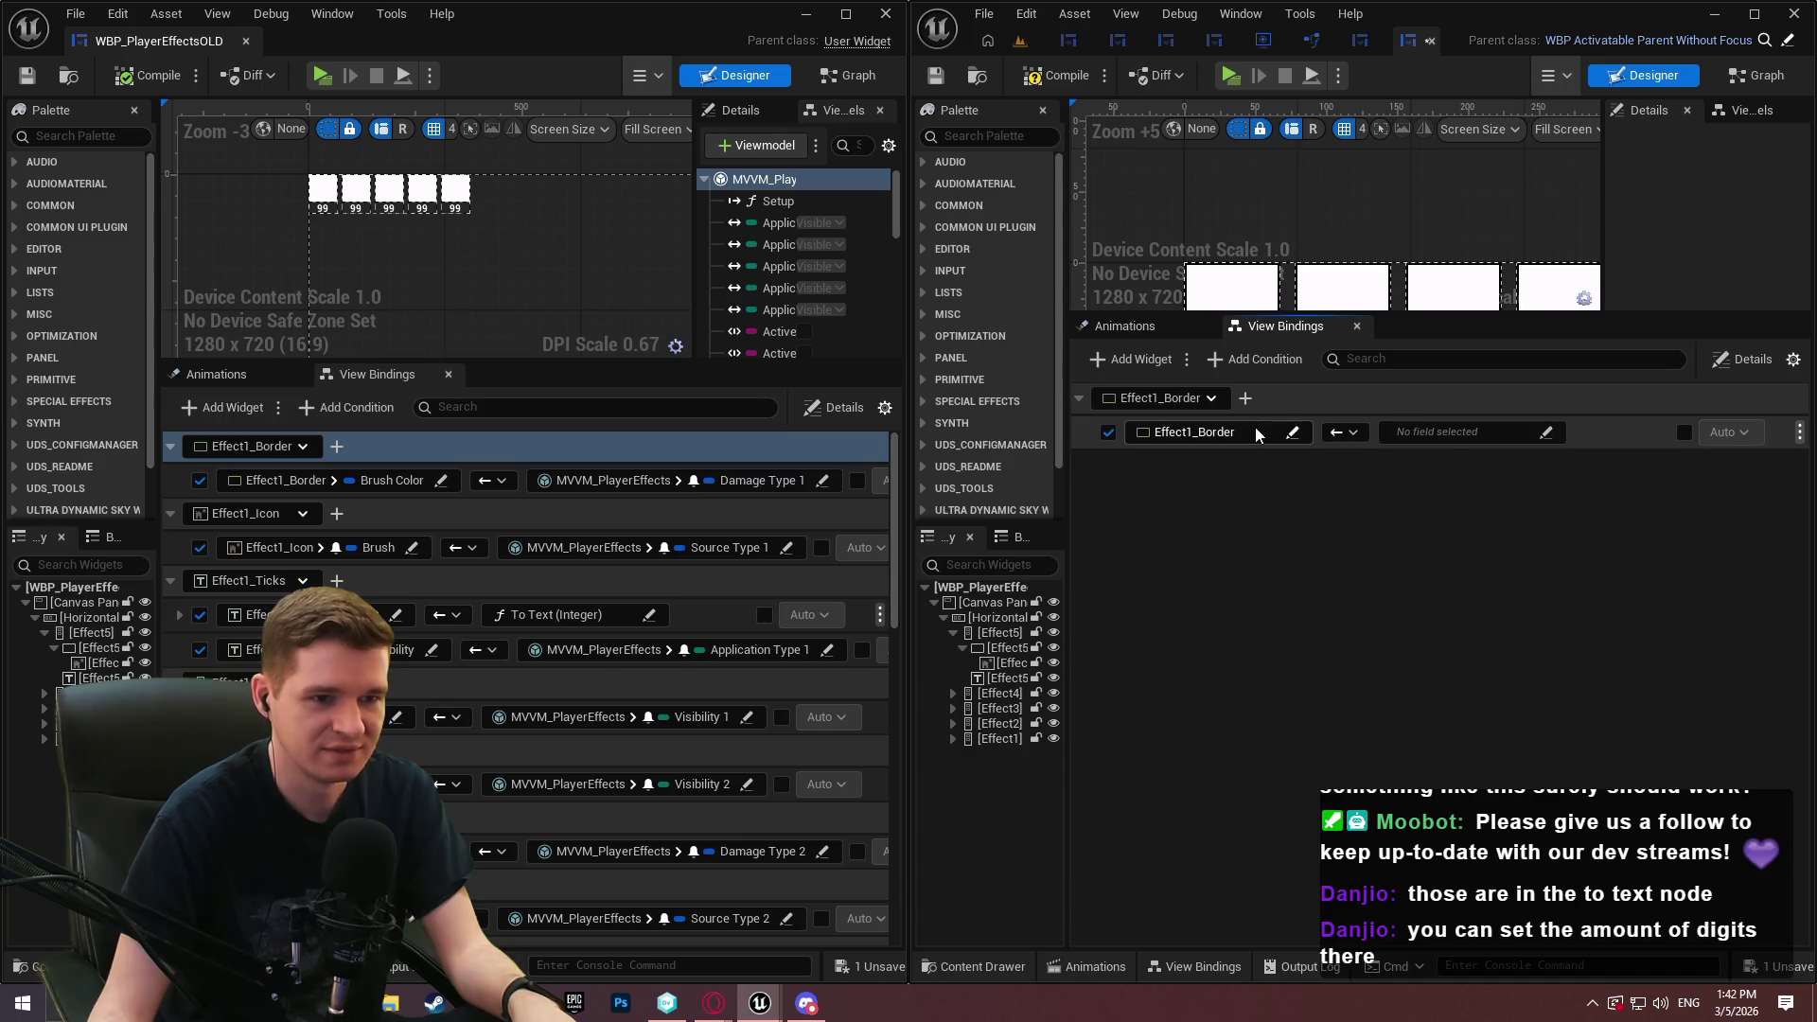
click(1281, 431)
text(b)
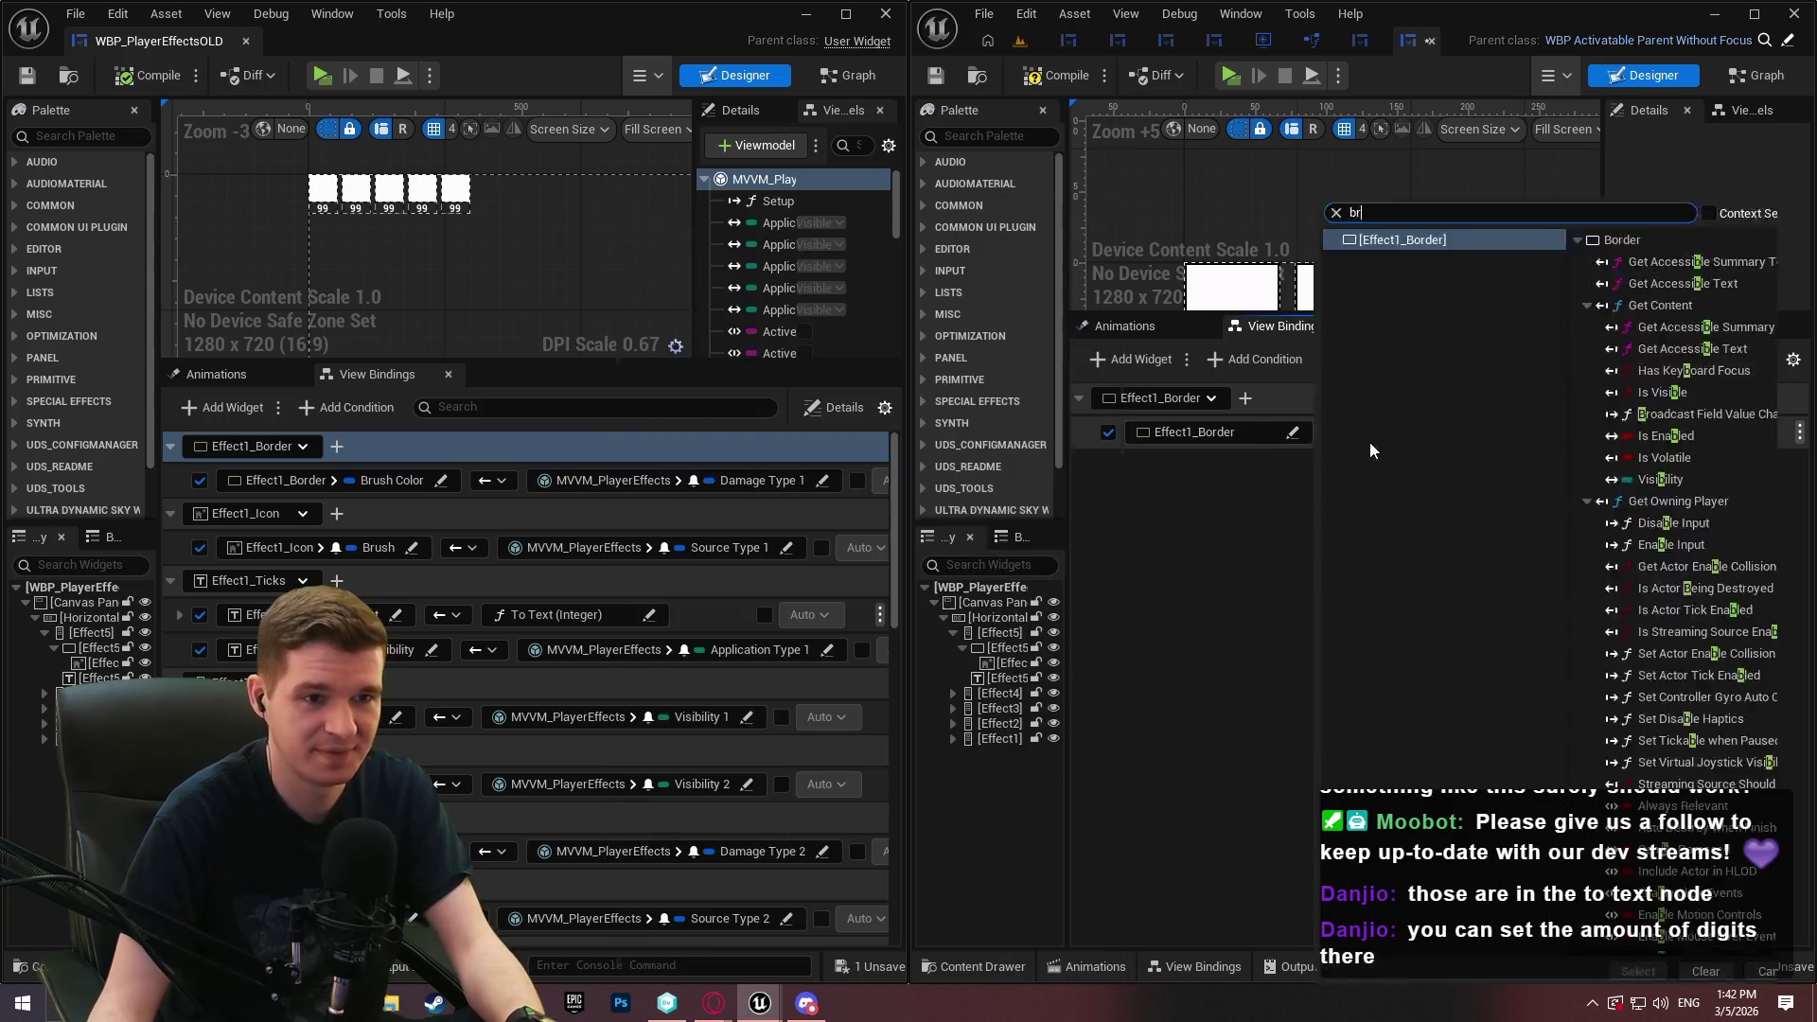
text(rus)
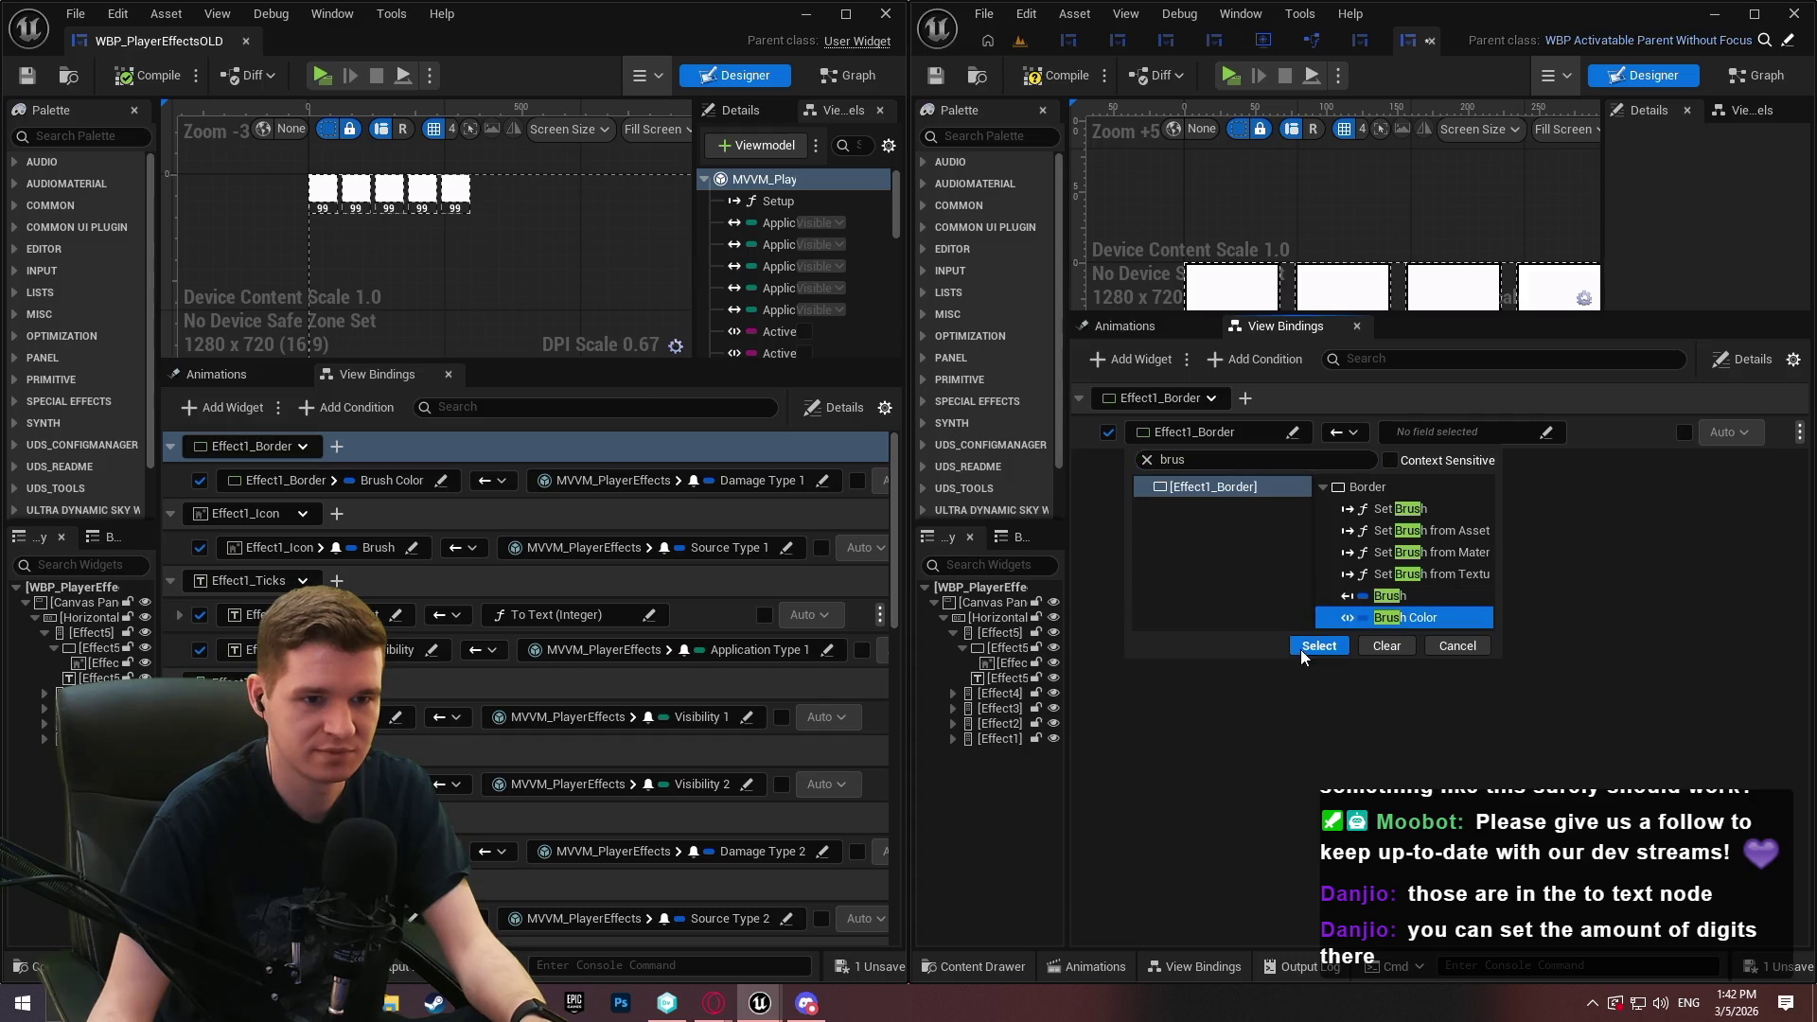
click(1303, 650)
click(1478, 432)
click(1524, 490)
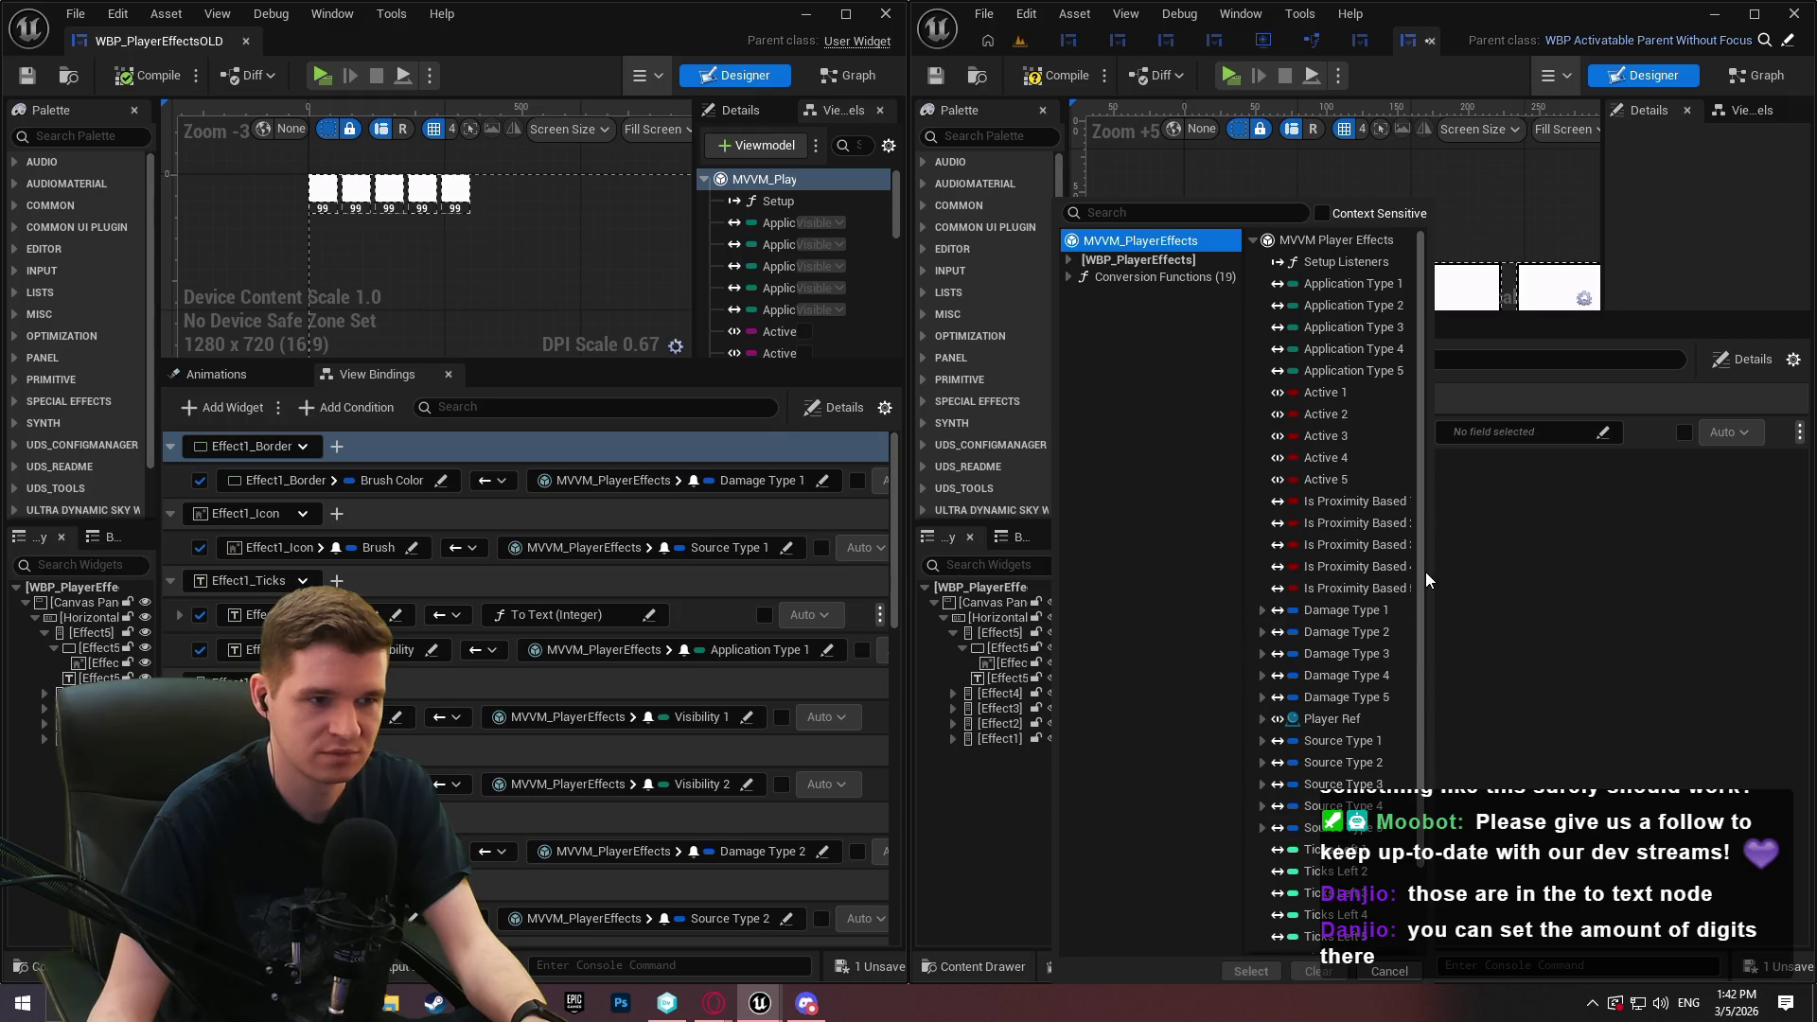
click(1363, 611)
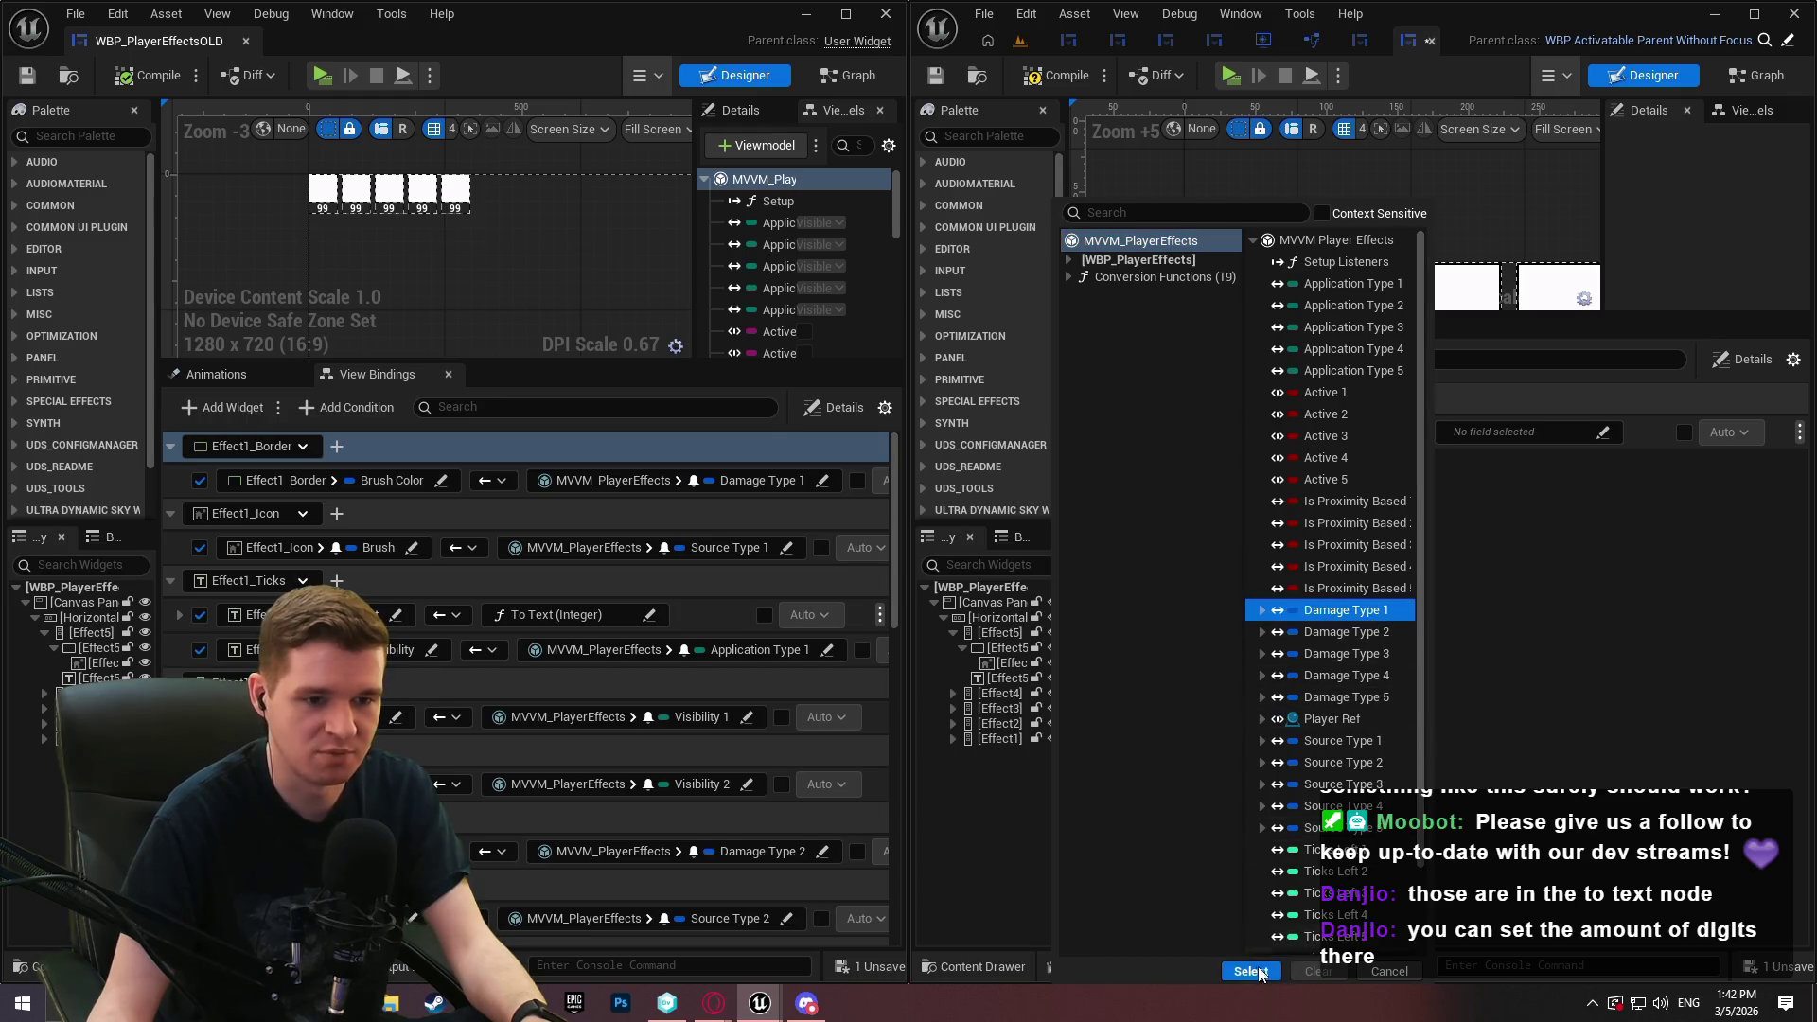
click(1250, 971)
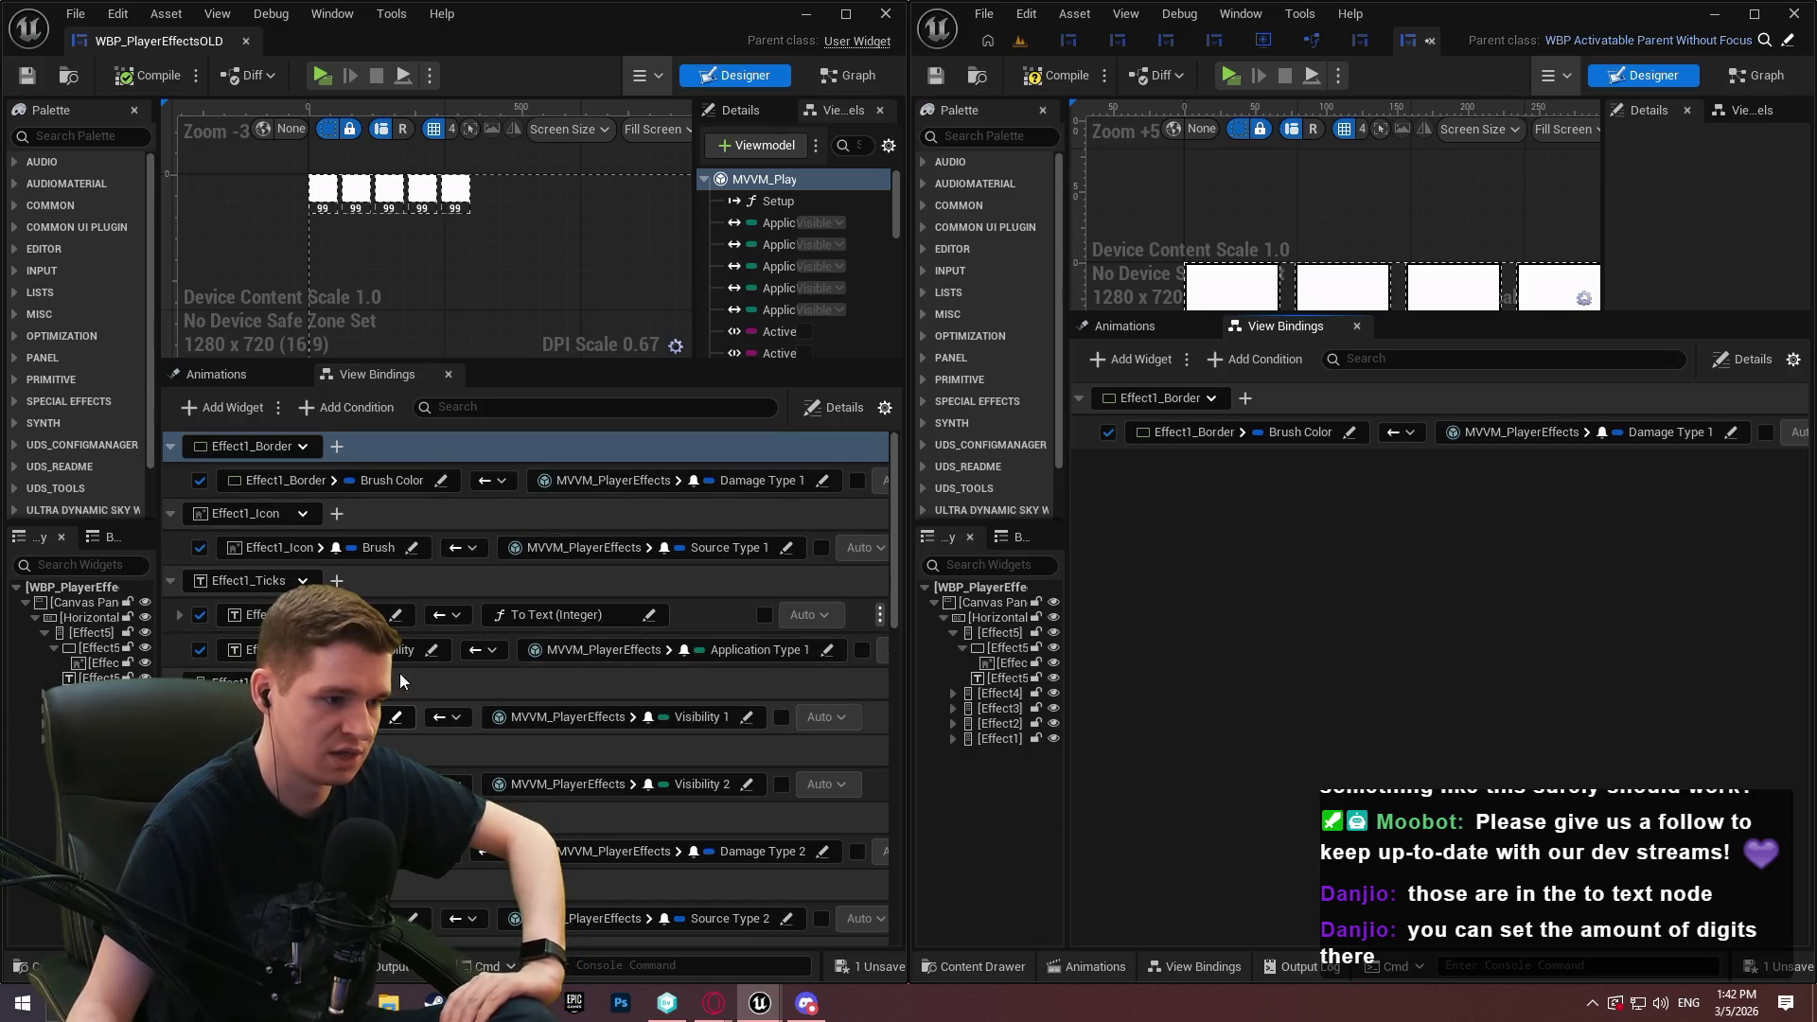
Add a binding of Effect1_Icon's Brush to MVVM_PlayerEffects Source Type 1
mouse_move(892, 471)
mouse_down()
mouse_move(889, 755)
mouse_move(909, 852)
mouse_up()
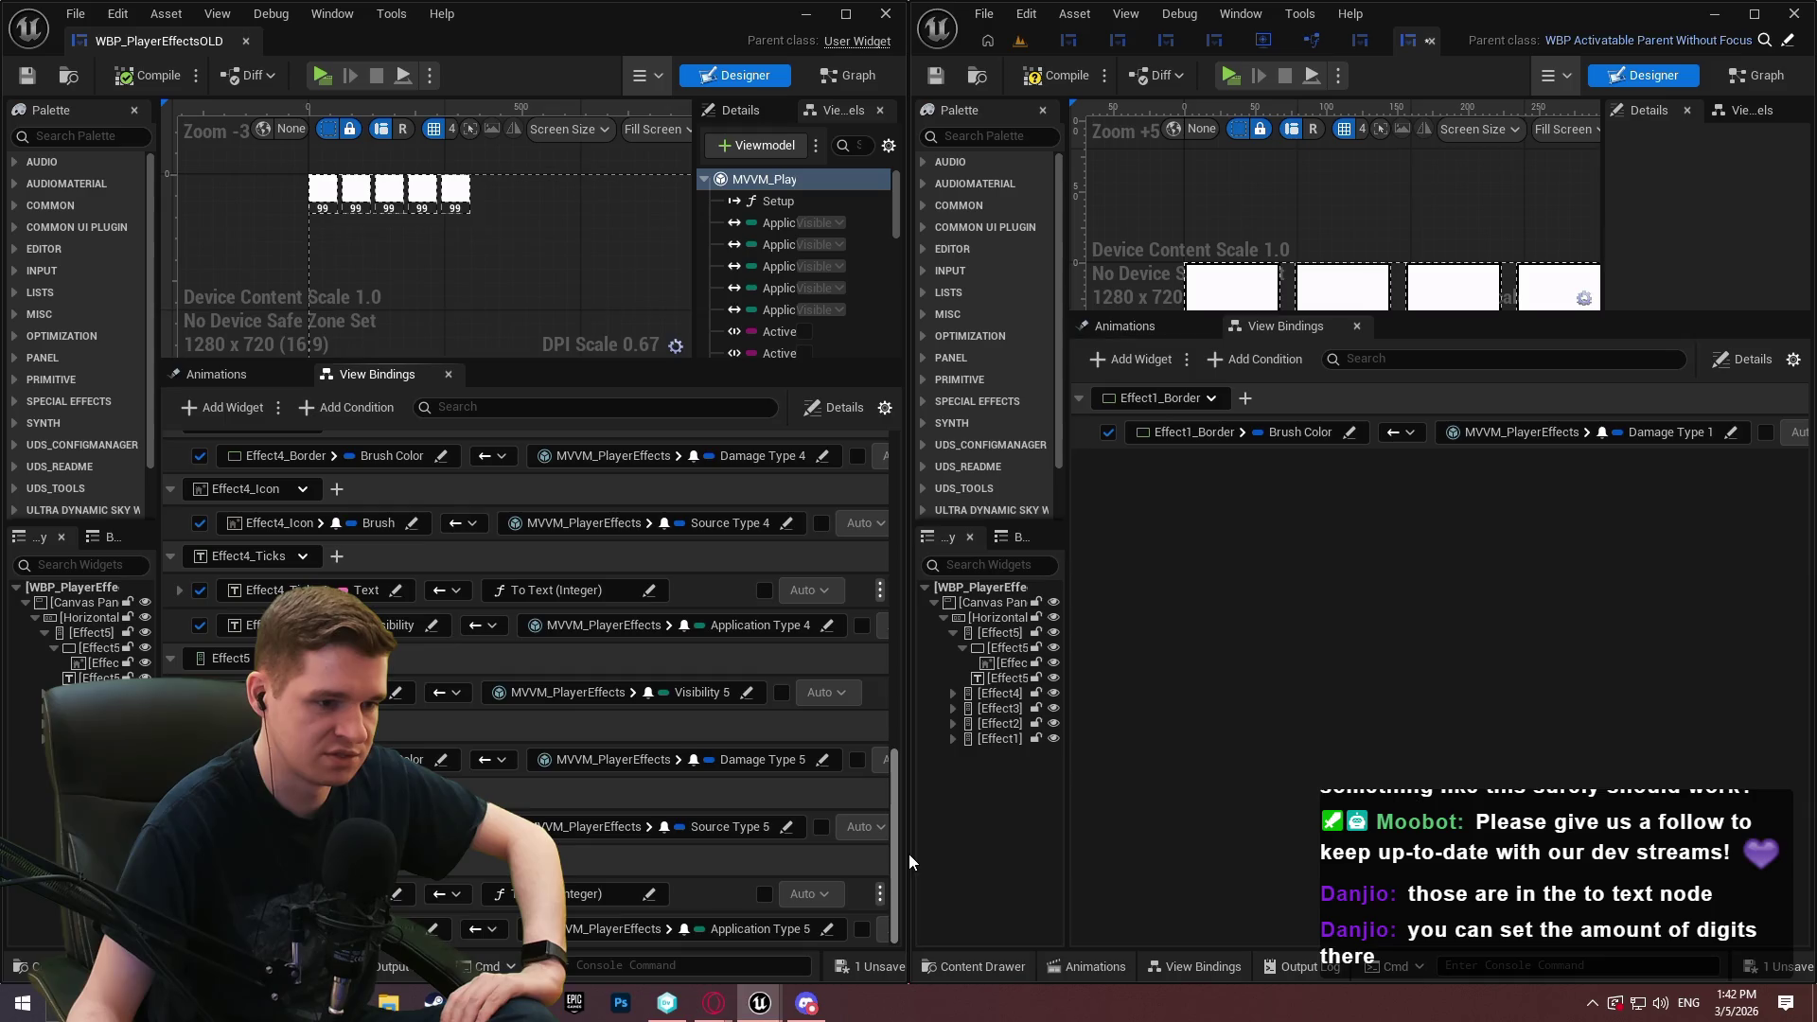
drag(909, 854, 886, 441)
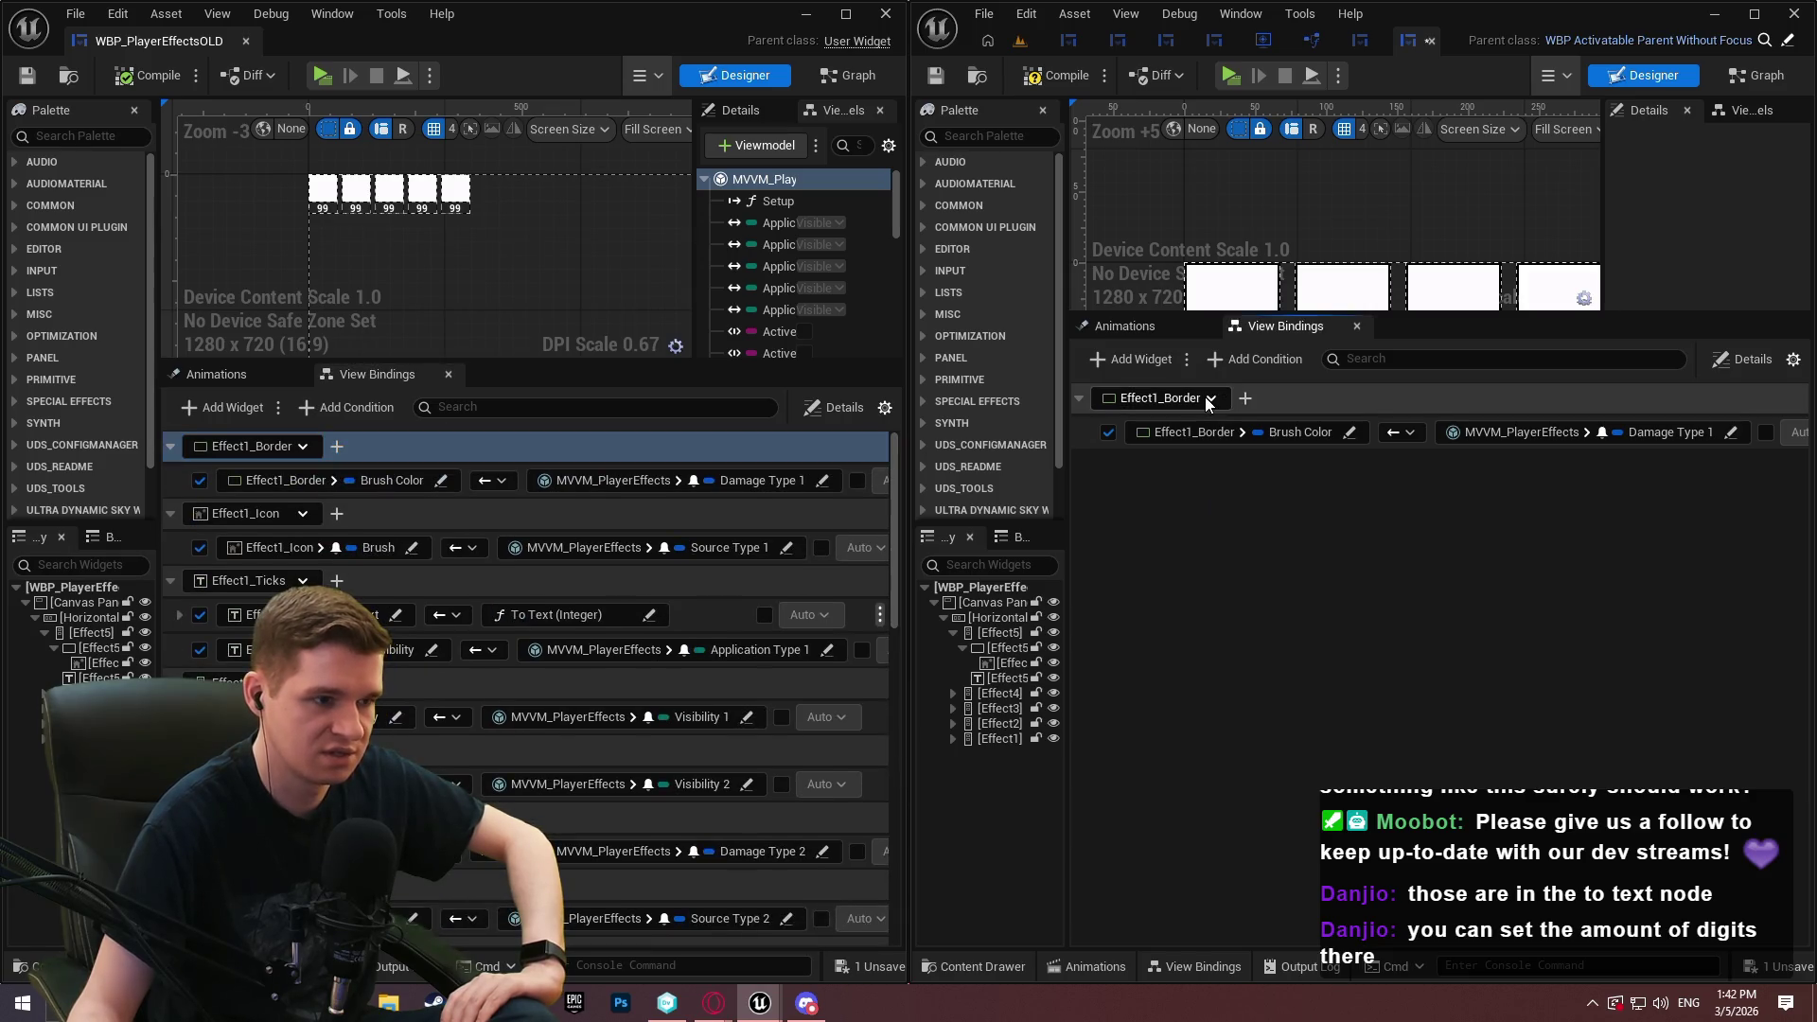
click(1276, 432)
click(1443, 515)
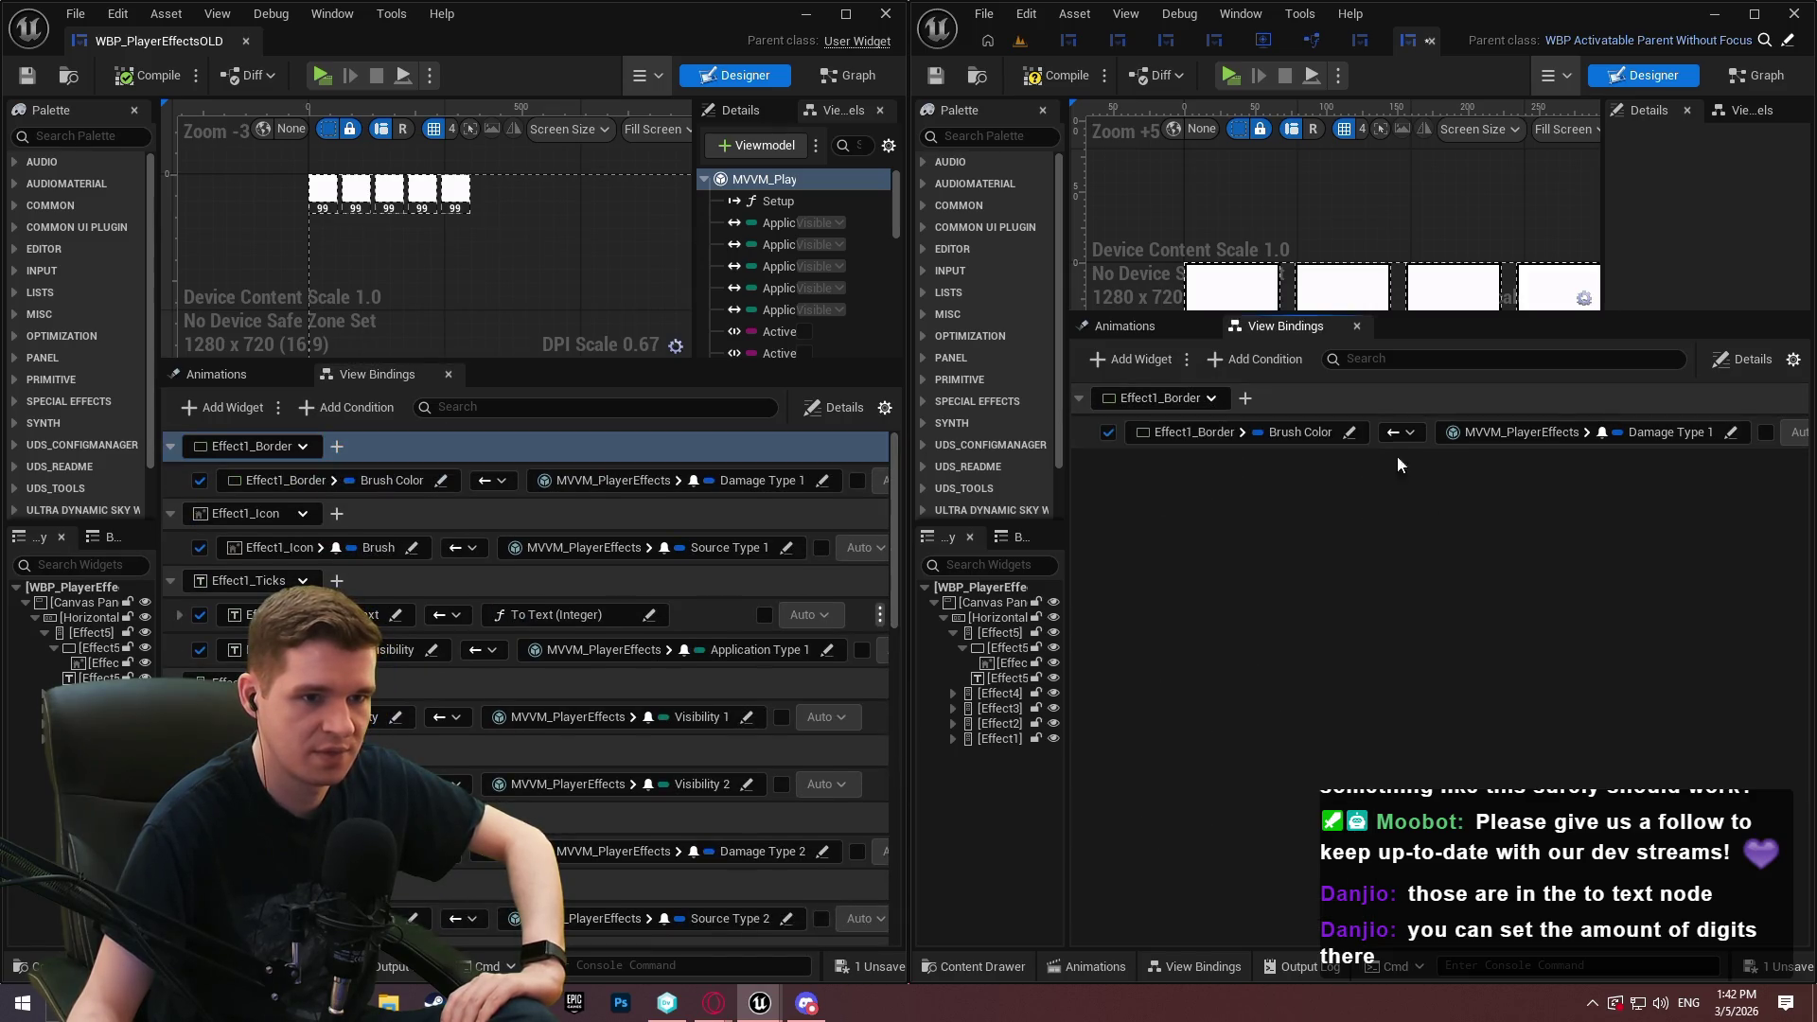
click(1200, 465)
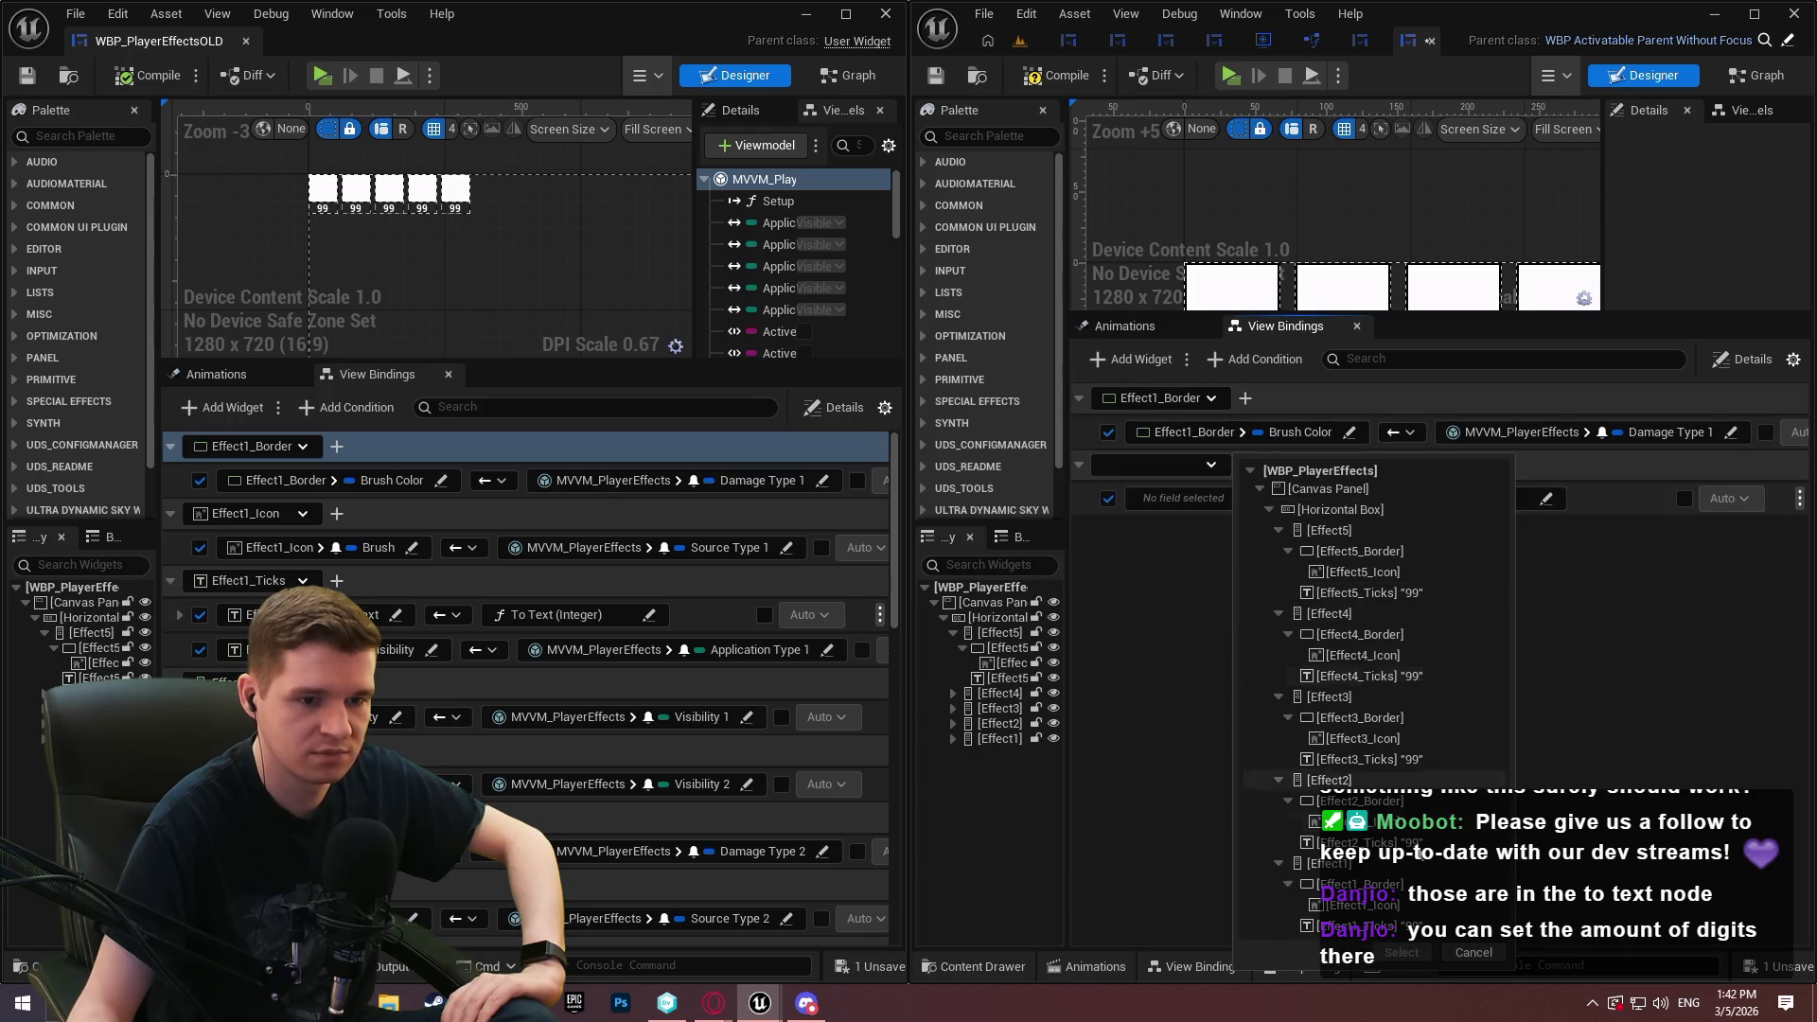
double_click(1387, 909)
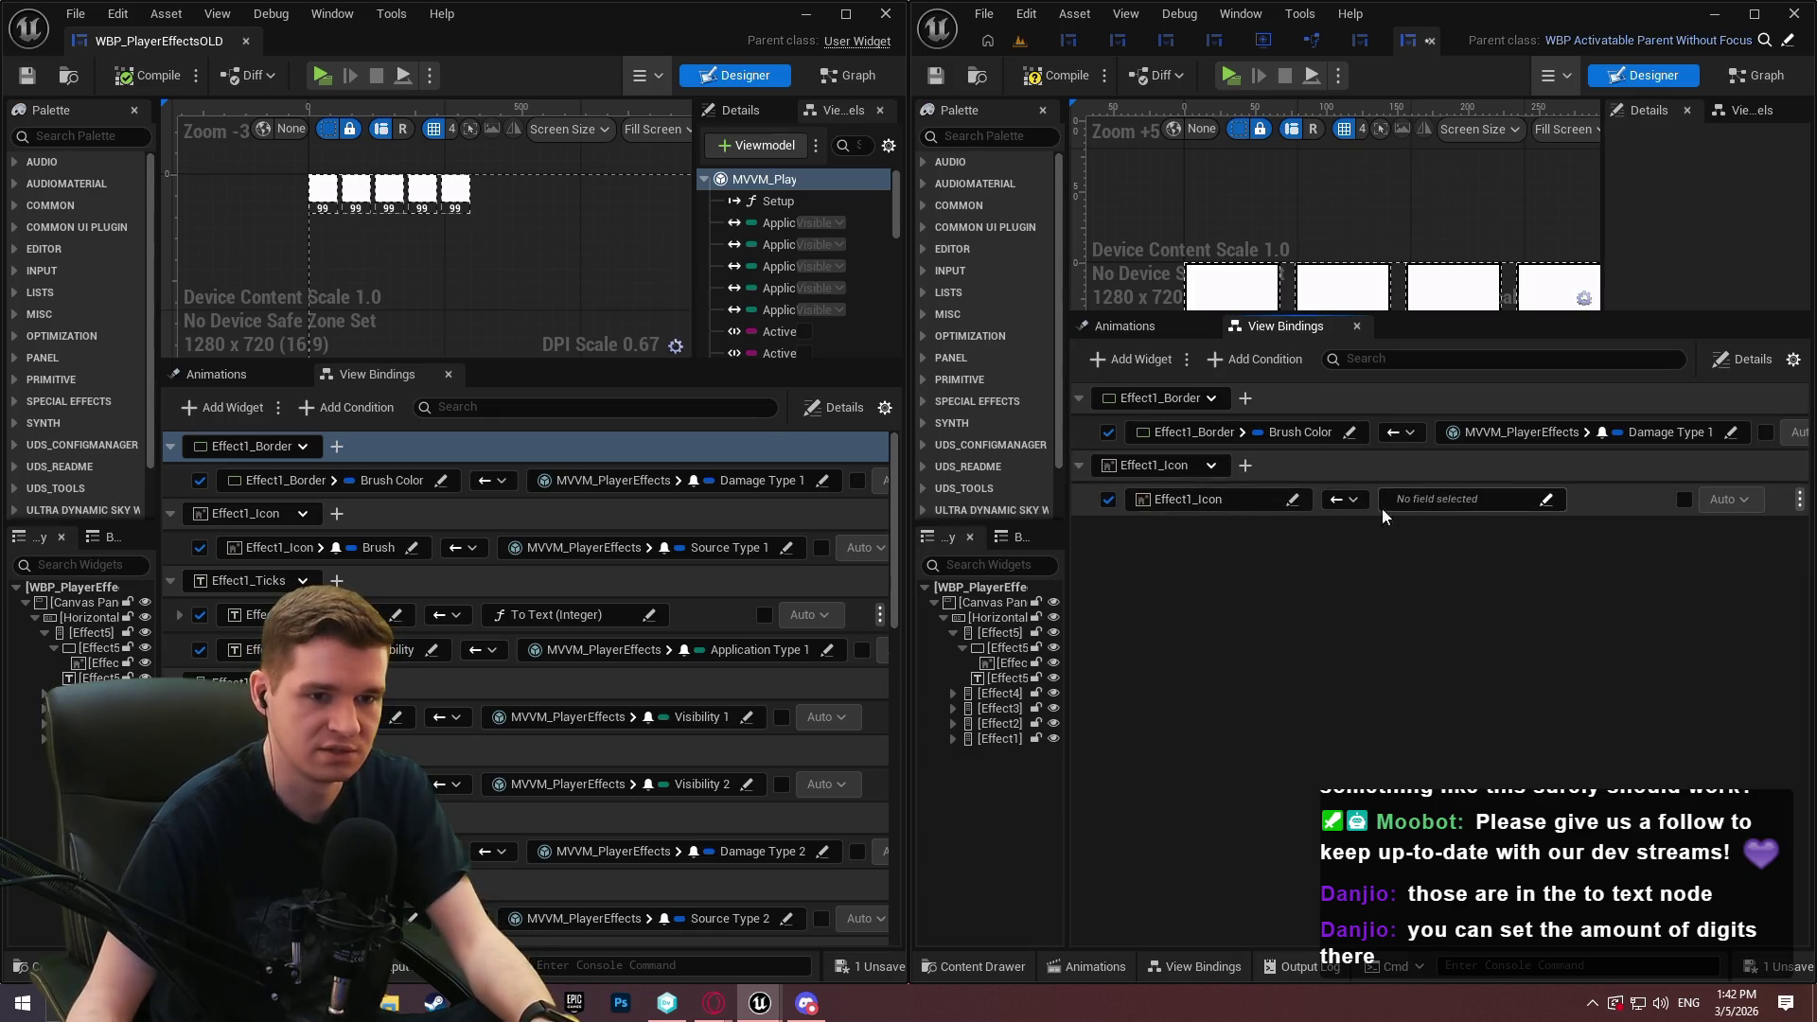
click(1250, 504)
text(brus)
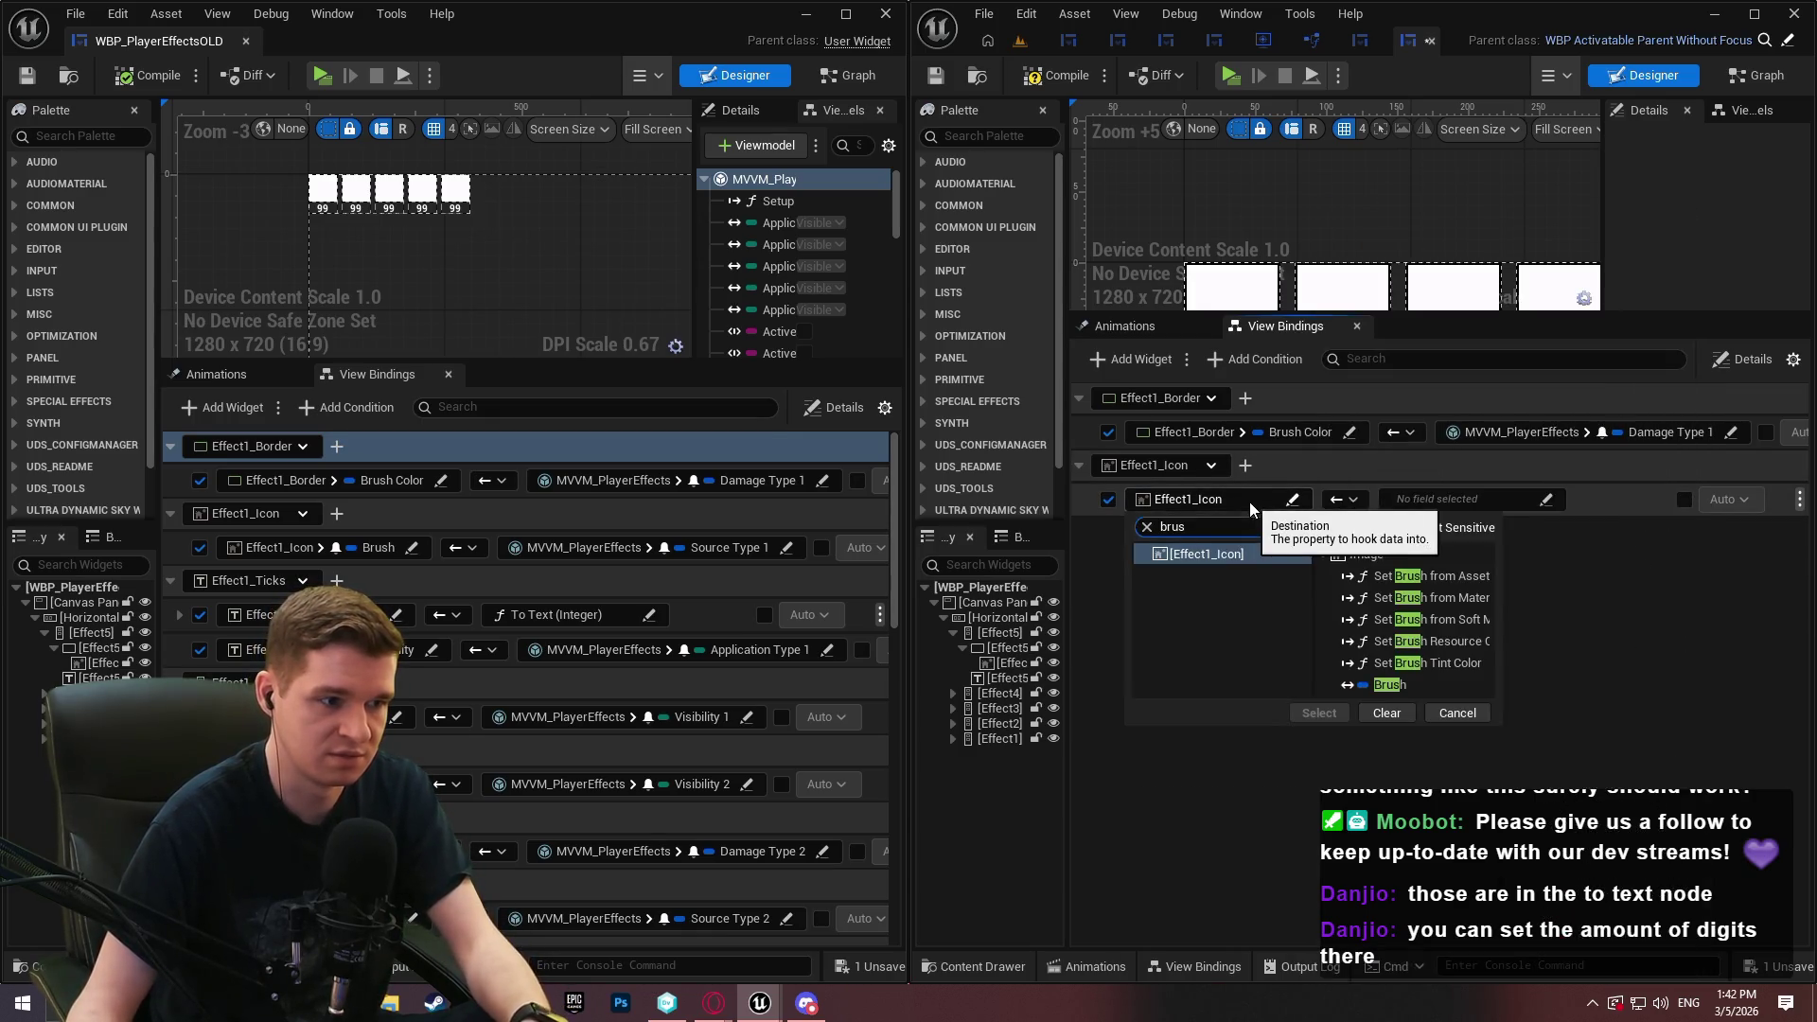
click(1392, 684)
click(1321, 716)
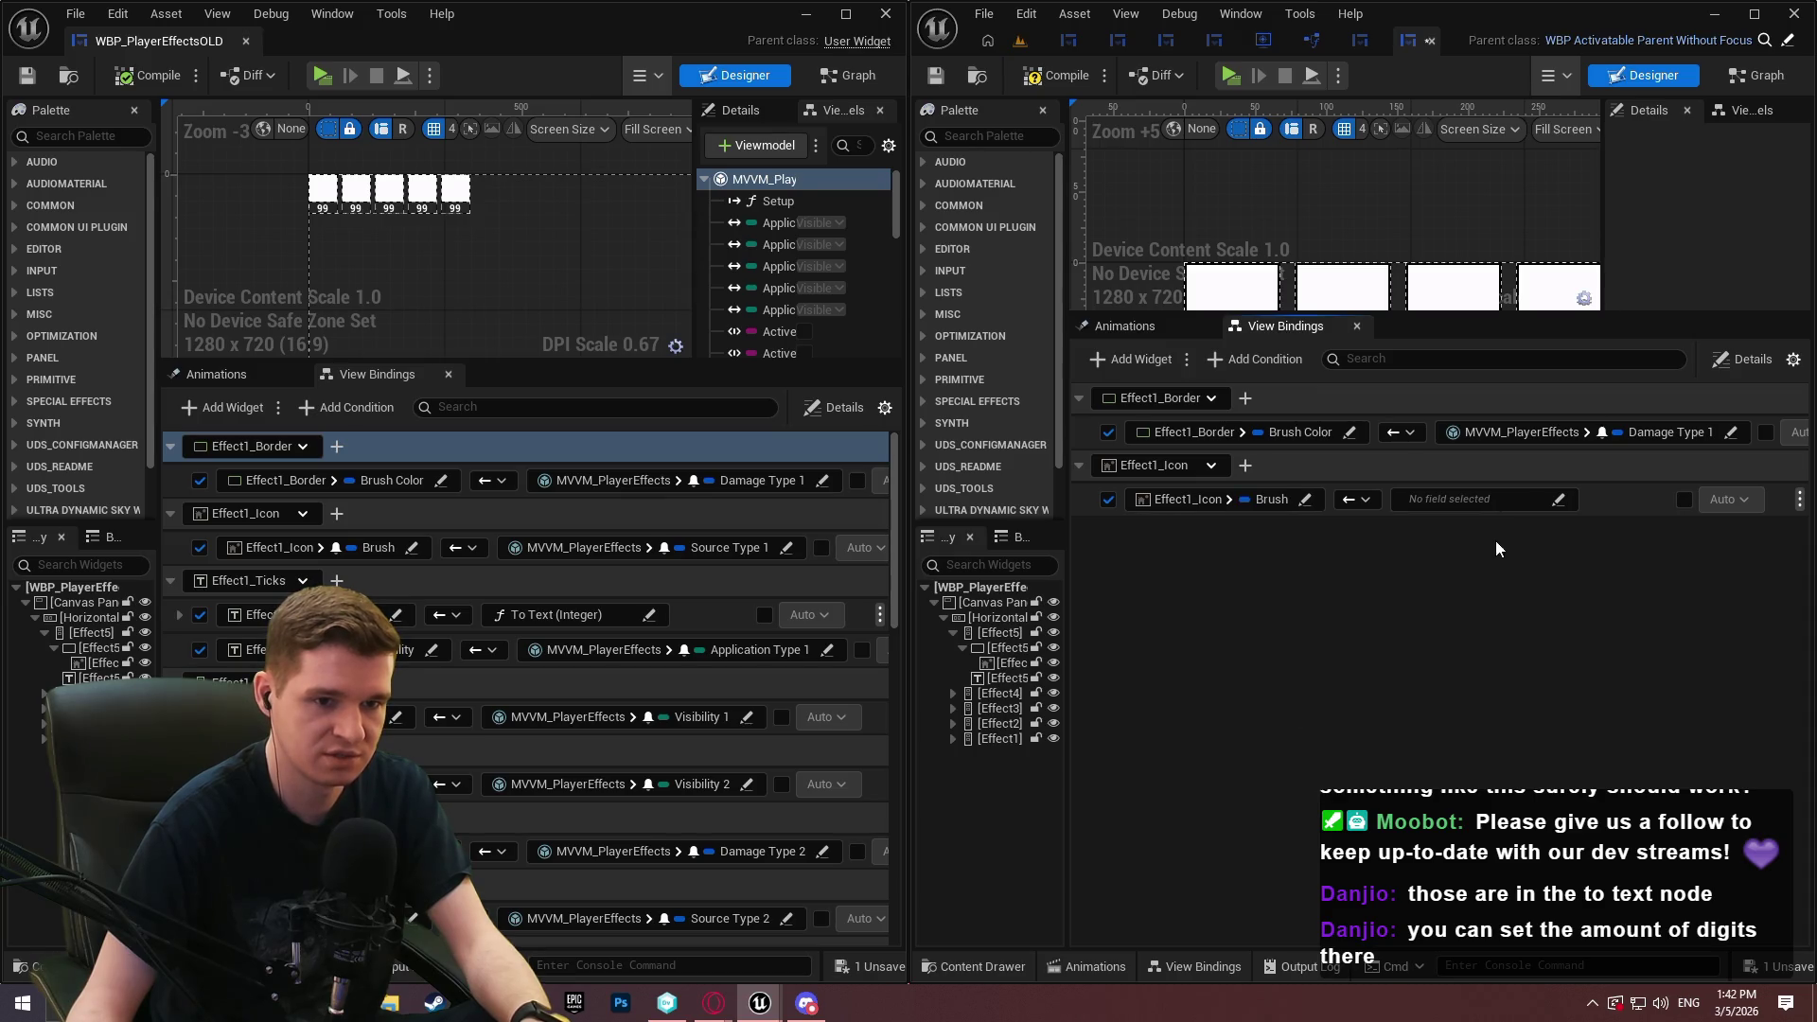
click(1513, 499)
click(1432, 556)
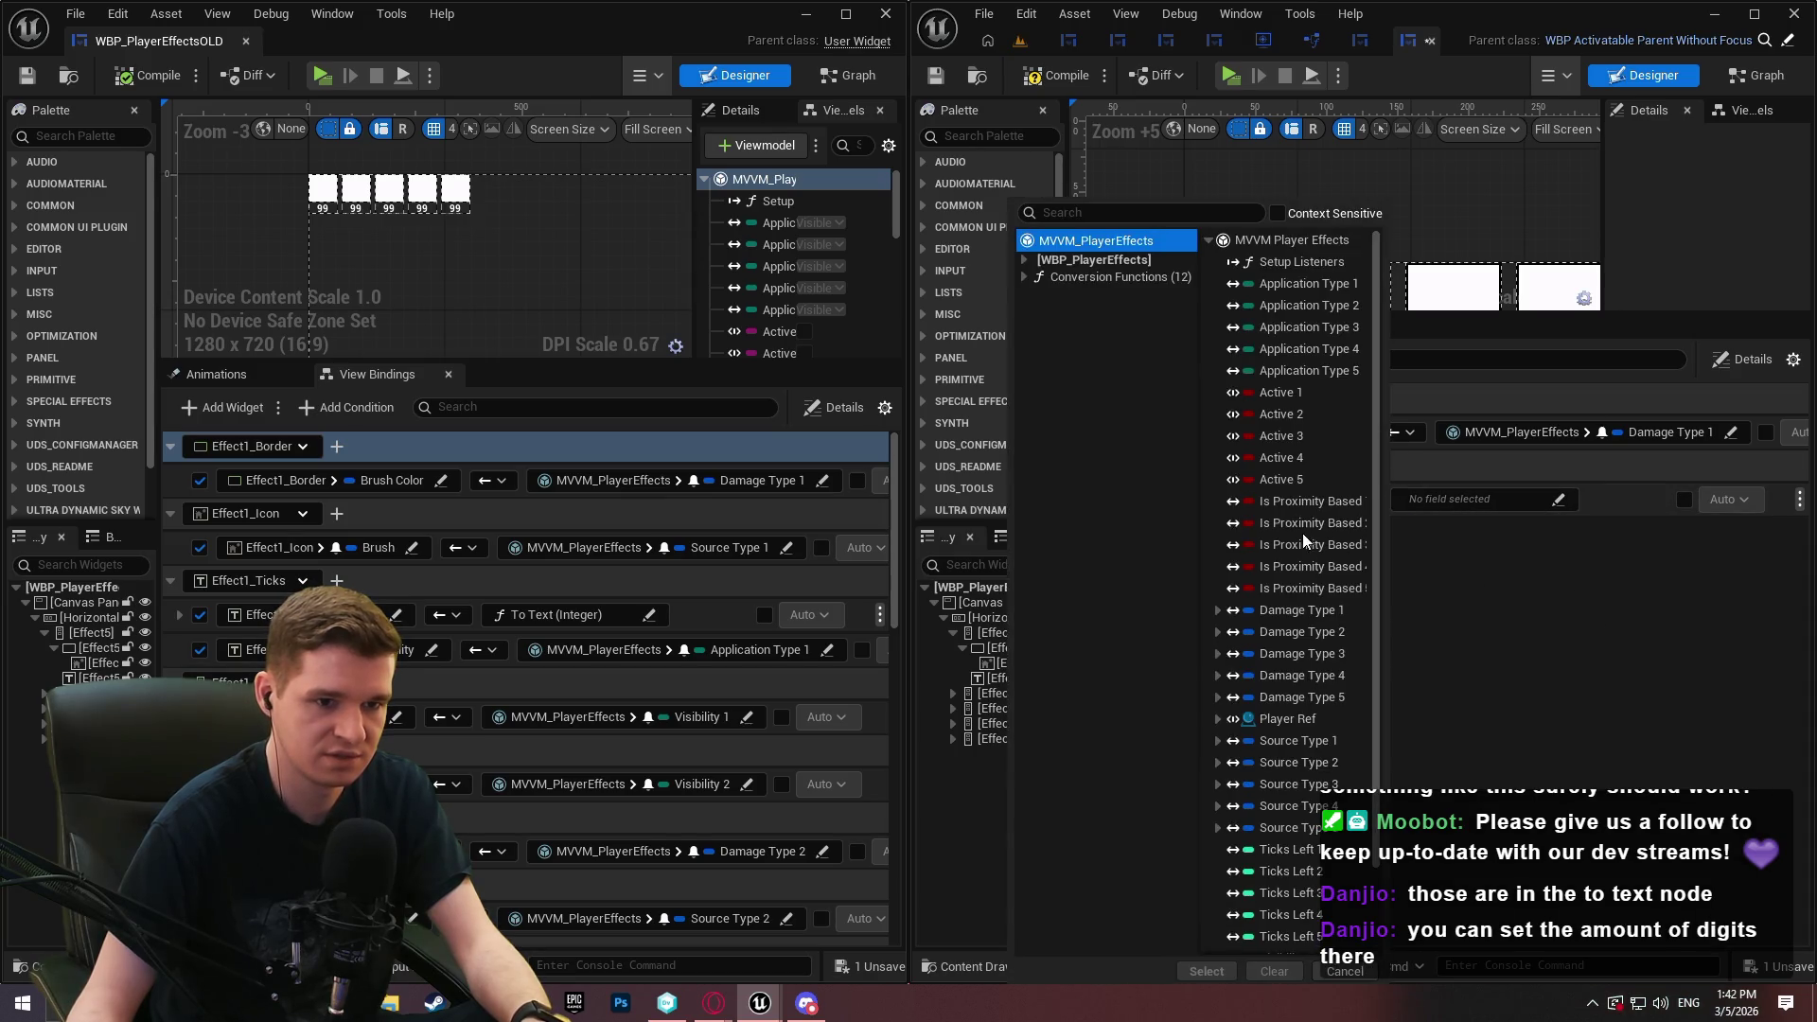
scroll(1303, 532, down, 2)
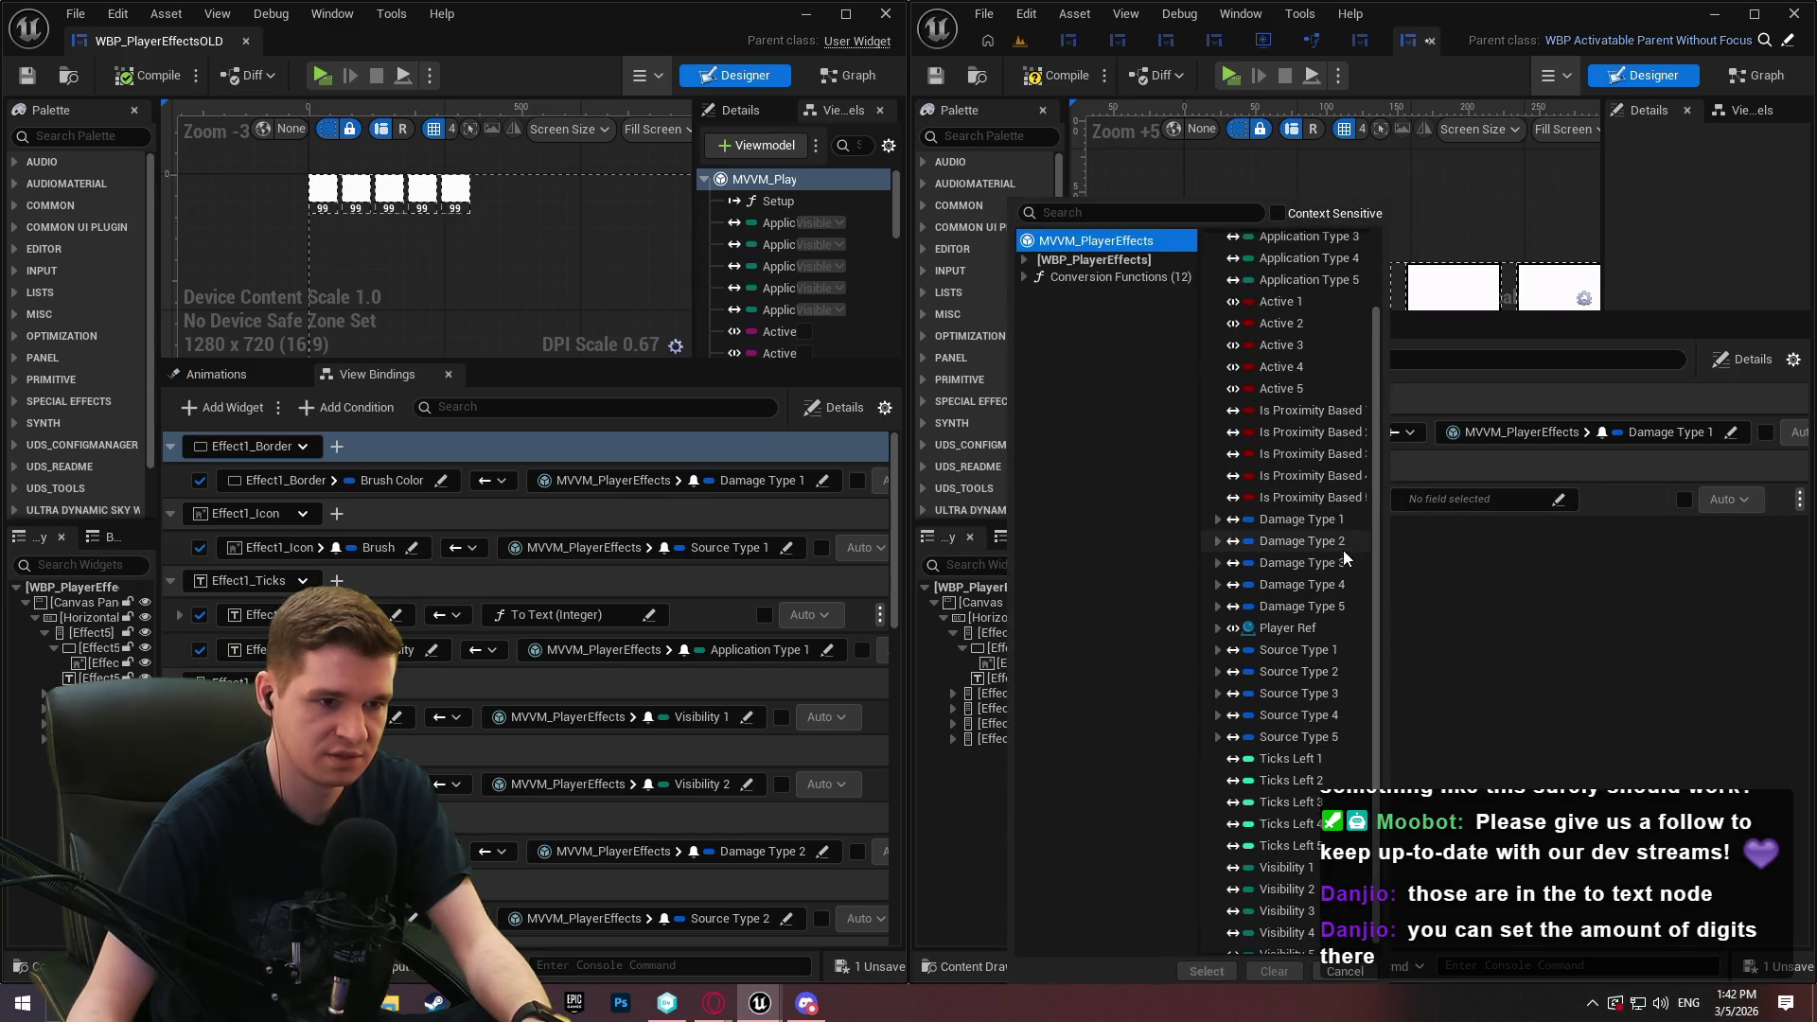
double_click(1315, 656)
Add another binding row and choose Effect1_Ticks as its widget
click(1157, 364)
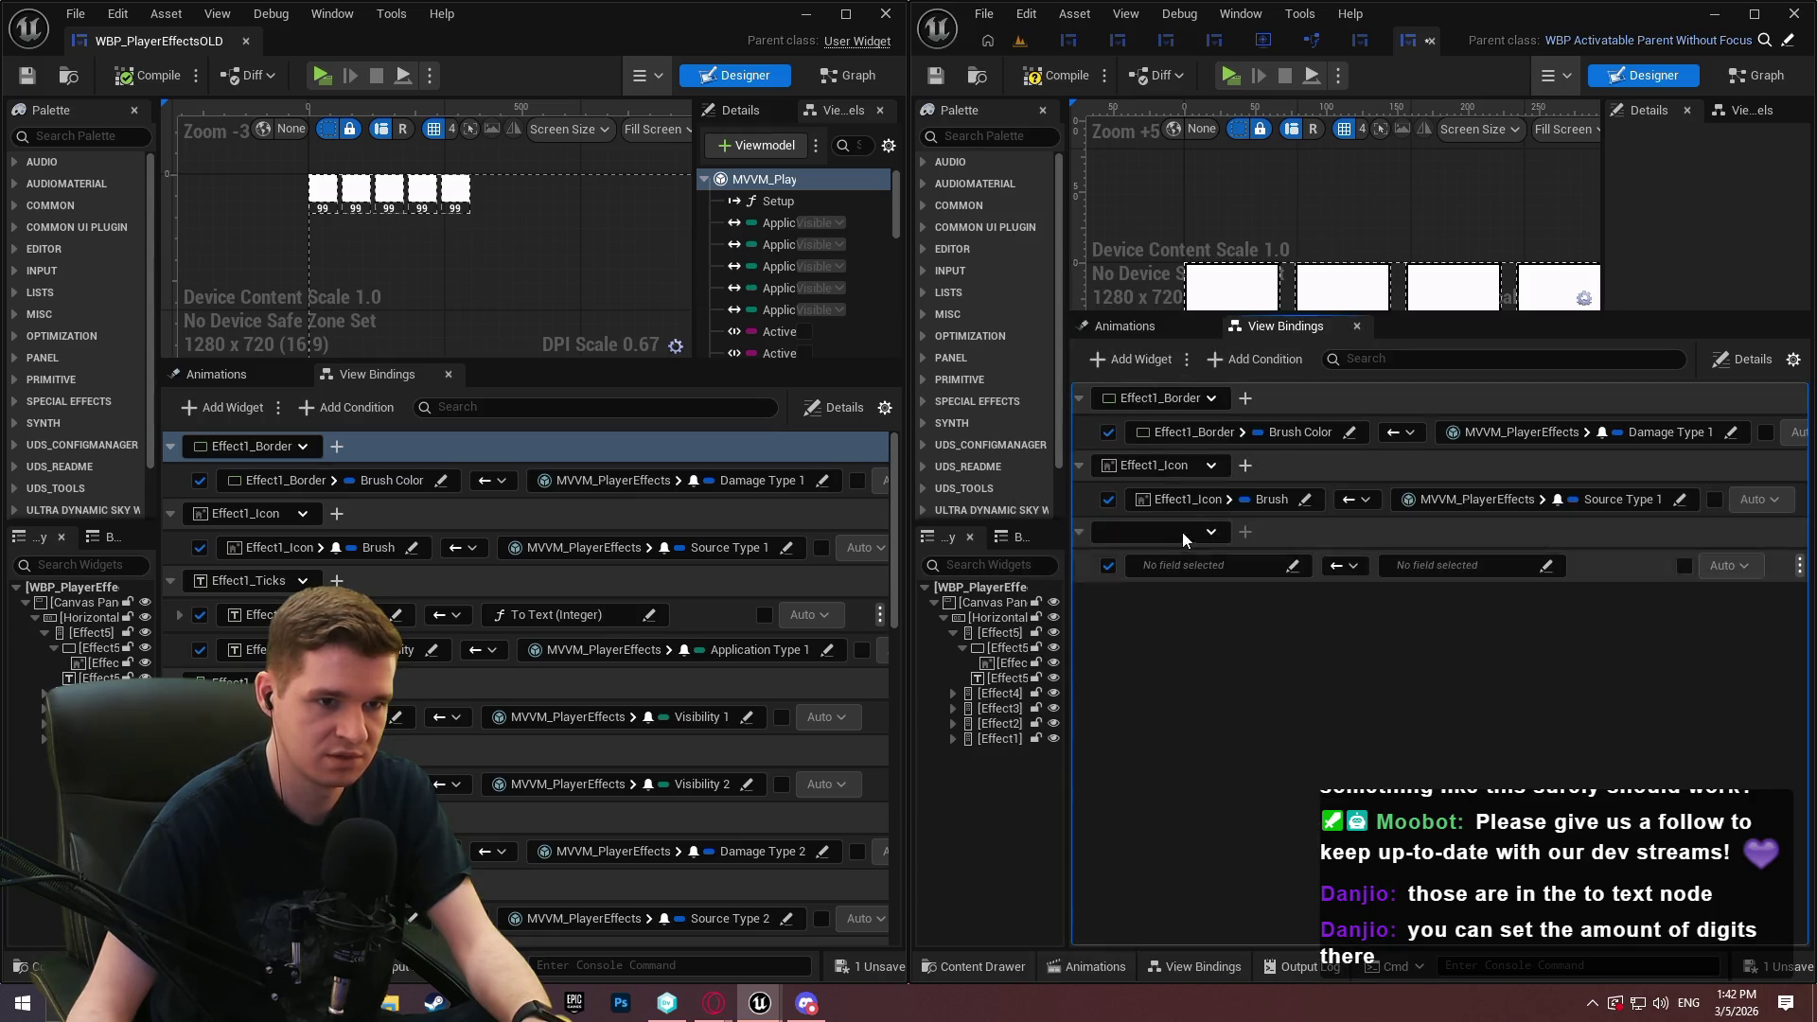
click(1168, 534)
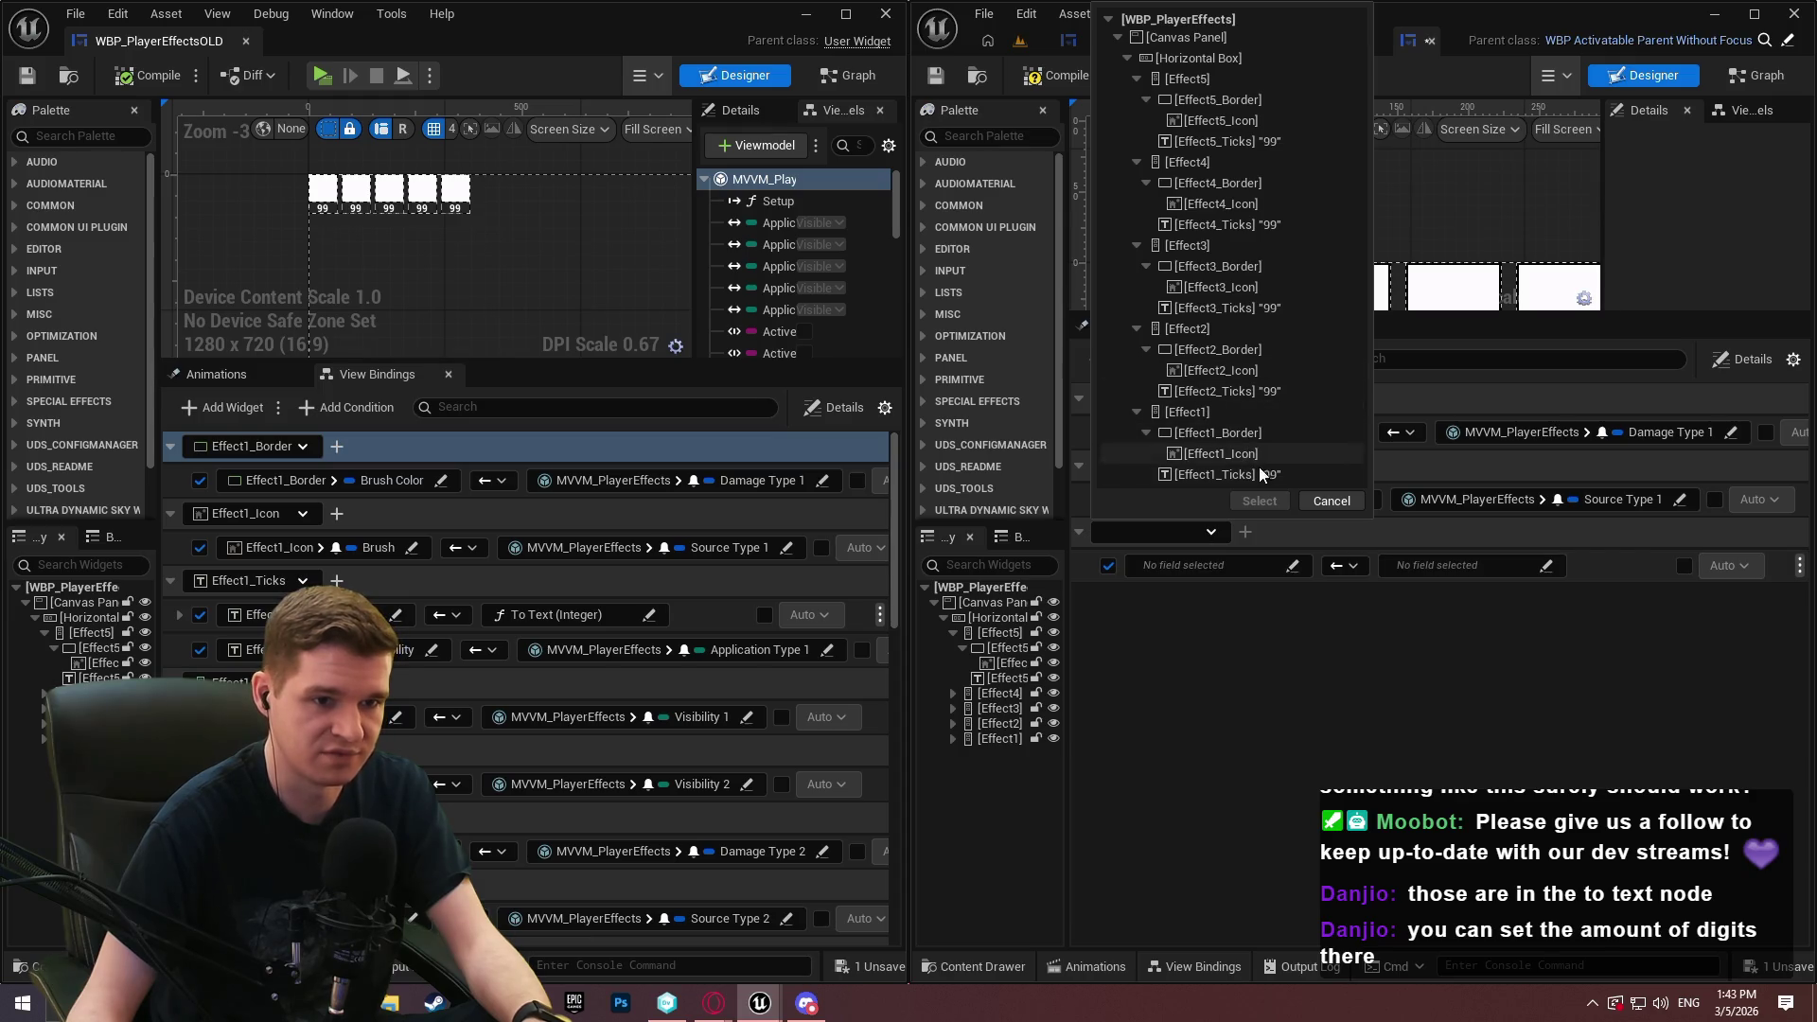
click(1221, 474)
Feed Effect1_Ticks text through To Text (Integer) with Value from Ticks Left 1
click(1260, 501)
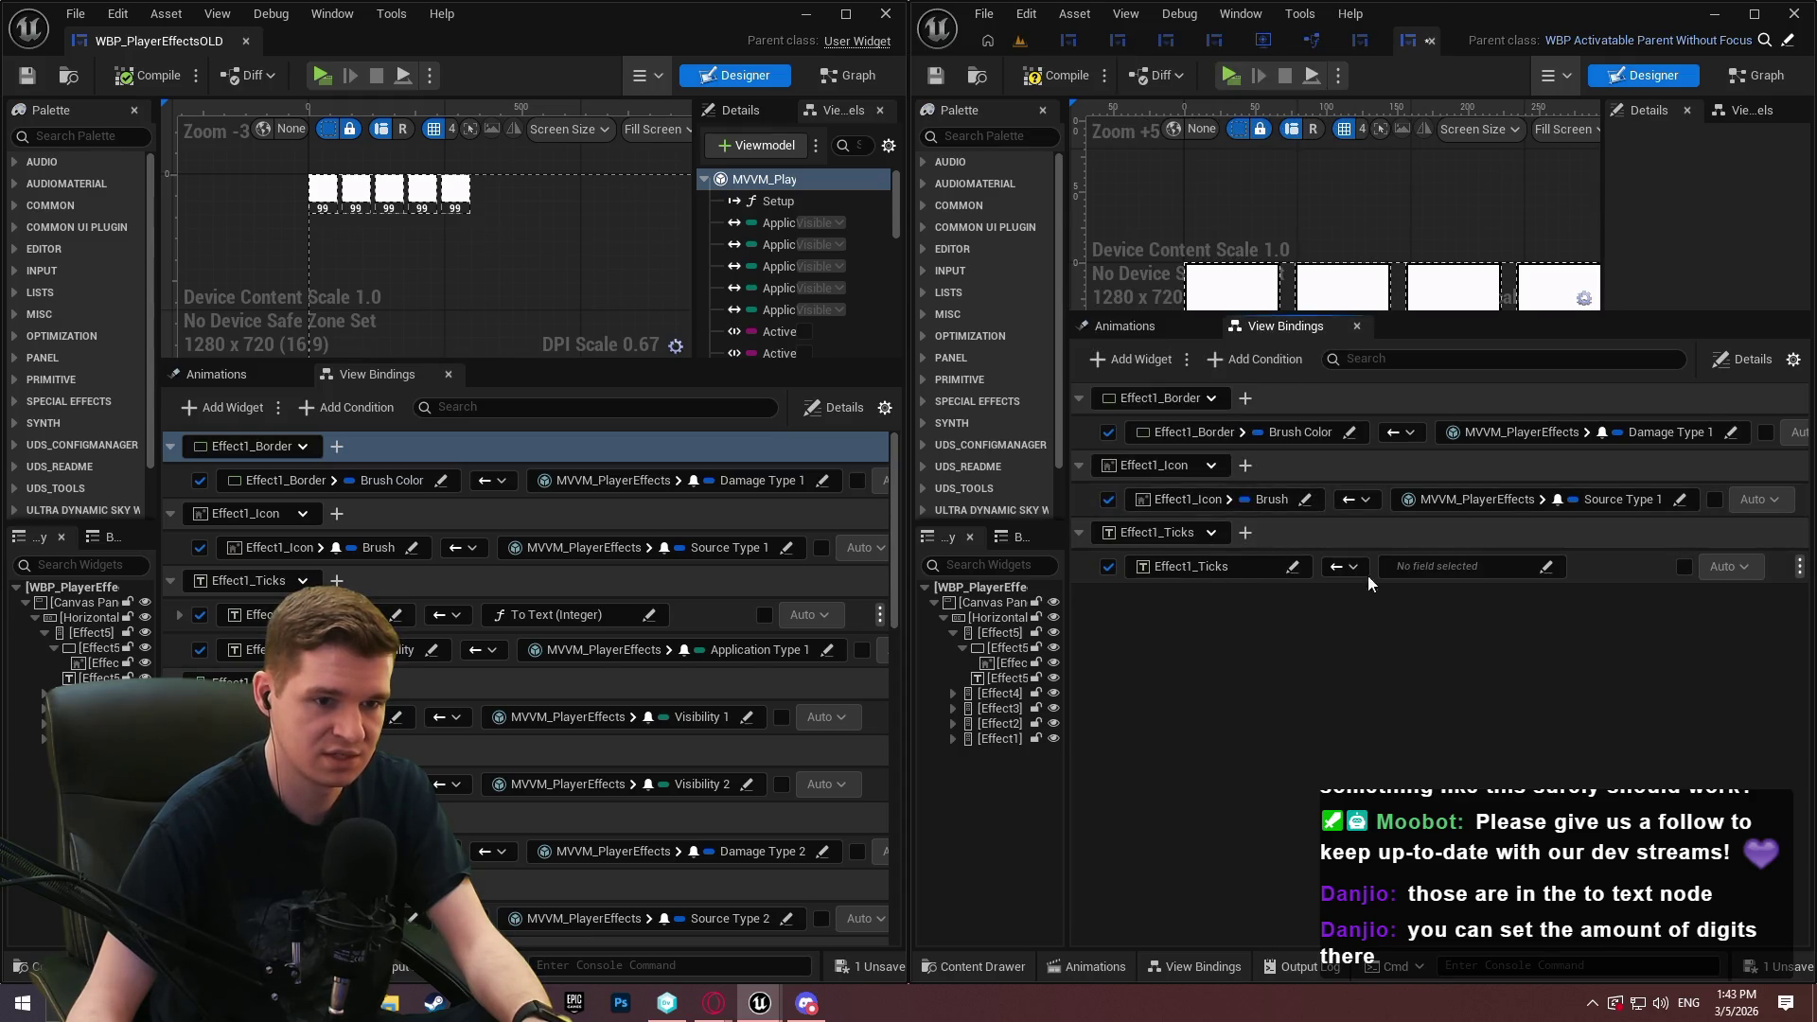
click(1422, 566)
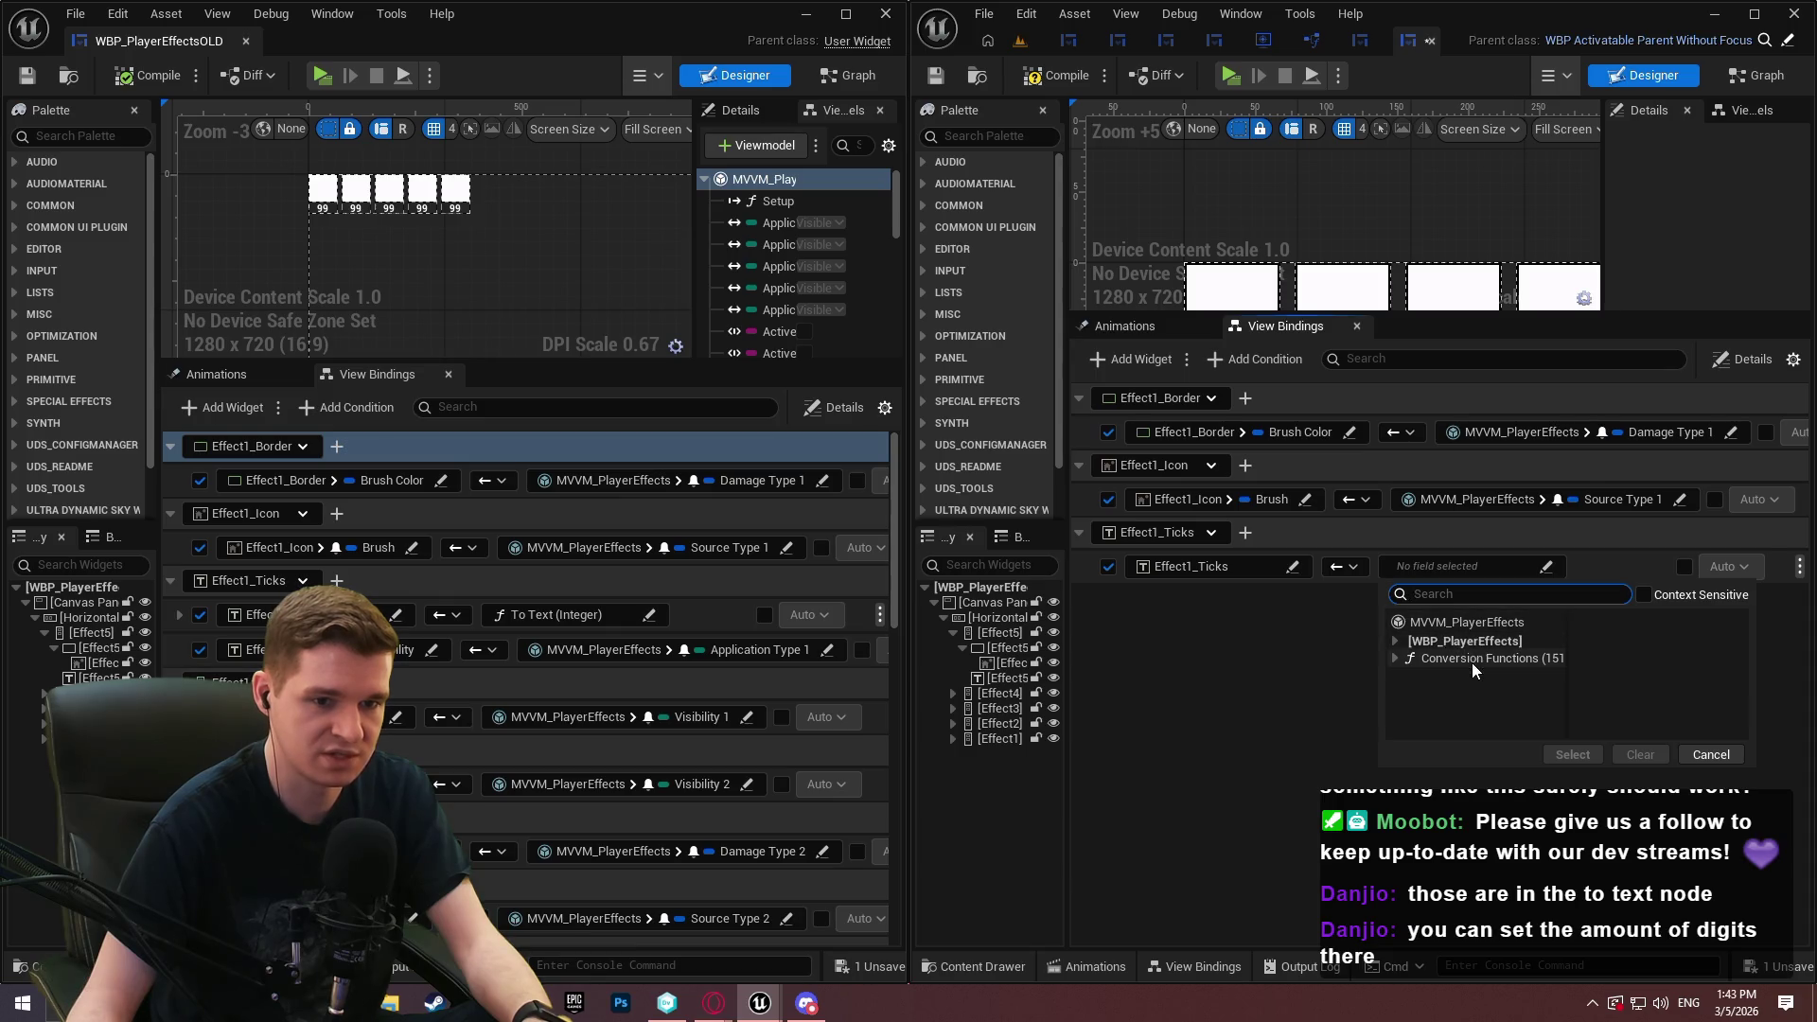
click(1473, 661)
scroll(1231, 620, down, 3)
click(927, 213)
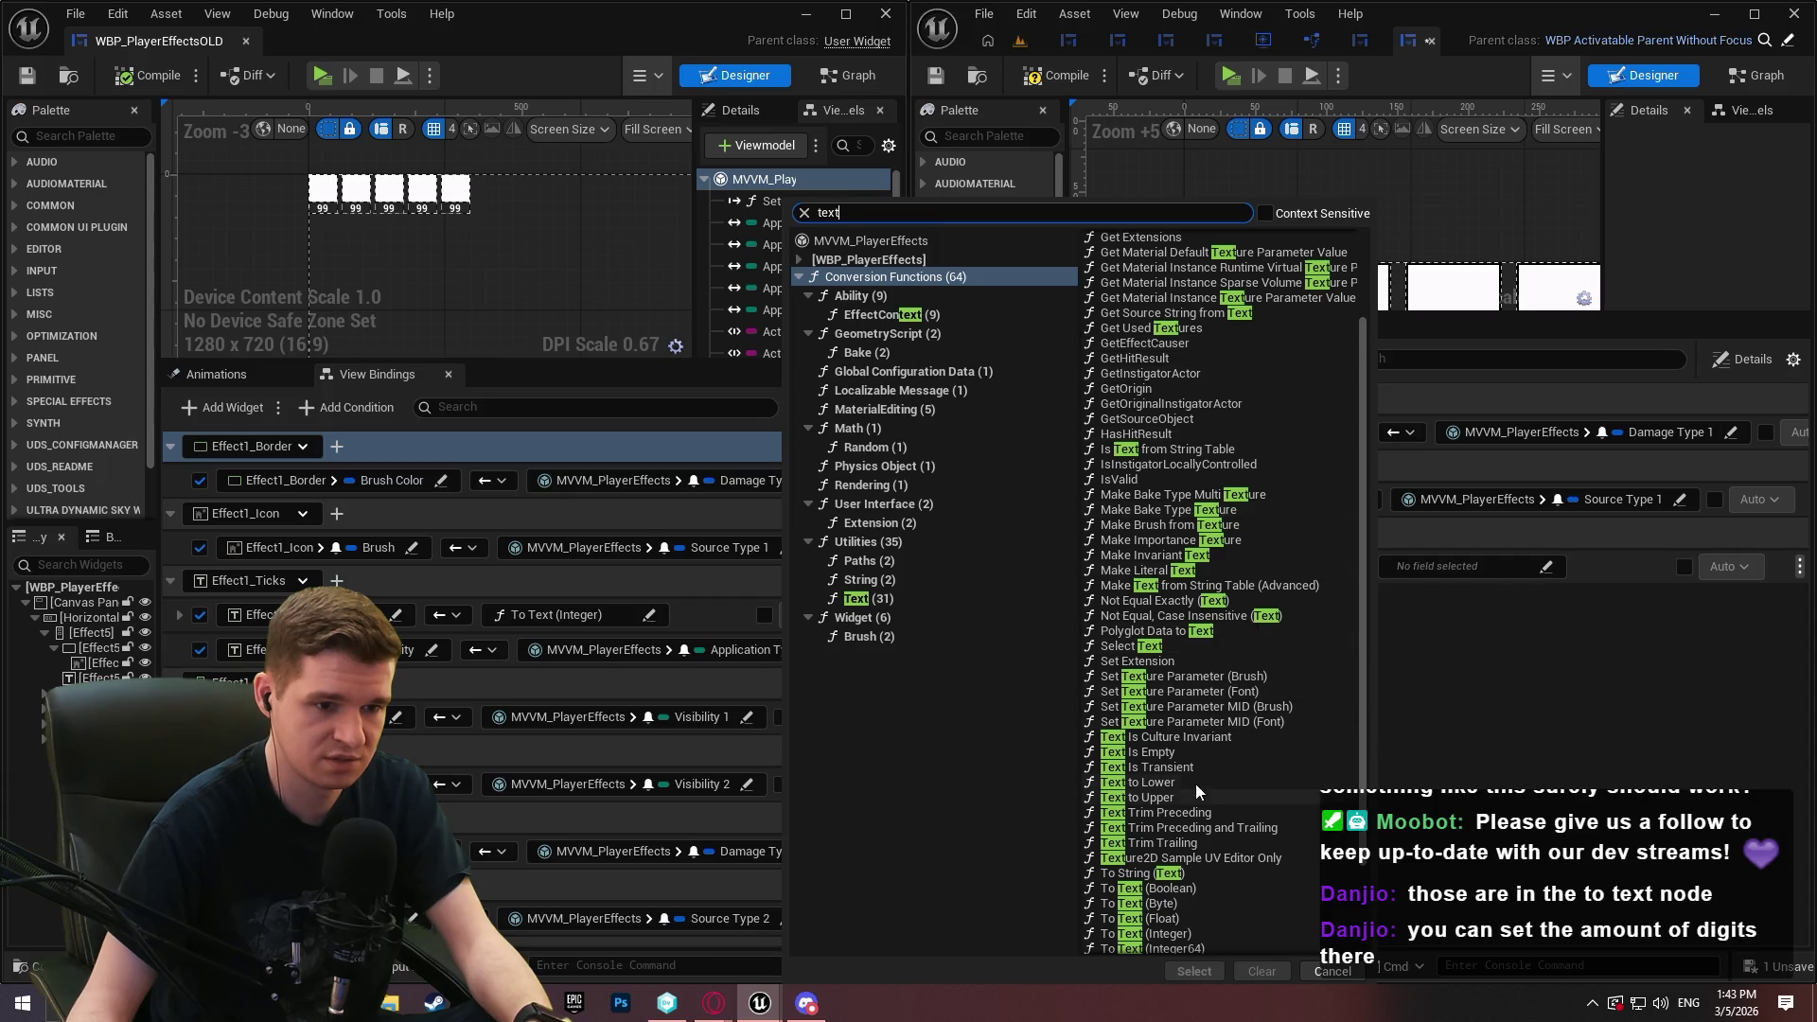
scroll(1202, 823, down, 1)
click(1184, 870)
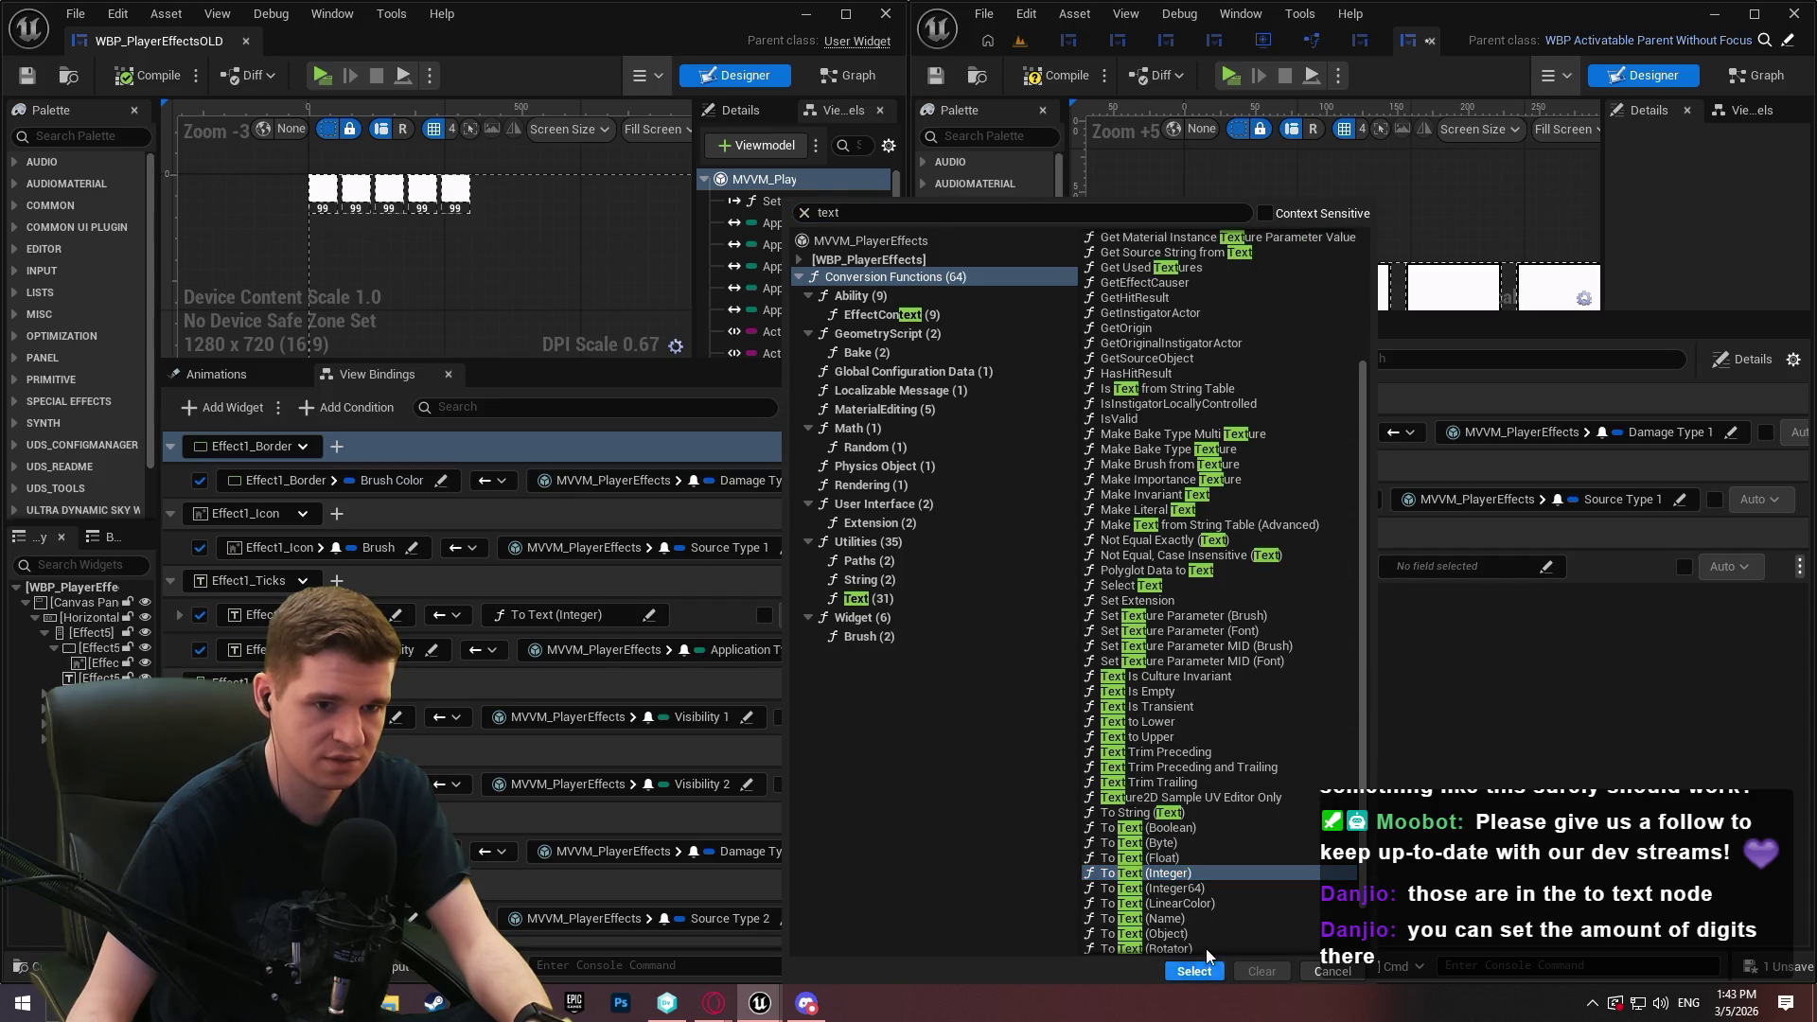
click(1195, 972)
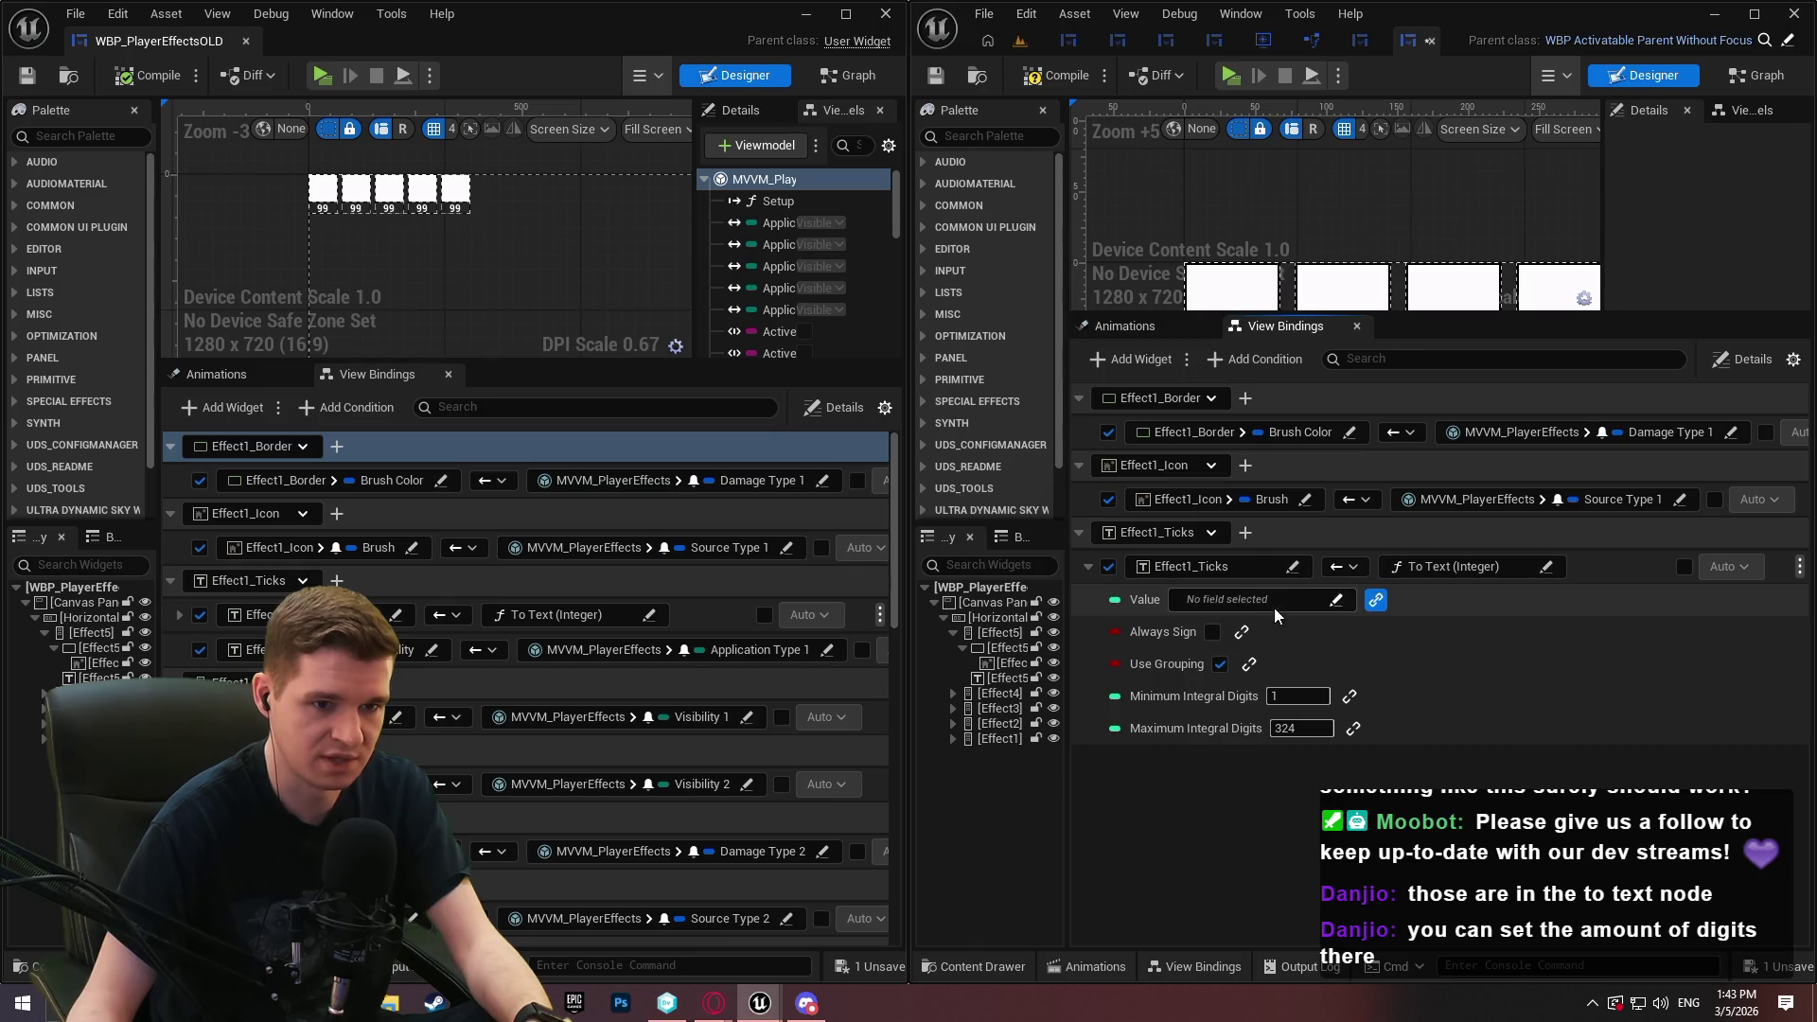
click(1278, 602)
click(1281, 646)
scroll(1629, 739, down, 2)
double_click(1632, 760)
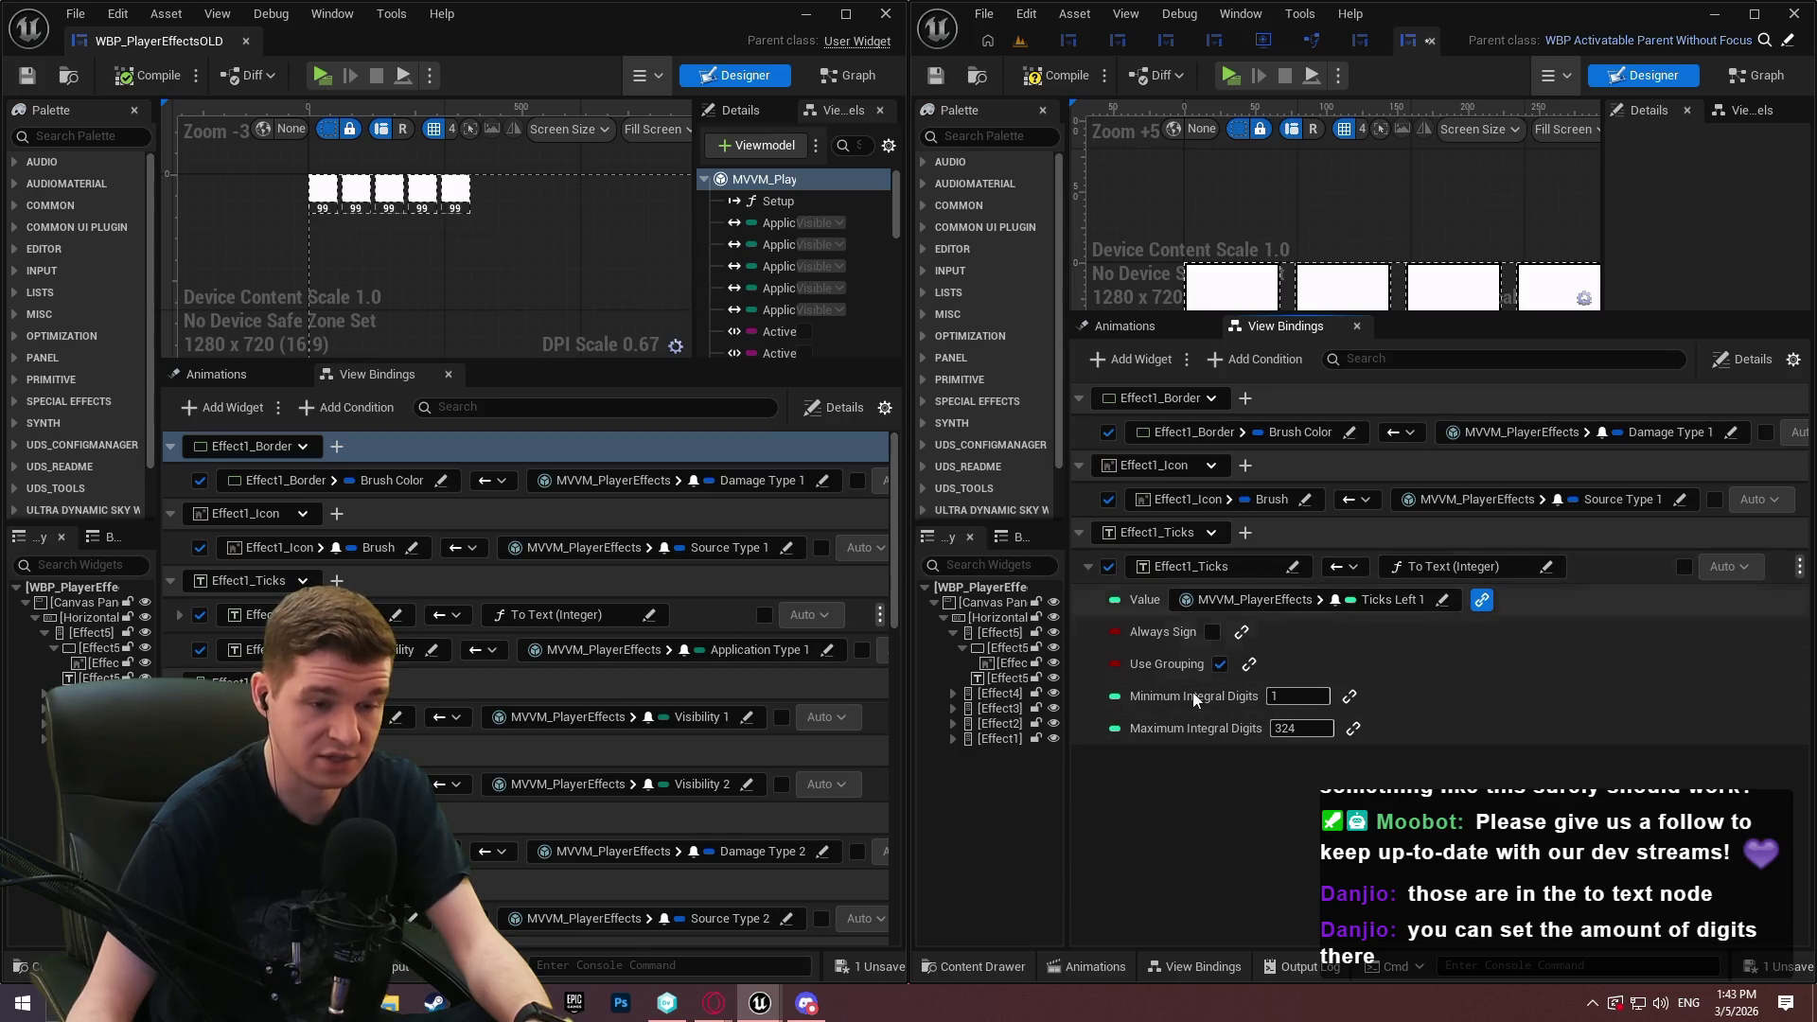
click(1087, 570)
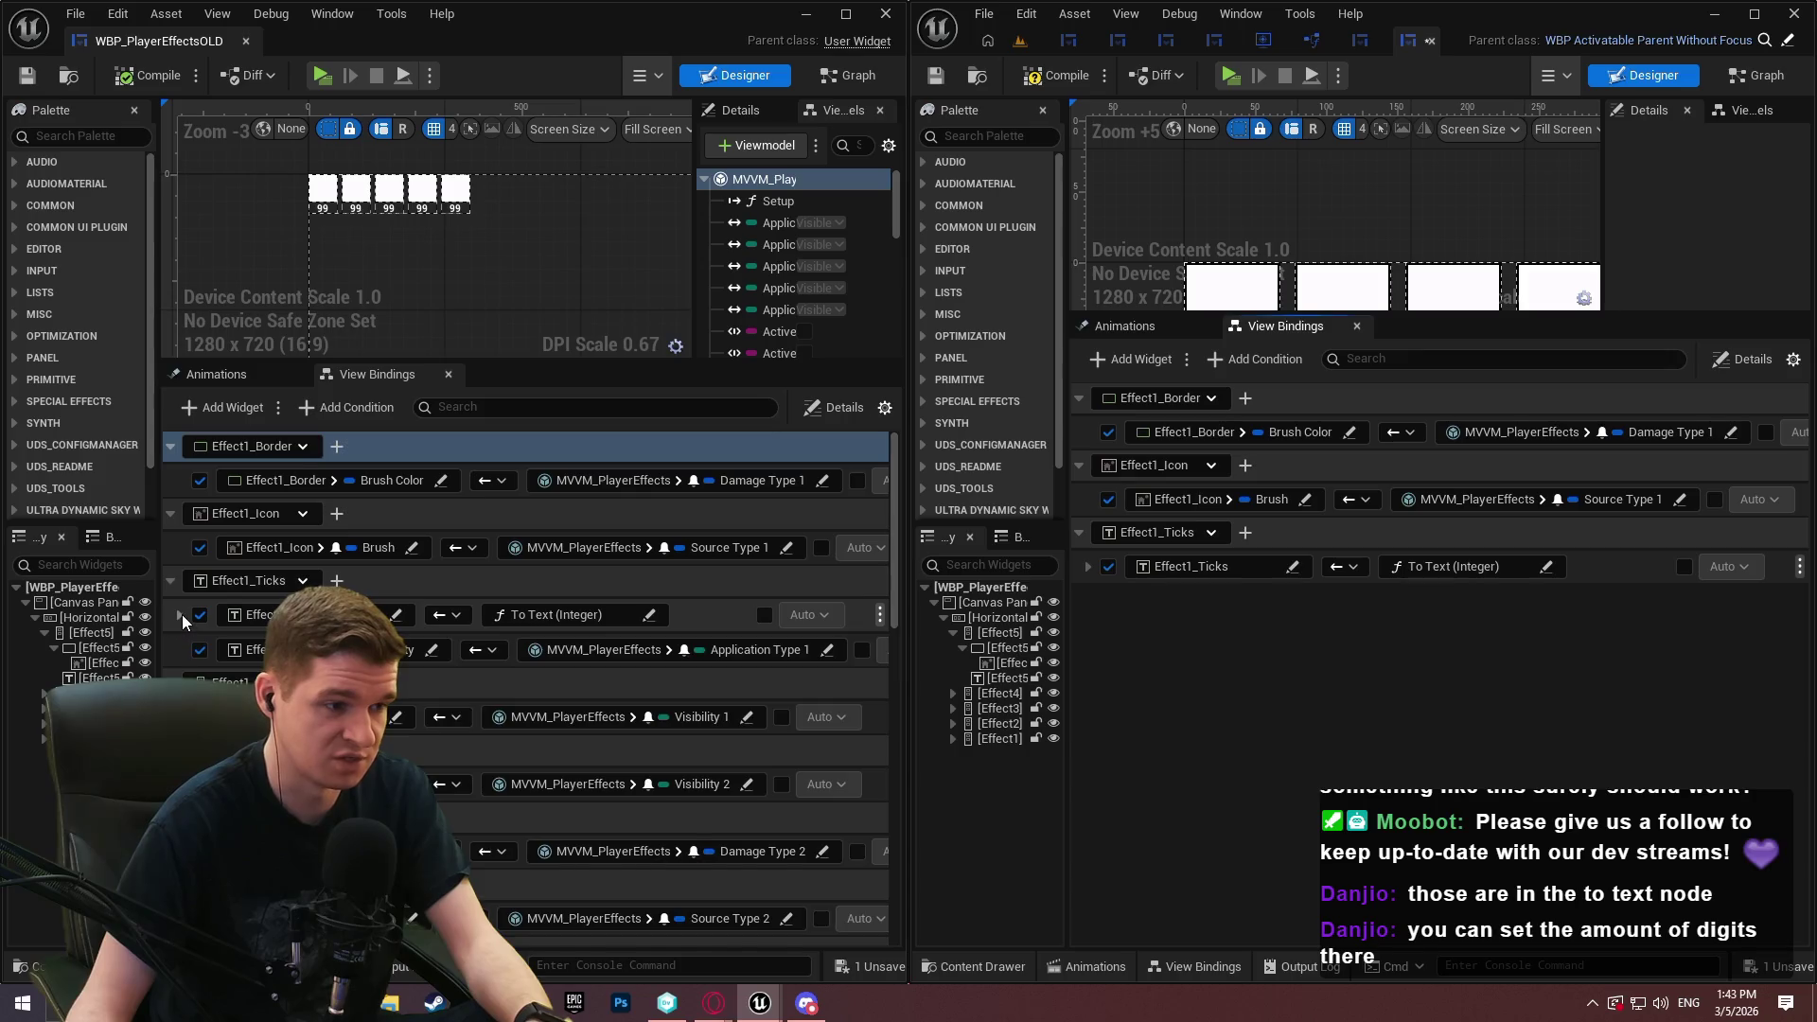
Add the Effect1_Ticks visibility binding from Application Type 1 and bind Effect1 to Visibility 1
click(180, 616)
click(1302, 625)
click(1246, 532)
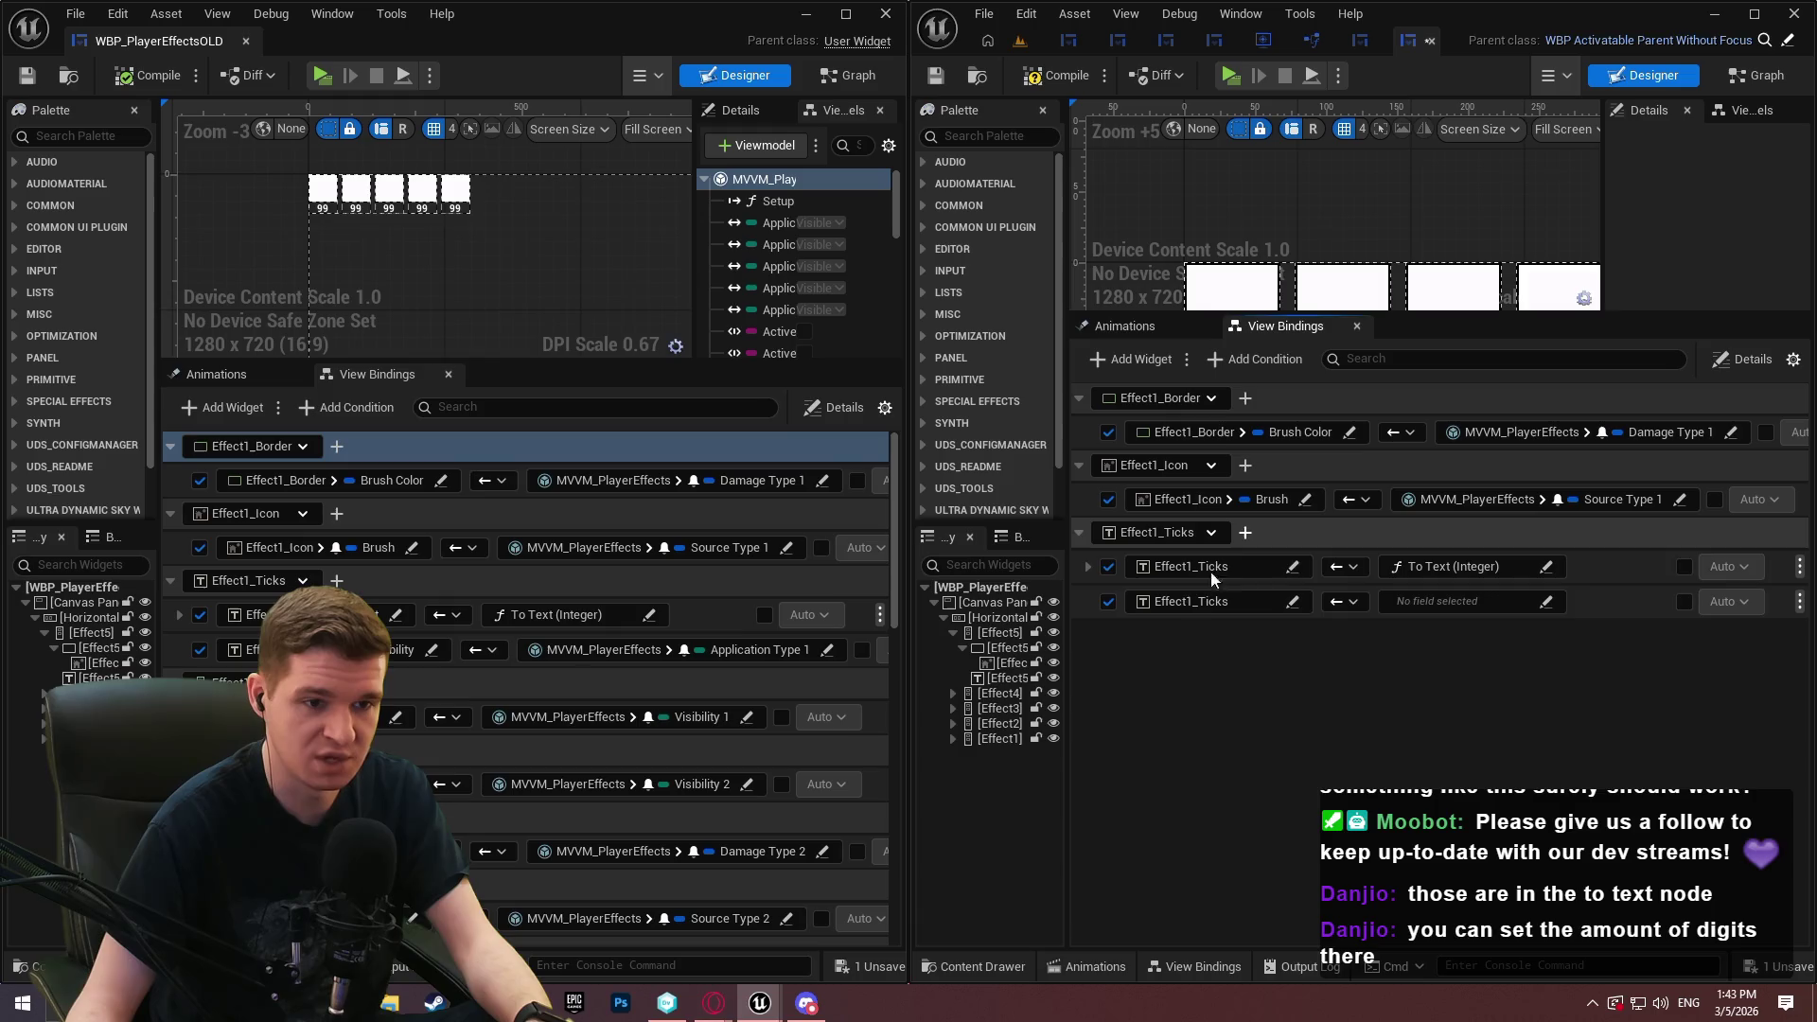
click(1190, 601)
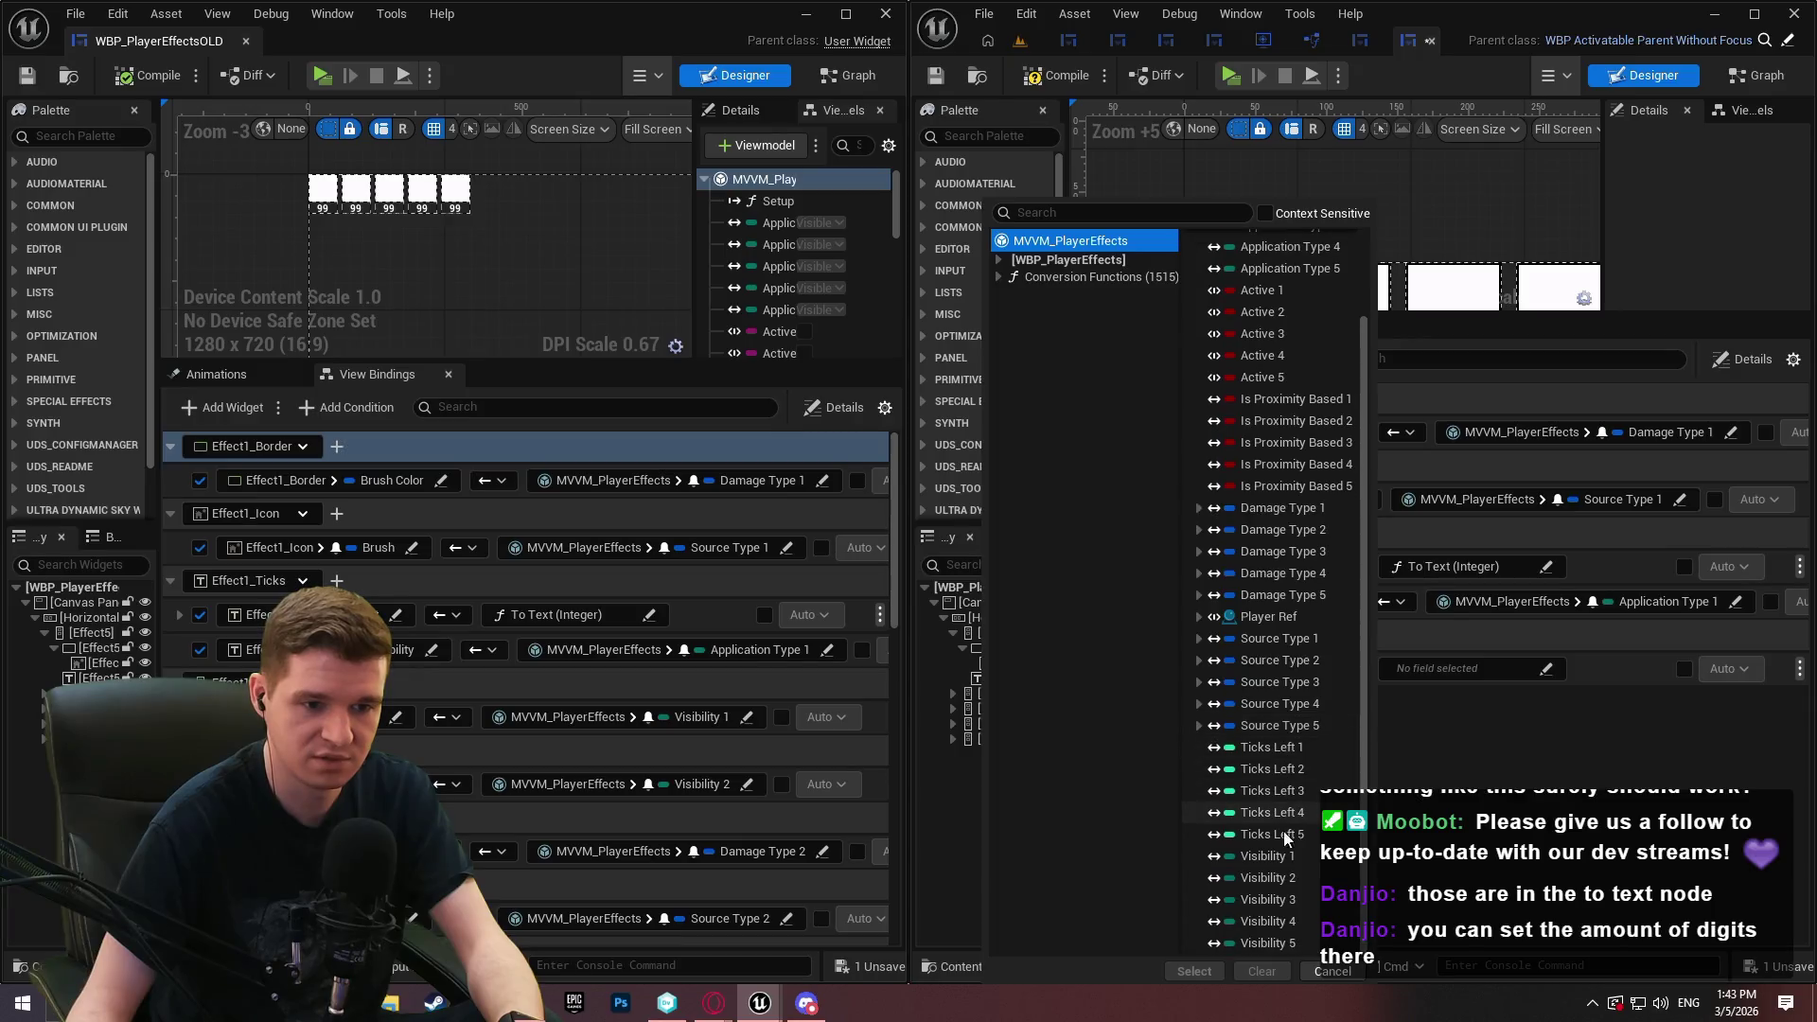
click(1270, 856)
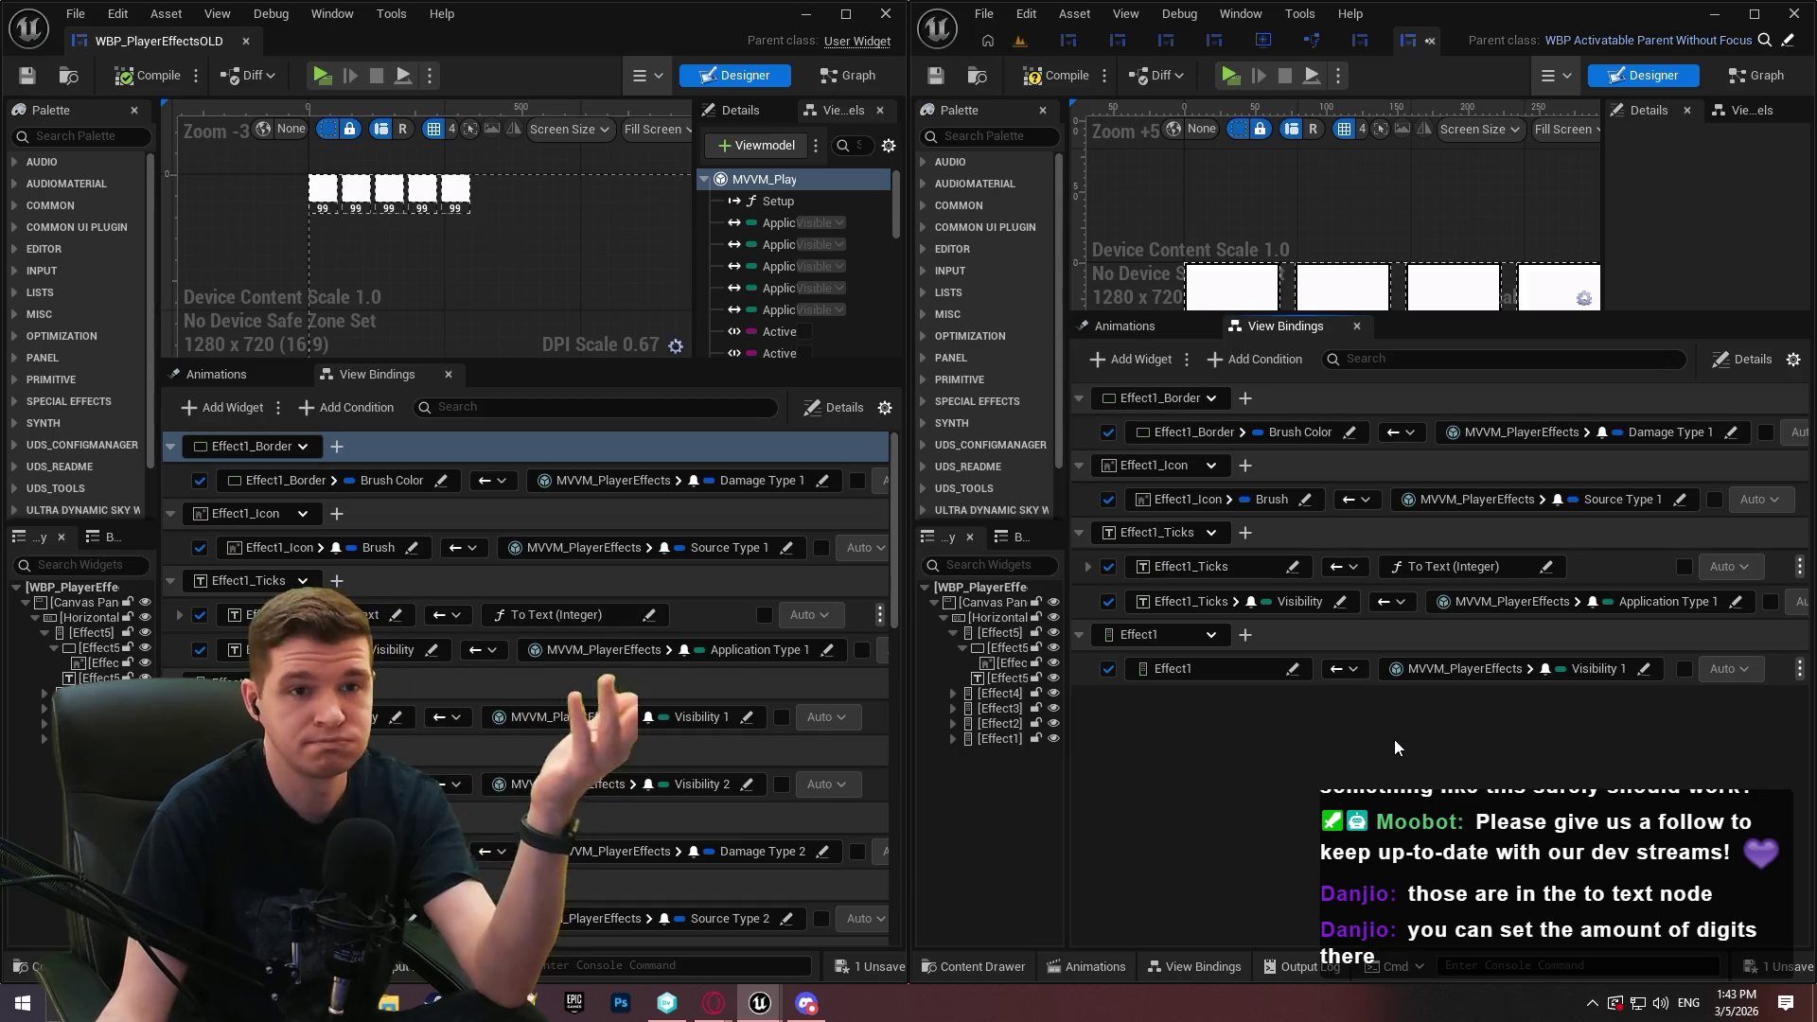
drag(227, 45, 1505, 43)
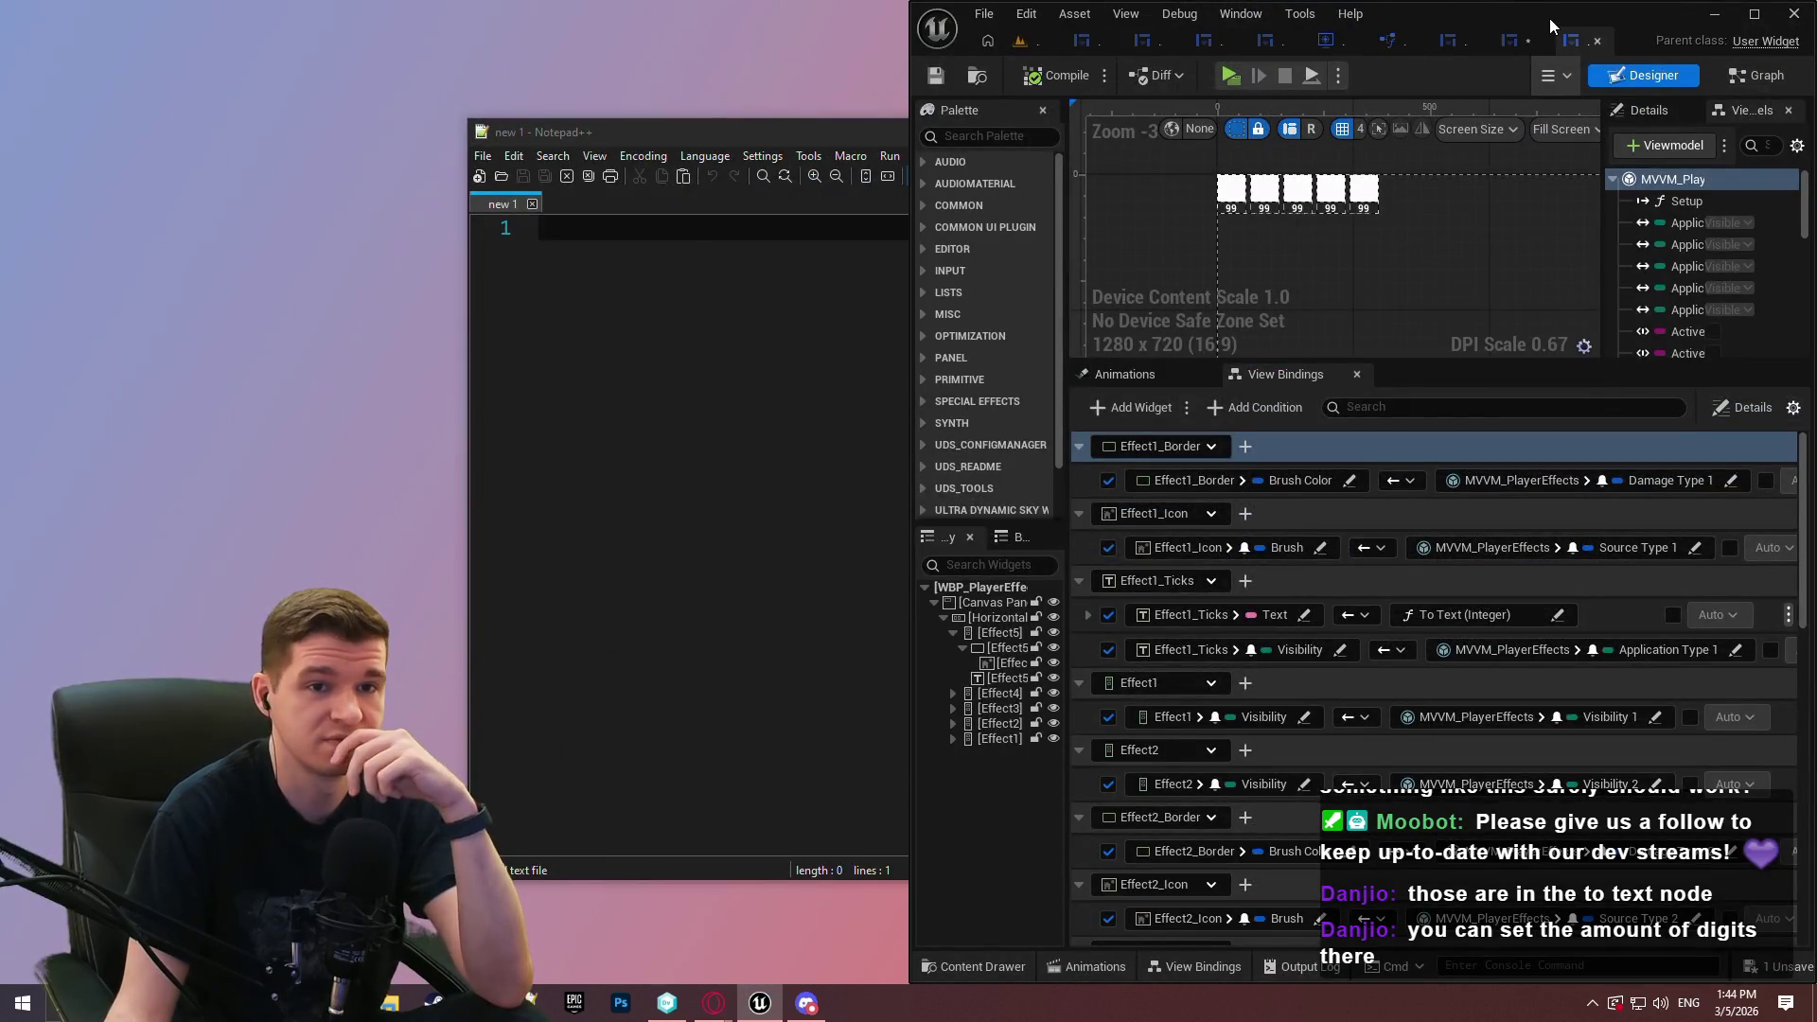
Maximize the editor, show the new WBP_PlayerEffects tab, and enlarge its bindings area
double_click(1549, 19)
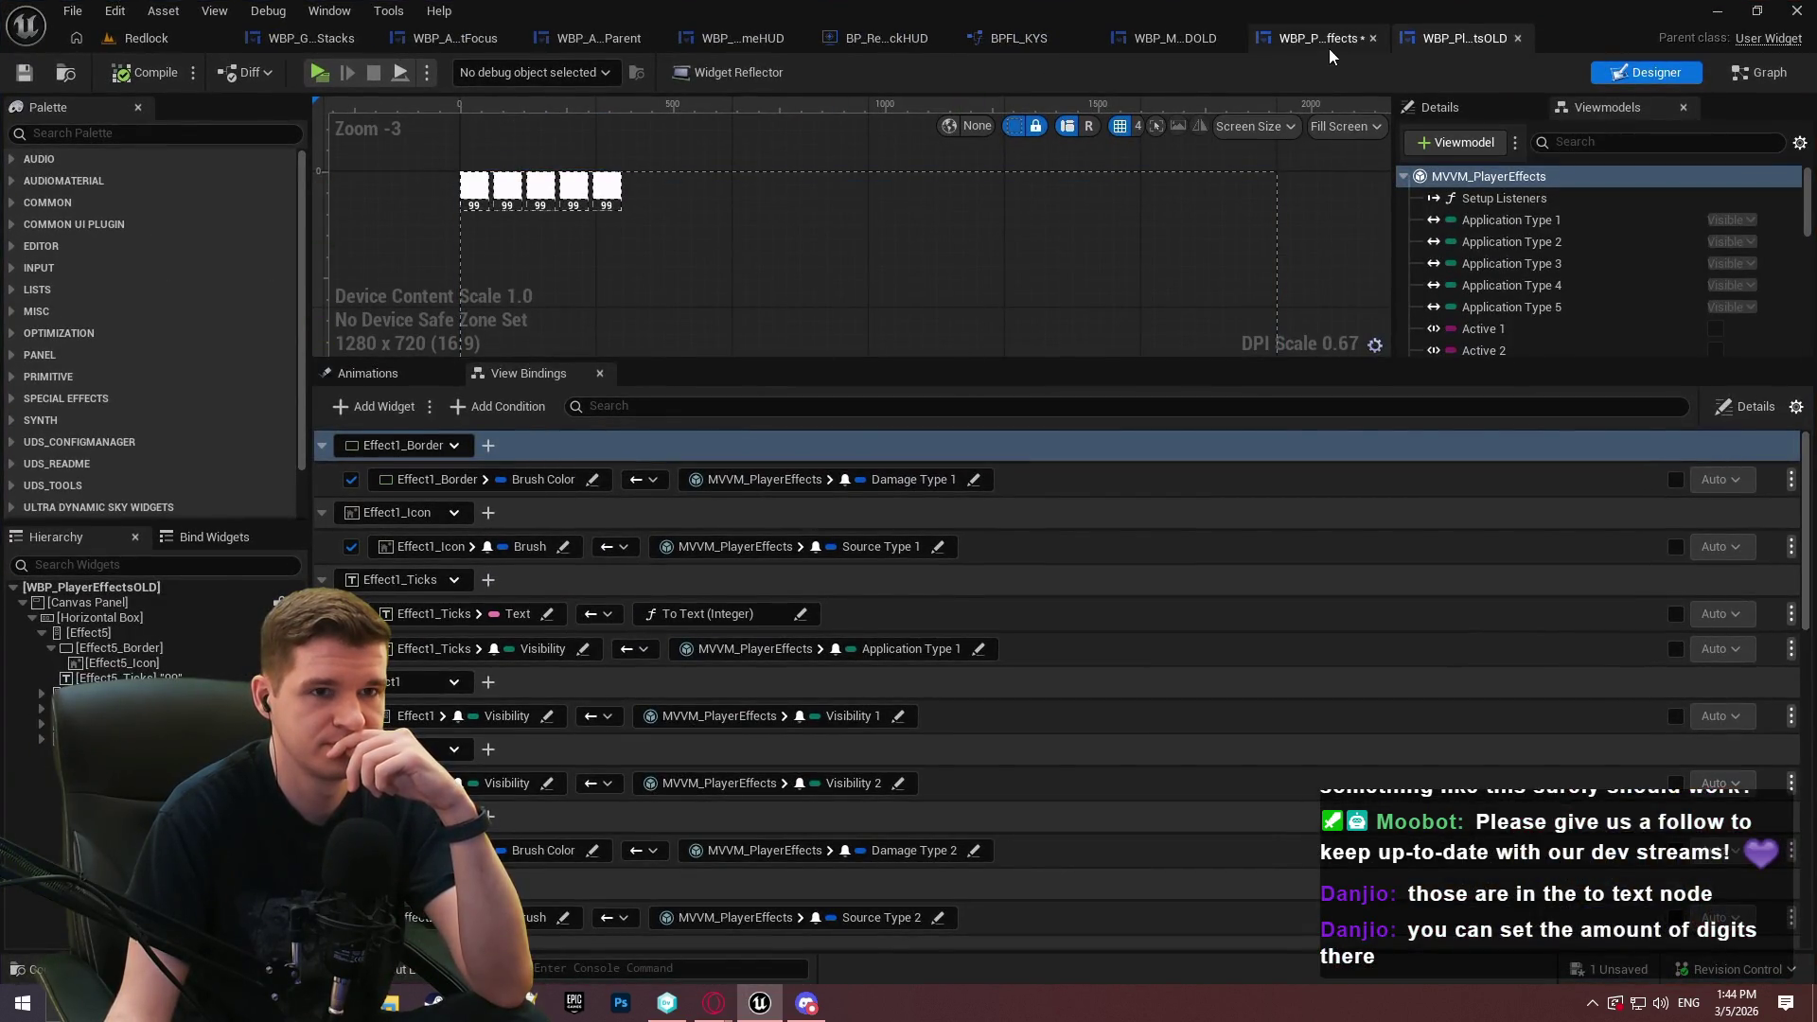
click(1316, 37)
mouse_move(767, 309)
mouse_down()
mouse_move(803, 142)
mouse_move(800, 156)
mouse_up()
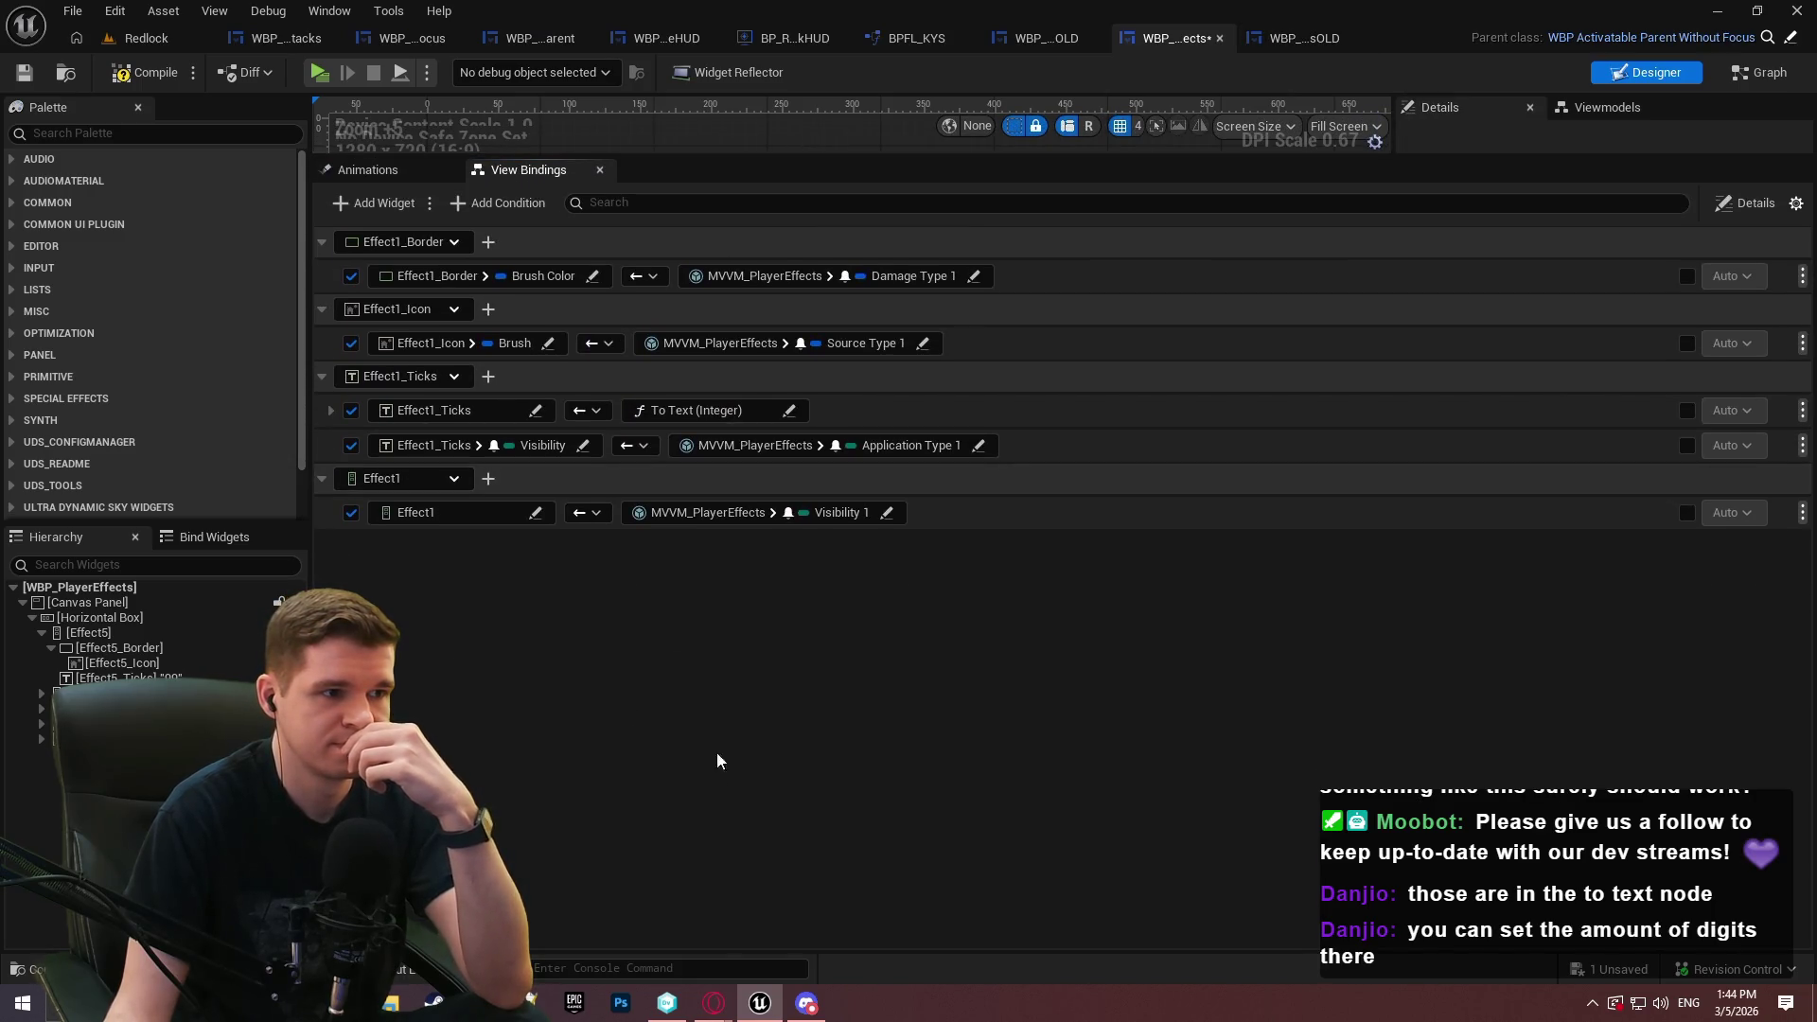
Add an Effect2_Border binding whose Brush Color is fed by MVVM_PlayerEffects Damage Type 2
click(374, 202)
click(401, 547)
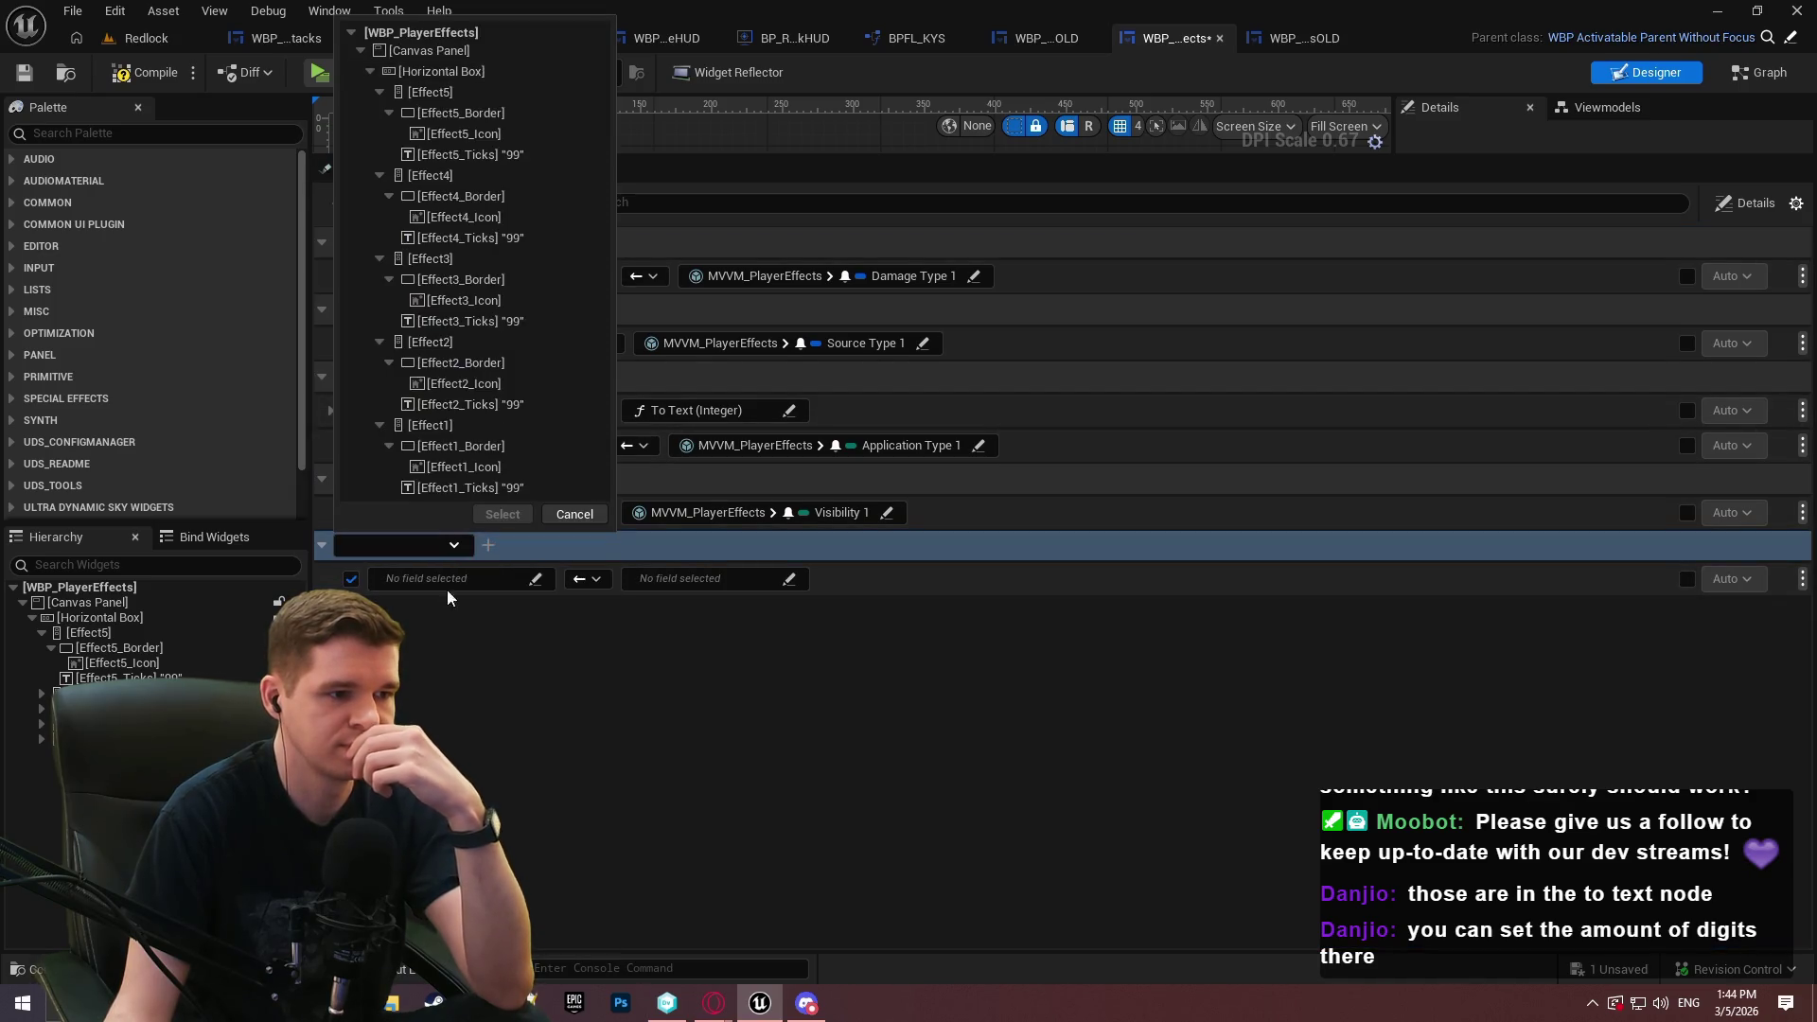
click(461, 362)
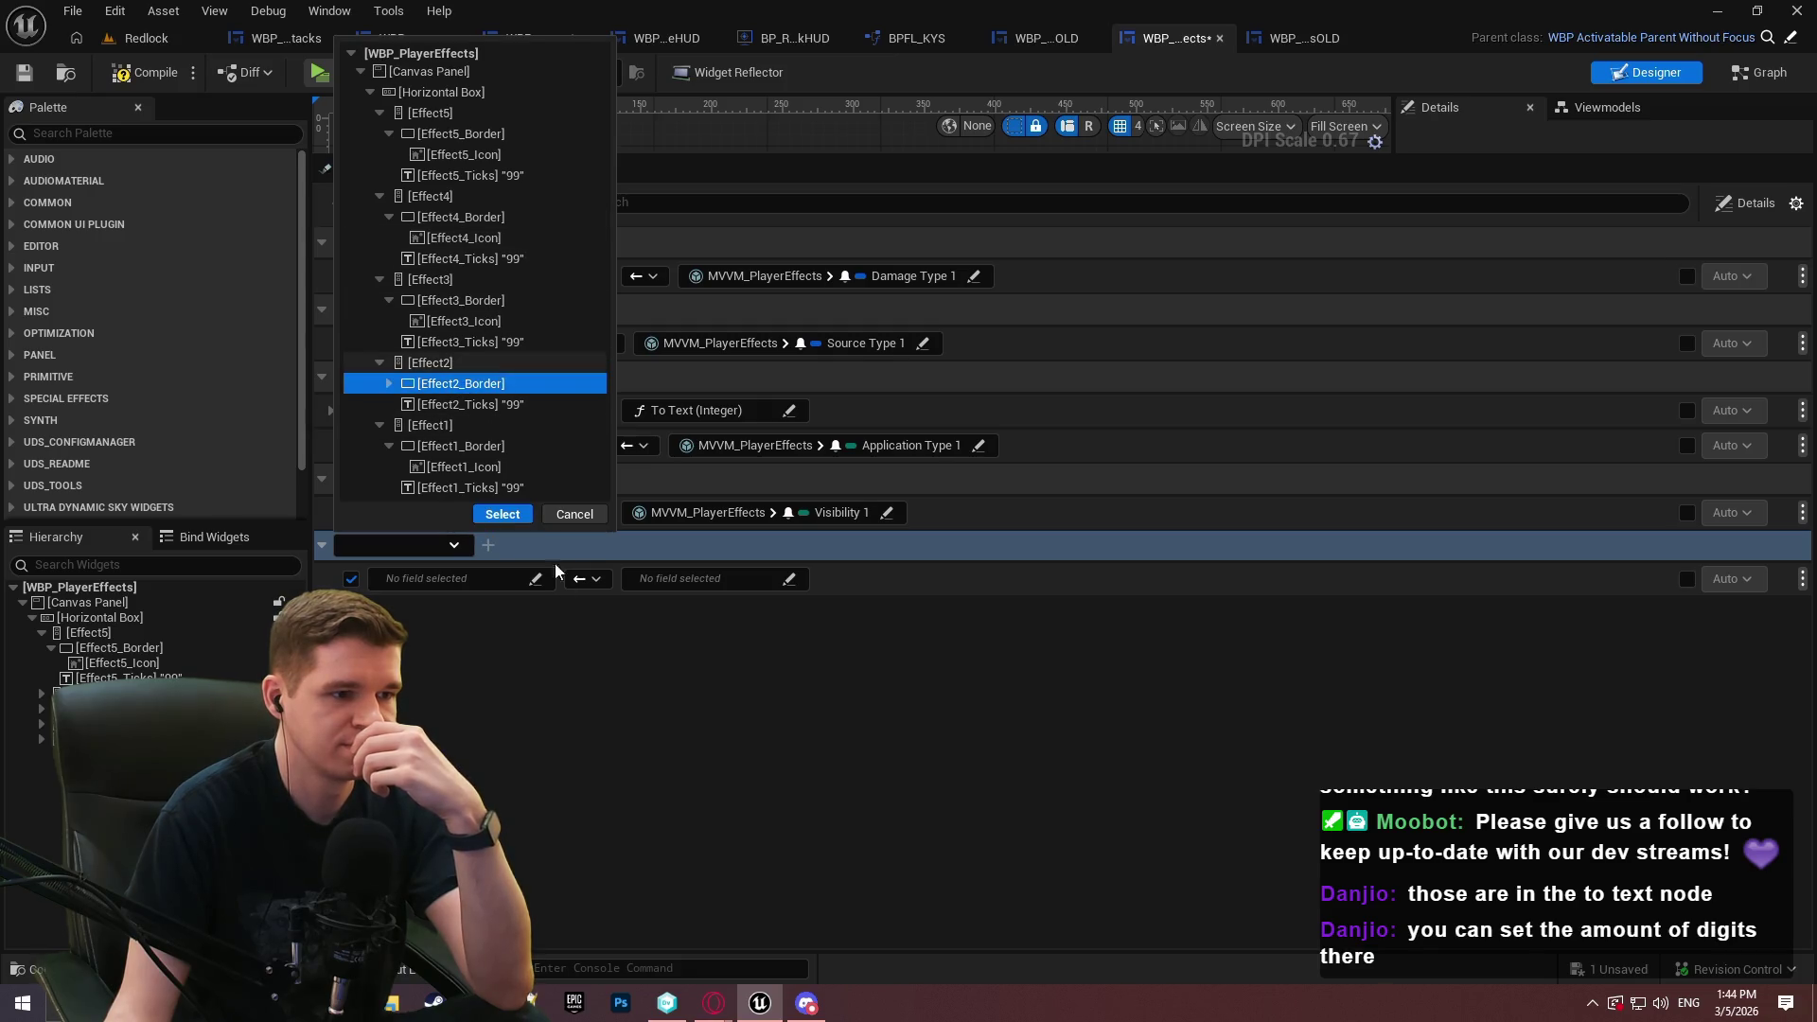
click(503, 514)
click(694, 580)
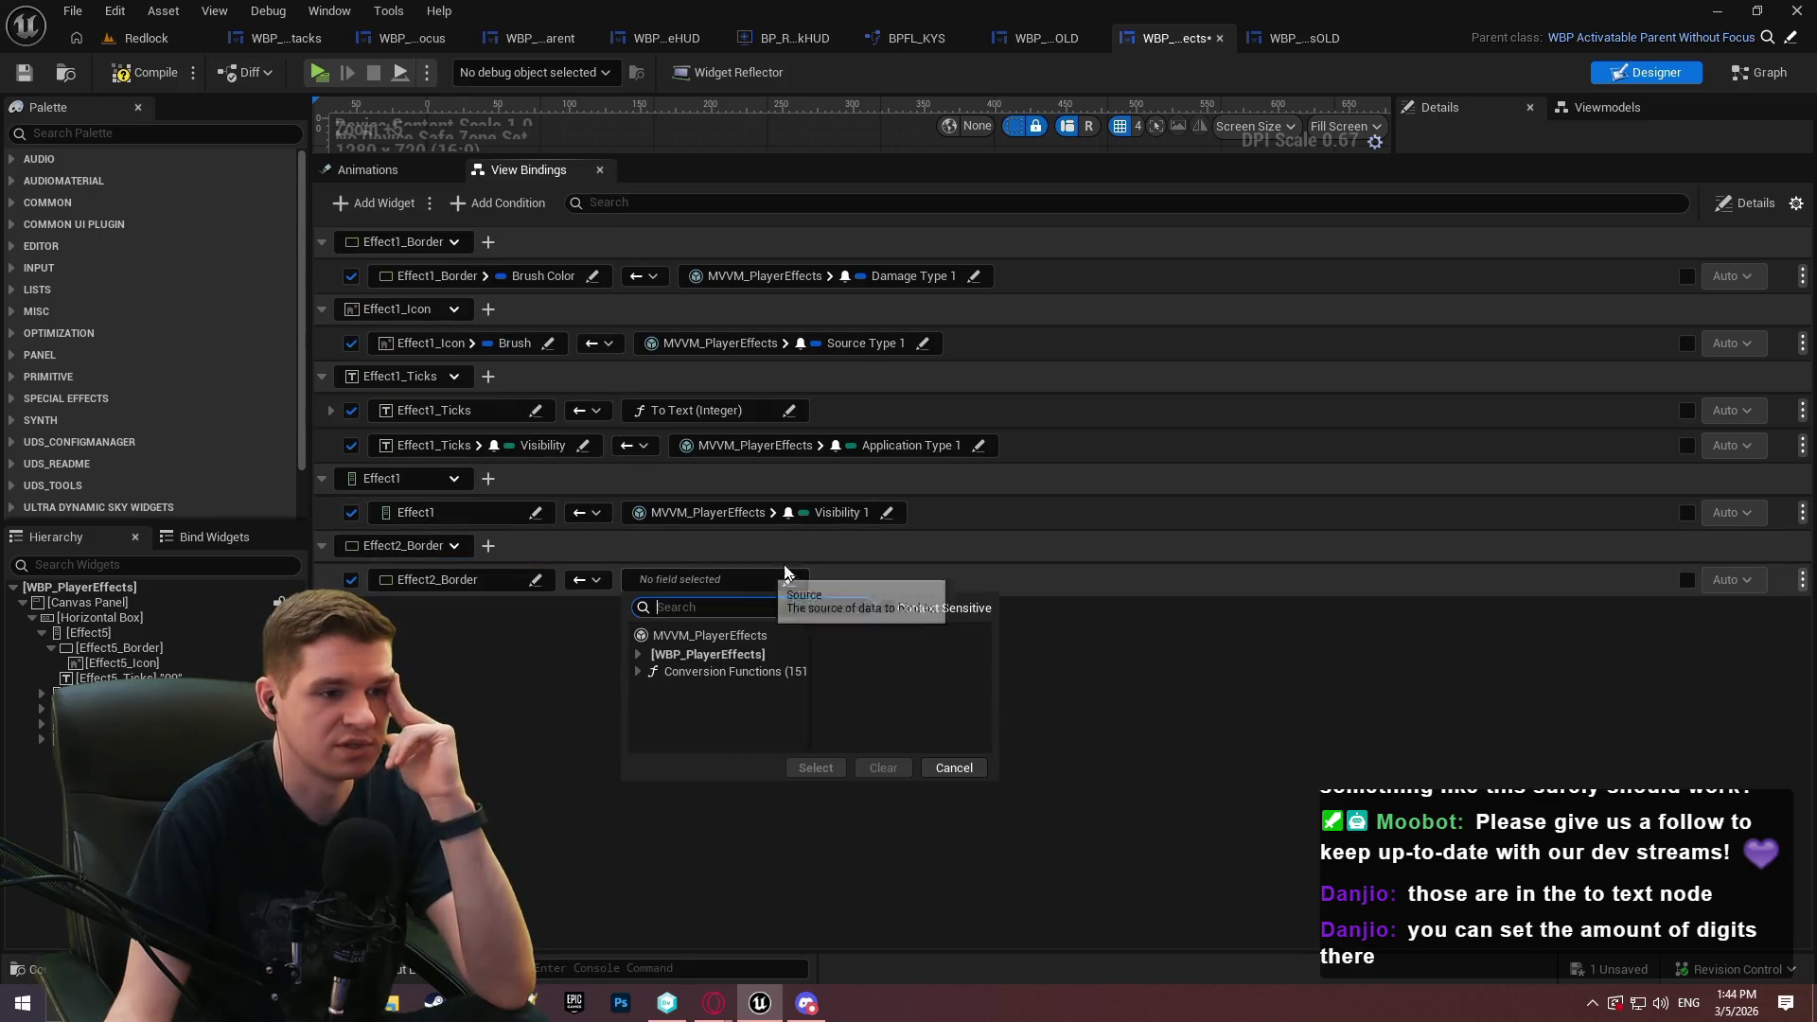
click(706, 640)
double_click(1109, 631)
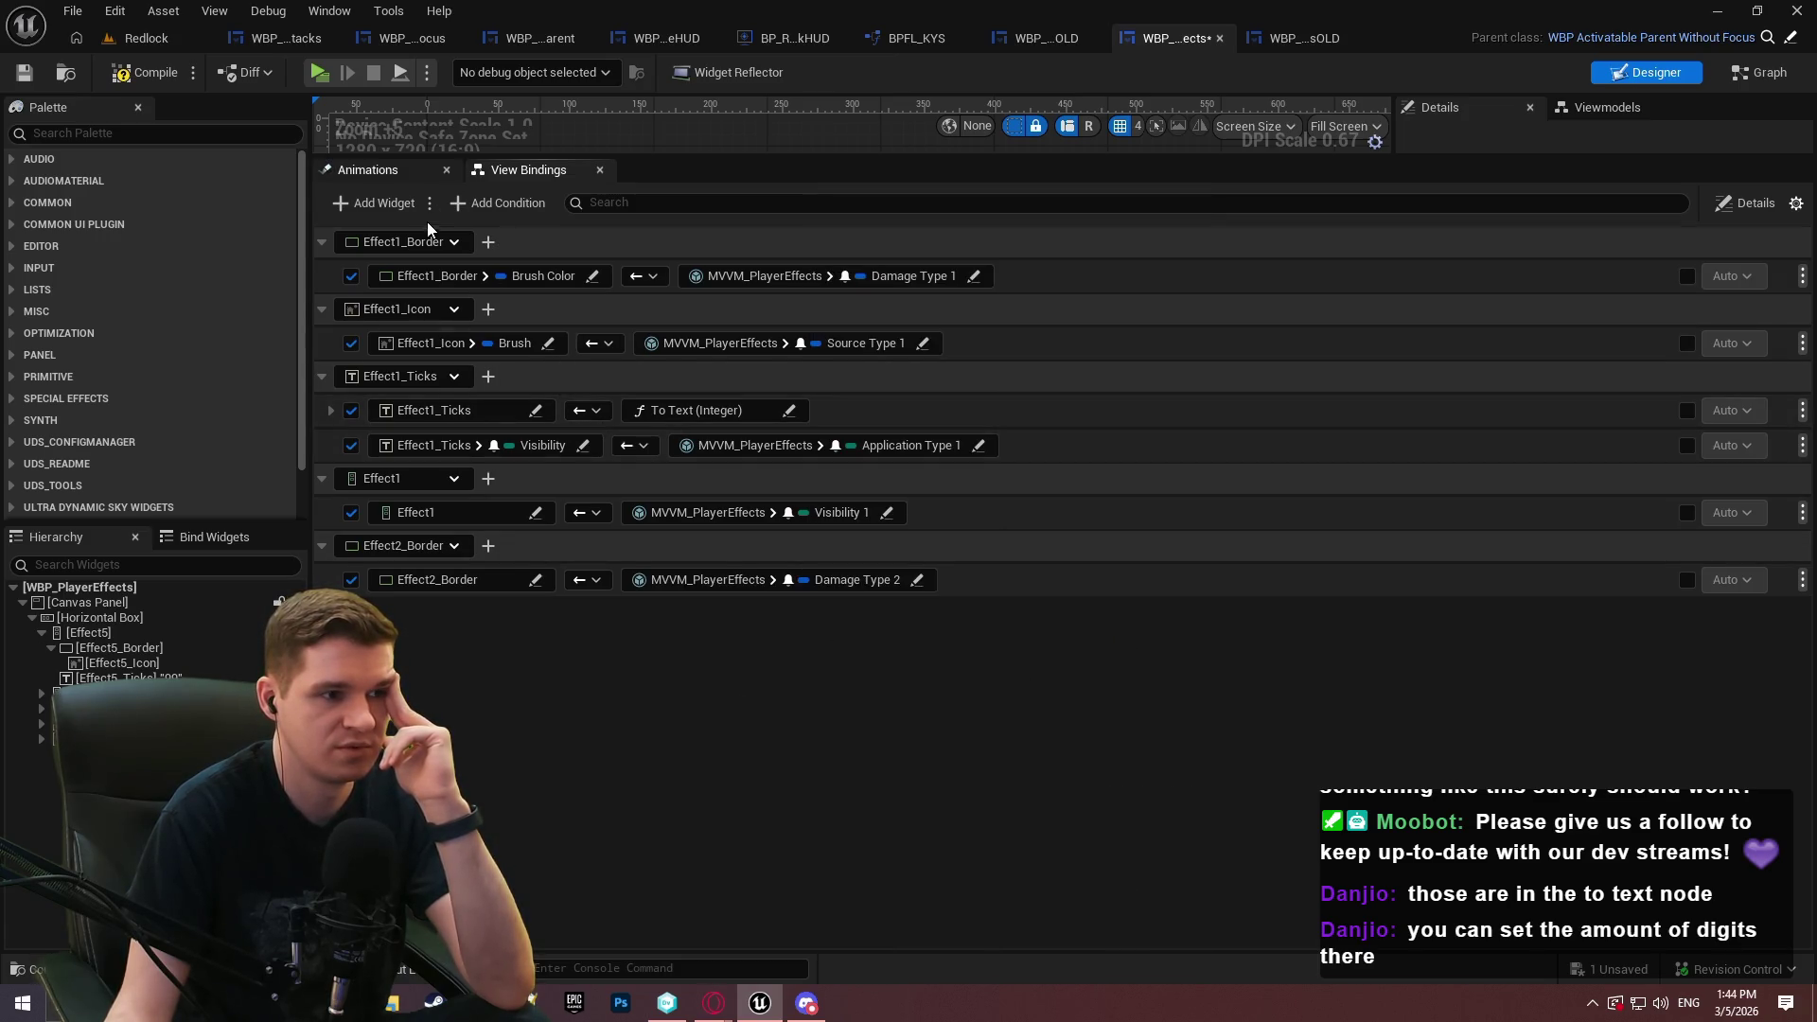
click(536, 580)
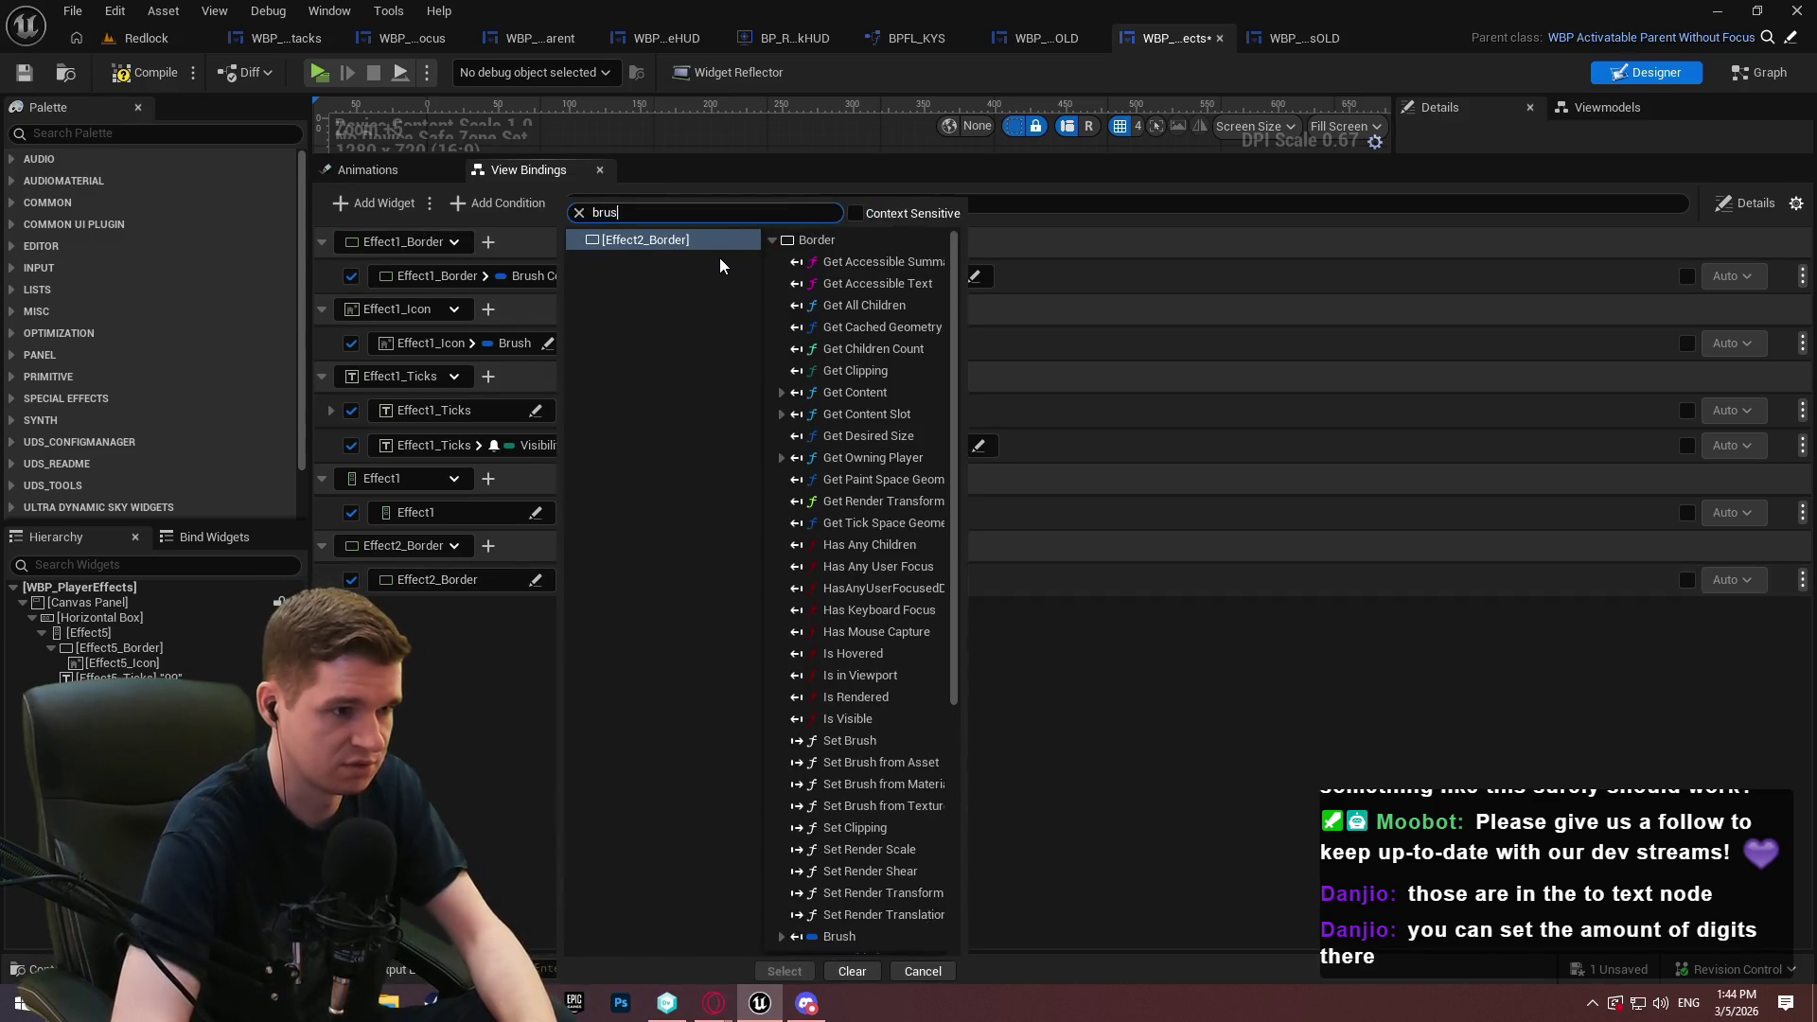
text(brush)
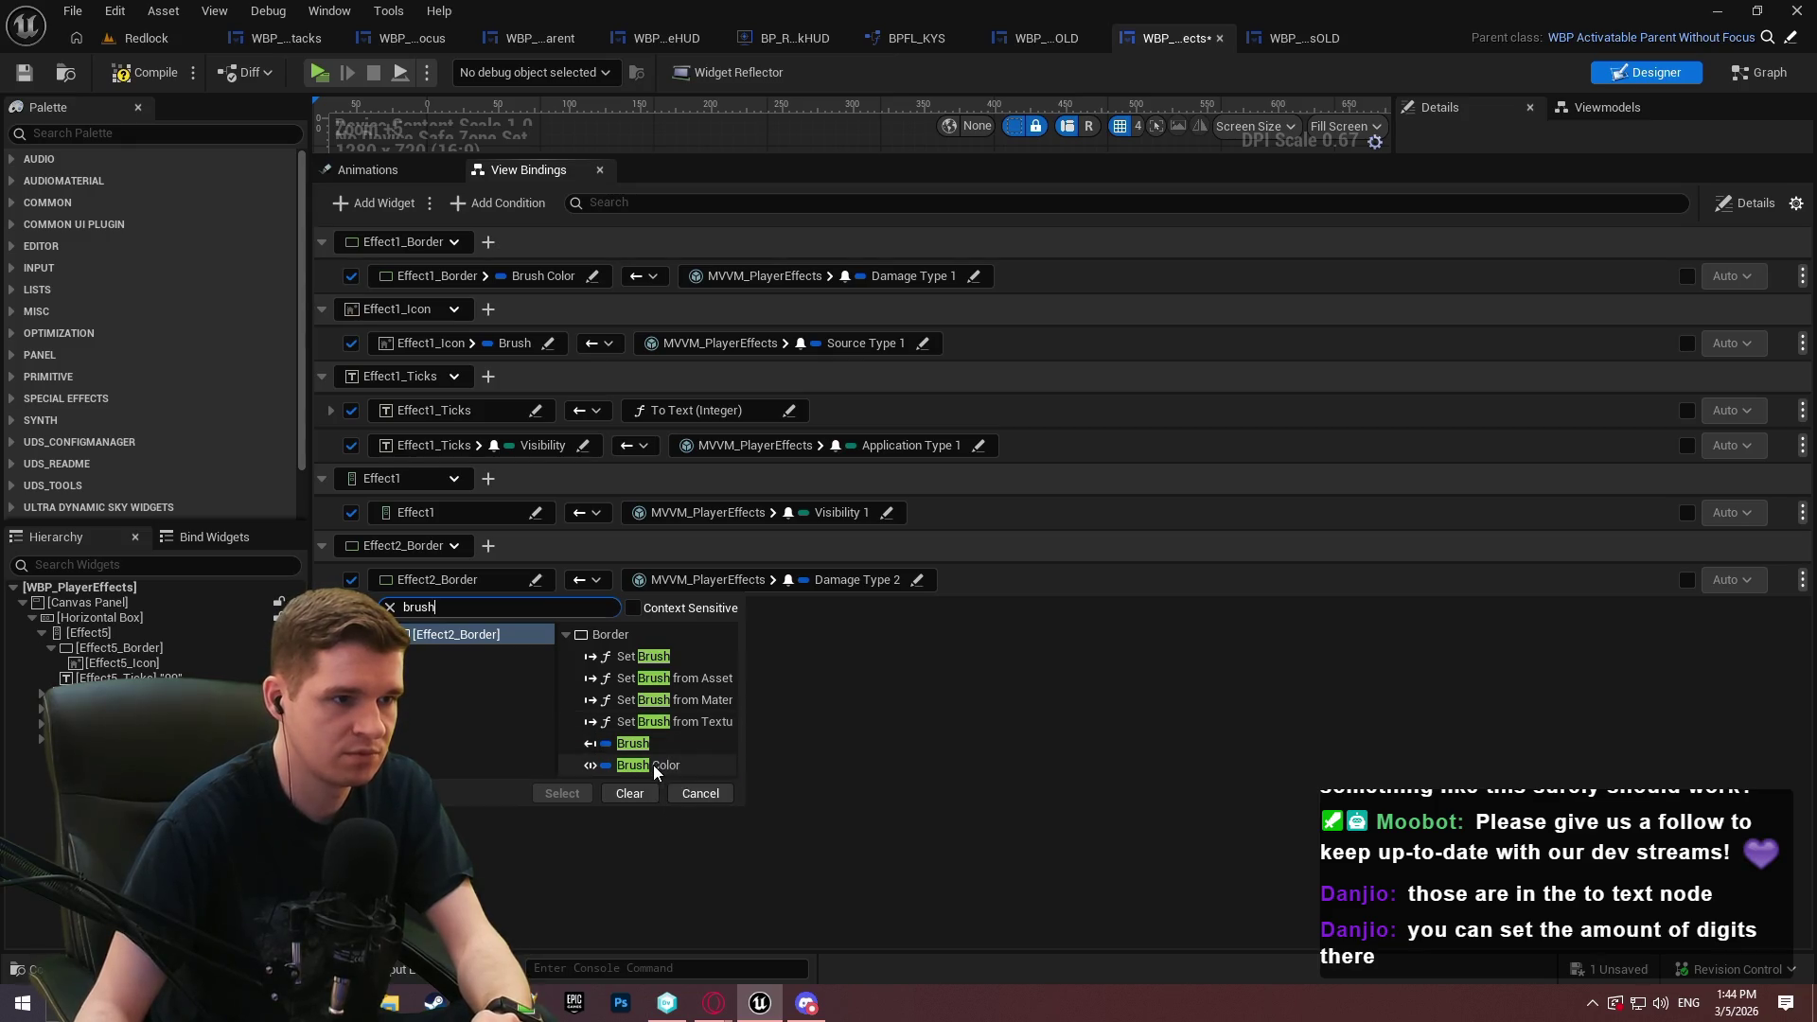
double_click(676, 763)
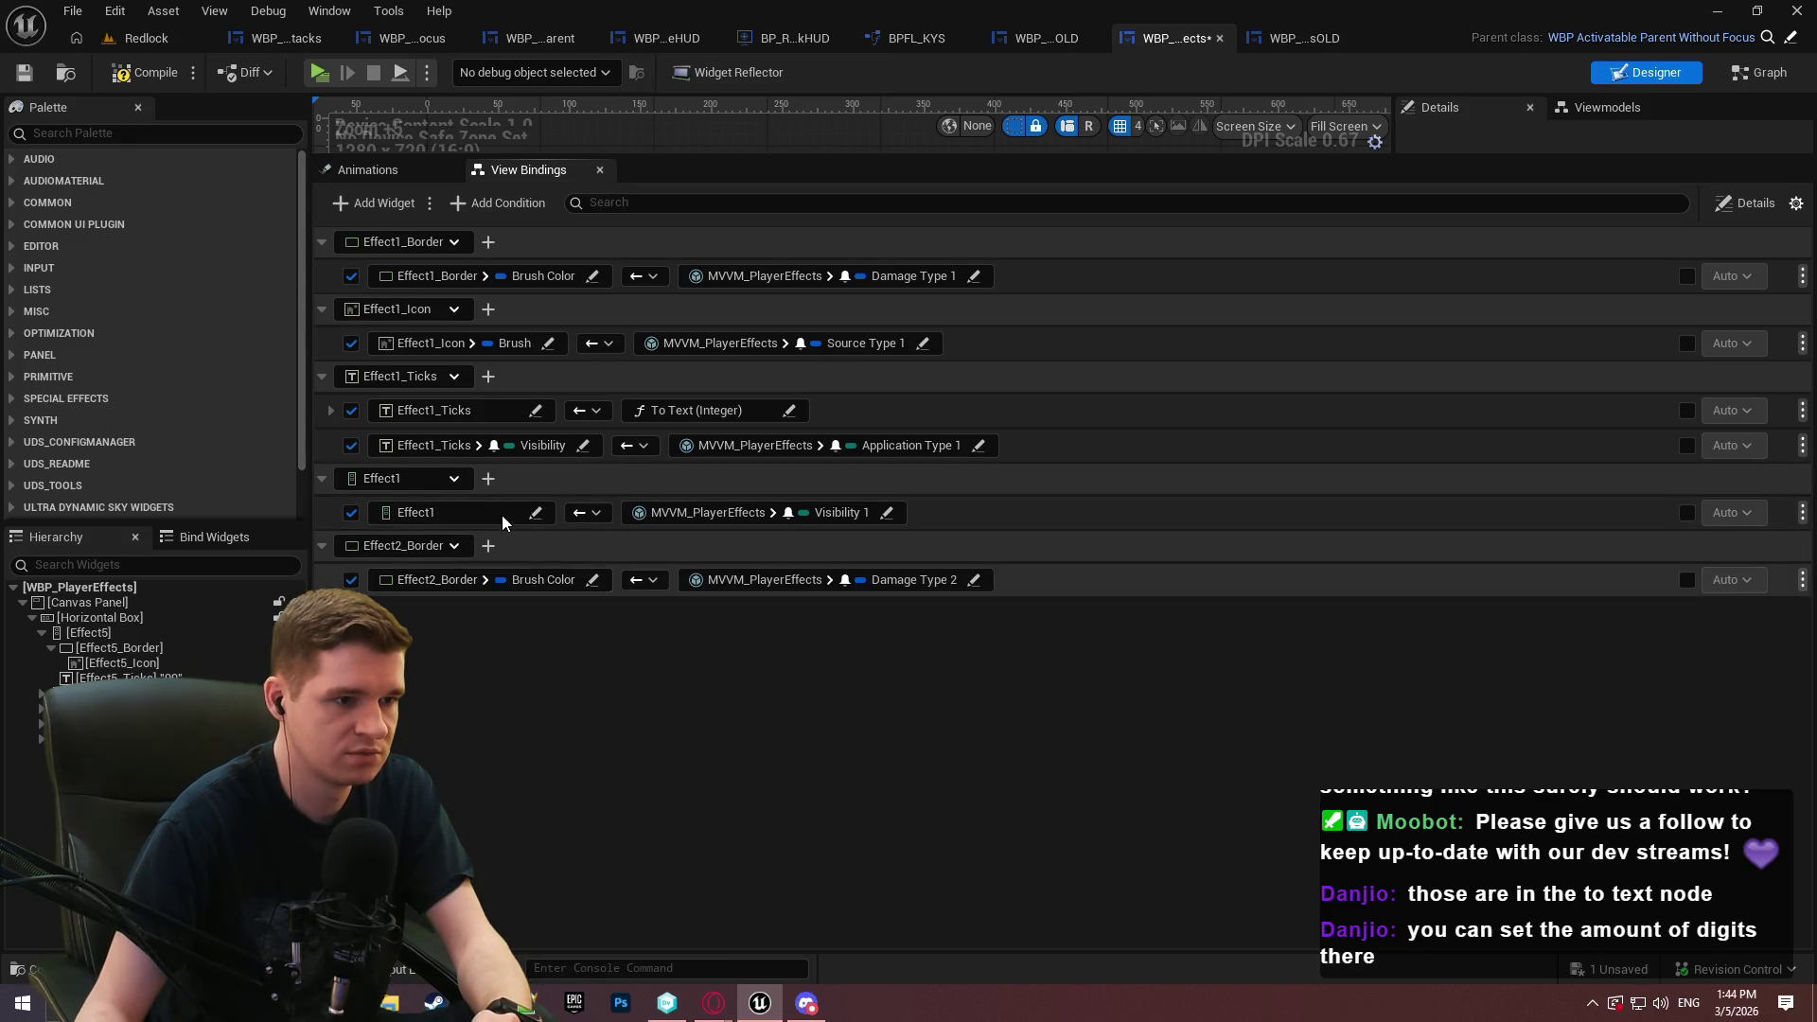
Set Effect1's binding target to Visibility, then switch to the WBP_PlayerEffectsOLD copy for reference
click(536, 512)
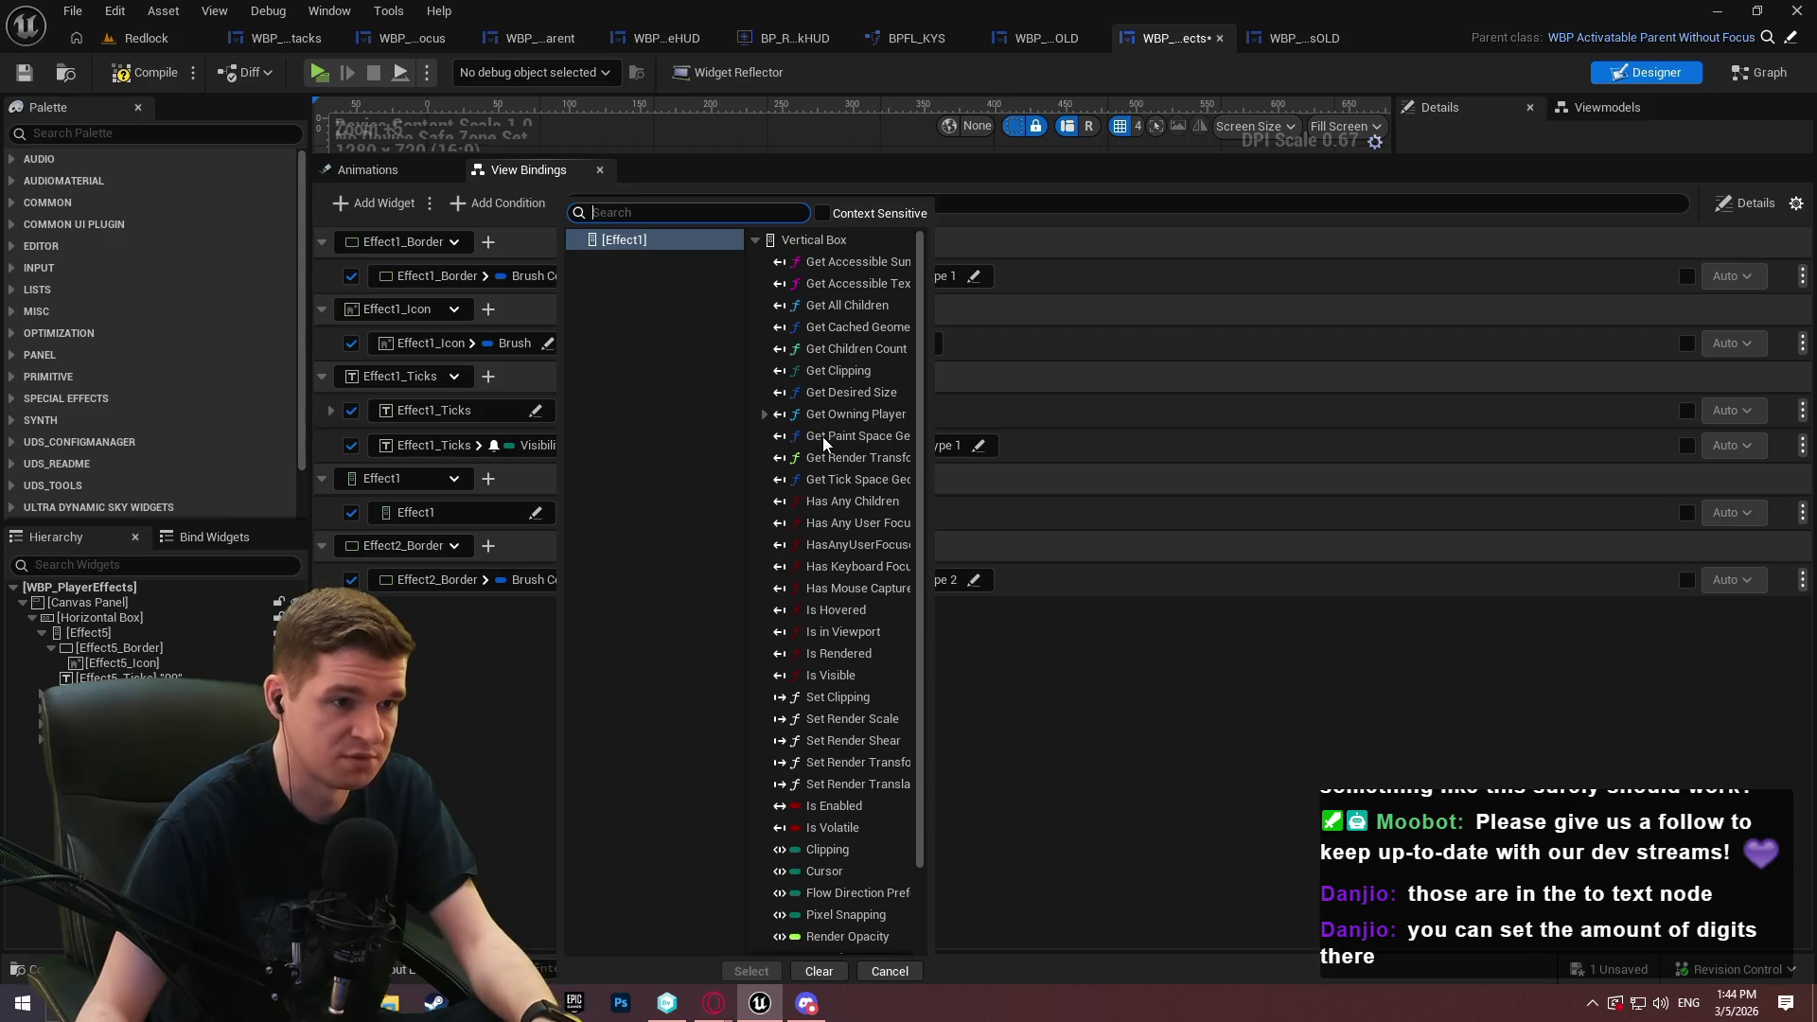
text(vi)
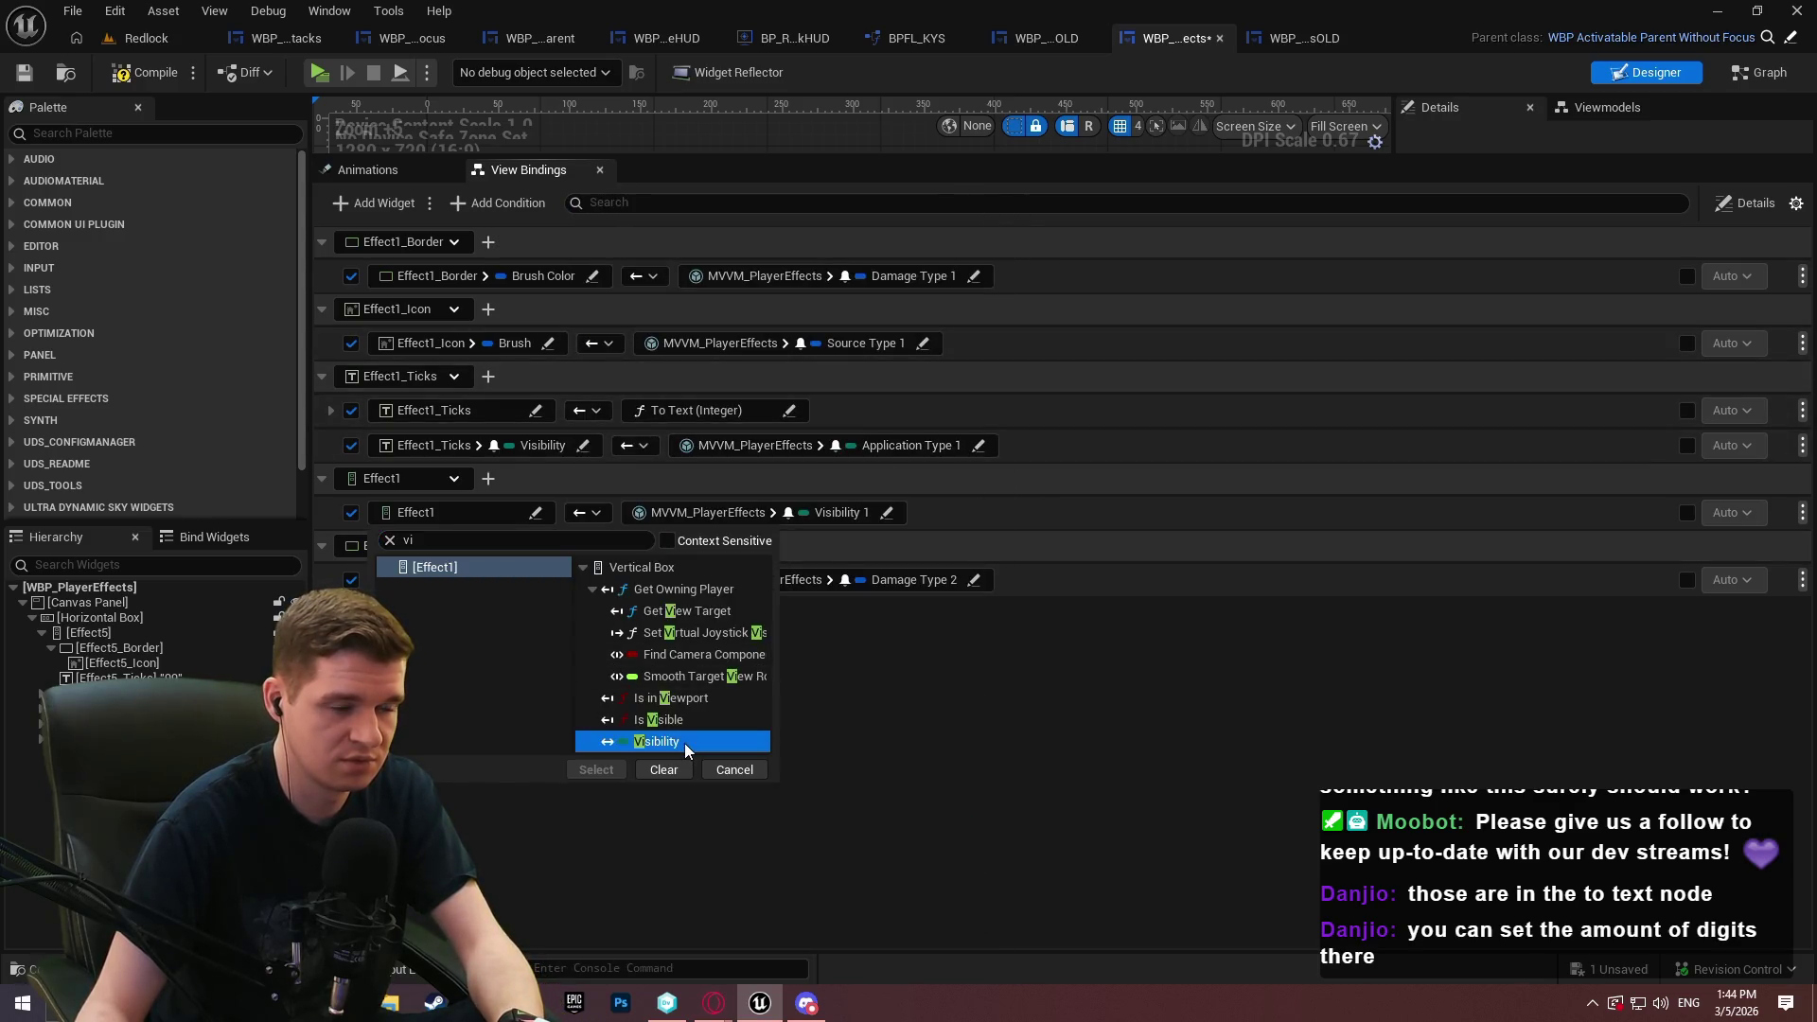
click(686, 743)
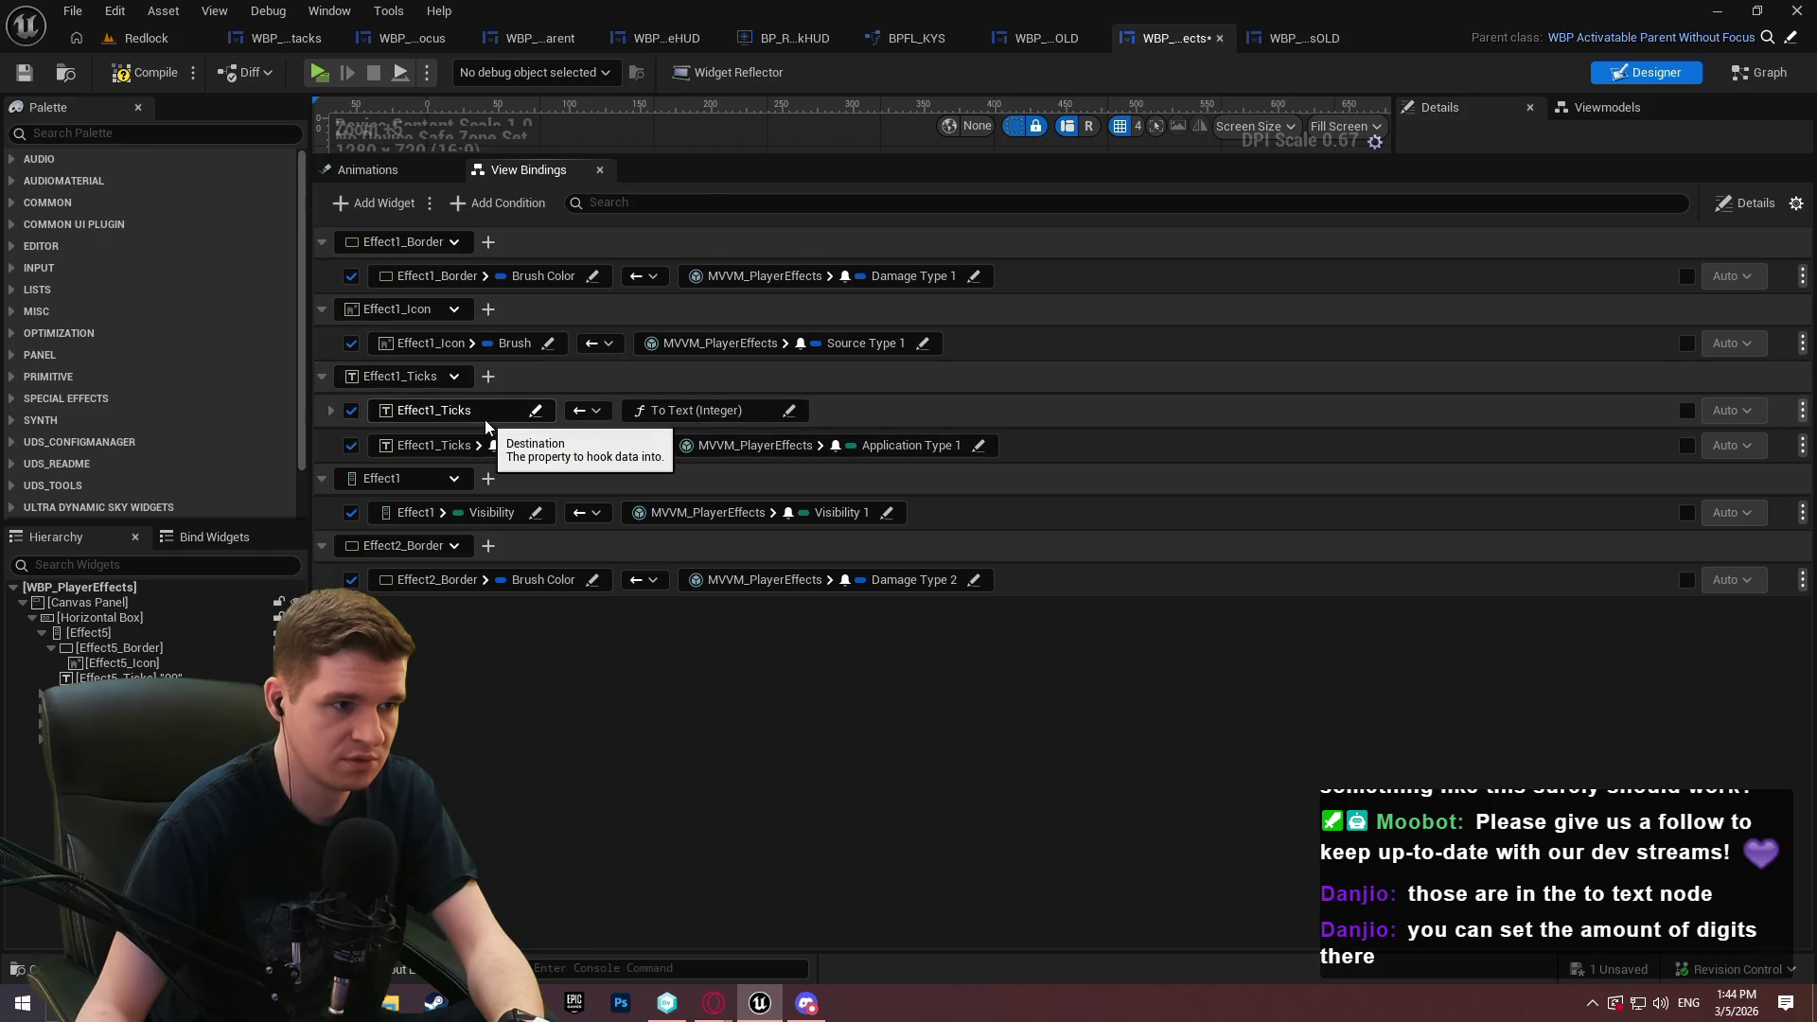
click(1274, 40)
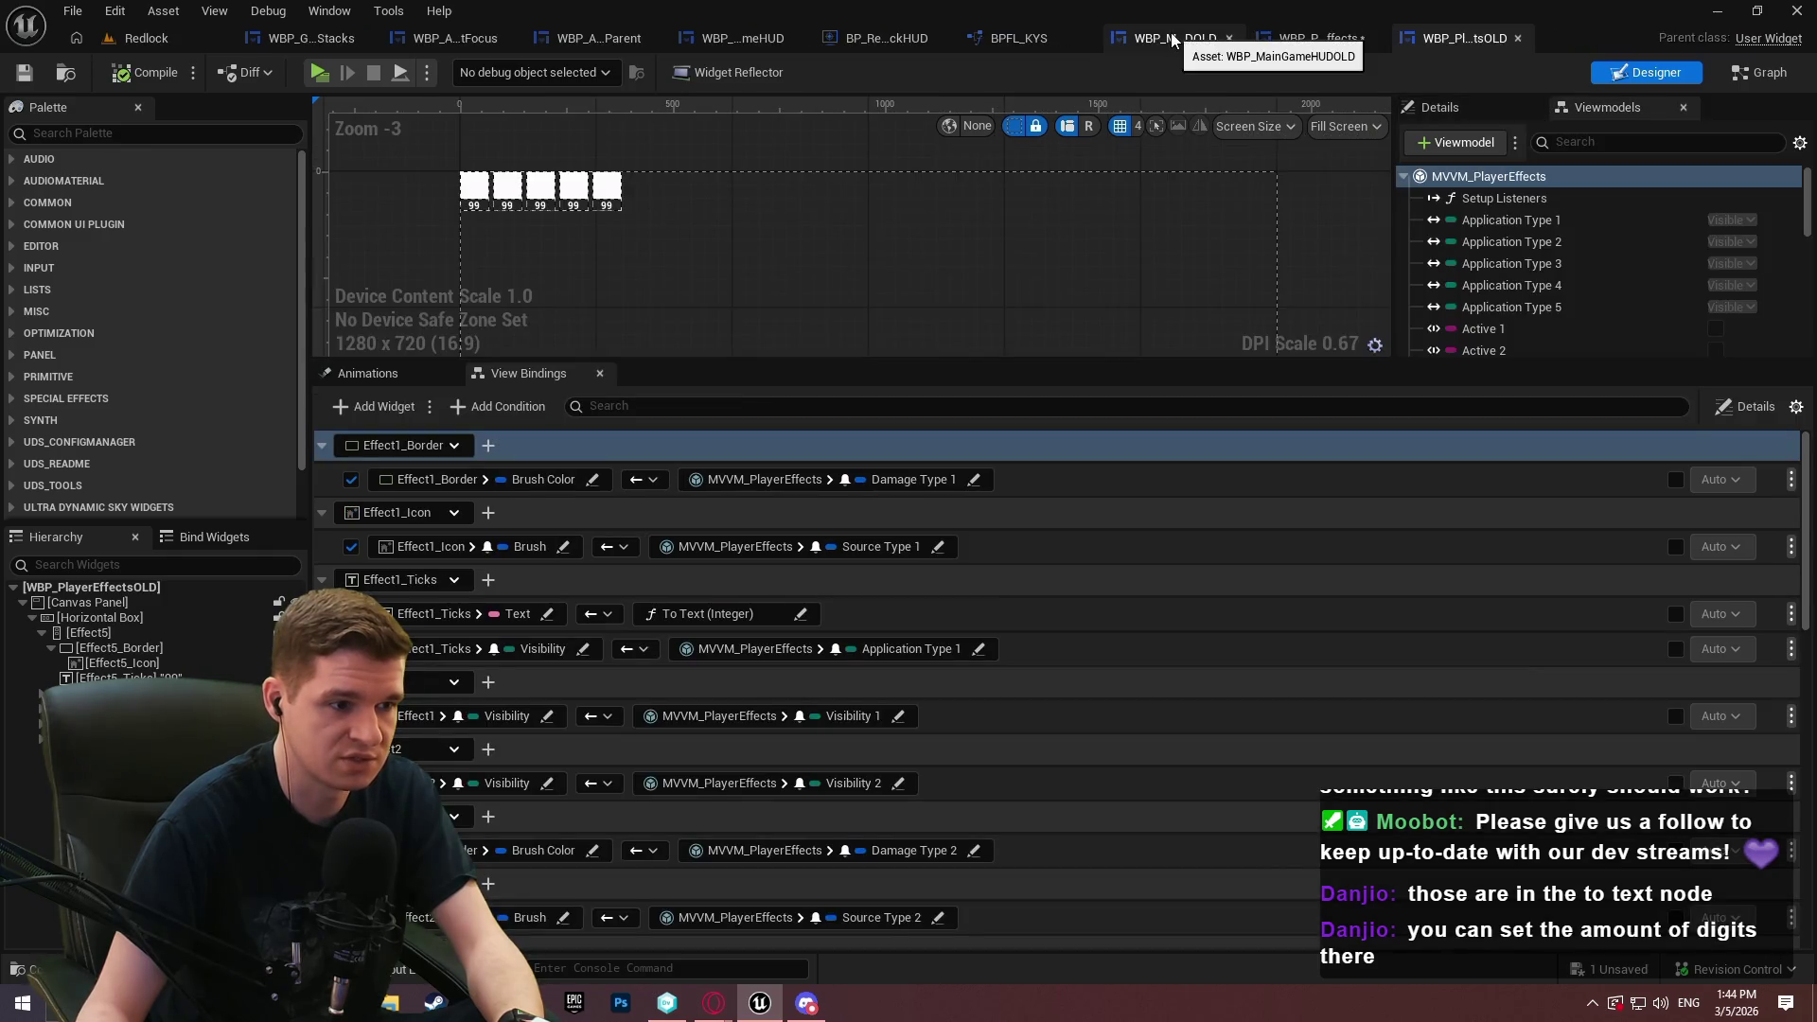
After checking the old HUD, set Effect1_Ticks' binding target to Text and save
click(1174, 40)
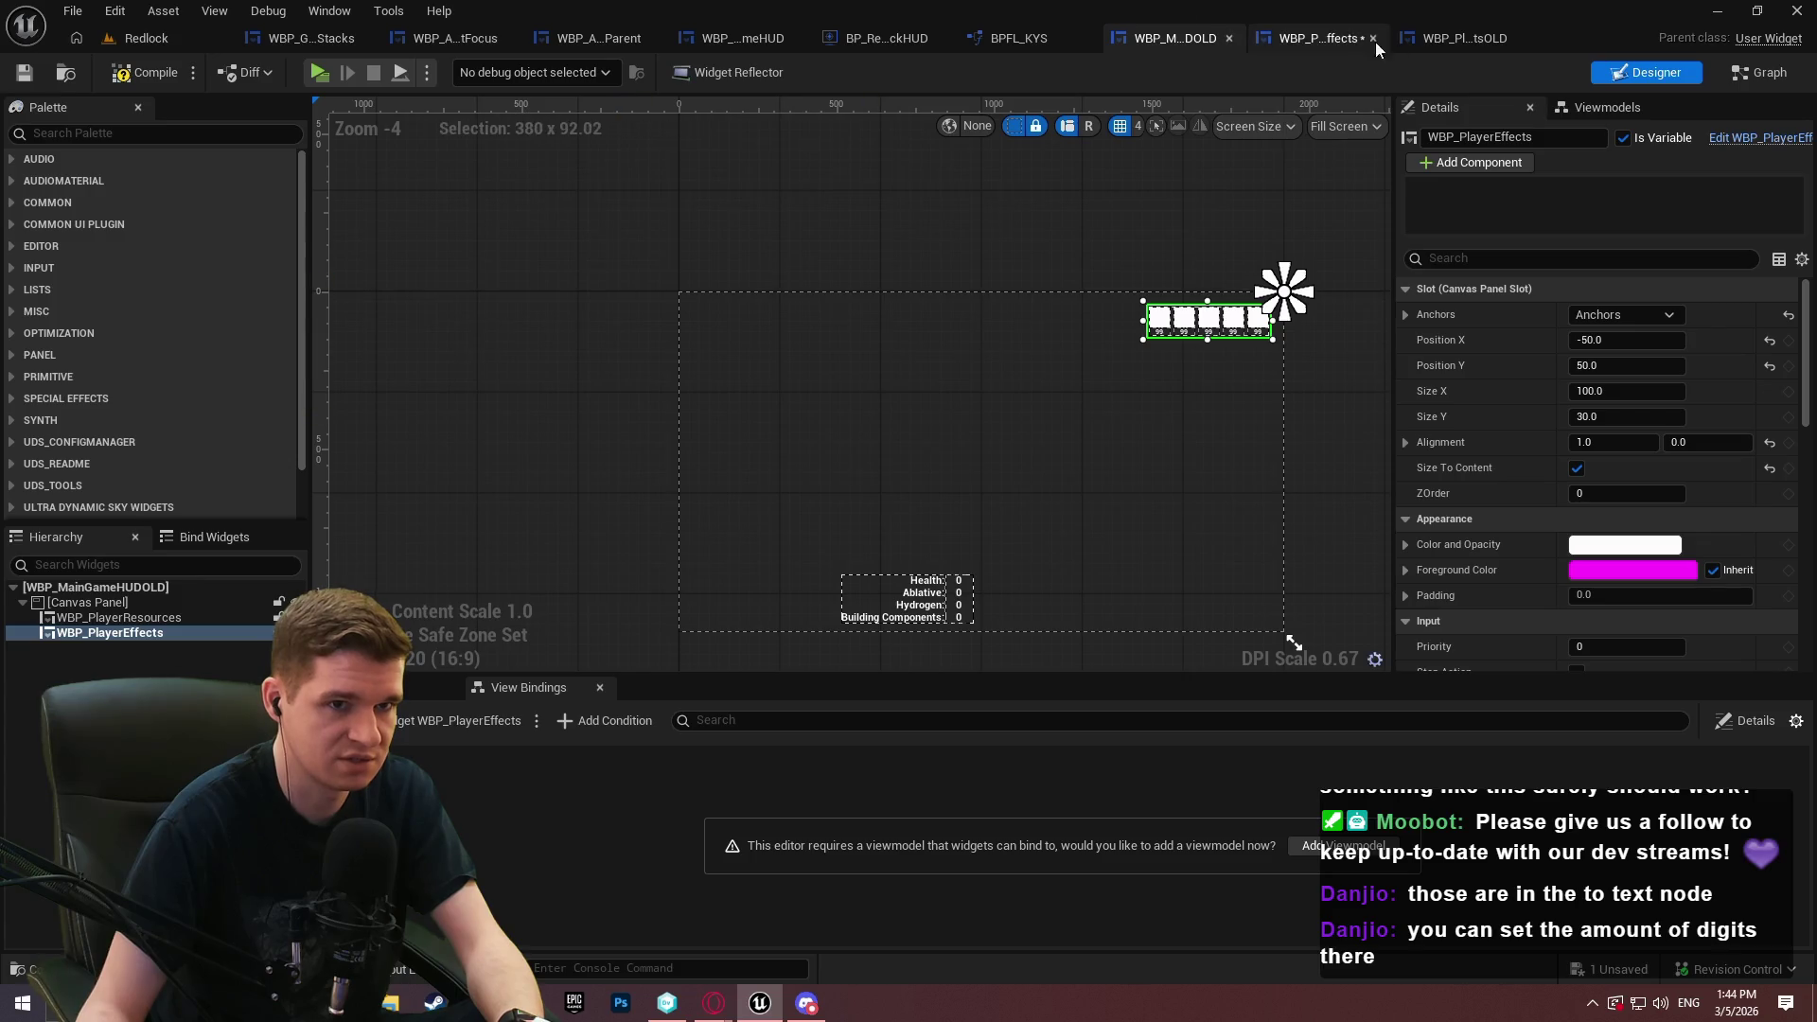
click(1384, 46)
click(536, 409)
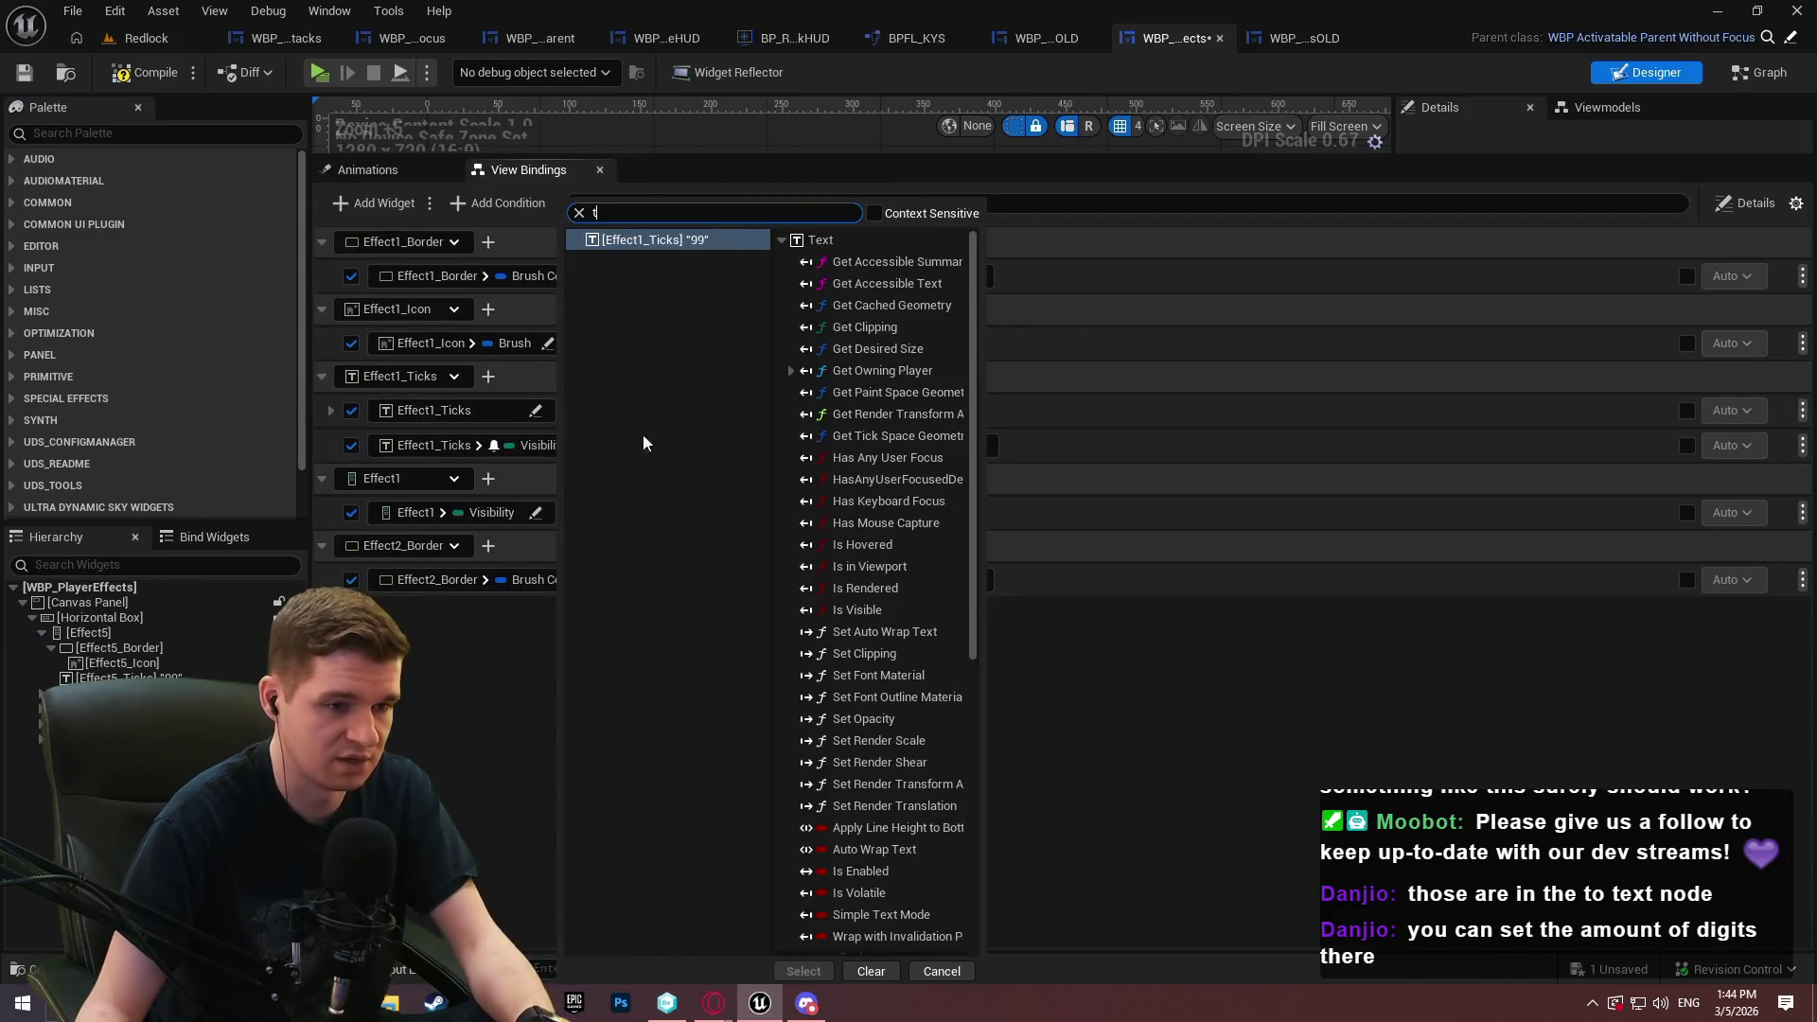
text(ext)
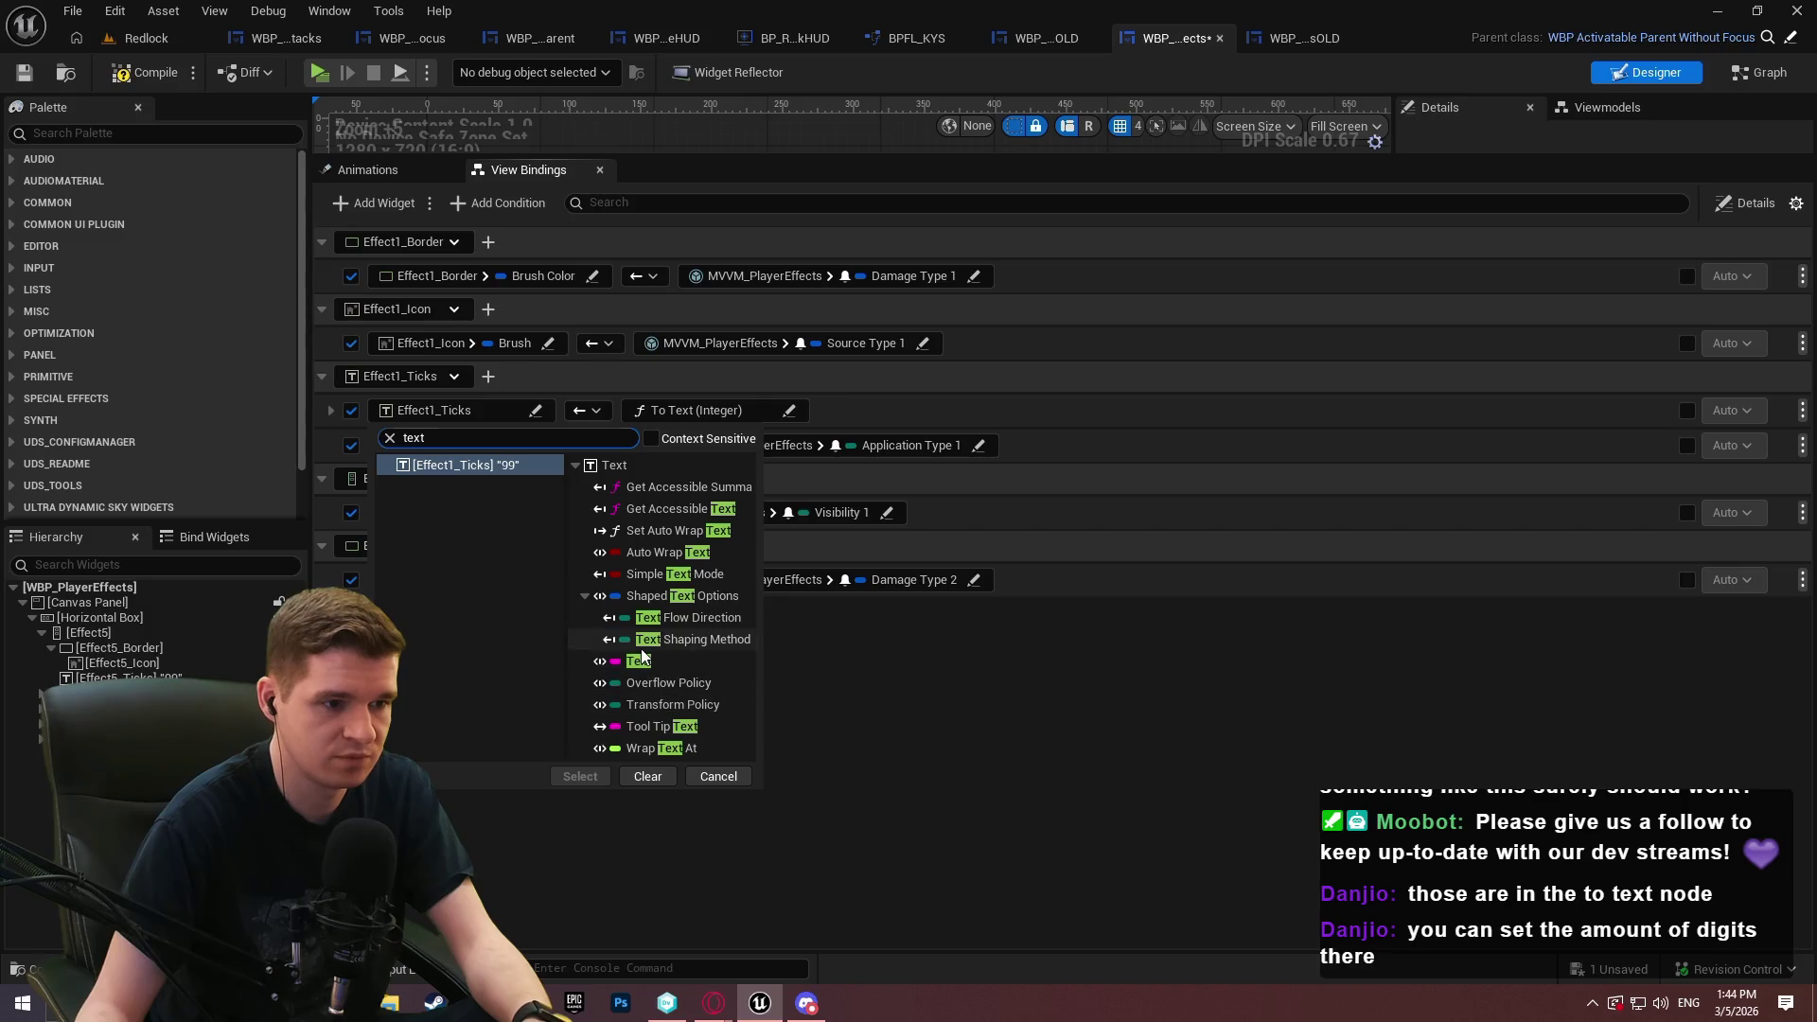
double_click(641, 660)
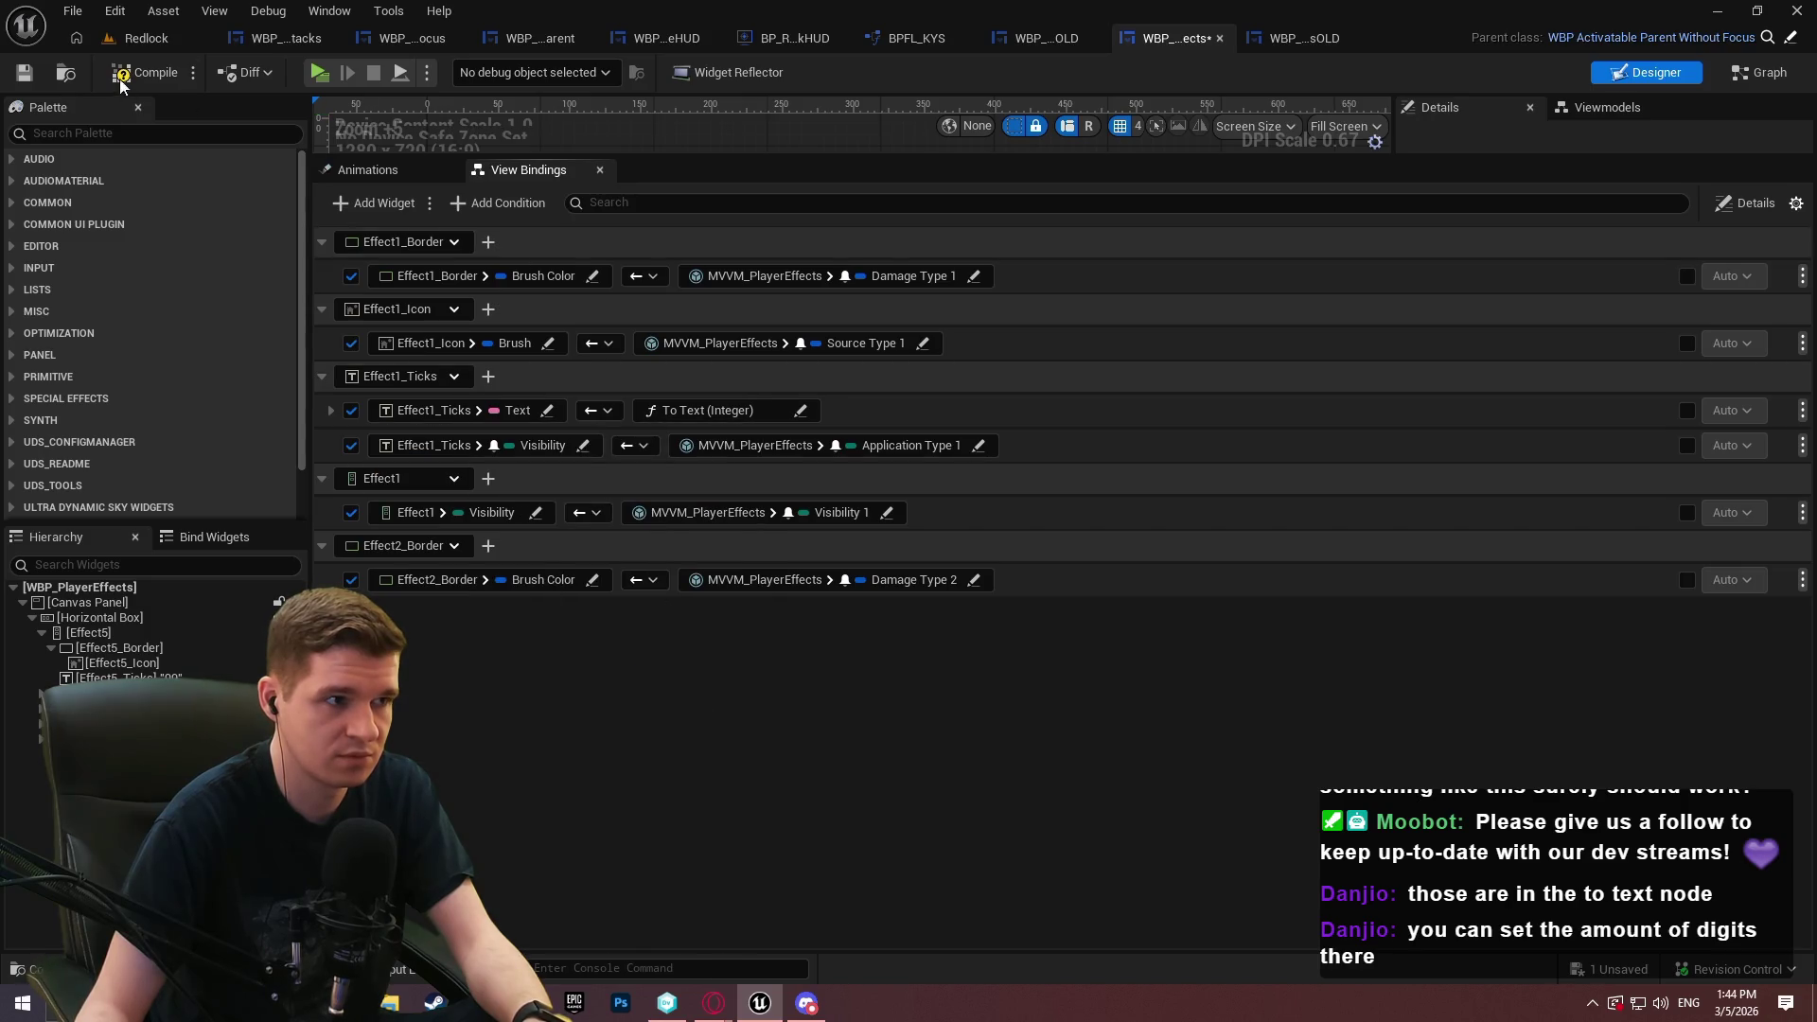
click(26, 74)
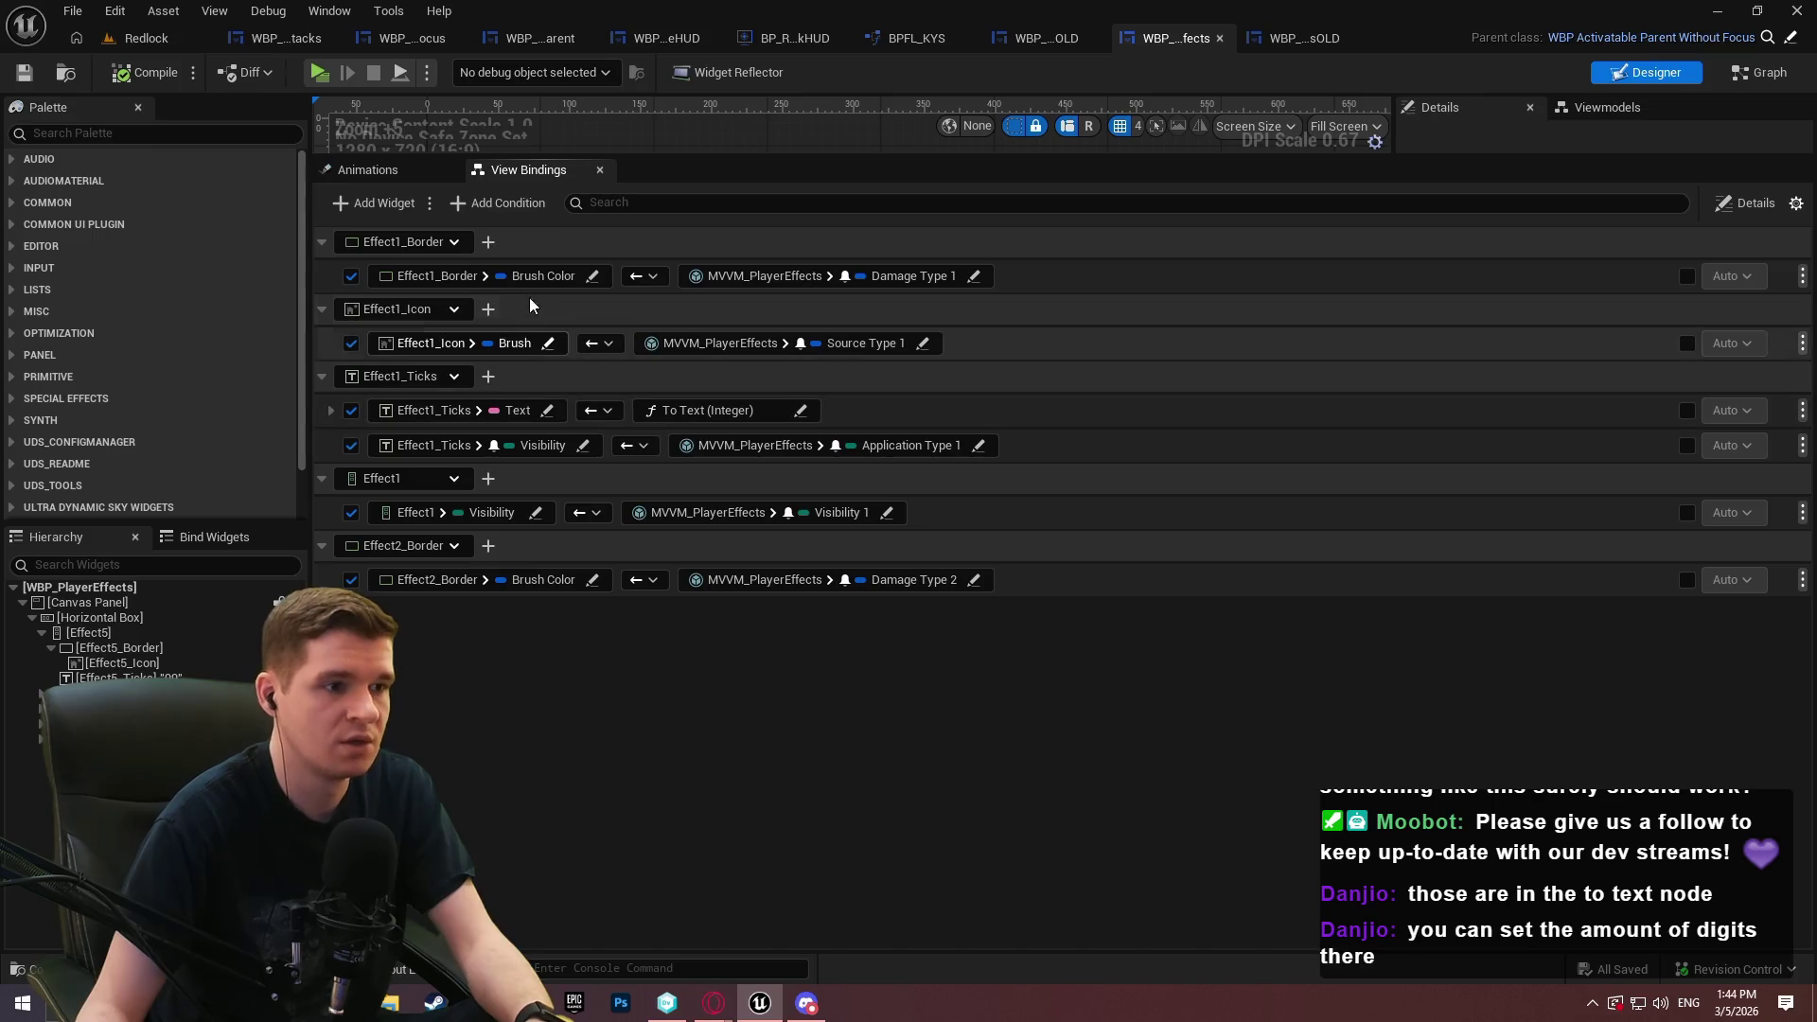
Add an Effect2_Icon binding row targeting its Brush property
click(402, 205)
click(416, 613)
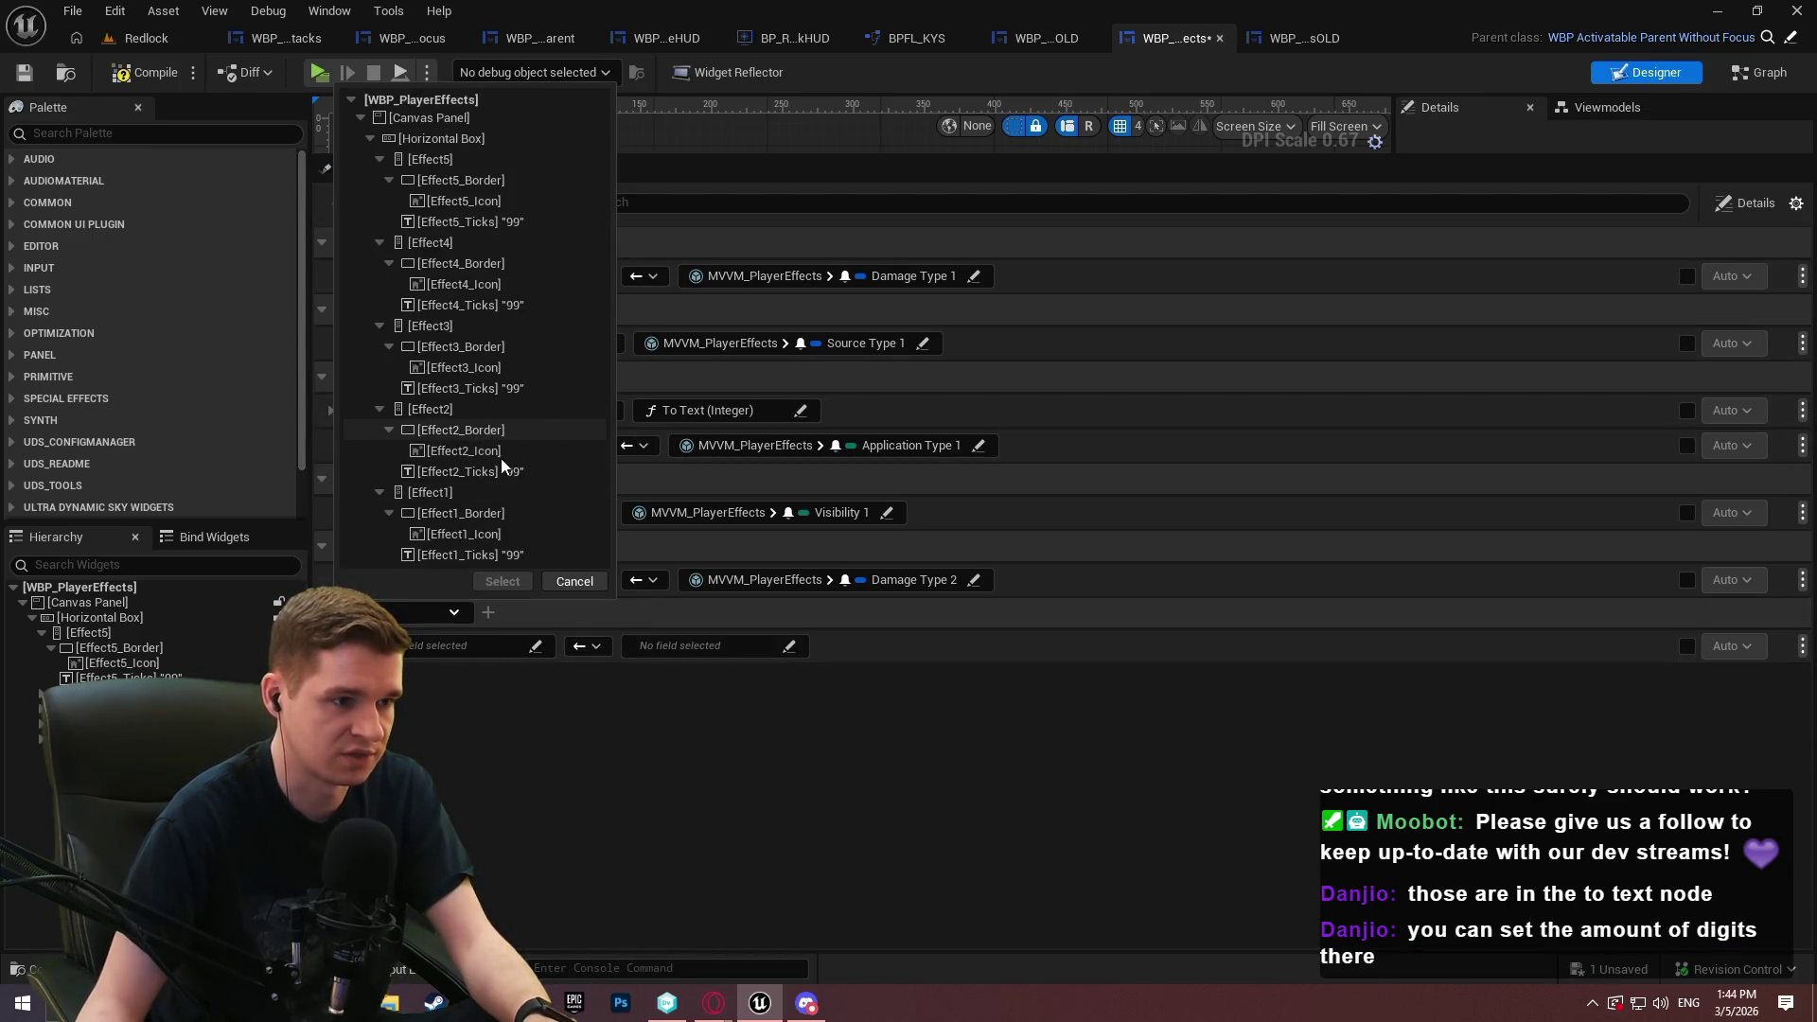
click(464, 450)
click(502, 582)
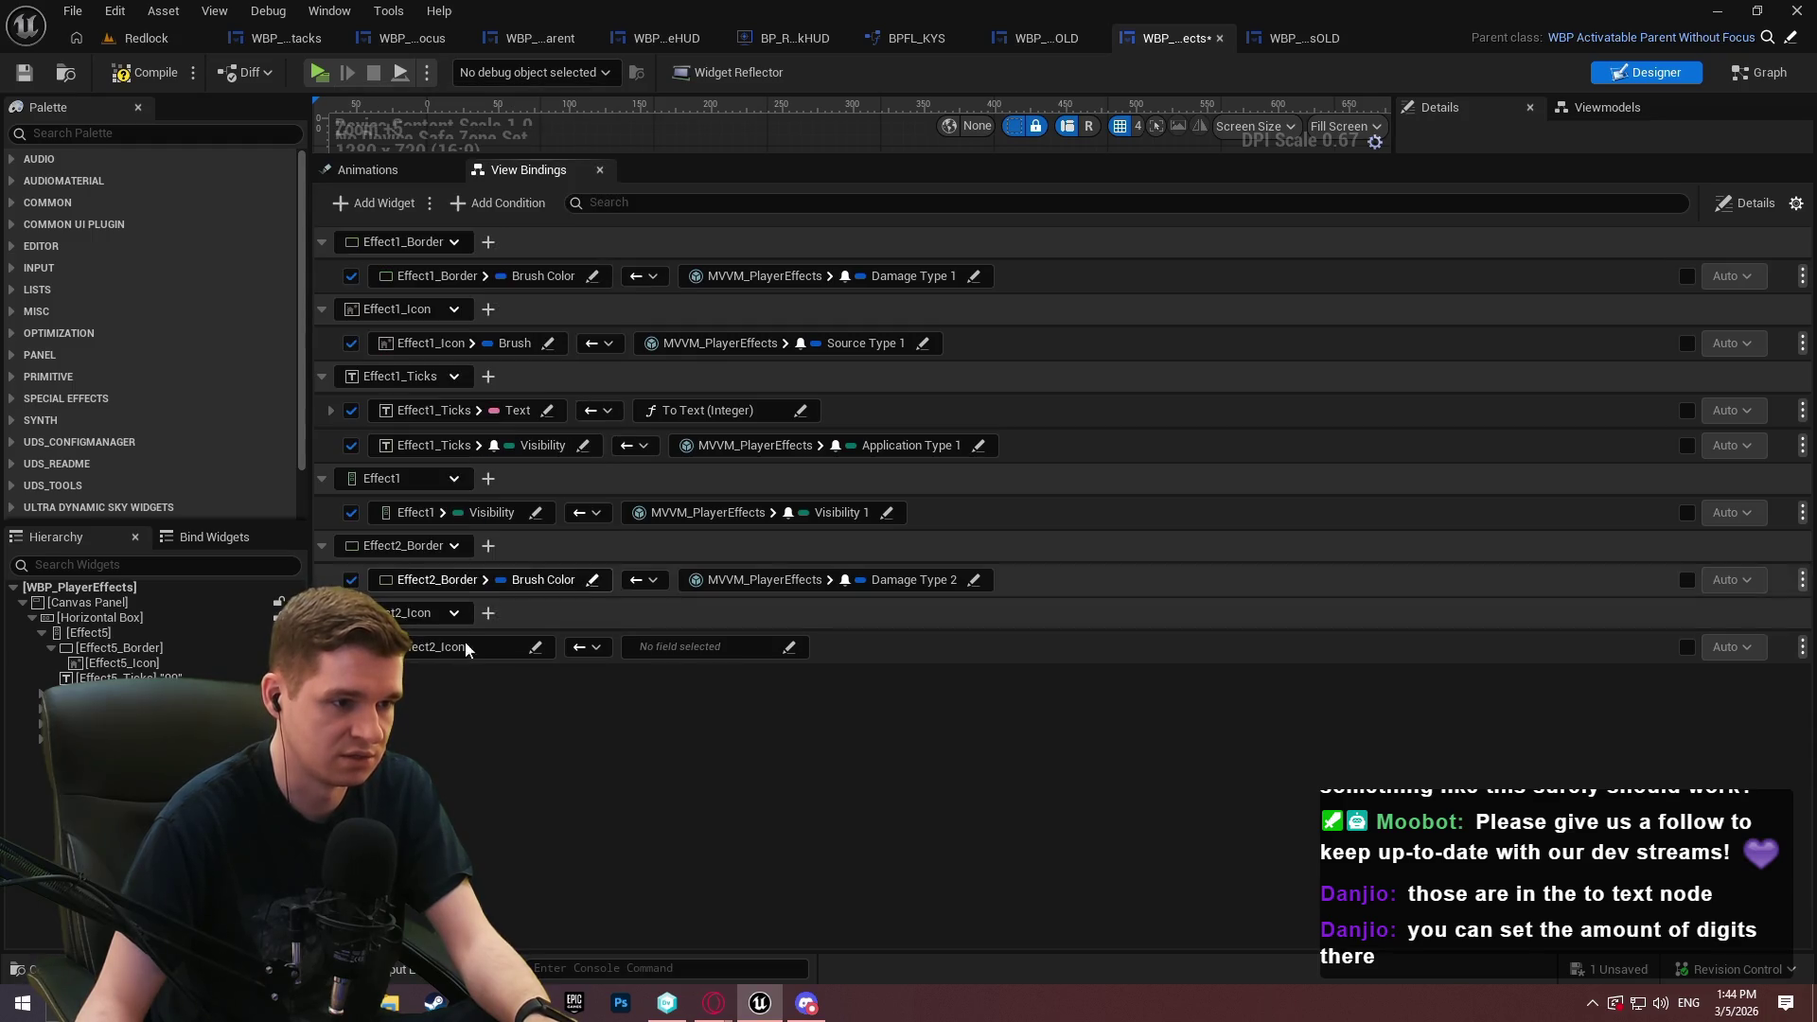
click(476, 644)
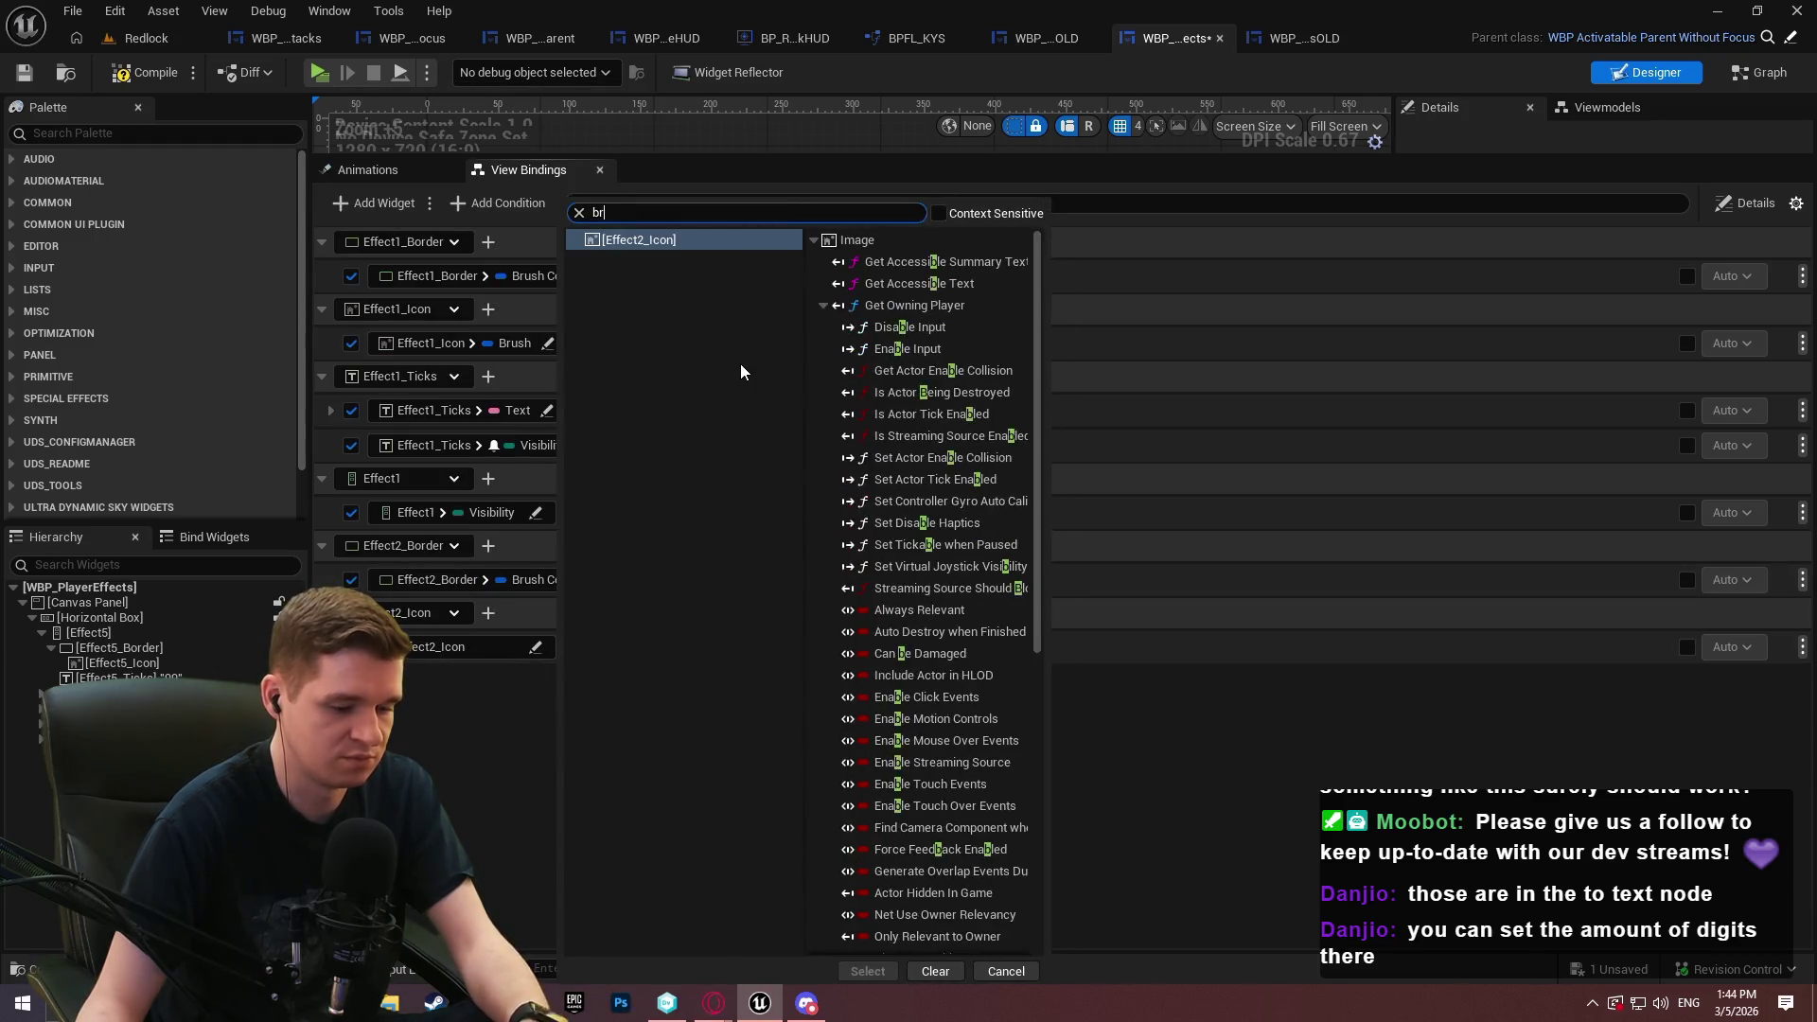
text(ru)
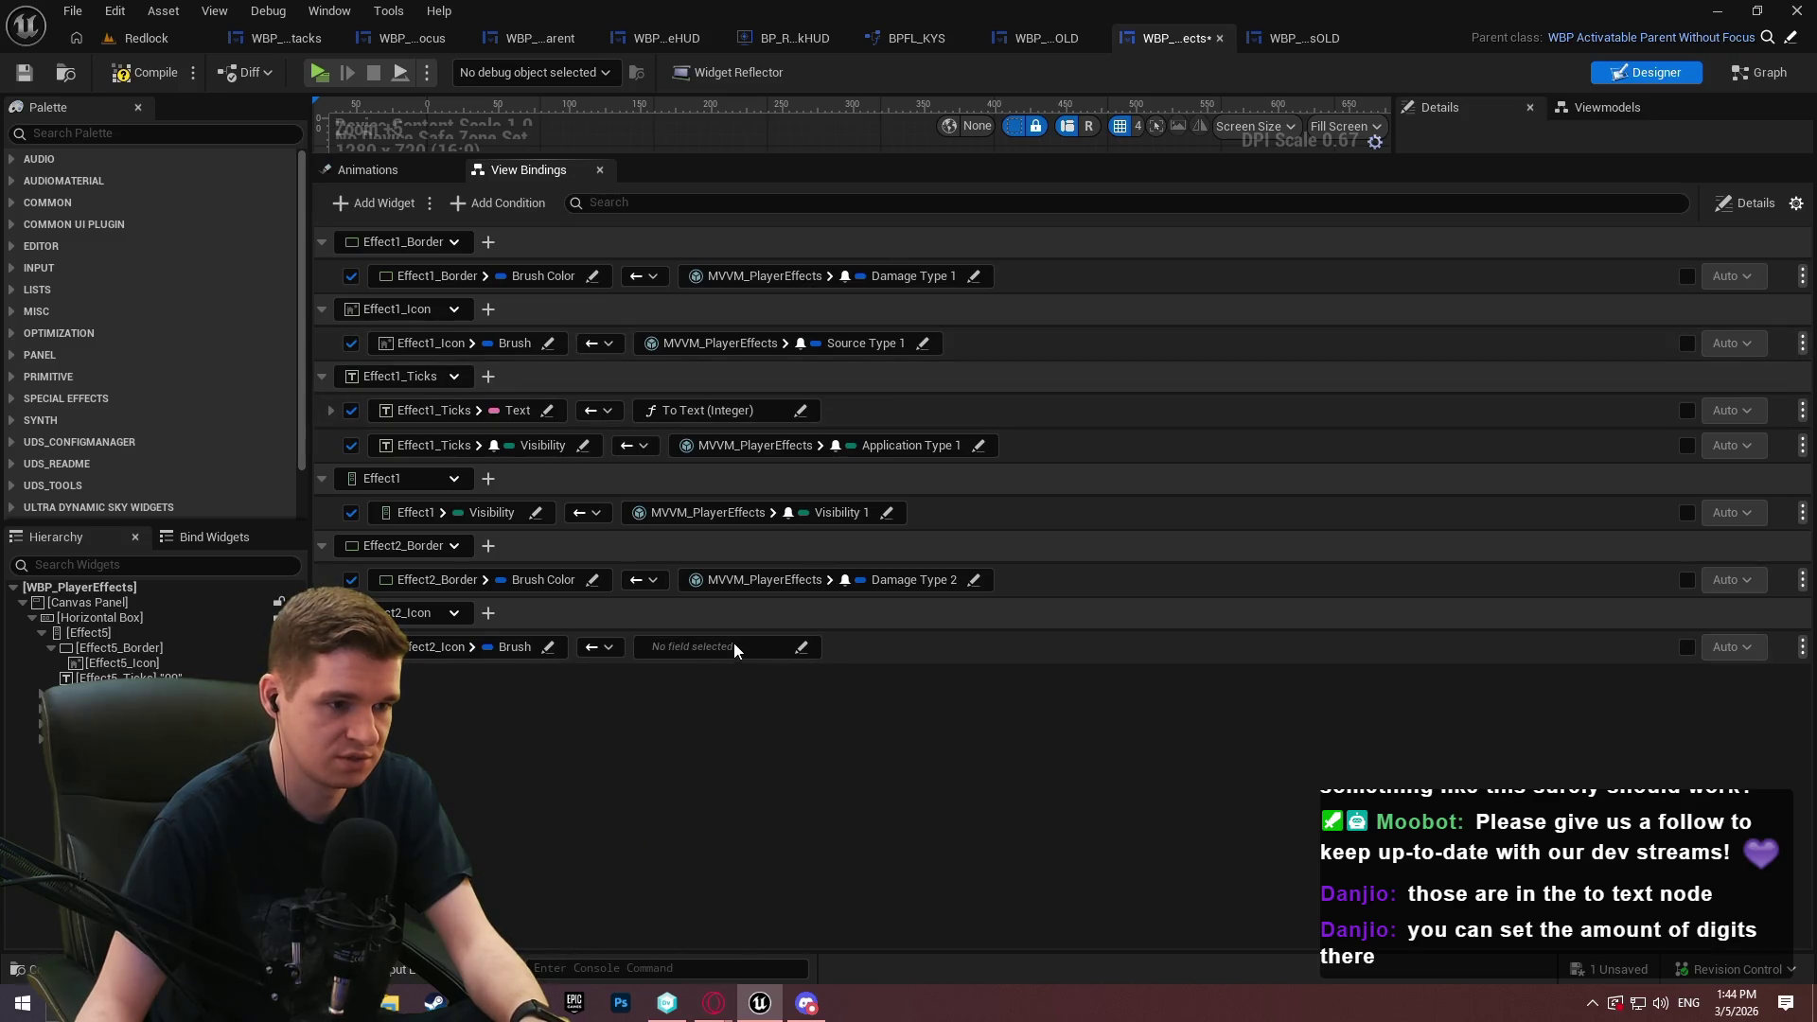
Feed Effect2_Icon's Brush from the MVVM_PlayerEffects Source Type 2 field
click(737, 649)
click(697, 705)
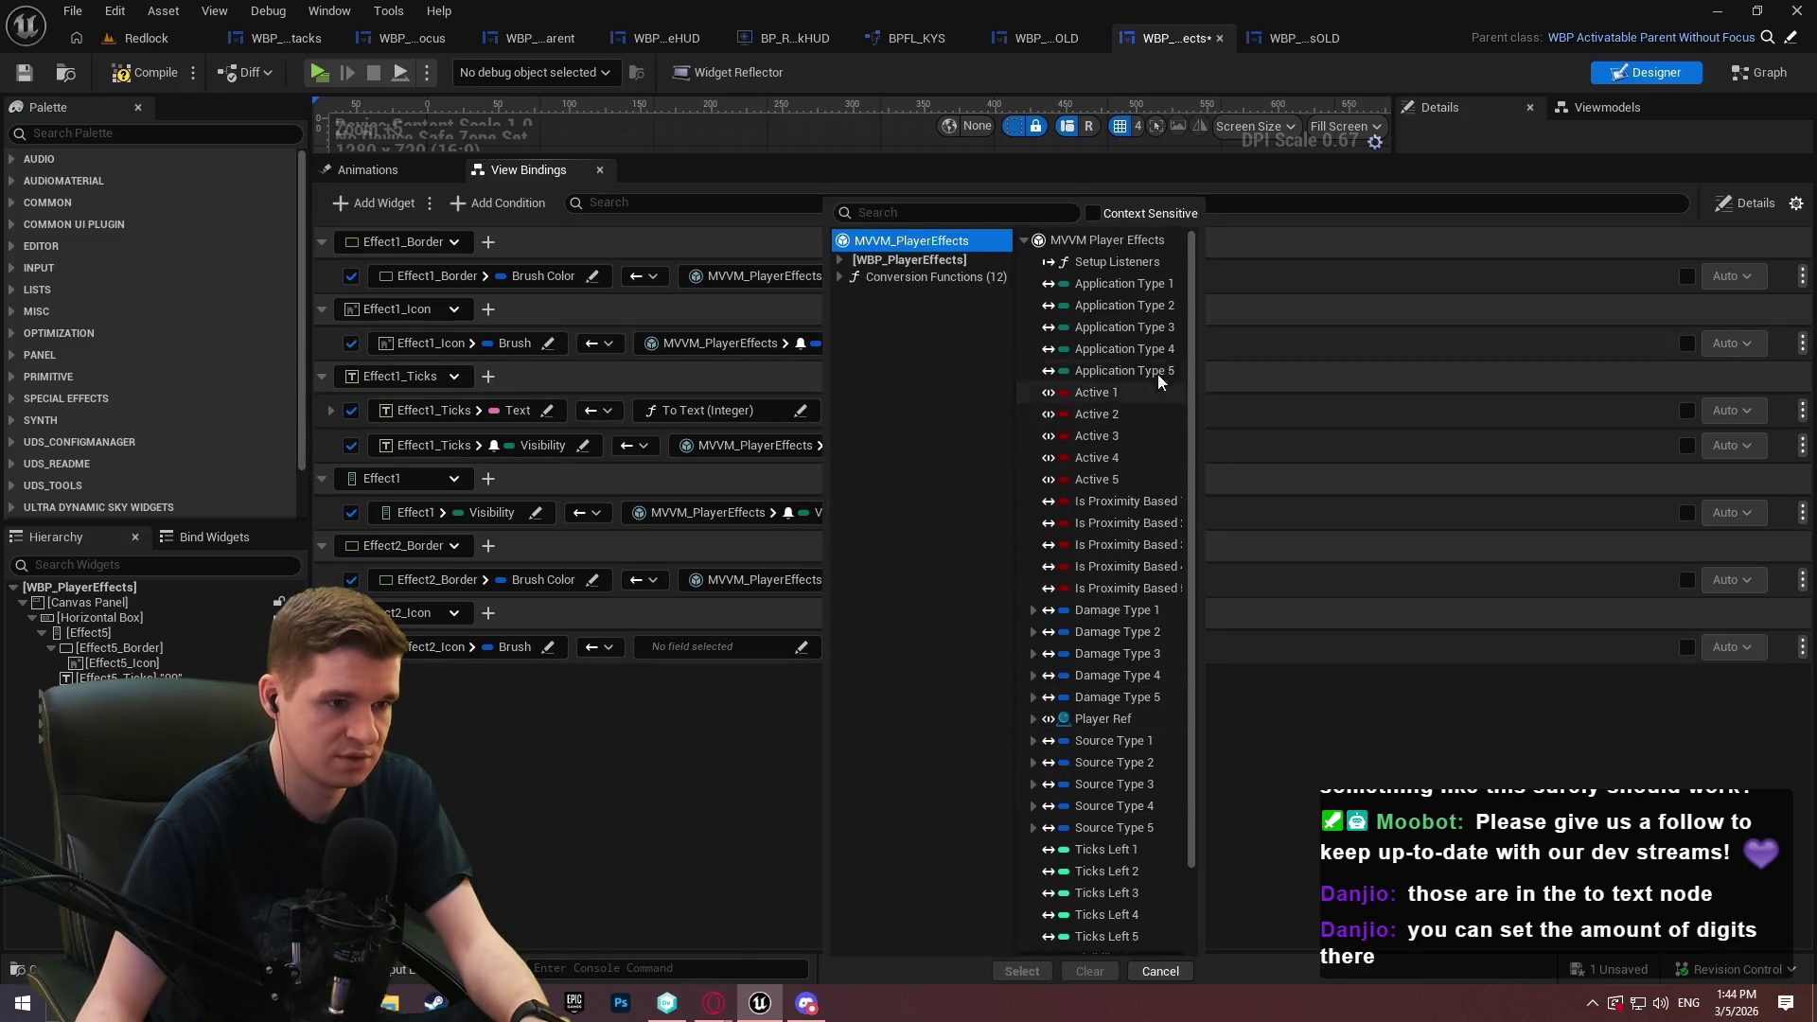
scroll(1165, 377, down, 3)
click(724, 650)
click(734, 649)
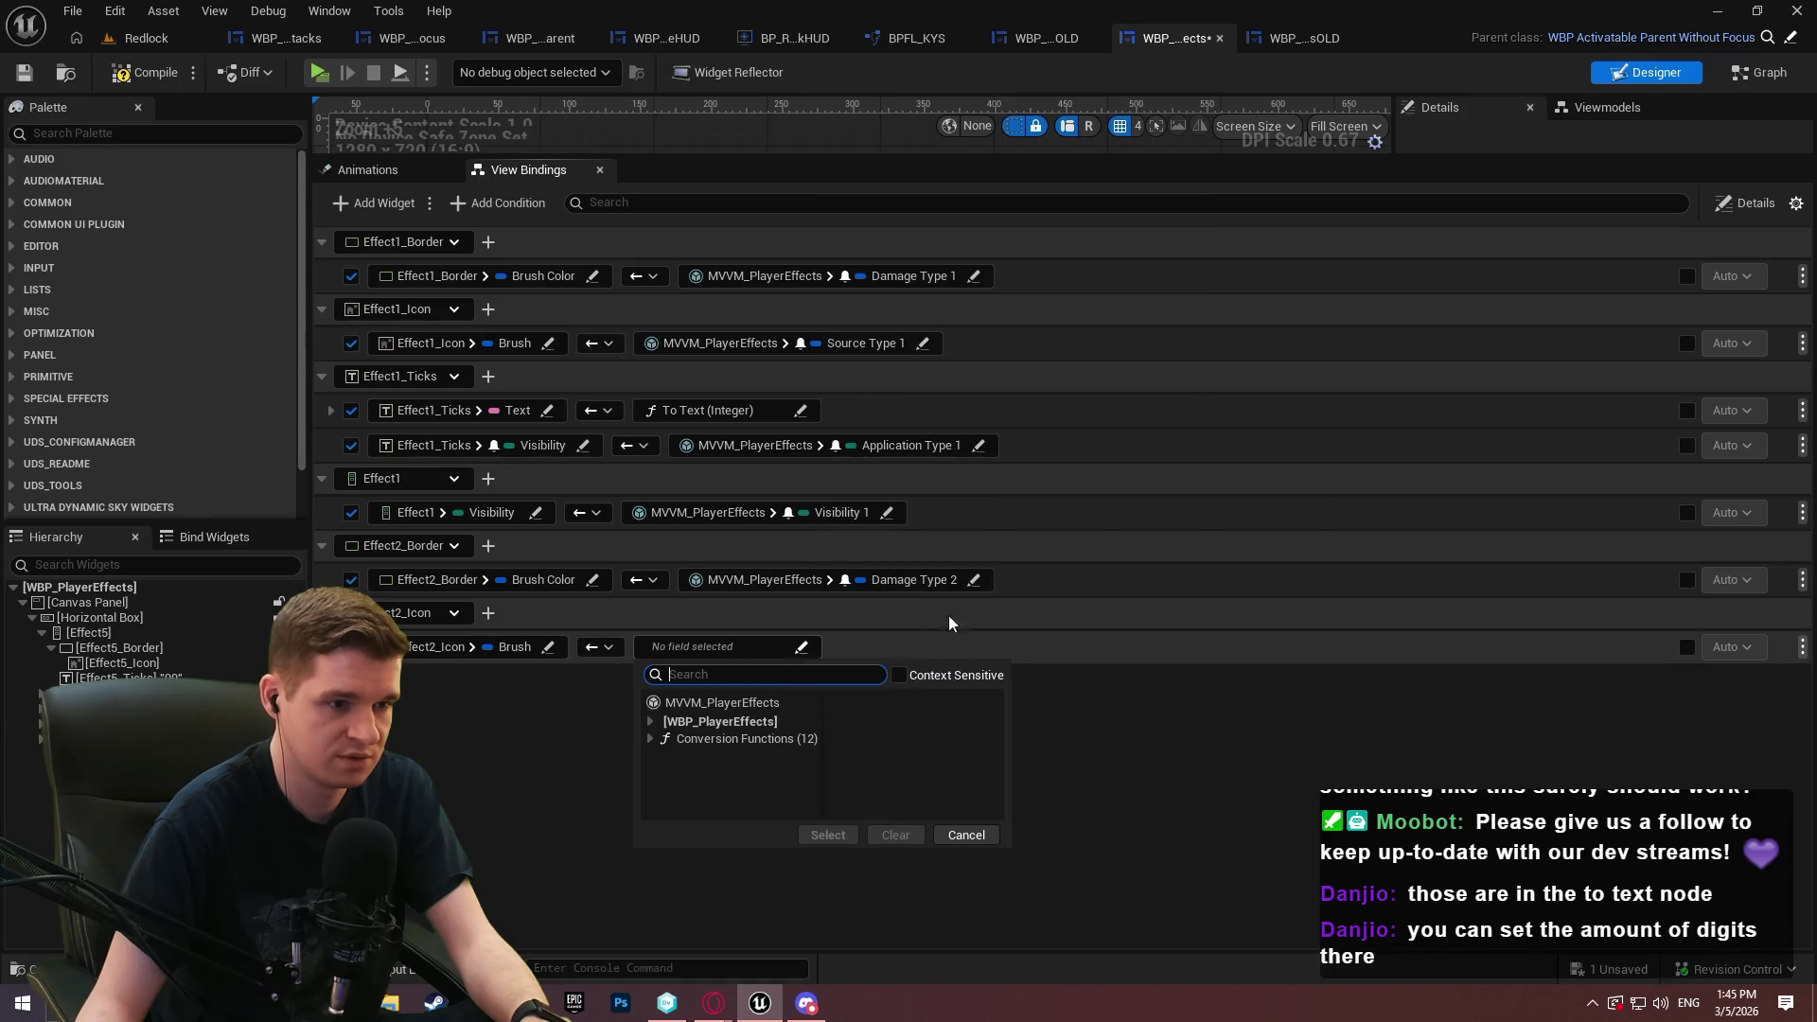
text(sour)
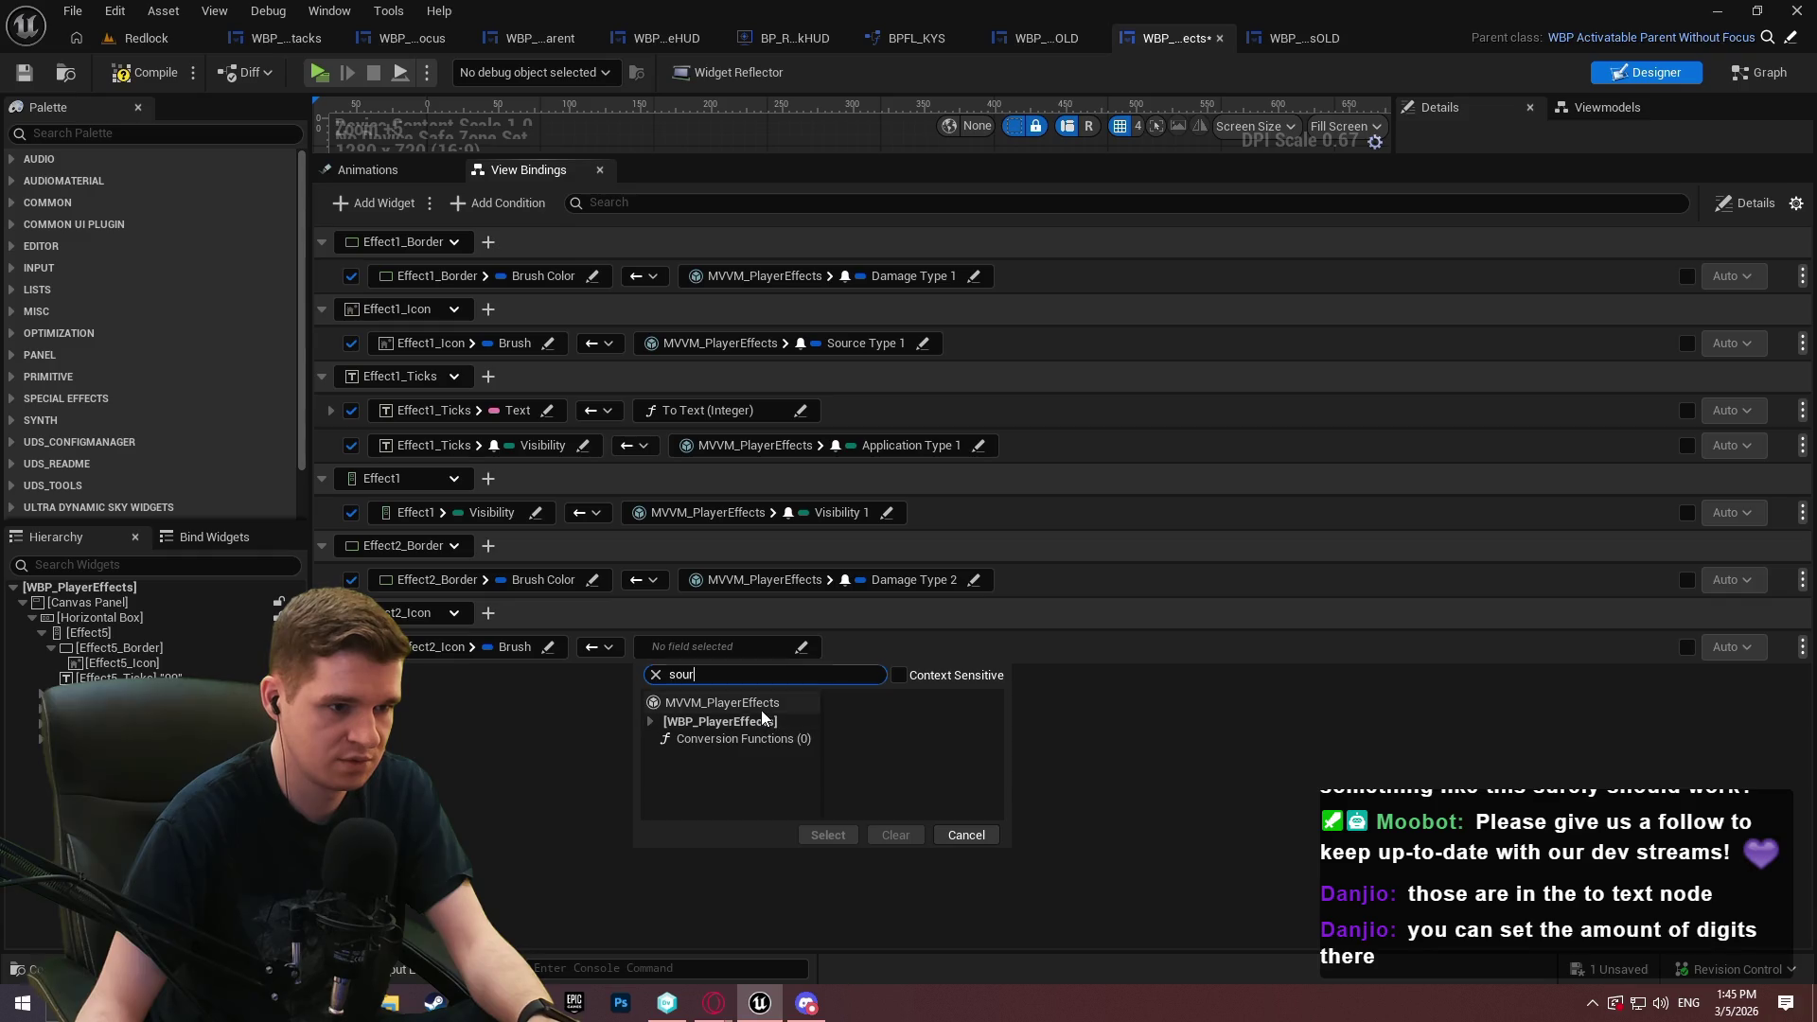
click(757, 705)
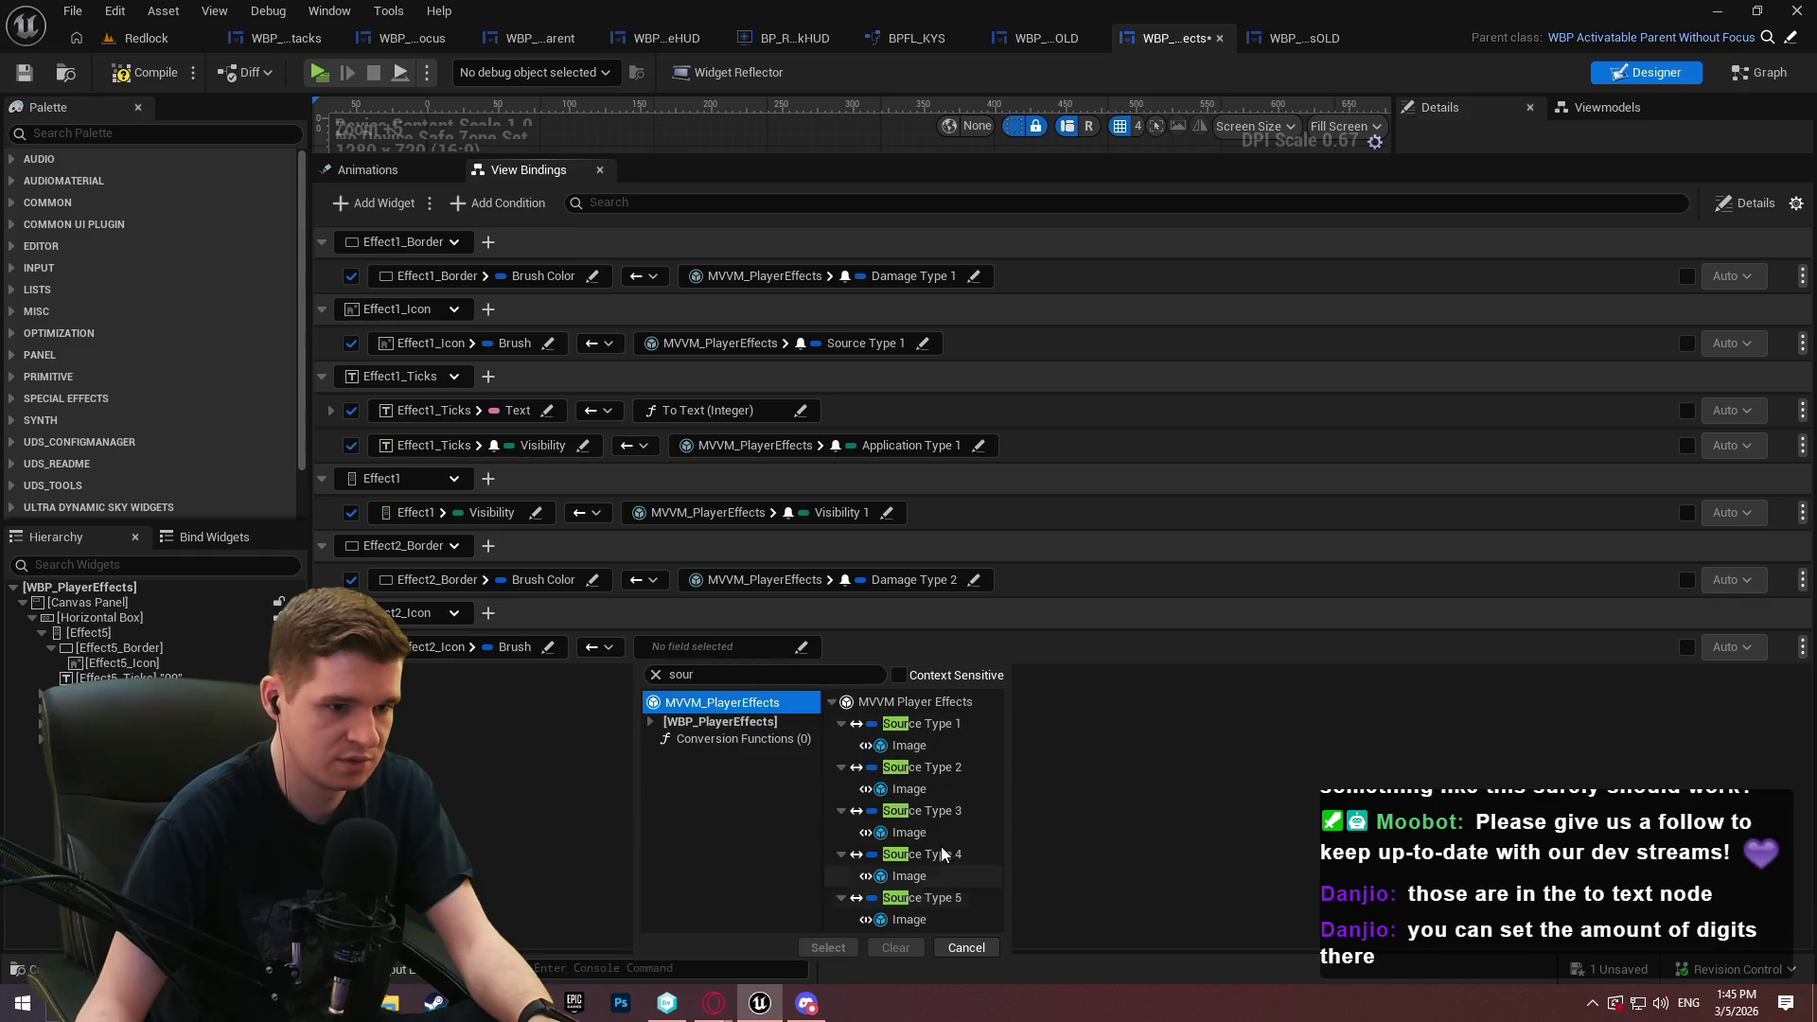
double_click(964, 774)
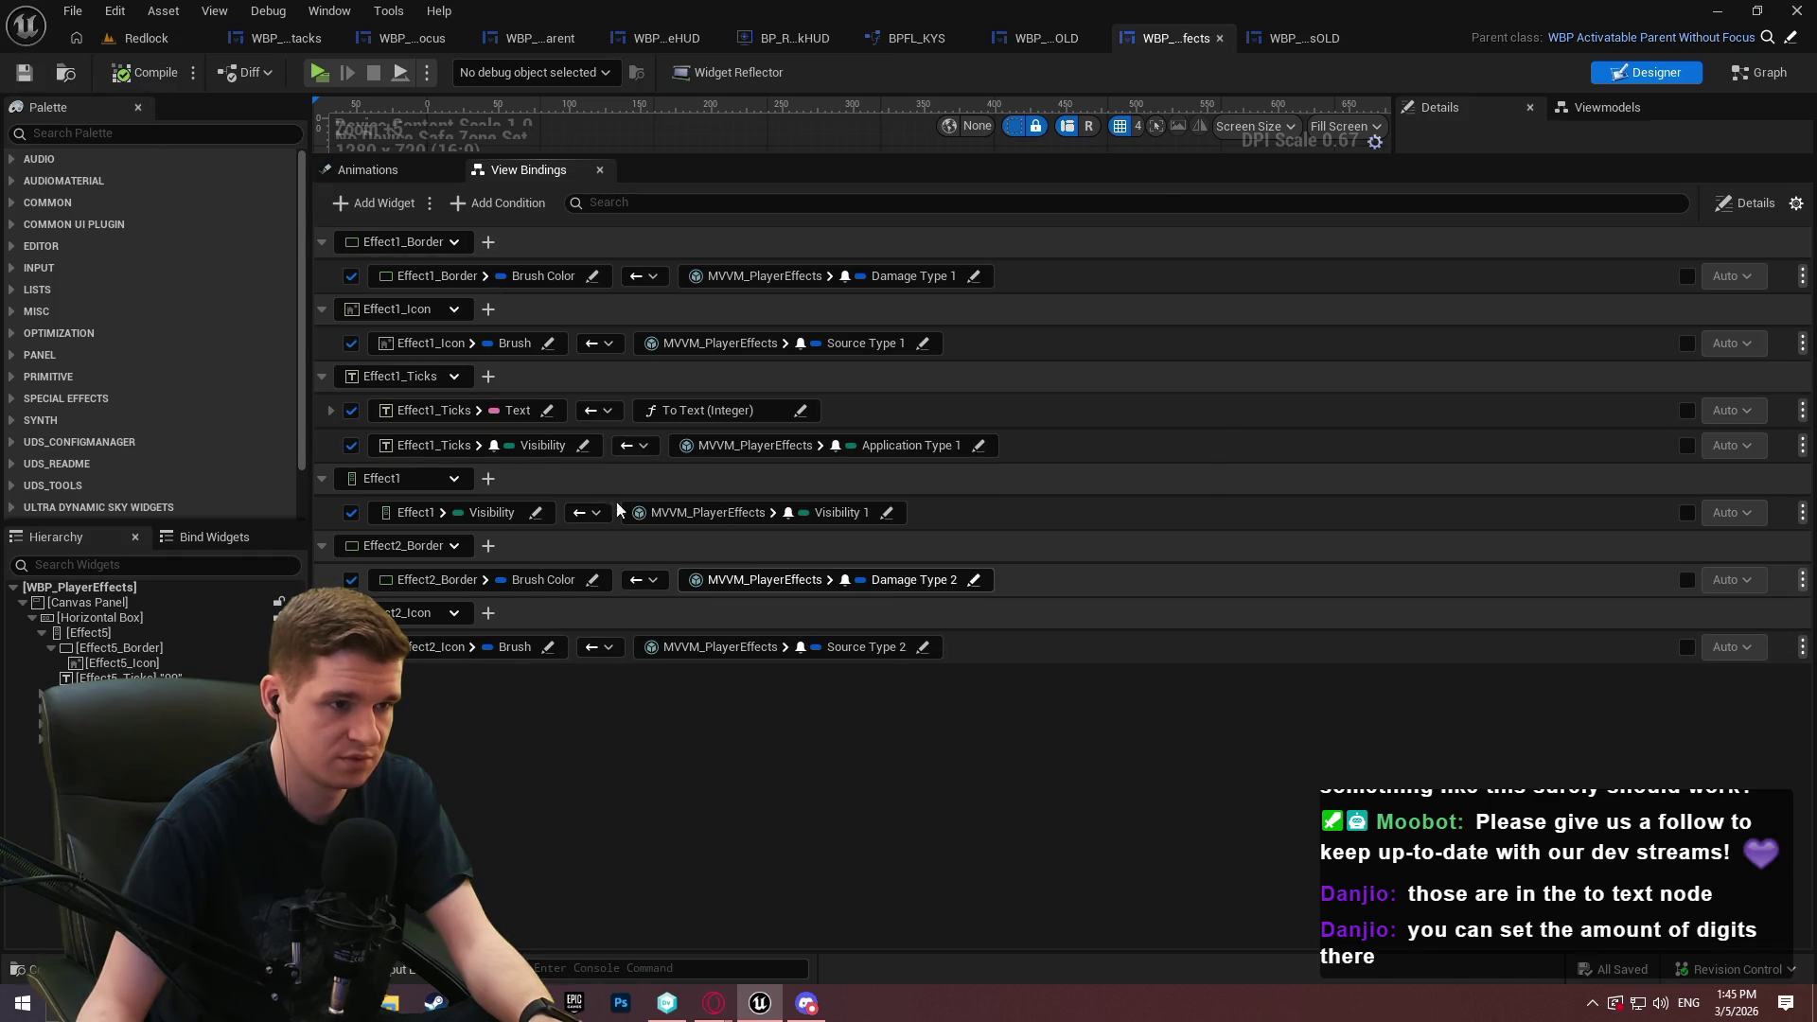
Add two Effect2_Ticks binding rows, targeting its Text and its Visibility
click(386, 213)
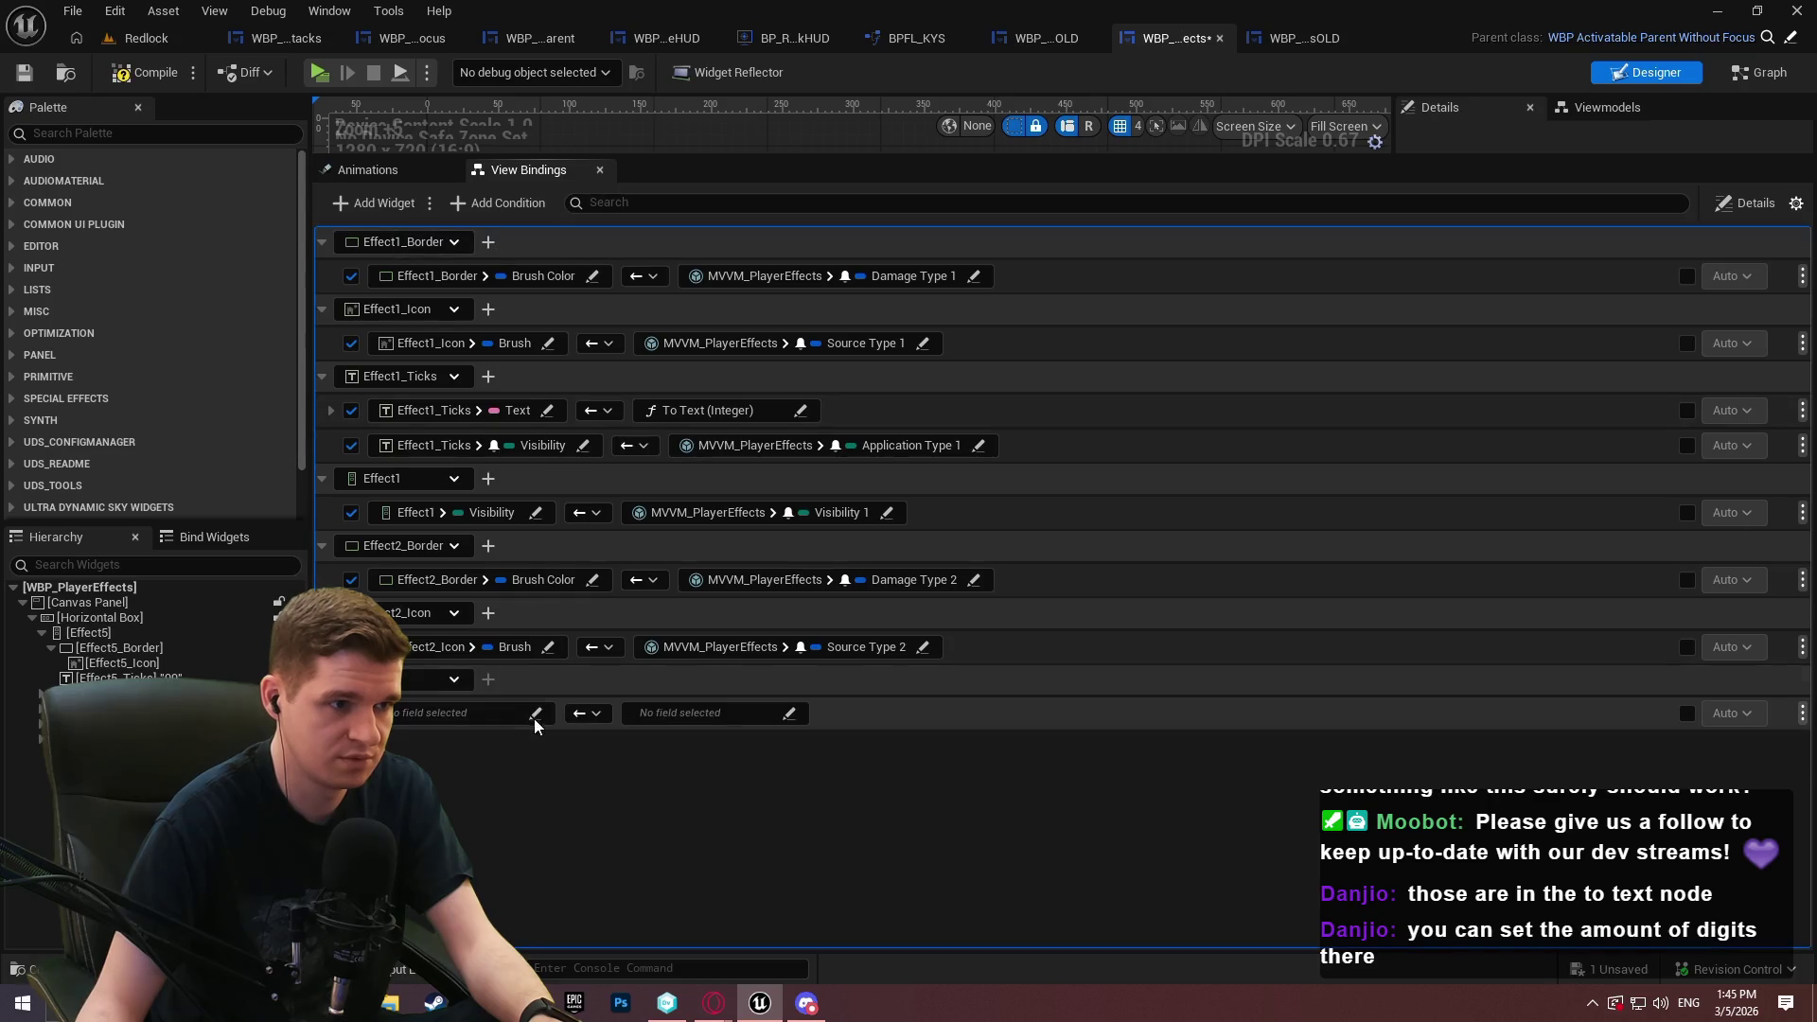
click(409, 682)
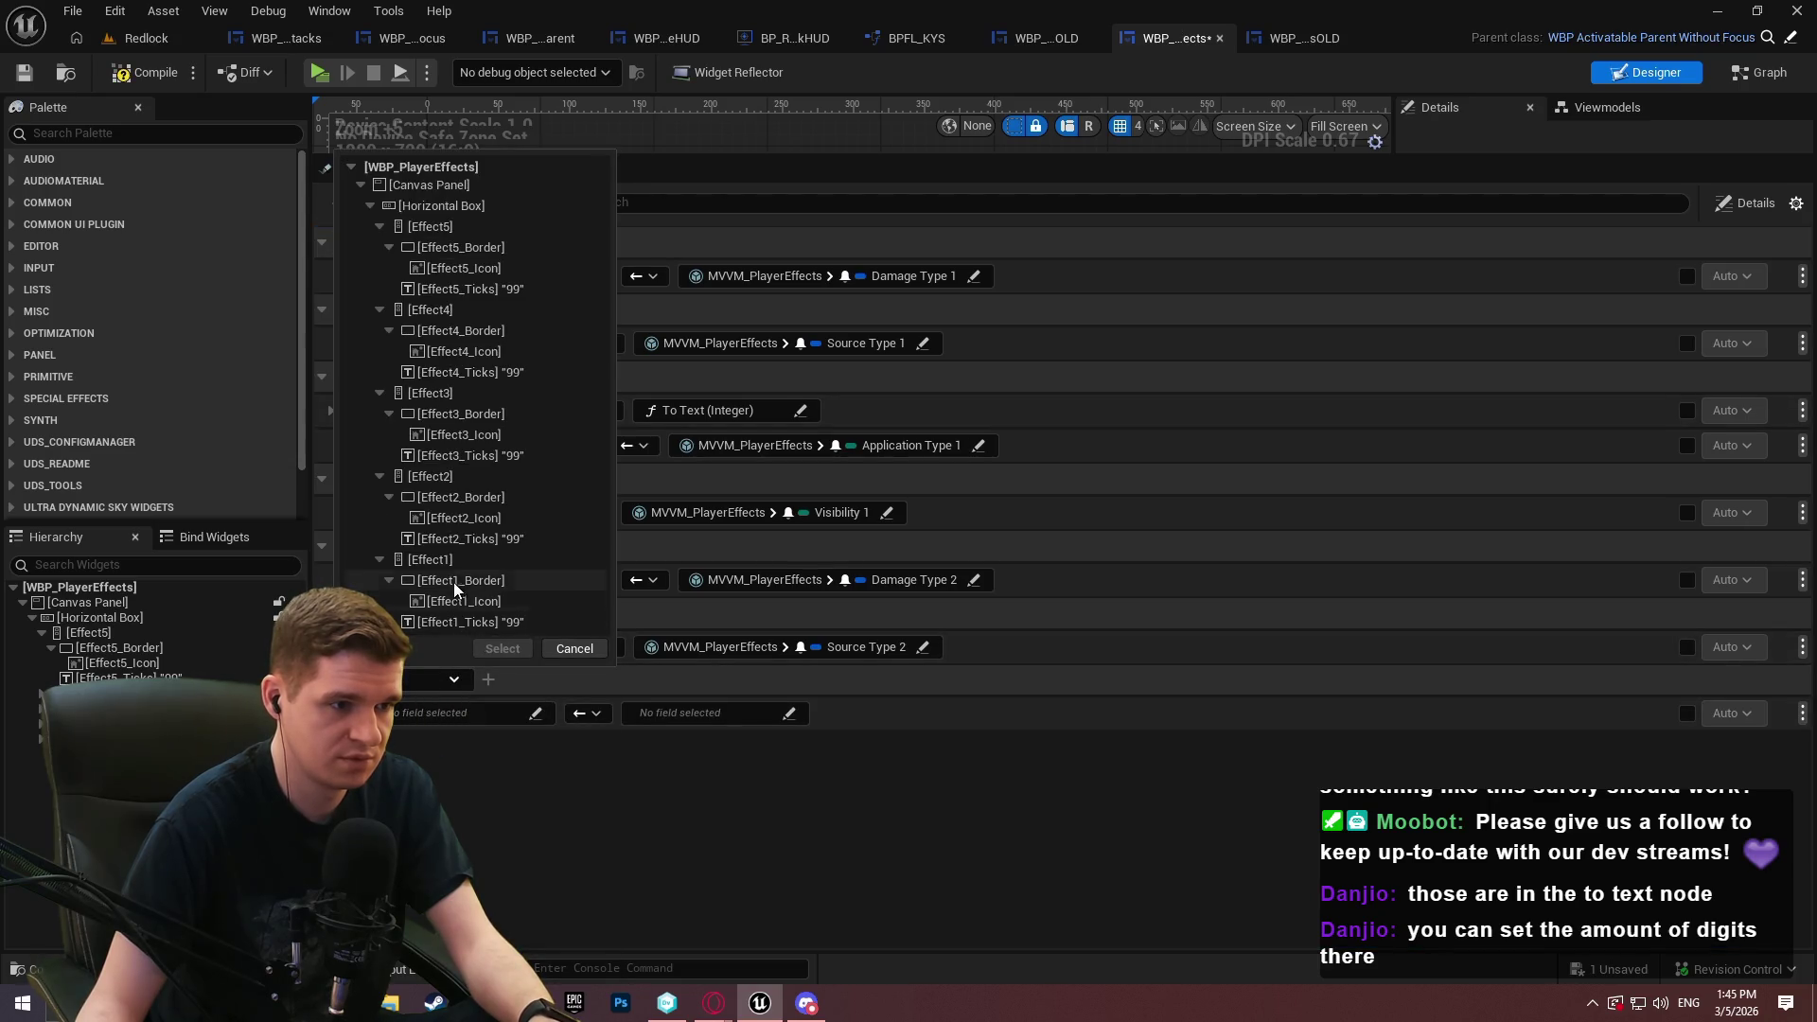
click(470, 538)
click(503, 649)
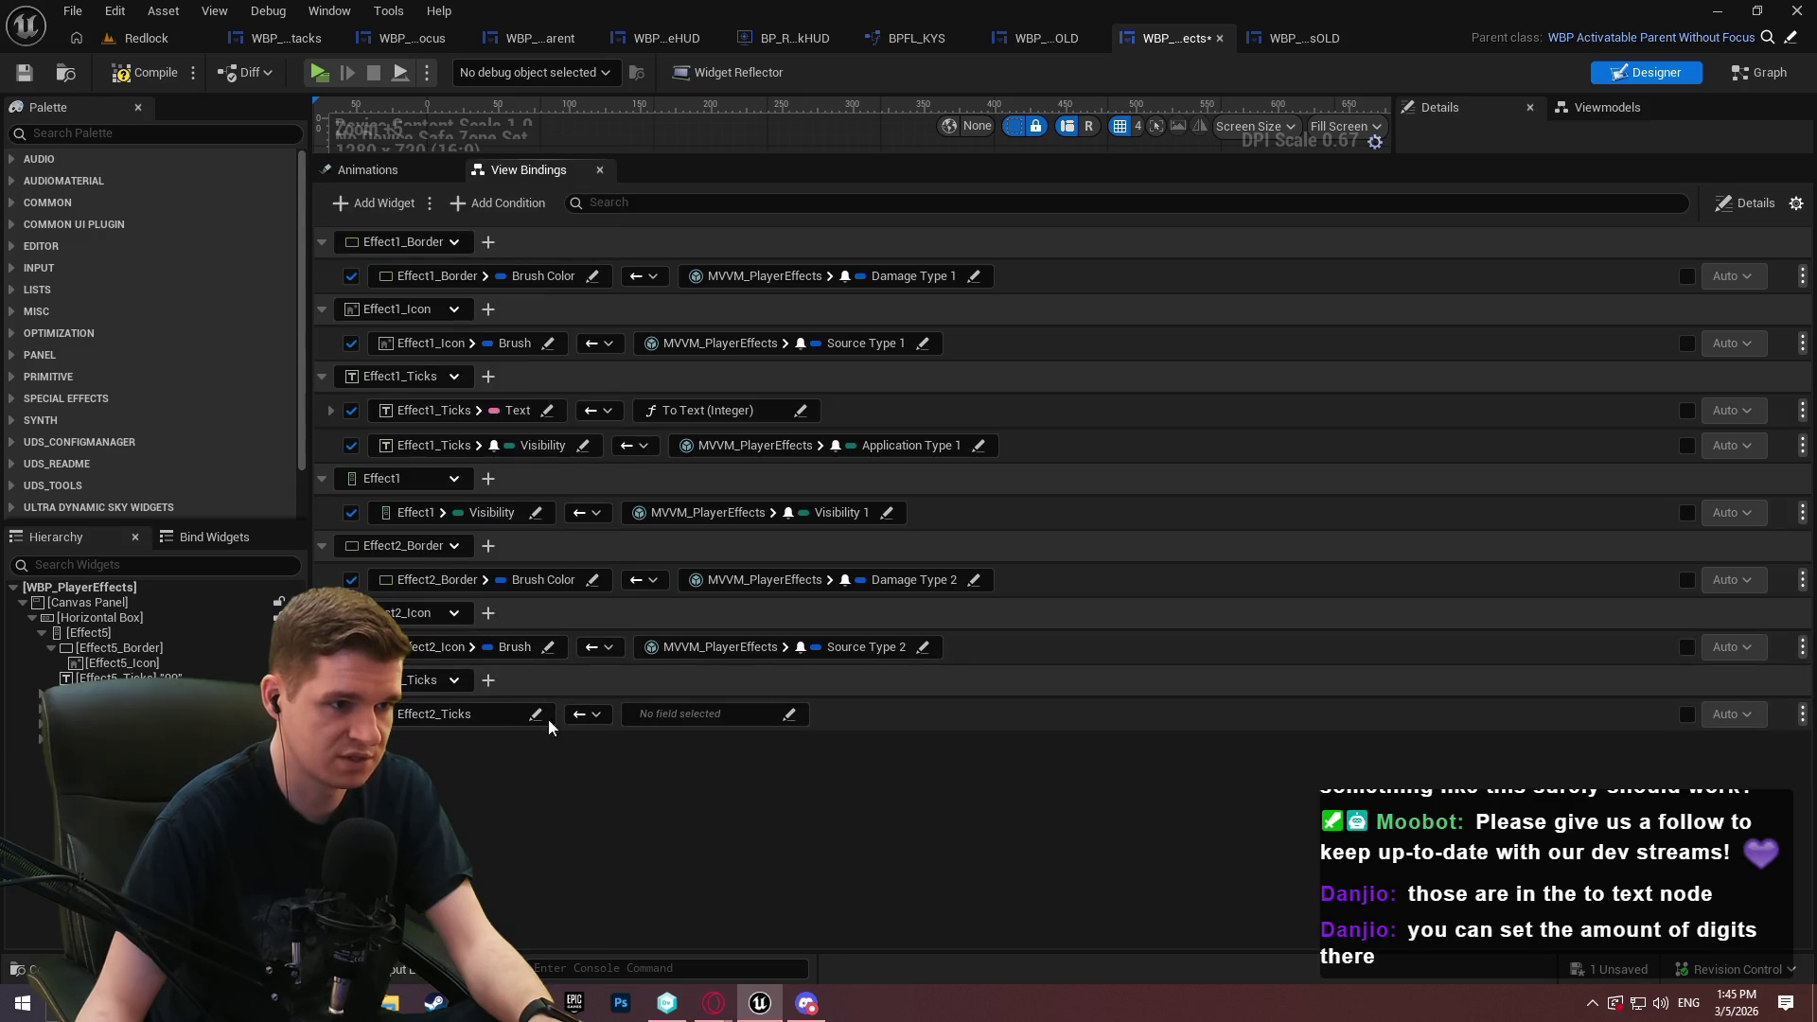
click(444, 714)
text(text)
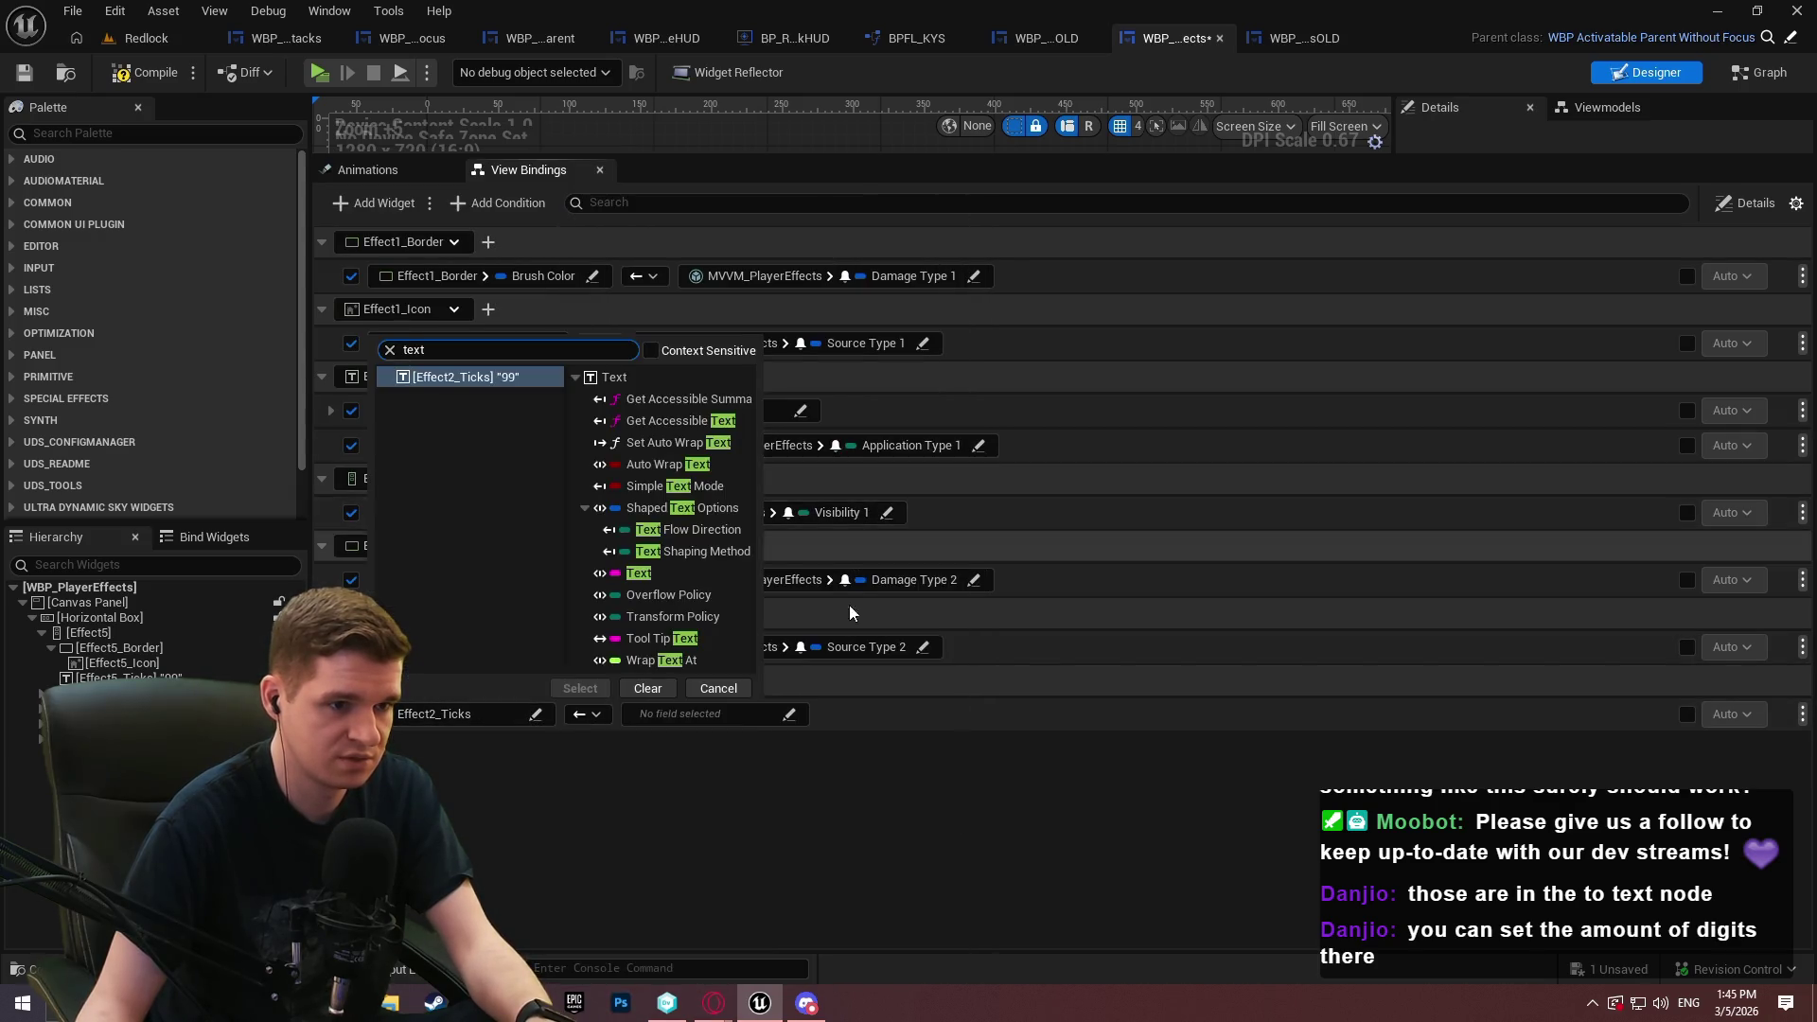
click(611, 574)
click(578, 690)
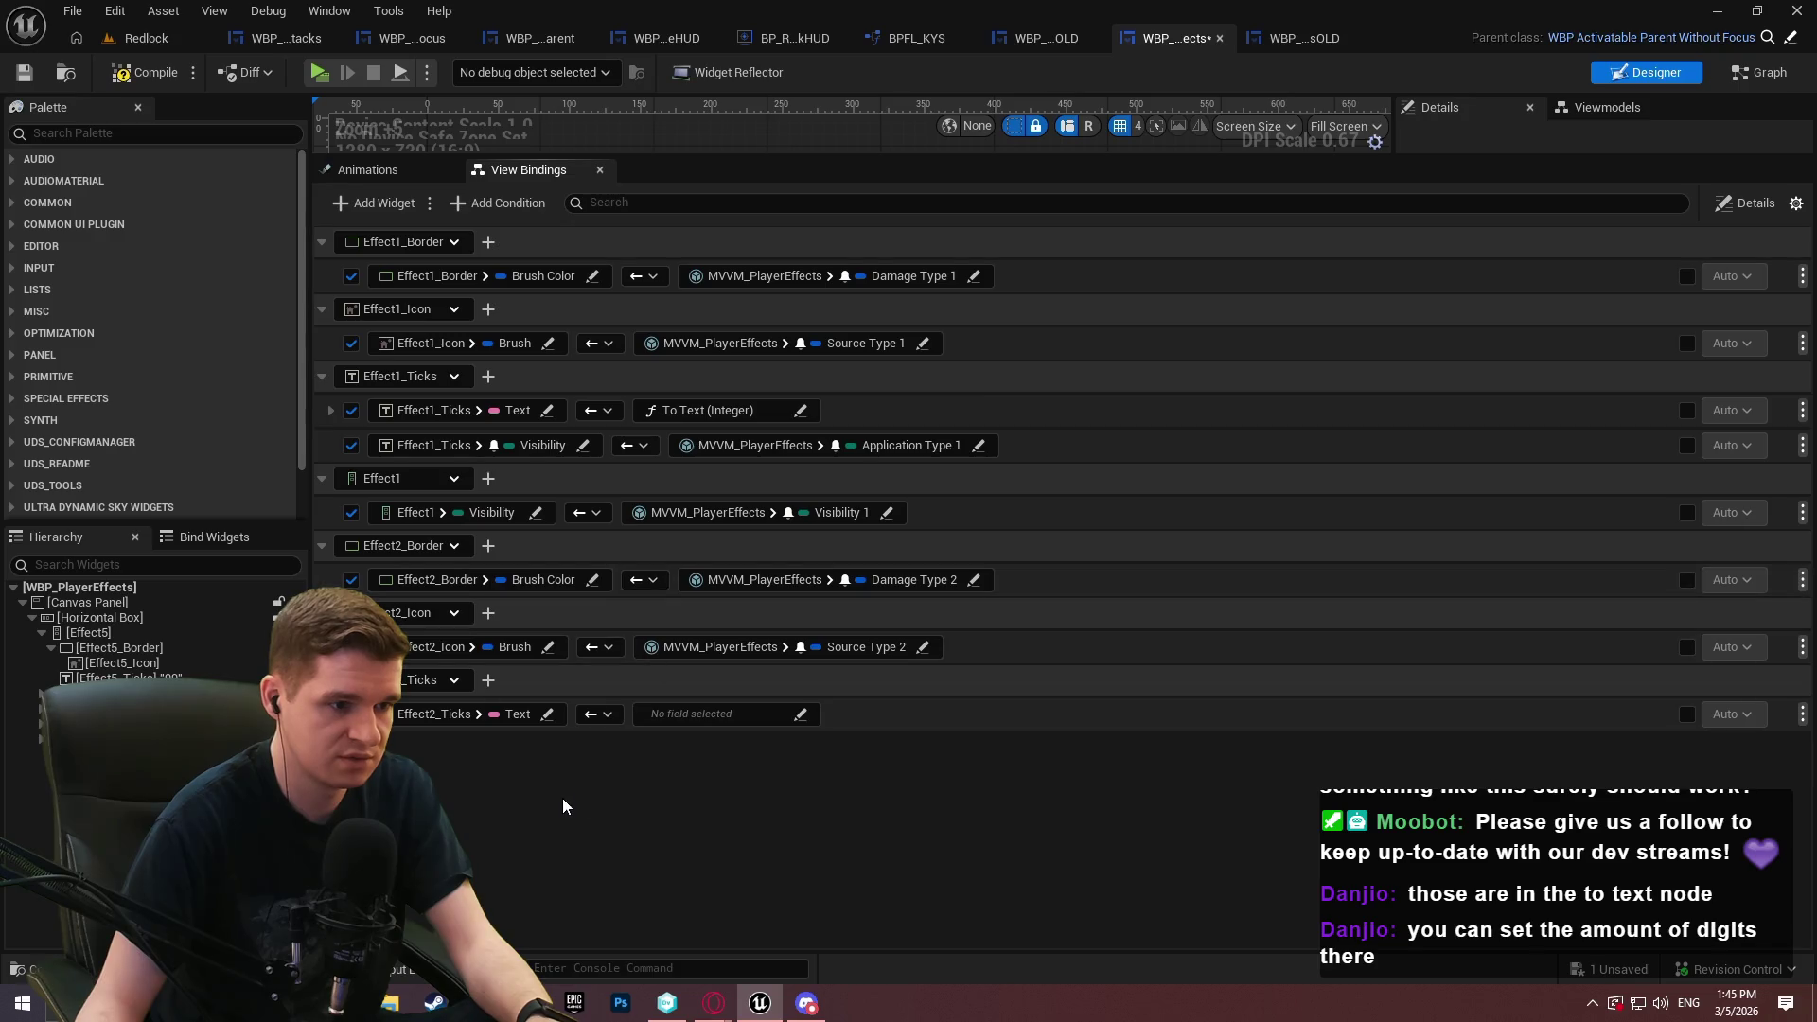
click(488, 680)
click(547, 718)
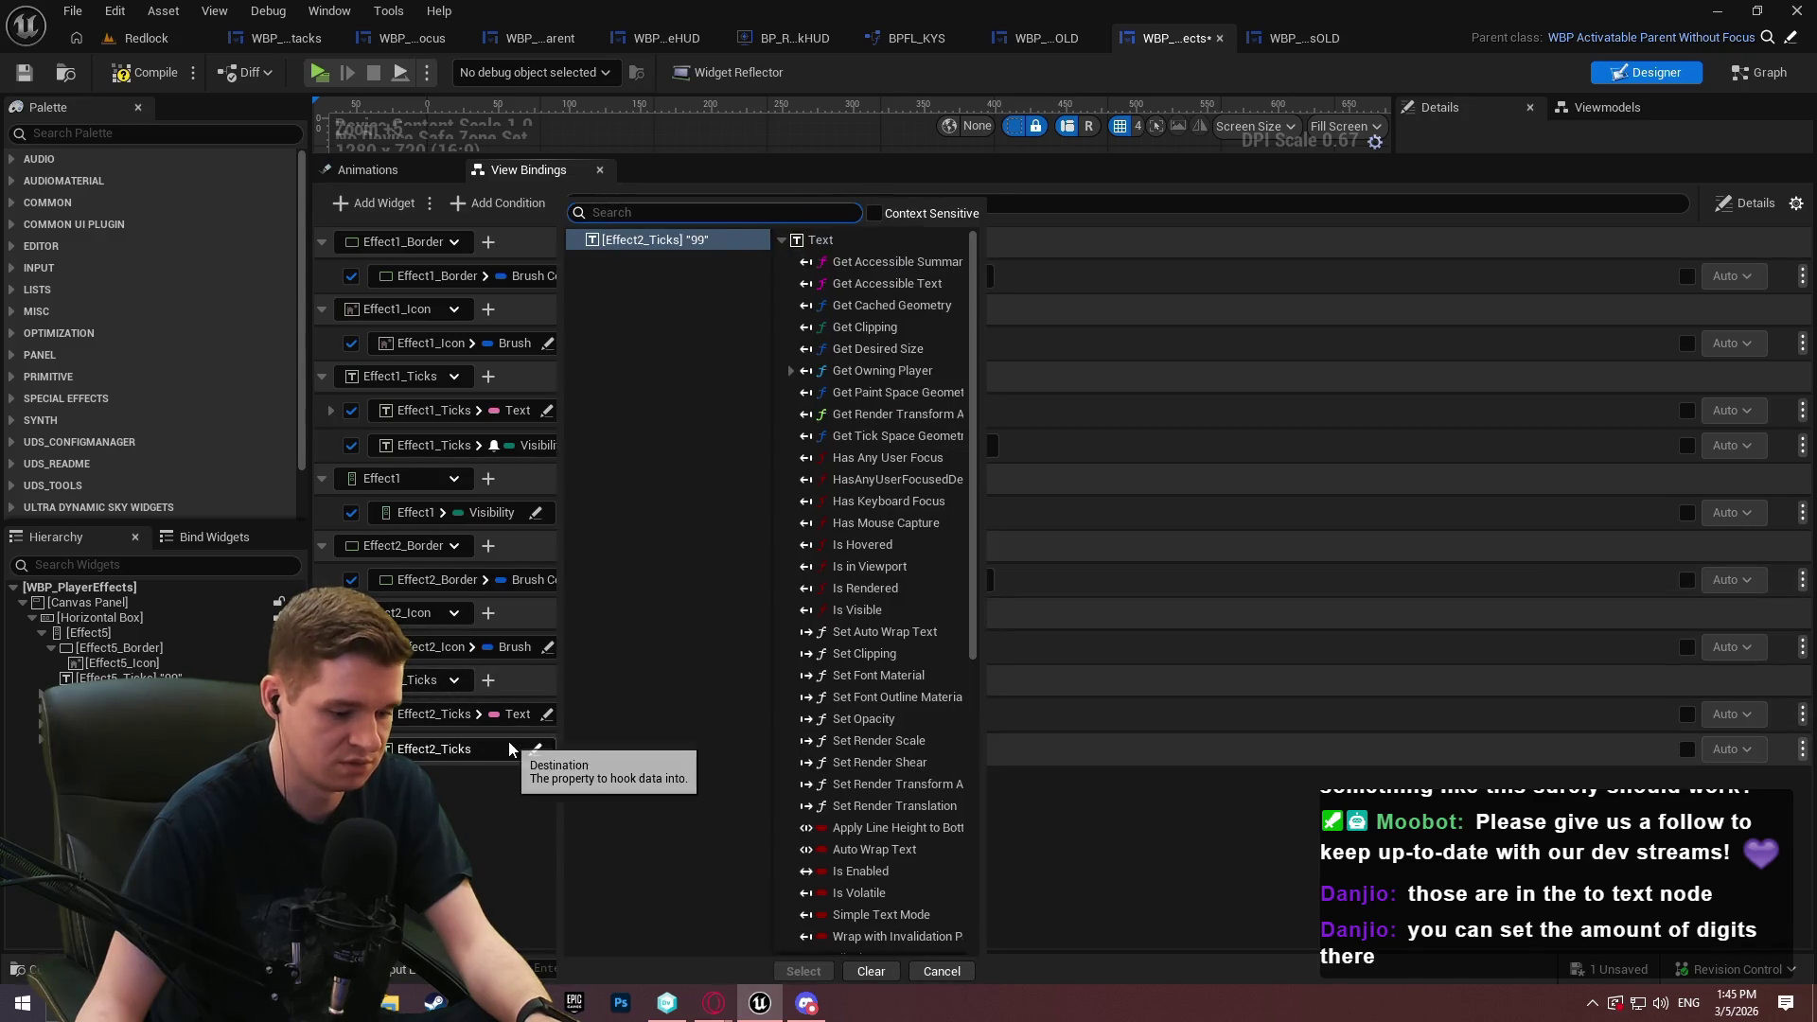
text(b)
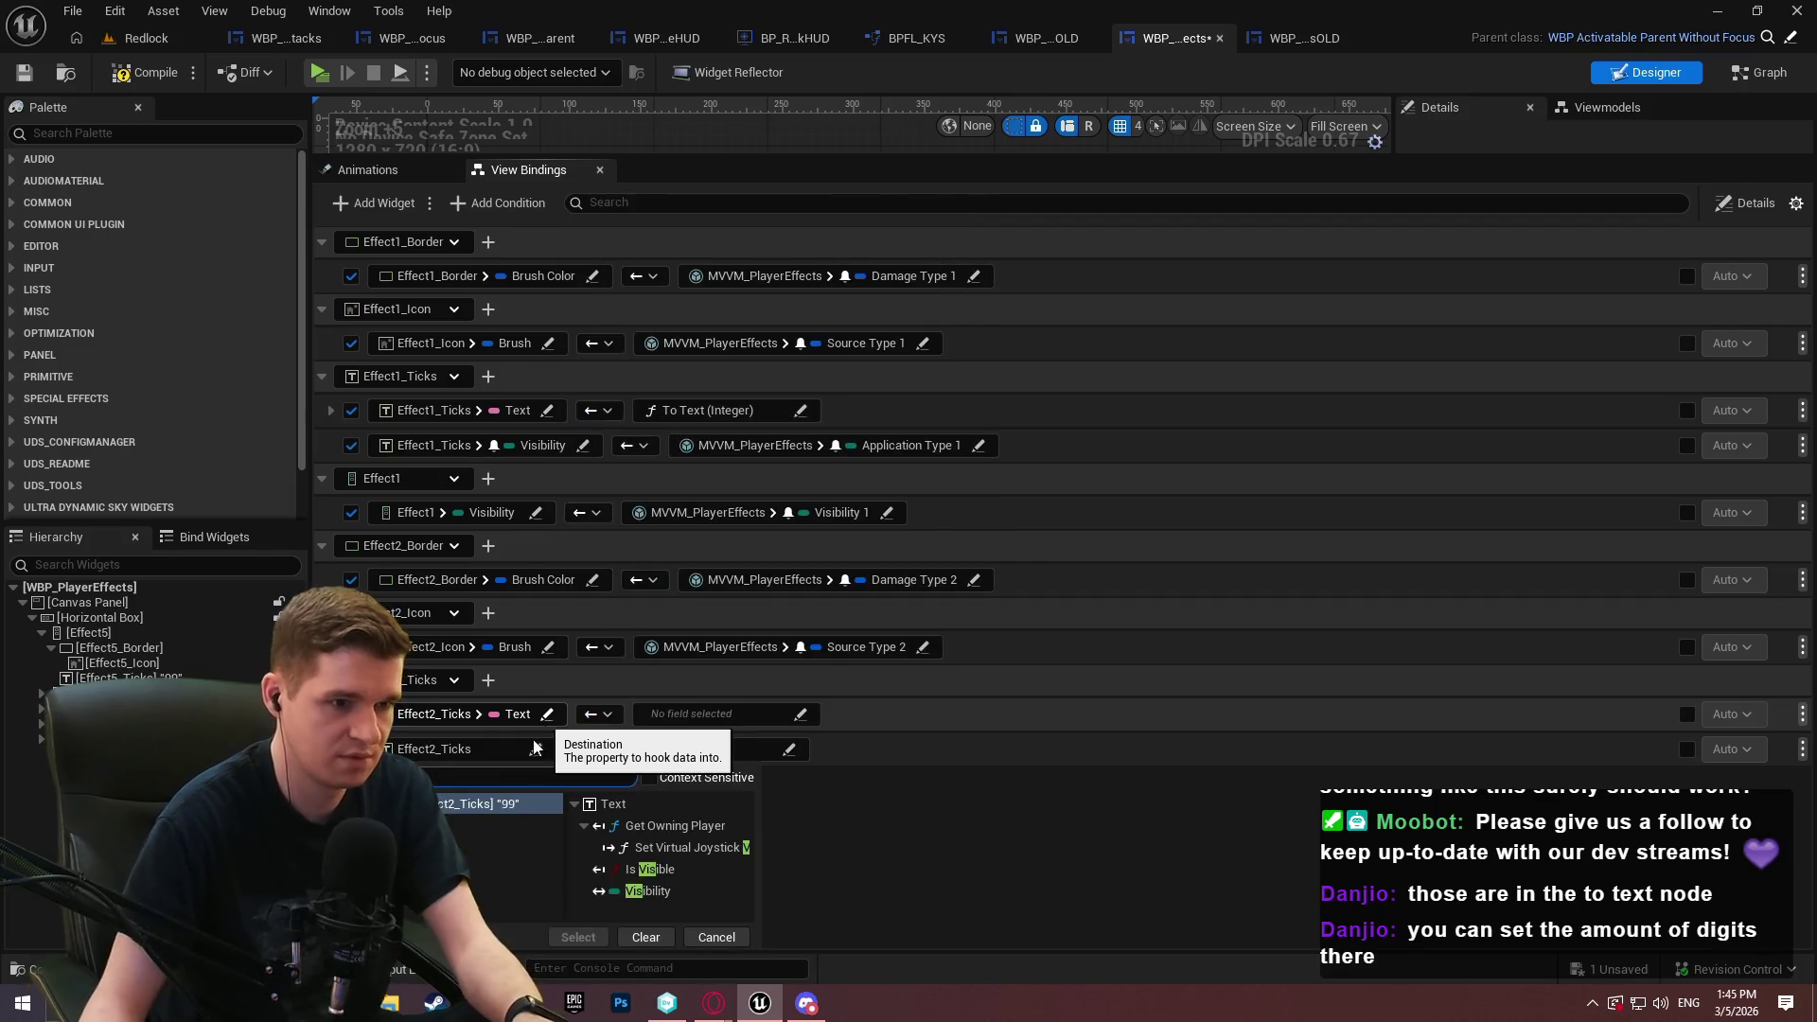
click(615, 893)
Feed Effect2_Ticks Text through To Text (Integer), with Ticks Left 2 as the Value
click(705, 715)
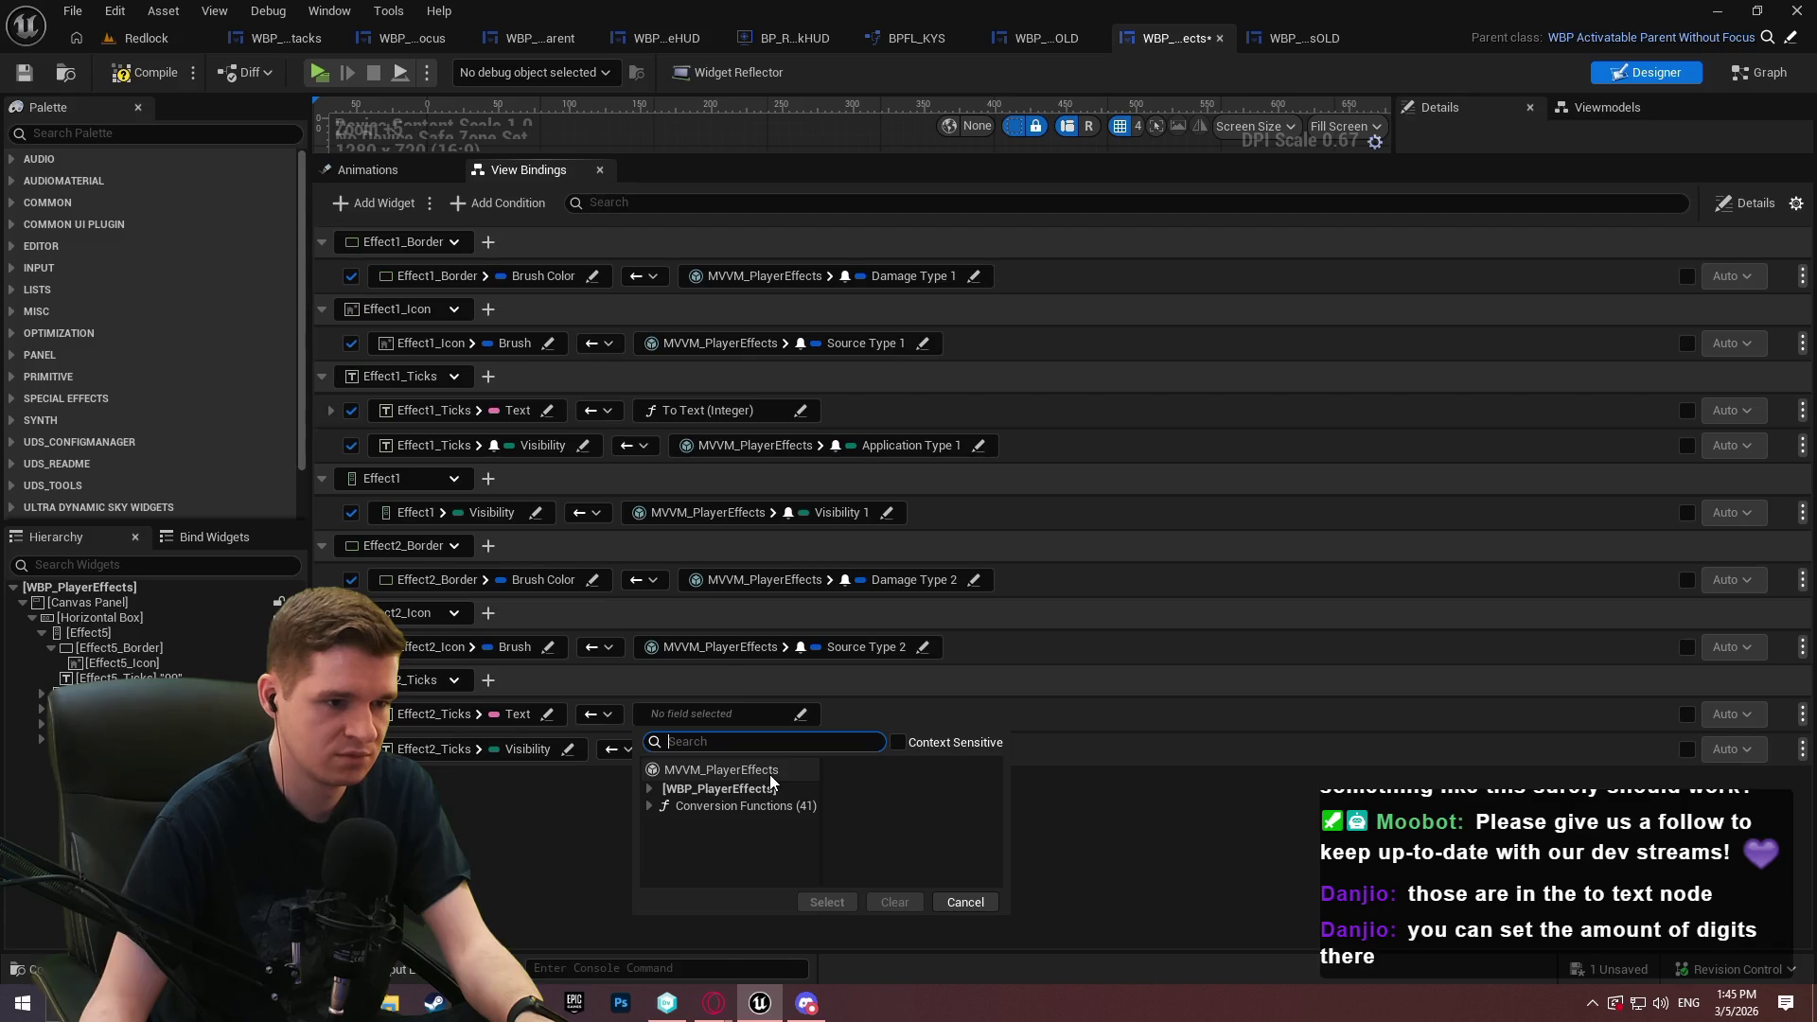
text(inte)
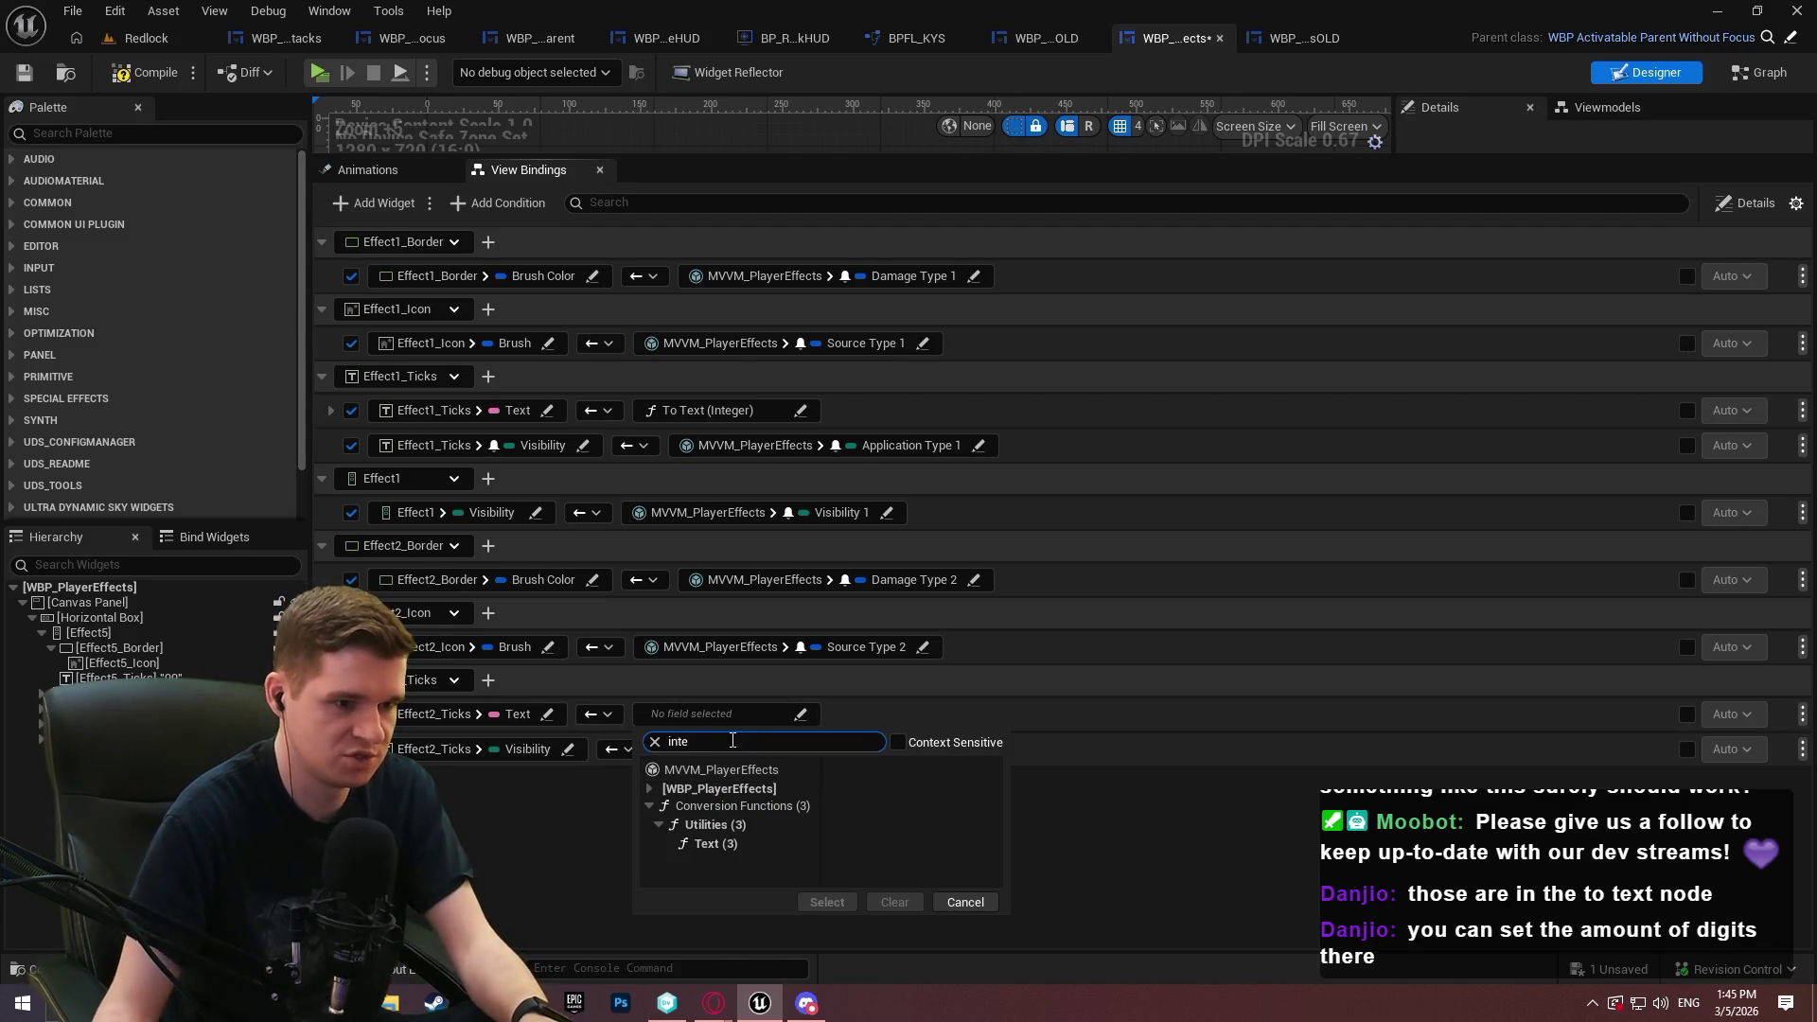
click(705, 844)
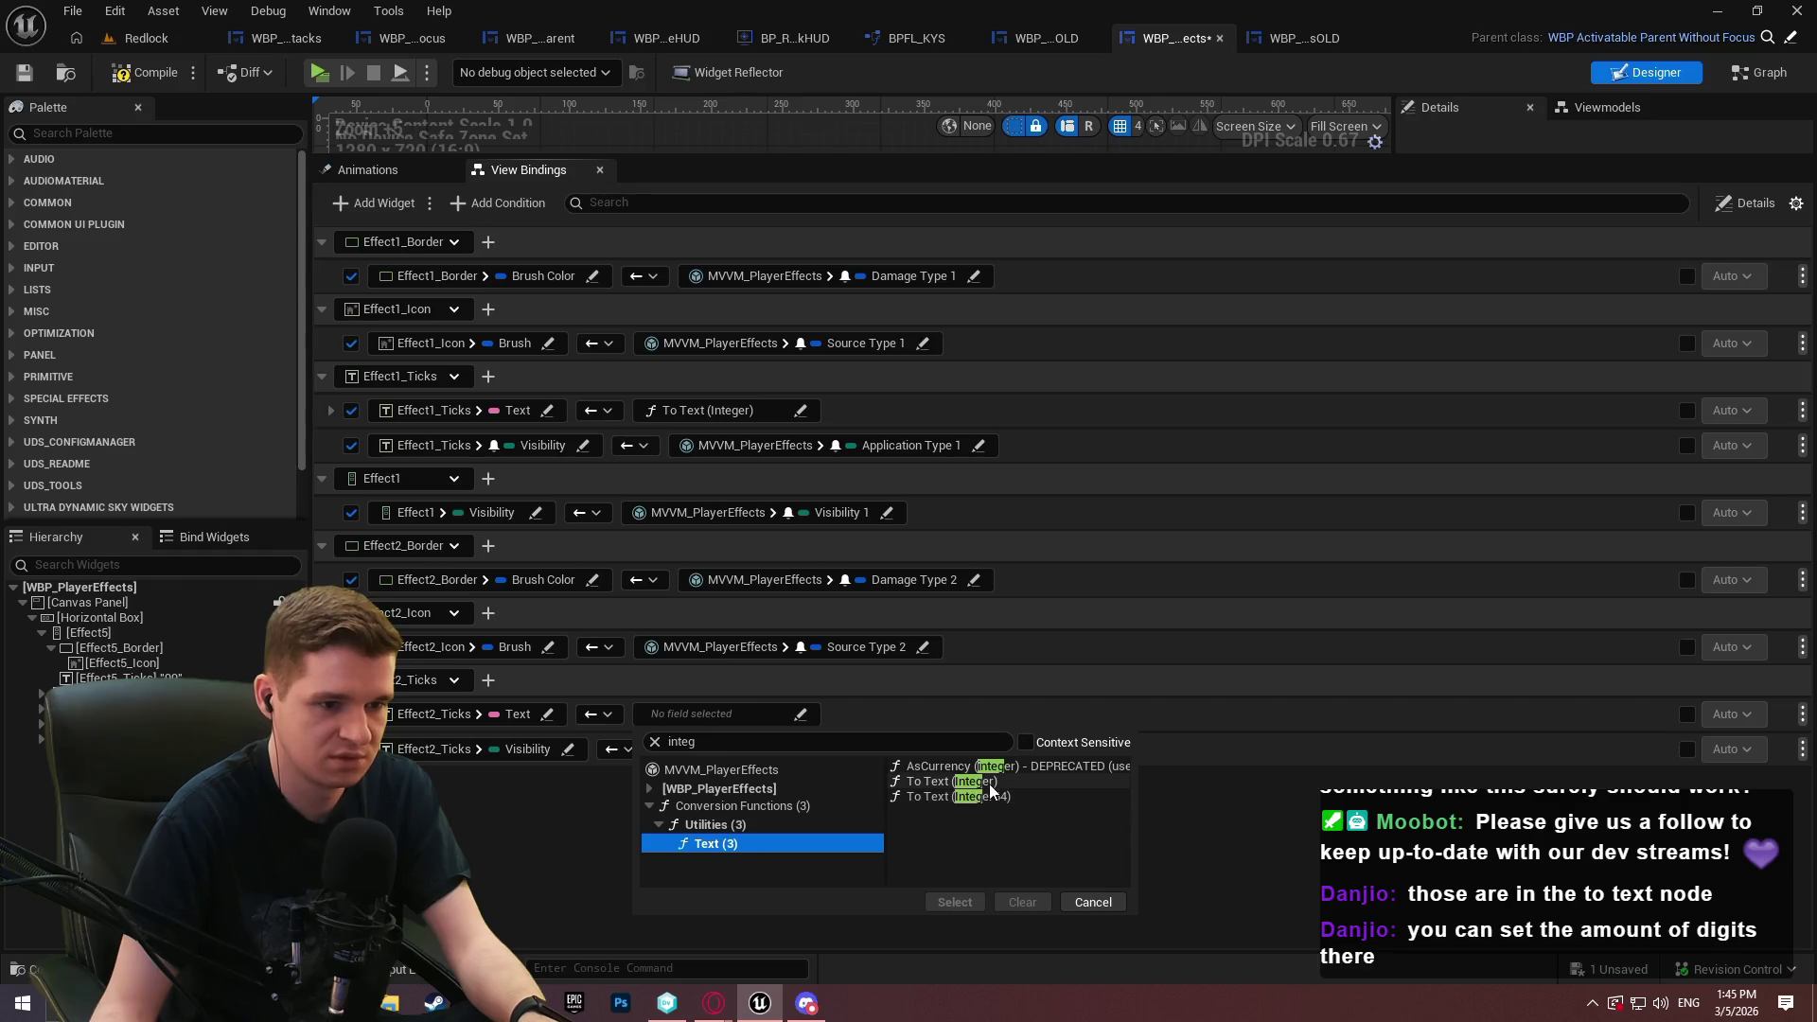
double_click(975, 782)
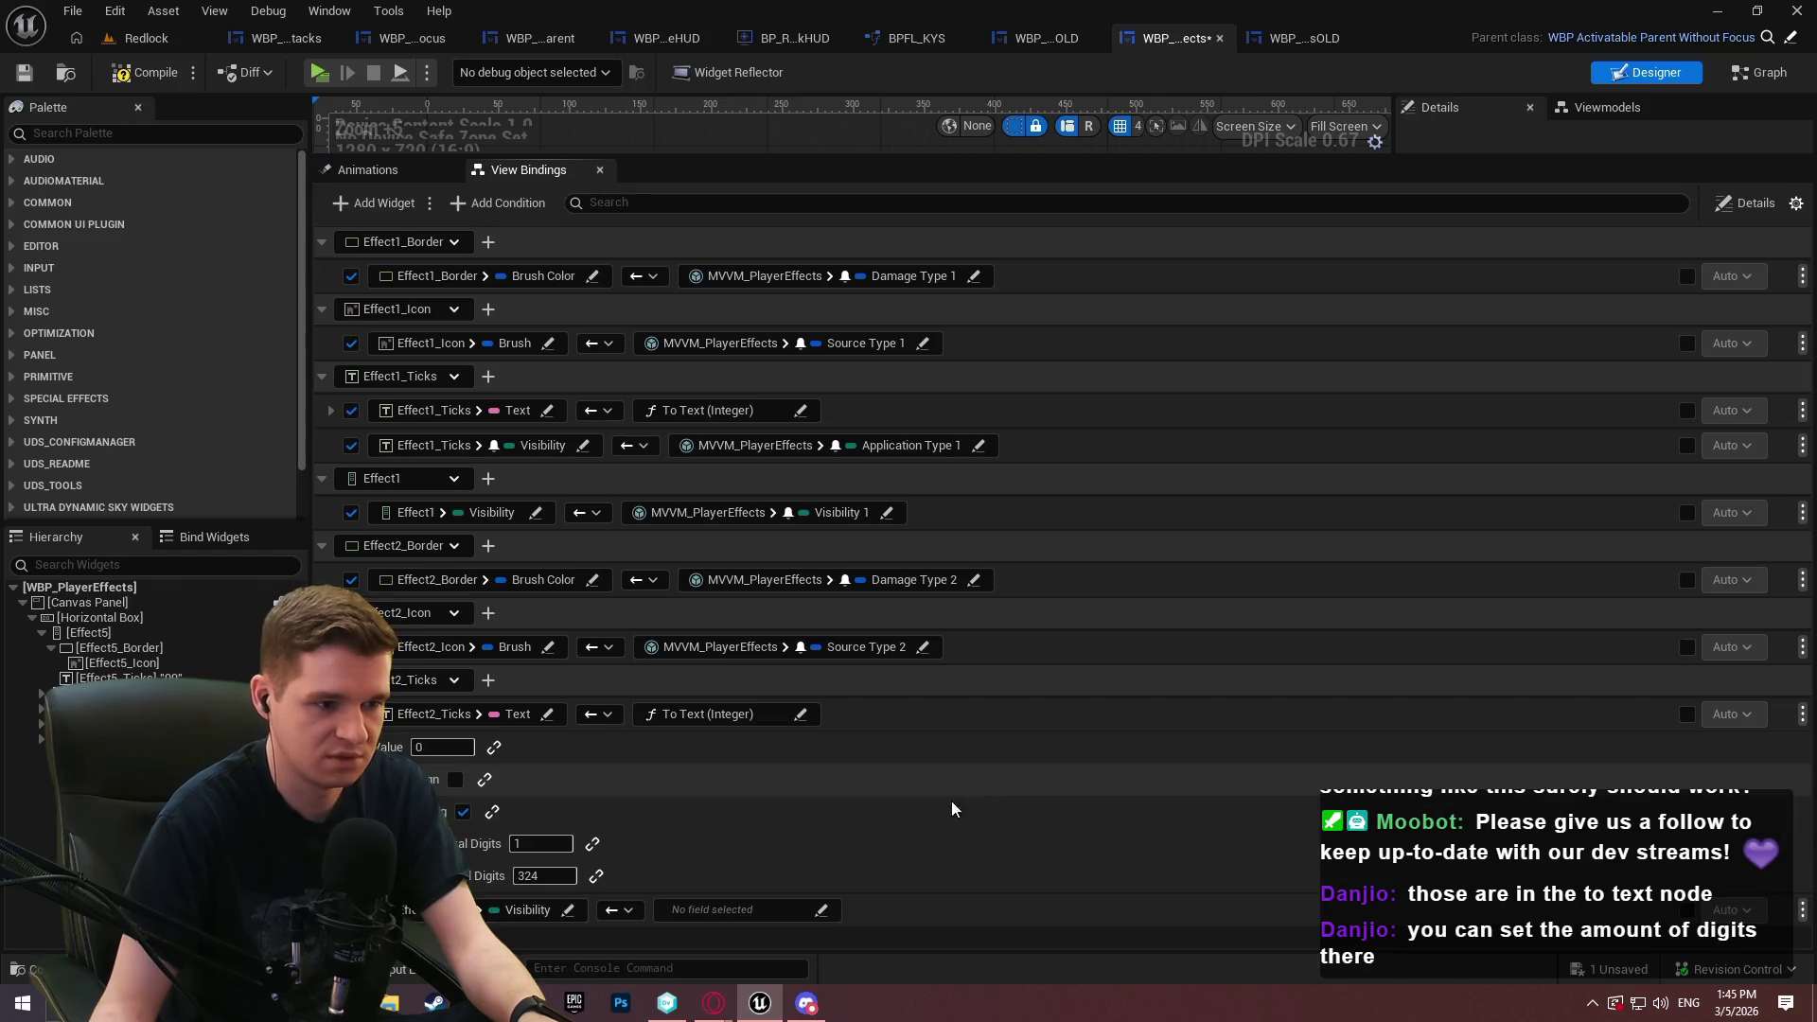
click(494, 748)
click(511, 747)
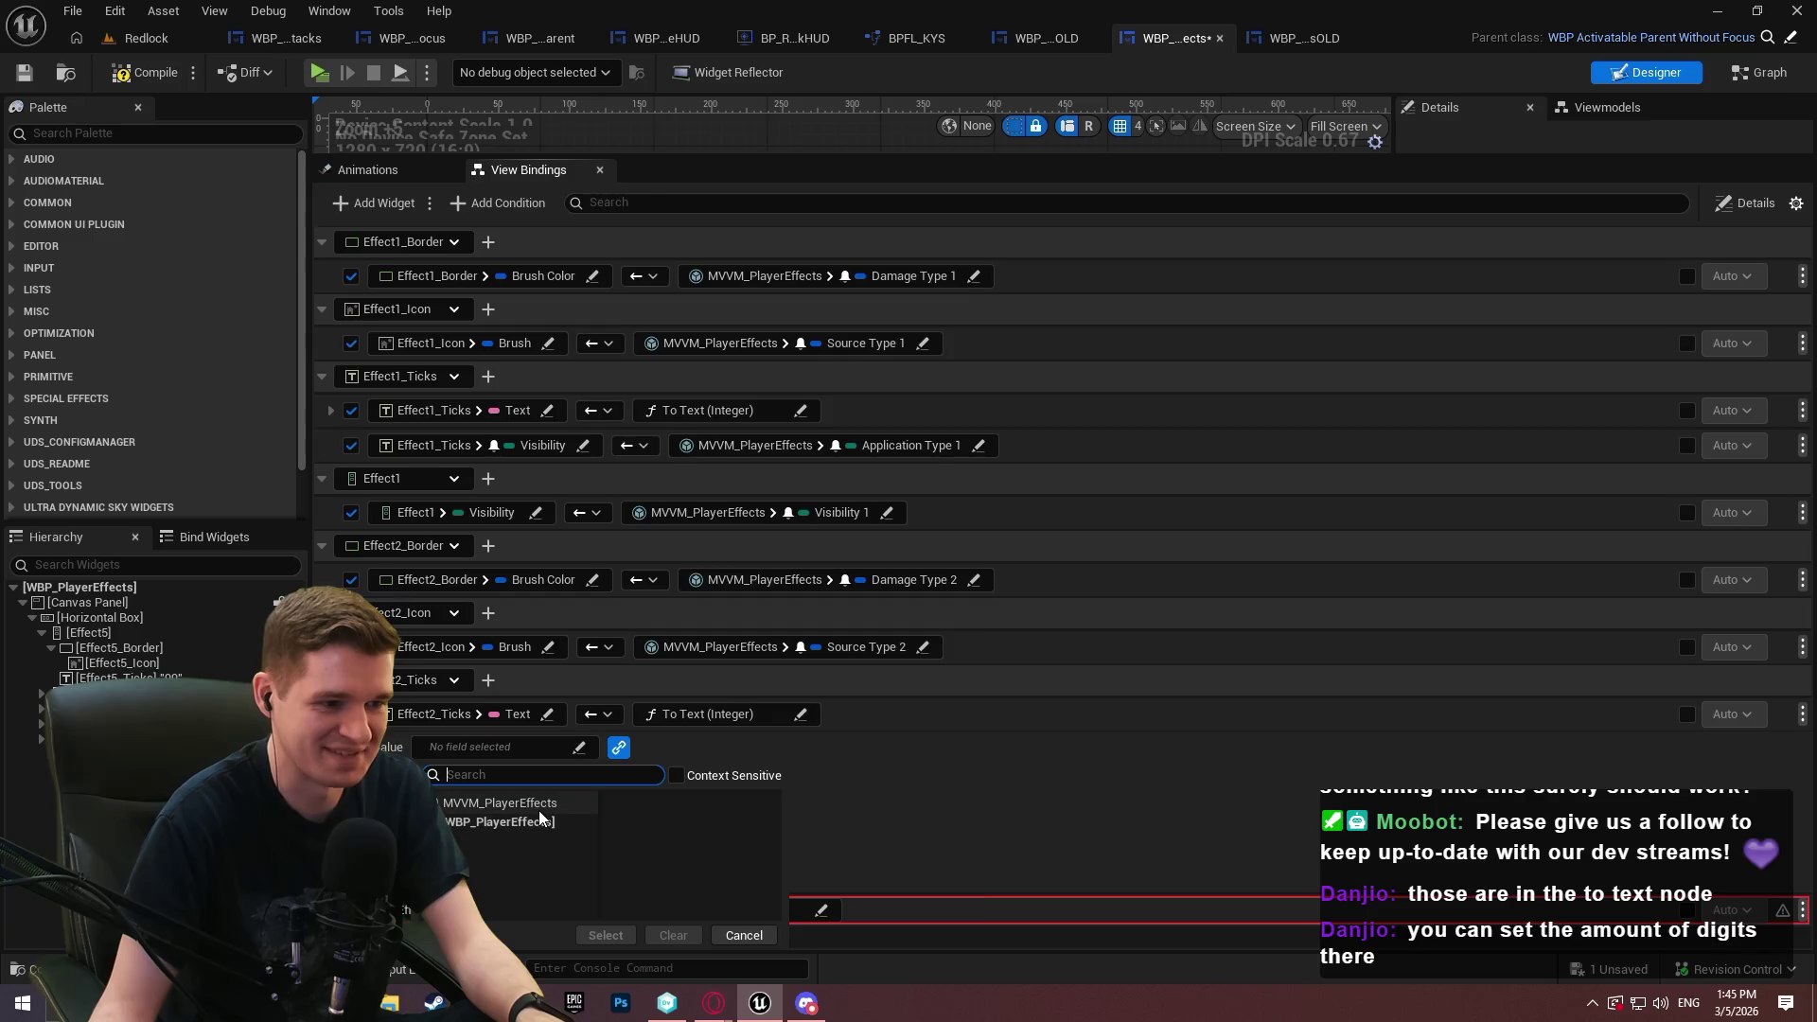
click(516, 803)
double_click(906, 878)
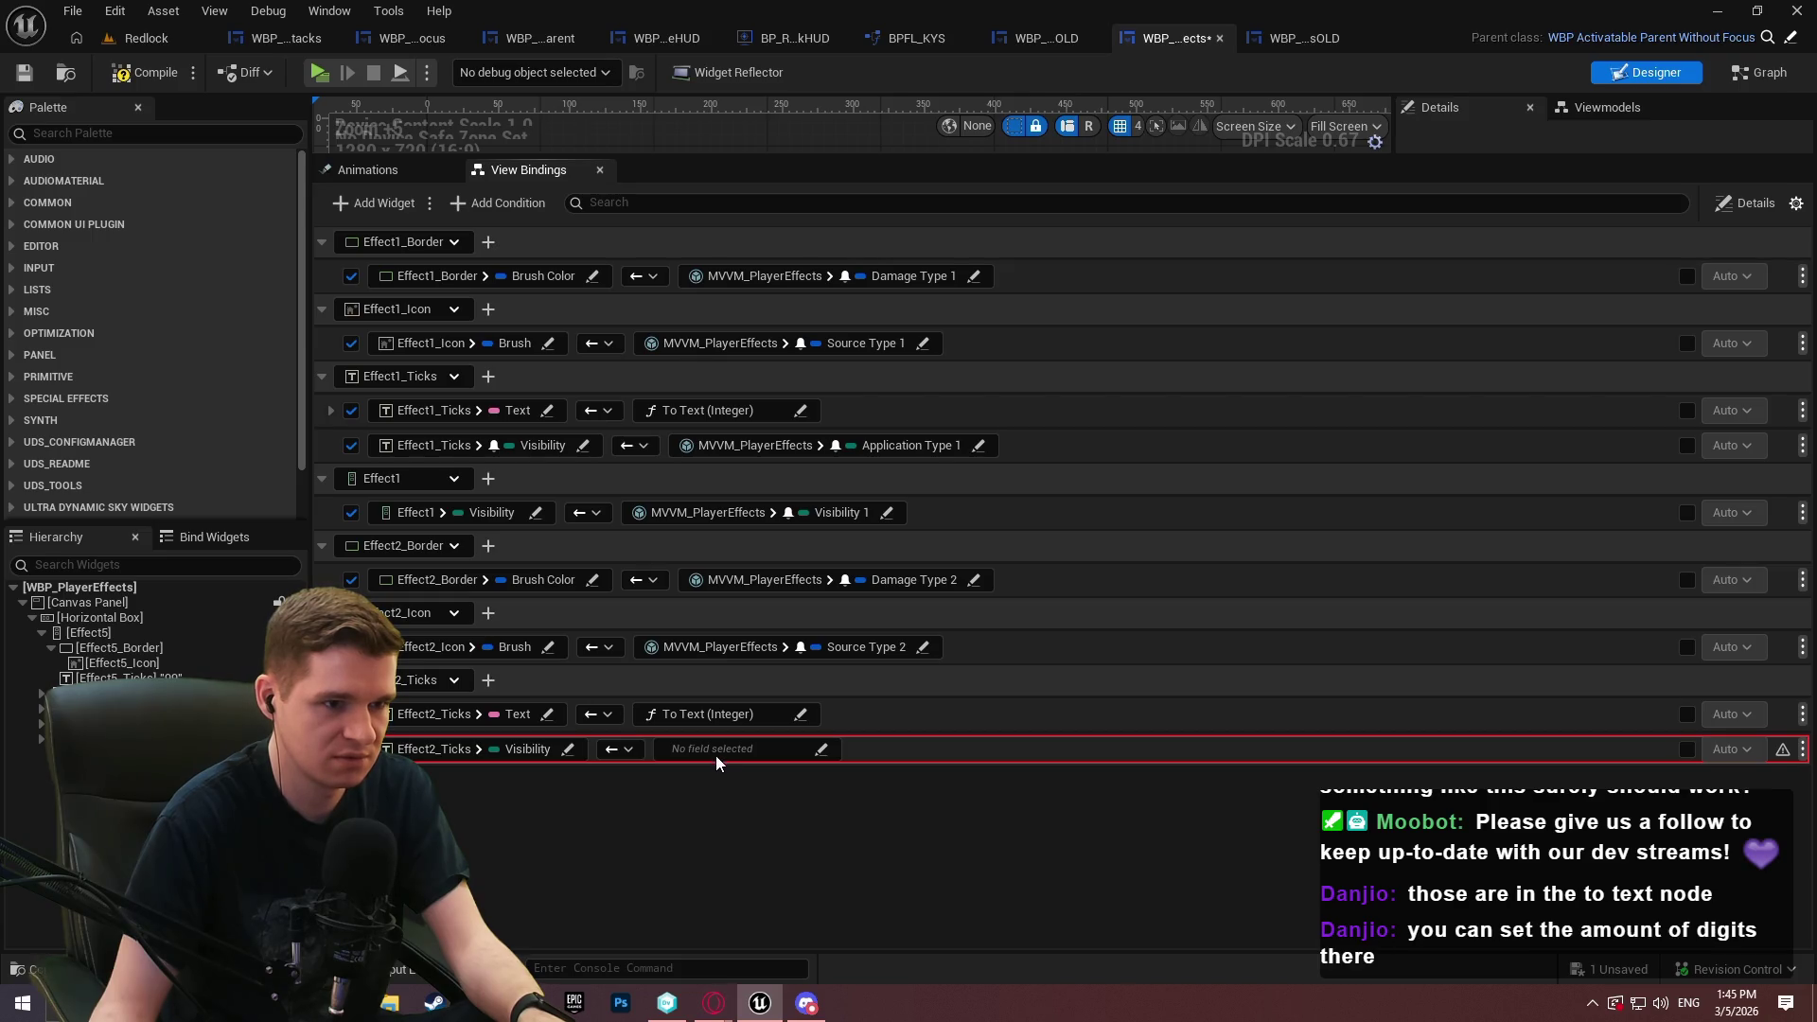
Bind Effect2_Ticks Visibility to Application Type 2 and add a new empty binding row
click(717, 753)
click(748, 807)
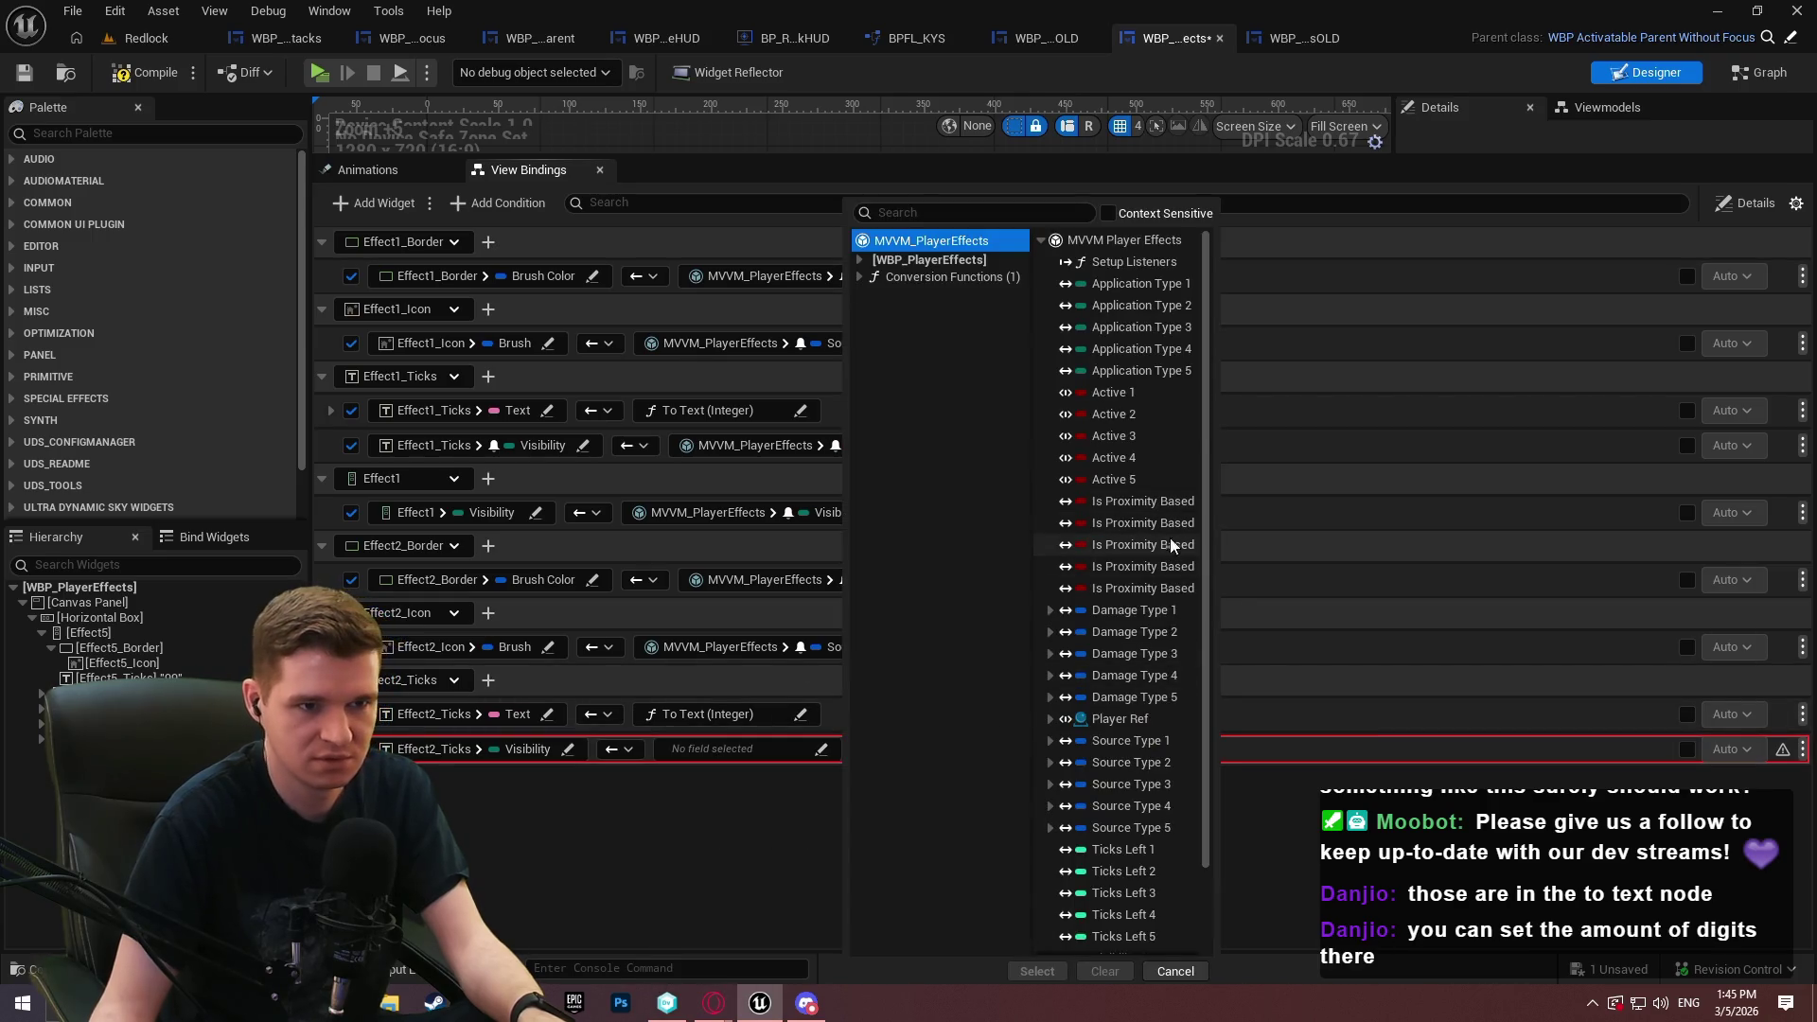
double_click(1156, 315)
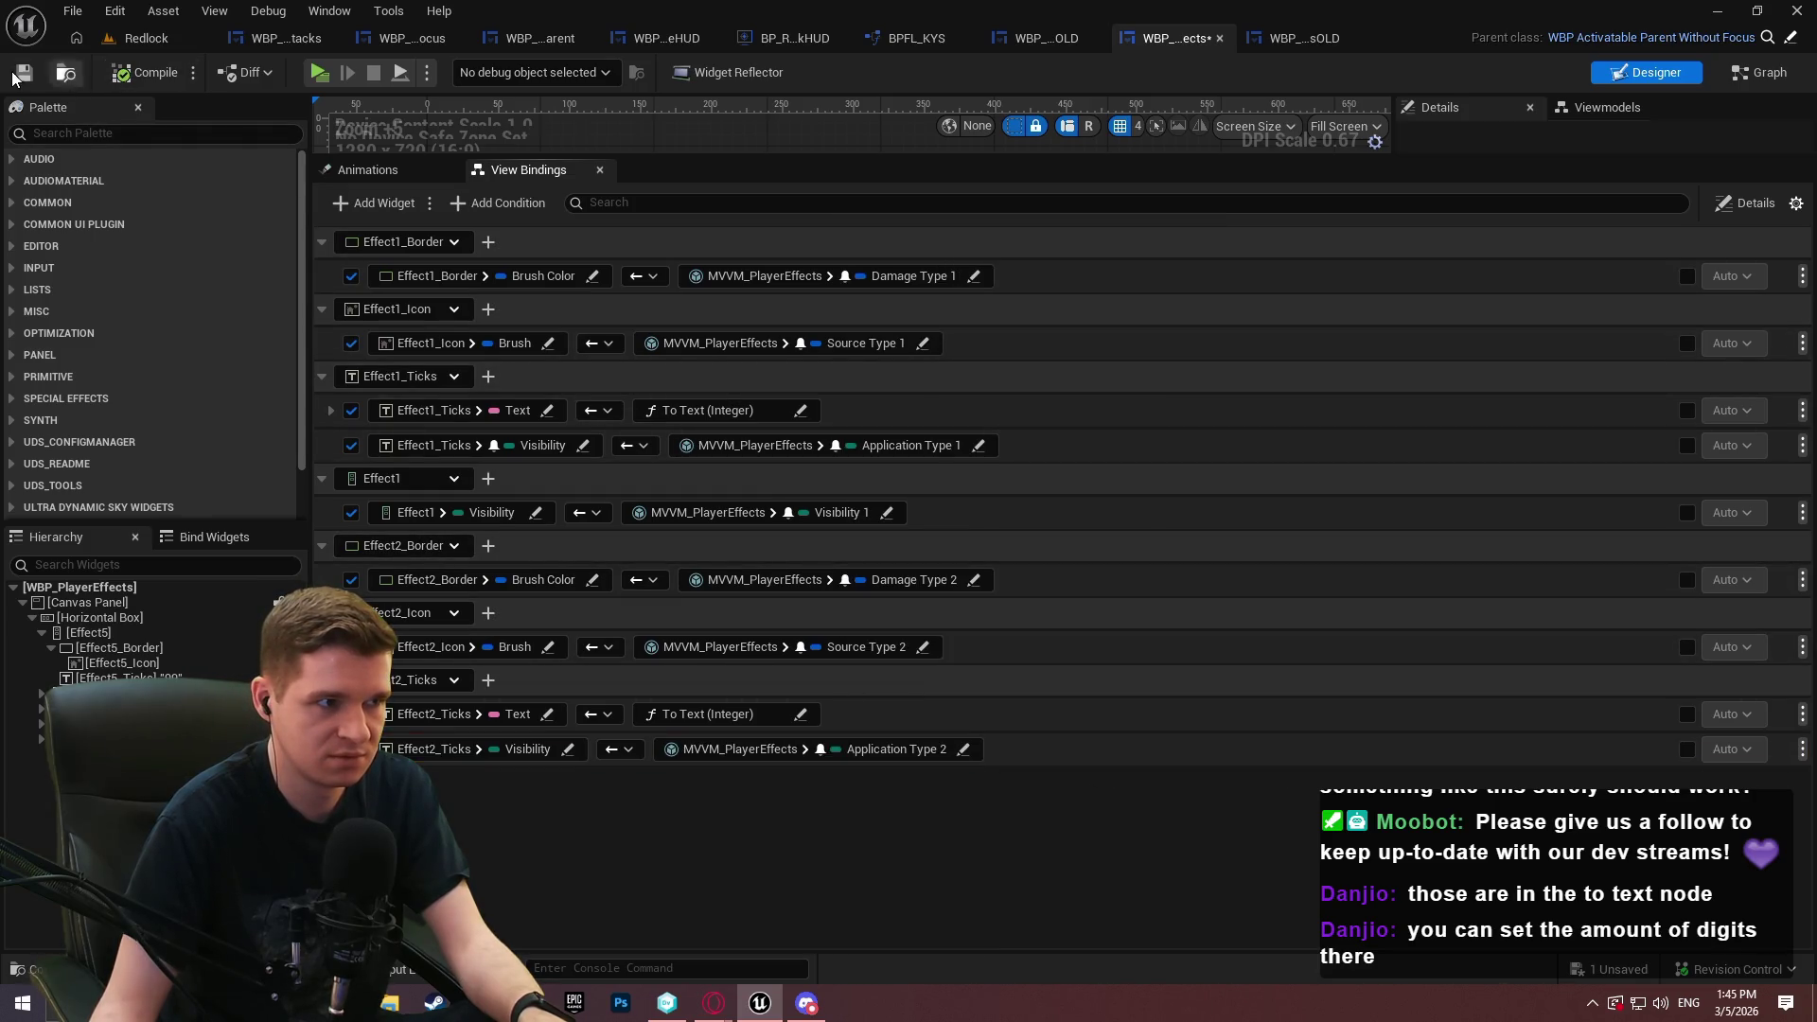
click(372, 202)
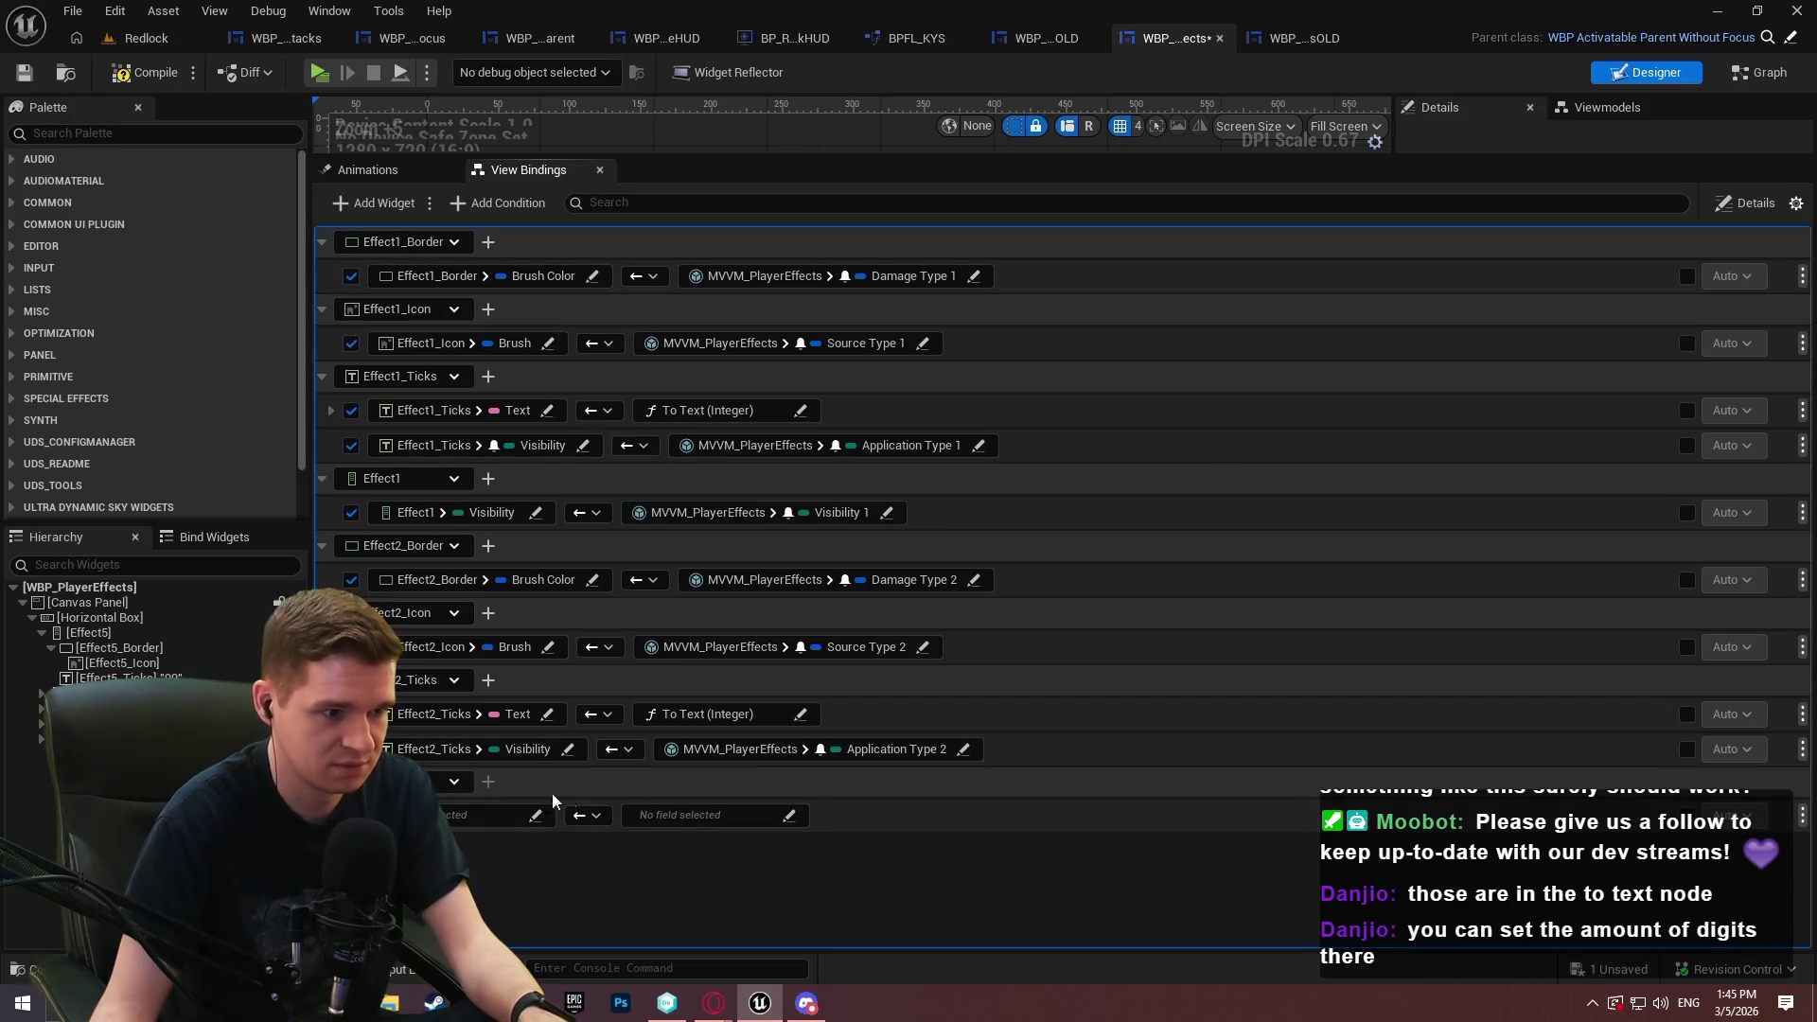
Assign Effect2 to the empty row with Visibility as its target property
click(455, 781)
key(Escape)
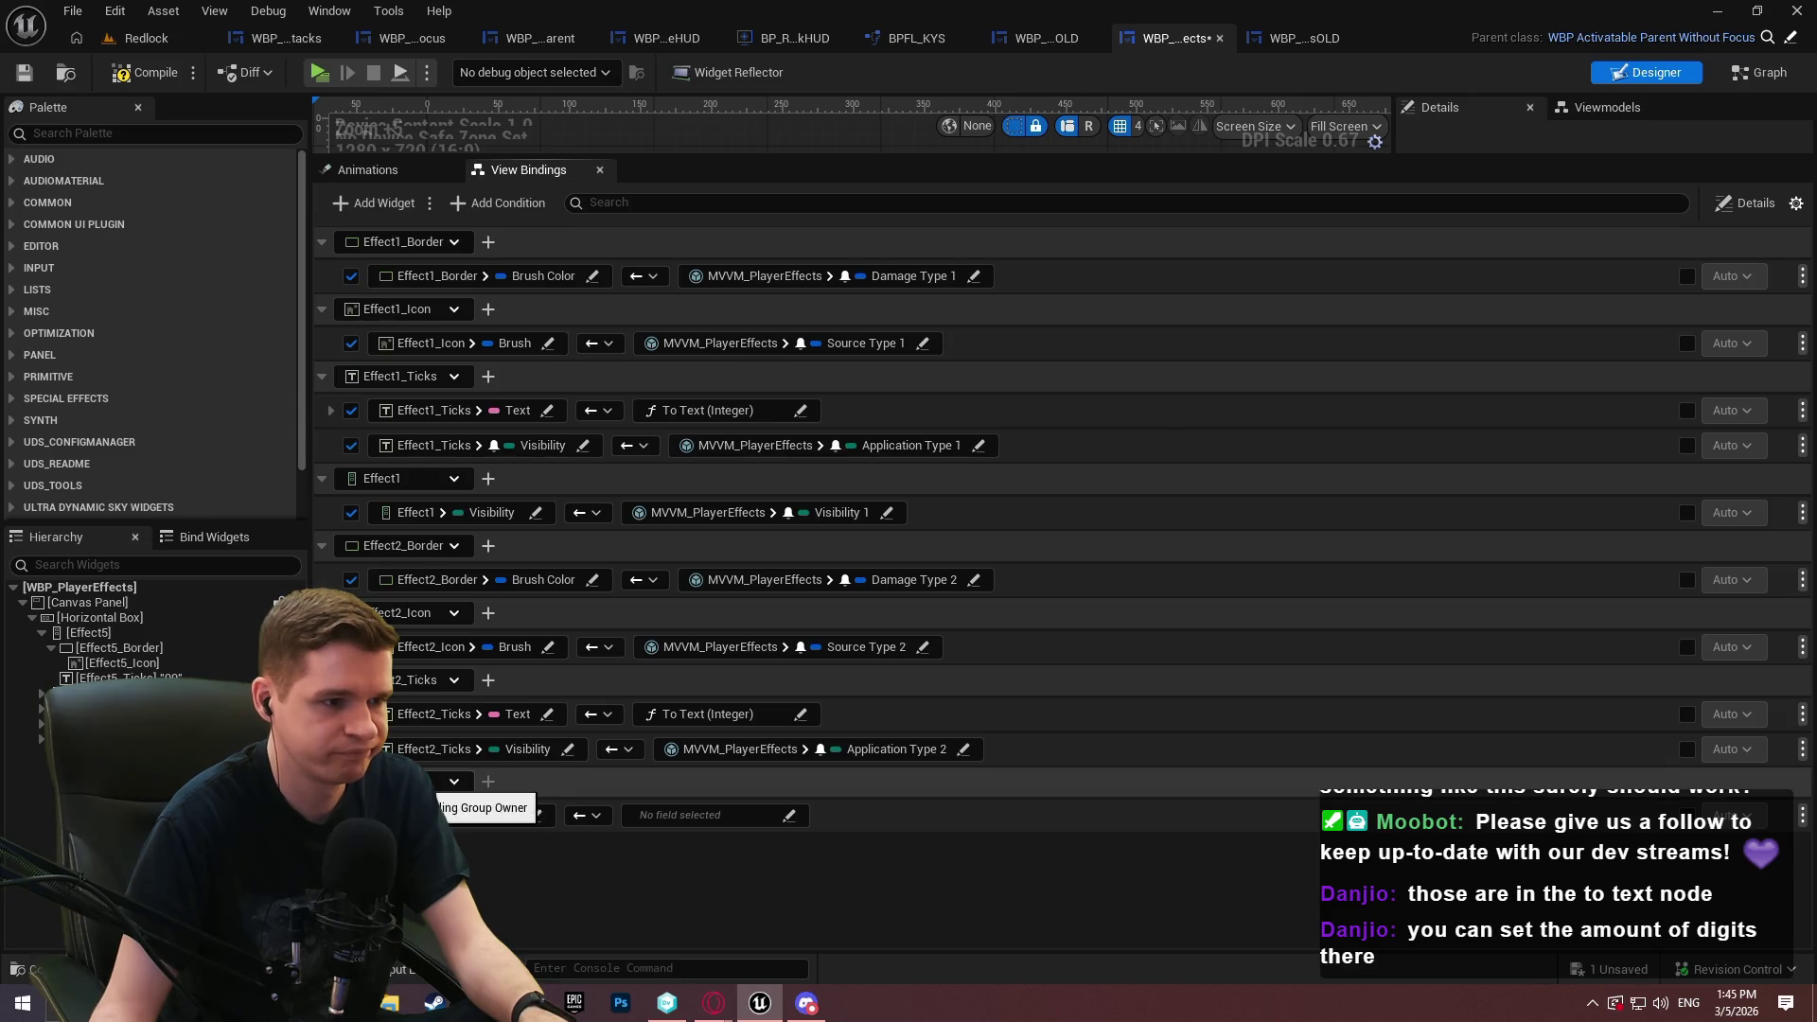
click(454, 781)
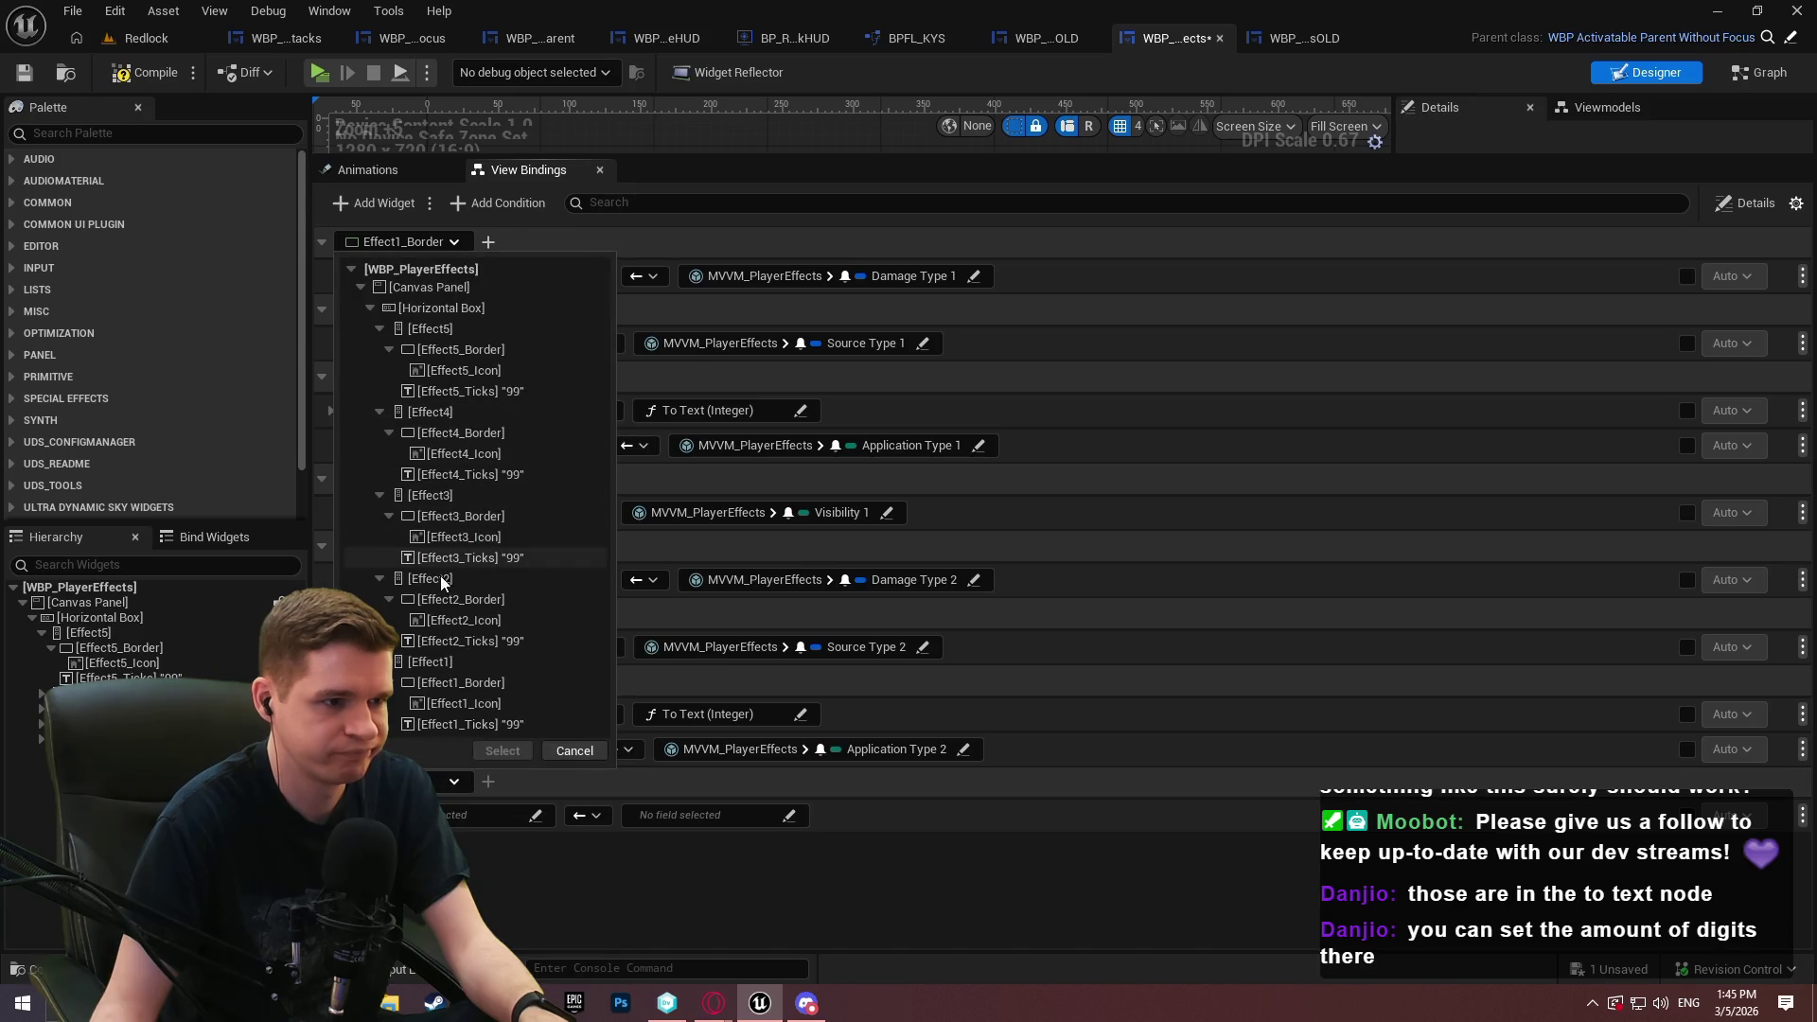
click(503, 751)
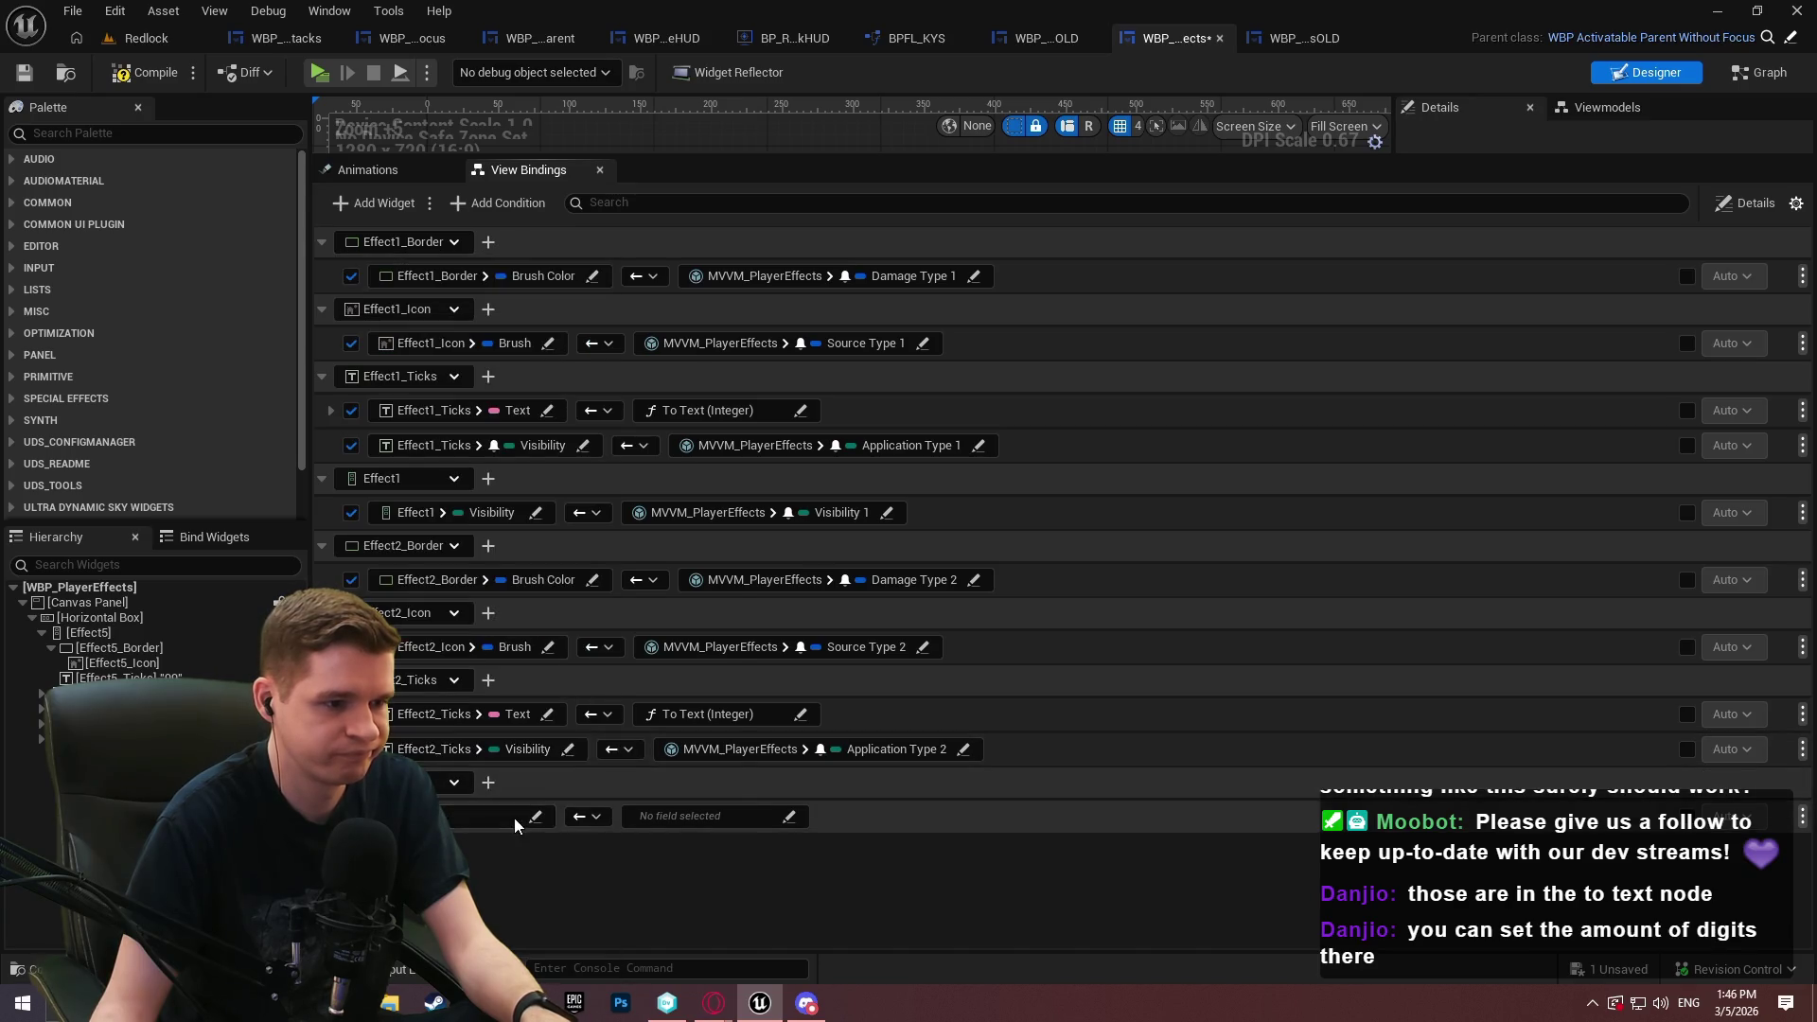
text(v)
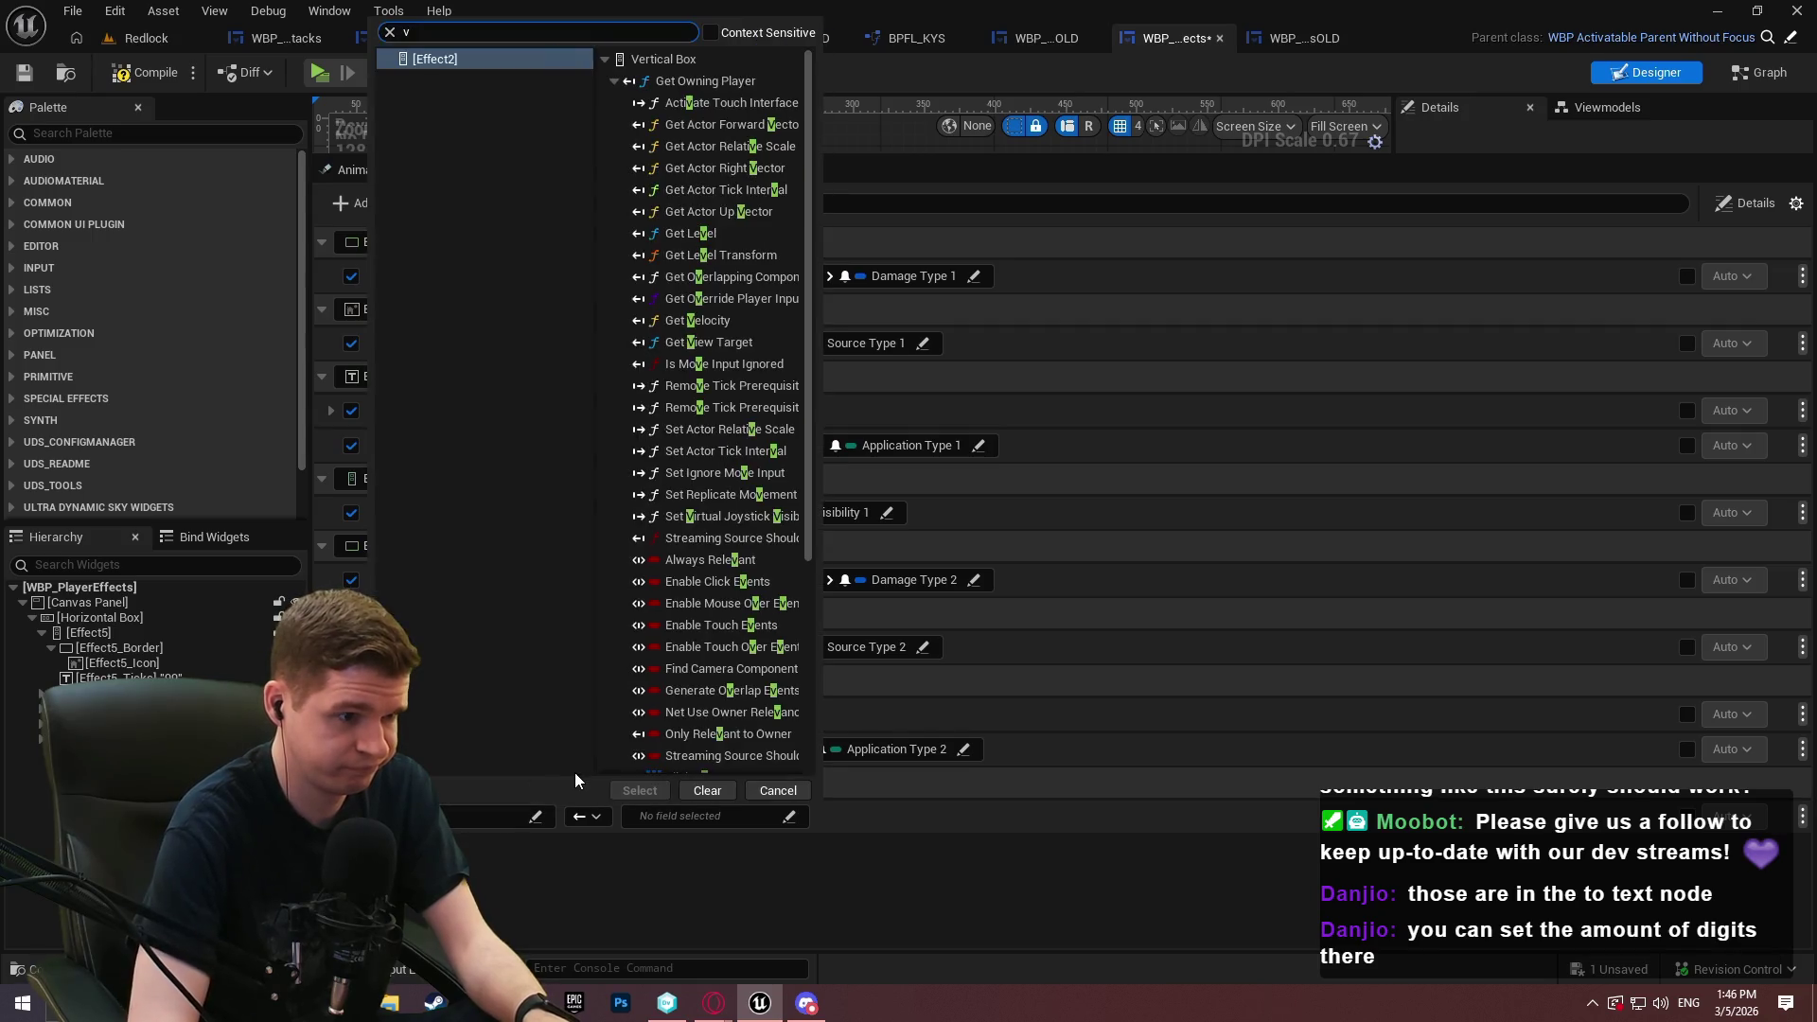
text(is)
click(639, 745)
click(563, 791)
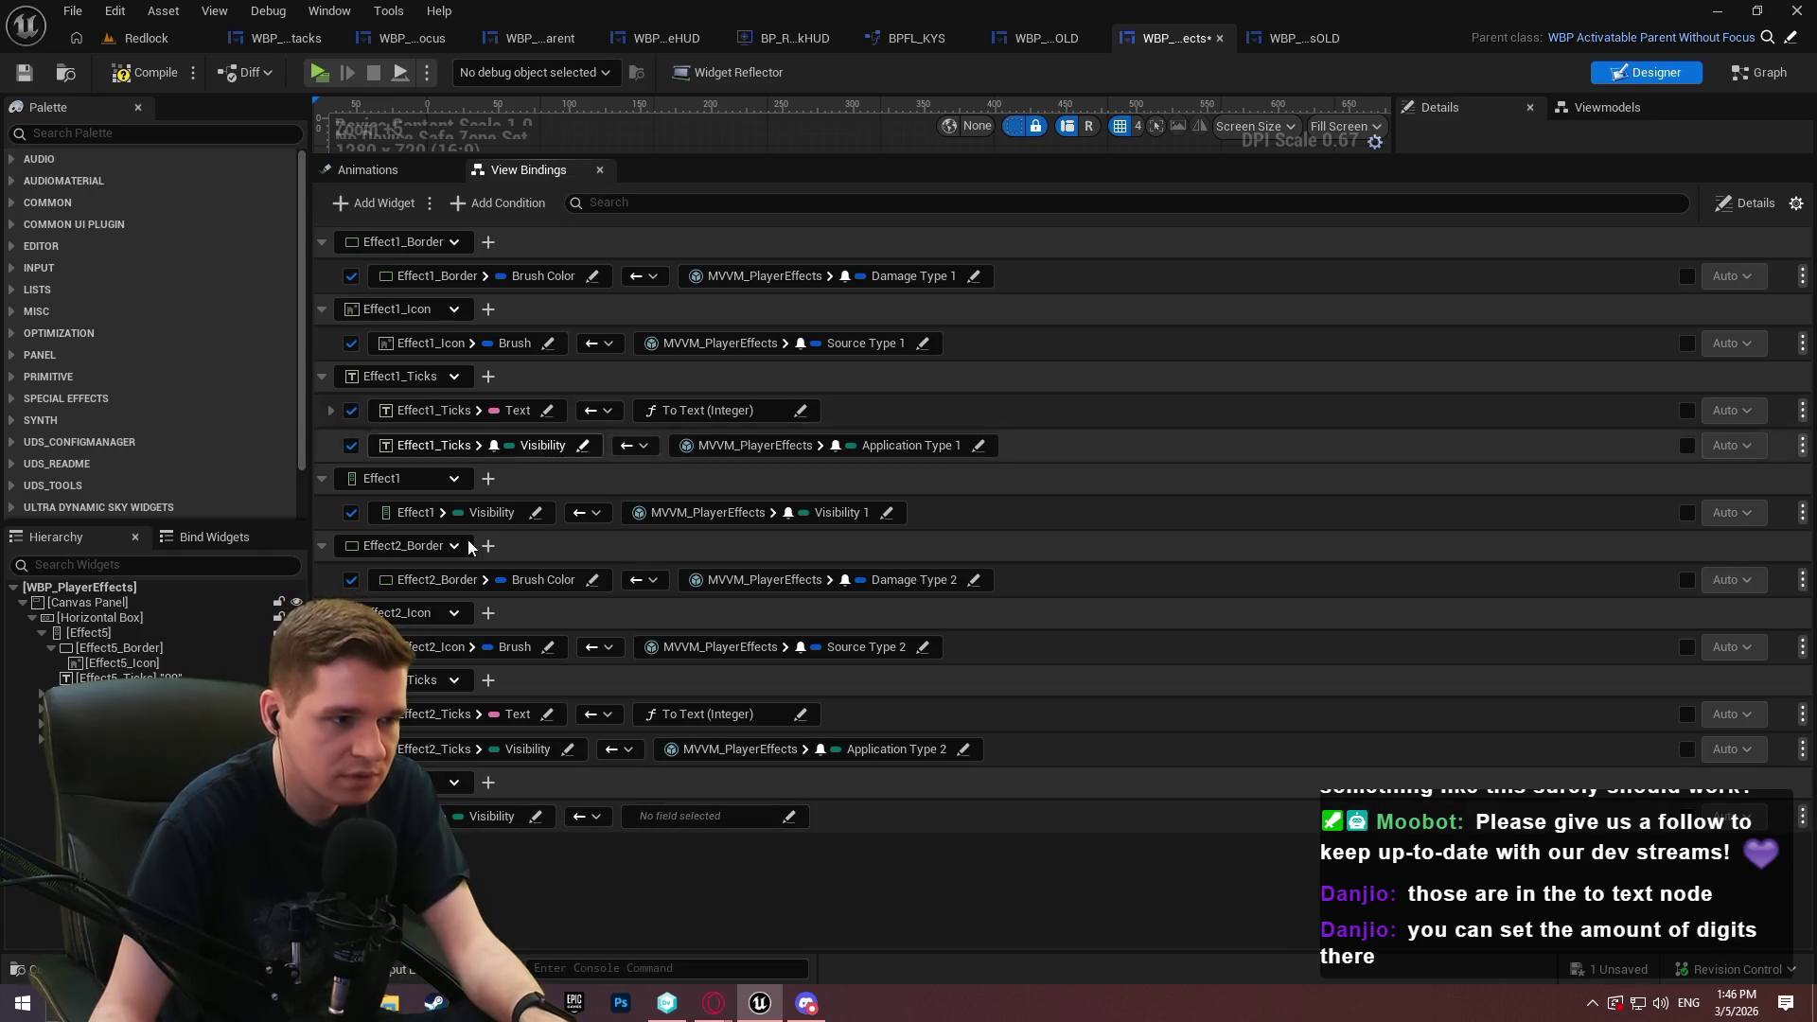
Feed Effect2's Visibility from the MVVM_PlayerEffects Visibility 2 field and save the blueprint
click(706, 816)
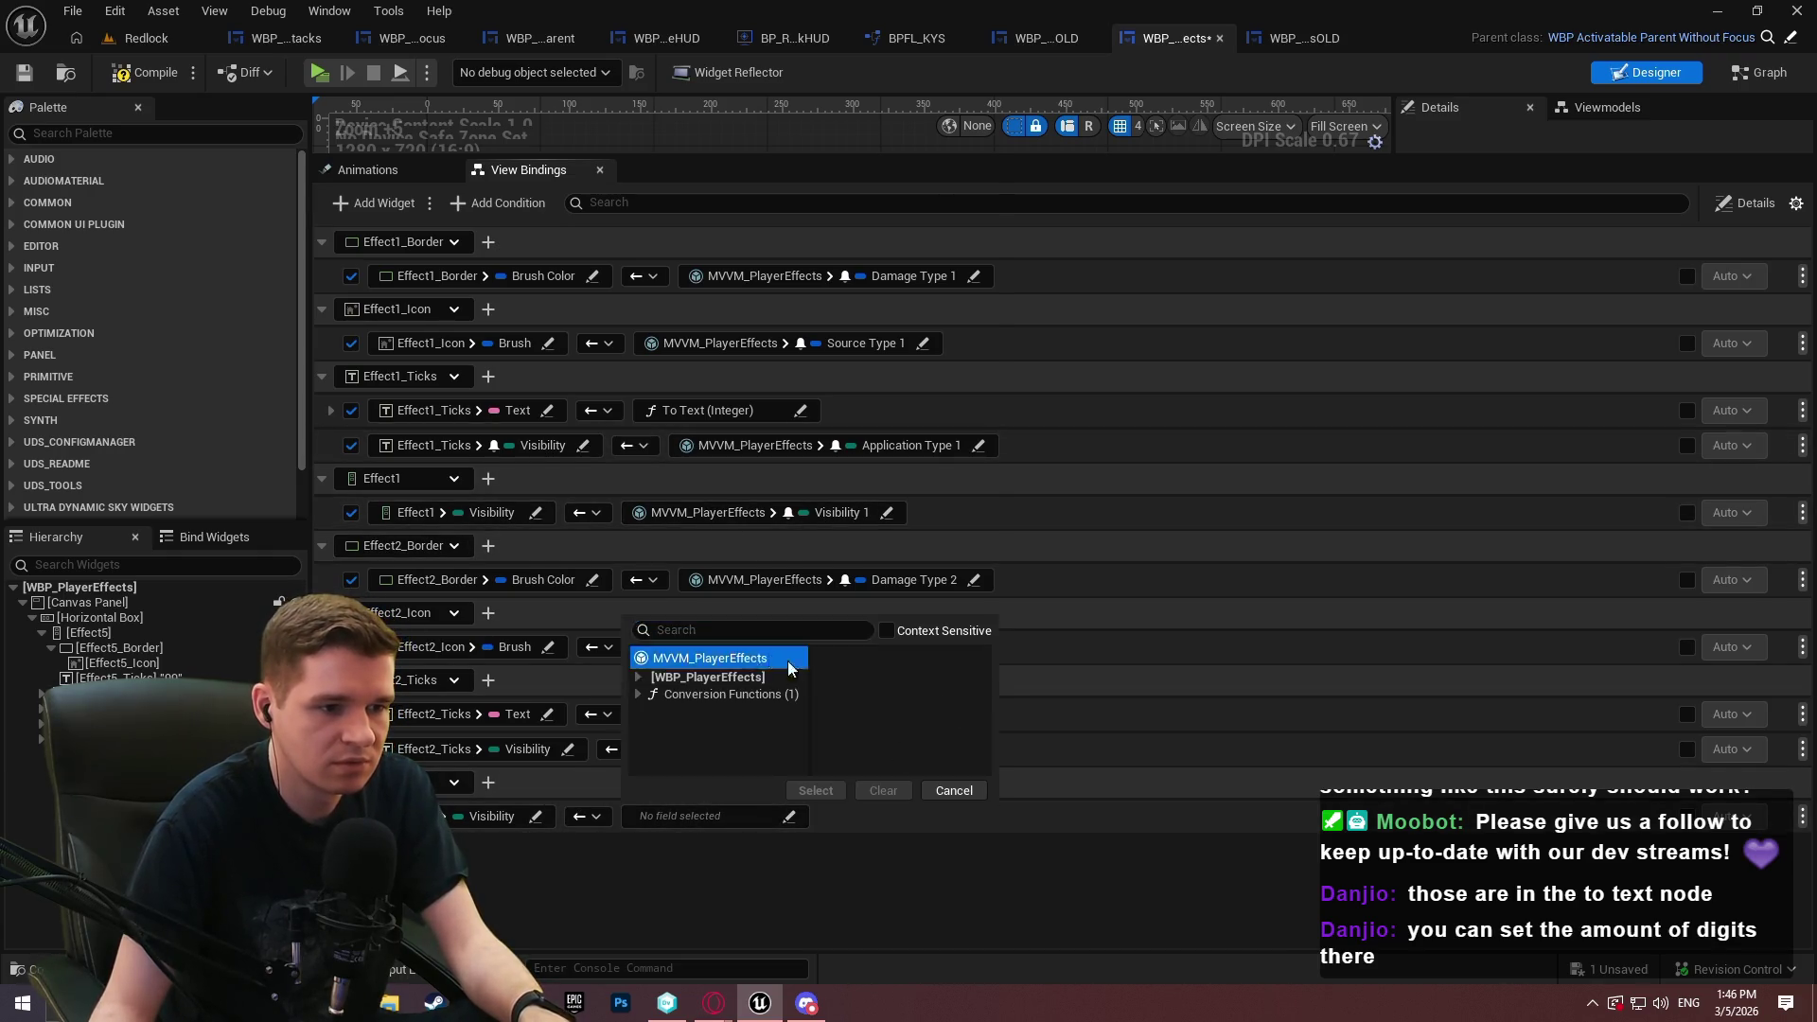
click(769, 660)
scroll(904, 163, down, 3)
click(895, 696)
click(816, 790)
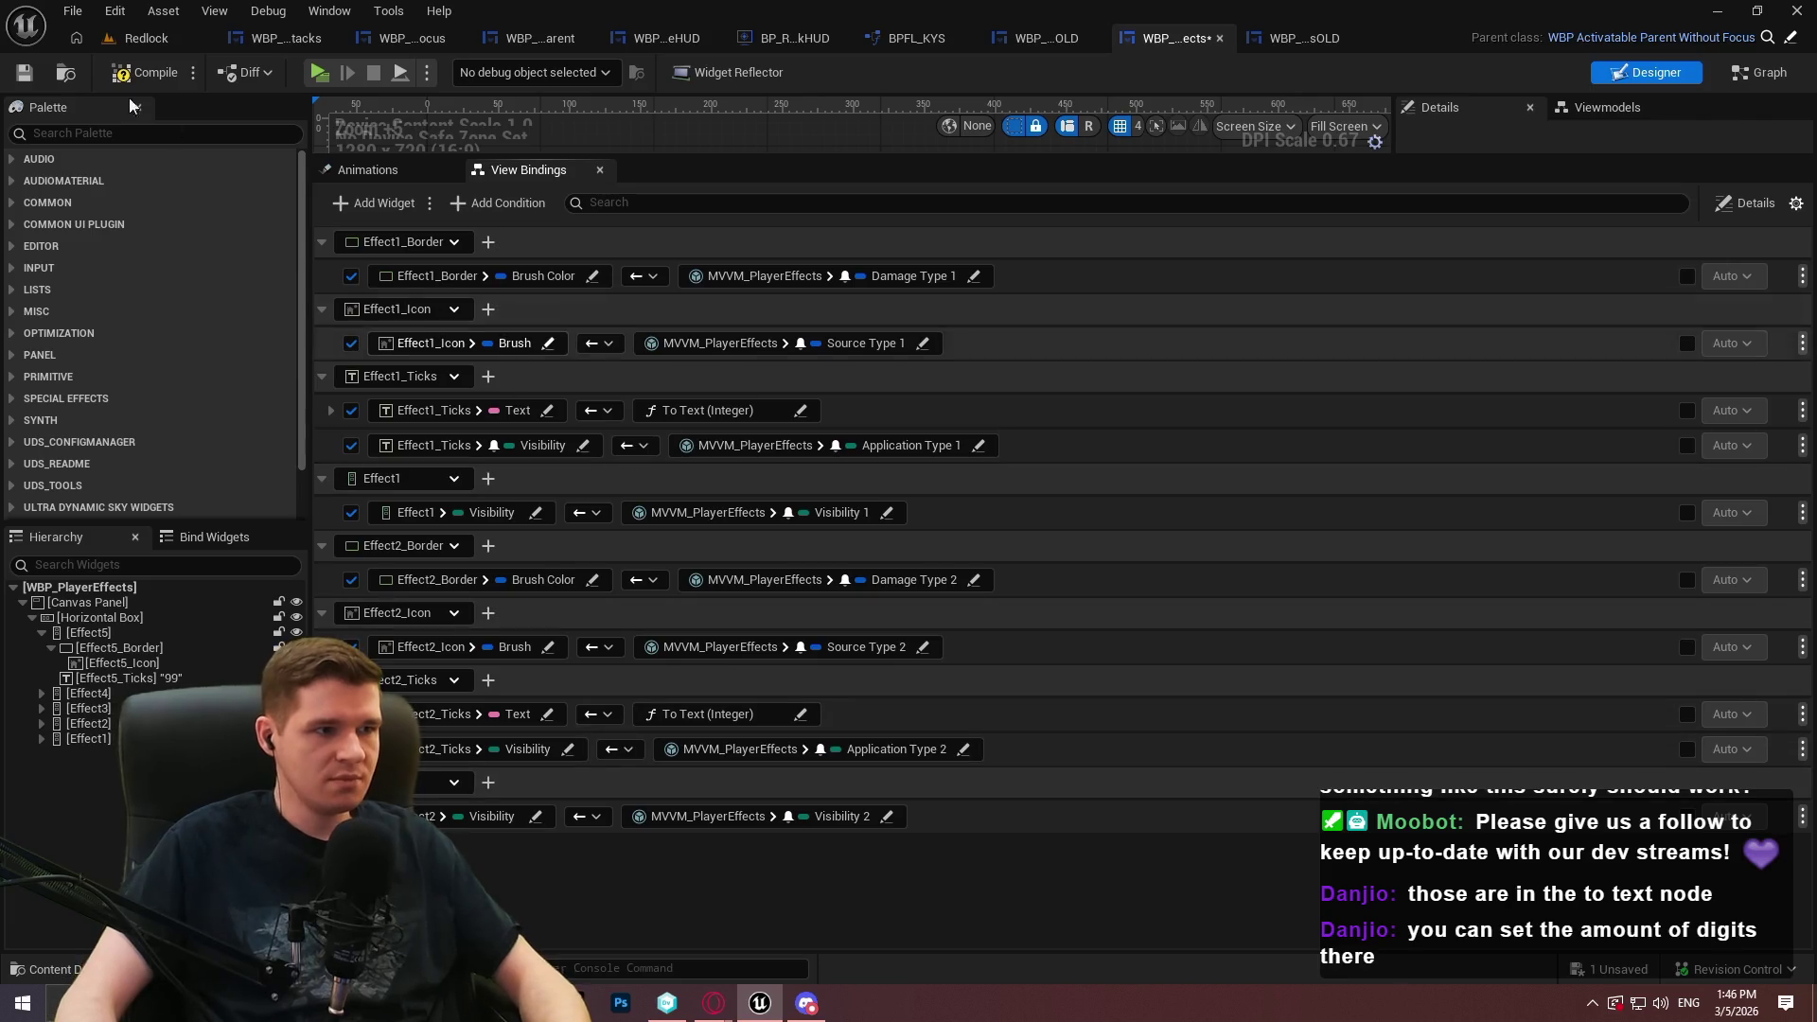
click(23, 73)
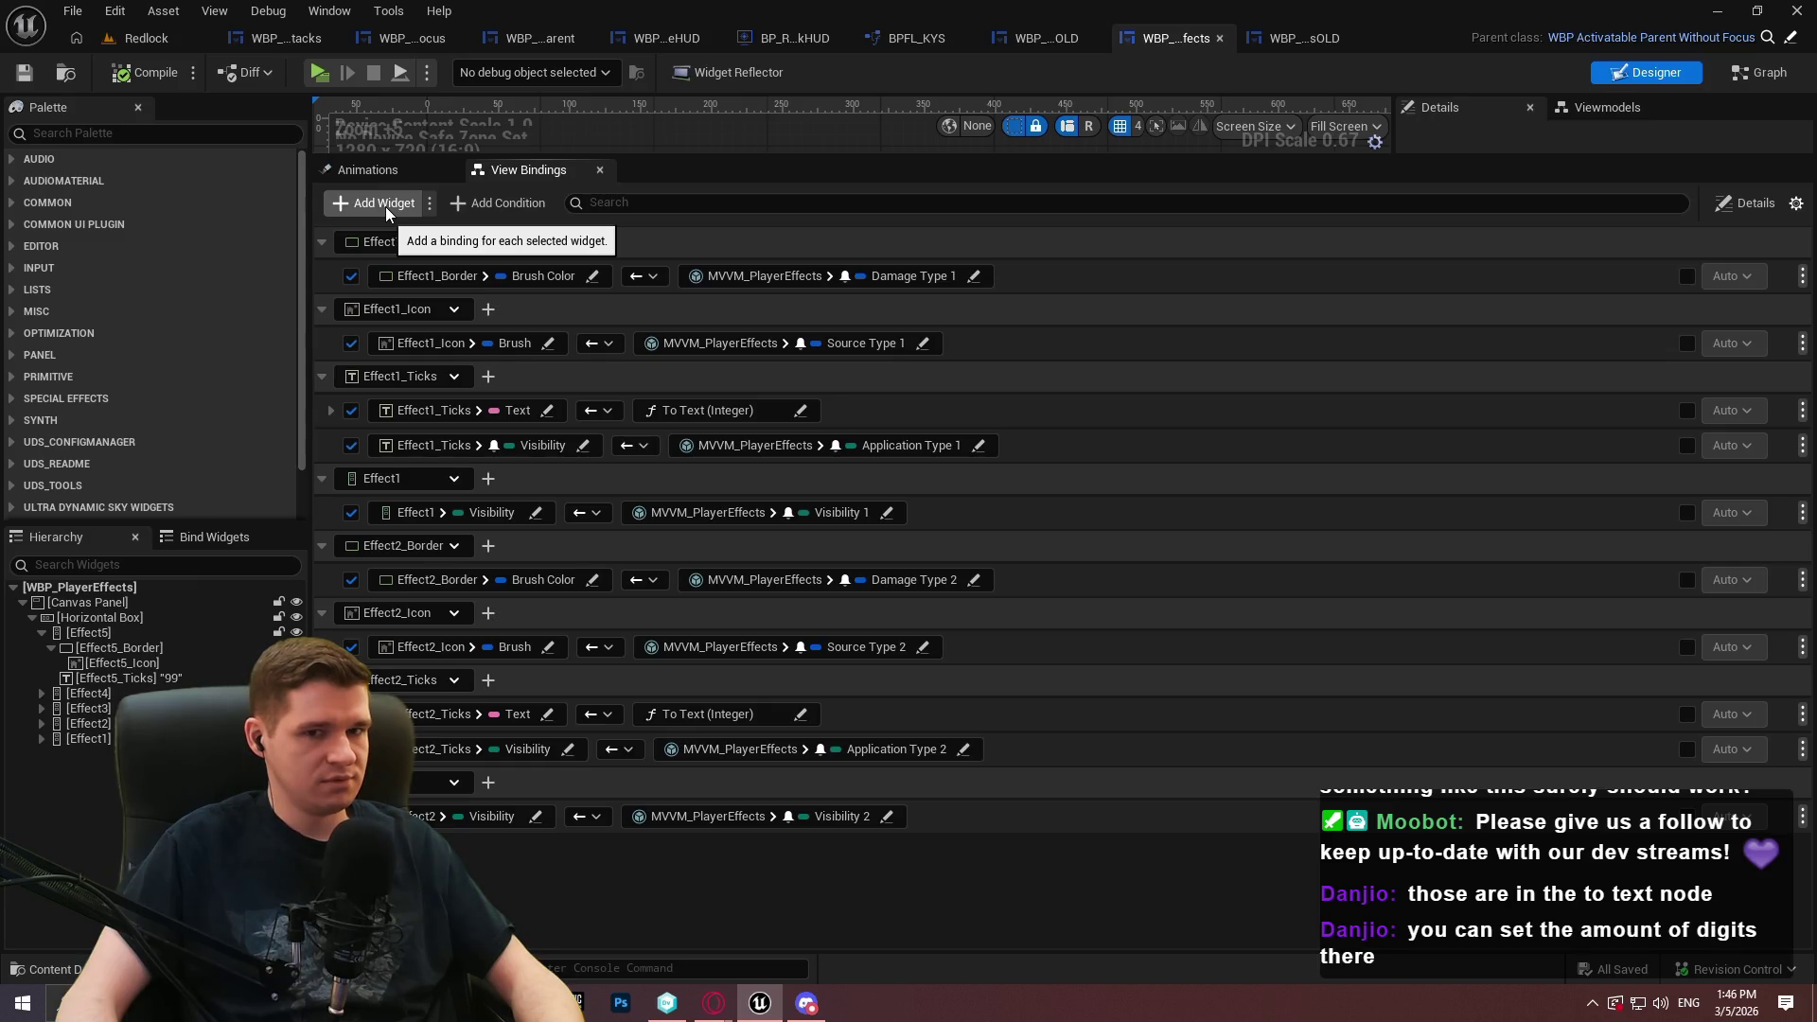
Collapse the four Effect1 binding groups and add an Effect3_Border binding row
click(322, 244)
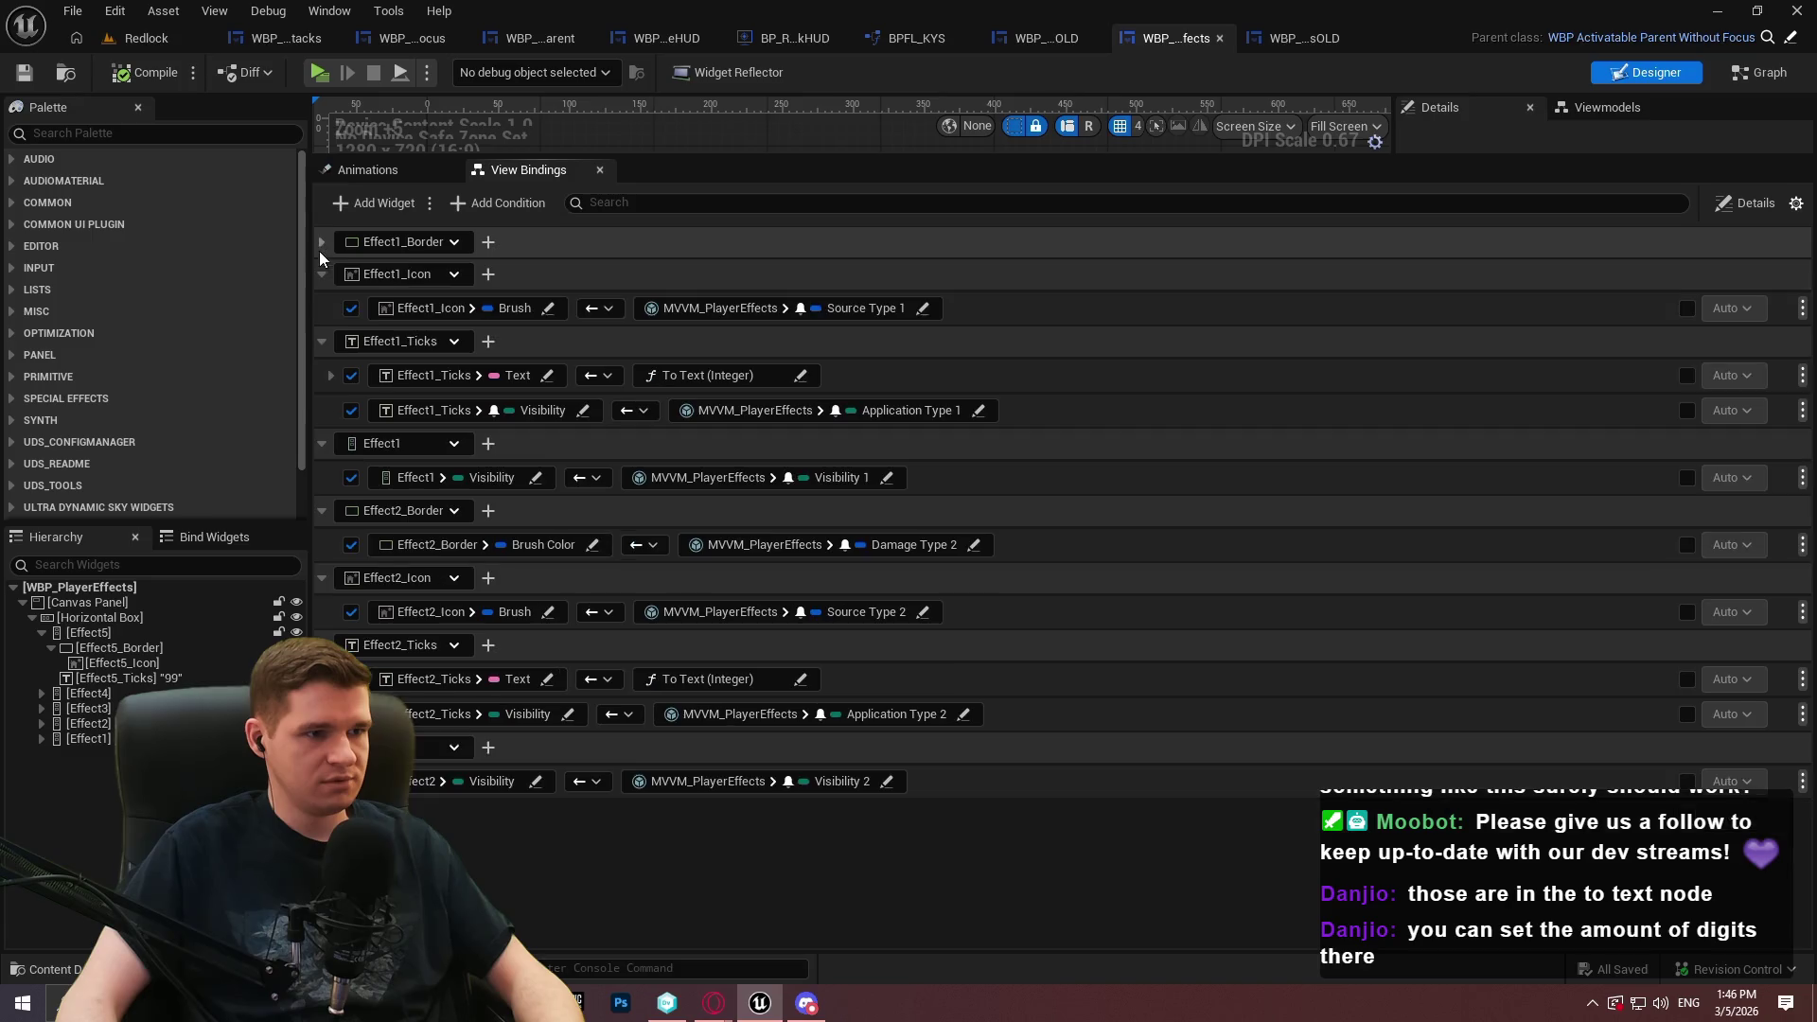
click(321, 275)
click(322, 306)
click(322, 339)
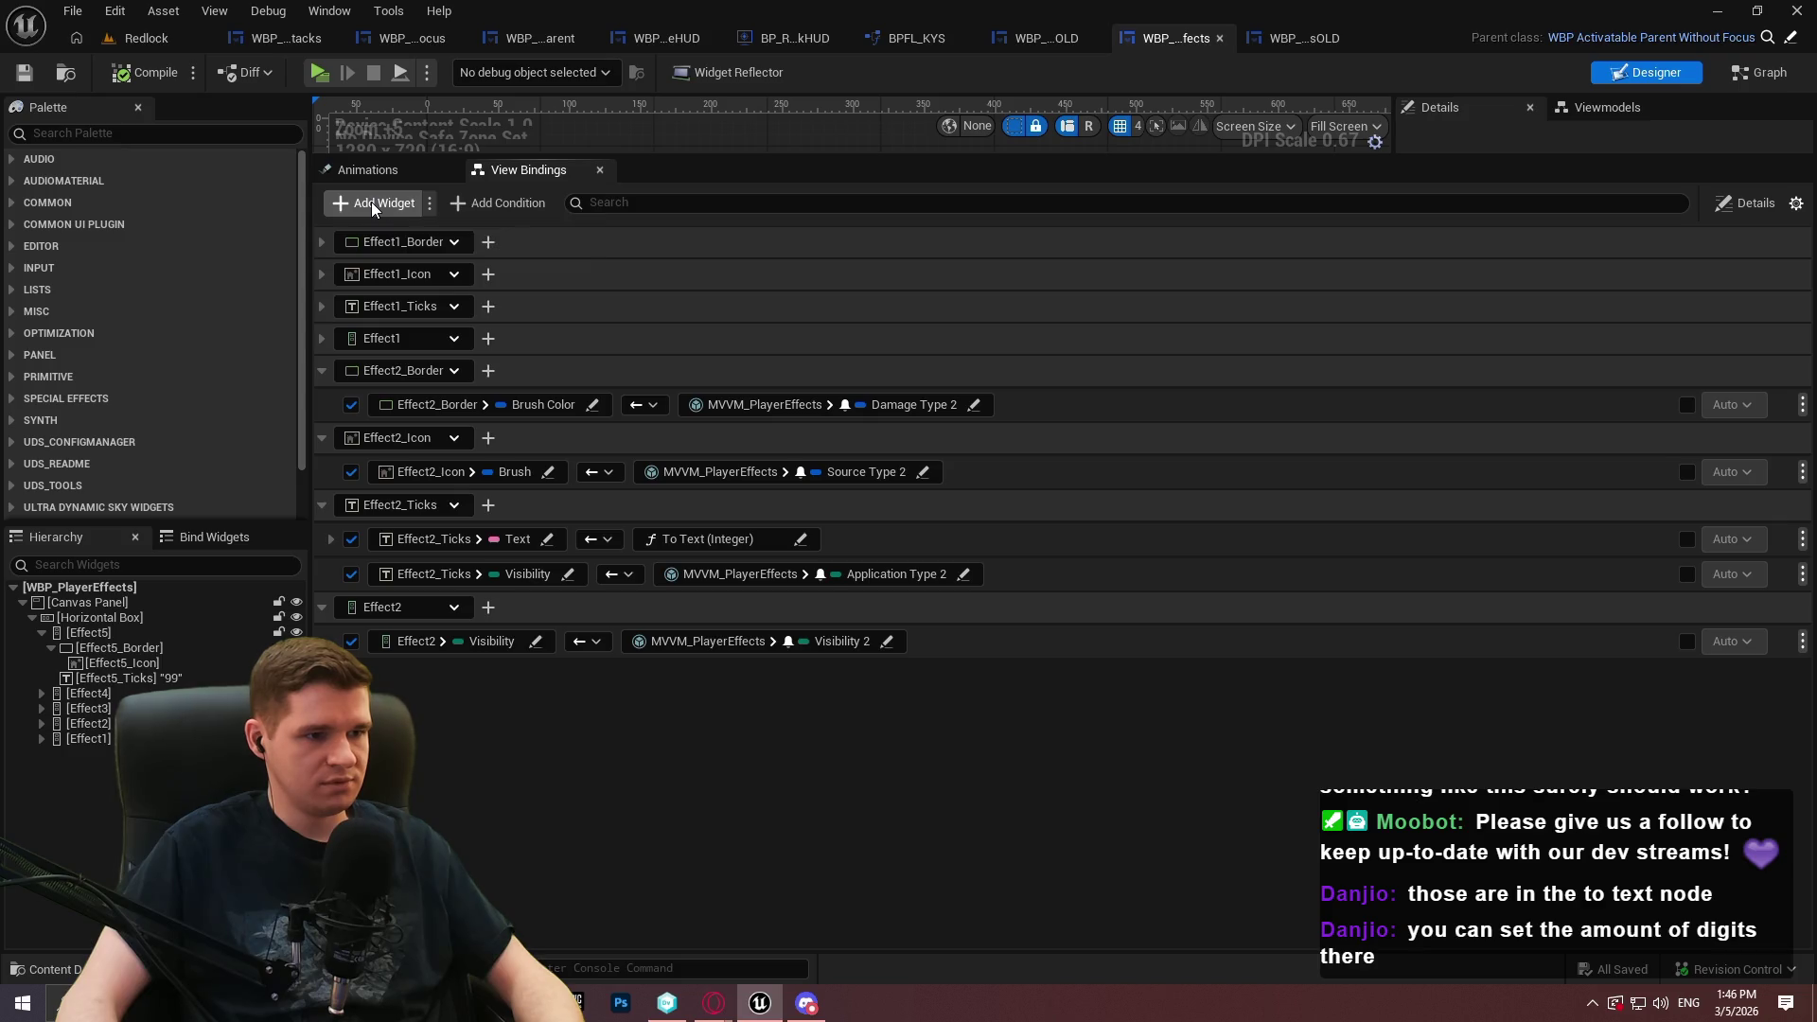
click(372, 204)
click(407, 673)
click(611, 751)
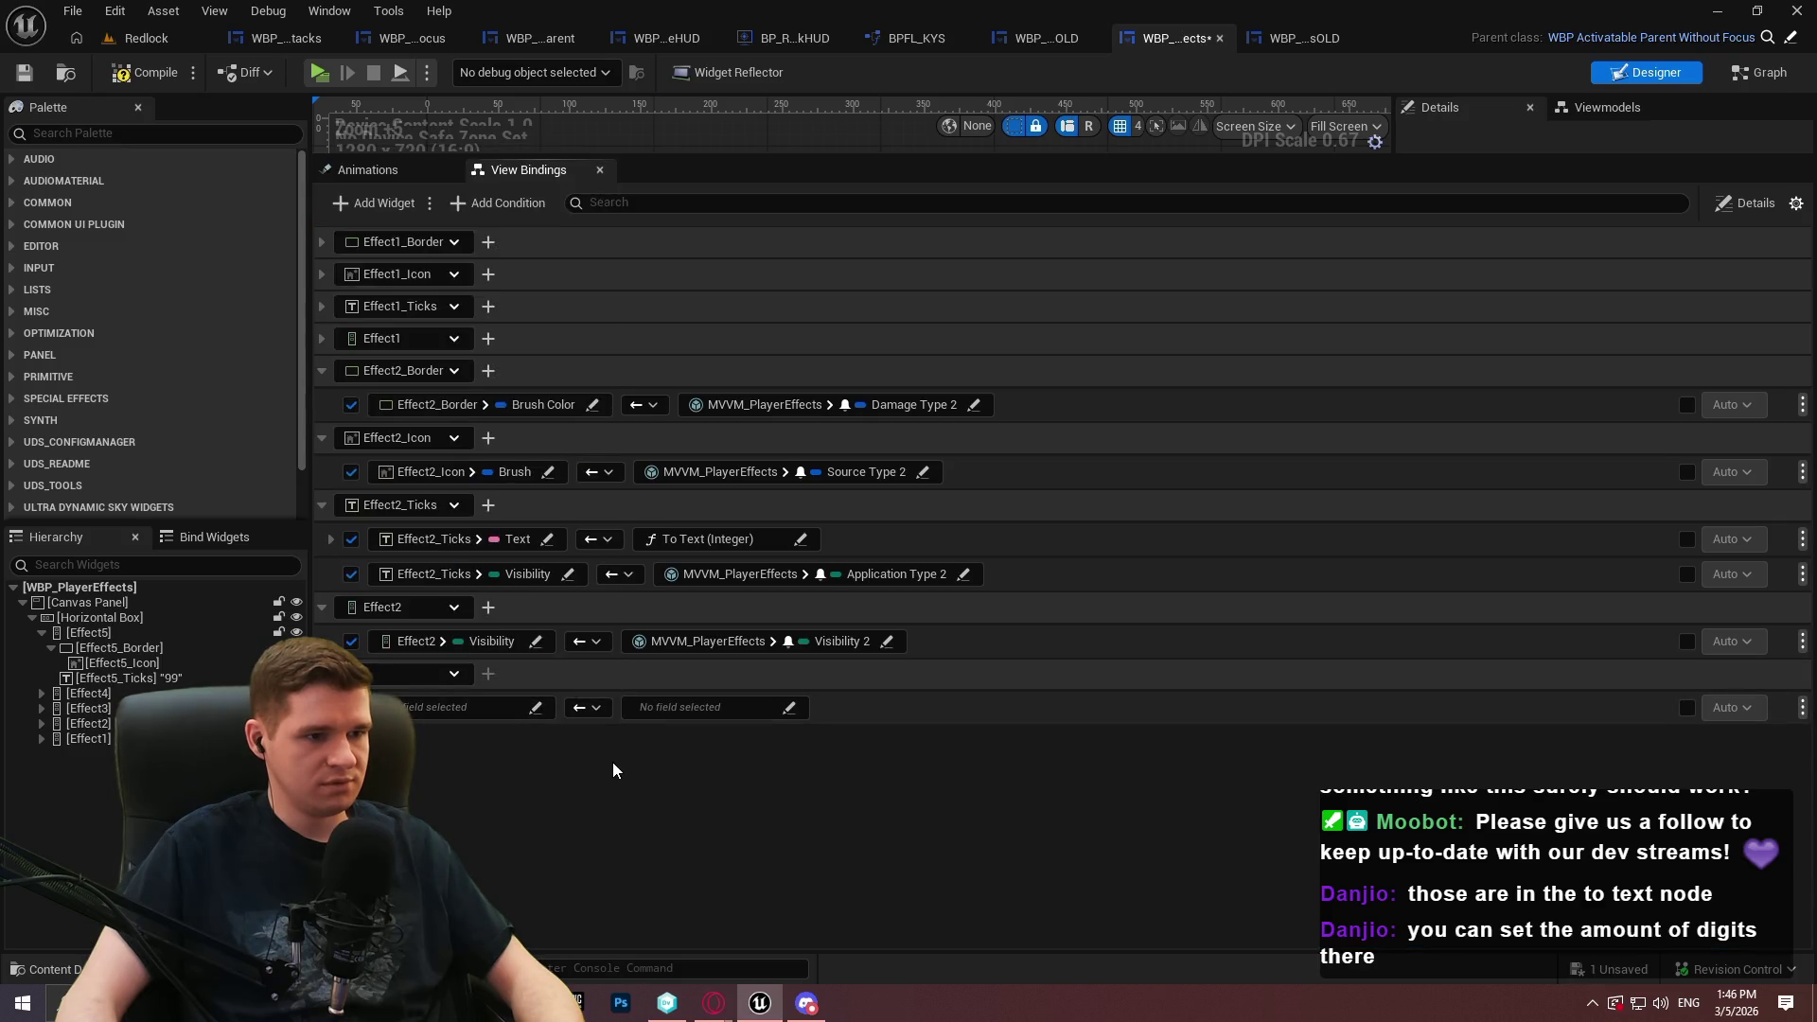
click(416, 673)
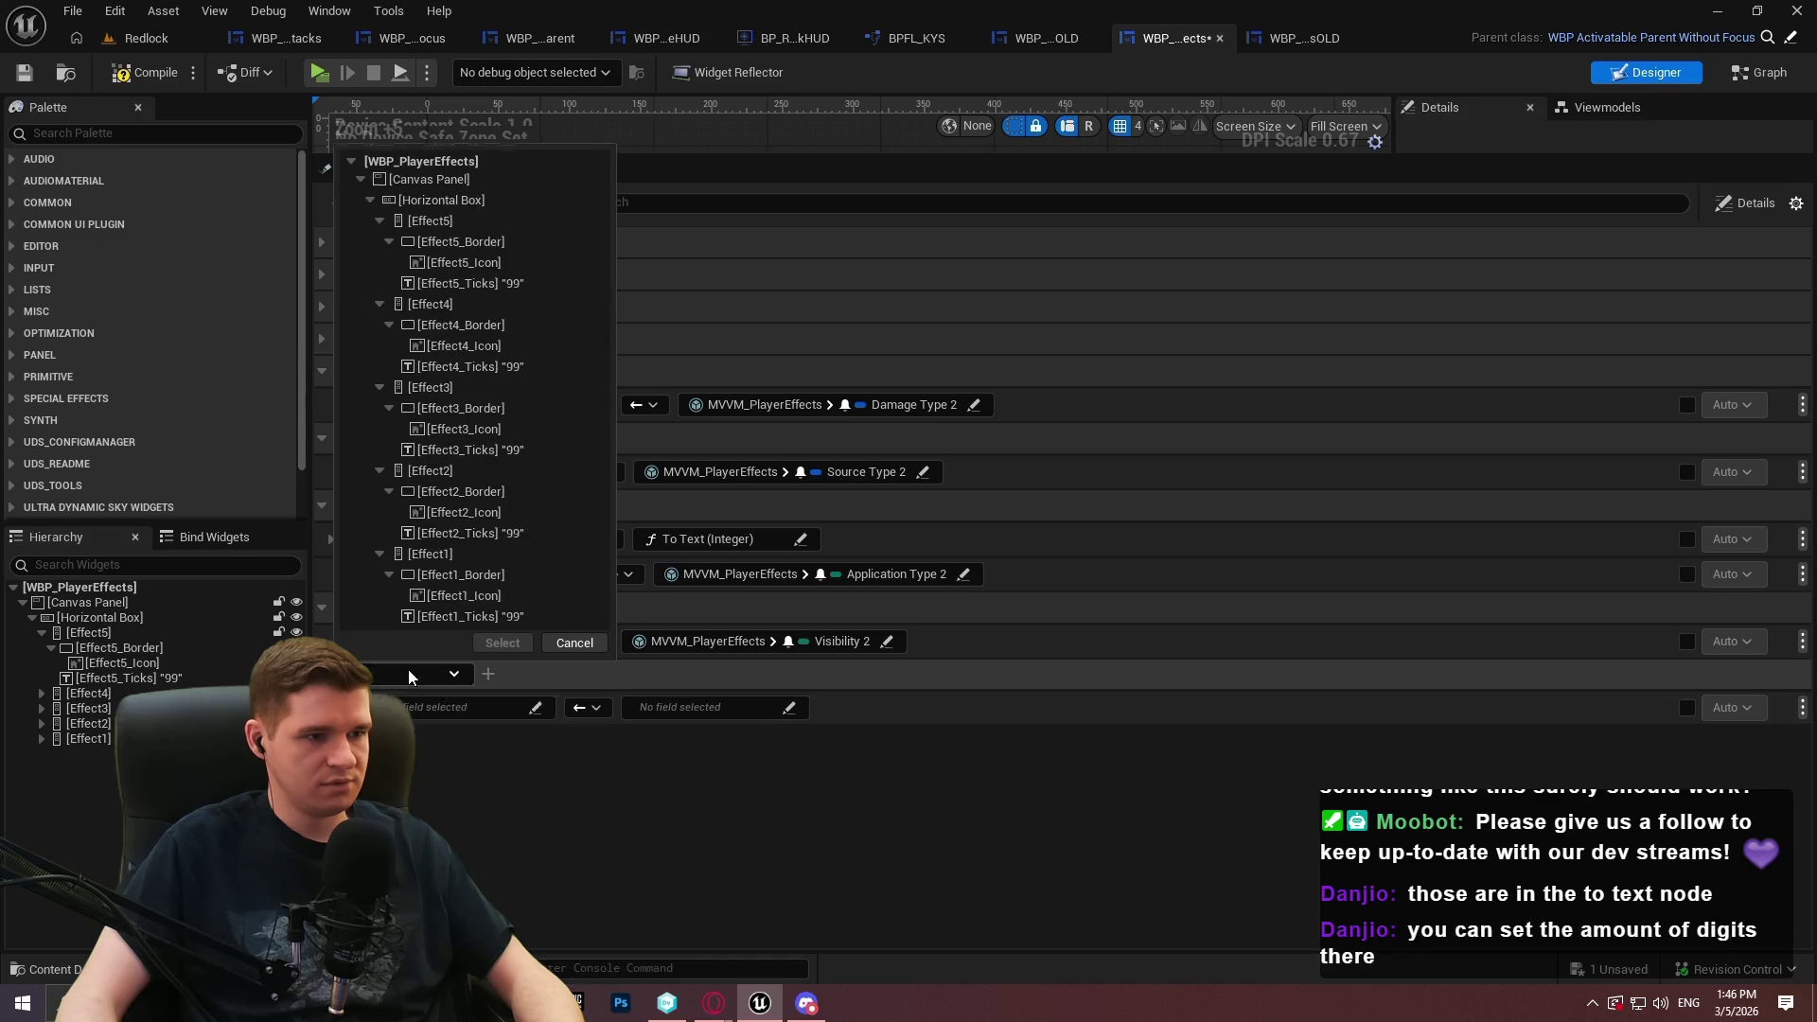
click(461, 408)
click(502, 643)
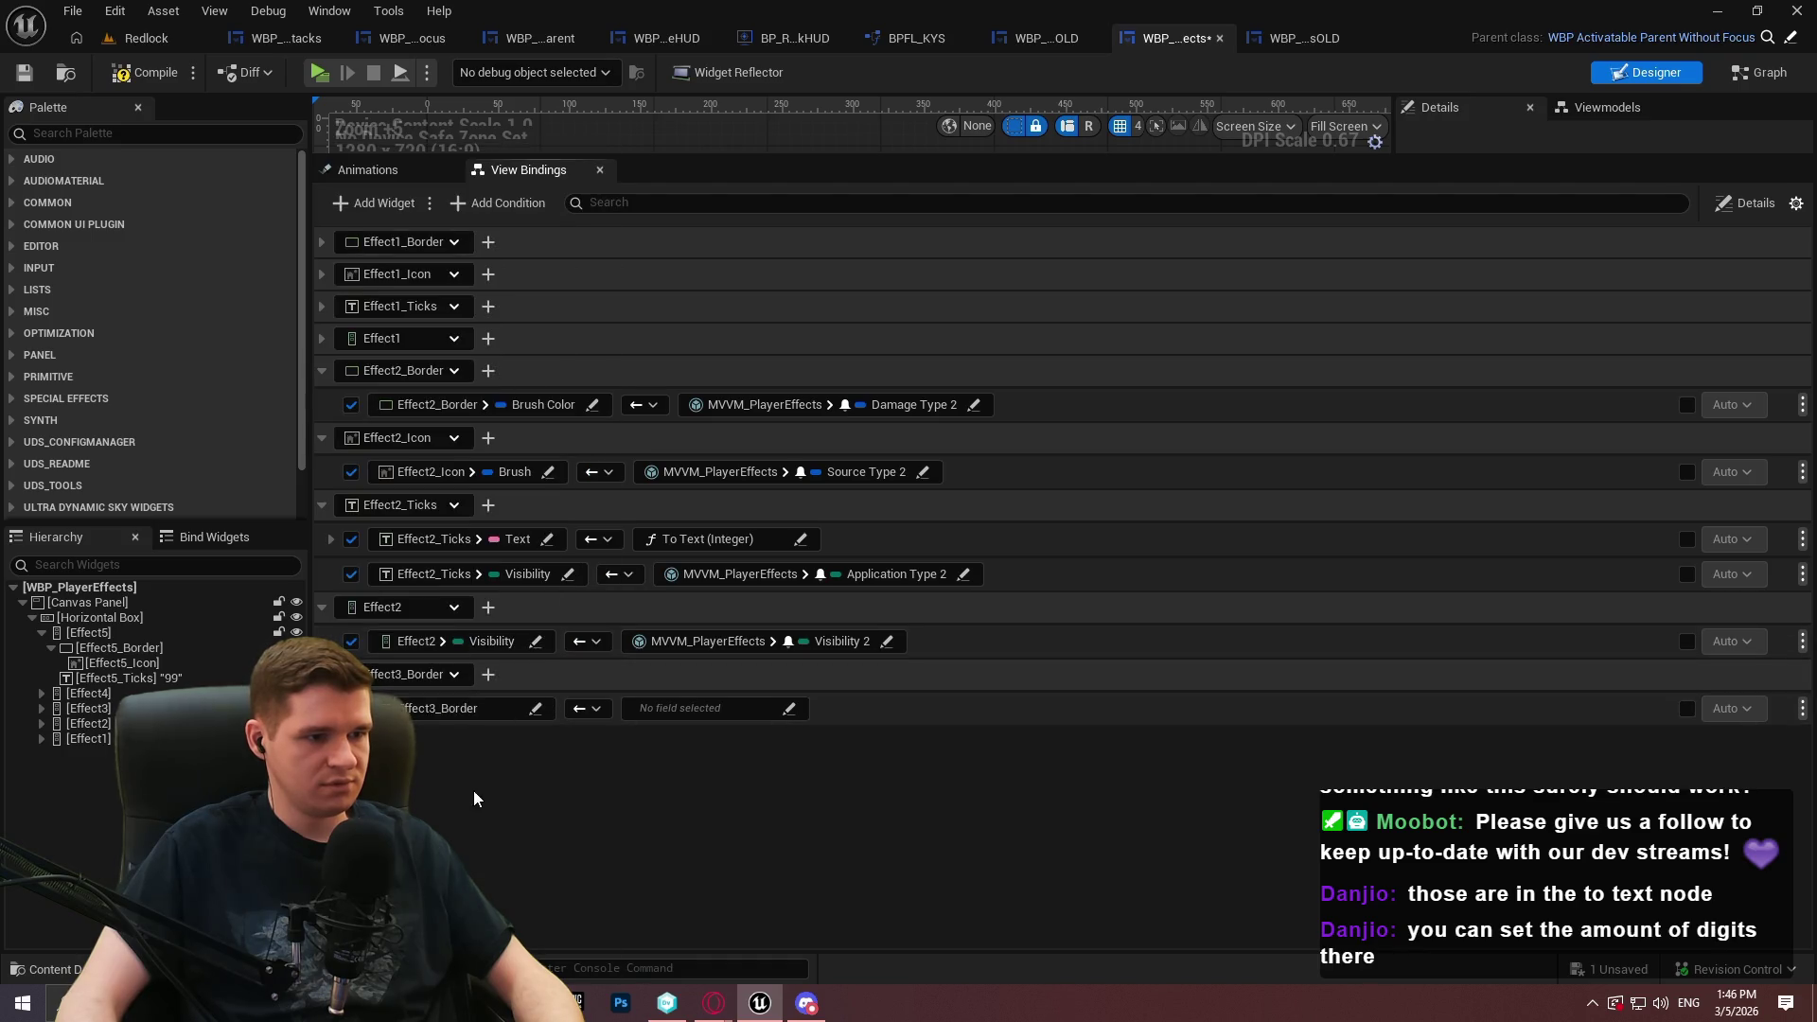
Add binding rows for Effect3_Icon, Effect3_Ticks and Effect3
click(403, 210)
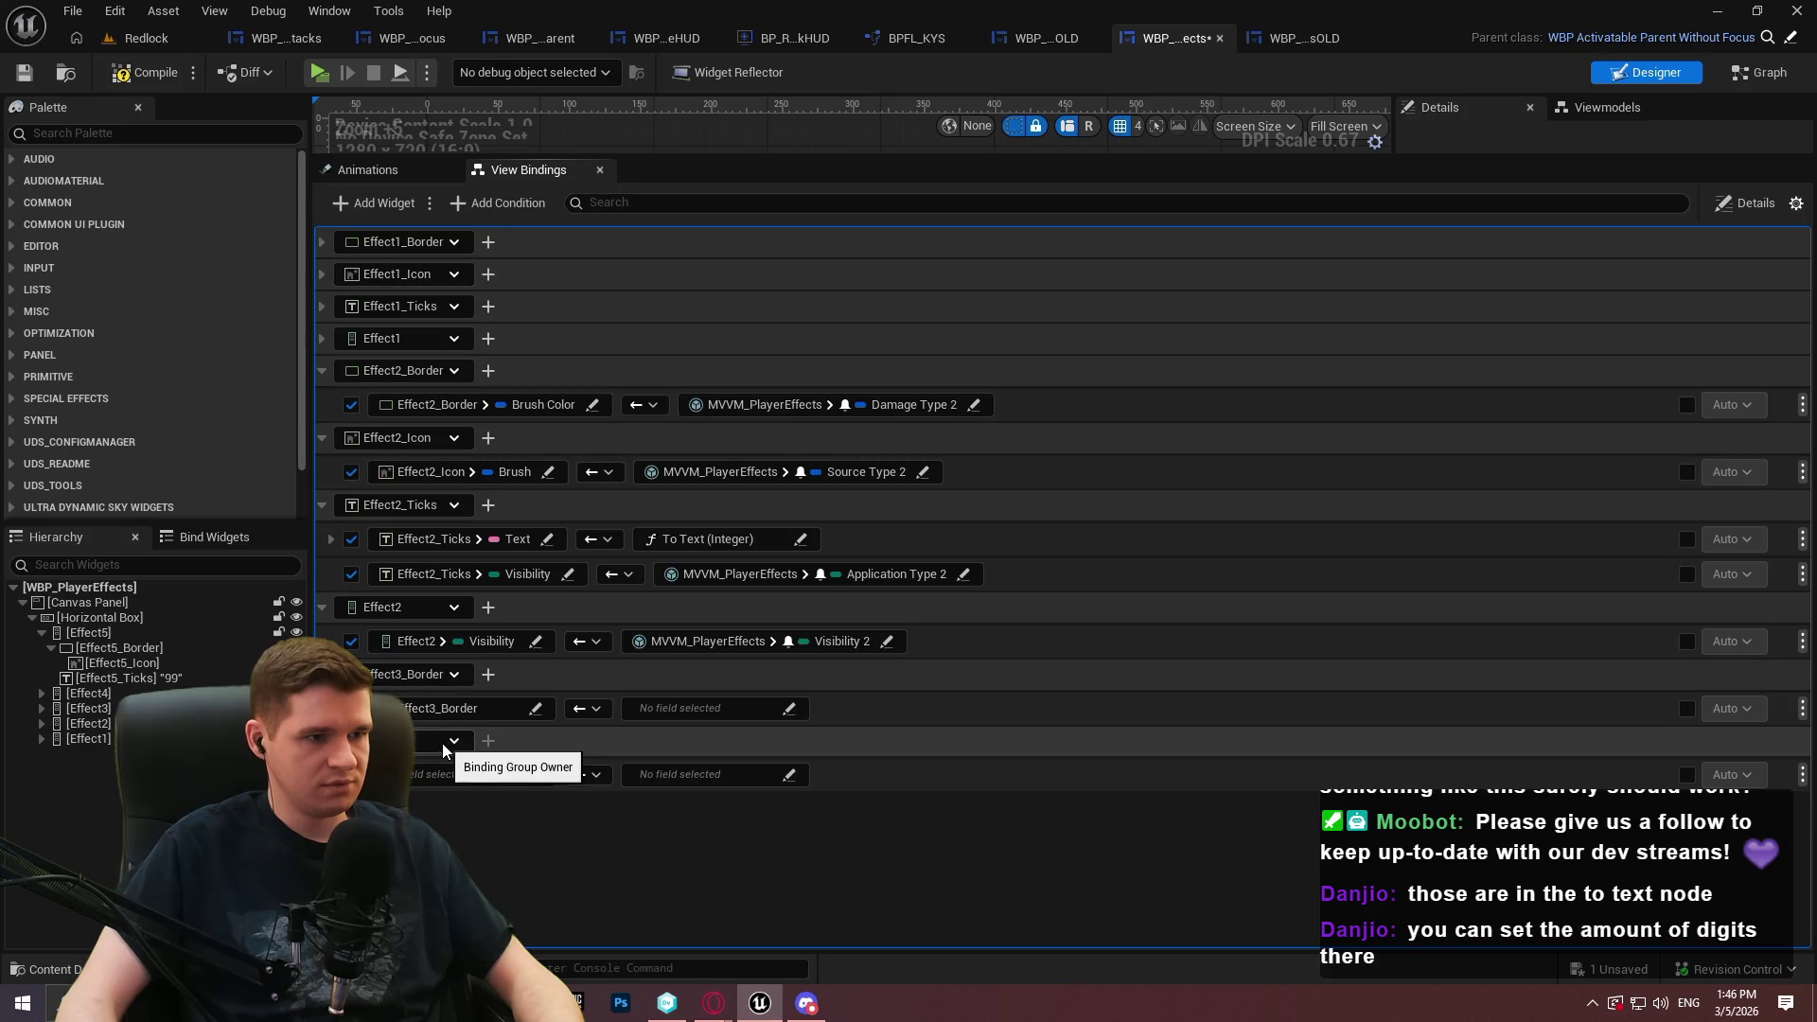
click(447, 743)
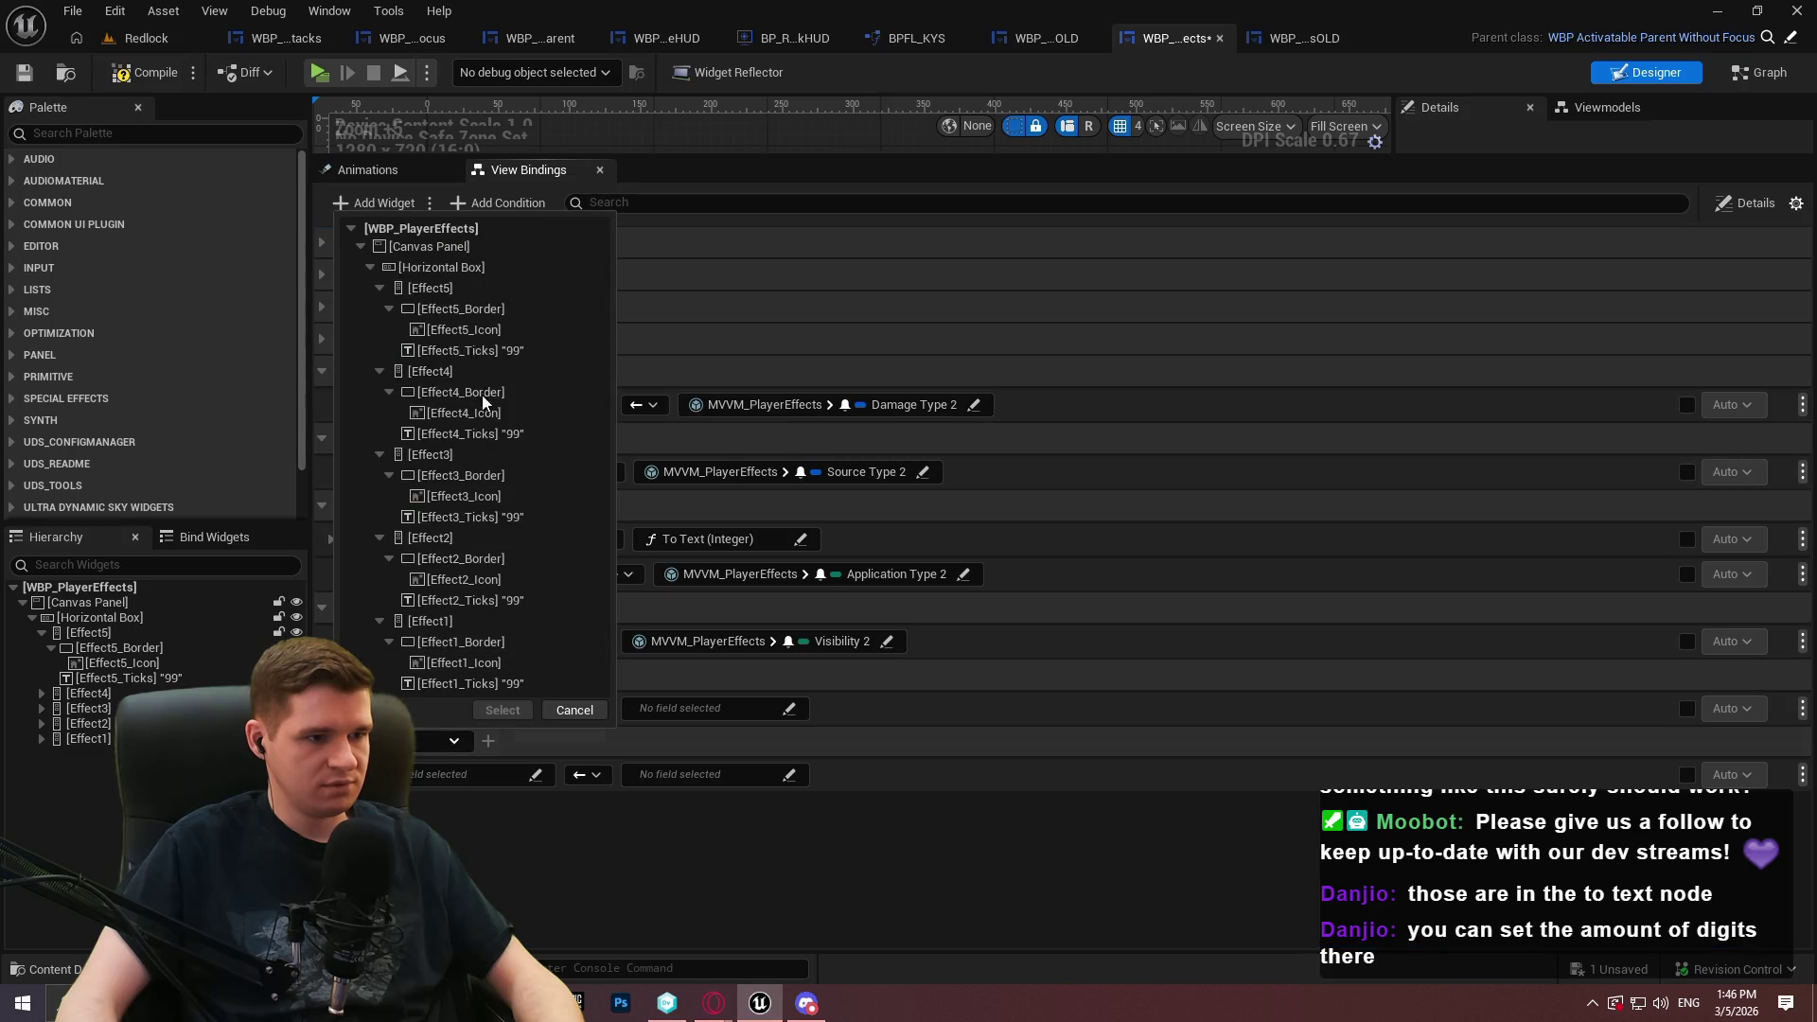
click(488, 497)
click(503, 710)
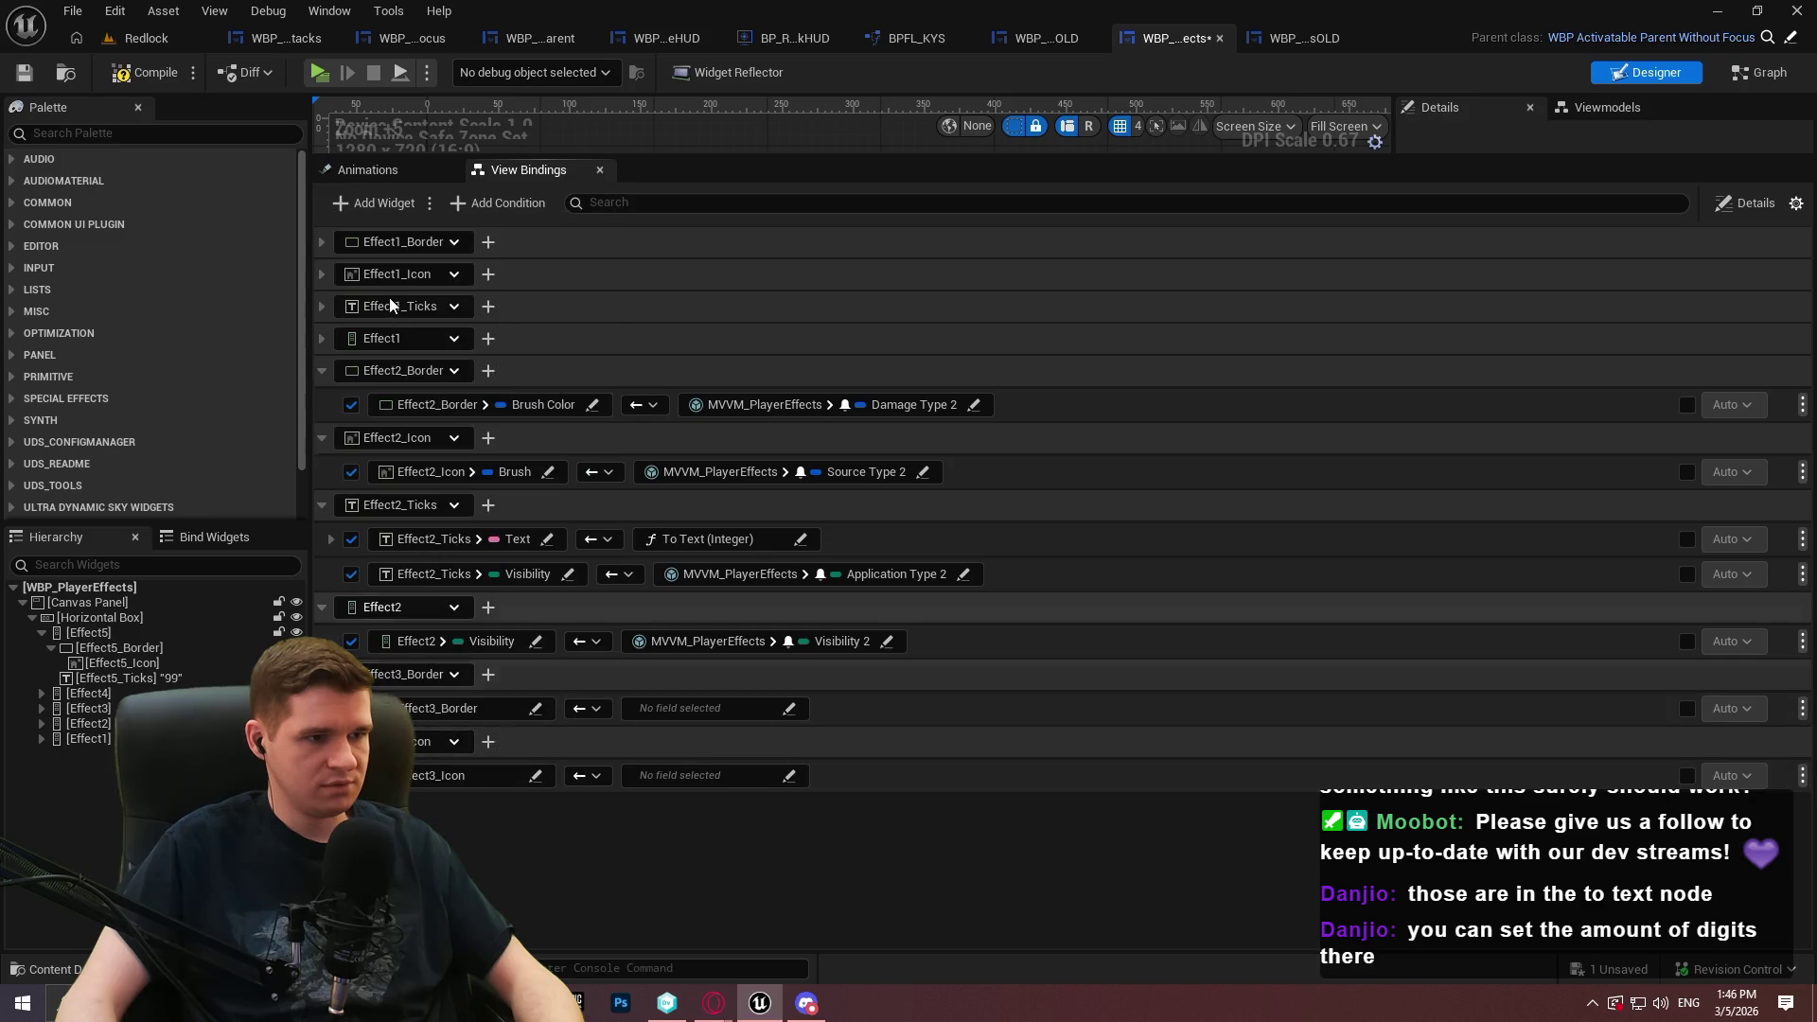
click(347, 206)
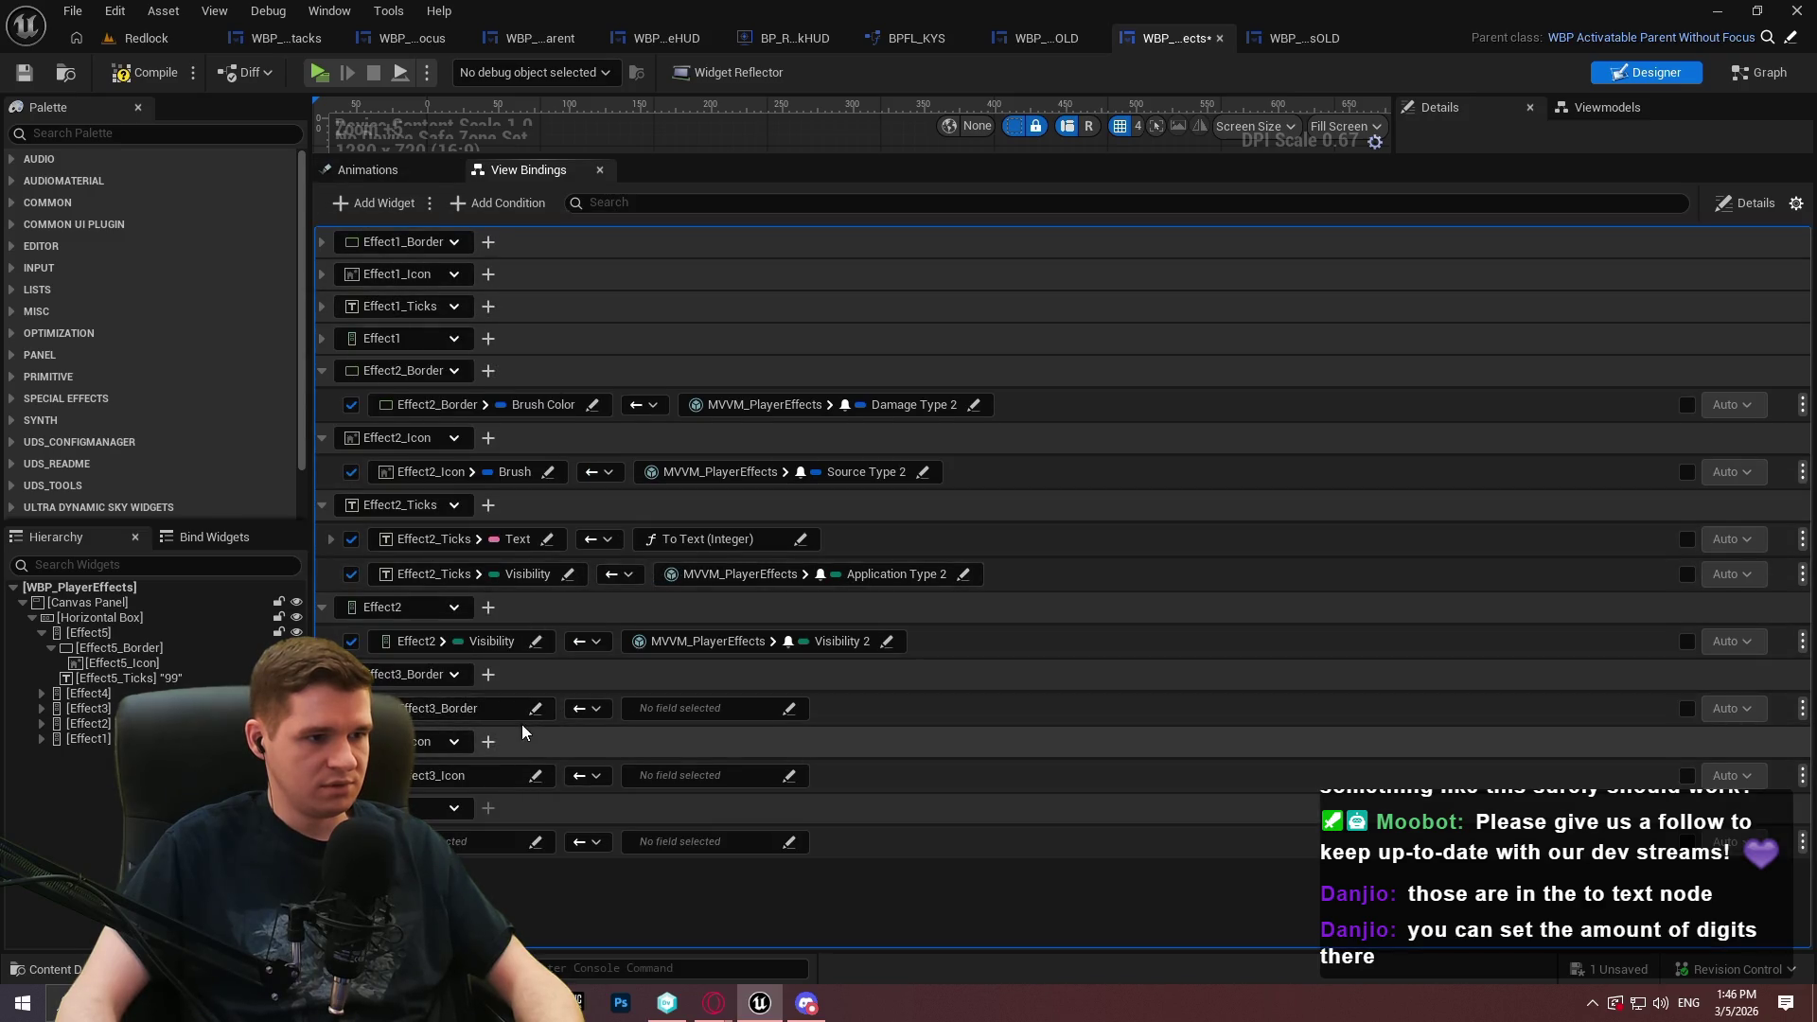
click(511, 841)
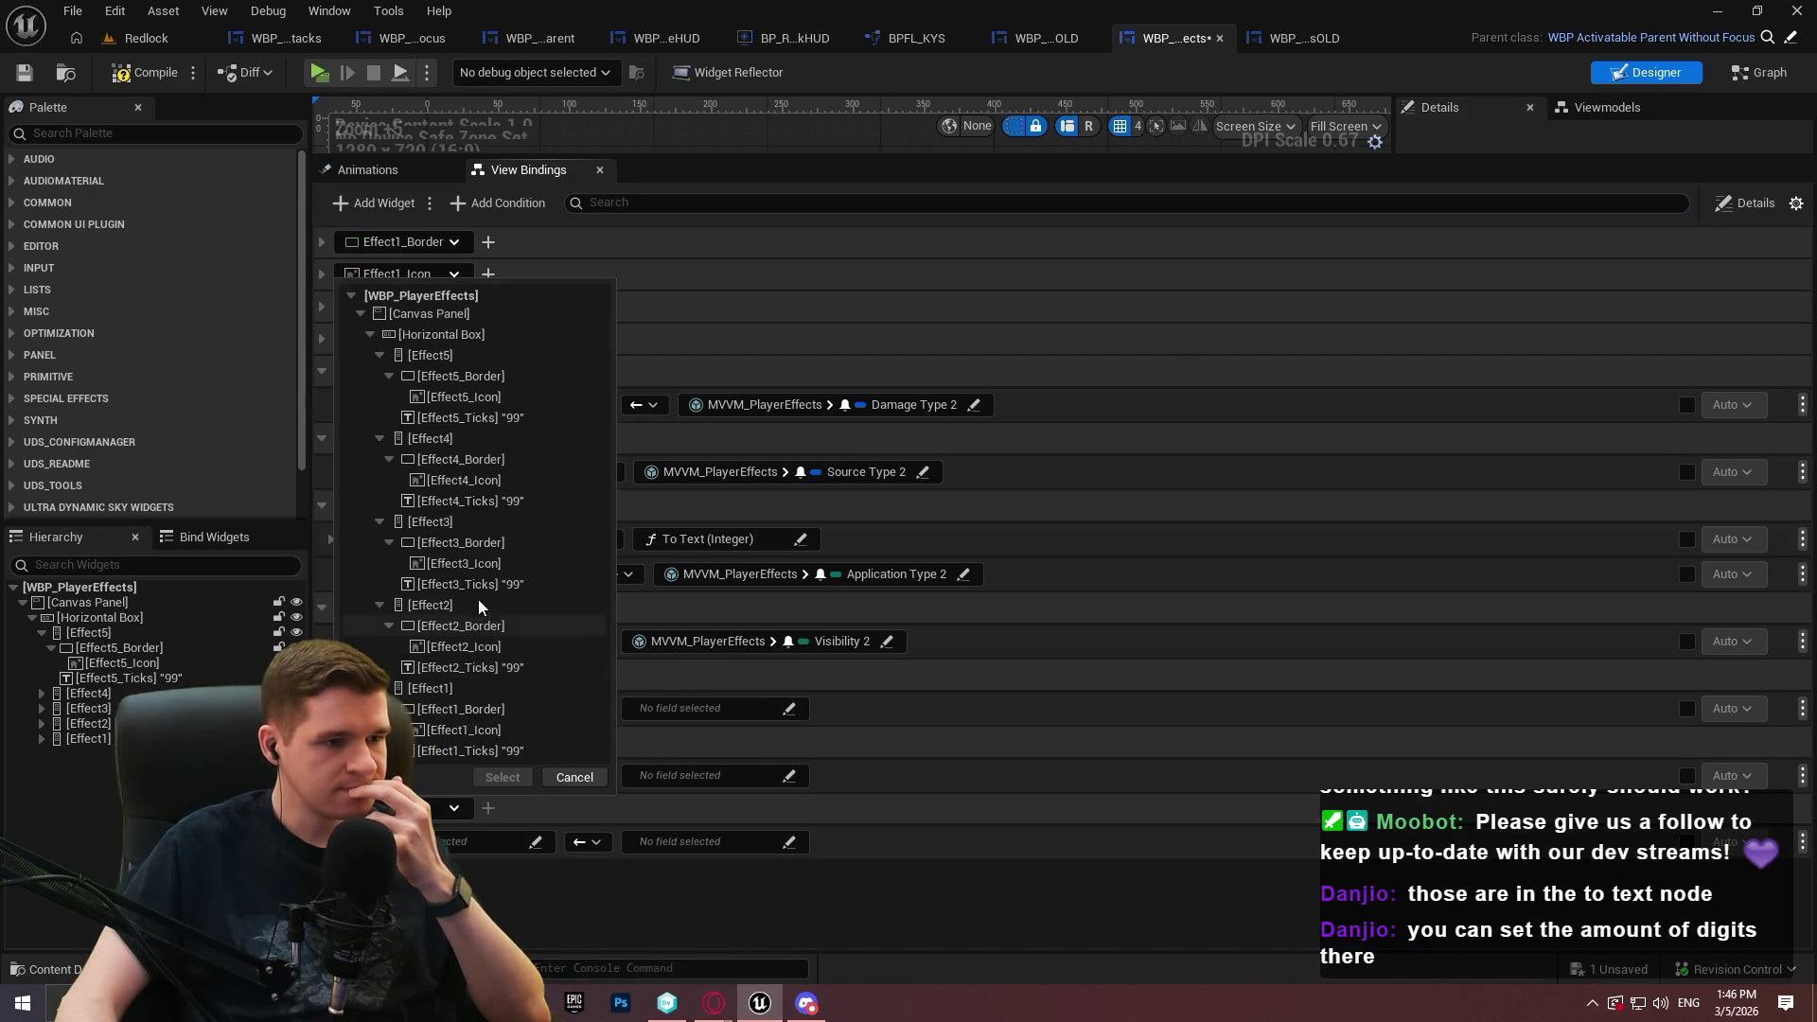
click(502, 778)
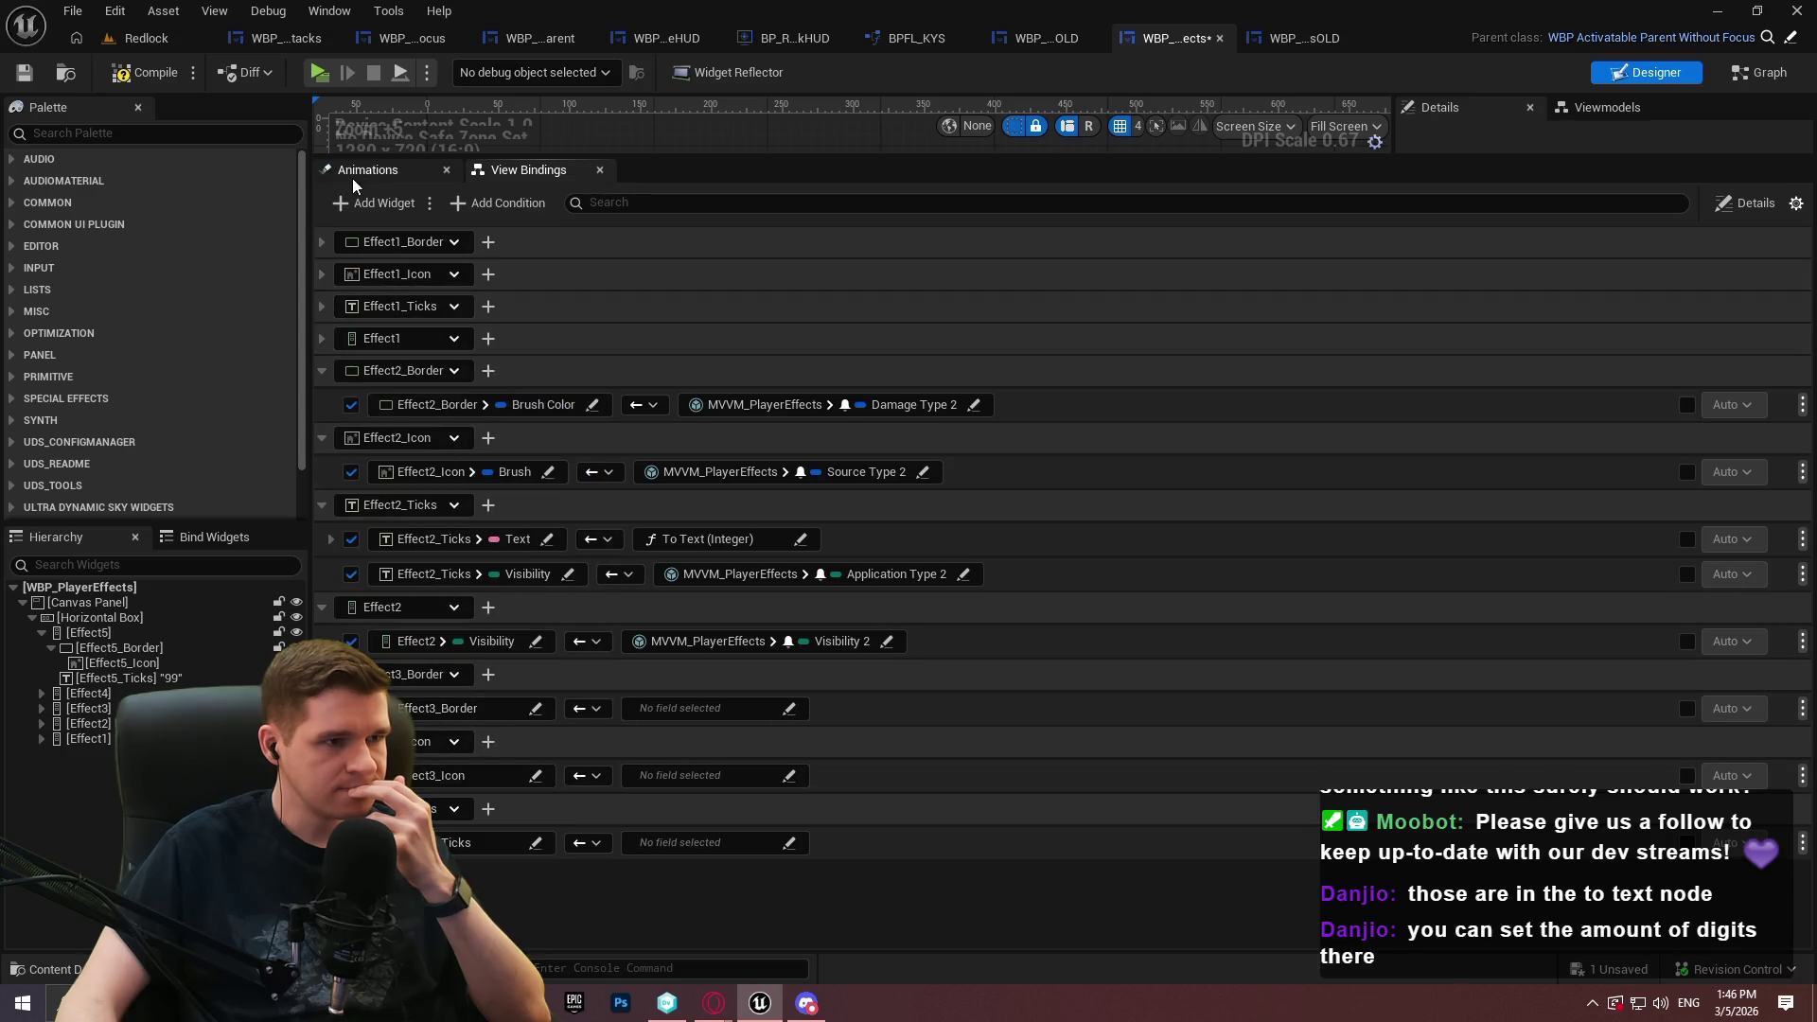
click(374, 204)
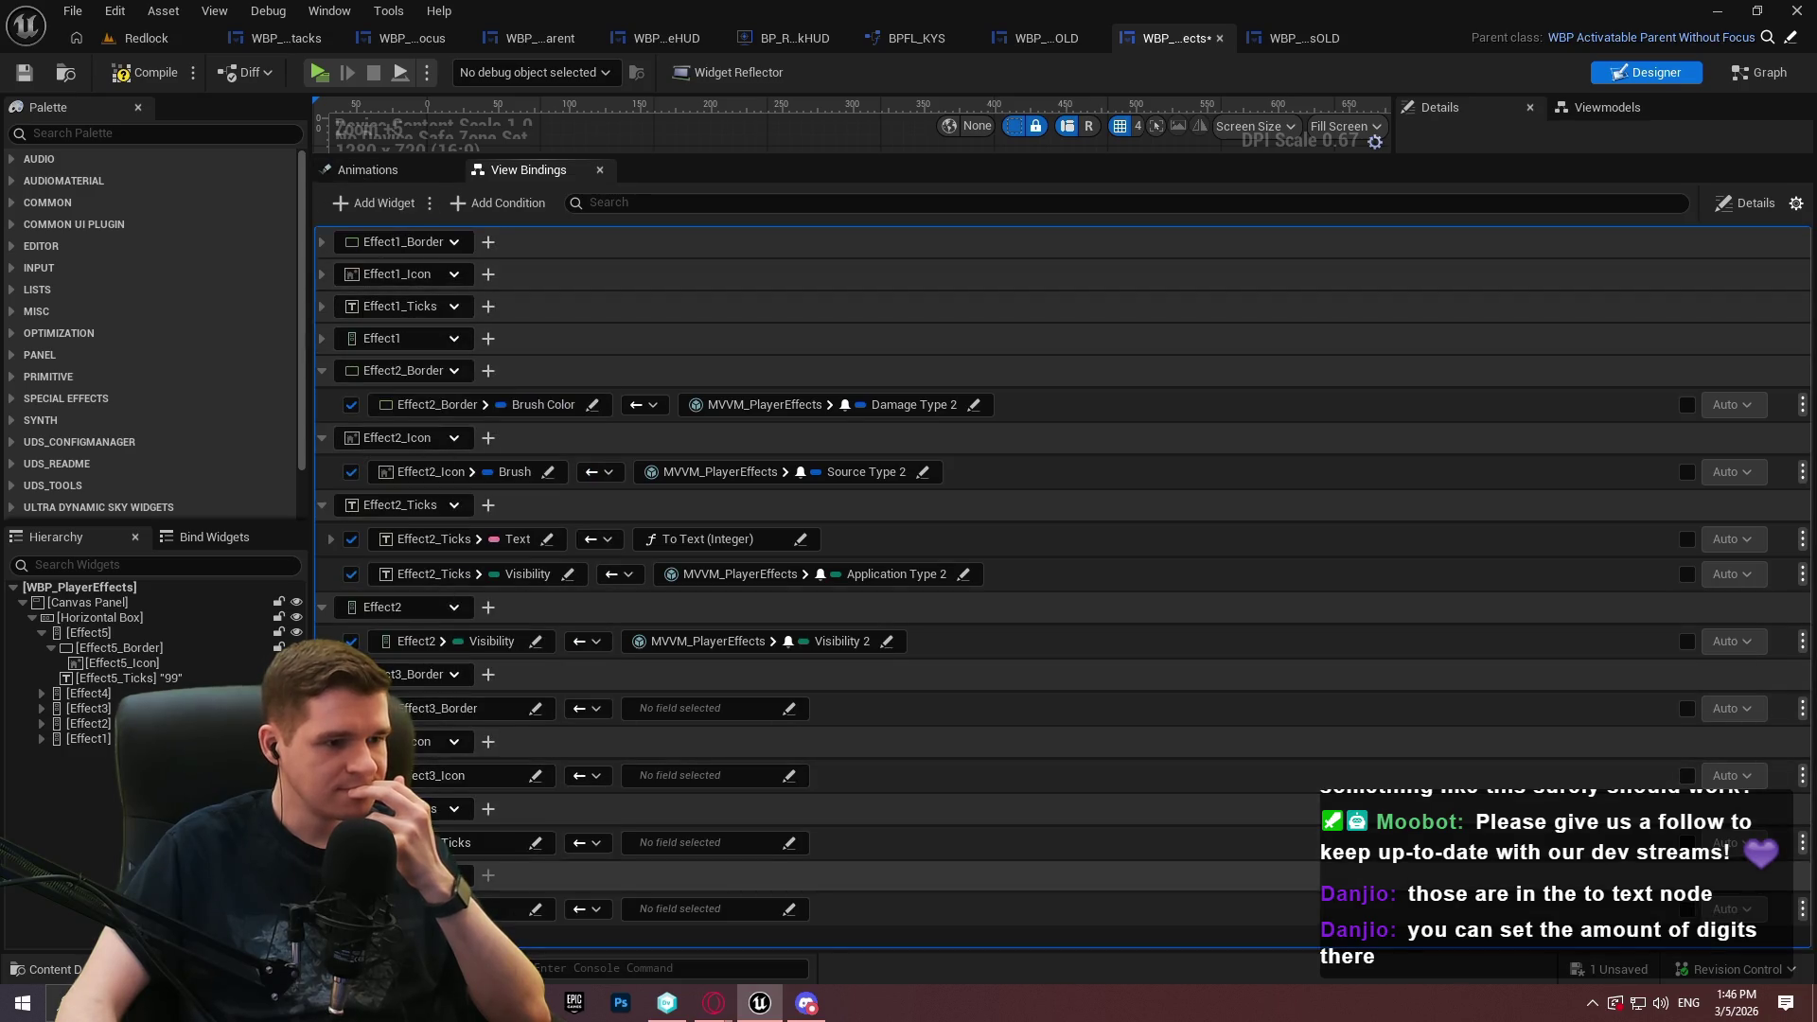
click(511, 909)
click(416, 605)
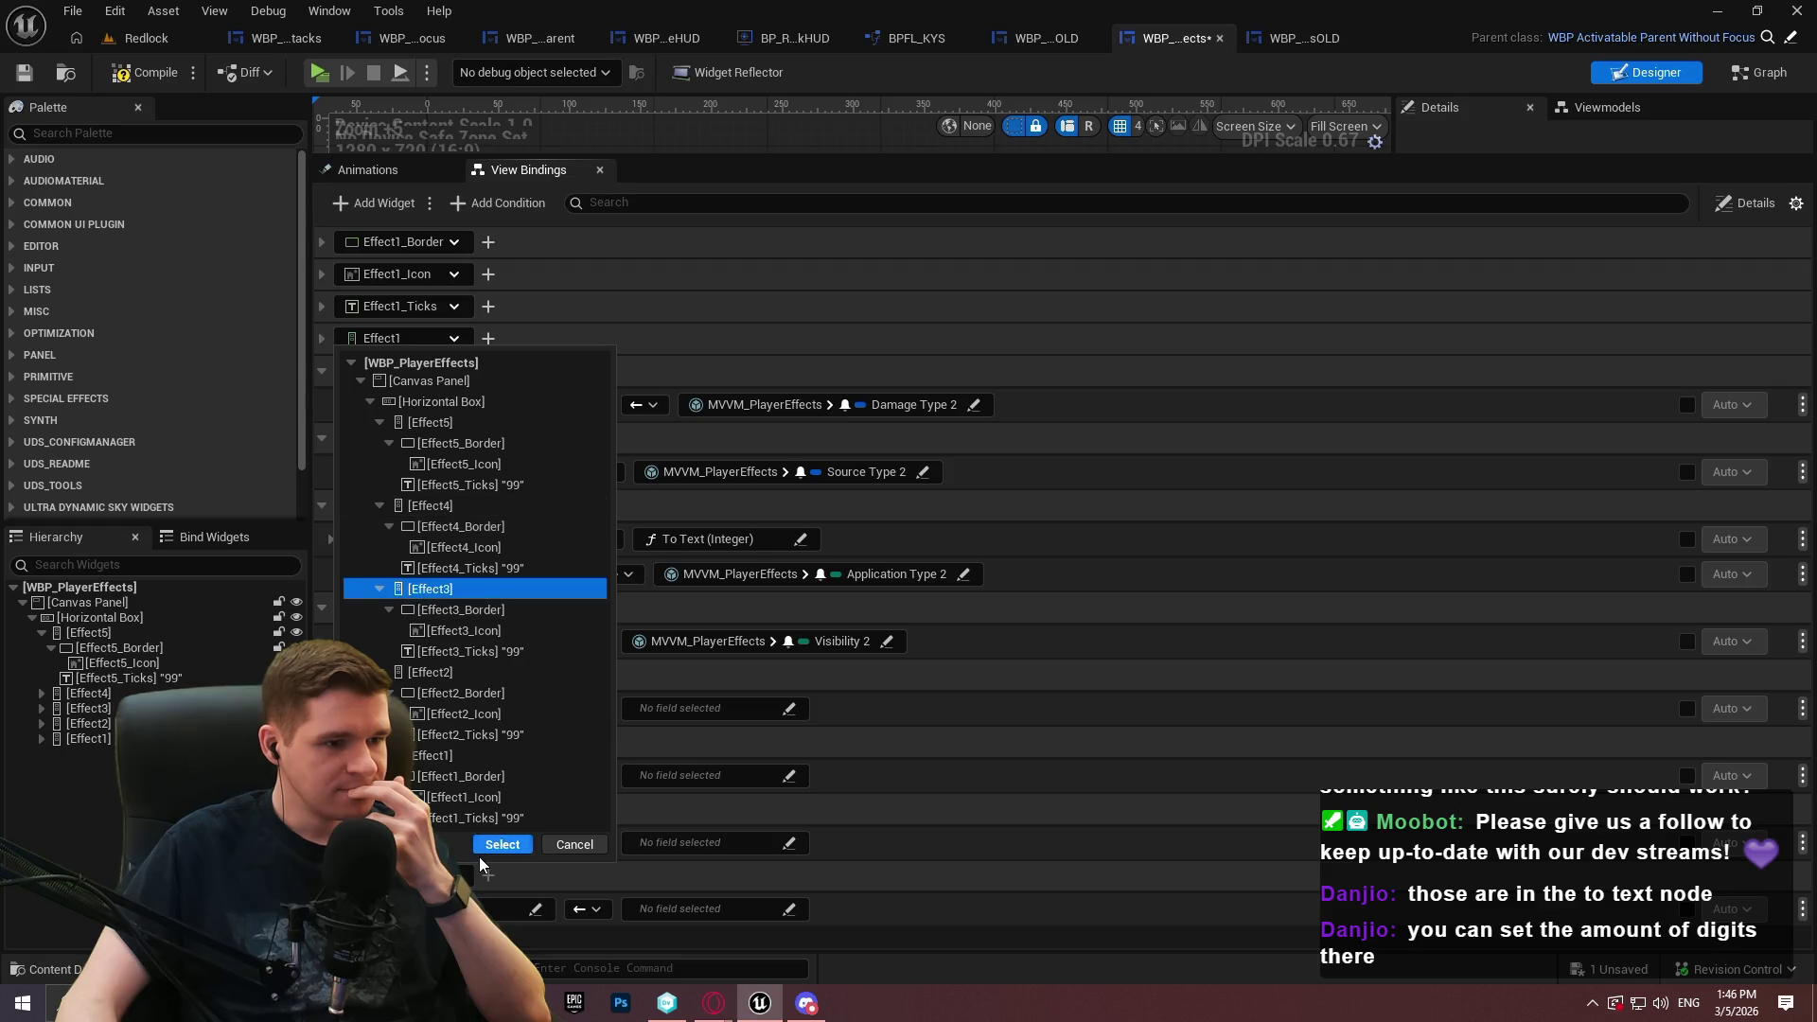
click(502, 844)
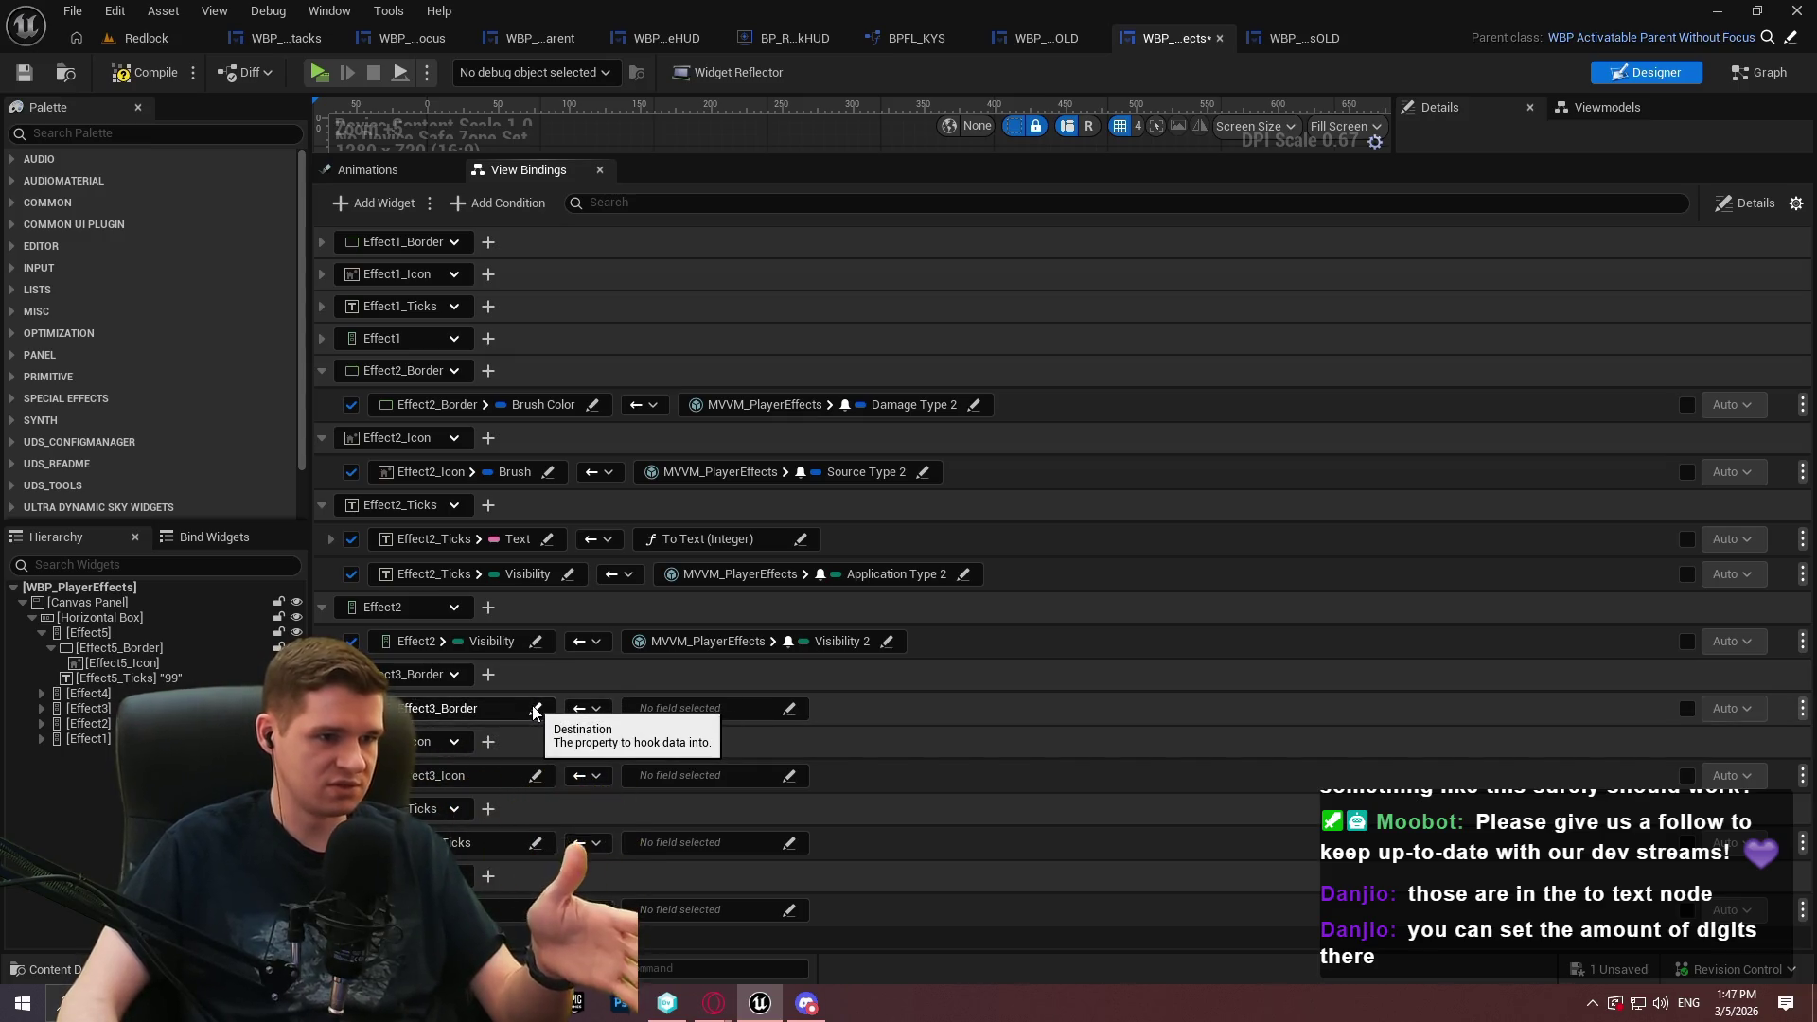
Target Brush Color on Effect3_Border and Brush on Effect3_Icon
click(535, 709)
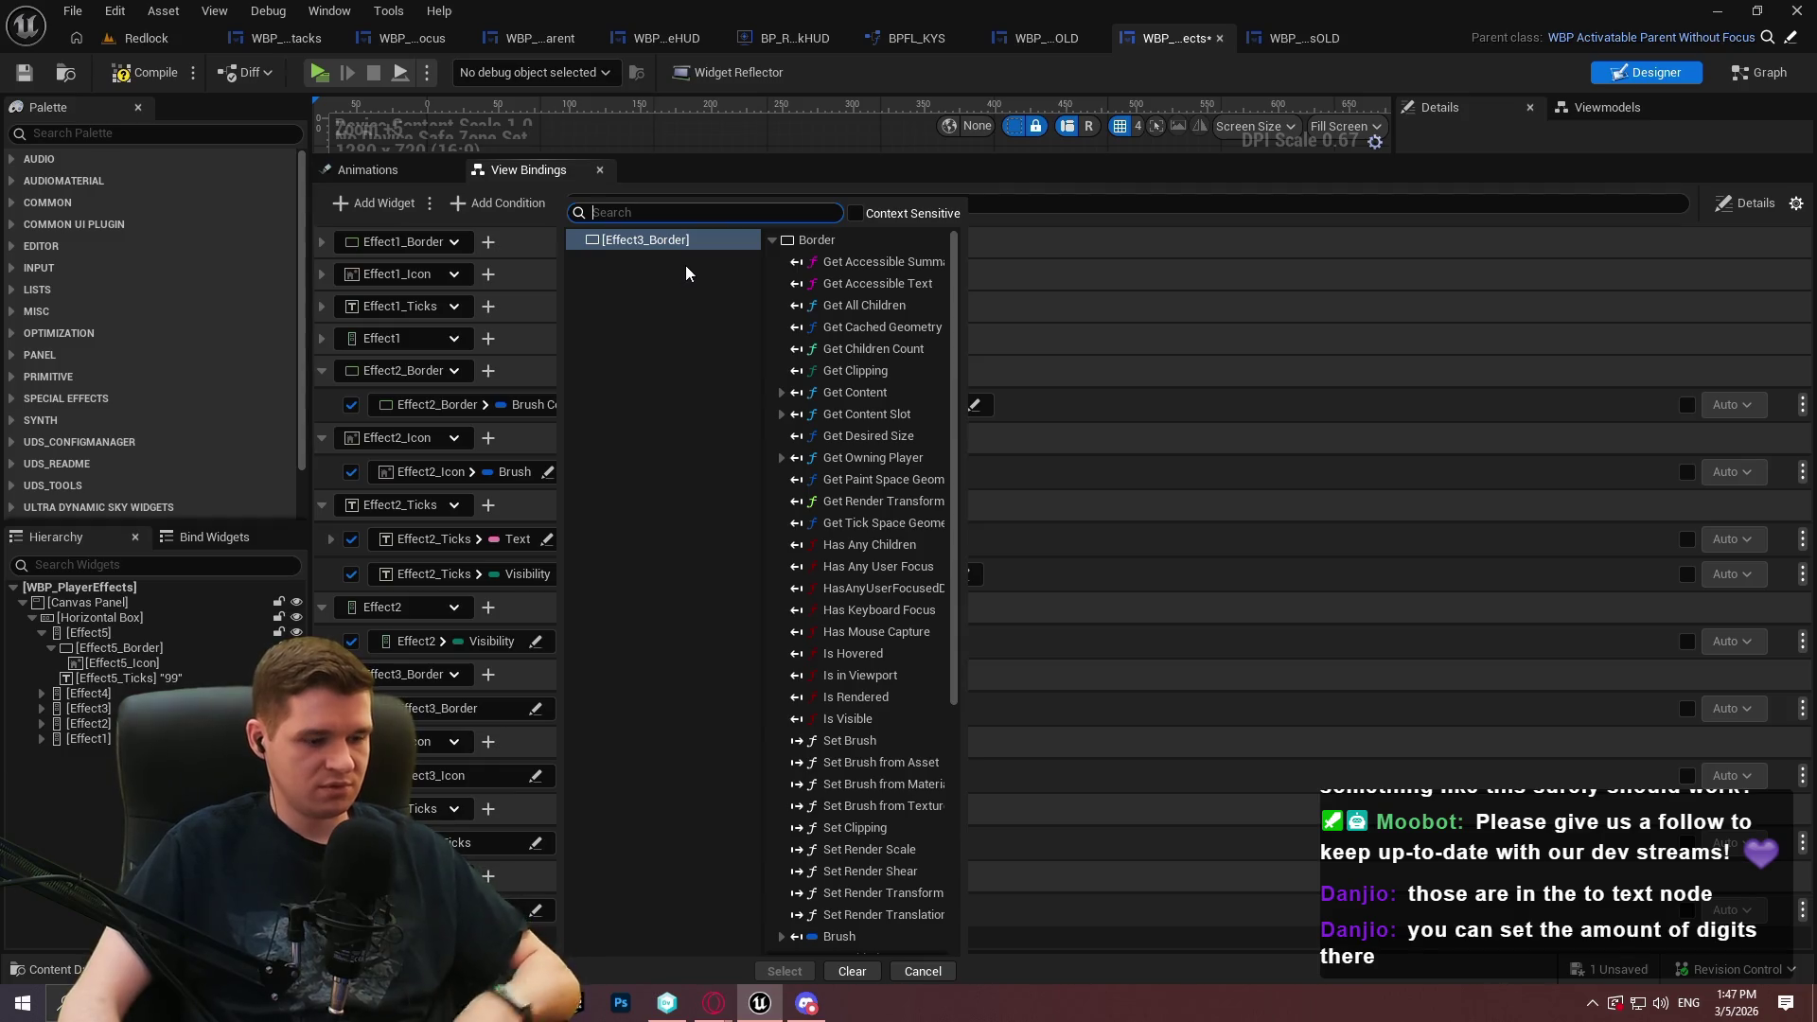
text(brush)
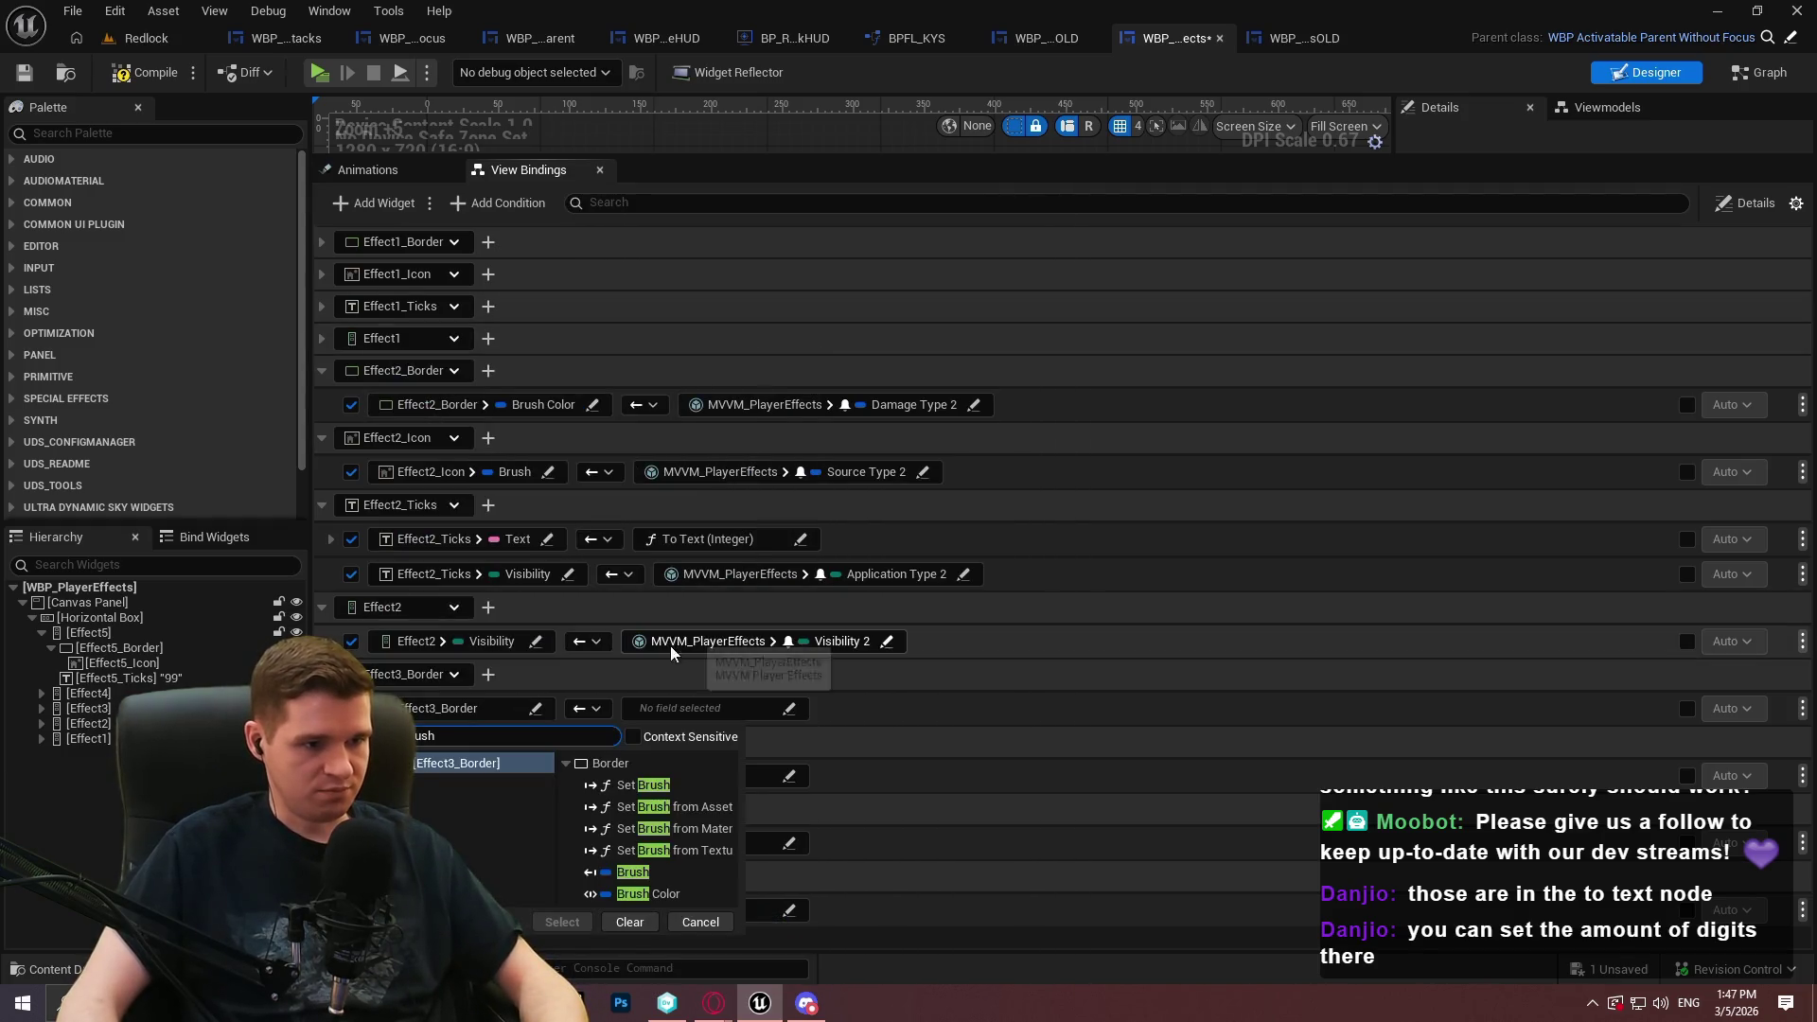
click(631, 892)
click(562, 922)
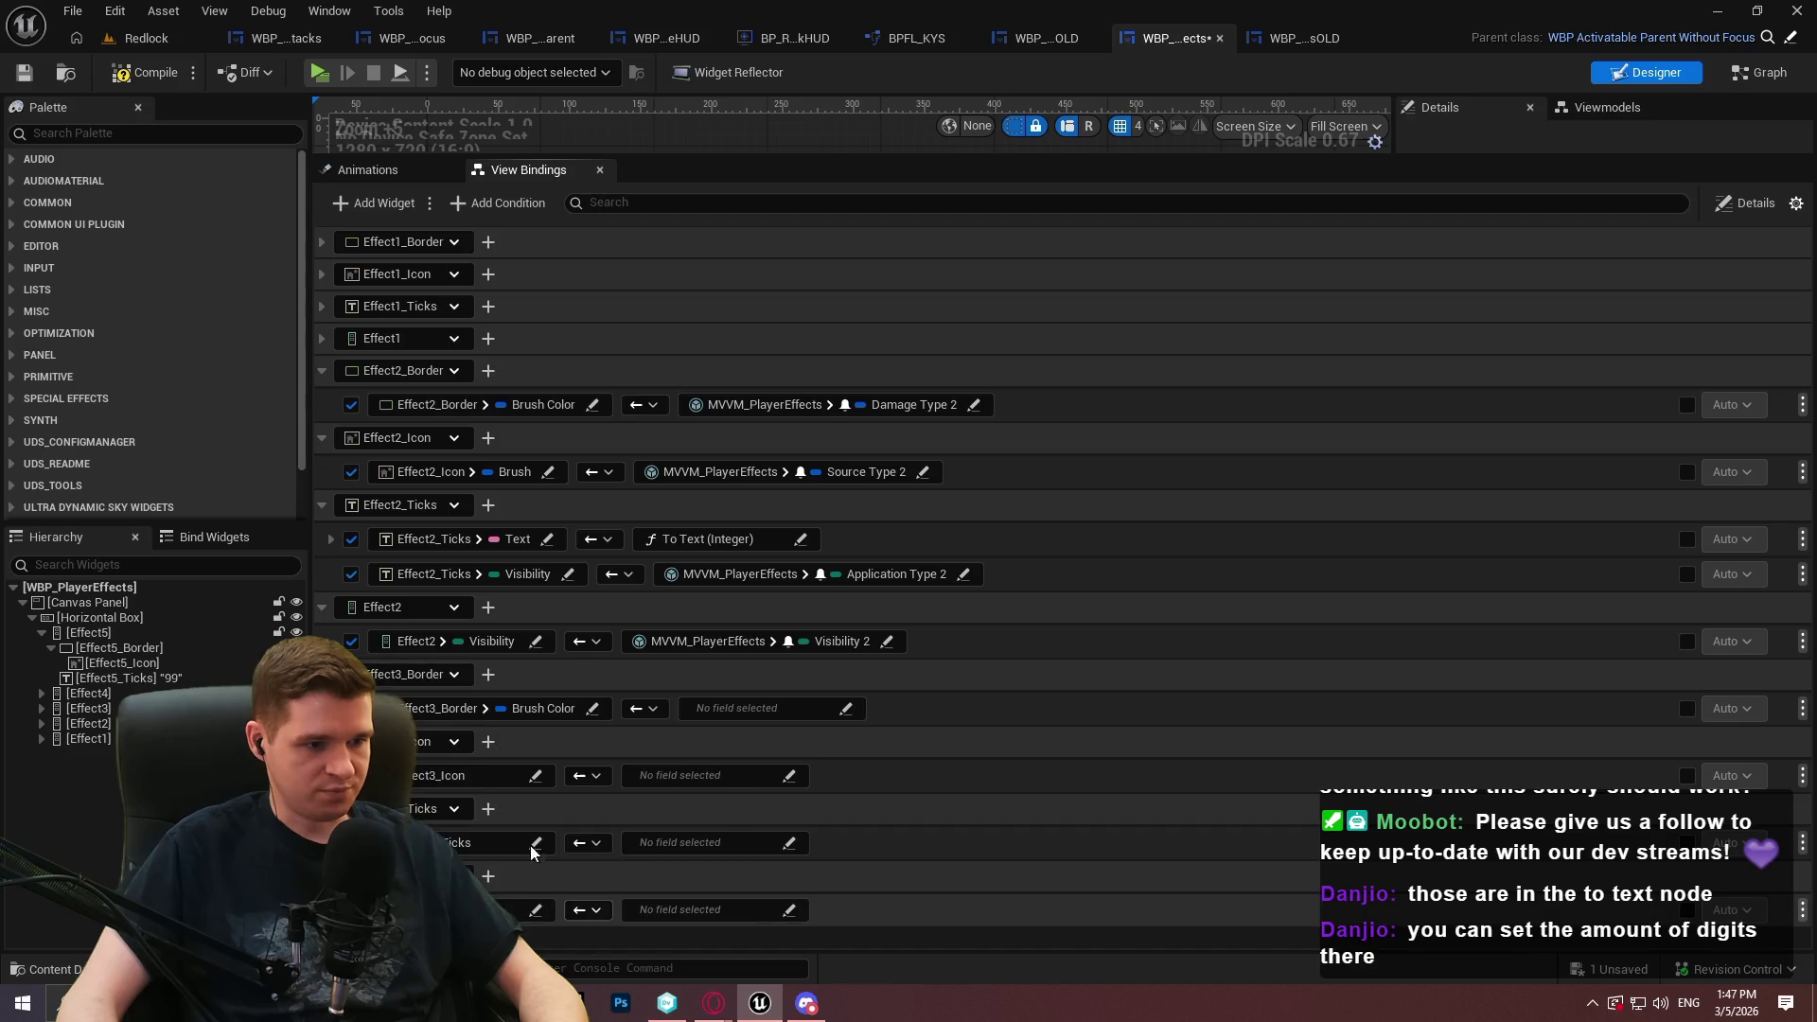
click(534, 776)
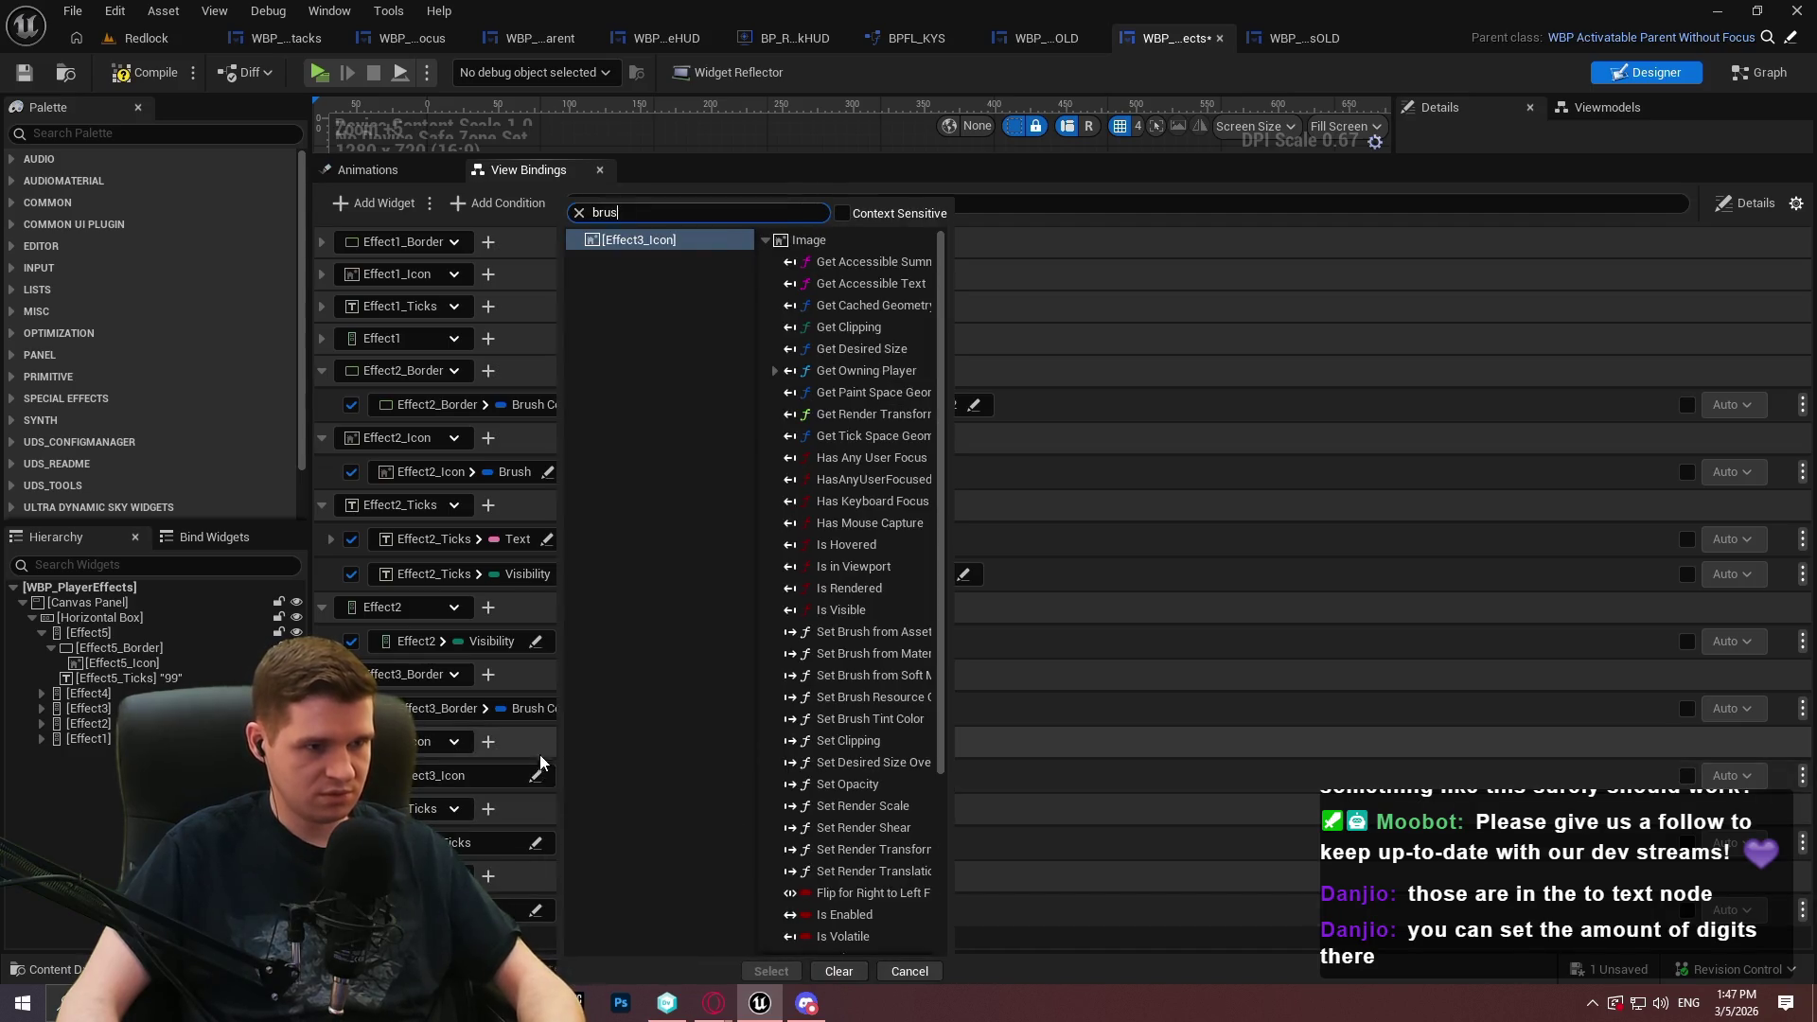
text(rush)
click(633, 721)
Give Effect3_Ticks two bindings targeting its Text and Visibility properties
click(562, 749)
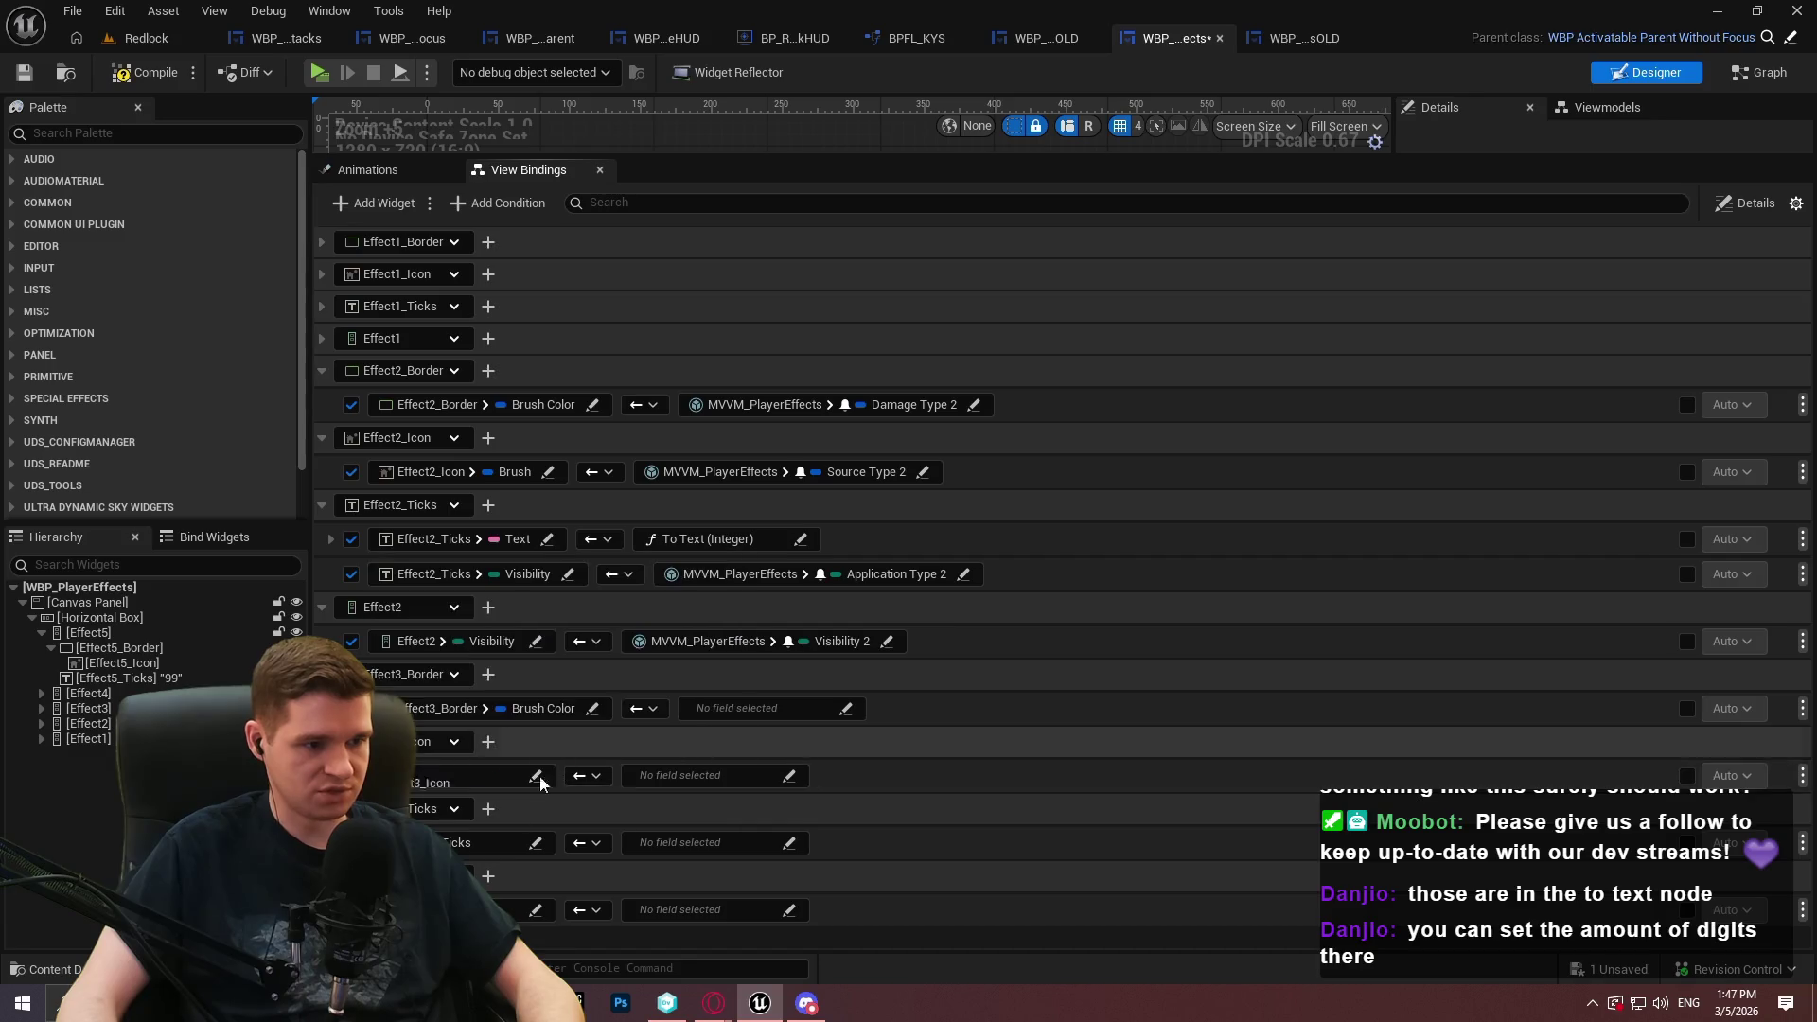
click(536, 843)
text(v)
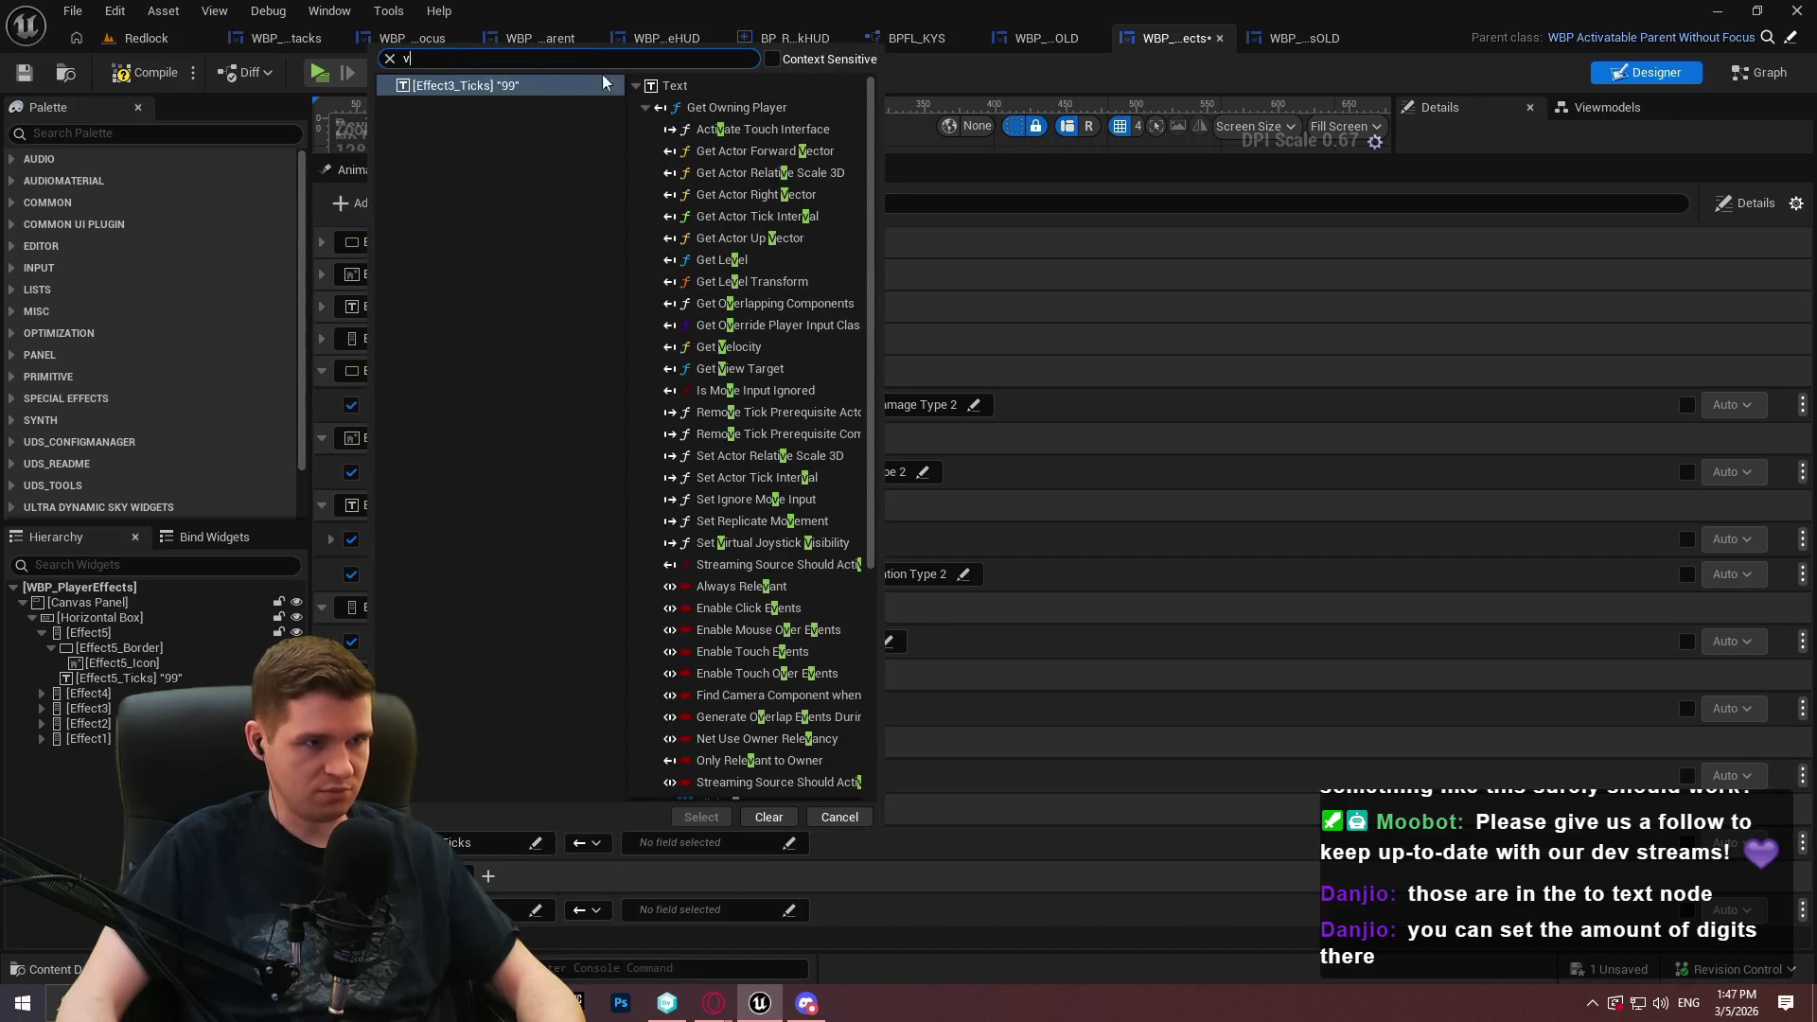
click(545, 851)
click(488, 810)
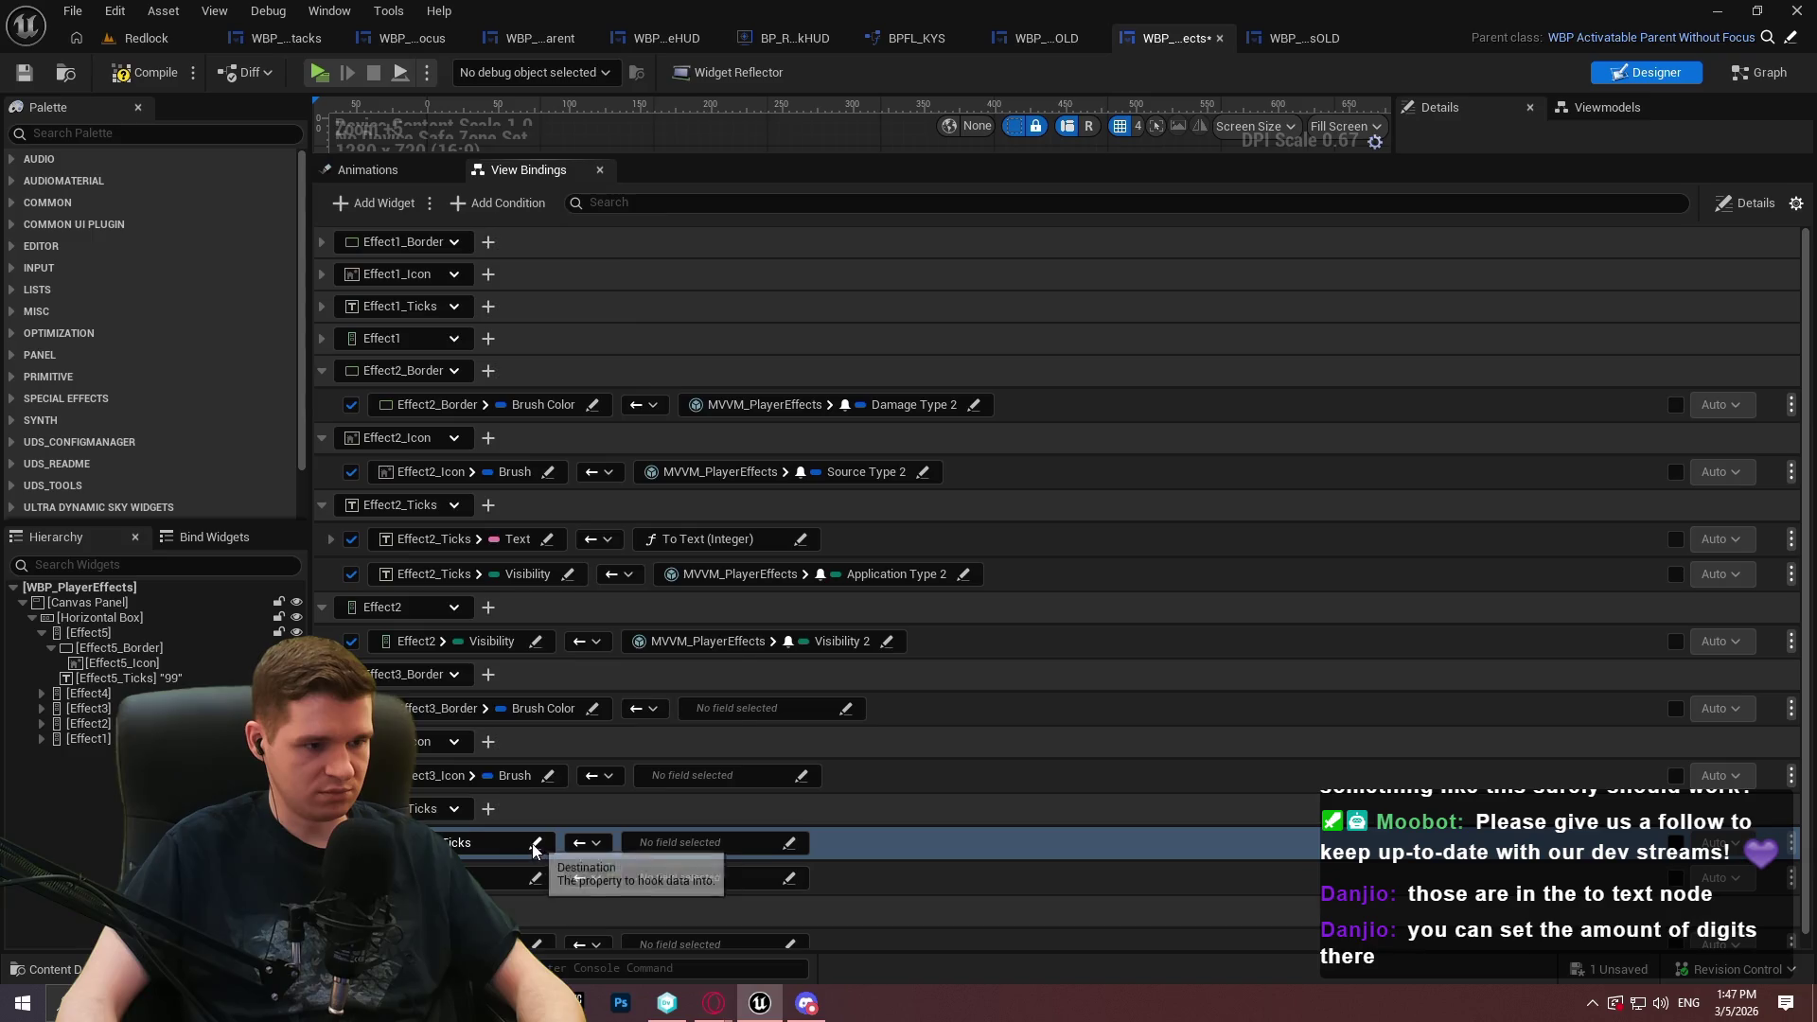
click(536, 842)
text(ext)
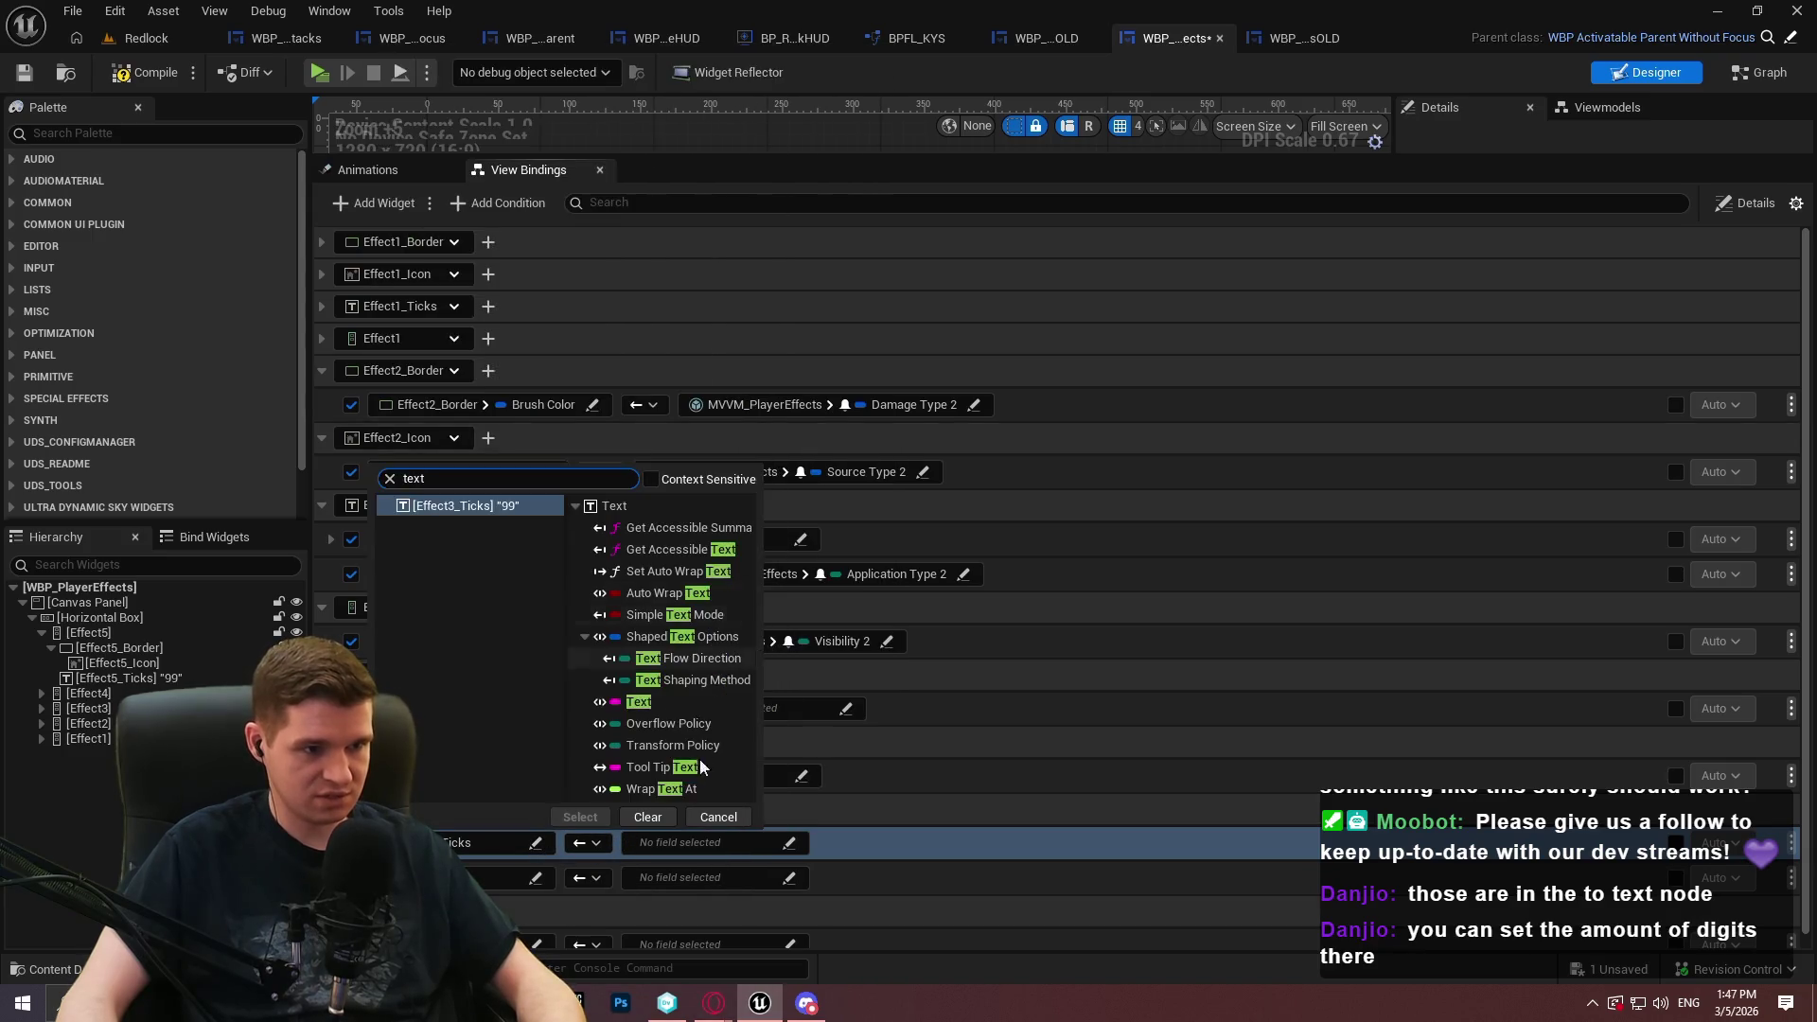
click(604, 818)
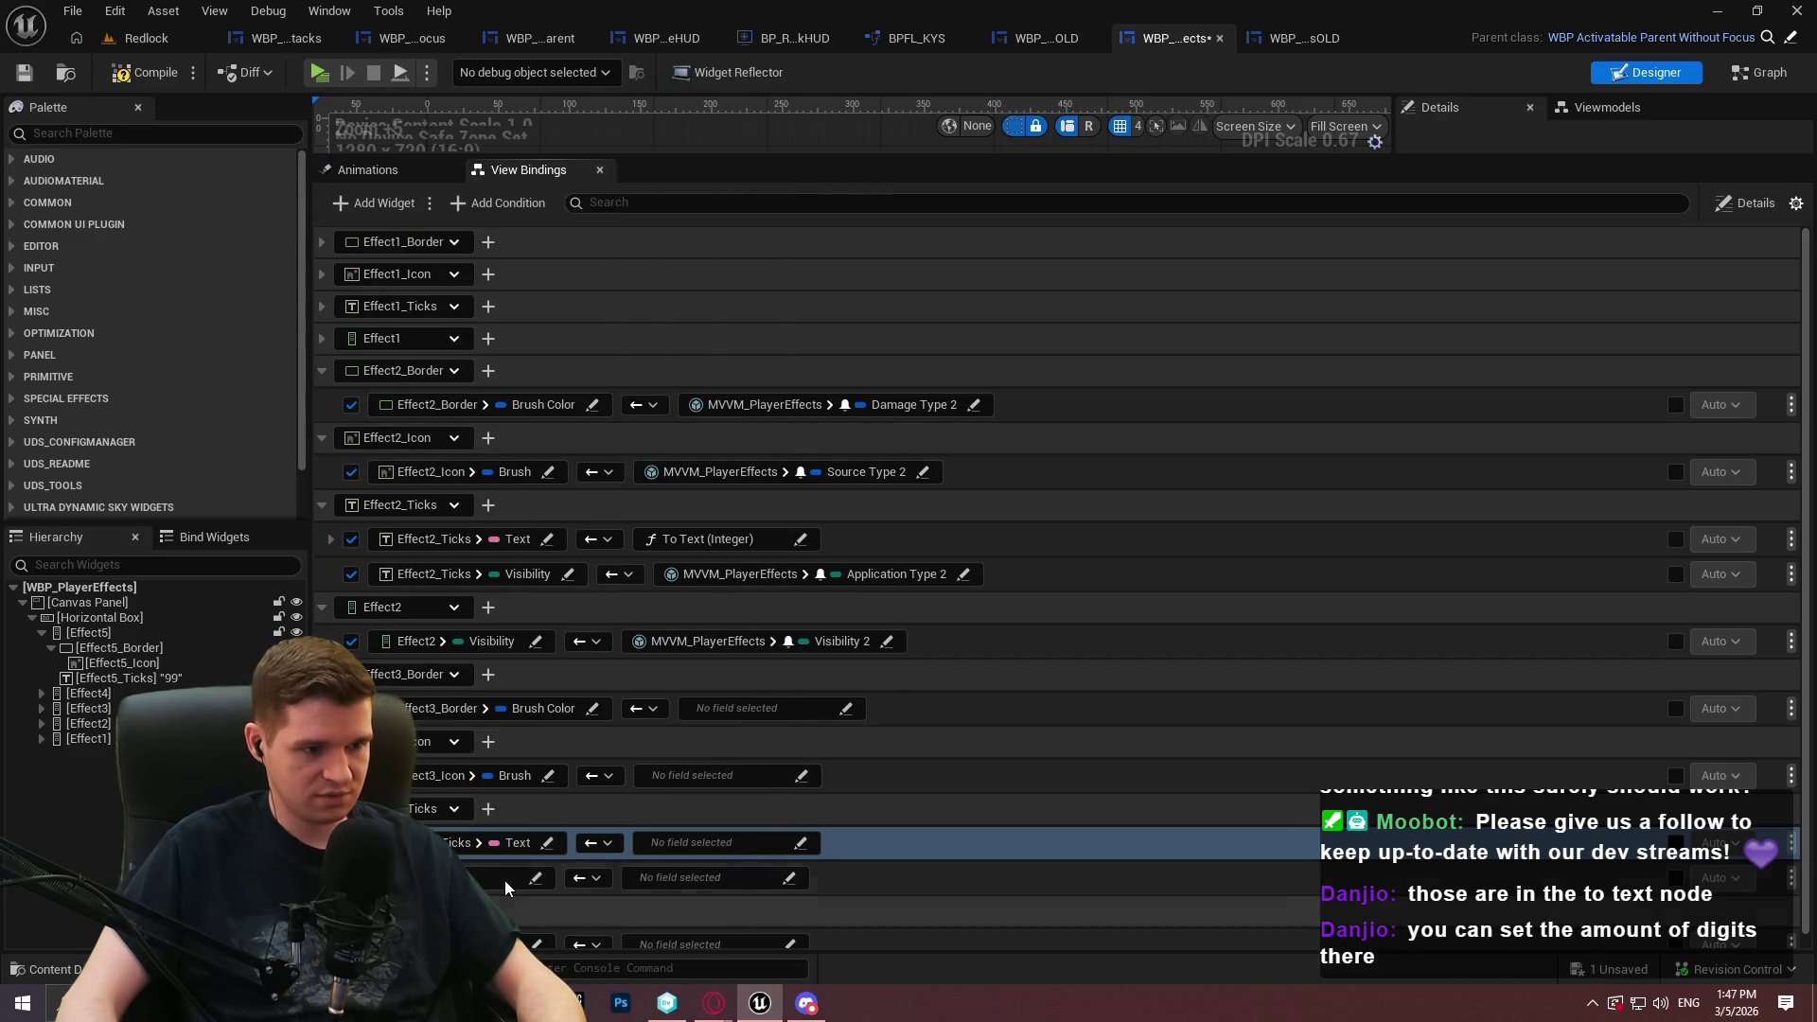
click(501, 877)
text(vis)
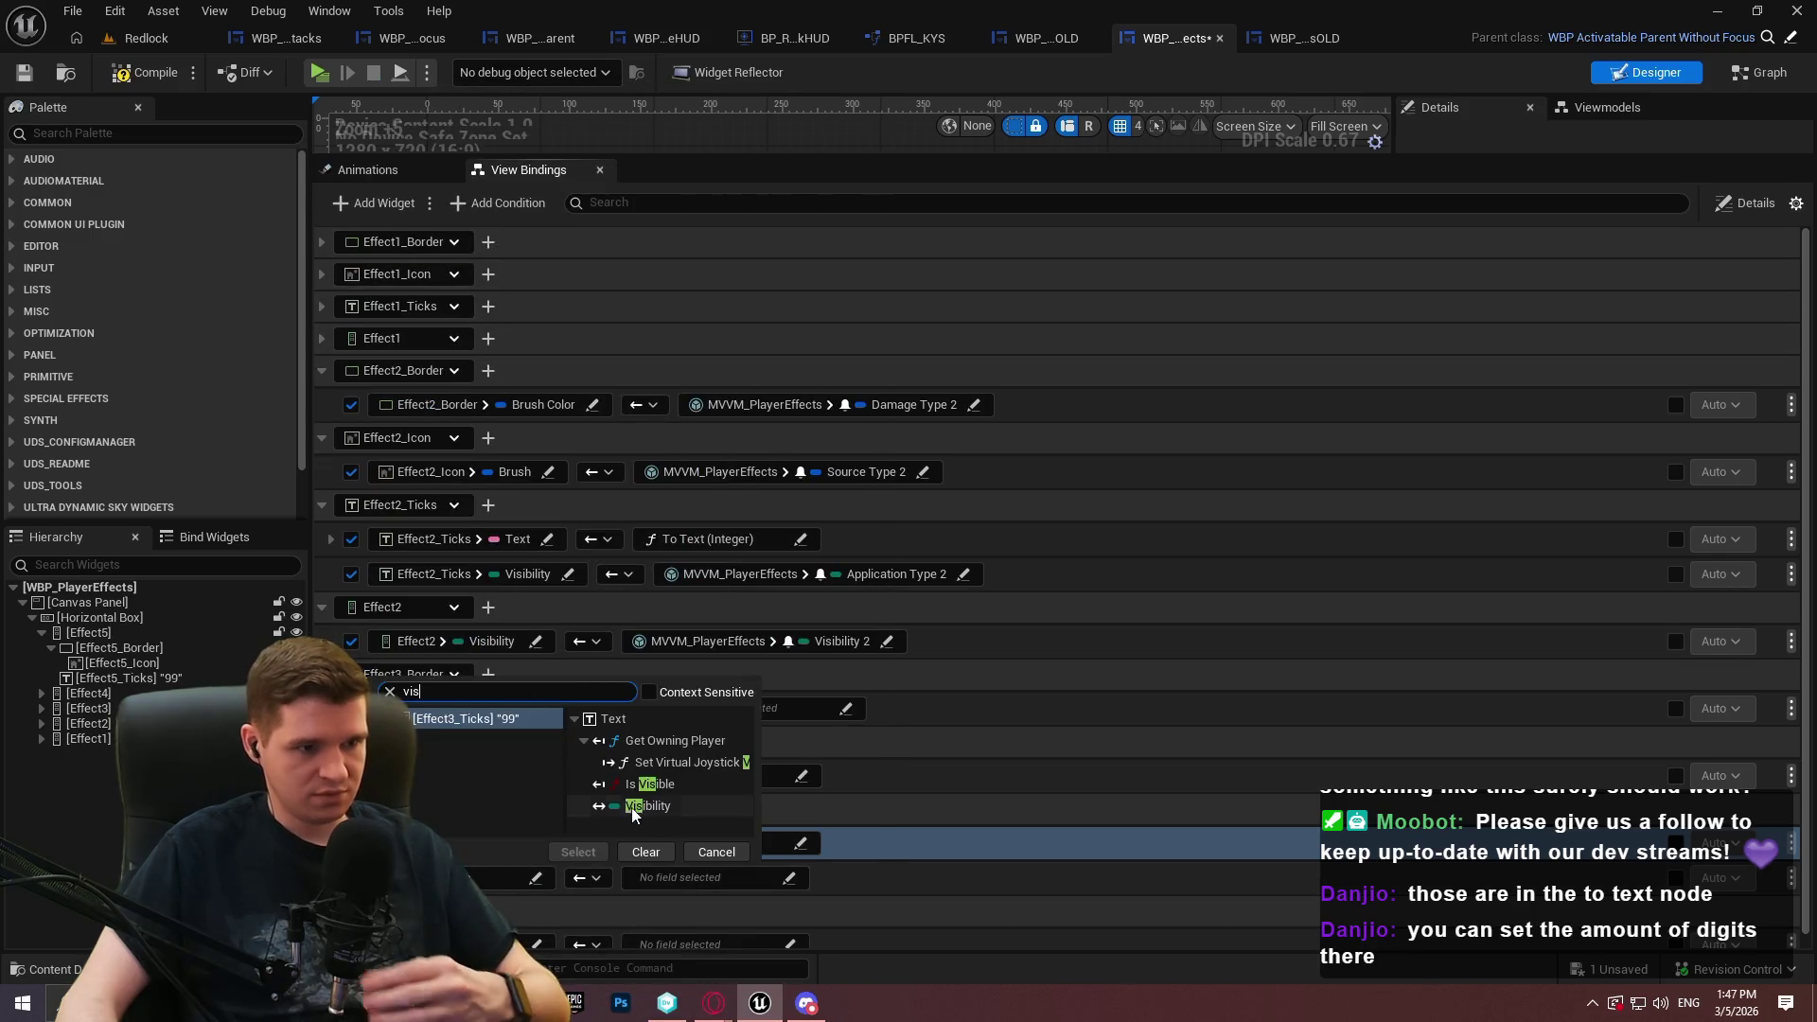
click(648, 805)
click(577, 851)
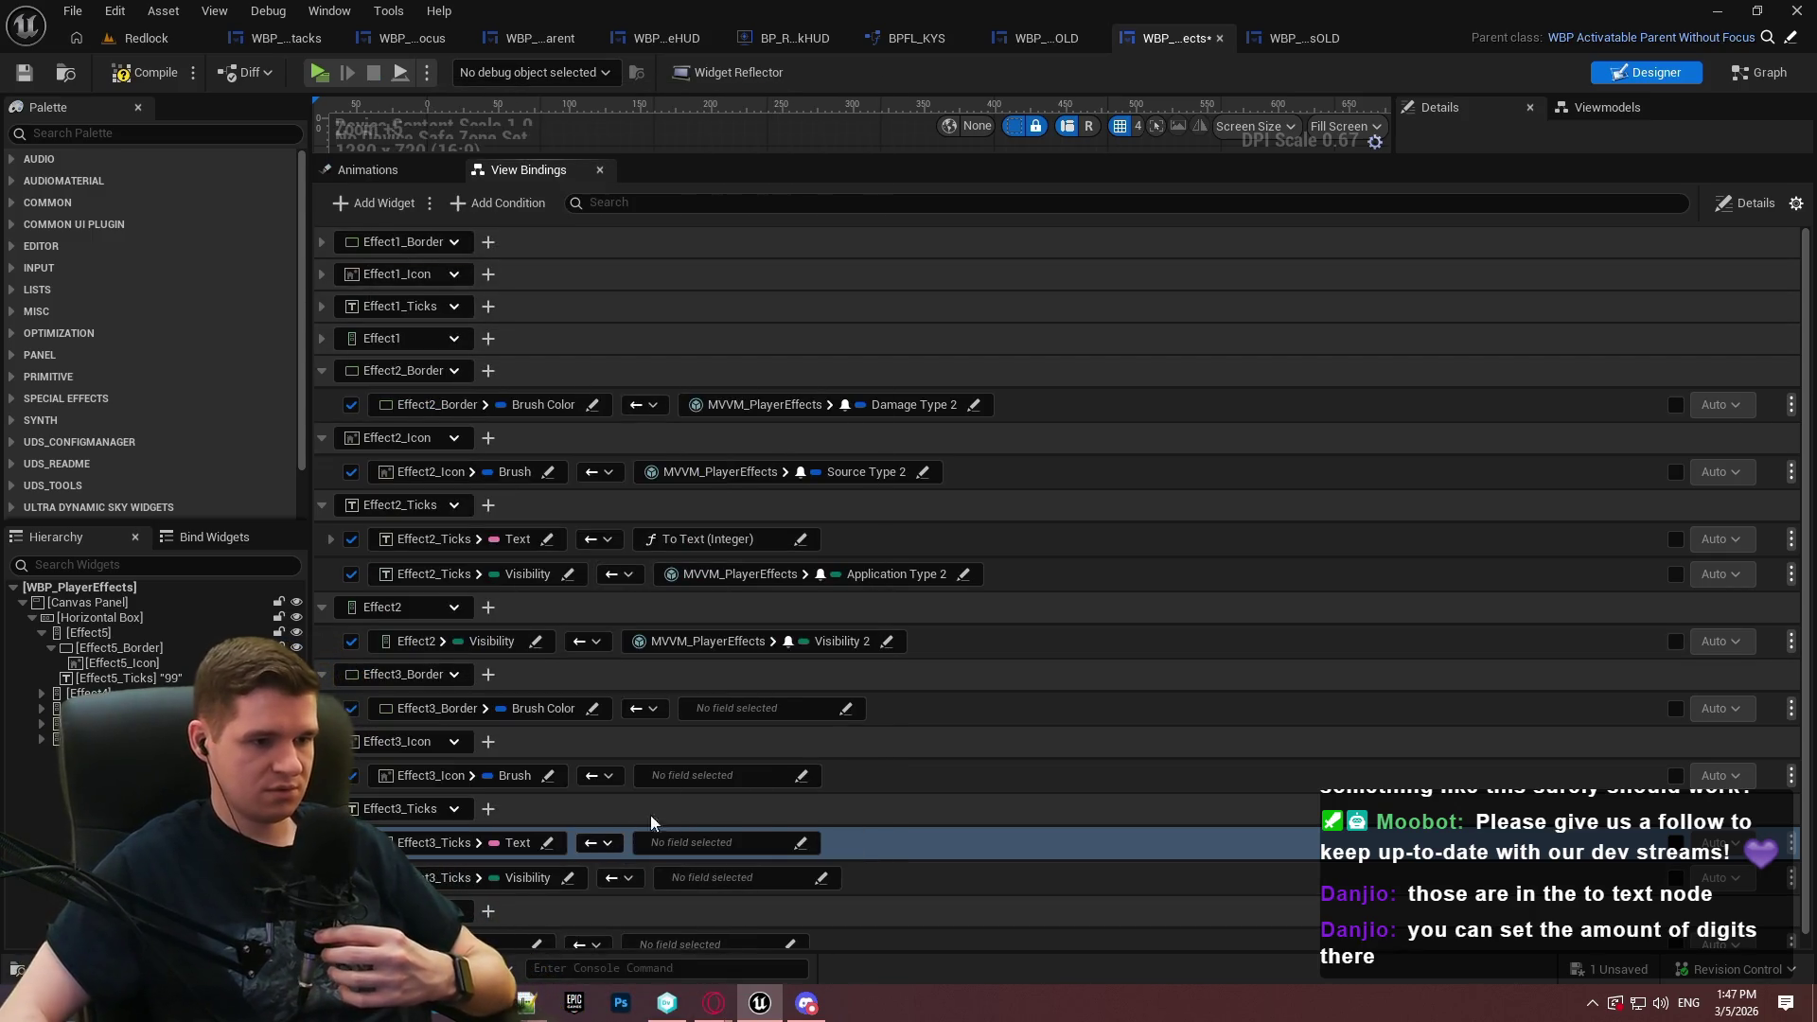
Set Effect3's binding target to Visibility
click(522, 939)
click(521, 937)
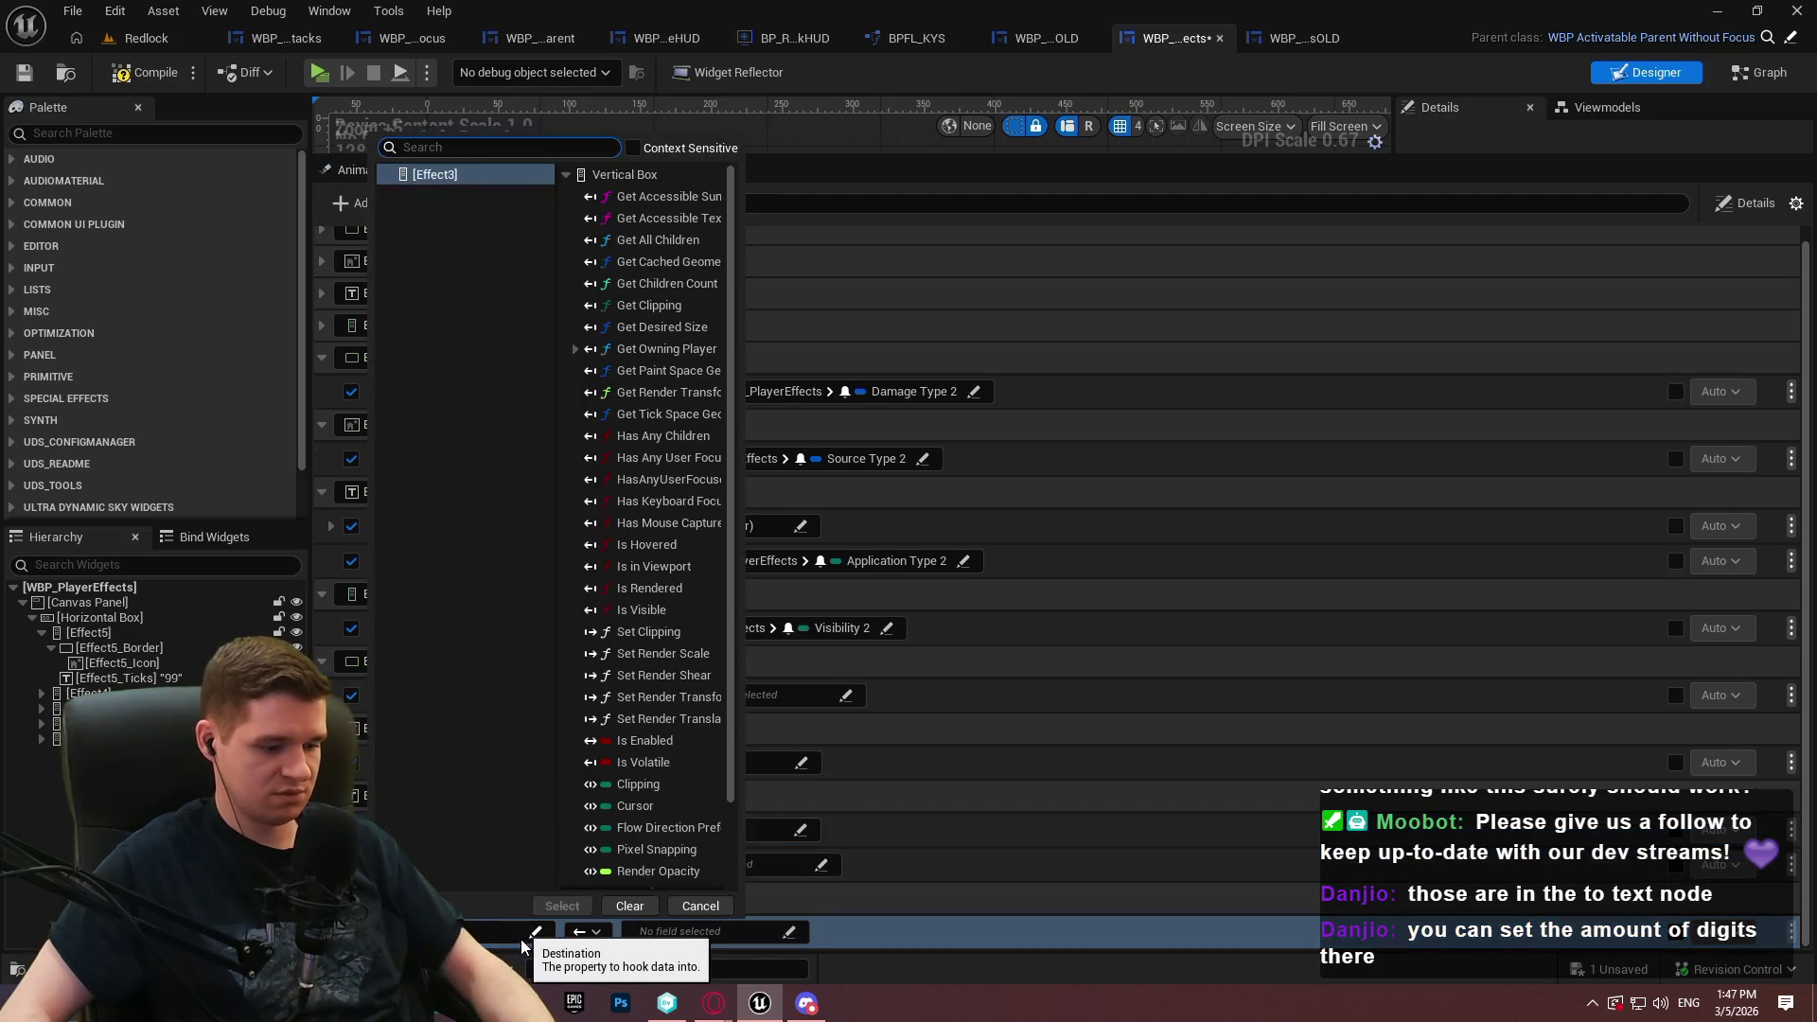
text(vis)
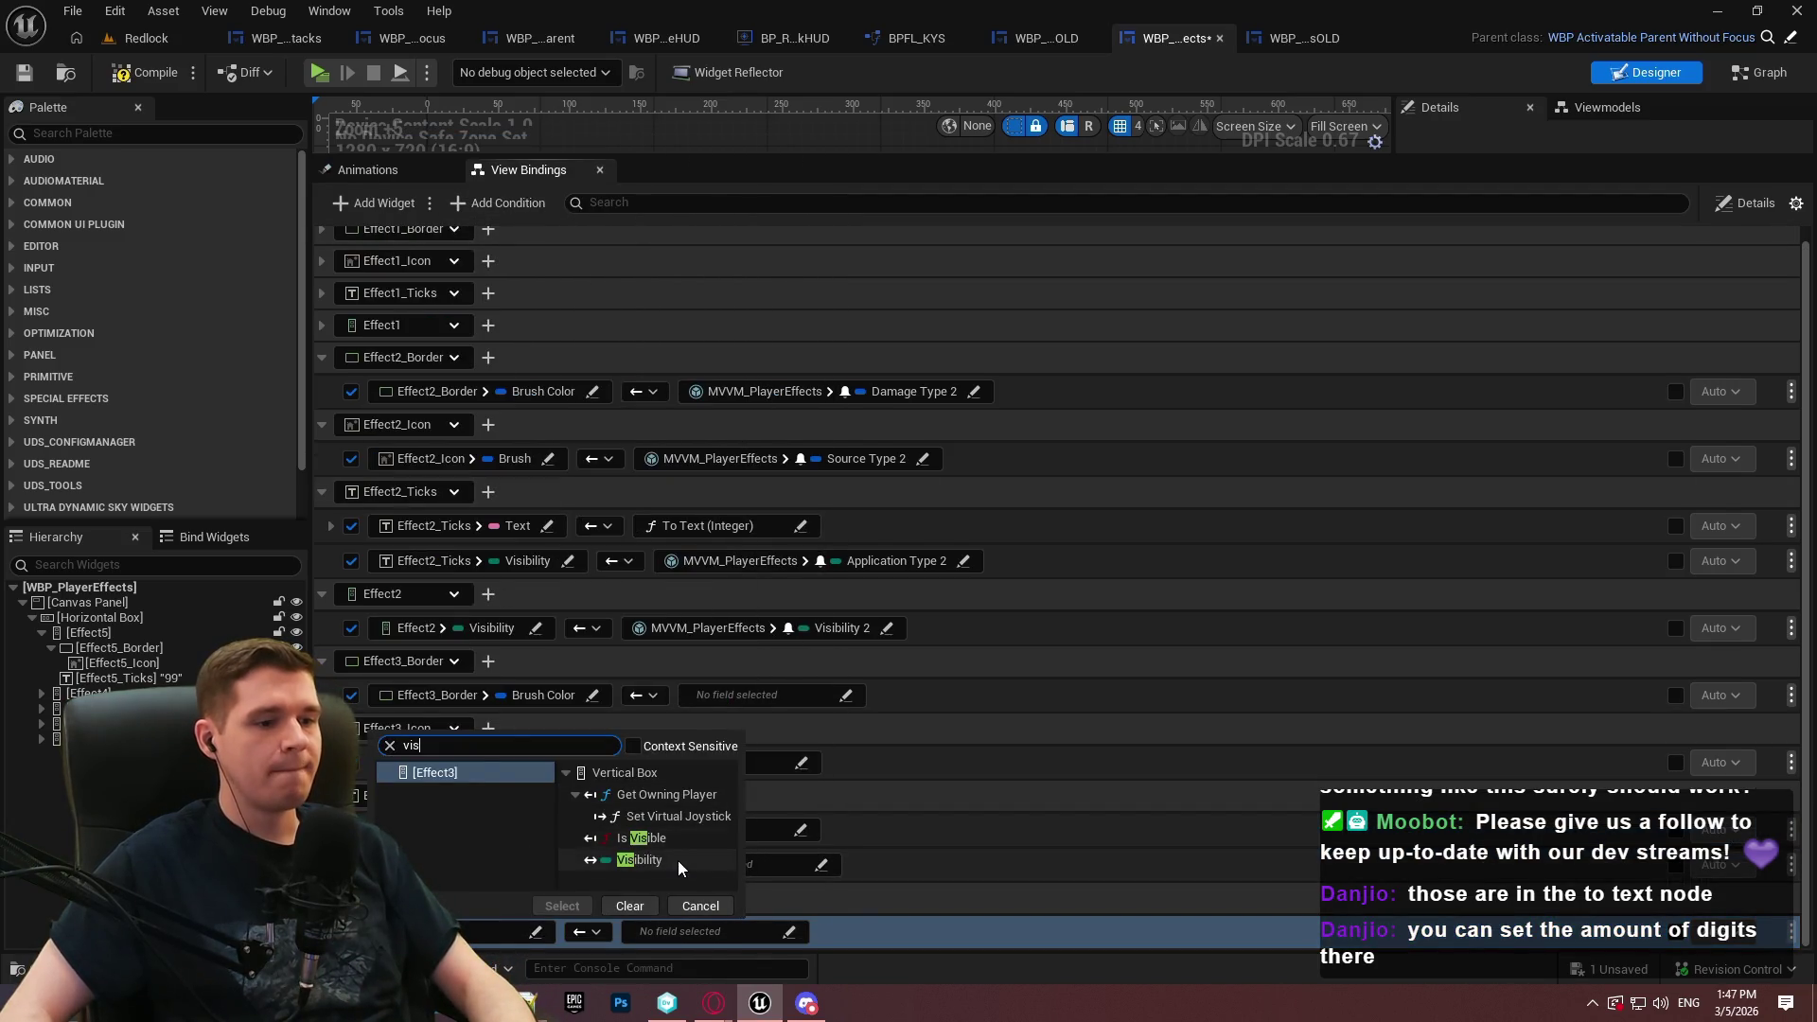
click(559, 907)
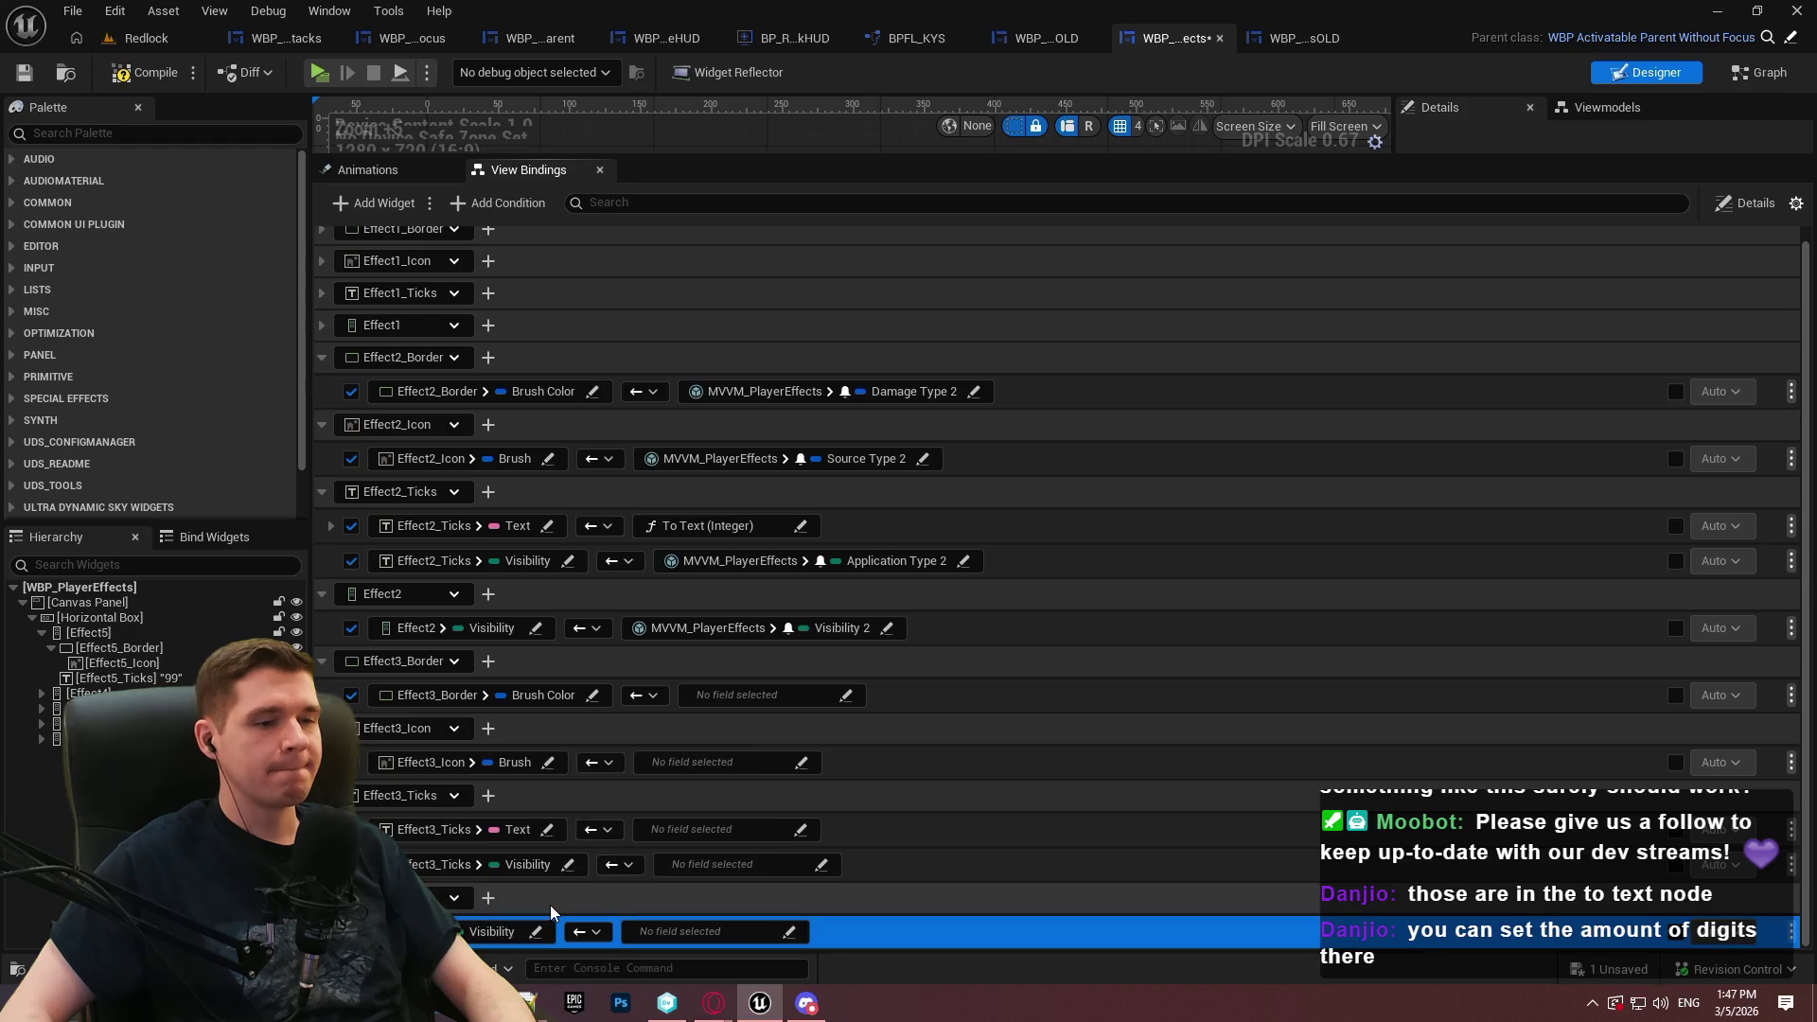
click(846, 696)
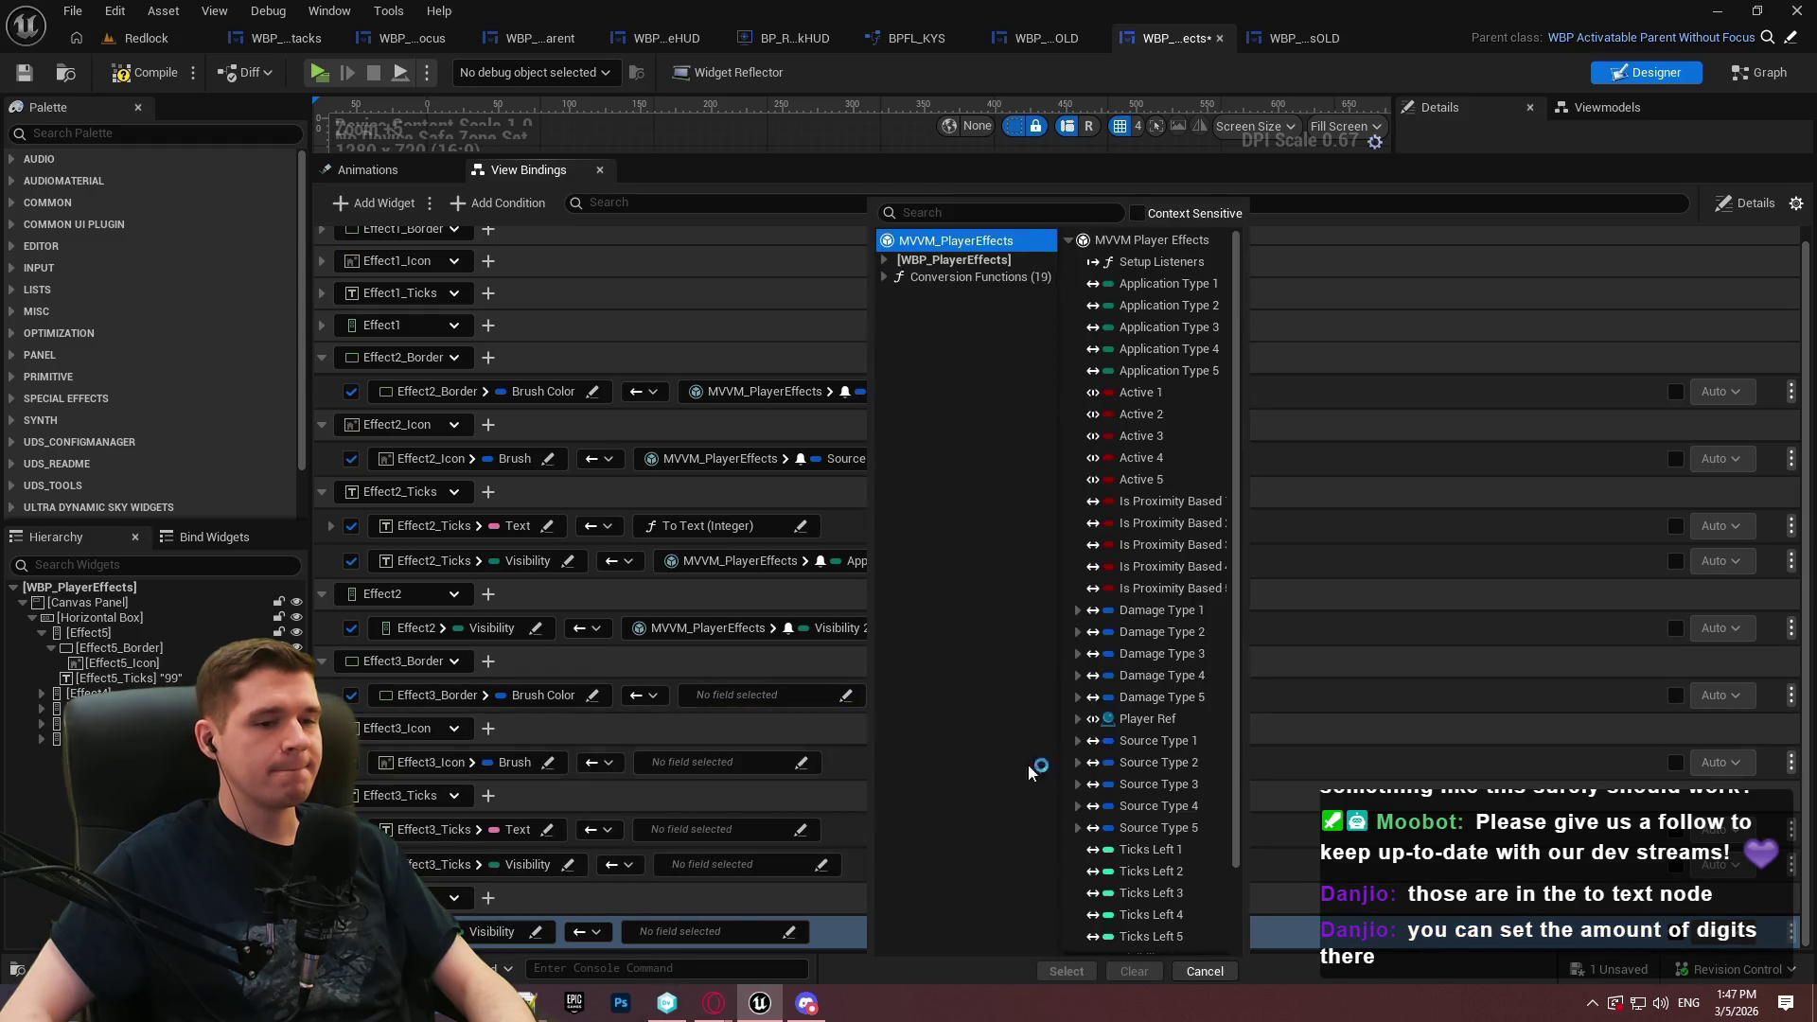
Bind Effect3_Border to Damage Type 3 and the Effect3_Icon Brush to Source Type 3
click(1194, 655)
click(1067, 971)
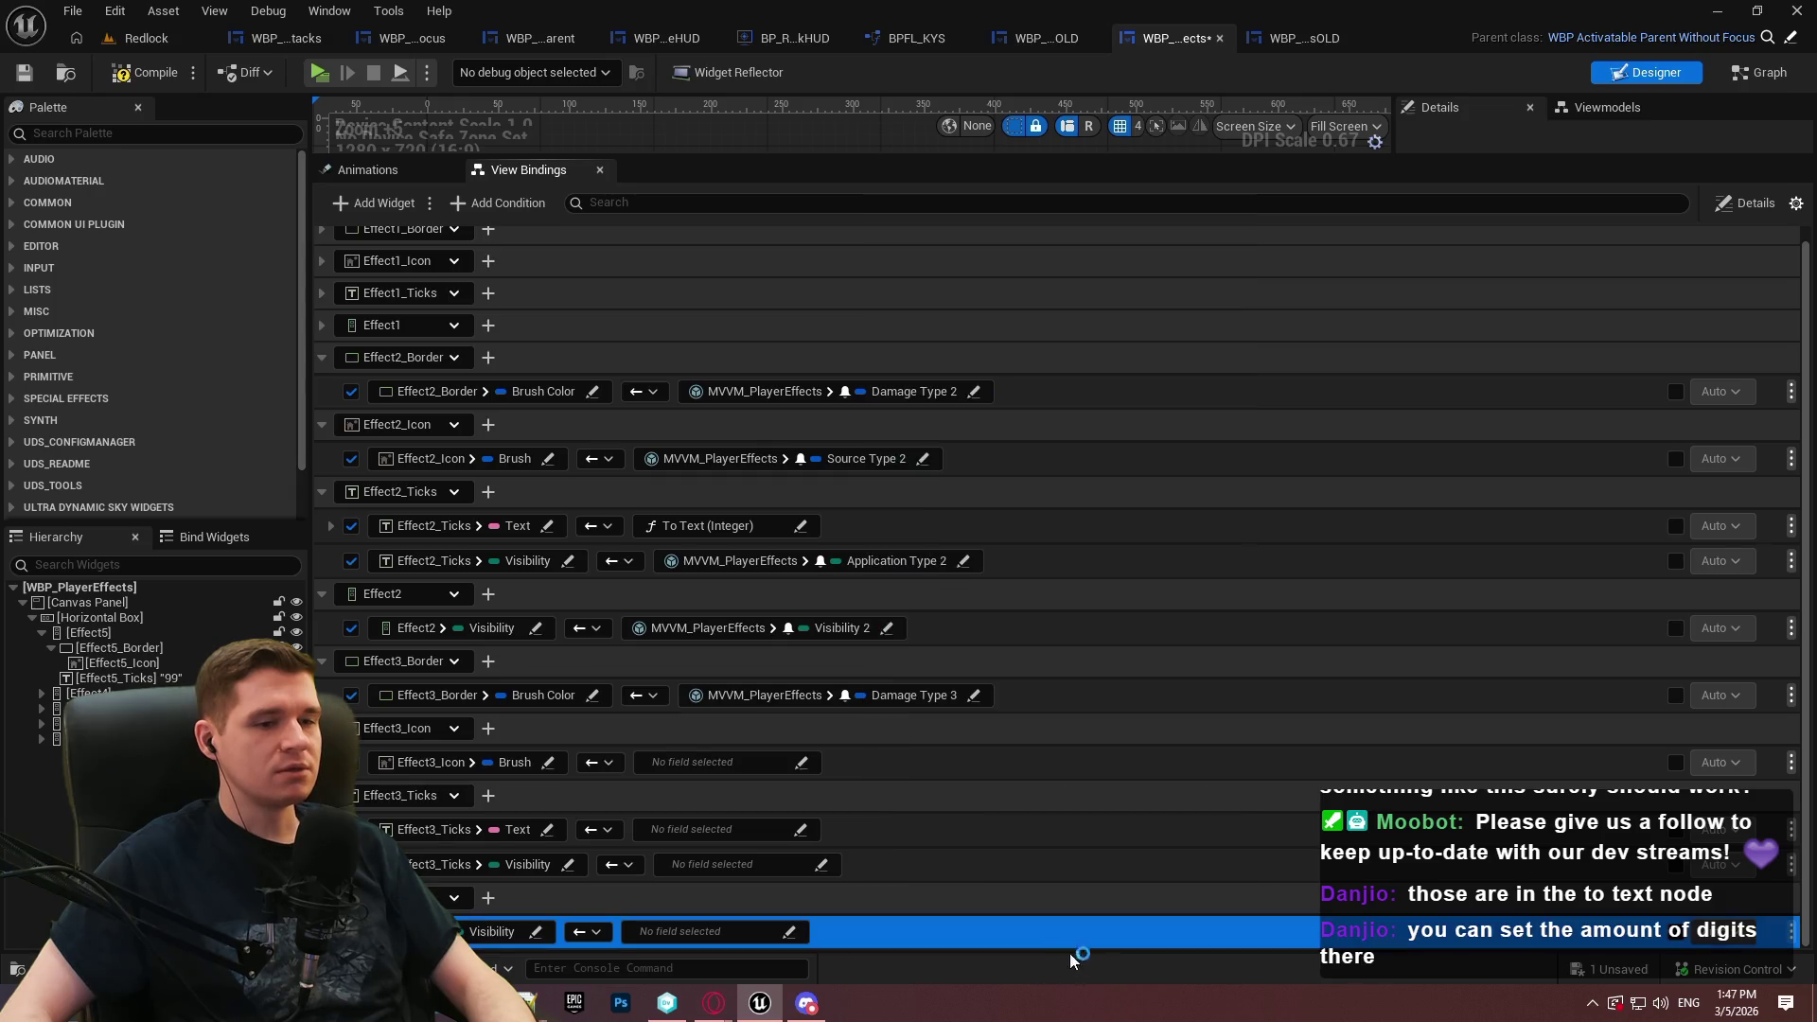
click(745, 763)
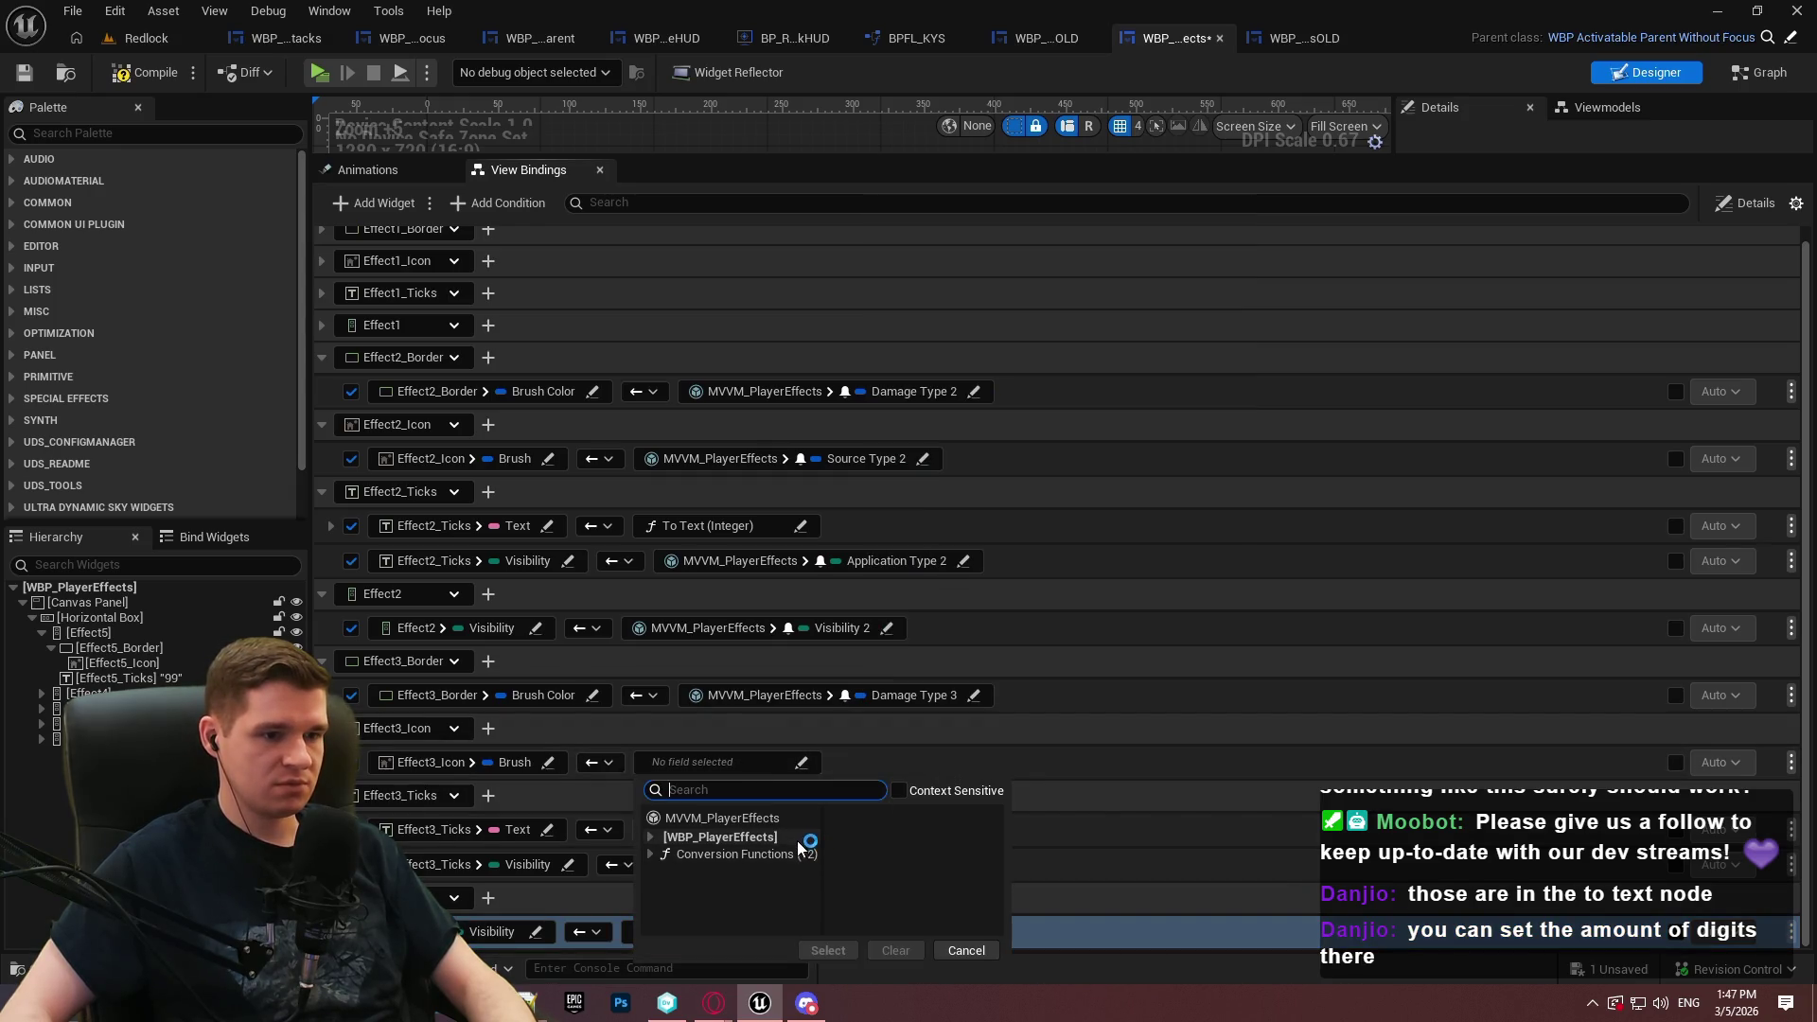
click(772, 820)
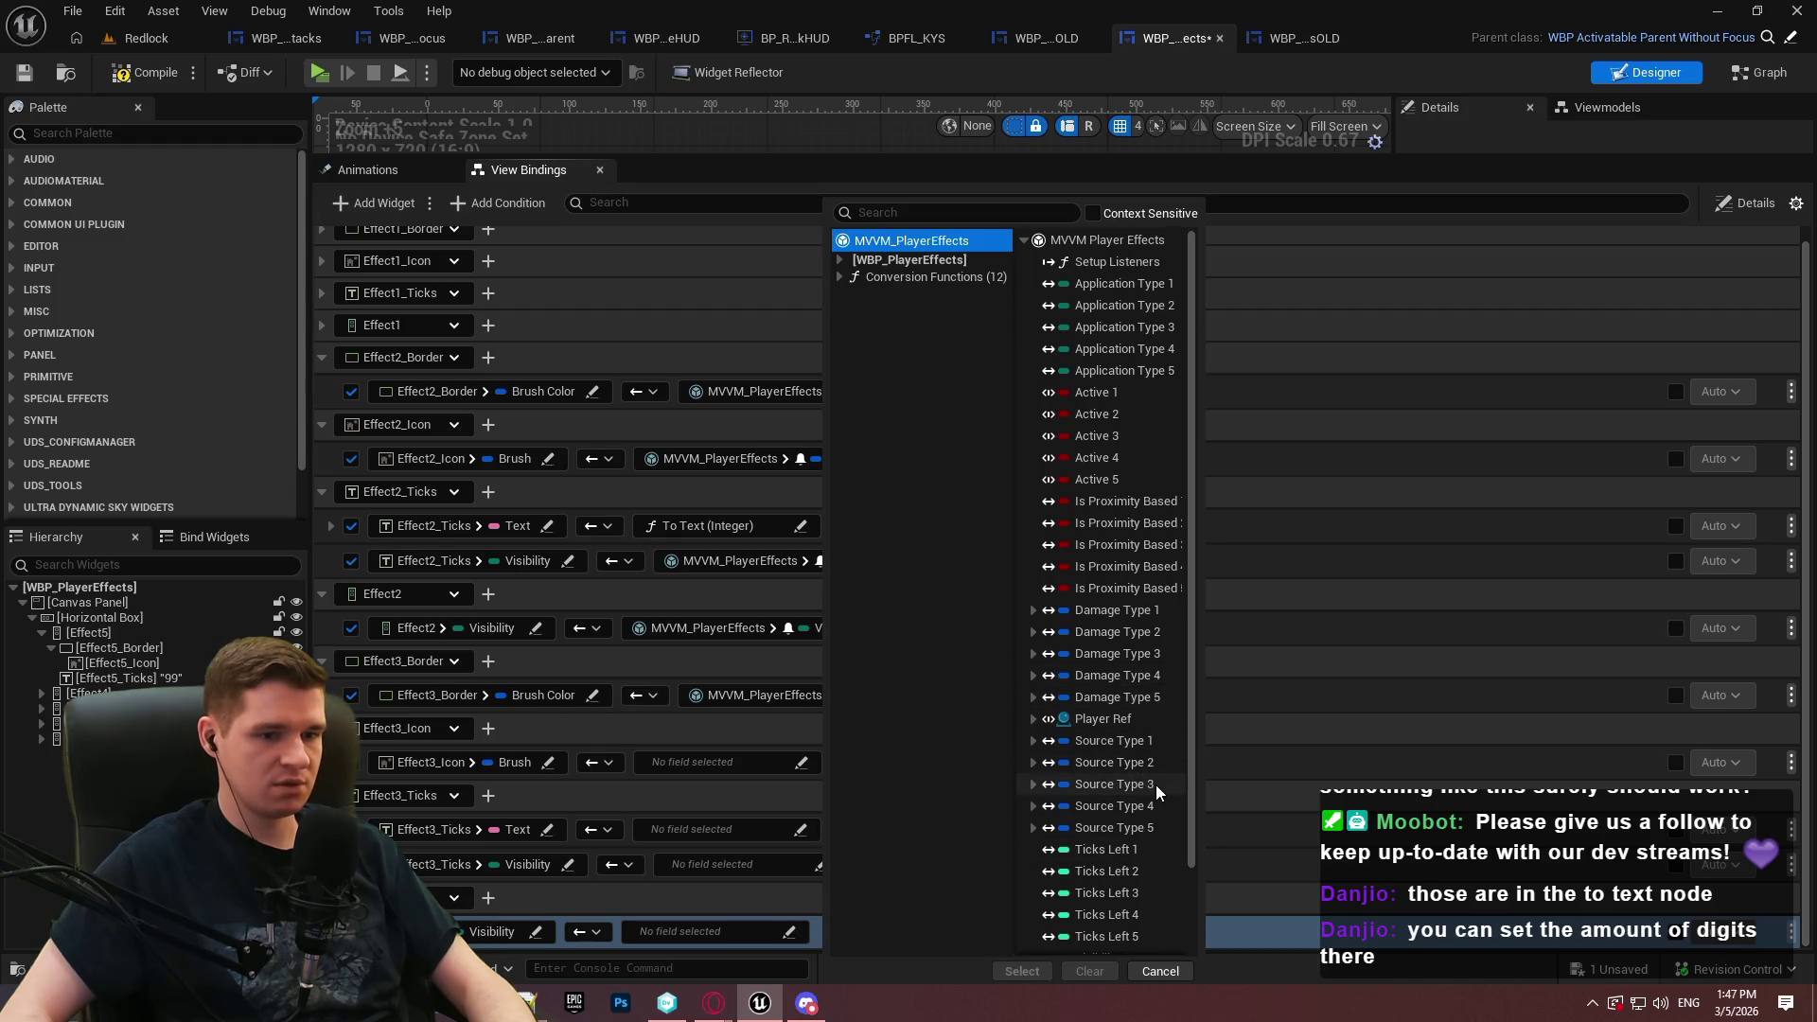
click(1040, 975)
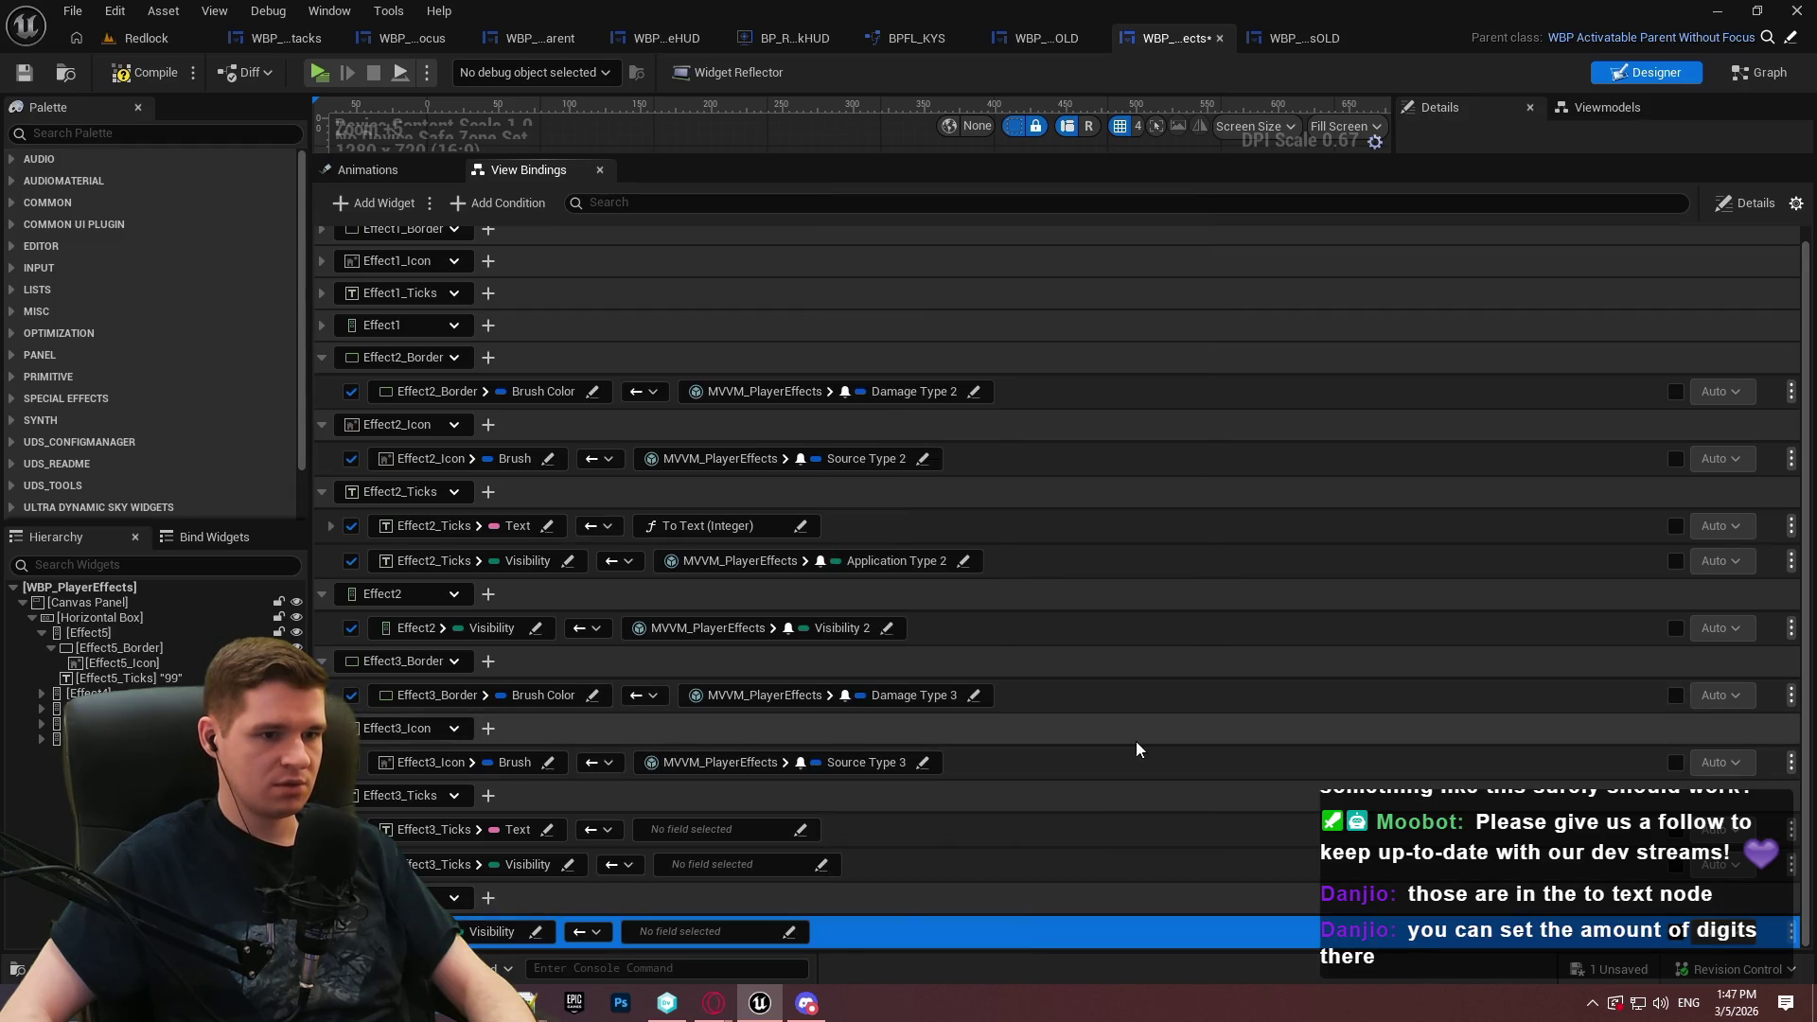
Bind the Effect3_Ticks Text through a To Text (Integer) conversion fed by an MVVM_PlayerEffects field
click(748, 830)
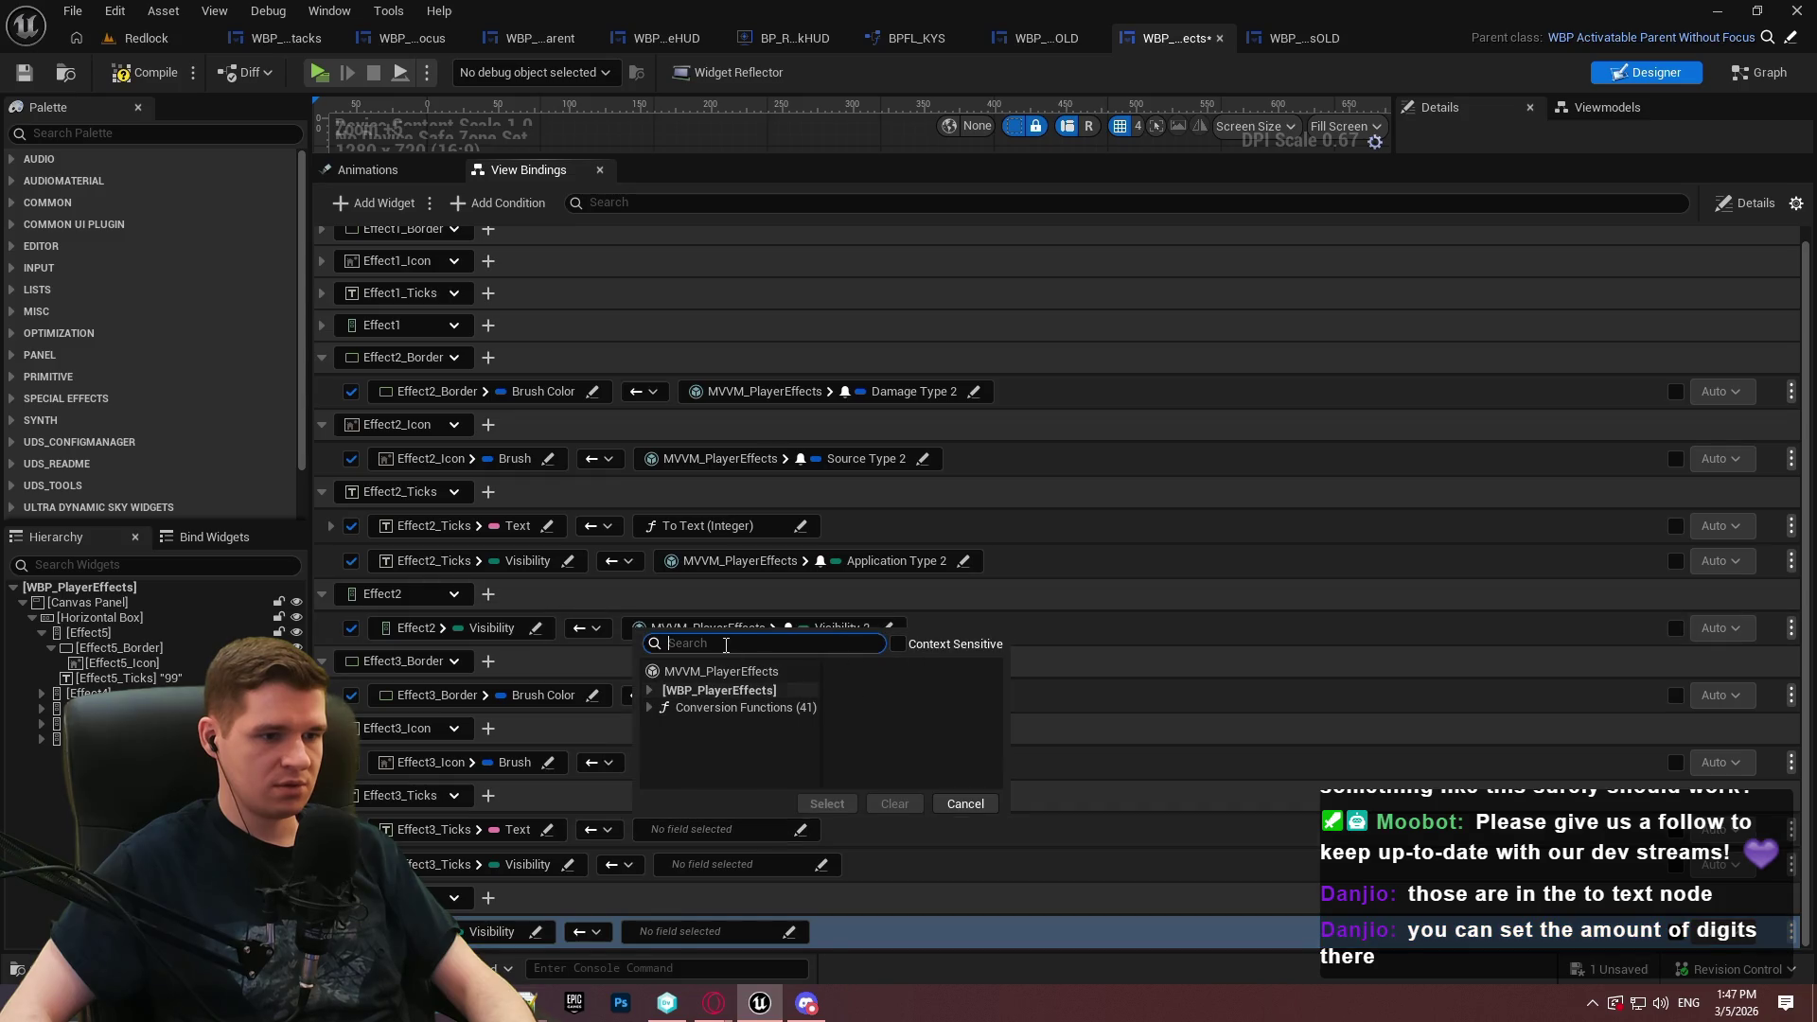
text(int)
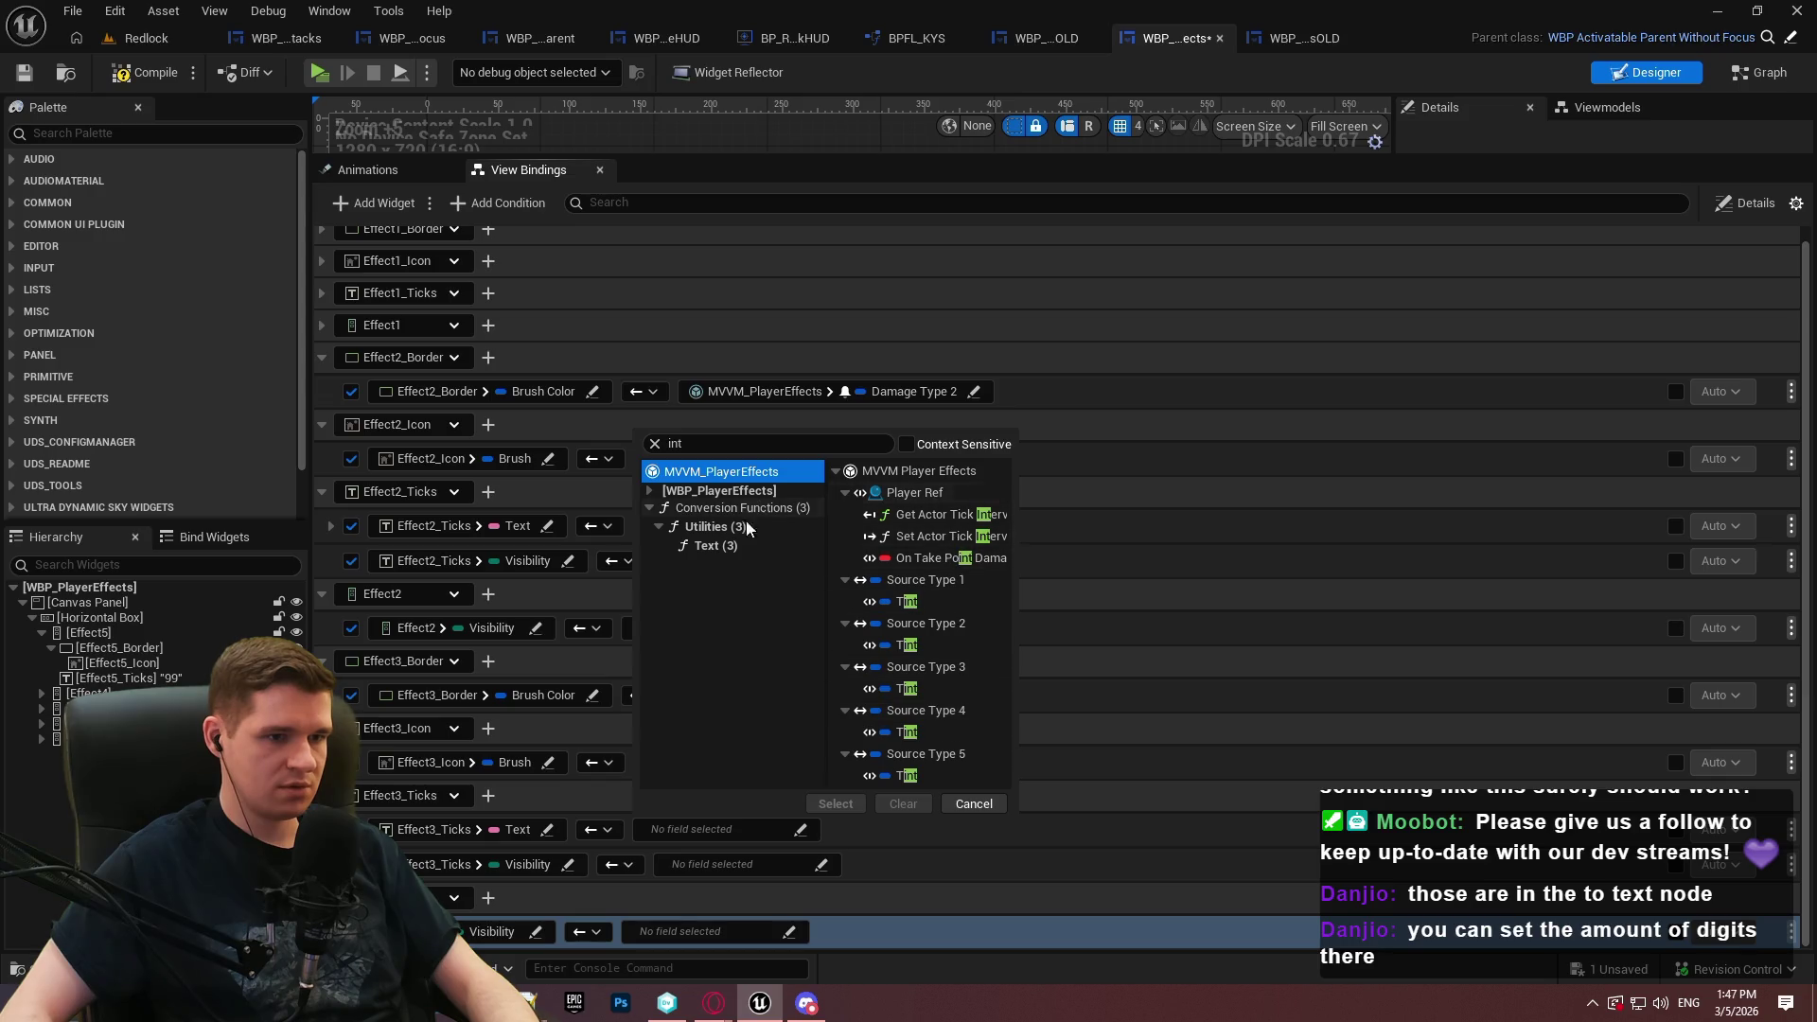
click(720, 545)
click(994, 687)
click(947, 802)
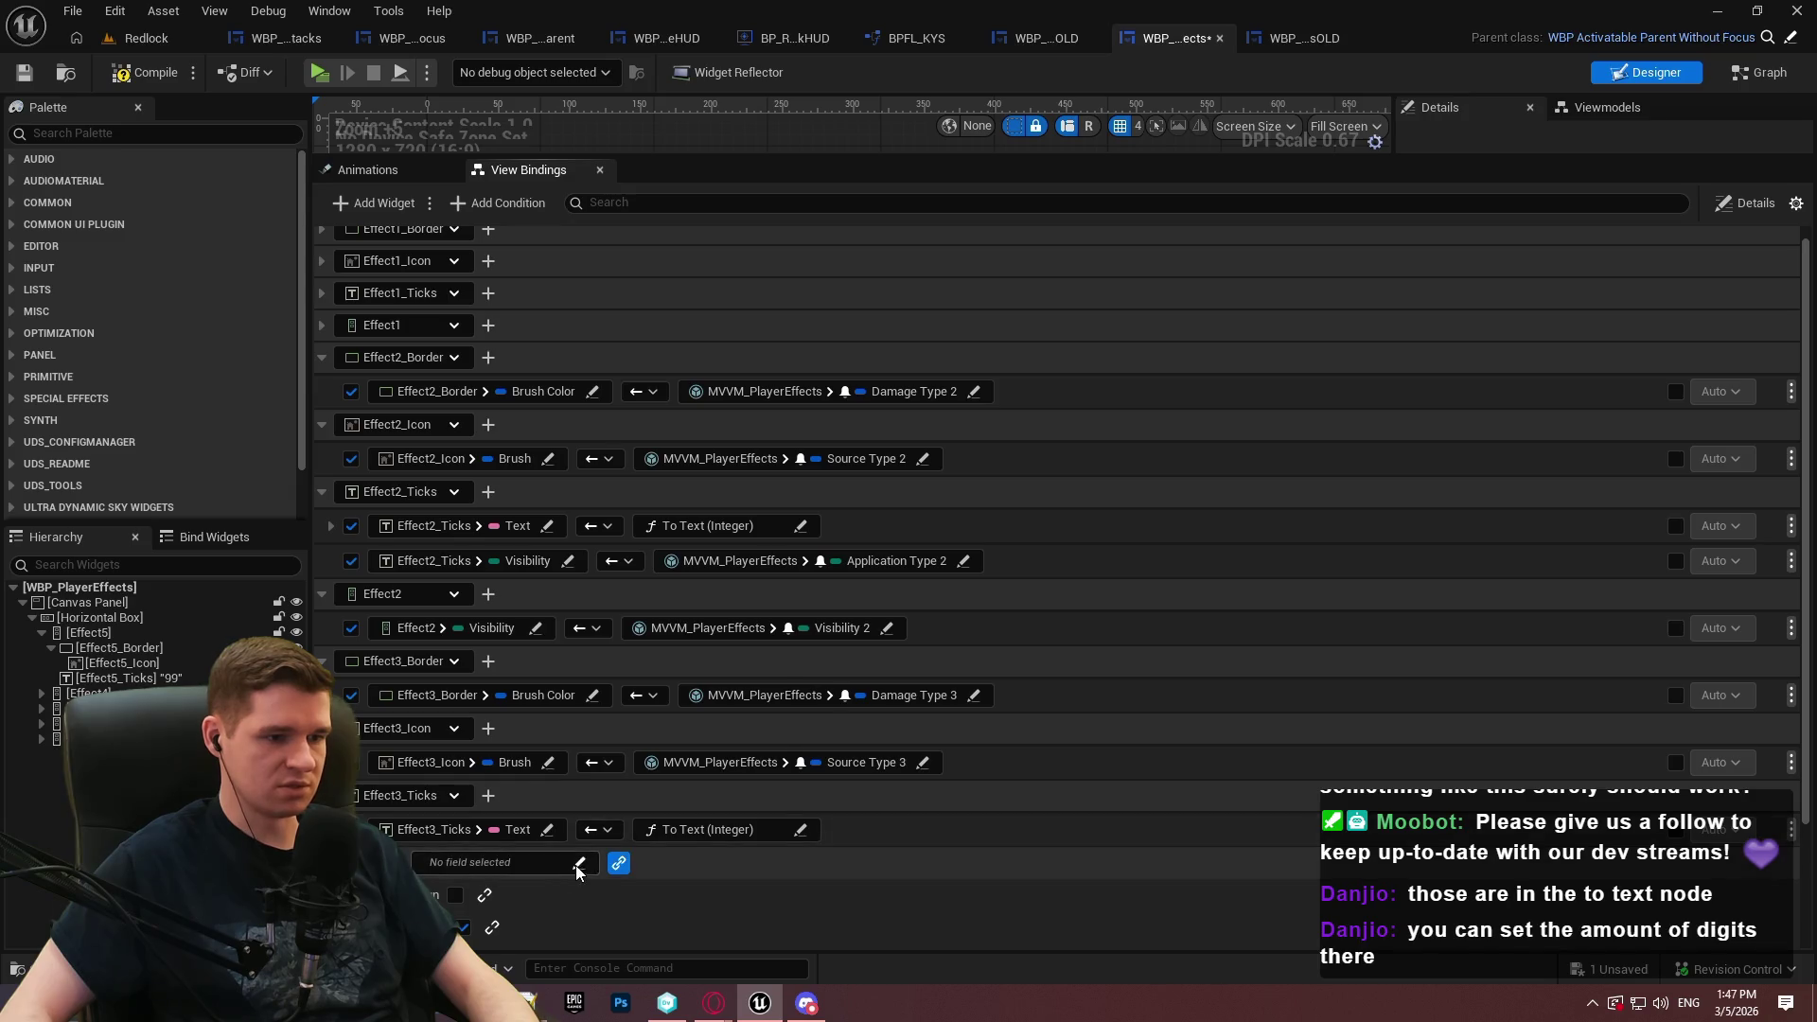
click(579, 863)
click(511, 702)
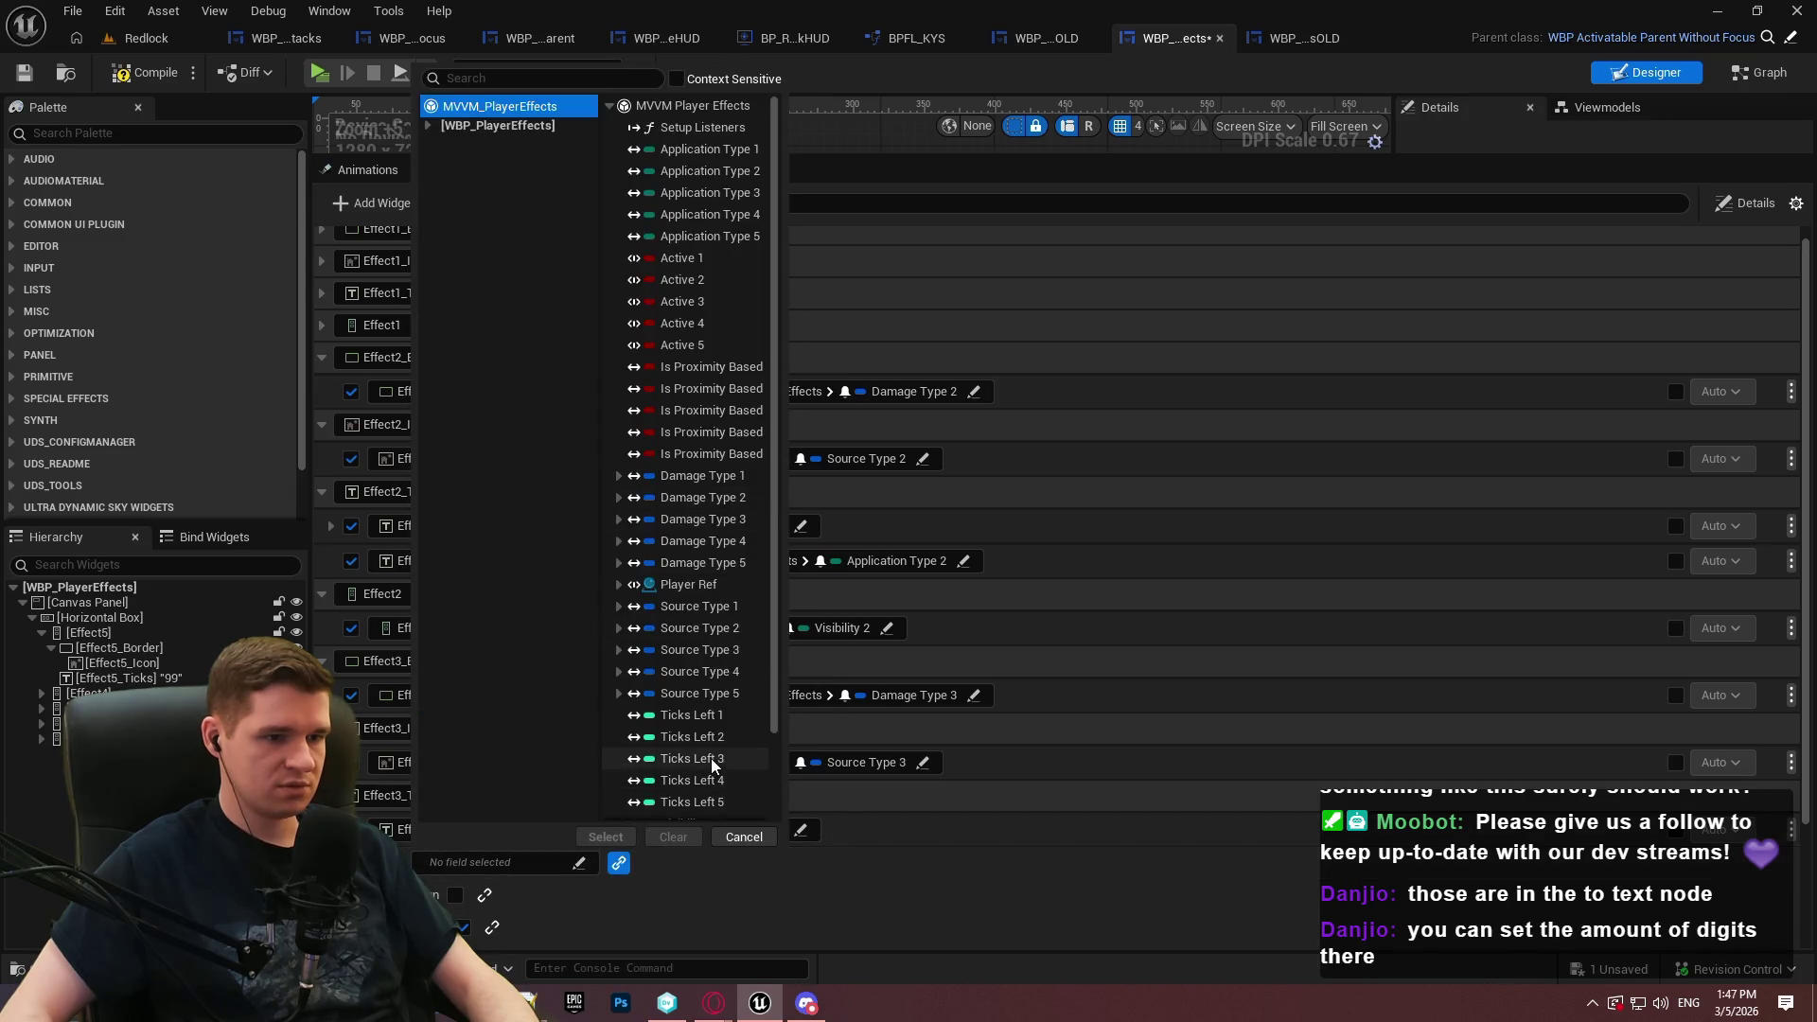
click(744, 836)
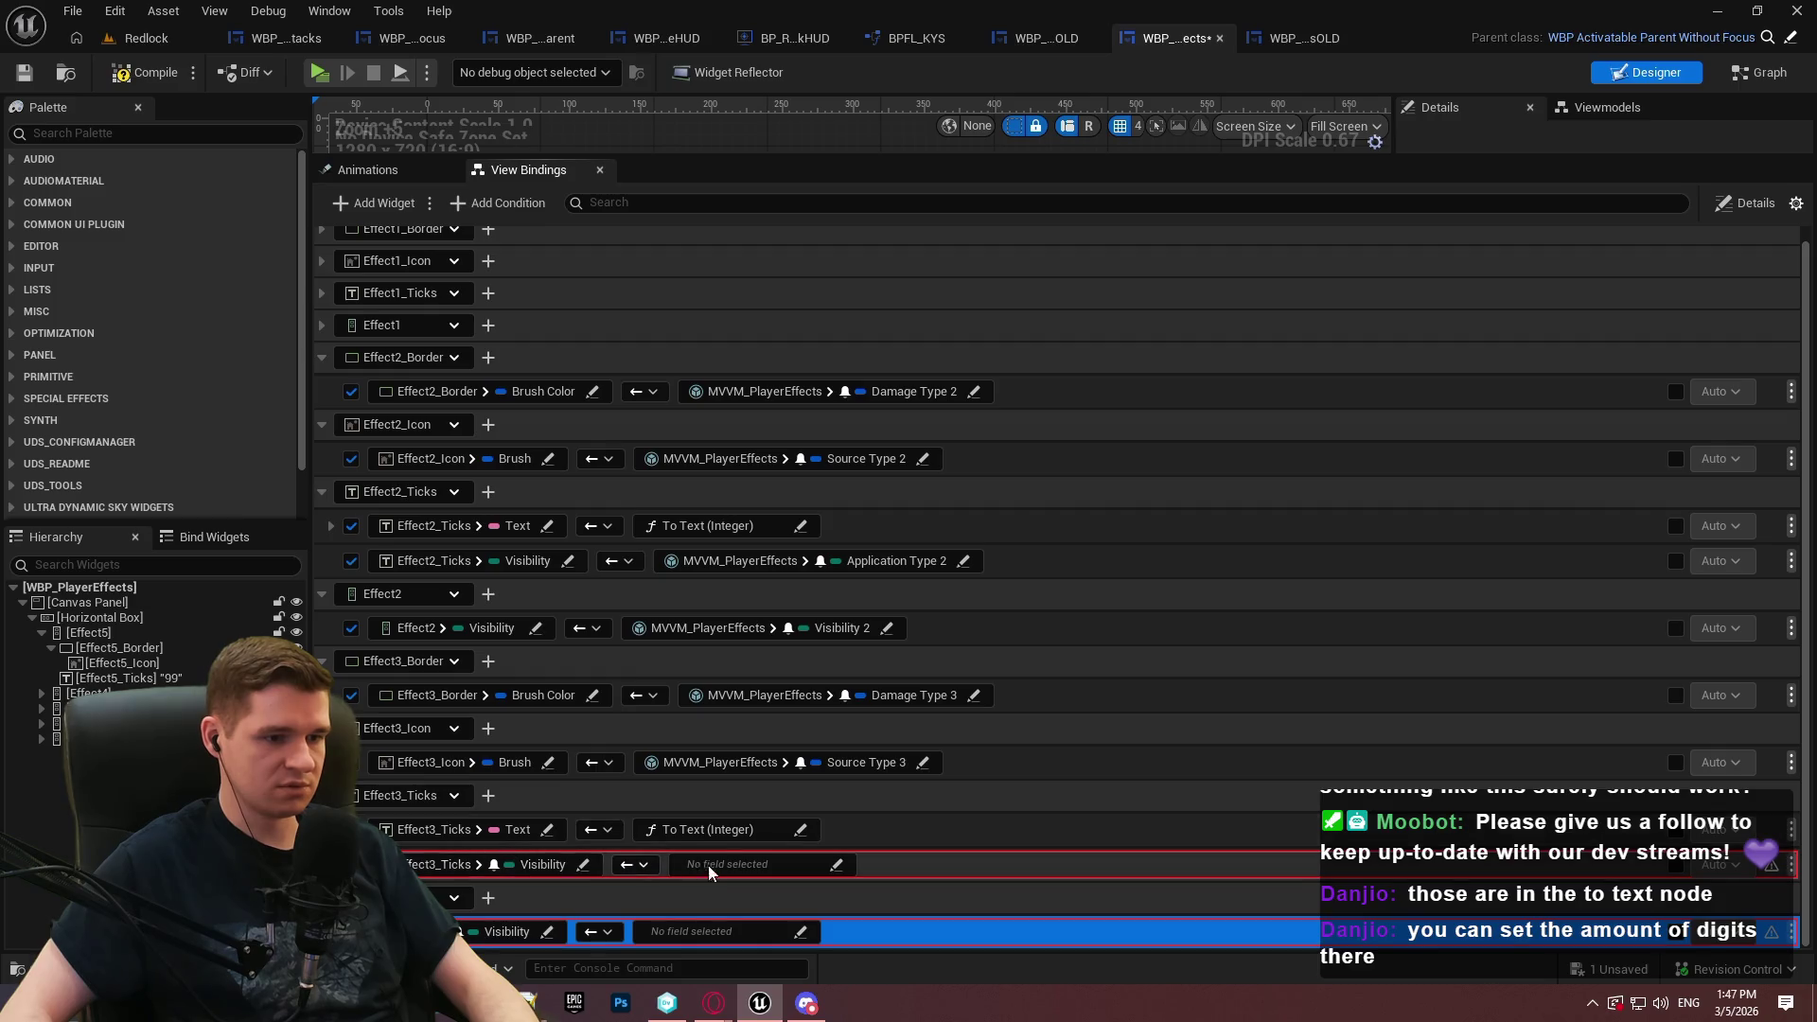
Bind Effect3_Ticks Visibility to Application Type 3 and Effect3 Visibility to Visibility 3
click(703, 869)
click(748, 708)
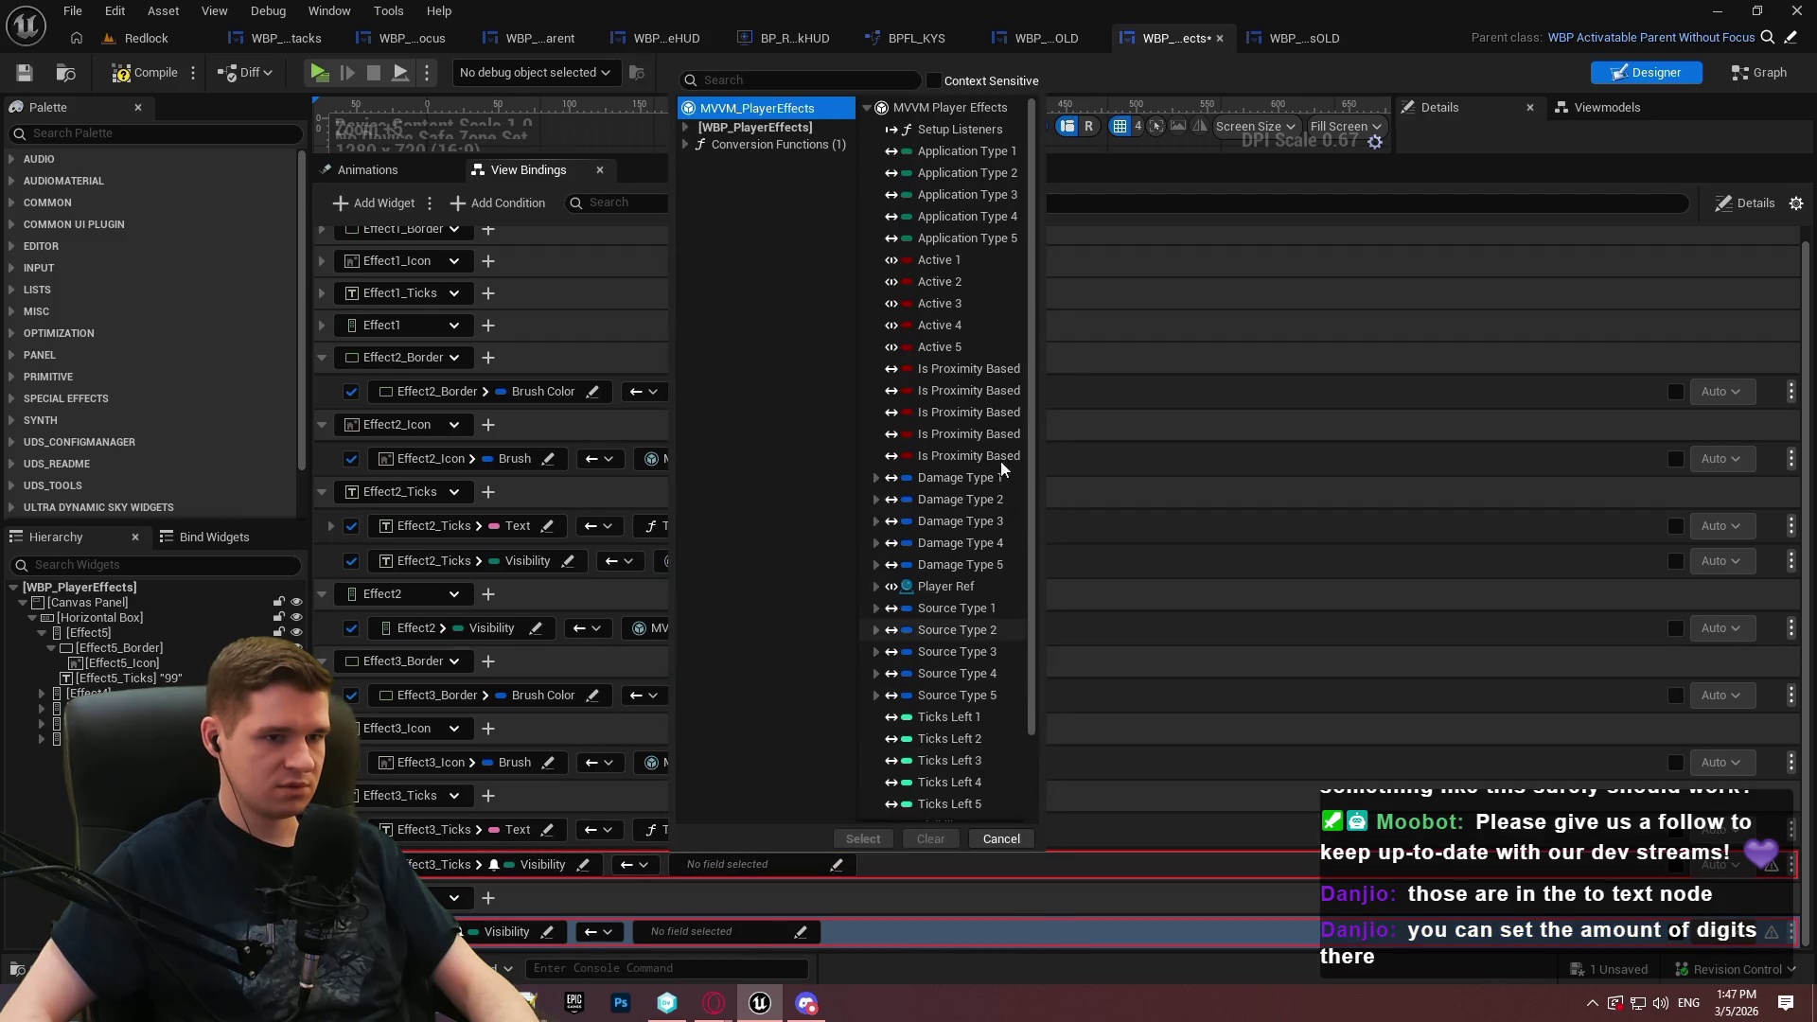
double_click(985, 194)
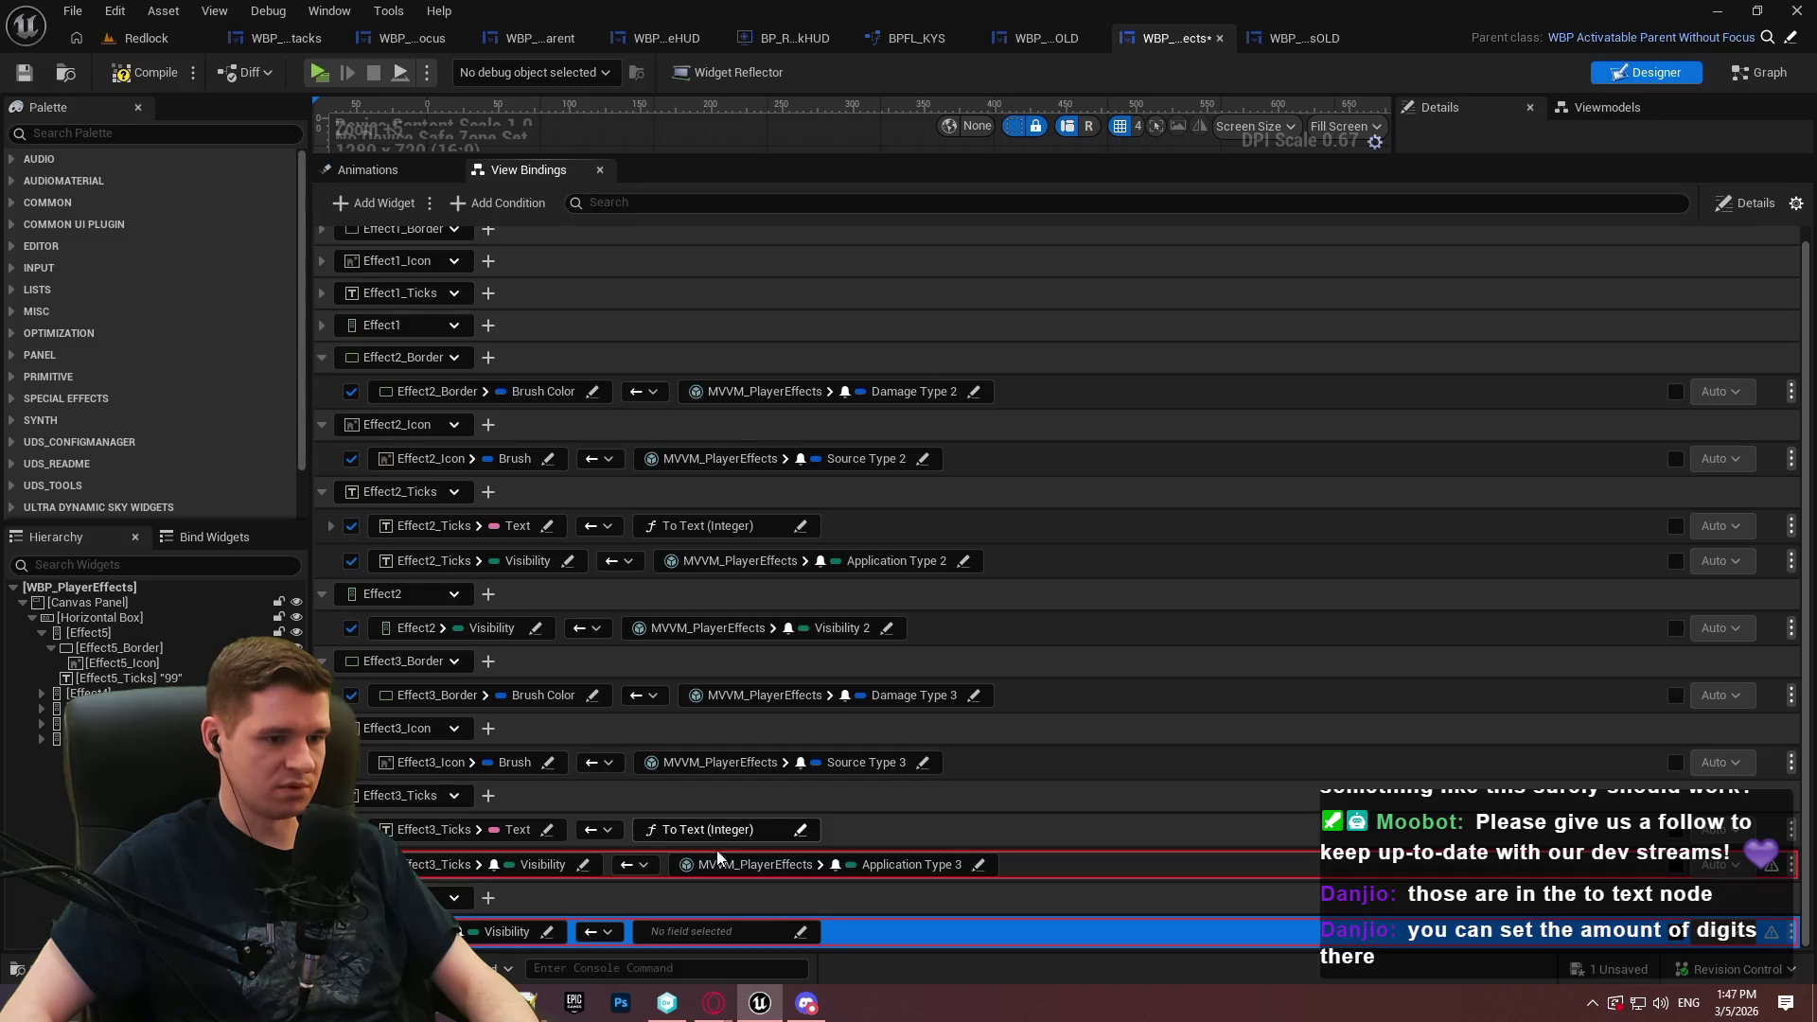
click(705, 932)
click(720, 769)
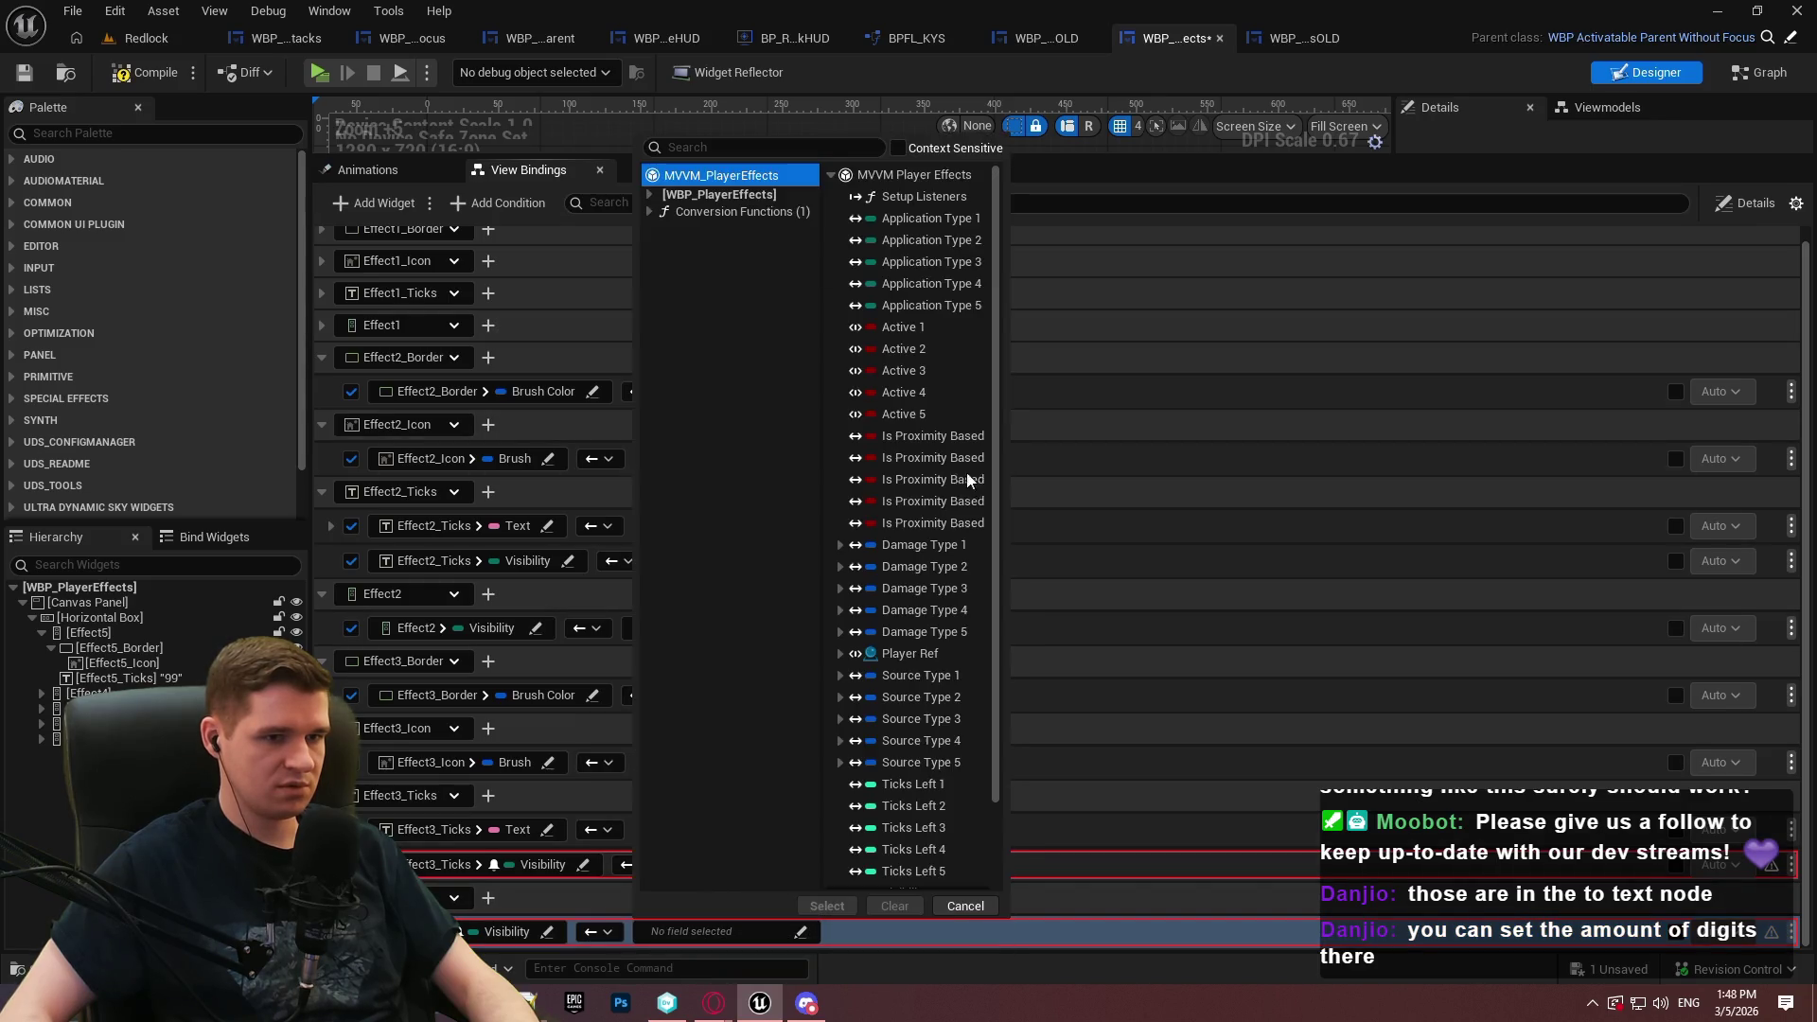
scroll(952, 729, down, 3)
double_click(933, 834)
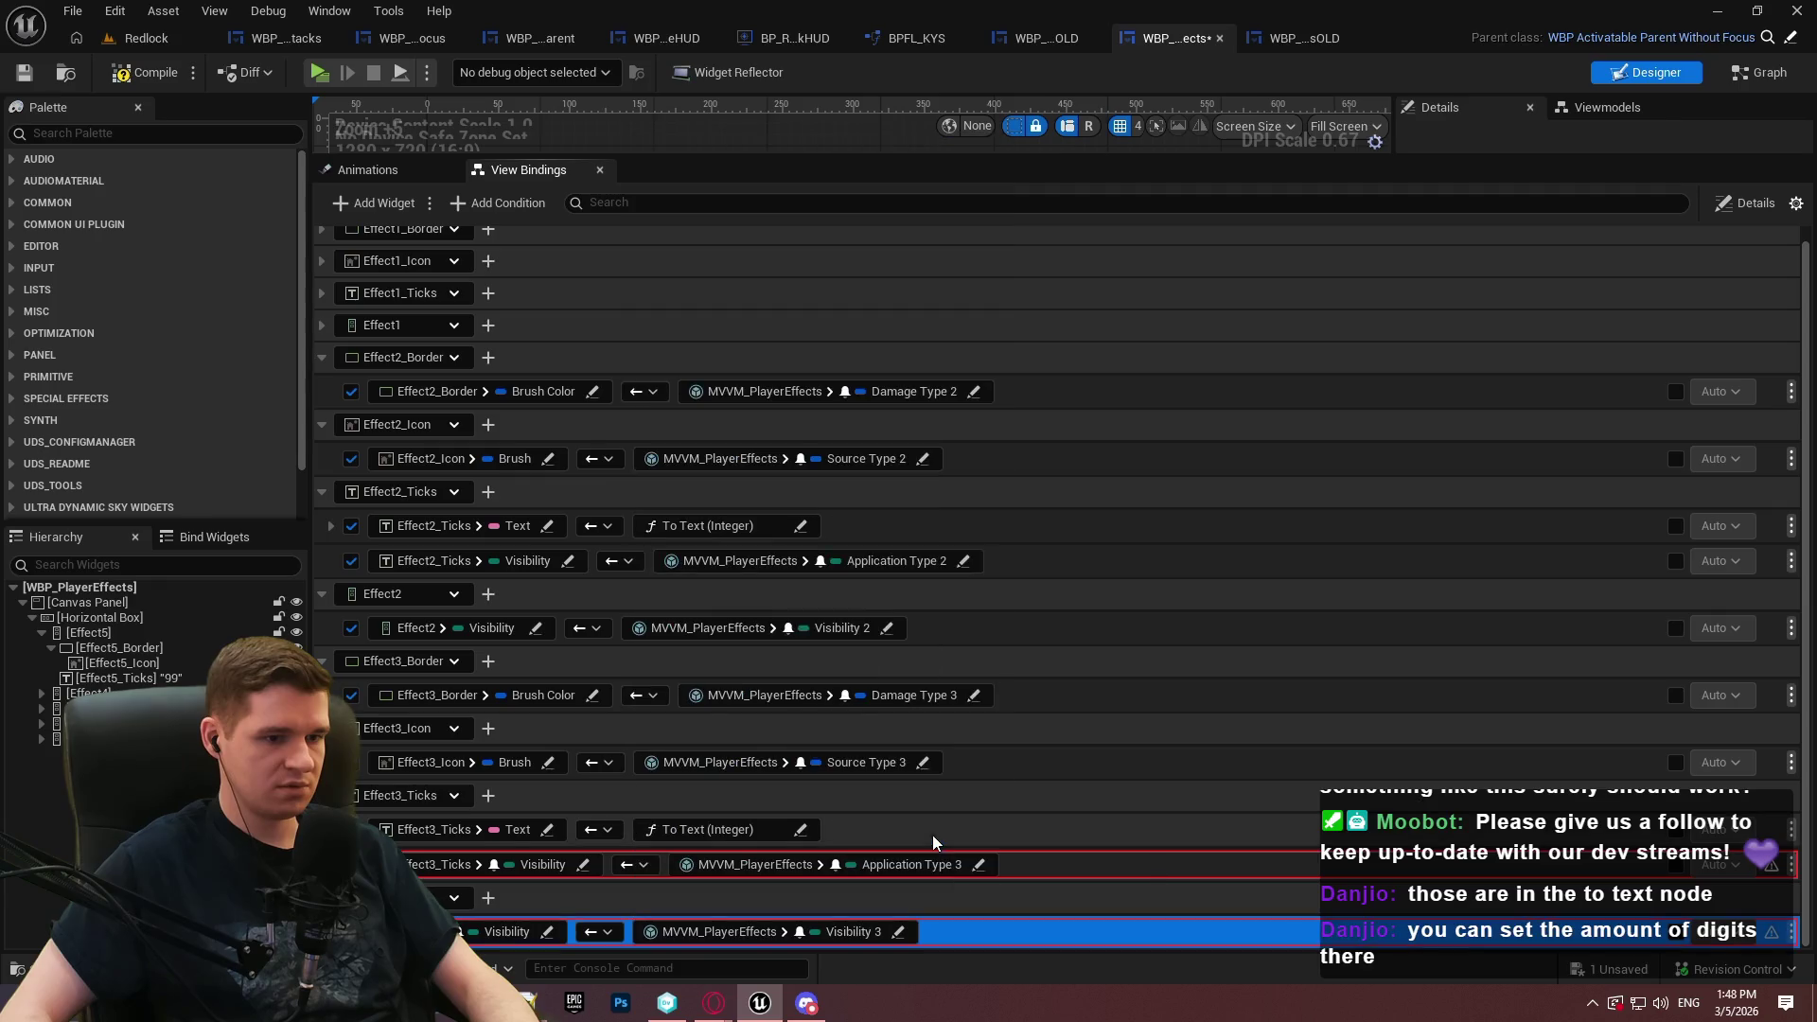
Collapse the four Effect2 binding groups, then compile and save WBP_PlayerEffects
click(1213, 672)
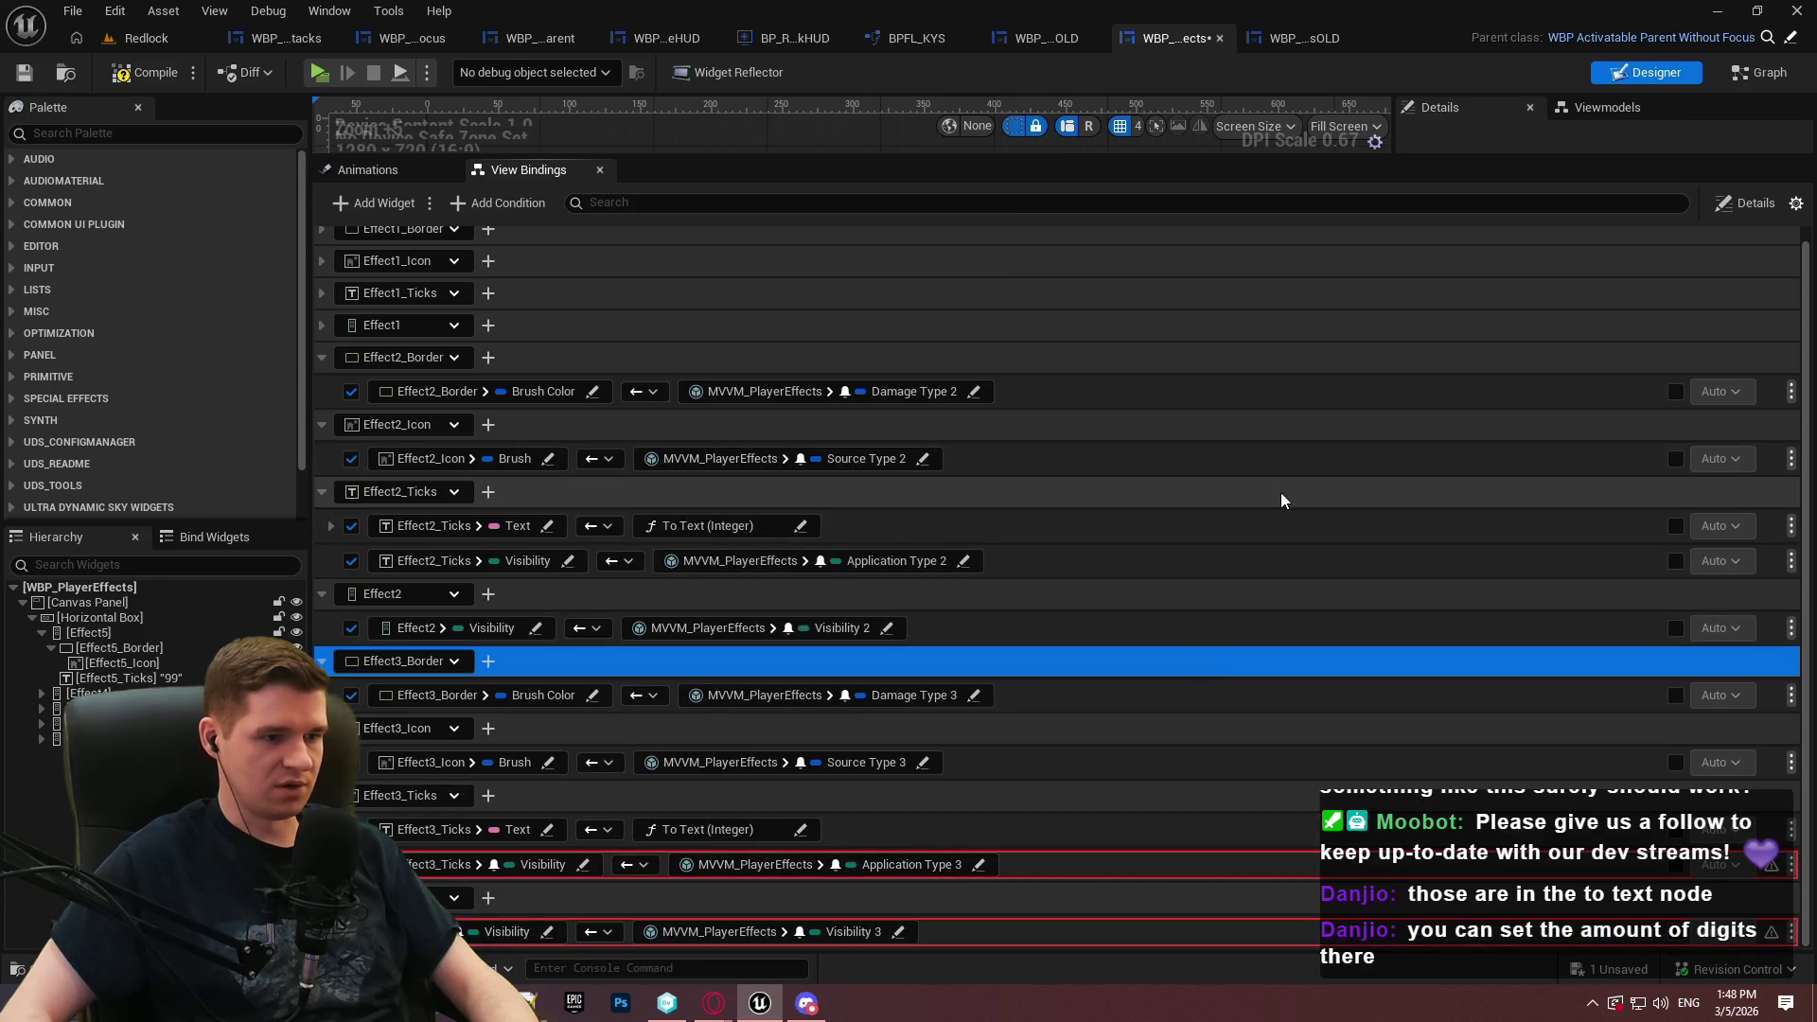
click(323, 360)
click(320, 405)
click(319, 437)
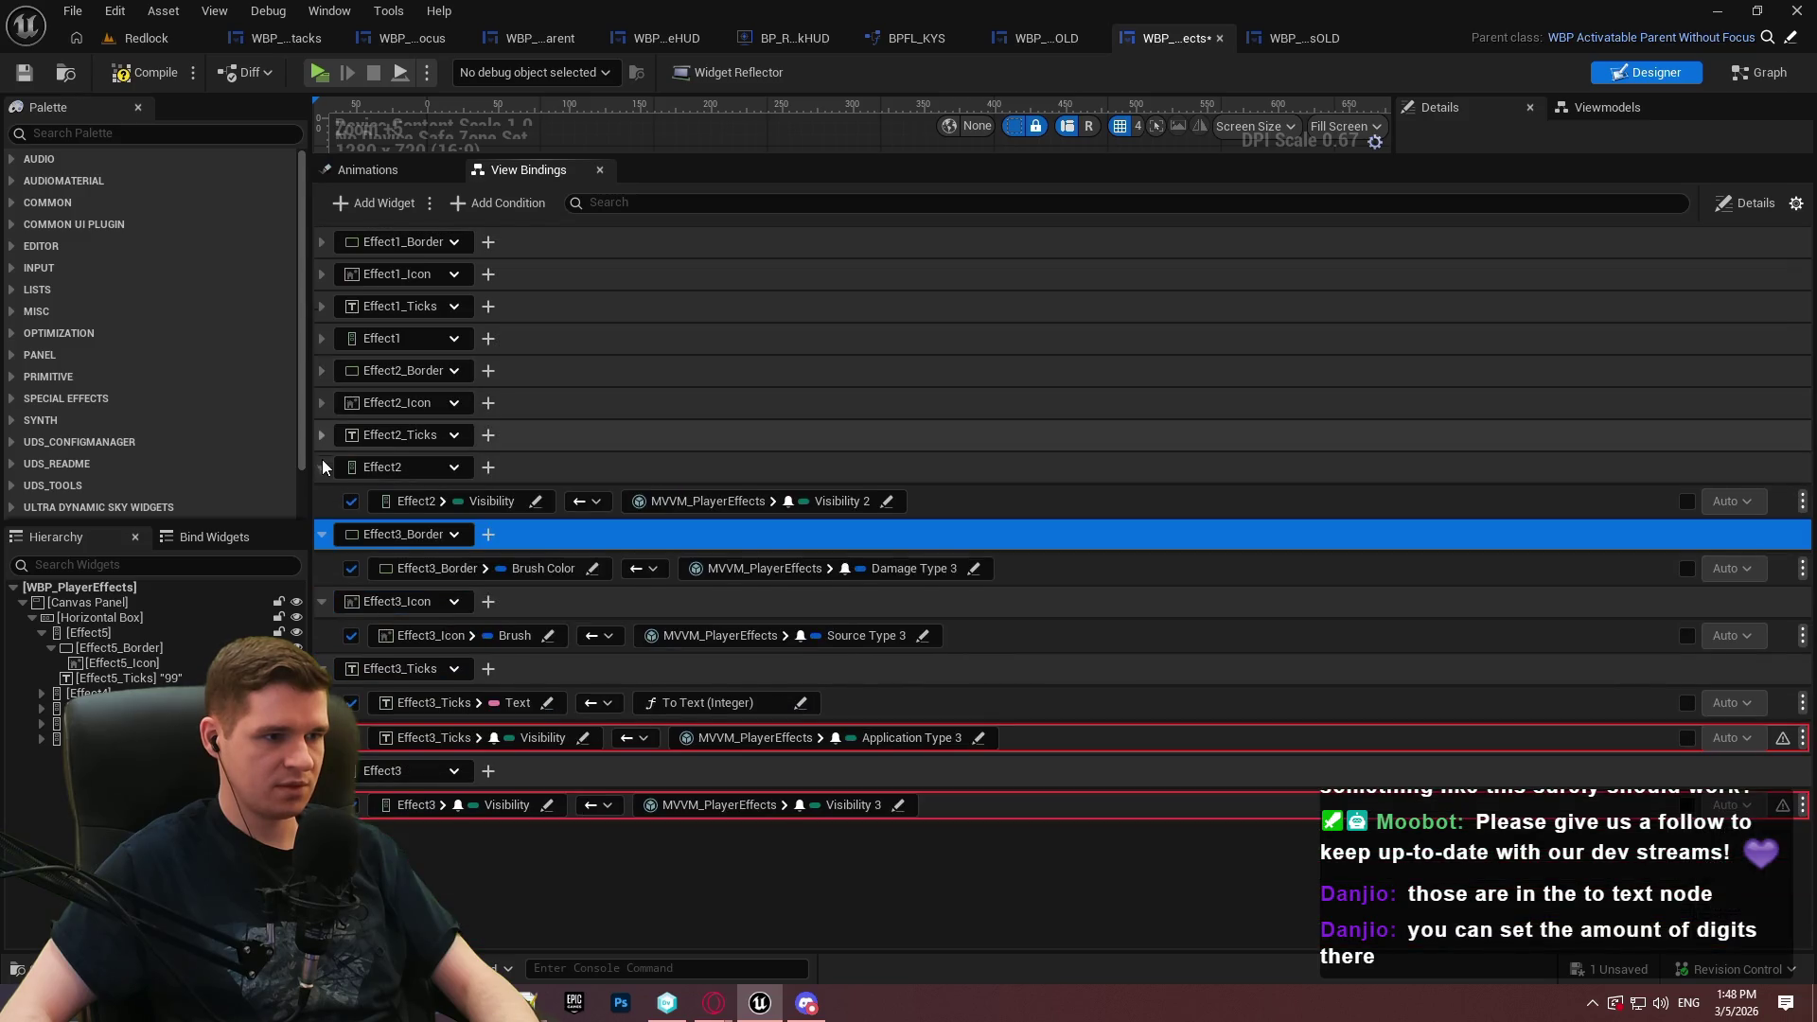
click(322, 465)
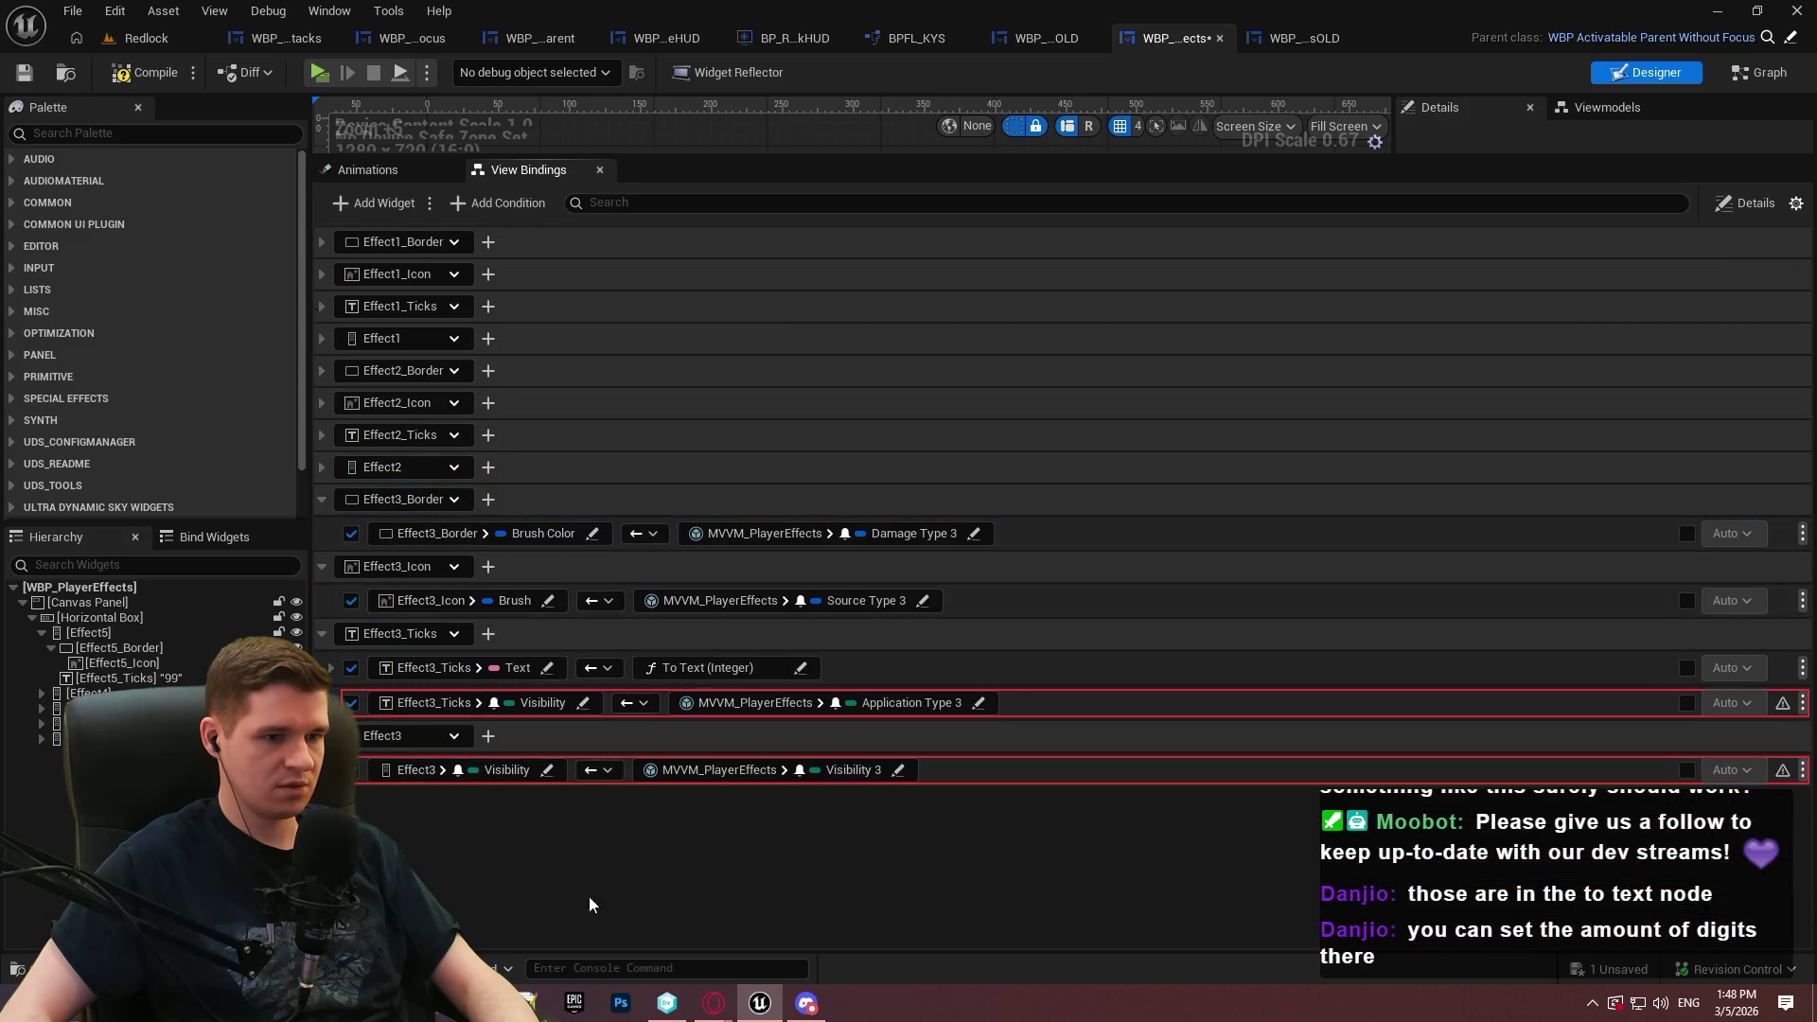
click(144, 72)
key(ctrl+s)
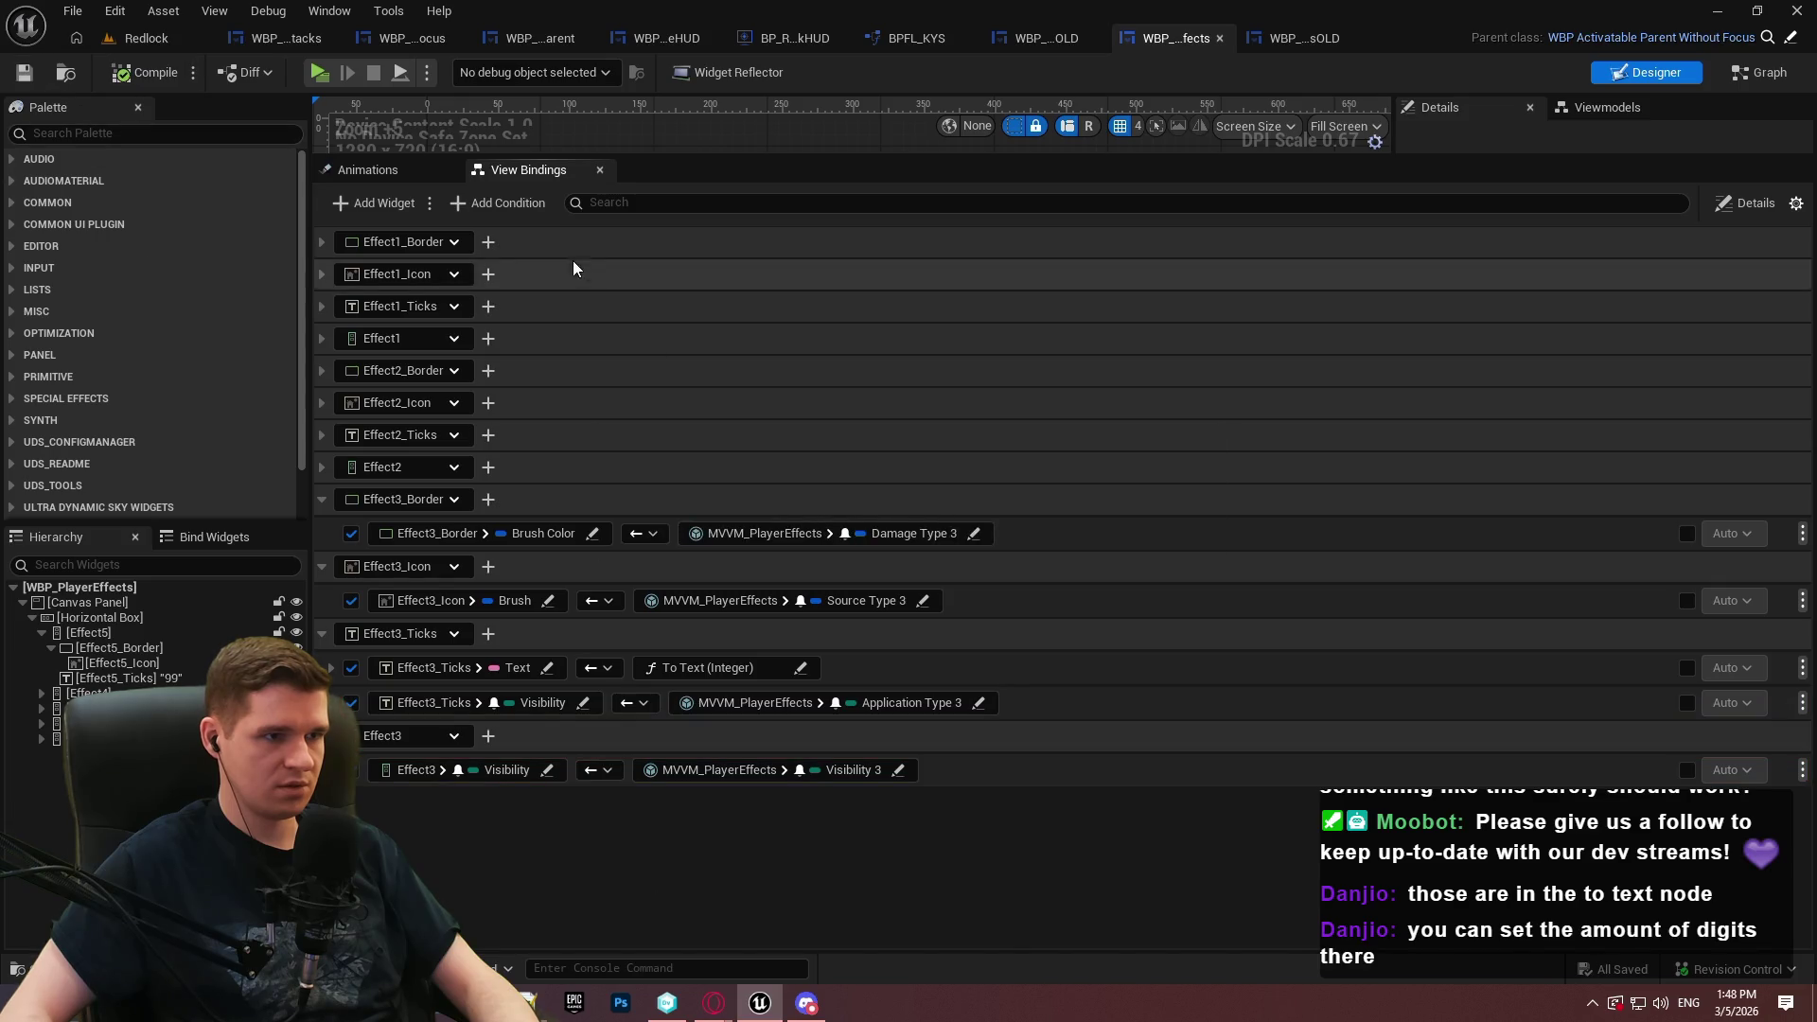
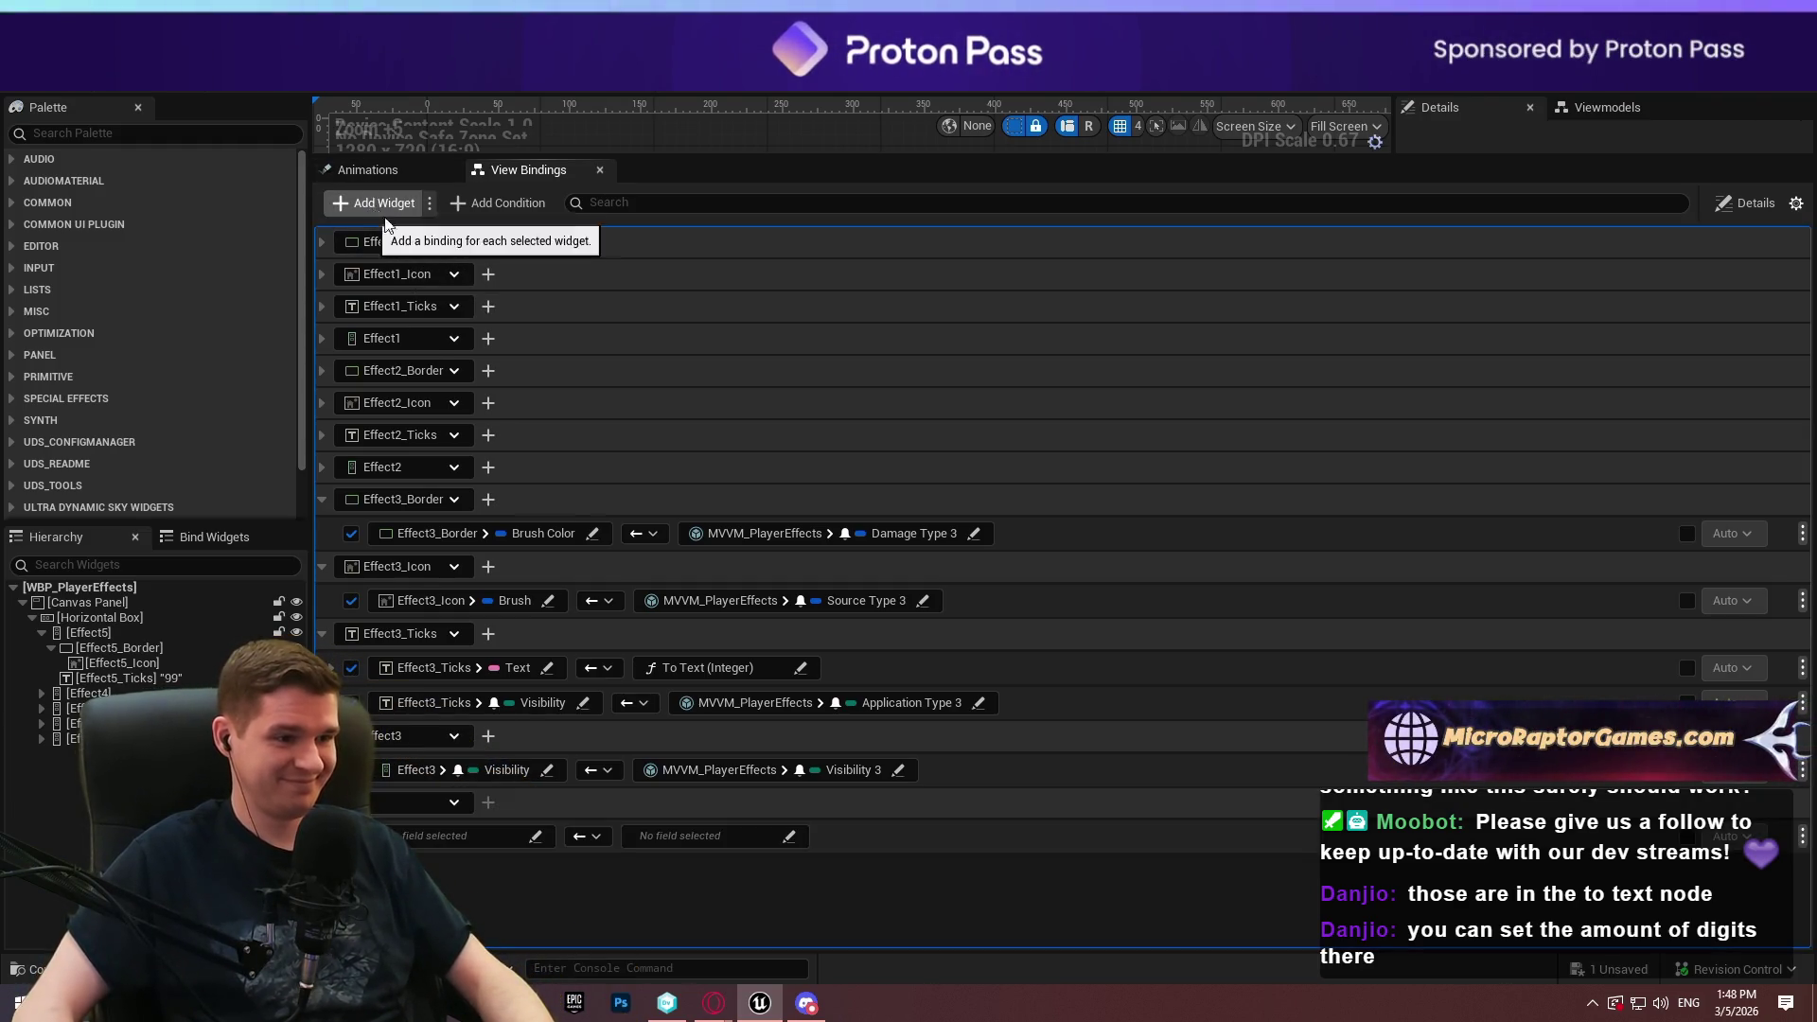
Add View Bindings rows for the Effect4_Border and Effect4_Icon widgets
click(371, 202)
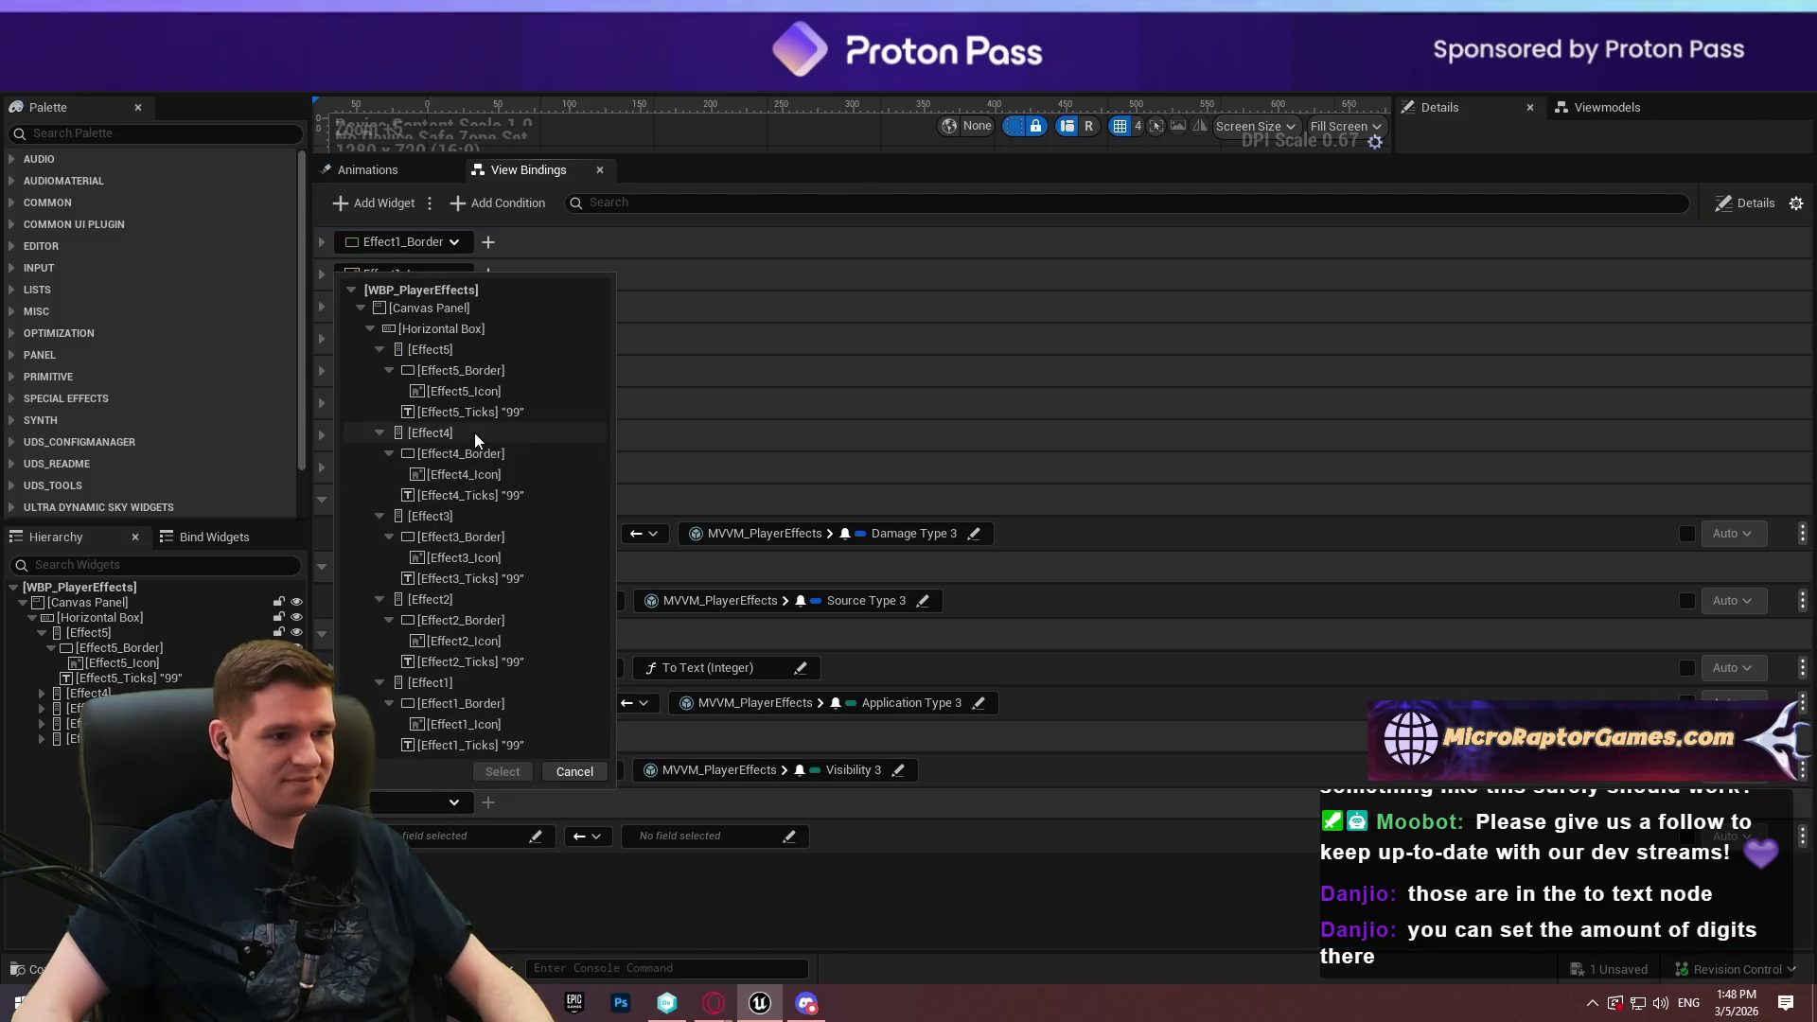
click(502, 771)
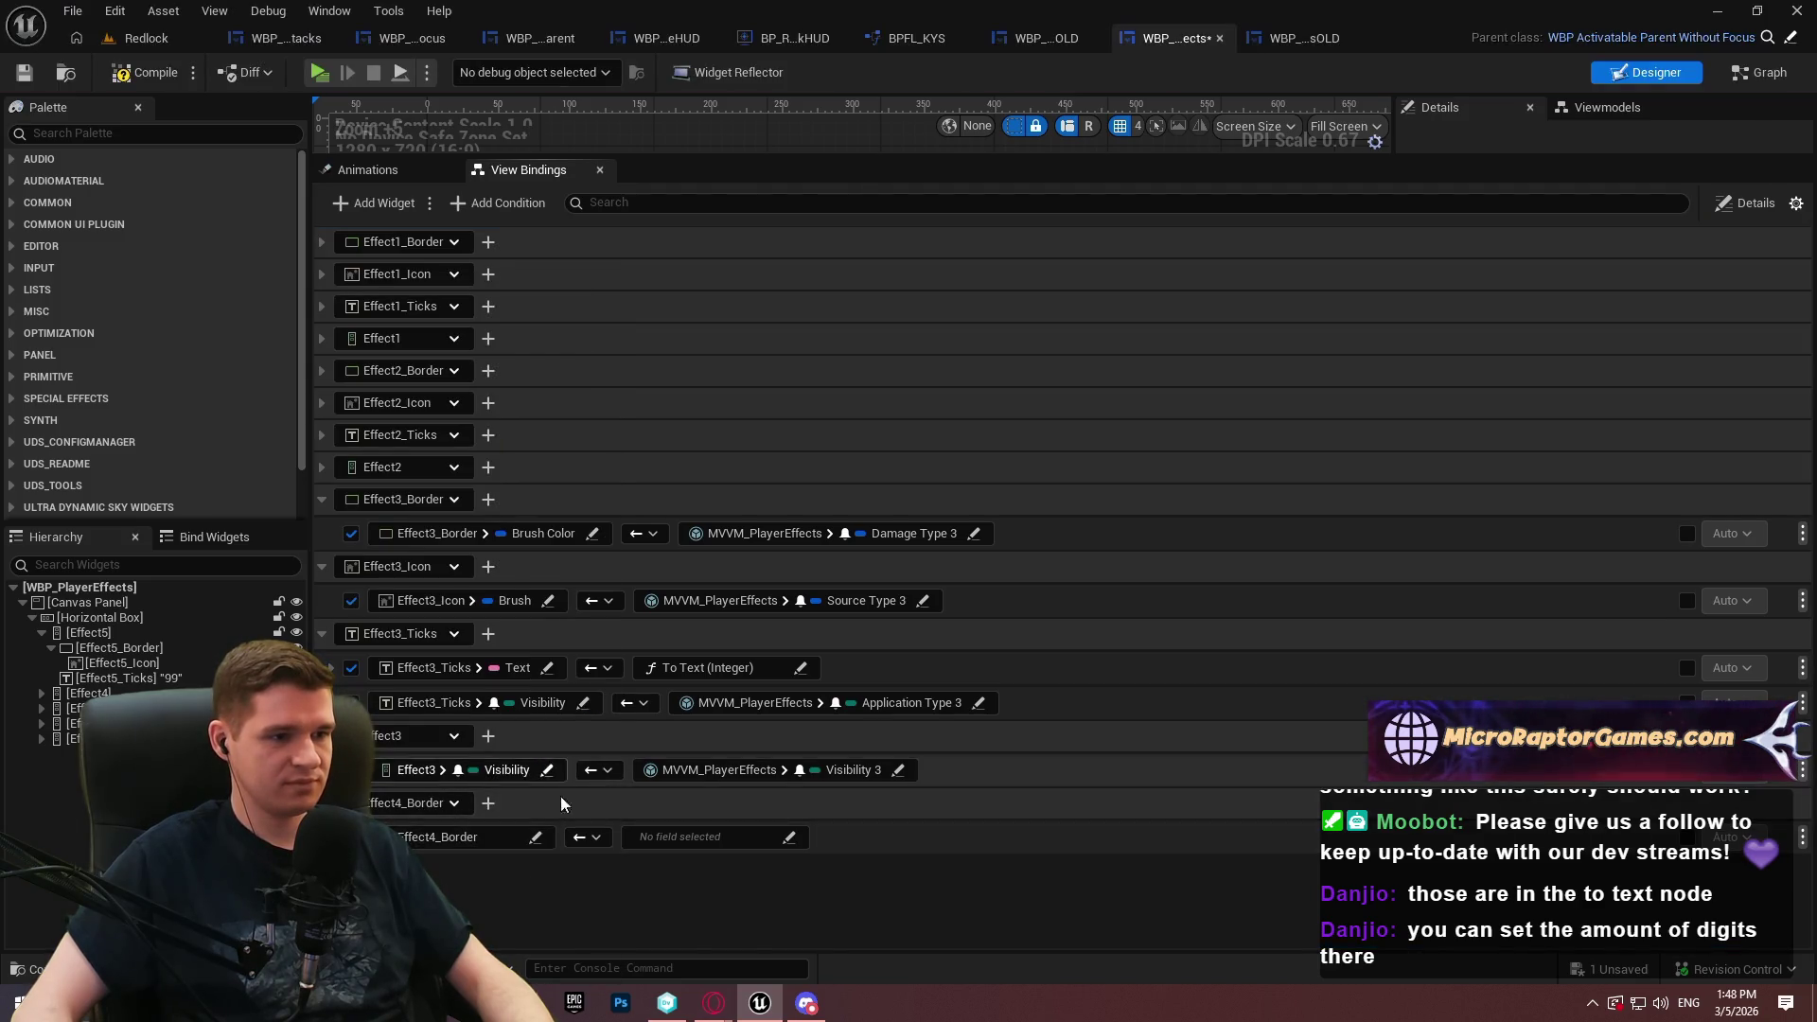
click(395, 208)
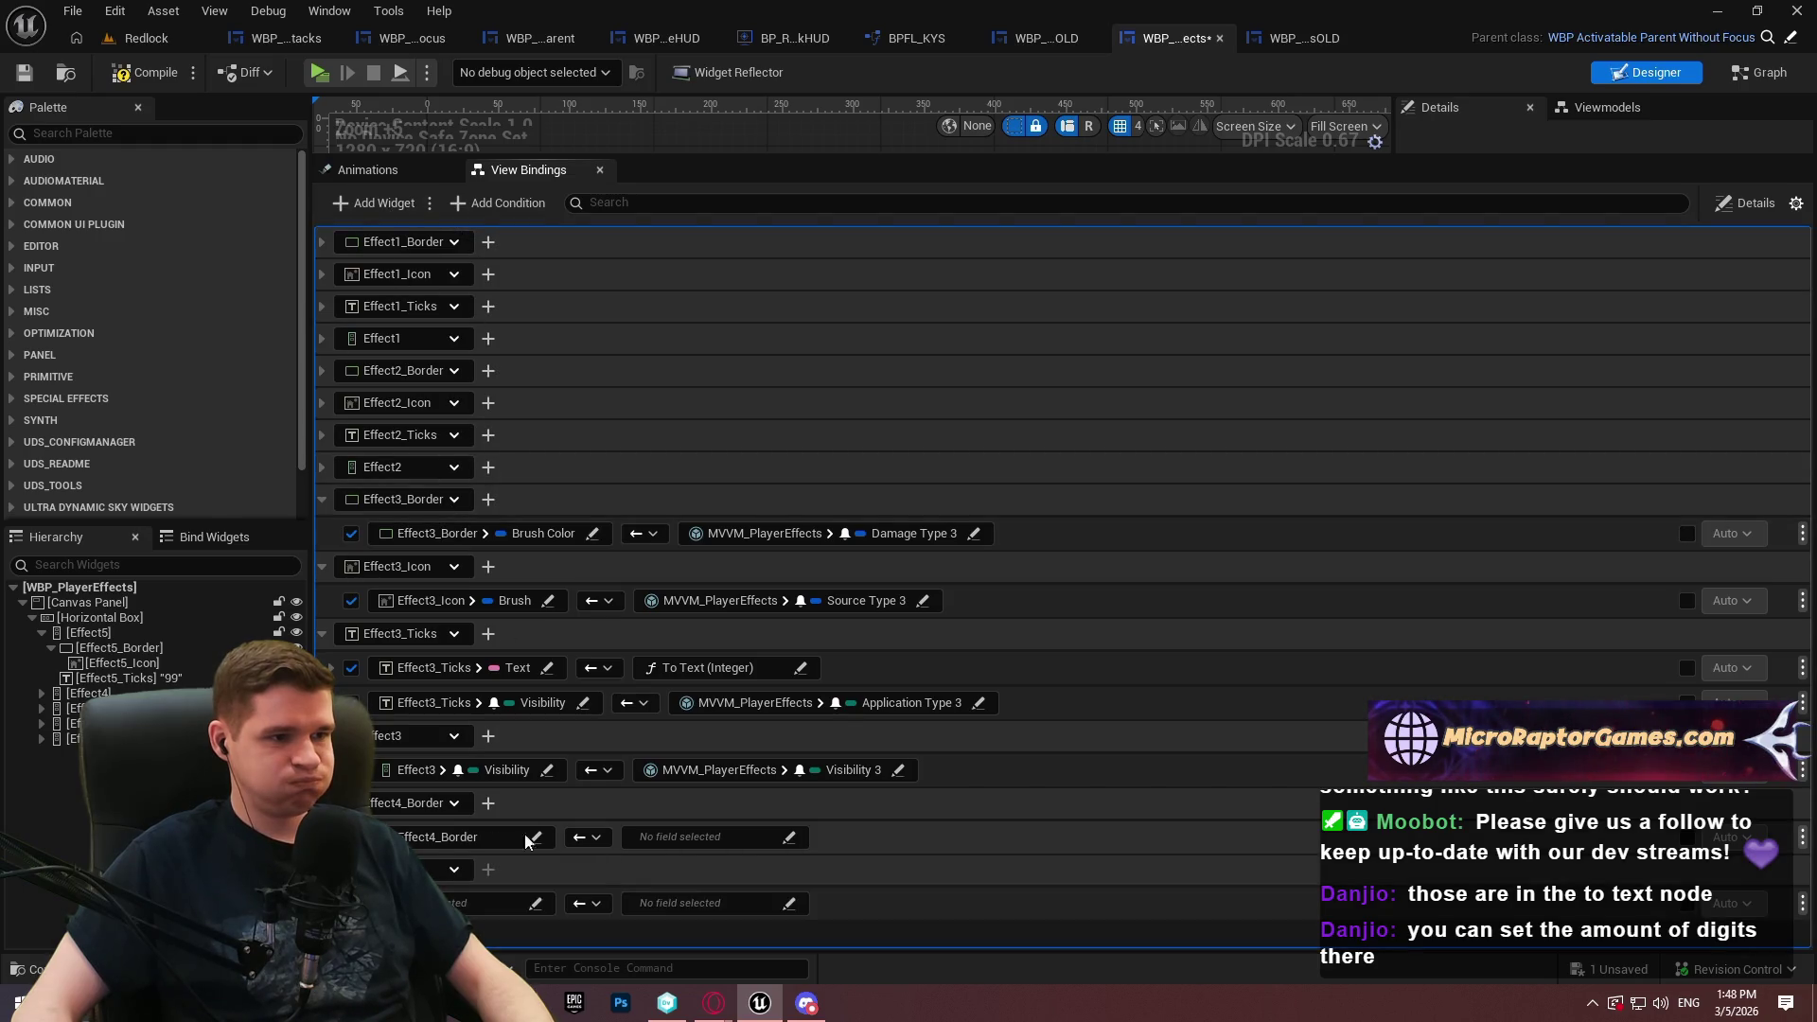
click(464, 542)
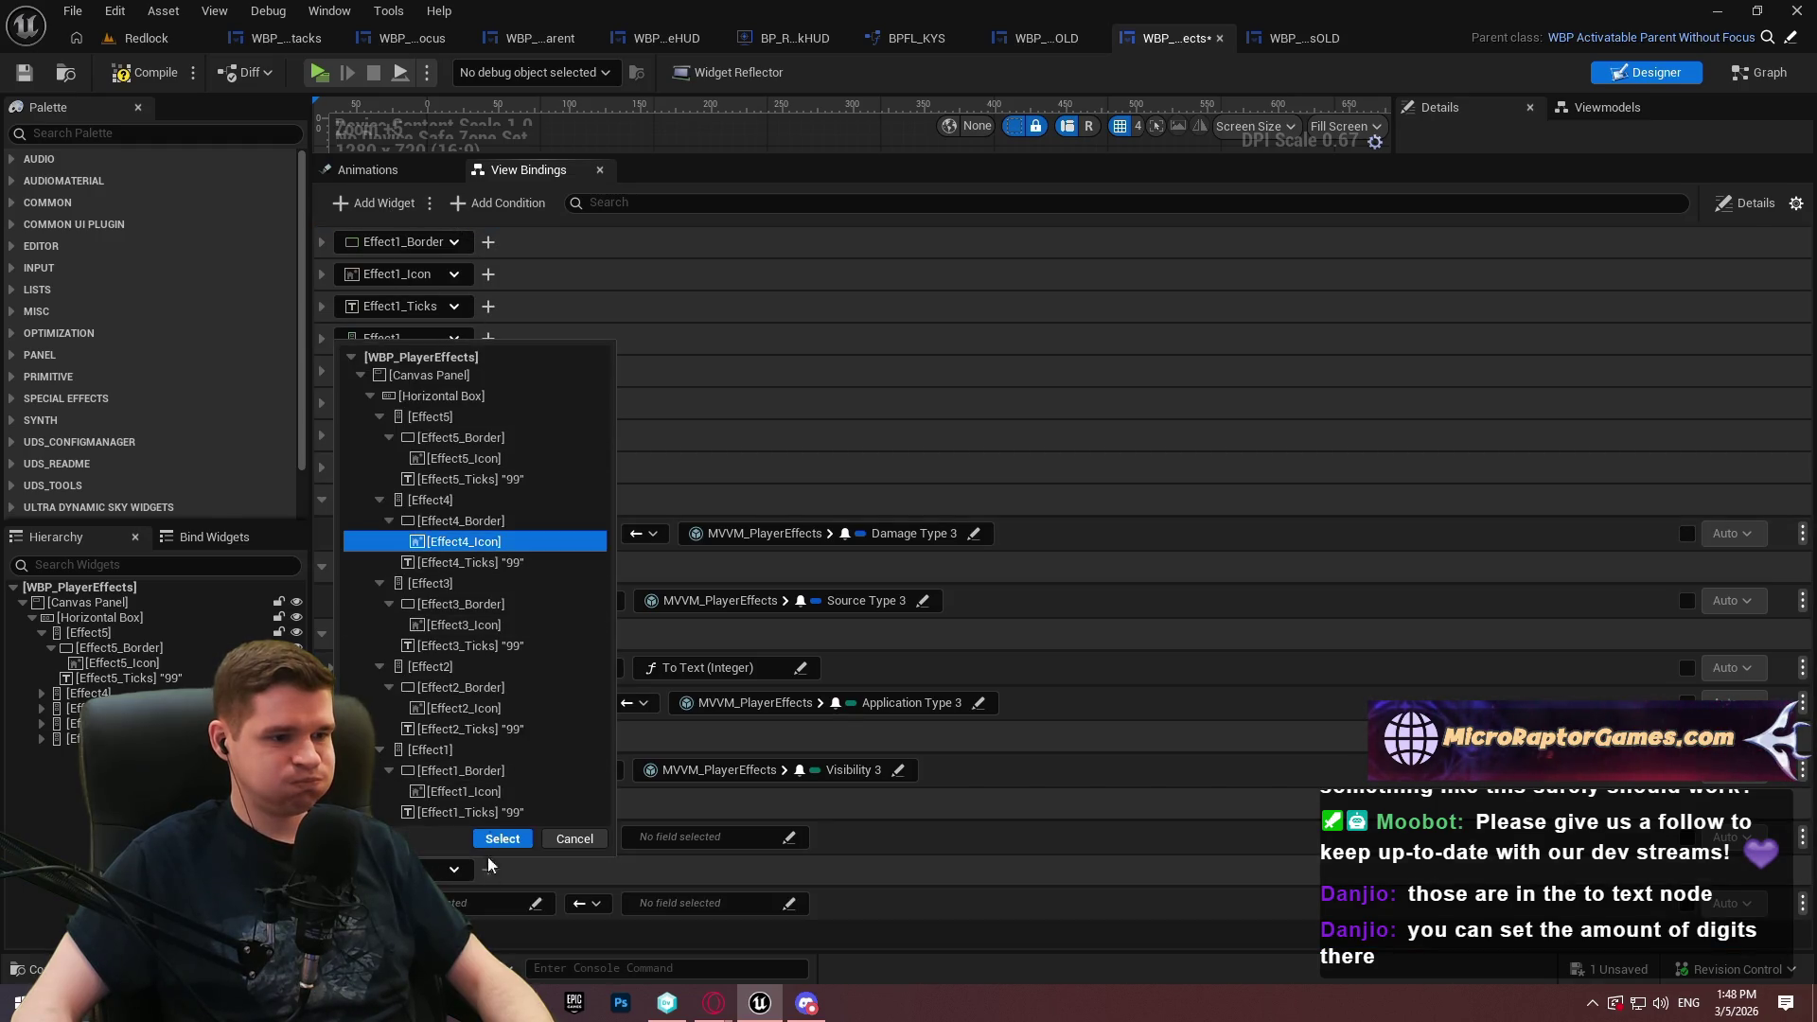
click(502, 839)
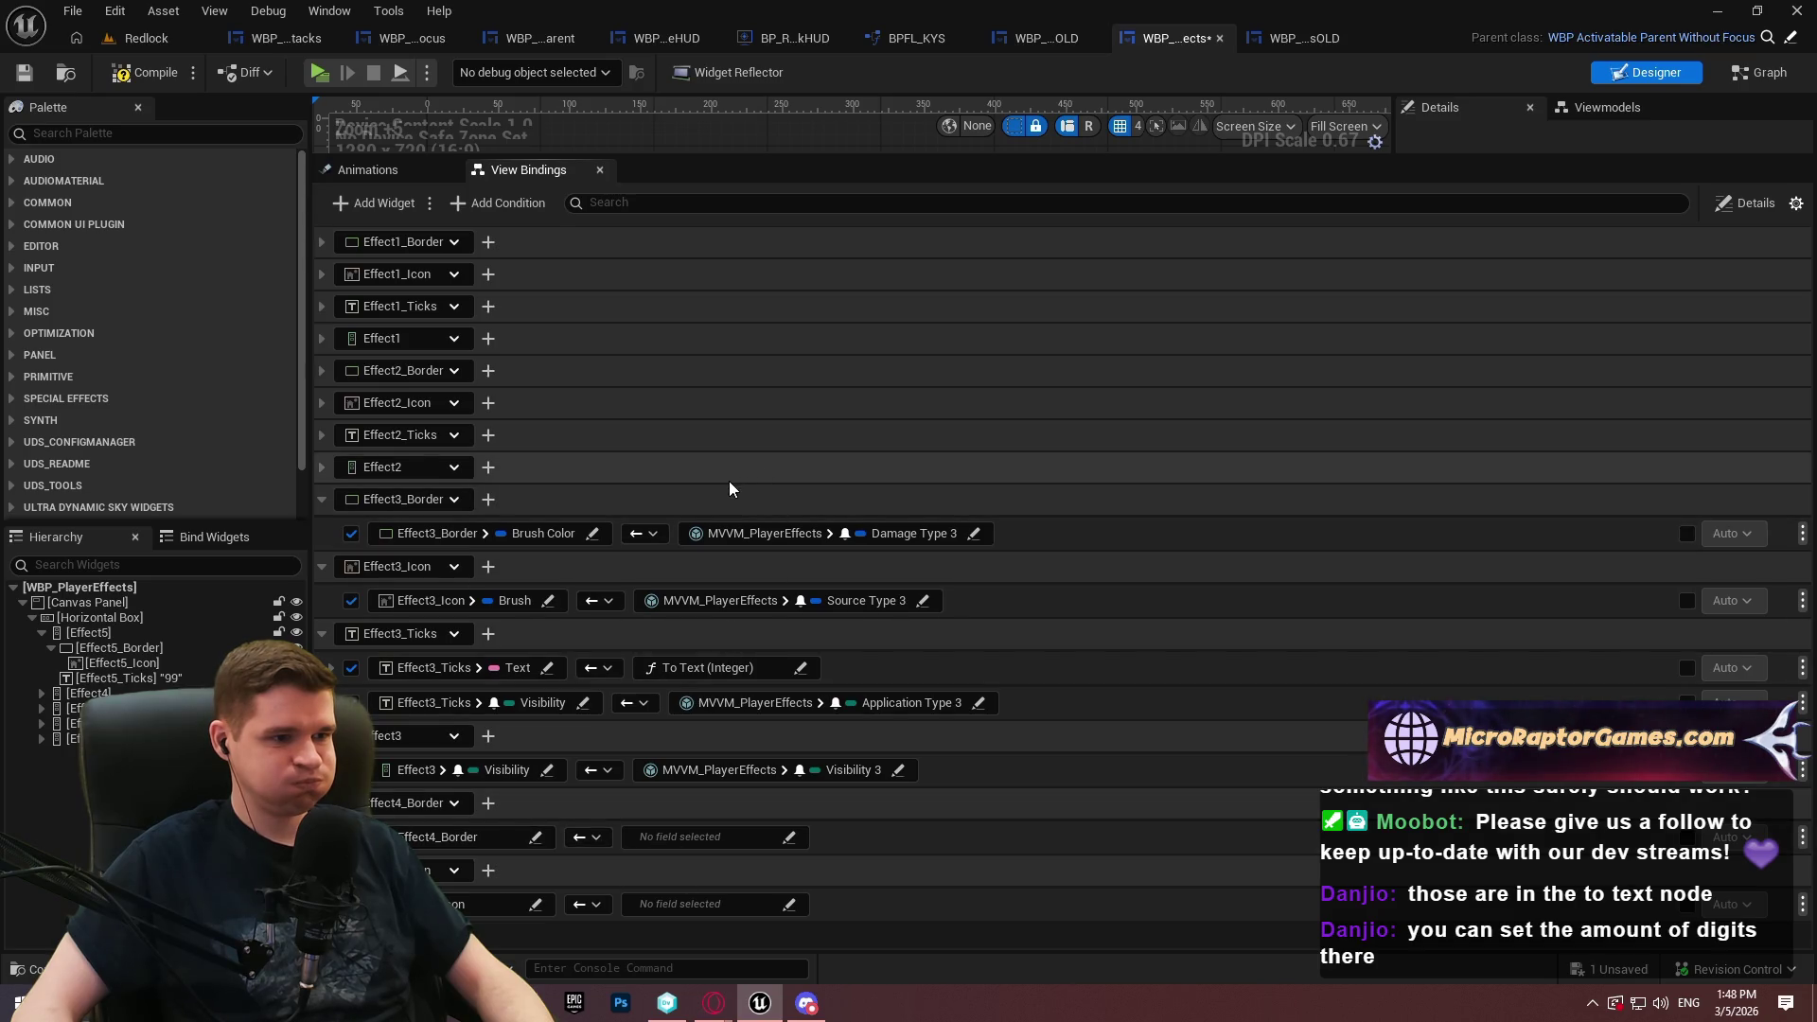
Add binding rows for Effect4_Ticks and the Effect4 widget itself
click(374, 203)
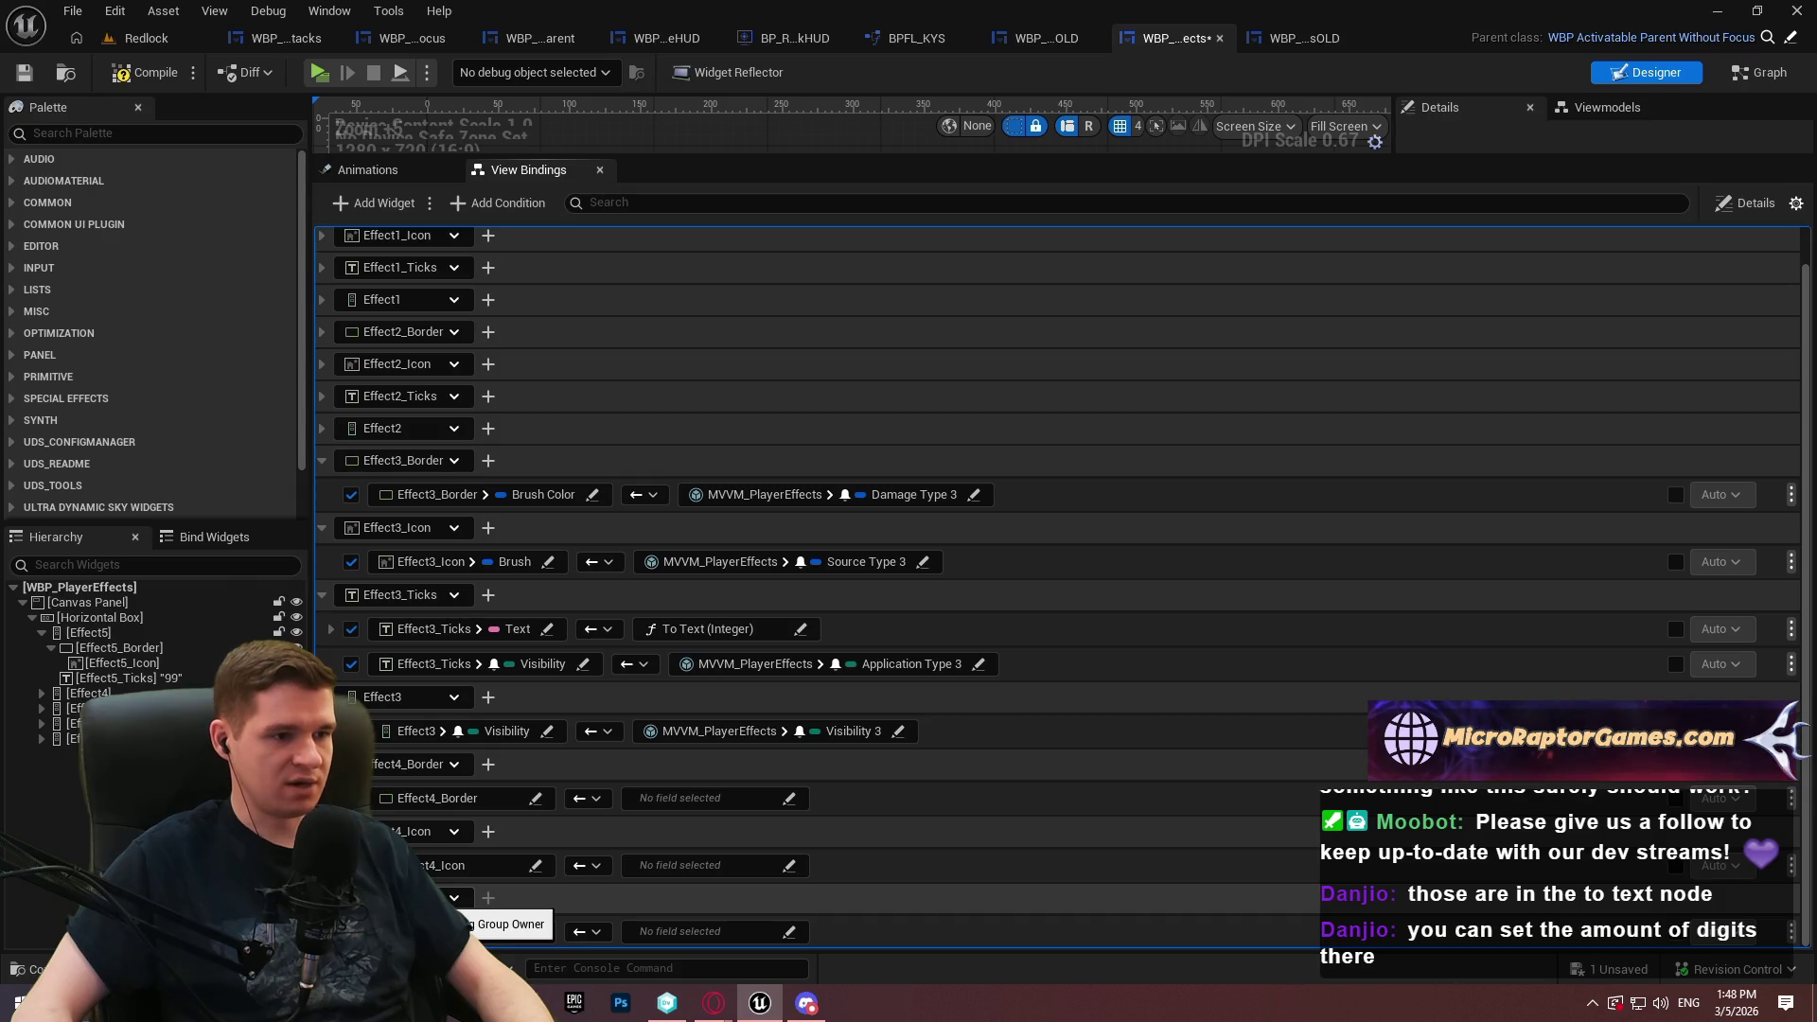
click(453, 897)
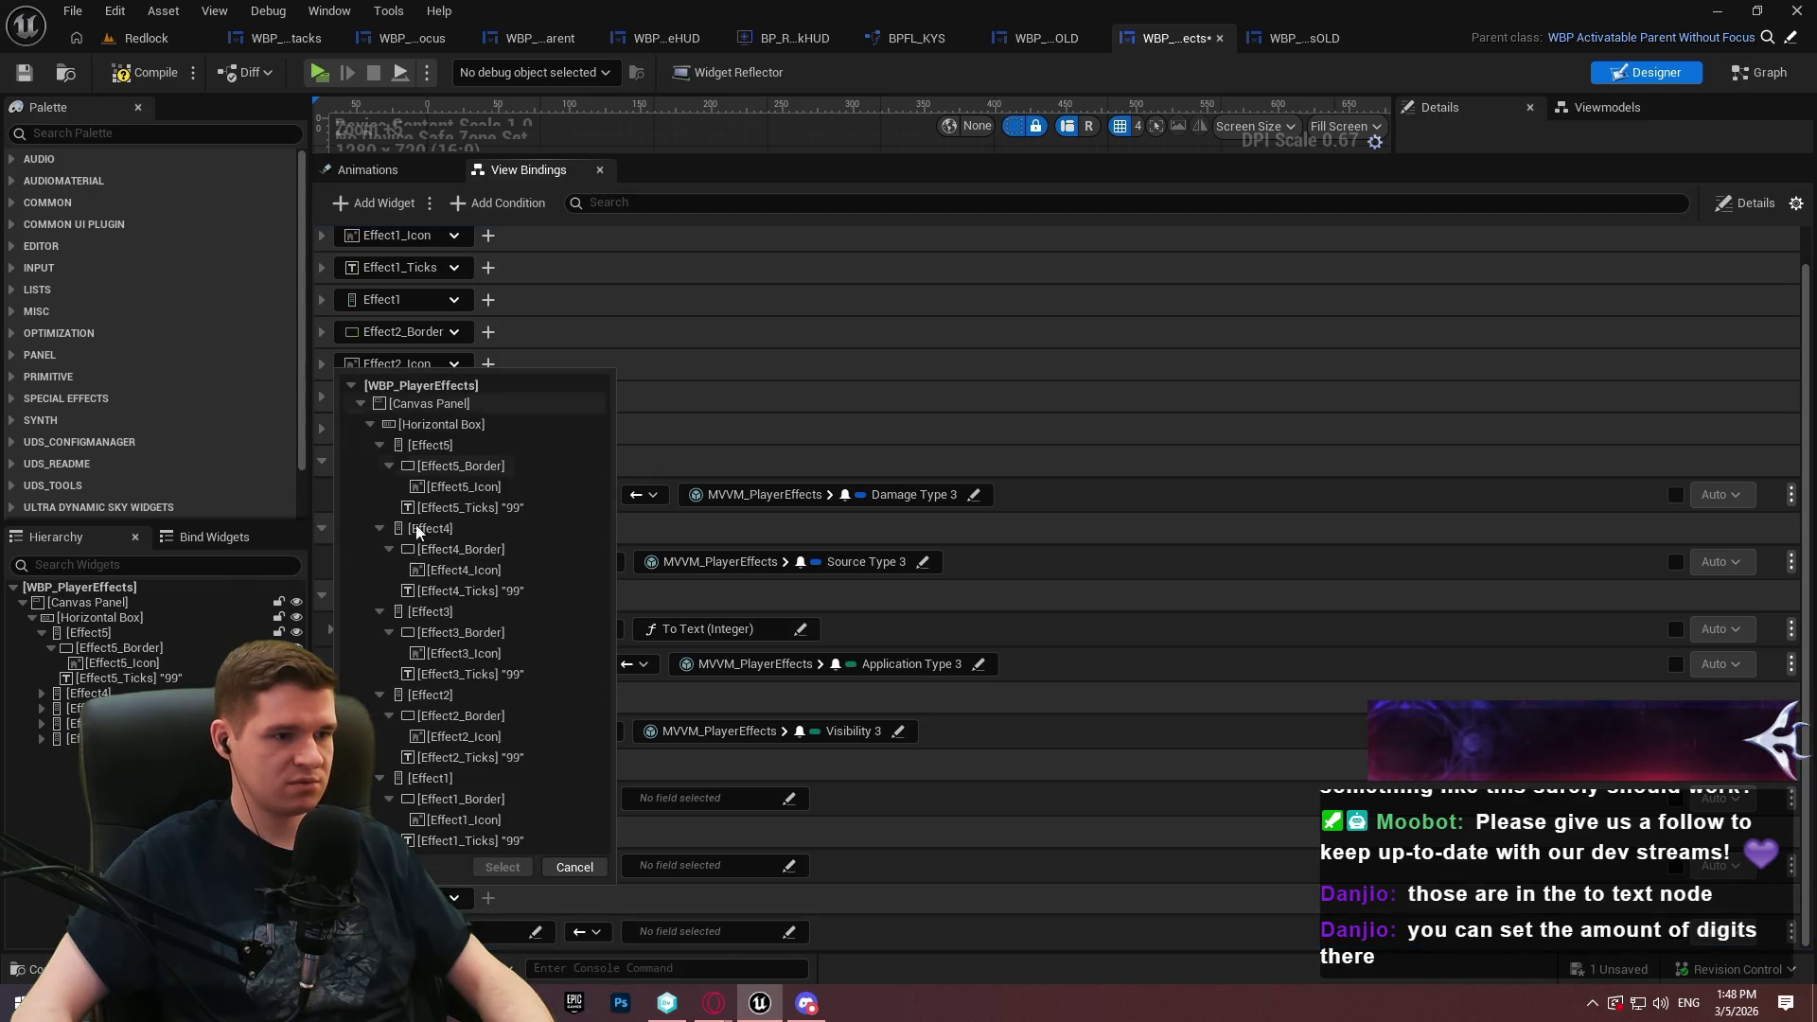
click(481, 590)
click(502, 867)
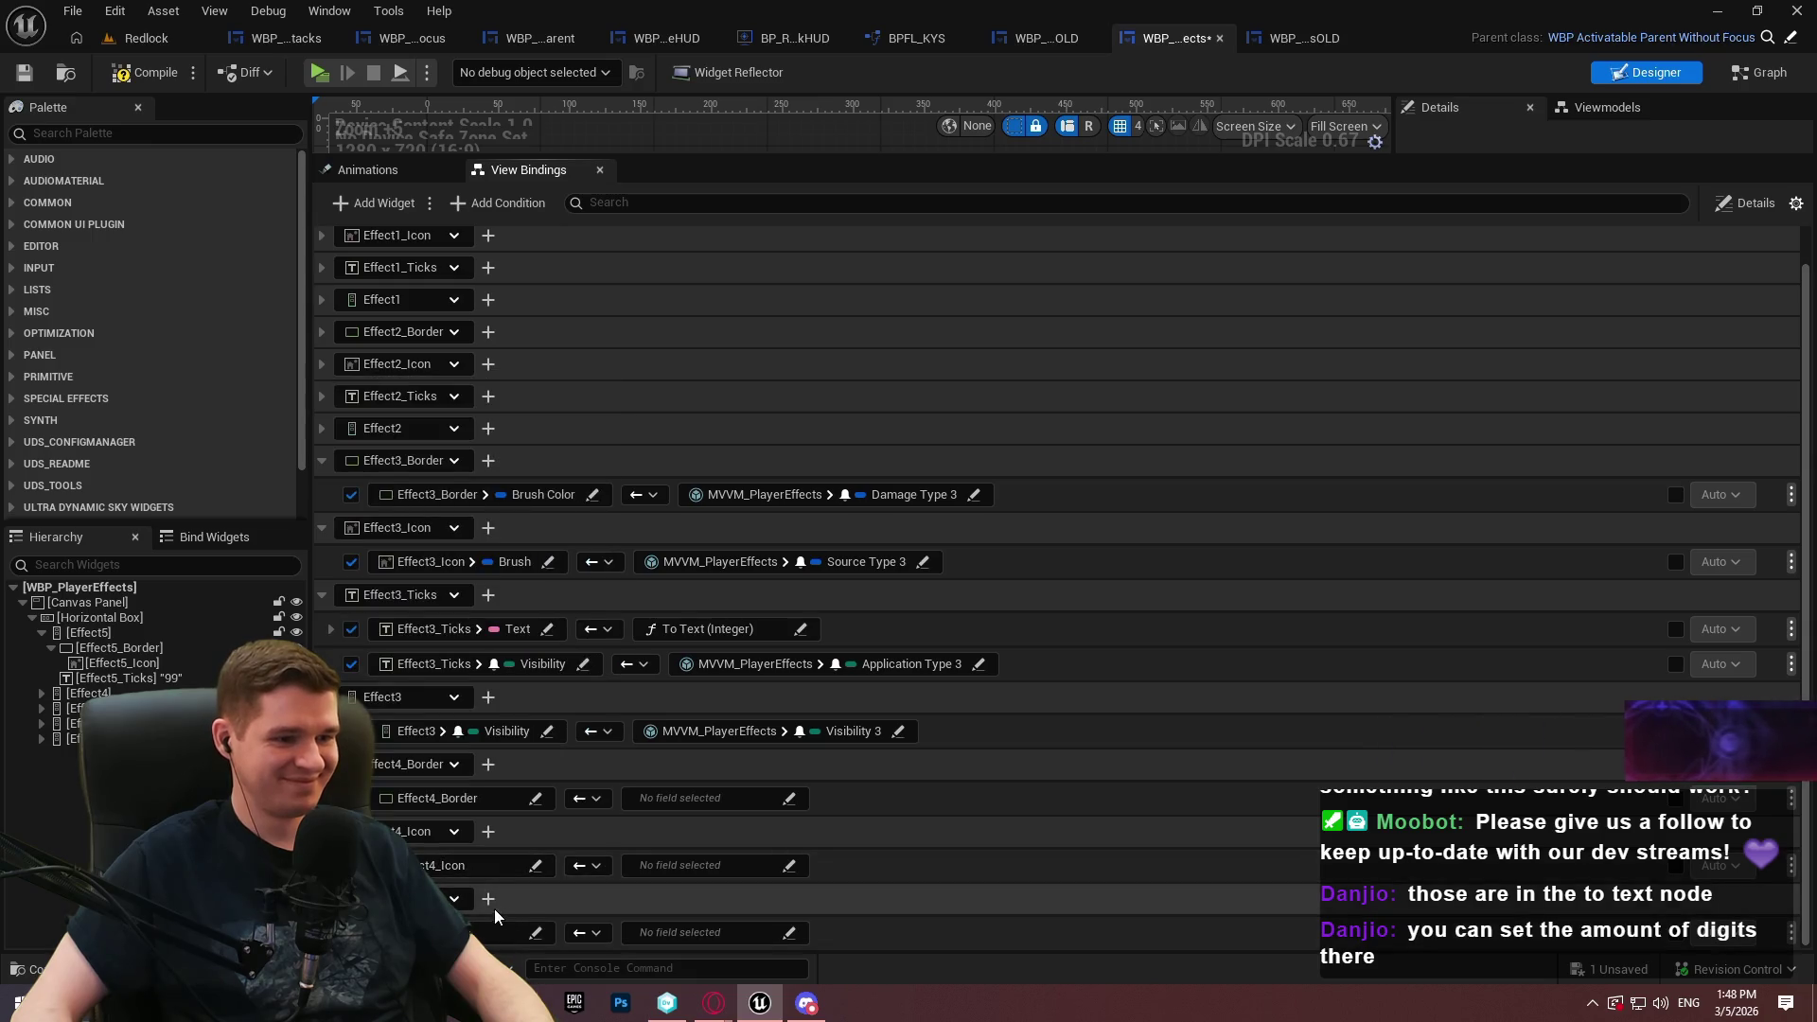
scroll(478, 739, down, 1)
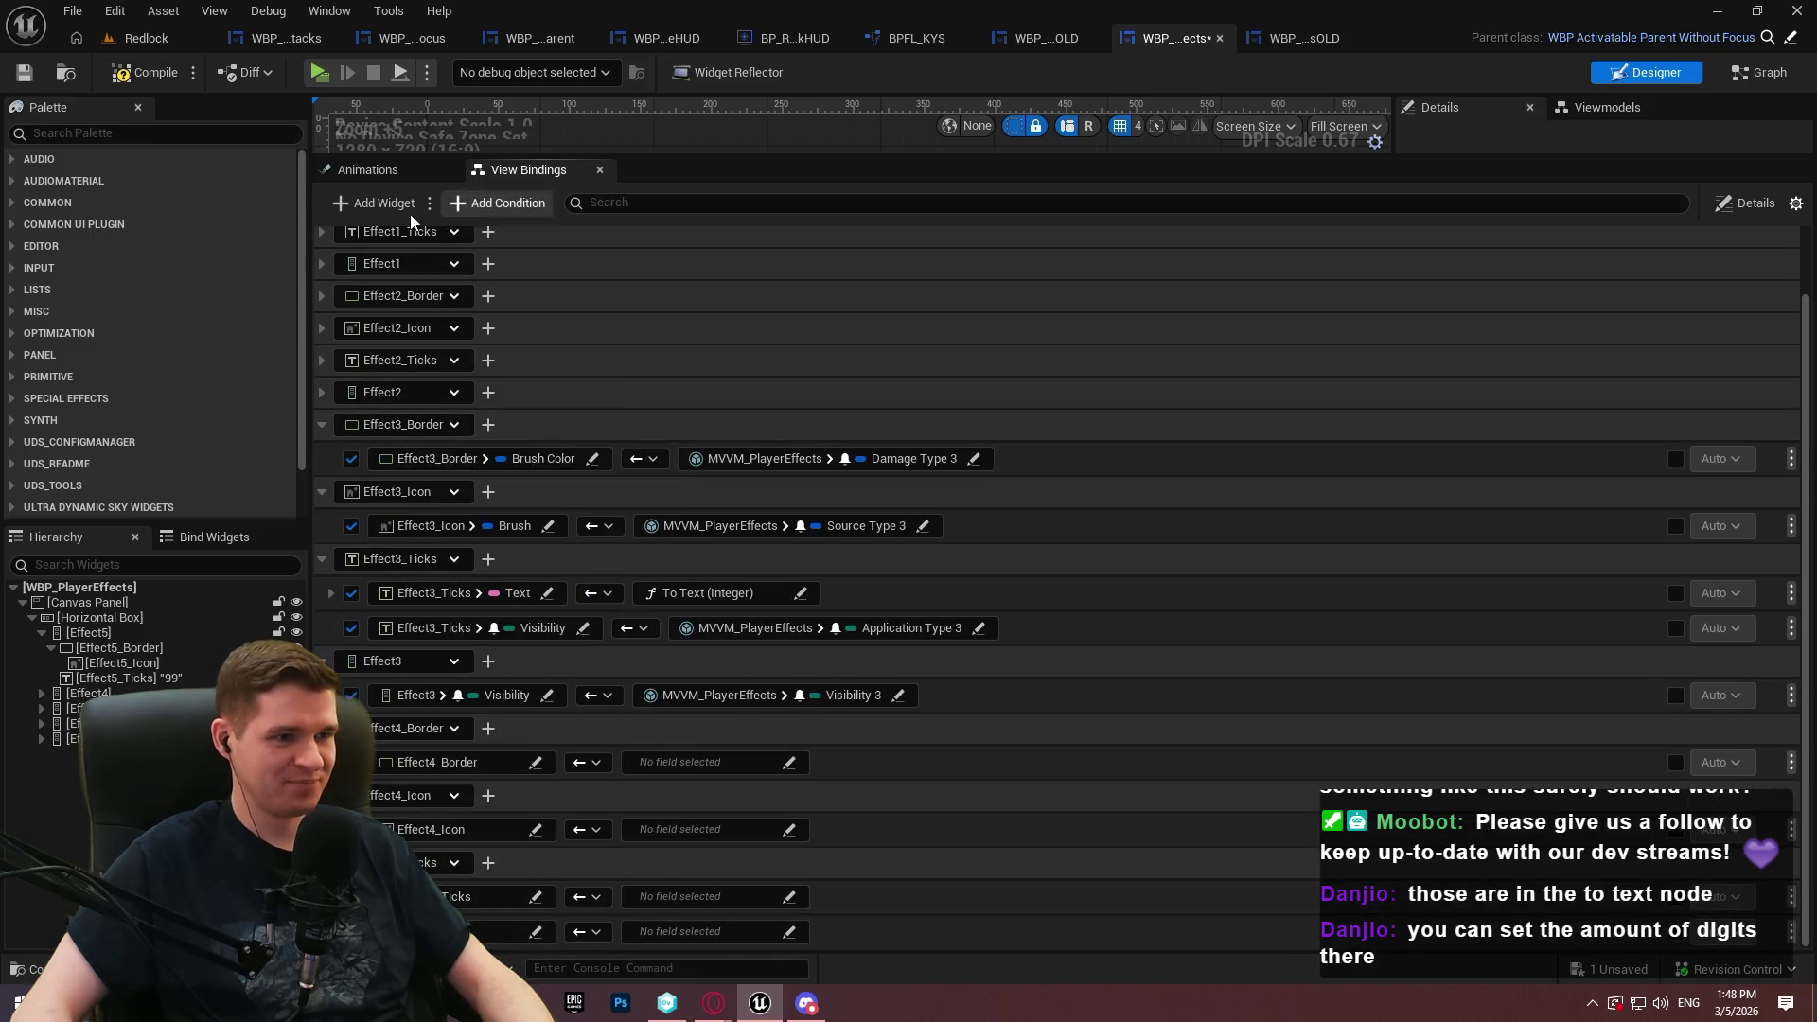
click(598, 366)
scroll(597, 366, down, 2)
click(445, 357)
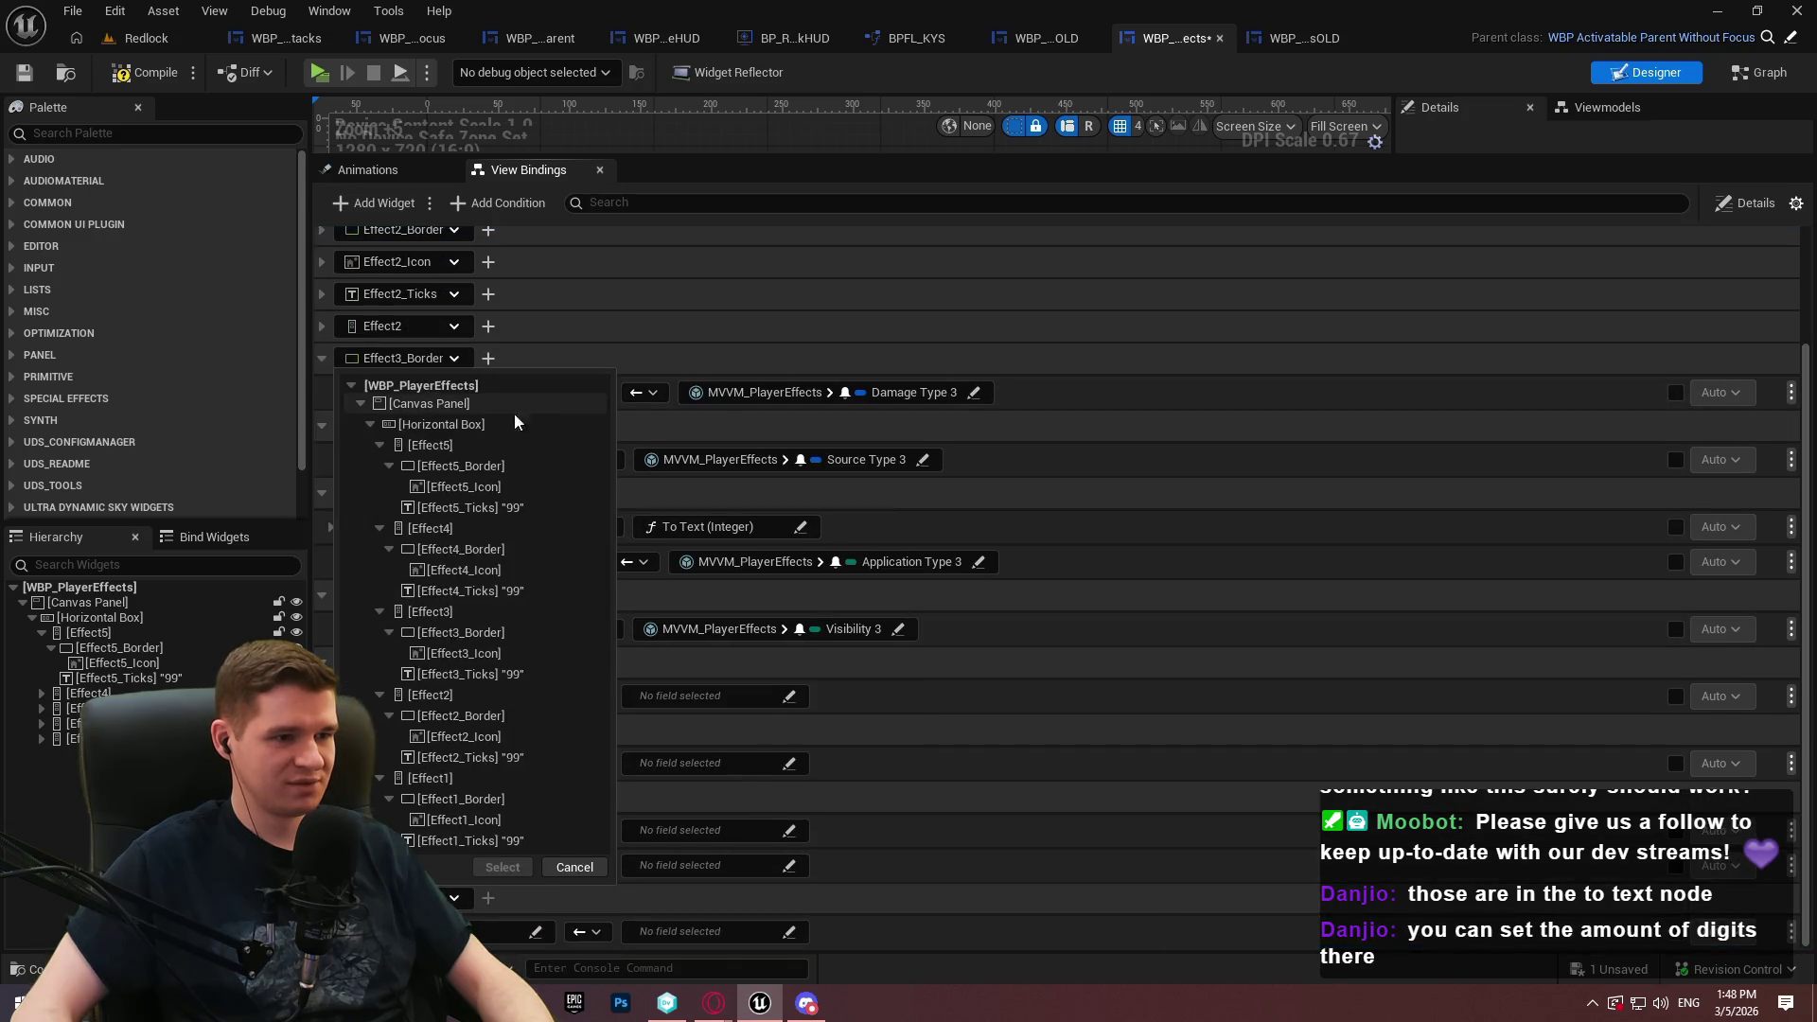
click(484, 864)
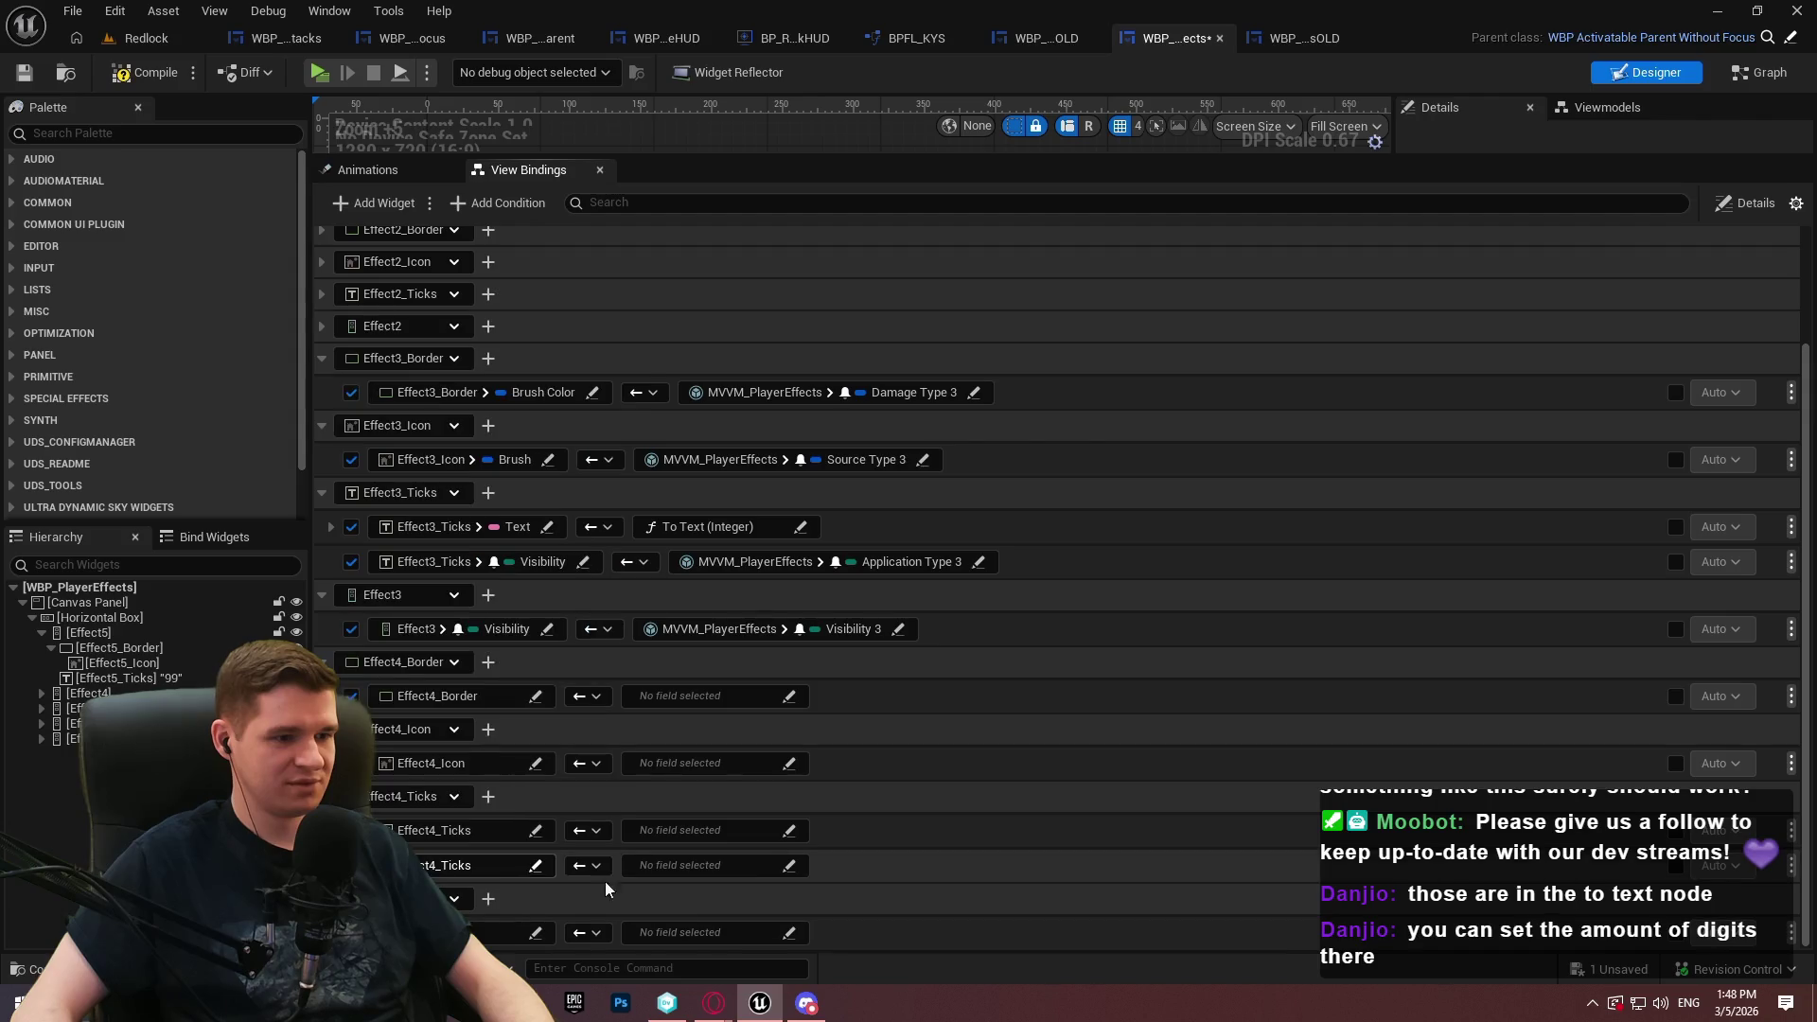
Target Brush Color on the Effect4_Border row and Brush on the Effect4_Icon row
click(537, 694)
text(bru)
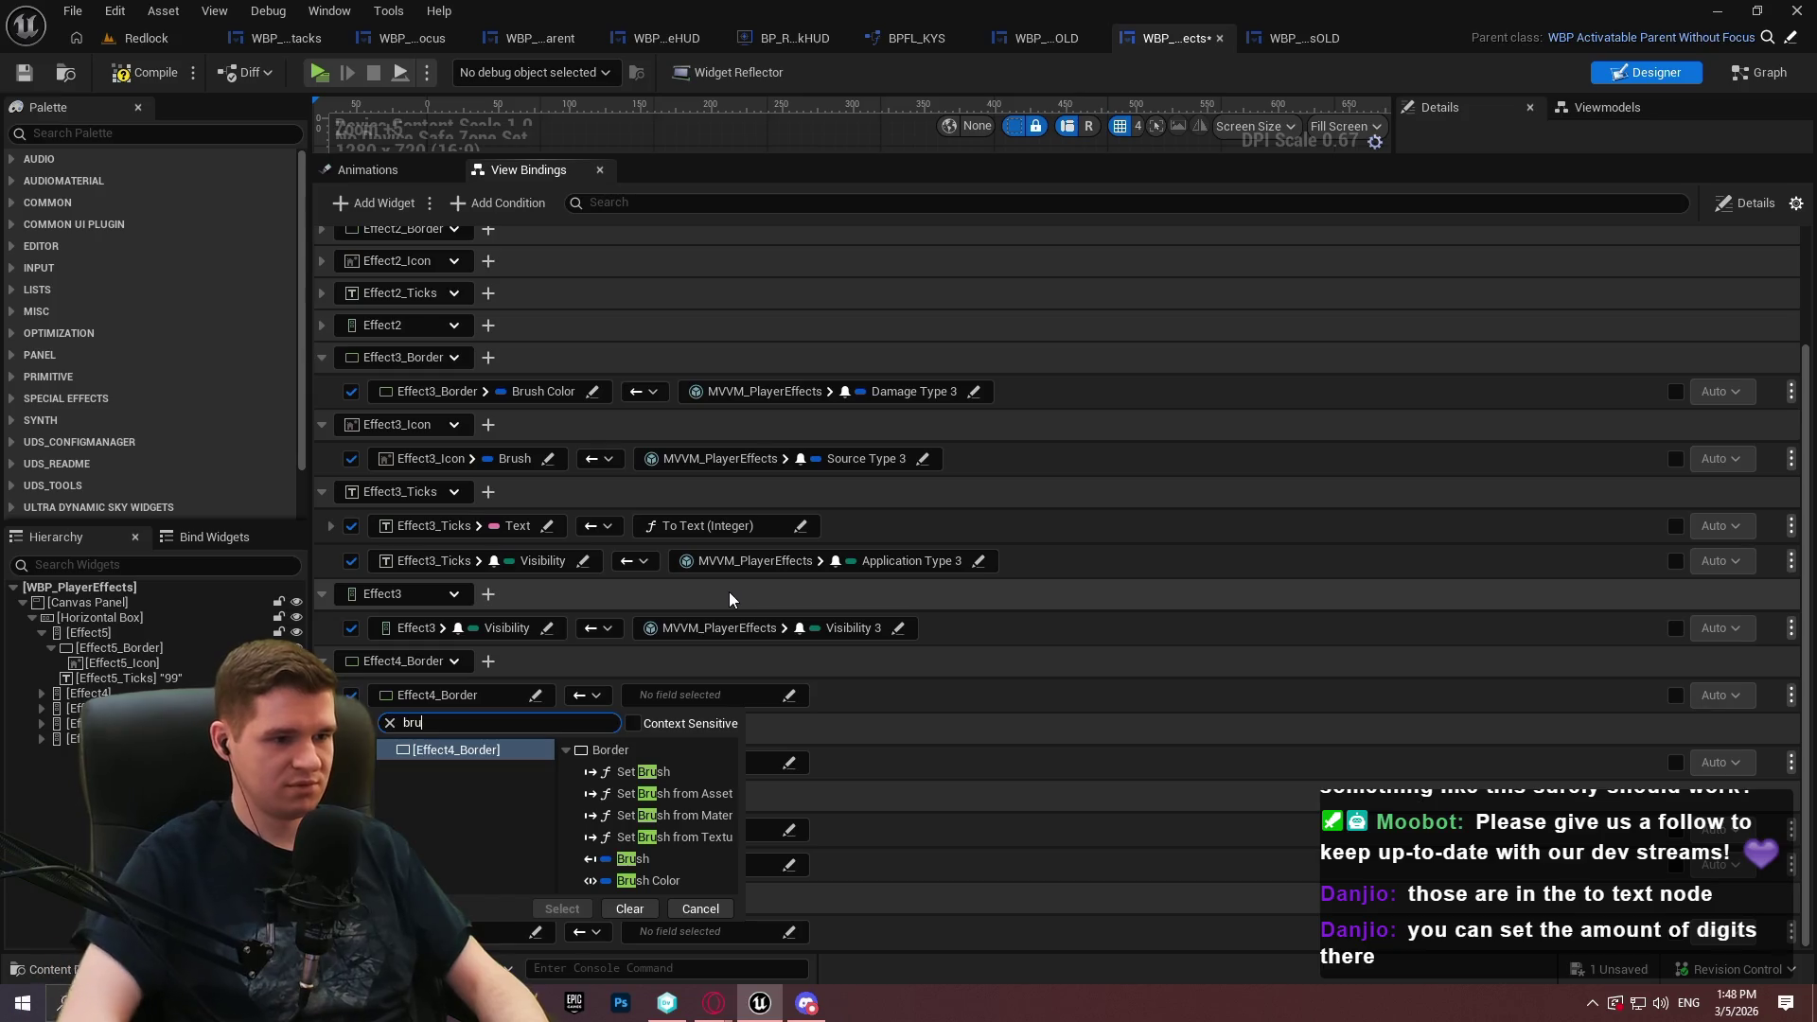
click(650, 878)
click(562, 908)
click(533, 762)
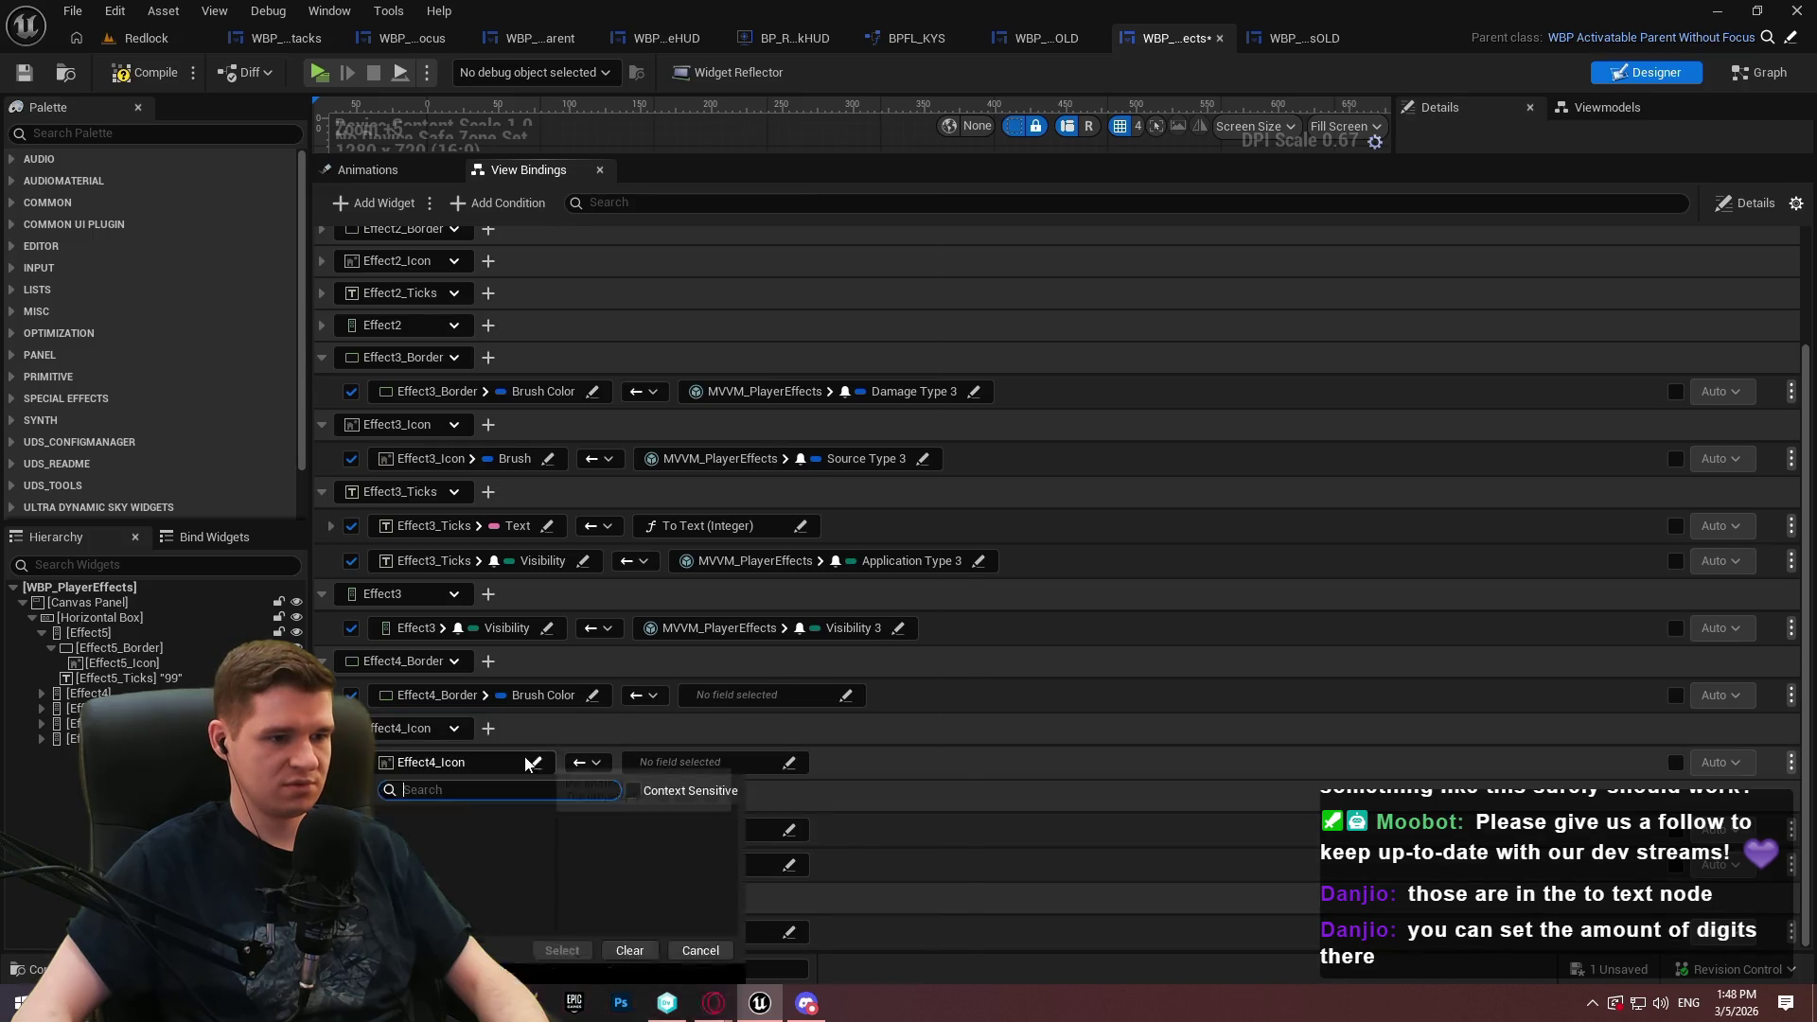
text(brush)
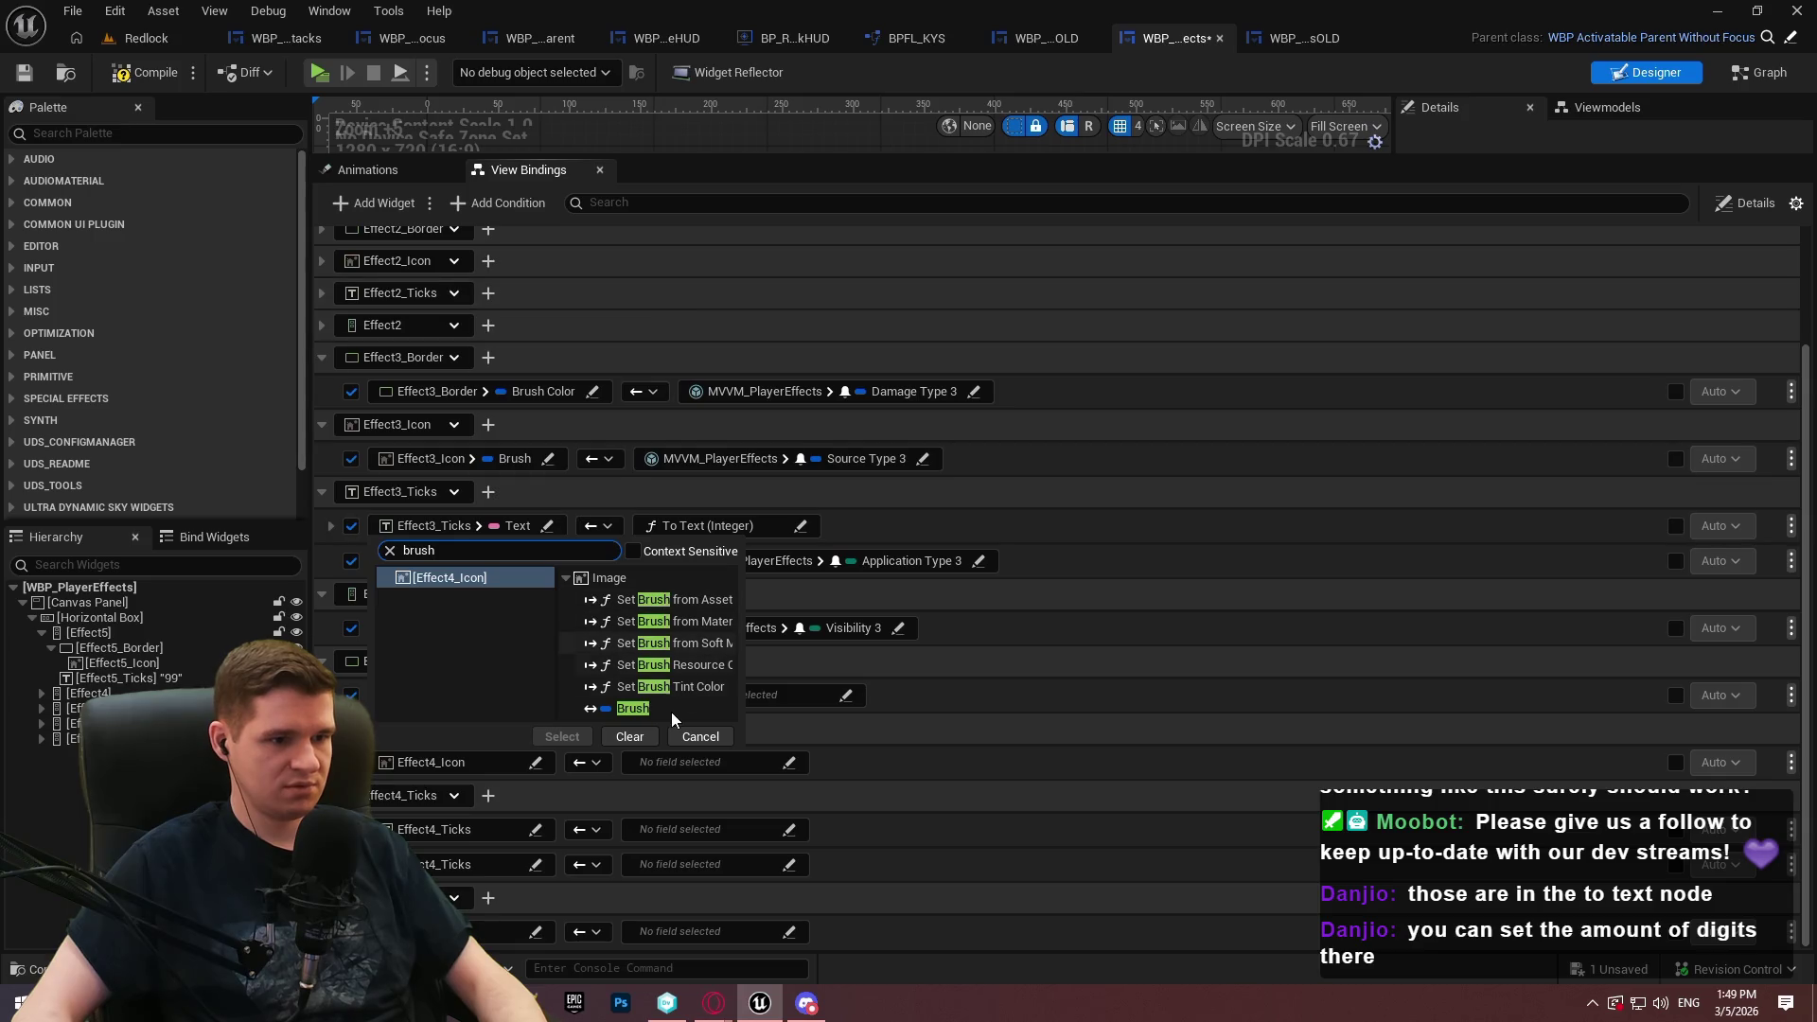
click(632, 708)
click(562, 736)
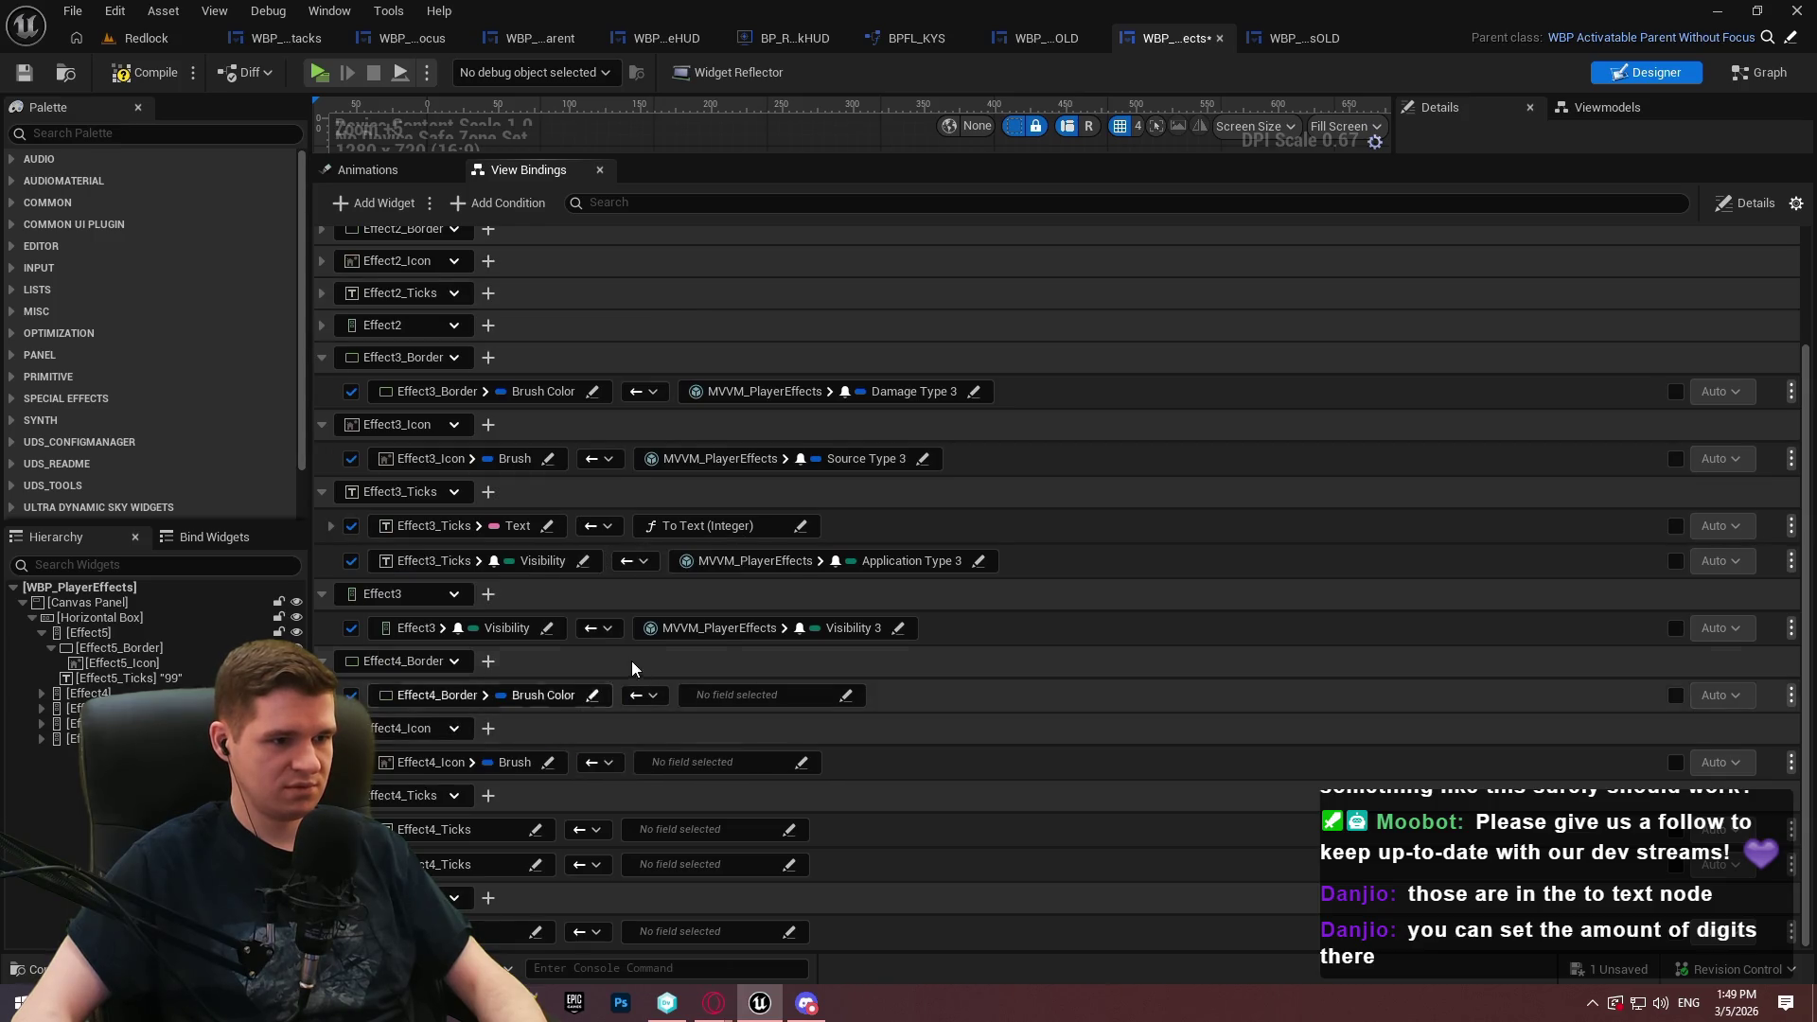
Target Text and Visibility on the two Effect4_Ticks rows
click(533, 829)
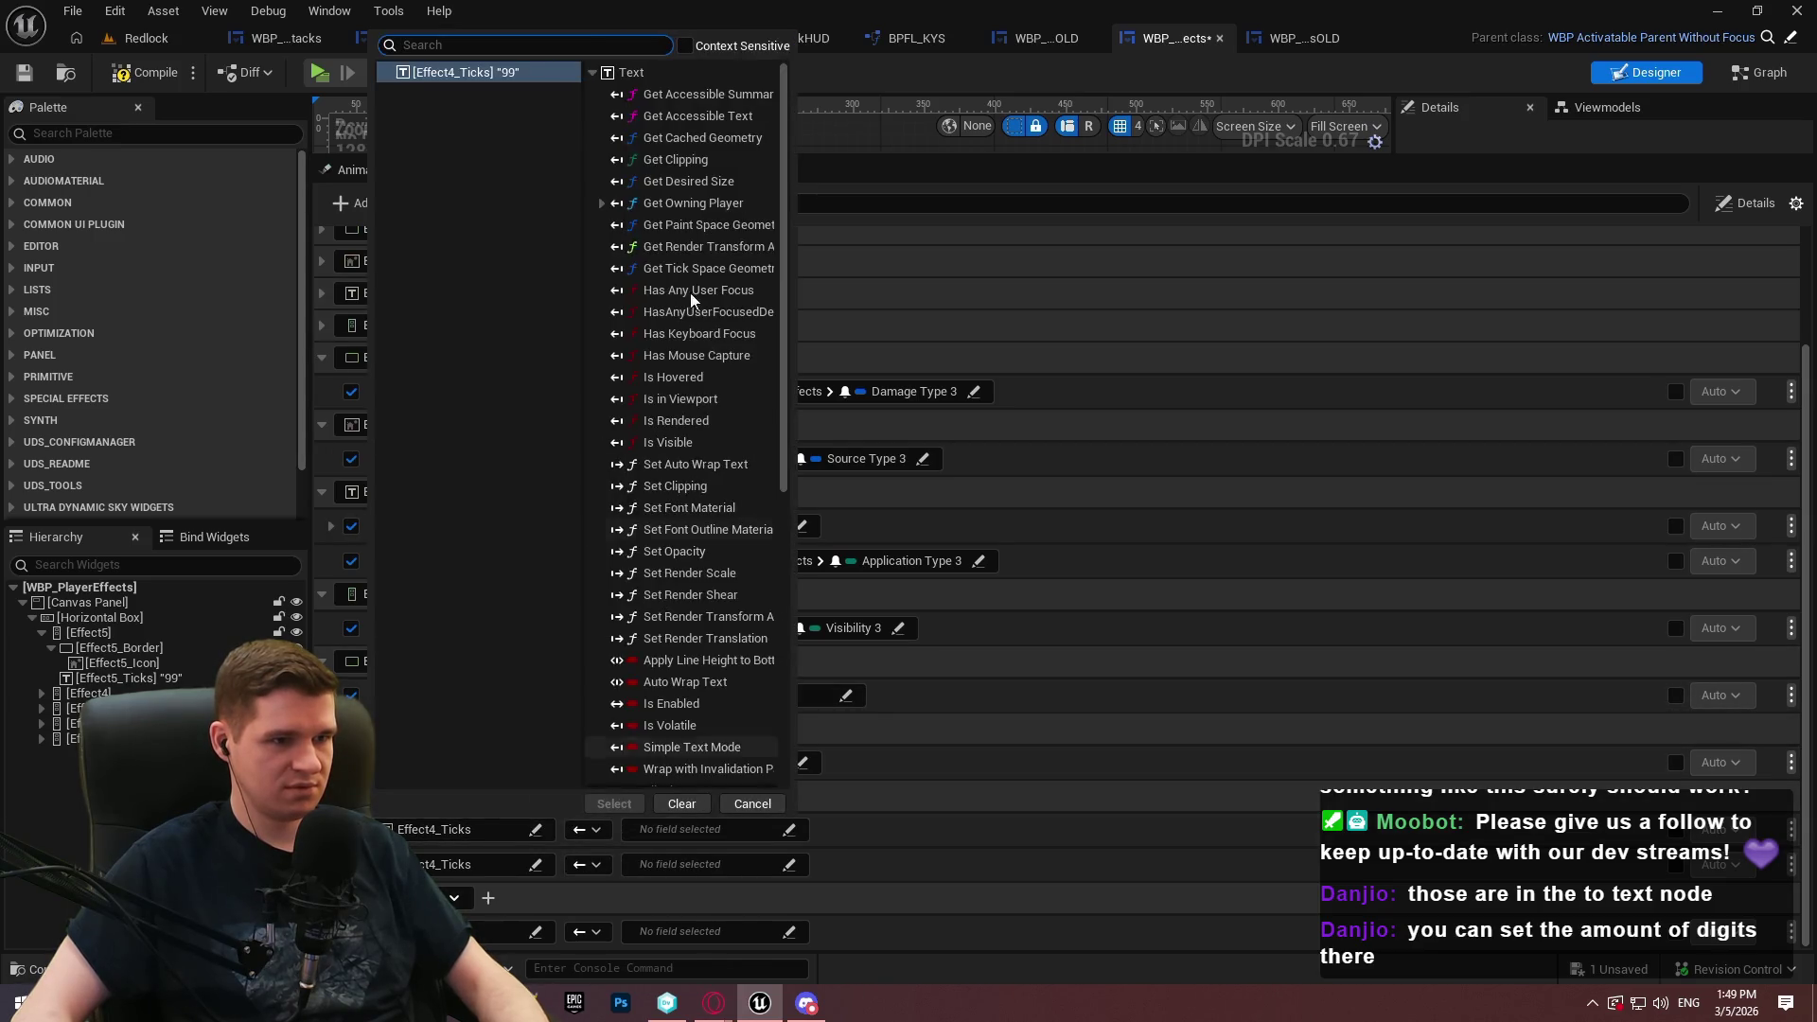
text(tex)
click(640, 689)
click(581, 804)
click(552, 866)
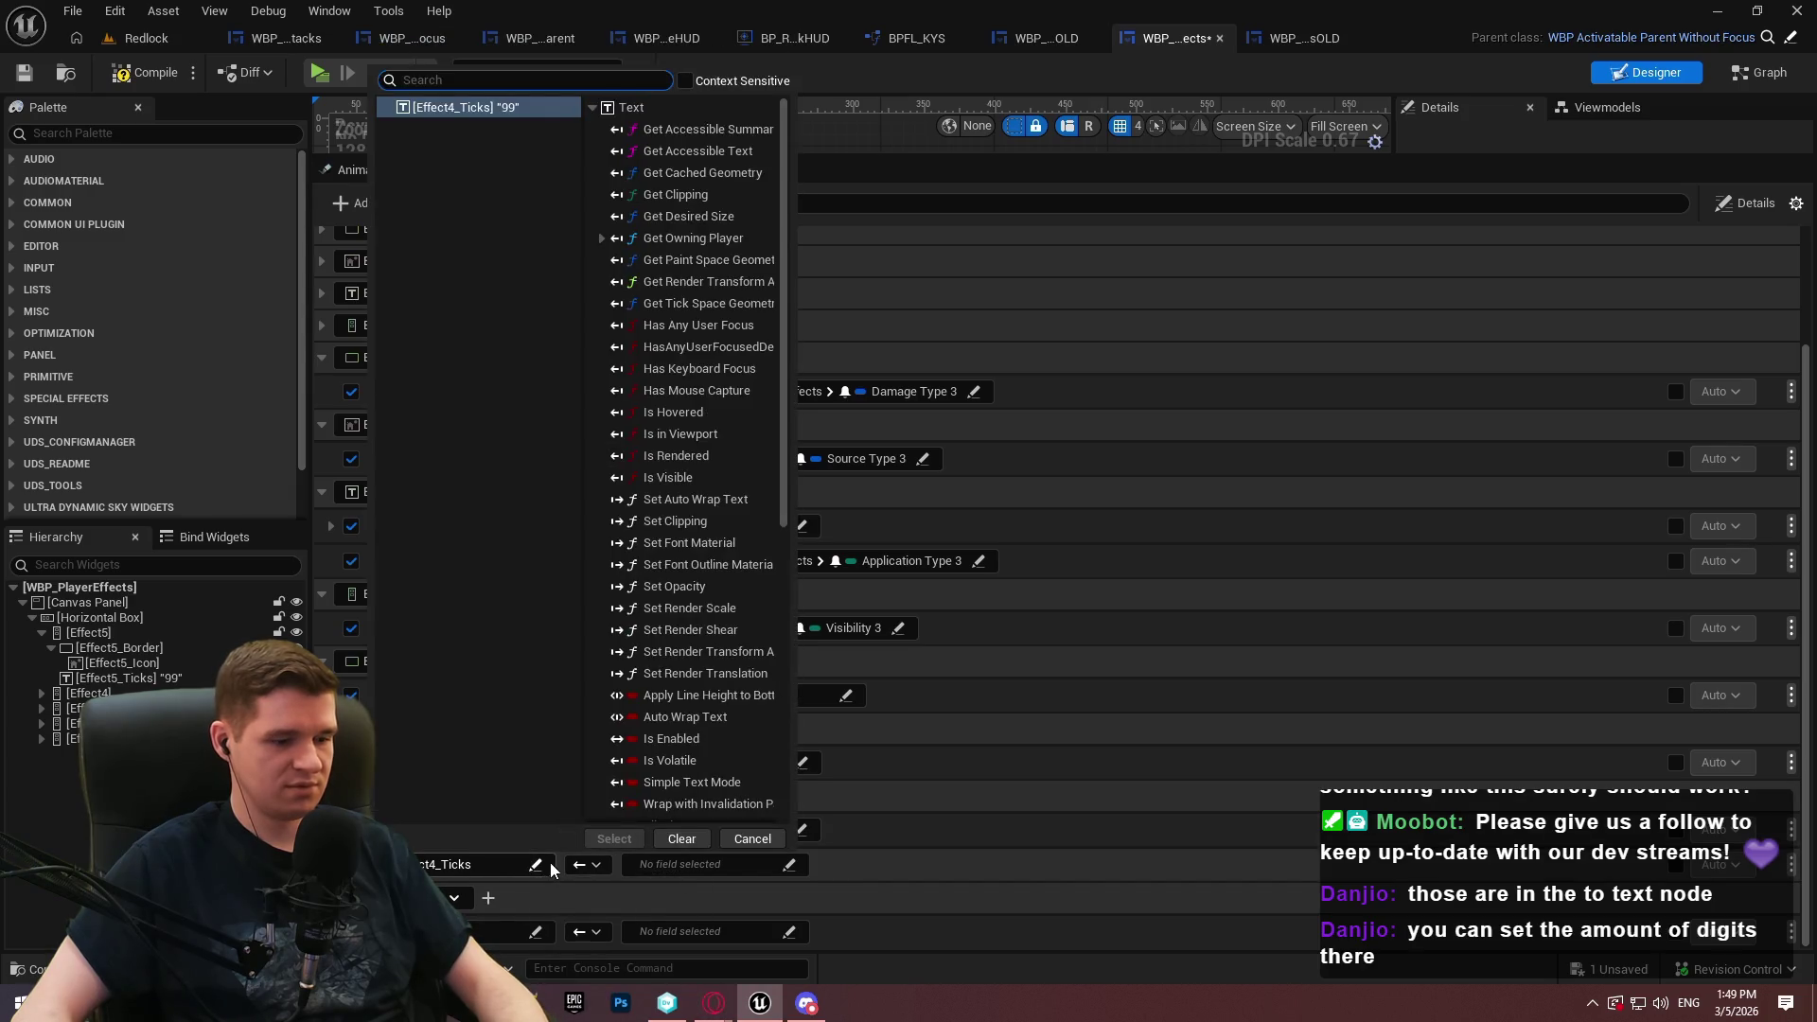
text(vis)
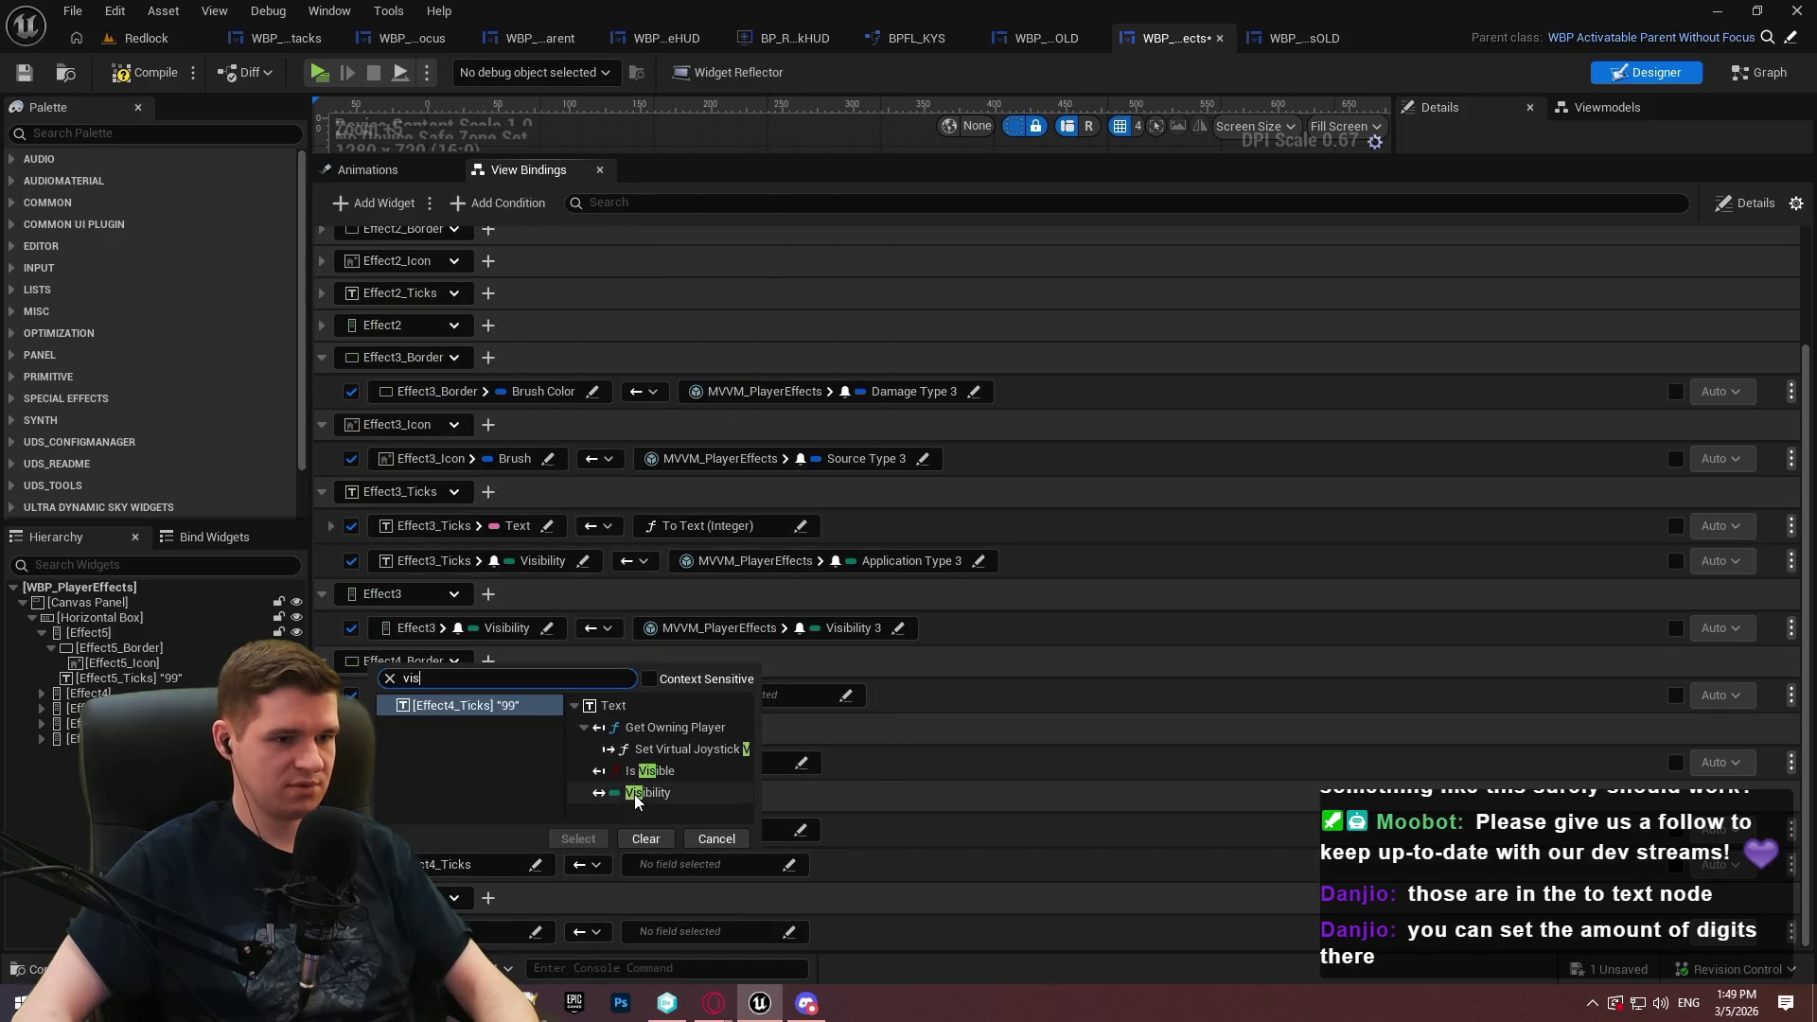
click(579, 838)
click(532, 933)
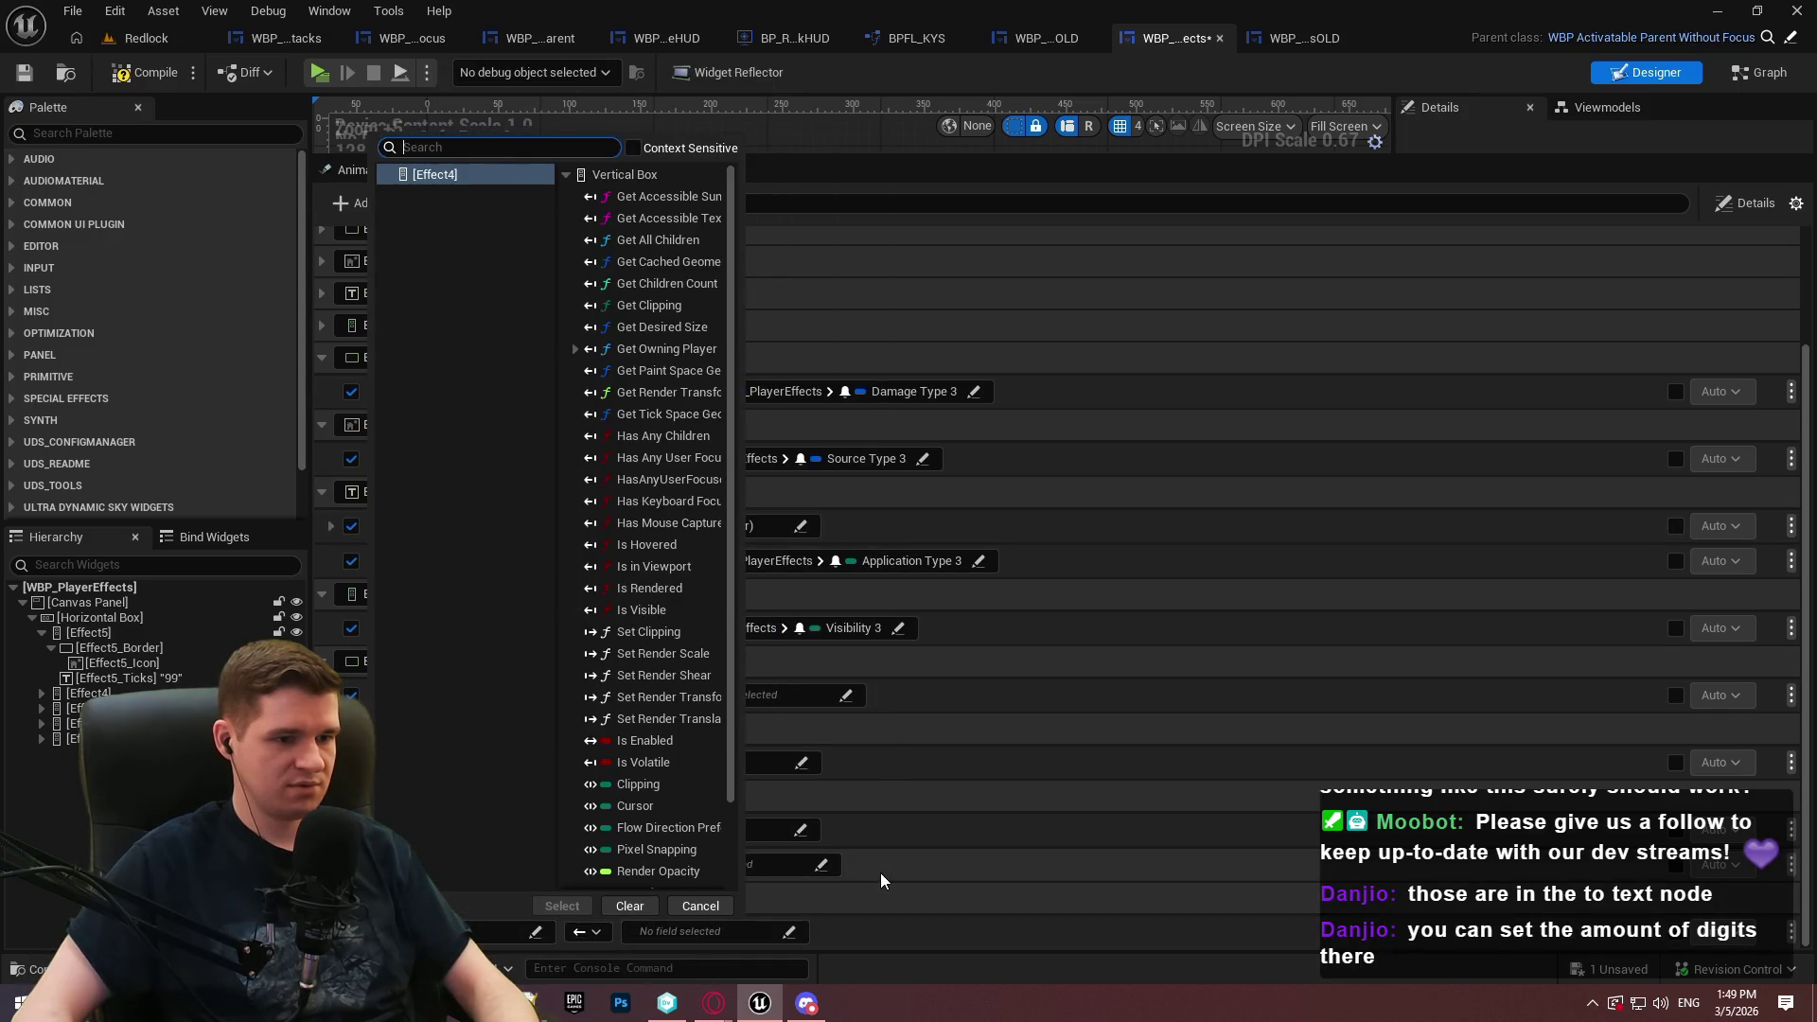
click(885, 879)
Target Visibility on the Effect4 widget's own binding row
click(535, 932)
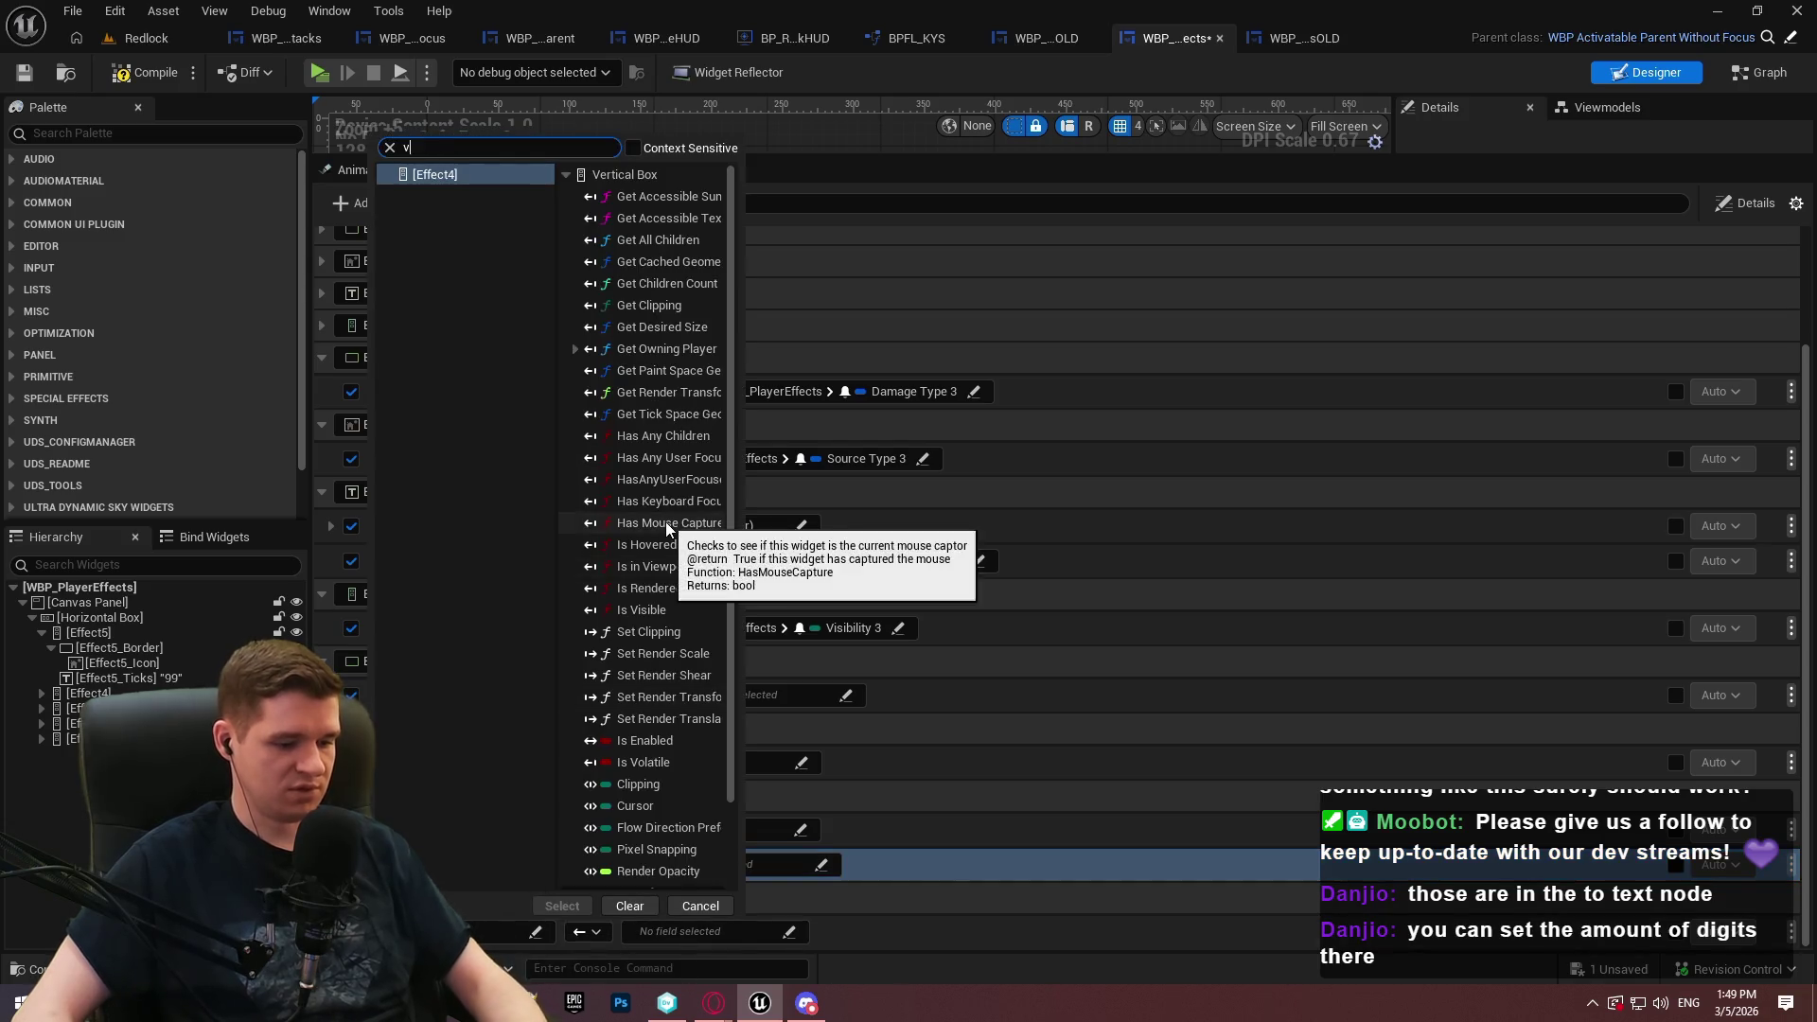
text(vis)
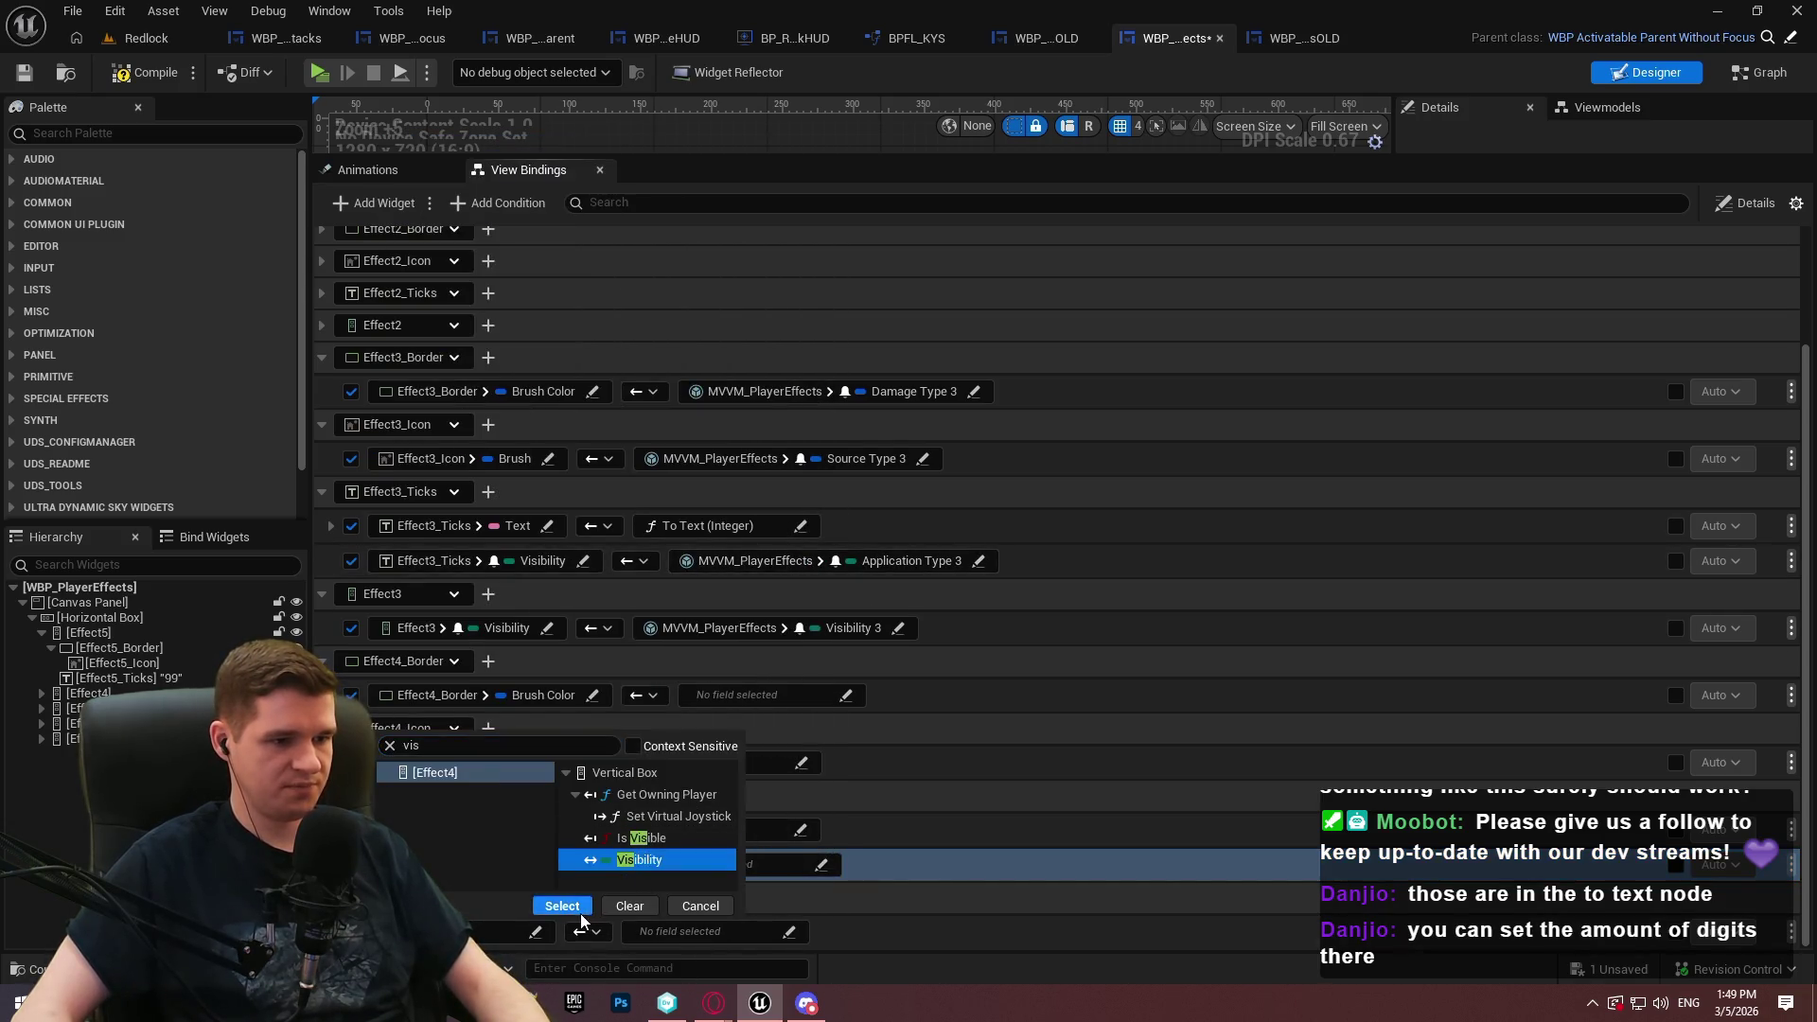
click(639, 859)
click(1042, 758)
click(798, 699)
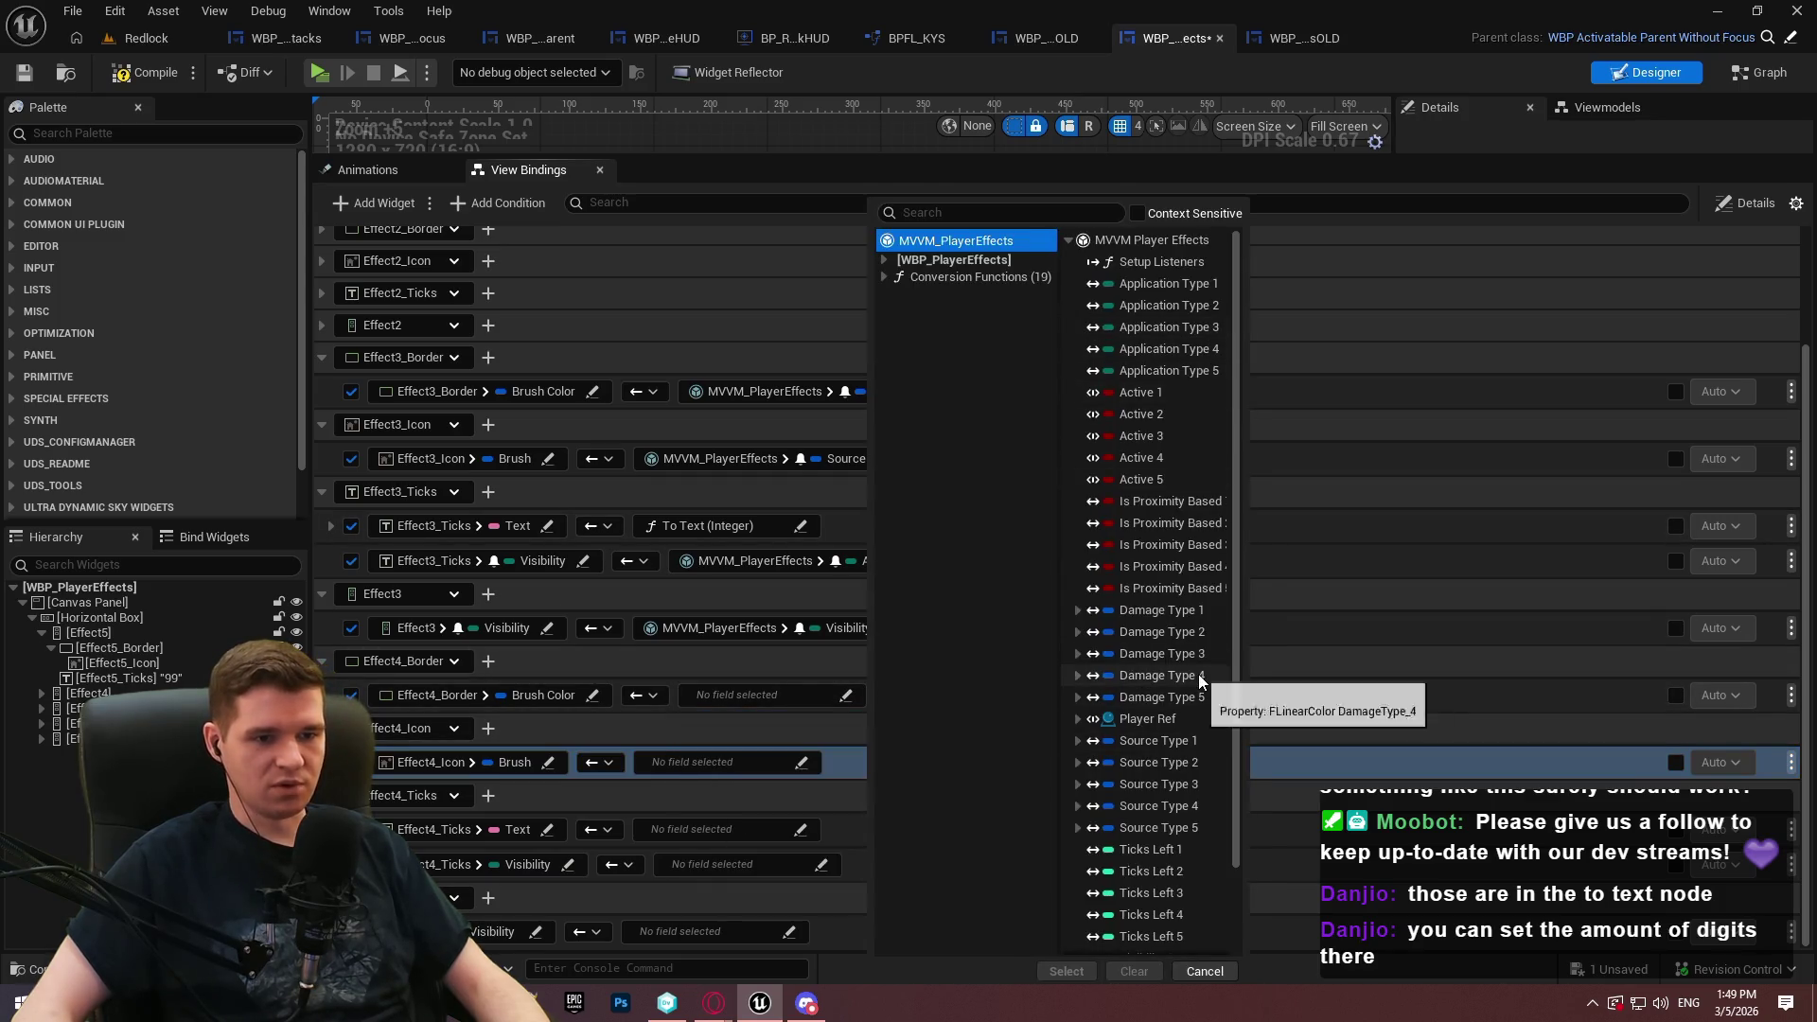
Bind Effect4_Border Brush Color to Damage Type 4 and Effect4_Icon Brush to Source Type 4
click(1199, 675)
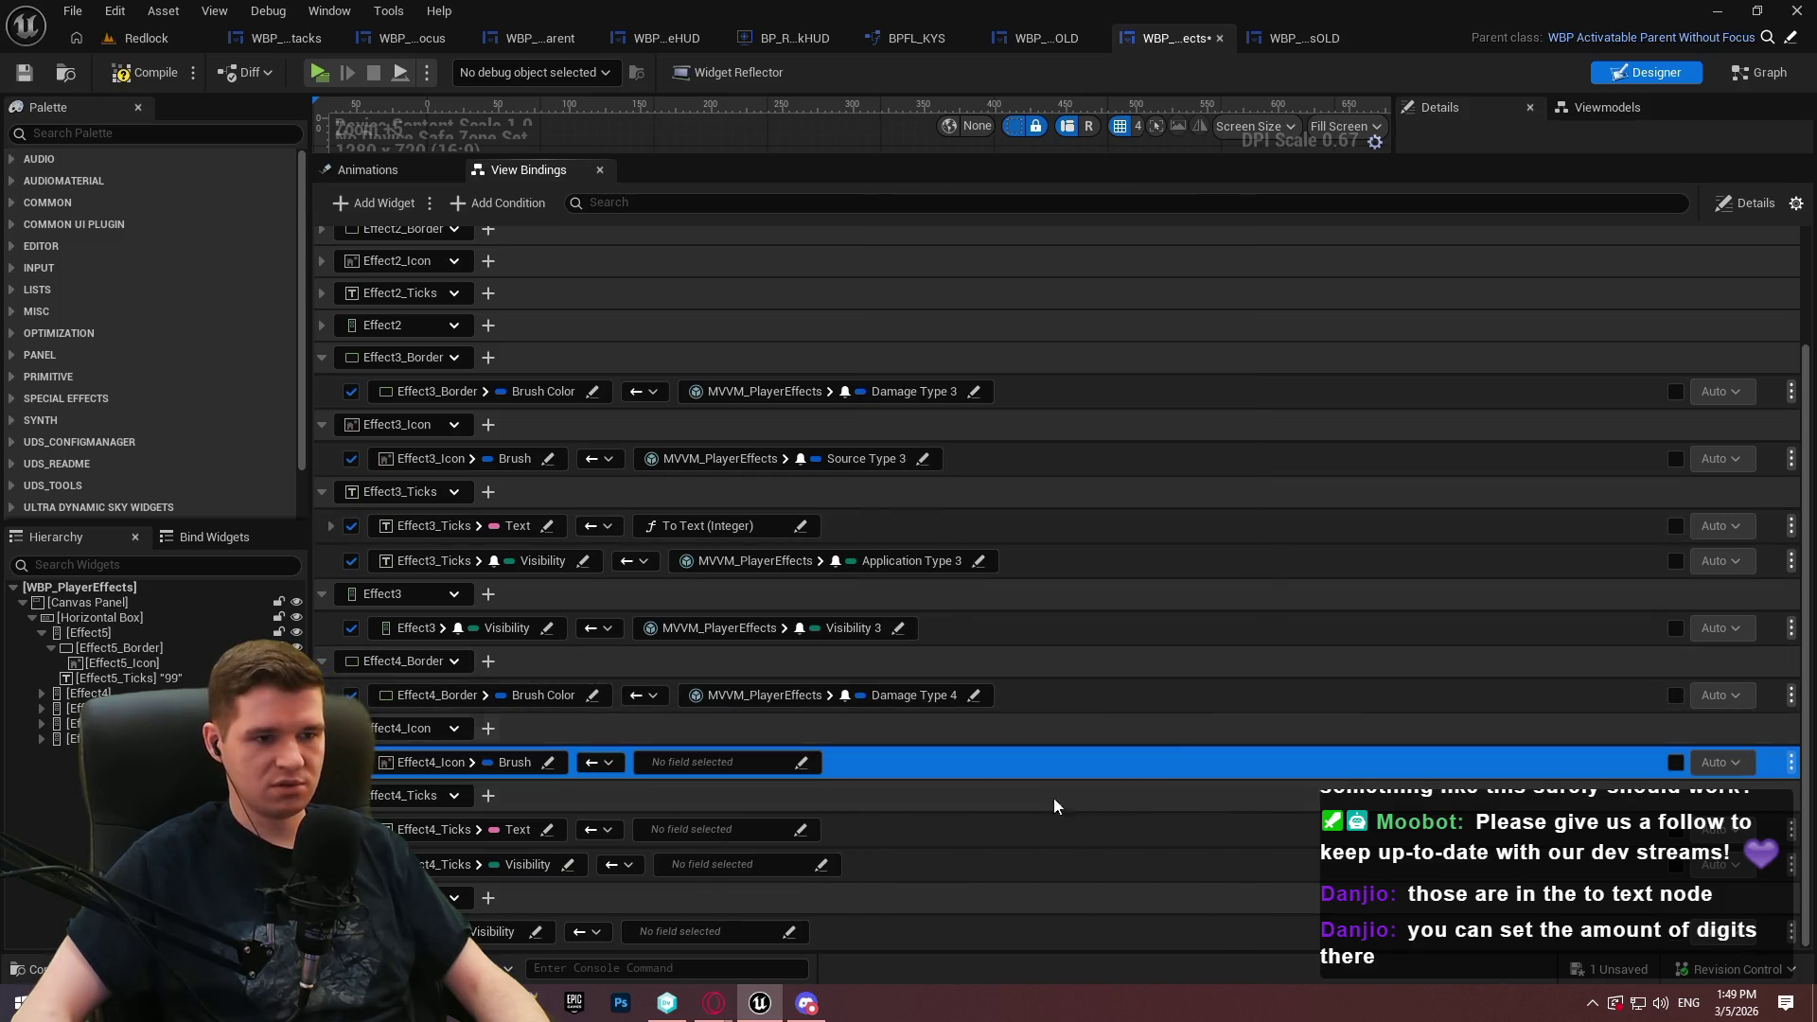
click(765, 761)
click(746, 814)
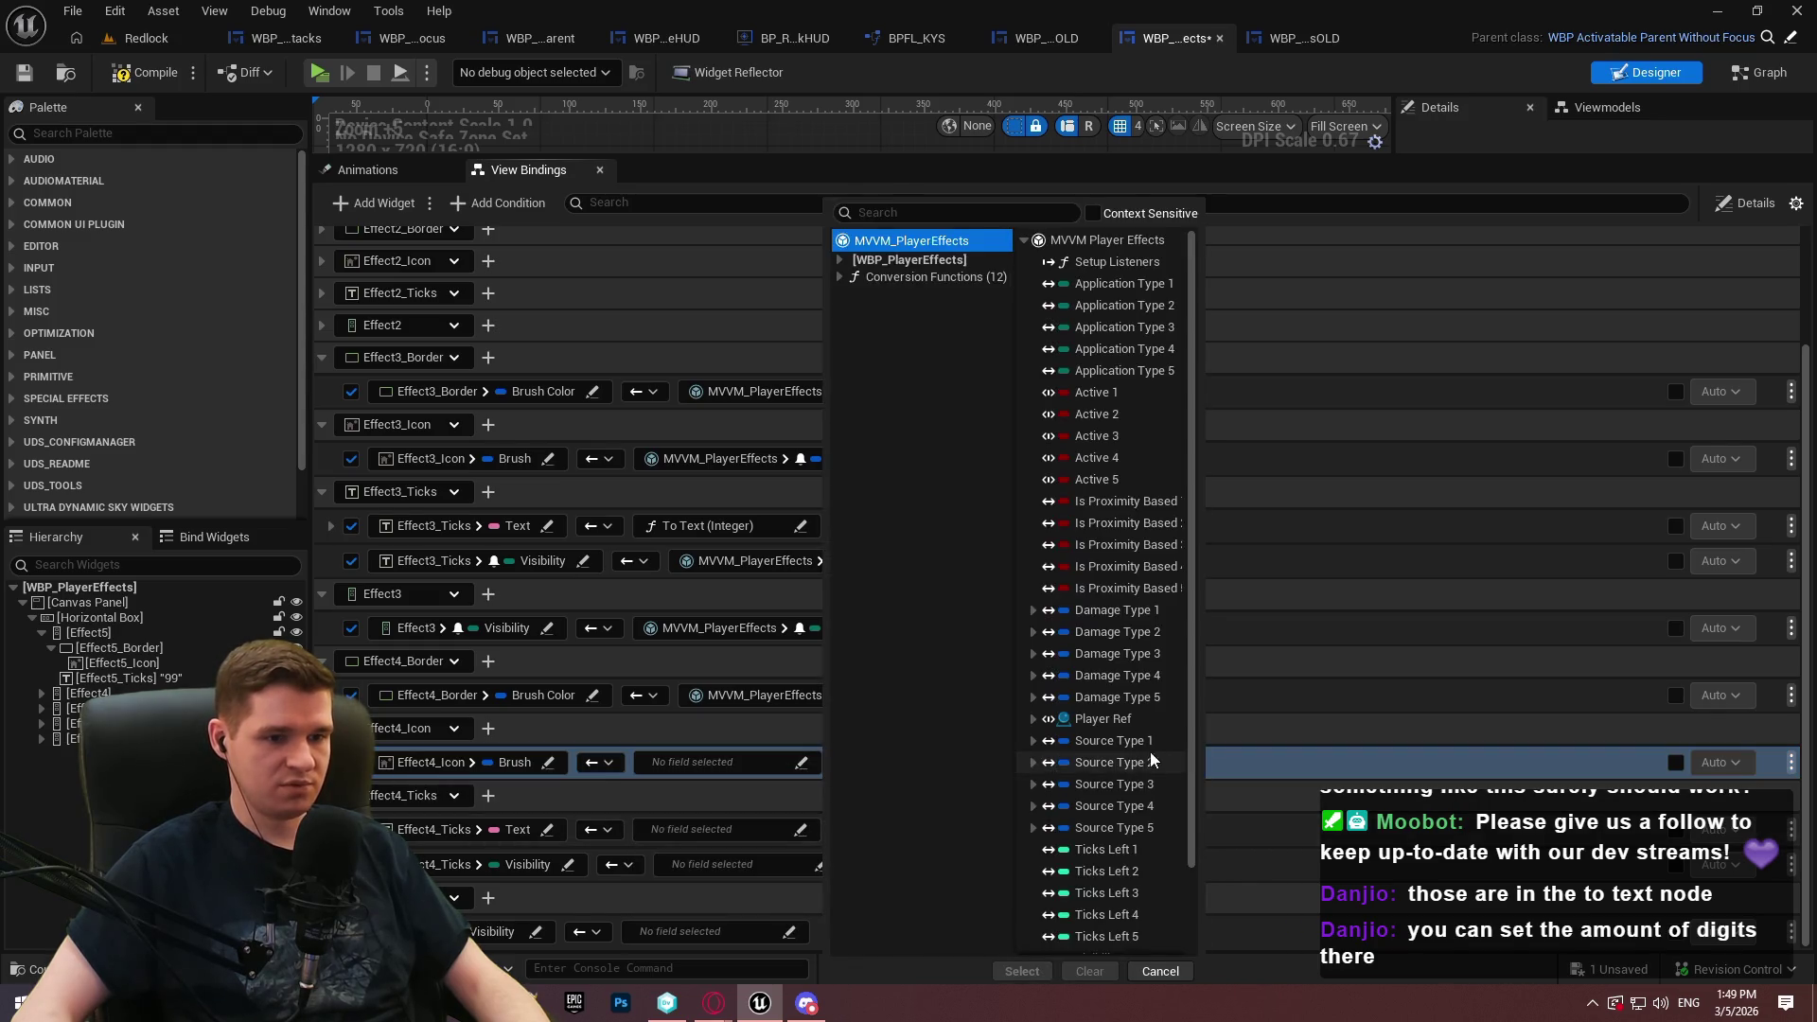
double_click(1149, 810)
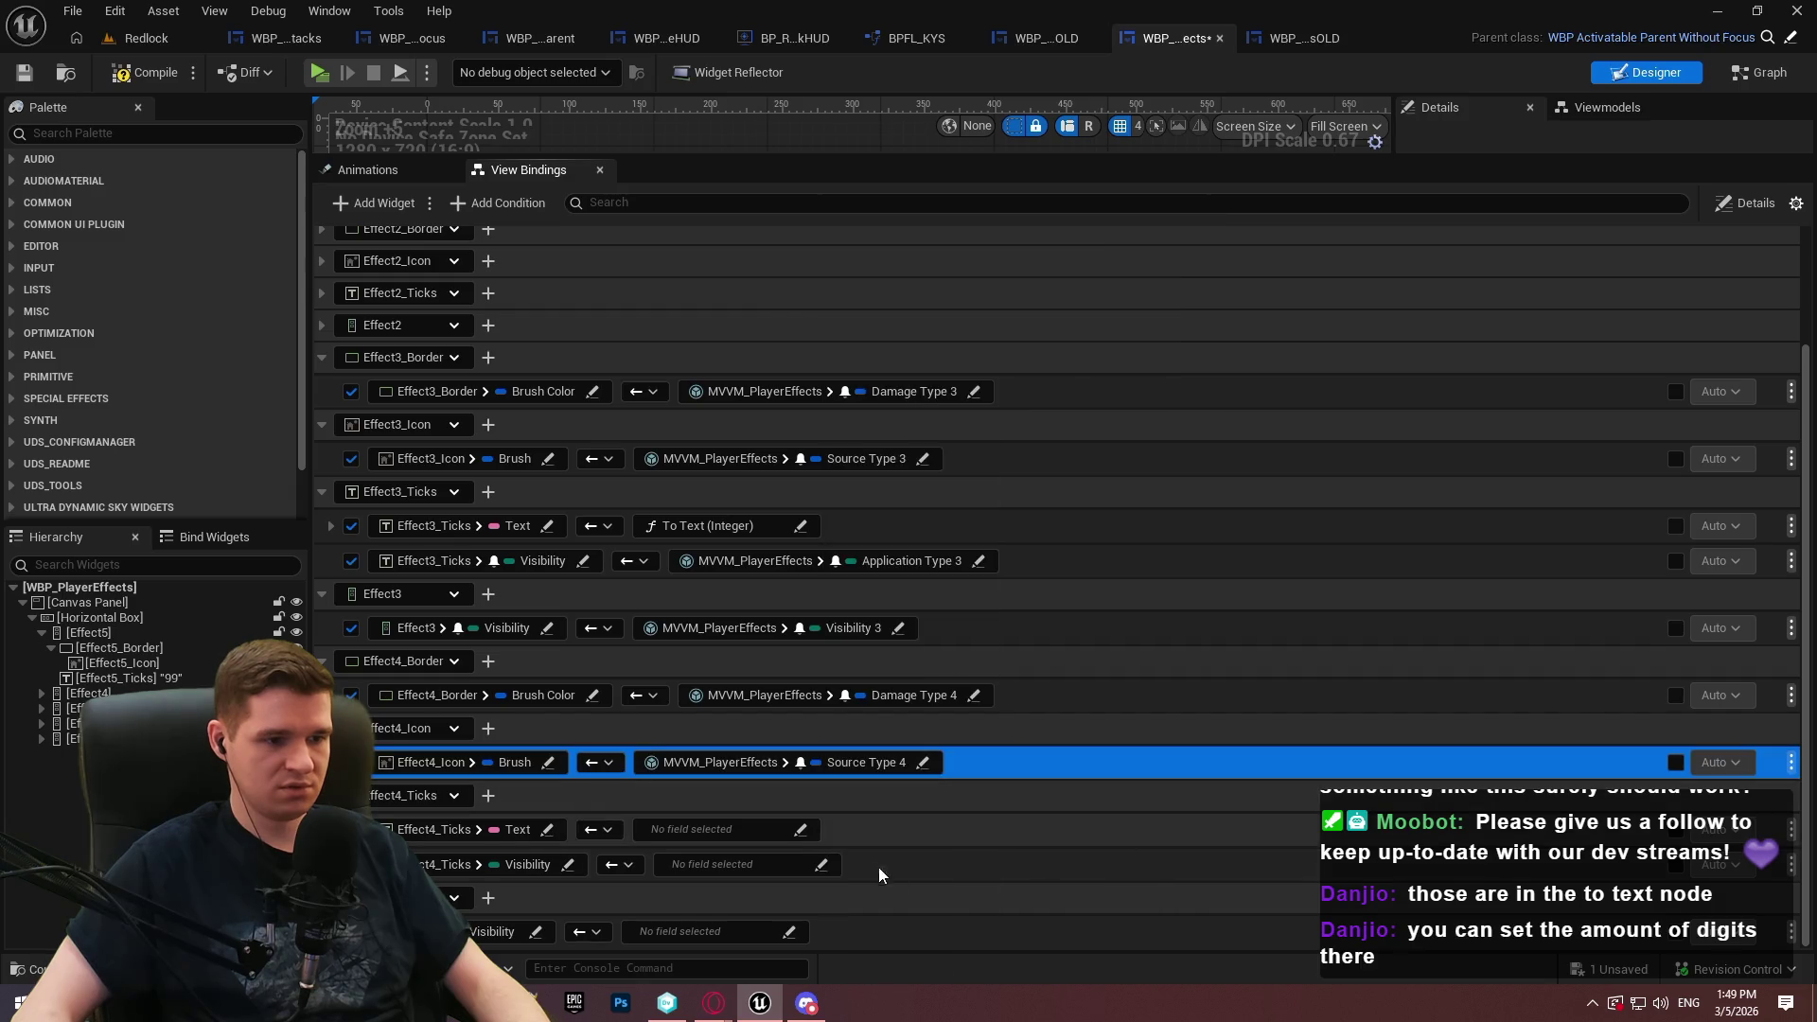
Feed Effect4_Ticks Text from Ticks Left 4 through an integer-to-text conversion
click(730, 833)
click(791, 709)
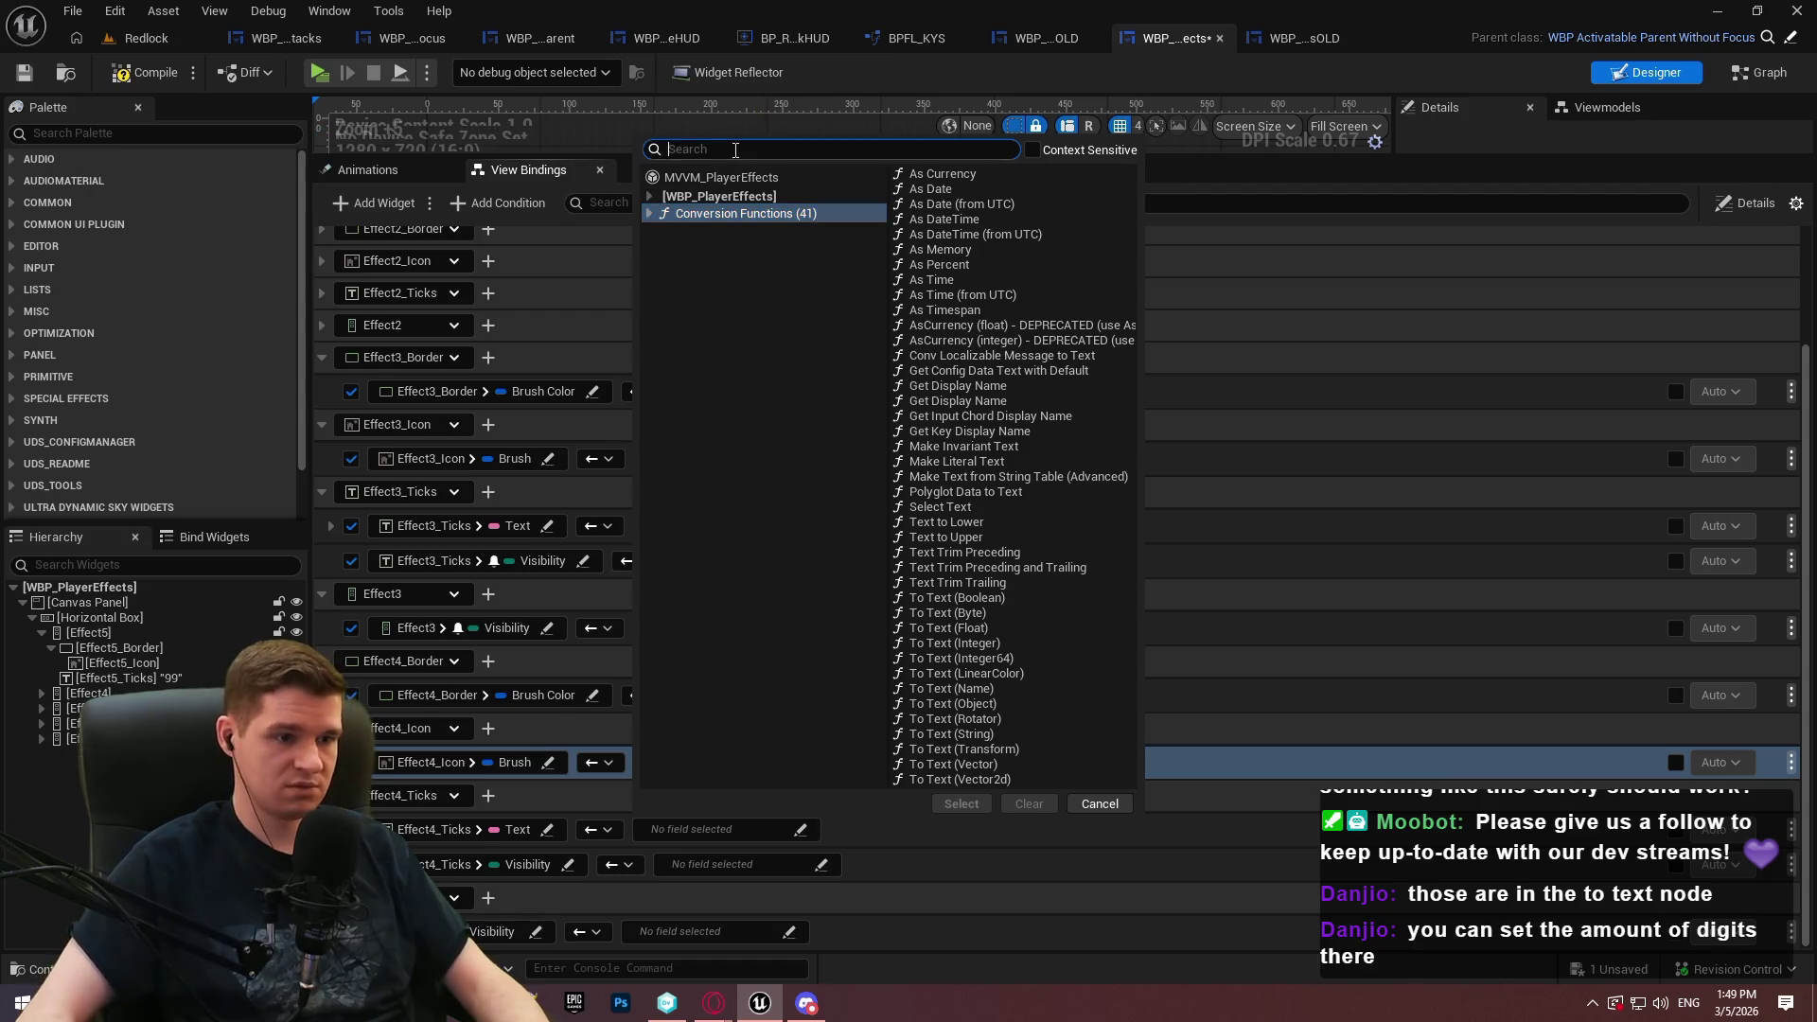
text(int)
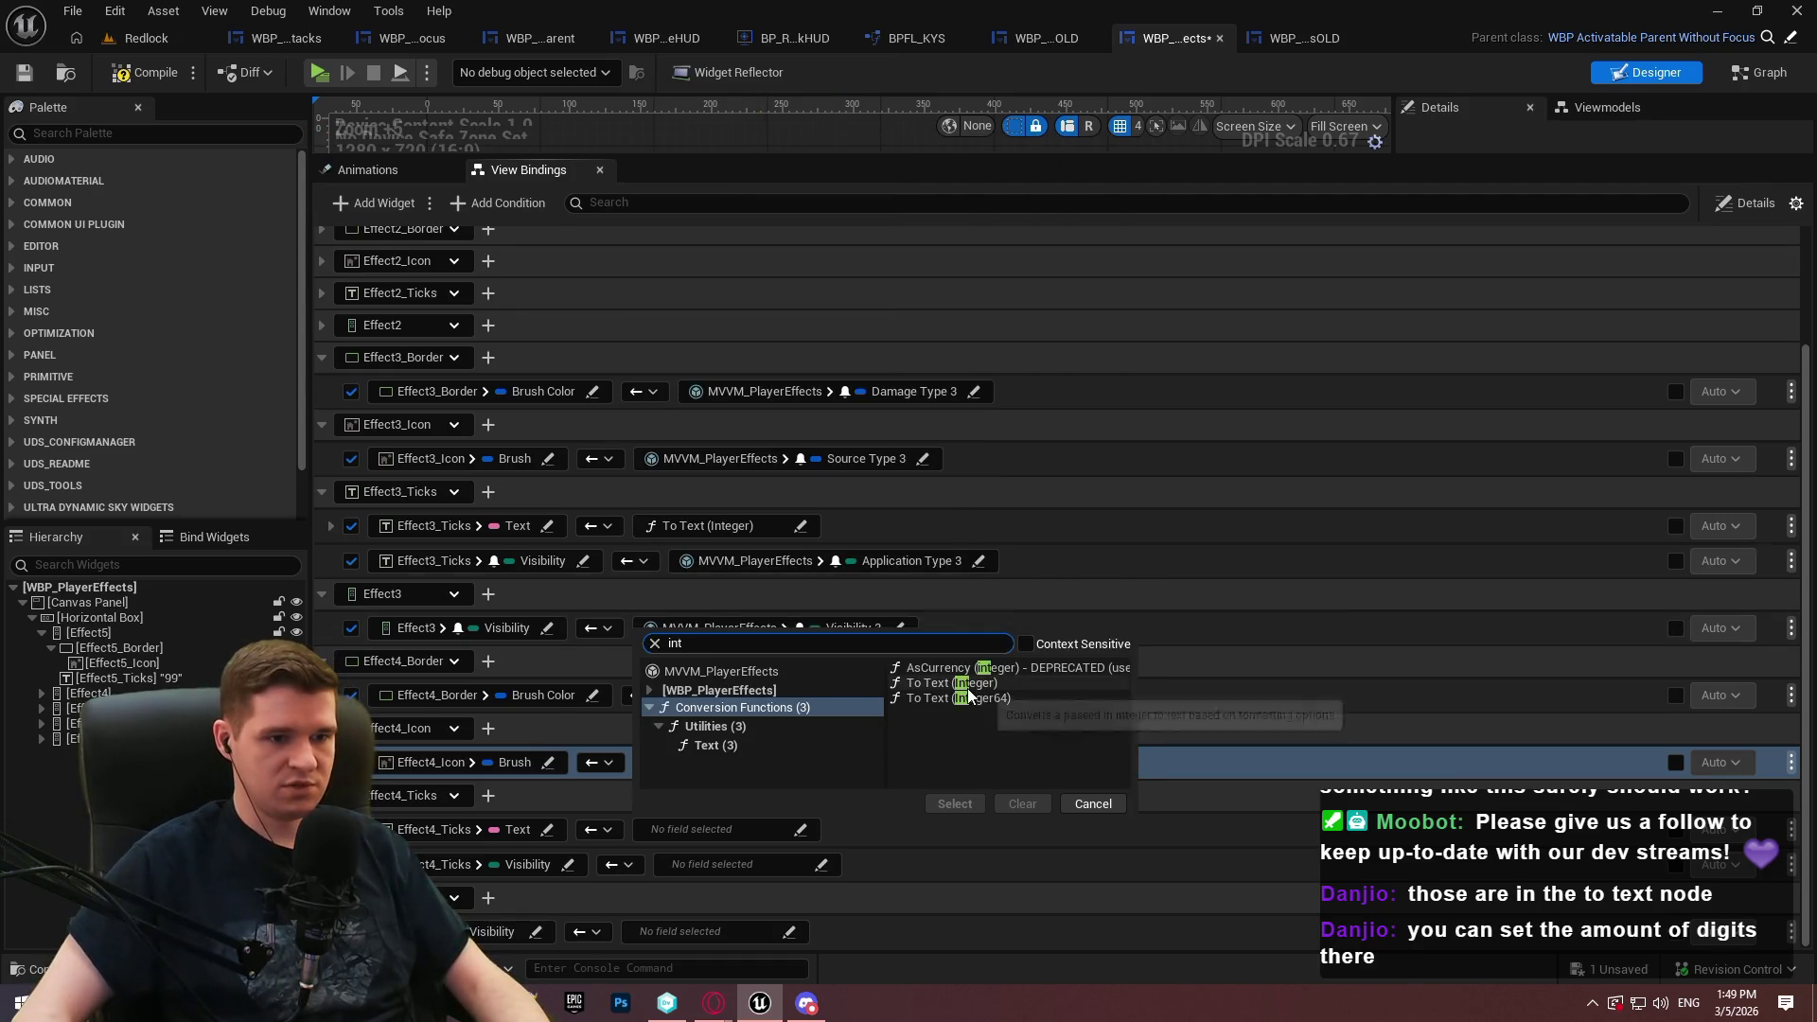
double_click(967, 683)
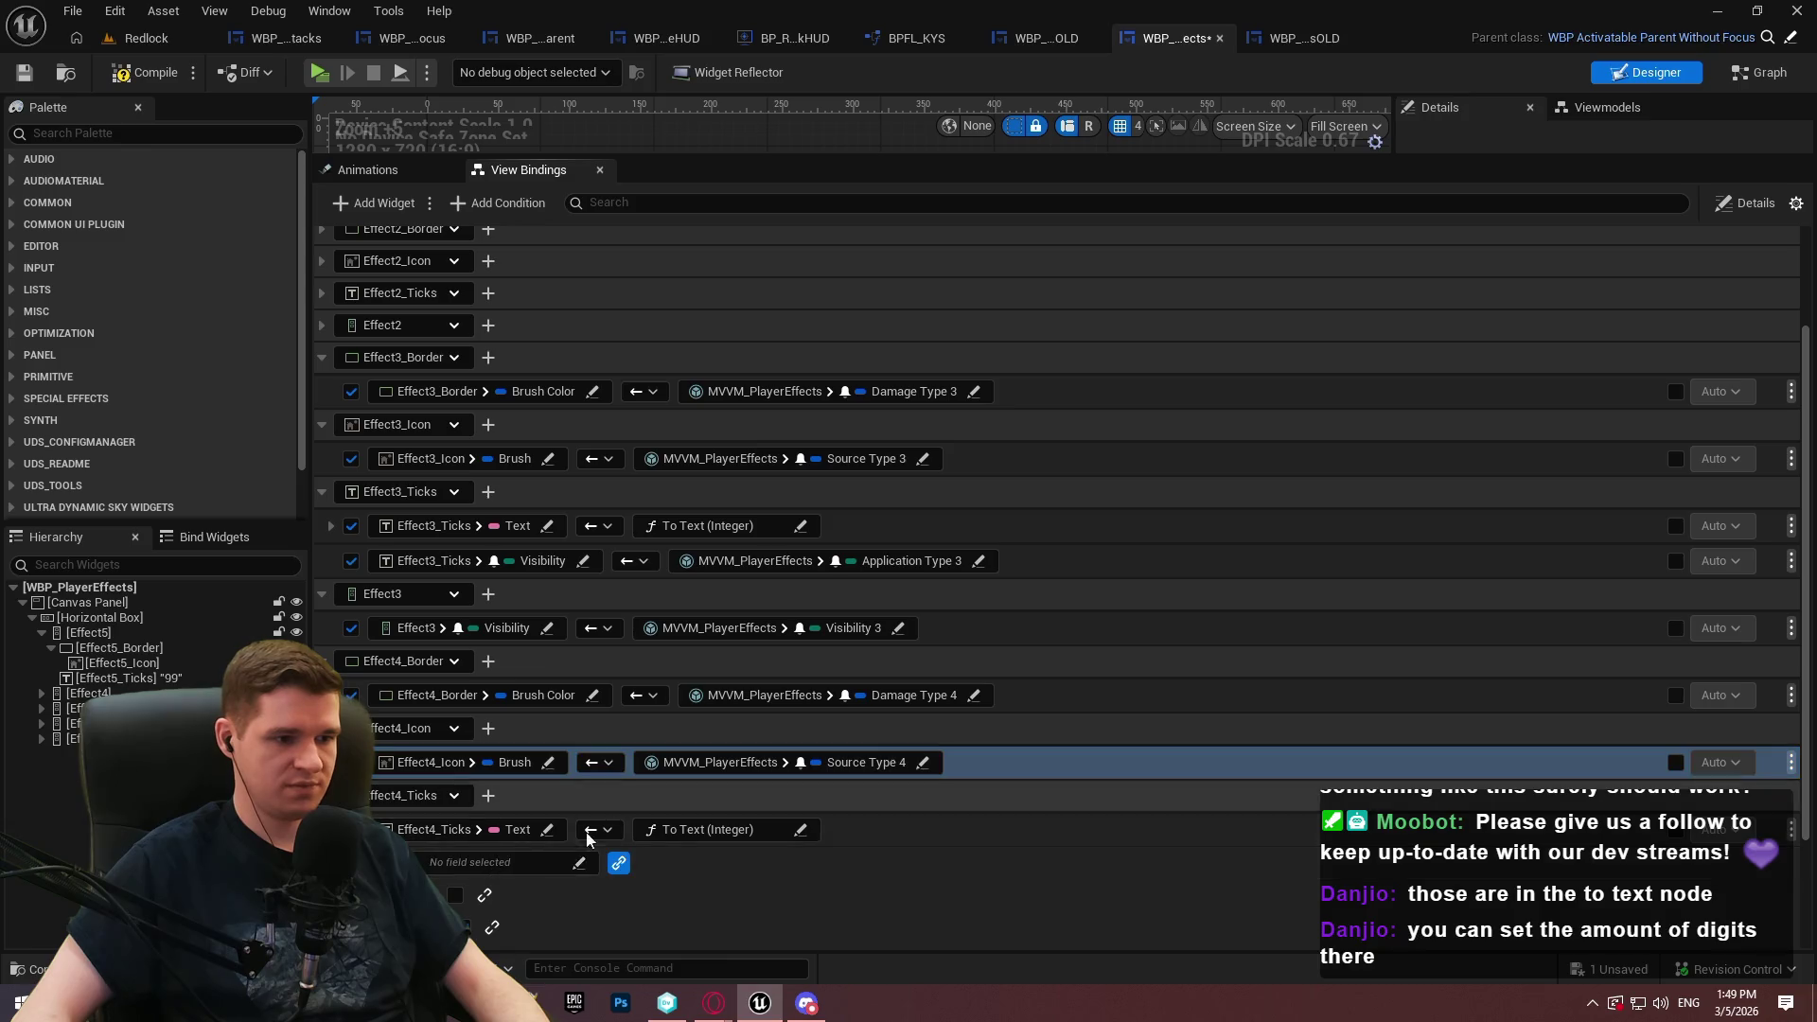
click(492, 863)
click(551, 710)
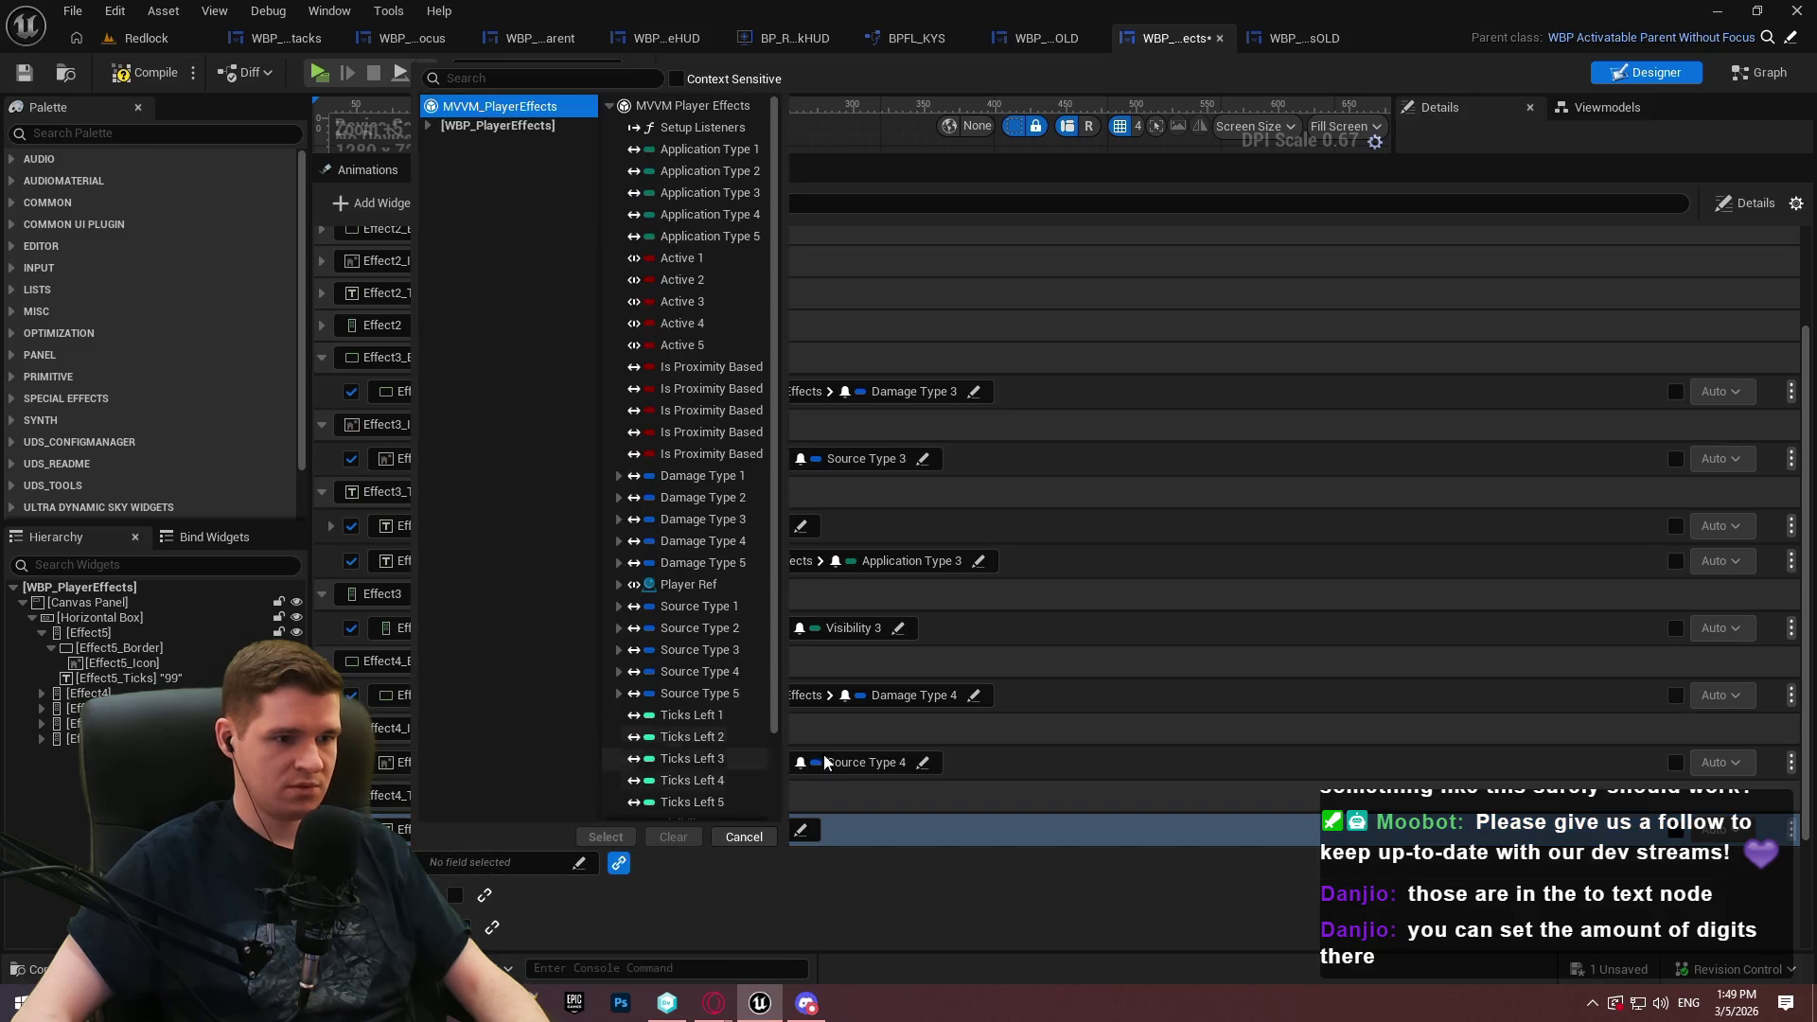
double_click(653, 781)
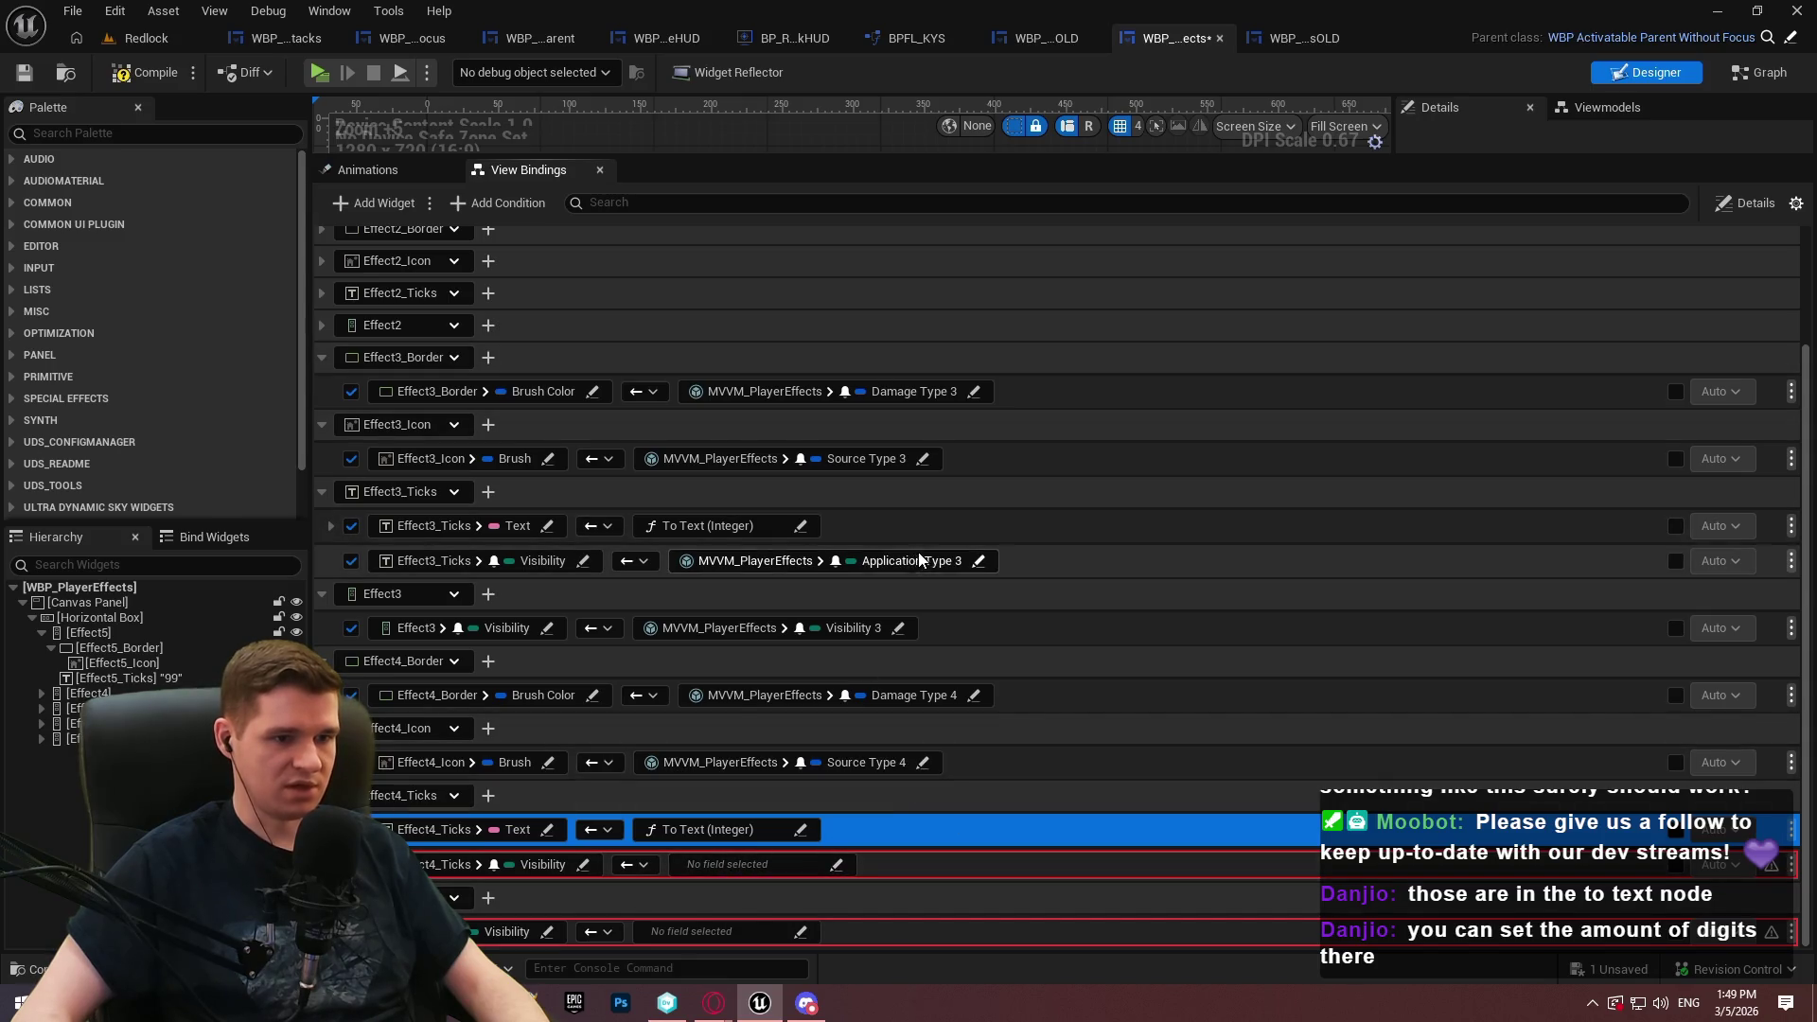
Bind Effect4_Ticks Visibility to Application Type 4 and Effect4 Visibility to Visibility 4
click(772, 866)
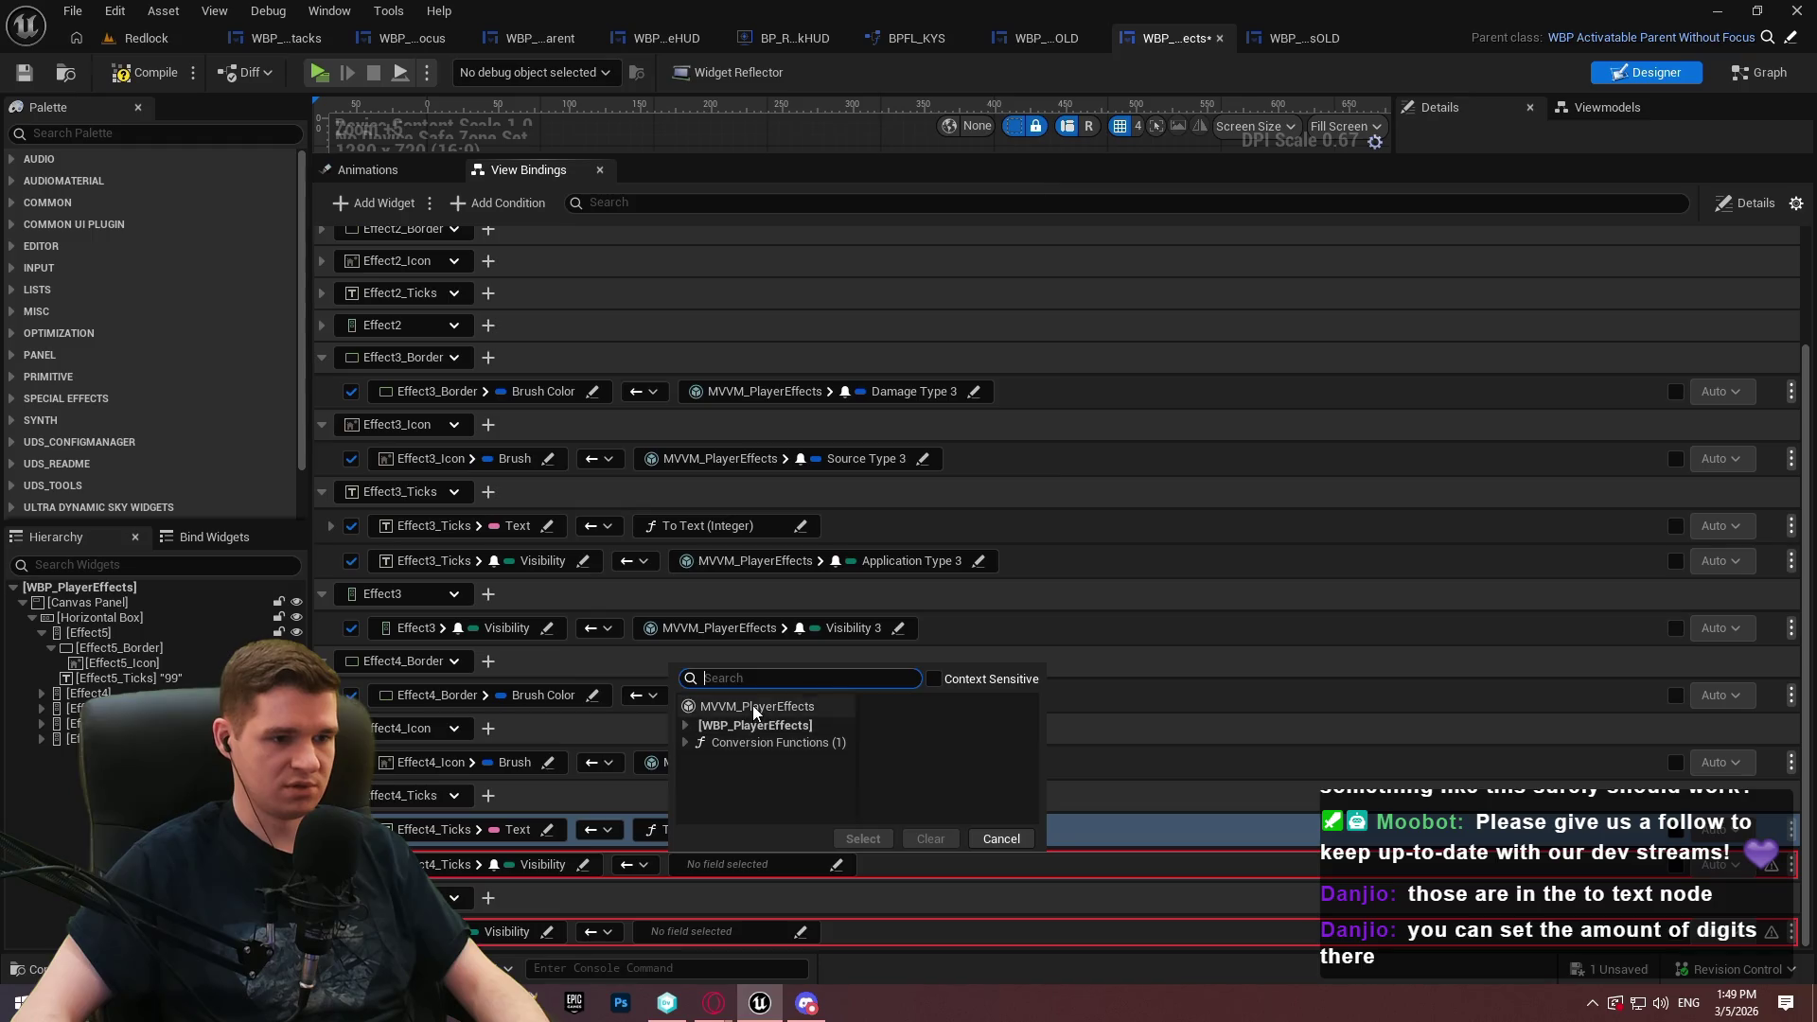
click(756, 708)
click(973, 223)
click(863, 839)
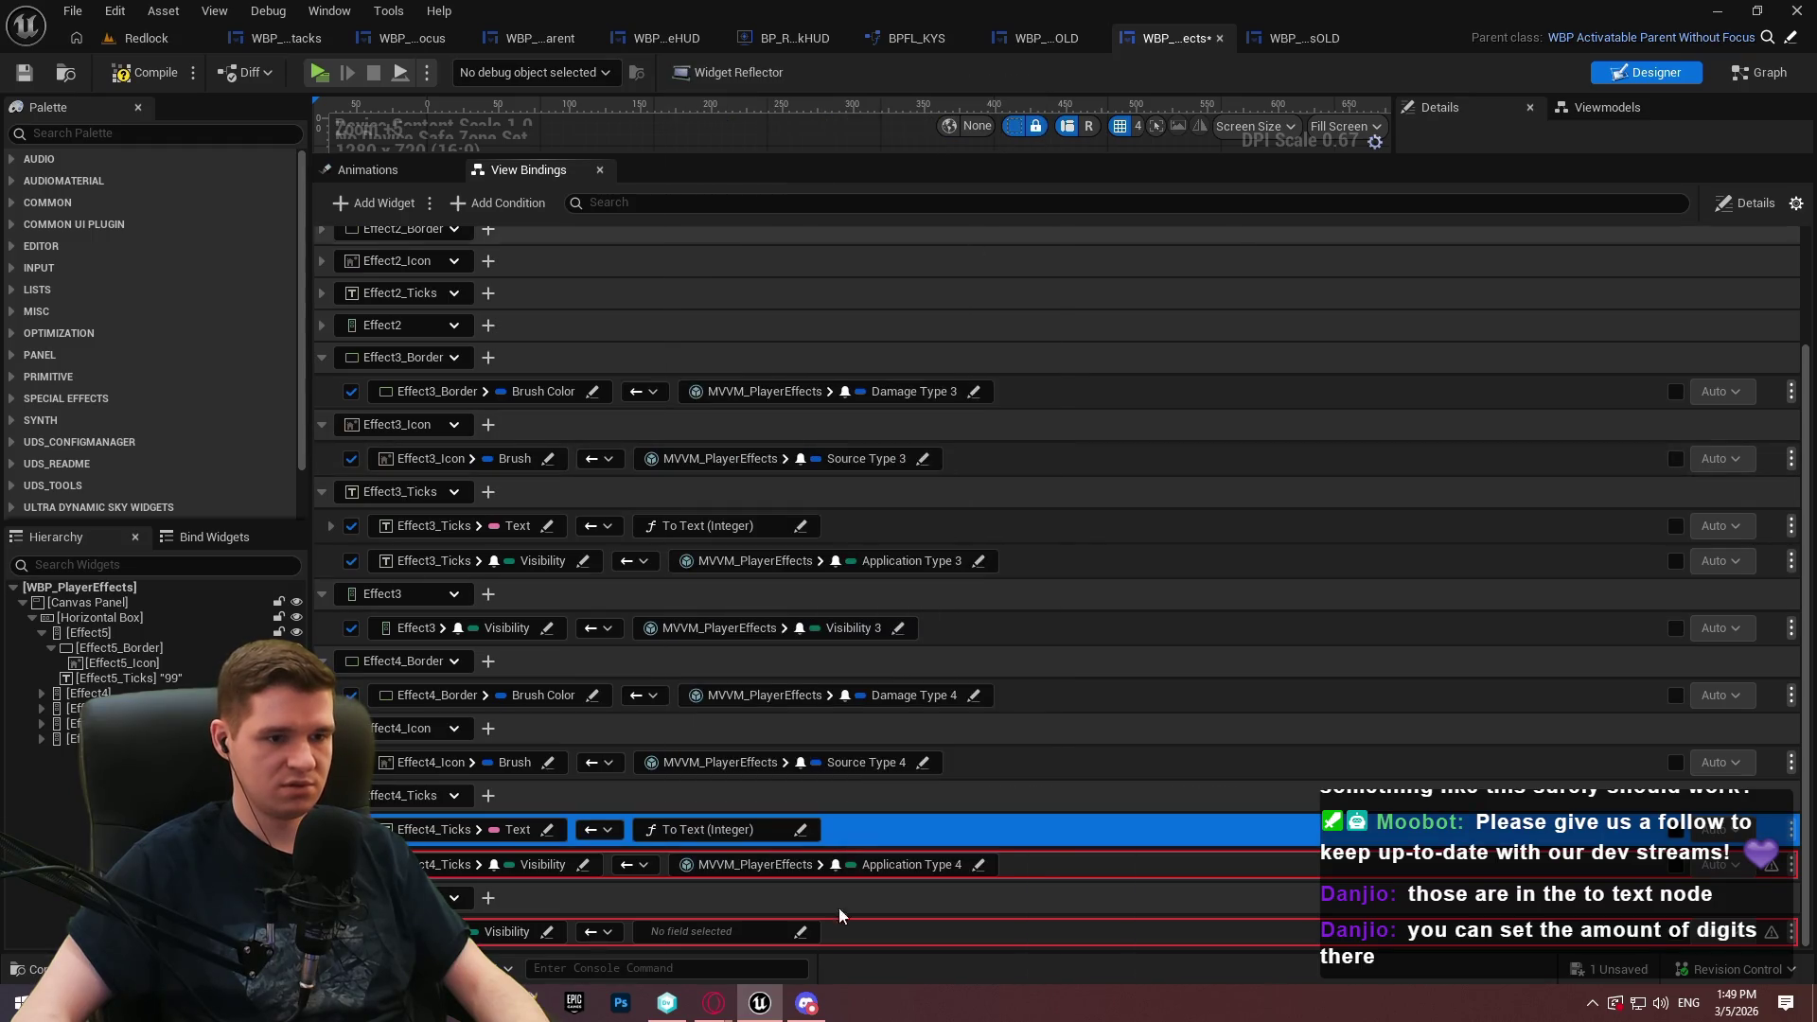
click(757, 931)
click(789, 767)
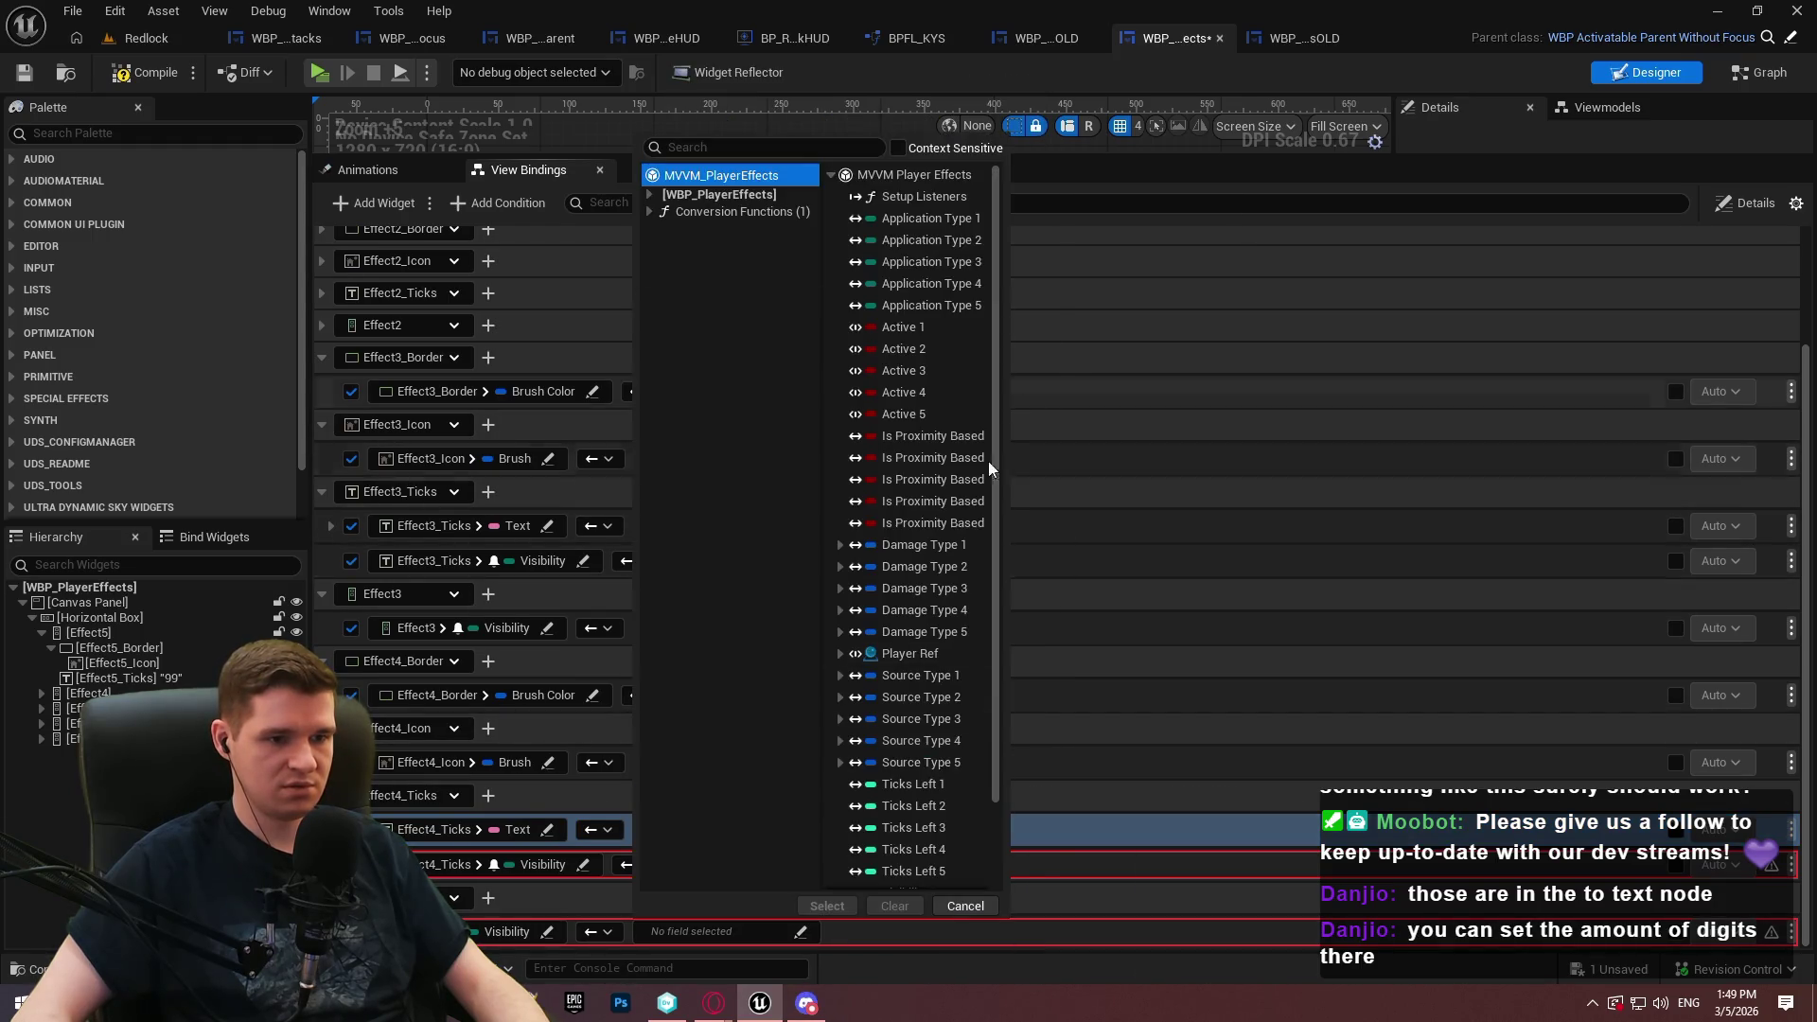
double_click(906, 856)
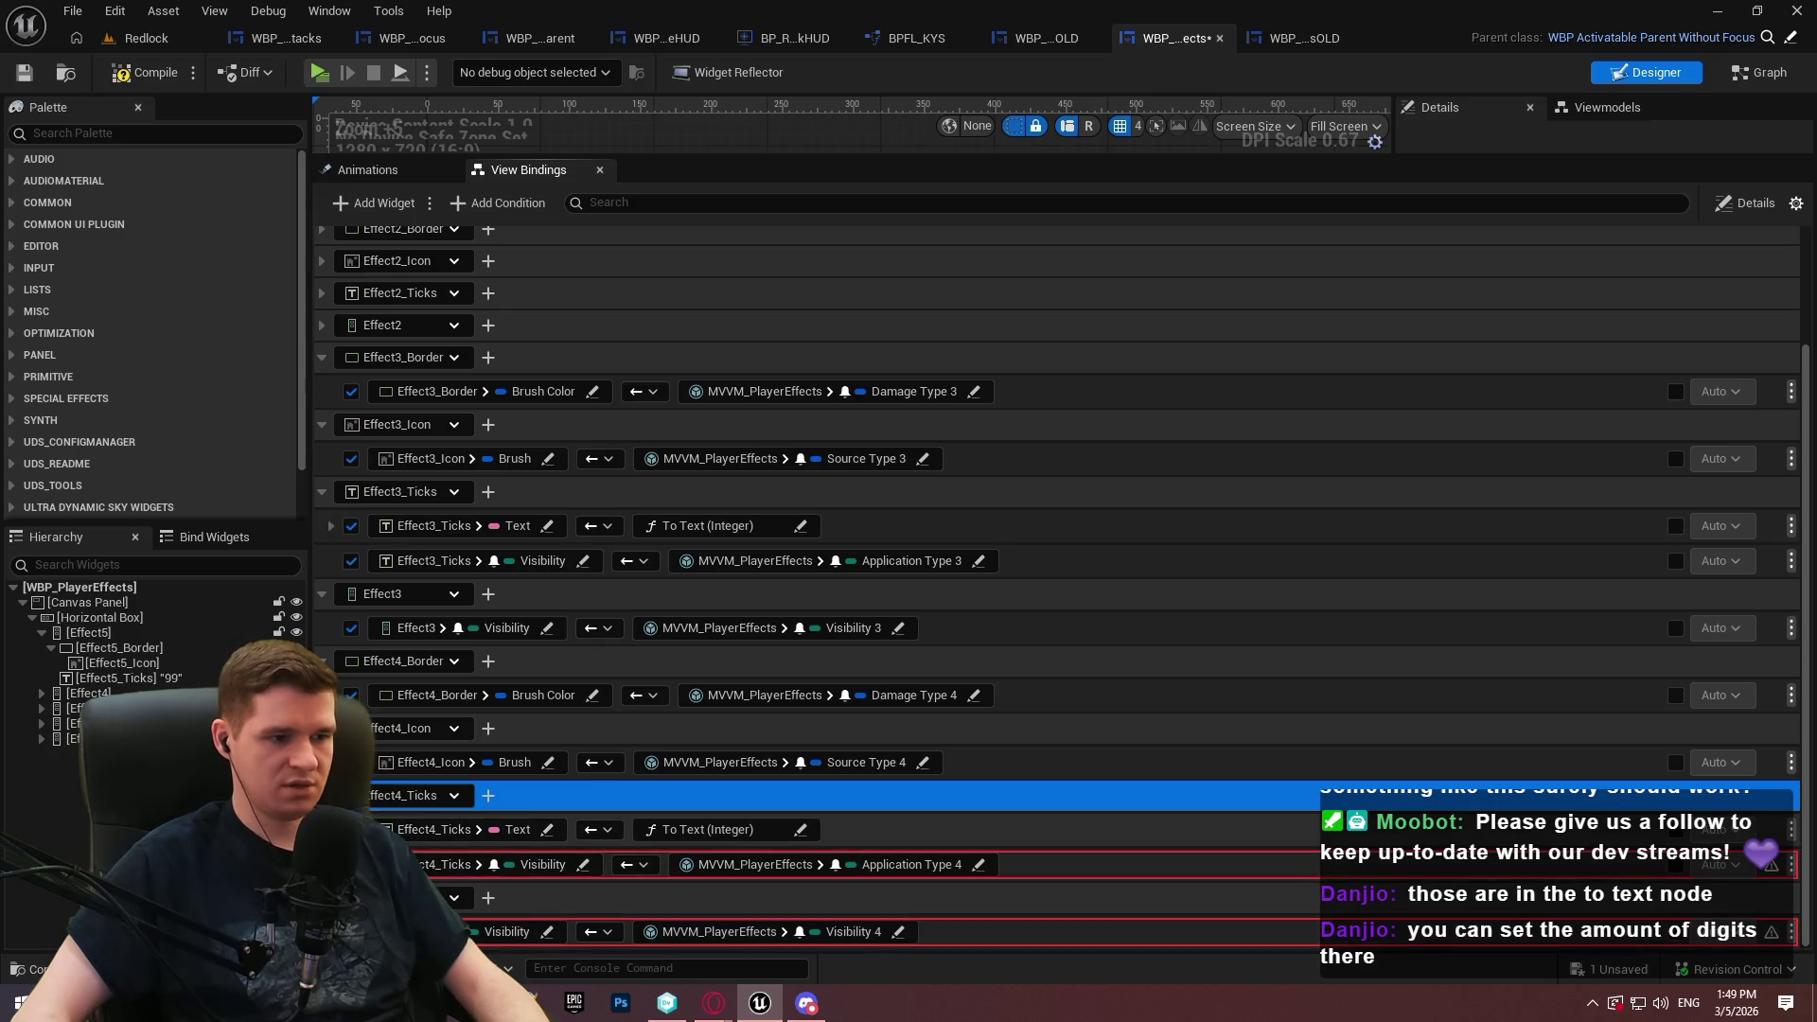
click(323, 359)
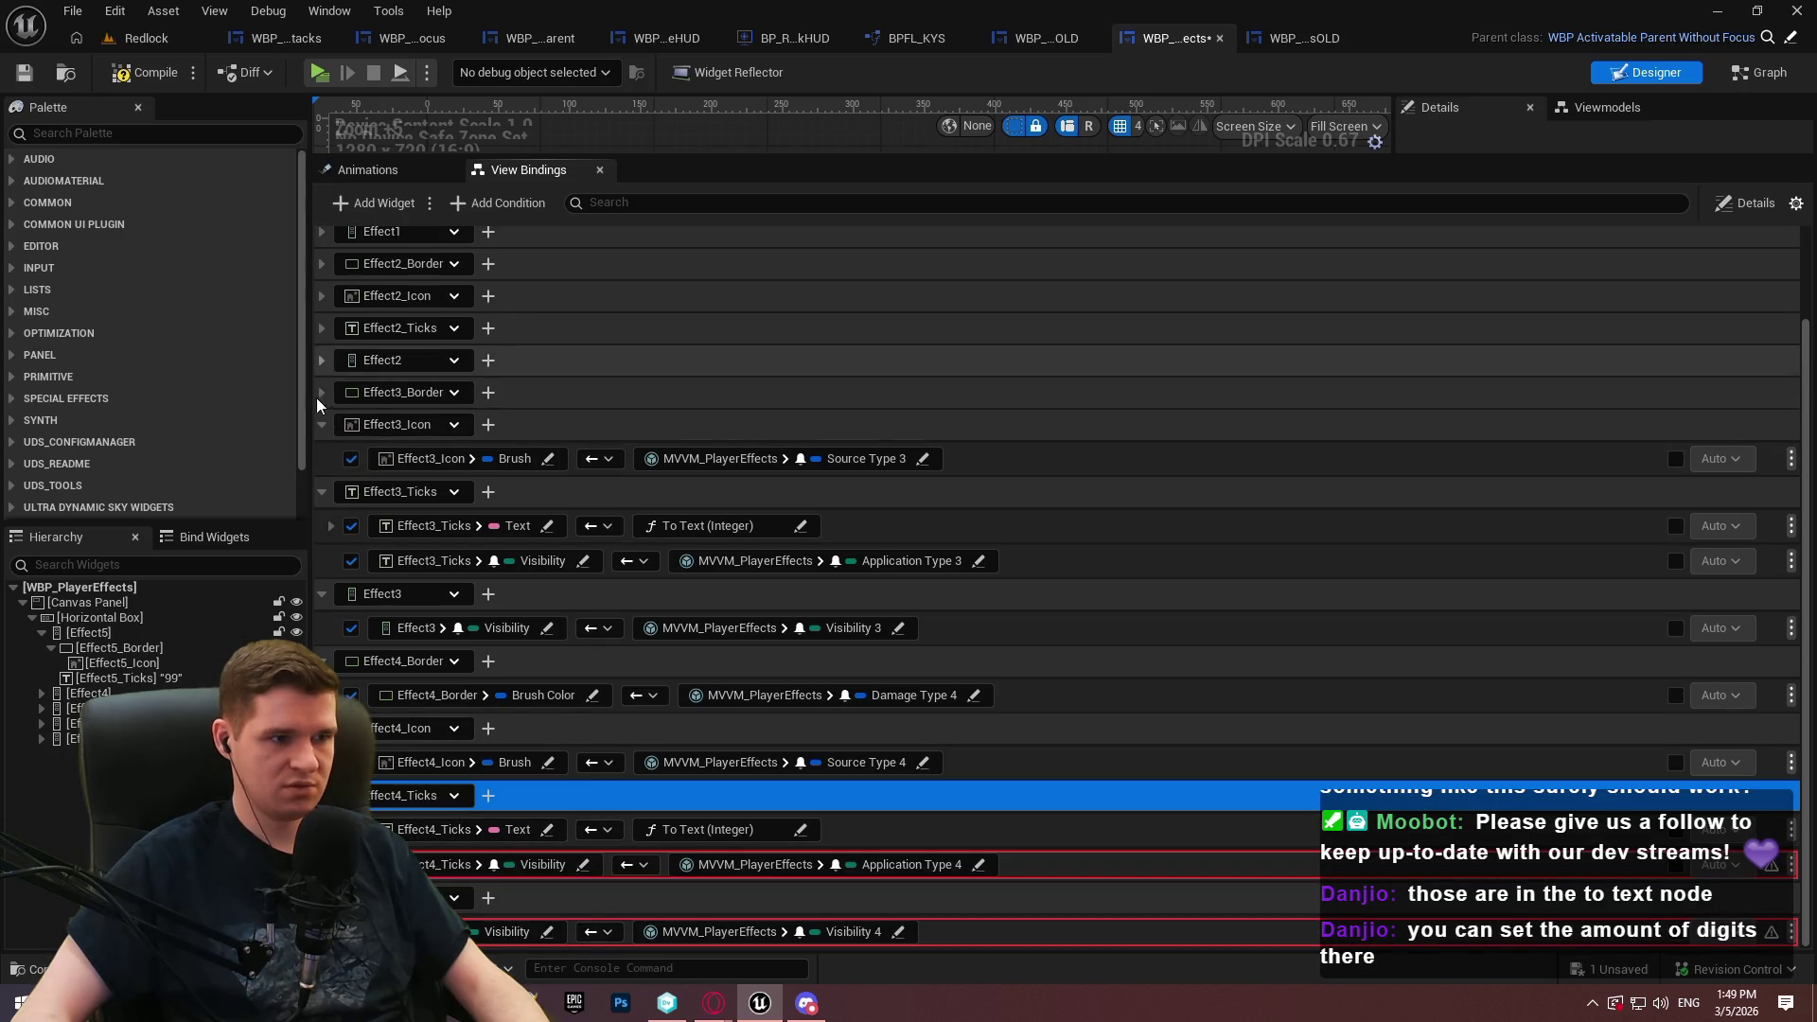
Collapse the Effect3 binding groups to tidy the View Bindings list
click(323, 426)
click(322, 498)
click(325, 587)
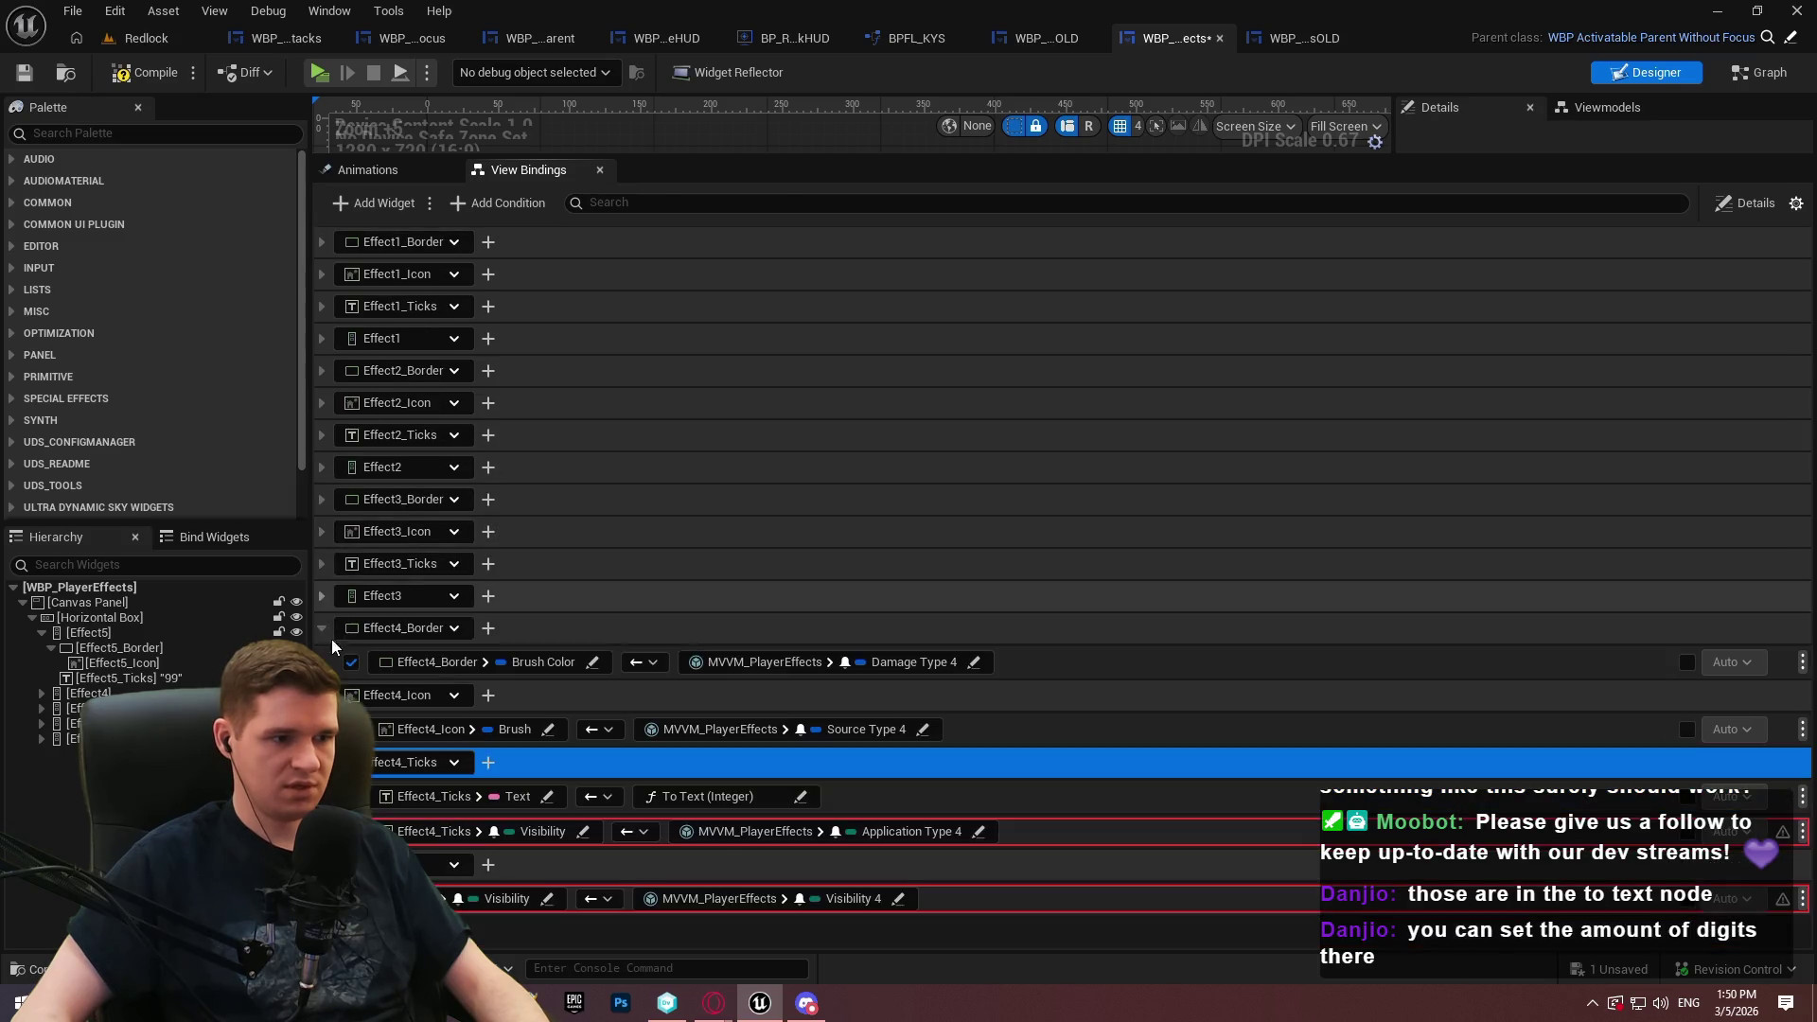
click(324, 632)
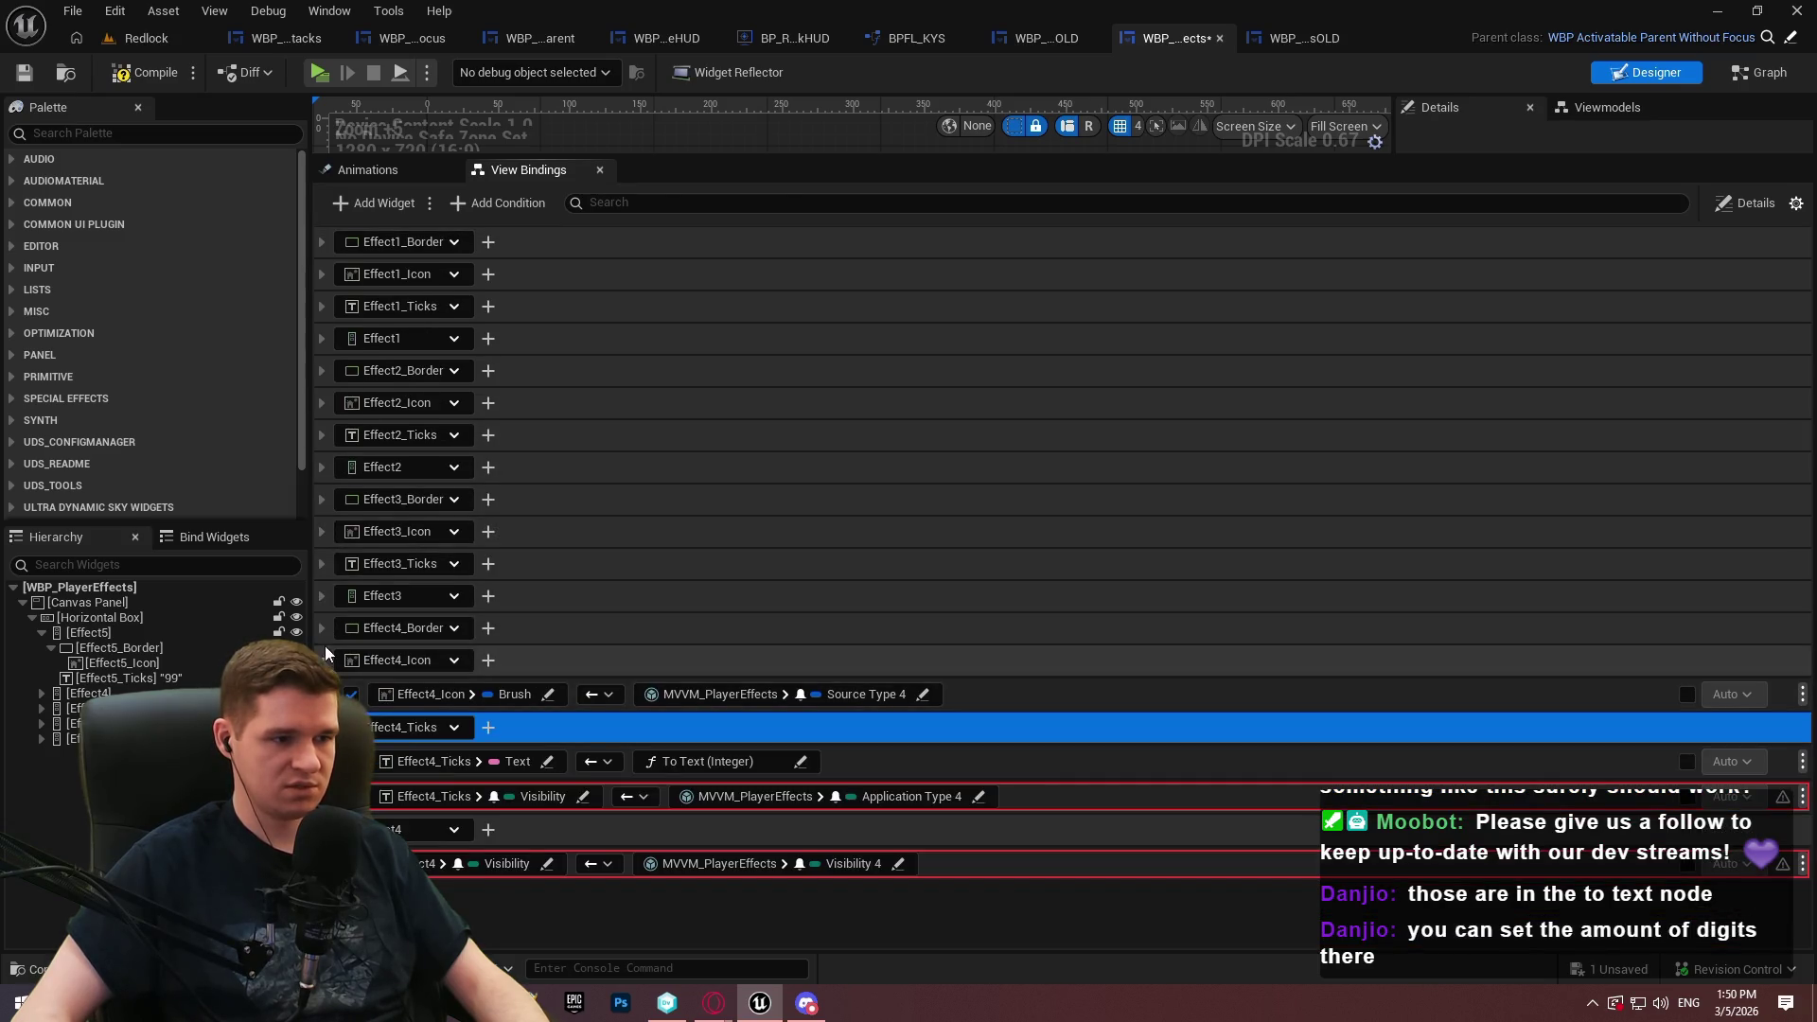
click(323, 629)
click(923, 852)
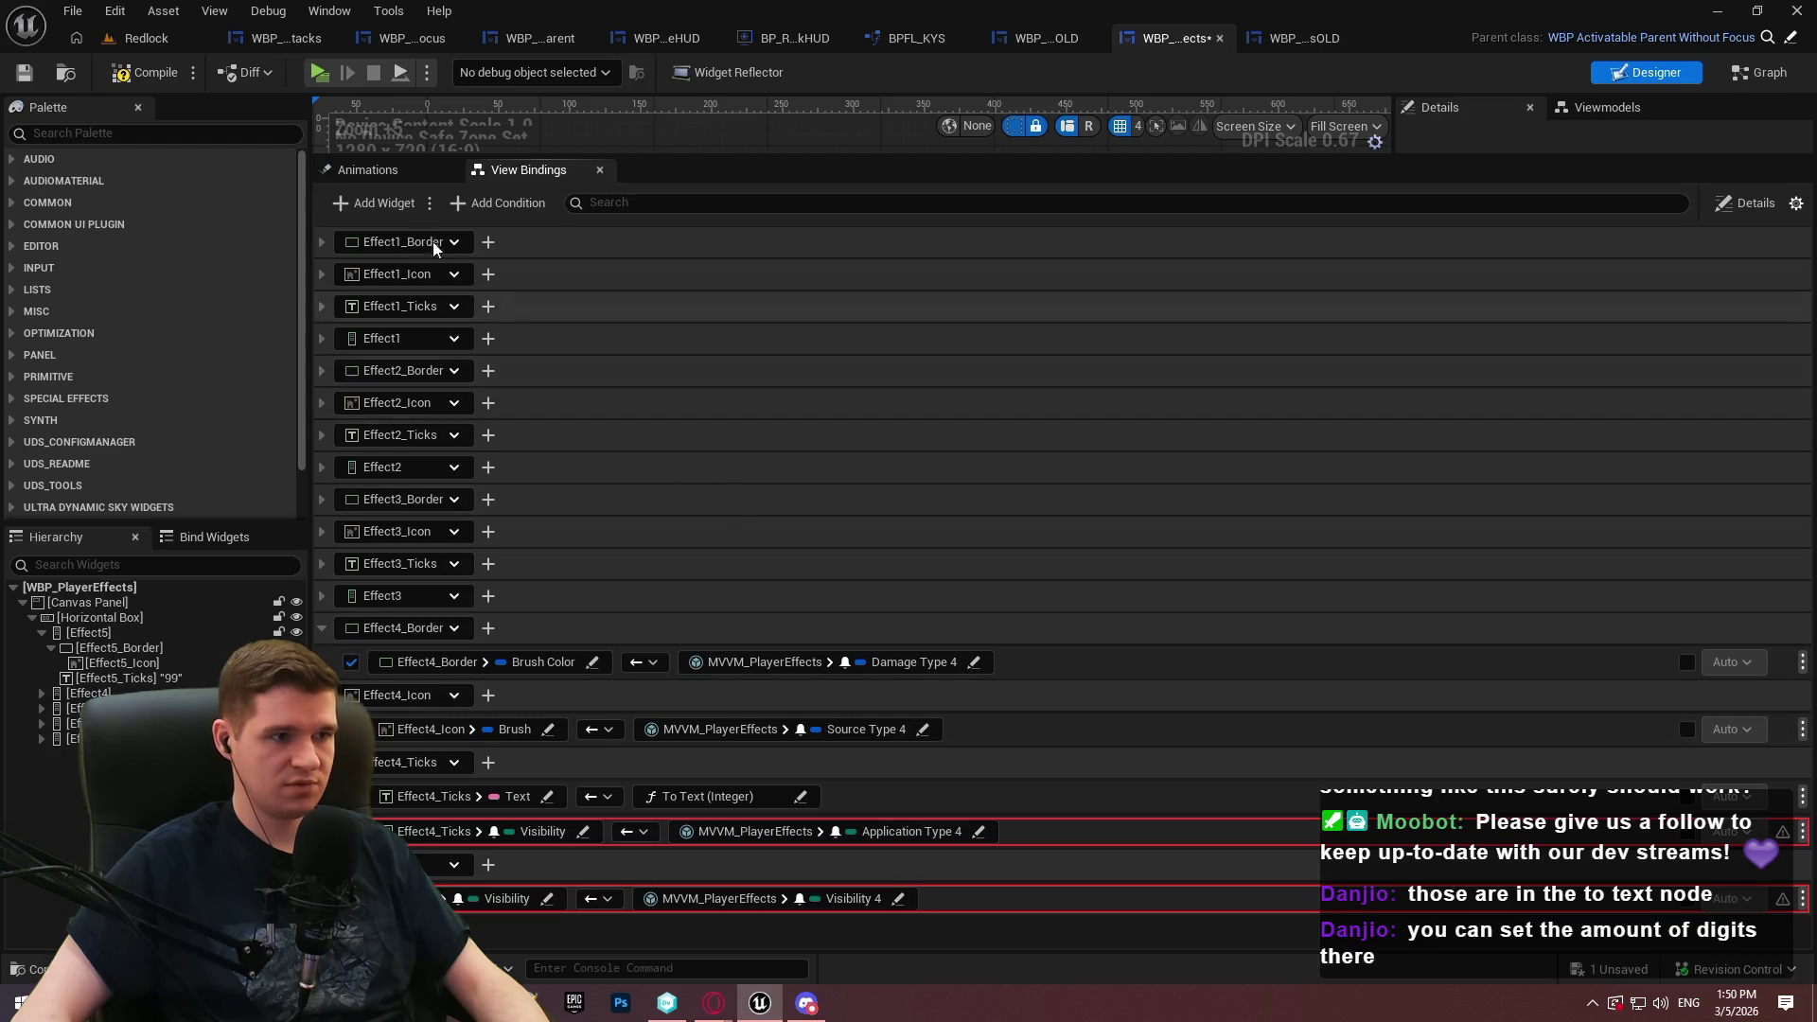
scroll(441, 580, down, 1)
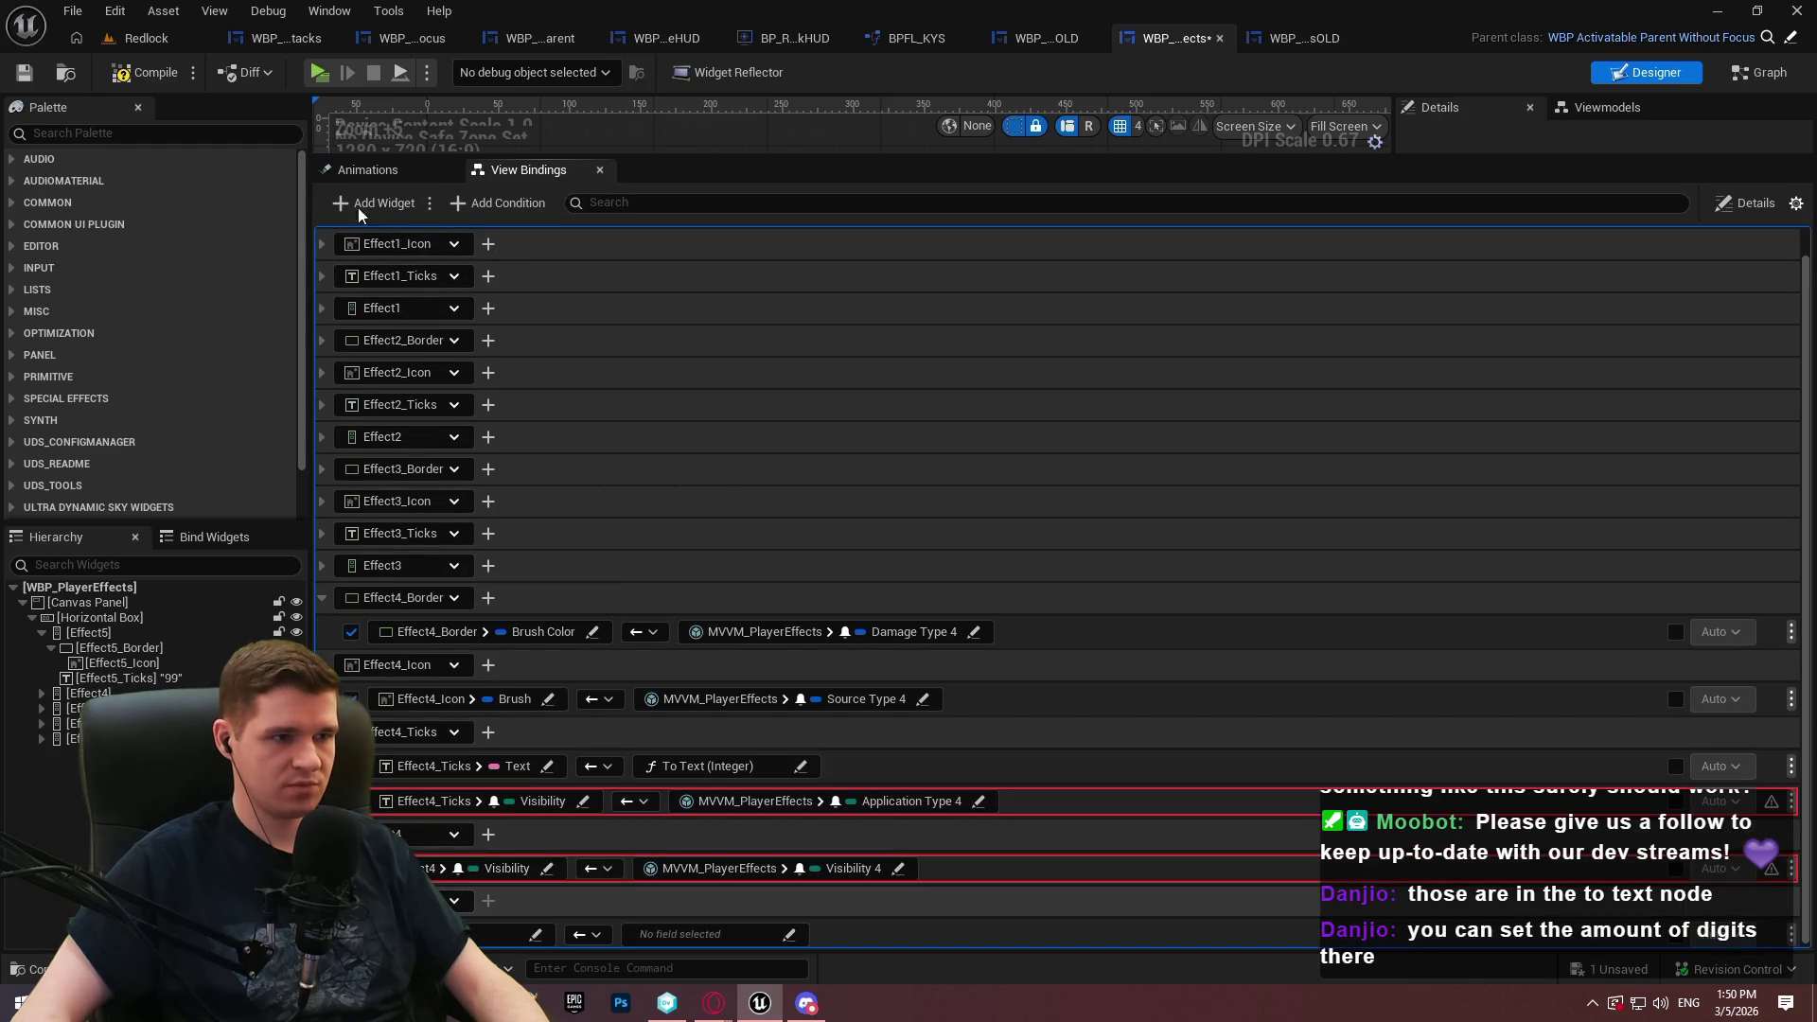
Add new binding rows and delete two stray empty bindings
click(394, 204)
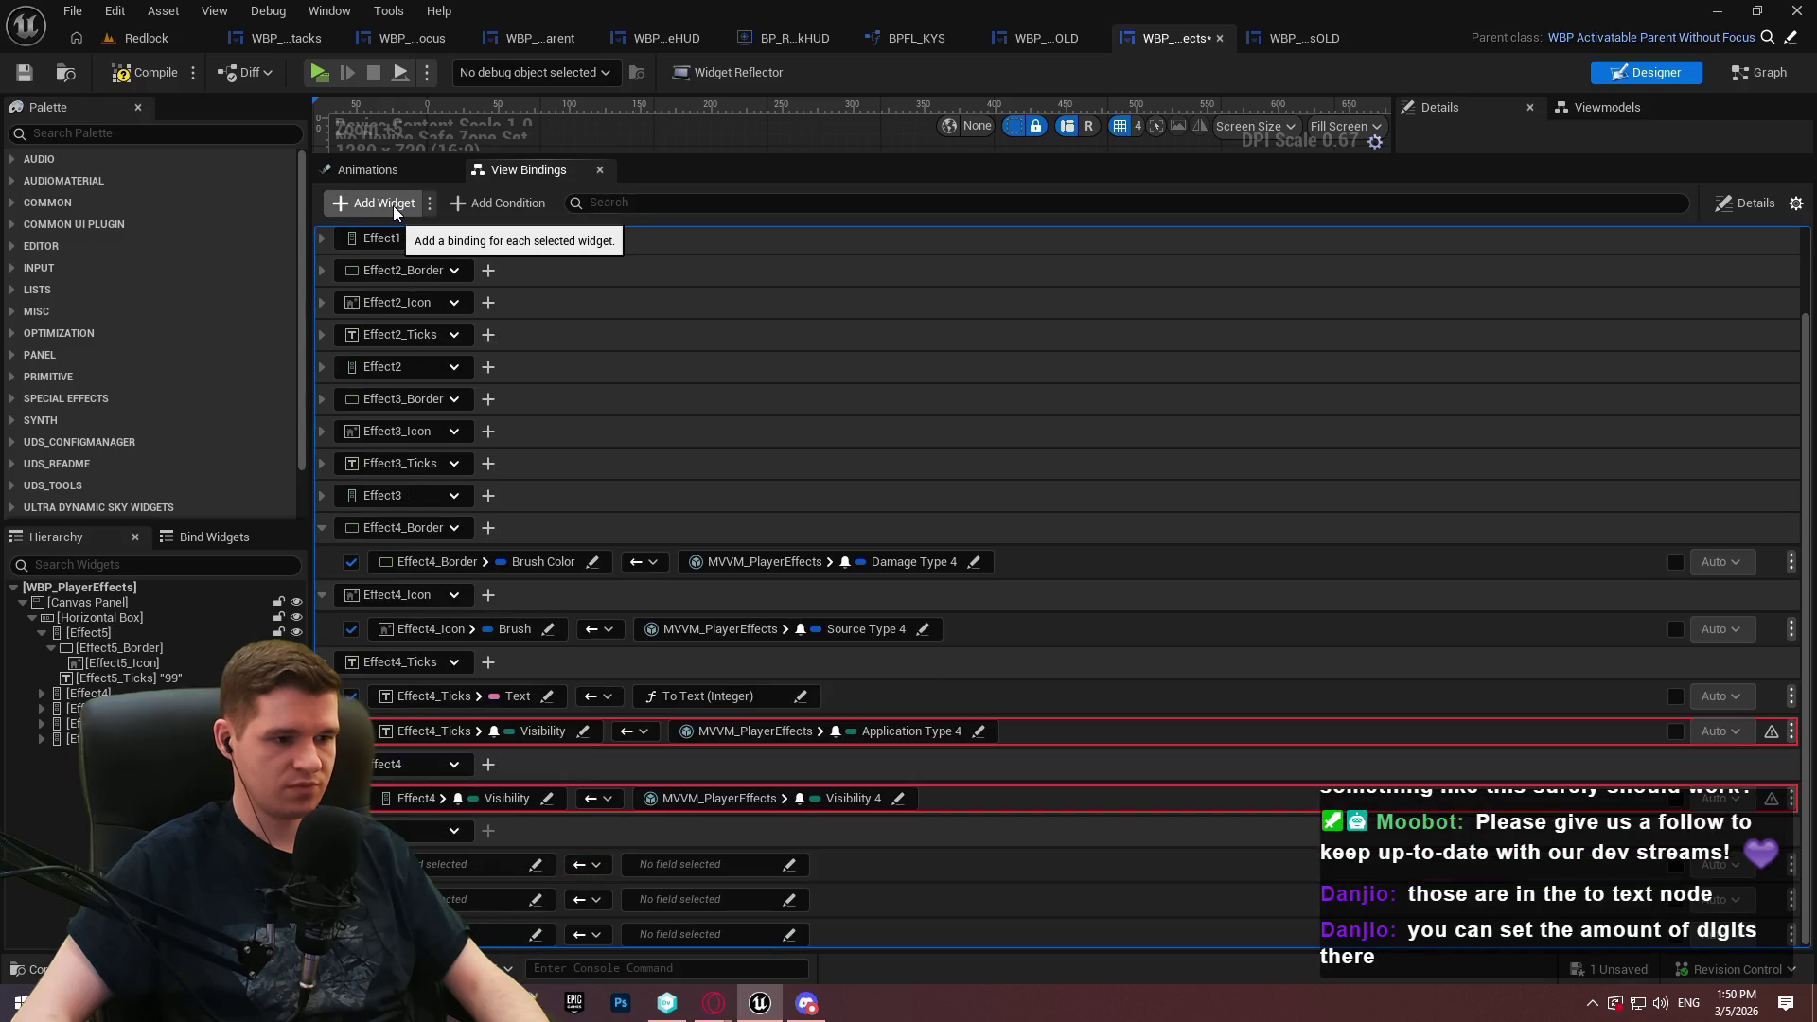
click(1792, 862)
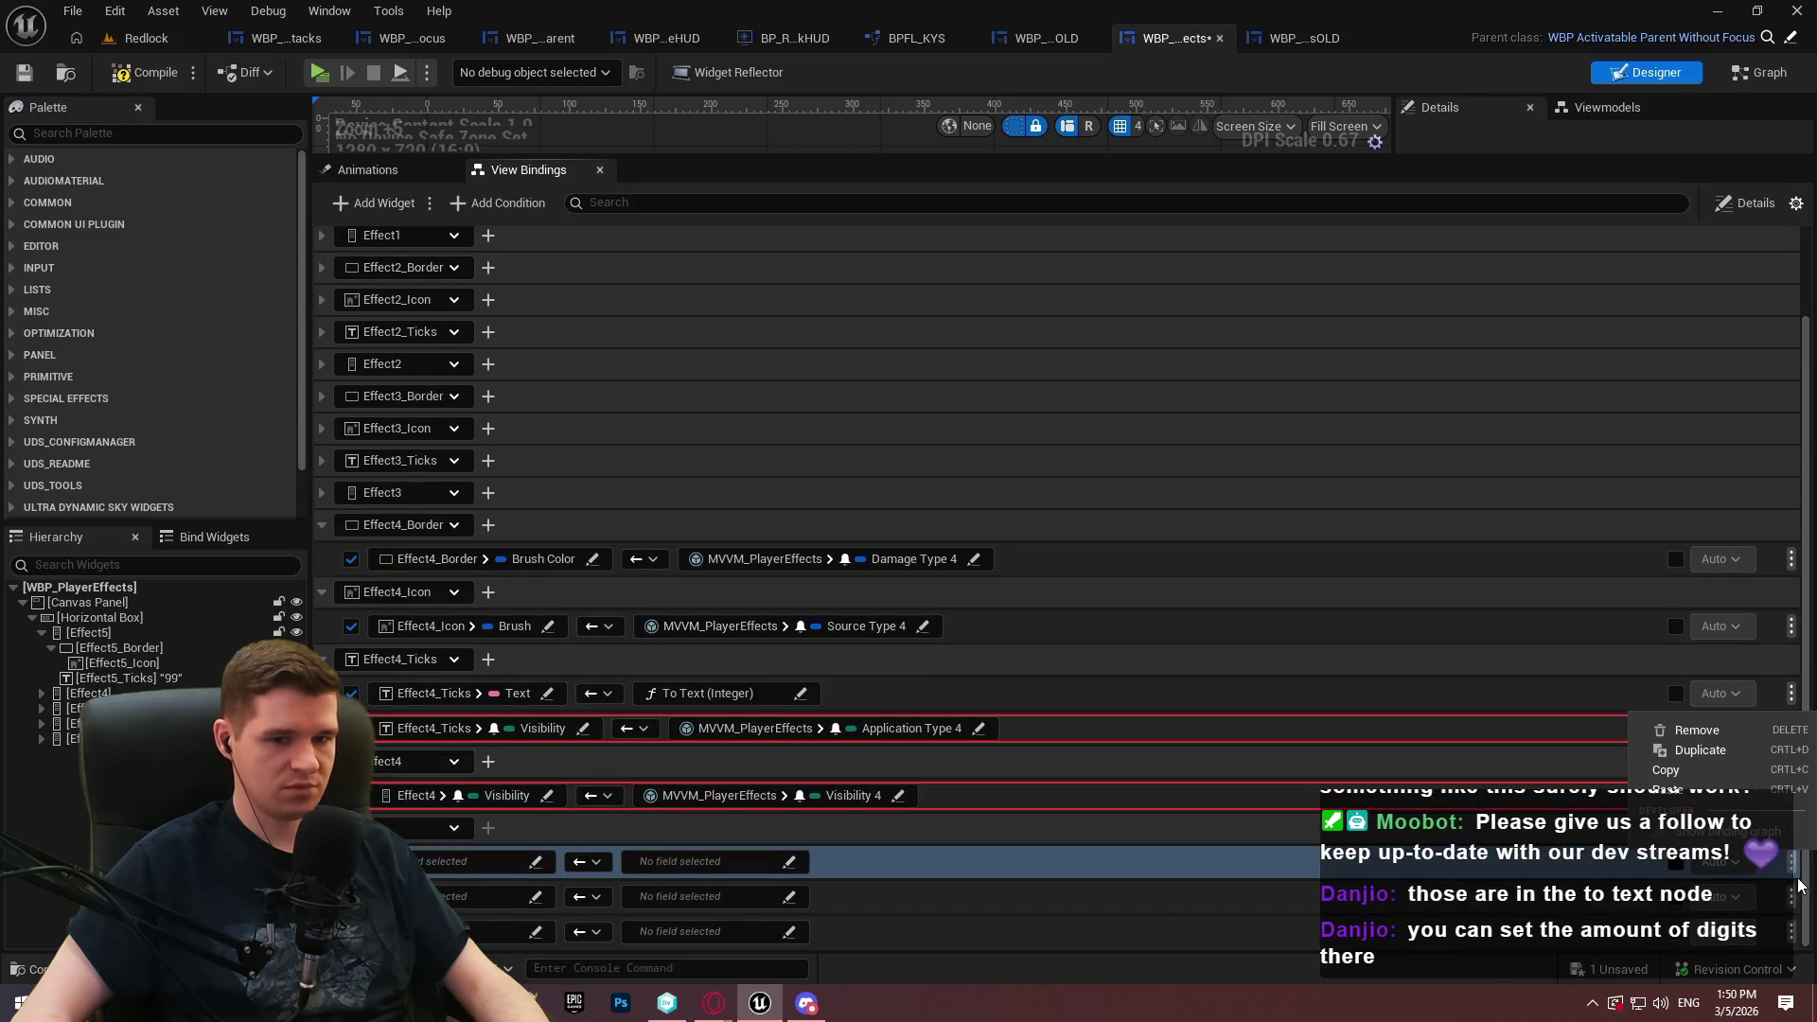
click(1720, 734)
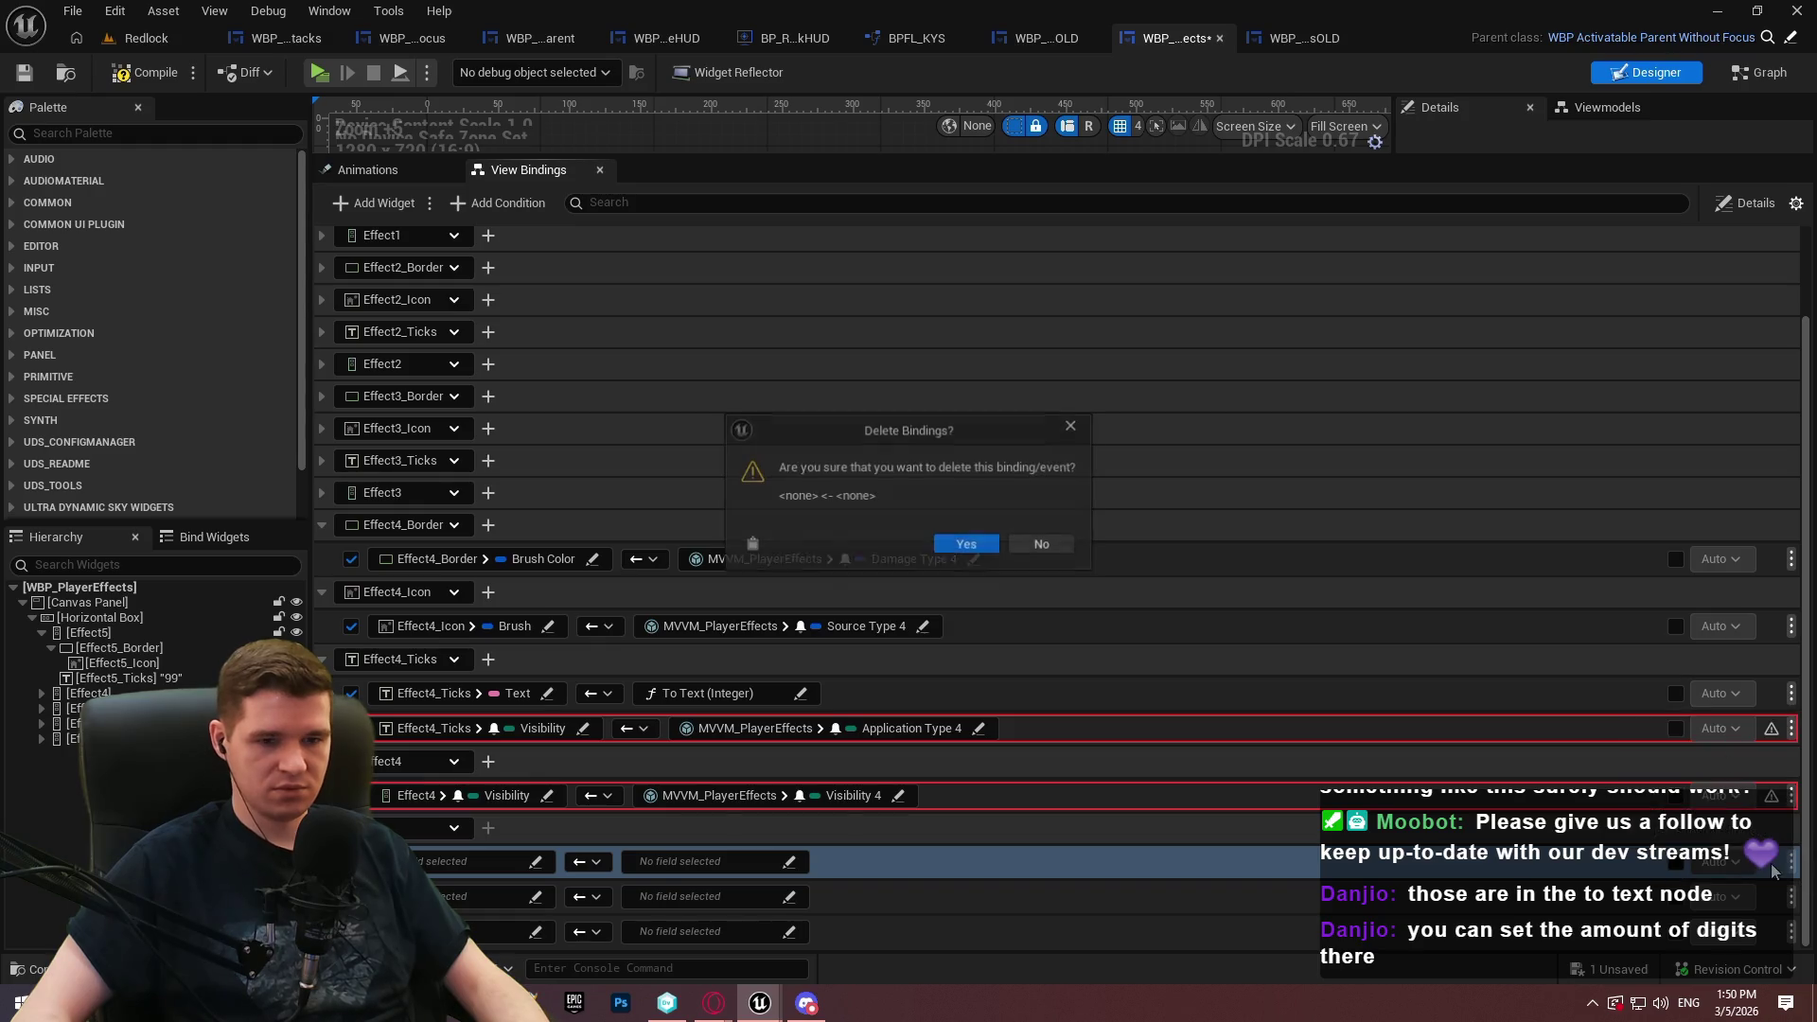
click(975, 545)
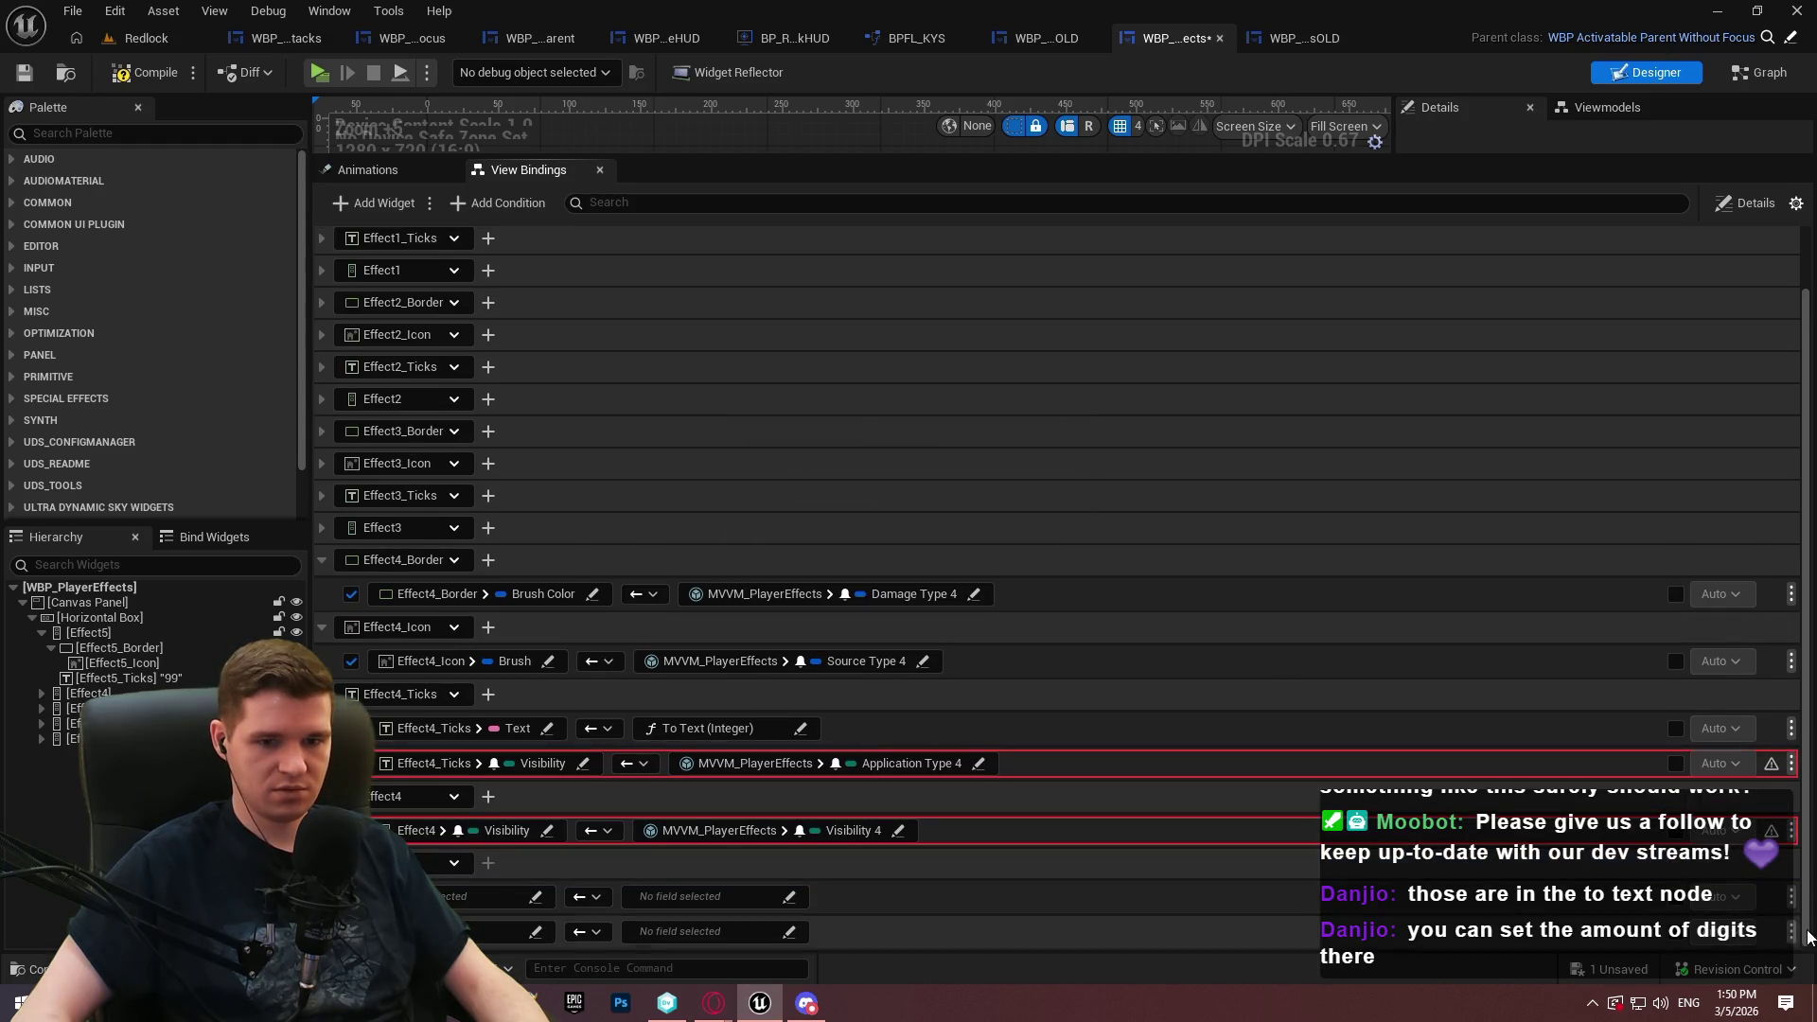
key(Delete)
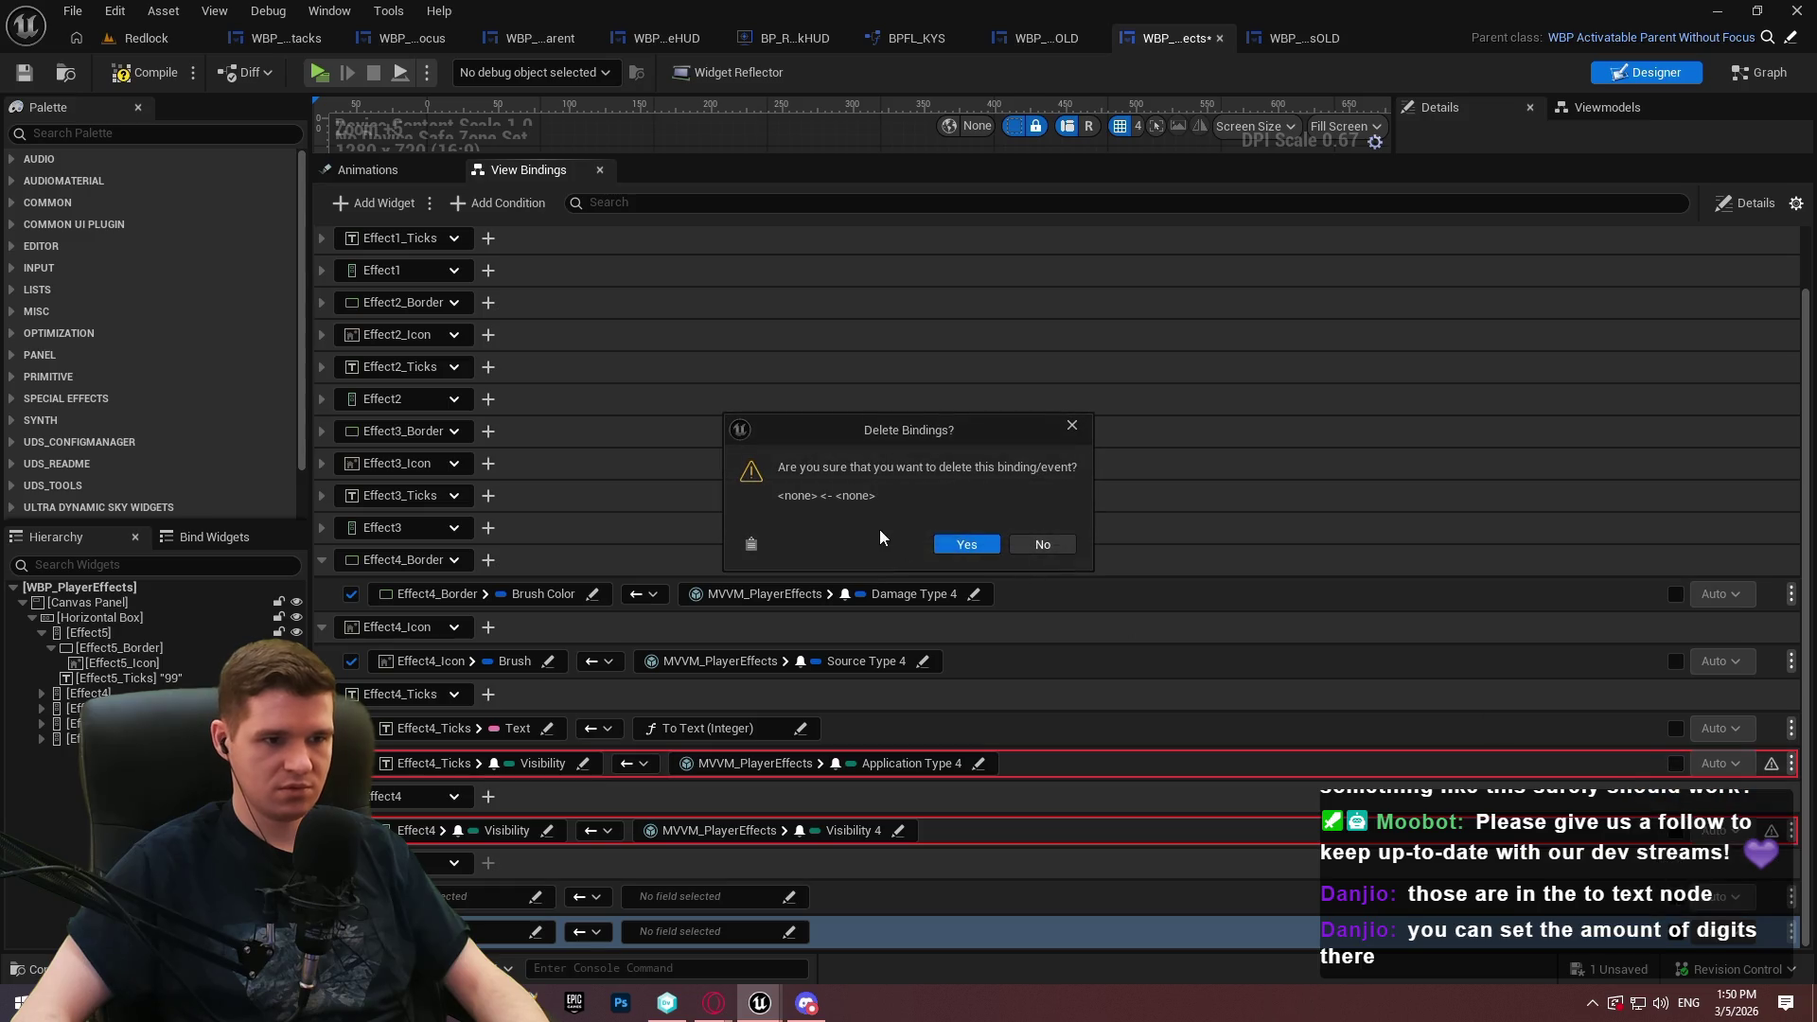
click(962, 543)
Assign Effect5_Border and Effect5_Icon as targets of new binding rows
click(454, 898)
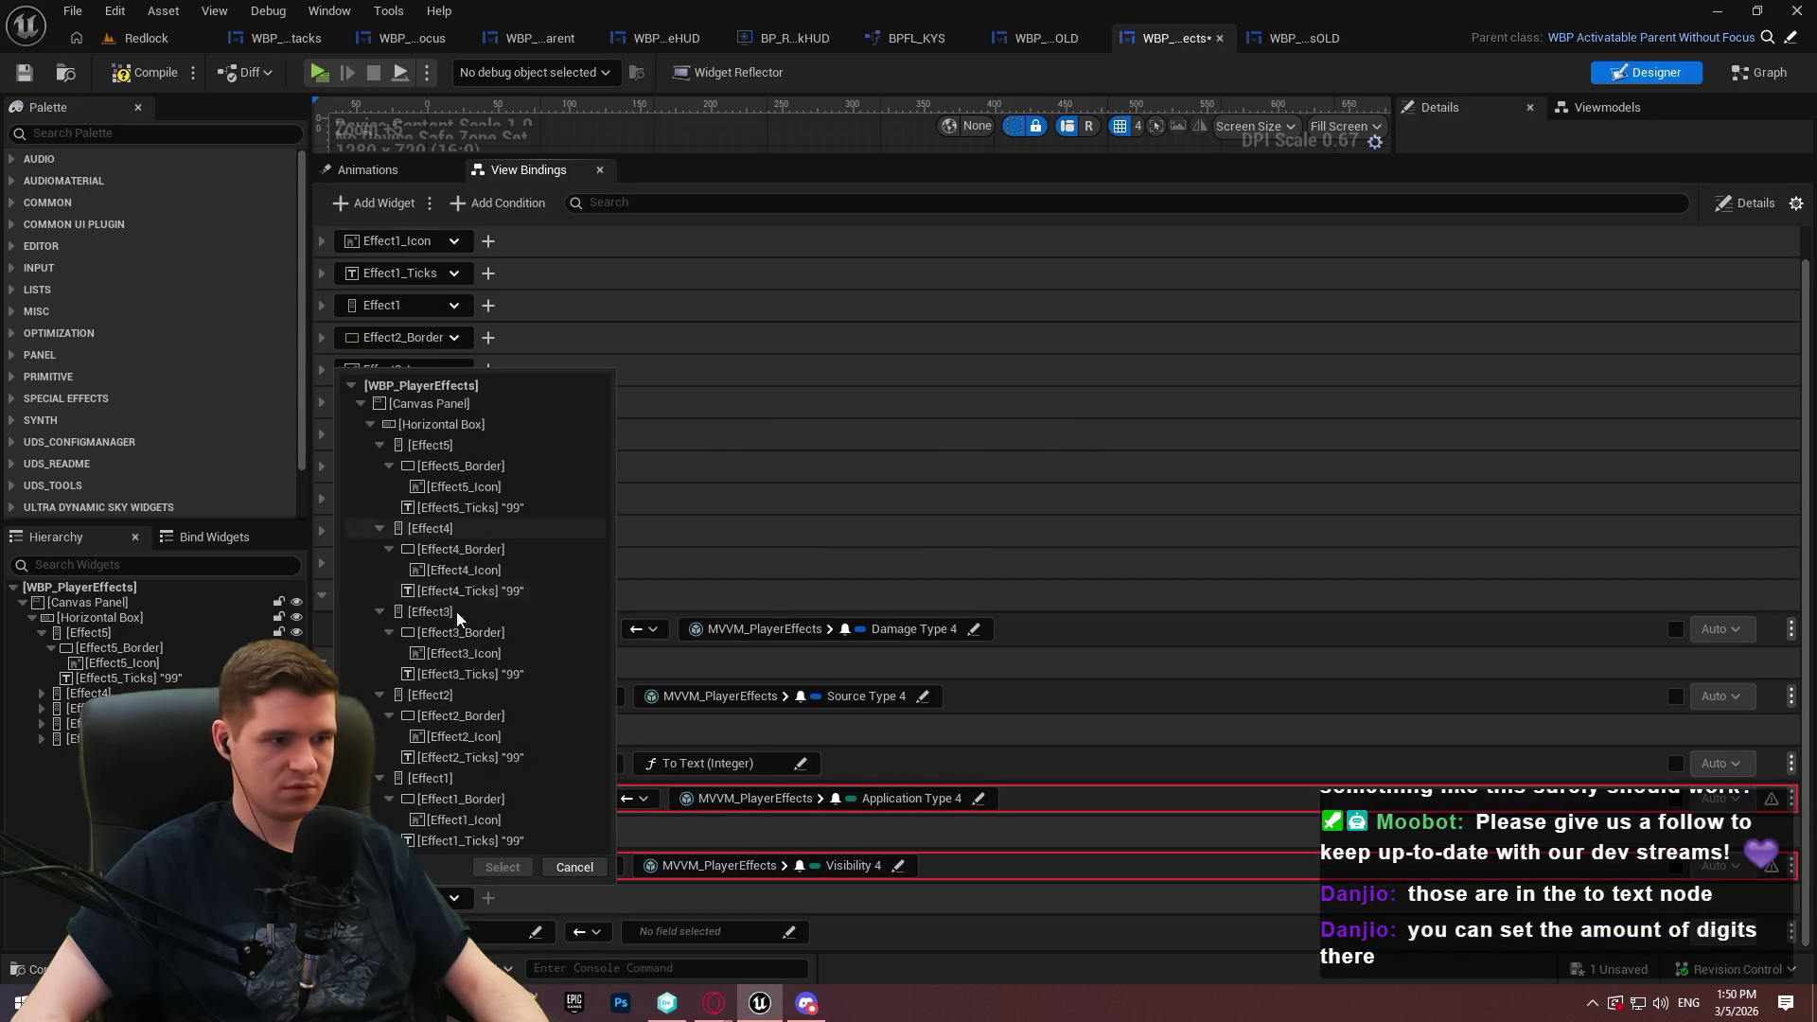
double_click(470, 467)
click(516, 870)
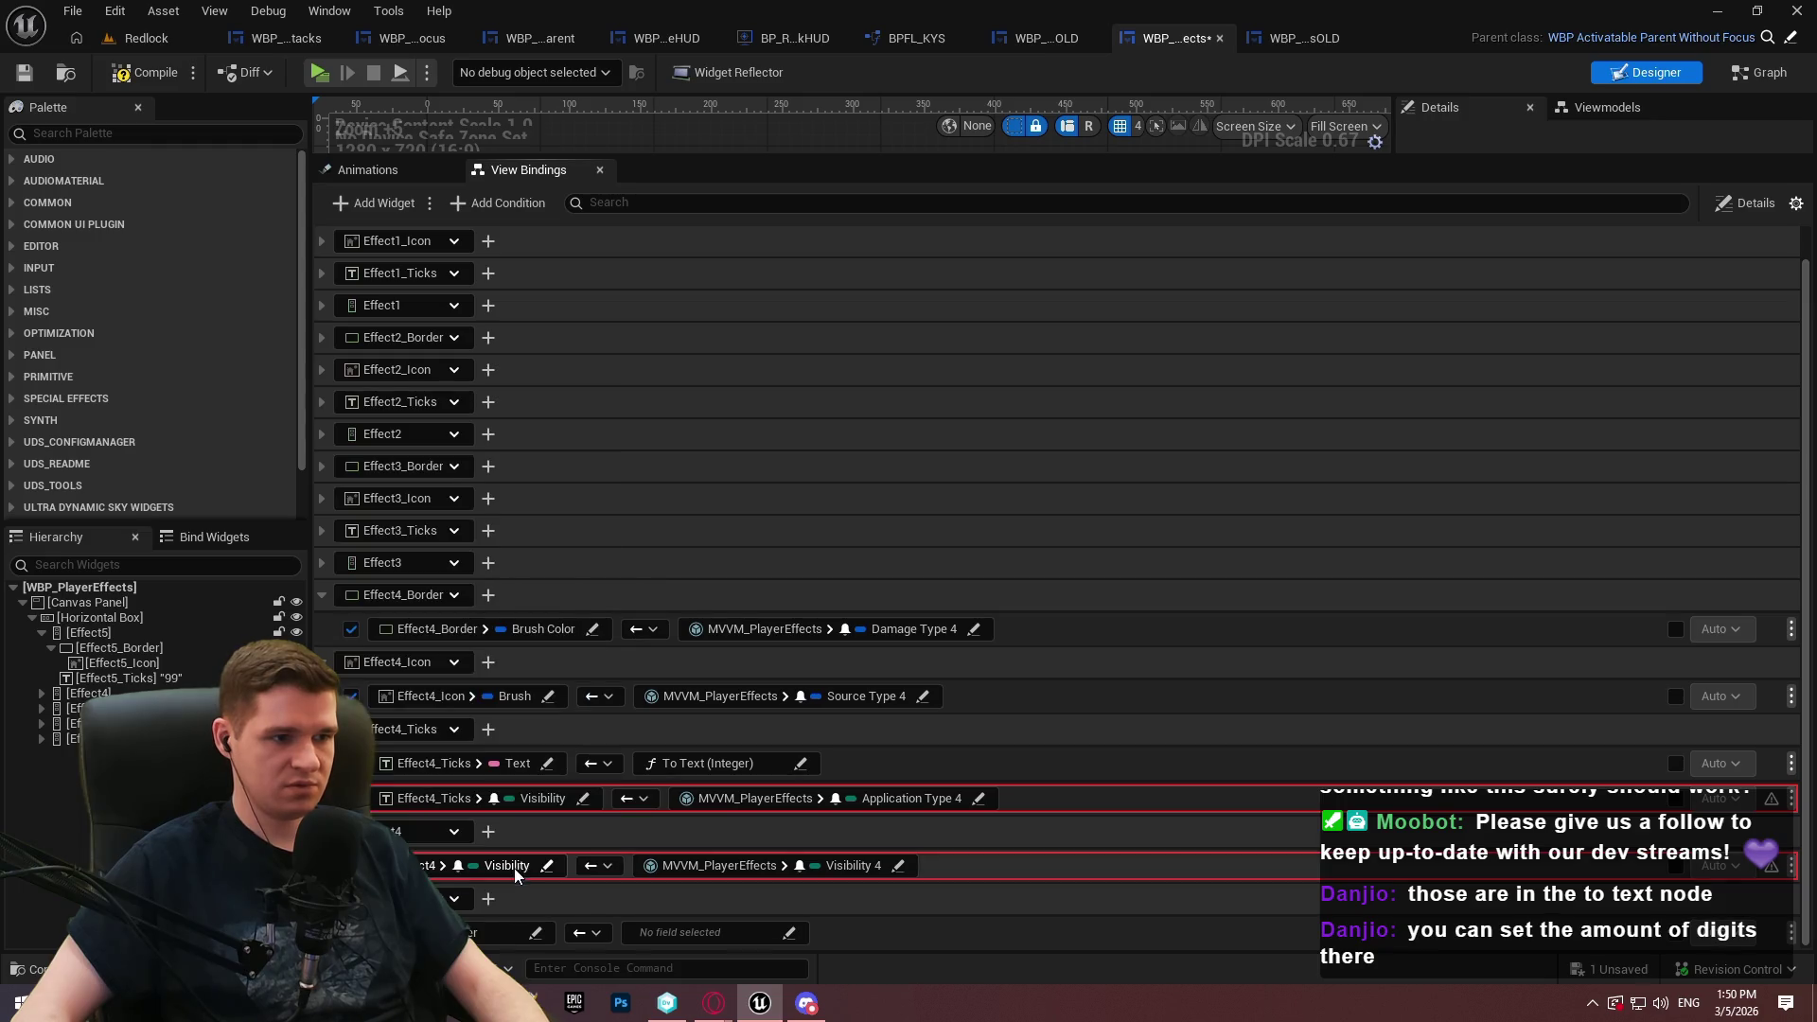
scroll(528, 268, down, 1)
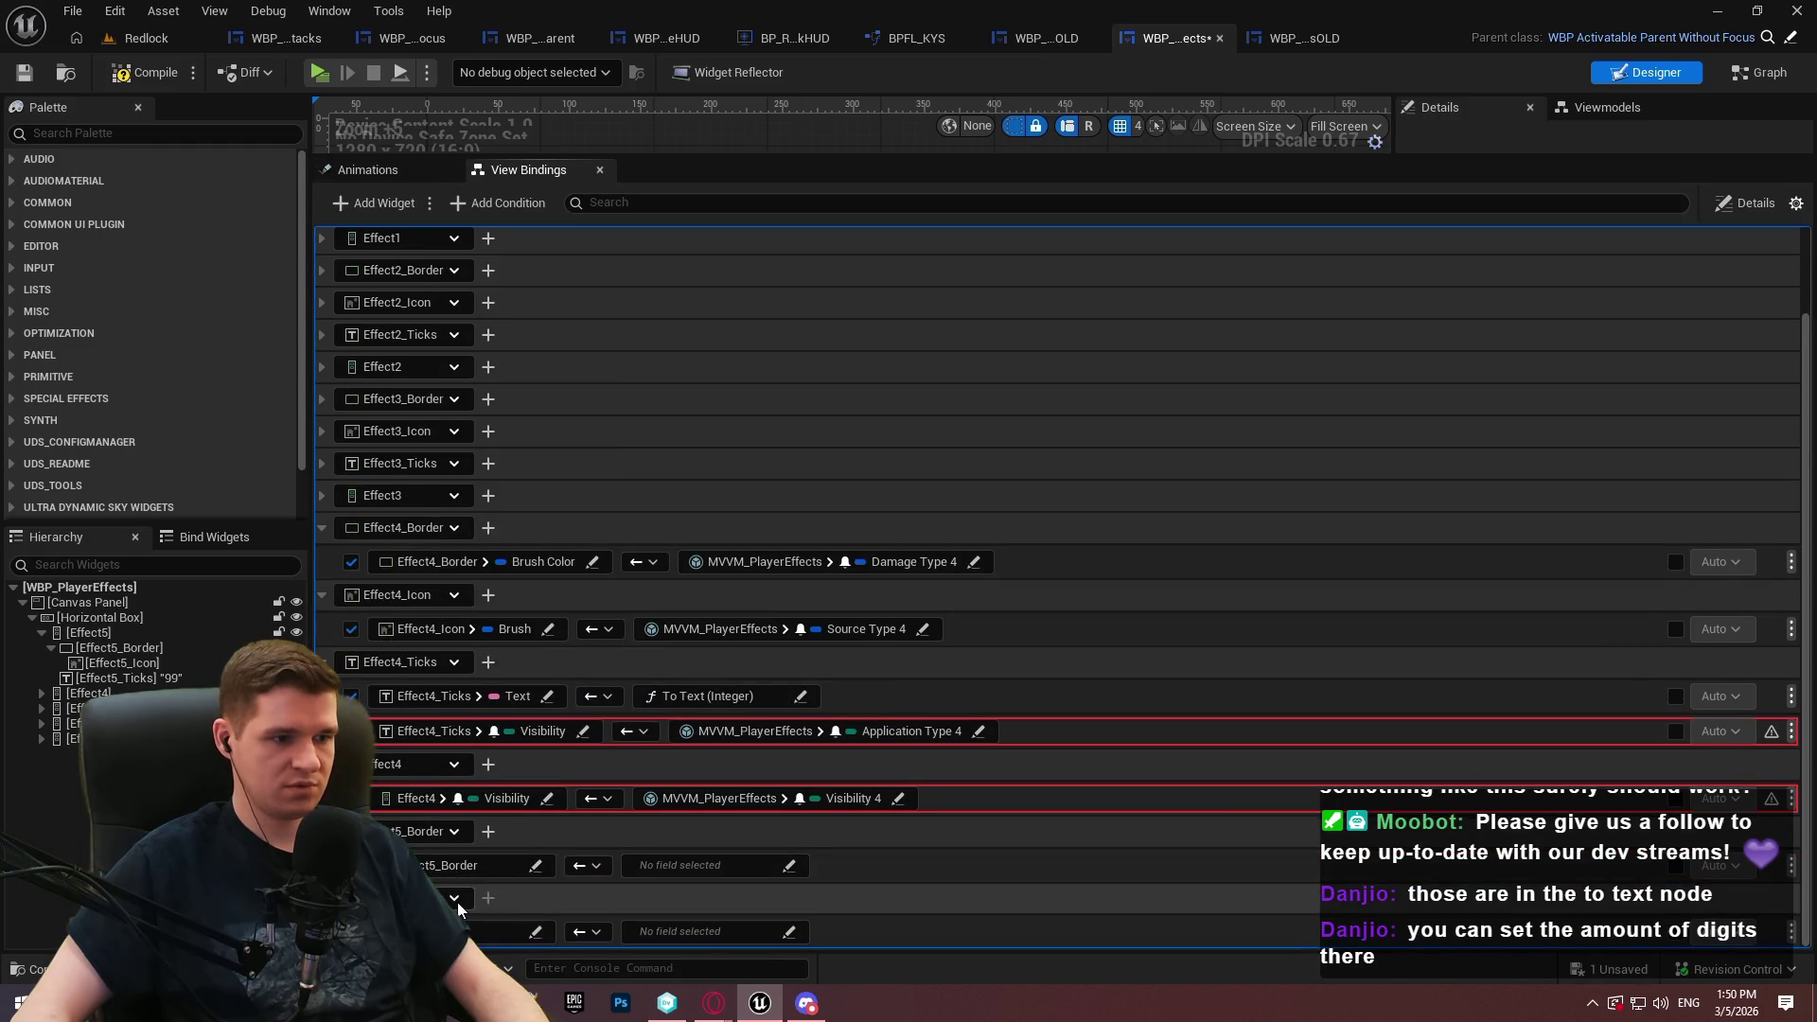
click(456, 899)
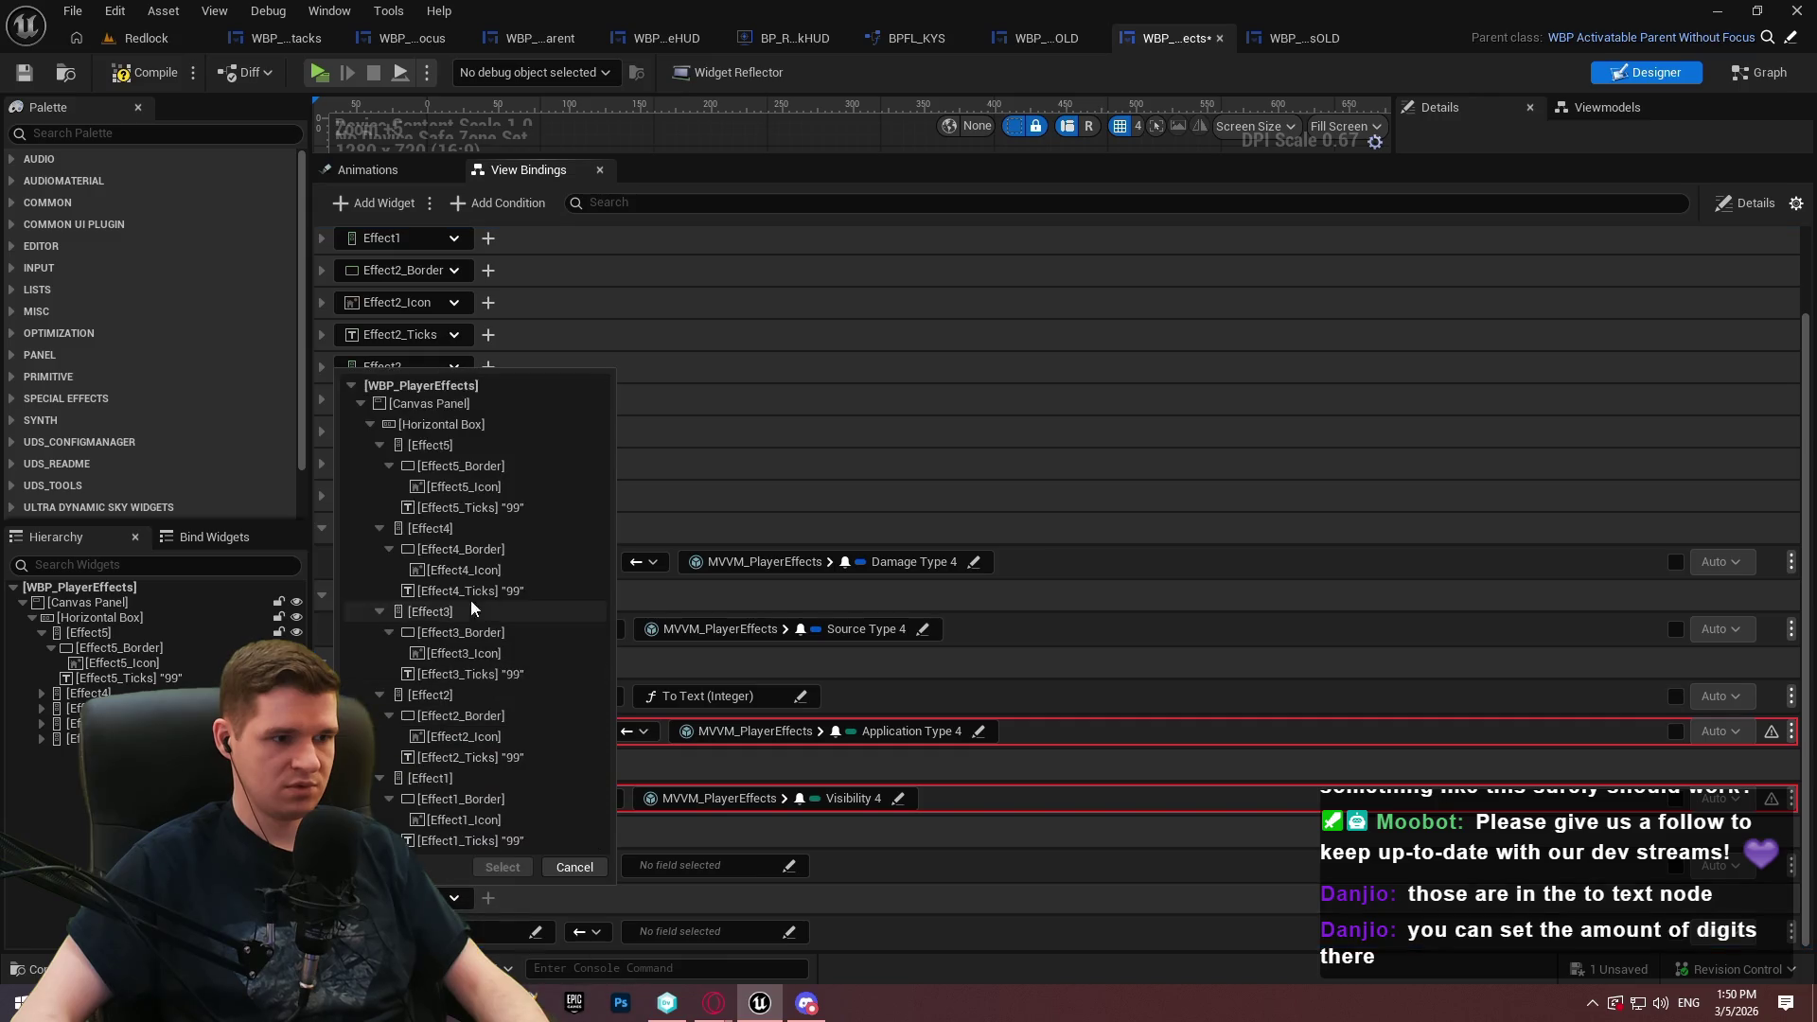
click(463, 486)
click(503, 868)
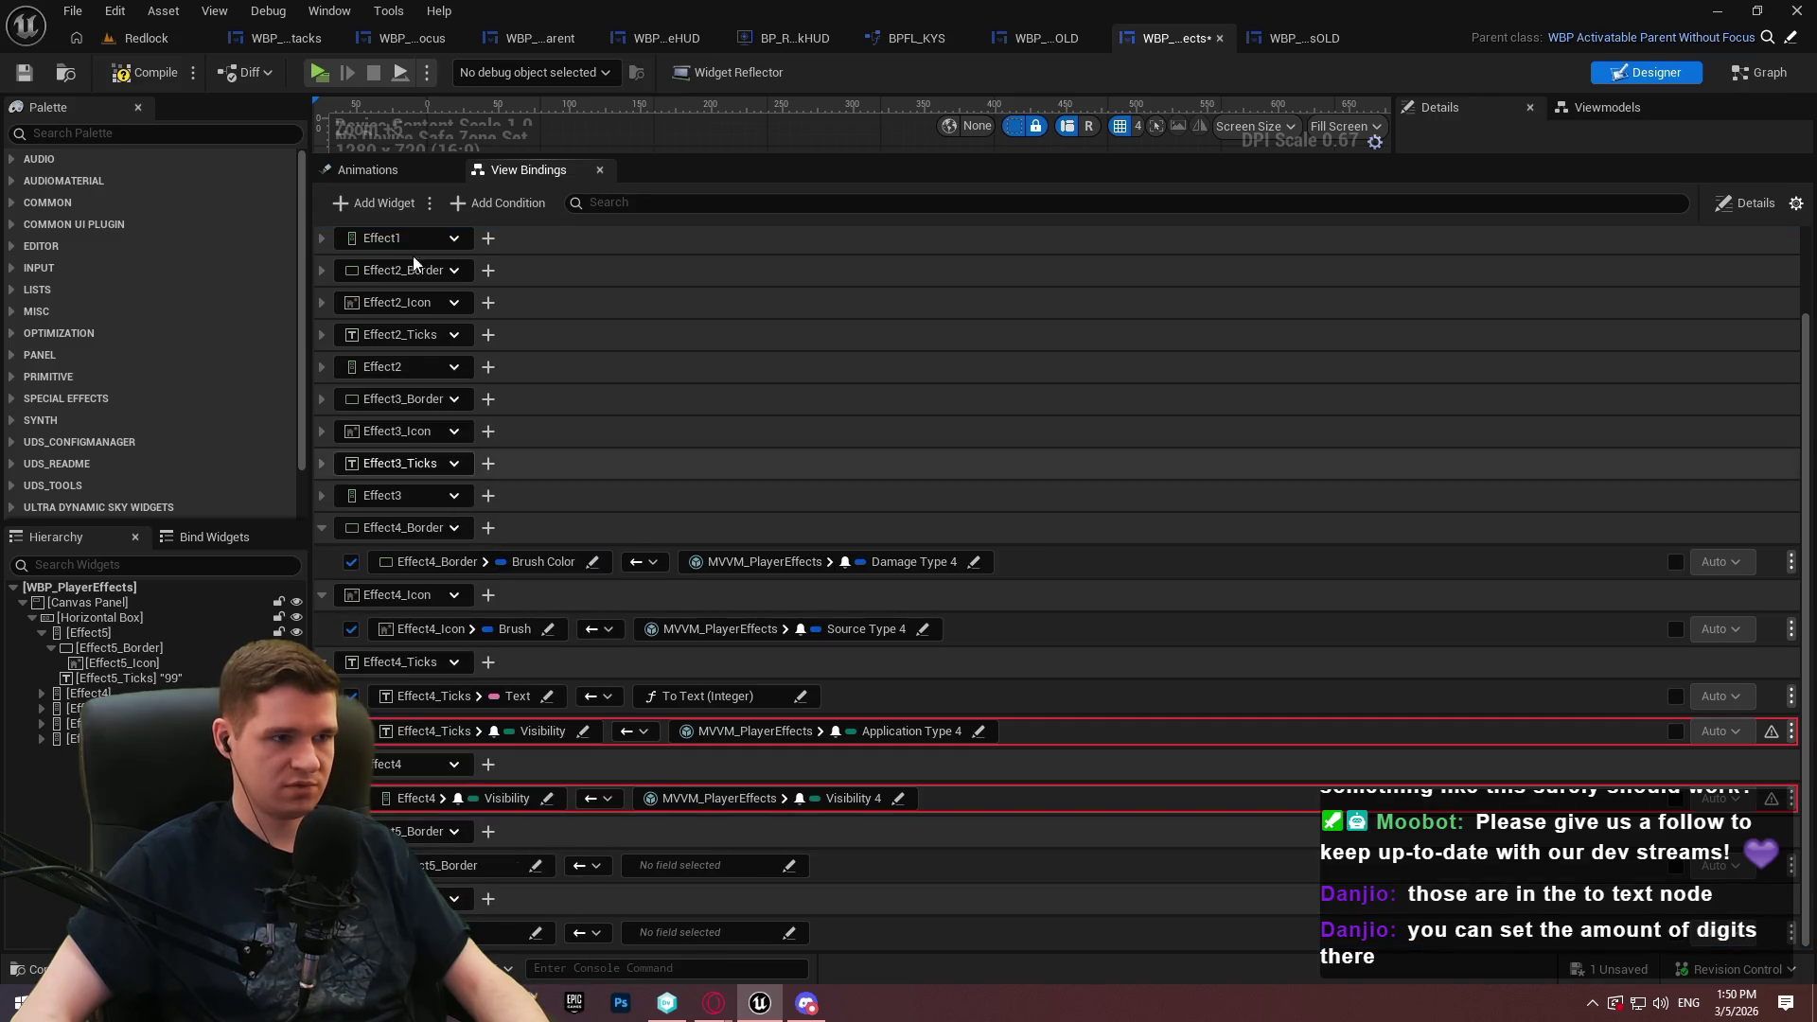
Assign Effect5_Ticks and Effect5 as targets of the remaining binding rows
scroll(388, 228, down, 2)
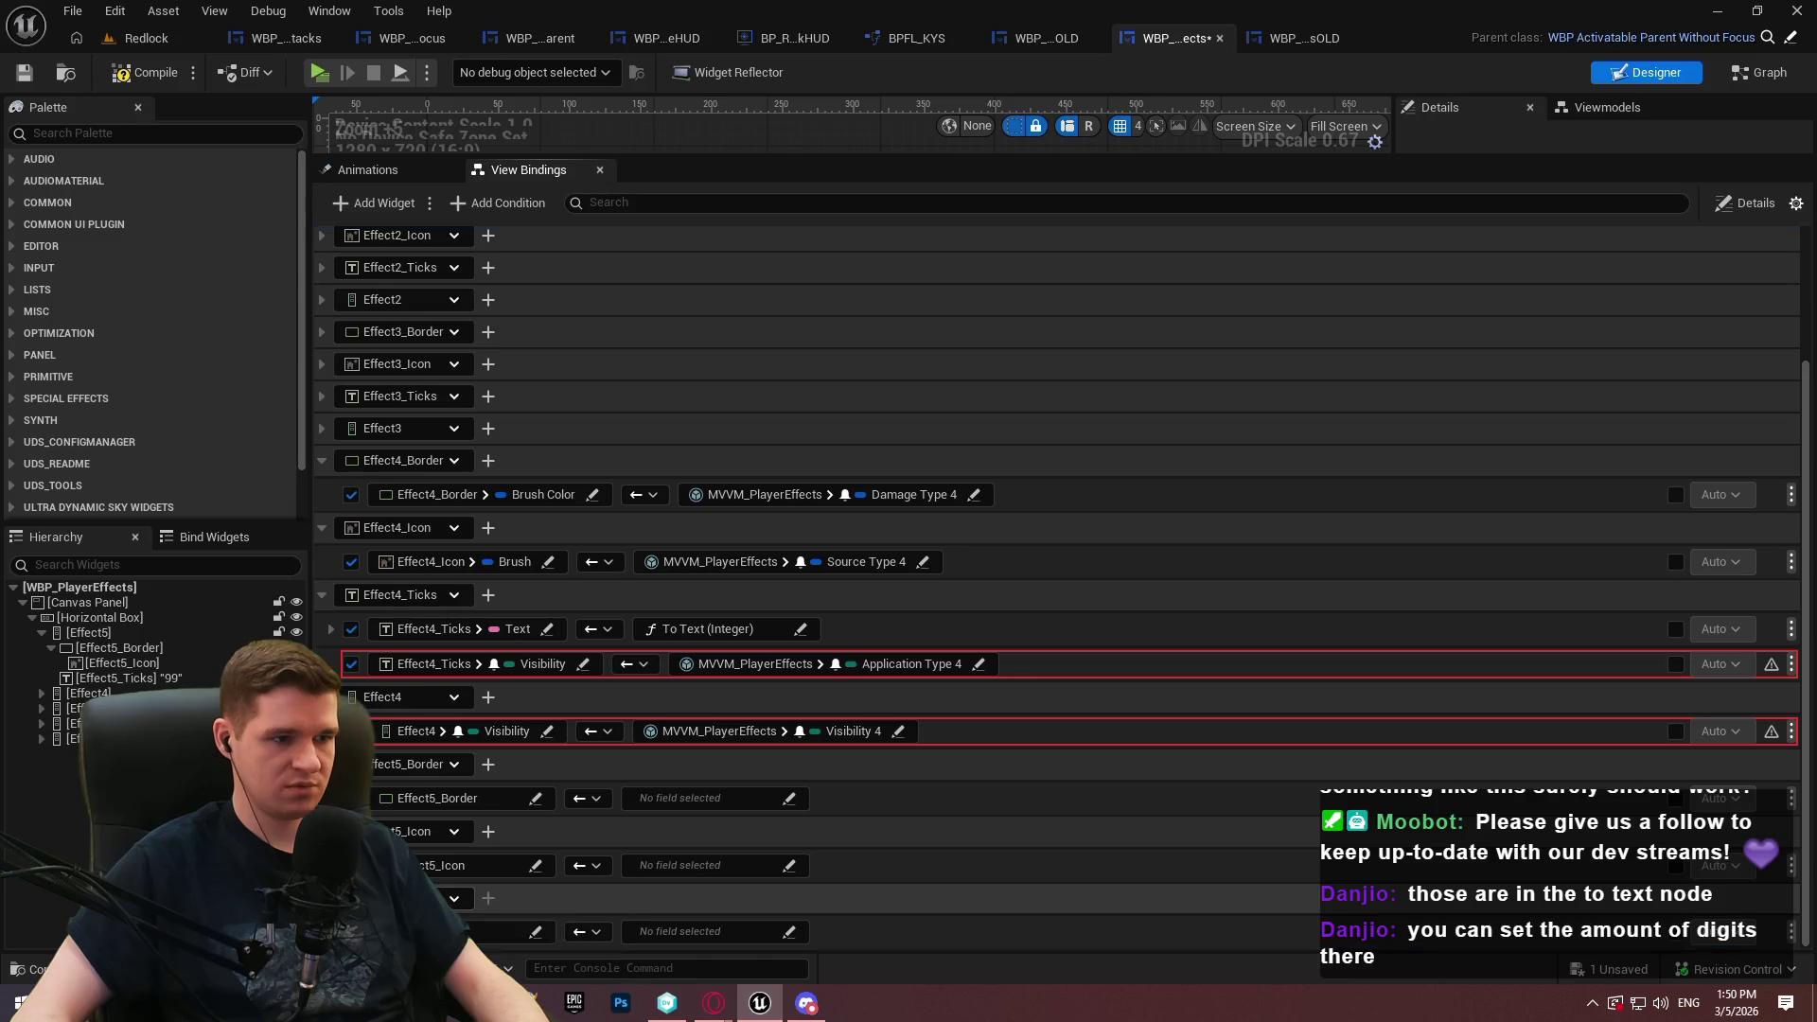
click(456, 898)
click(519, 509)
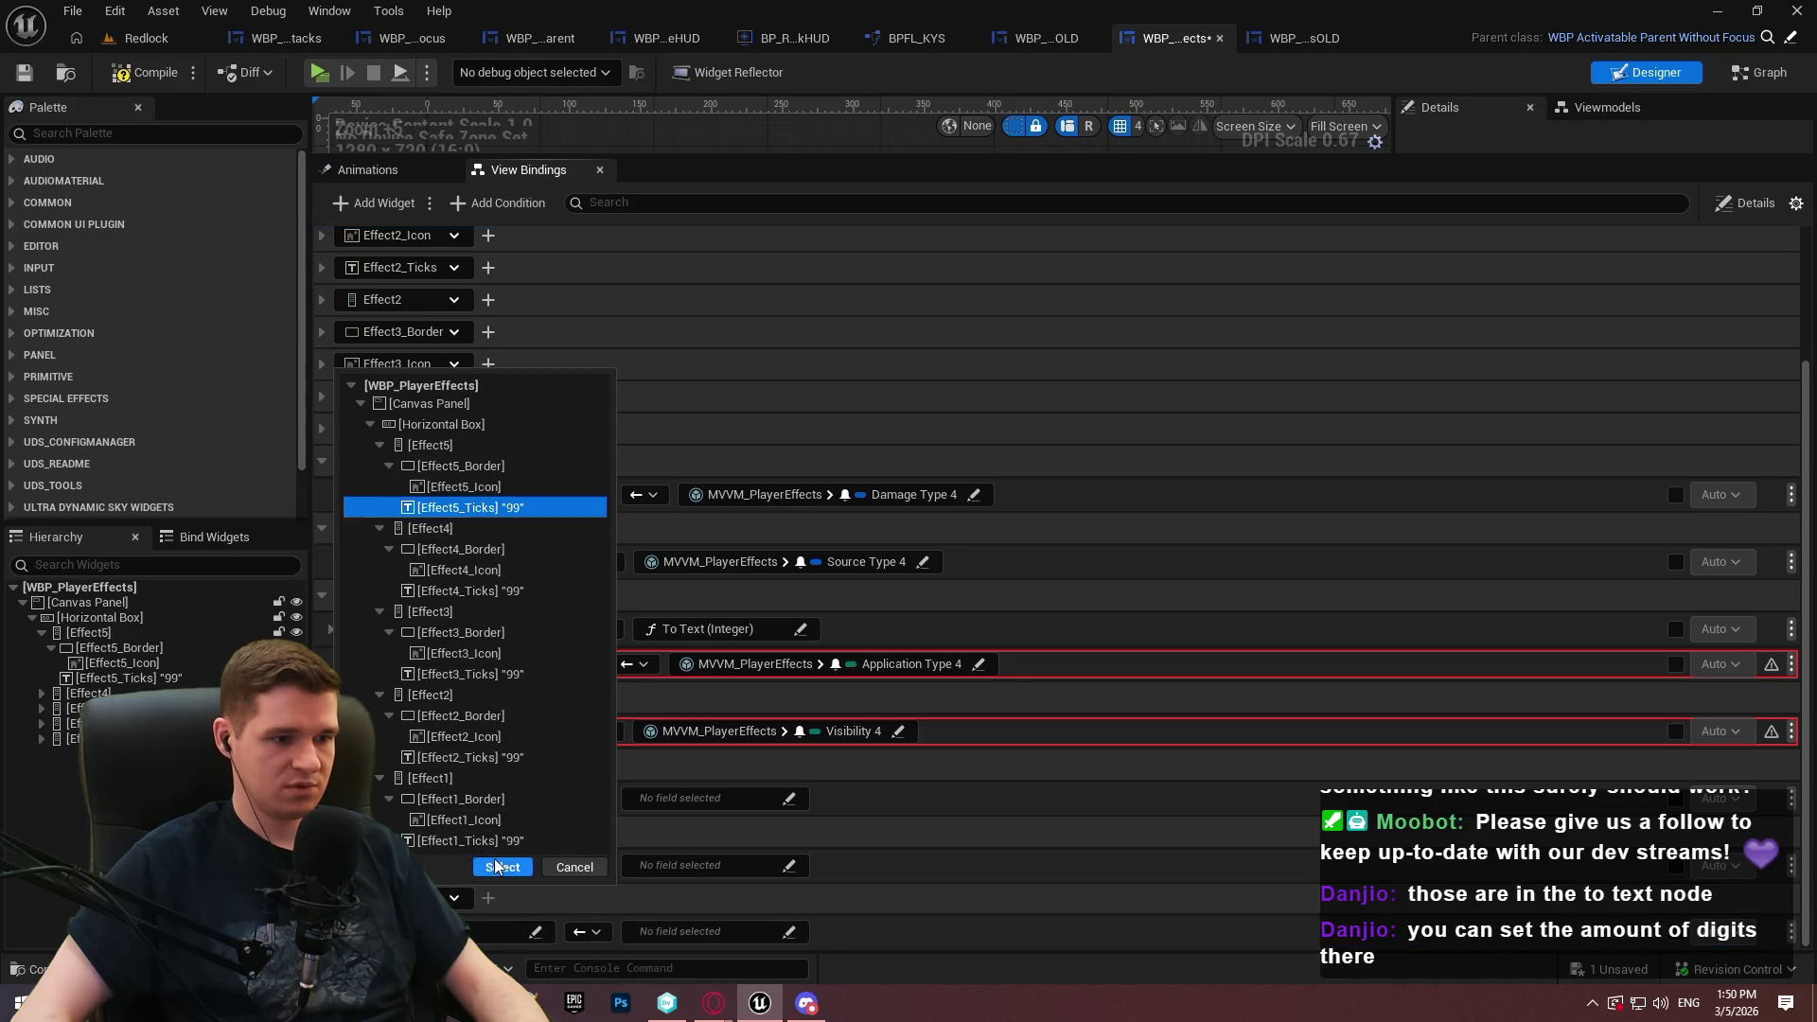
click(503, 868)
scroll(852, 568, down, 2)
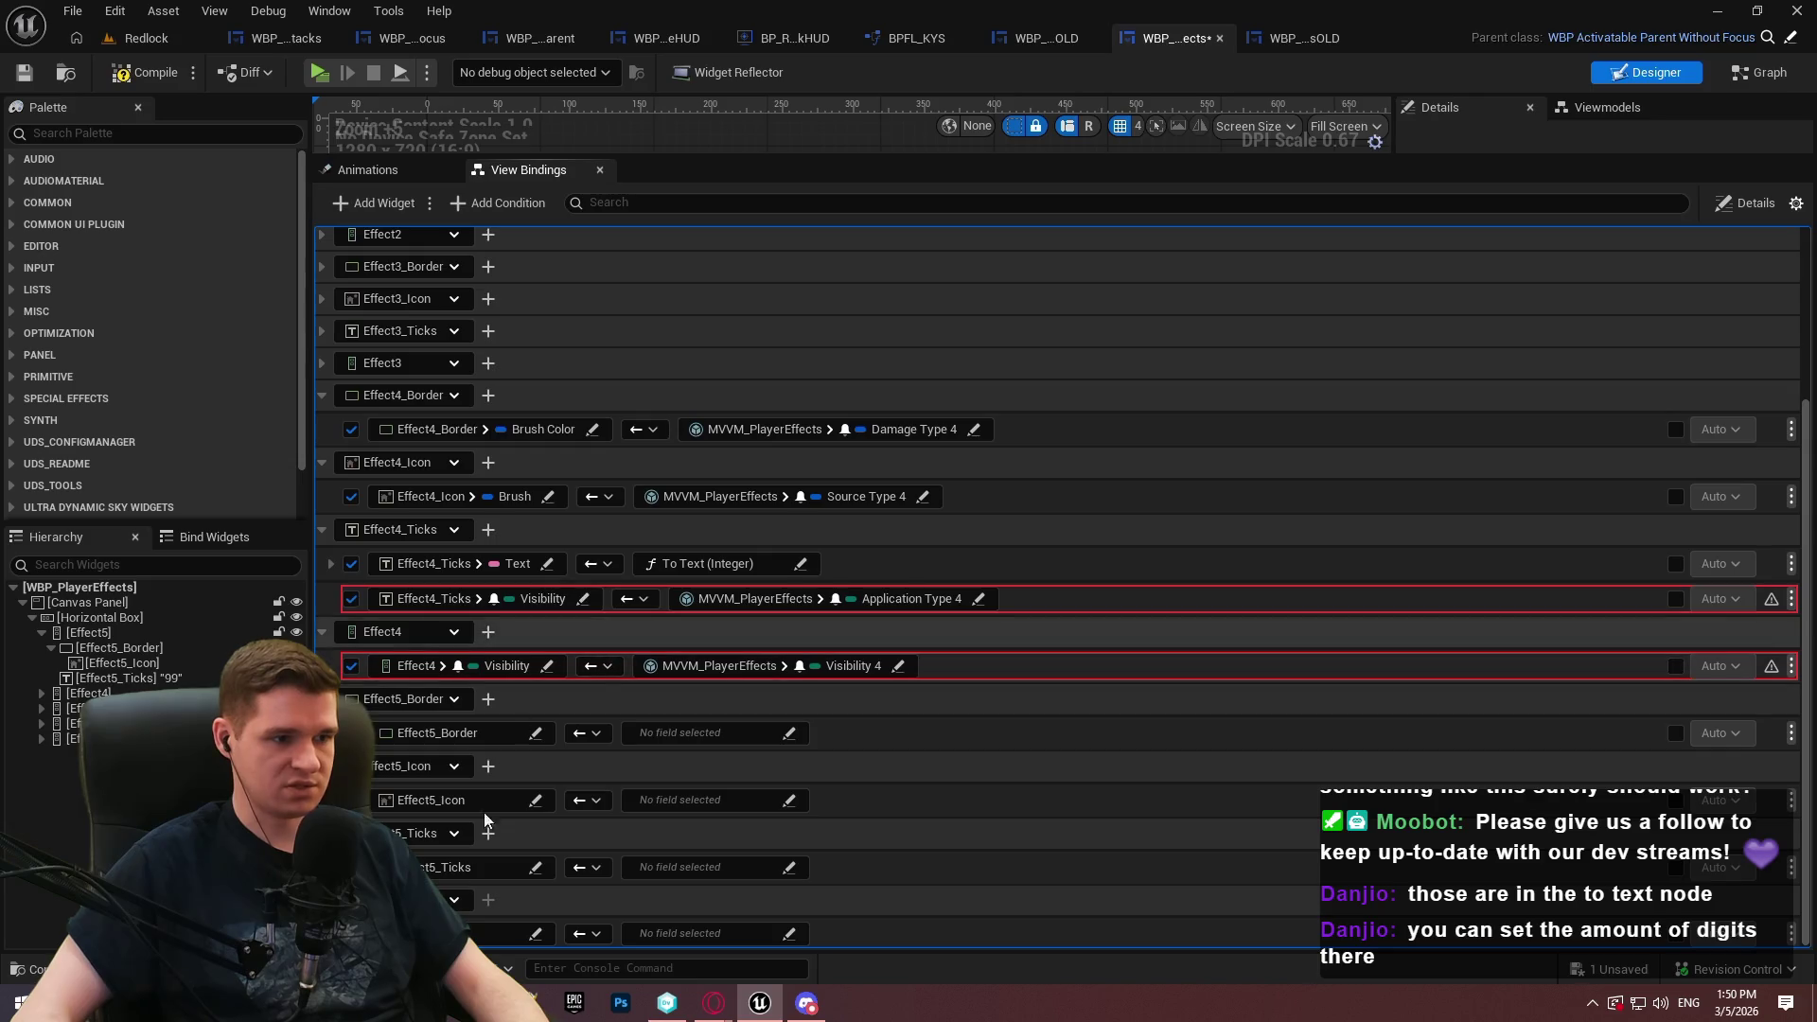
click(455, 899)
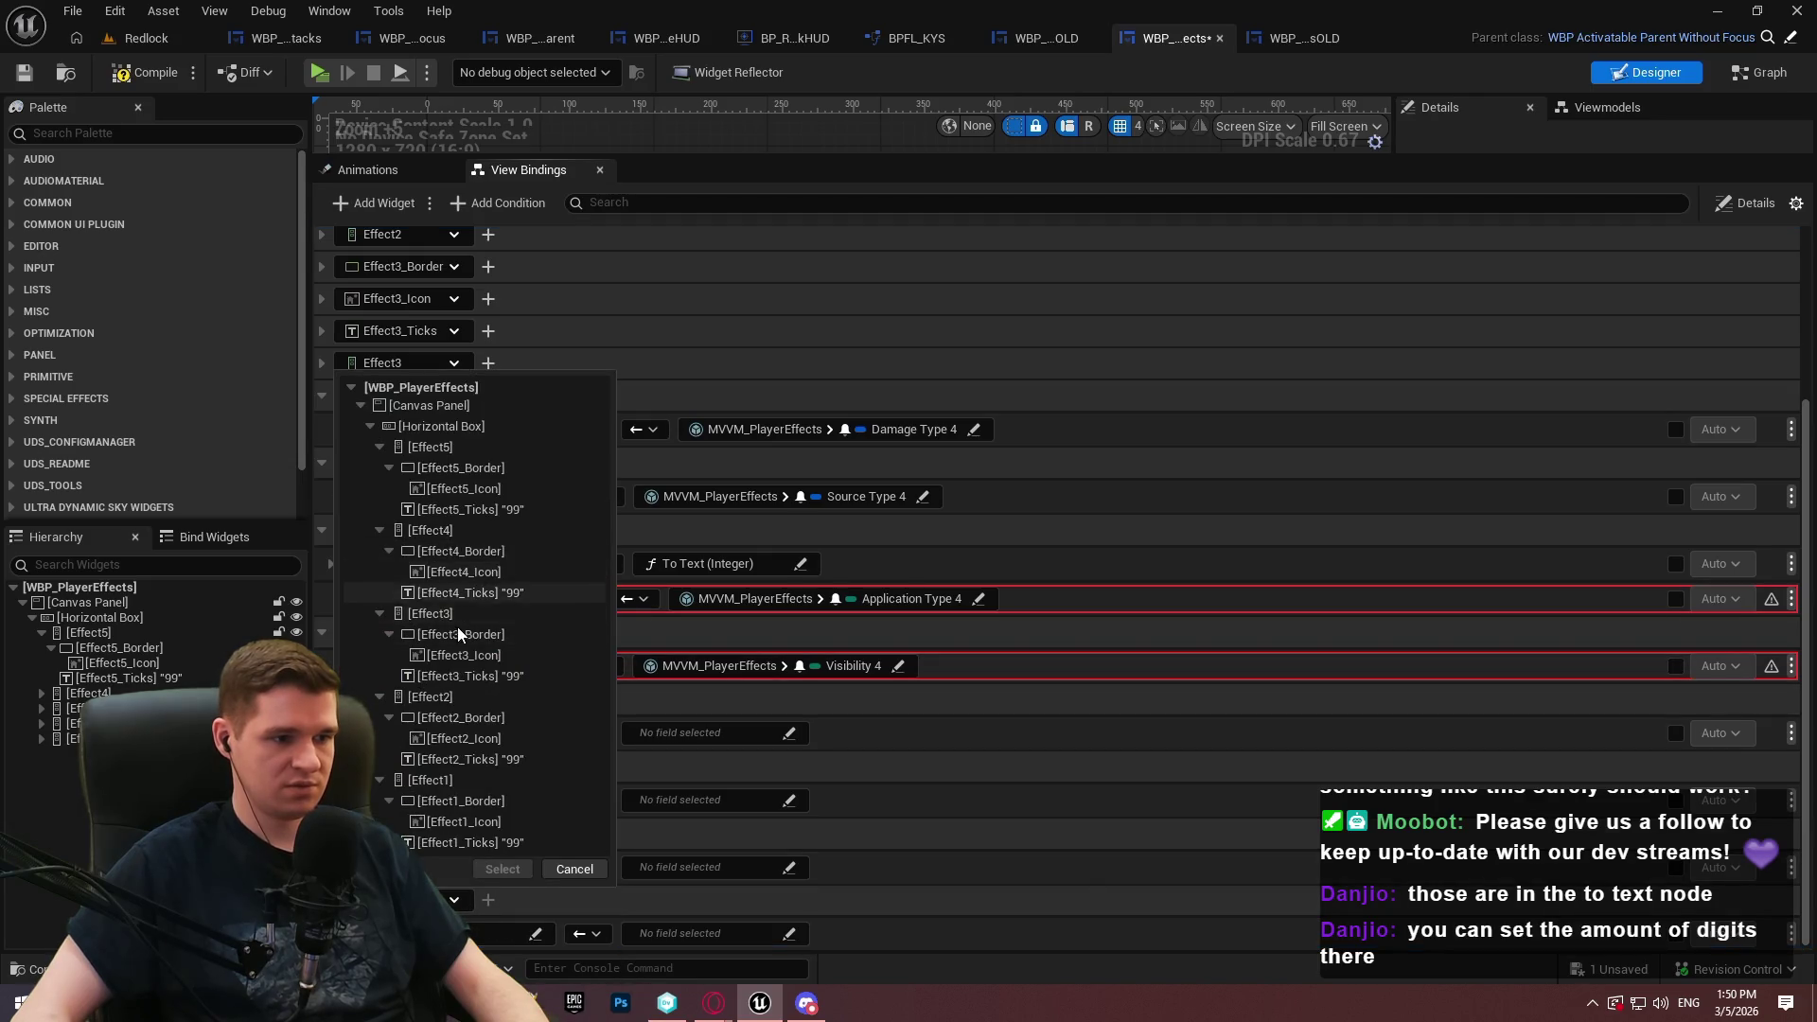
click(467, 448)
click(503, 868)
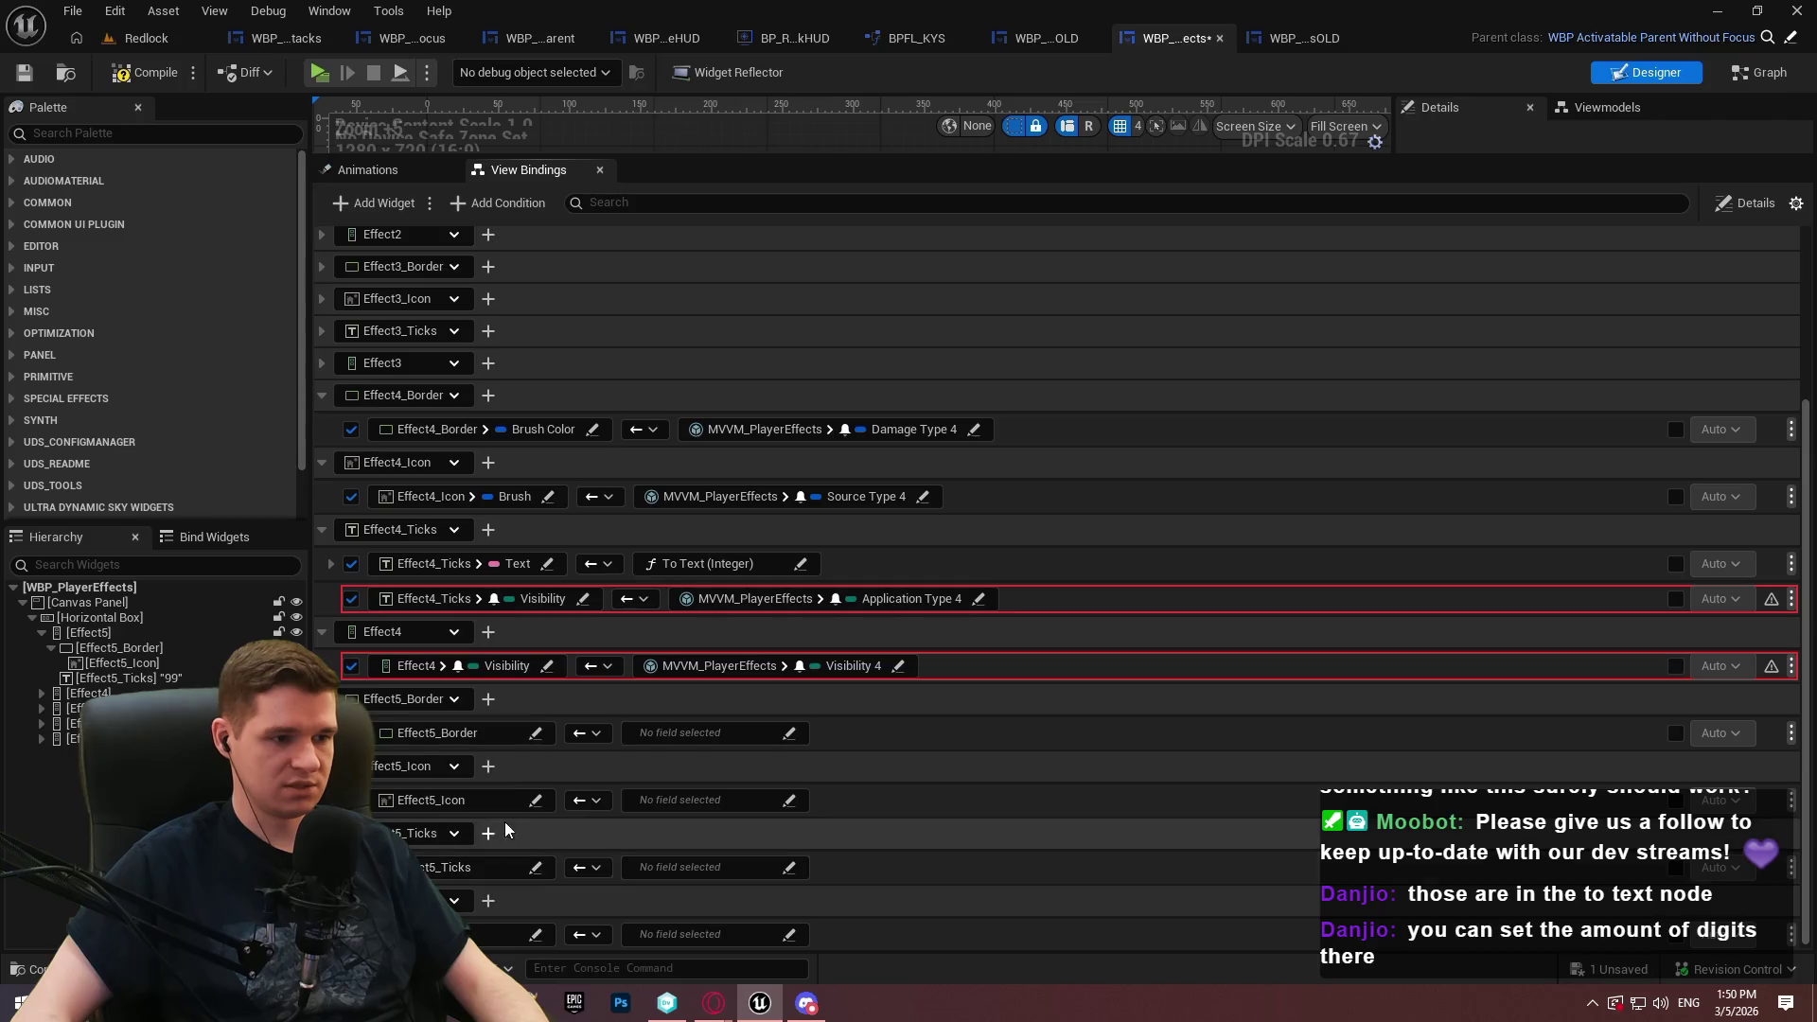
Add a second Effect5_Ticks row; target Brush Color on Effect5_Border and Brush on Effect5_Icon
click(491, 833)
scroll(530, 738, down, 1)
click(536, 699)
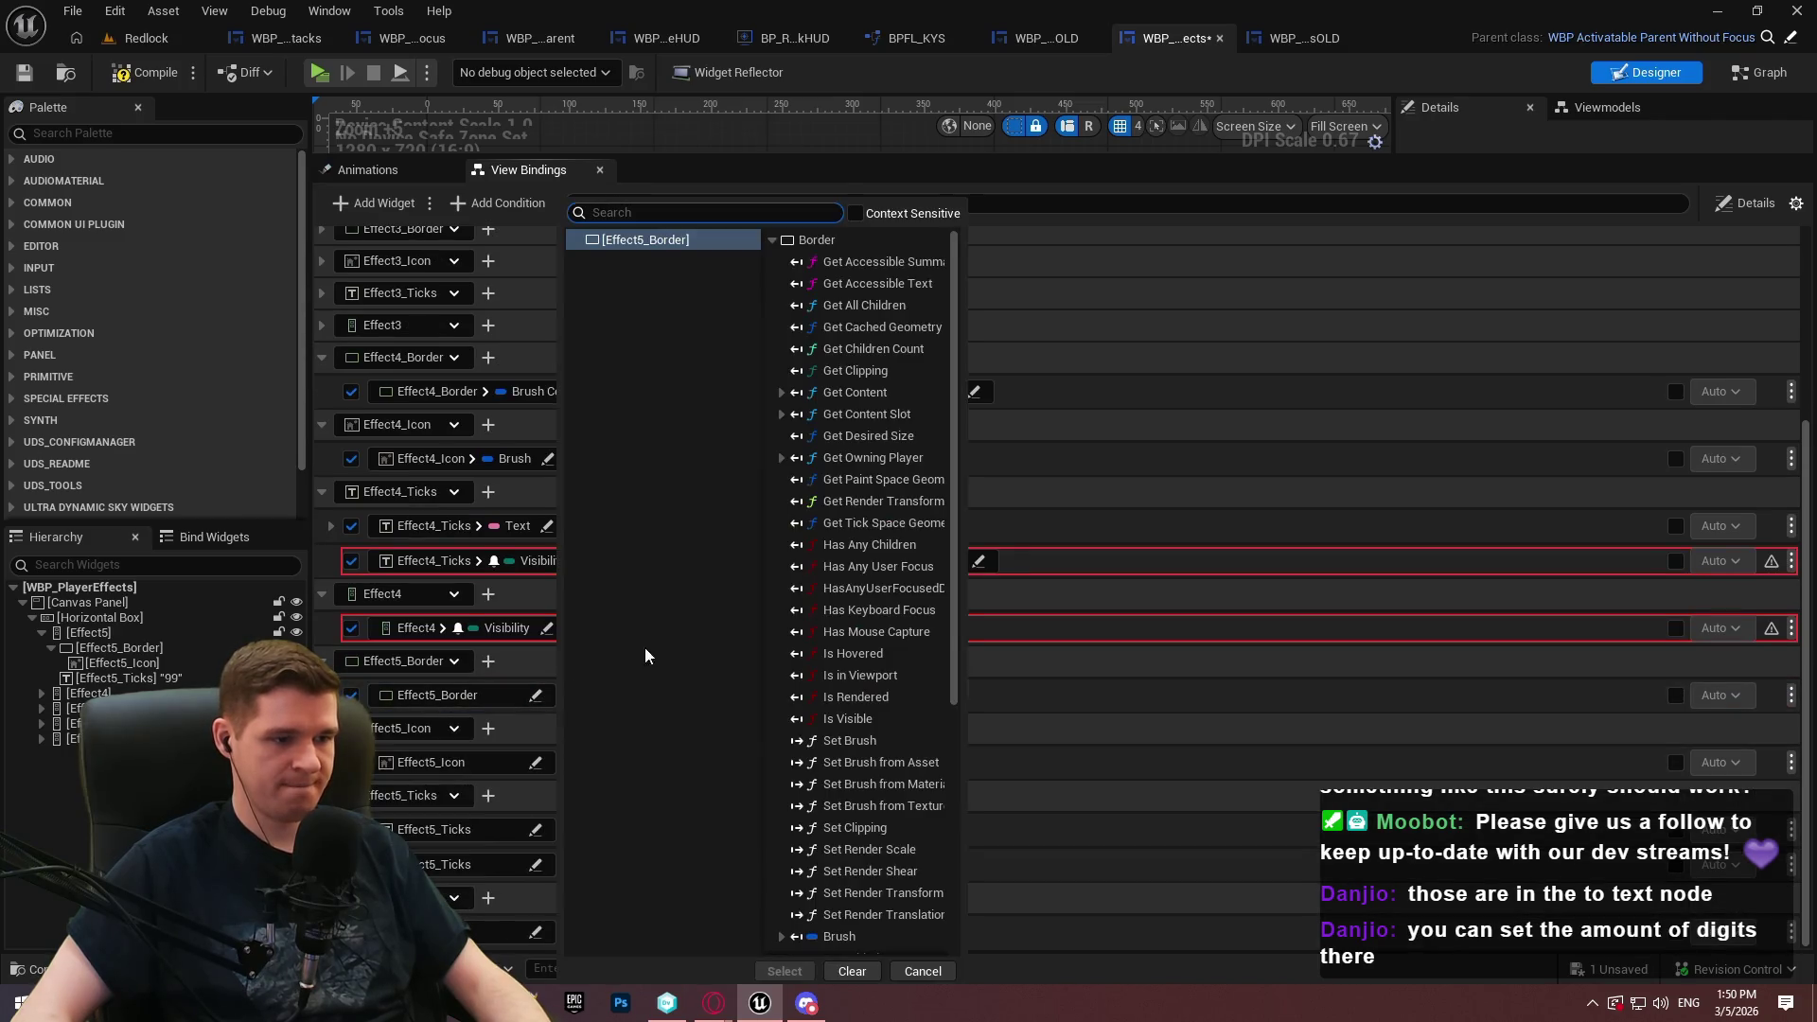
text(be)
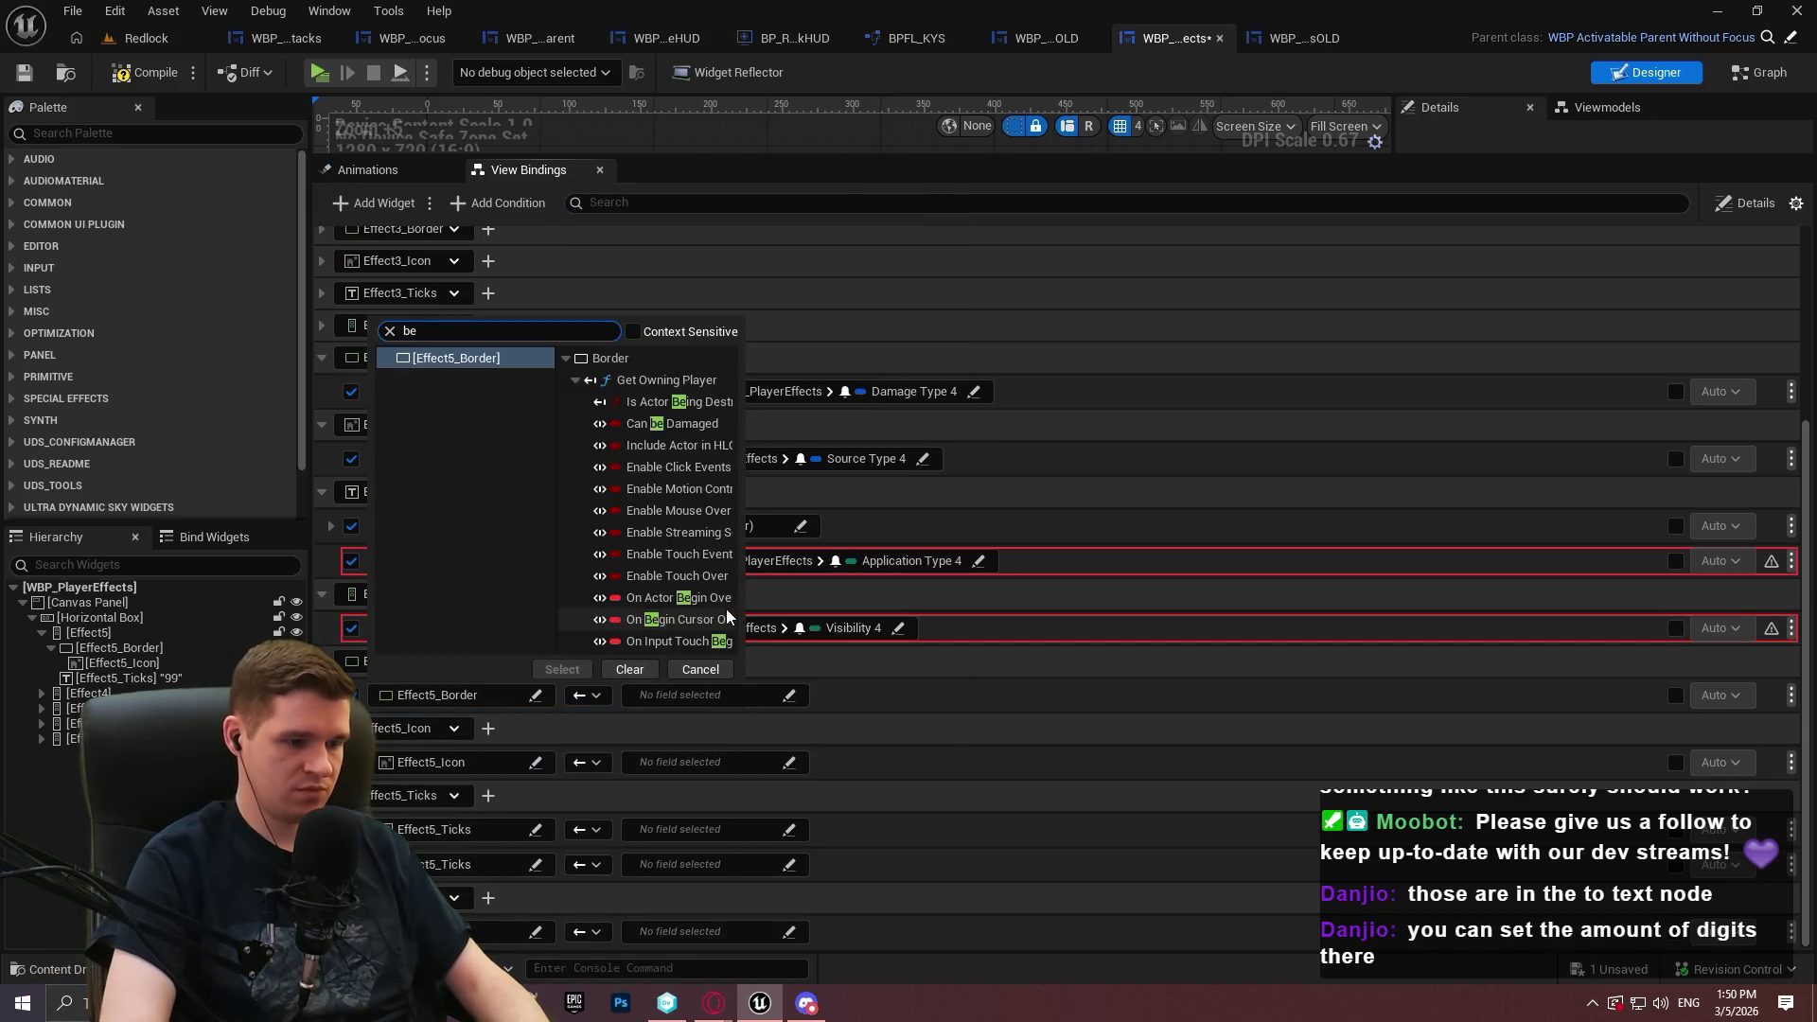
text(us)
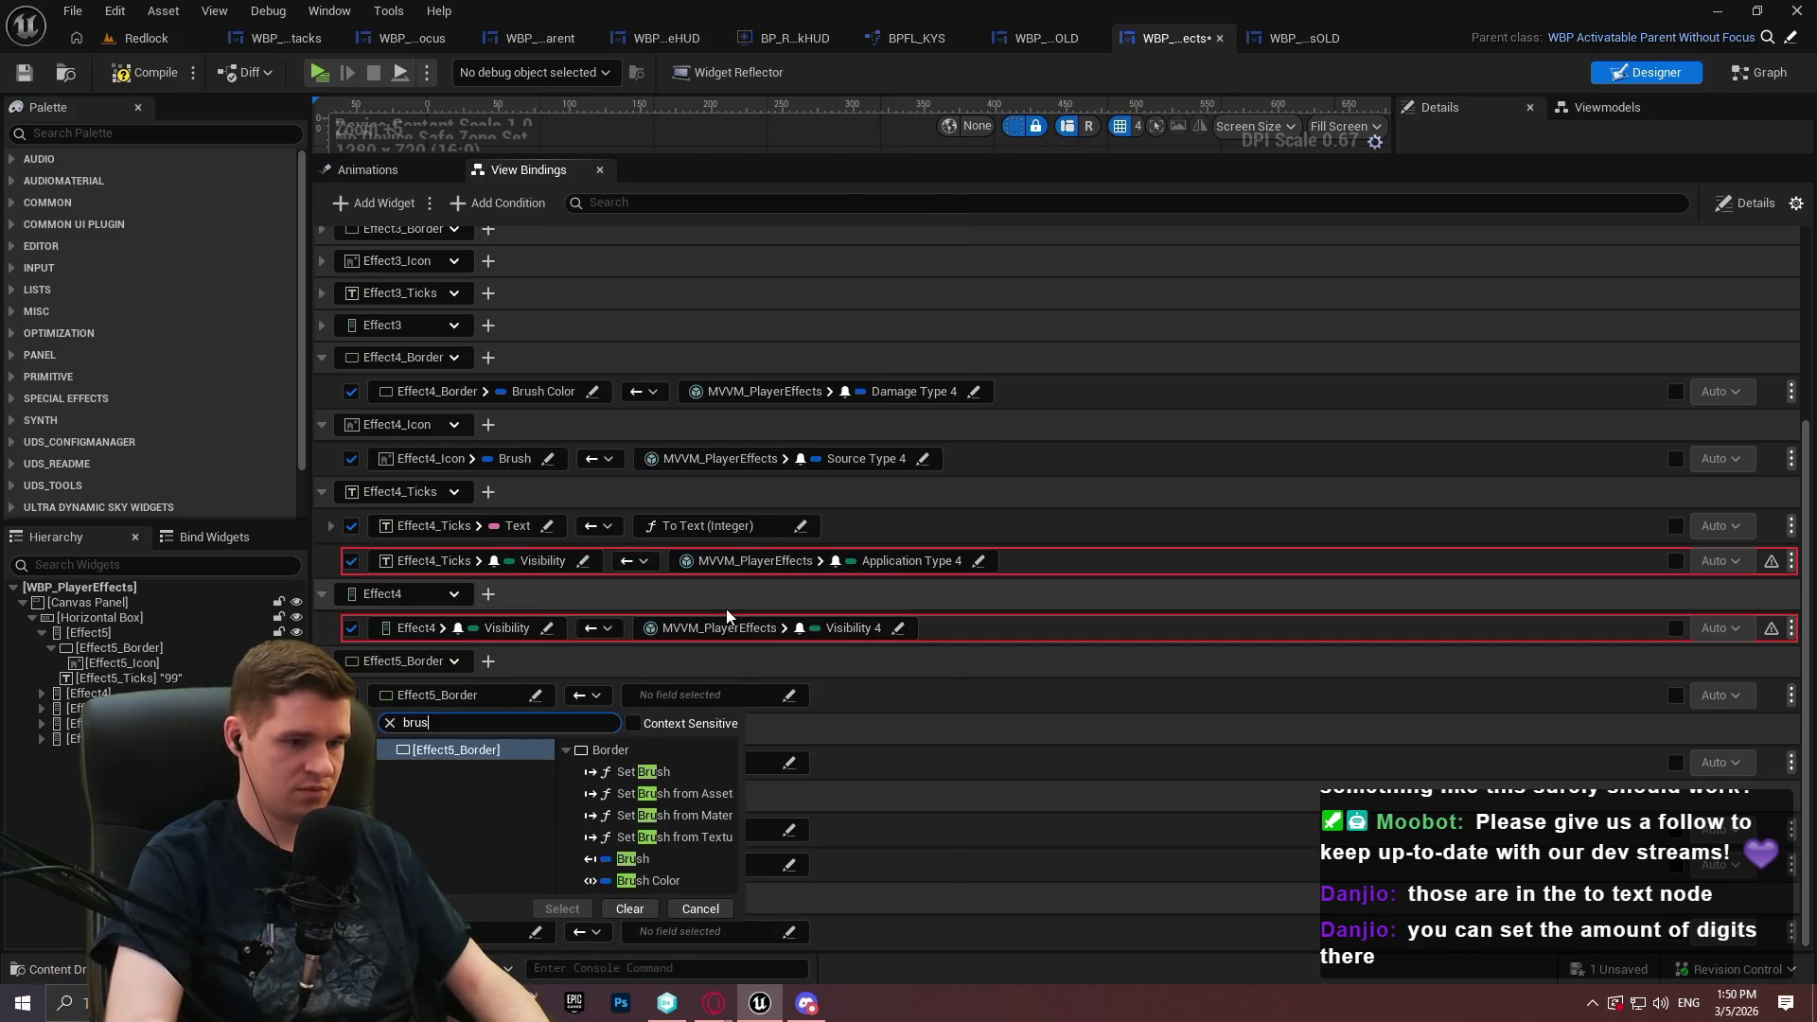
click(649, 881)
click(562, 908)
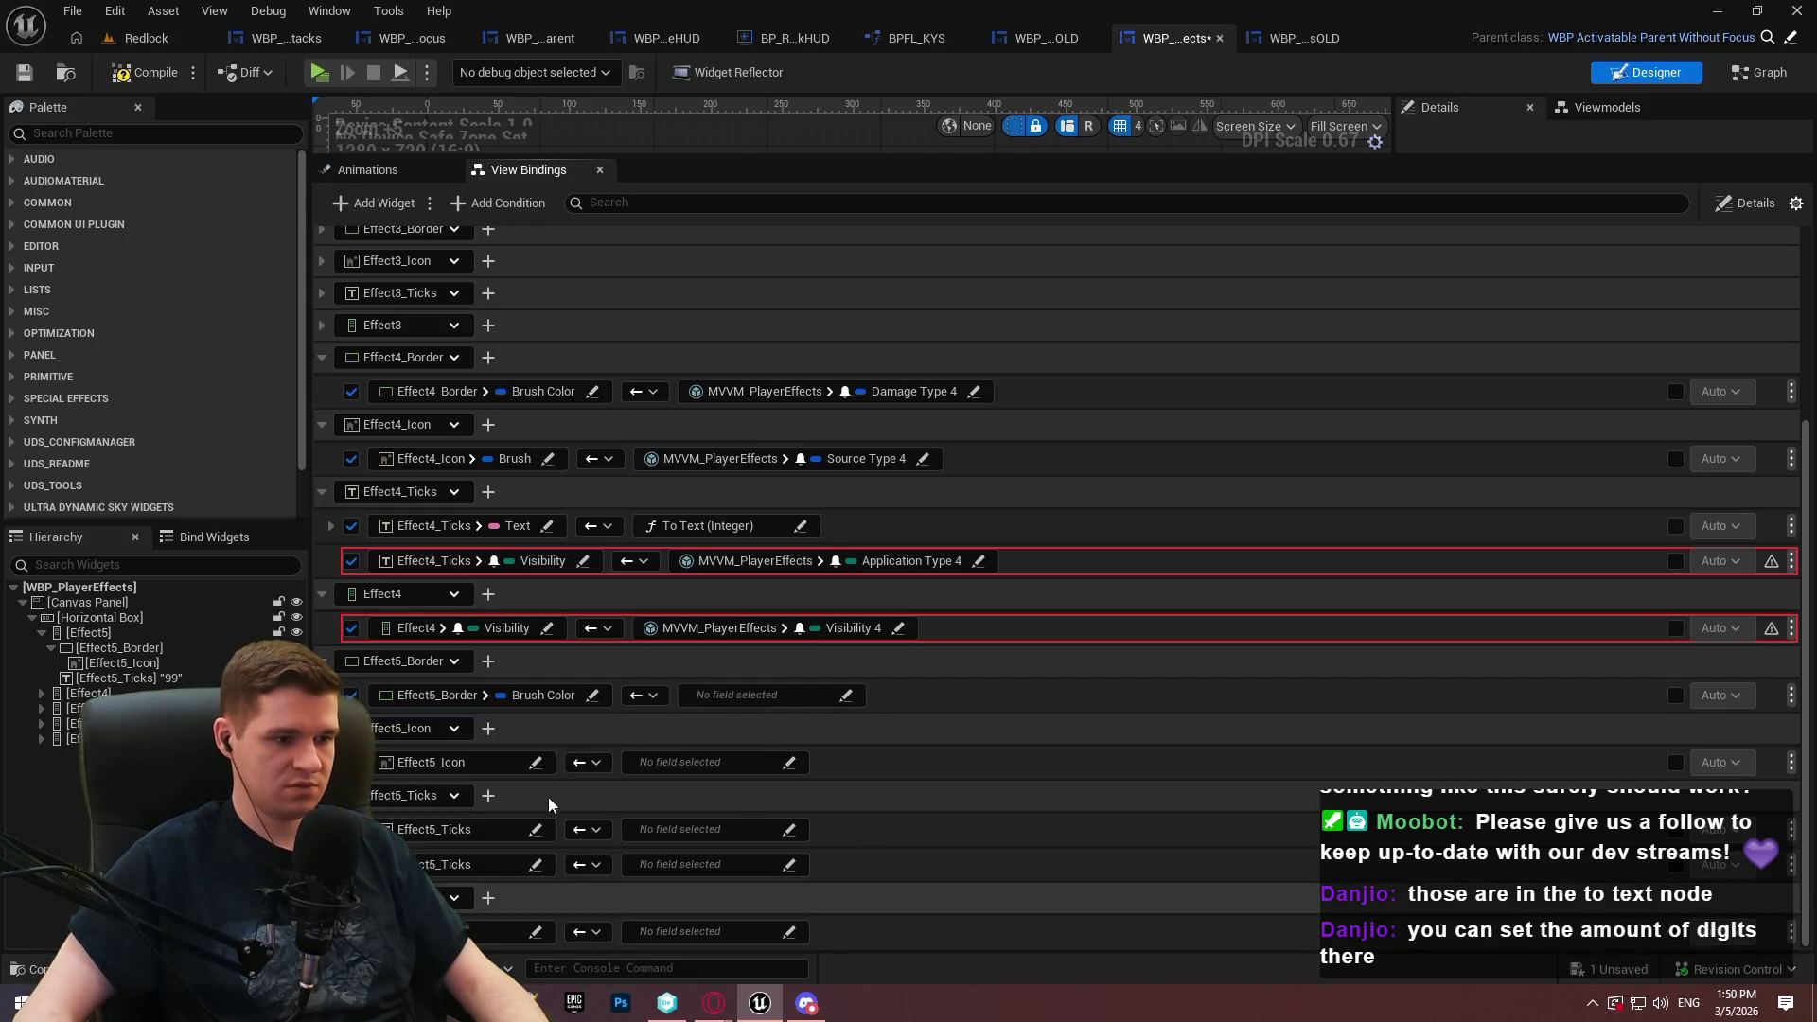
click(536, 763)
text(b)
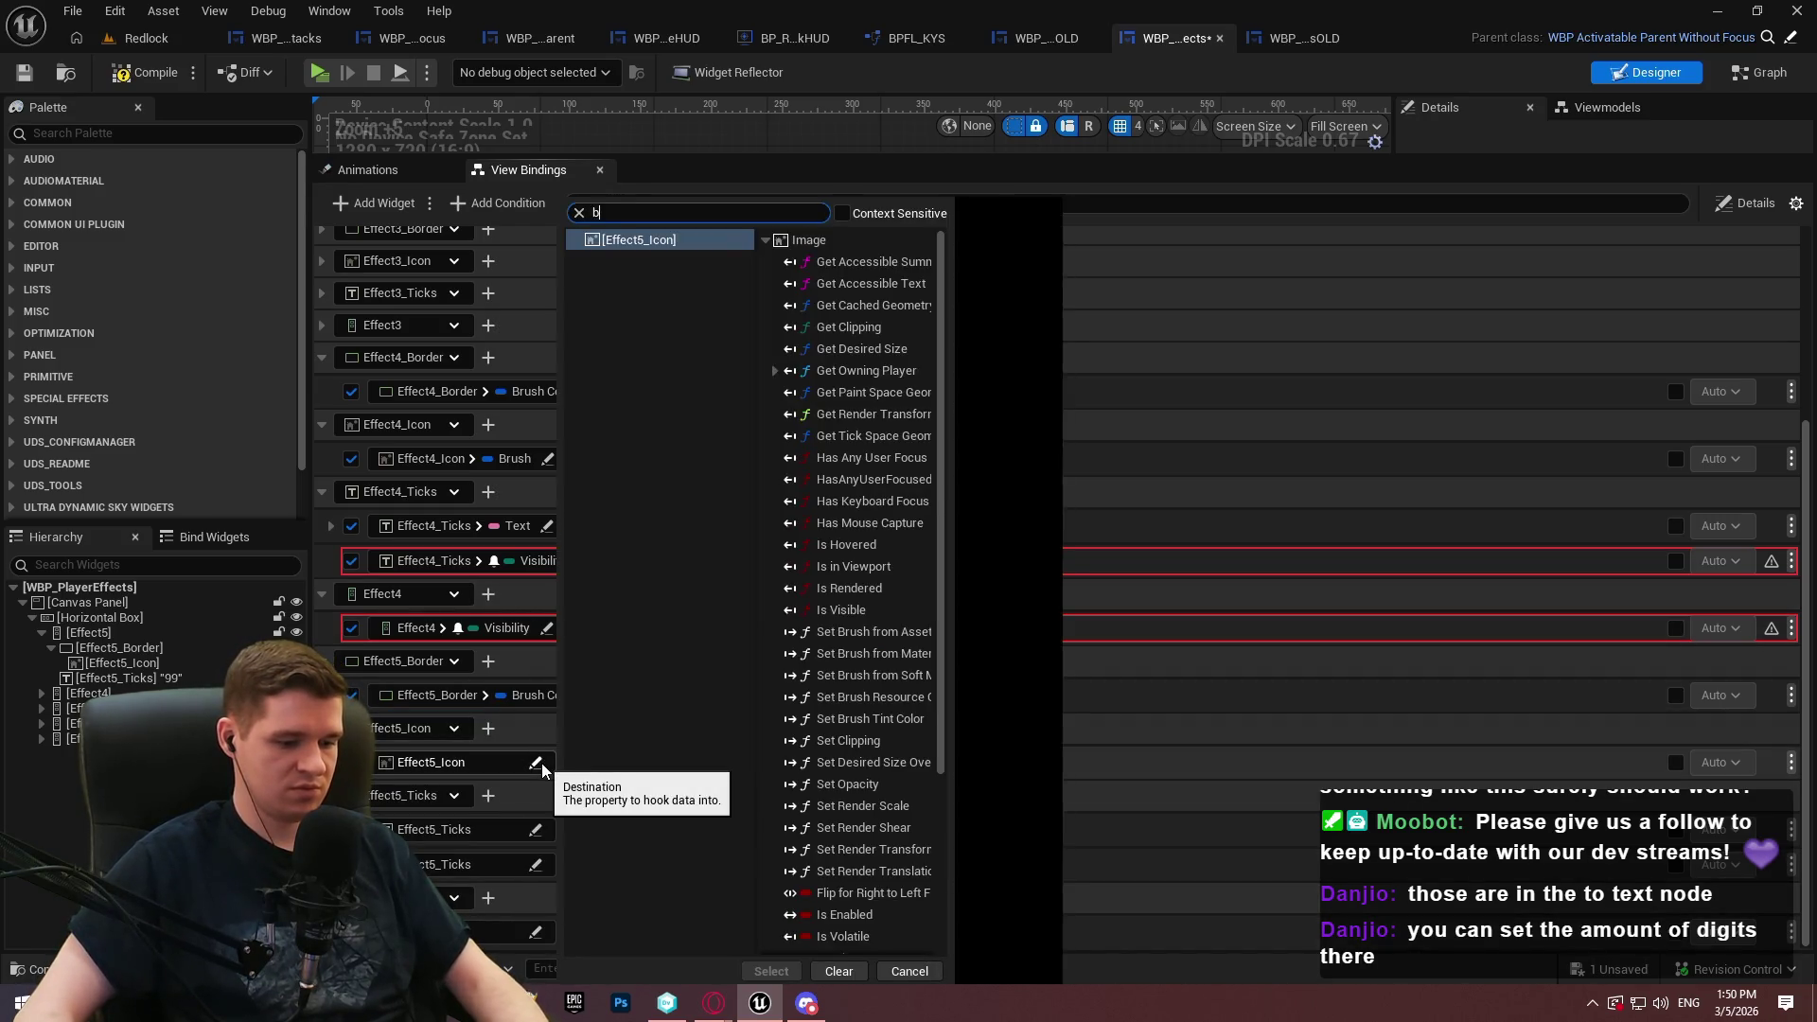
text(rush)
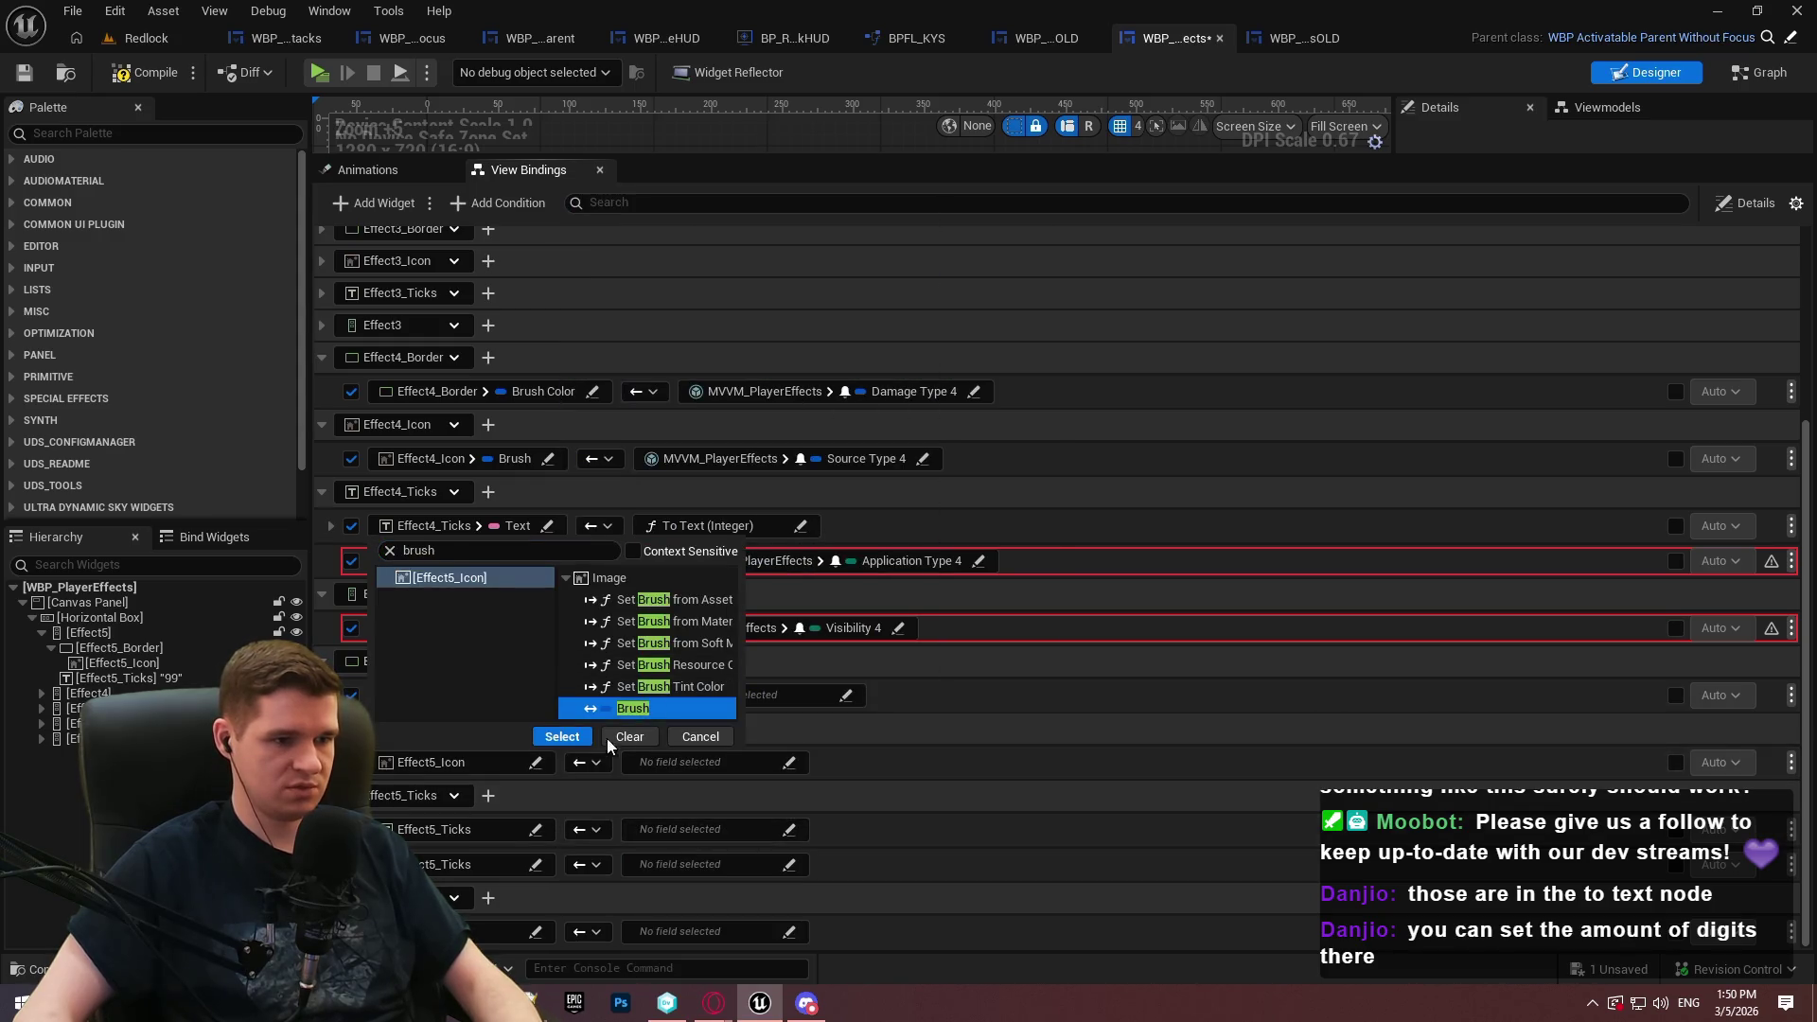
click(562, 737)
Target Text and Visibility on the two Effect5_Ticks rows
click(535, 831)
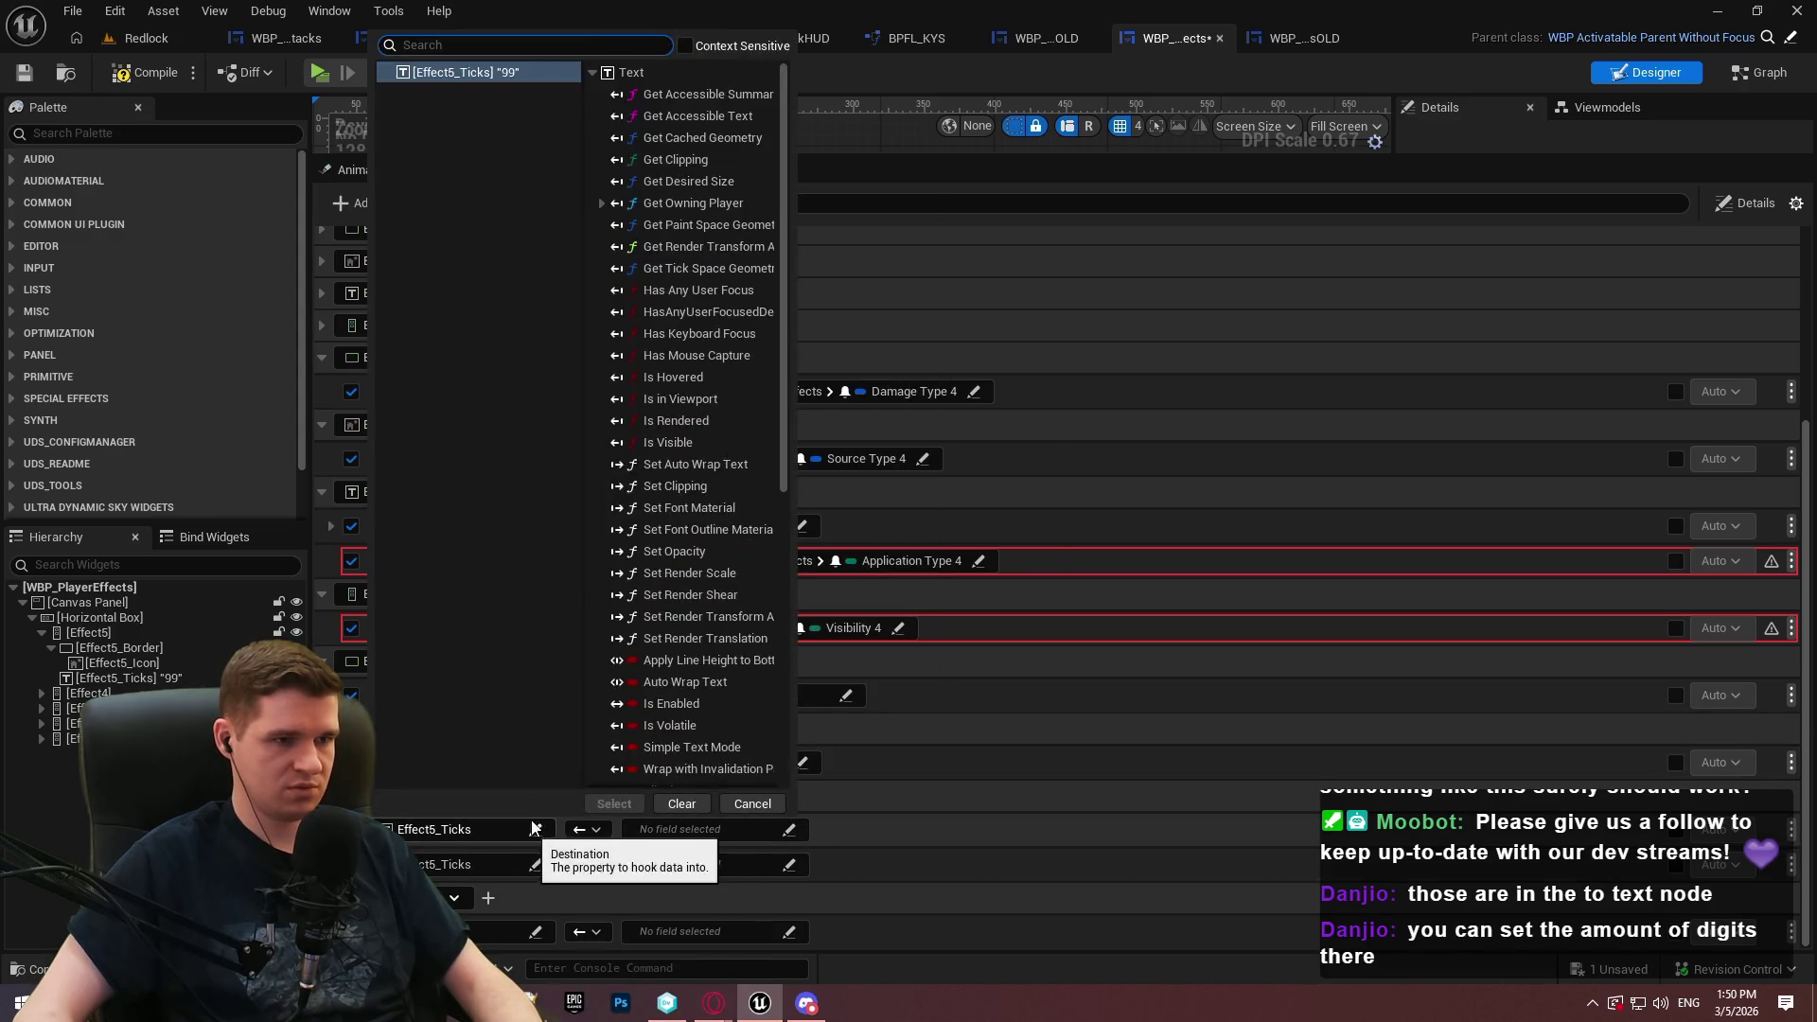
text(text)
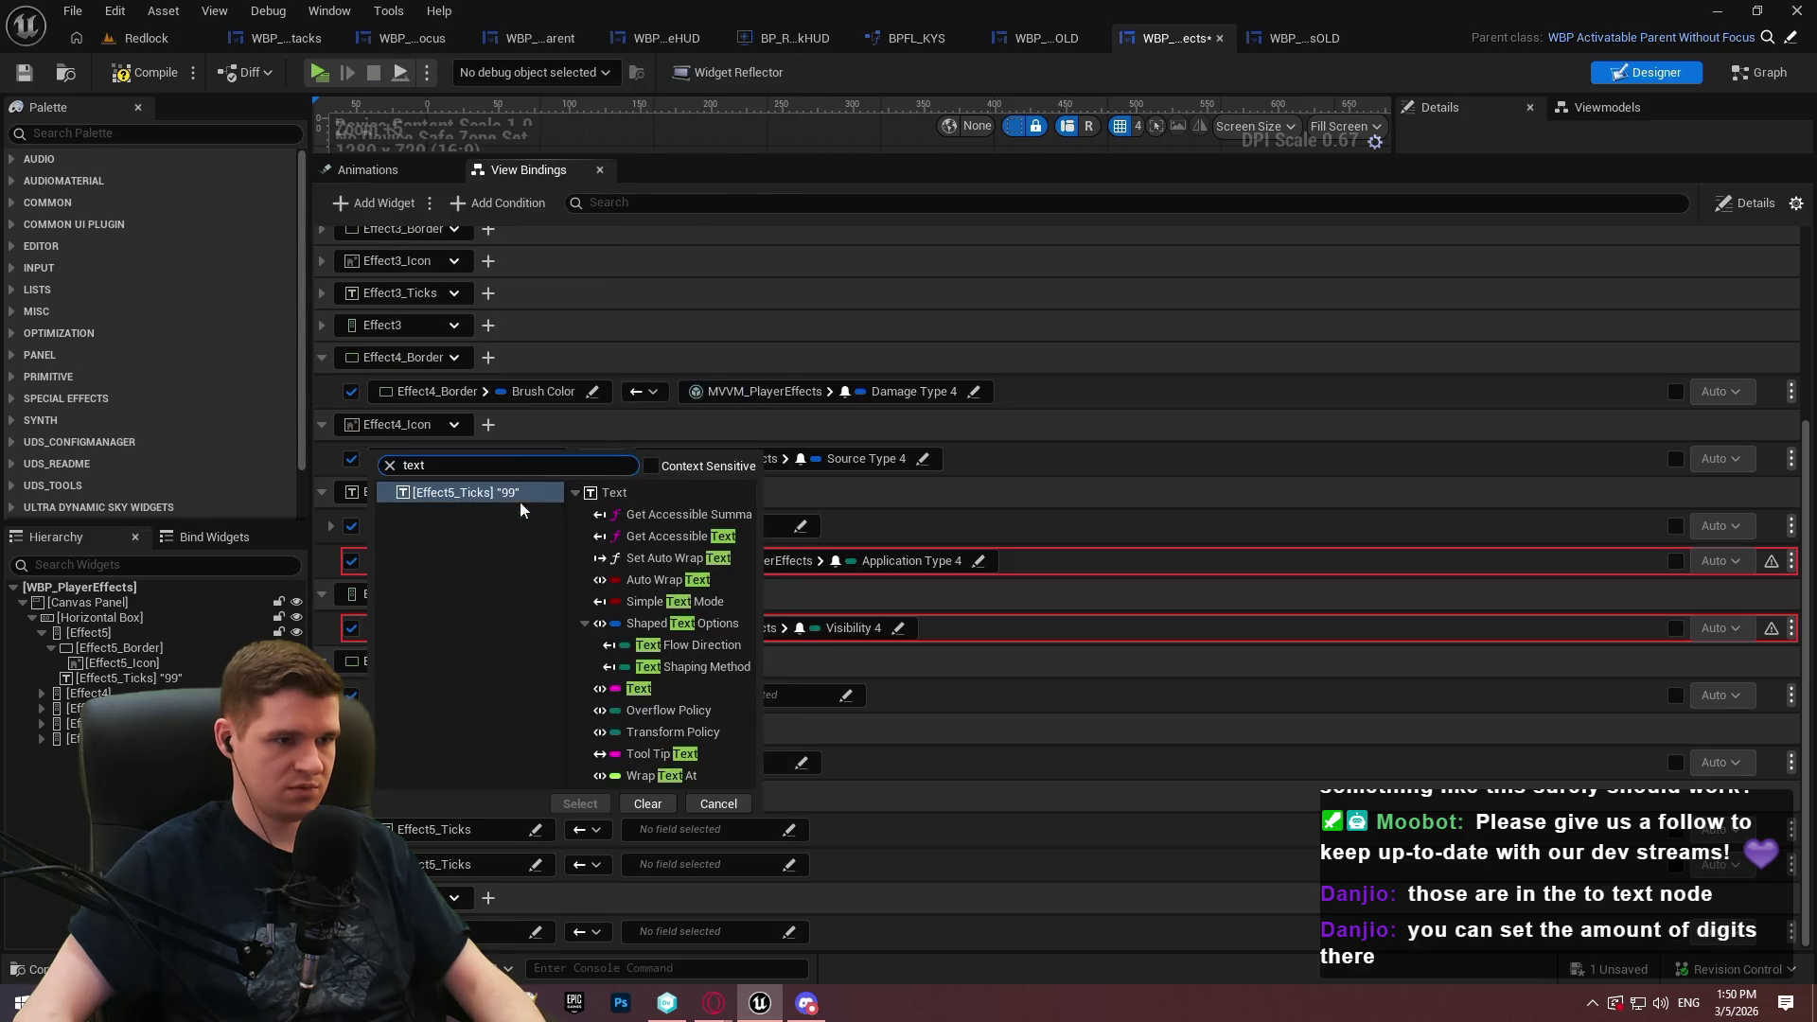
click(656, 689)
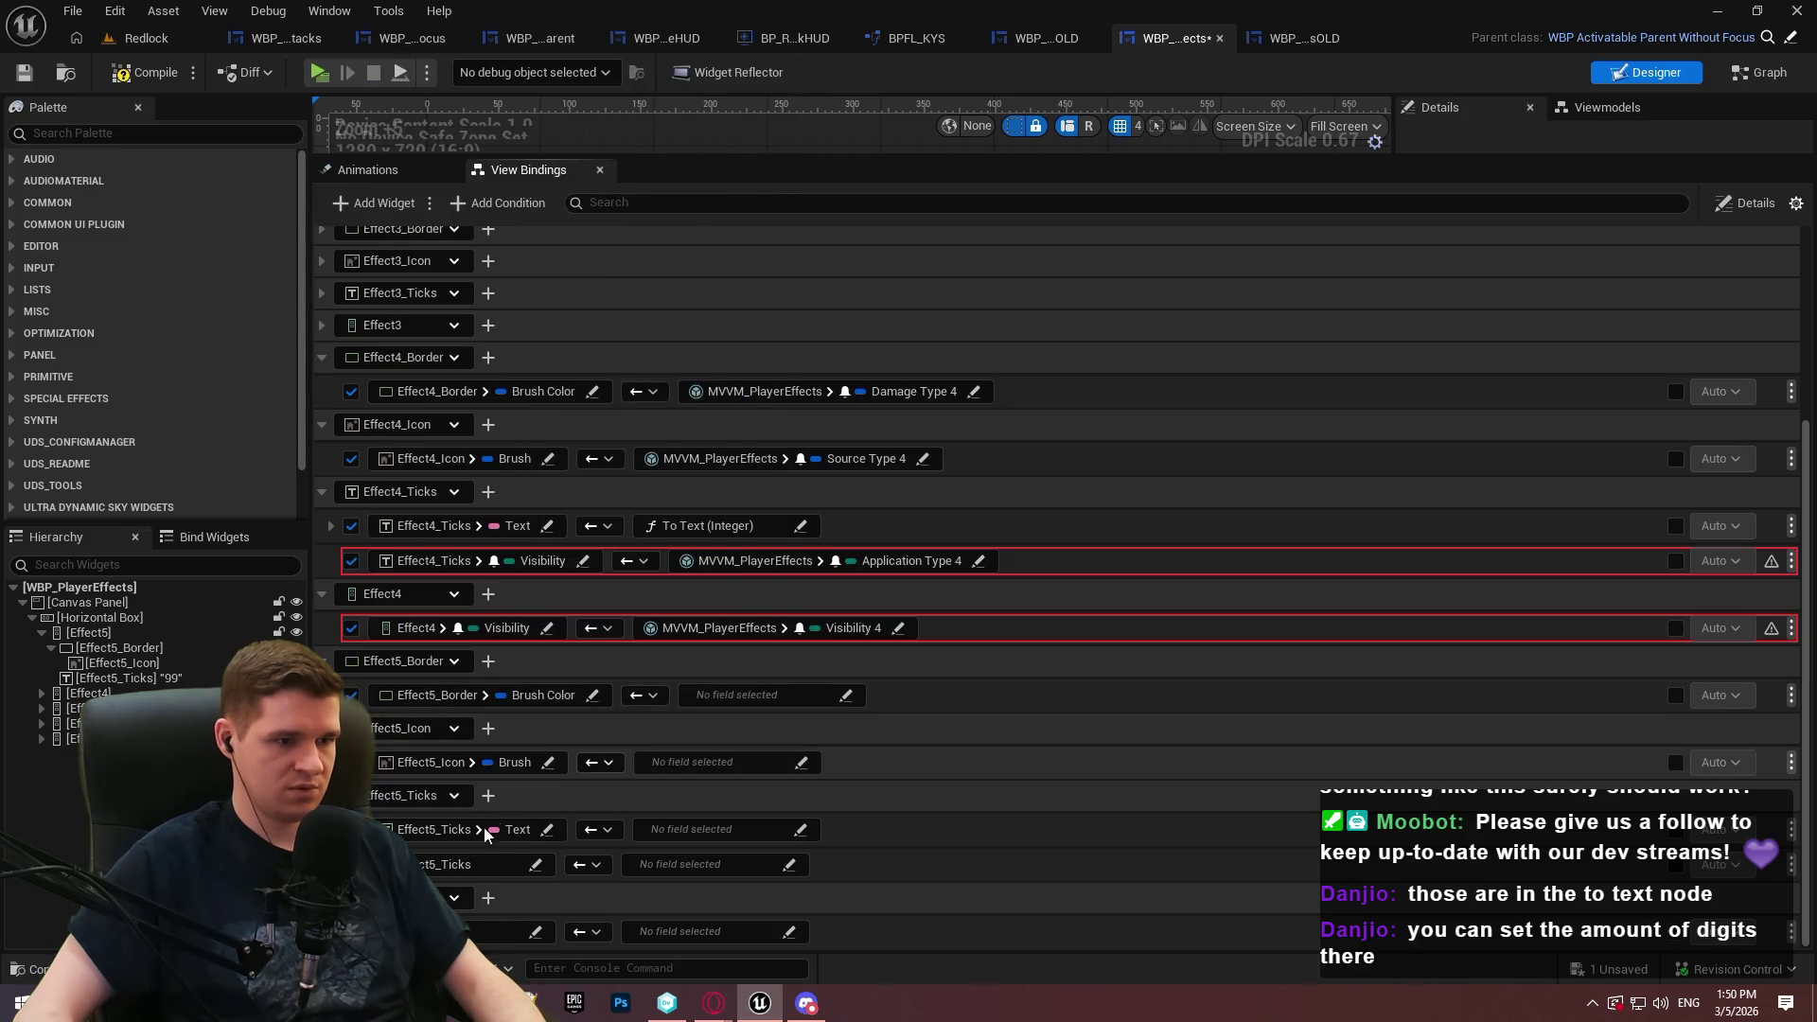
click(519, 869)
text(vis)
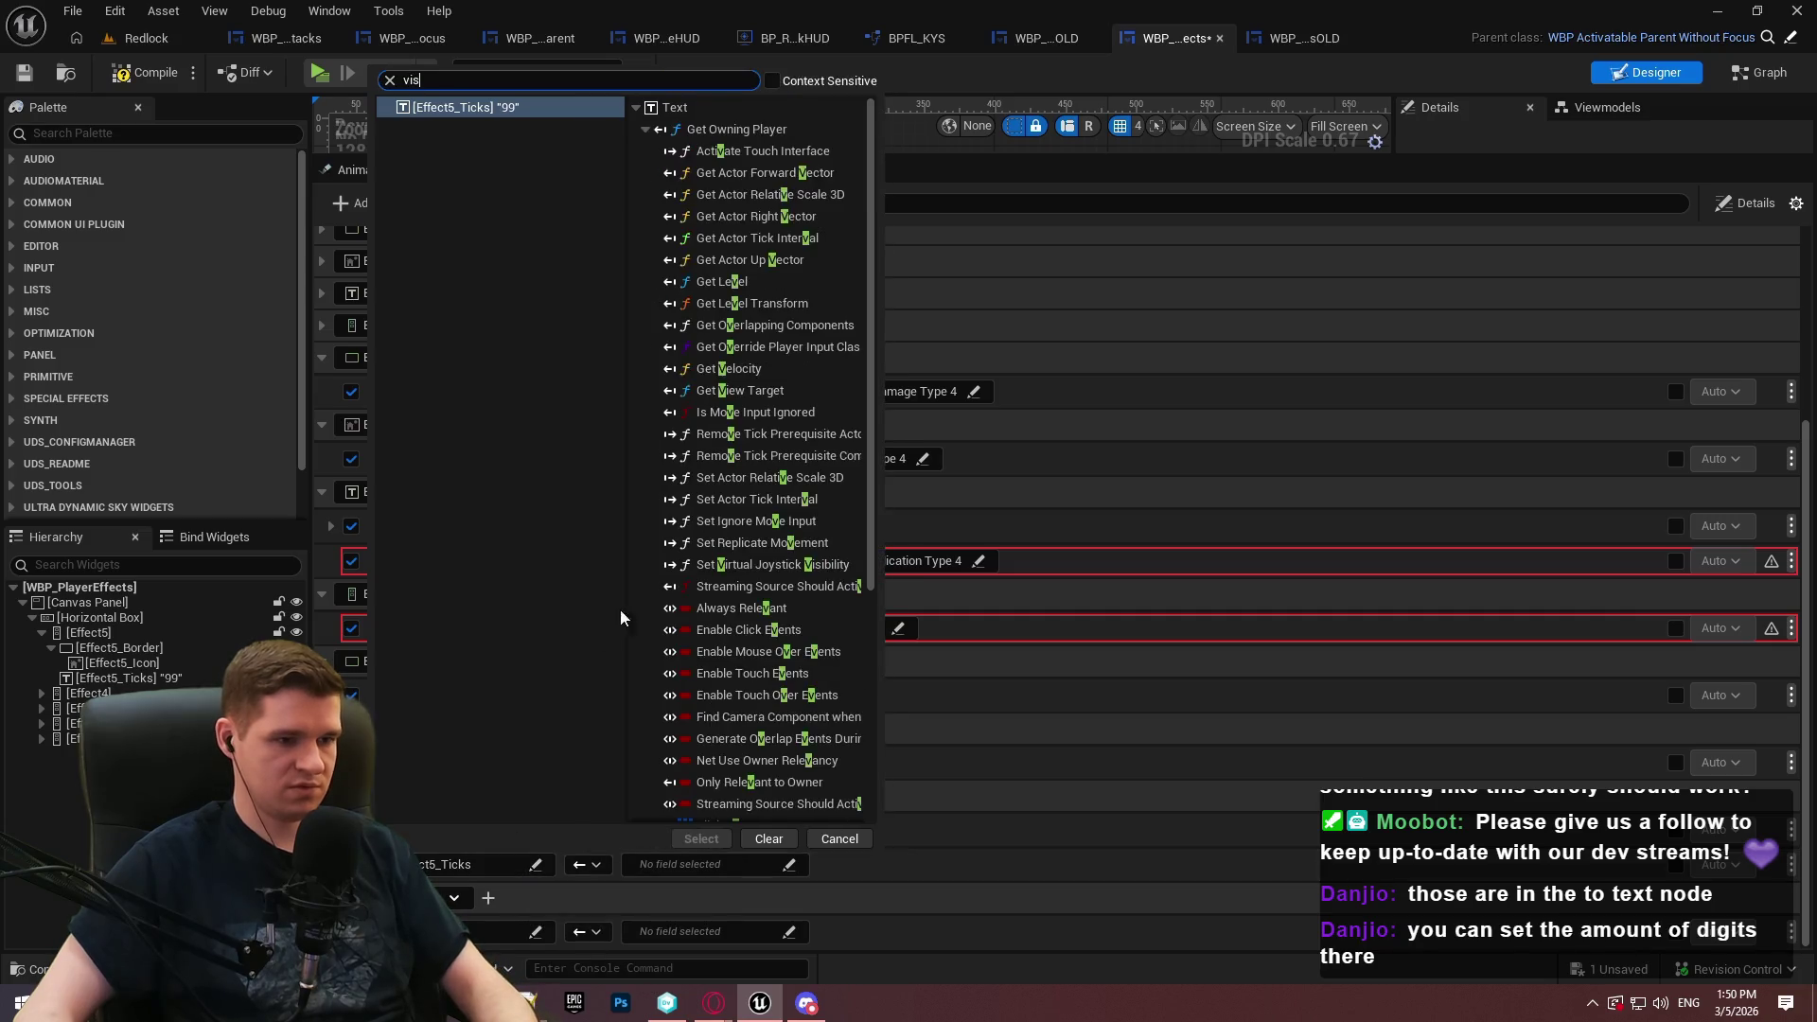
click(596, 842)
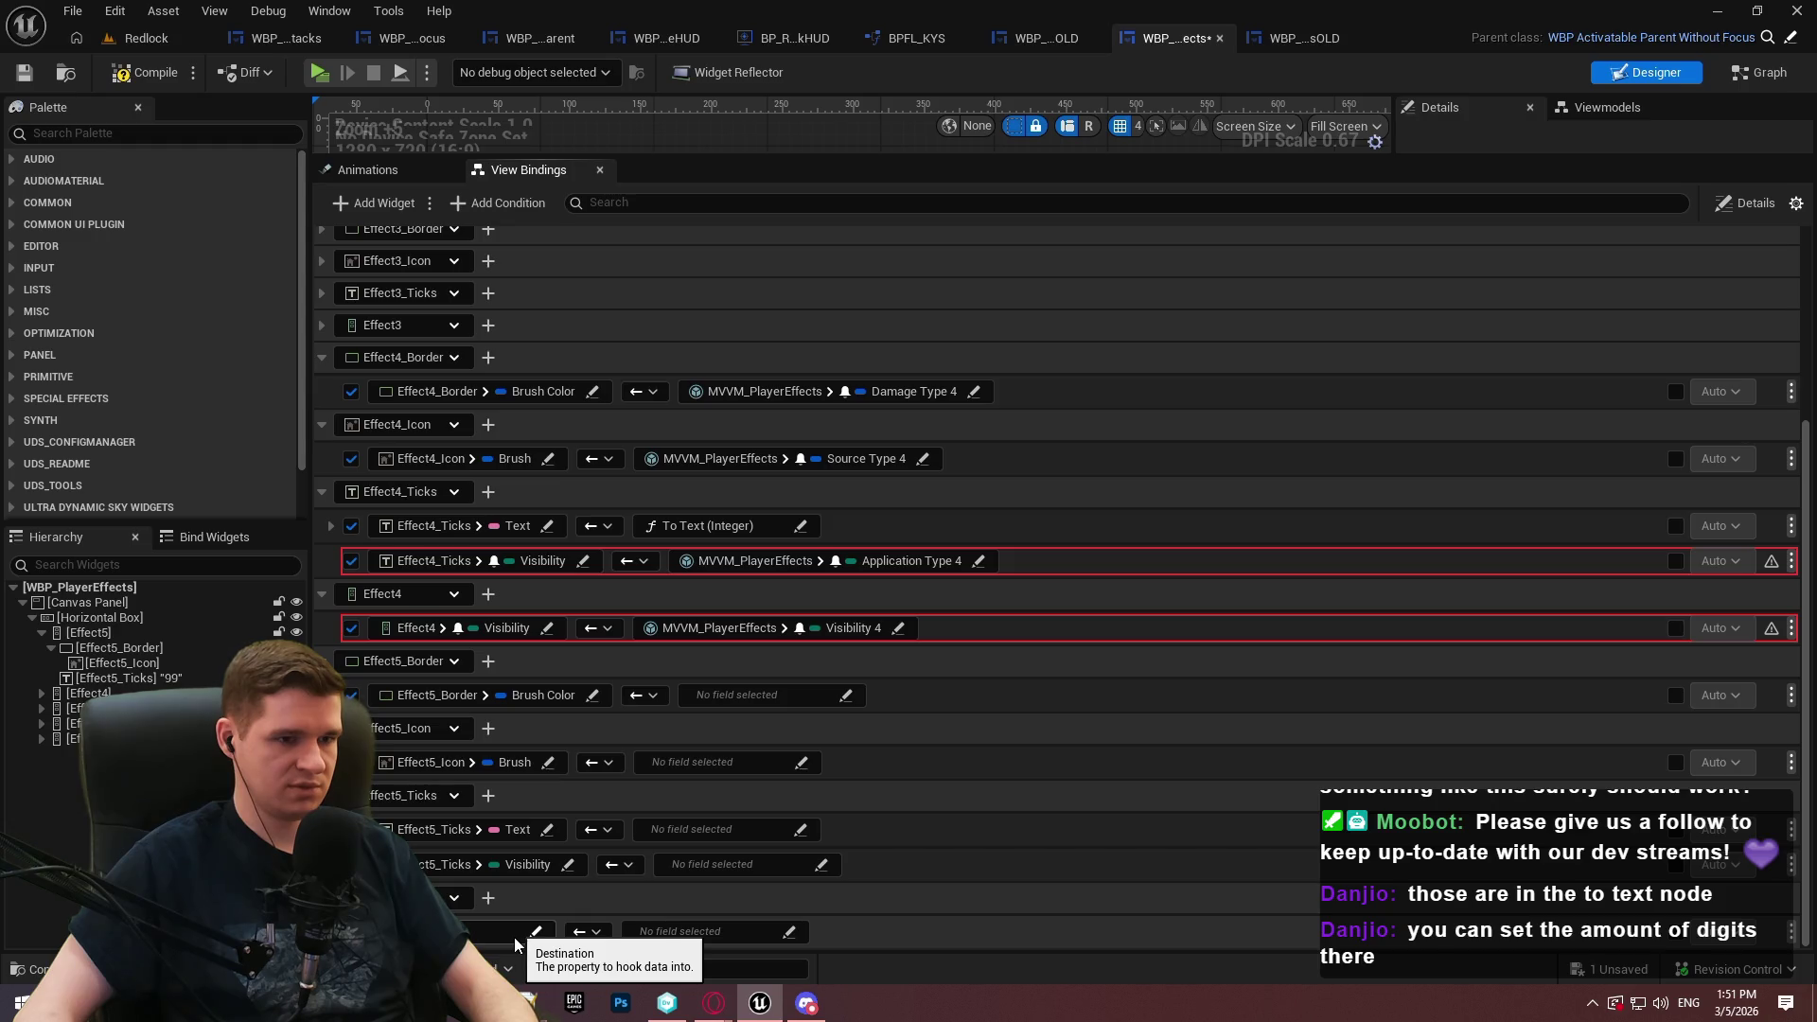
click(514, 937)
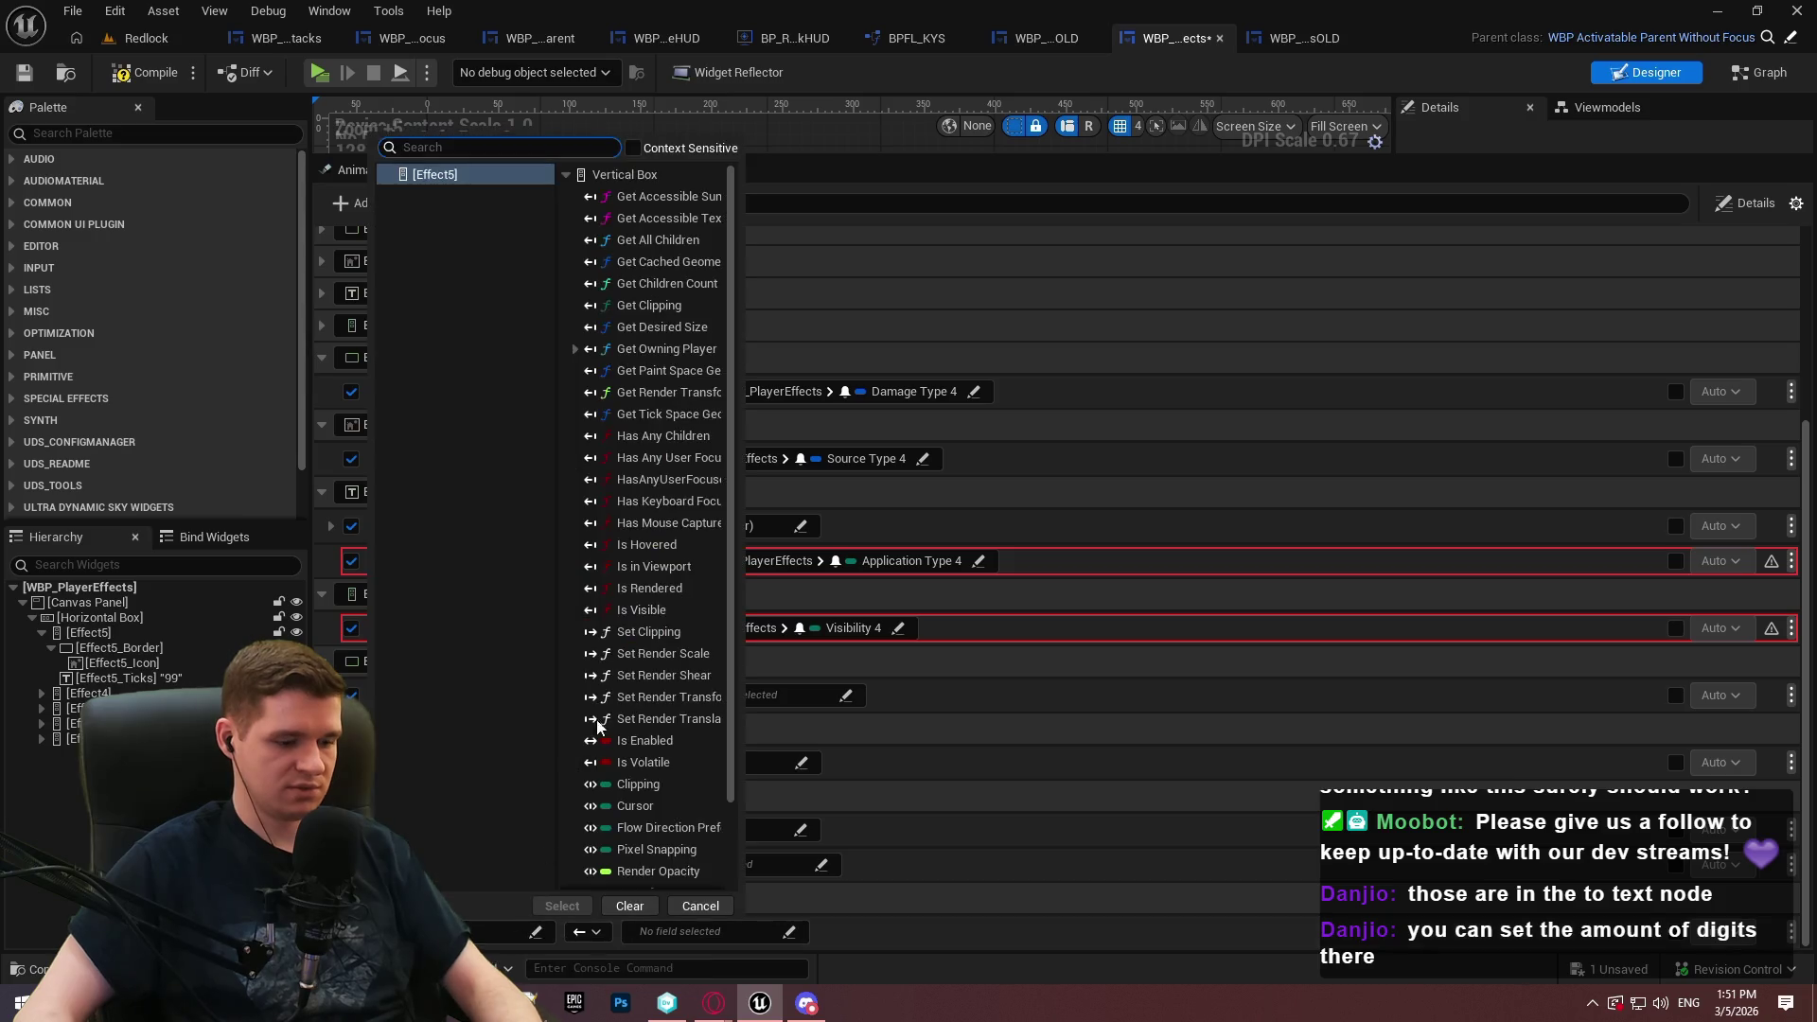
Target Effect5 Visibility; bind Effect5_Border to Damage Type 5 and Effect5_Icon to Source Type 5
text(vis)
double_click(637, 863)
click(838, 695)
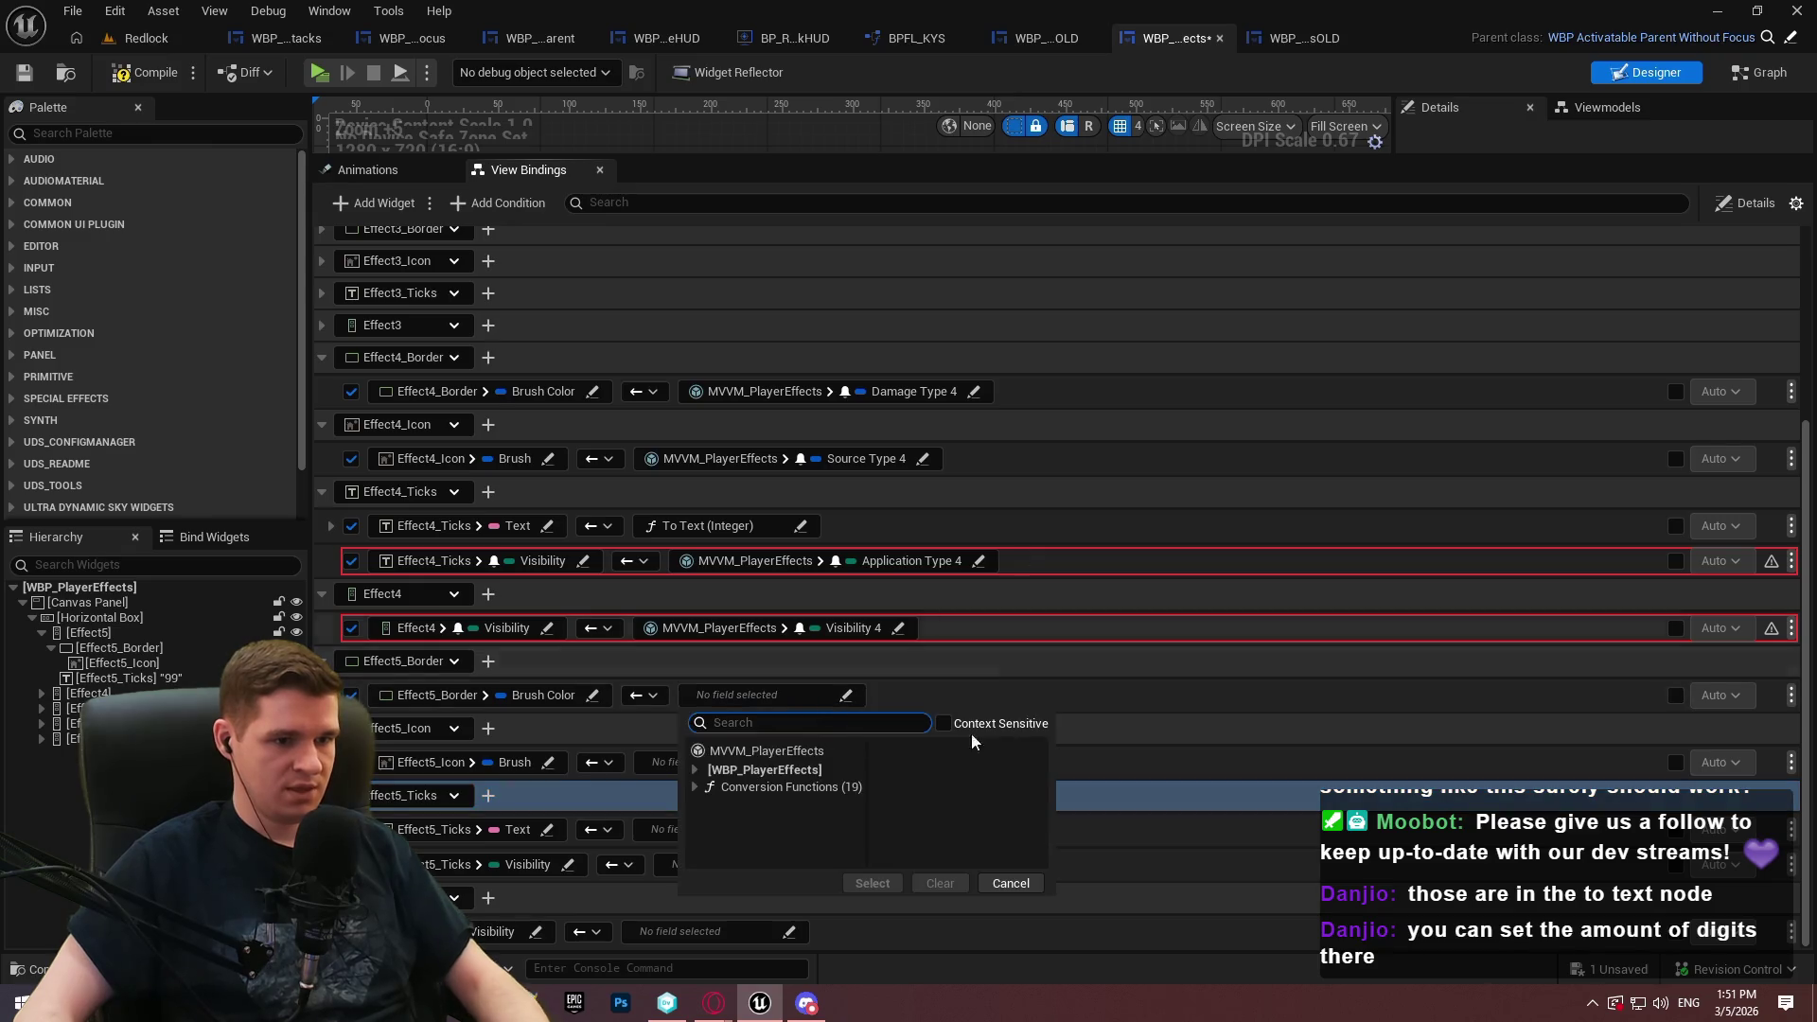
click(763, 751)
double_click(1157, 697)
click(786, 768)
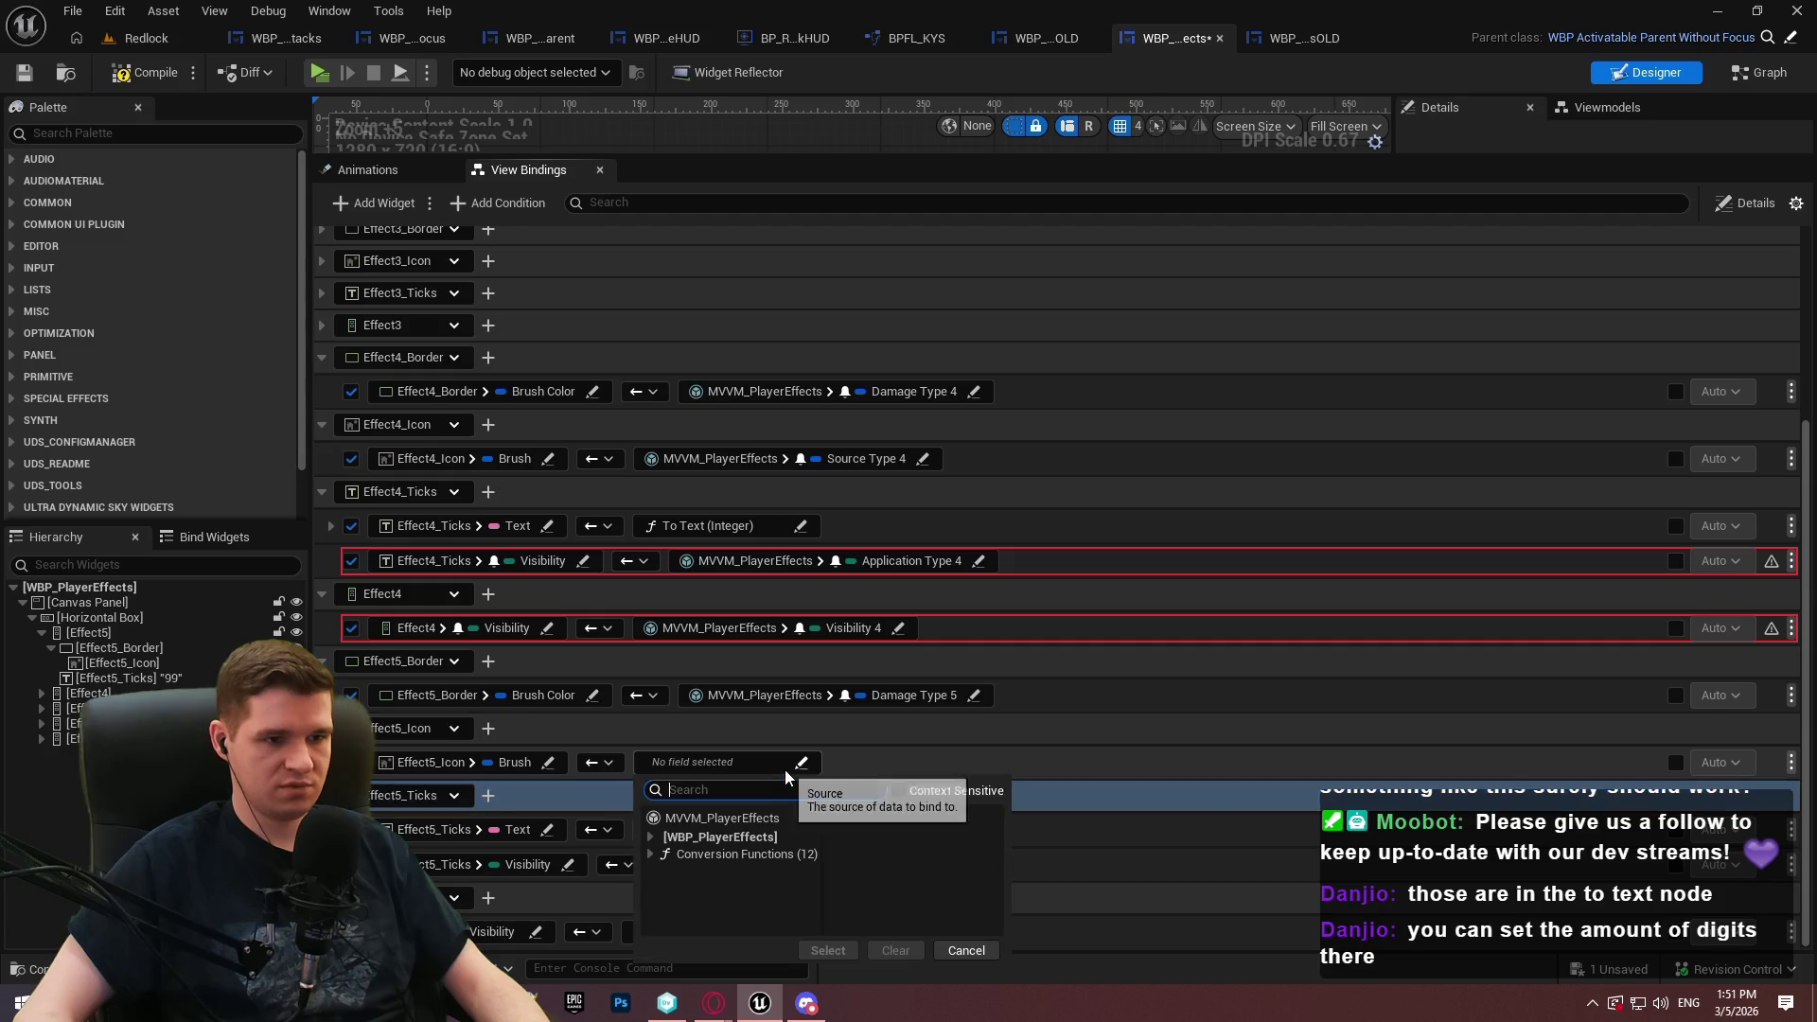
click(782, 817)
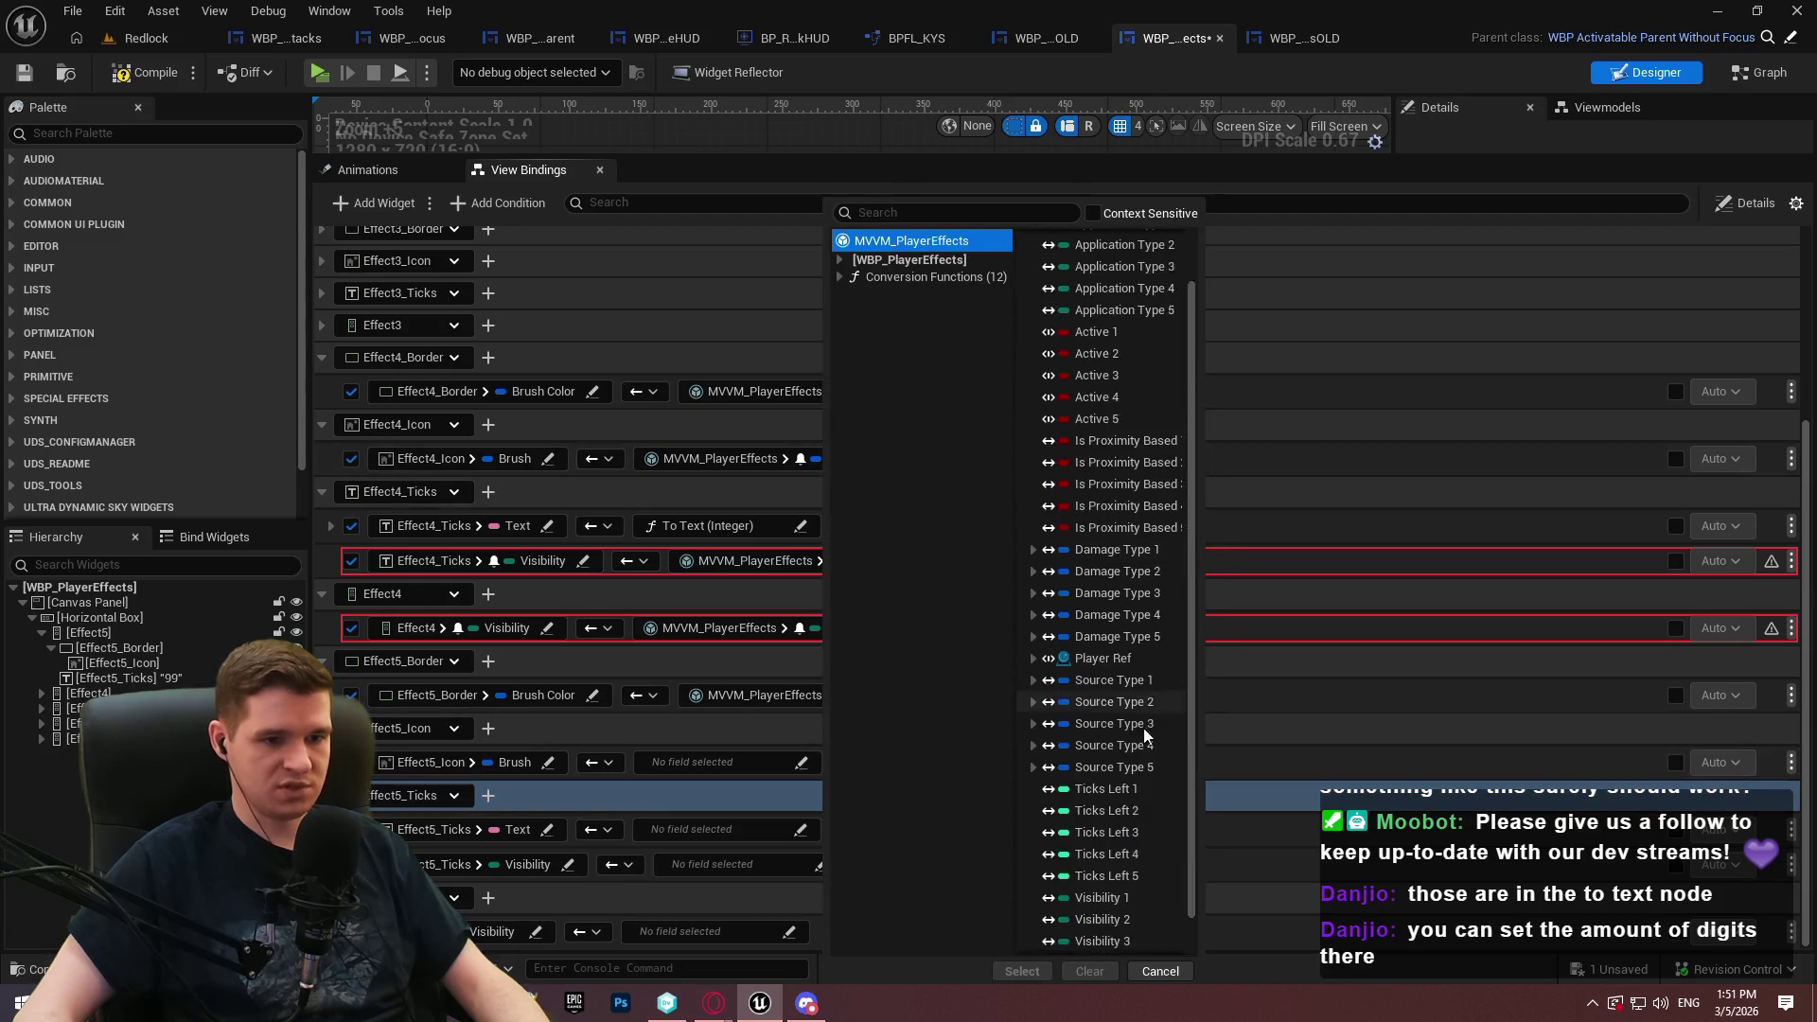
double_click(1143, 735)
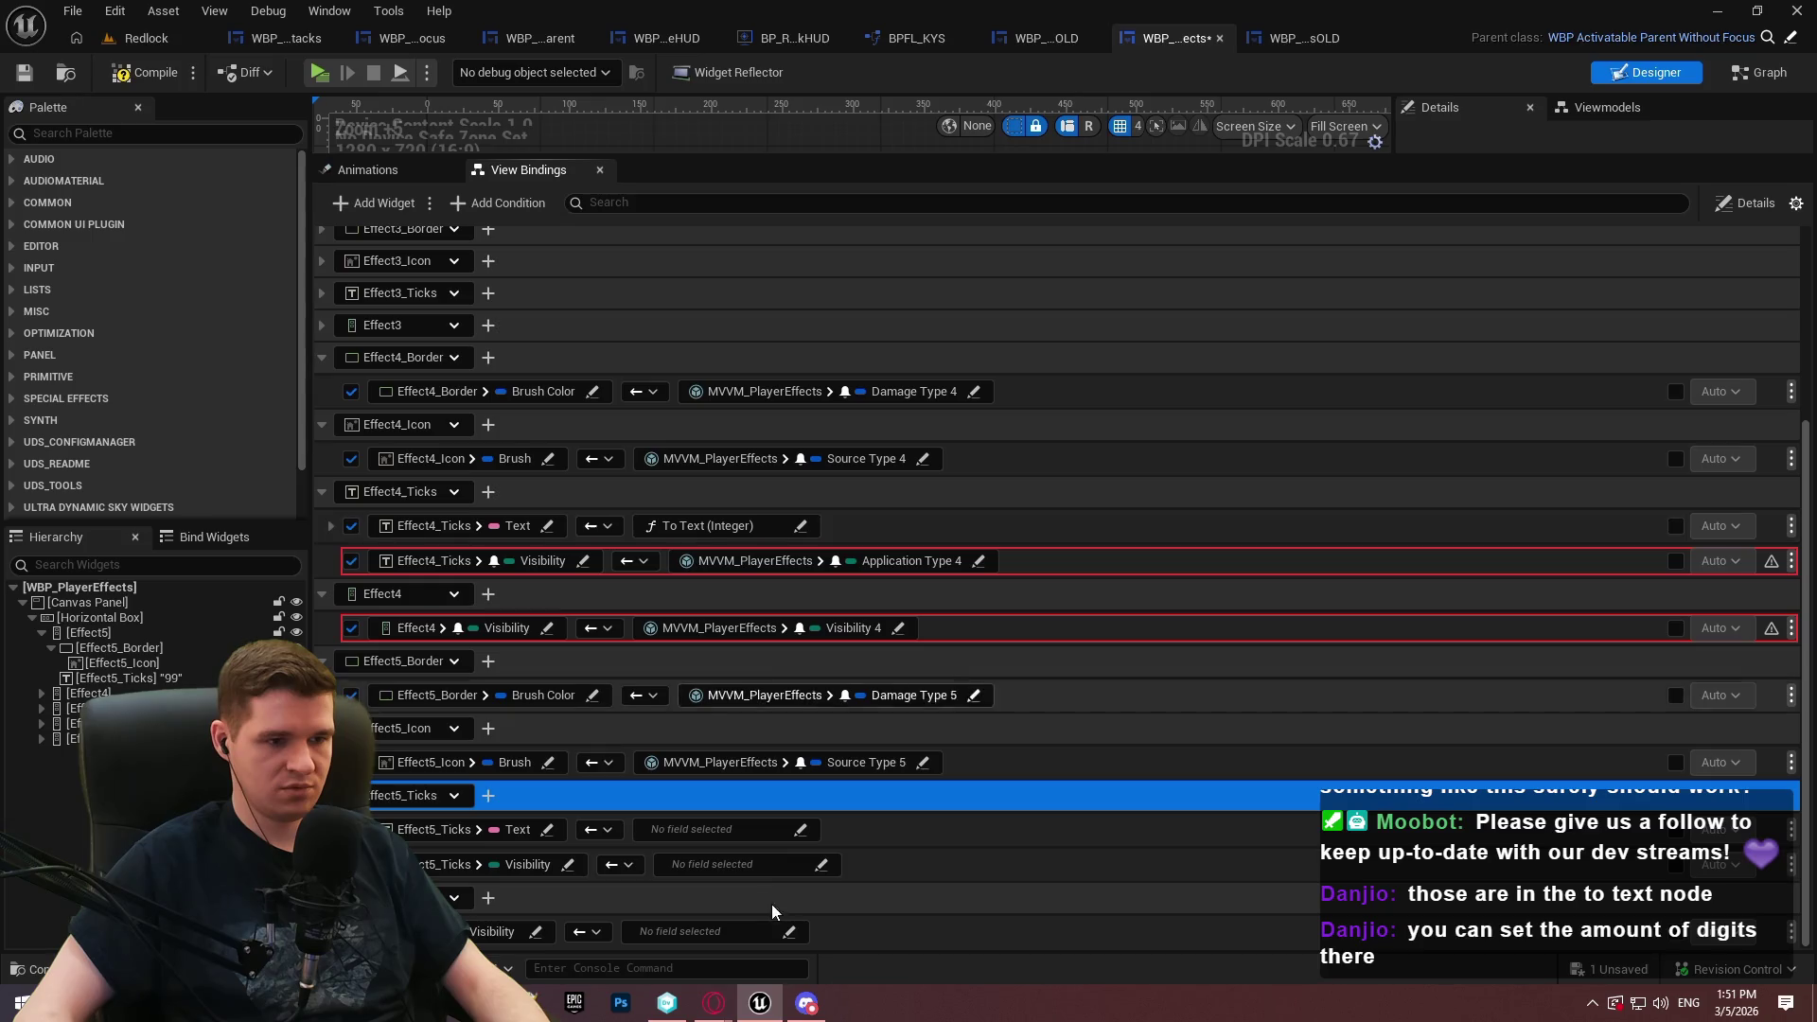
Feed Effect5_Ticks Text from Ticks Left 5 via To Text (Integer)
click(735, 835)
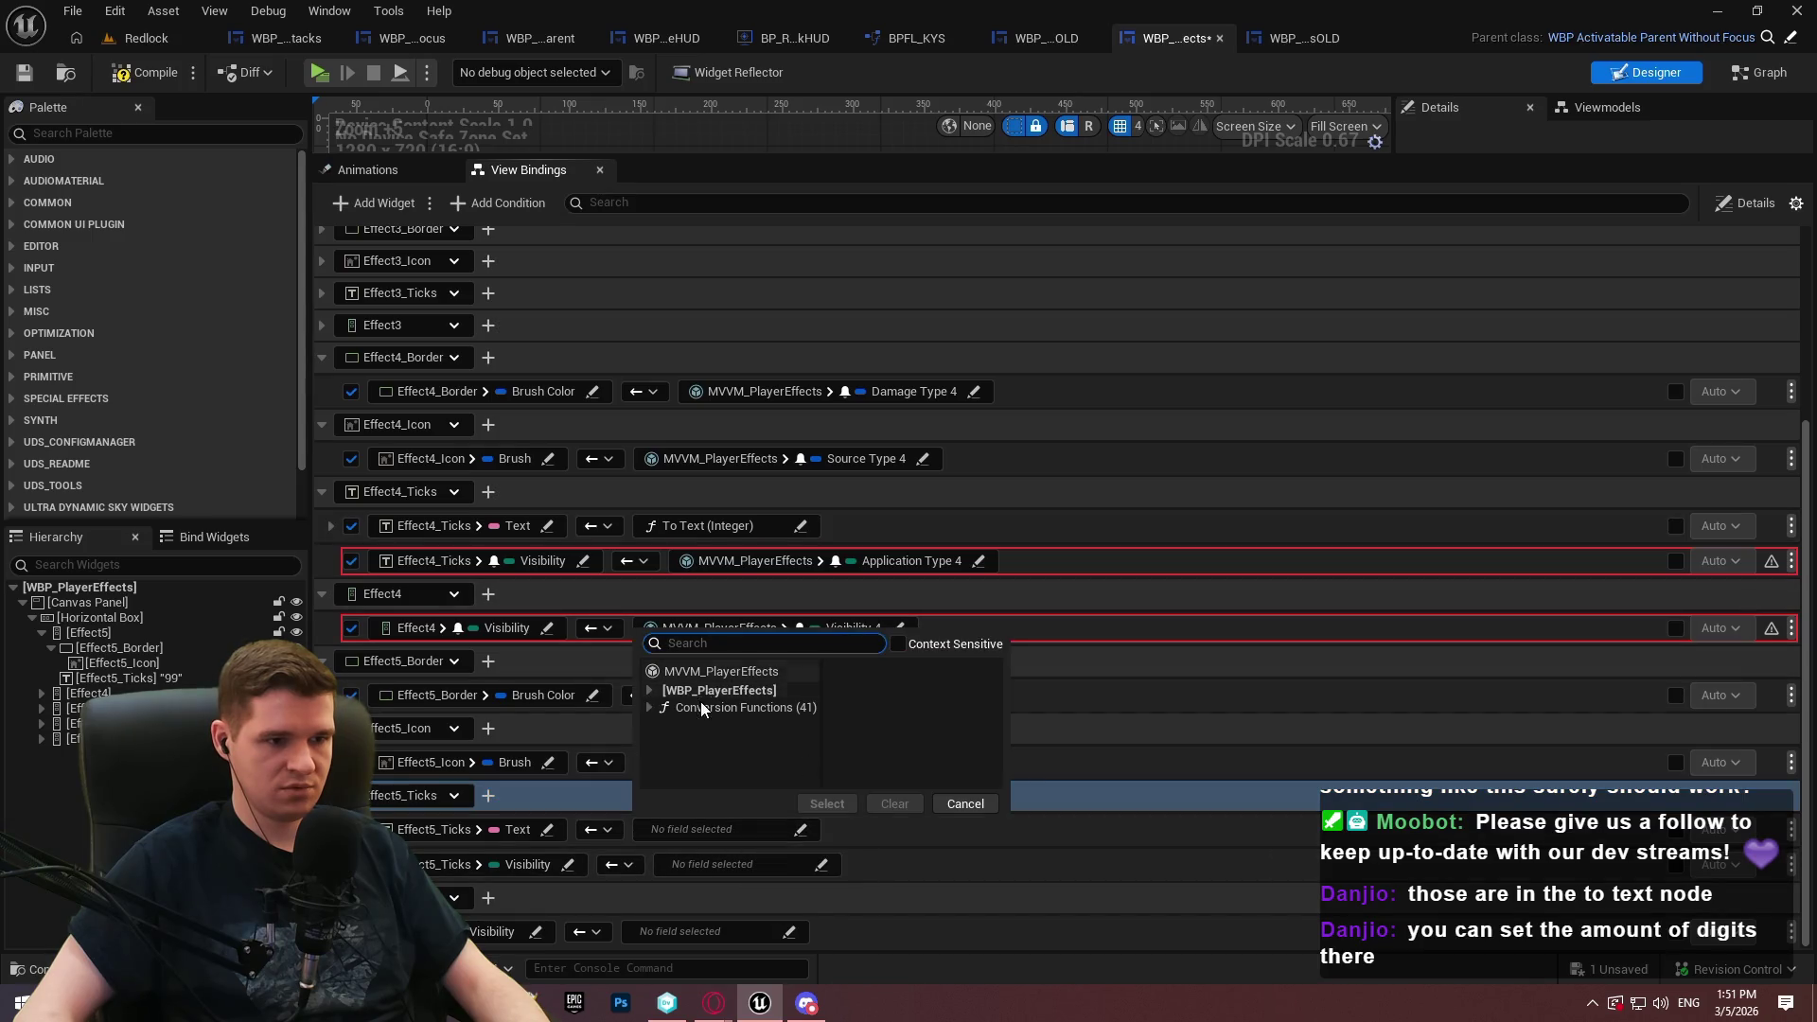
text(int)
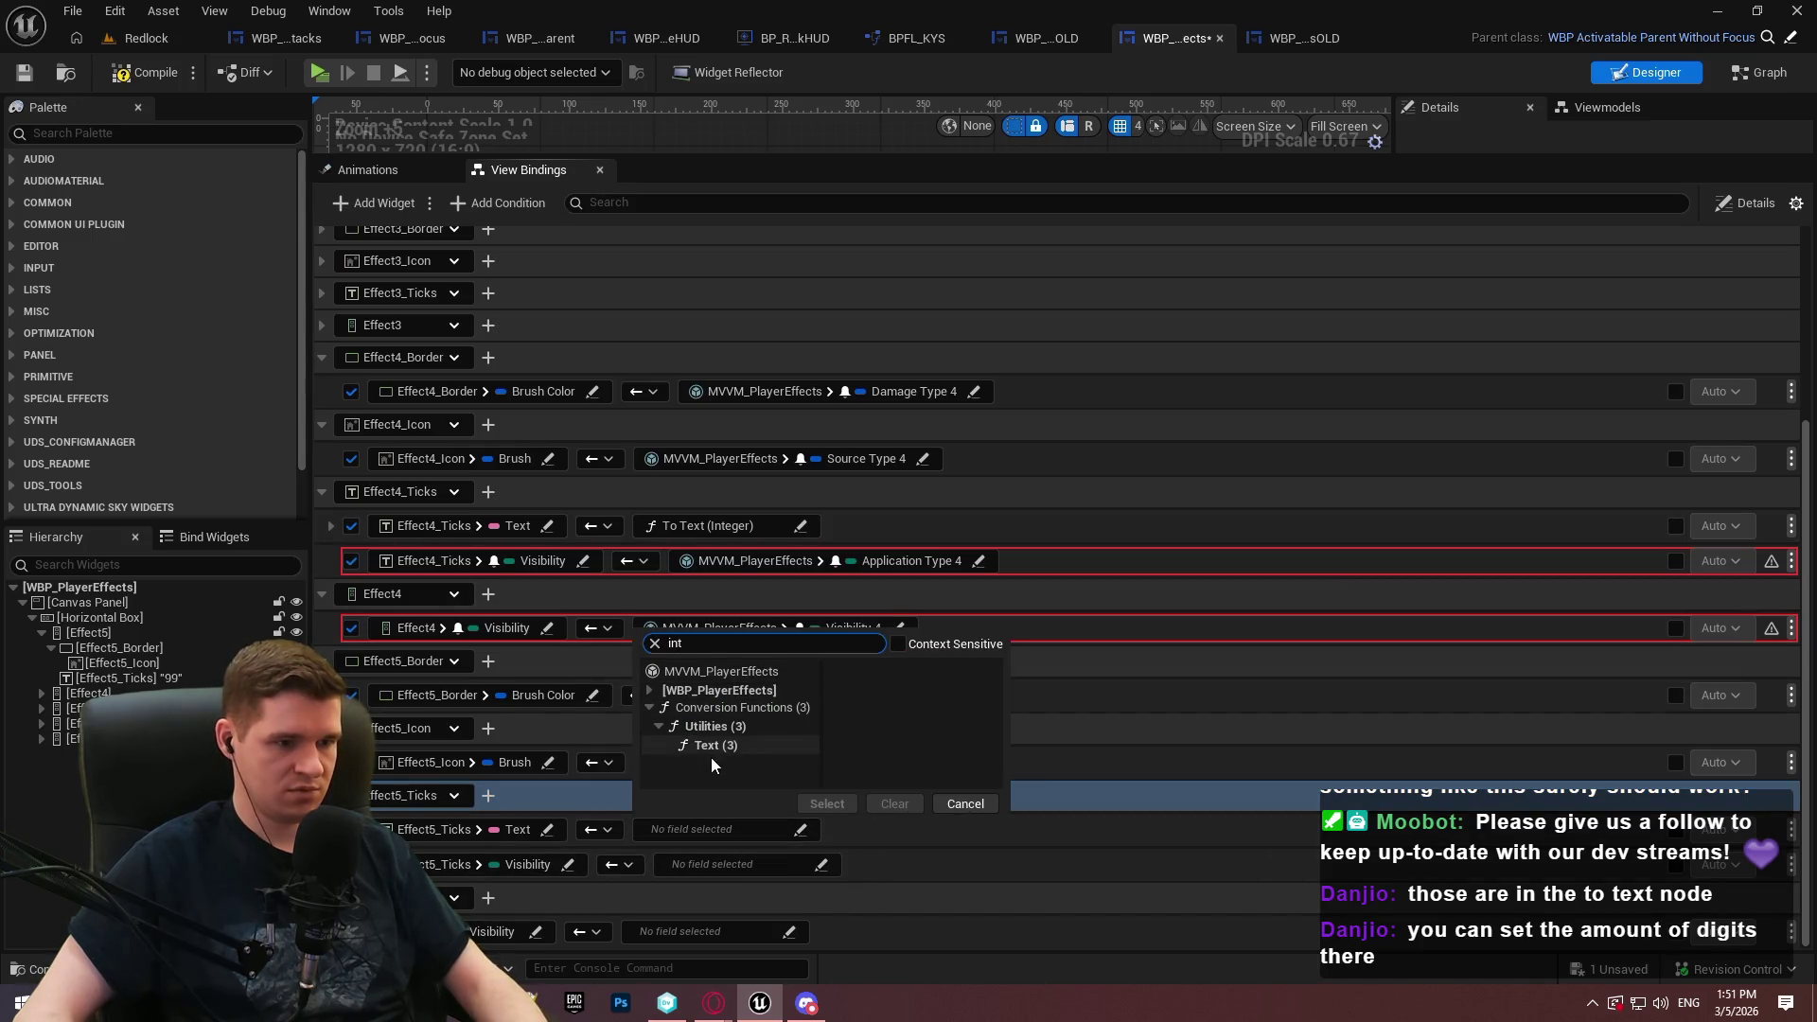
click(732, 743)
double_click(975, 697)
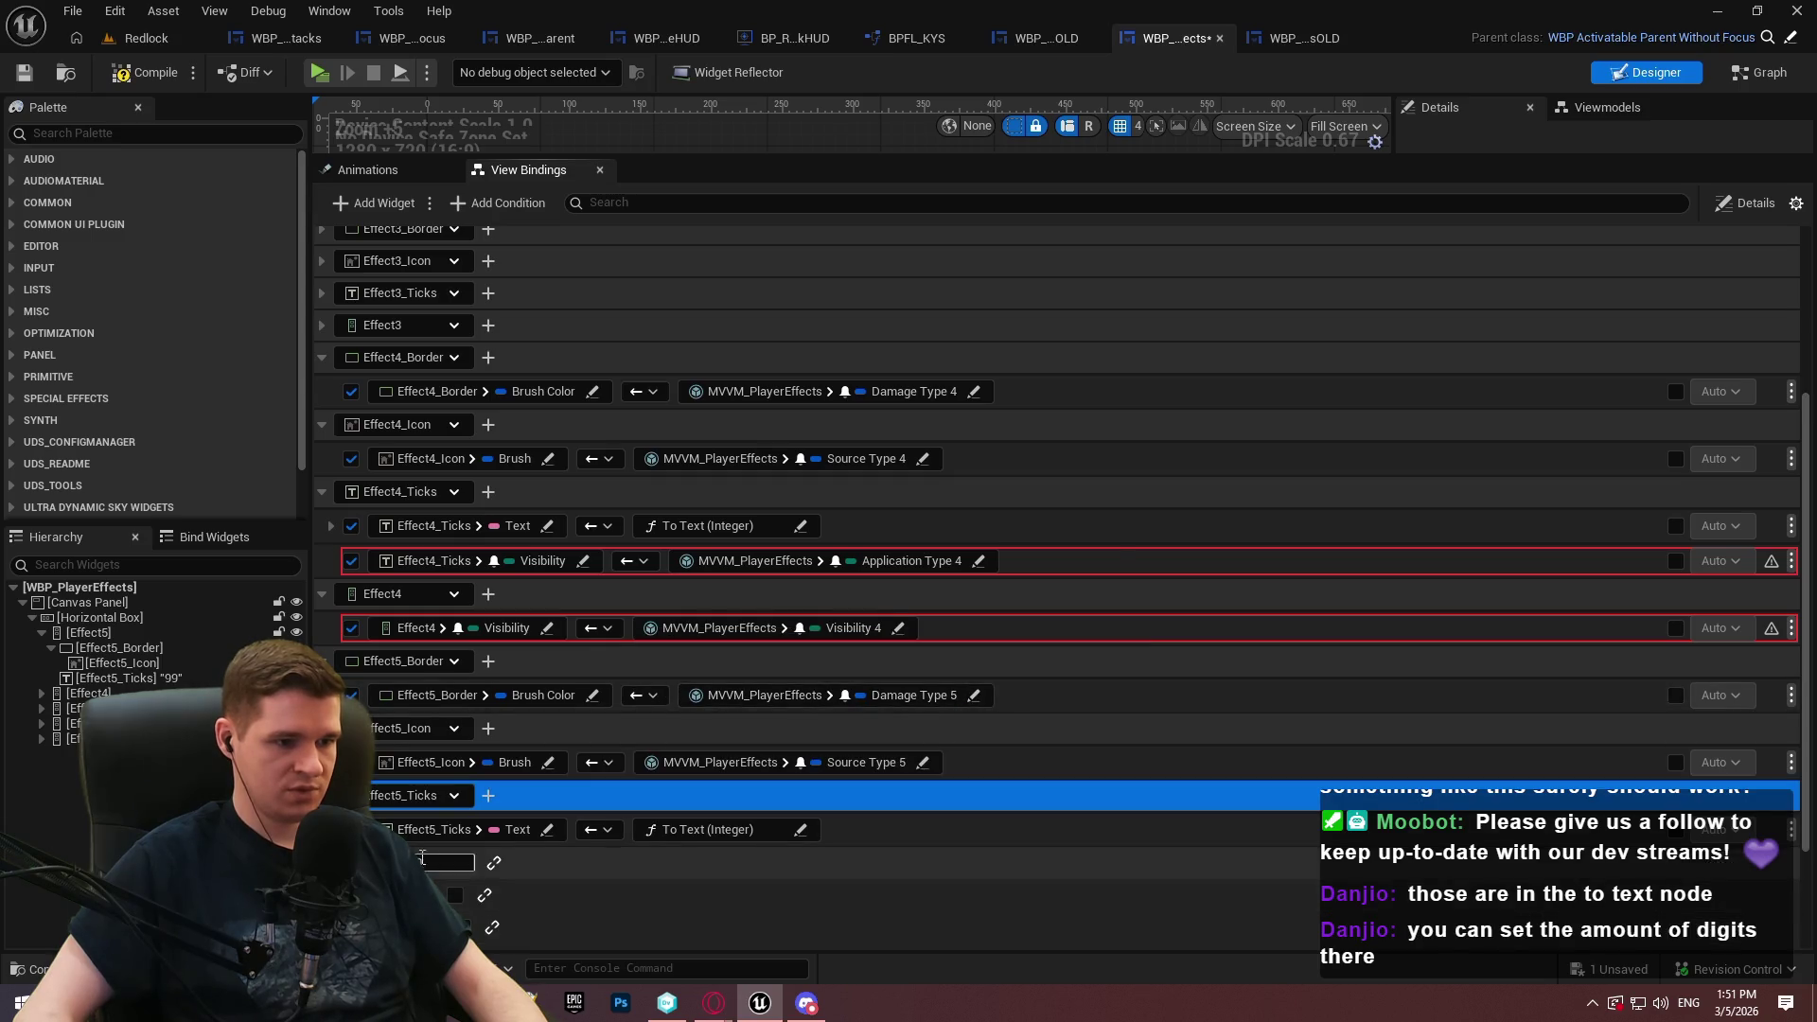
click(578, 864)
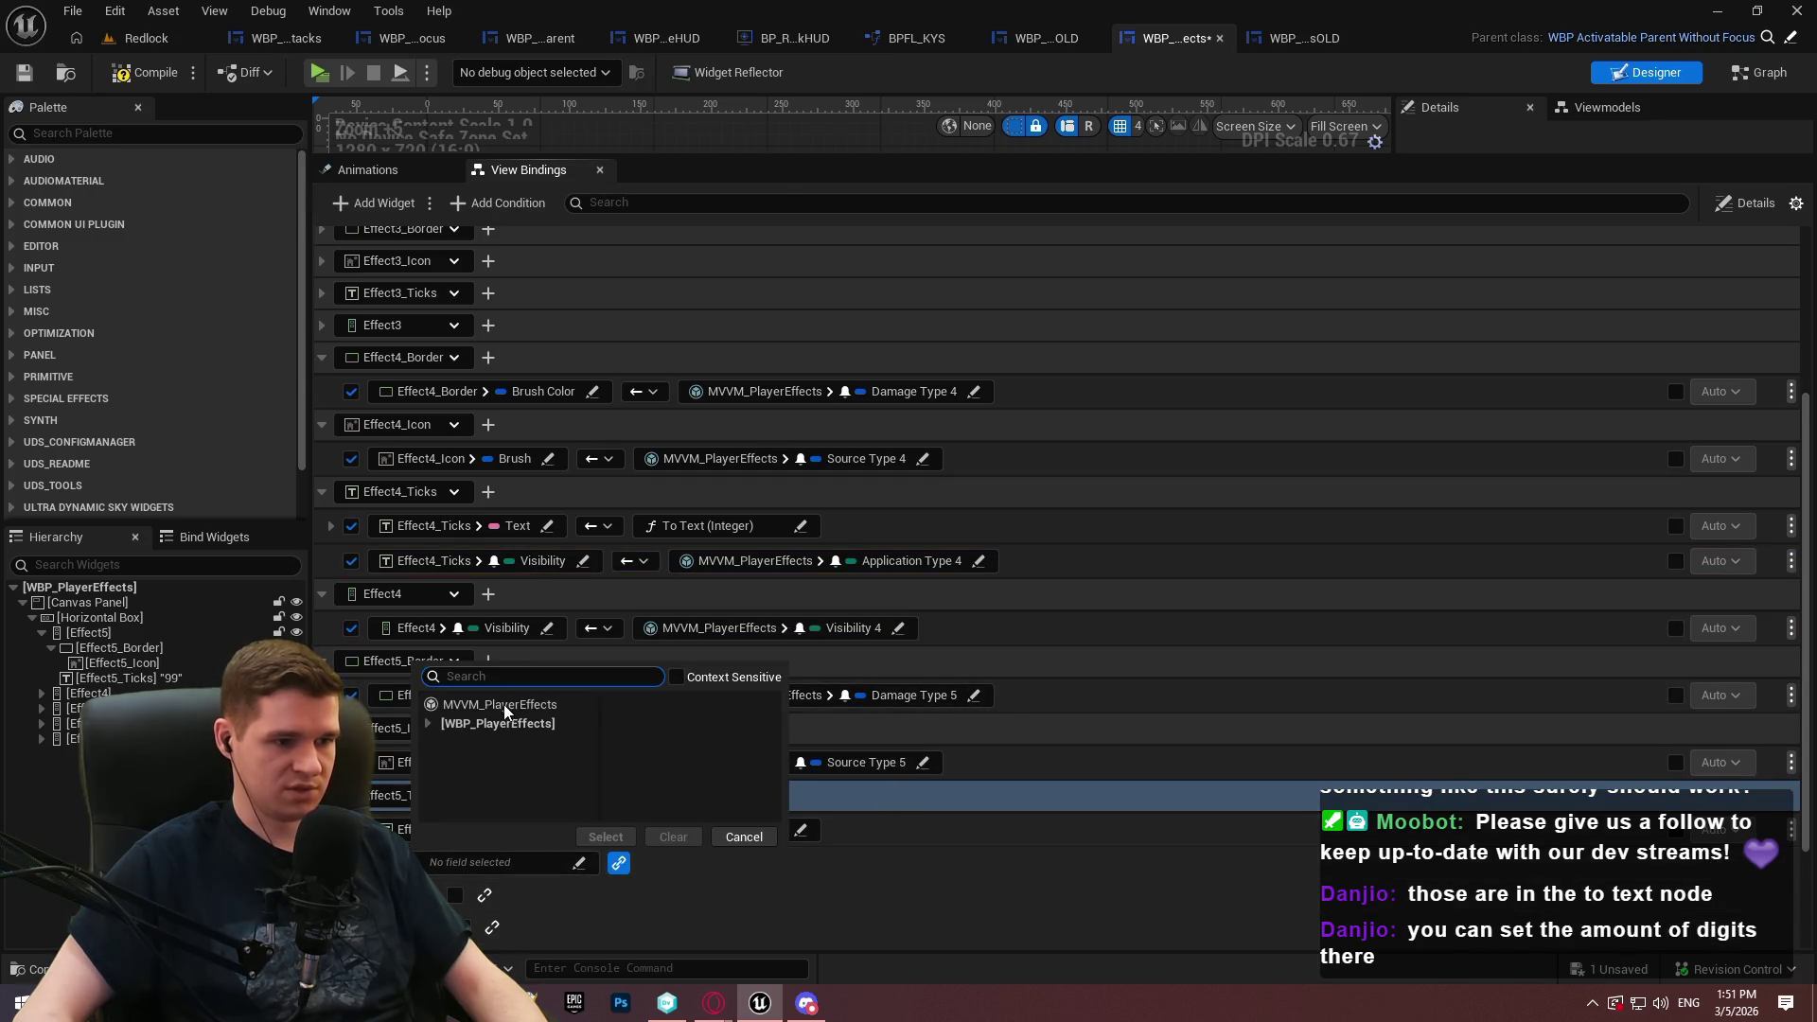
click(505, 706)
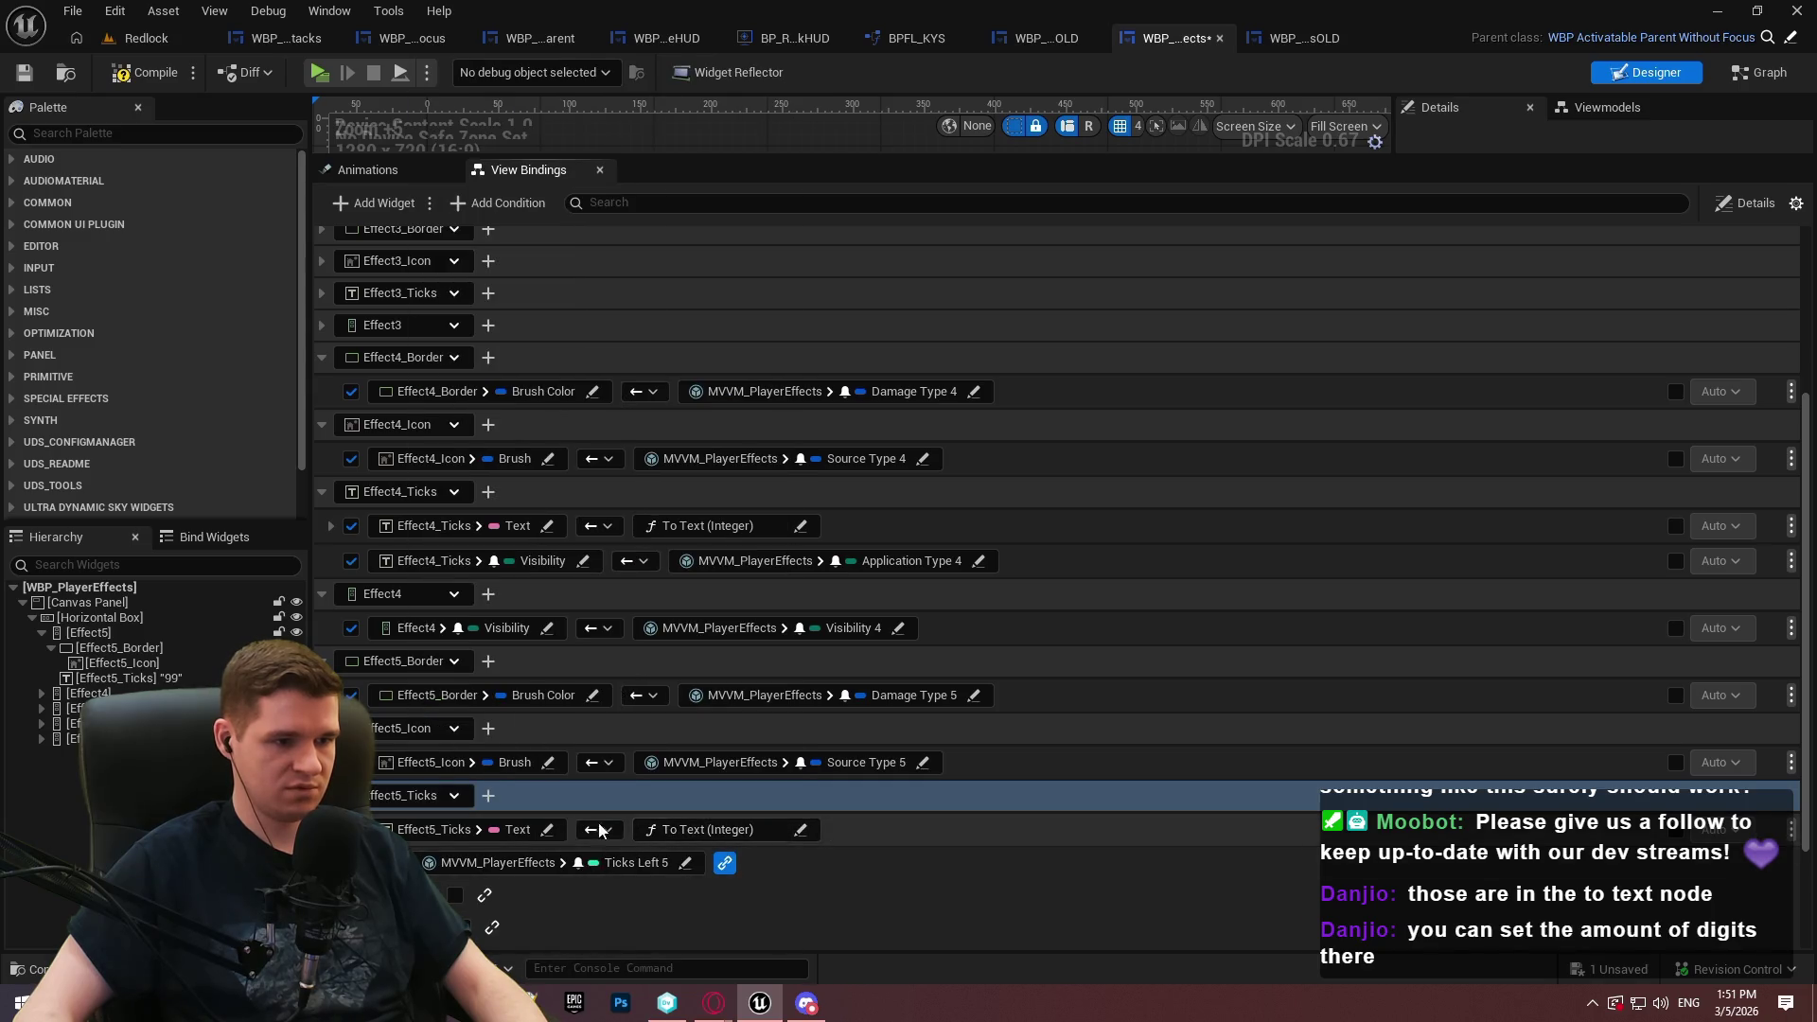
click(757, 849)
Bind Effect5_Ticks Visibility to Application Type 5 and Effect5 Visibility to Visibility 5
click(807, 871)
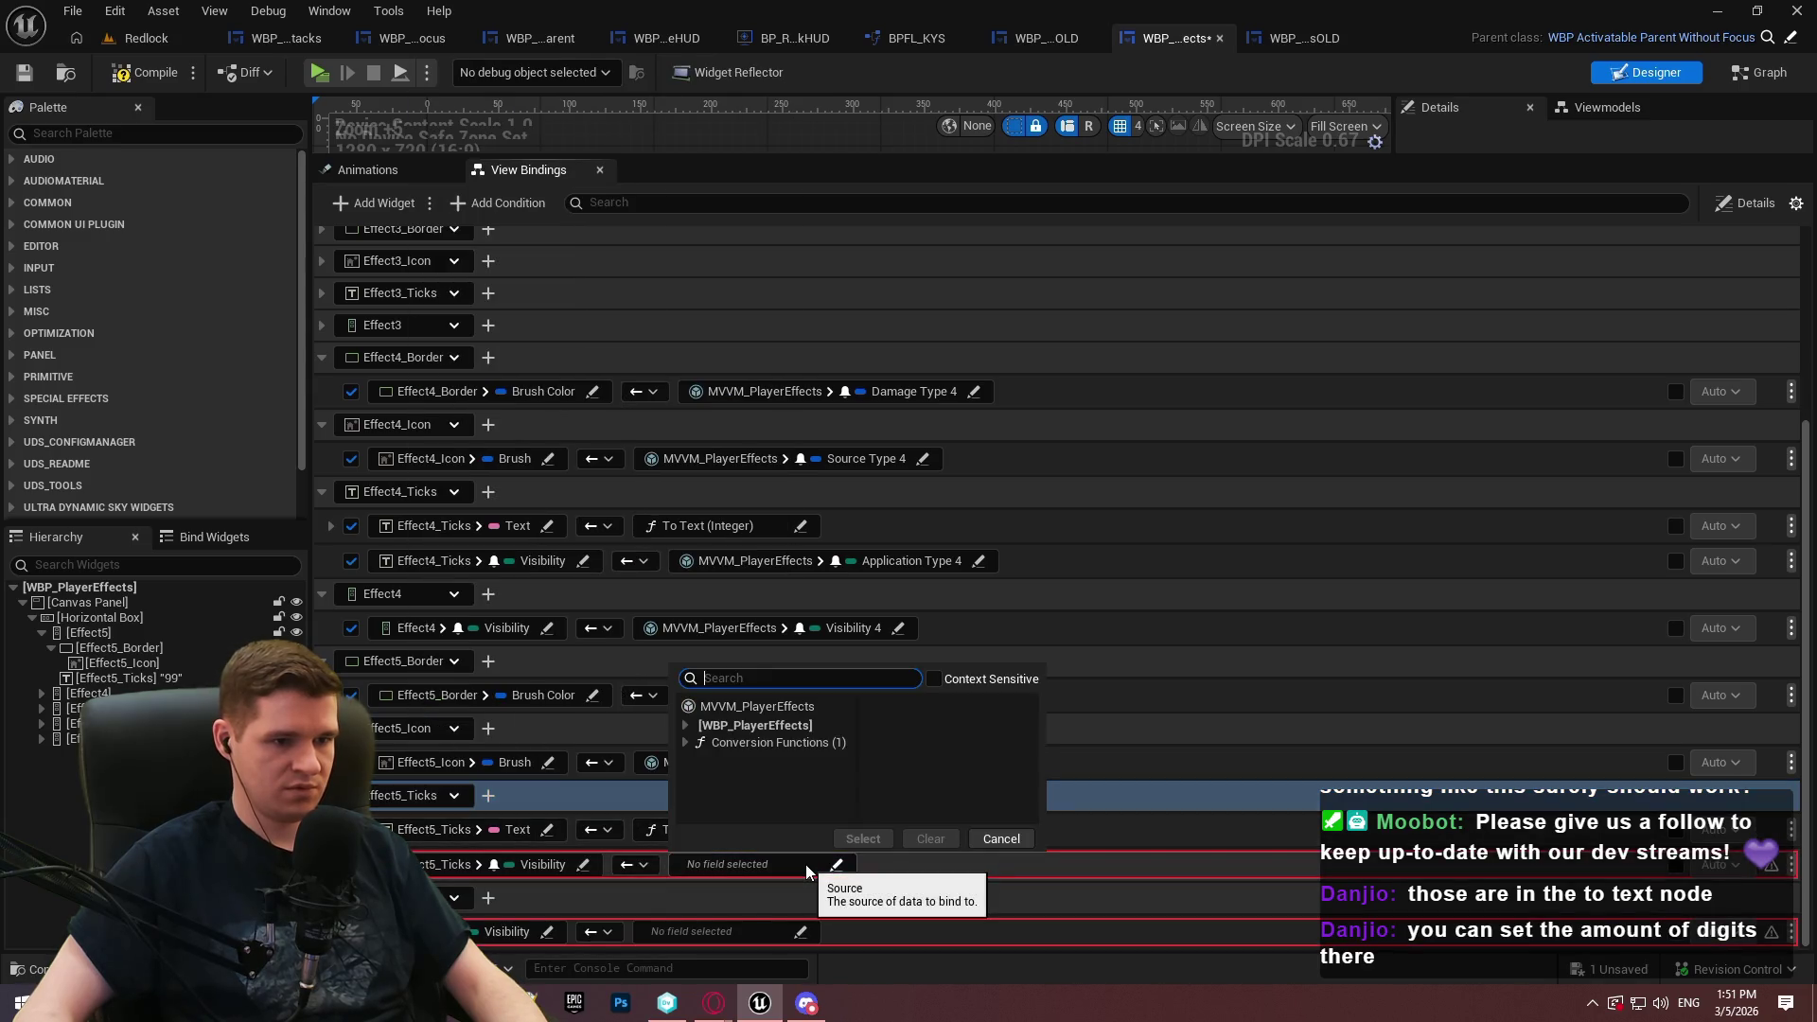
click(772, 708)
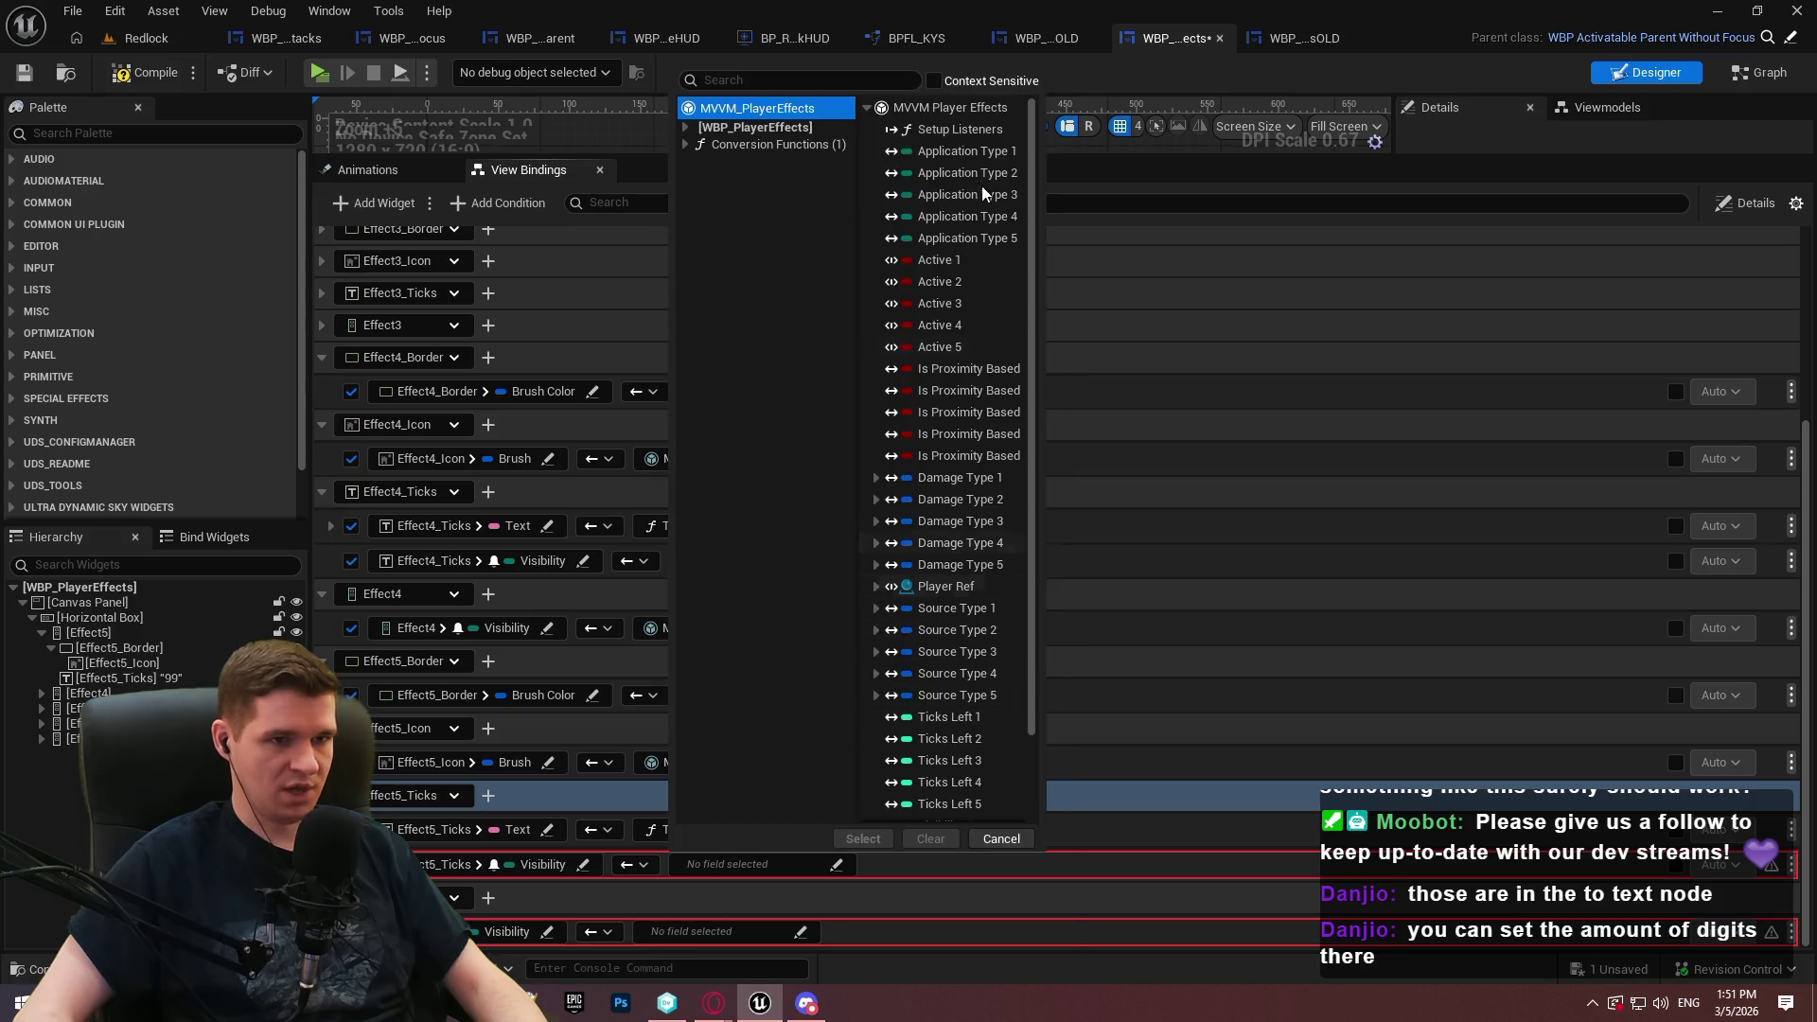
double_click(965, 238)
click(728, 931)
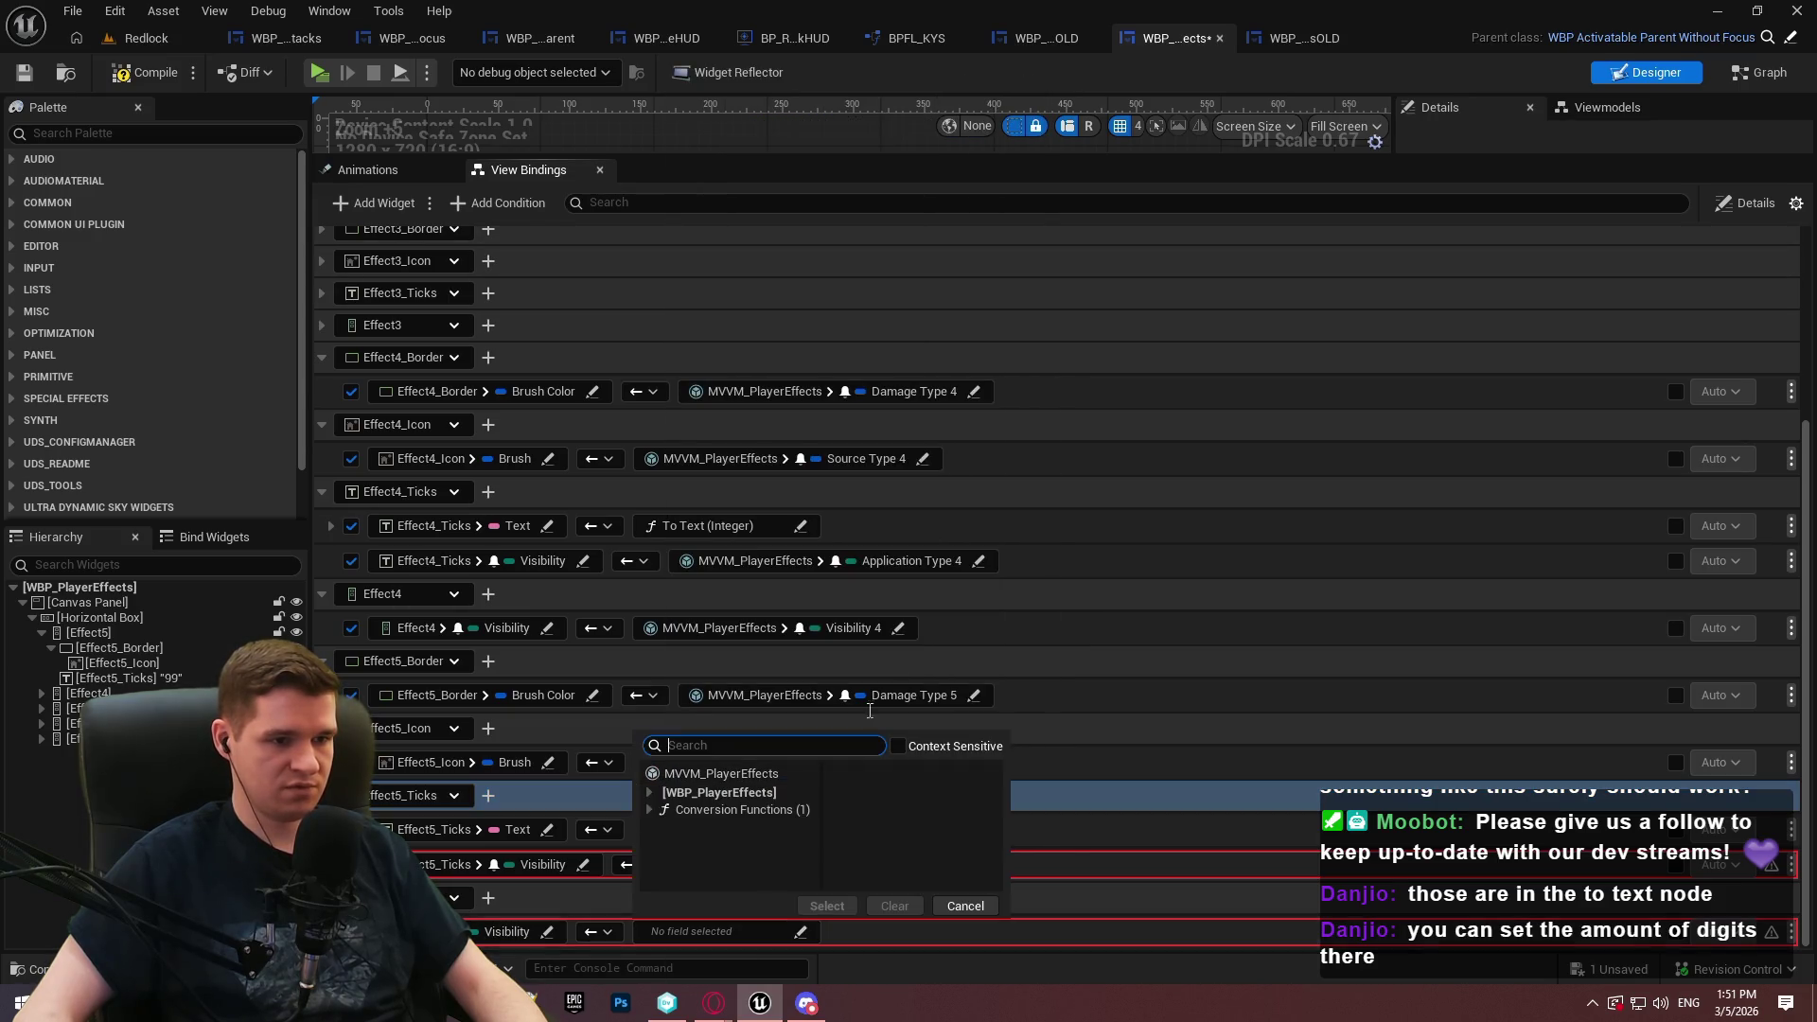
click(740, 774)
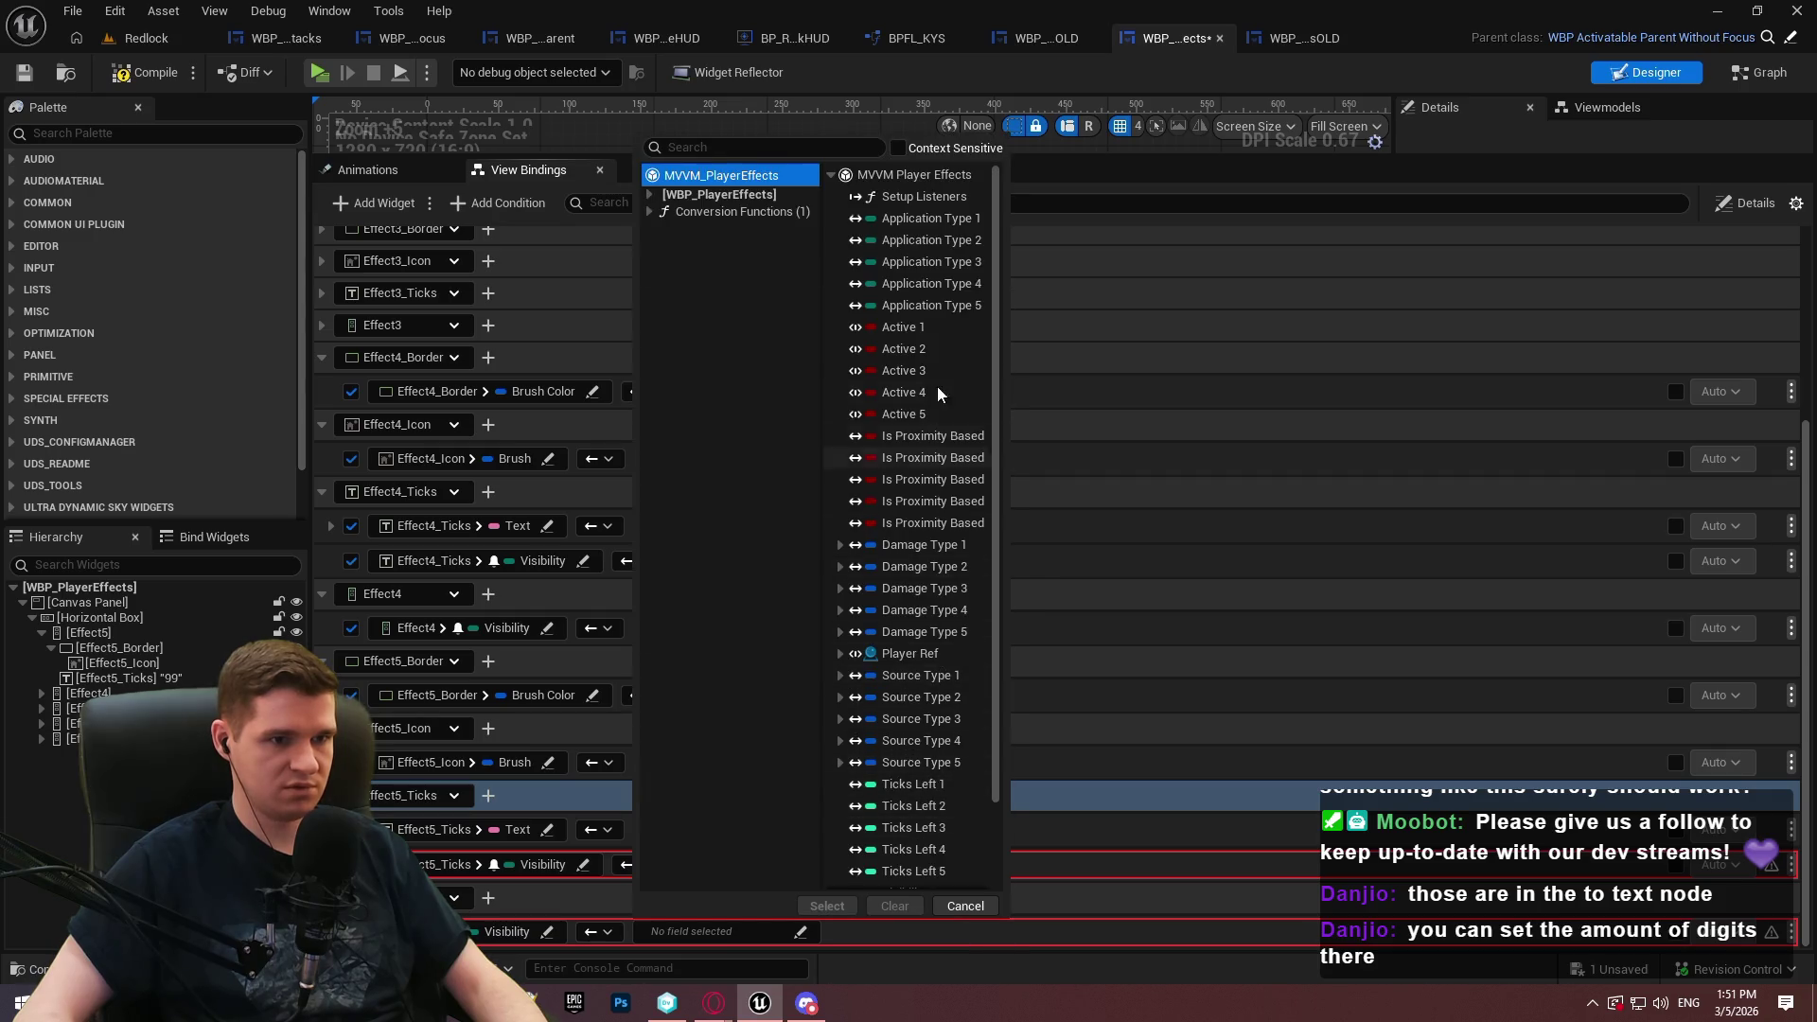
scroll(940, 394, down, 3)
click(908, 873)
click(827, 906)
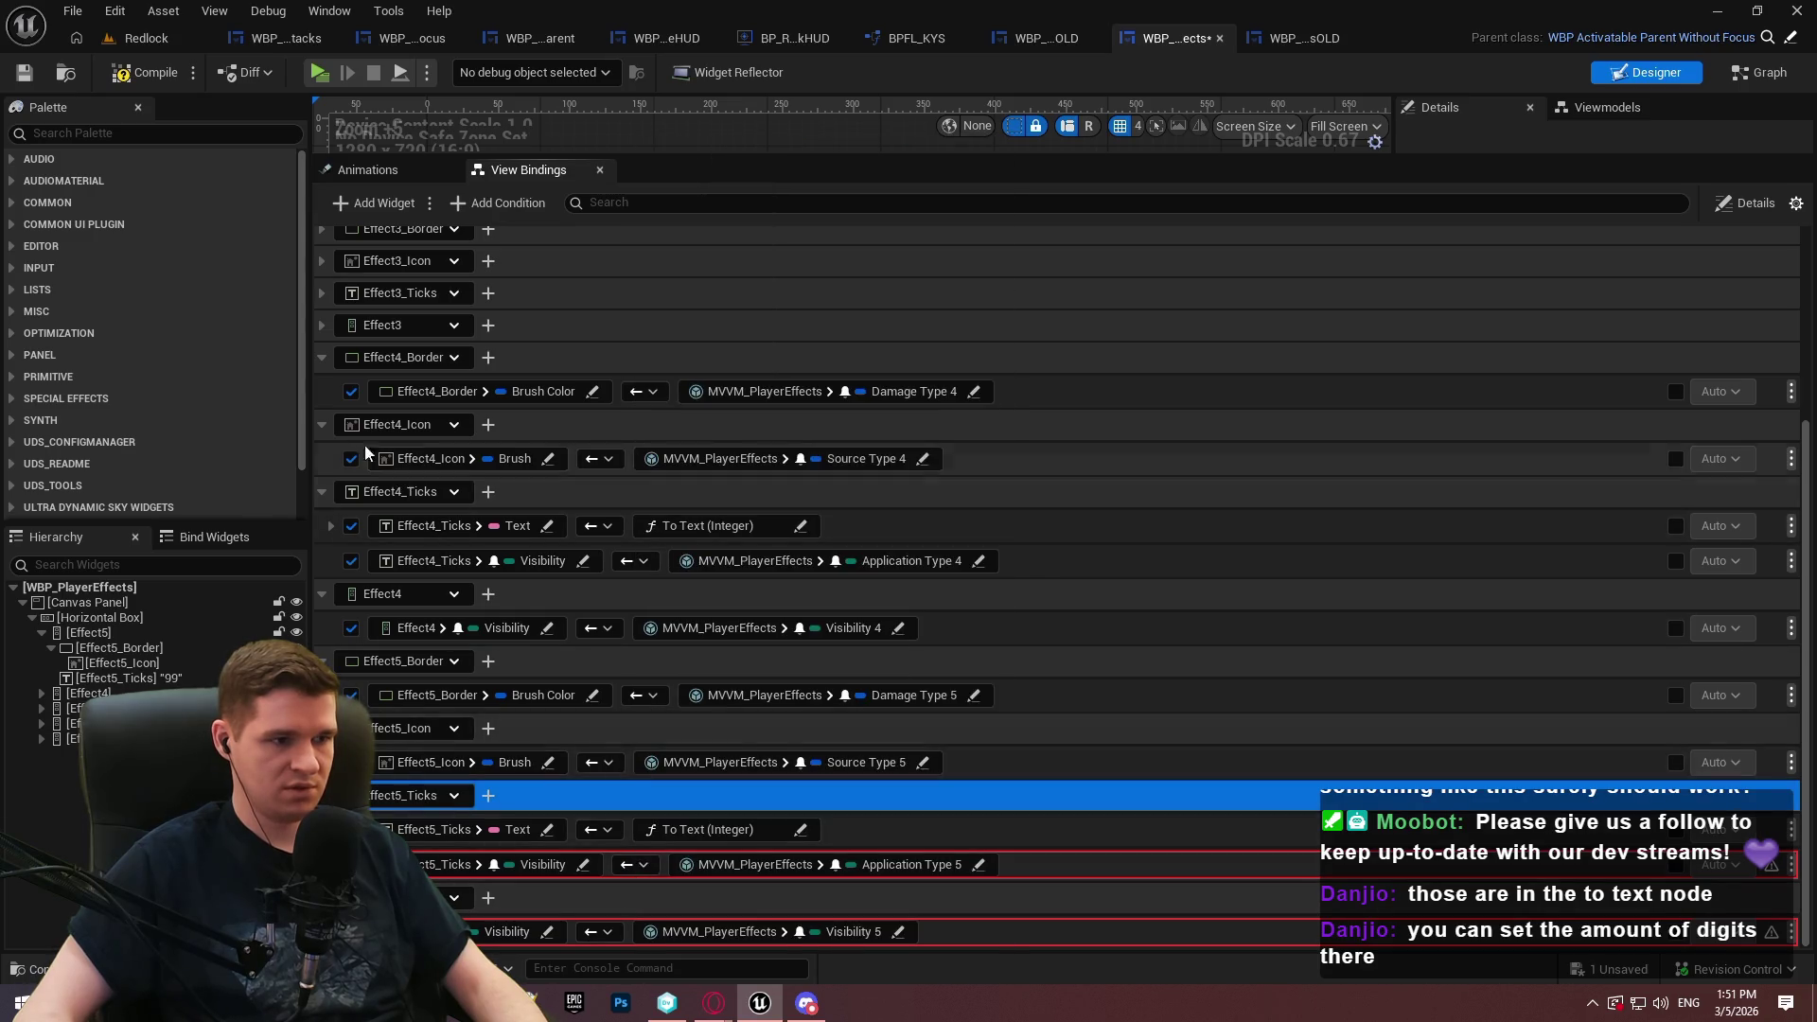
click(321, 357)
Collapse the Effect4 and Effect5 binding groups in View Bindings
click(322, 424)
click(322, 488)
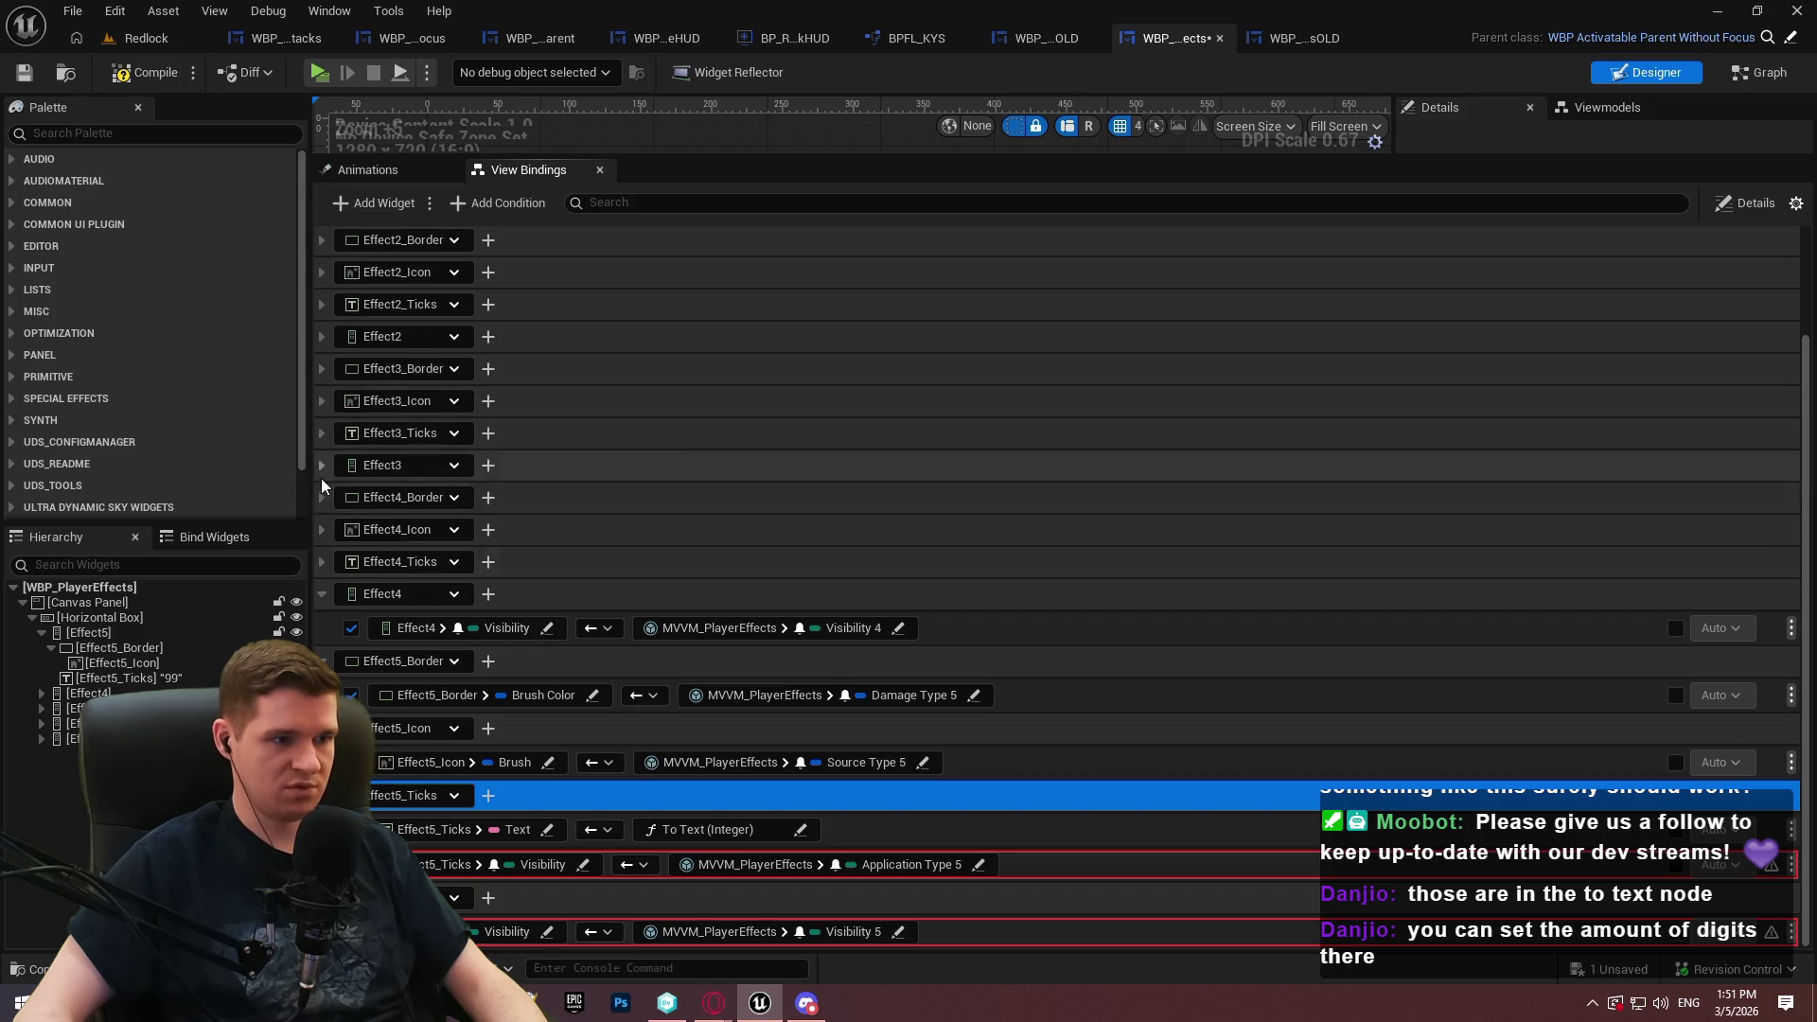
click(321, 593)
click(324, 660)
click(322, 728)
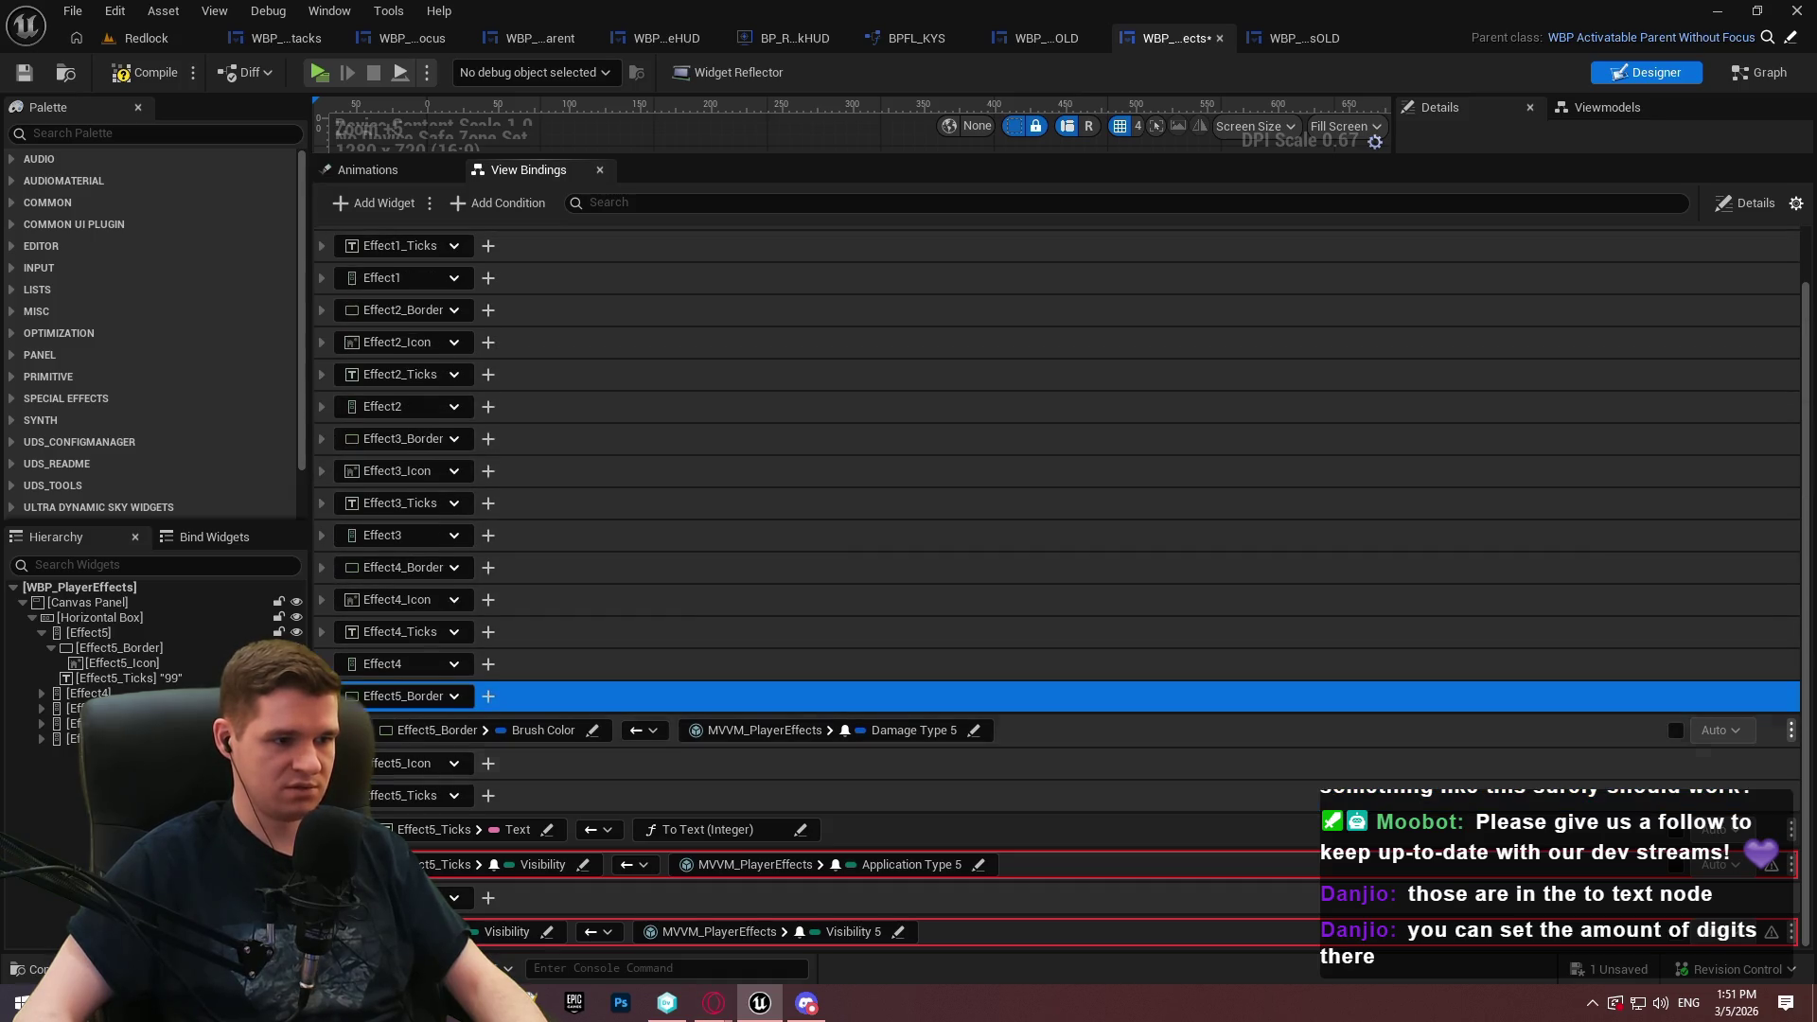
click(321, 695)
click(322, 795)
click(322, 853)
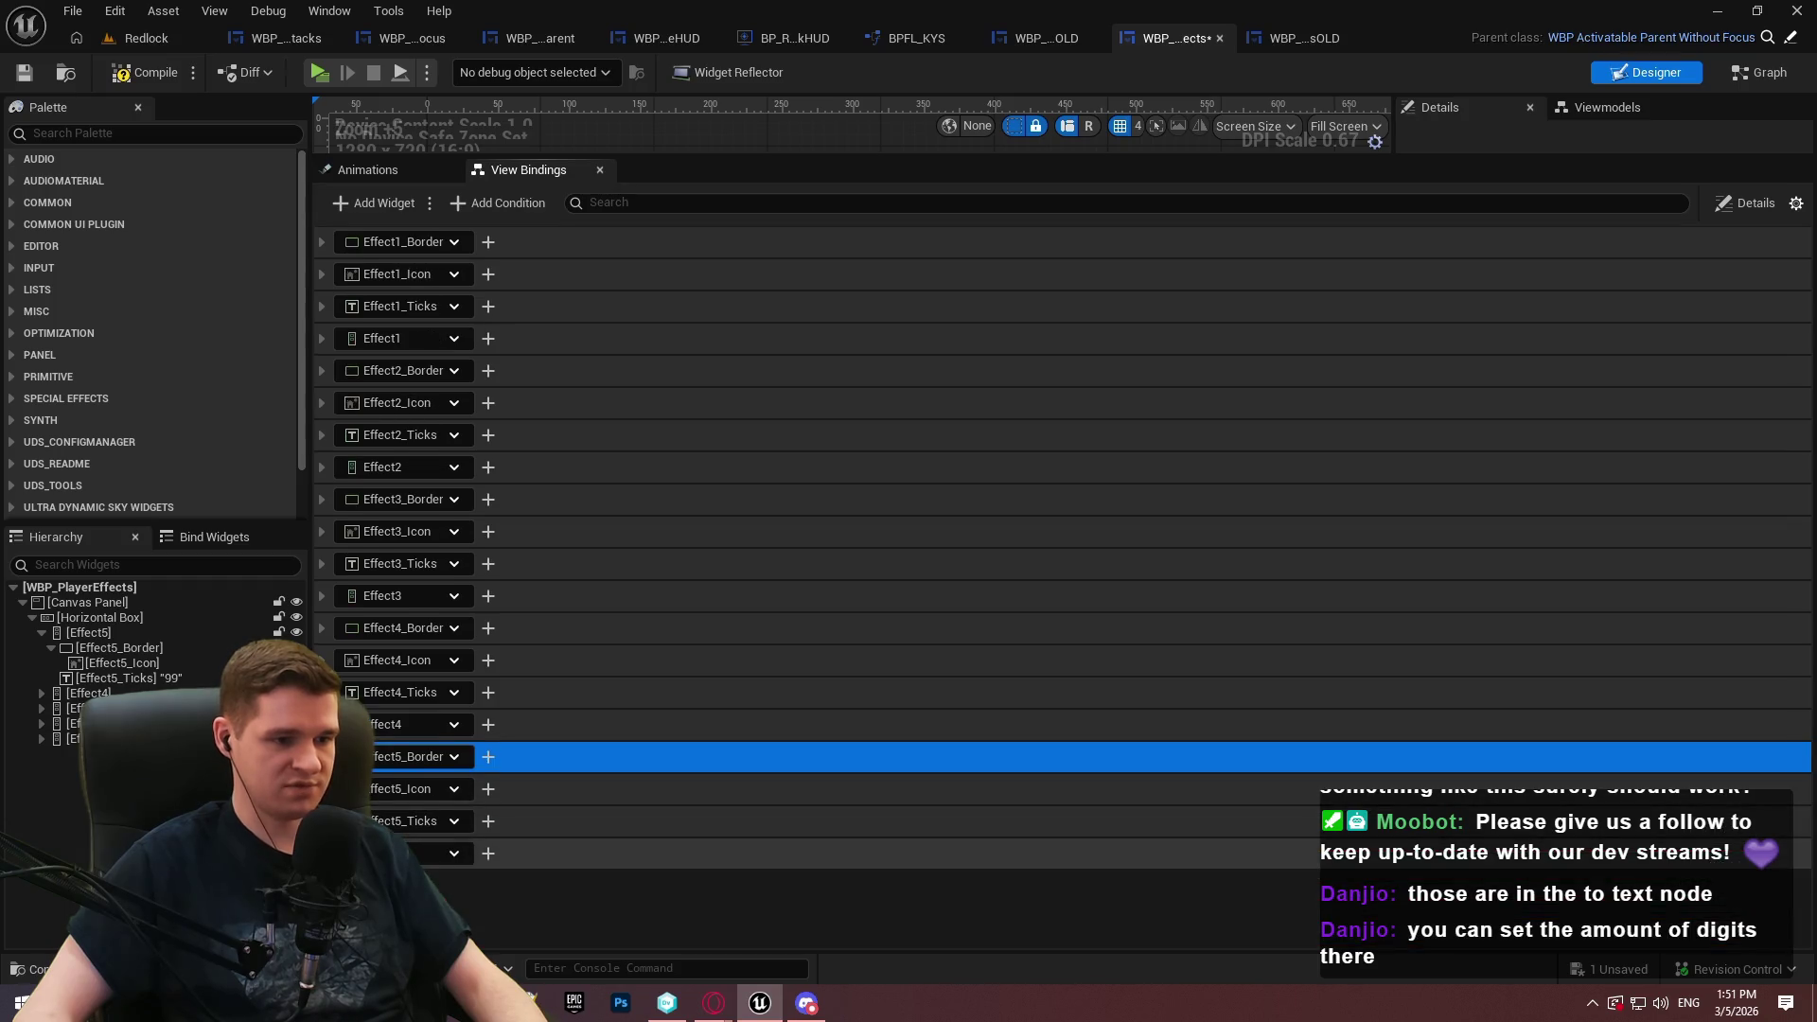
Enlarge the designer canvas to show the five effect slots labelled 99
click(810, 876)
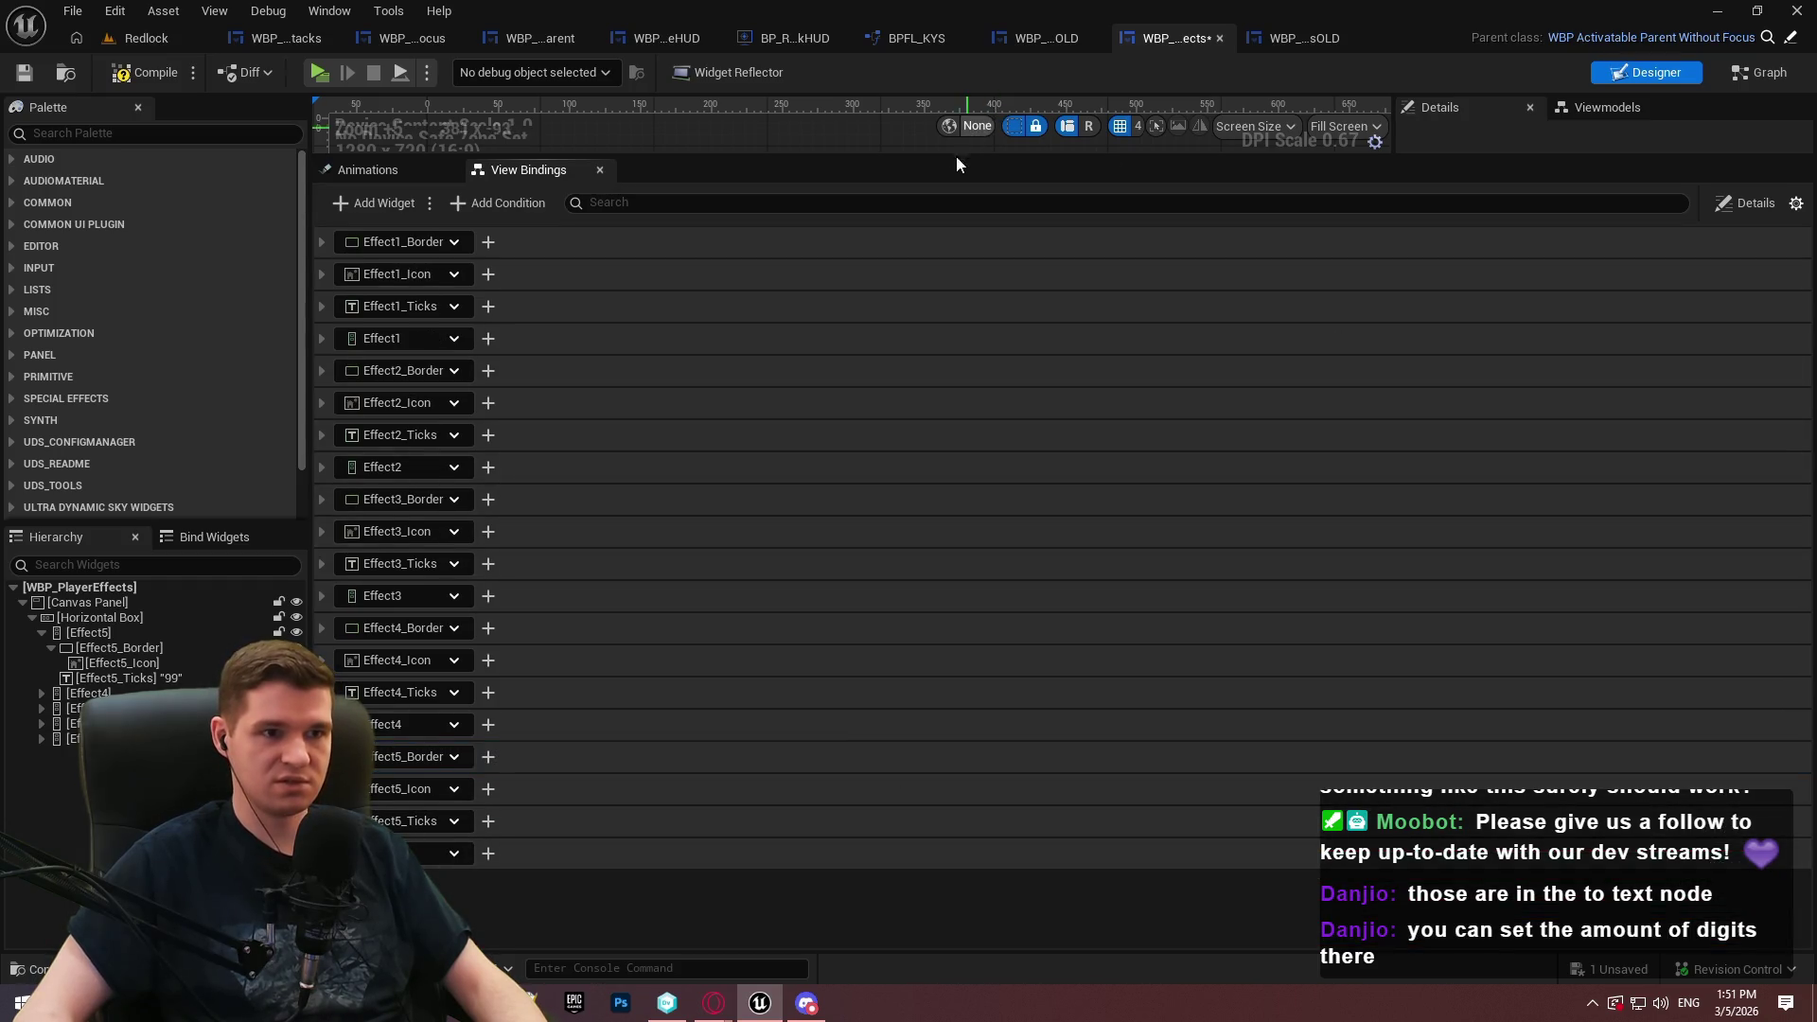
mouse_move(948, 246)
mouse_down()
mouse_move(920, 462)
mouse_move(925, 180)
mouse_up()
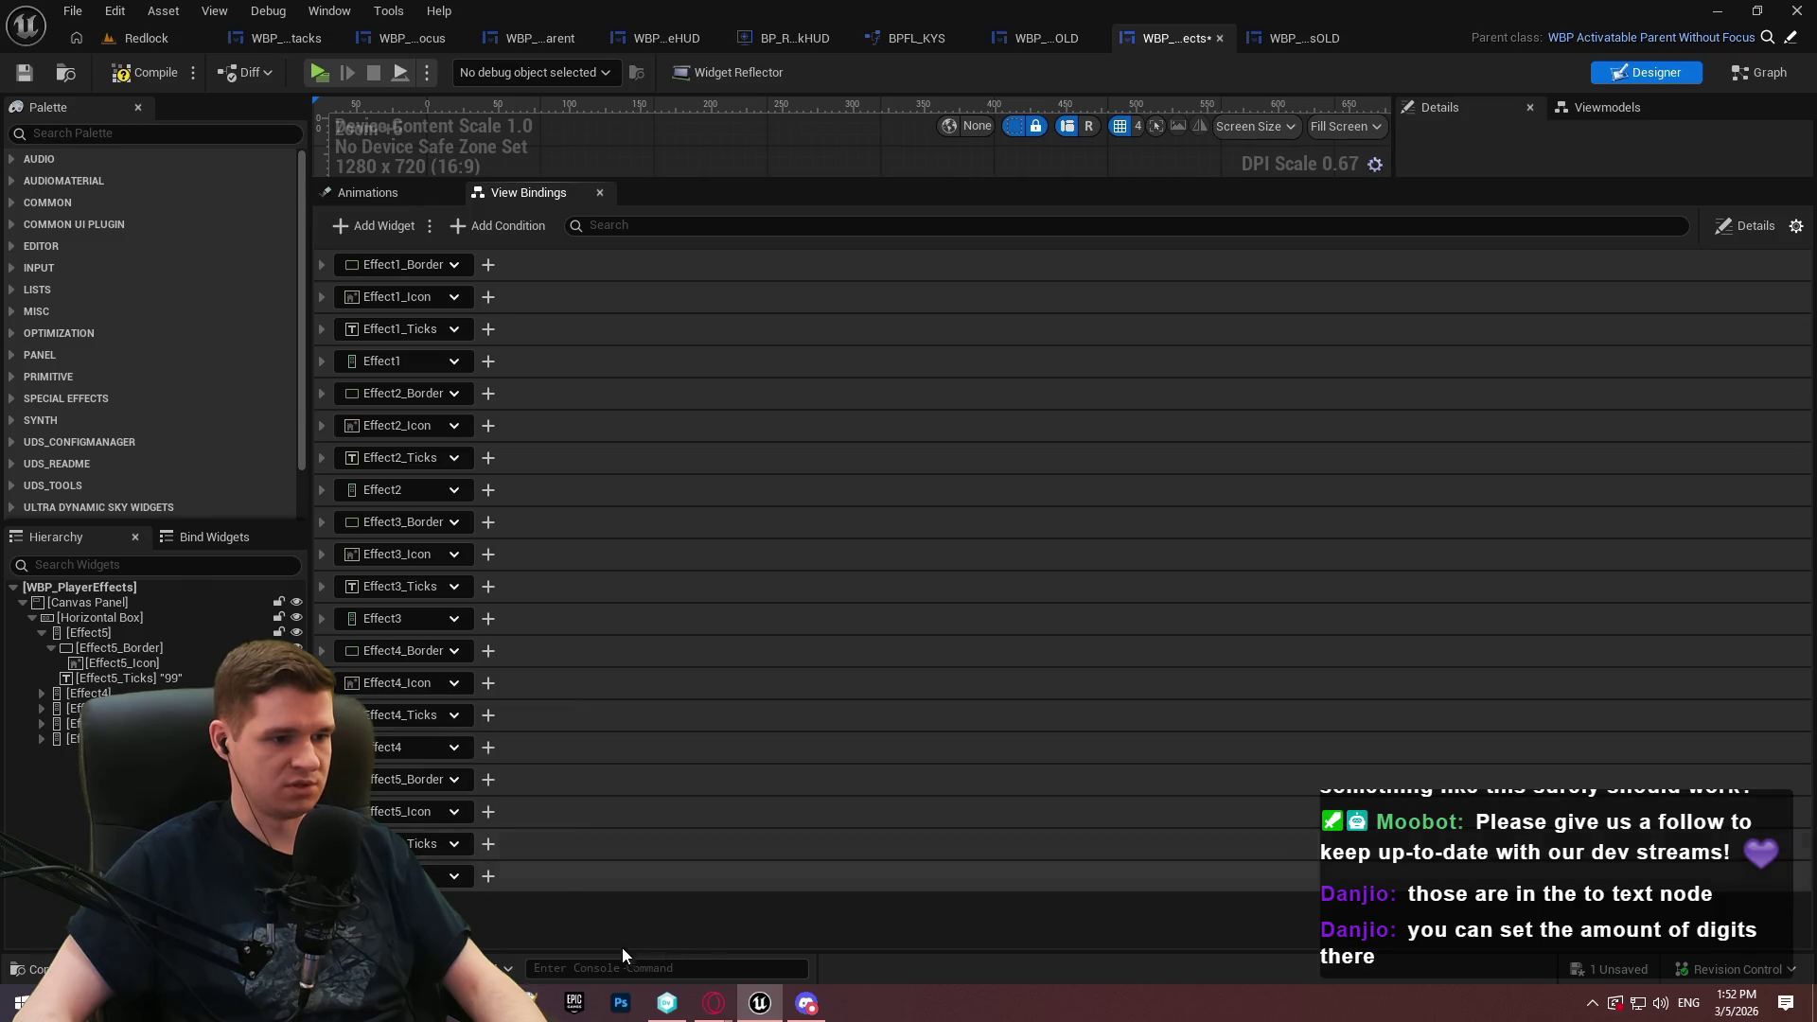
drag(706, 184, 719, 852)
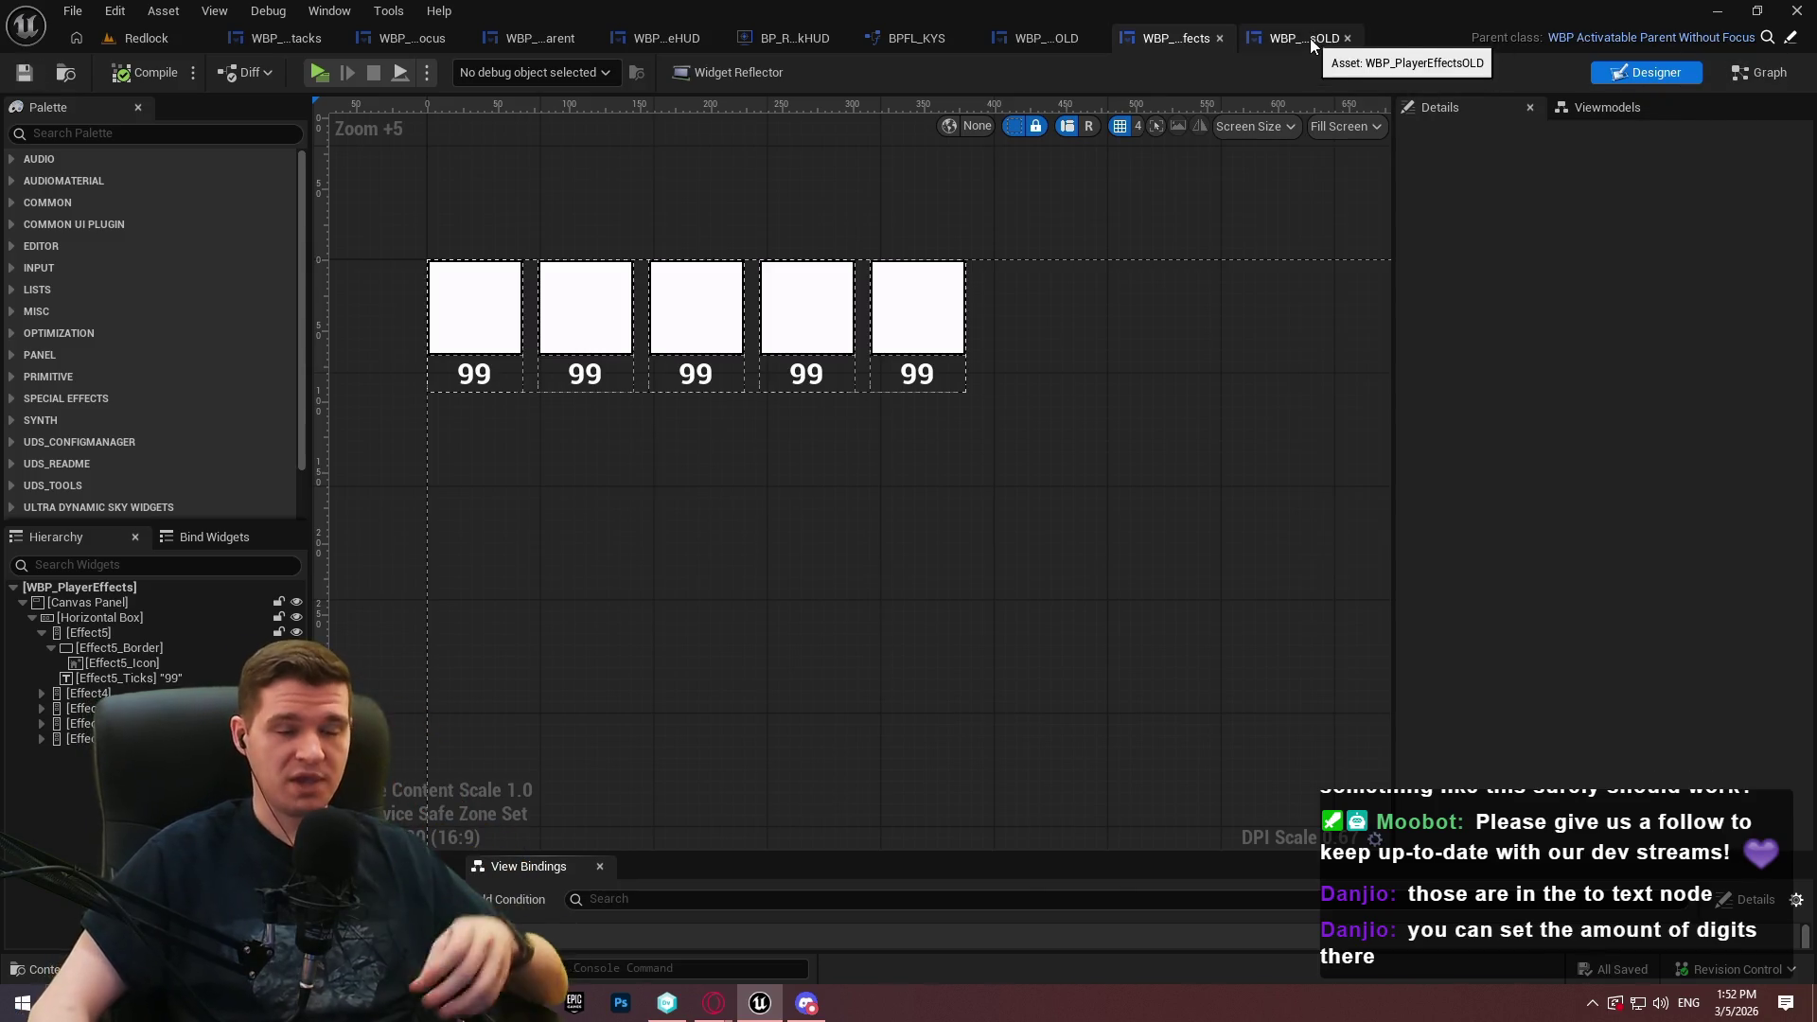
Review WBP_PlayerEffectsOLD's canvas and graph, then close both player effects editors
click(1310, 38)
drag(1227, 359, 1124, 791)
click(1747, 78)
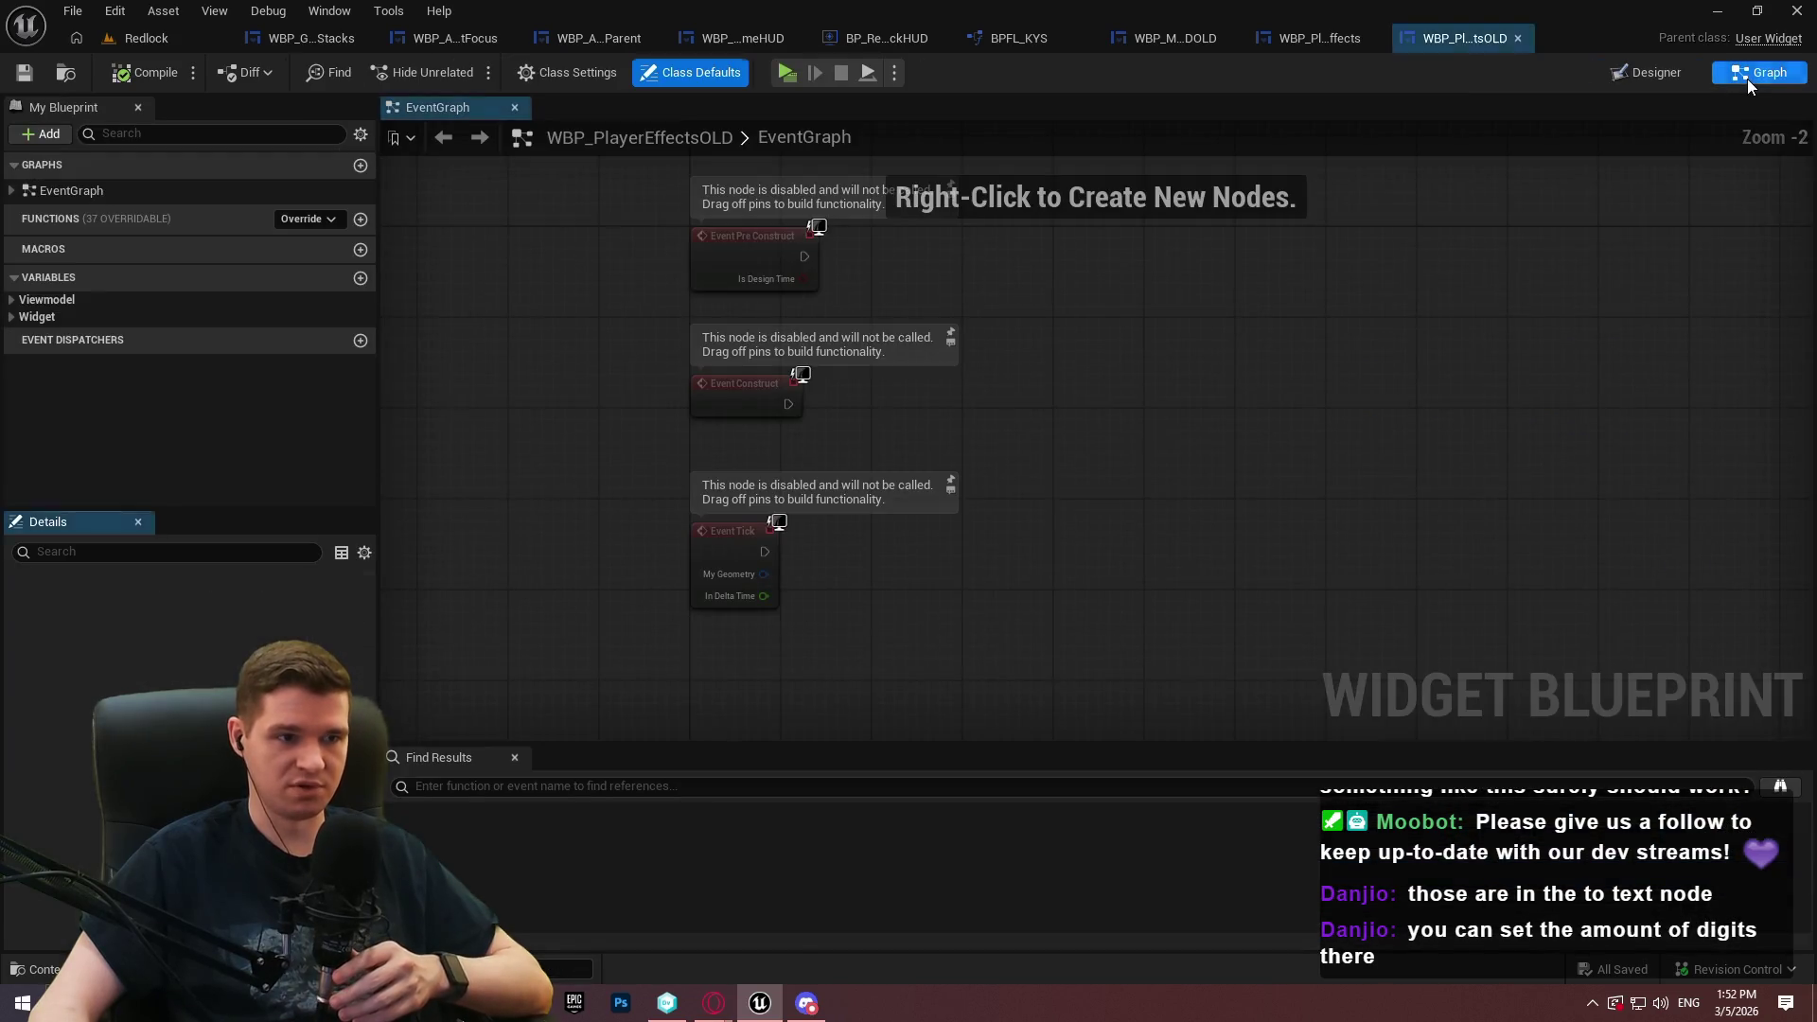
click(1520, 38)
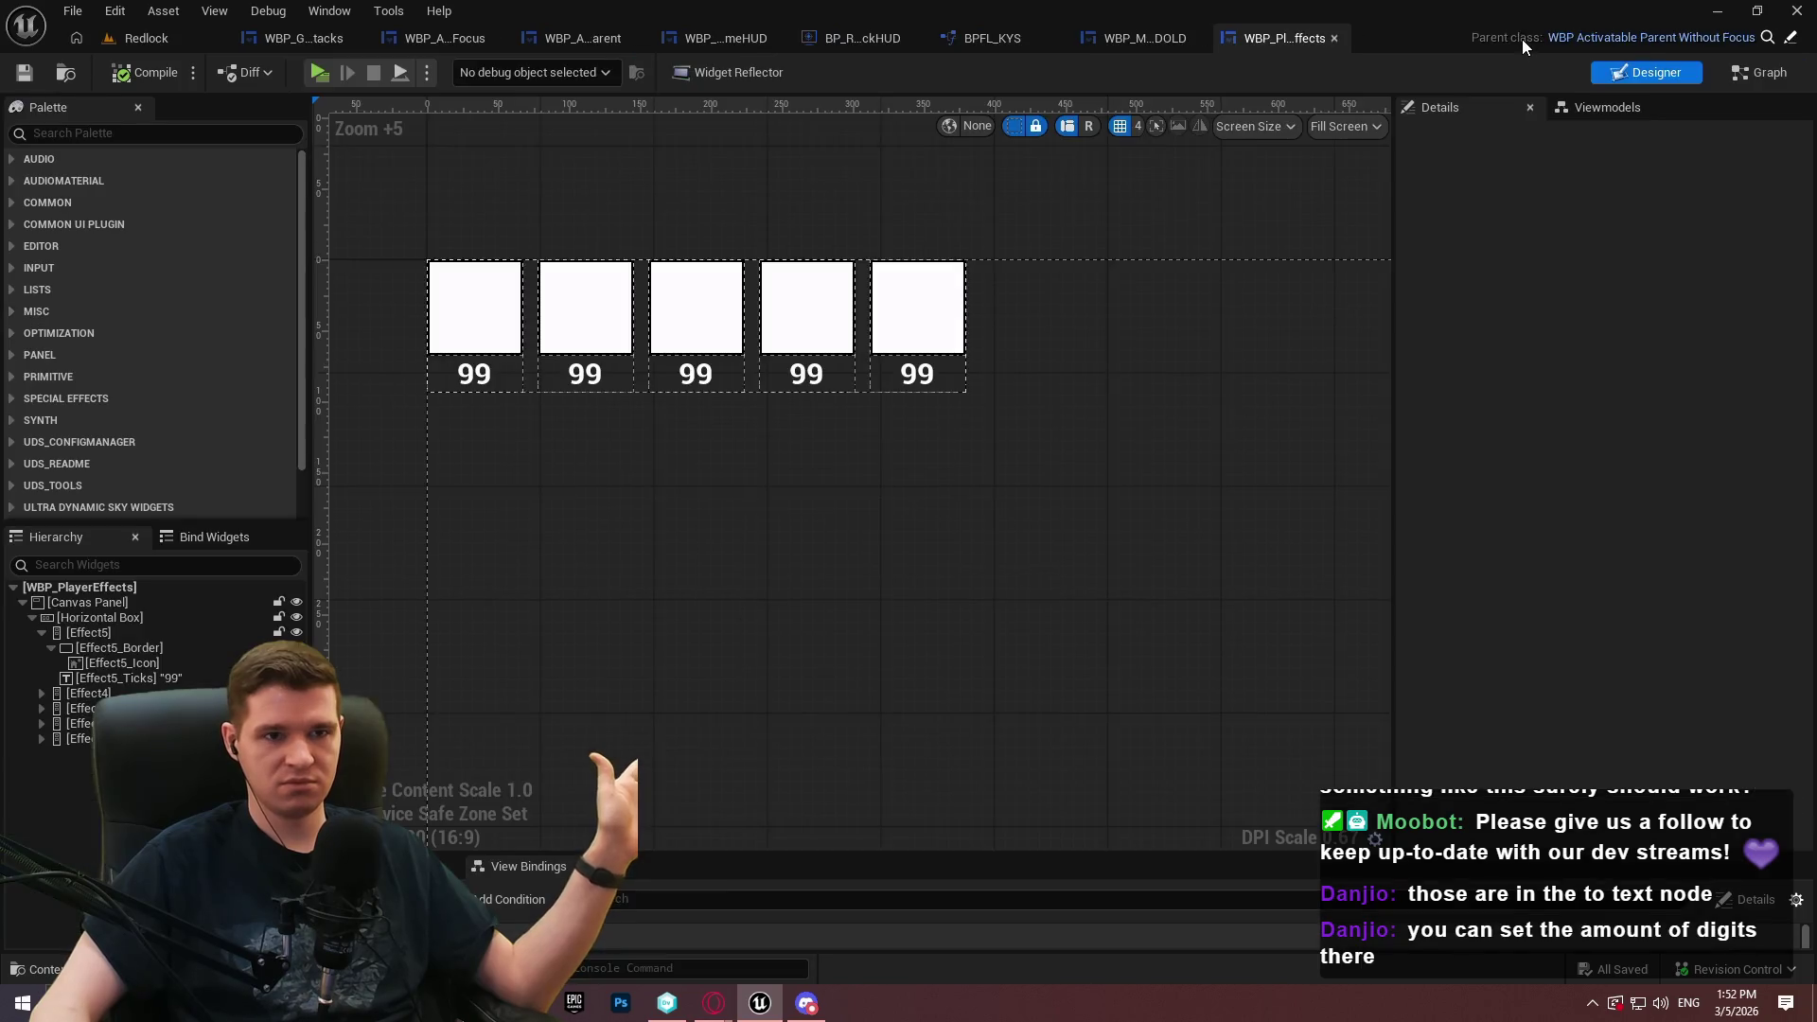
click(1333, 38)
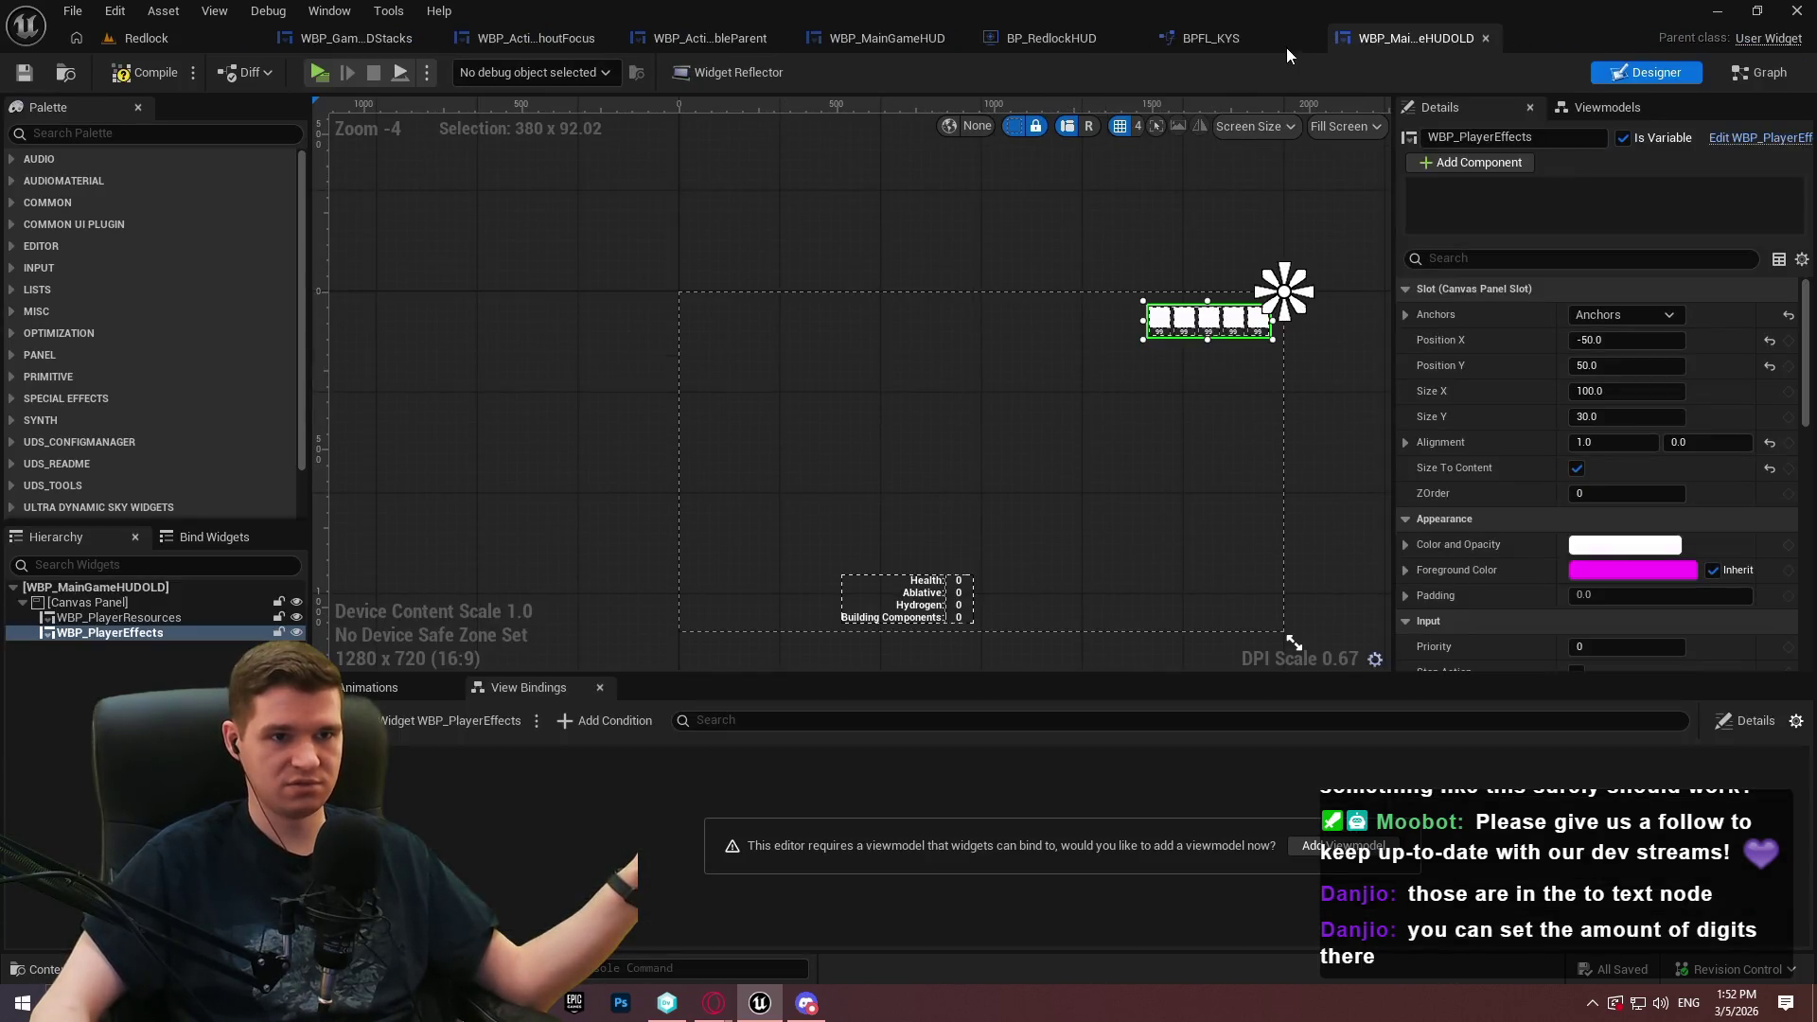
Switch to WBP_MainGameHUD and search the palette for 'eff'
click(1235, 184)
drag(1235, 185, 1089, 193)
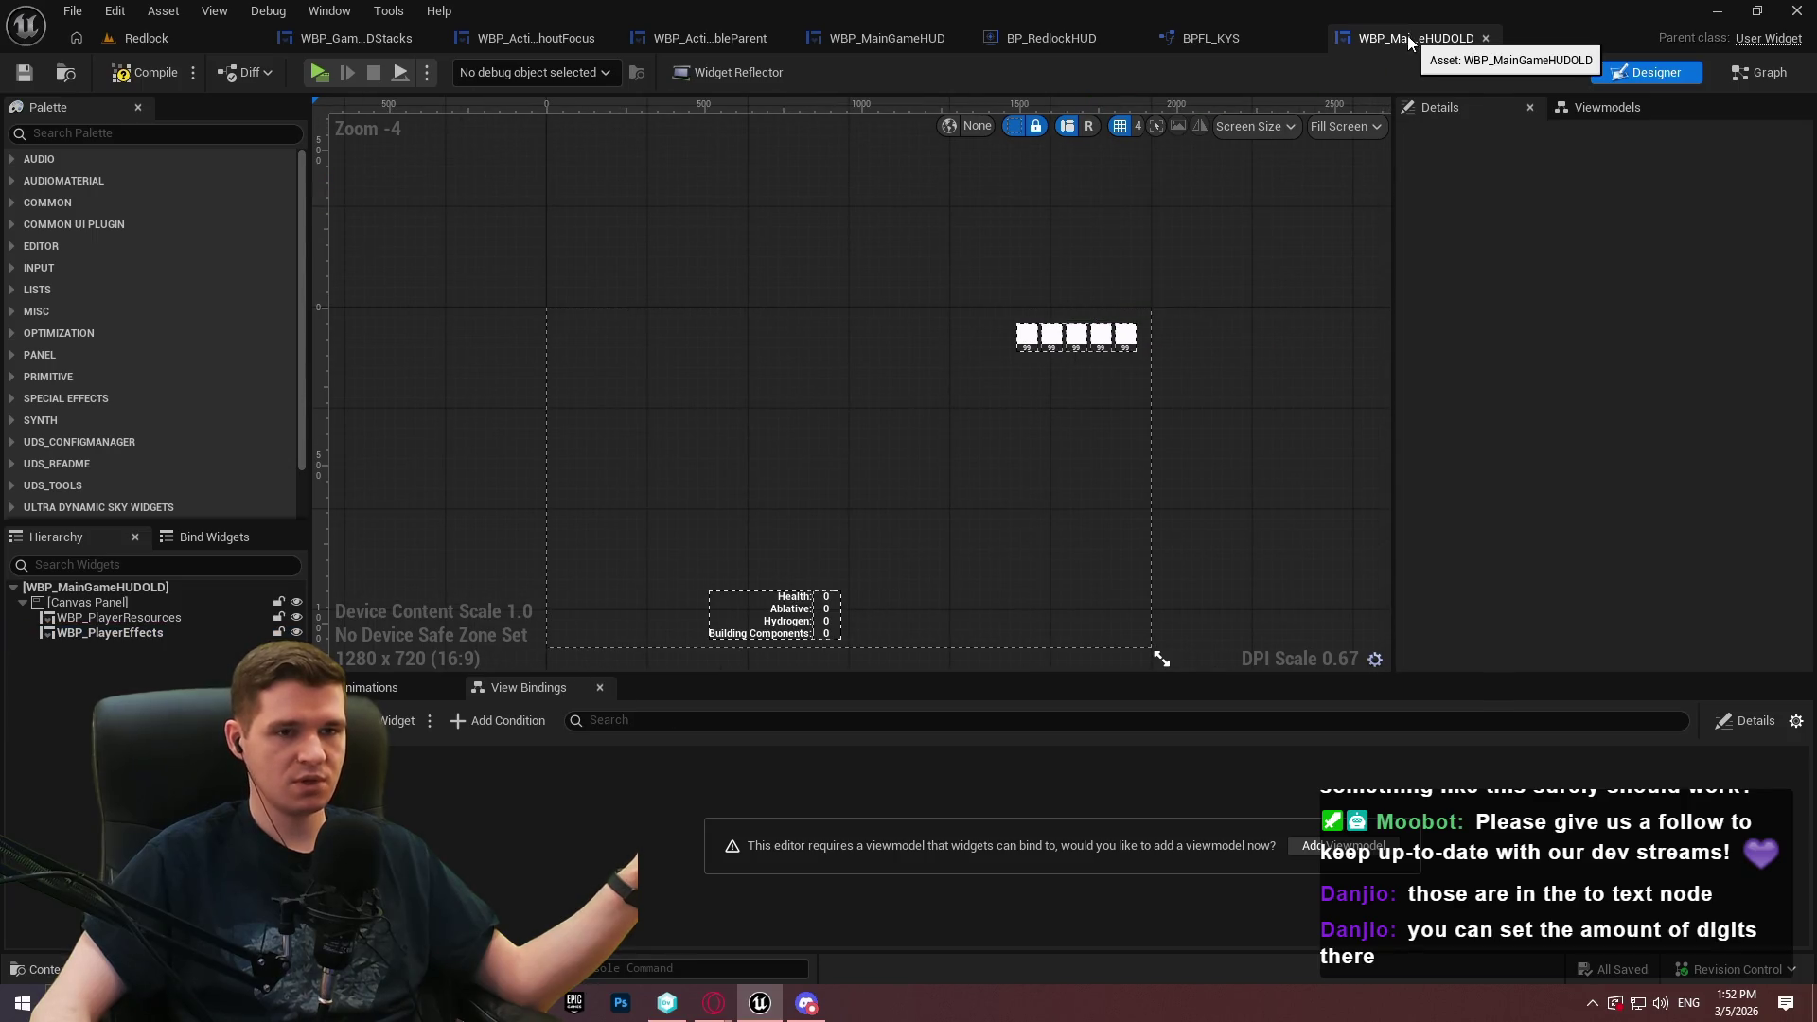
click(869, 47)
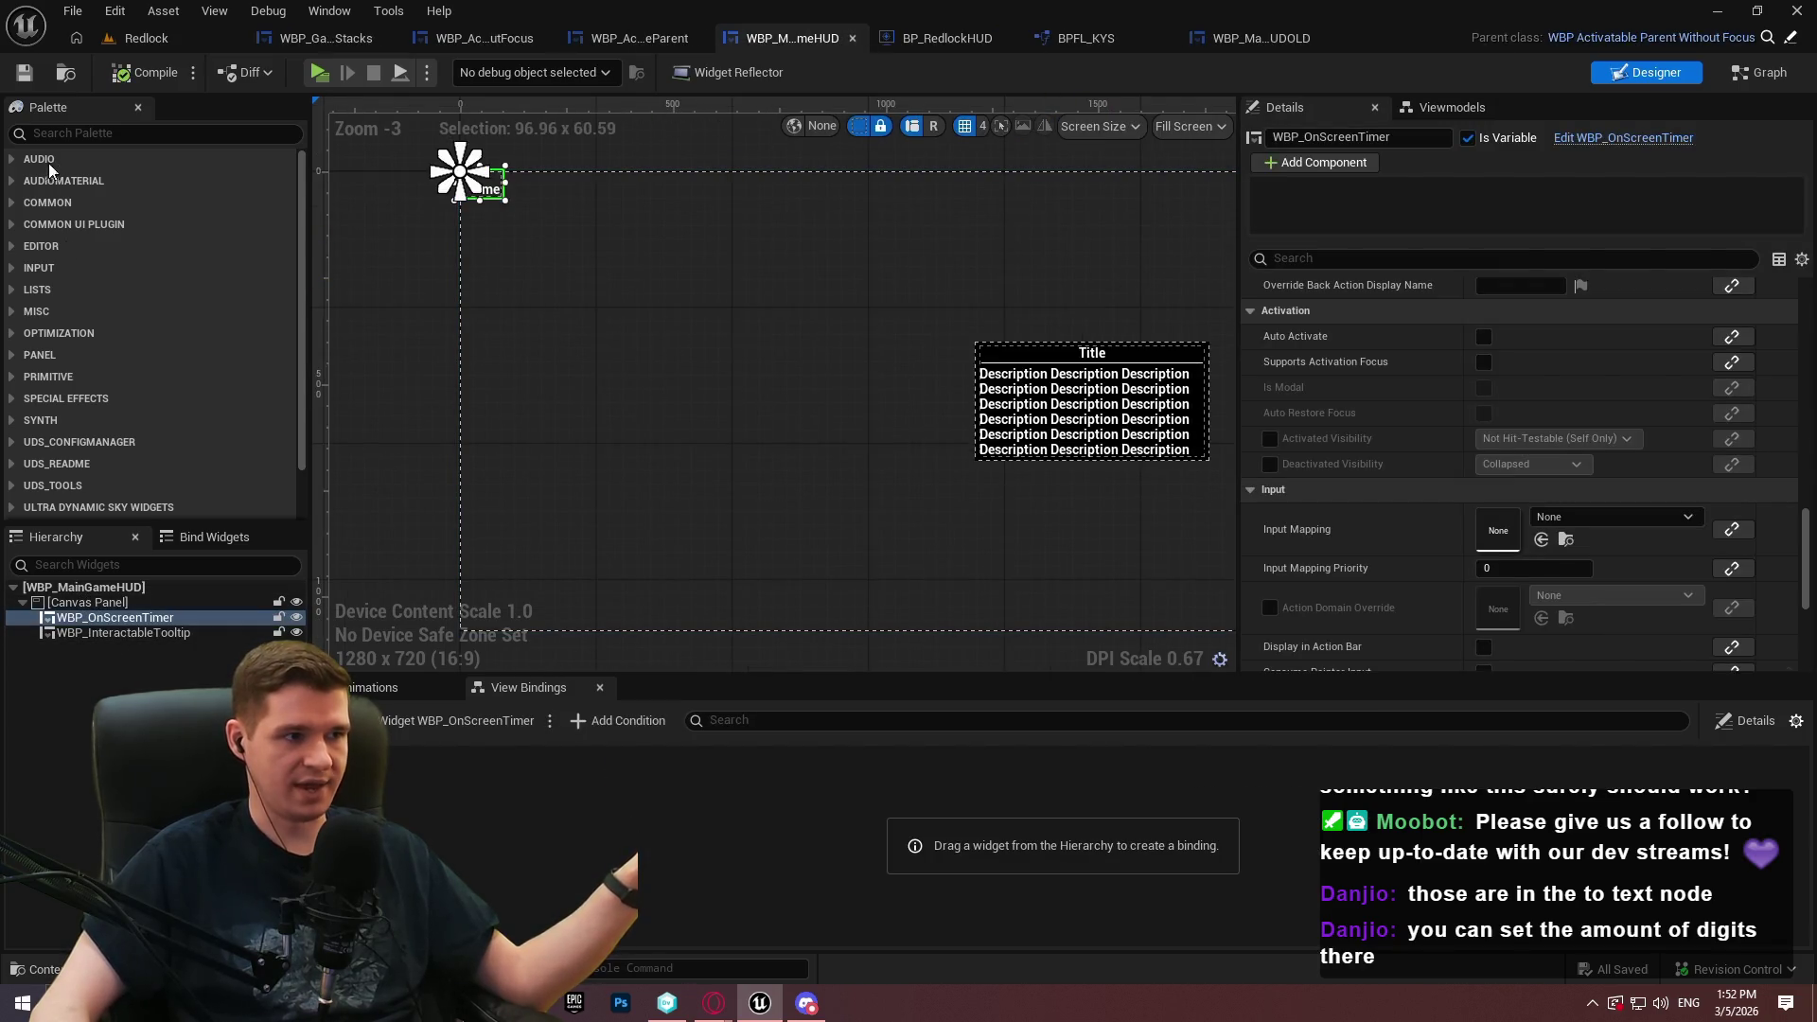
click(78, 133)
text(eff)
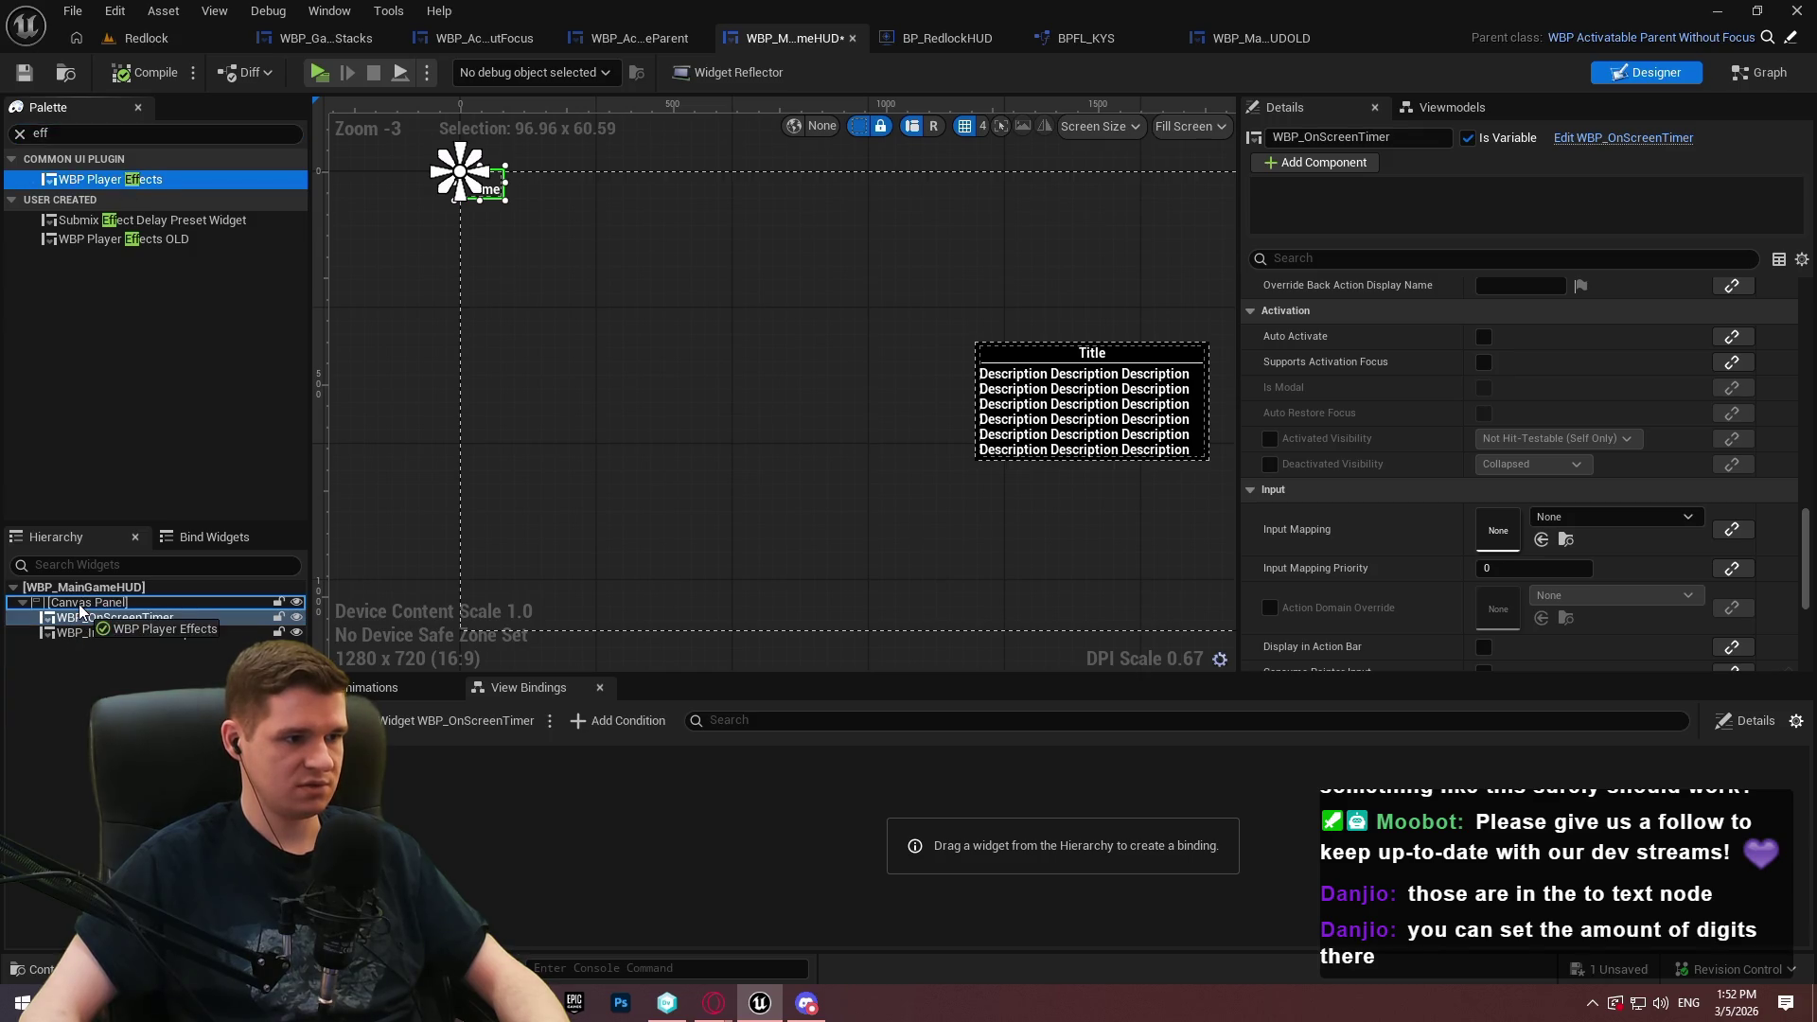
Add WBP Player Effects to the Canvas Panel, anchored top-right with X offset 0
drag(77, 604, 78, 606)
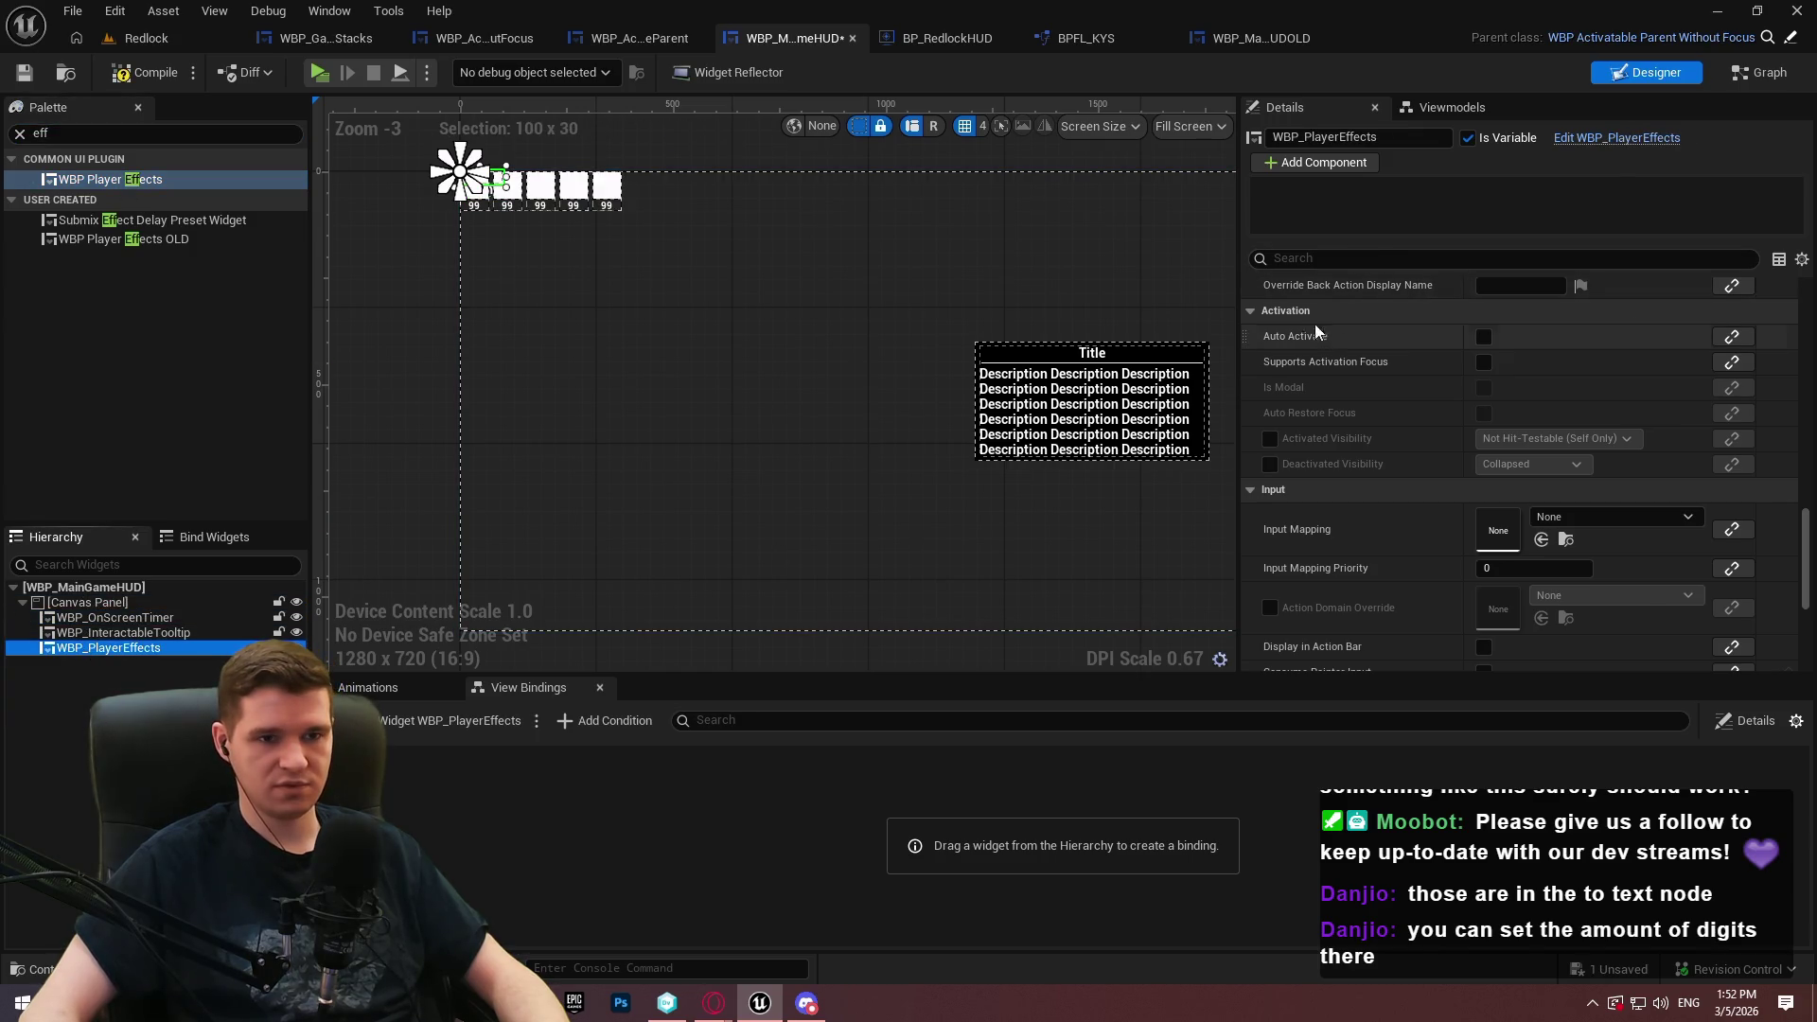
scroll(1411, 369, up, 10)
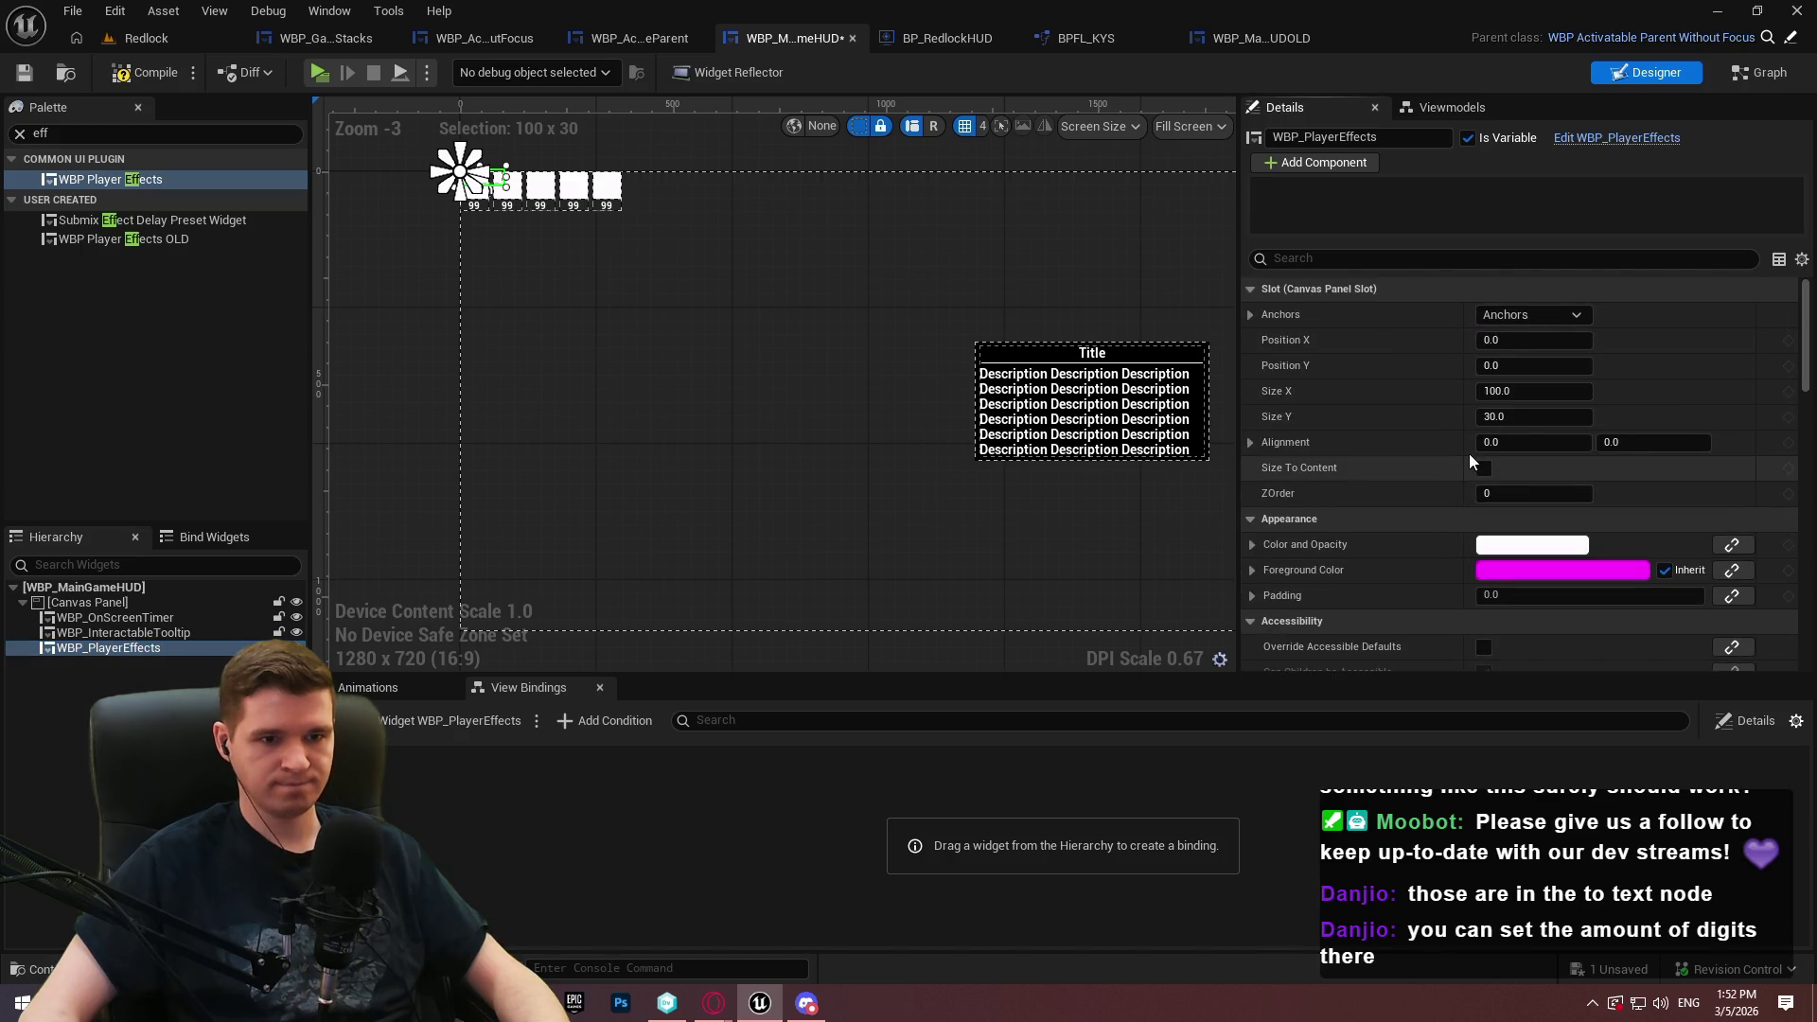
click(1554, 316)
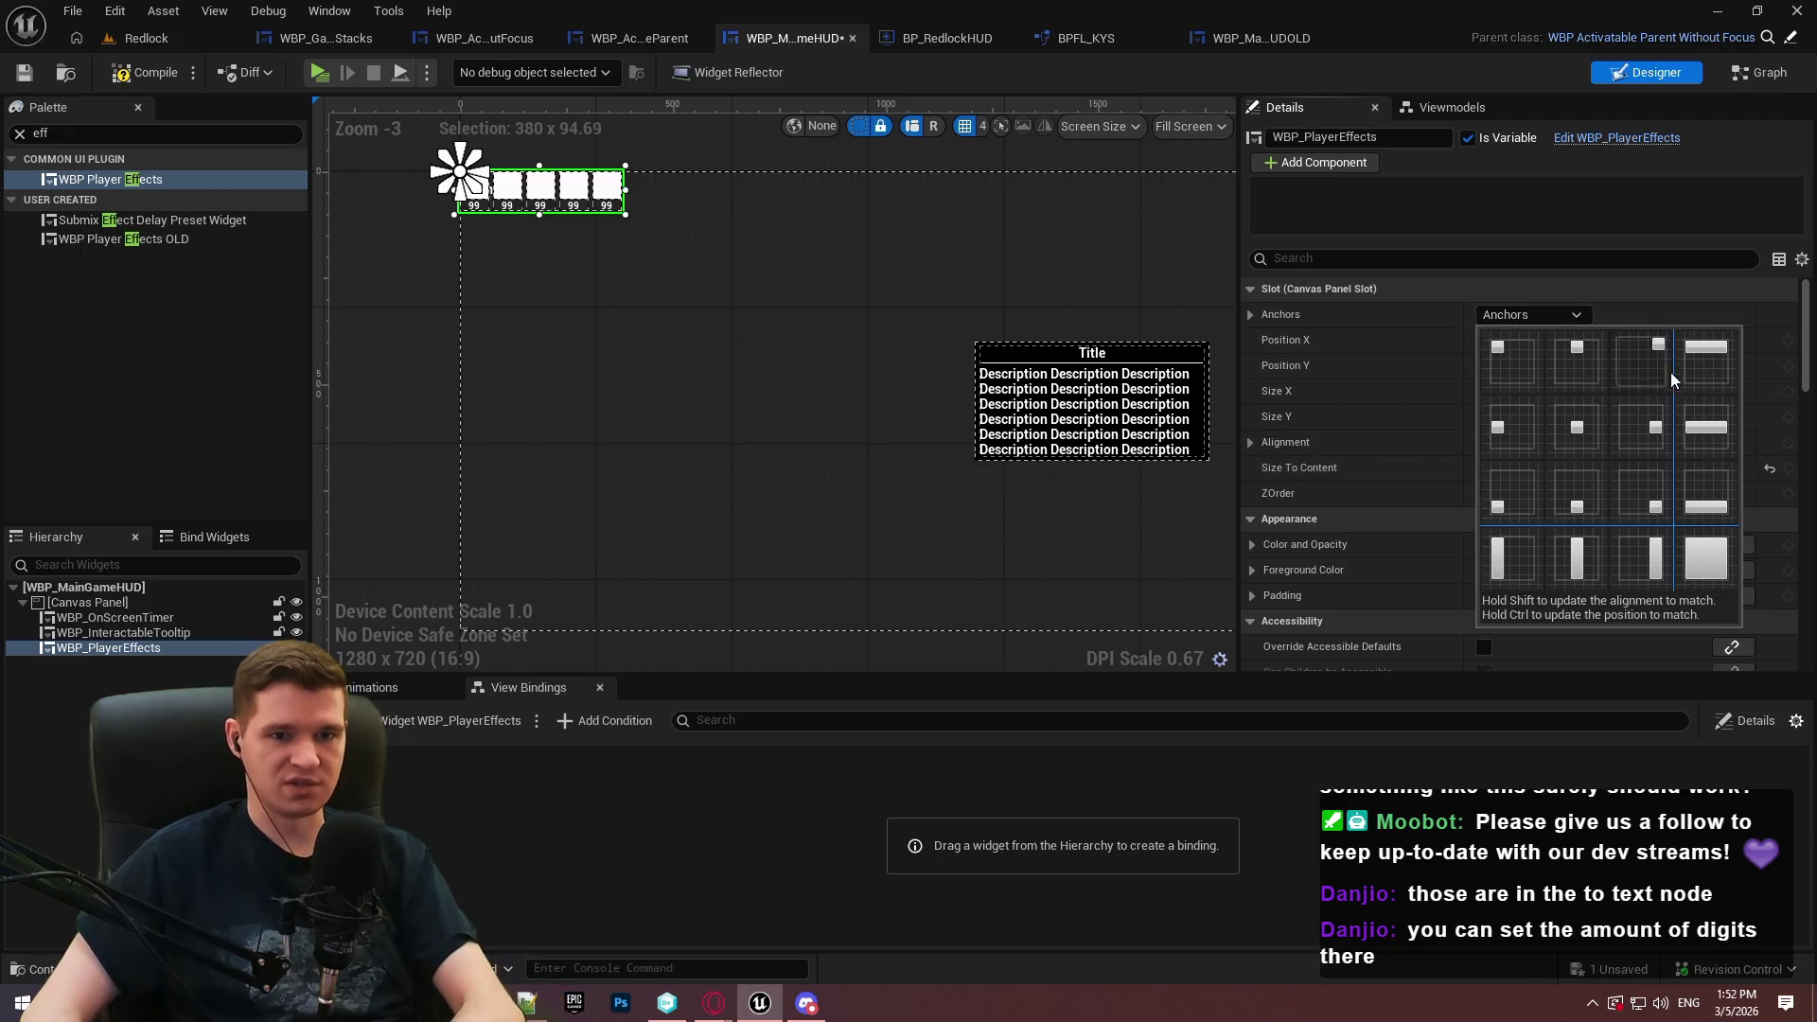
click(1668, 353)
click(1534, 339)
text(0)
key(Return)
Give the effects widget alignment X 1.0 and position -25, 25, then save the HUD
mouse_move(913, 245)
mouse_down()
mouse_move(175, 355)
mouse_move(458, 317)
mouse_up()
click(1534, 442)
text(1)
key(Return)
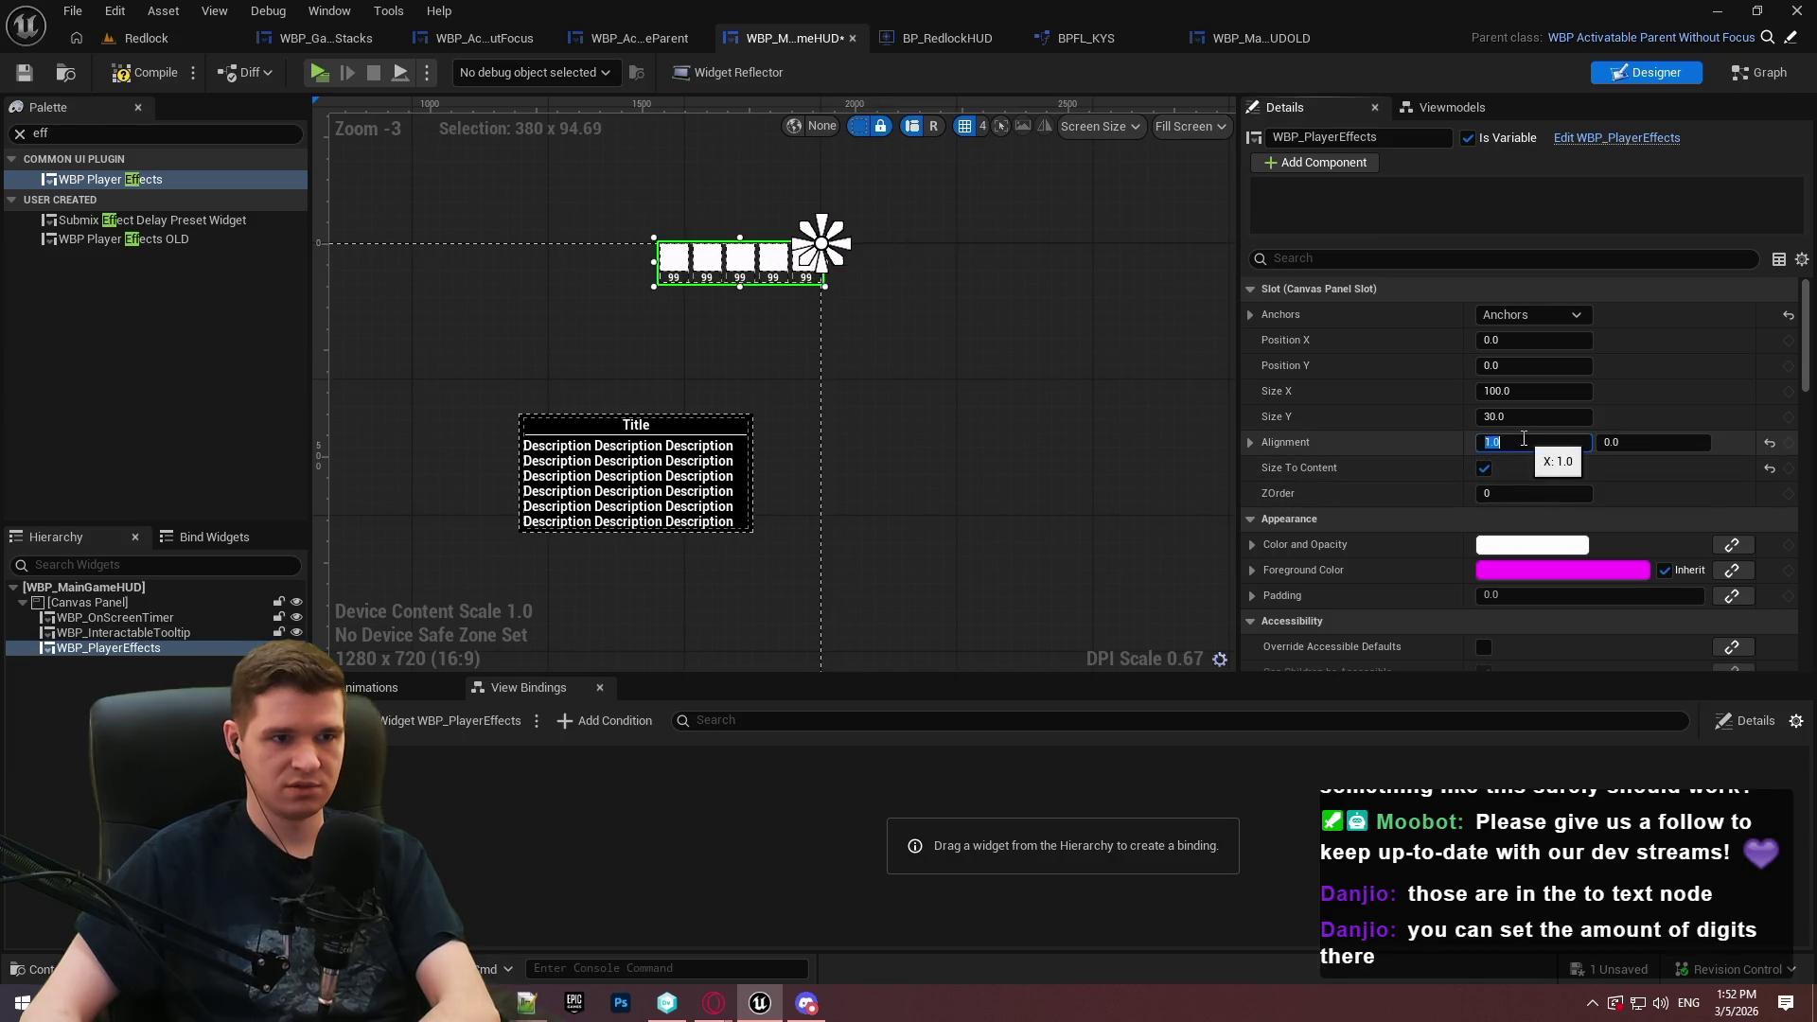
drag(1534, 339, 1486, 340)
click(1505, 340)
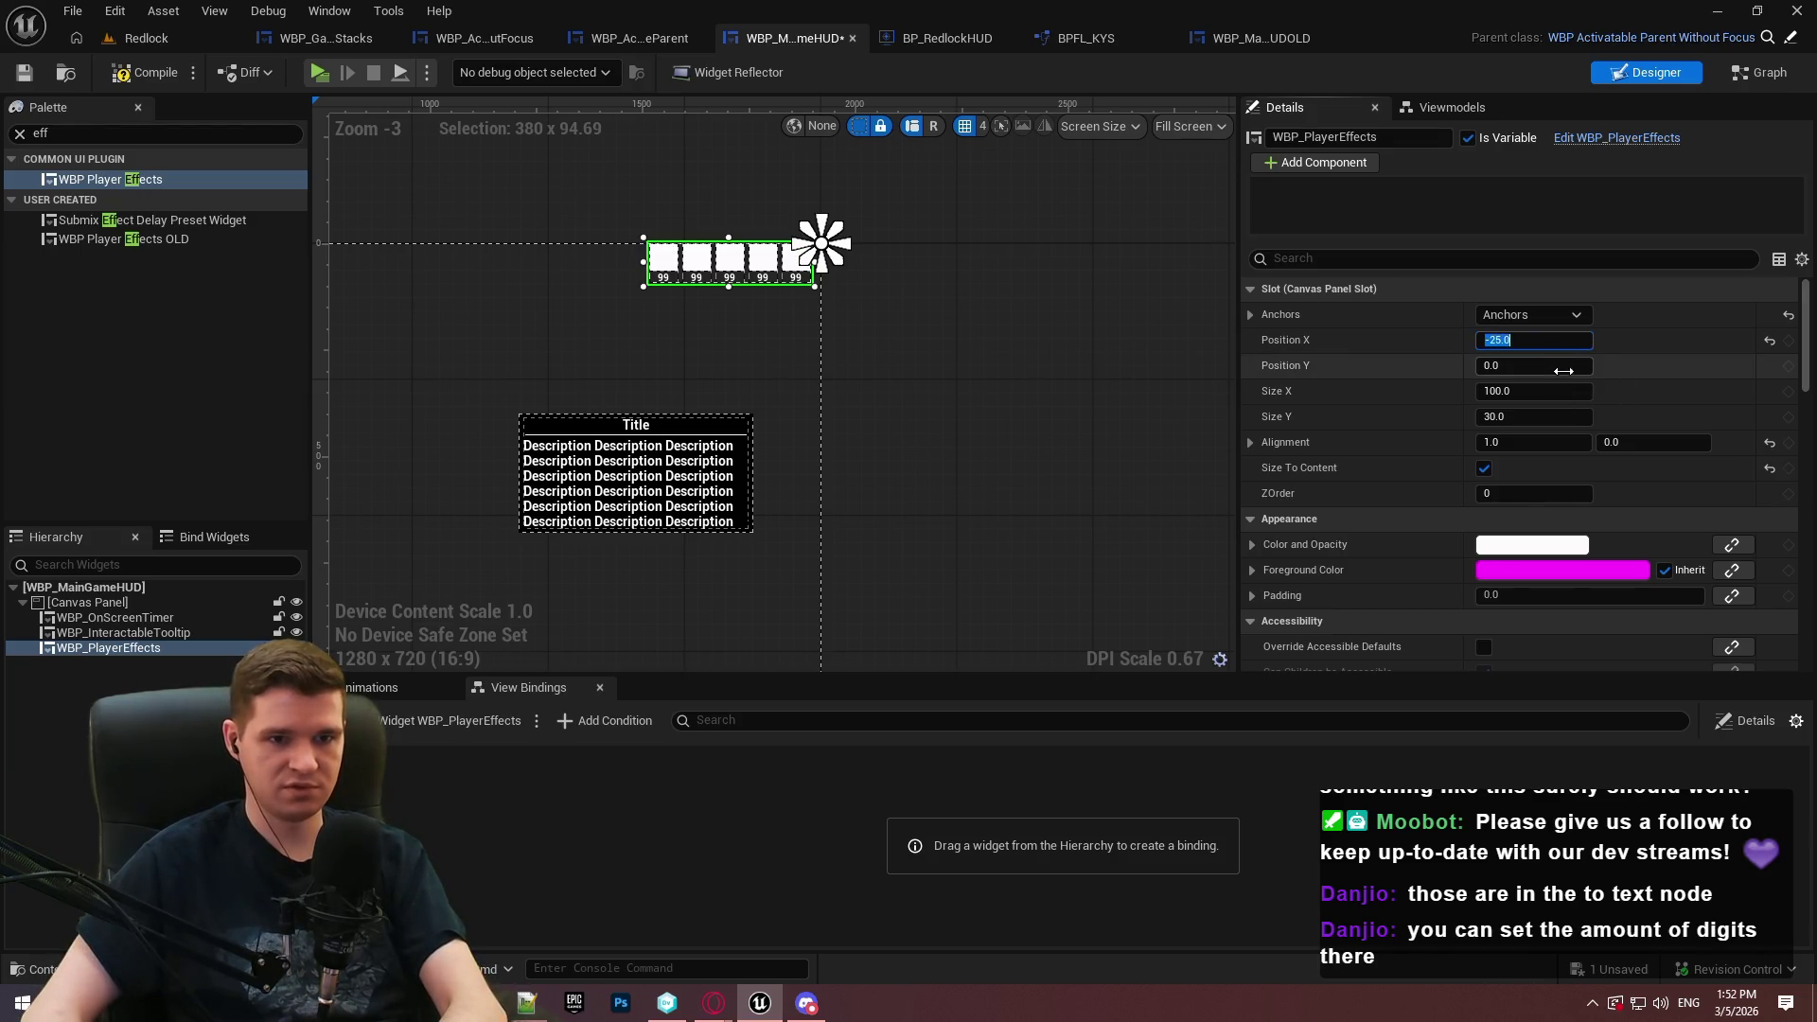
text(25)
key(Return)
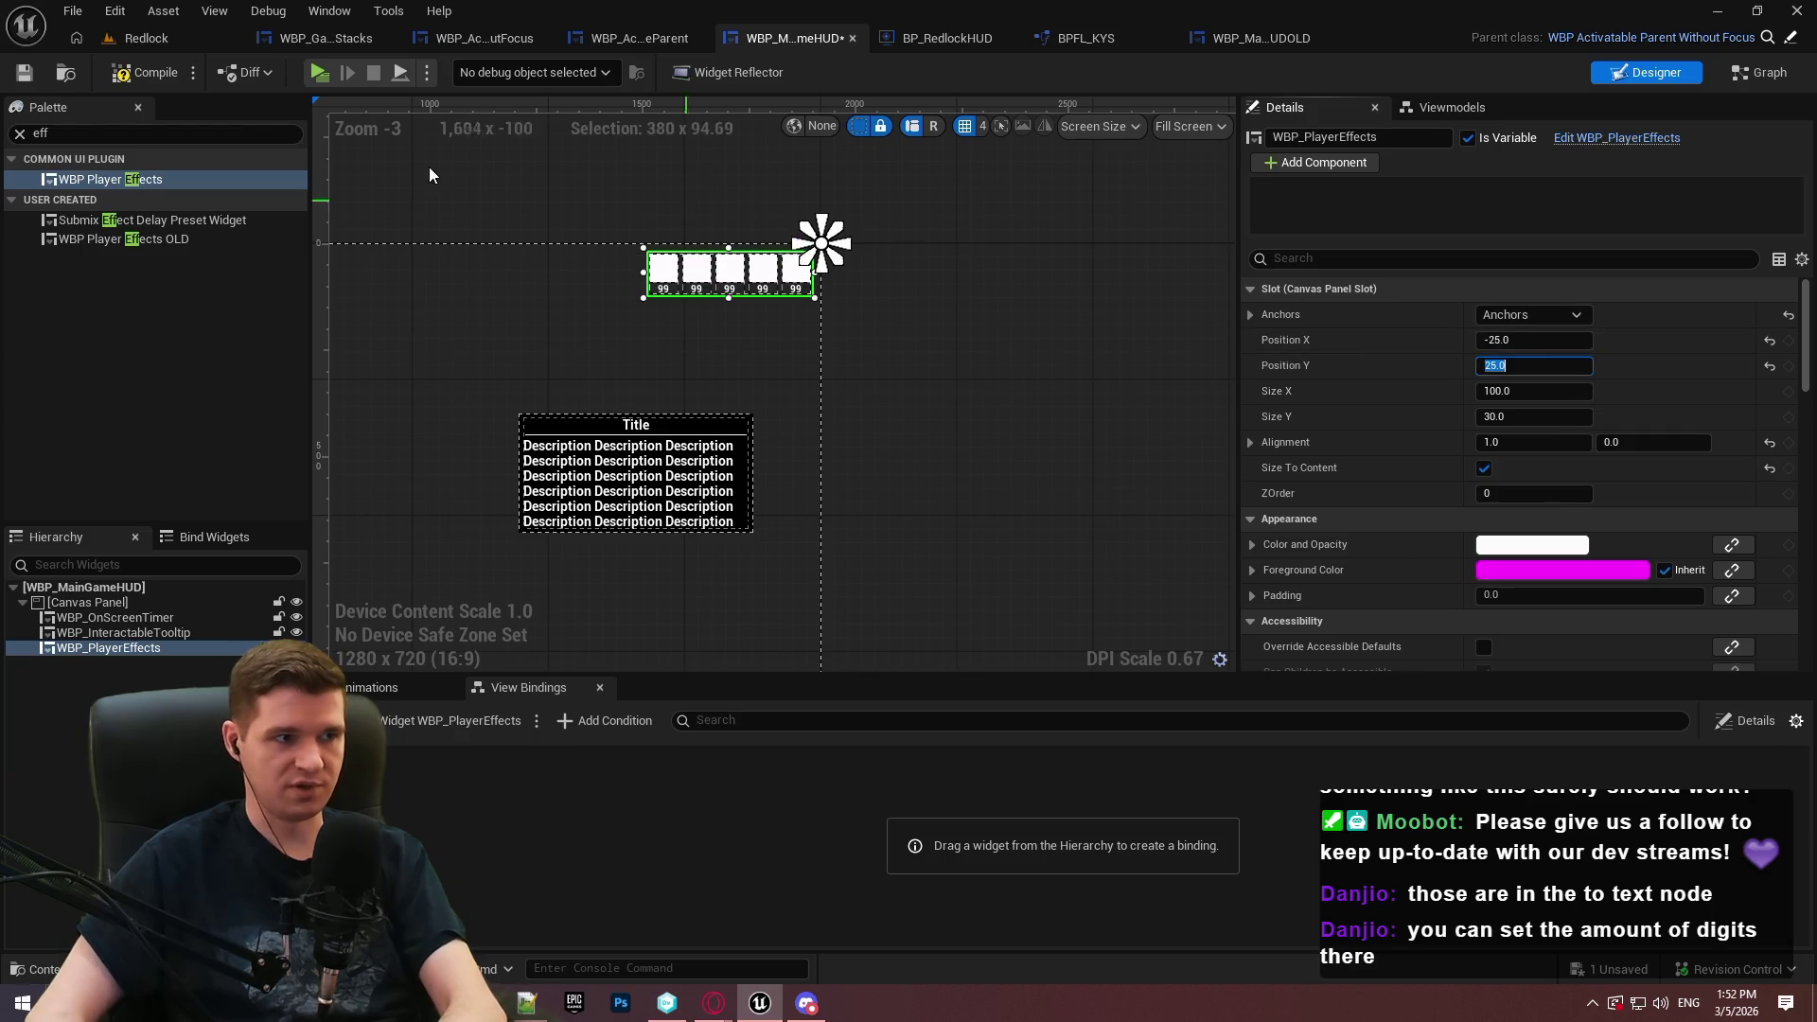
click(24, 75)
click(1365, 36)
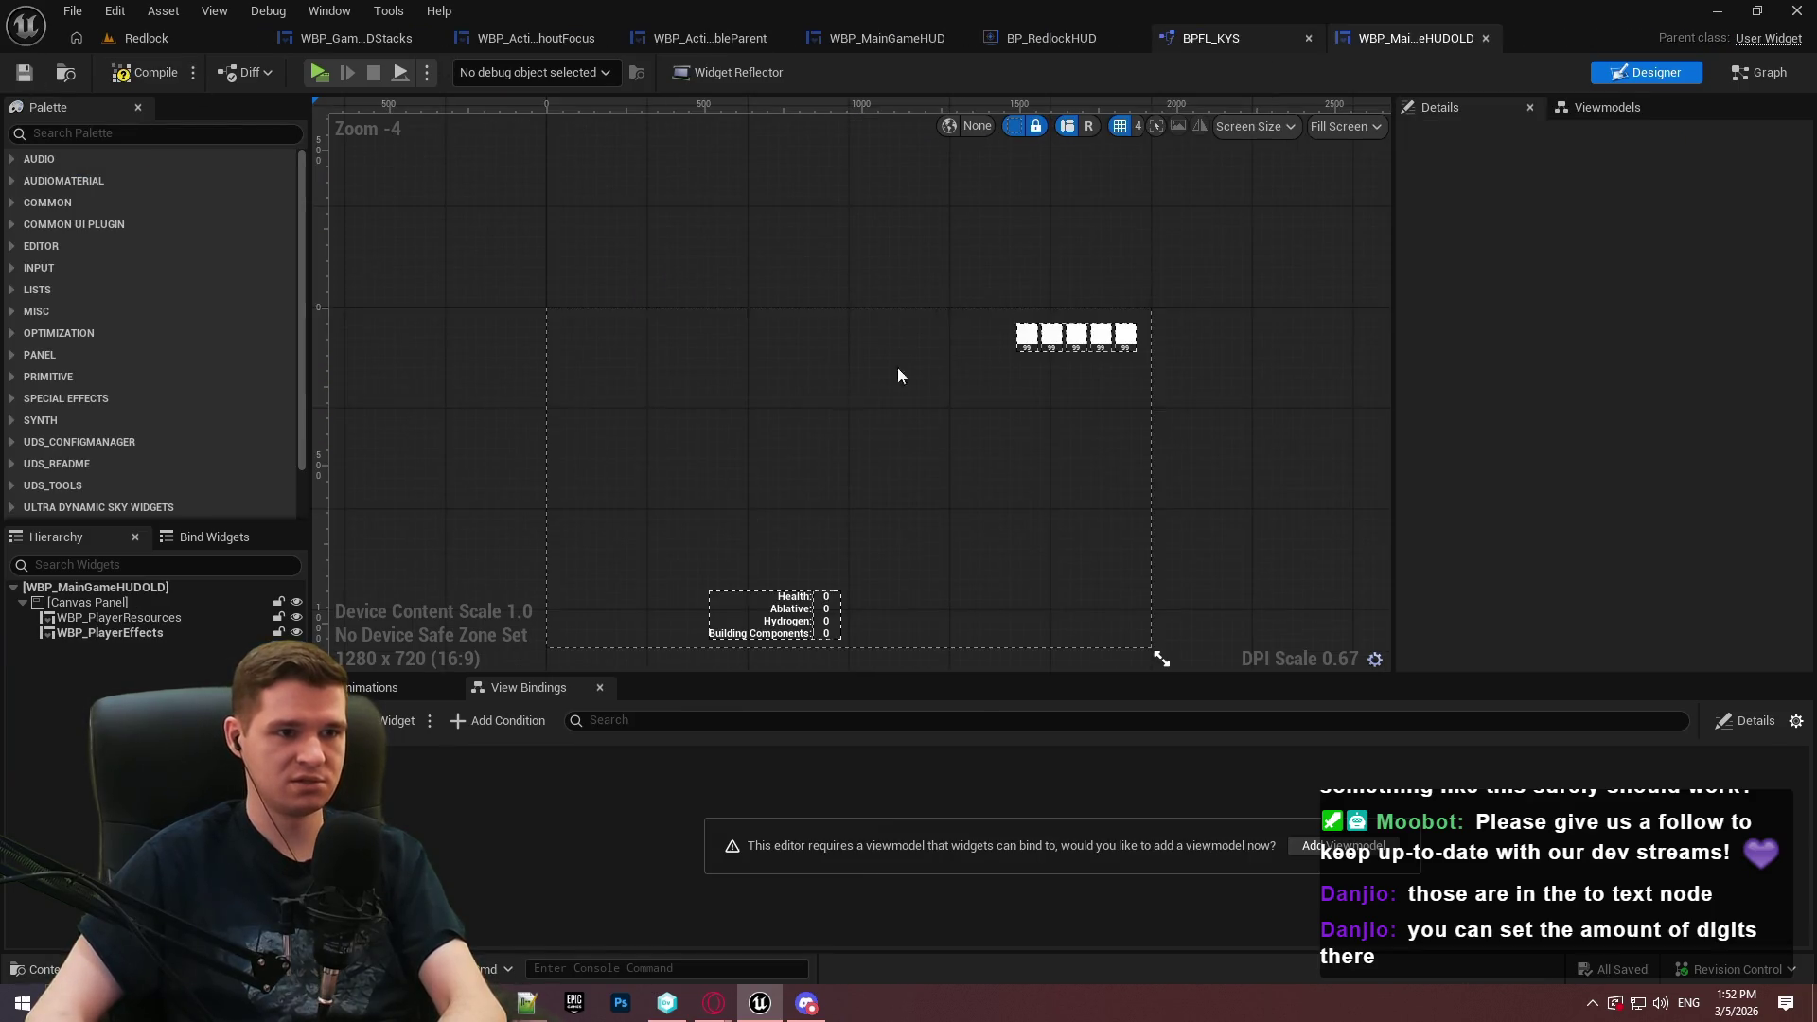
Match the old HUD's offsets by setting position -50, 50, then save WBP_MainGameHUD
click(1113, 344)
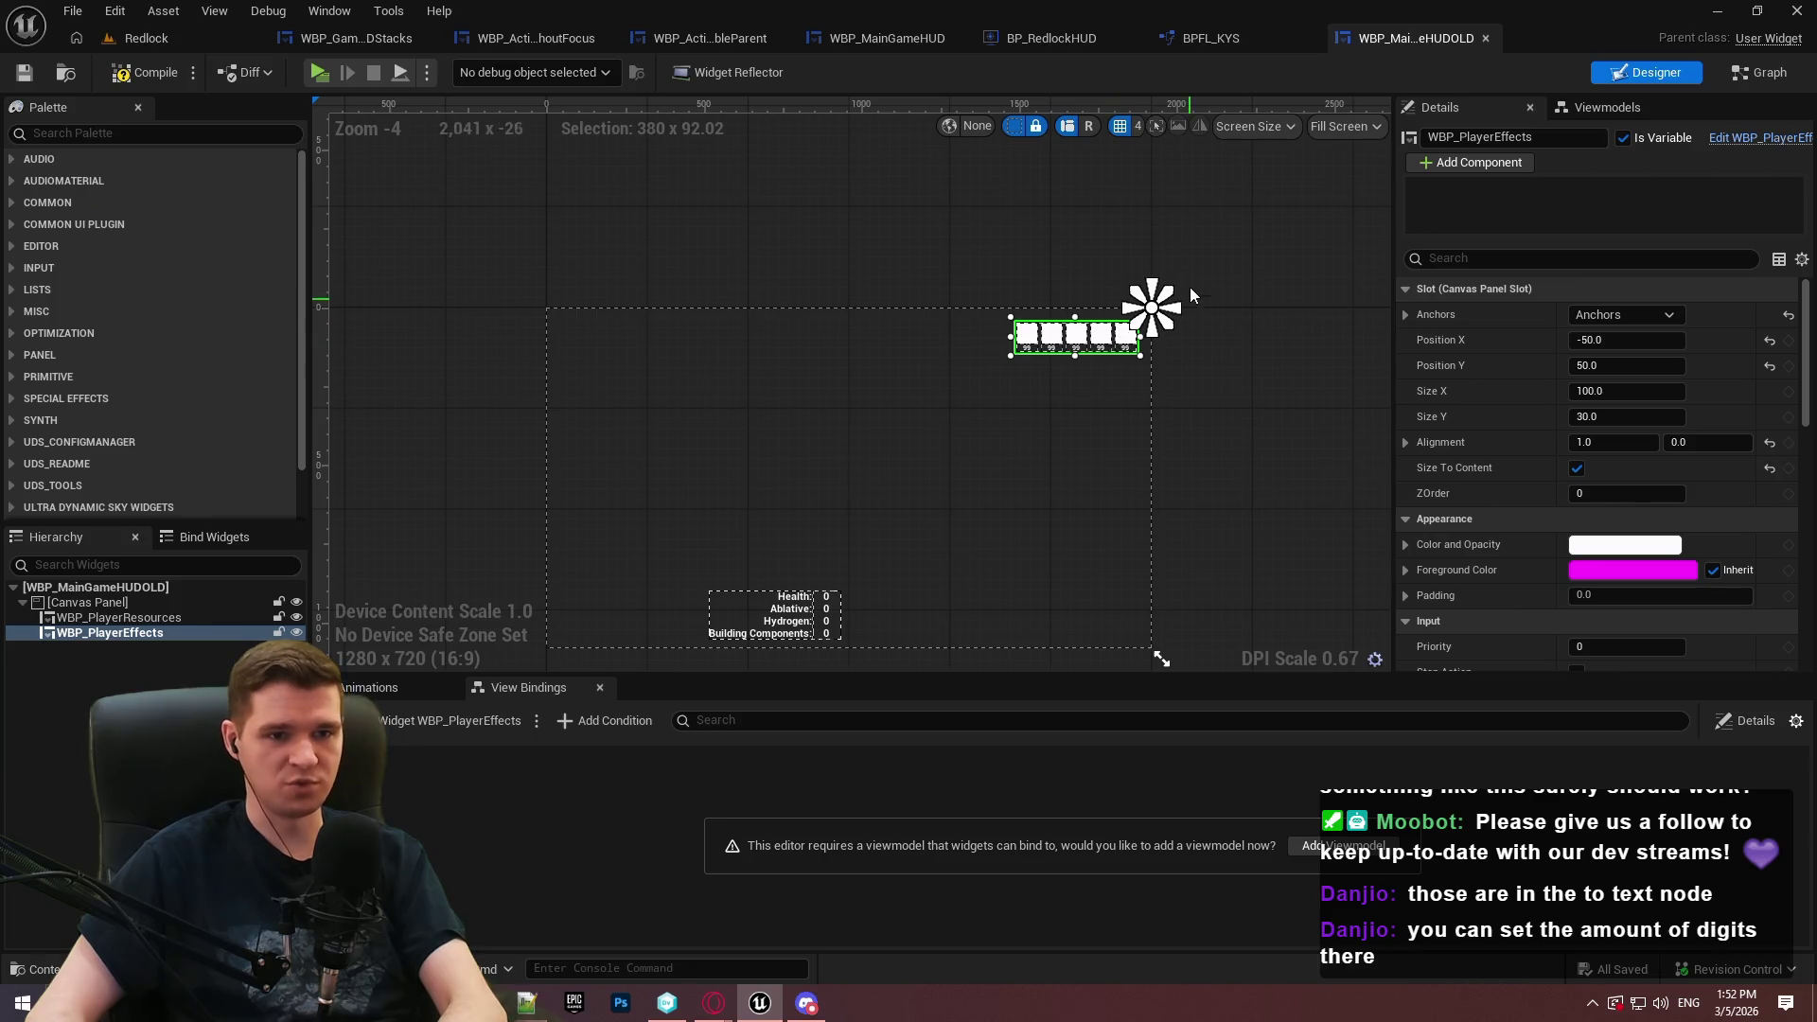
click(882, 34)
click(1520, 341)
click(1547, 366)
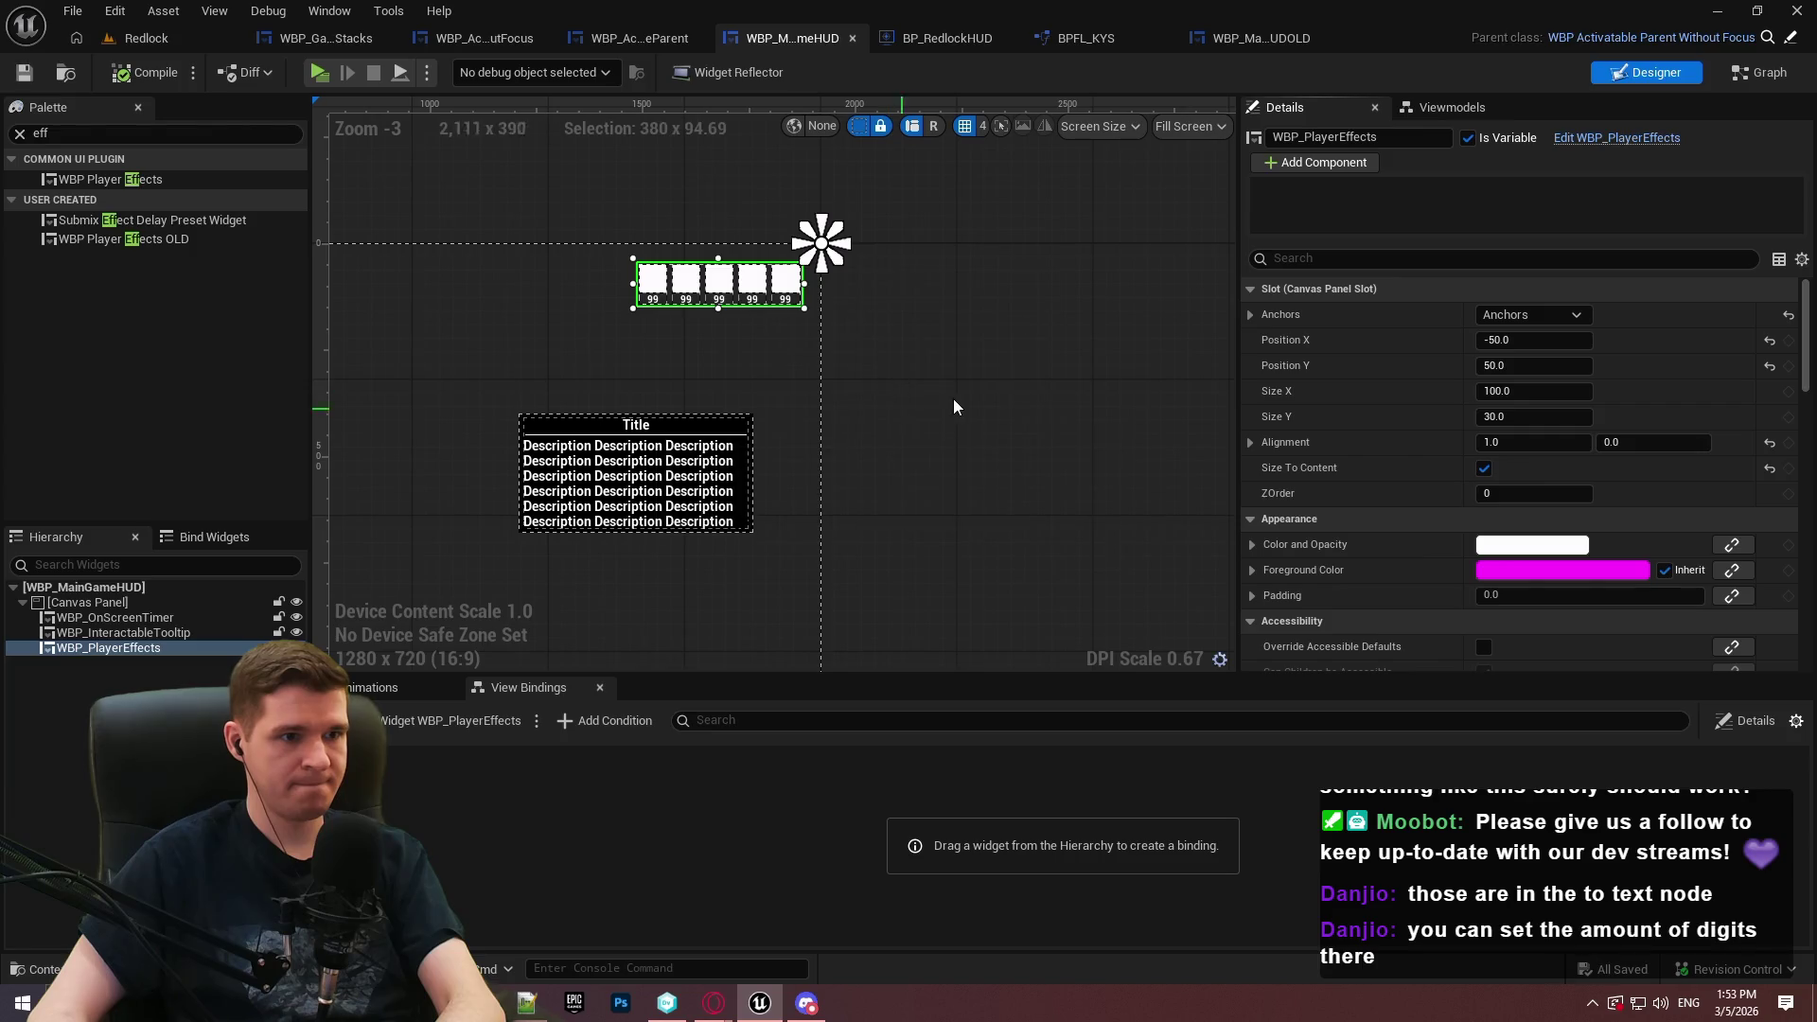
scroll(946, 409, down, 2)
mouse_move(941, 498)
mouse_down()
mouse_move(1036, 414)
mouse_move(962, 503)
mouse_move(913, 479)
mouse_move(929, 508)
mouse_move(935, 479)
mouse_move(1082, 587)
mouse_move(1201, 612)
mouse_move(1174, 628)
mouse_up()
click(27, 73)
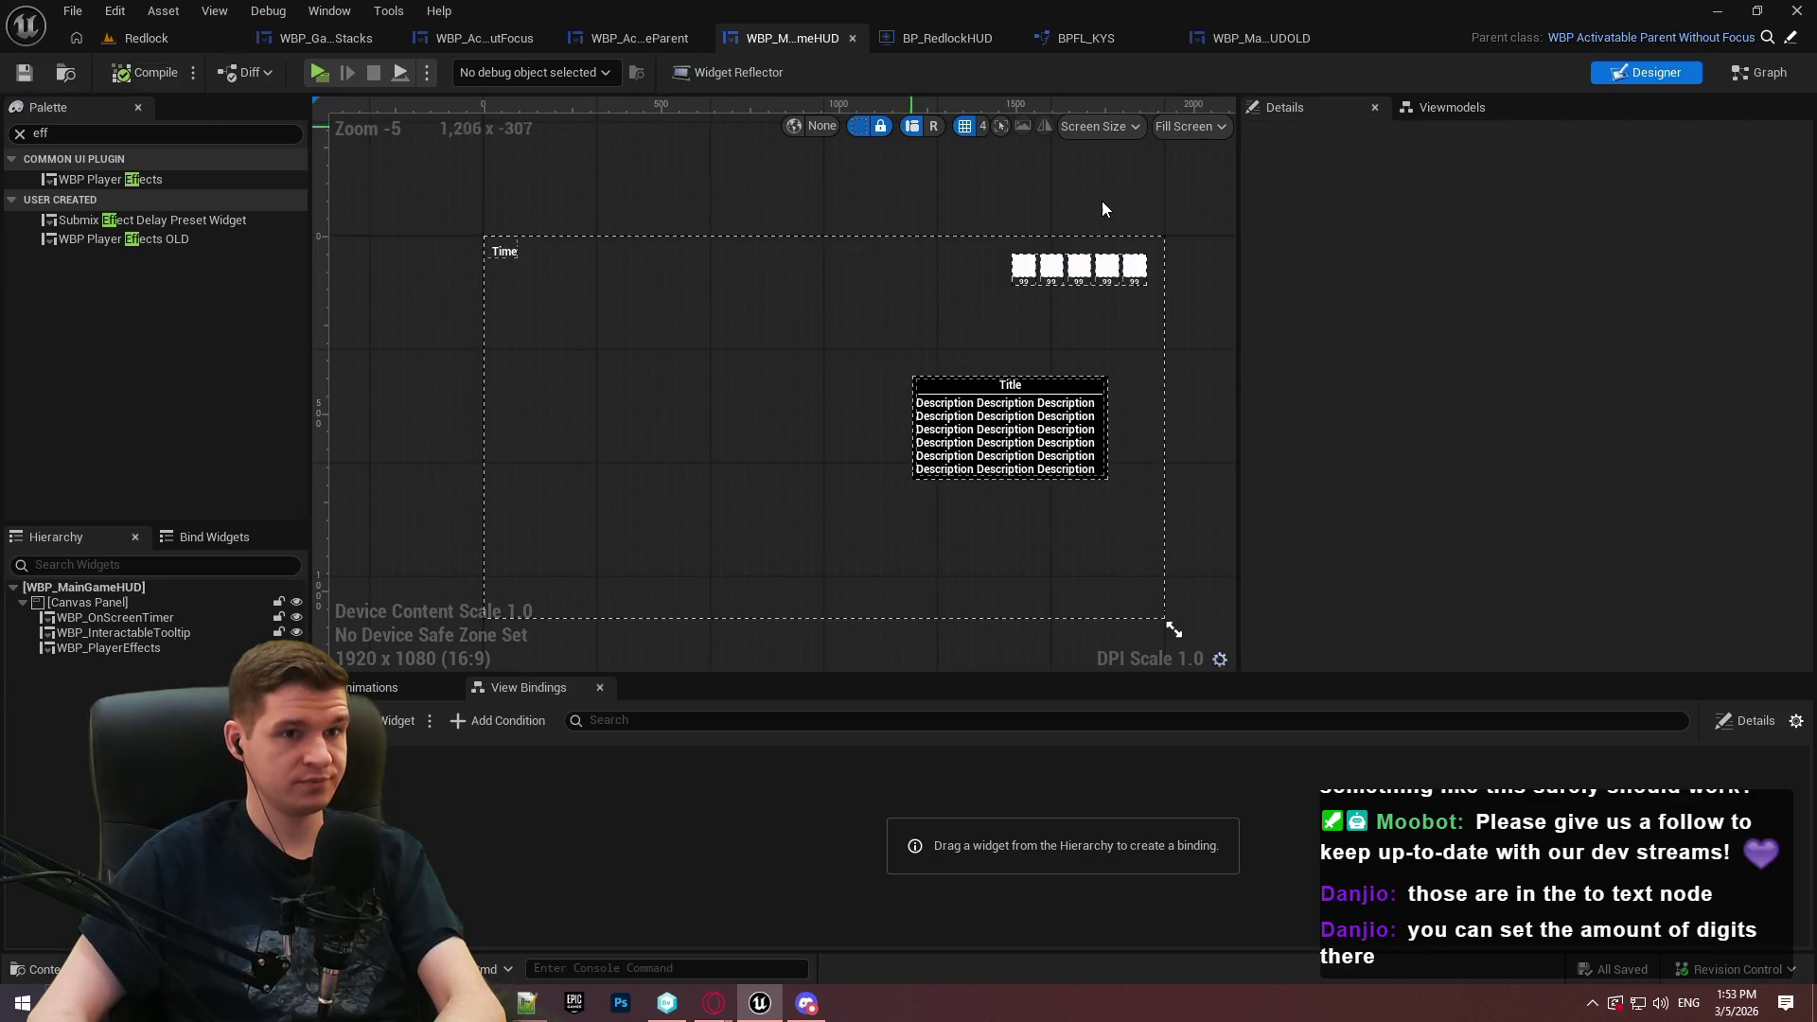
Compare with WBP_MainGameHUDOLD again, then switch to the Redlock level editor
click(1272, 38)
click(192, 50)
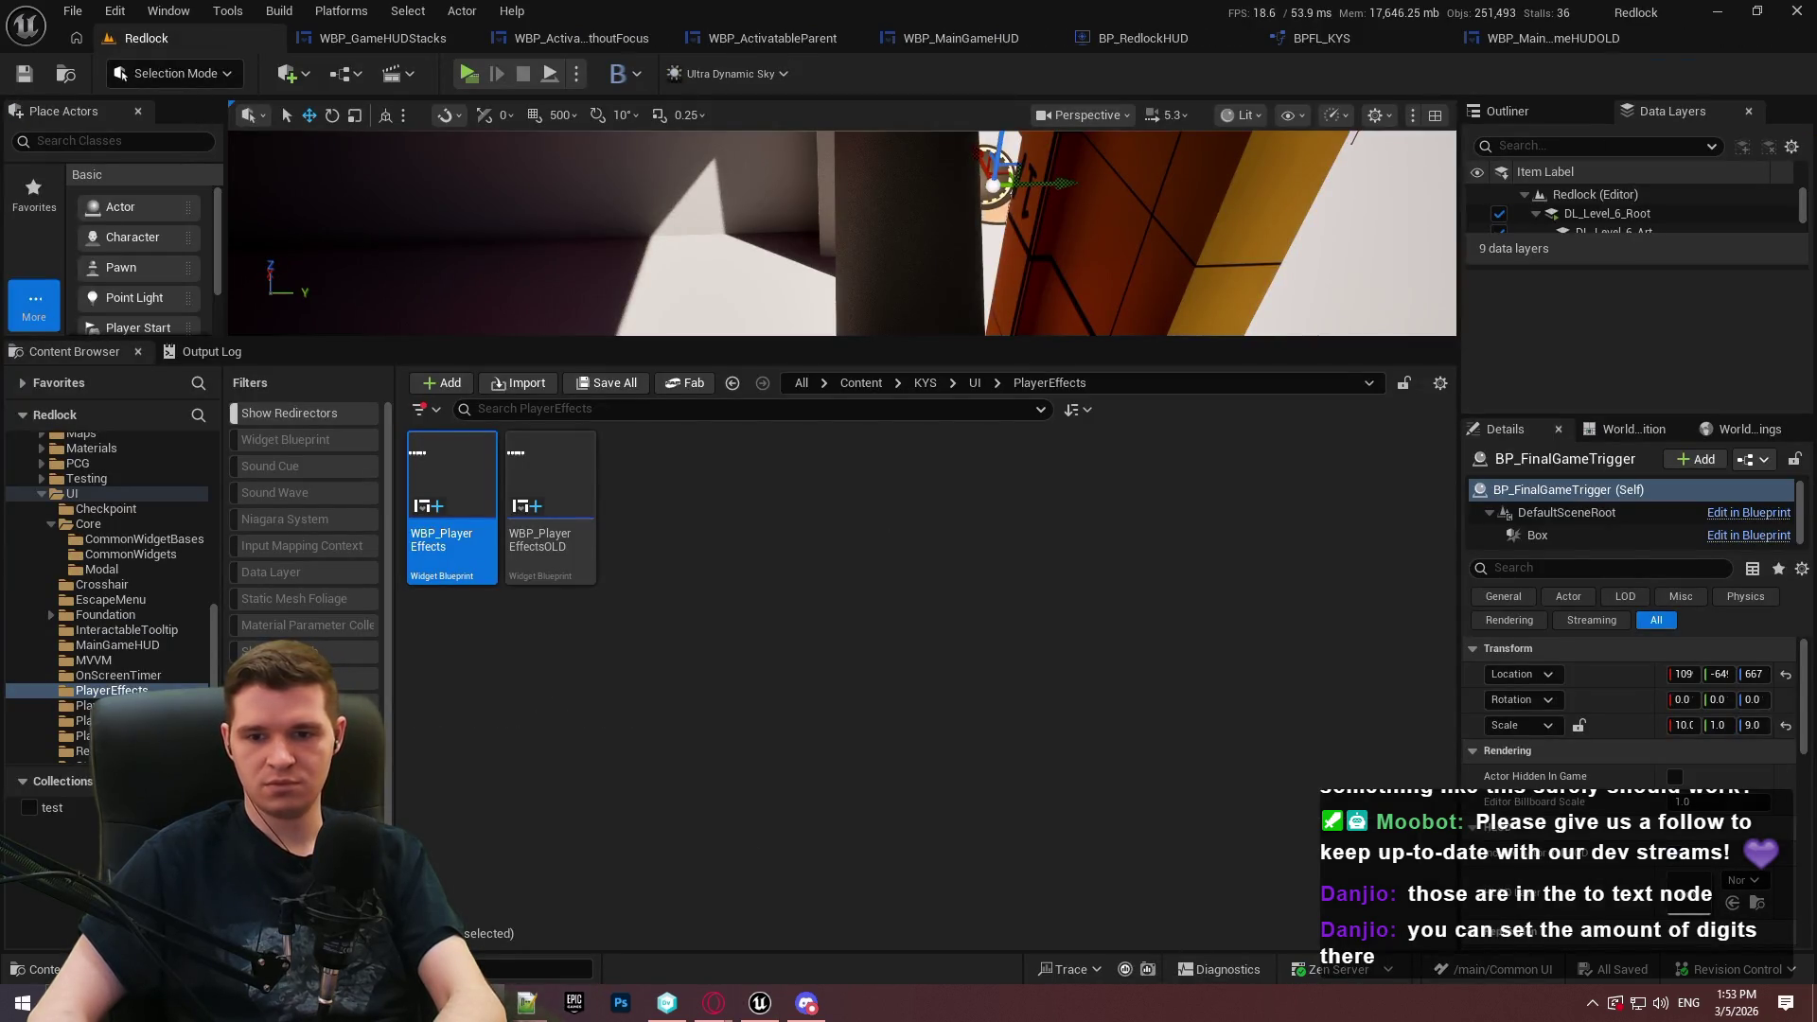
click(1552, 38)
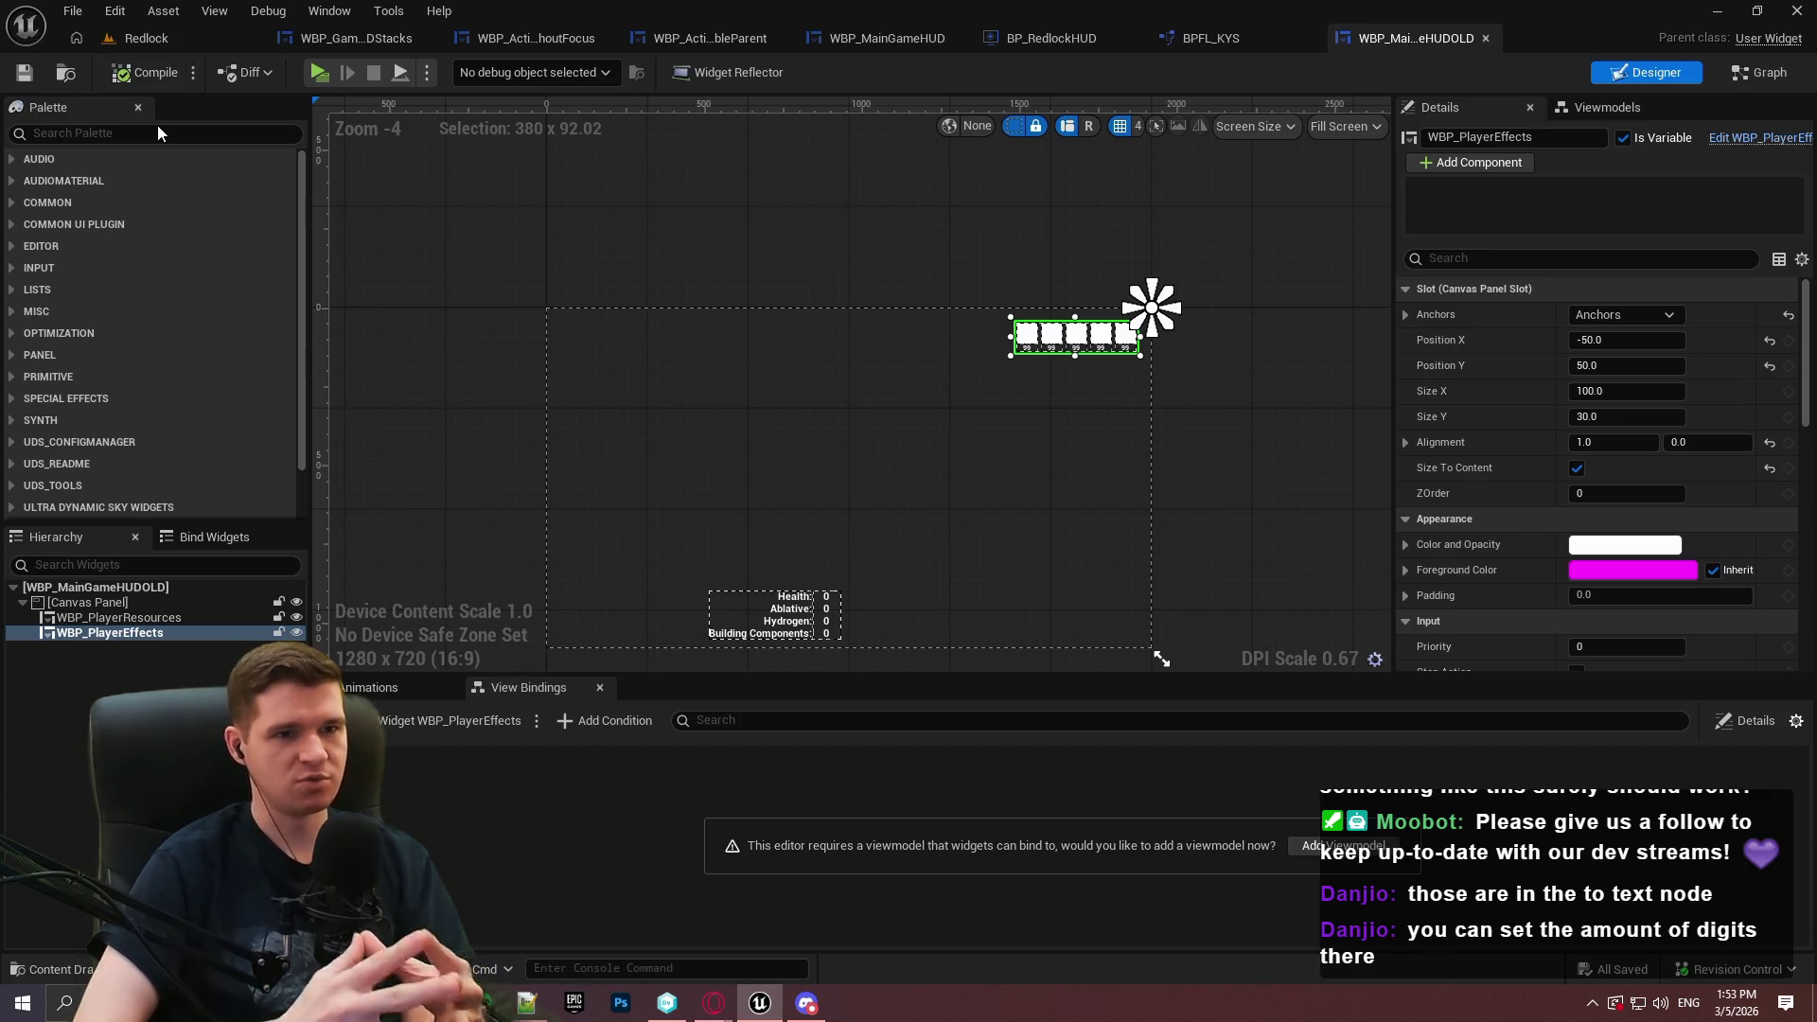
click(174, 38)
Start a Standalone play session, dismiss the welcome panel, and run through START HERE
click(484, 78)
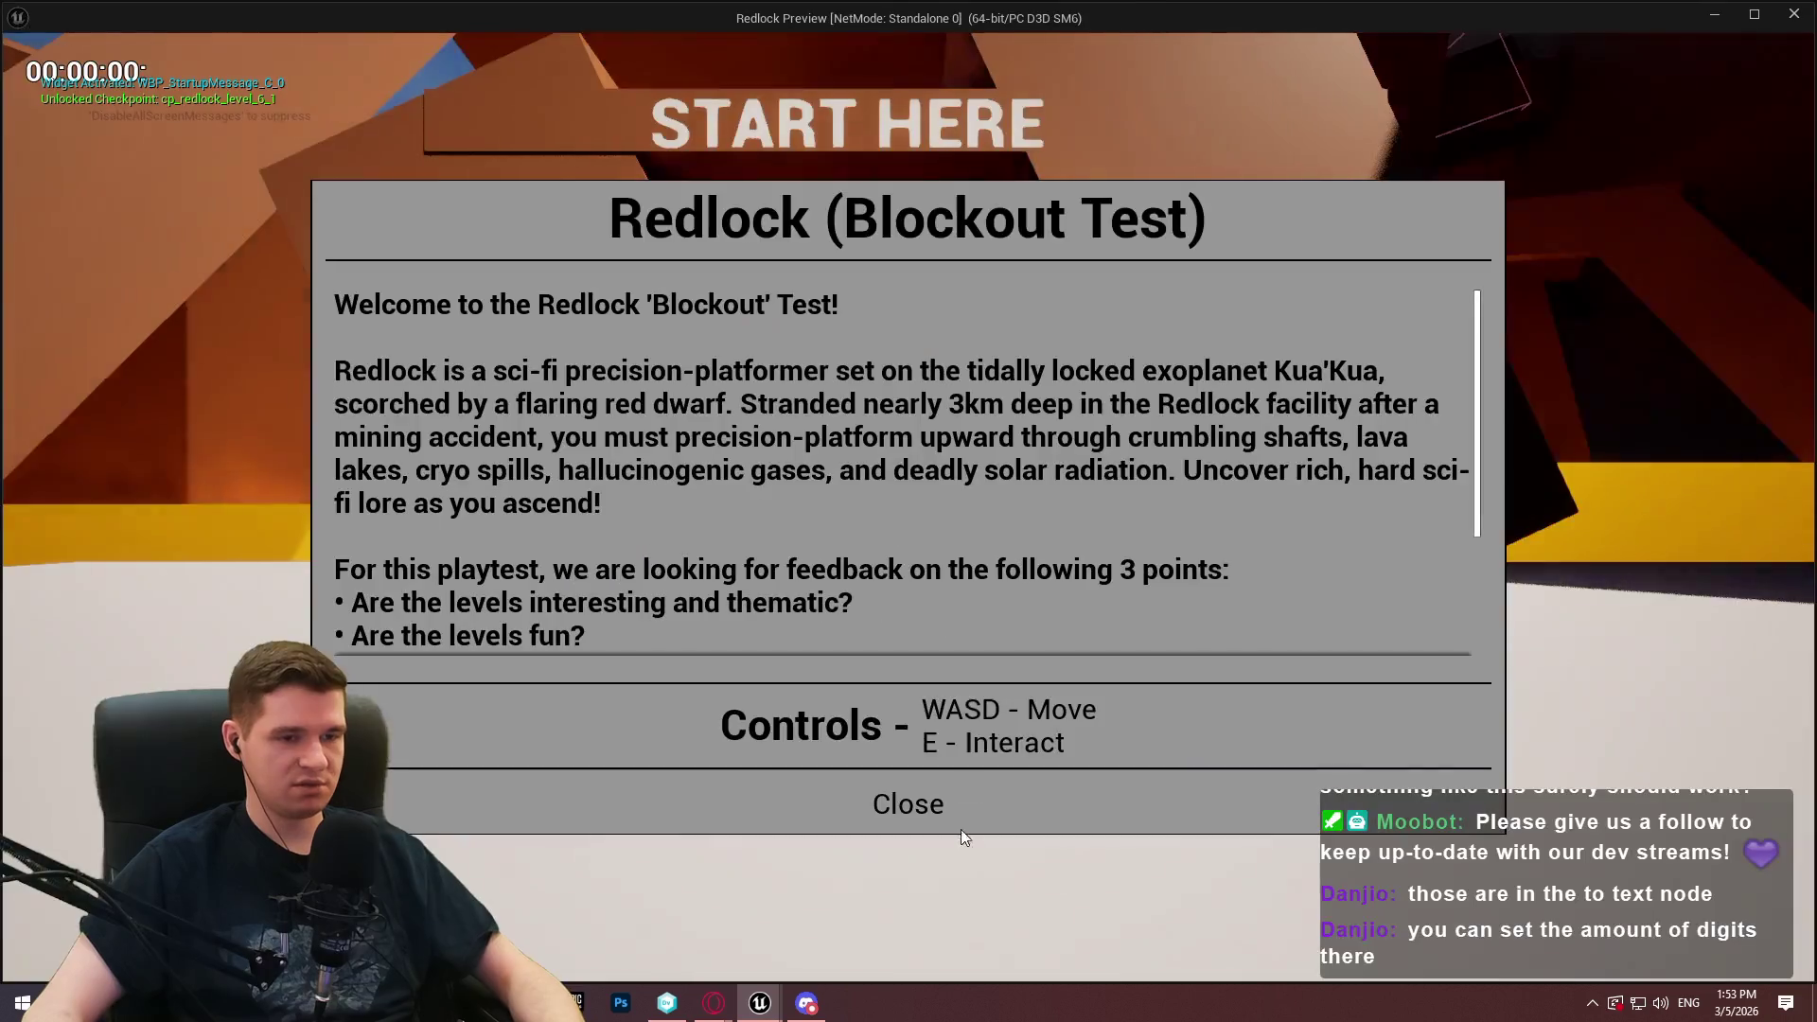
click(911, 811)
key(w)
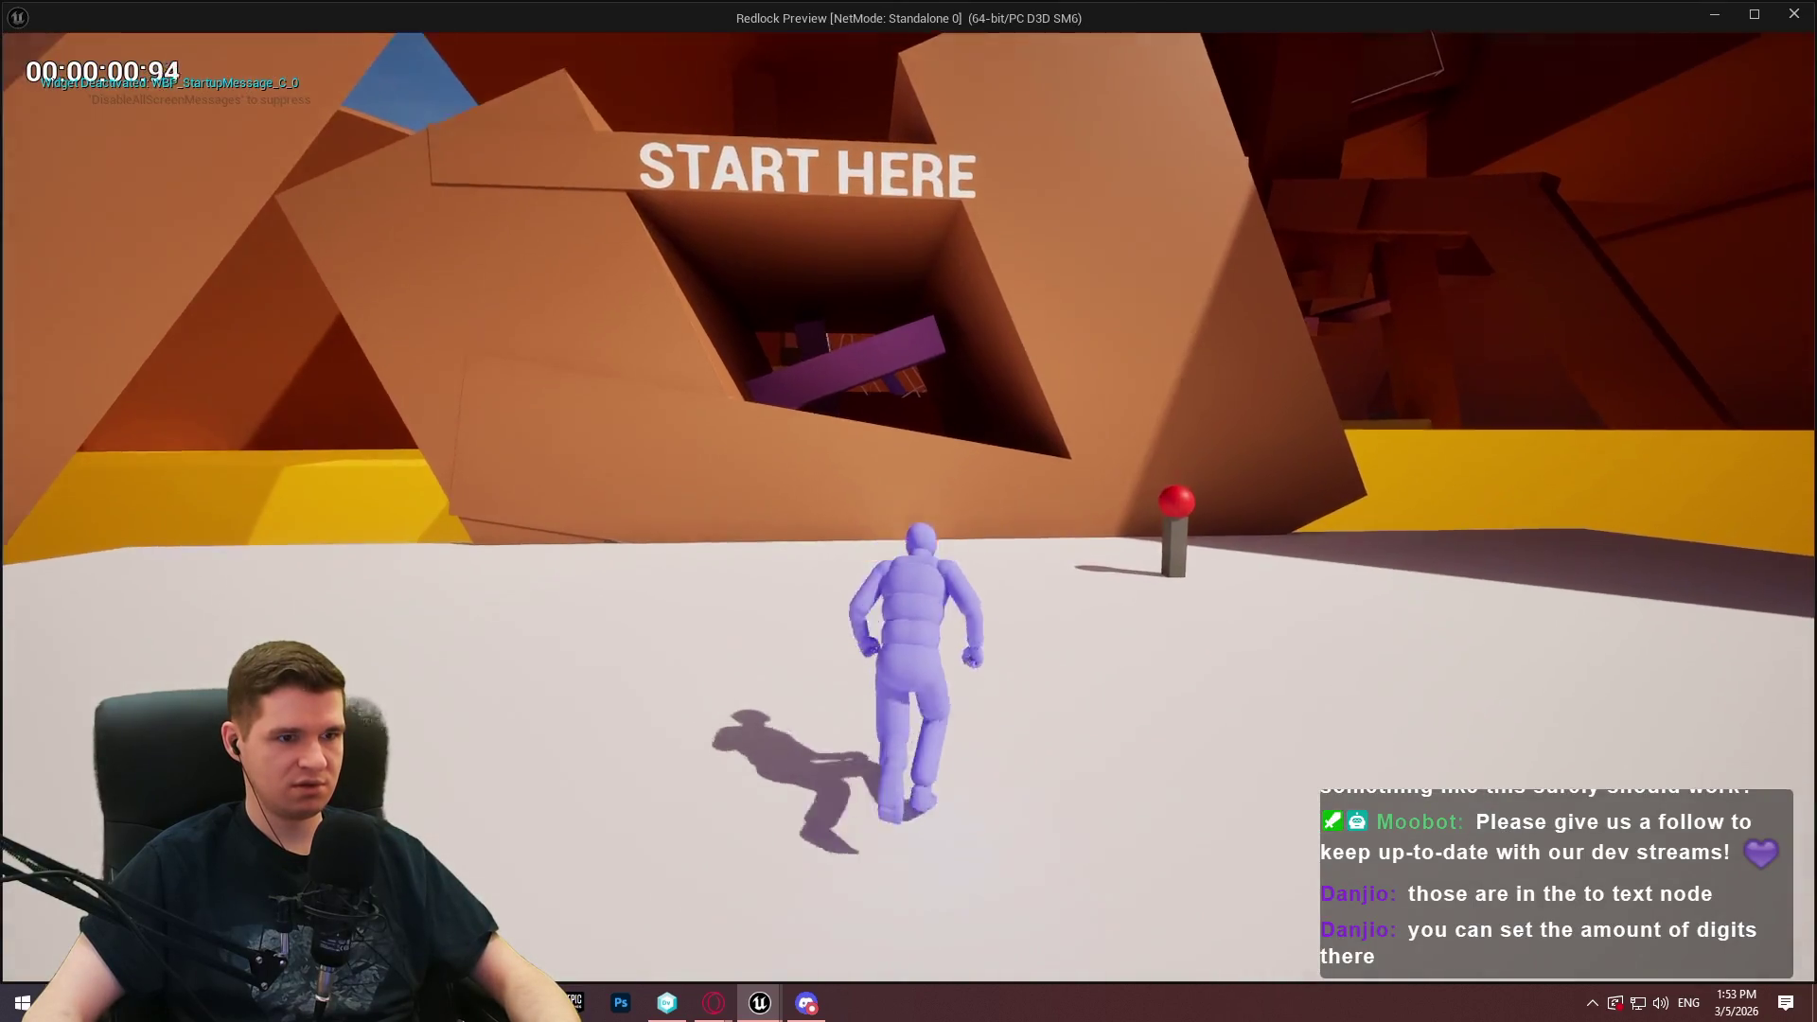
key(space)
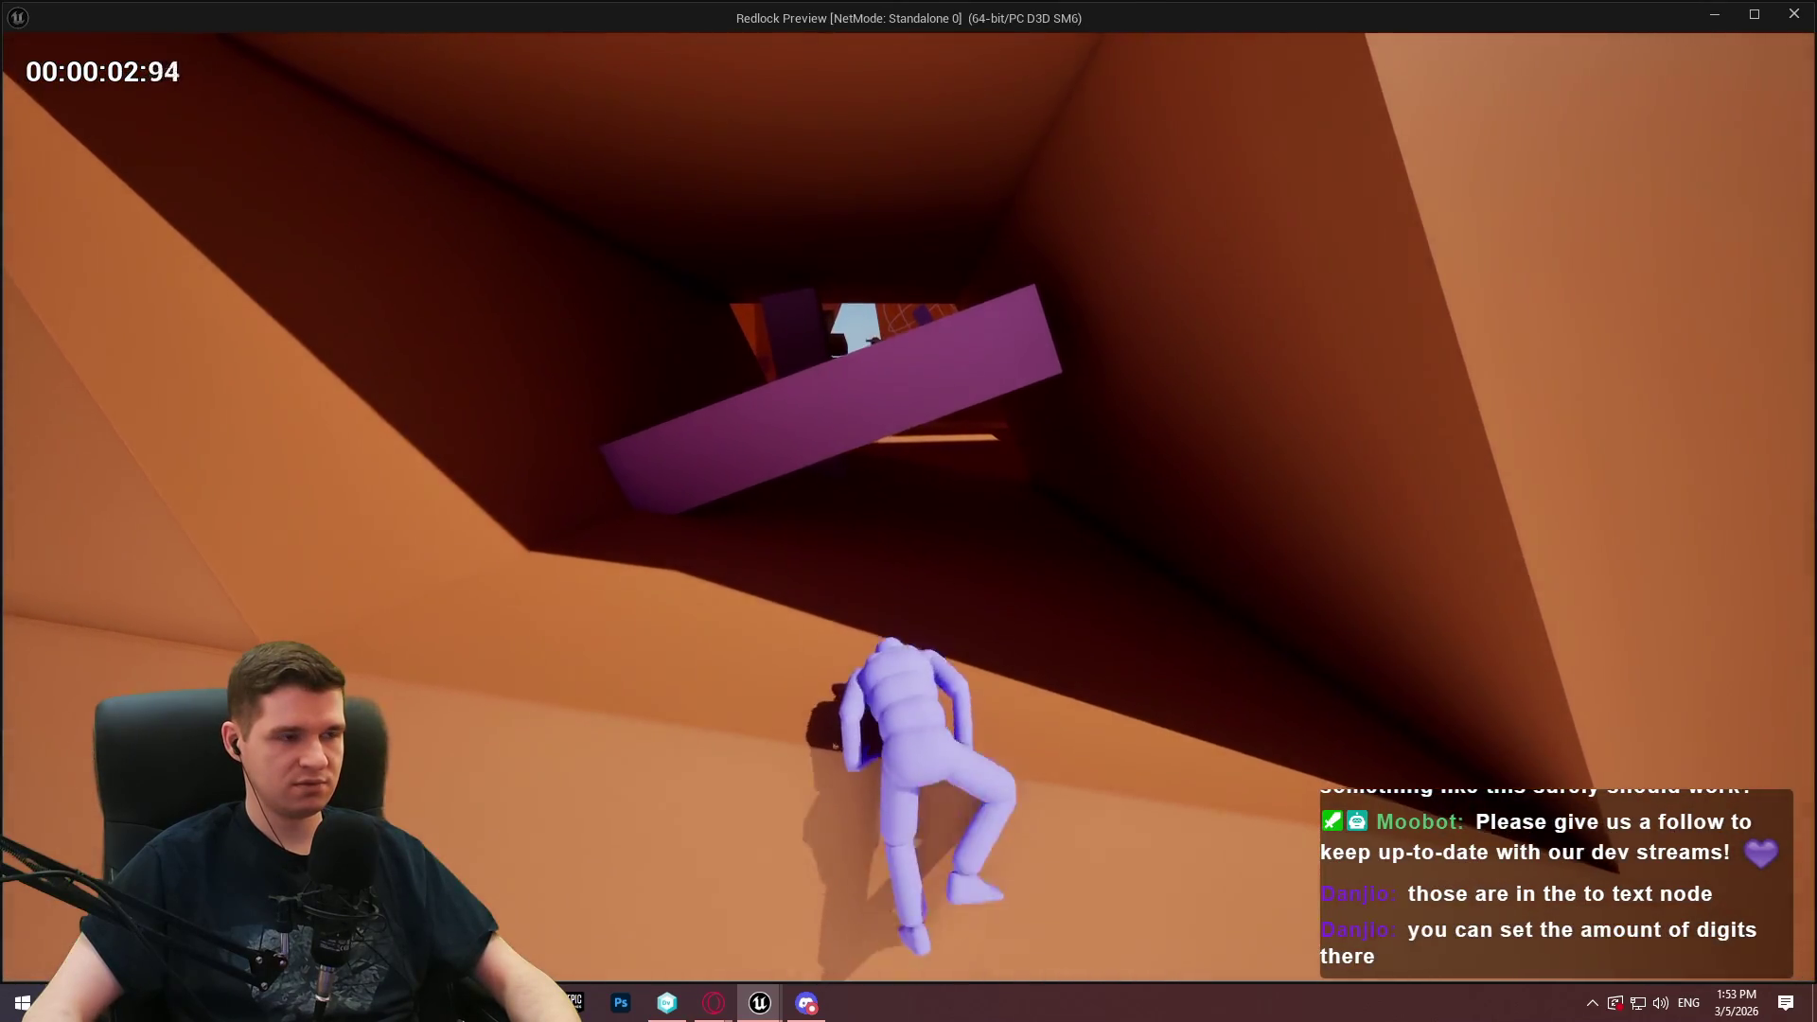
key(w)
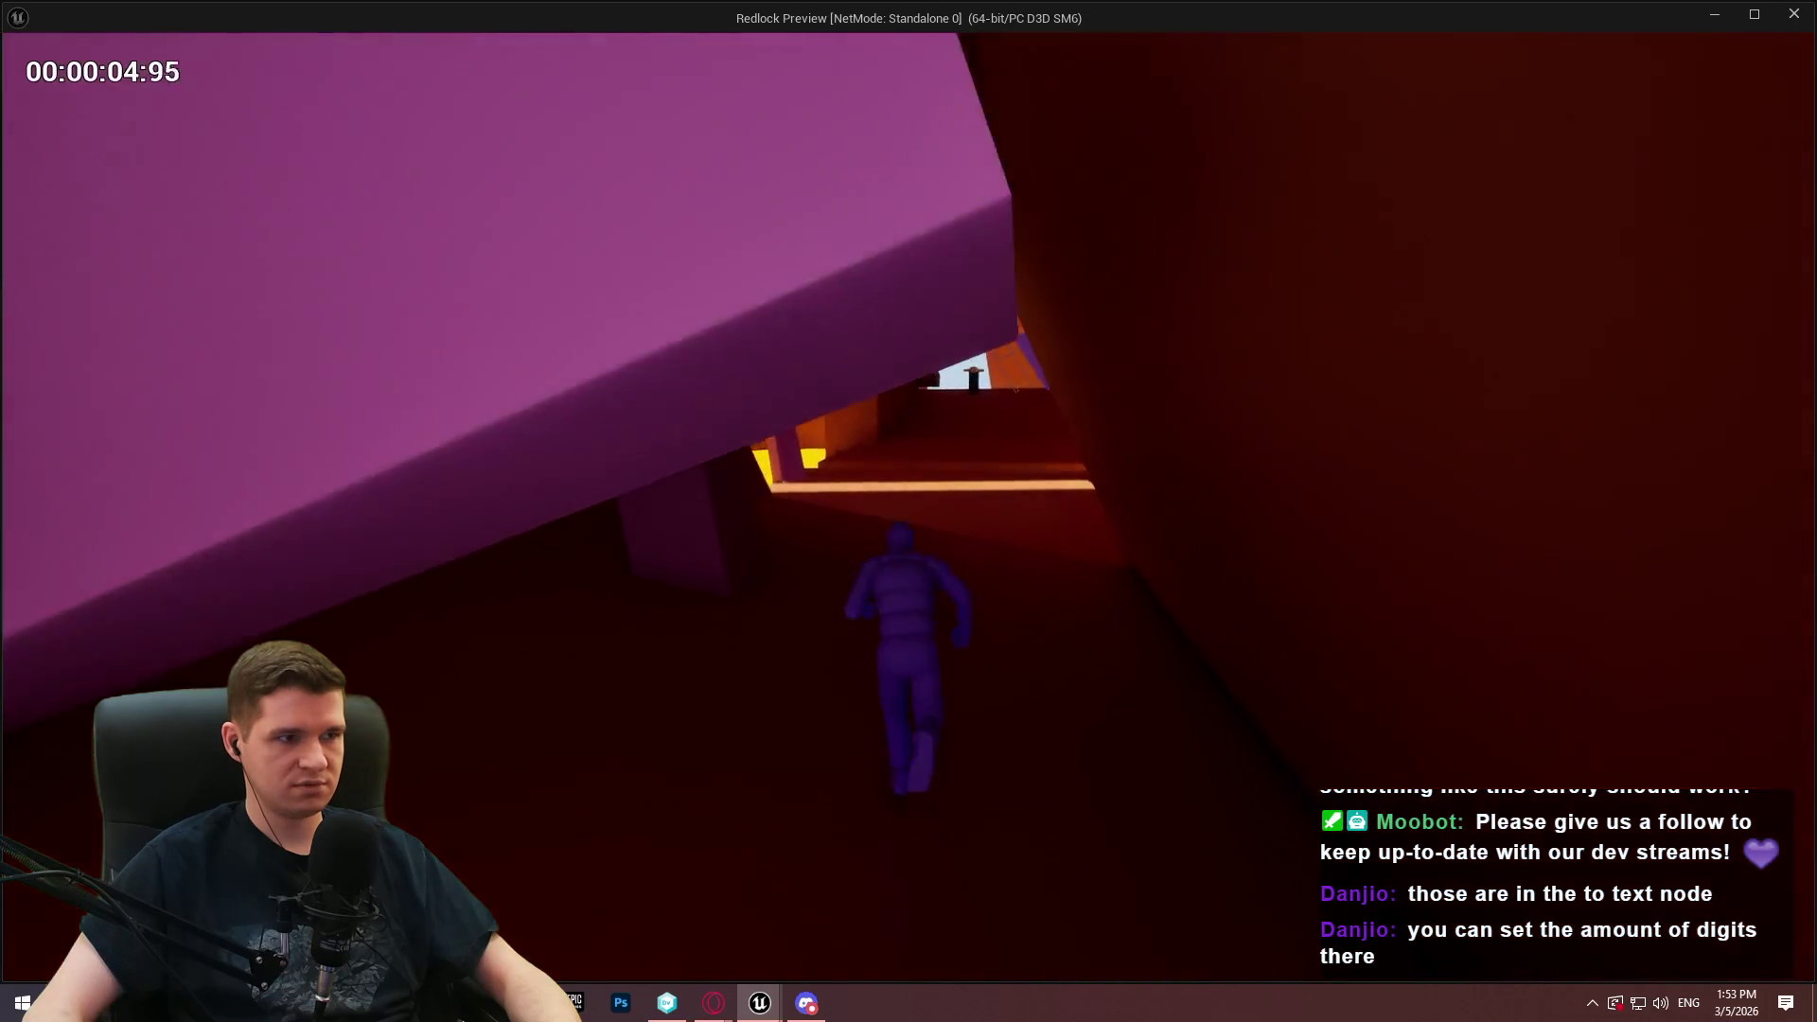
key(space)
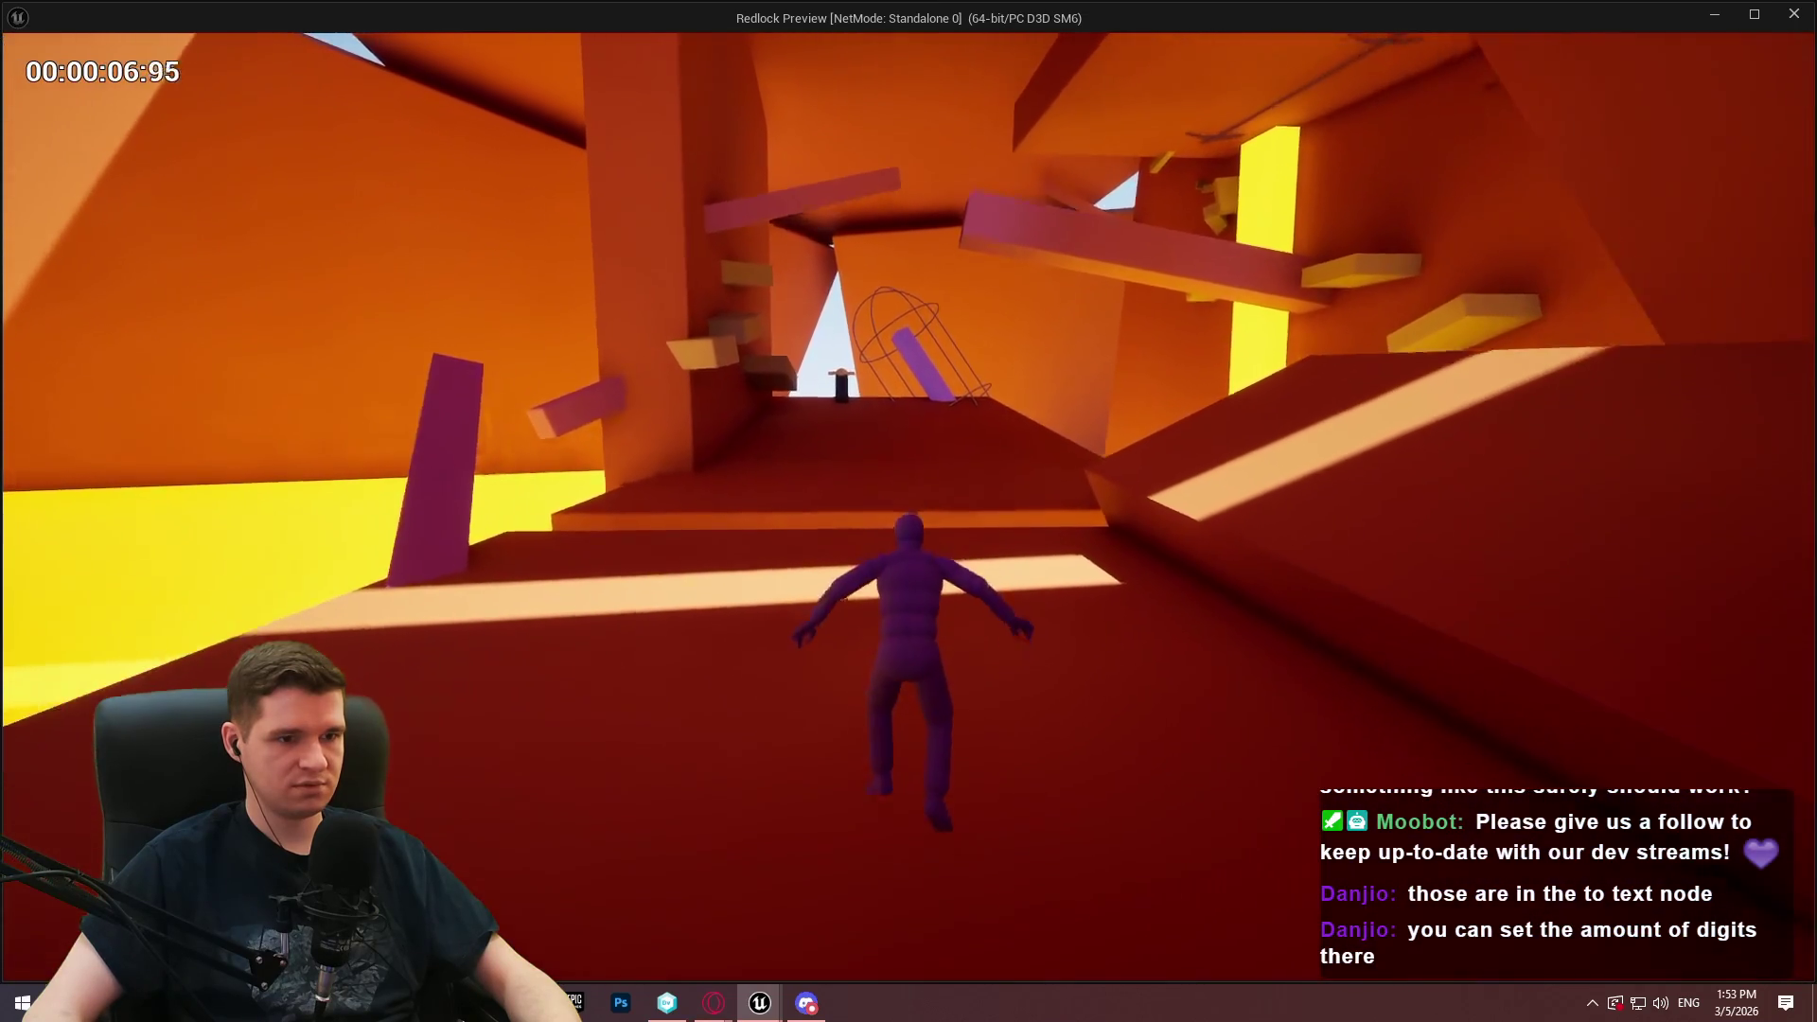
Jump across the orange platforms toward the cage and run around the purple slab
key(space)
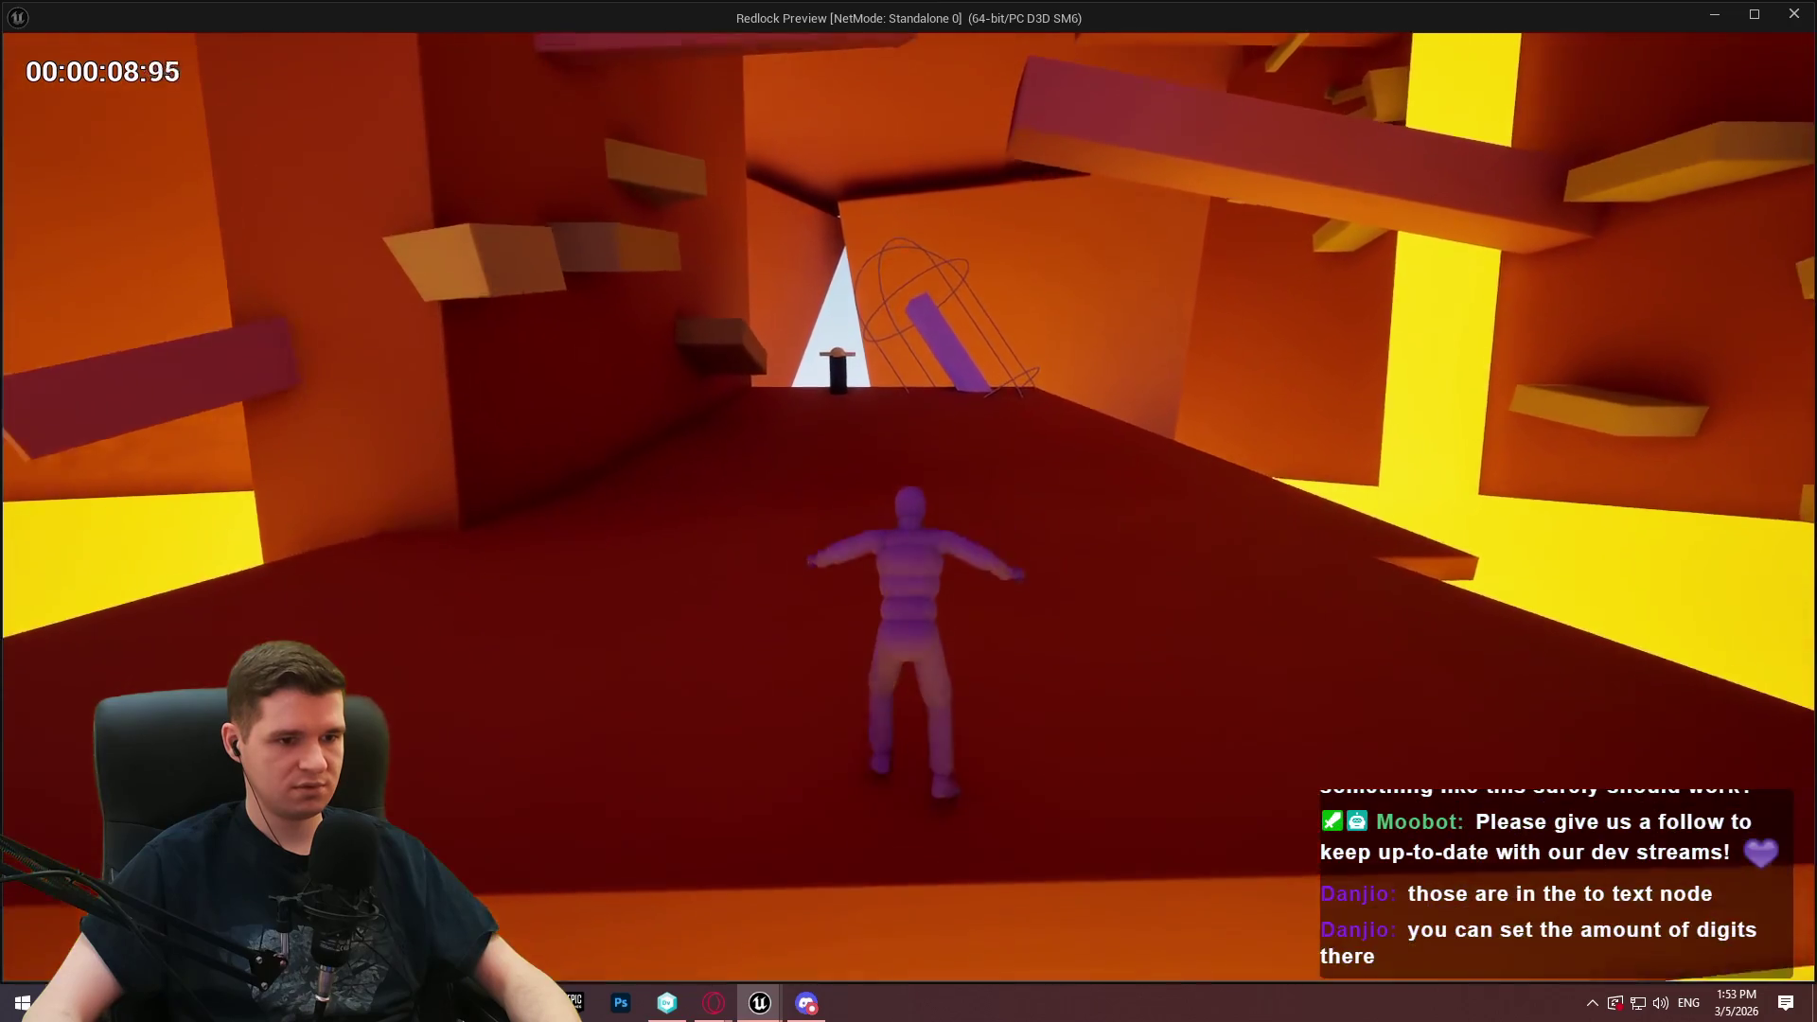
key(space)
key(space)
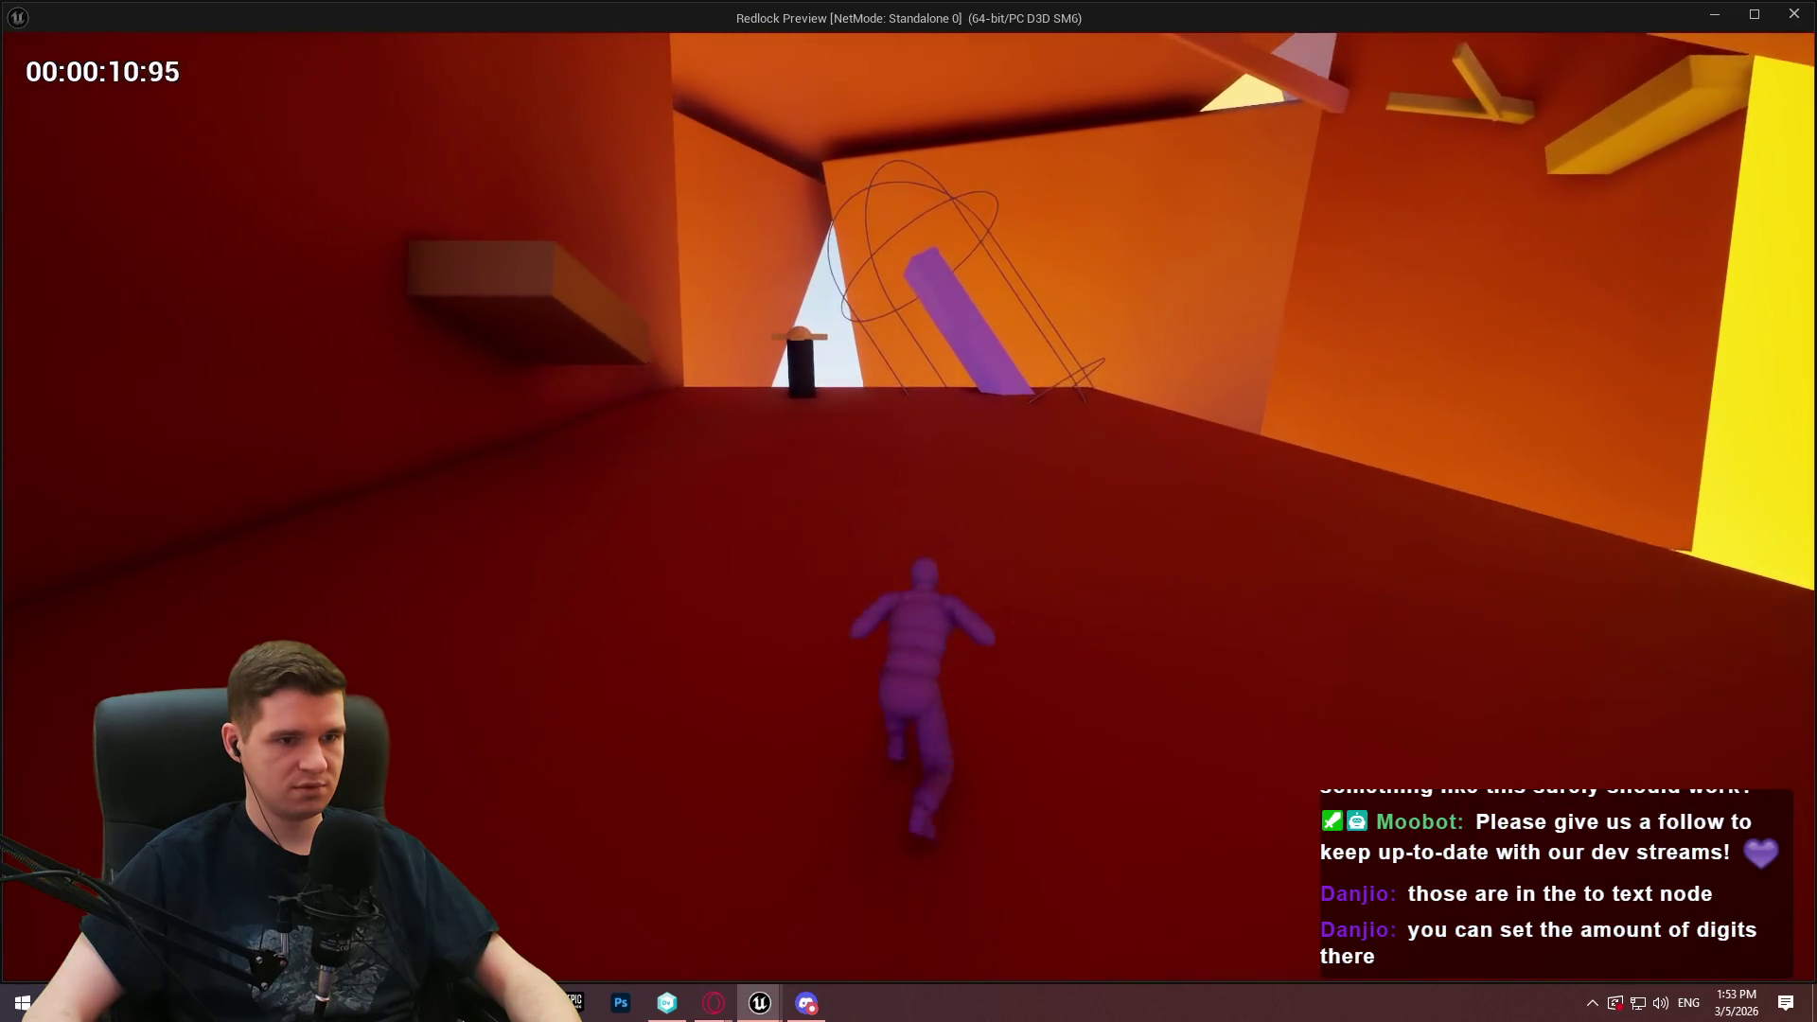
key(space)
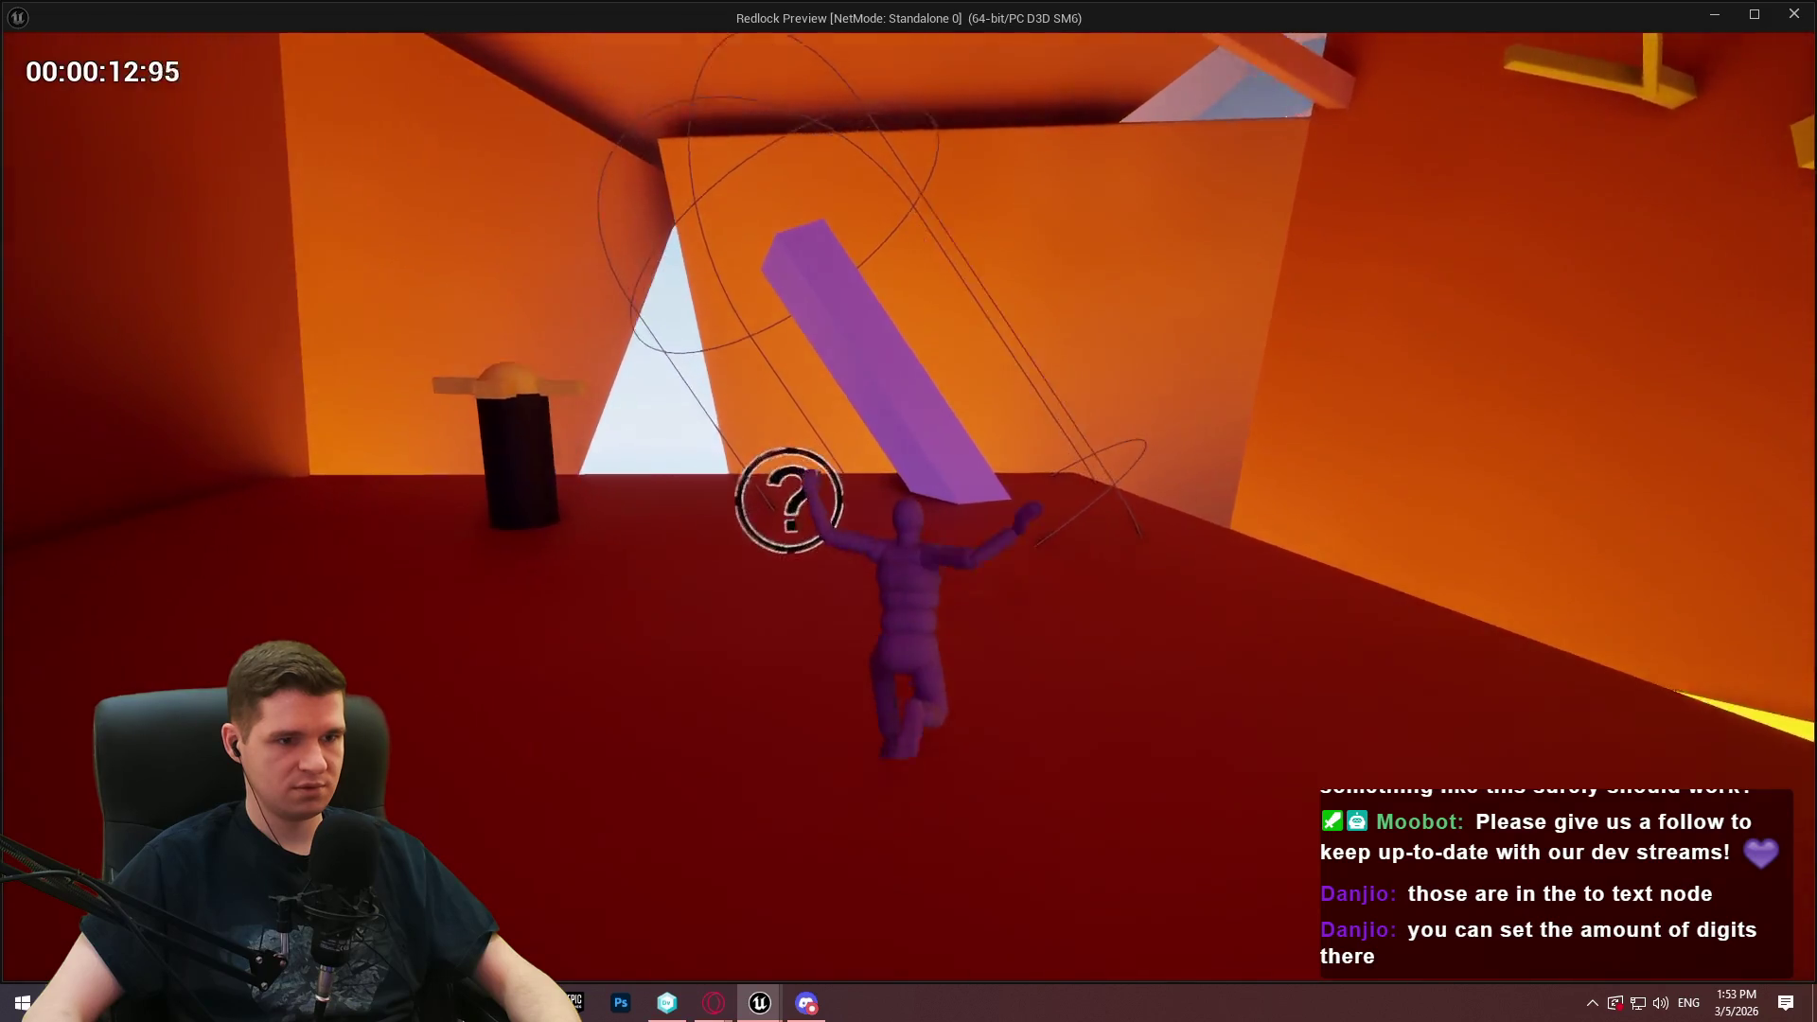
key(w)
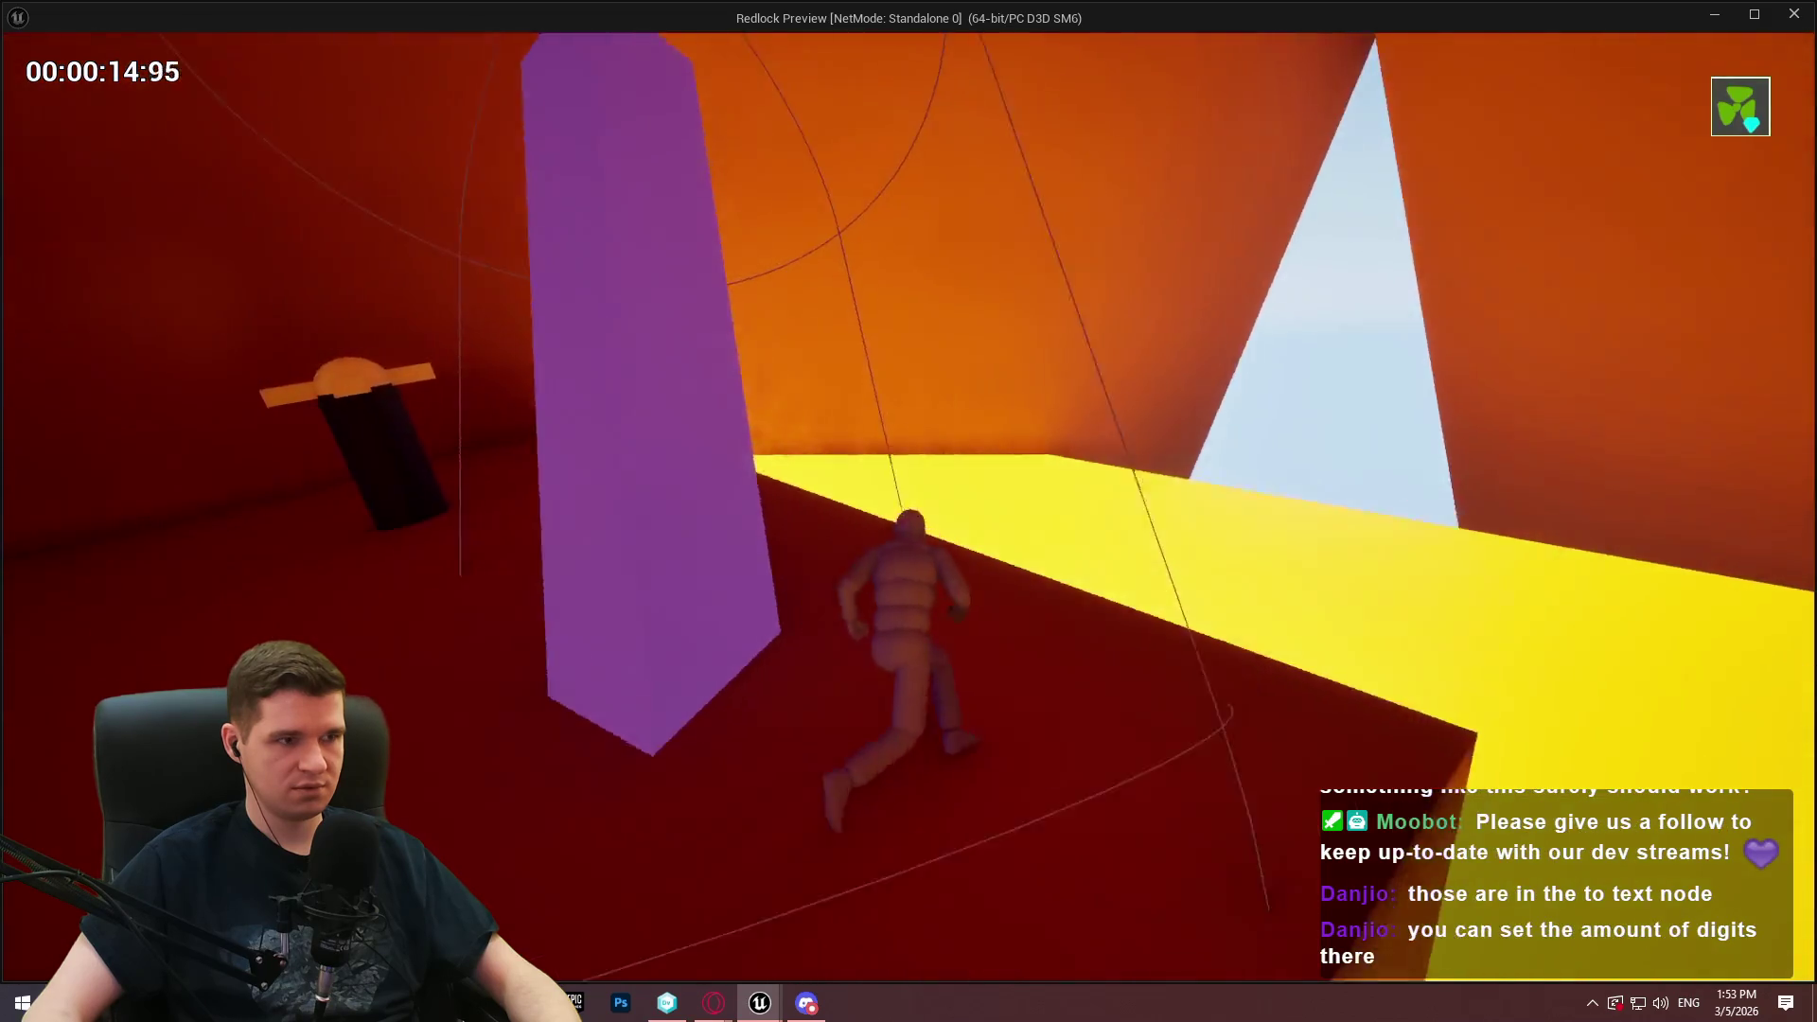
key(w)
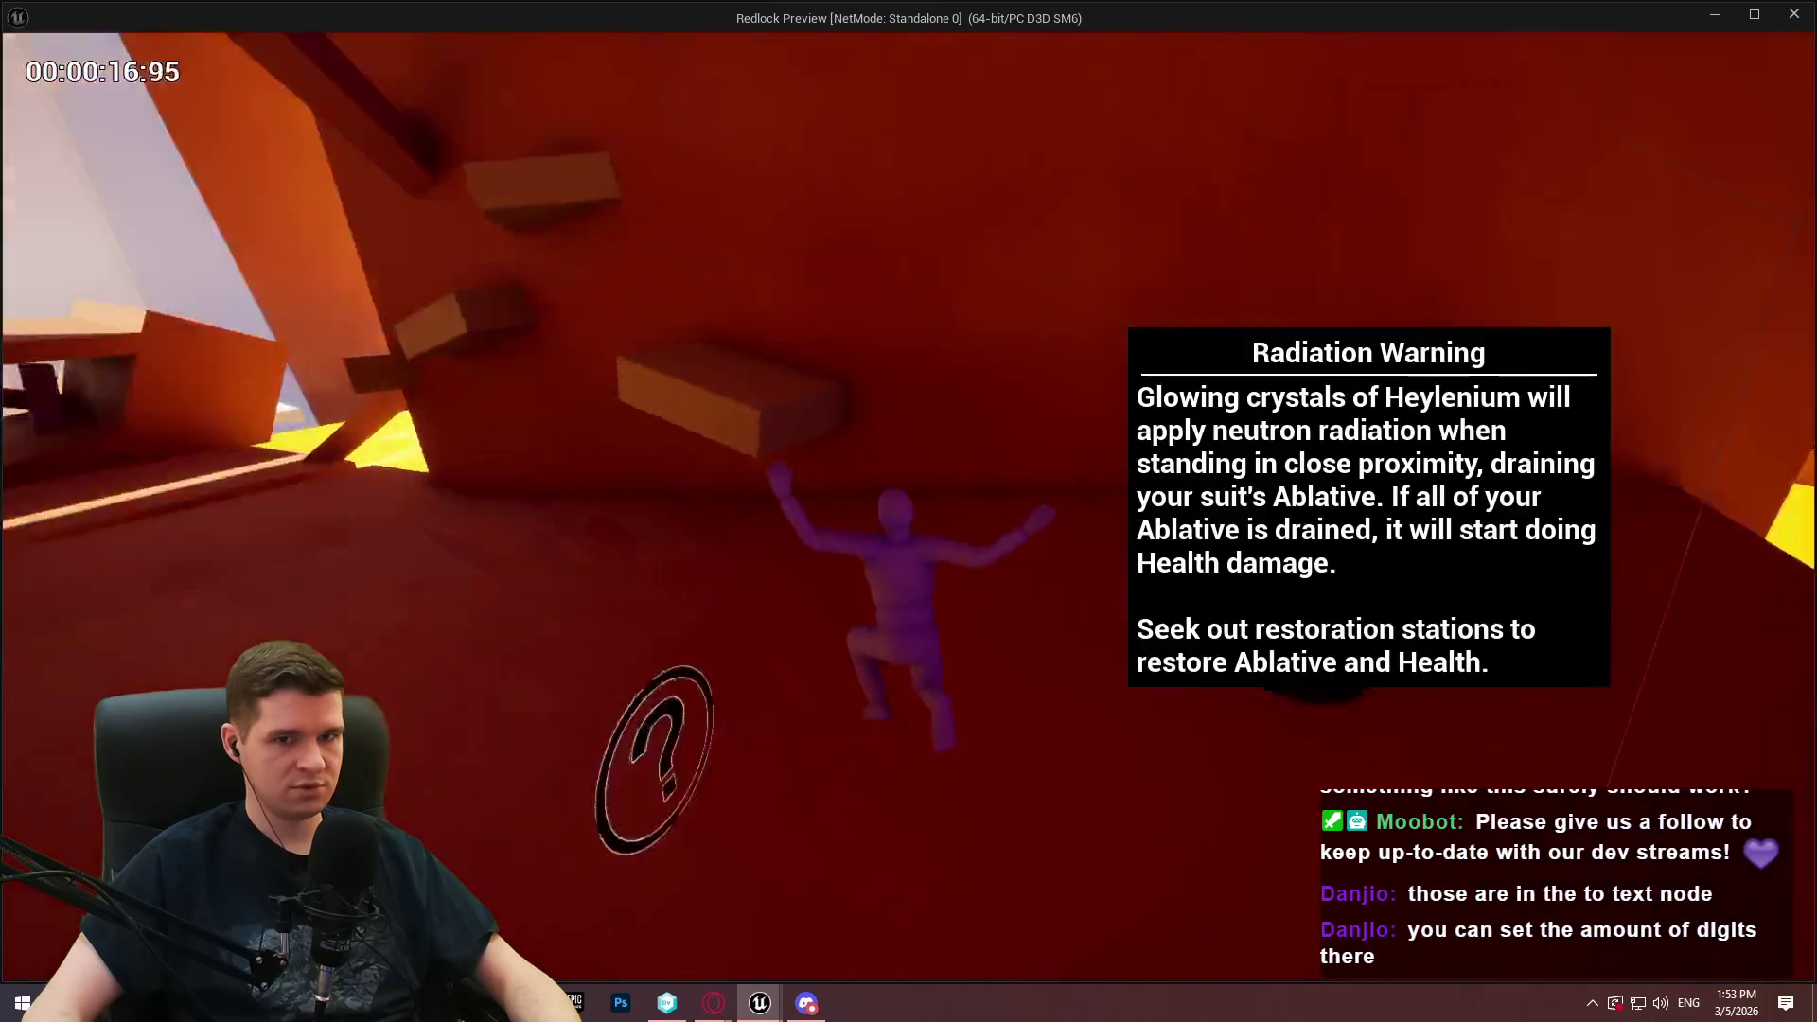
key(w)
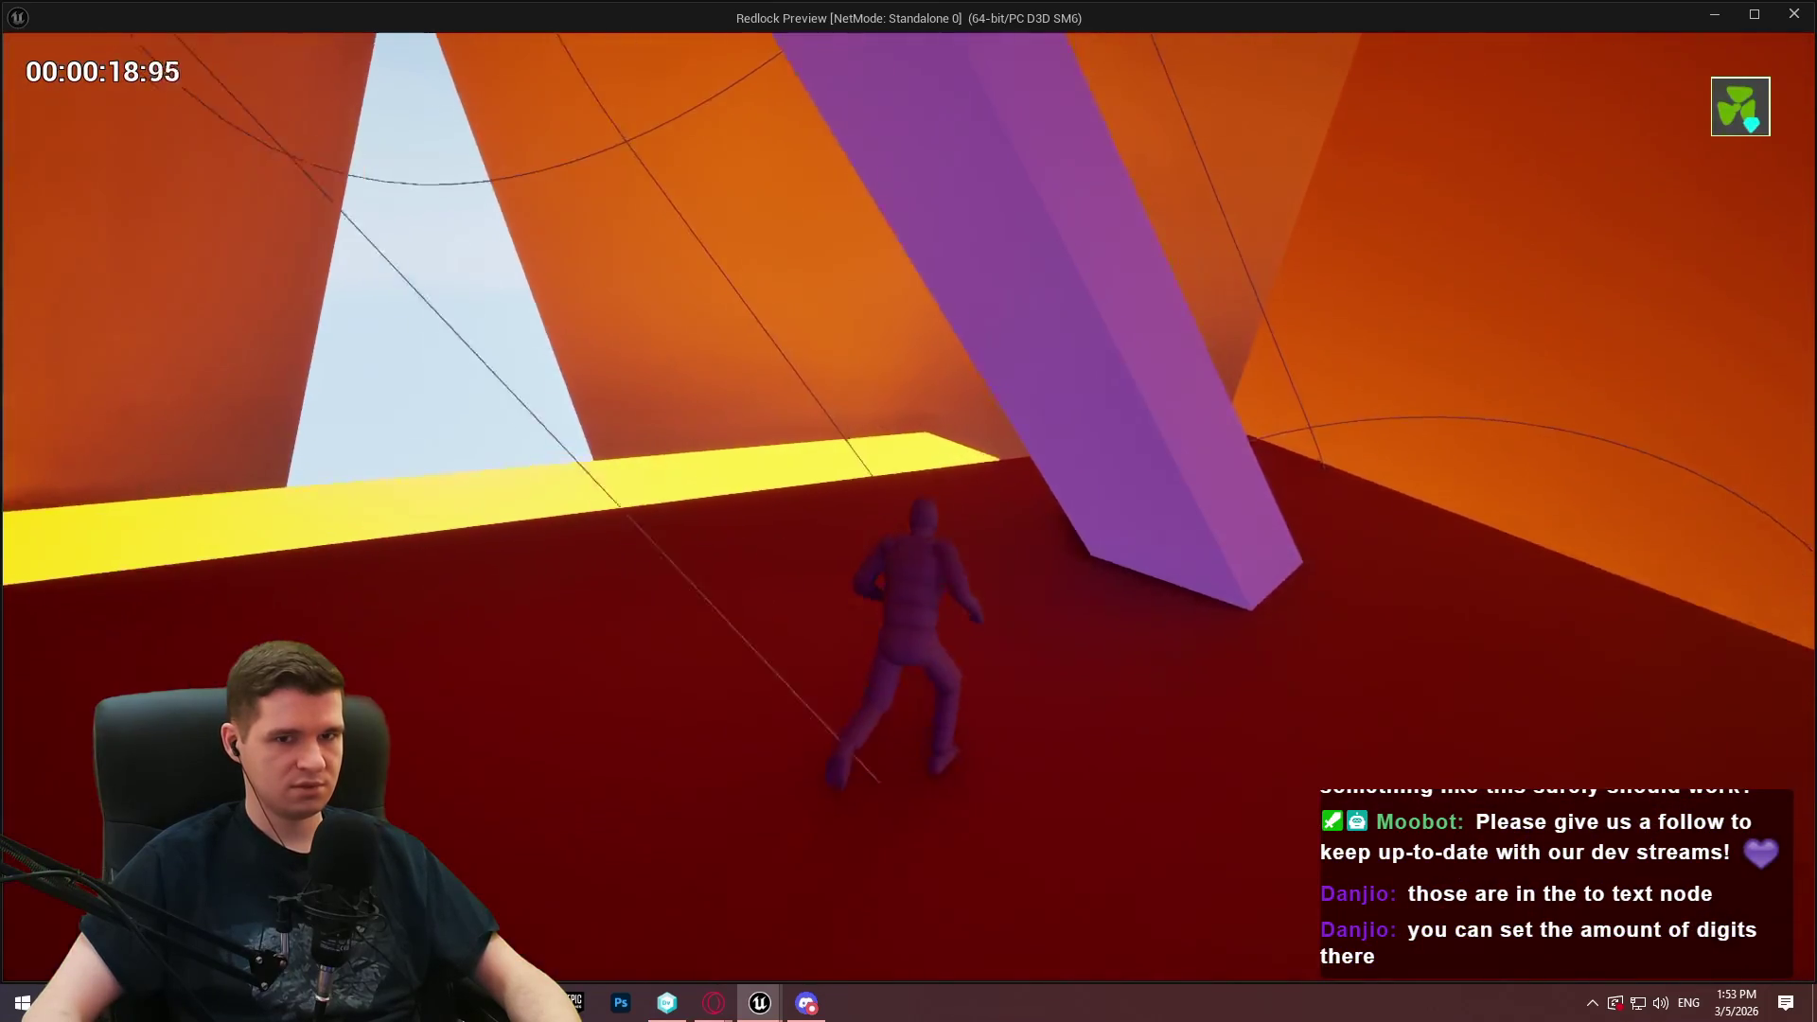
key(w)
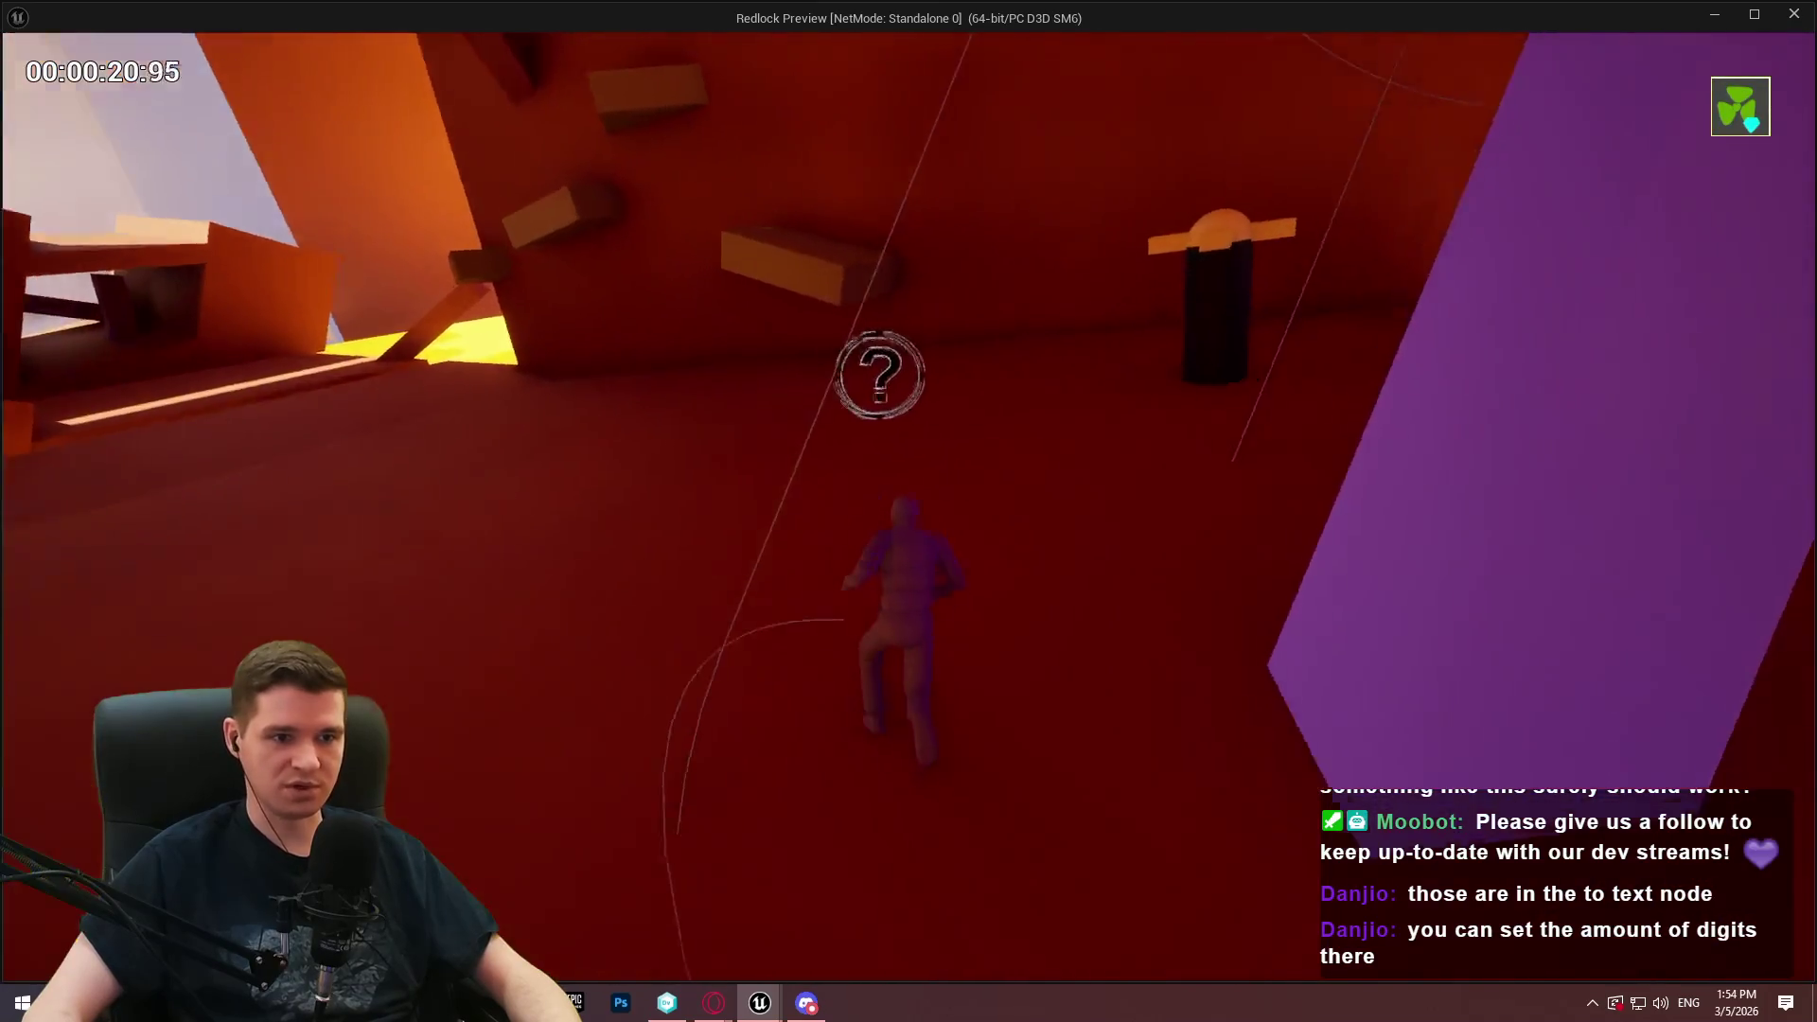
key(w)
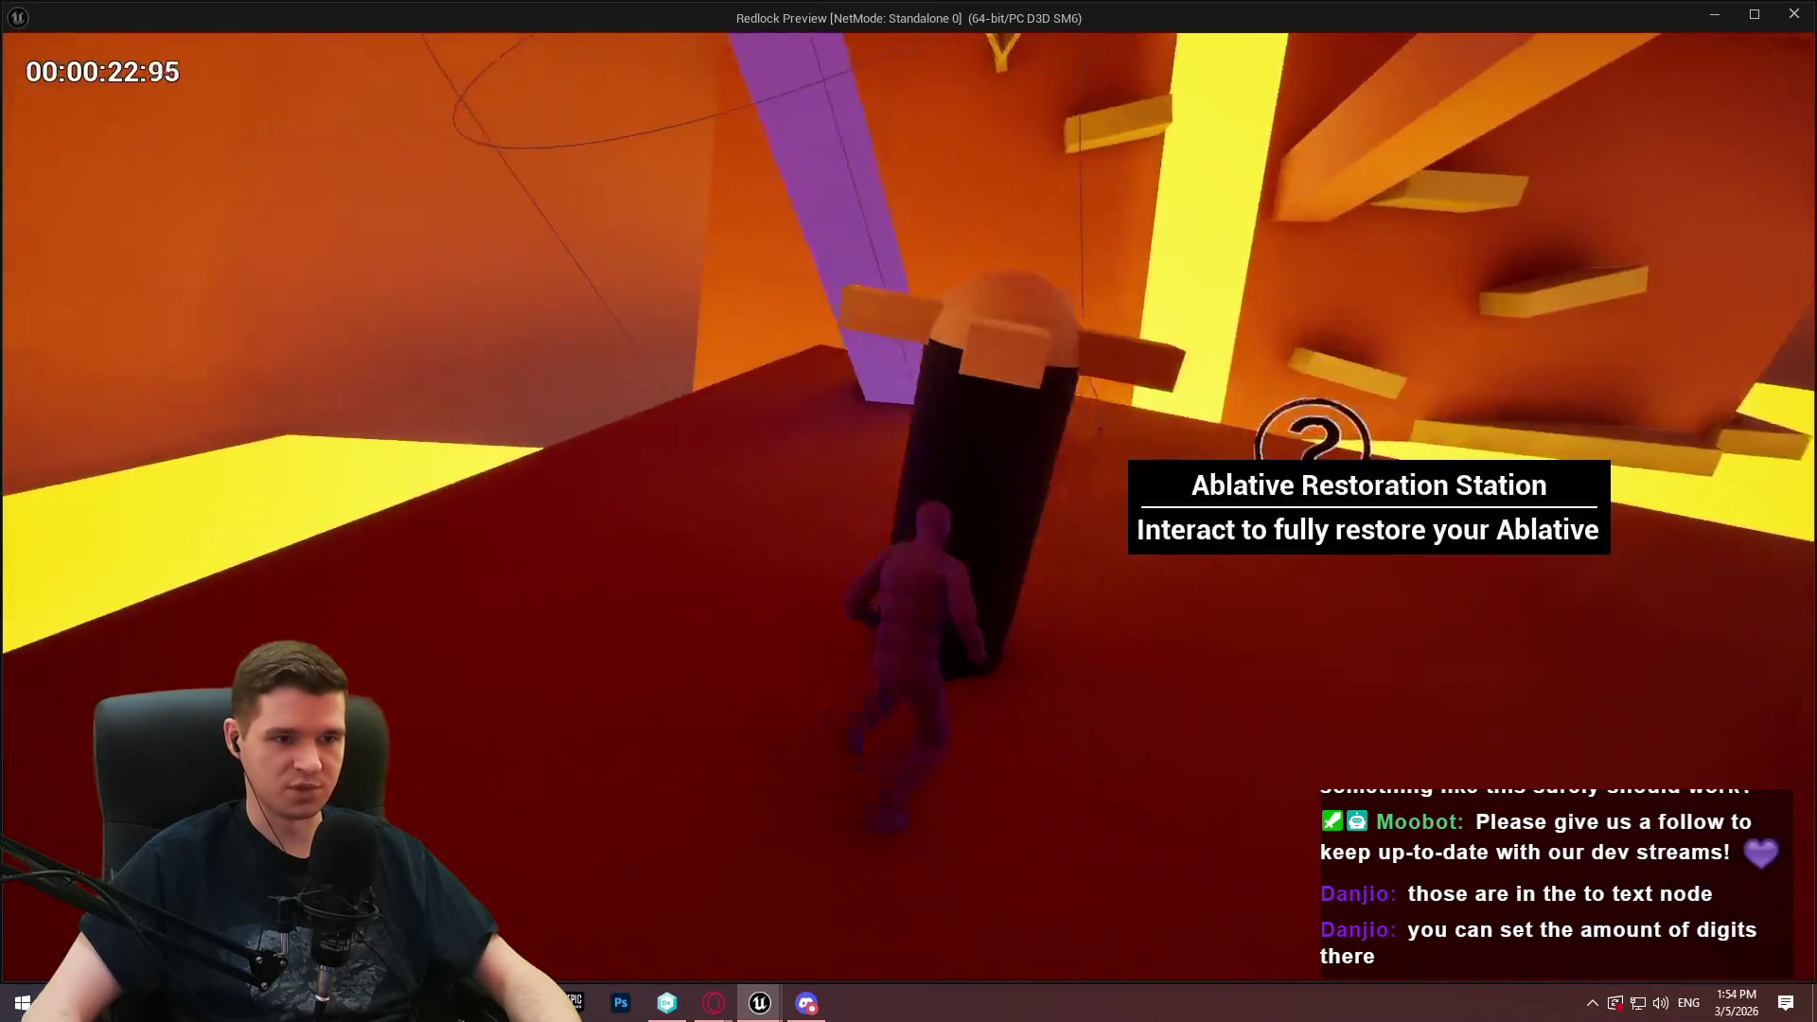
Run to the question-mark marker, then end the play session with Esc
key(w)
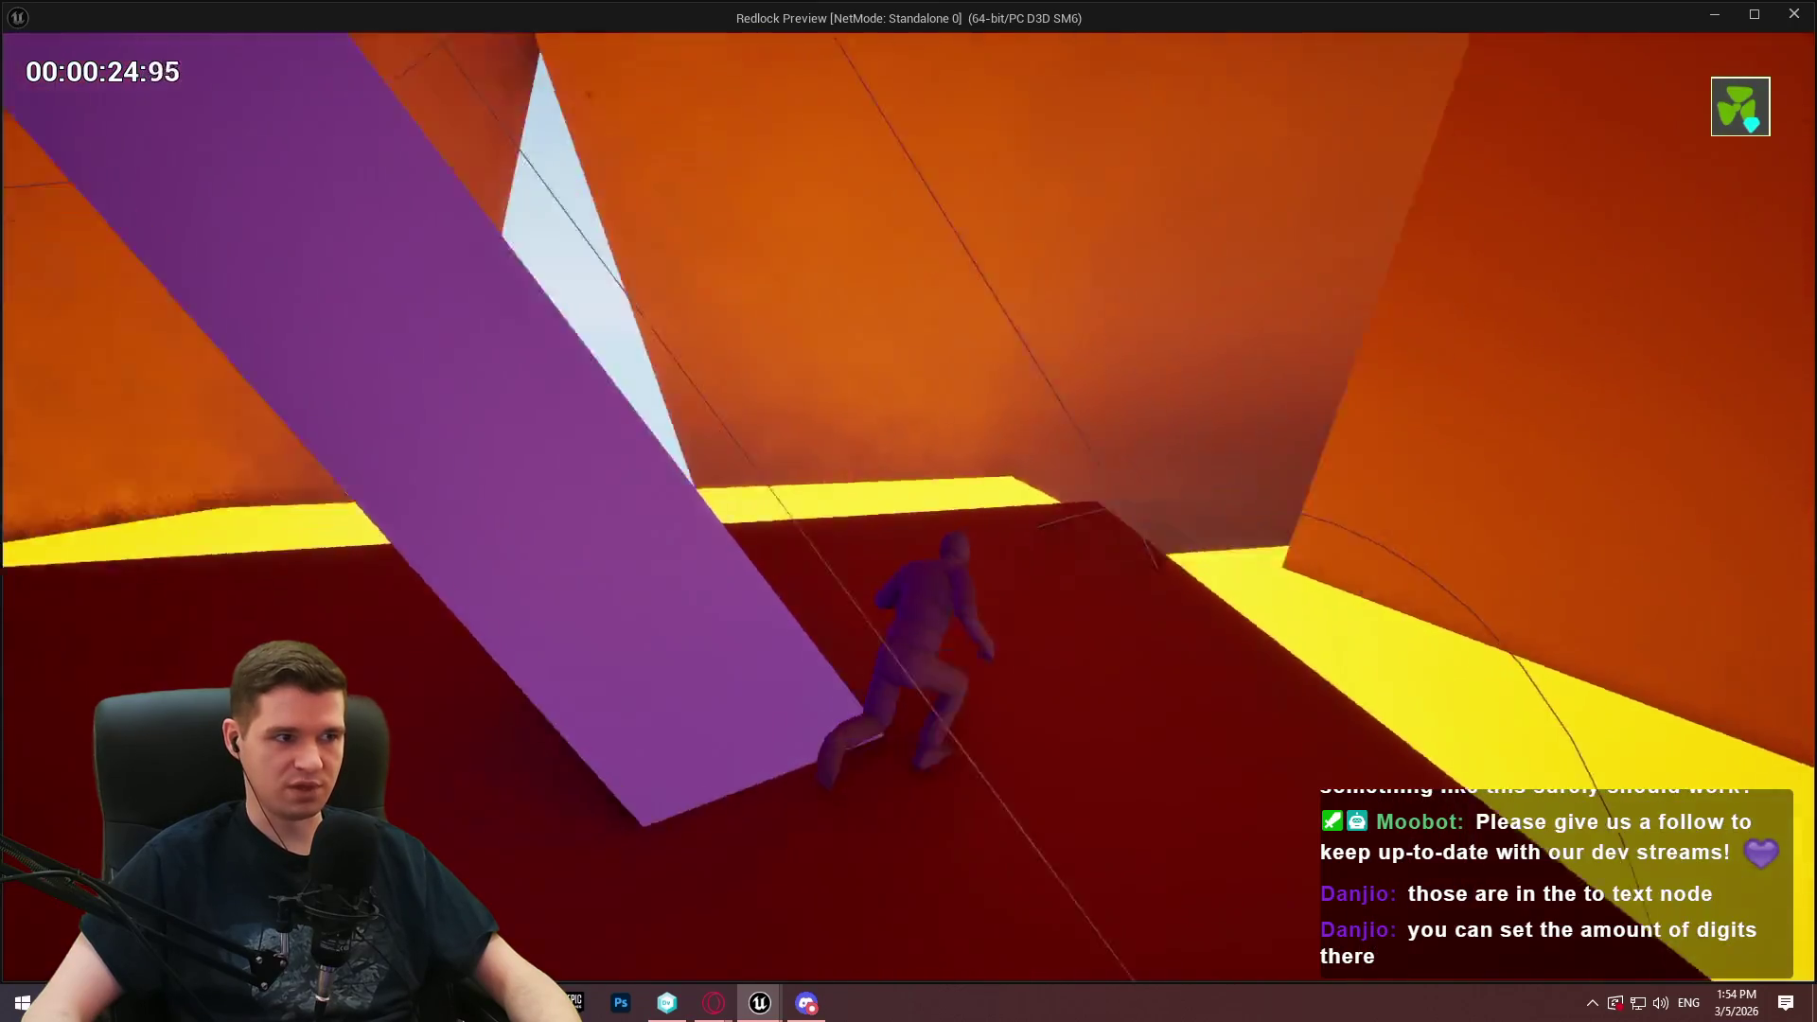
key(w)
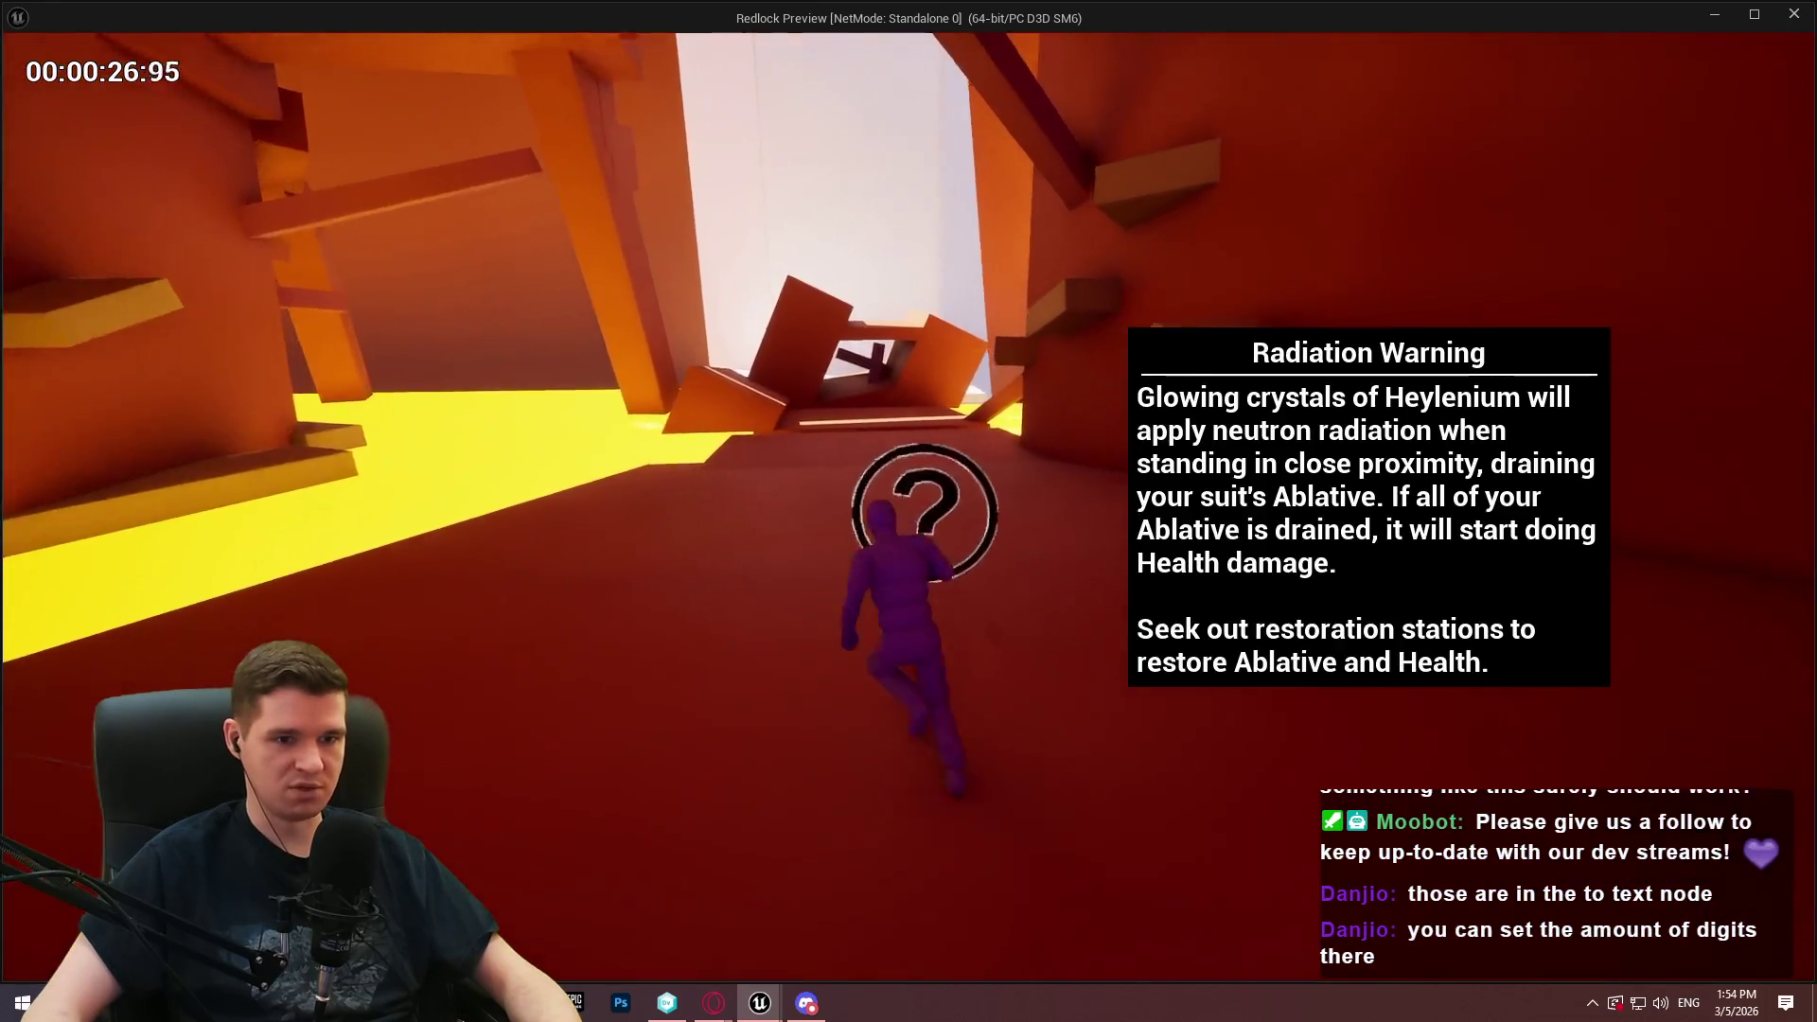
key(w)
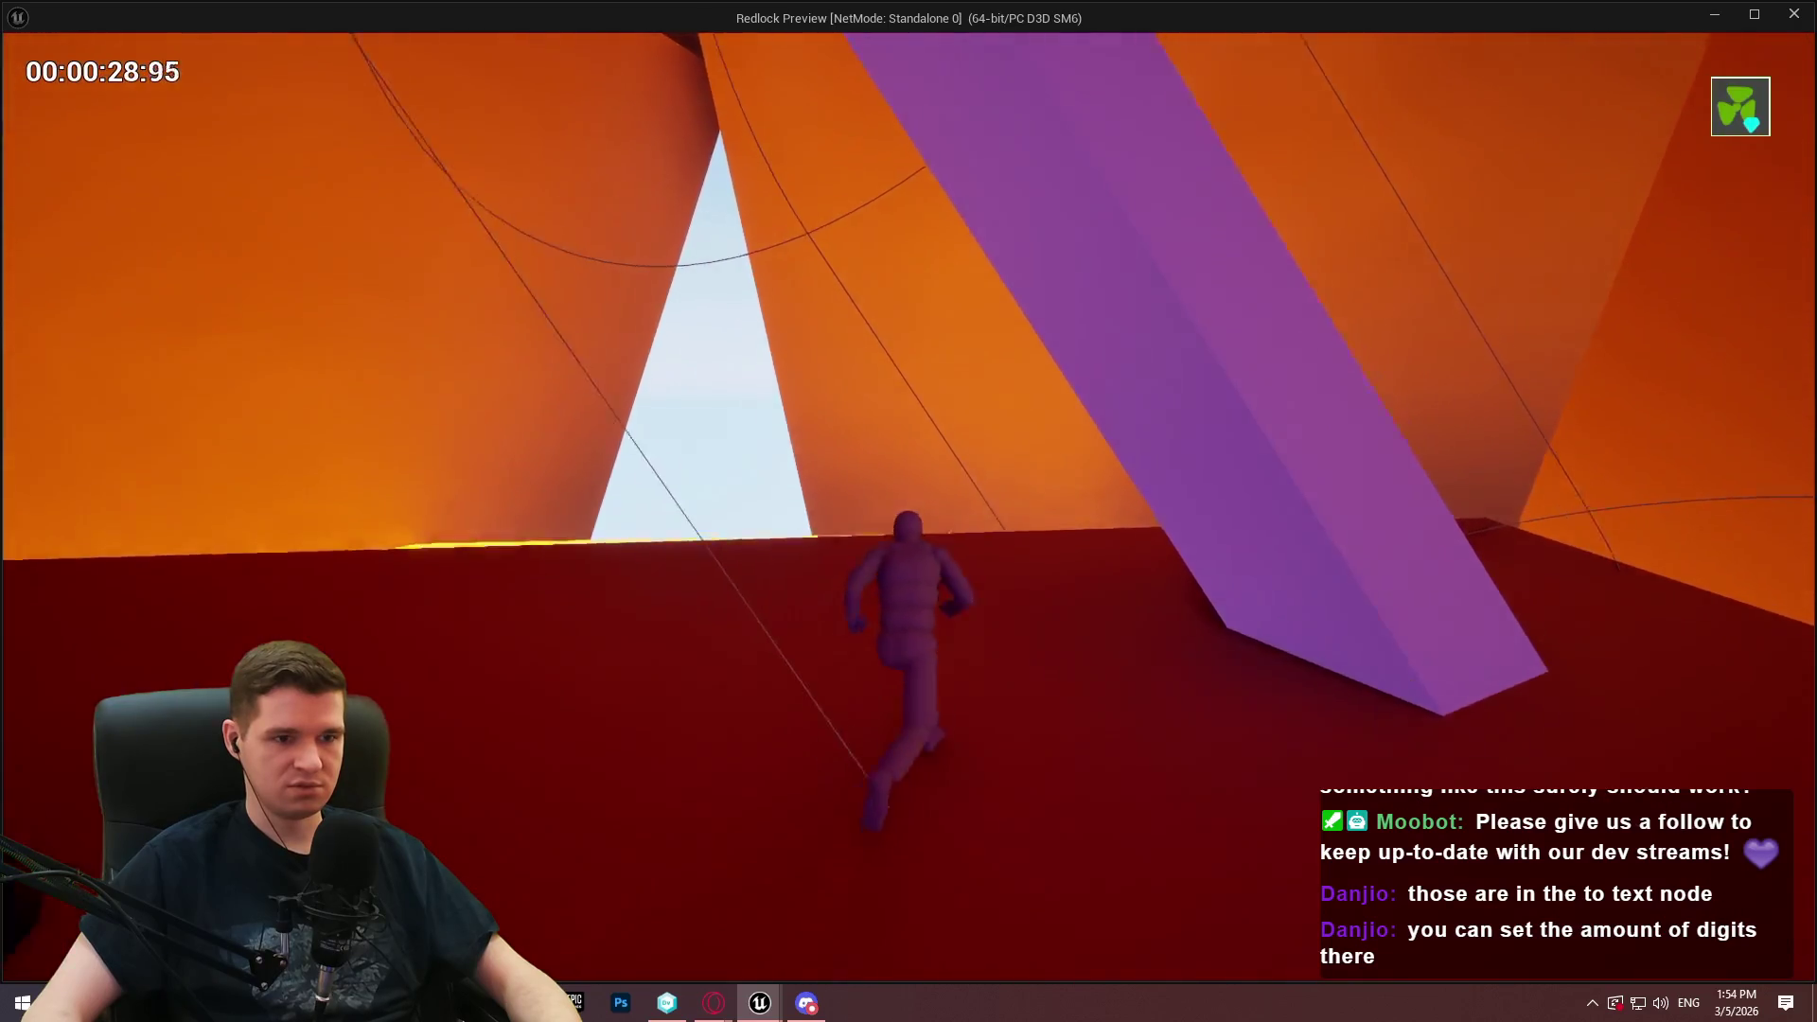
key(w)
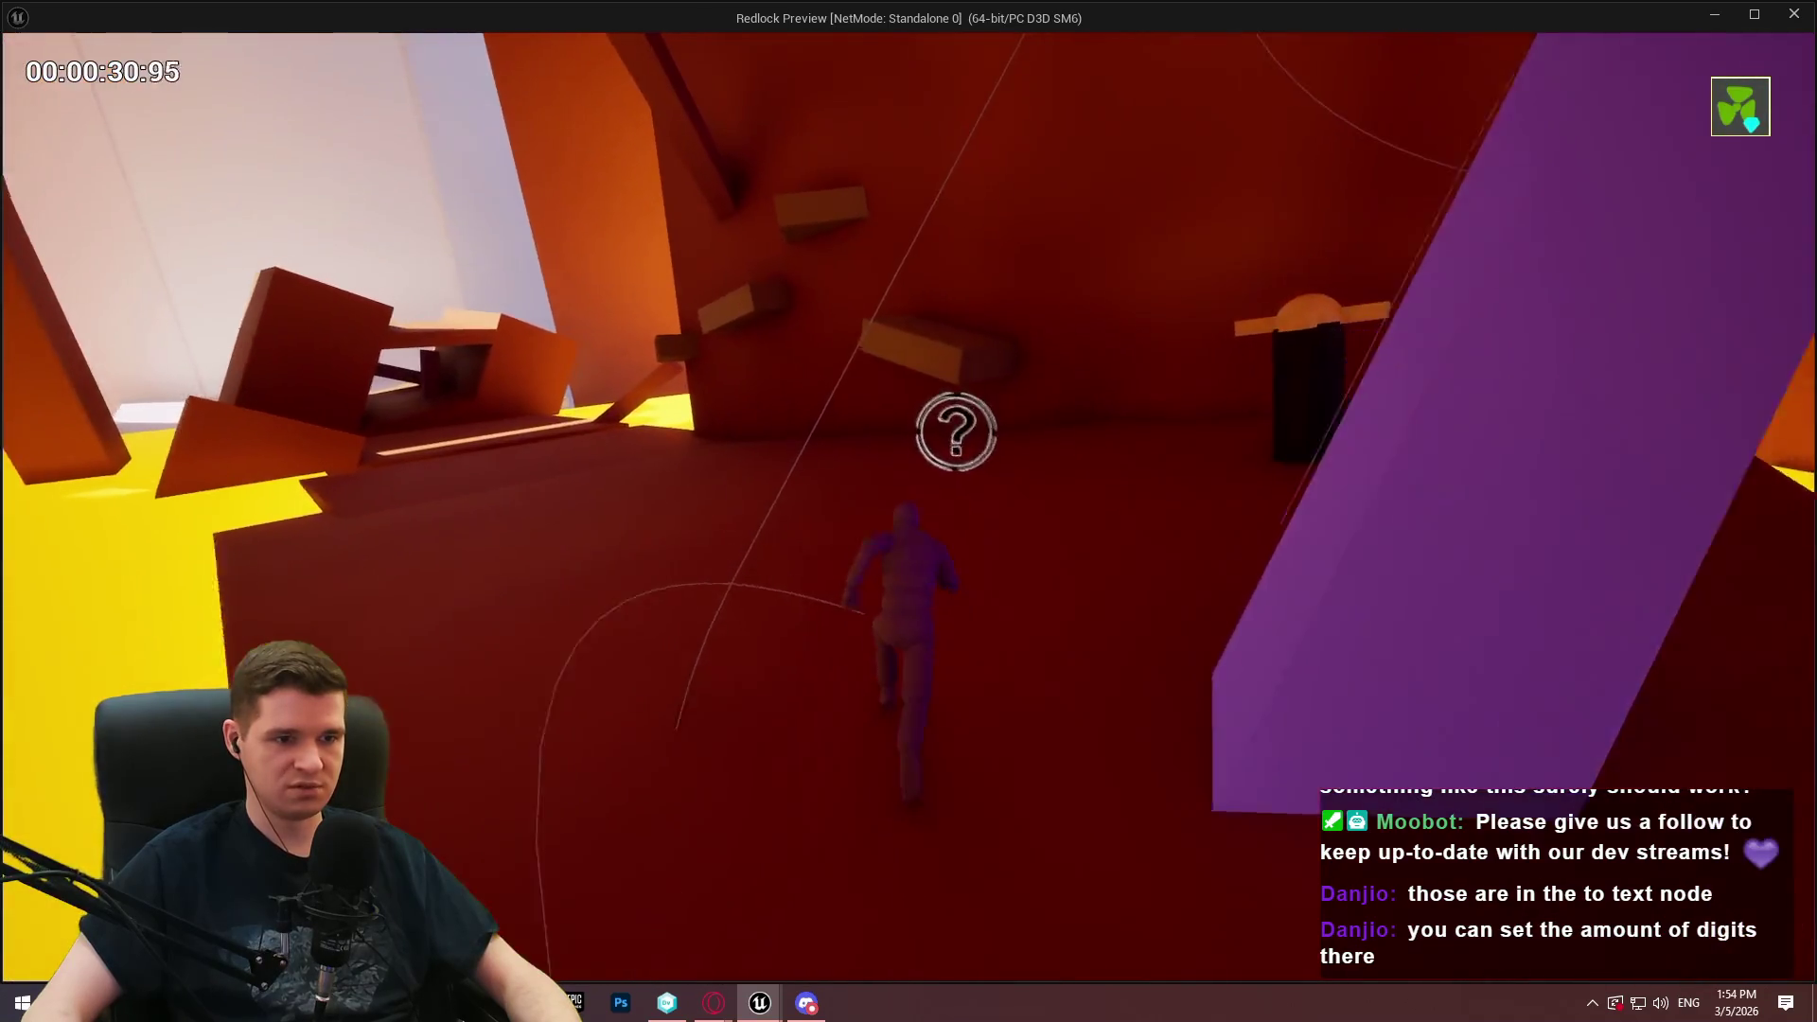
key(Escape)
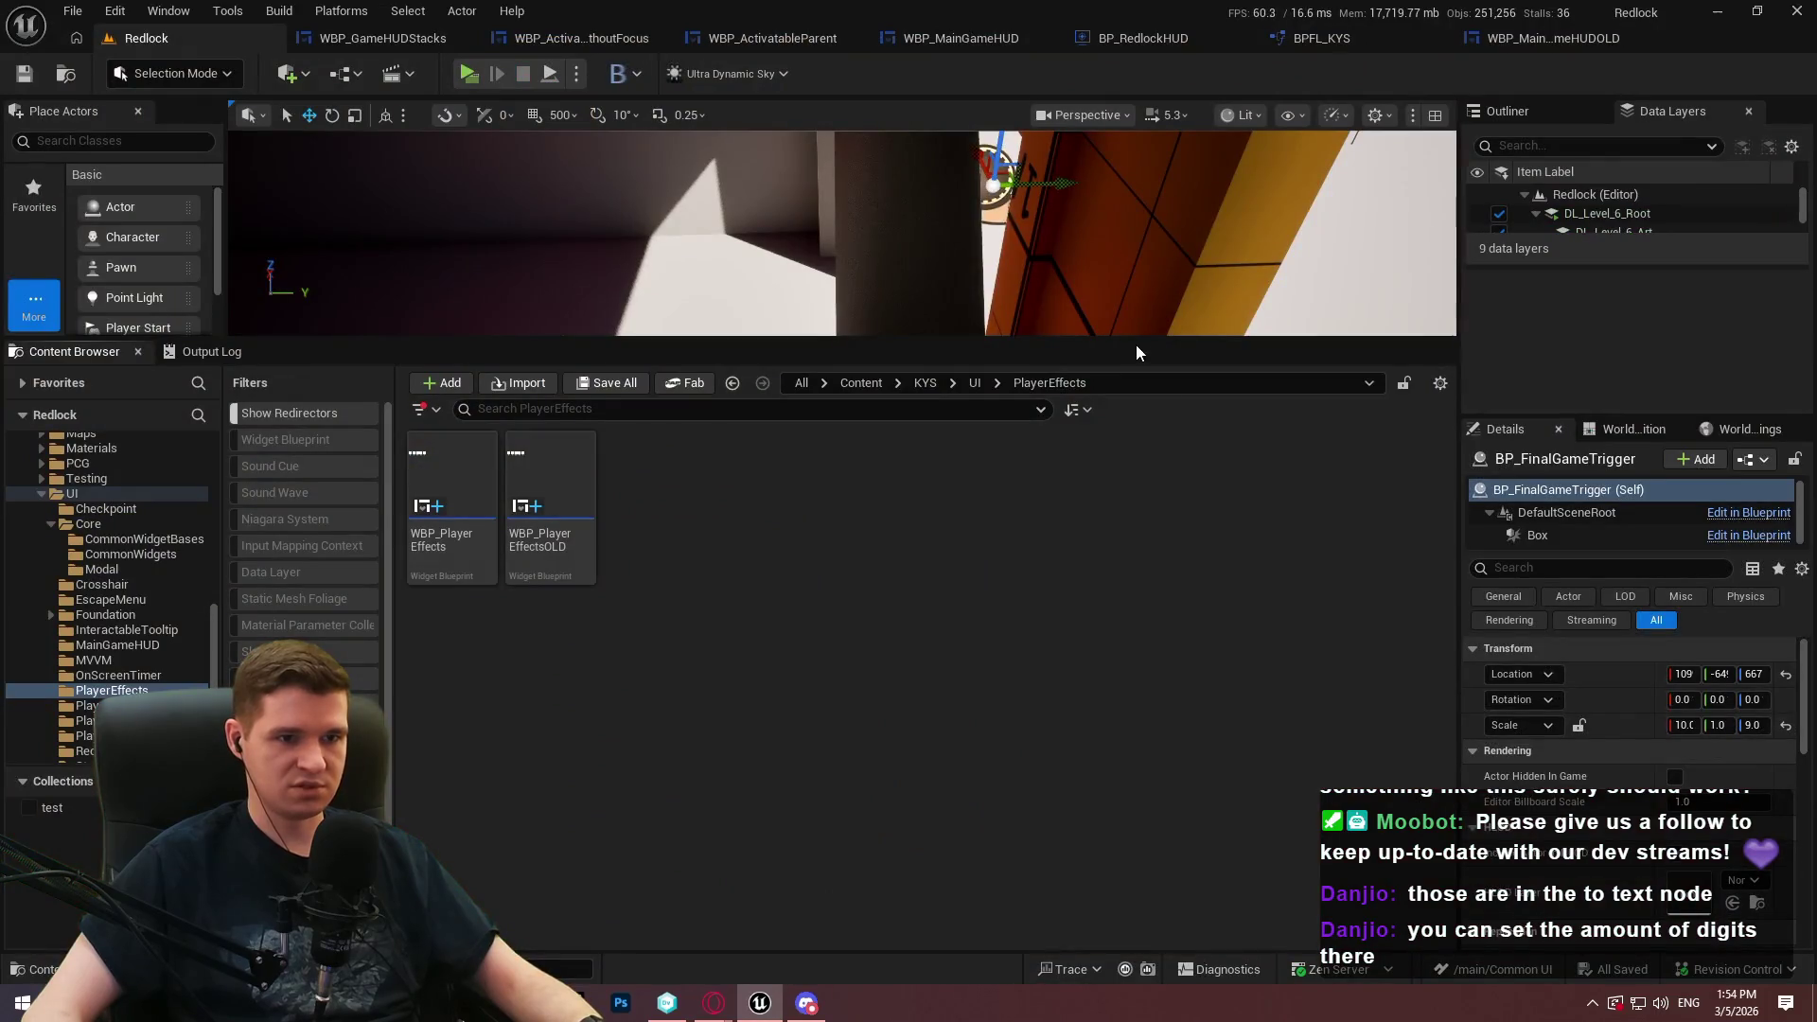
drag(1137, 337, 1107, 621)
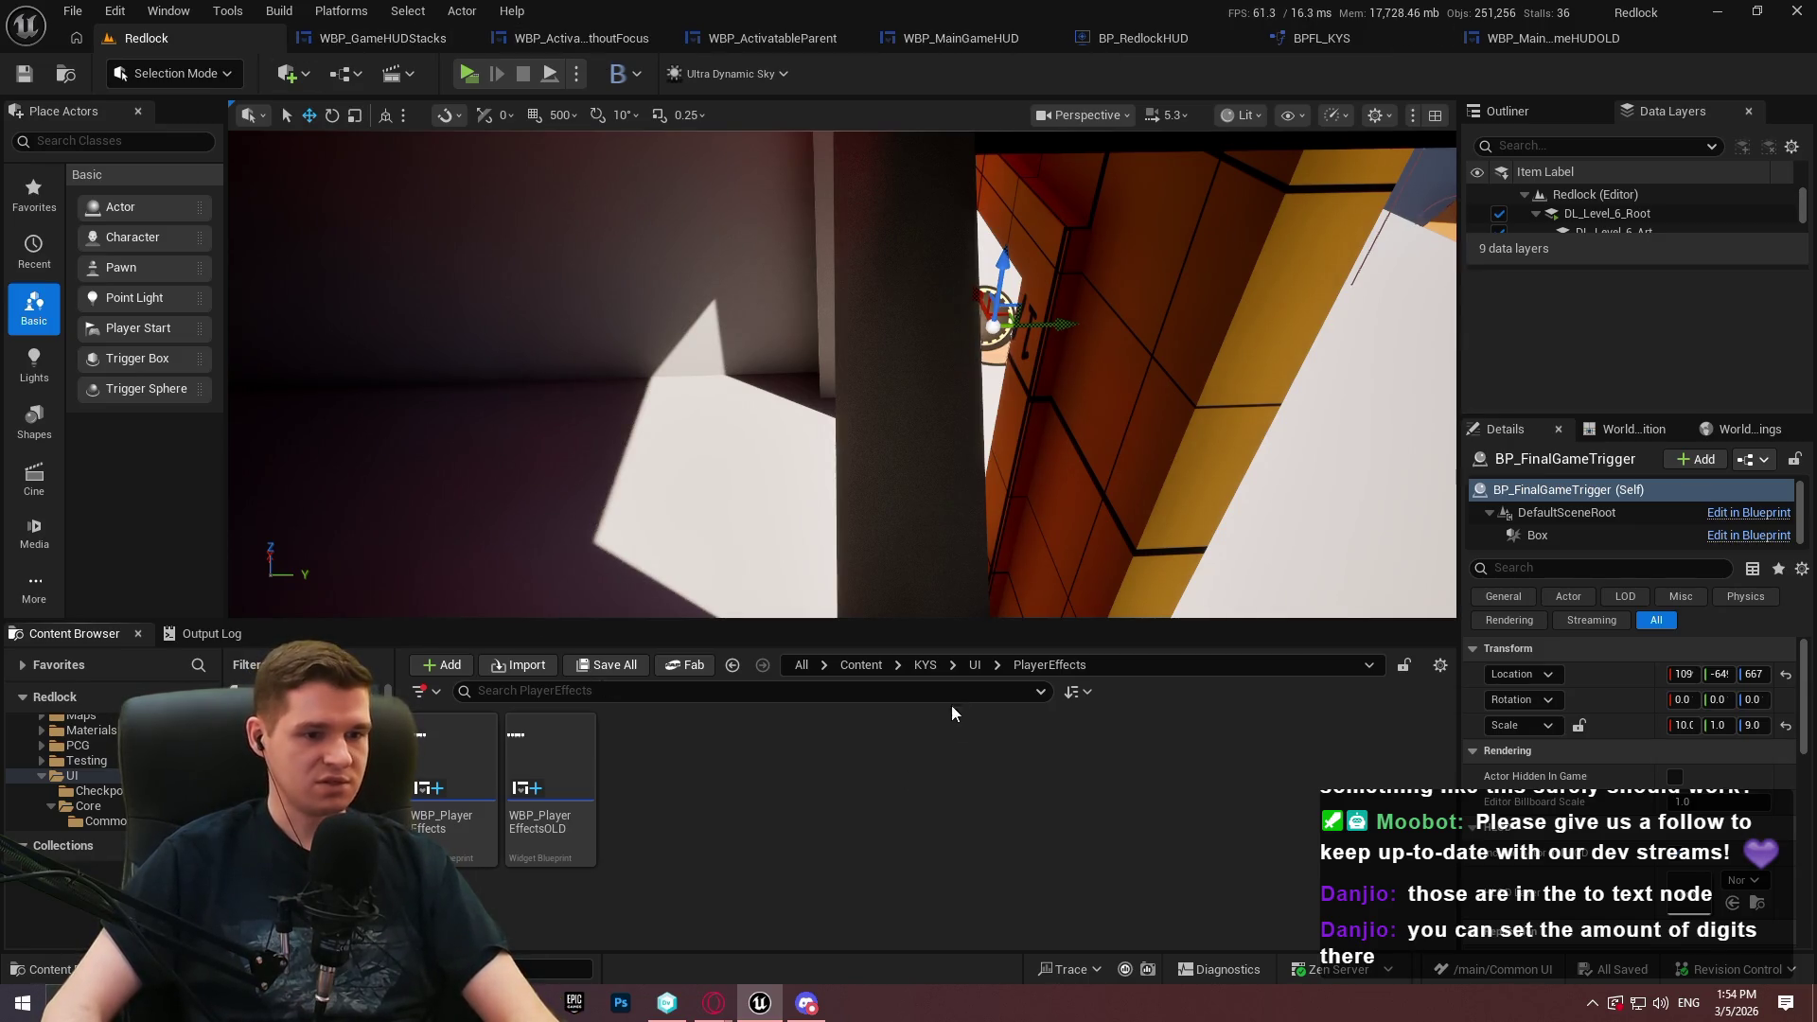
Navigate to the PlayerResources folder and open WBP_PlayerResources
click(977, 666)
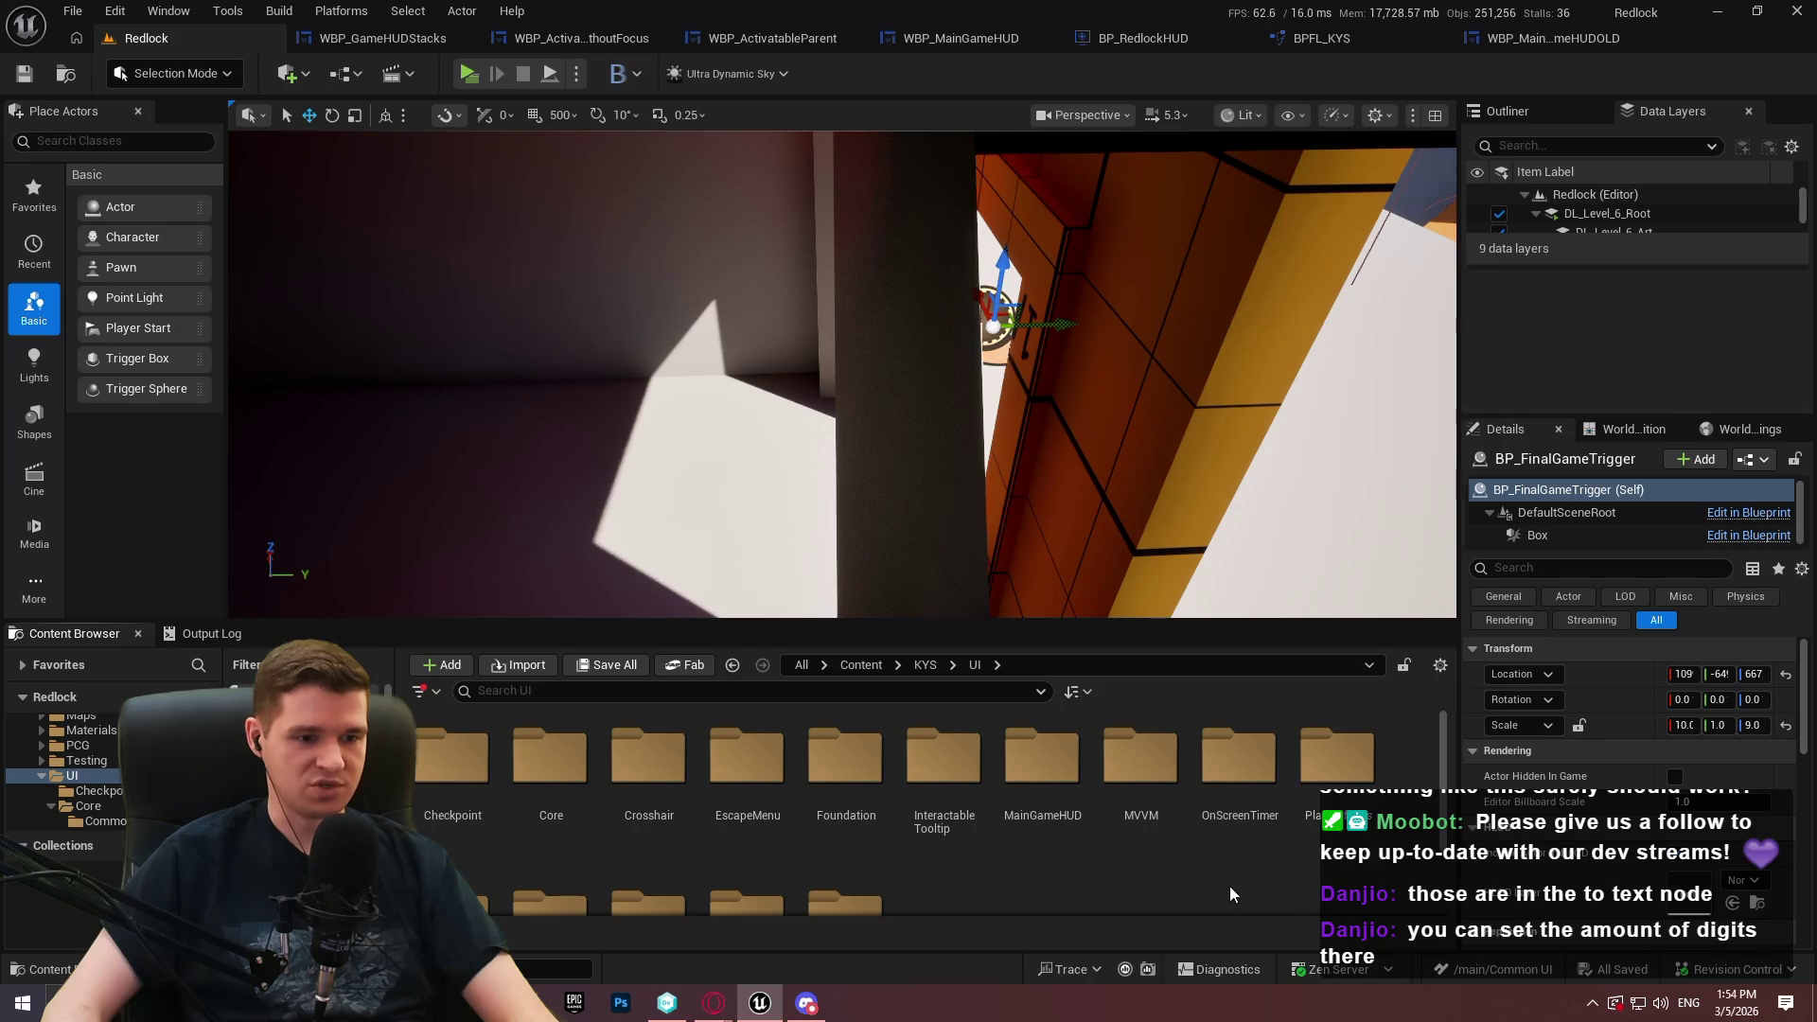
scroll(1239, 895, down, 2)
double_click(472, 855)
double_click(464, 833)
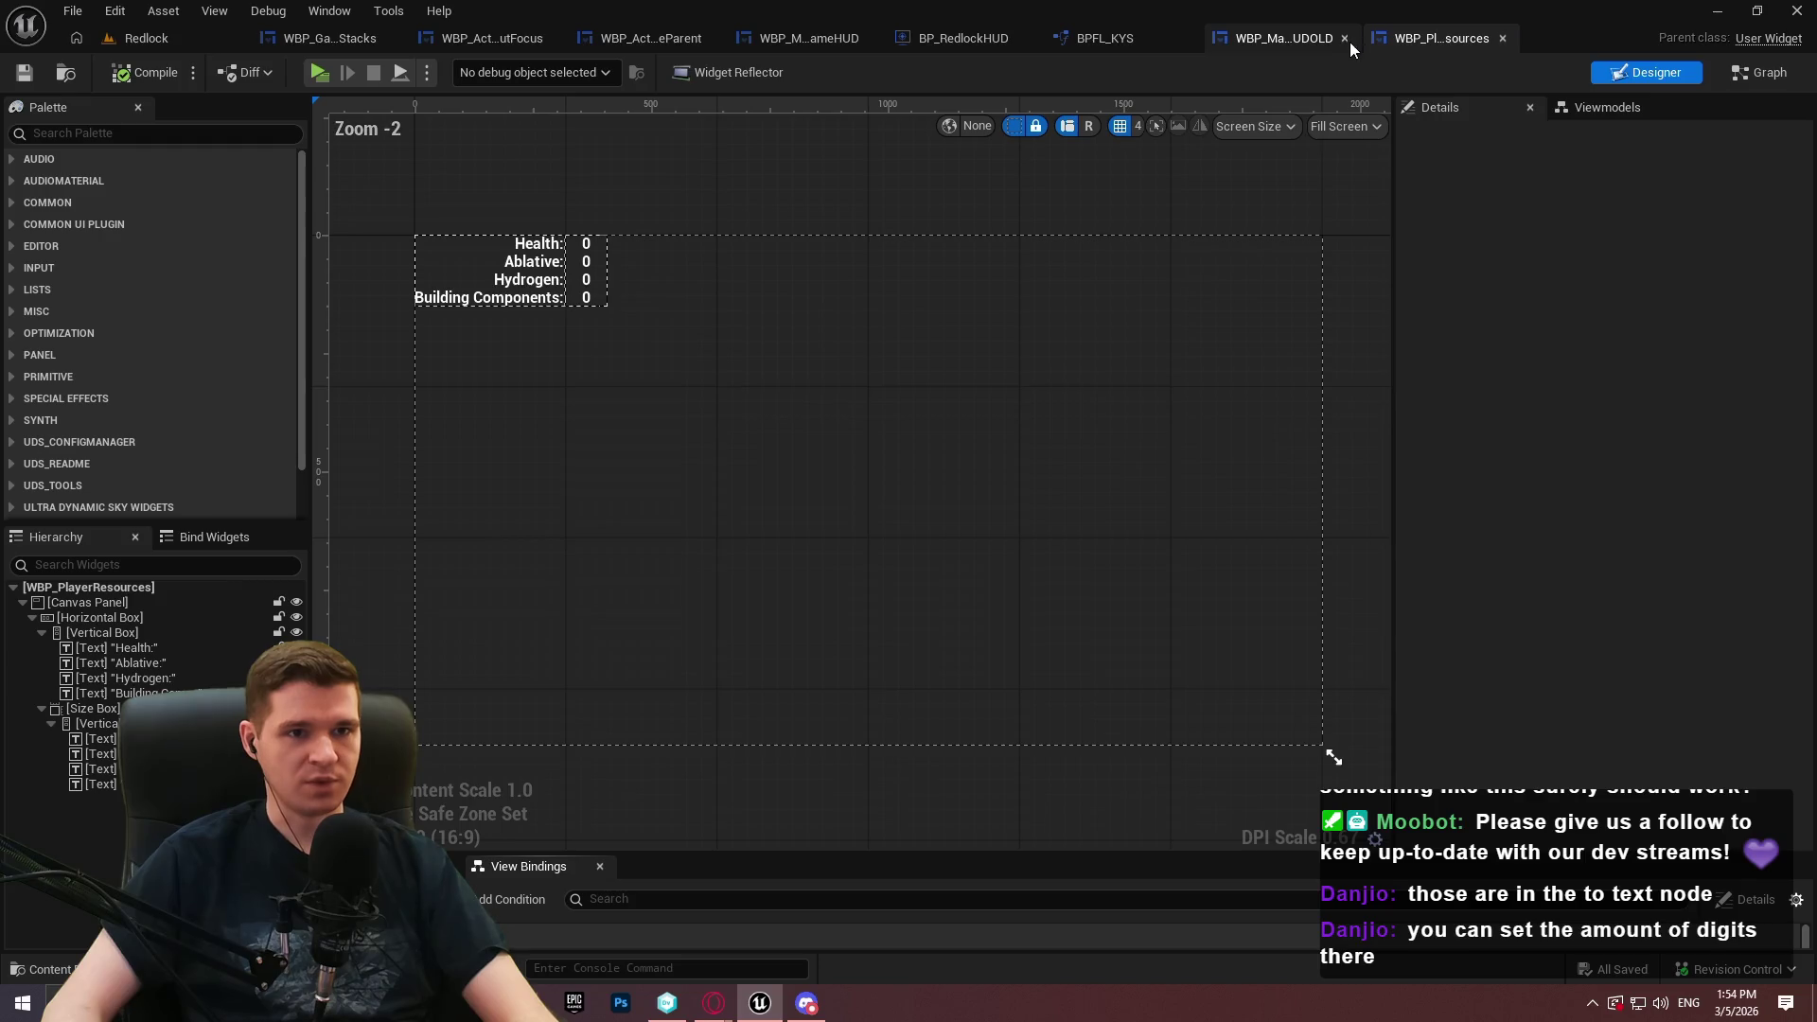
Close the old HUD, HUD stacks, activatable parent, BP_RedlockHUD and BPFL_KYS editors
click(1346, 38)
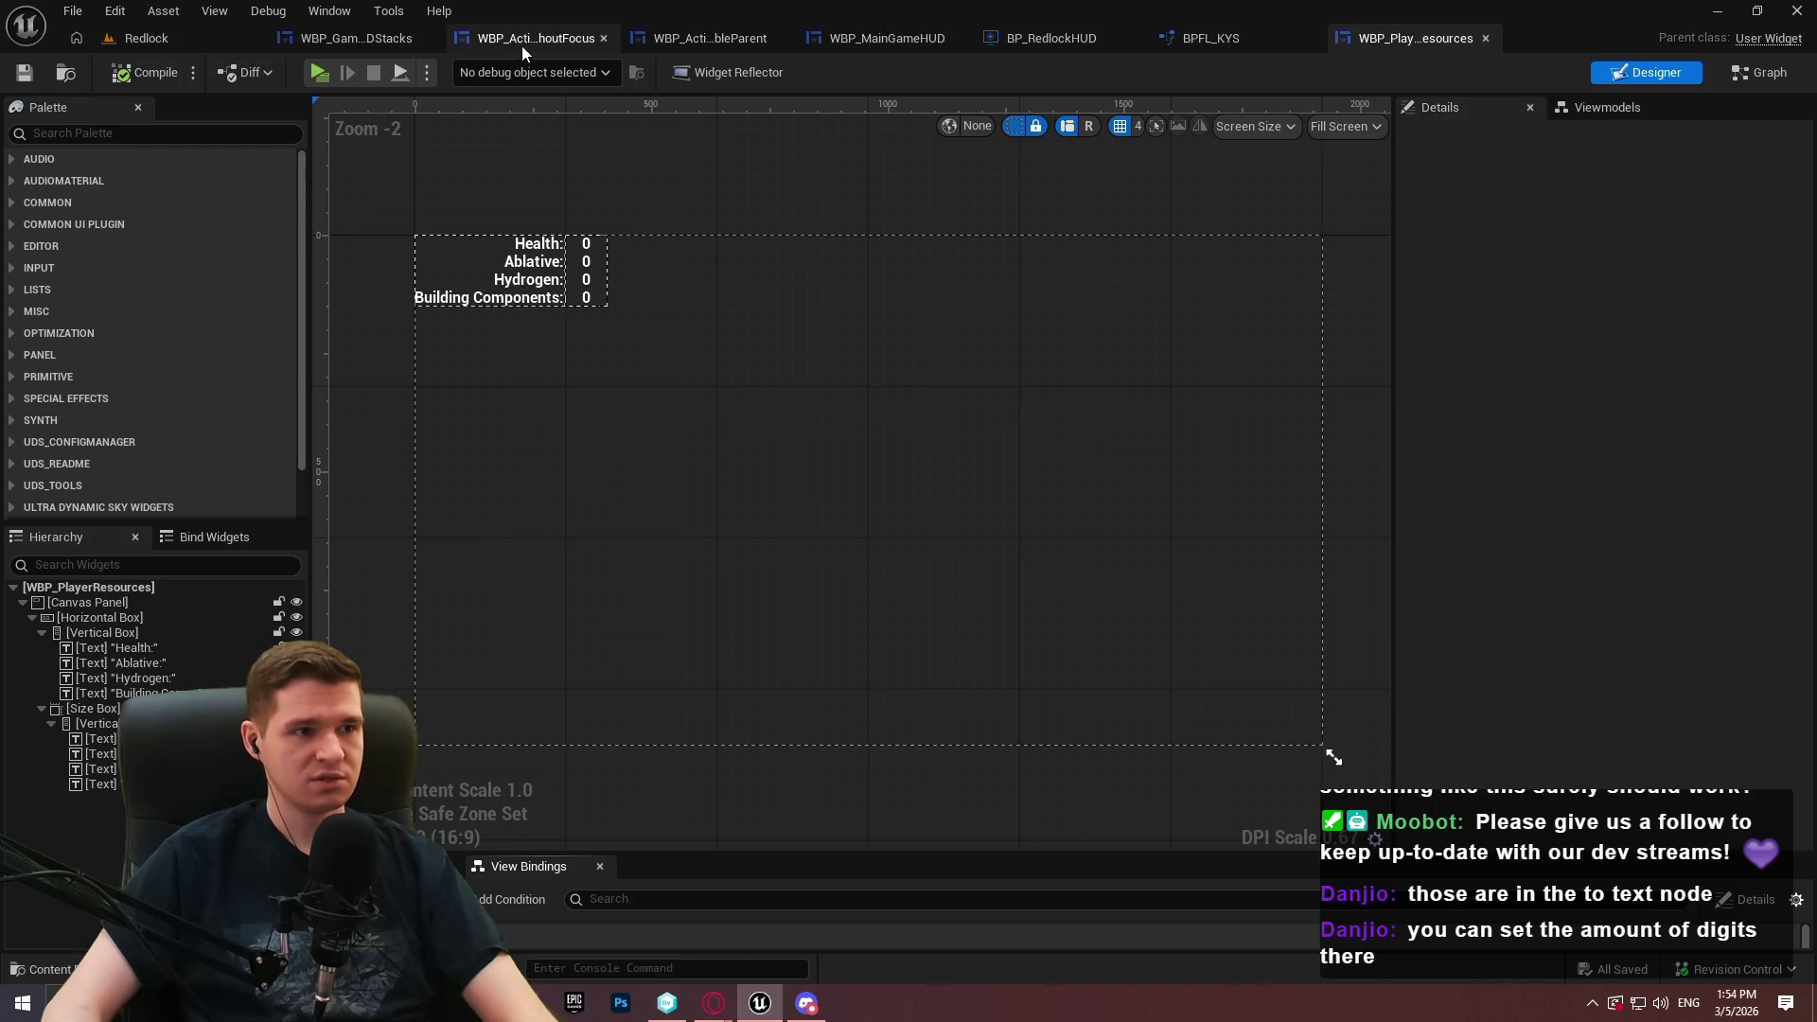
click(605, 42)
click(483, 37)
click(474, 38)
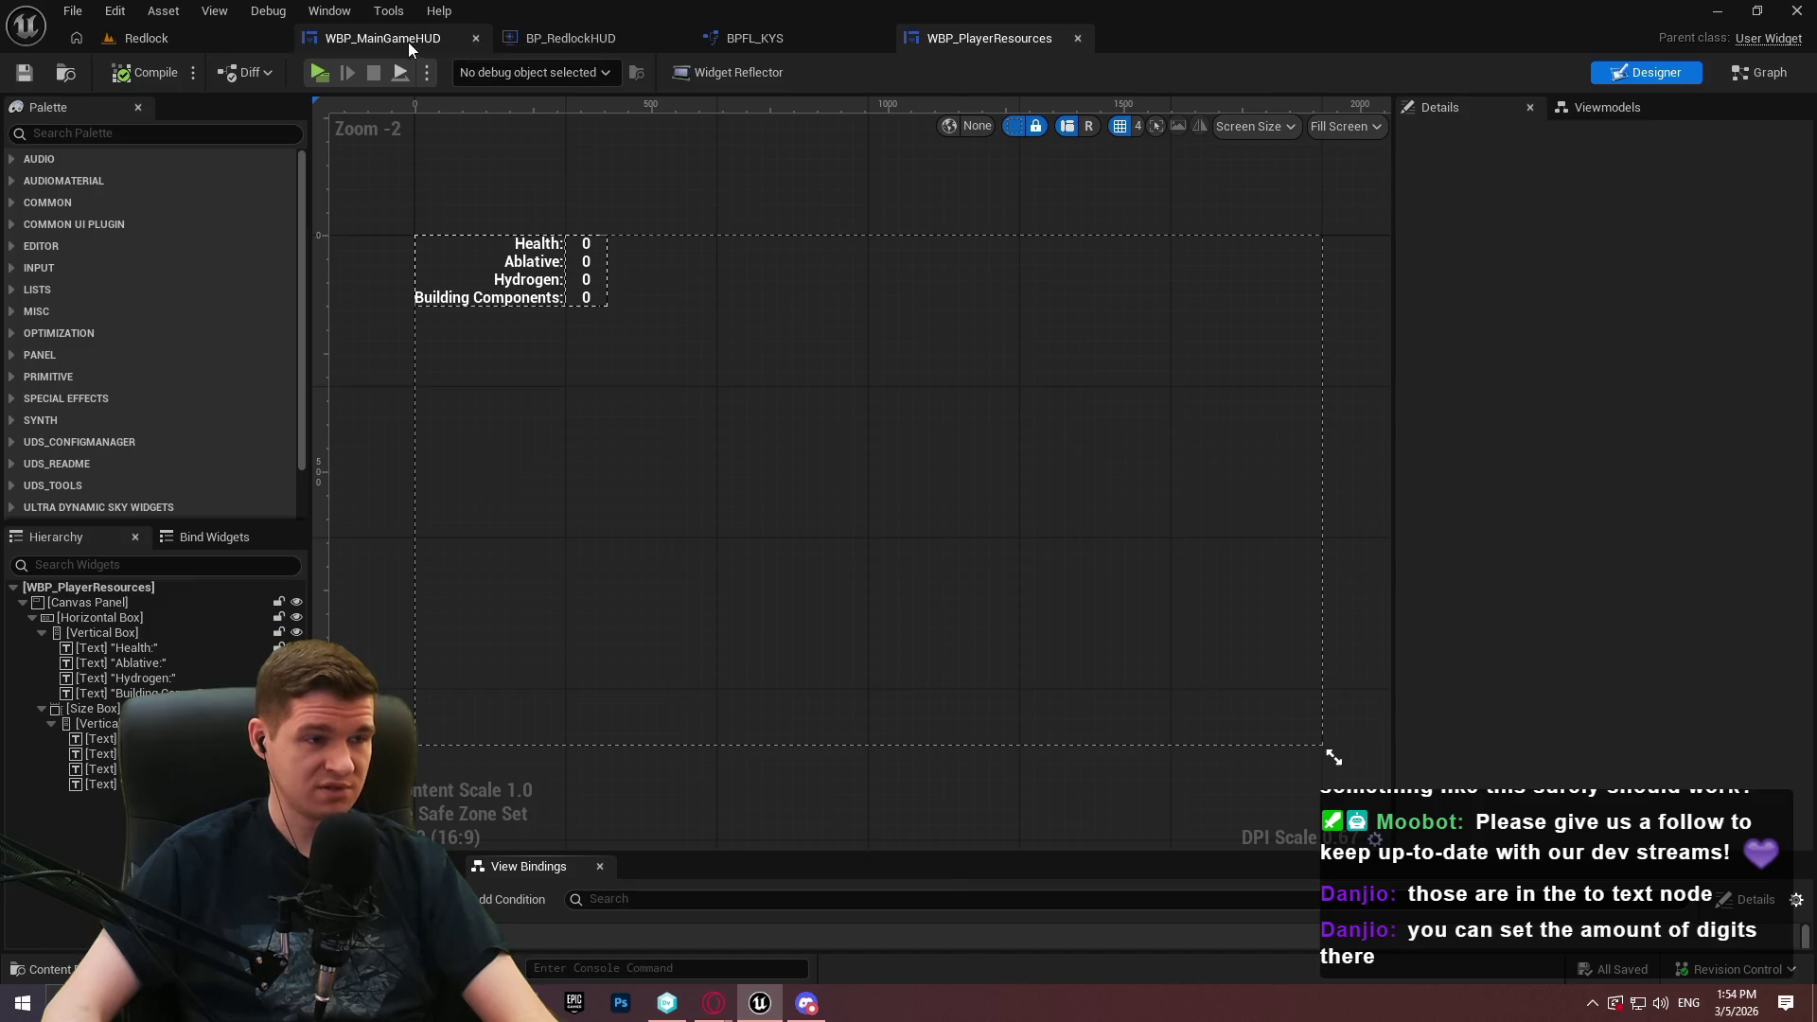
click(407, 41)
click(547, 33)
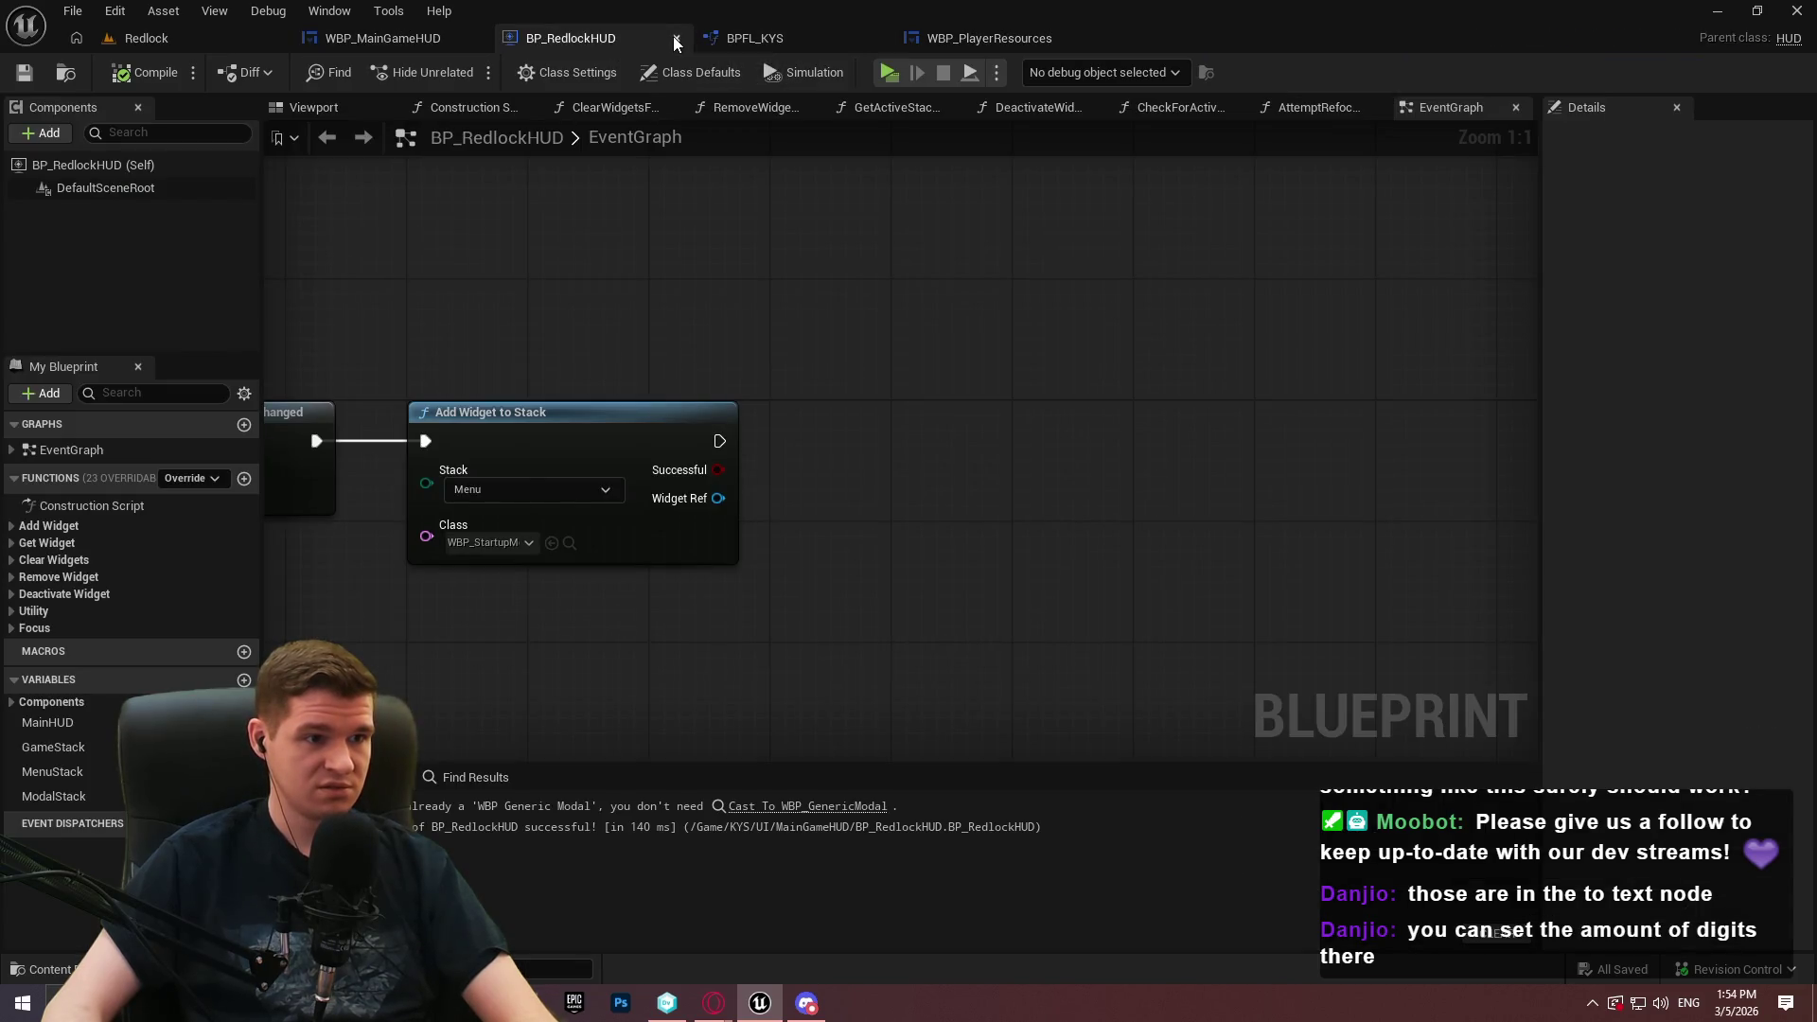
click(675, 38)
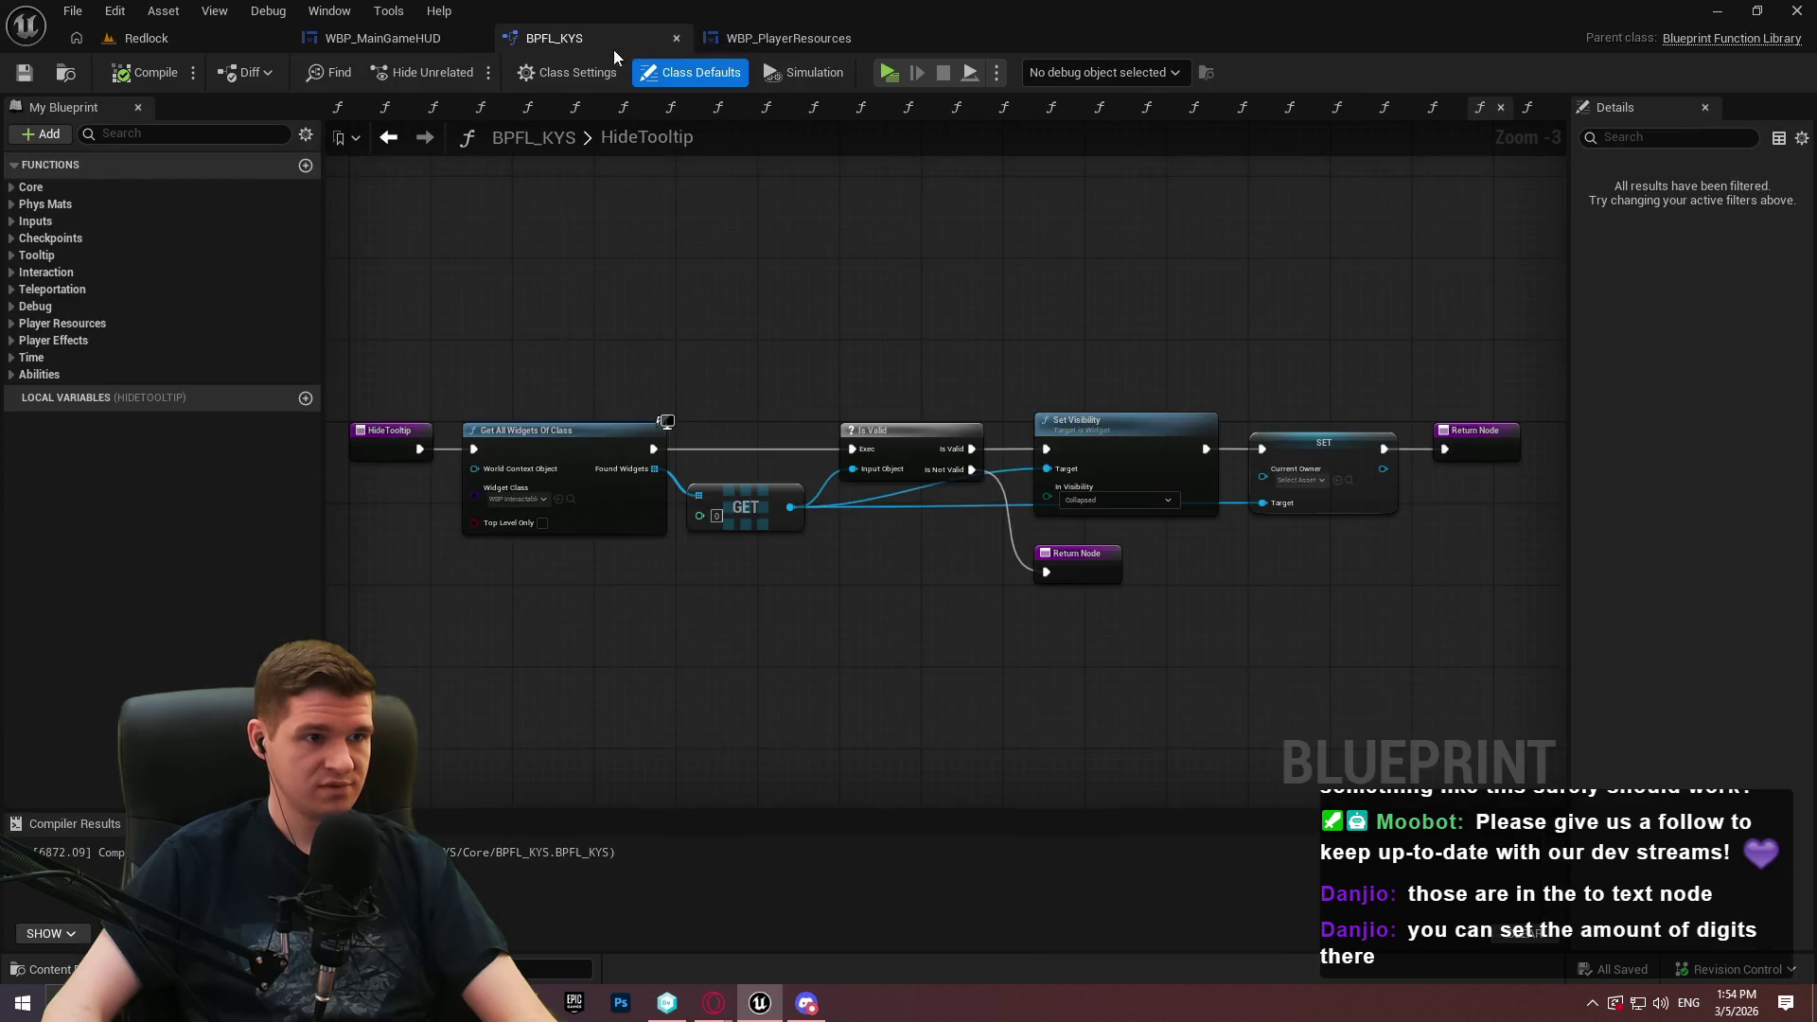
click(677, 39)
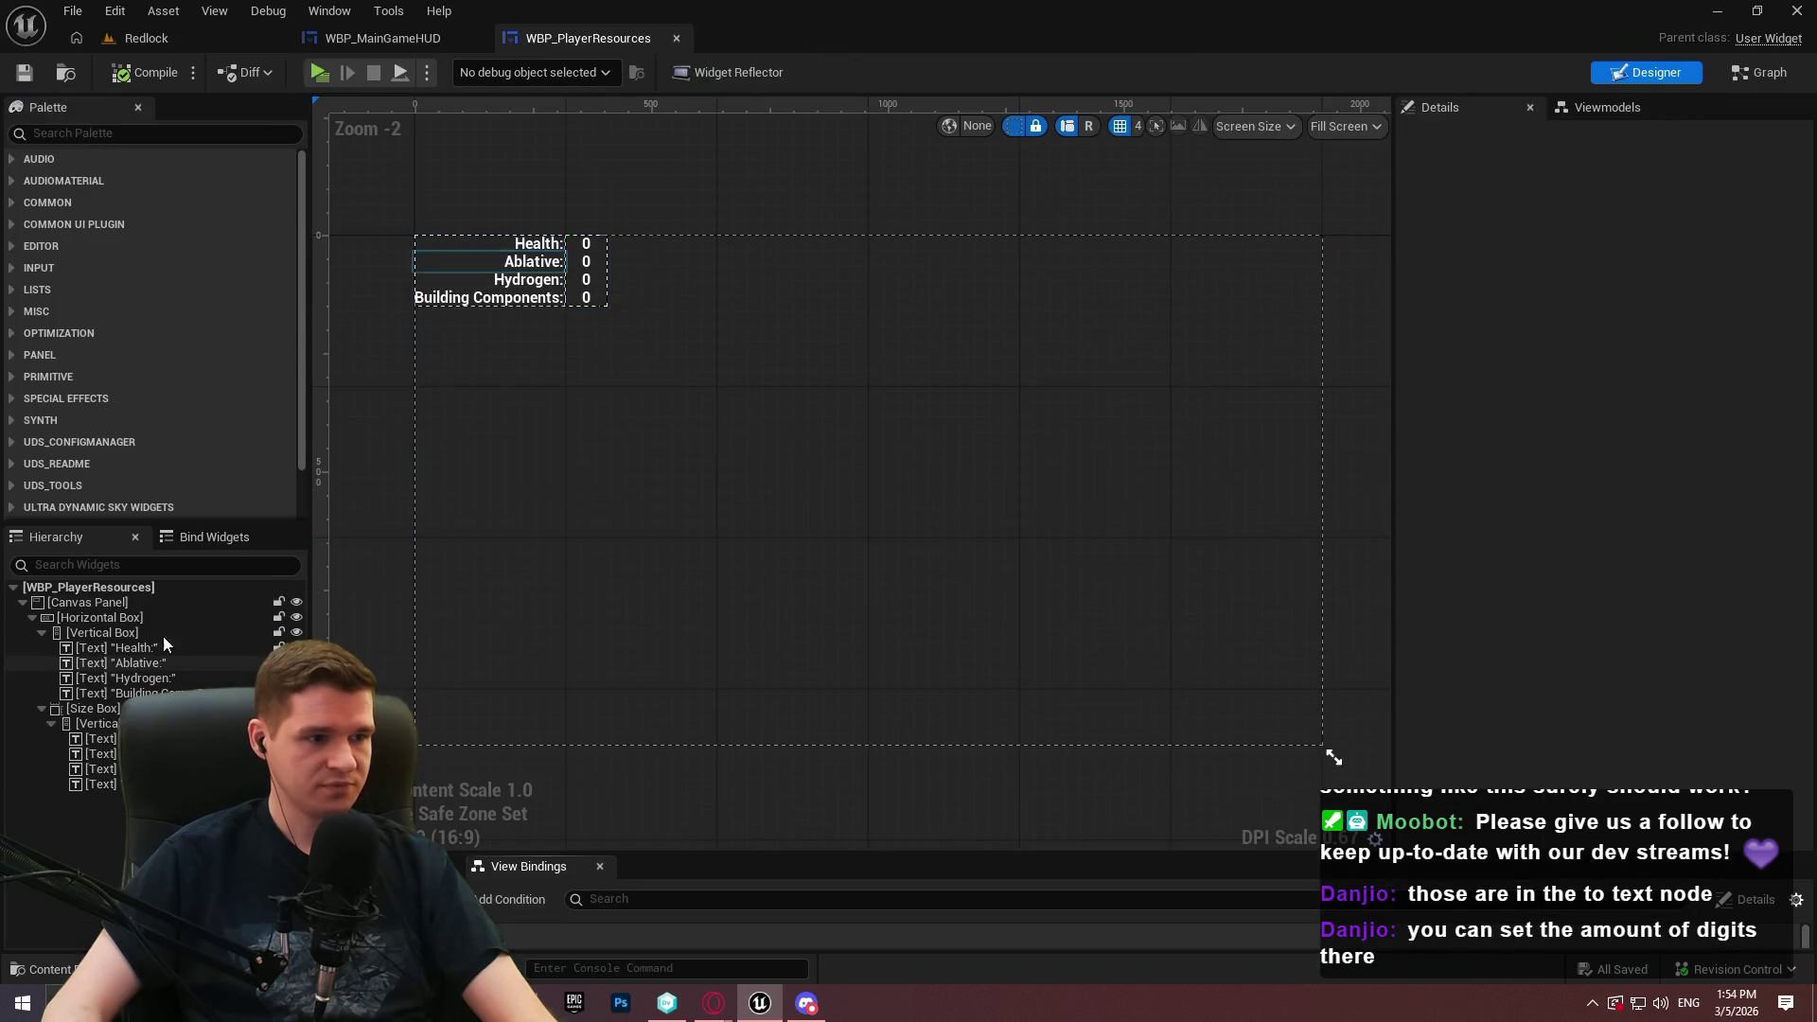
Review WBP_PlayerResources' event graph, then return to the Redlock level and select the asset
click(1763, 74)
scroll(116, 374, down, 1)
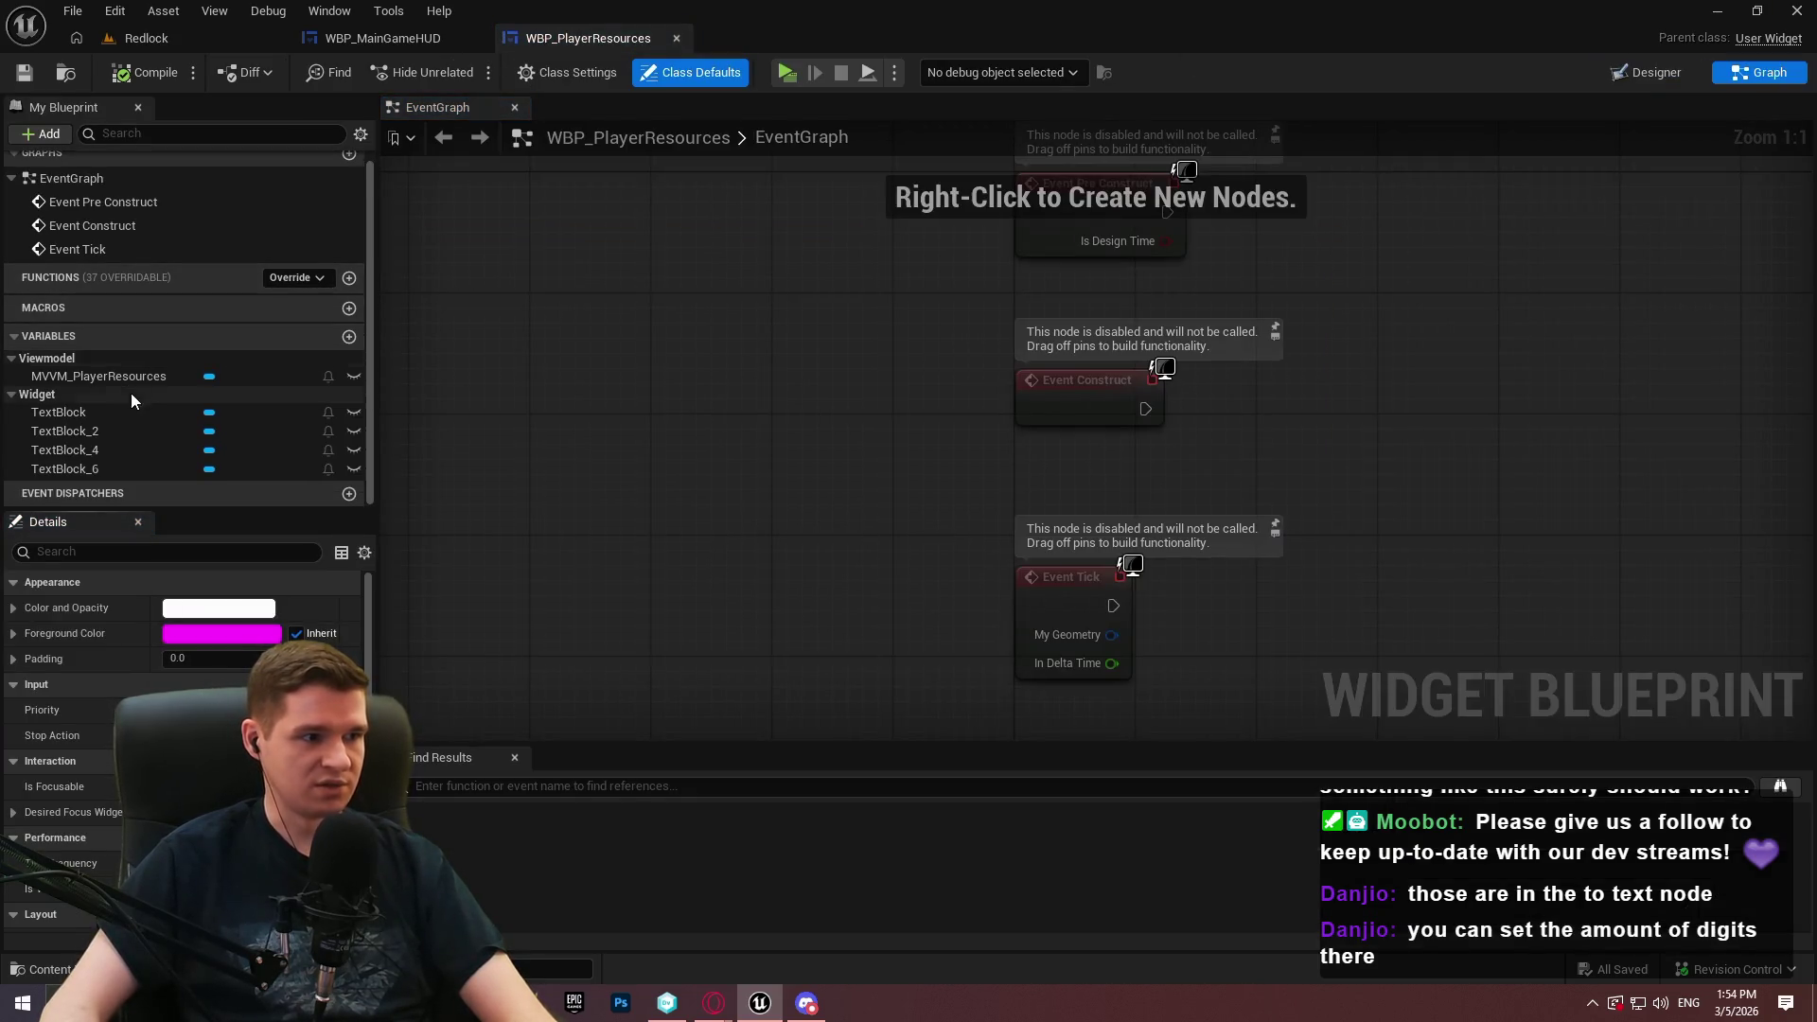
mouse_move(666, 242)
mouse_down()
mouse_move(523, 409)
mouse_move(418, 200)
mouse_up()
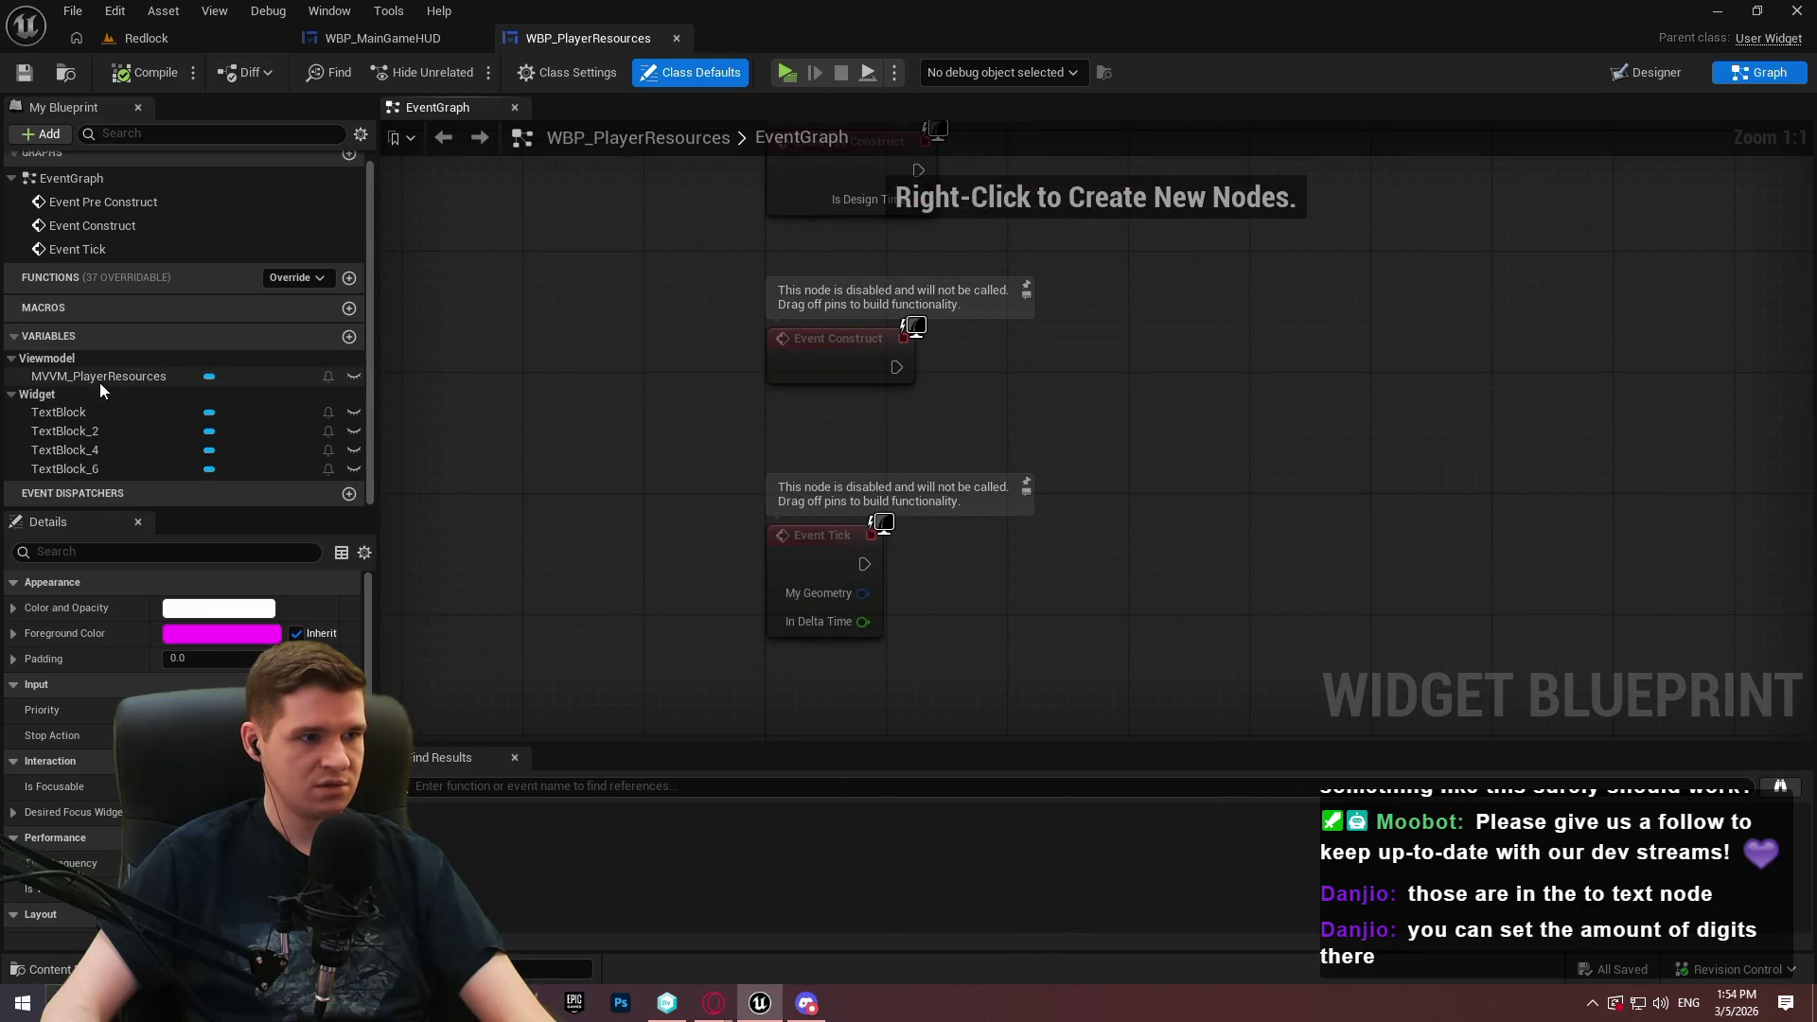
scroll(547, 293, down, 2)
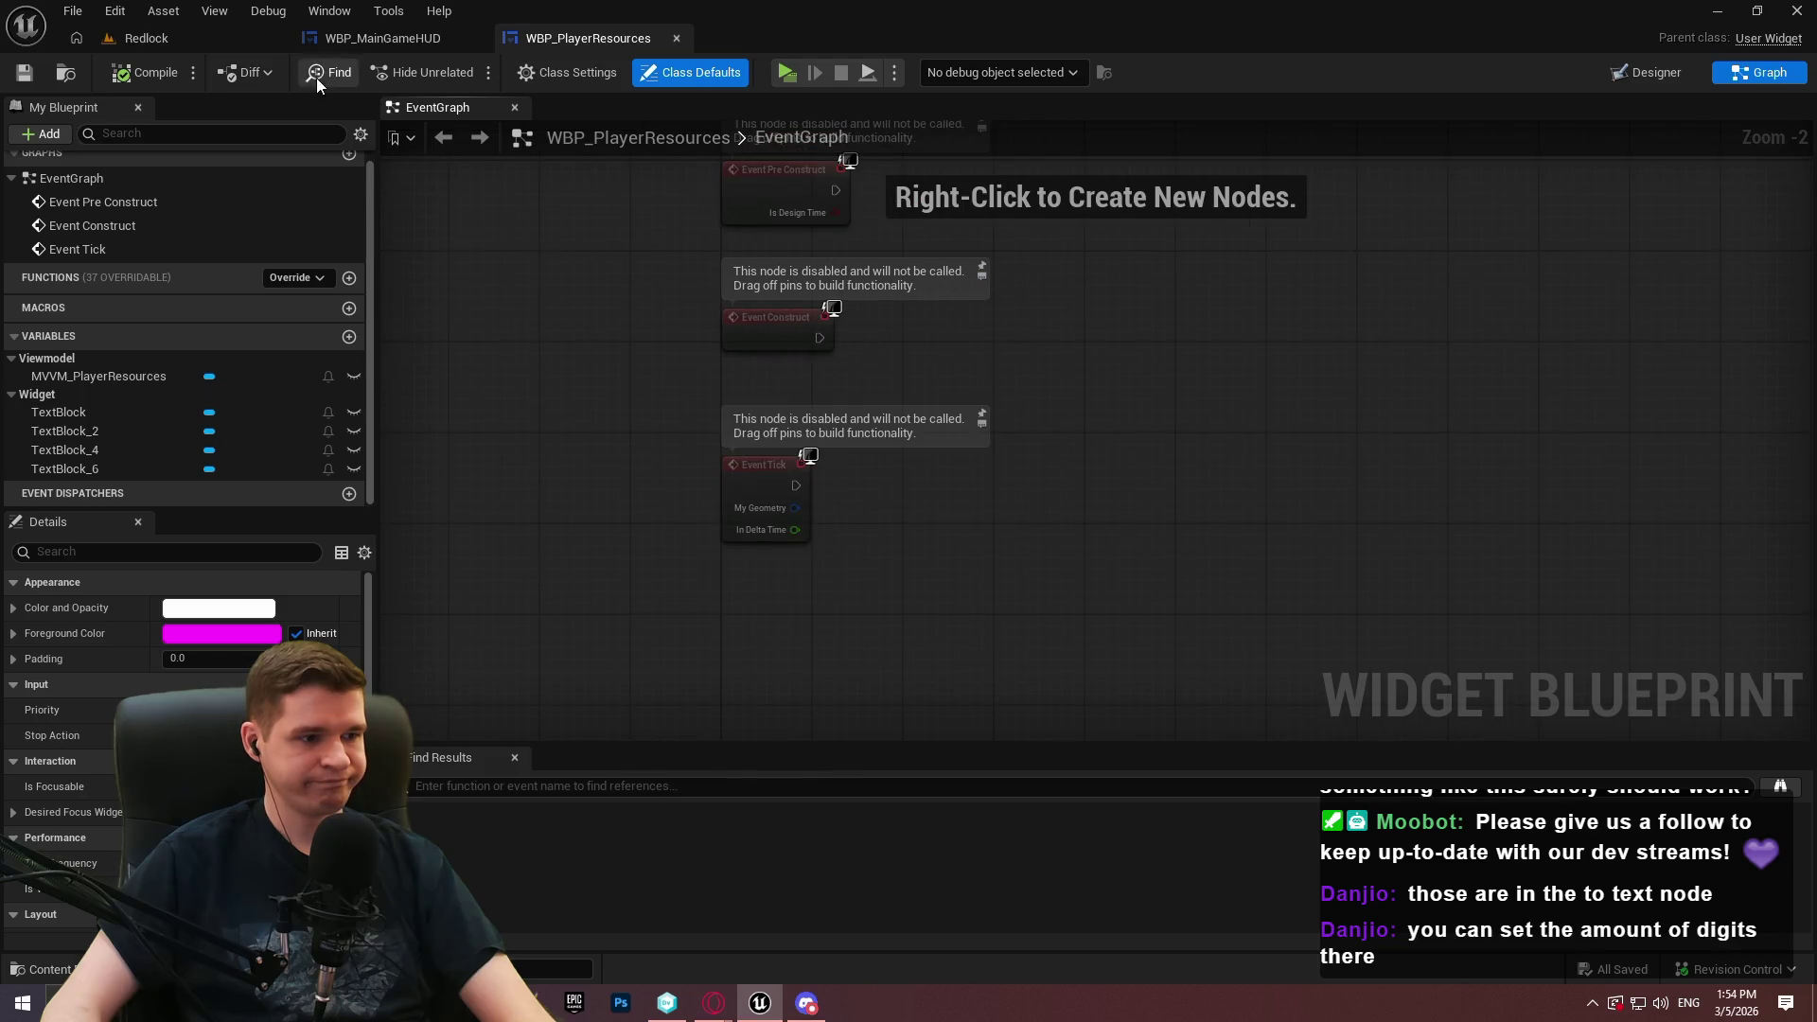
click(179, 44)
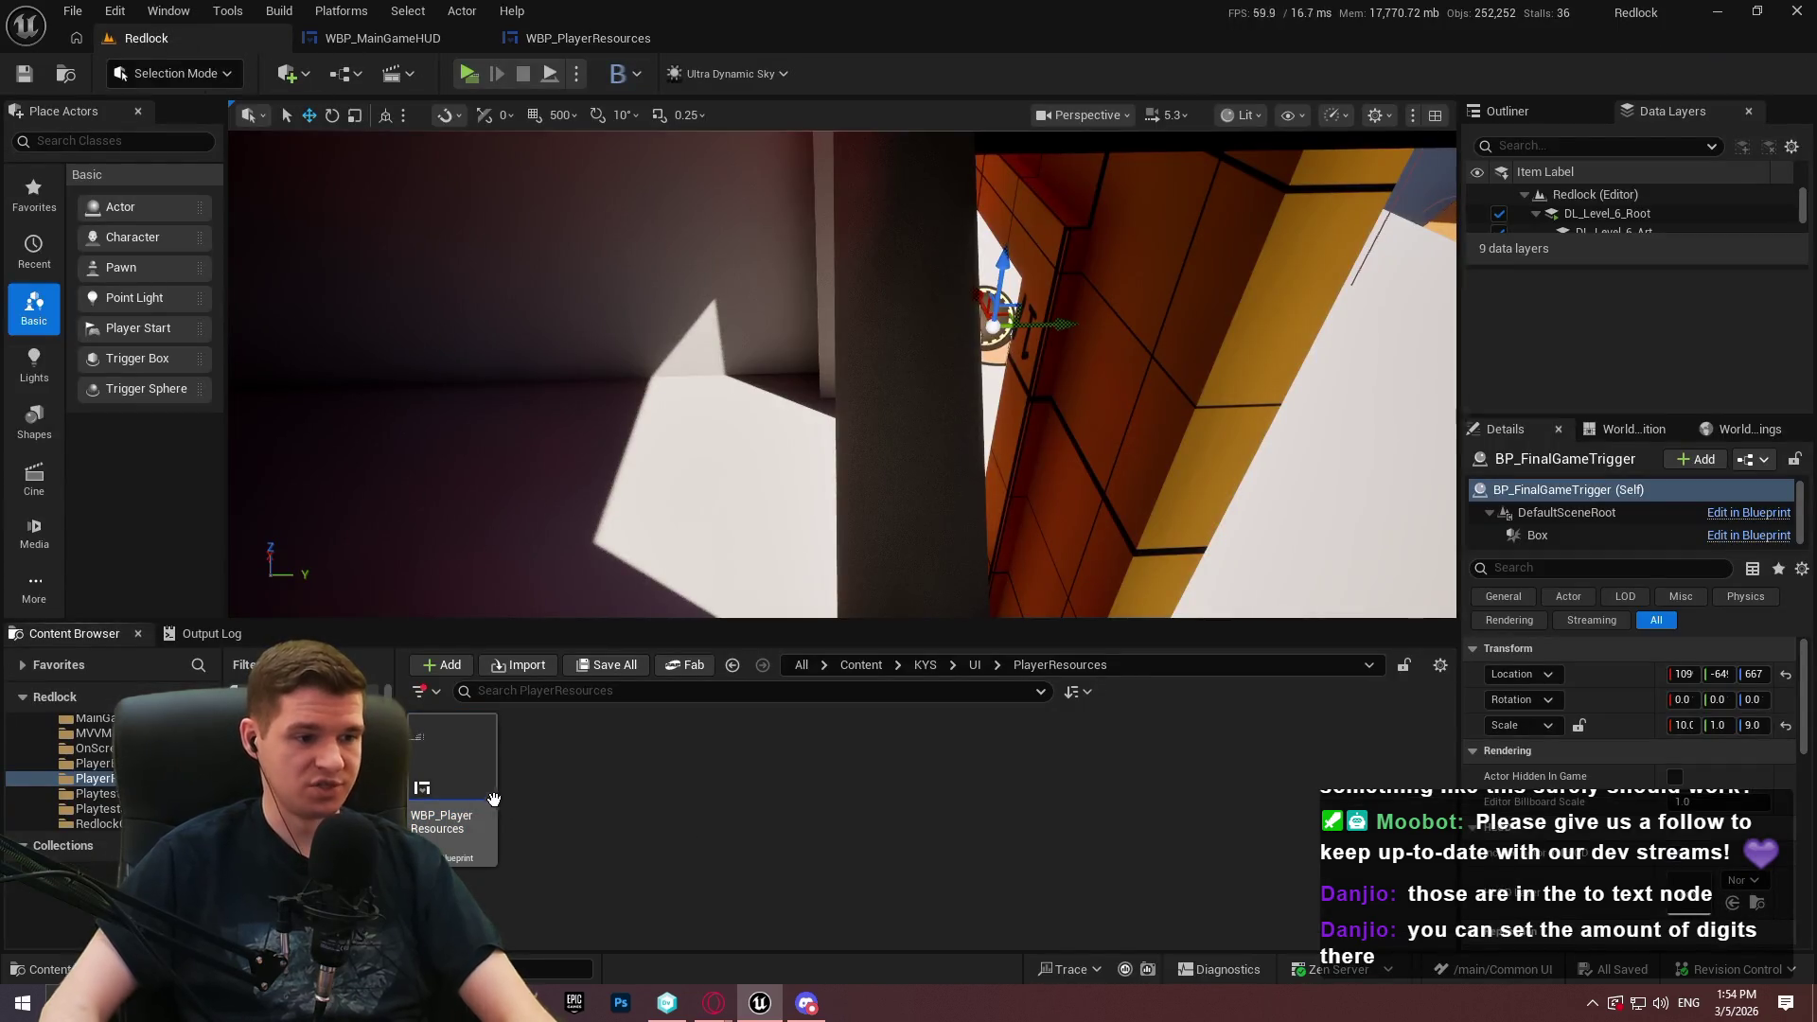
click(452, 771)
Rename WBP_PlayerResources to WBP_PlayerResourcesOLD, approving the check-out
key(F2)
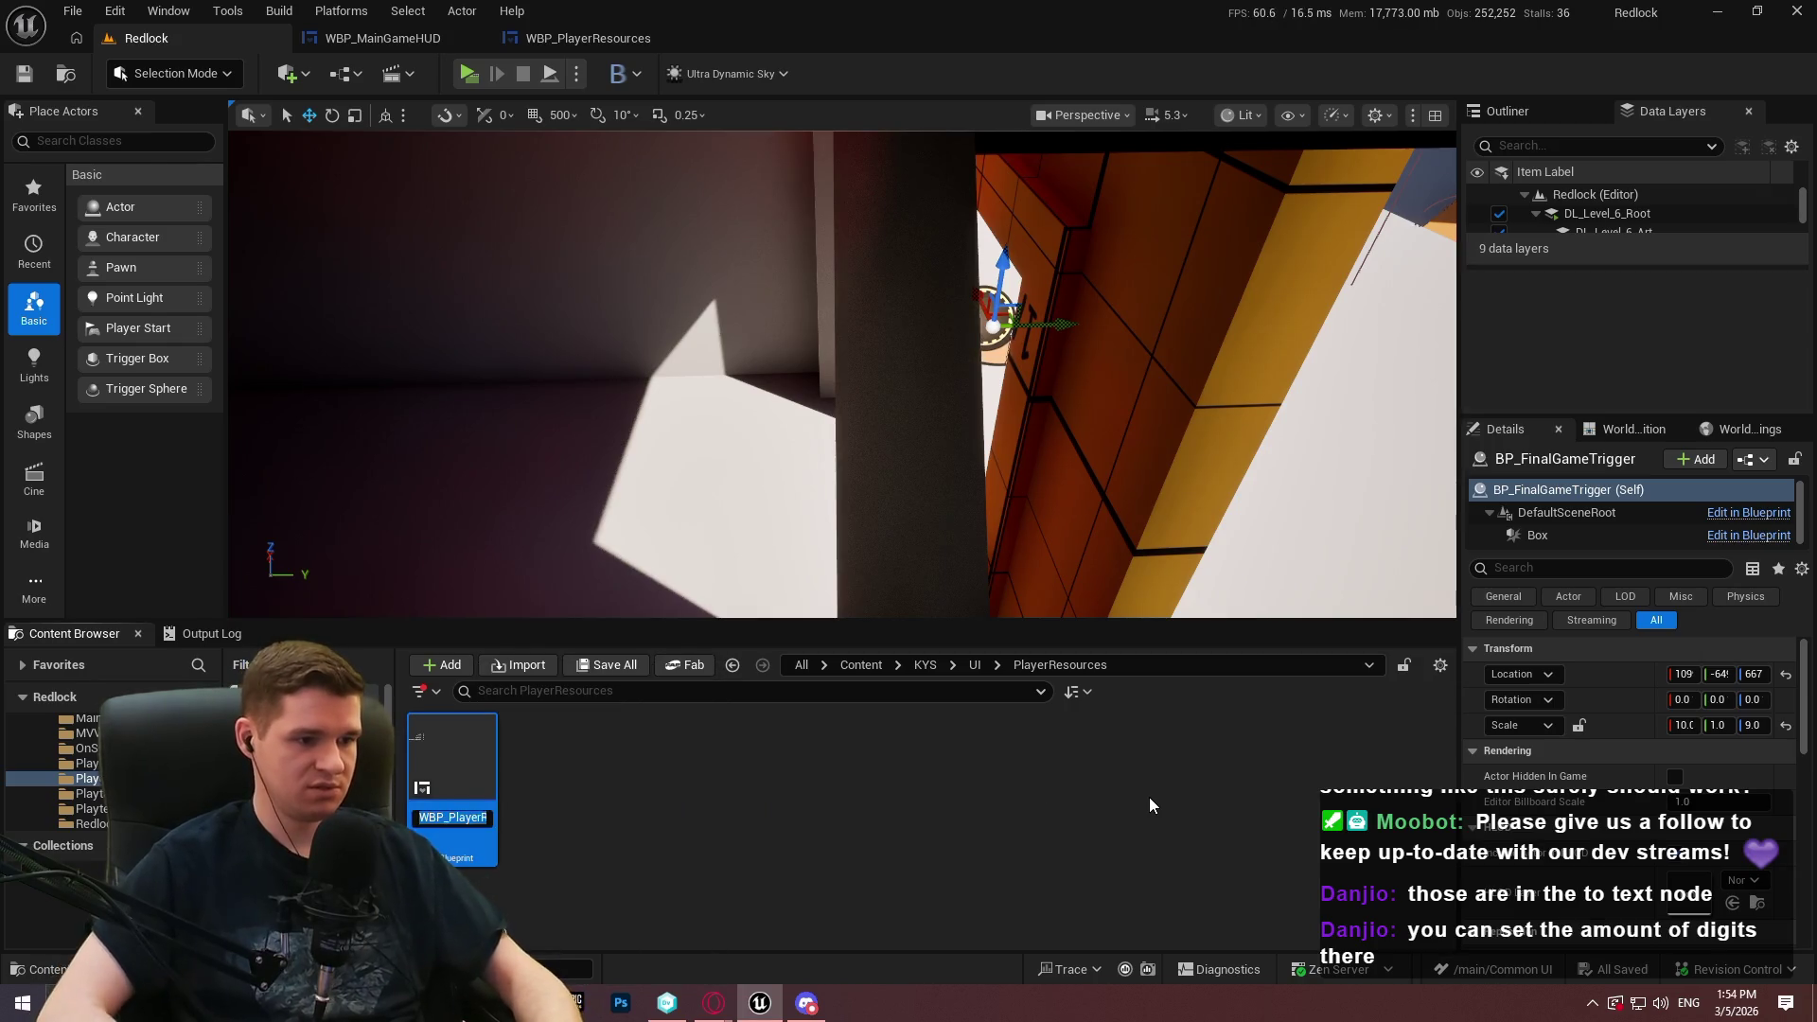
text(LD)
key(Return)
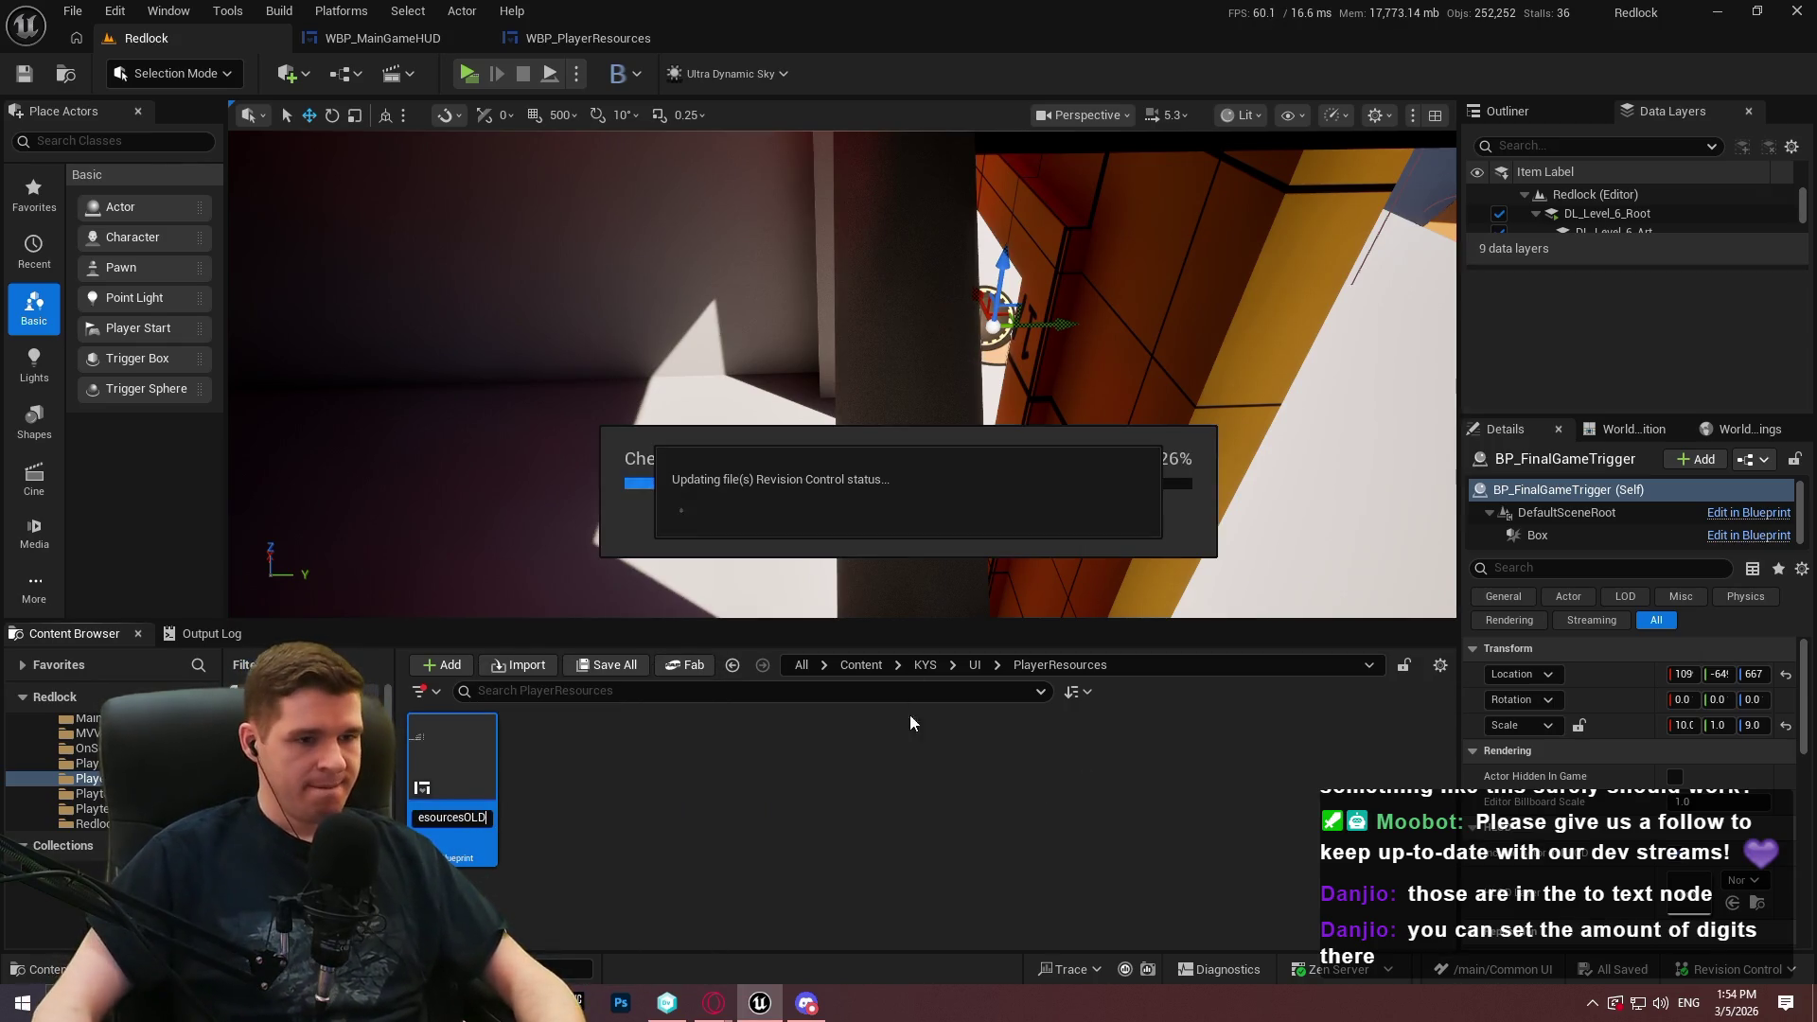
click(1010, 717)
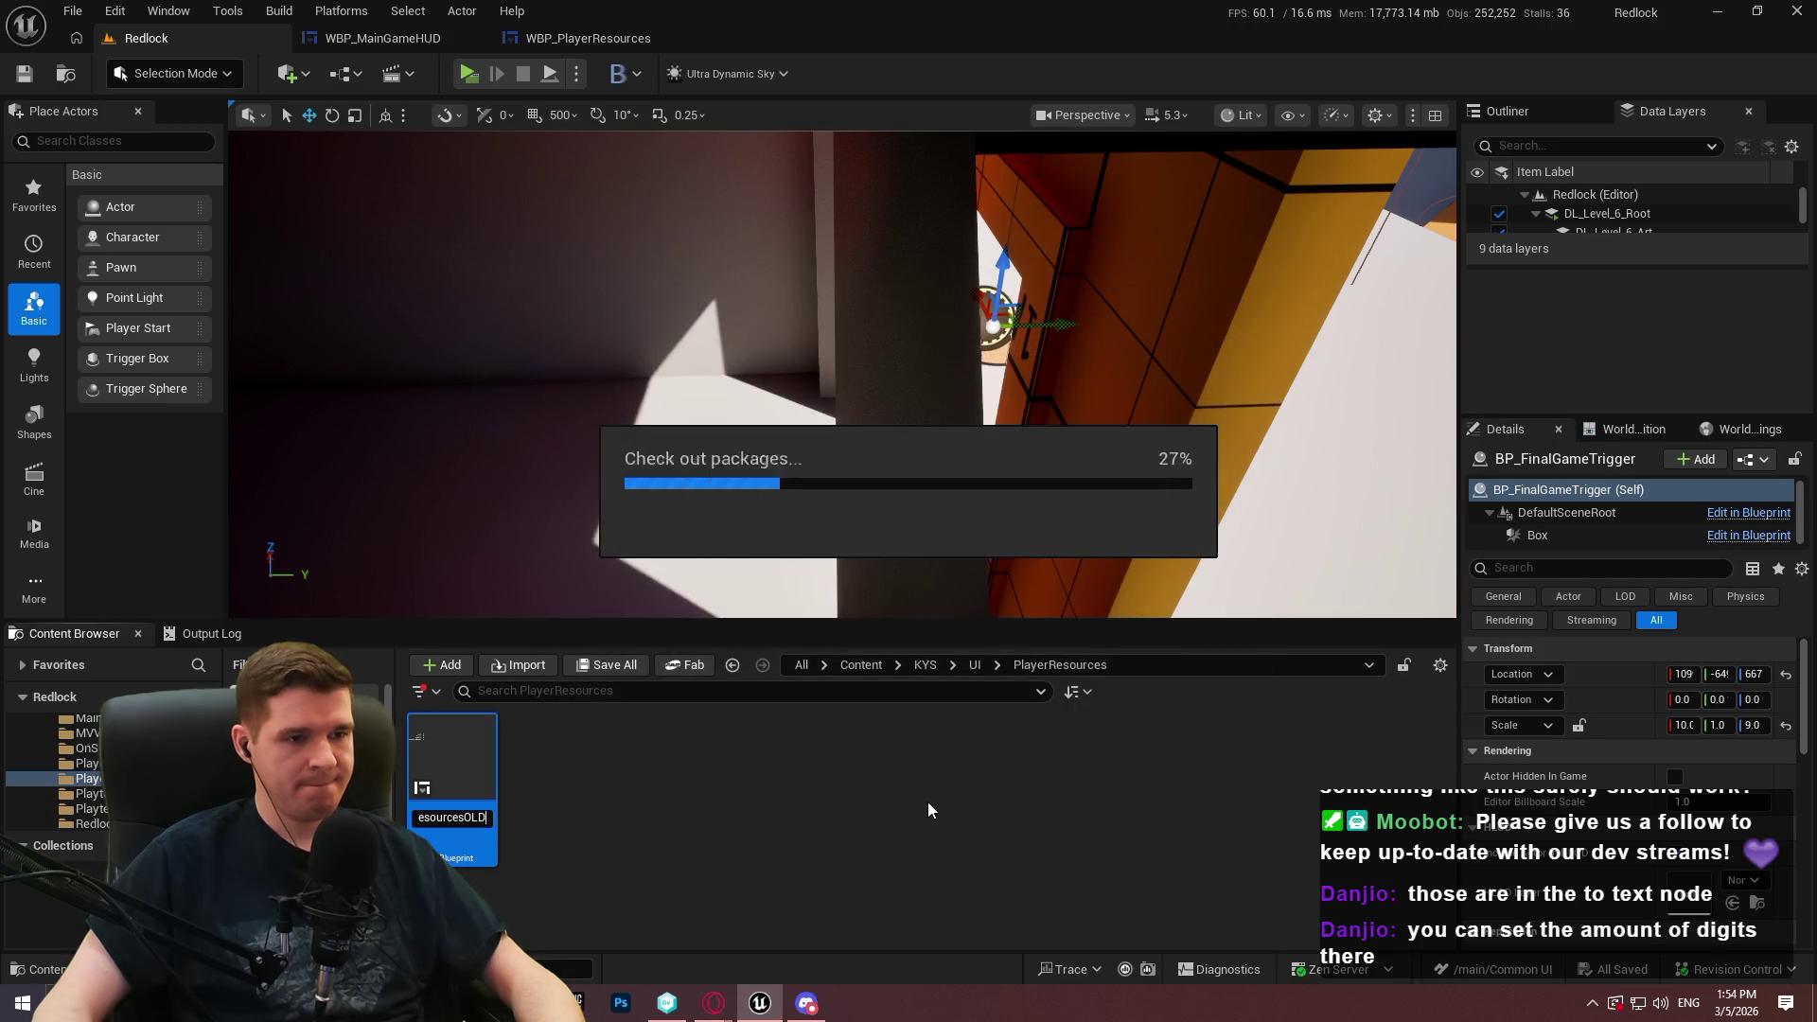
Update references to the leftover redirector and delete it
right_click(589, 830)
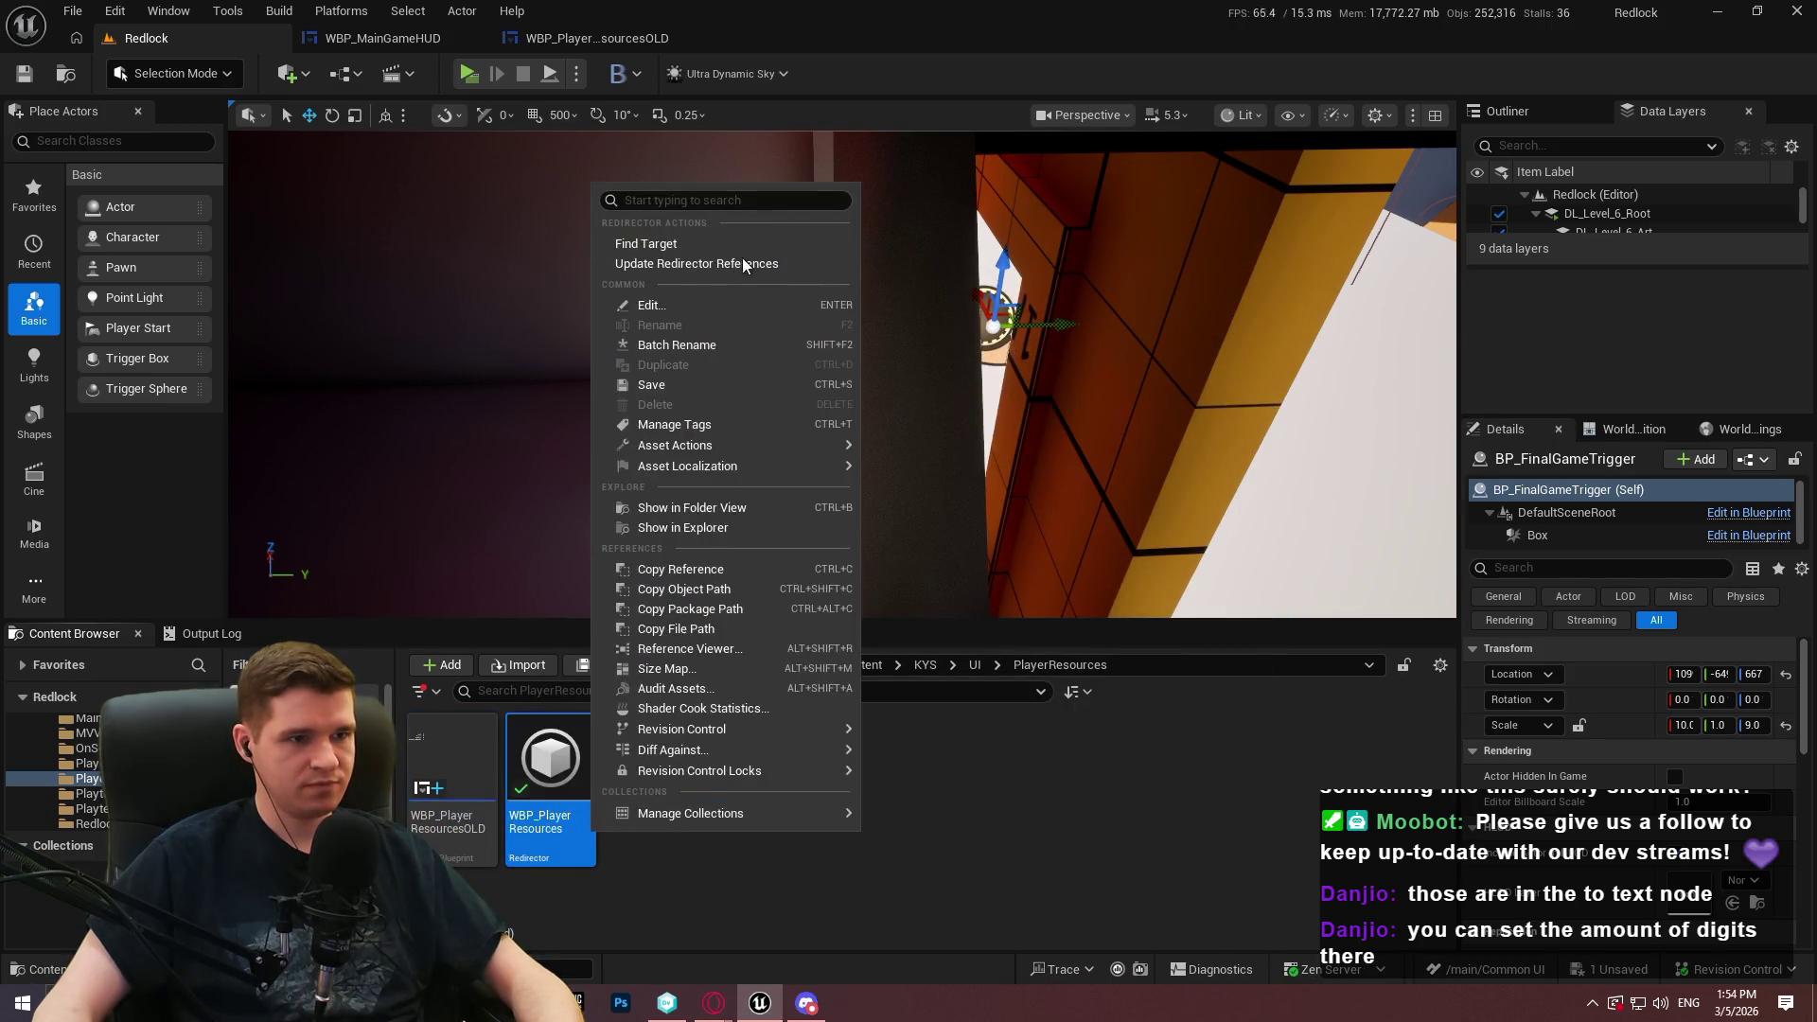
click(729, 257)
click(756, 862)
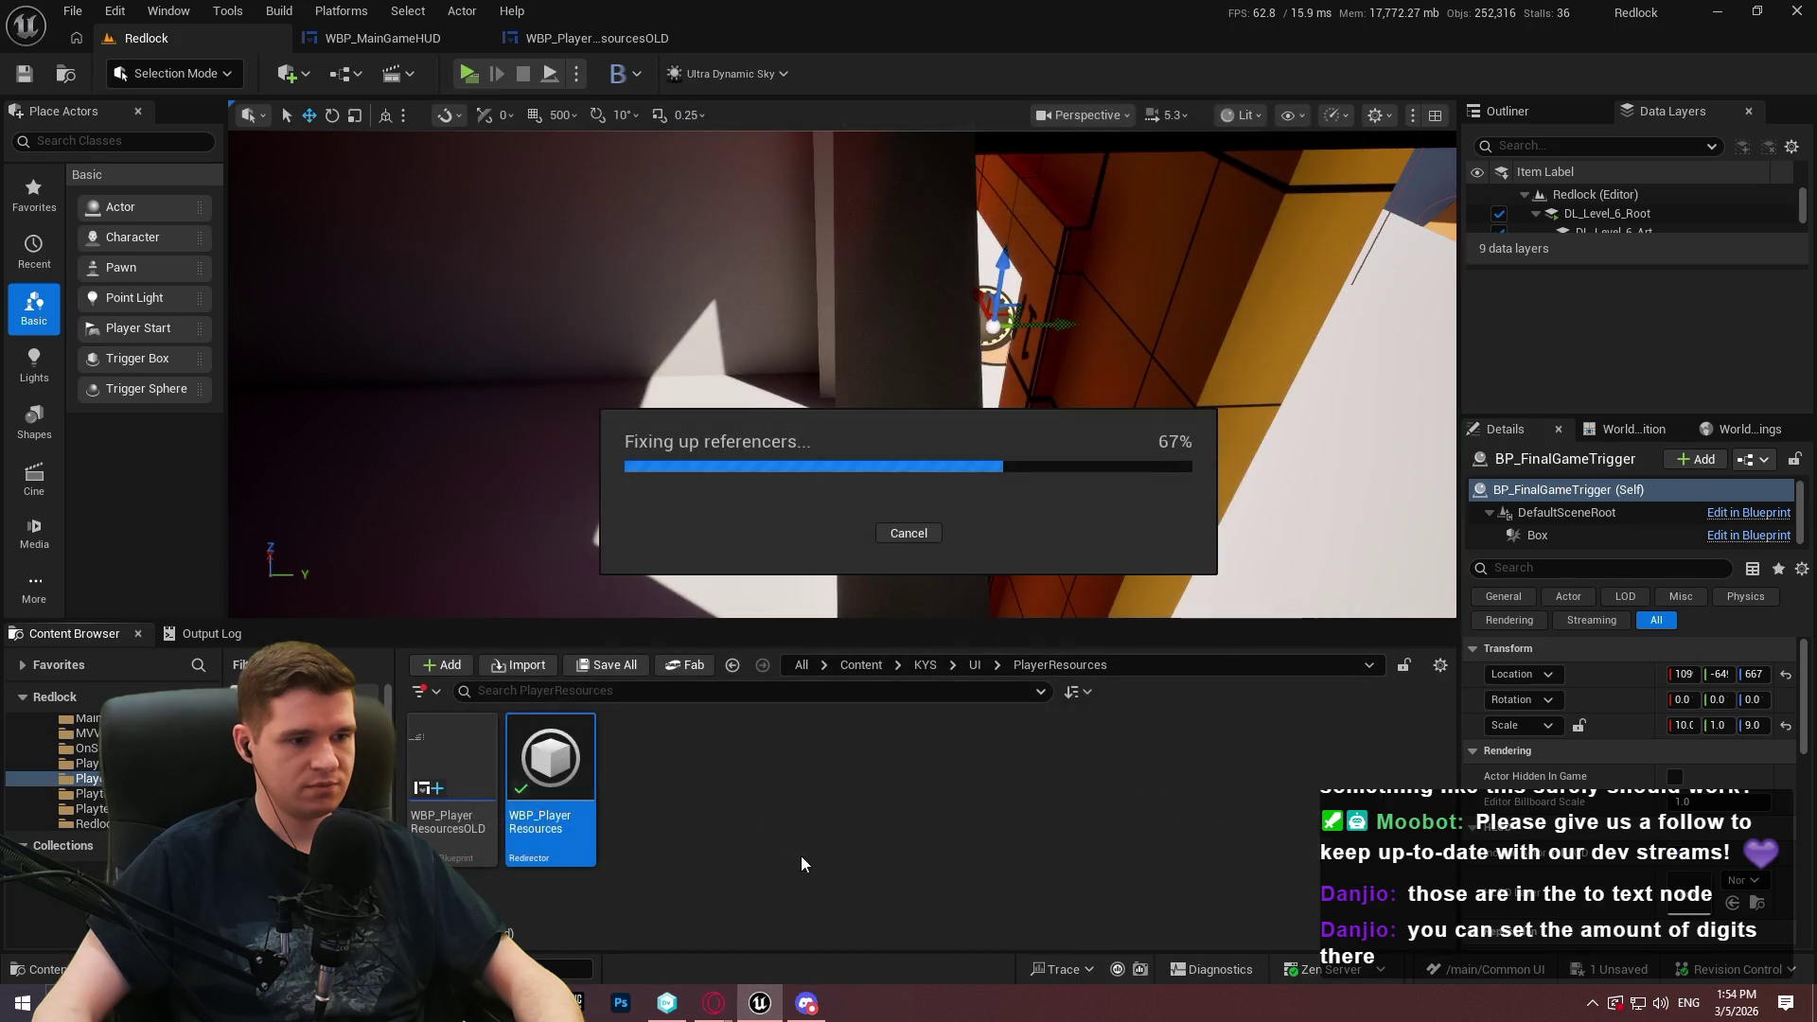
right_click(701, 767)
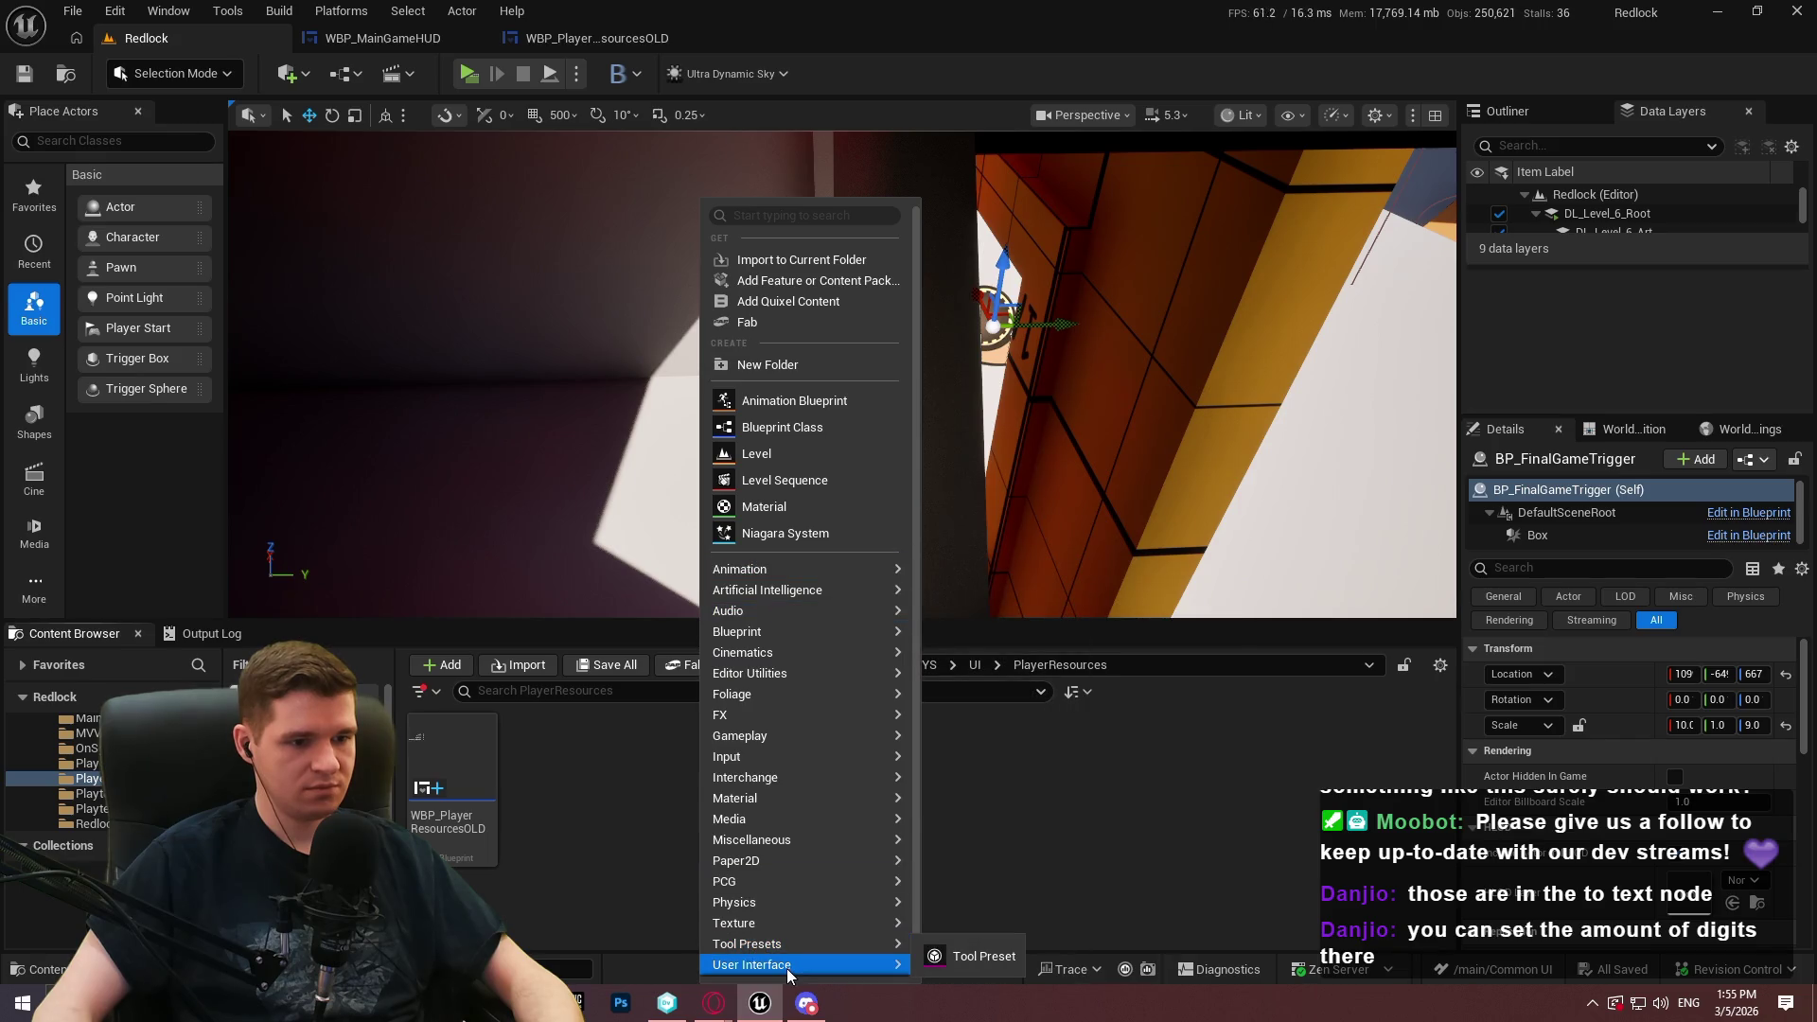
Create a Widget Blueprint parented to WBP_ActivatableParentWithoutFocus, name it WBP_PlayerResources, and open it
mouse_move(752, 965)
click(1017, 923)
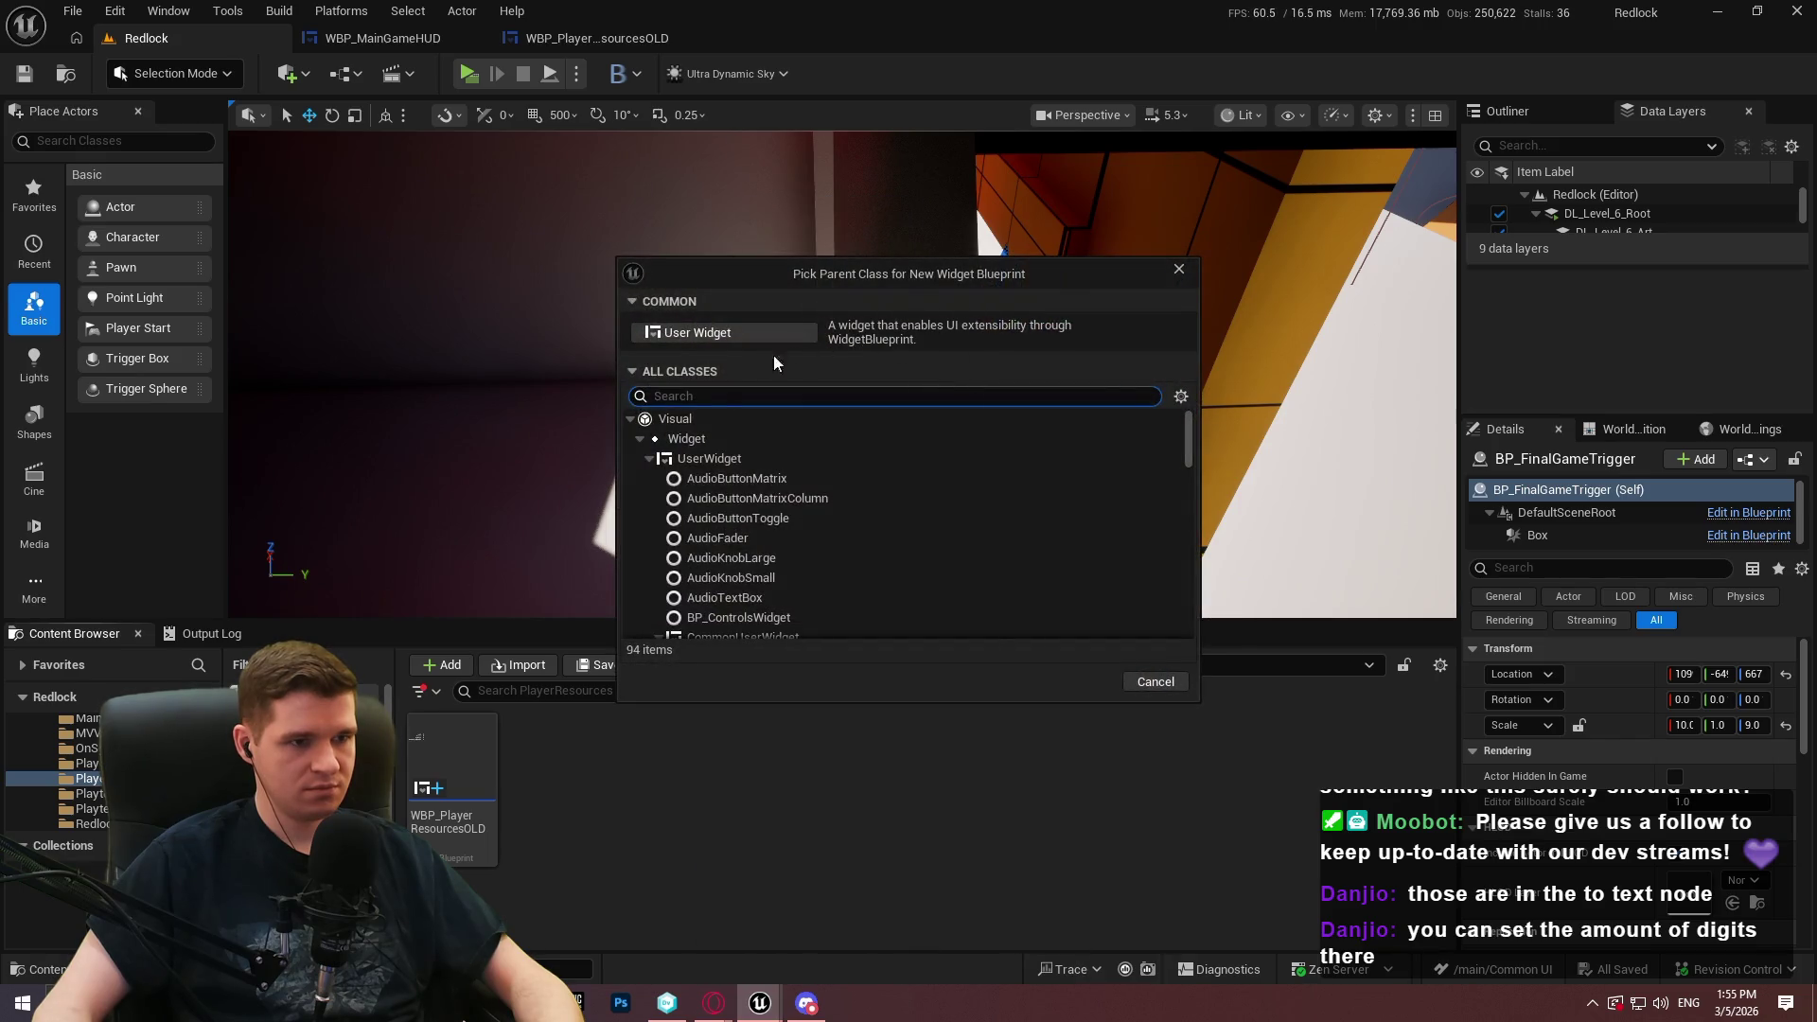
click(702, 397)
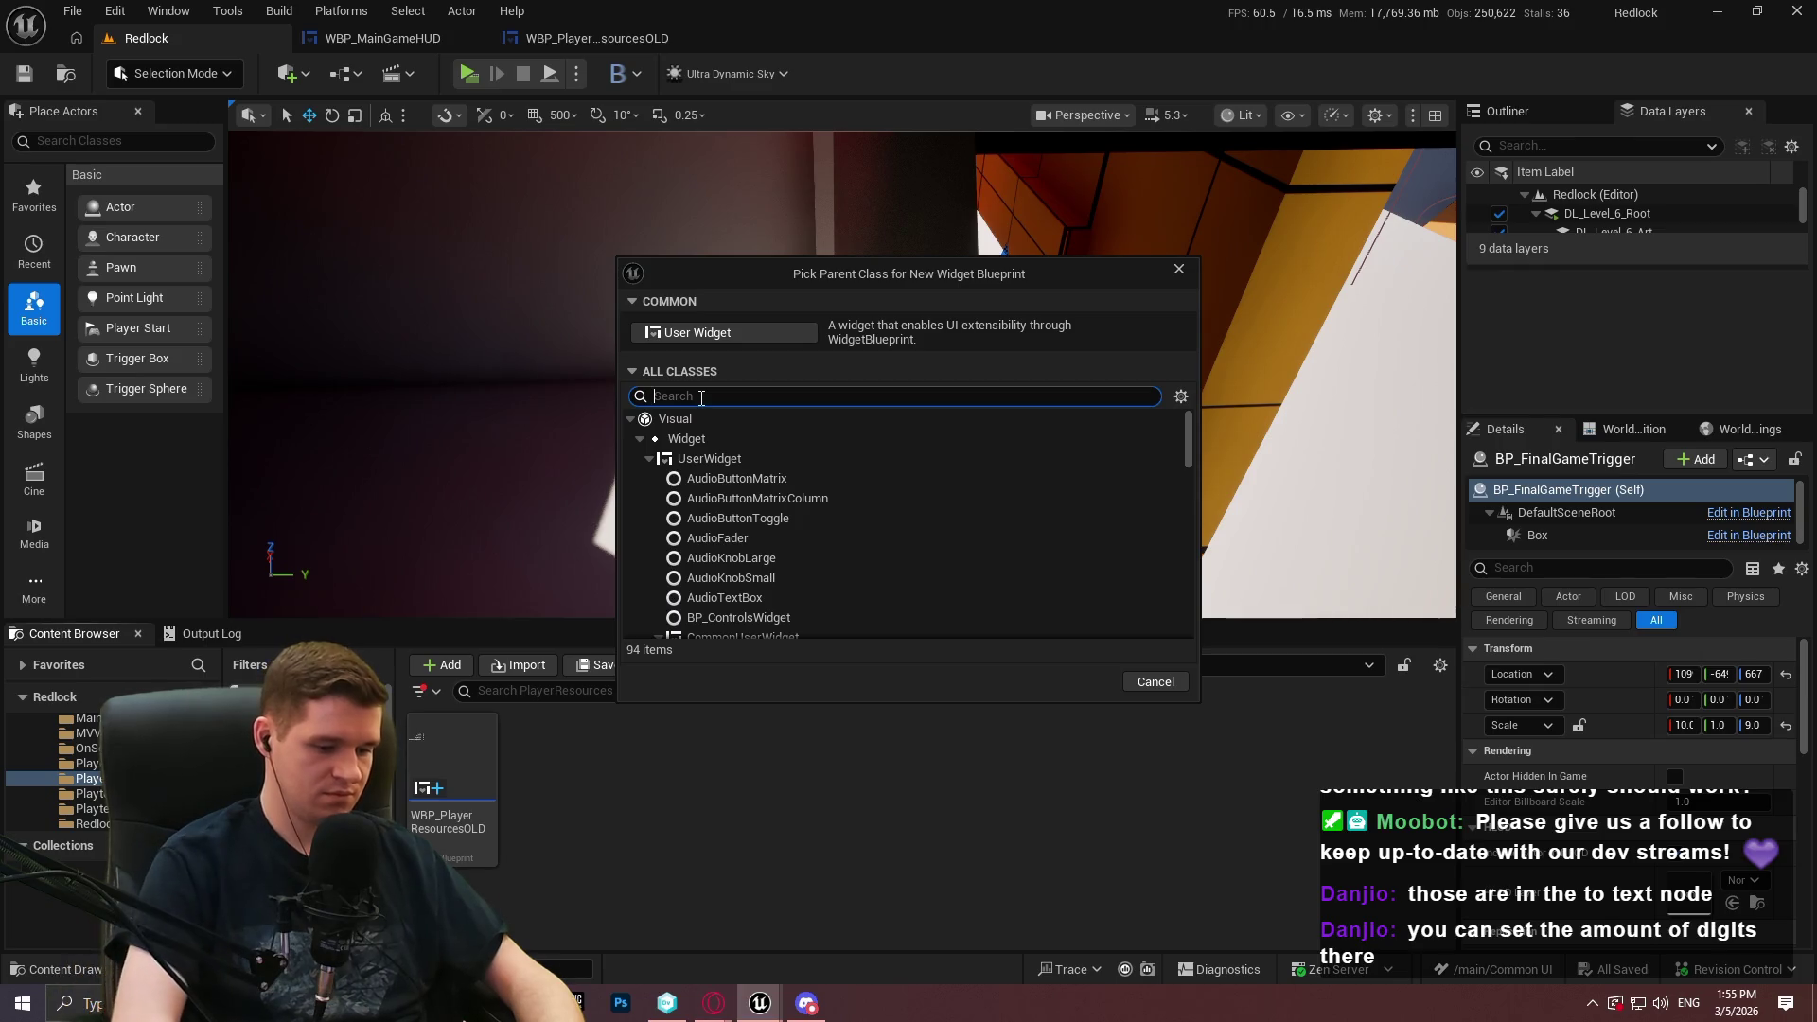
text(activ)
click(938, 540)
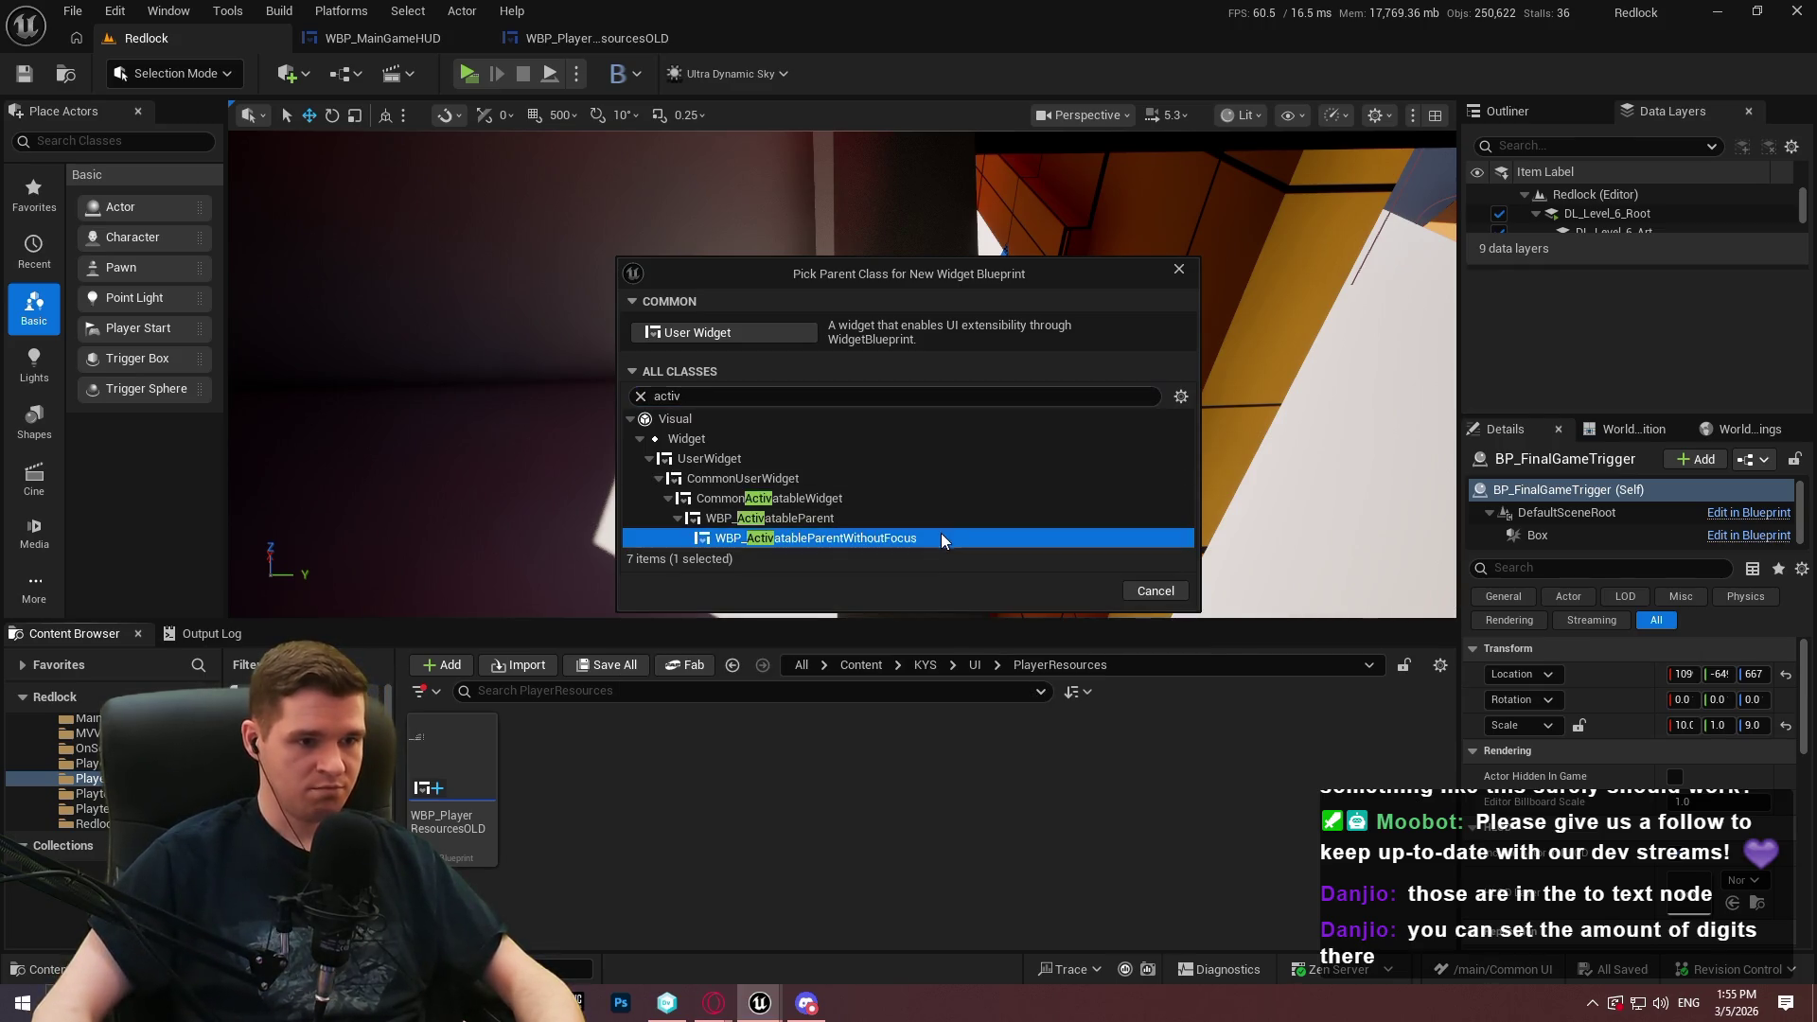
click(1080, 590)
text(WBP_PlayerR)
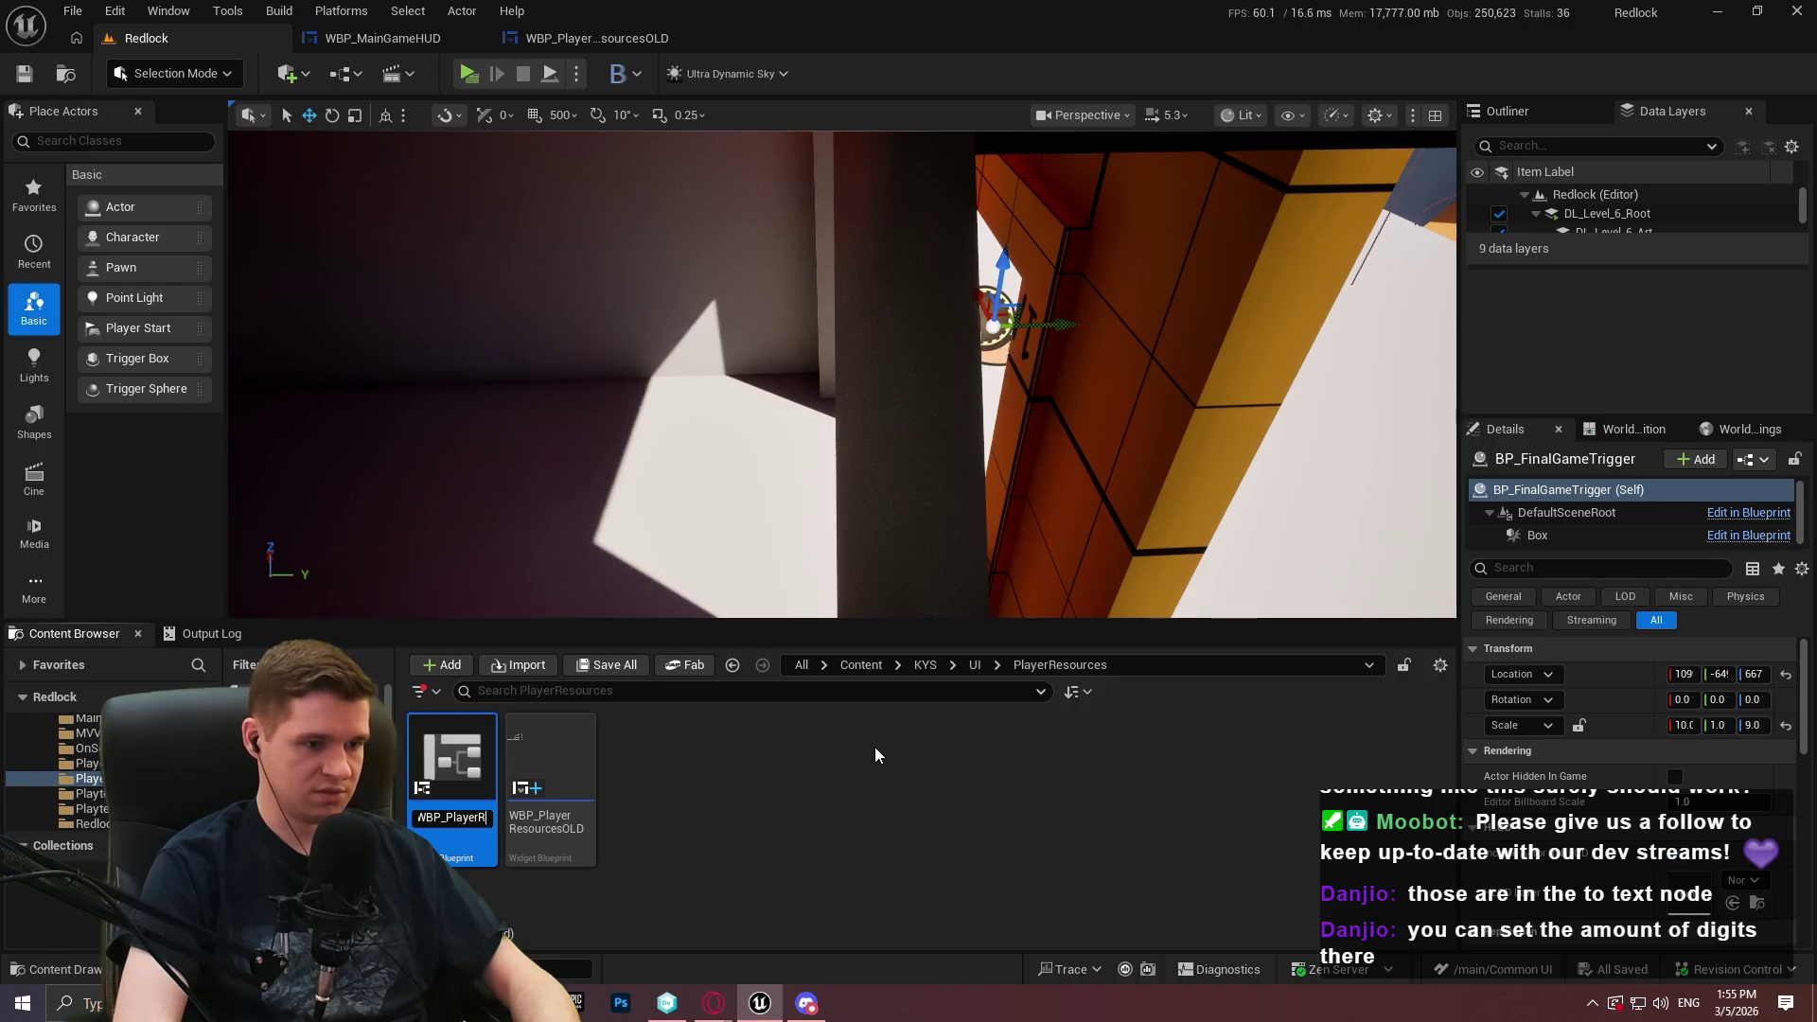
text(ources)
key(Return)
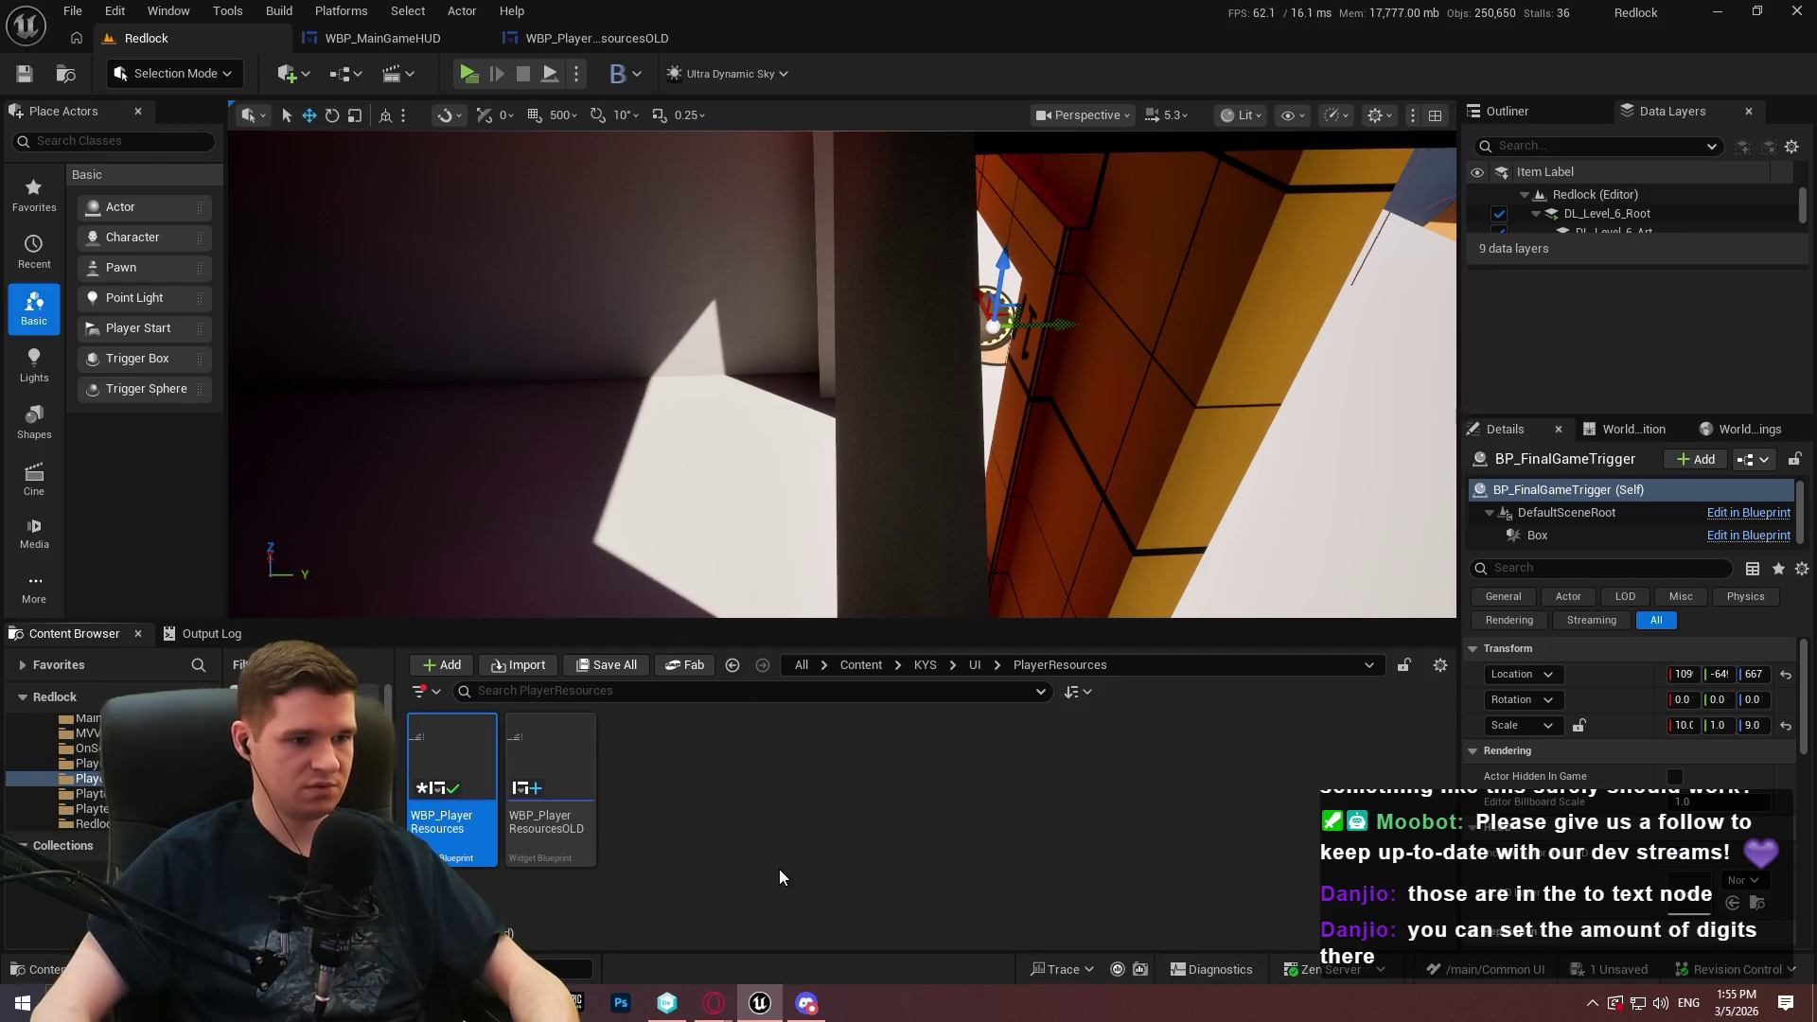
double_click(459, 856)
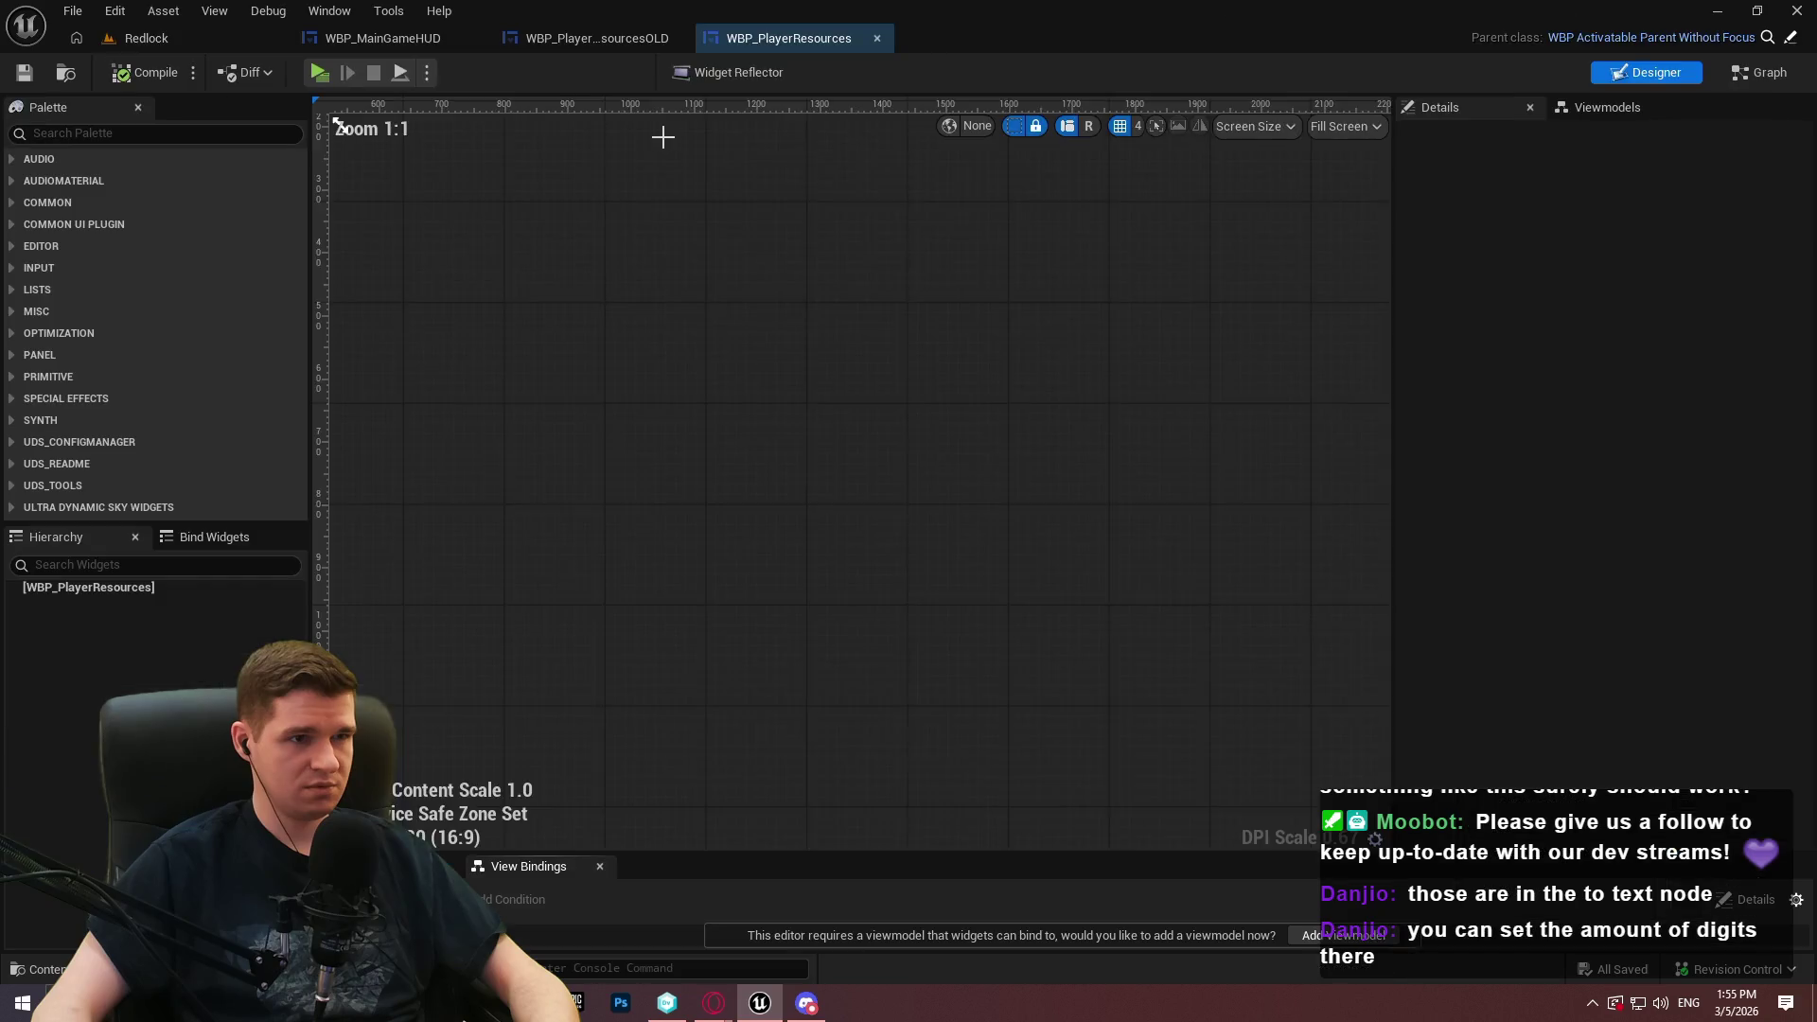
Paste the old widget's resource text layout into the new WBP_PlayerResources and compile
click(592, 42)
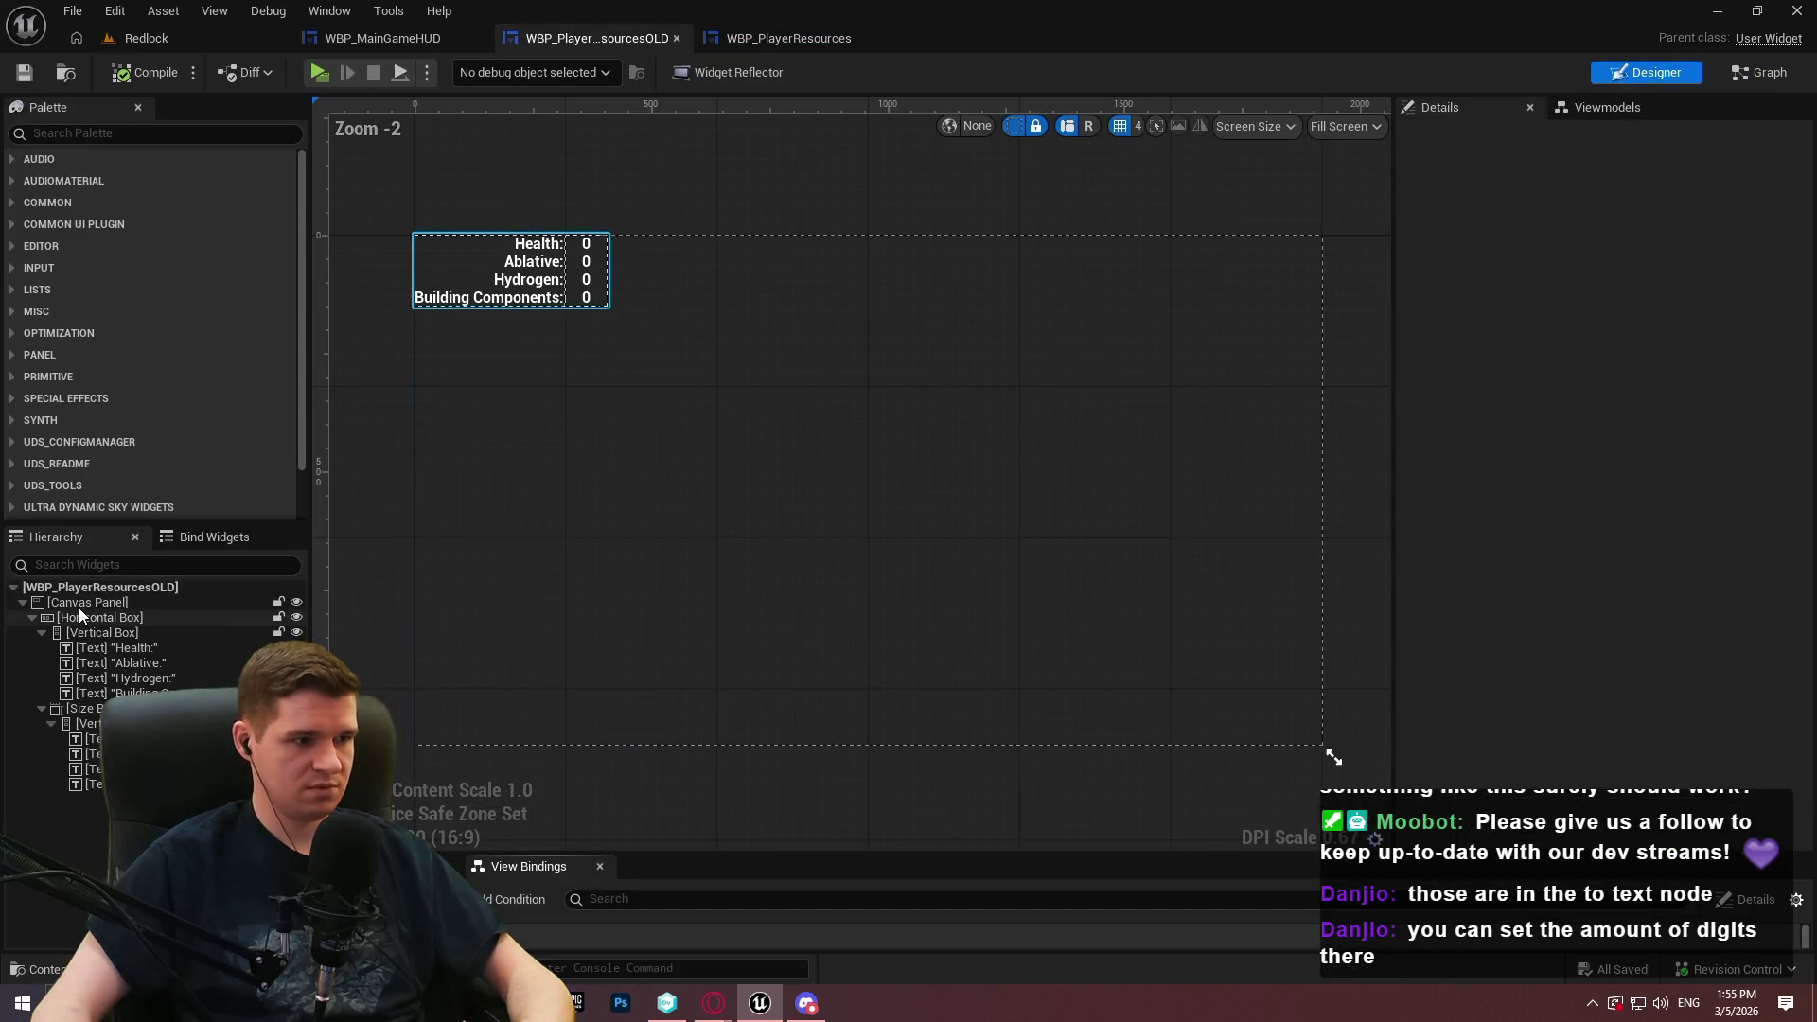
click(78, 604)
click(775, 41)
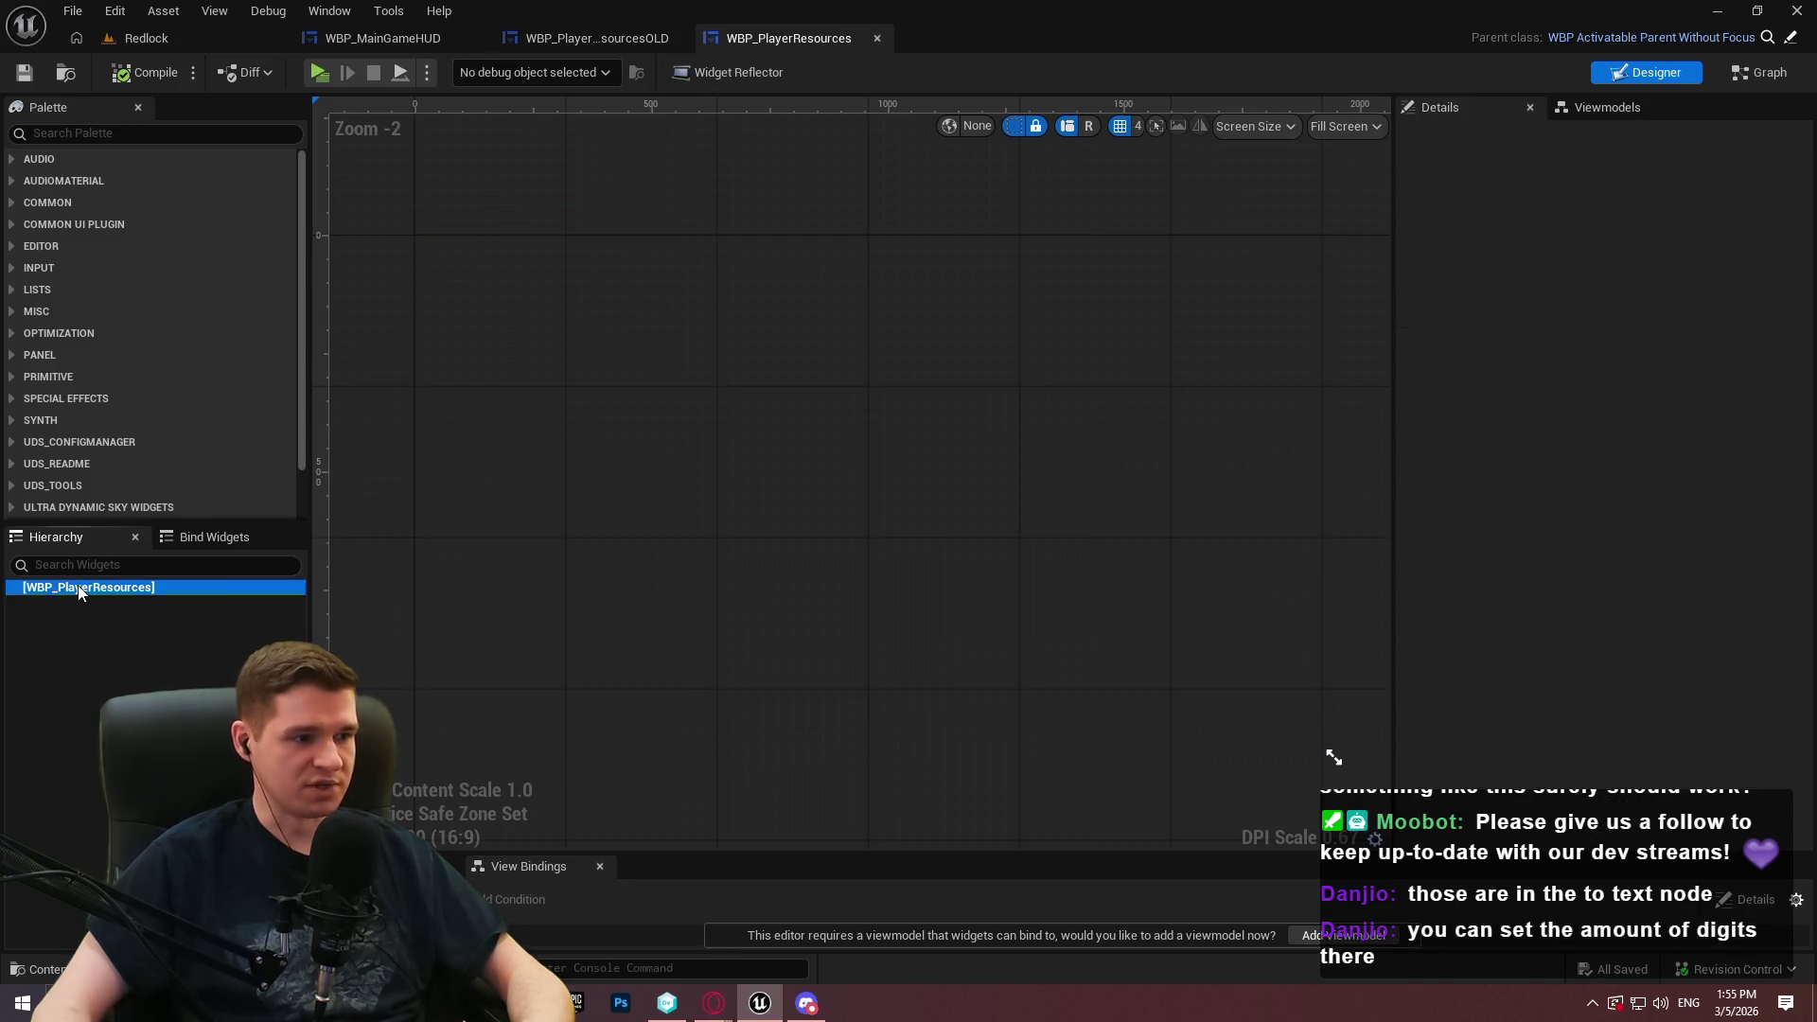
click(79, 587)
key(ctrl+v)
click(149, 74)
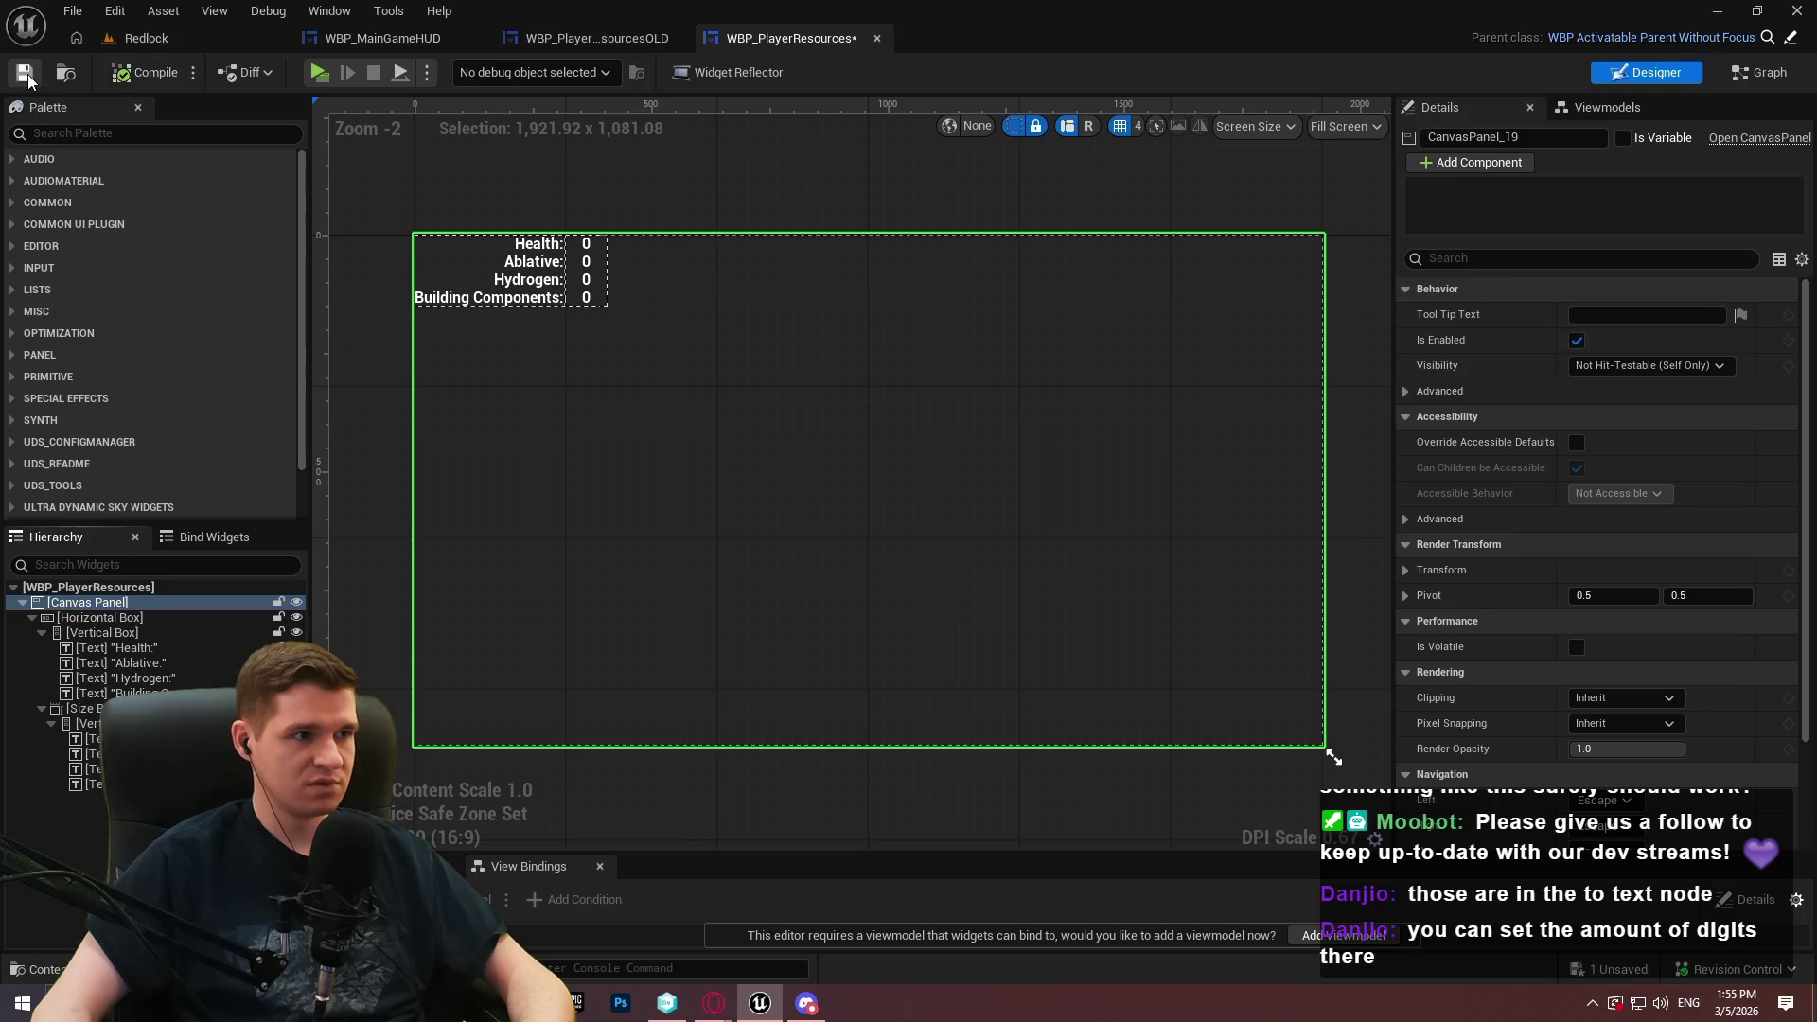
Review the OLD widget's viewmodel bindings, then close its editor
click(617, 40)
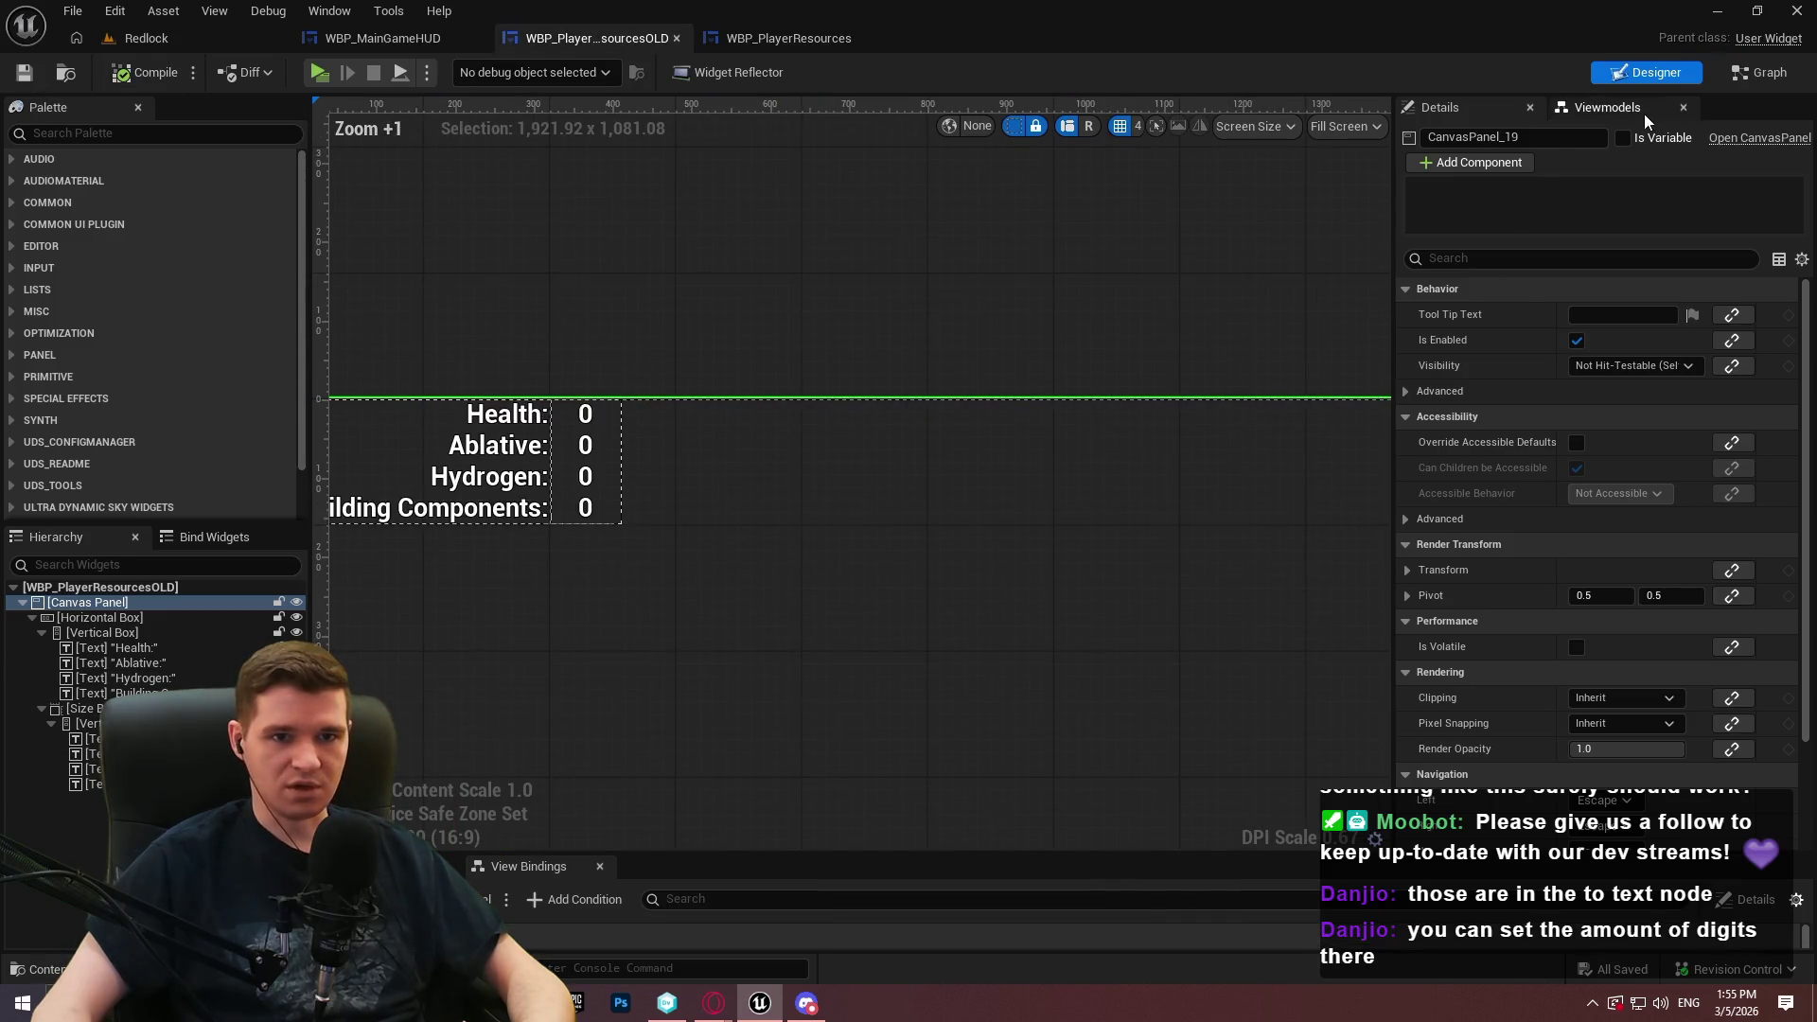
click(1645, 111)
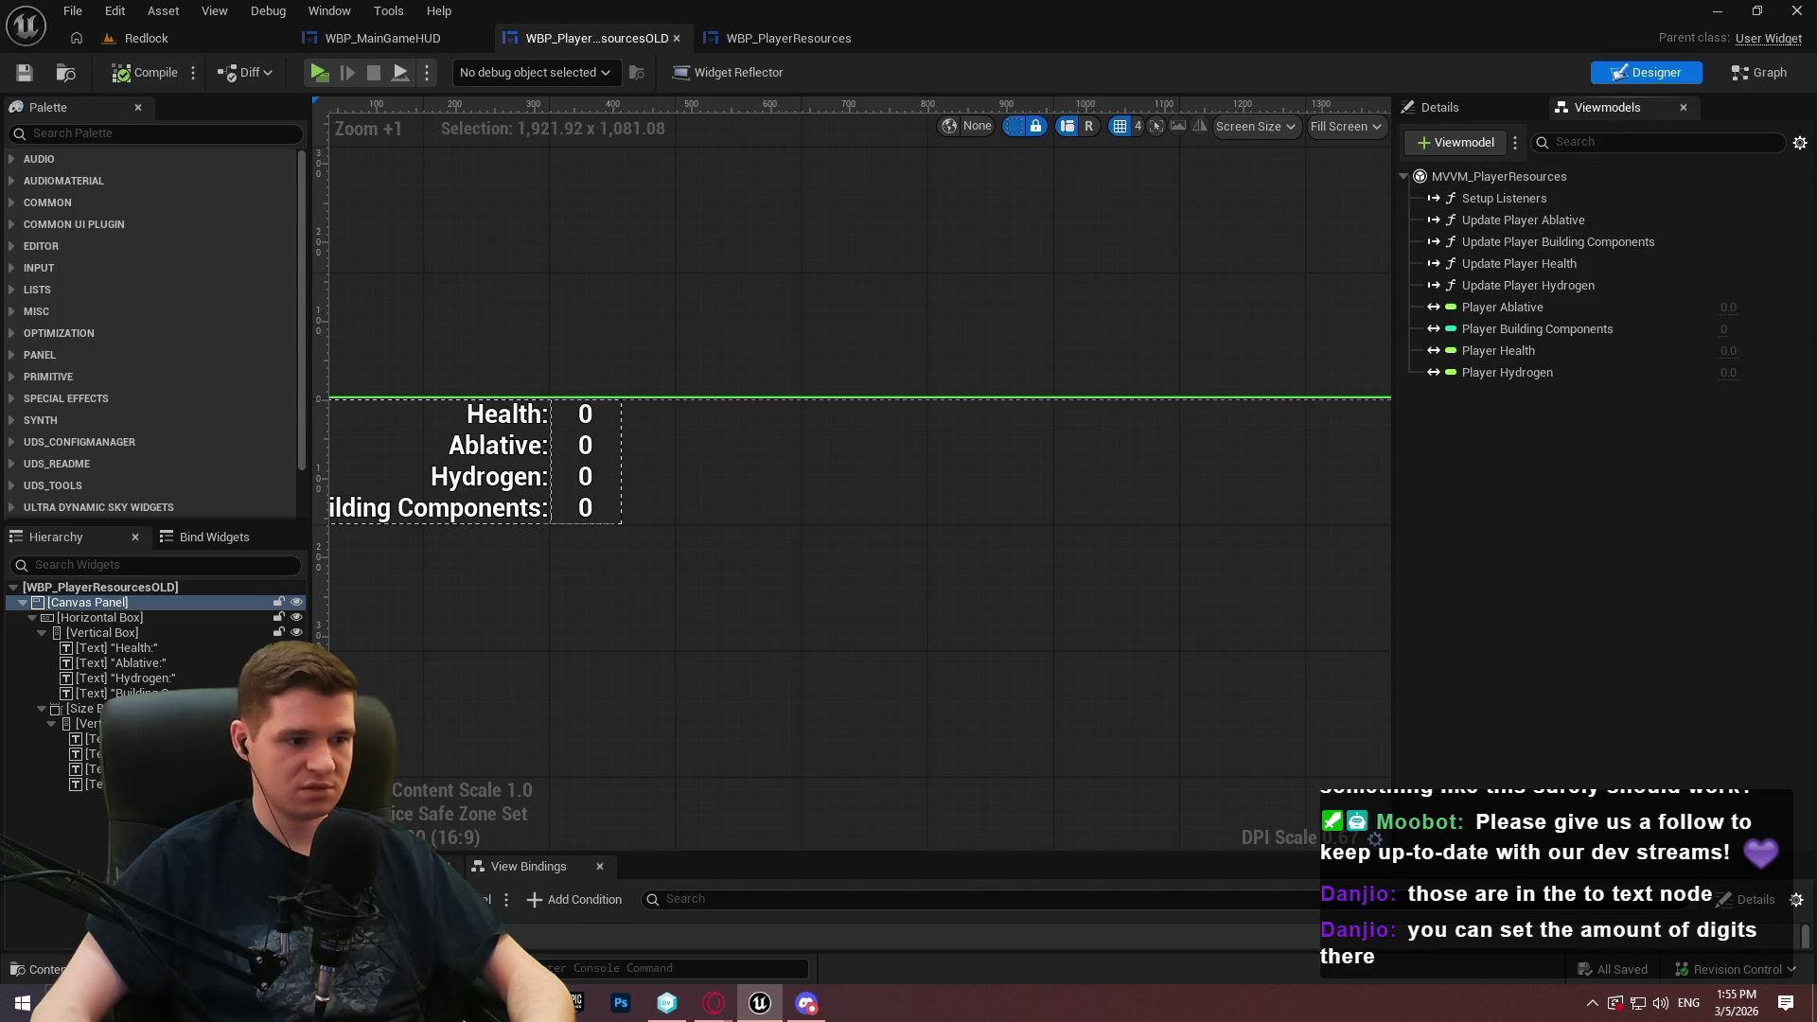
drag(626, 853, 630, 740)
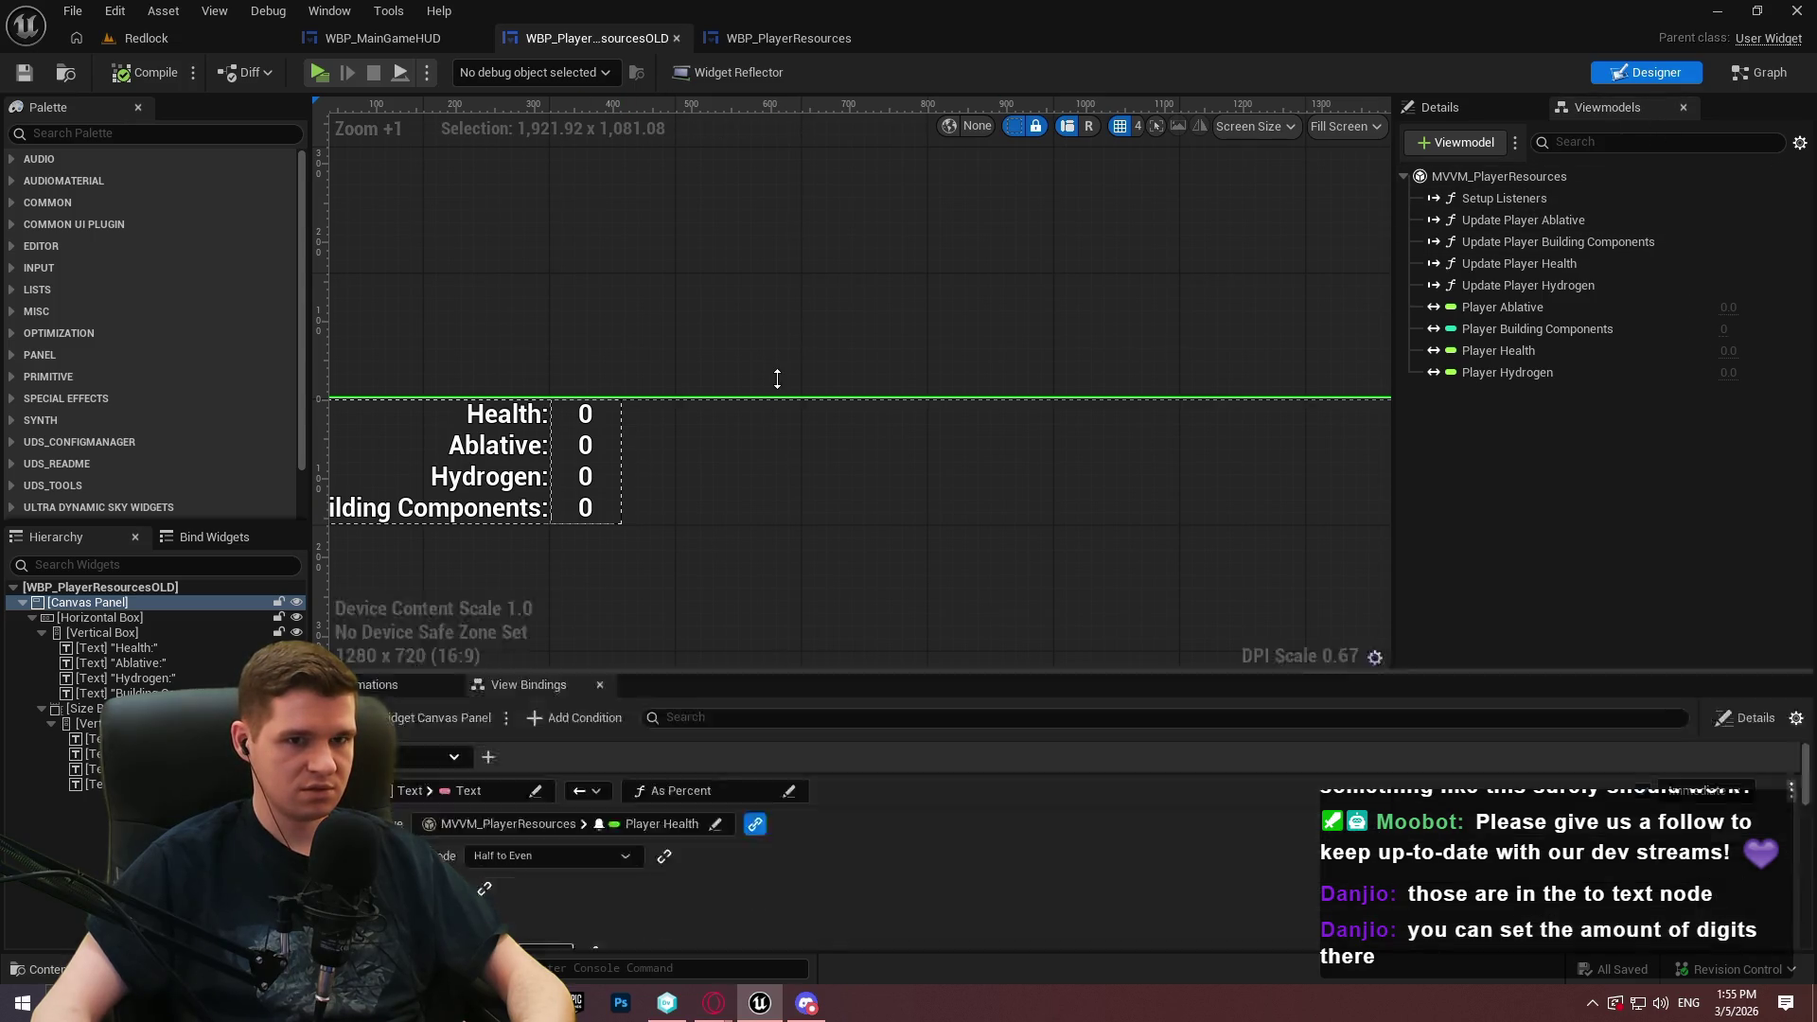
drag(776, 379, 776, 382)
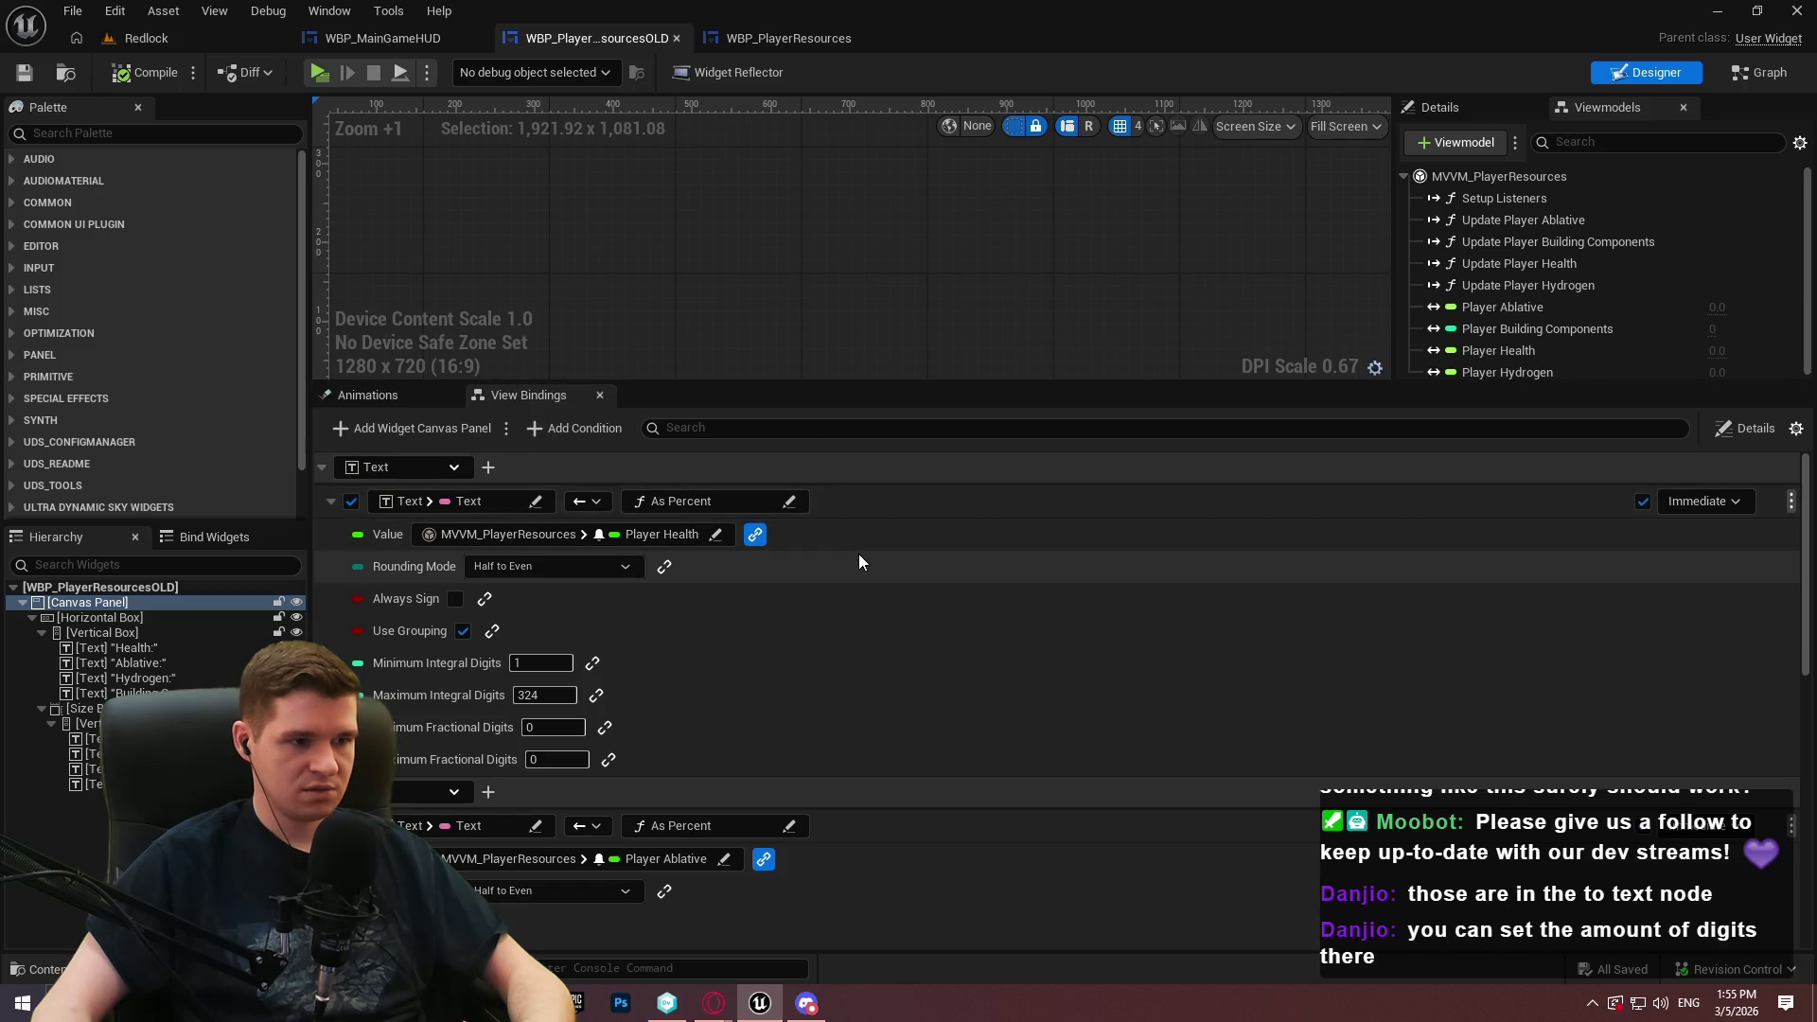
scroll(1805, 501, down, 5)
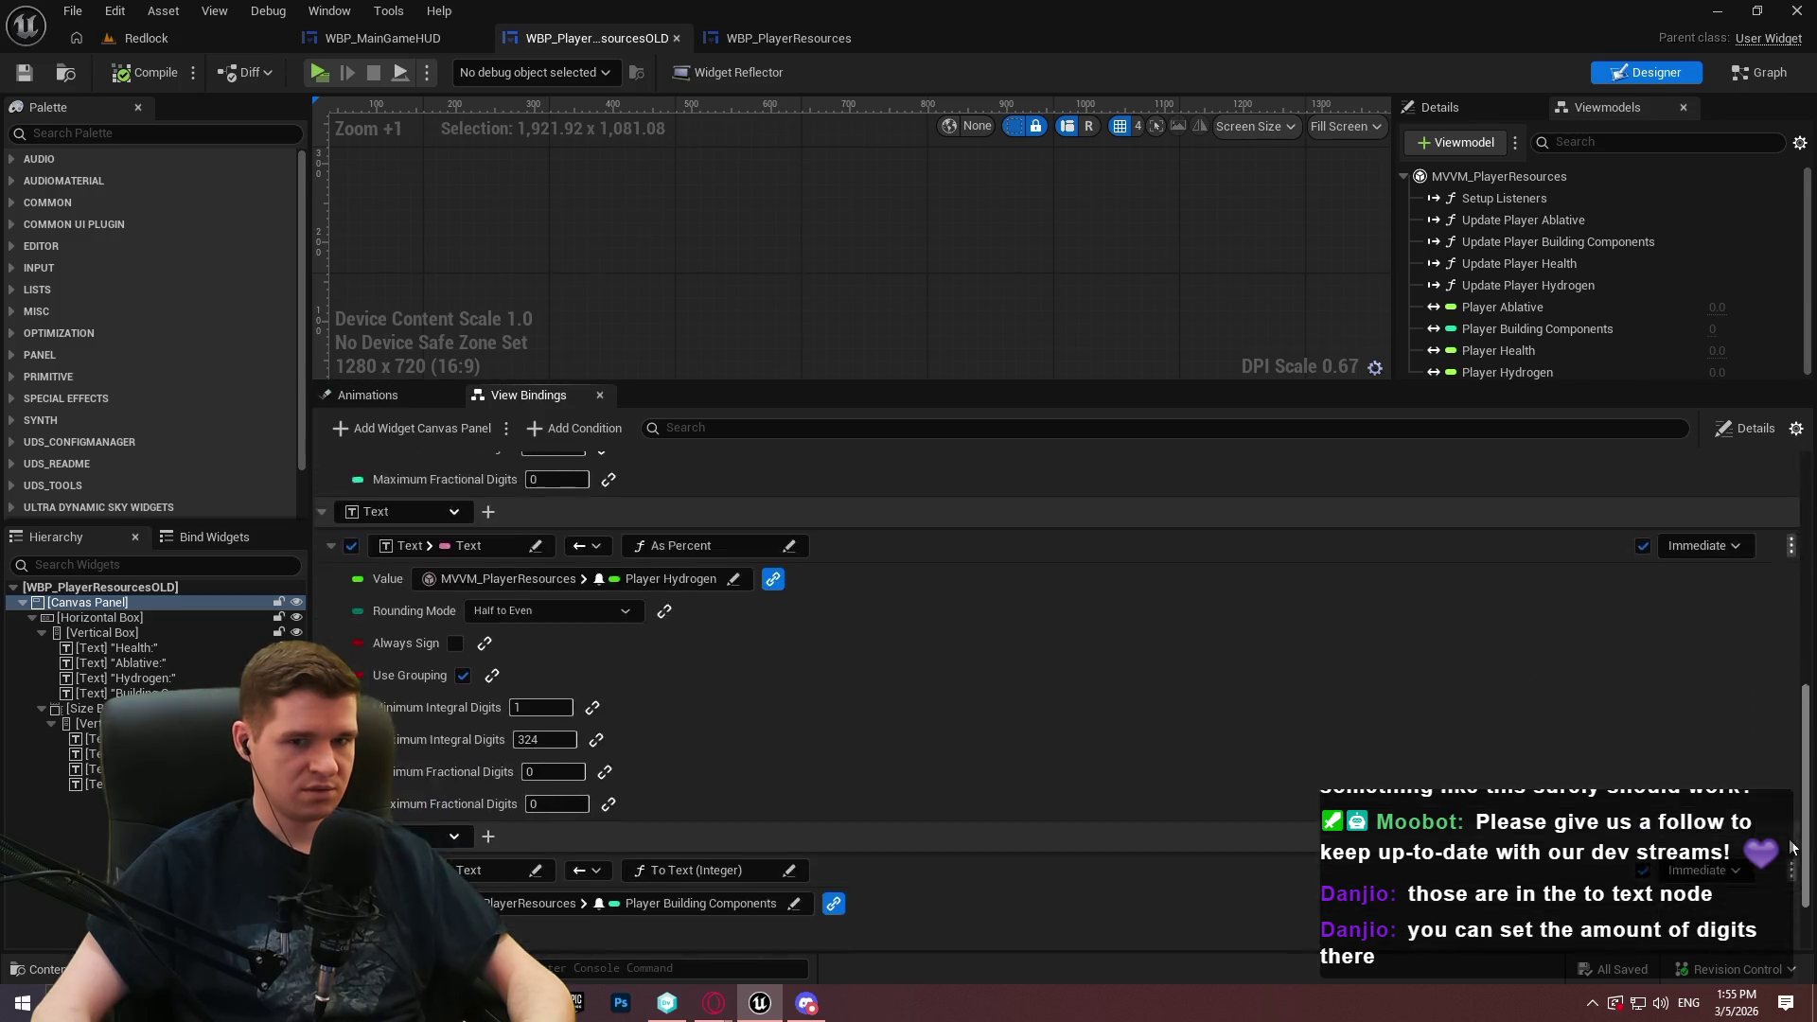
scroll(1805, 501, up, 5)
click(676, 38)
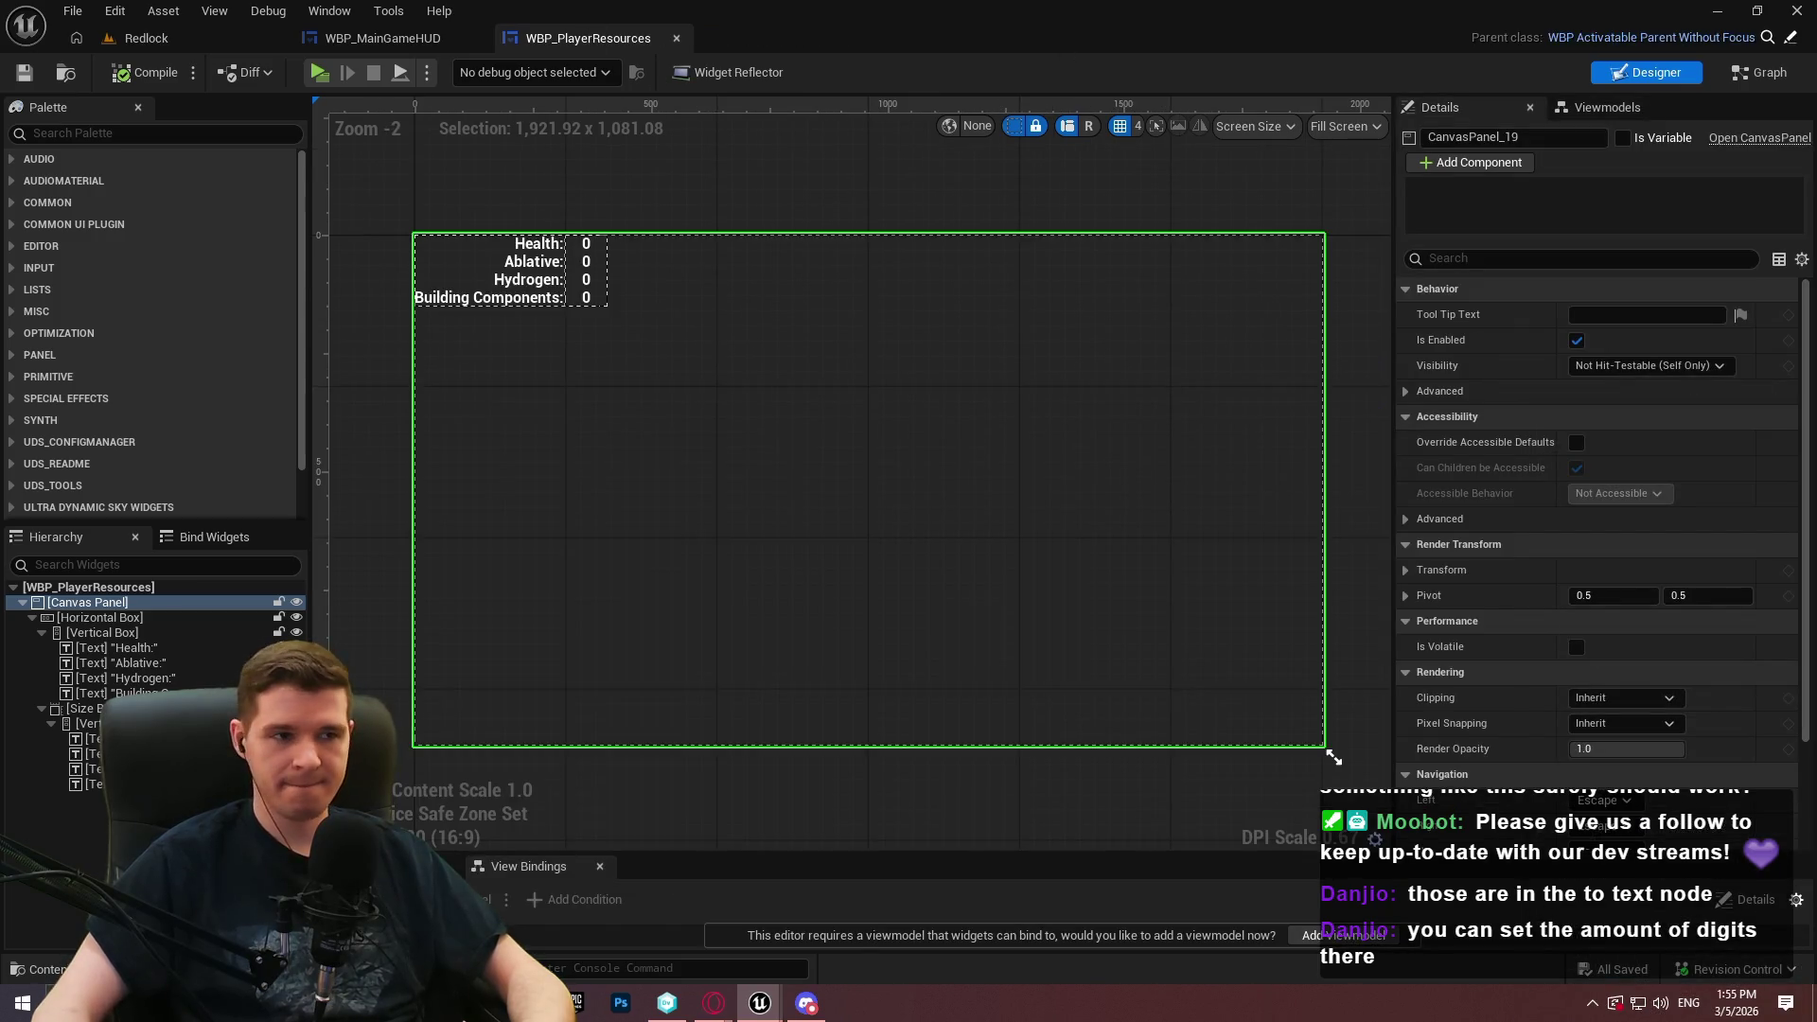
Add the MVVM_PlayerResources viewmodel to WBP_PlayerResources
click(1592, 104)
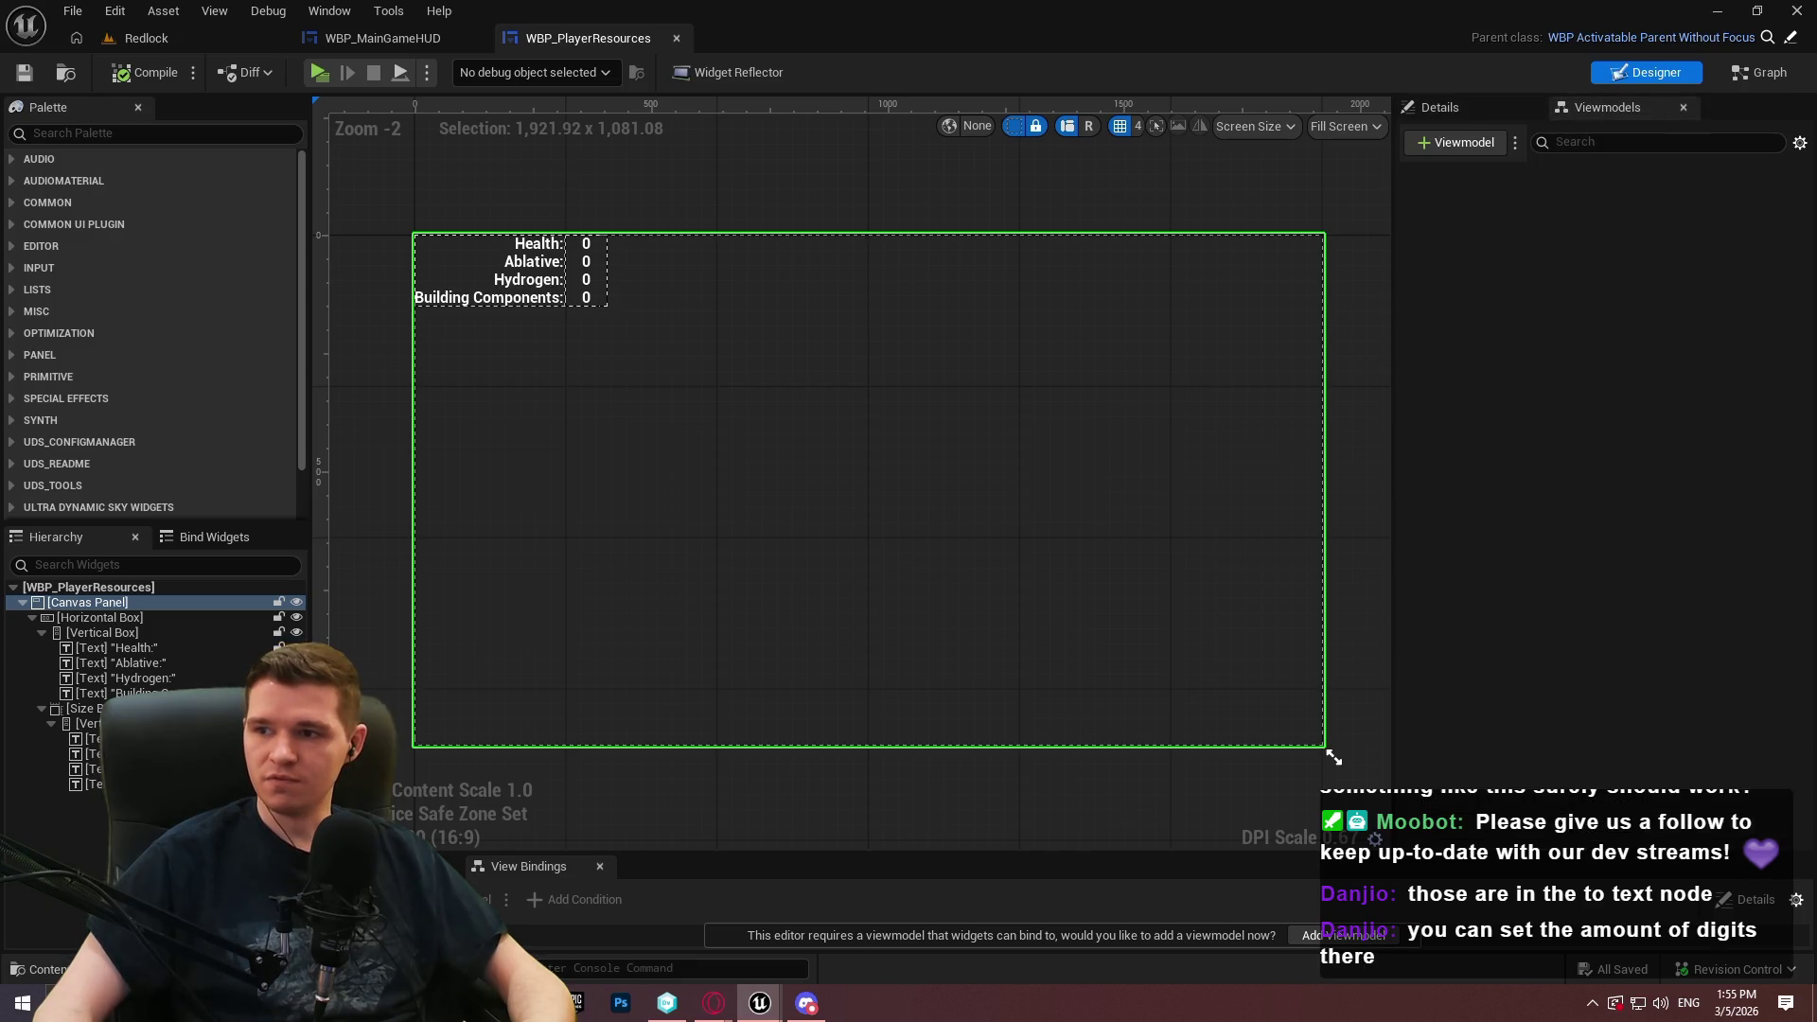
click(1459, 144)
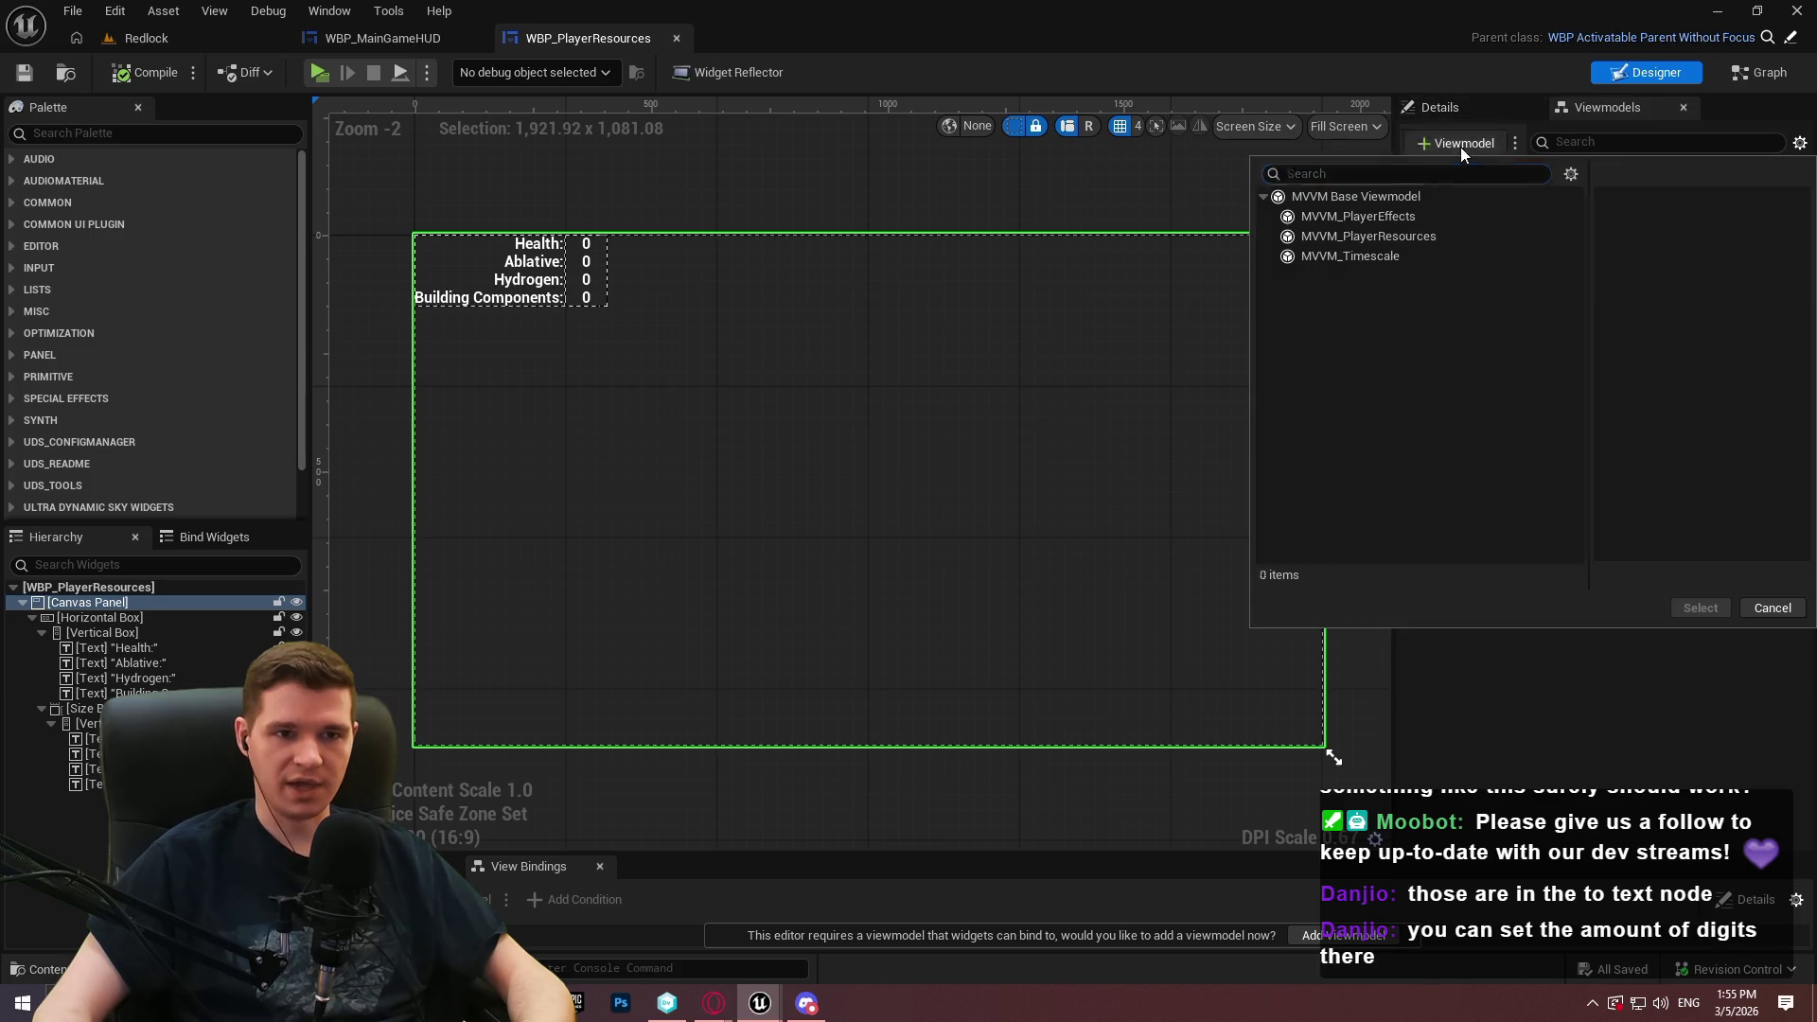
click(1389, 237)
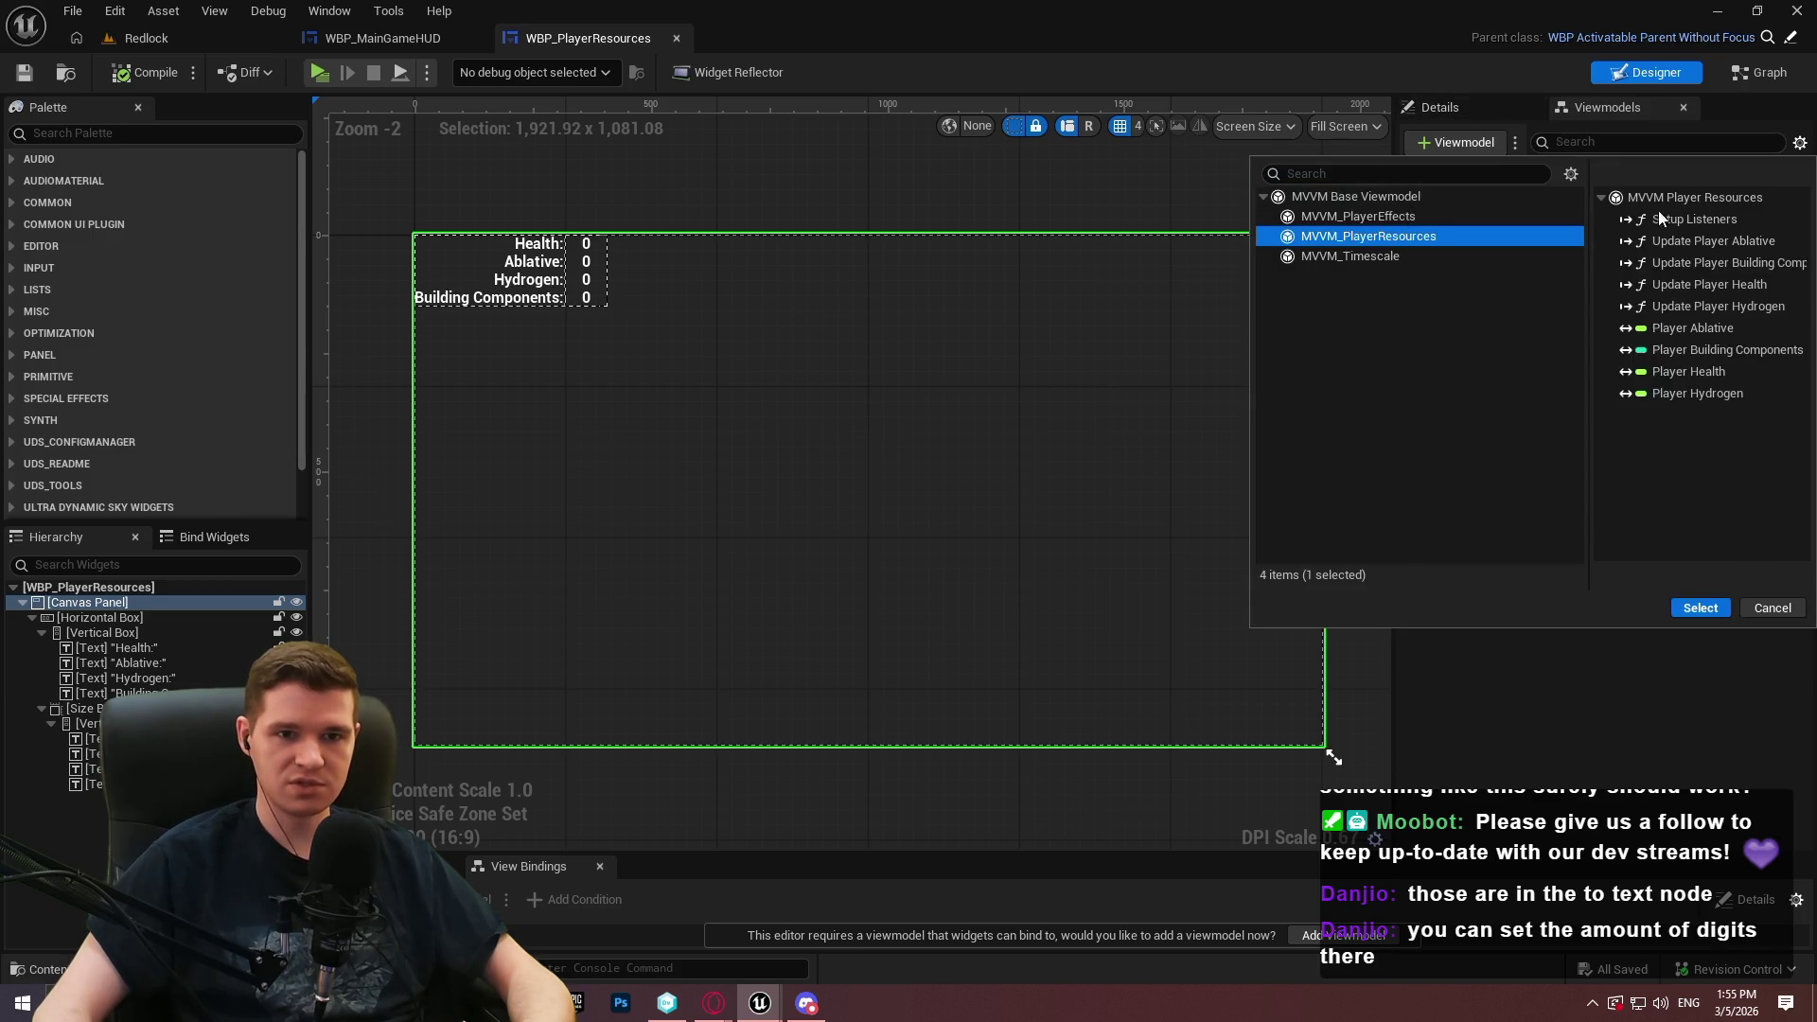
click(1701, 608)
click(1485, 104)
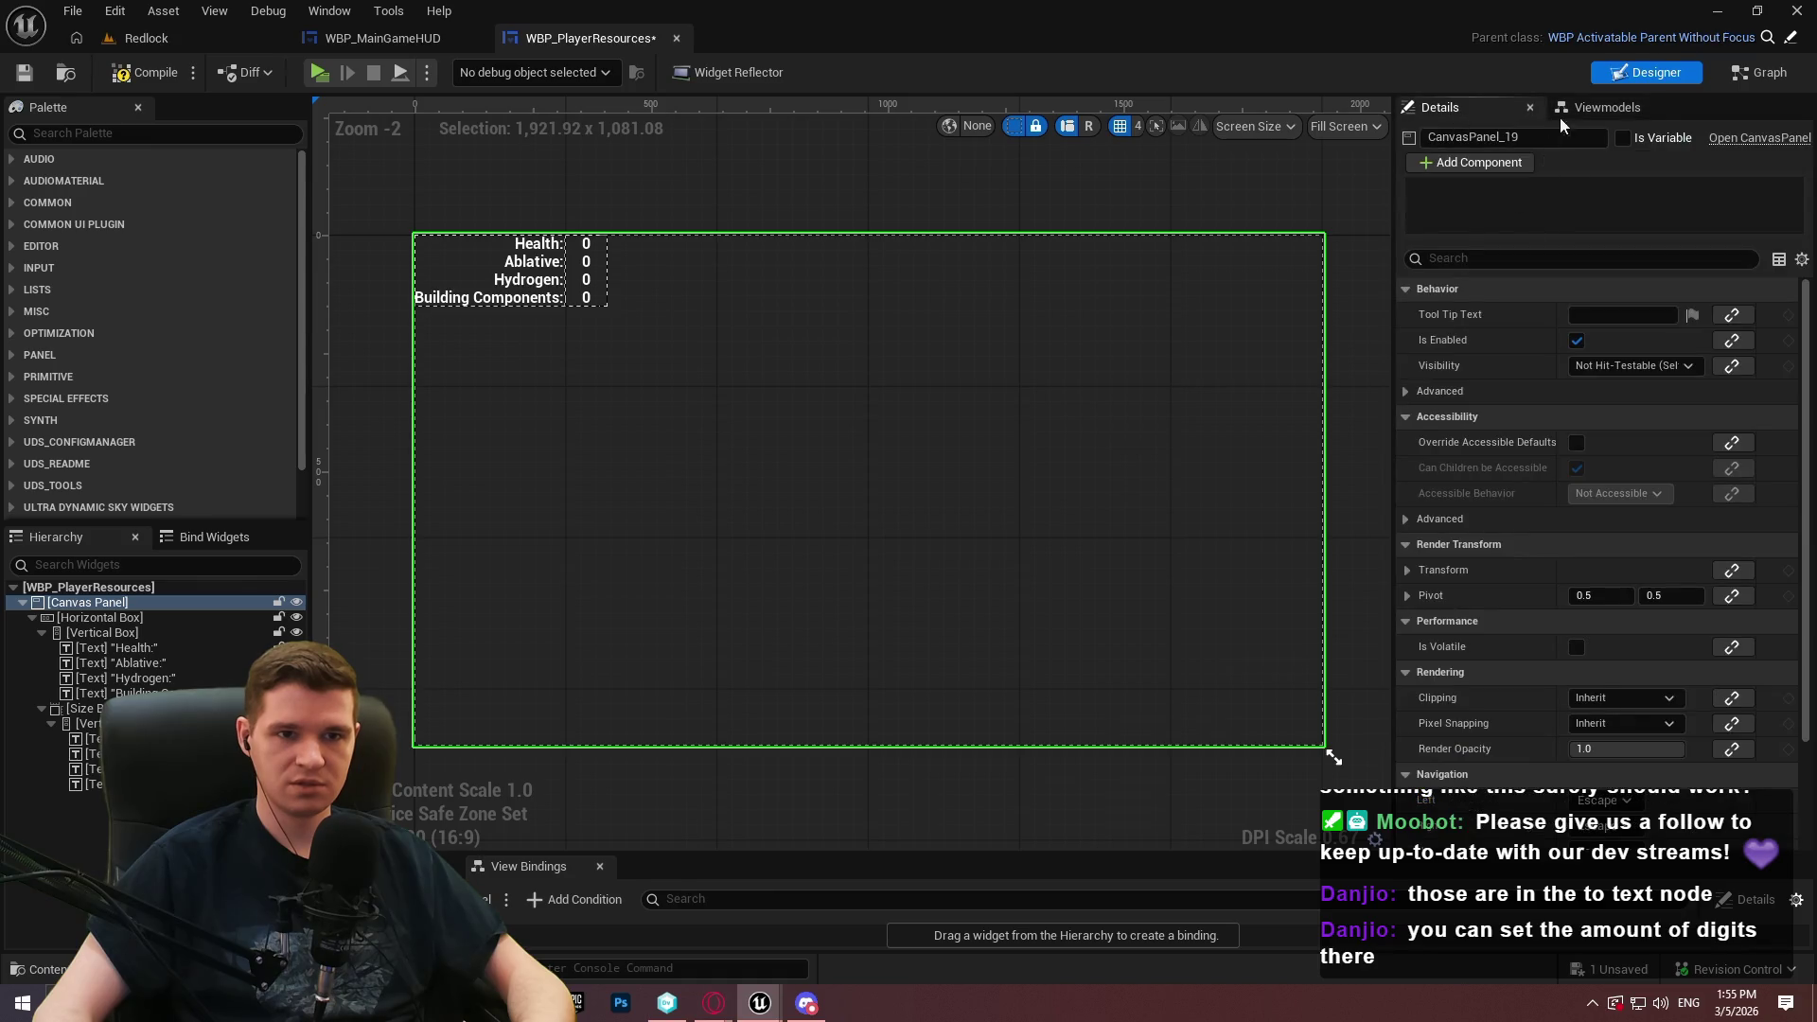
click(1606, 107)
click(1496, 176)
click(1441, 107)
Set its creation type to Global View Model Collection with identifier PlayerResources, and compile
click(1624, 247)
click(1642, 314)
click(1633, 270)
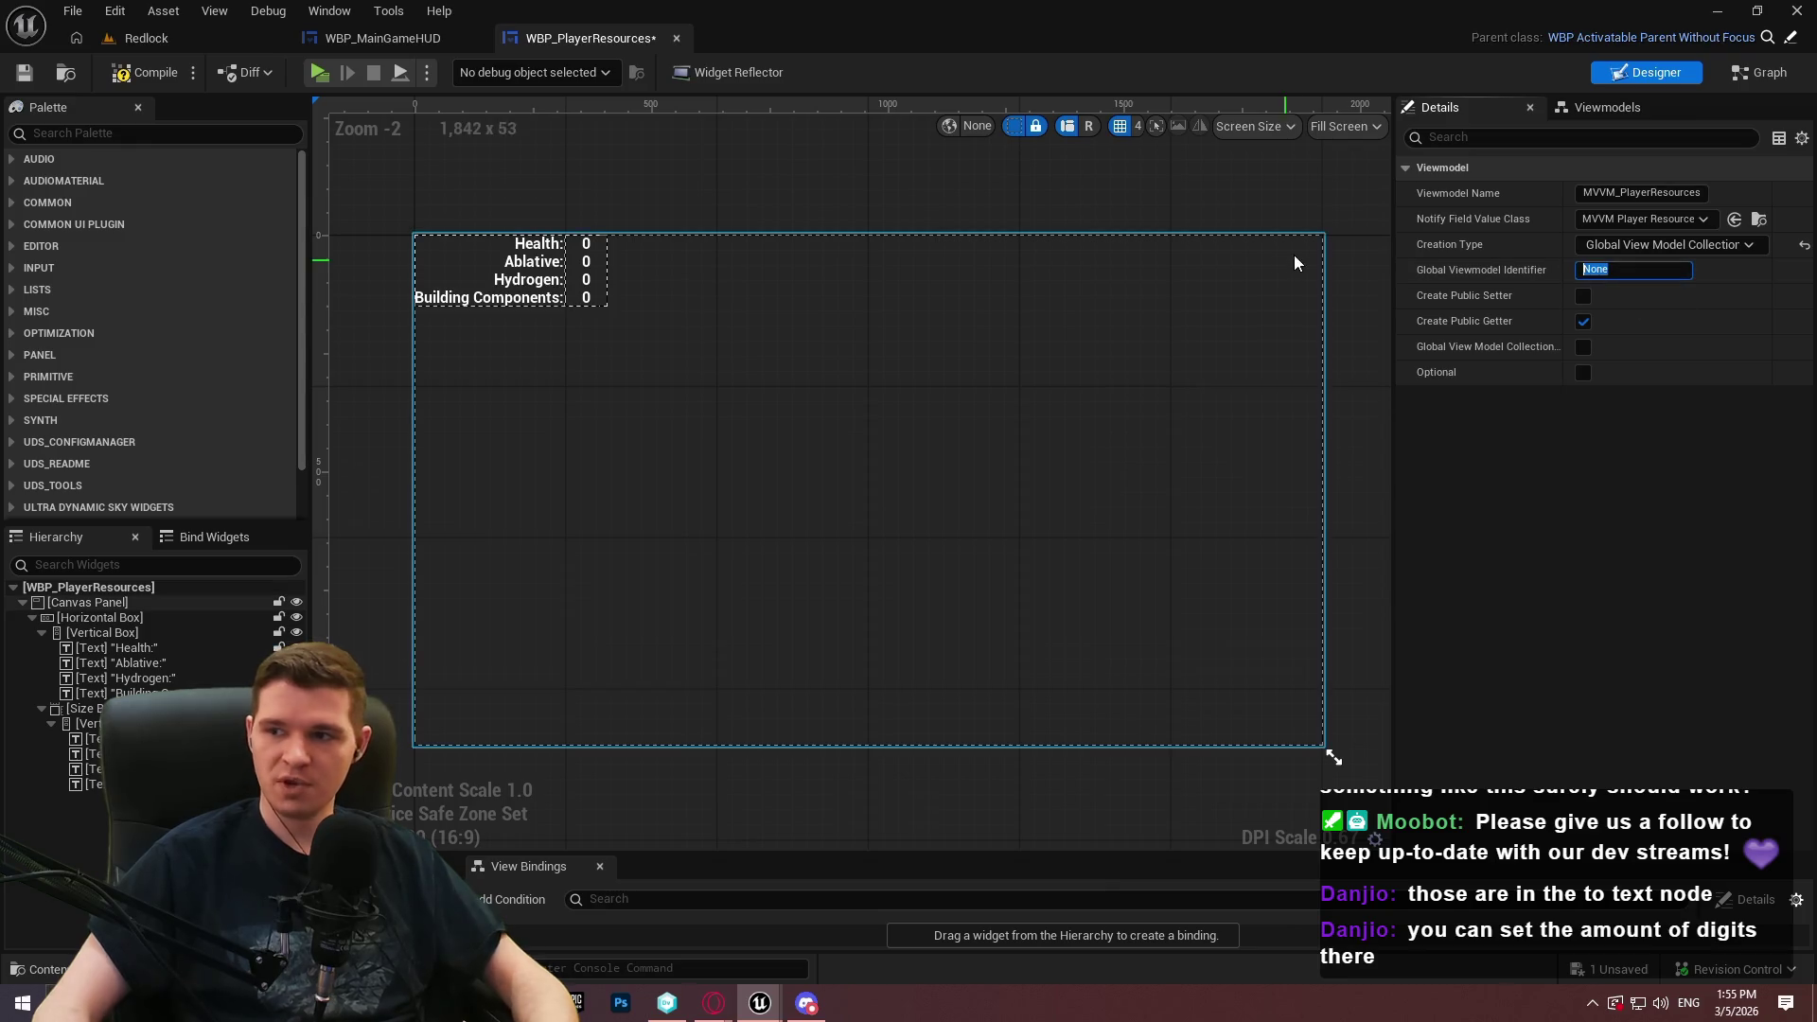
text(PlayerRes)
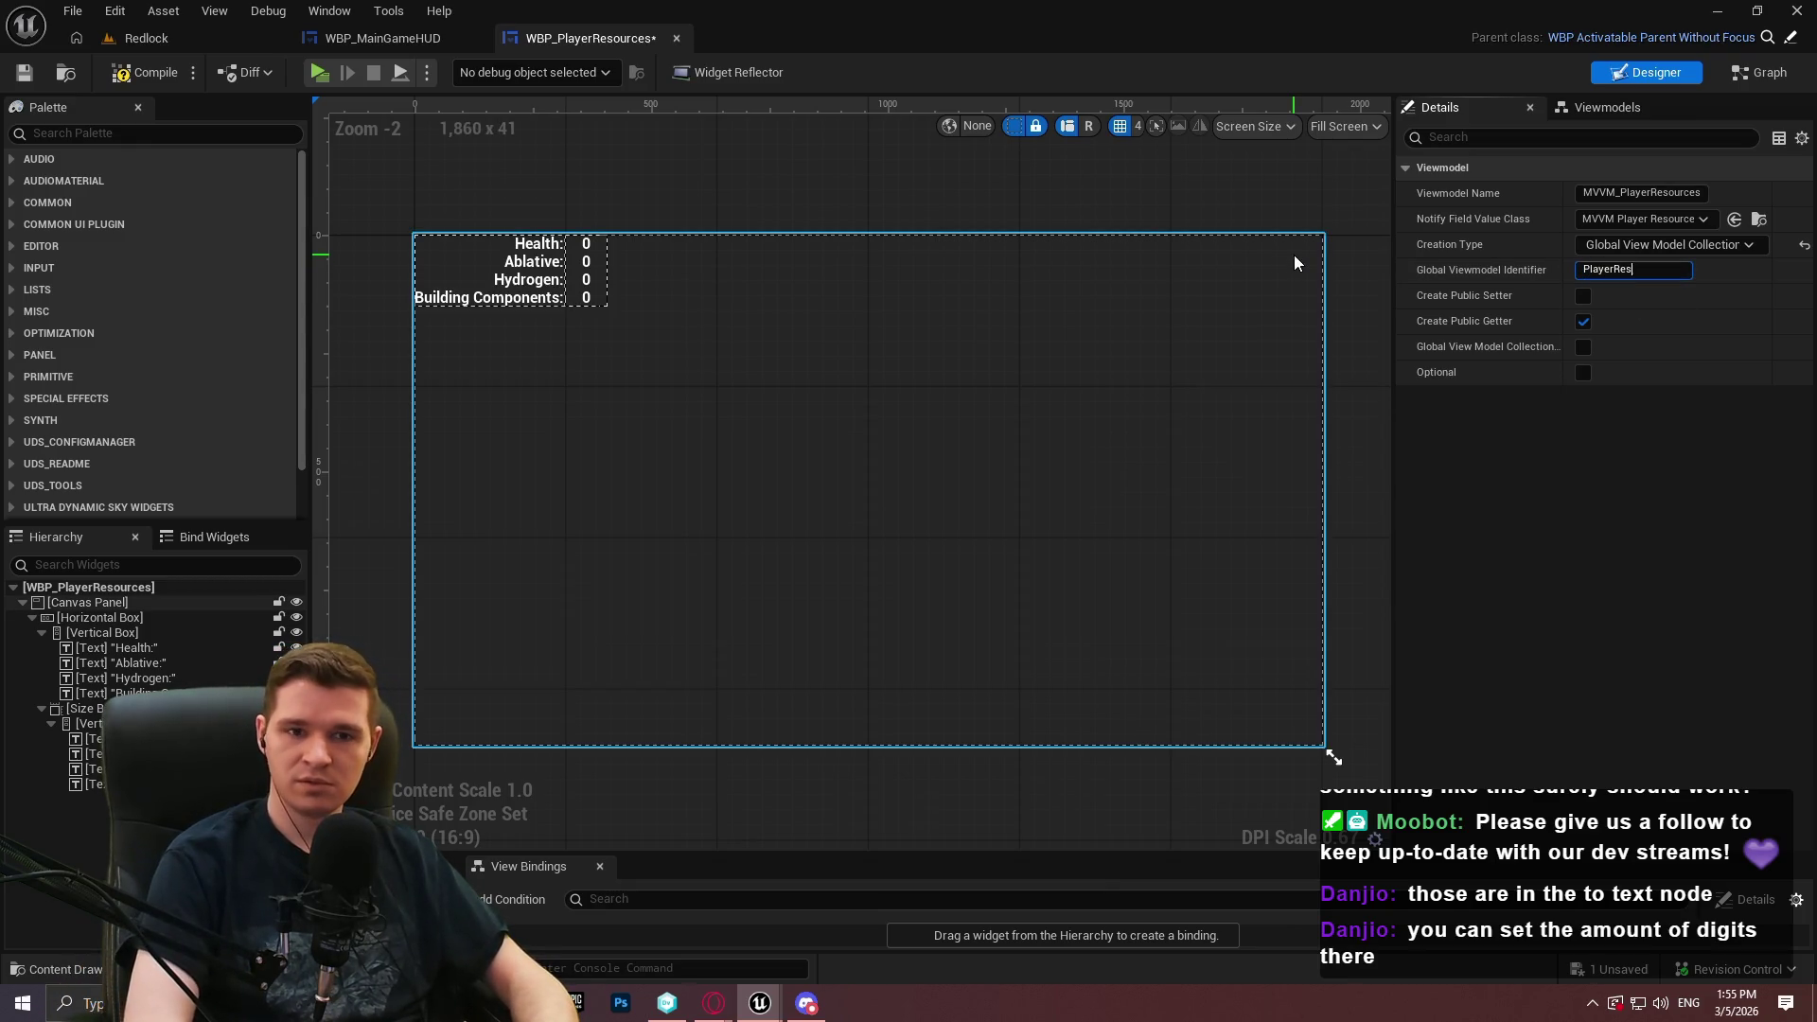
text(ources)
key(Return)
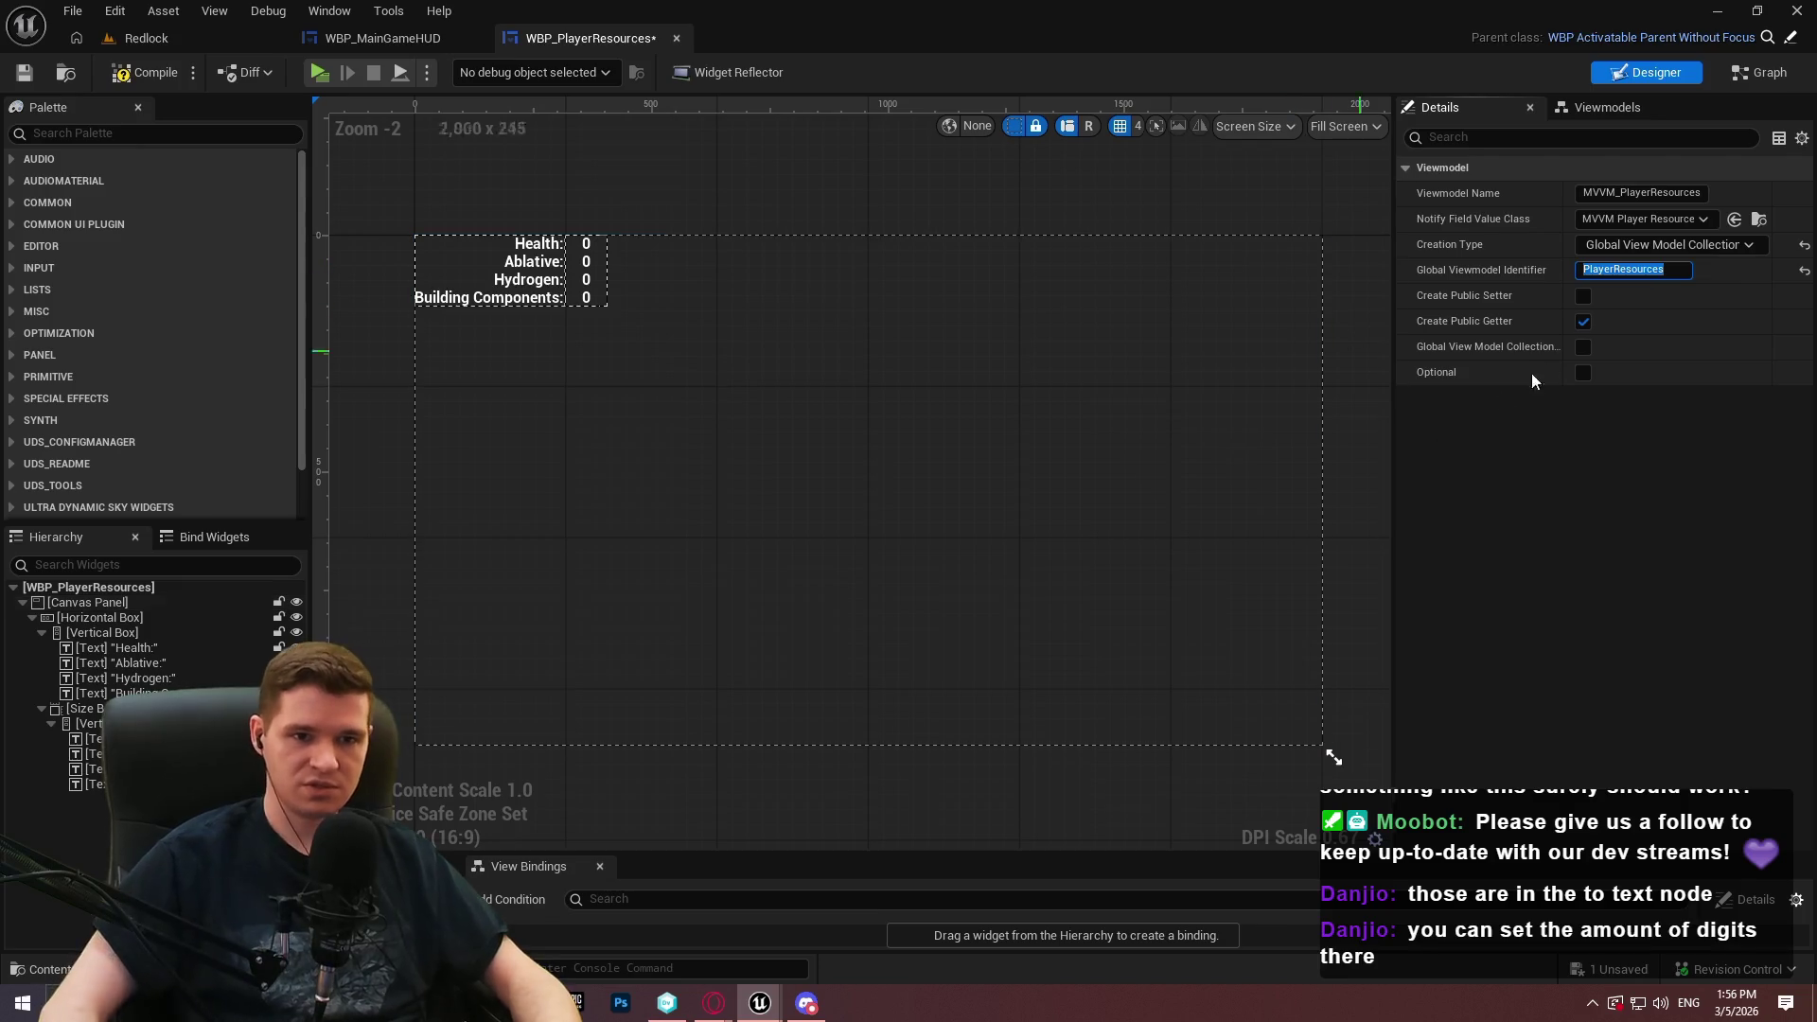
key(F7)
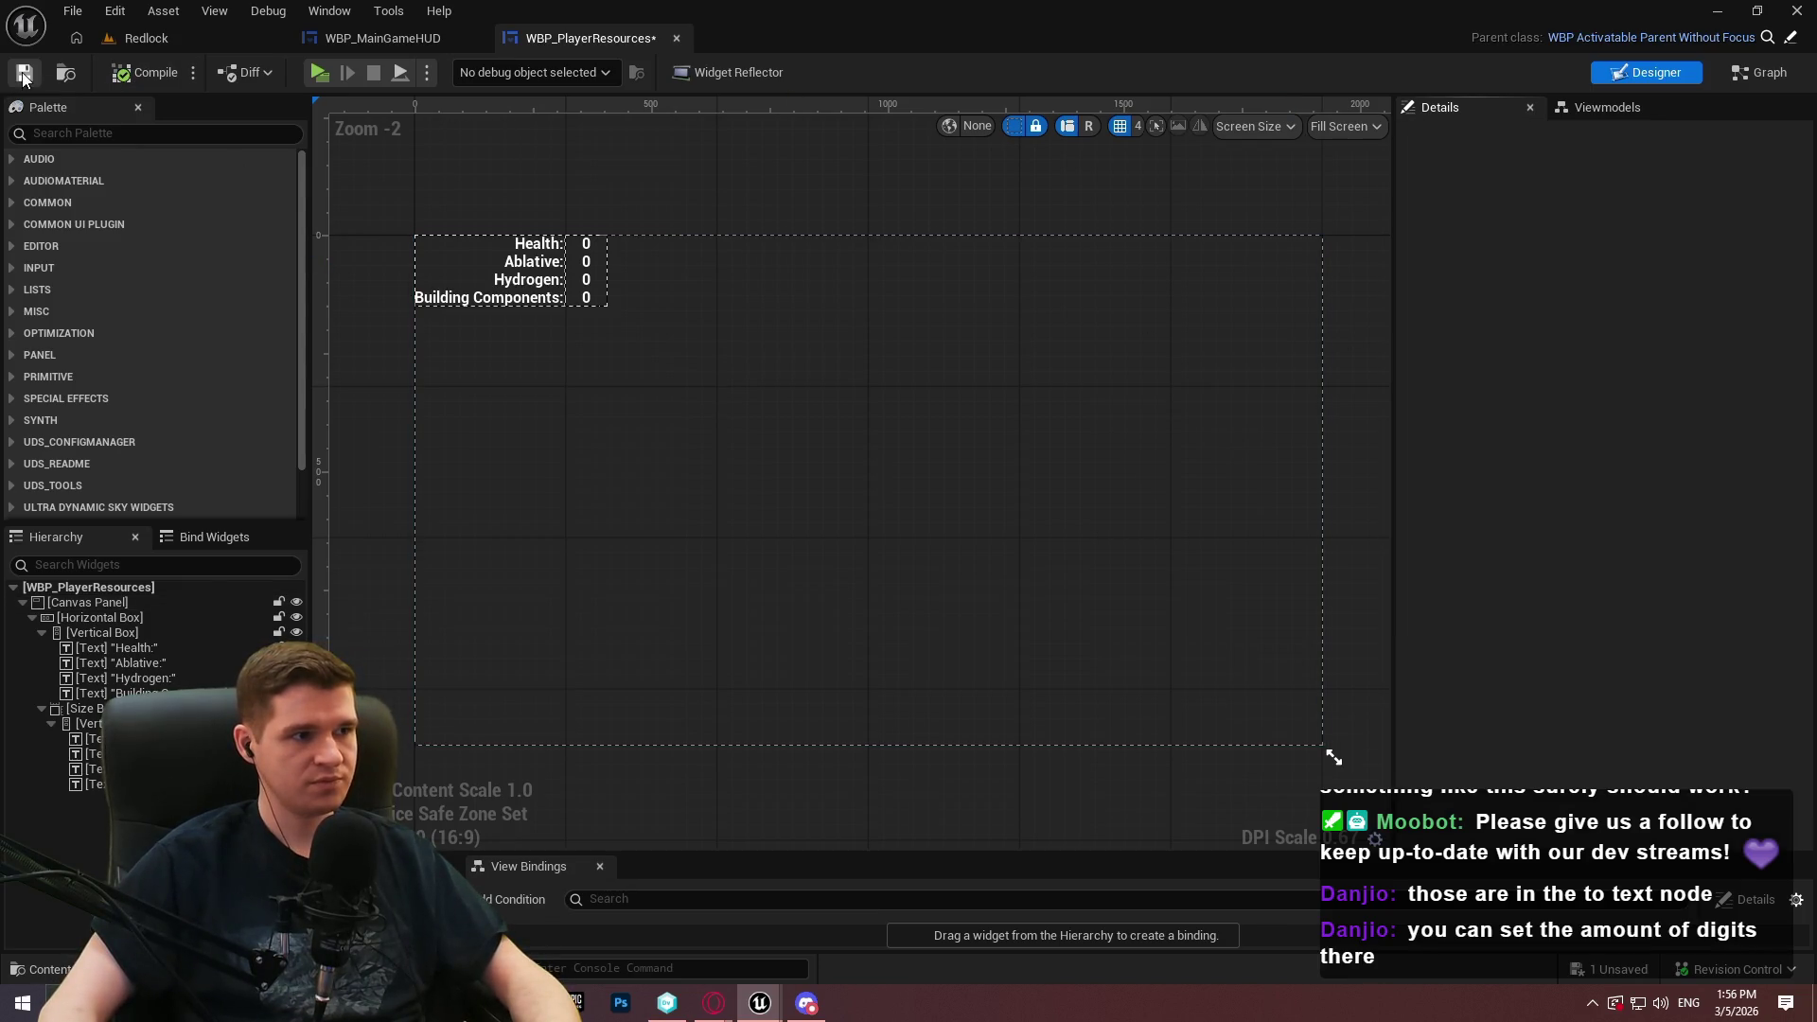
Add a view binding for the Health value text with As Percent as its source conversion
click(586, 248)
scroll(679, 589, up, 2)
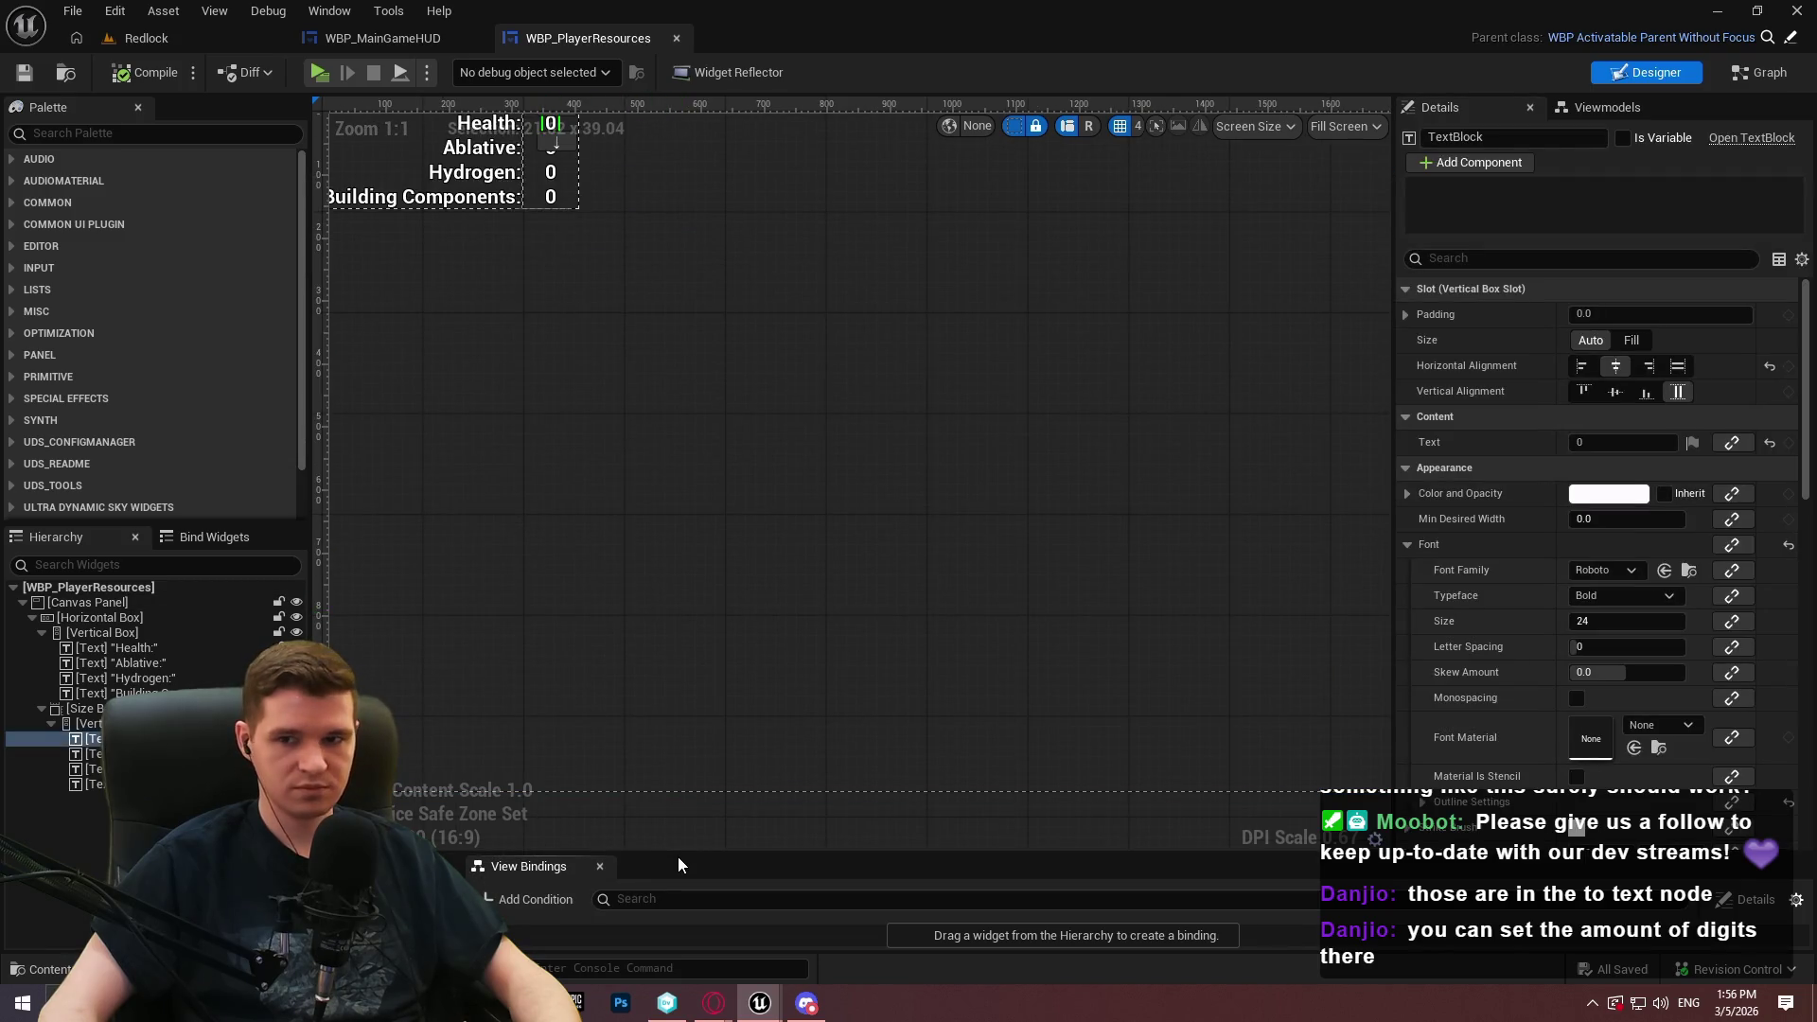
drag(681, 853, 606, 369)
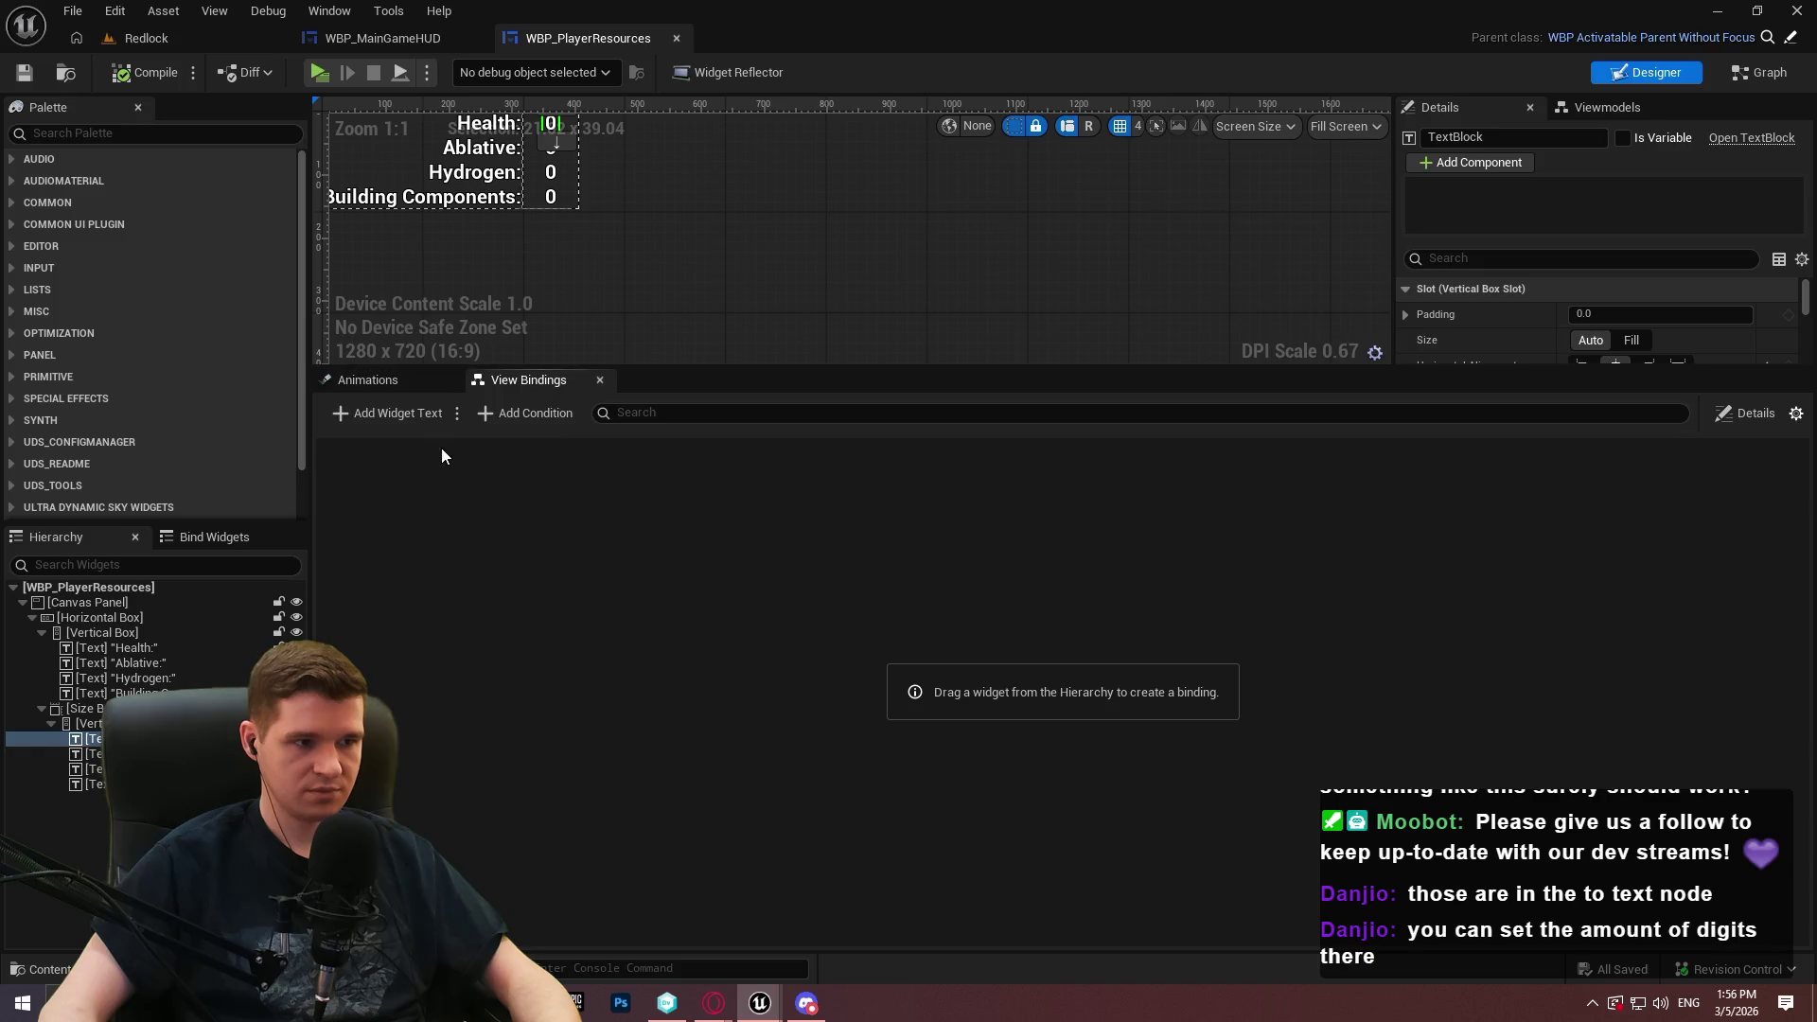
click(388, 413)
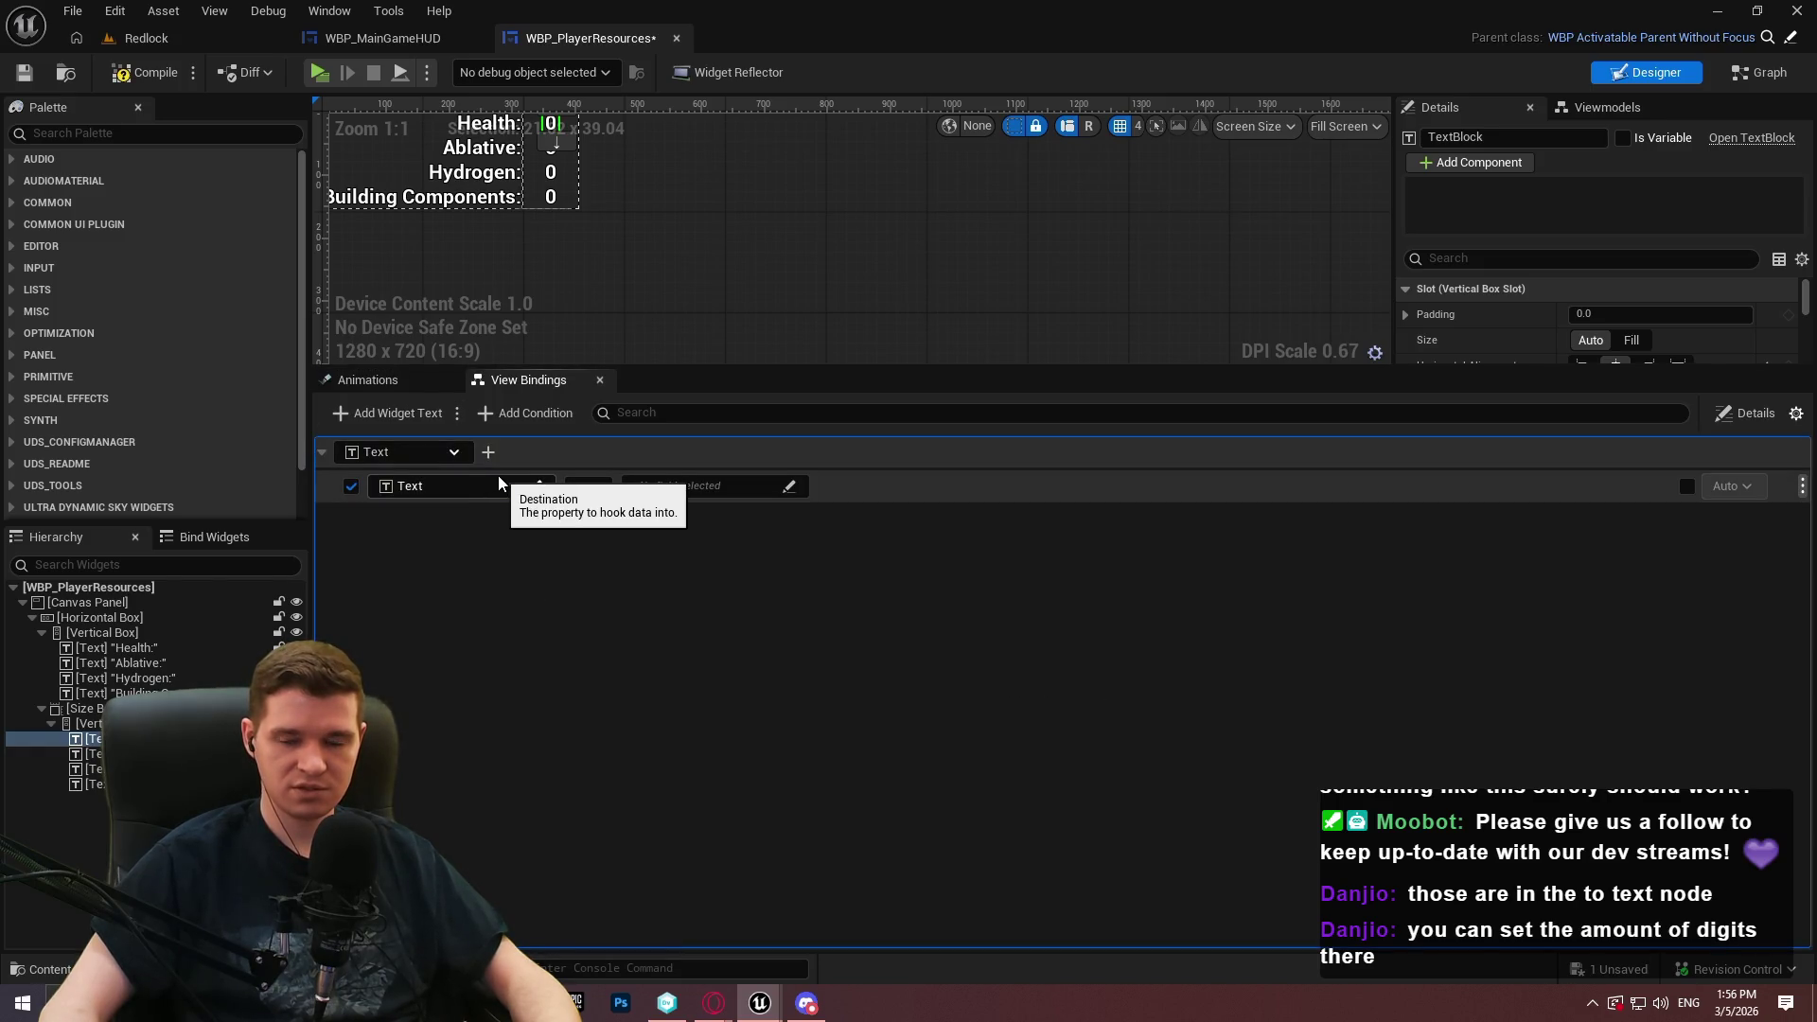
click(691, 485)
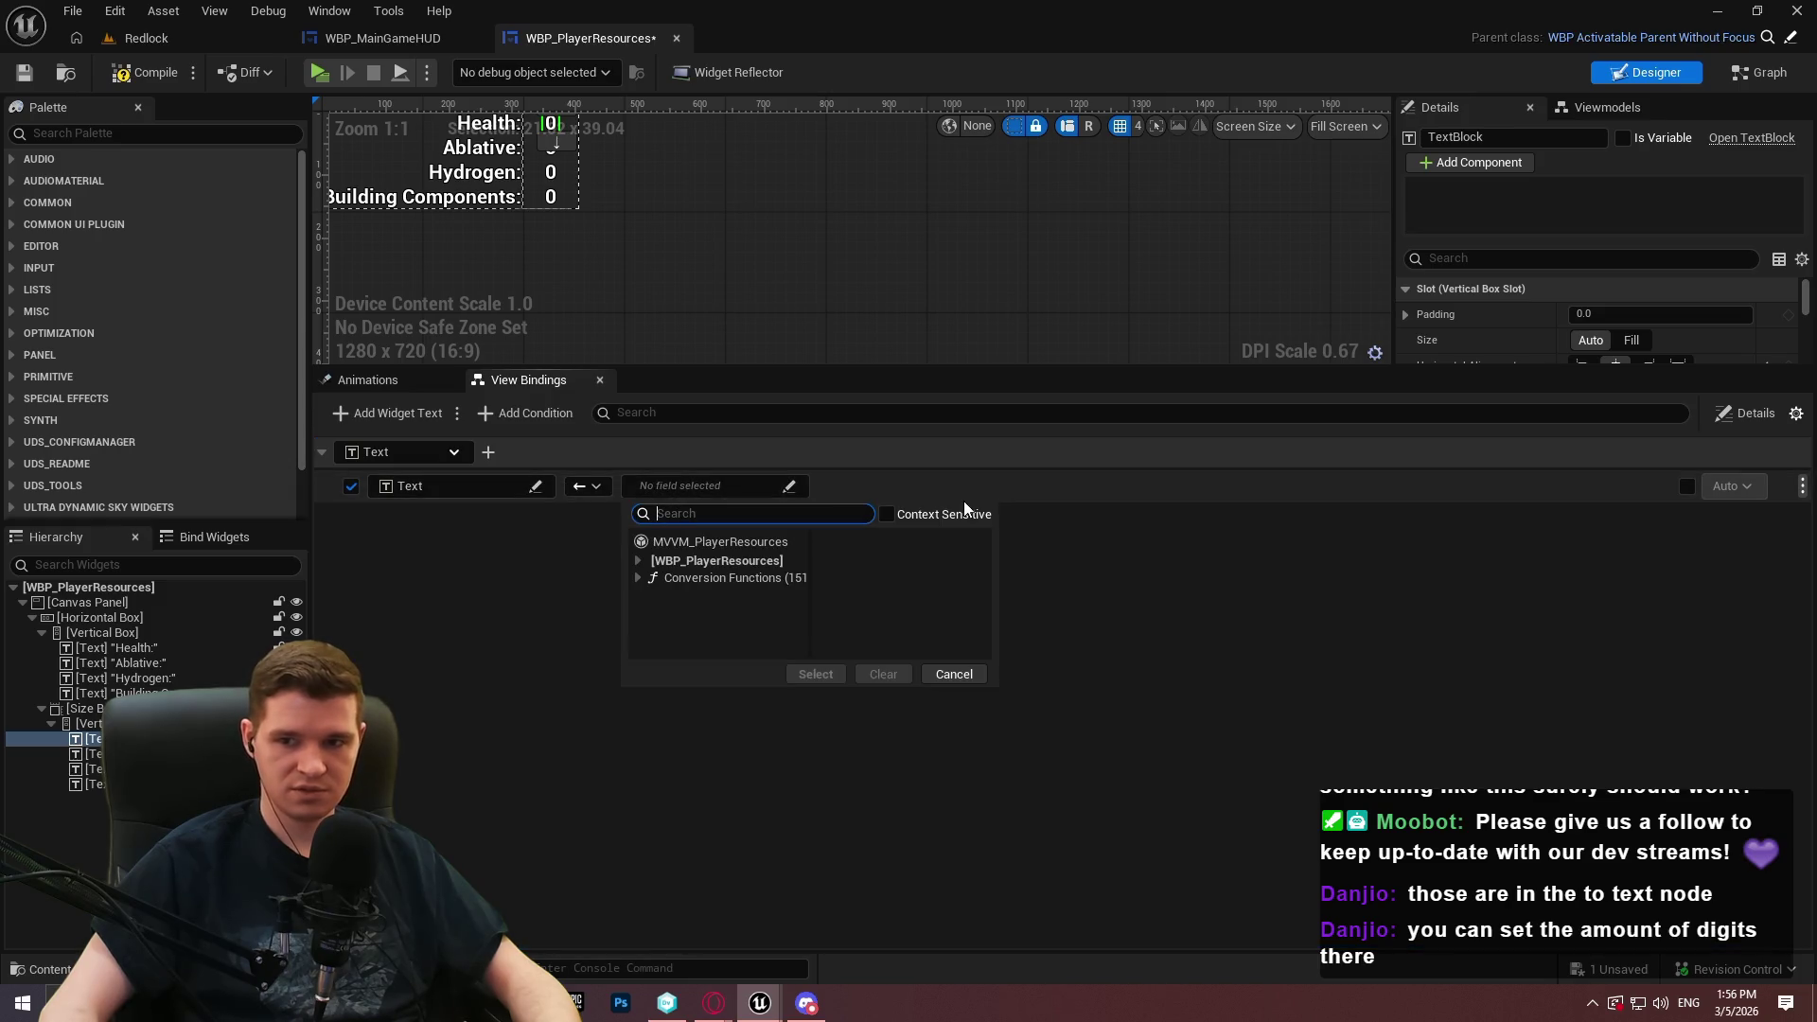
text(asper)
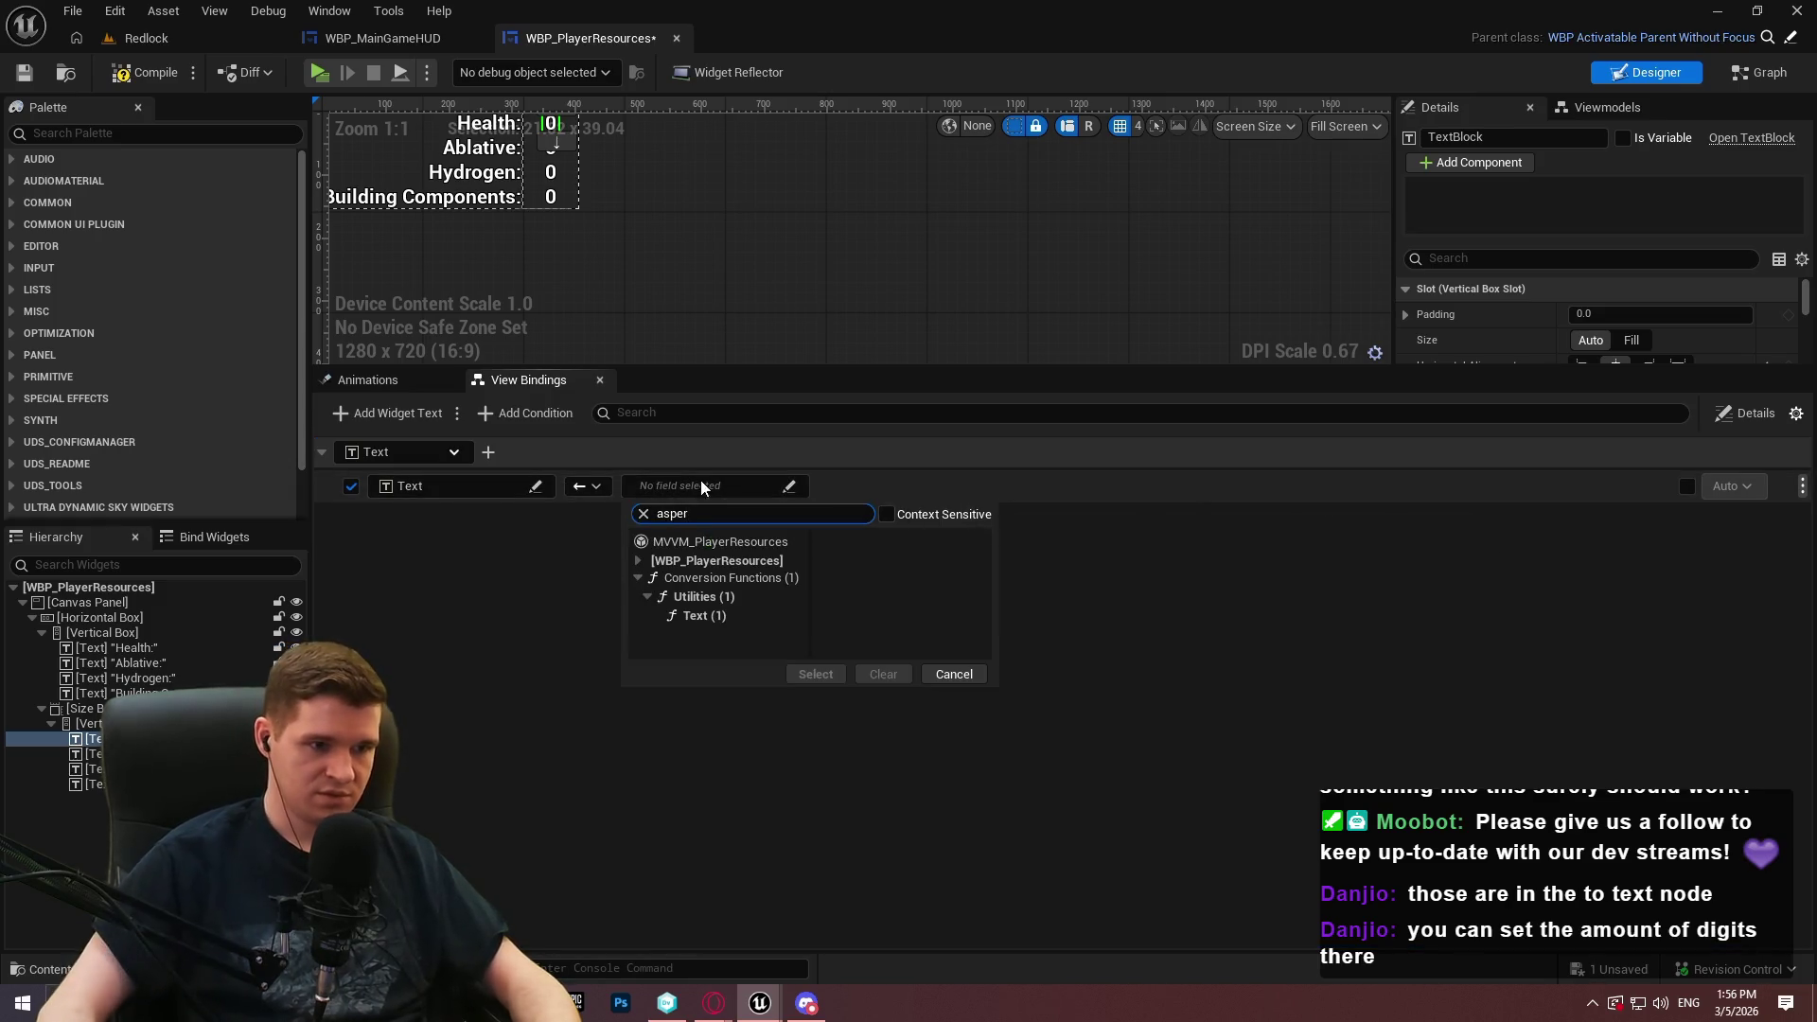
click(714, 602)
click(816, 674)
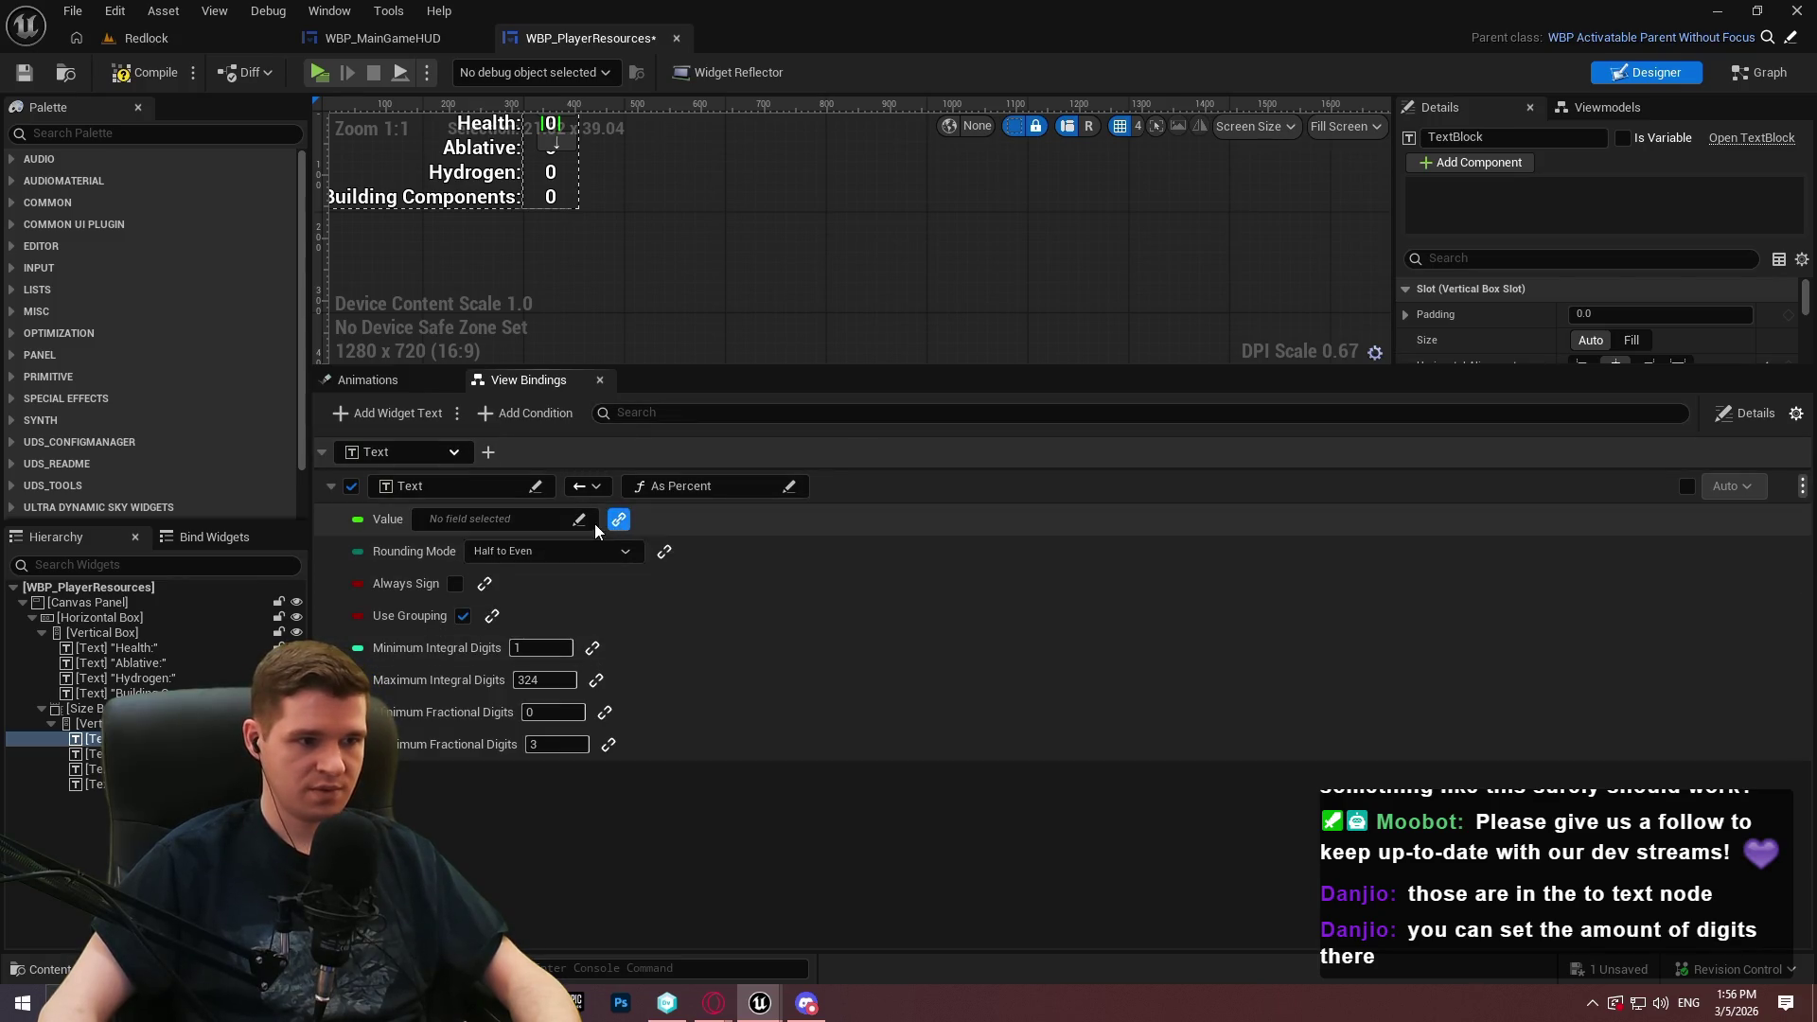
Bind the As Percent Value to MVVM_PlayerResources Player Health and compile
click(494, 519)
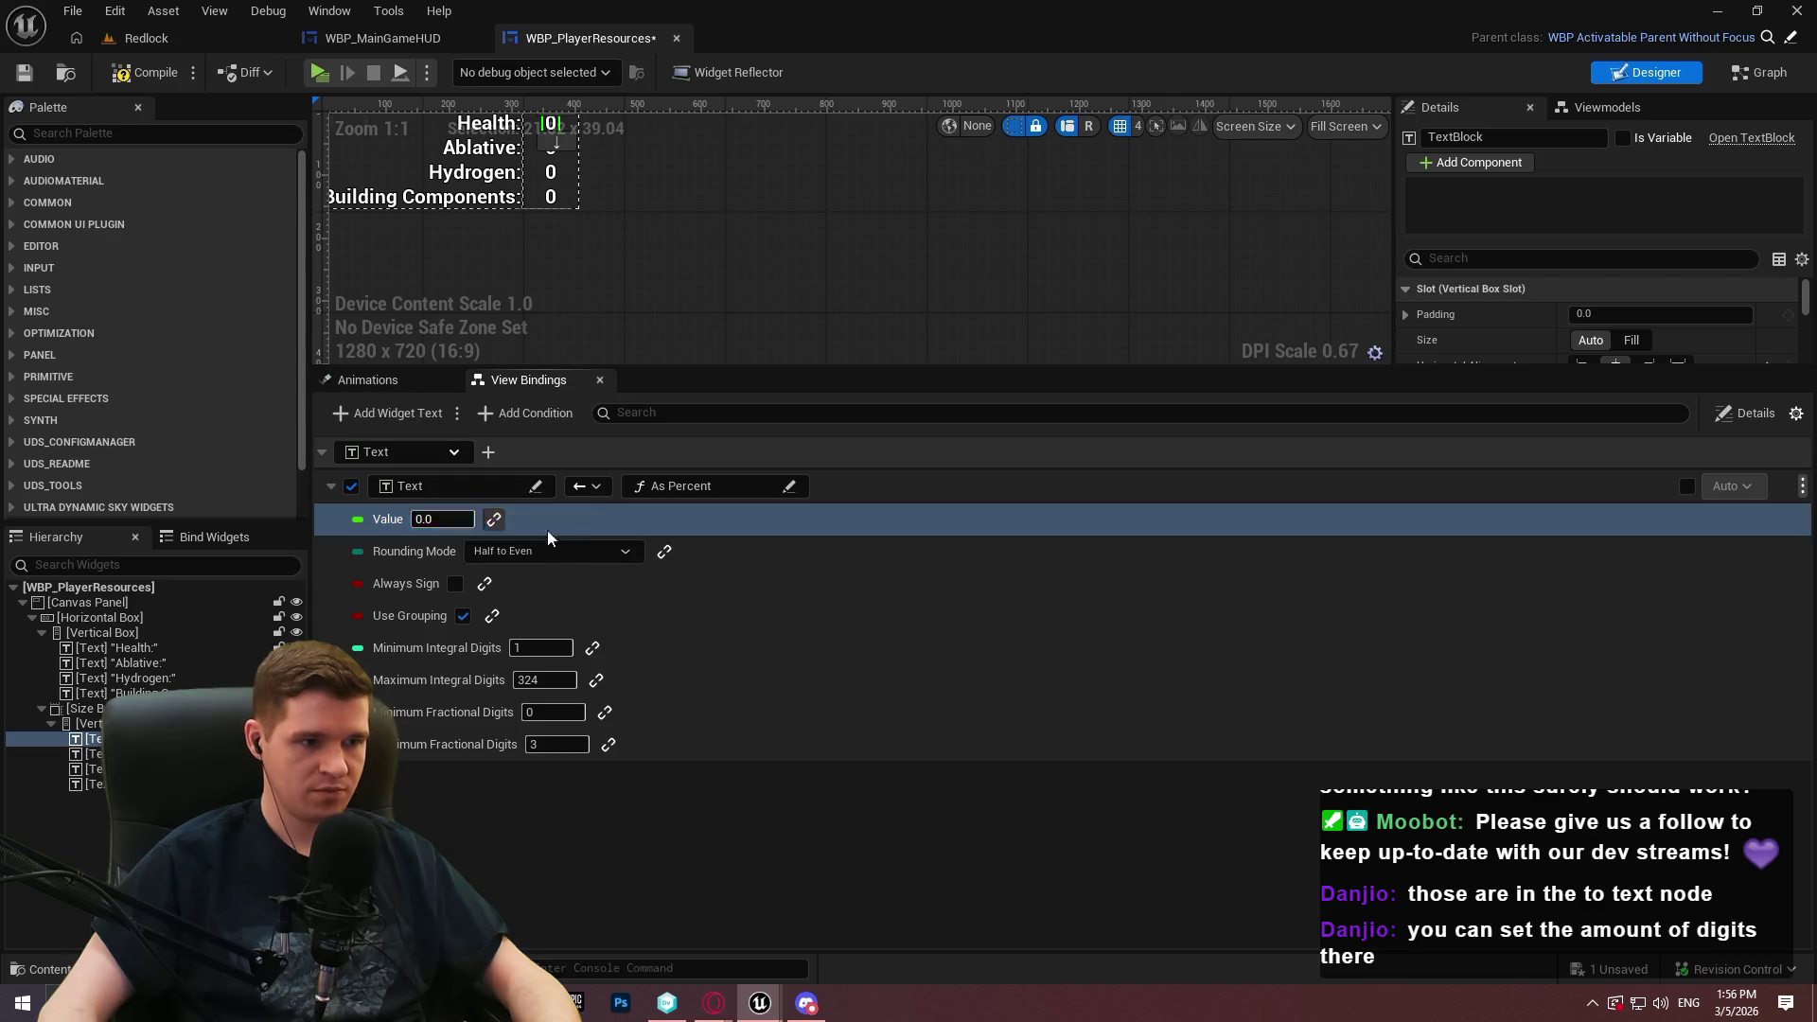
click(545, 519)
click(495, 576)
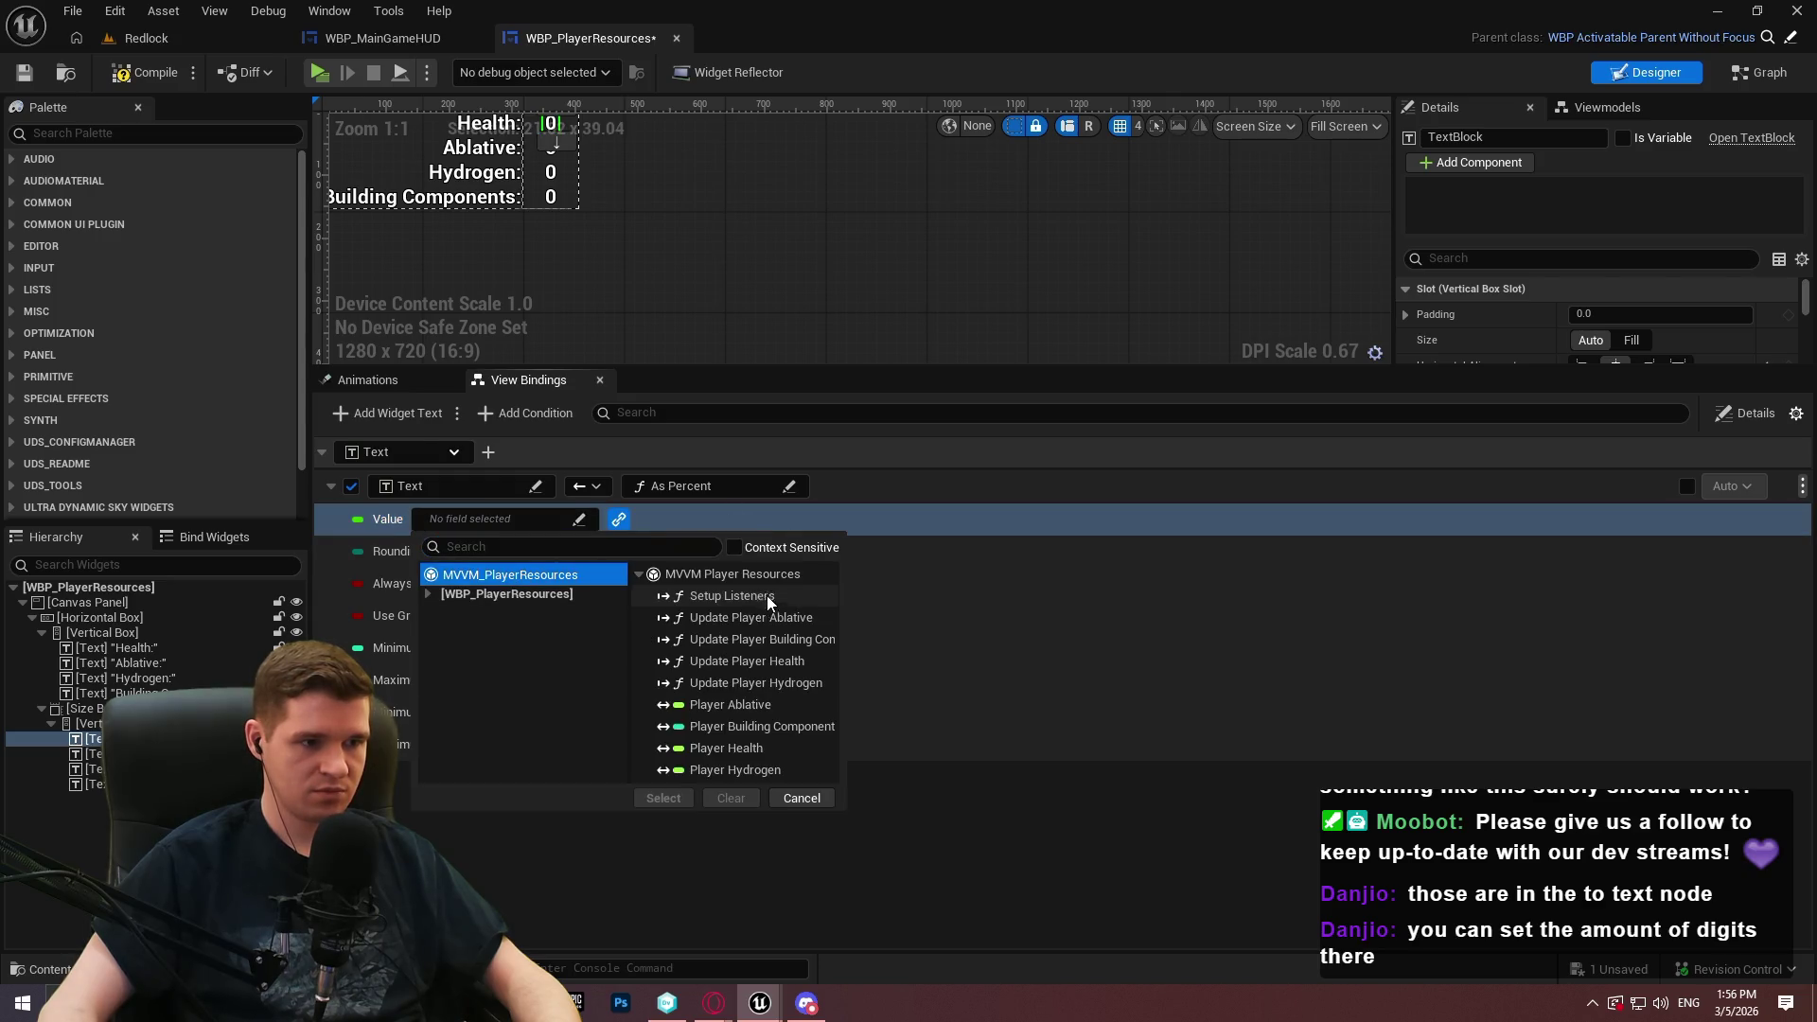
double_click(752, 747)
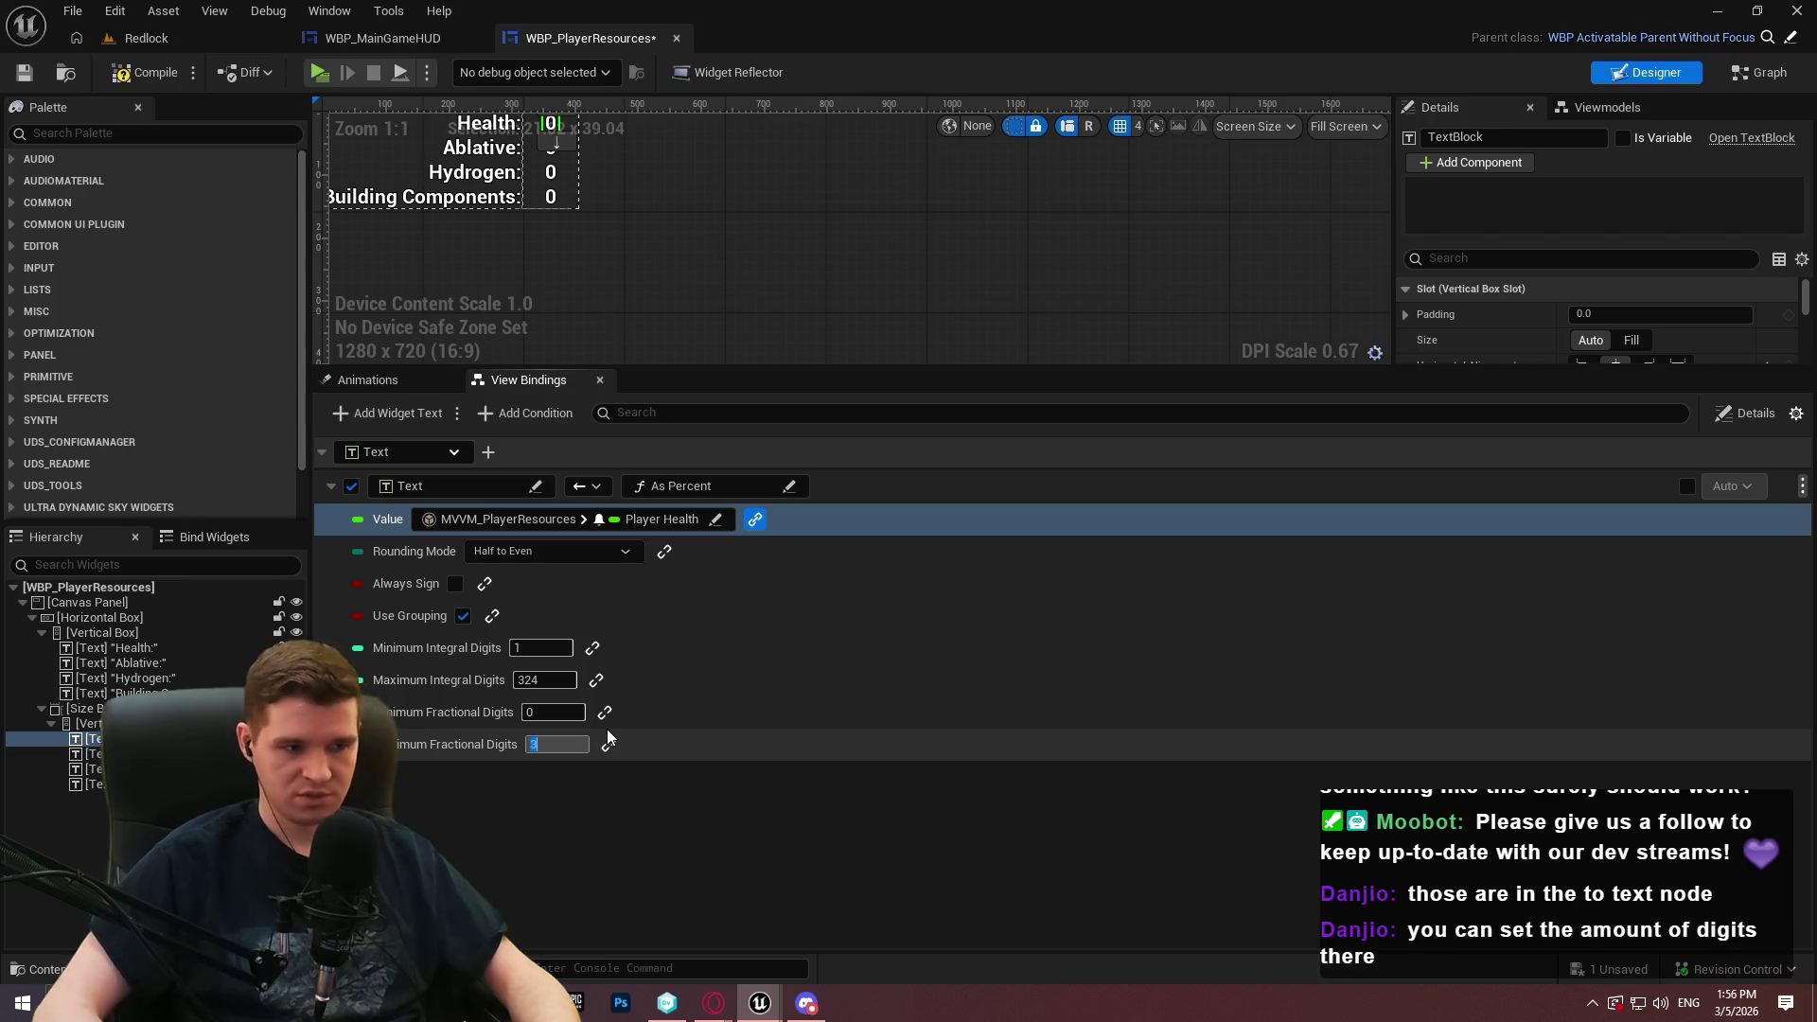
click(133, 72)
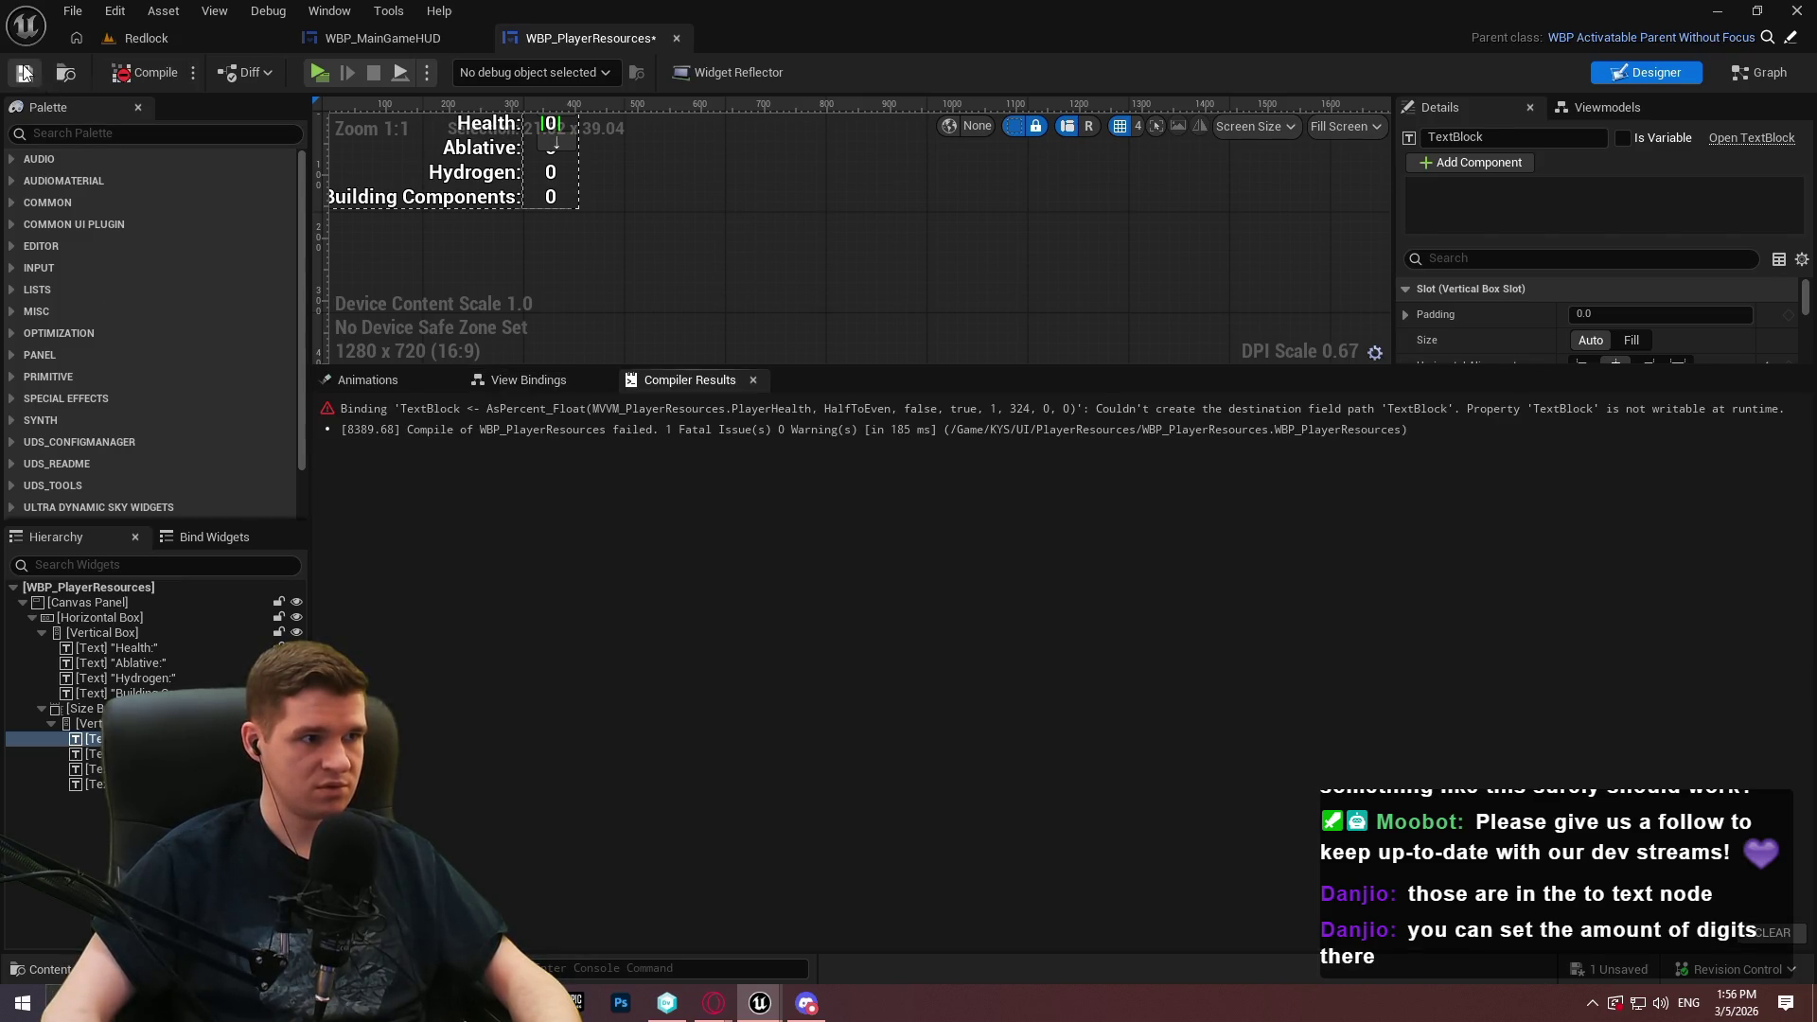
Set the Health binding's destination to the Text property, then compile and save
click(527, 382)
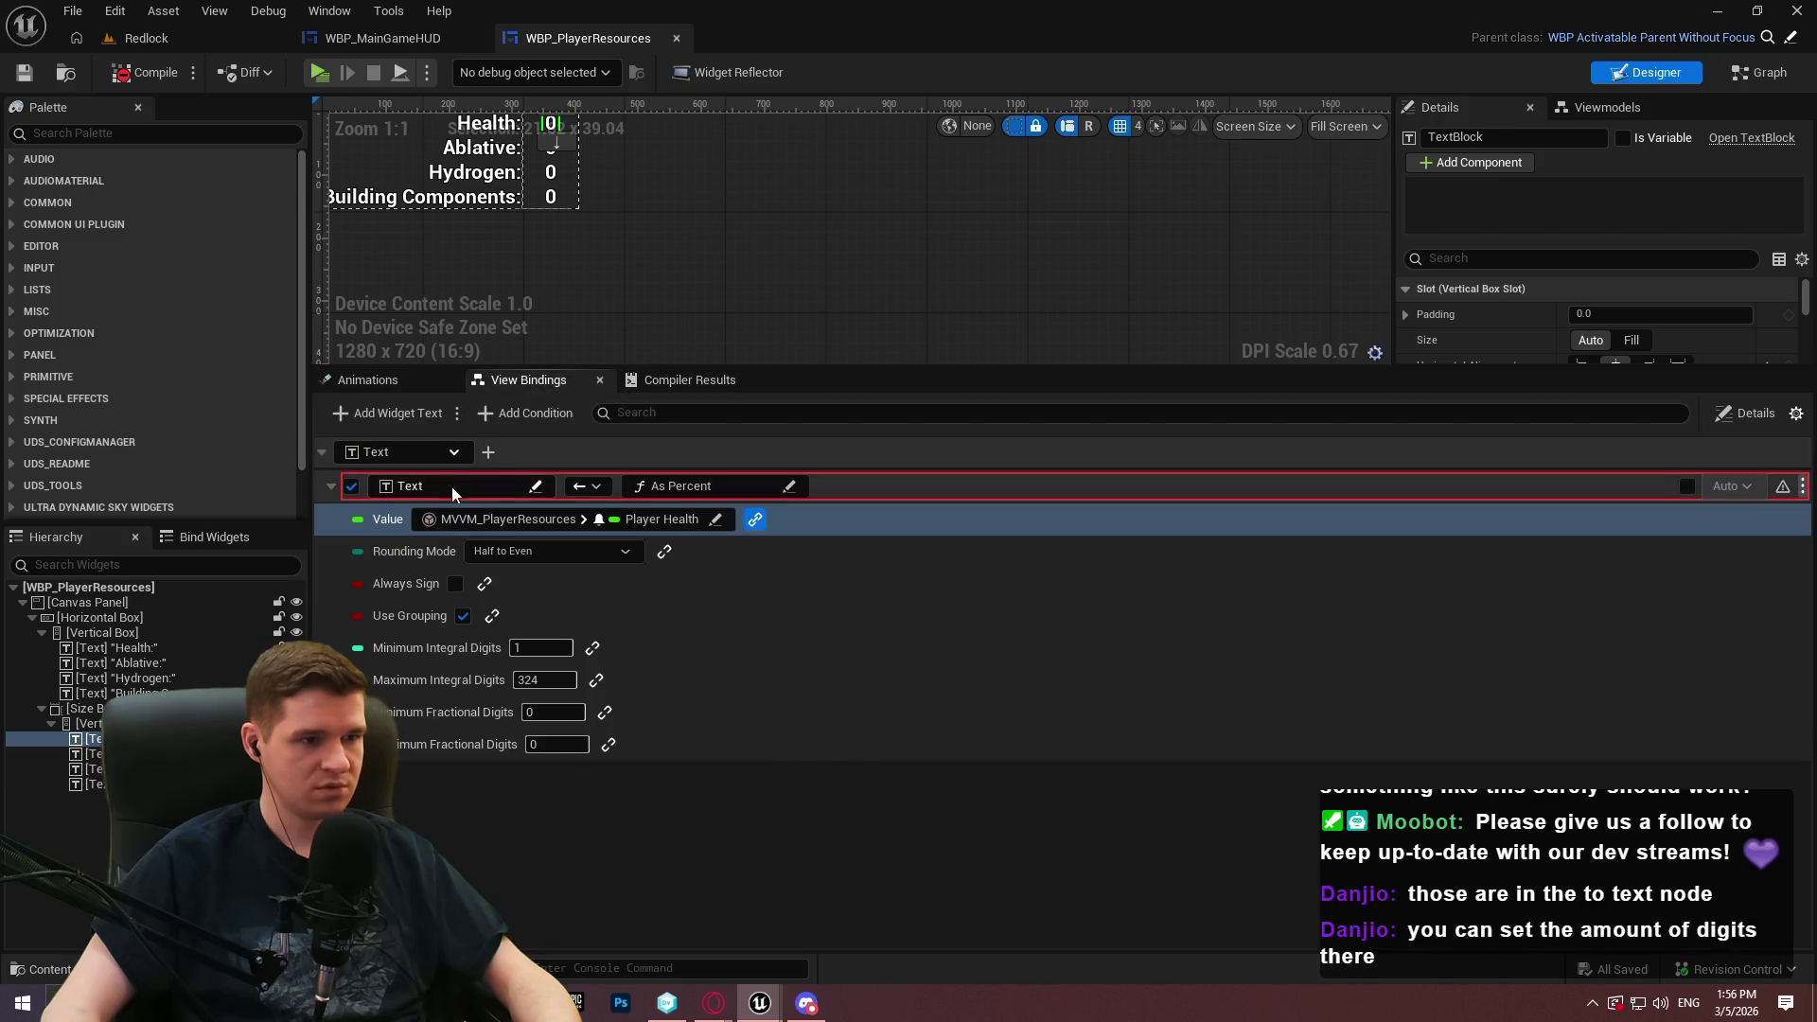
click(452, 487)
text(text)
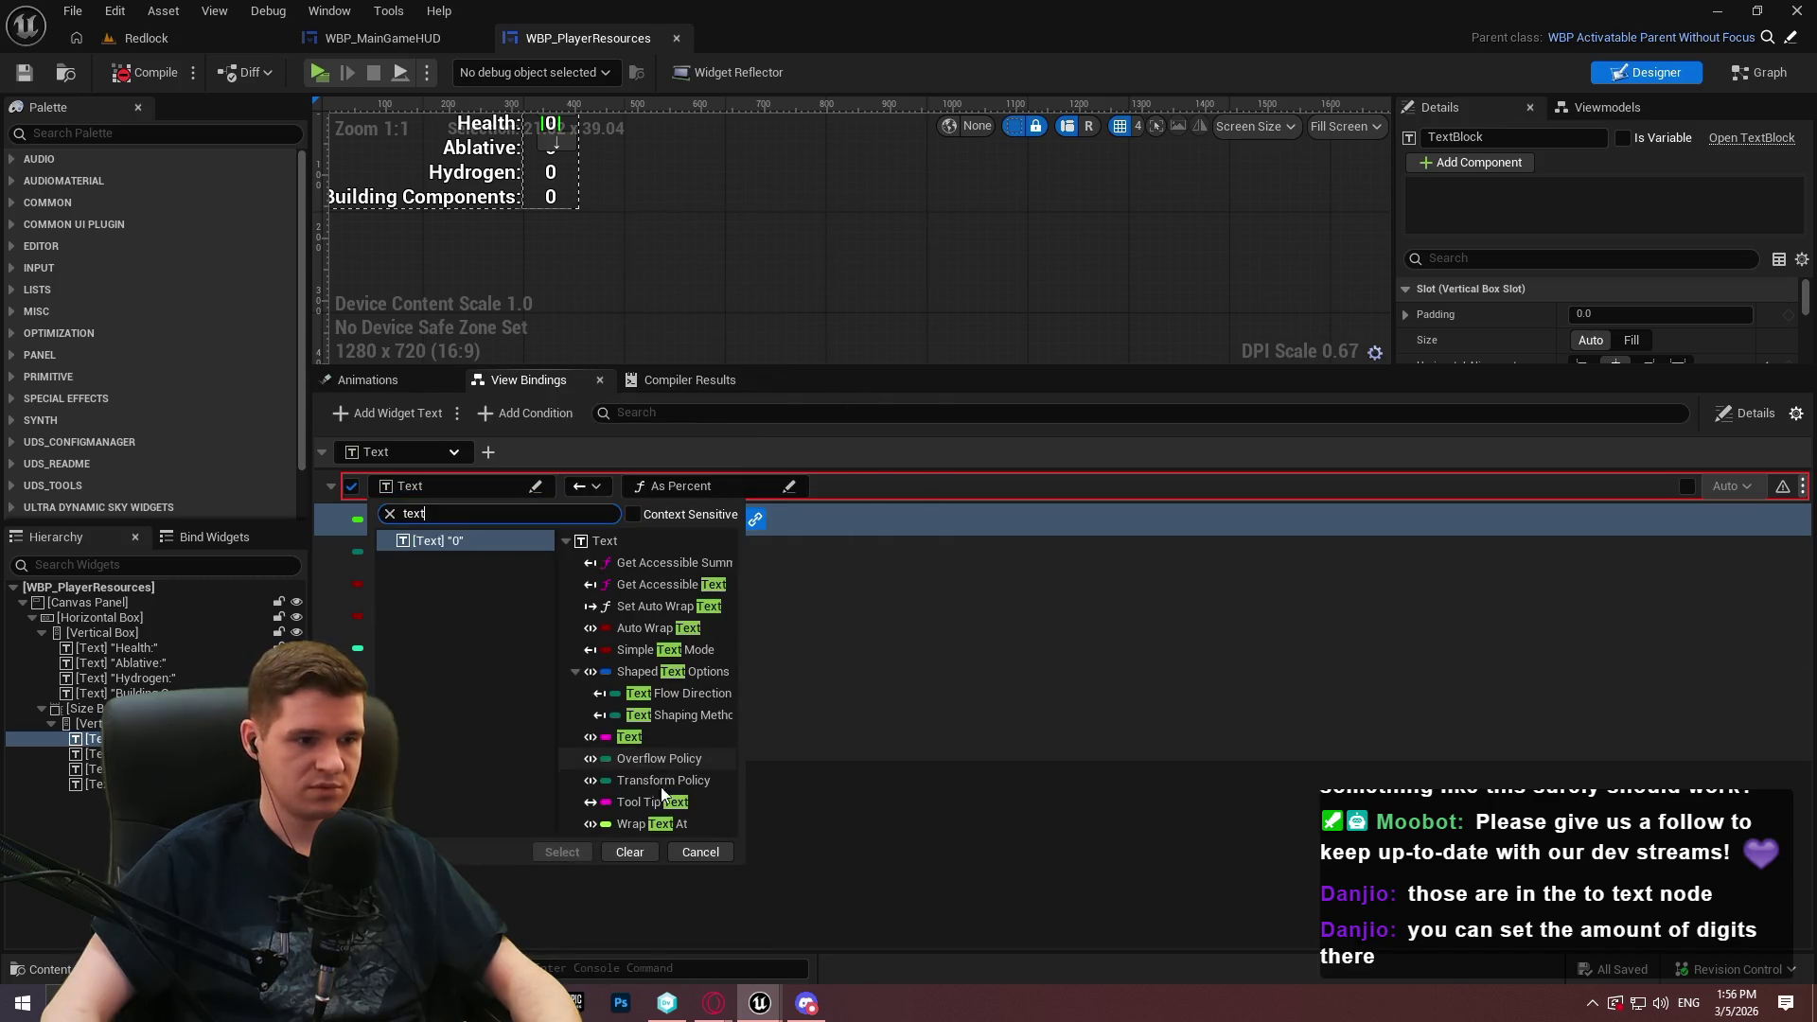
click(649, 736)
click(568, 851)
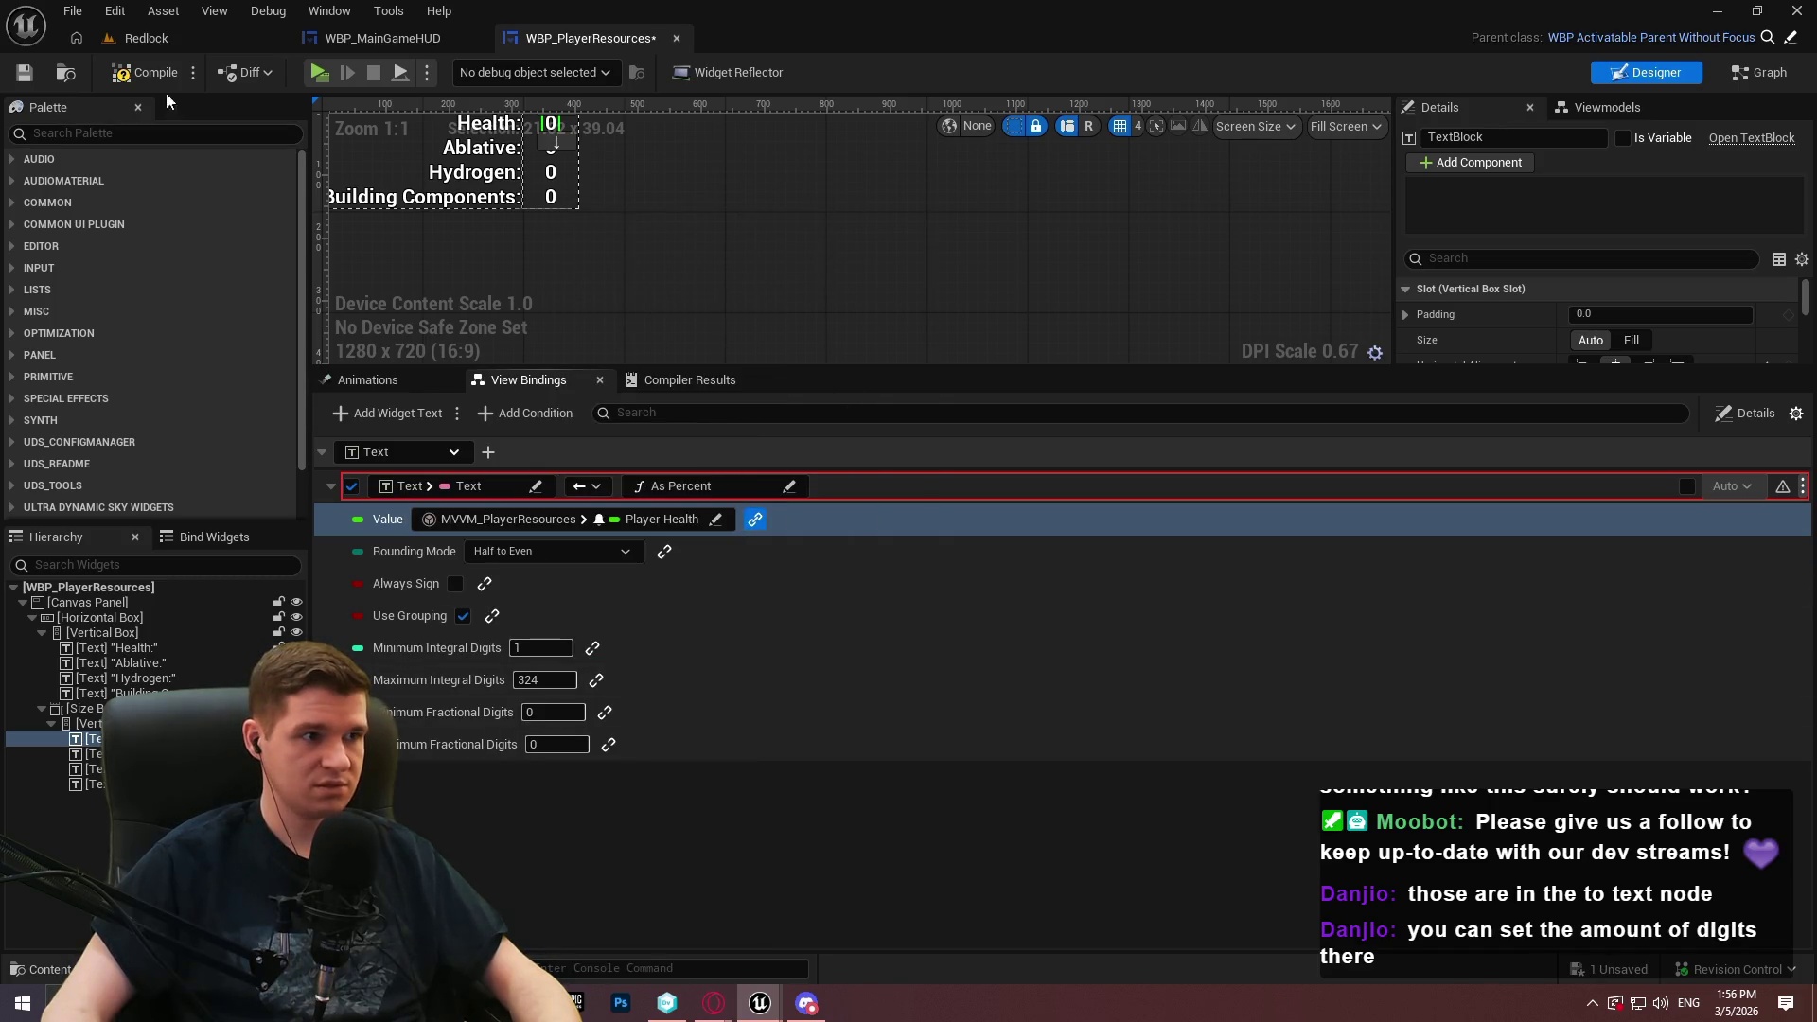
click(36, 78)
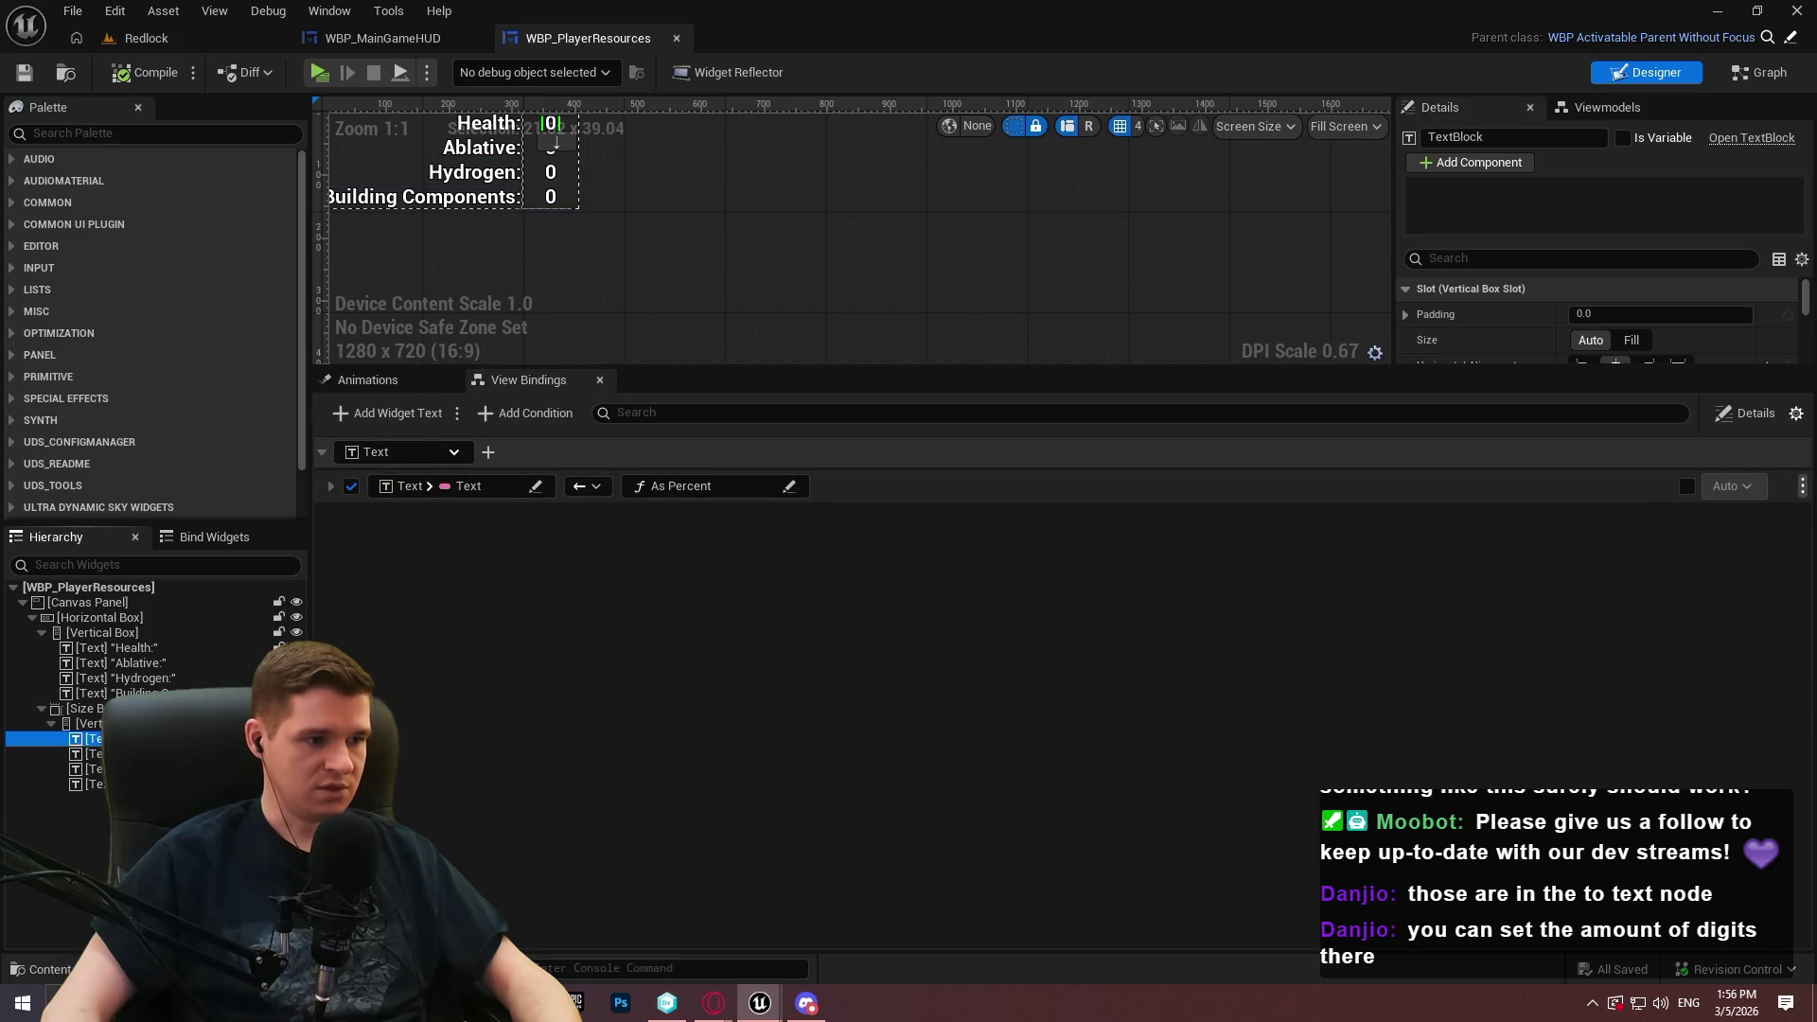
click(1039, 698)
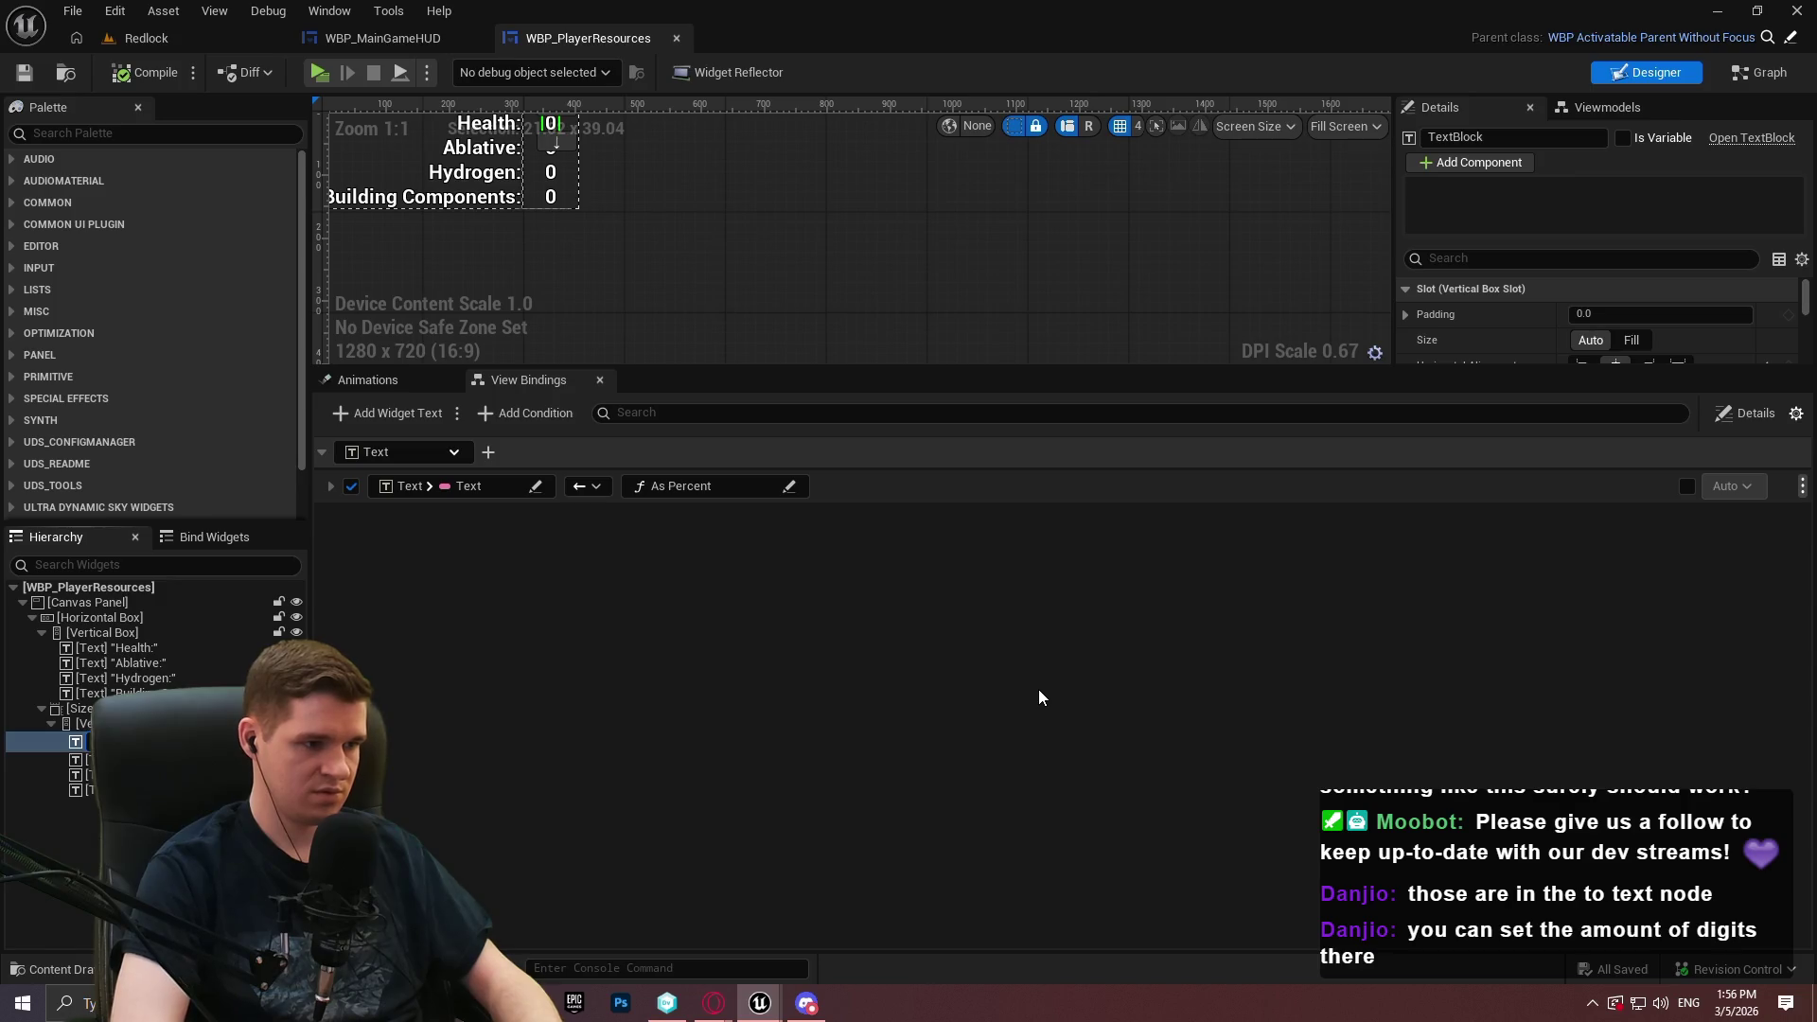
click(83, 769)
Rename the value texts to T_PlayerAblative and T_PlayerBuildingComponents, then compile and save
click(84, 754)
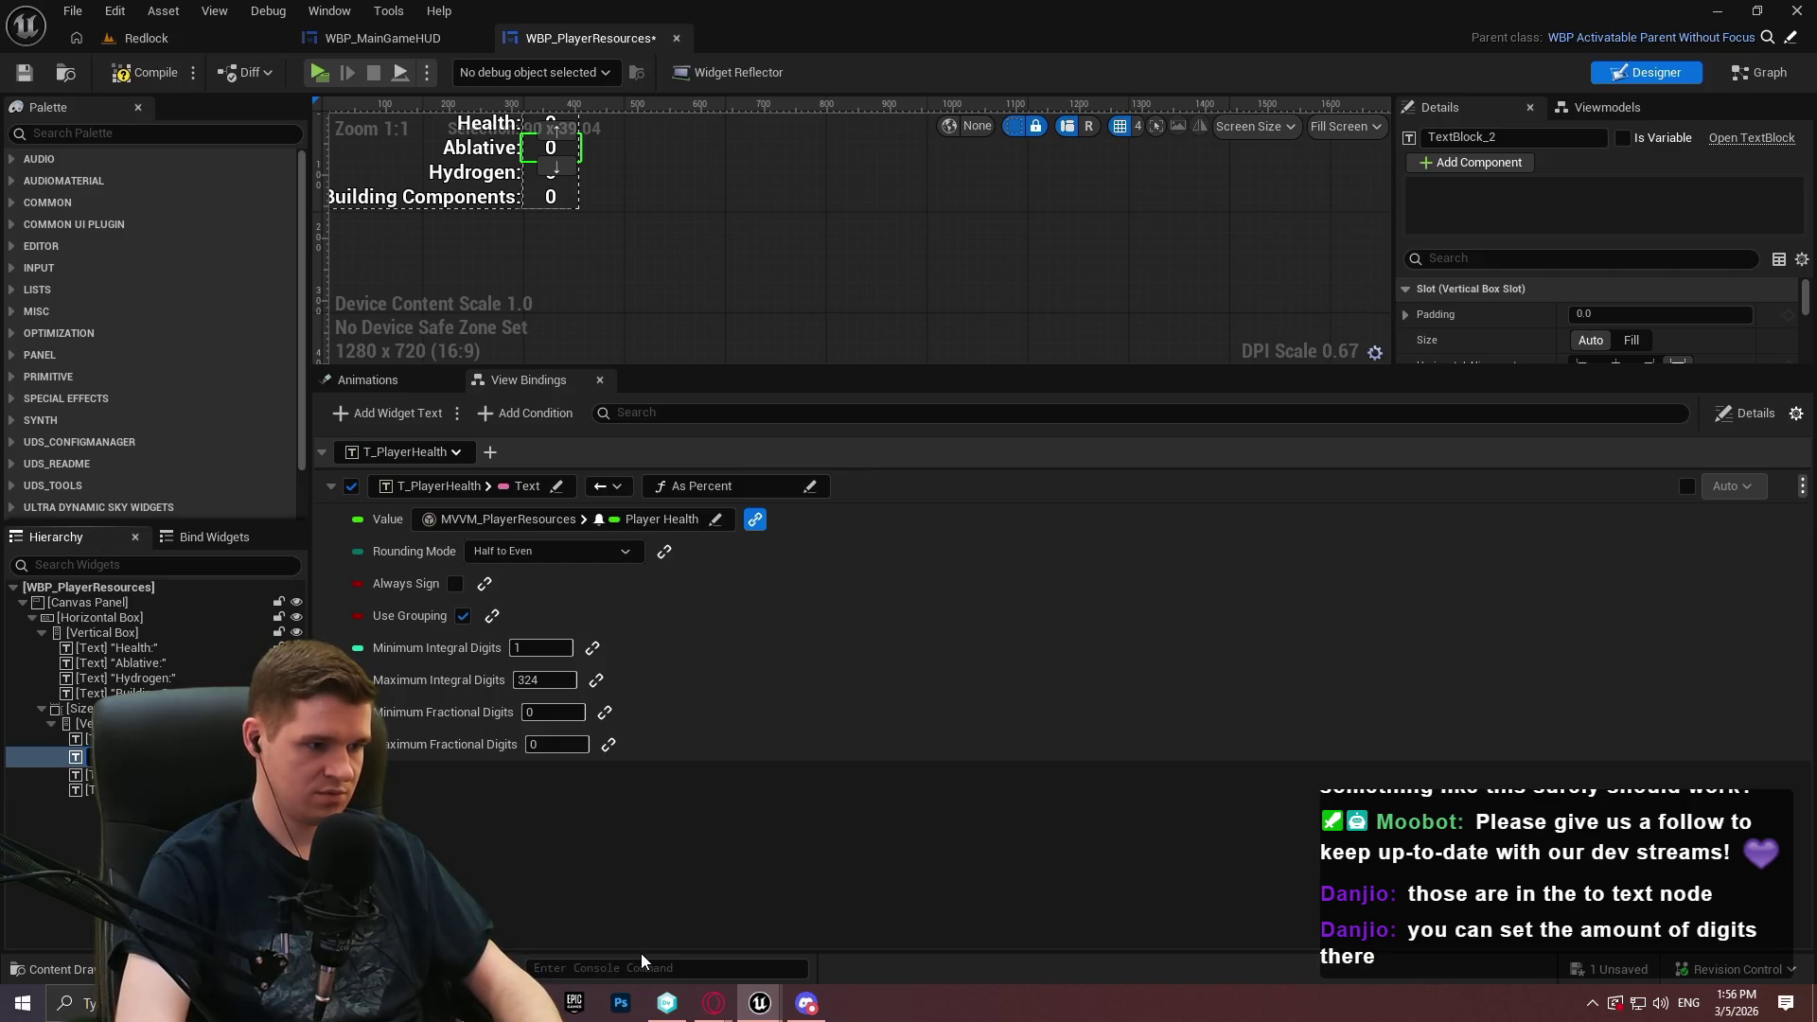
click(83, 768)
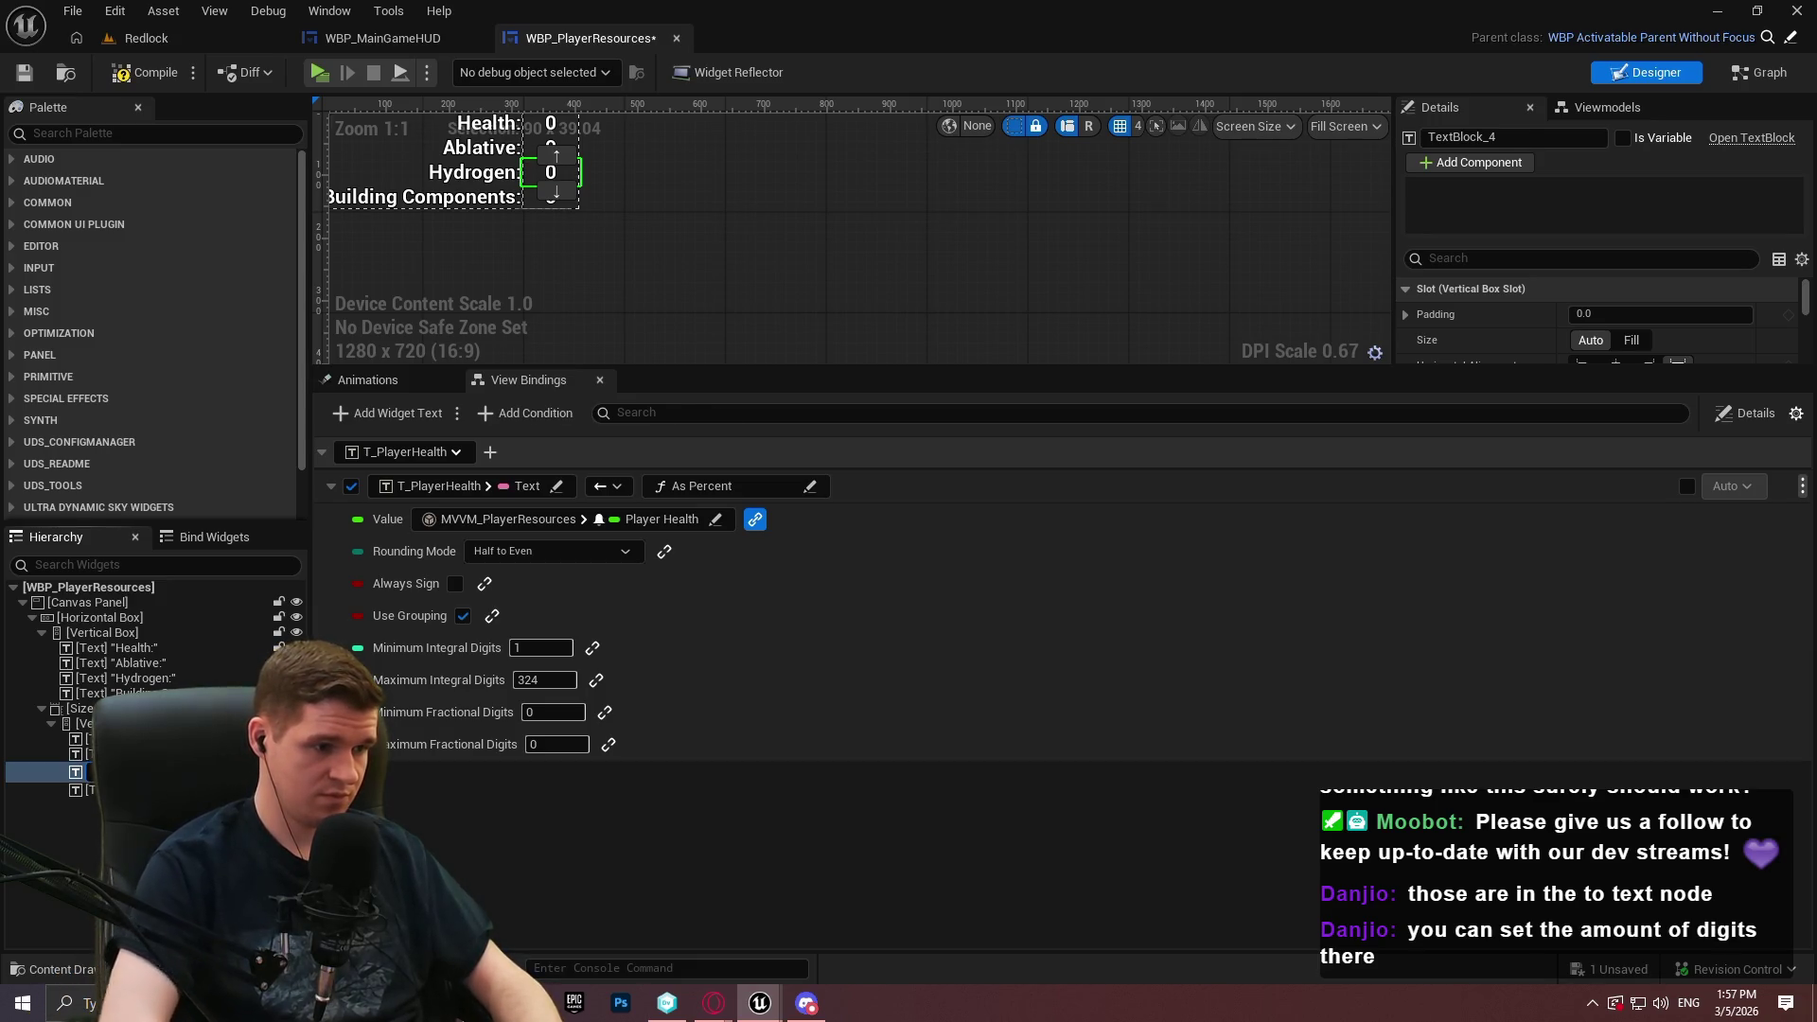
click(83, 784)
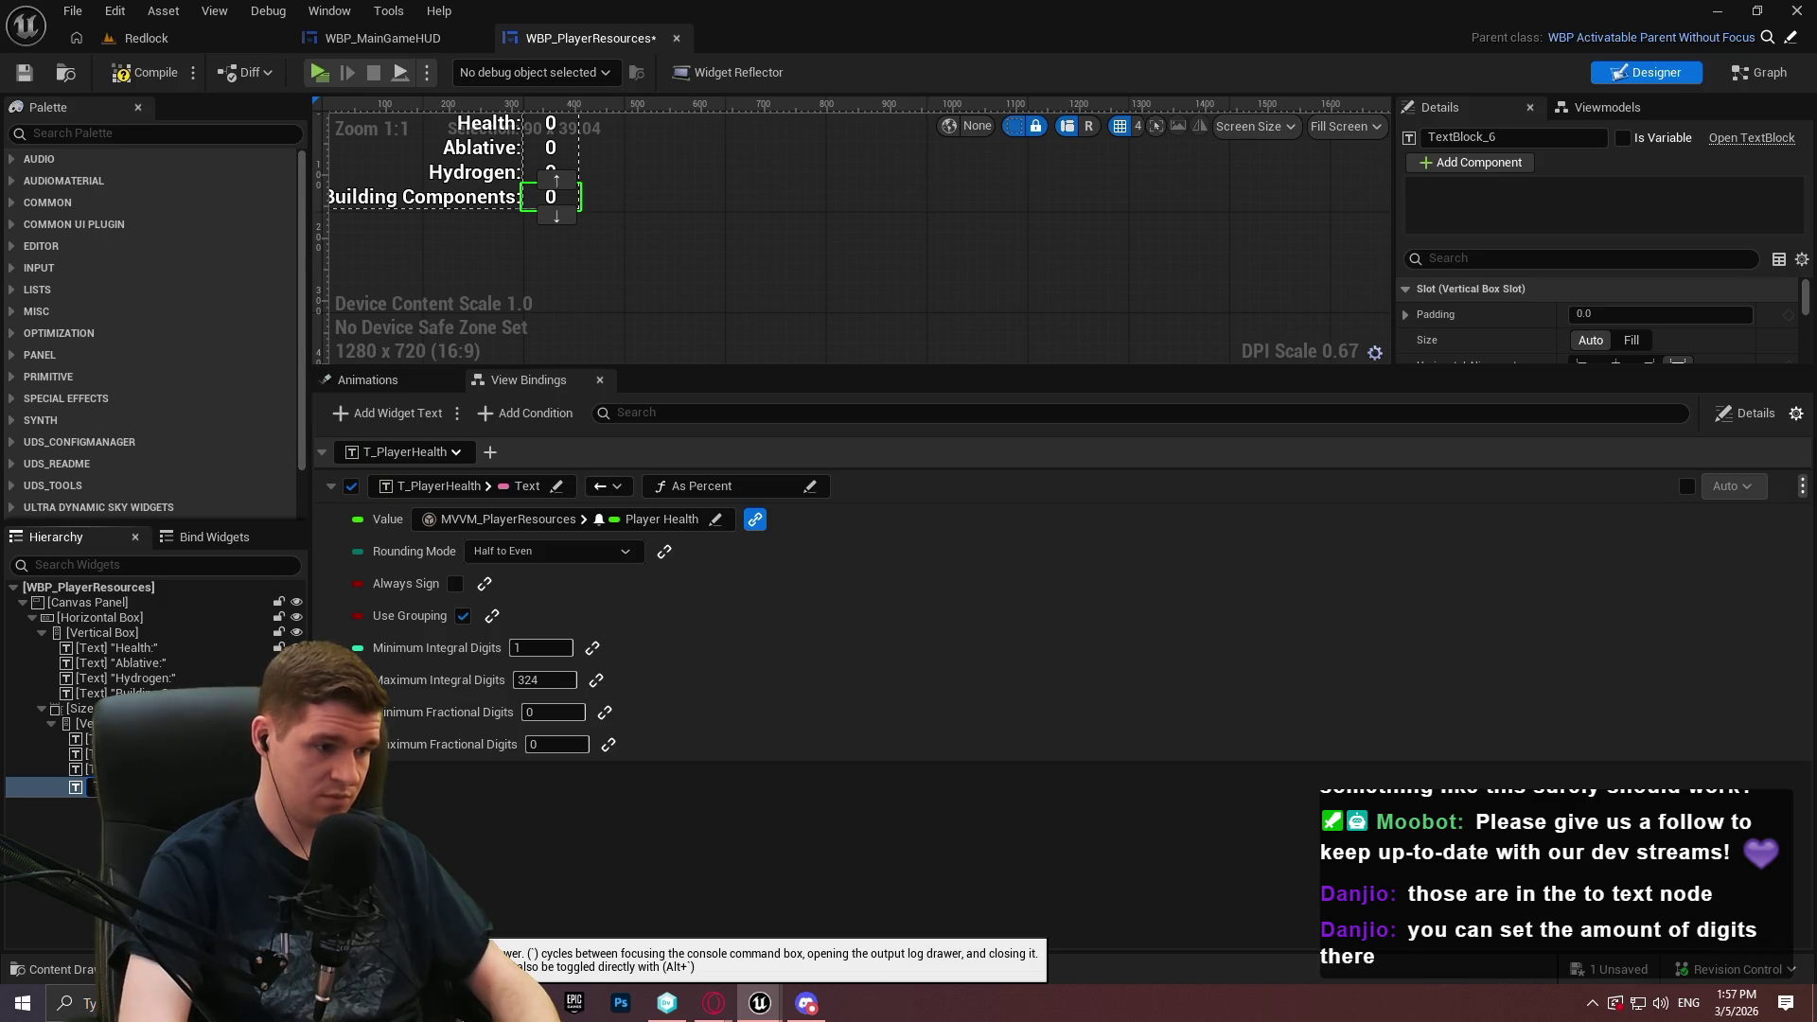
text(T_PlayerBuildingComponents)
key(Return)
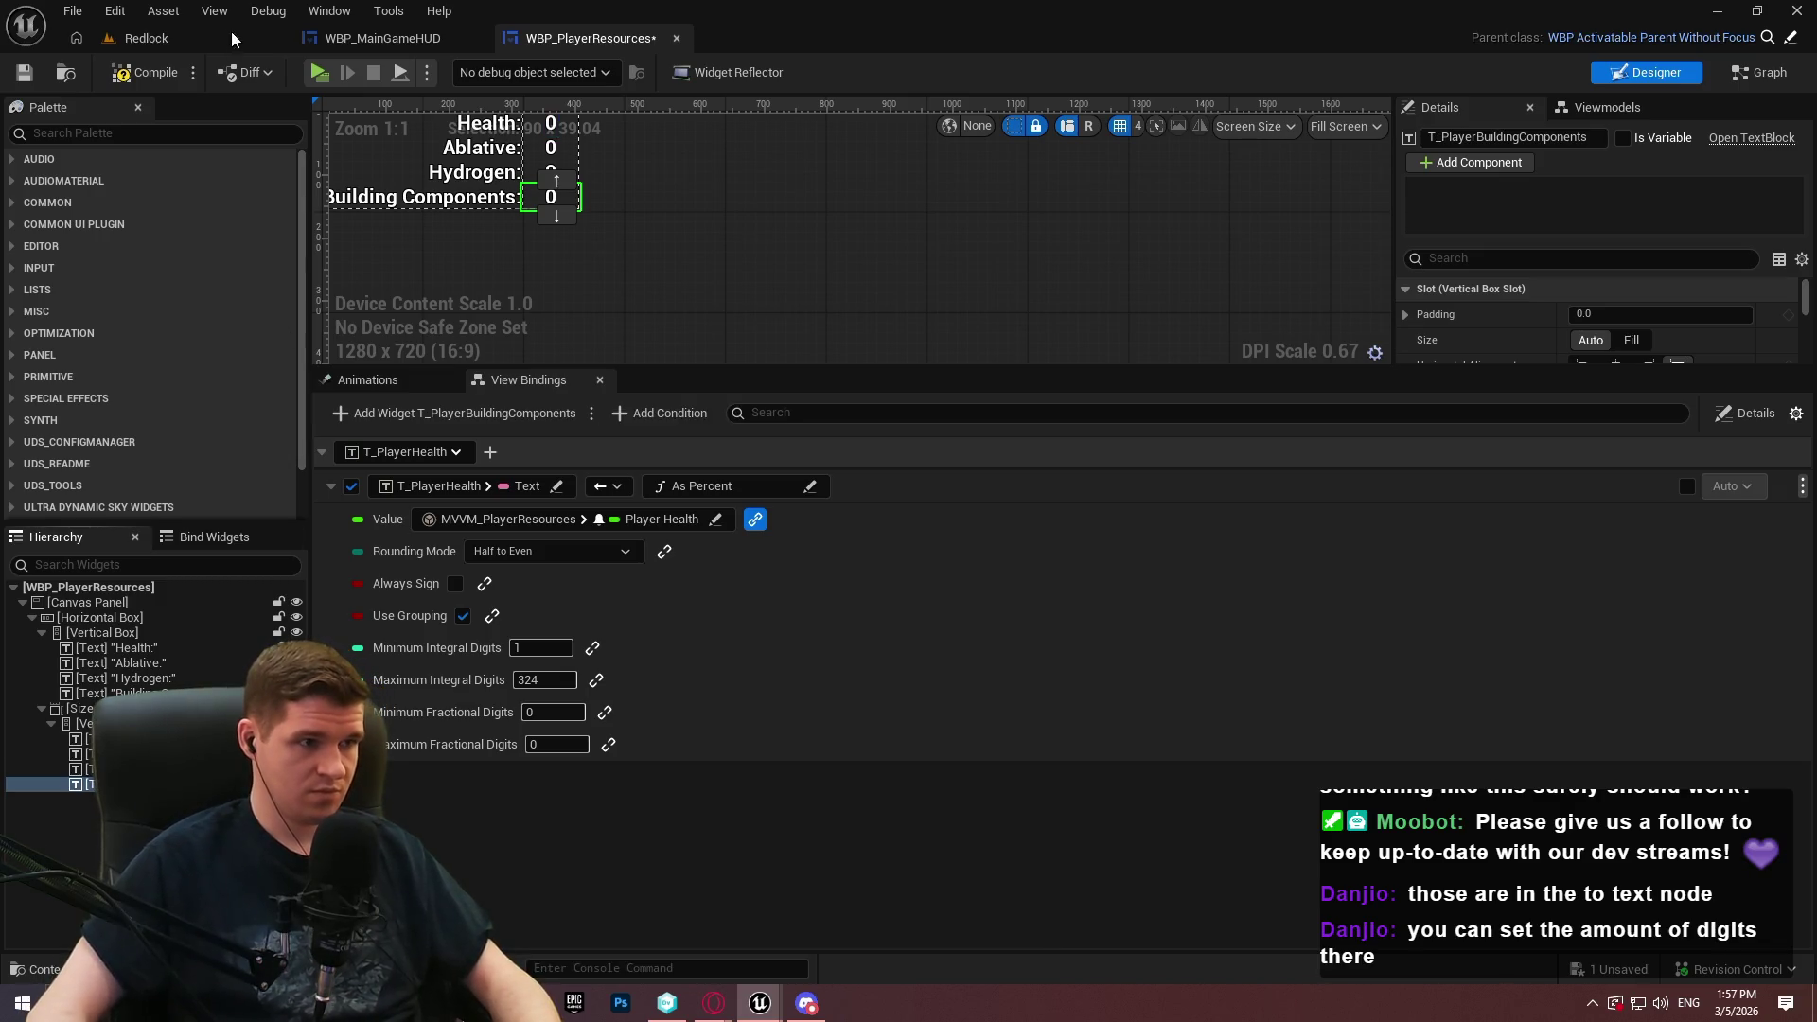
click(130, 72)
click(24, 72)
Add a new empty view binding row for T_PlayerAblative
click(90, 754)
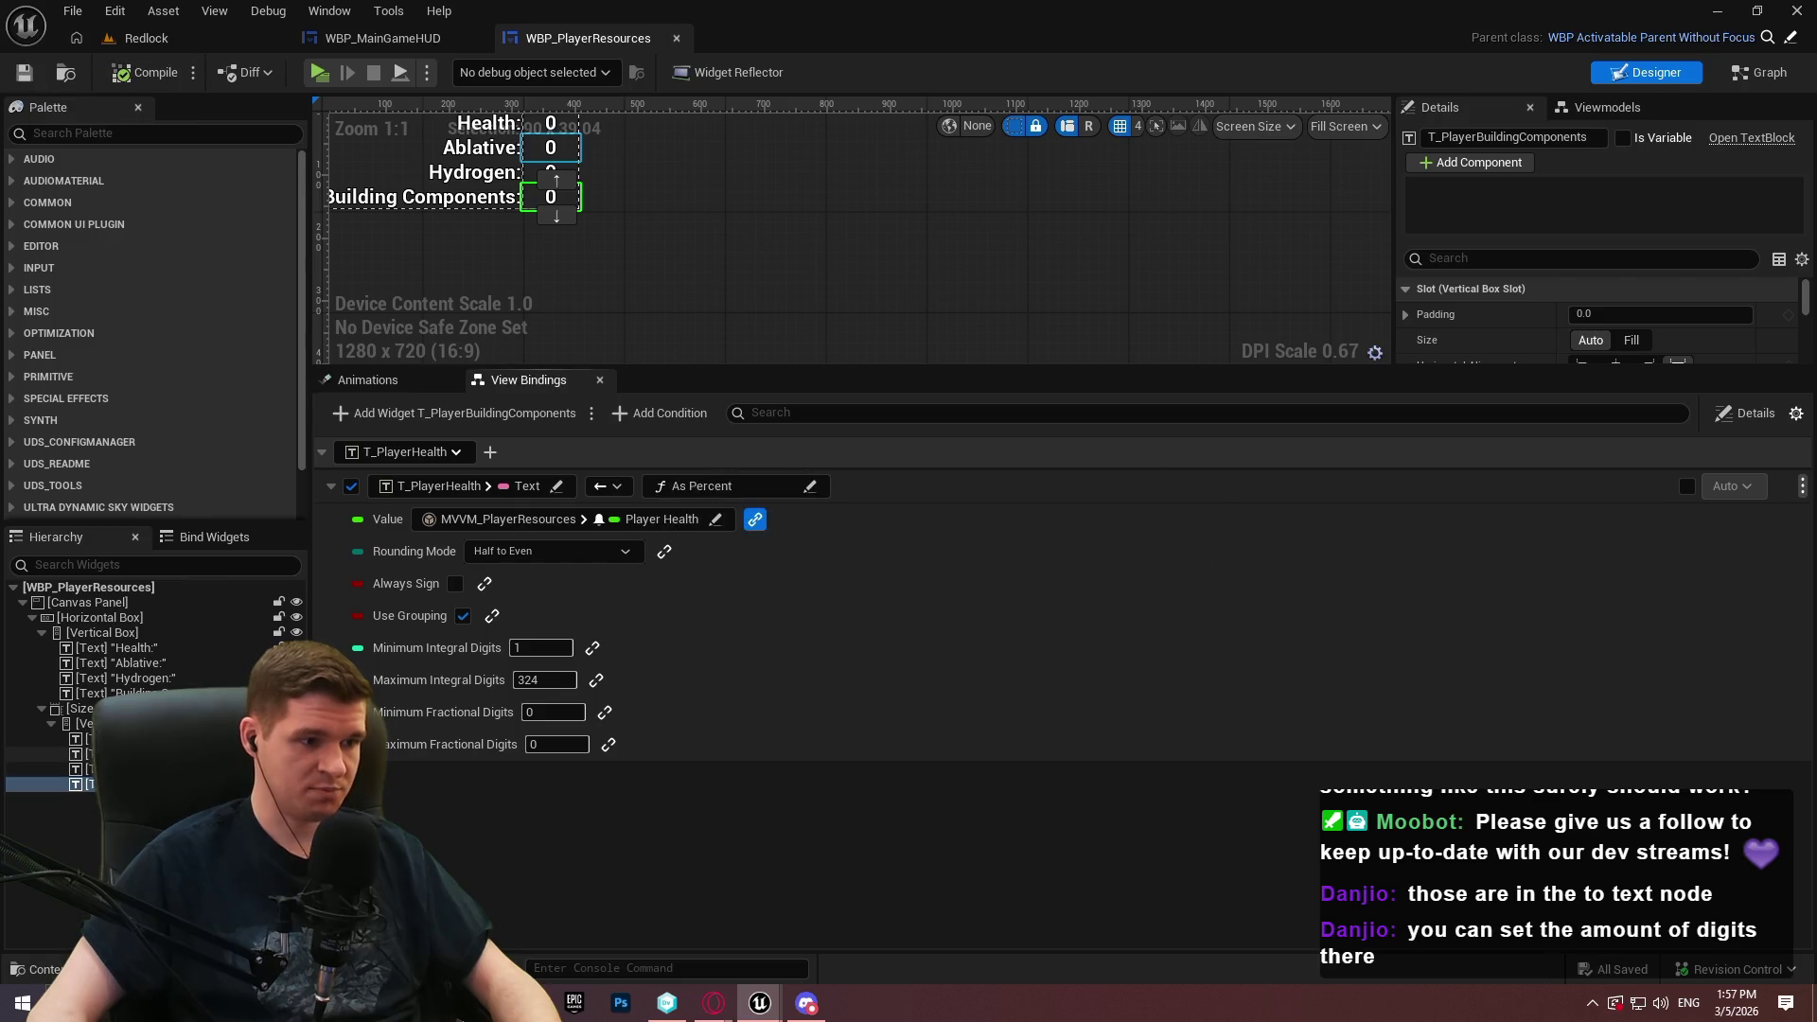
click(421, 412)
click(508, 811)
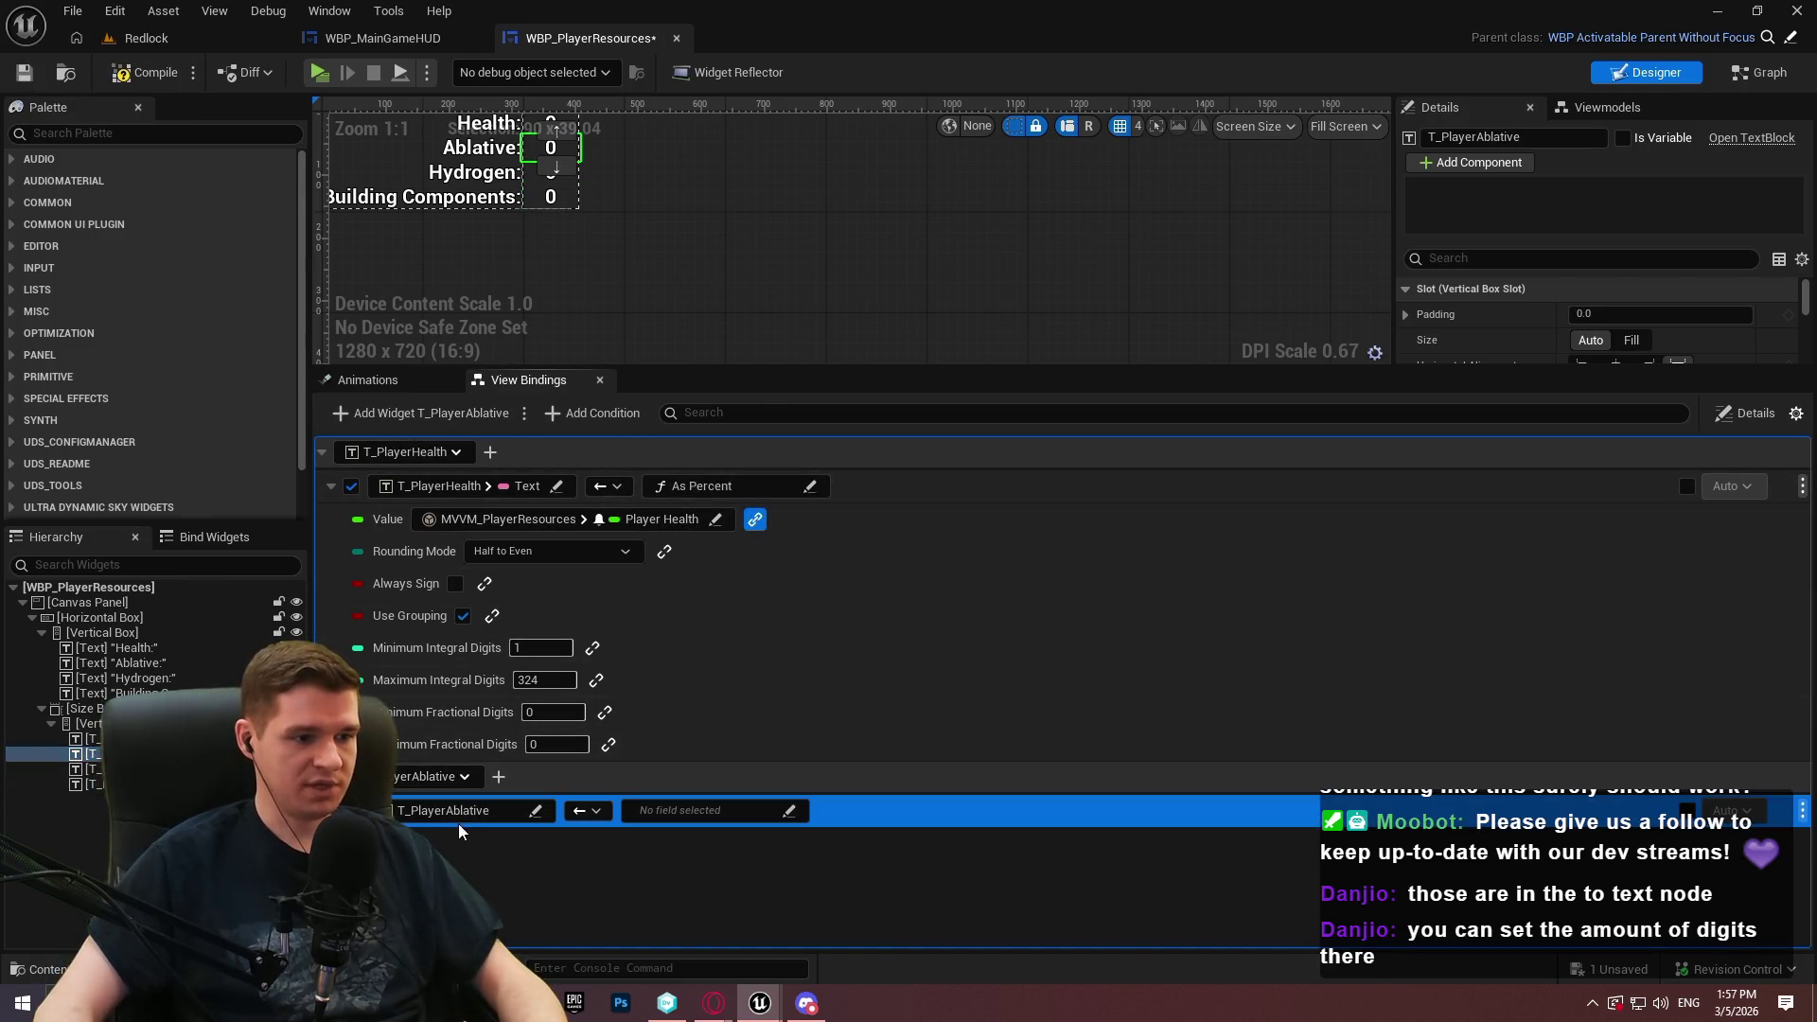
Target T_PlayerAblative's Text property, with As Percent as the binding source
click(508, 811)
text(text)
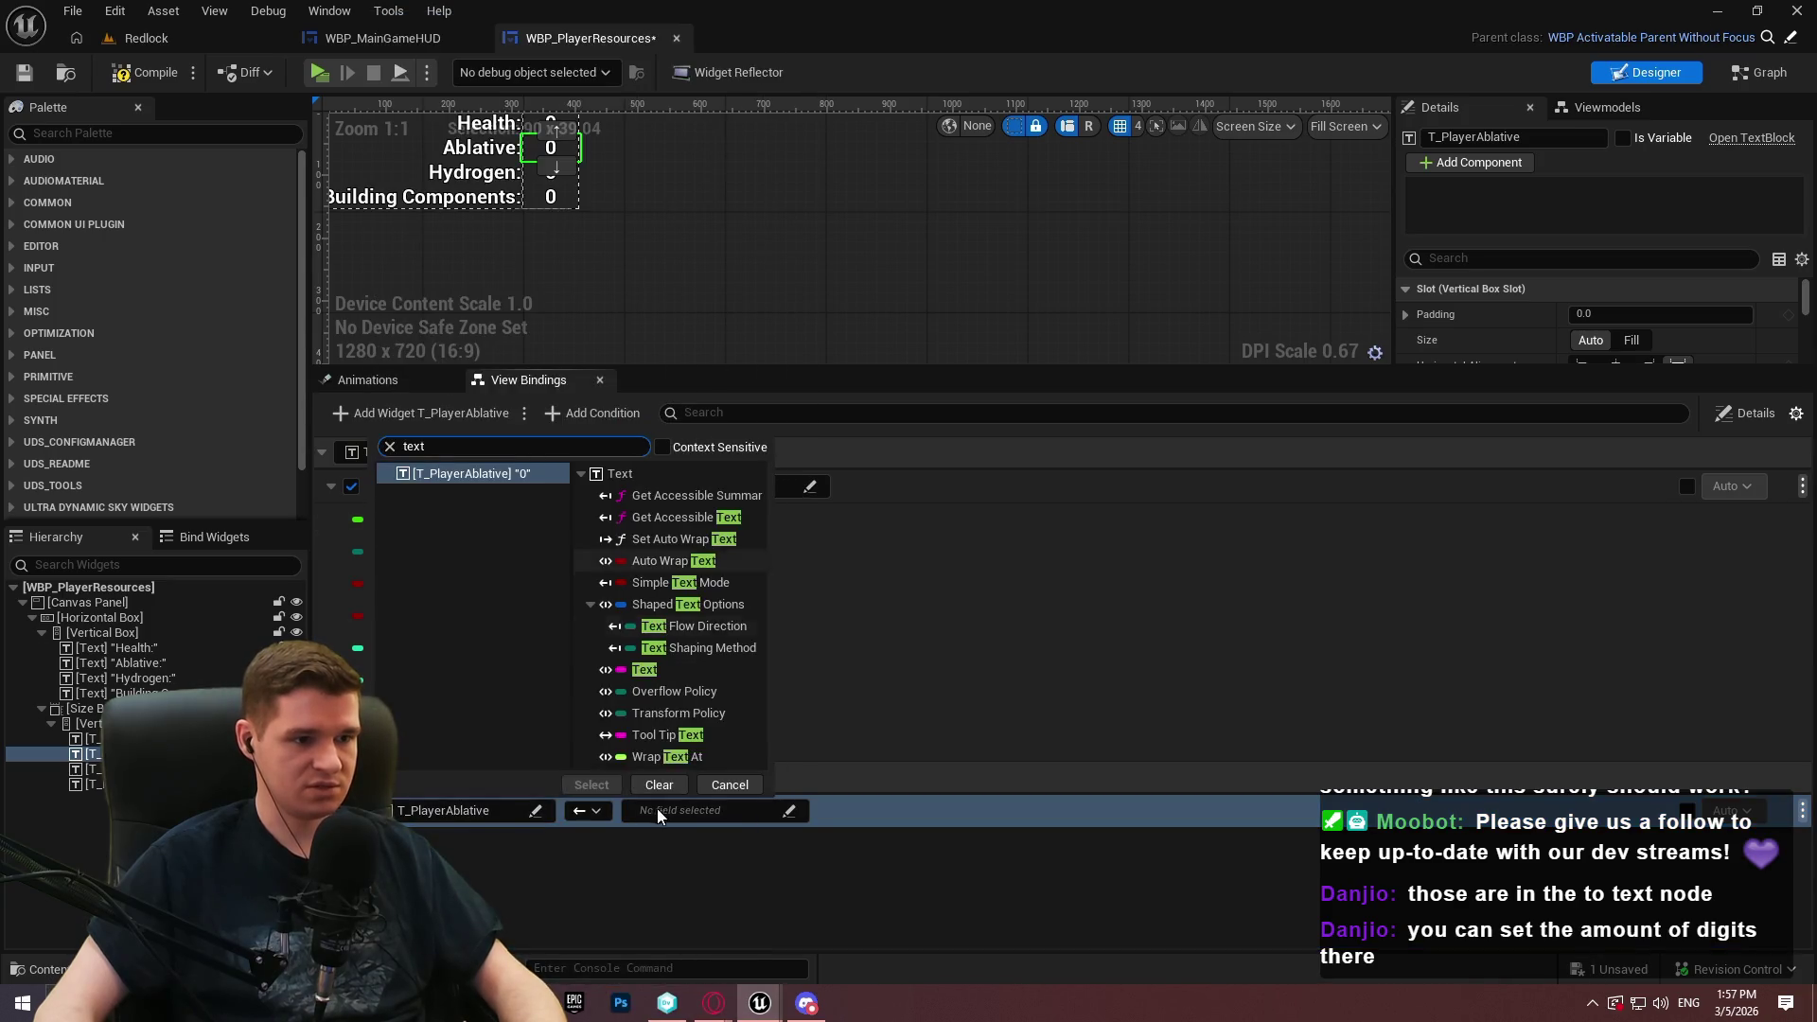
click(645, 670)
click(592, 784)
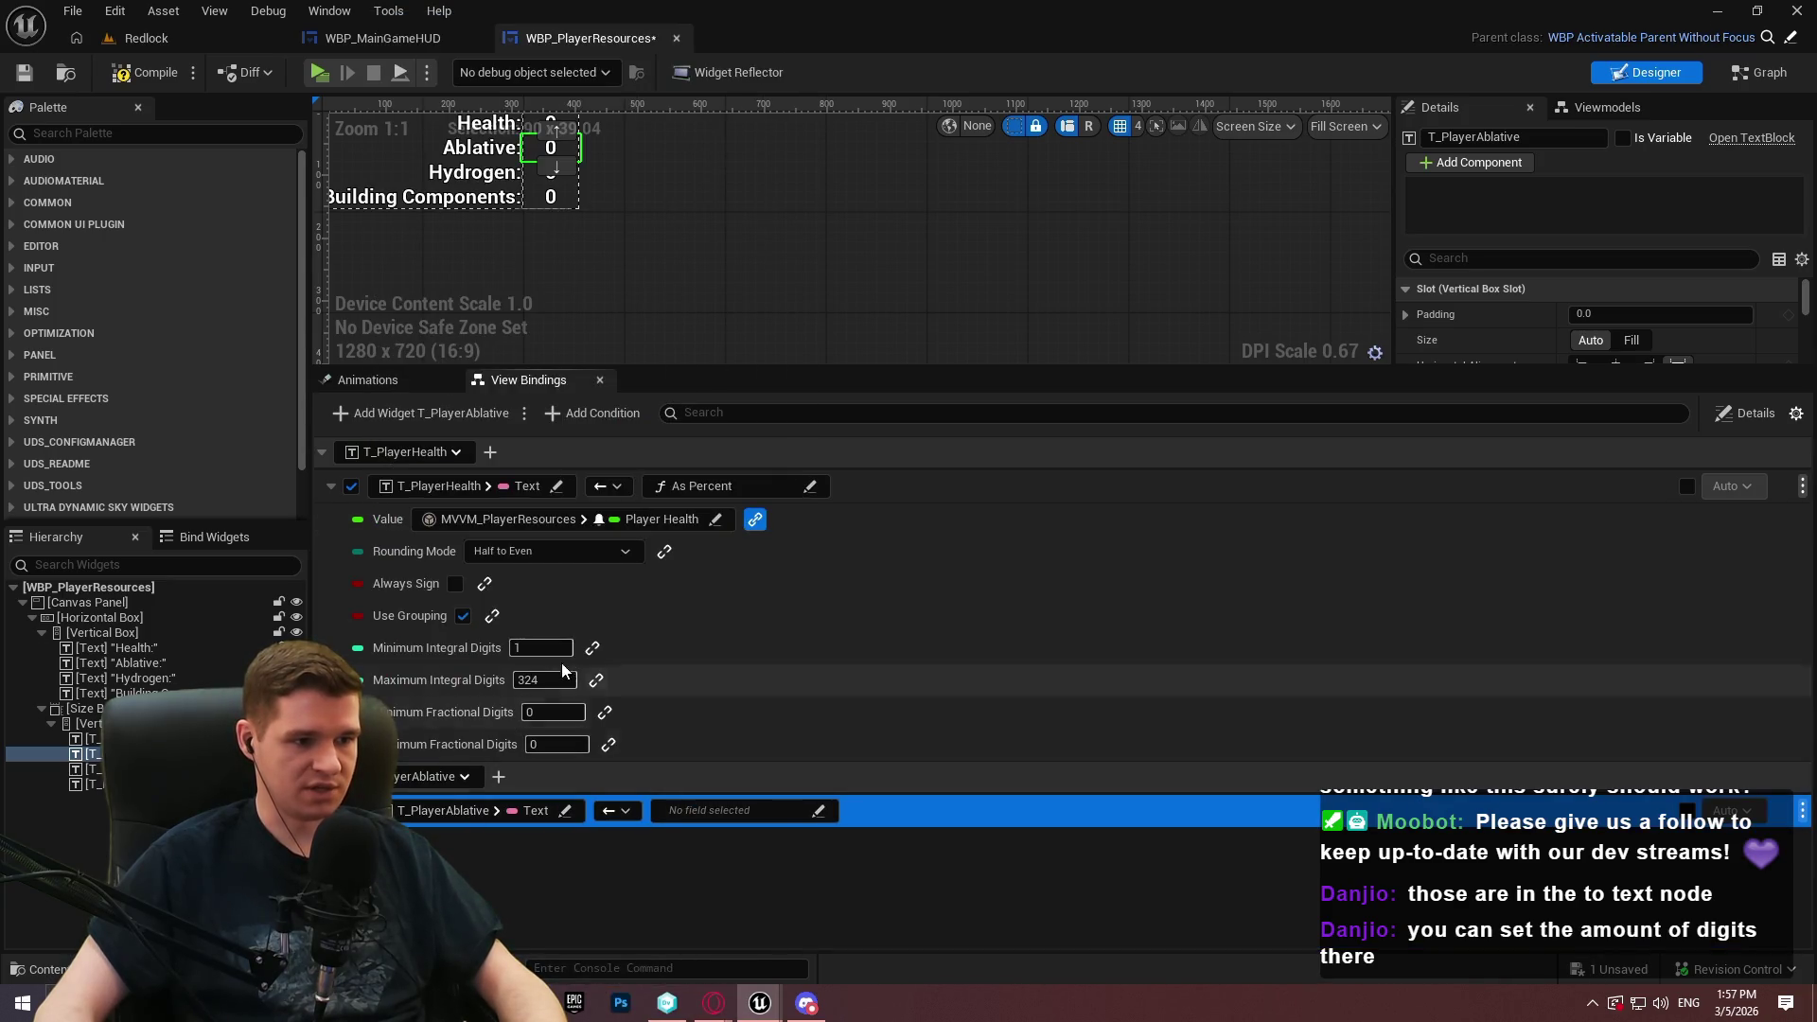
click(727, 807)
text(as)
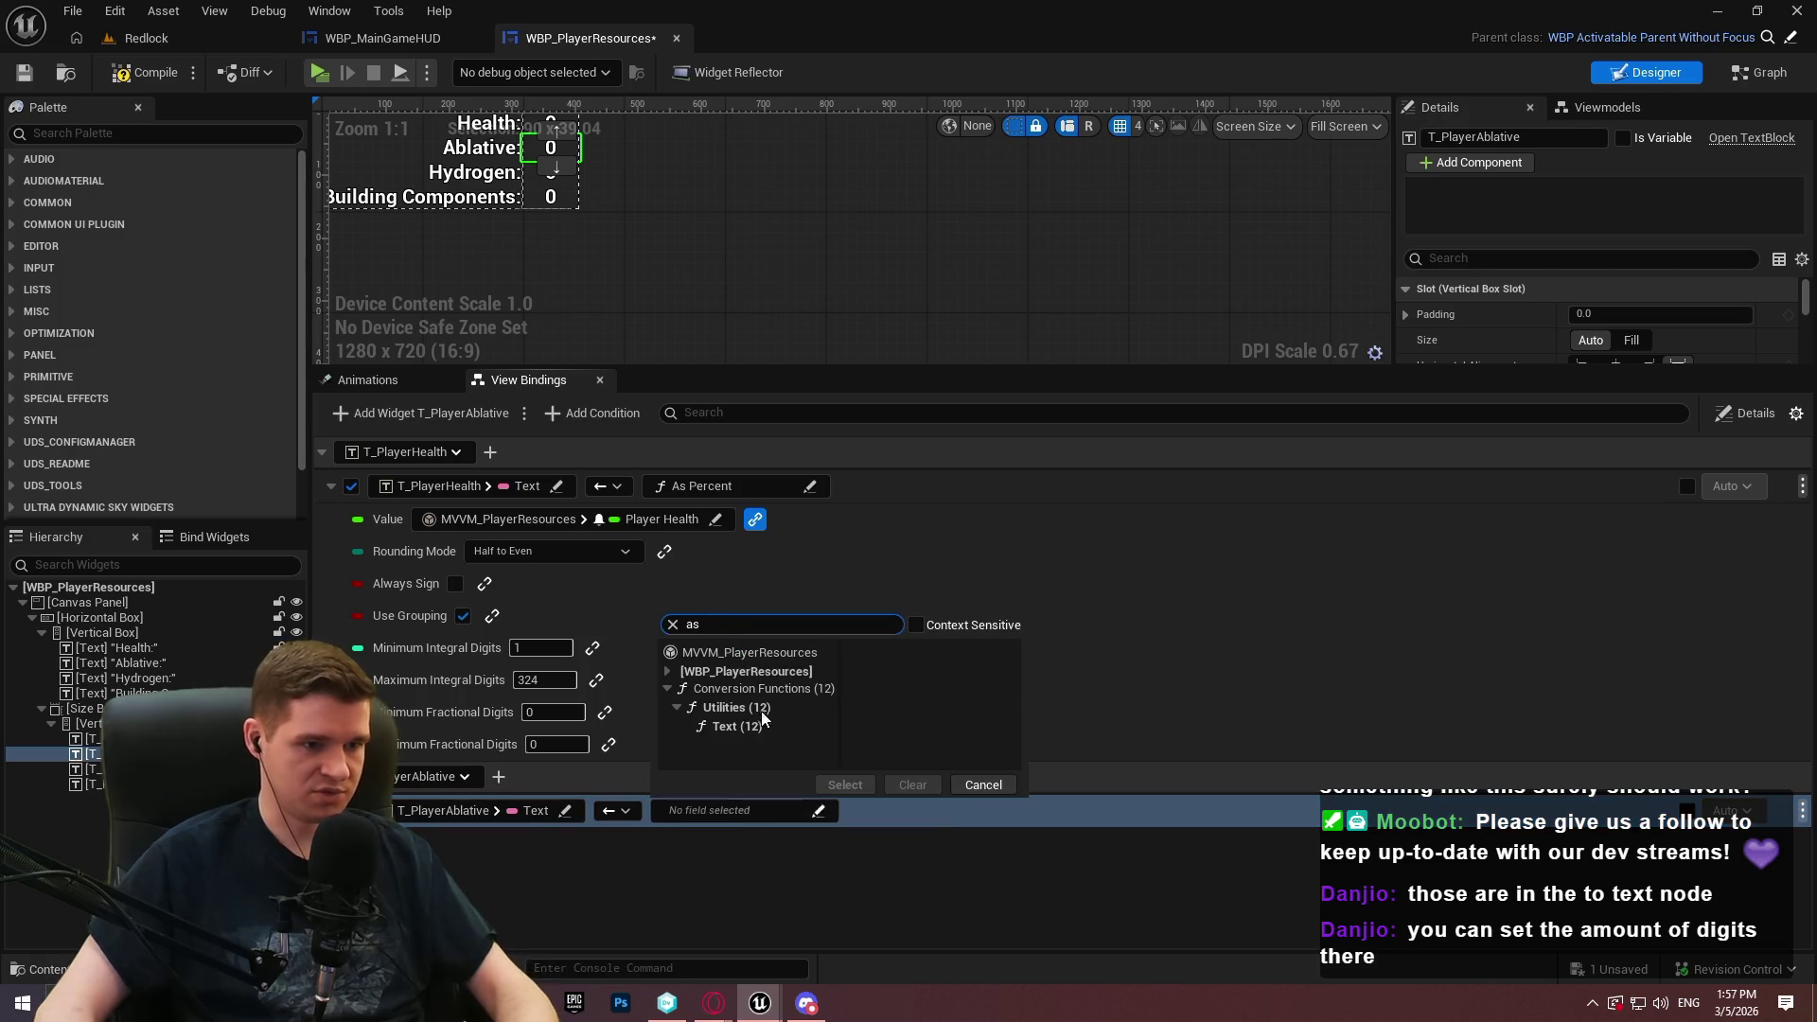
click(736, 671)
click(1051, 669)
click(994, 715)
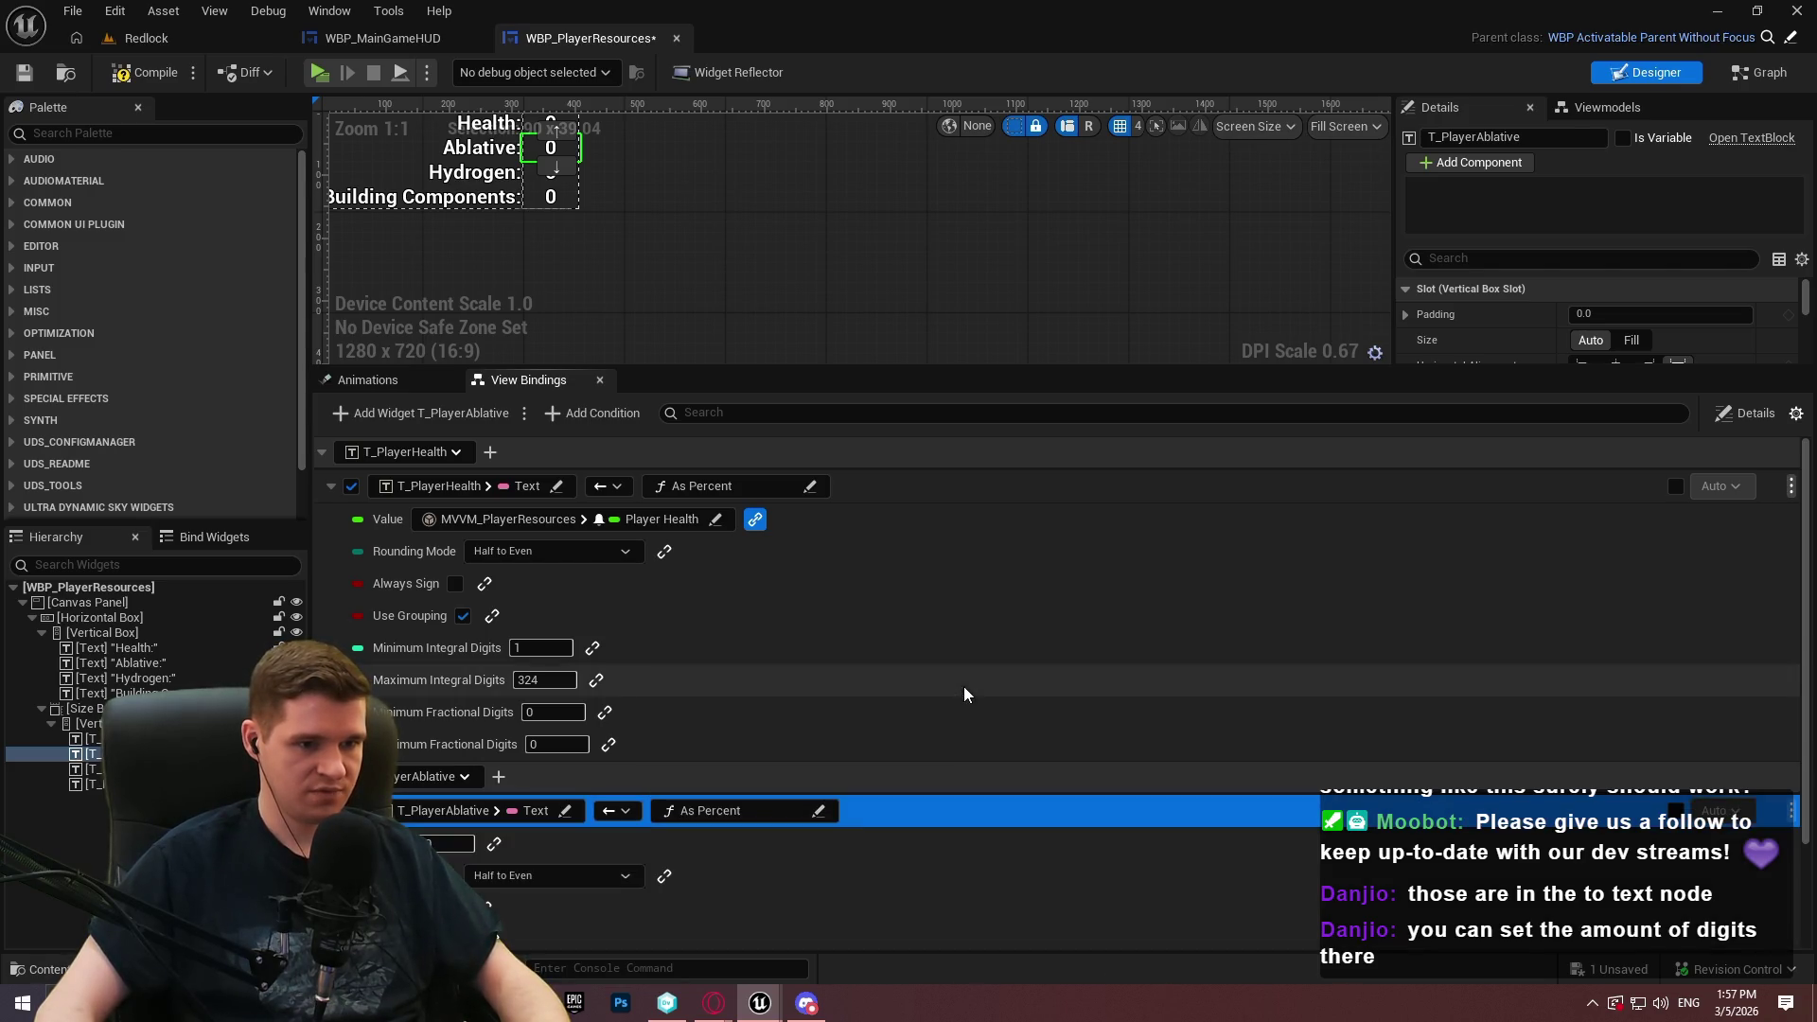
Bind the As Percent Value to Player Ablative with 0 maximum fractional digits
scroll(615, 790, down, 2)
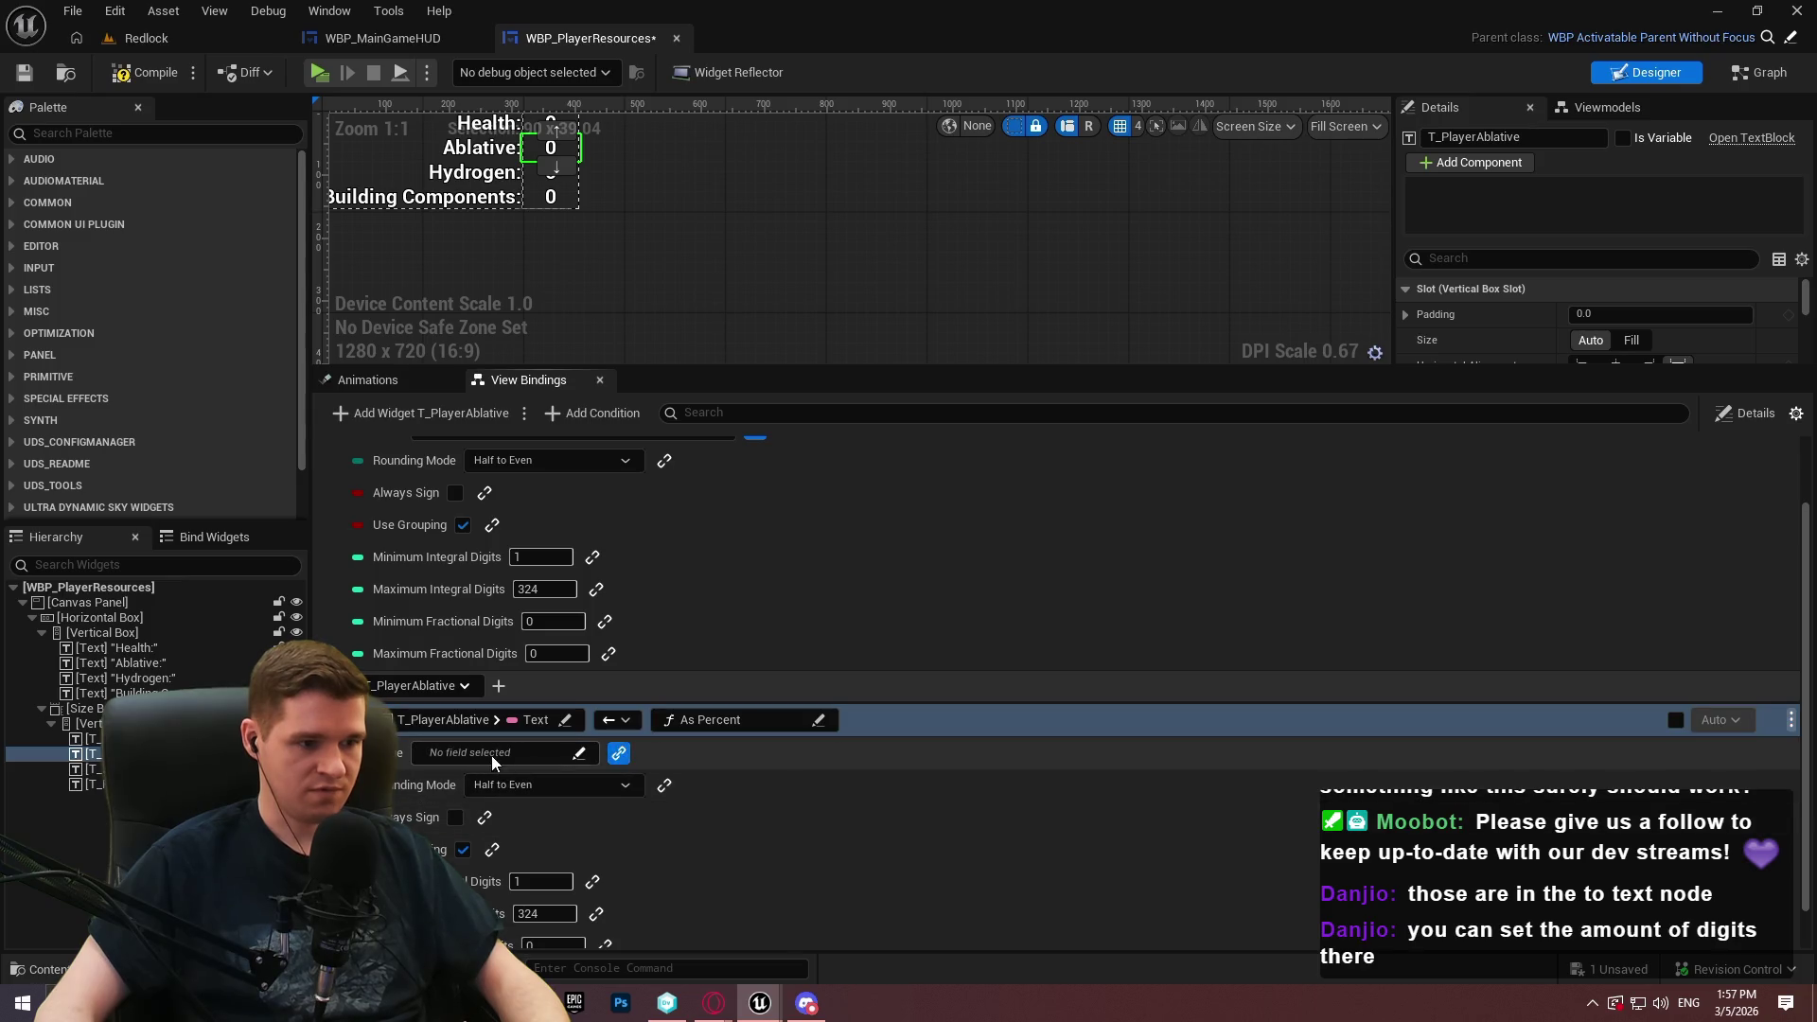
click(485, 757)
click(511, 808)
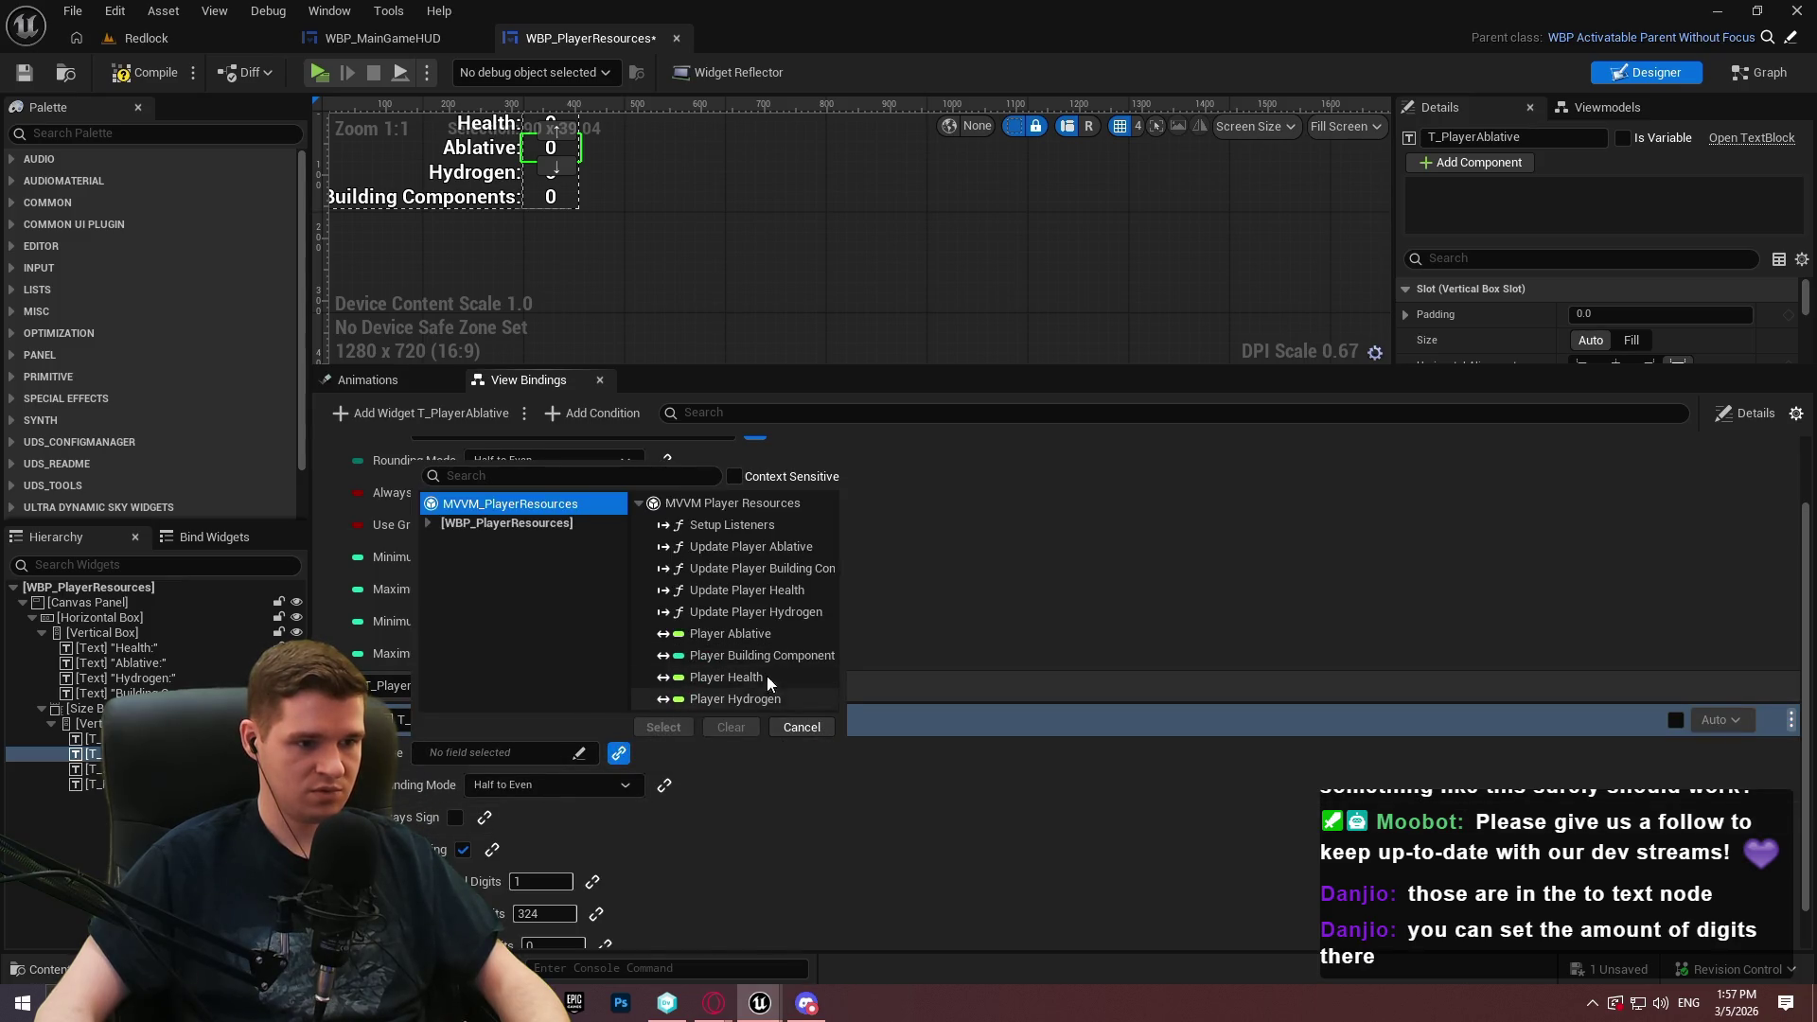
click(771, 633)
click(664, 727)
scroll(565, 889, down, 2)
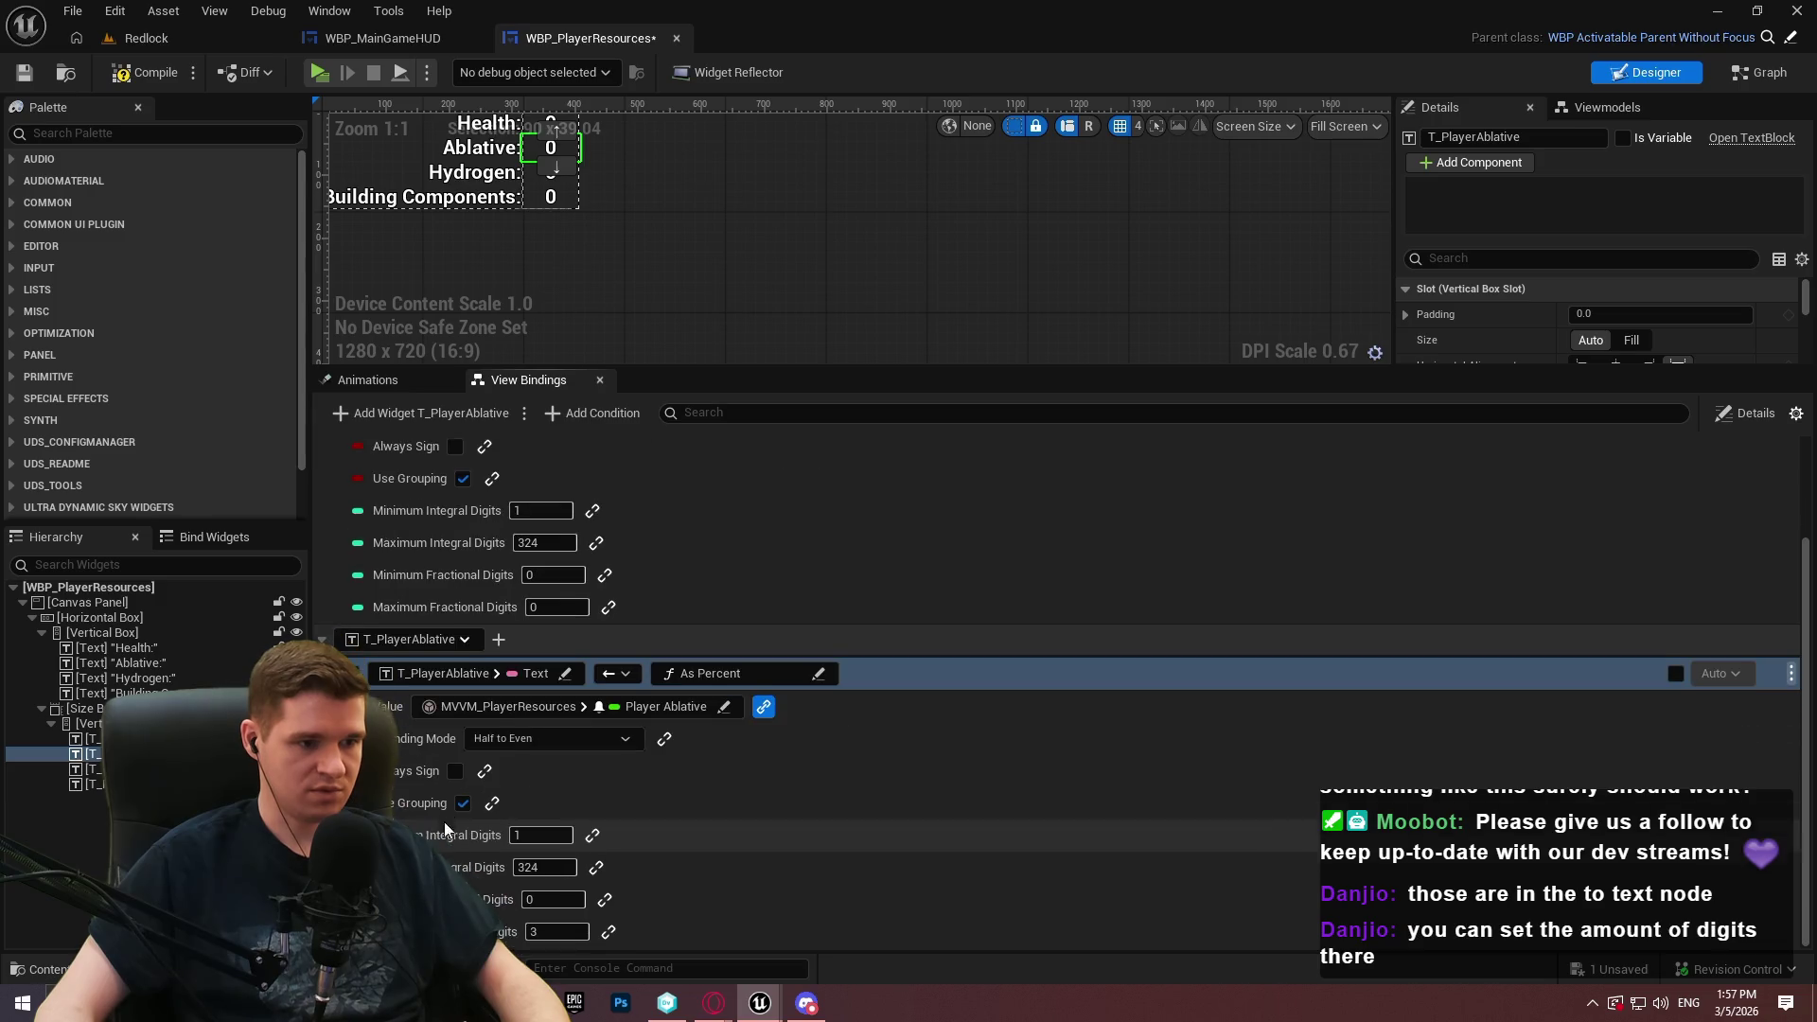
click(558, 932)
key(Return)
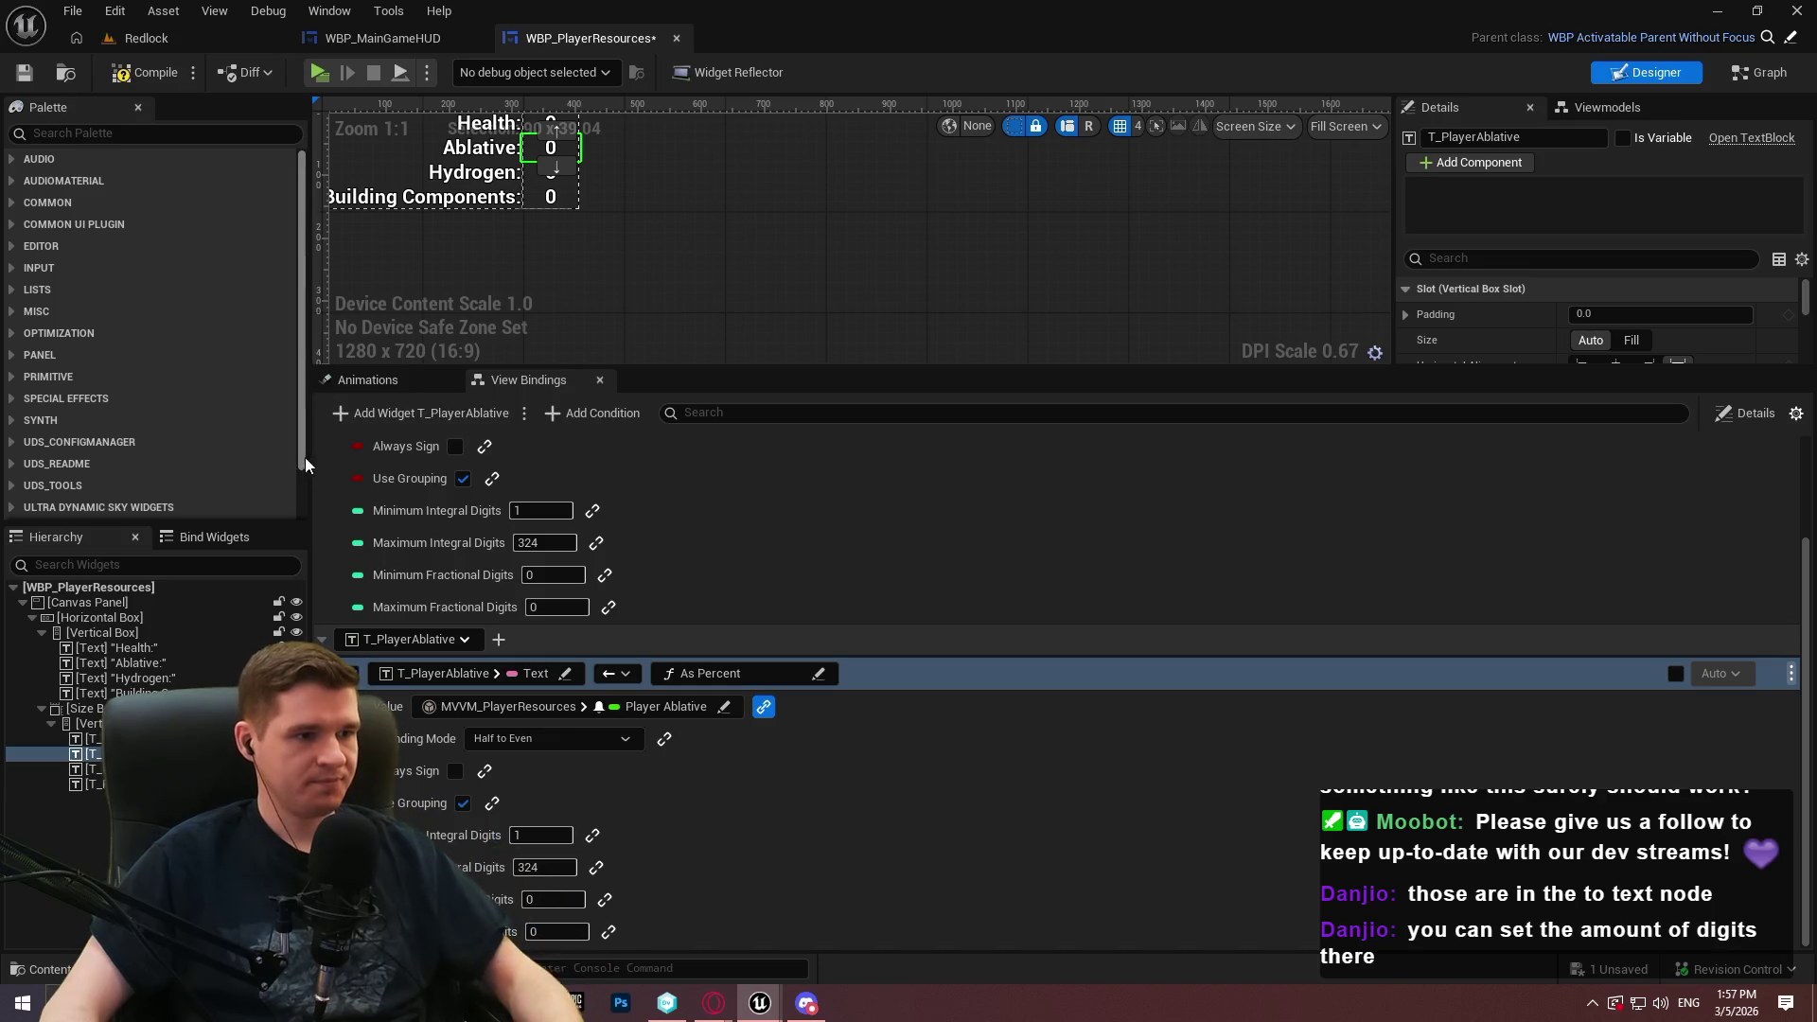
Collapse the Health and Ablative binding details and select the Hydrogen text
scroll(355, 488, up, 3)
click(331, 486)
click(331, 553)
click(478, 738)
click(90, 768)
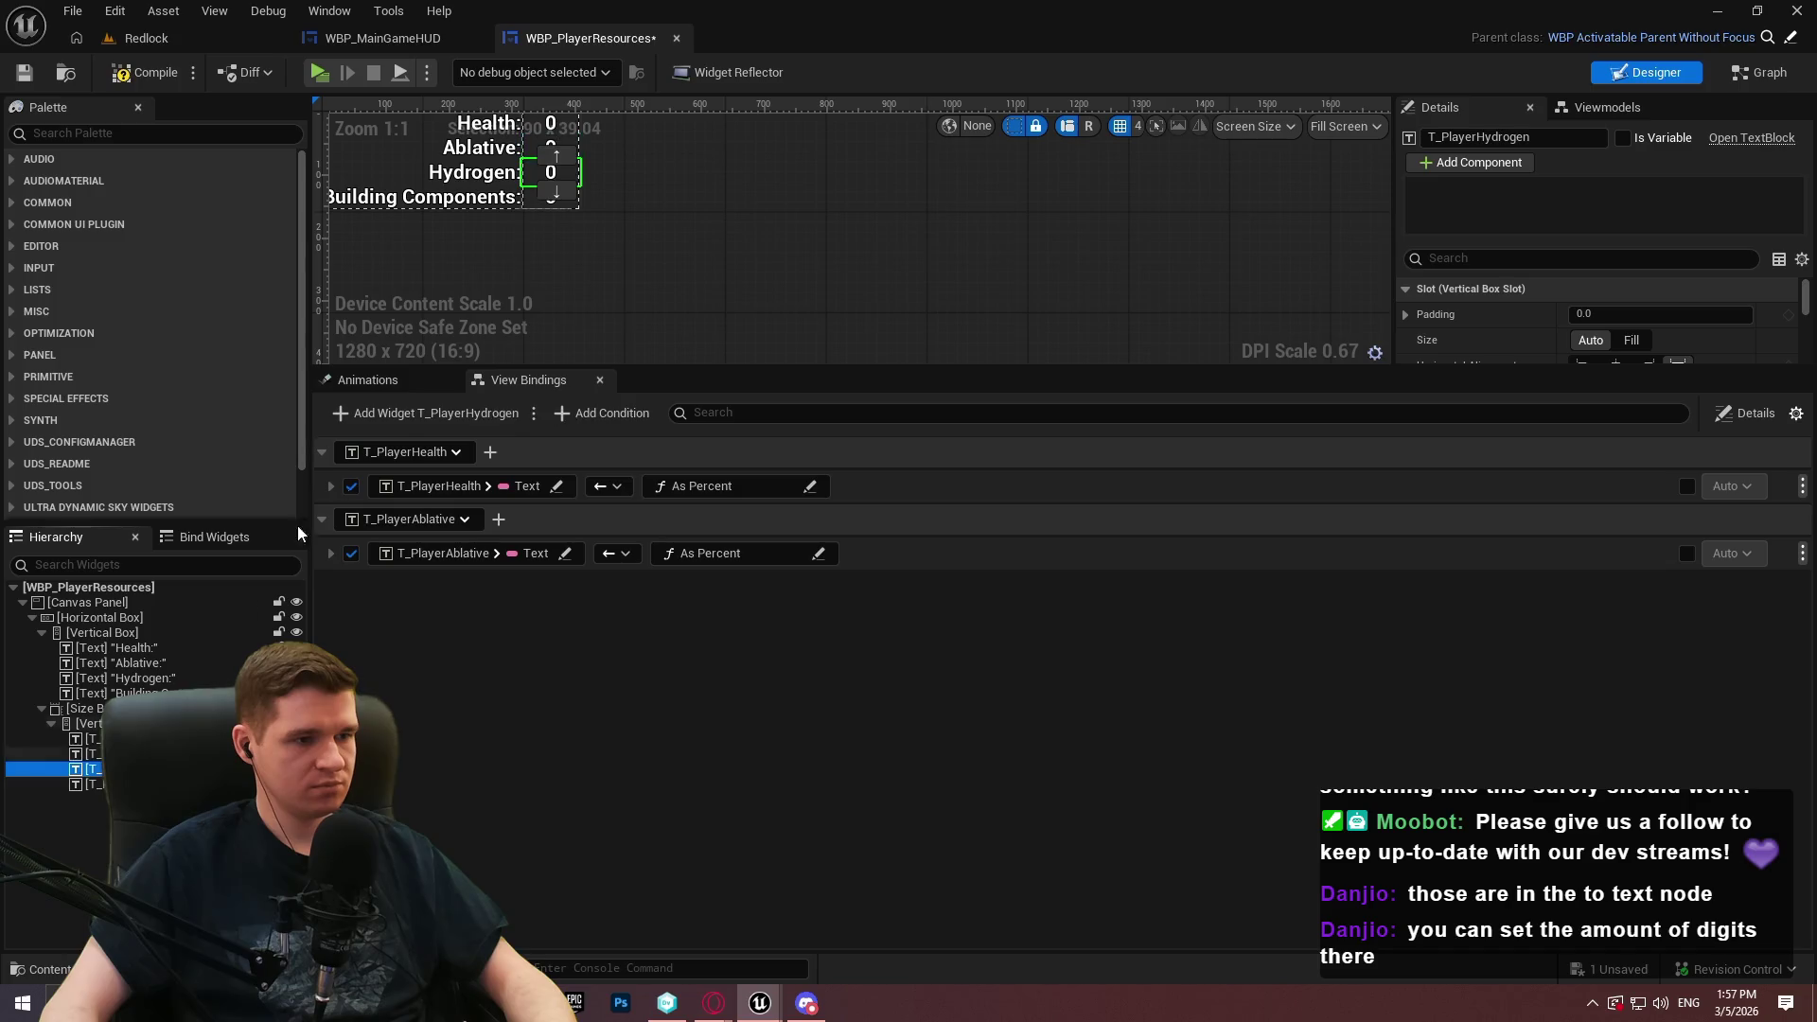
Bind T_PlayerHydrogen's Text property through the As Percent conversion
click(402, 414)
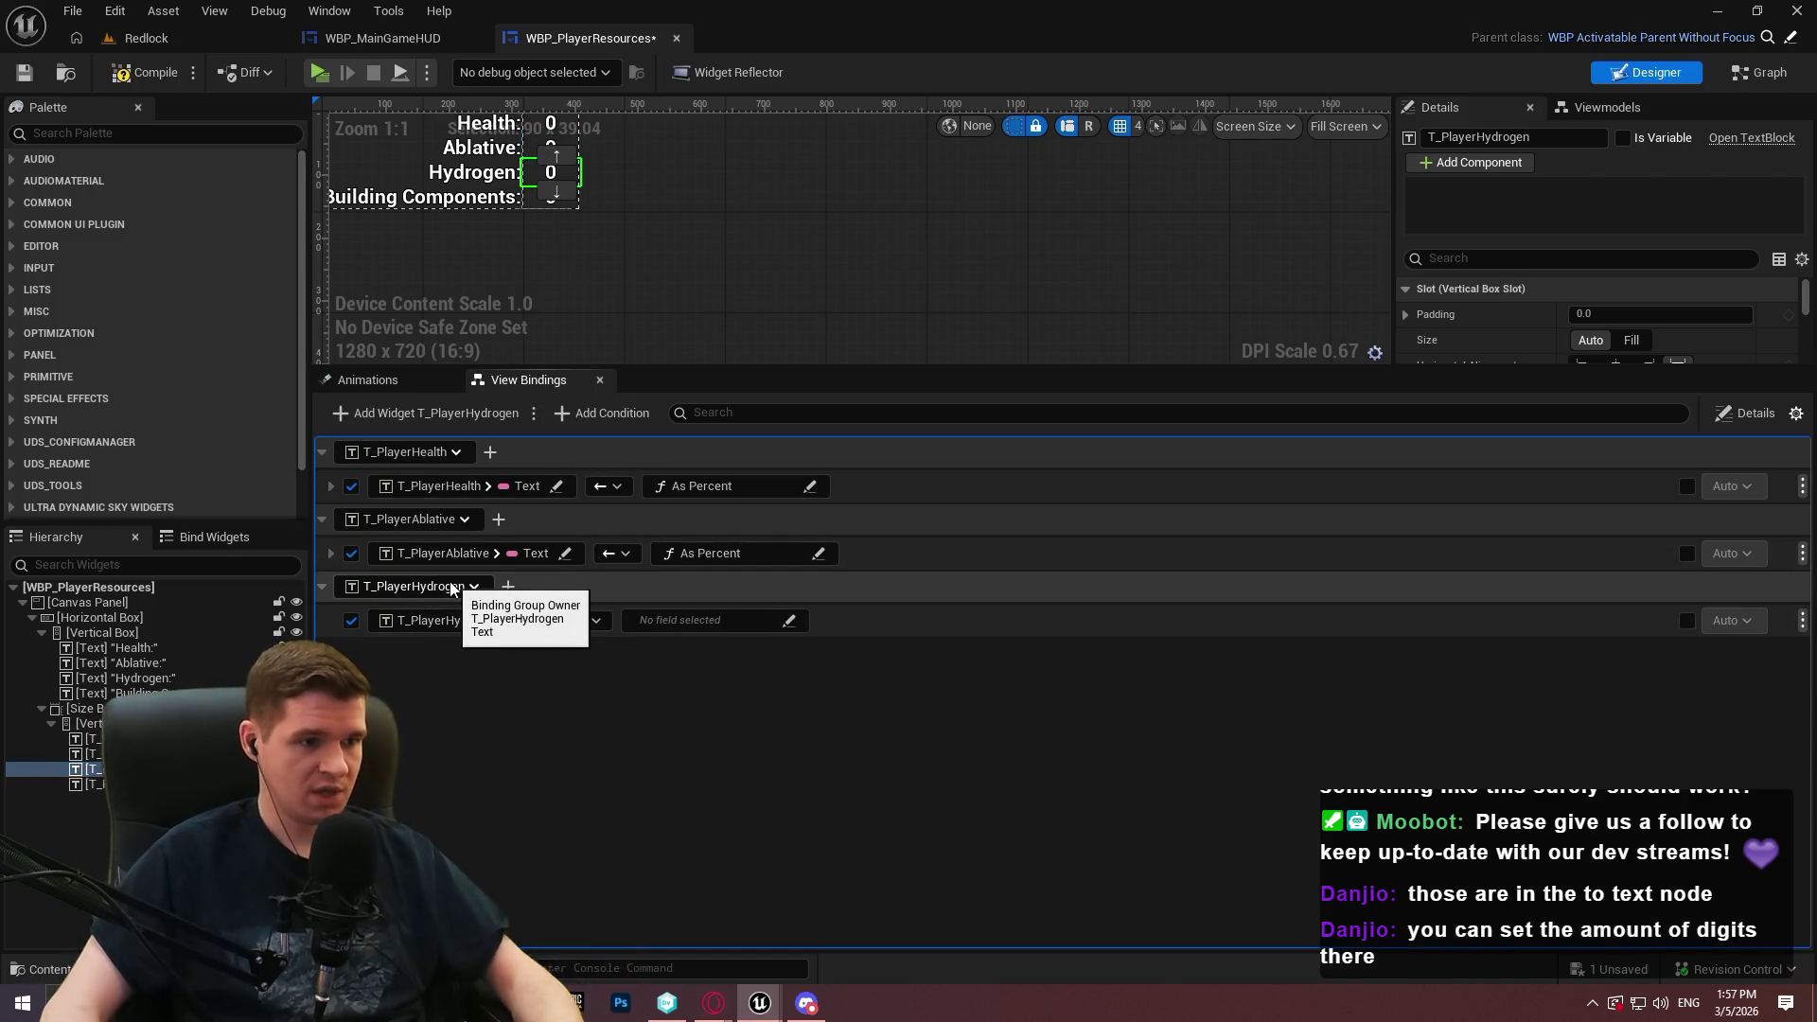
click(449, 620)
text(text)
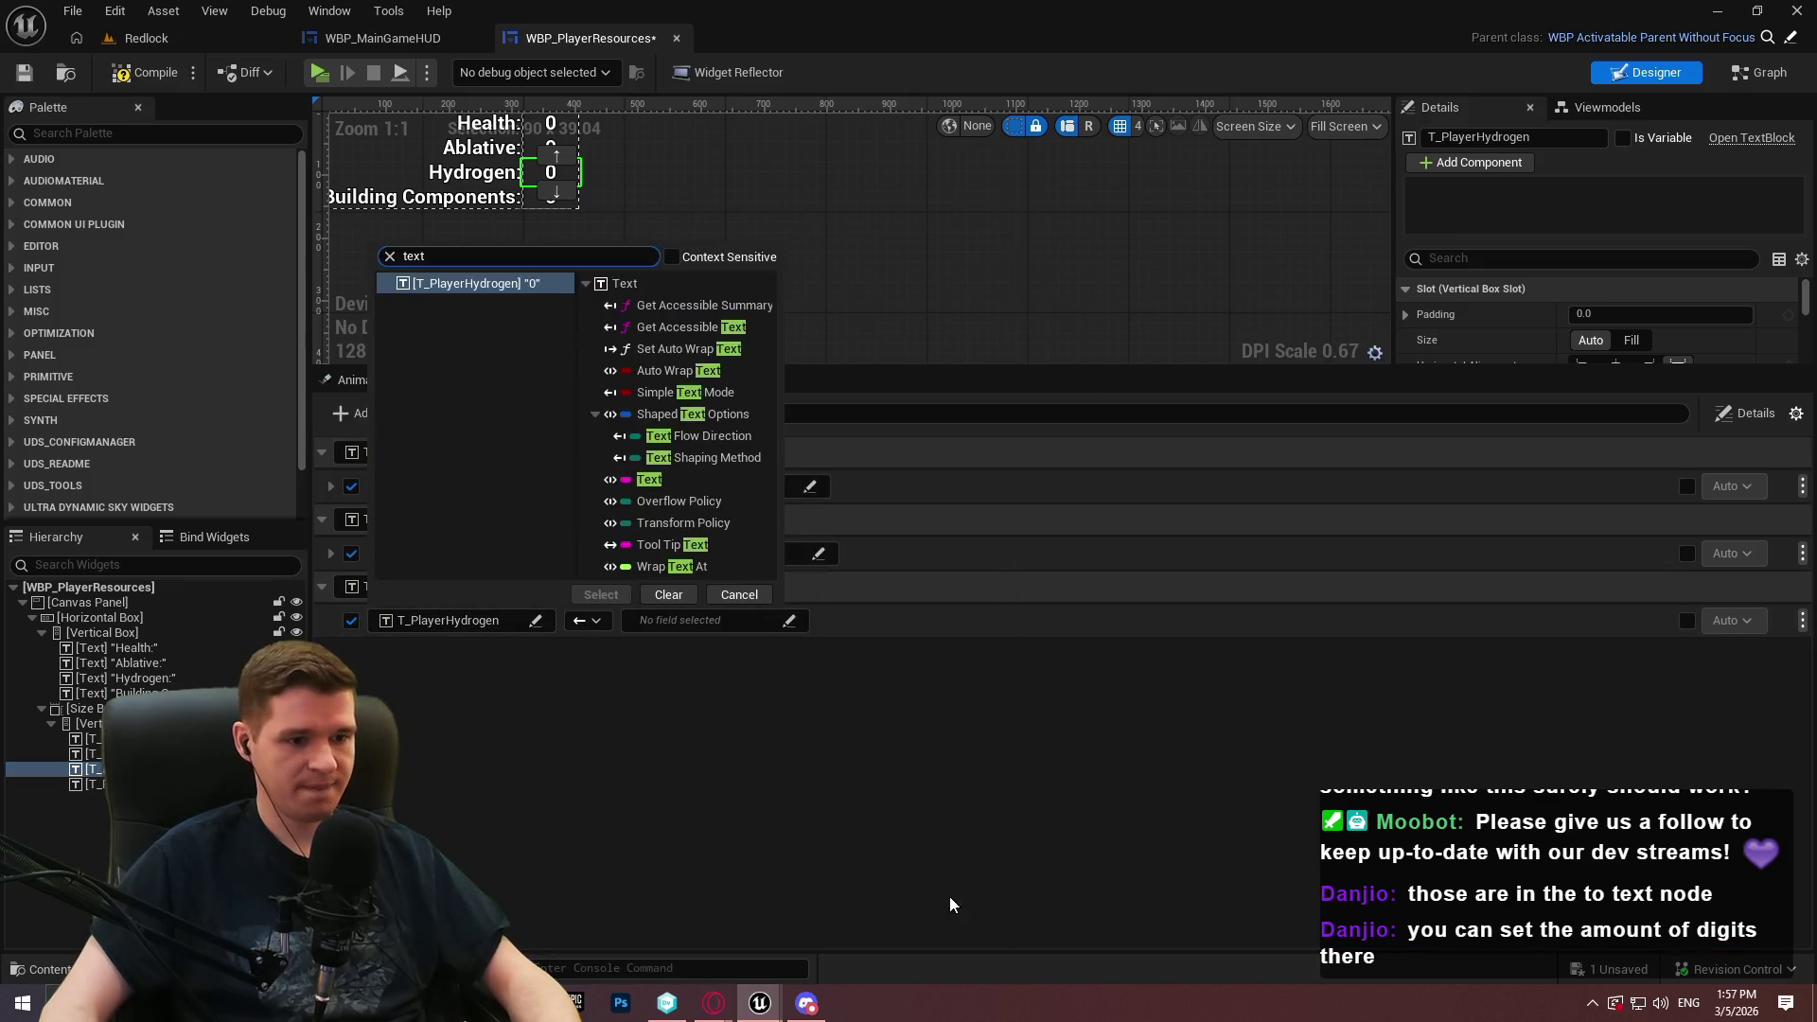
click(650, 479)
click(601, 594)
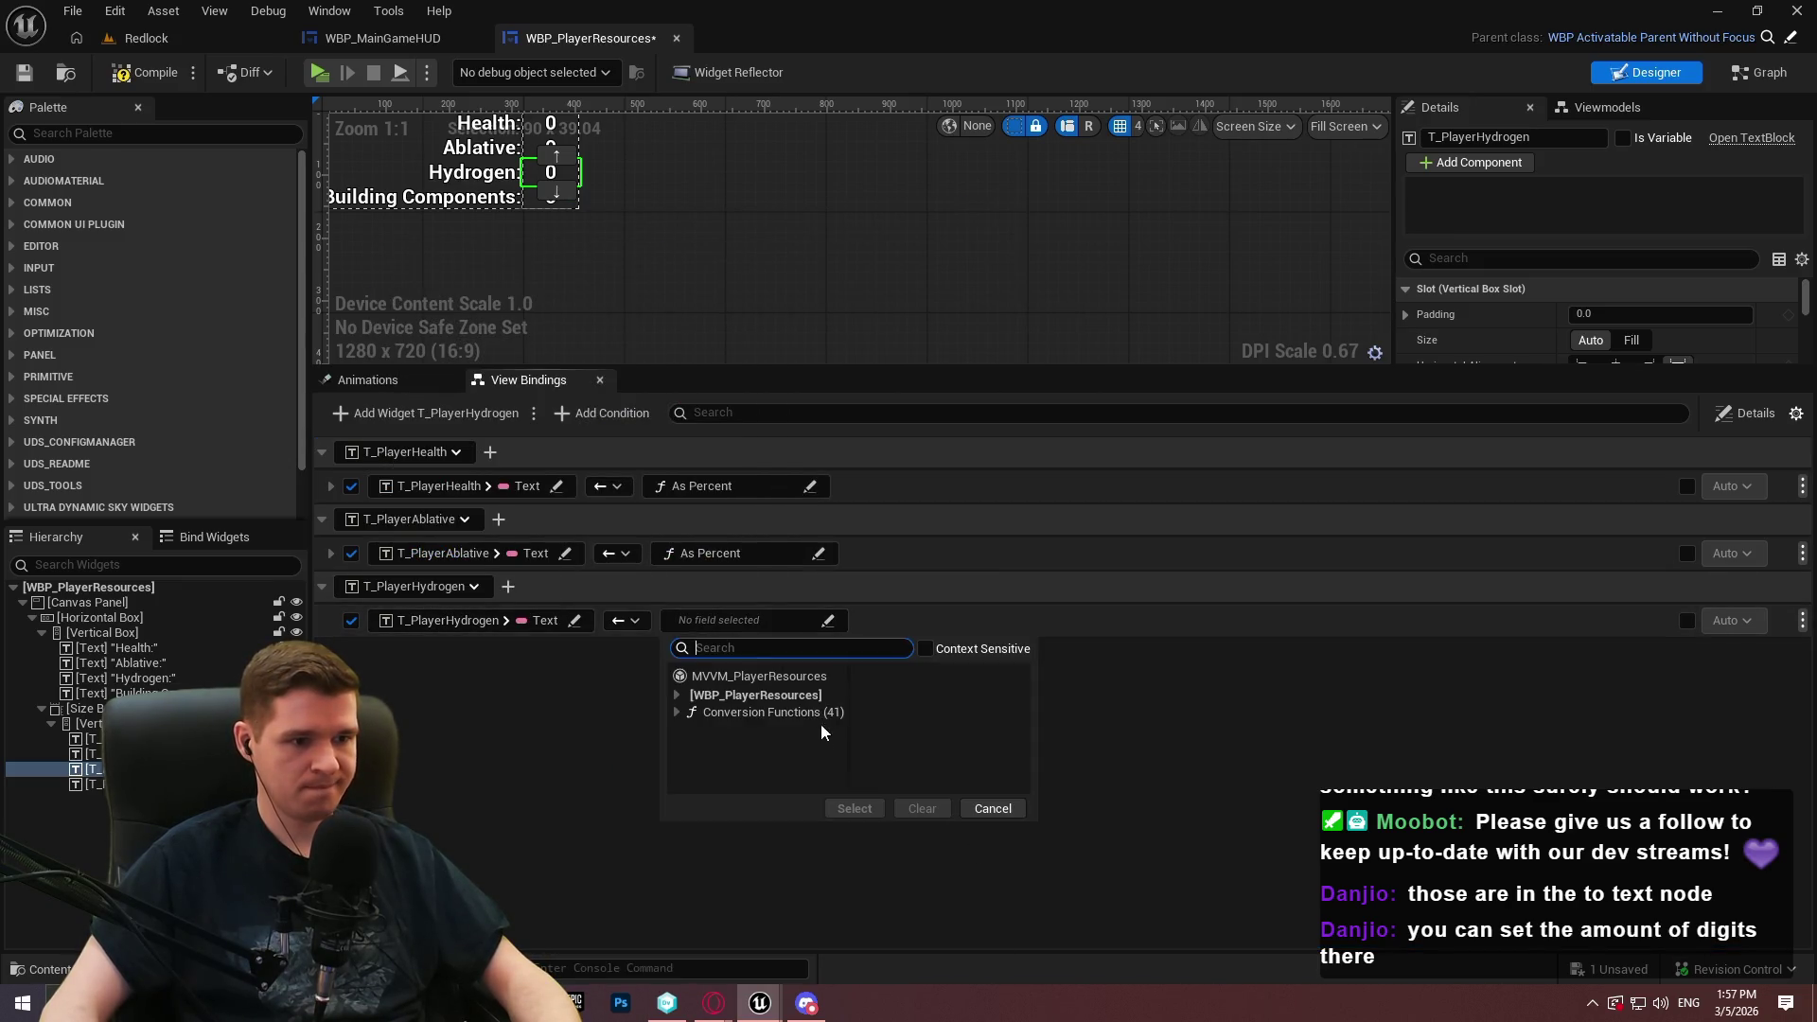
text(asp)
click(743, 731)
double_click(899, 673)
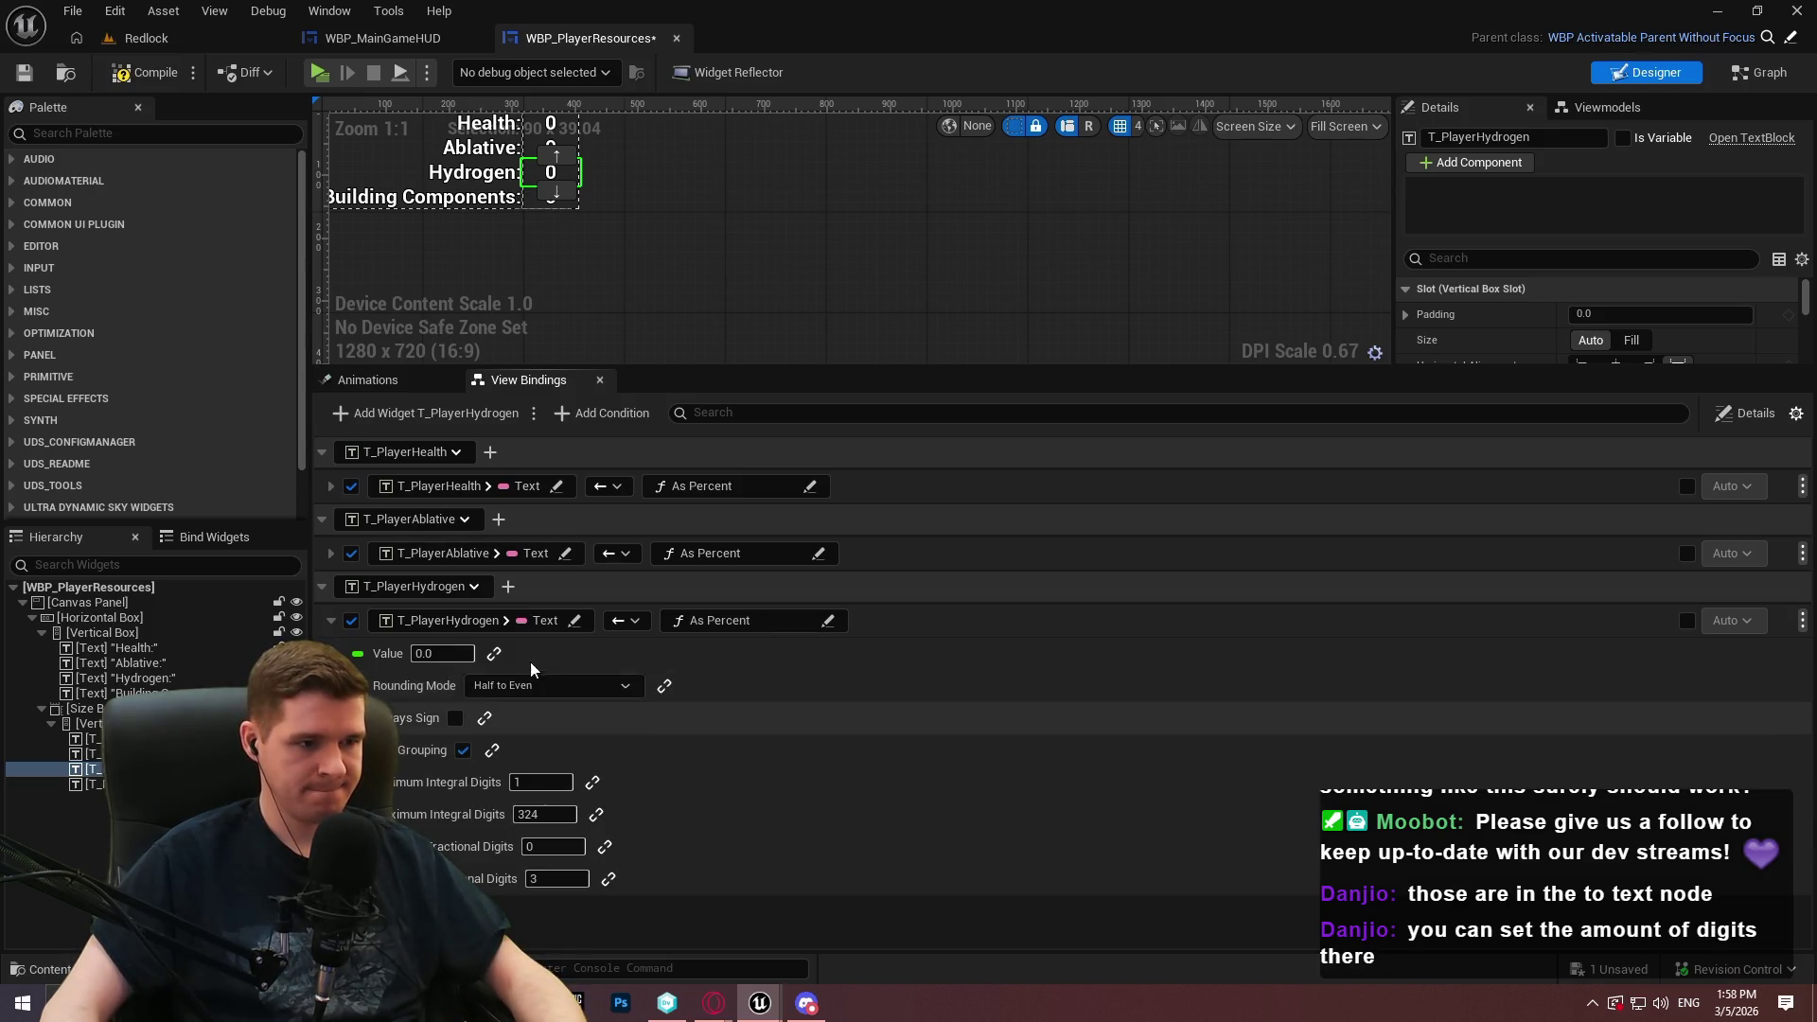
Select the Building Components text and save WBP_PlayerResources
click(494, 660)
click(495, 654)
click(92, 784)
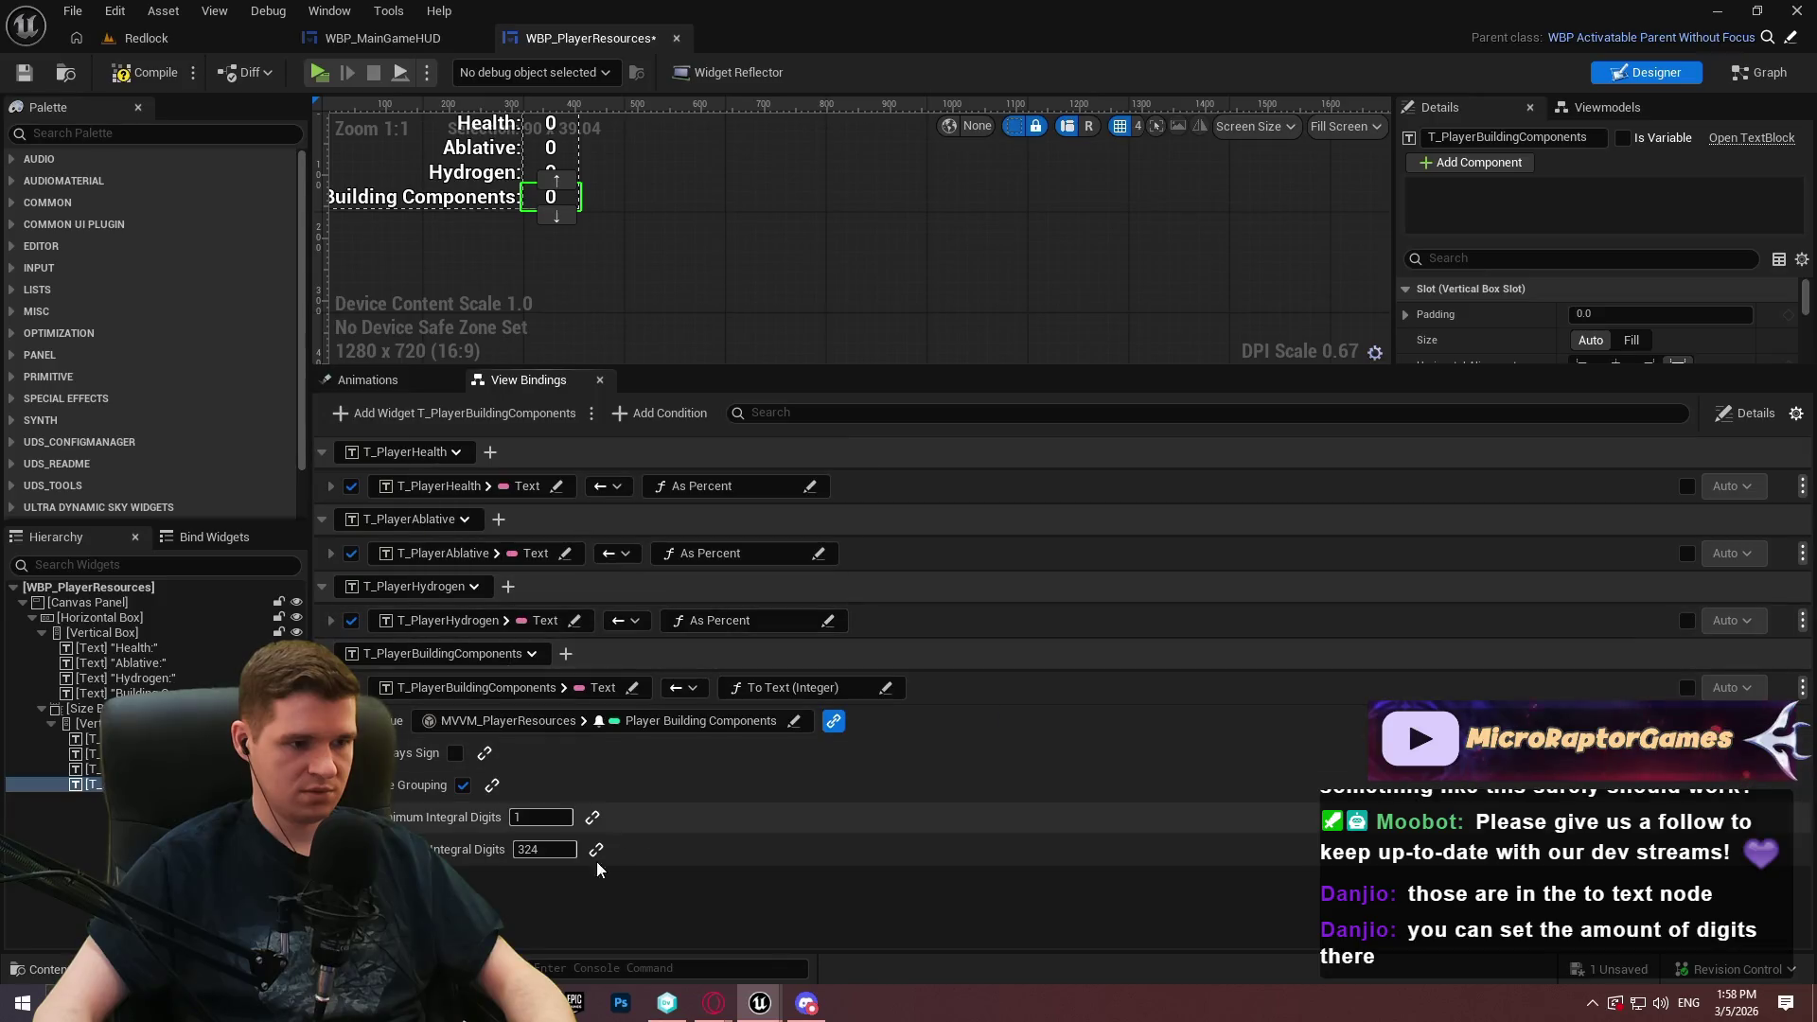
click(35, 82)
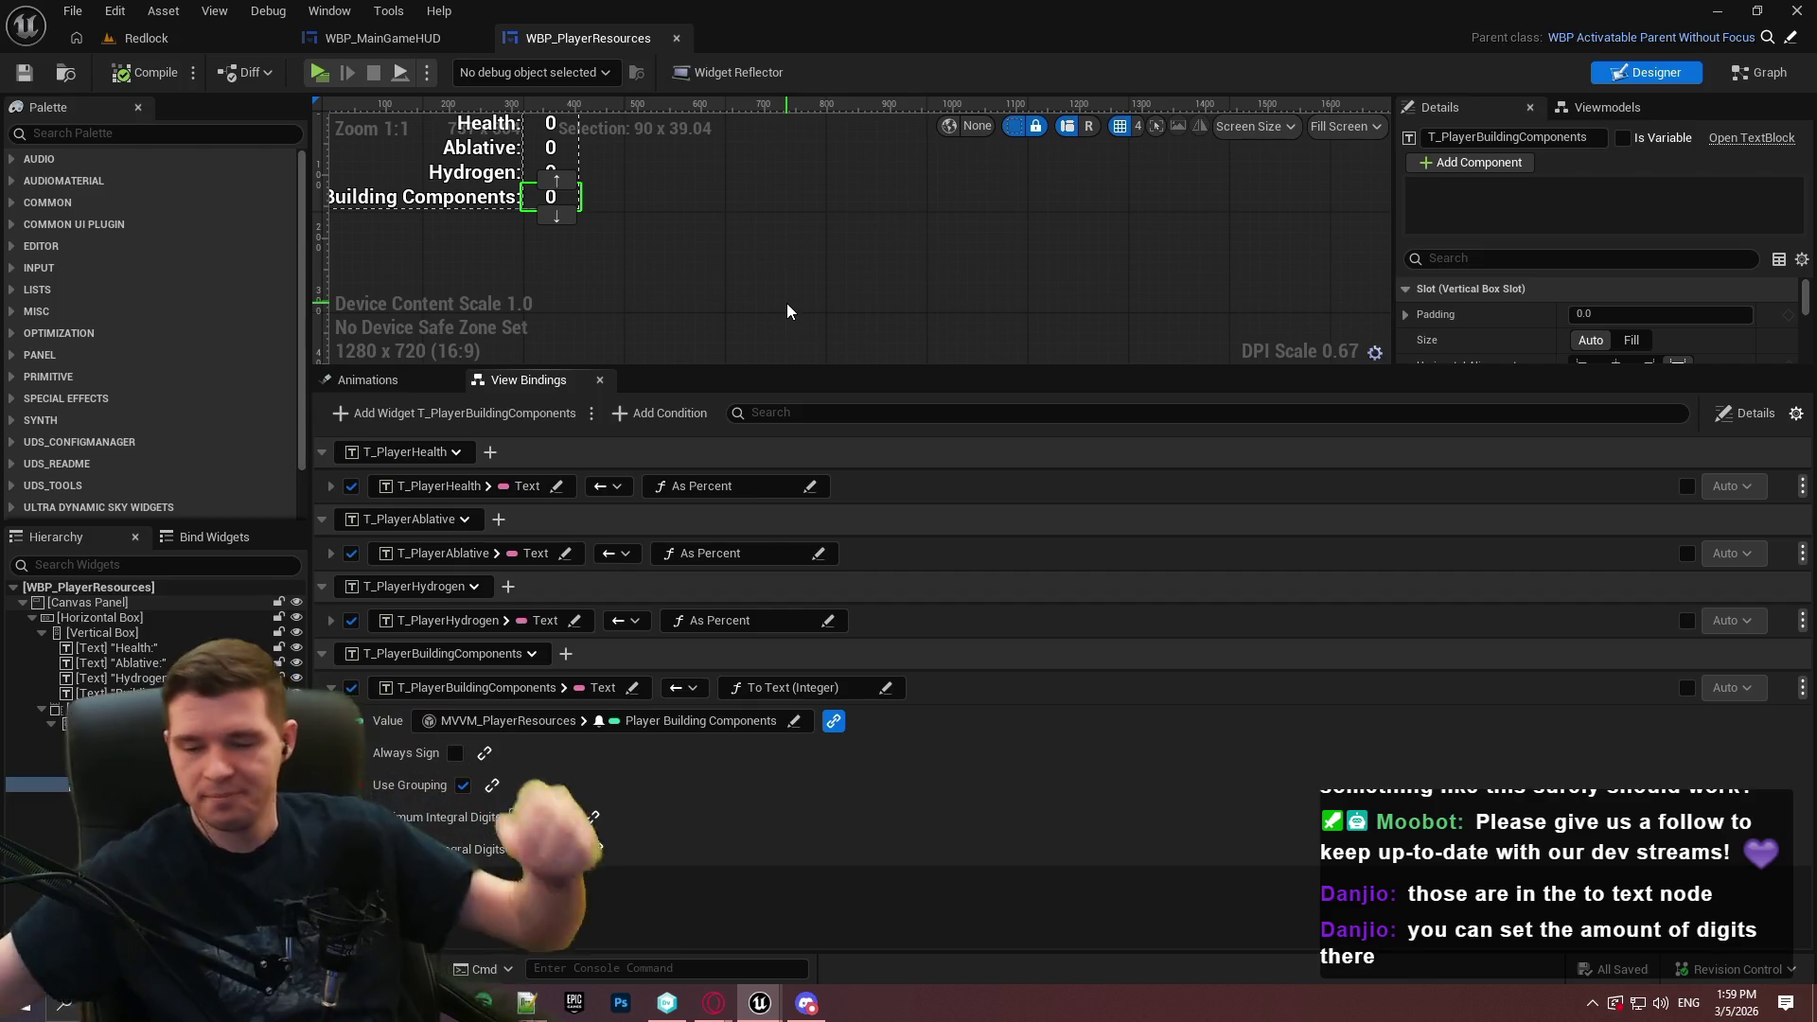
Compile, then drag WBP_PlayerResources from the Palette into WBP_MainGameHUD's Canvas Panel
click(144, 72)
click(382, 38)
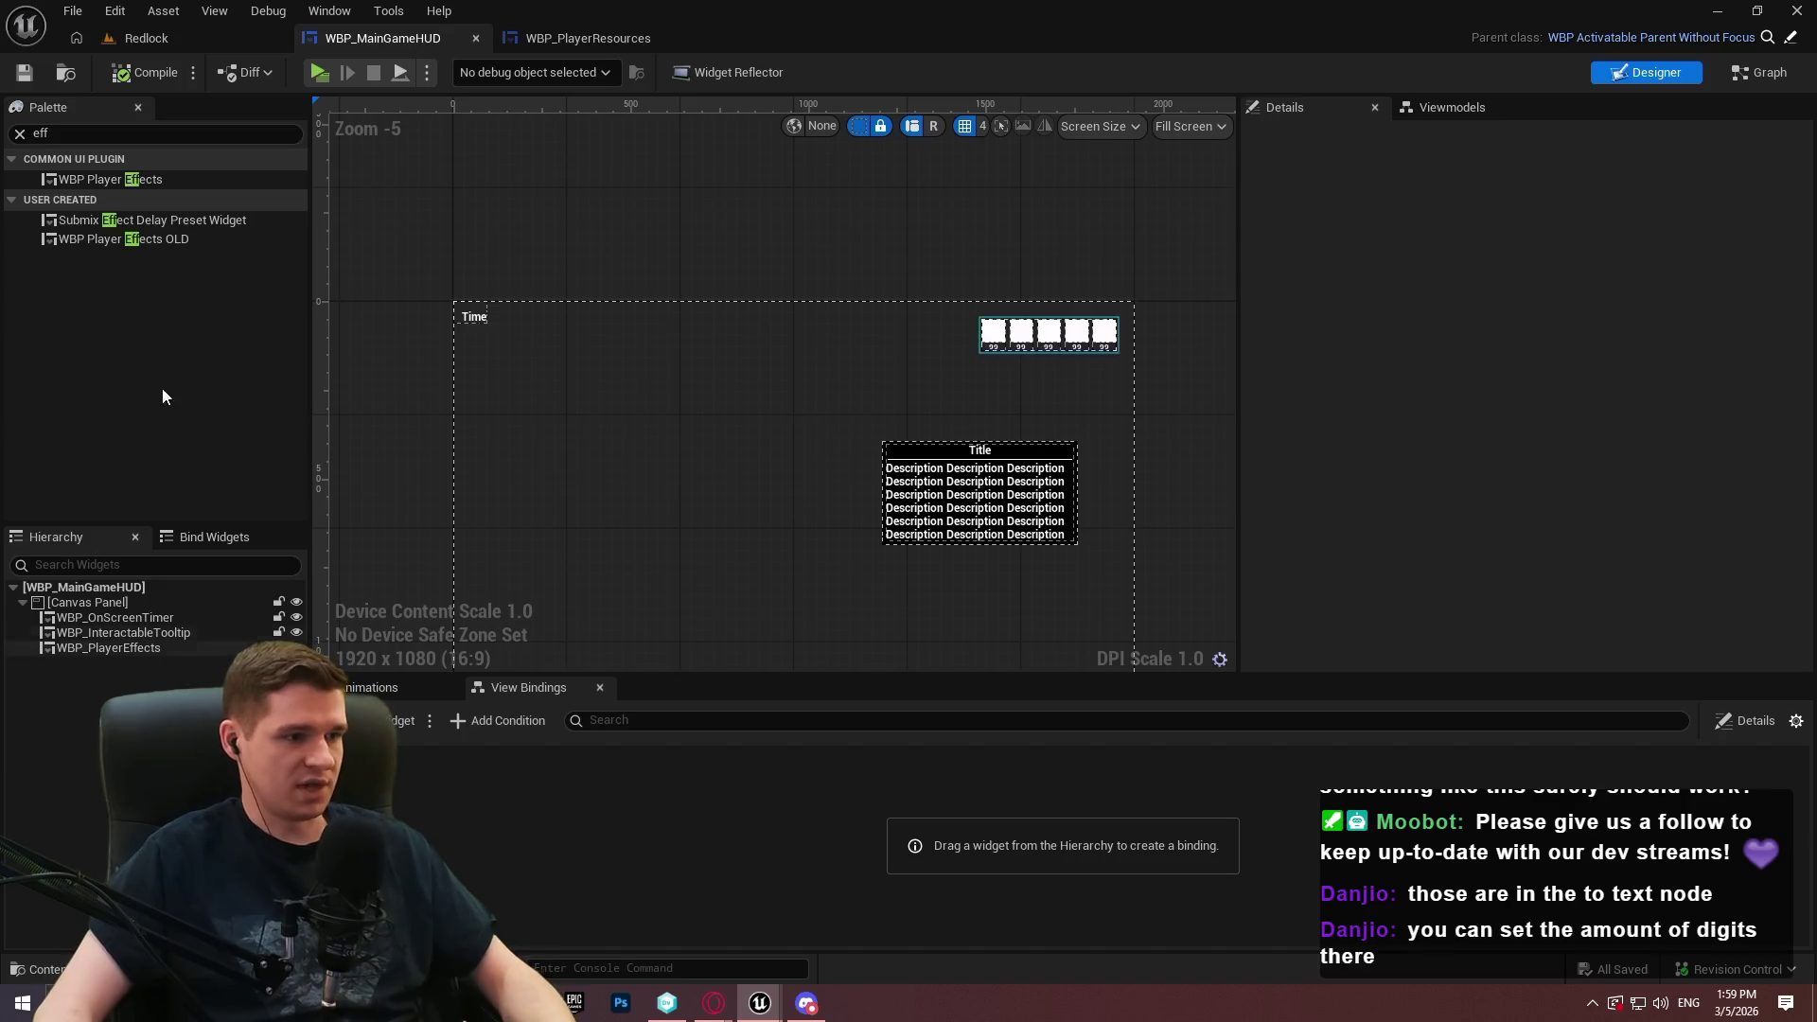
double_click(128, 133)
text(player res)
drag(137, 180, 82, 664)
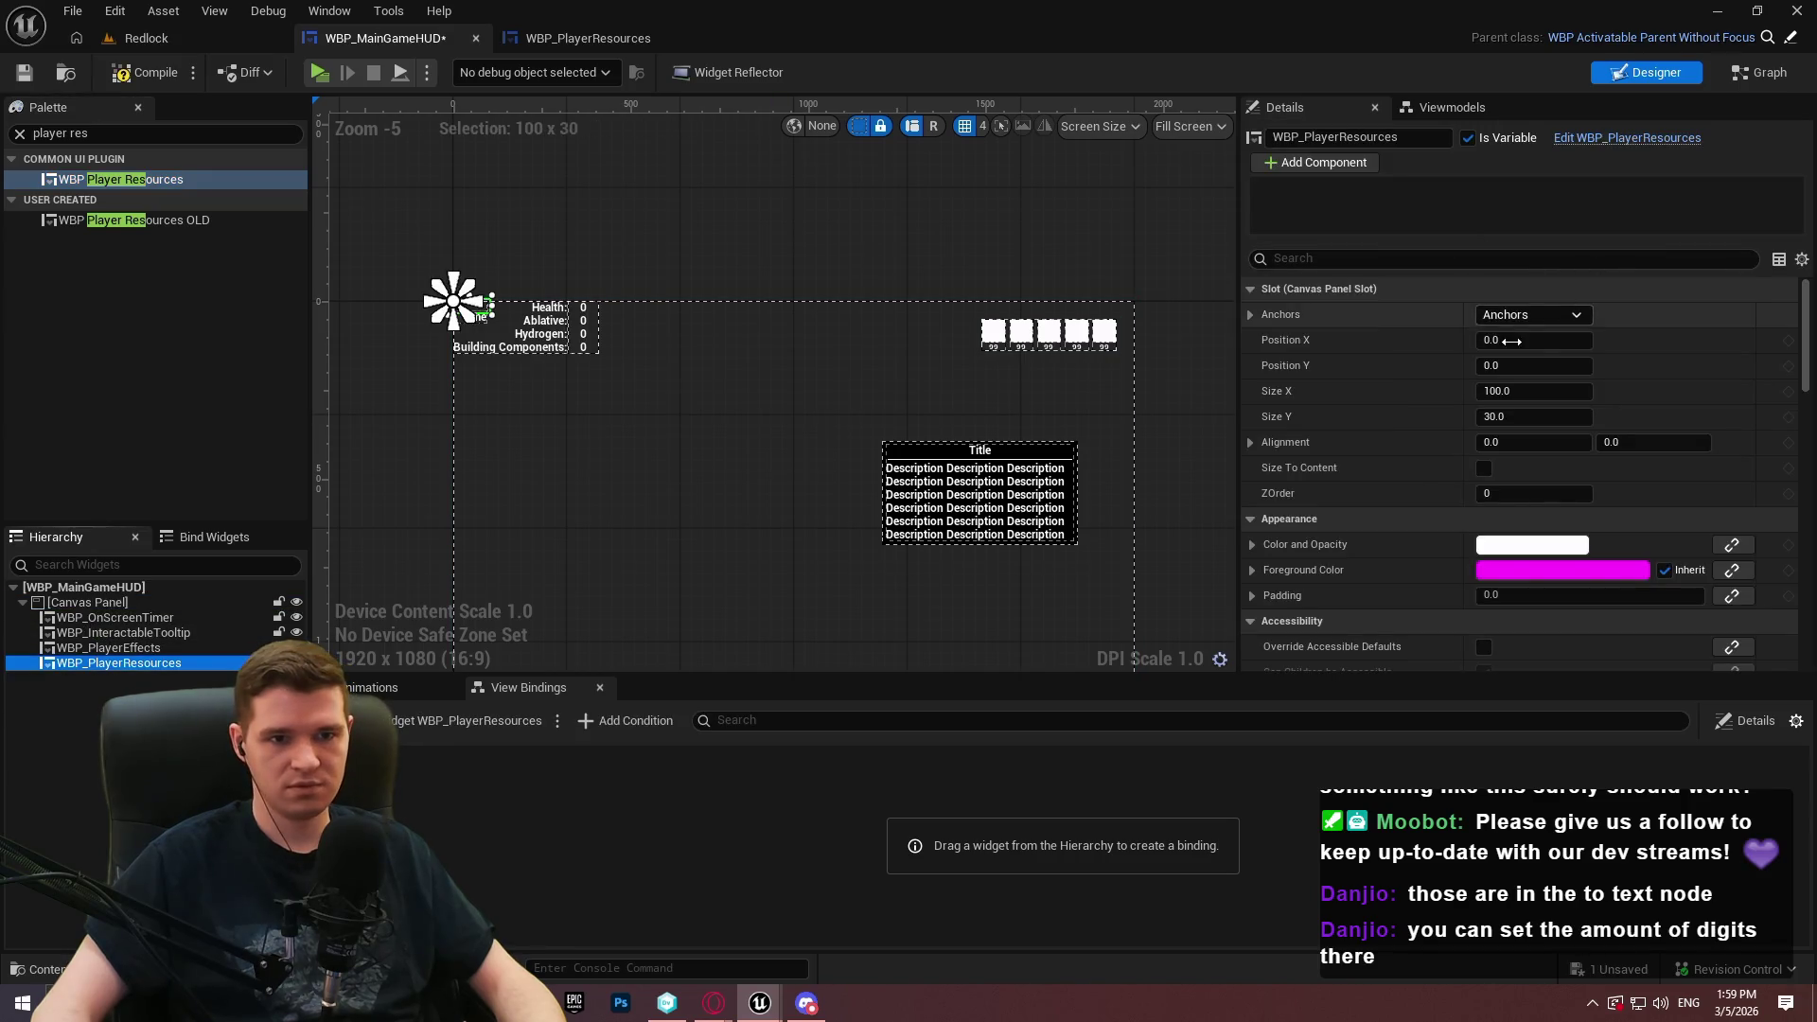
Make the resources widget Size To Content and anchor it bottom-right
click(1485, 468)
click(1543, 312)
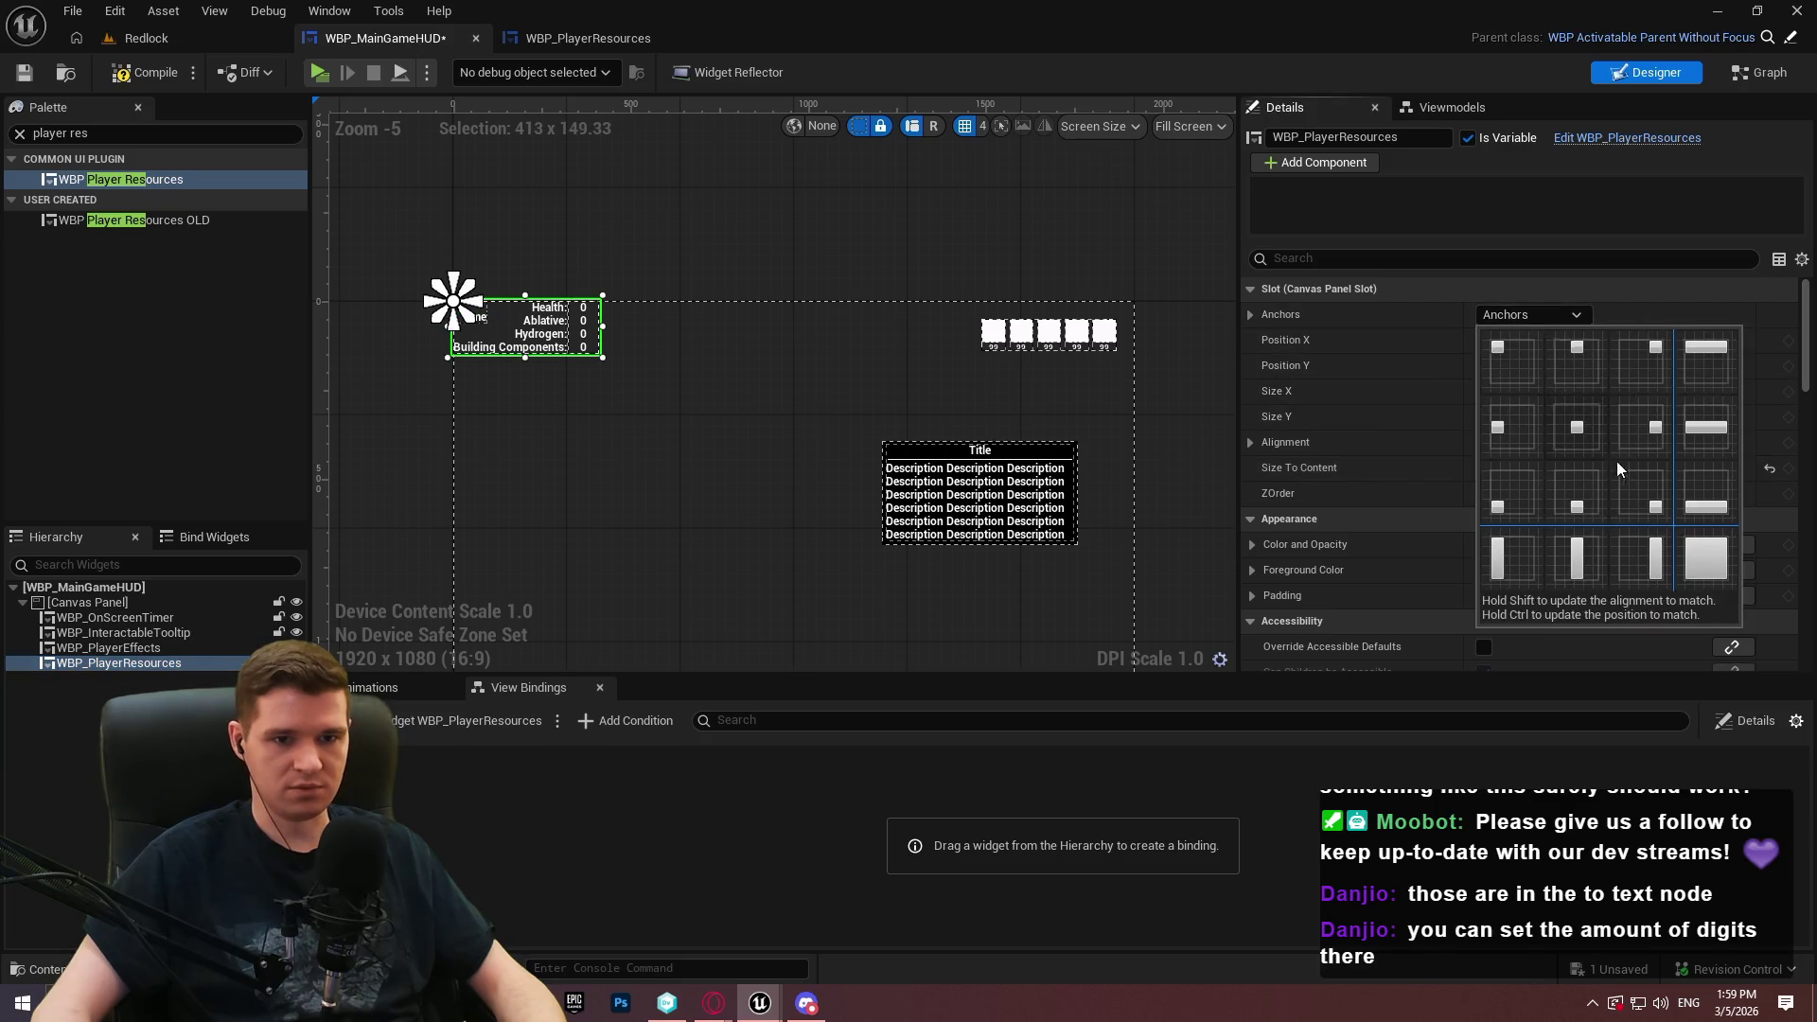
ctrl+click(1647, 486)
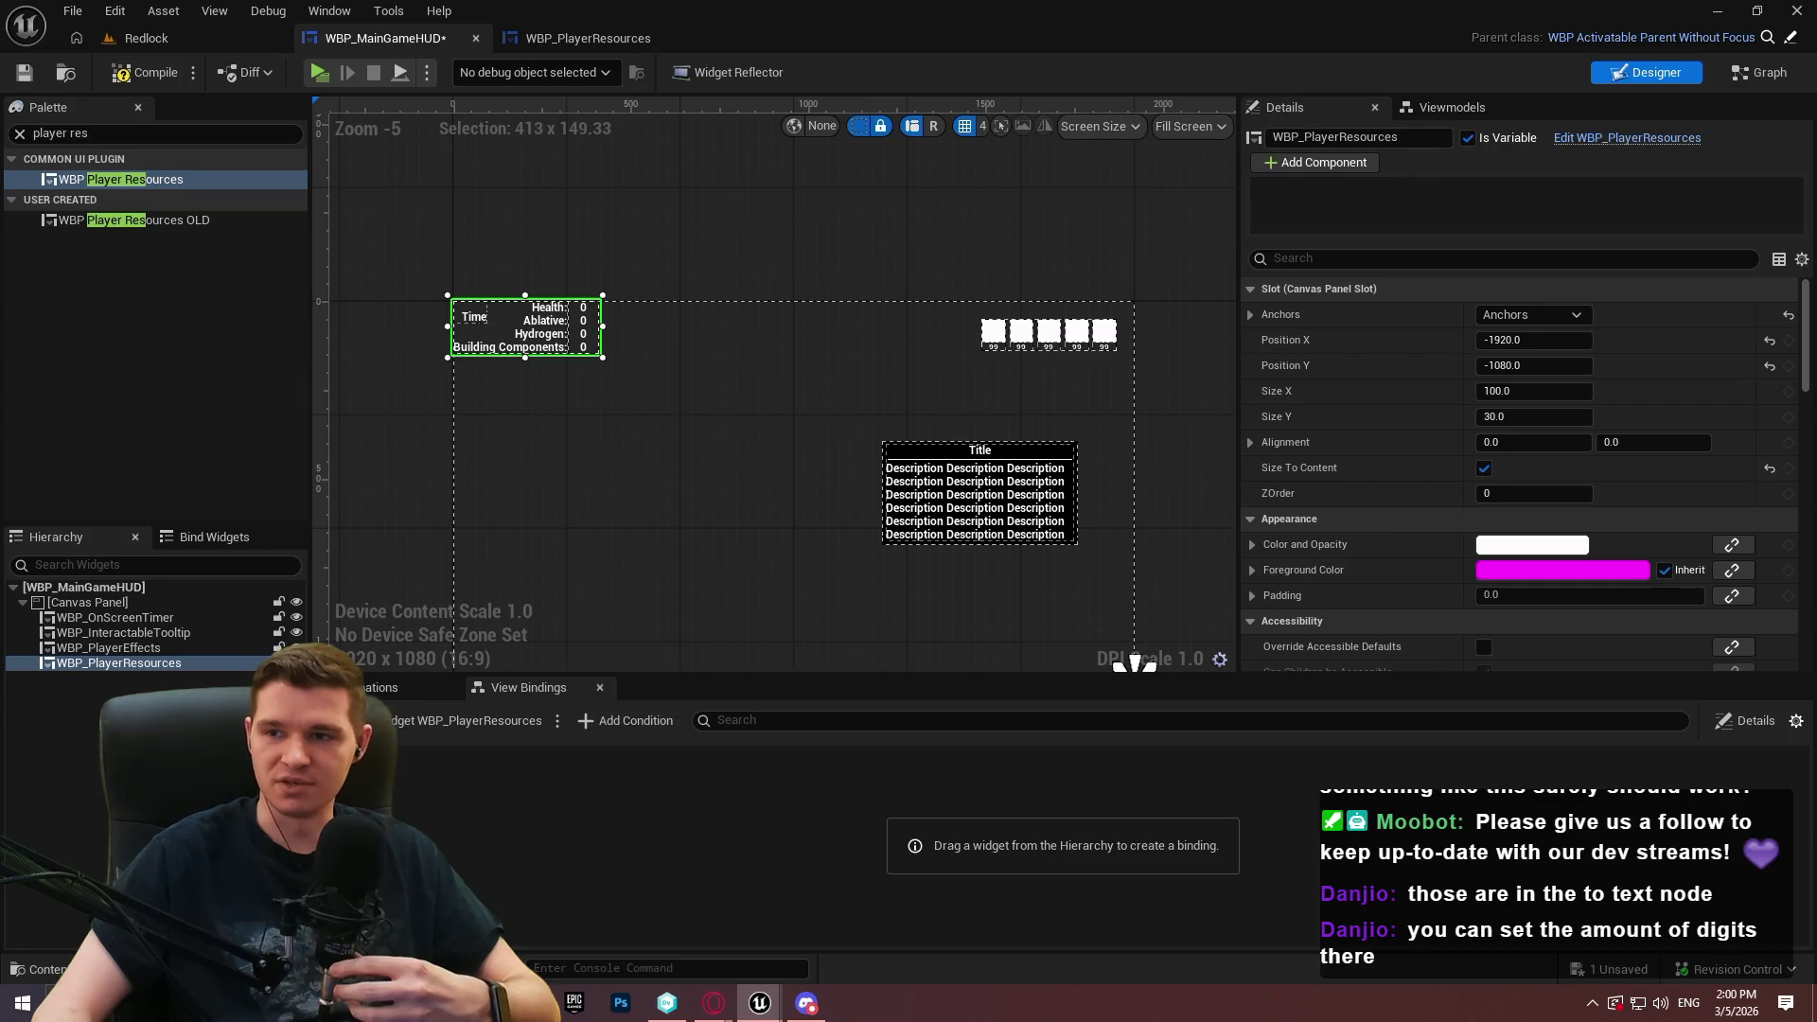
mouse_move(587, 38)
mouse_down()
mouse_move(578, 12)
mouse_move(586, 38)
mouse_up()
Open WBP_PlayerResourcesOLD for a look, then close it
click(147, 38)
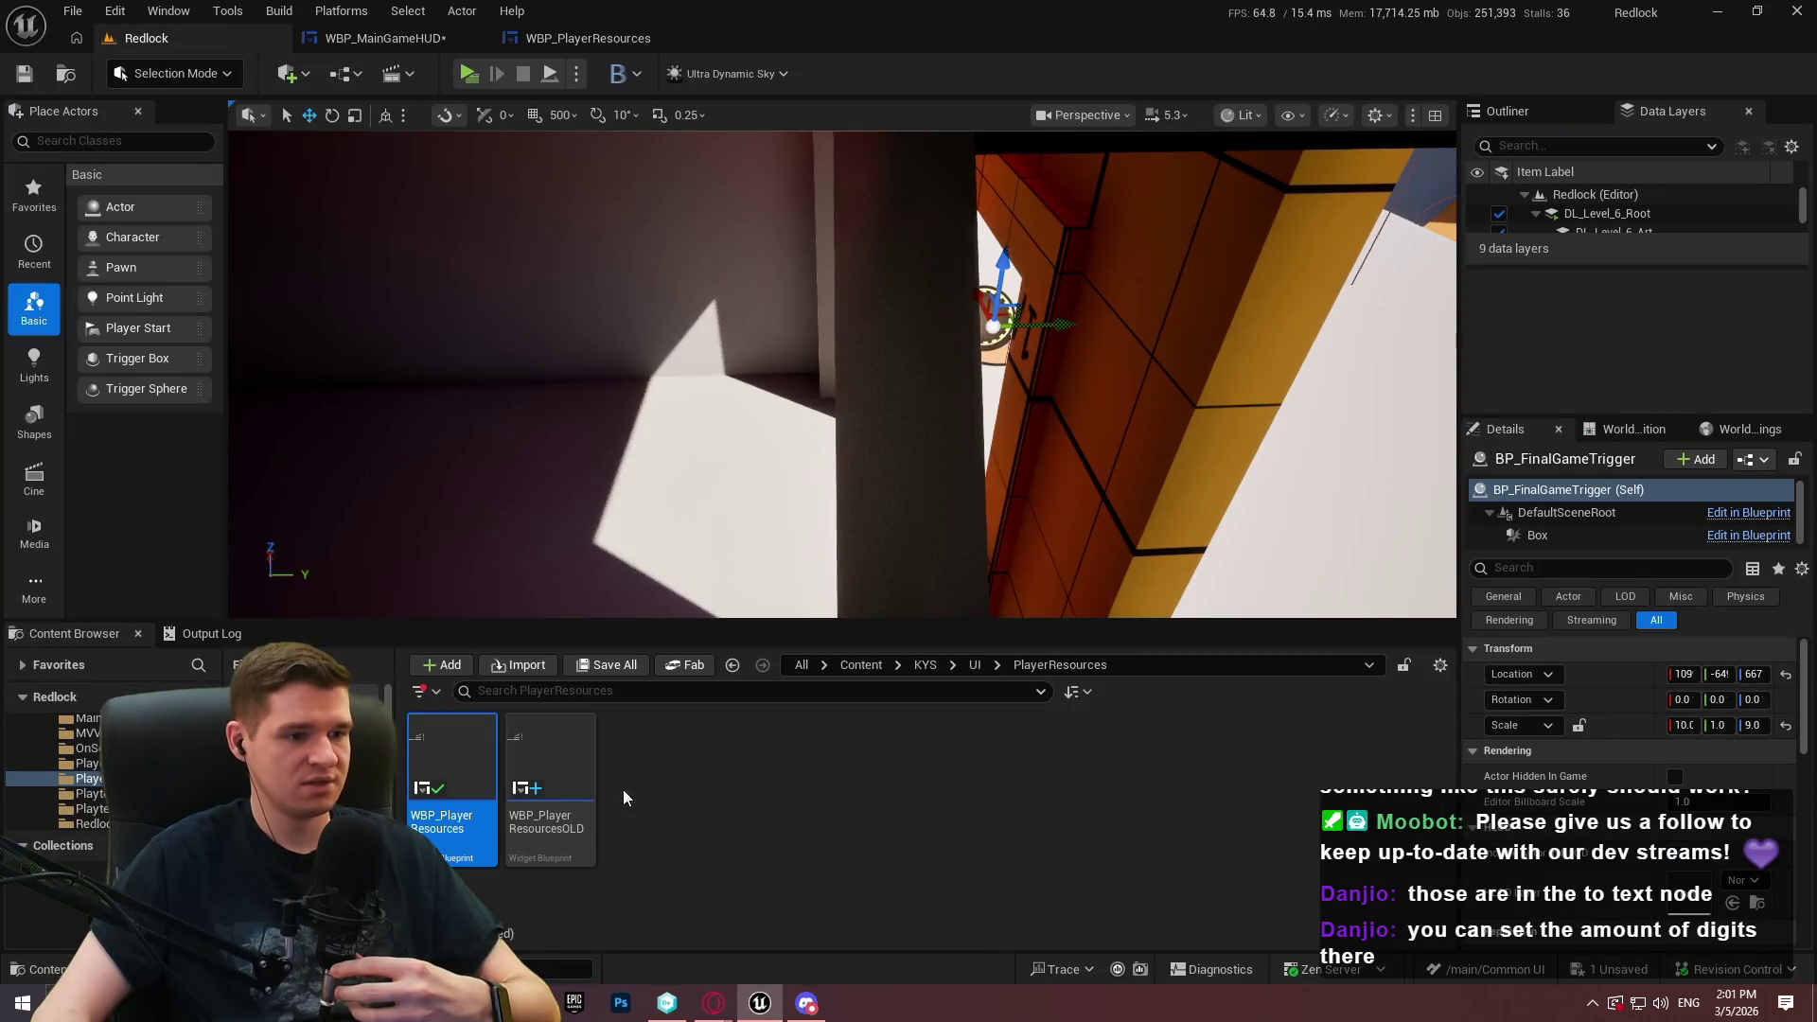
double_click(549, 777)
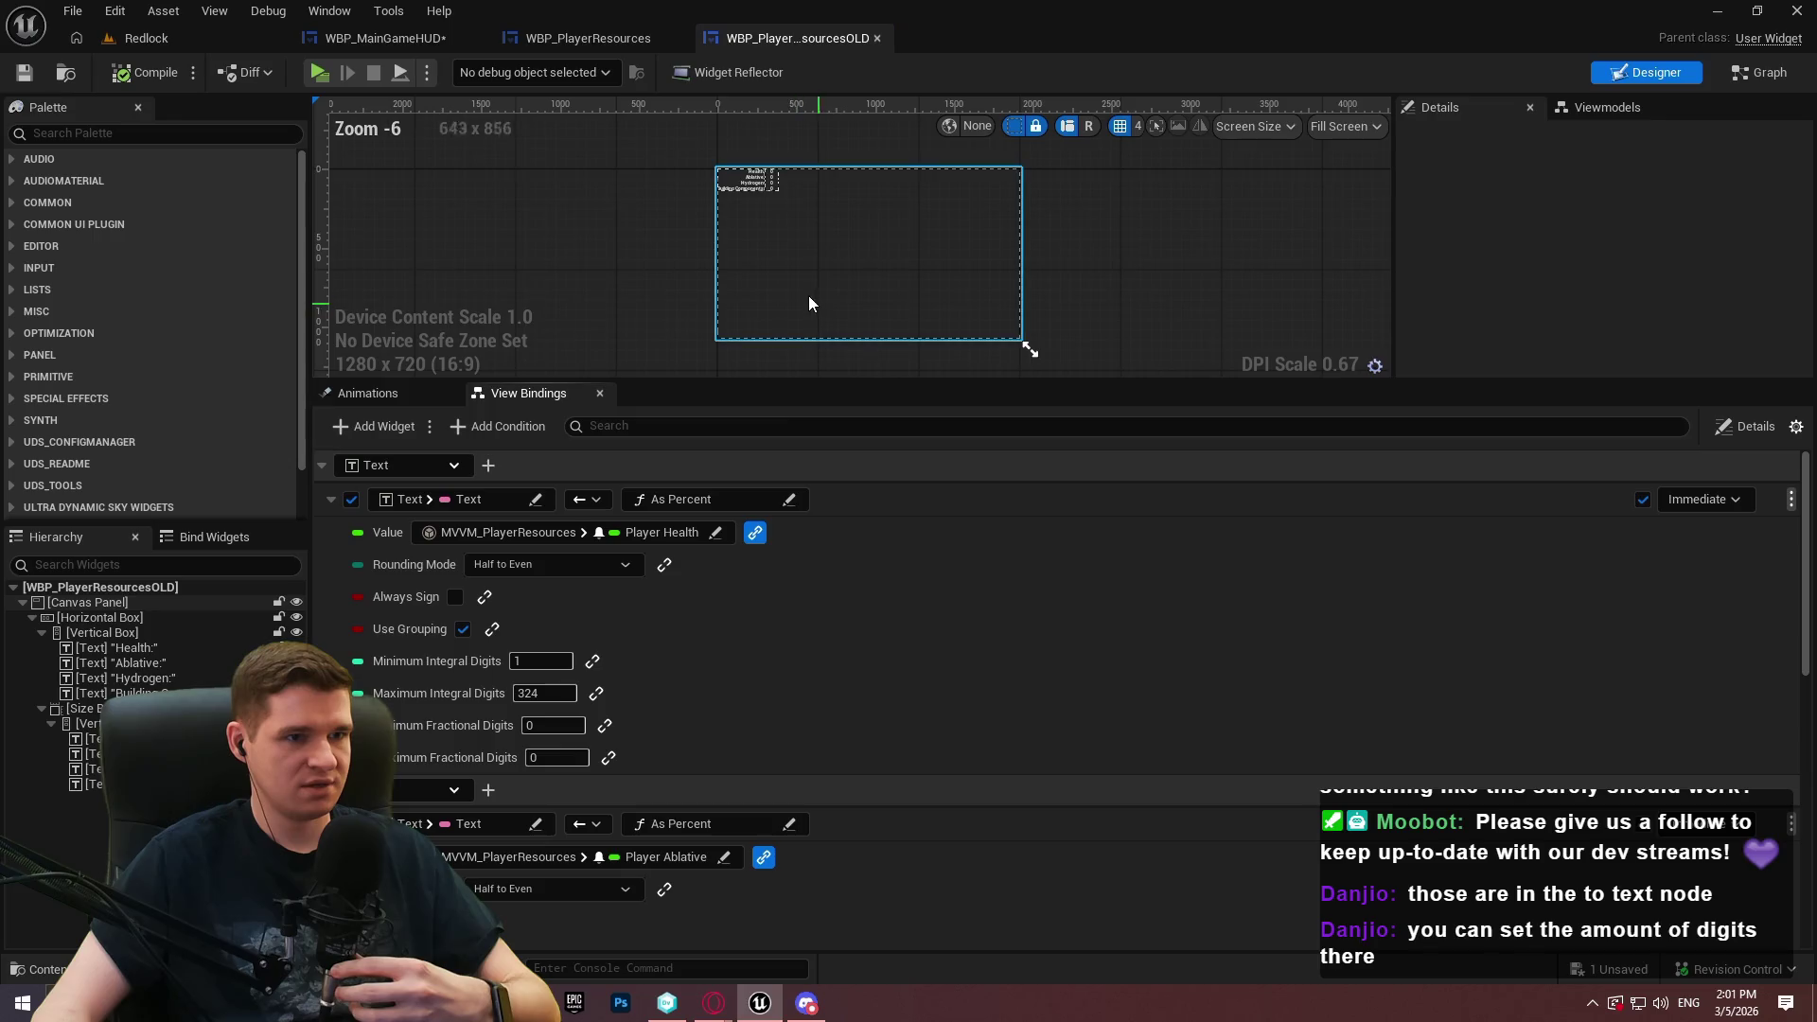
click(876, 37)
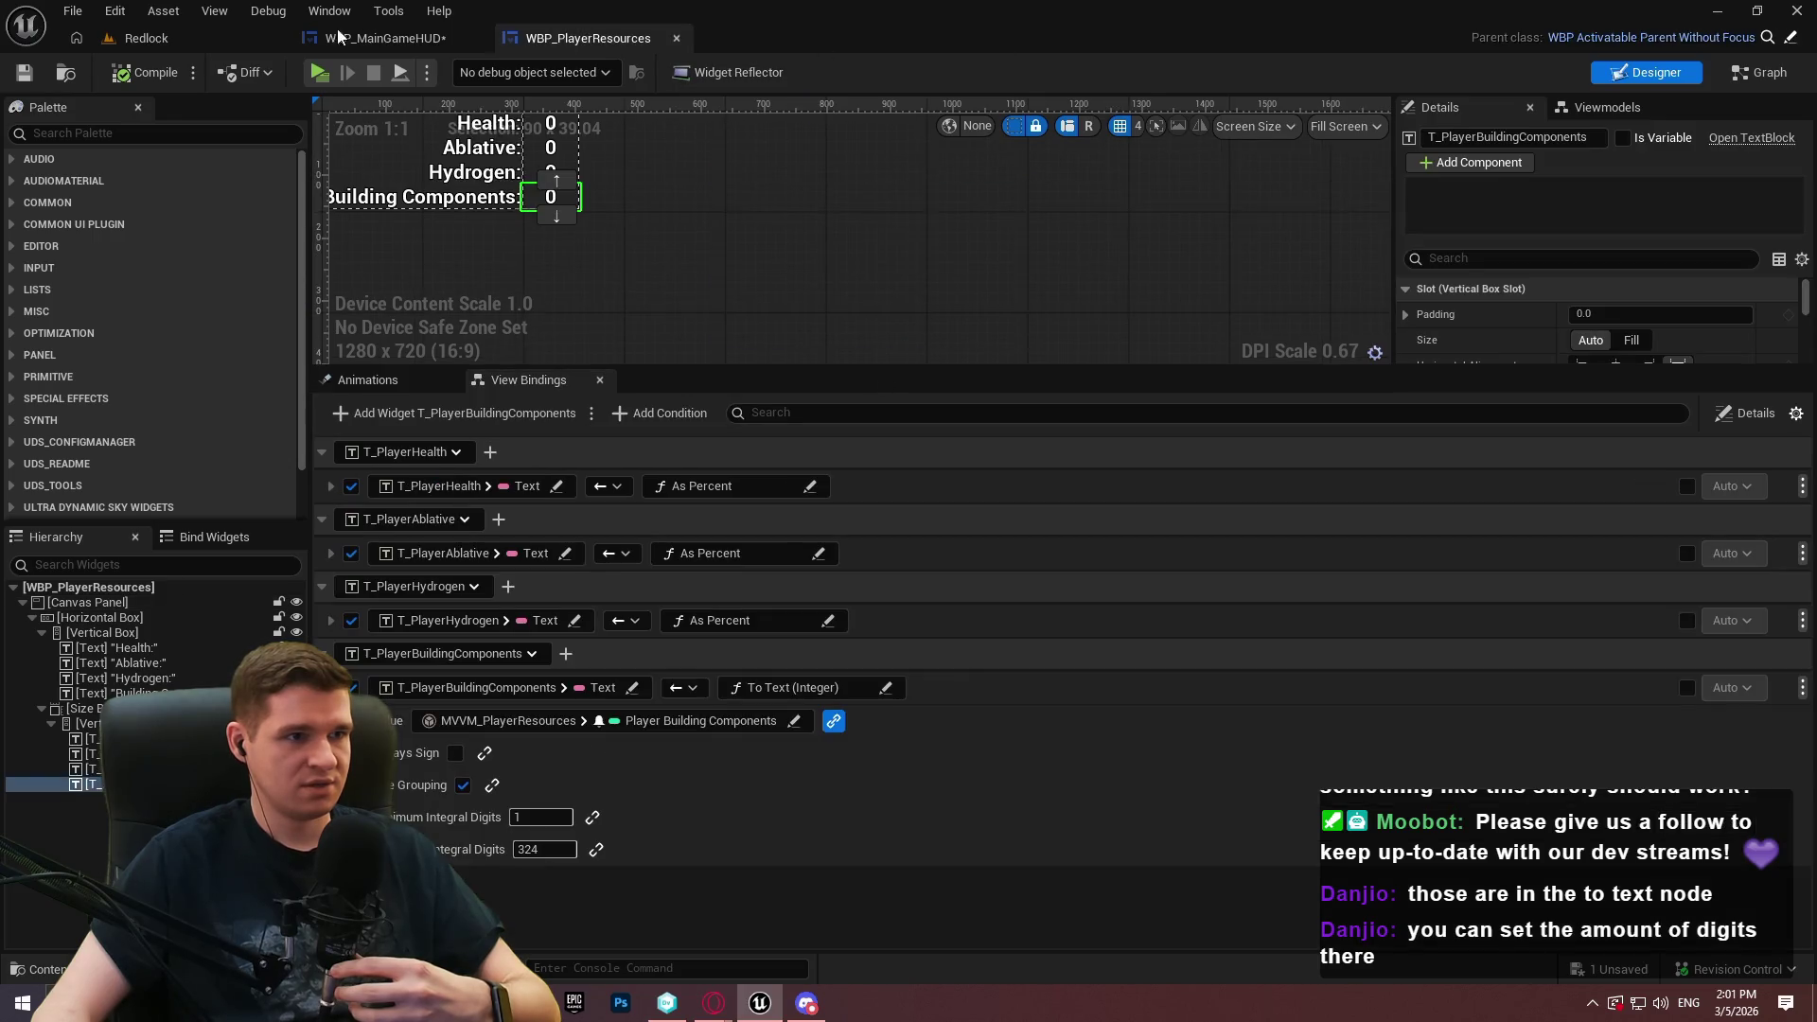
click(147, 37)
Open MainGameHUD/WBP_MainGameHUDOLD, inspect its resources widget, and return to WBP_MainGameHUD
click(974, 664)
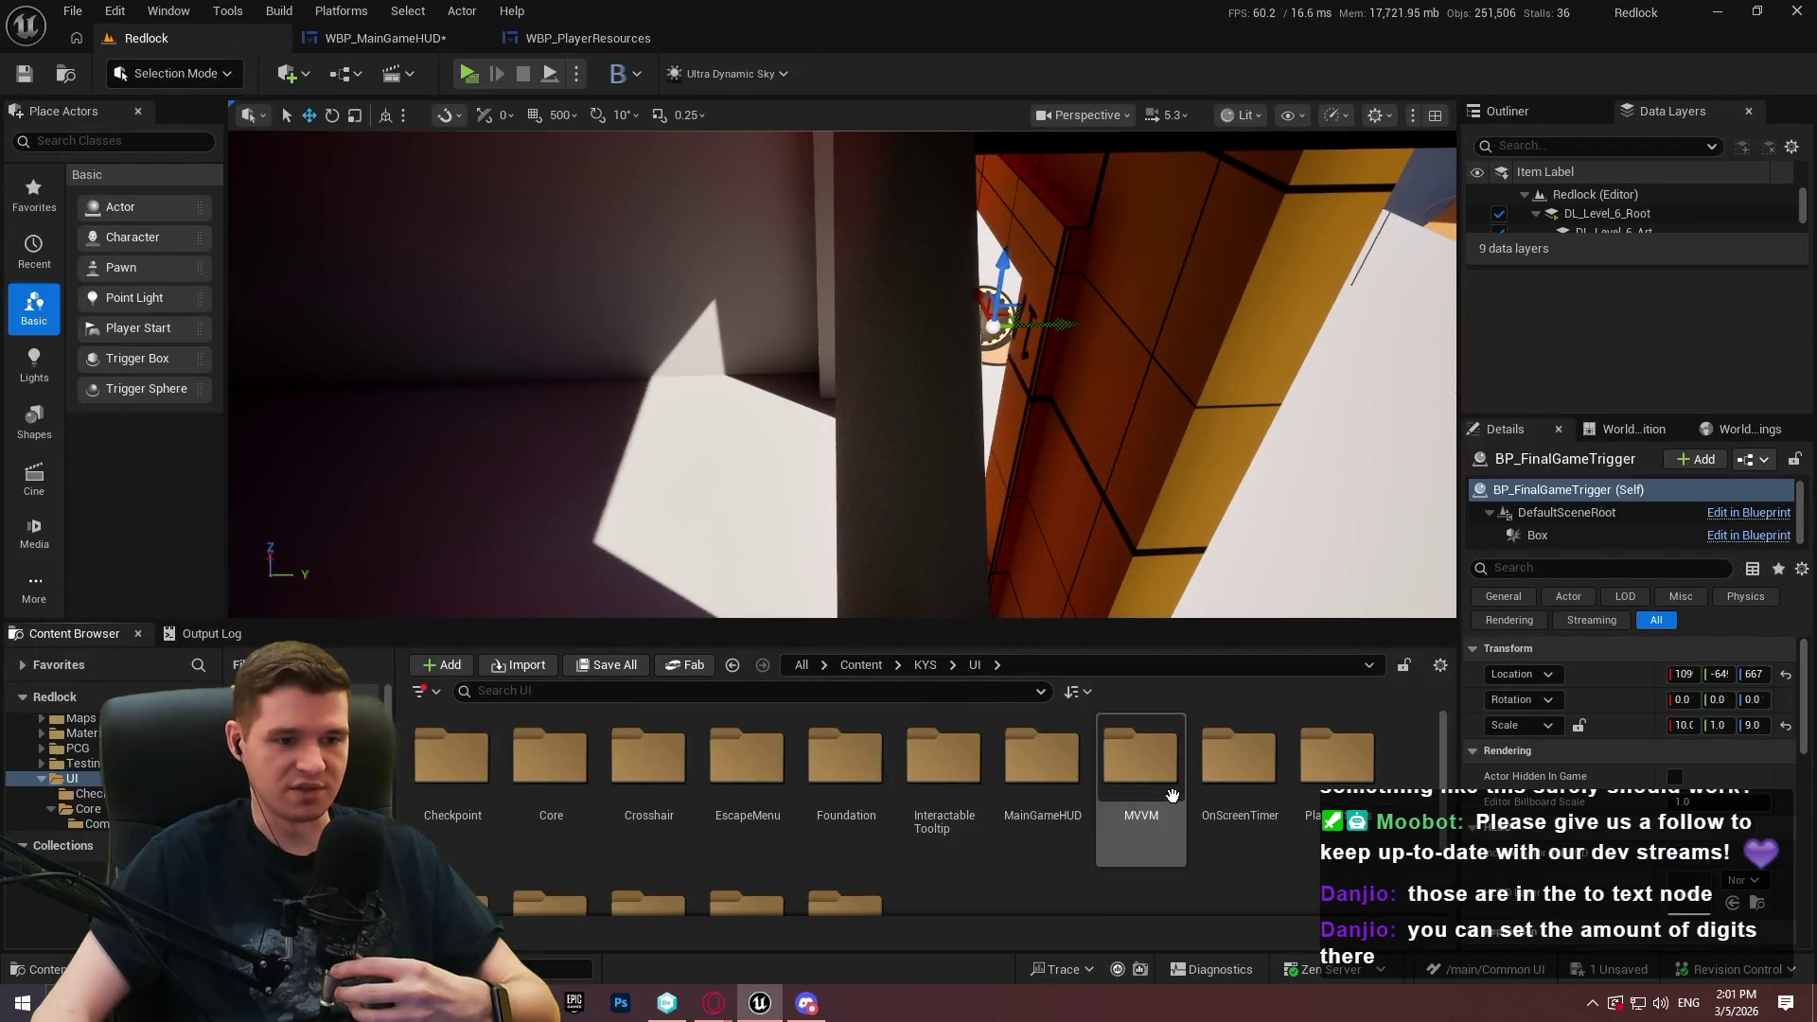
double_click(1043, 757)
double_click(871, 825)
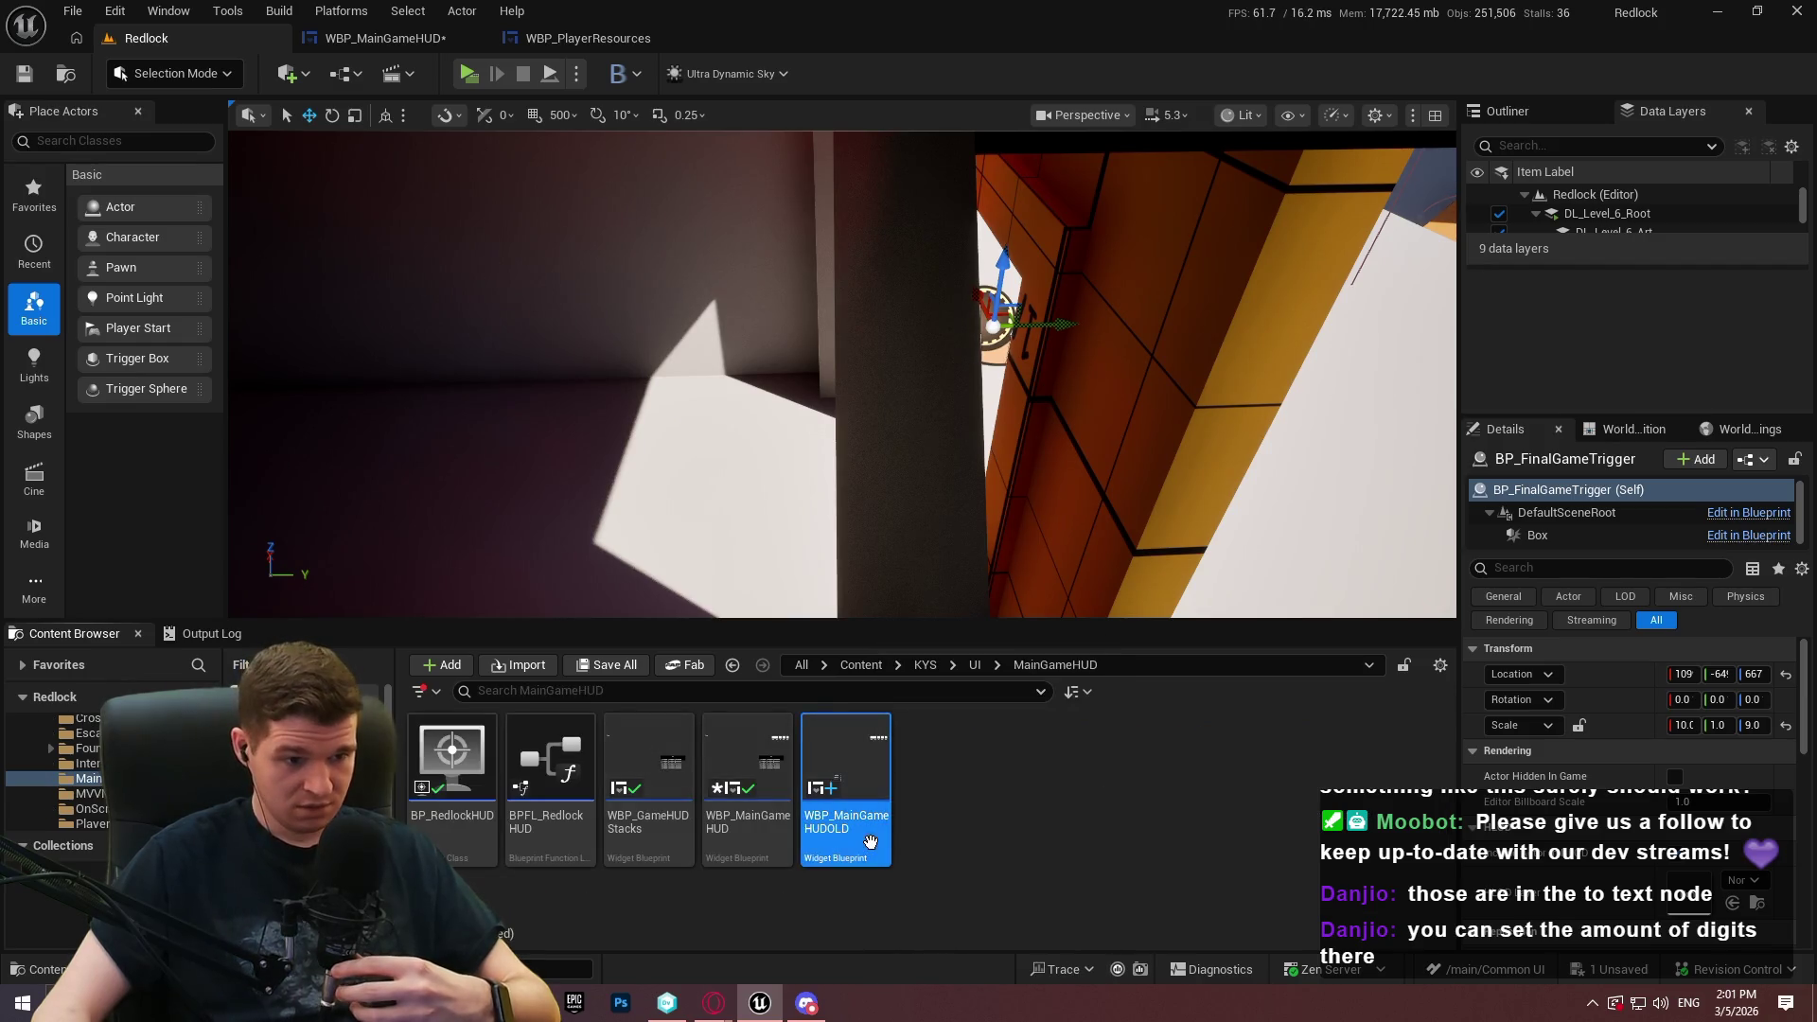
click(829, 321)
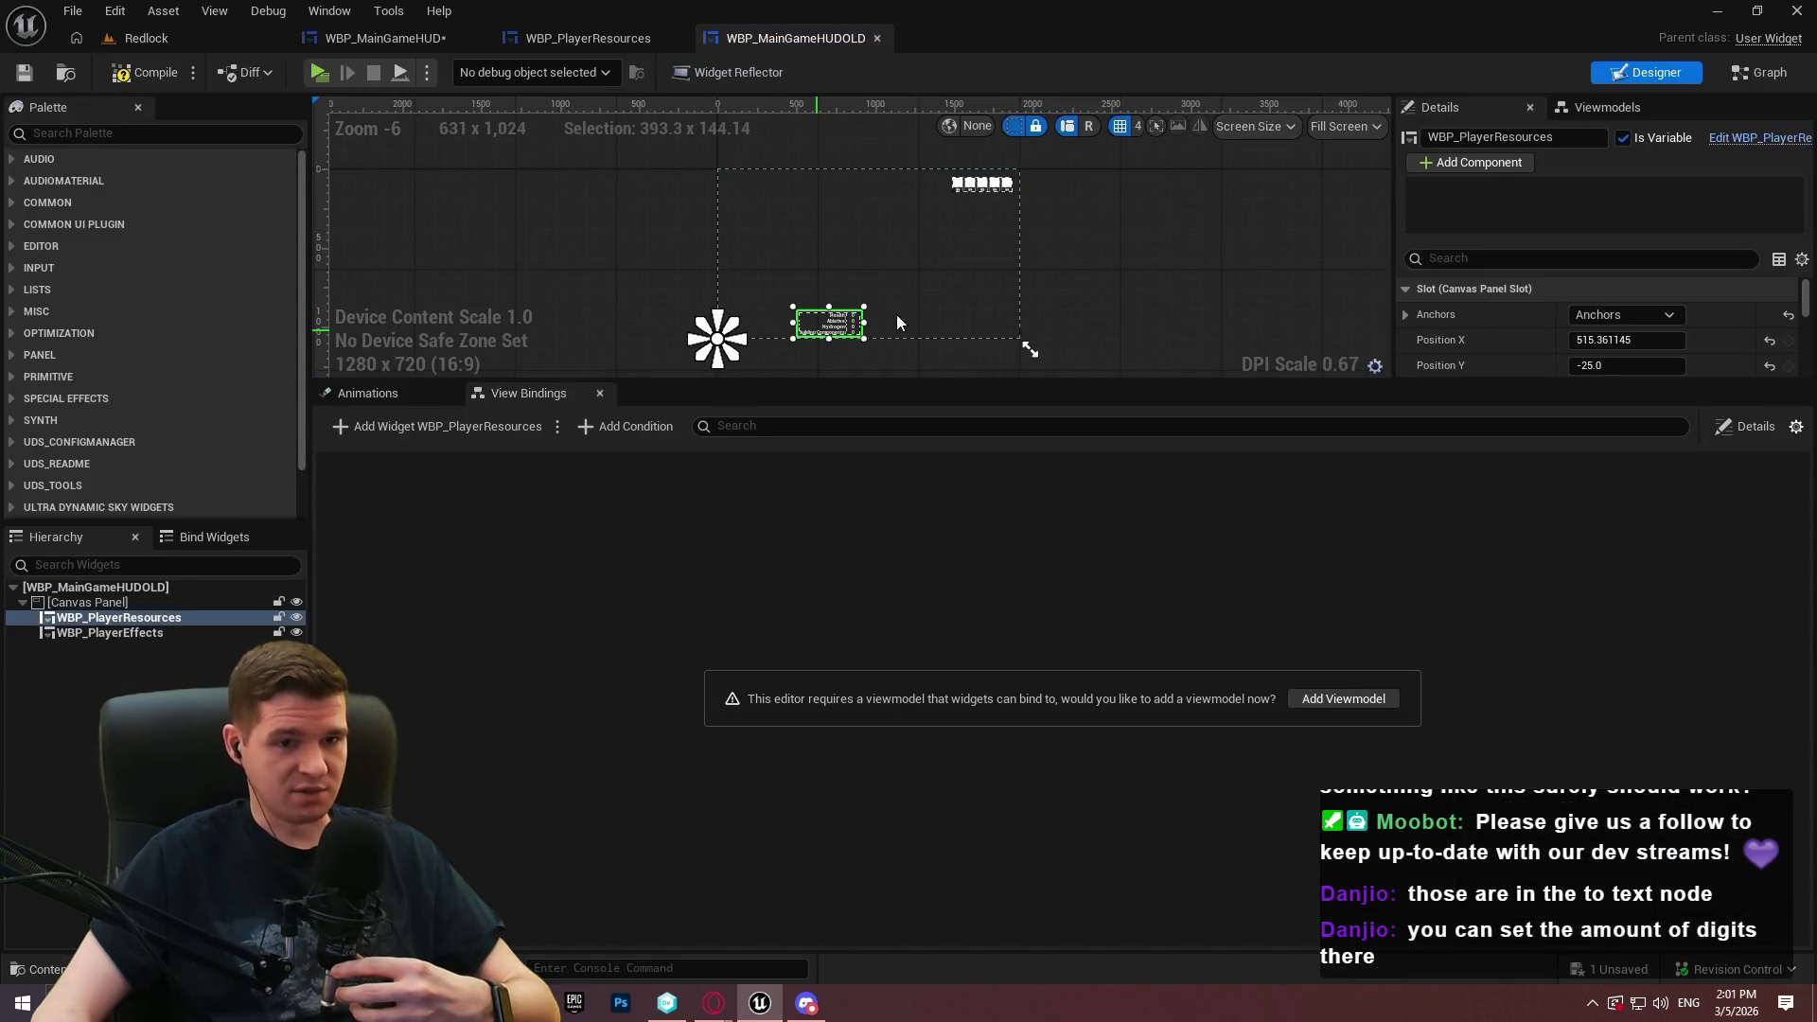
drag(1505, 382, 1505, 612)
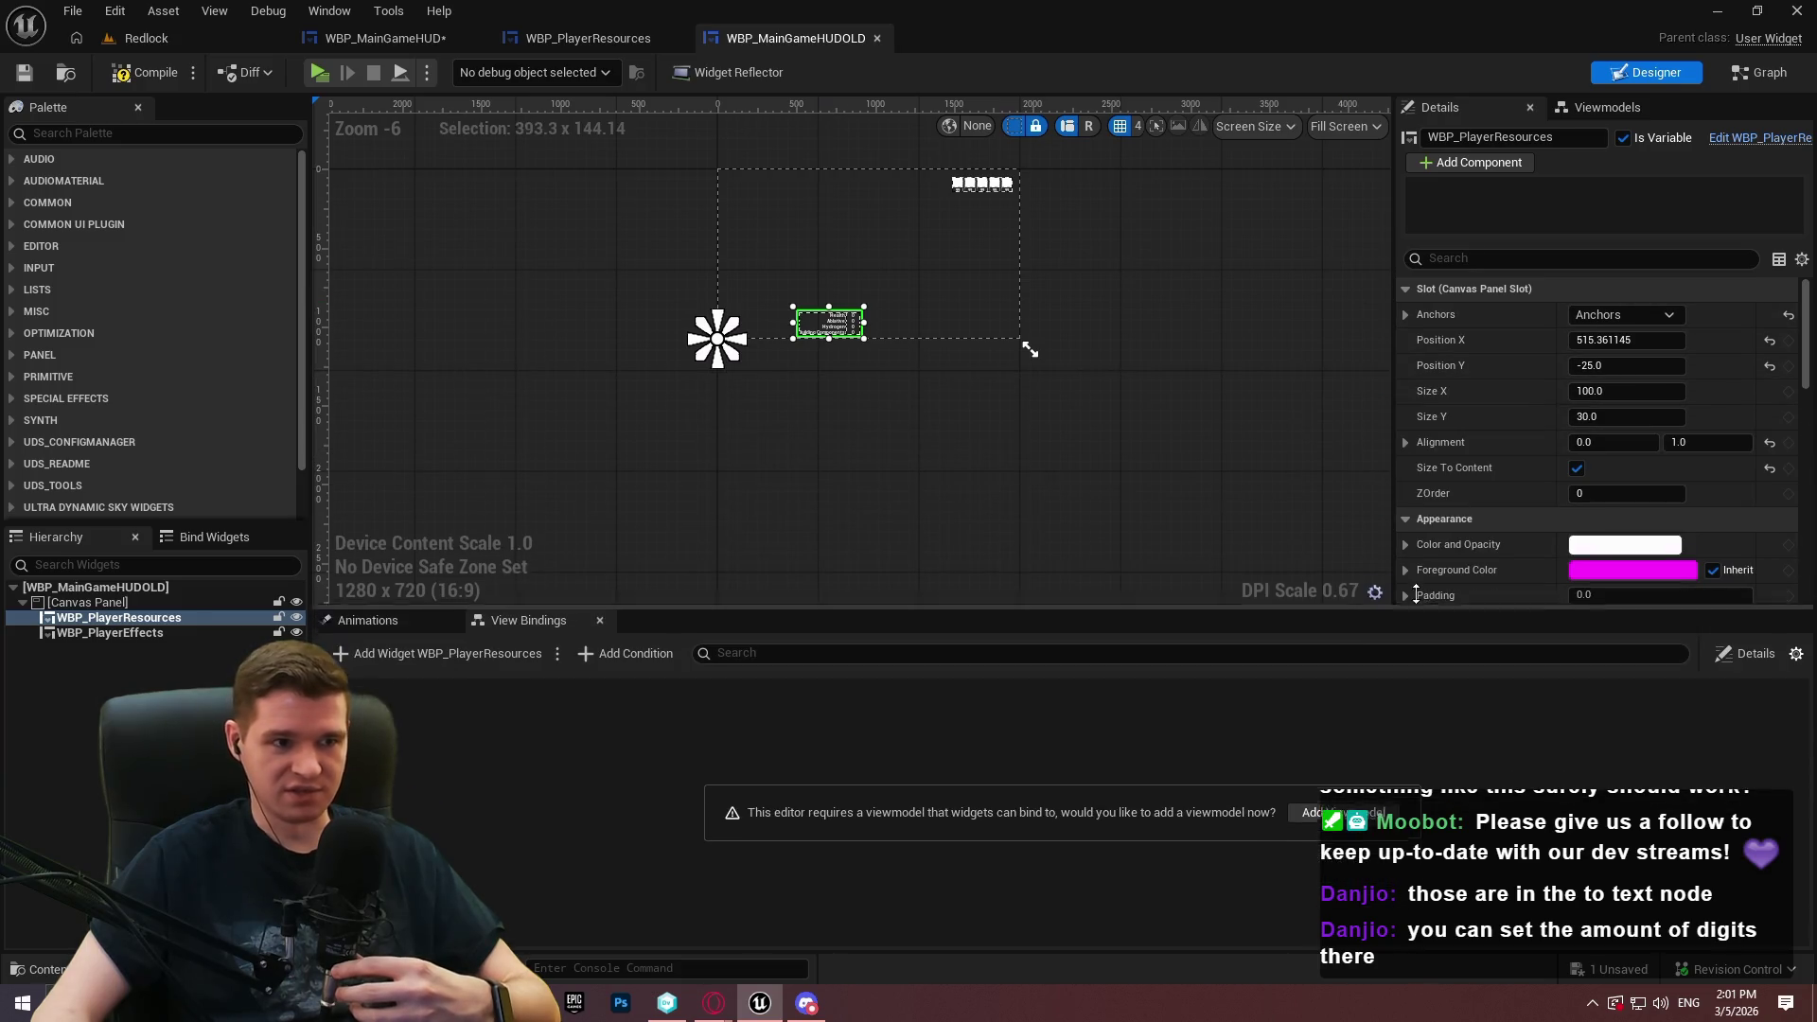
scroll(869, 336, up, 5)
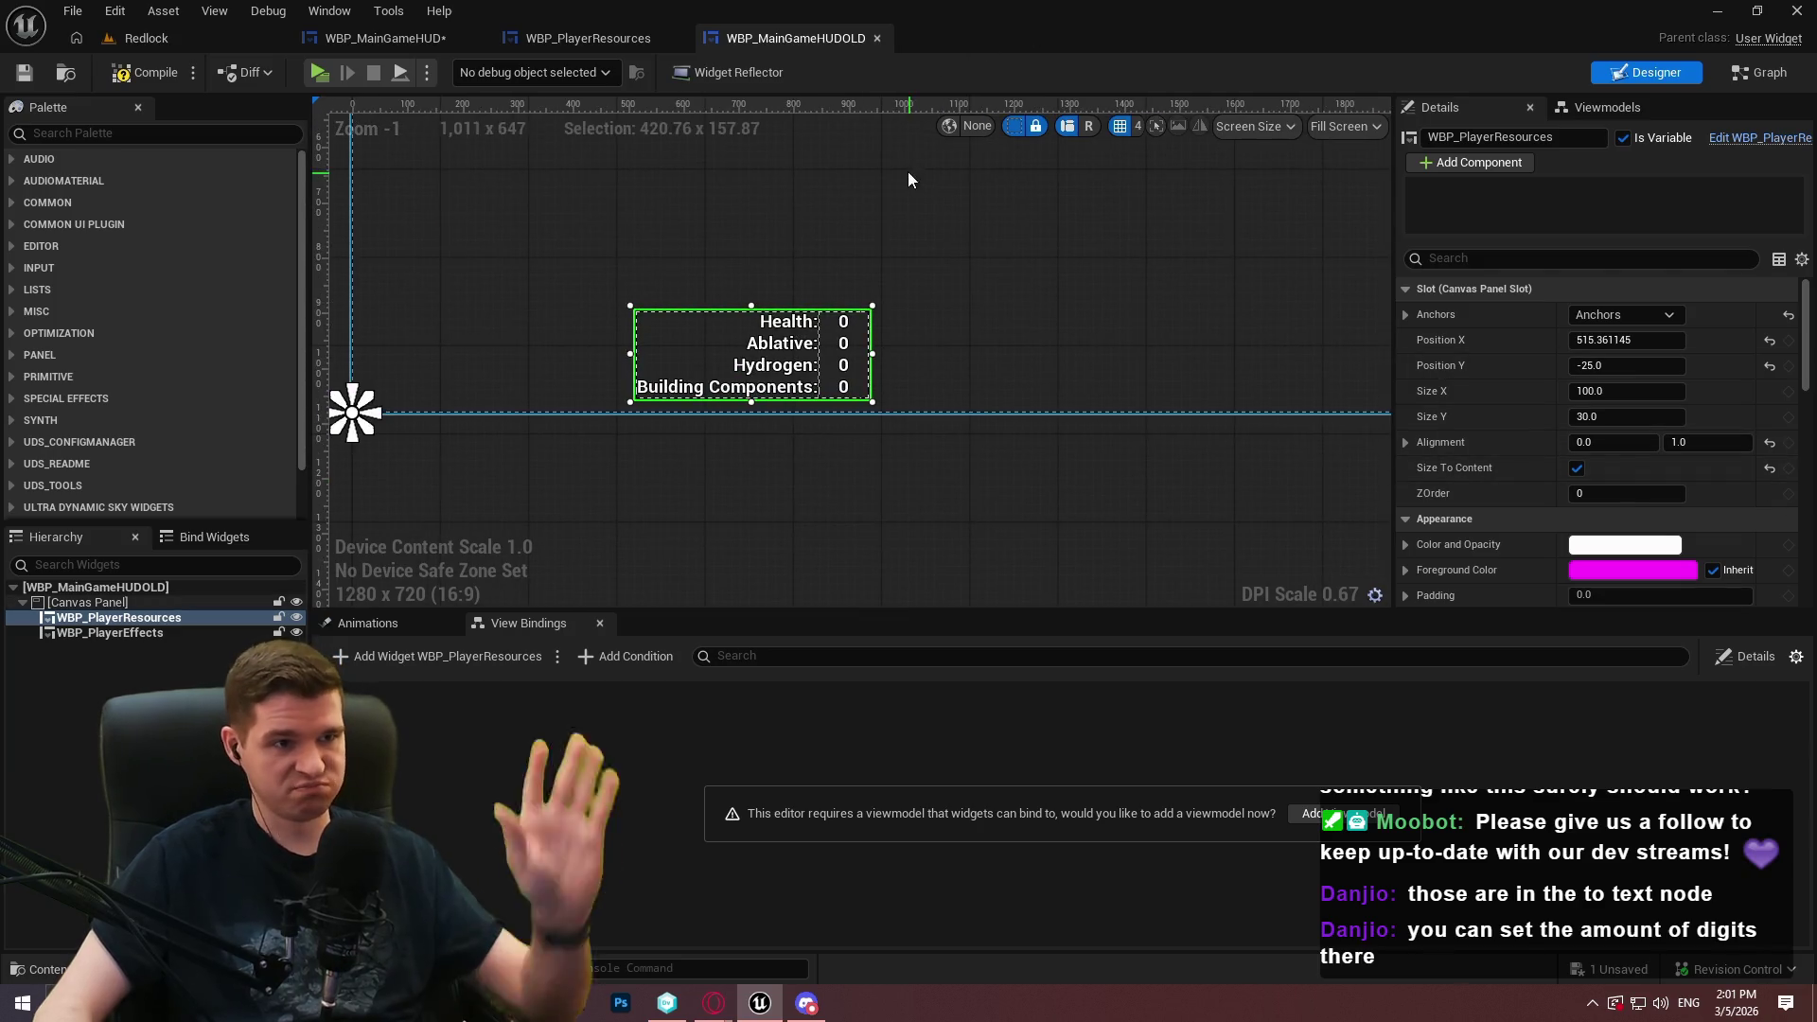
click(592, 38)
click(379, 39)
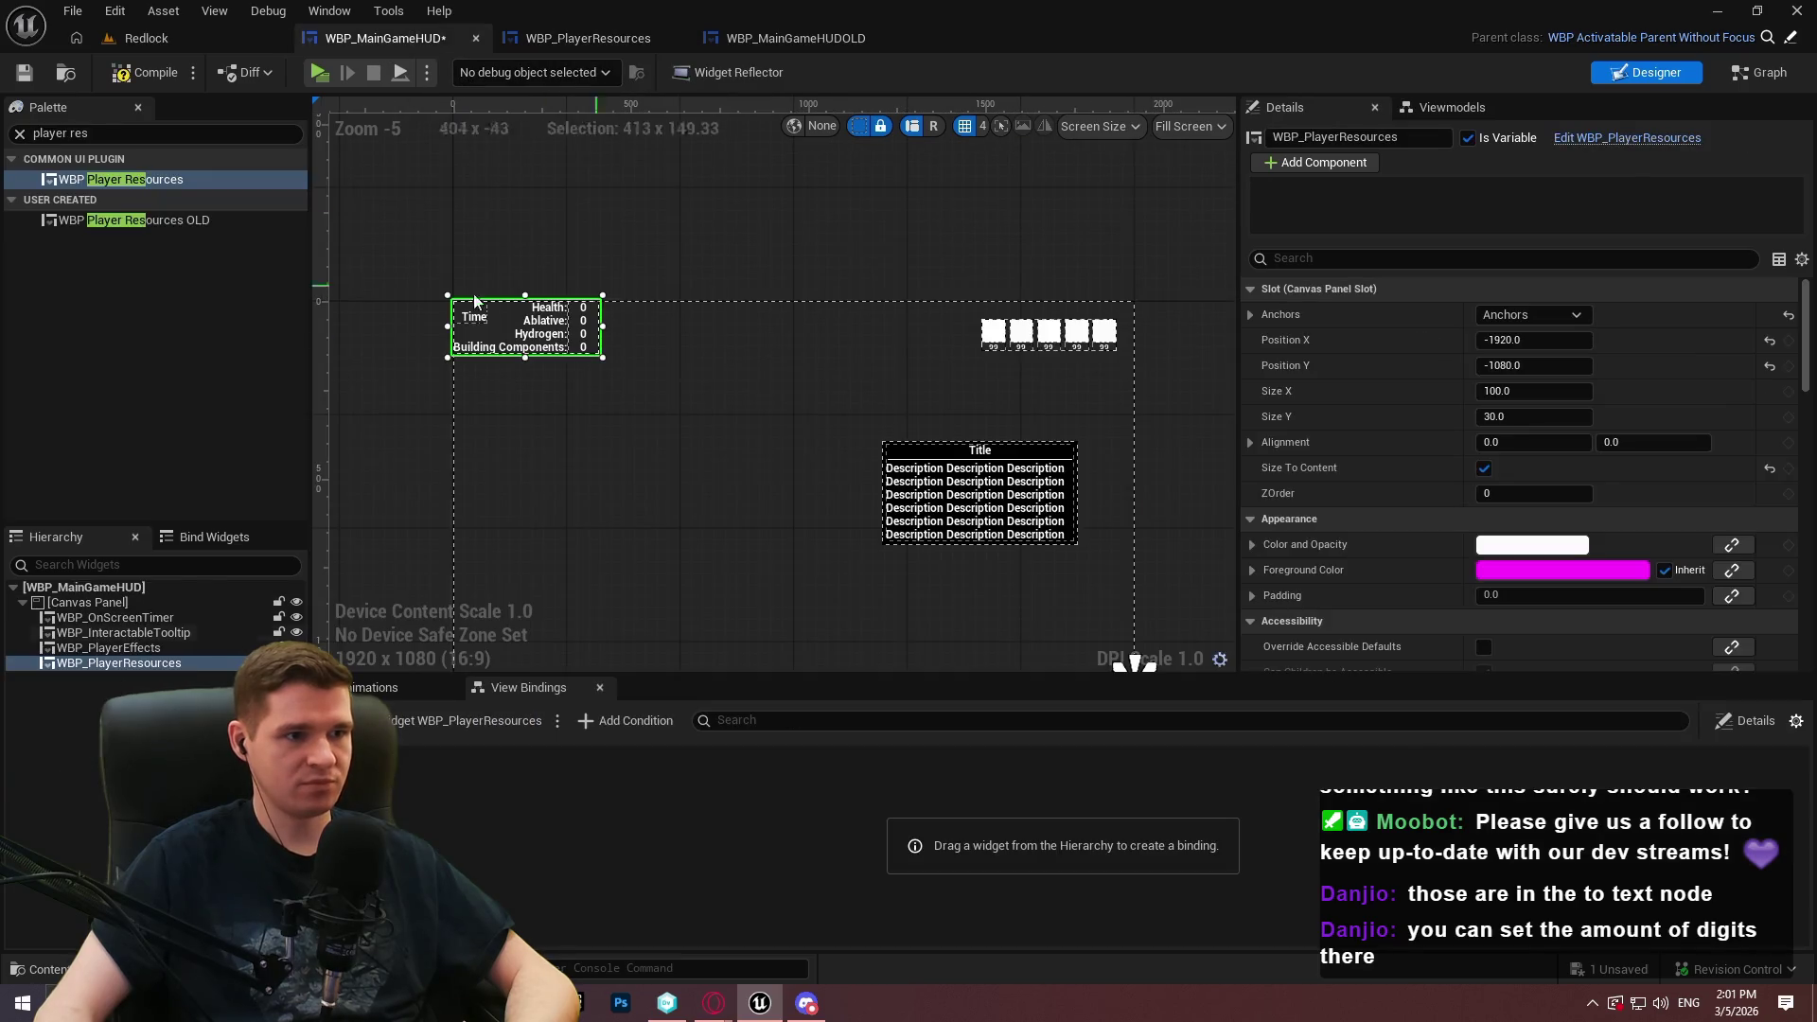
Anchor the resources widget bottom-left with a vertical alignment of 1.0
click(24, 76)
mouse_move(893, 386)
mouse_down()
mouse_move(893, 350)
mouse_move(993, 230)
mouse_up()
click(1553, 327)
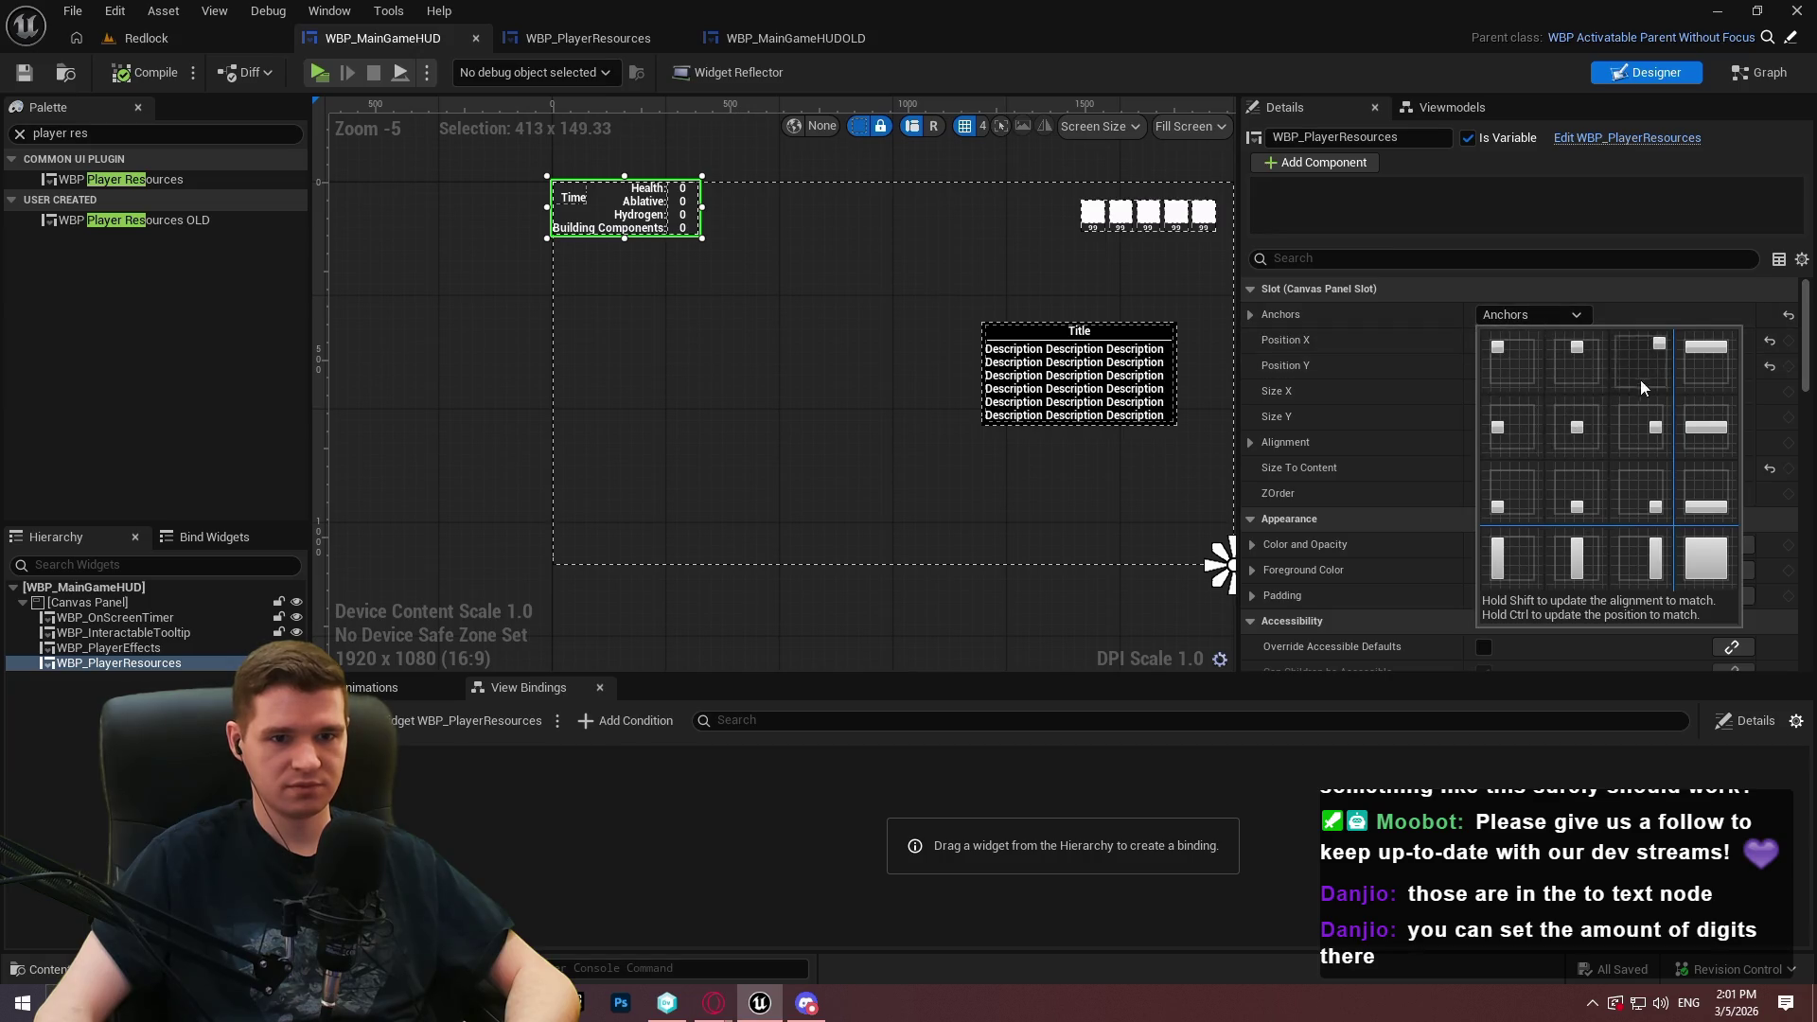
click(1507, 493)
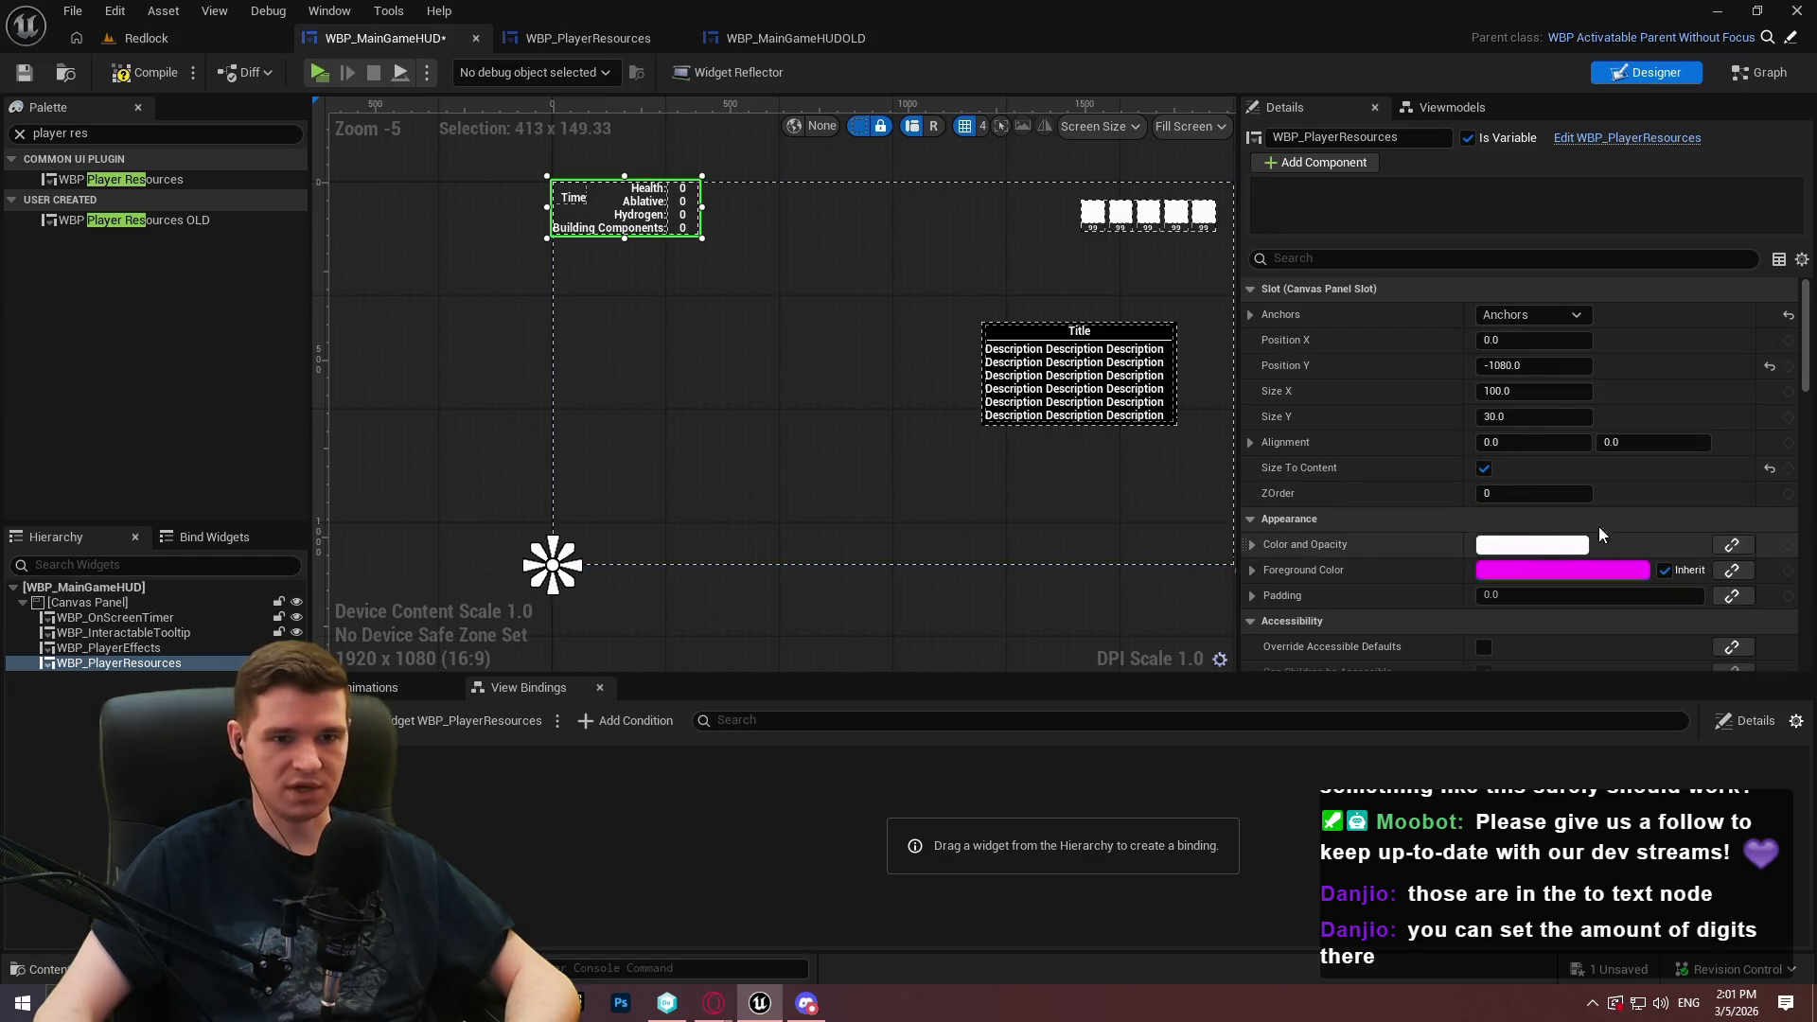
scroll(1514, 519, down, 2)
click(1663, 390)
text(1)
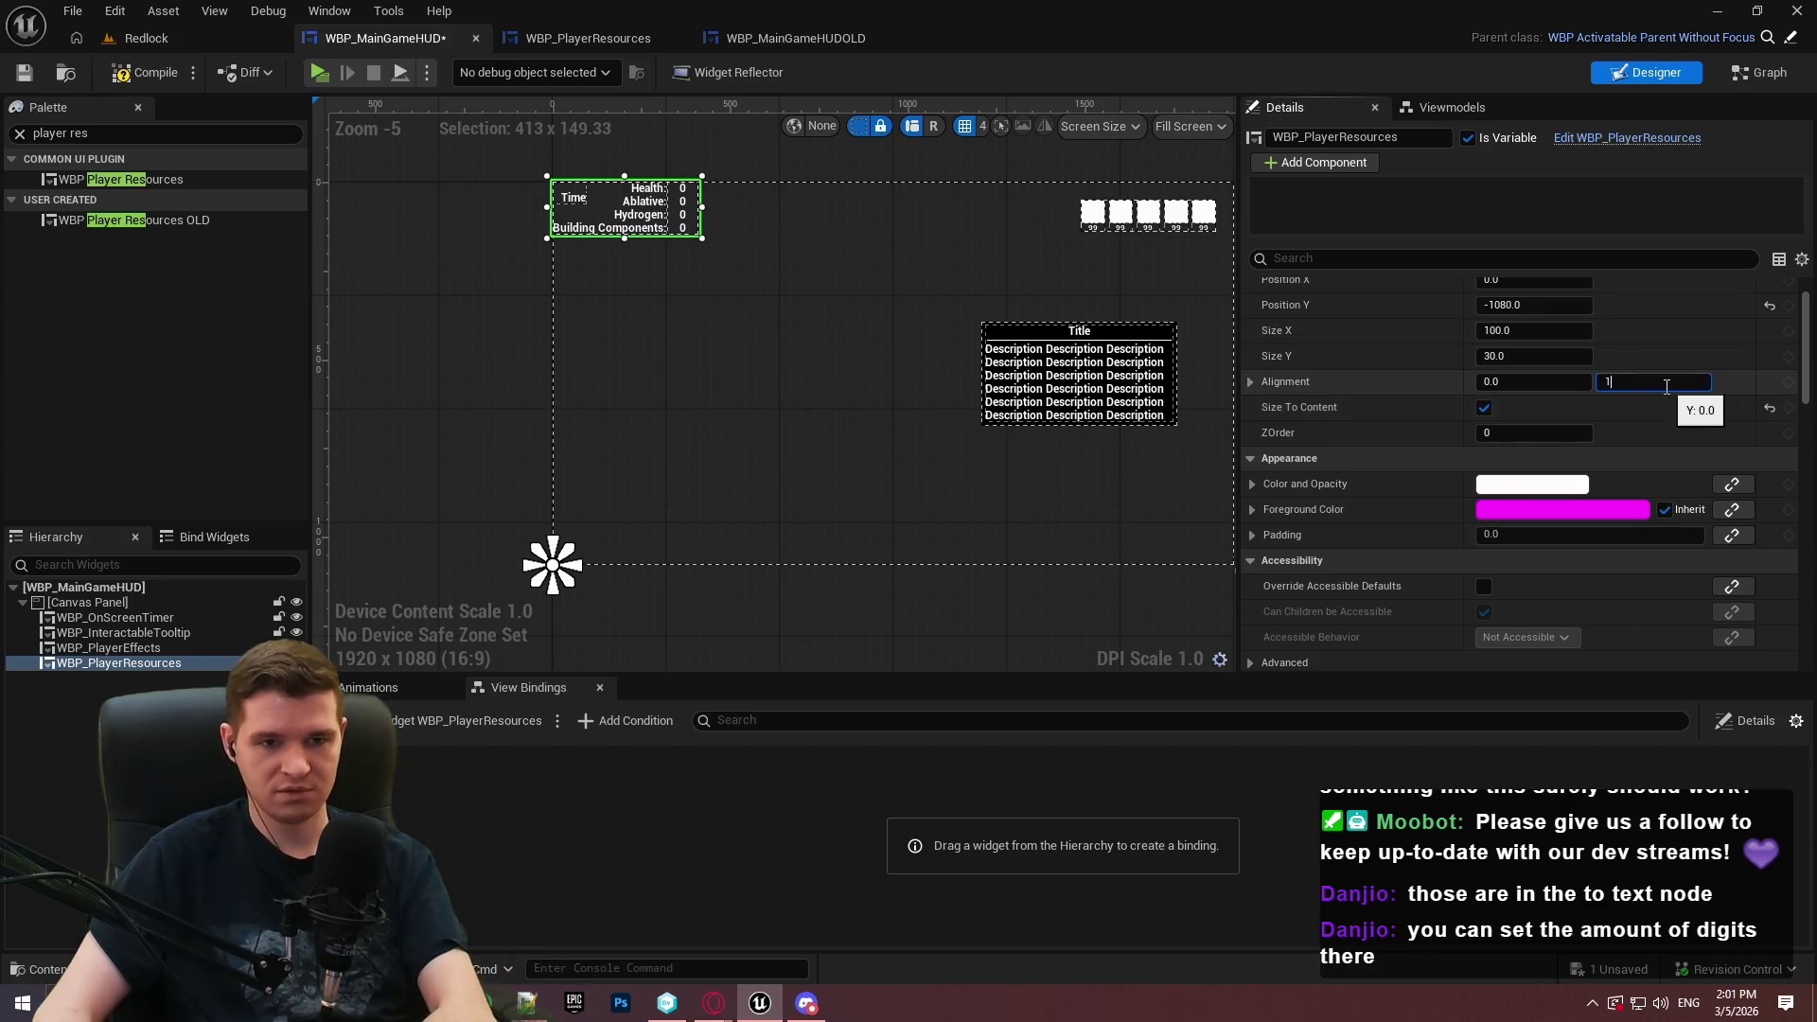
key(Return)
Set Position Y to 0 and keep Size X at 100
click(1529, 305)
text(0)
key(Return)
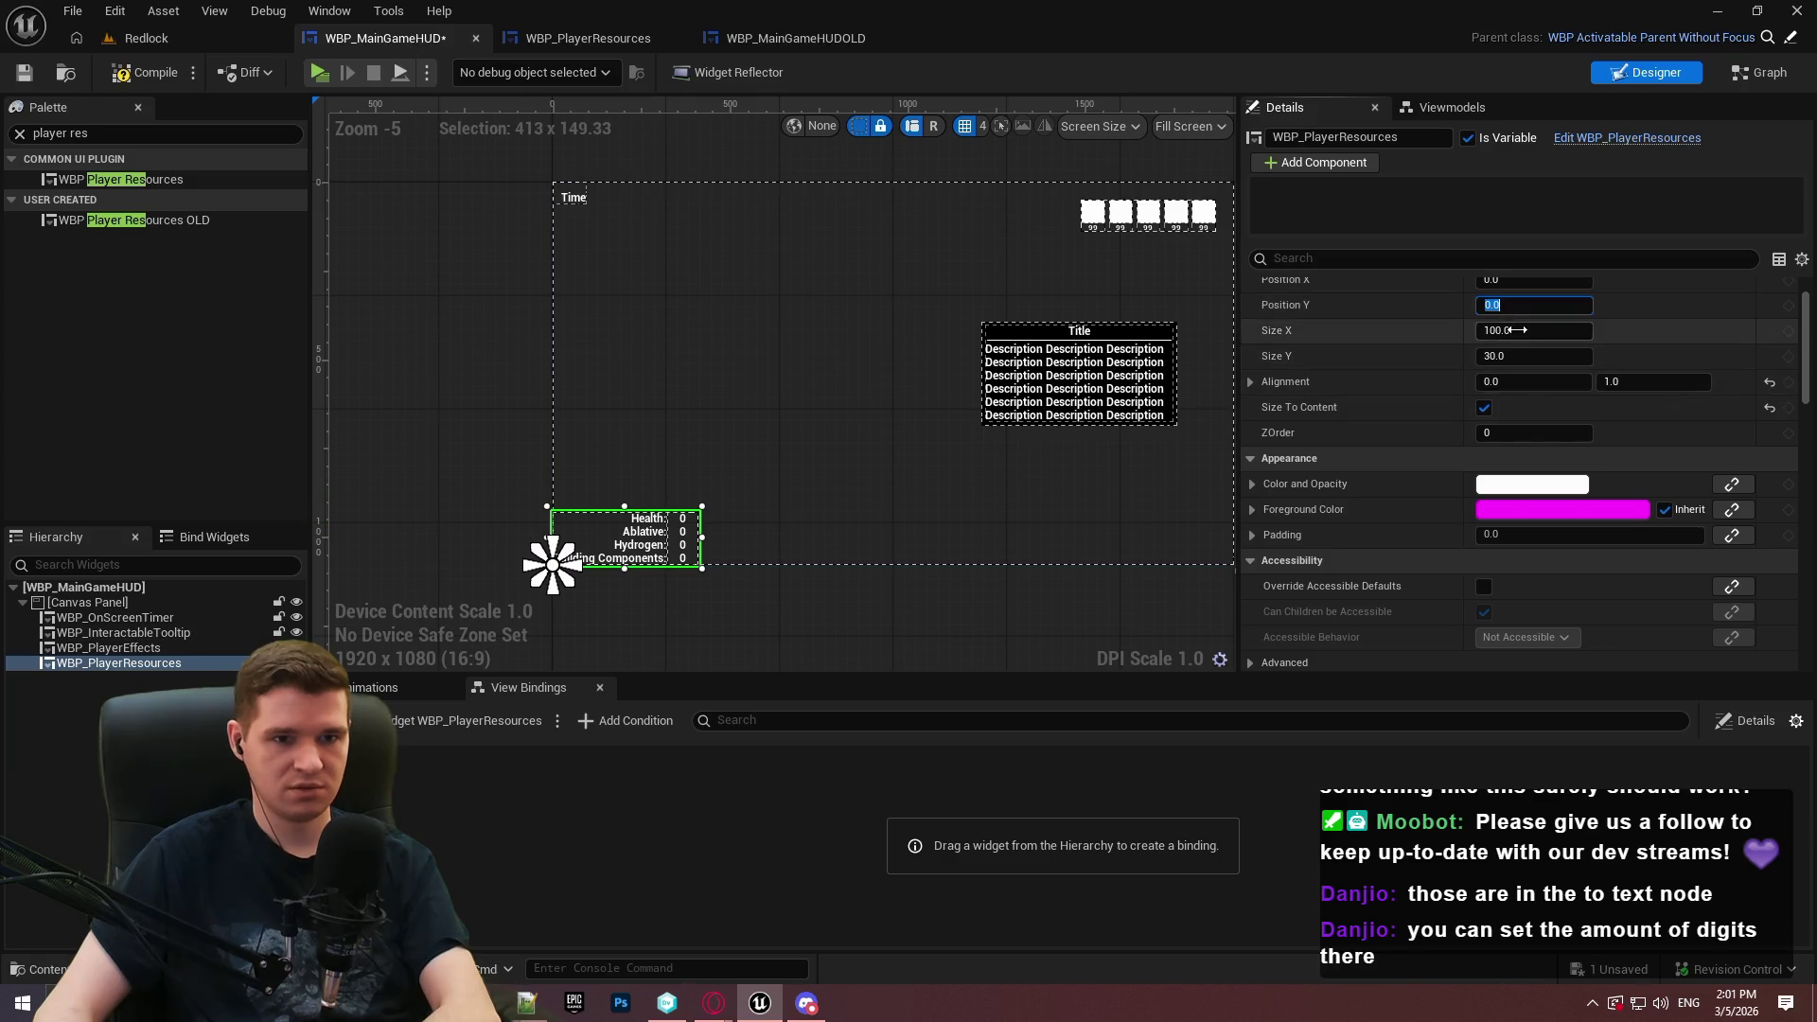
click(1513, 330)
text(-25)
key(Return)
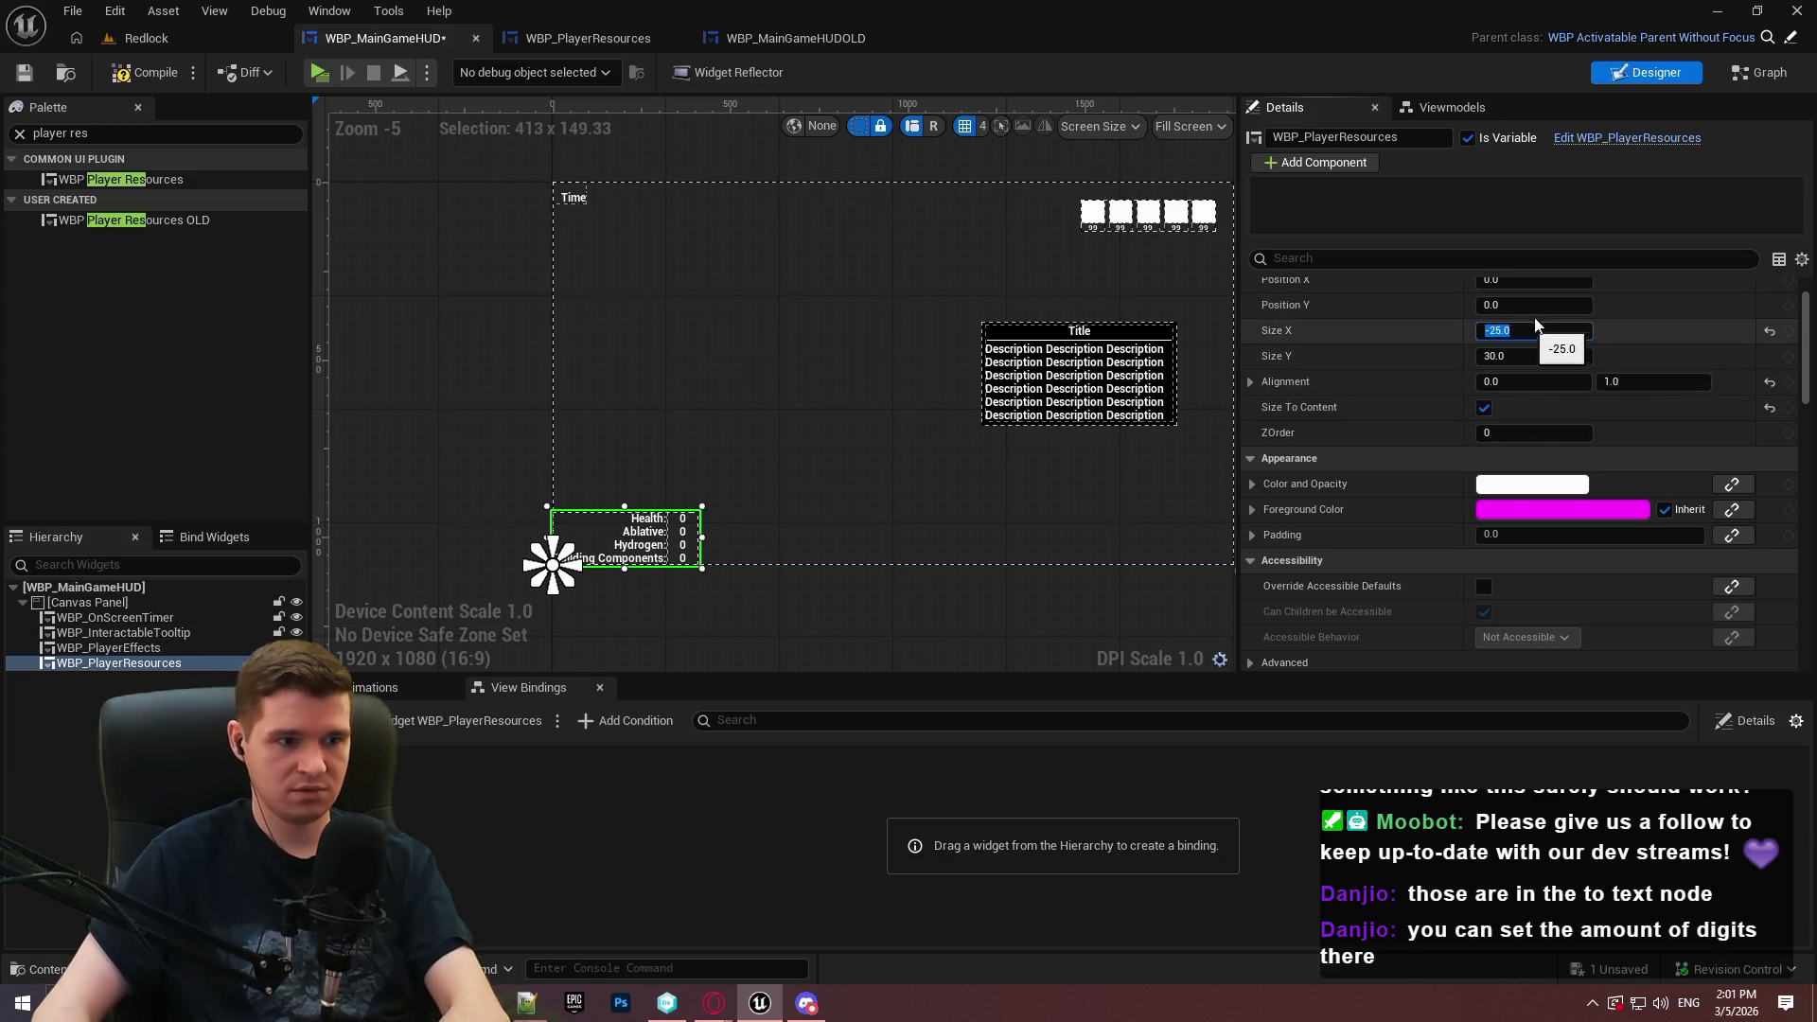
click(1723, 348)
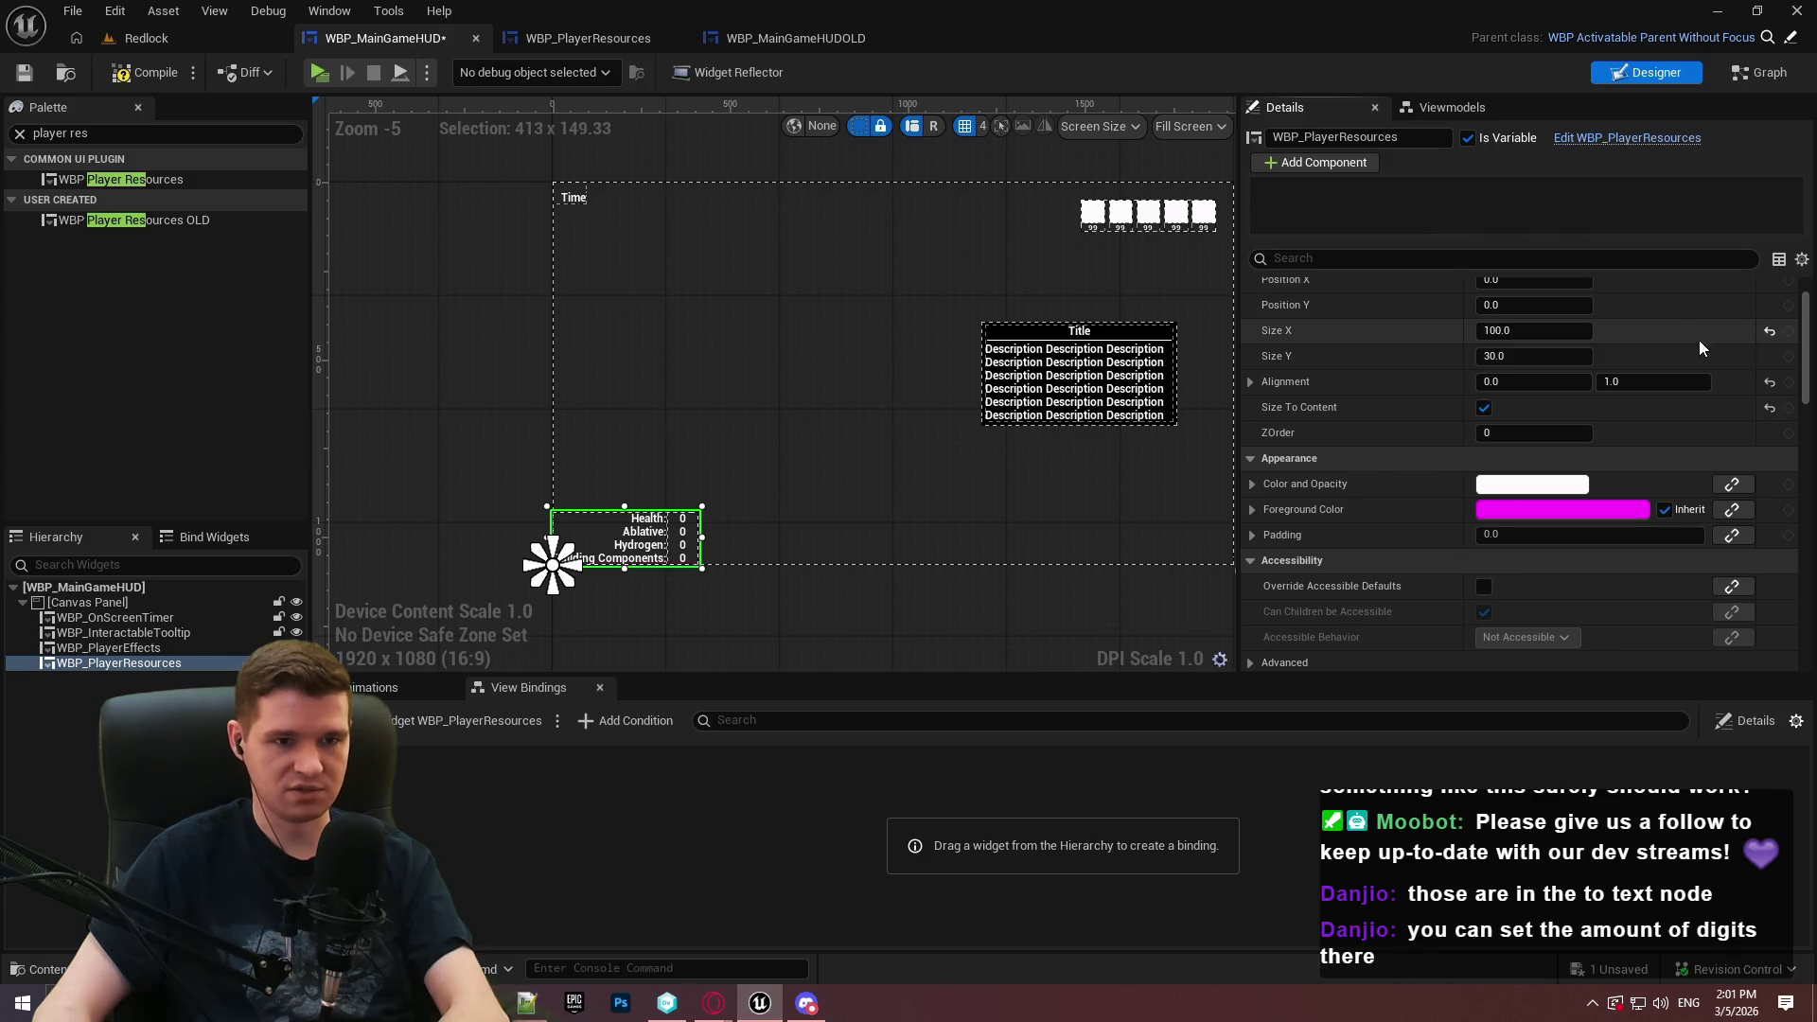
key(ctrl+z)
Set Position Y to -25 and Position X to 500, then save the HUD
click(1534, 282)
click(1534, 336)
text(-25)
key(Return)
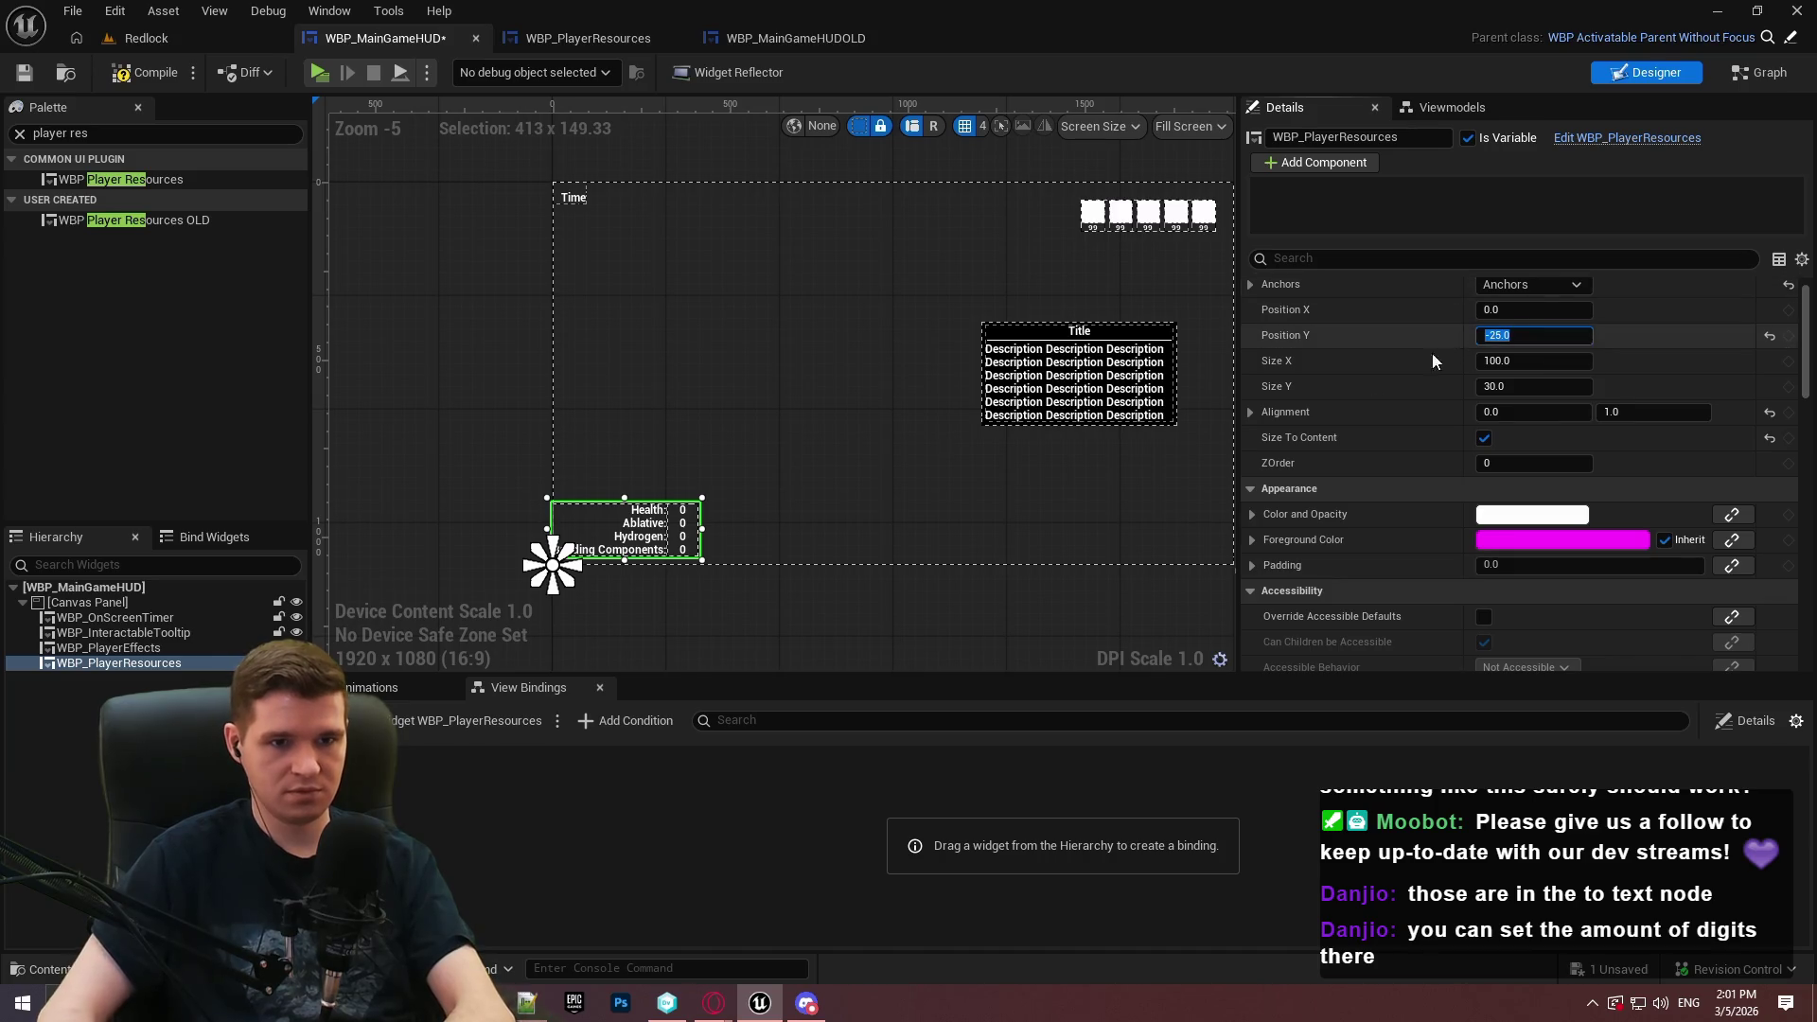
click(1553, 310)
text(500)
key(Return)
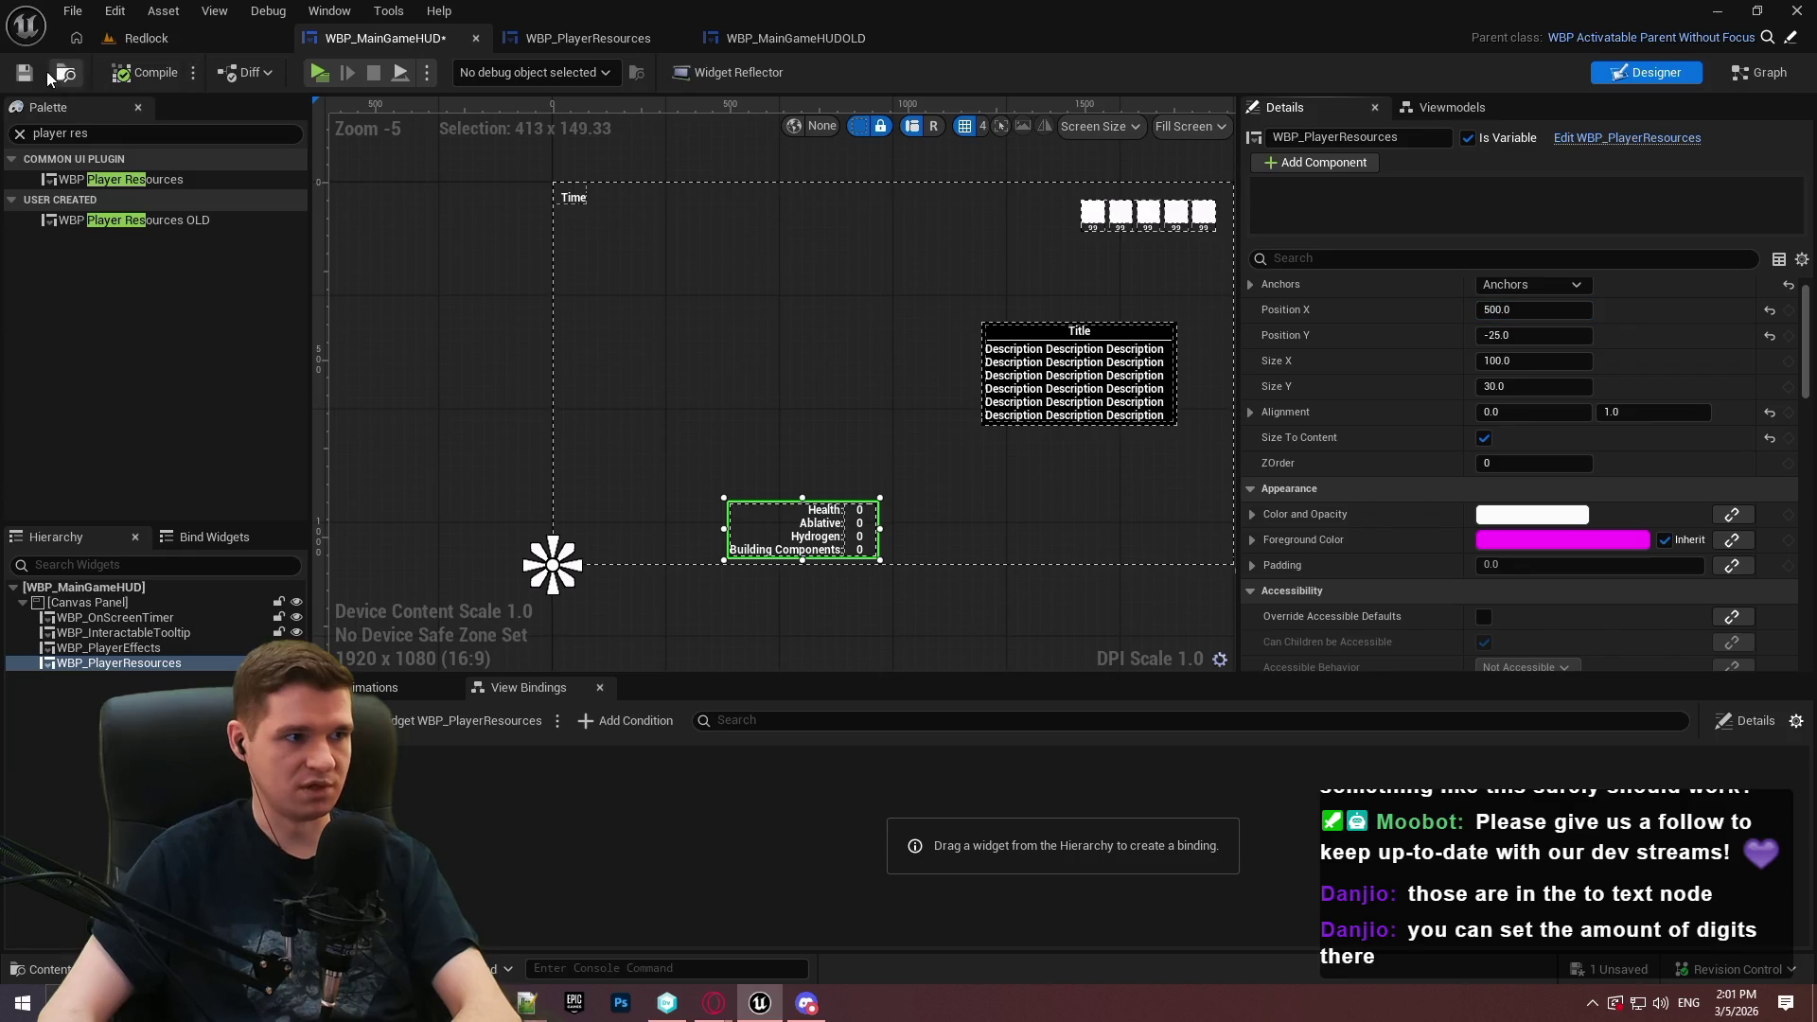
key(ctrl+s)
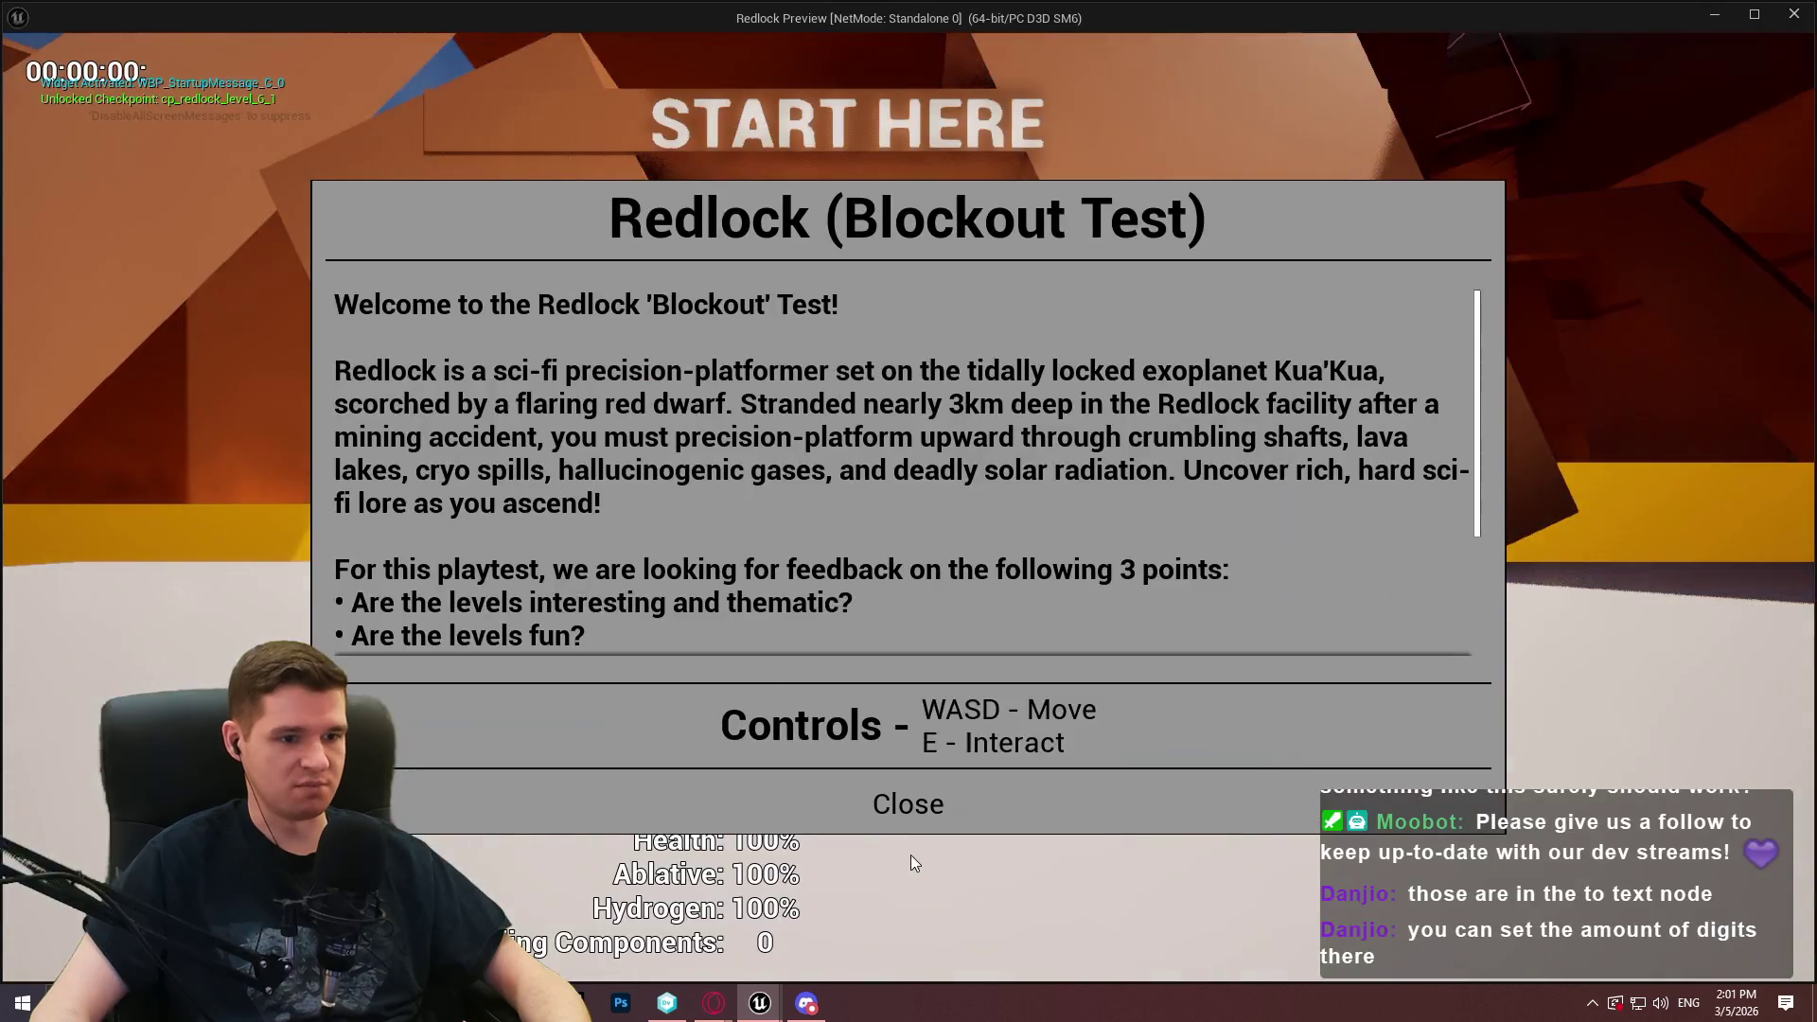
click(909, 917)
key(w)
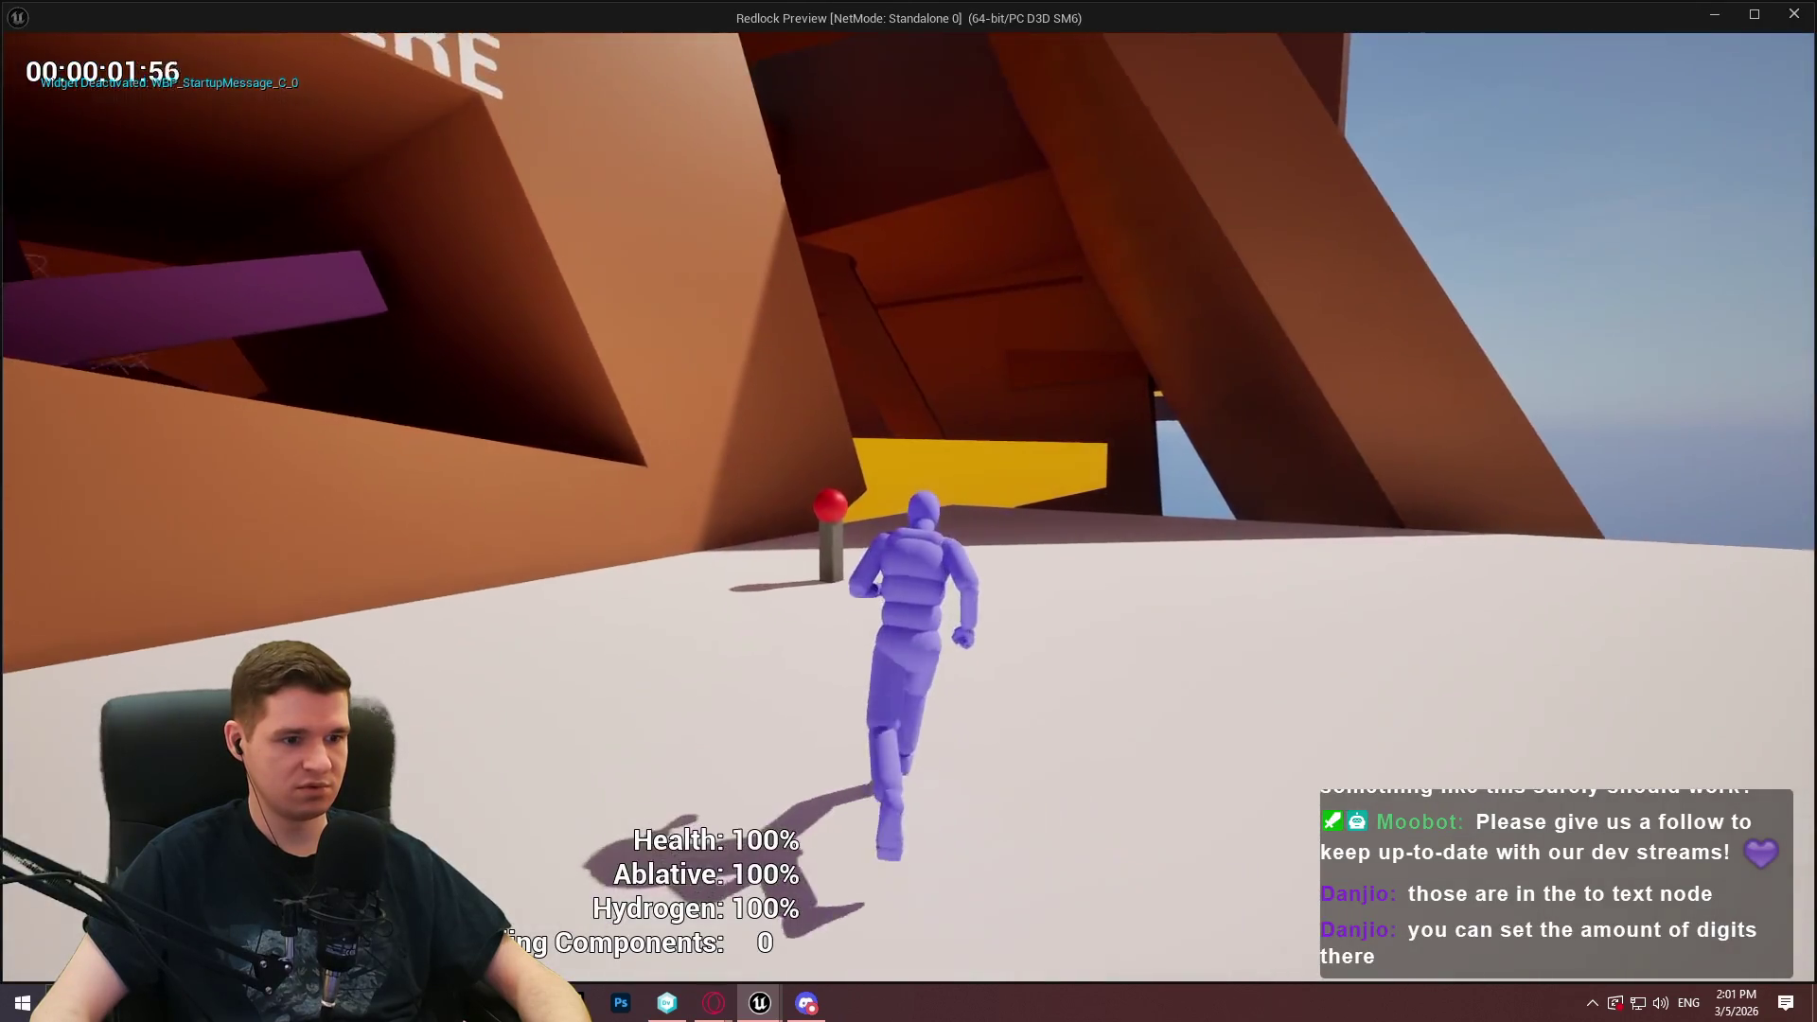
key(space)
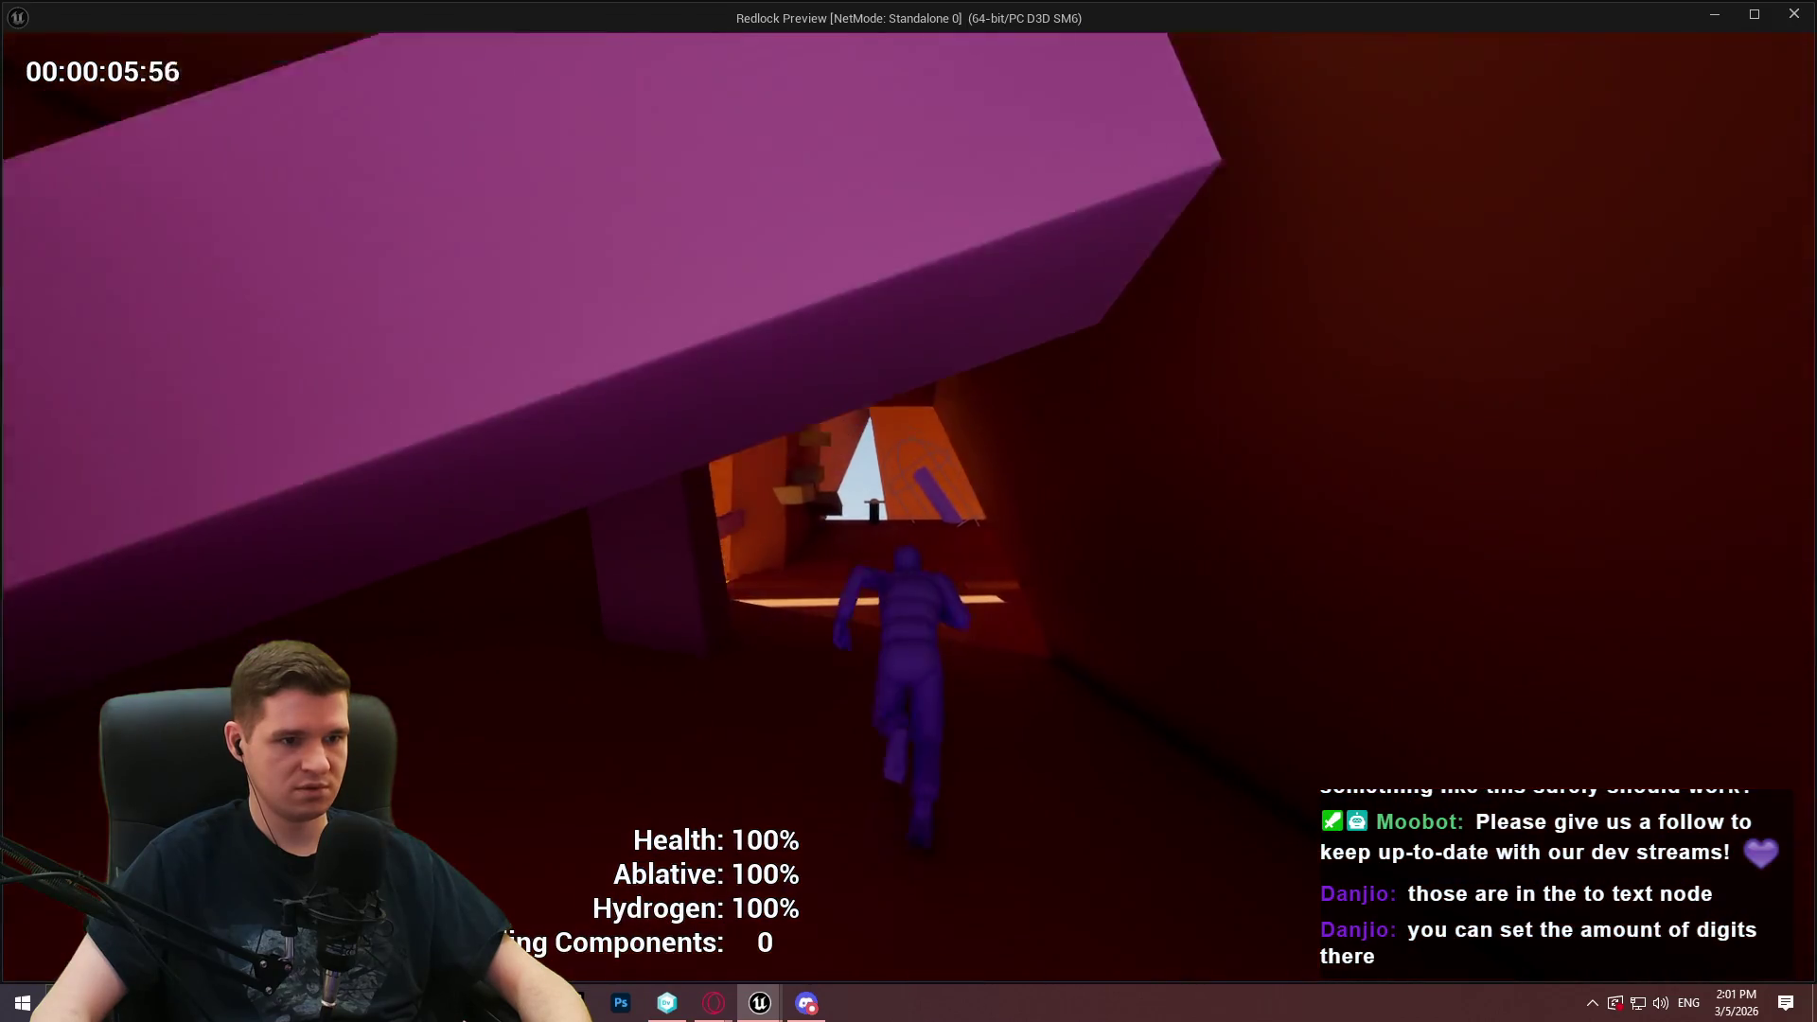
key(space)
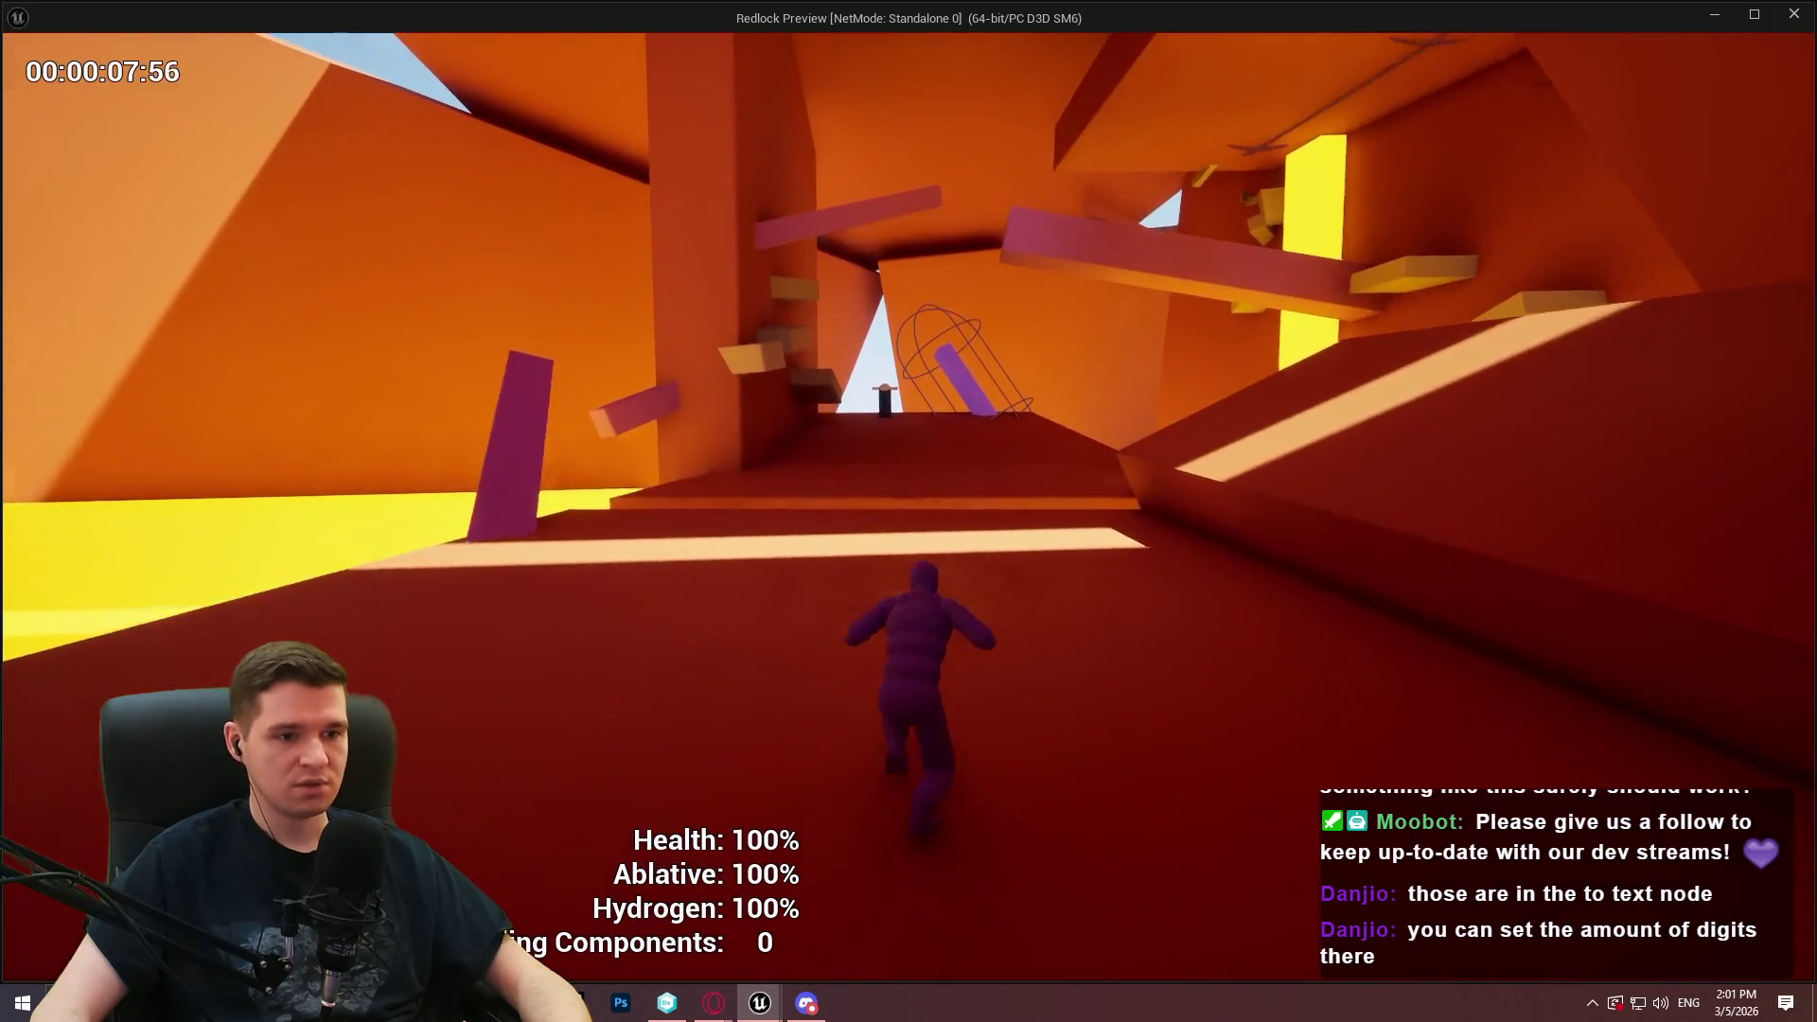
key(space)
key(space)
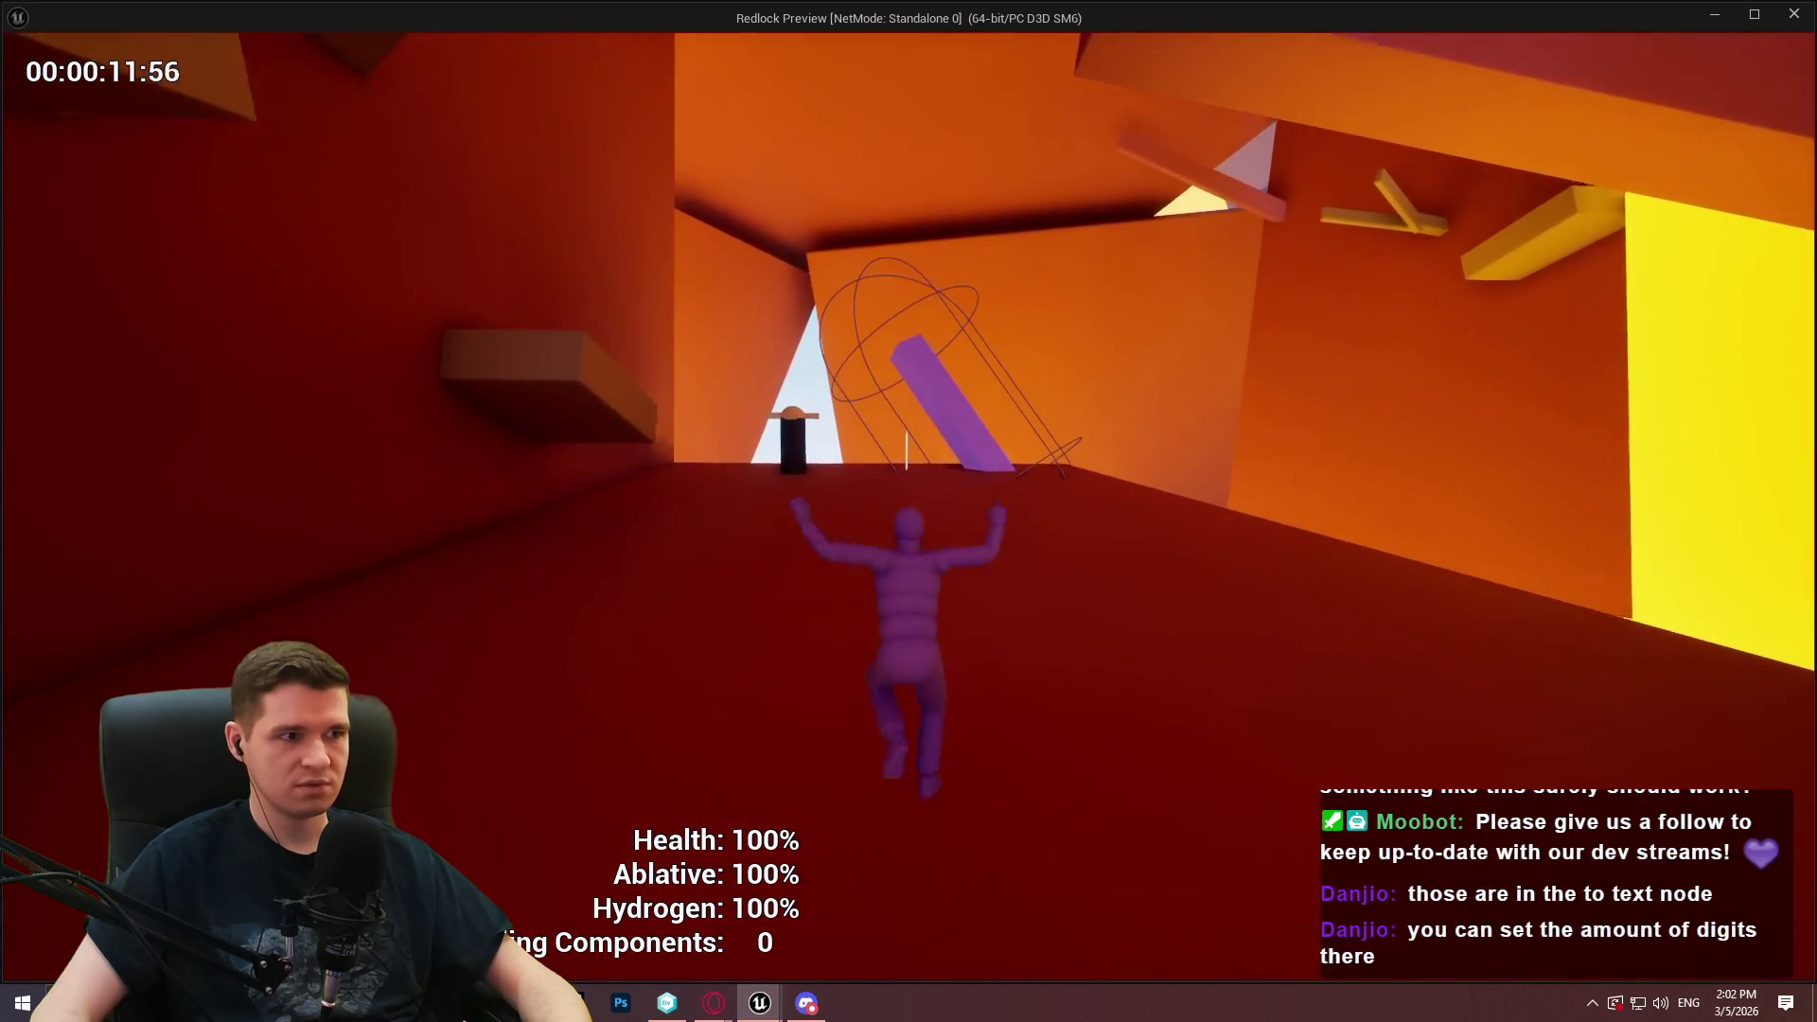
key(w)
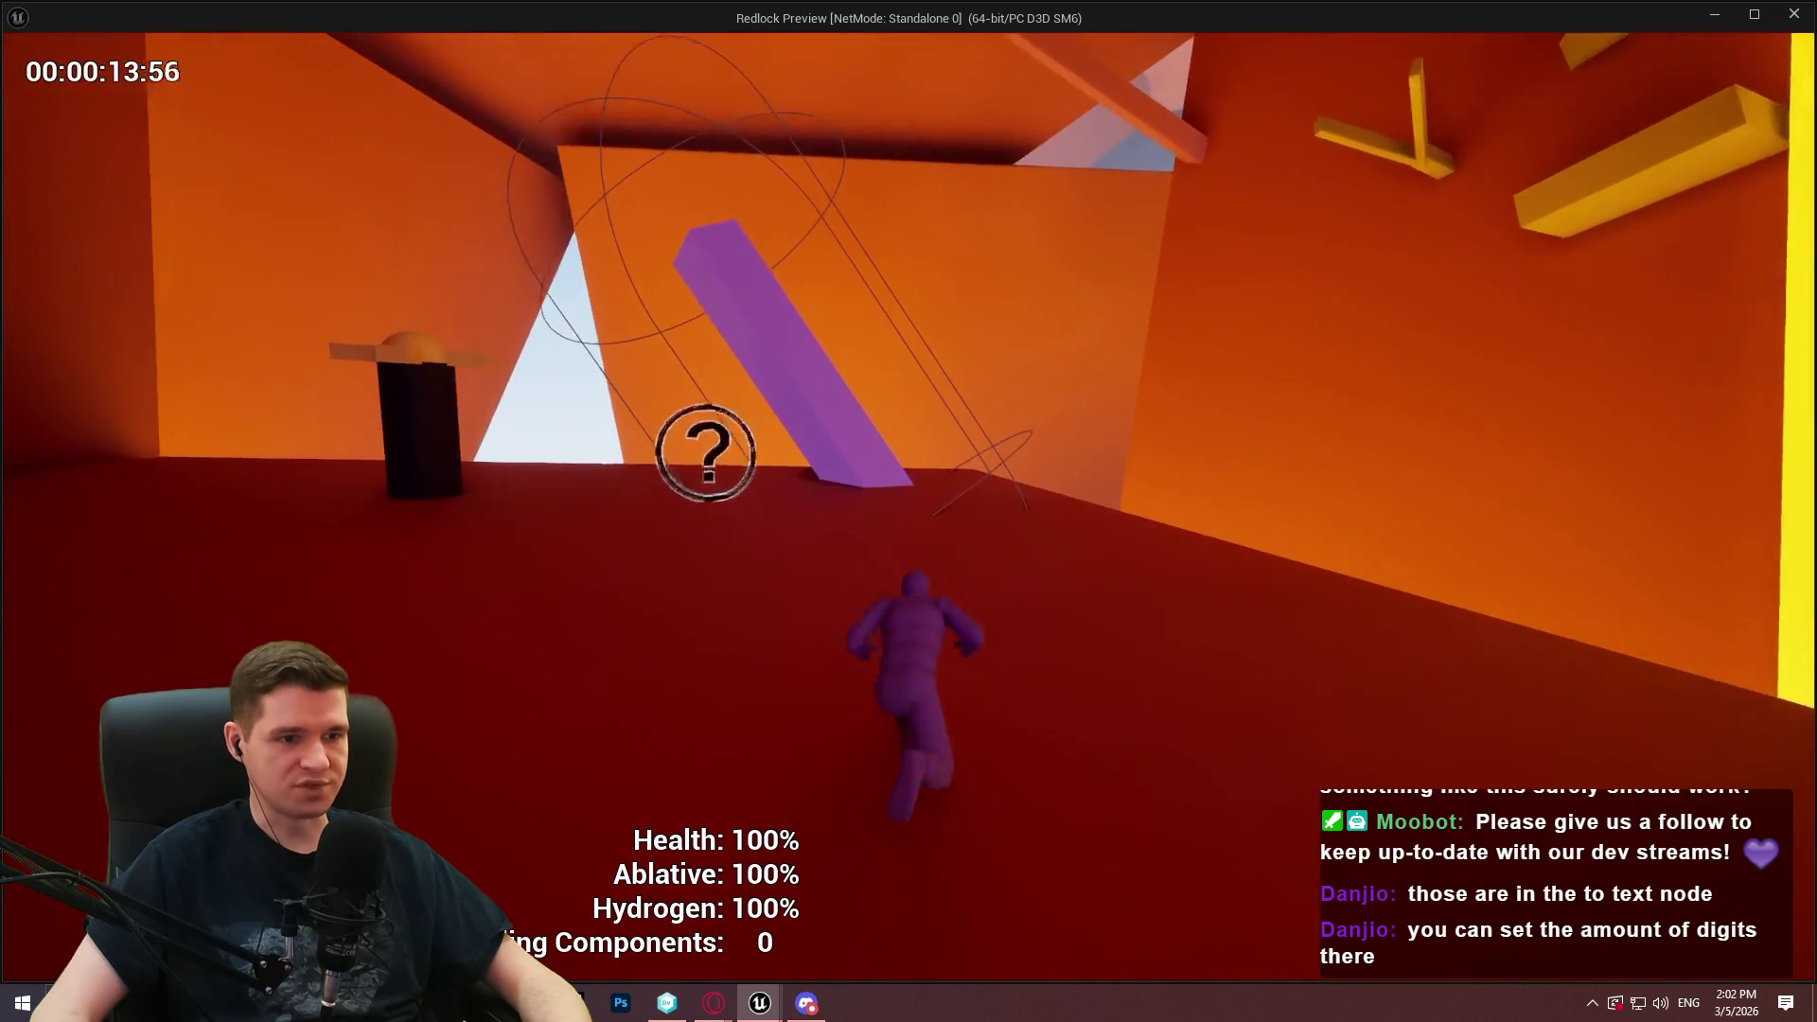
key(w)
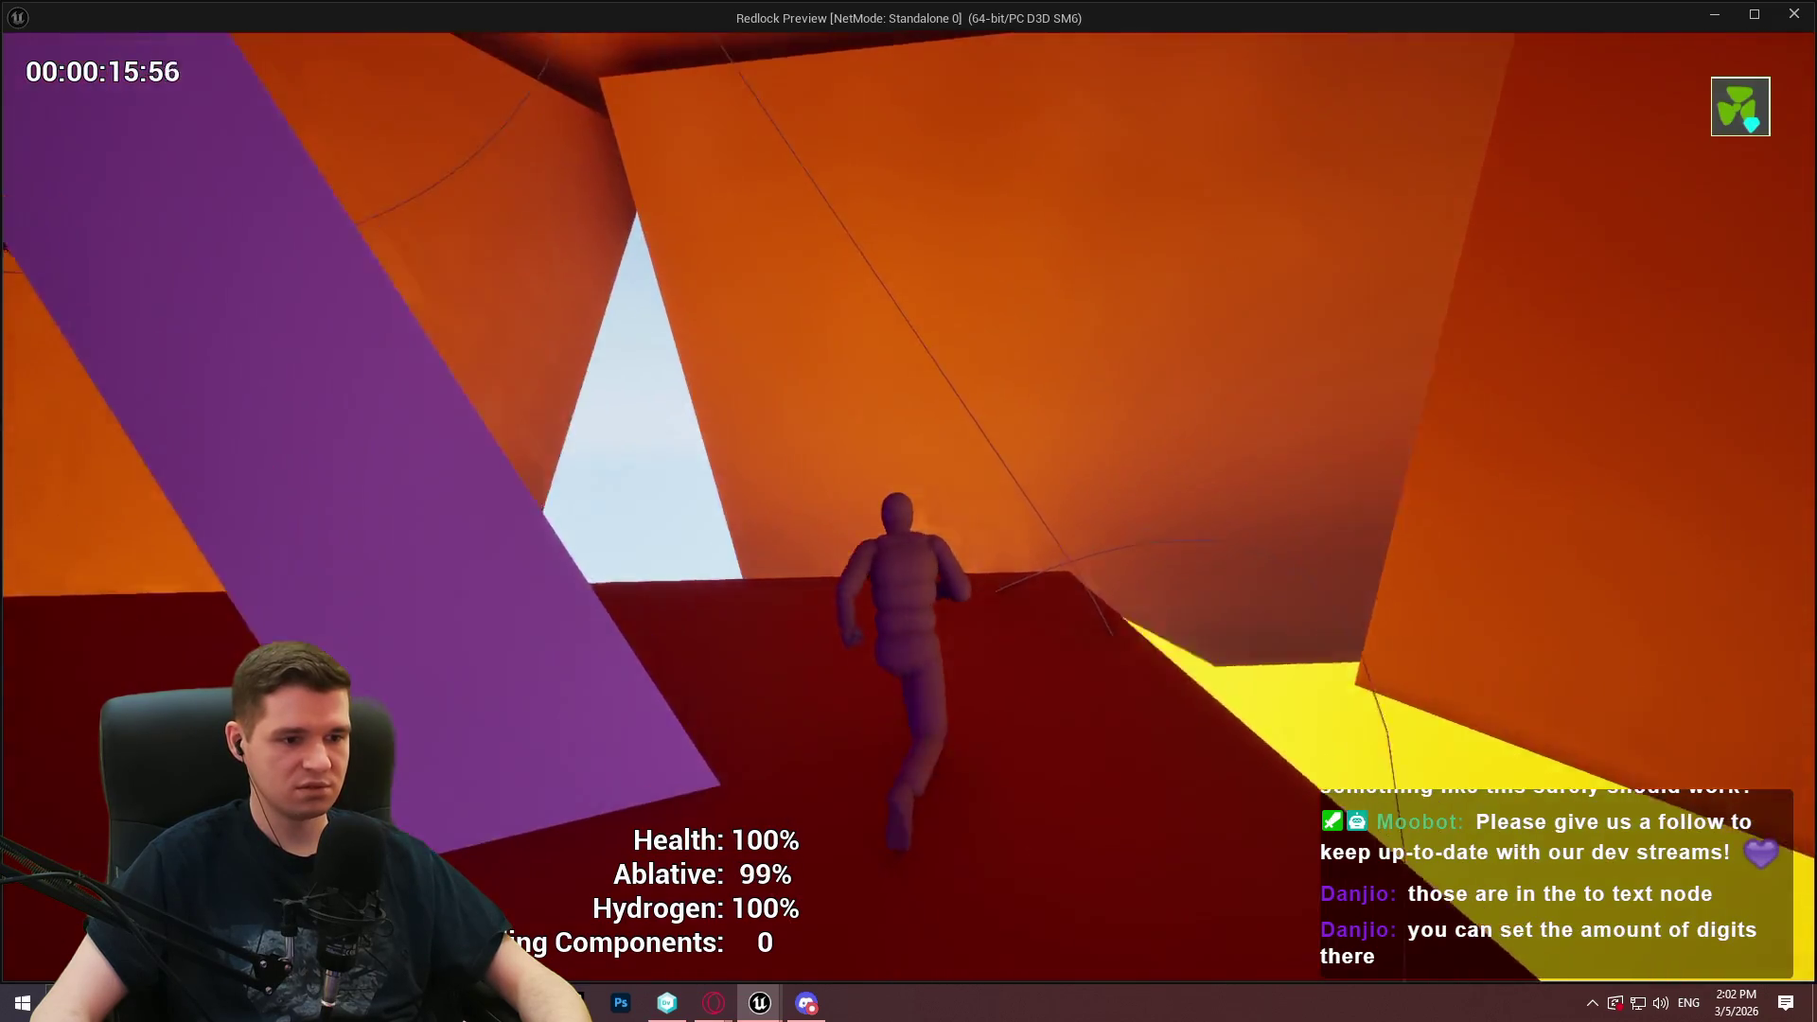
key(w)
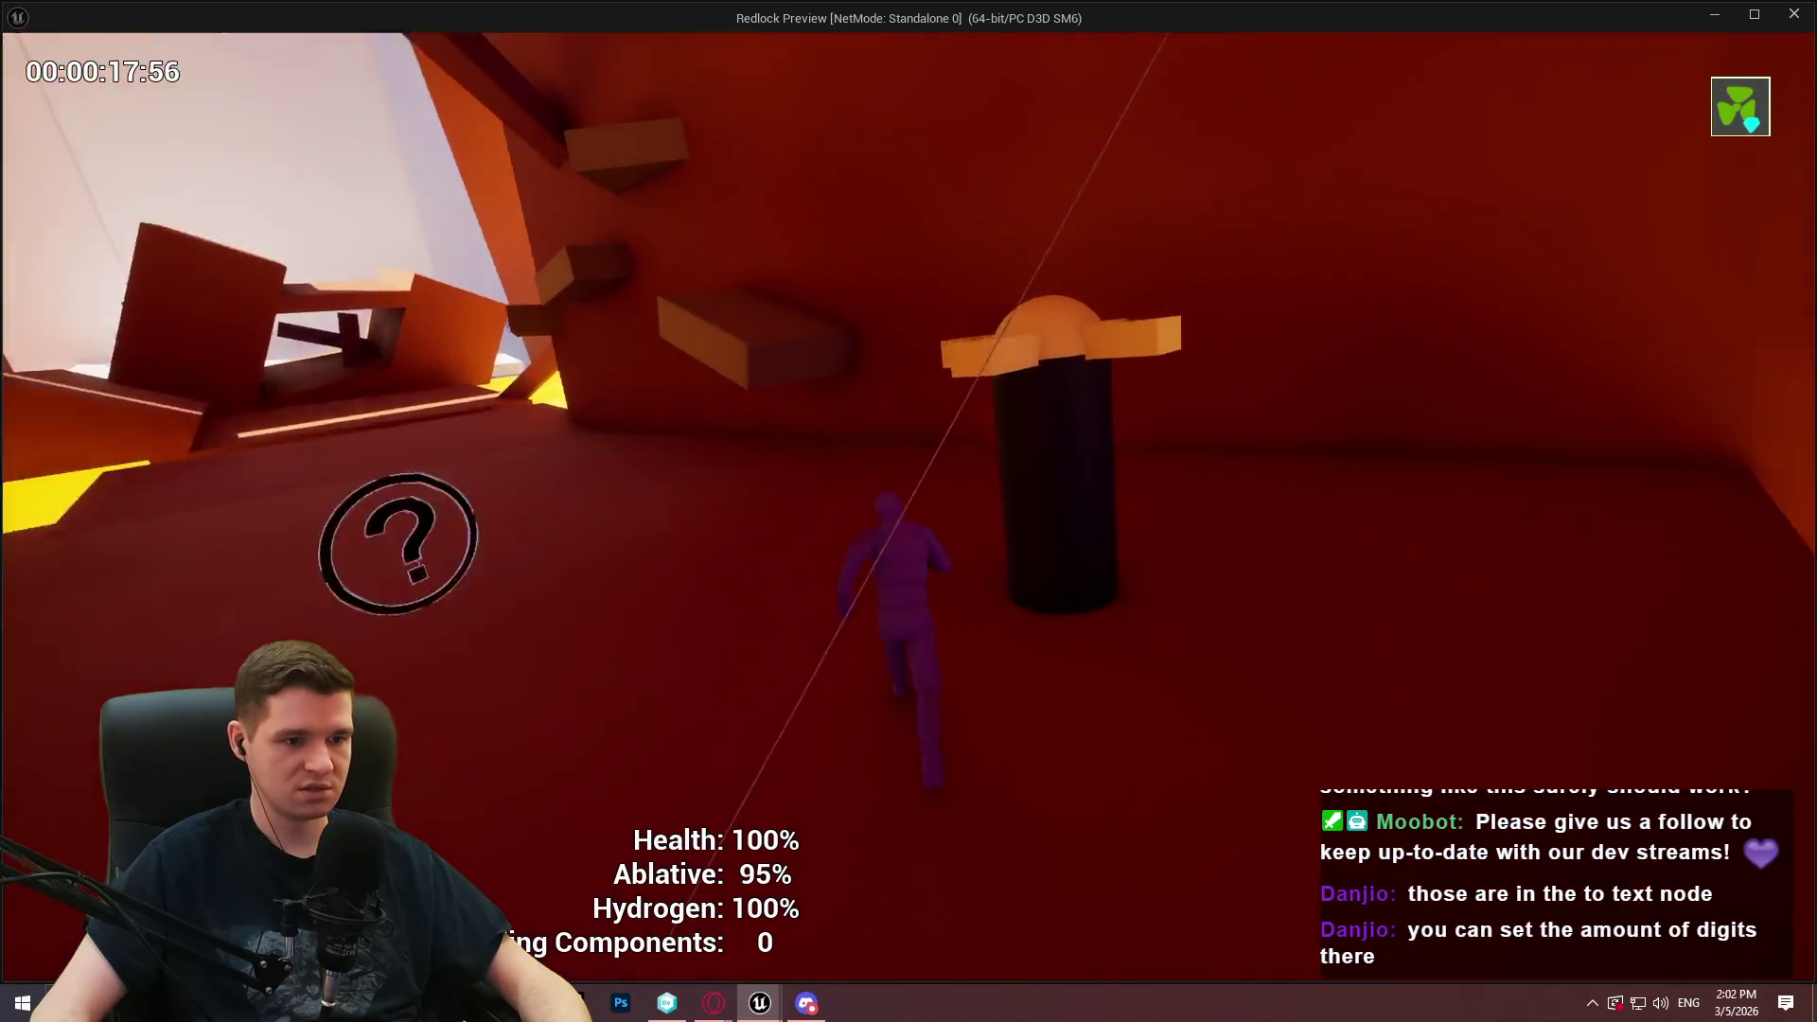
key(e)
key(w)
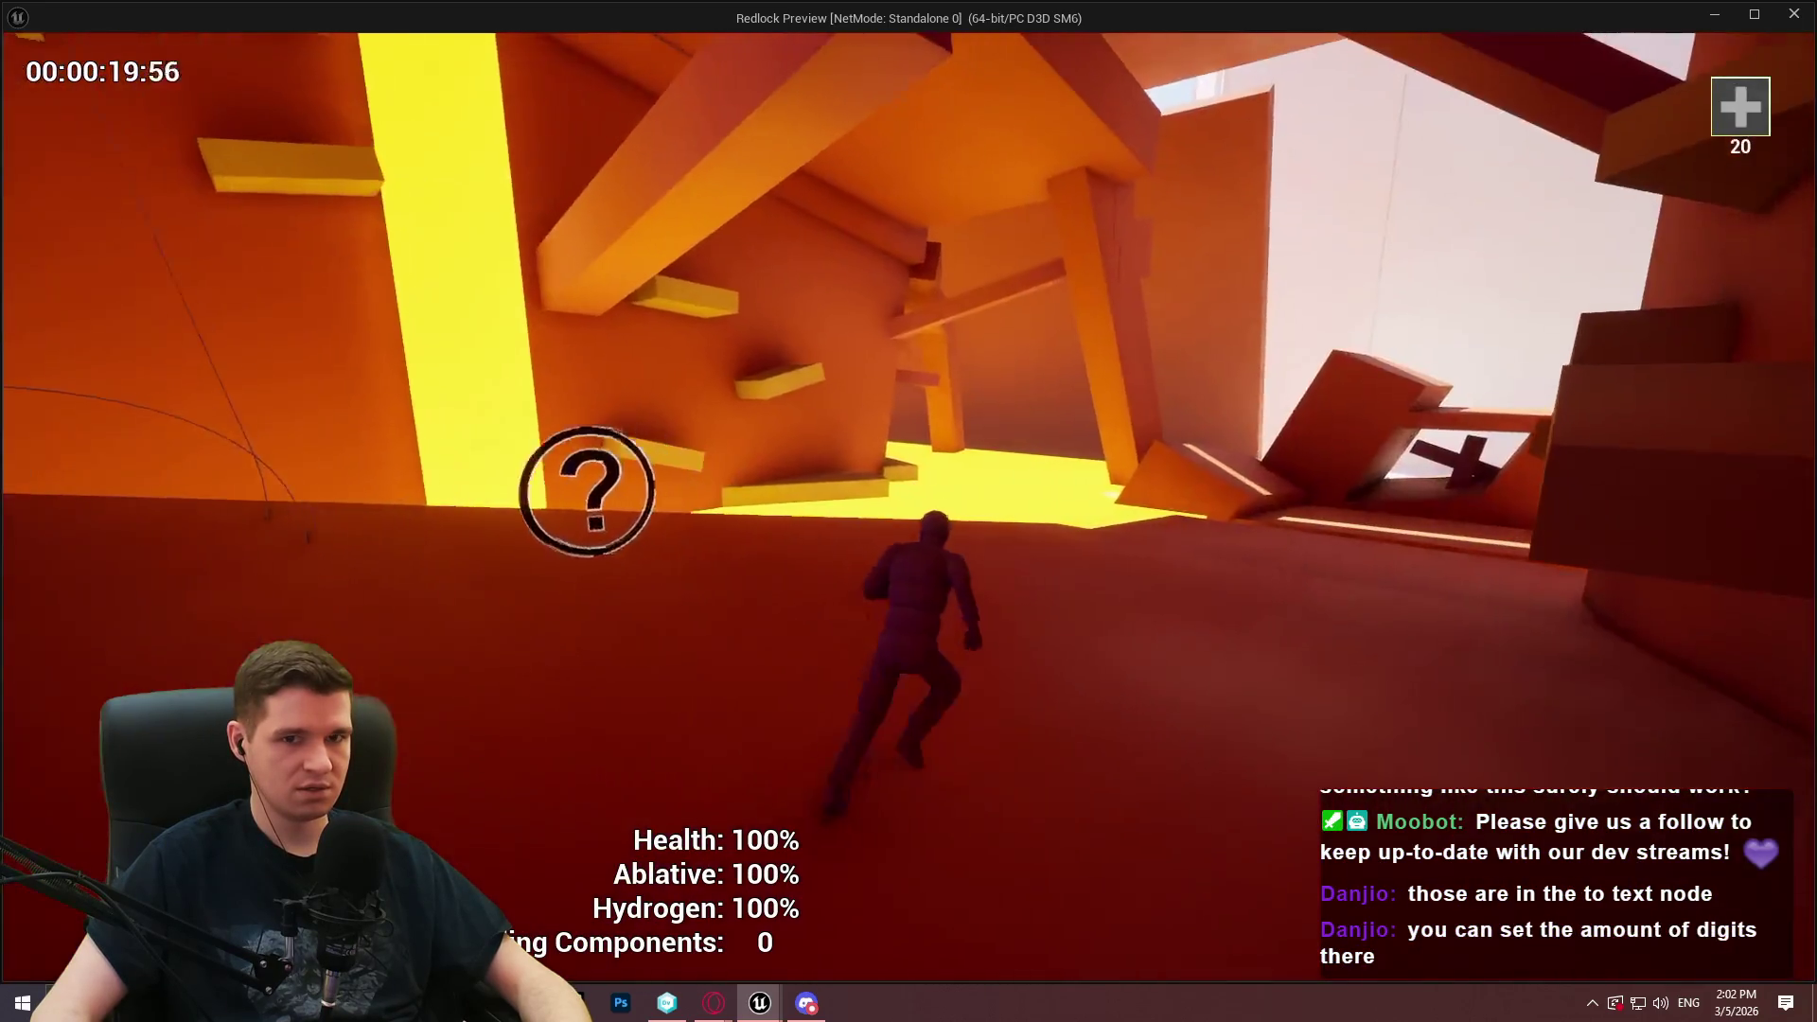
key(w)
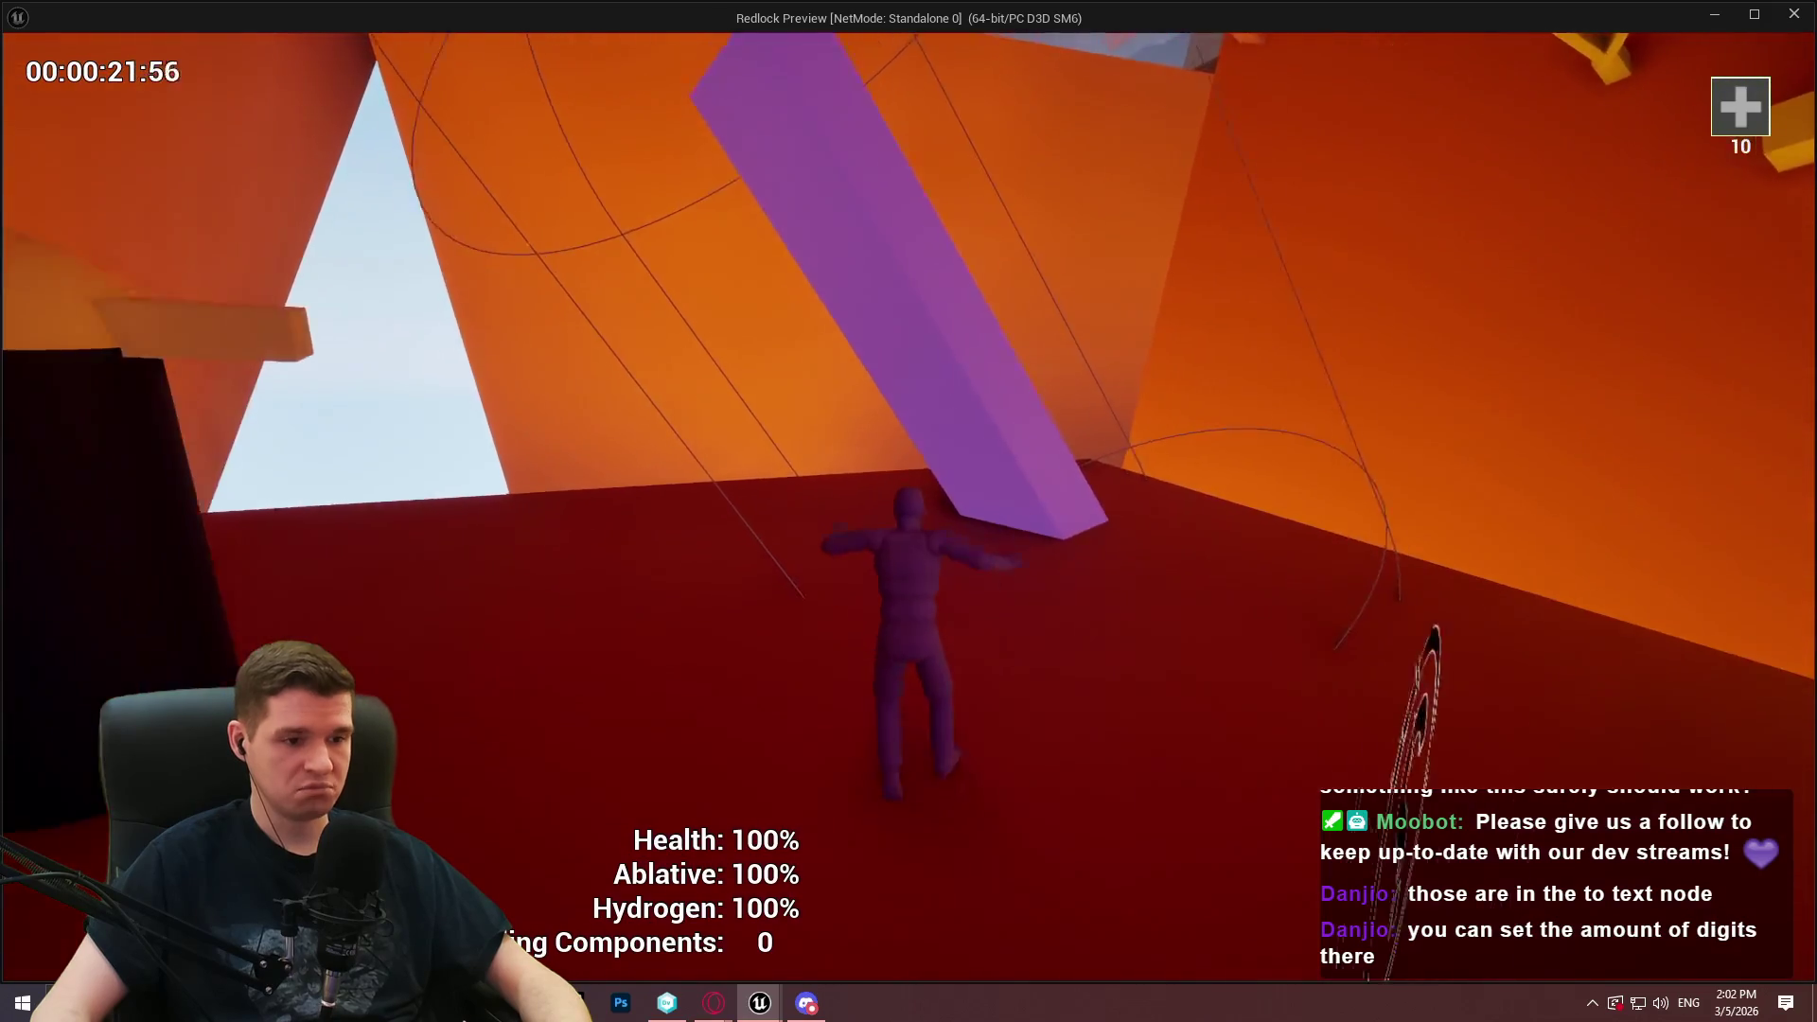
key(w)
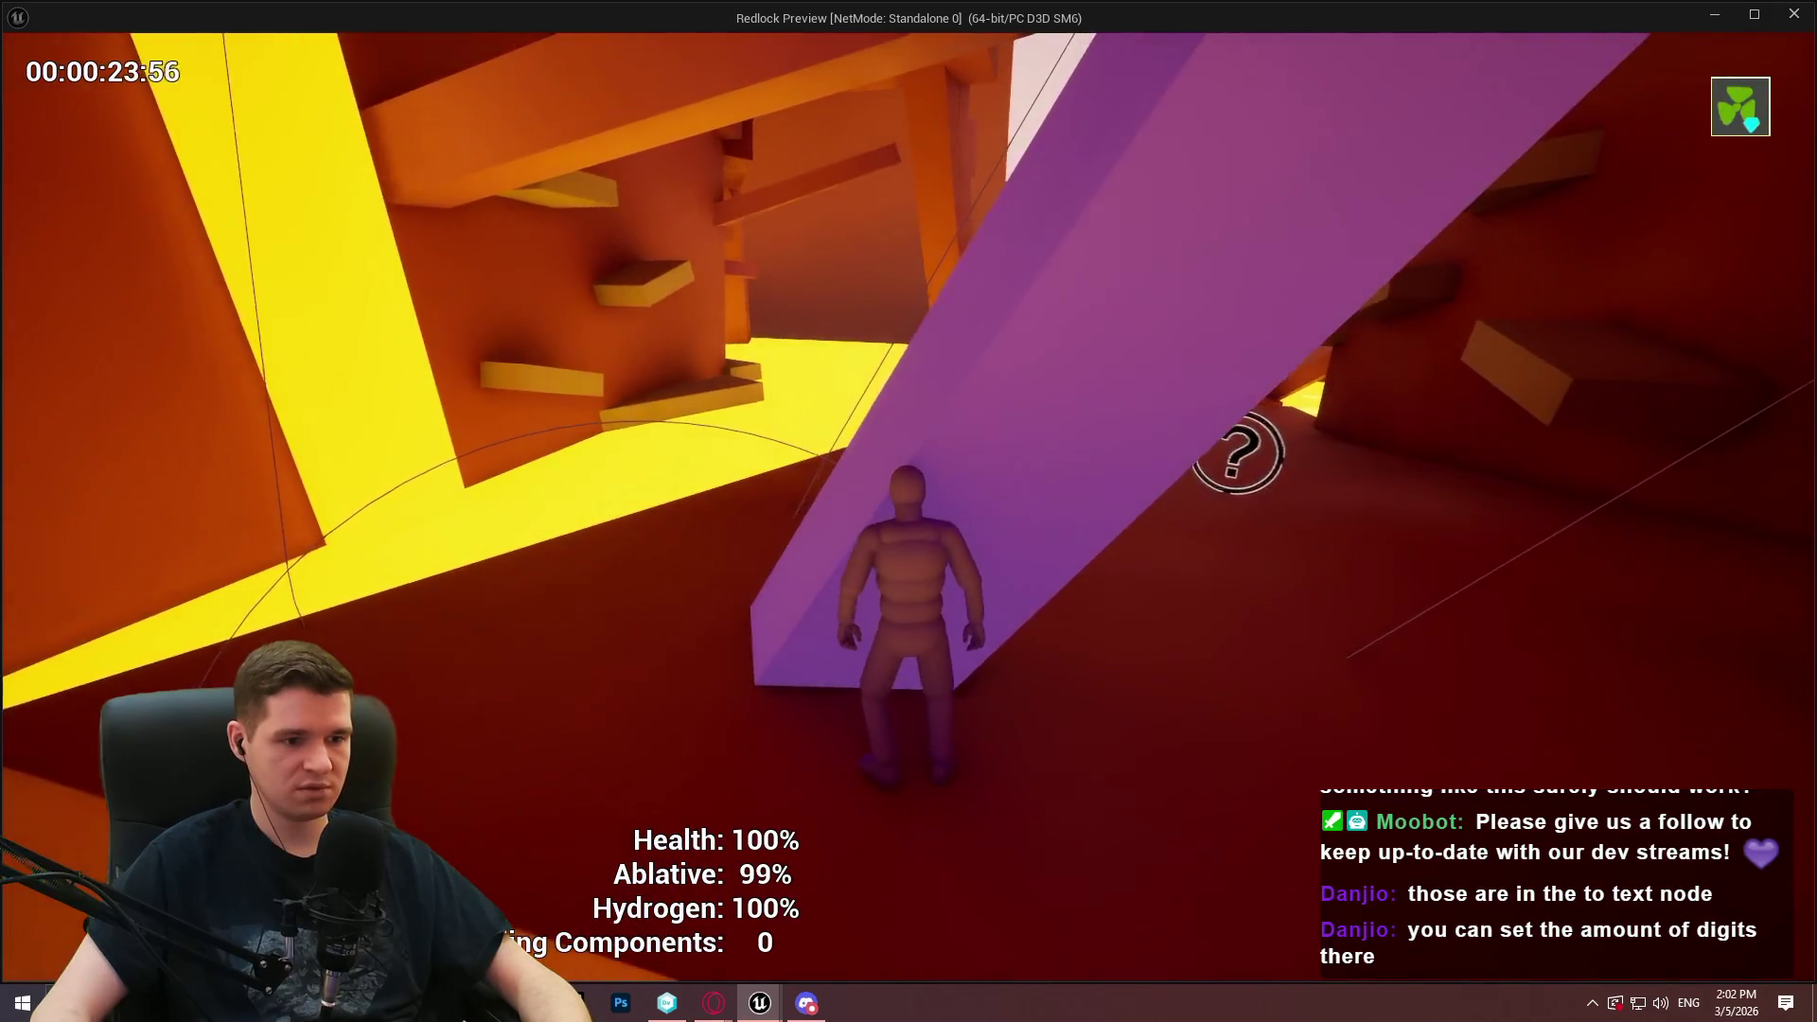
key(w)
key(e)
key(w)
key(Escape)
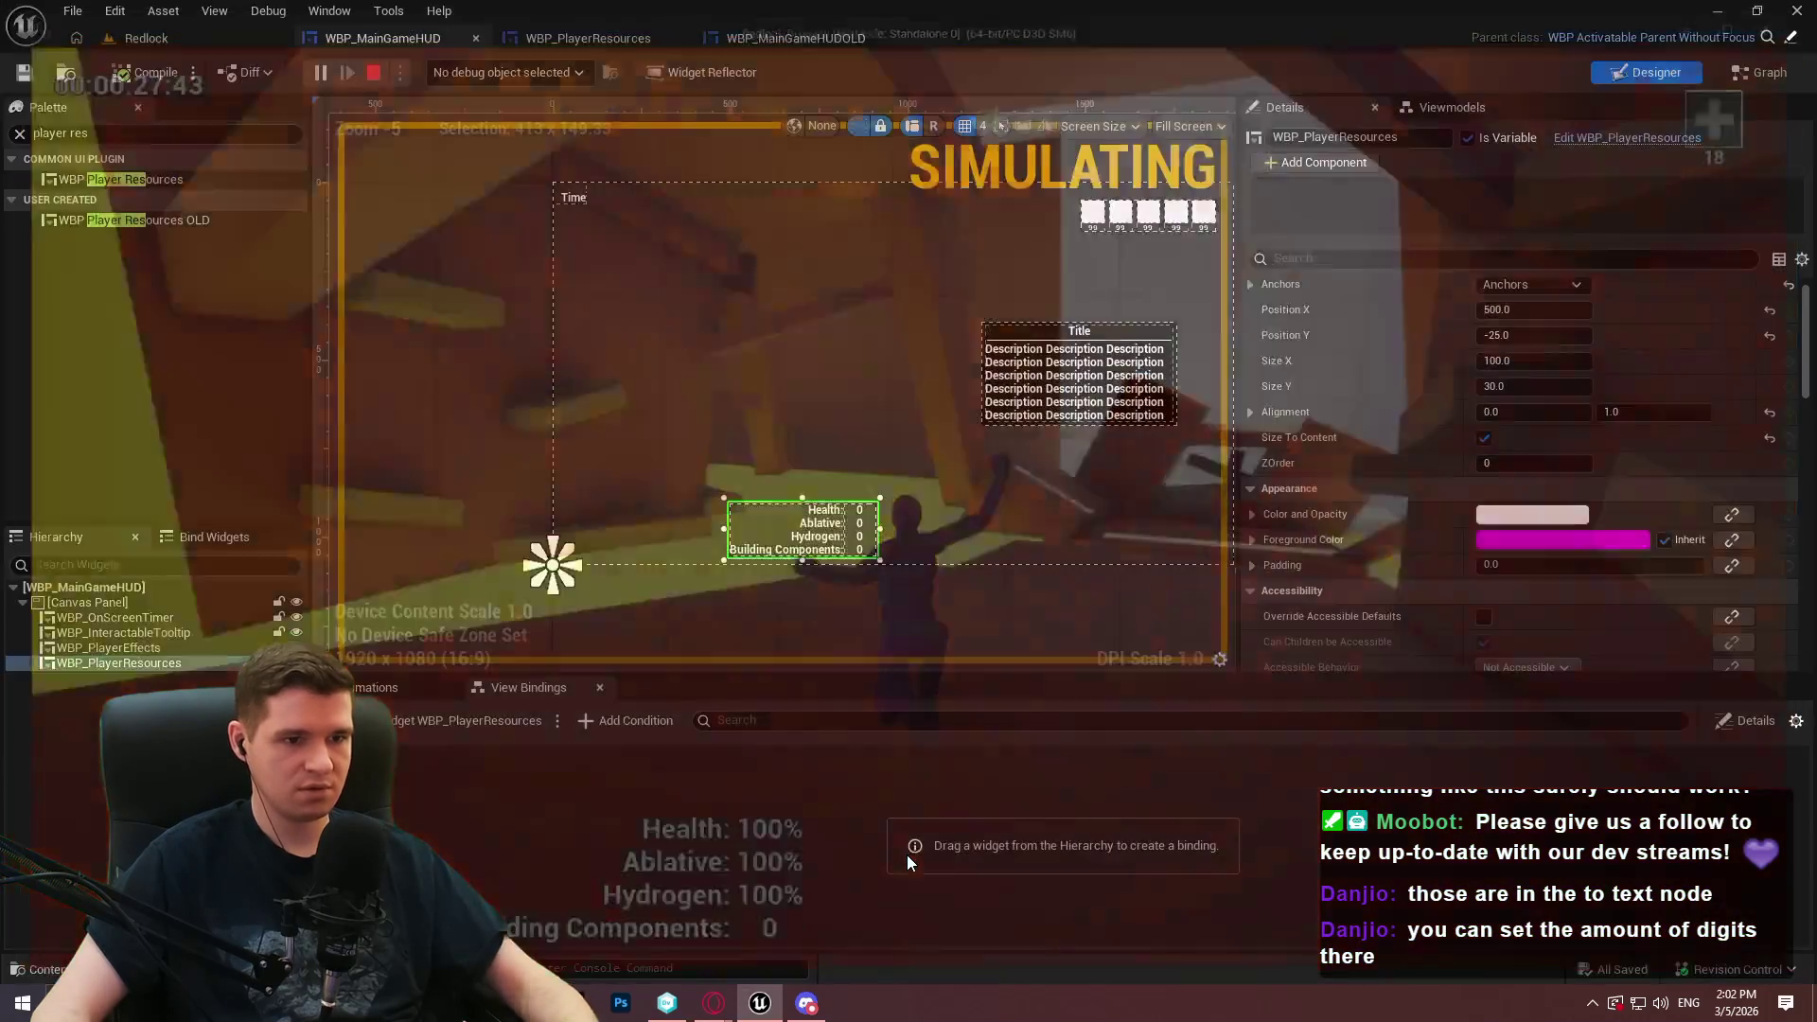
Force delete the still-referenced WBP_MainGameHUDOLD asset
click(142, 38)
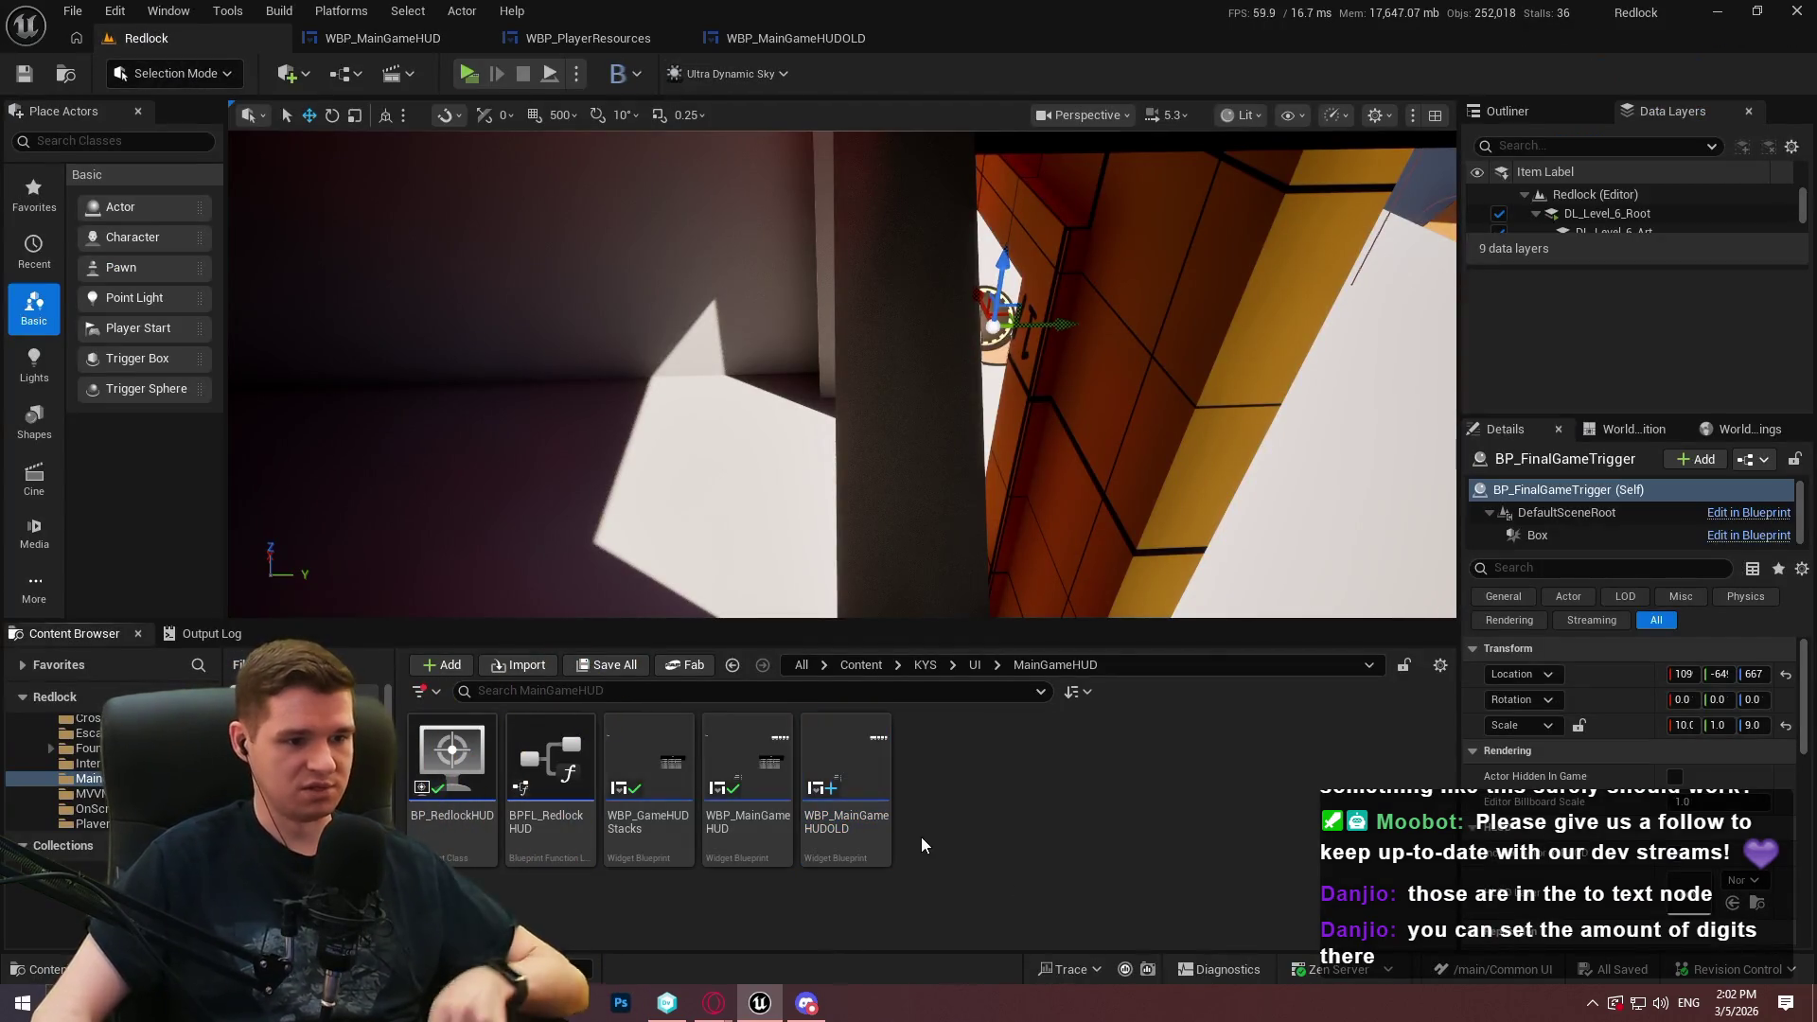
click(884, 845)
key(Delete)
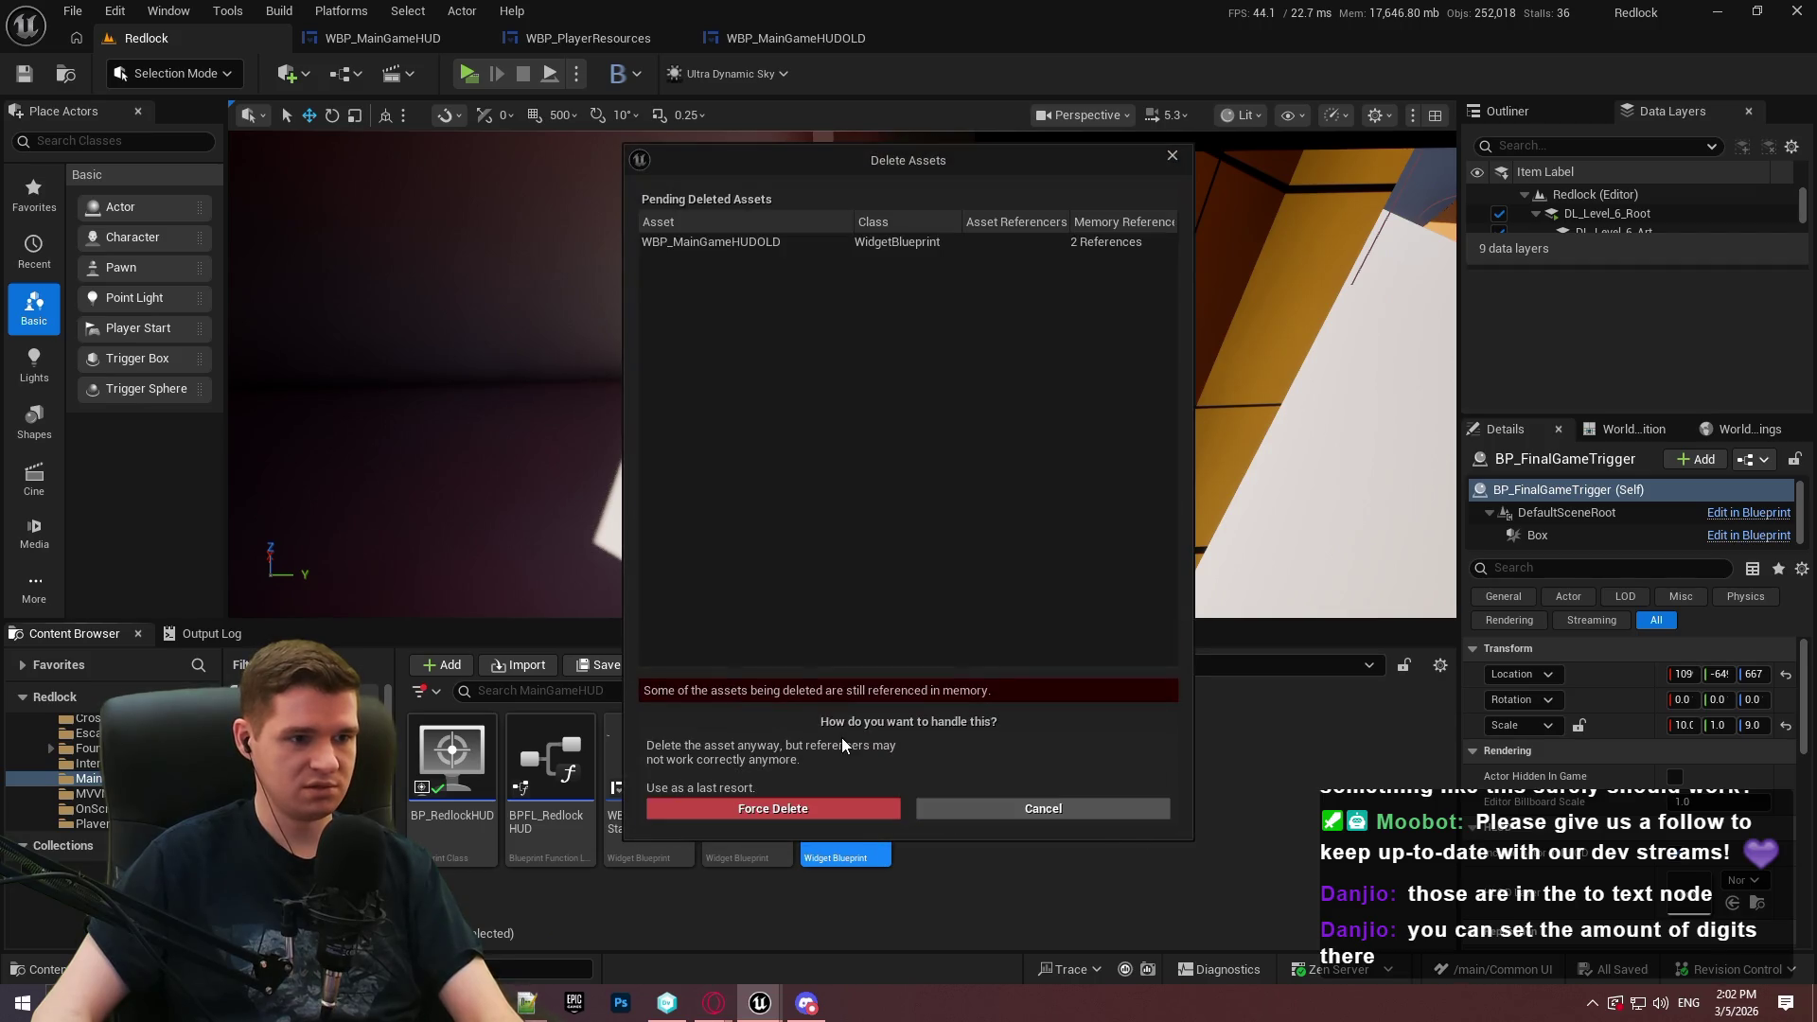
click(789, 810)
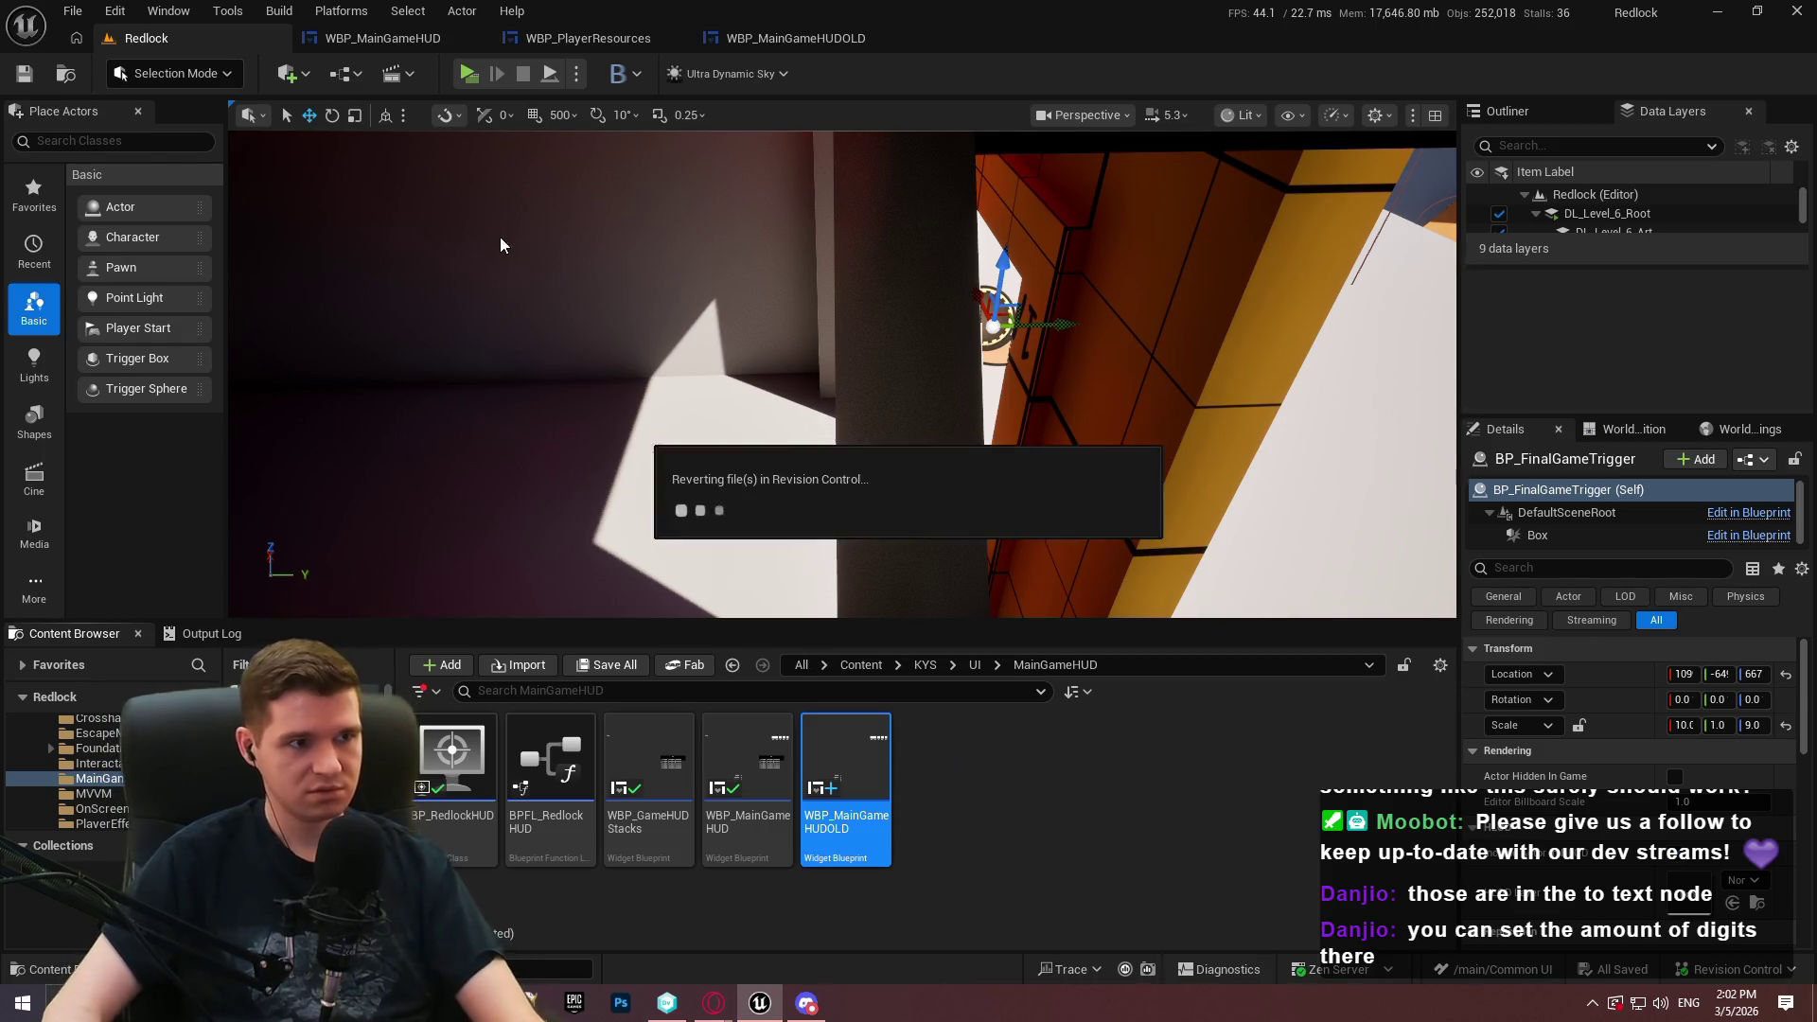
Delete WBP_PlayerEffectsOLD from the PlayerEffects folder and refresh WBP_PlayerEffects' revision status
click(976, 665)
scroll(1344, 781, down, 1)
double_click(1344, 778)
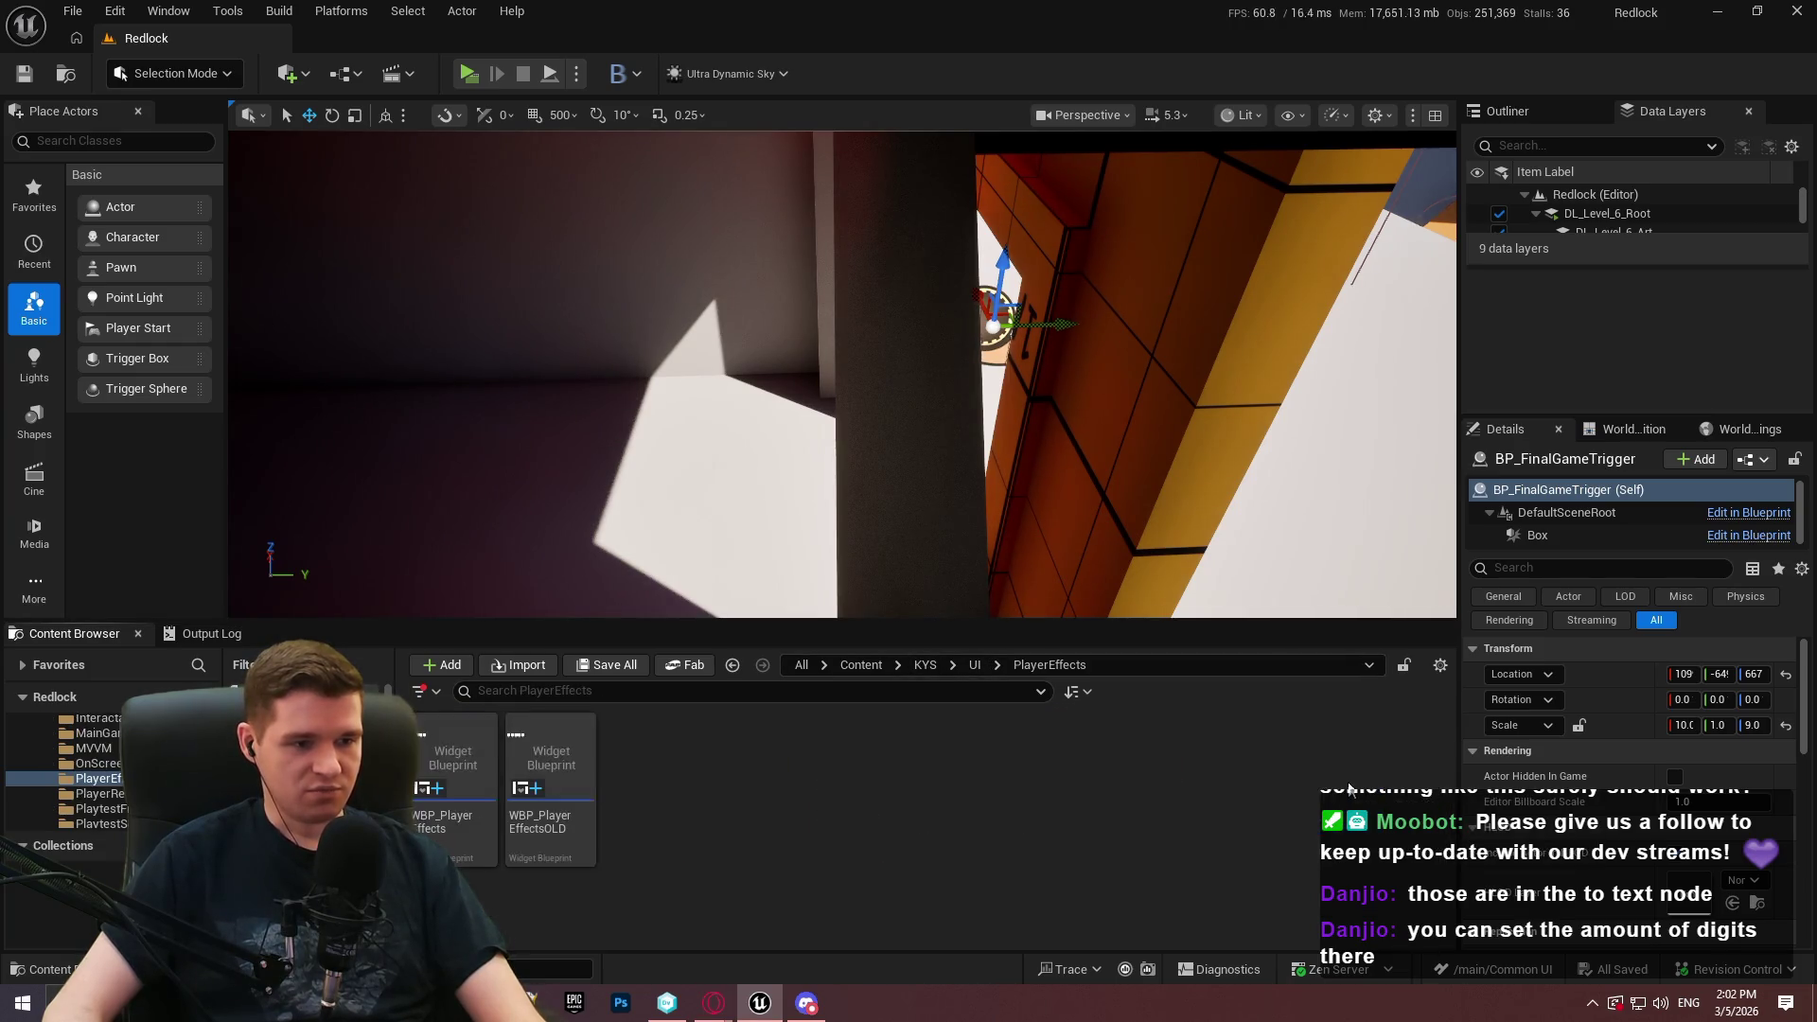
right_click(549, 786)
click(662, 691)
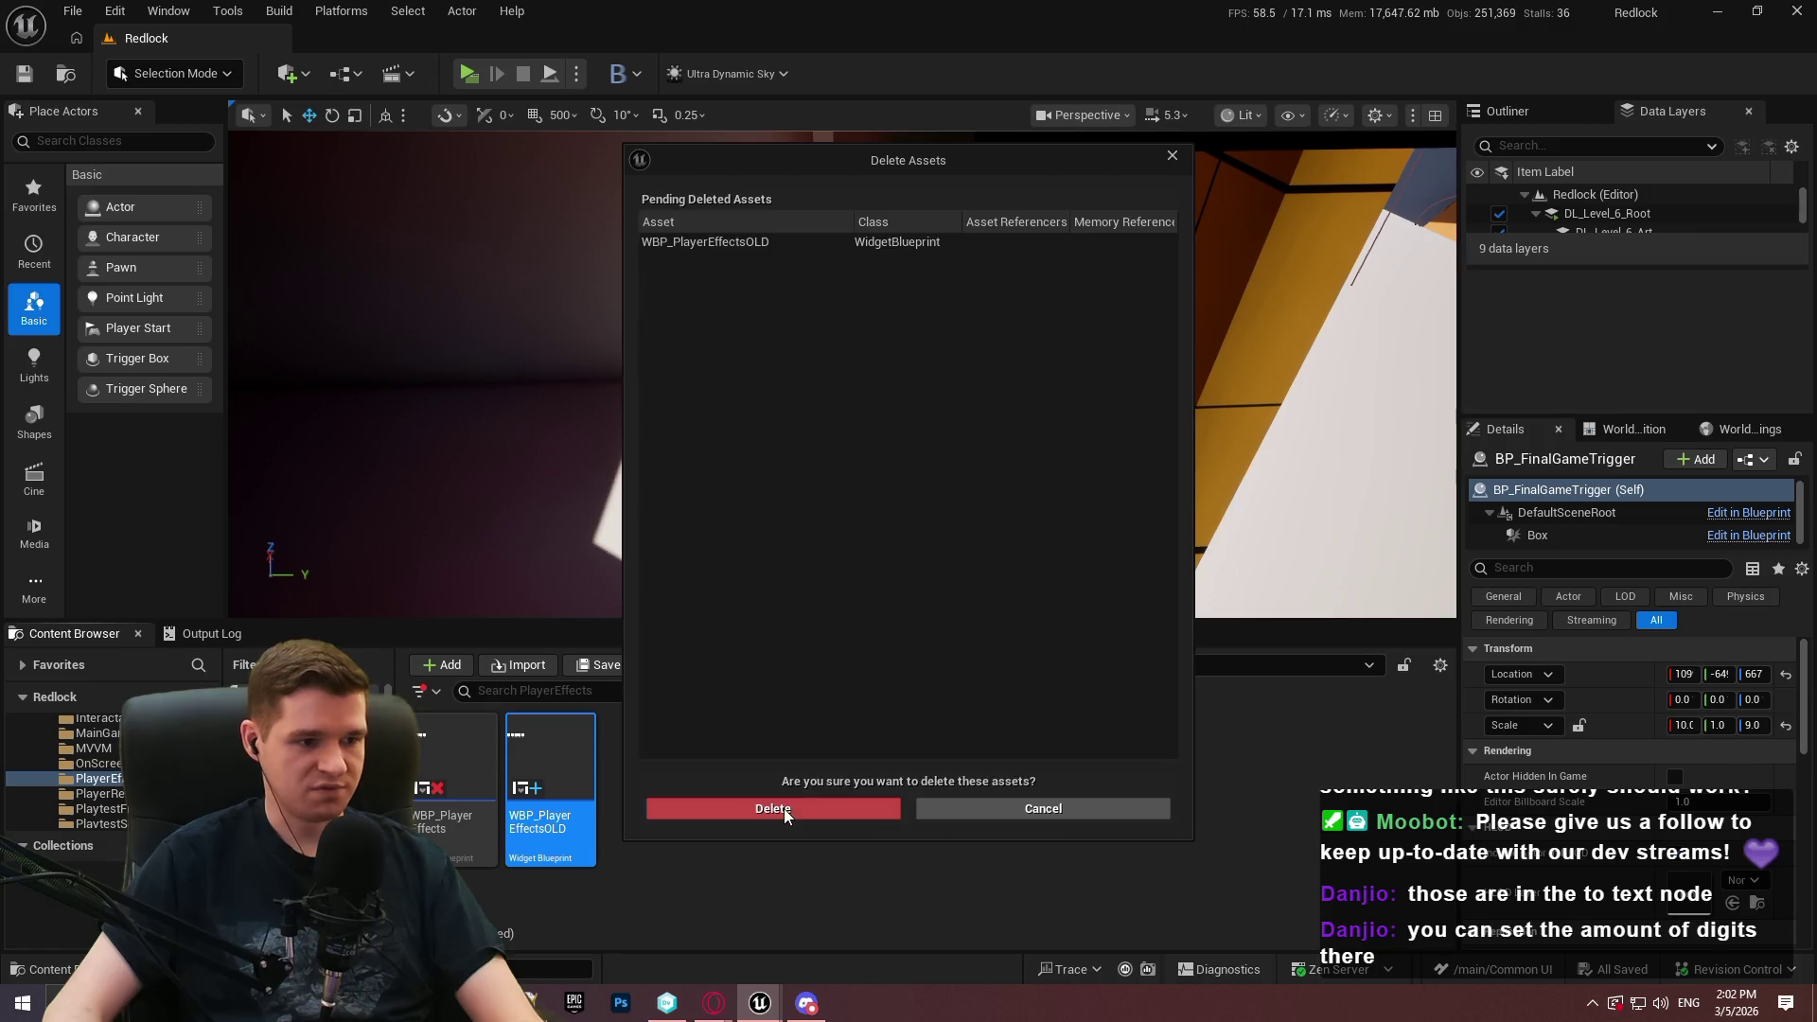
click(784, 813)
right_click(461, 810)
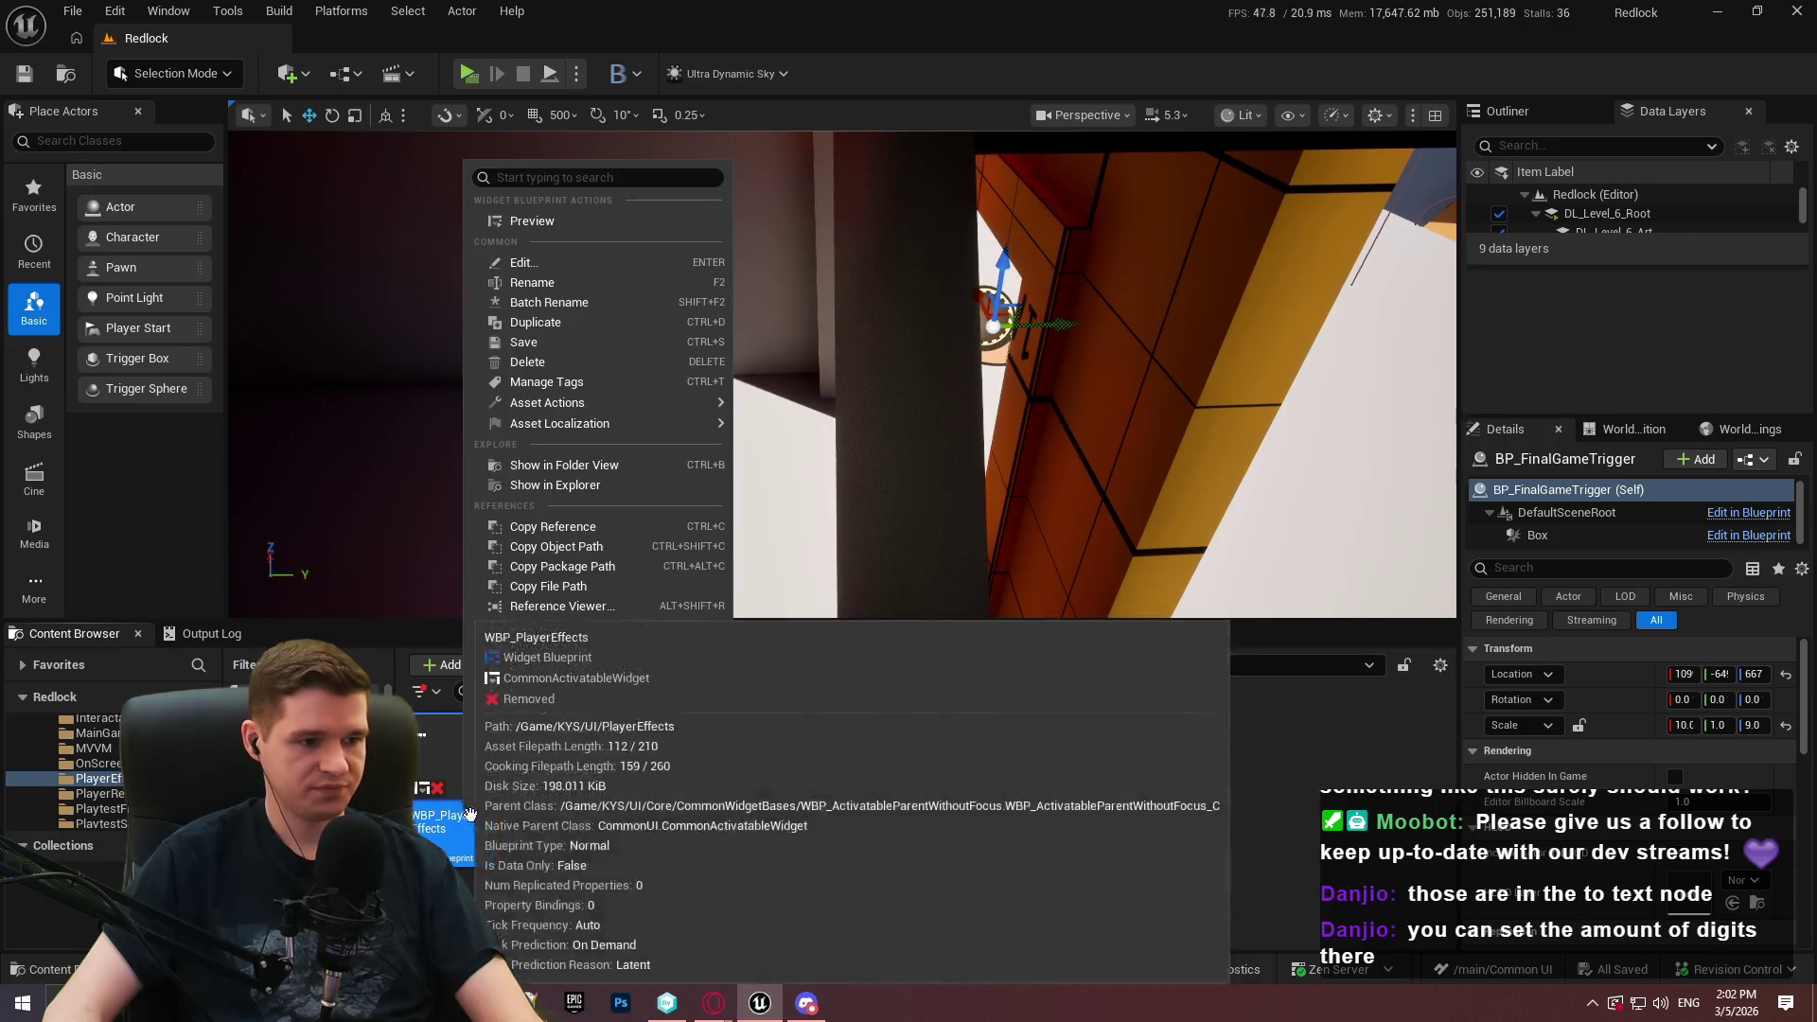
mouse_move(586, 688)
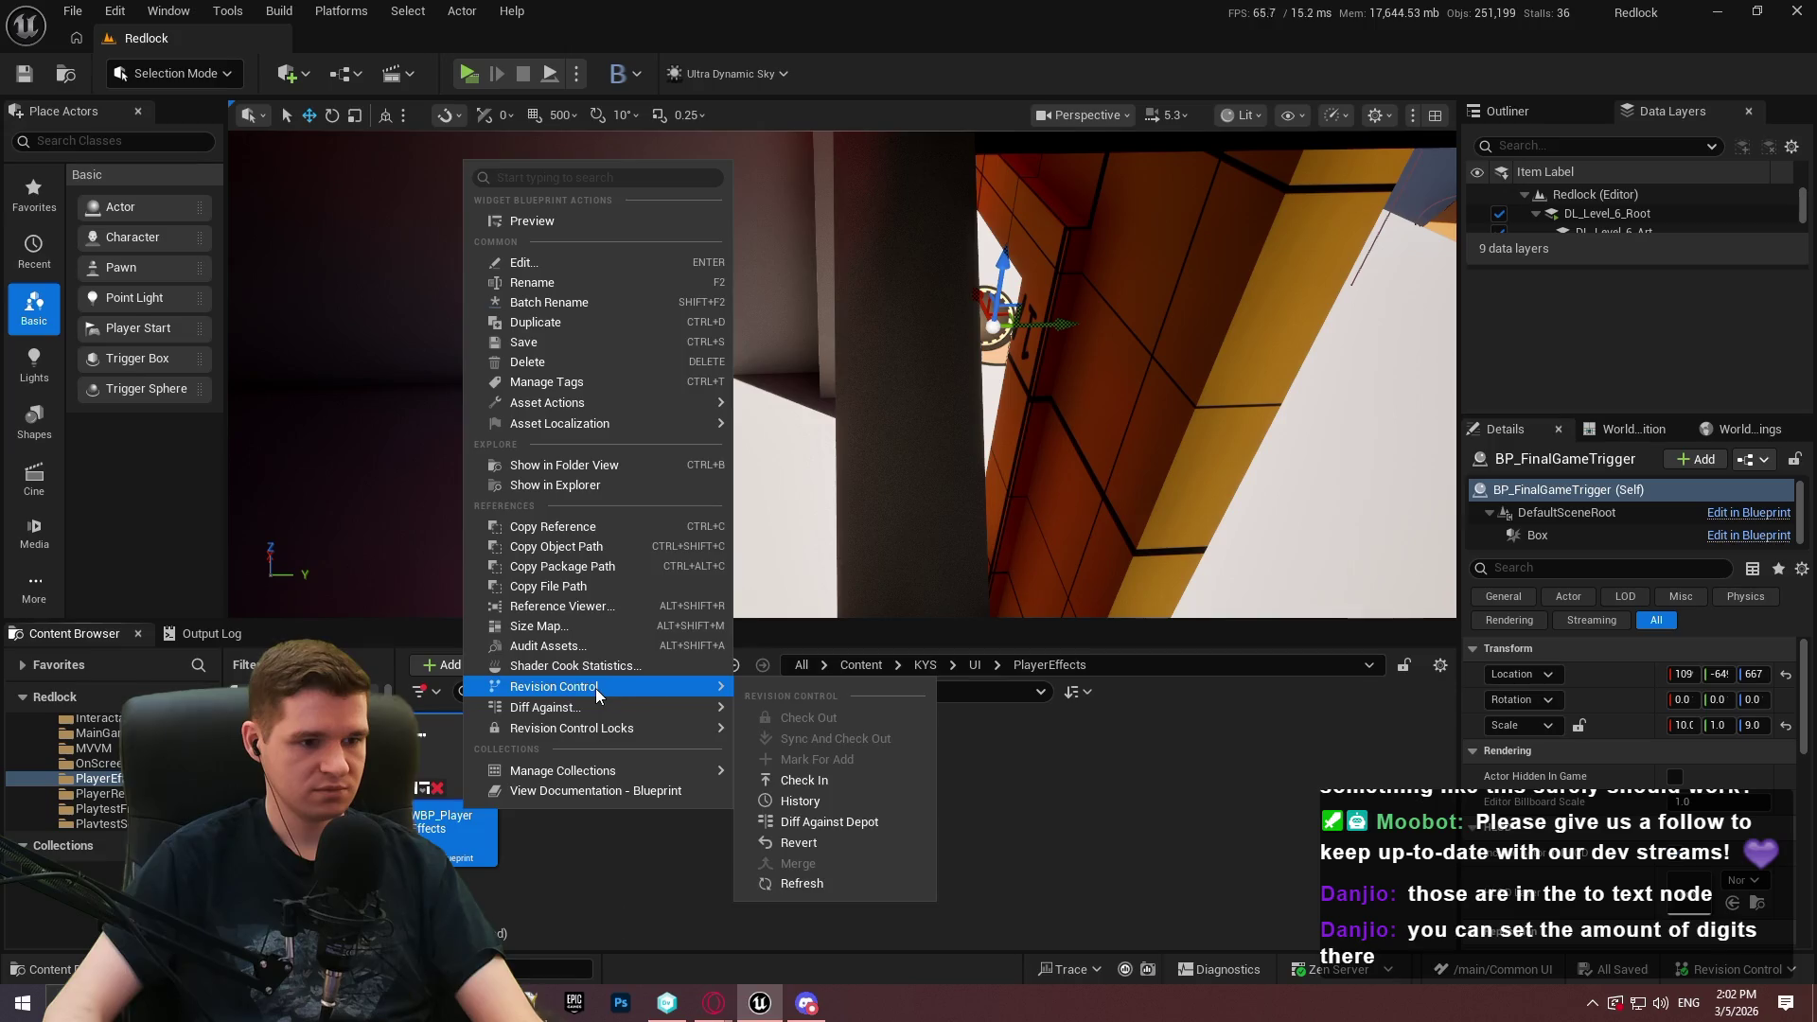
click(799, 883)
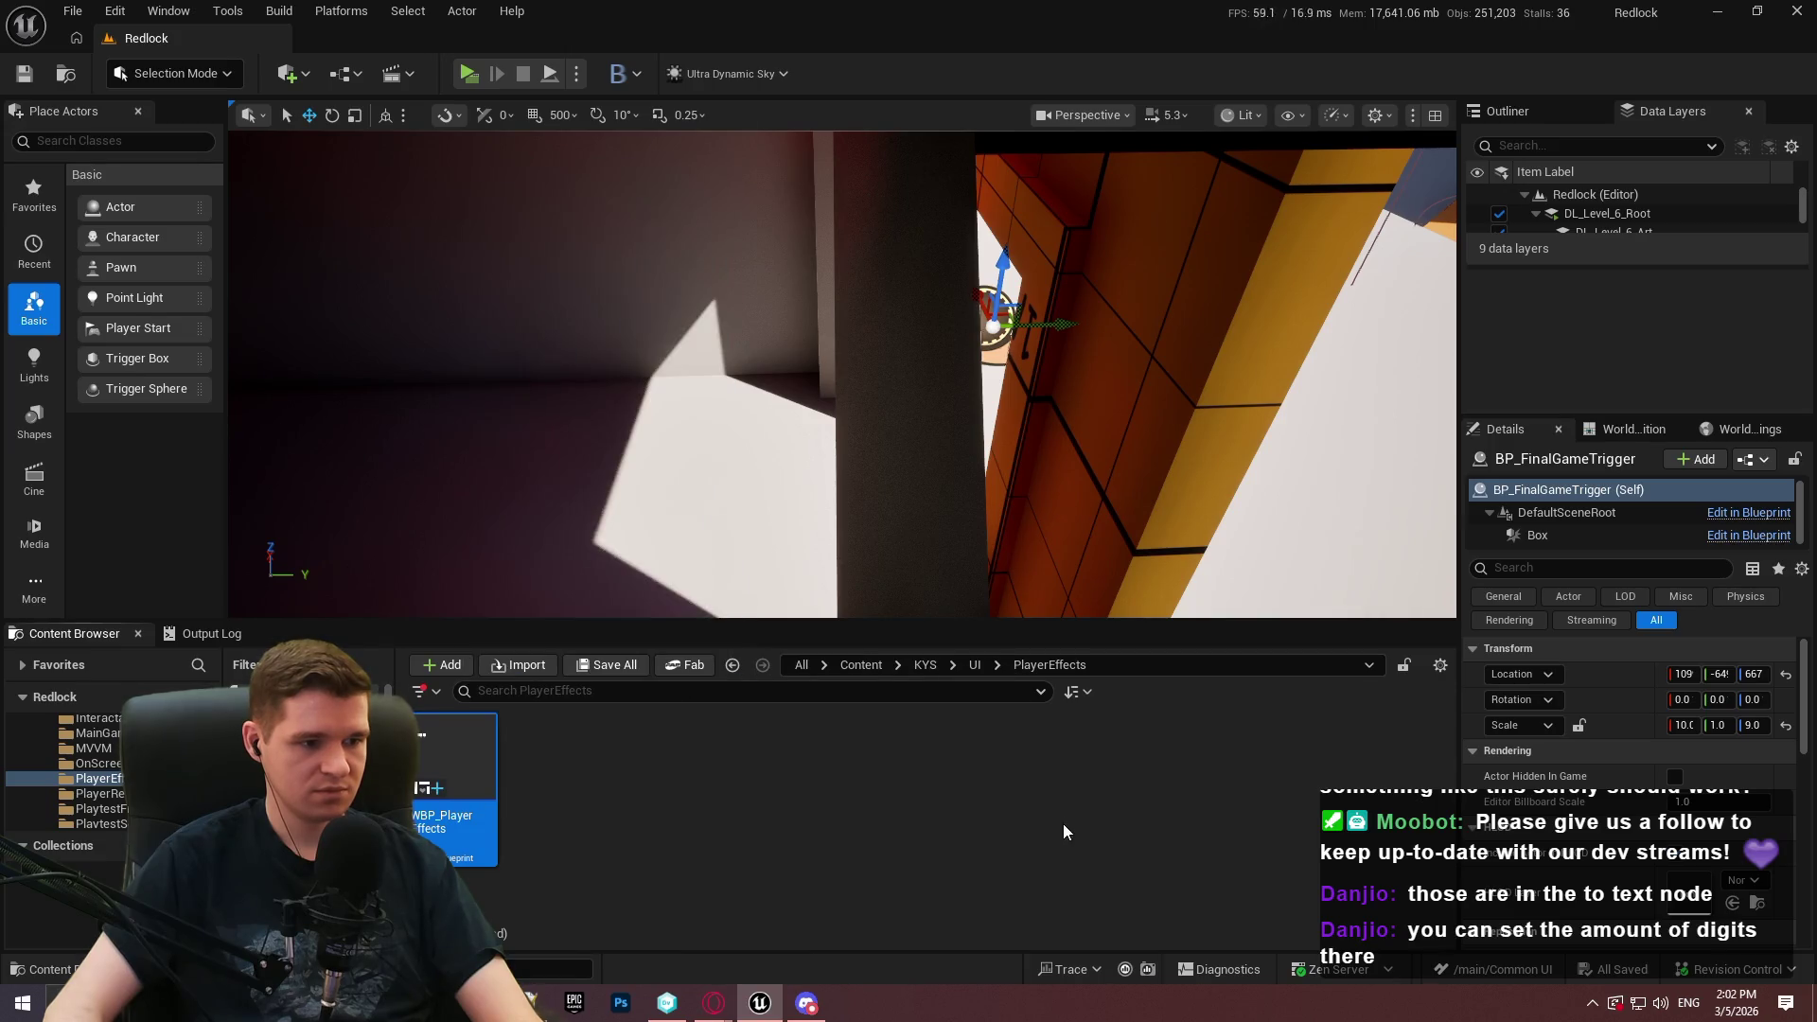
Delete WBP_PlayerResourcesOLD from the Player Resources folder
key(alt+Left)
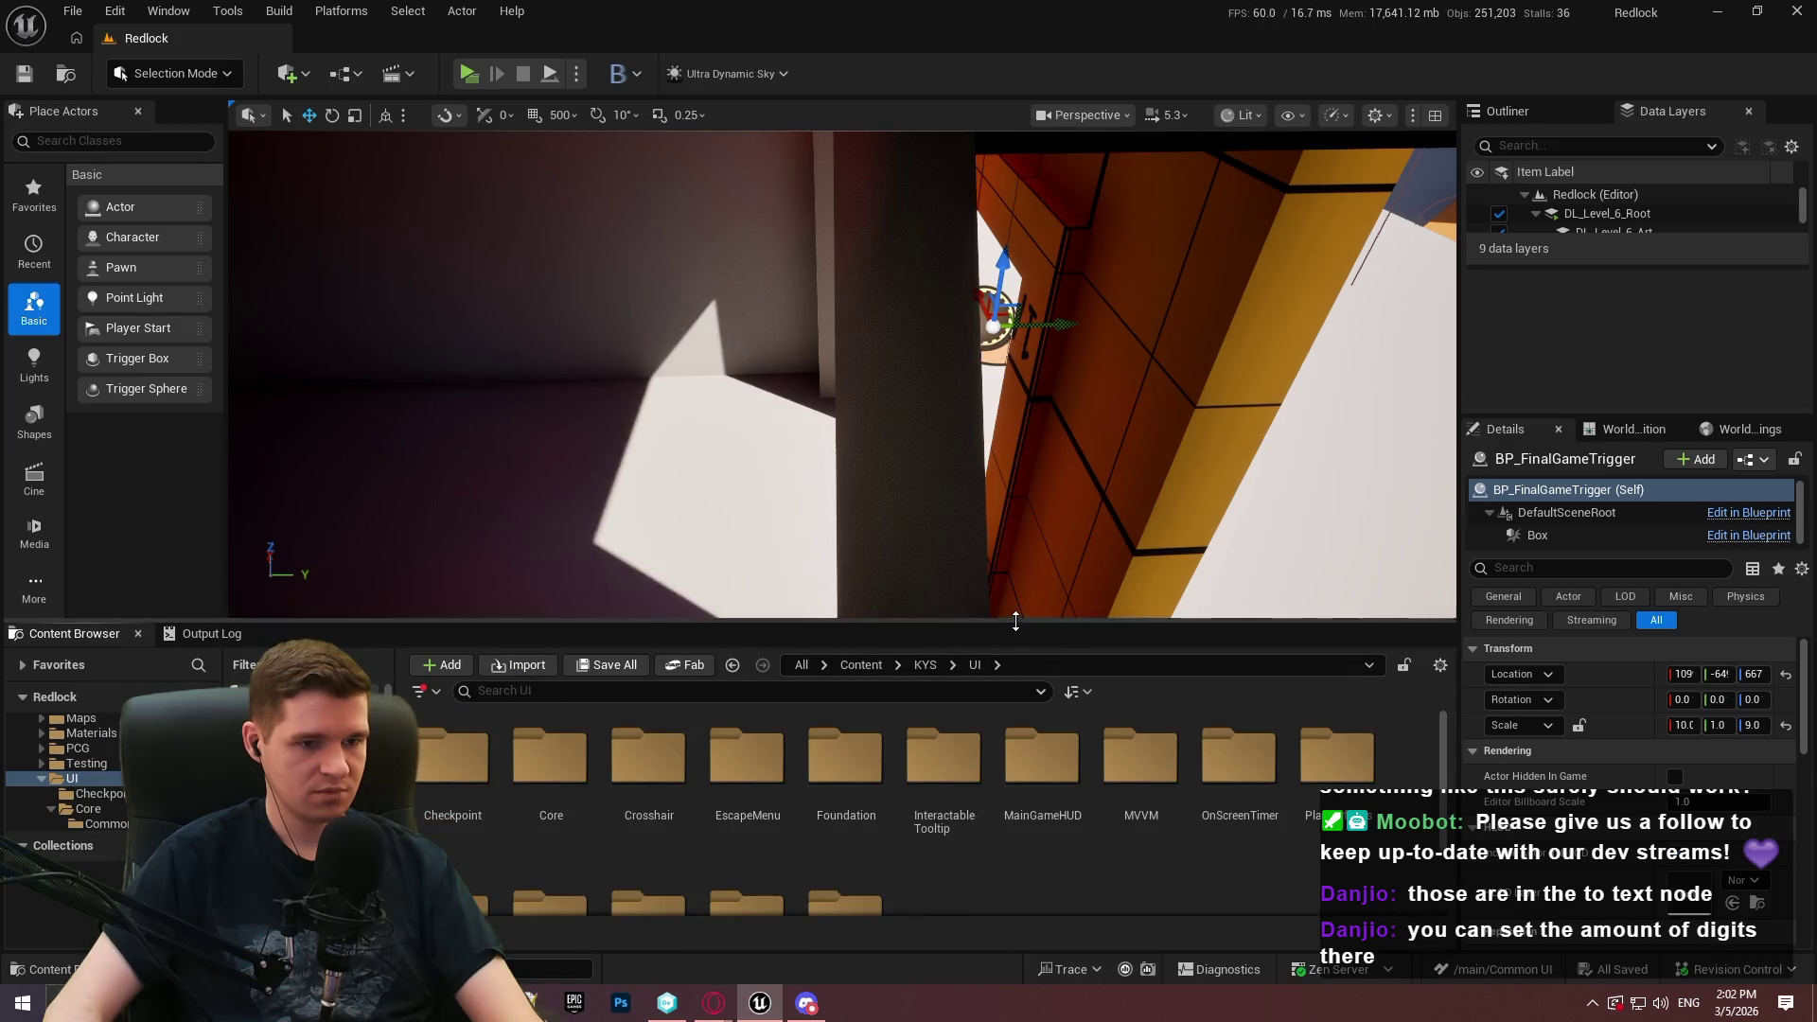
drag(1014, 621, 1014, 426)
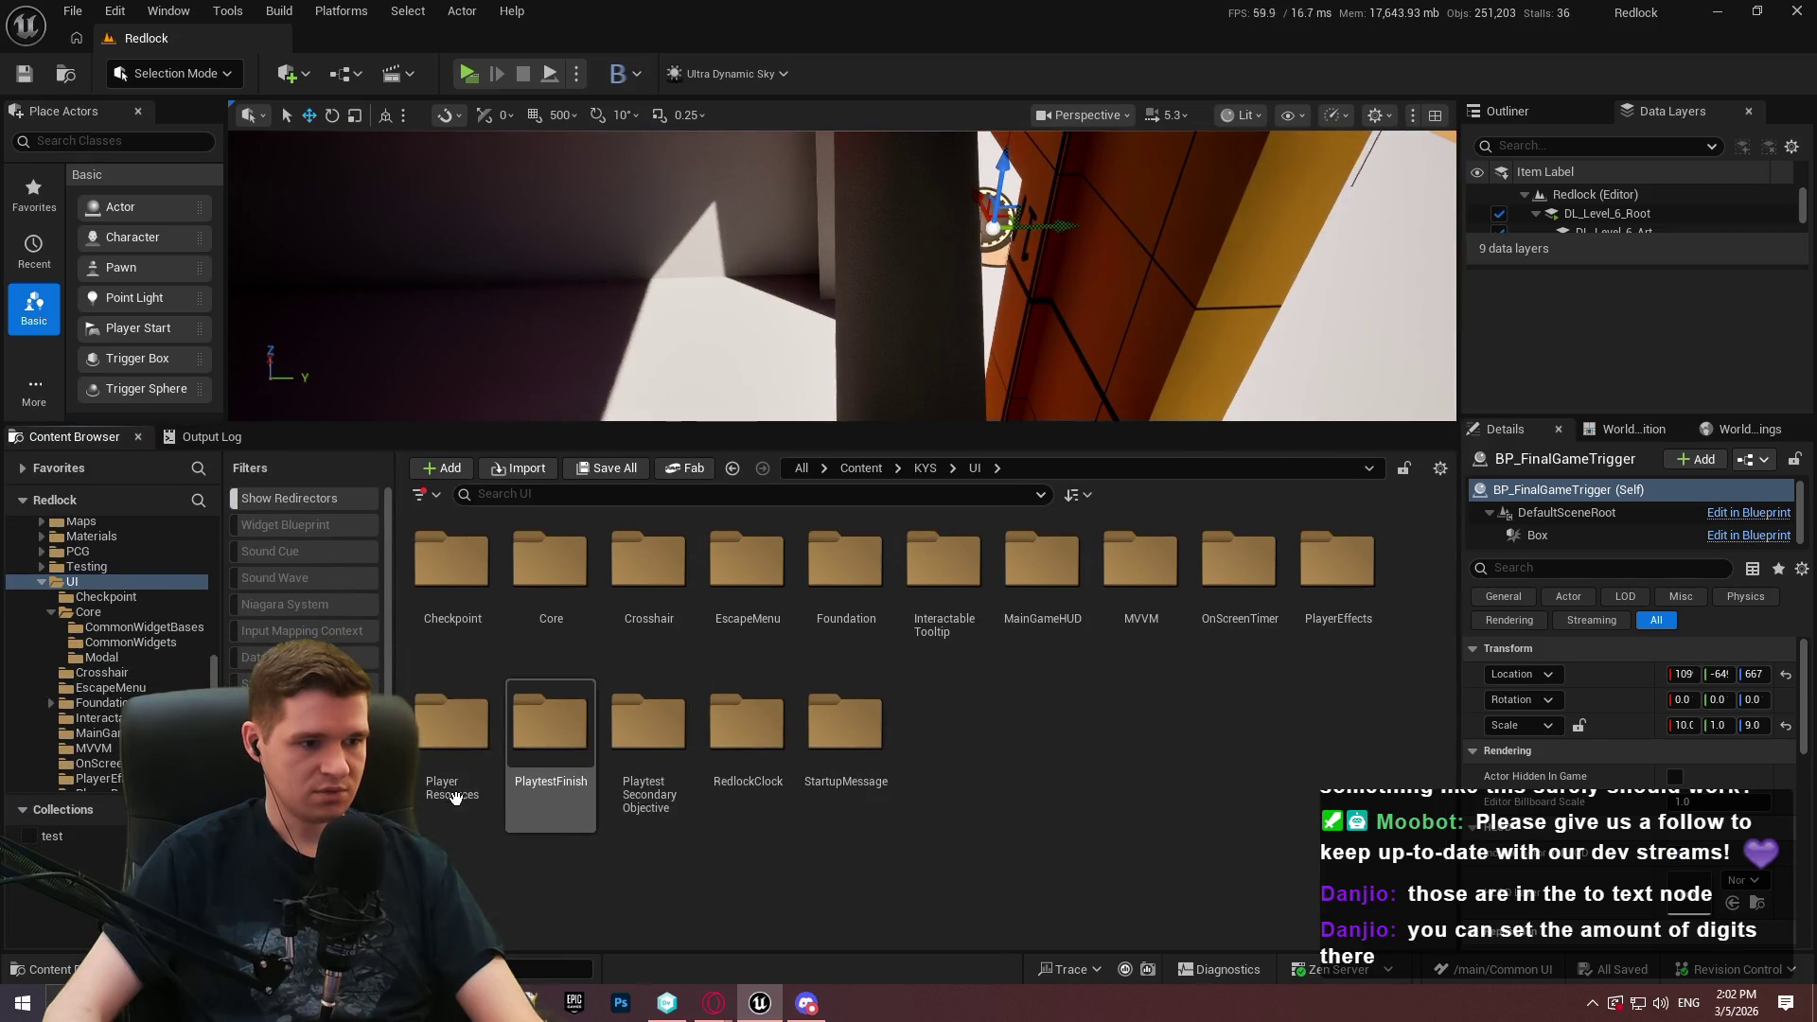
double_click(459, 790)
click(549, 606)
key(Delete)
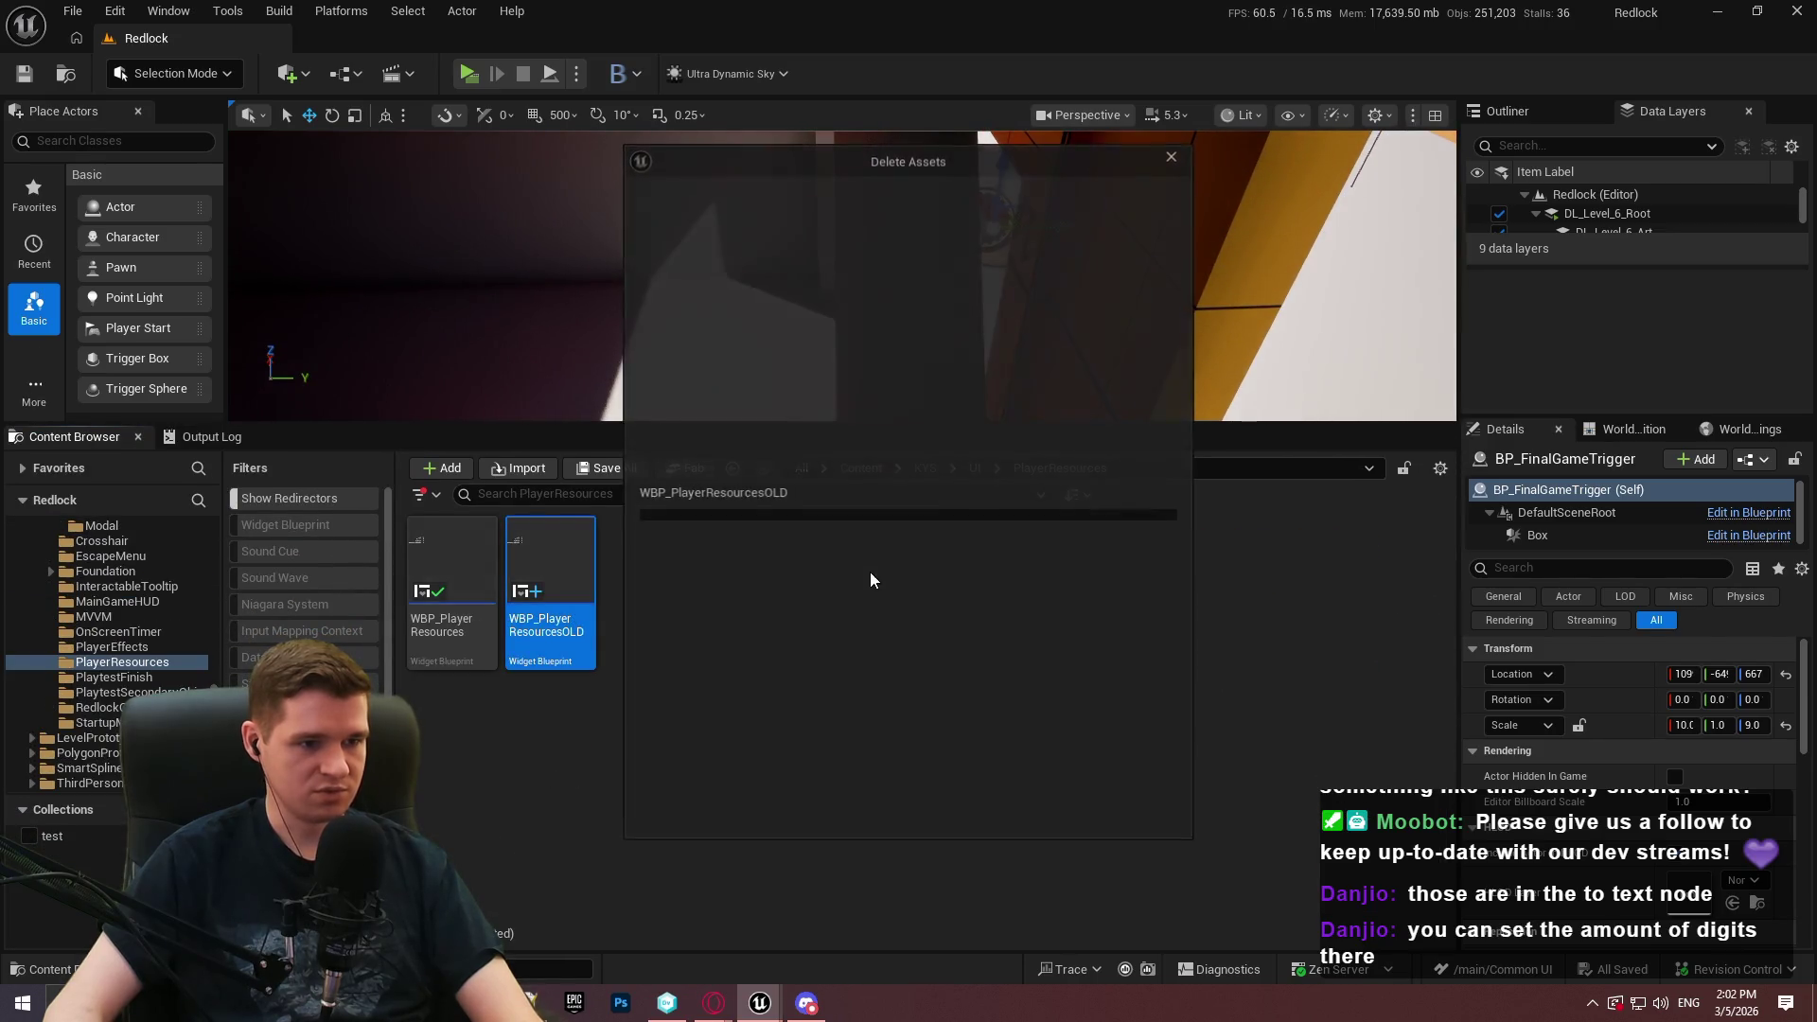
click(826, 808)
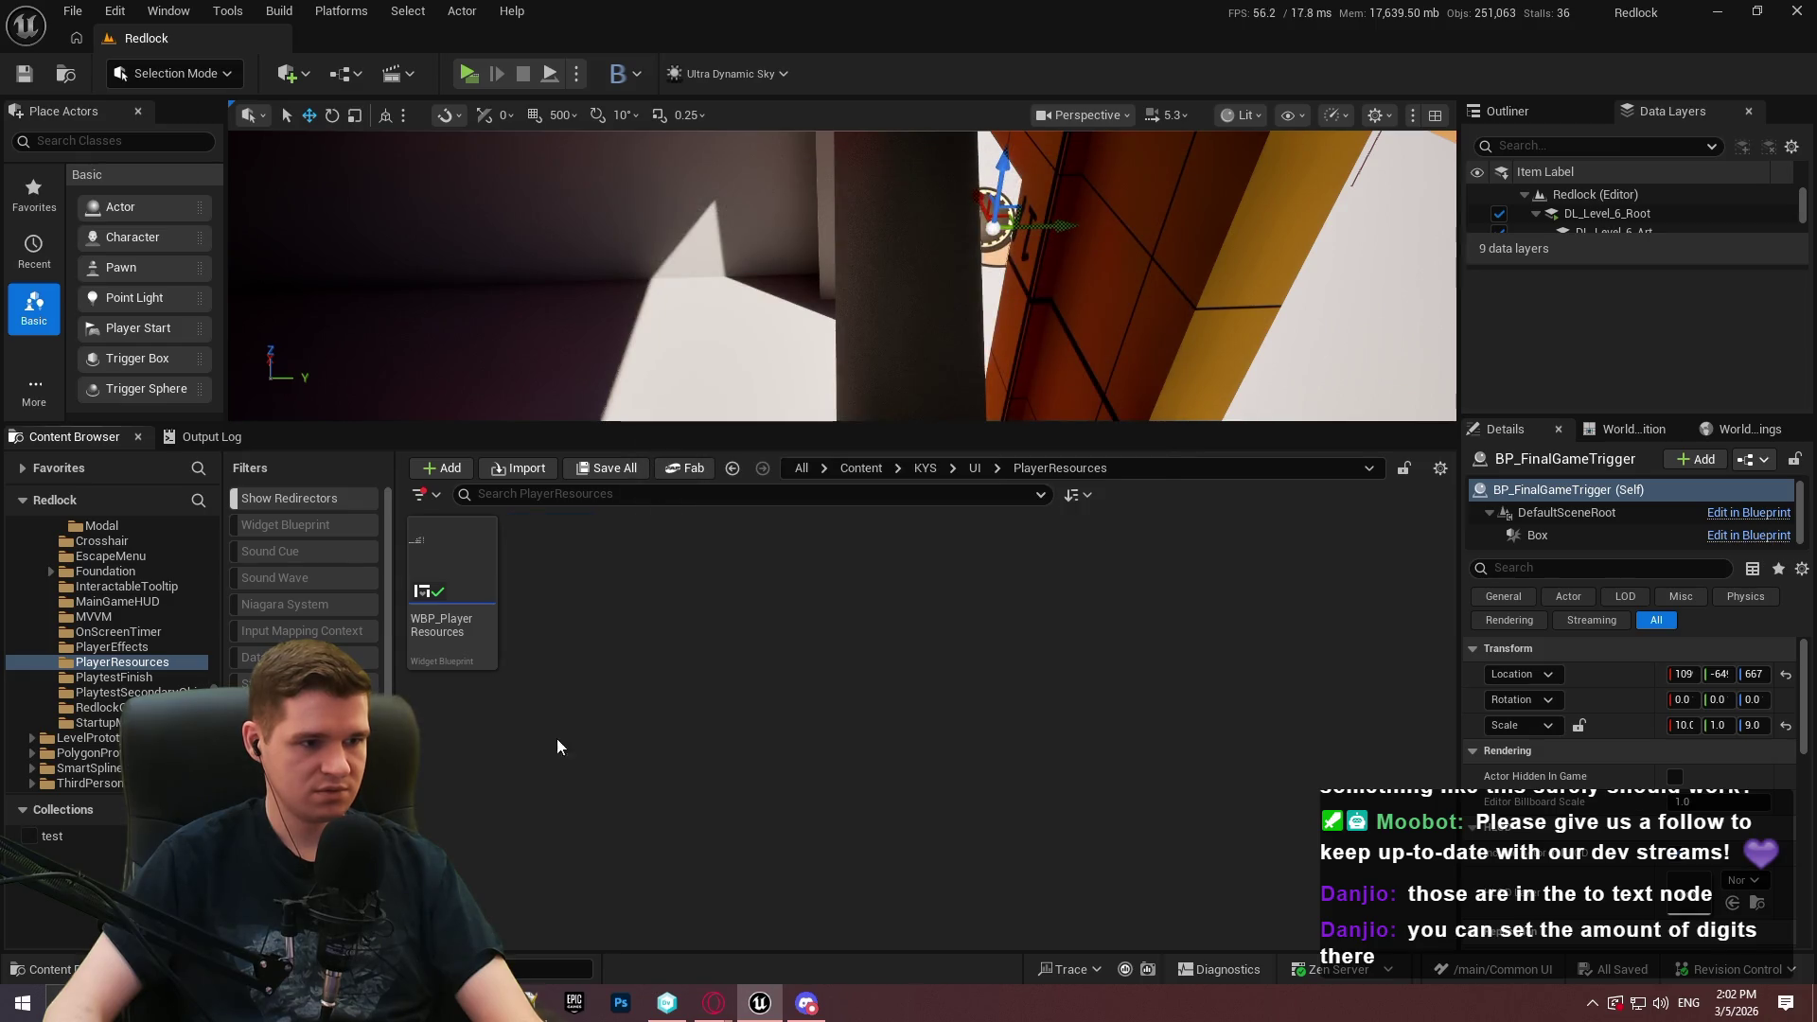
click(974, 468)
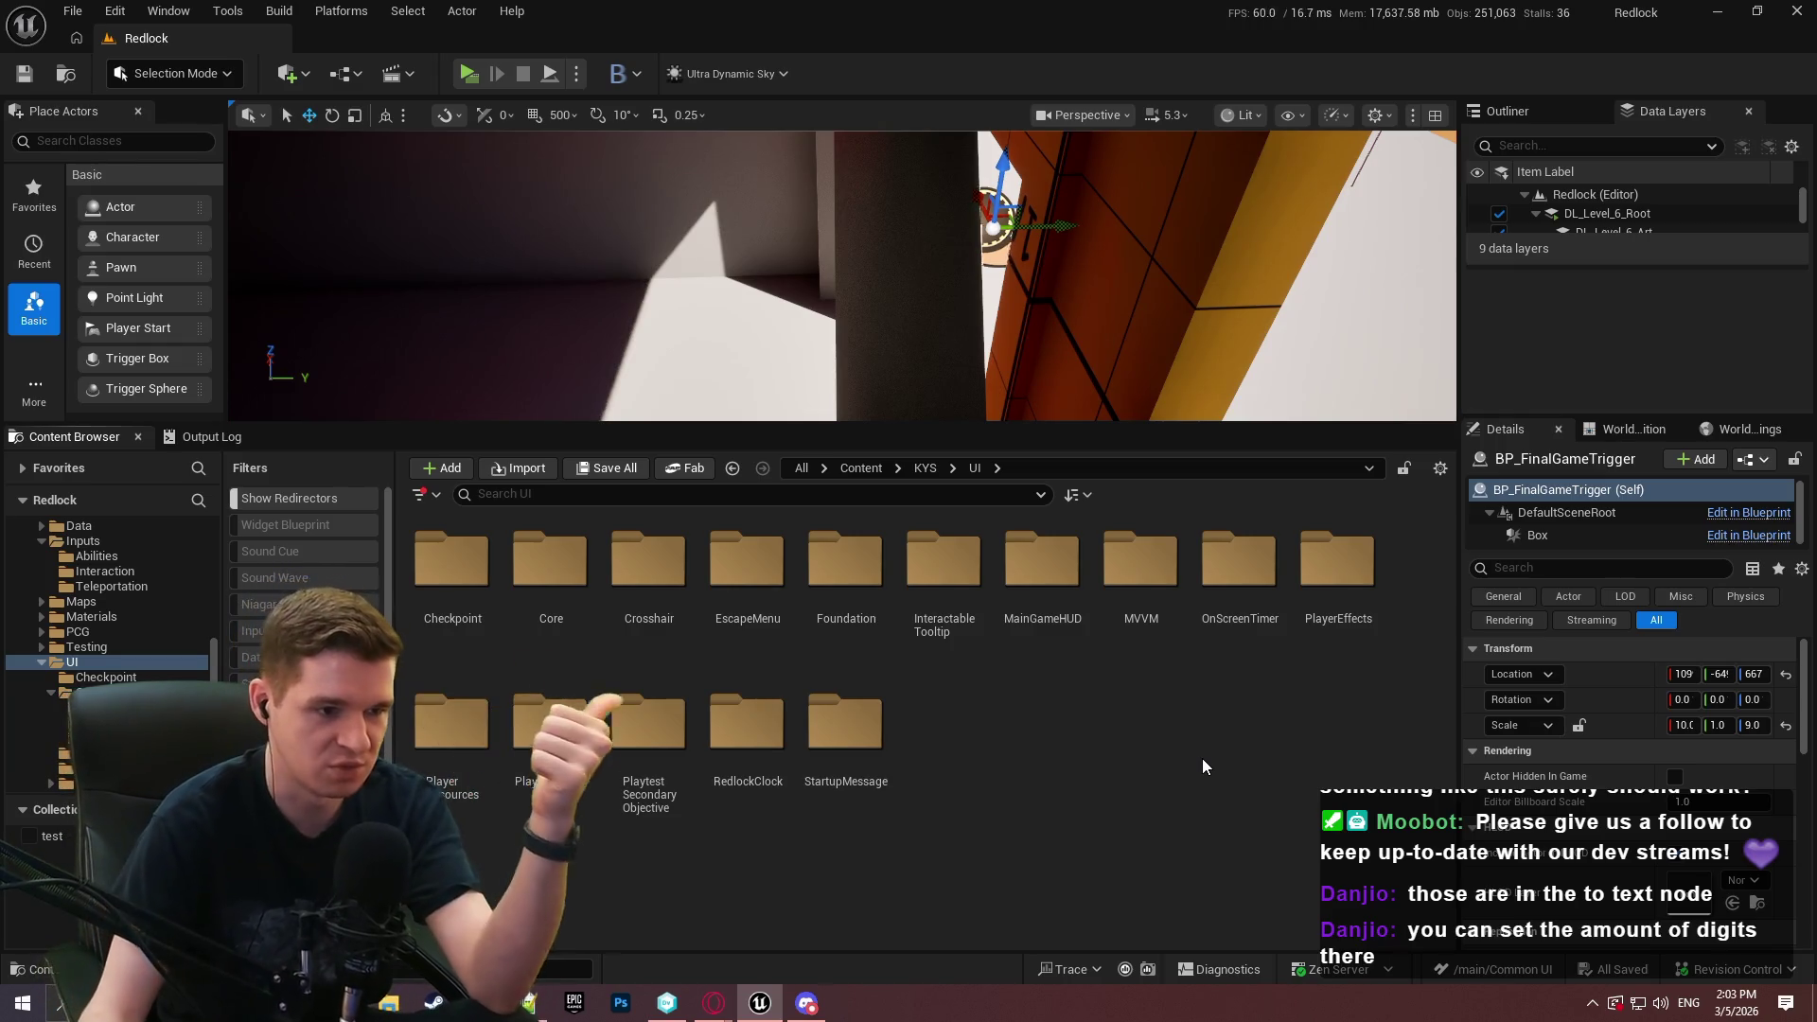
Open WBP_Crosshair from the Crosshair folder, close it, and return to the UI folder
double_click(682, 618)
double_click(428, 608)
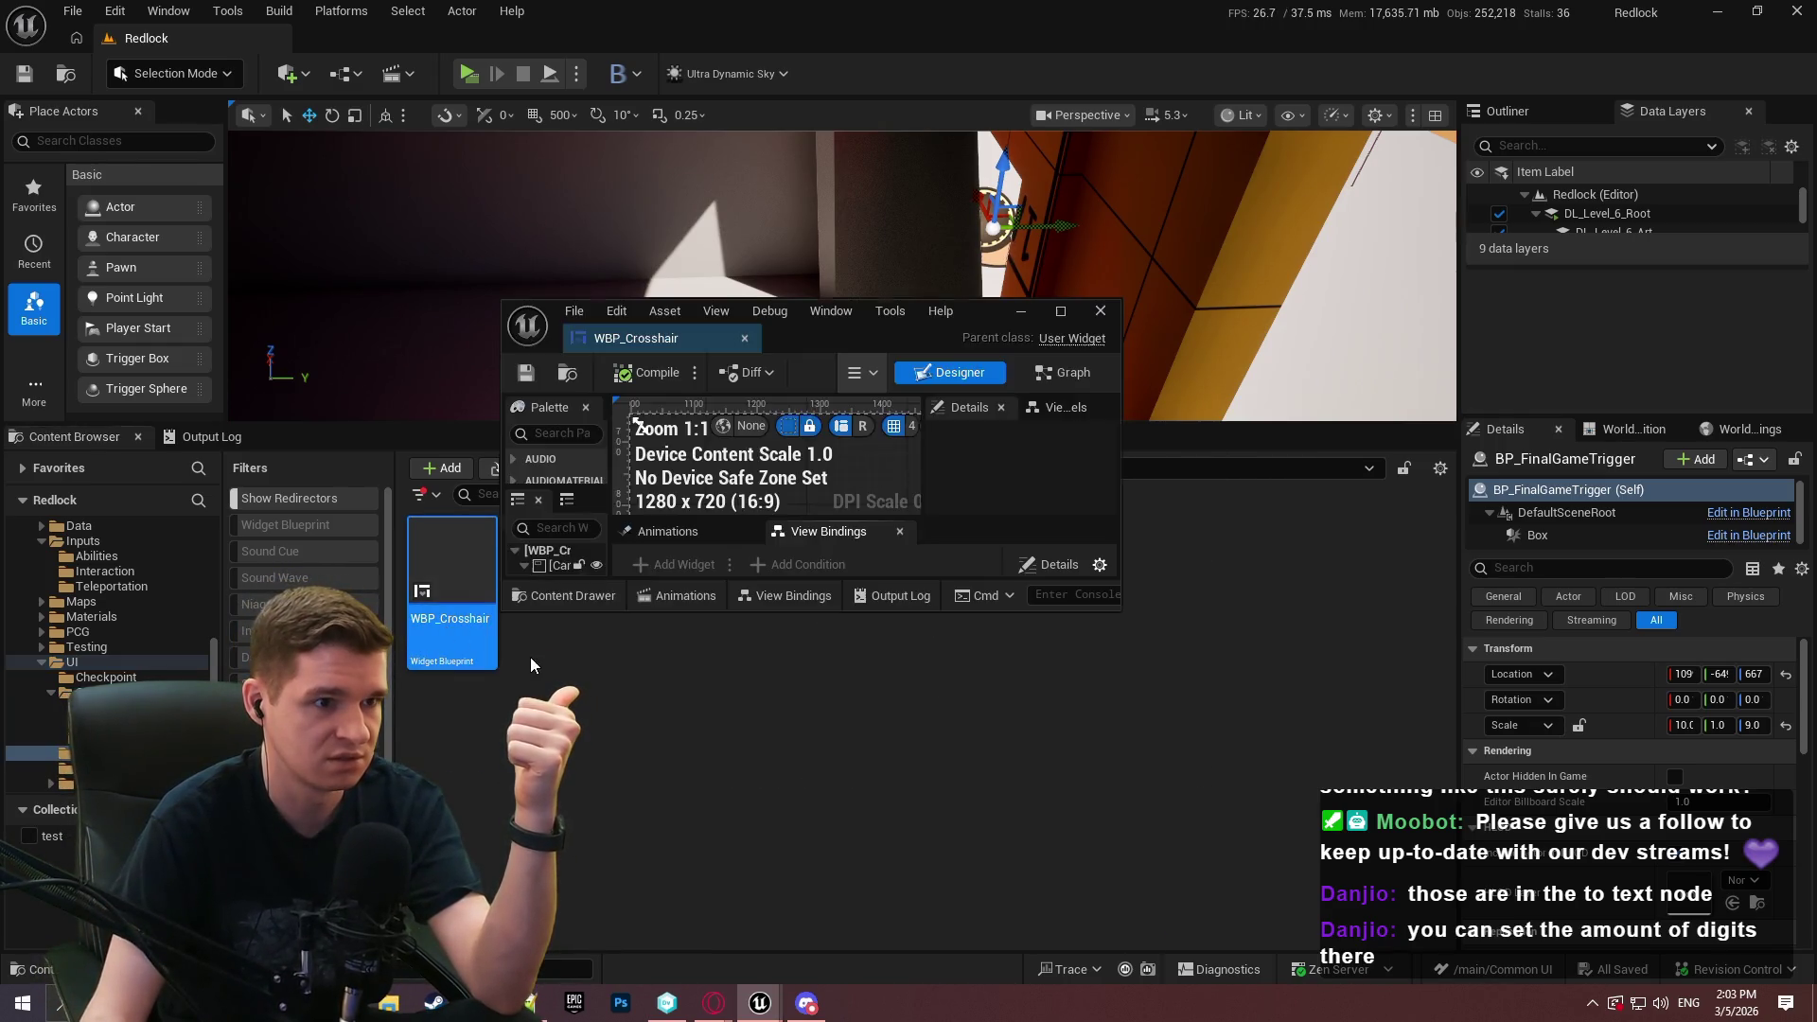
drag(653, 338, 457, 38)
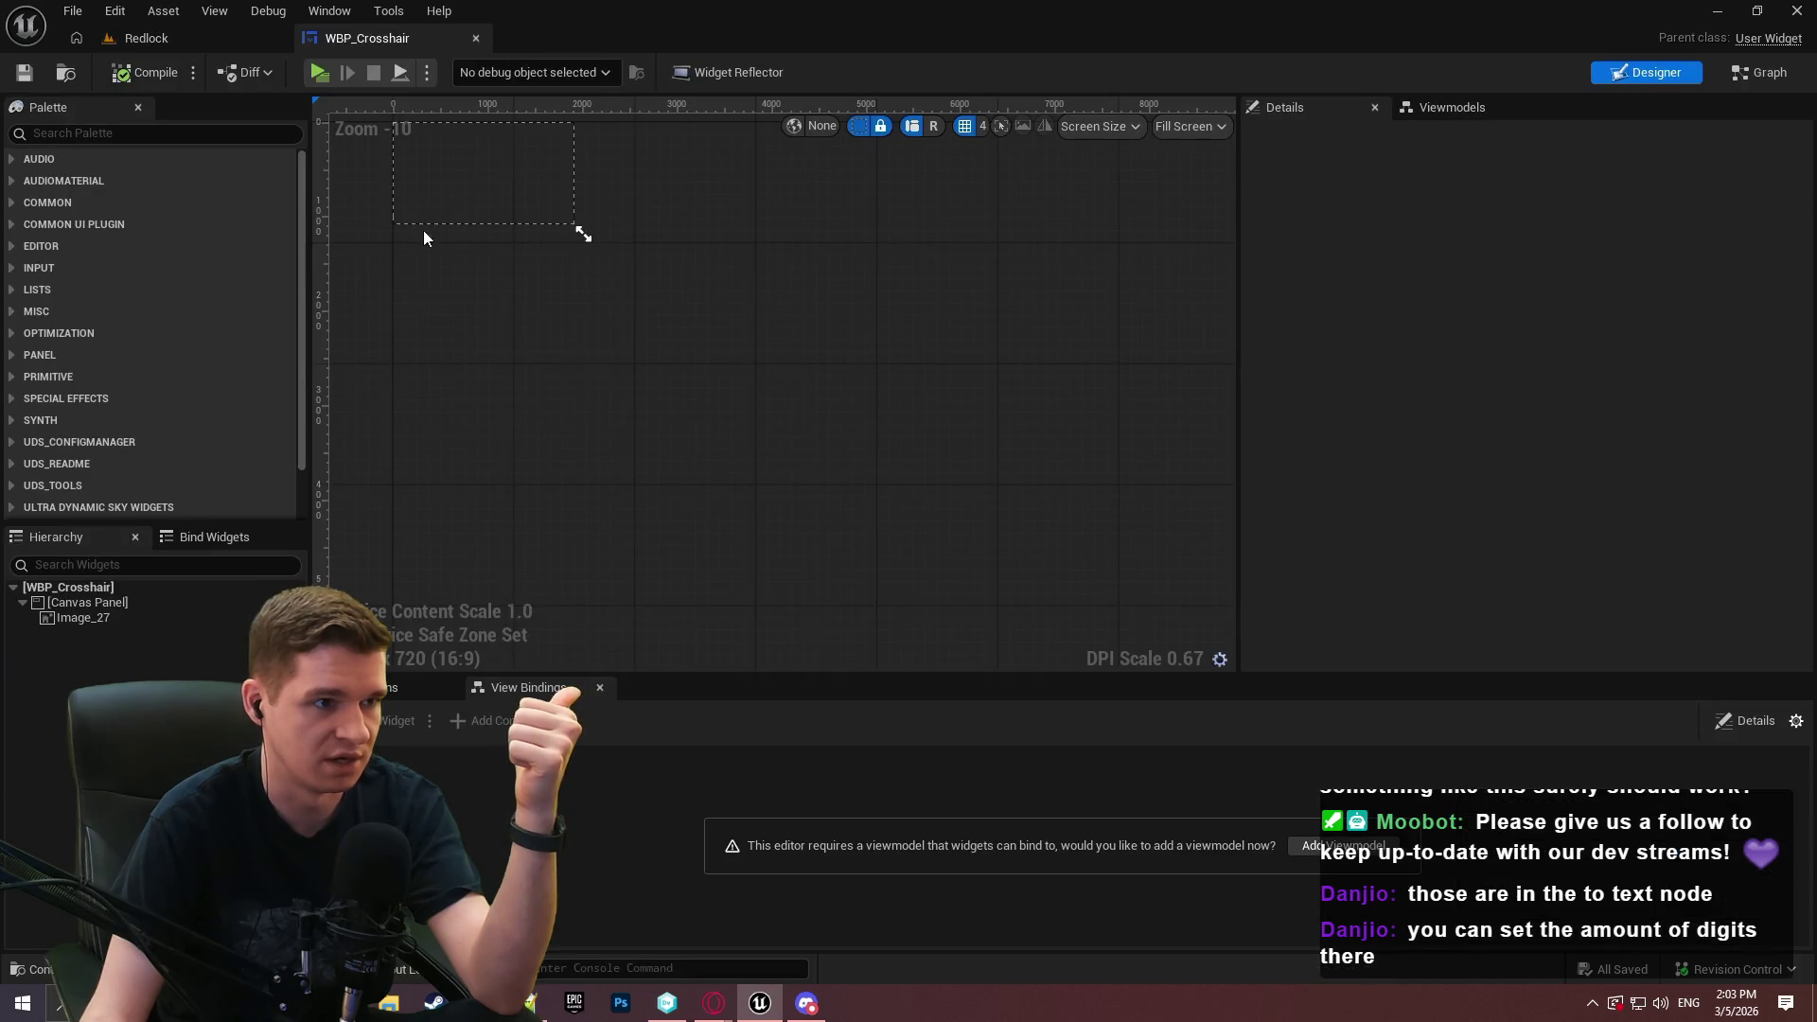
scroll(457, 180, up, 3)
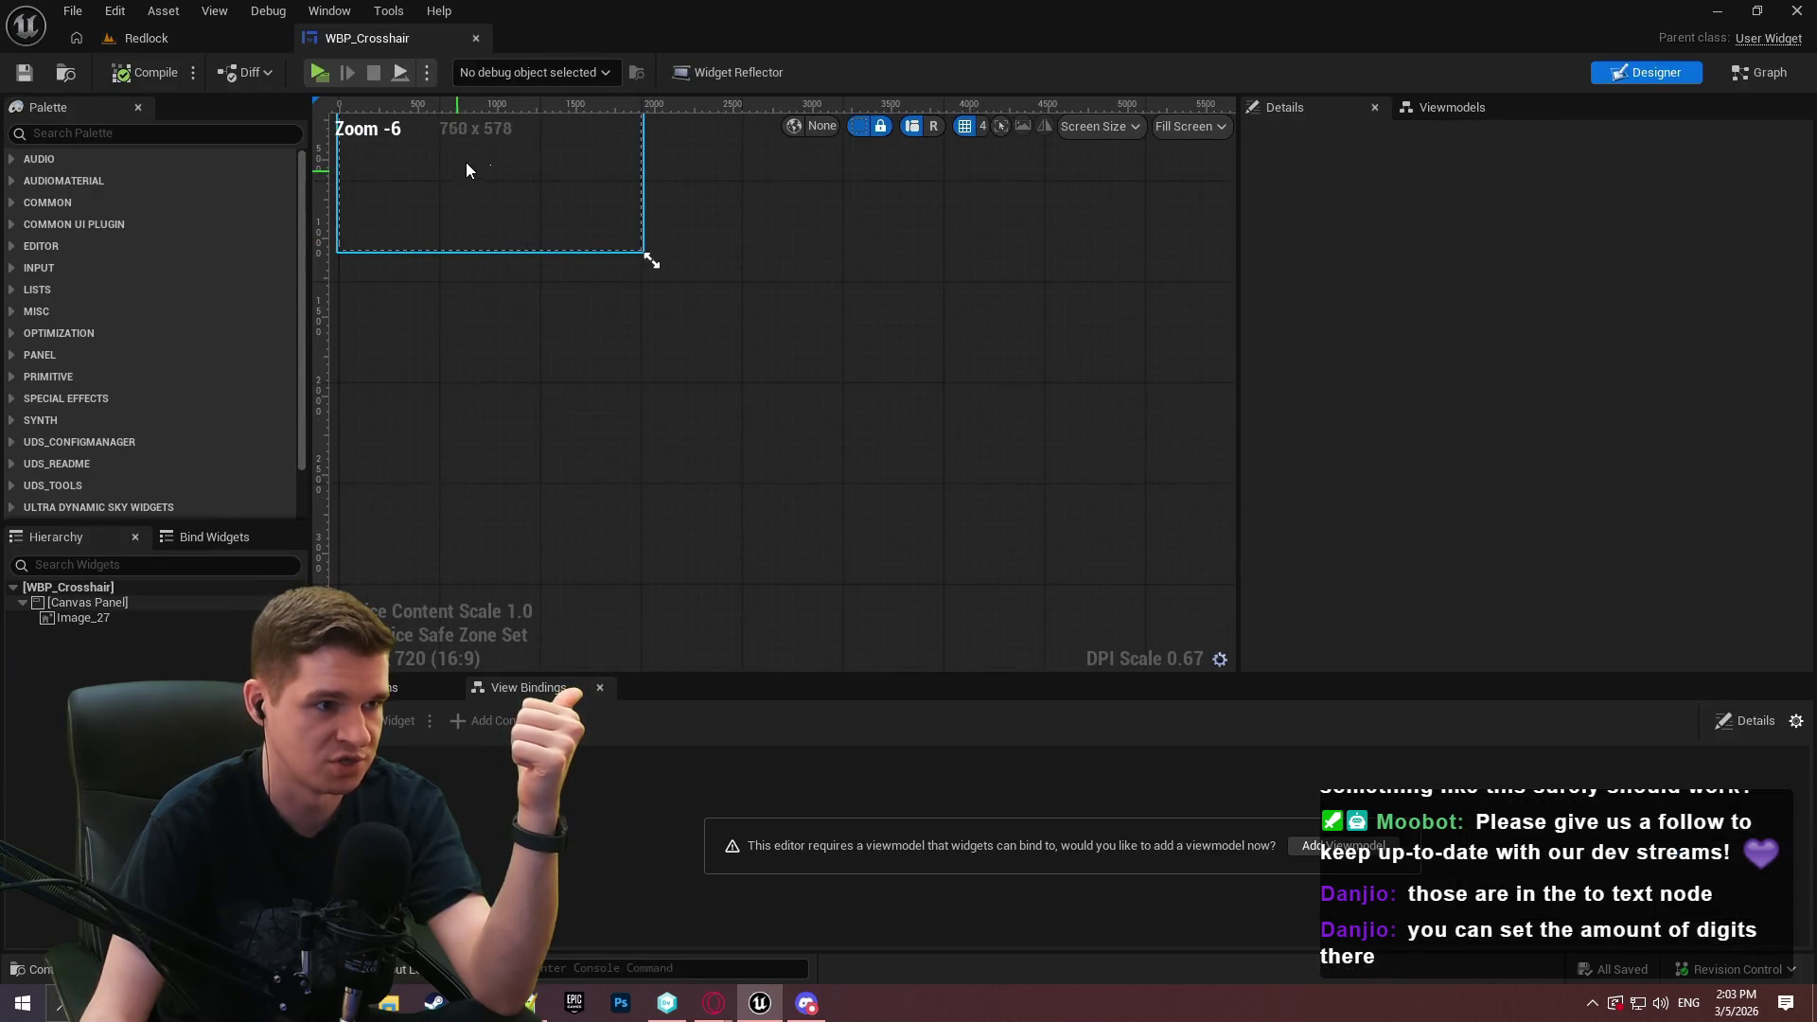
click(475, 38)
click(782, 698)
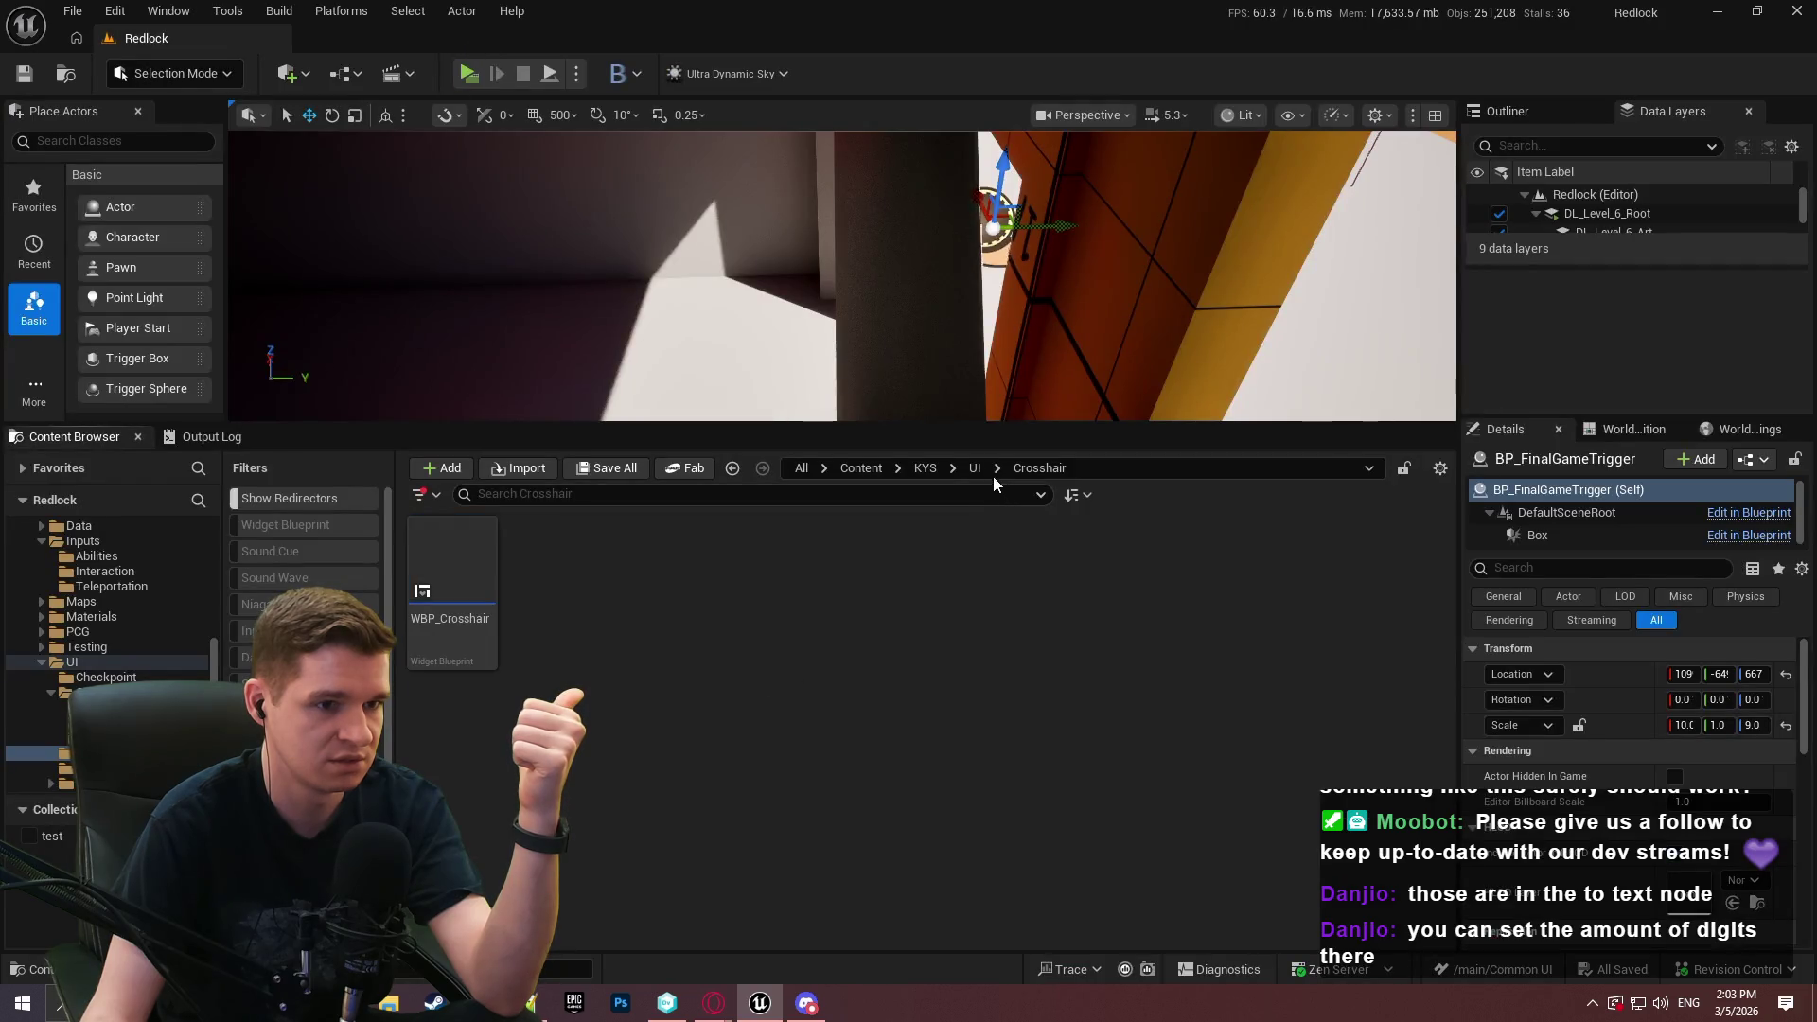
mouse_move(981, 423)
mouse_down()
mouse_move(965, 564)
mouse_move(969, 457)
mouse_up()
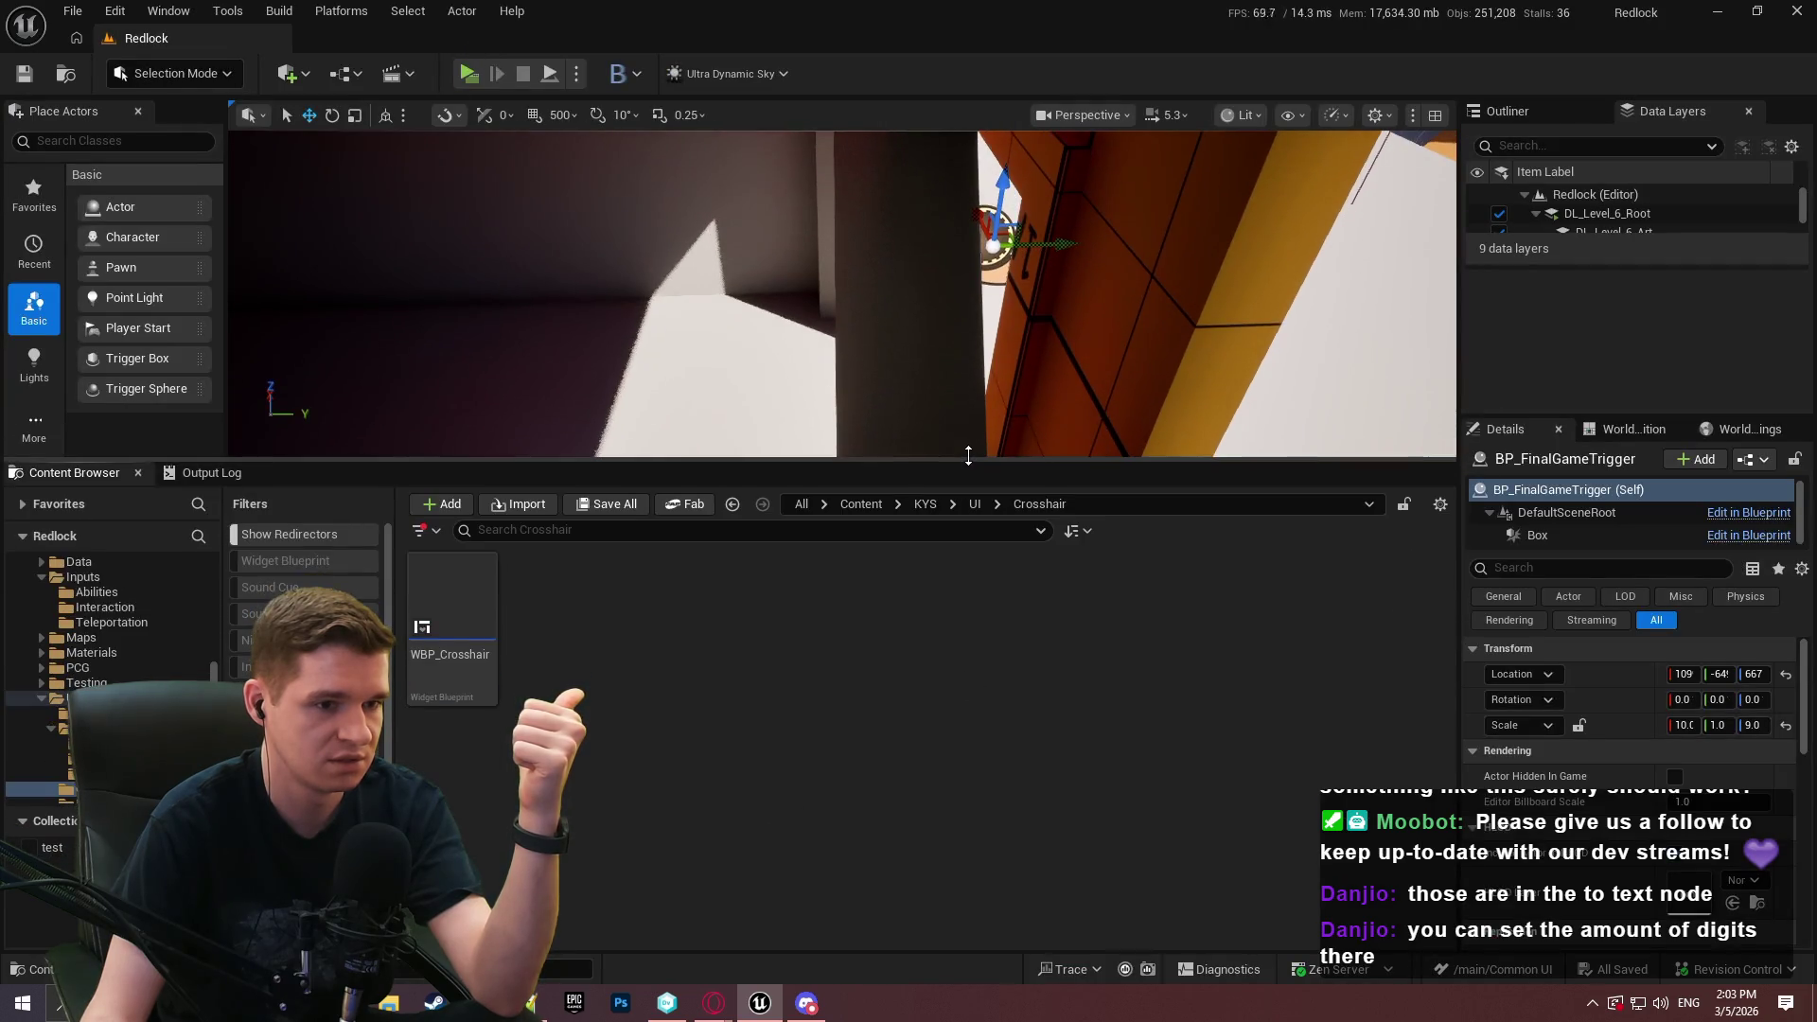
click(974, 505)
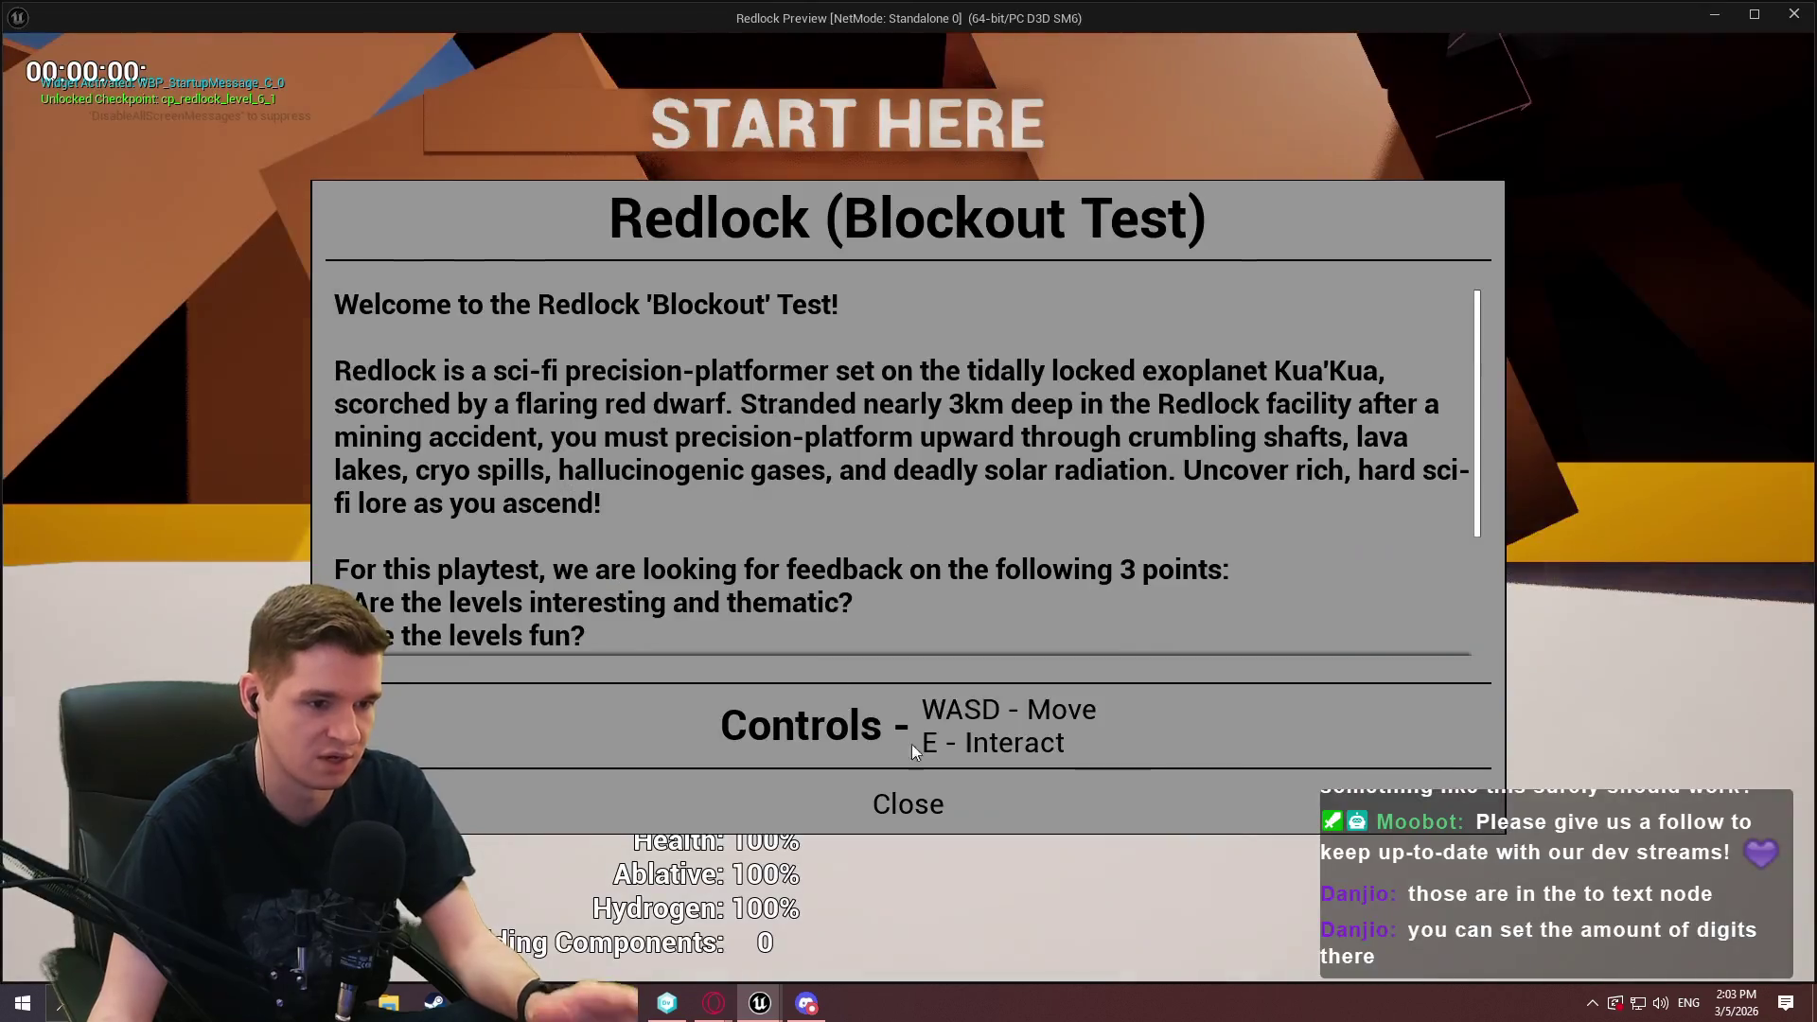
click(909, 798)
key(w)
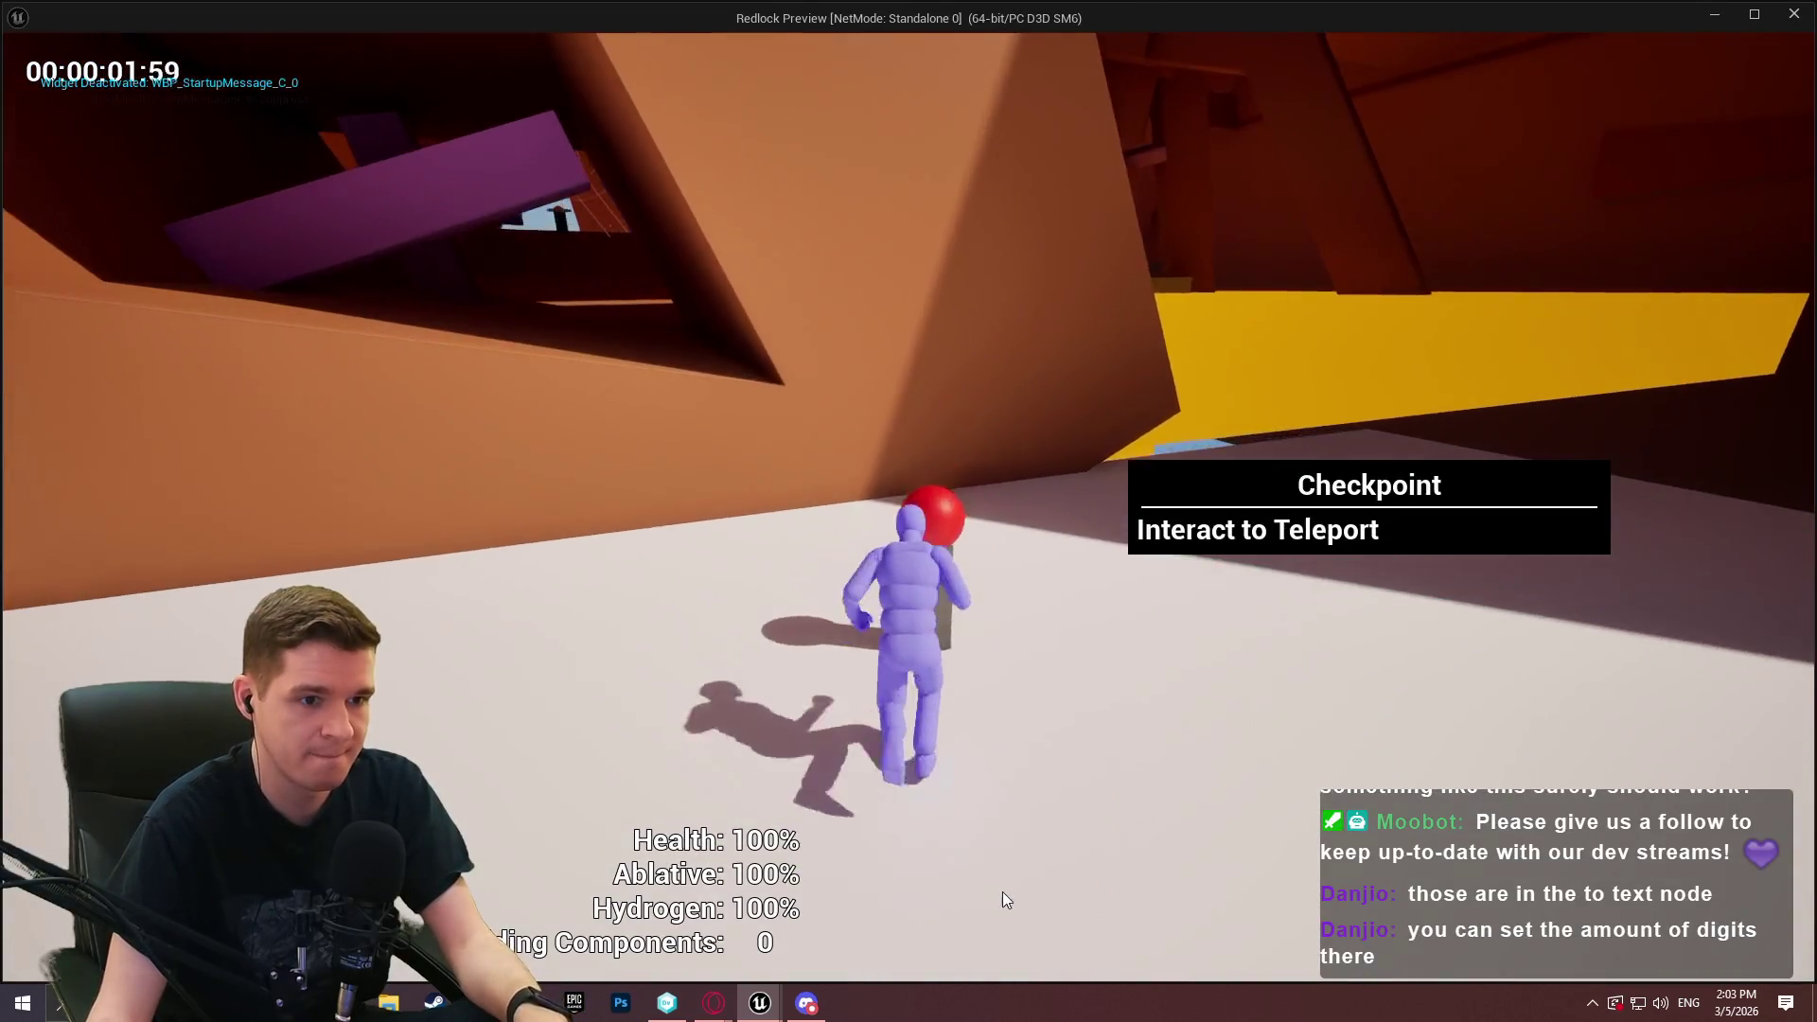
key(e)
click(927, 803)
key(Escape)
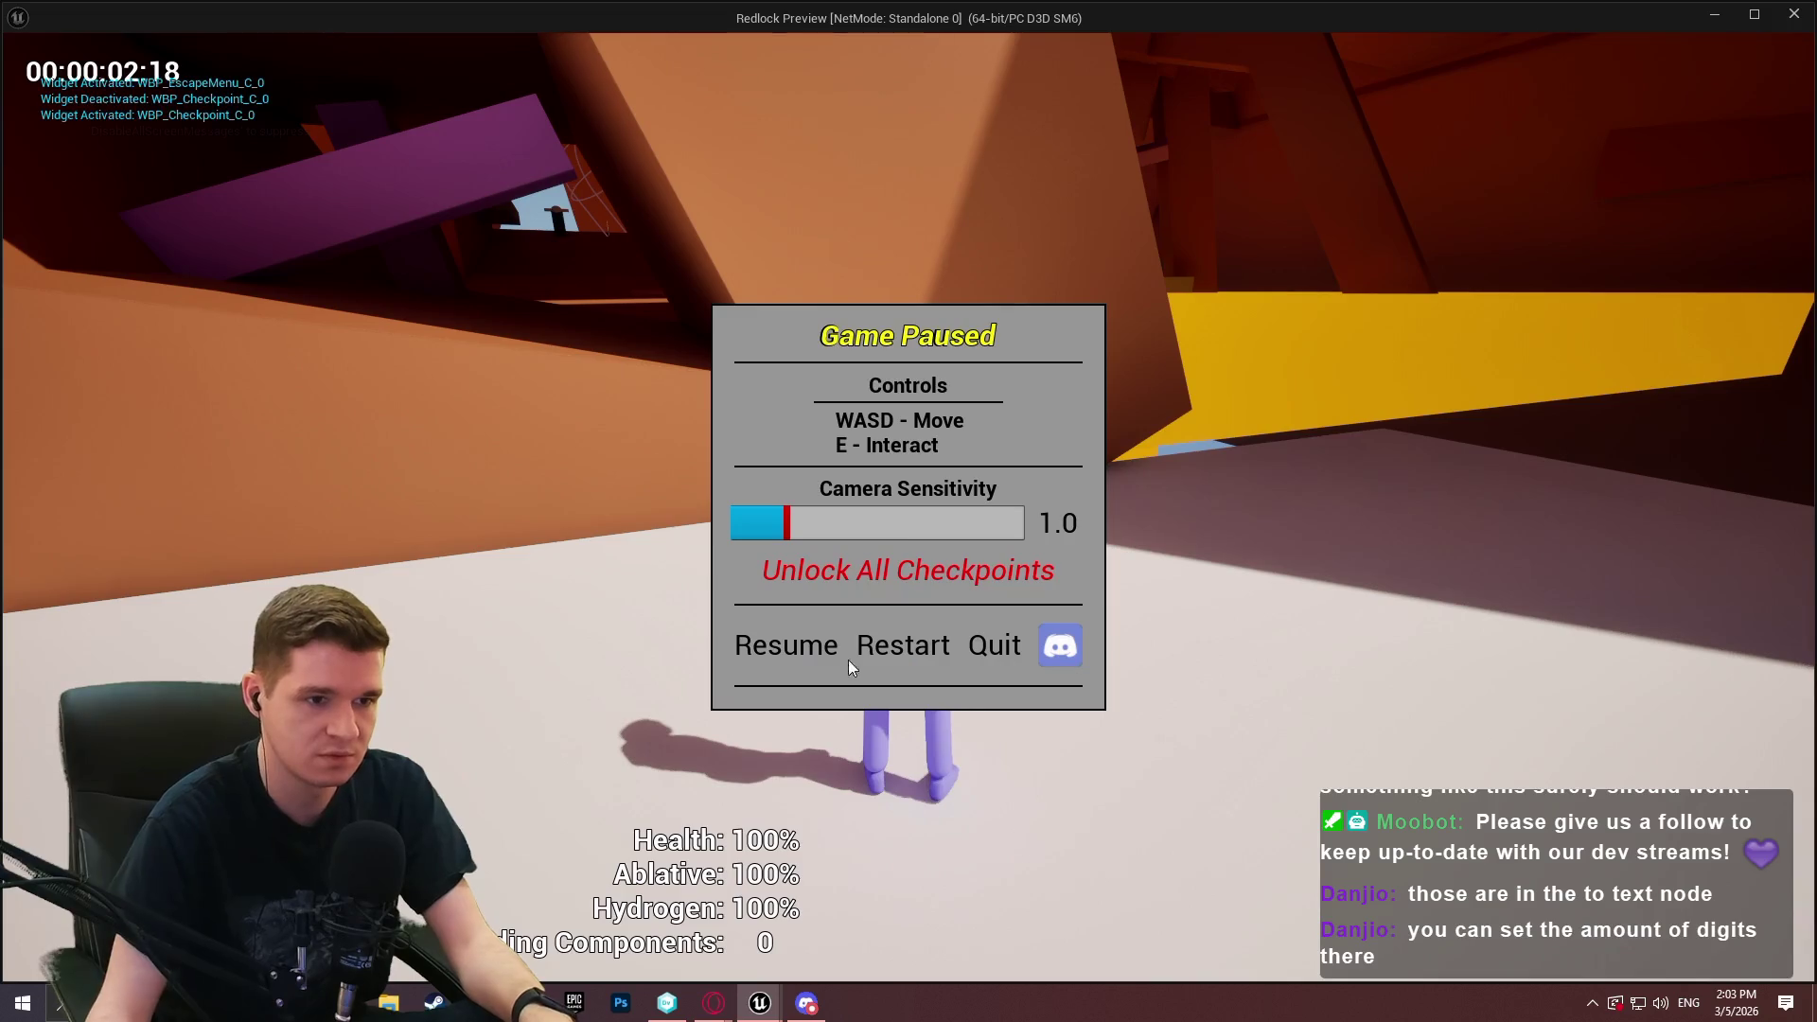
click(830, 631)
key(e)
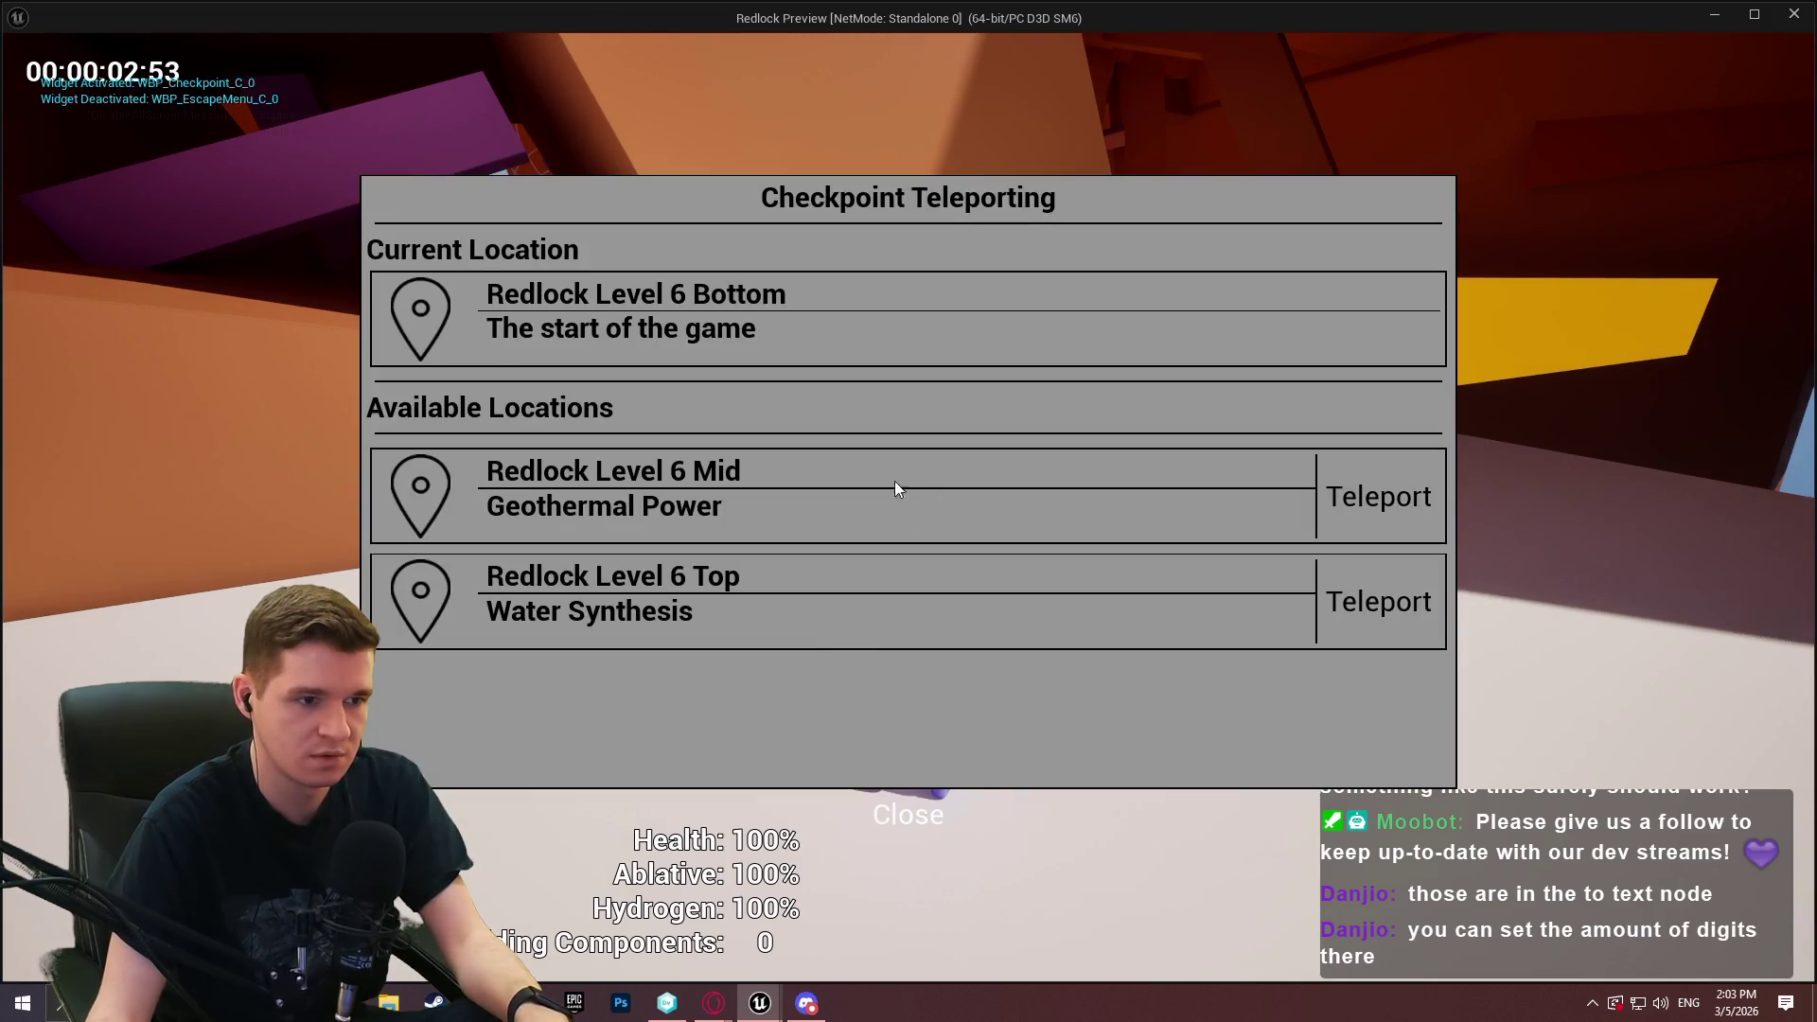
click(1364, 516)
key(w)
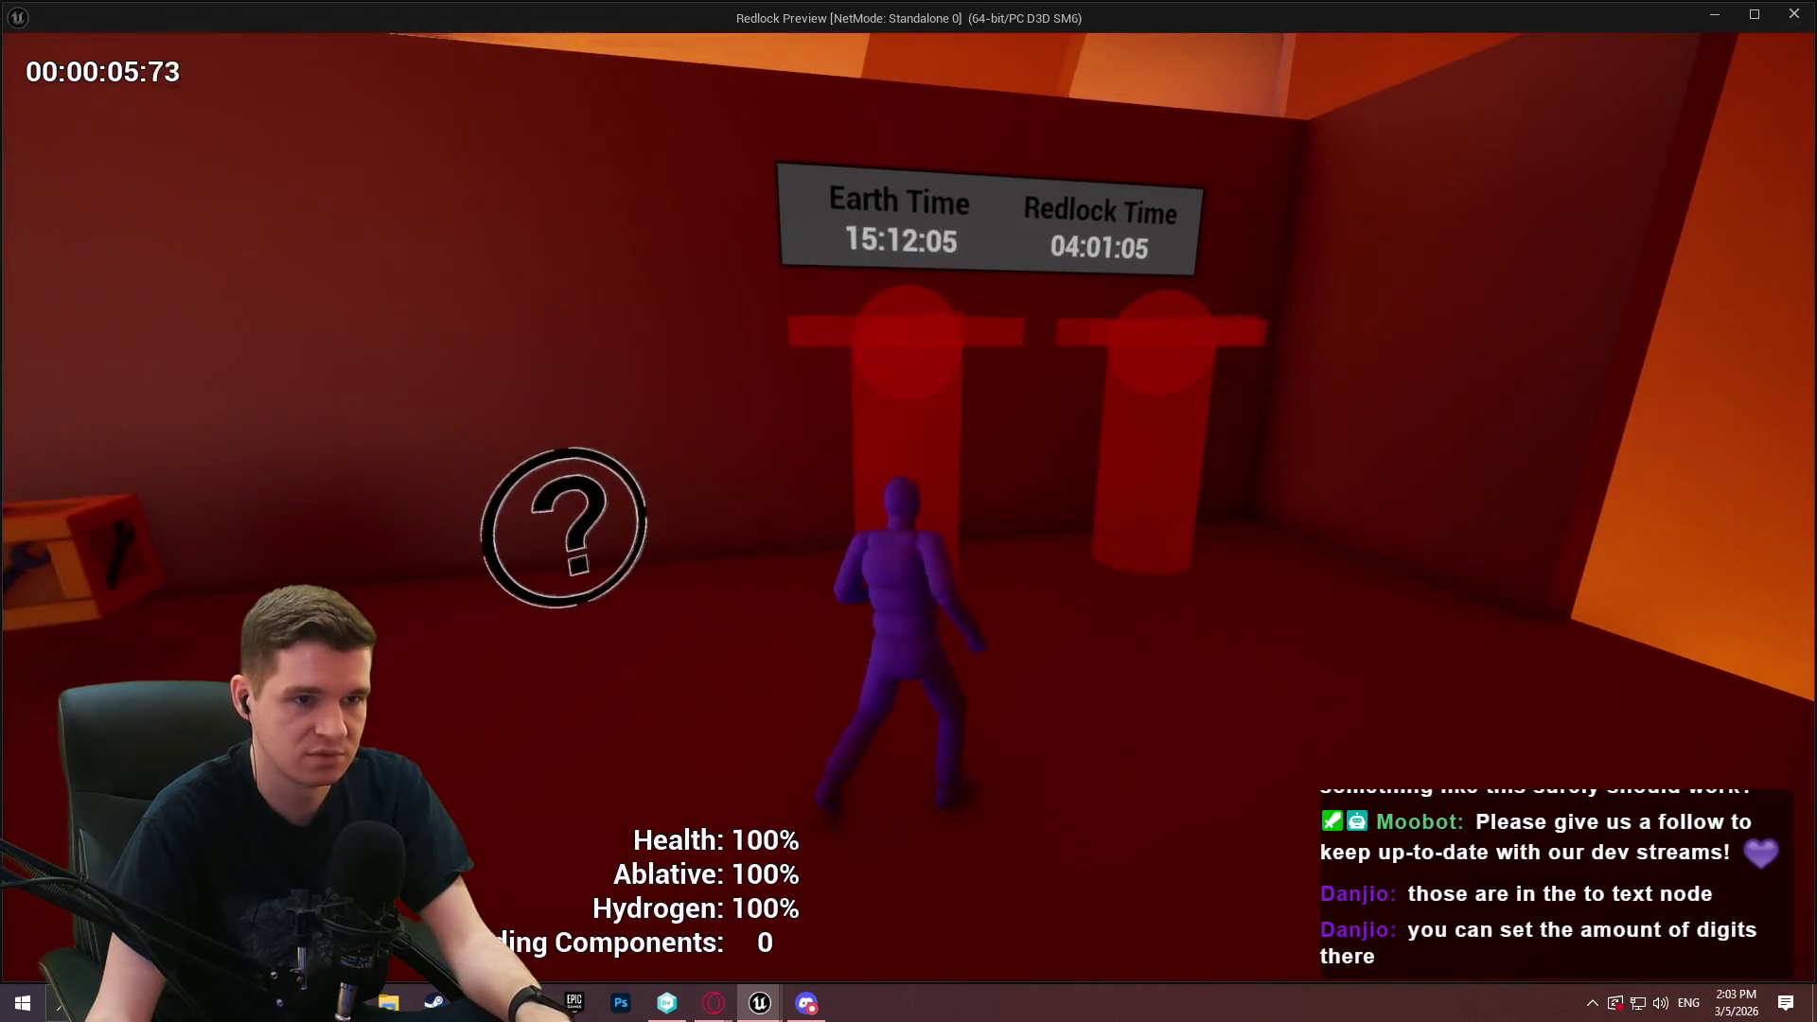
key(w)
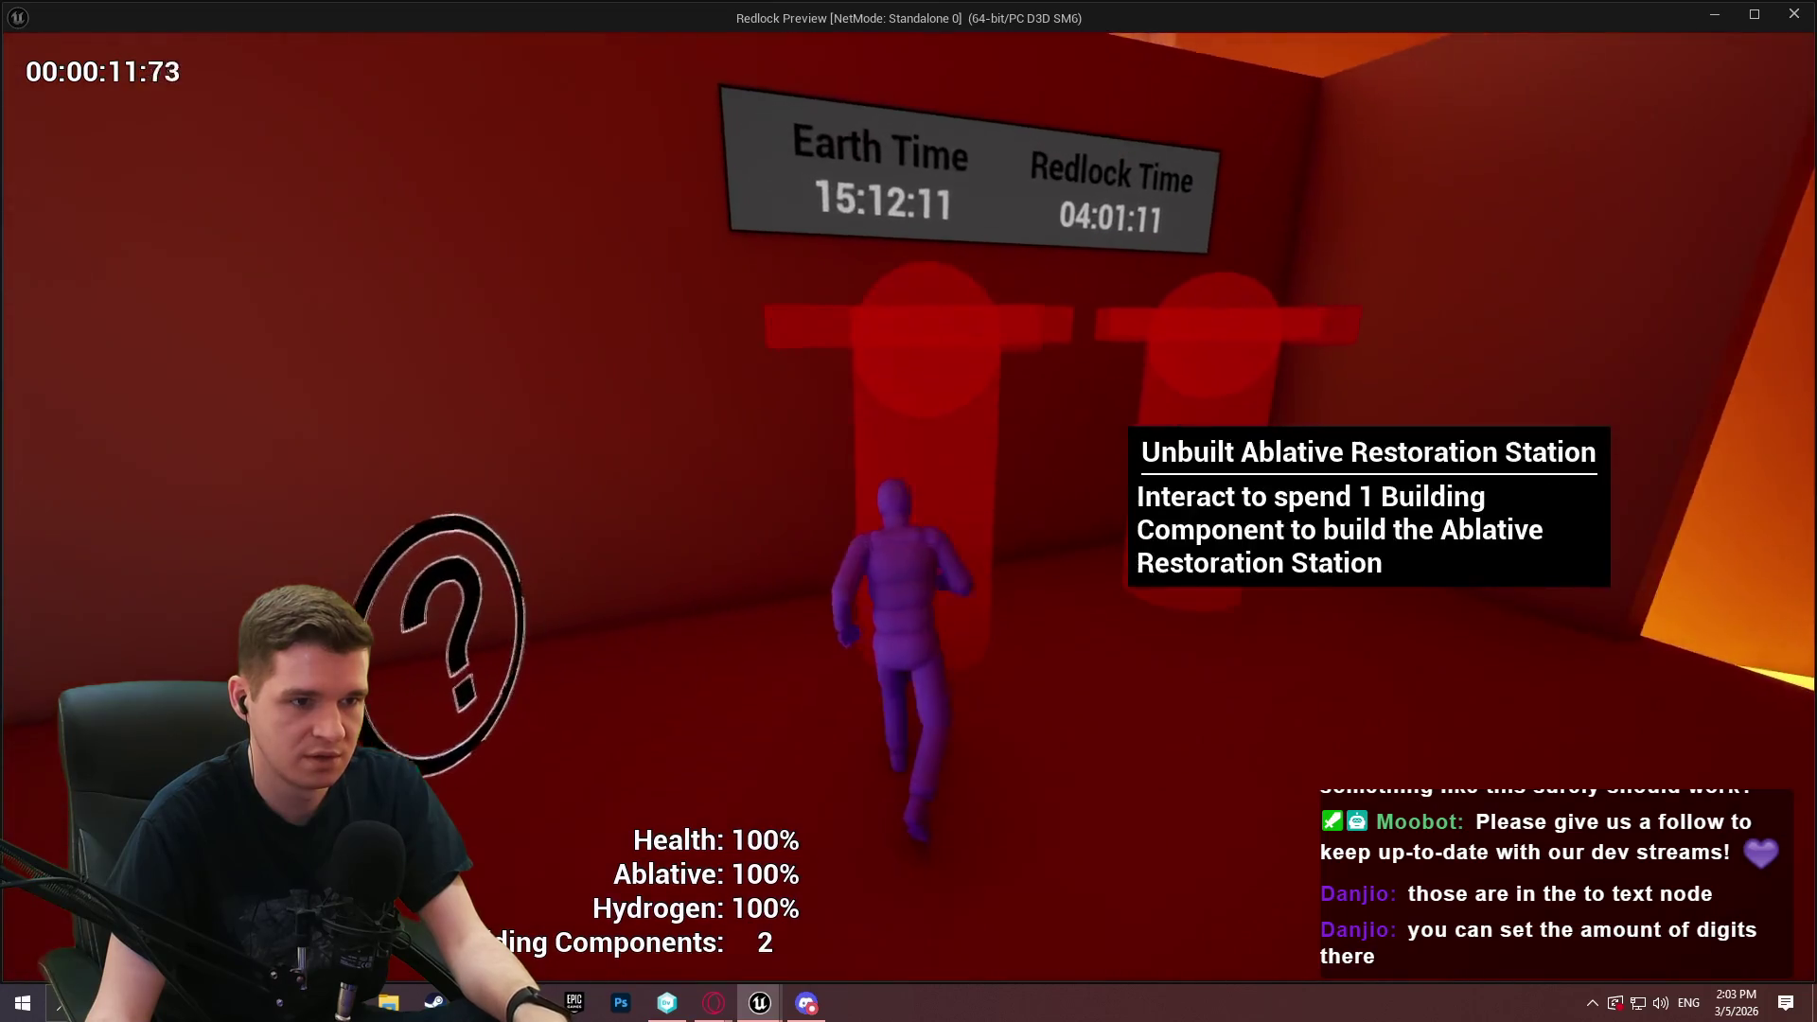
key(e)
key(e)
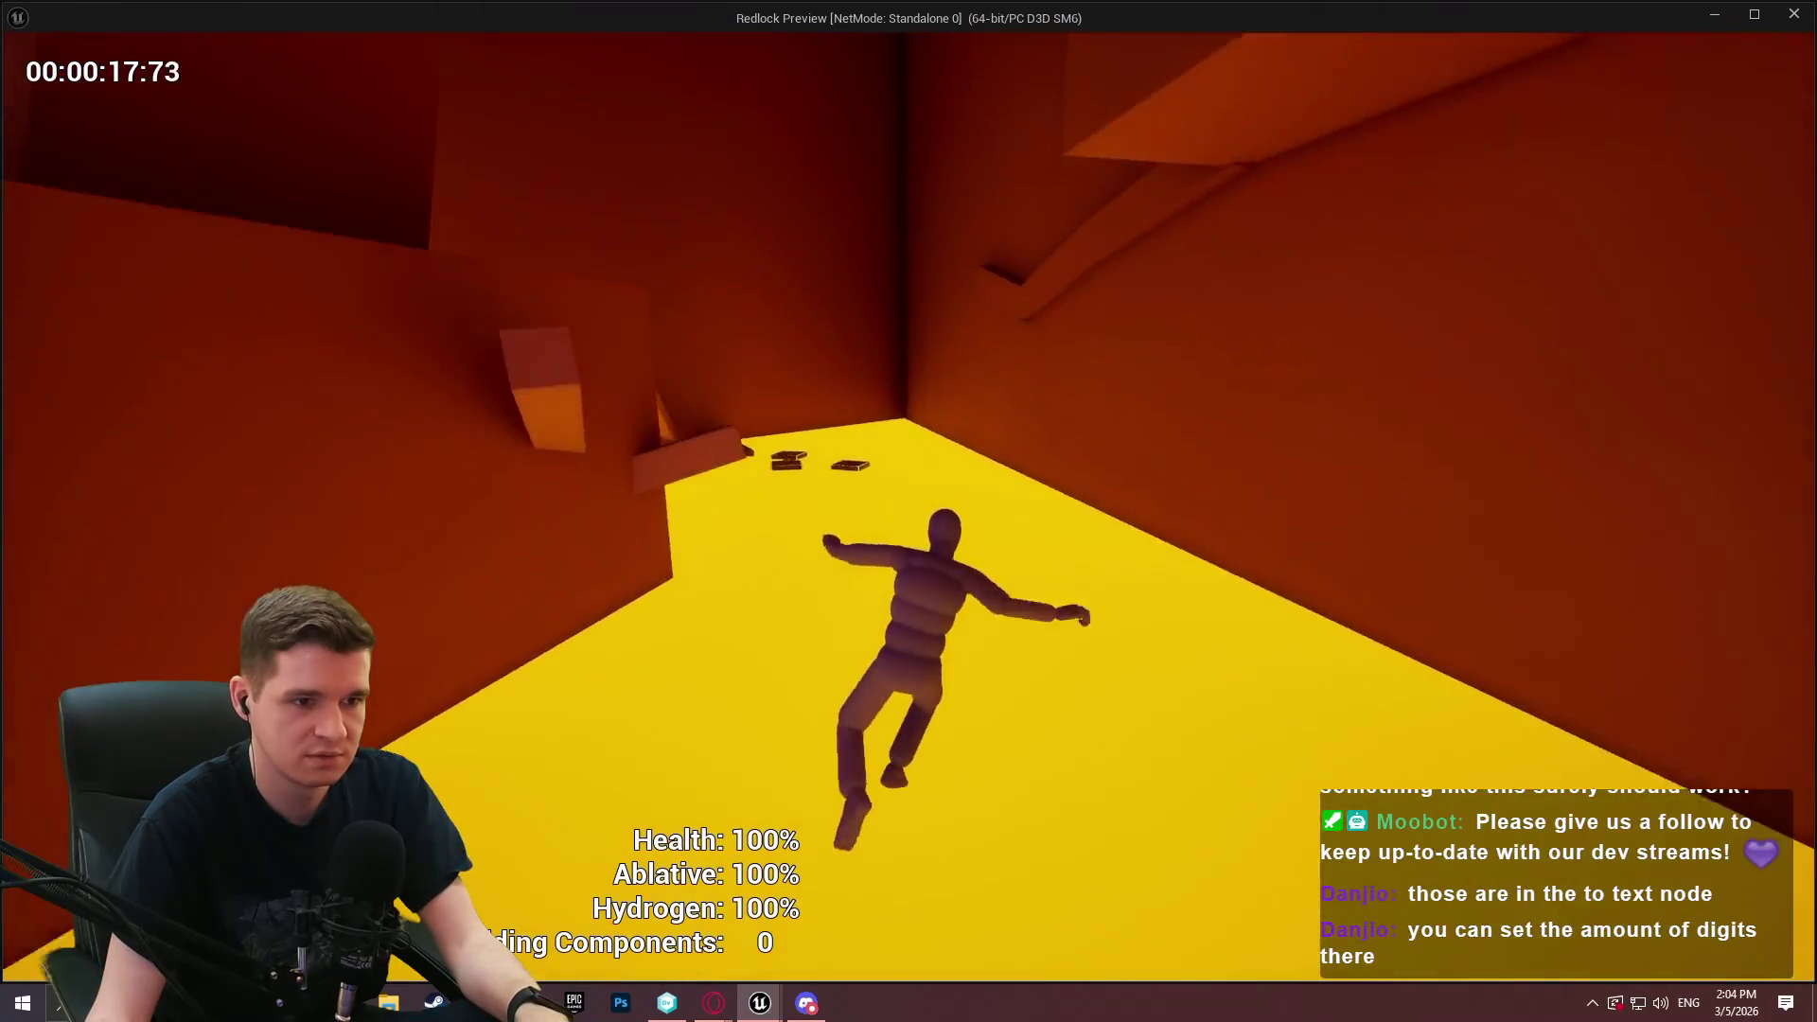
key(Escape)
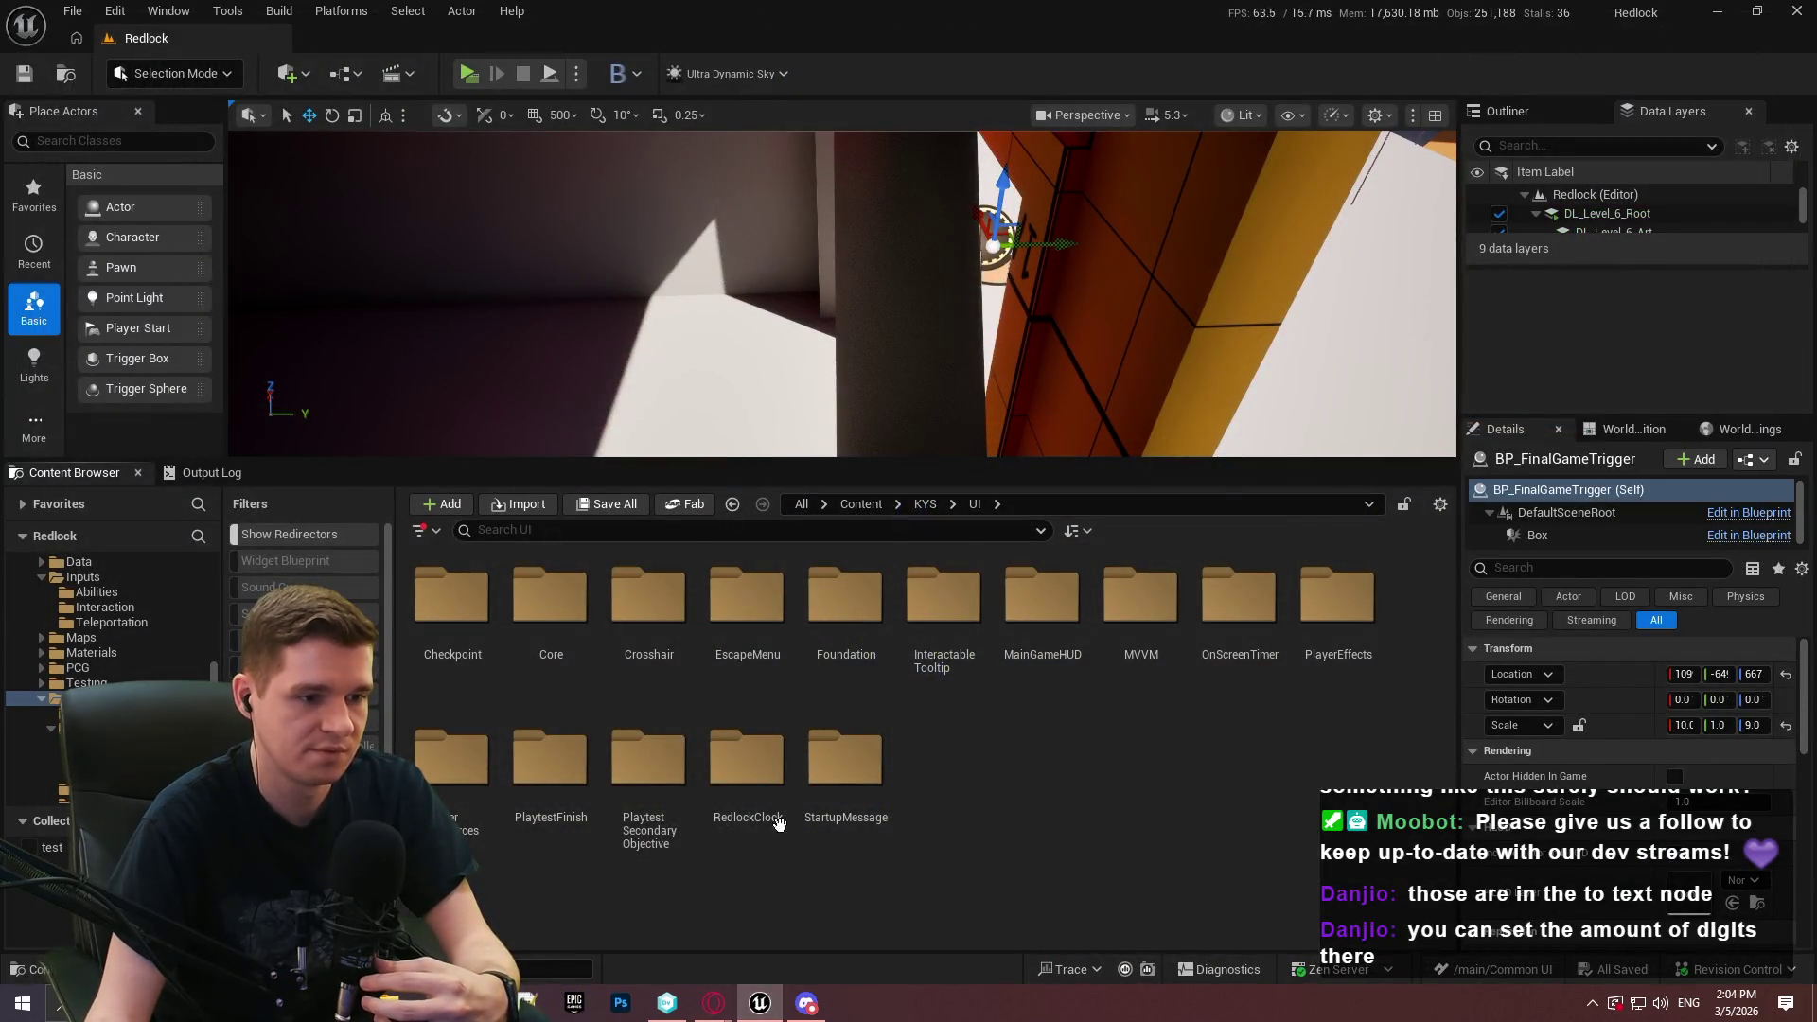
Open WBP_ObjectivePopup from Playtest Secondary Objective, dock its editor, and enlarge the design canvas
double_click(648, 758)
double_click(452, 606)
mouse_move(652, 338)
mouse_down()
mouse_move(417, 114)
mouse_move(453, 34)
mouse_up()
scroll(771, 609, up, 4)
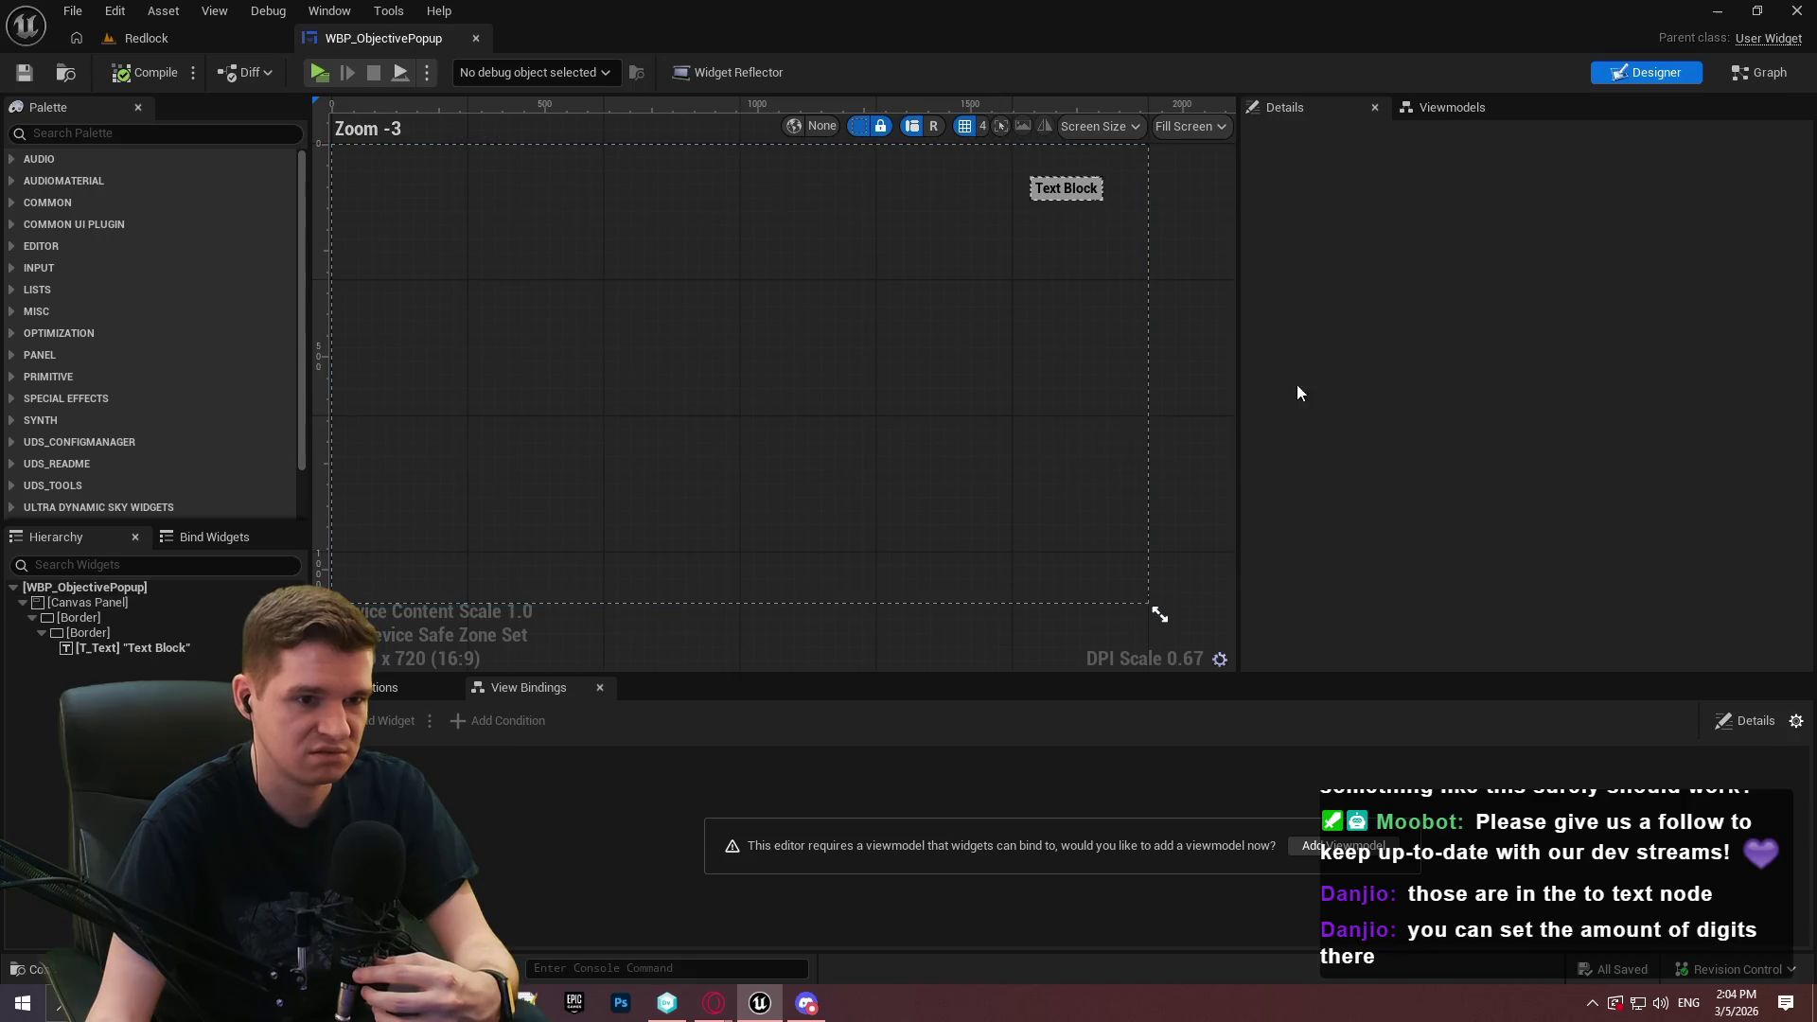
drag(1237, 325, 1553, 345)
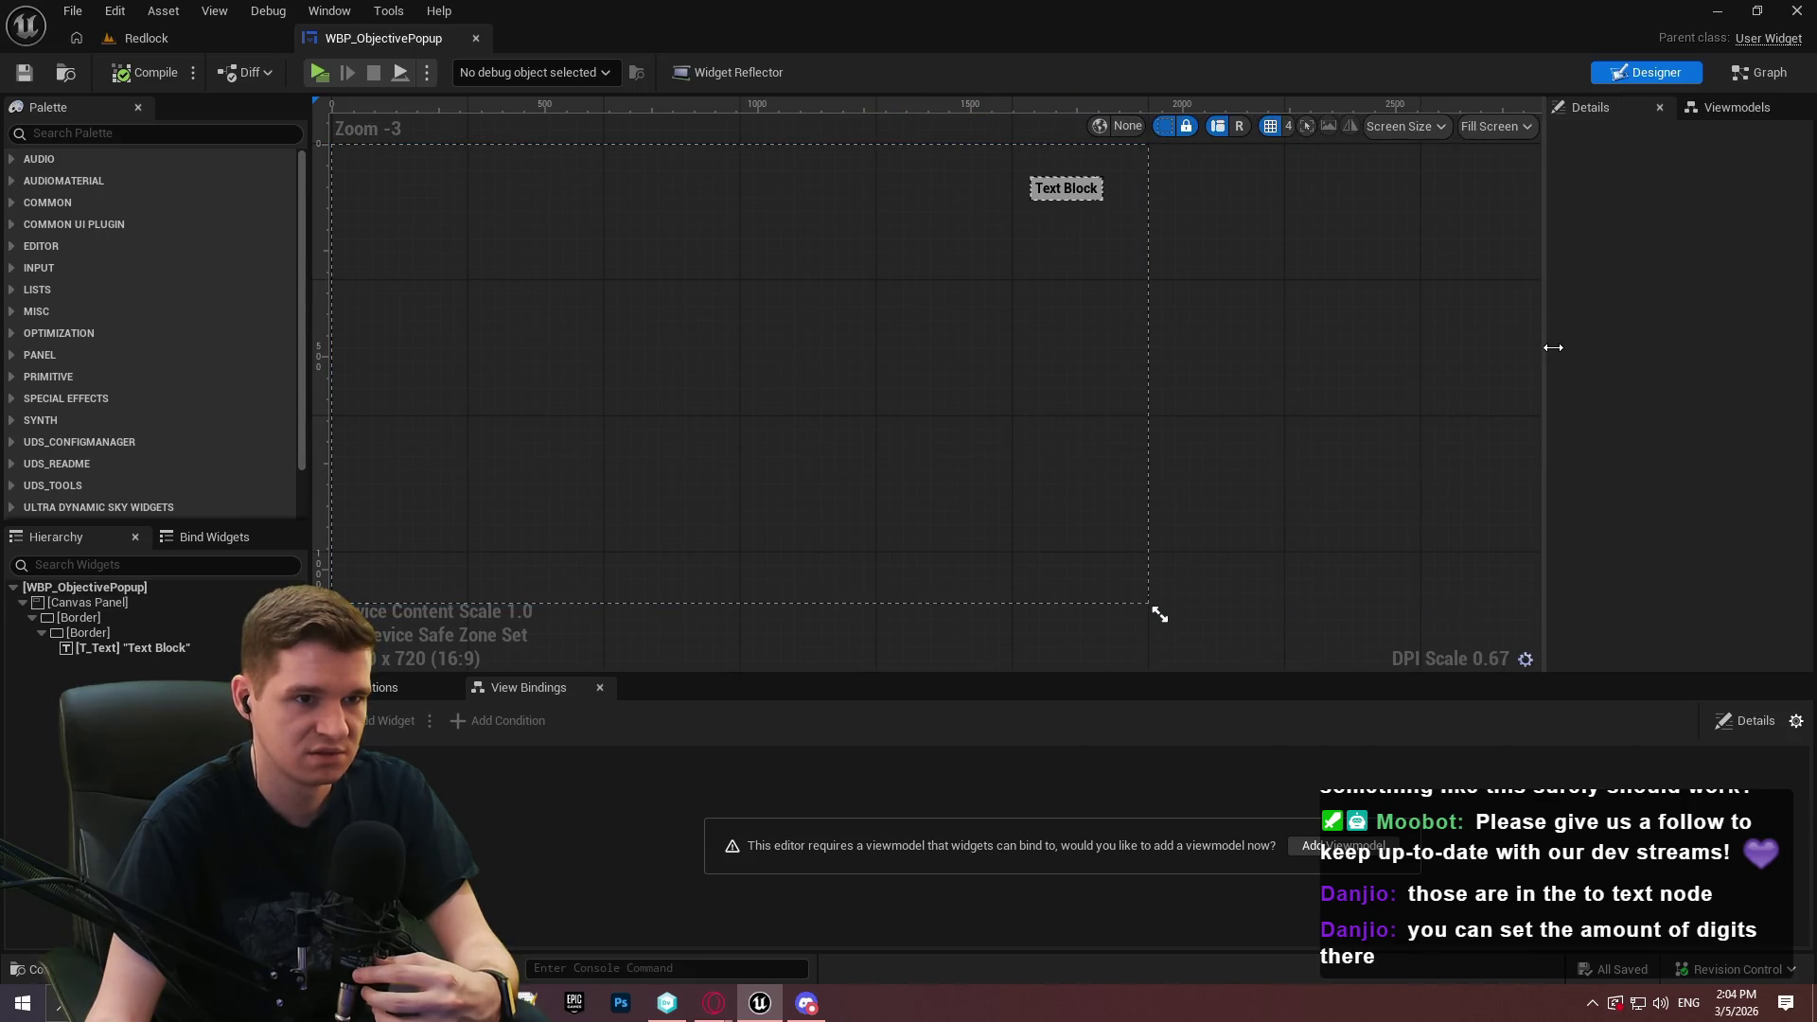
drag(1426, 402, 1435, 333)
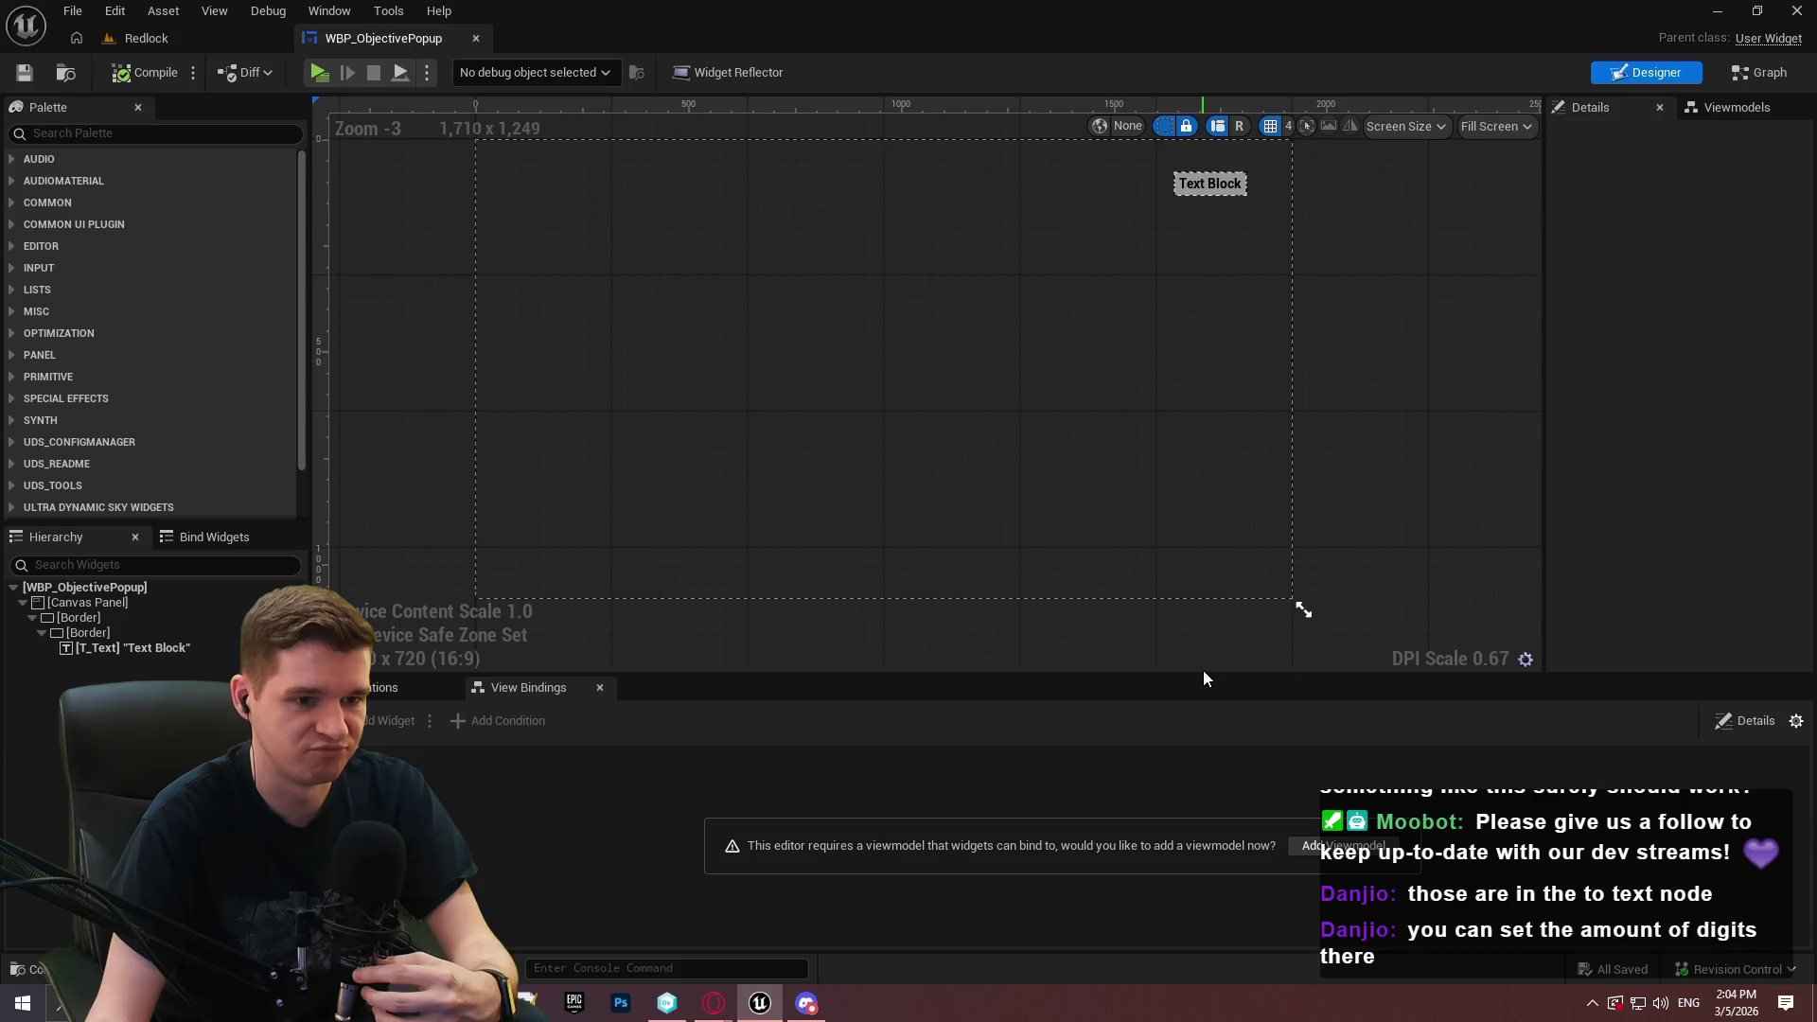
drag(1202, 672, 1203, 731)
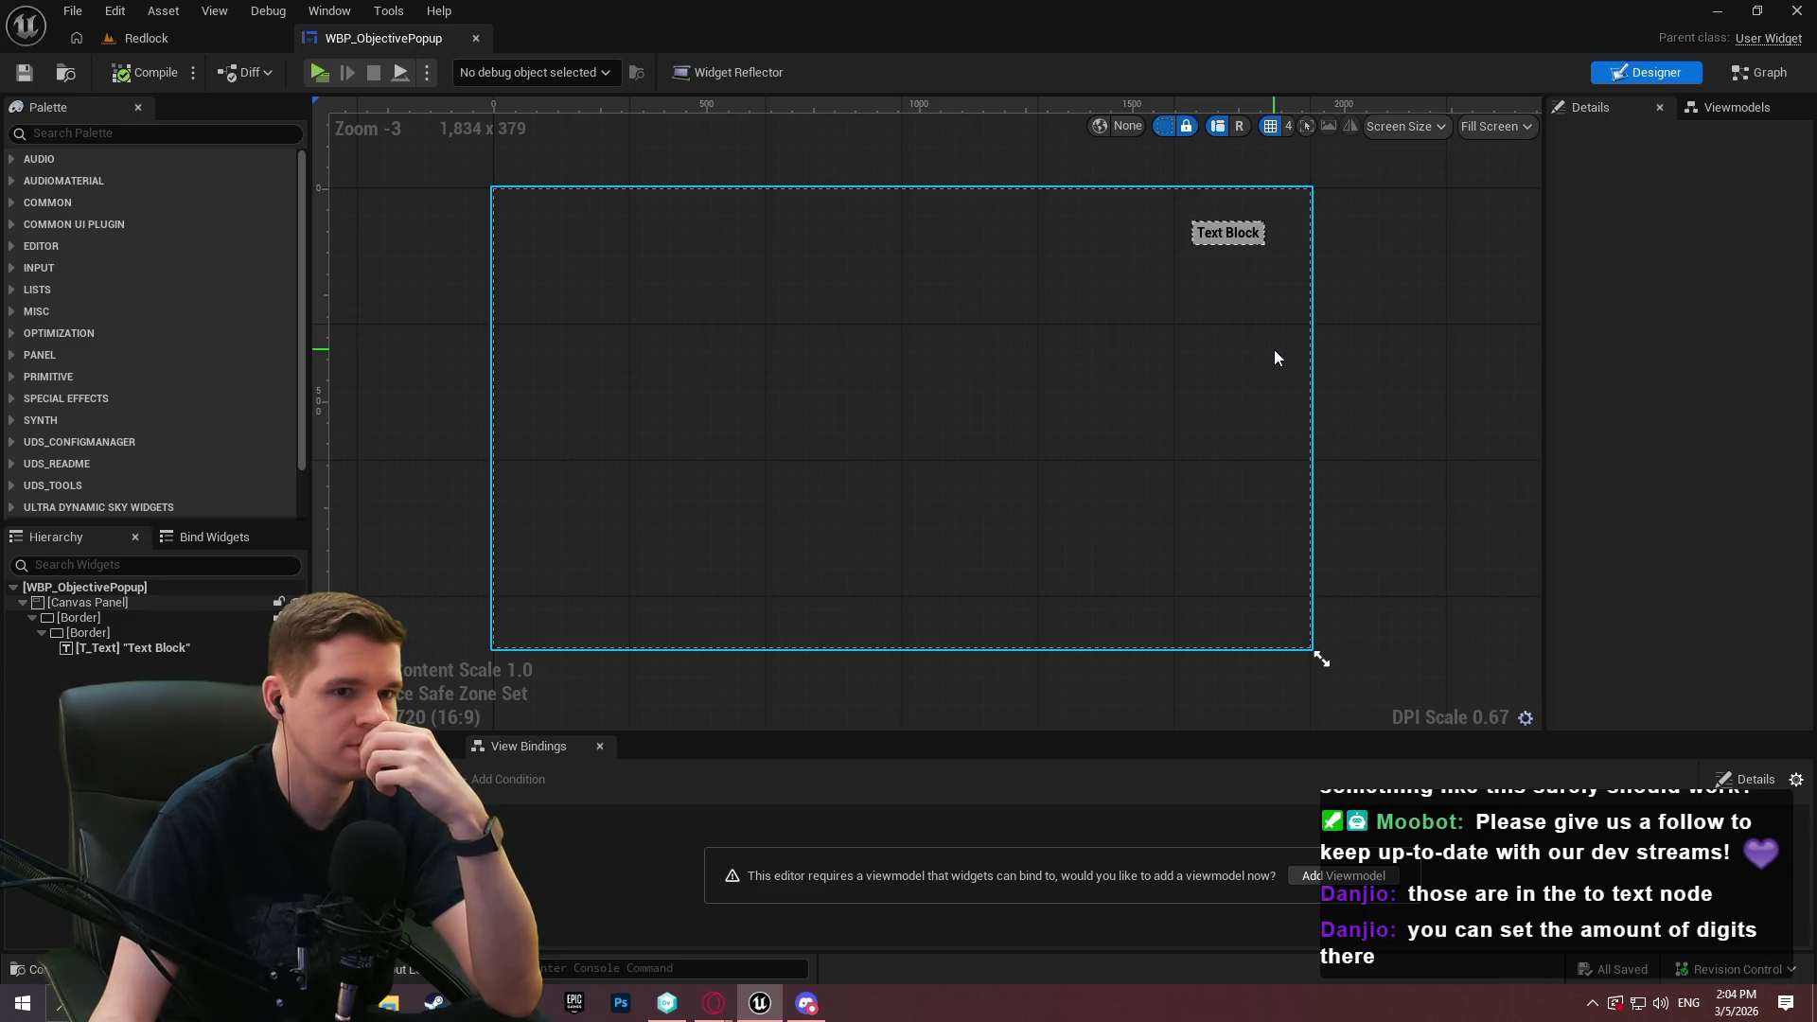
Select the Canvas Panel and scrub SpawnAnimation to preview the Border_35 opacity fade
click(1356, 352)
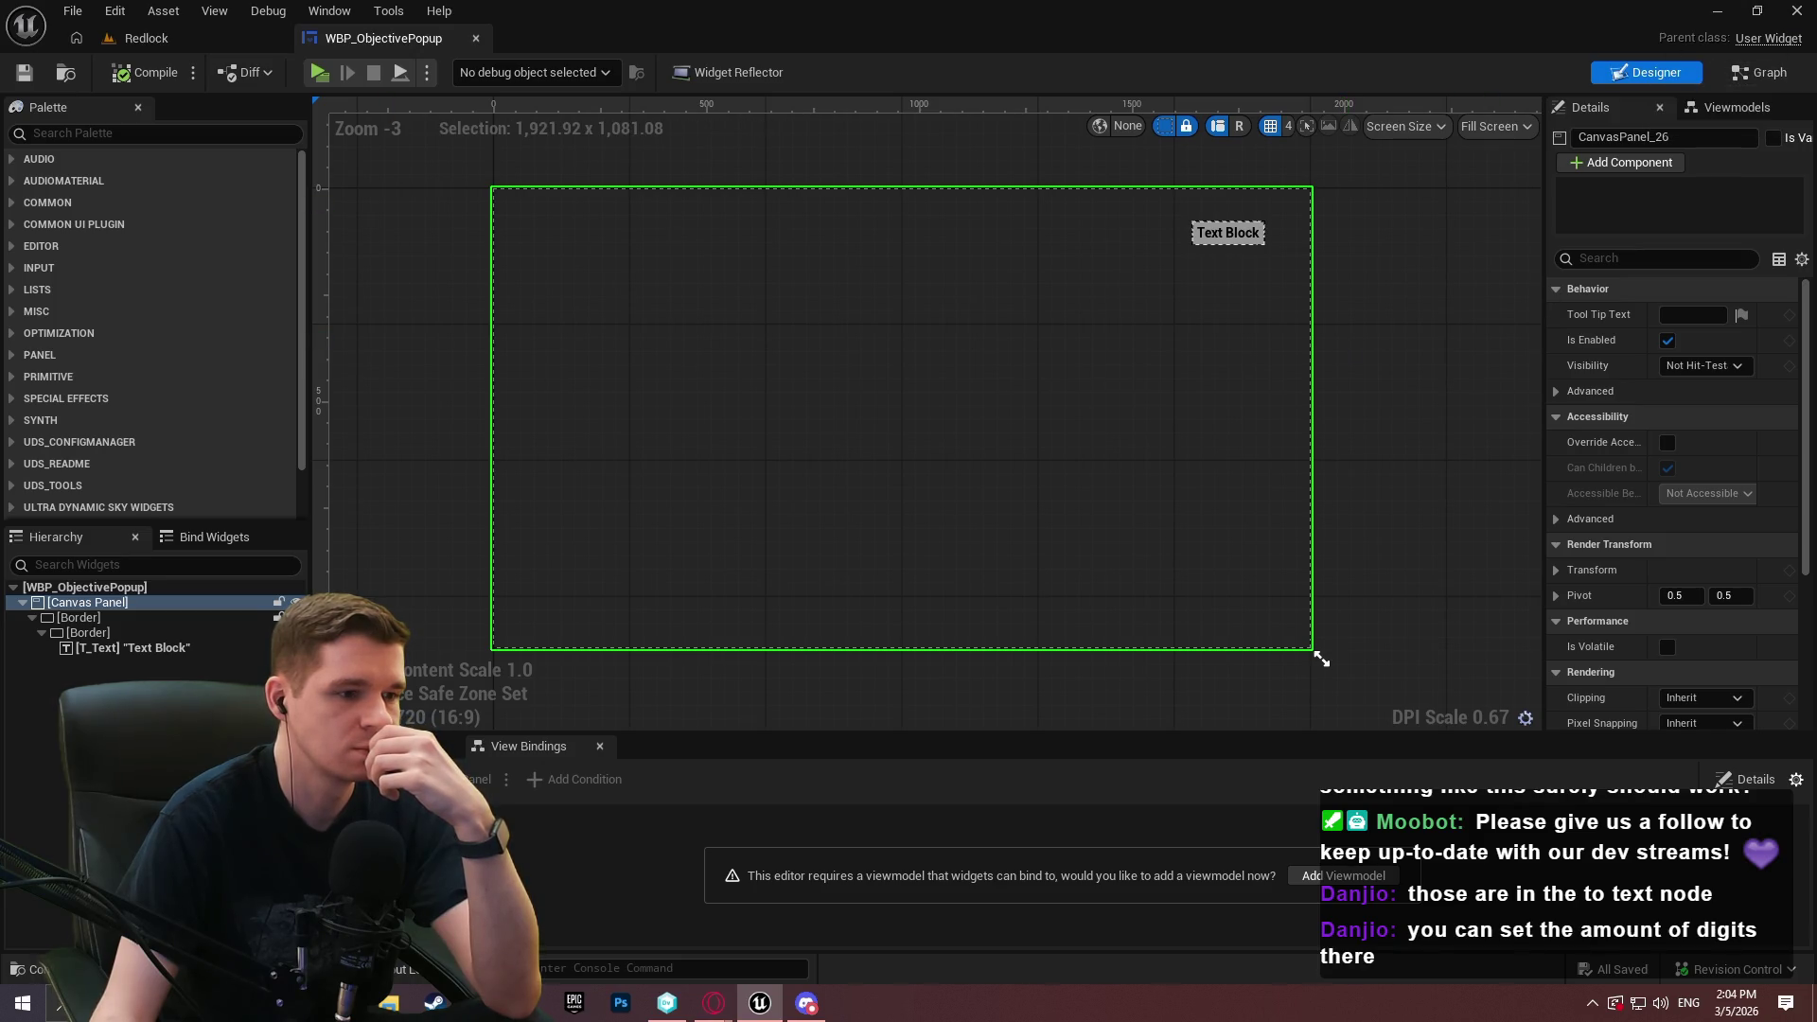
click(398, 746)
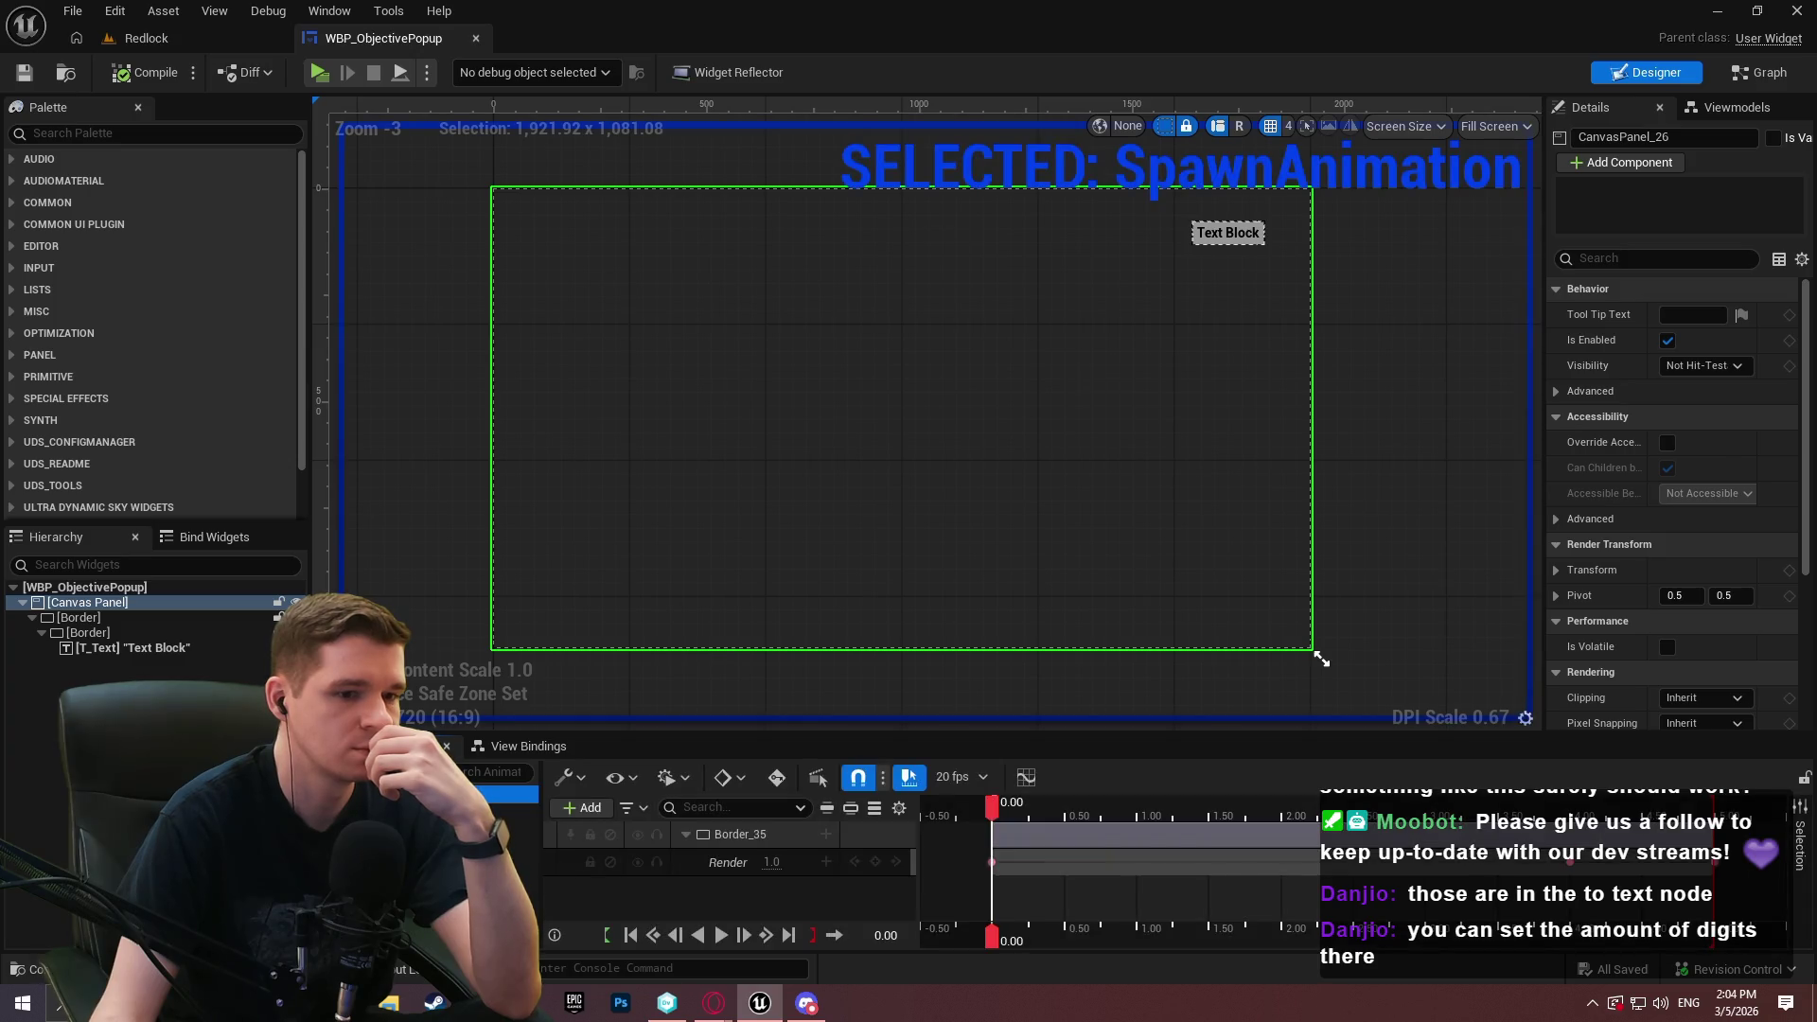
mouse_move(991, 812)
mouse_down()
mouse_move(1714, 812)
mouse_move(1291, 814)
mouse_move(996, 843)
mouse_up()
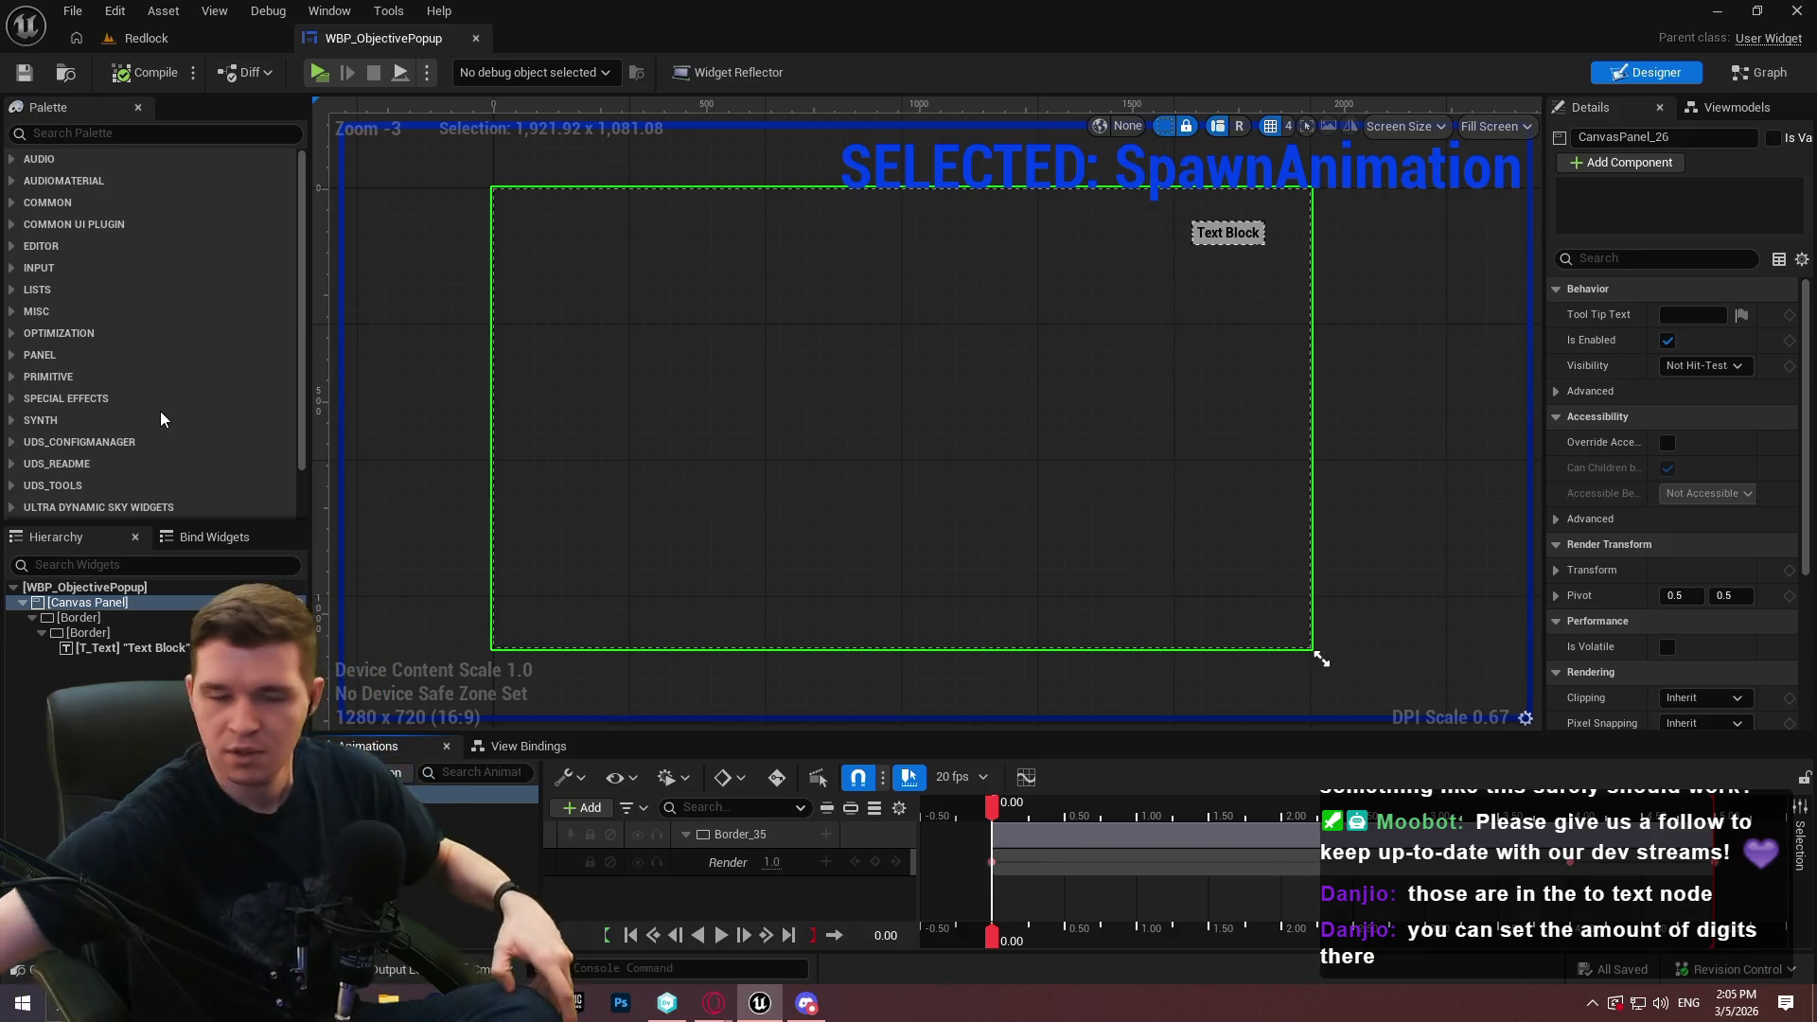
Back in the Redlock level, open BP_ReactorCheck from Content > KYS > Testing > Playtest
click(189, 39)
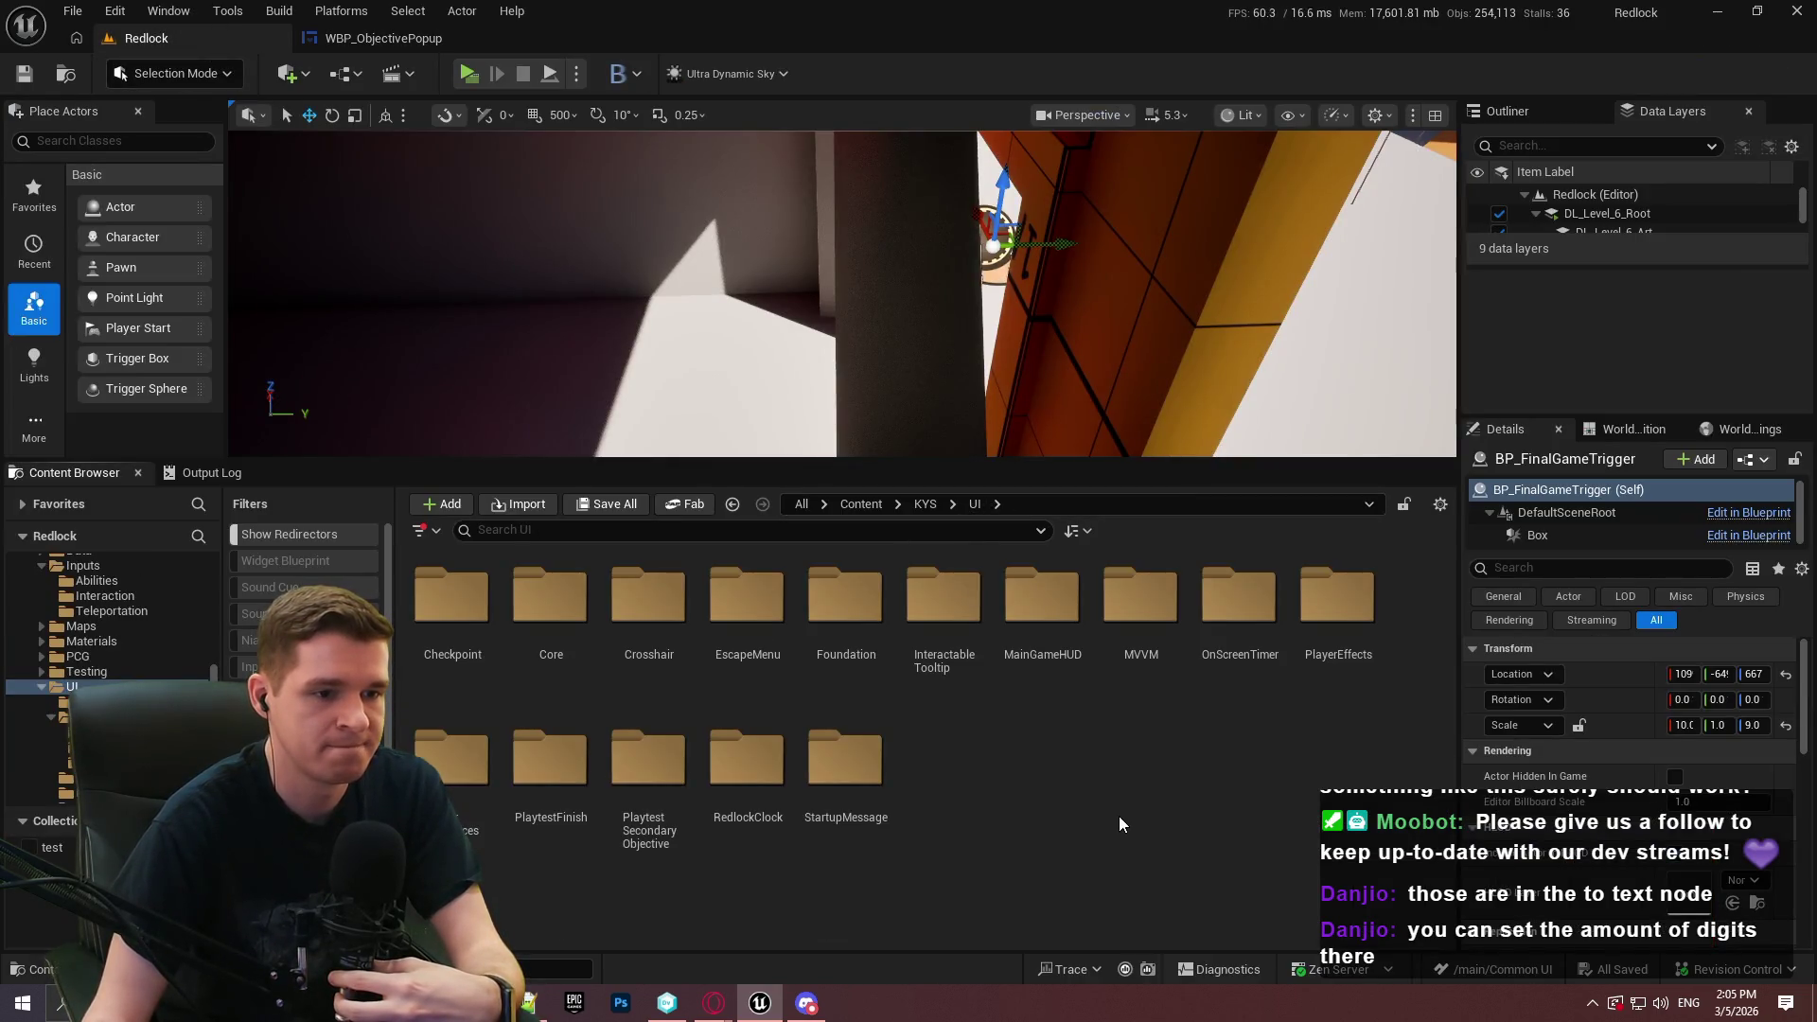
click(923, 503)
double_click(550, 597)
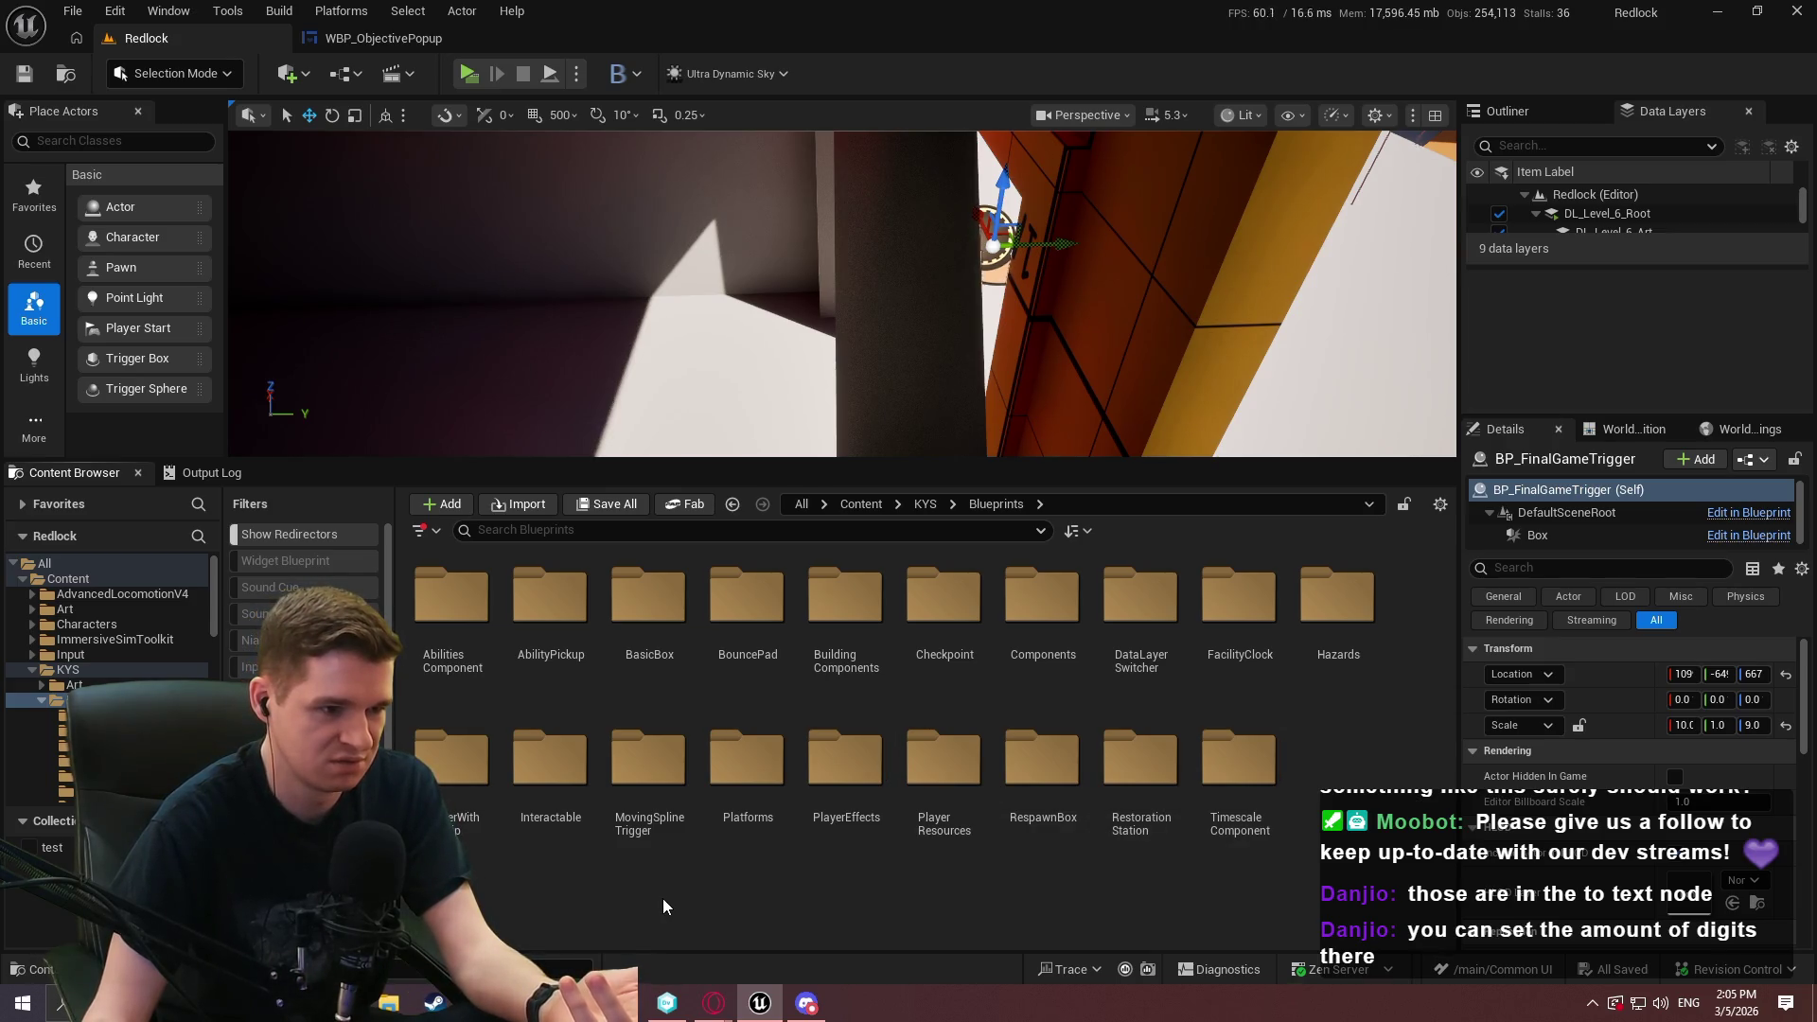
click(925, 503)
click(861, 504)
double_click(943, 606)
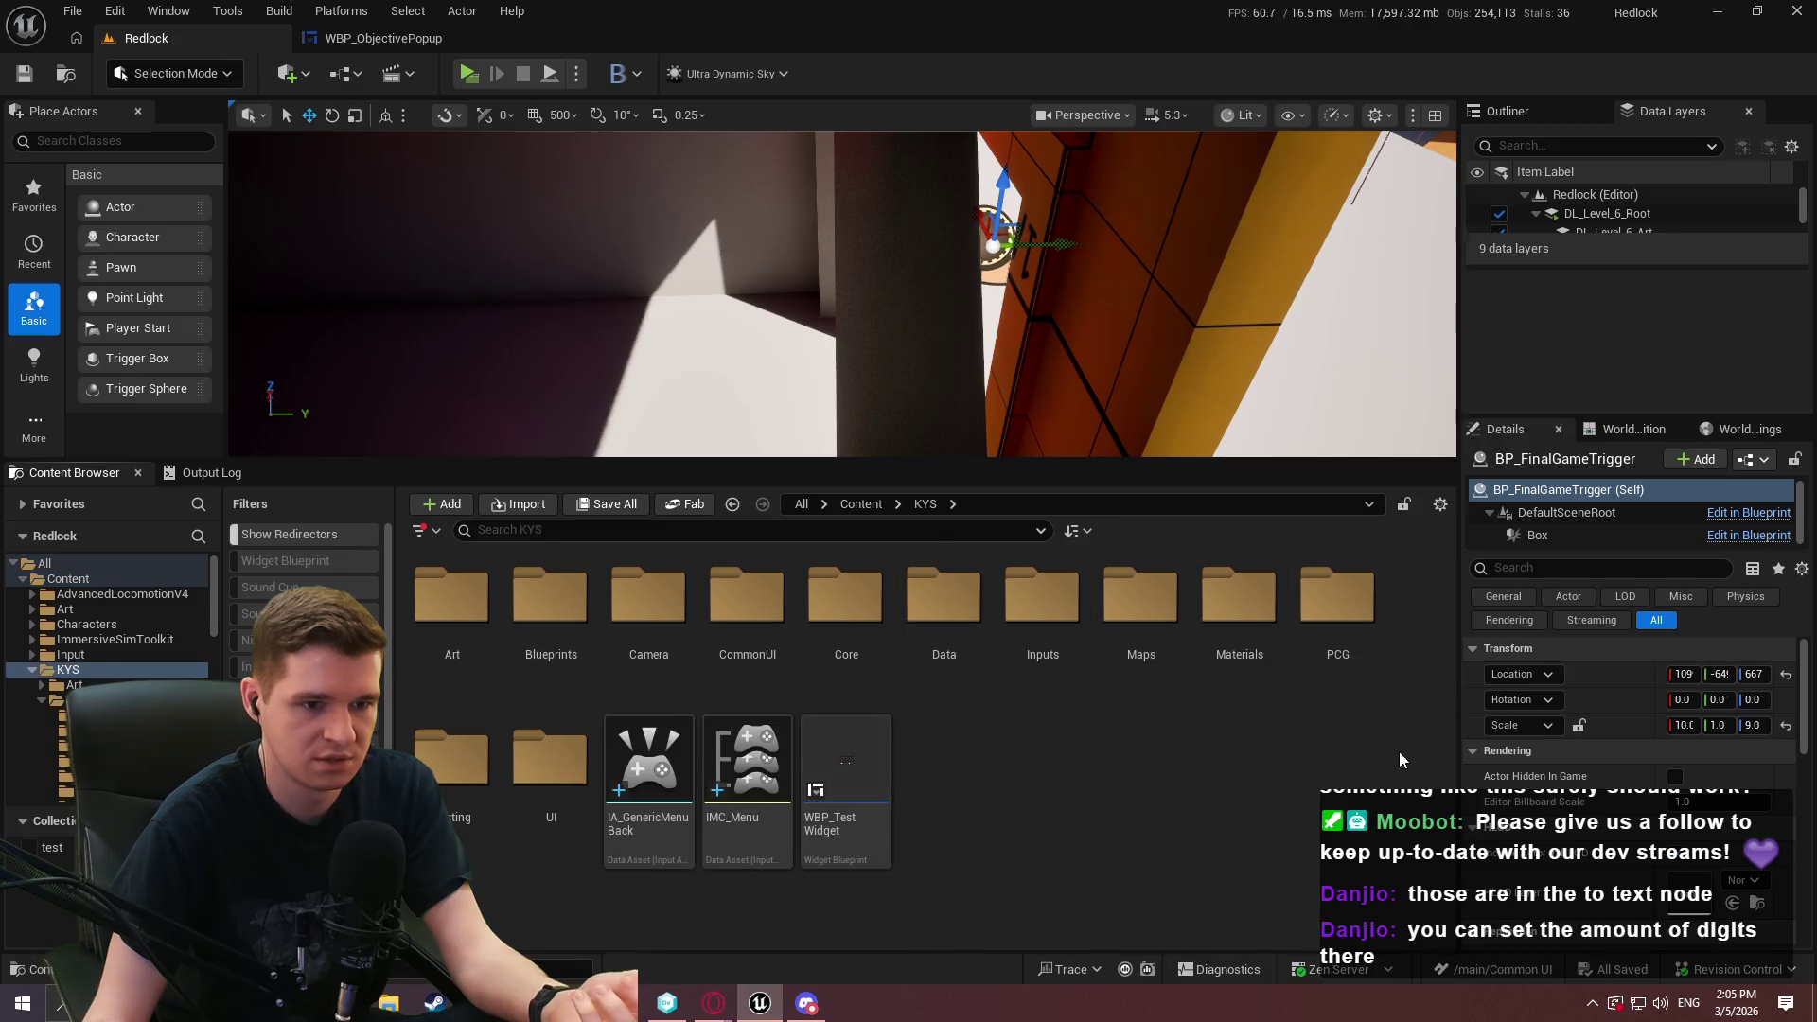
double_click(439, 778)
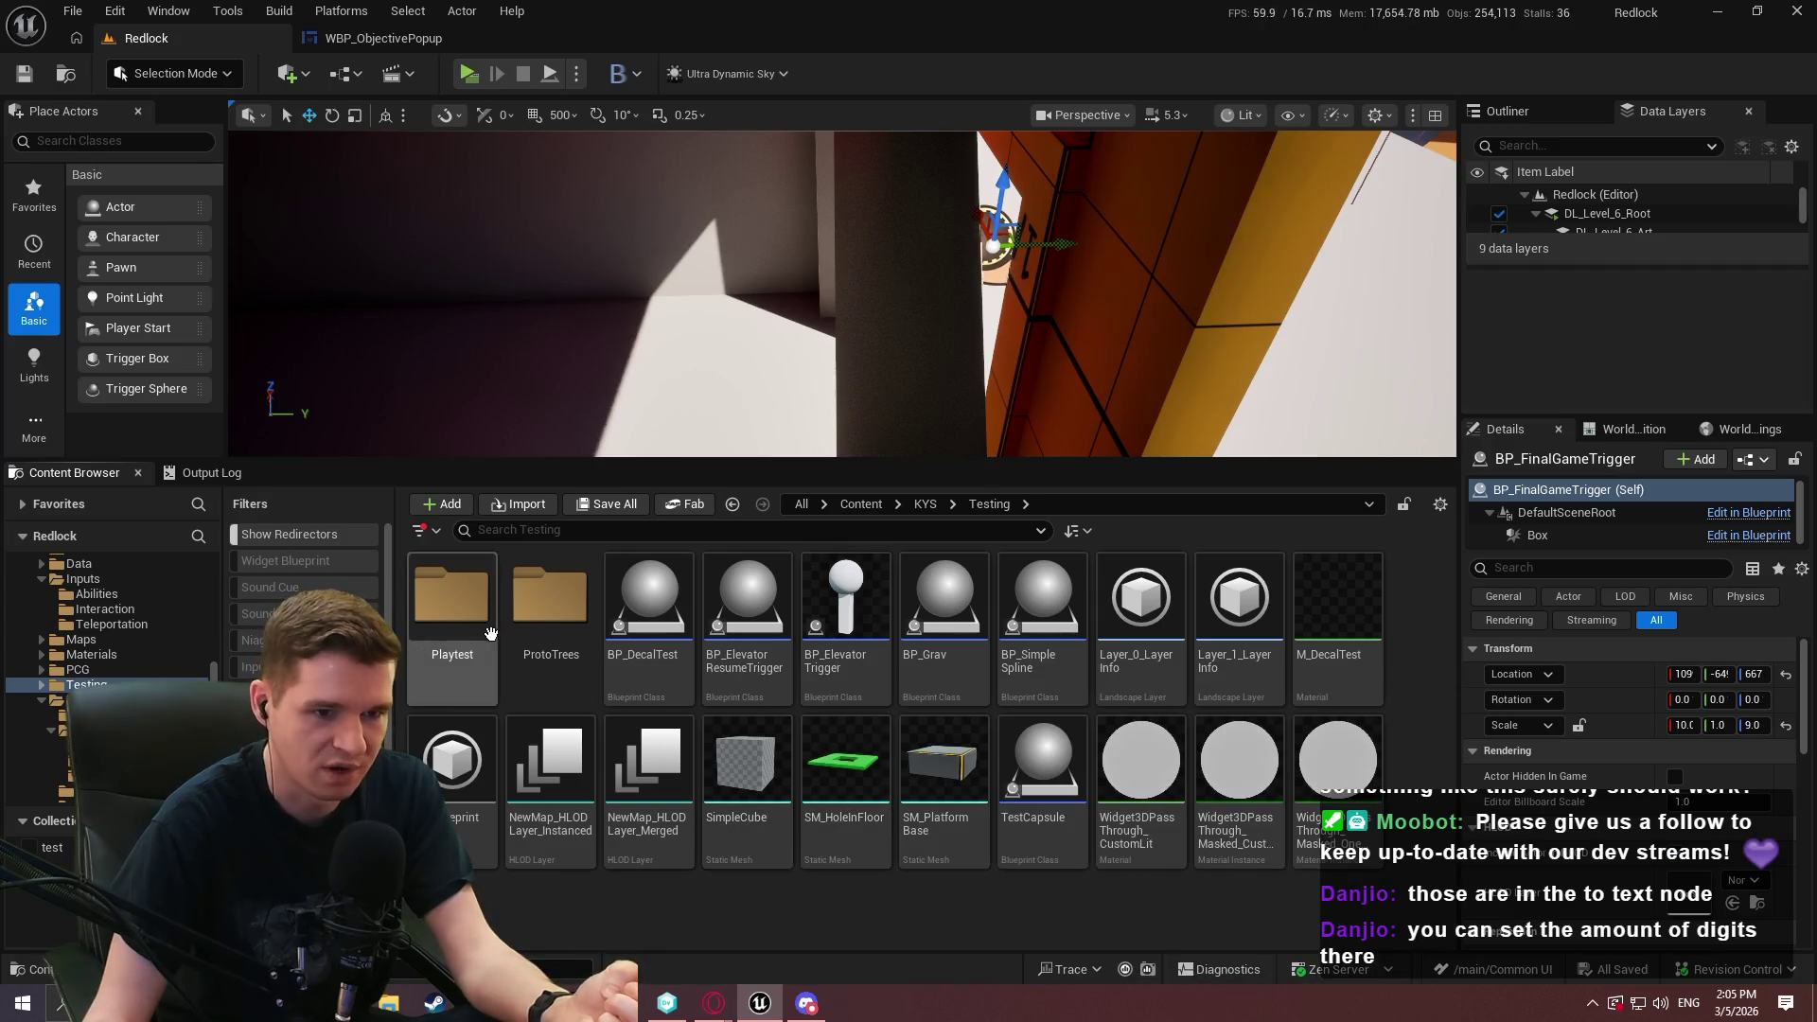
double_click(452, 606)
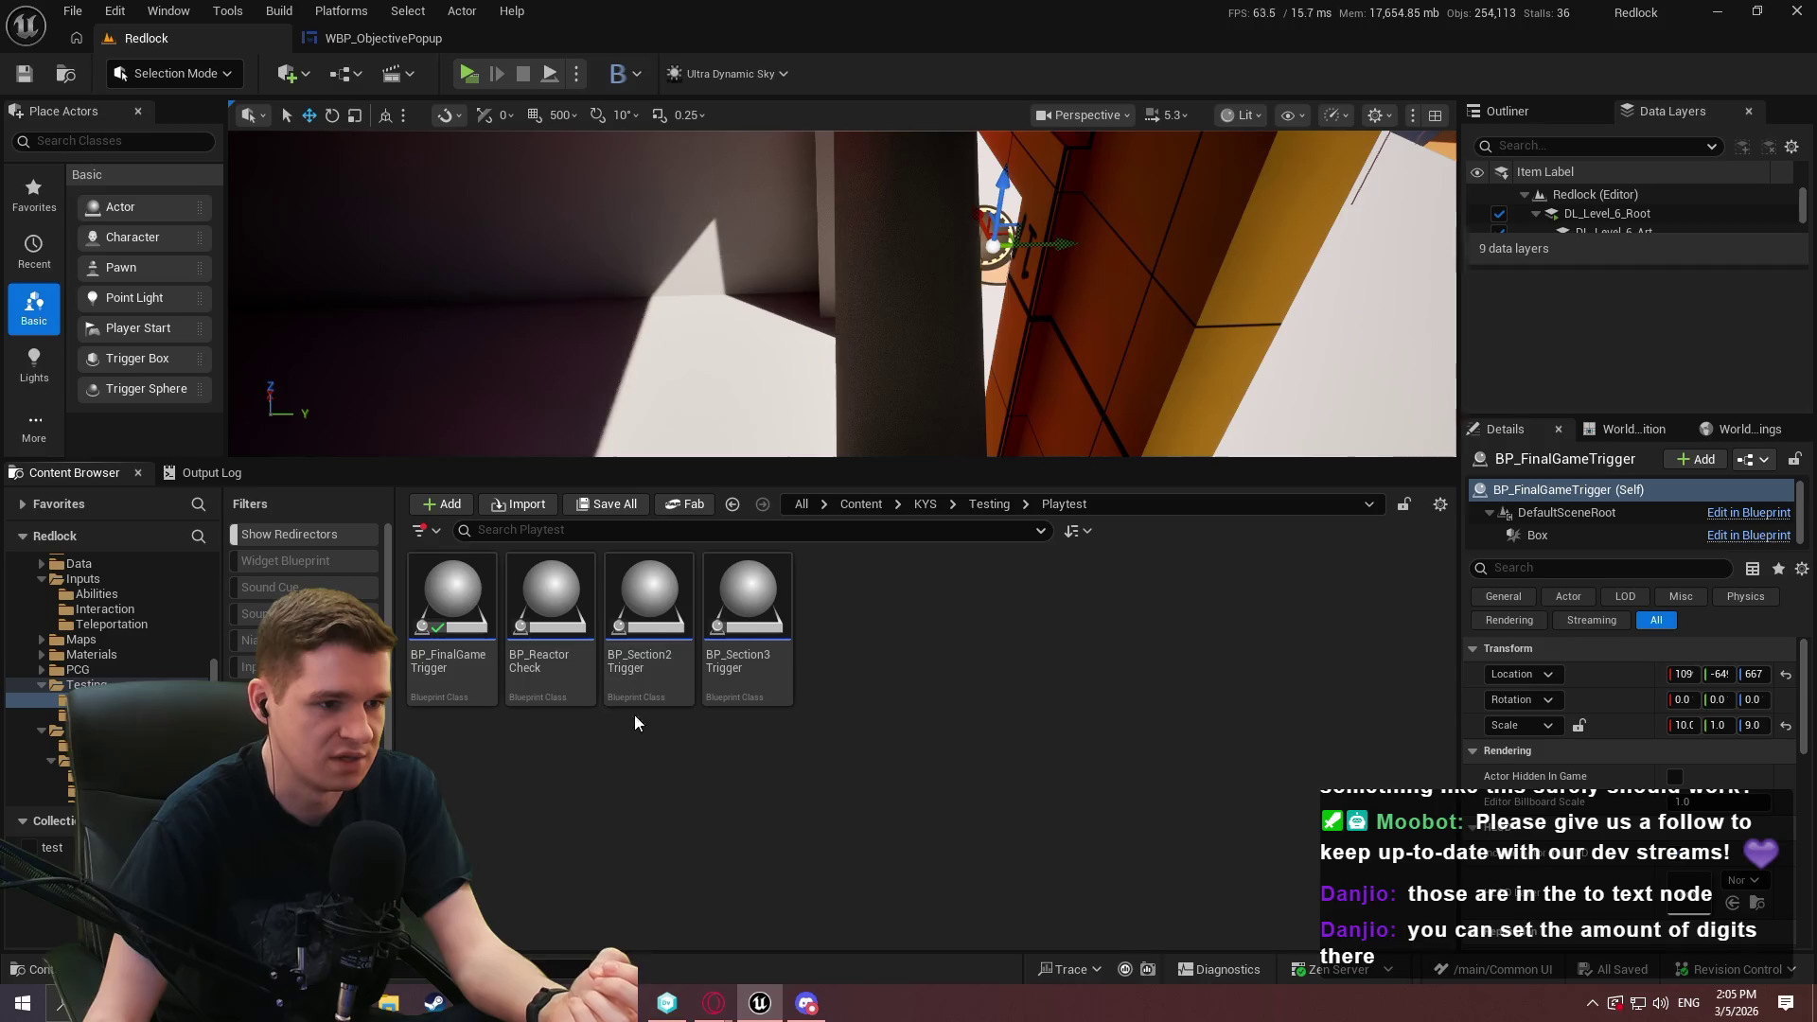
double_click(558, 671)
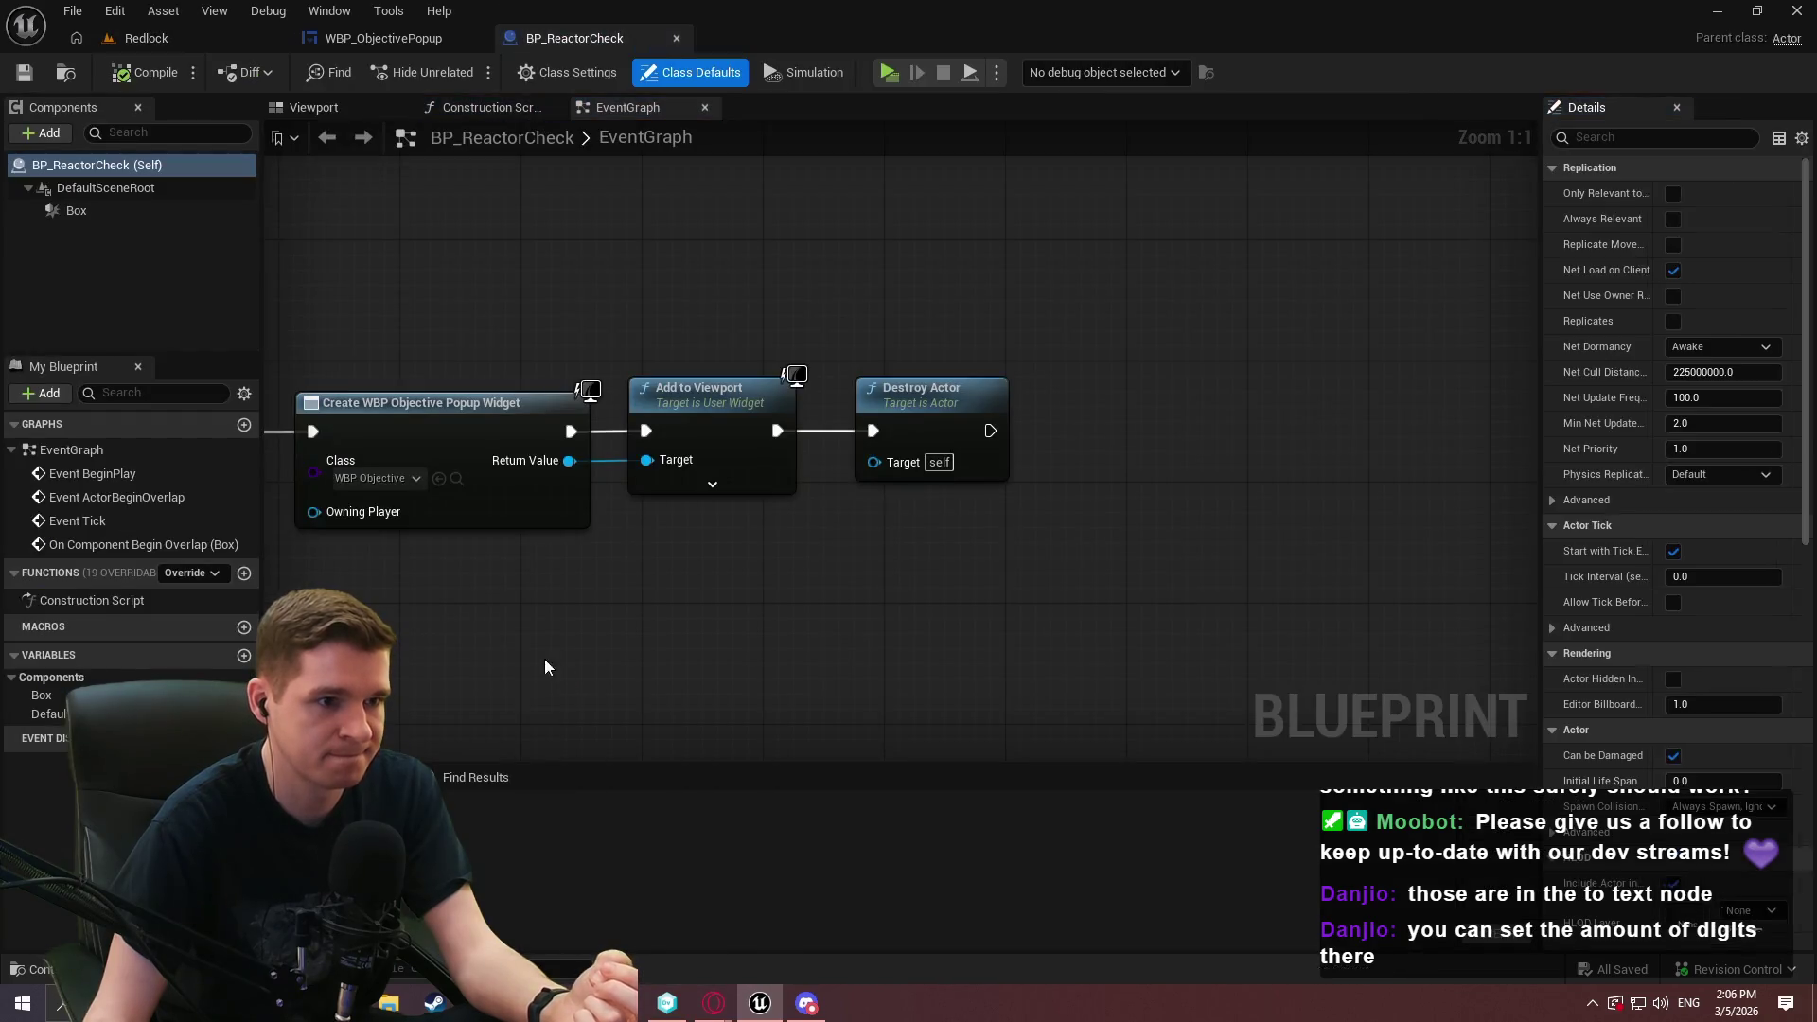
scroll(1074, 461, up, 1)
drag(1302, 439, 854, 190)
drag(934, 499, 1148, 438)
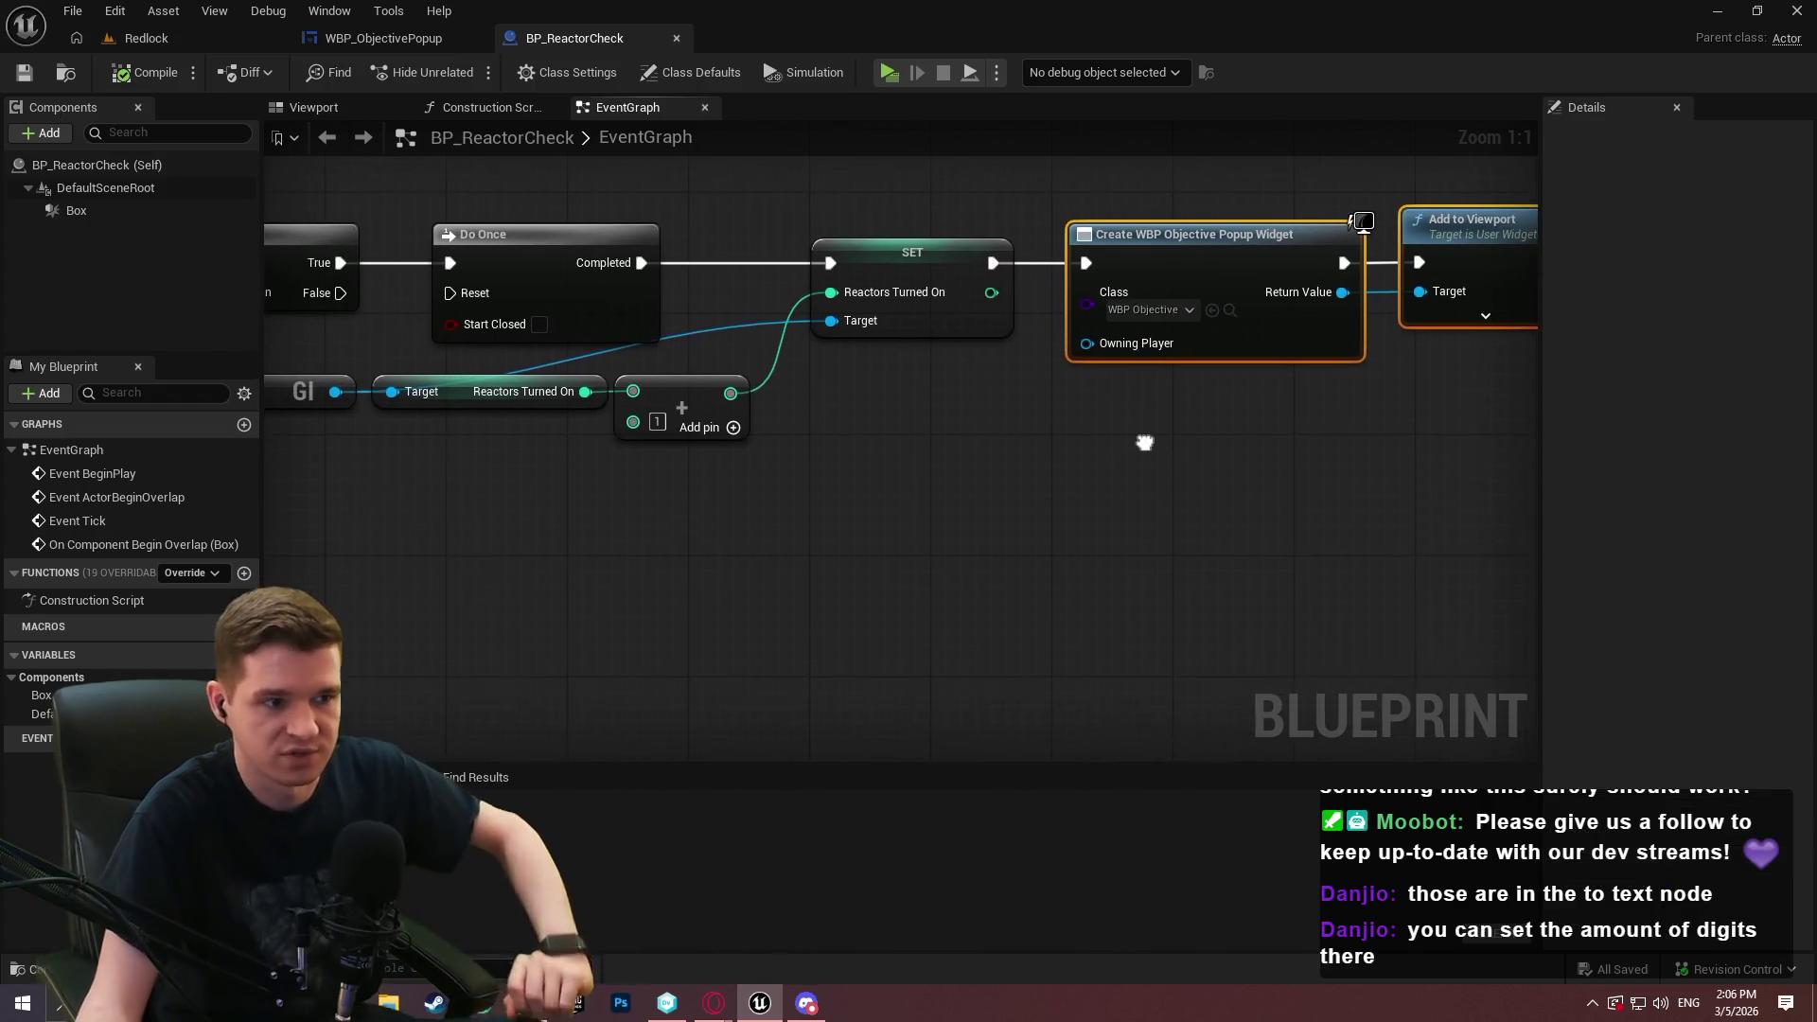
mouse_move(1030, 403)
mouse_down()
mouse_move(1812, 583)
mouse_move(1789, 551)
mouse_move(1812, 471)
mouse_move(1411, 432)
mouse_move(884, 495)
mouse_up()
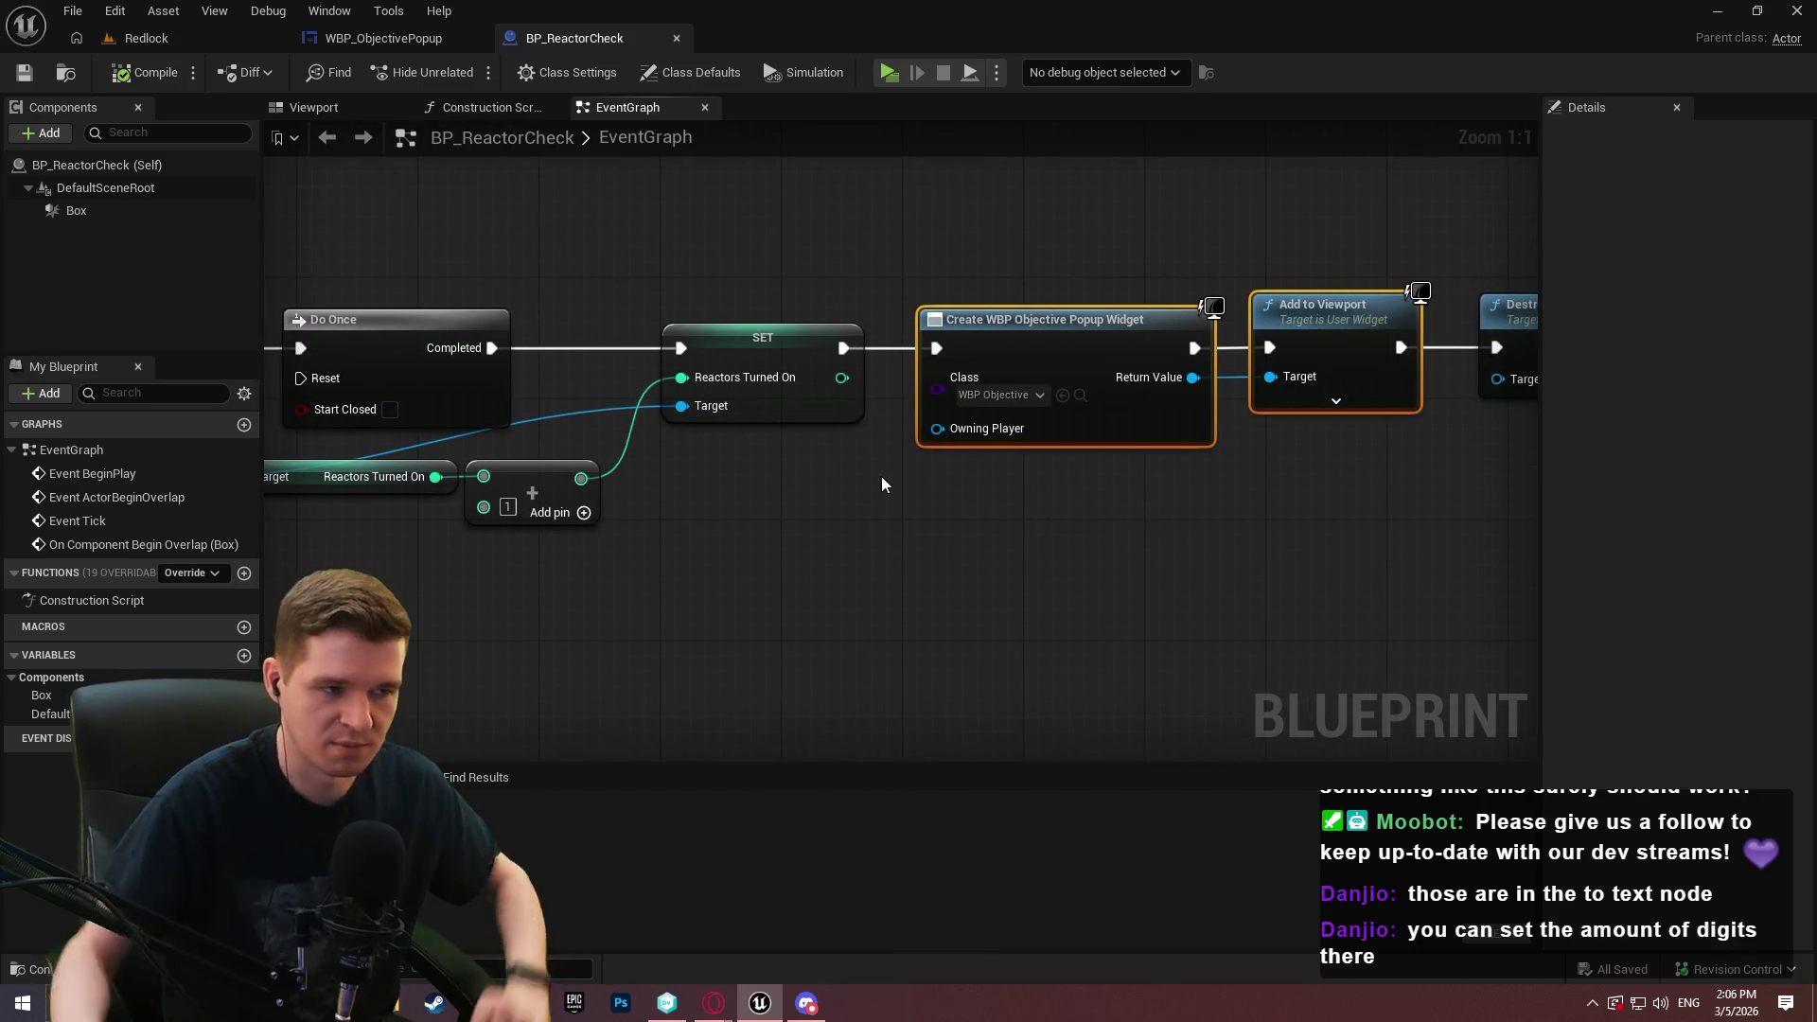
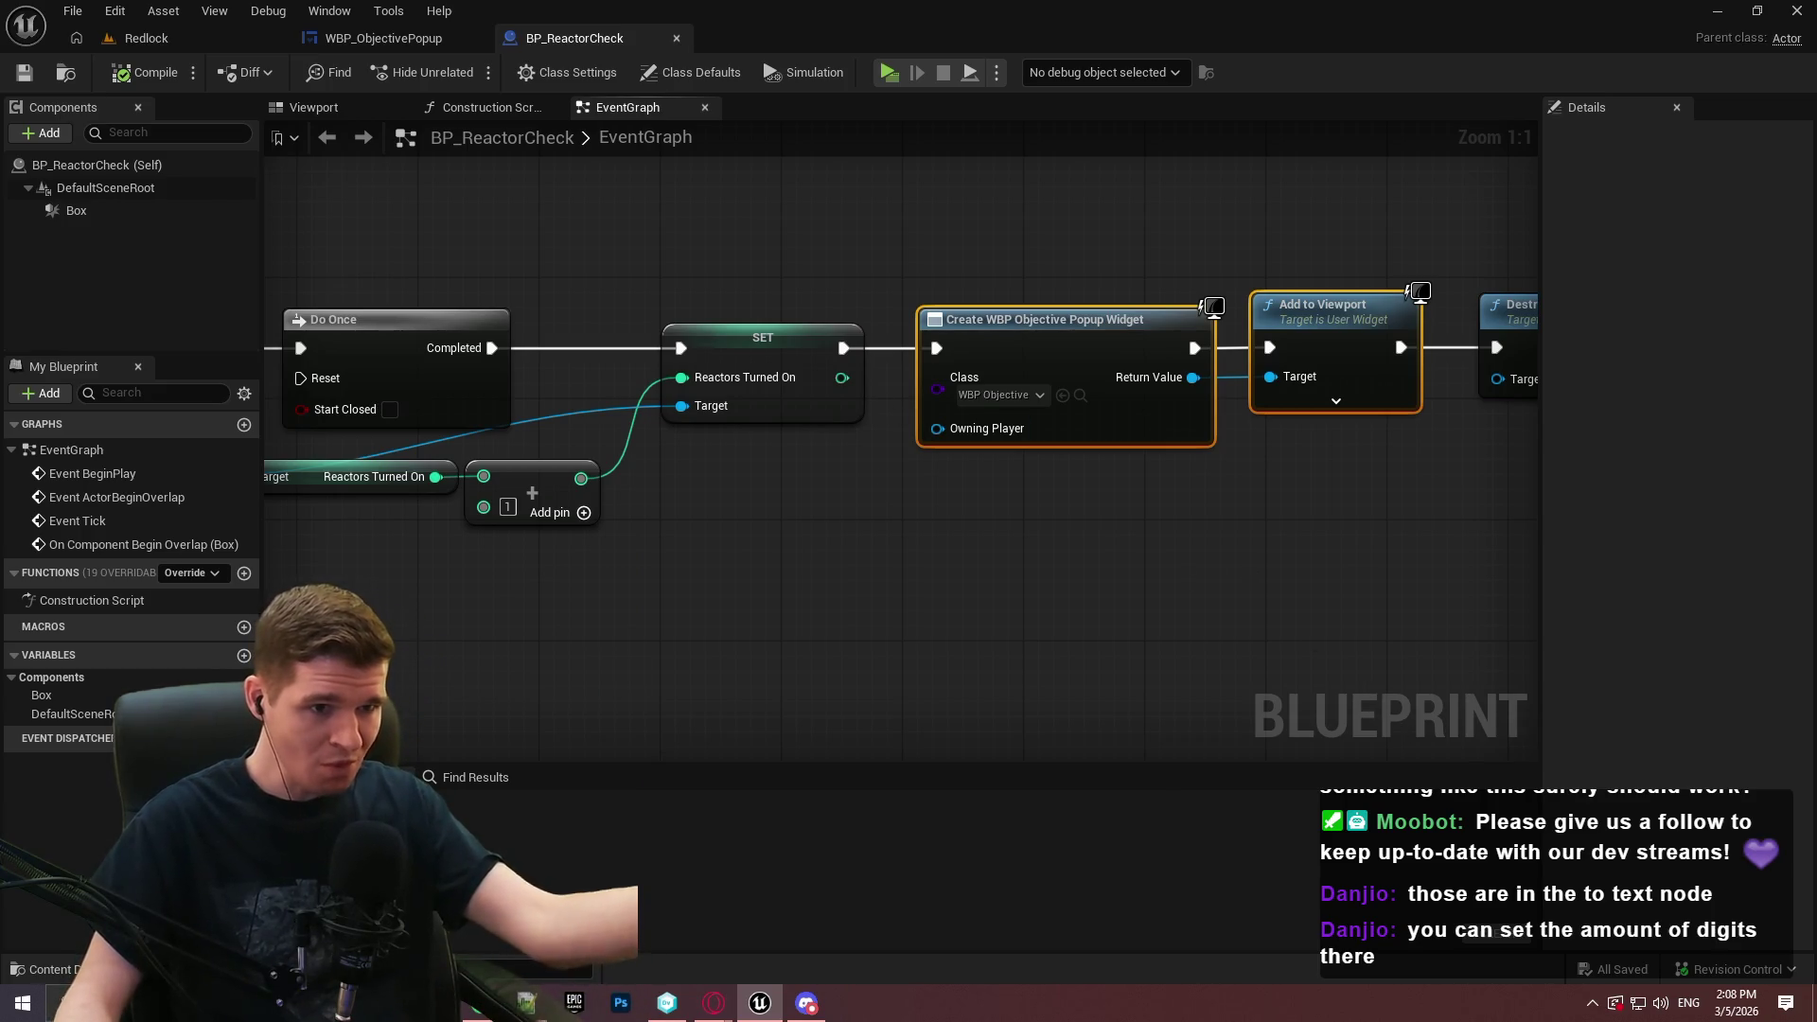
Inspect the end of the BP_ReactorCheck chain, then bring up the WBP_ObjectivePopup event graph
drag(1373, 568, 986, 592)
click(417, 41)
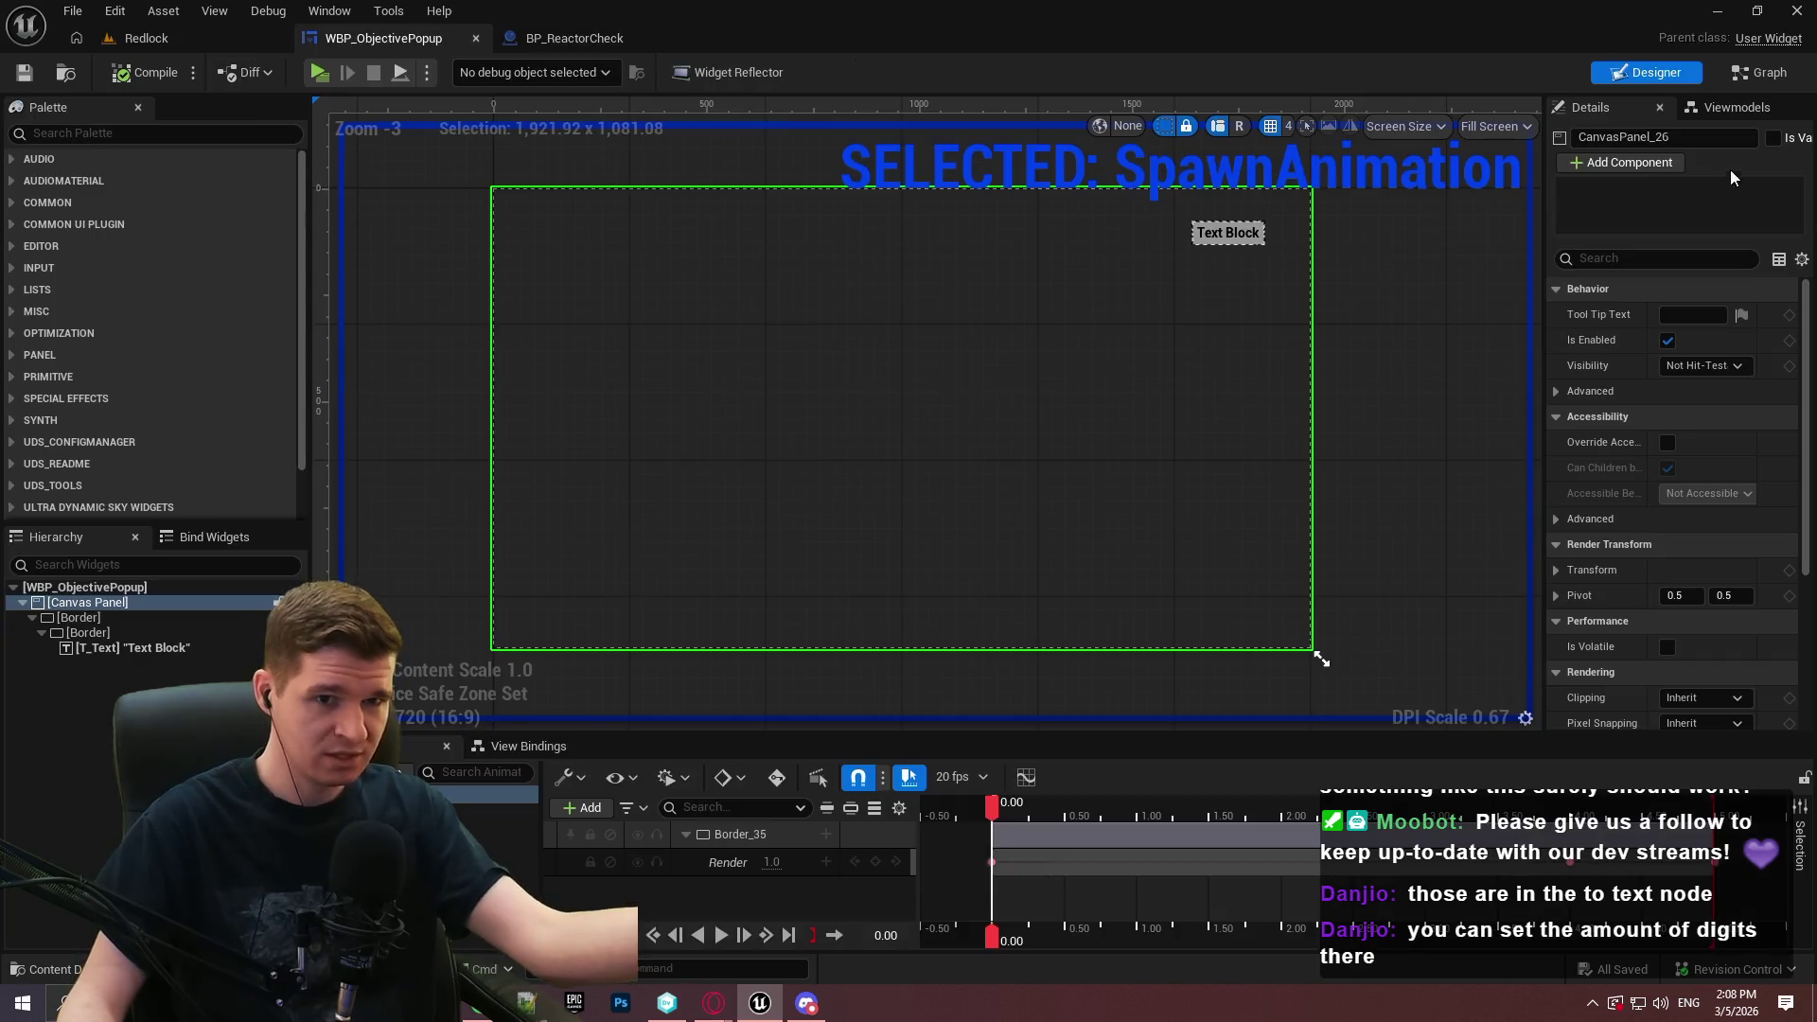
click(1765, 73)
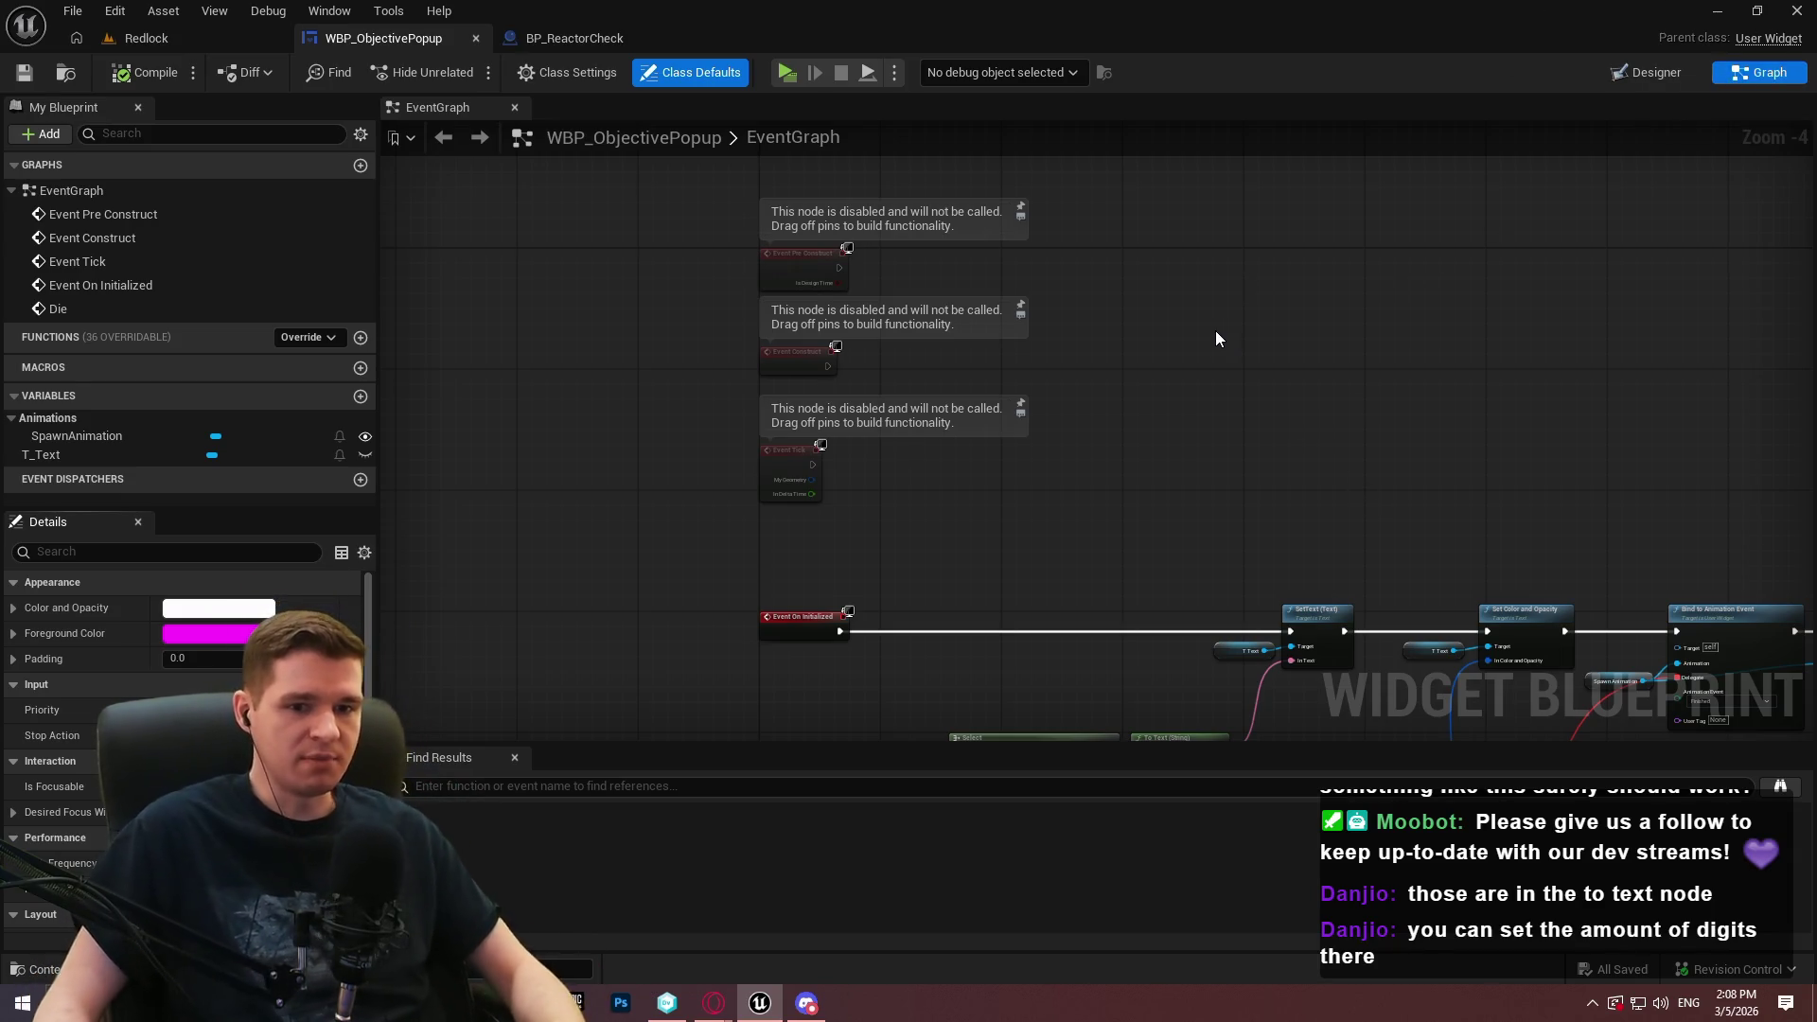
Look over the popup's Die event and Append/Select text nodes, then return to the Redlock level
scroll(958, 365, up, 1)
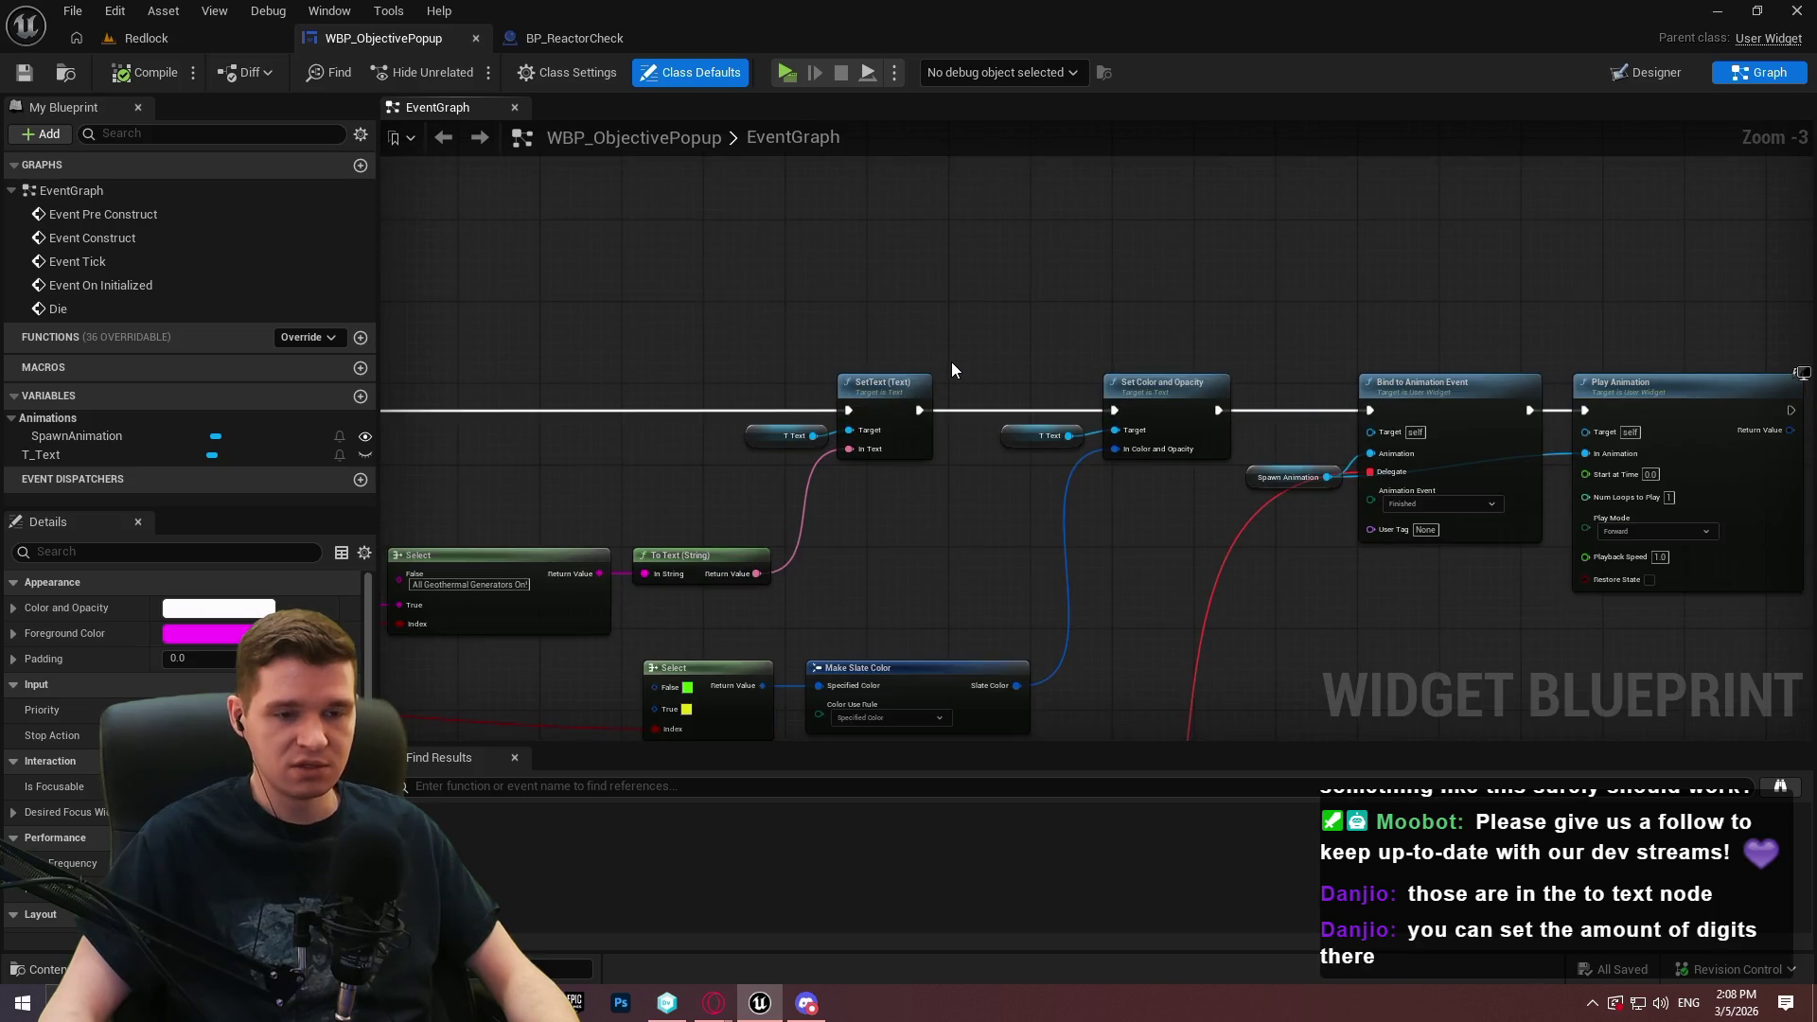
mouse_move(947, 353)
mouse_down()
mouse_move(1553, 0)
mouse_move(1061, 192)
mouse_up()
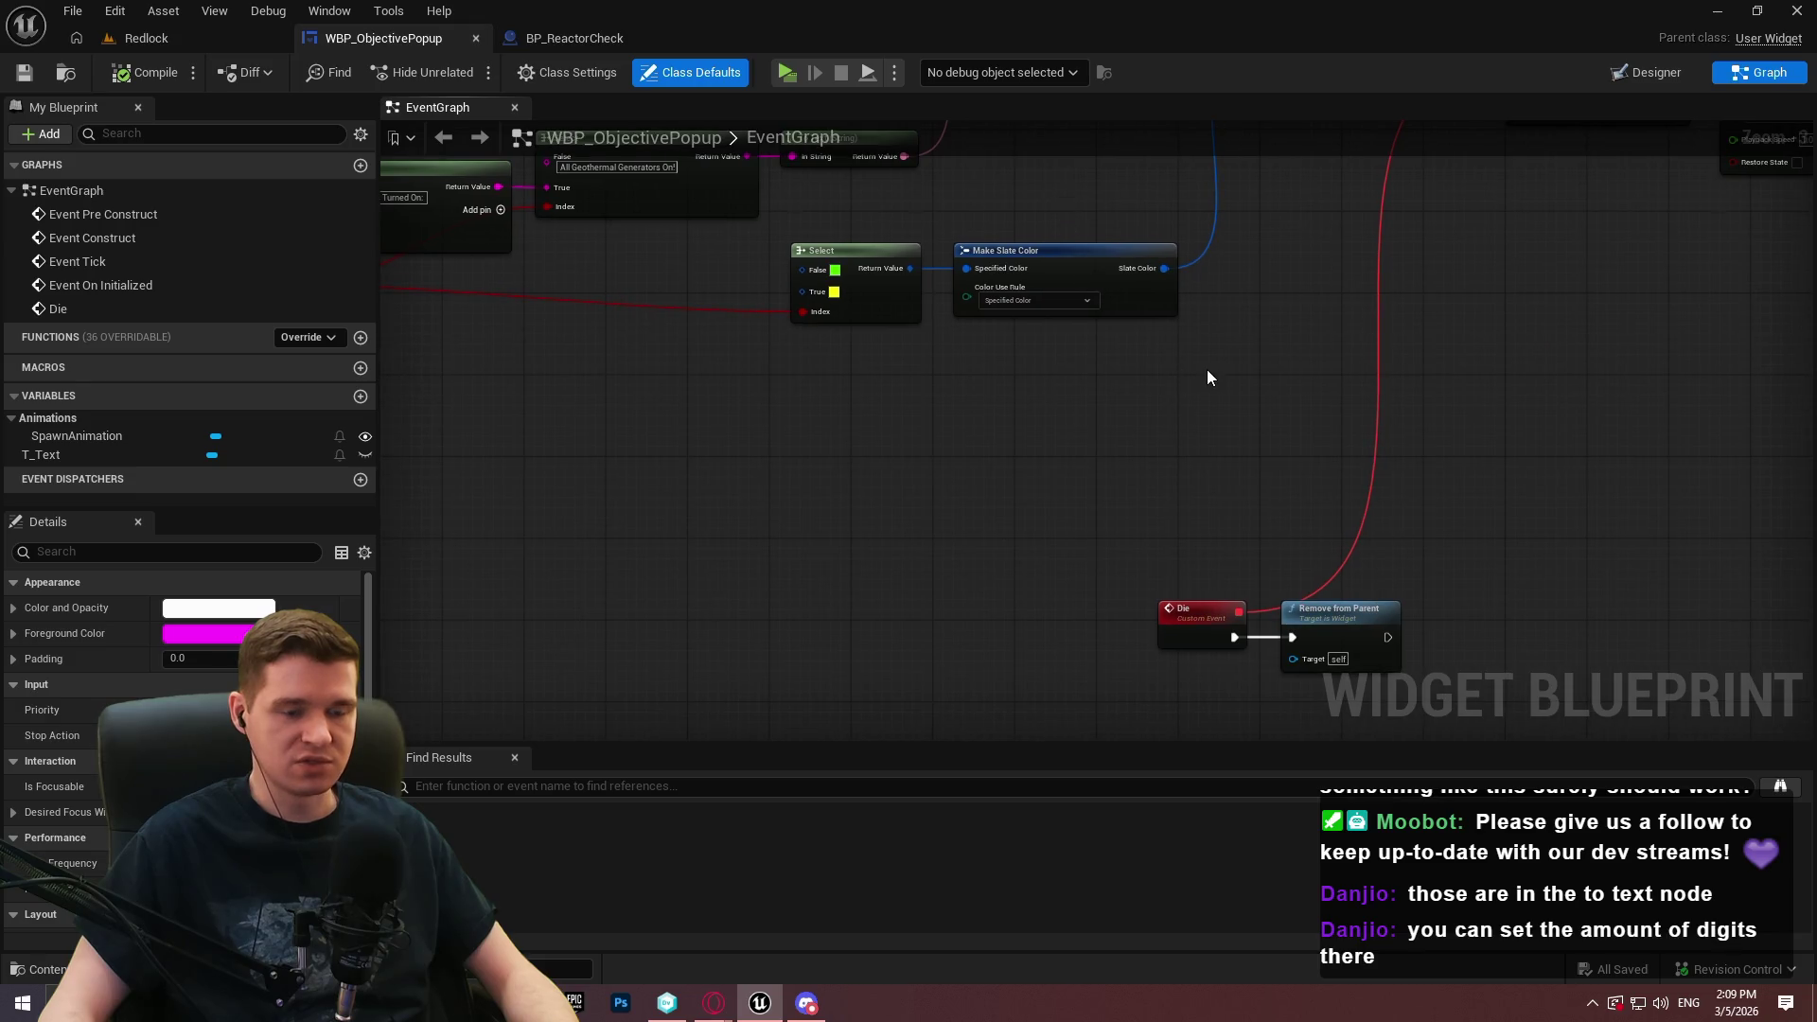
mouse_move(1208, 377)
mouse_down()
mouse_move(1630, 512)
mouse_move(1816, 499)
mouse_up()
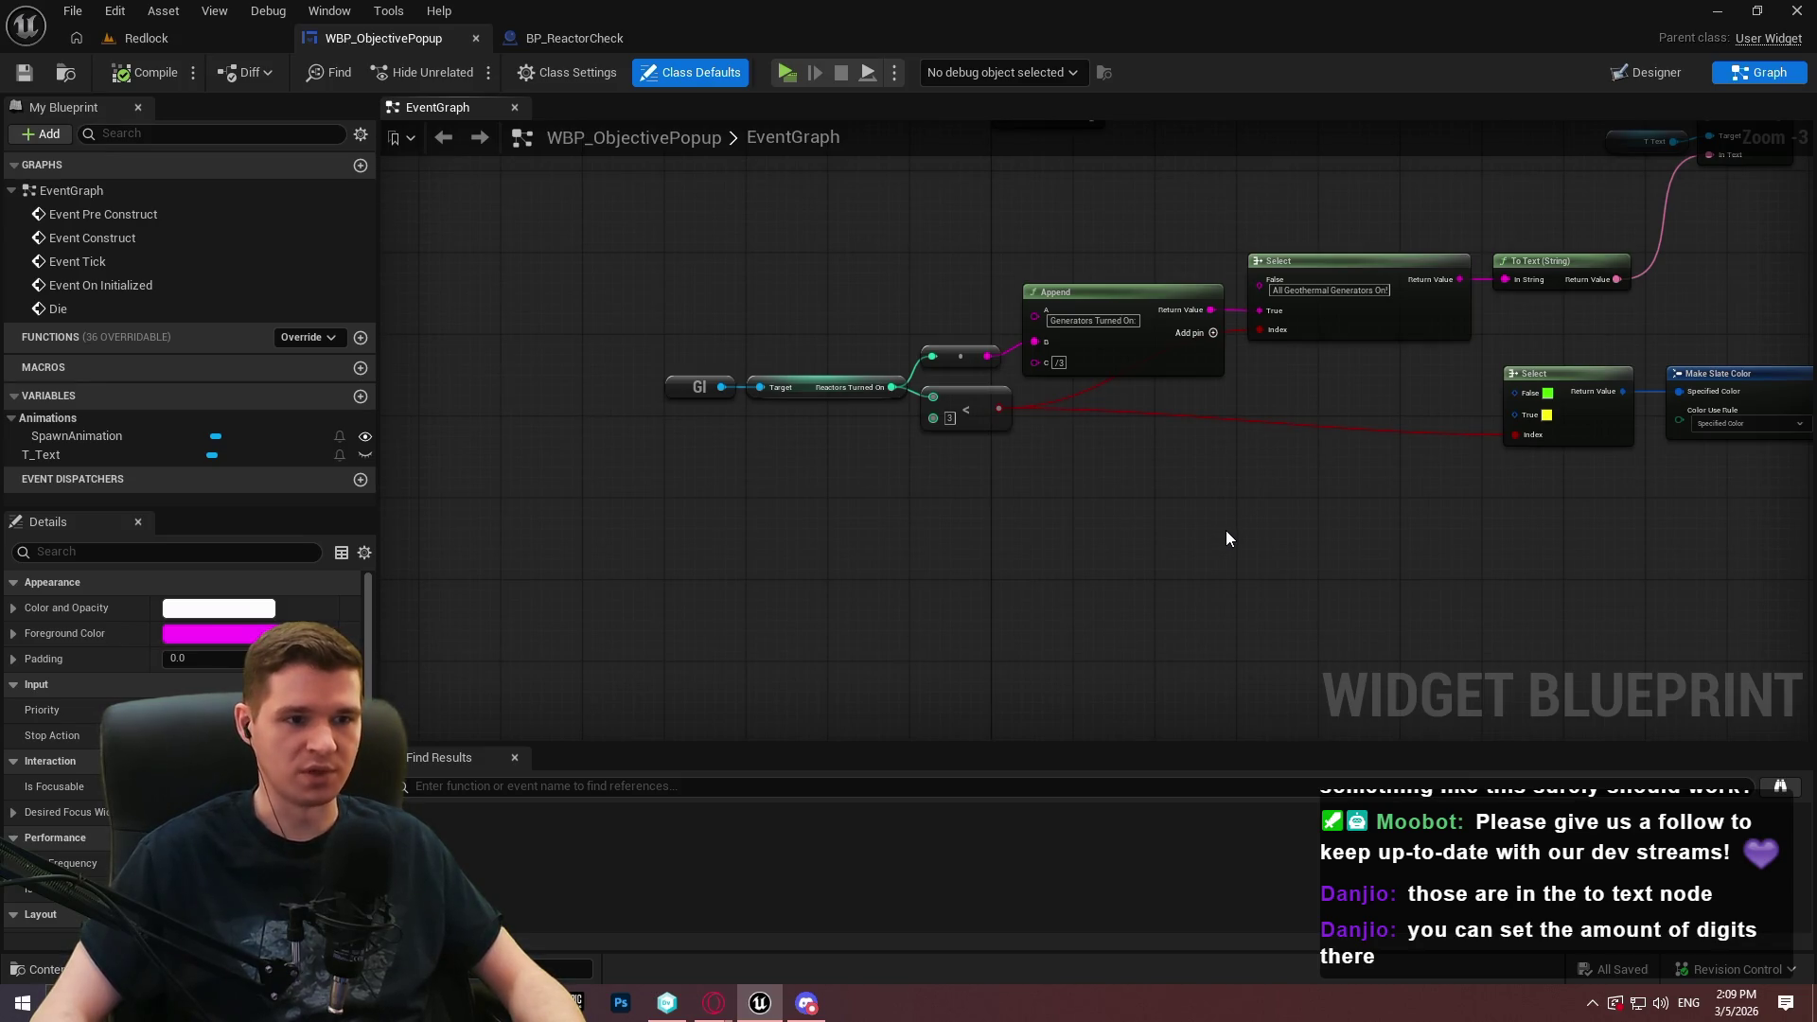
click(180, 38)
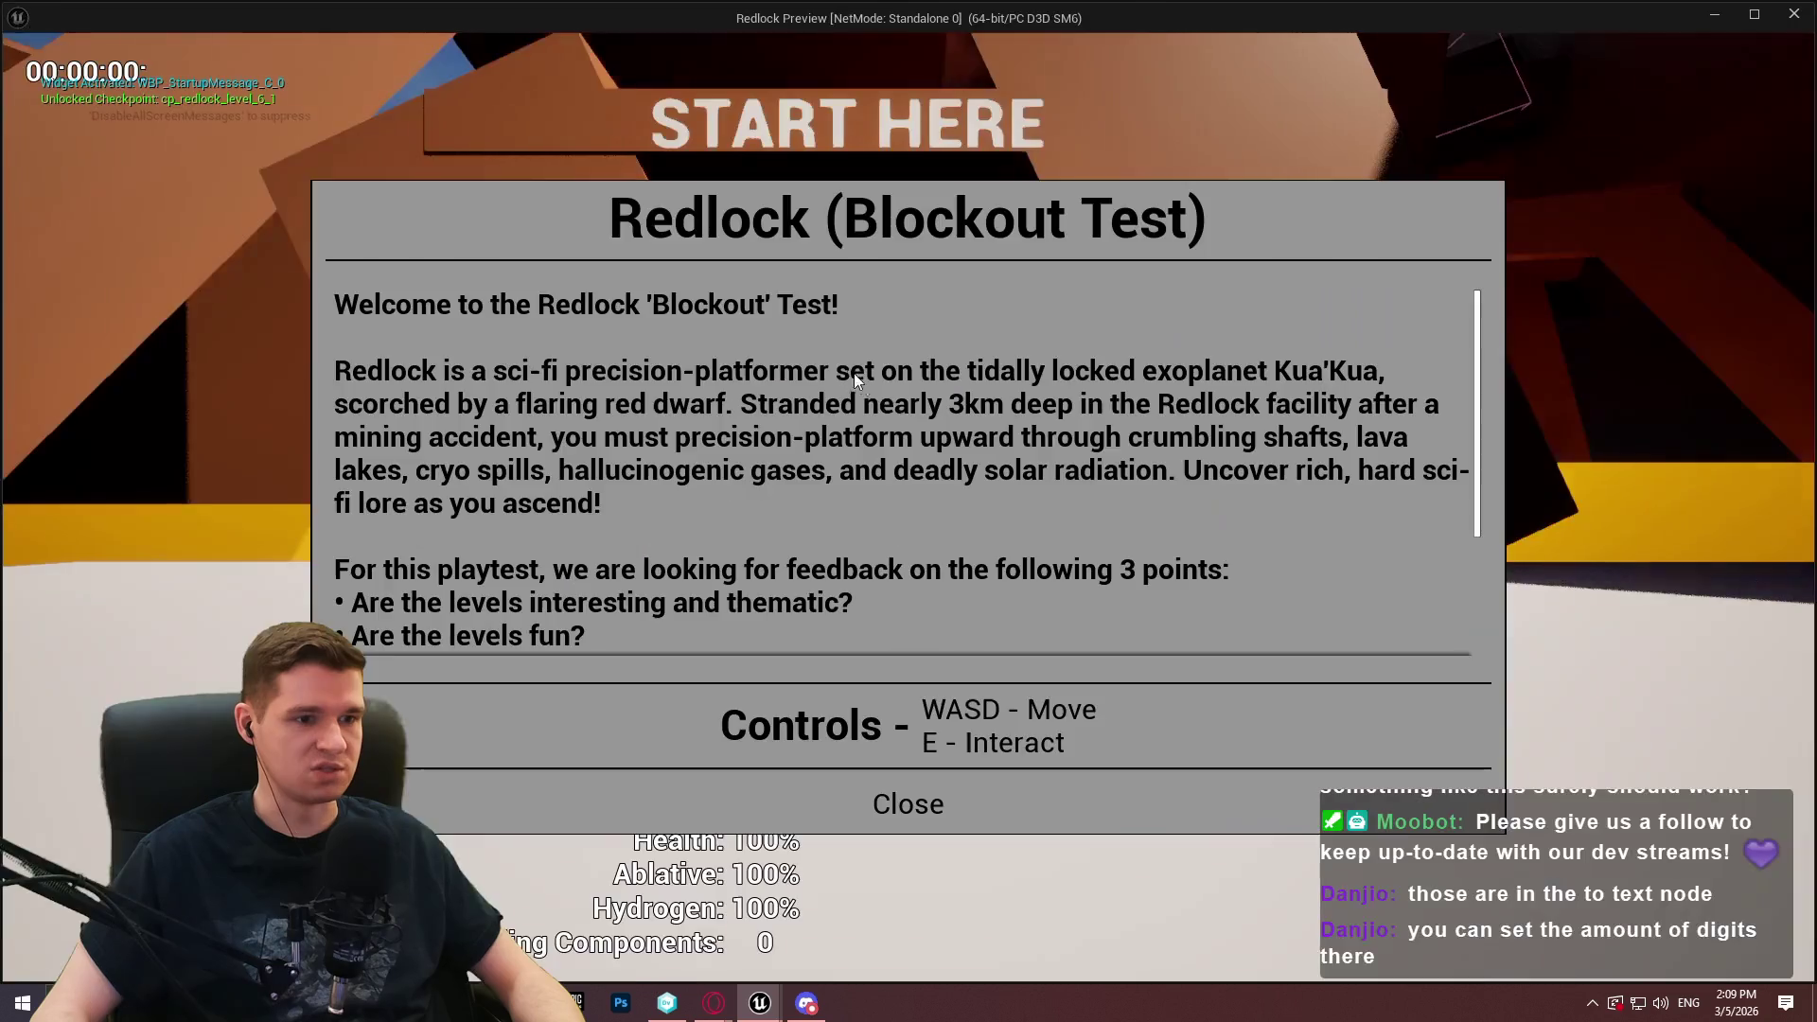
Close the standalone preview and fly the viewport past the green boxes to the pillared reactor area
click(937, 804)
key(Escape)
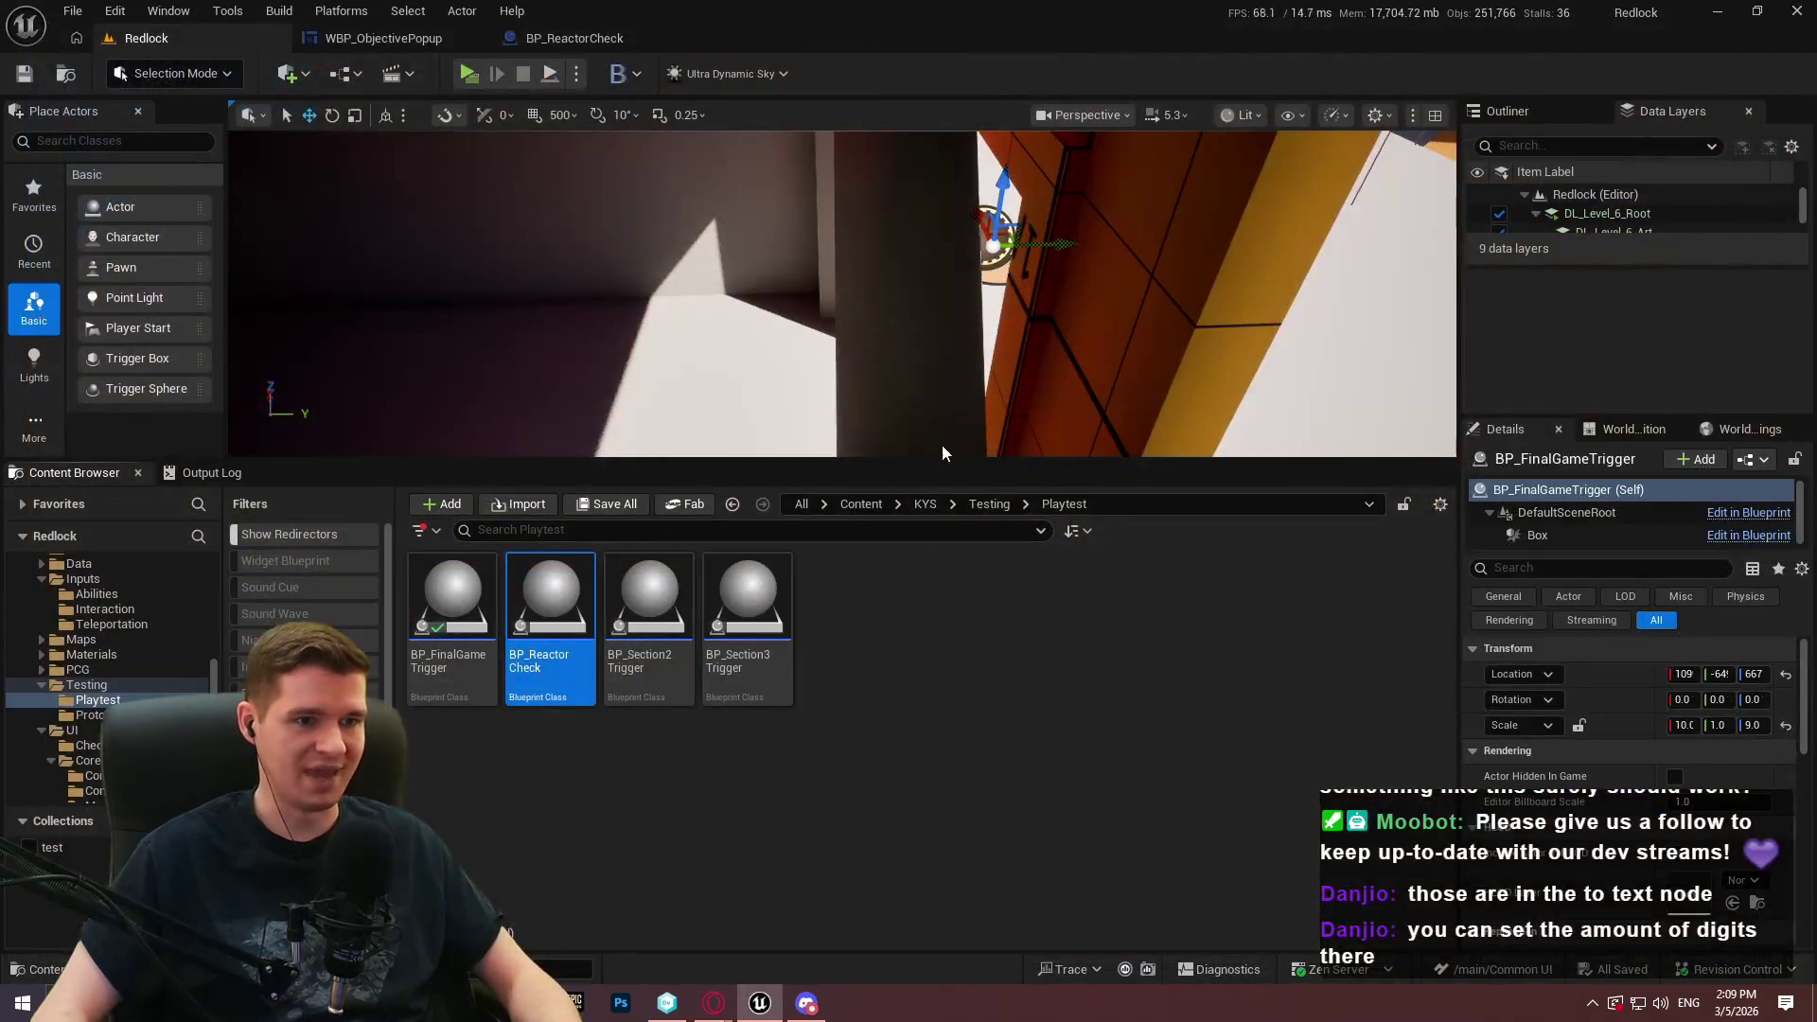
scroll(886, 416, up, 3)
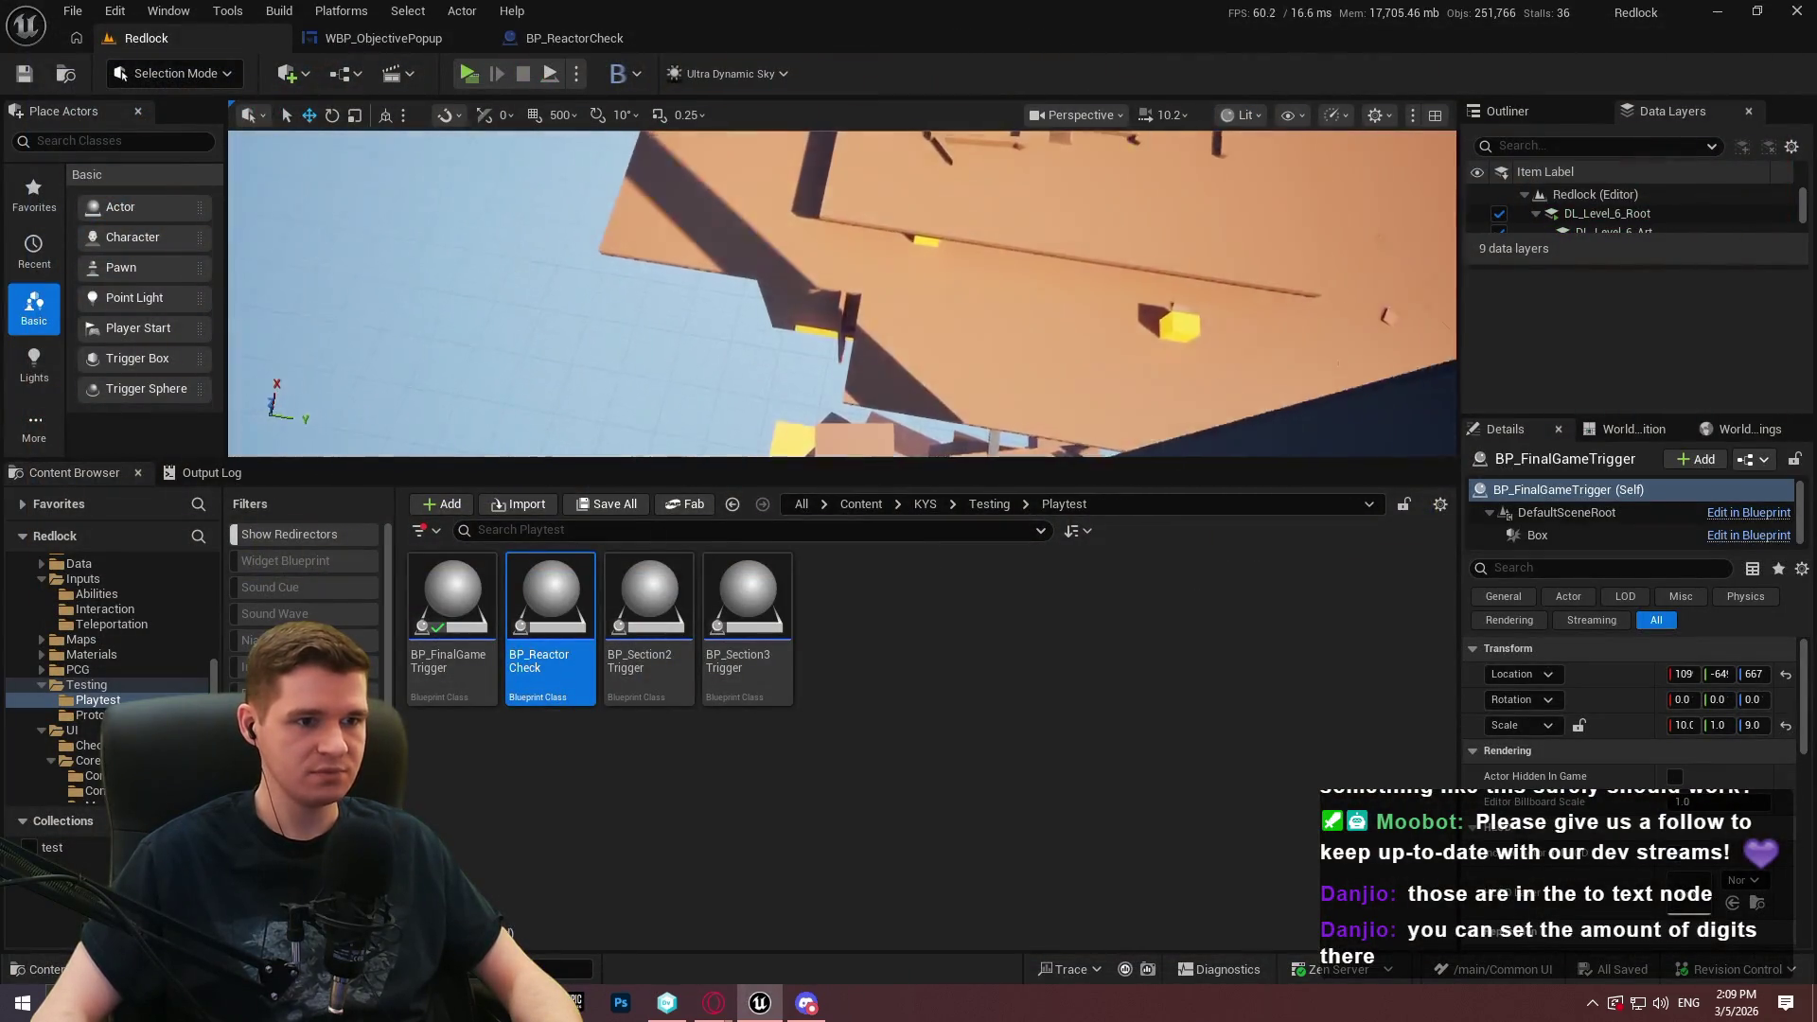
key(w)
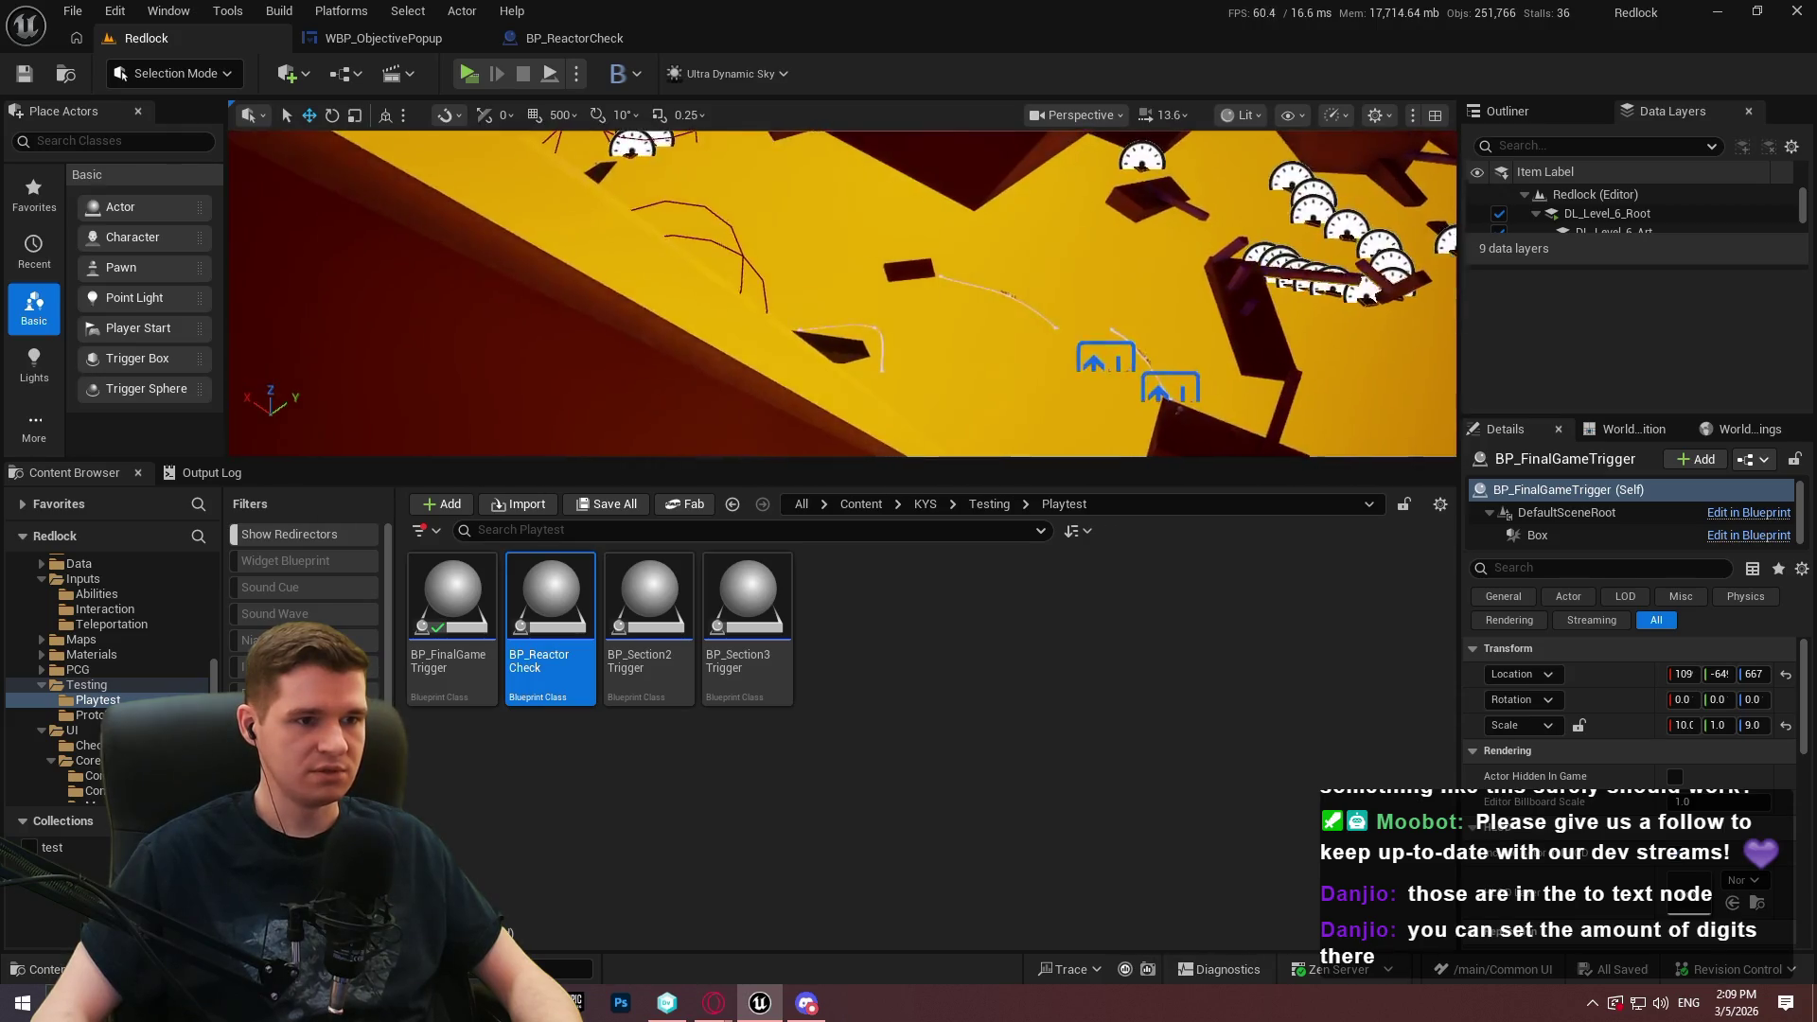
key(w)
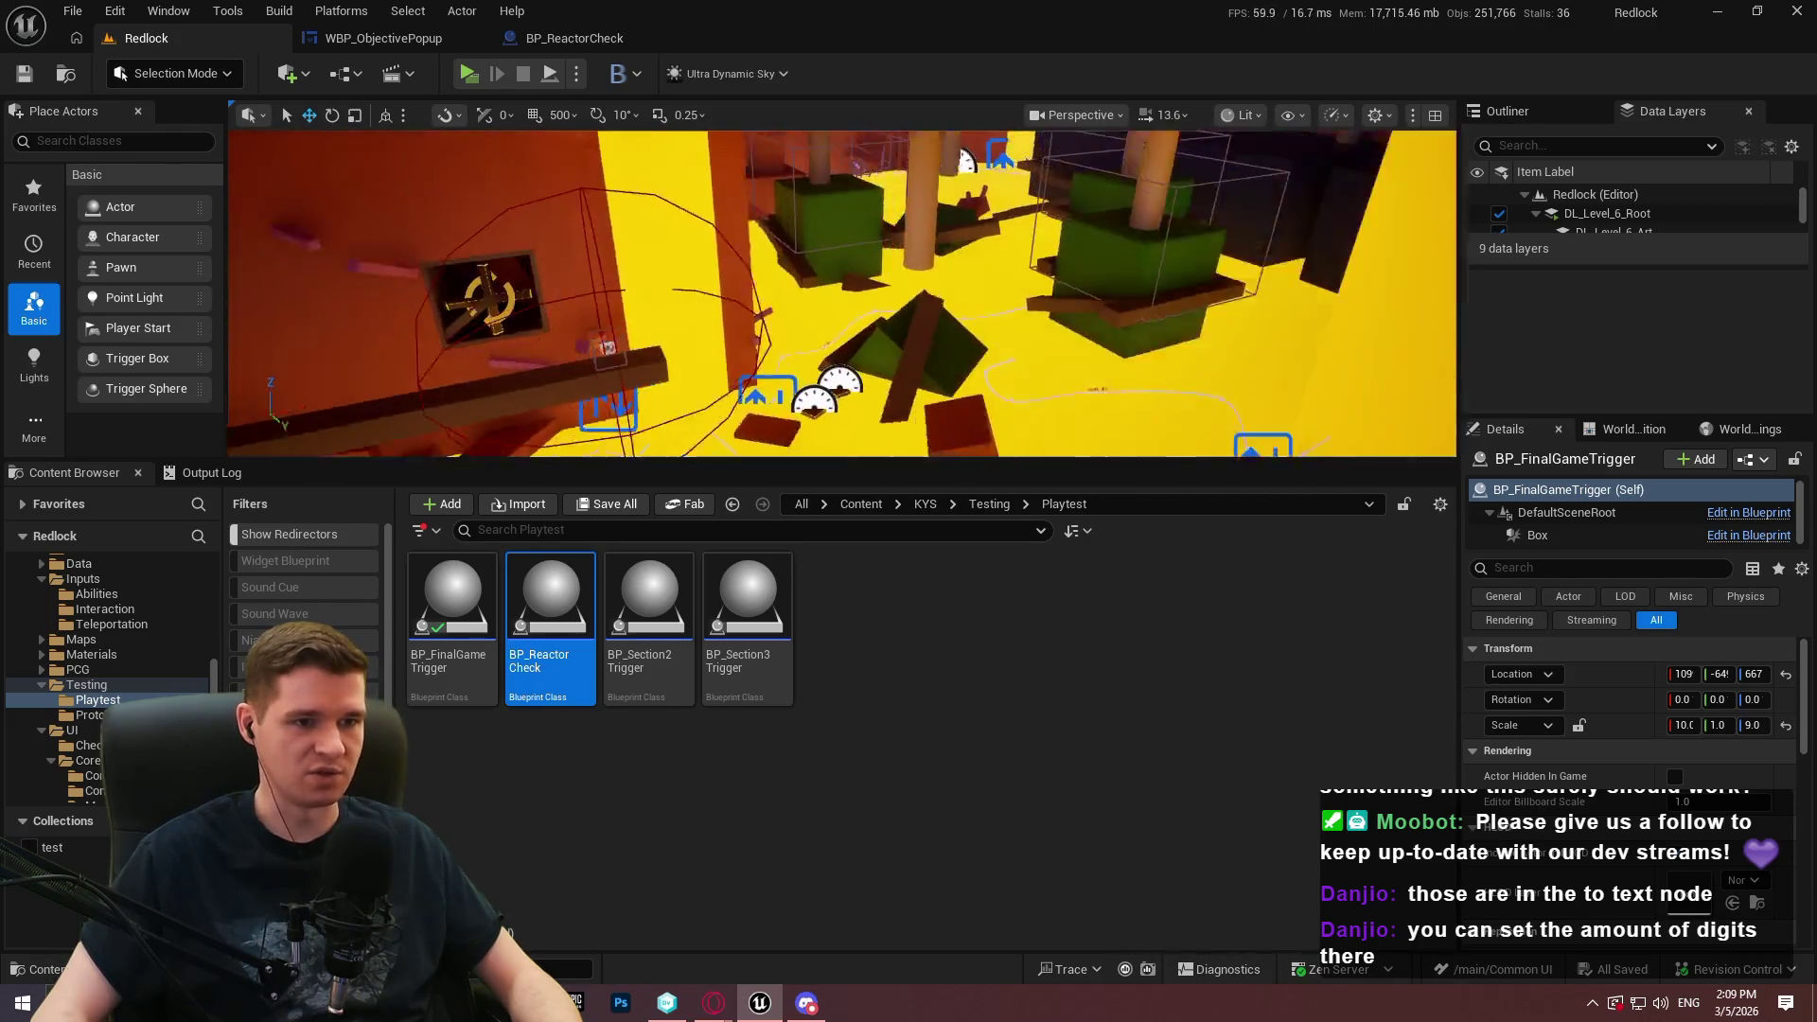
key(w)
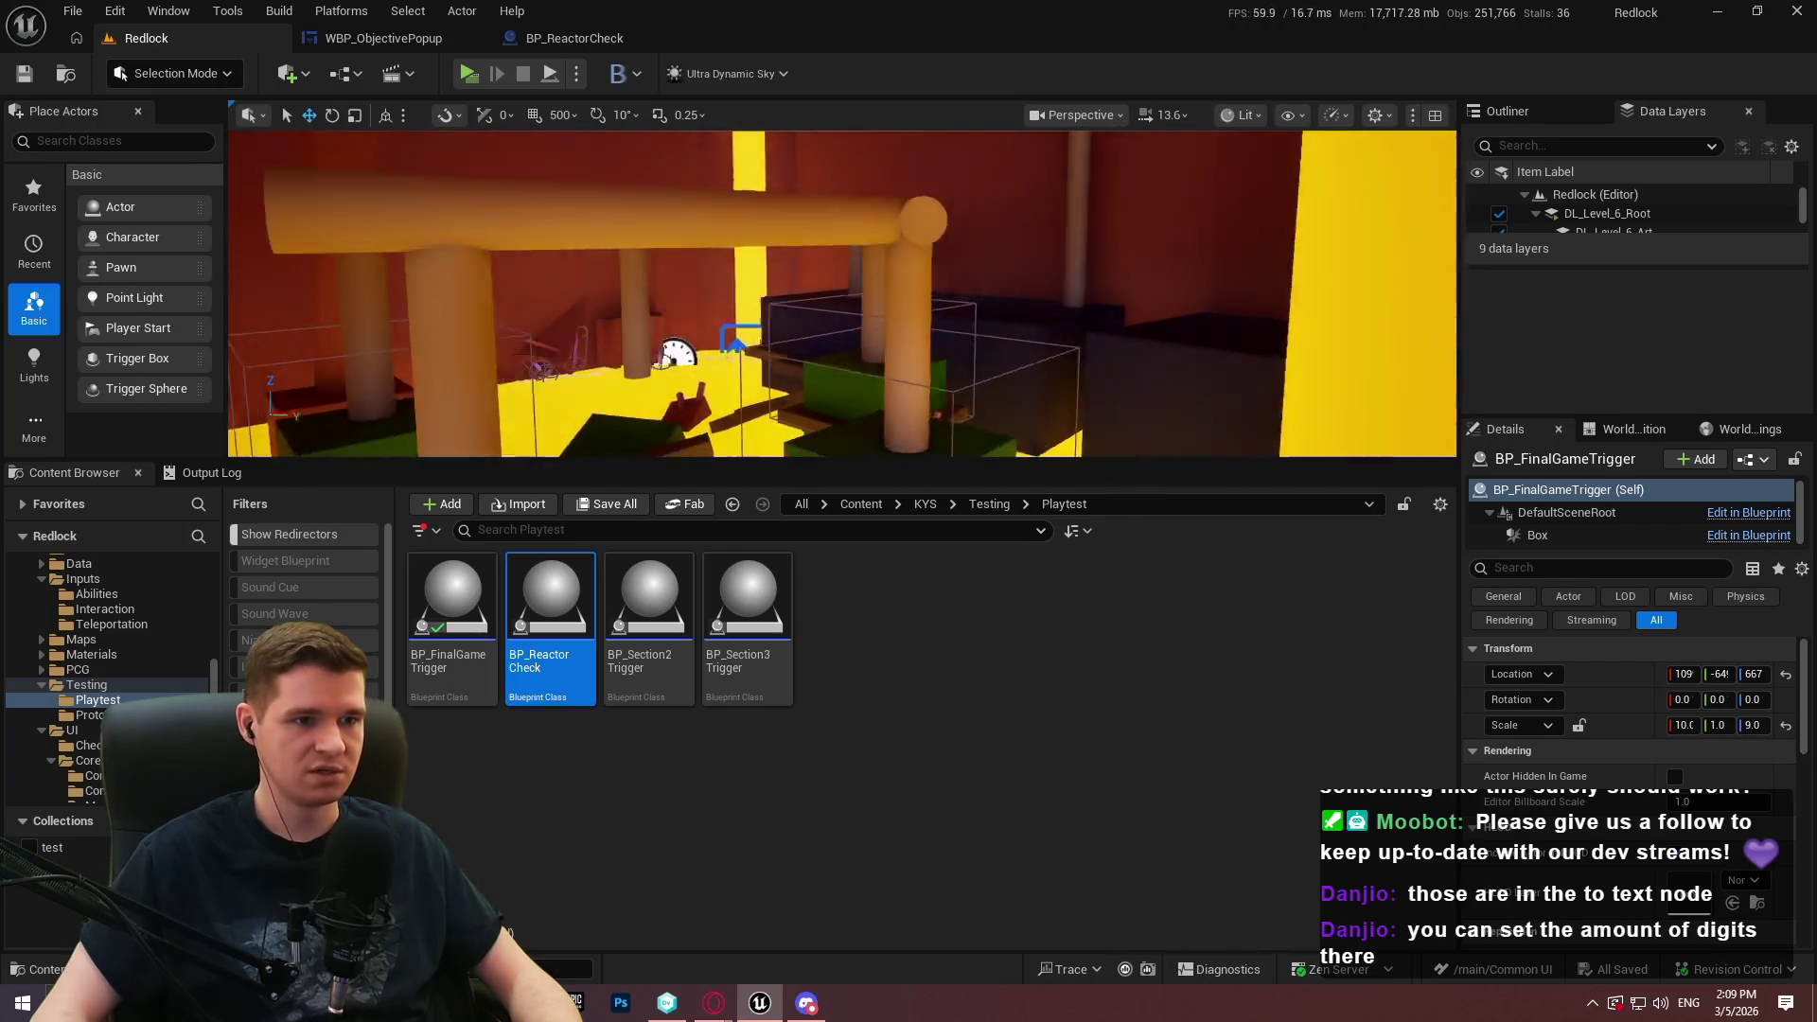
key(w)
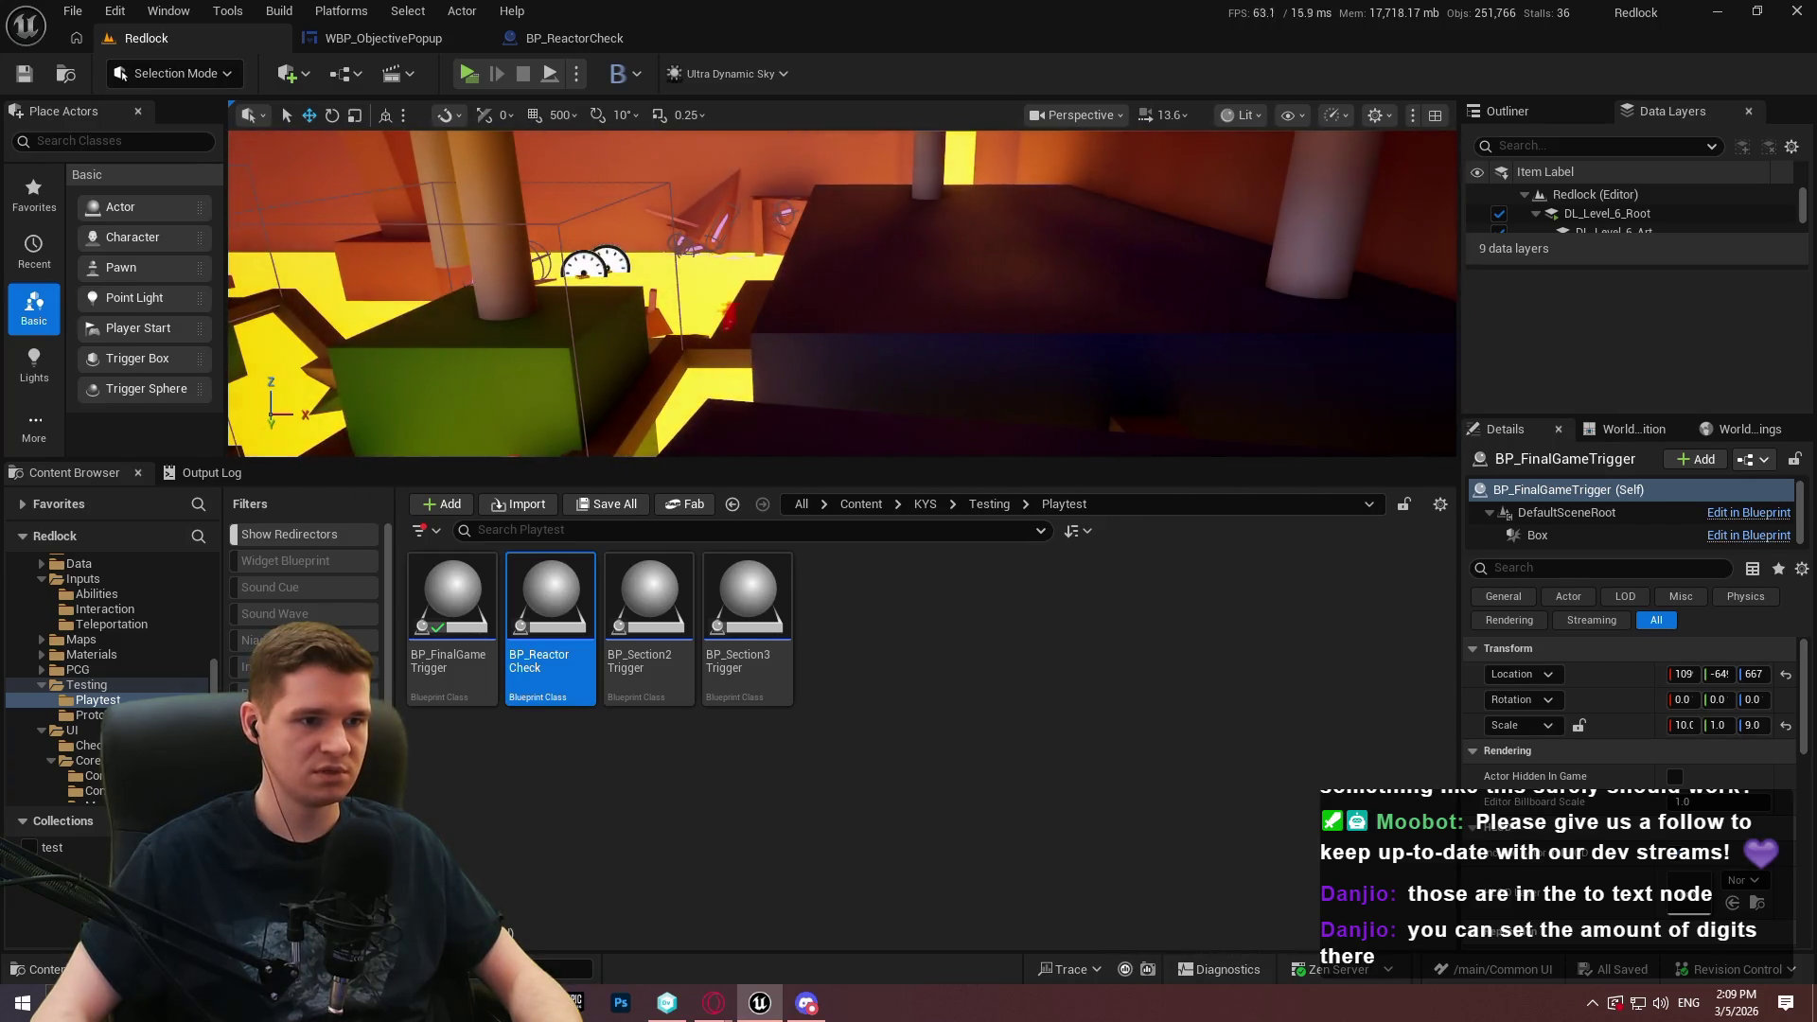
Play From Here at the floor cube, run to the red station, then stop the session
right_click(769, 316)
click(866, 963)
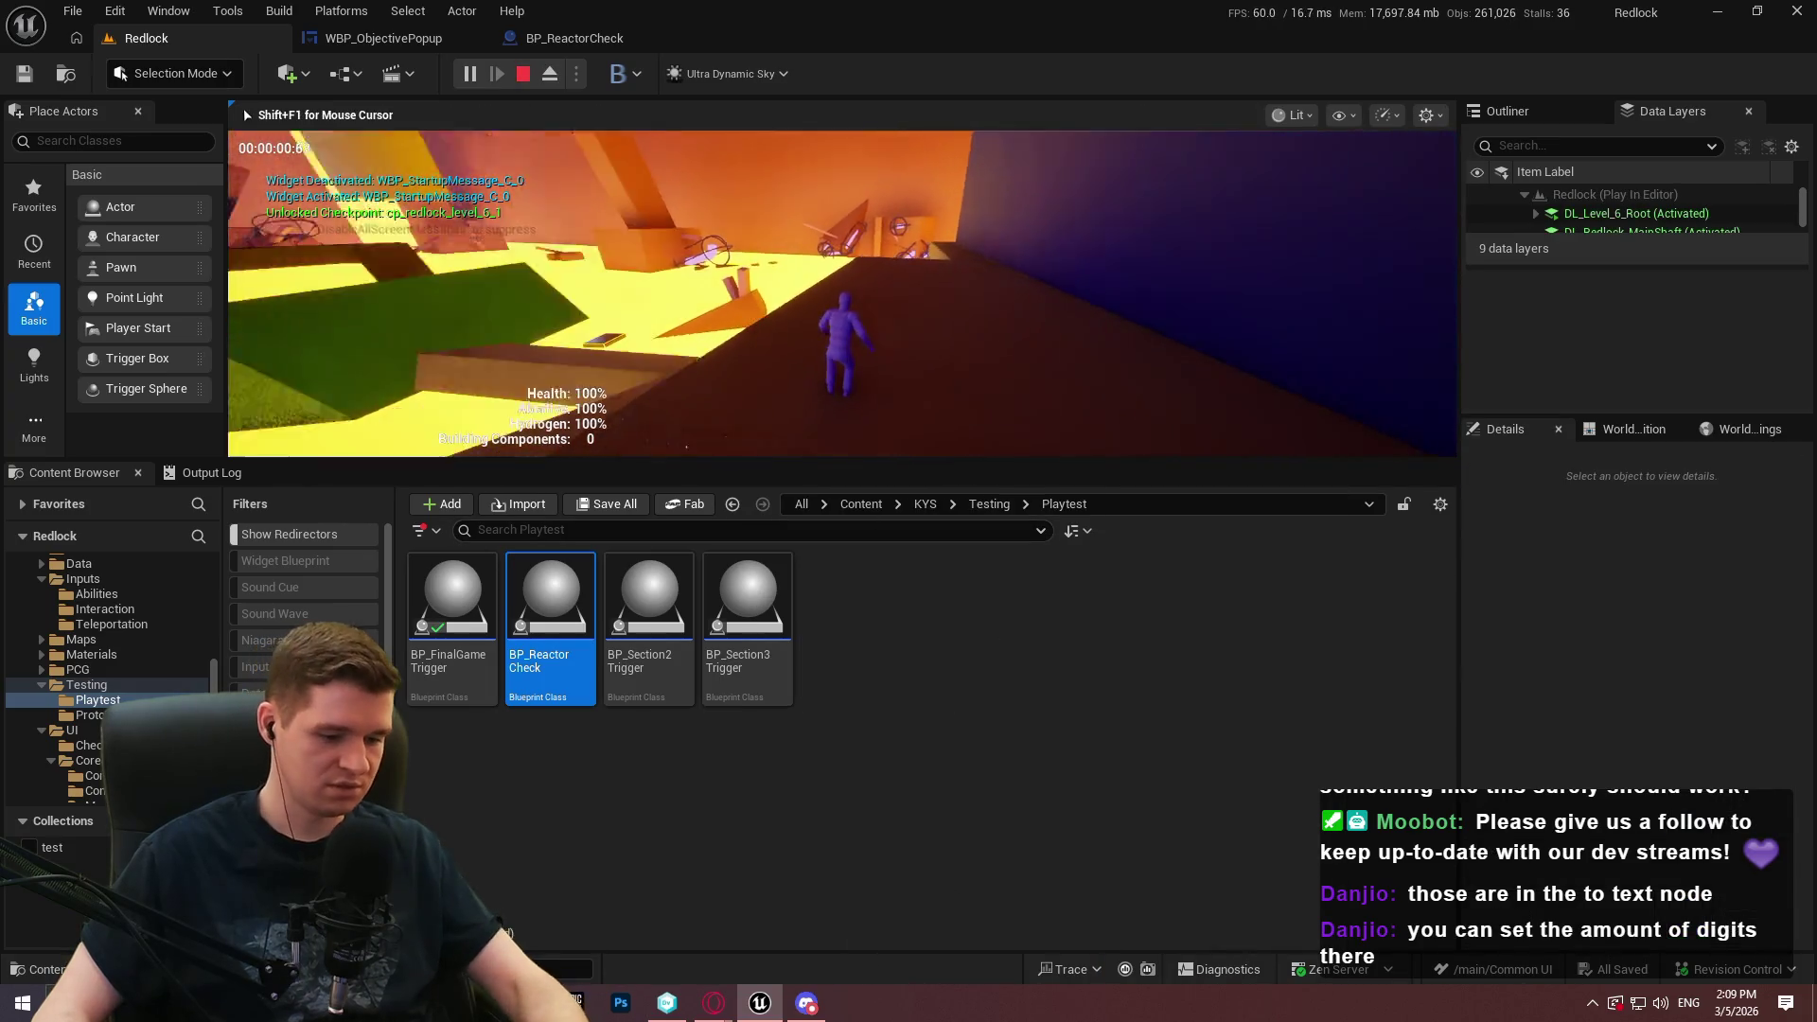
key(F11)
key(w)
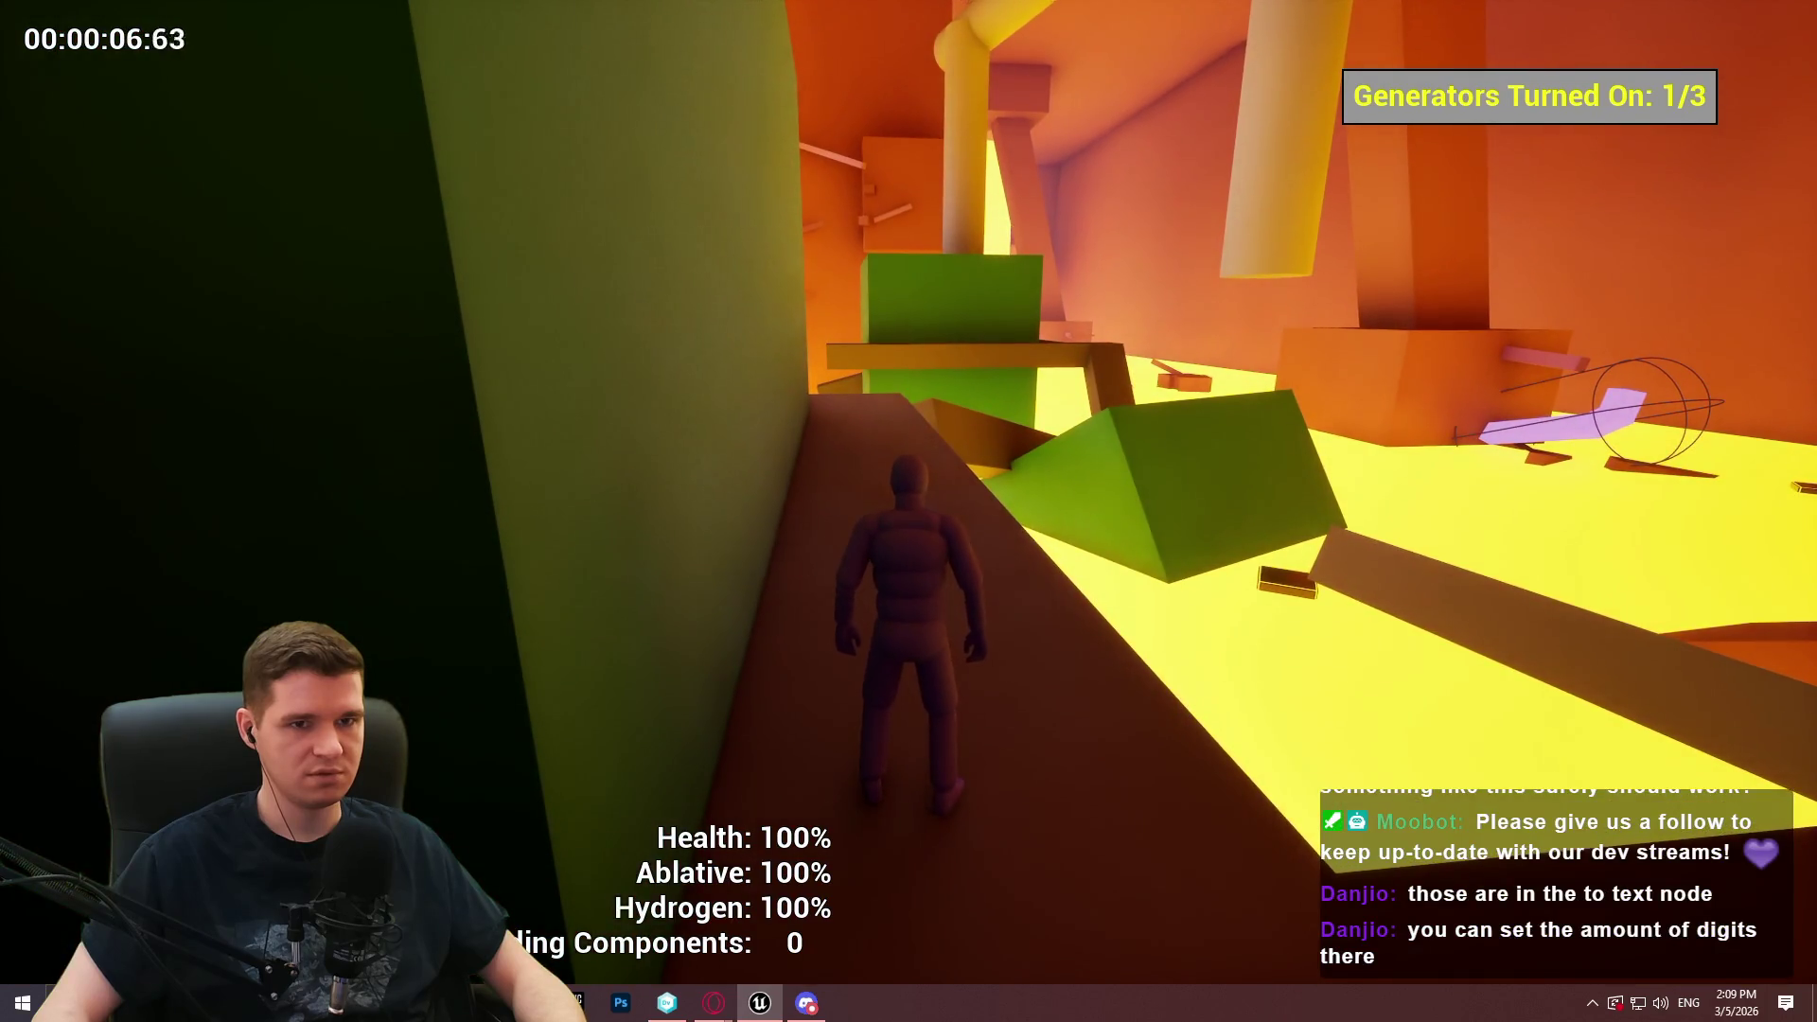
key(w)
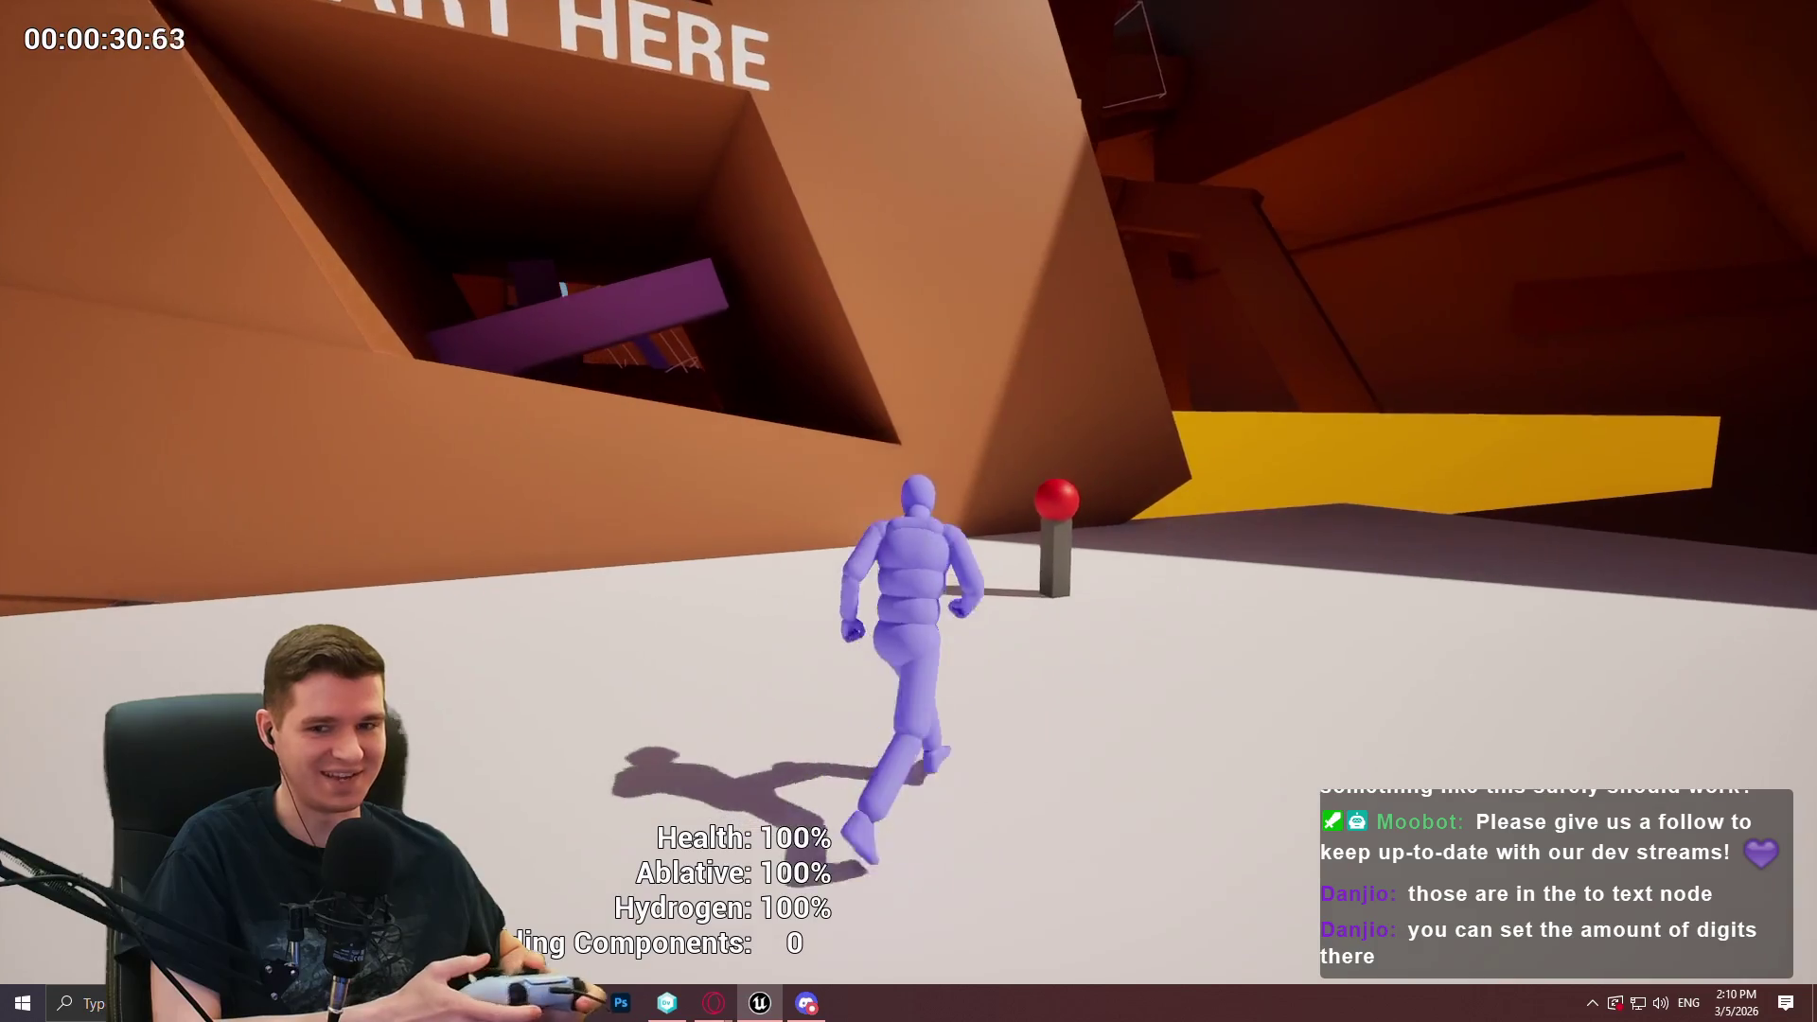
key(Escape)
Fly up into the pillared room and start another Play From Here session from a floor piece
scroll(893, 174, up, 2)
key(w)
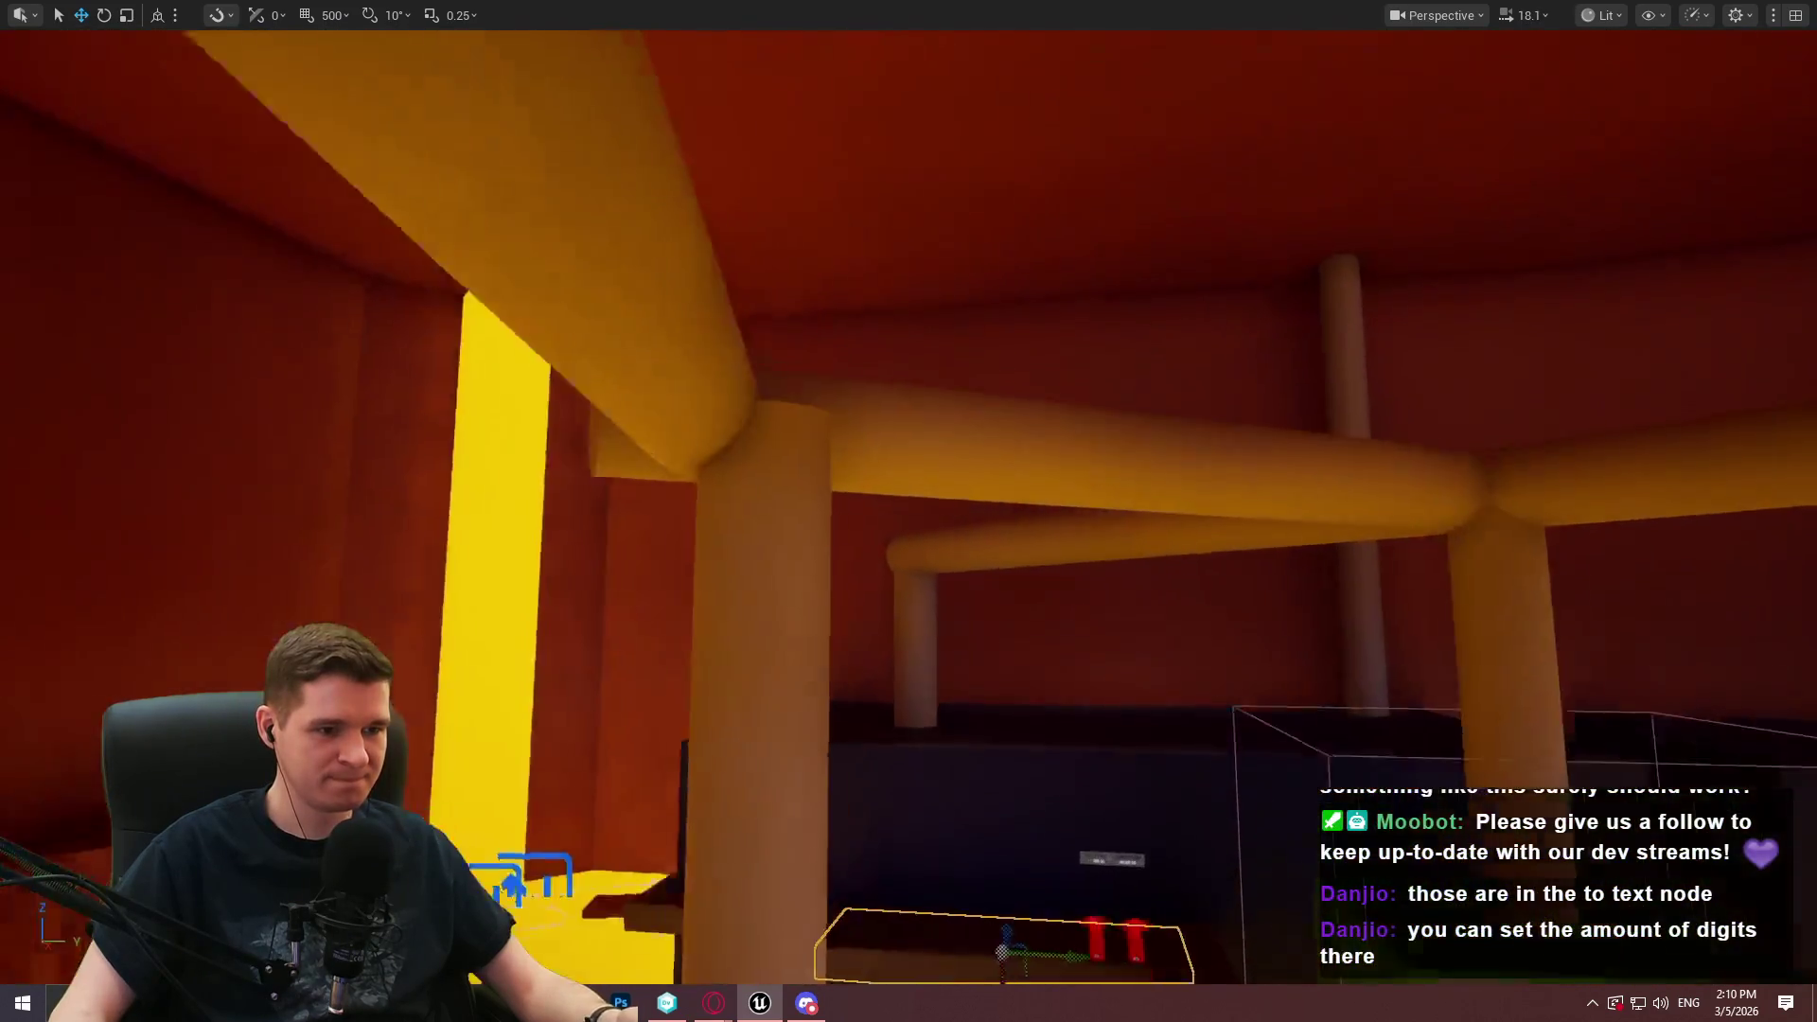
right_click(782, 314)
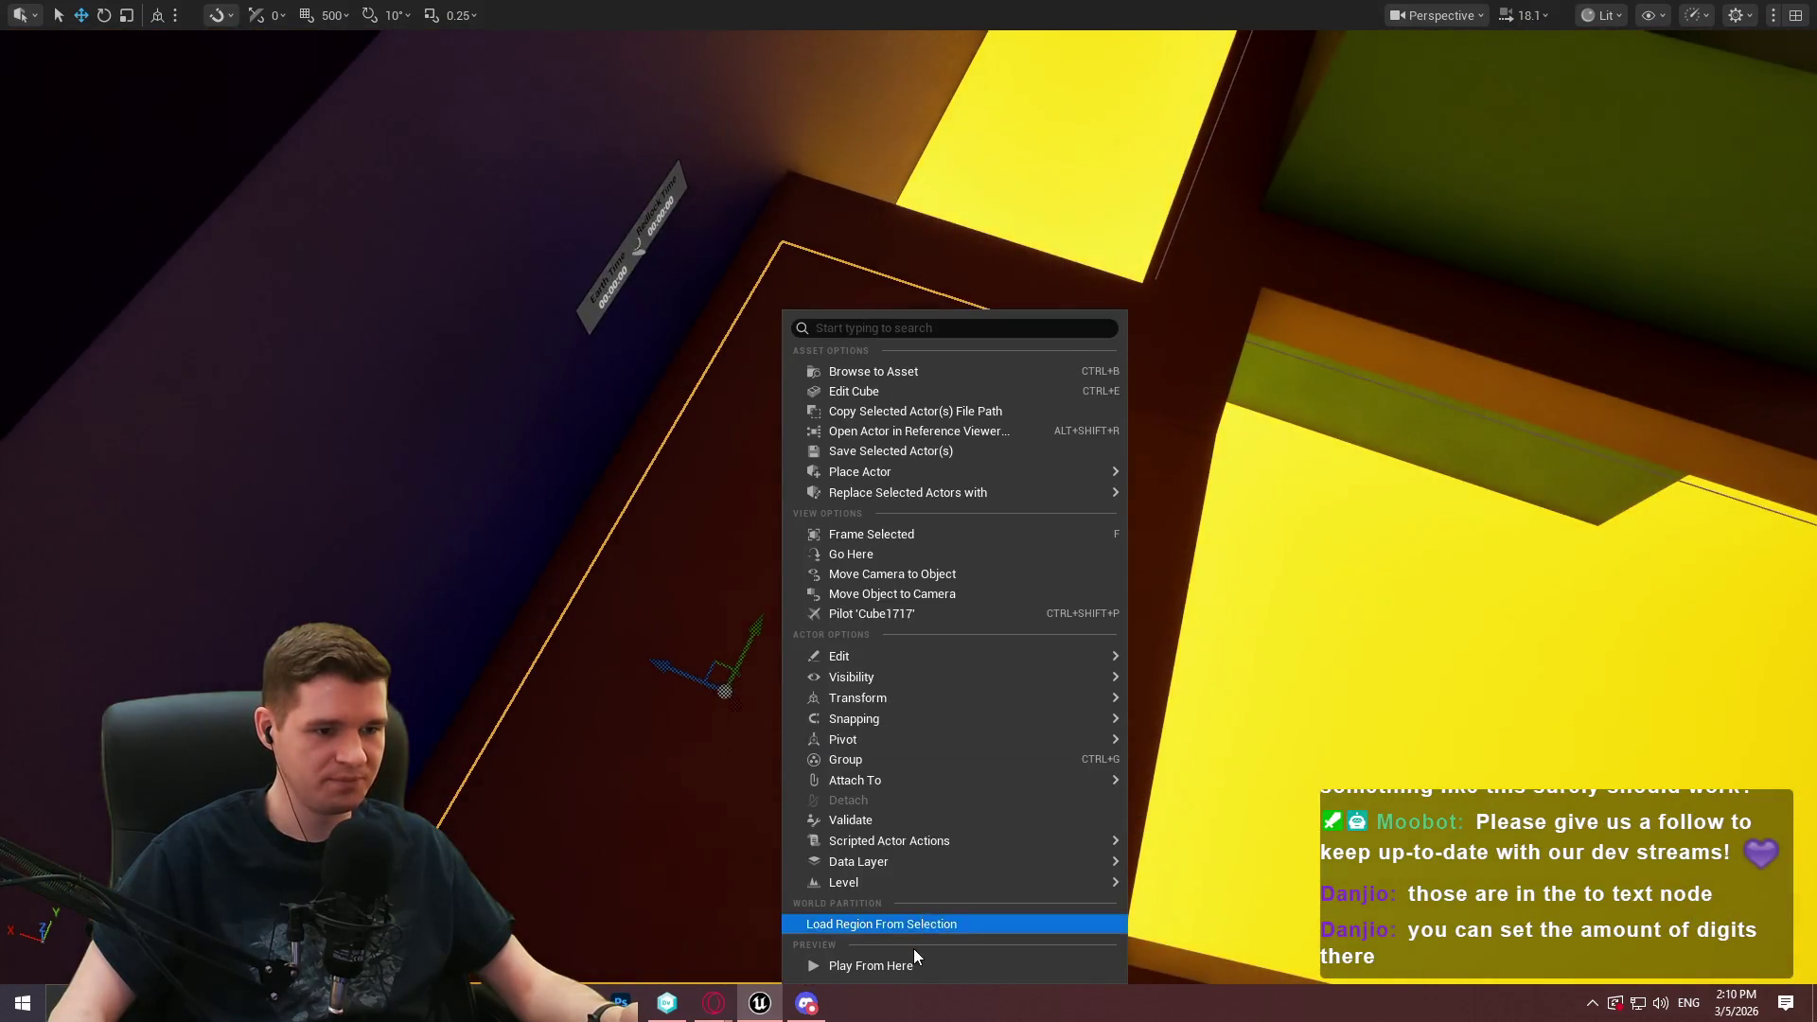
click(911, 964)
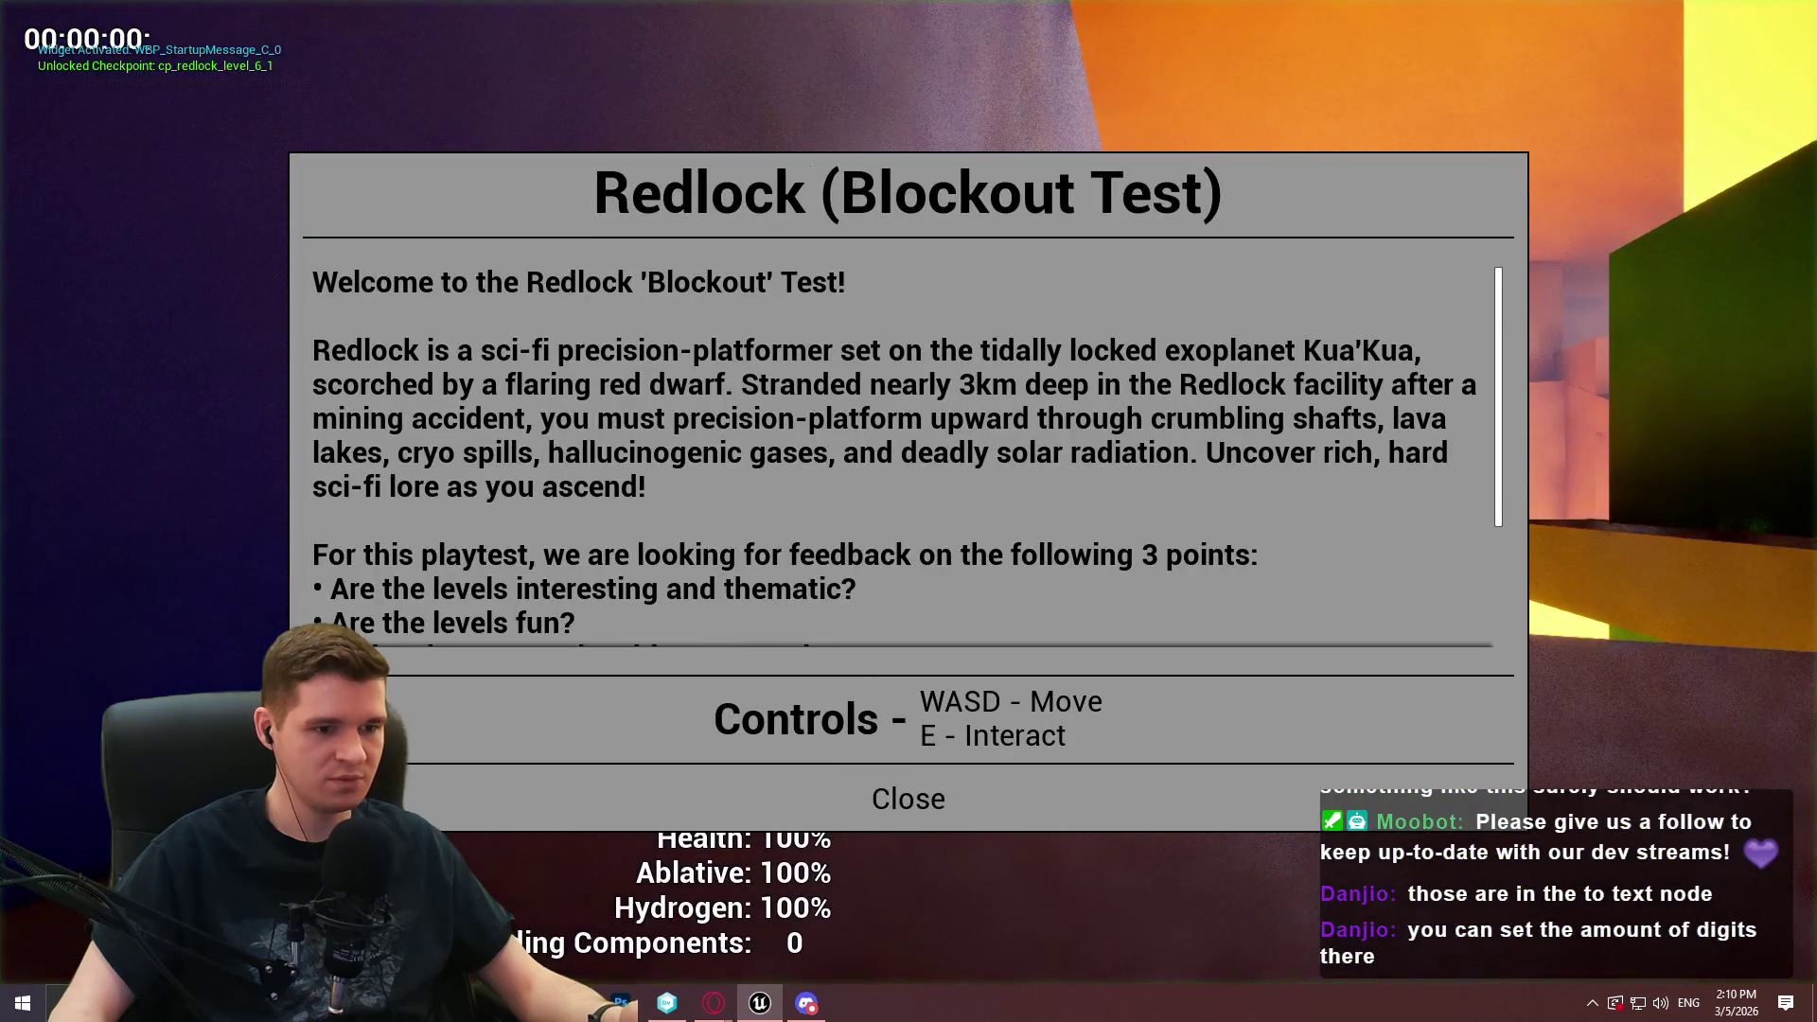
Dismiss the welcome message, run forward, then pause and back out of the quit confirmation
click(942, 798)
key(w)
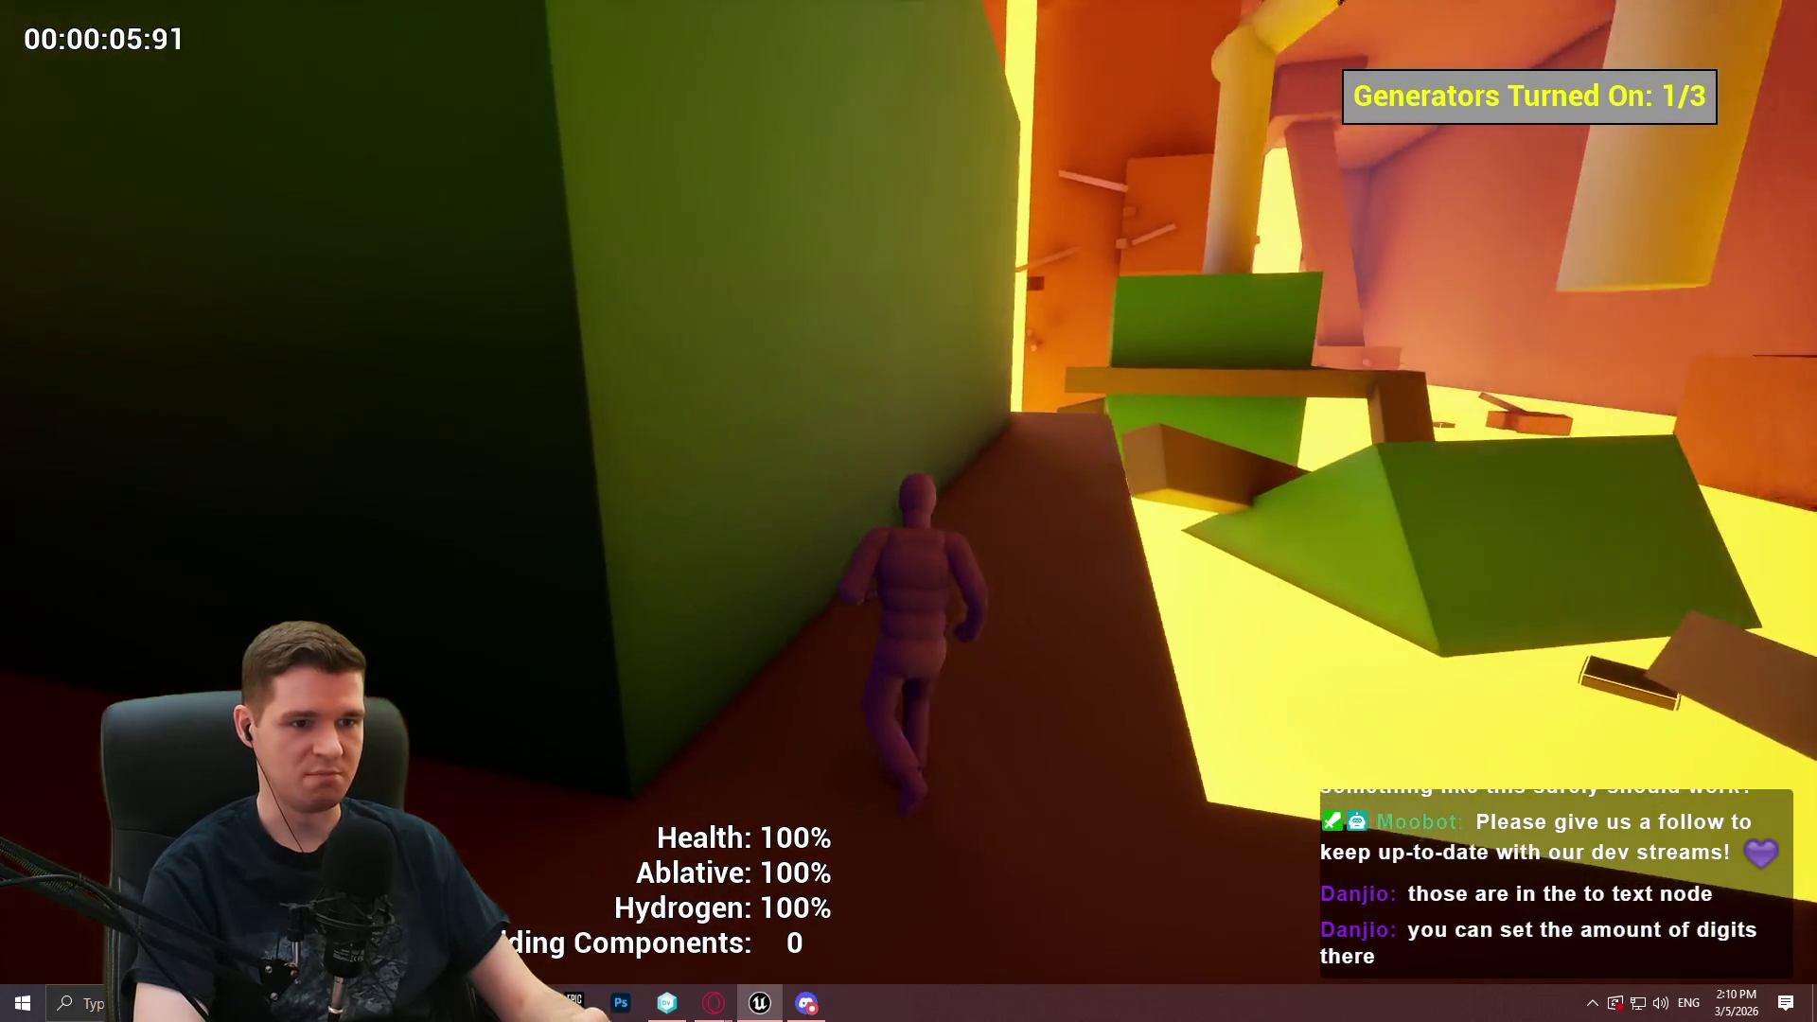
key(Escape)
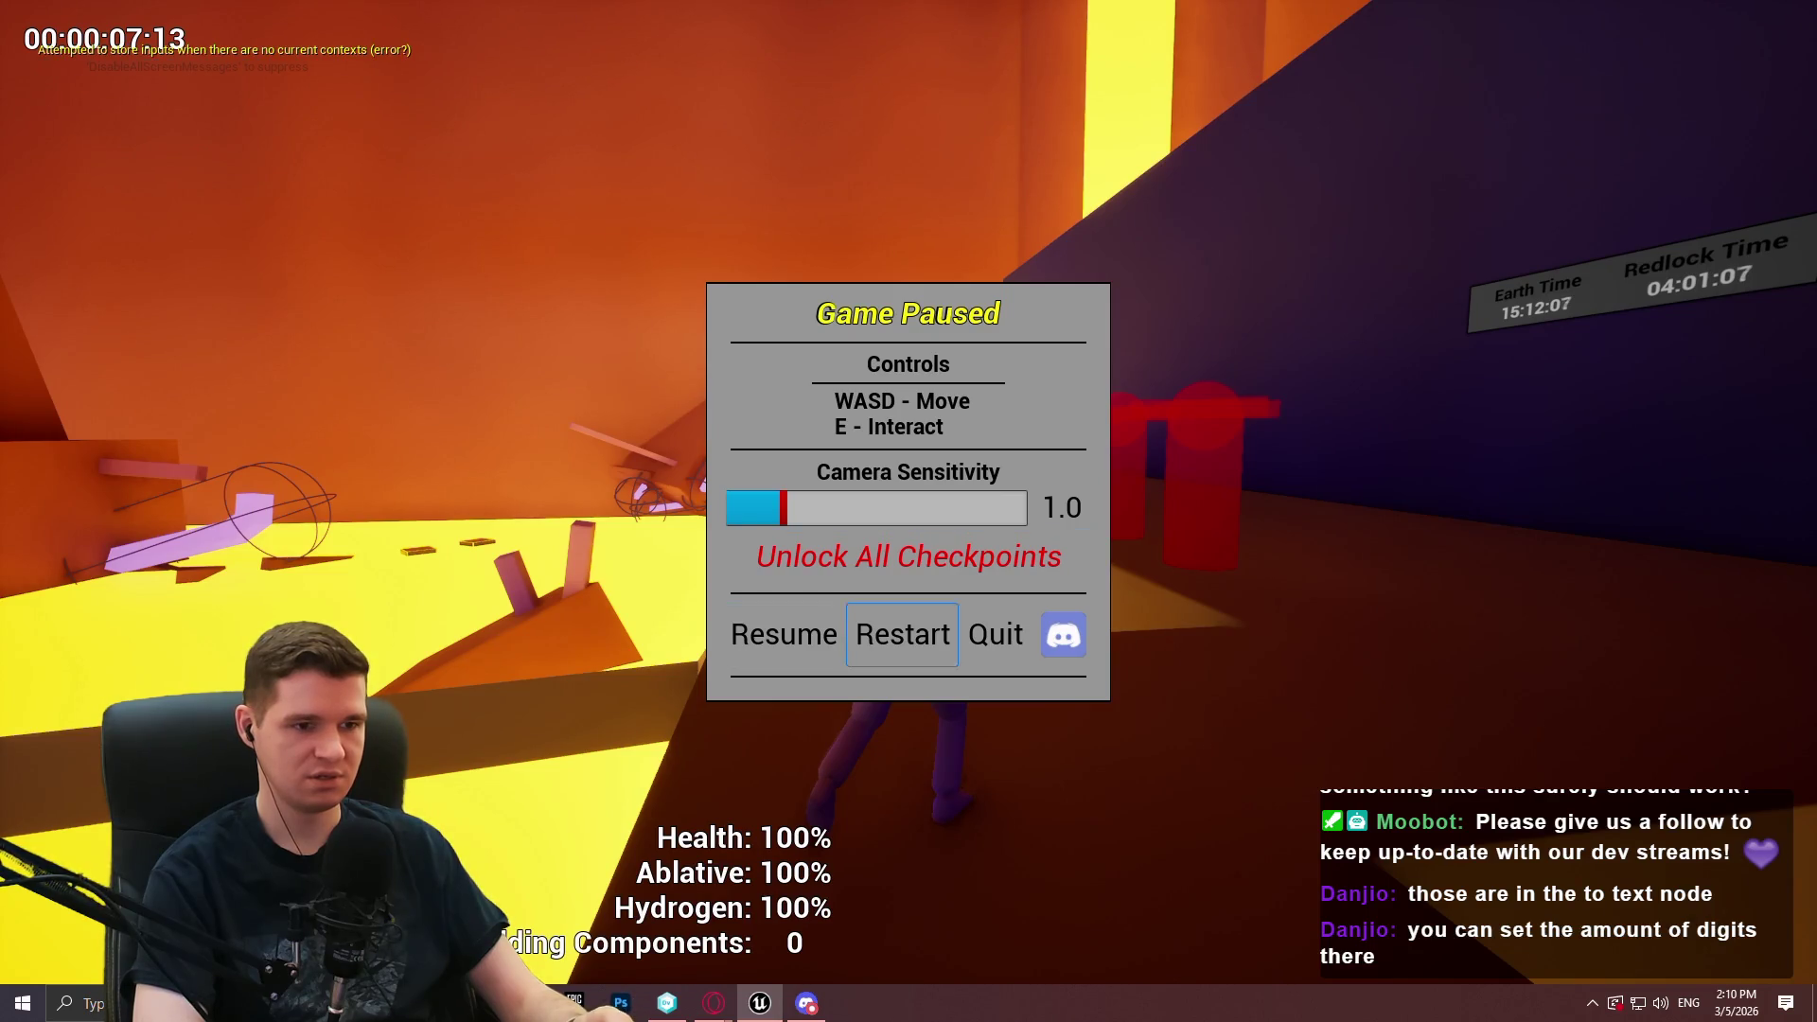
key(Return)
key(Escape)
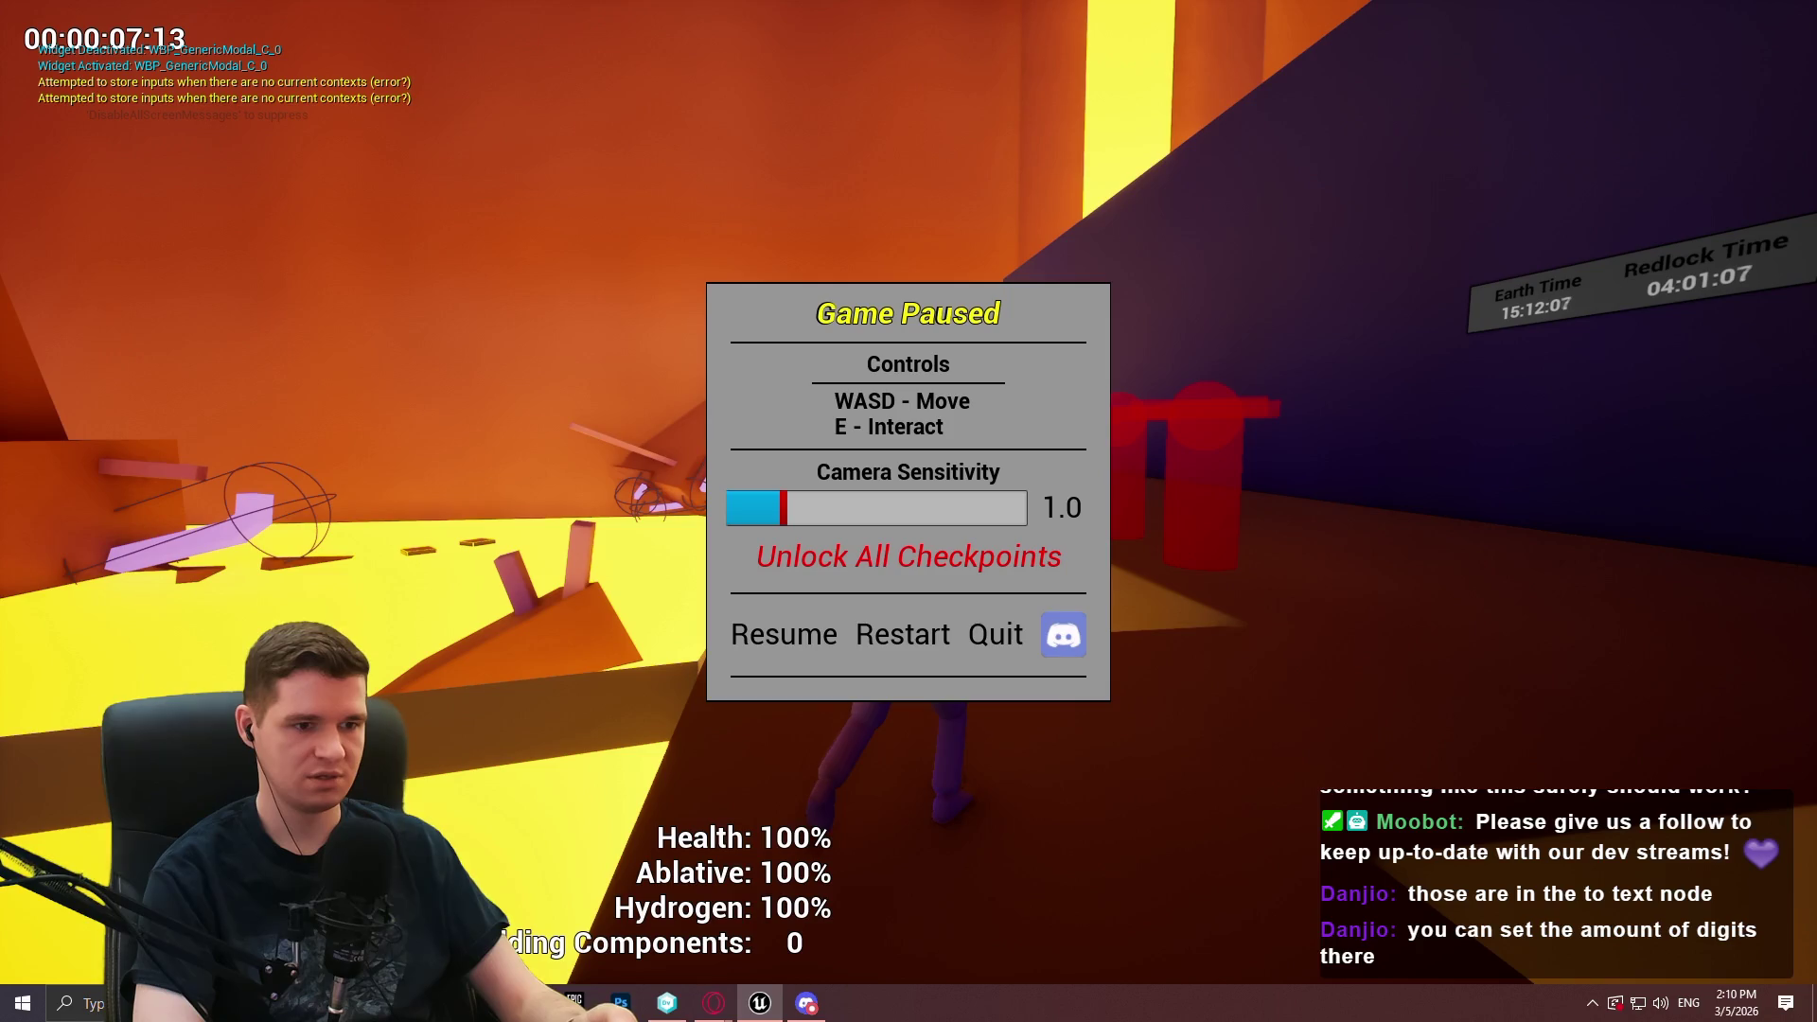
key(Return)
key(Escape)
key(Escape)
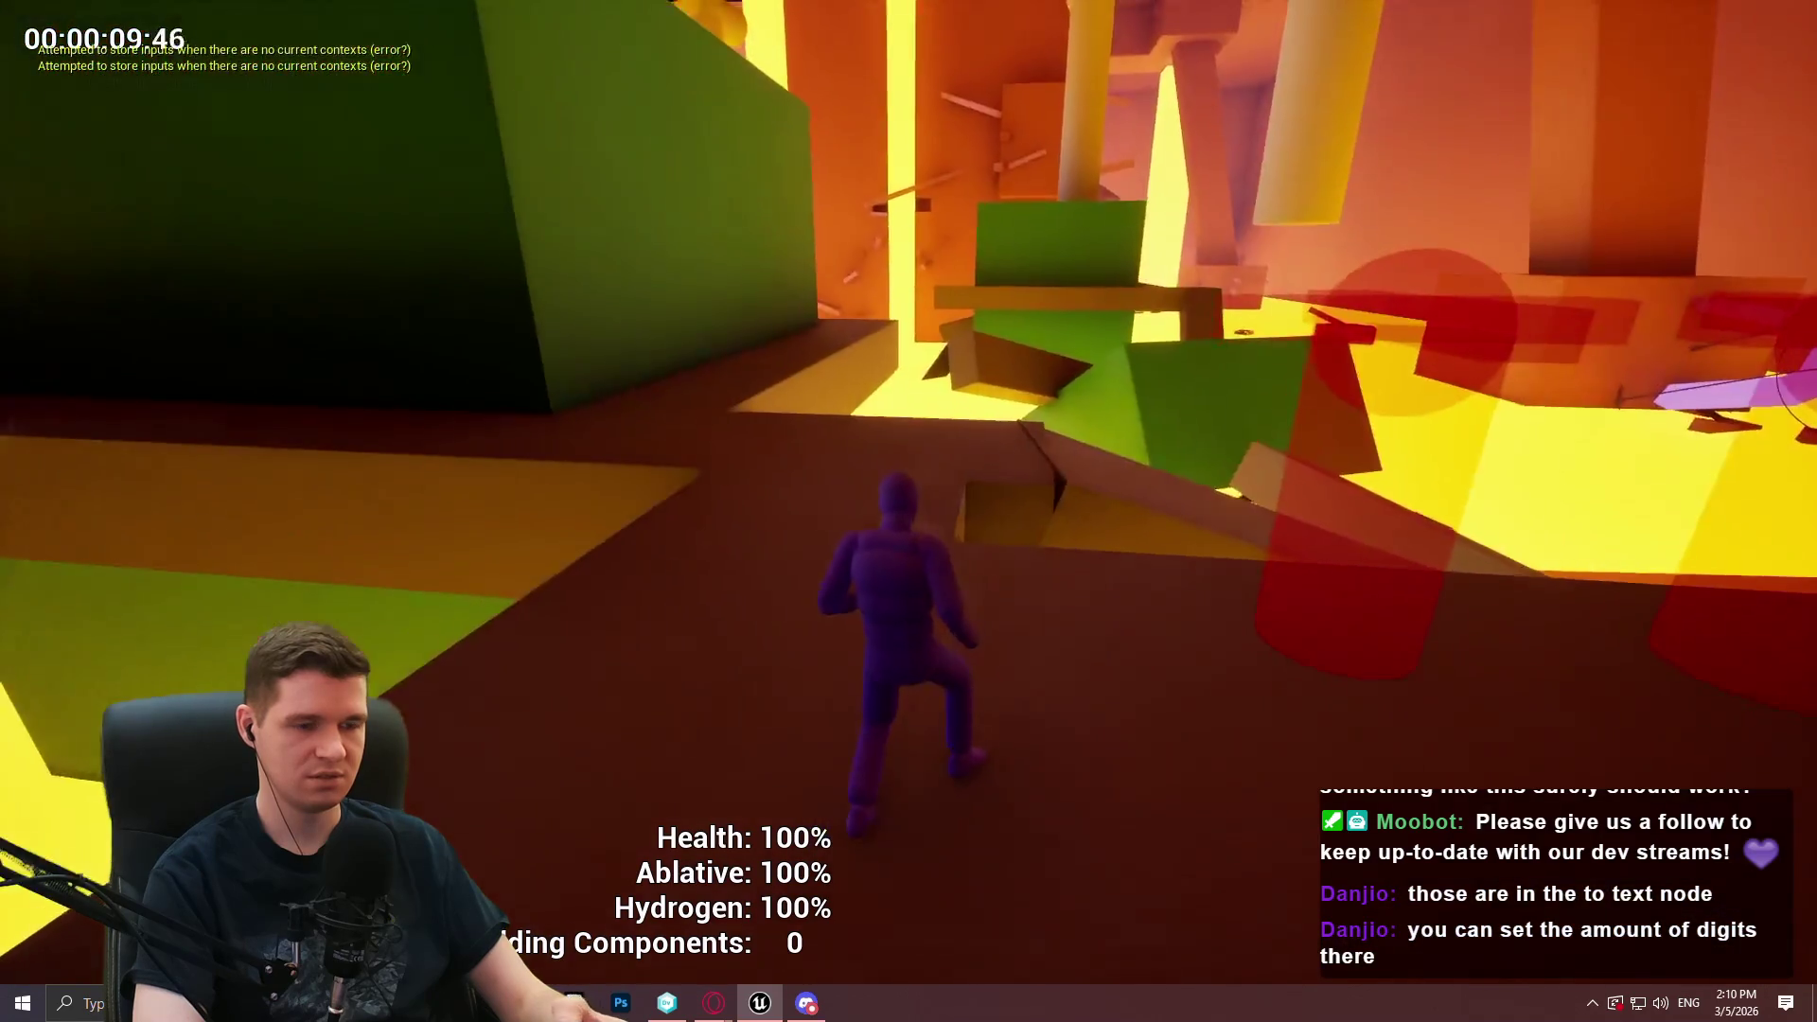
Restart the playtest, check the empty first checkpoint teleport list, then pause to unlock all checkpoints
key(Escape)
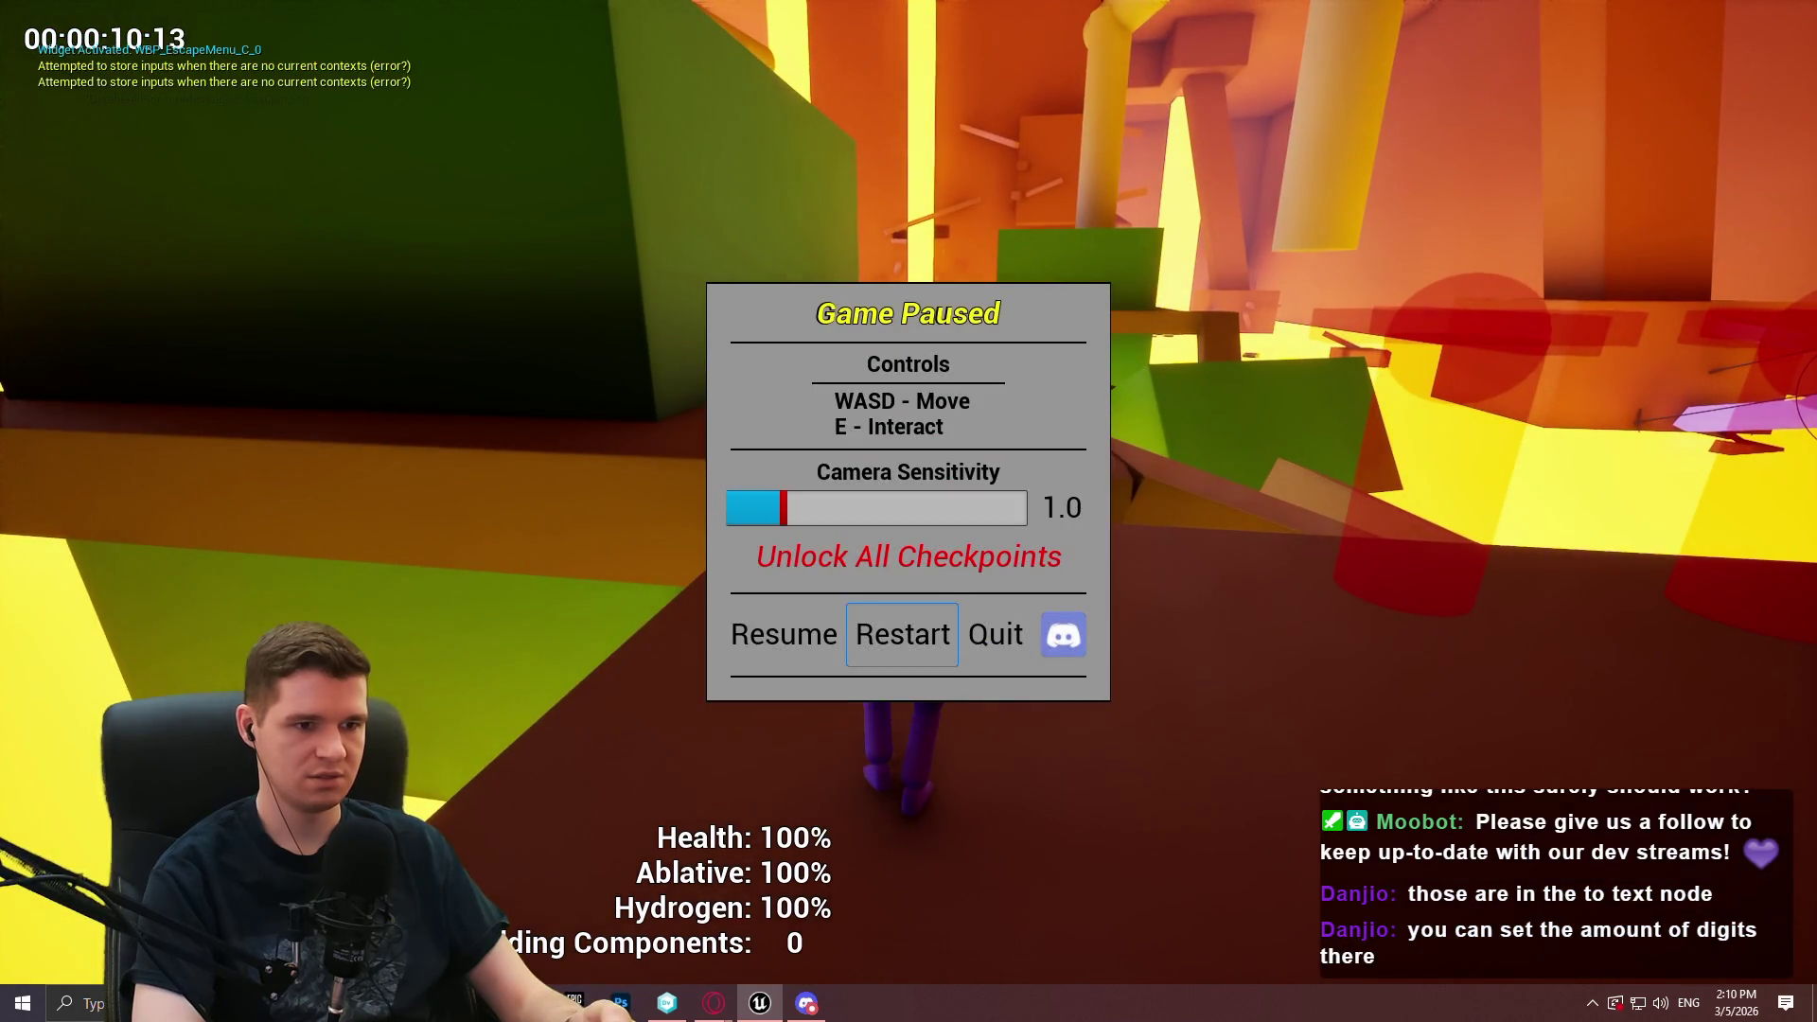
key(Return)
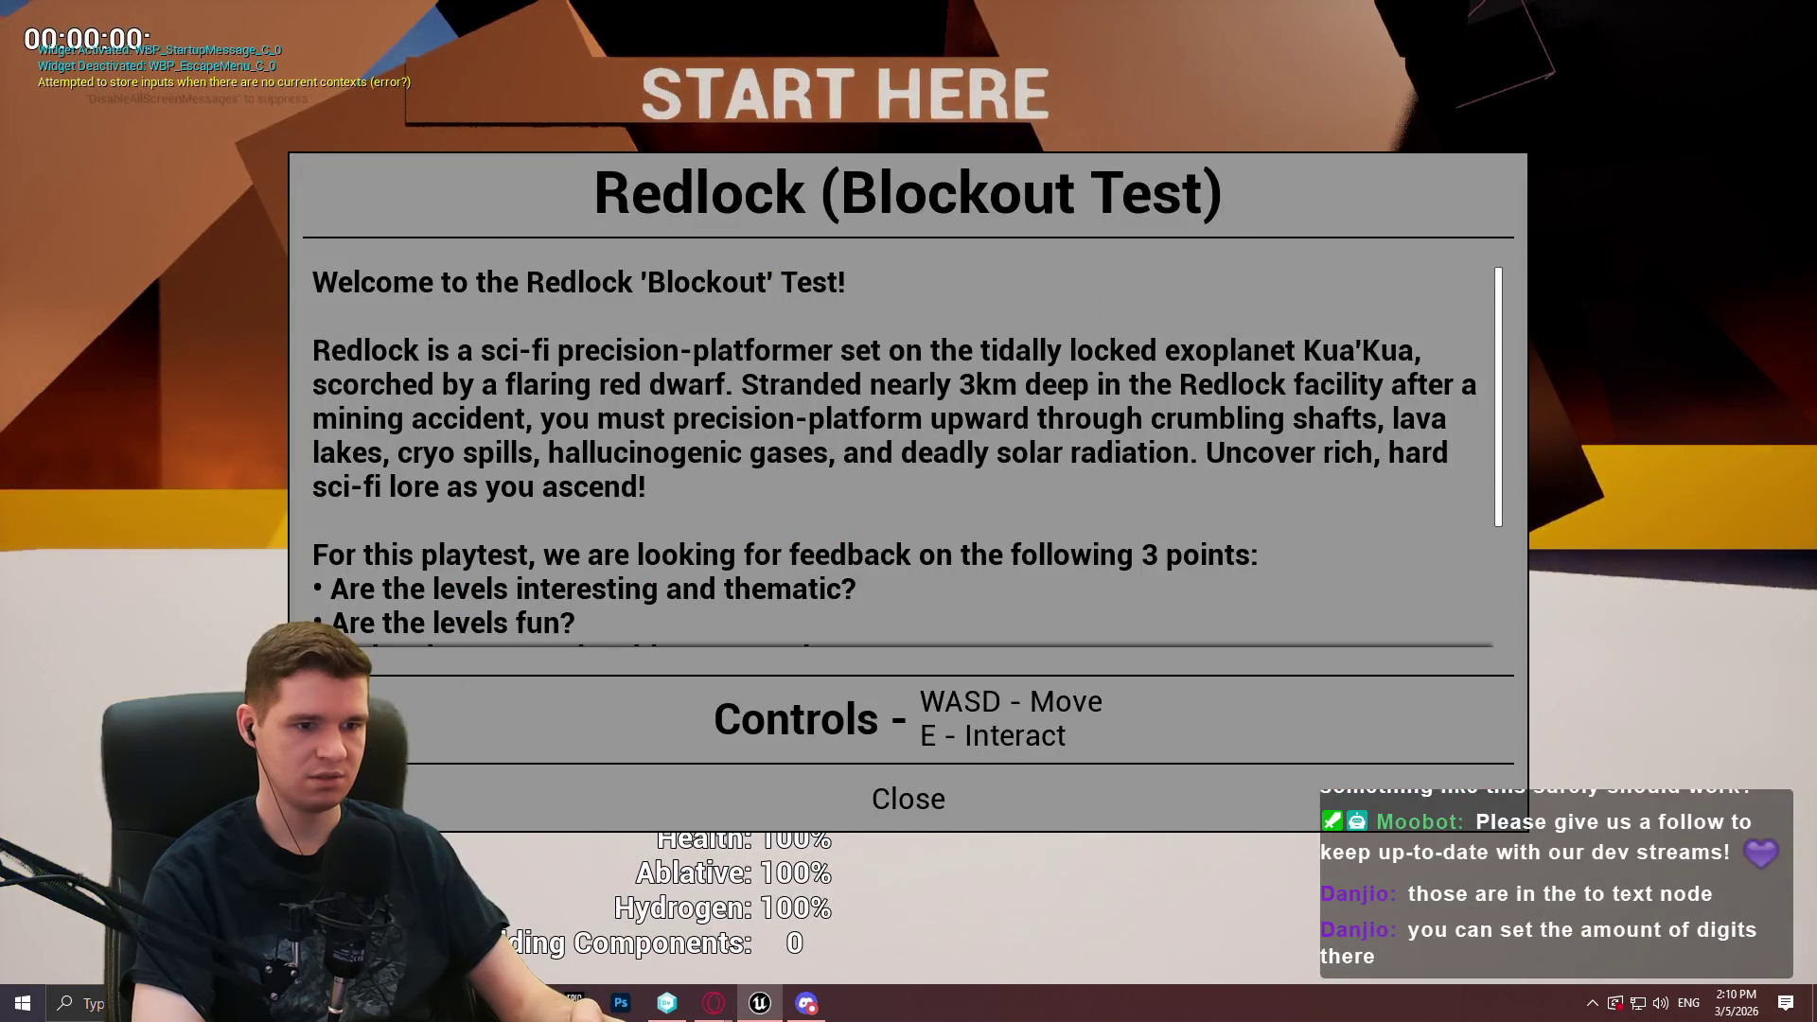
key(Return)
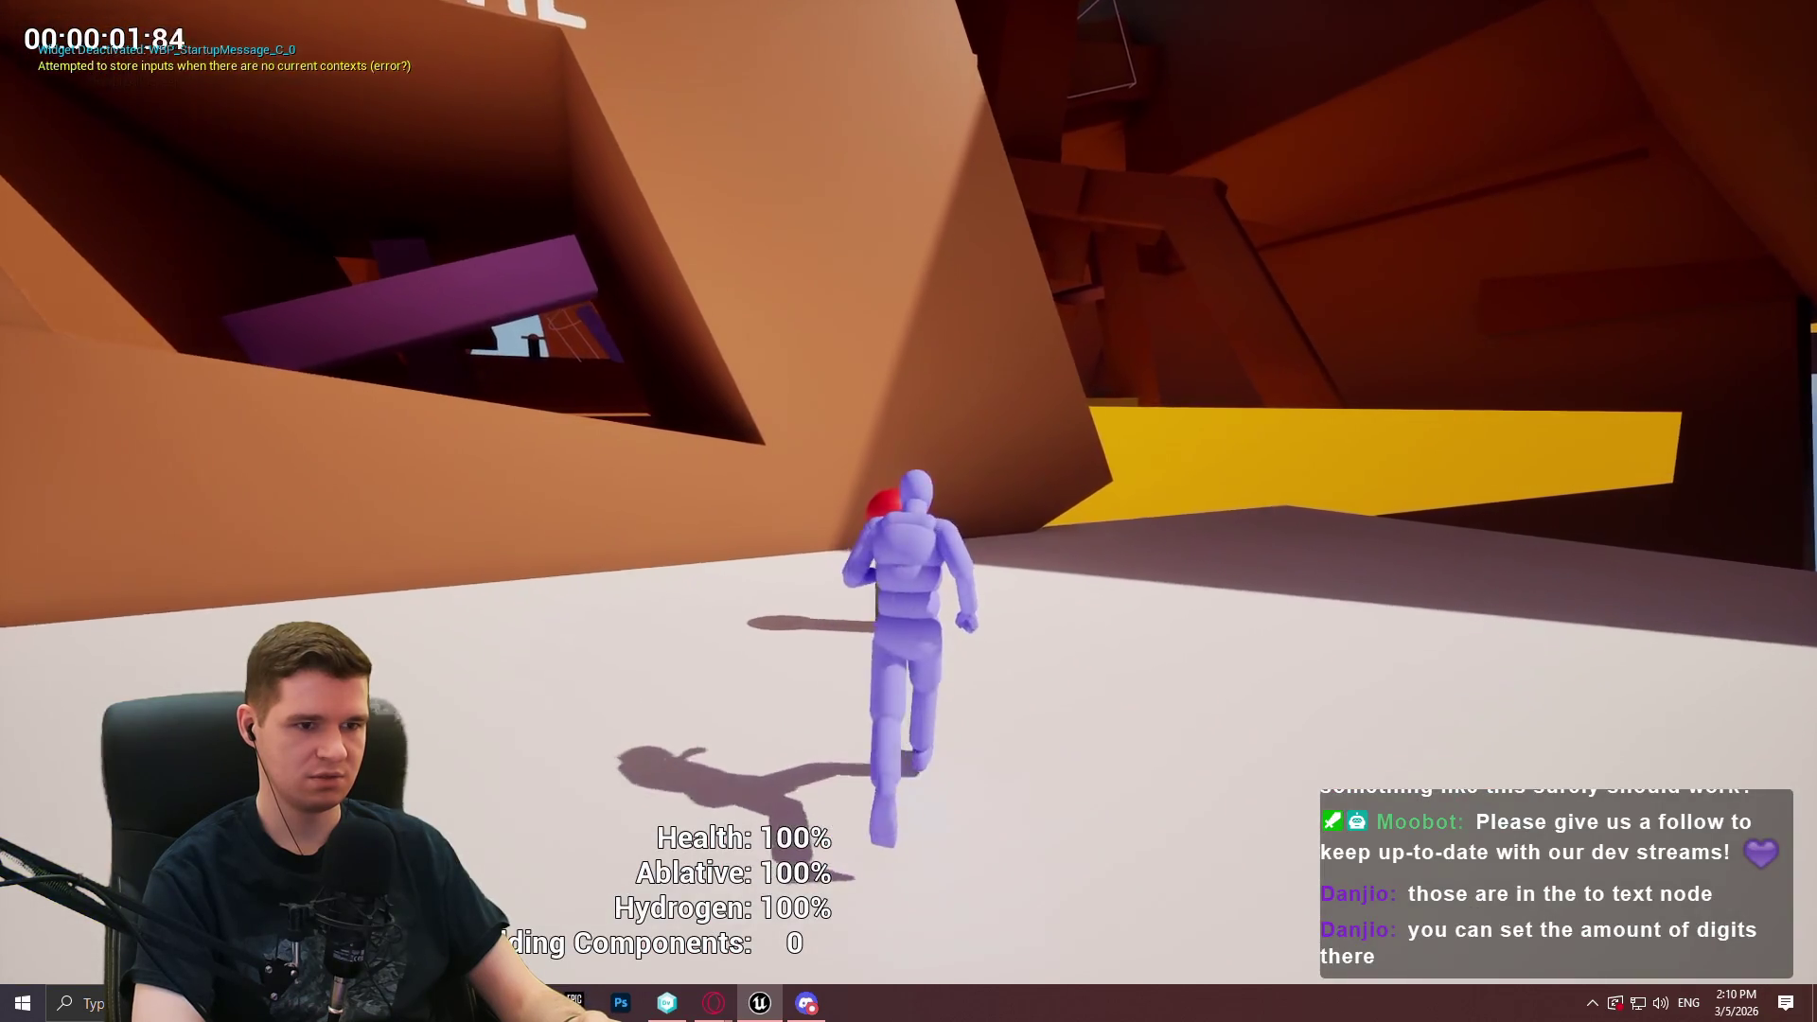
key(e)
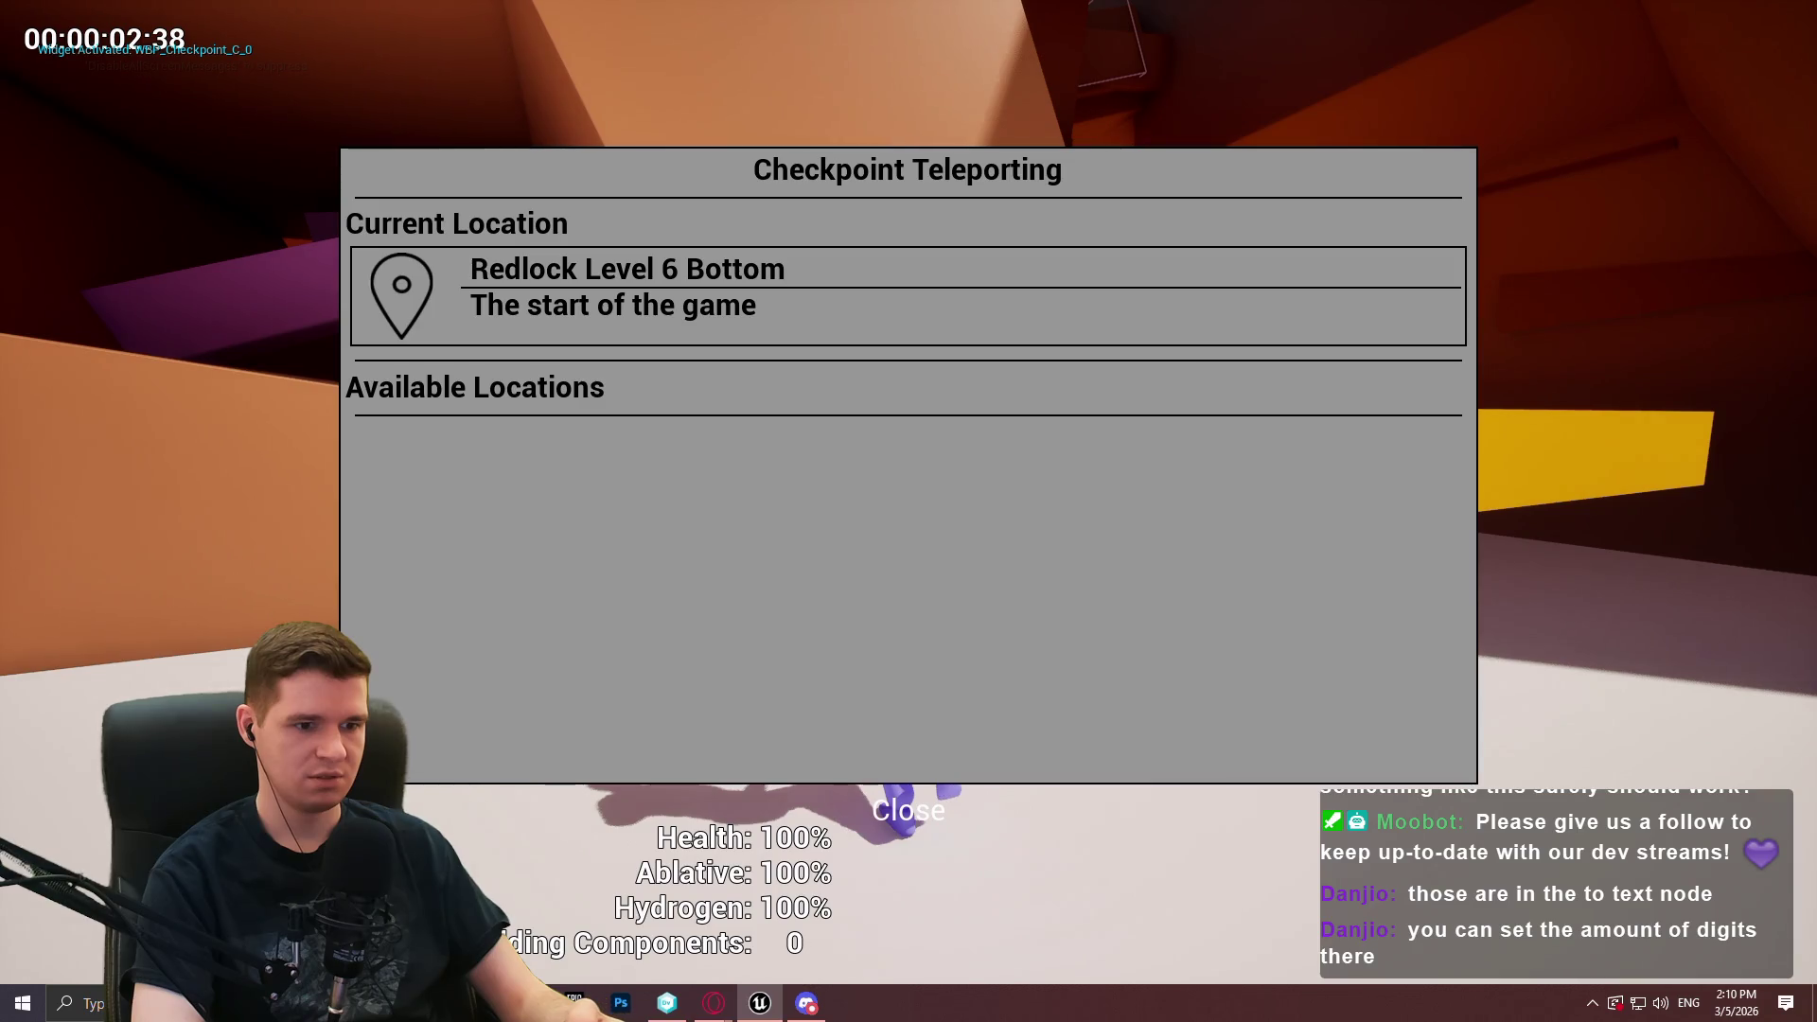
key(Escape)
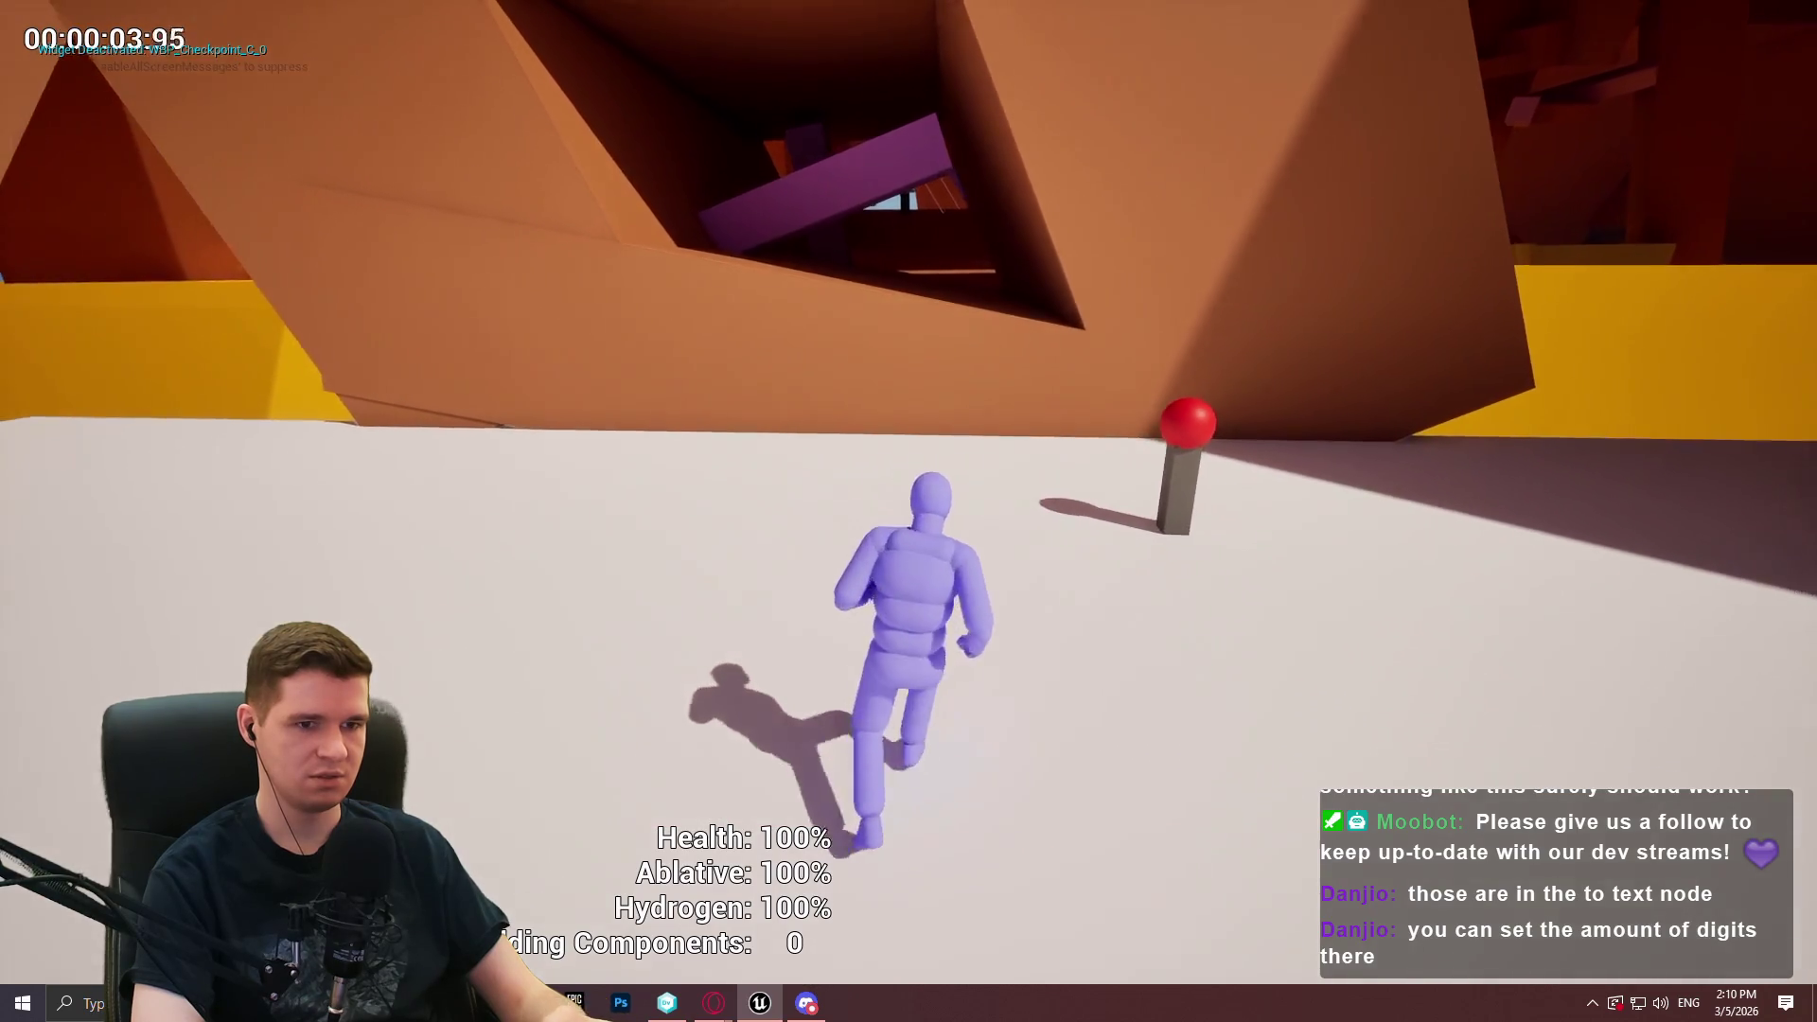
key(Escape)
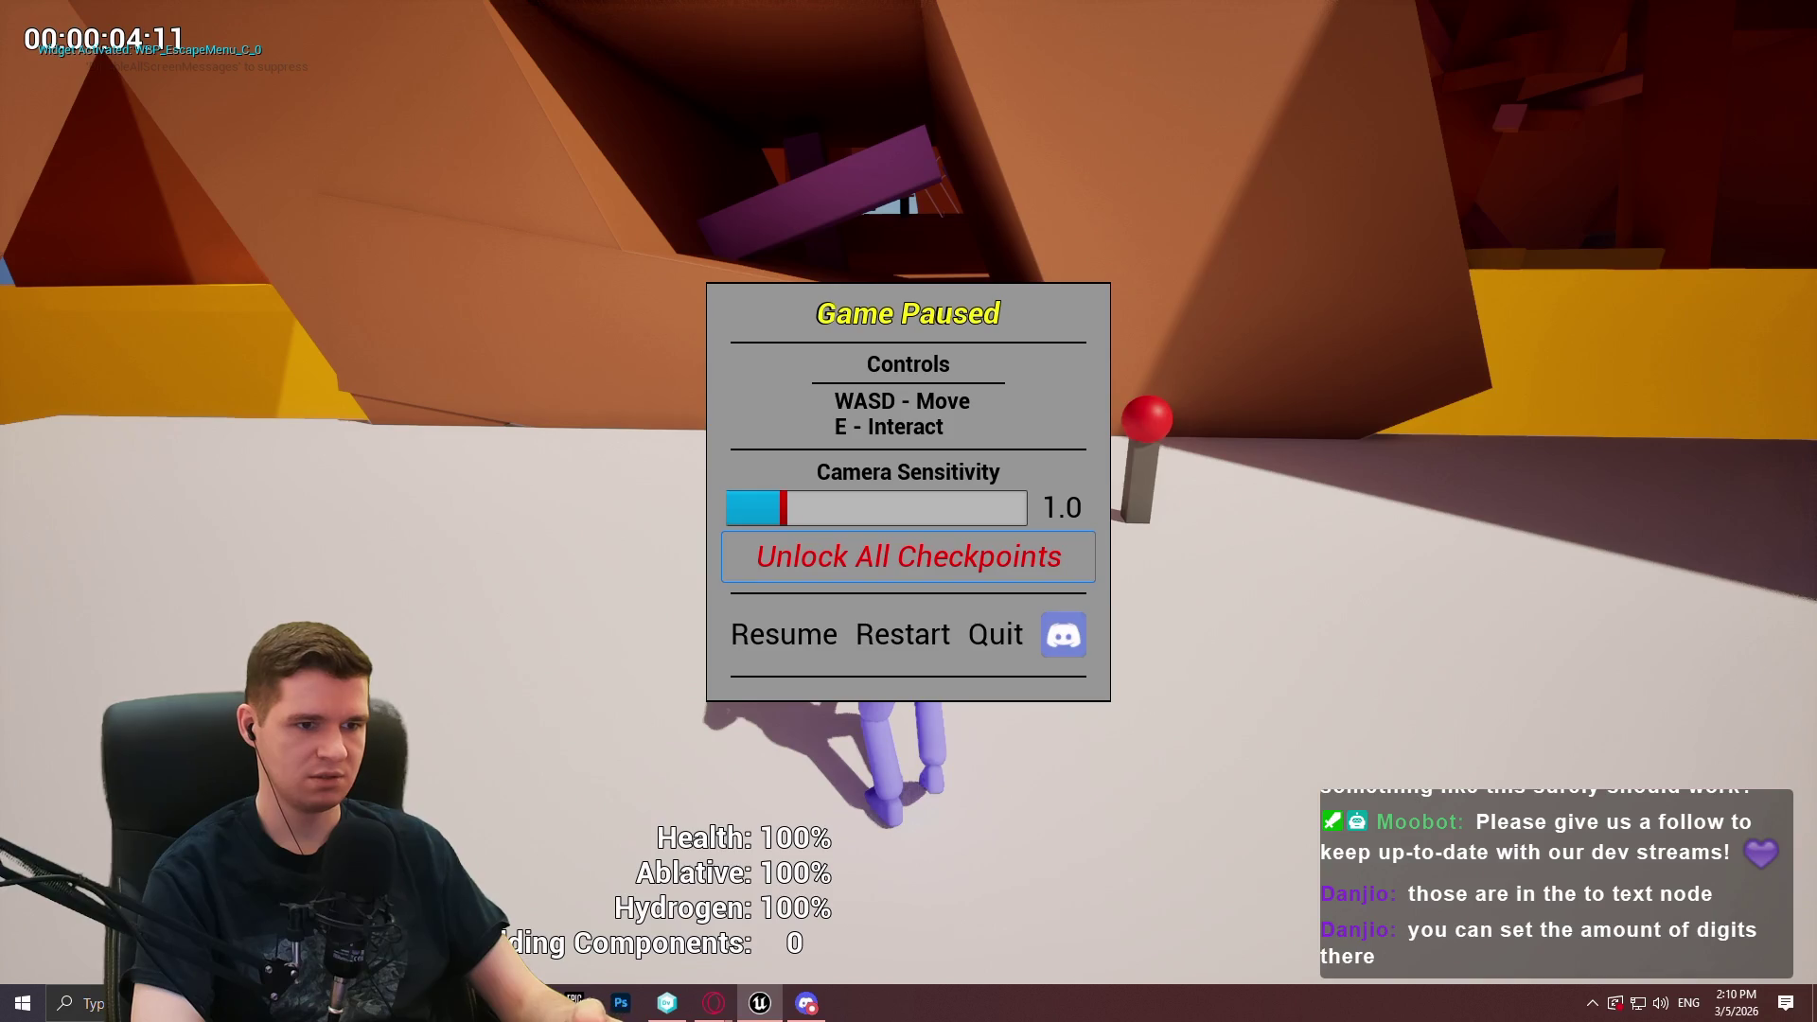
key(Escape)
Teleport to the Redlock Level 6 Mid checkpoint and run through the doorway into the next room
key(e)
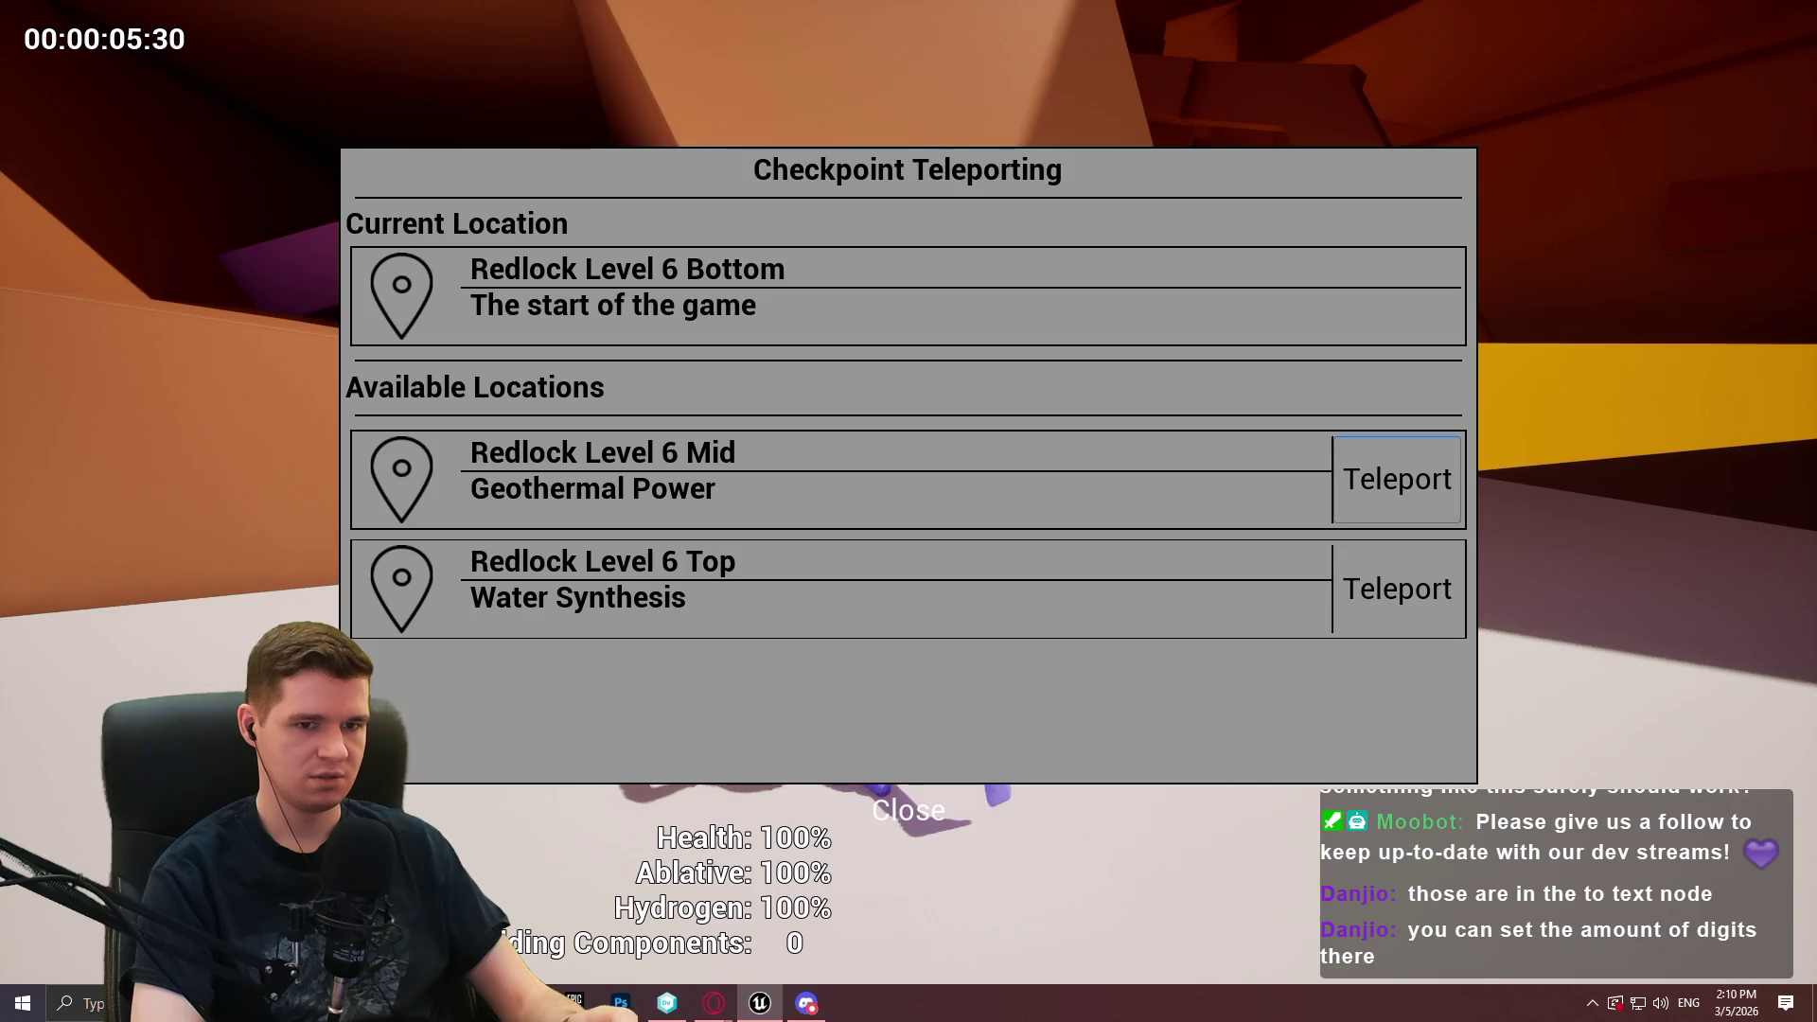
click(1398, 589)
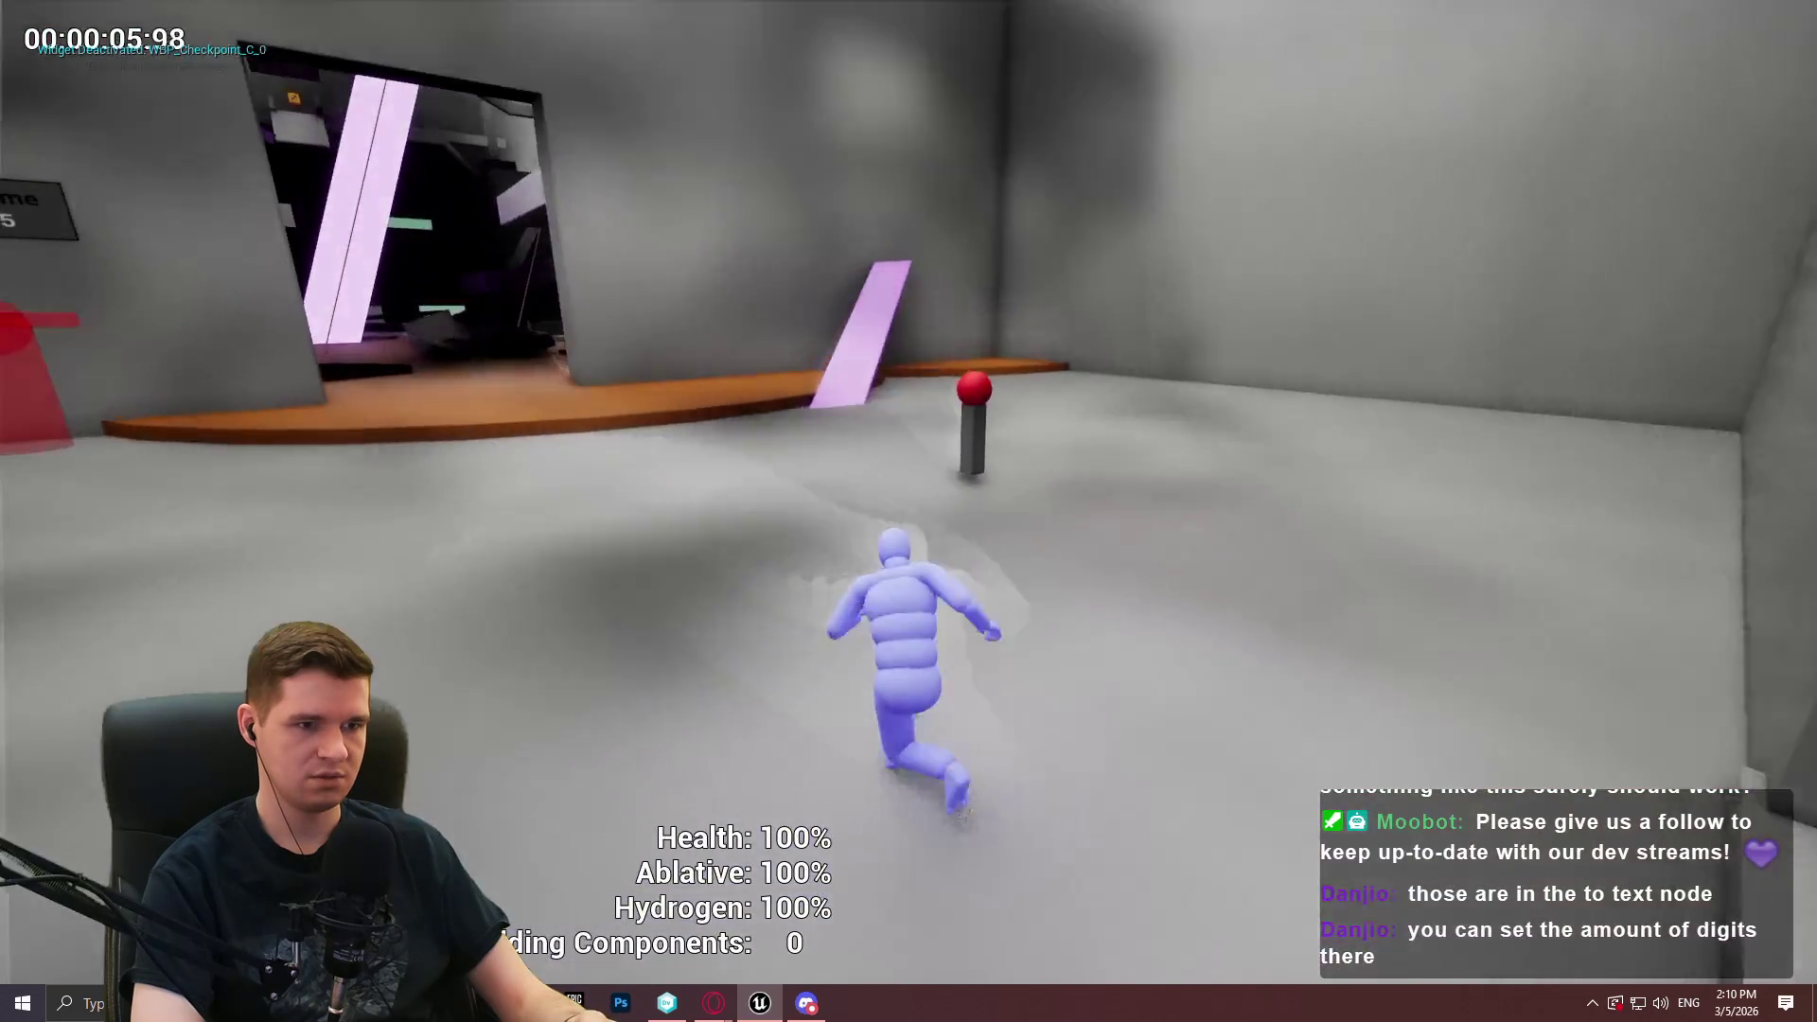
key(w)
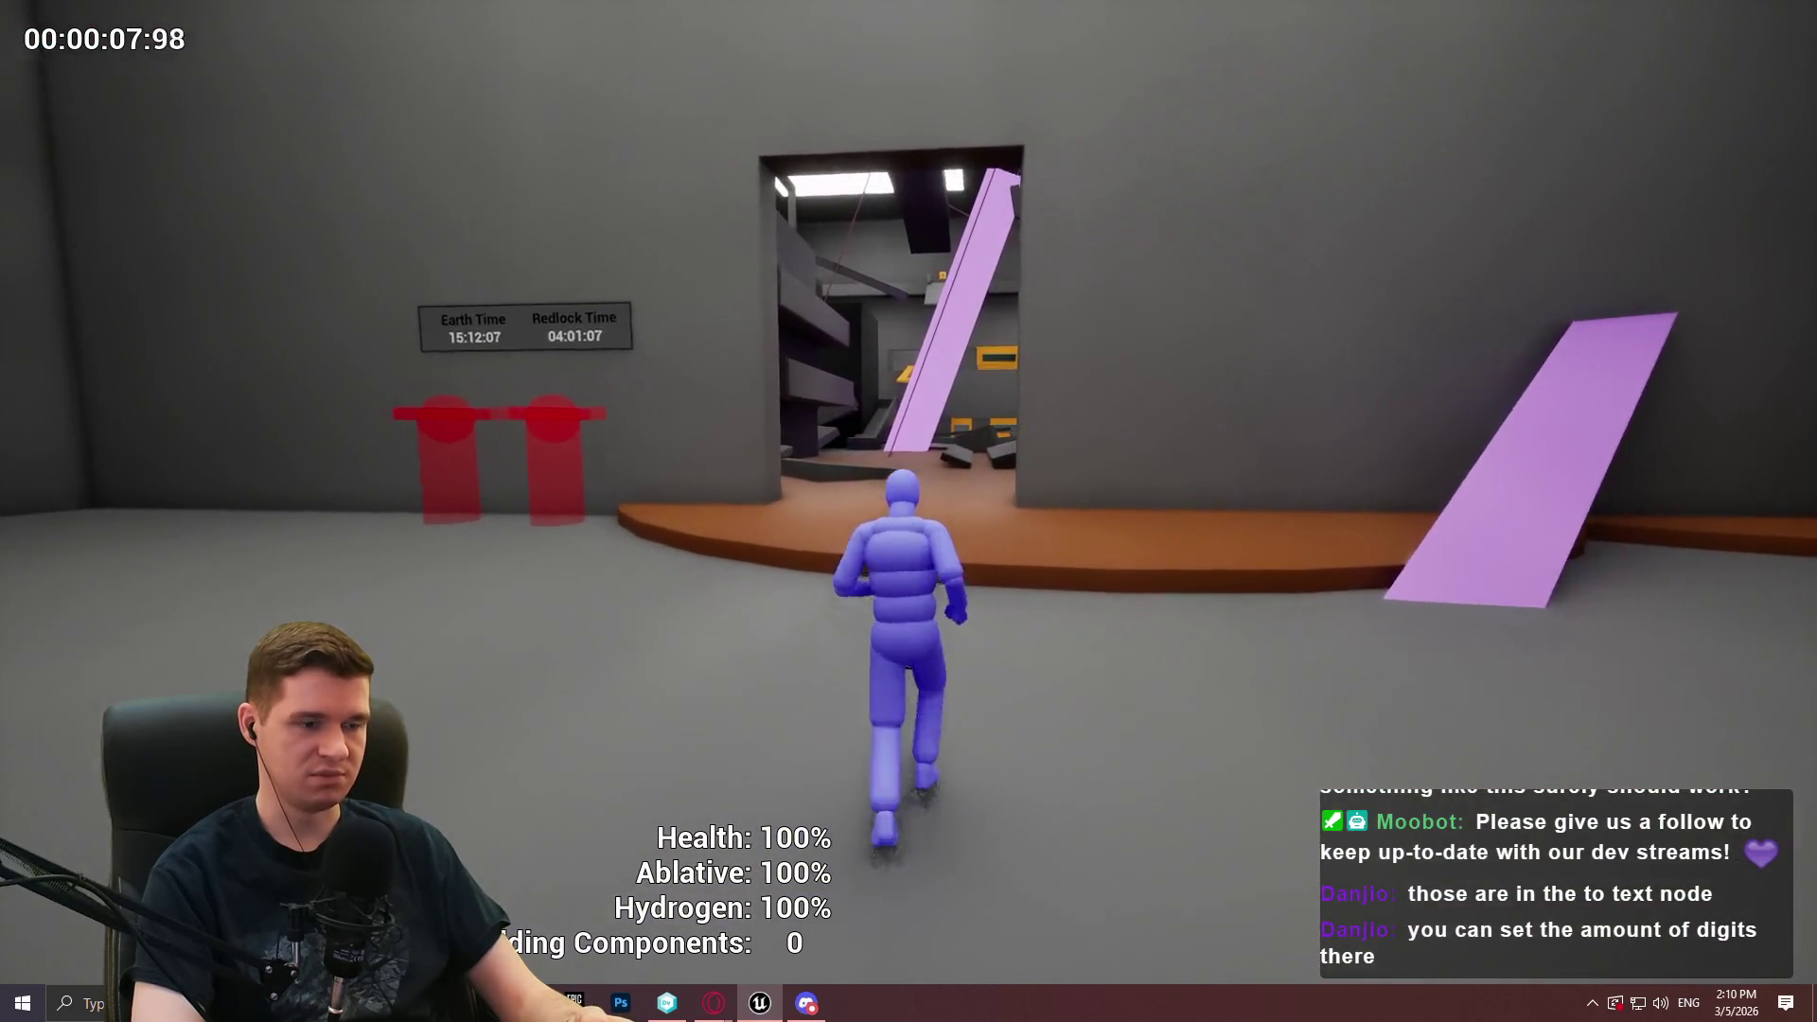
key(w)
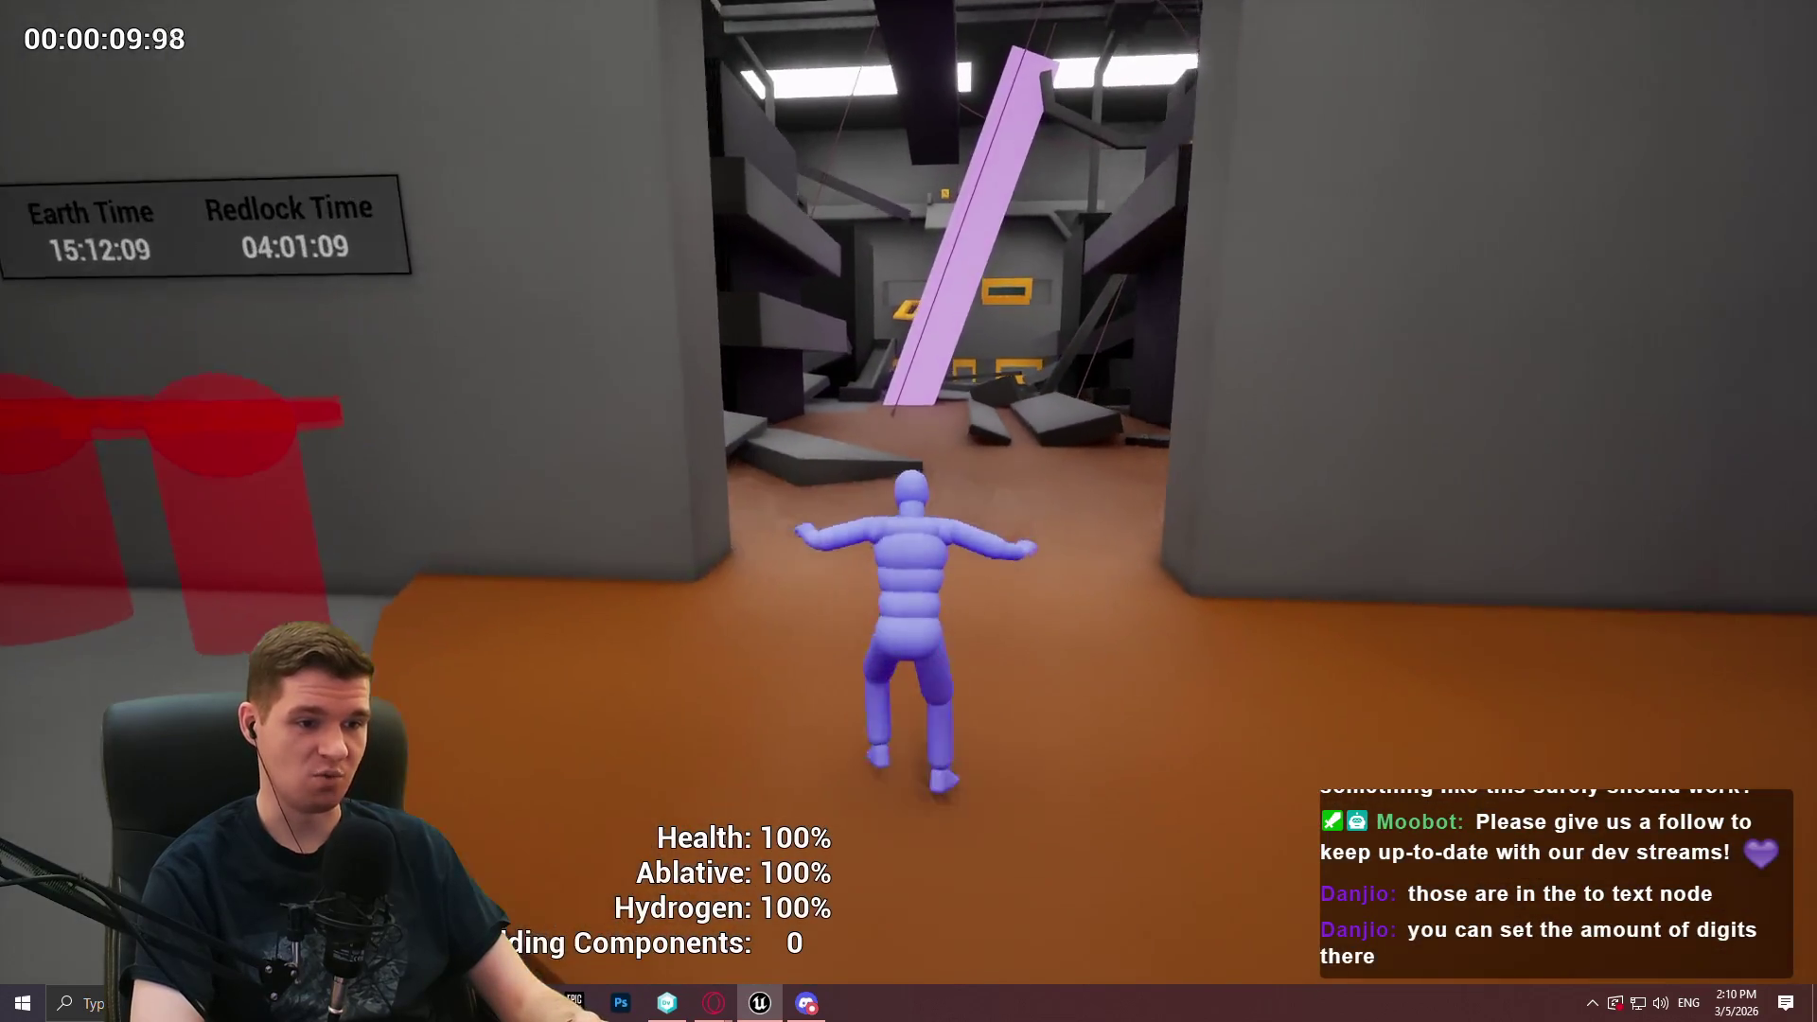
Run up the ramp, jump, climb over the ledge, and continue along the walkway
key(w)
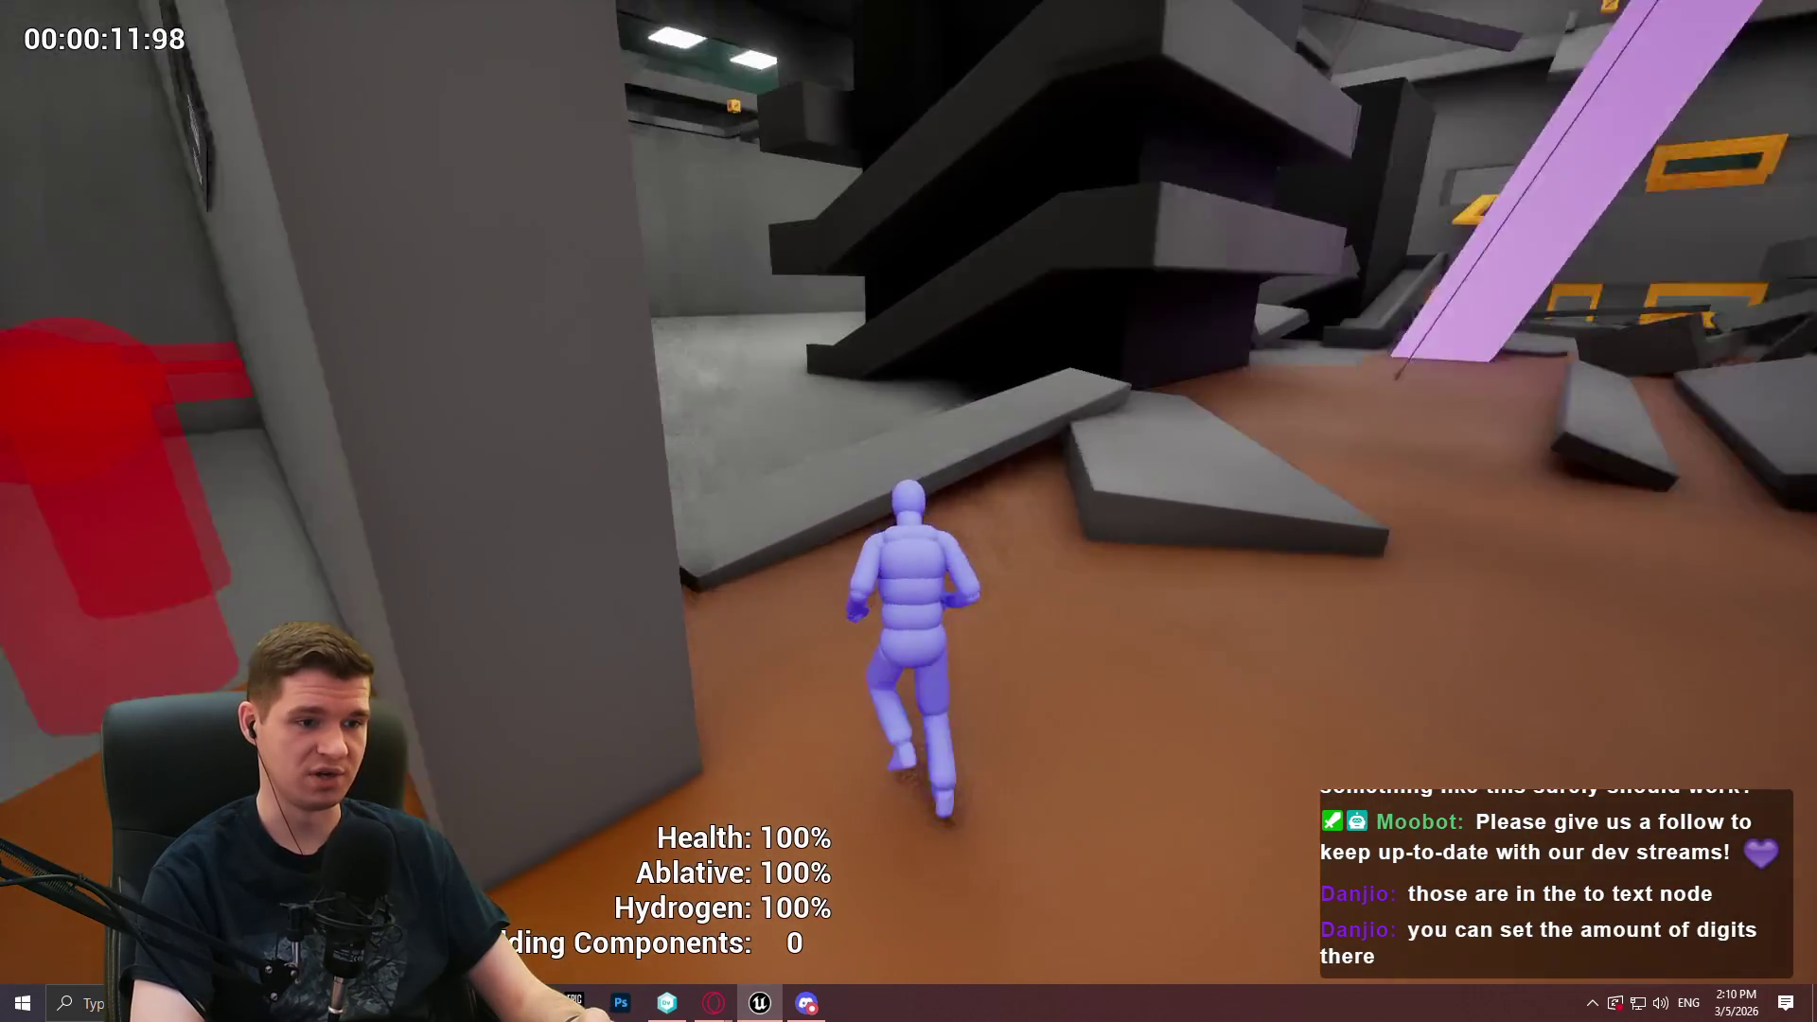
key(w)
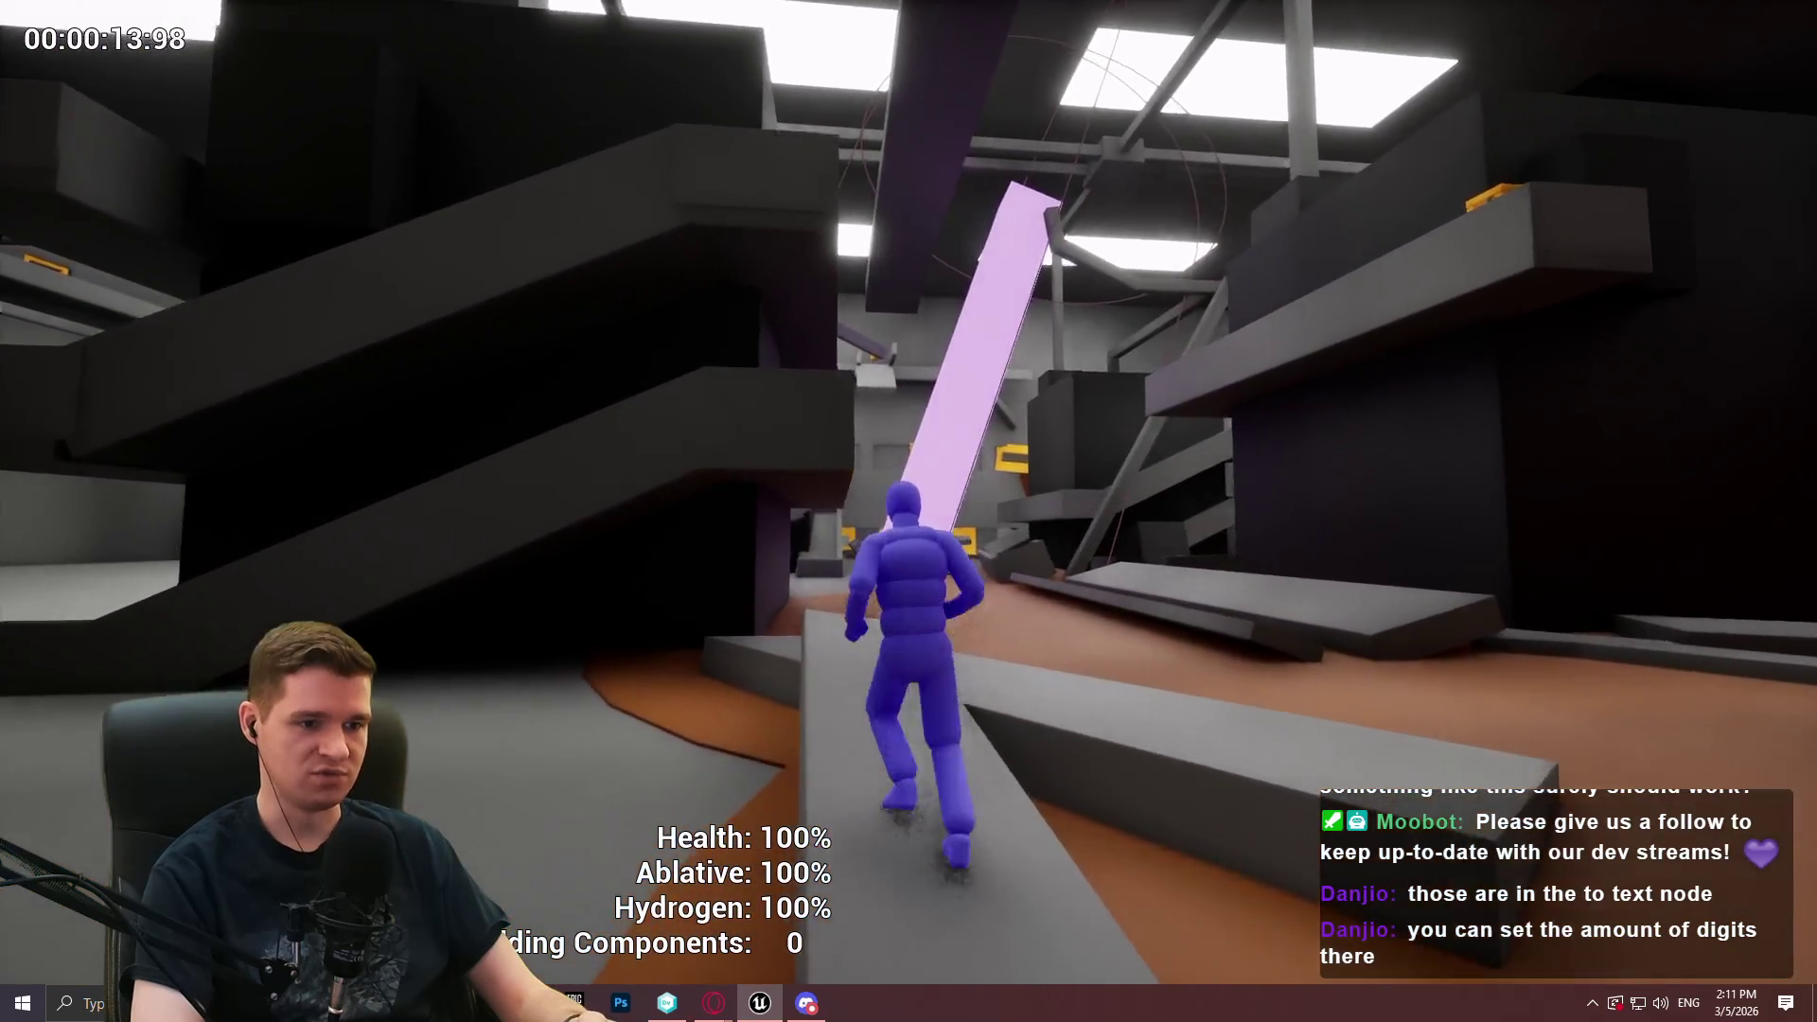
key(w)
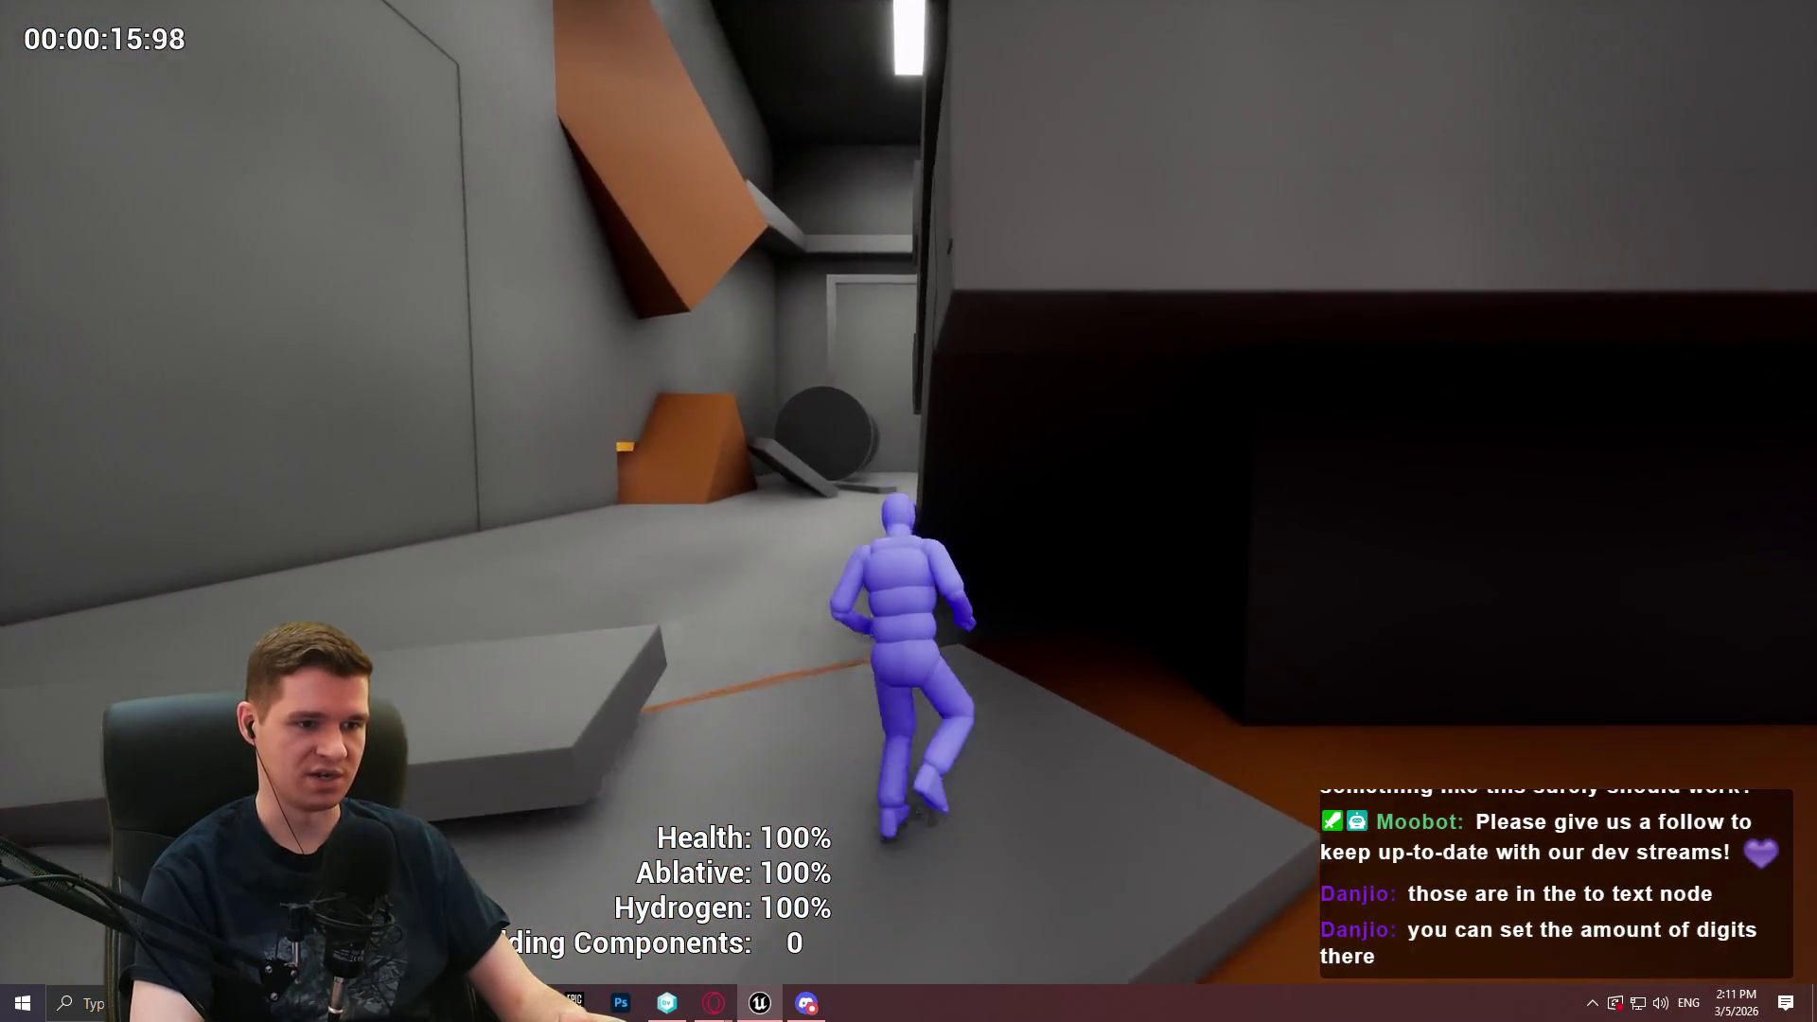
key(w)
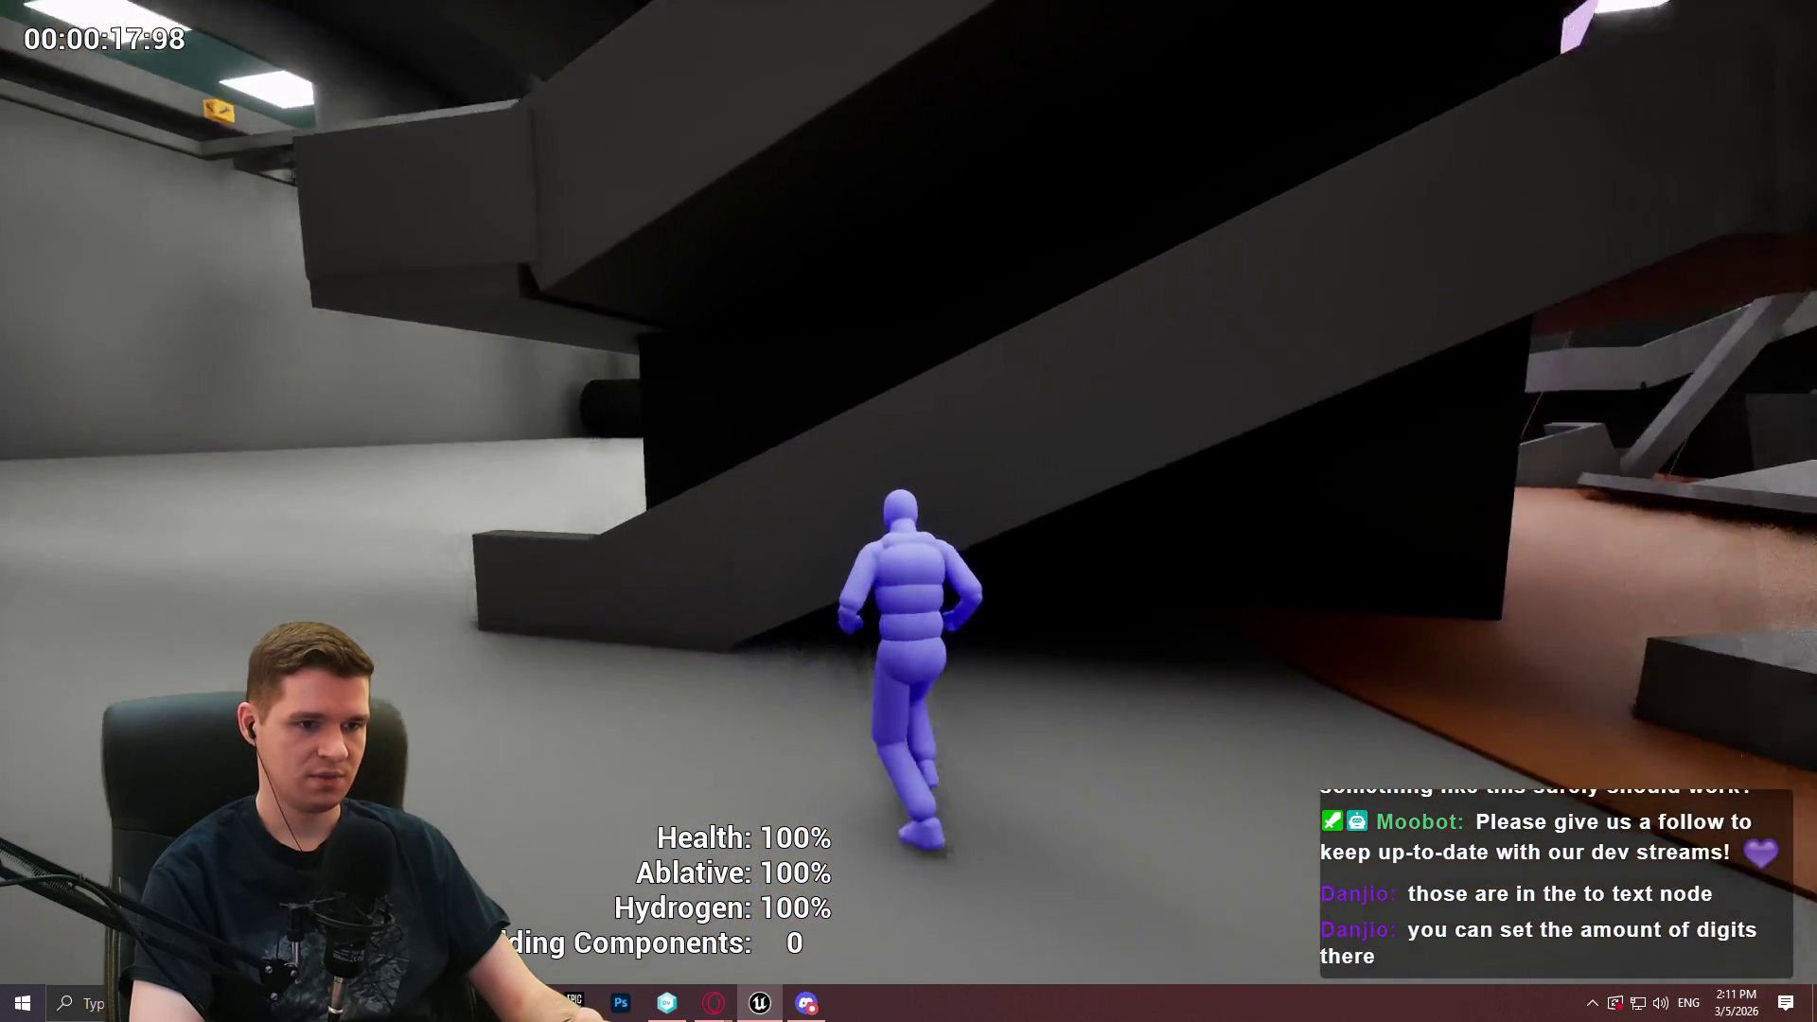
key(w)
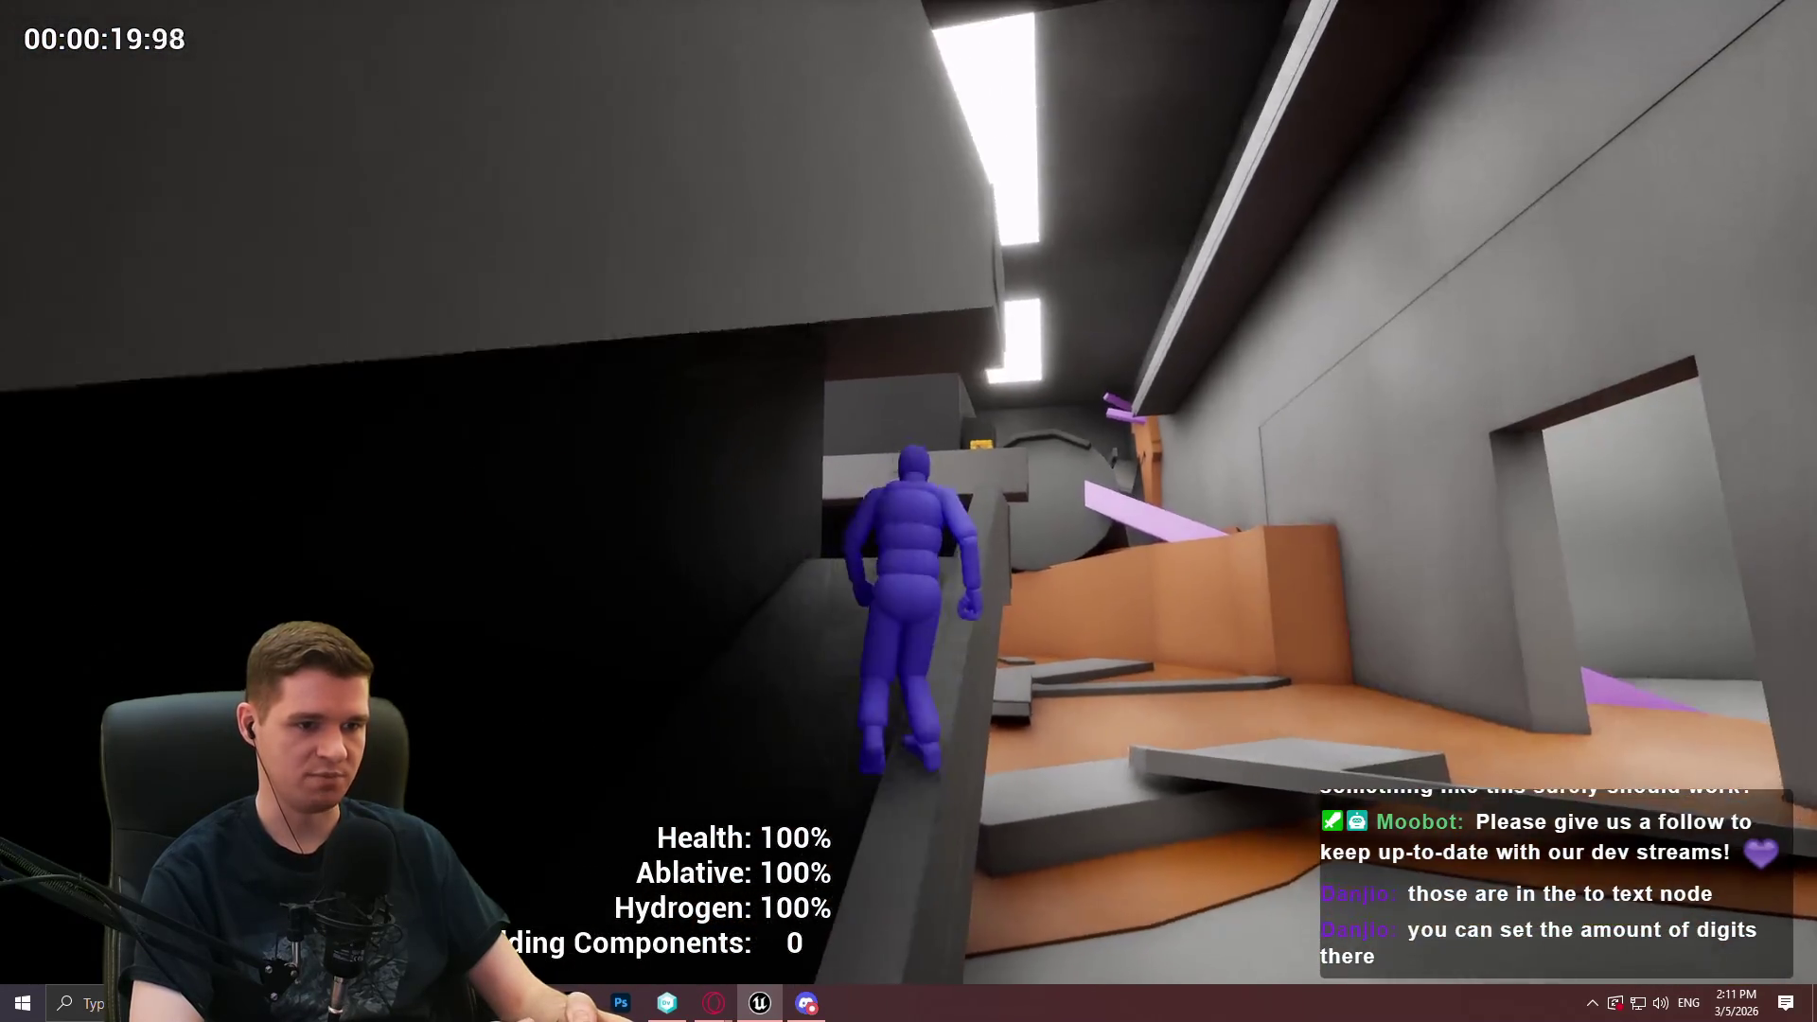
key(w)
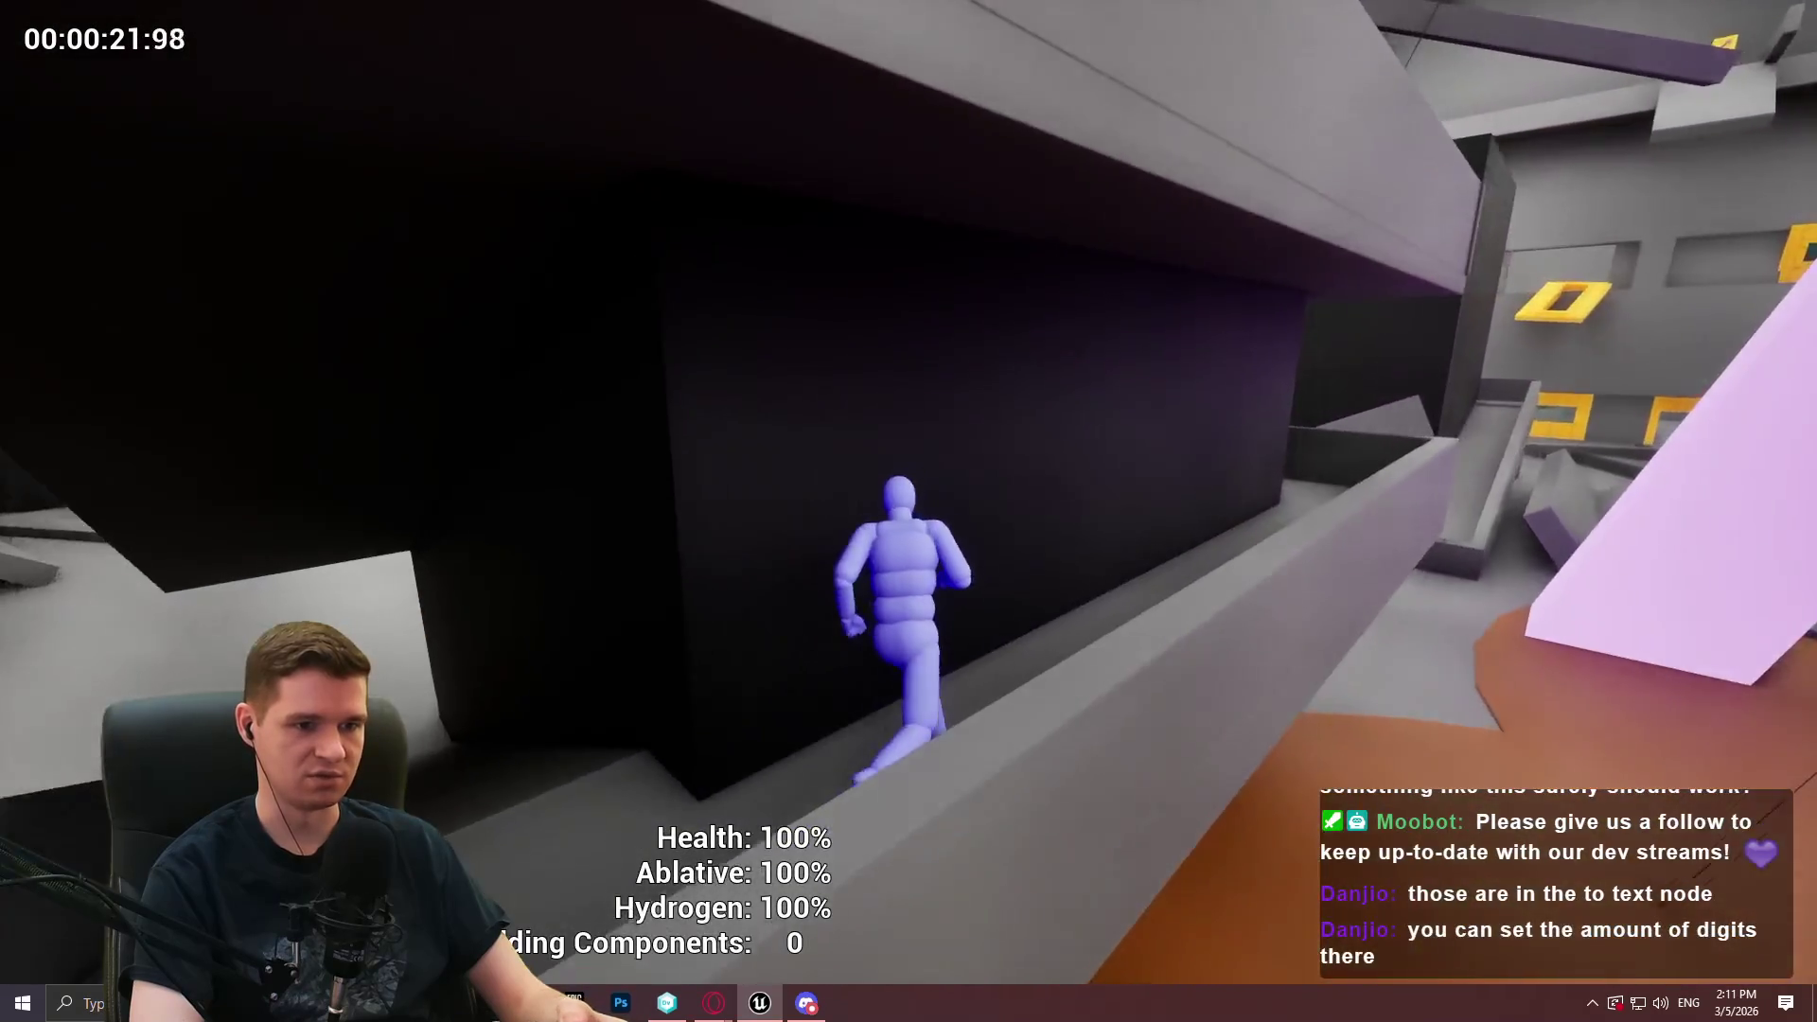